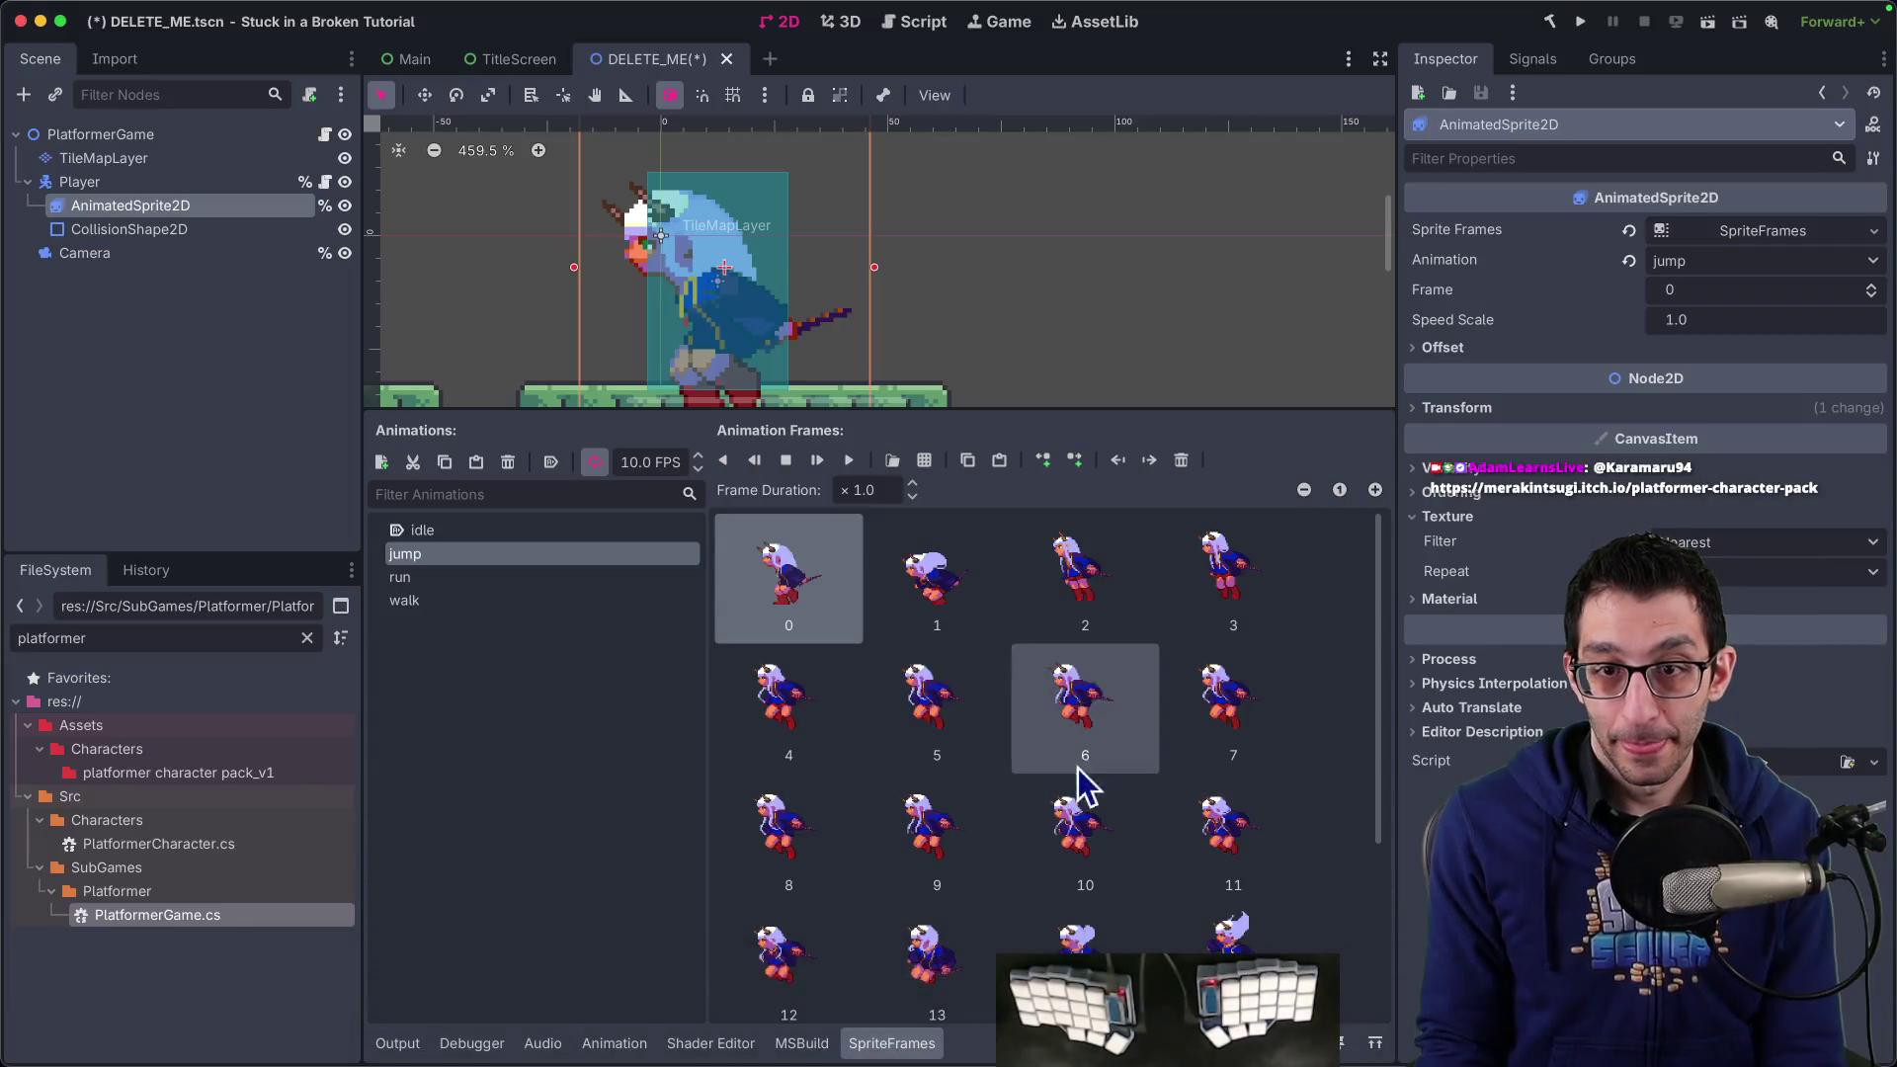
Preview the jump animation through frame 15, then bring up the itch.io character pack page
click(852, 464)
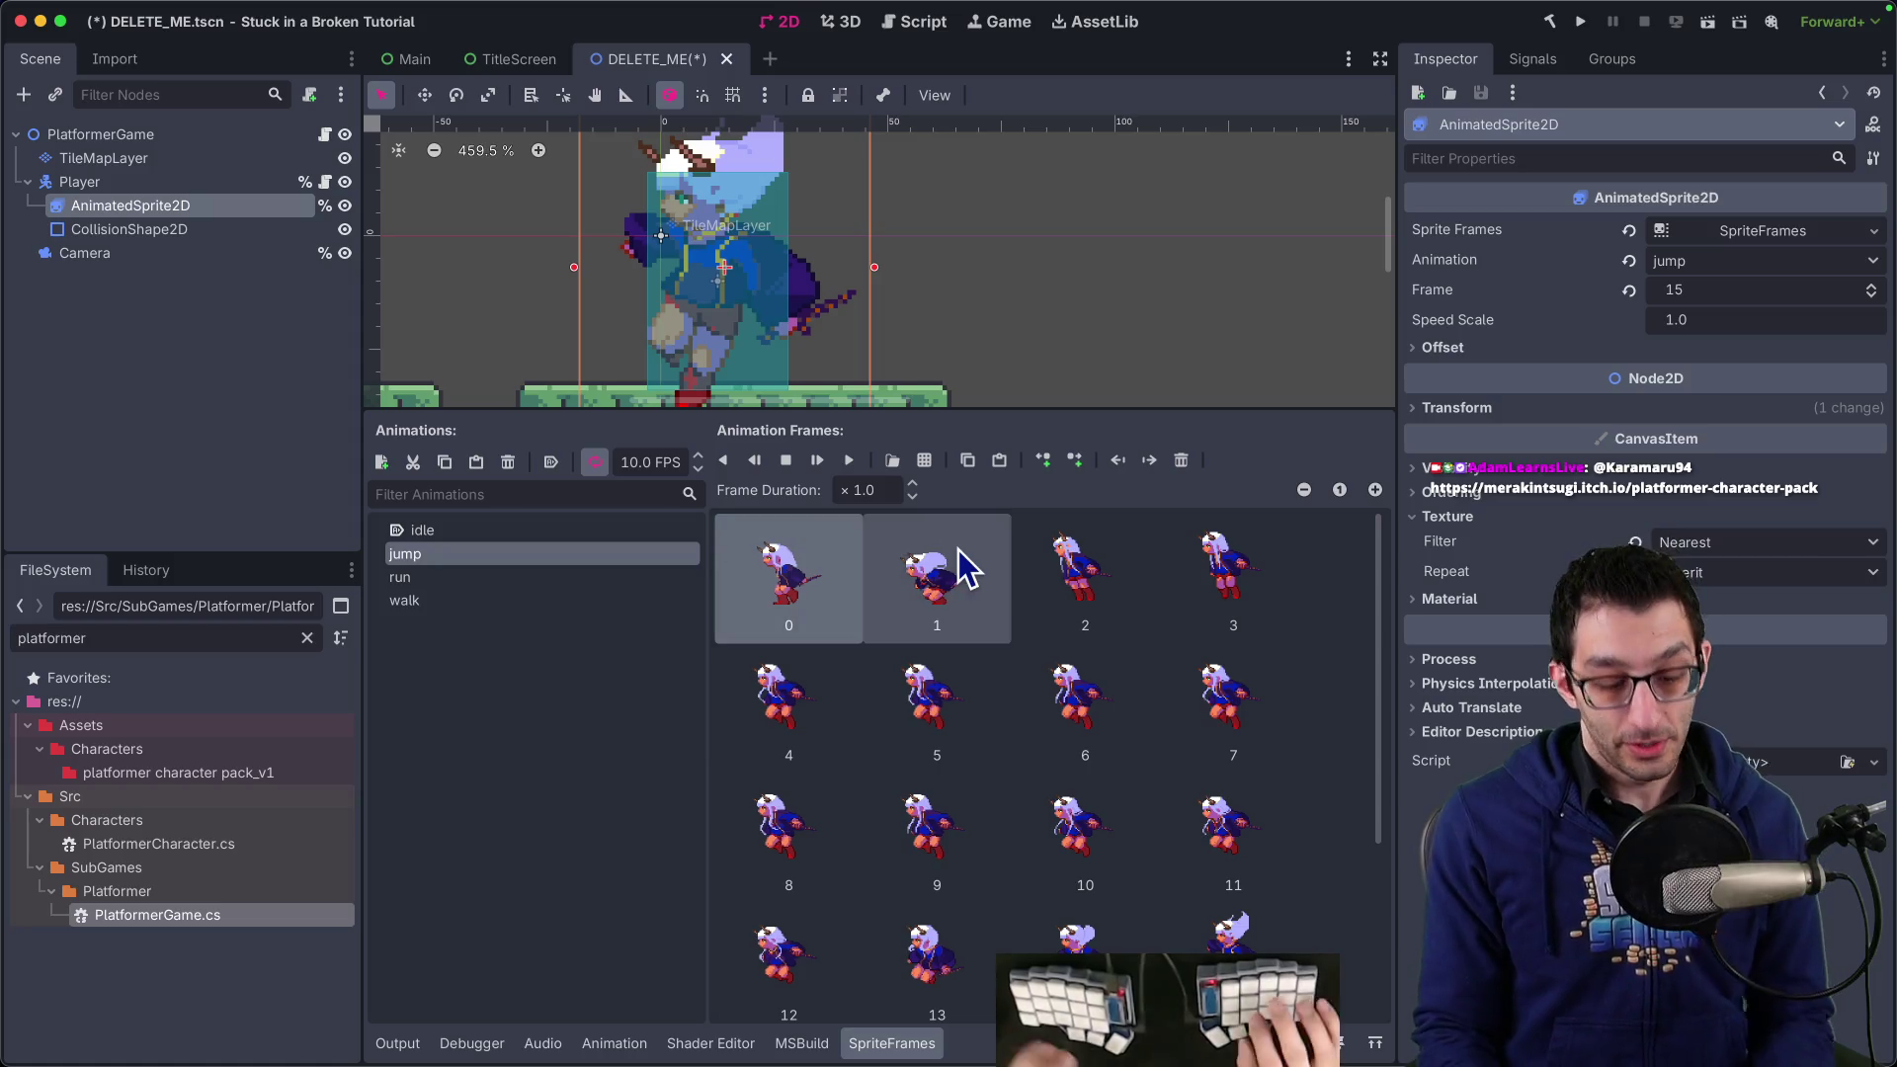
key(super+Tab)
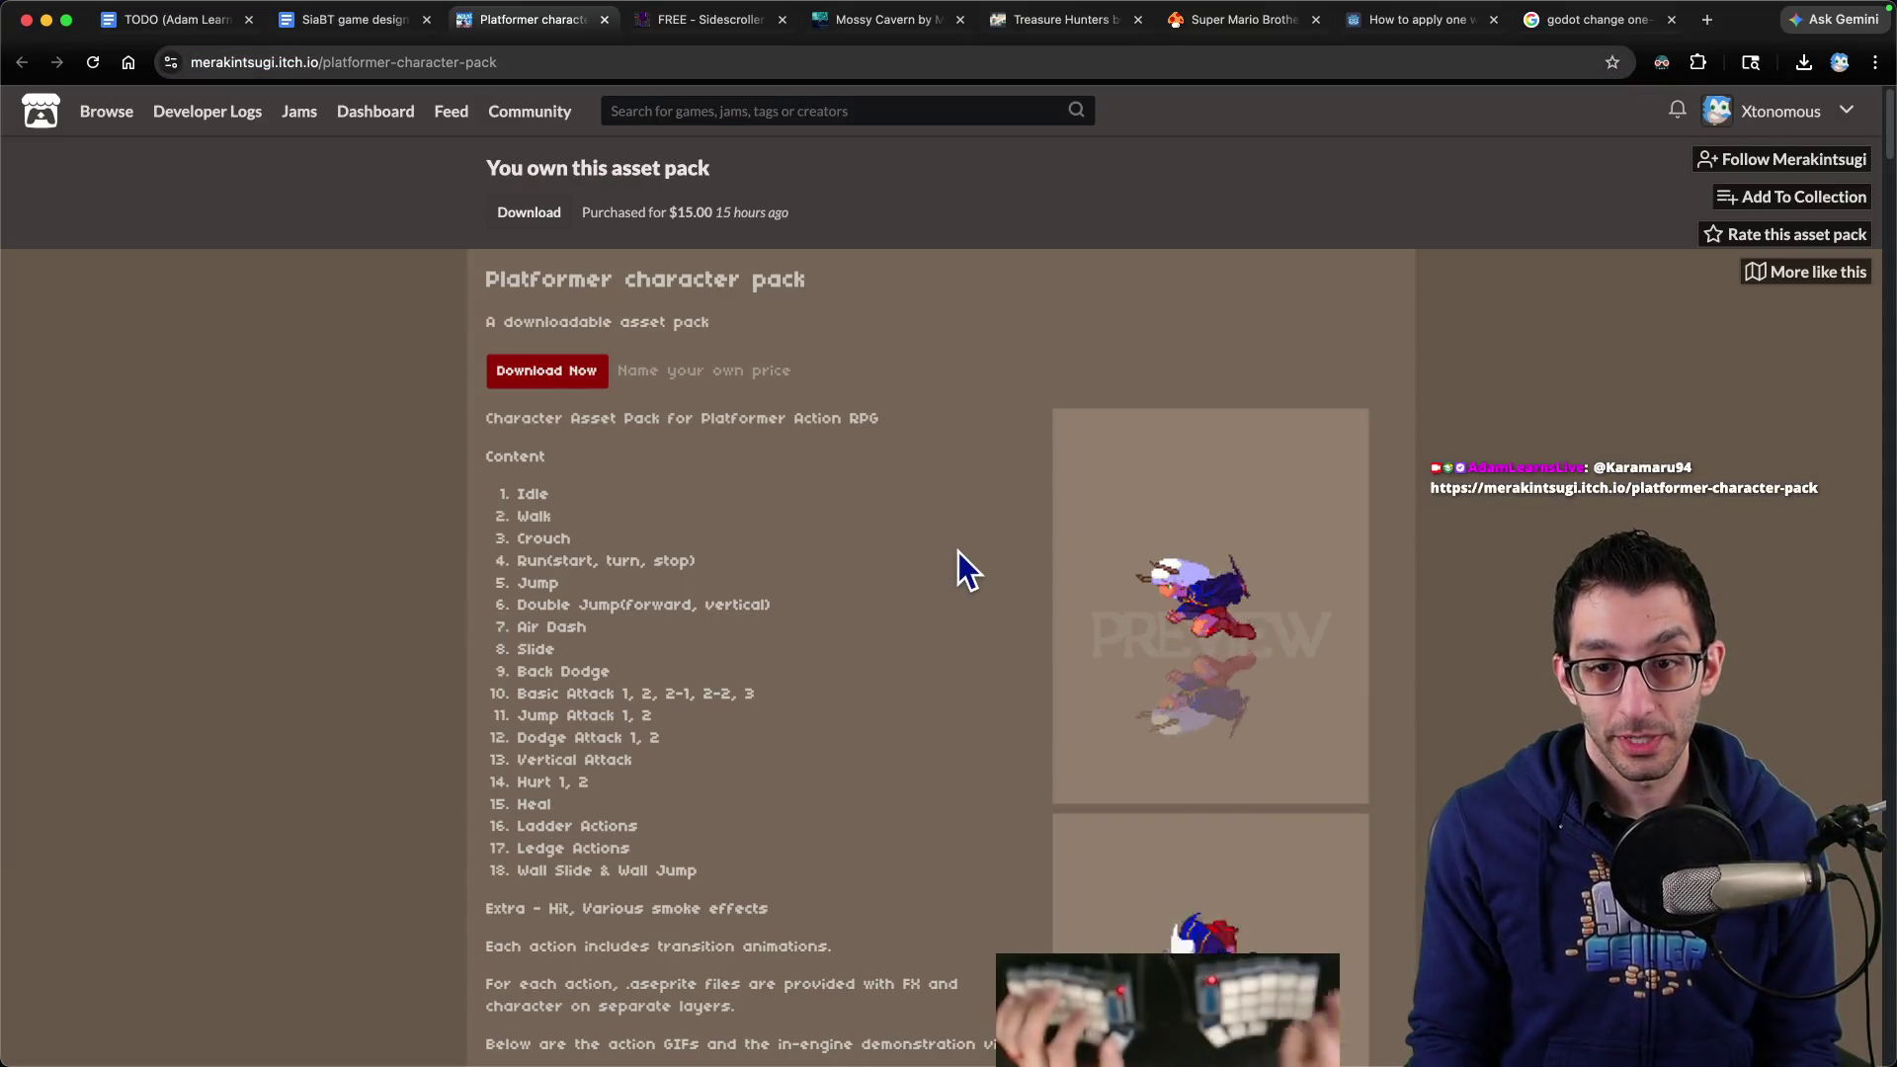
Google 'godot animationtree' in a new tab and open the Using AnimationTree – Godot Docs result
key(ctrl+t)
text(godot animationtree)
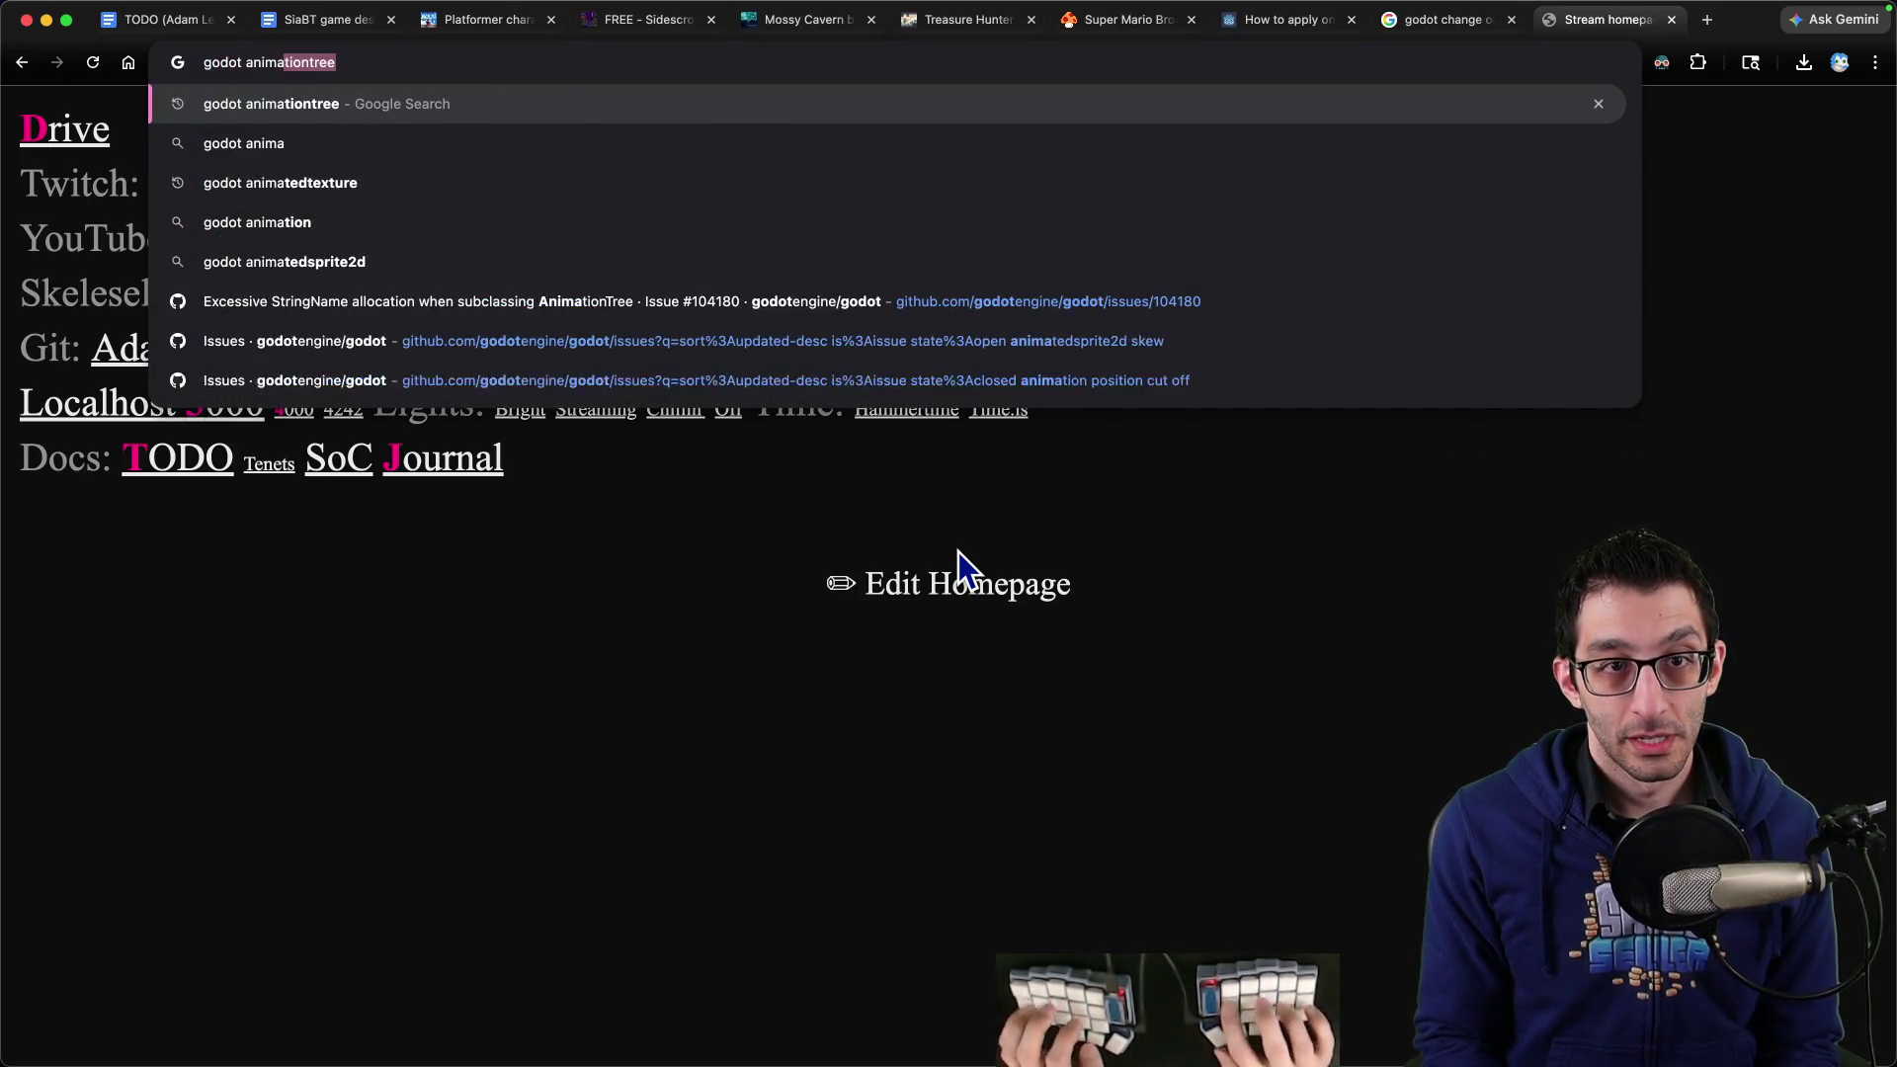
key(Return)
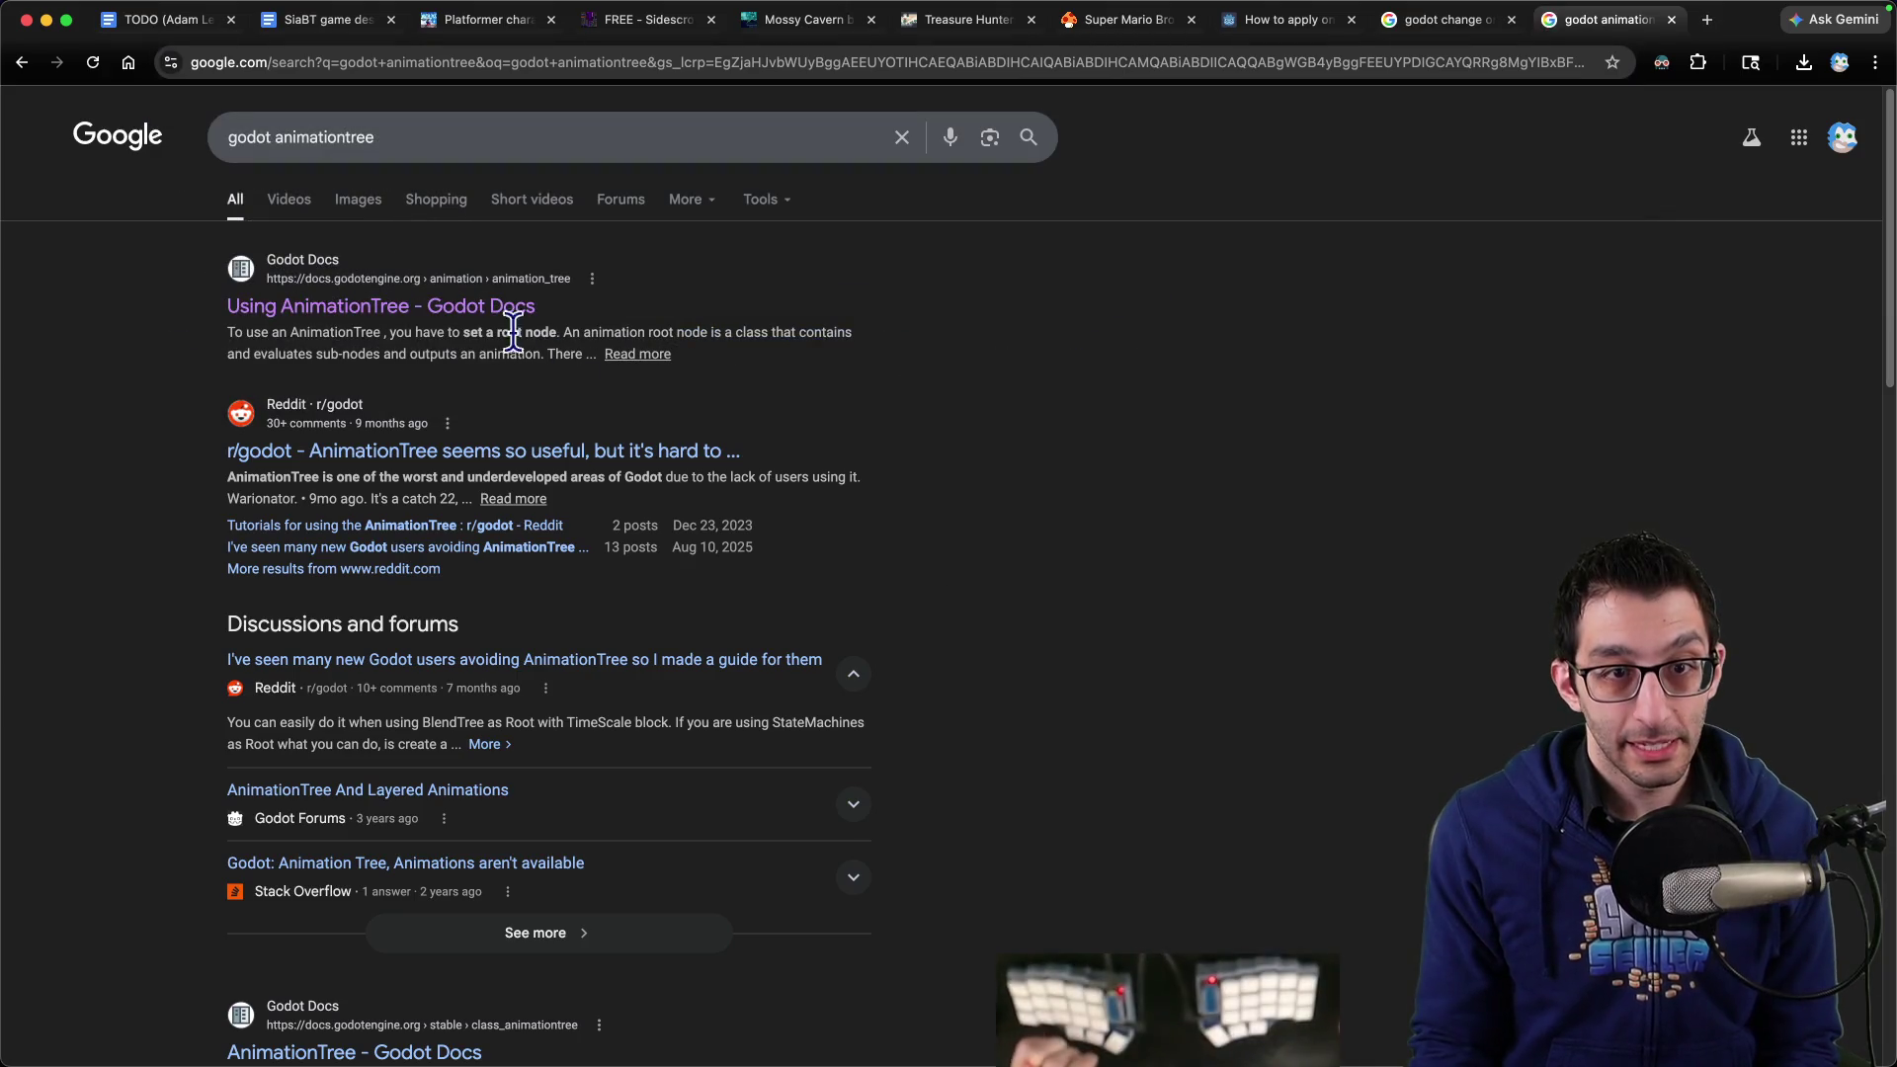
click(508, 305)
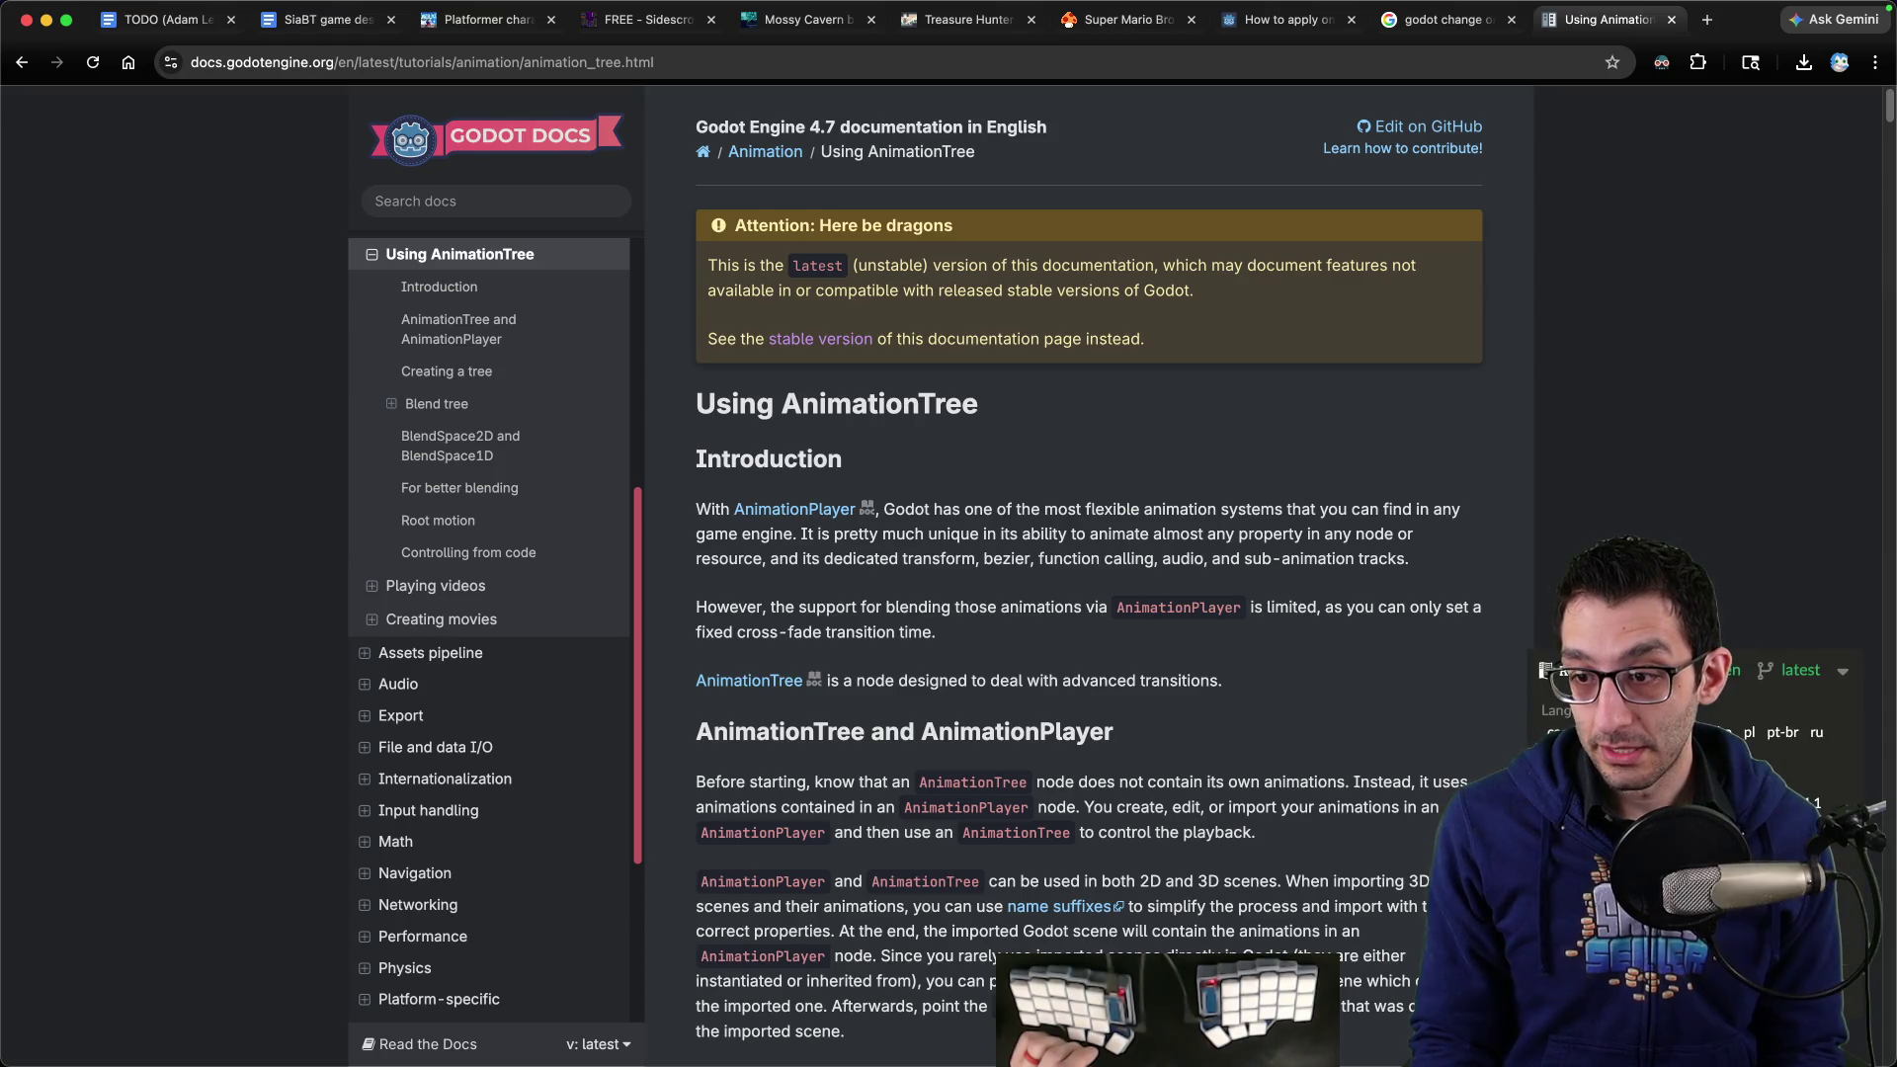
Switch to the stable 4.6 version of the page and highlight lines in its introduction
click(820, 339)
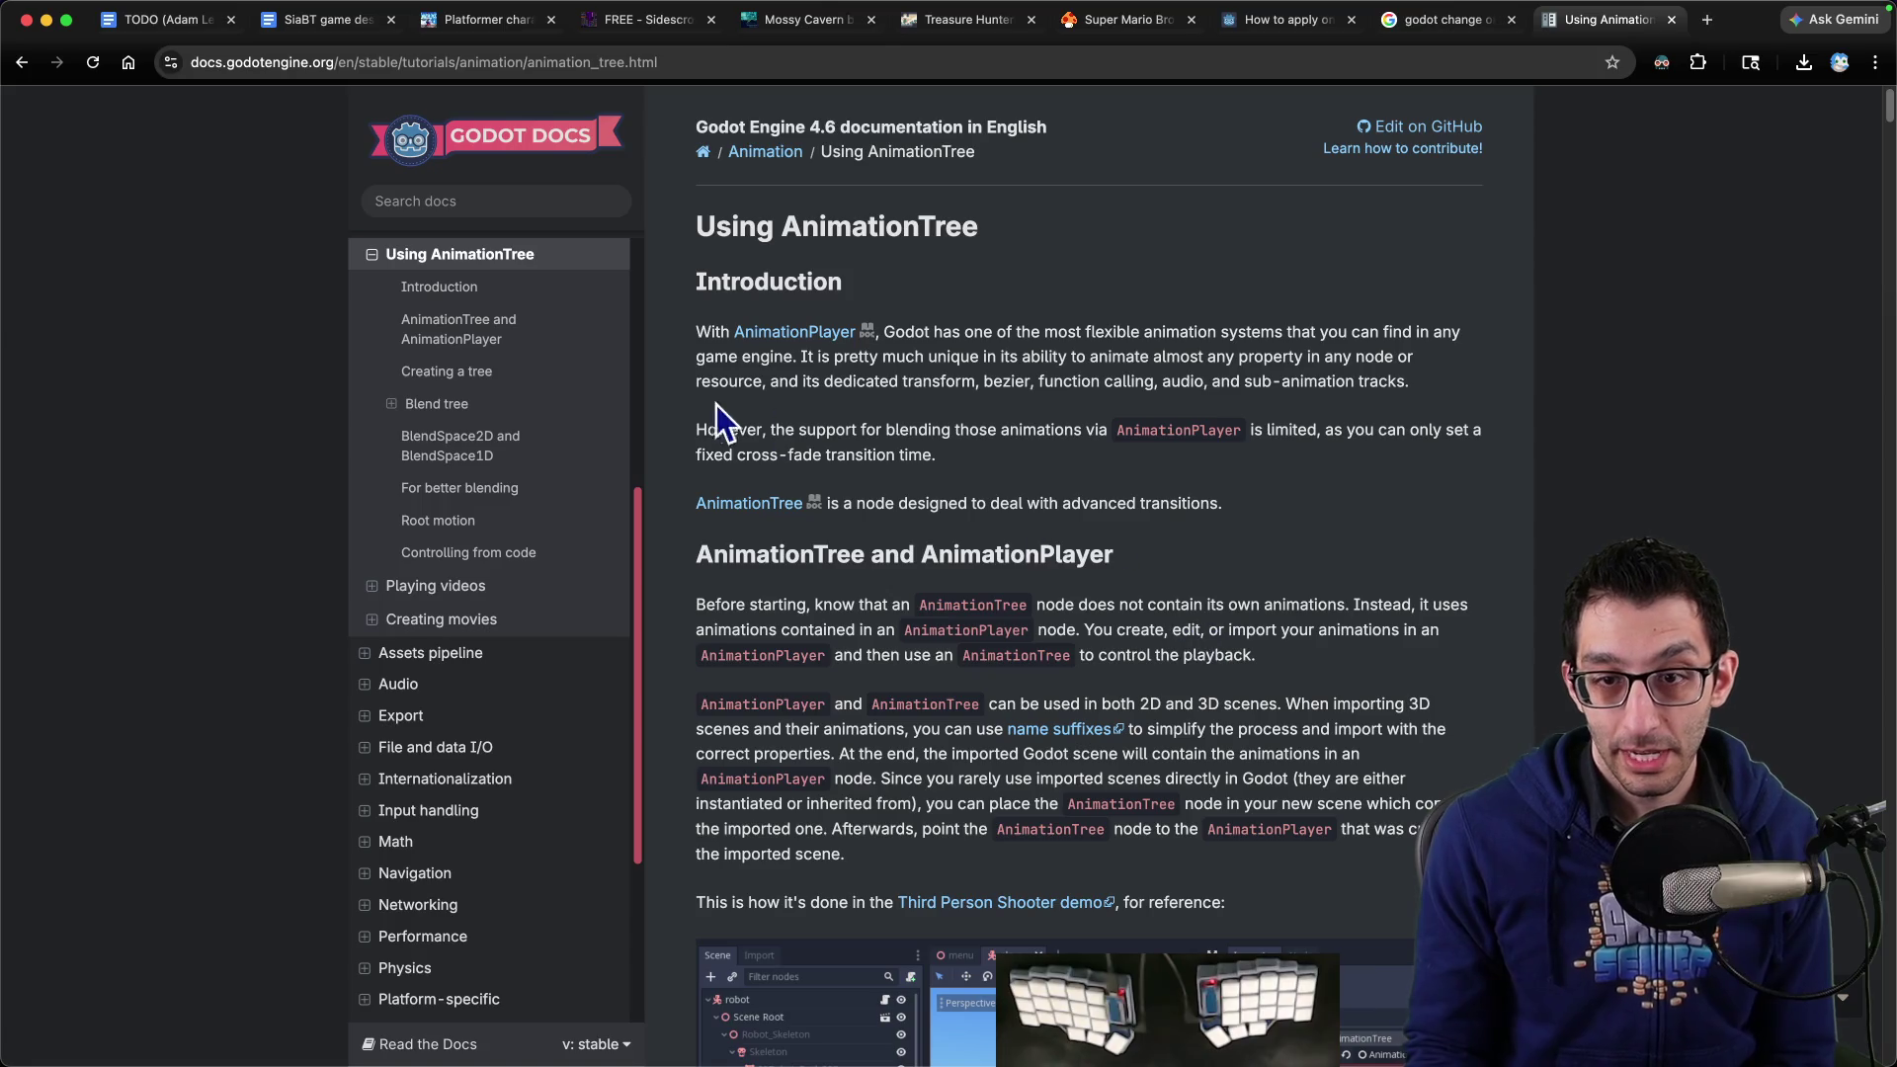
drag(695, 430, 1482, 434)
scroll(1285, 444, down, 3)
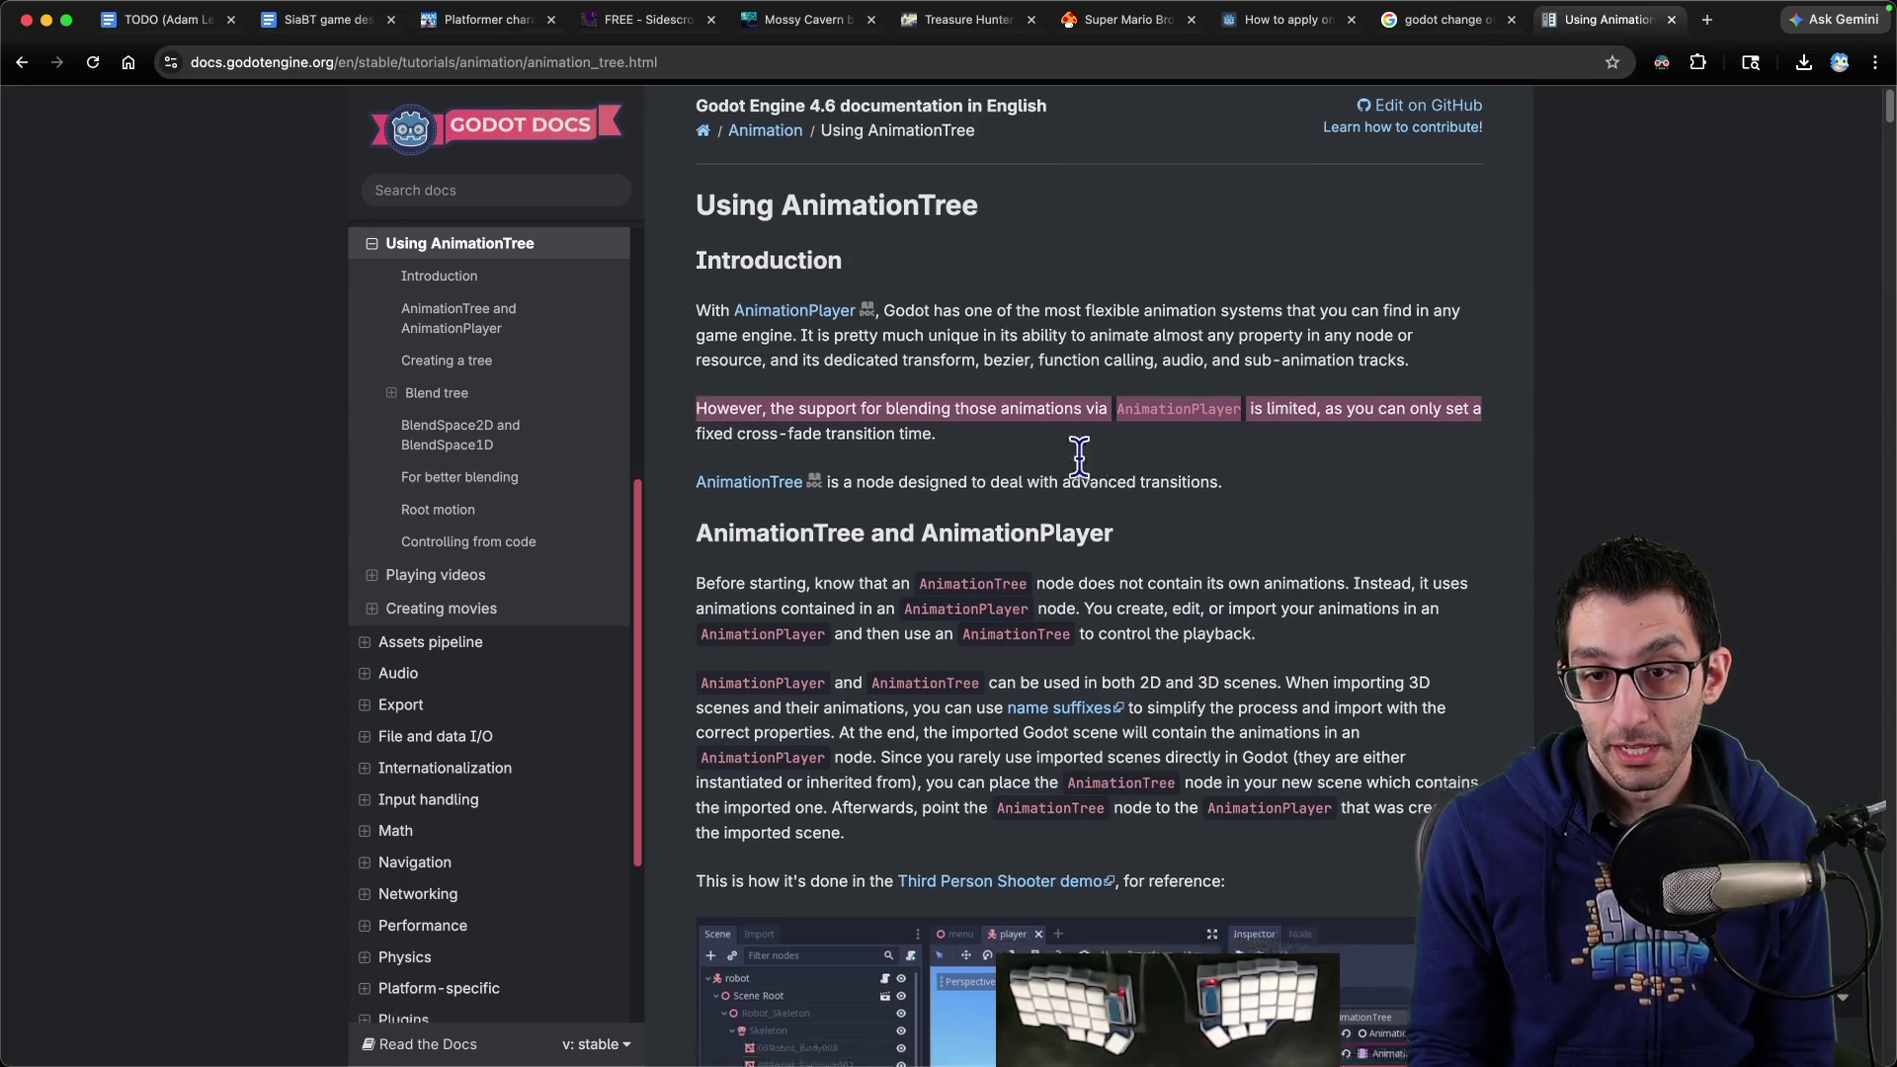
drag(872, 356, 1306, 384)
scroll(1087, 415, down, 3)
scroll(889, 376, up, 1)
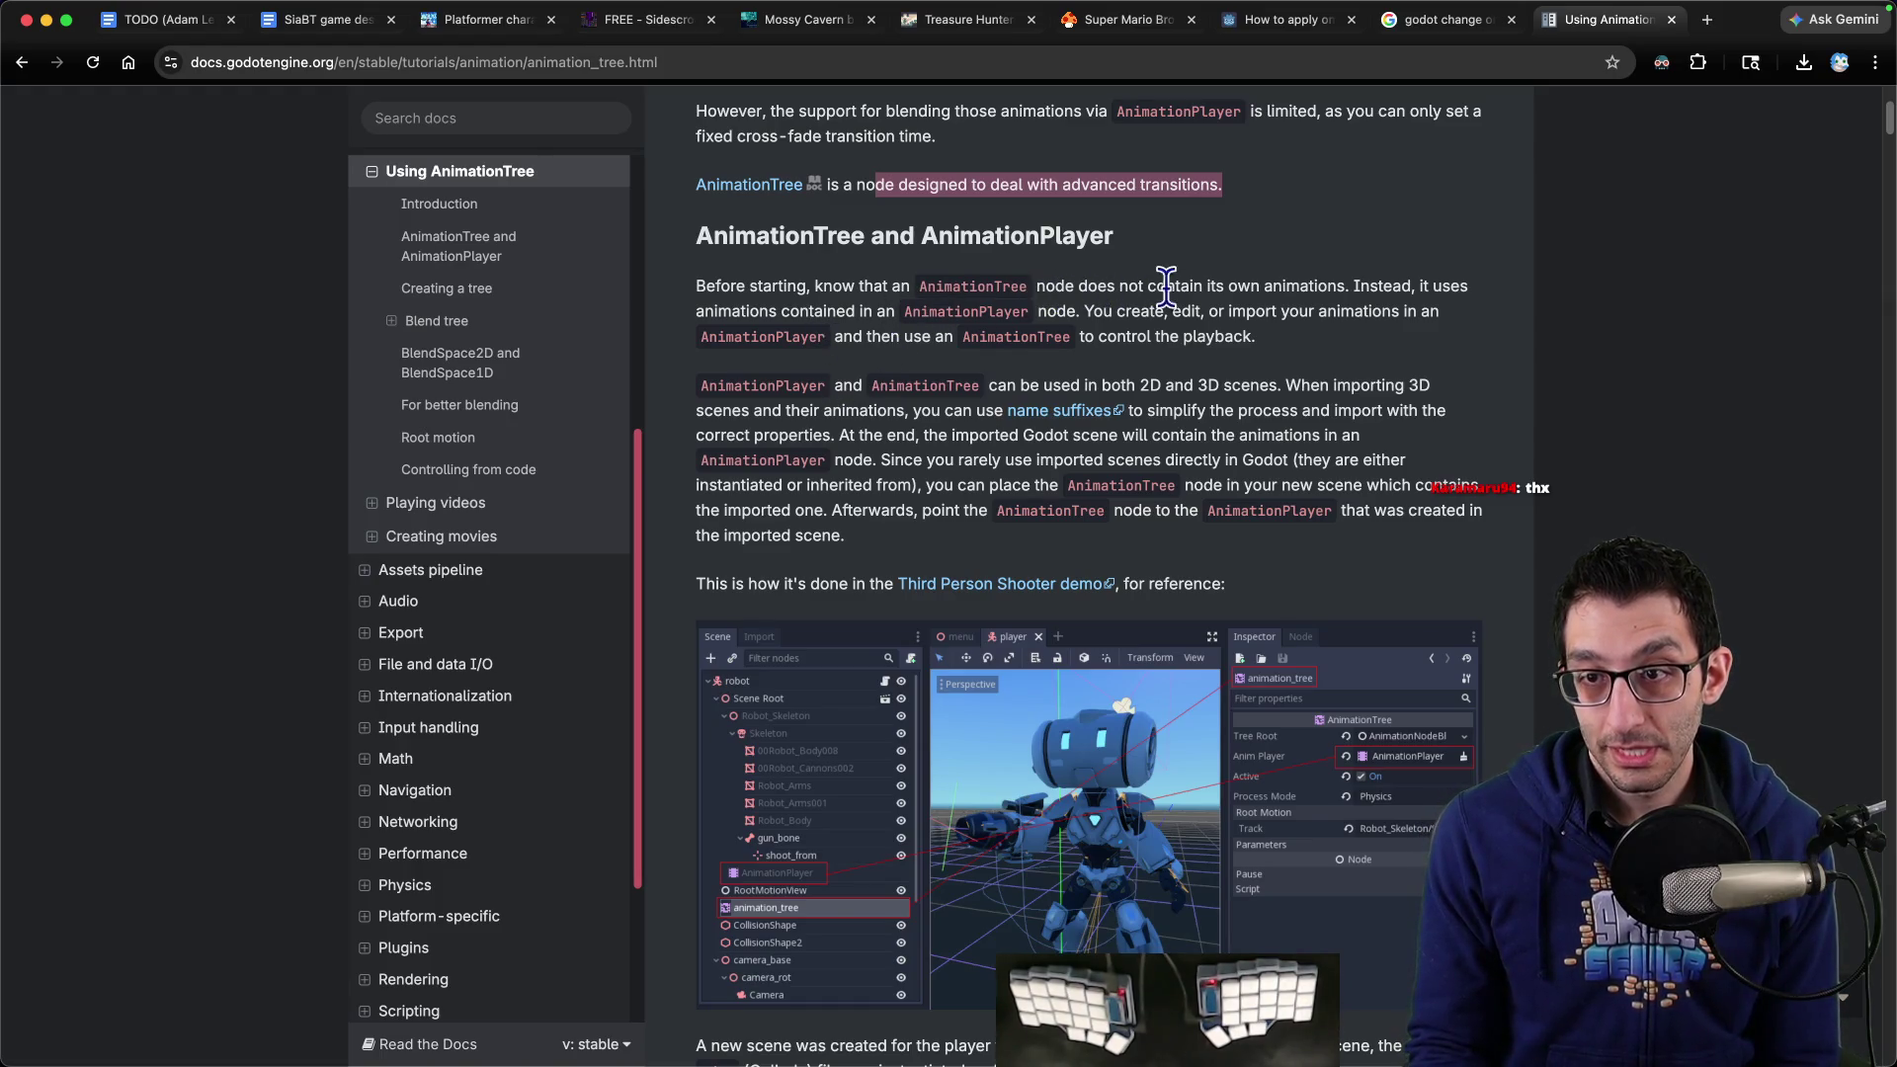
Highlight the passages on AnimationPlayer animations, playback and importing 3D scenes with correct properties
drag(1262, 285, 1407, 286)
mouse_move(695, 311)
mouse_down()
mouse_move(1441, 312)
mouse_move(909, 341)
mouse_move(1097, 364)
mouse_up()
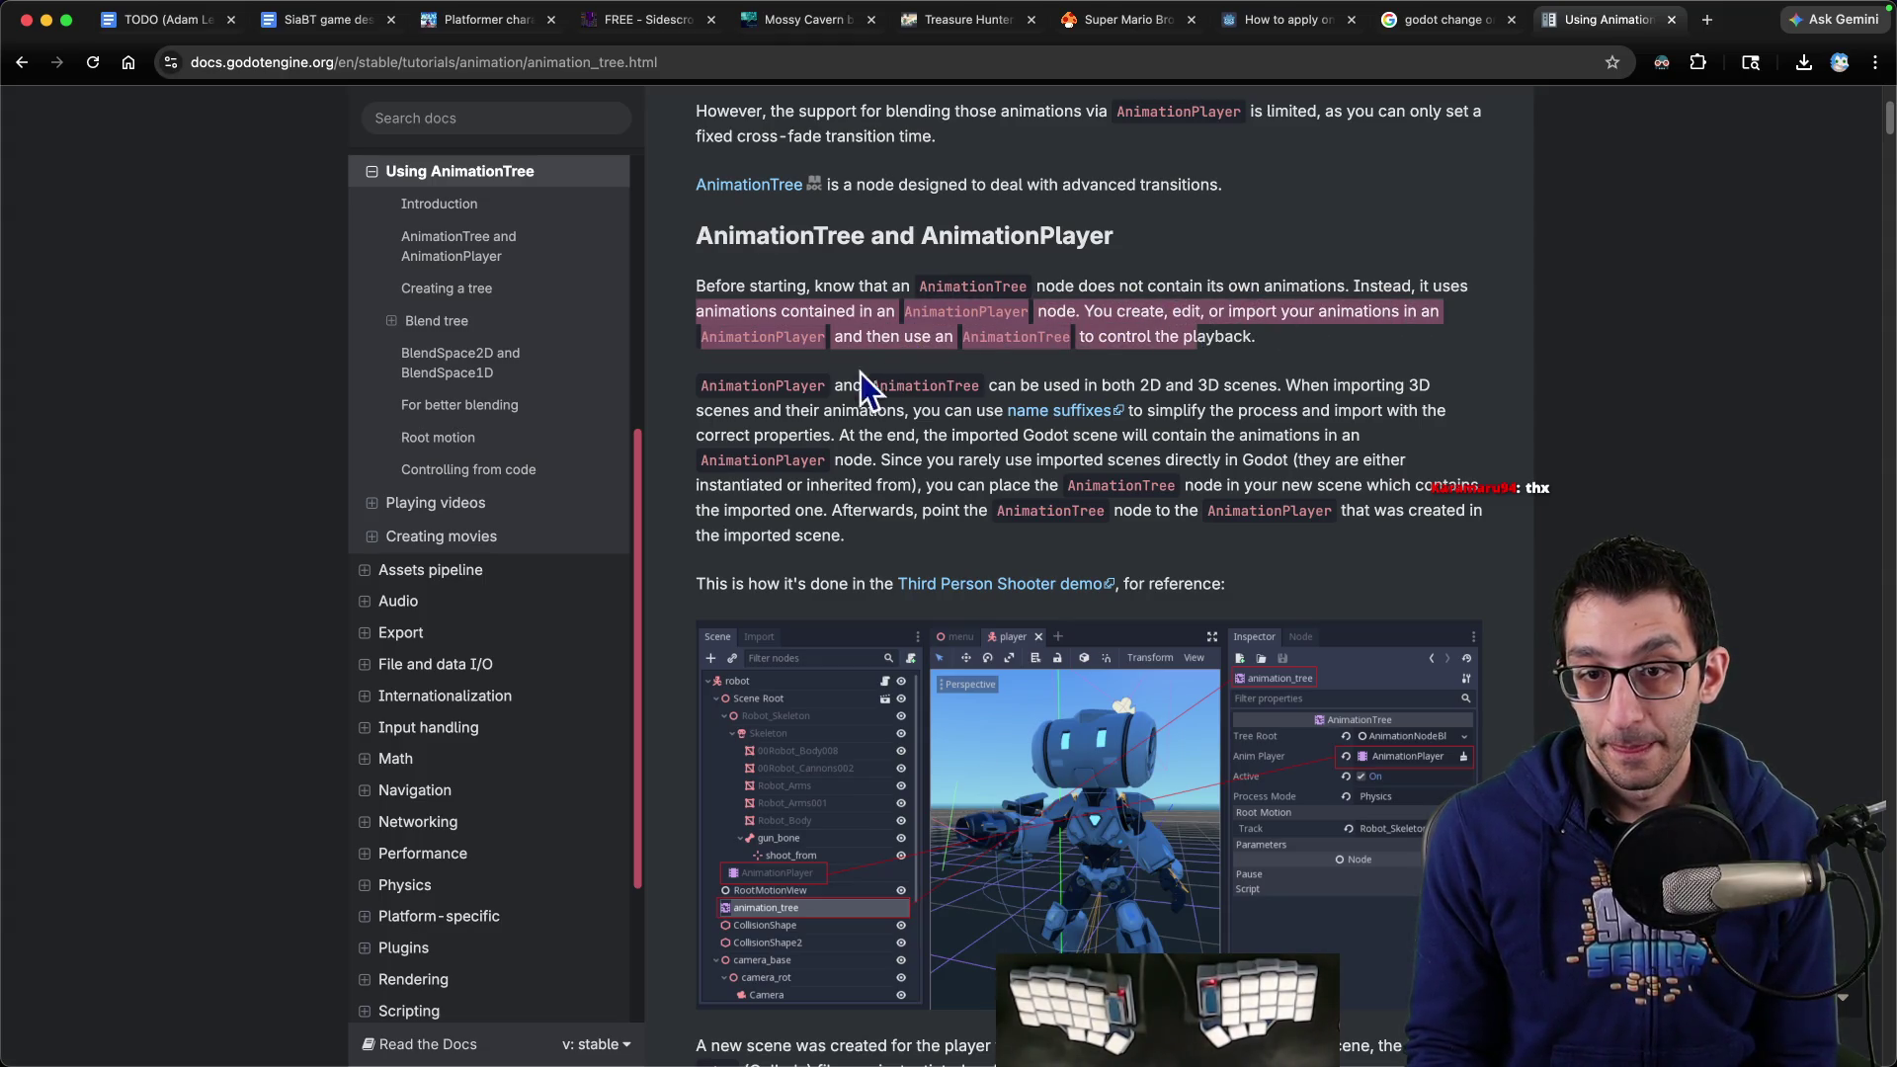
drag(759, 385, 1404, 385)
drag(800, 410, 1334, 409)
mouse_move(832, 436)
mouse_down()
mouse_move(1310, 435)
mouse_move(944, 456)
mouse_up()
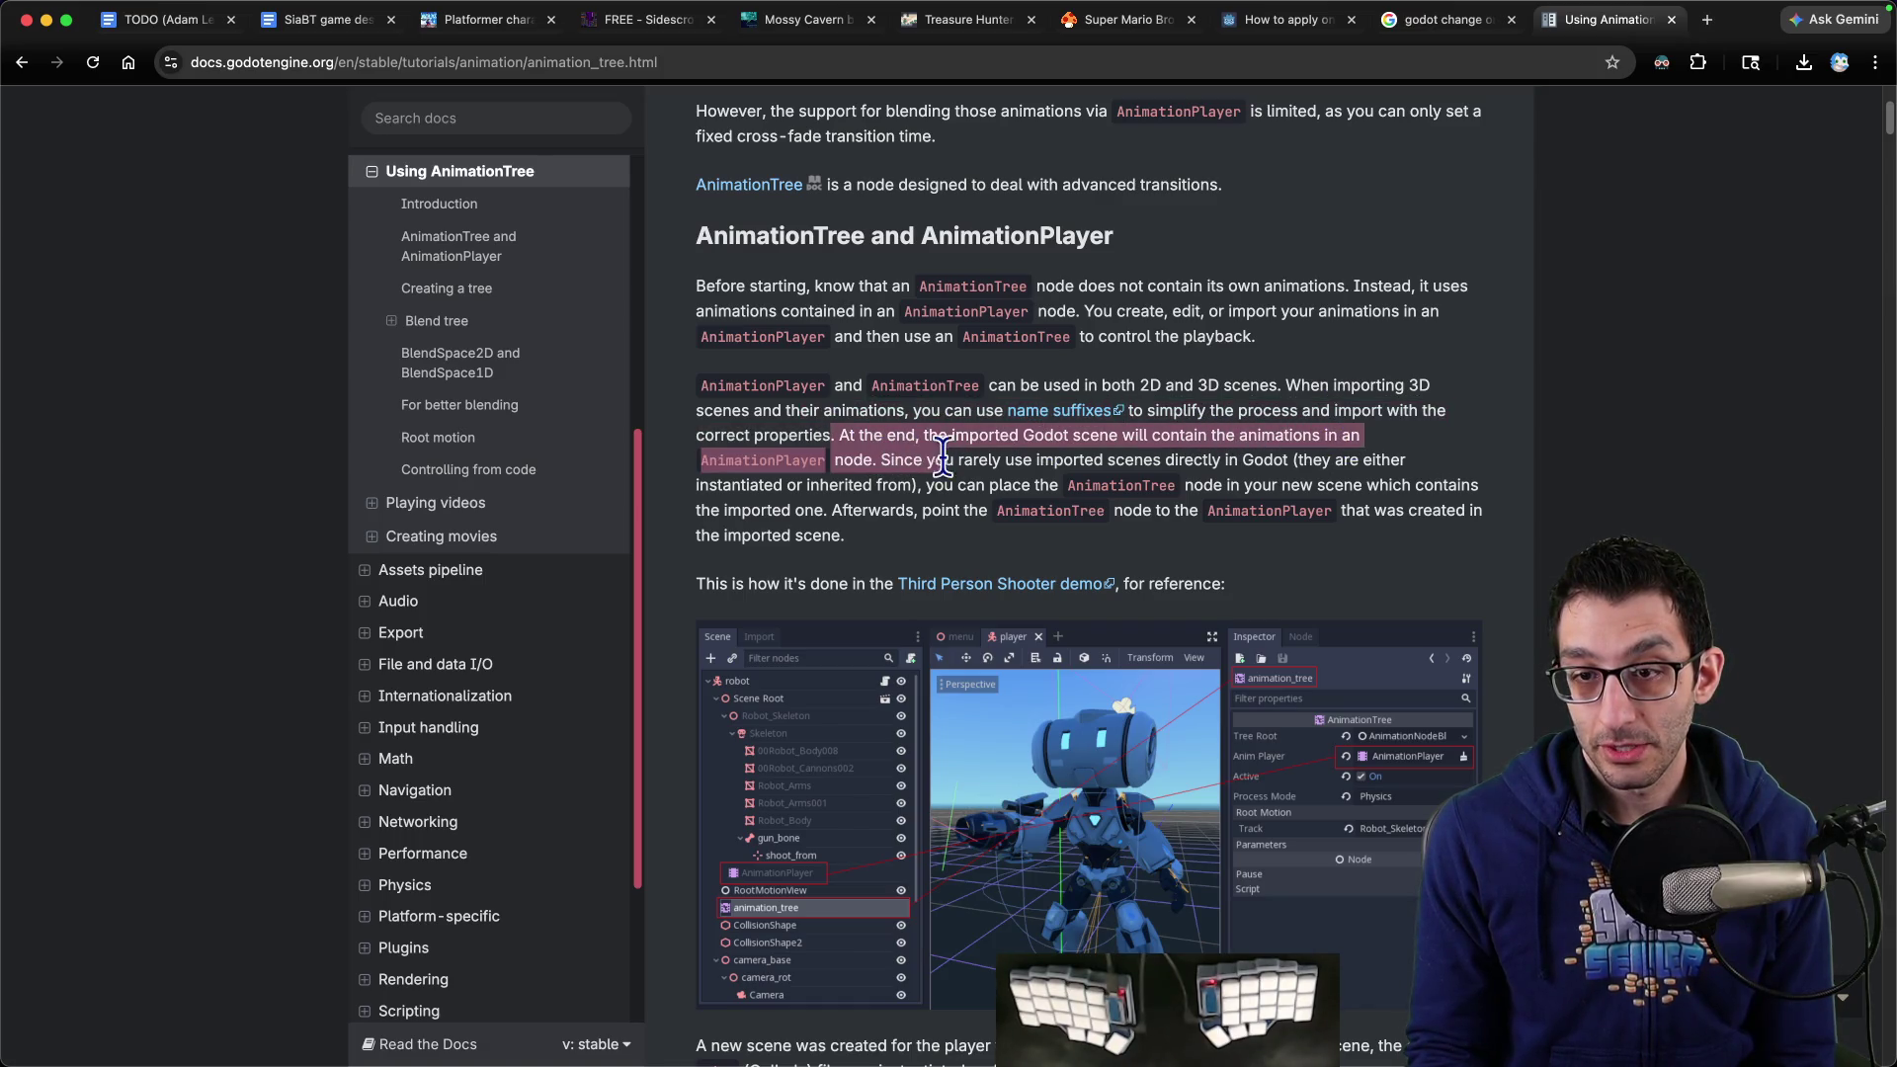
Read on to Creating a tree, highlighting the new player scene and root node sentences
scroll(972, 456, down, 8)
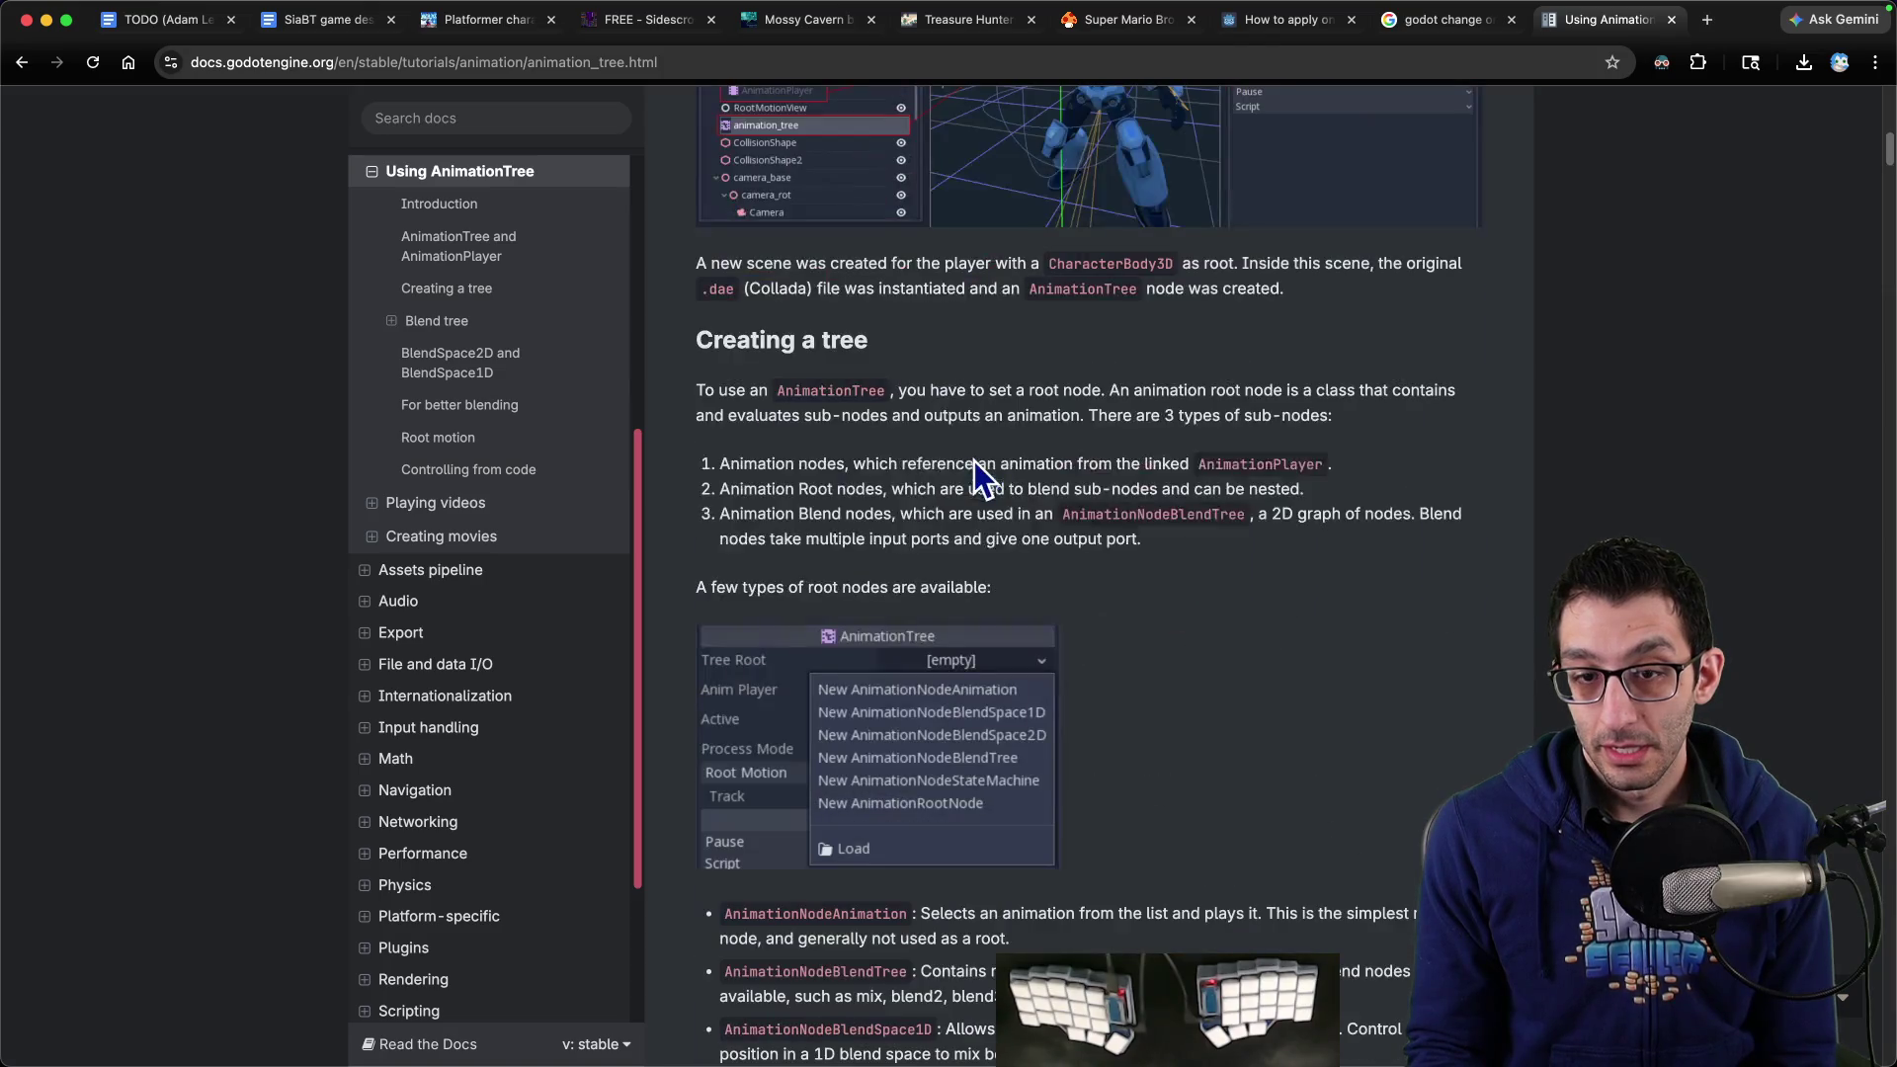
drag(698, 265, 1282, 279)
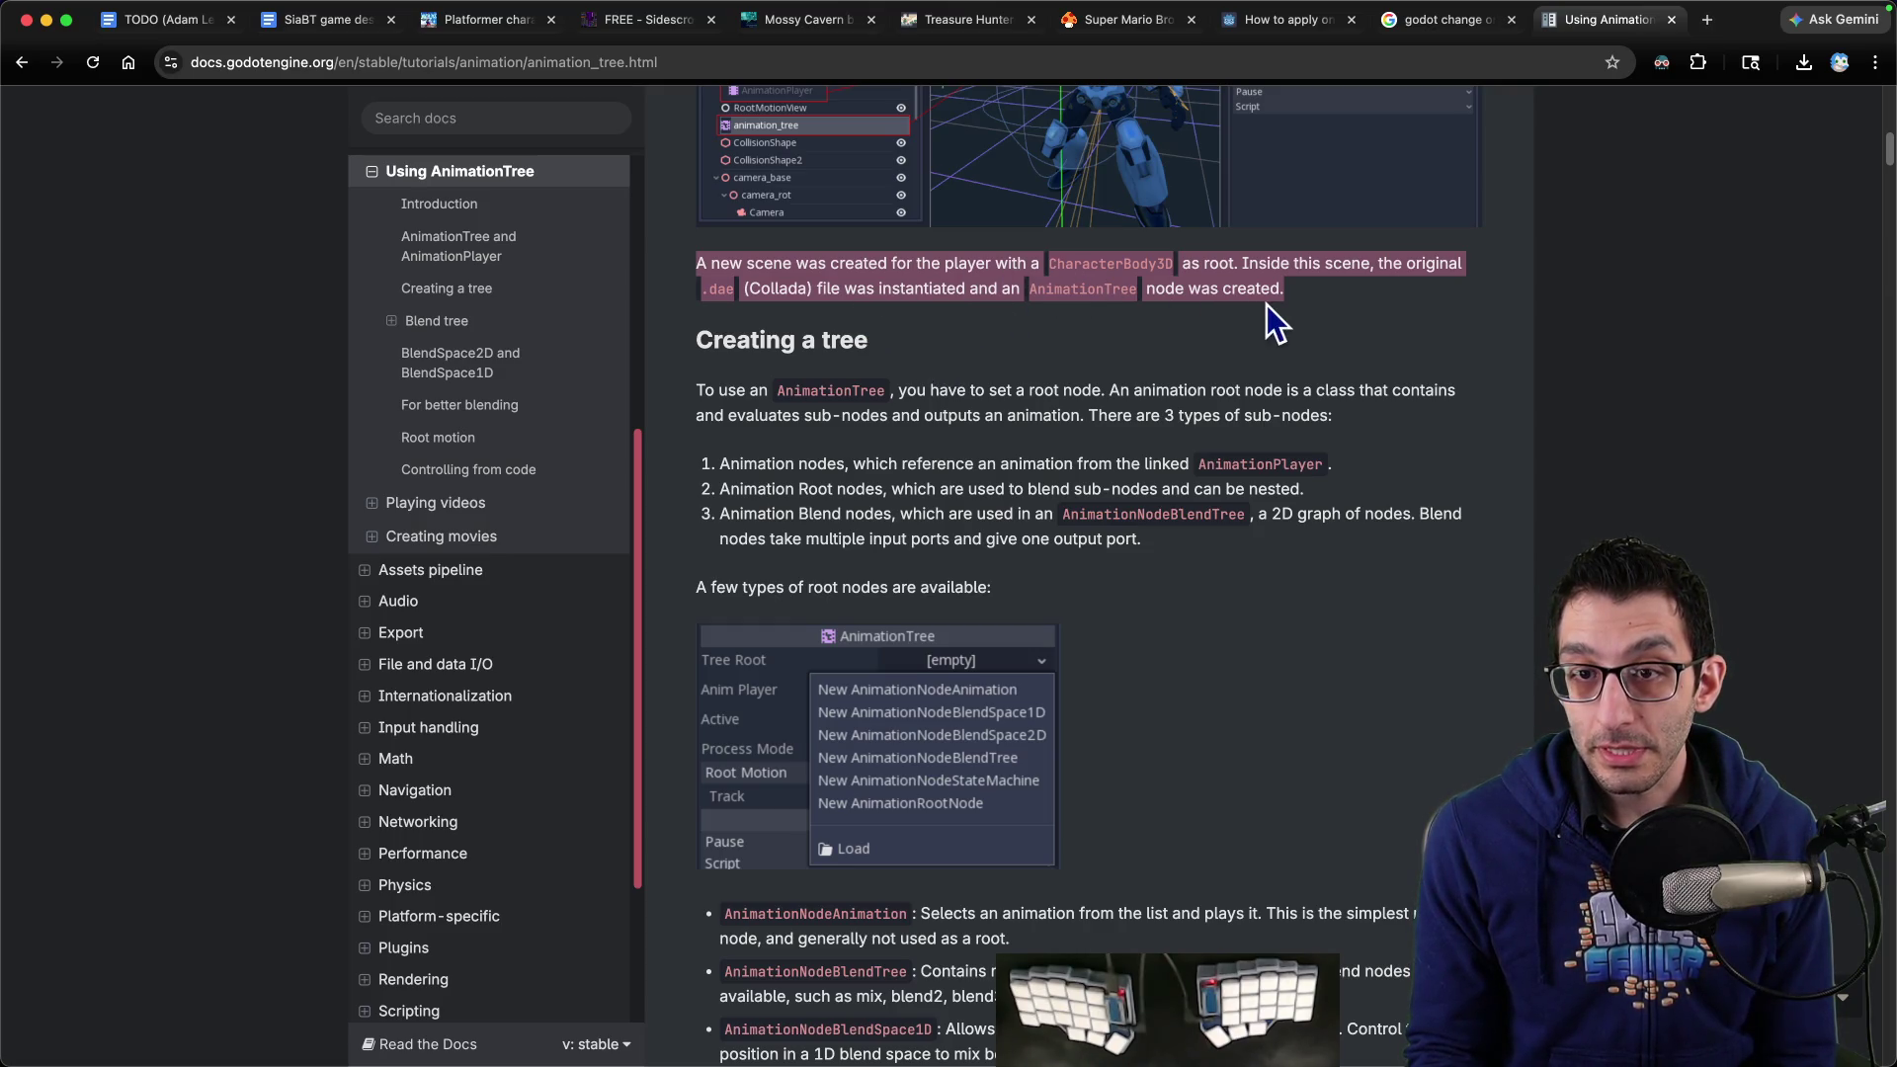
scroll(889, 366, down, 1)
mouse_move(737, 358)
mouse_down()
mouse_move(1415, 363)
mouse_move(820, 385)
mouse_move(1074, 384)
mouse_up()
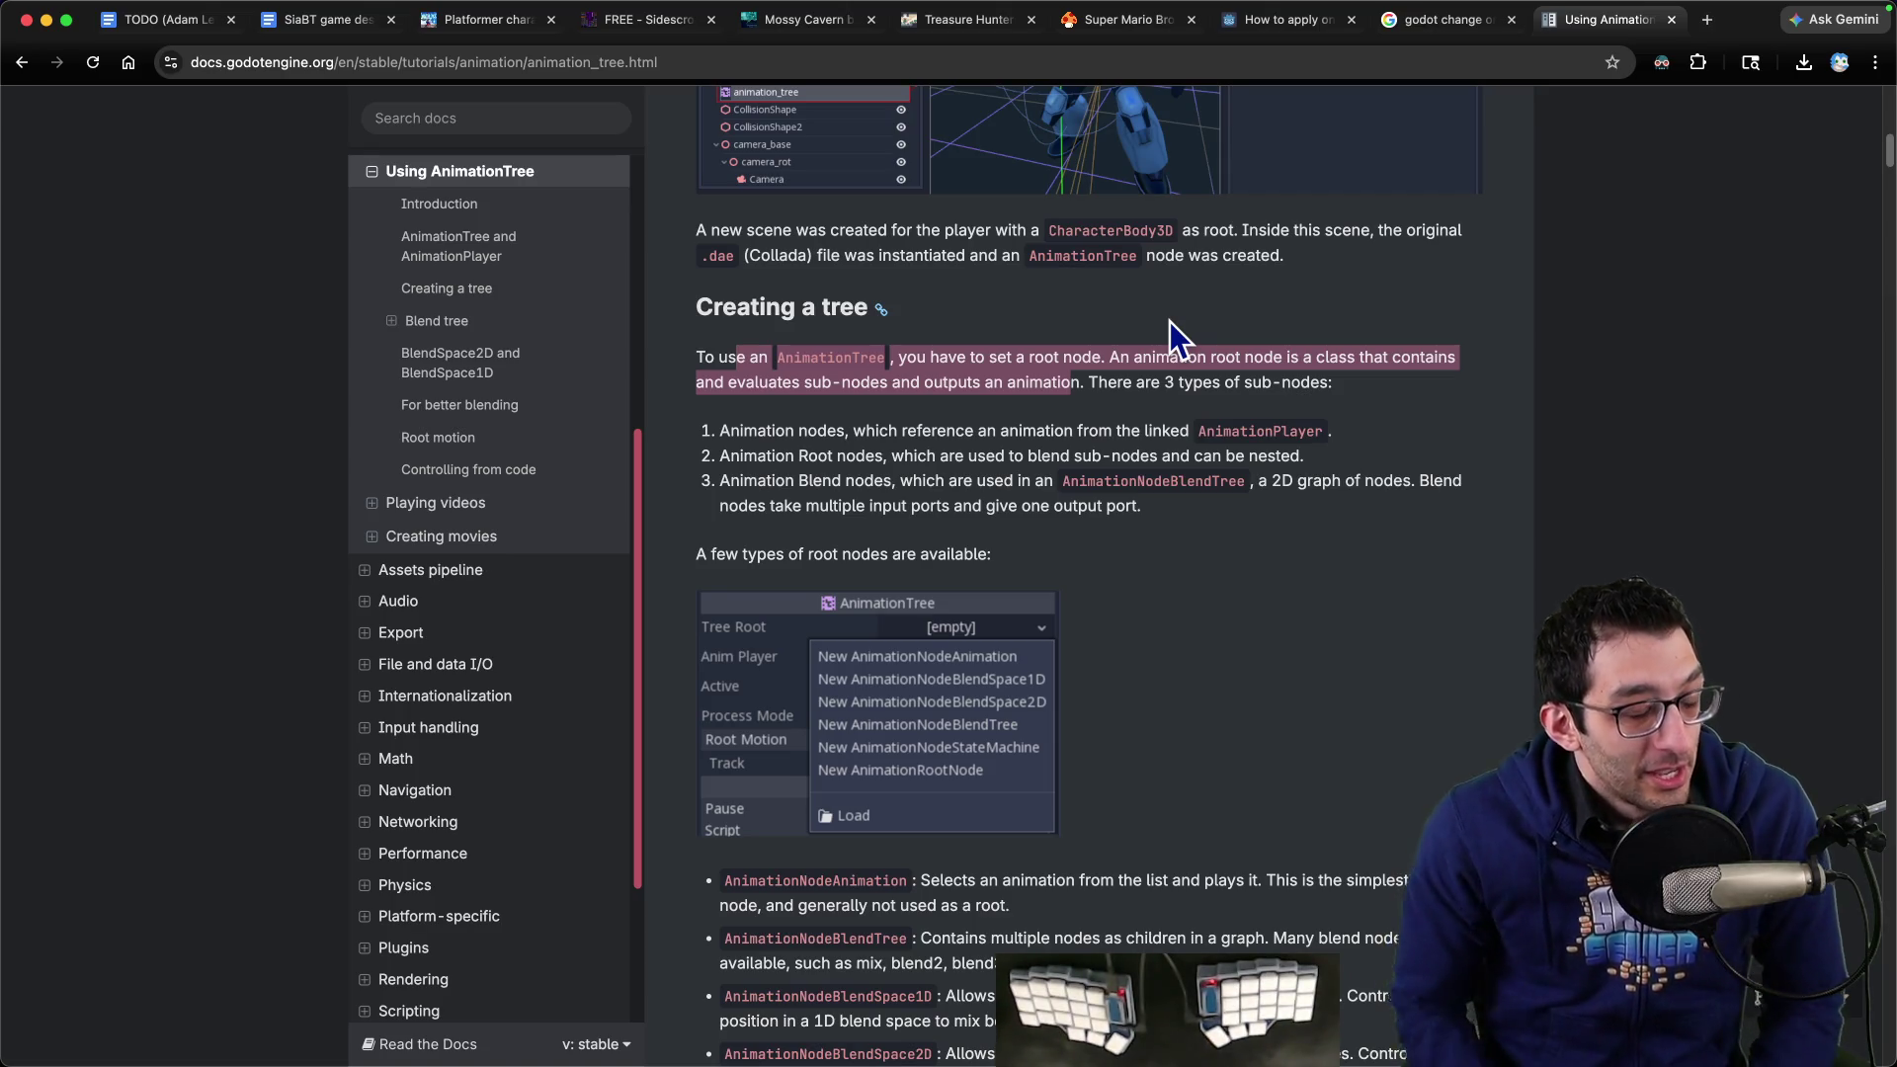
key(super+Tab)
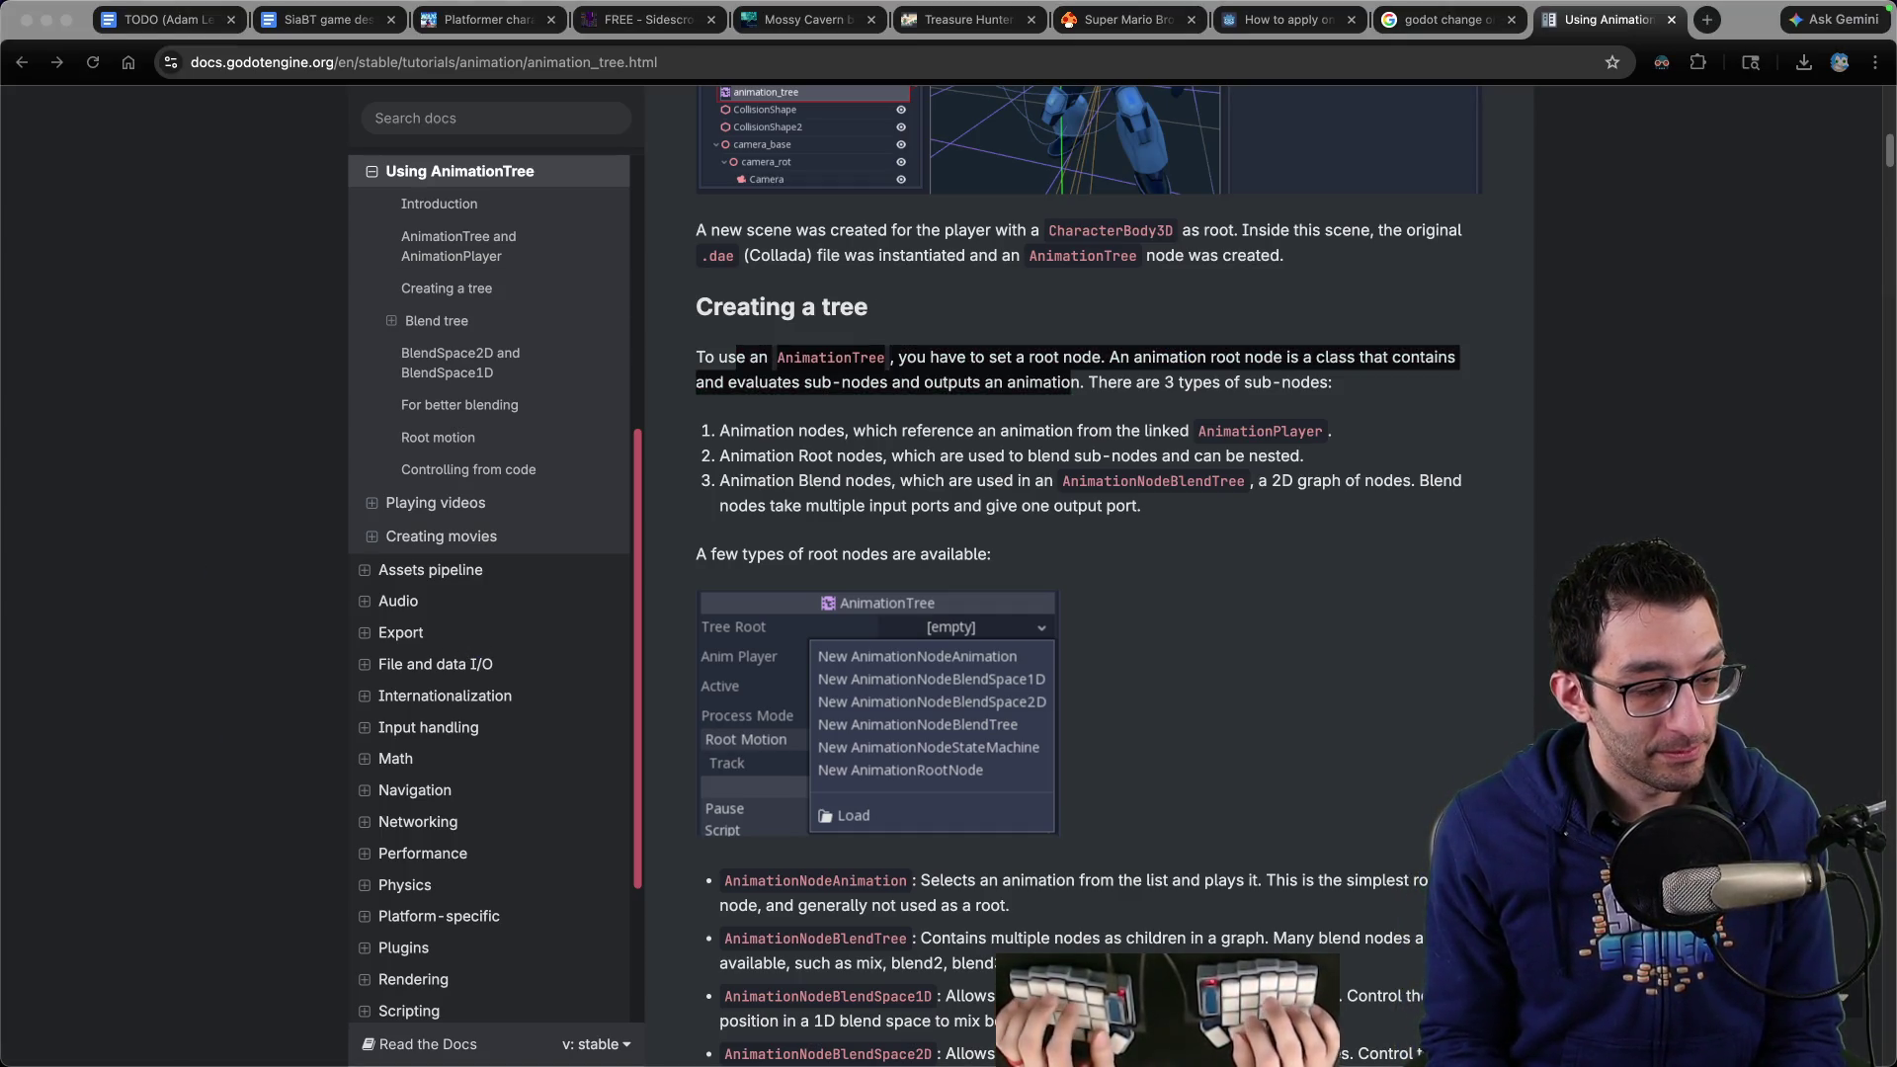
Search the browser's commands page for 'vods' and open the Skeleseller VODs playlist
key(ctrl+t)
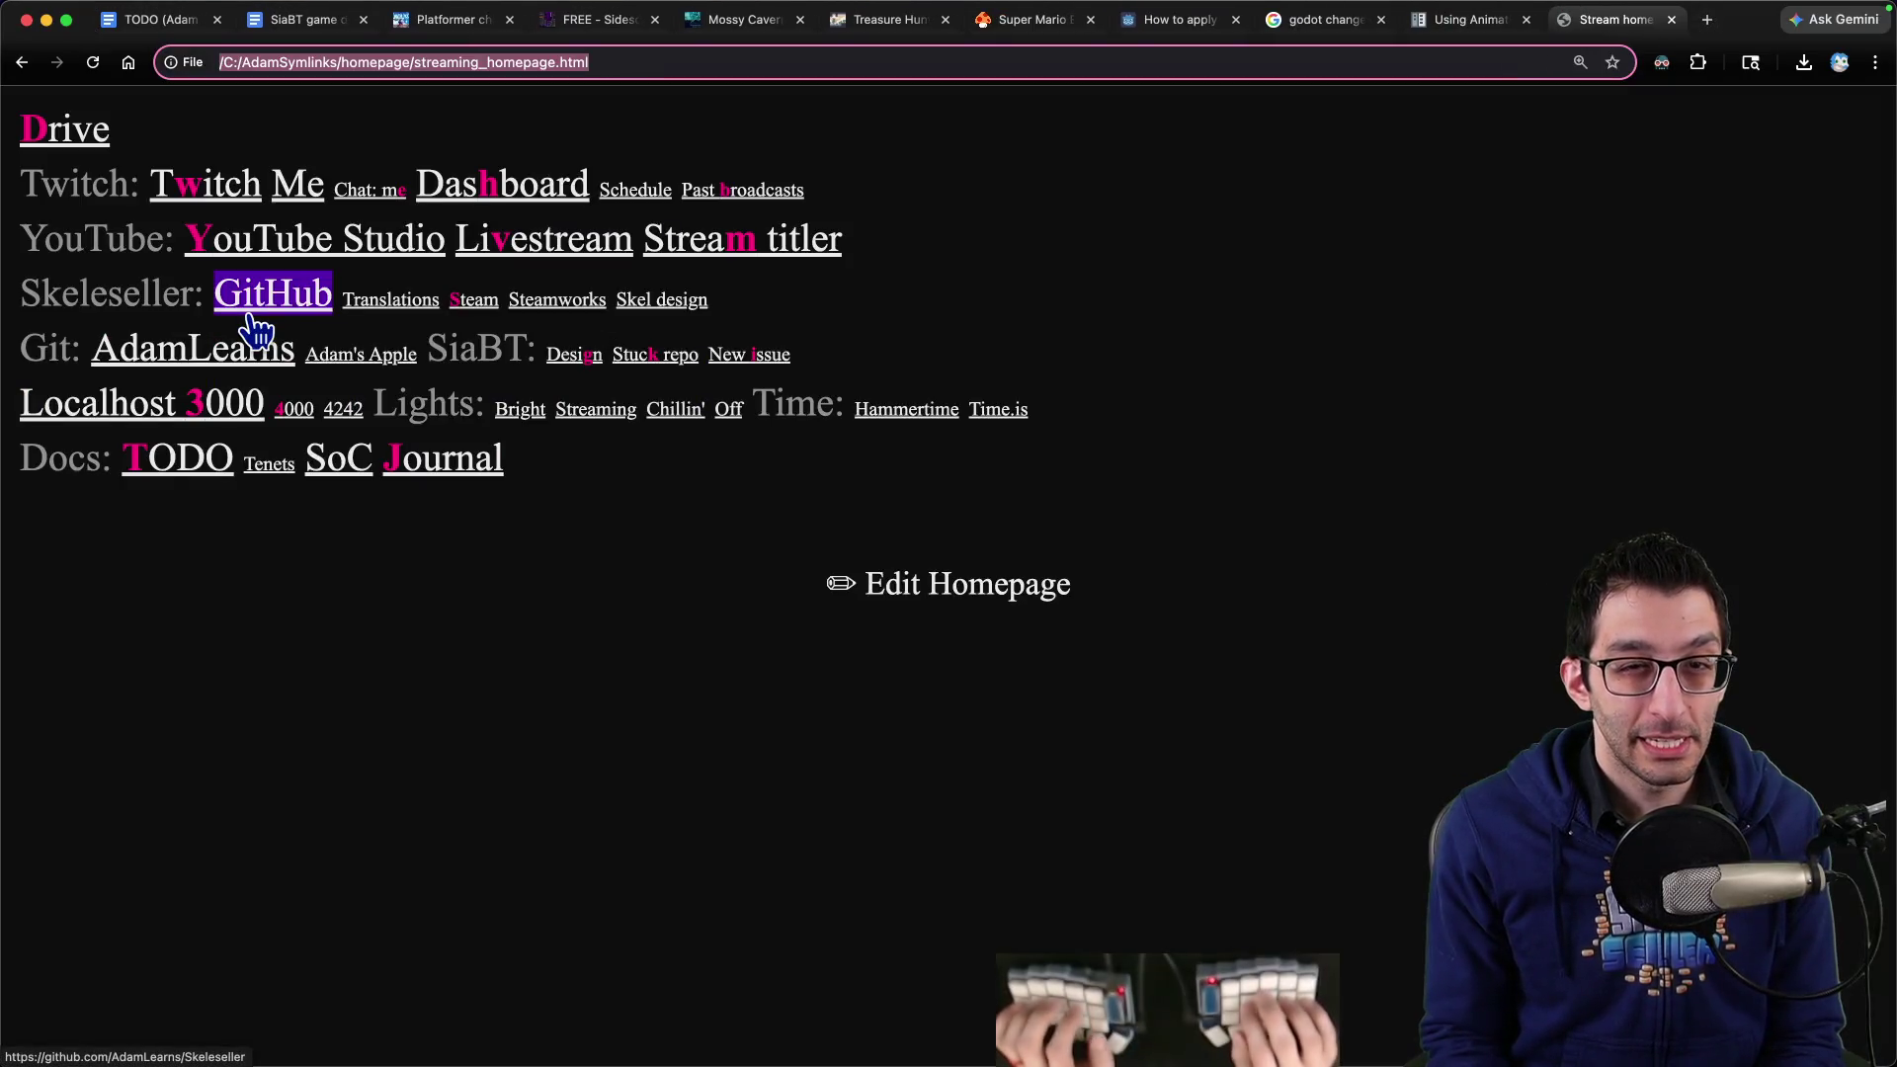
text(a)
key(Tab)
text(vods)
key(Return)
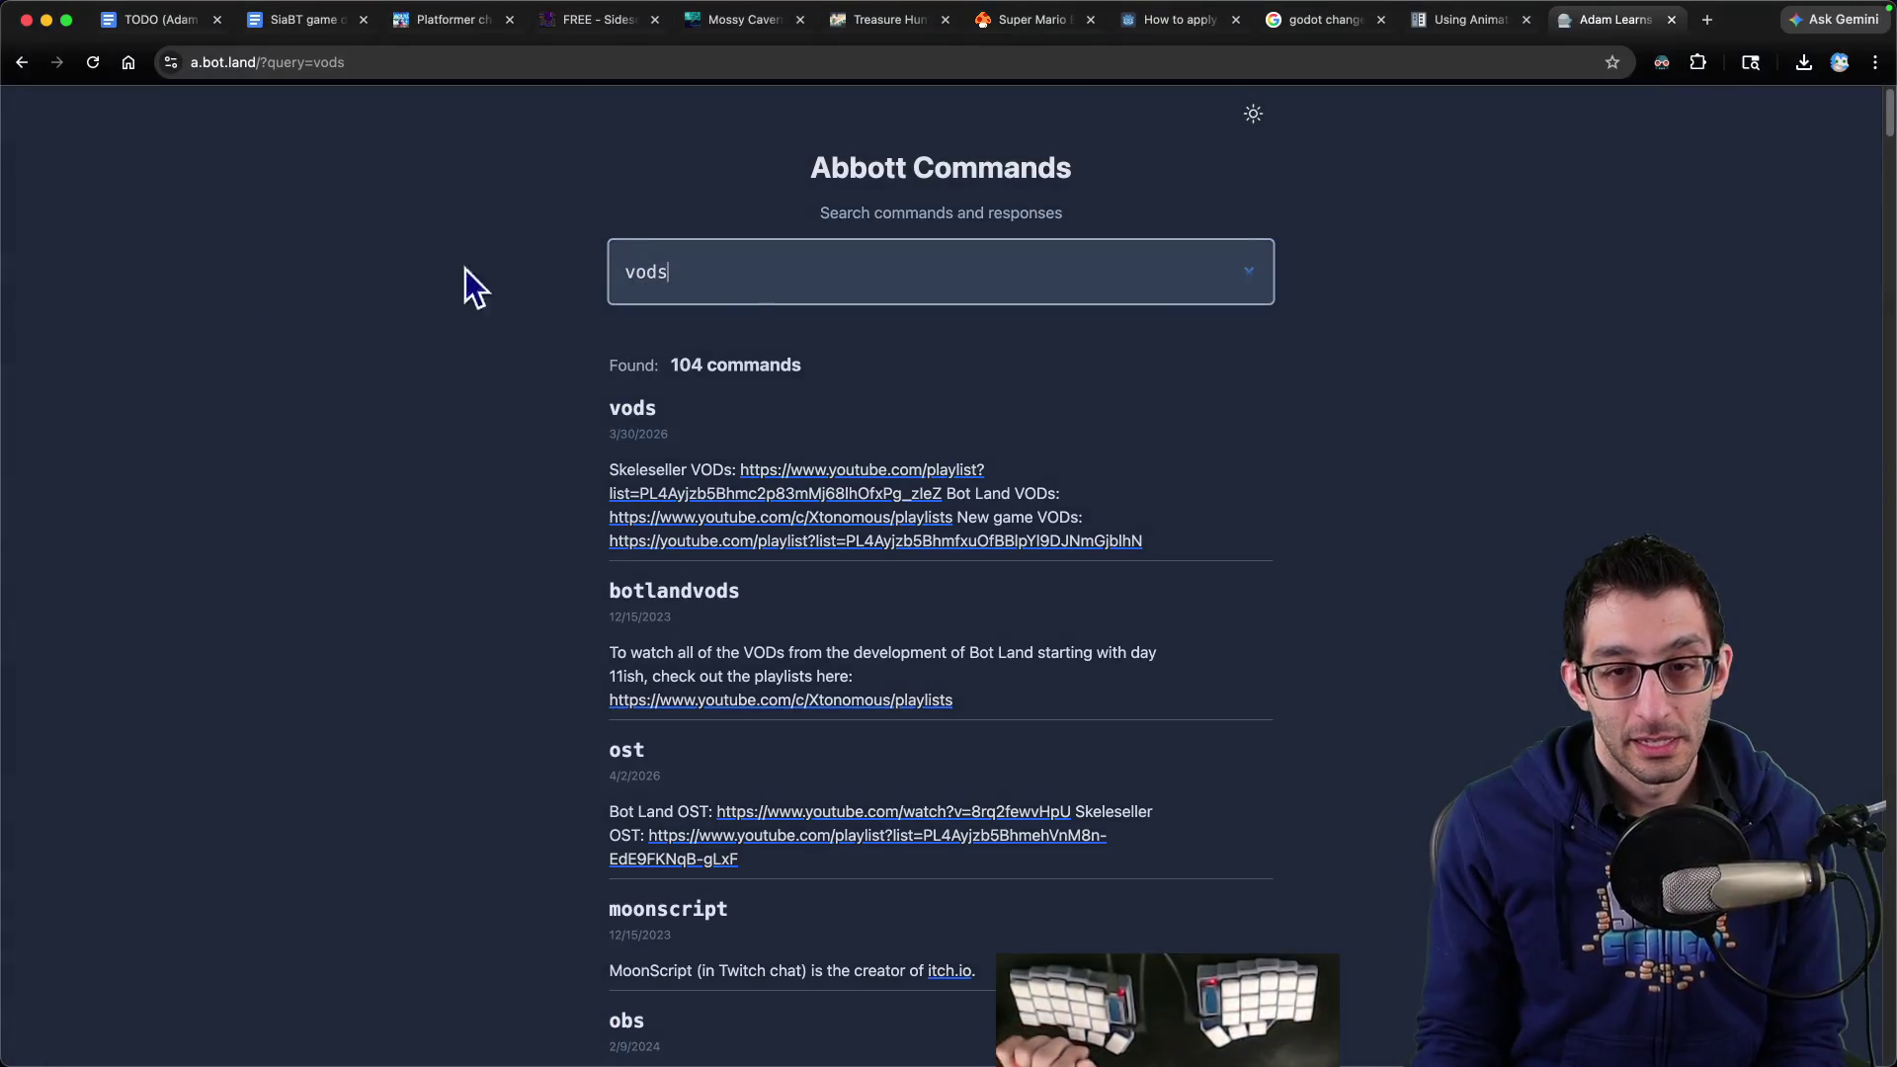
click(860, 493)
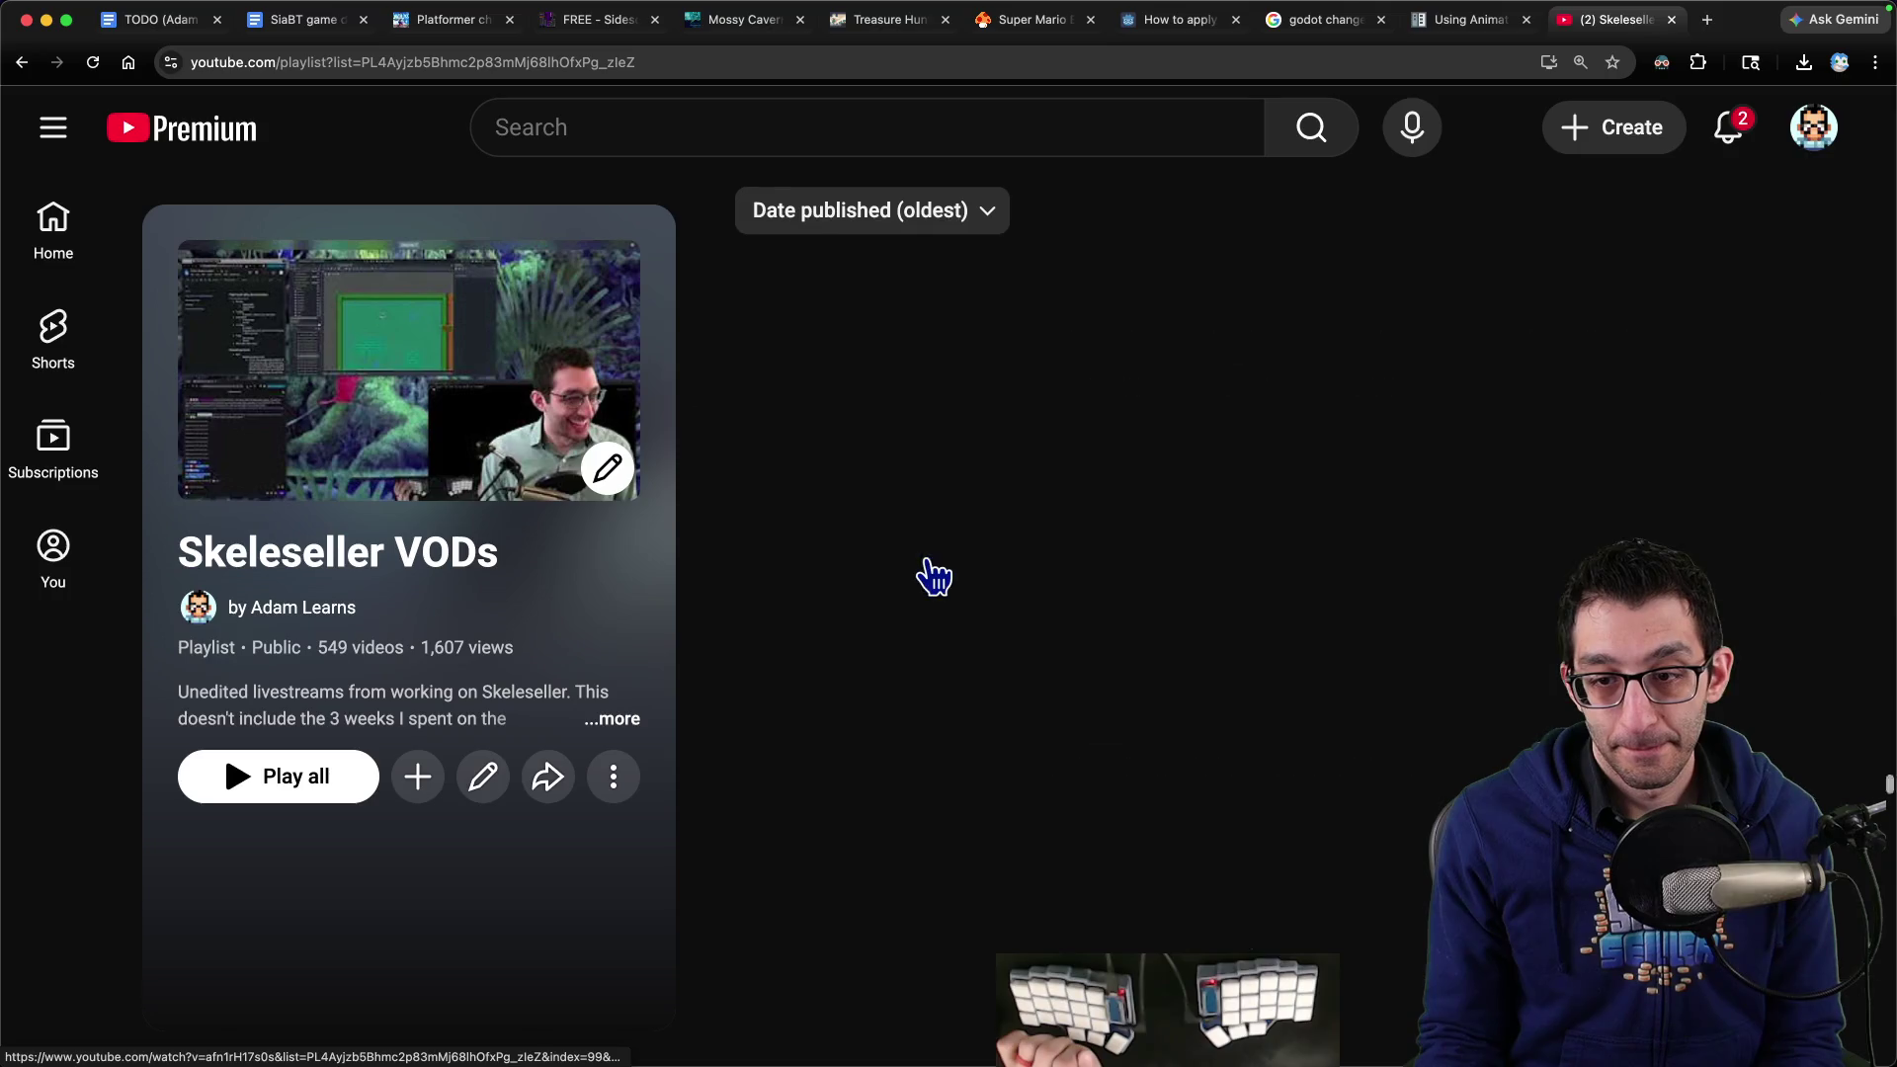
Copy the link to video 546 from the playlist and close the YouTube tab
scroll(933, 578, down, 20)
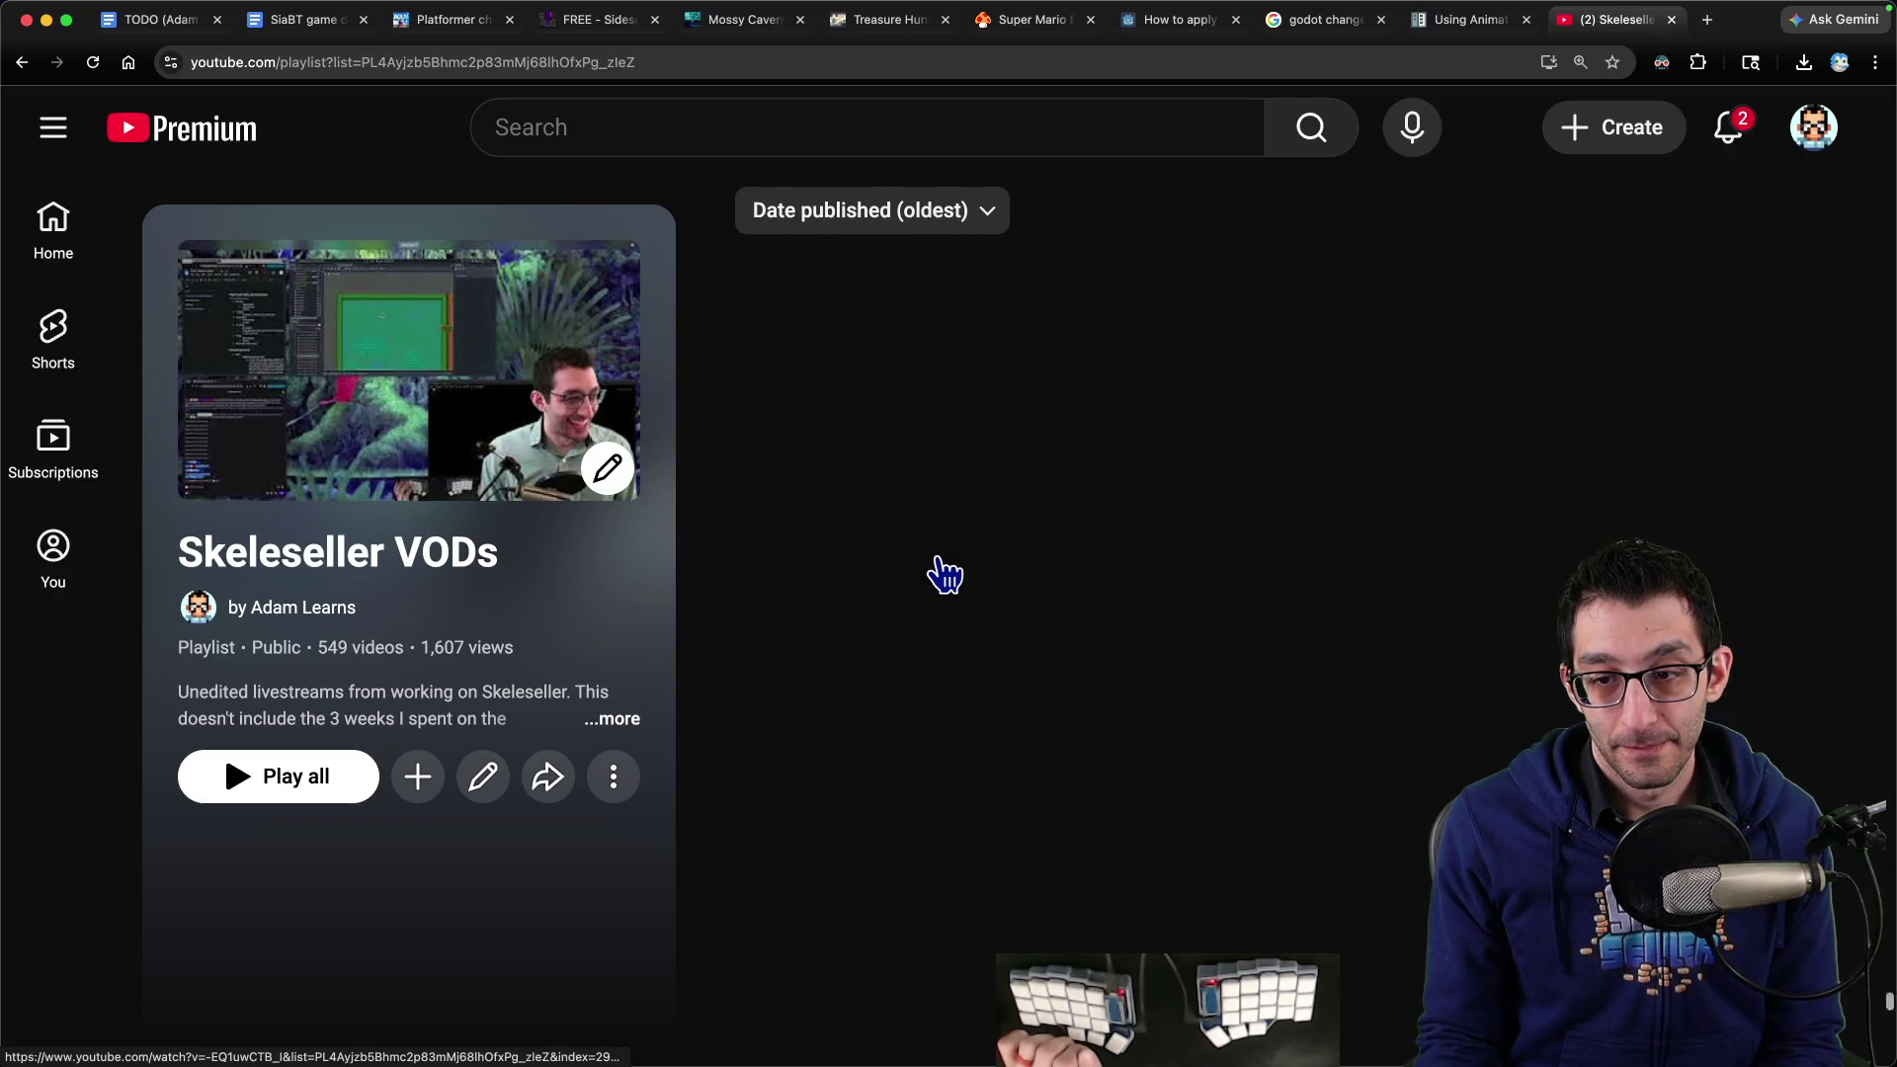
scroll(946, 577, down, 20)
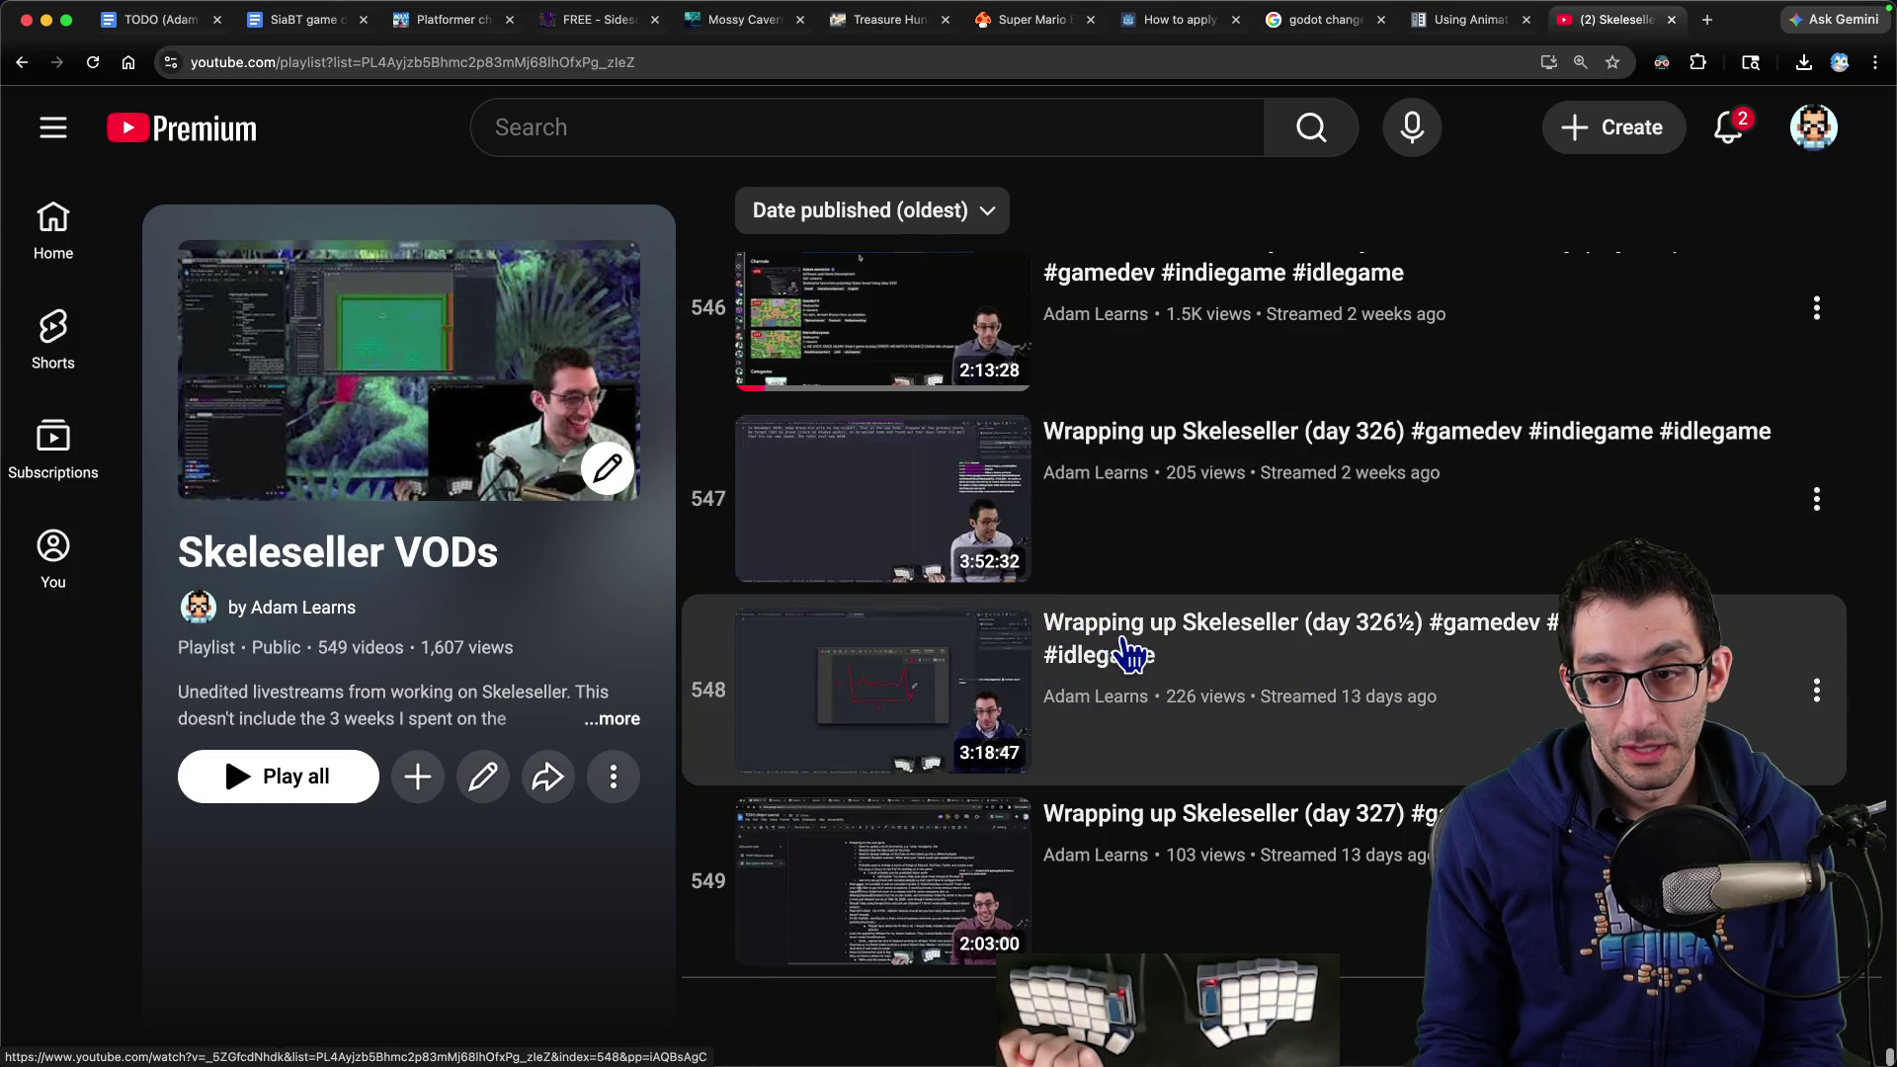
scroll(1128, 647, up, 5)
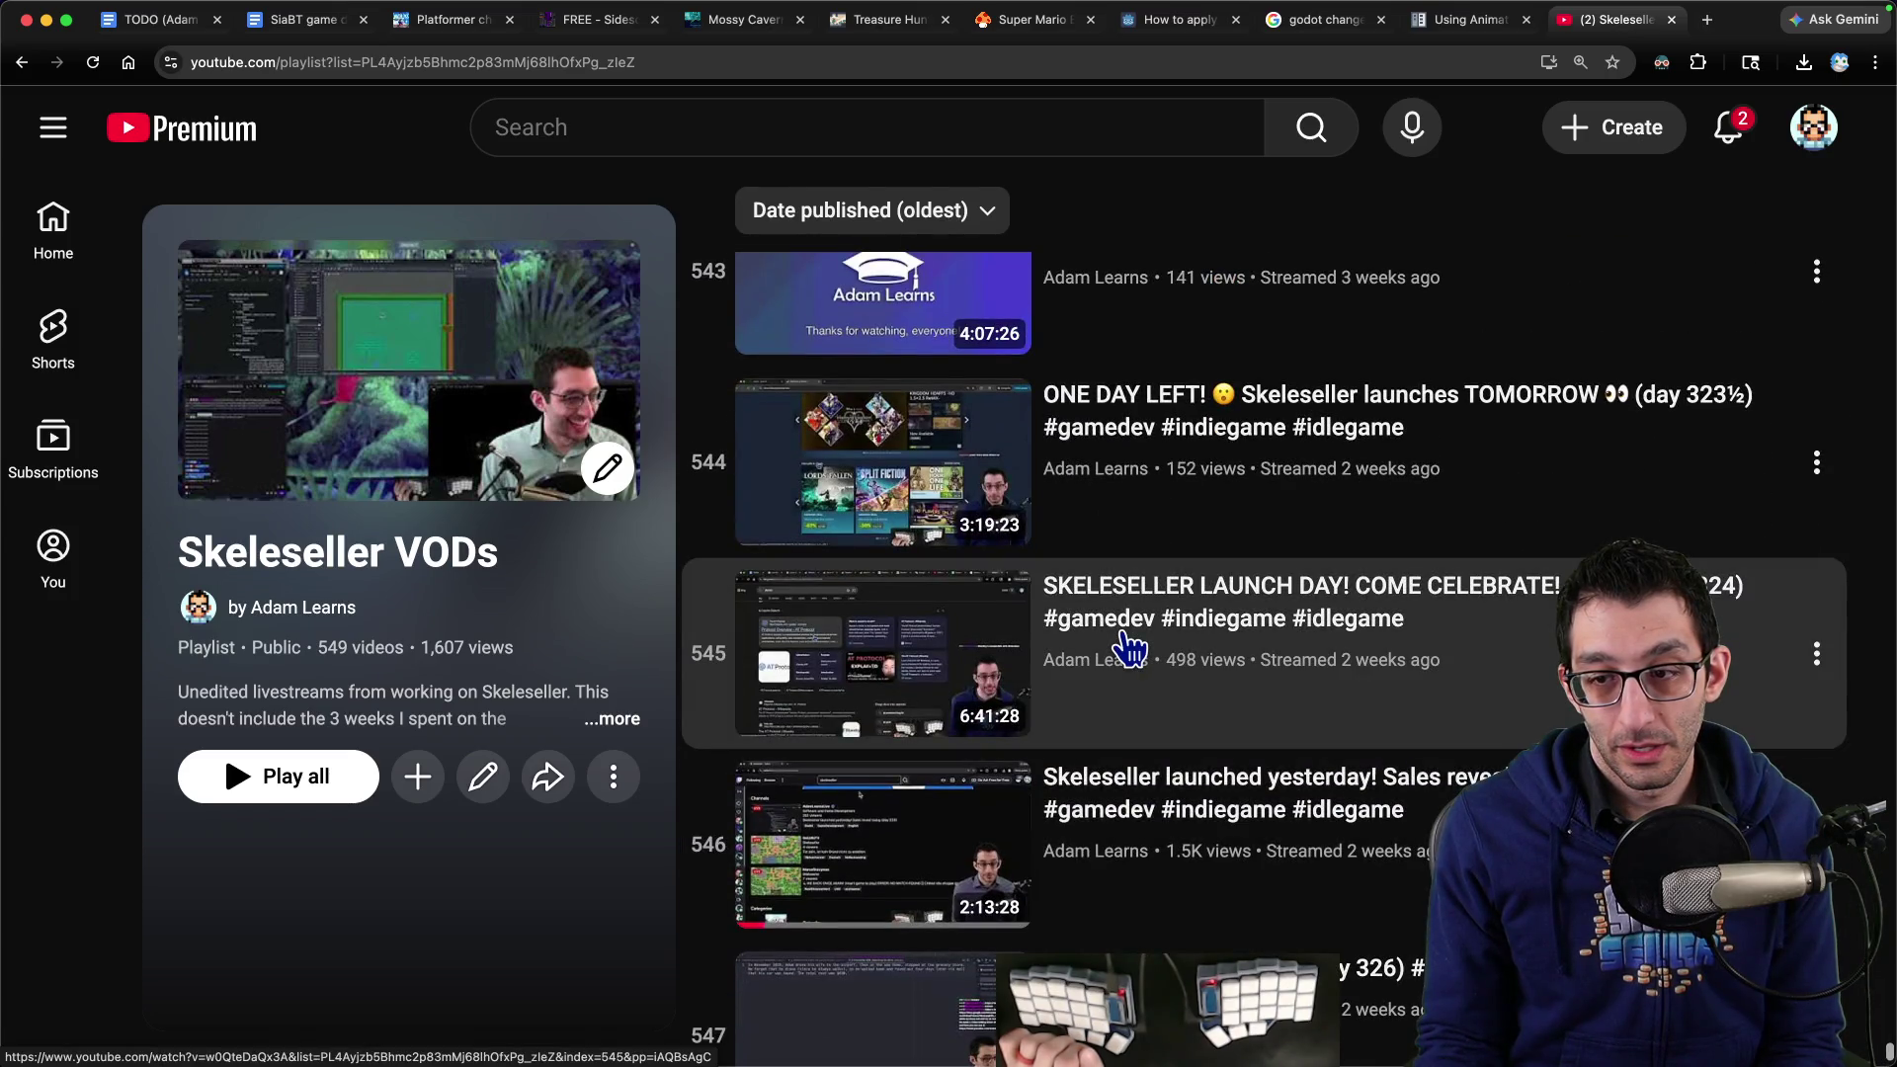
right_click(1135, 780)
click(1153, 807)
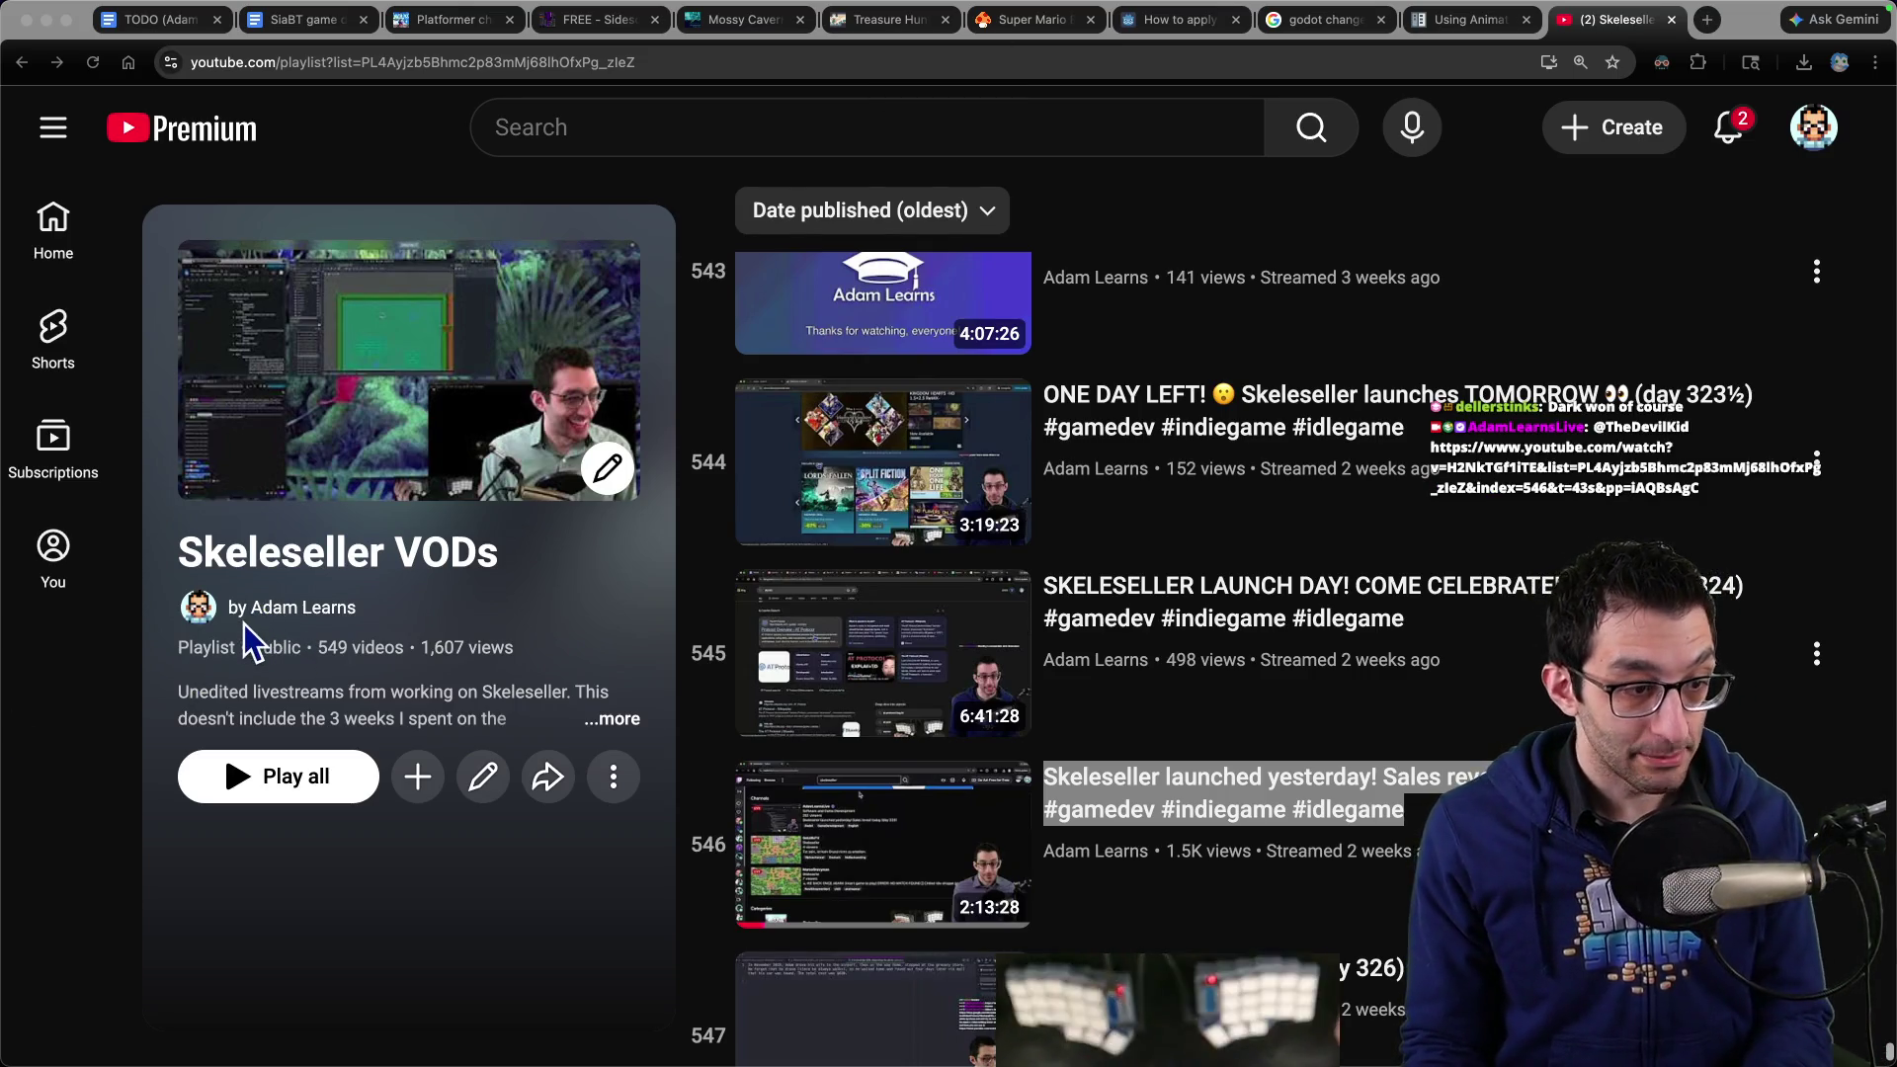
middle_click(1575, 21)
Check the TODO plans, clear the text marking on the Using AnimationTree page, and return to Godot
click(163, 19)
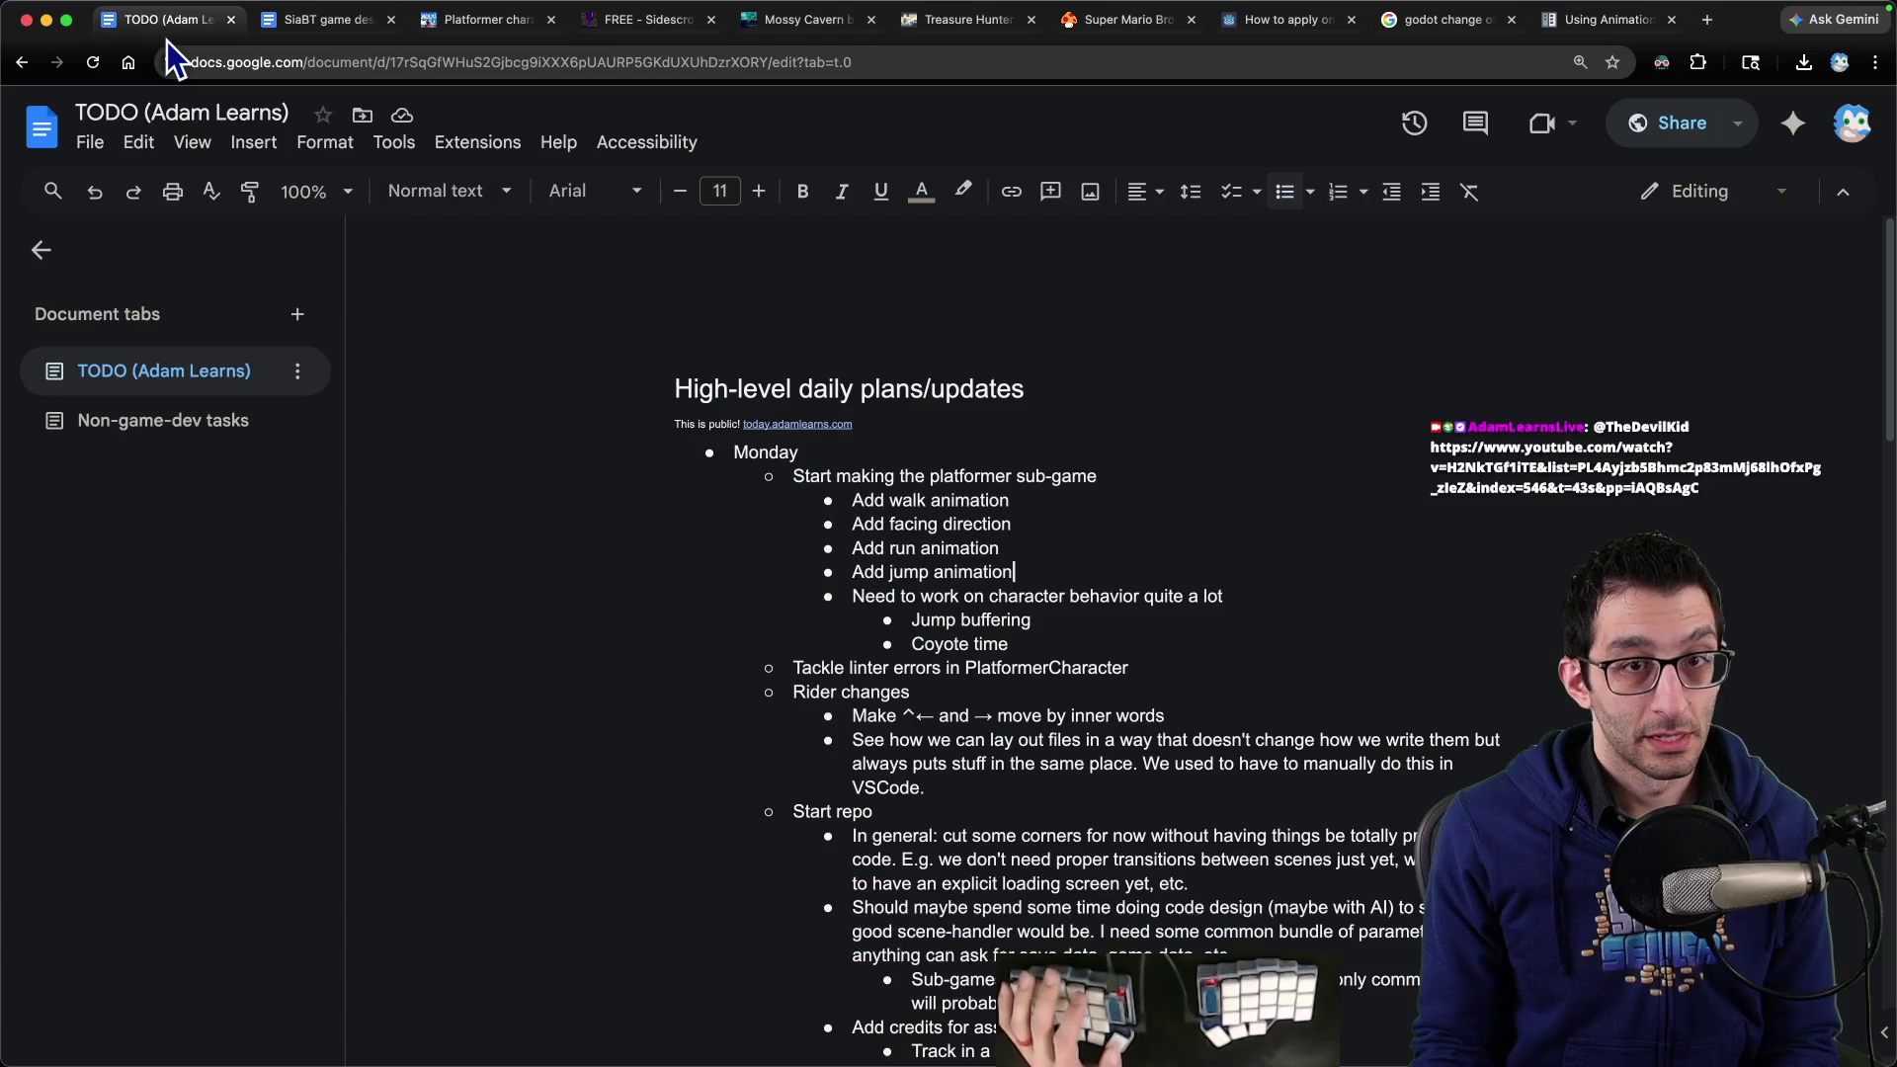
click(1285, 988)
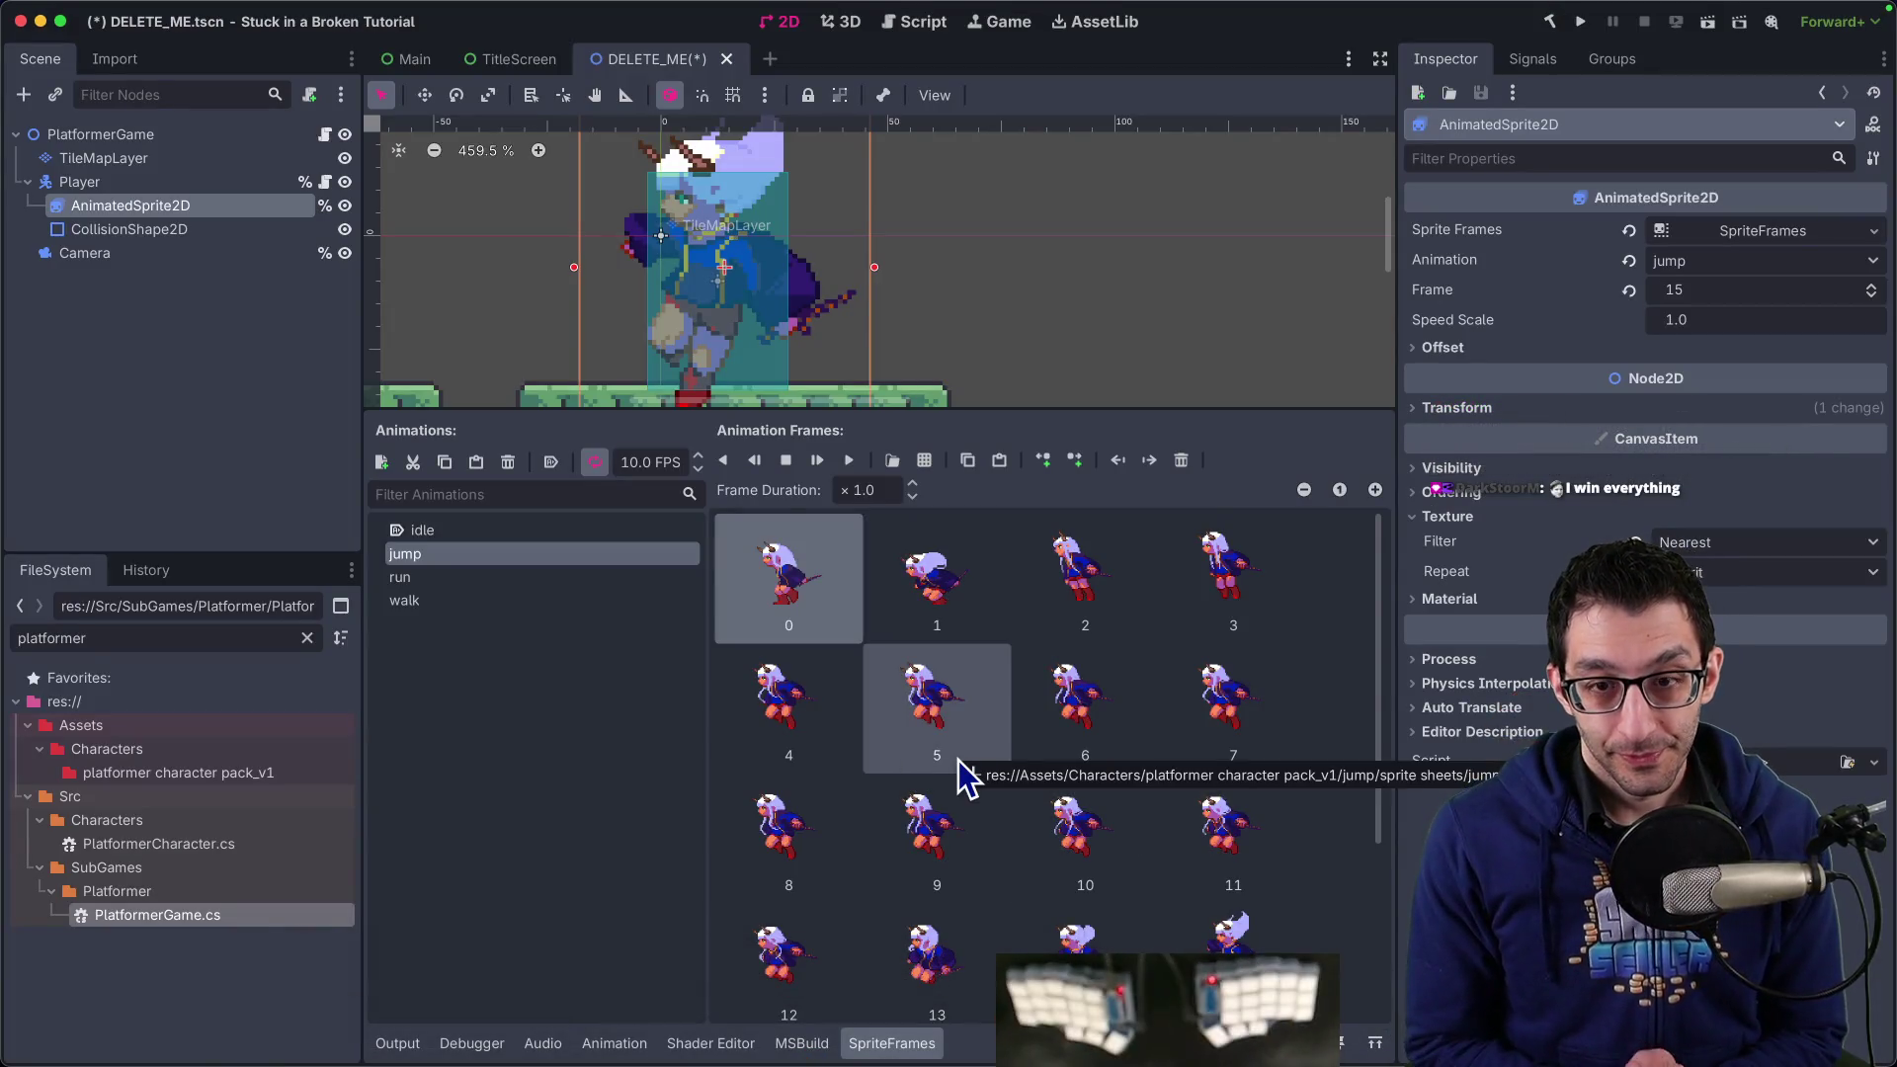
key(super+Tab)
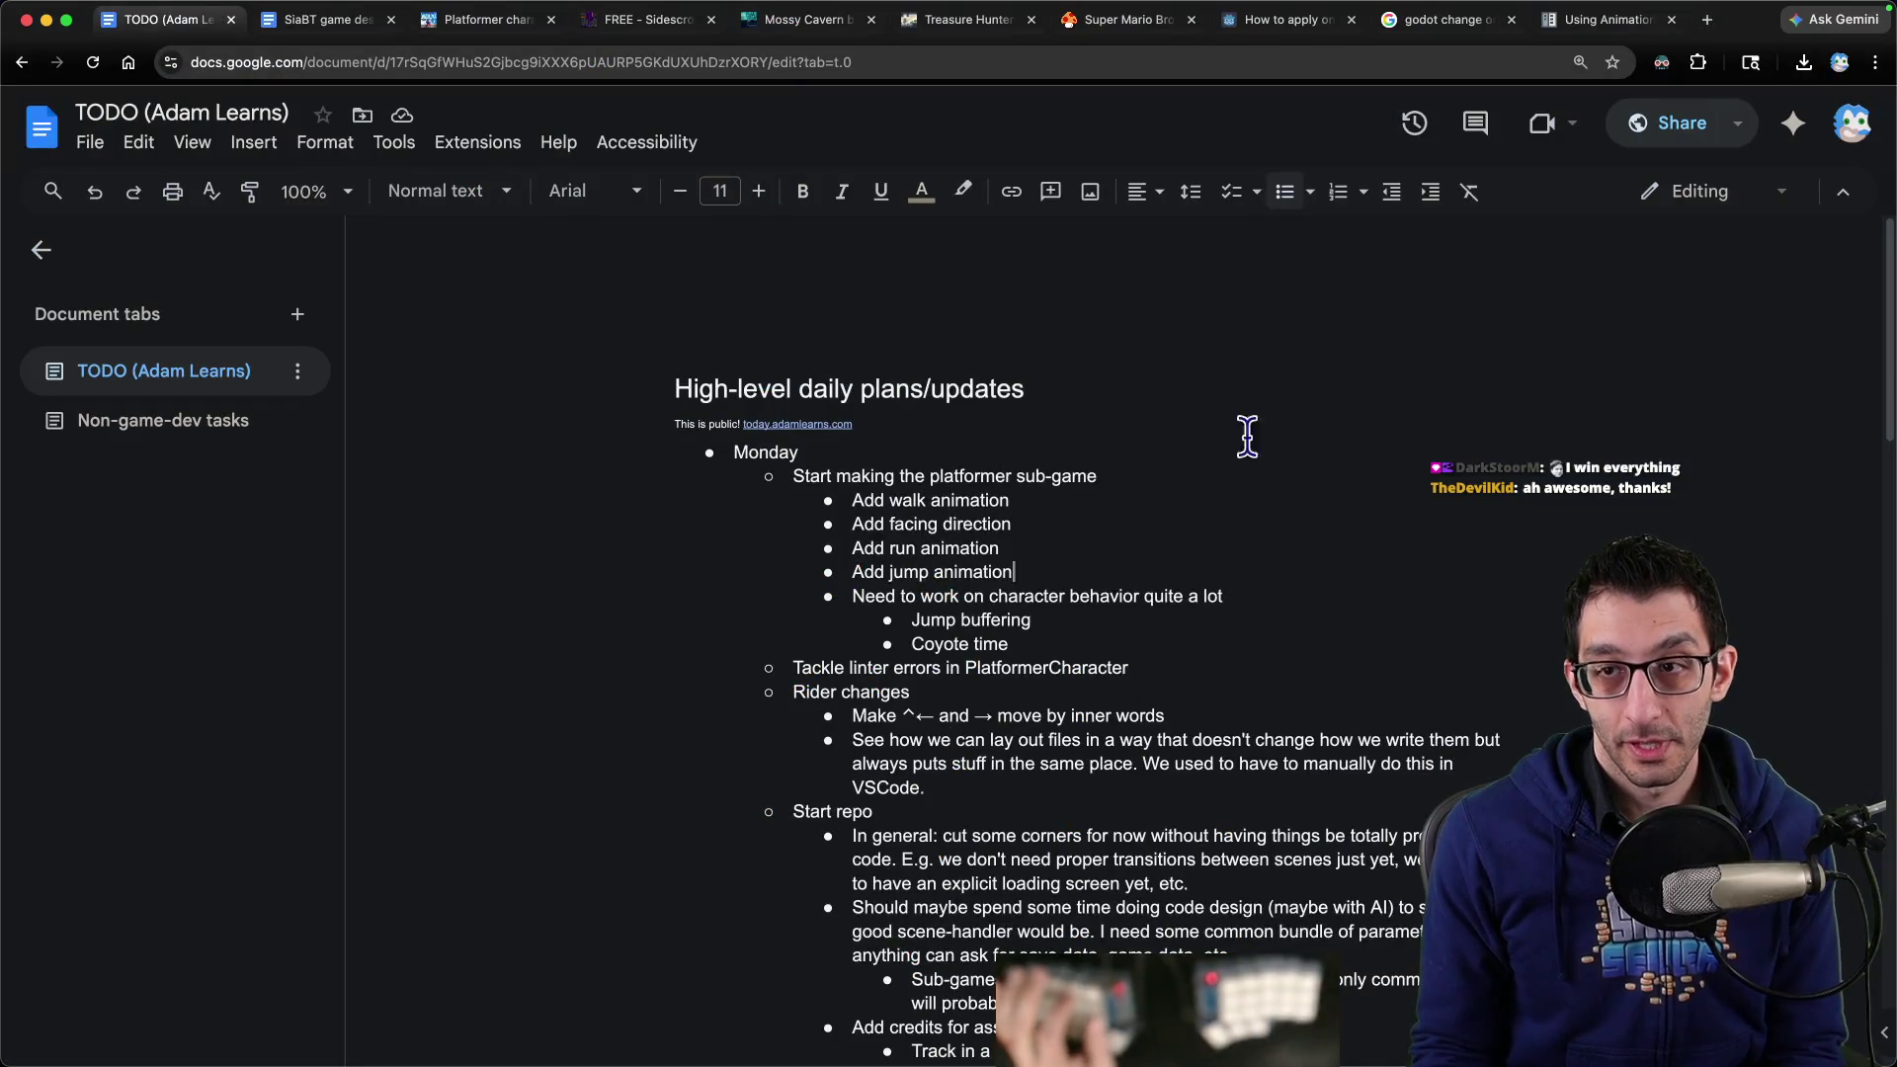
click(1596, 22)
click(846, 443)
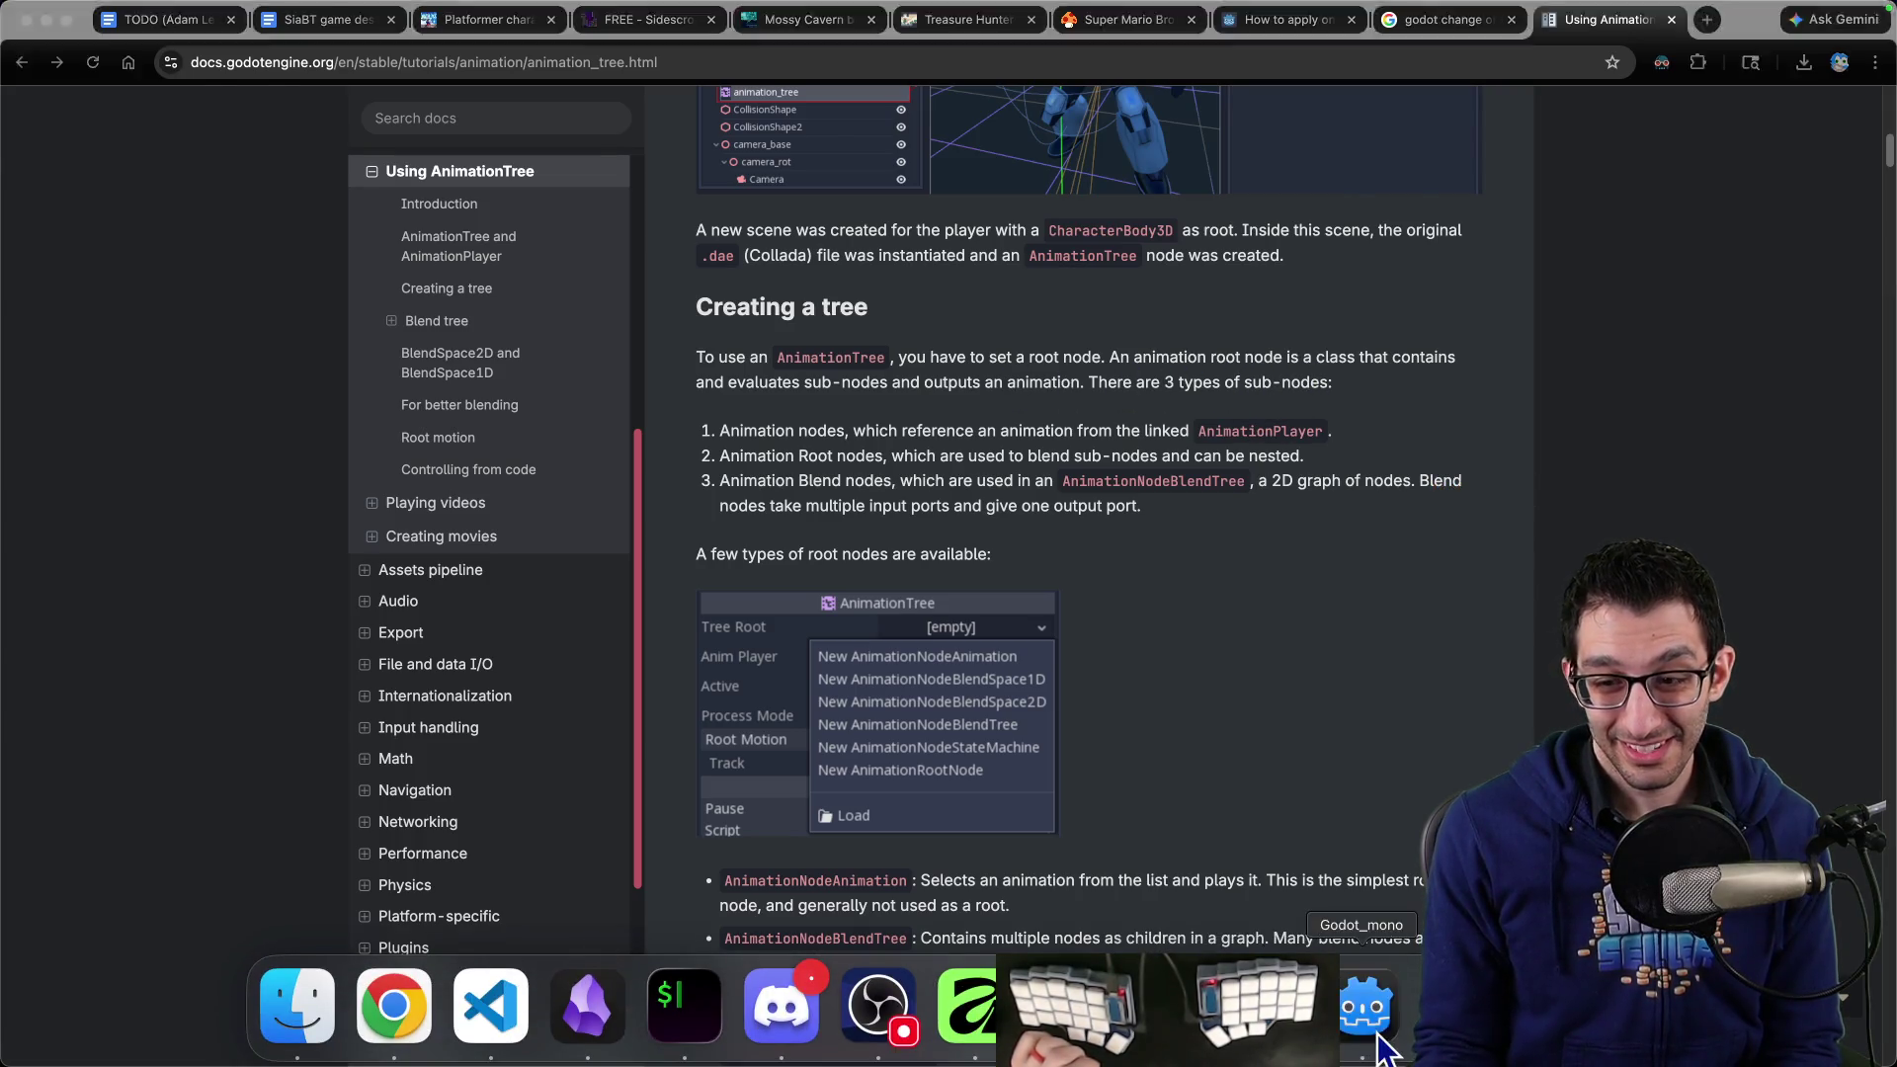
click(1369, 1018)
Add an AnimationTree child node under the Player node
right_click(81, 186)
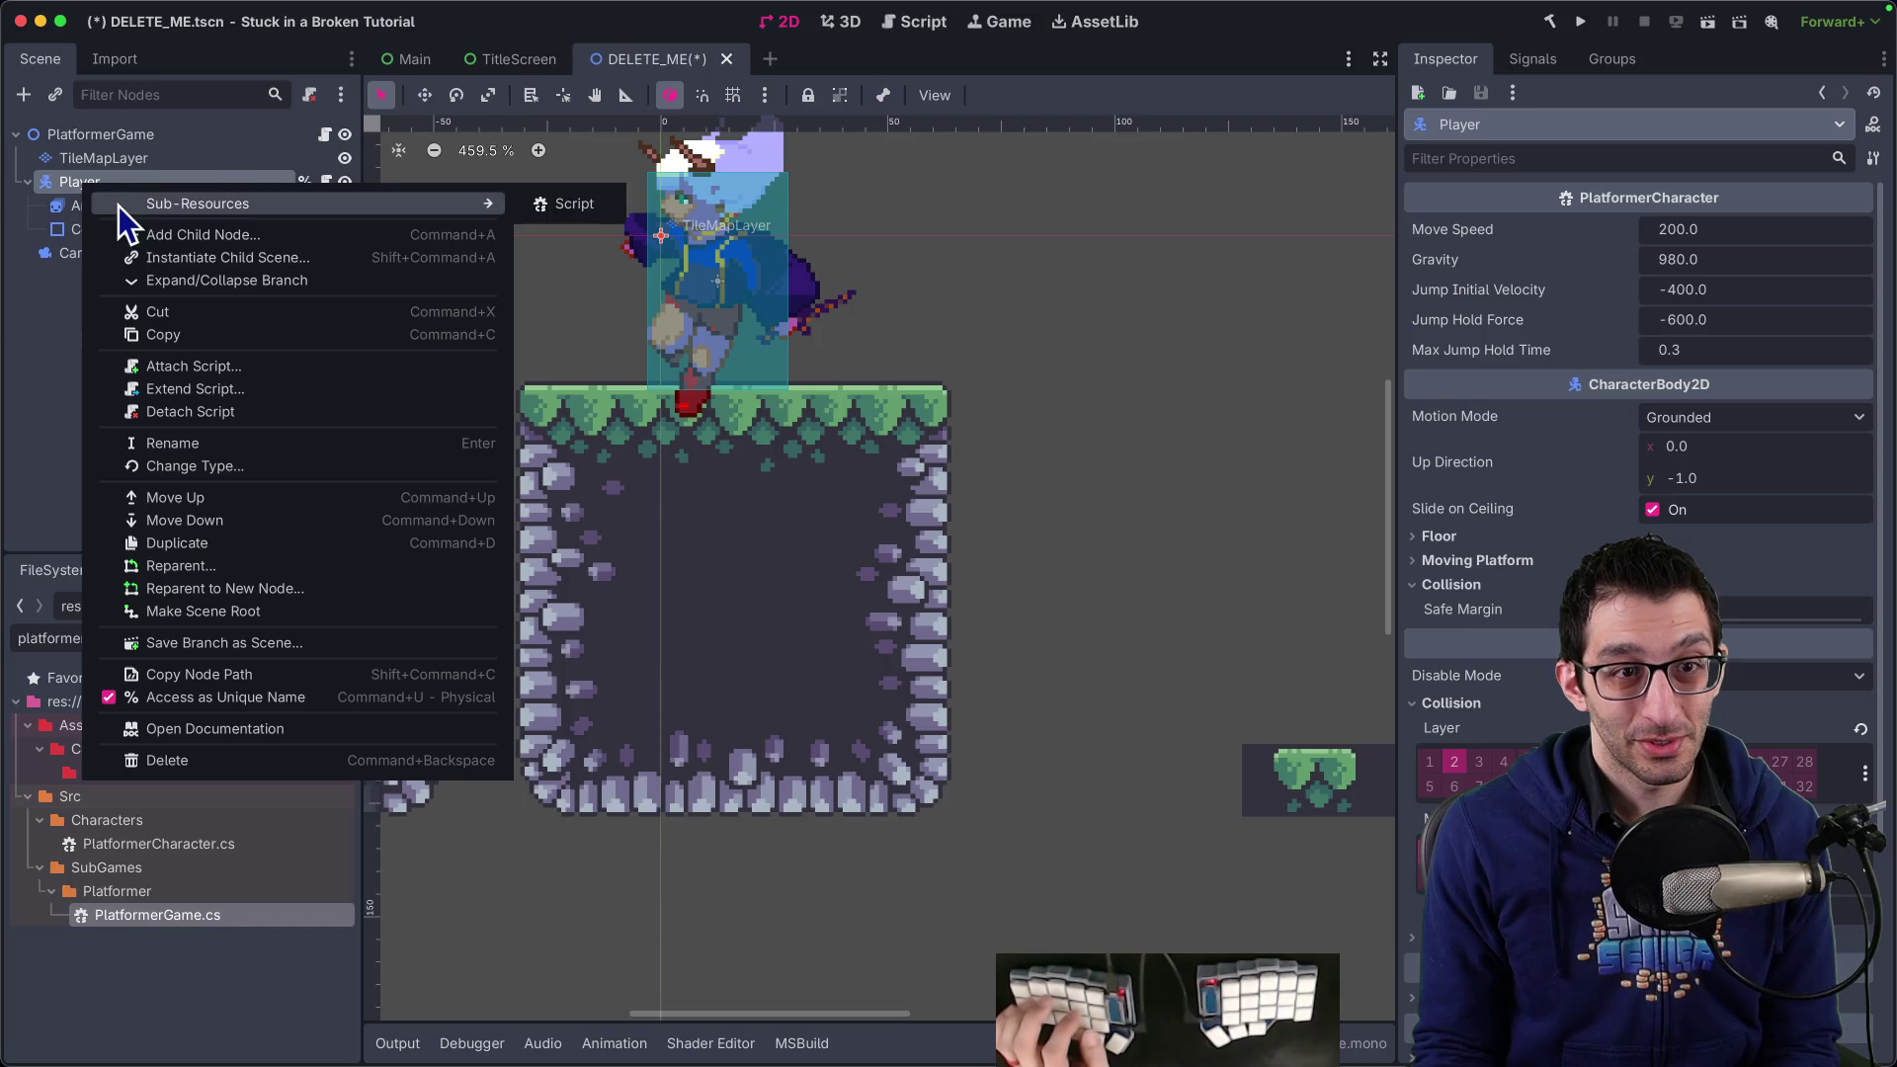
click(145, 229)
text(animationtree)
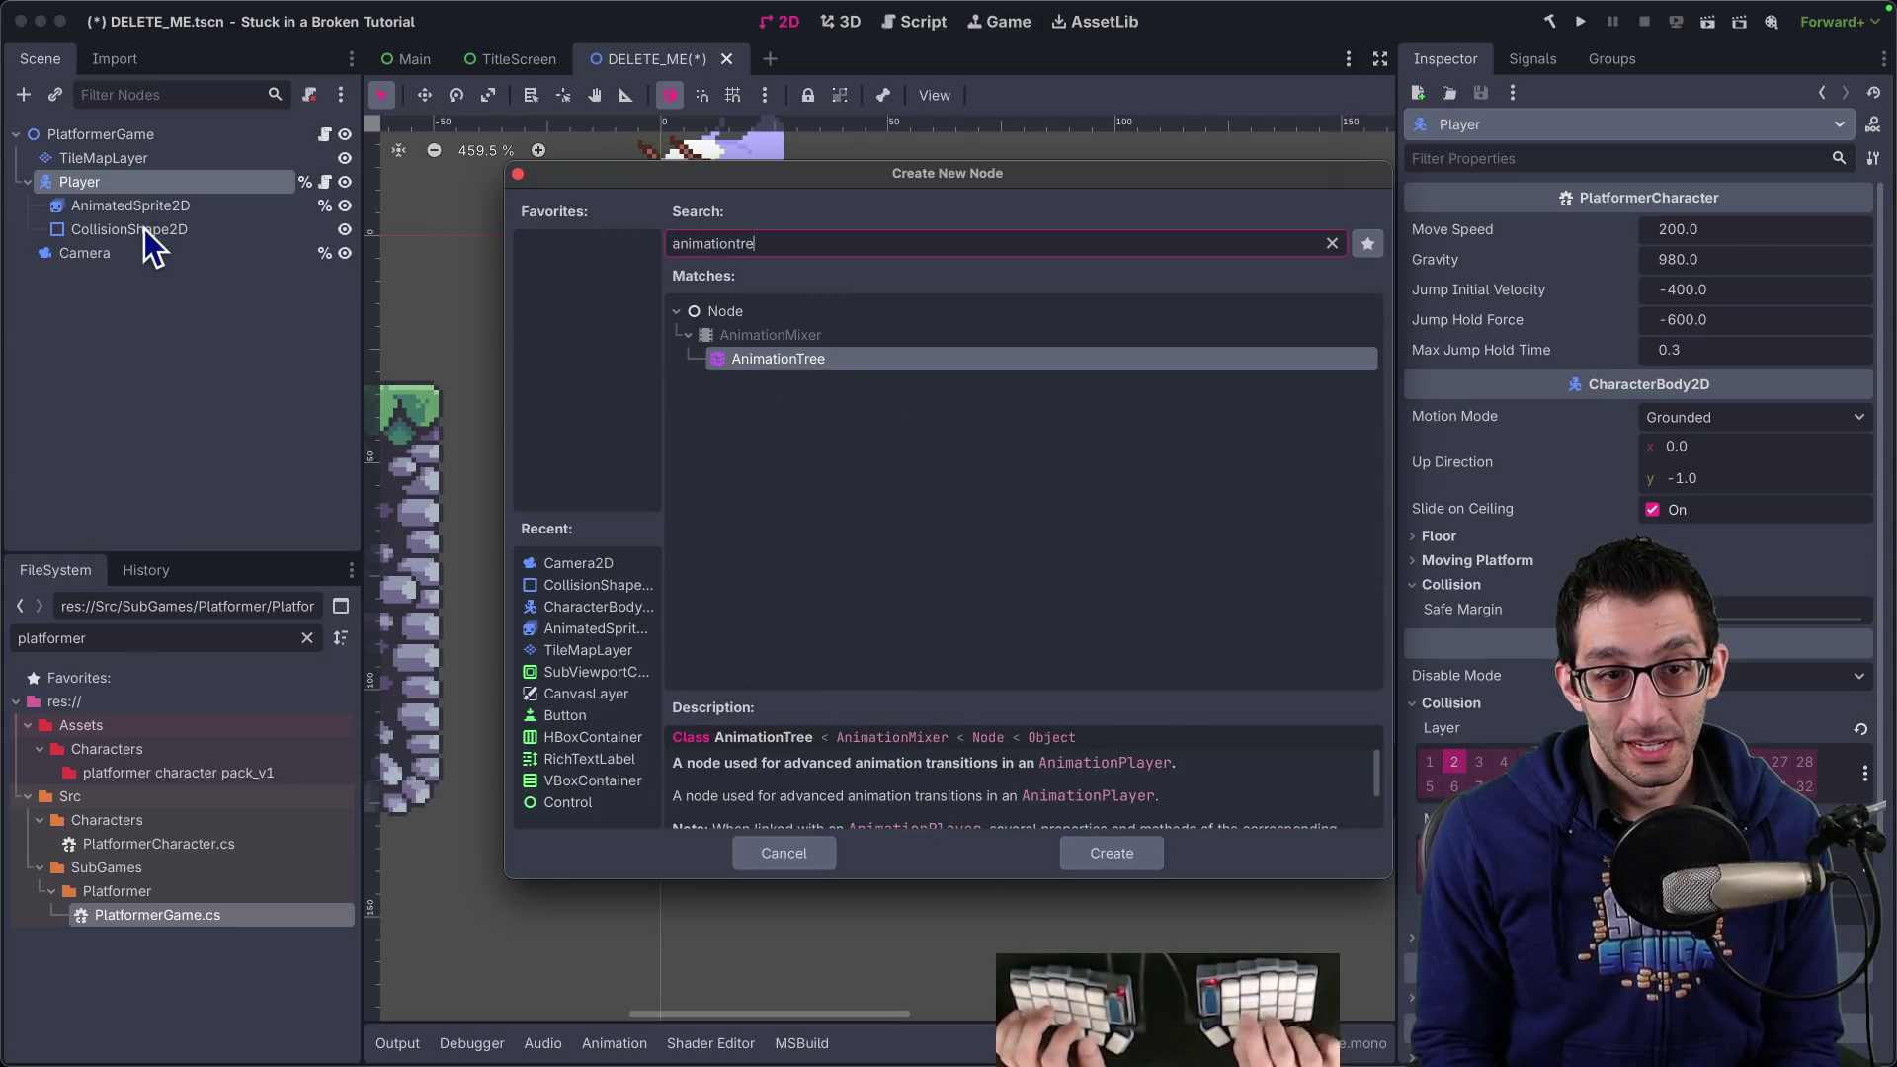
key(Return)
Search 'blend' for a child of the AnimationTree, then cancel without adding a node
mouse_move(348, 259)
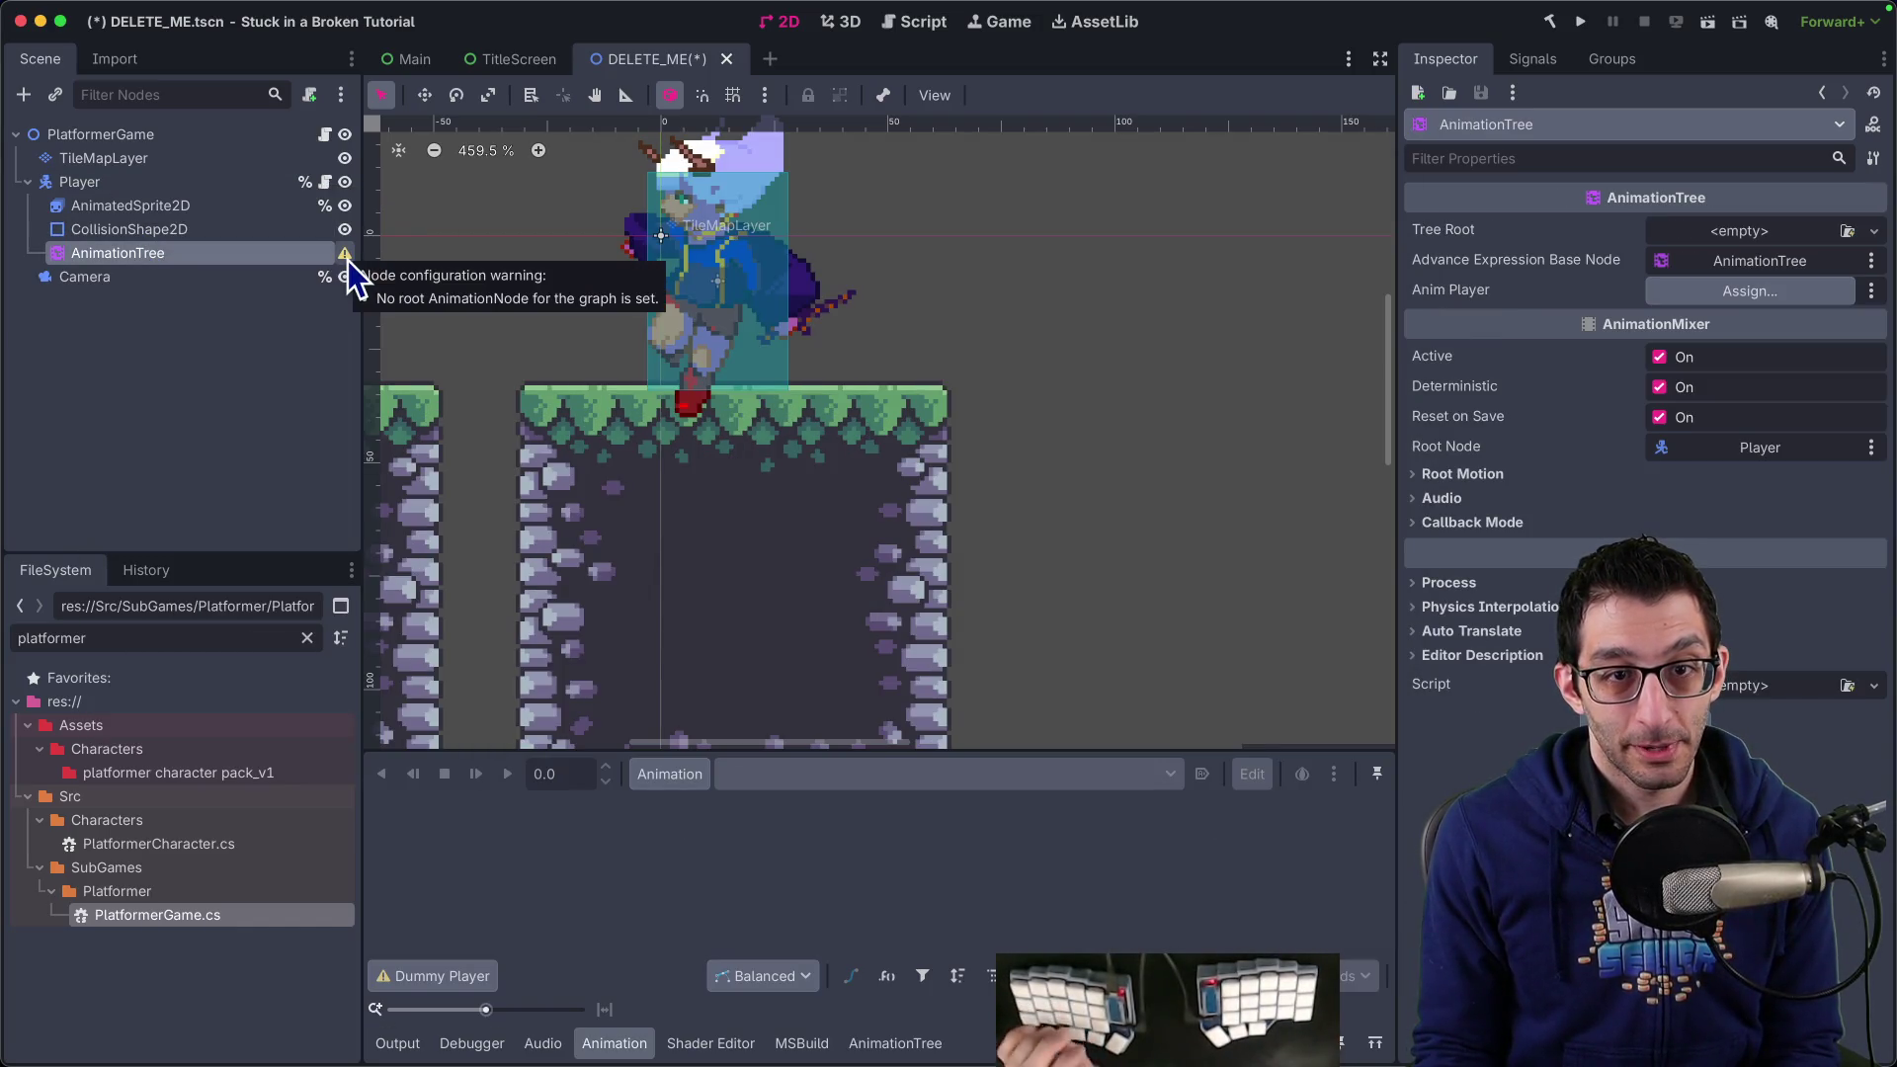
right_click(247, 253)
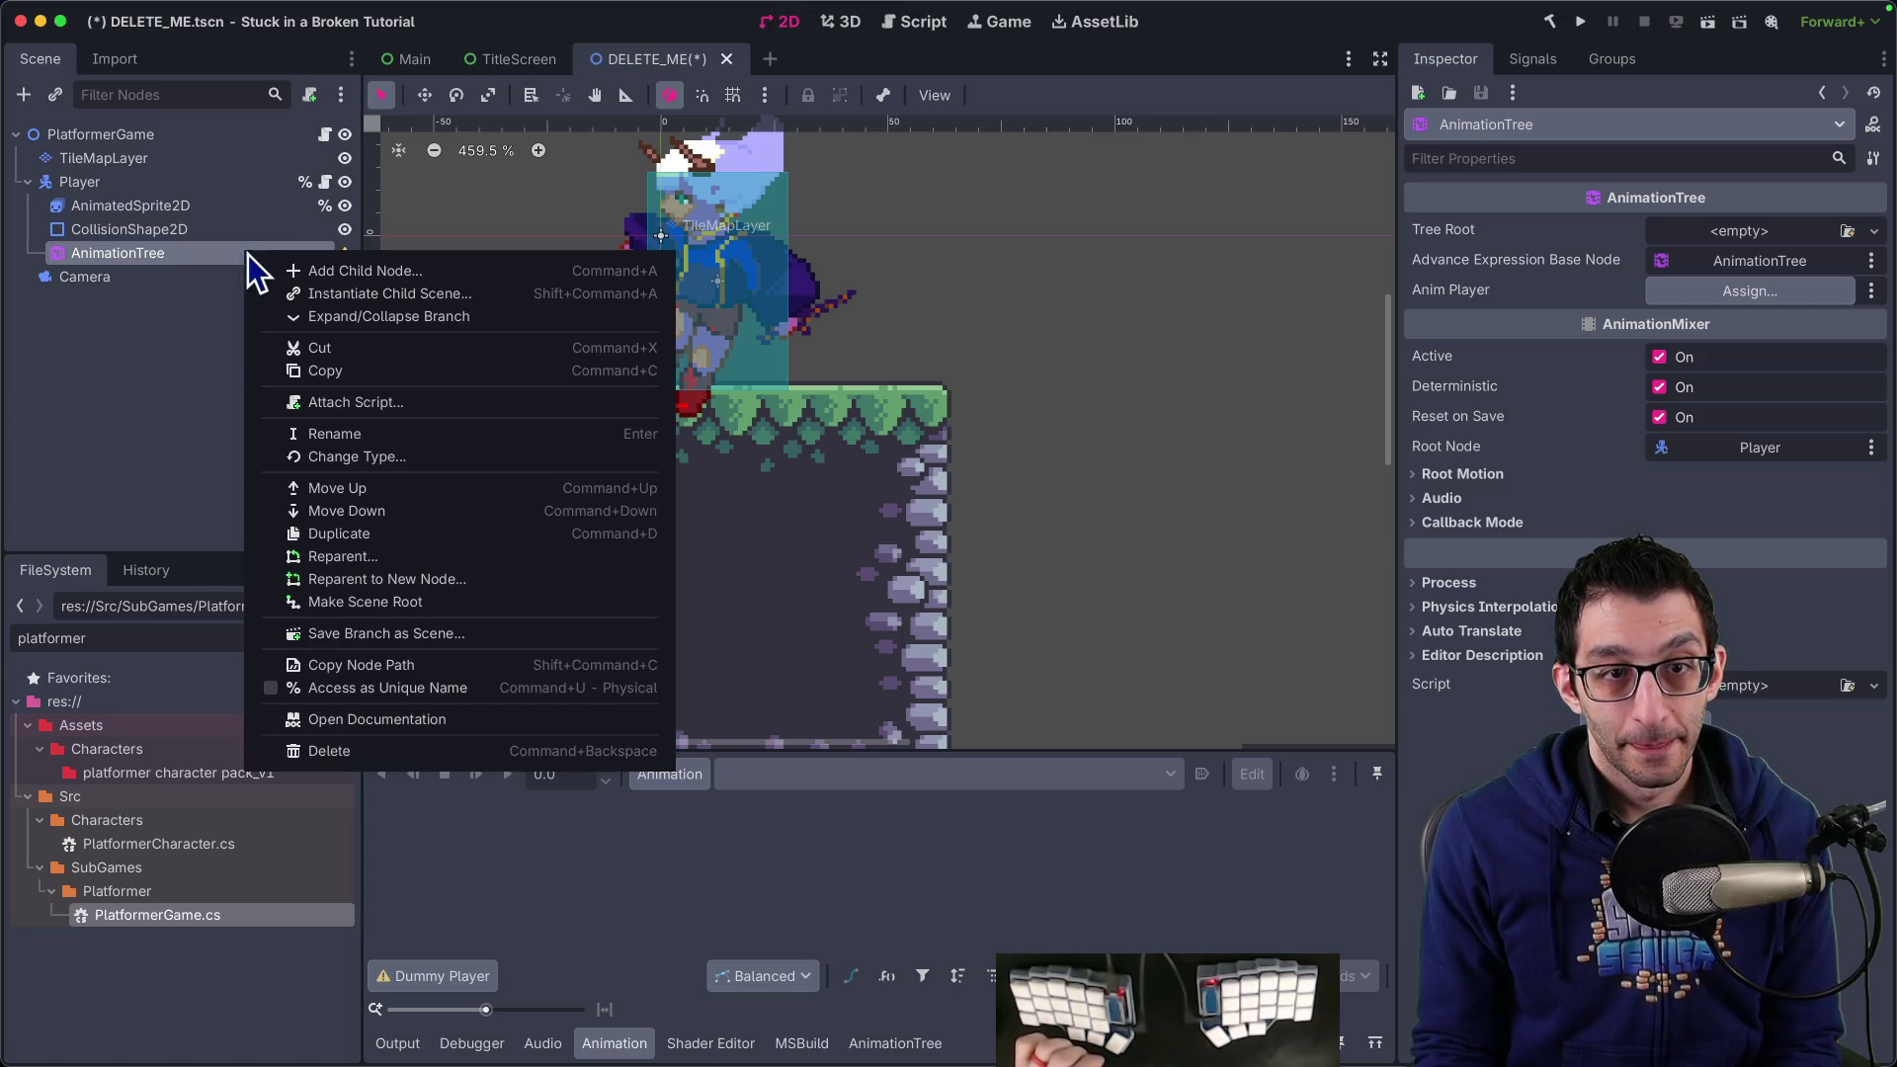
click(297, 267)
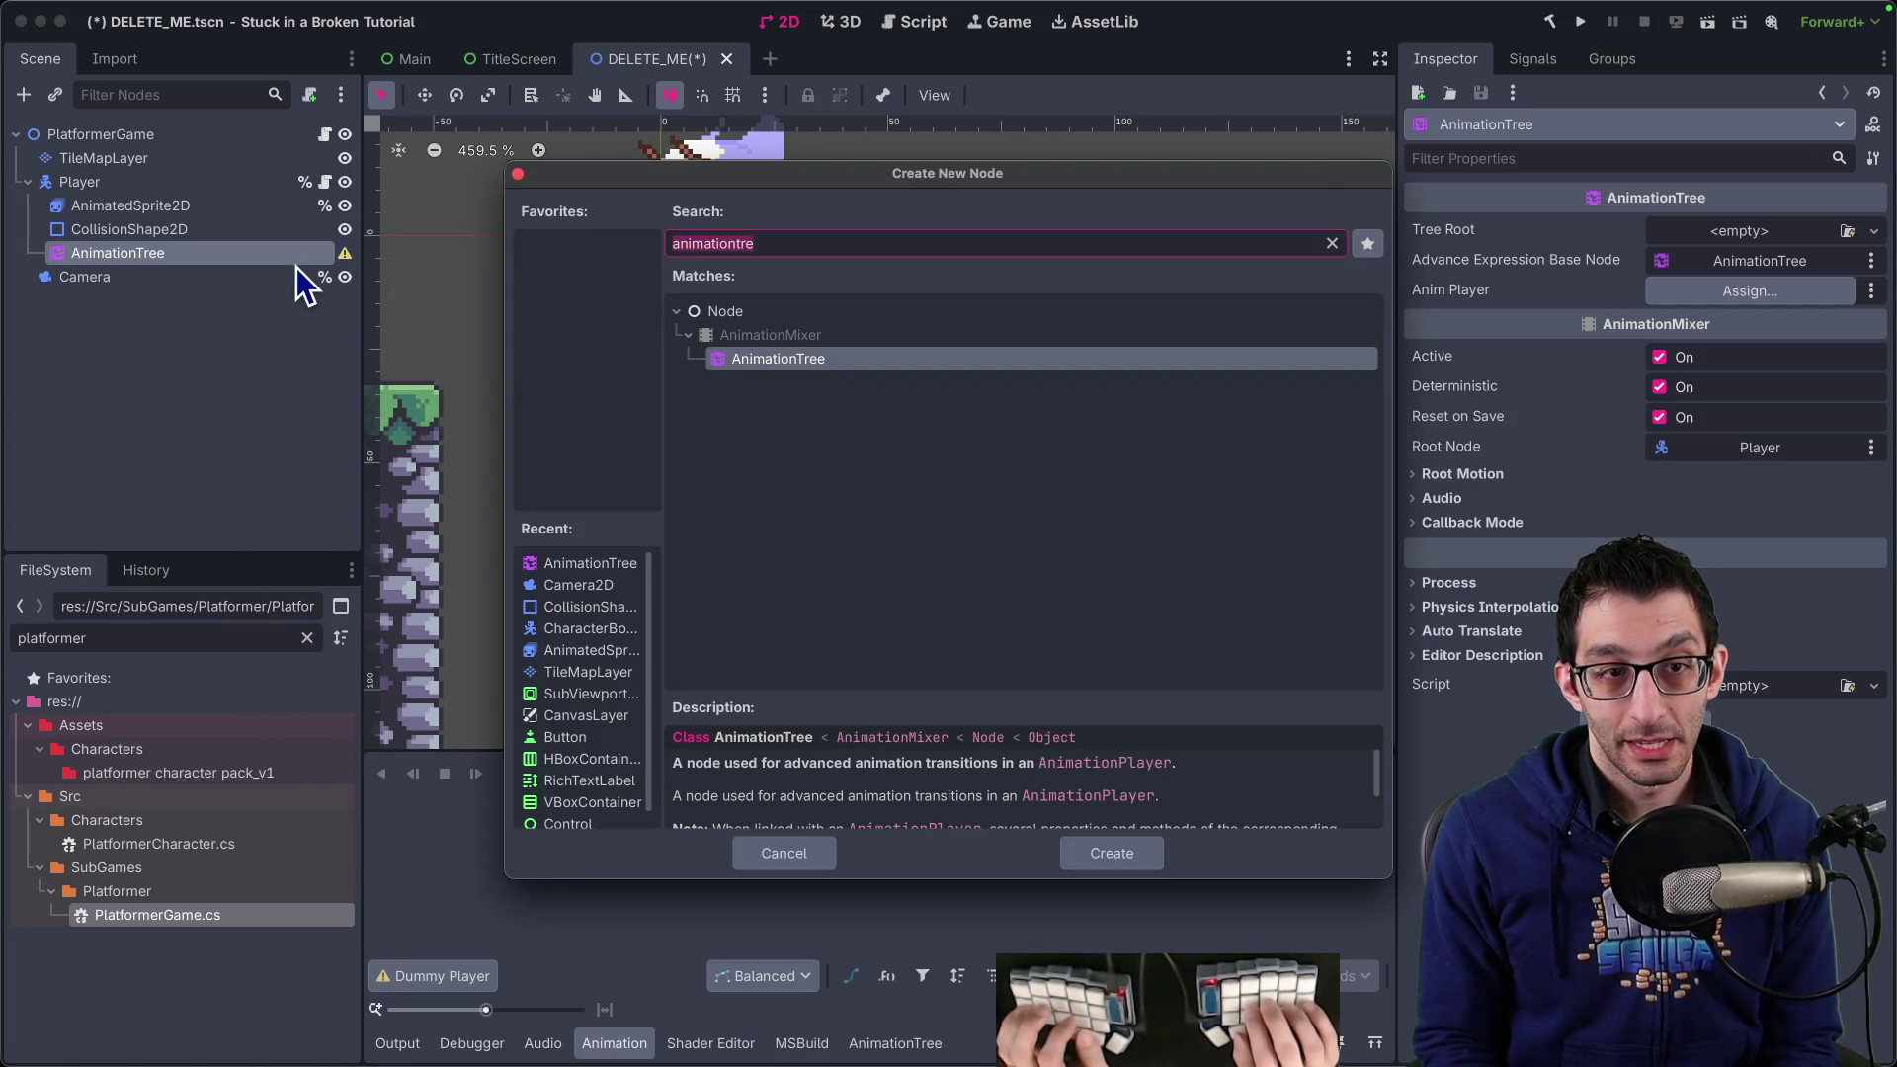
text(blend)
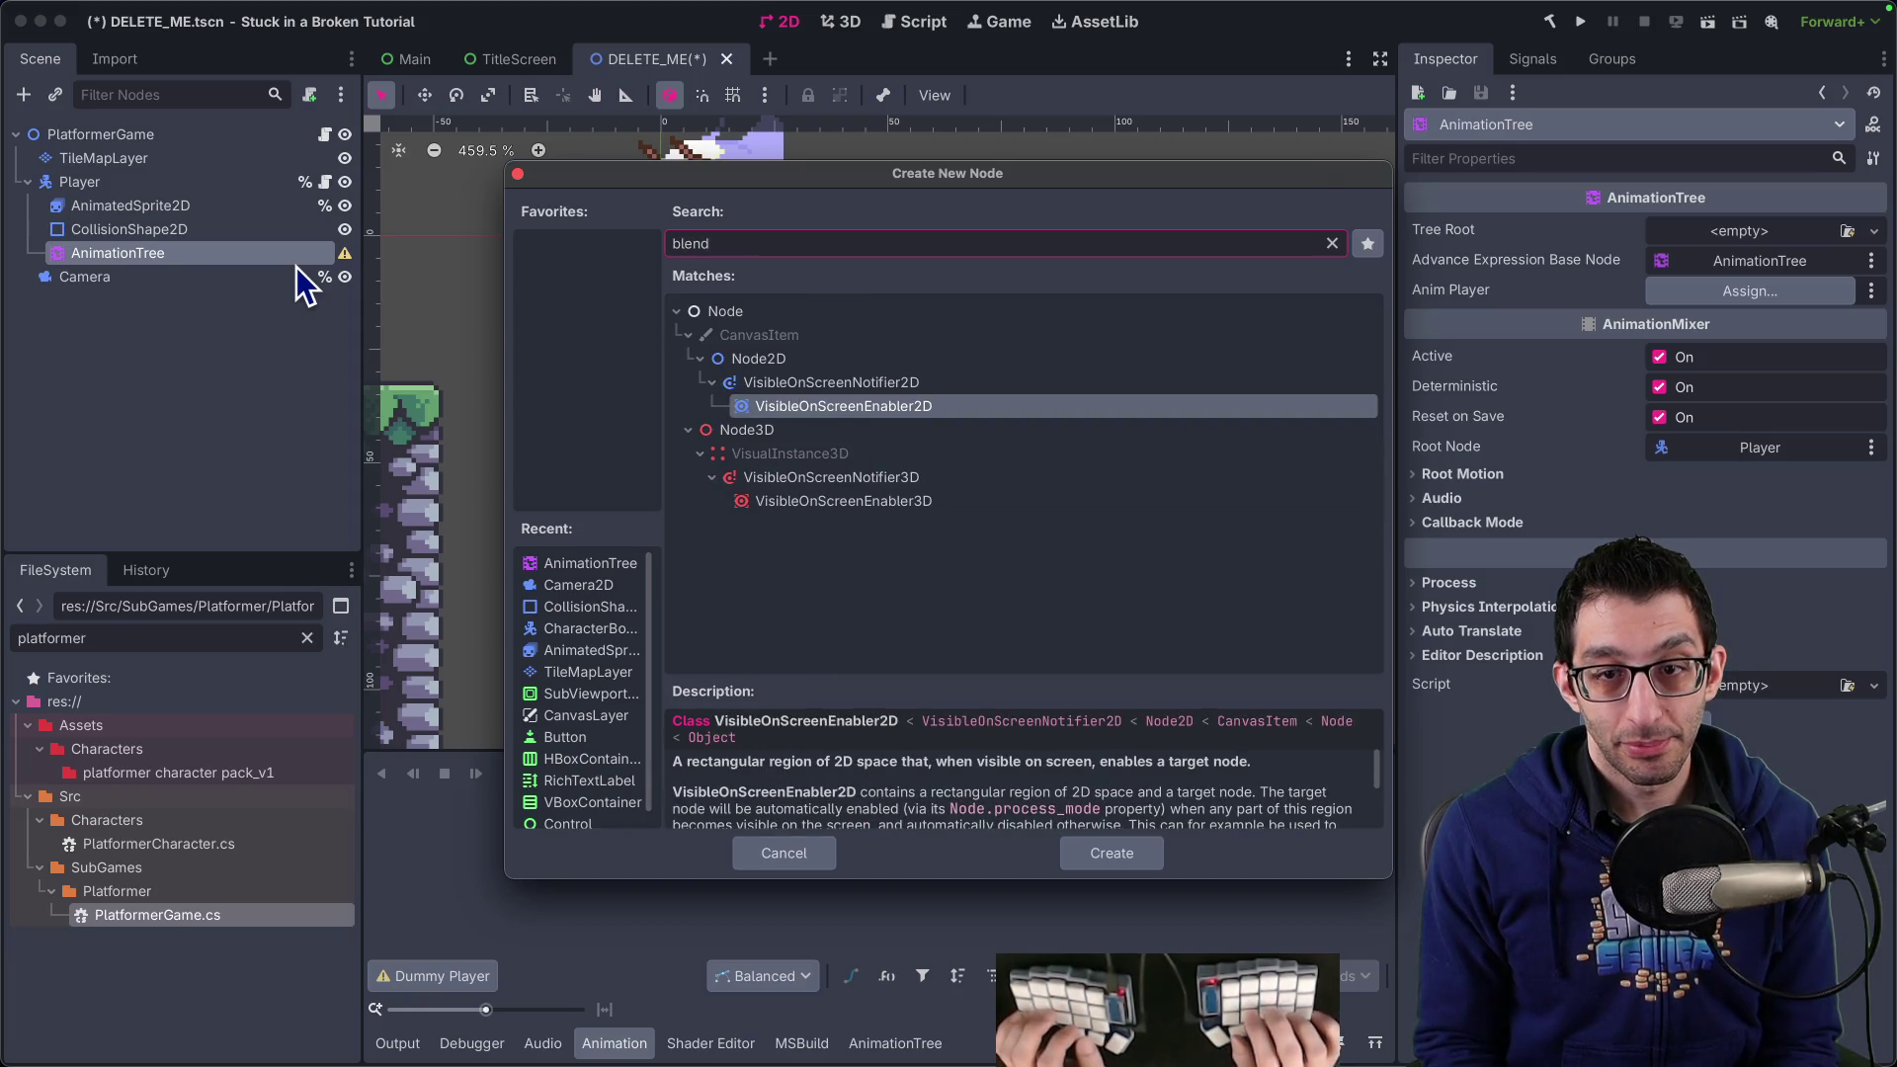
key(Escape)
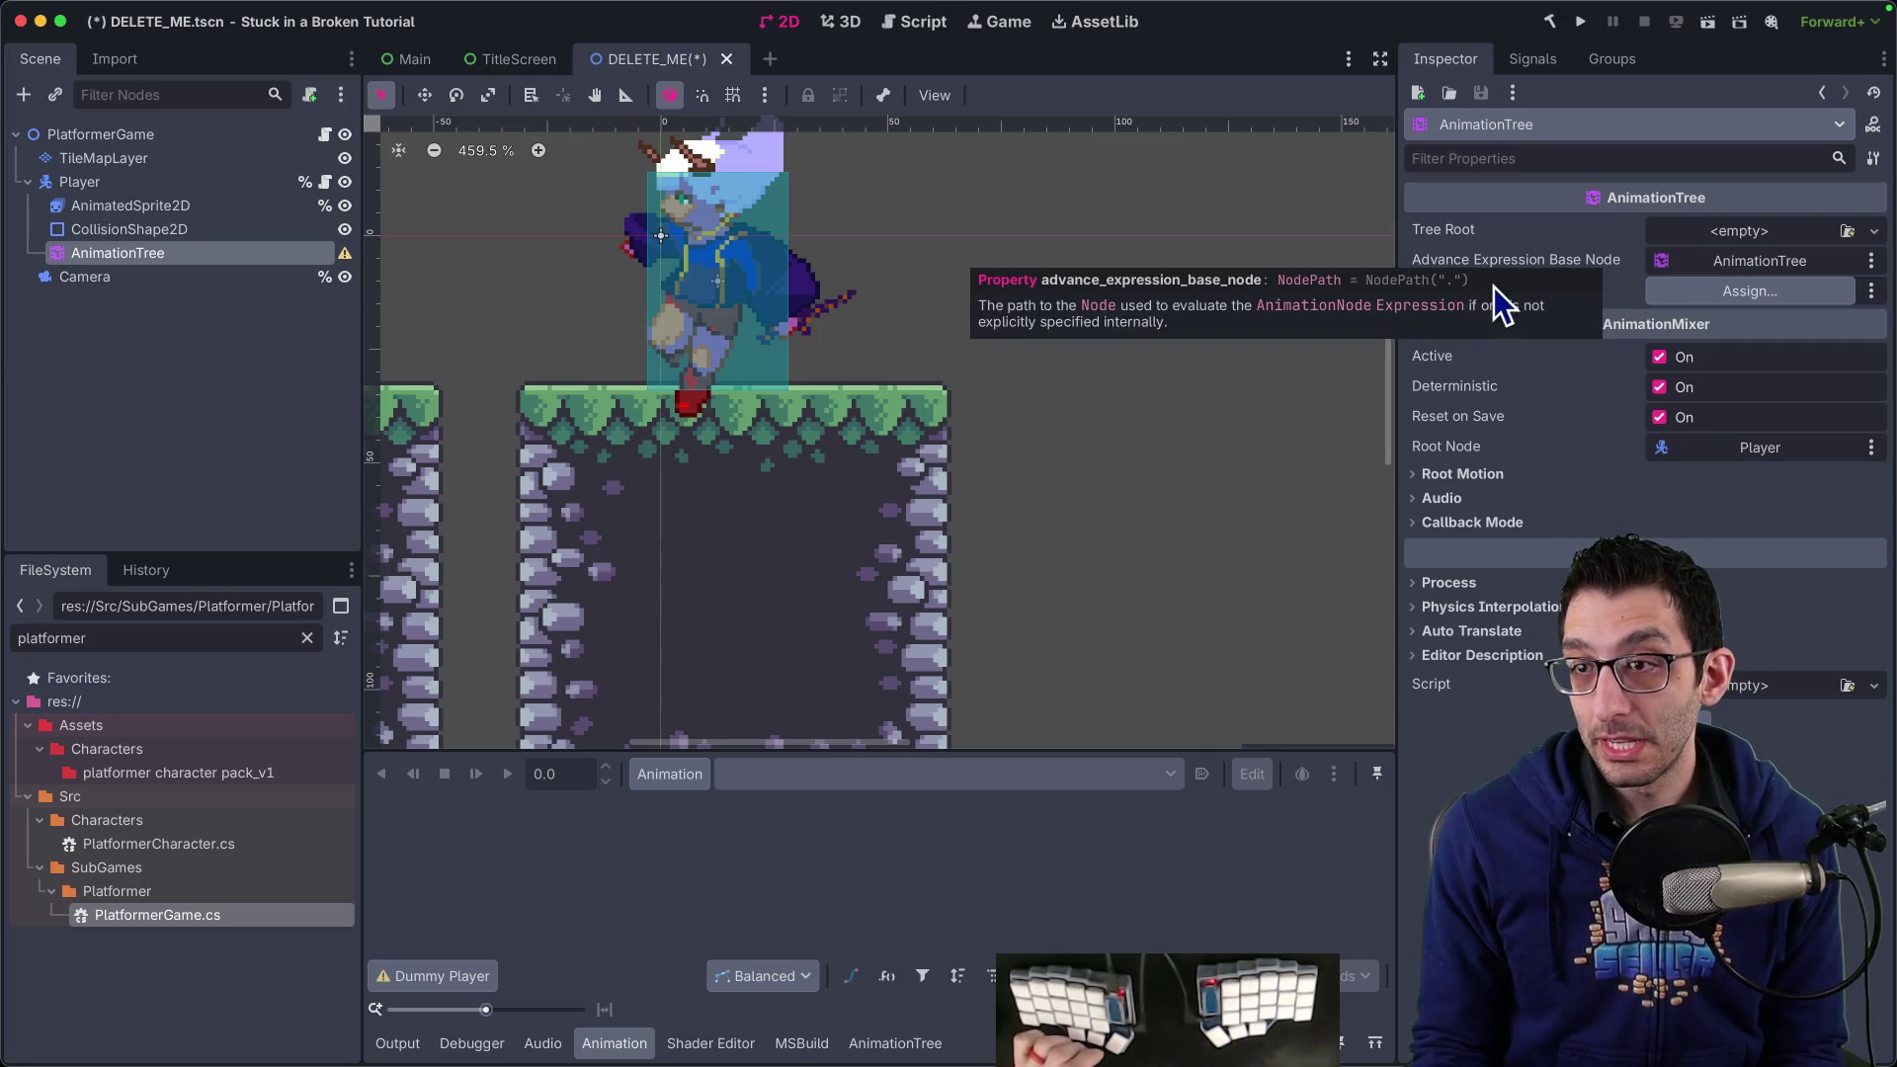
Look at the Anim Player node picker without assigning, then check the AnimatedSprite2D's animations
click(1744, 290)
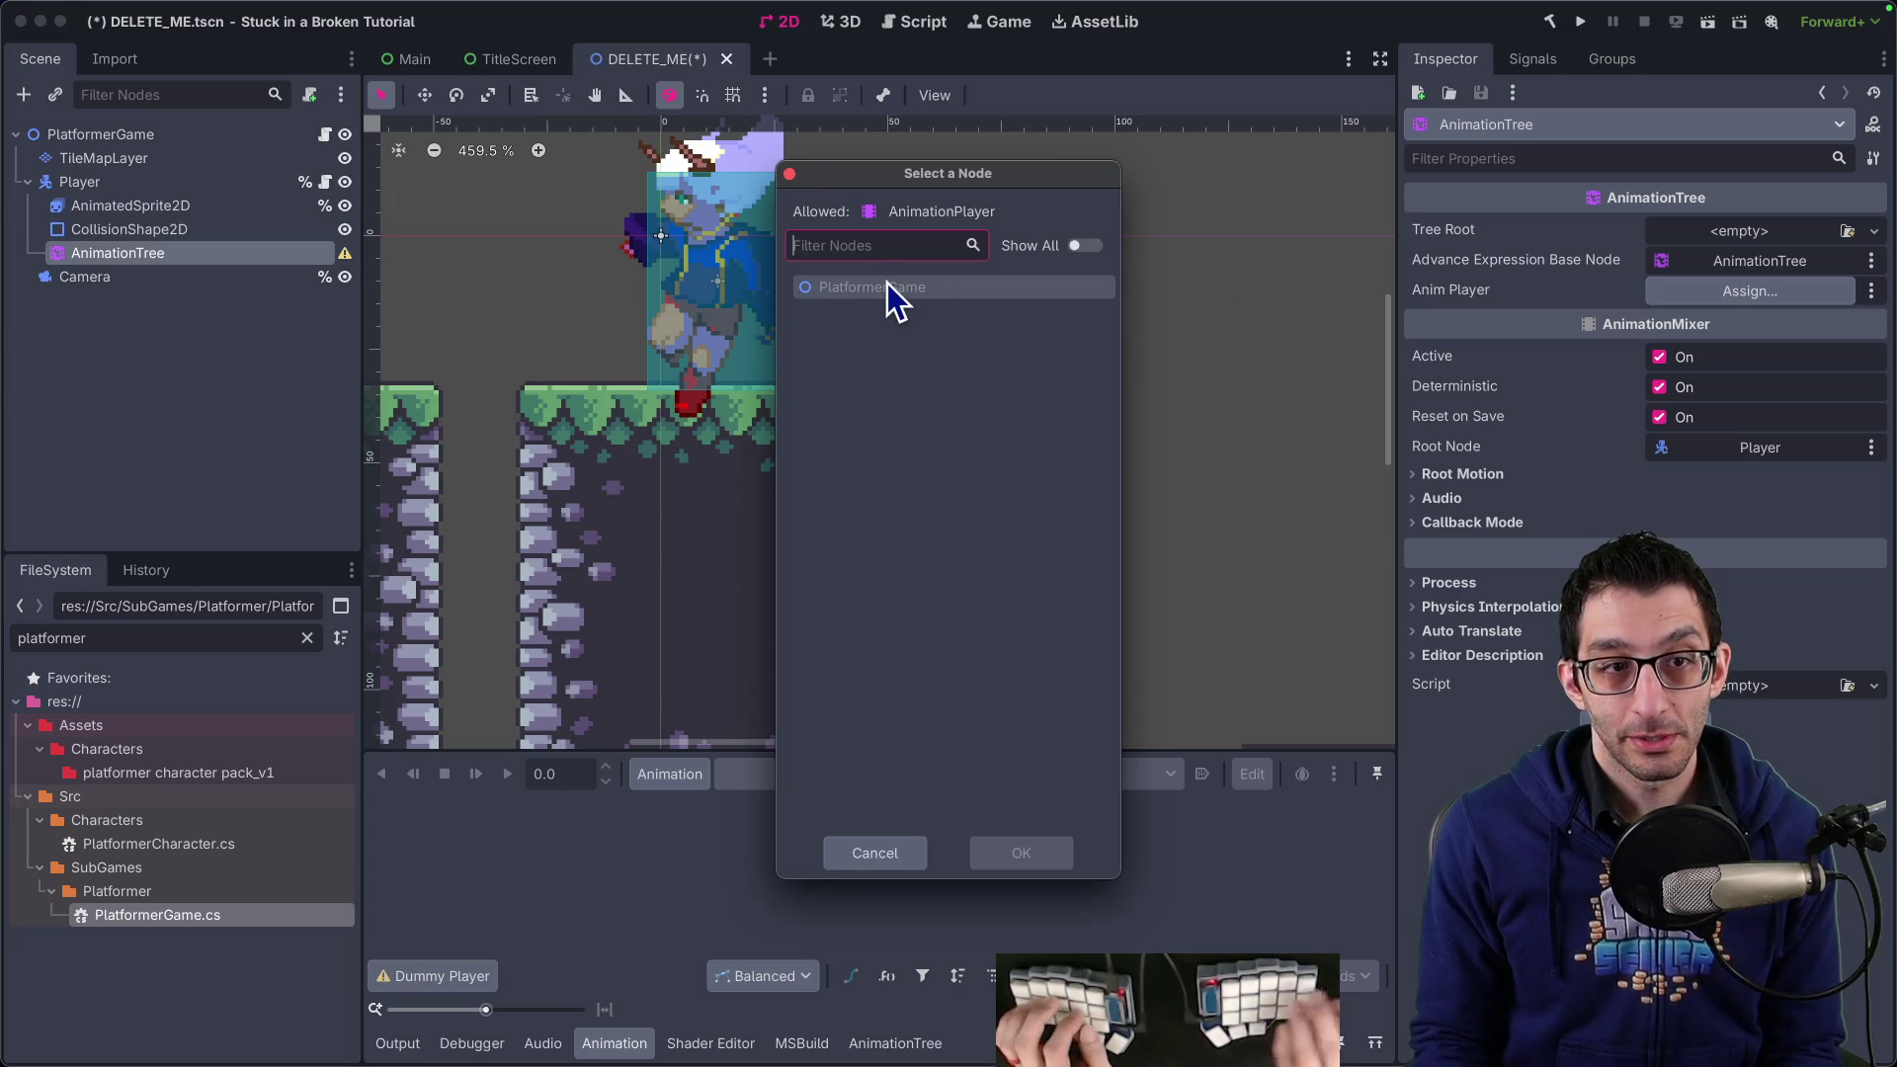
key(Escape)
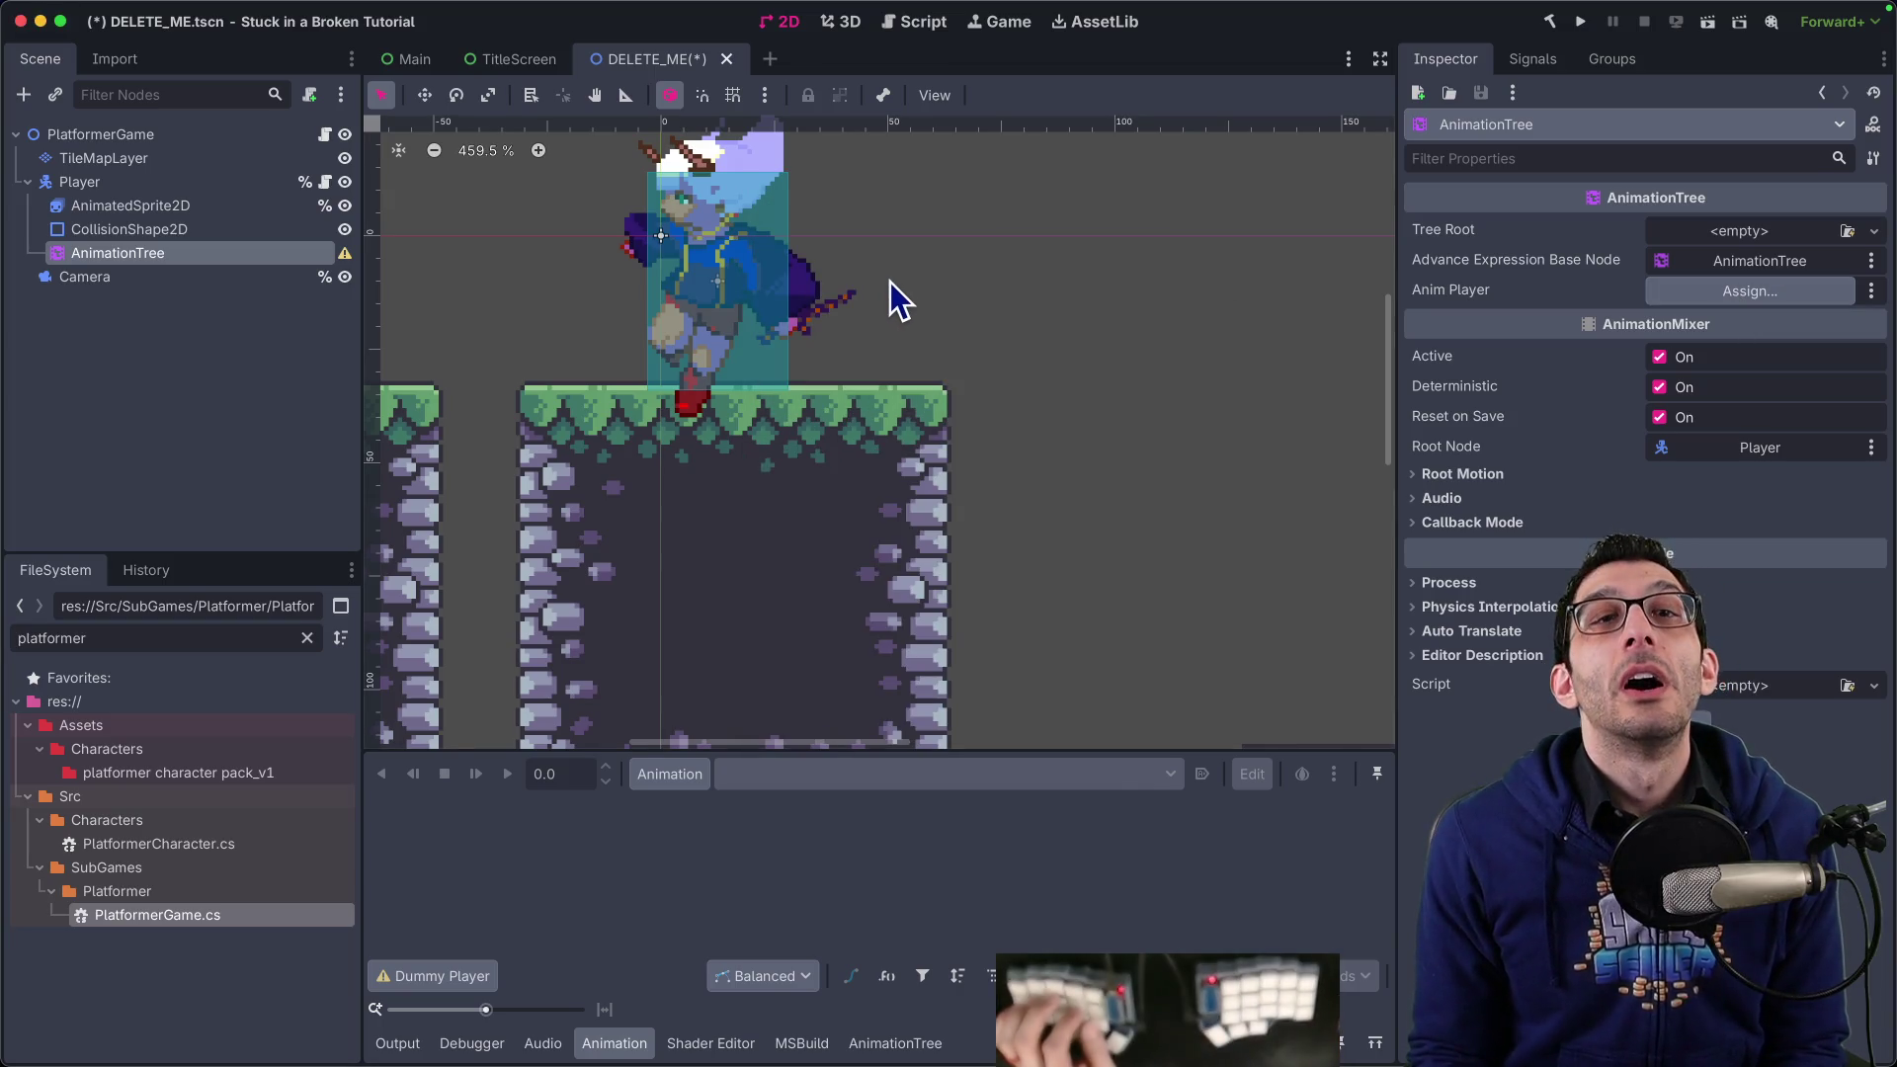
click(110, 205)
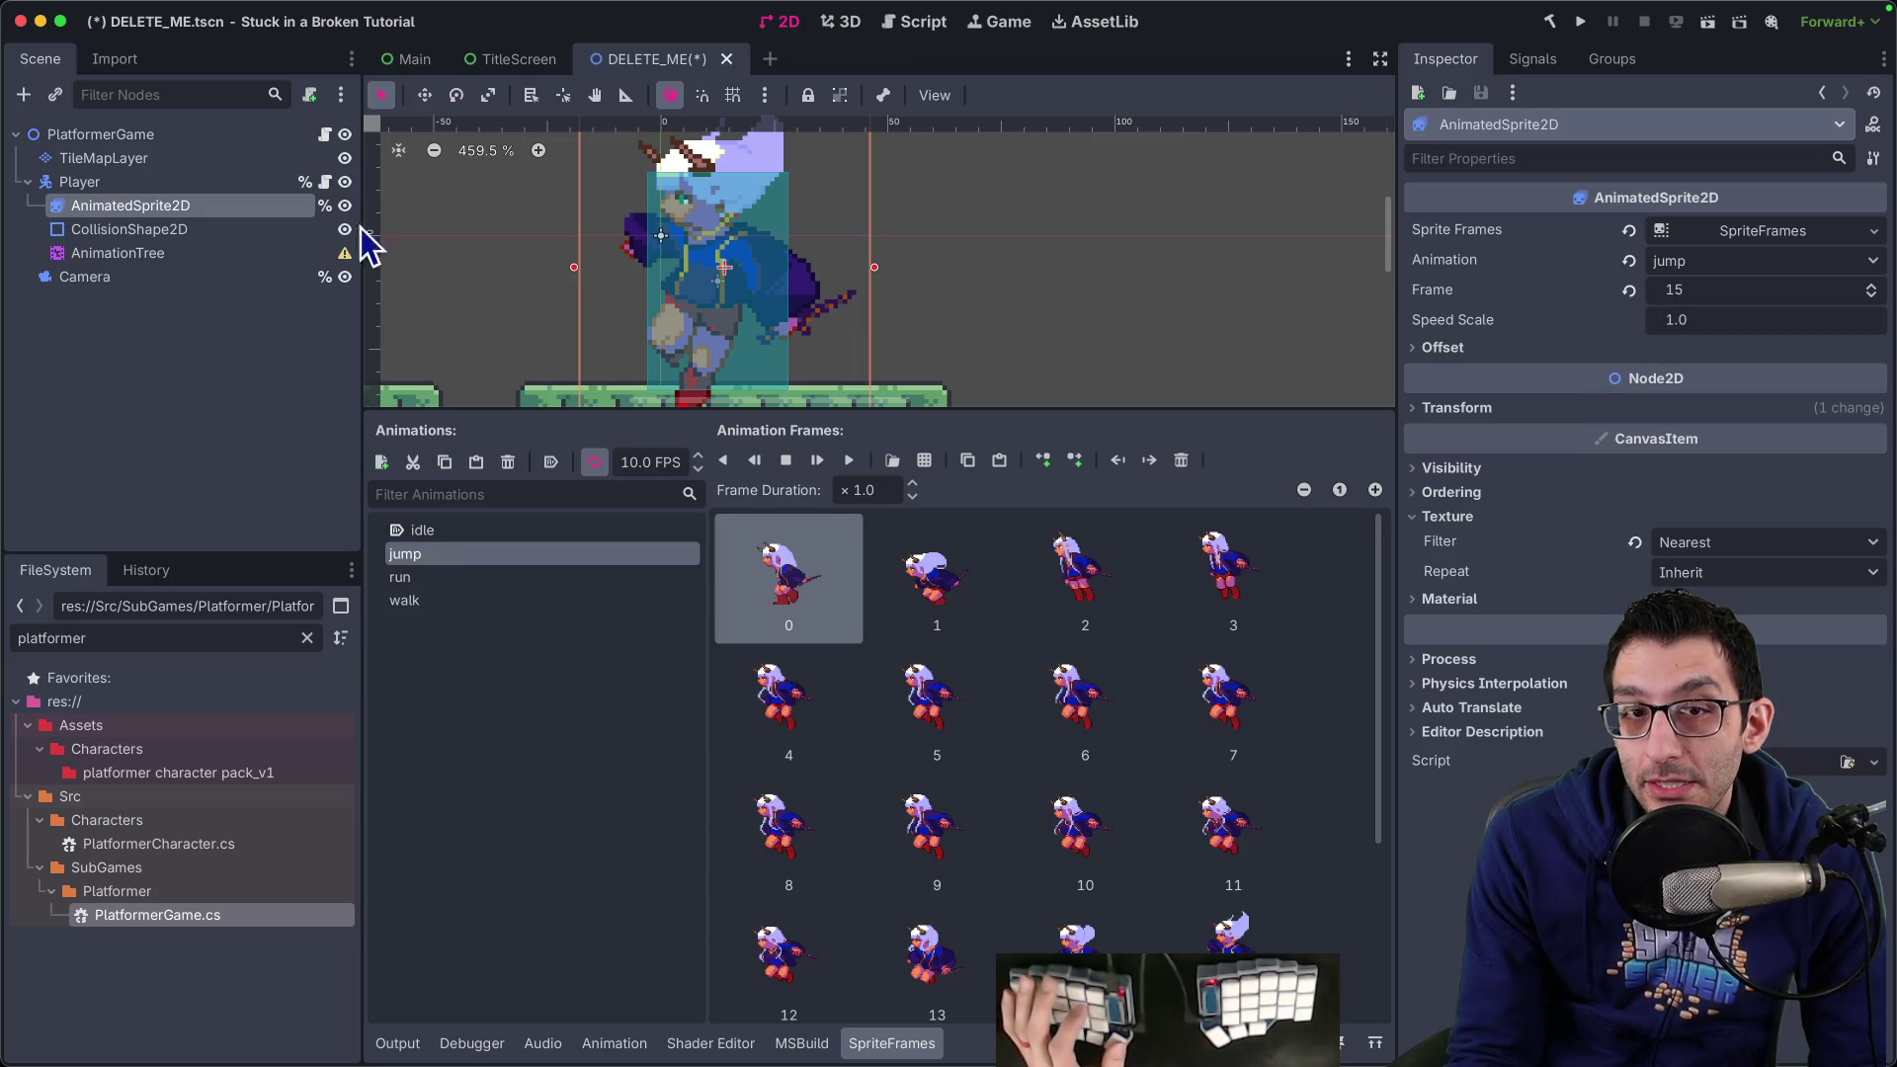
click(34, 253)
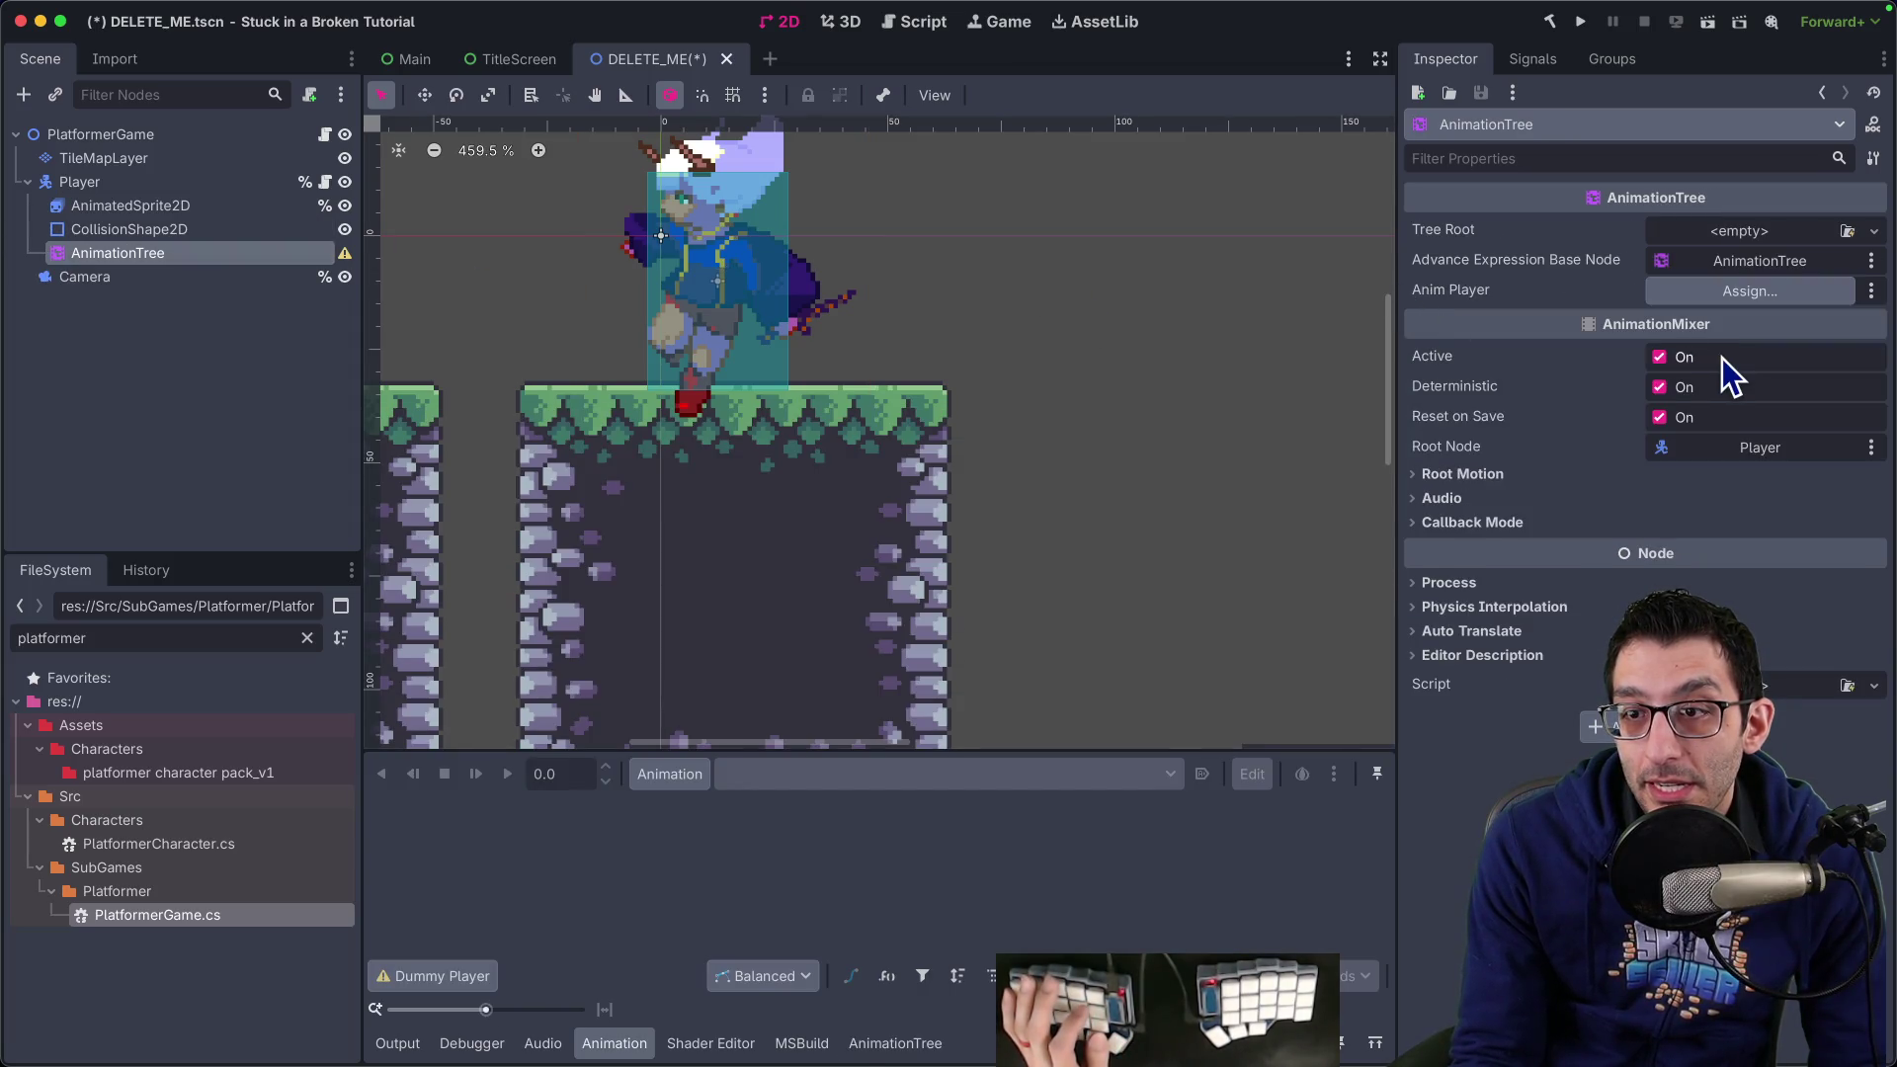
Try loading a Tree Root resource and the Anim Player picker again, cancelling both, then return to the docs
click(1848, 232)
key(Escape)
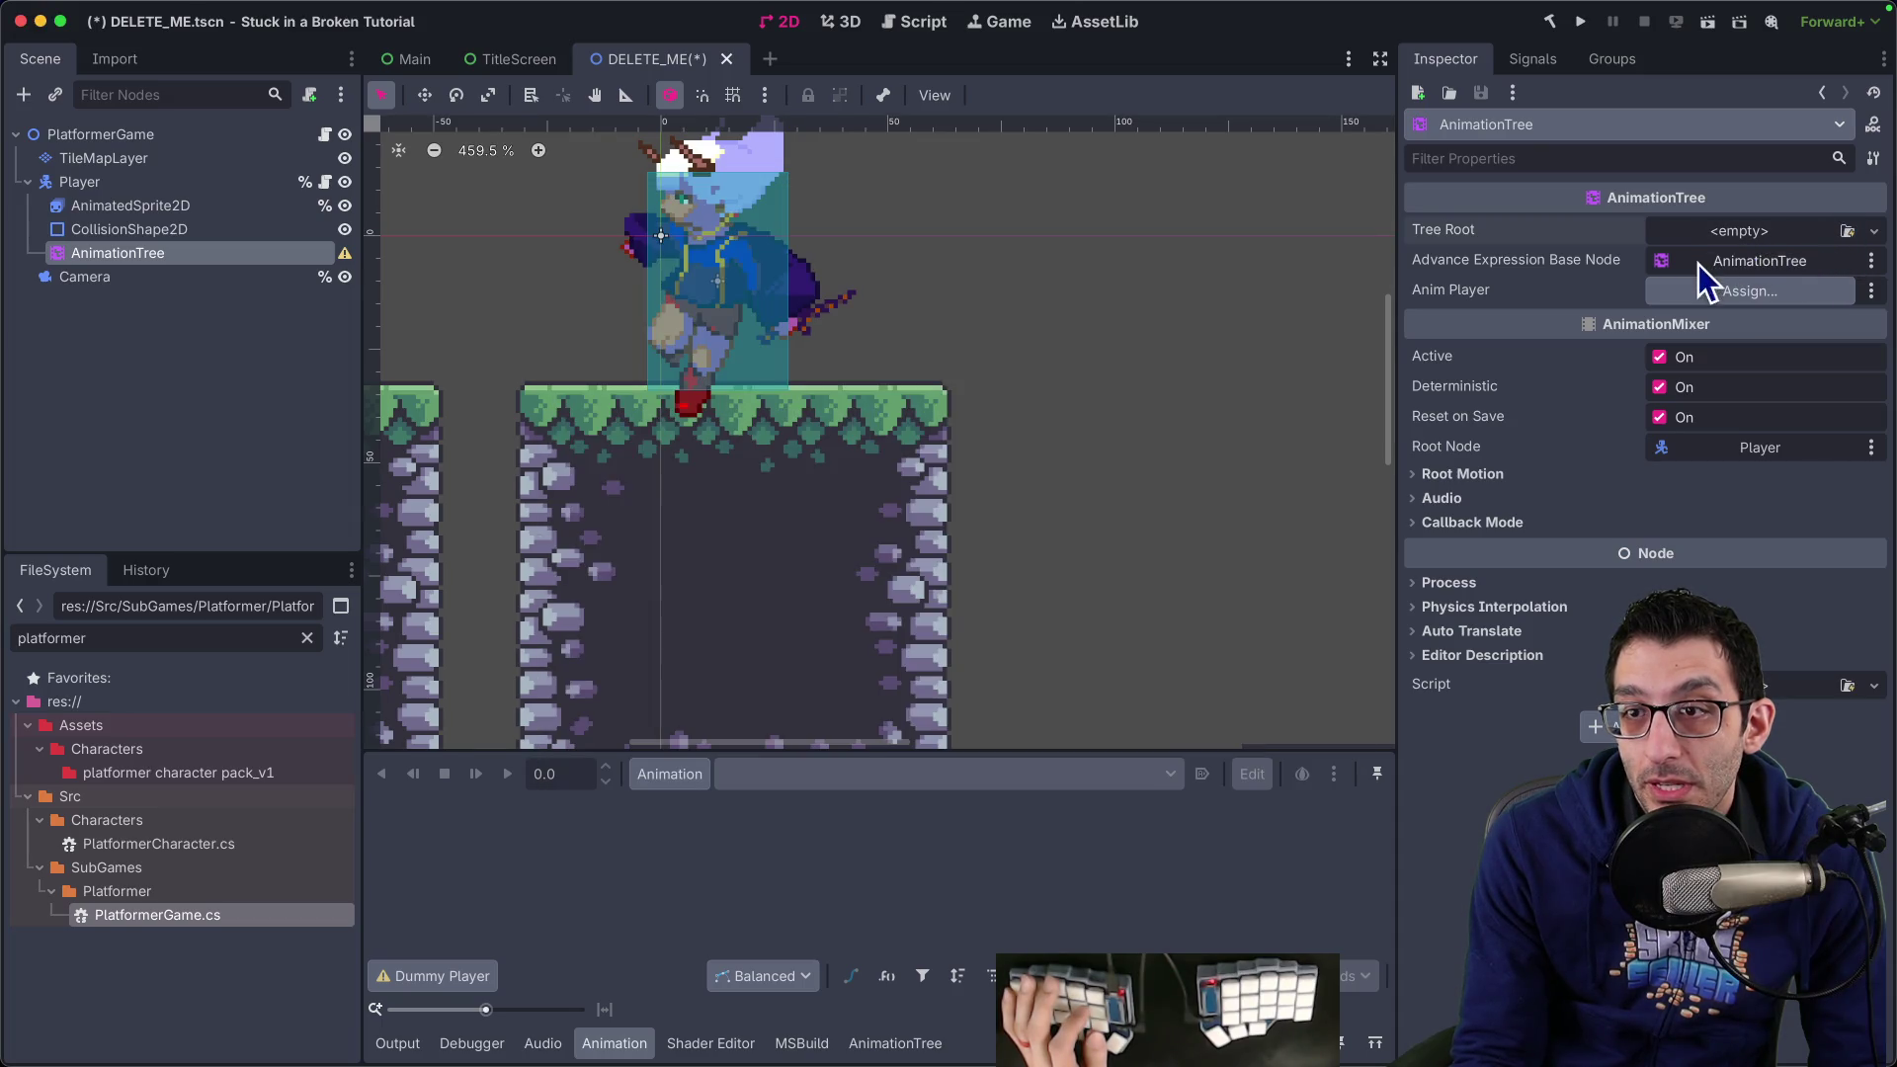
click(1697, 301)
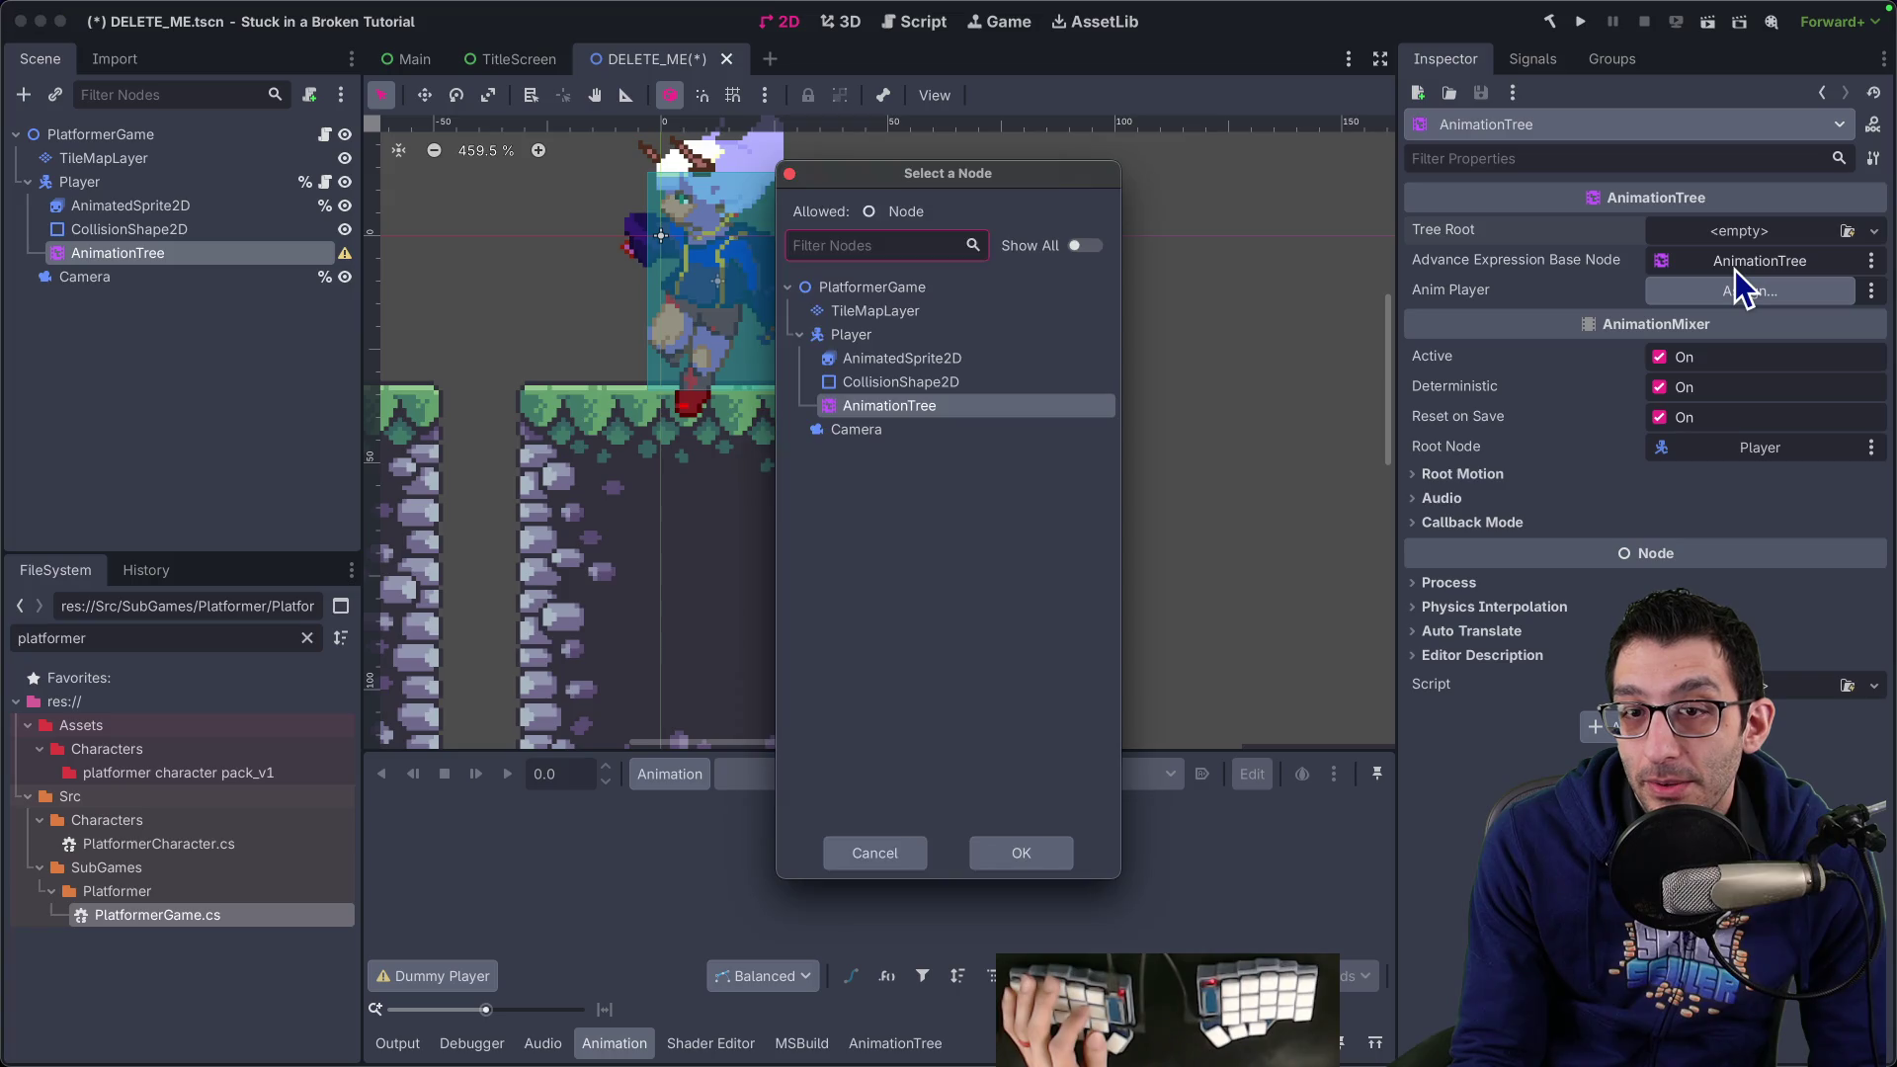
key(Escape)
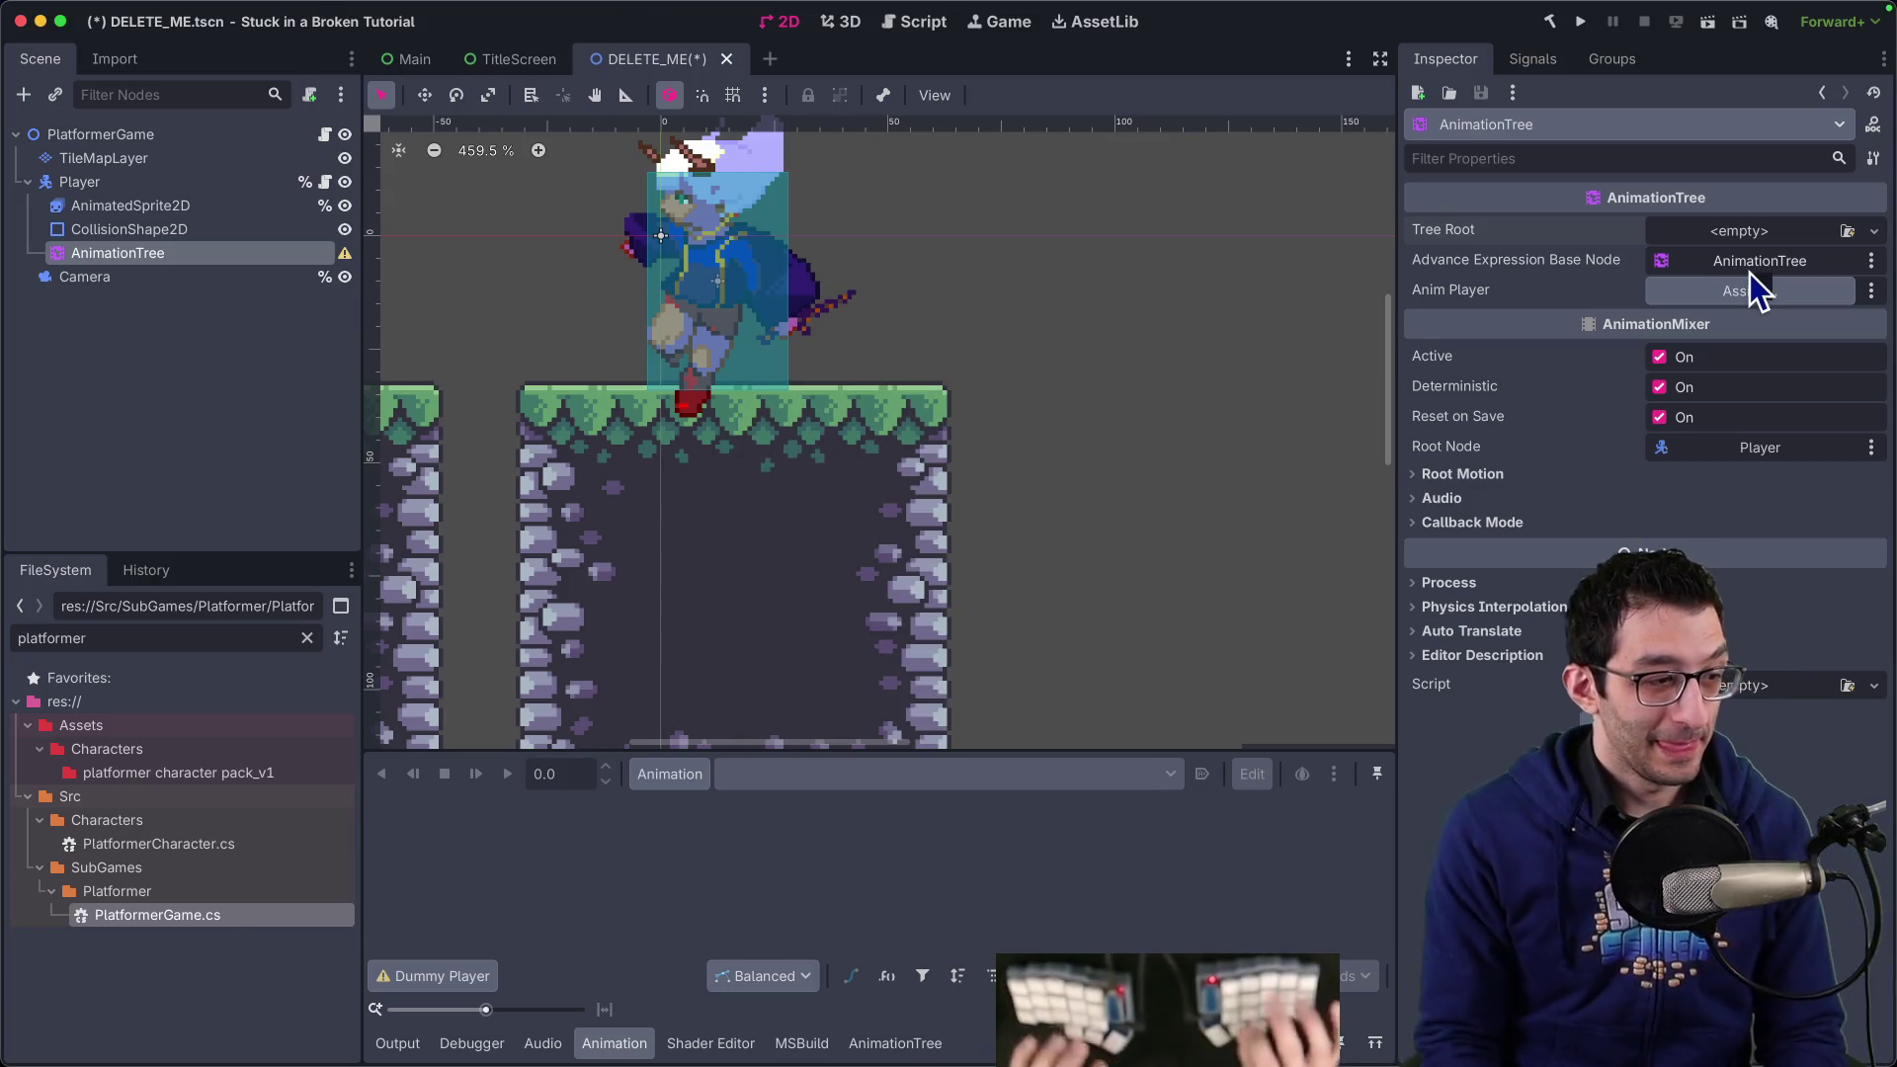
key(super+Tab)
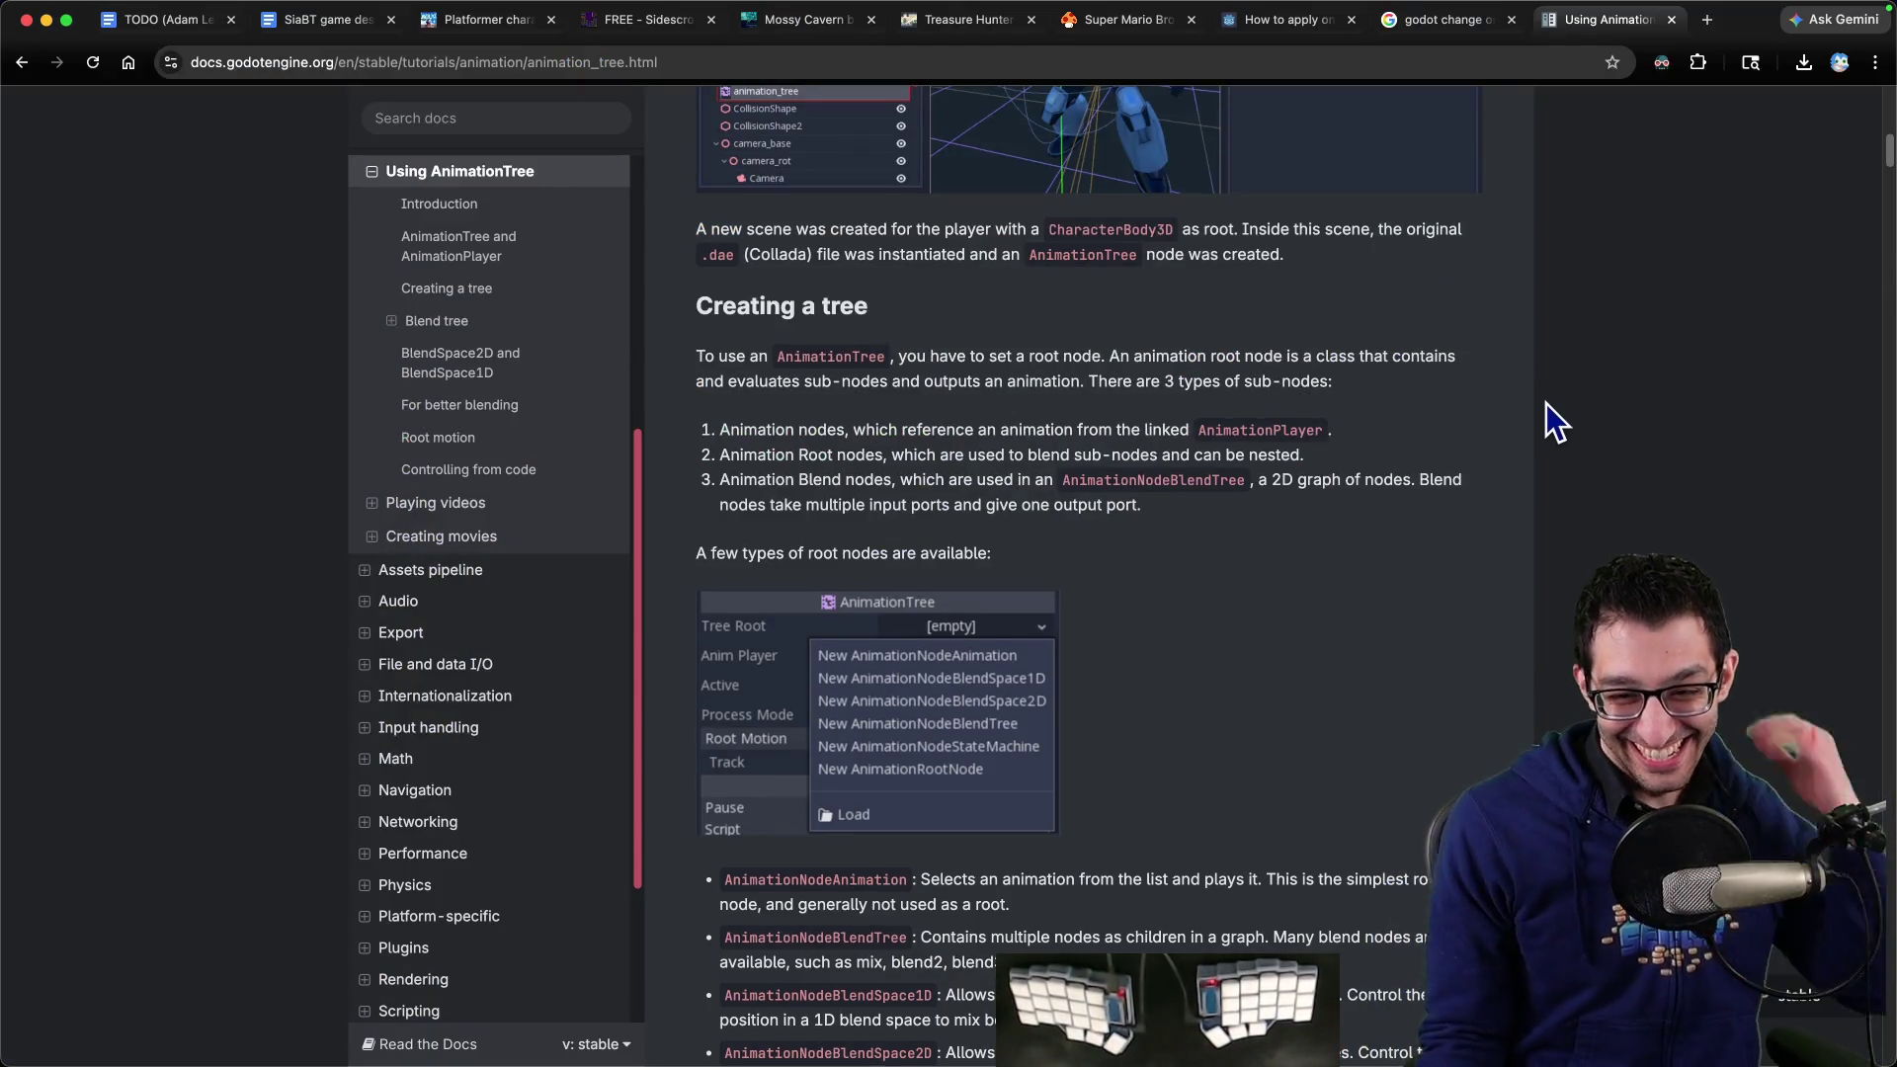
Open an empty bullet above 'Add walk animation' in the TODO doc
key(super+1)
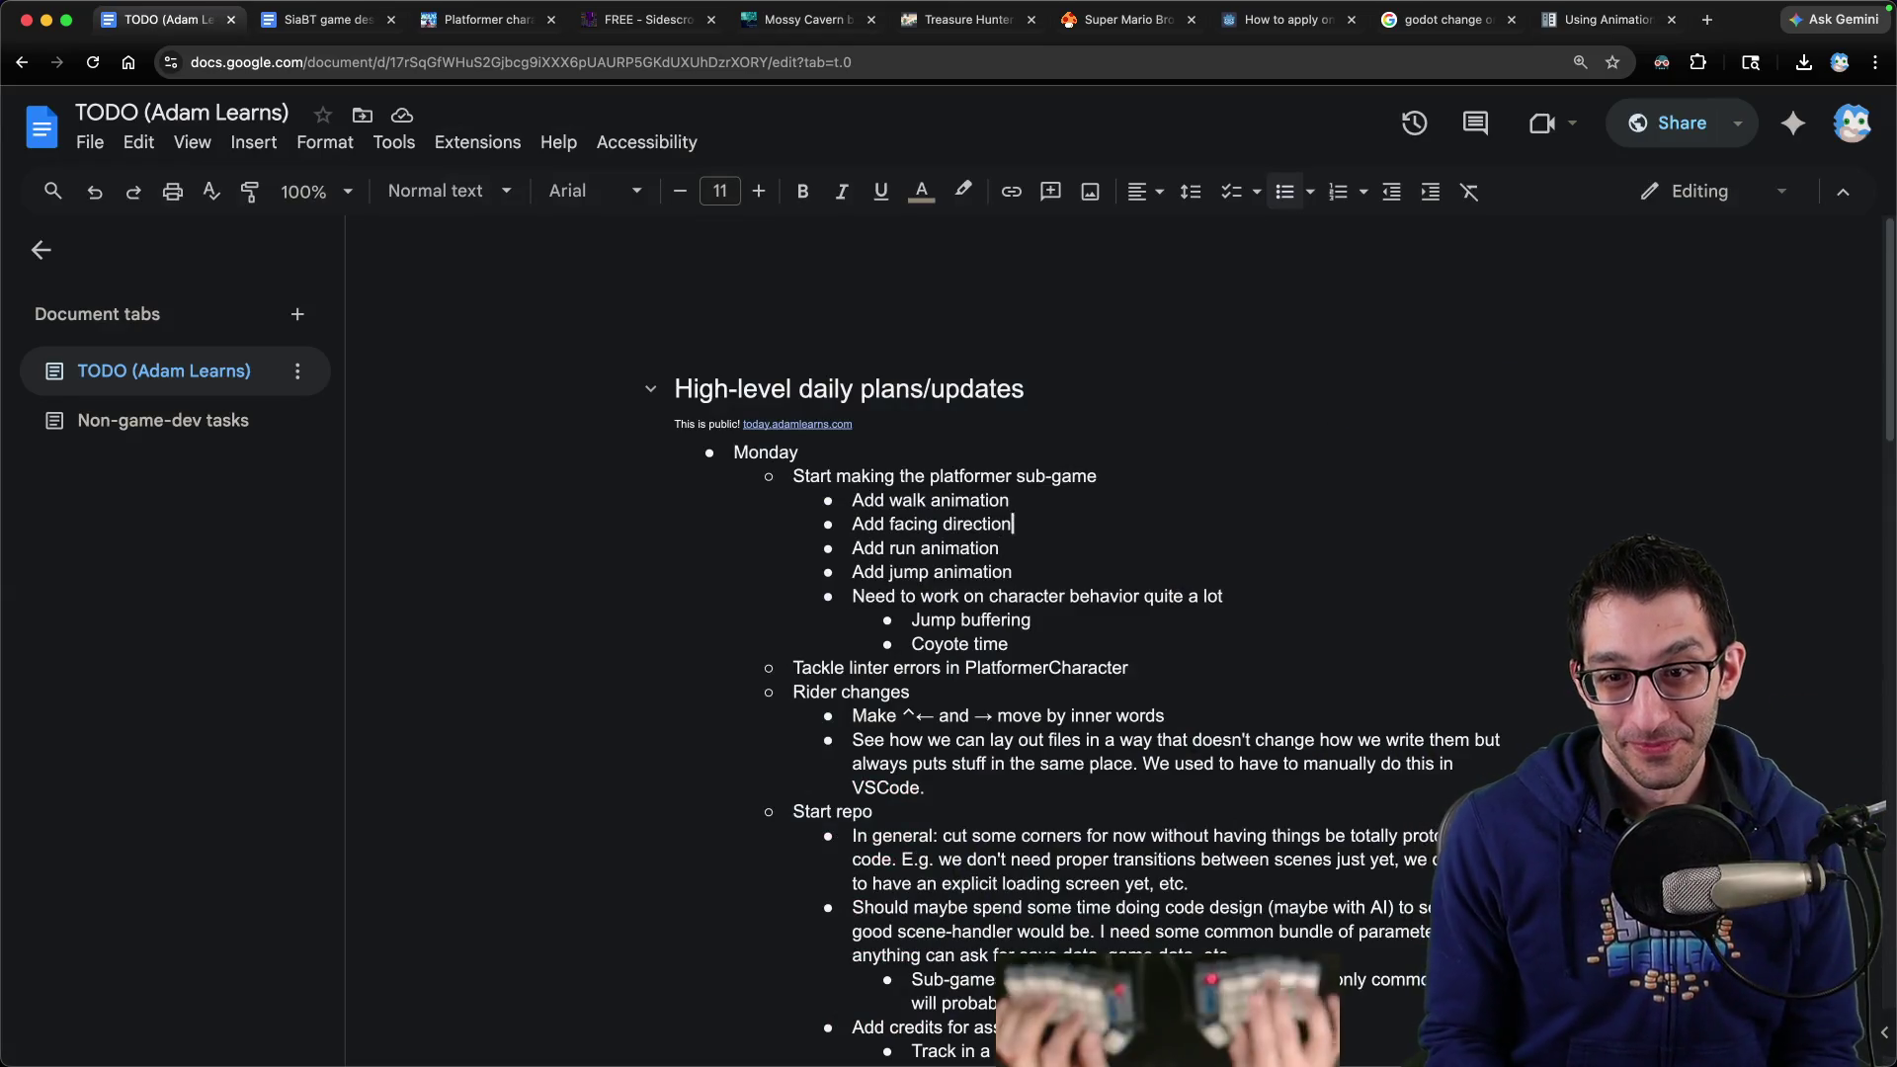
key(Up)
key(Up)
key(Up)
key(super+Left)
key(Return)
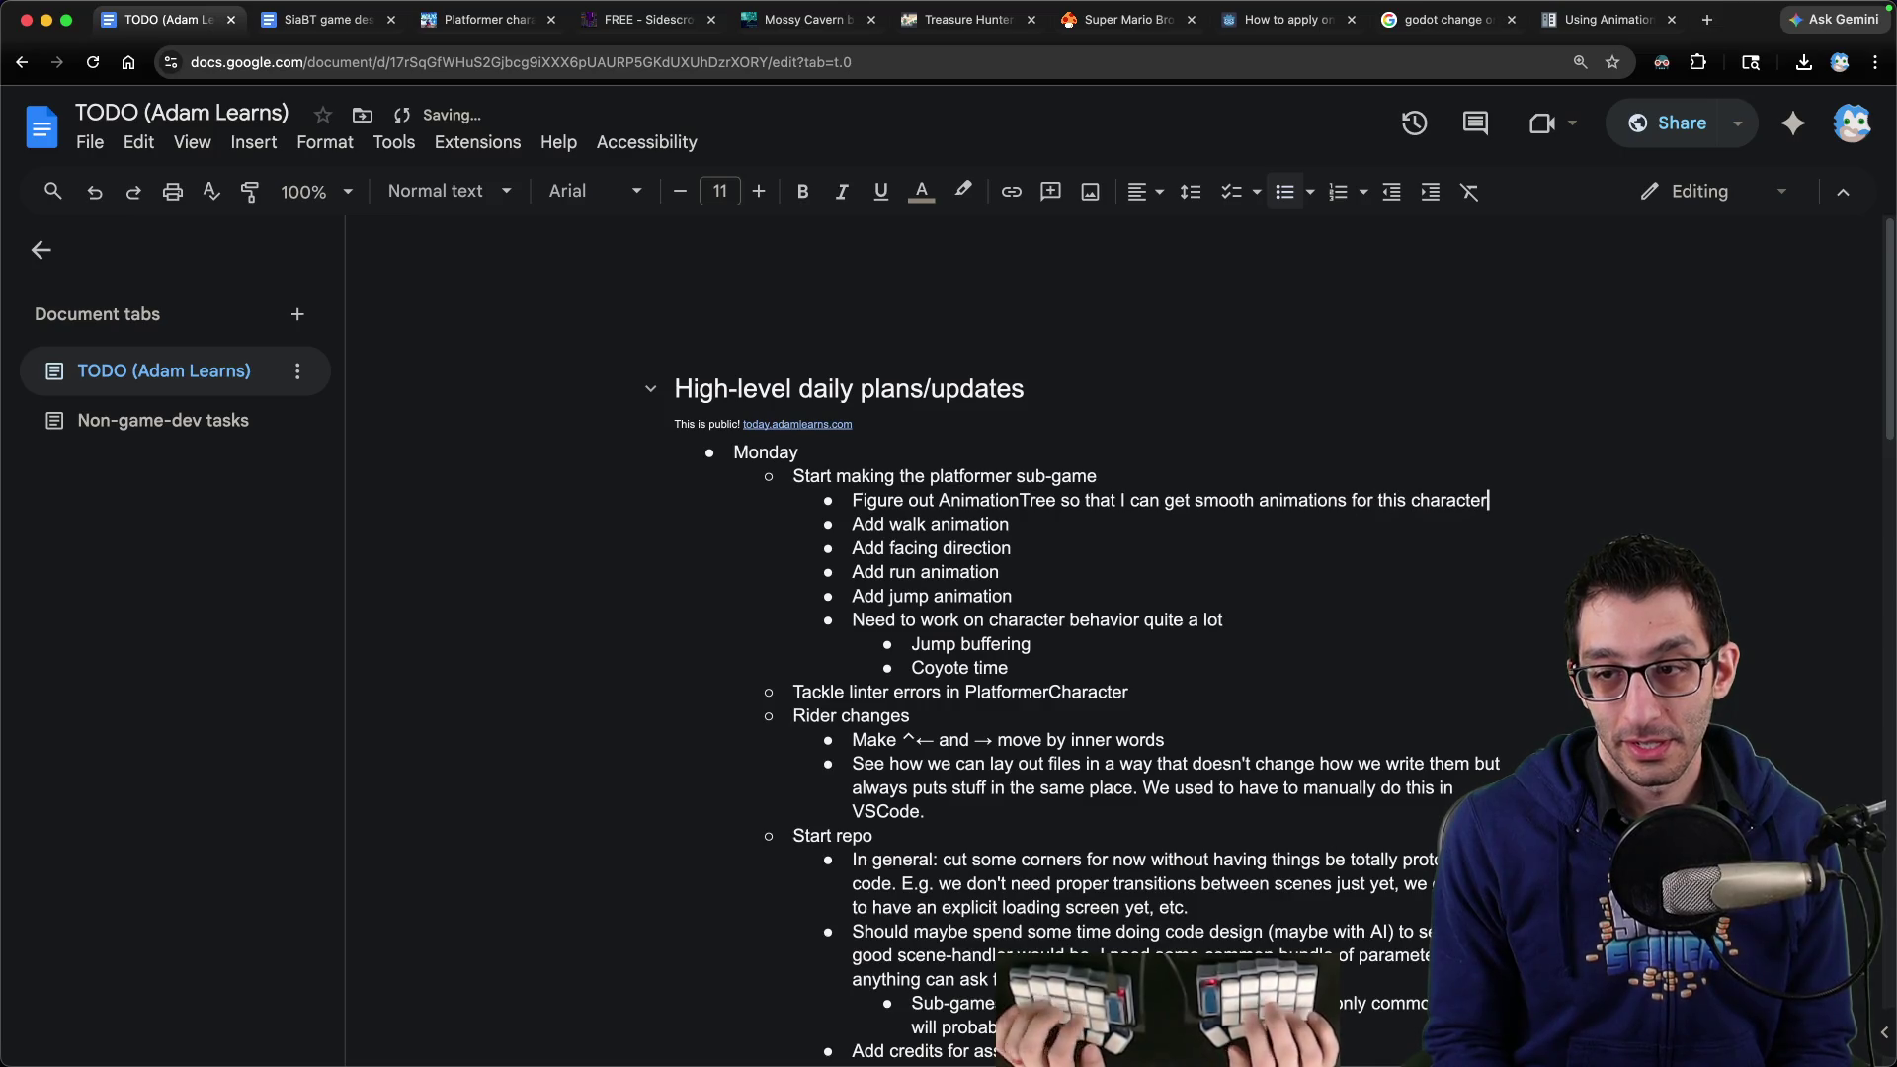
key(super+9)
Check the sprite sheets folder in Finder, then add a bullet above 'Tackle linter errors'
key(super+Tab)
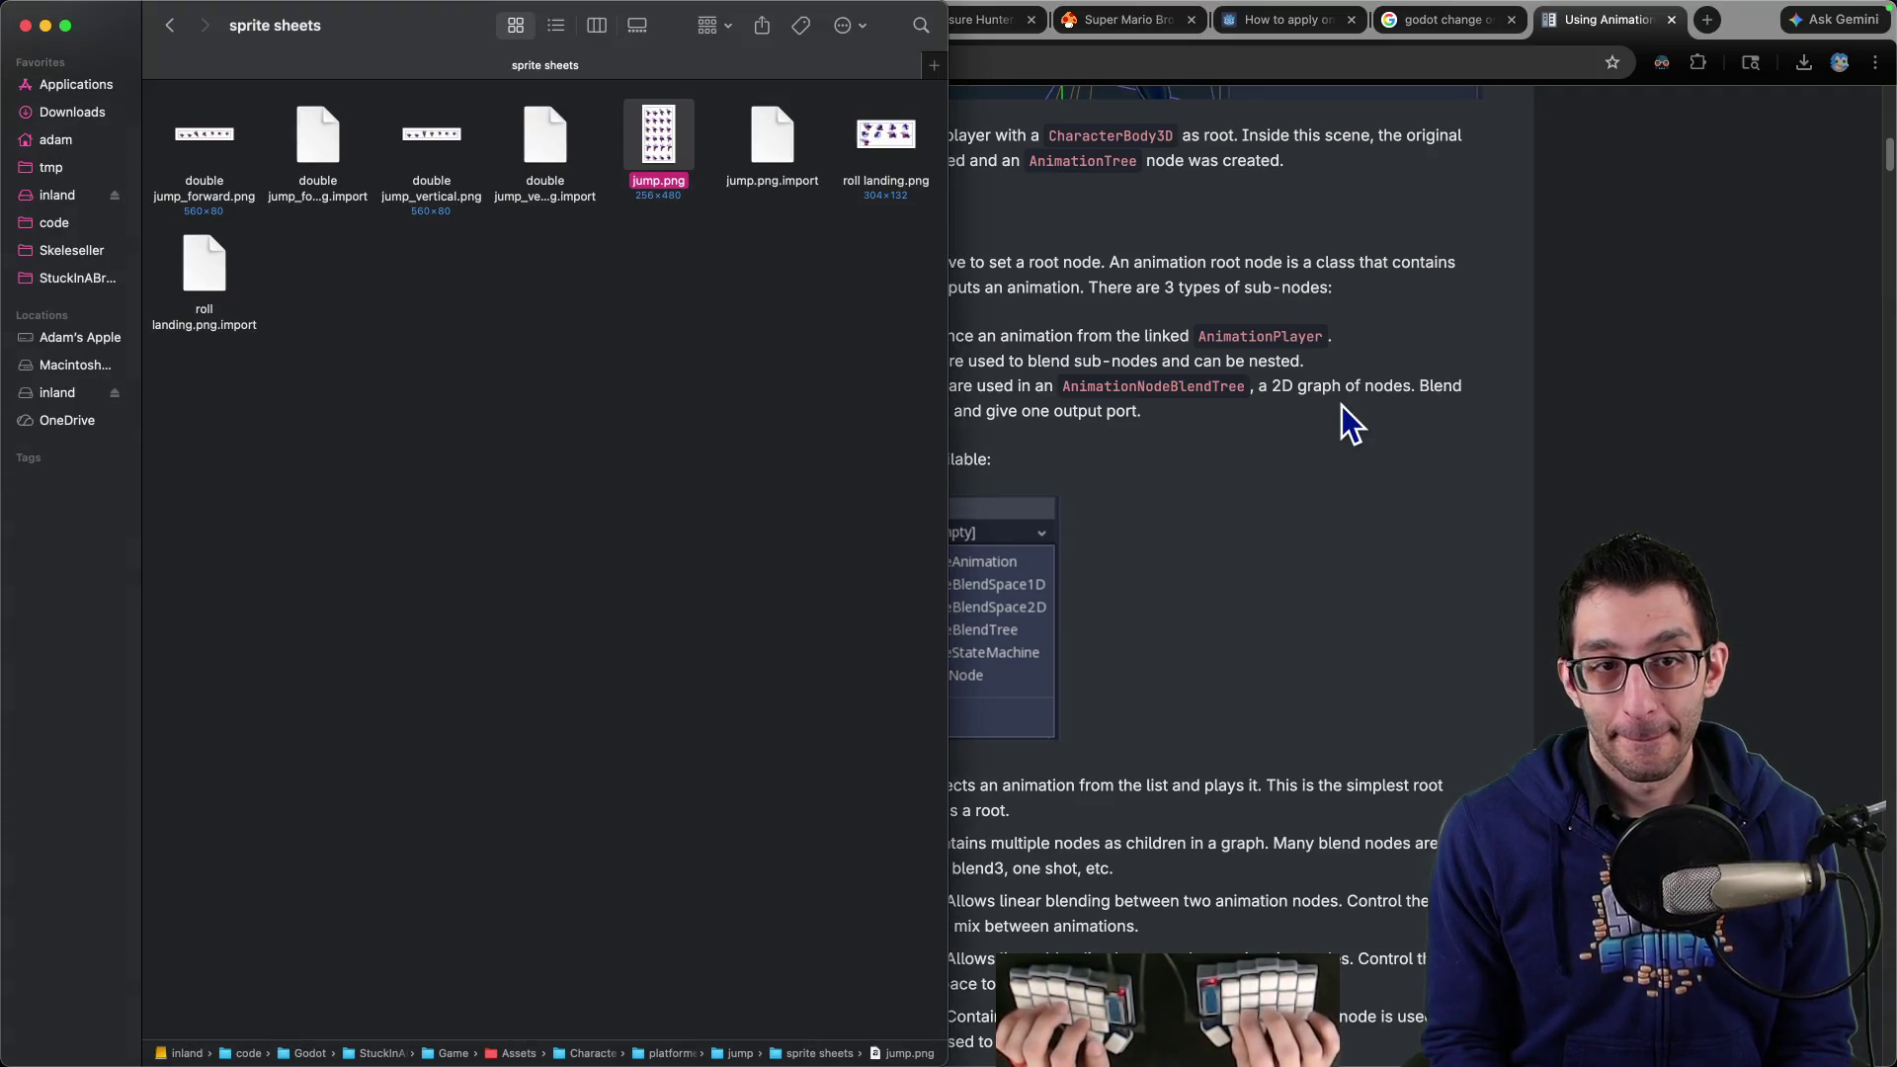
key(super+Tab)
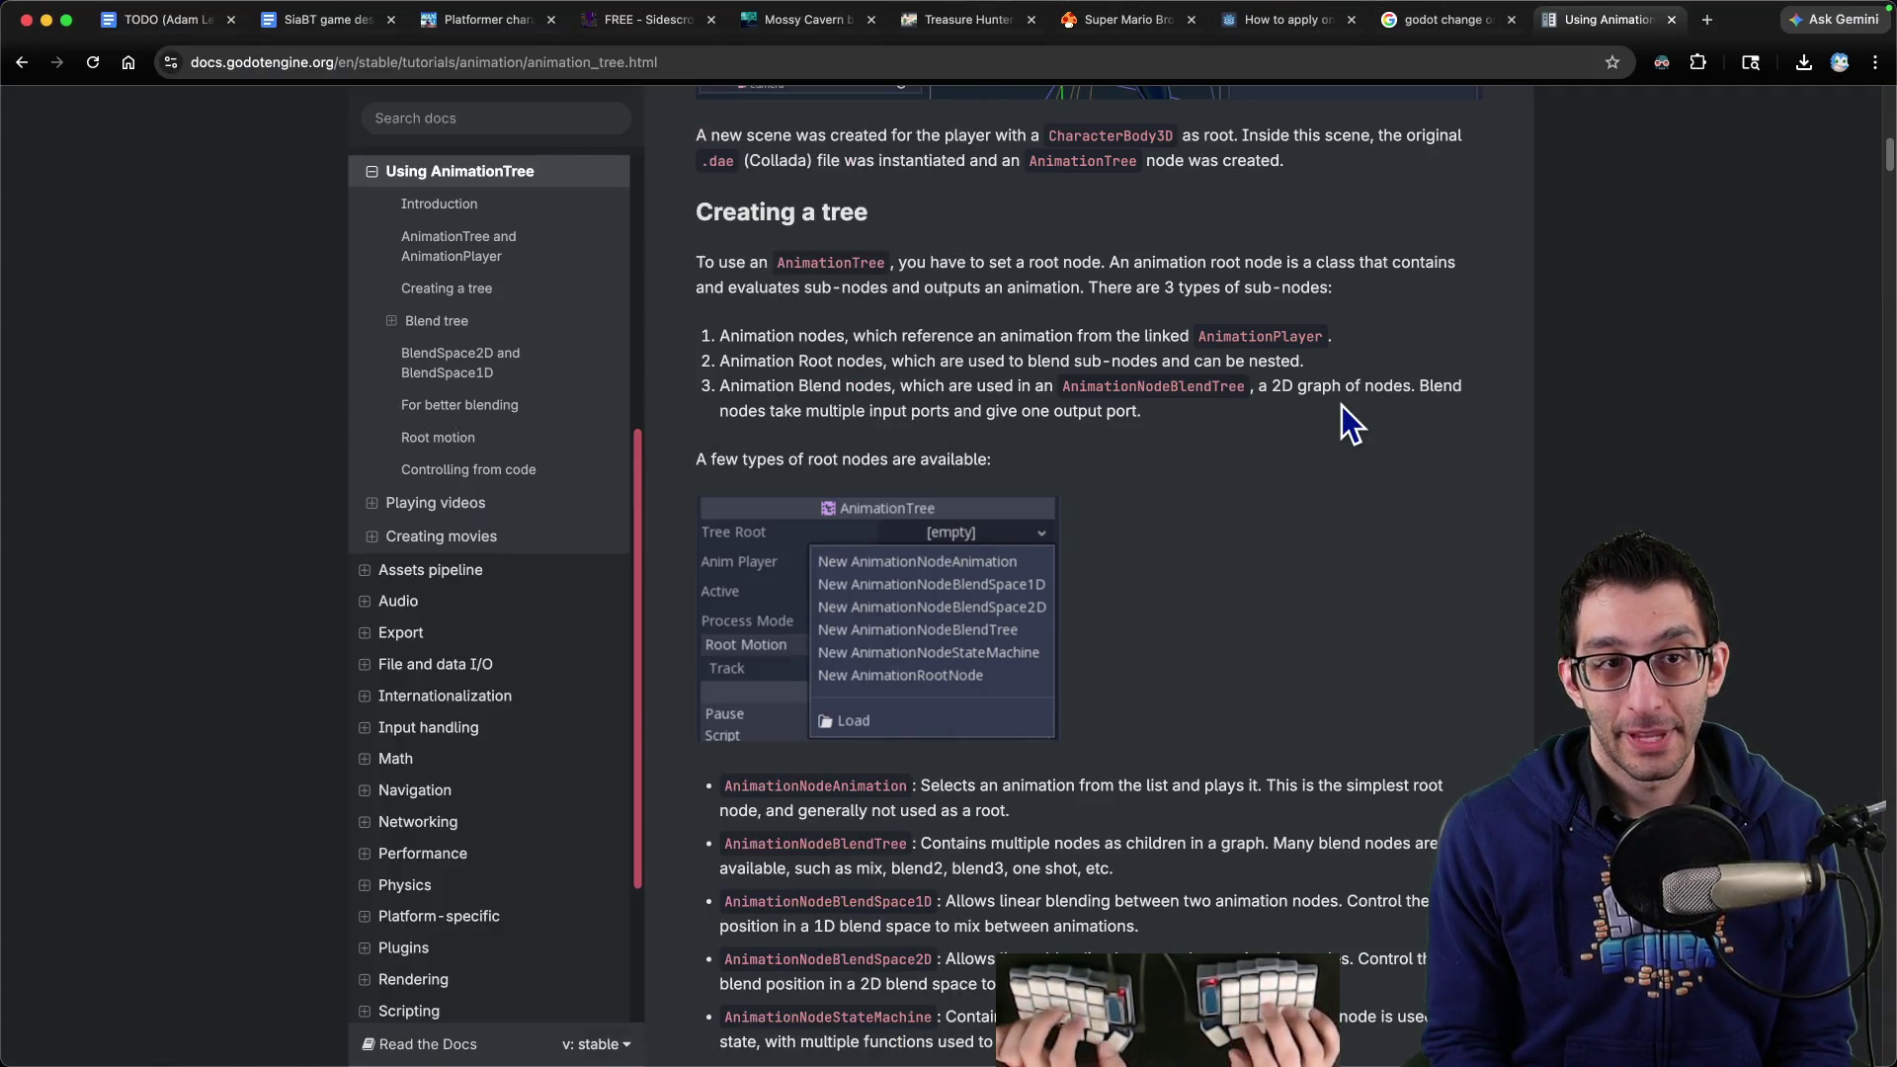
key(super+1)
key(super+Left)
key(Return)
key(Up)
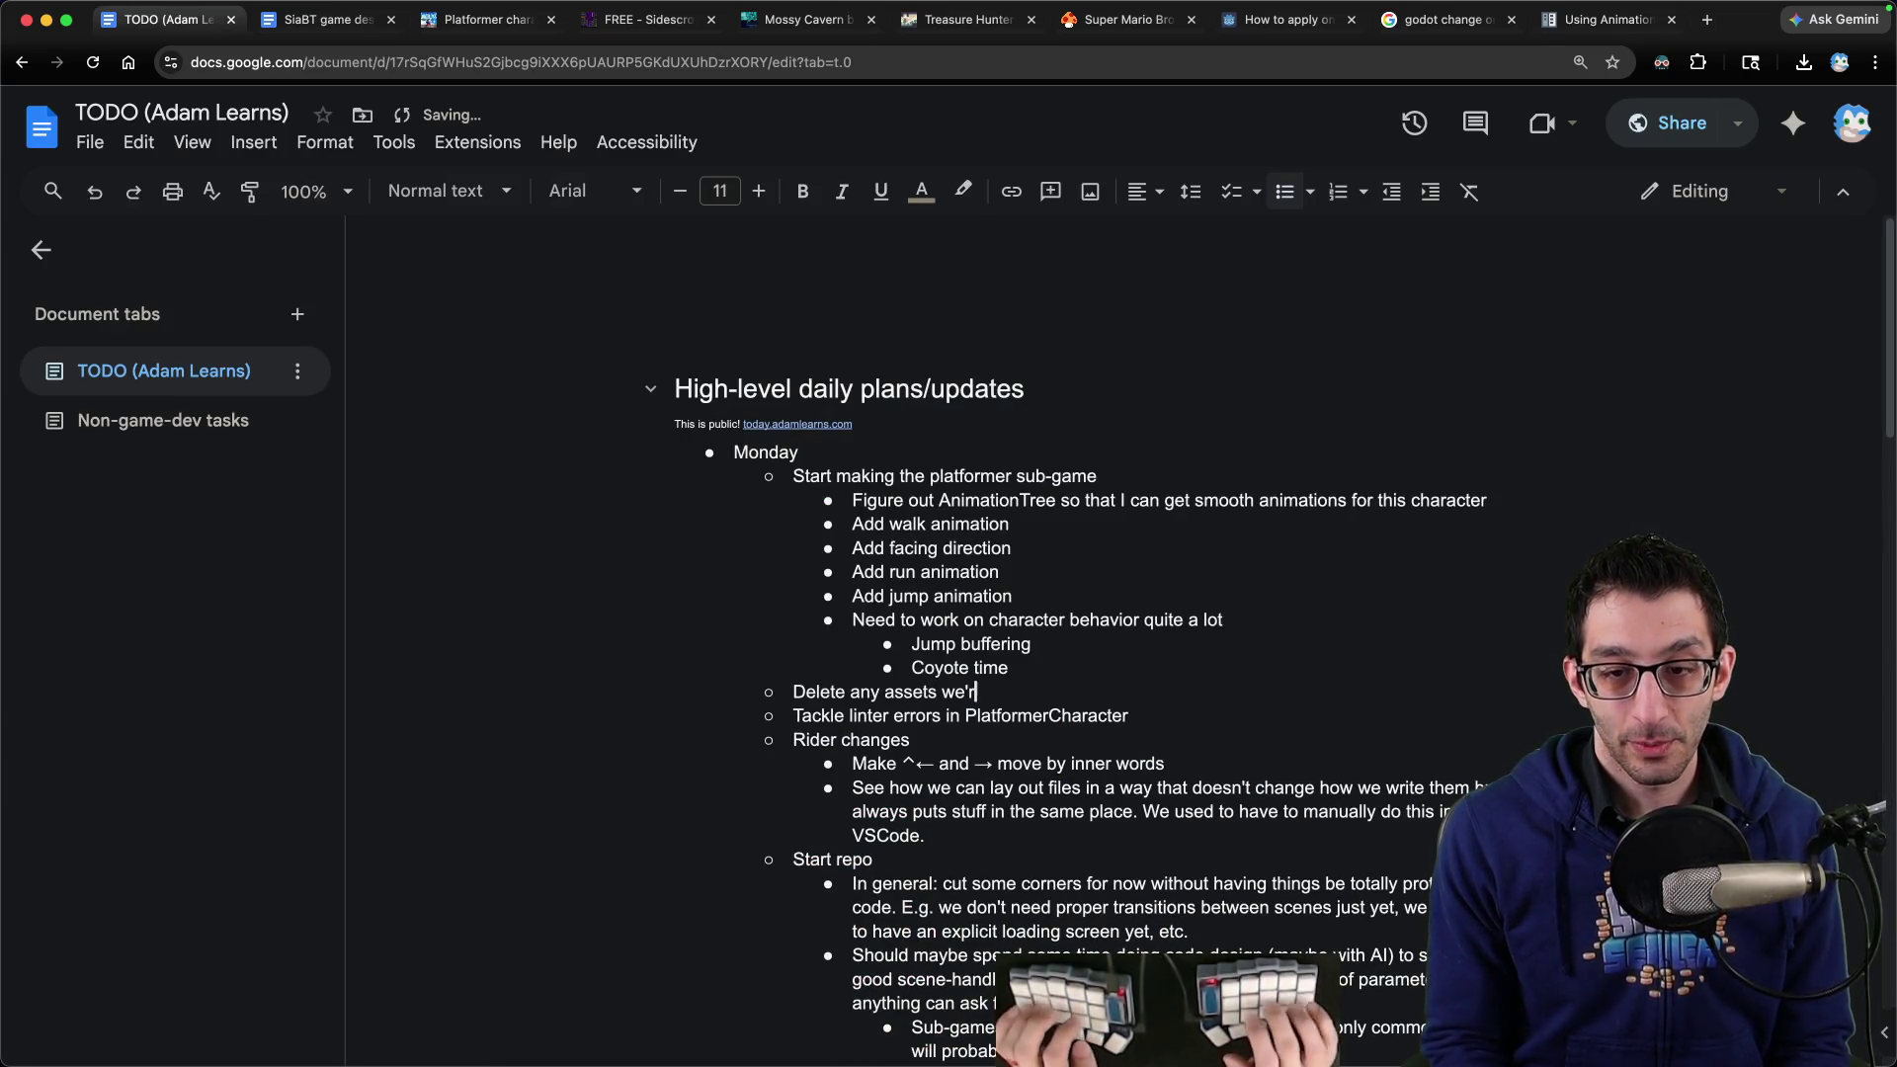
Add a delete-unused-assets item and move 'Back up assets' above Discord, appending 'that'
key(Return)
text(Back up assets)
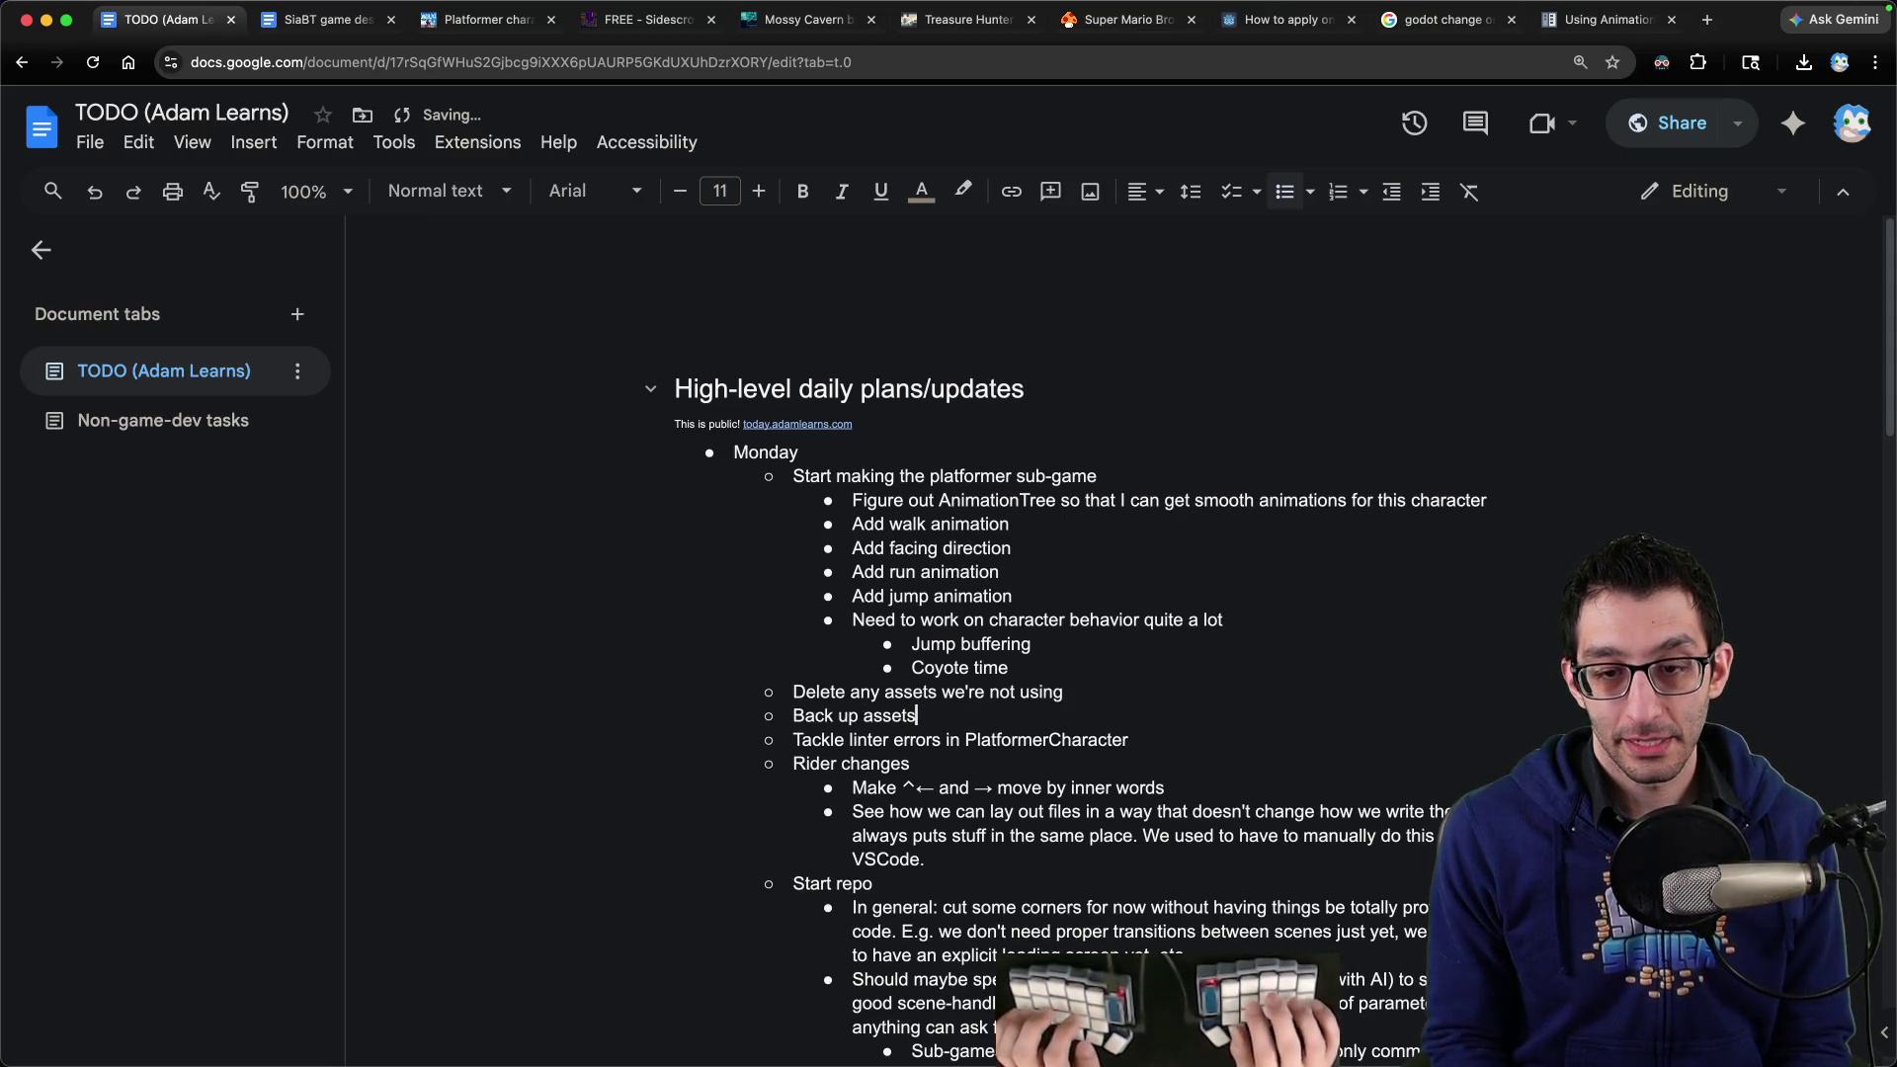
key(ctrl+shift+Down)
key(ctrl+shift+Down)
key(ctrl+shift+Down)
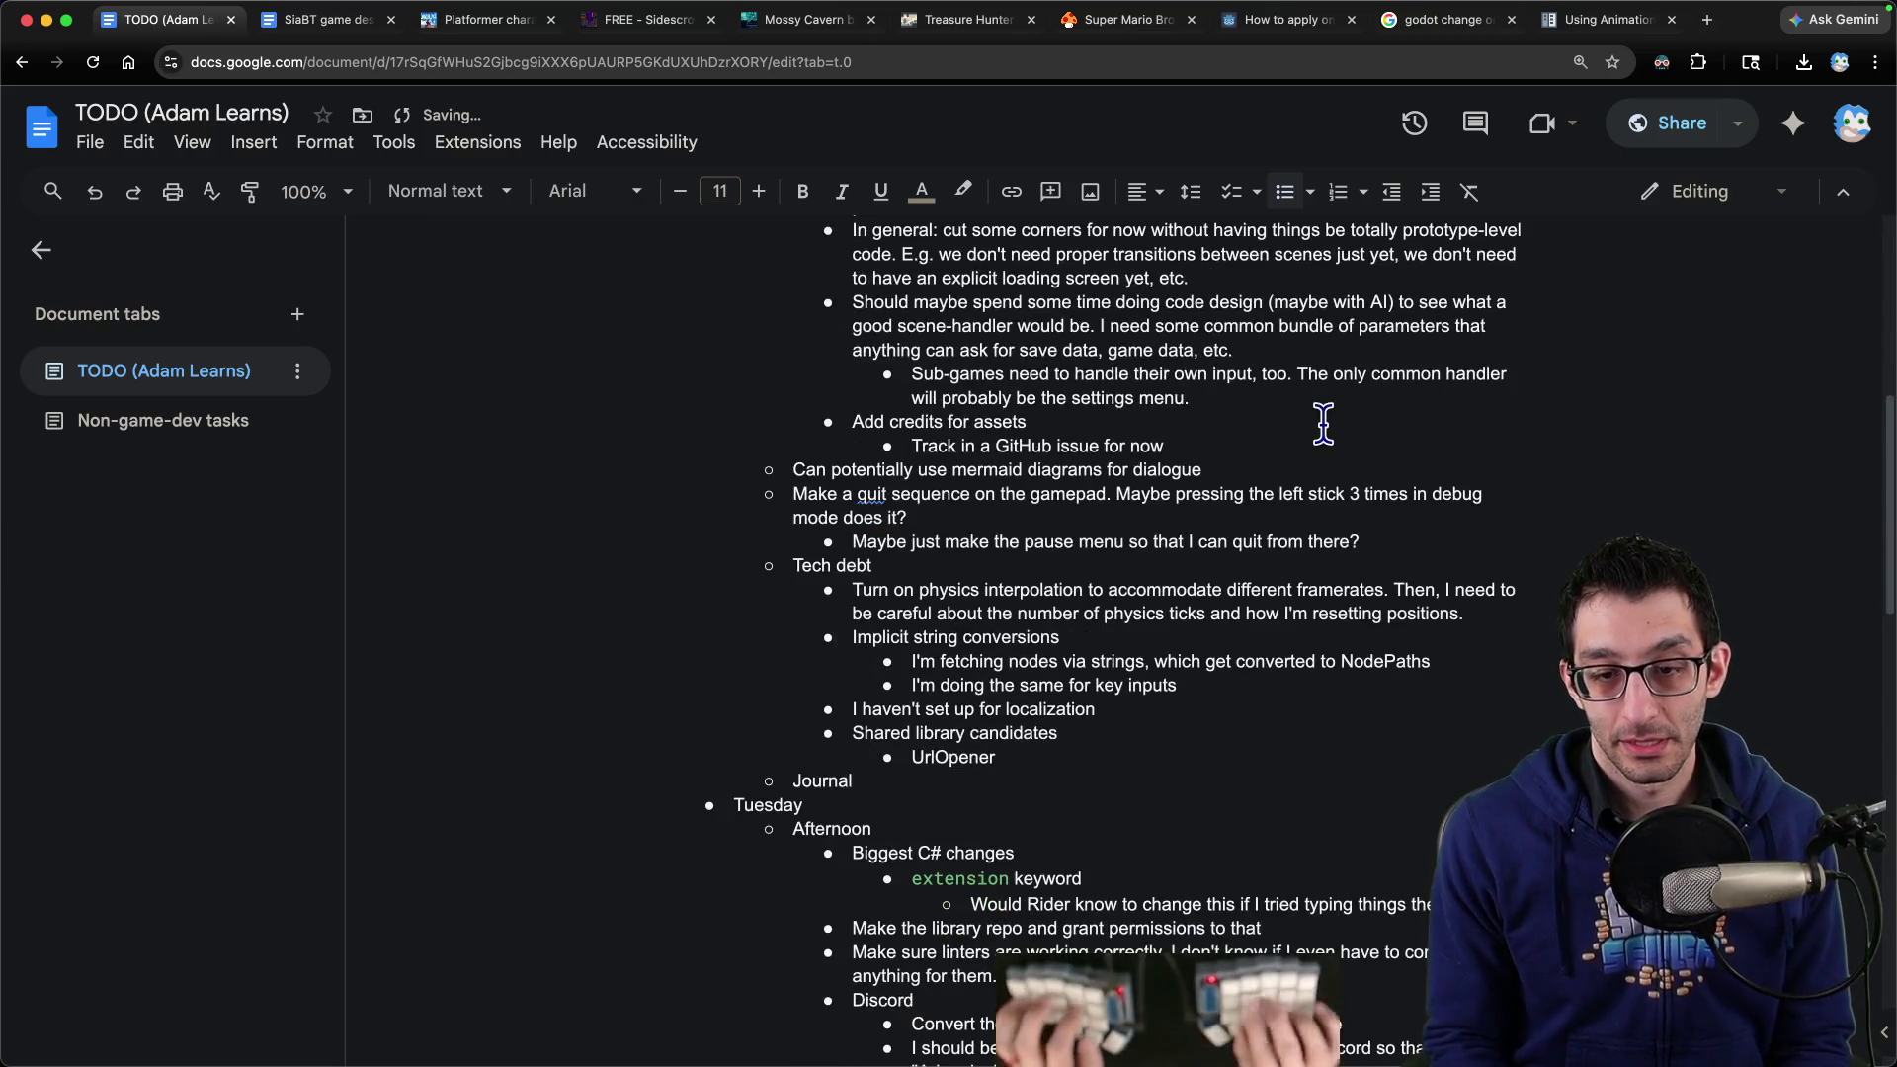
key(ctrl+shift+Down)
key(ctrl+shift+Down)
key(ctrl+shift+Down)
key(ctrl+shift+Up)
key(ctrl+shift+Up)
key(ctrl+shift+Up)
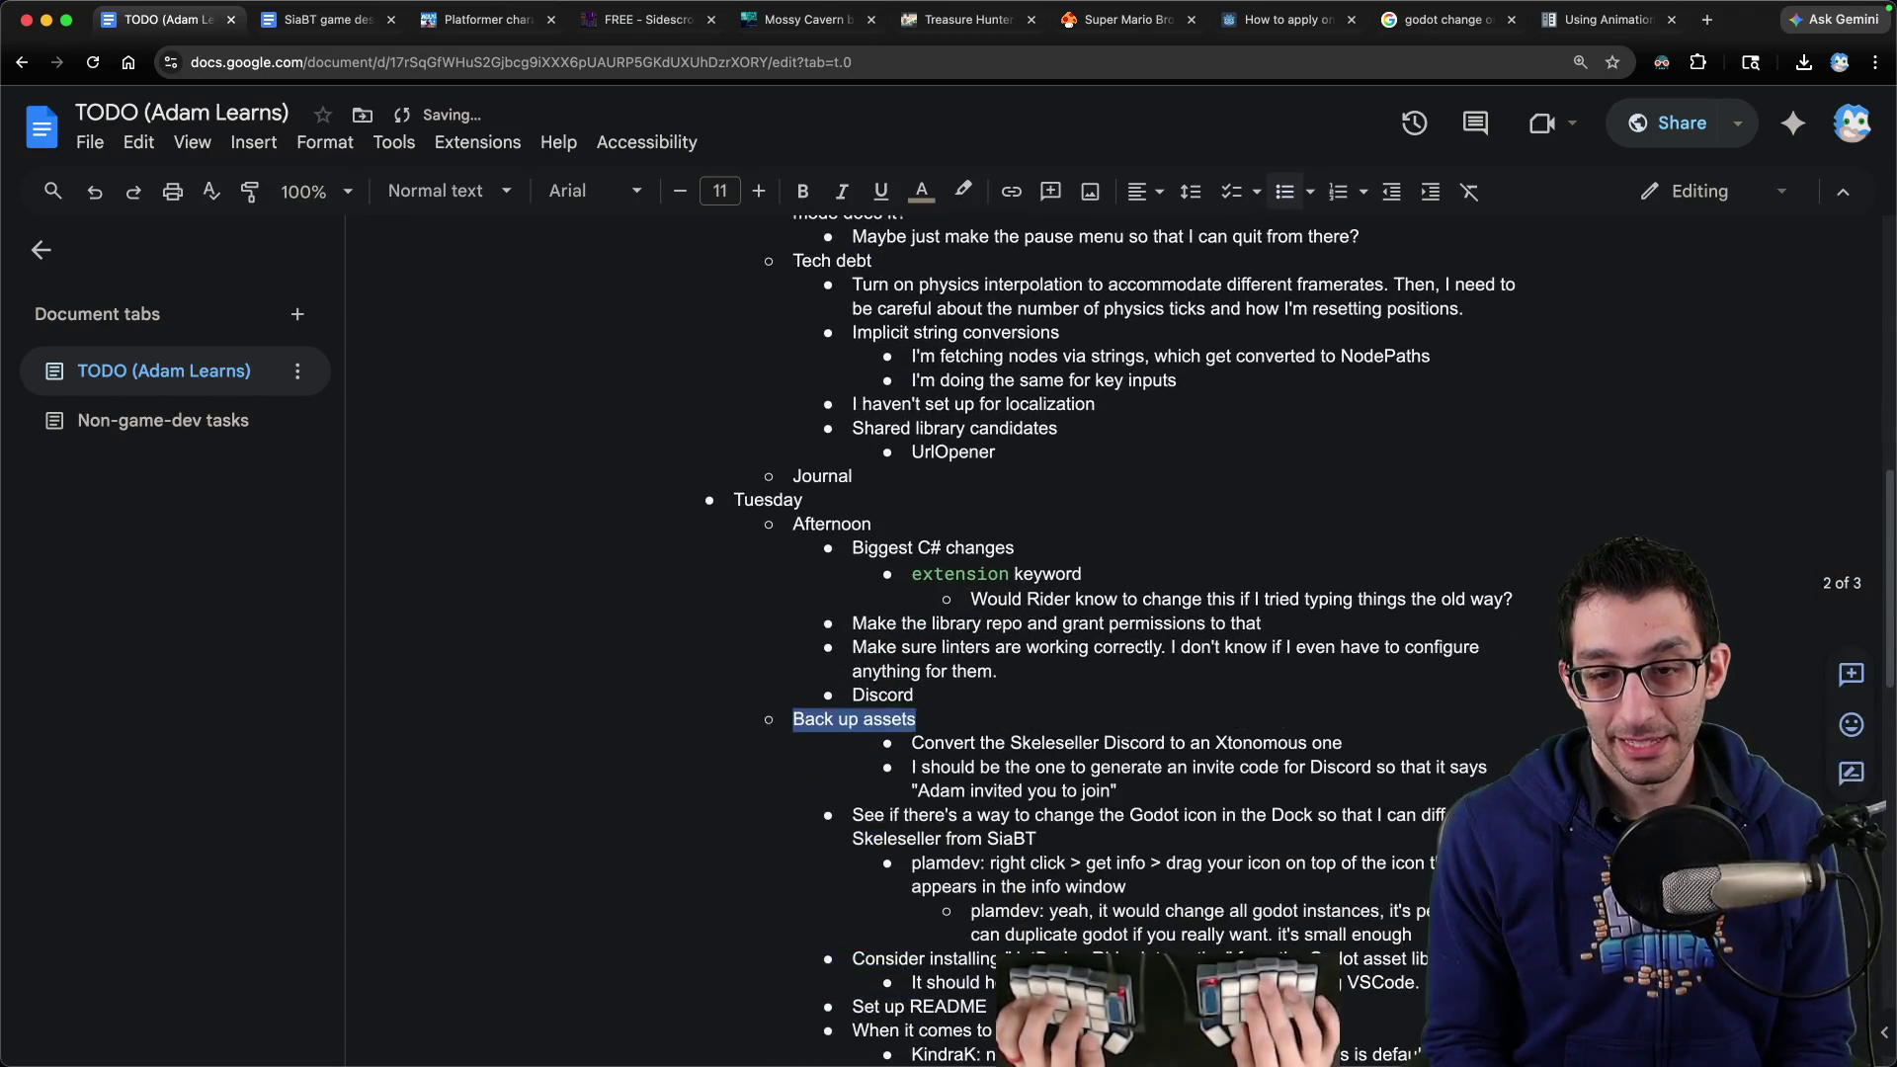
key(super+9)
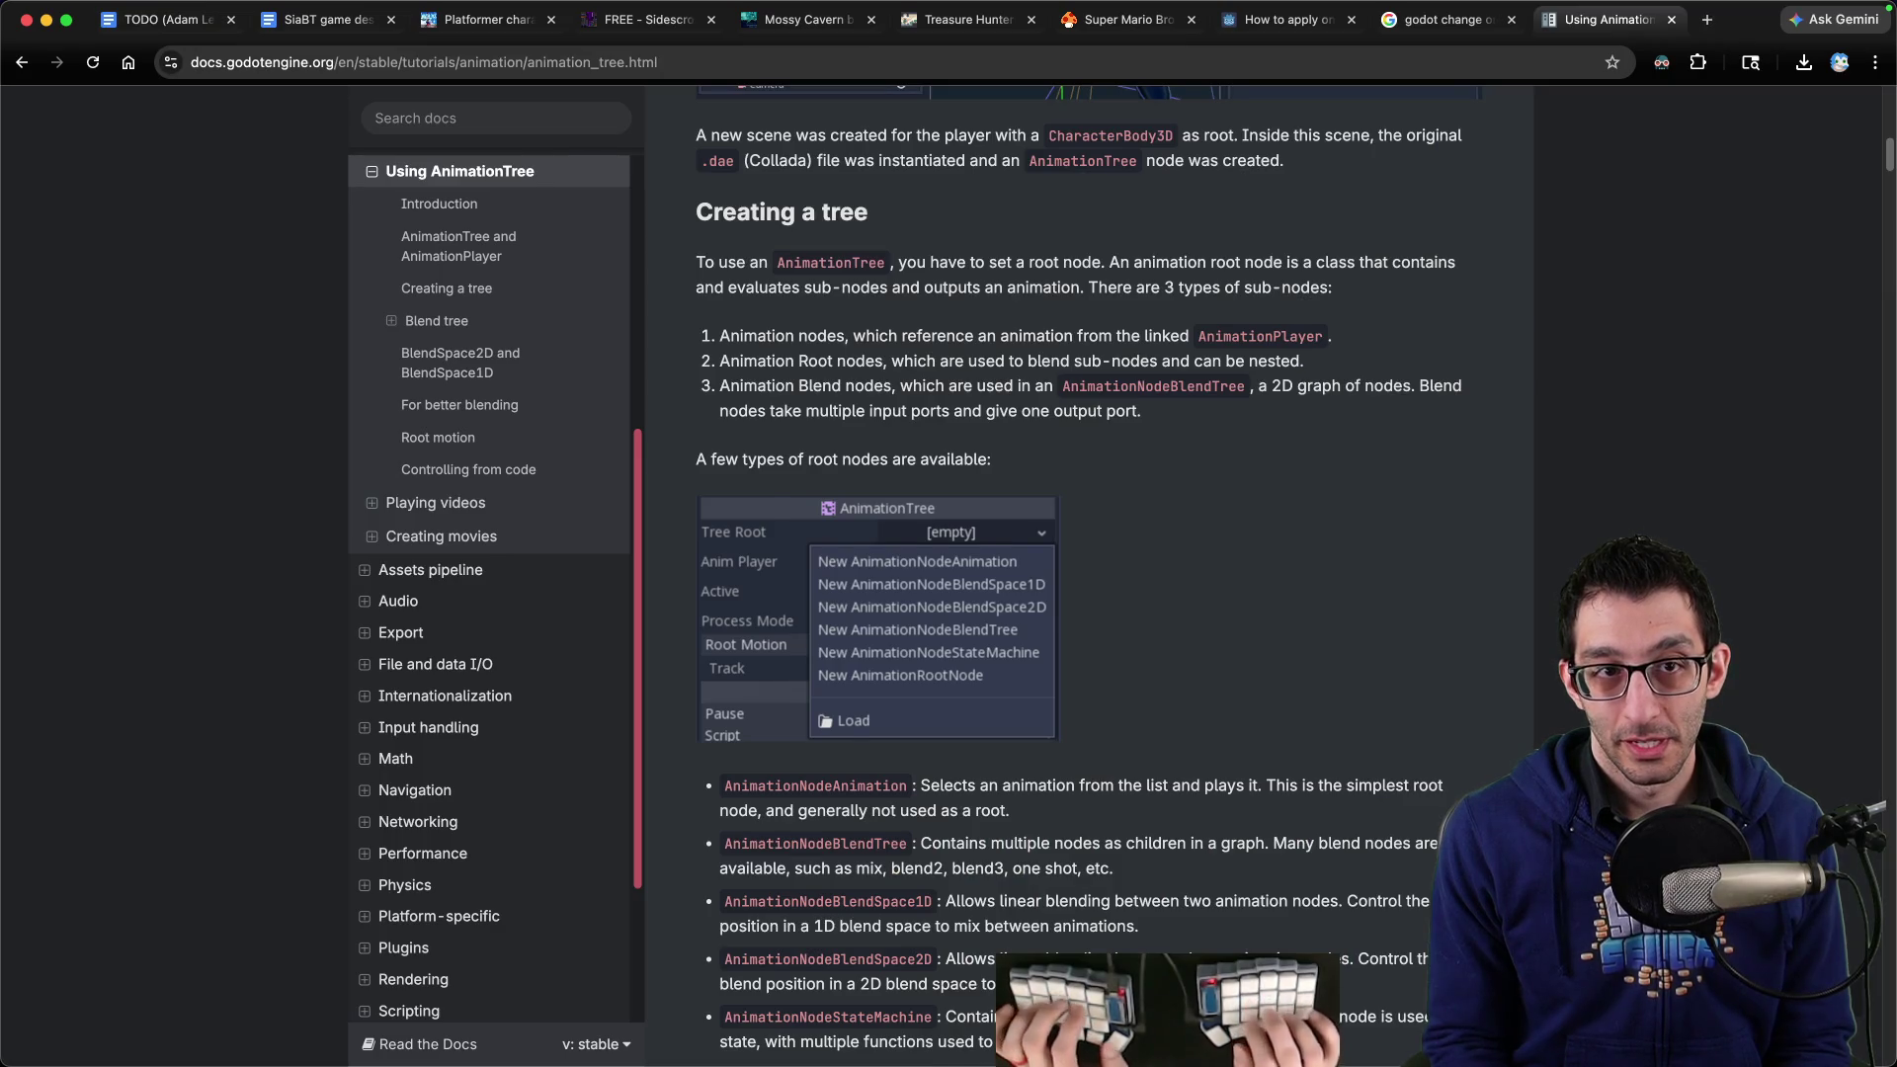
key(super+1)
key(End)
text(that)
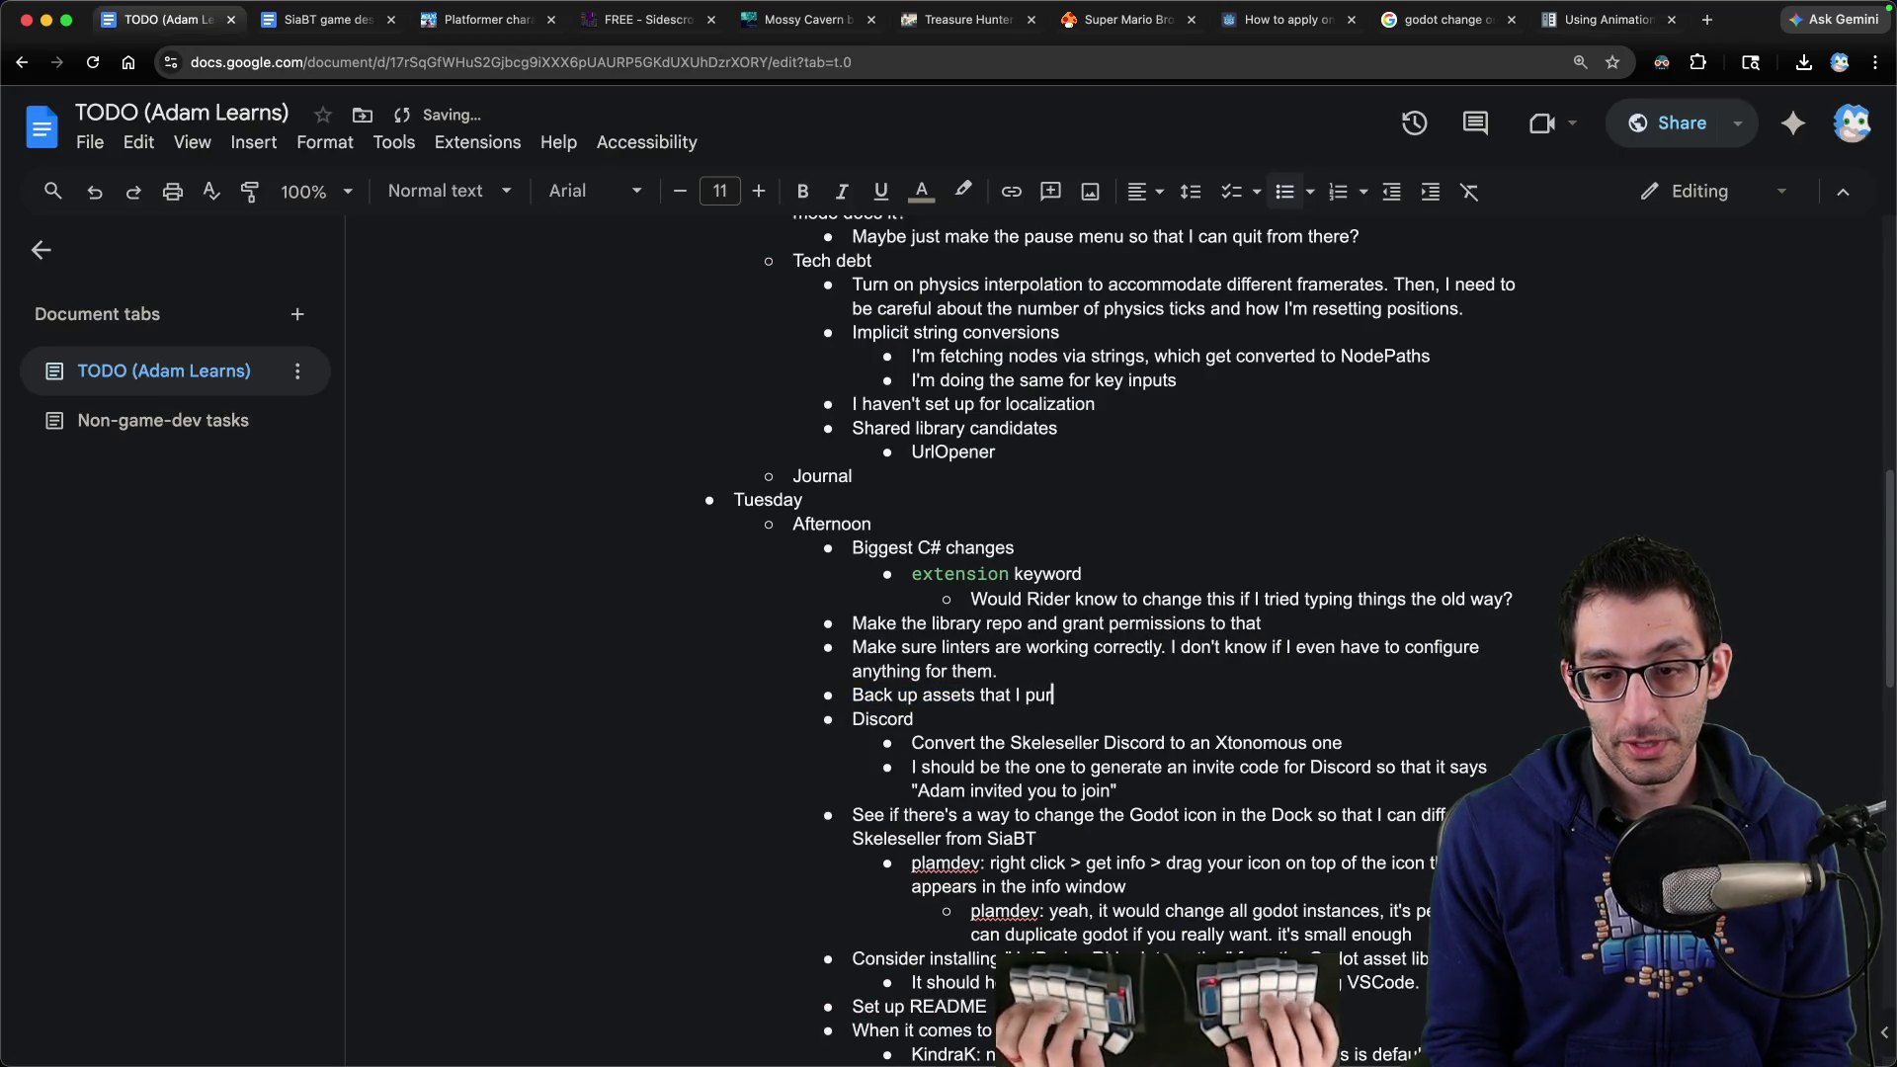
key(super+Up)
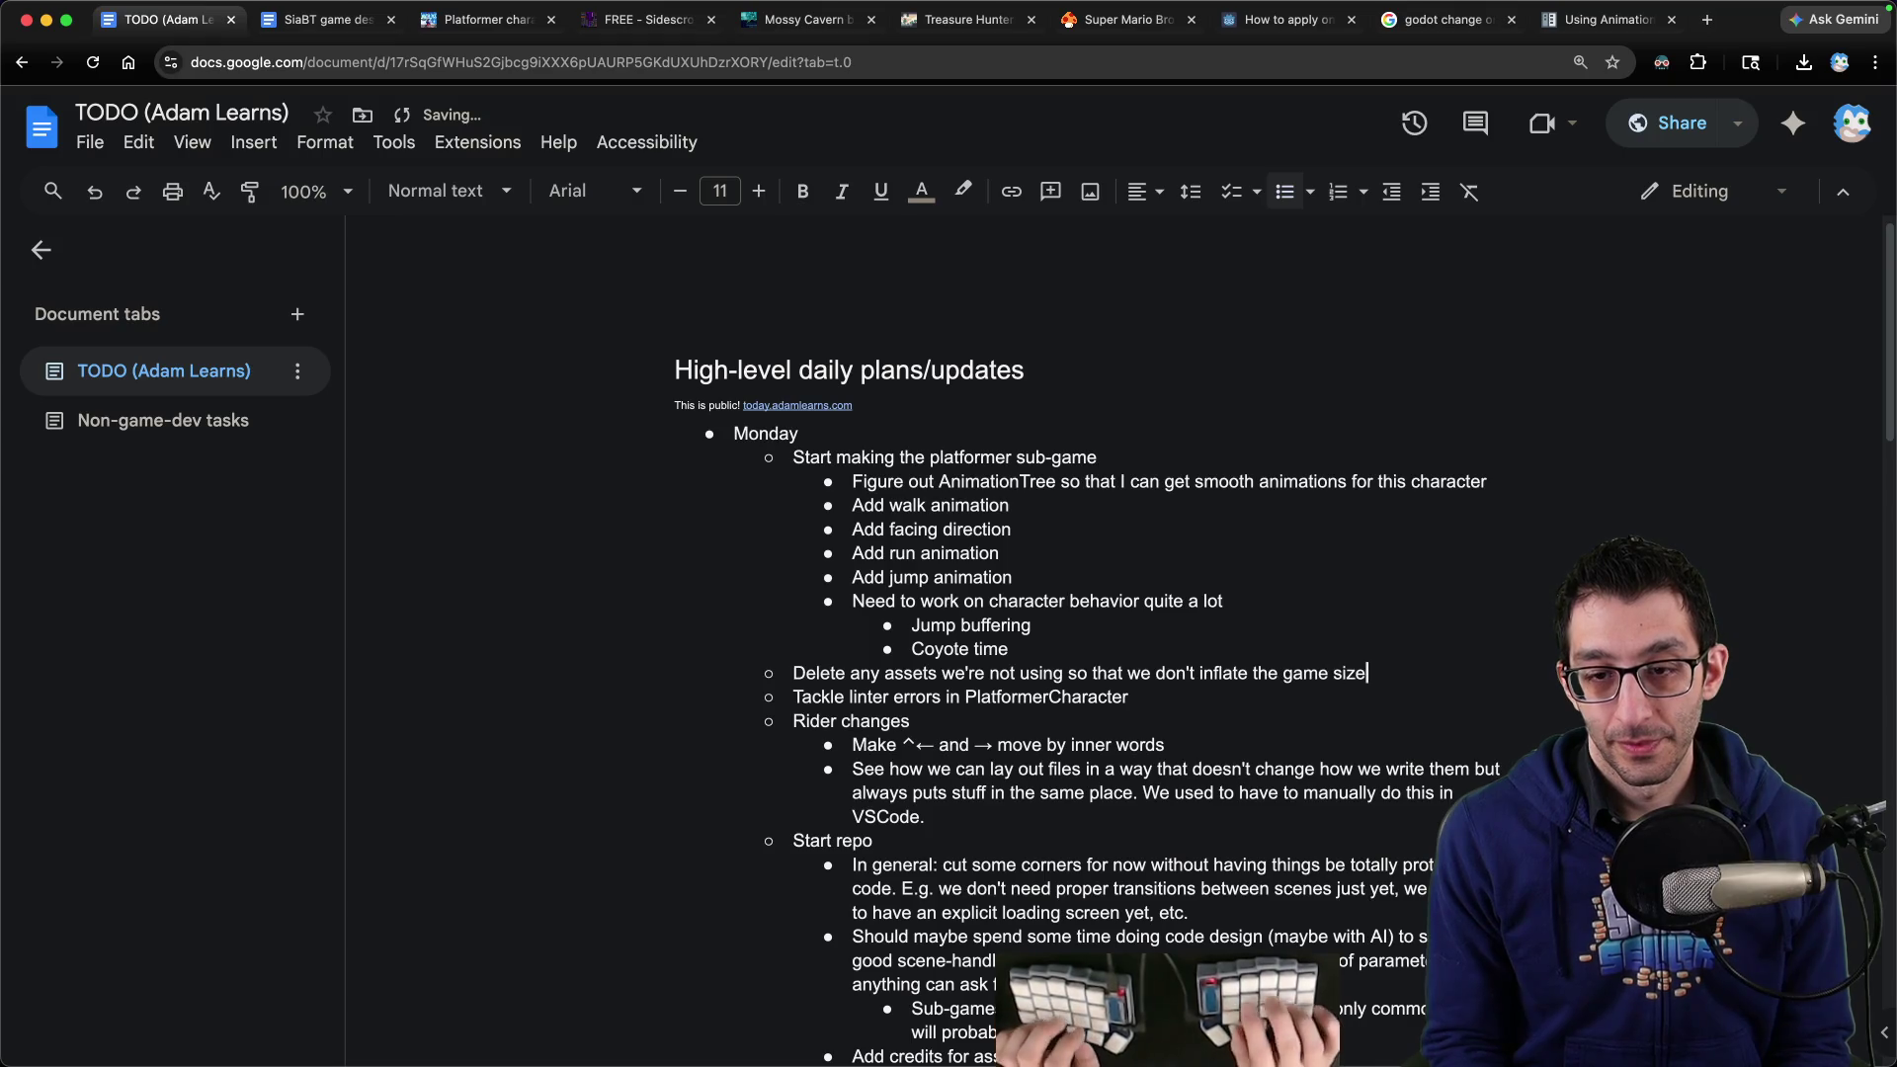
Add an indented sub-bullet under Figure out AnimationTree asking 'Can we still use an AnimatedSprite2D?'
click(1593, 20)
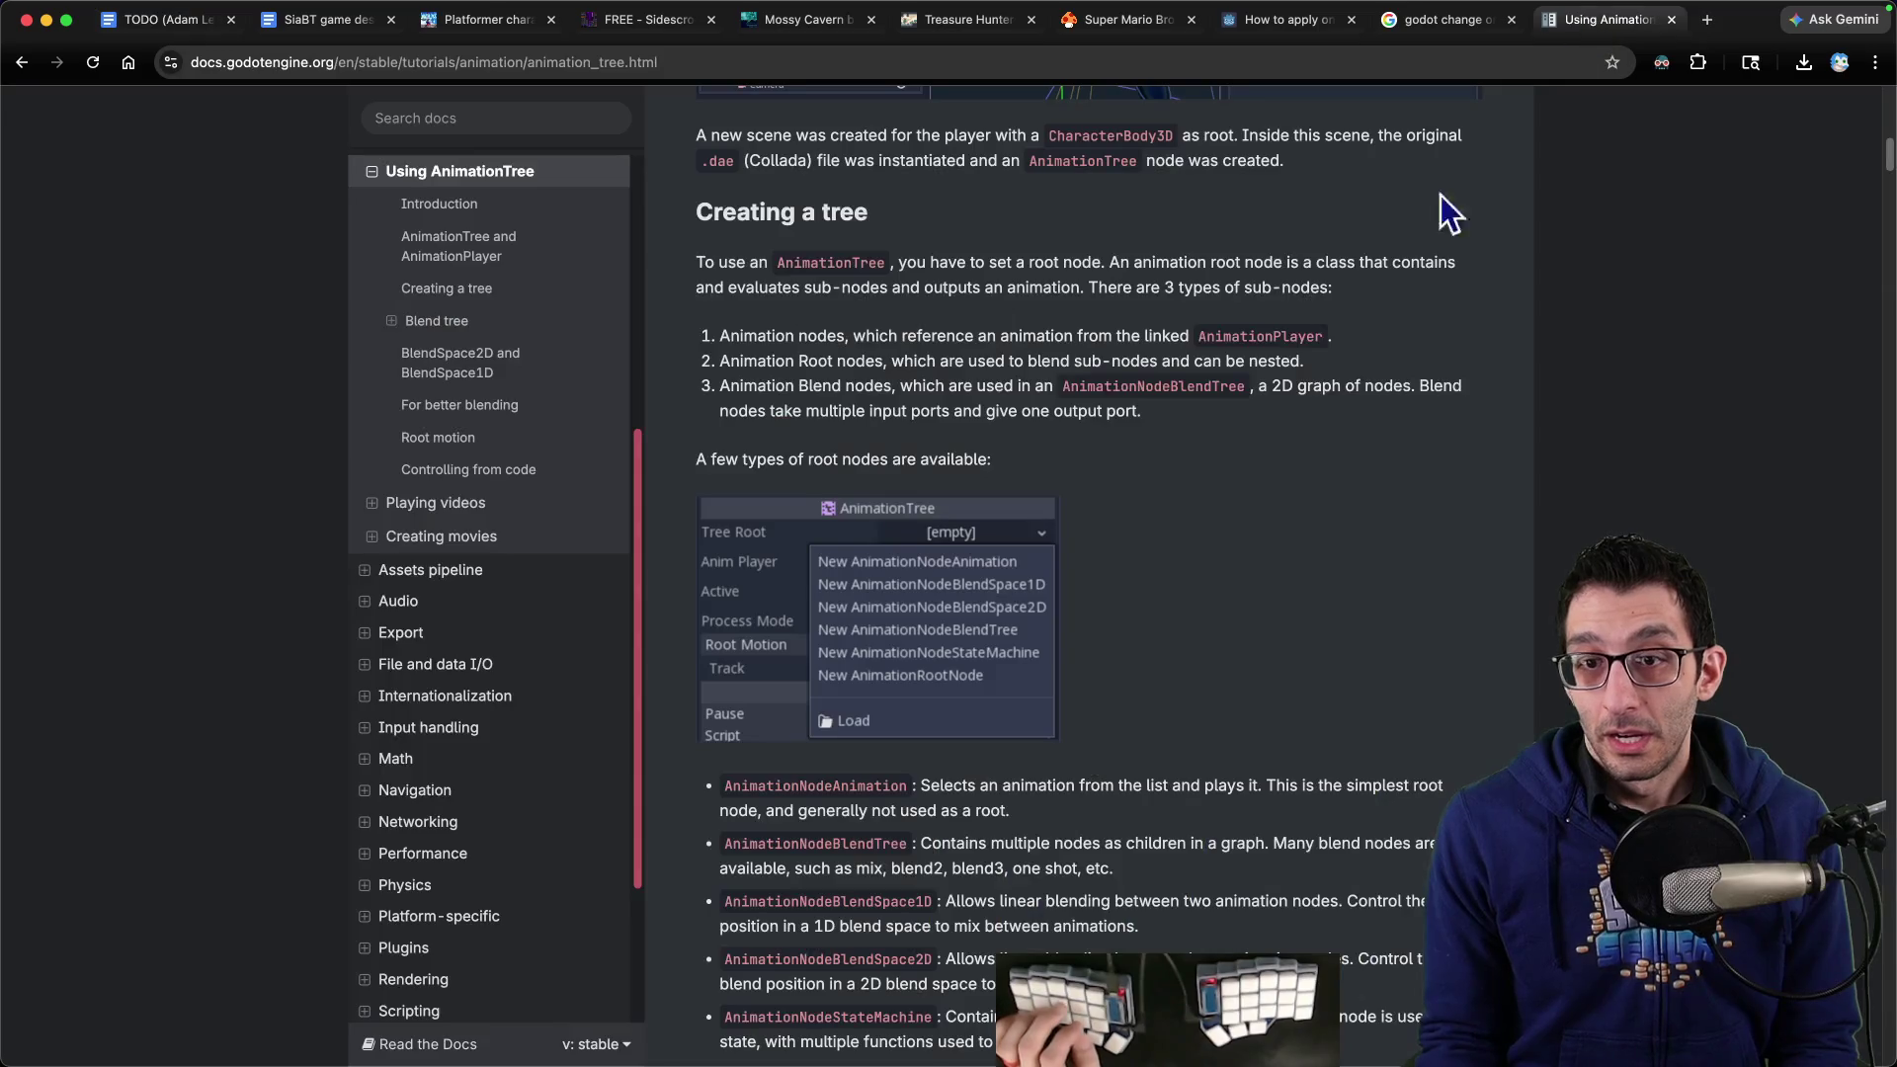
key(super+1)
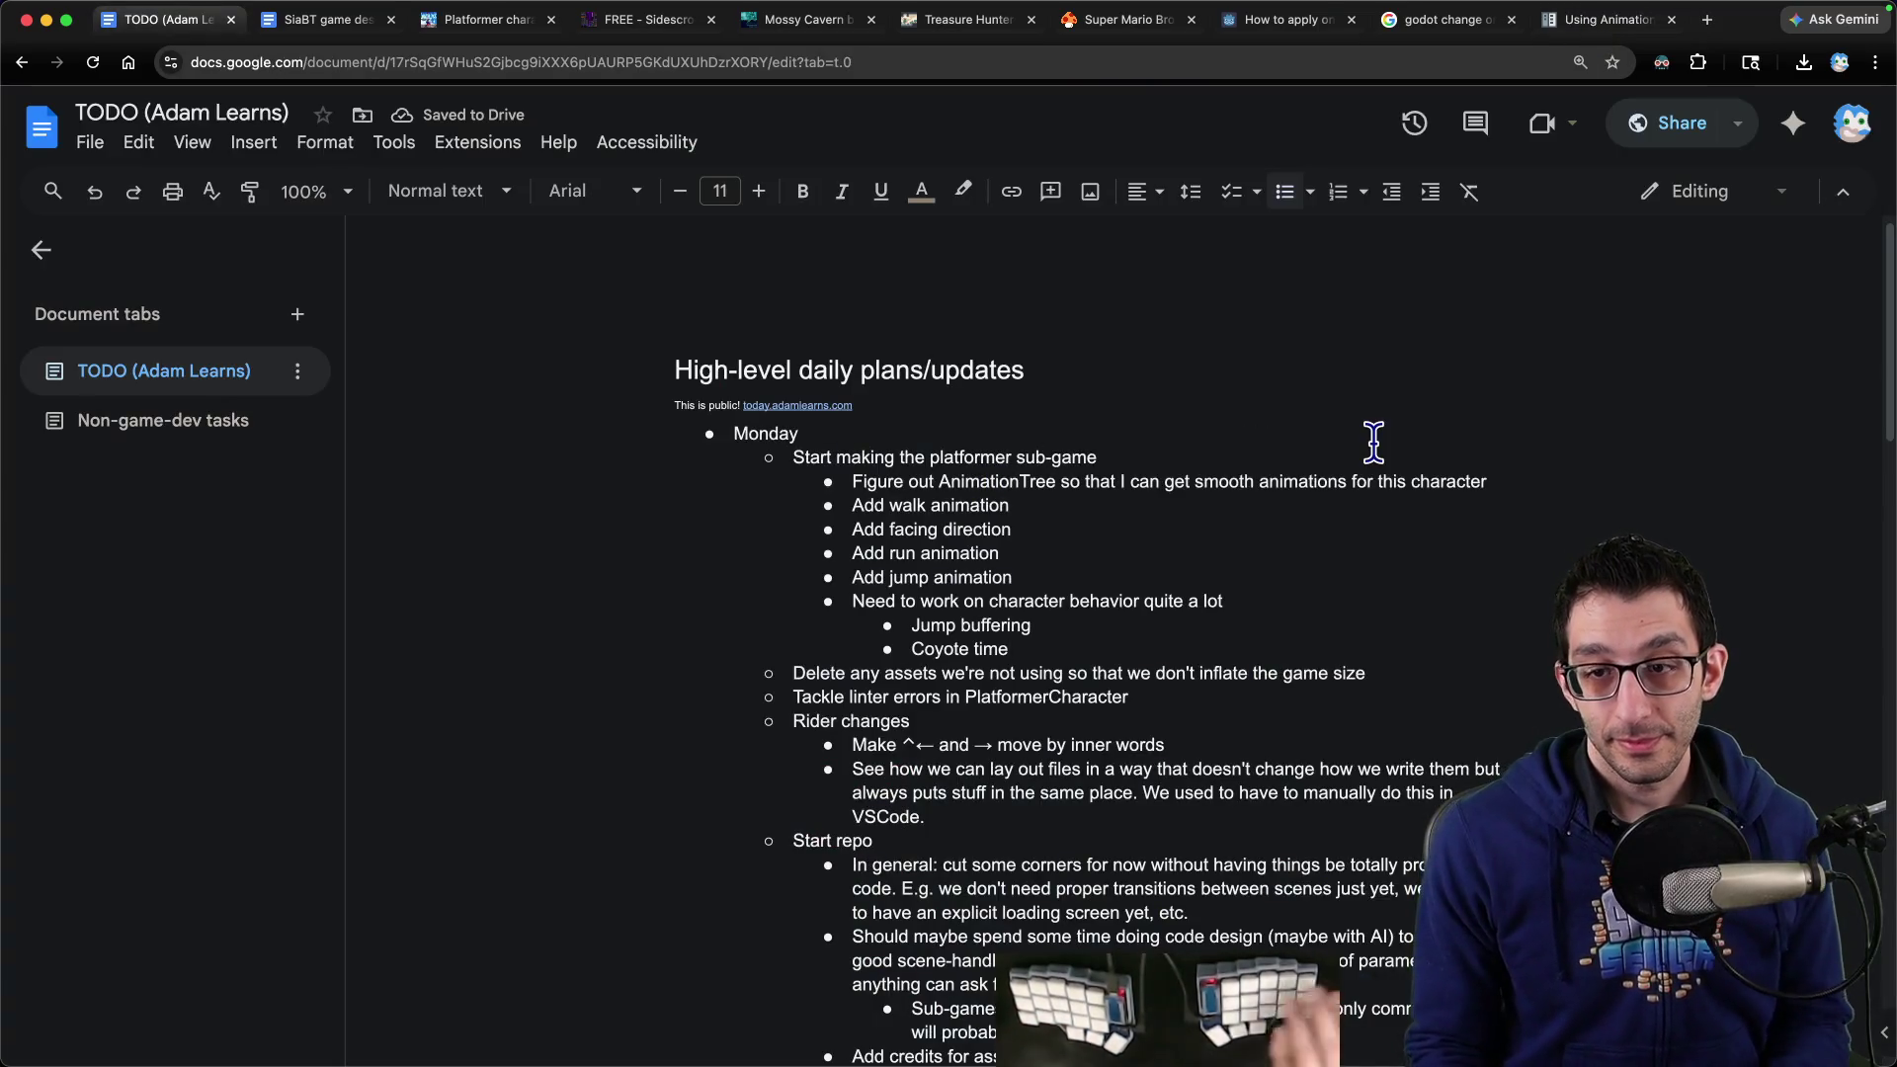
click(1490, 482)
key(Return)
key(Tab)
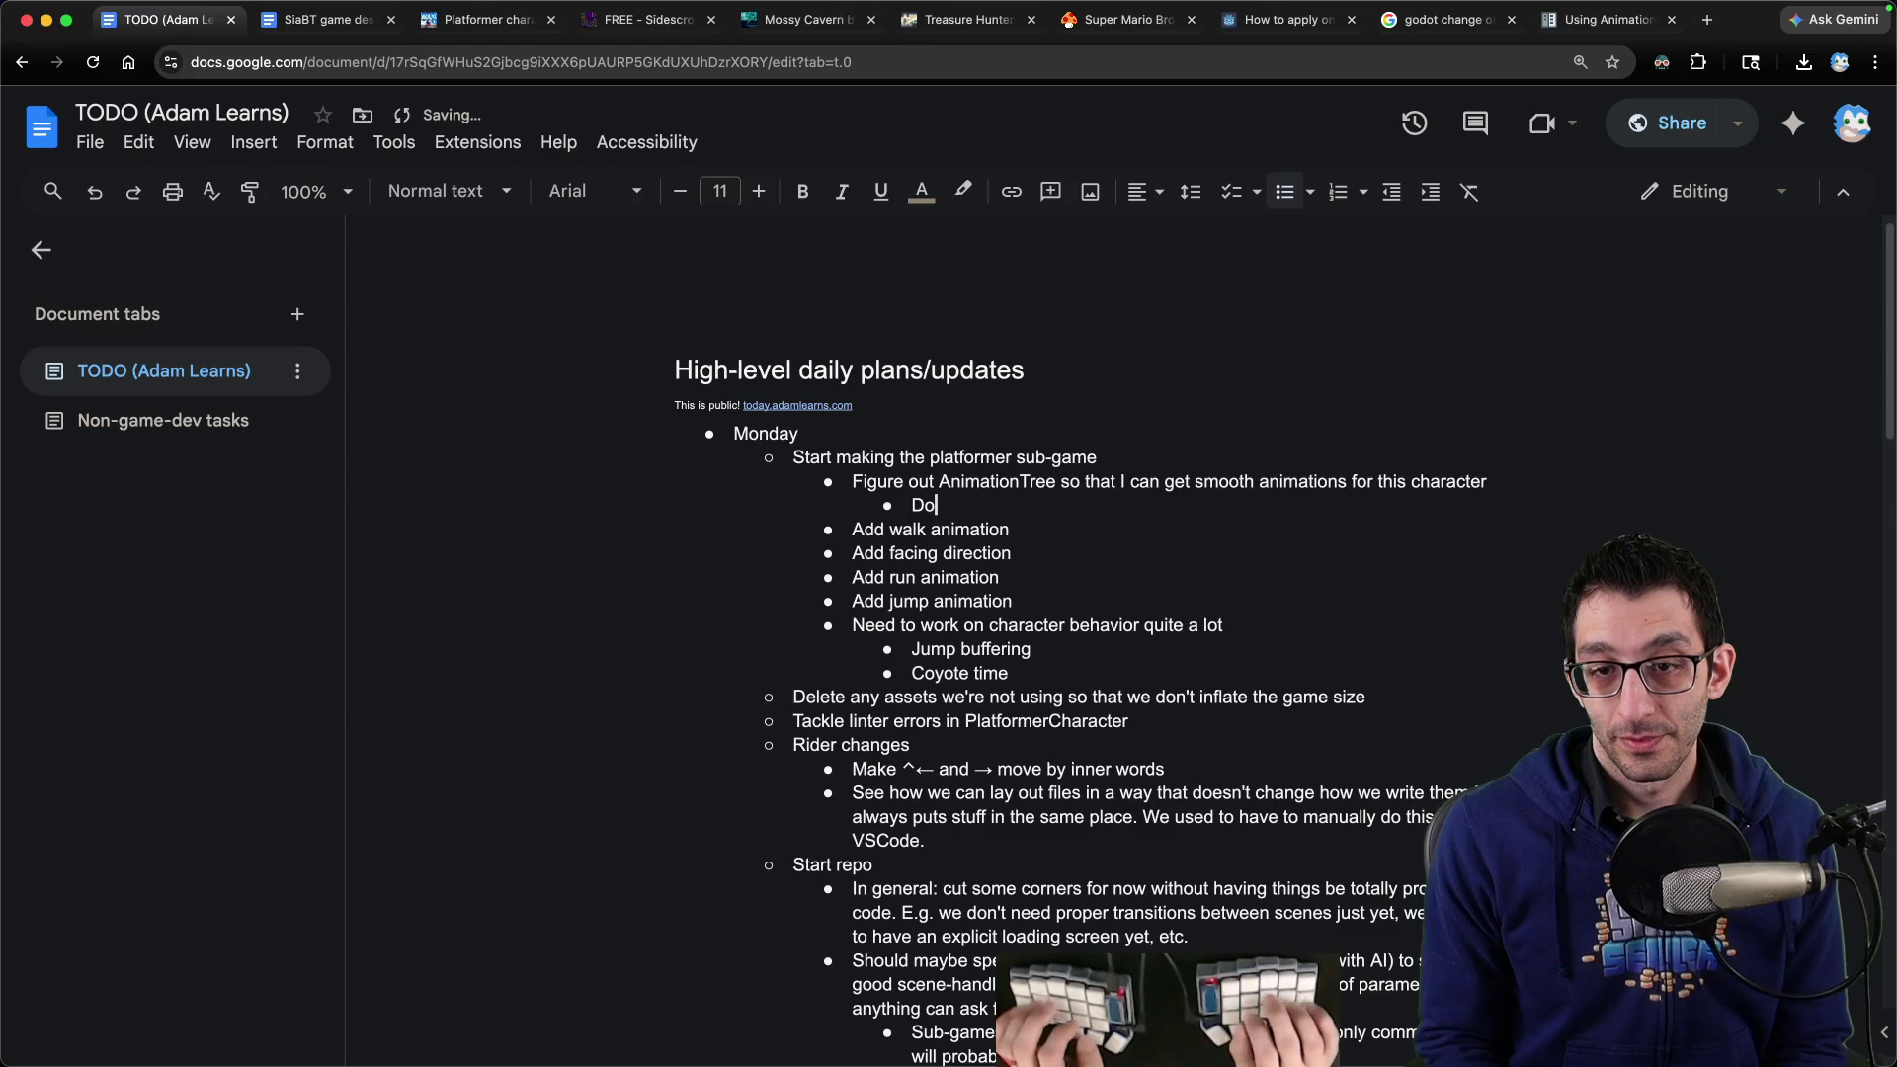
text(an AnimatedSprite2D?)
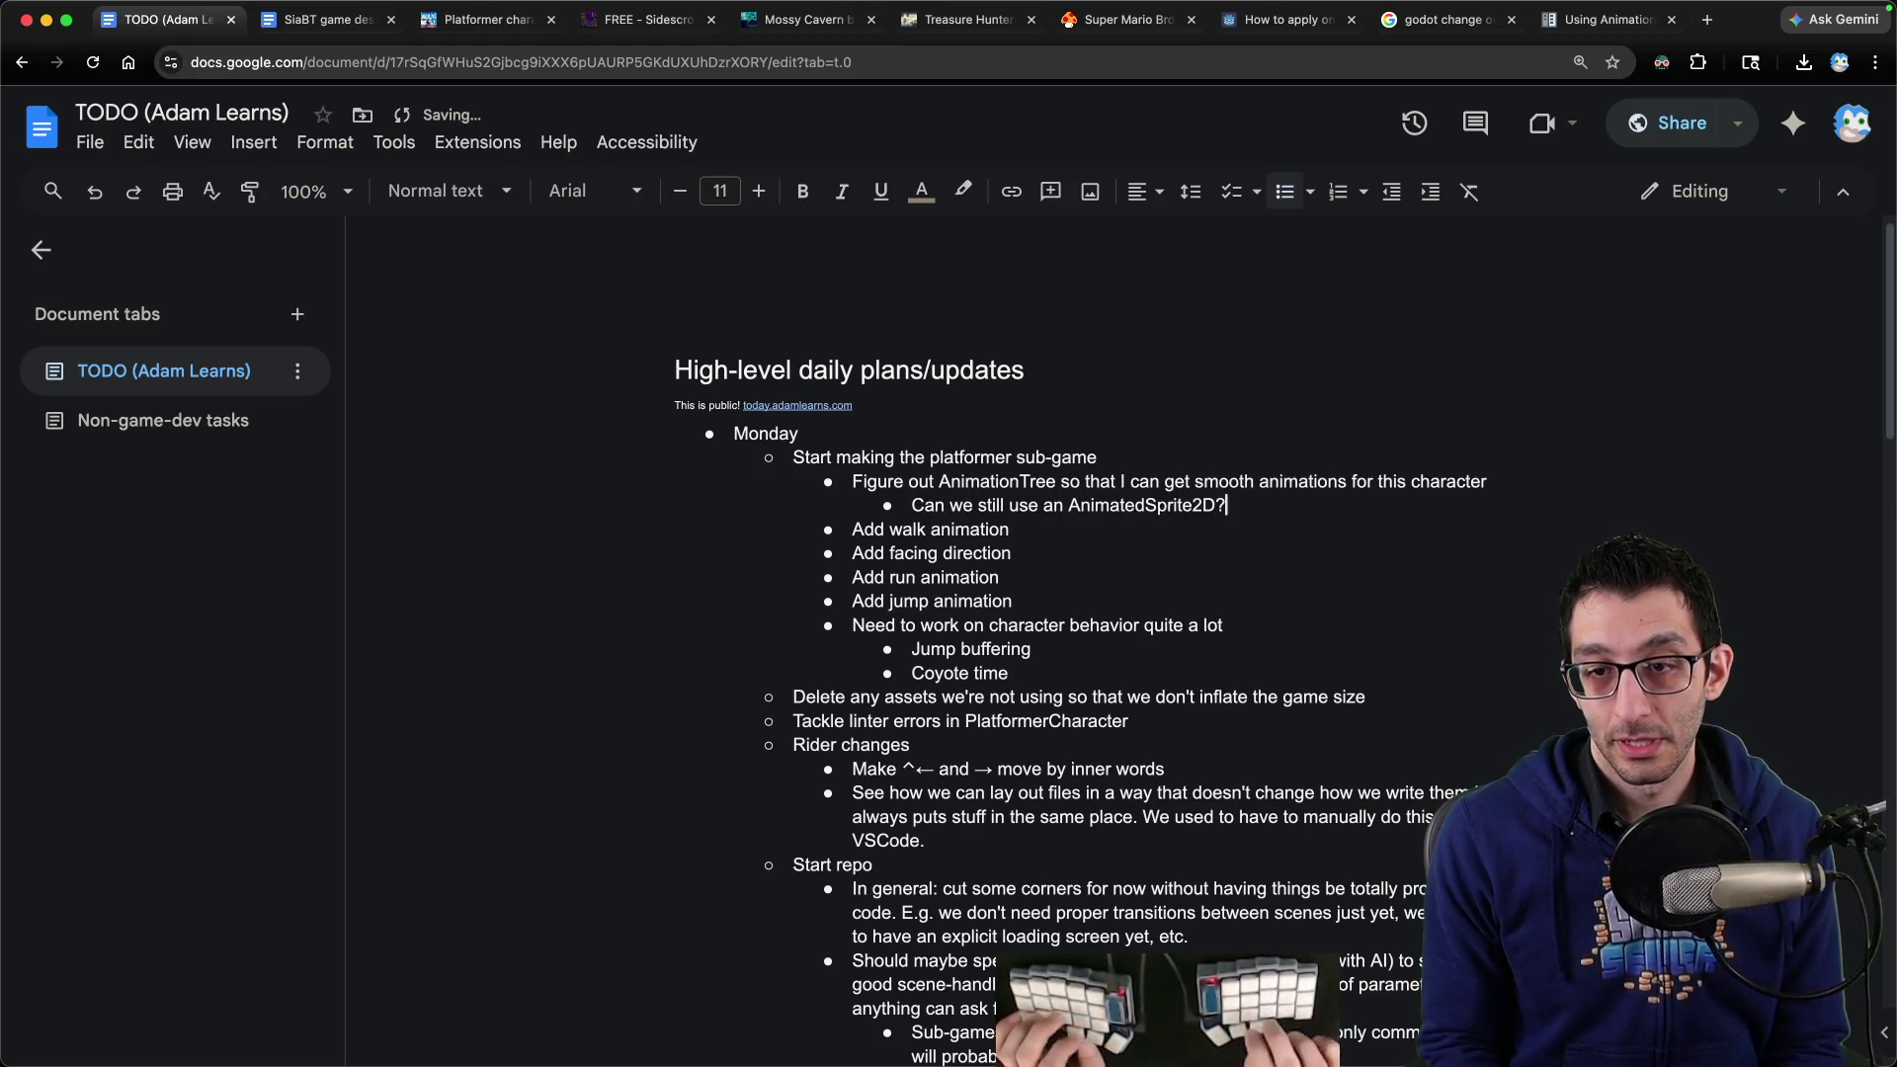
key(super+9)
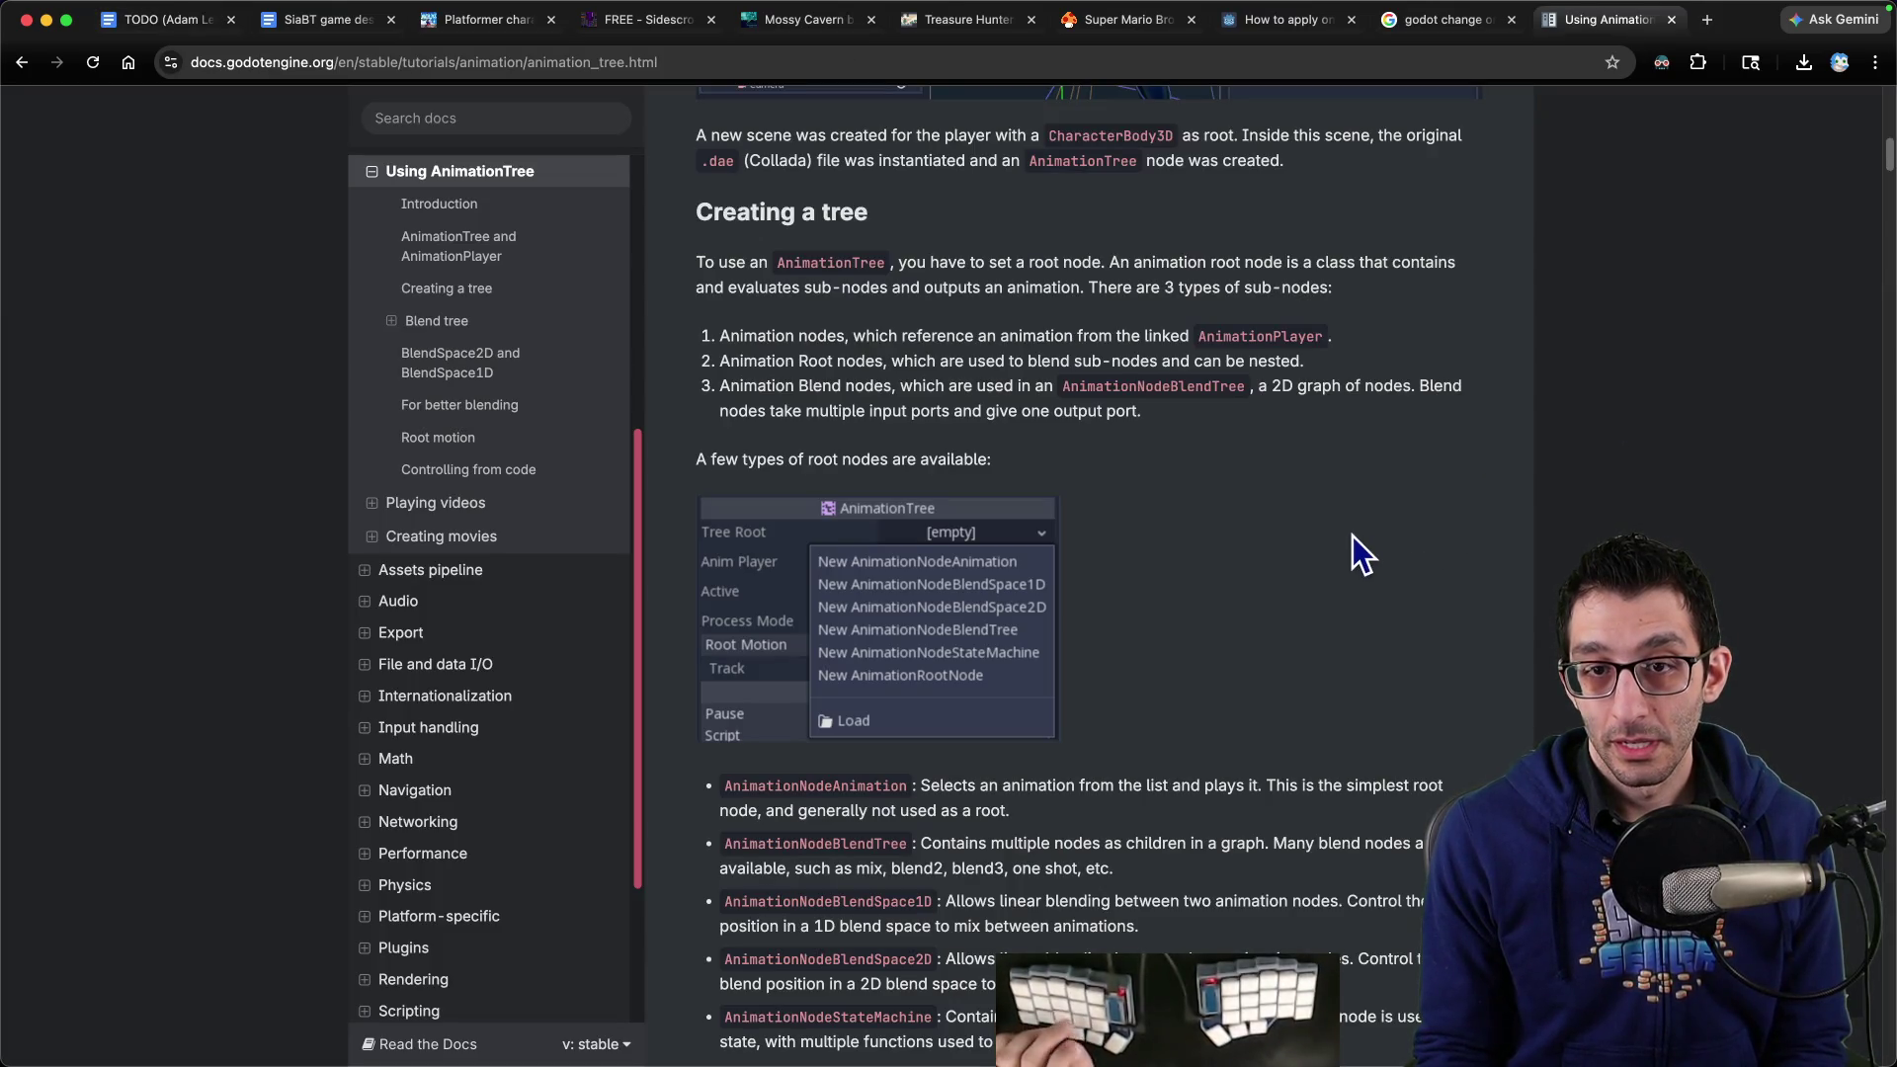
Read the root node types, highlighting the Animation node and AnimationNodeAnimation lines, on to Blend tree
scroll(1324, 520, down, 2)
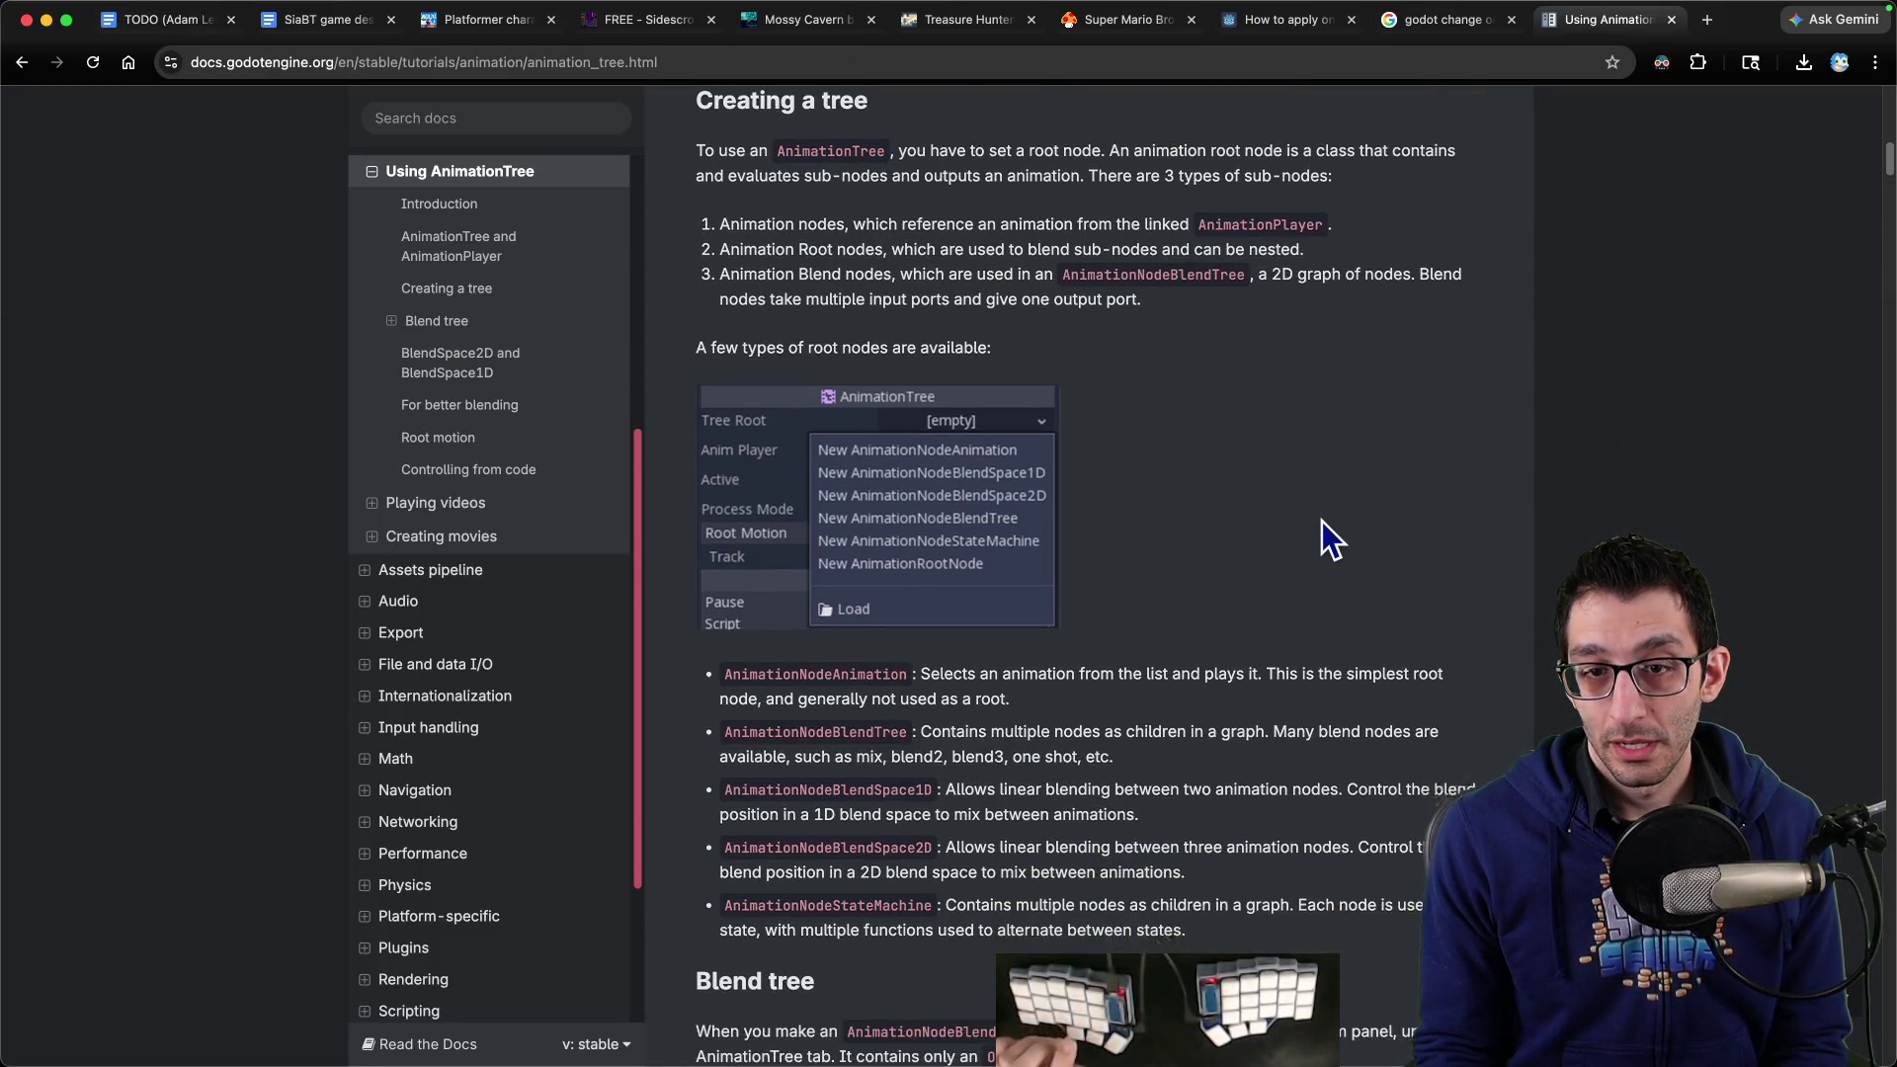
drag(722, 217, 1301, 215)
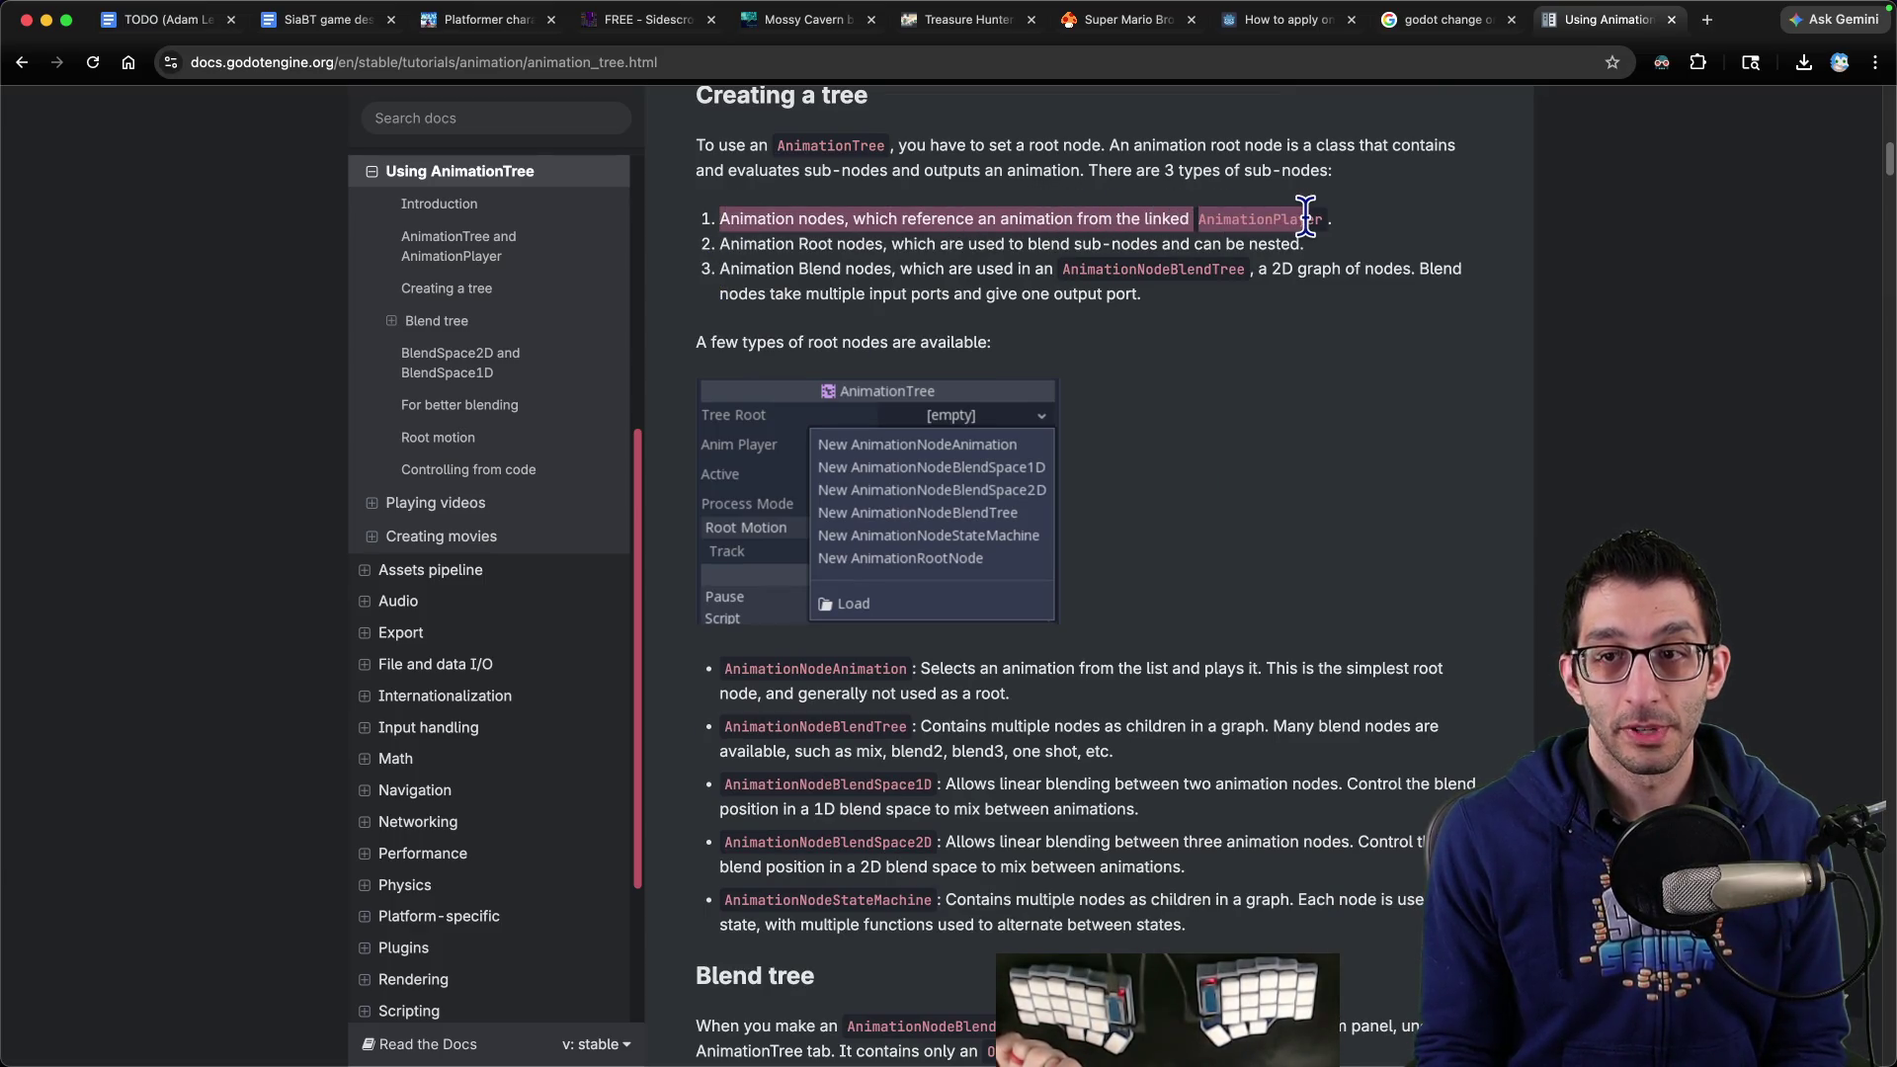
double_click(1300, 216)
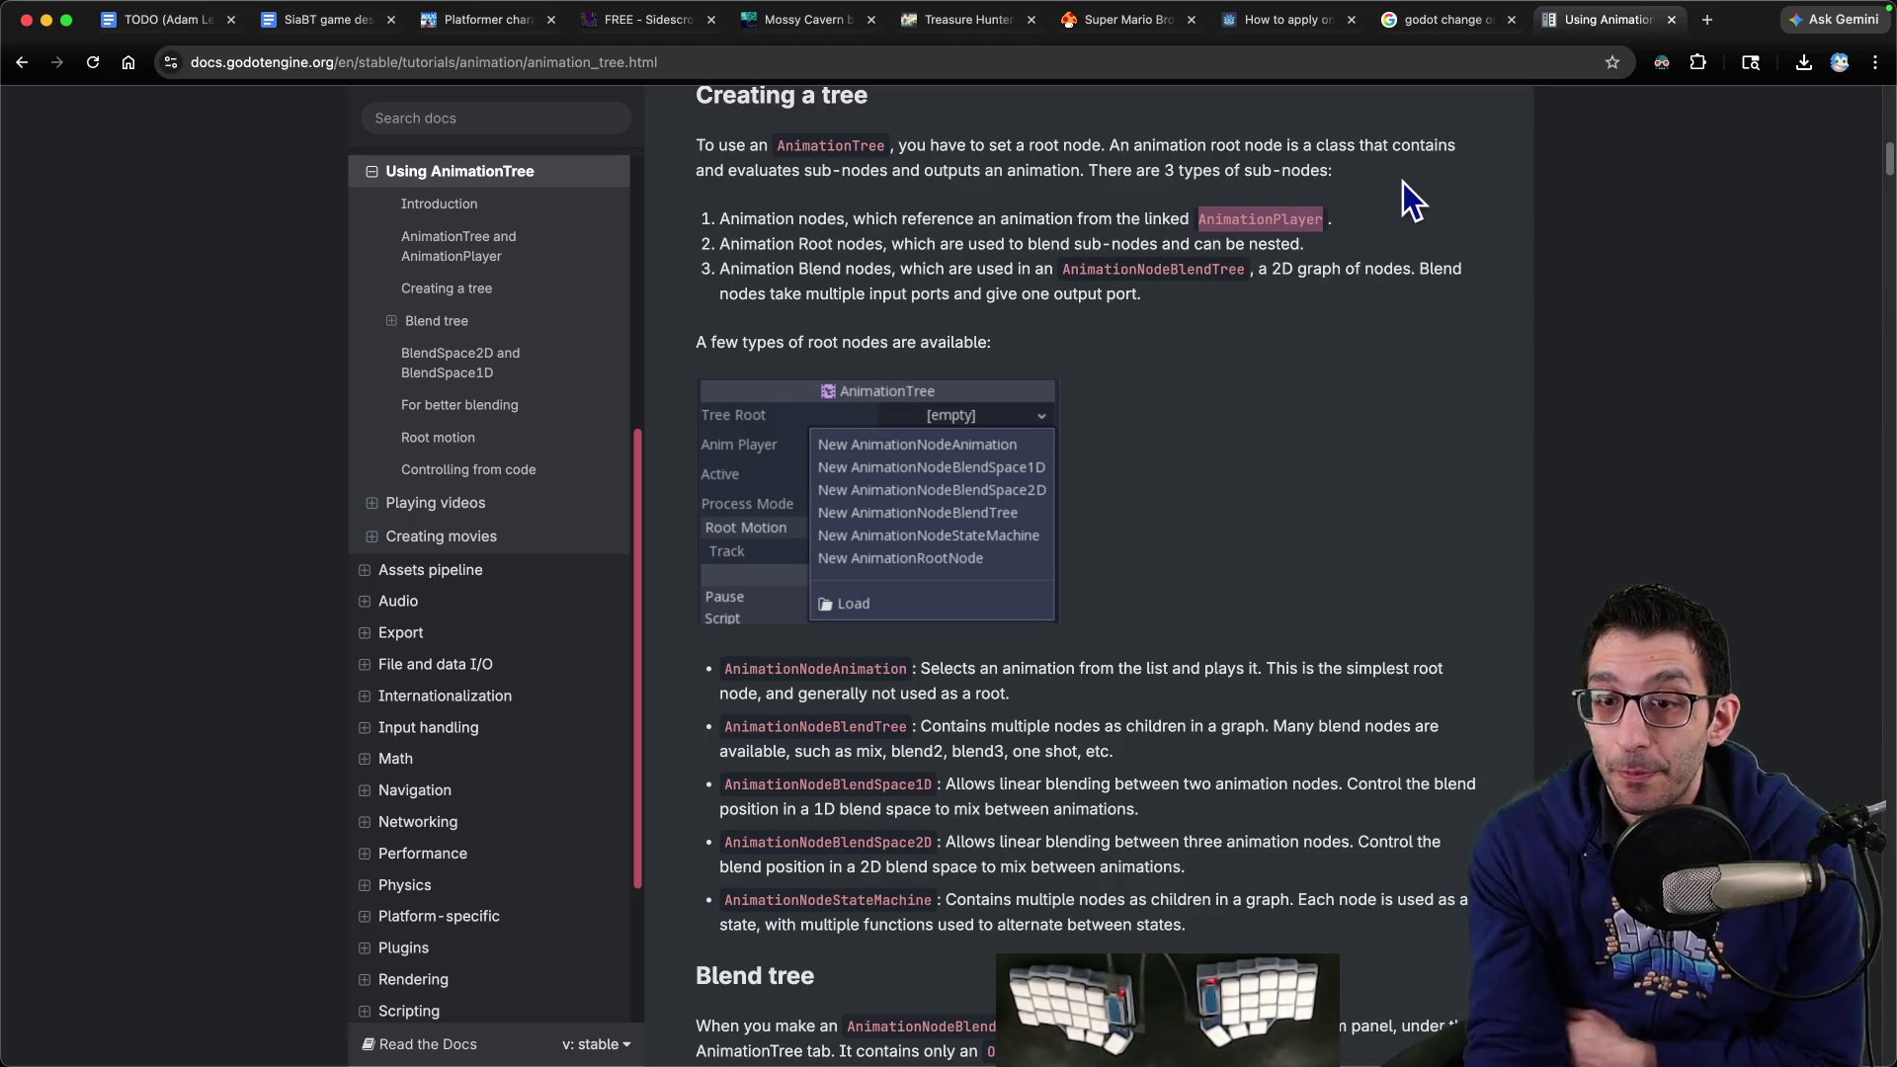
scroll(1261, 311, down, 4)
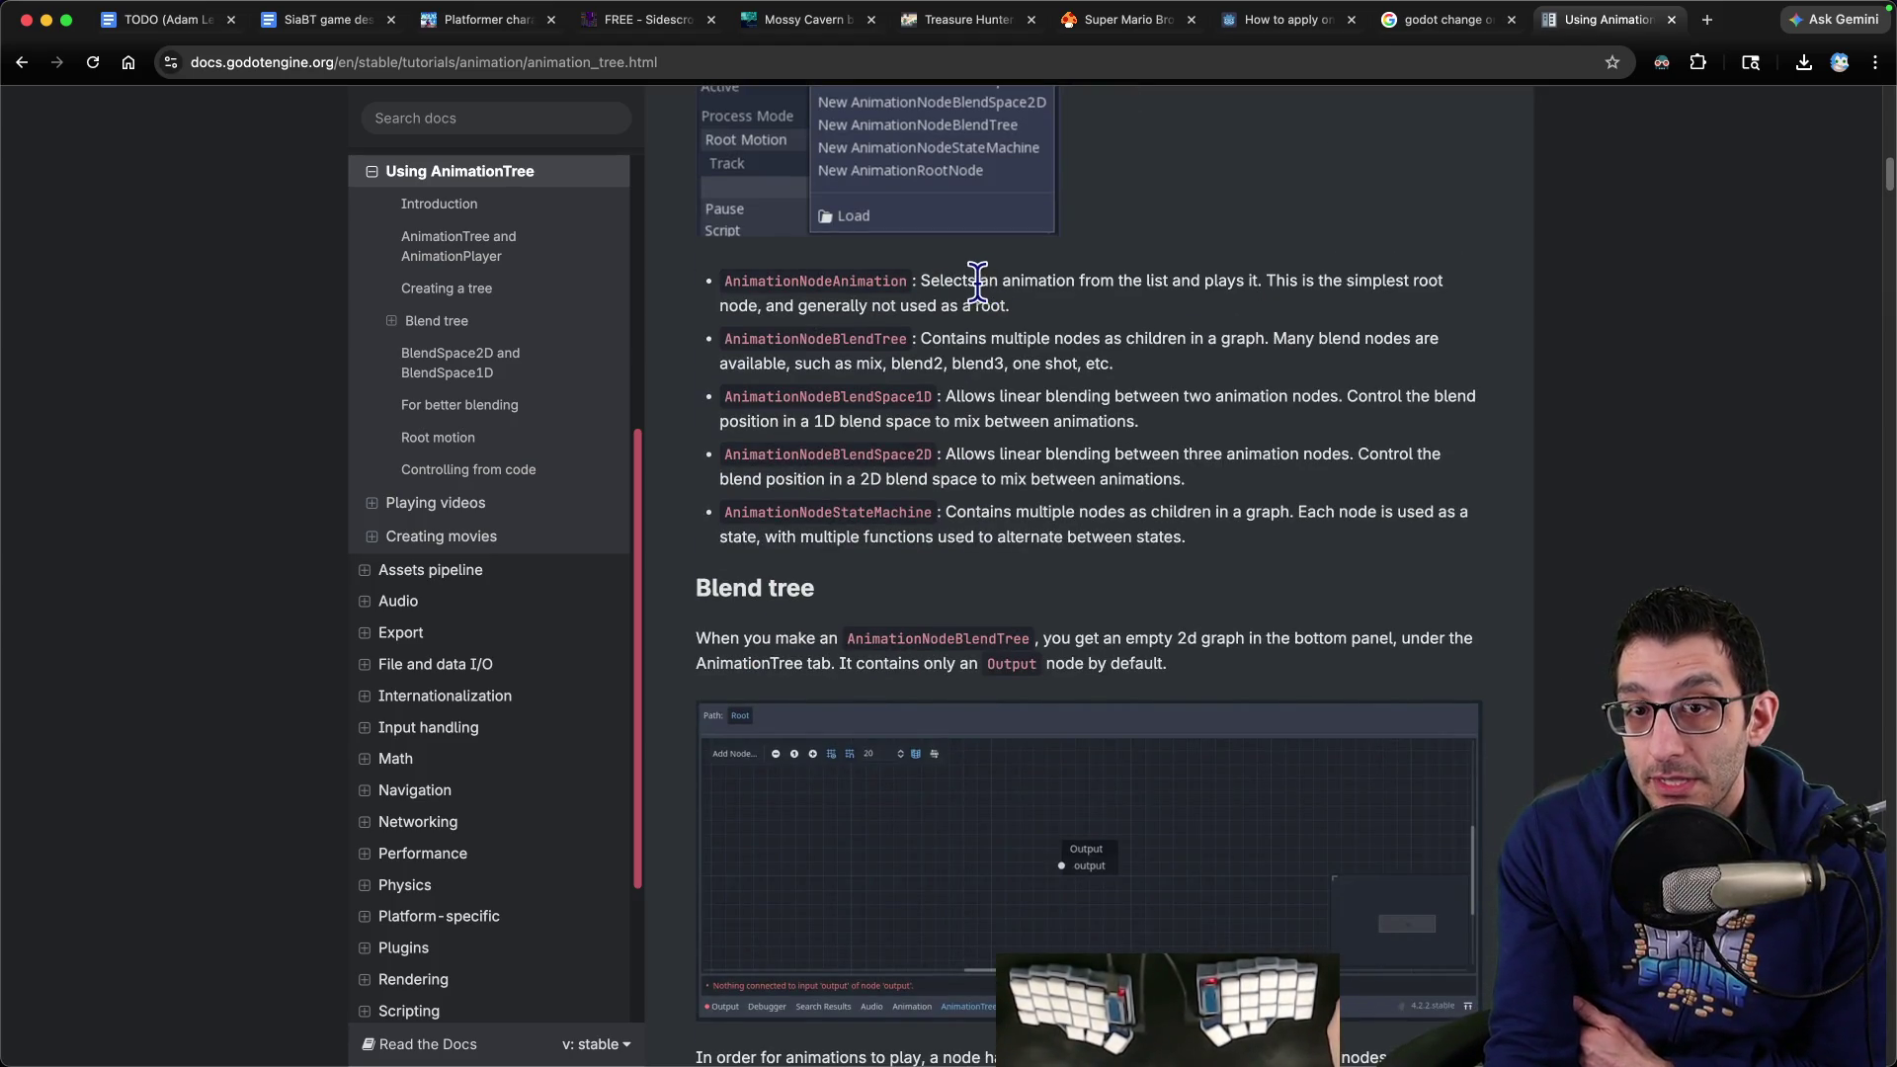
drag(984, 288, 1095, 305)
click(1095, 306)
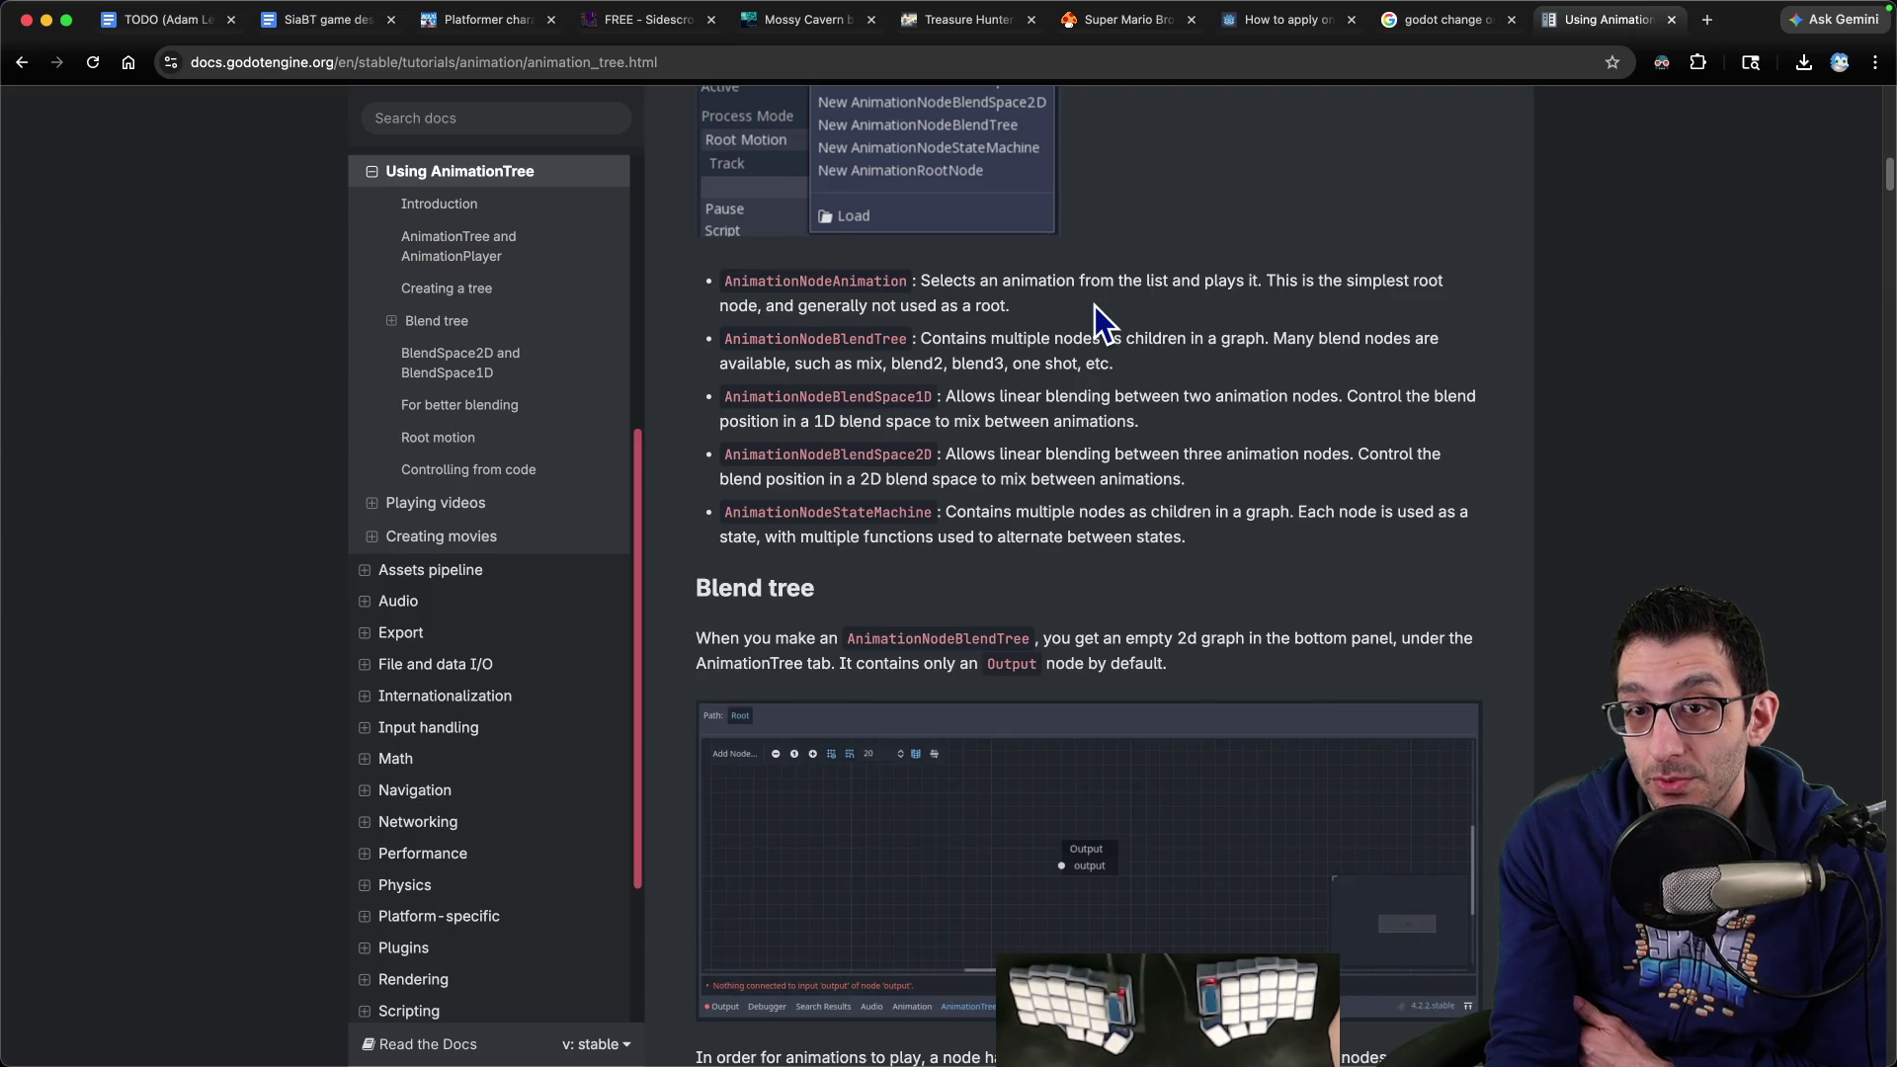
scroll(1095, 305, up, 2)
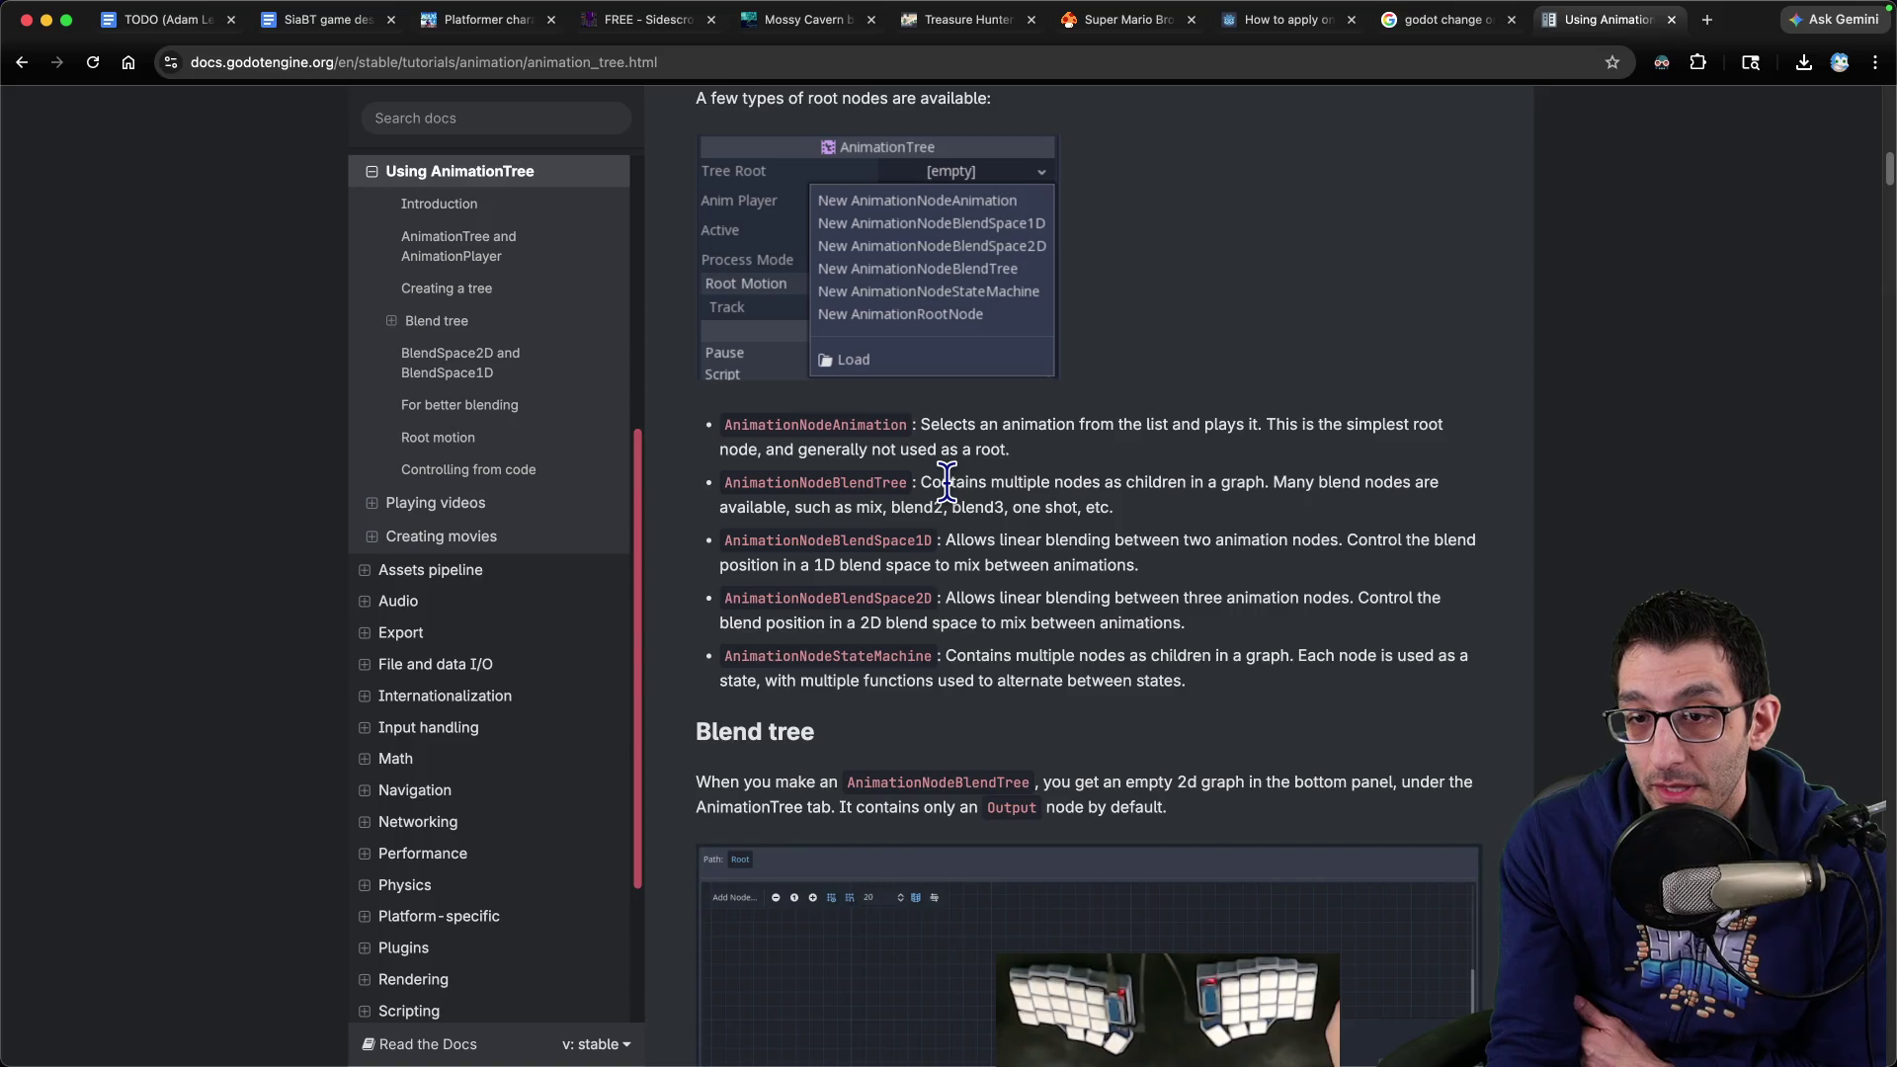
scroll(1029, 451, down, 2)
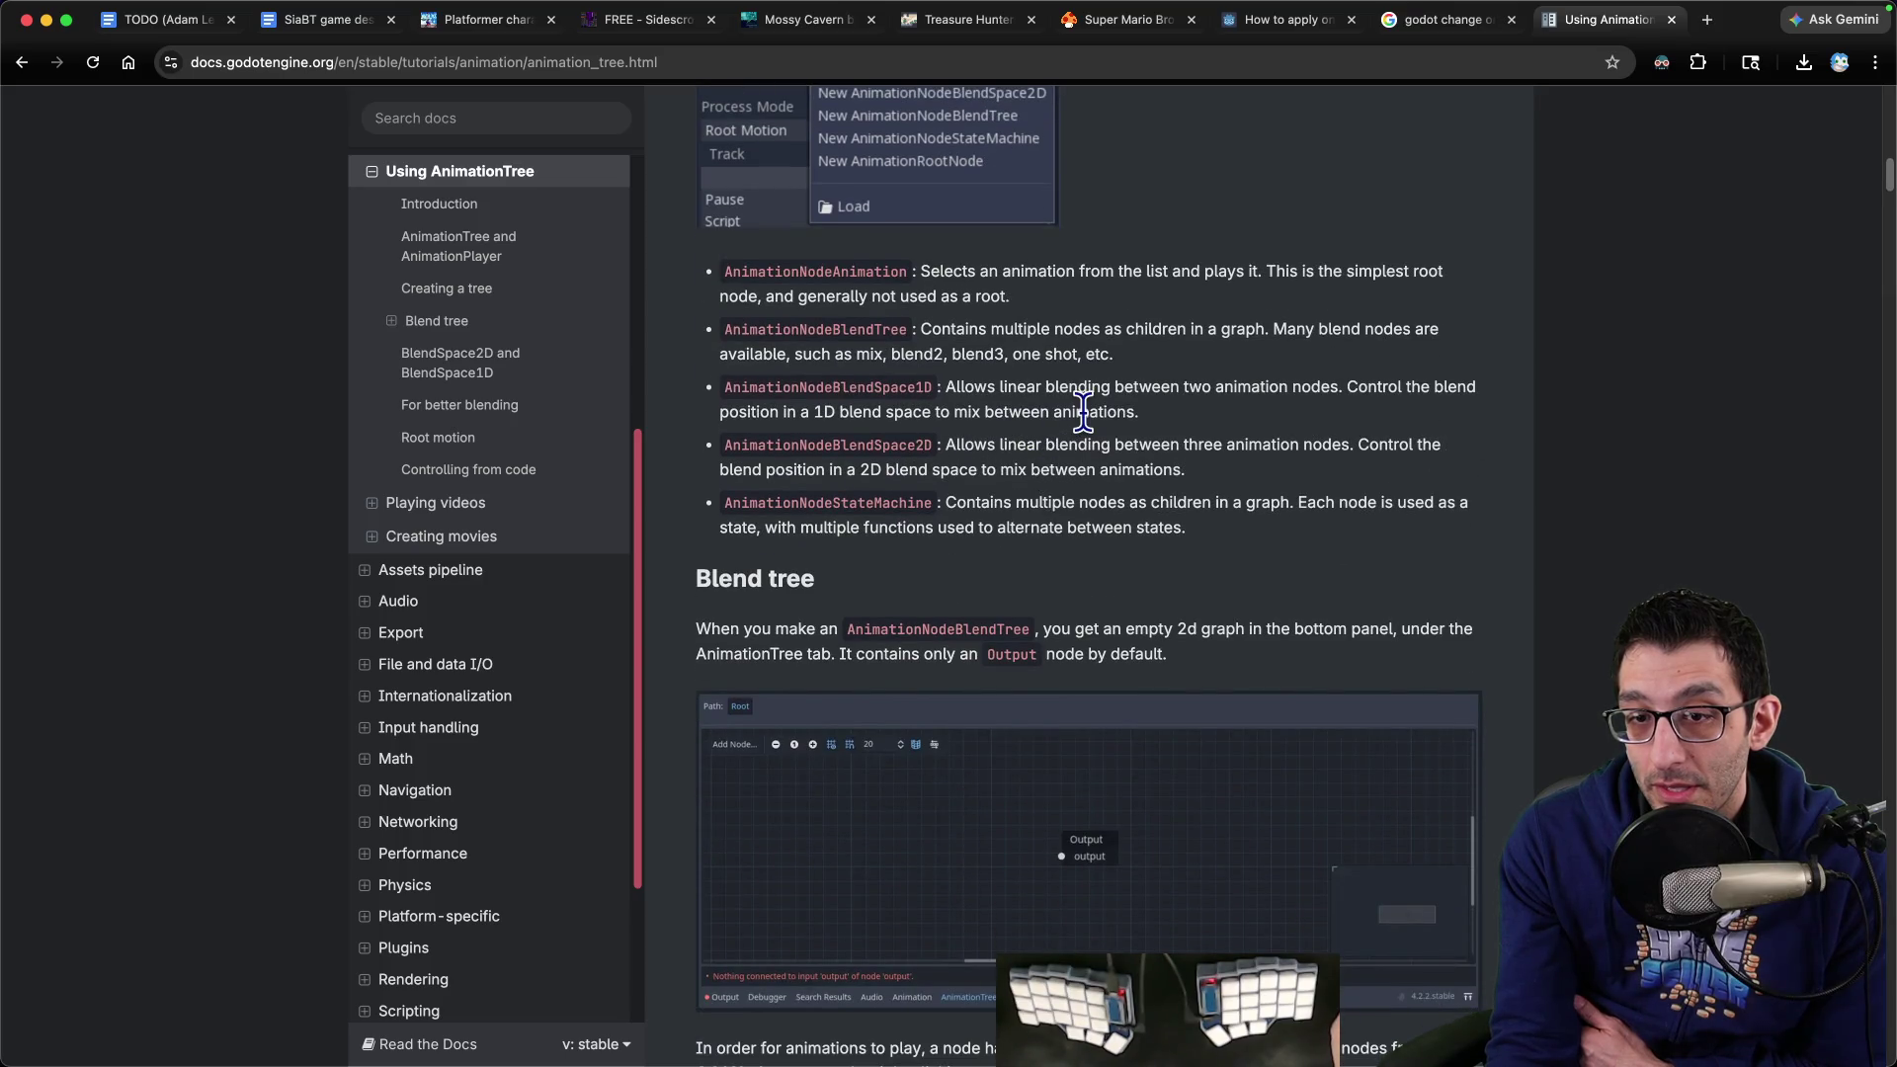
scroll(1083, 411, down, 2)
scroll(1085, 417, down, 2)
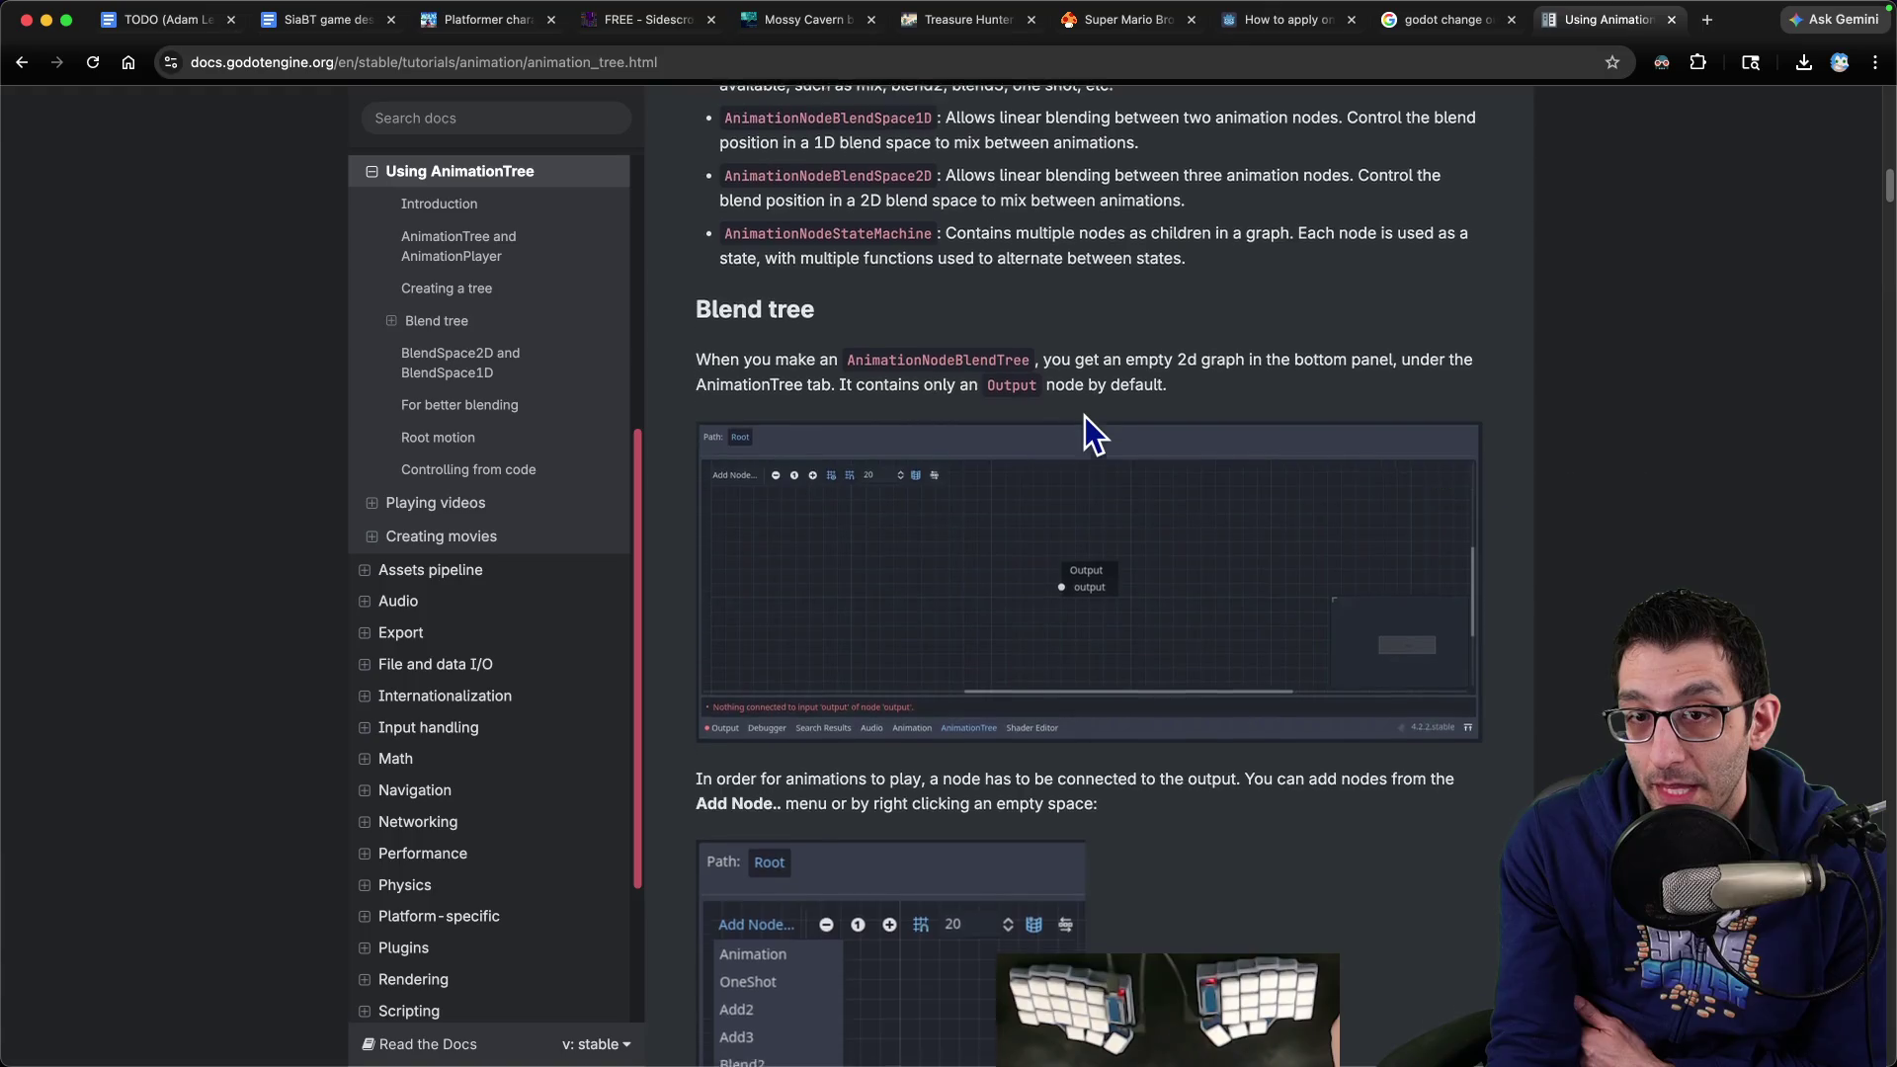
scroll(1085, 417, down, 2)
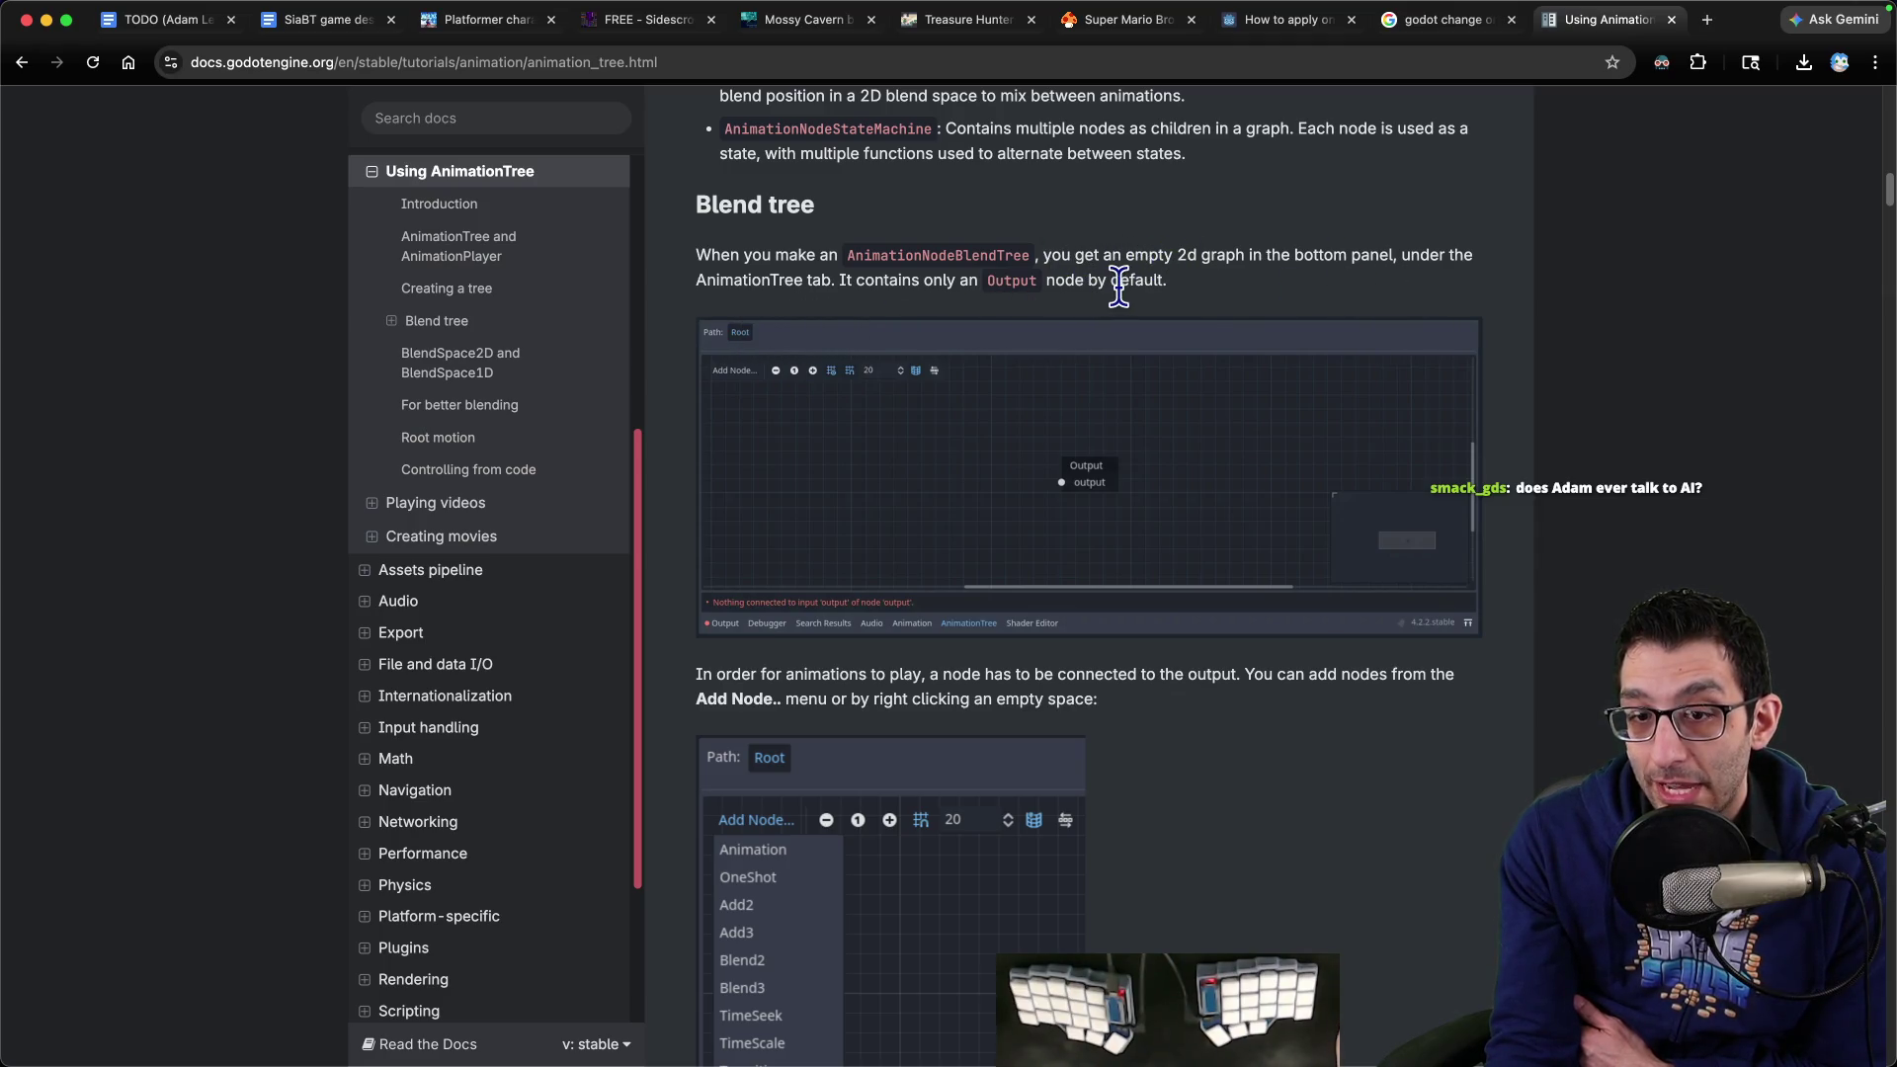
scroll(1121, 295, down, 5)
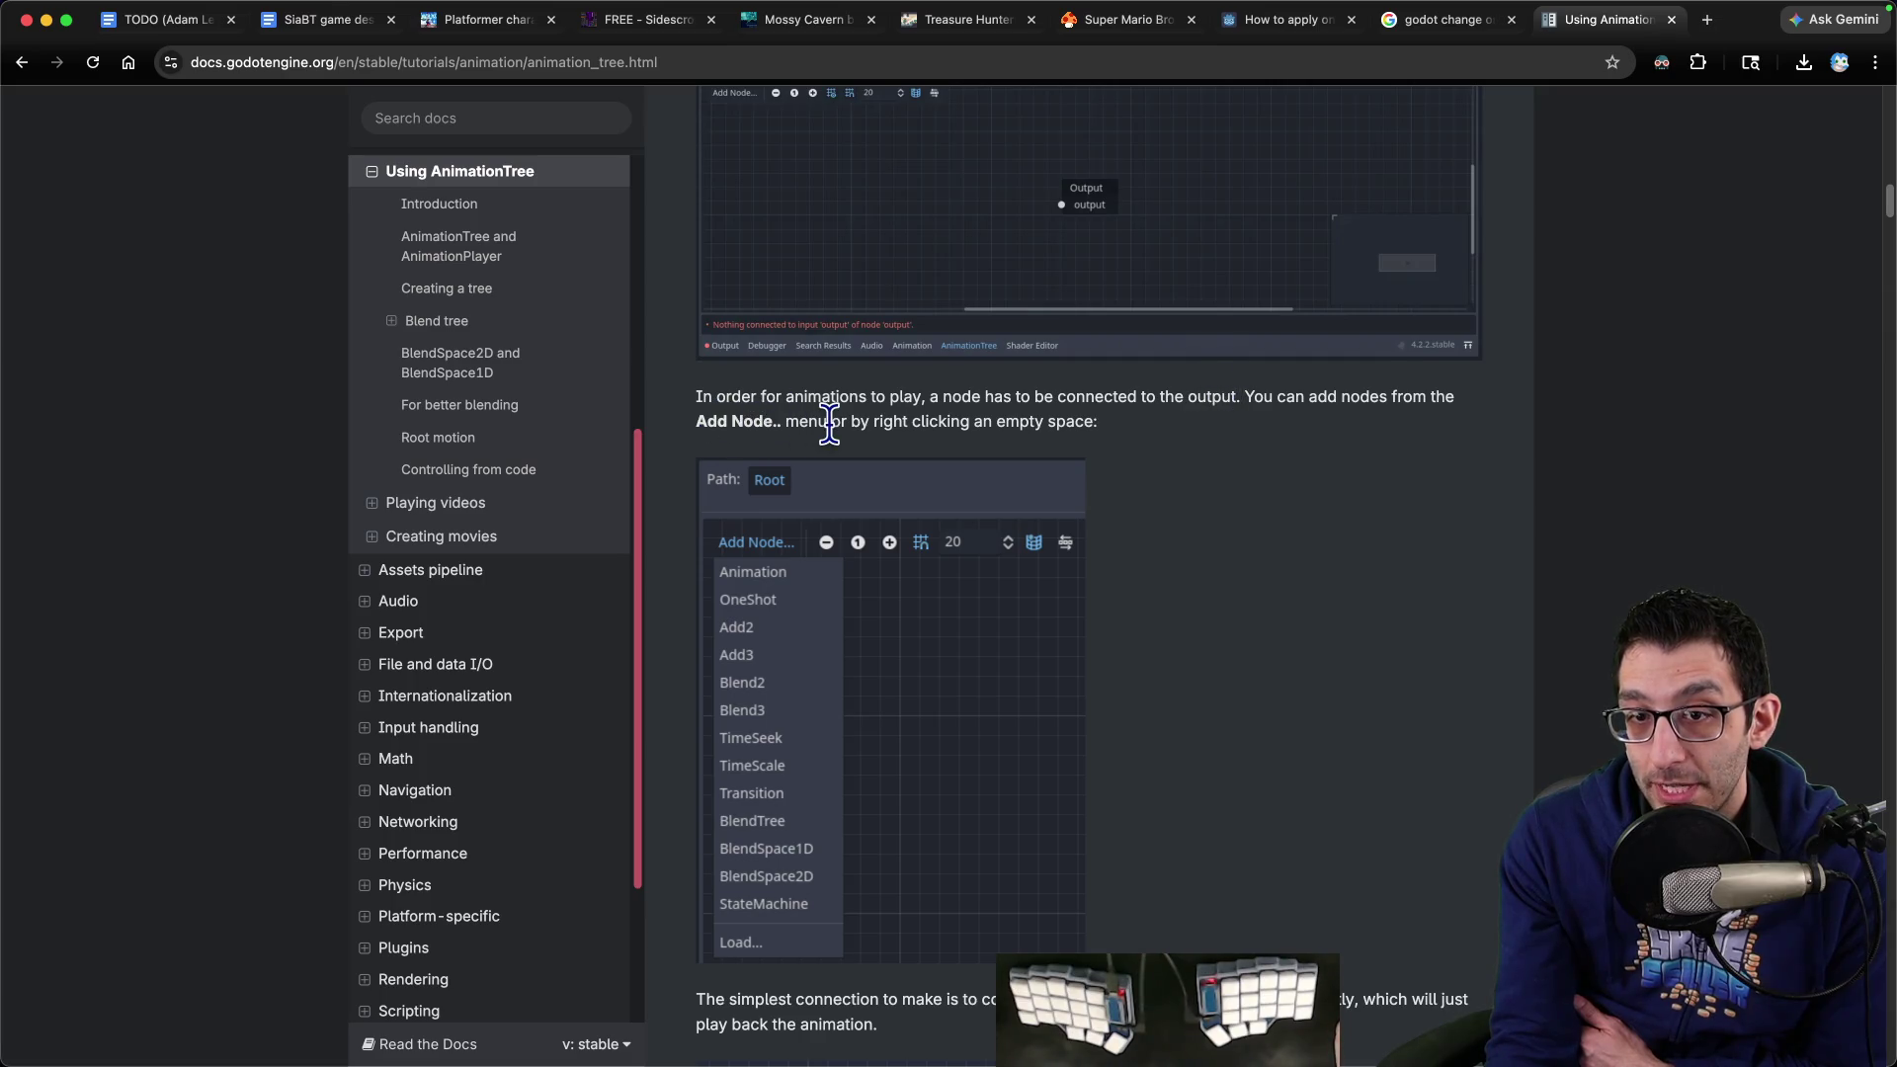
scroll(1128, 435, down, 2)
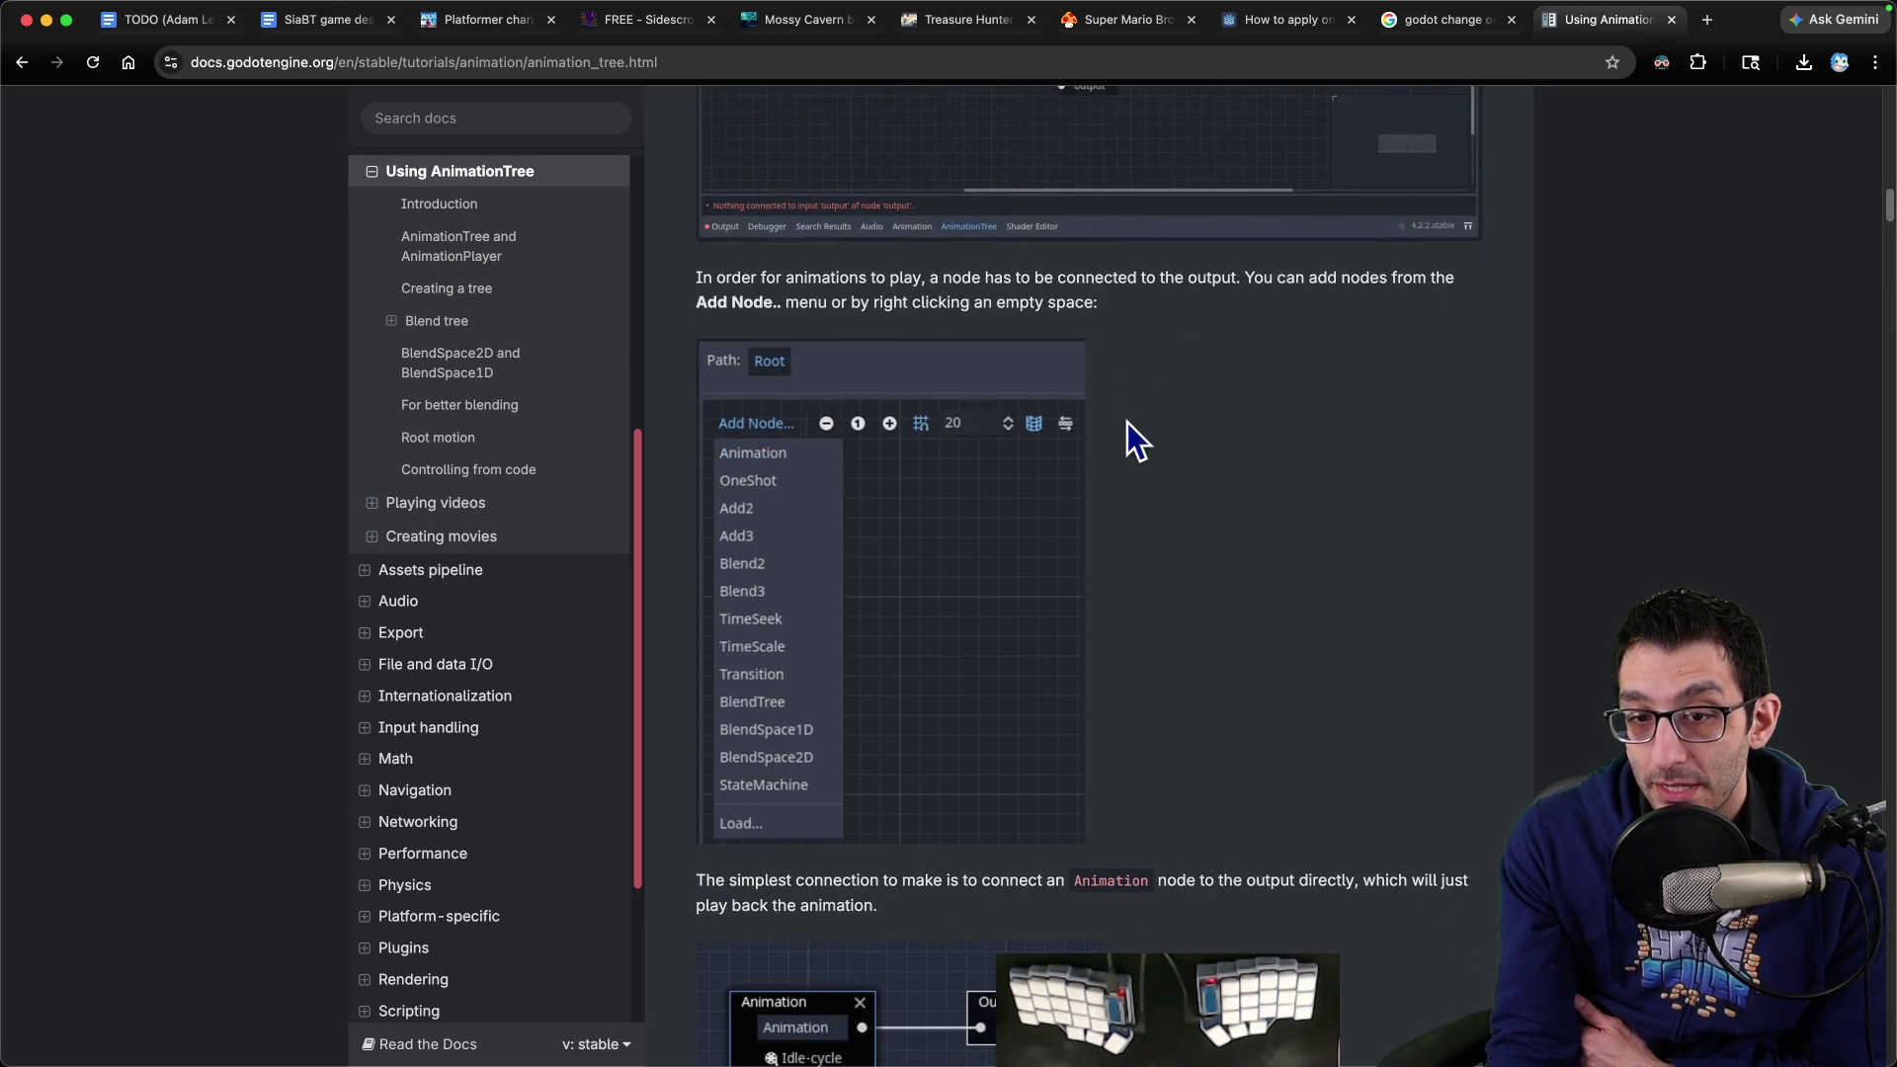
scroll(1126, 425, down, 5)
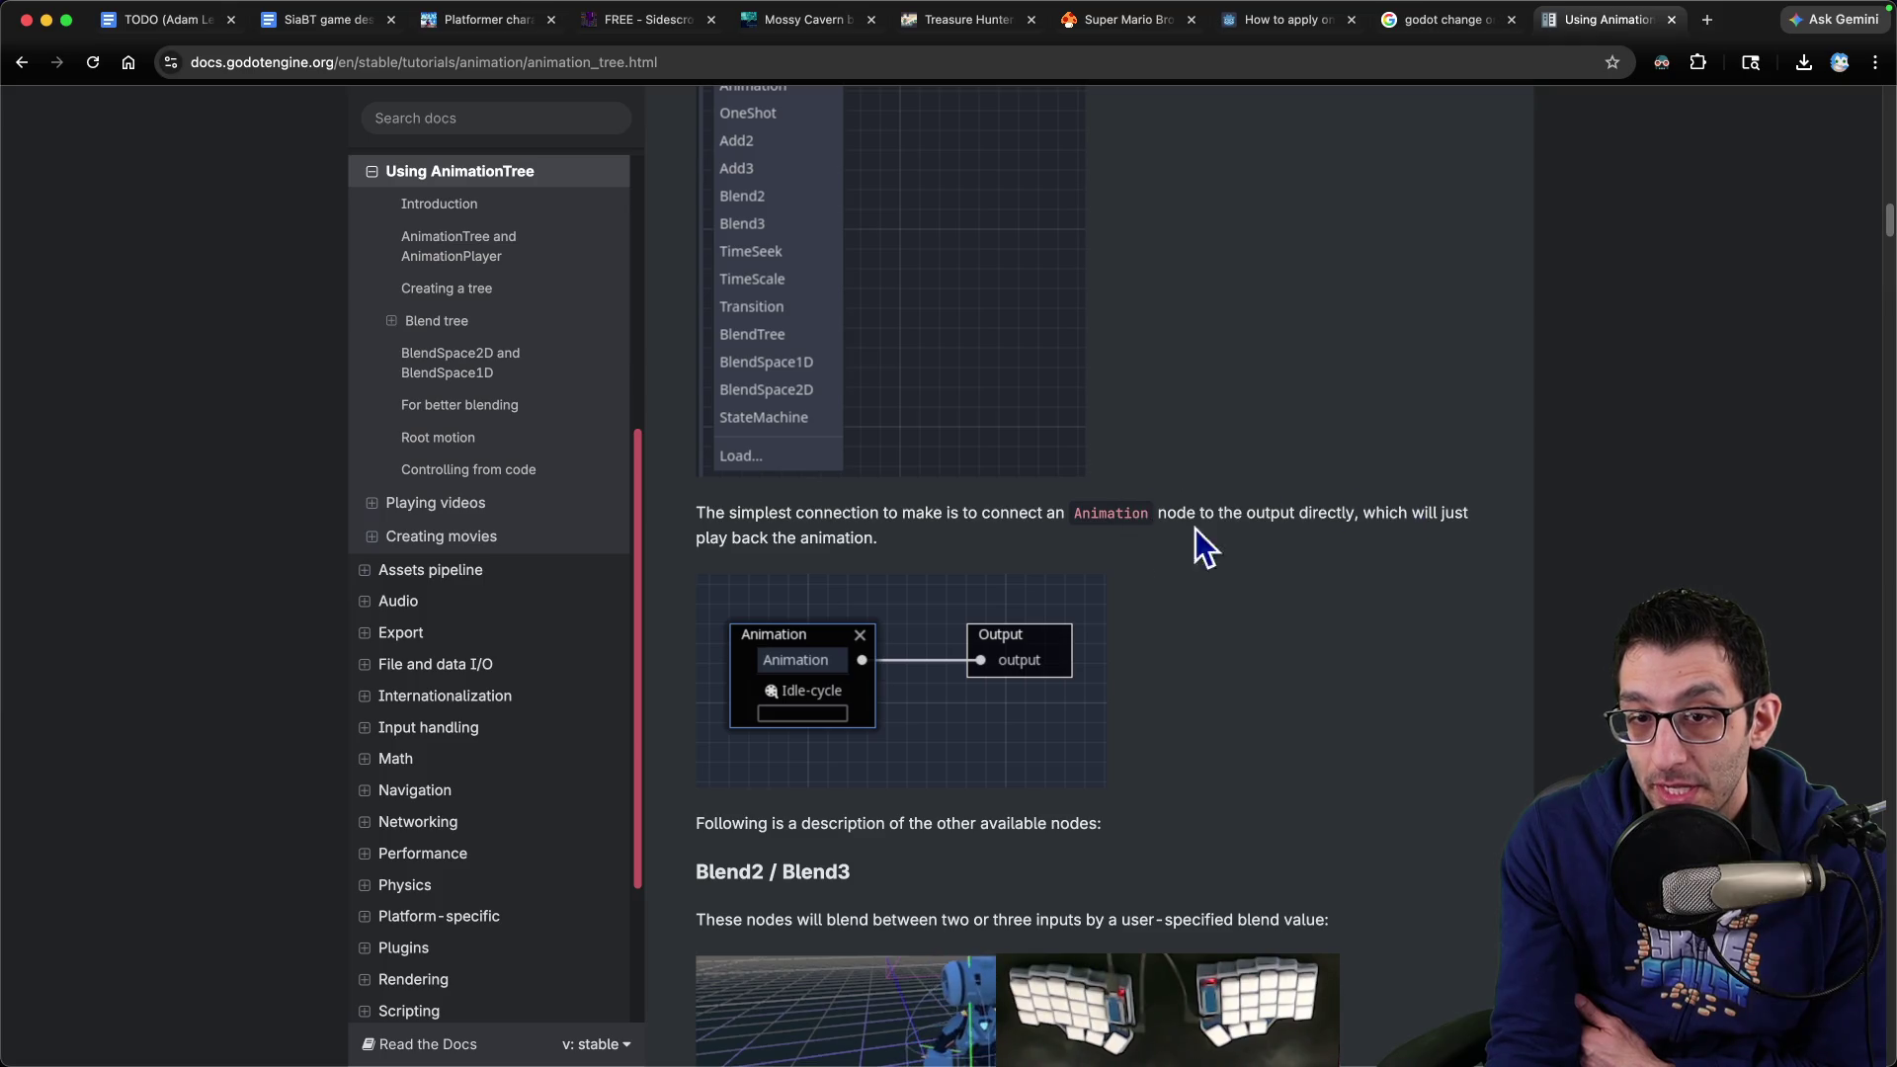
scroll(895, 530, down, 4)
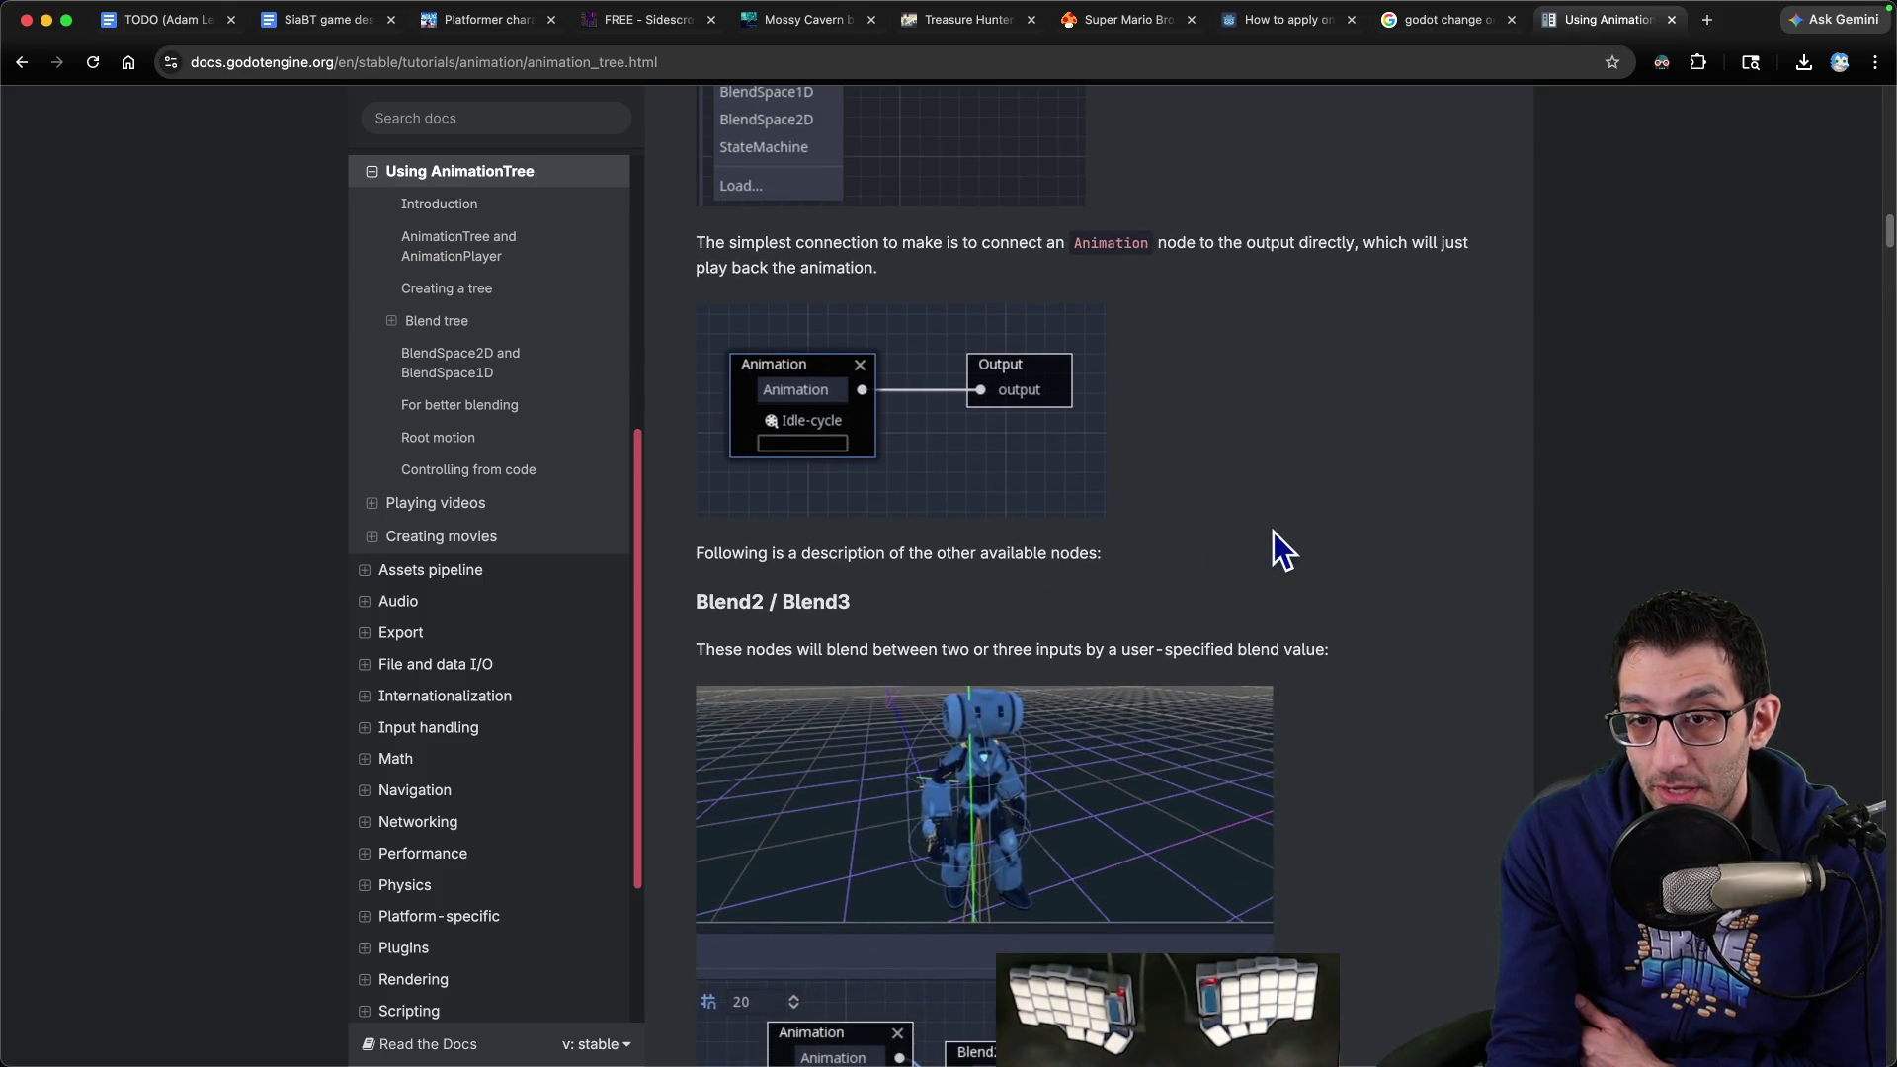
scroll(1273, 525, down, 2)
scroll(1277, 542, down, 3)
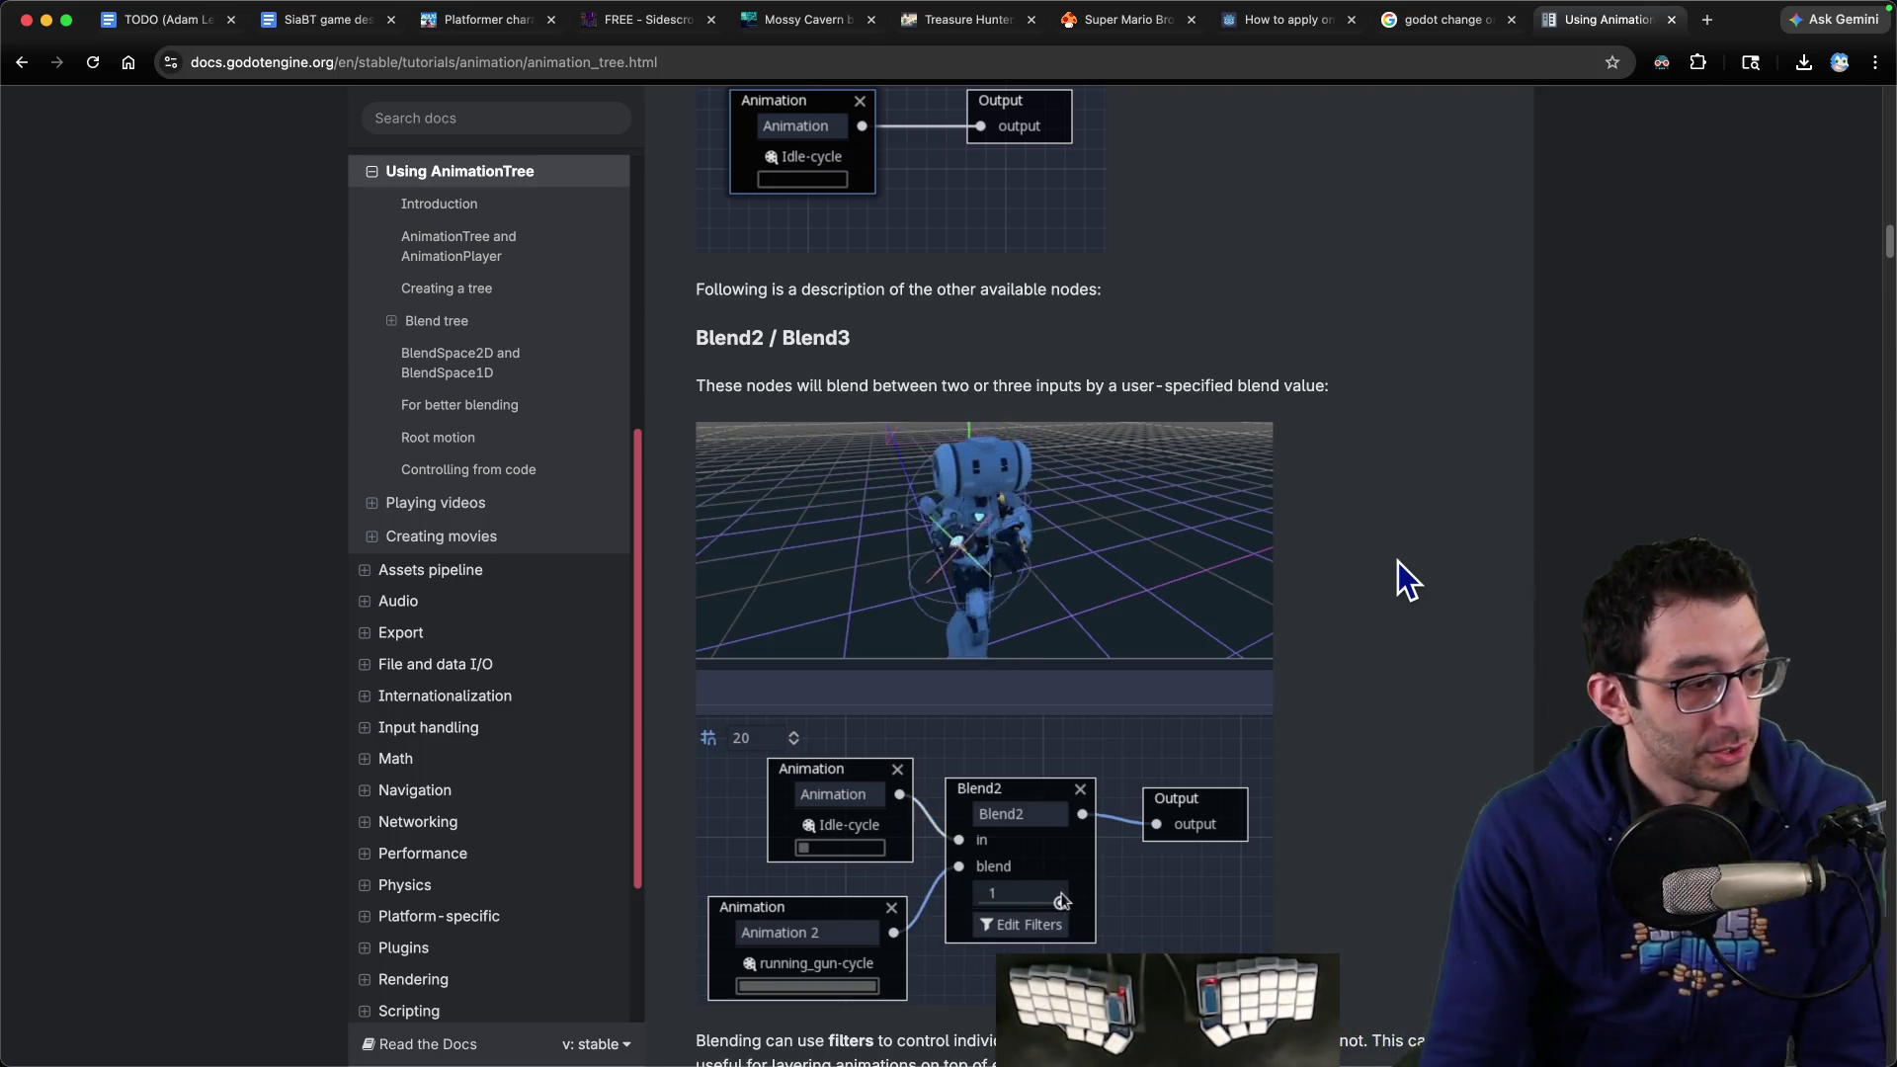
scroll(1397, 562, down, 4)
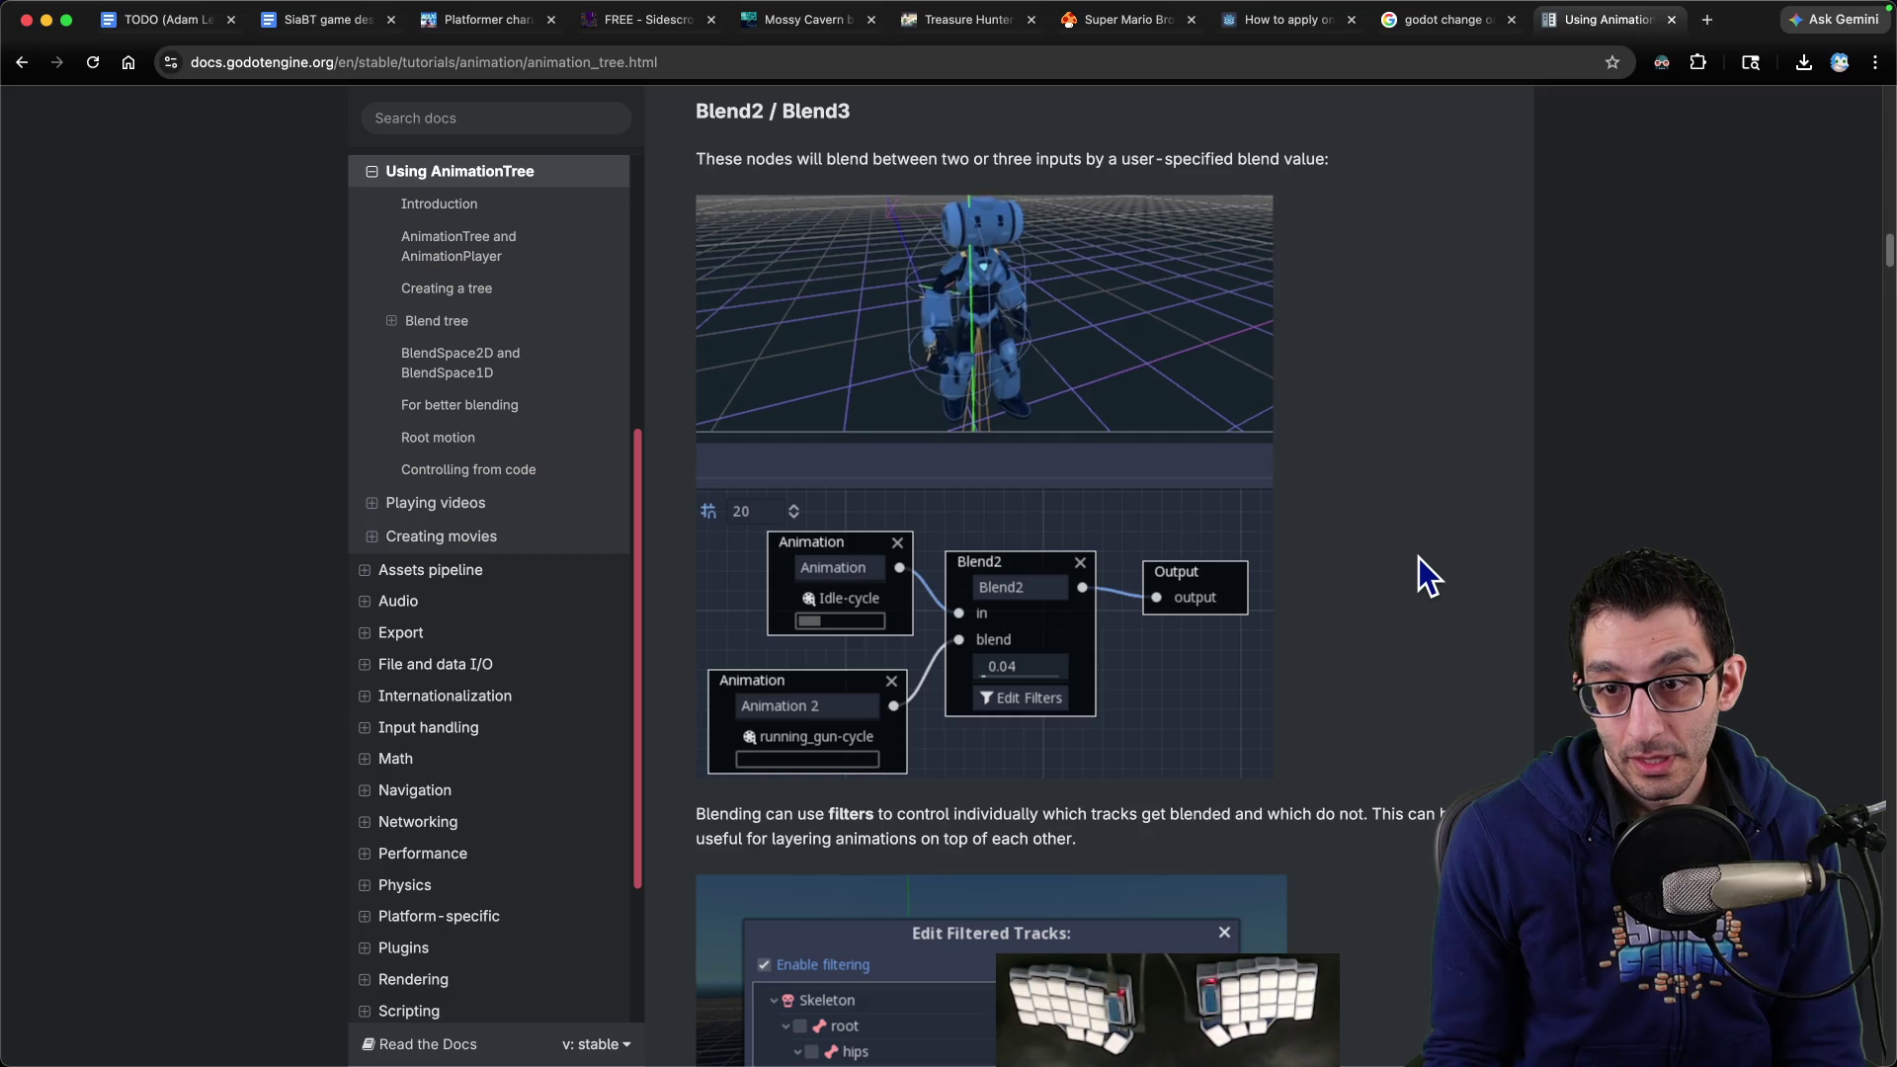
scroll(1420, 559, down, 4)
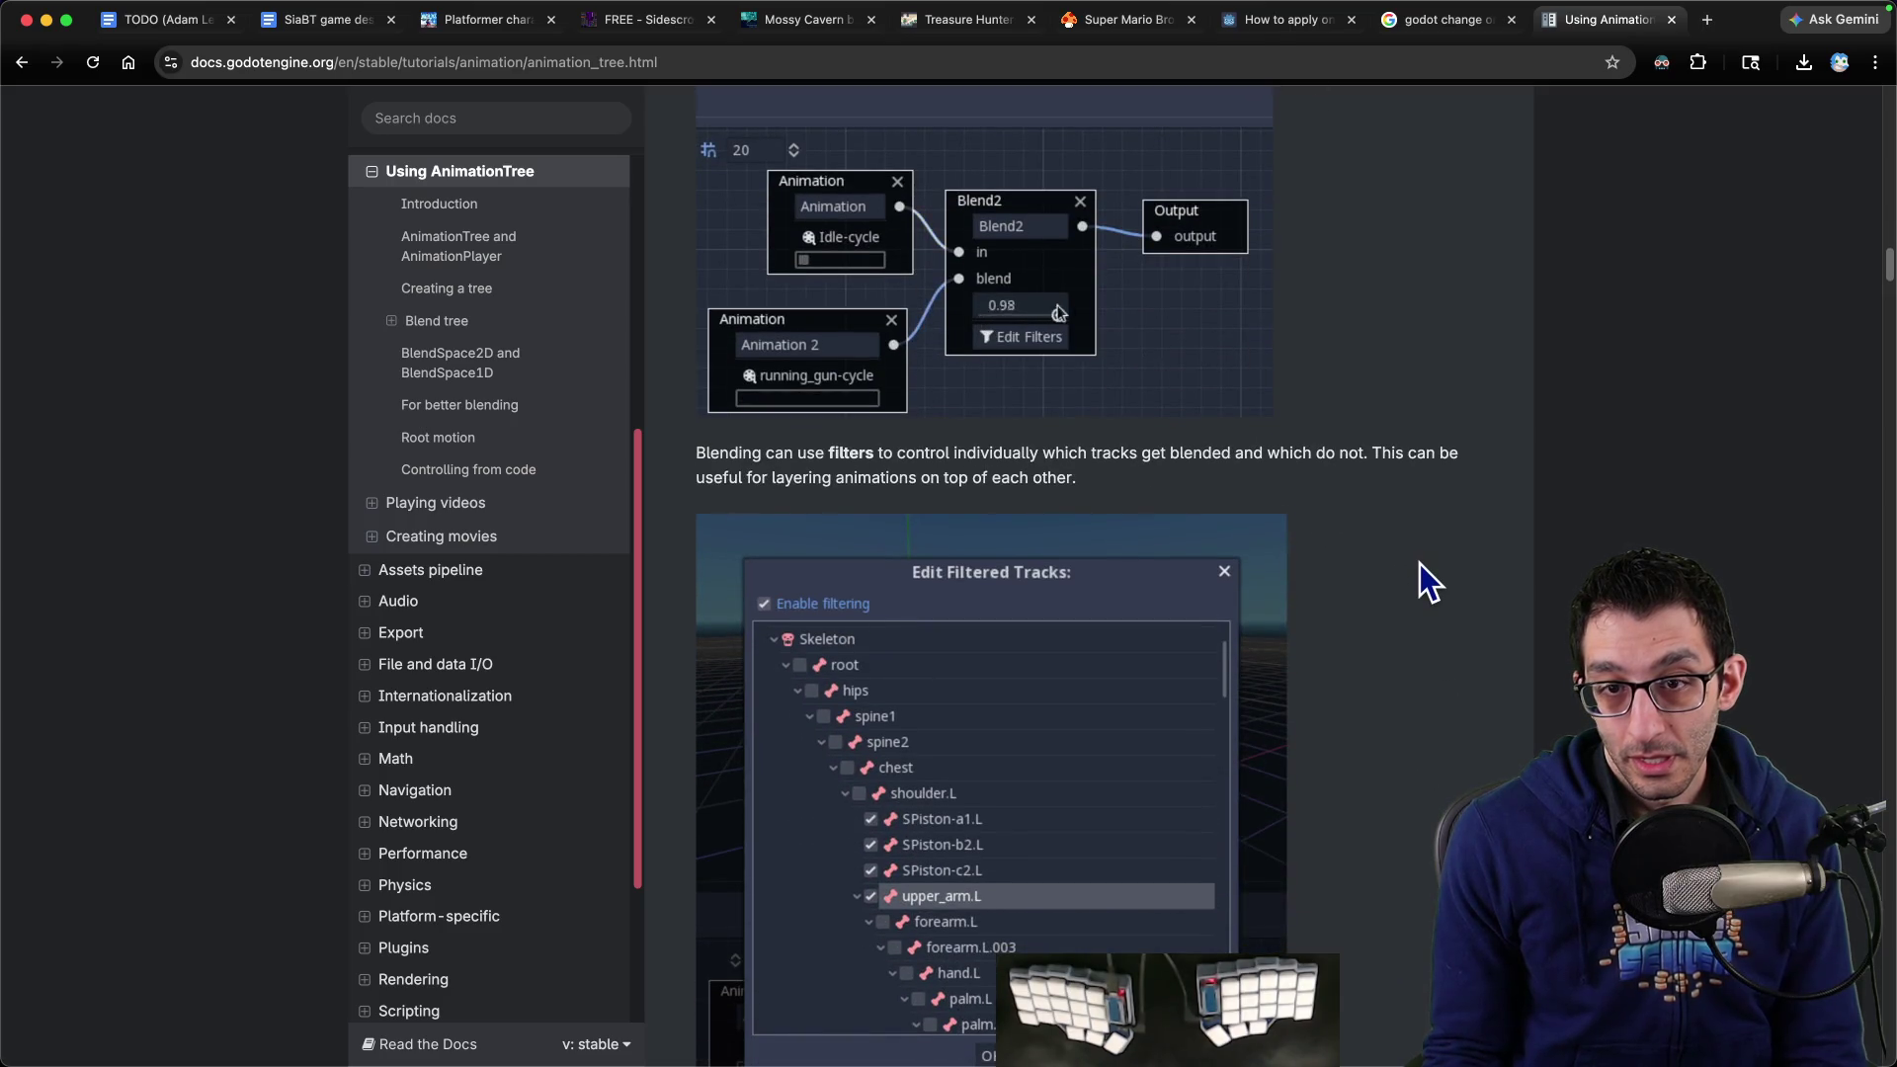
scroll(1419, 562, down, 1)
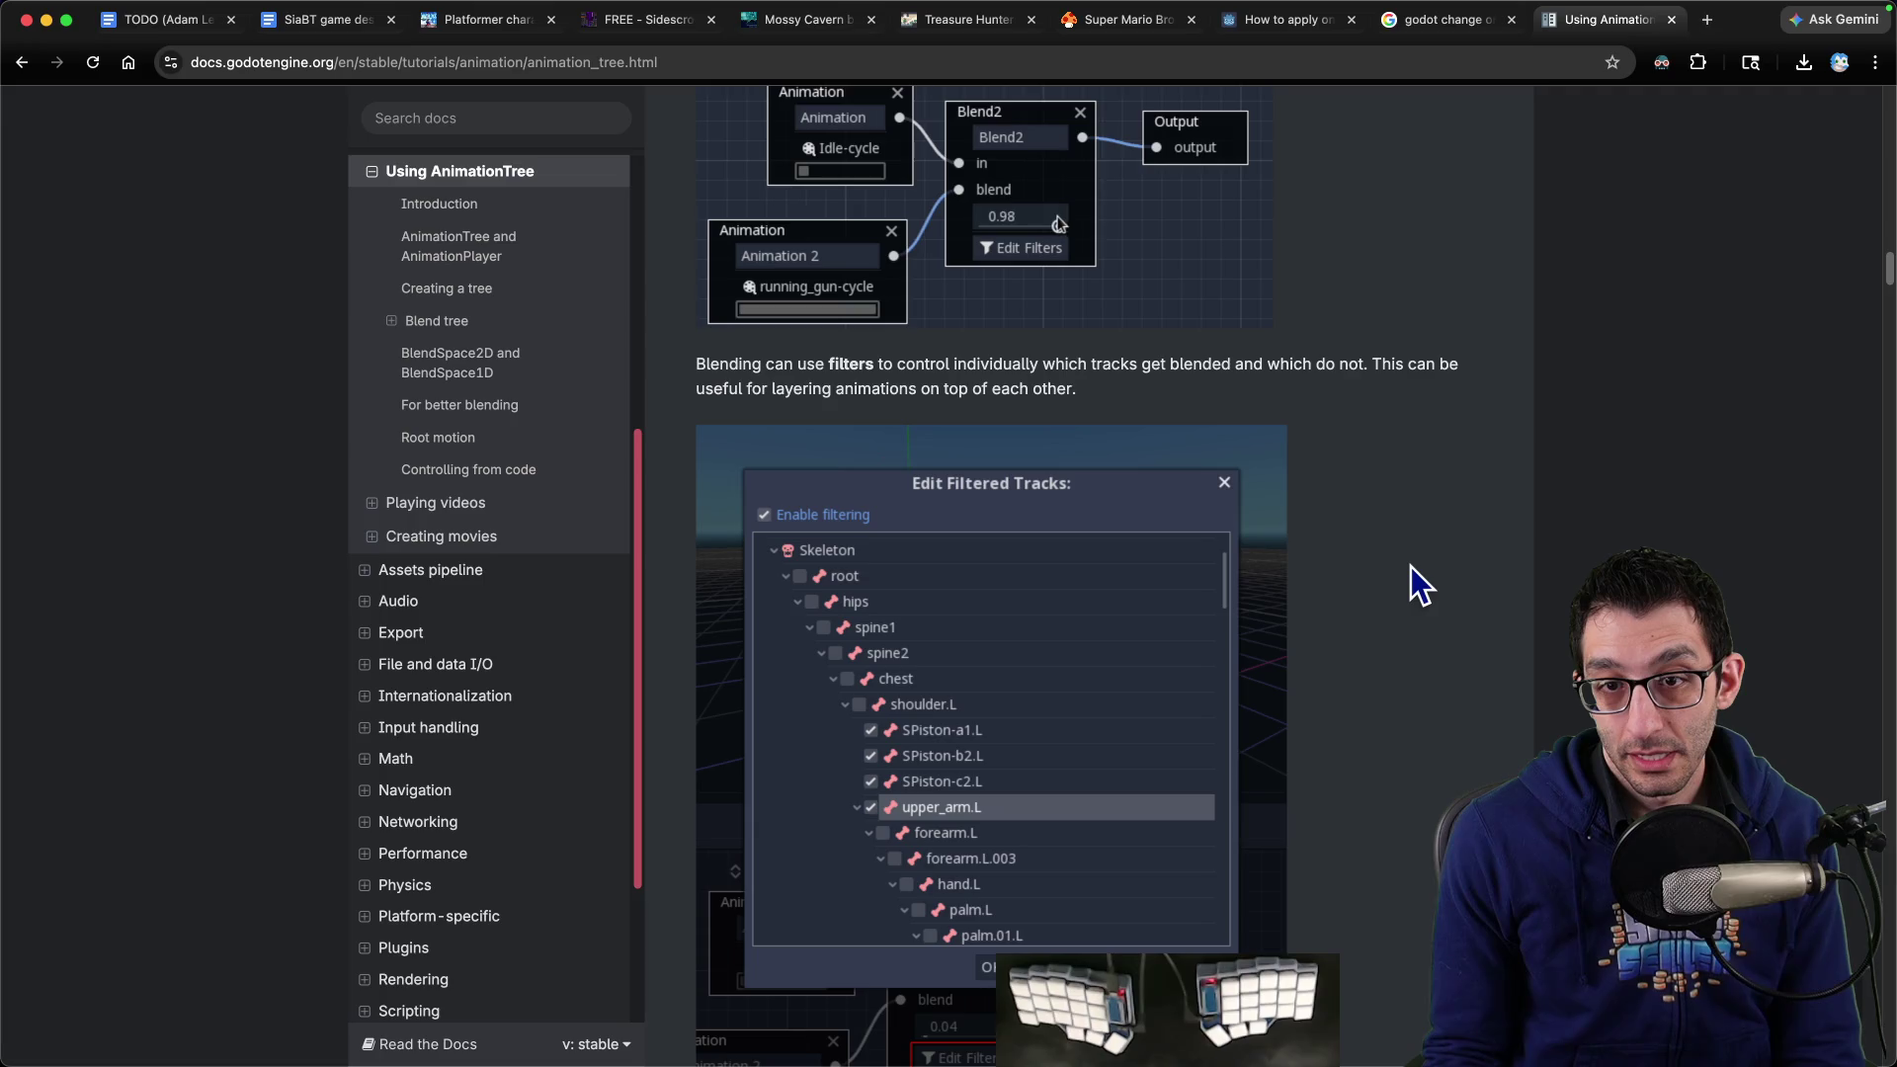
scroll(1409, 568, up, 6)
scroll(1409, 570, down, 8)
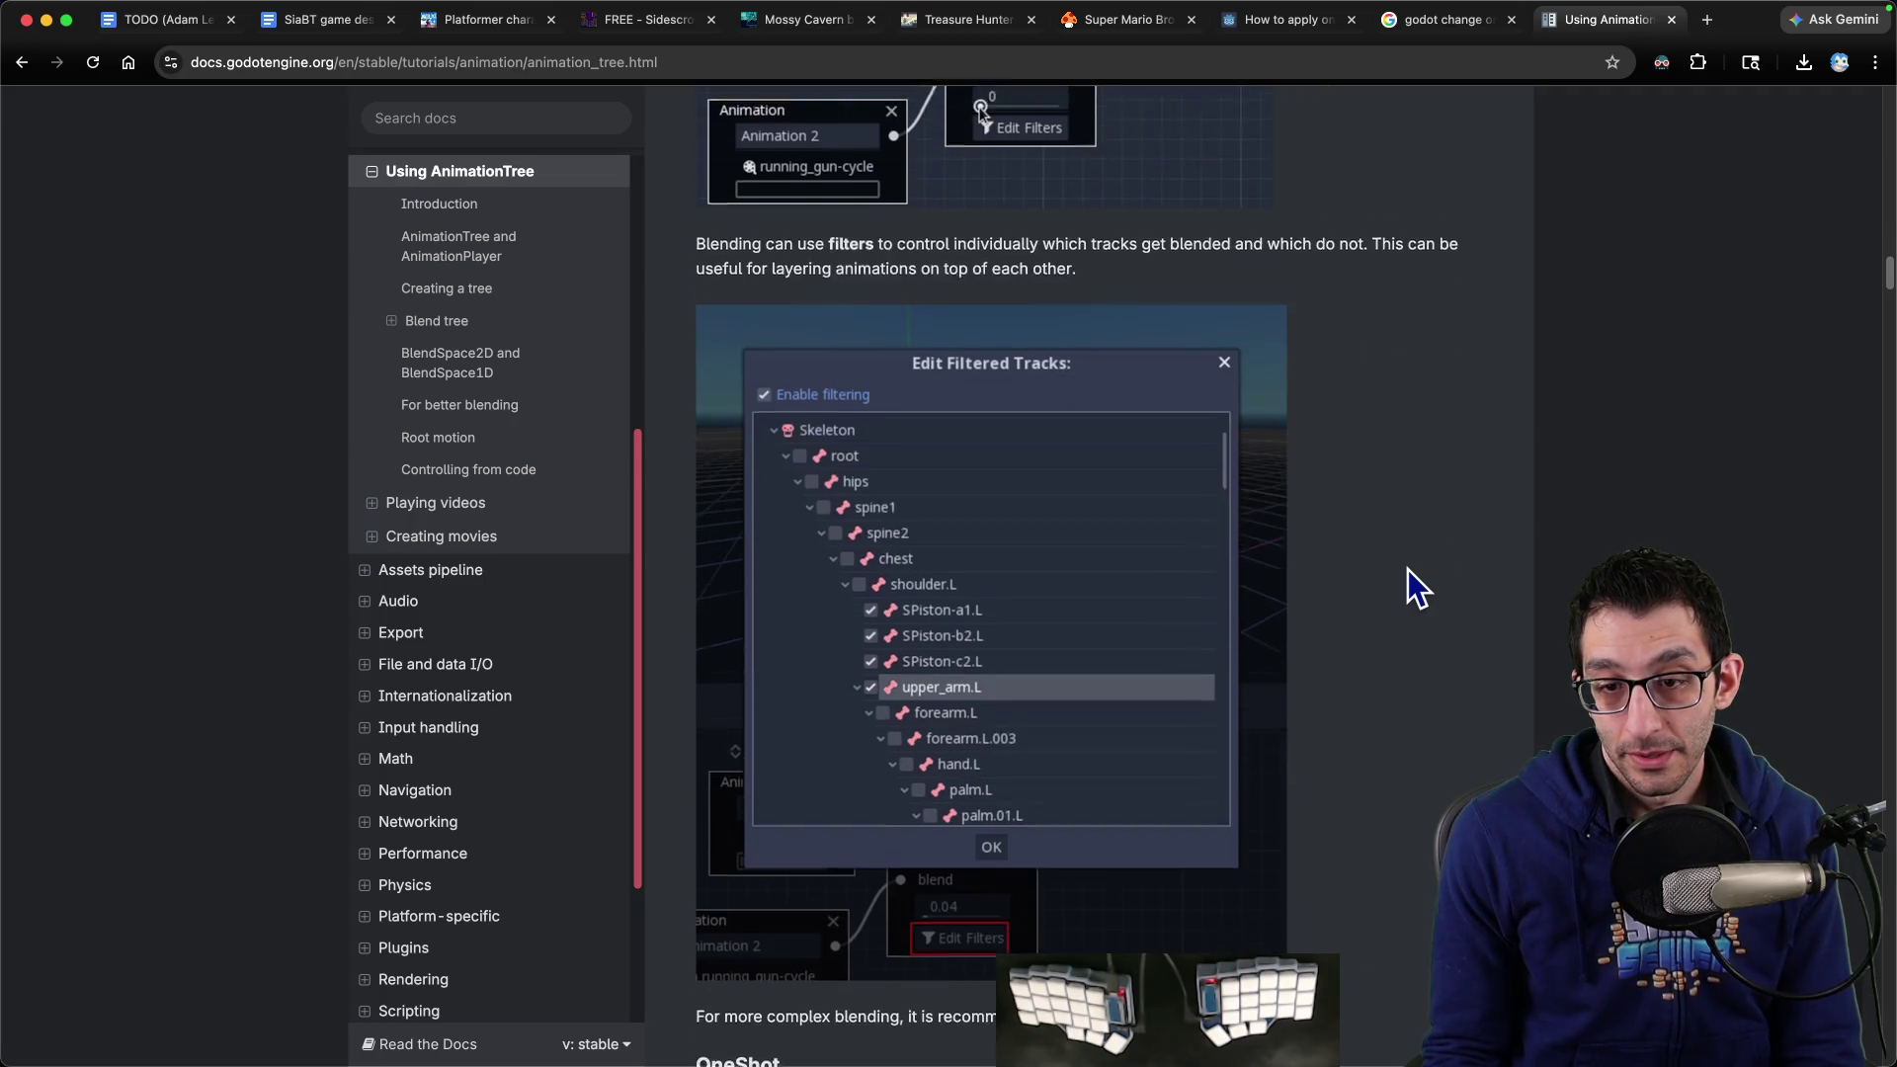
scroll(1408, 569, down, 4)
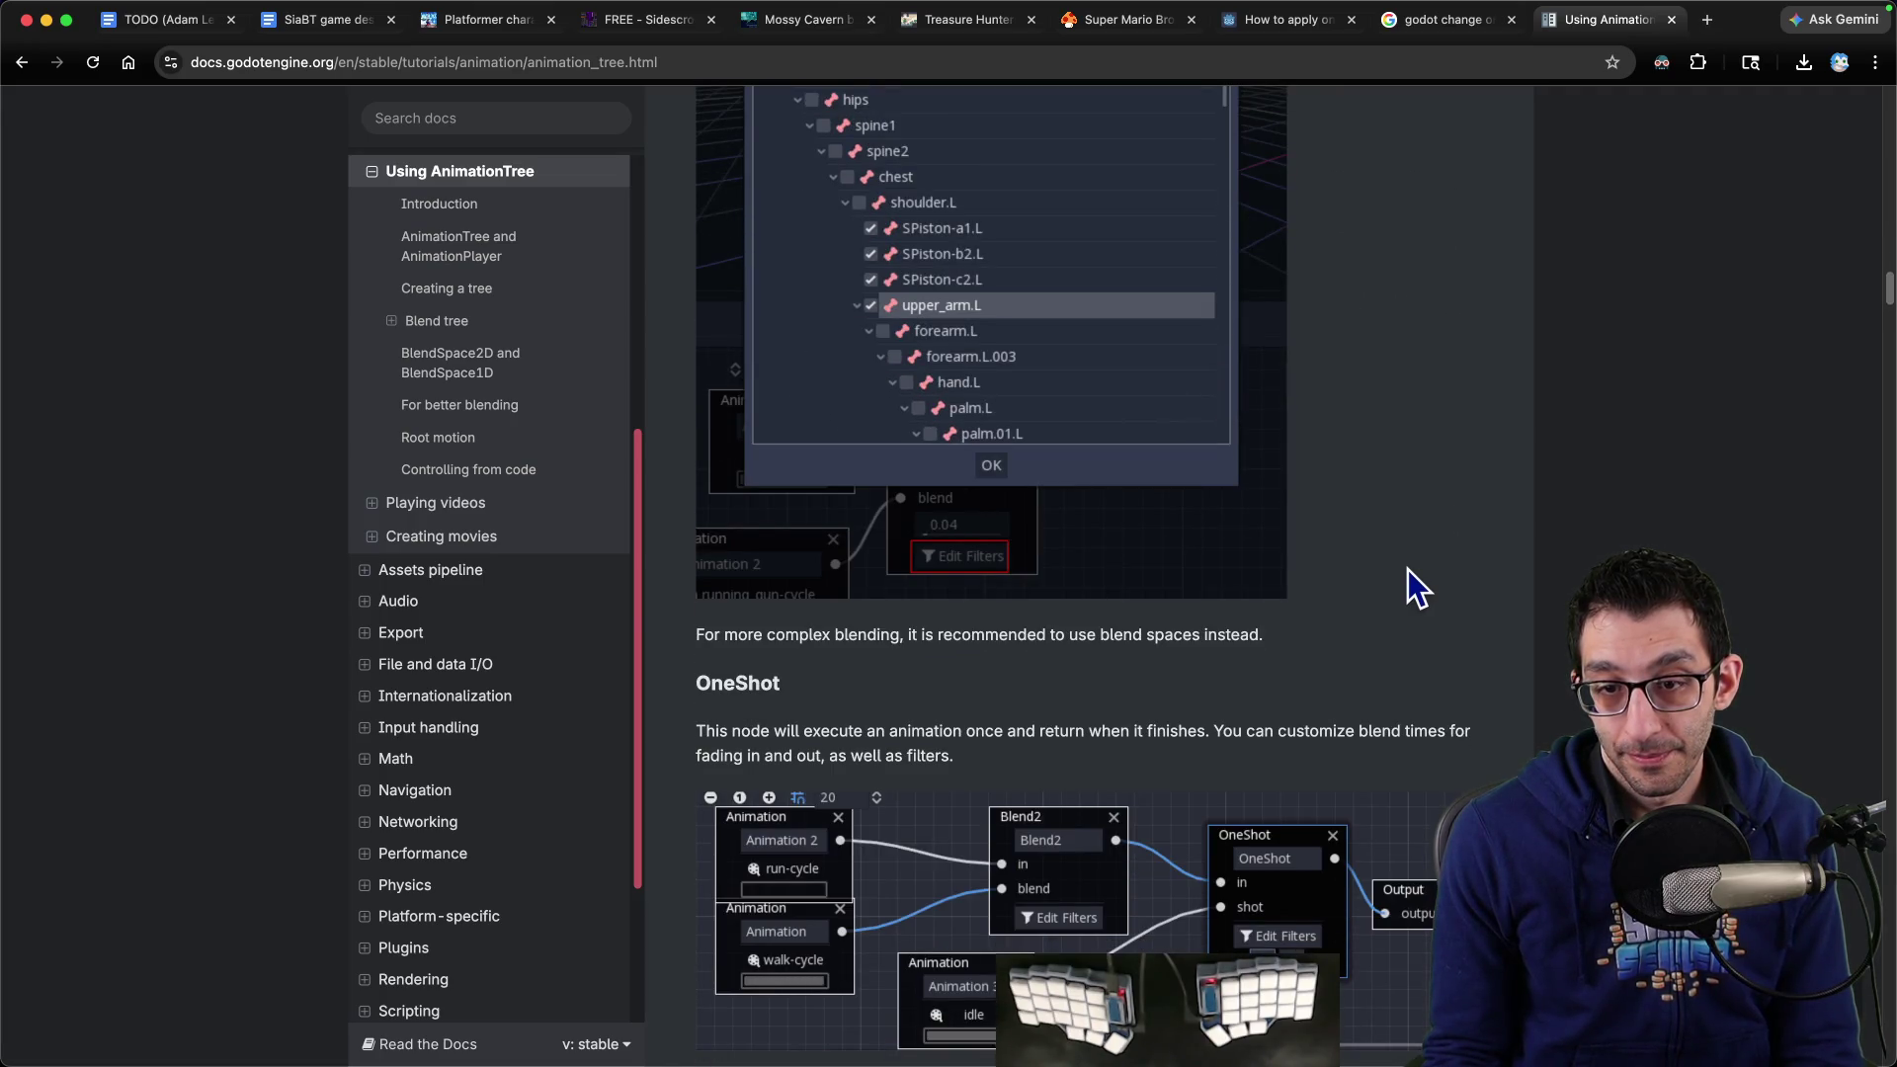
scroll(1408, 571, down, 4)
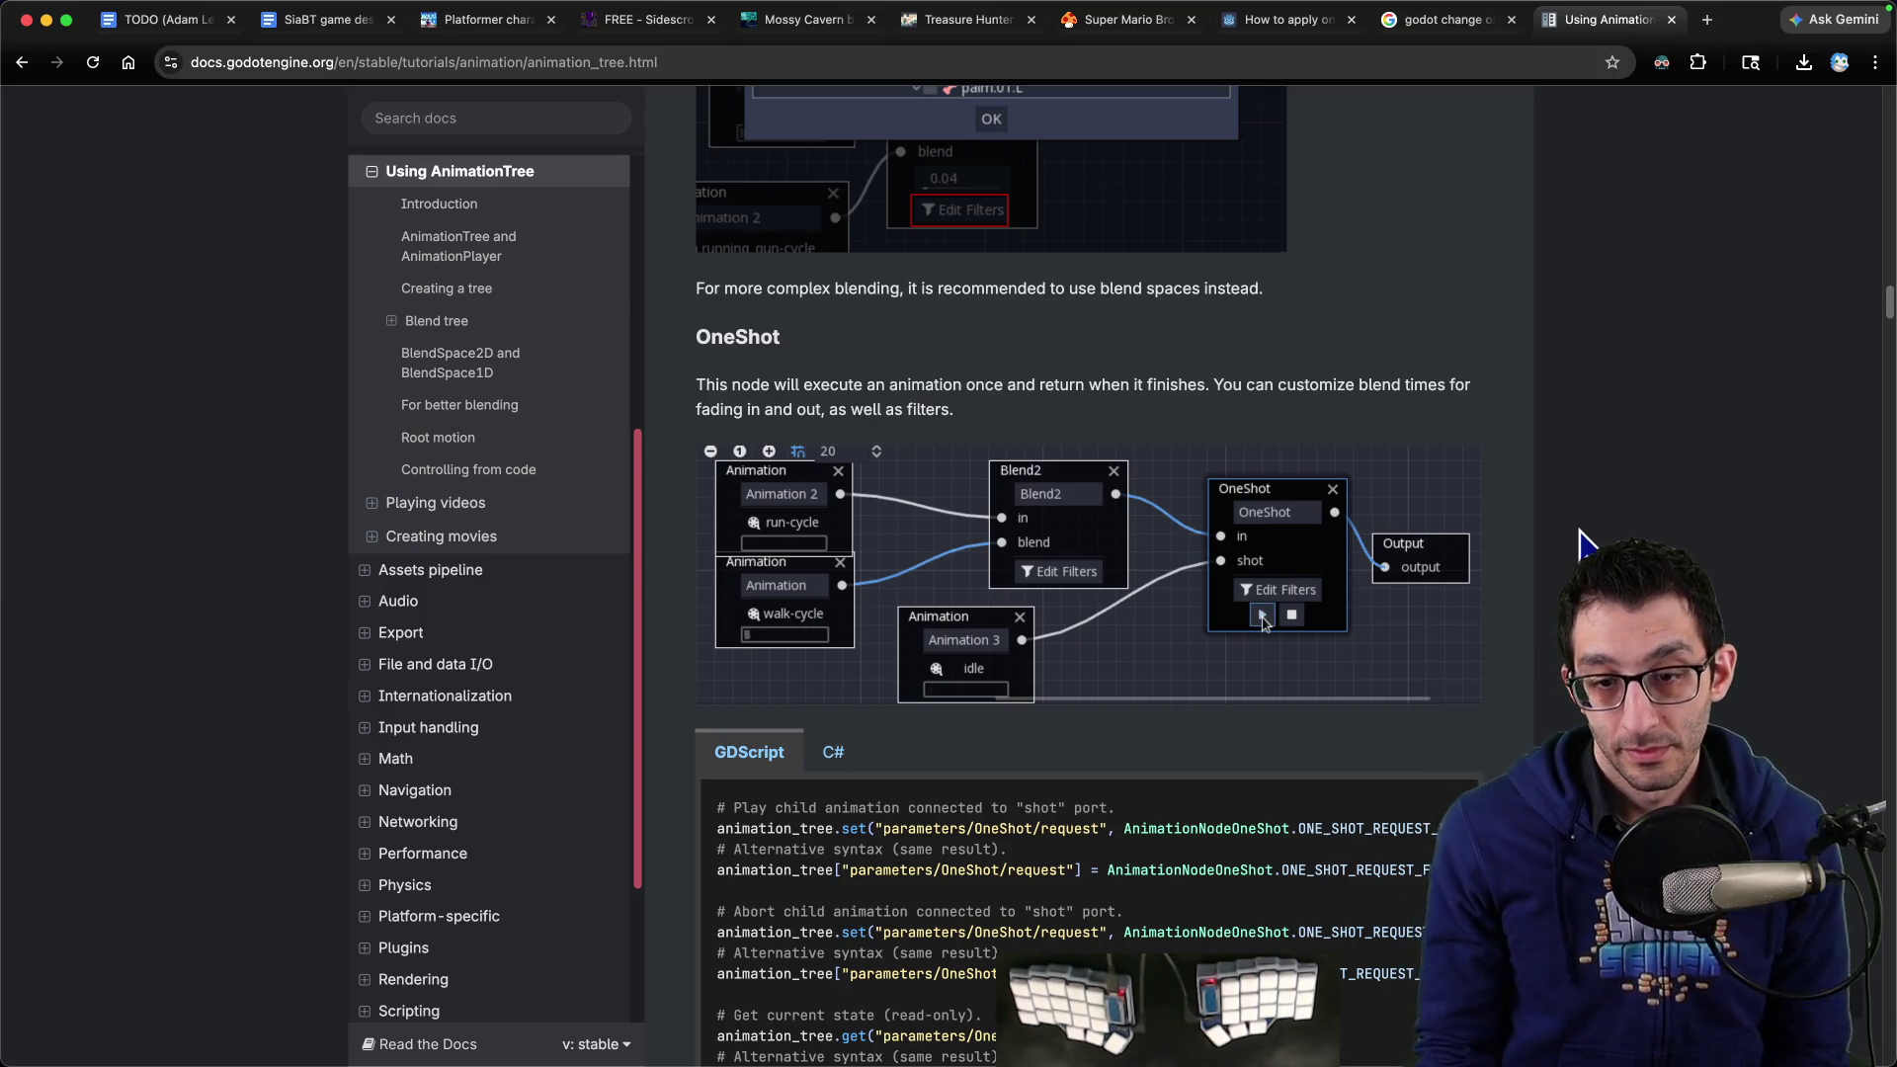
scroll(1581, 528, down, 4)
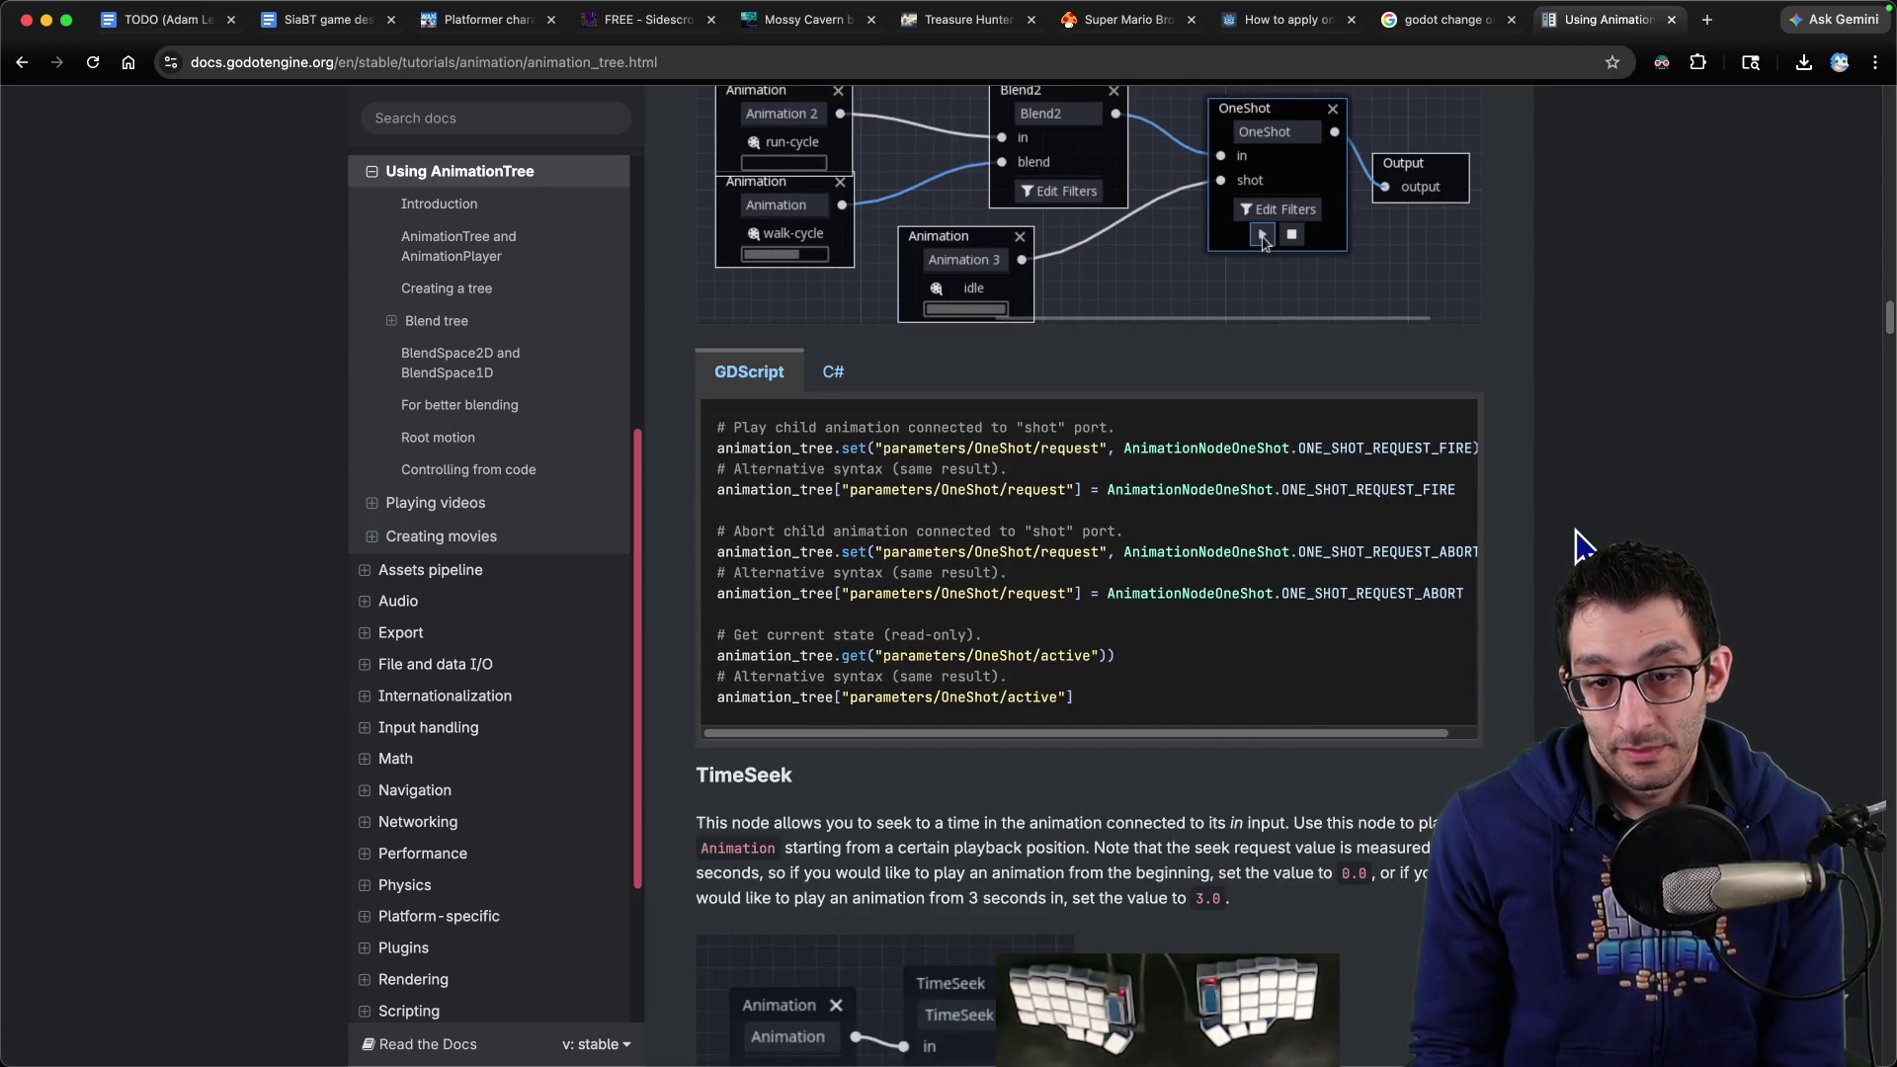
scroll(1581, 546, down, 7)
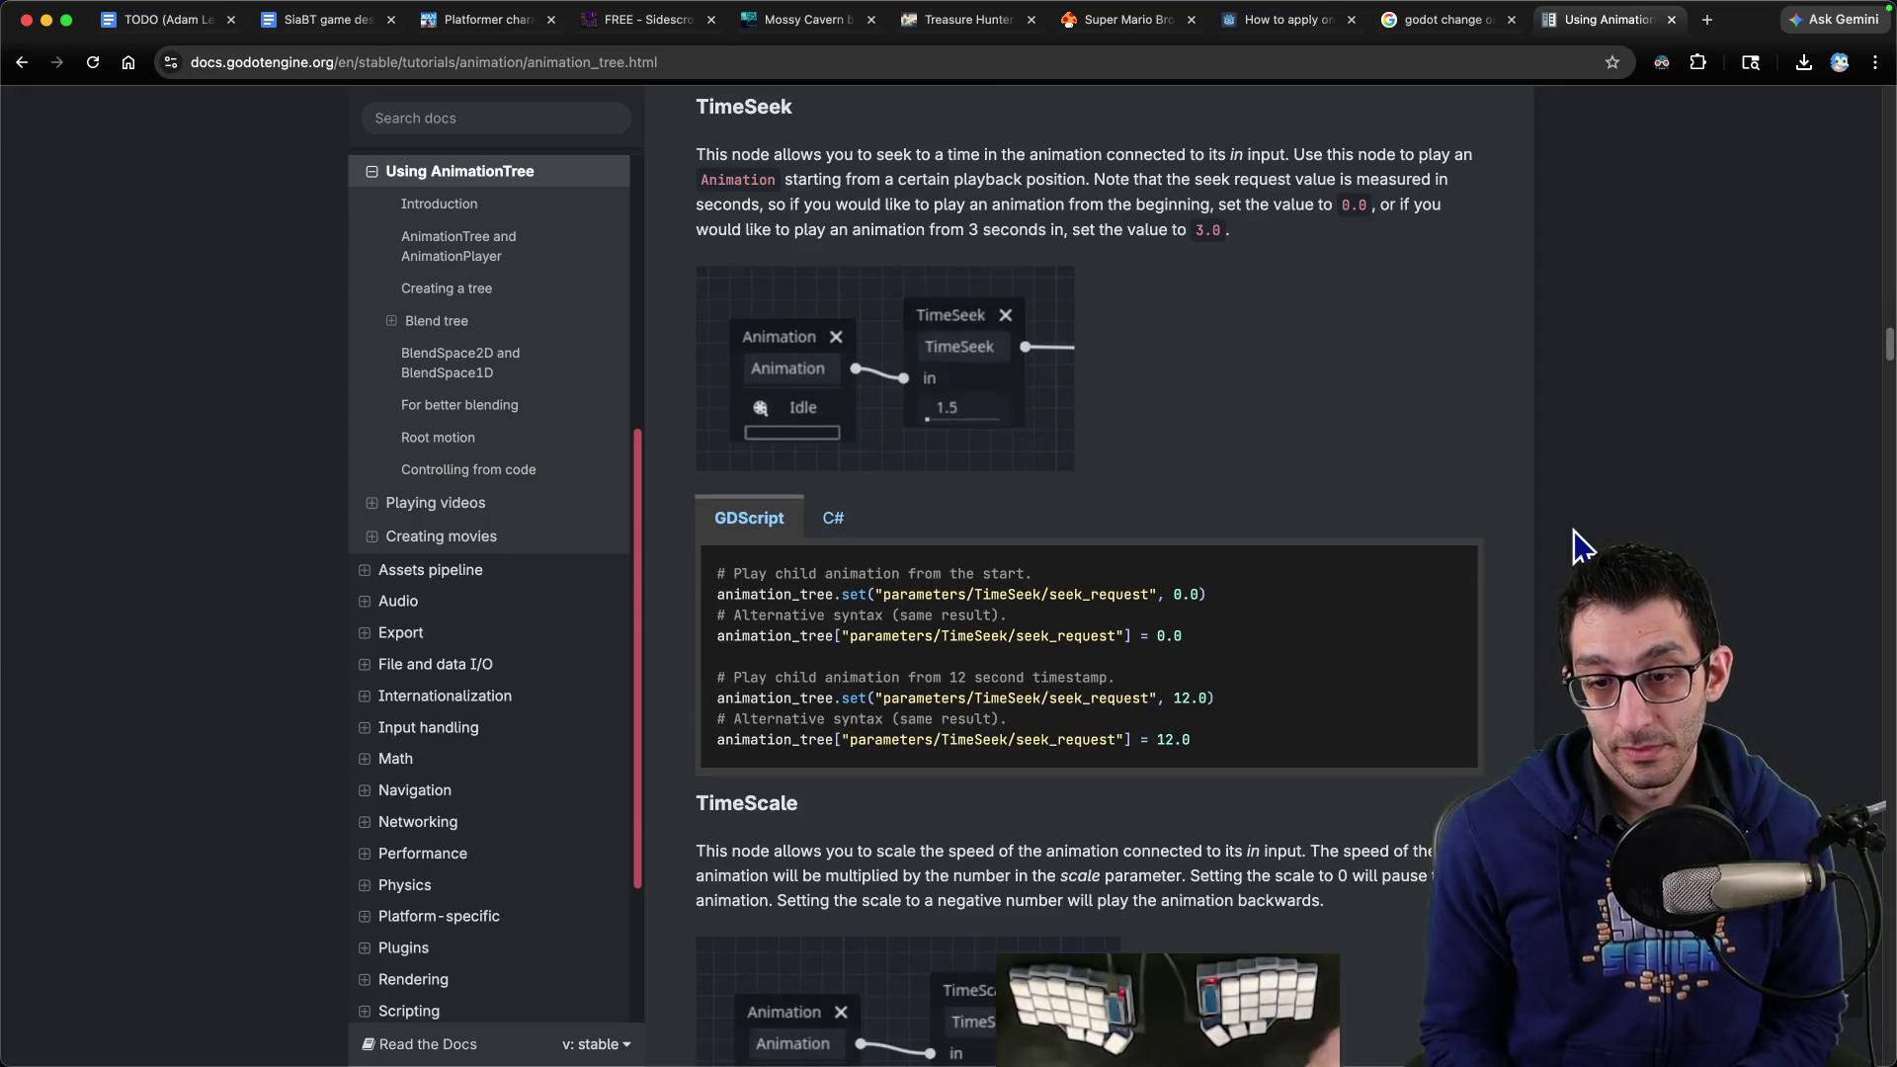
scroll(1575, 543, down, 7)
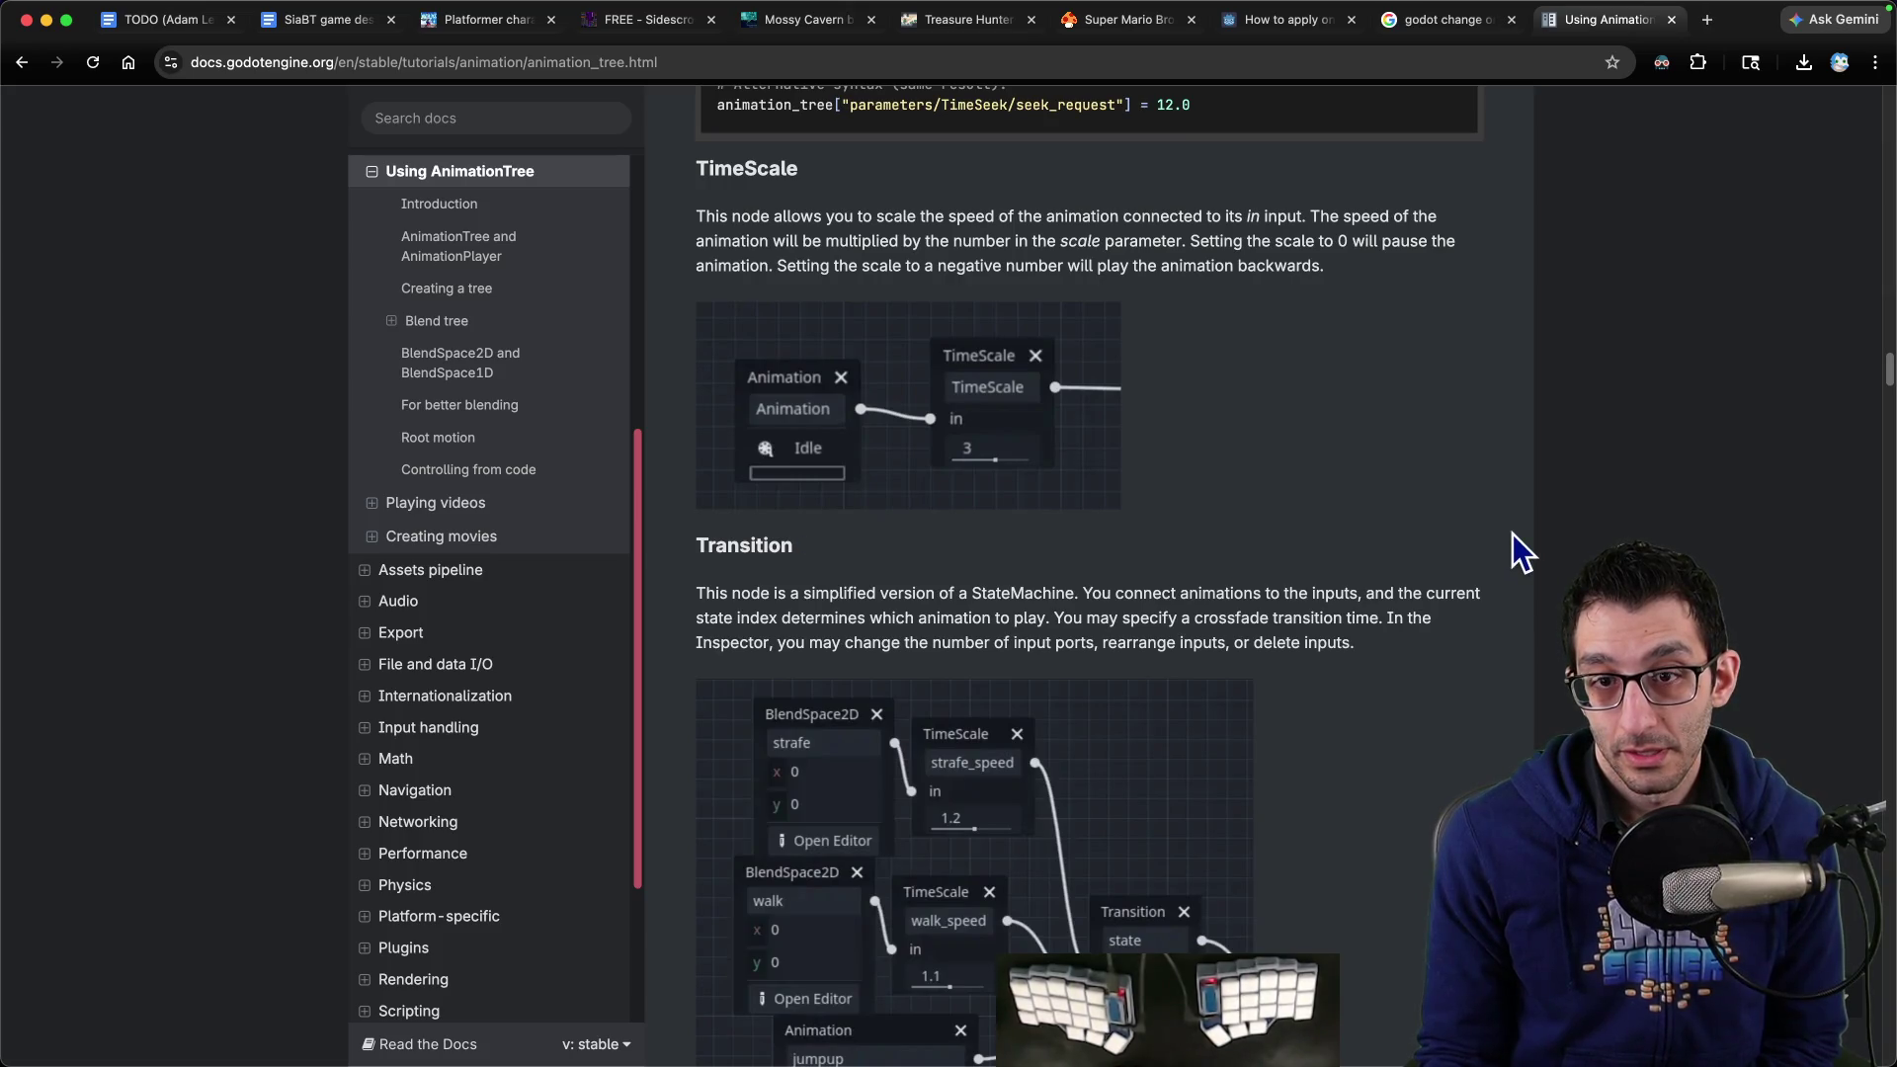
scroll(1513, 535, down, 4)
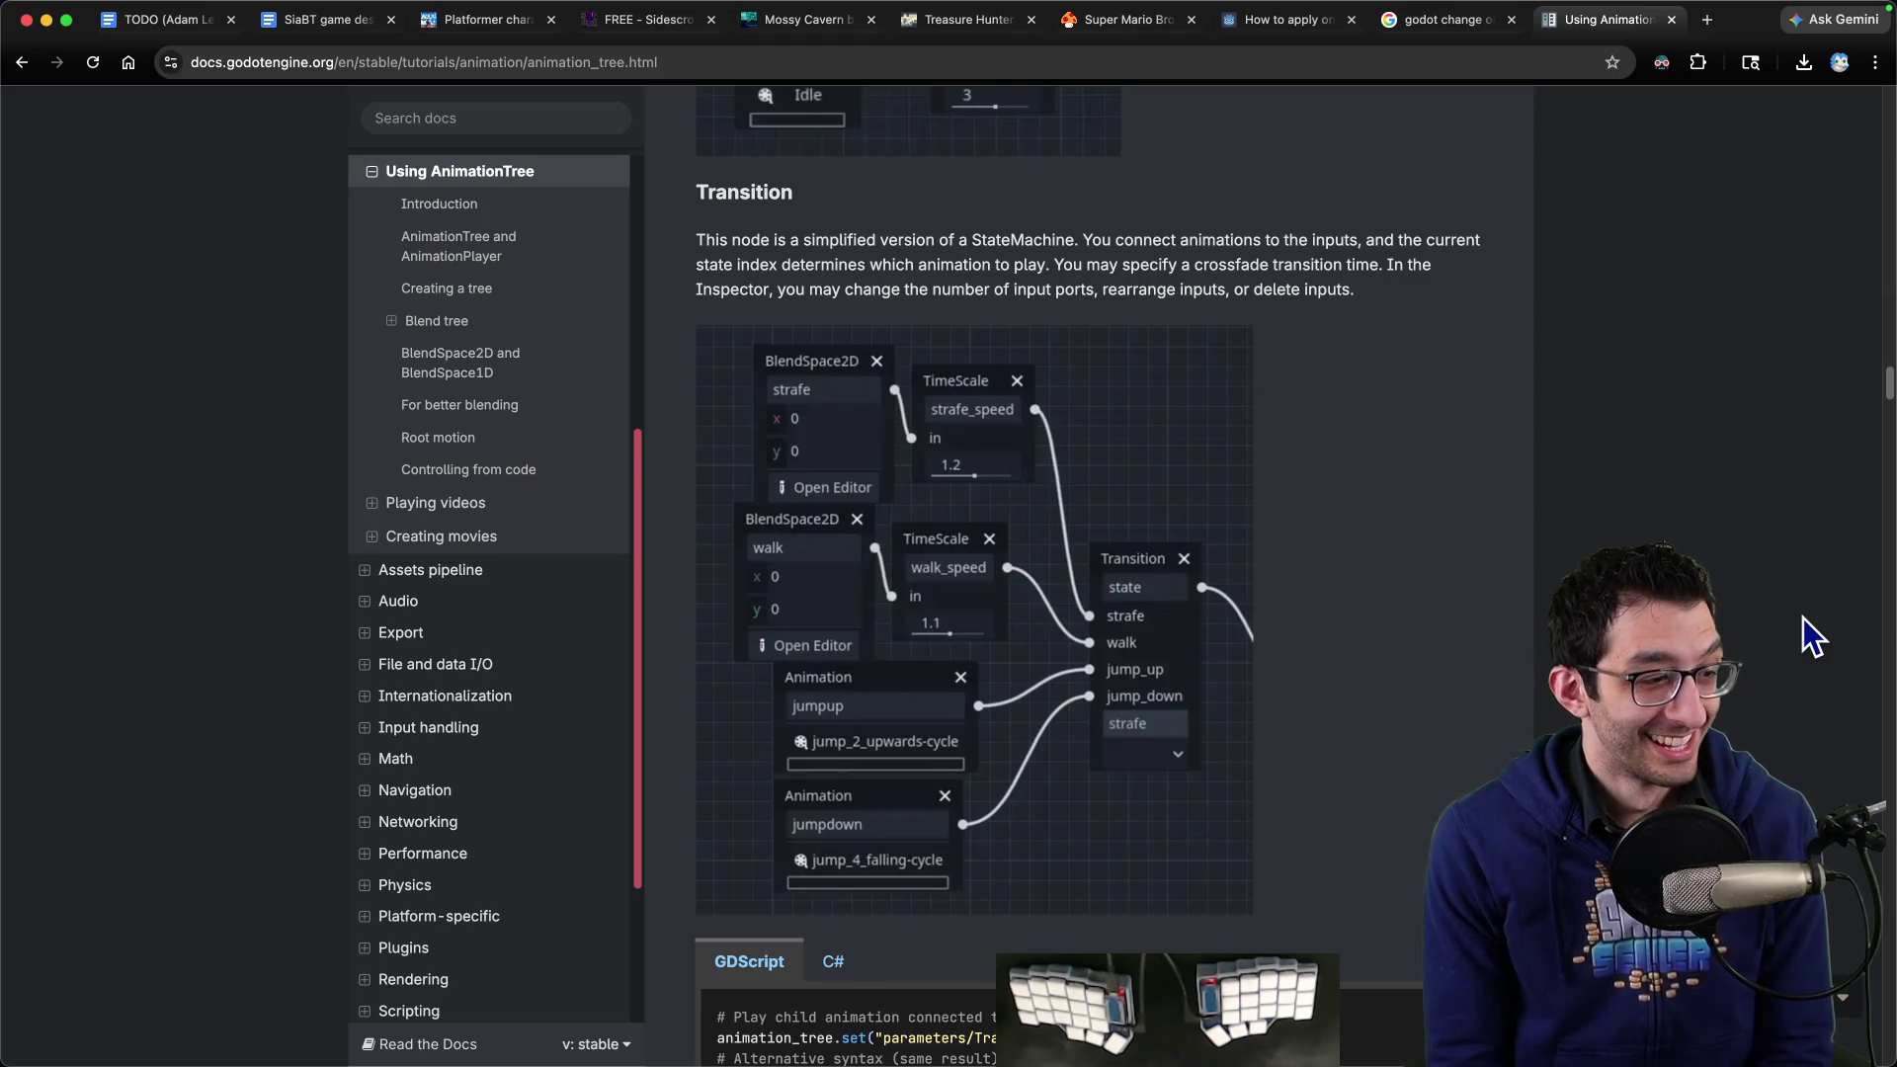
scroll(1792, 697, down, 3)
scroll(1793, 704, down, 8)
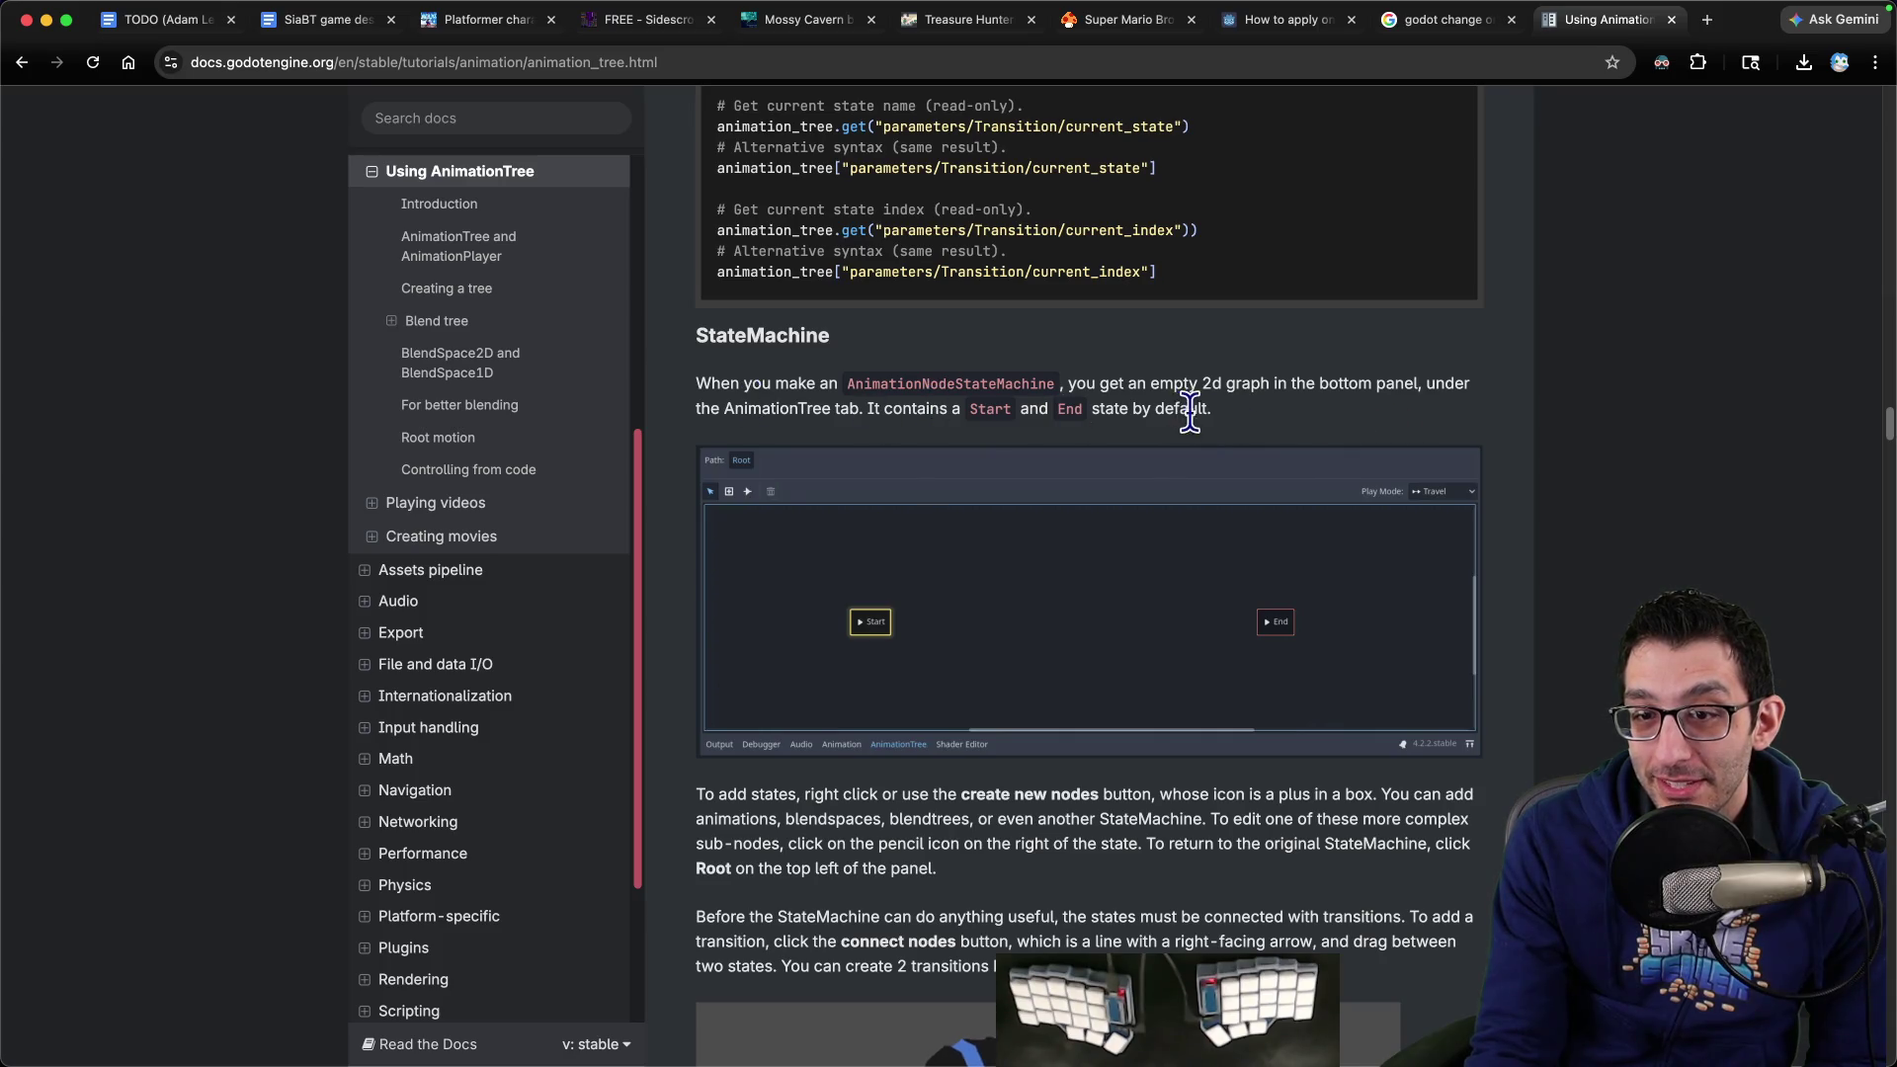
Scroll down the Using AnimationTree page to the Advance Expression section
scroll(1176, 435, down, 4)
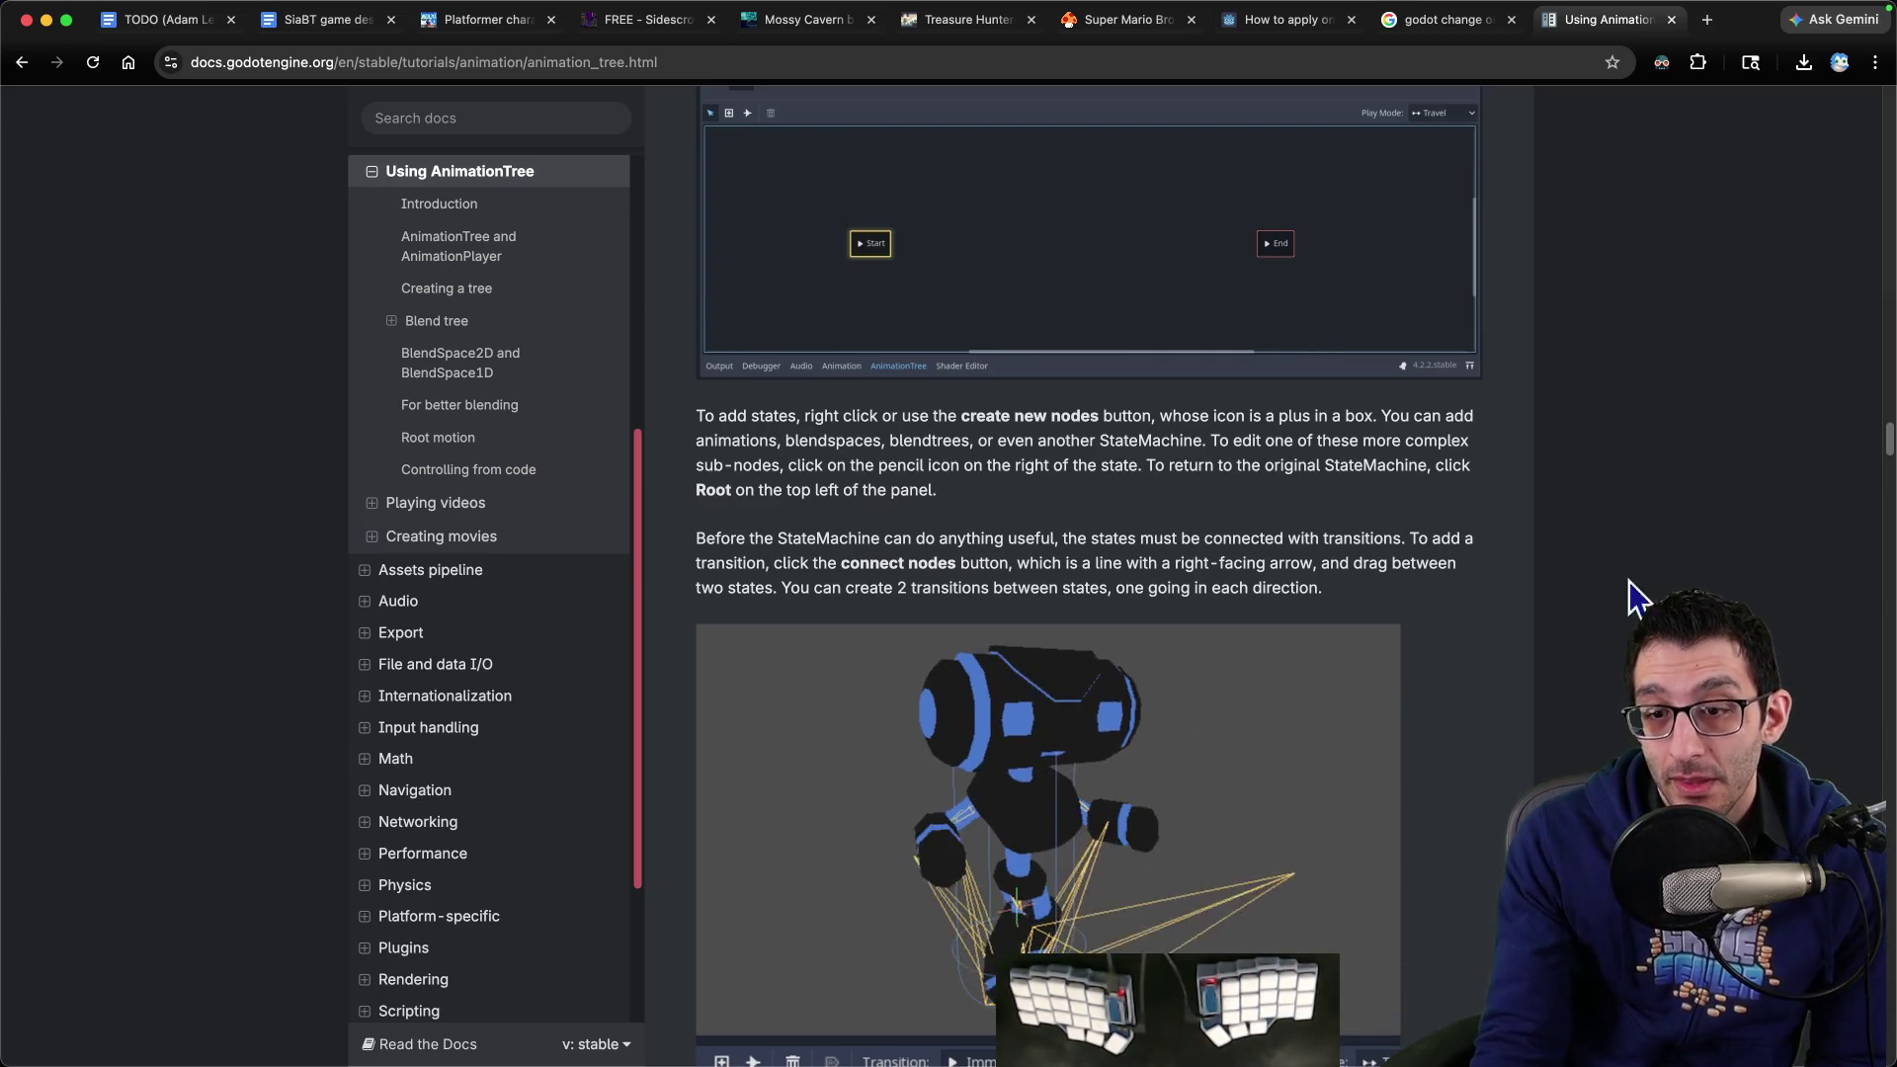
scroll(1561, 605, down, 5)
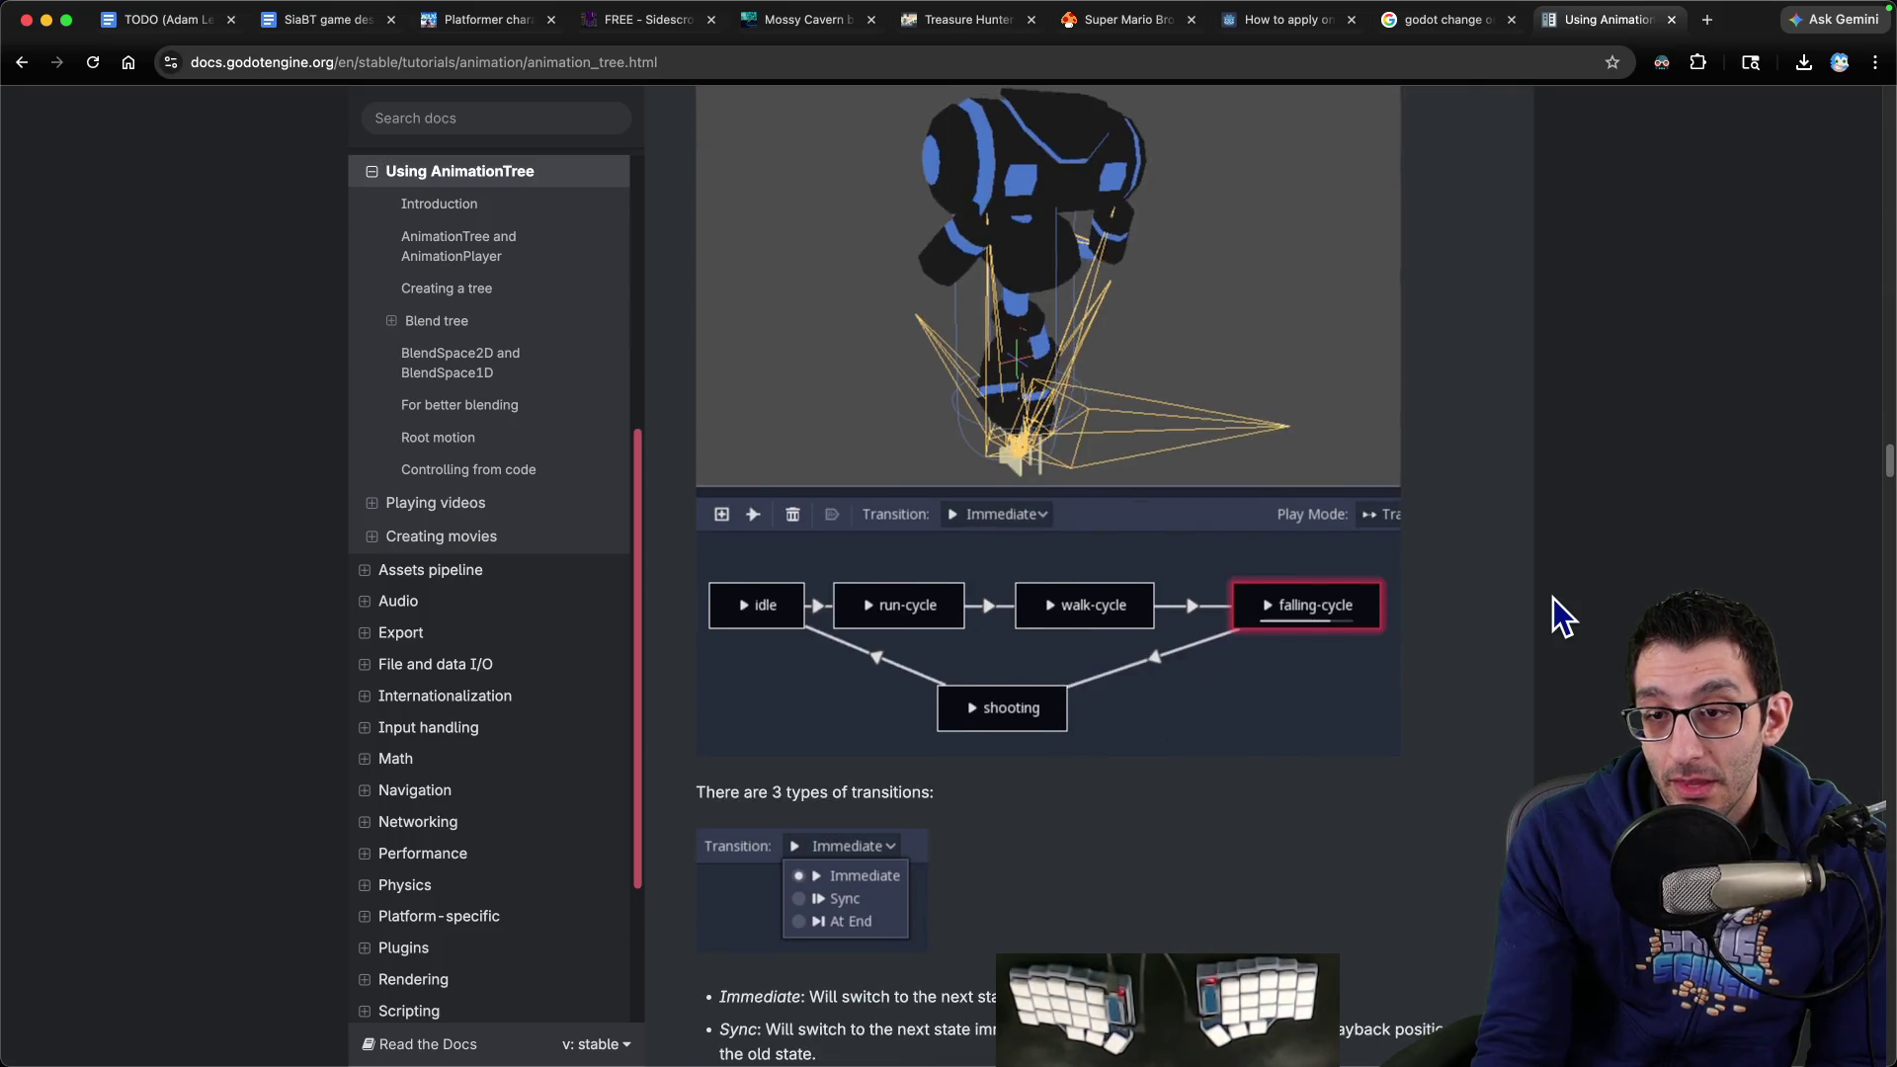
scroll(1269, 672, down, 7)
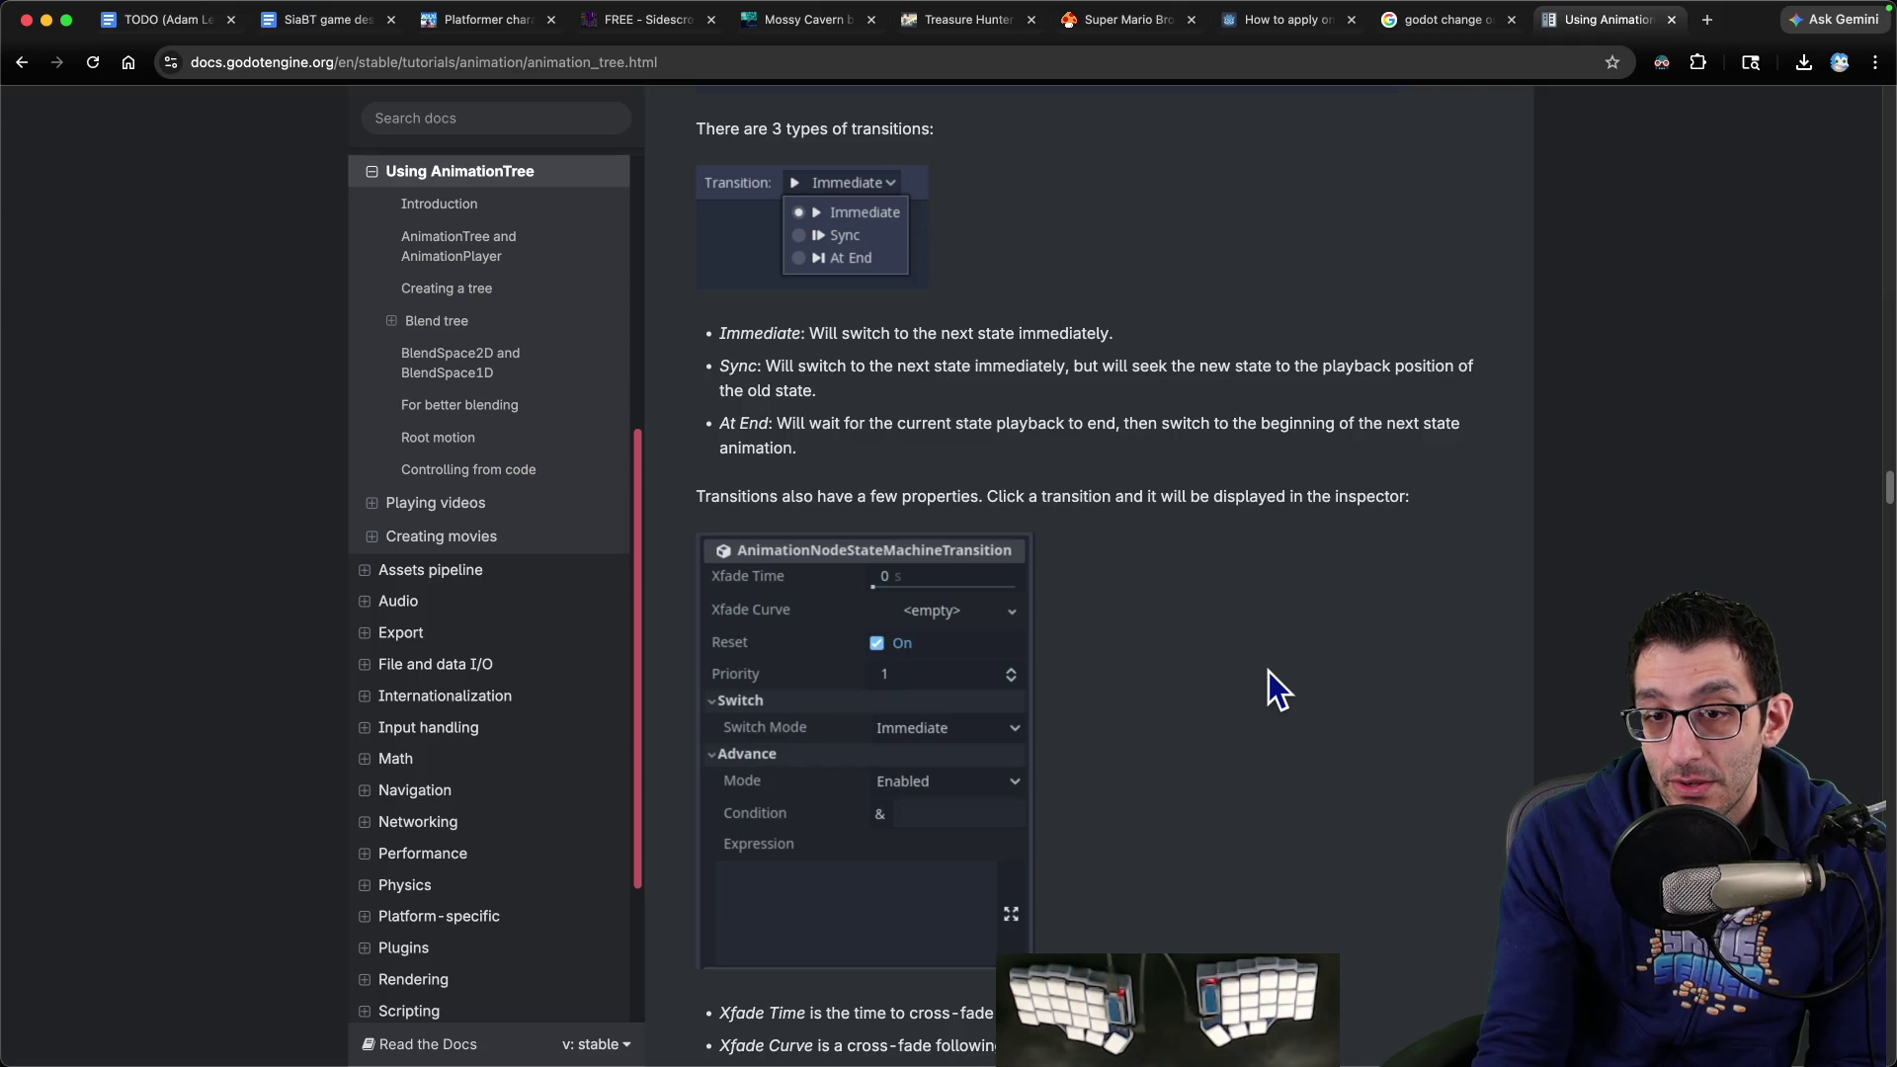
scroll(1269, 671, down, 5)
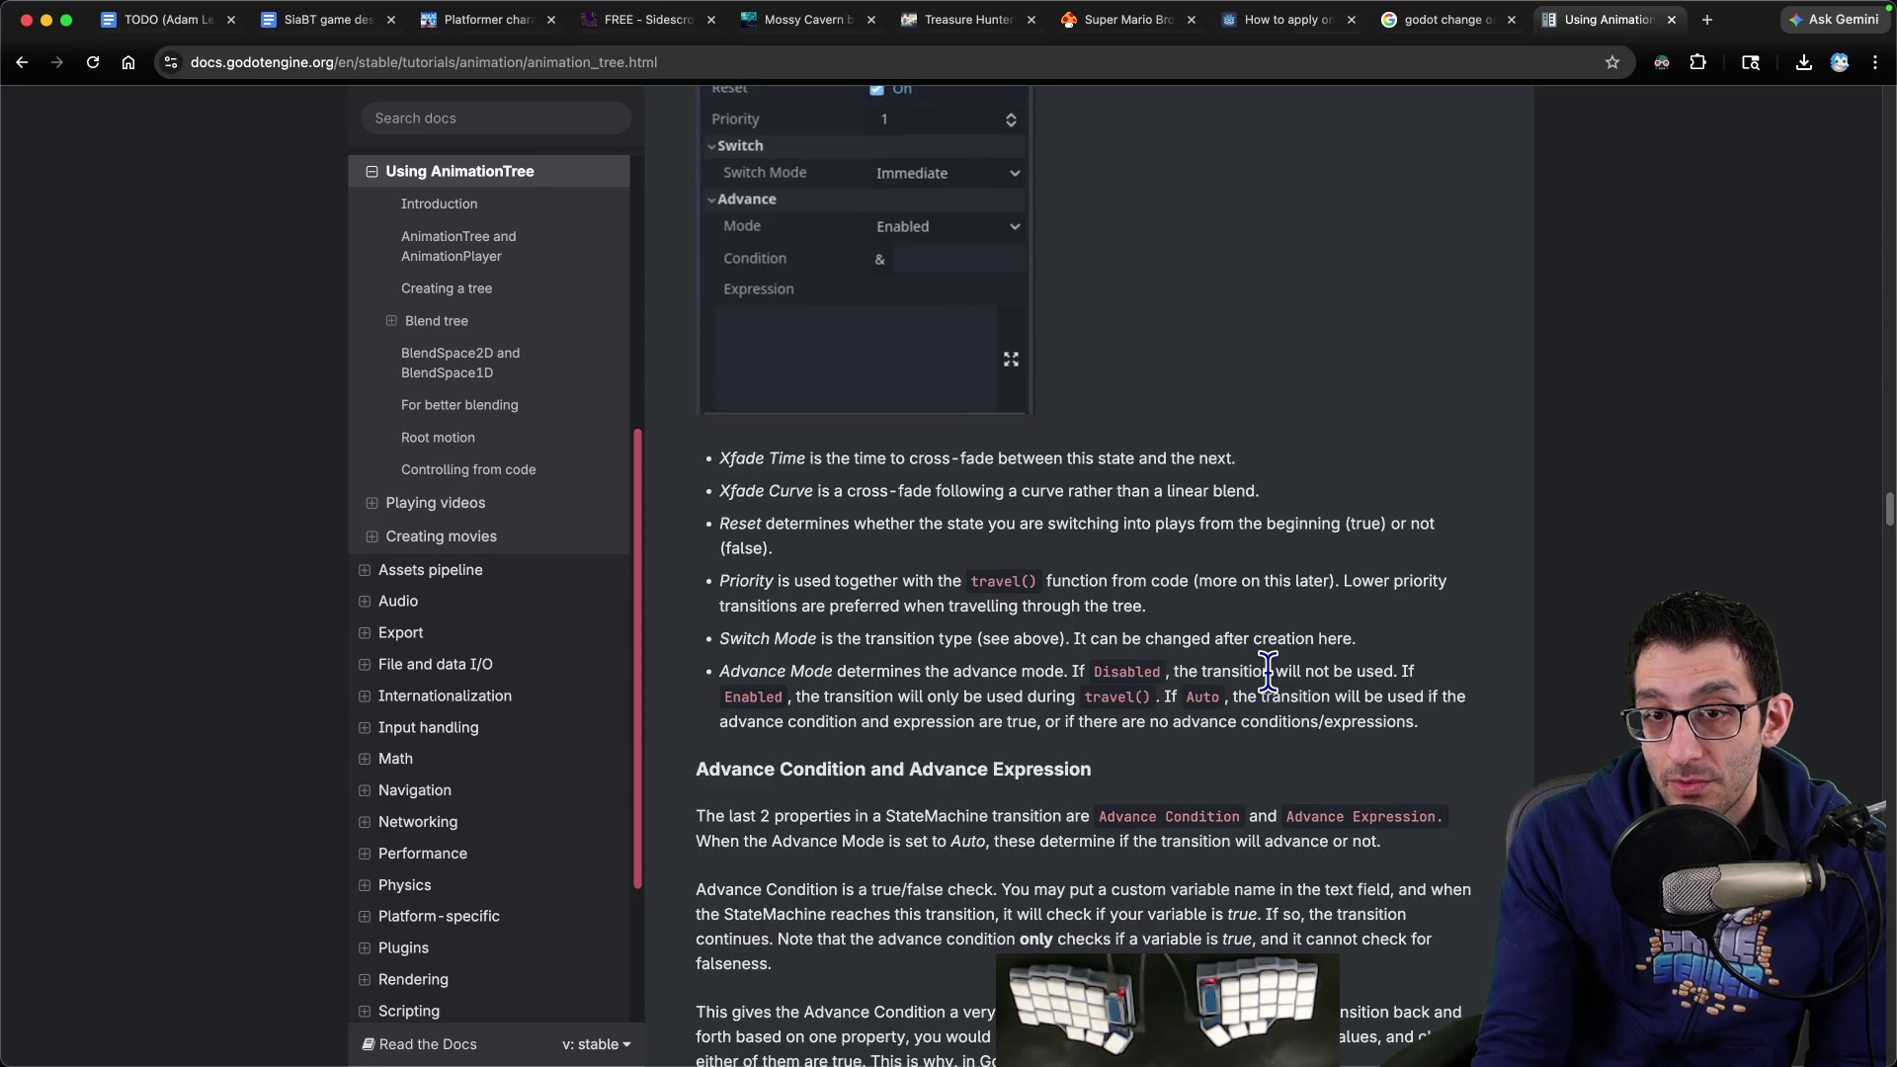
scroll(1269, 672, down, 3)
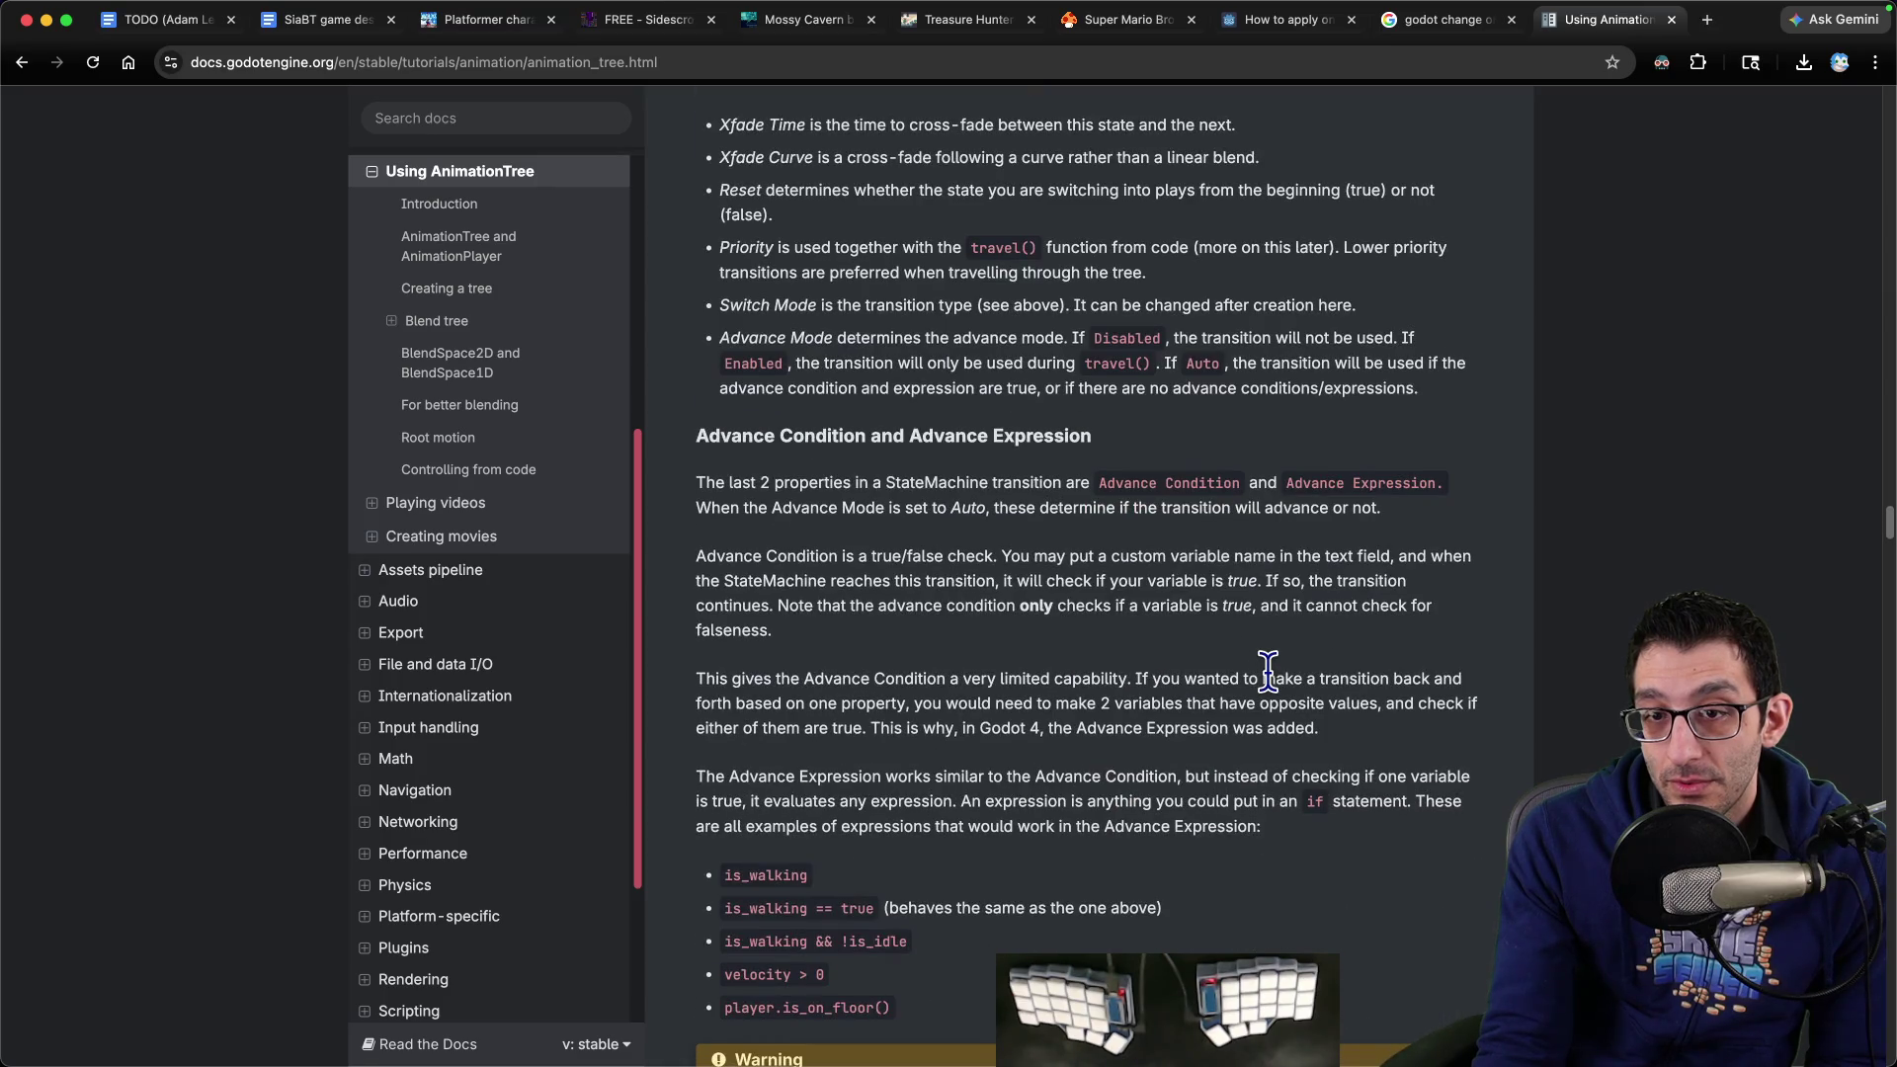
scroll(1269, 672, down, 3)
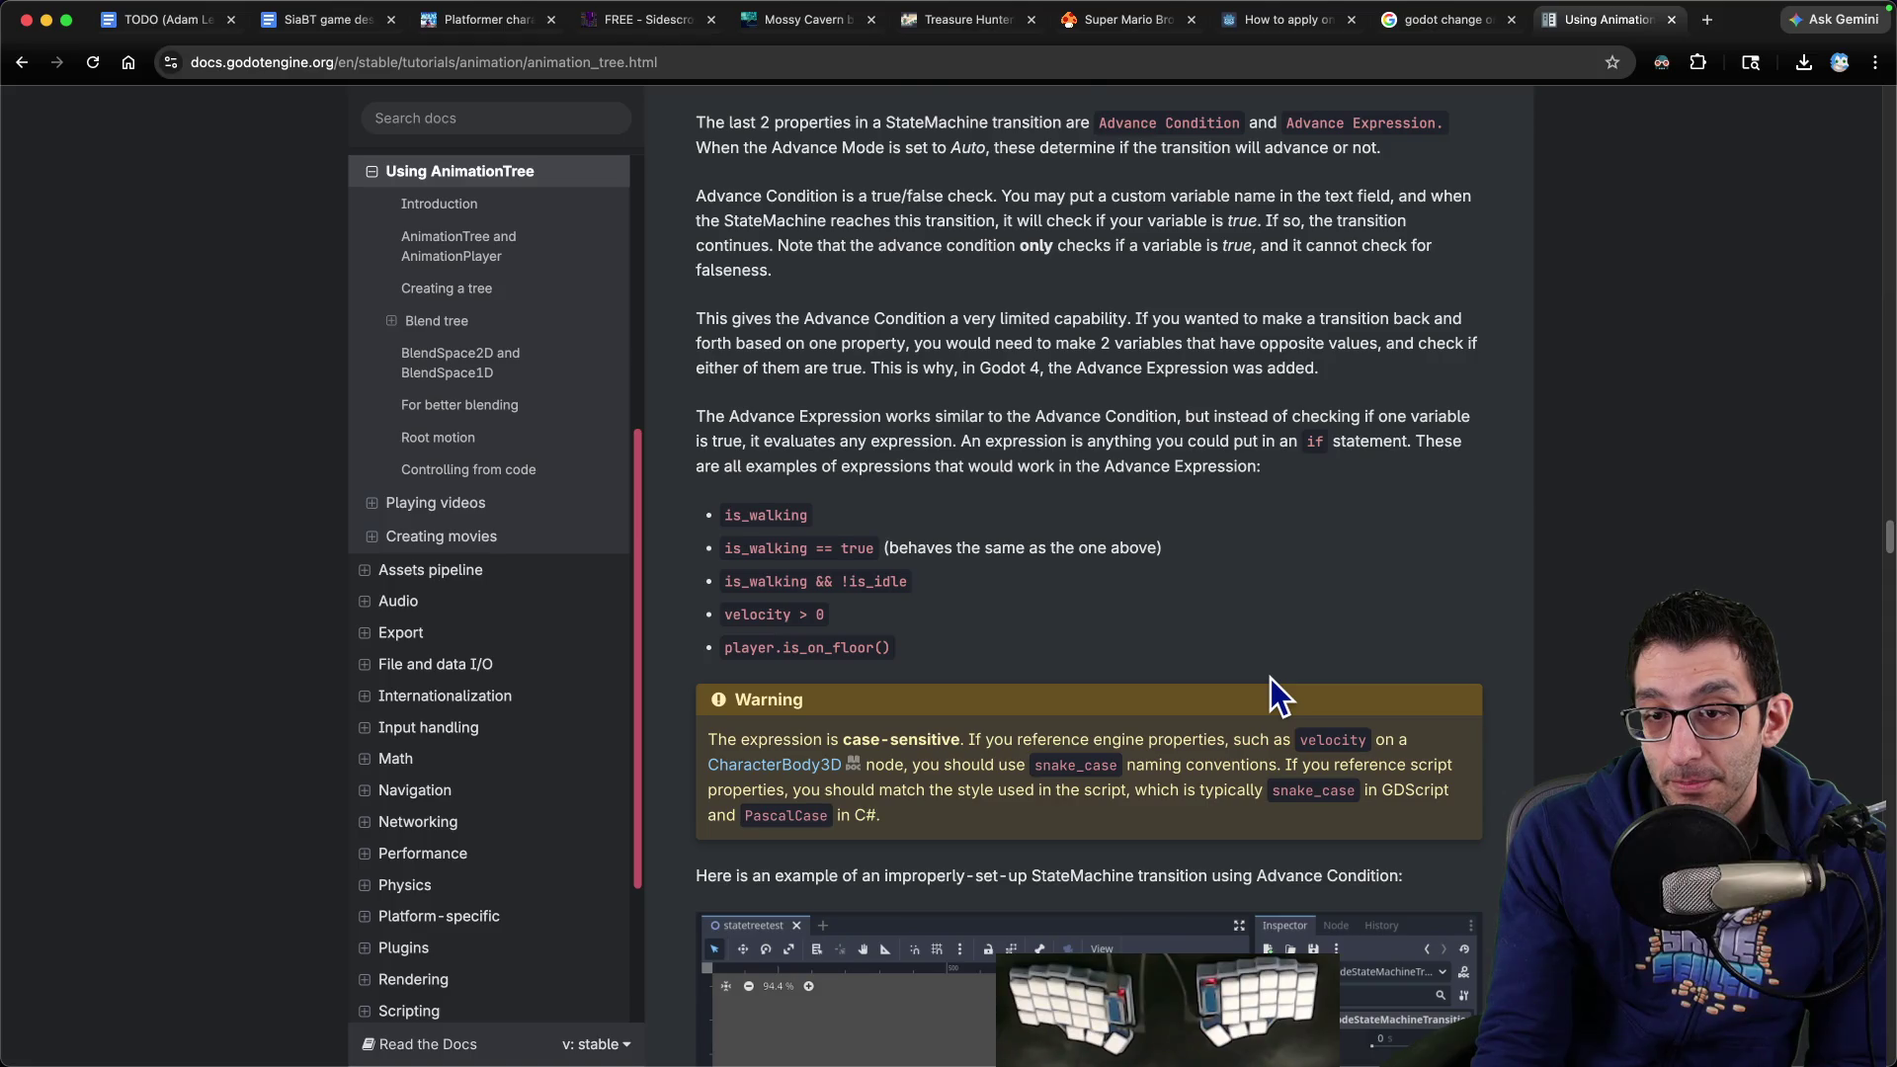
scroll(1270, 678, up, 2)
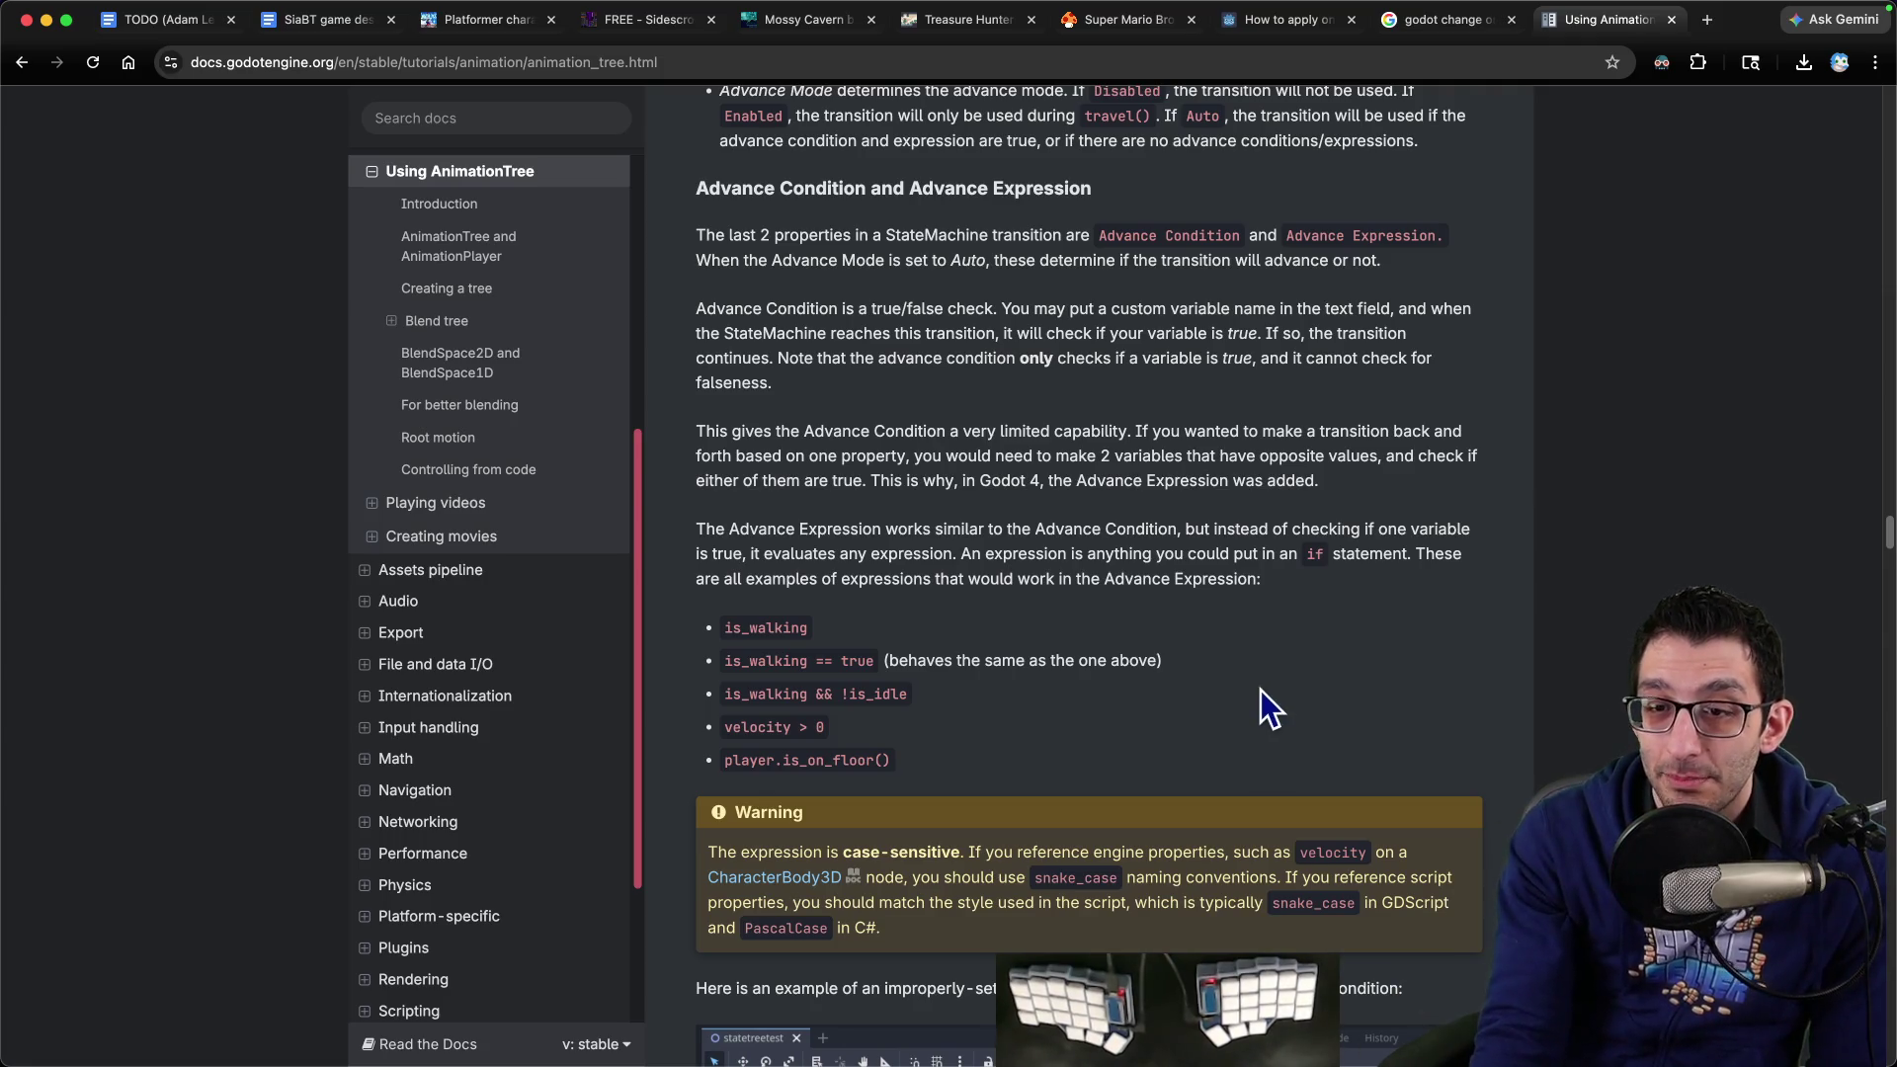
Highlight what an expression can be and the case-sensitive warning, then reach the improper transition example
mouse_move(1067, 553)
mouse_down()
mouse_move(1356, 556)
mouse_move(1397, 578)
mouse_up()
scroll(1403, 597, down, 4)
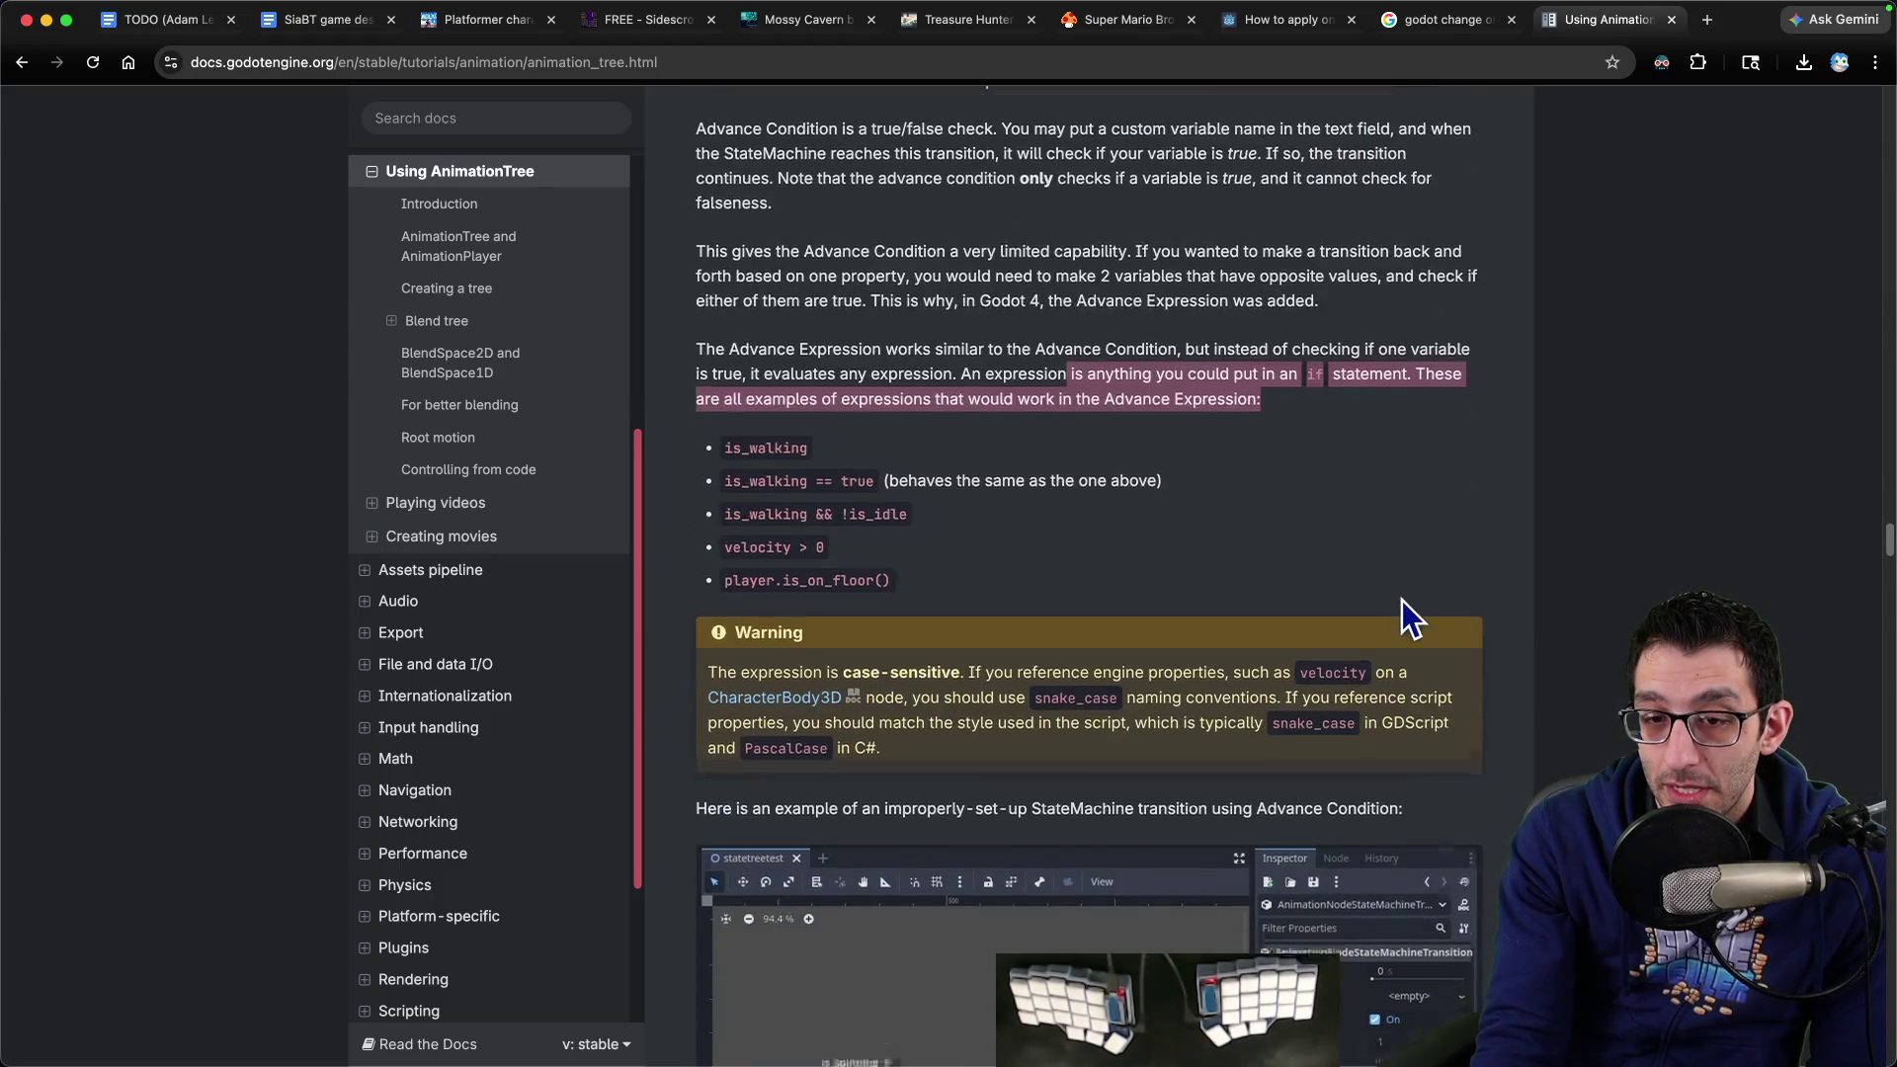
mouse_move(708, 529)
mouse_down()
mouse_move(1344, 529)
mouse_move(995, 542)
mouse_move(1275, 555)
mouse_move(988, 581)
mouse_move(1453, 583)
mouse_up()
click(885, 609)
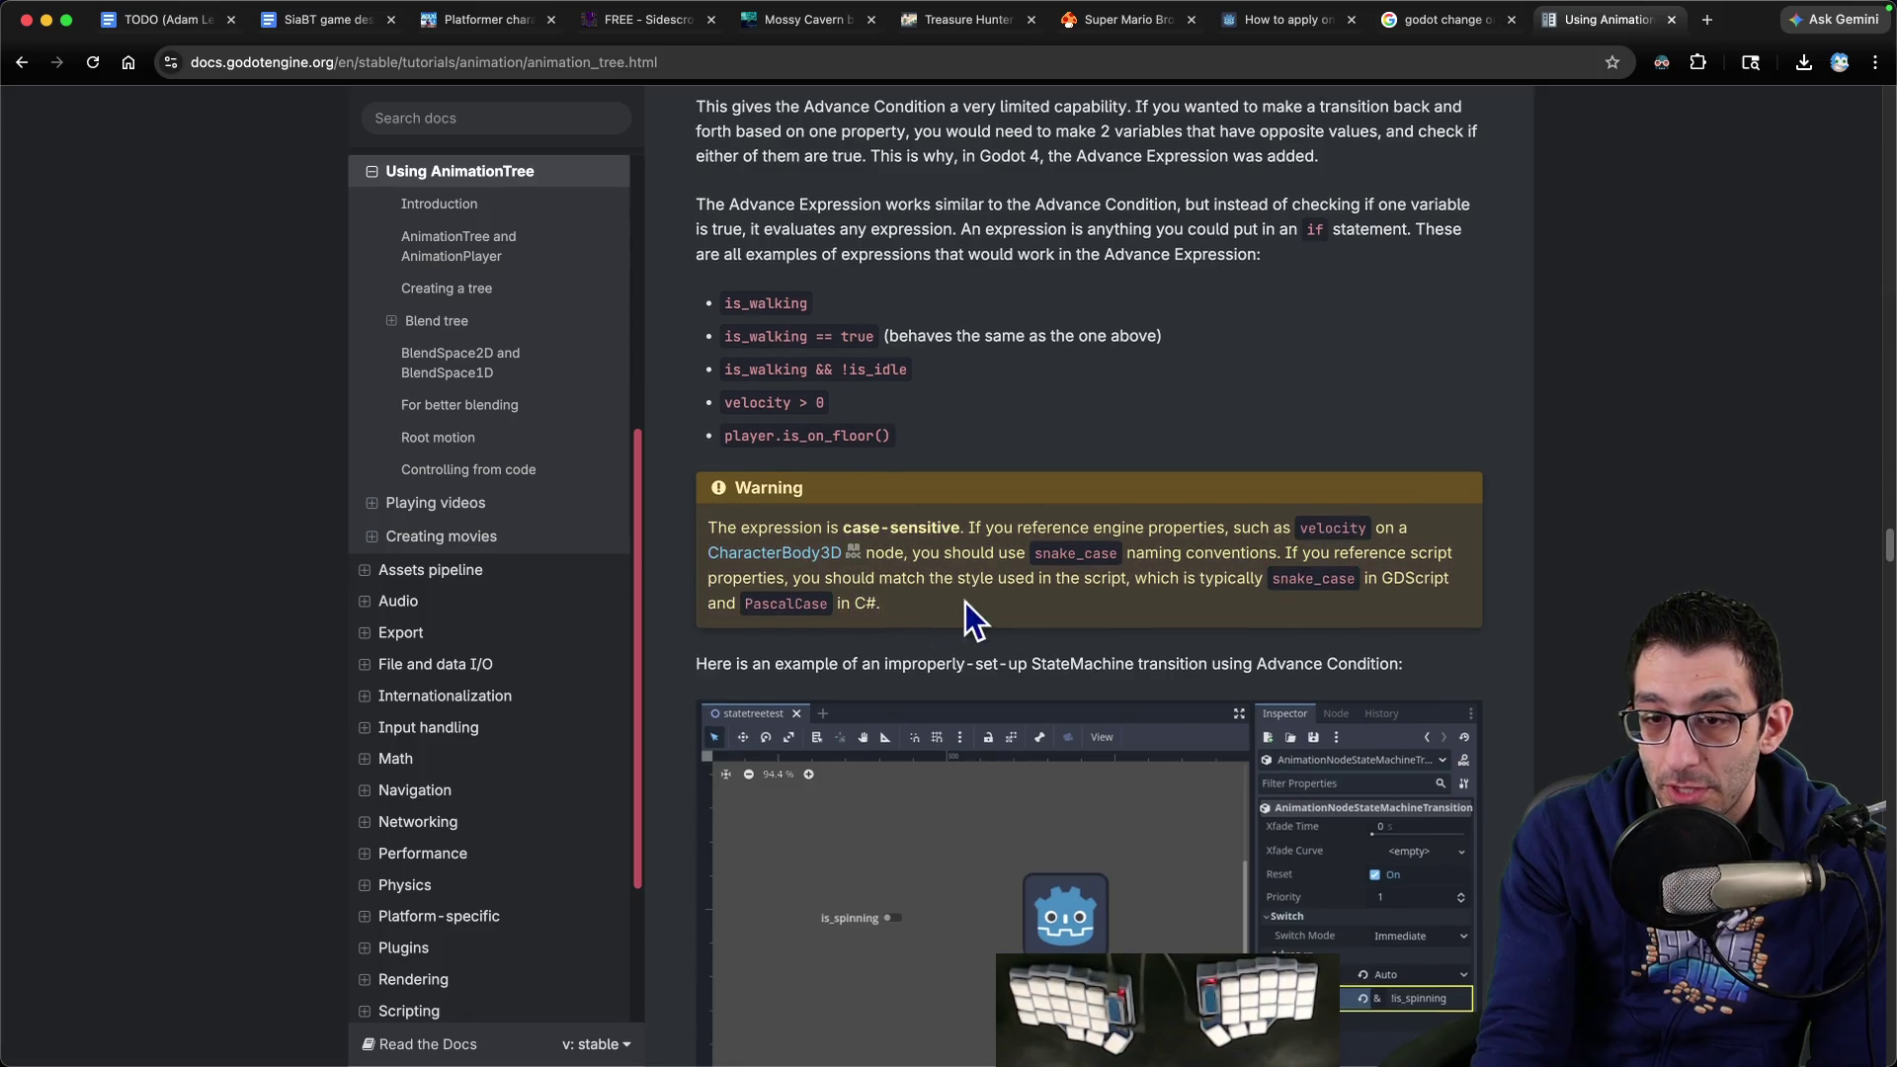
scroll(965, 602, down, 4)
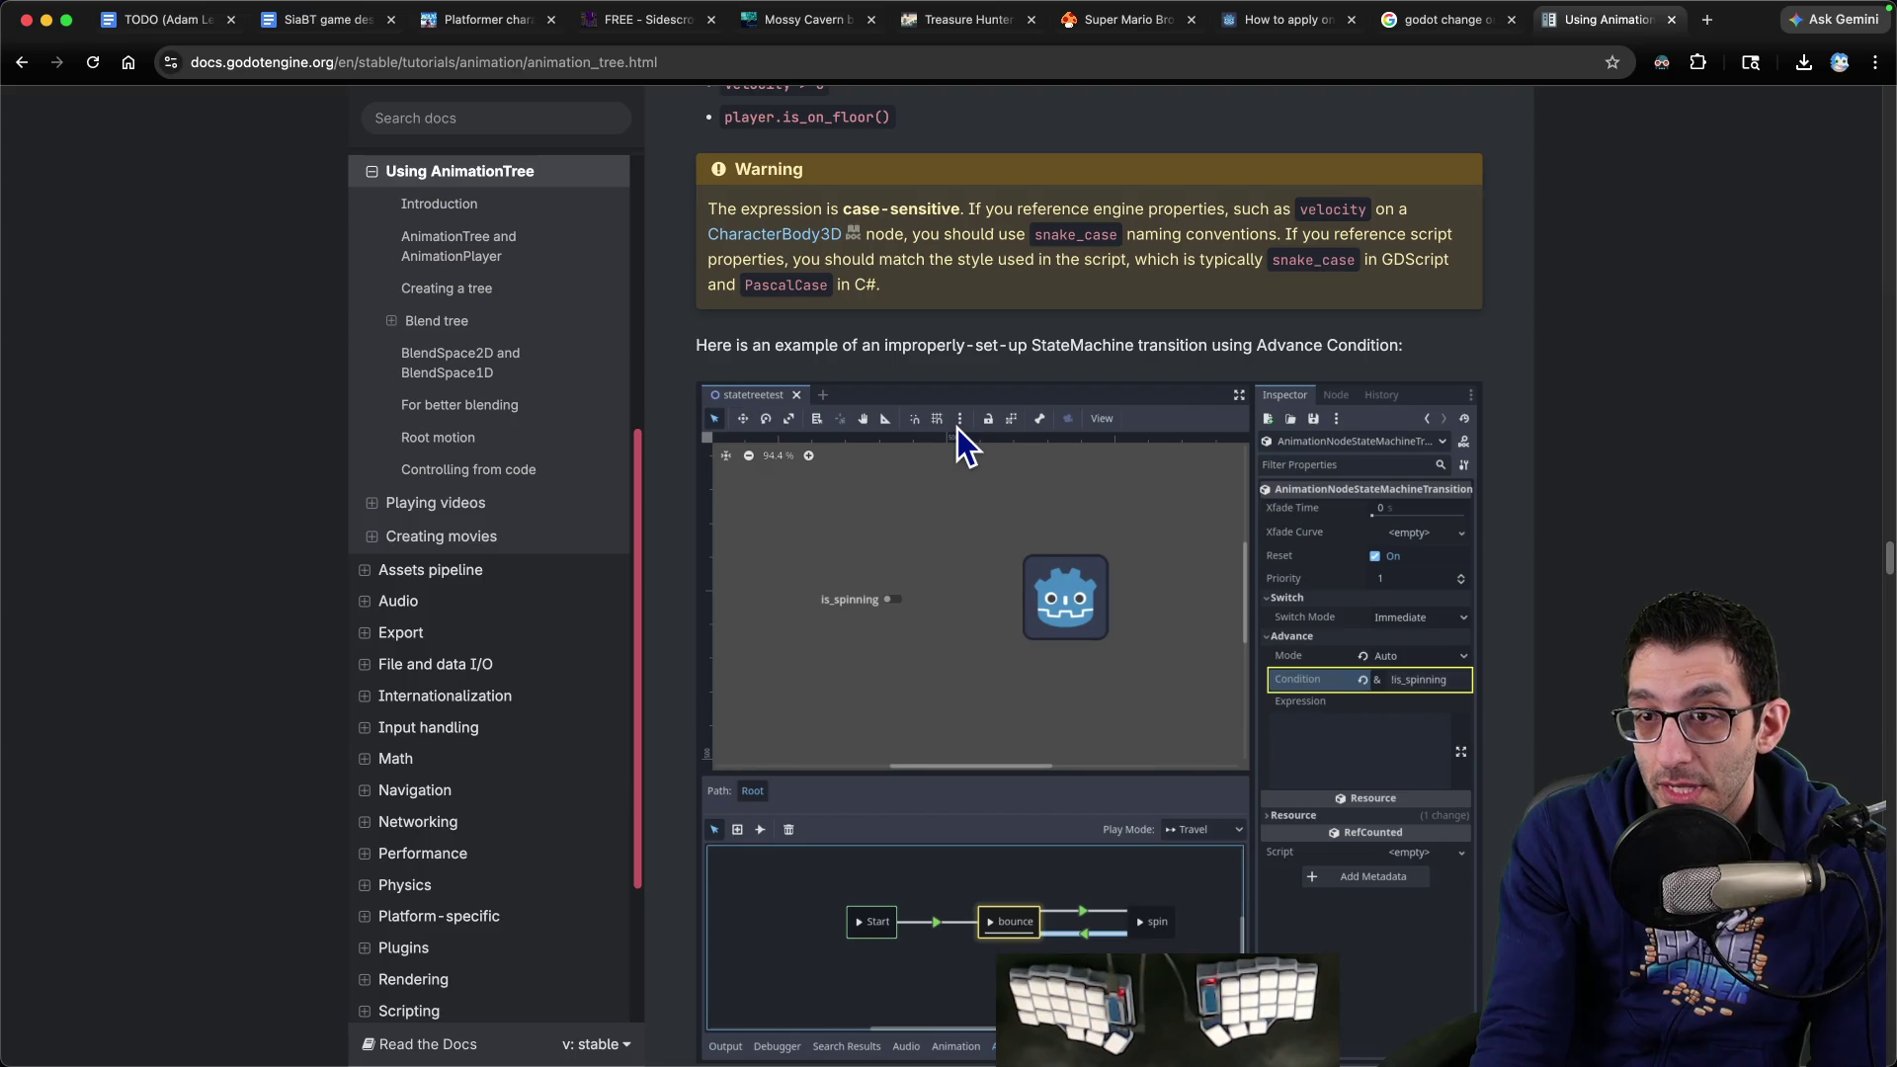
Scroll past the is_spinning example animations to the StateMachine travel section and its playback travel code
scroll(954, 432, down, 5)
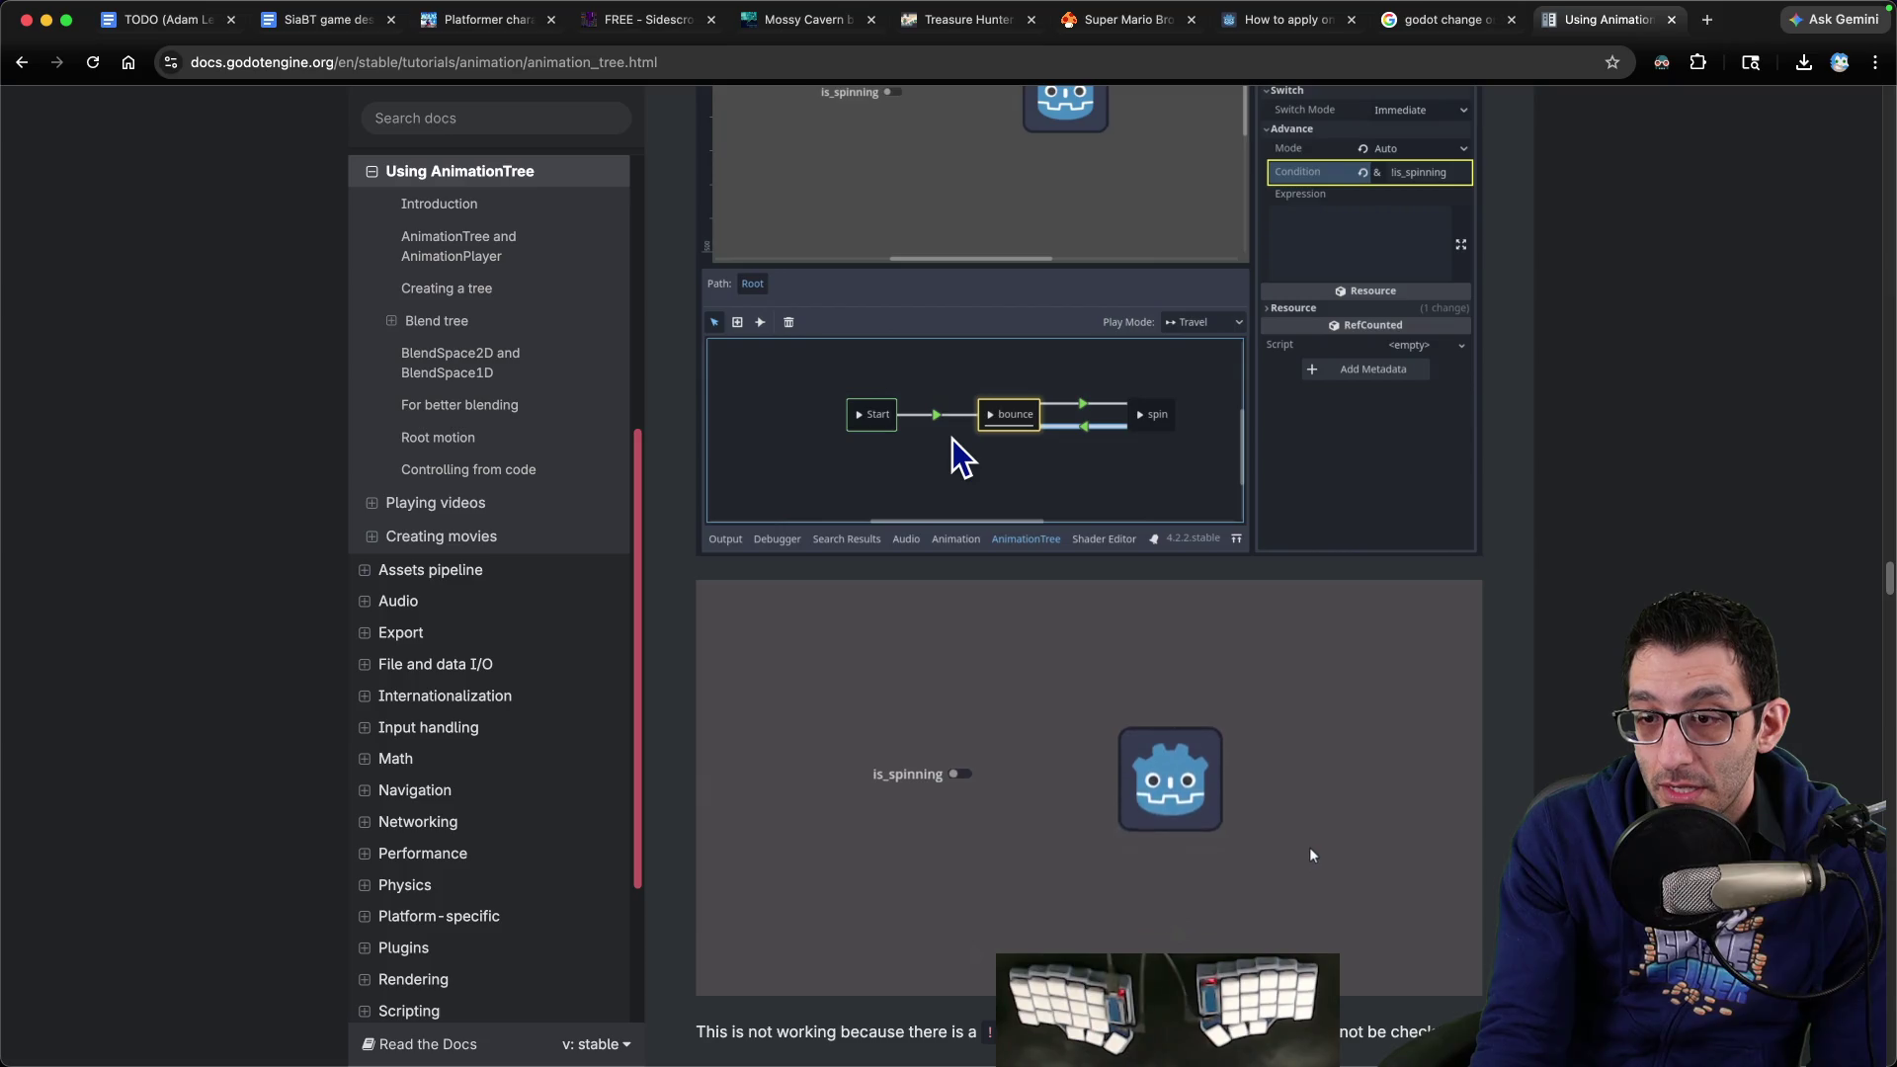
scroll(953, 439, down, 4)
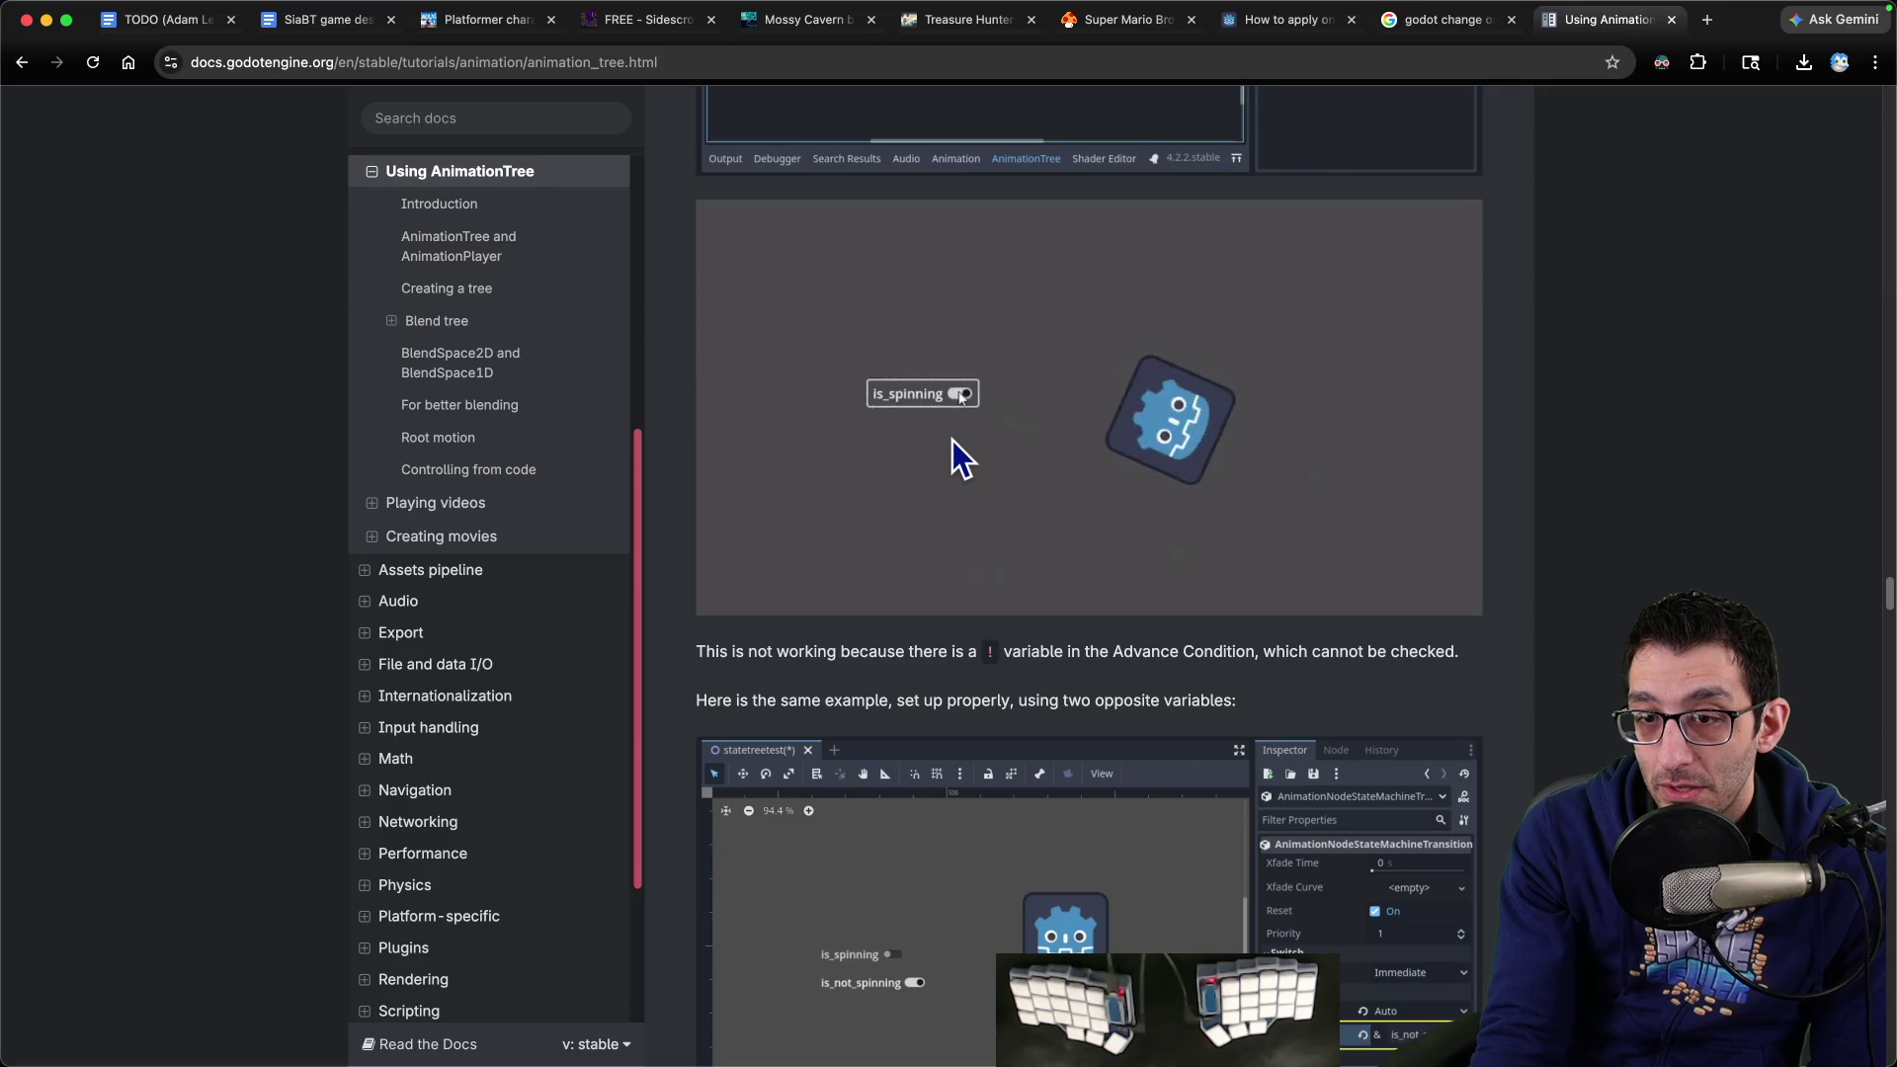
scroll(959, 453, up, 10)
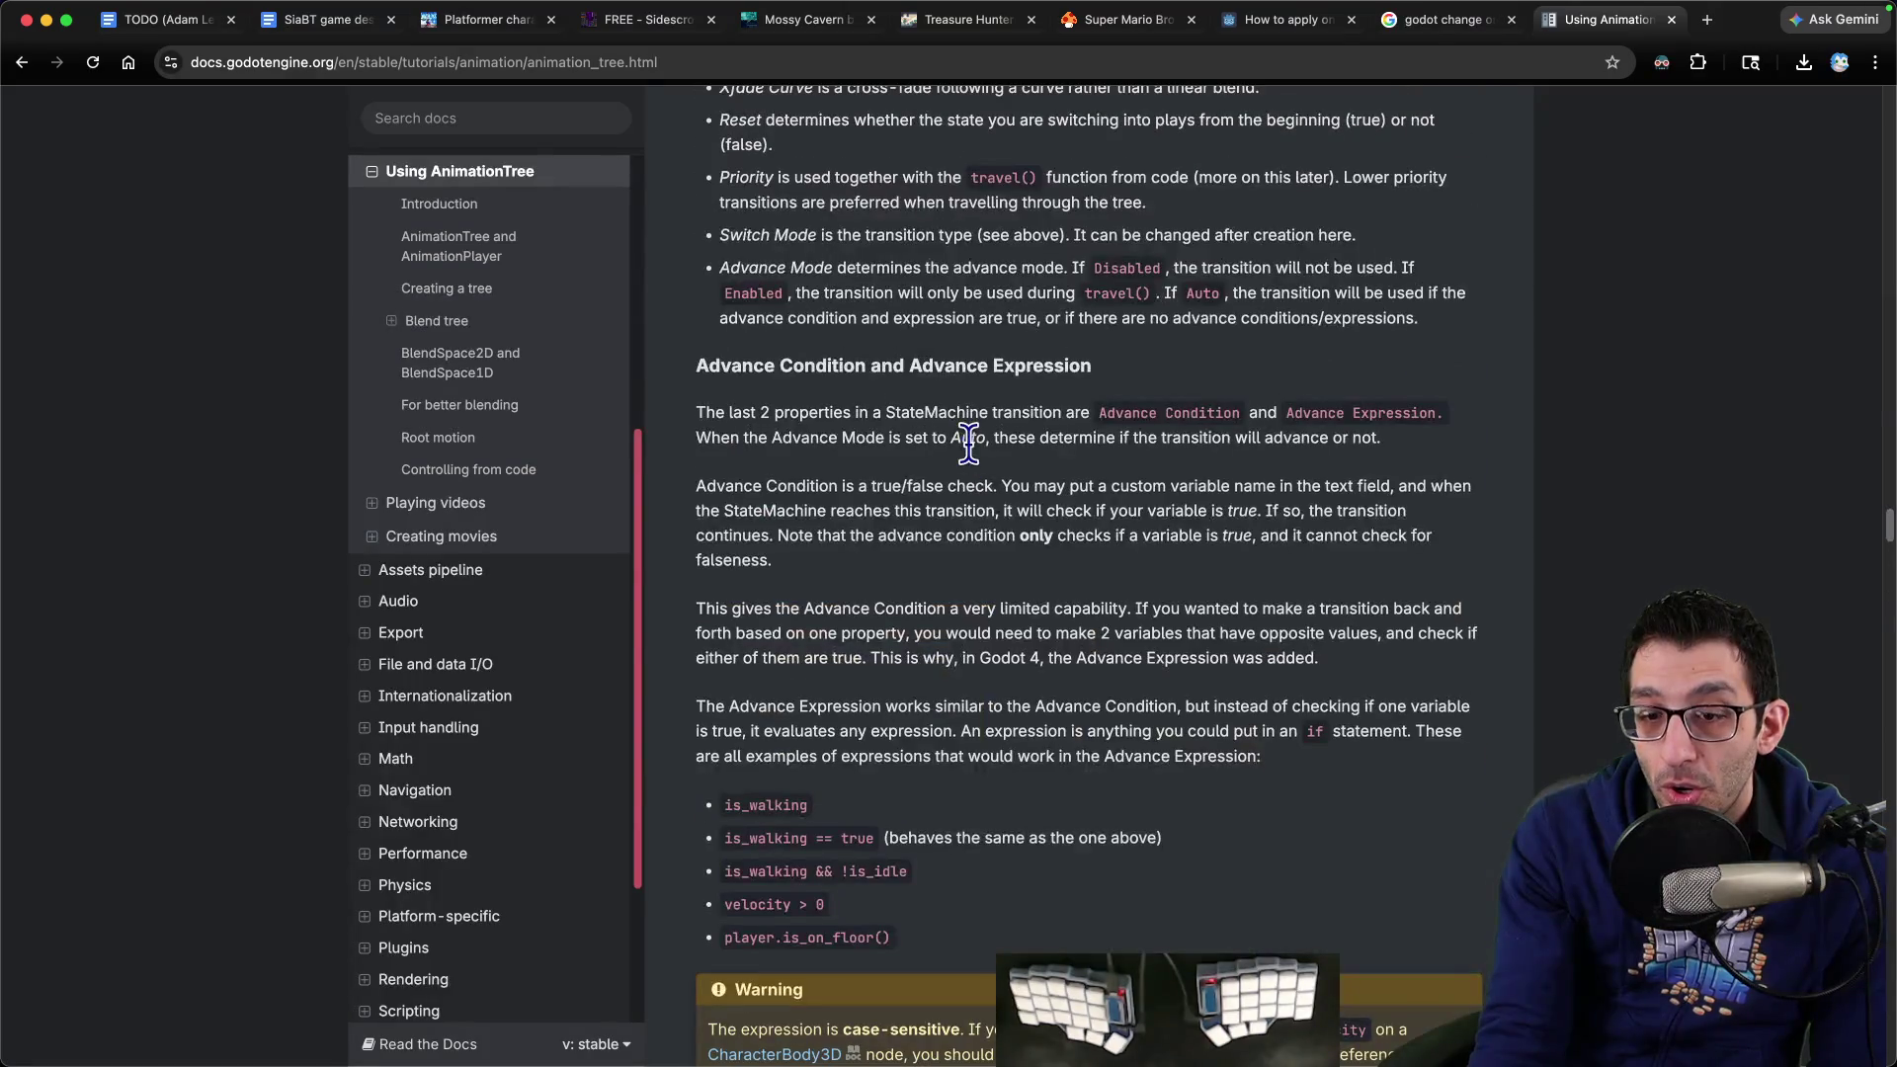
scroll(965, 447, down, 10)
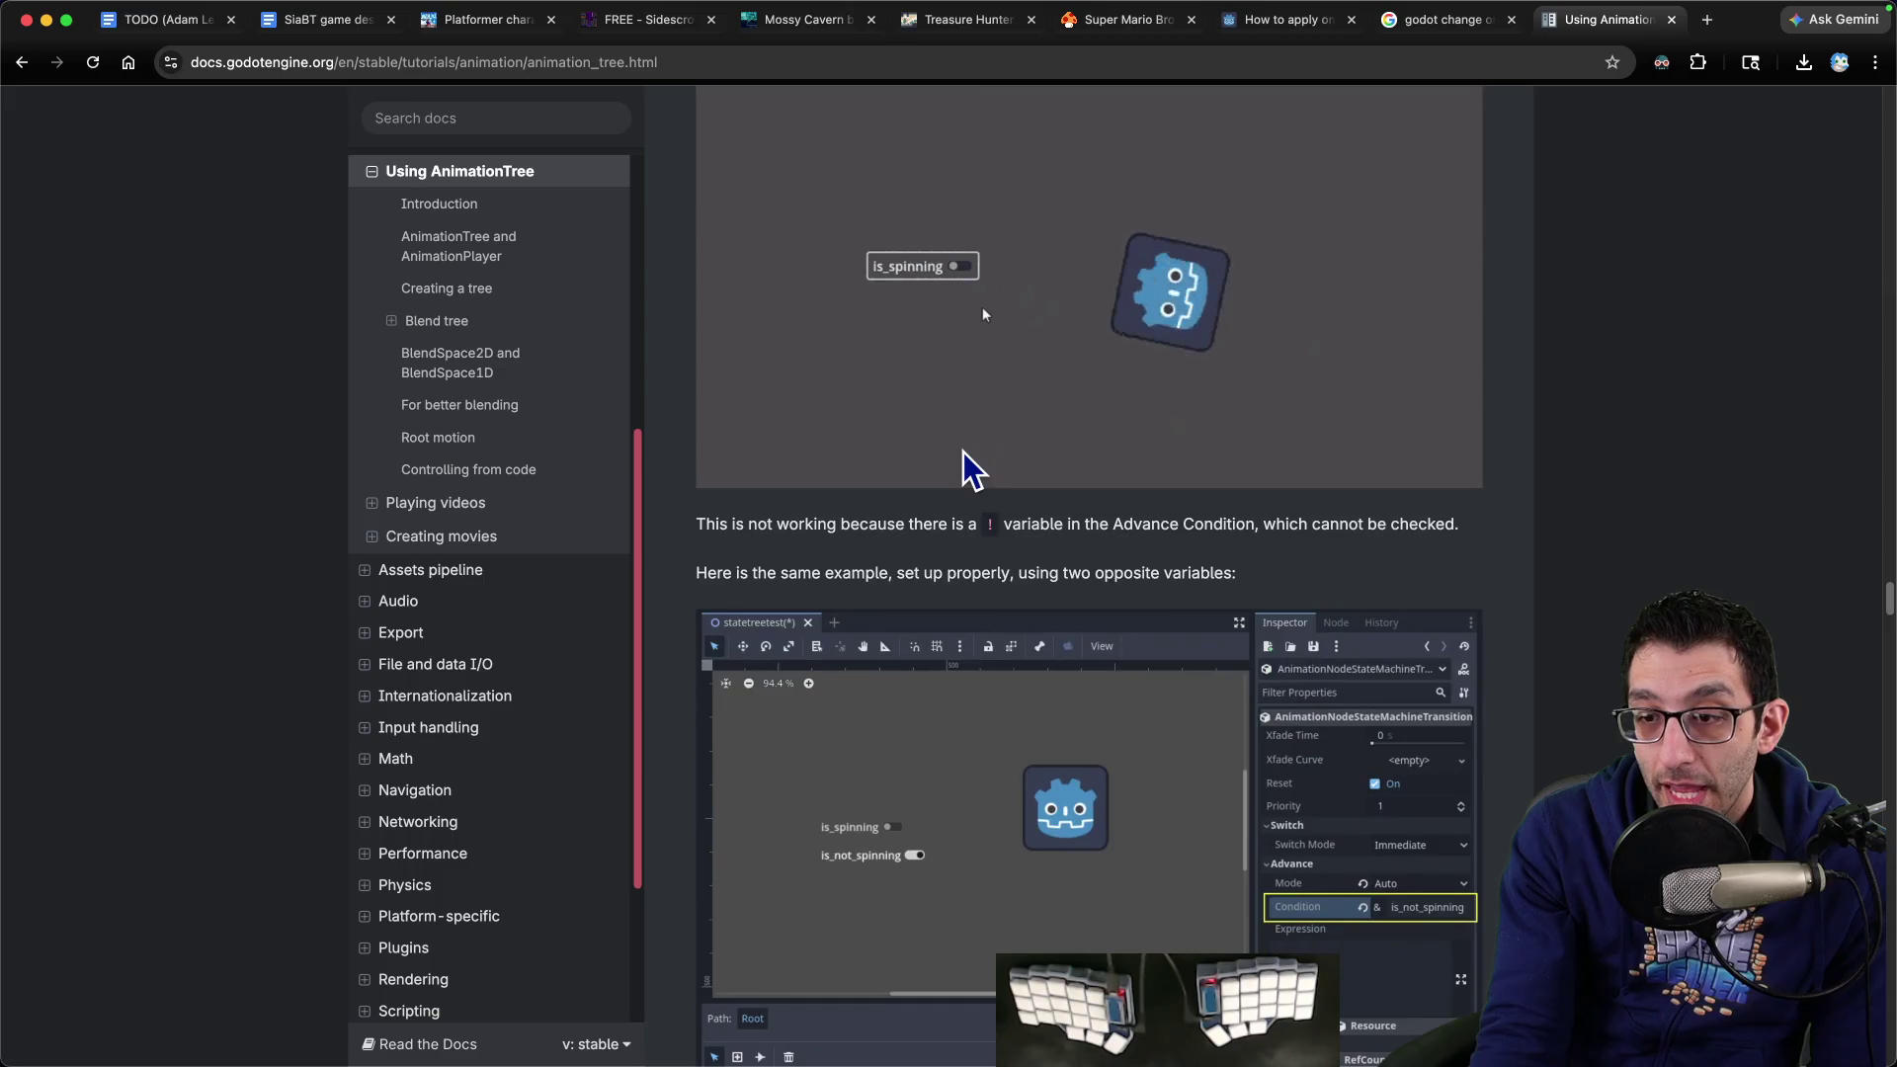
scroll(963, 455, down, 8)
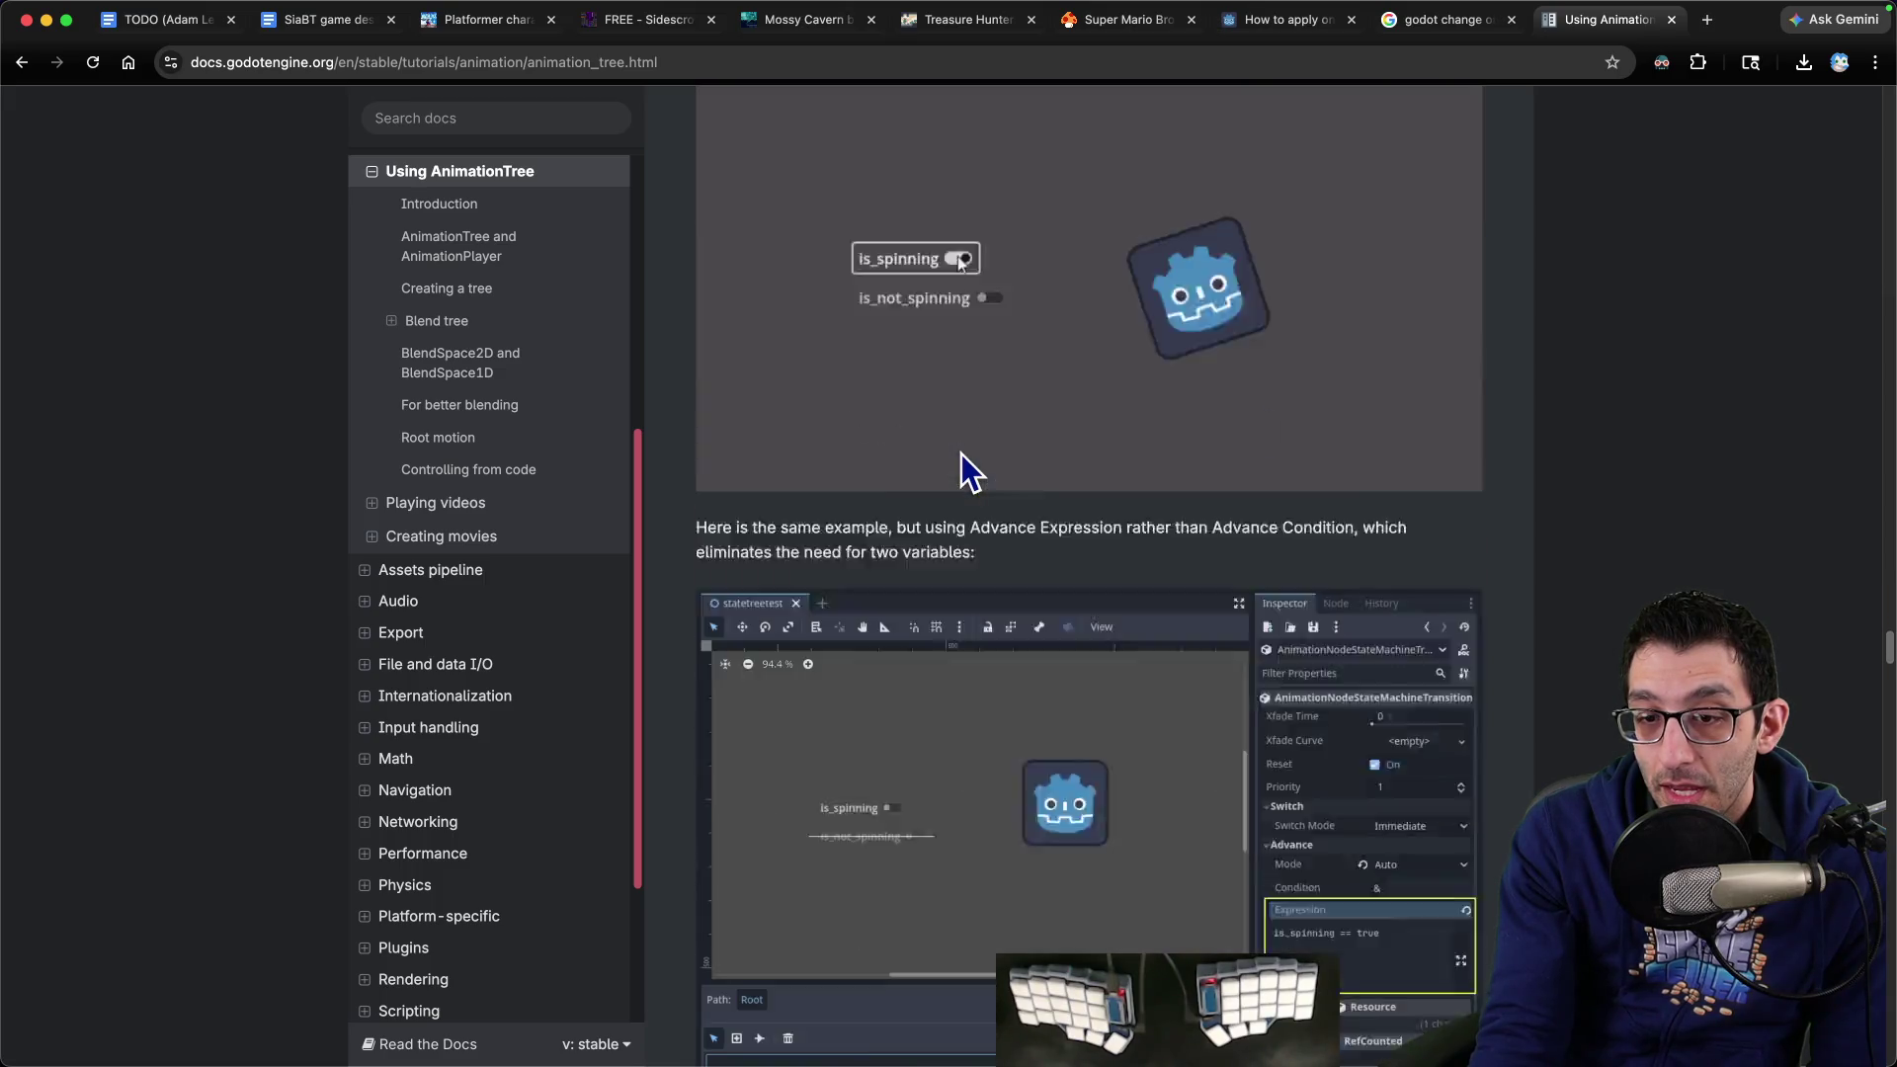
scroll(960, 447, down, 10)
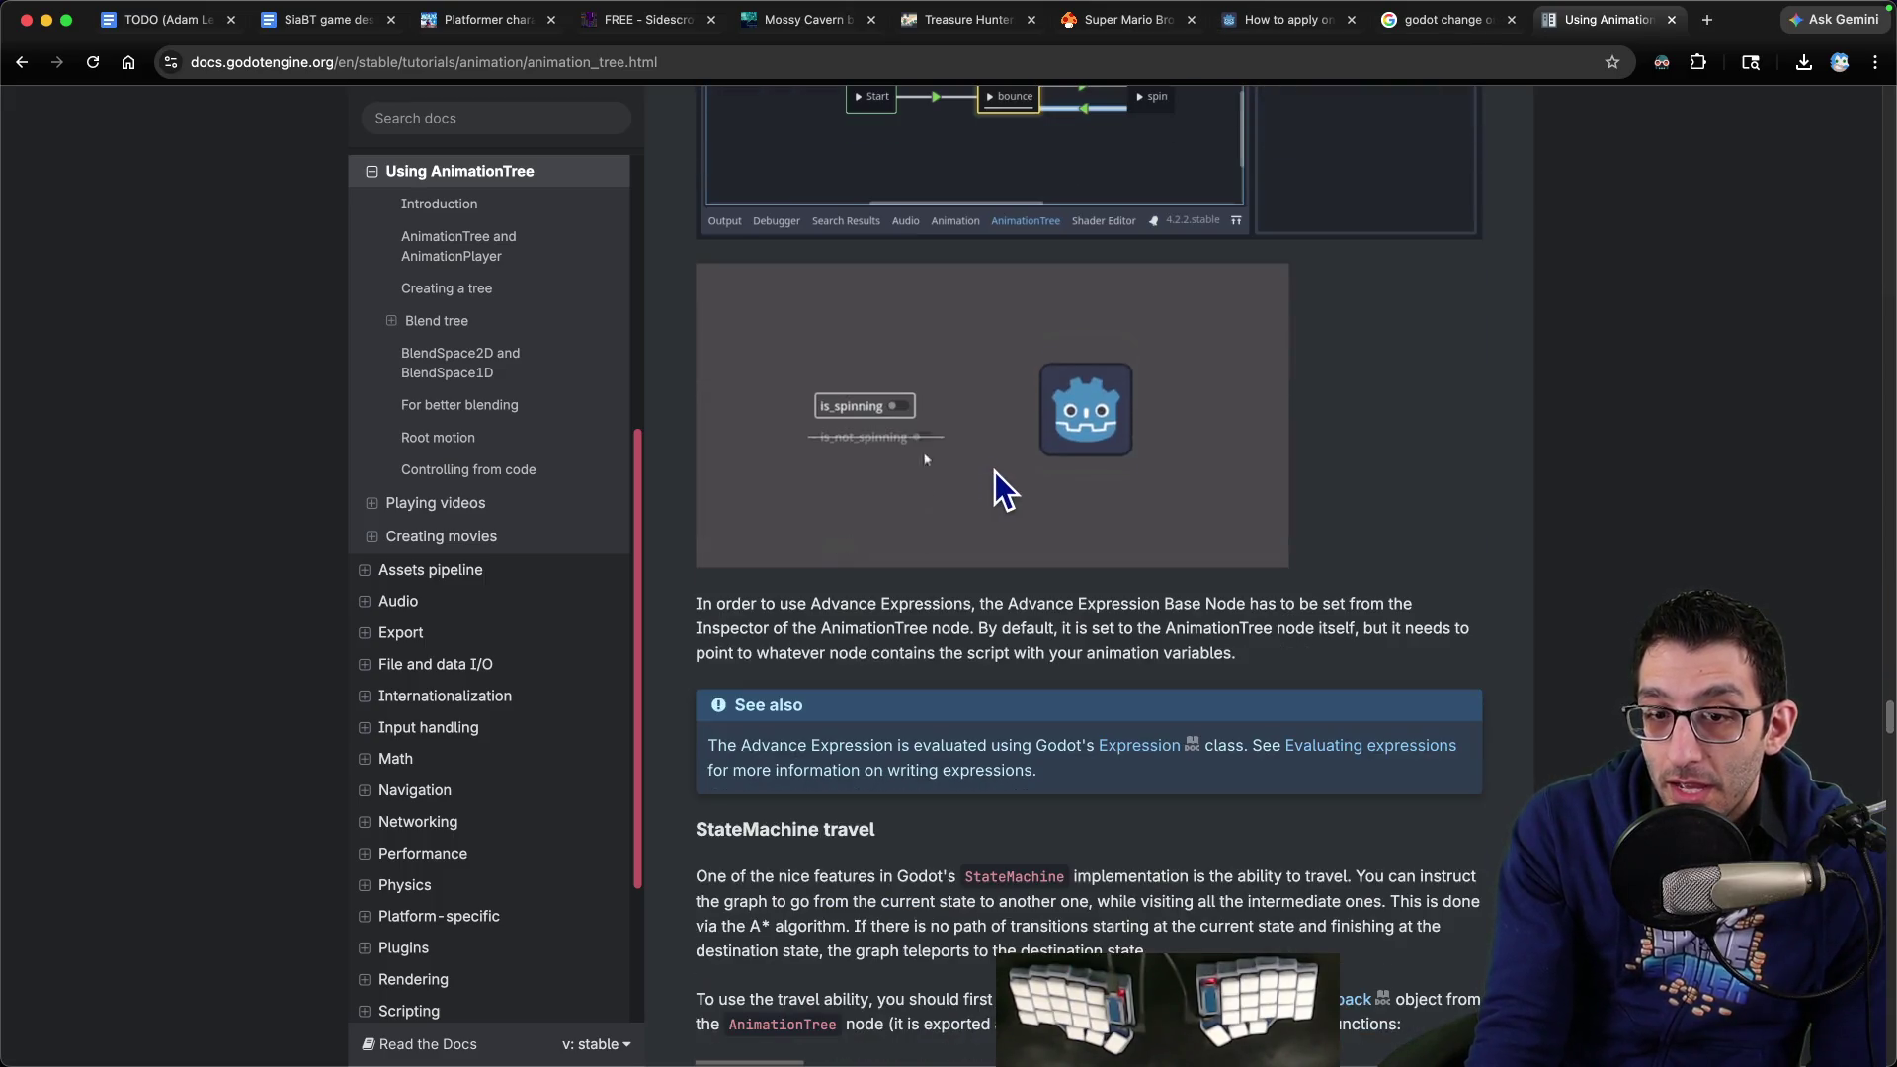
scroll(1500, 591, down, 2)
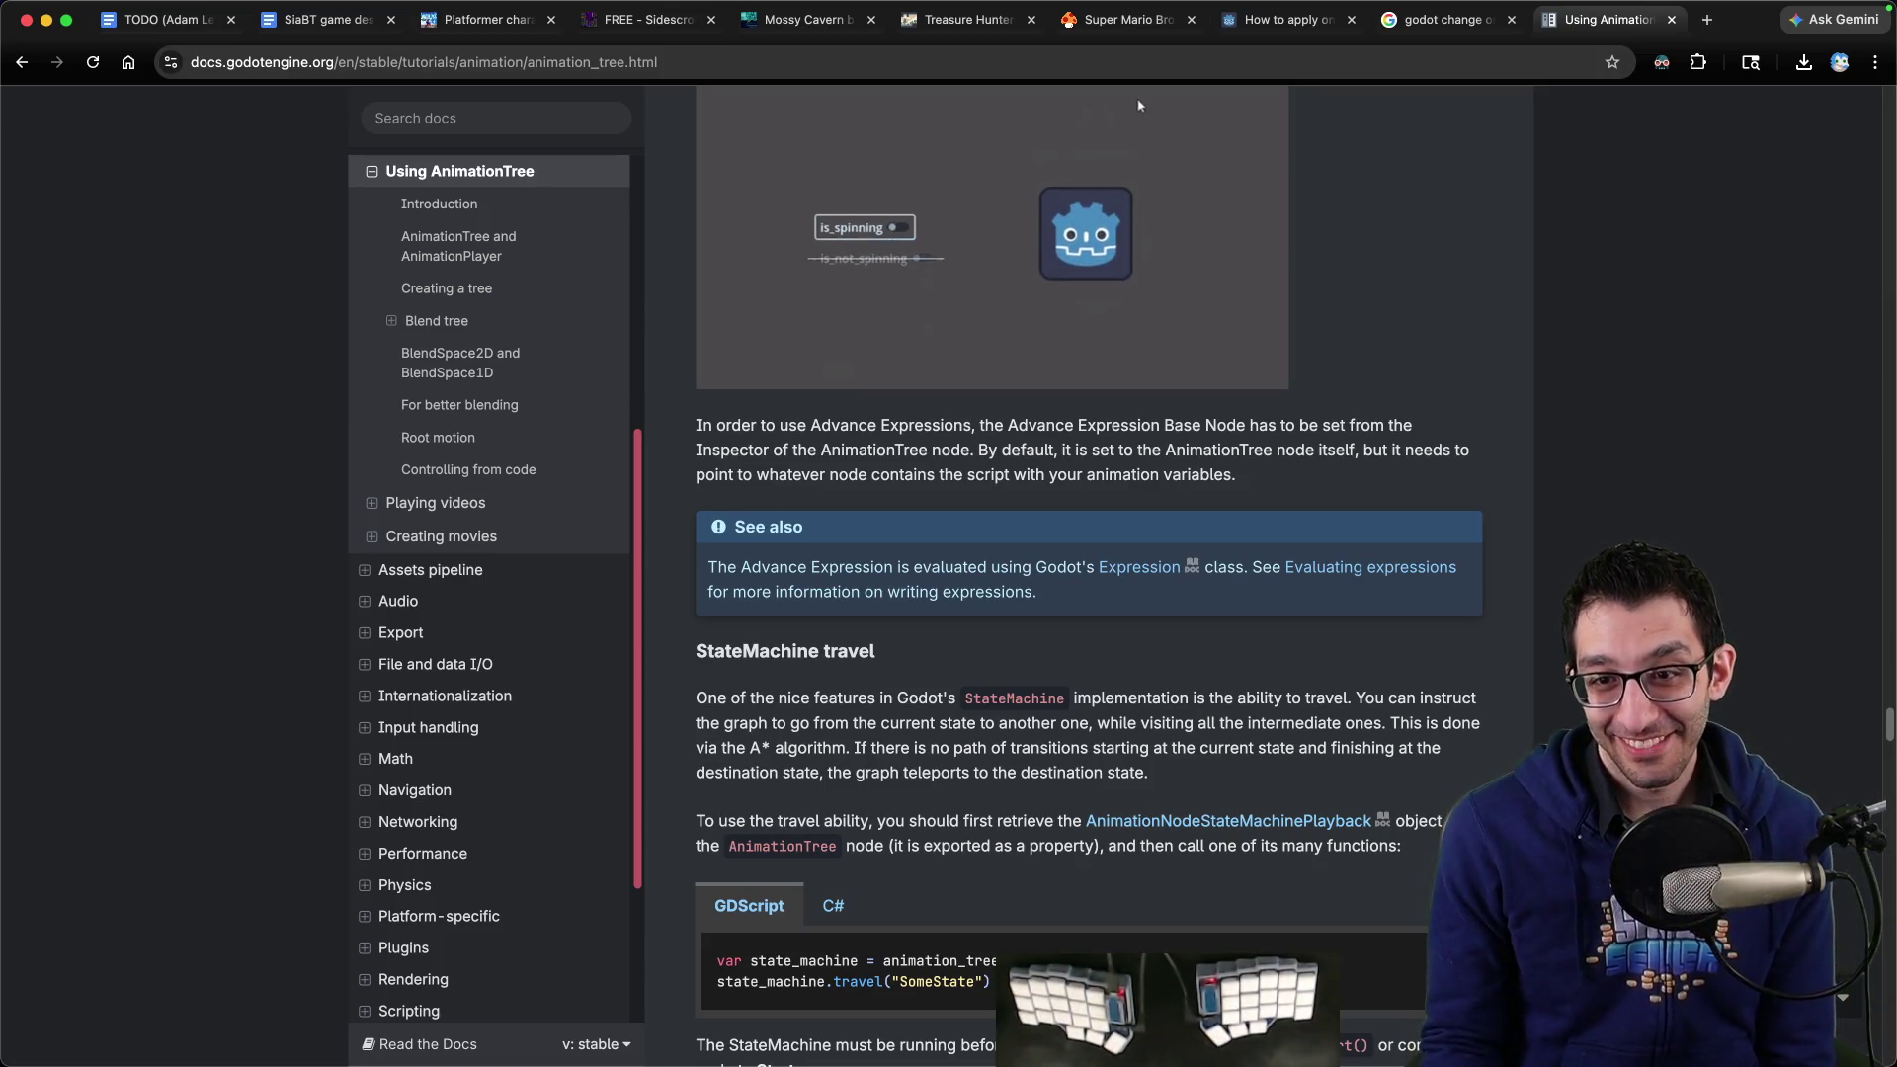
scroll(1512, 588, down, 4)
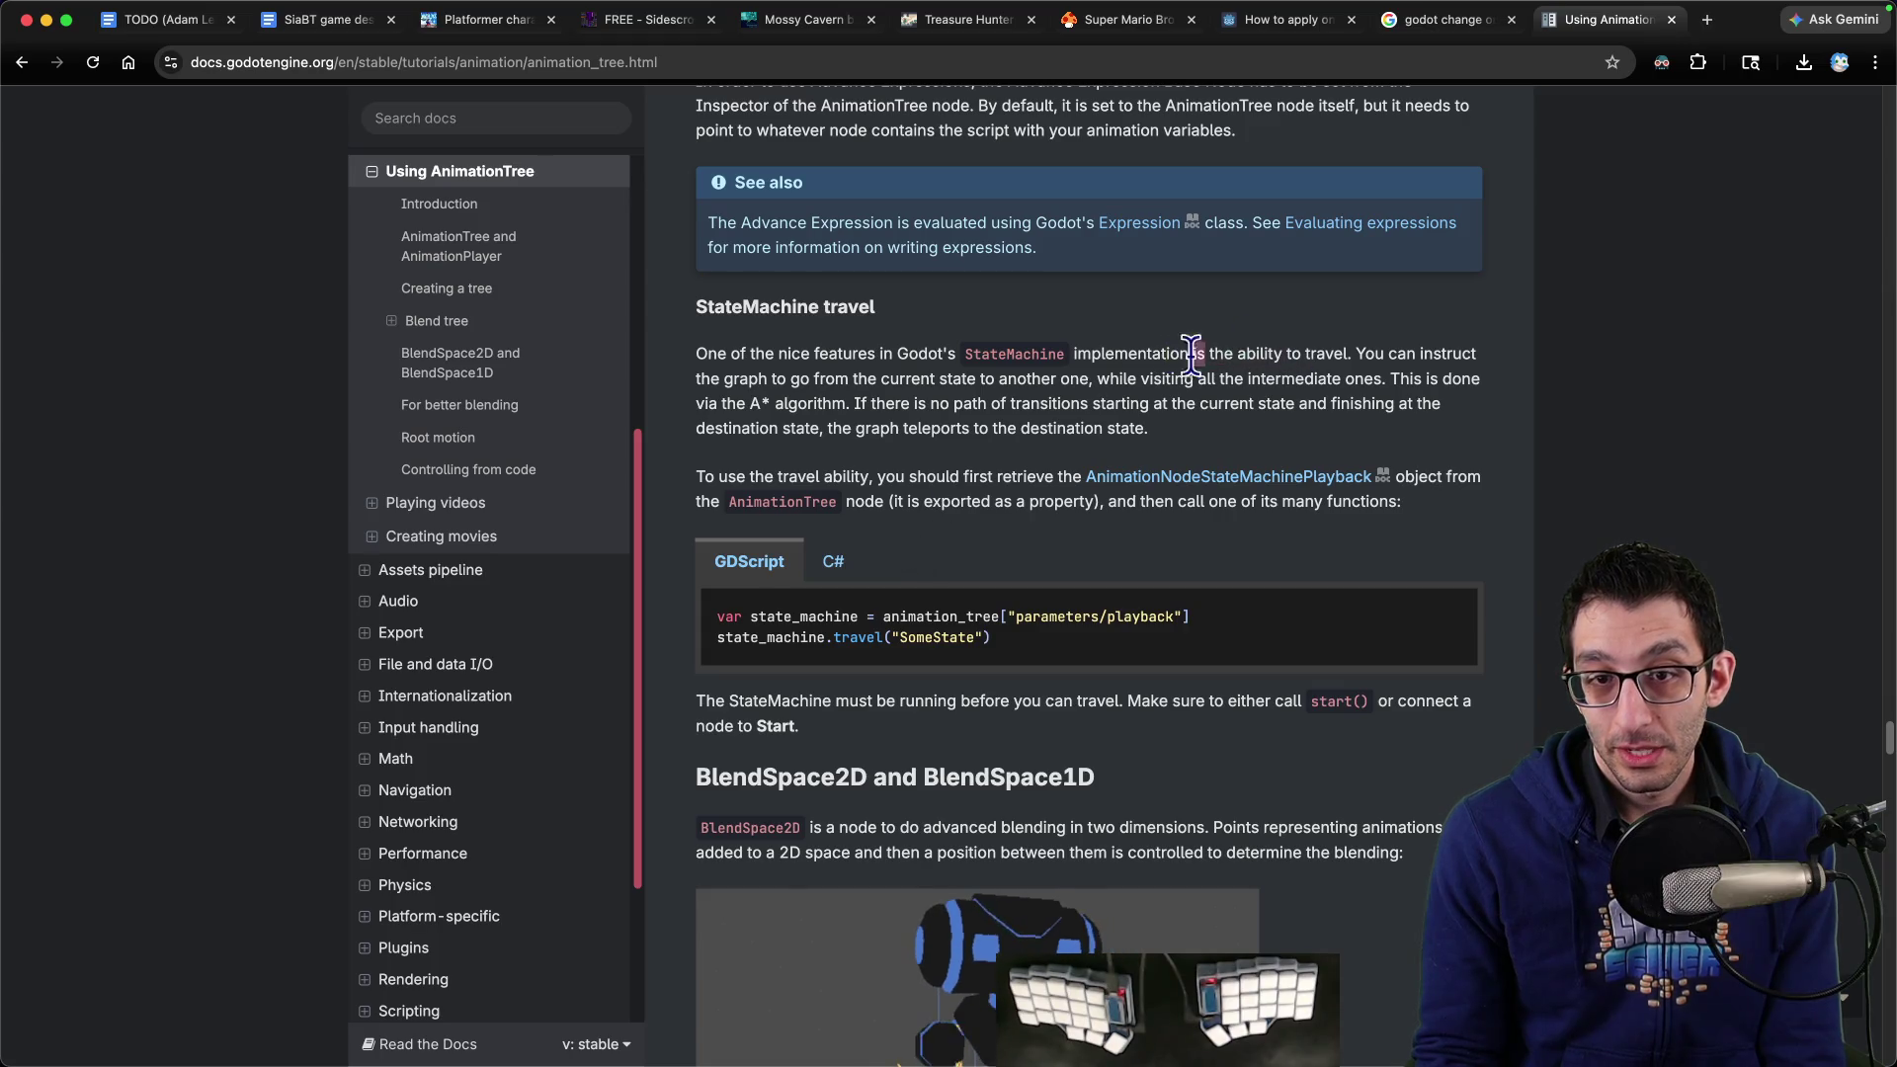
Highlight the sentence explaining StateMachine travel and move on toward BlendSpace2D
mouse_move(1193, 356)
mouse_down()
mouse_move(781, 381)
mouse_move(1356, 381)
mouse_move(865, 403)
mouse_move(1475, 402)
mouse_move(1444, 423)
mouse_up()
scroll(1441, 435, down, 3)
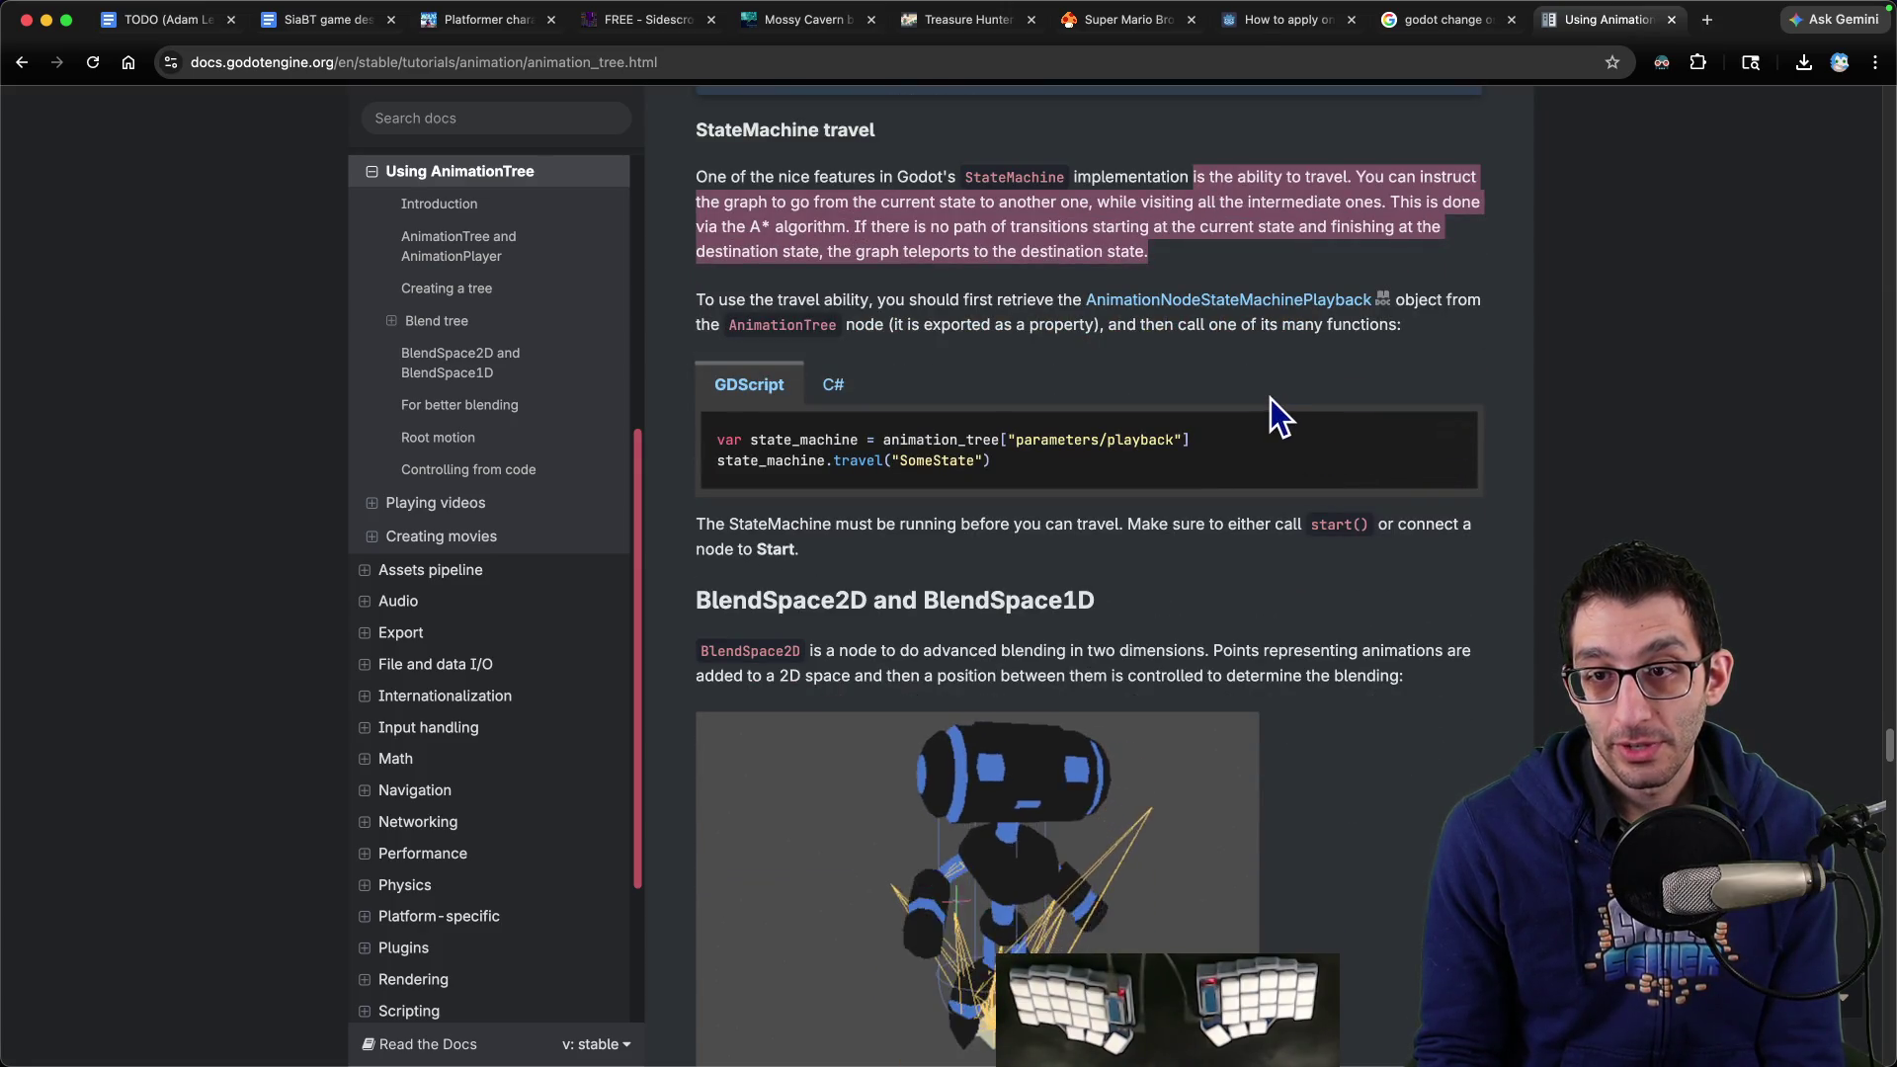
scroll(1247, 397, down, 5)
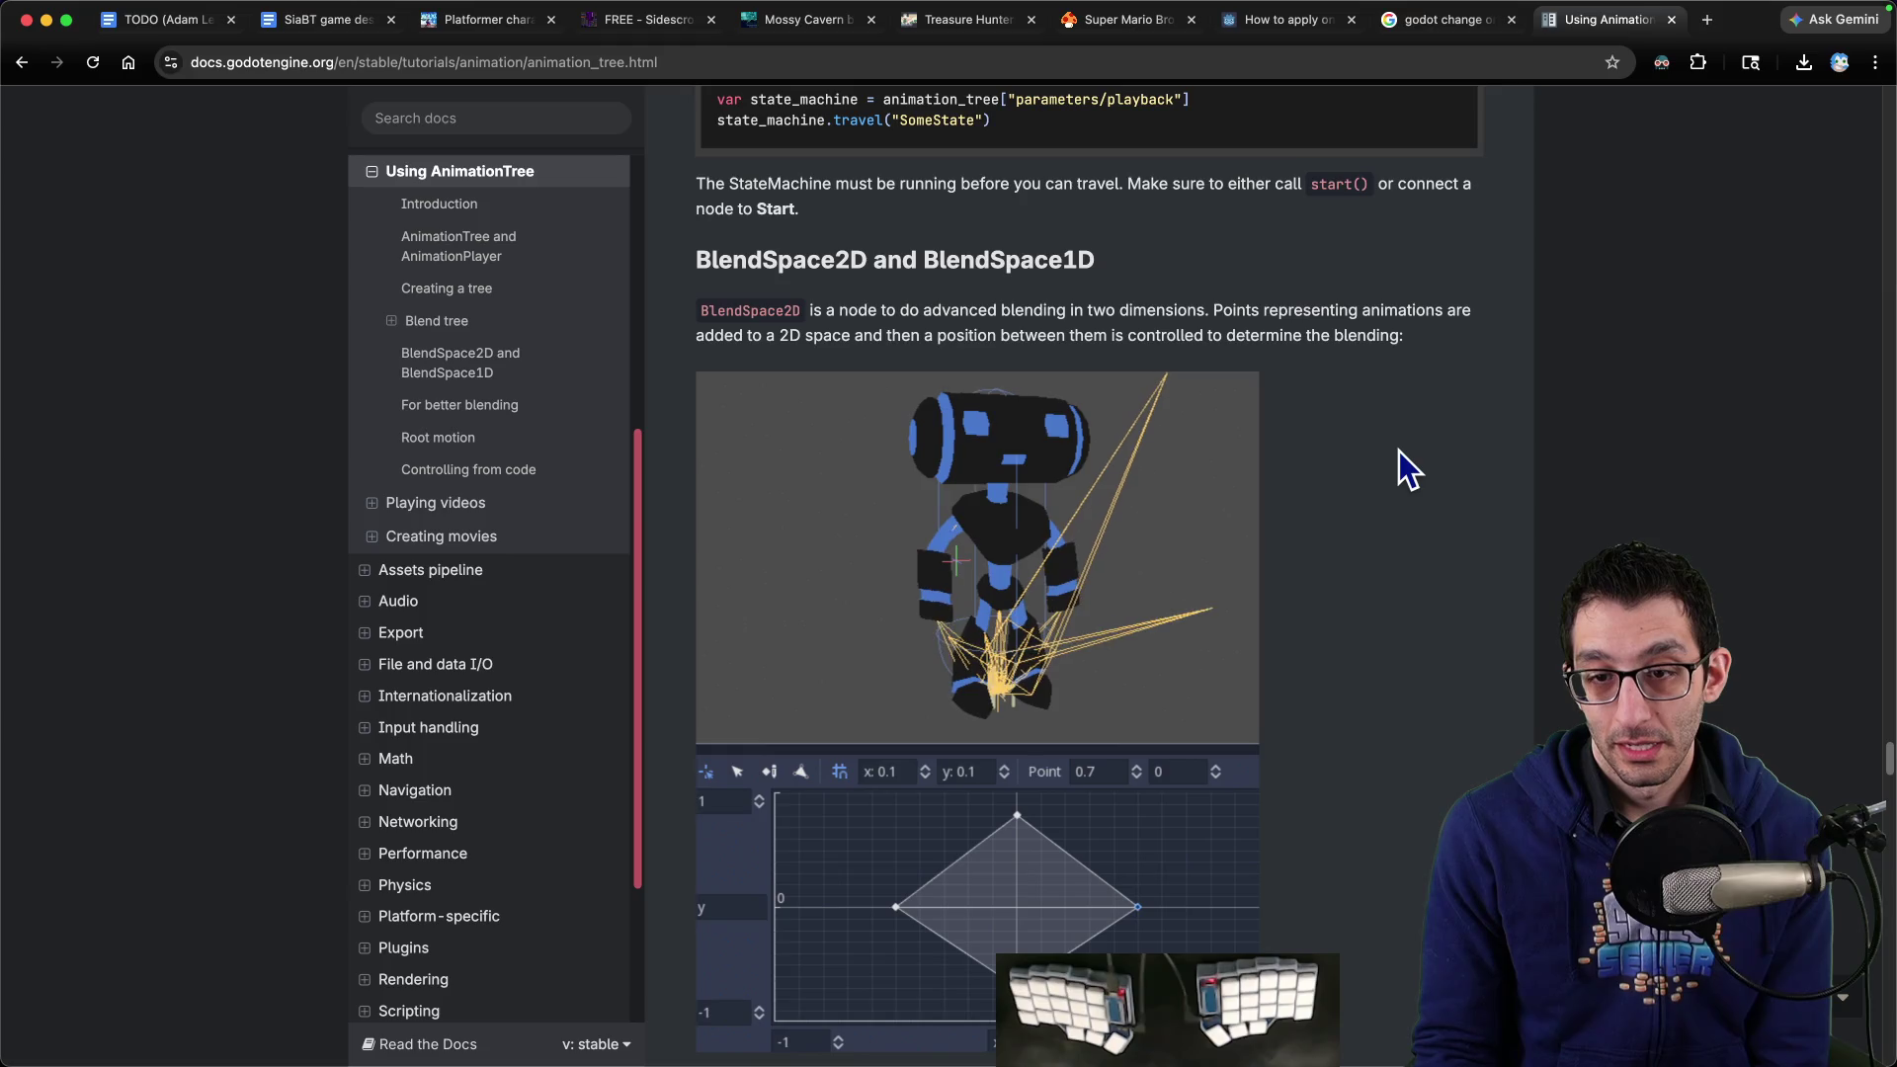
Scroll past the BlendSpace and RESET notes to the Root motion section
scroll(1394, 450, down, 7)
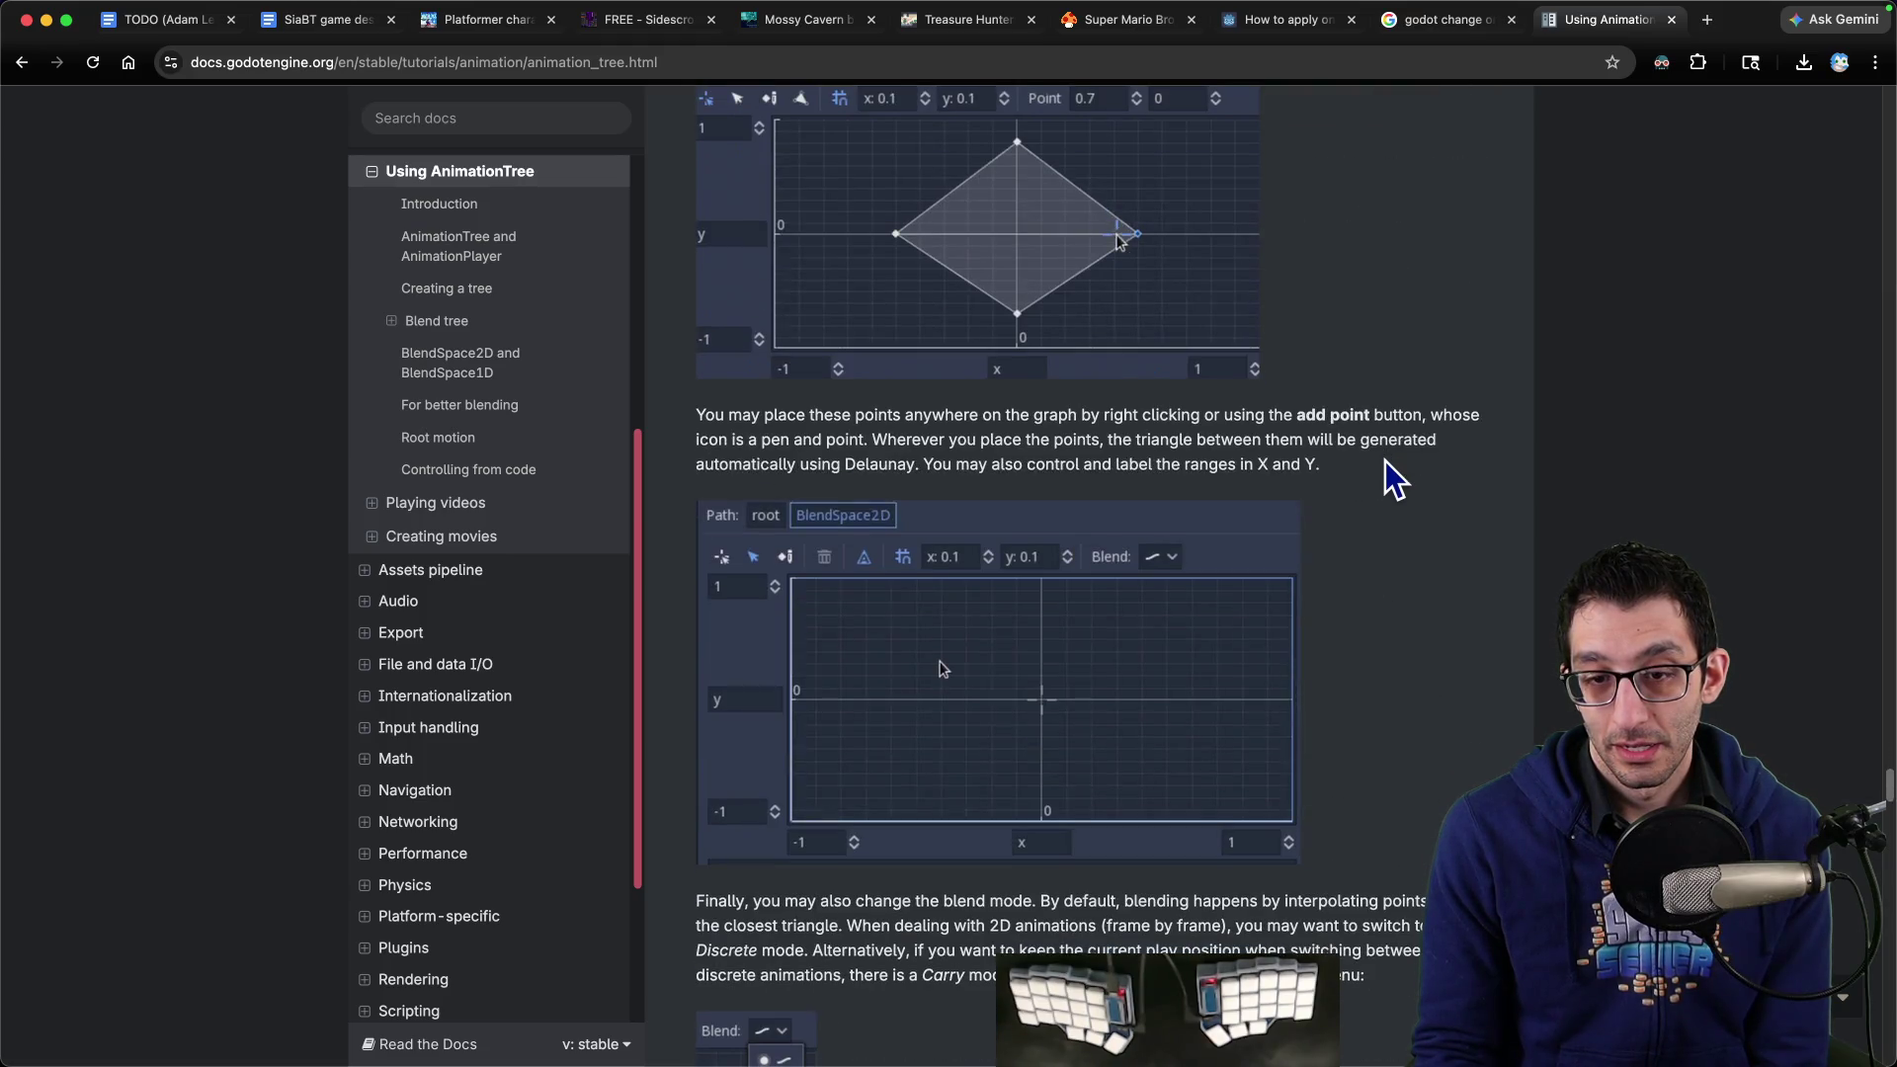
scroll(1386, 461, down, 6)
scroll(1385, 458, down, 15)
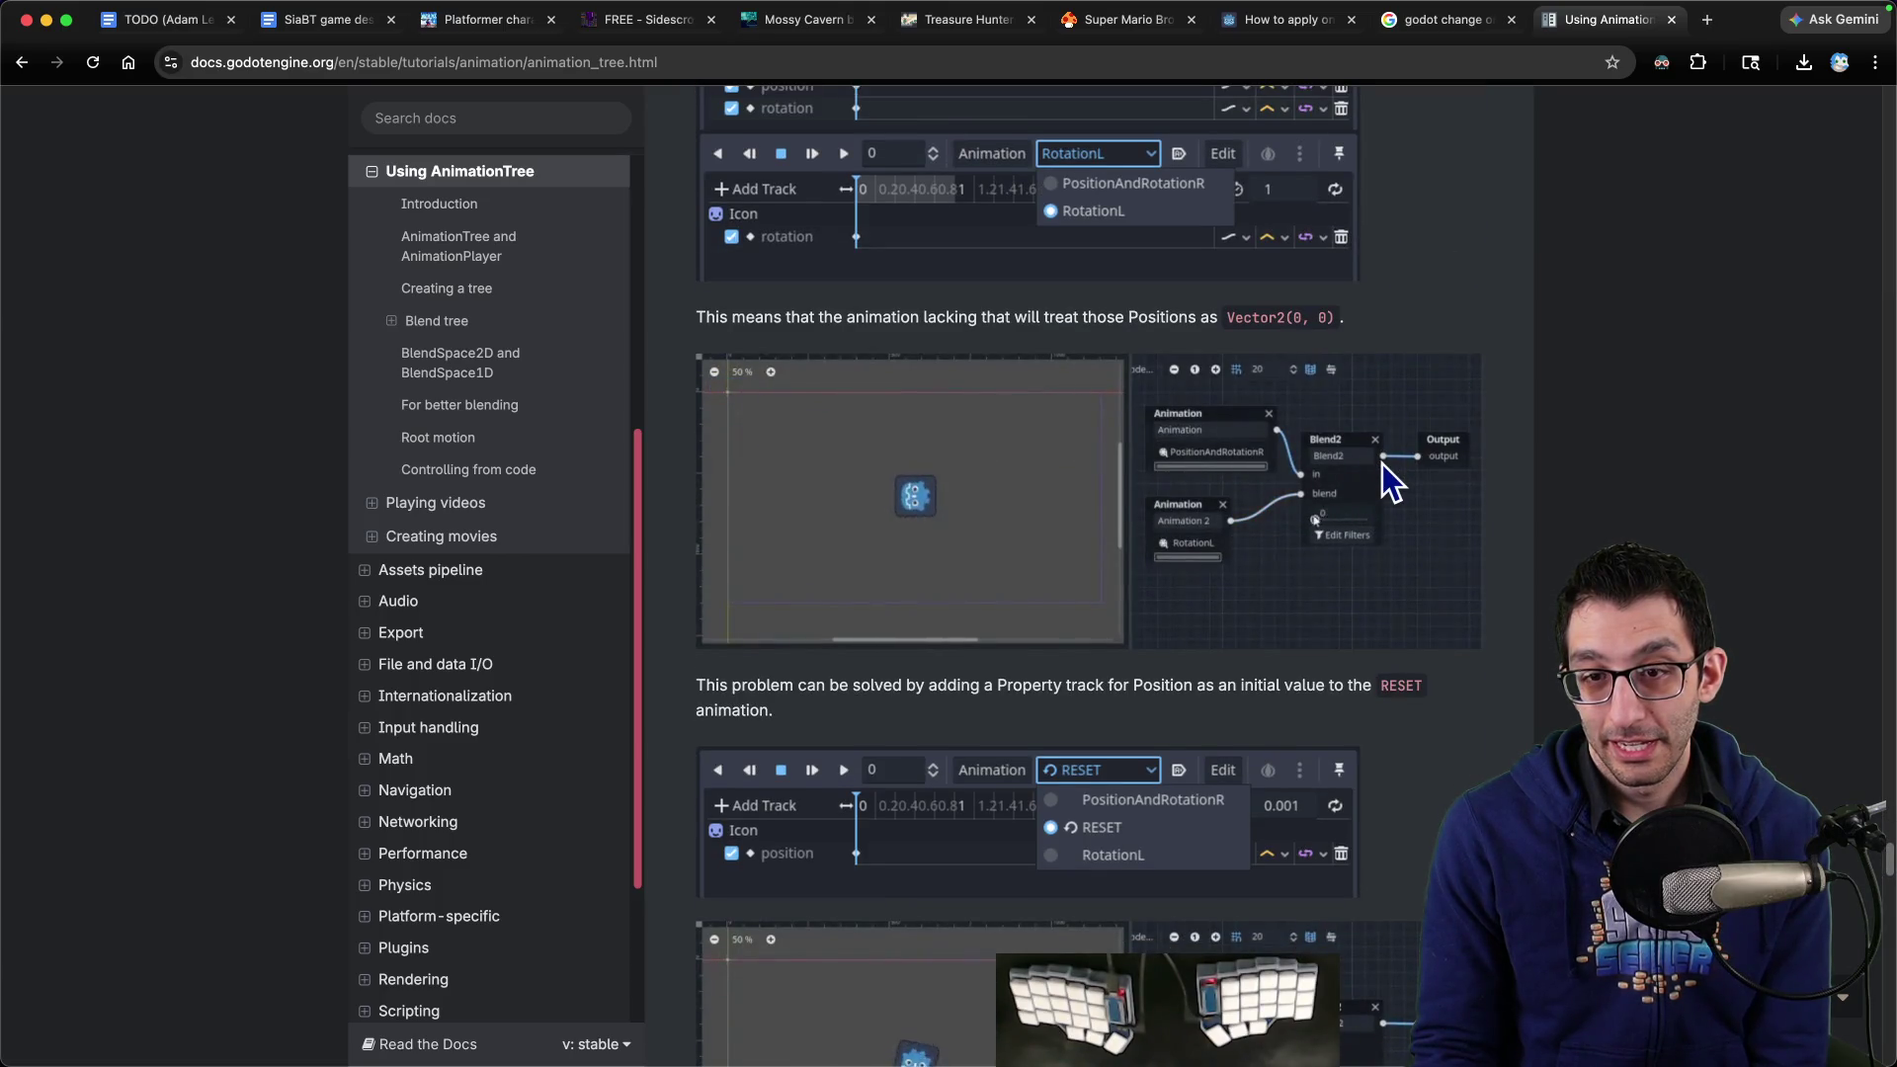
scroll(1380, 464, down, 3)
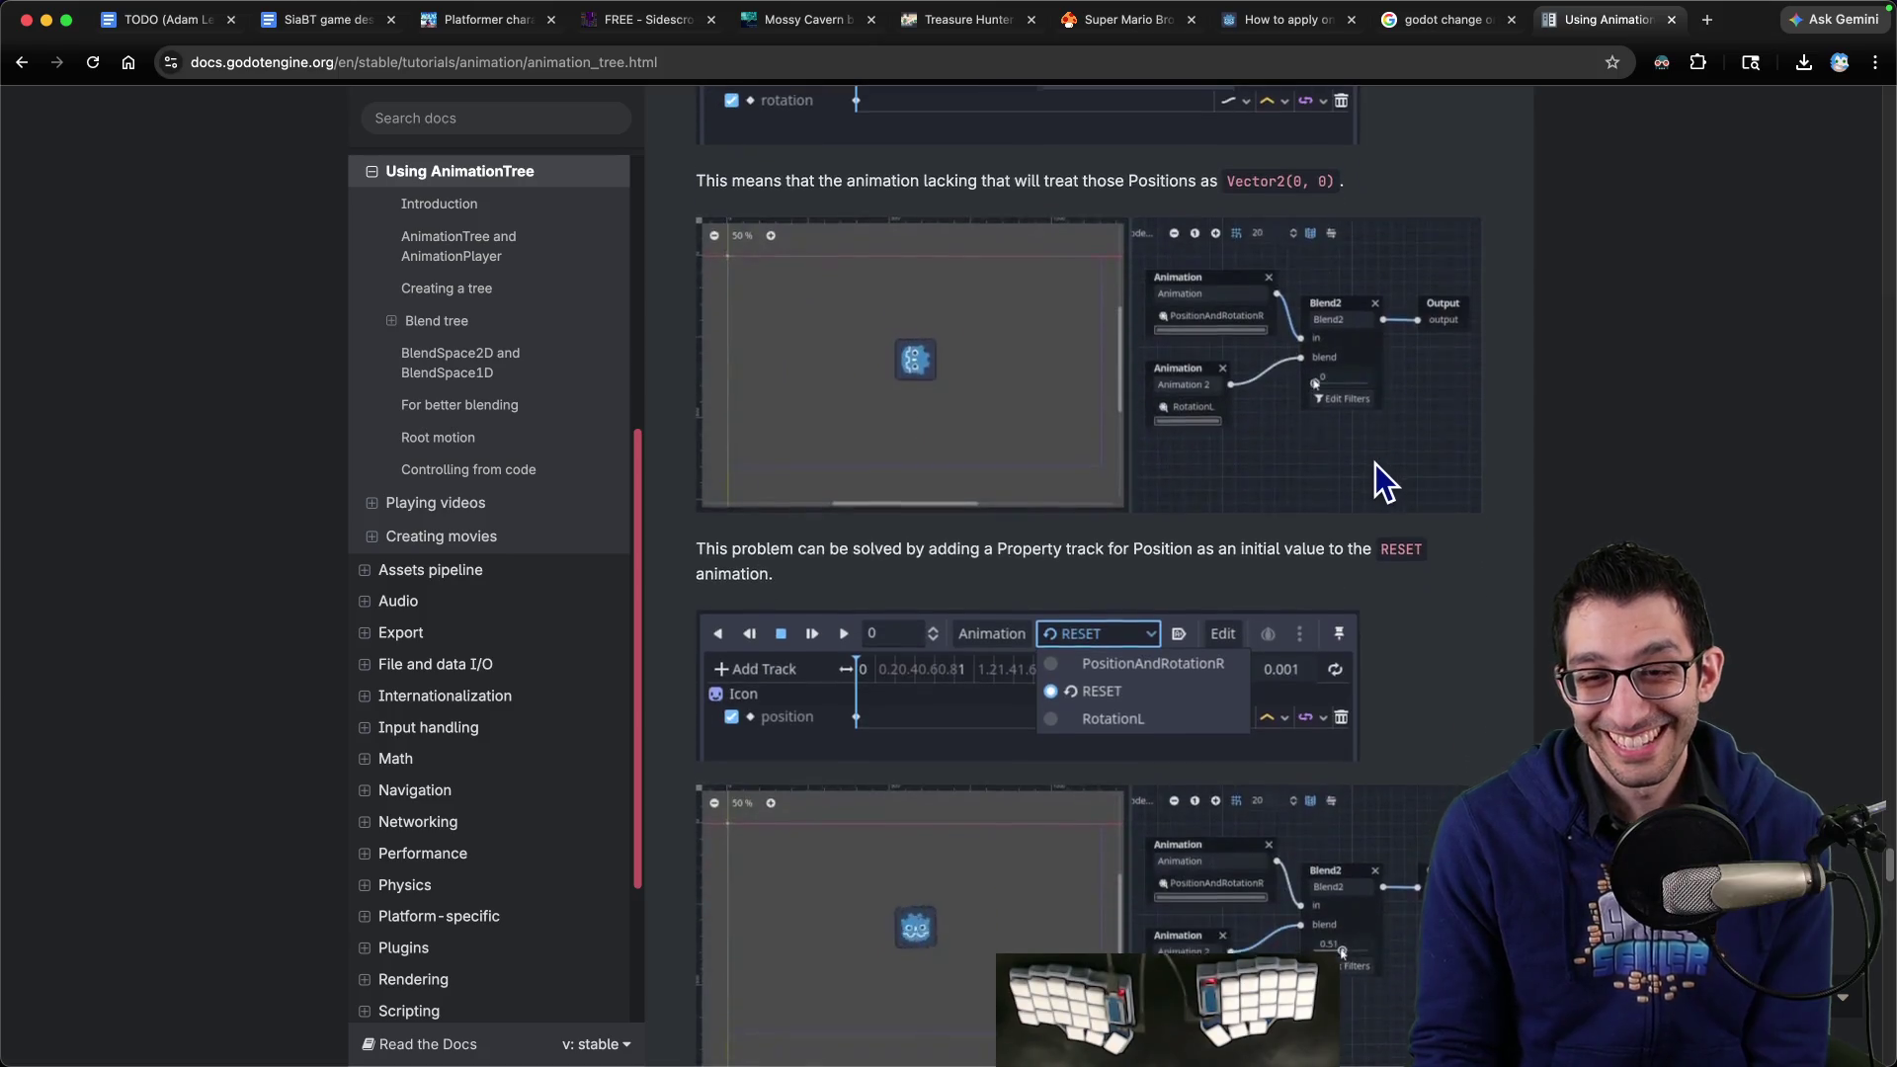
scroll(1325, 460, down, 7)
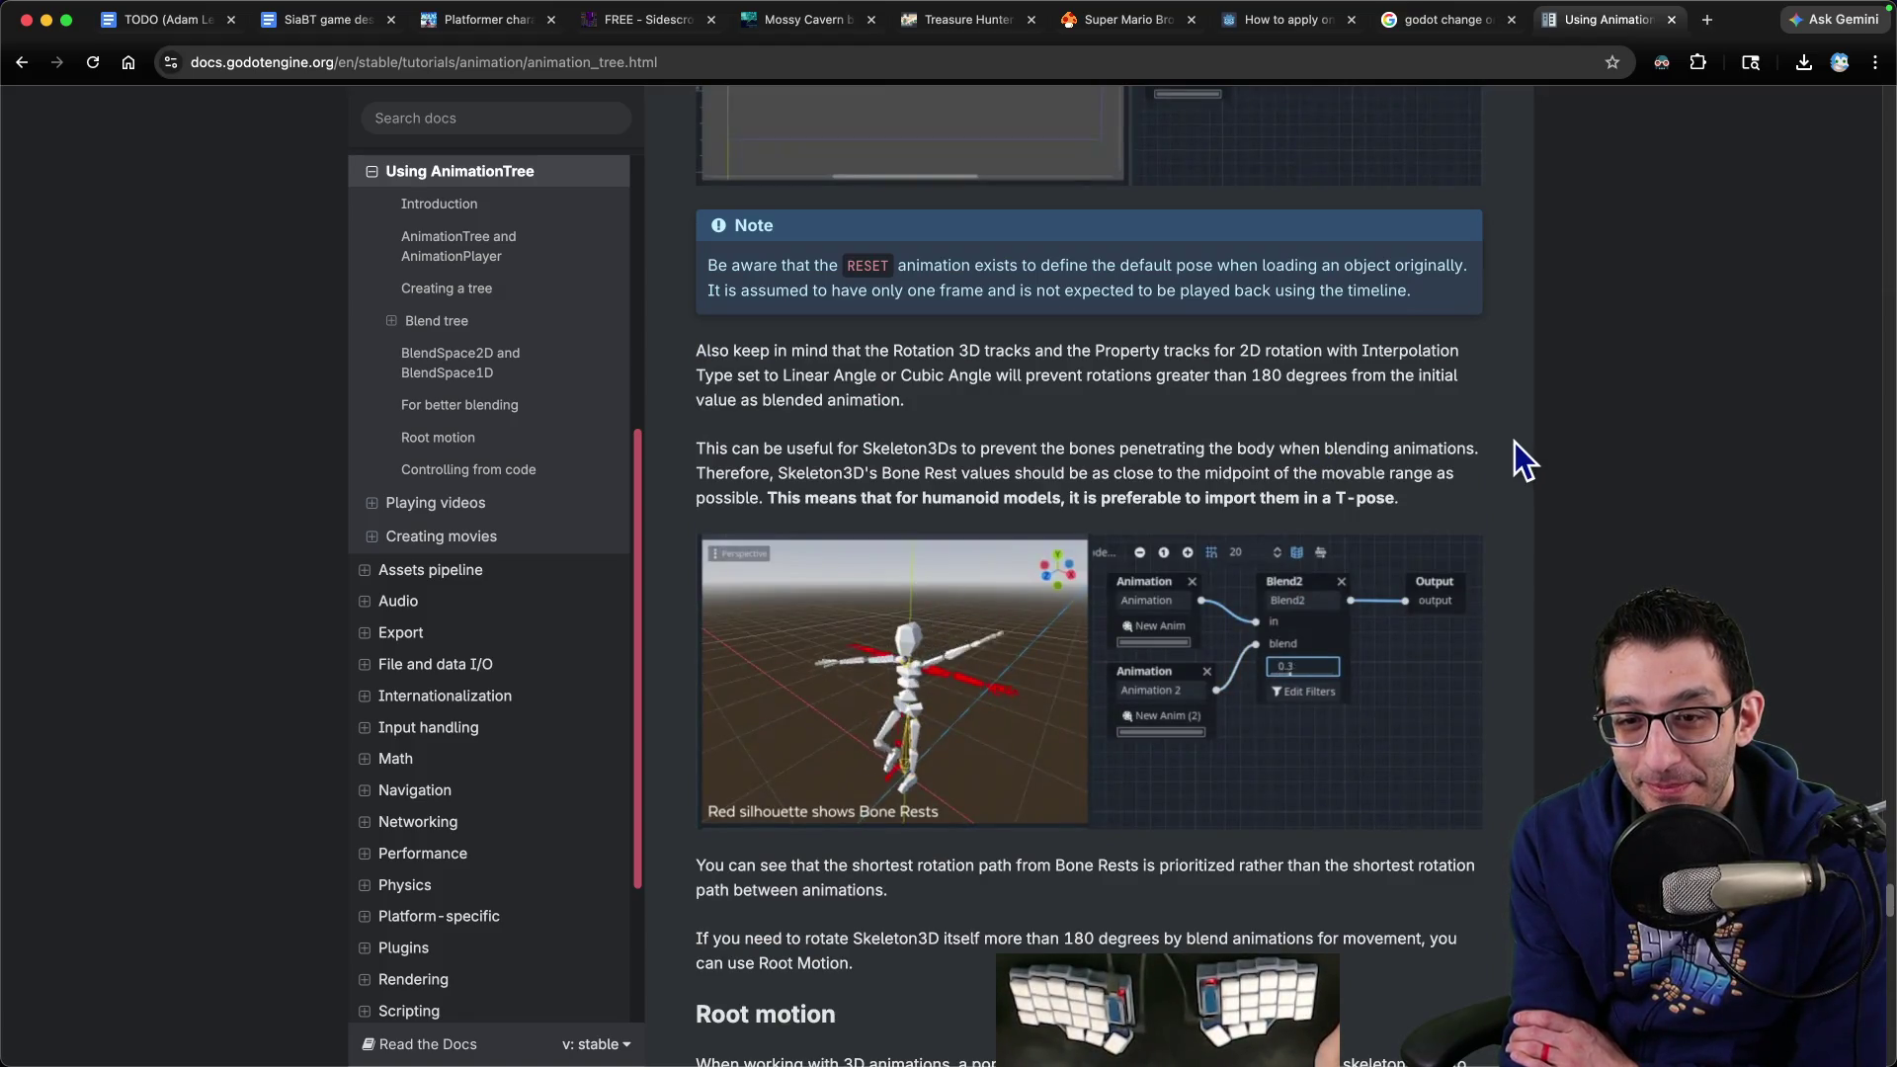
scroll(1515, 442, down, 7)
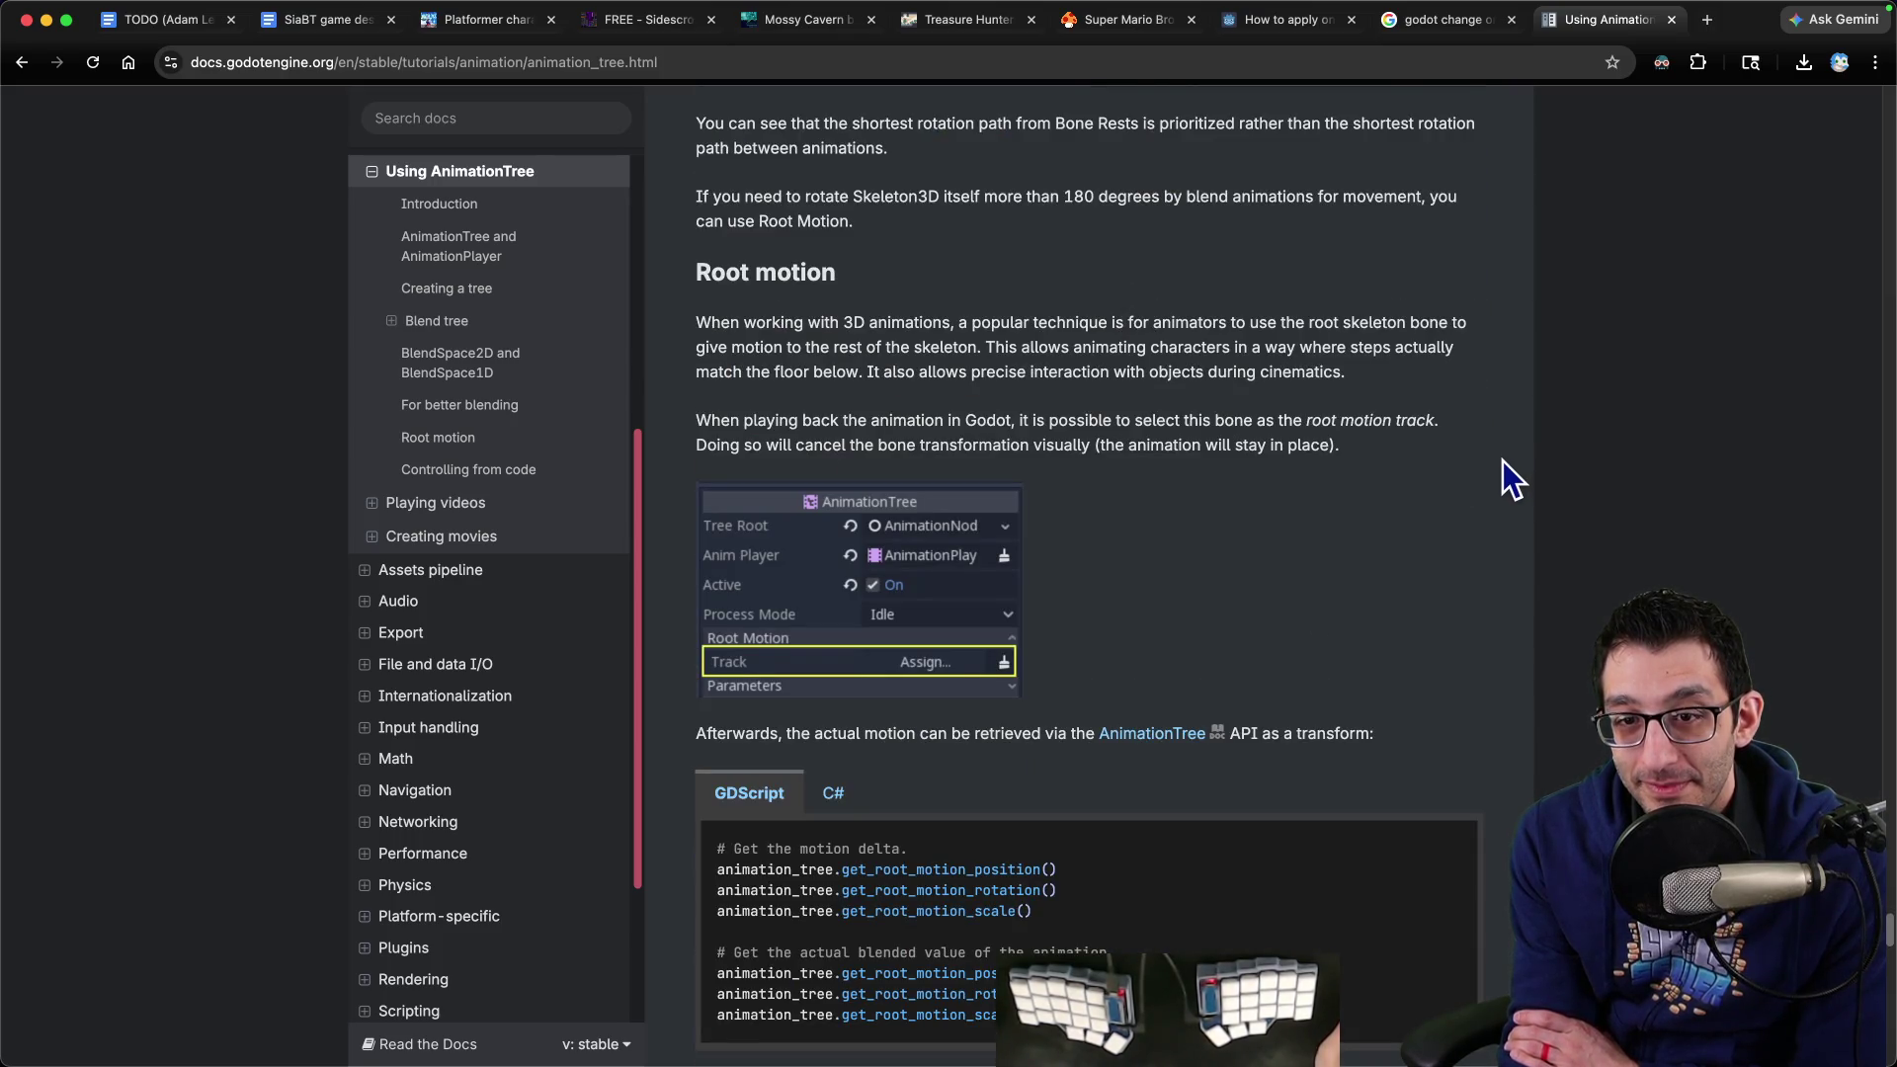
Scroll past the root motion code and RootMotionView demo to 'Controlling from code'
scroll(1503, 462, down, 3)
scroll(1503, 466, down, 4)
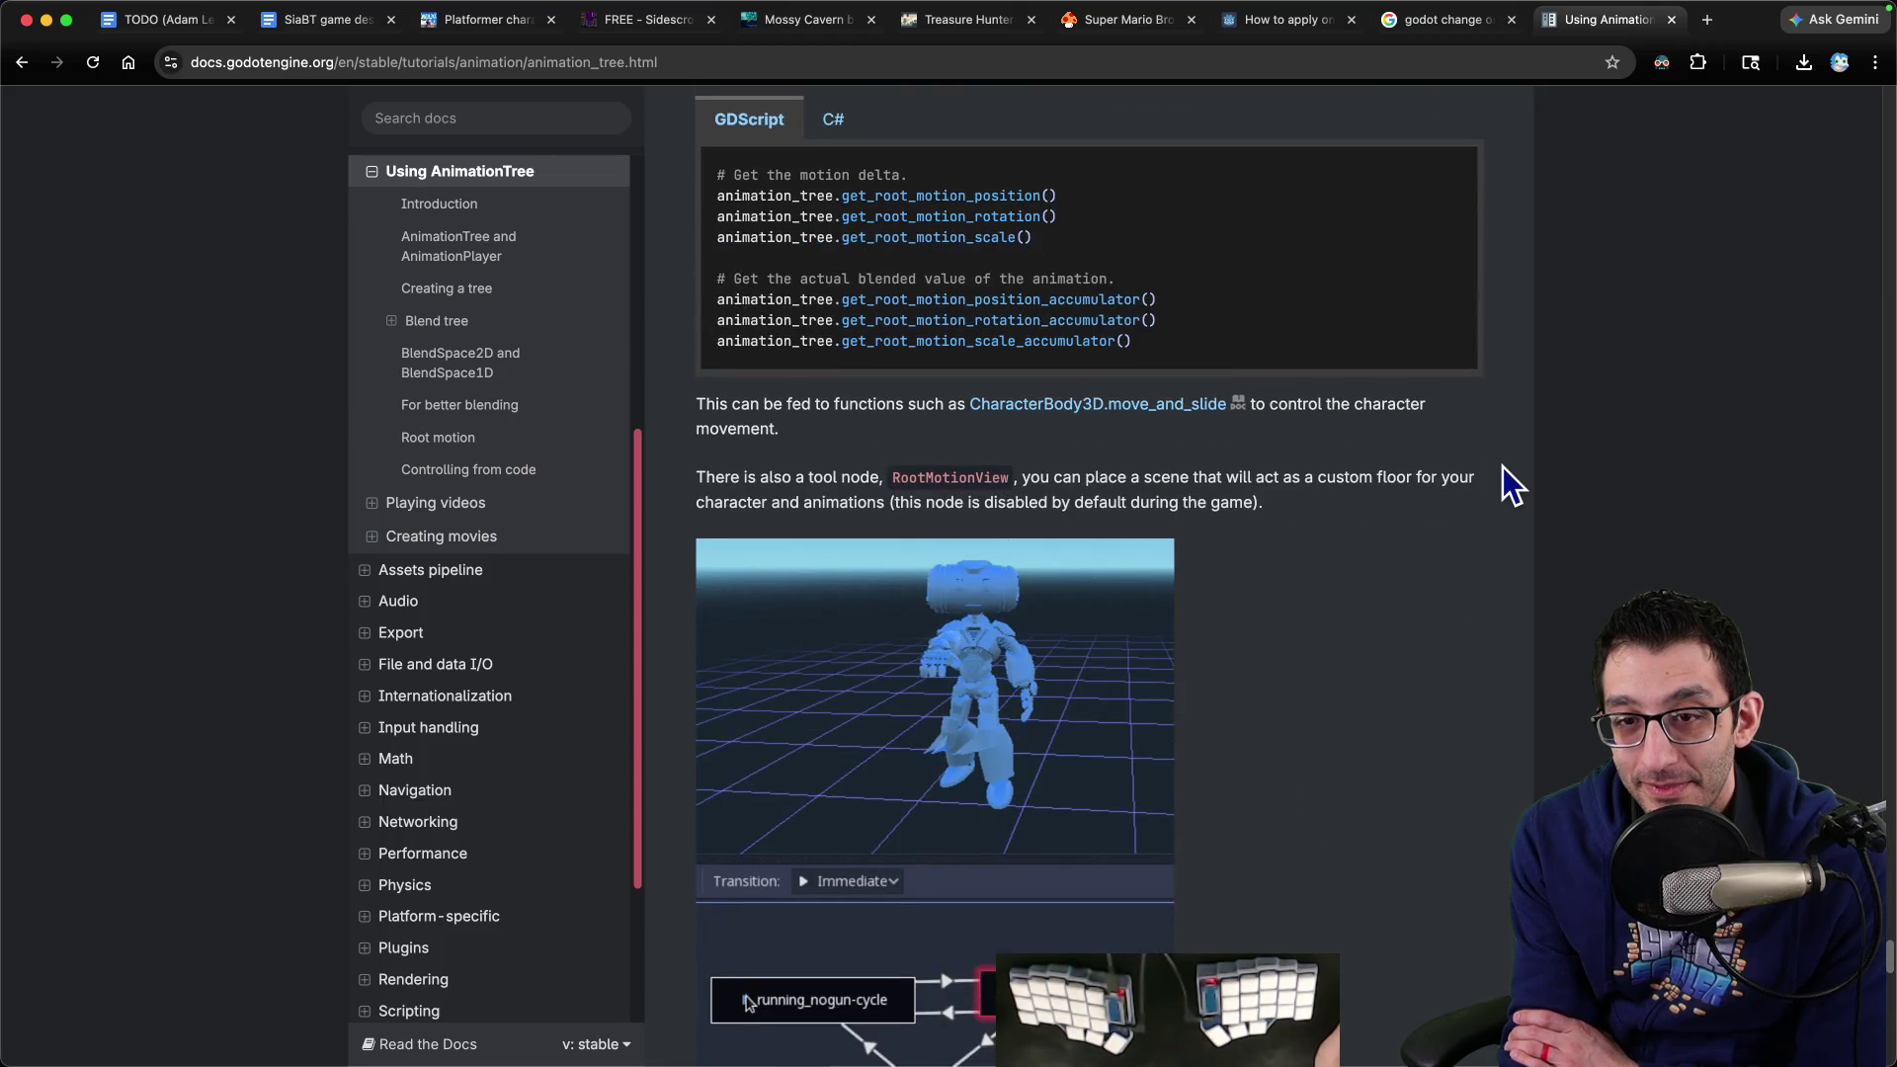
scroll(1503, 467, up, 6)
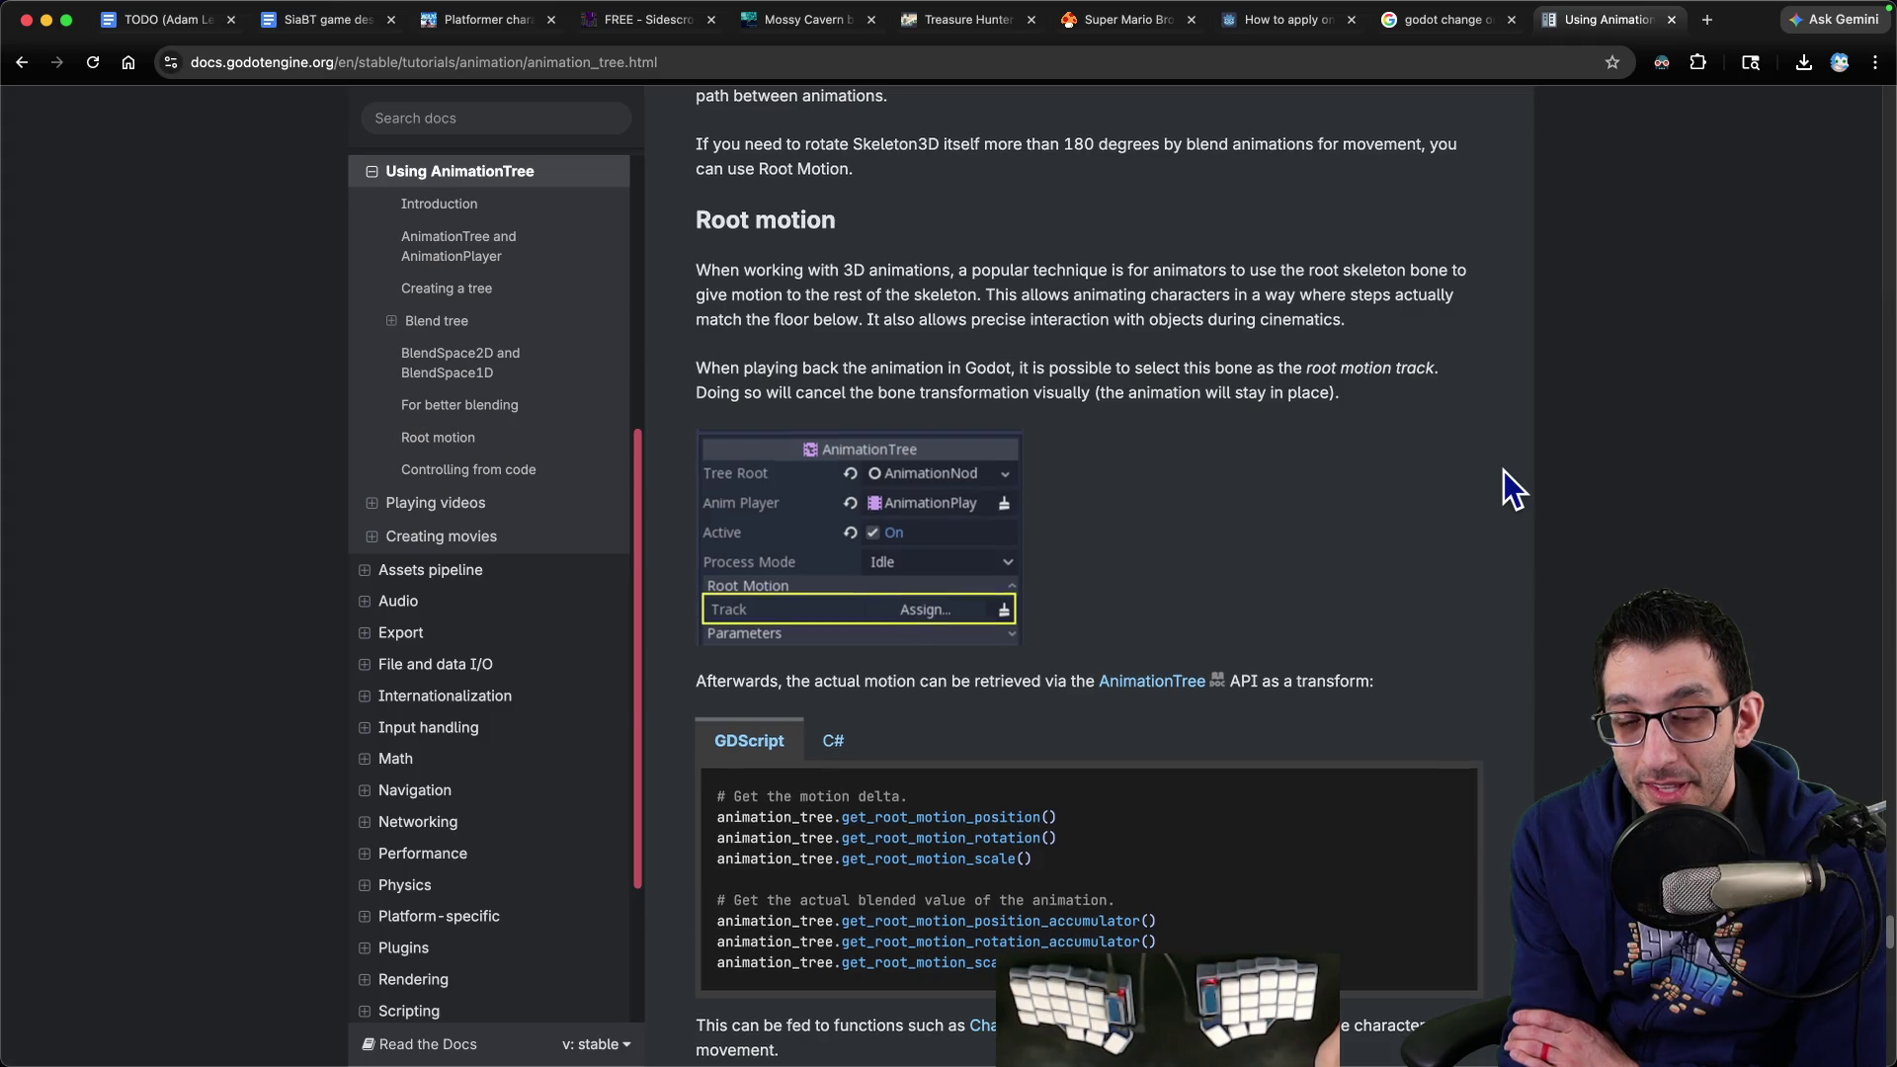
scroll(1504, 468, down, 8)
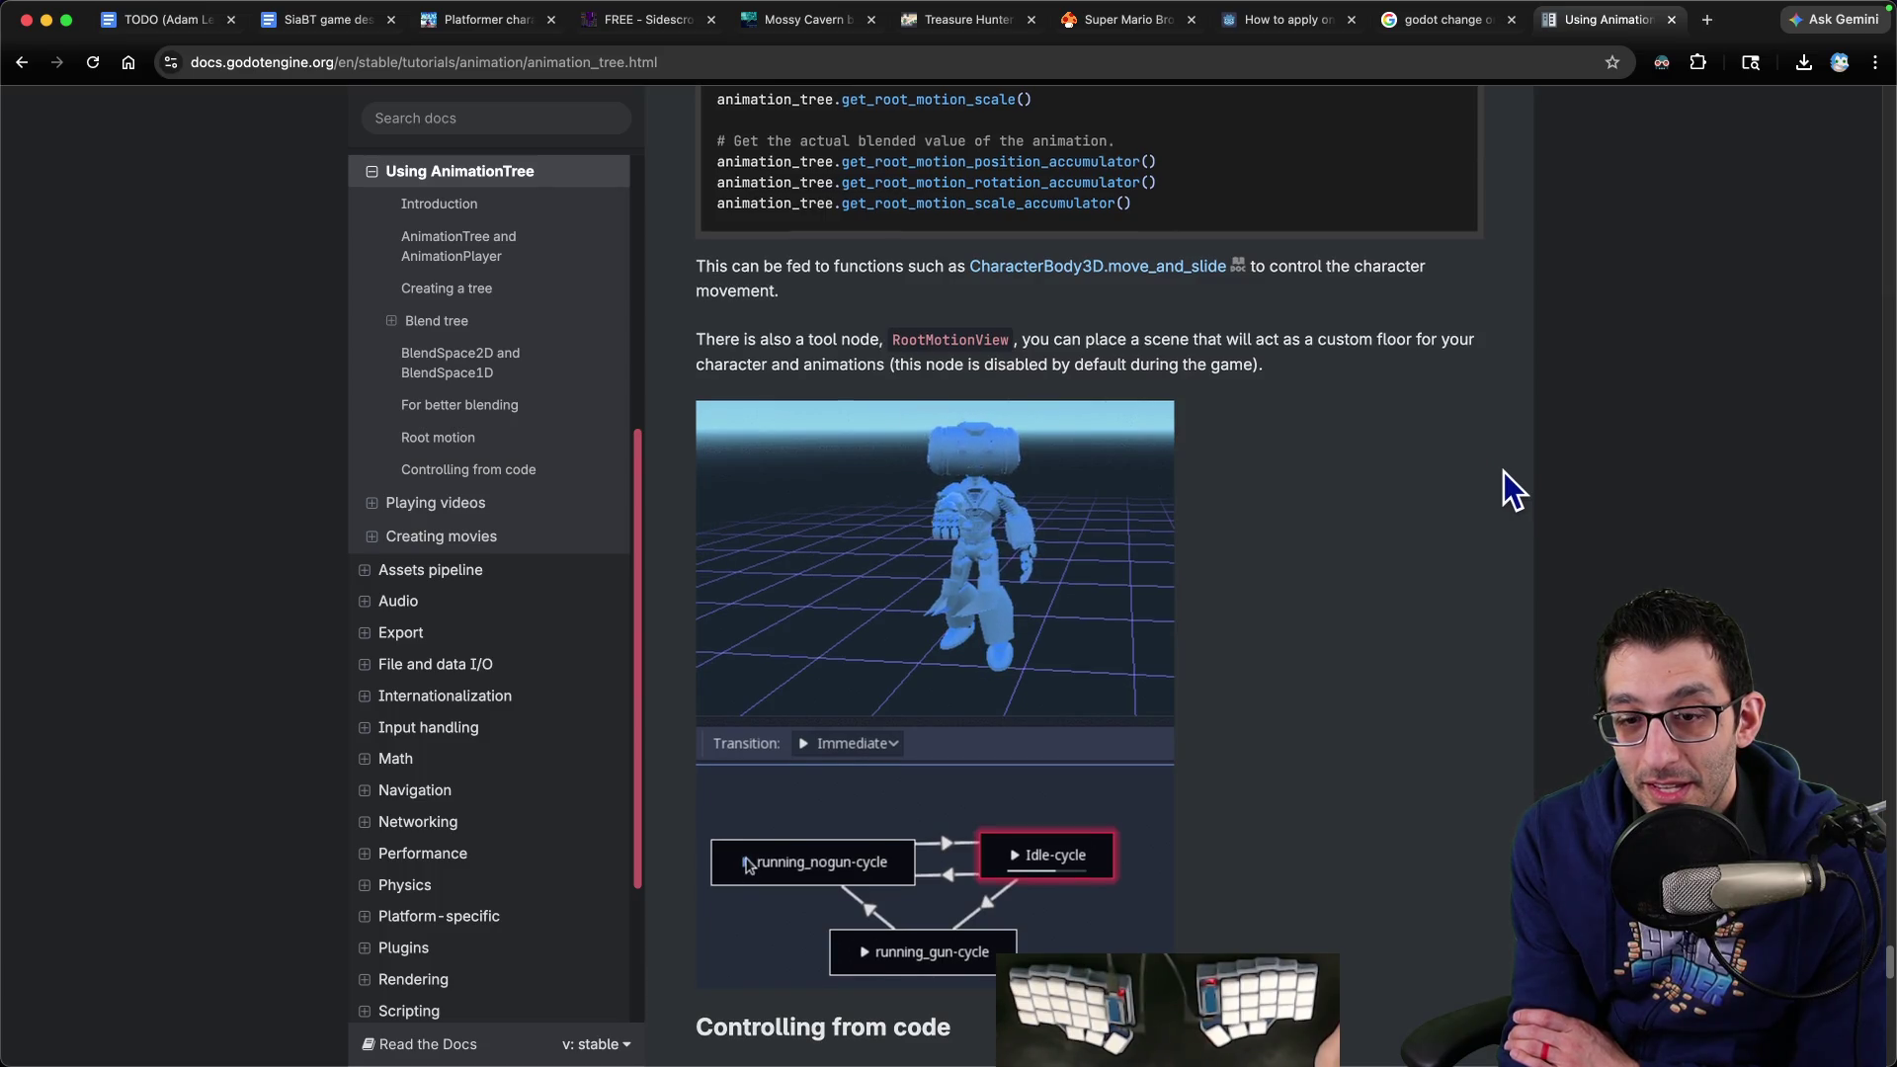
scroll(1504, 472, down, 8)
scroll(1503, 477, down, 2)
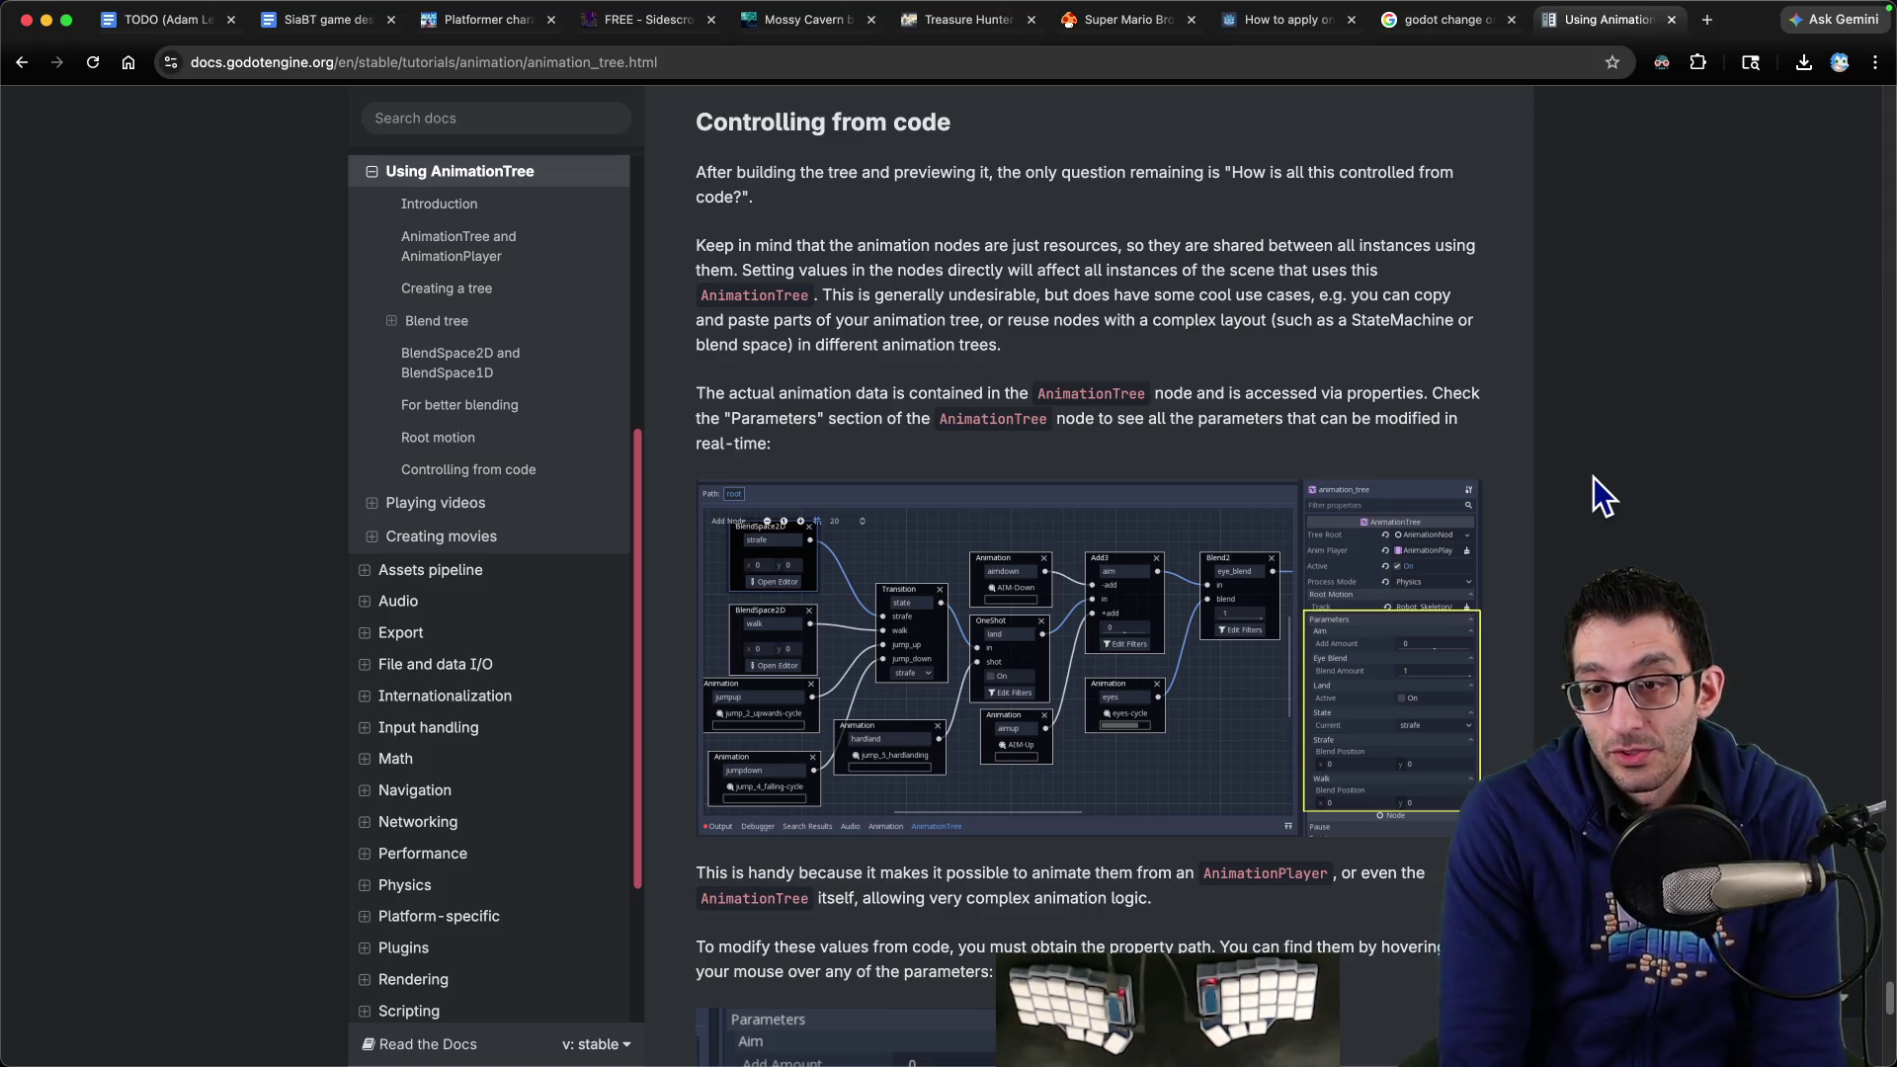
Highlight the sentence about obtaining a parameter's property path
scroll(1586, 425, down, 5)
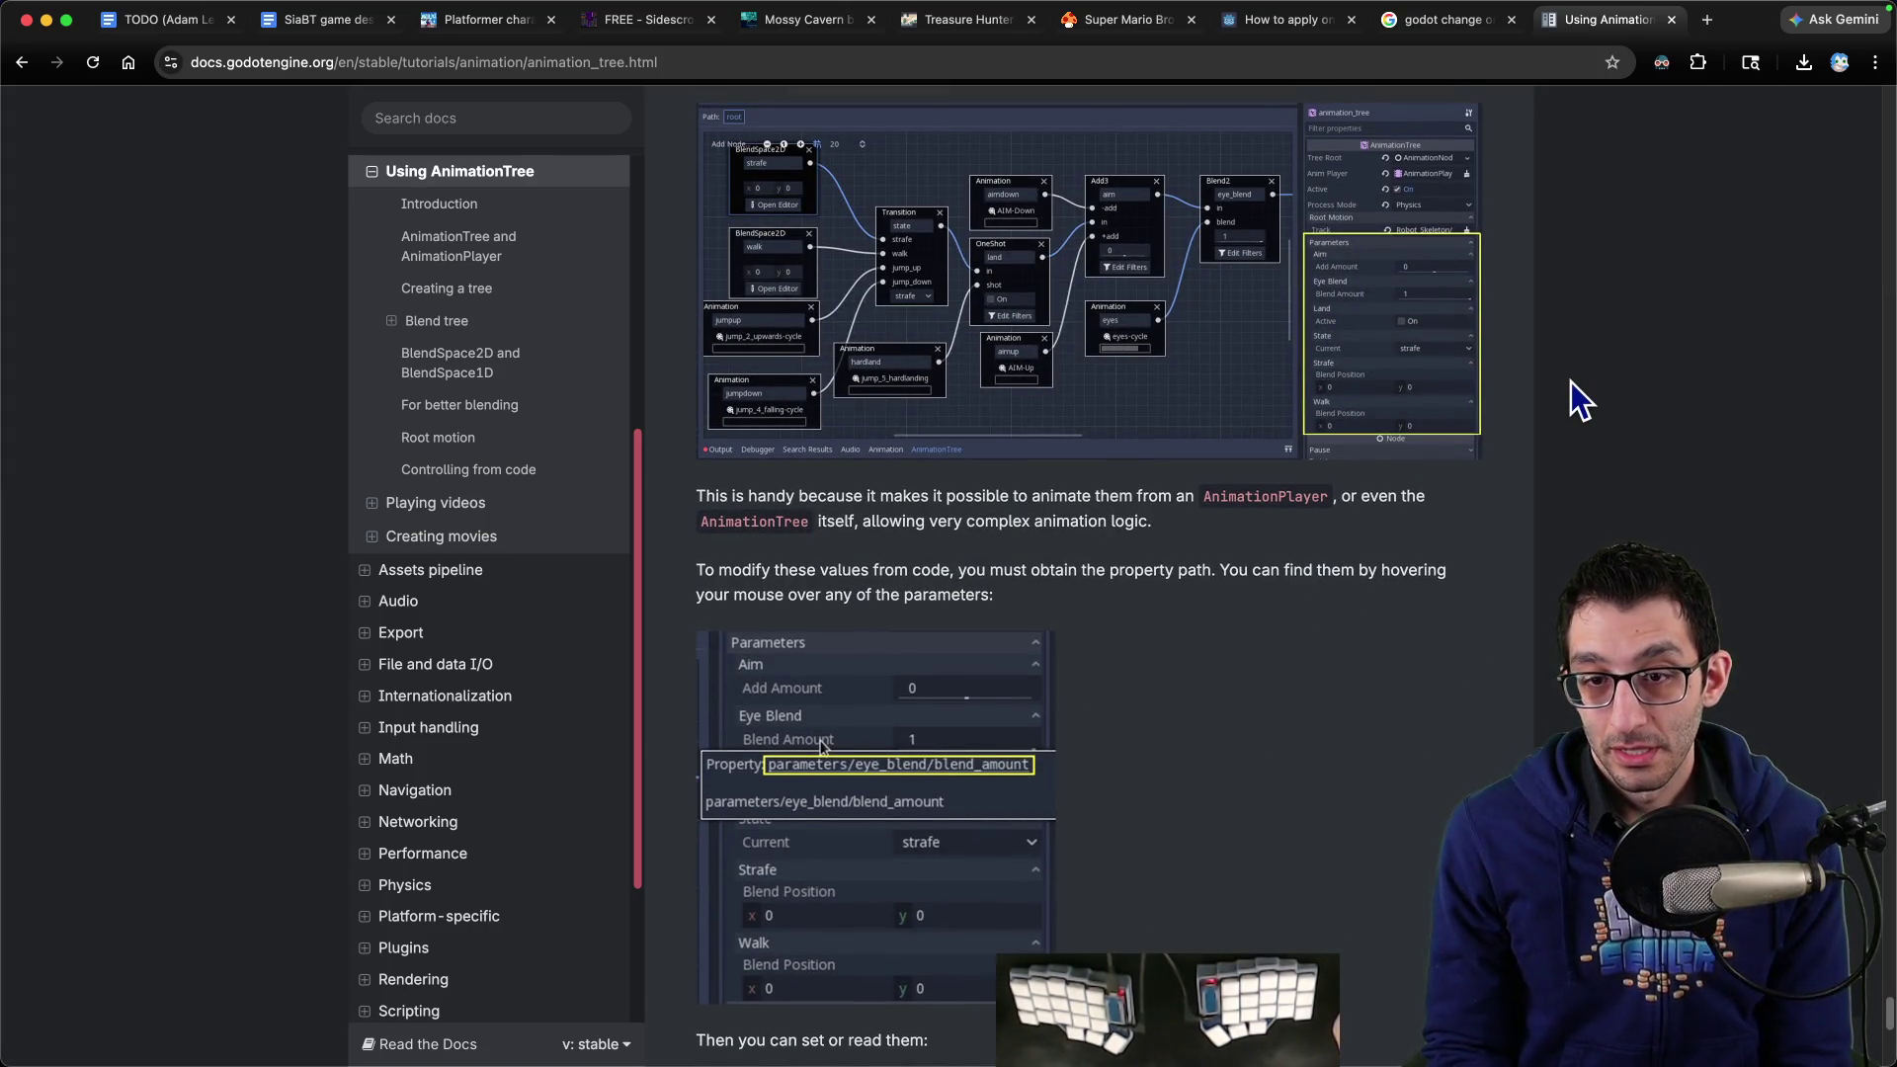
scroll(1572, 381, down, 2)
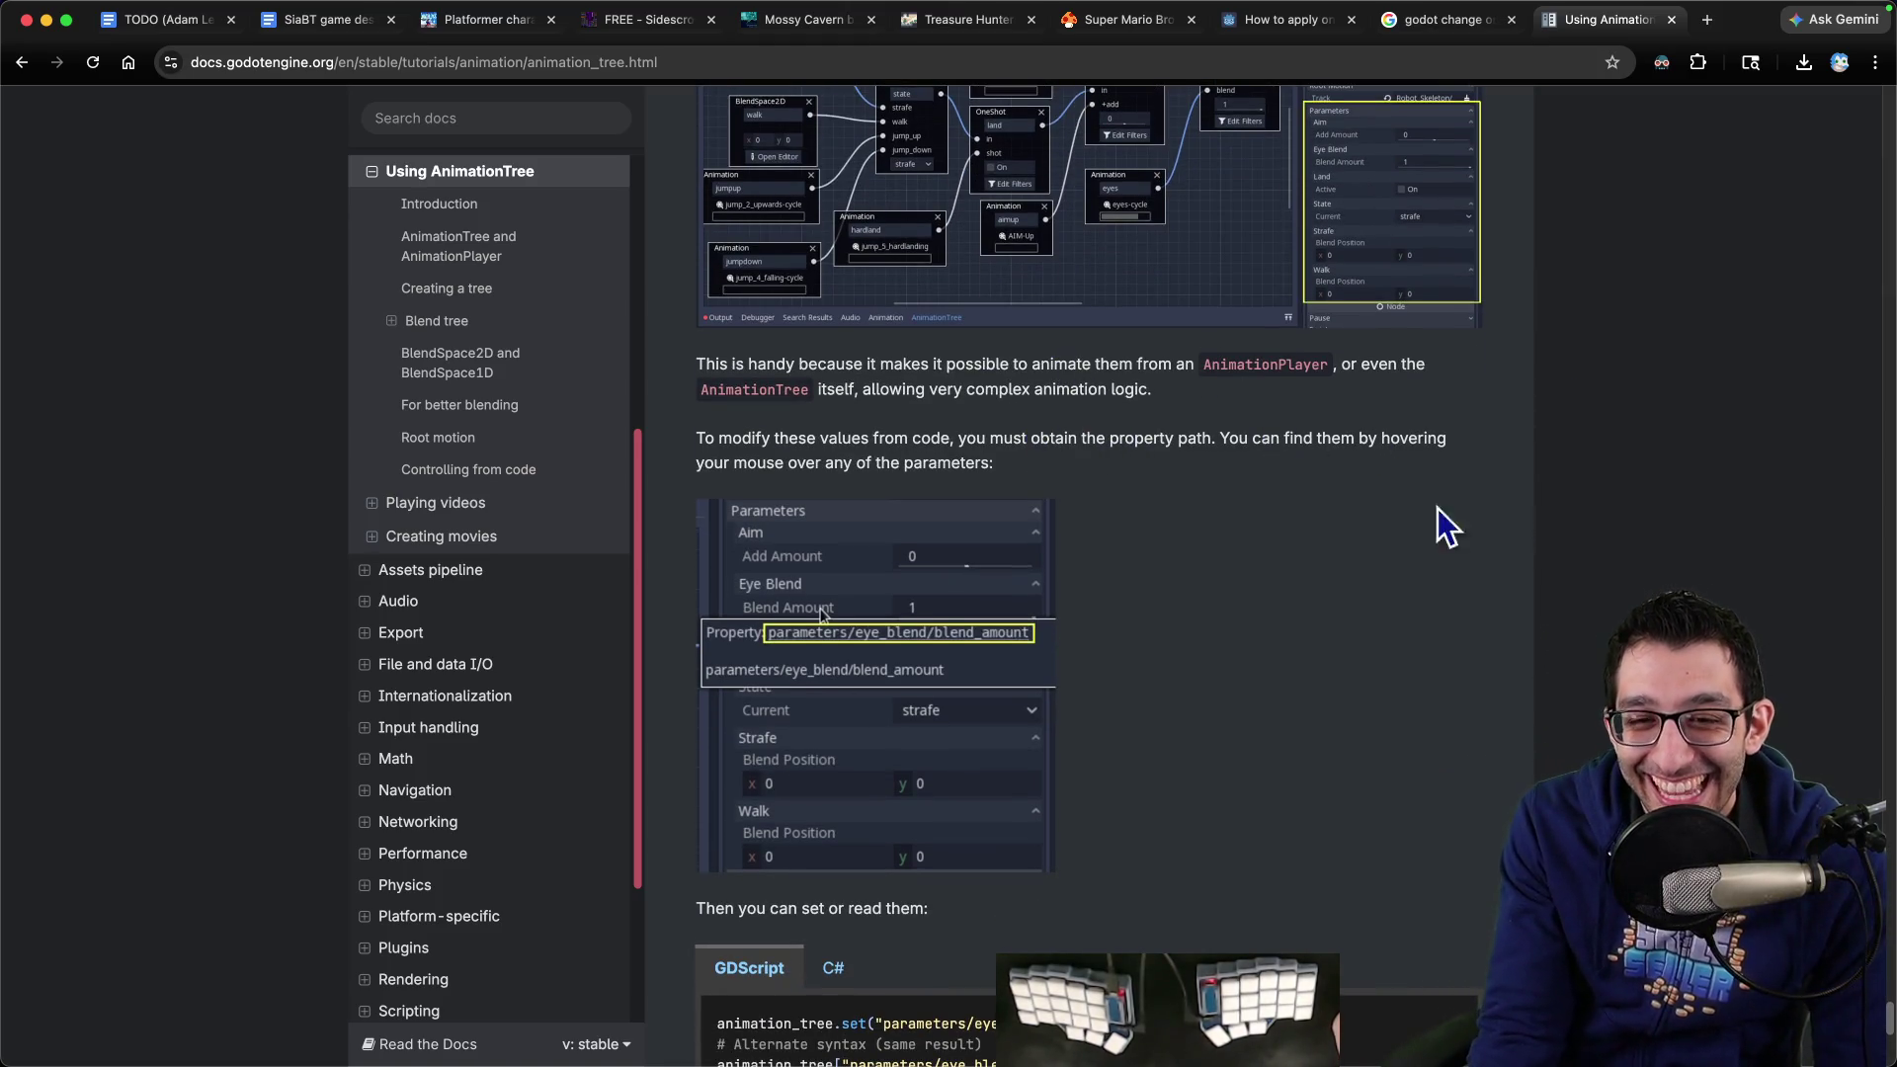
mouse_move(698, 443)
mouse_down()
mouse_move(1207, 440)
mouse_move(1271, 458)
mouse_up()
Read past the set/get code and Advance Expressions note, then scroll back up
scroll(1283, 455, down, 6)
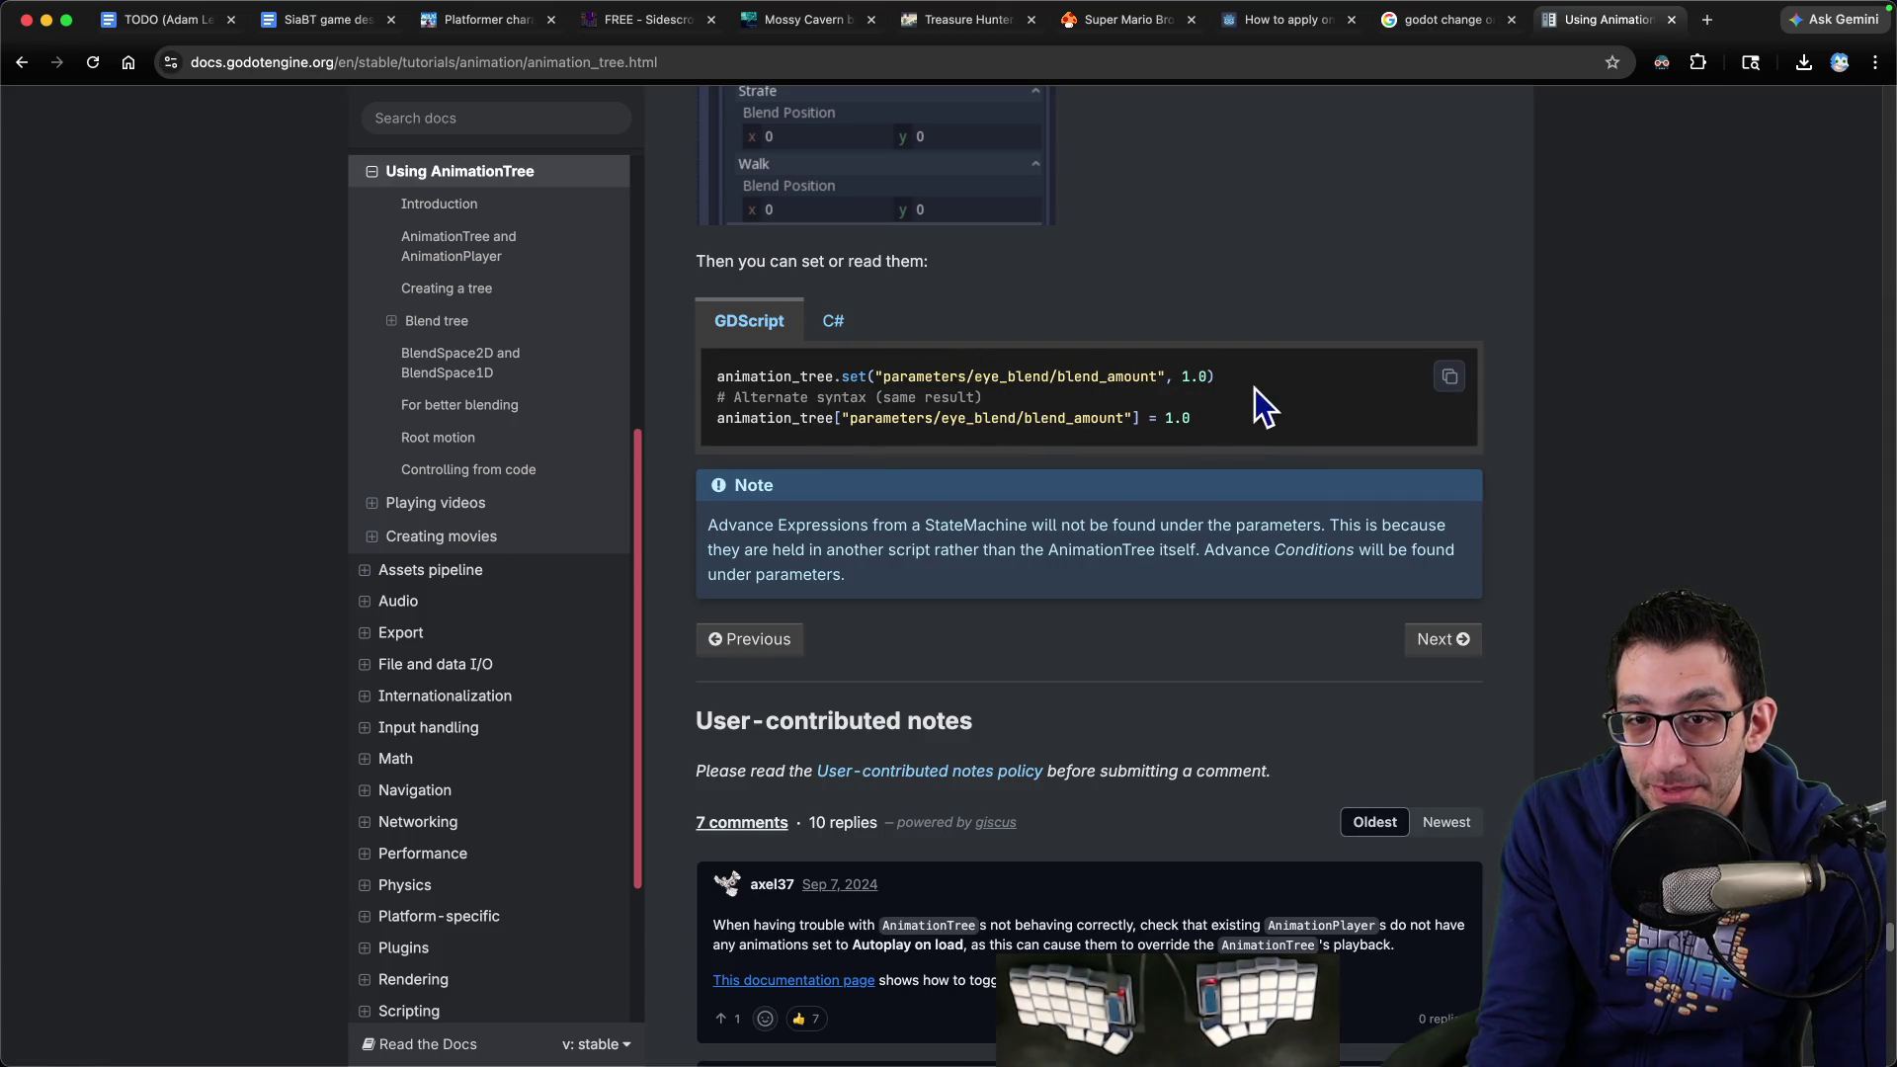
scroll(1283, 413, down, 3)
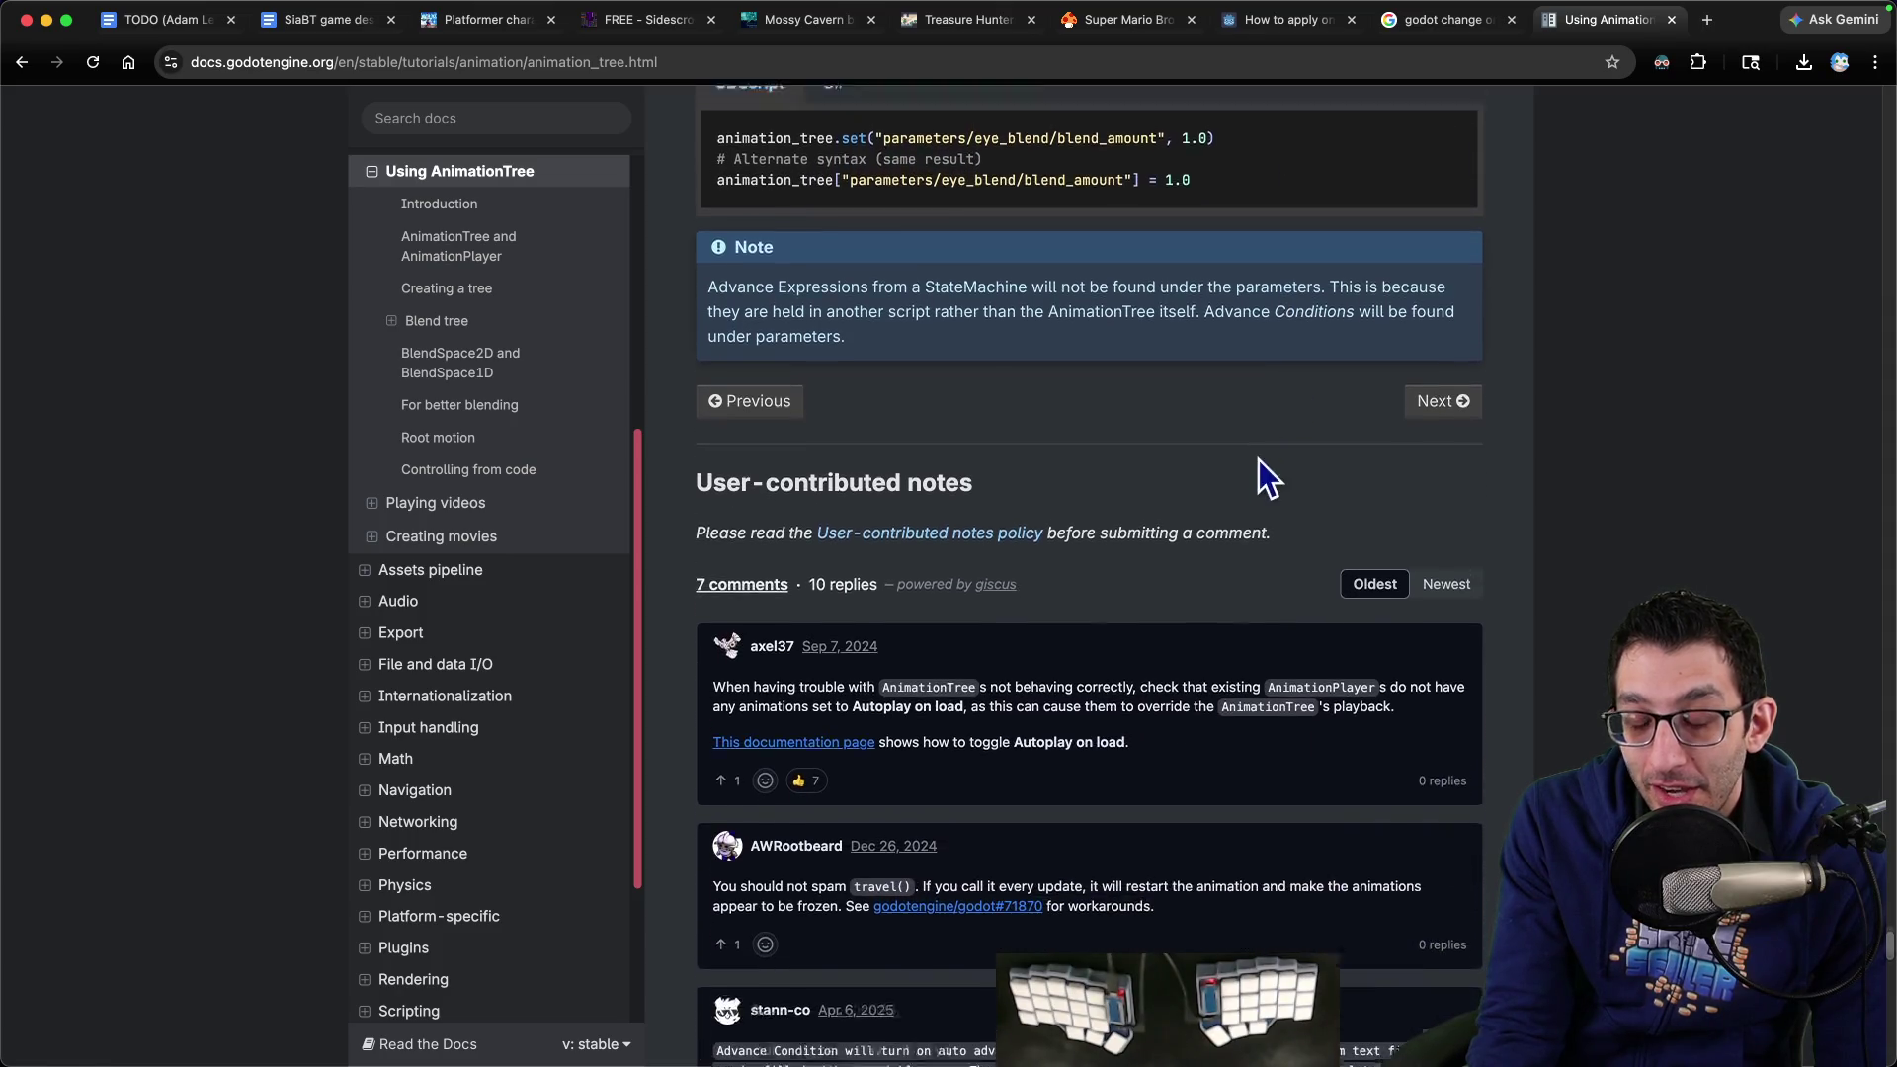
scroll(1287, 472, up, 20)
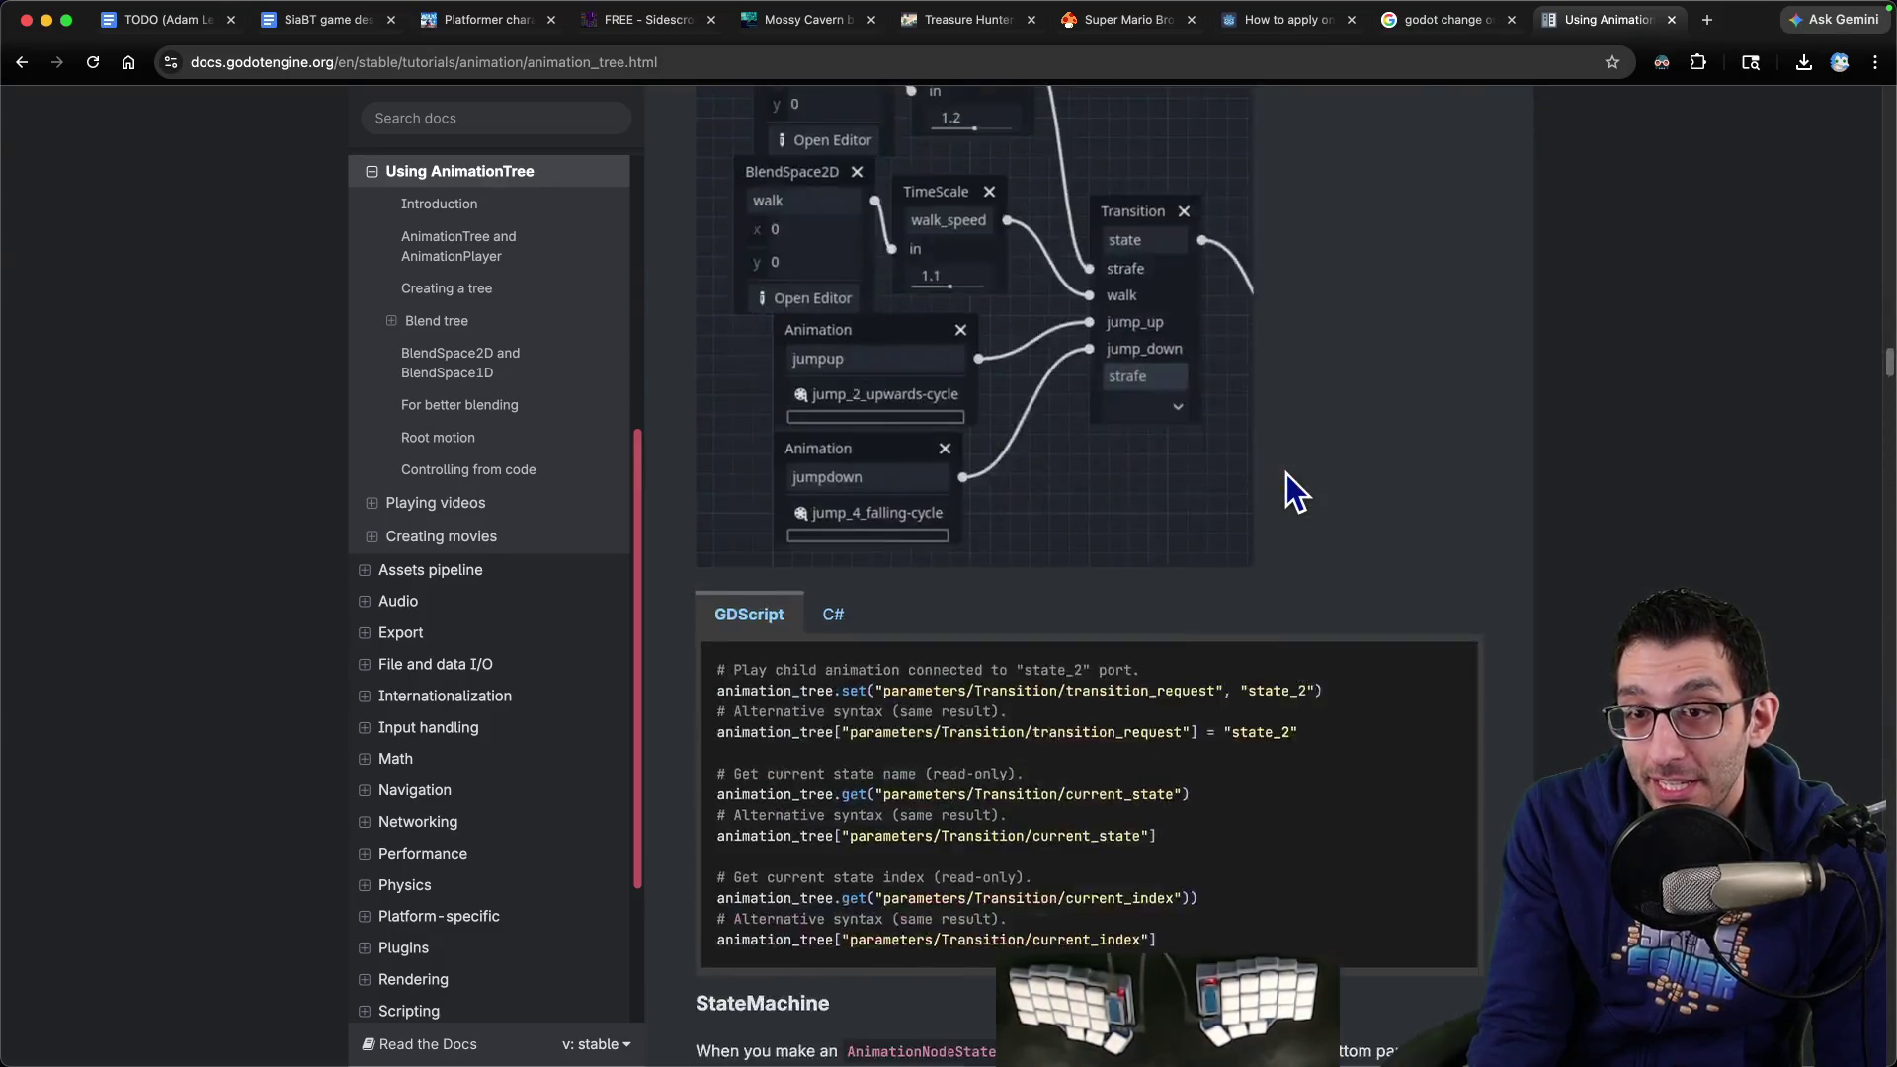
scroll(1285, 472, up, 20)
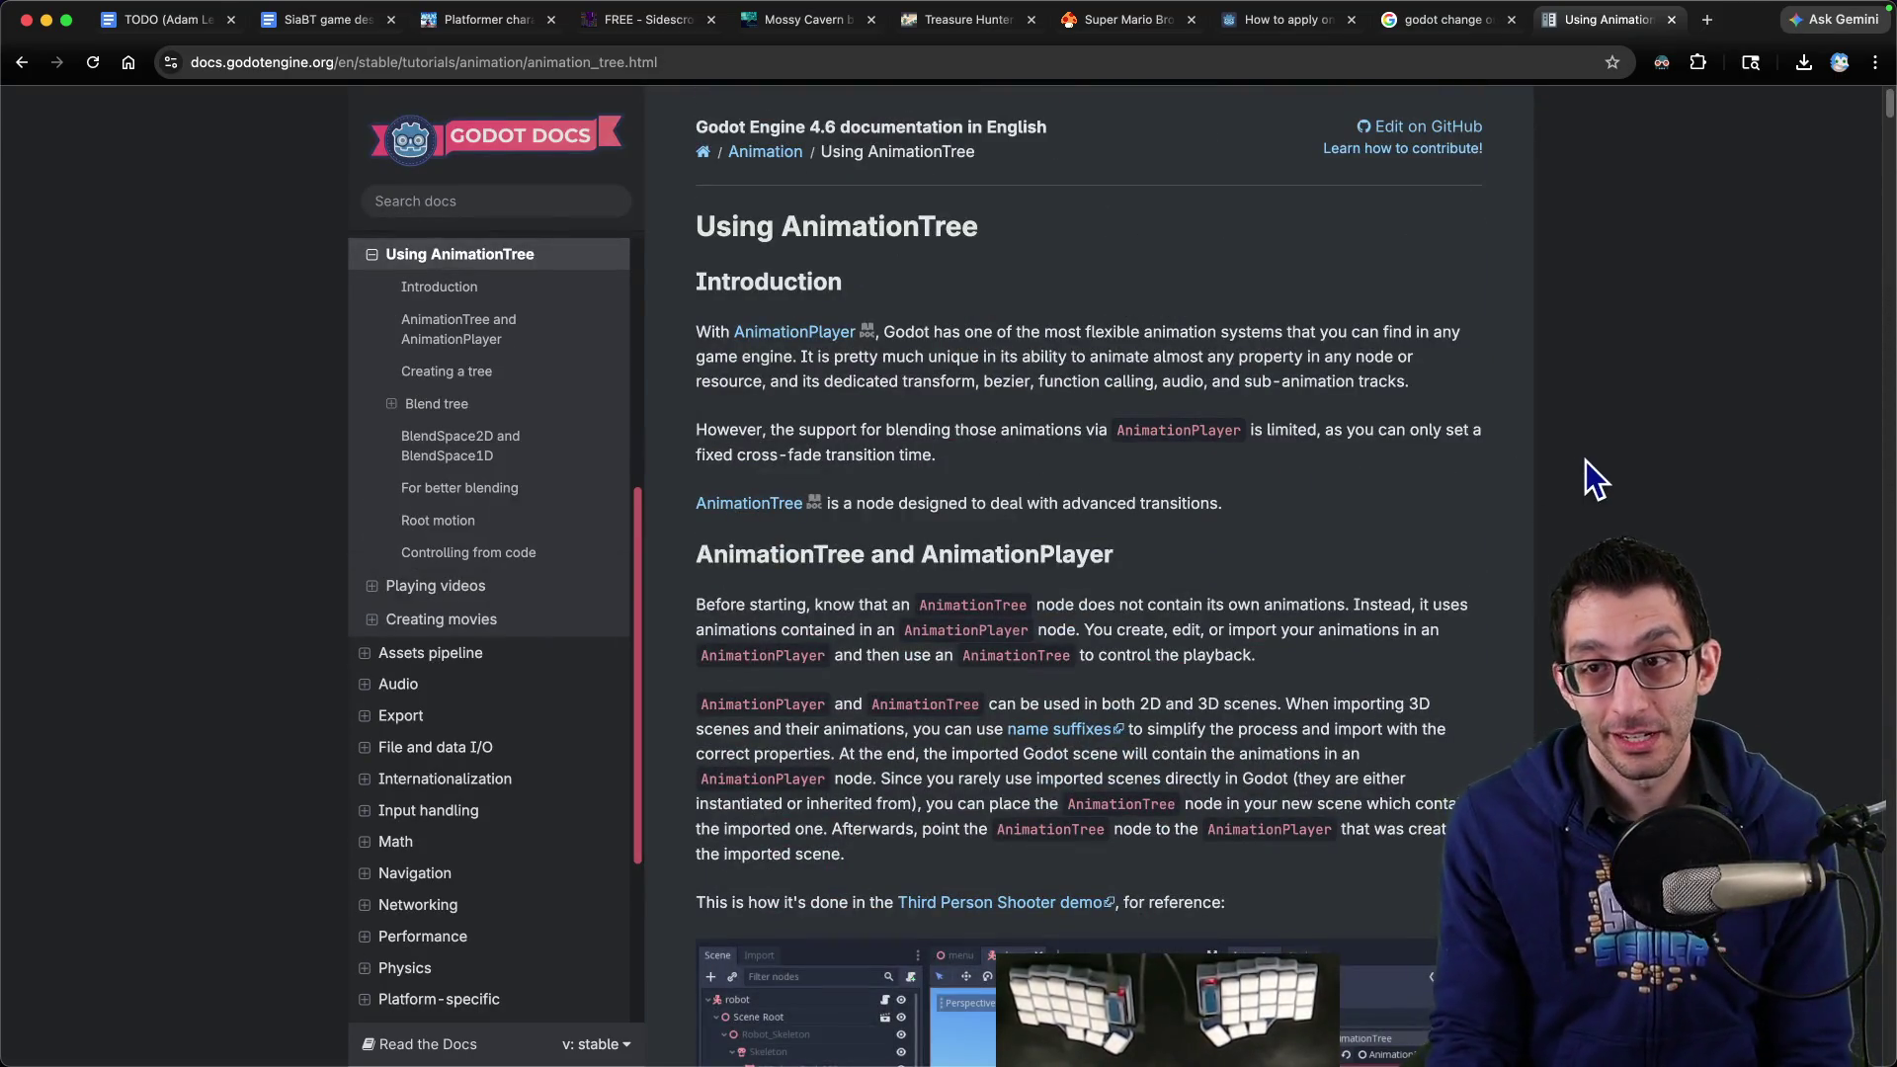
Google 'godot animationtree with animatedsprite2d' in a new tab and open the Reddit thread result
key(ctrl+t)
text(god)
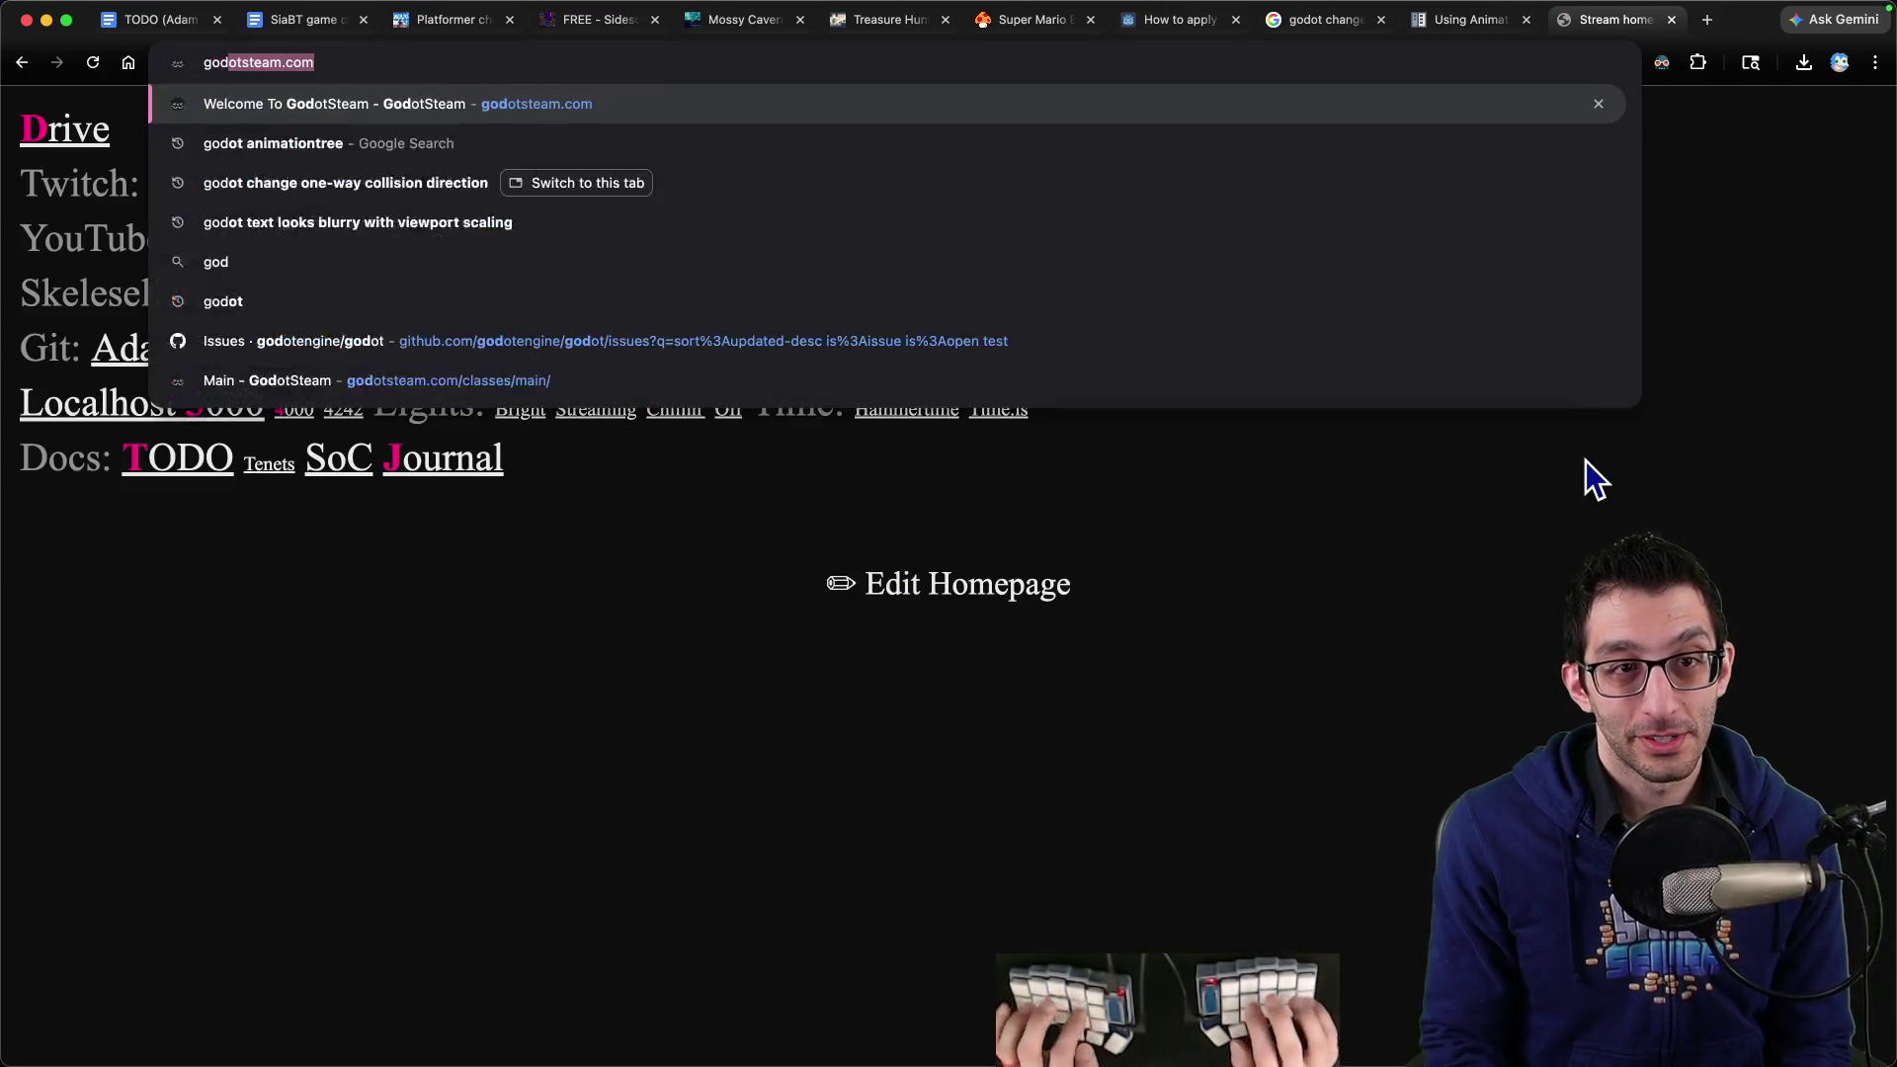
text(ot animationtree with ani)
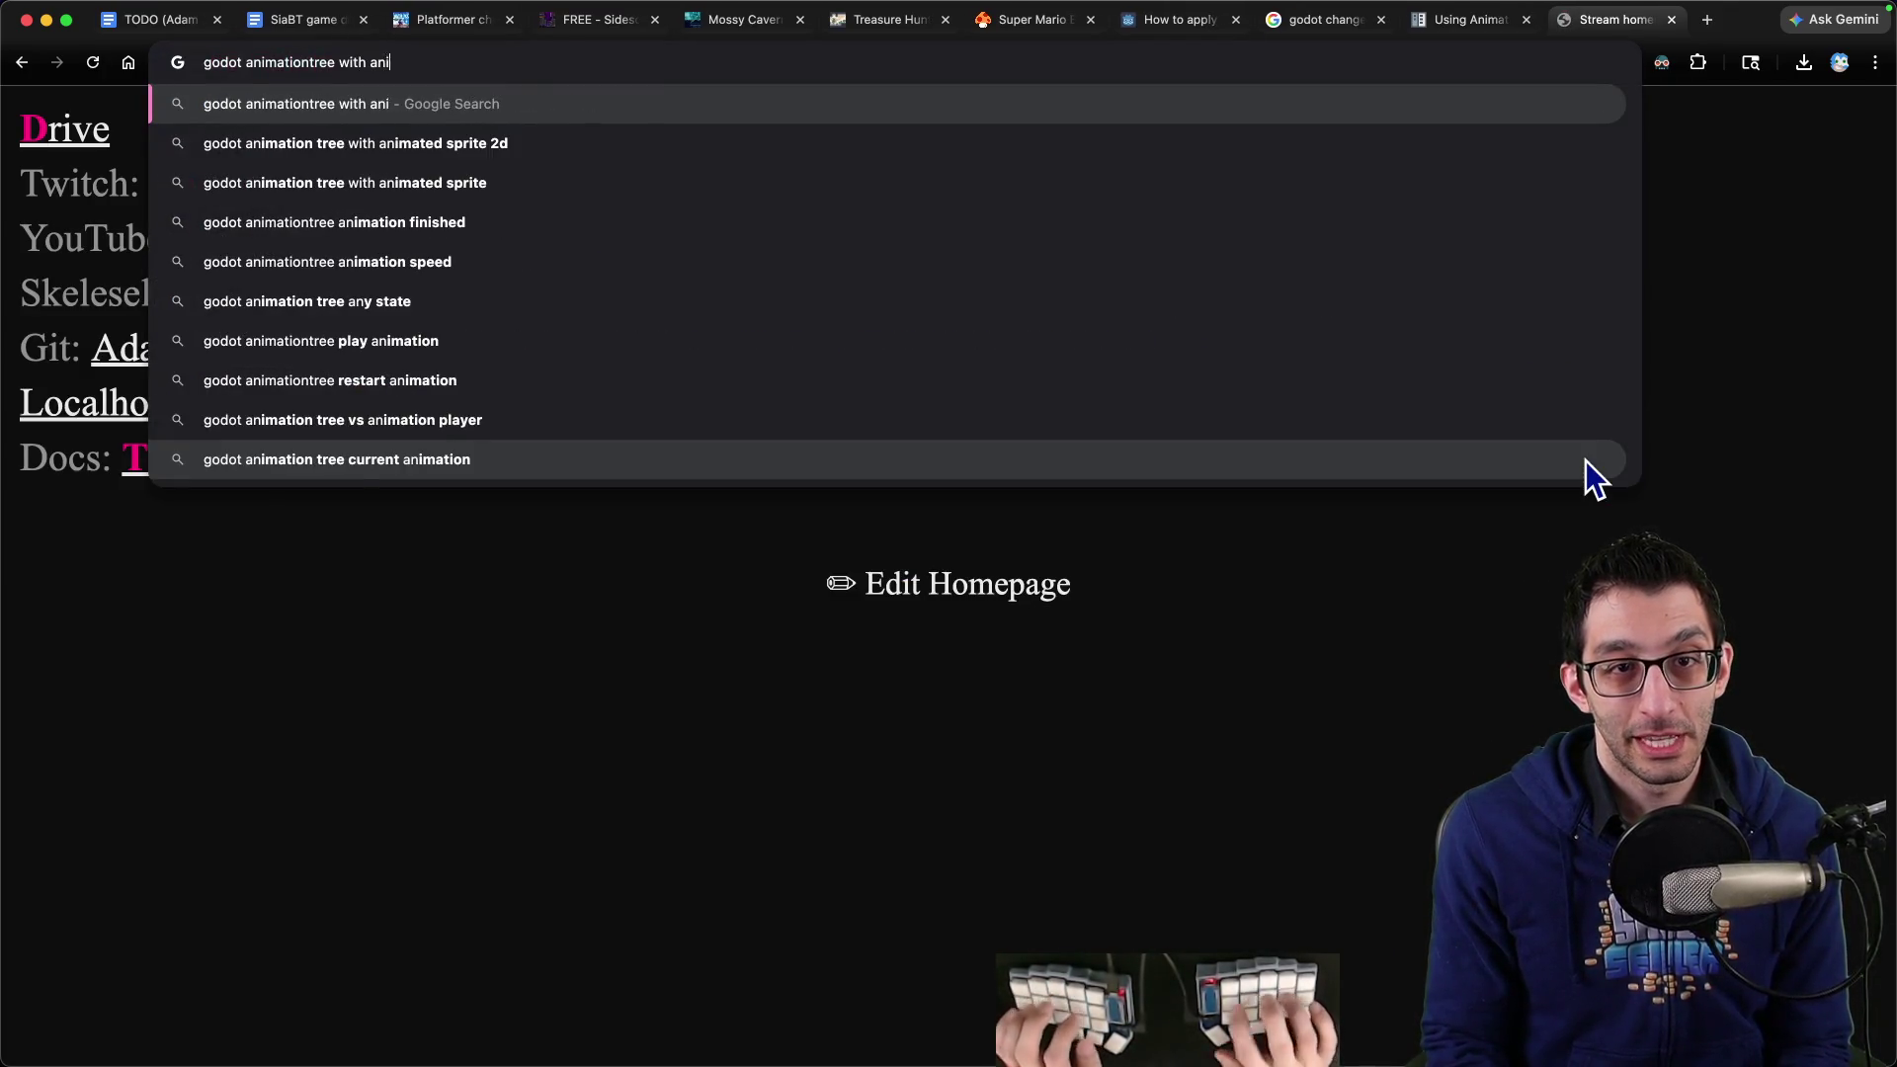
text(matedsprite2d)
key(Return)
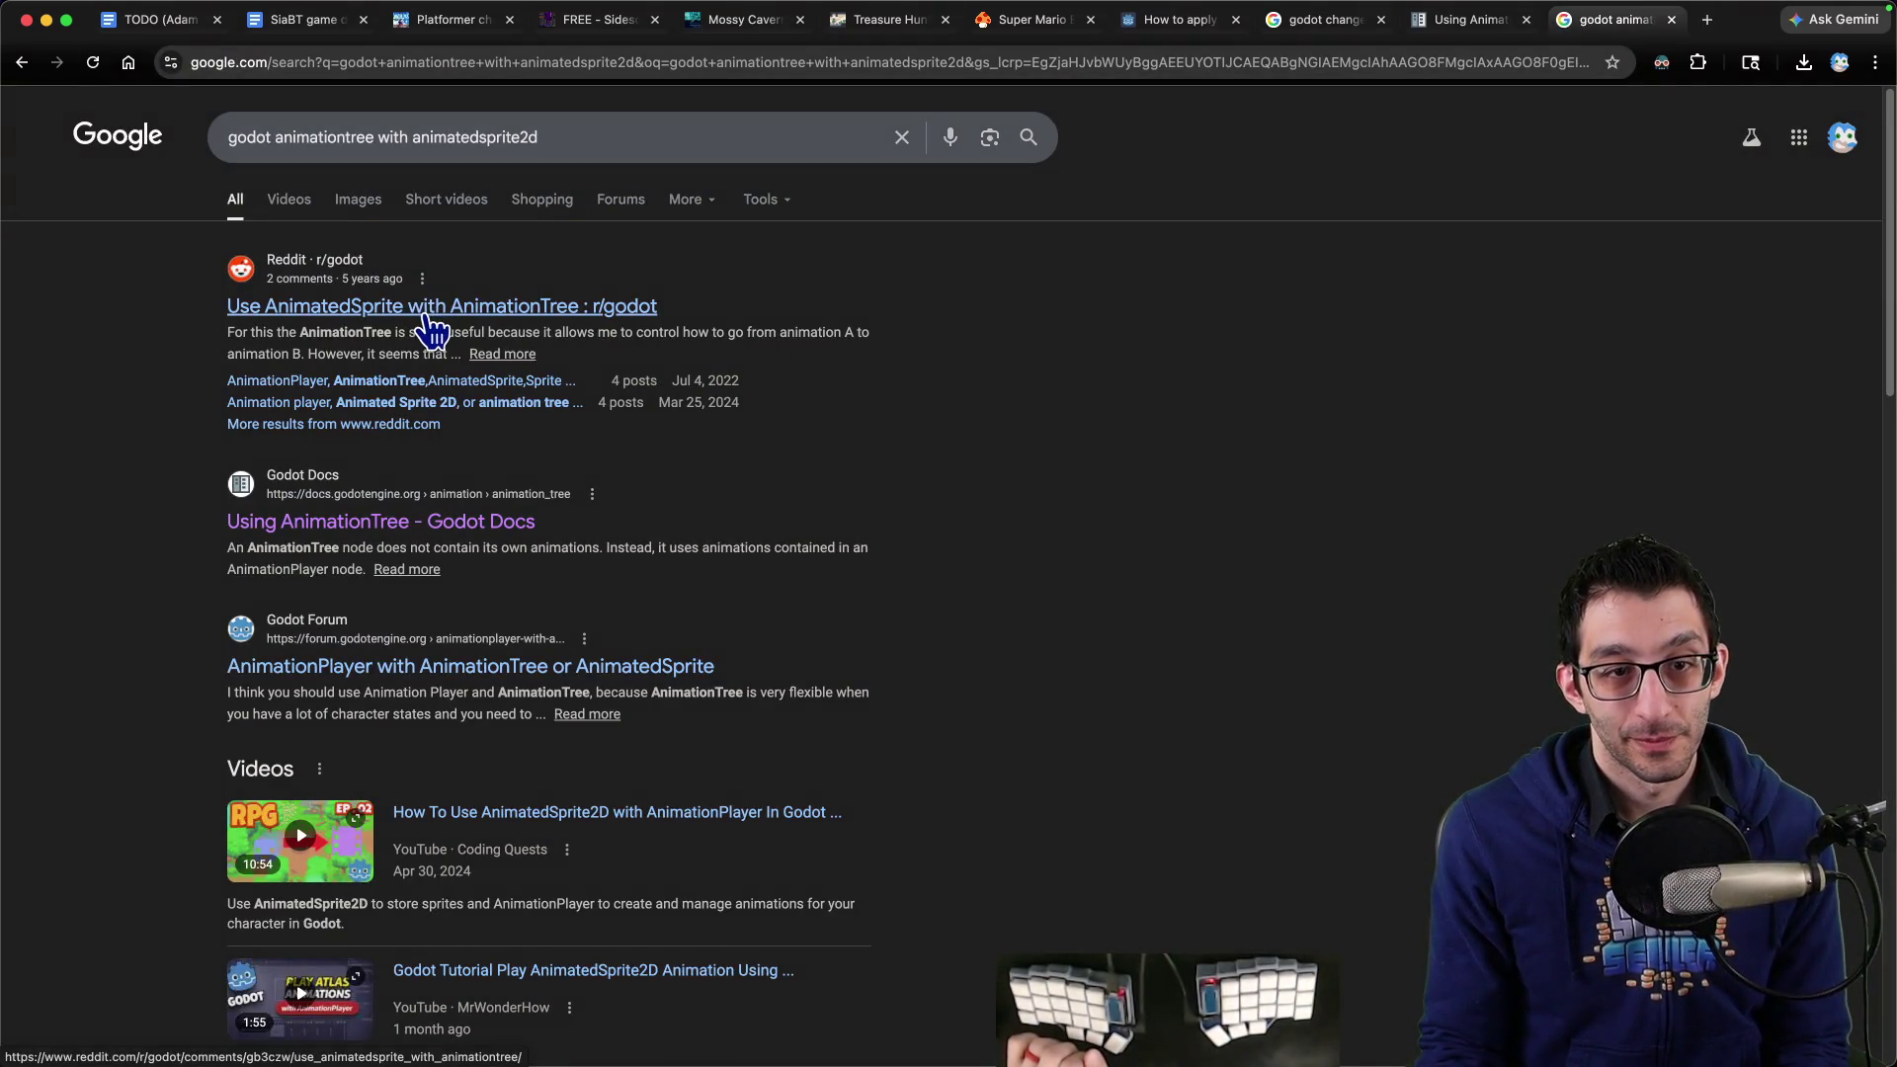
click(433, 330)
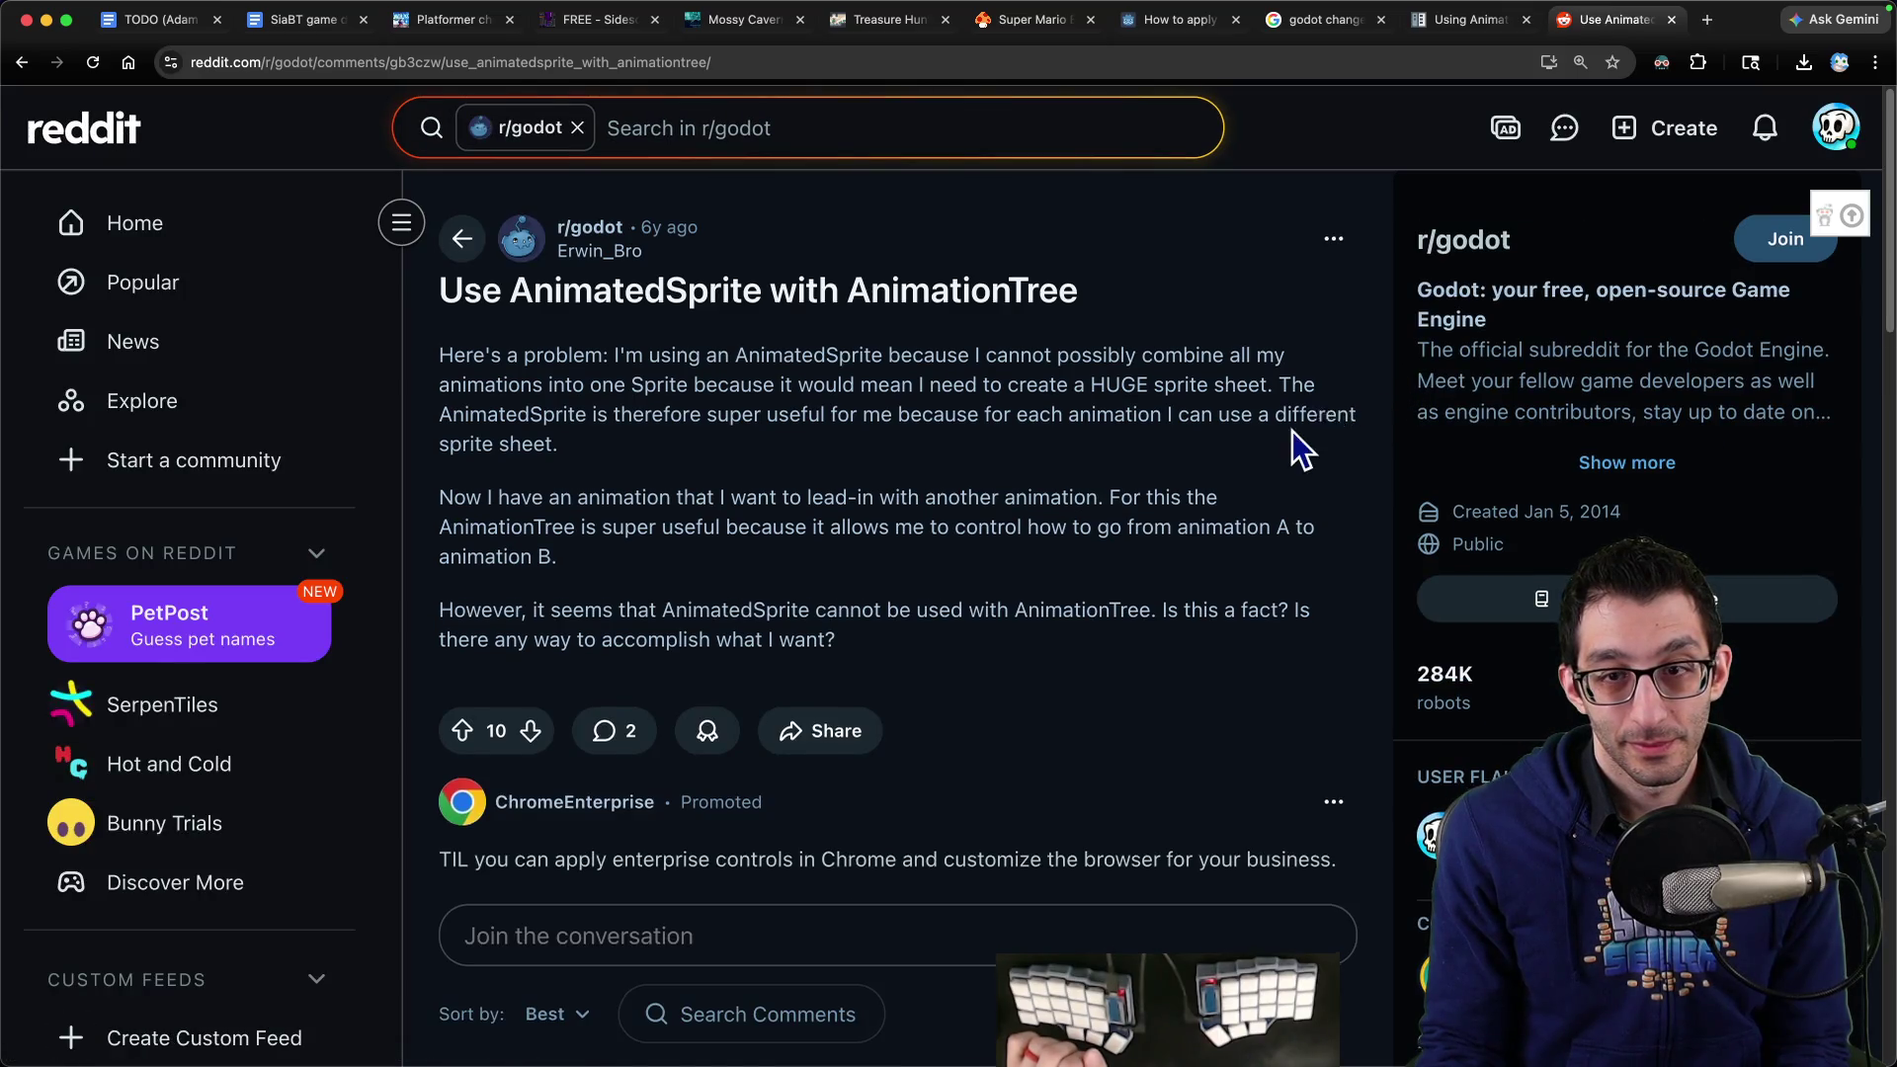
Read the Reddit thread, marking the AnimationTree-controls-AnimationPlayer advice, then return to the Google results
scroll(1302, 435, down, 10)
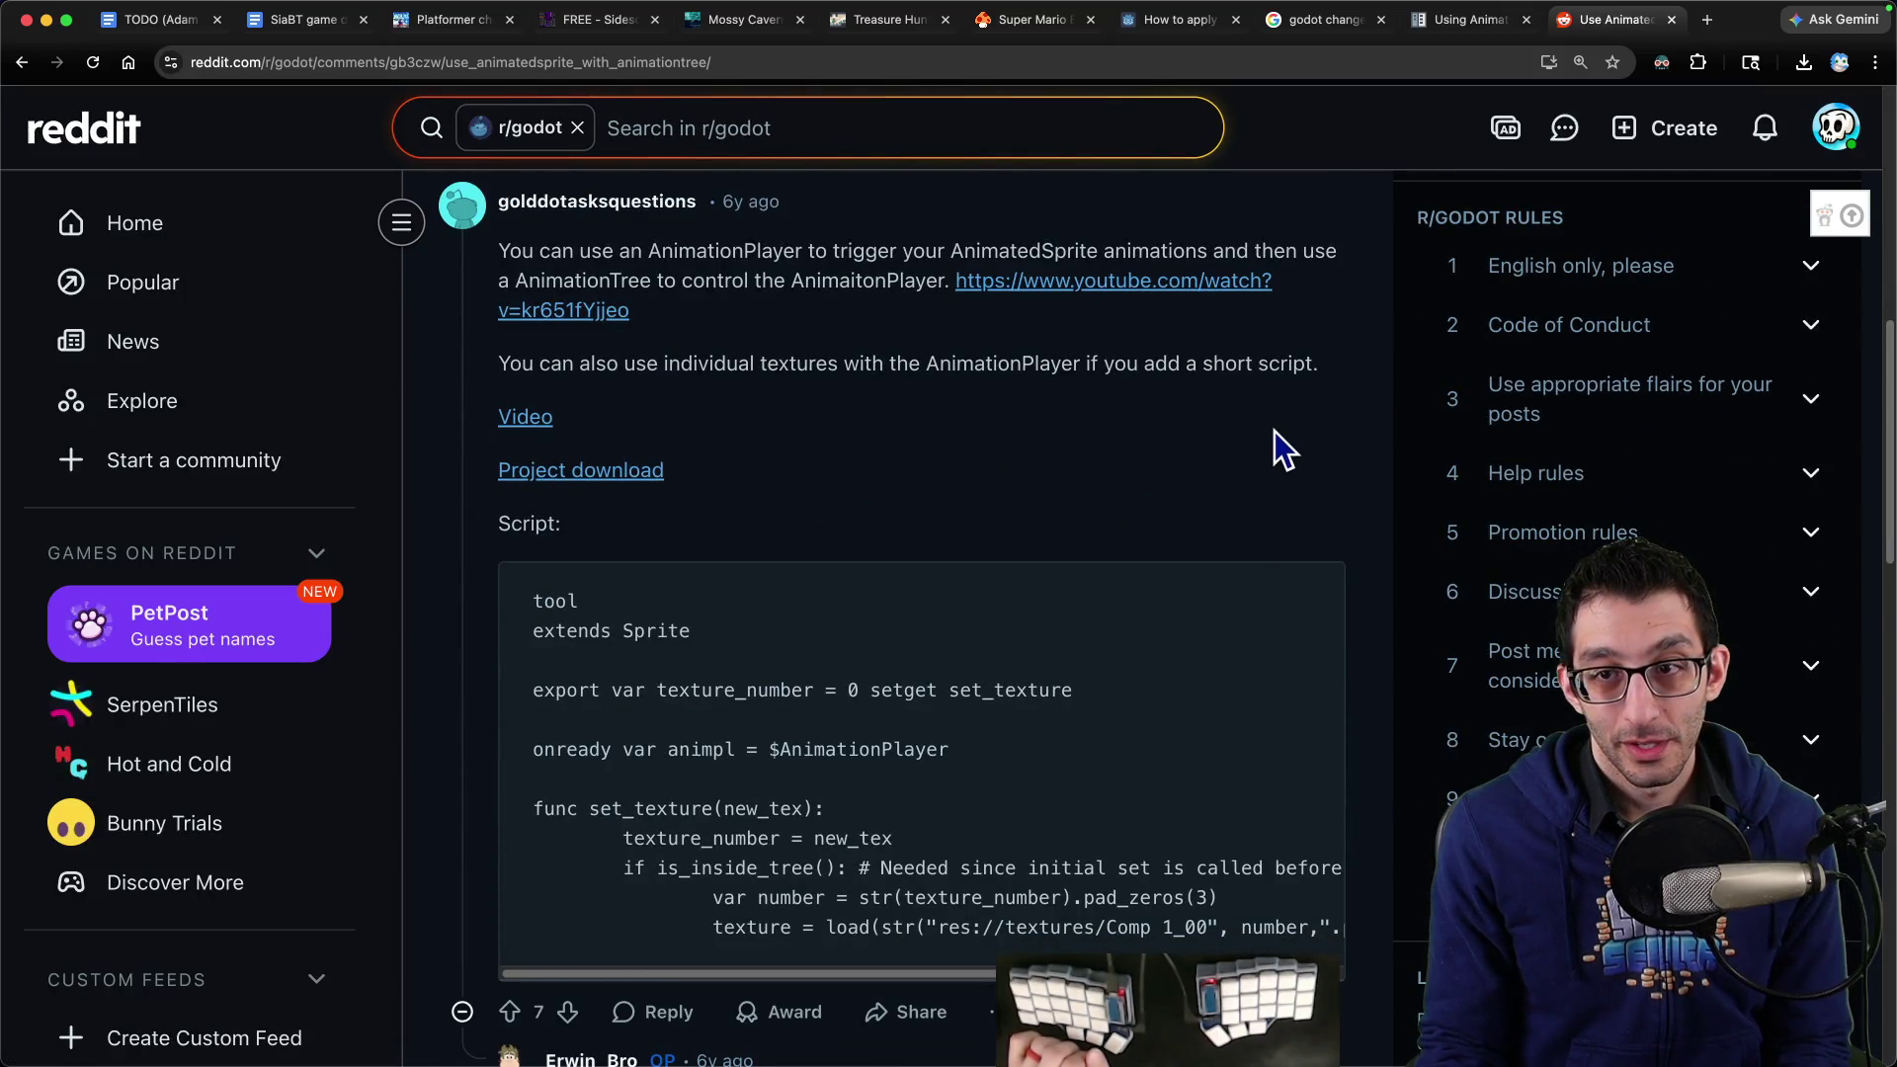
mouse_move(596, 289)
mouse_down()
mouse_move(781, 288)
mouse_move(833, 321)
mouse_up()
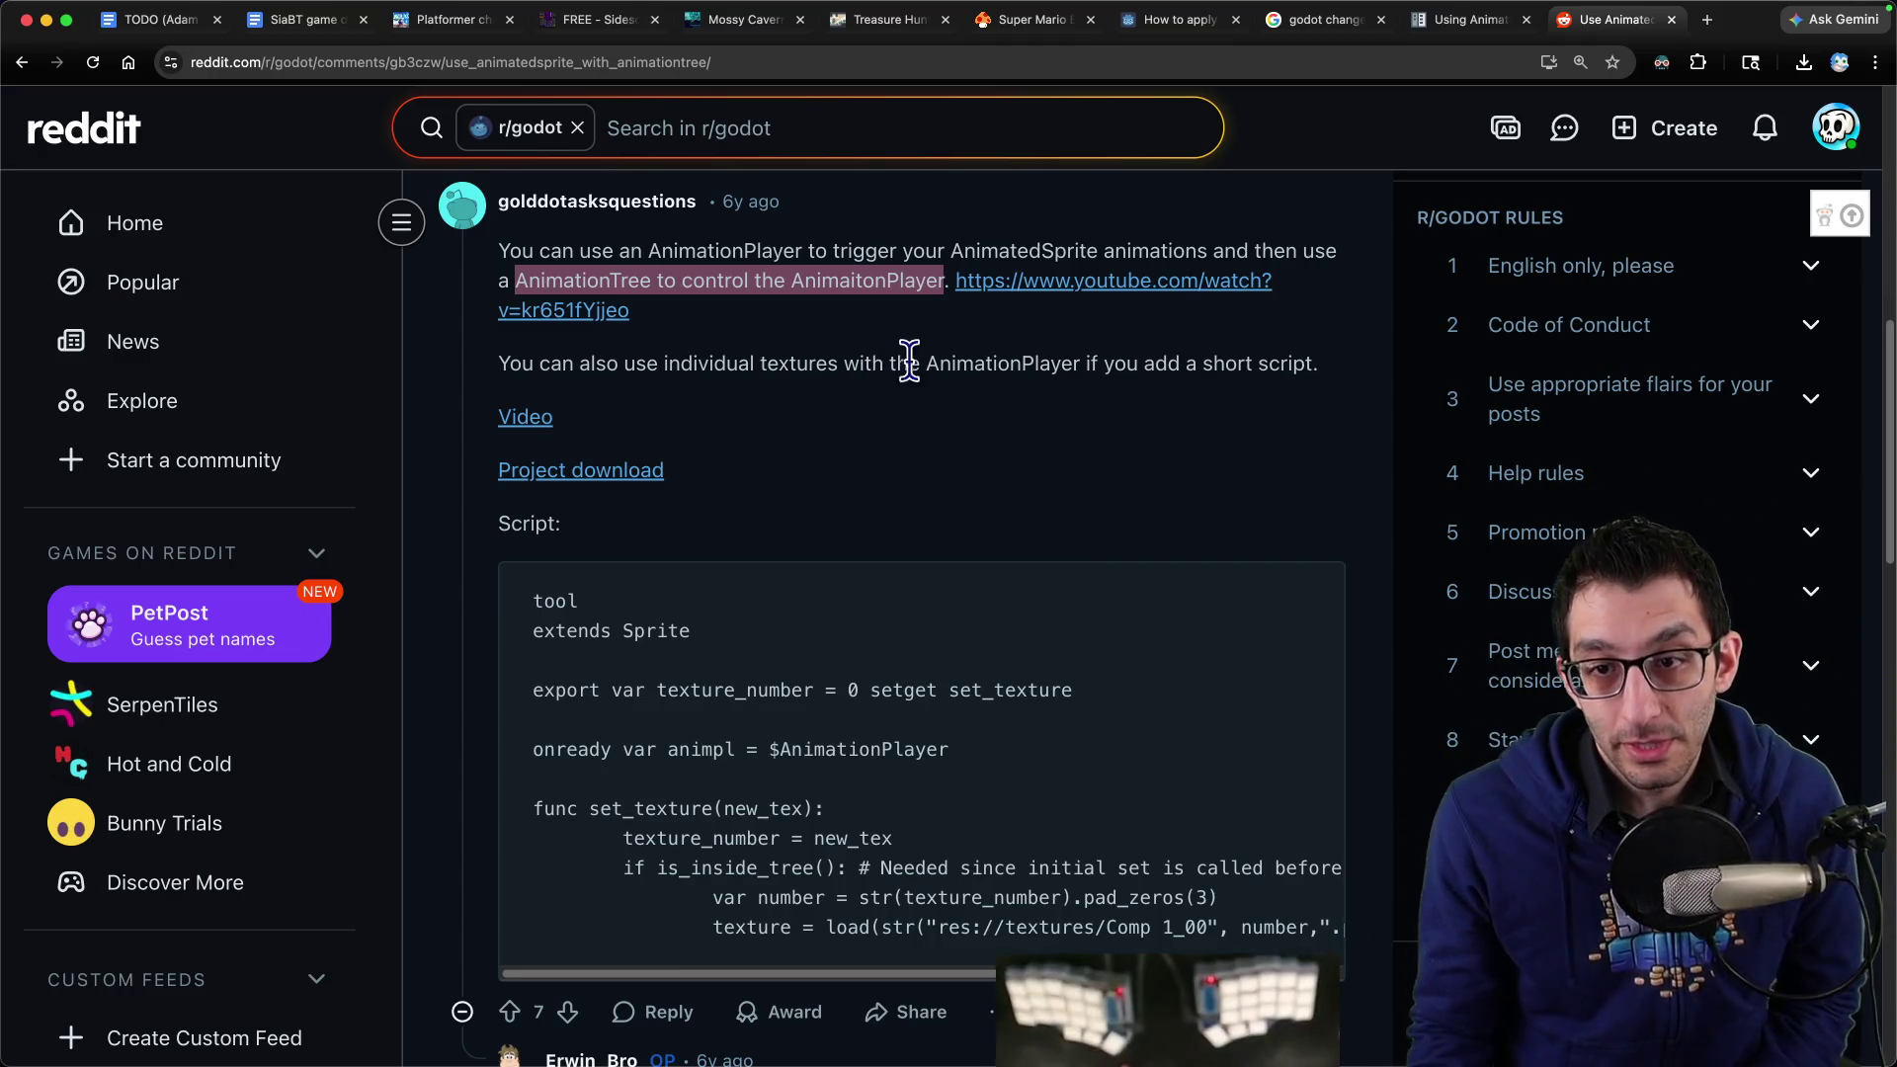
scroll(963, 393, down, 6)
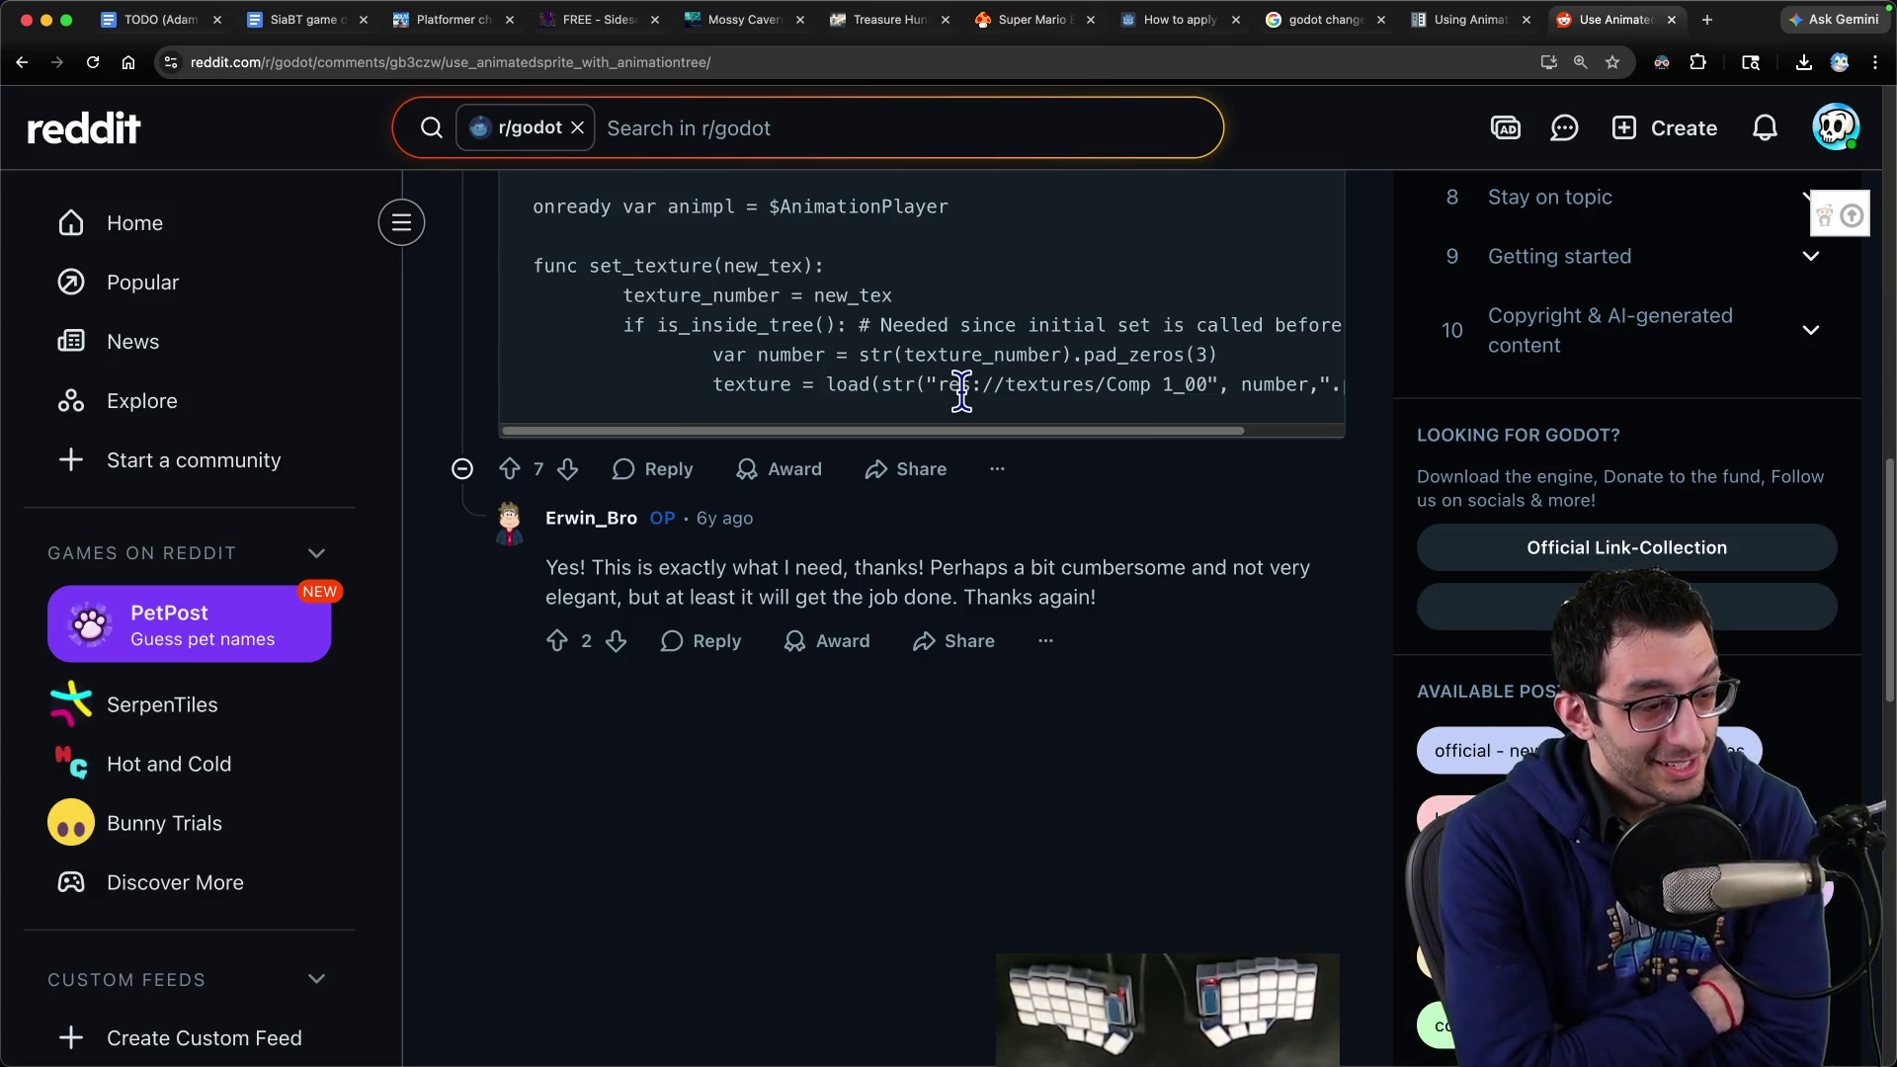
key(super+bracketleft)
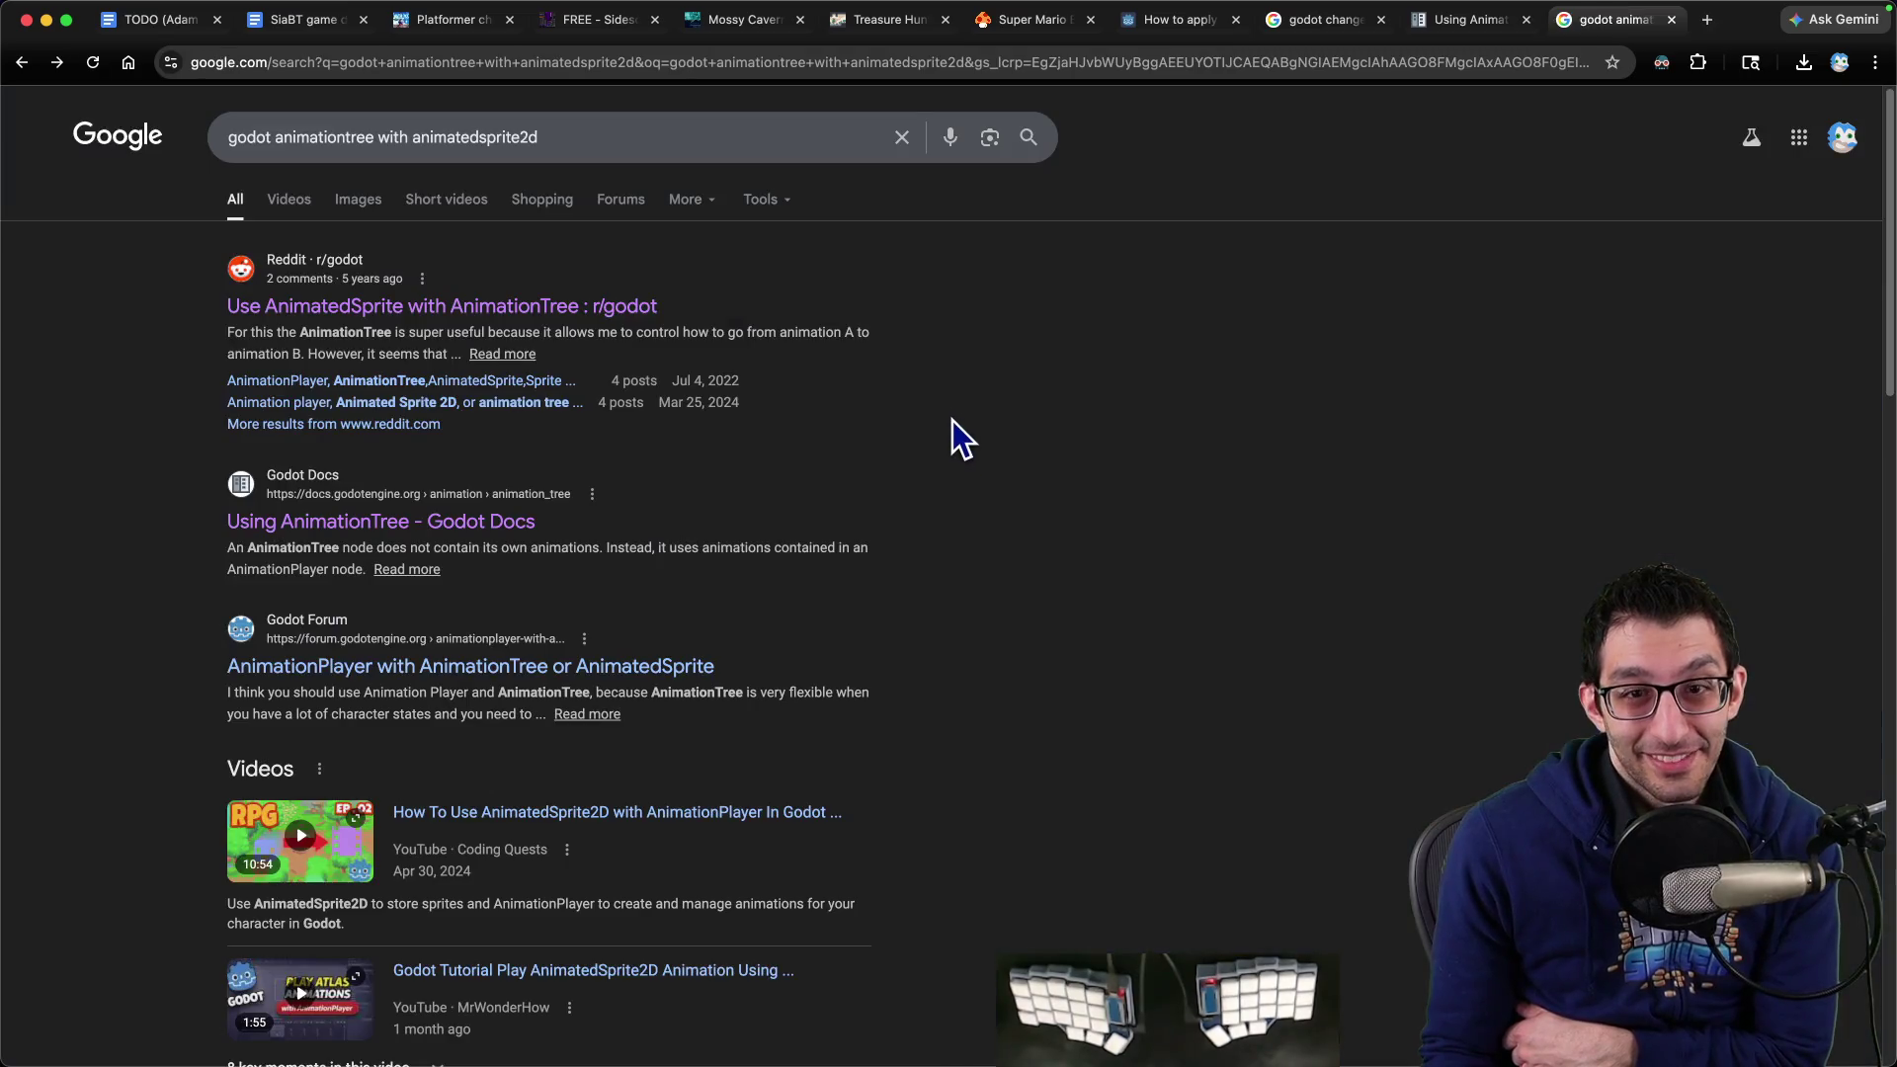
Read the Godot Forum thread on AnimationPlayer versus AnimatedSprite, close it, and scroll the results
shift+super+click(632, 667)
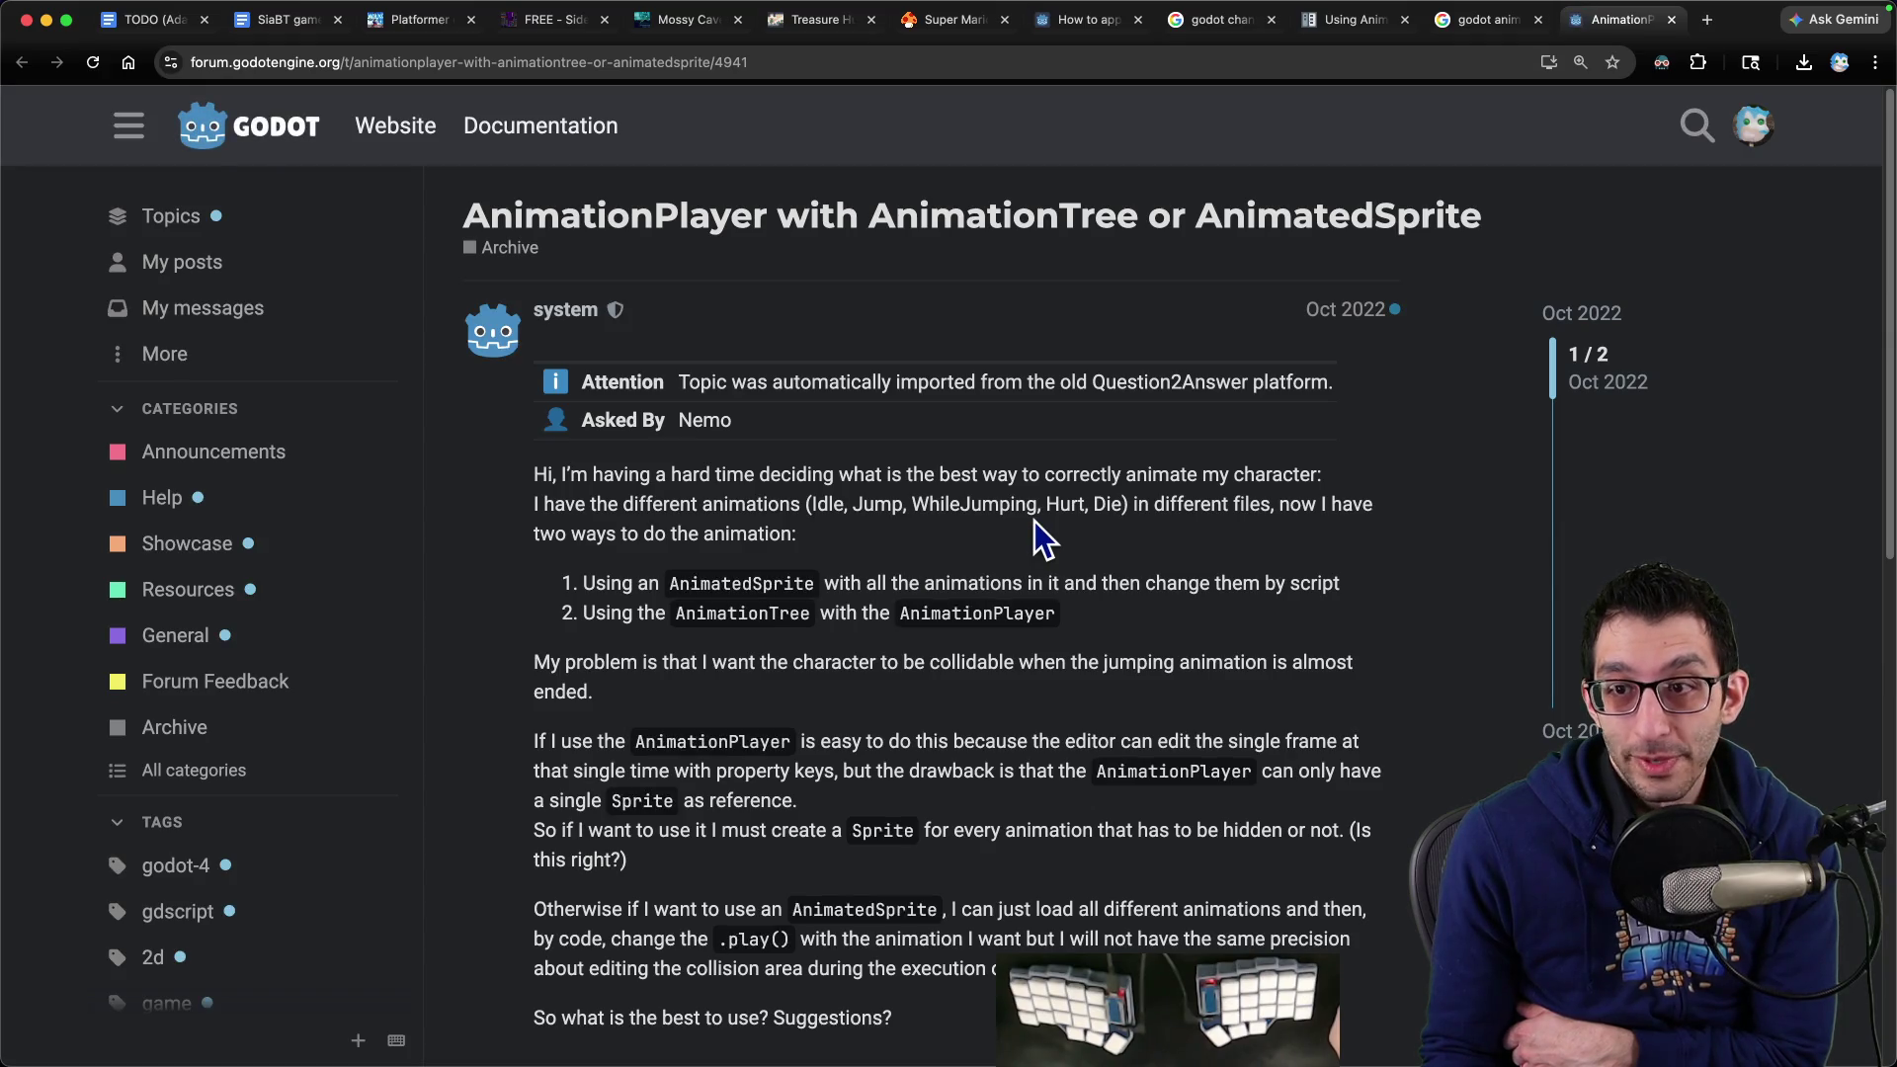
scroll(1056, 407, down, 3)
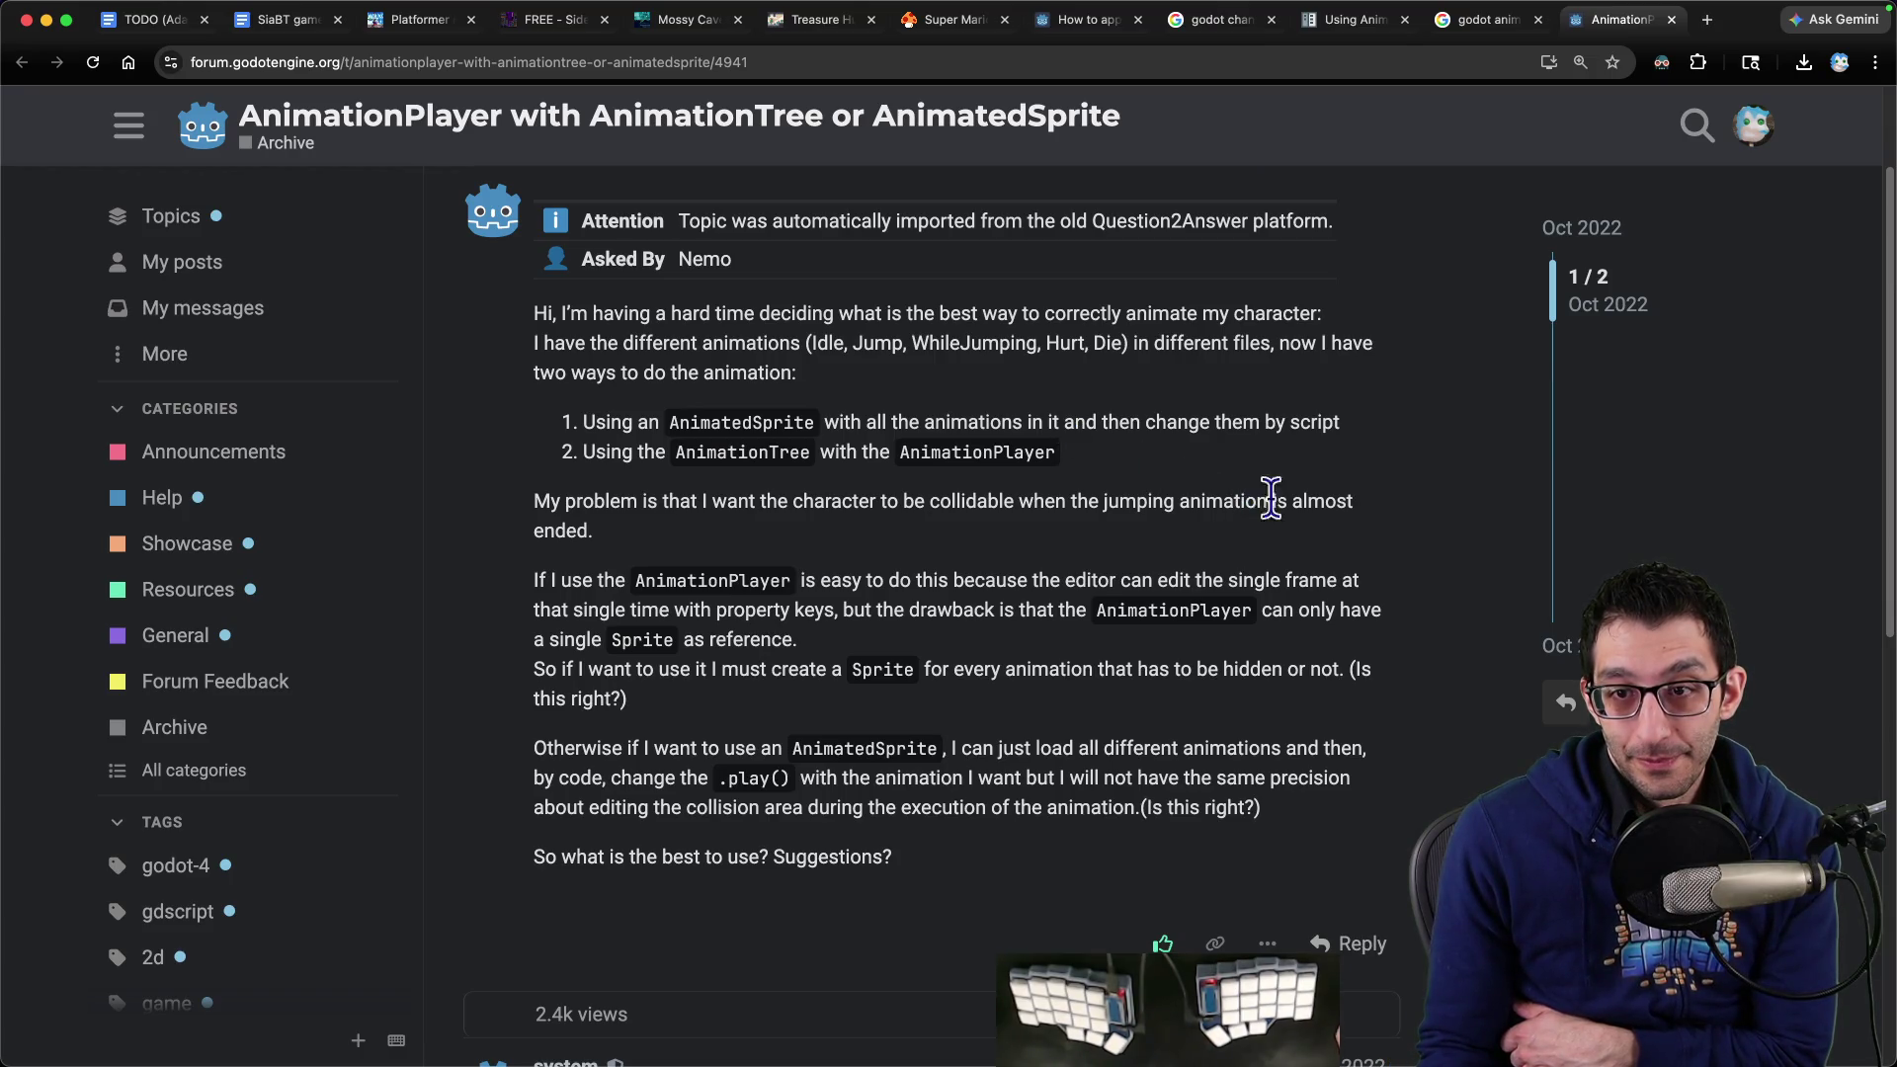
scroll(1432, 524, down, 5)
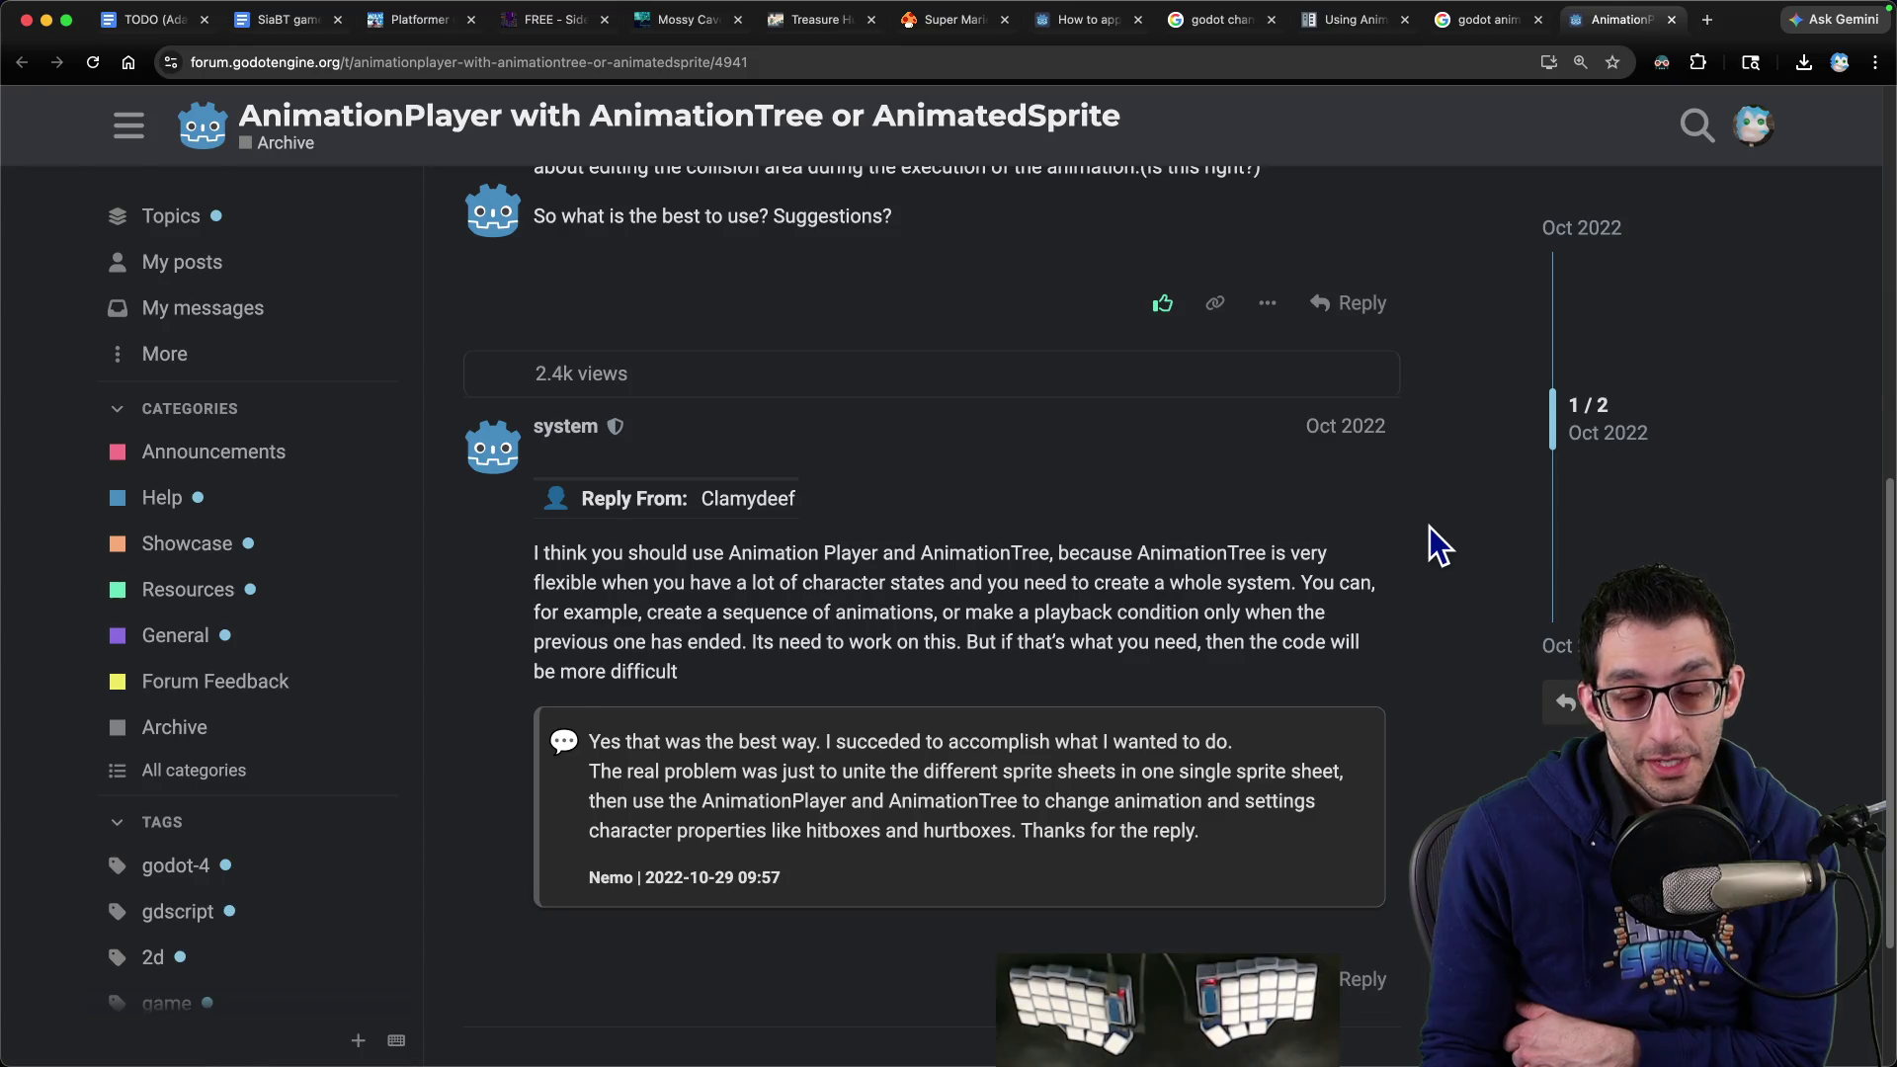
key(super+w)
scroll(1124, 481, down, 8)
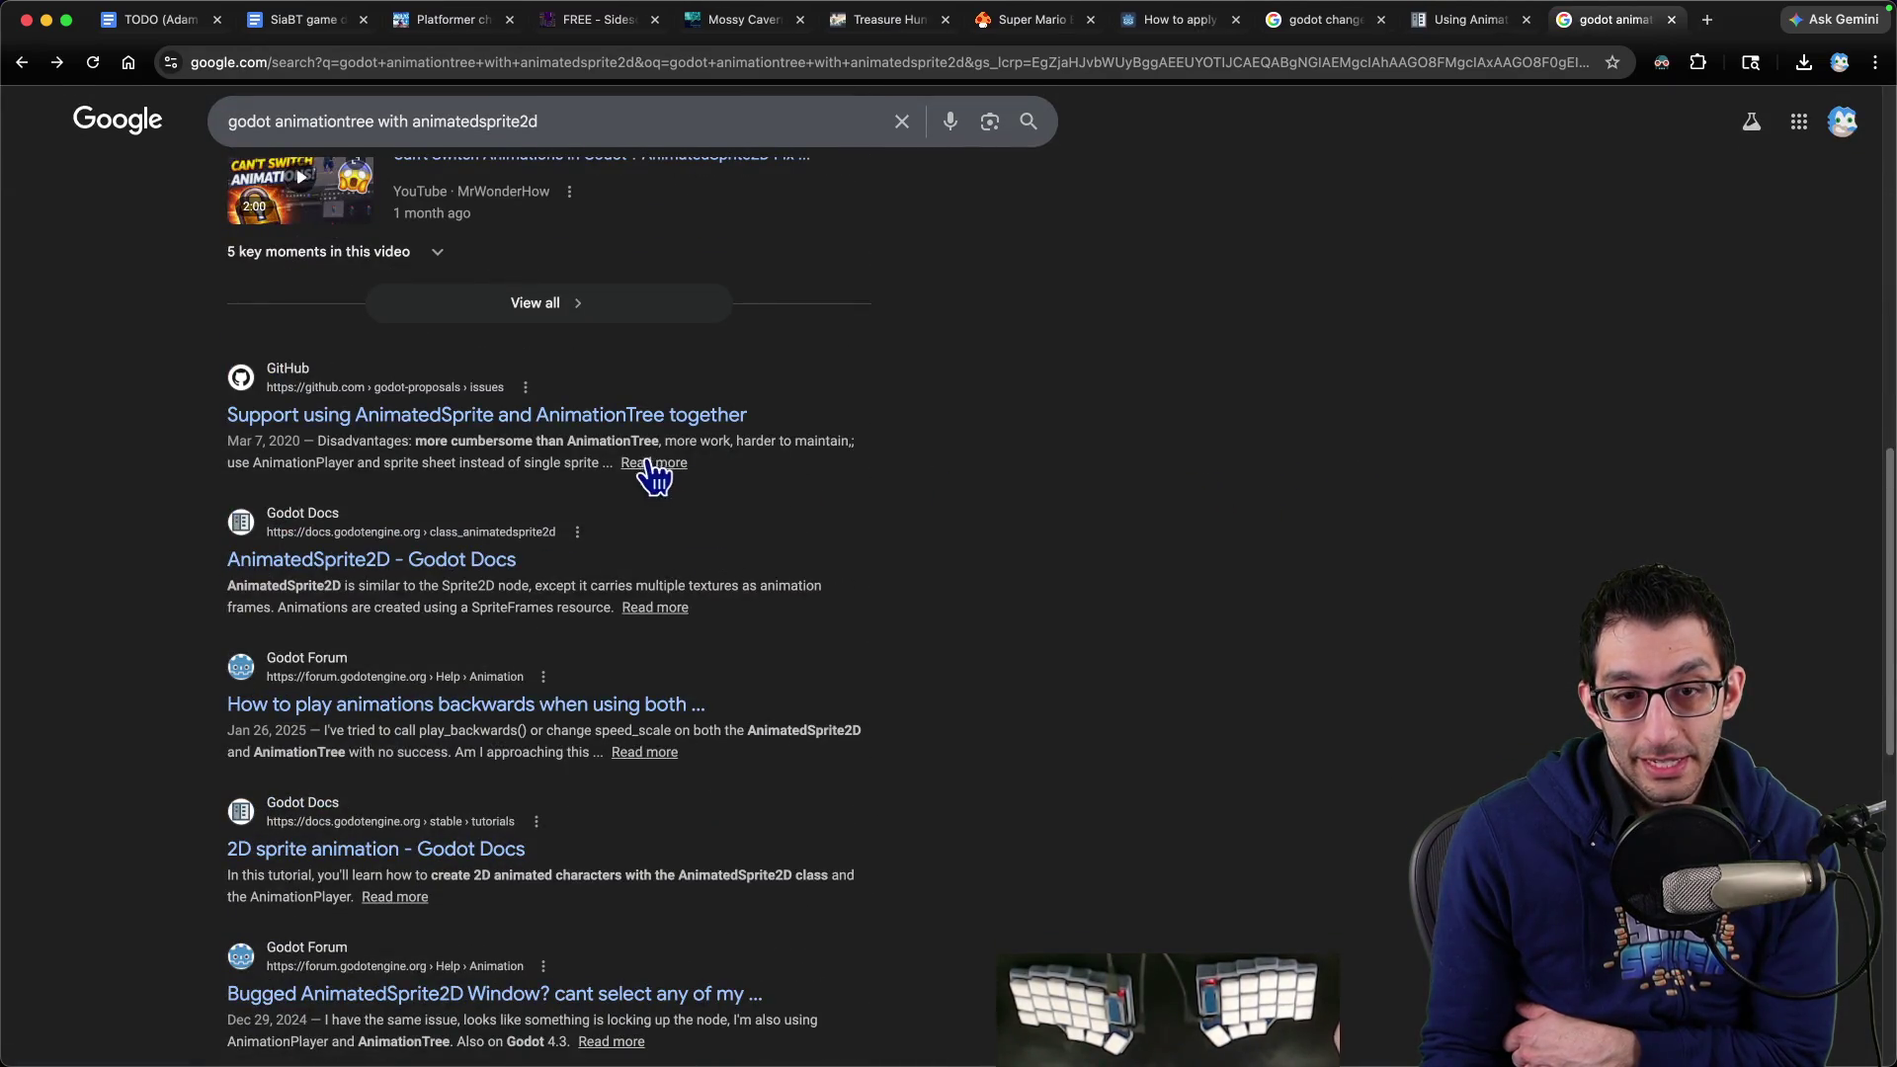
Open GitHub proposal #567 and mark the Sprite + AnimationPlayer recommendation
shift+super+click(518, 419)
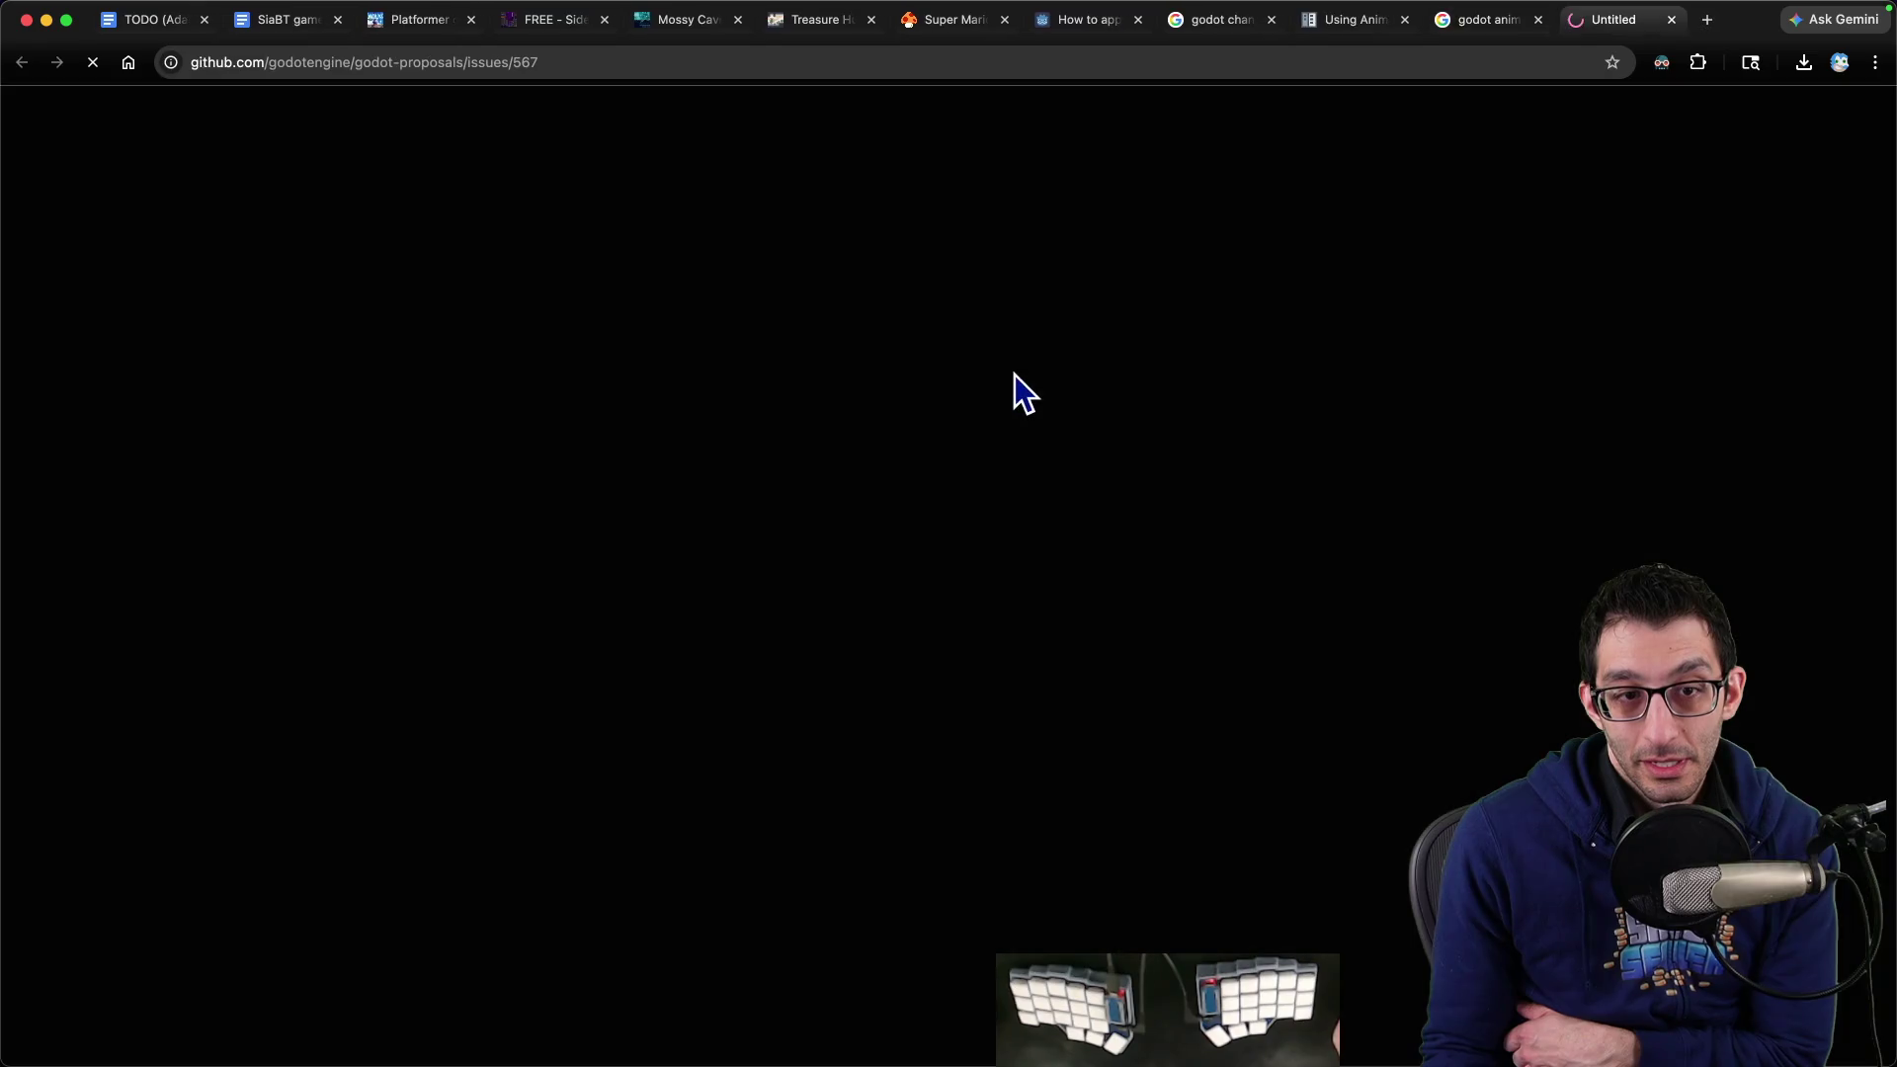
scroll(390, 529, down, 20)
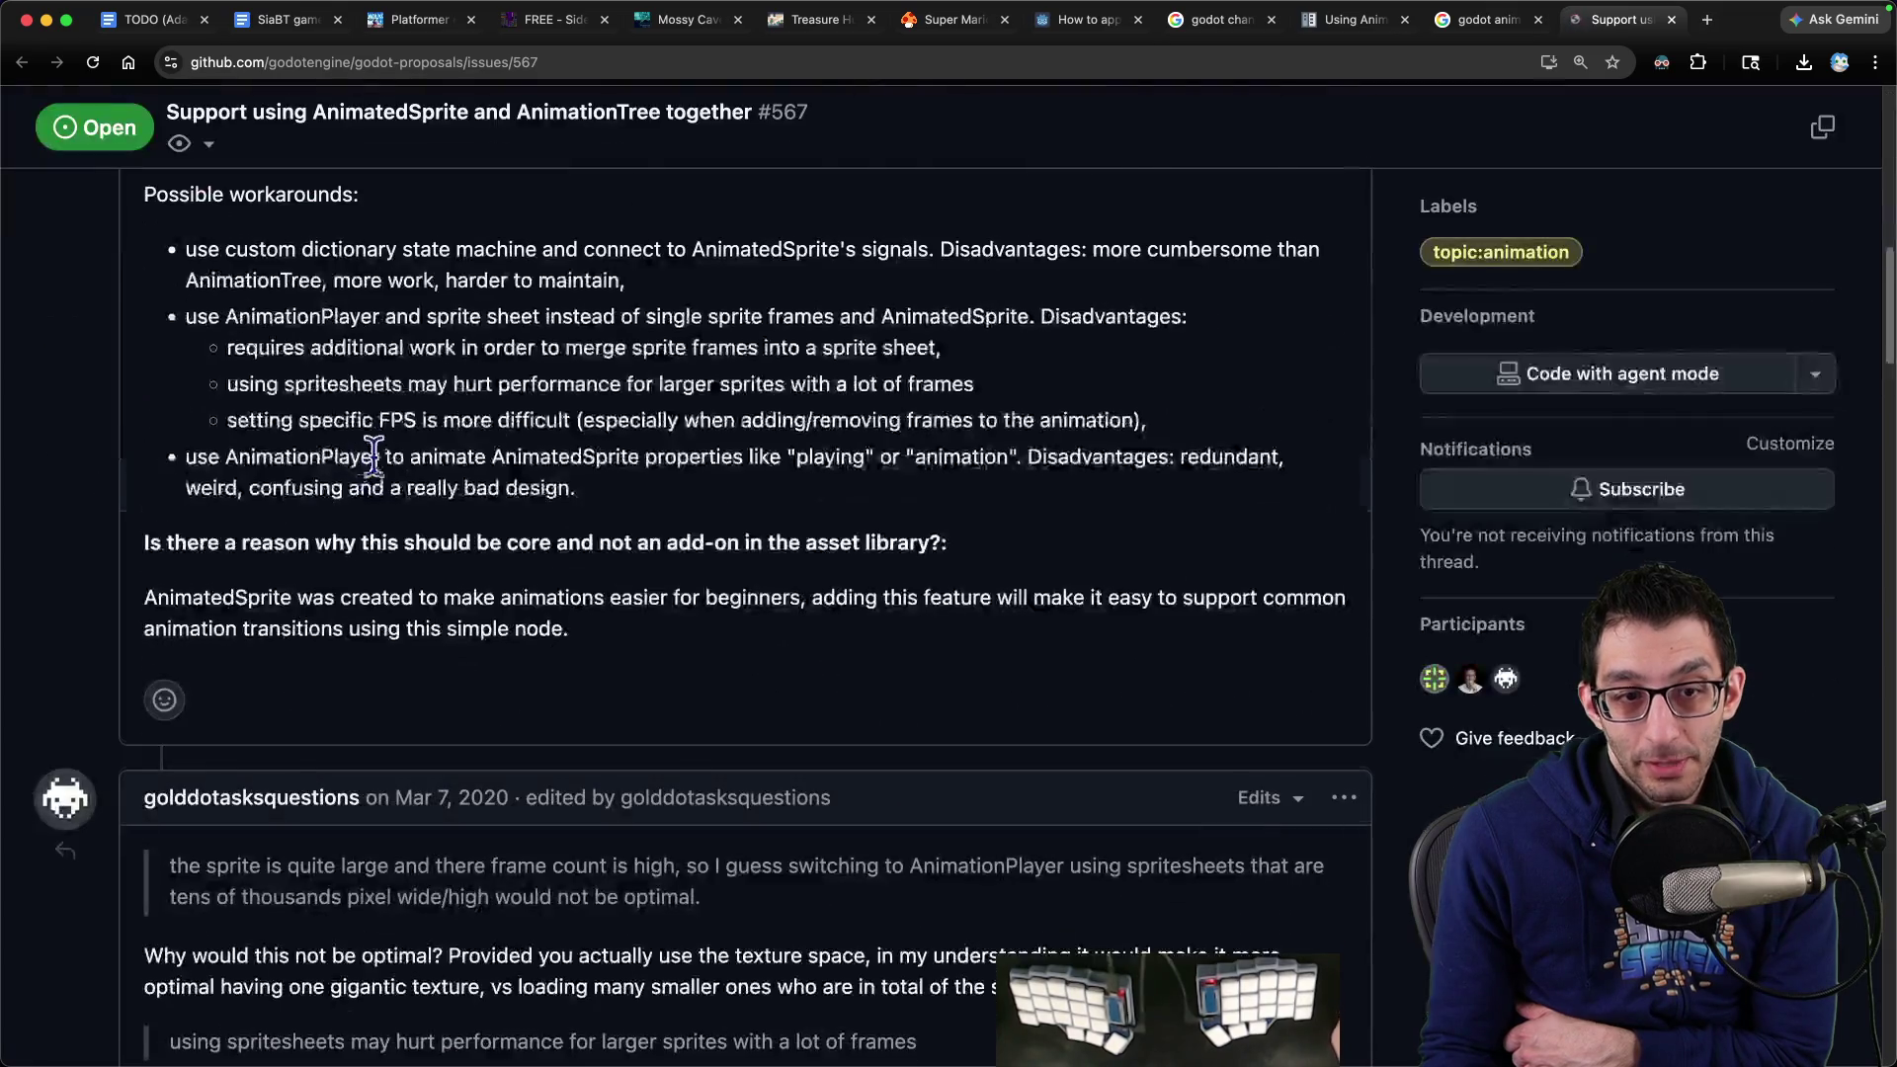
scroll(390, 529, down, 10)
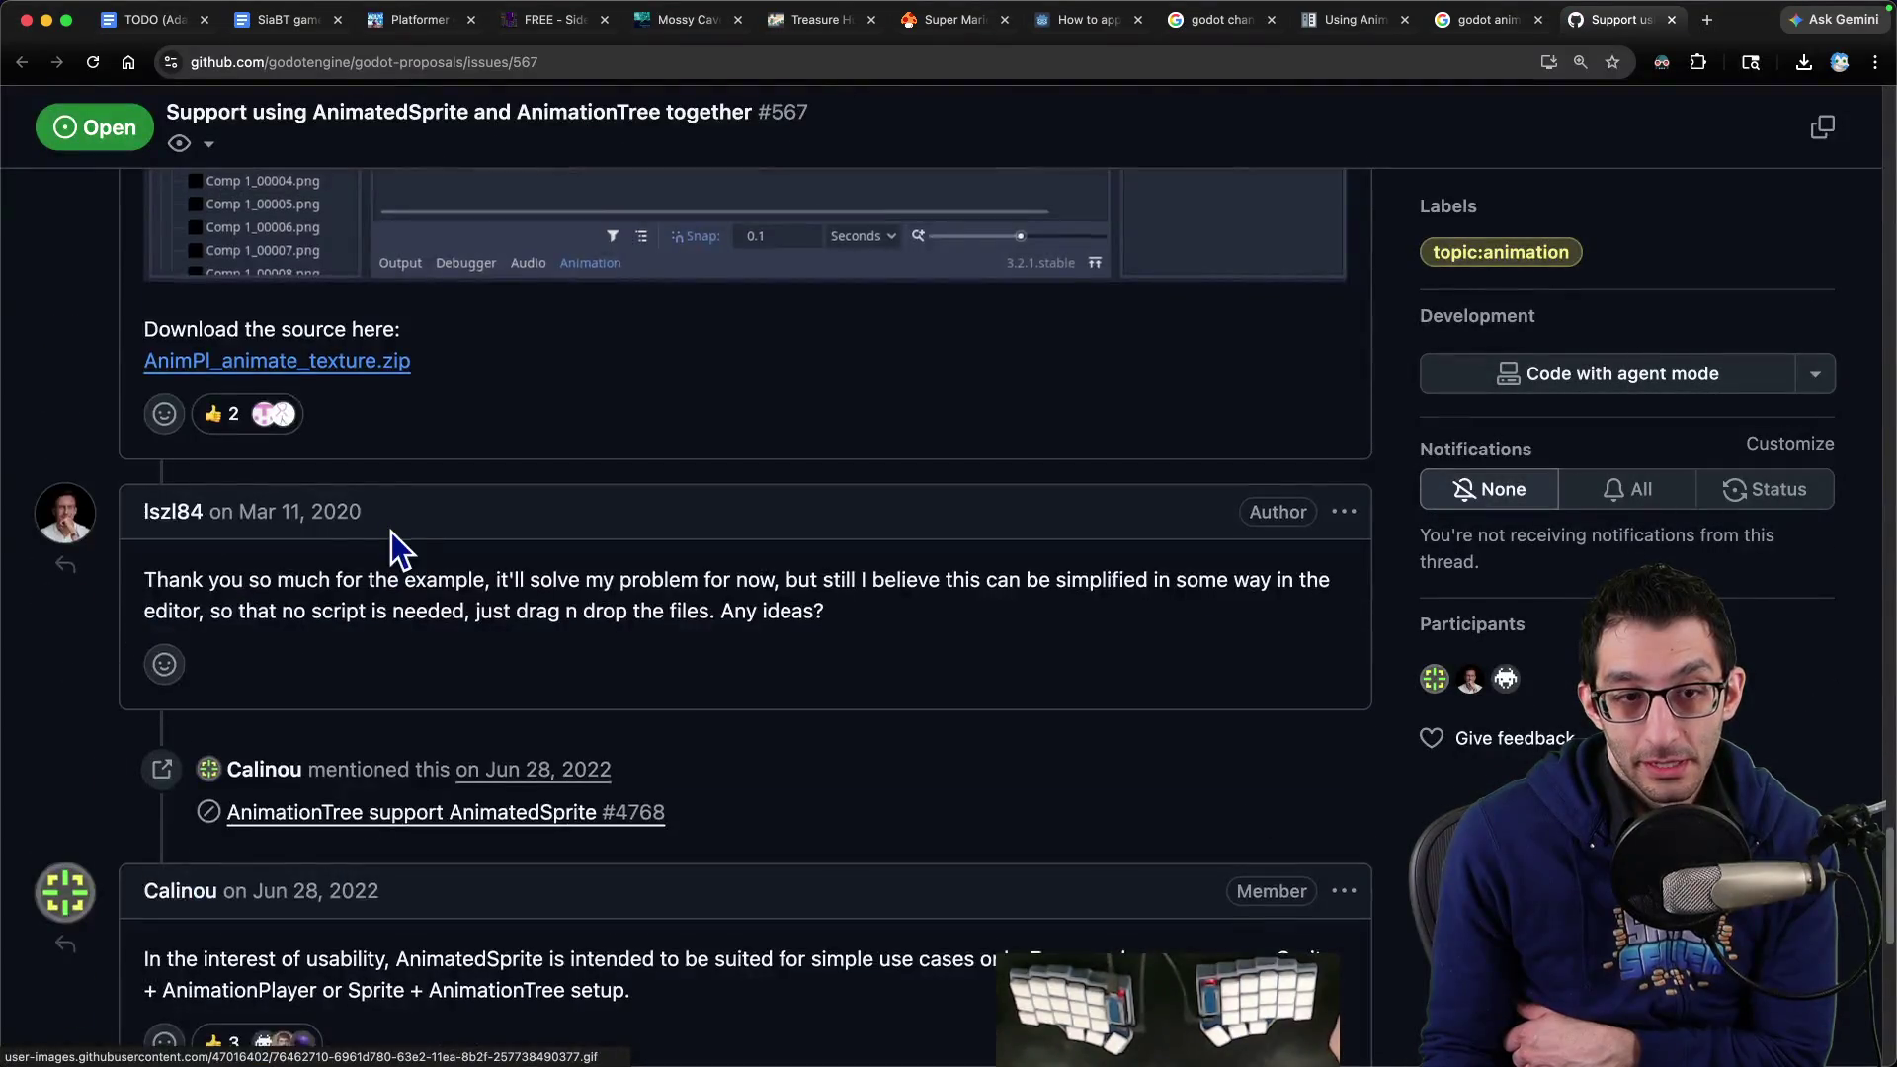
scroll(390, 532, down, 7)
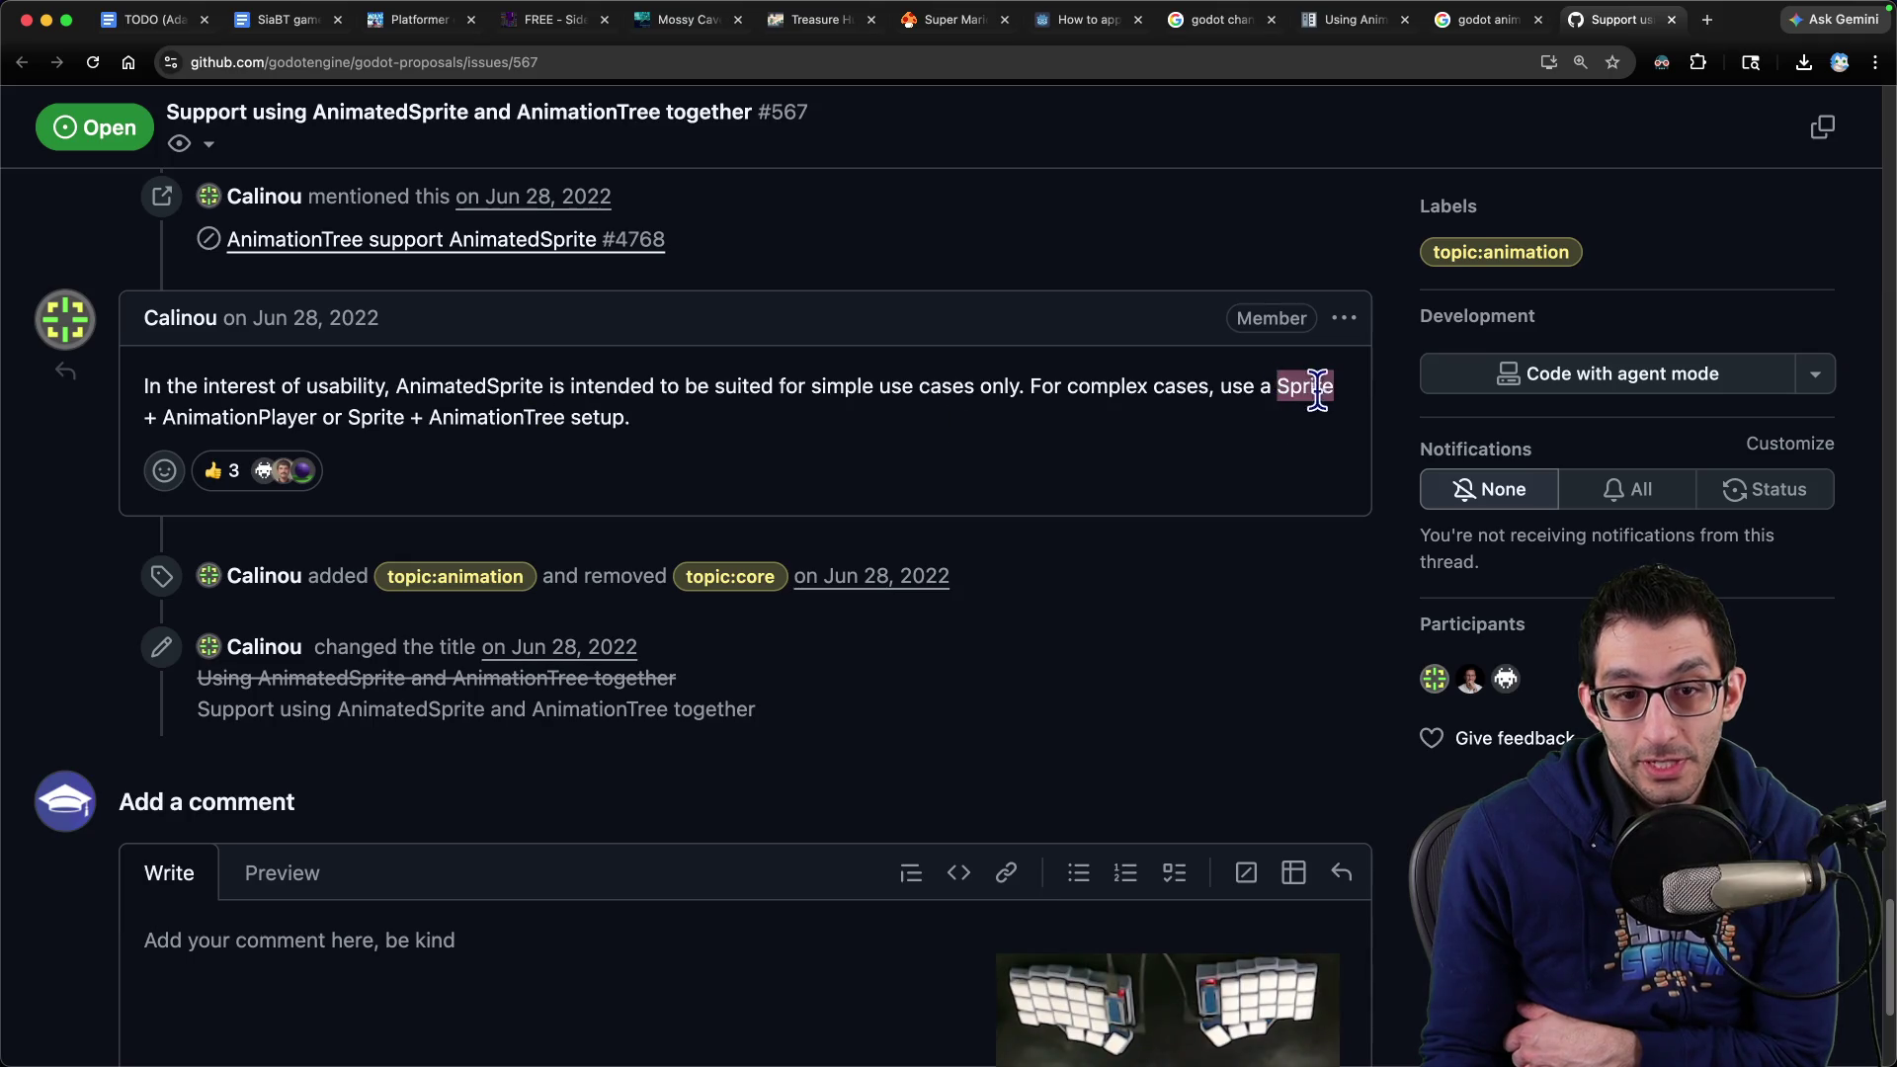
mouse_move(1317, 388)
mouse_down()
mouse_move(304, 418)
mouse_move(627, 420)
mouse_up()
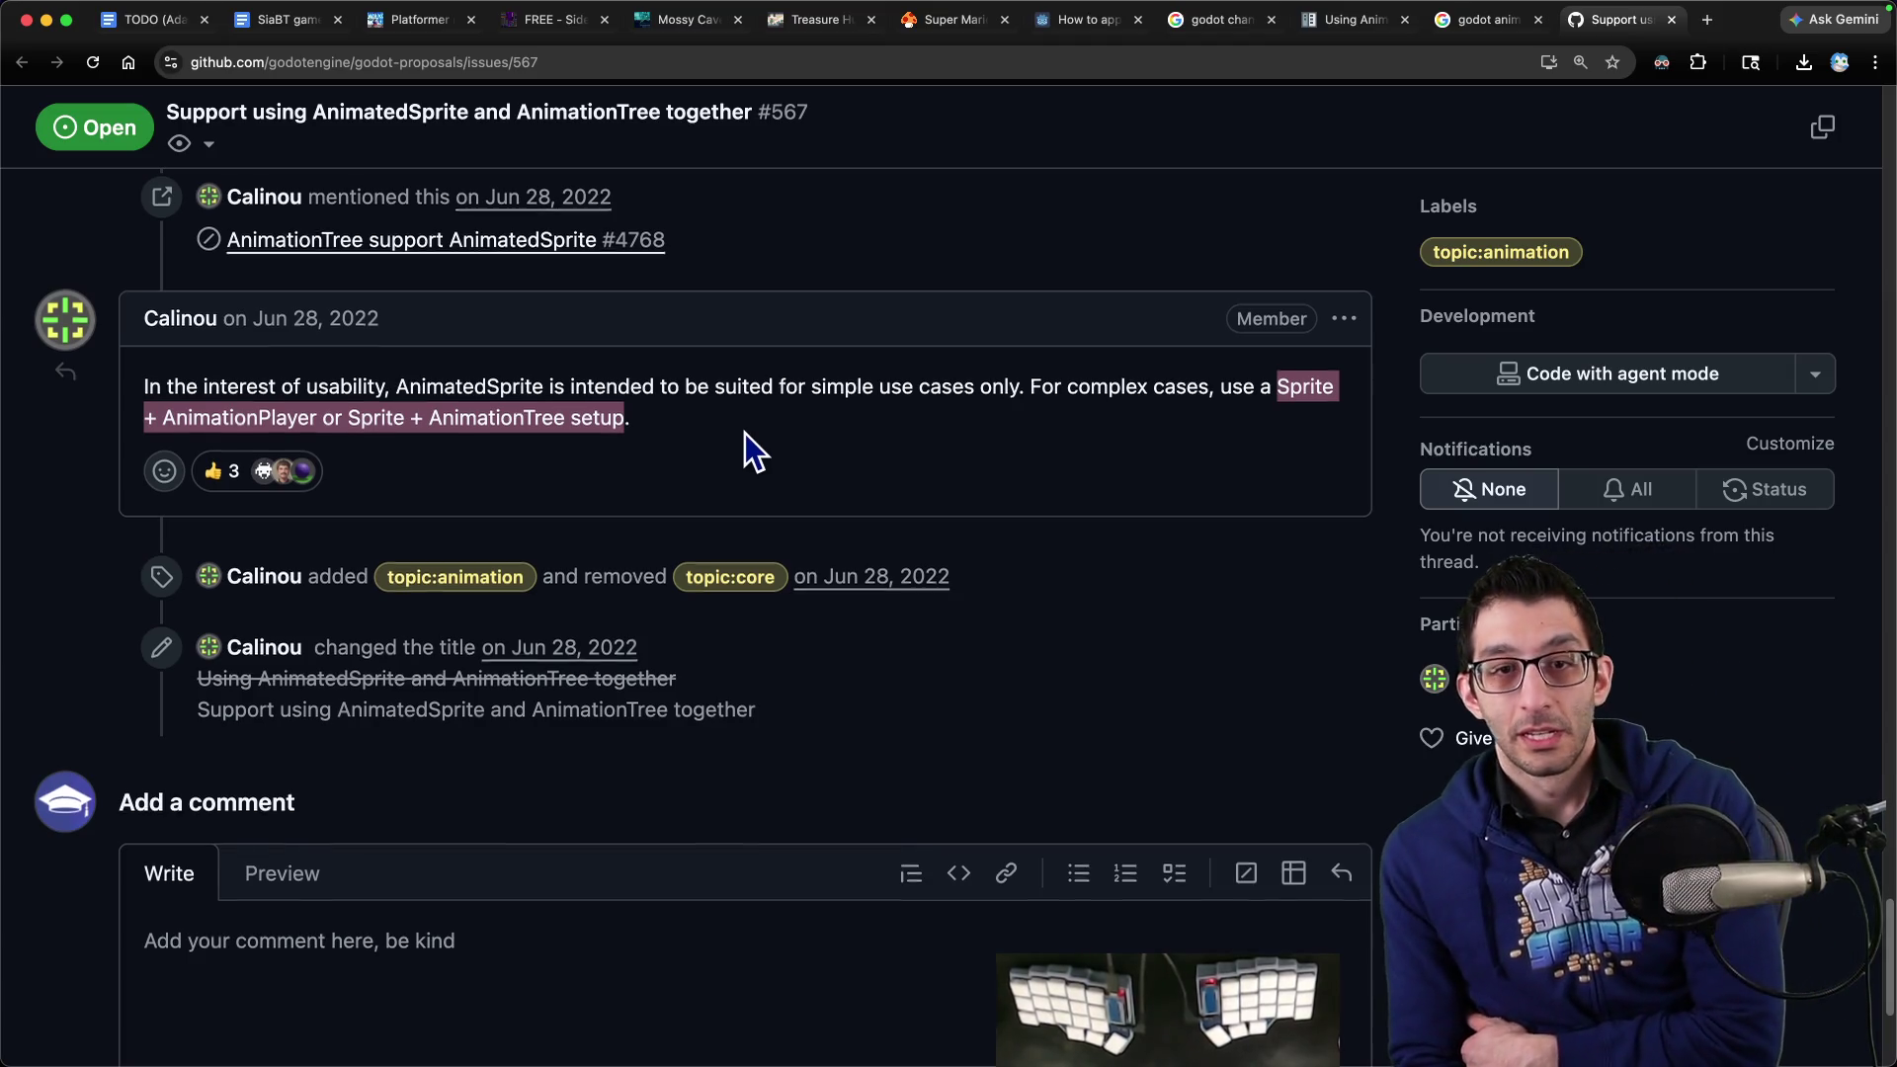
Review the proposal once more and return to the Godot editor
scroll(747, 425, up, 10)
scroll(761, 420, up, 10)
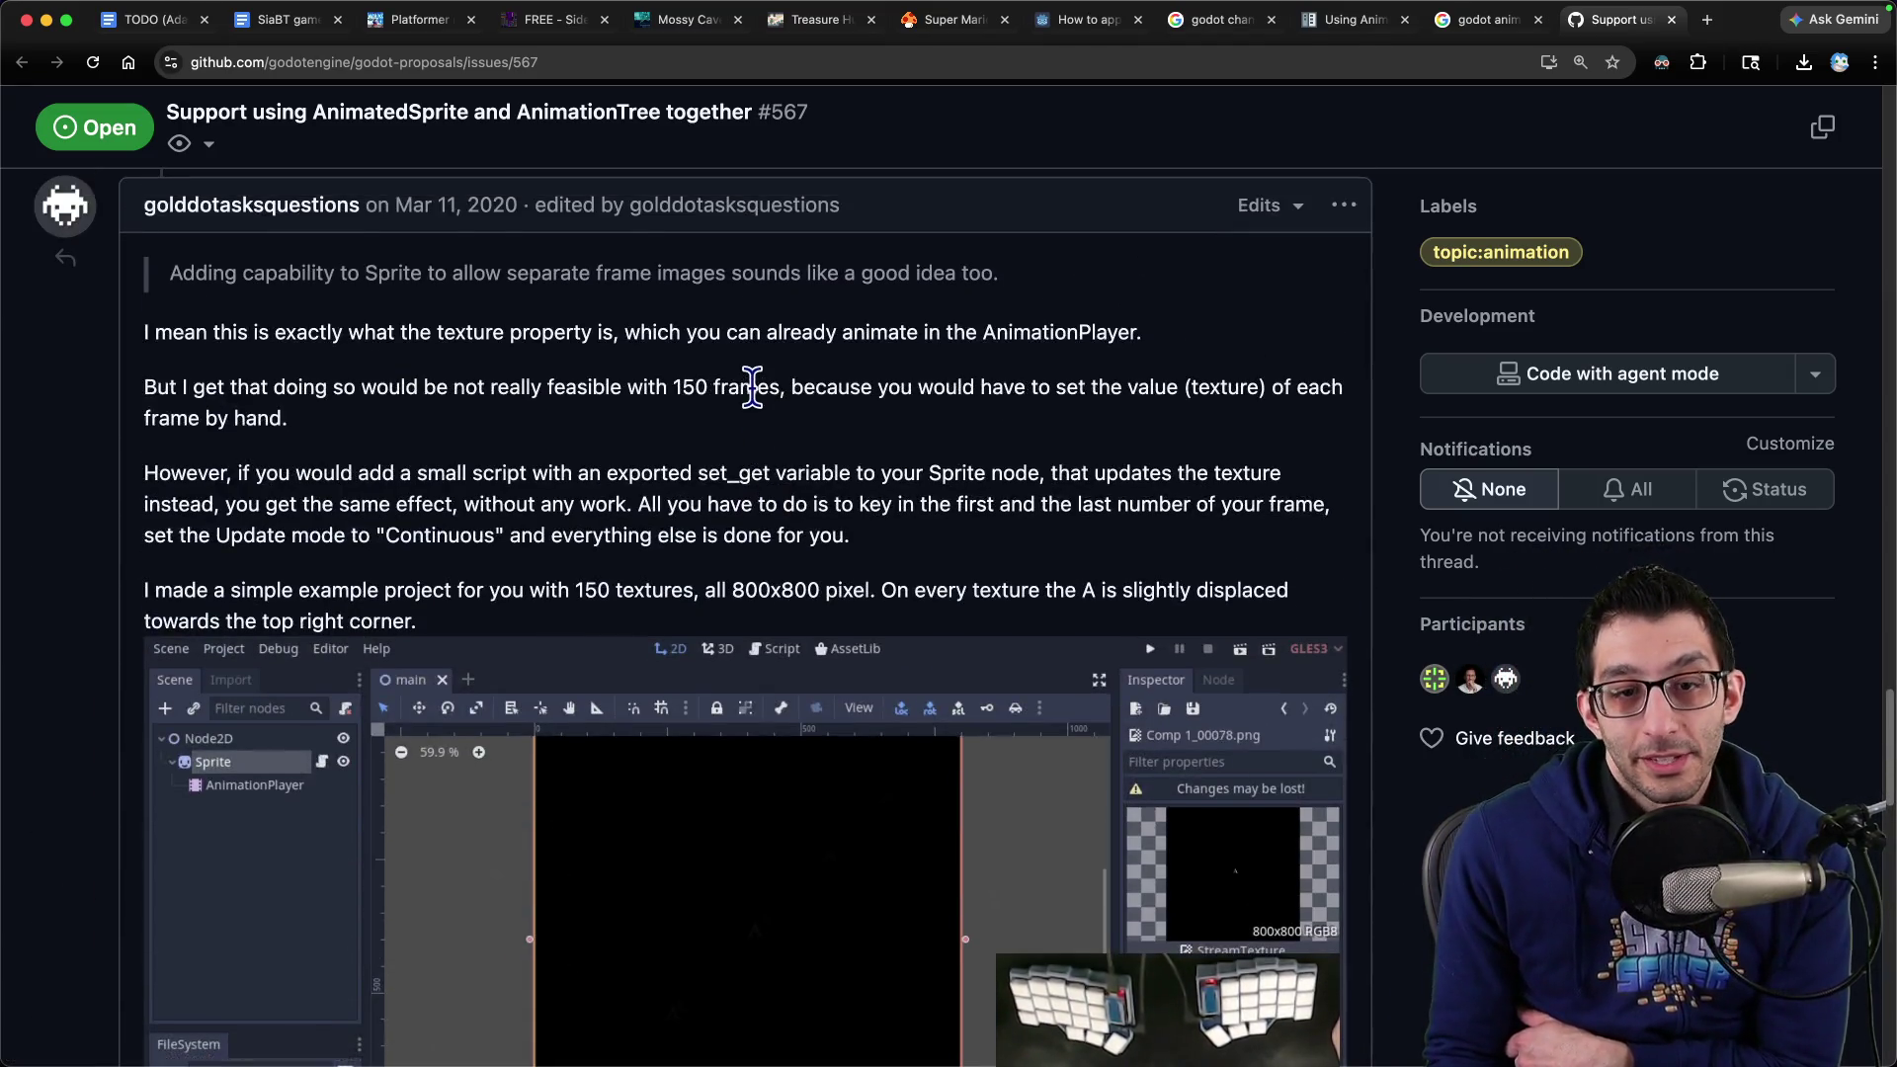
scroll(756, 413, down, 12)
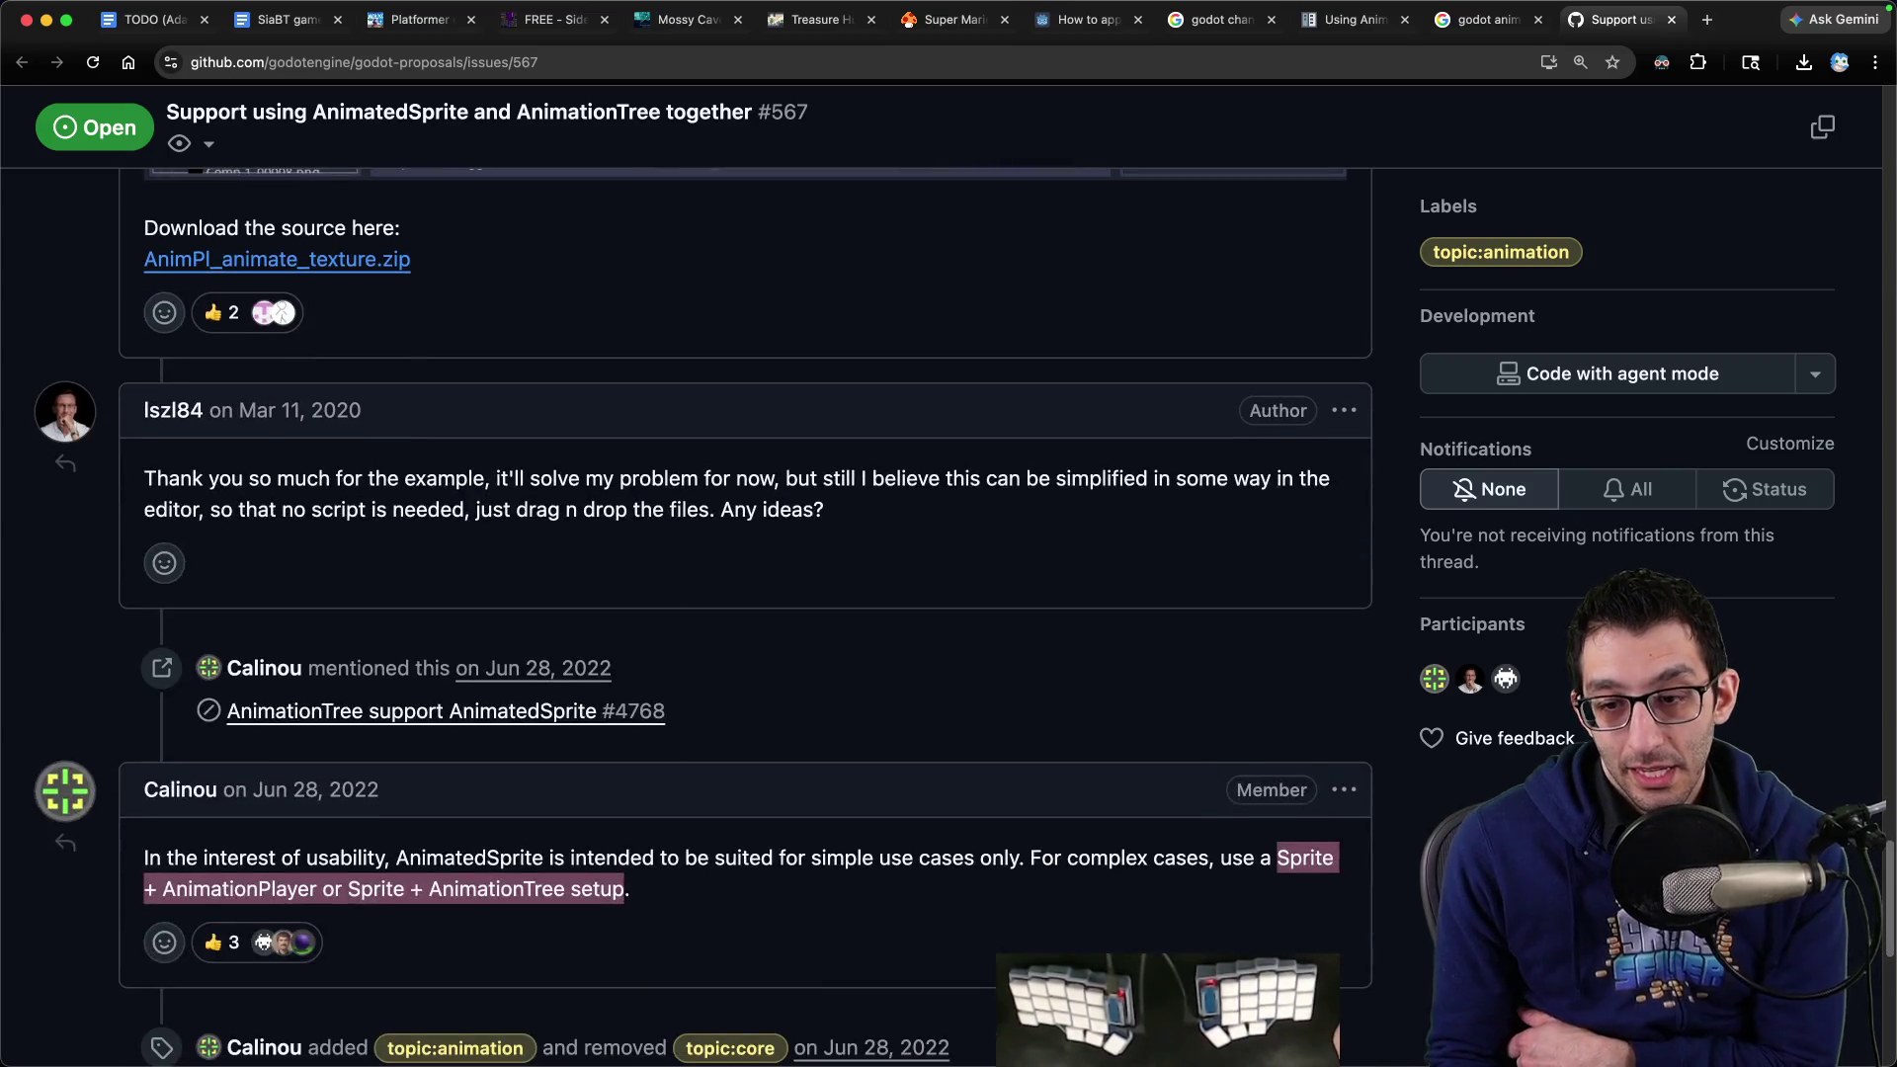
click(1362, 1033)
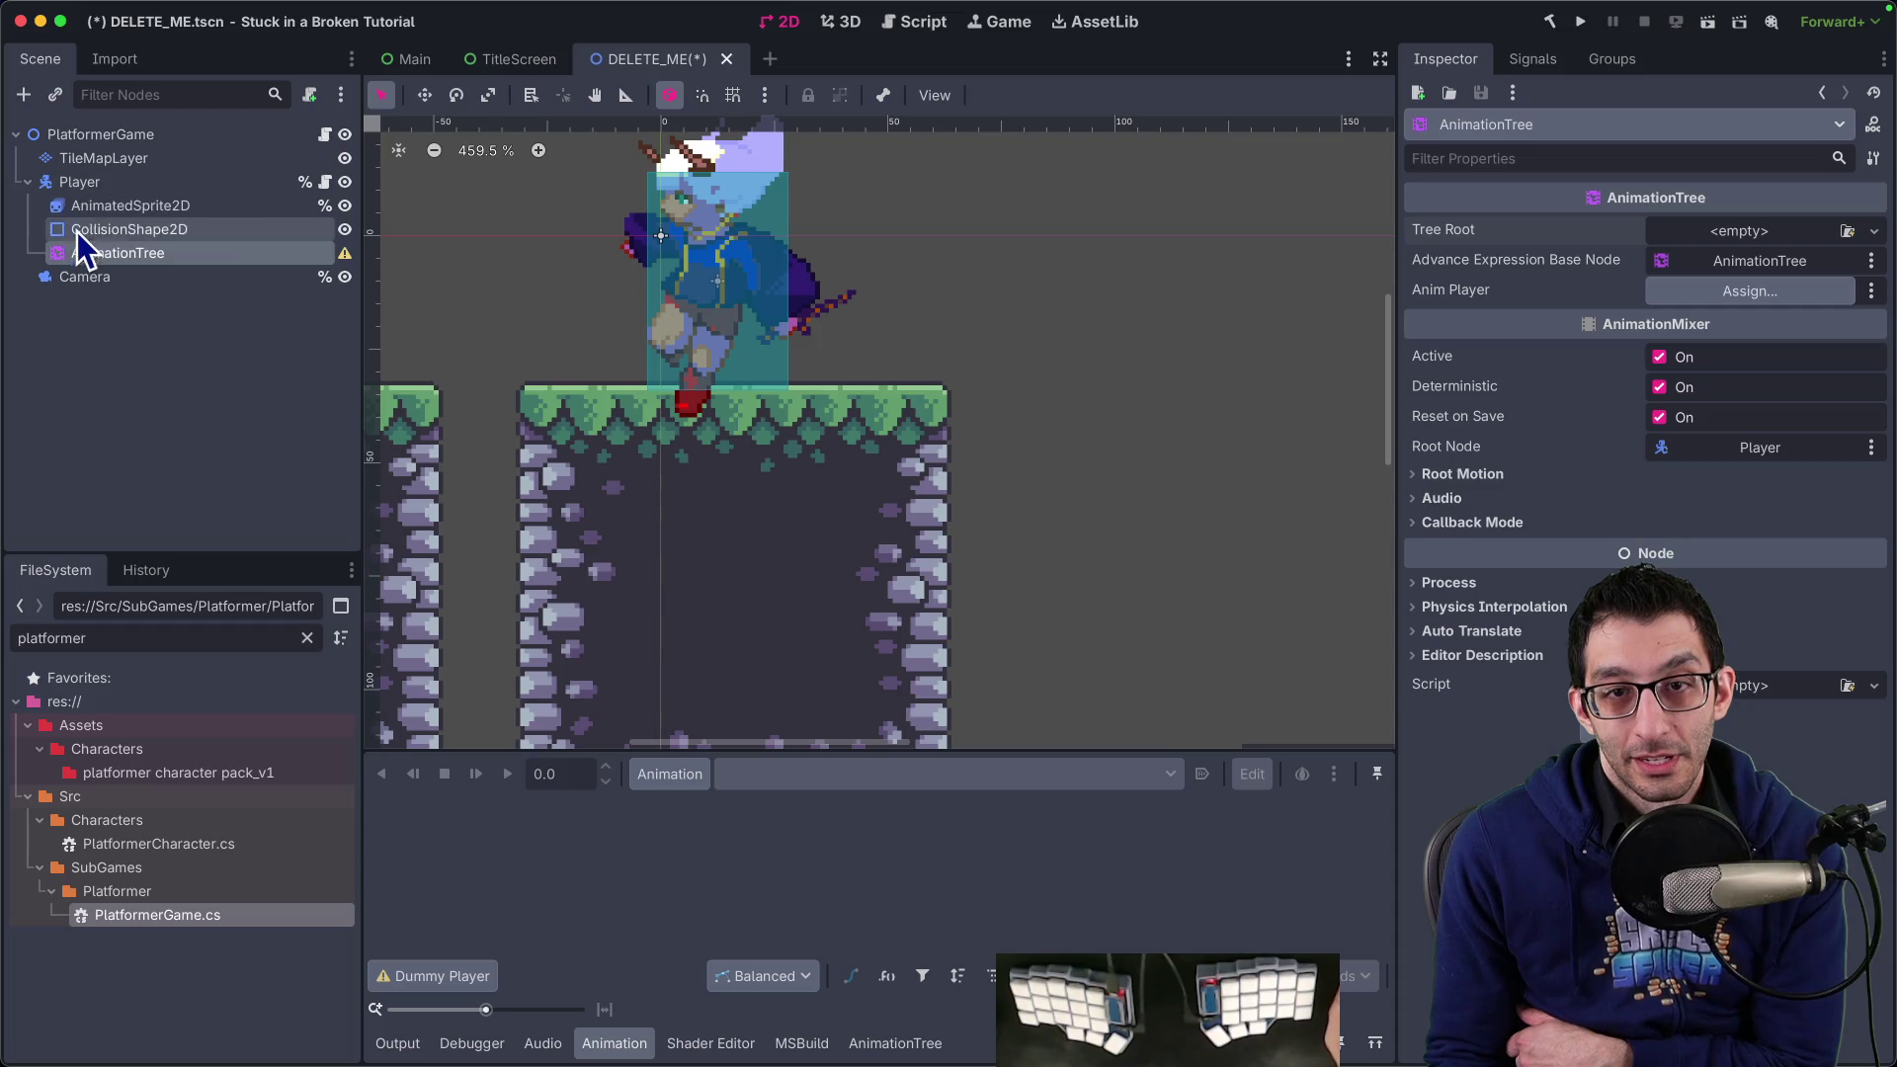
Add a Sprite2D node under PlatformerGame
scroll(846, 301, down, 3)
scroll(845, 300, up, 1)
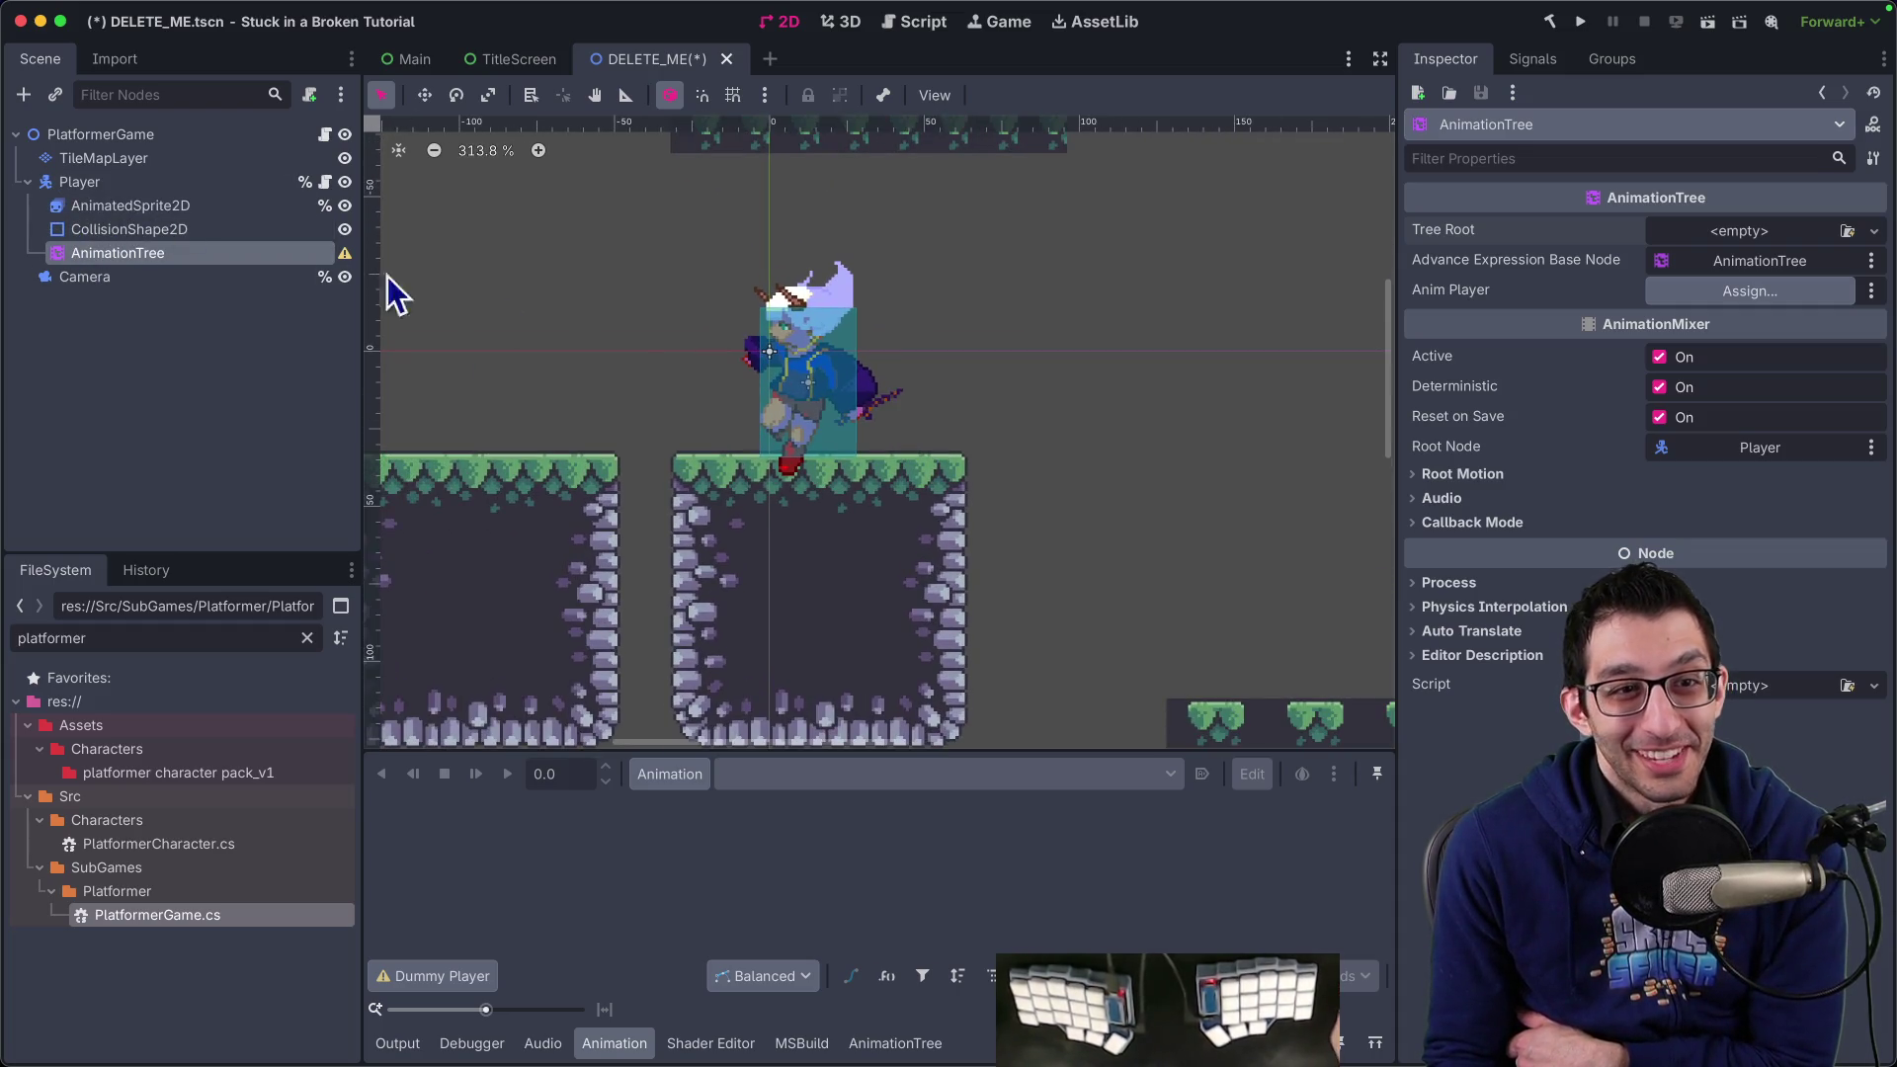
click(40, 134)
key(ctrl+a)
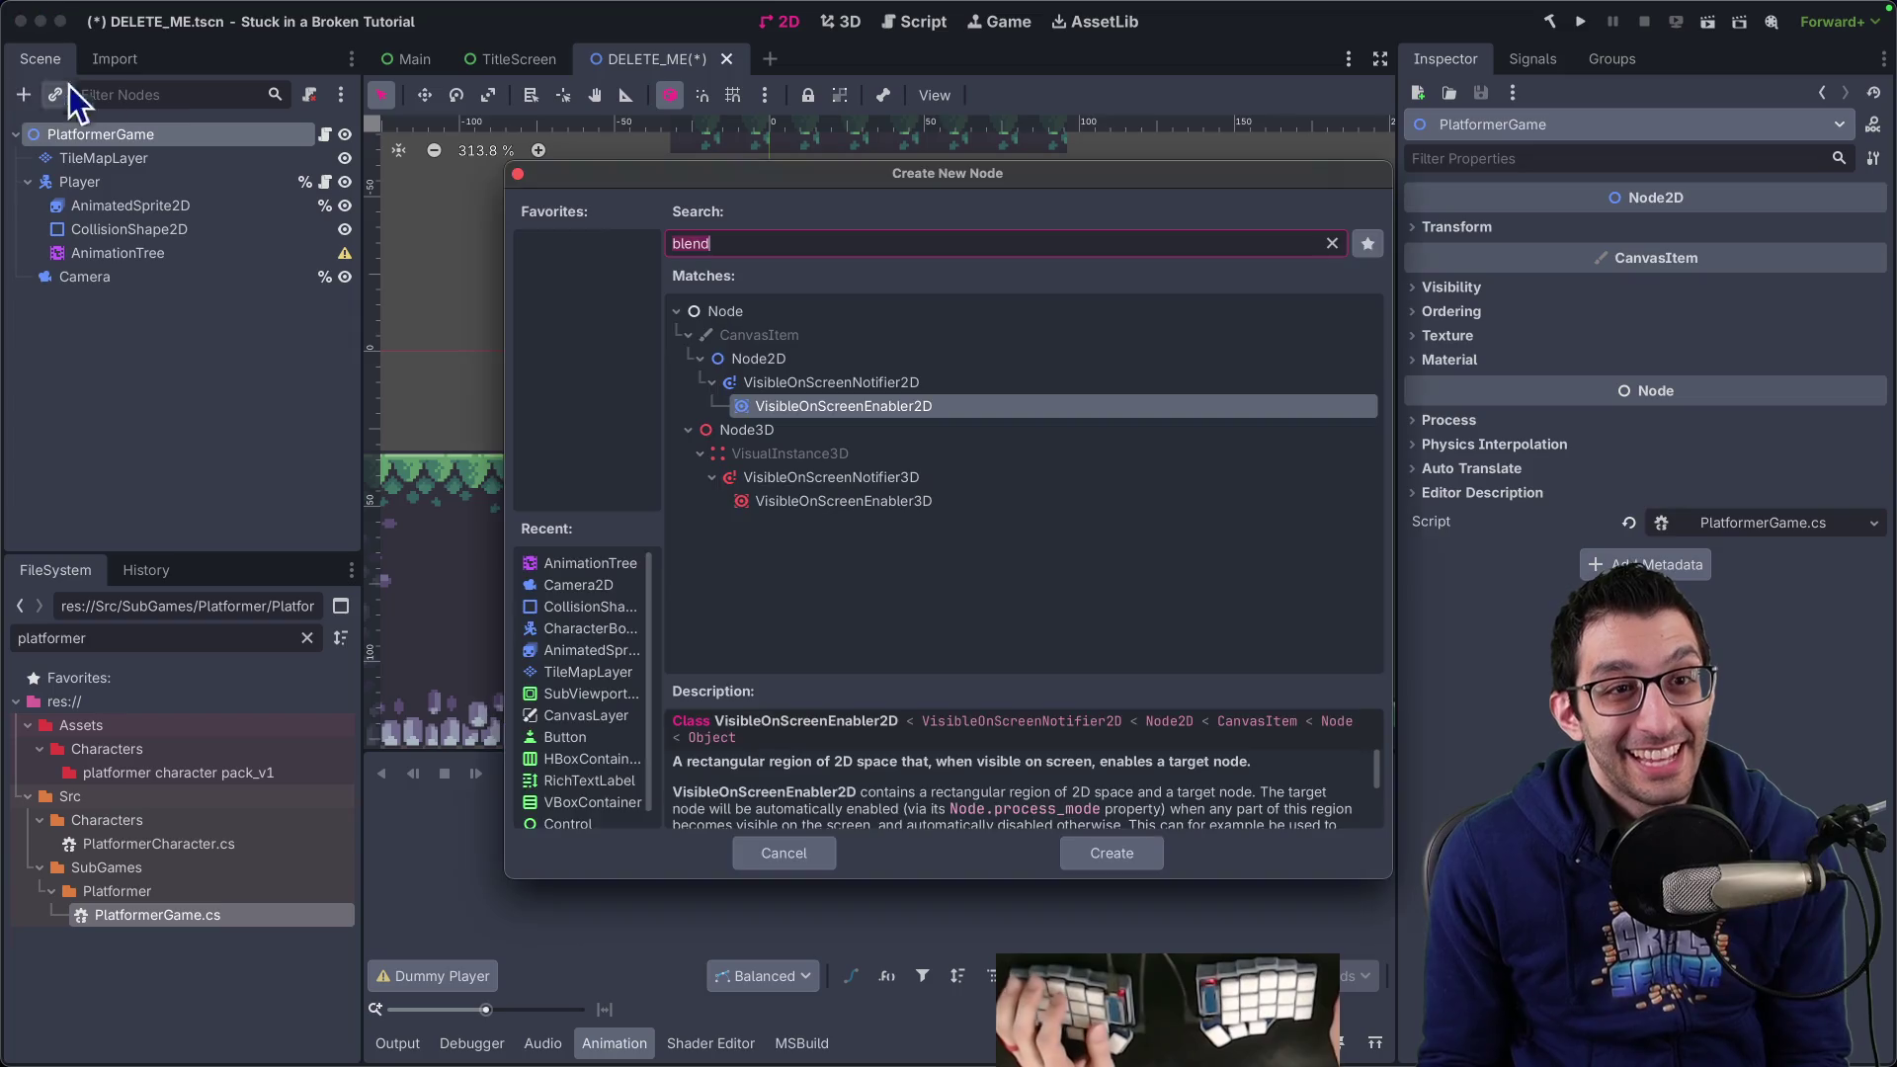
text(sprite)
key(Return)
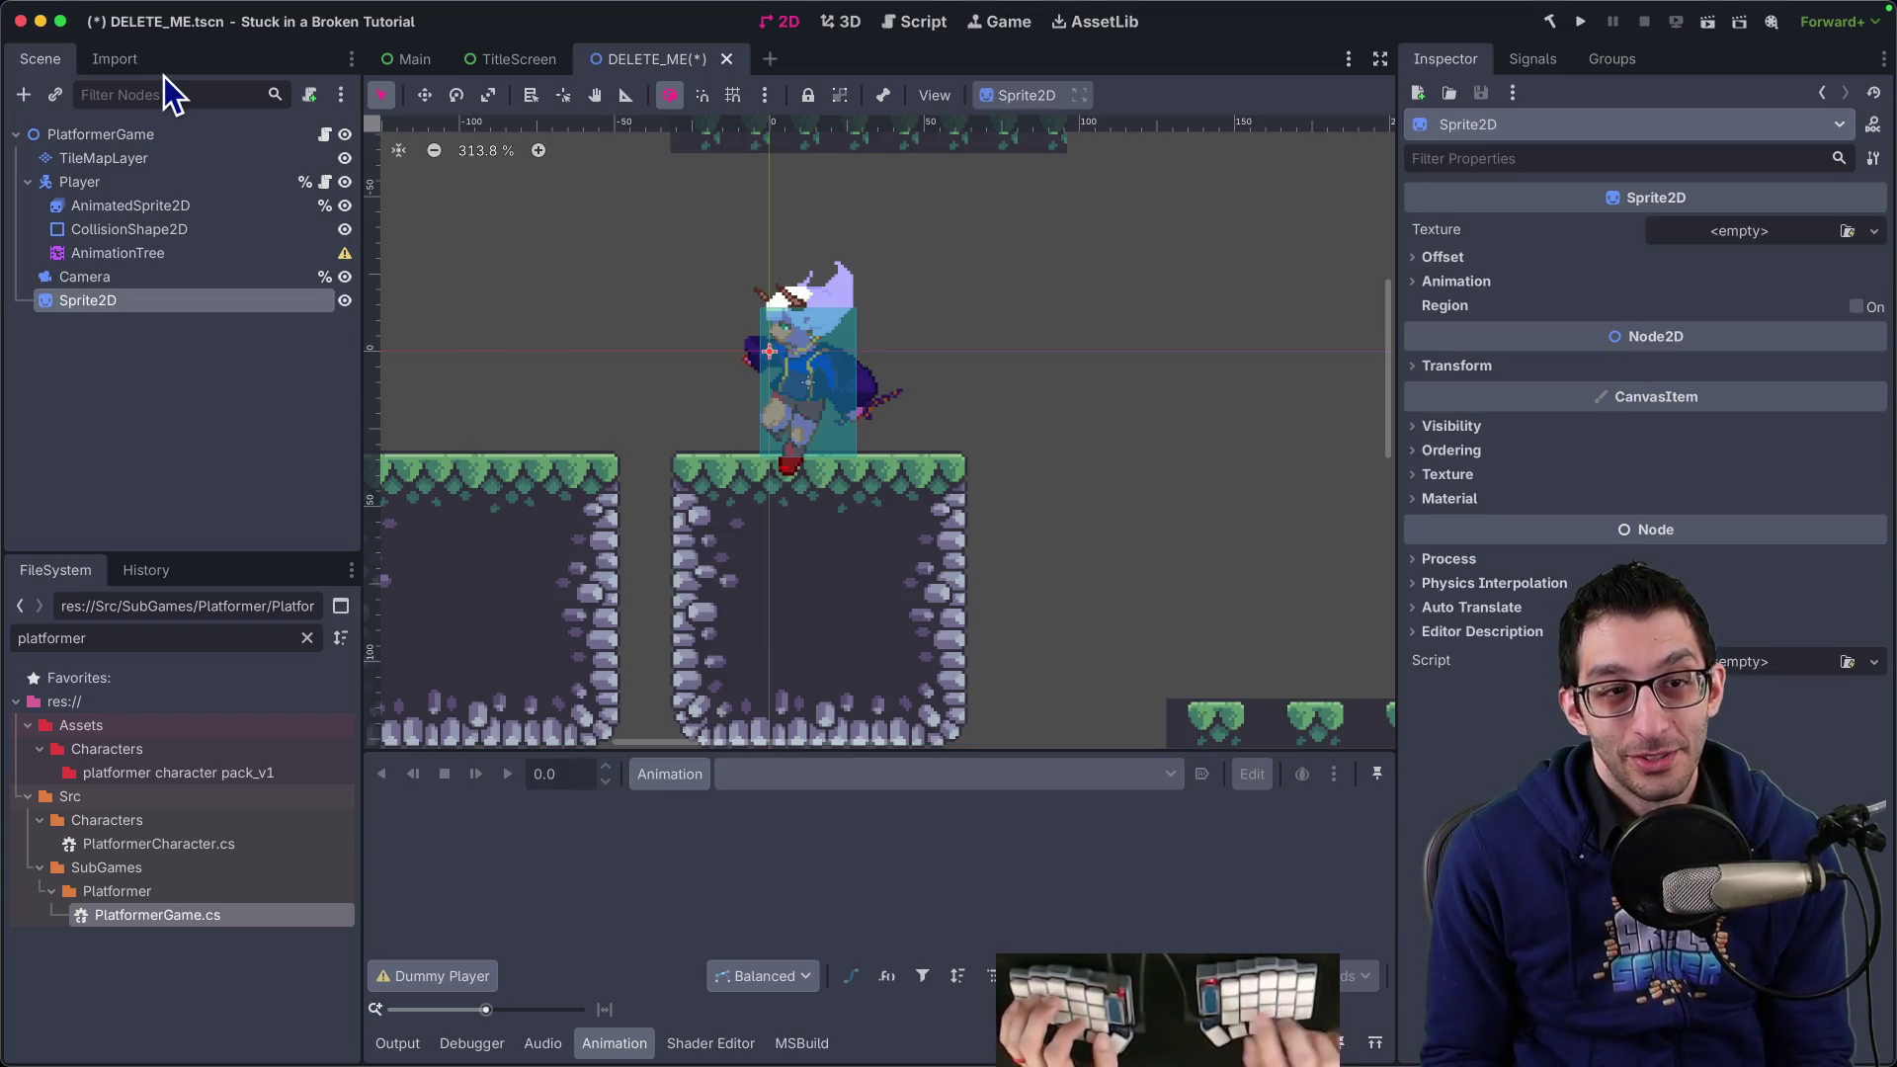
Add an AnimationPlayer node under PlatformerGame
click(138, 158)
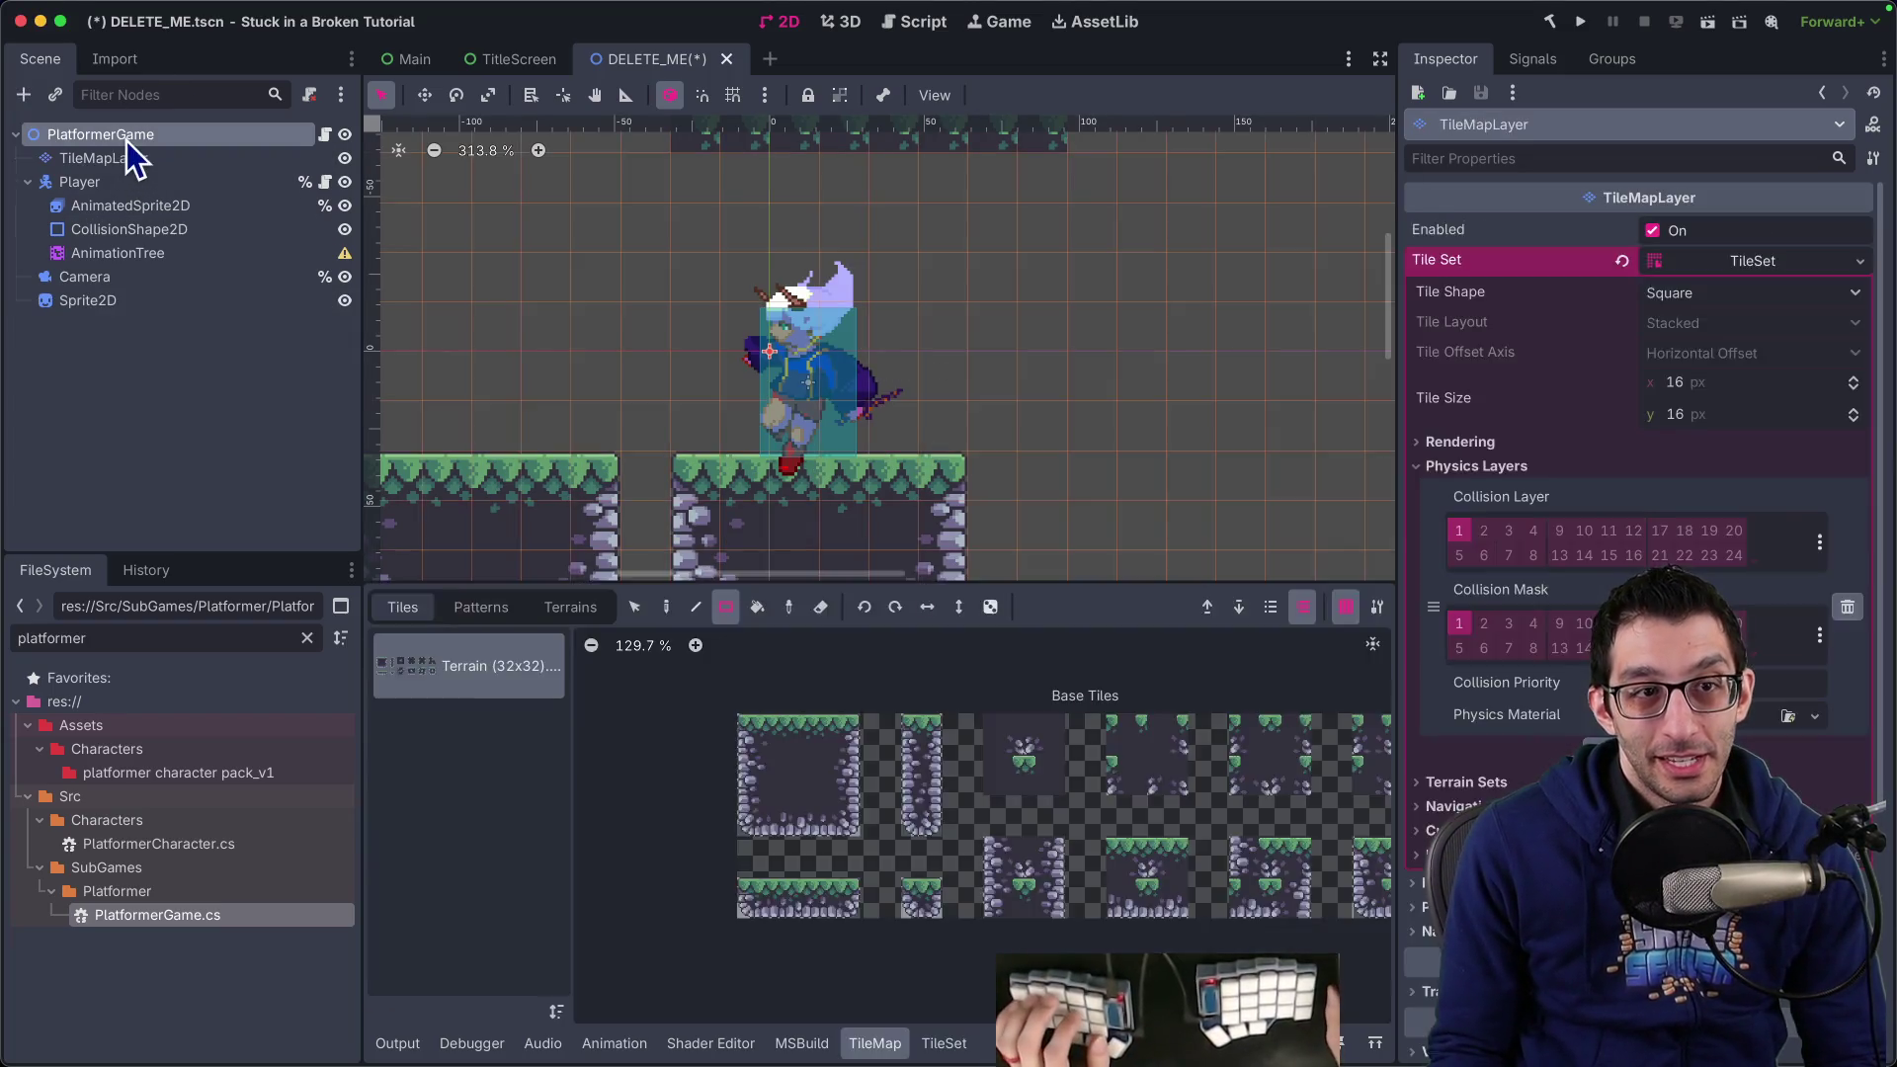
click(128, 139)
key(ctrl+a)
text(animationp)
key(Return)
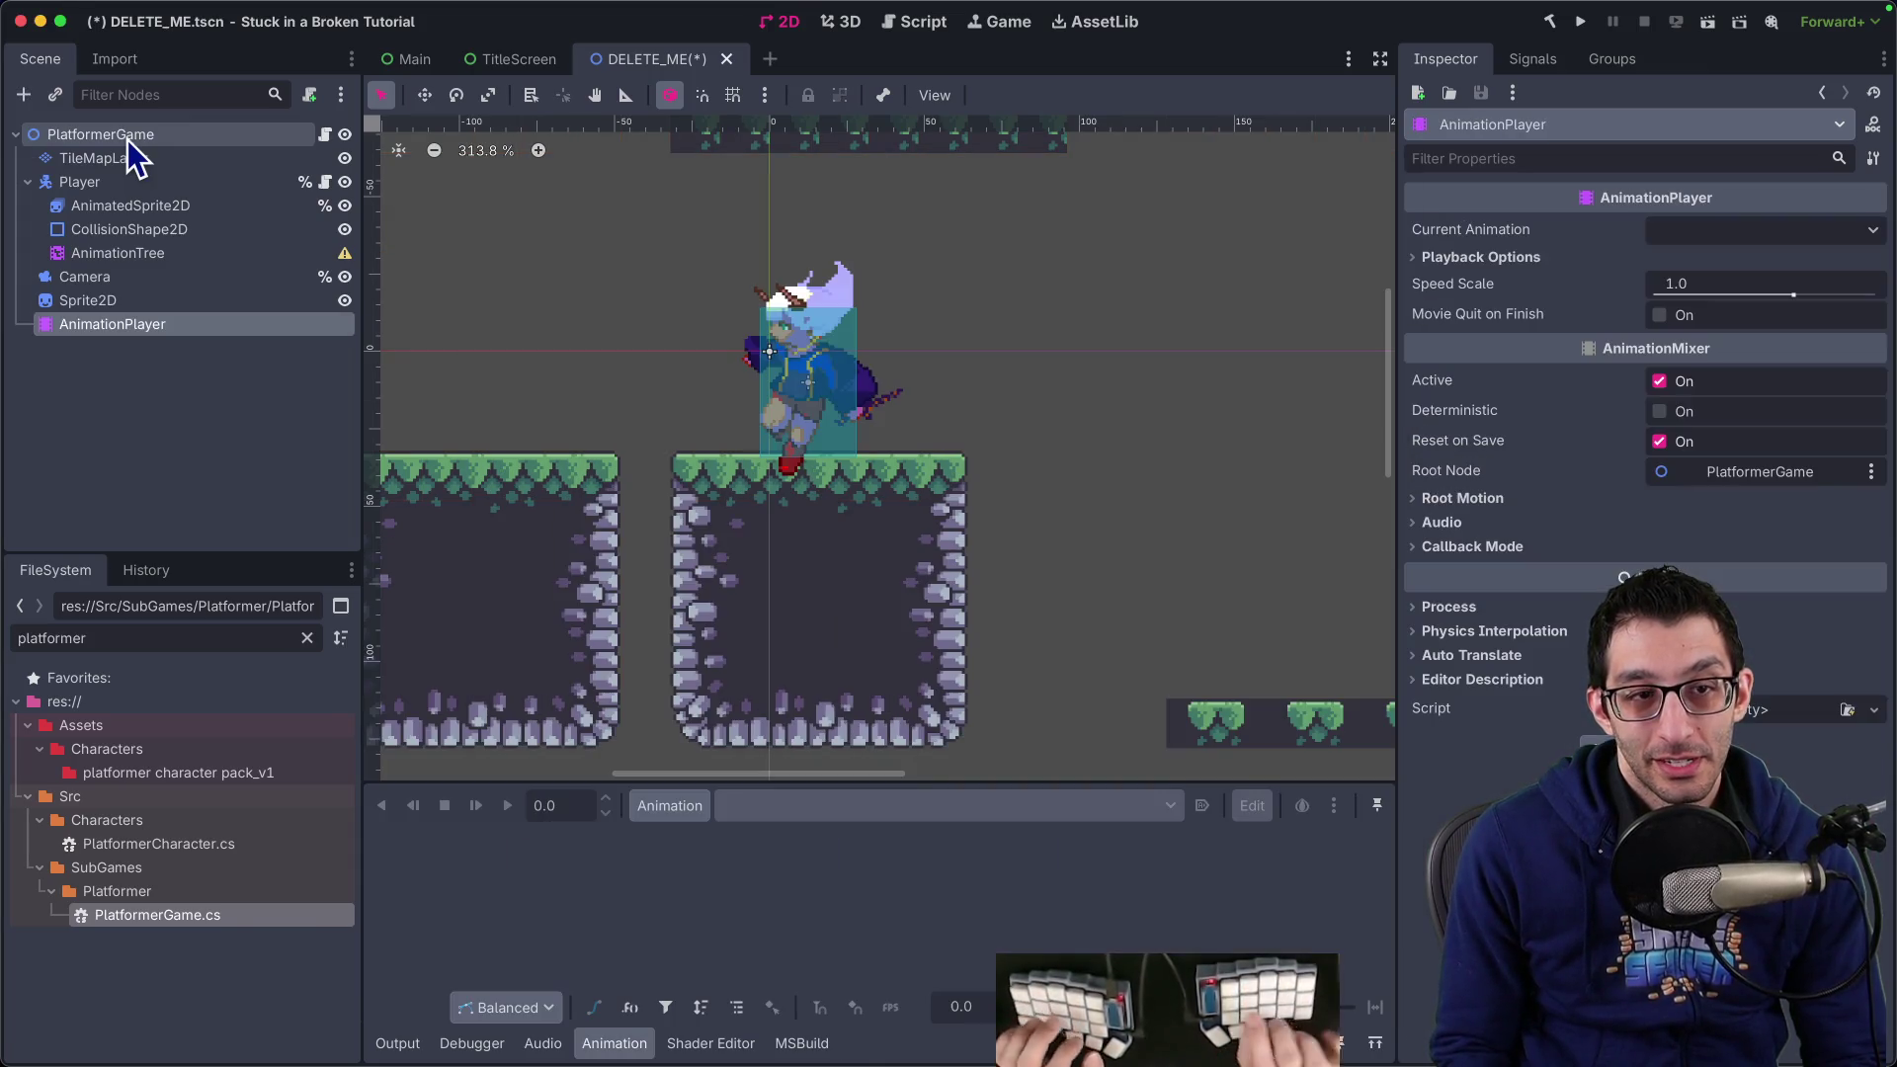
Move the new Sprite2D beside the player, then select the AnimationPlayer node
click(121, 296)
scroll(703, 318, down, 3)
scroll(685, 354, down, 10)
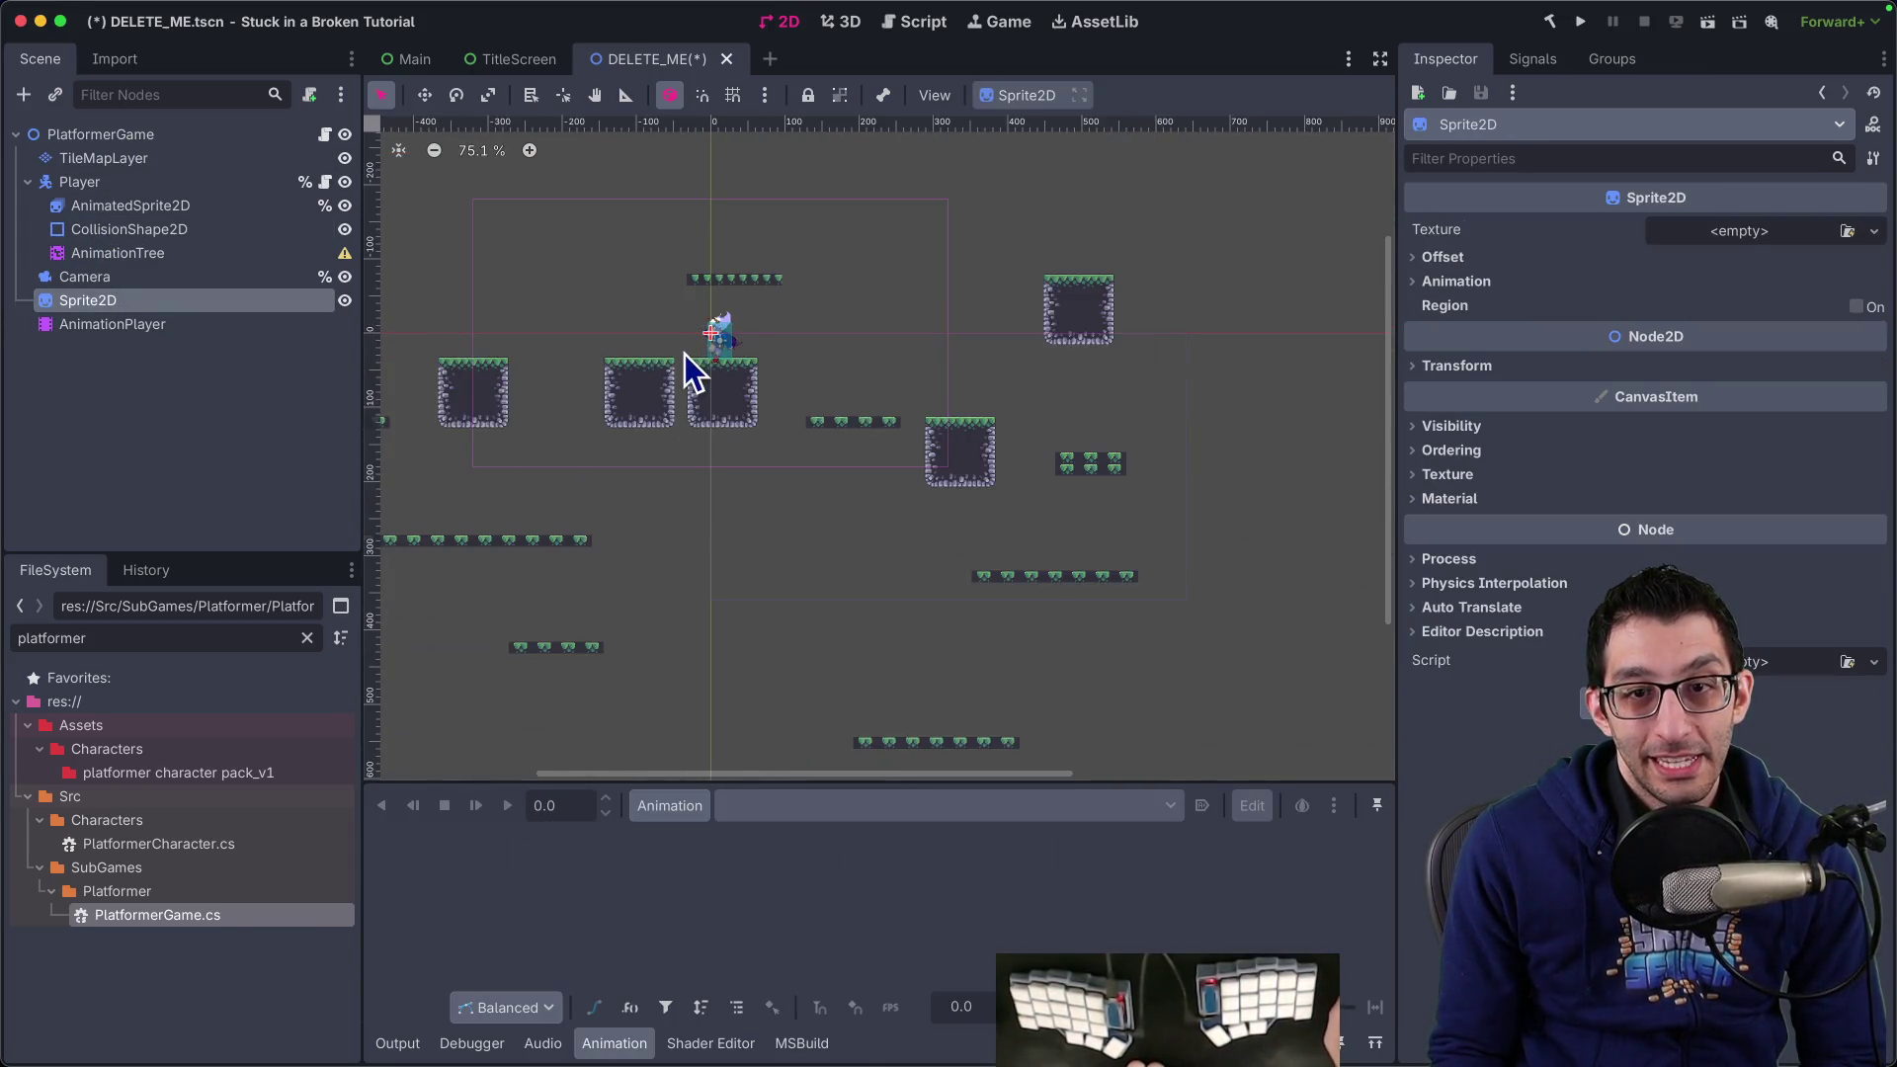
drag(708, 486, 883, 524)
key(w)
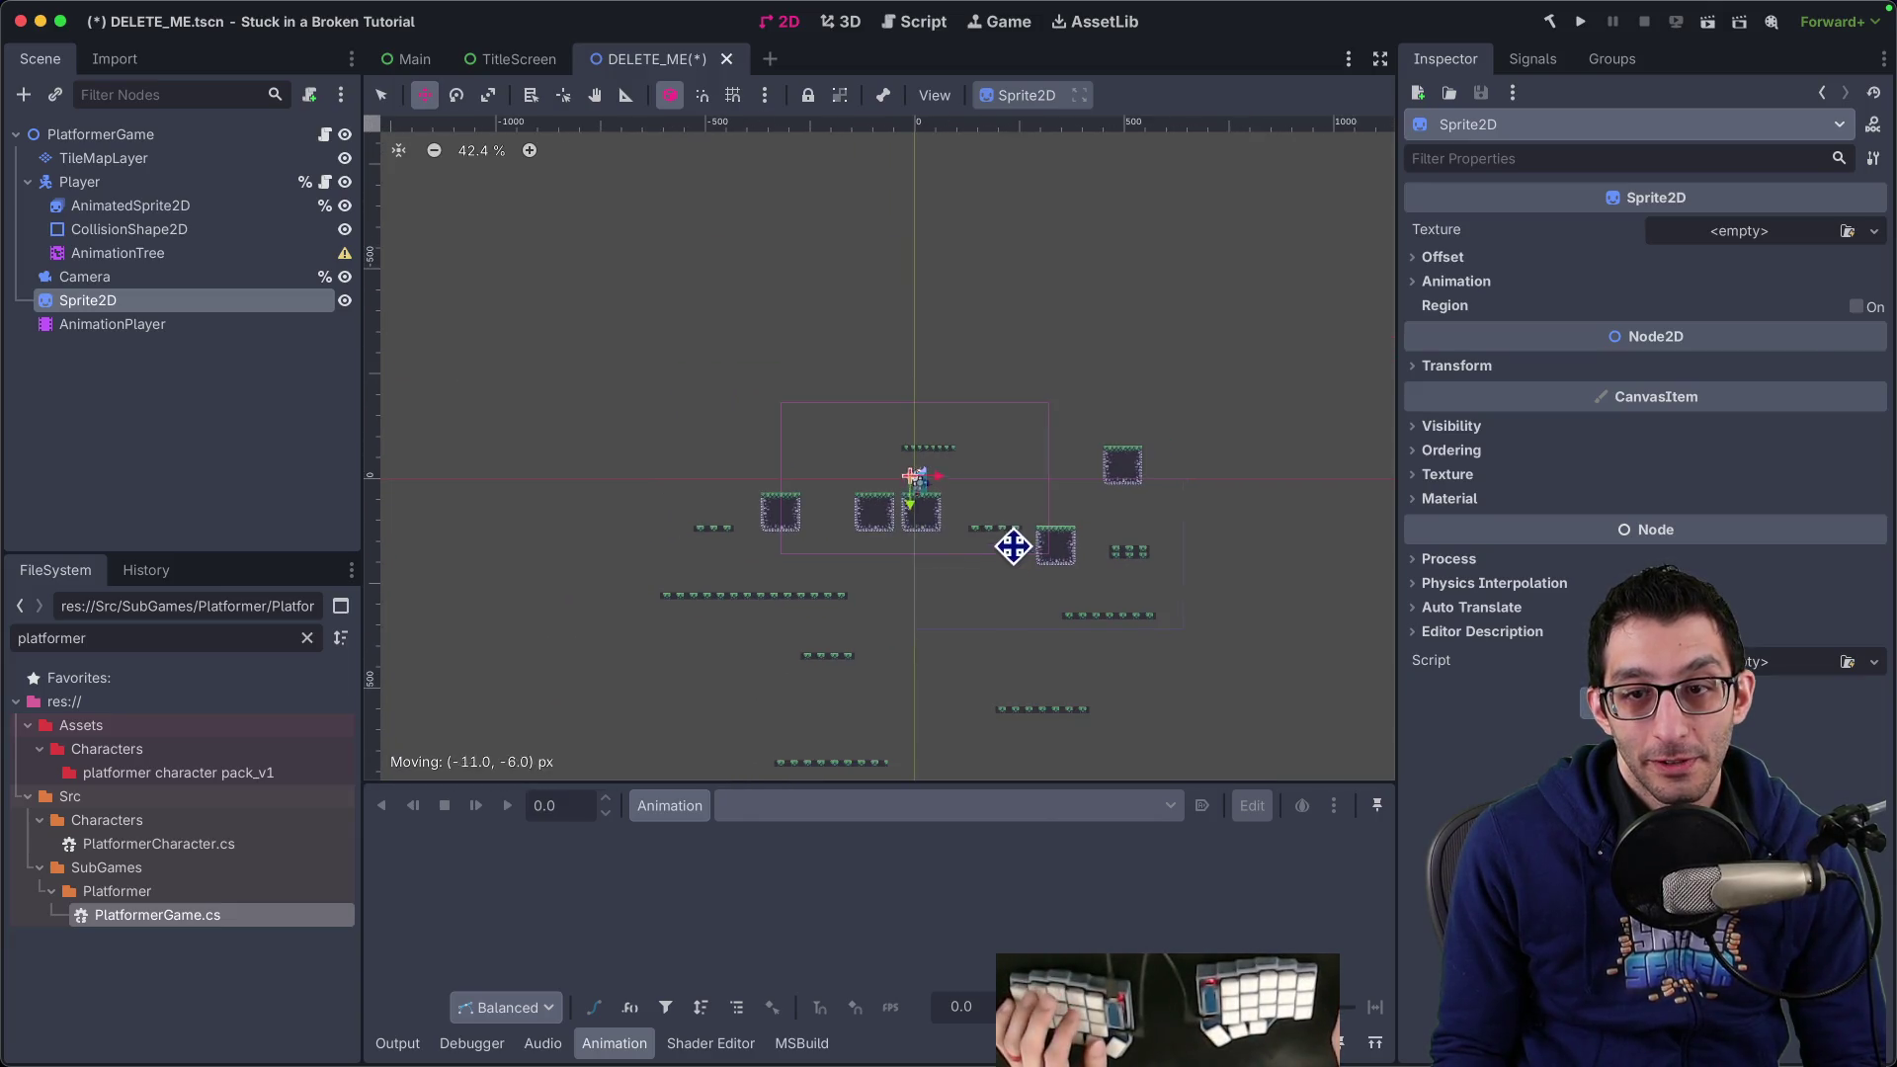
drag(1012, 543, 988, 542)
scroll(914, 489, up, 8)
scroll(791, 433, up, 2)
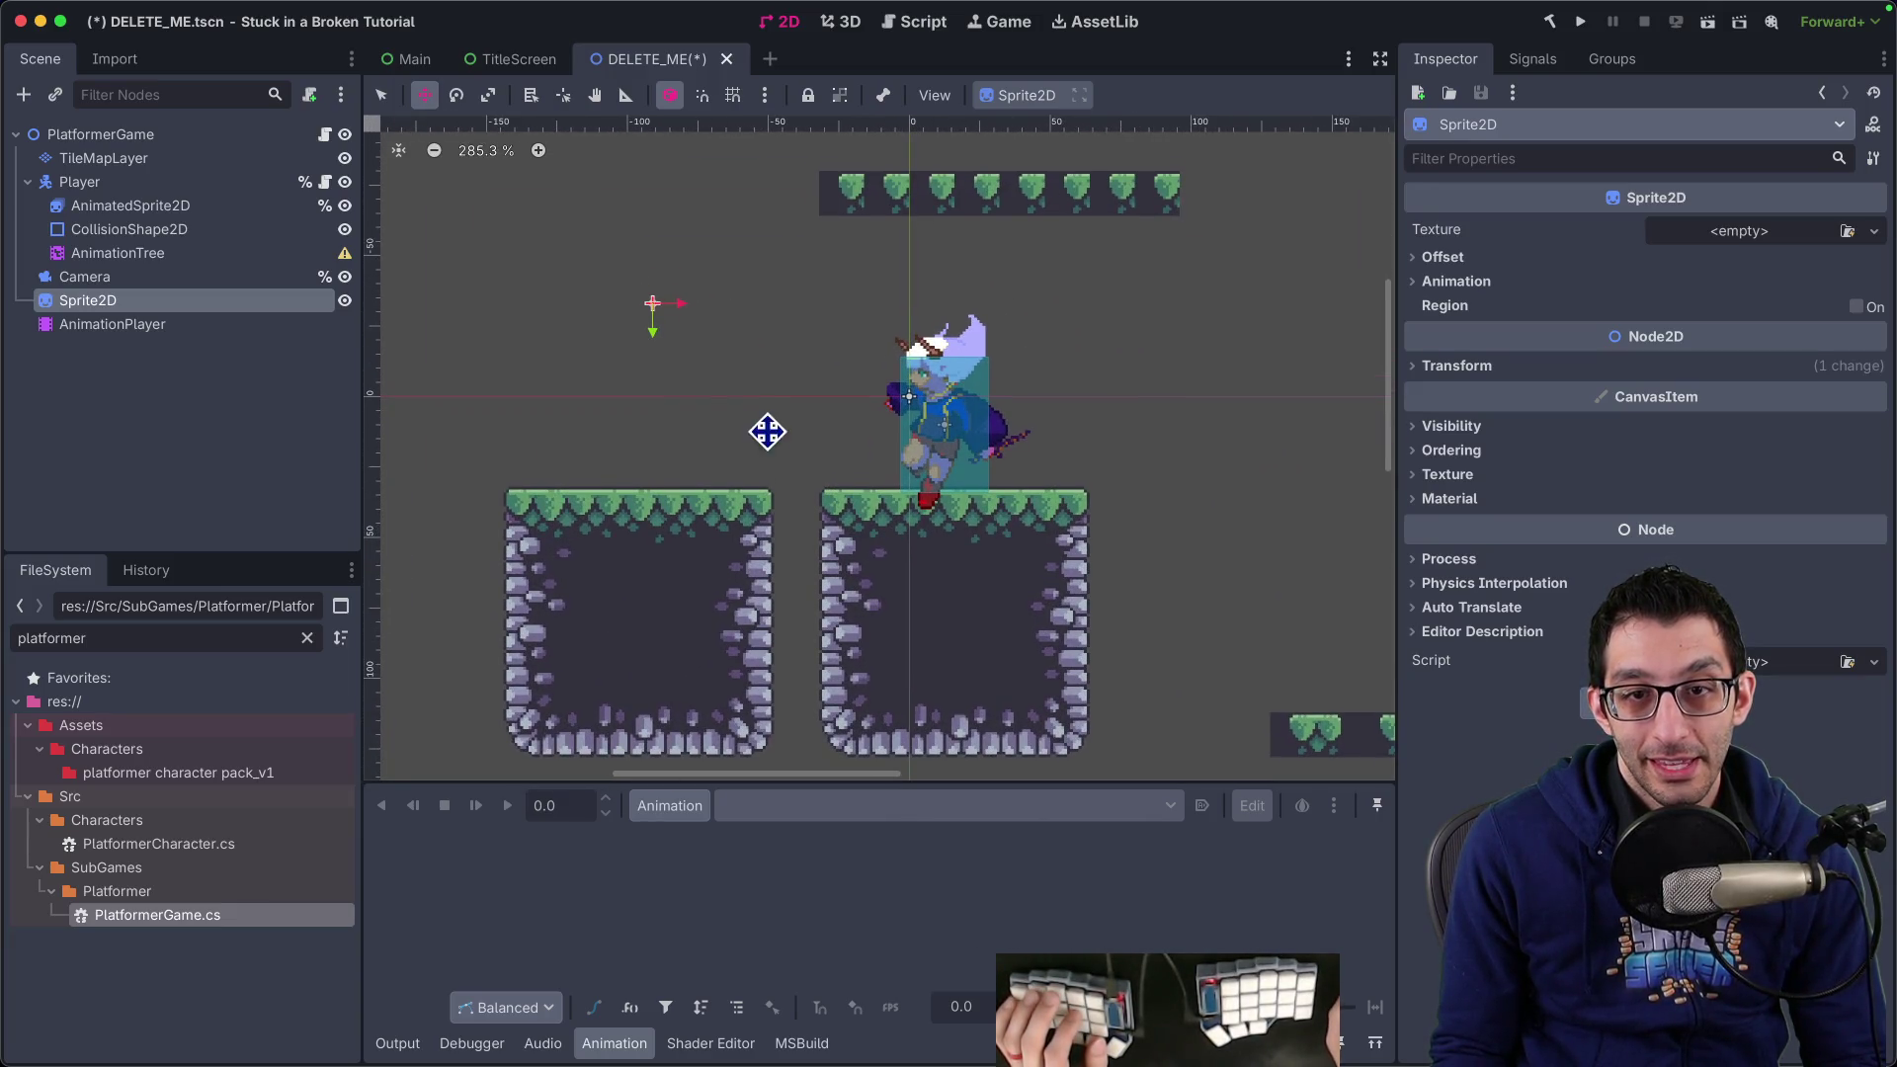
click(132, 329)
click(131, 307)
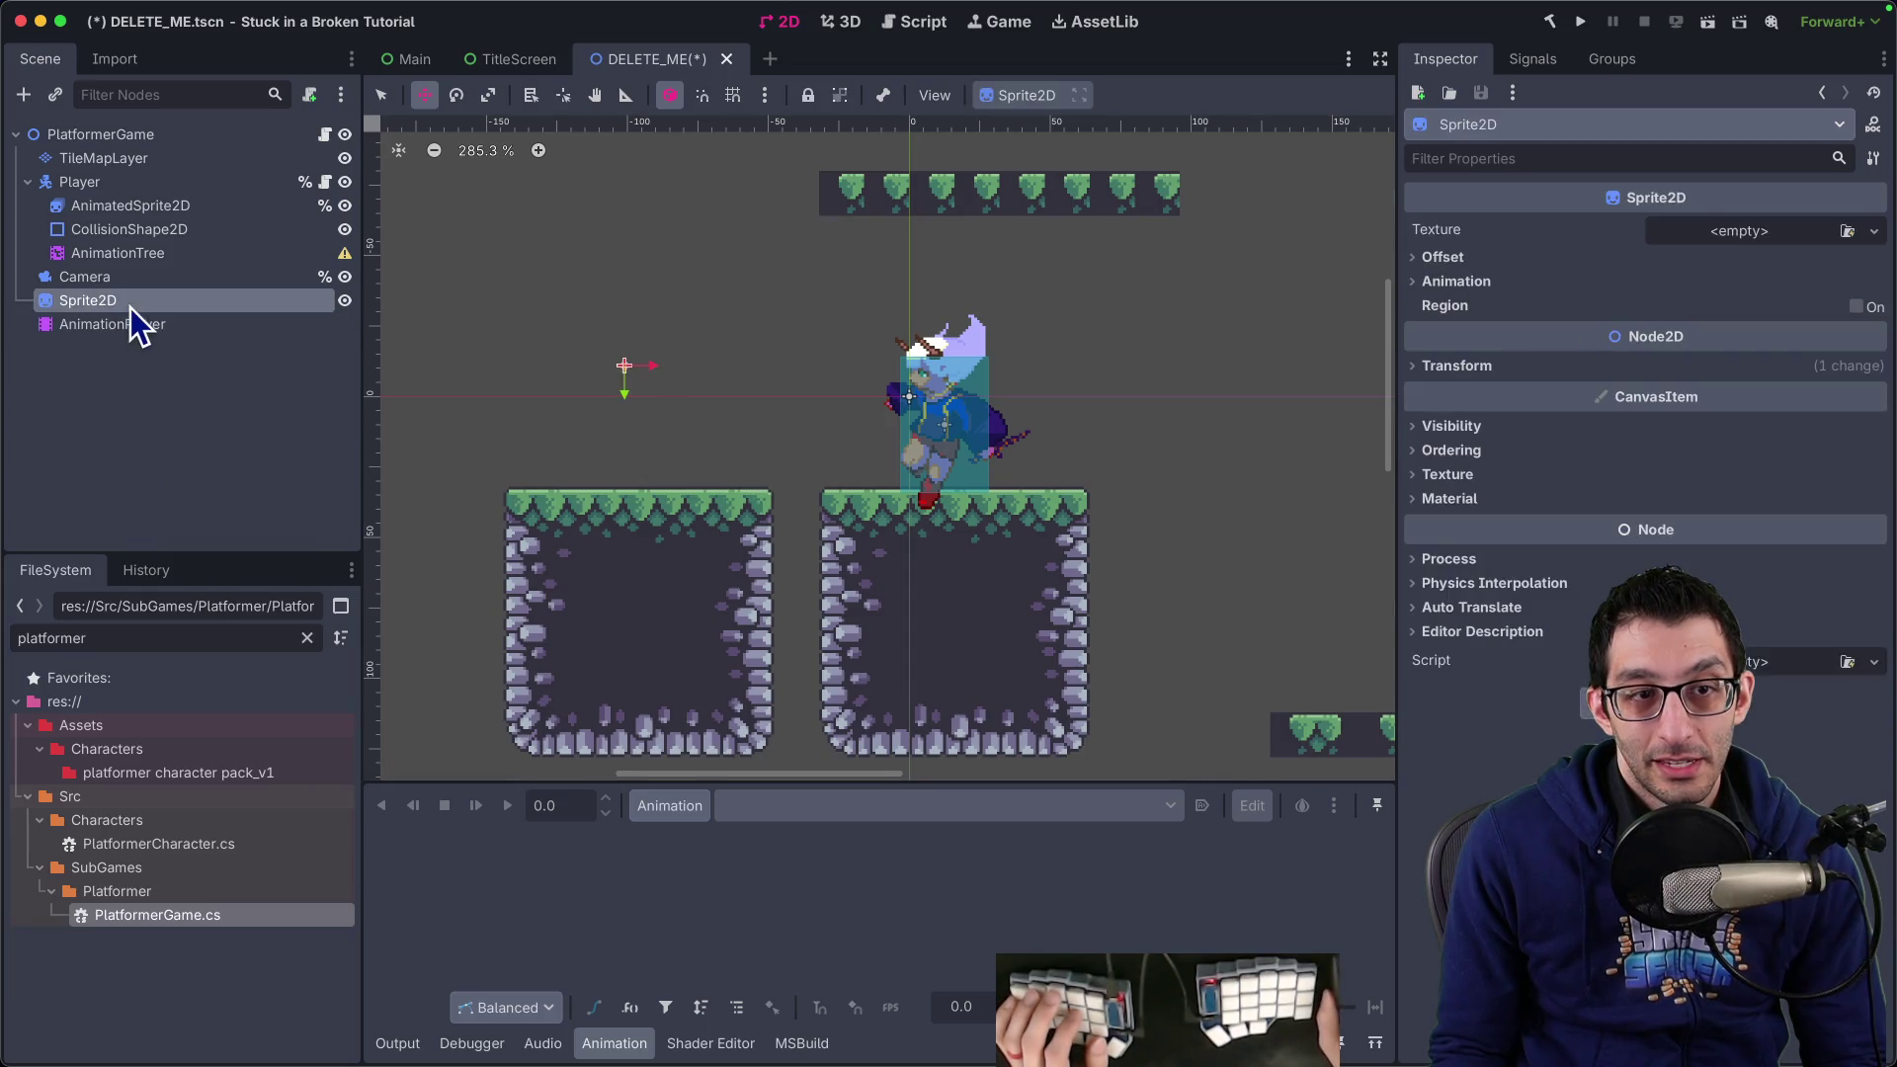
click(140, 321)
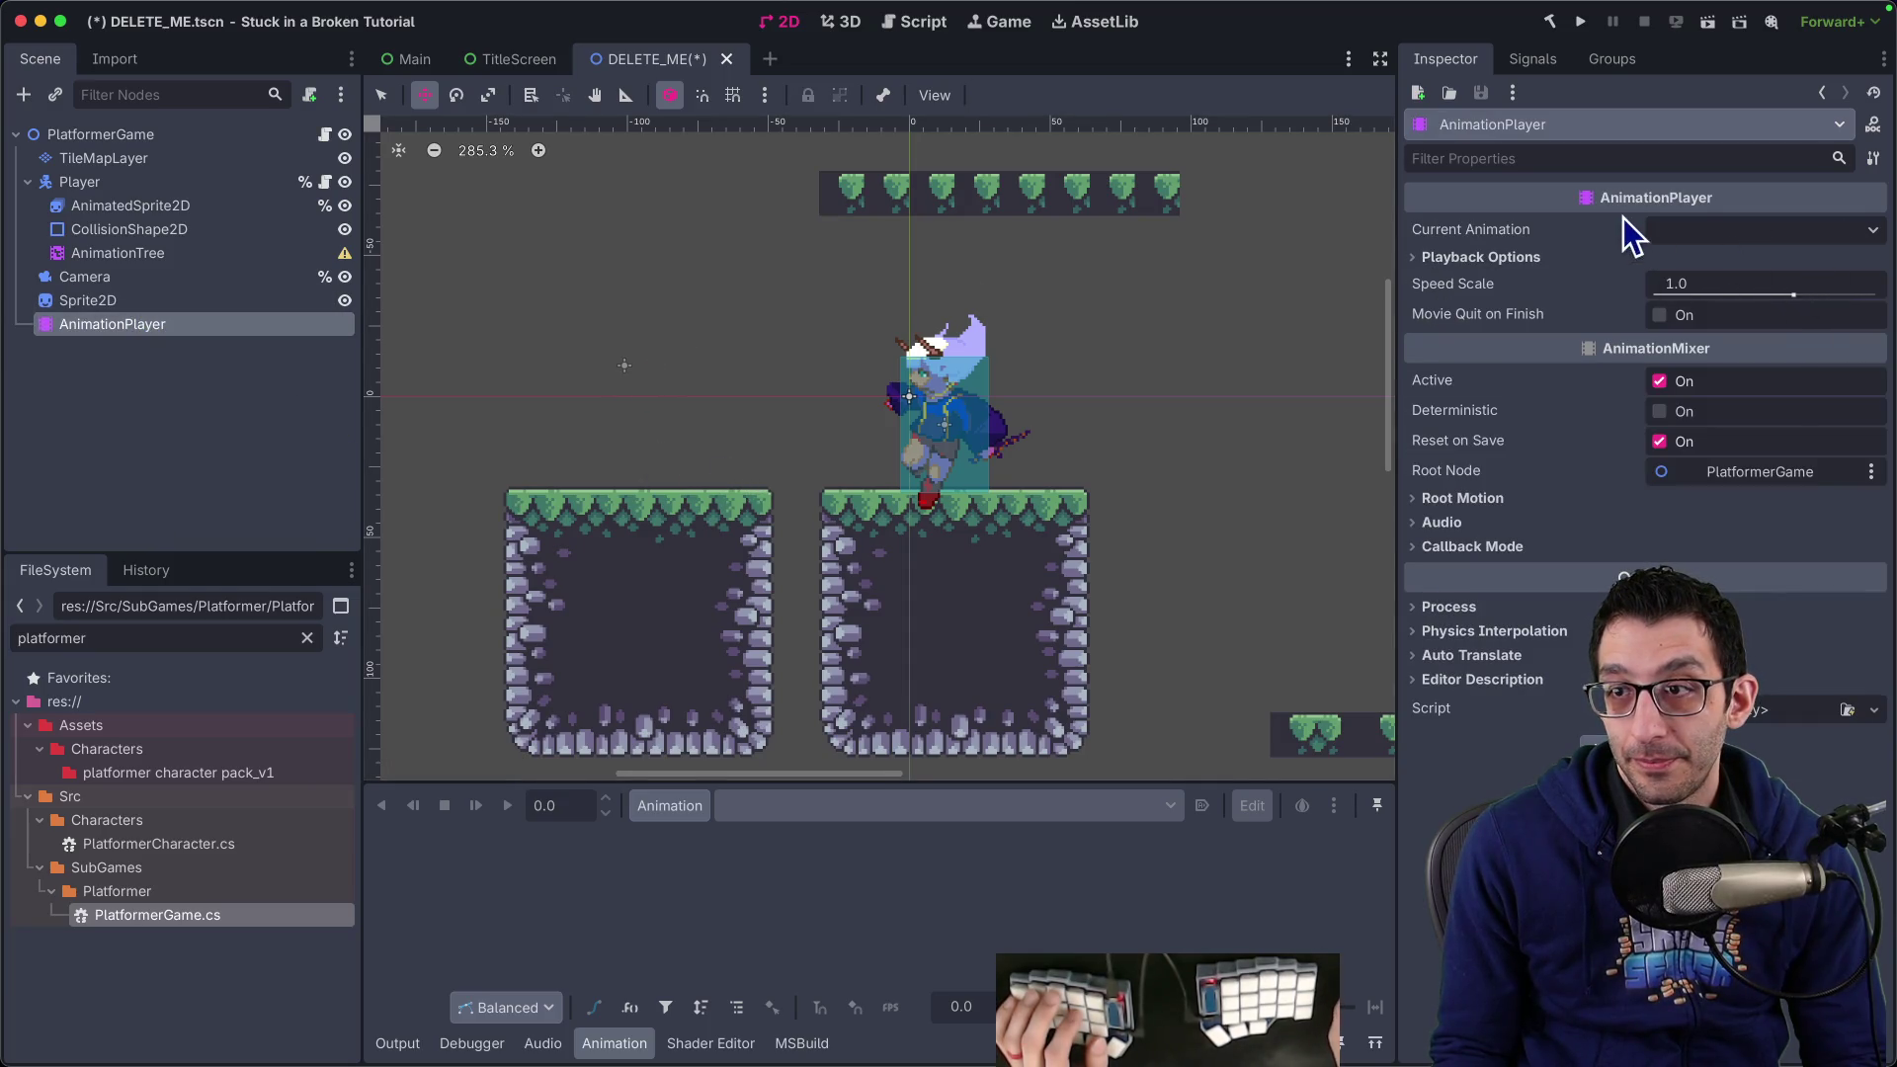
Create a new animation named 'idle' in the AnimationPlayer
click(684, 812)
click(709, 844)
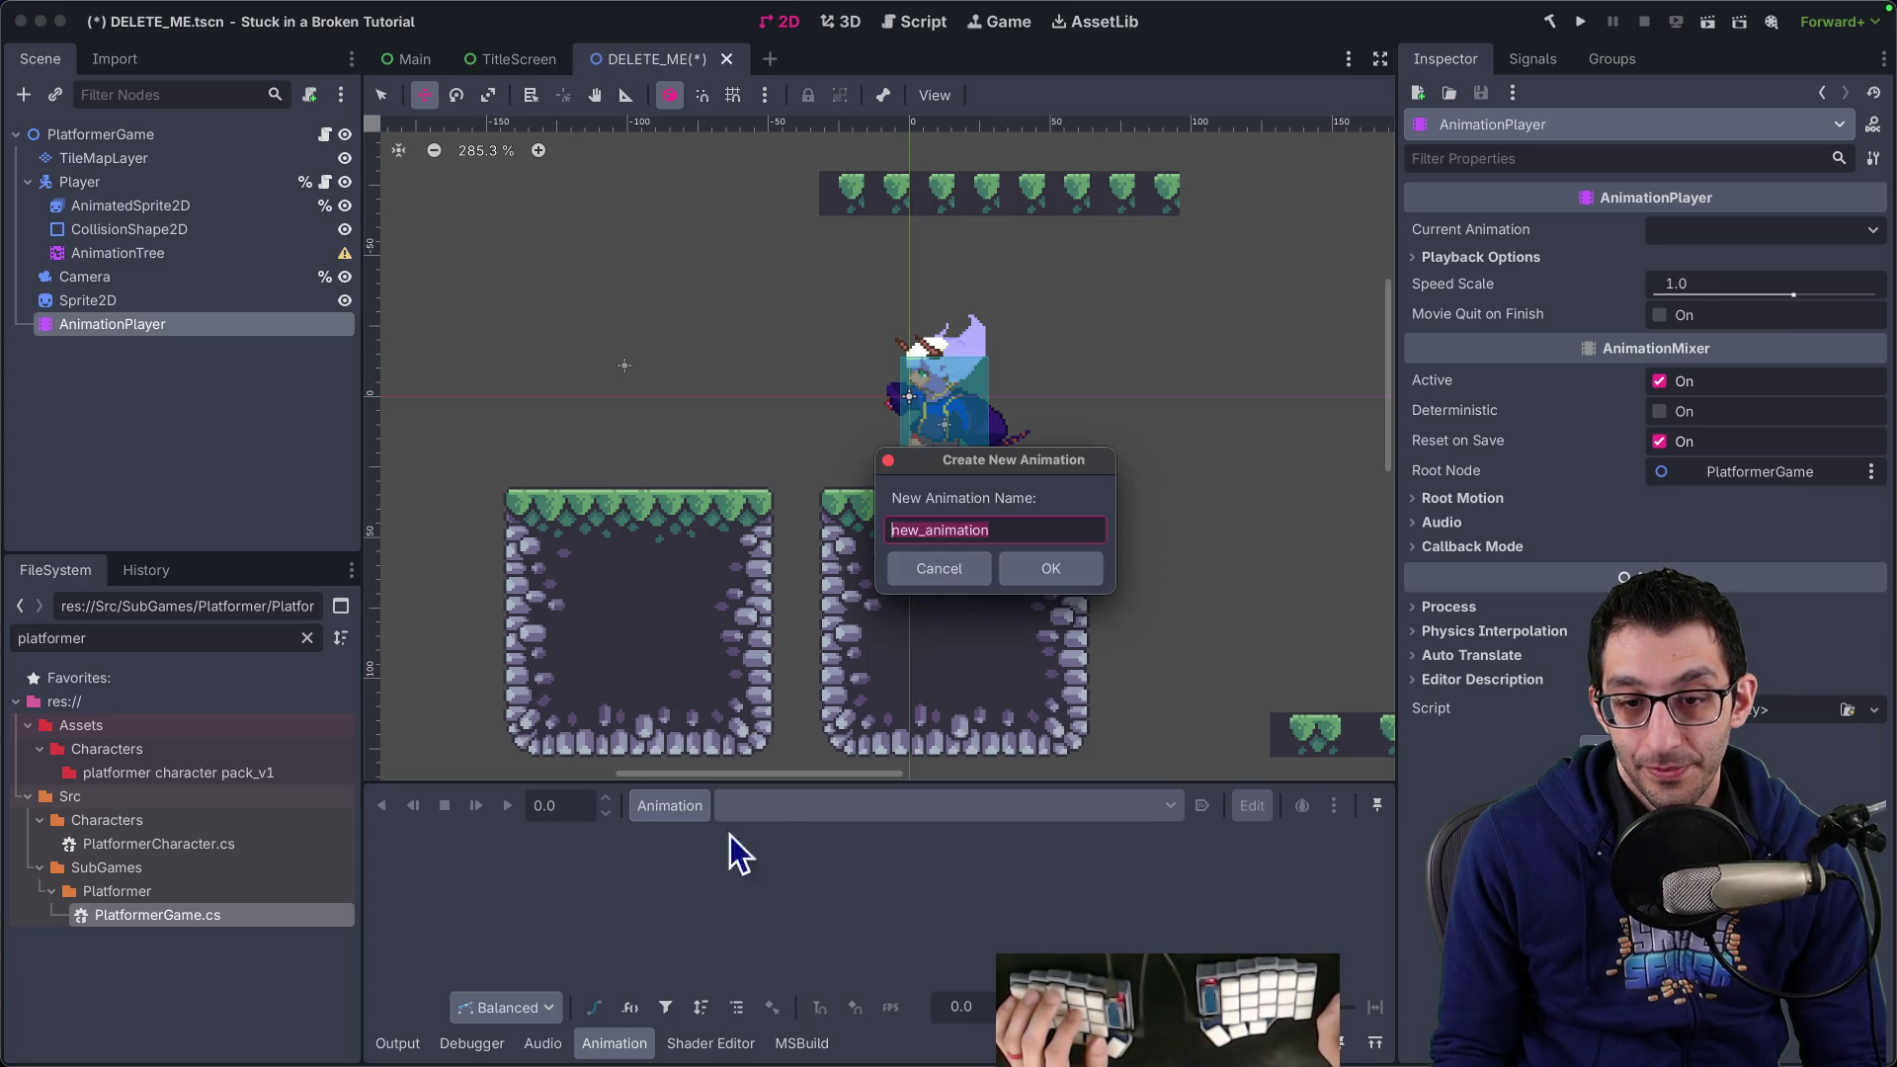
key(BackSpace)
text(idle)
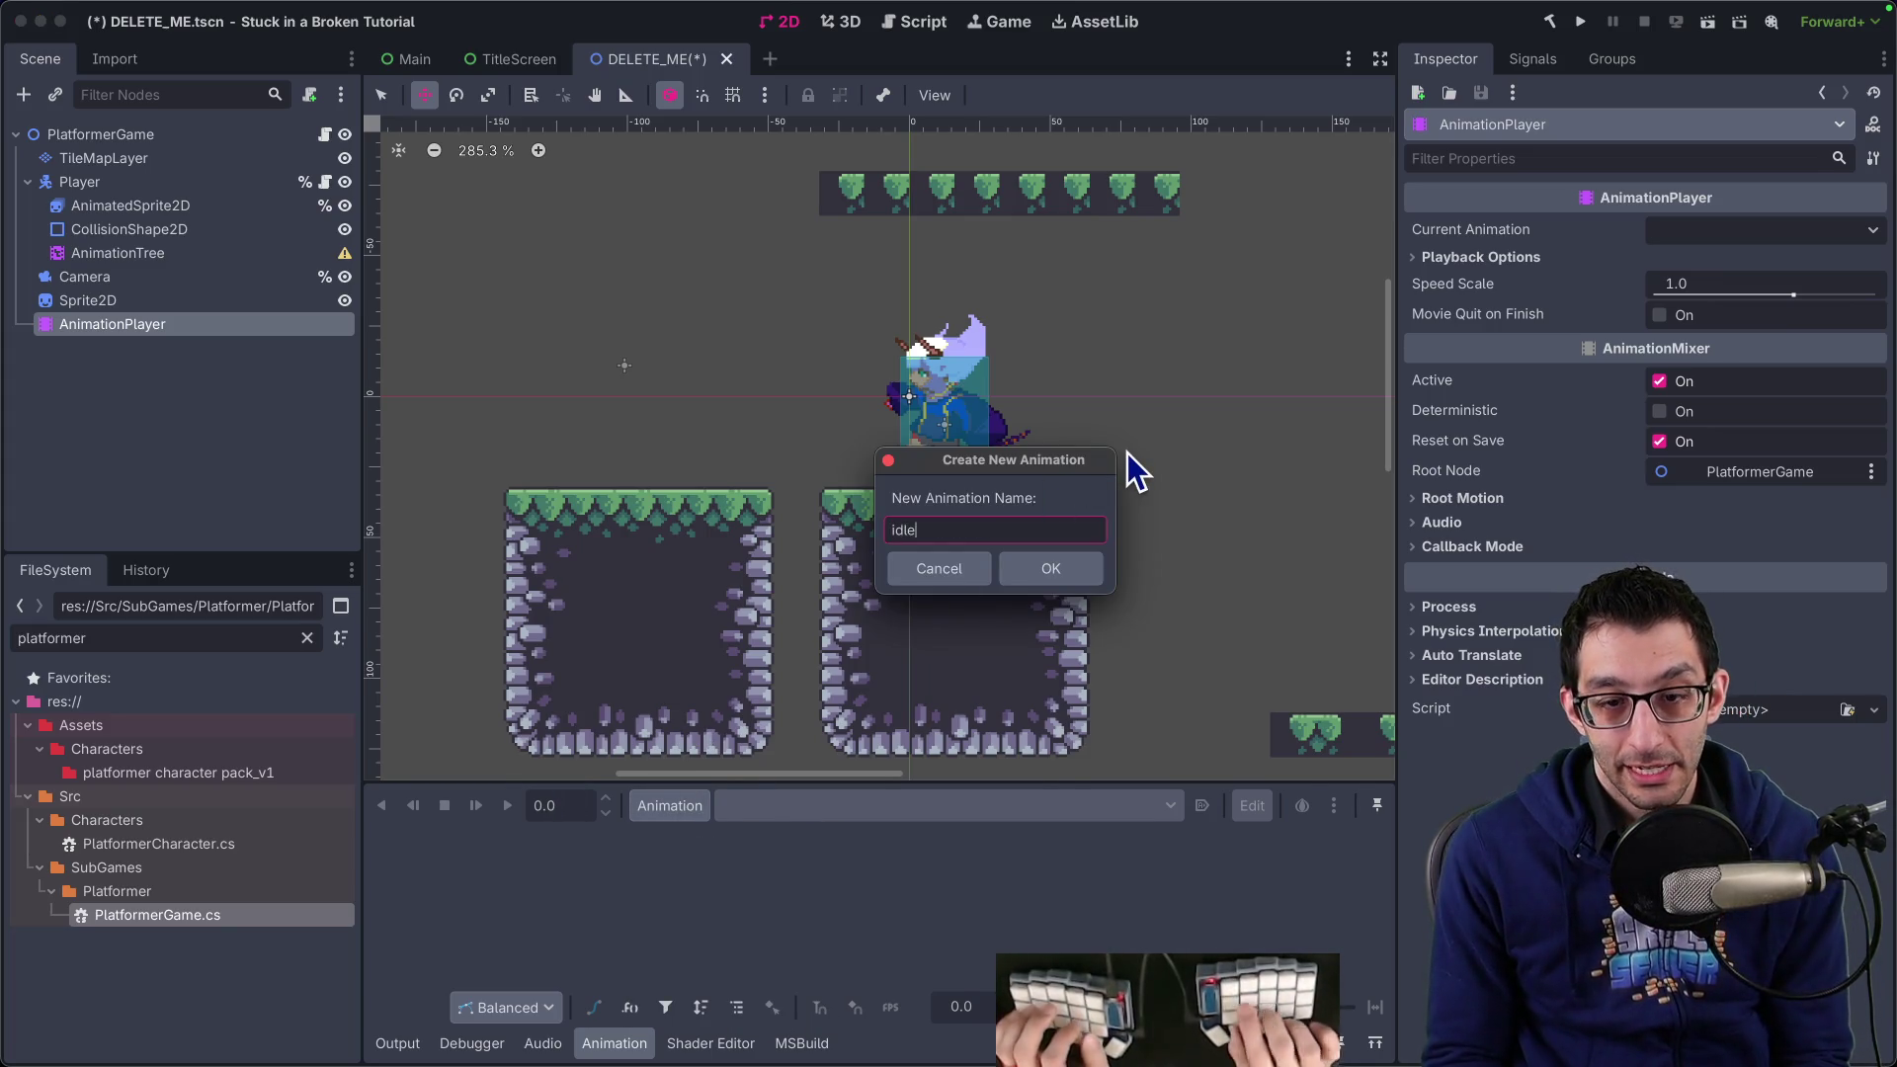
key(Return)
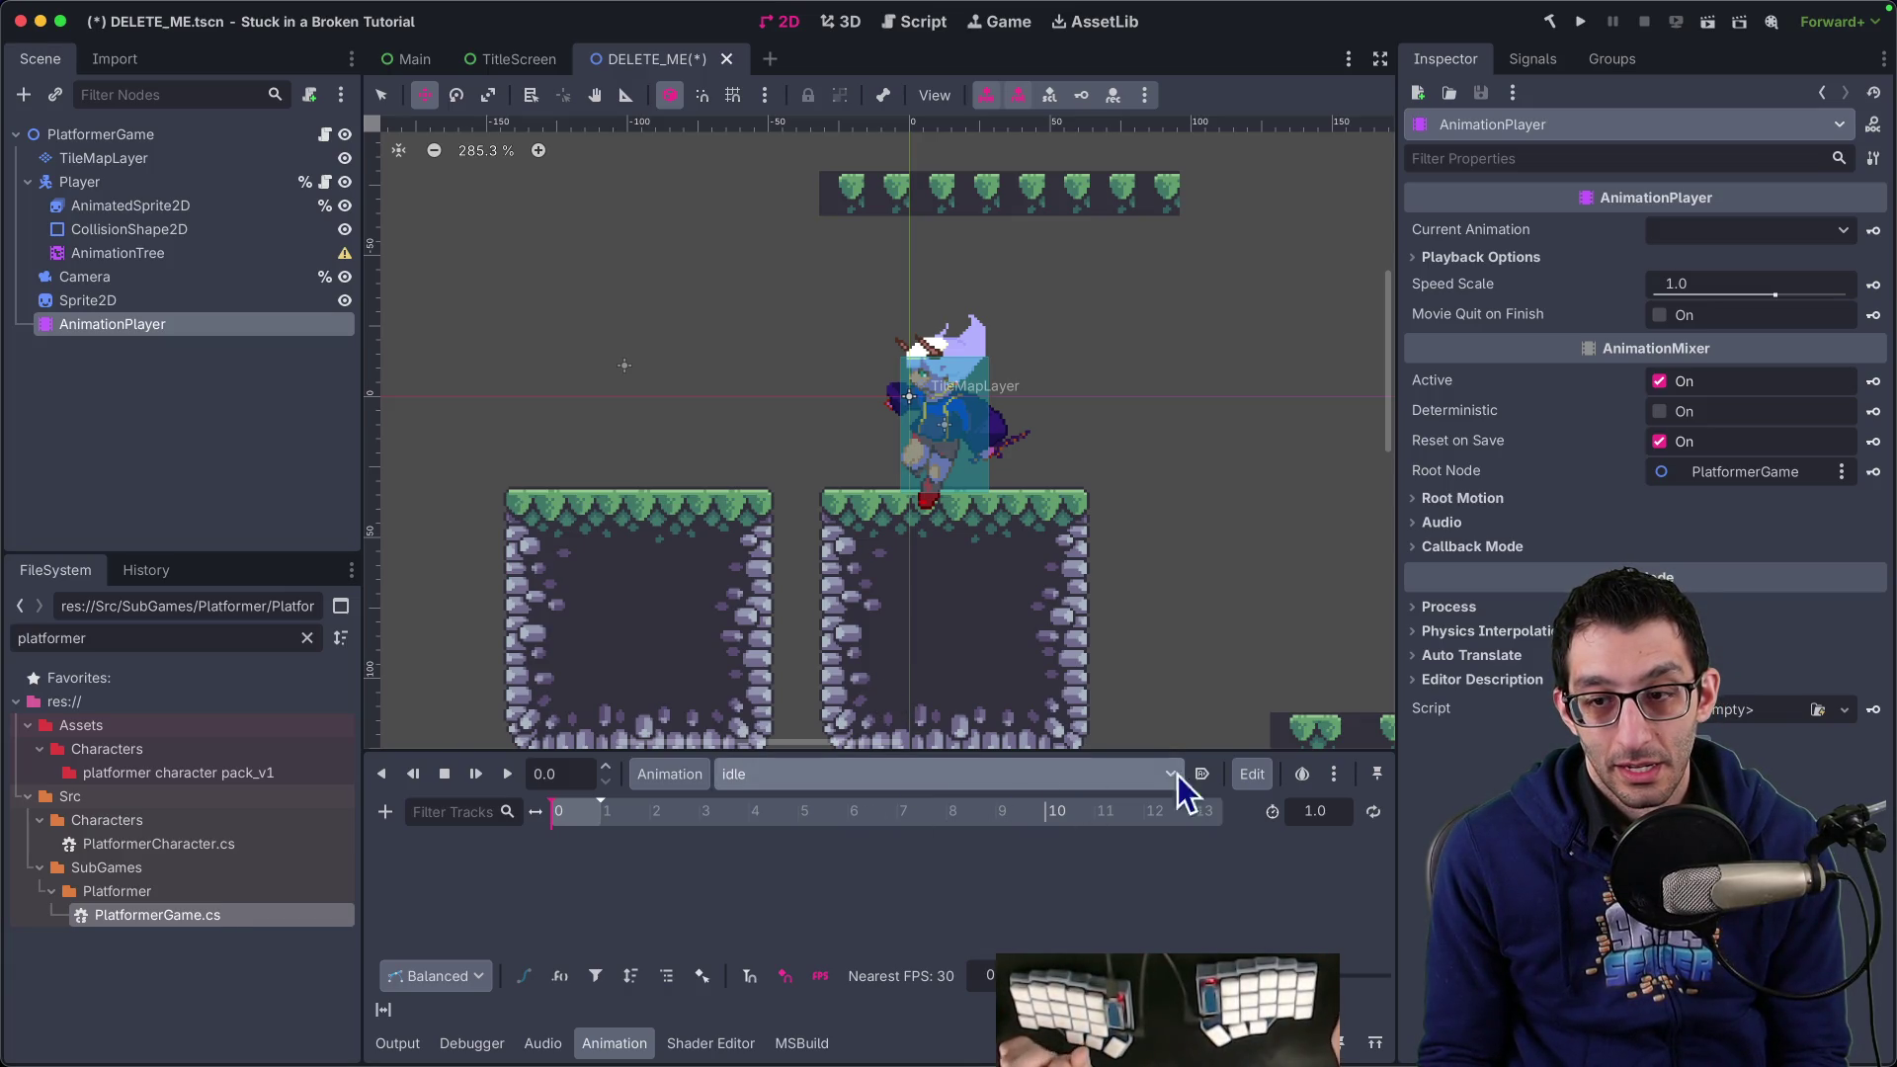
Add a Sprite2D texture property track and lengthen the animation to about 12 seconds
click(386, 812)
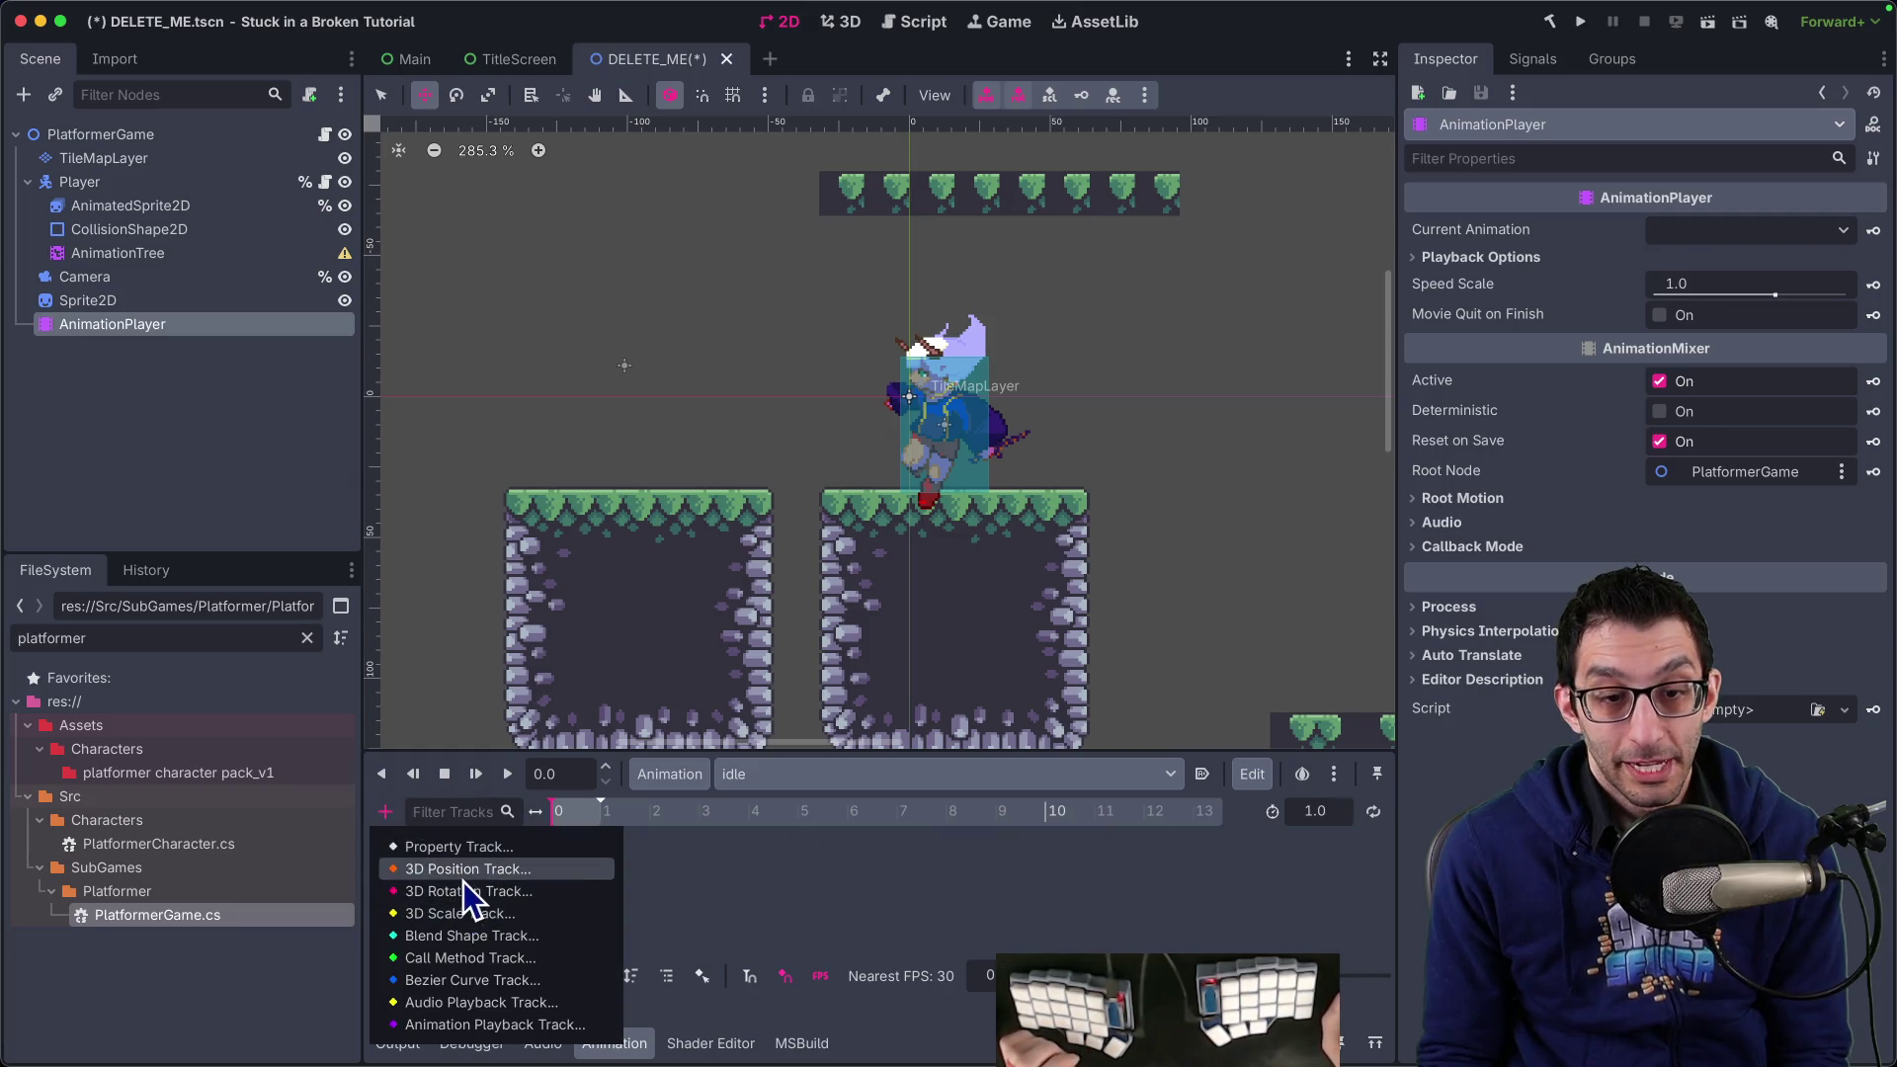
click(485, 846)
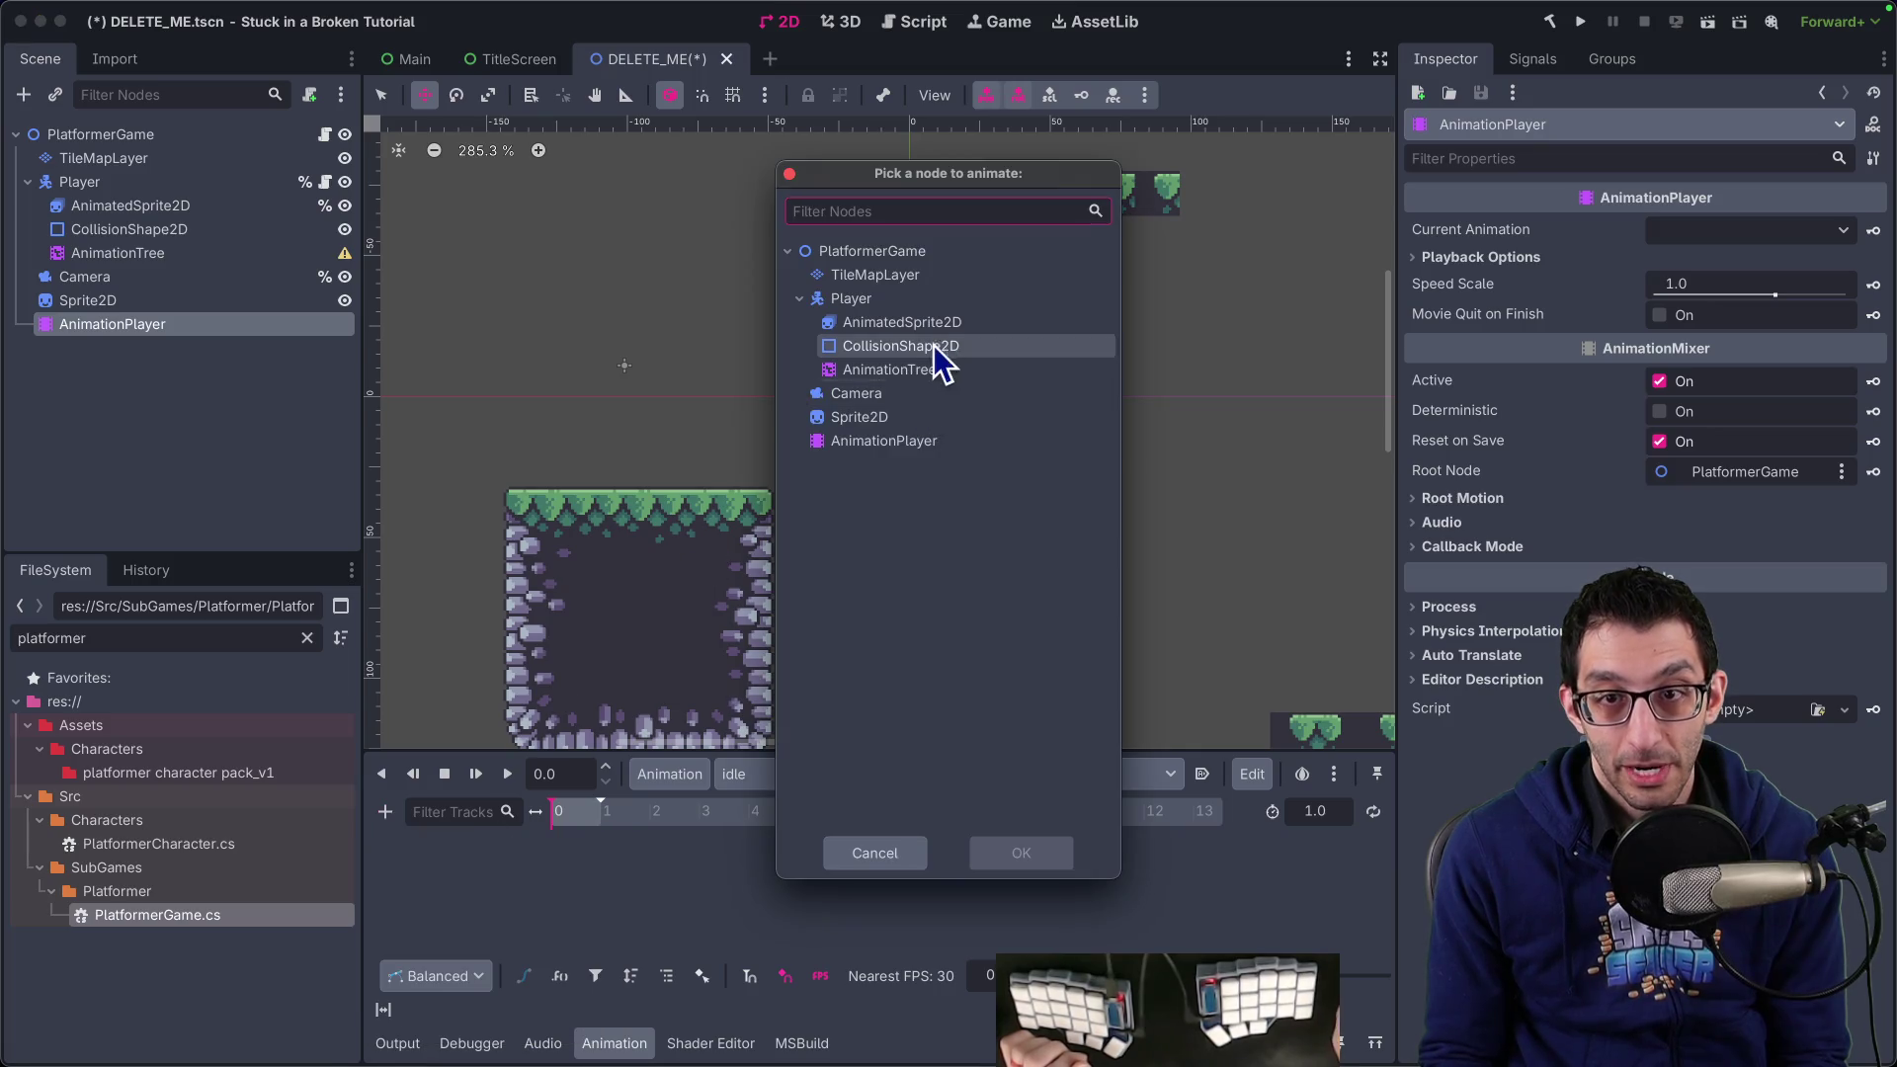
double_click(888, 416)
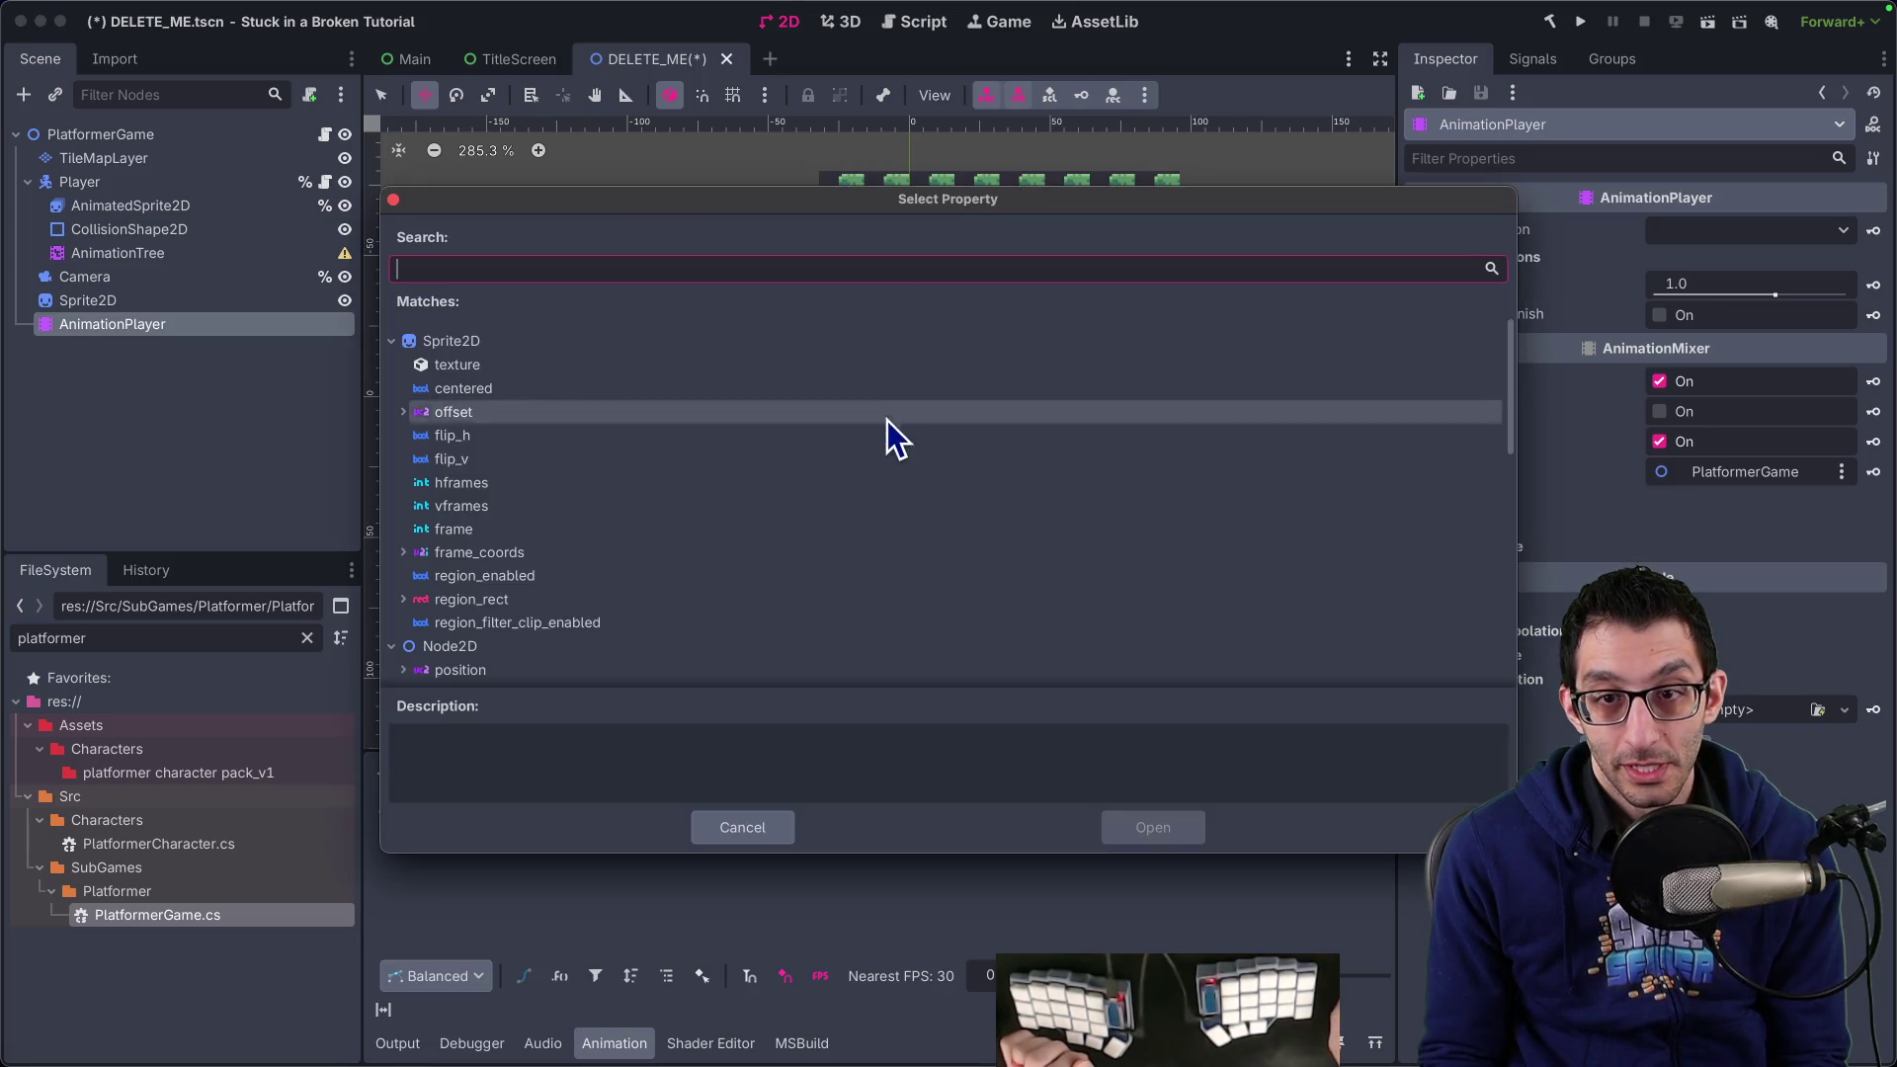
double_click(496, 368)
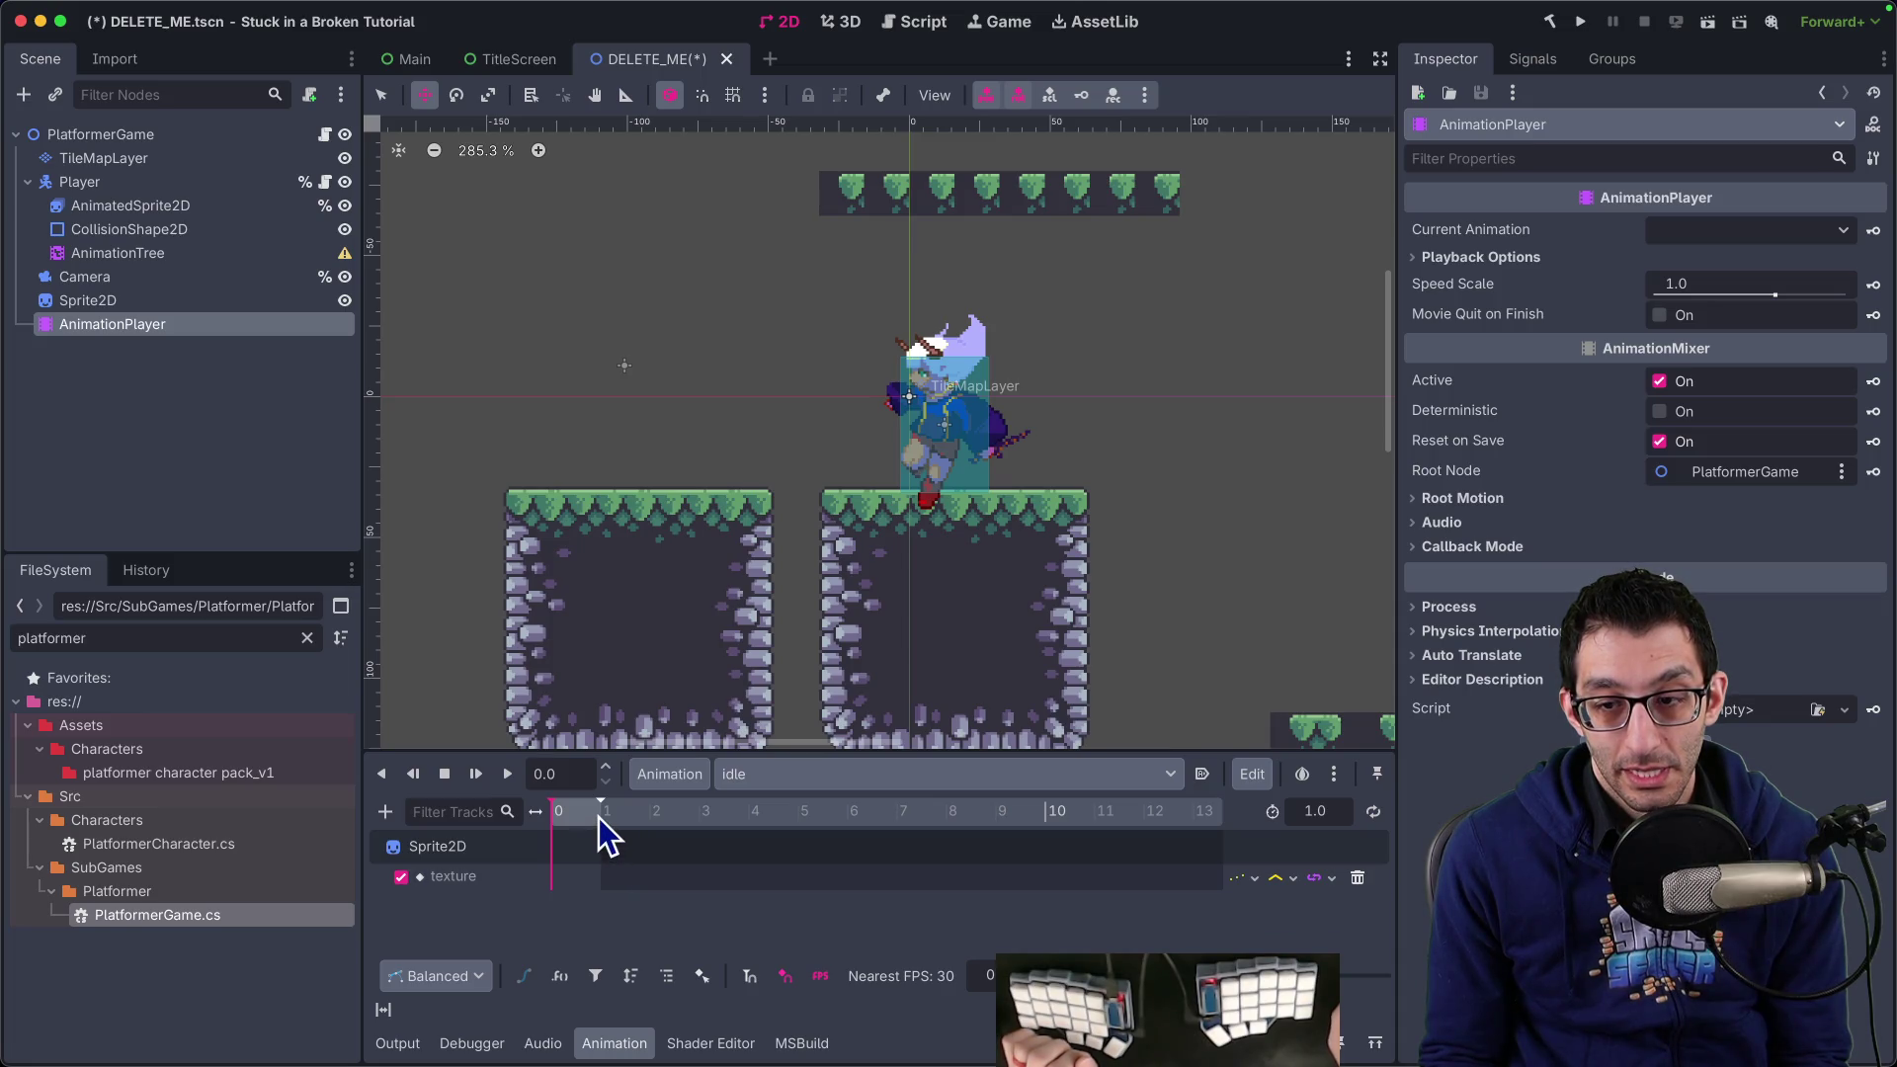
drag(600, 808, 1127, 817)
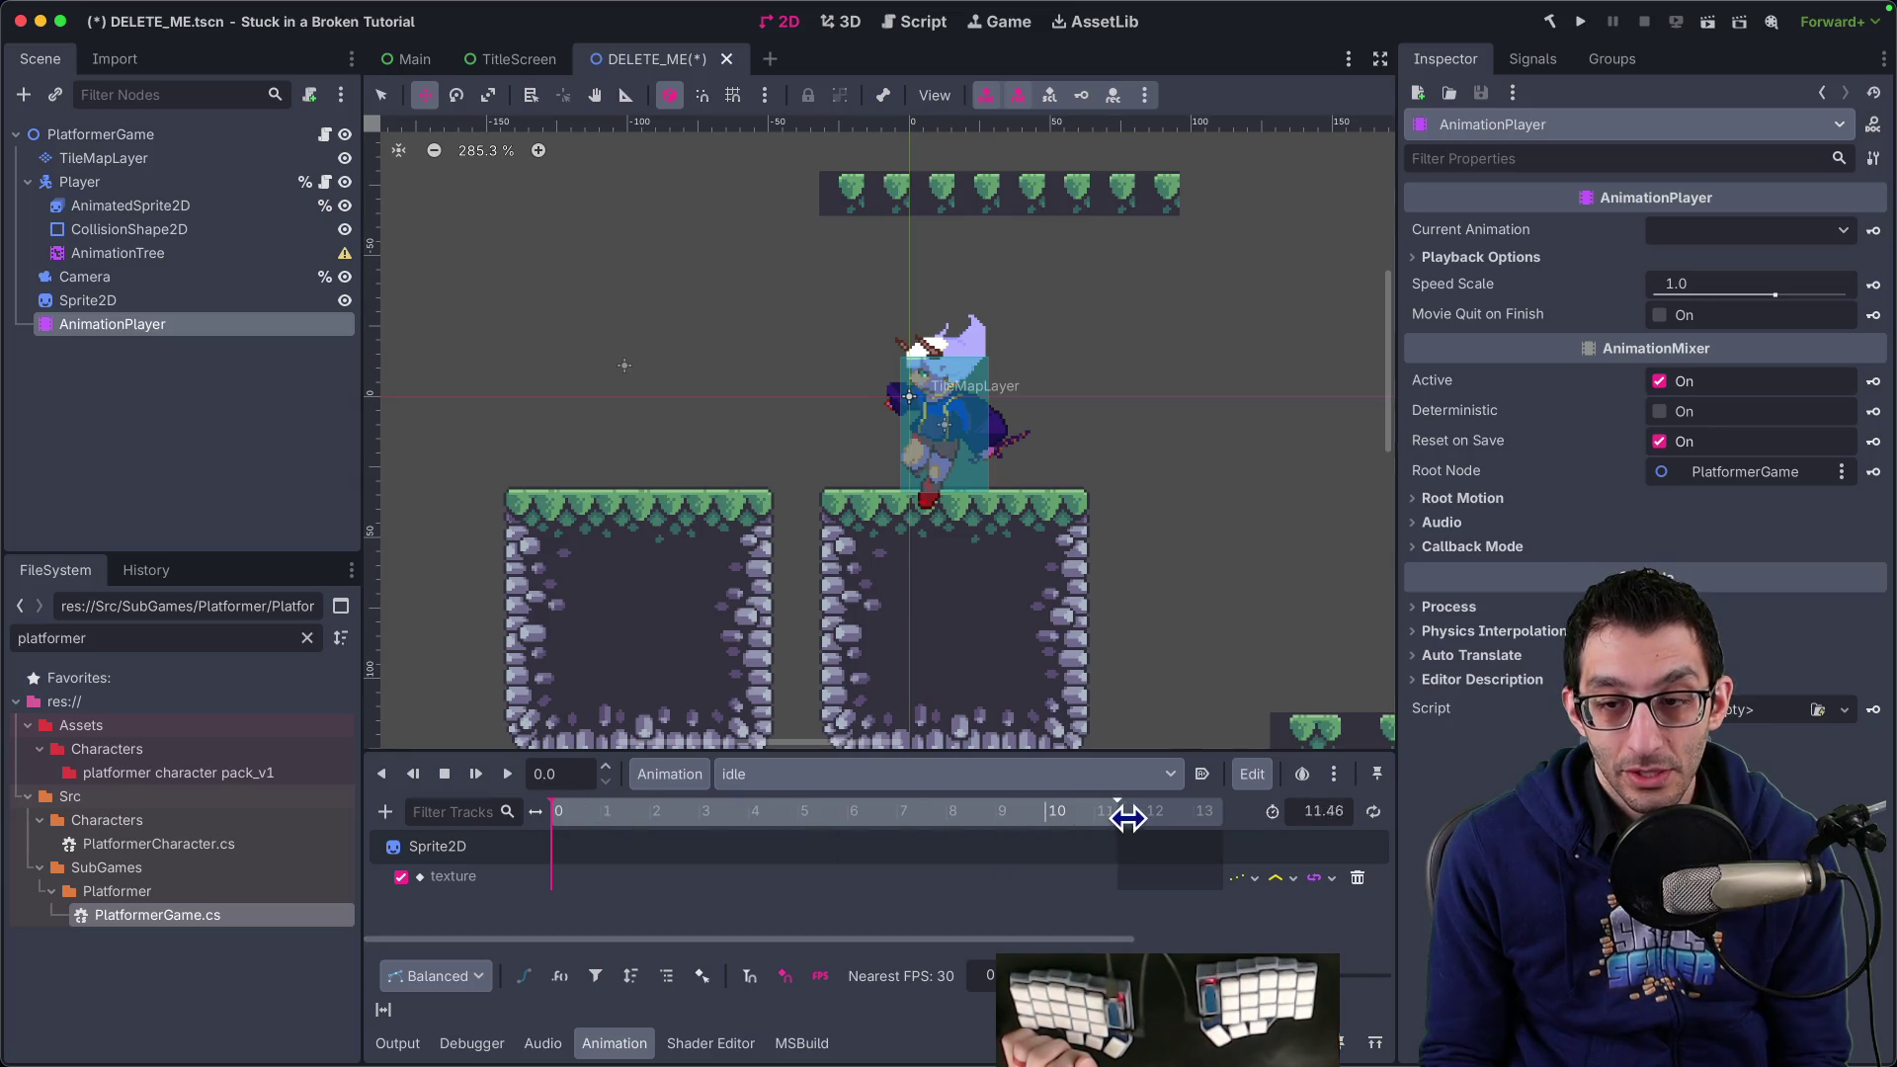
Insert an empty texture key at the track start and browse its value types without choosing
right_click(550, 876)
click(598, 890)
click(558, 877)
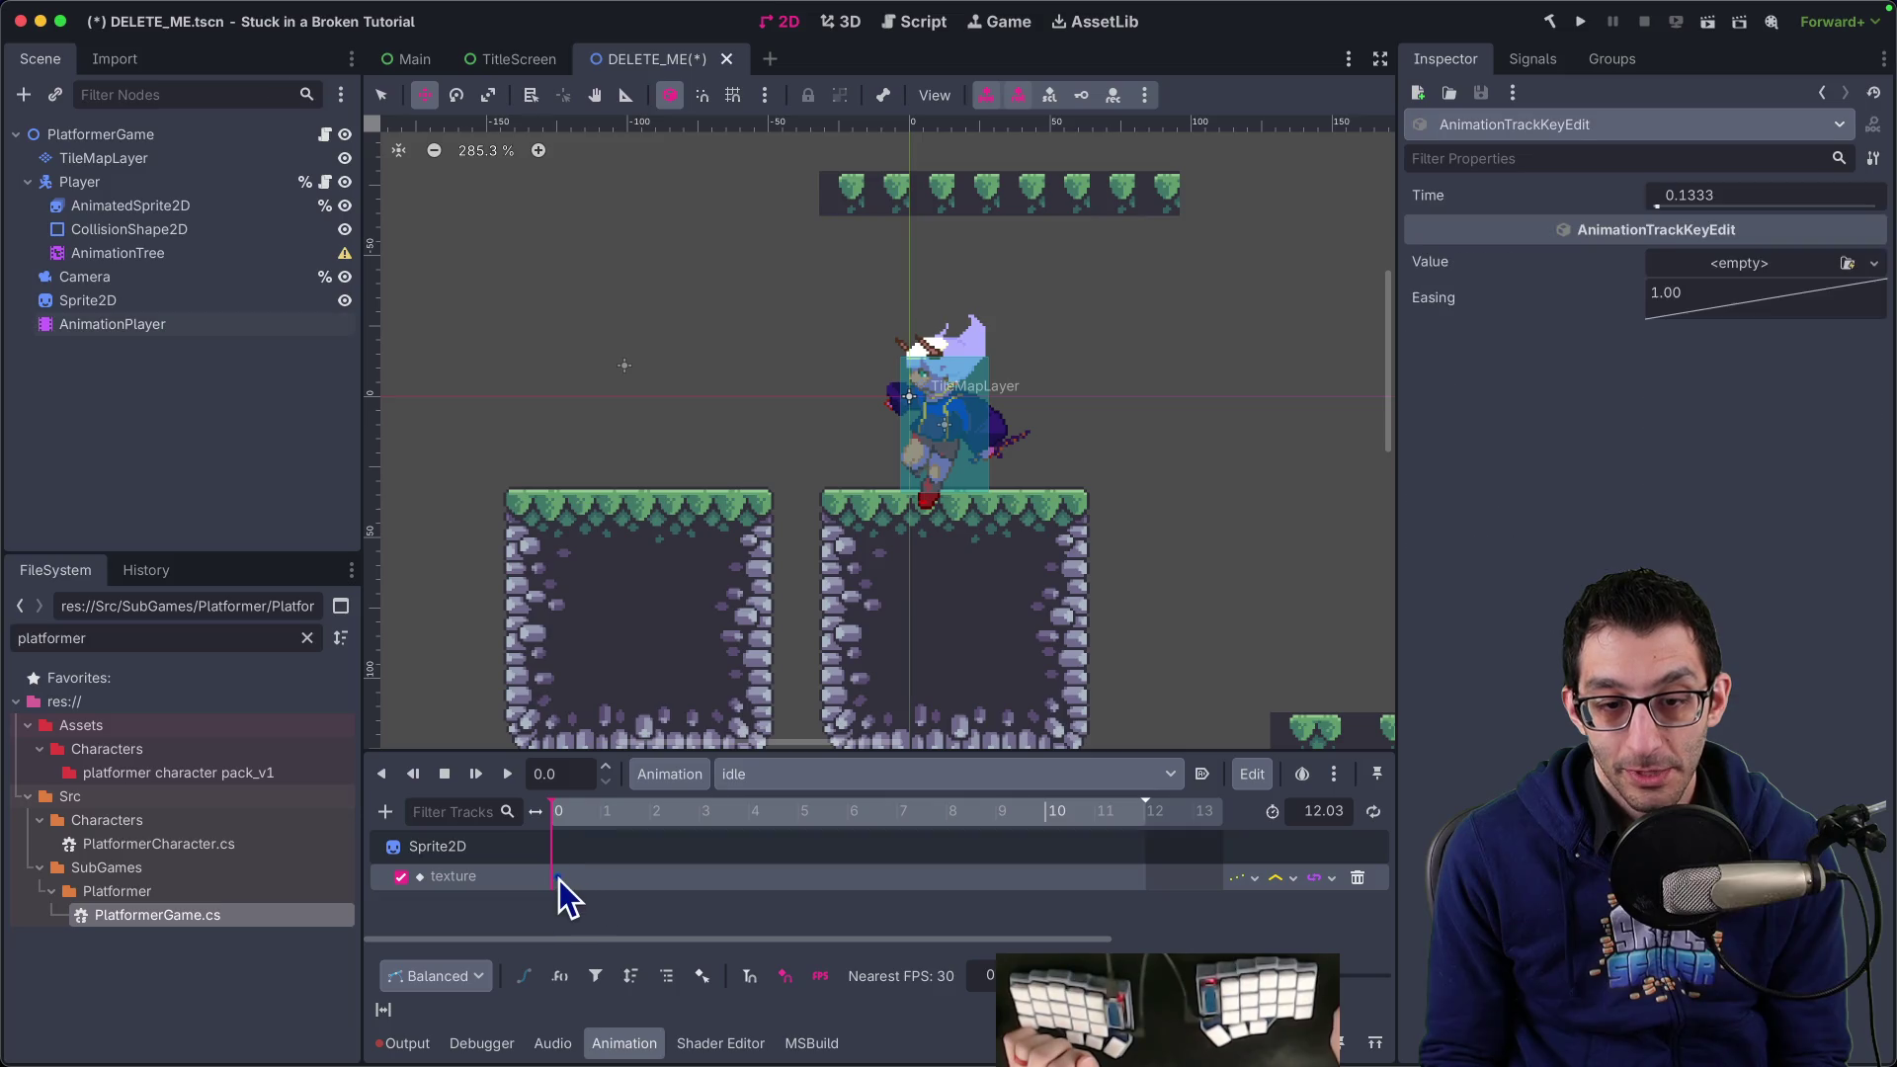
click(1749, 262)
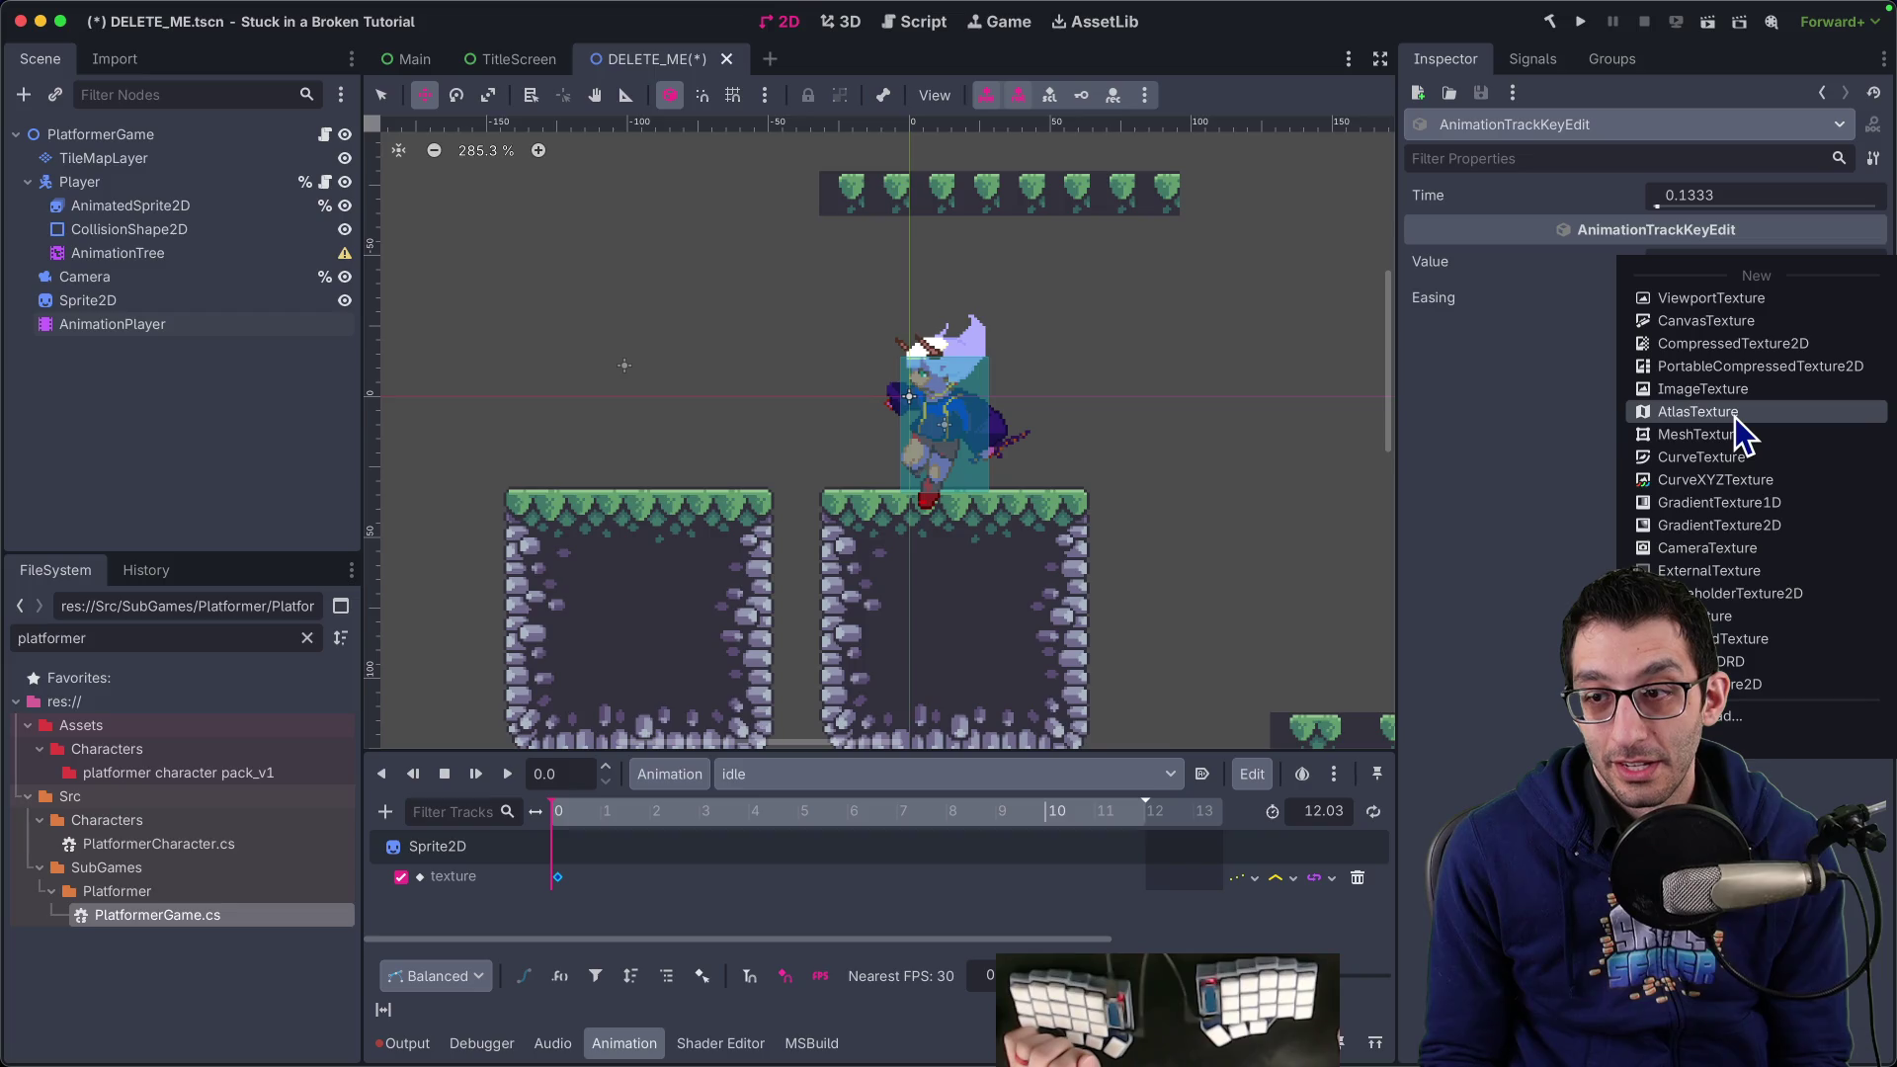
click(1622, 423)
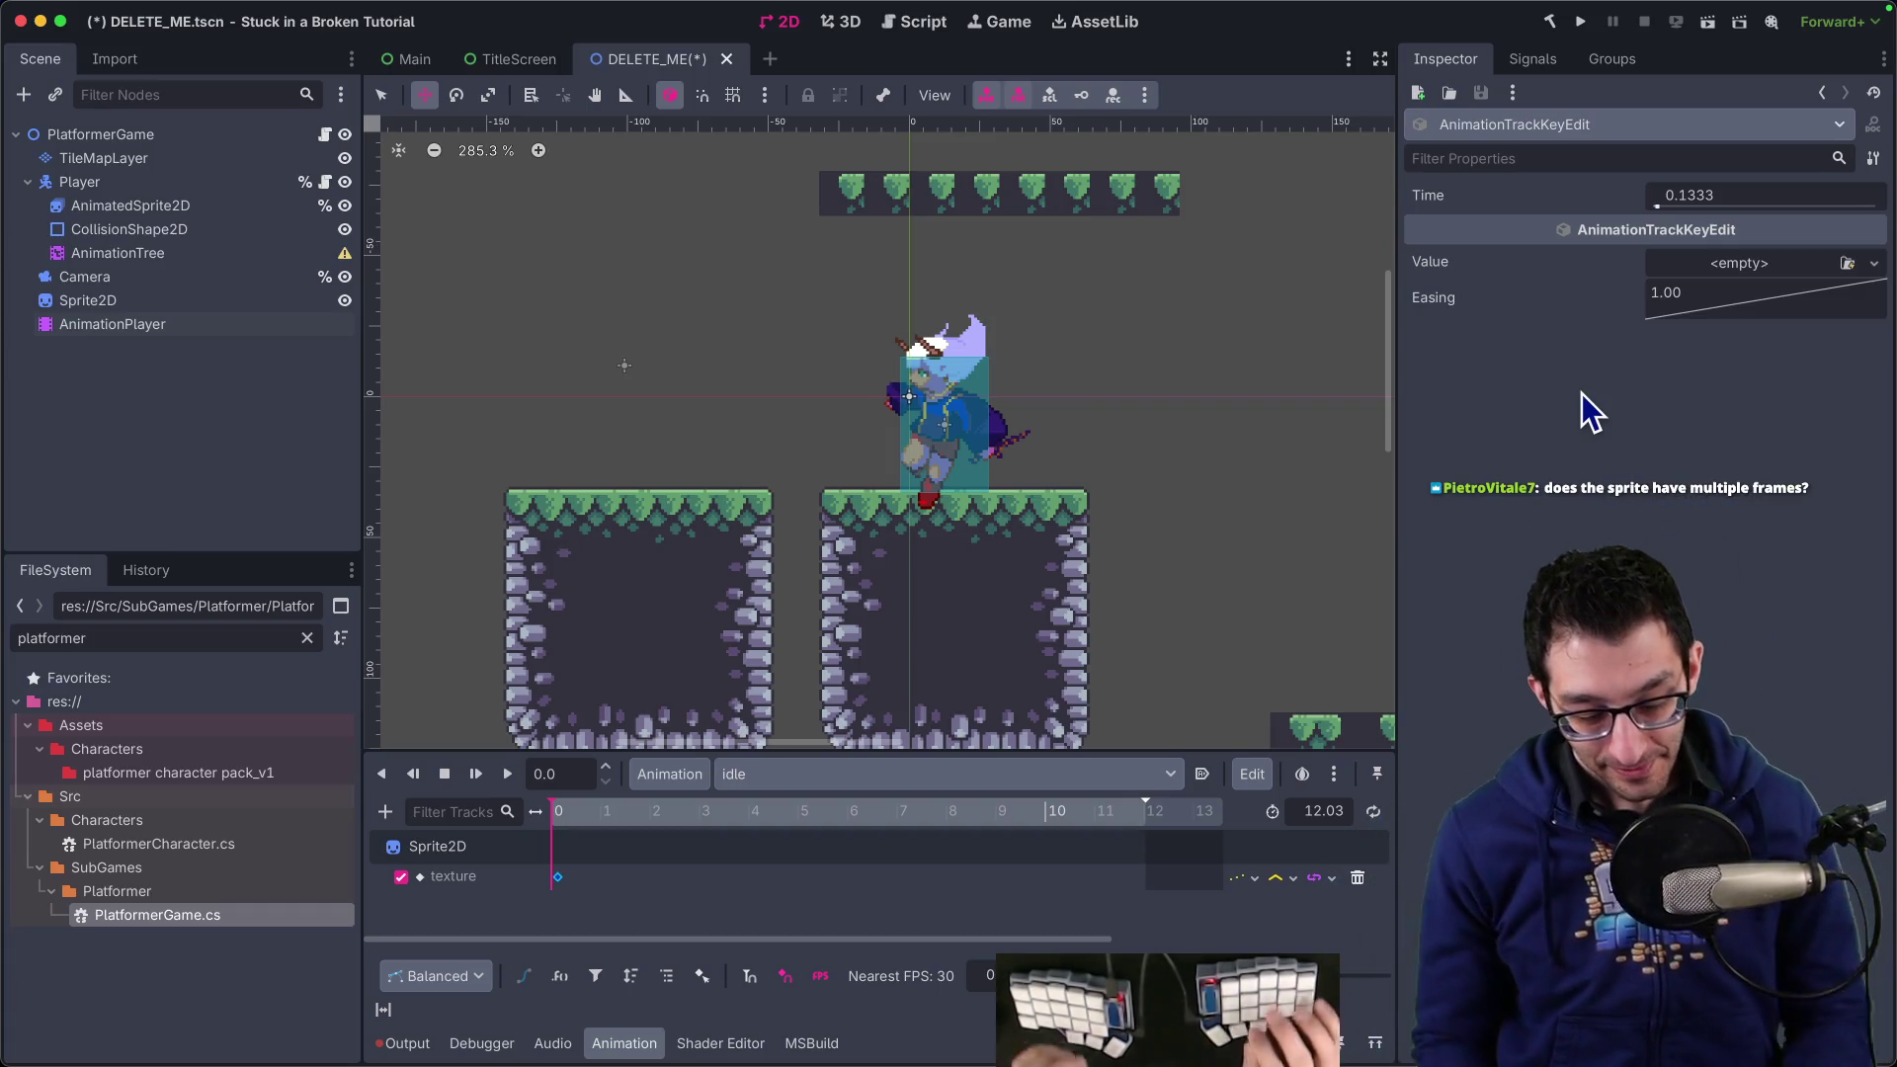
Search the web for 'godot animationplayer and sprite2d' and open the 2D sprite animation docs
key(super+Tab)
key(super+t)
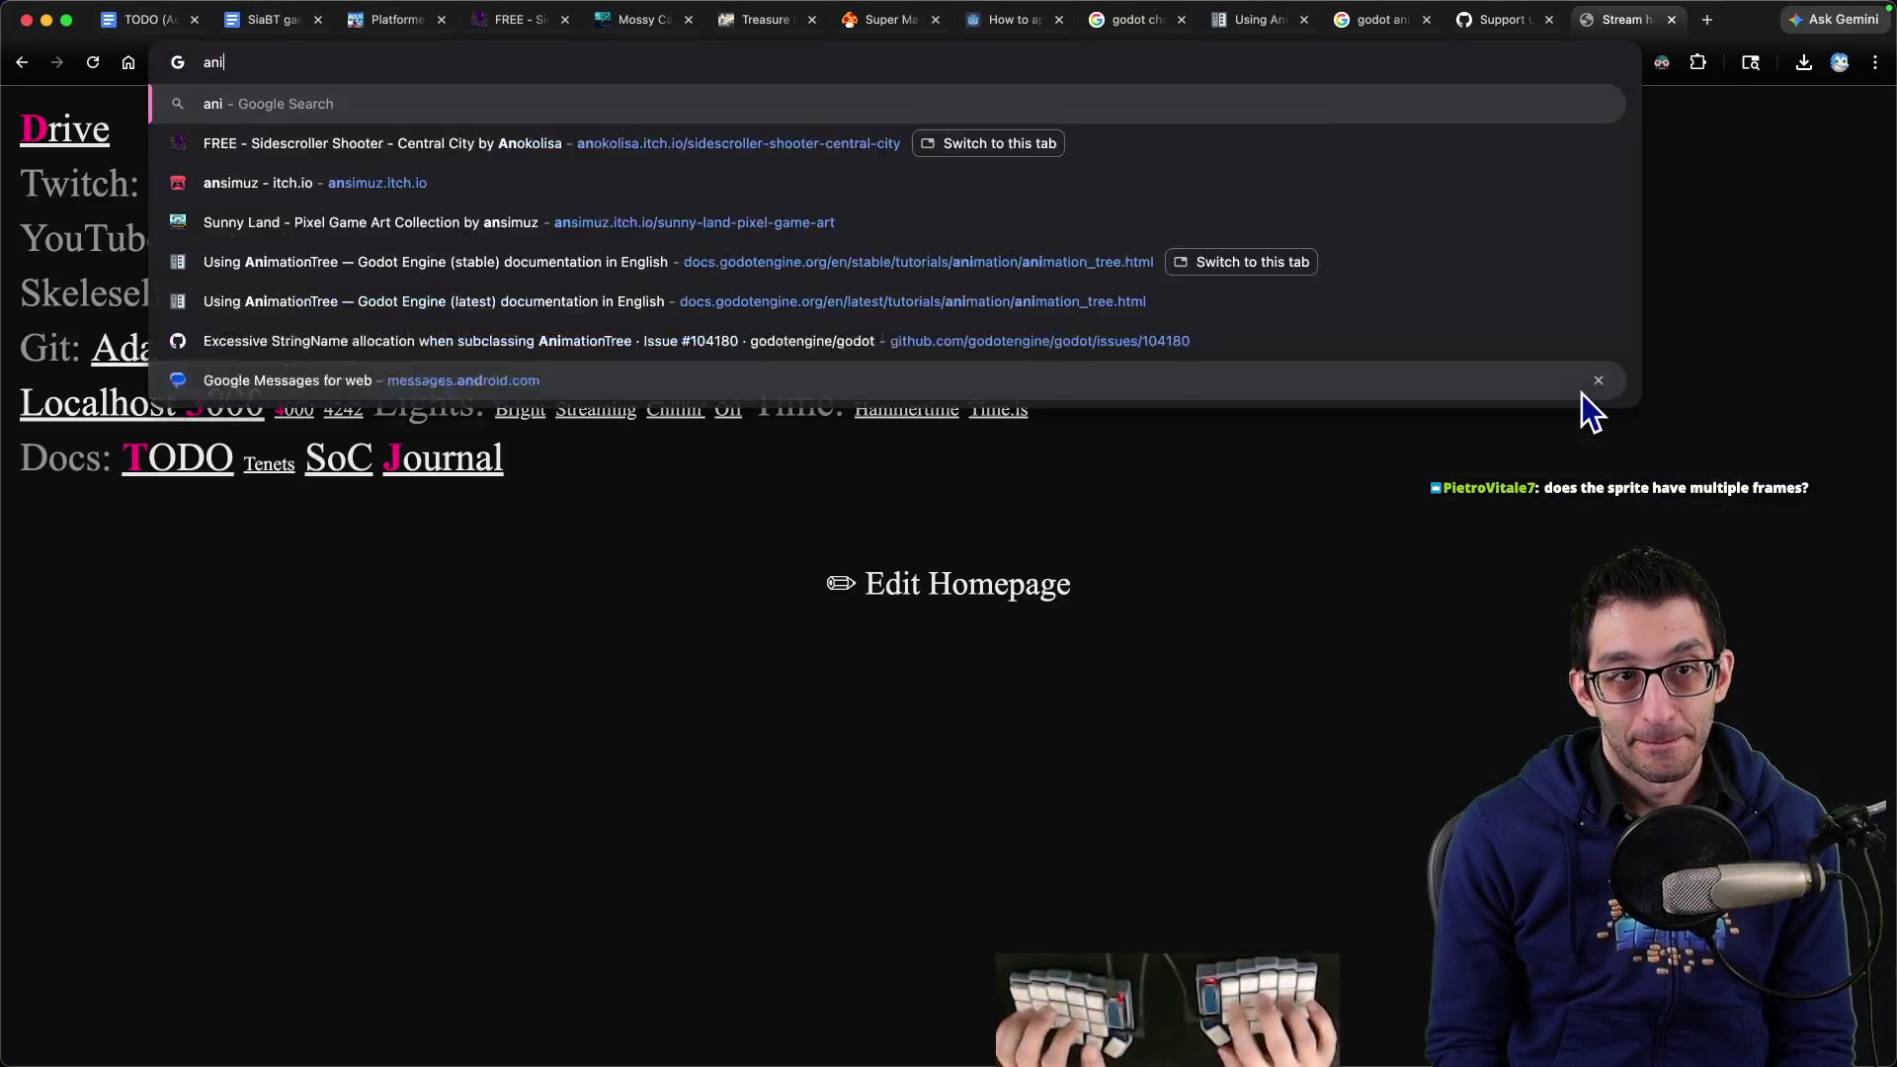
text(godot animationplayer and spr)
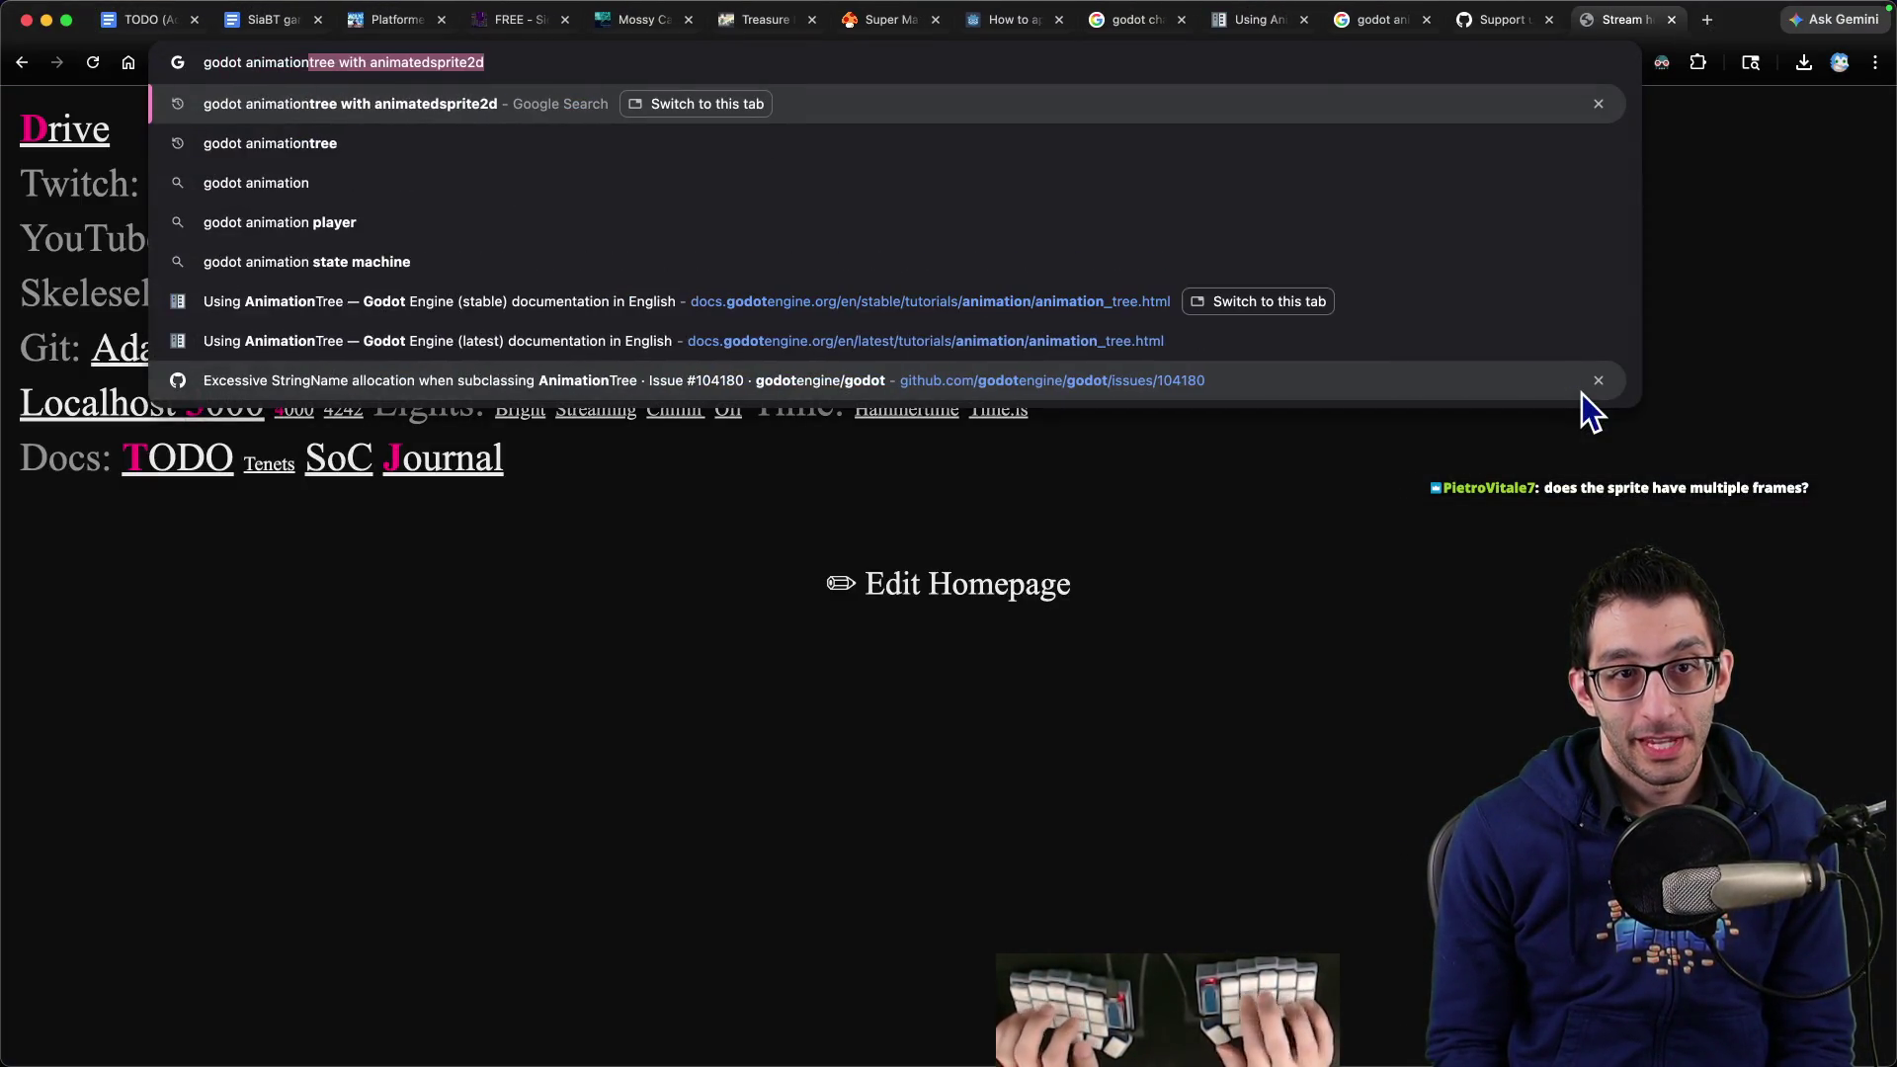
text(ite2d)
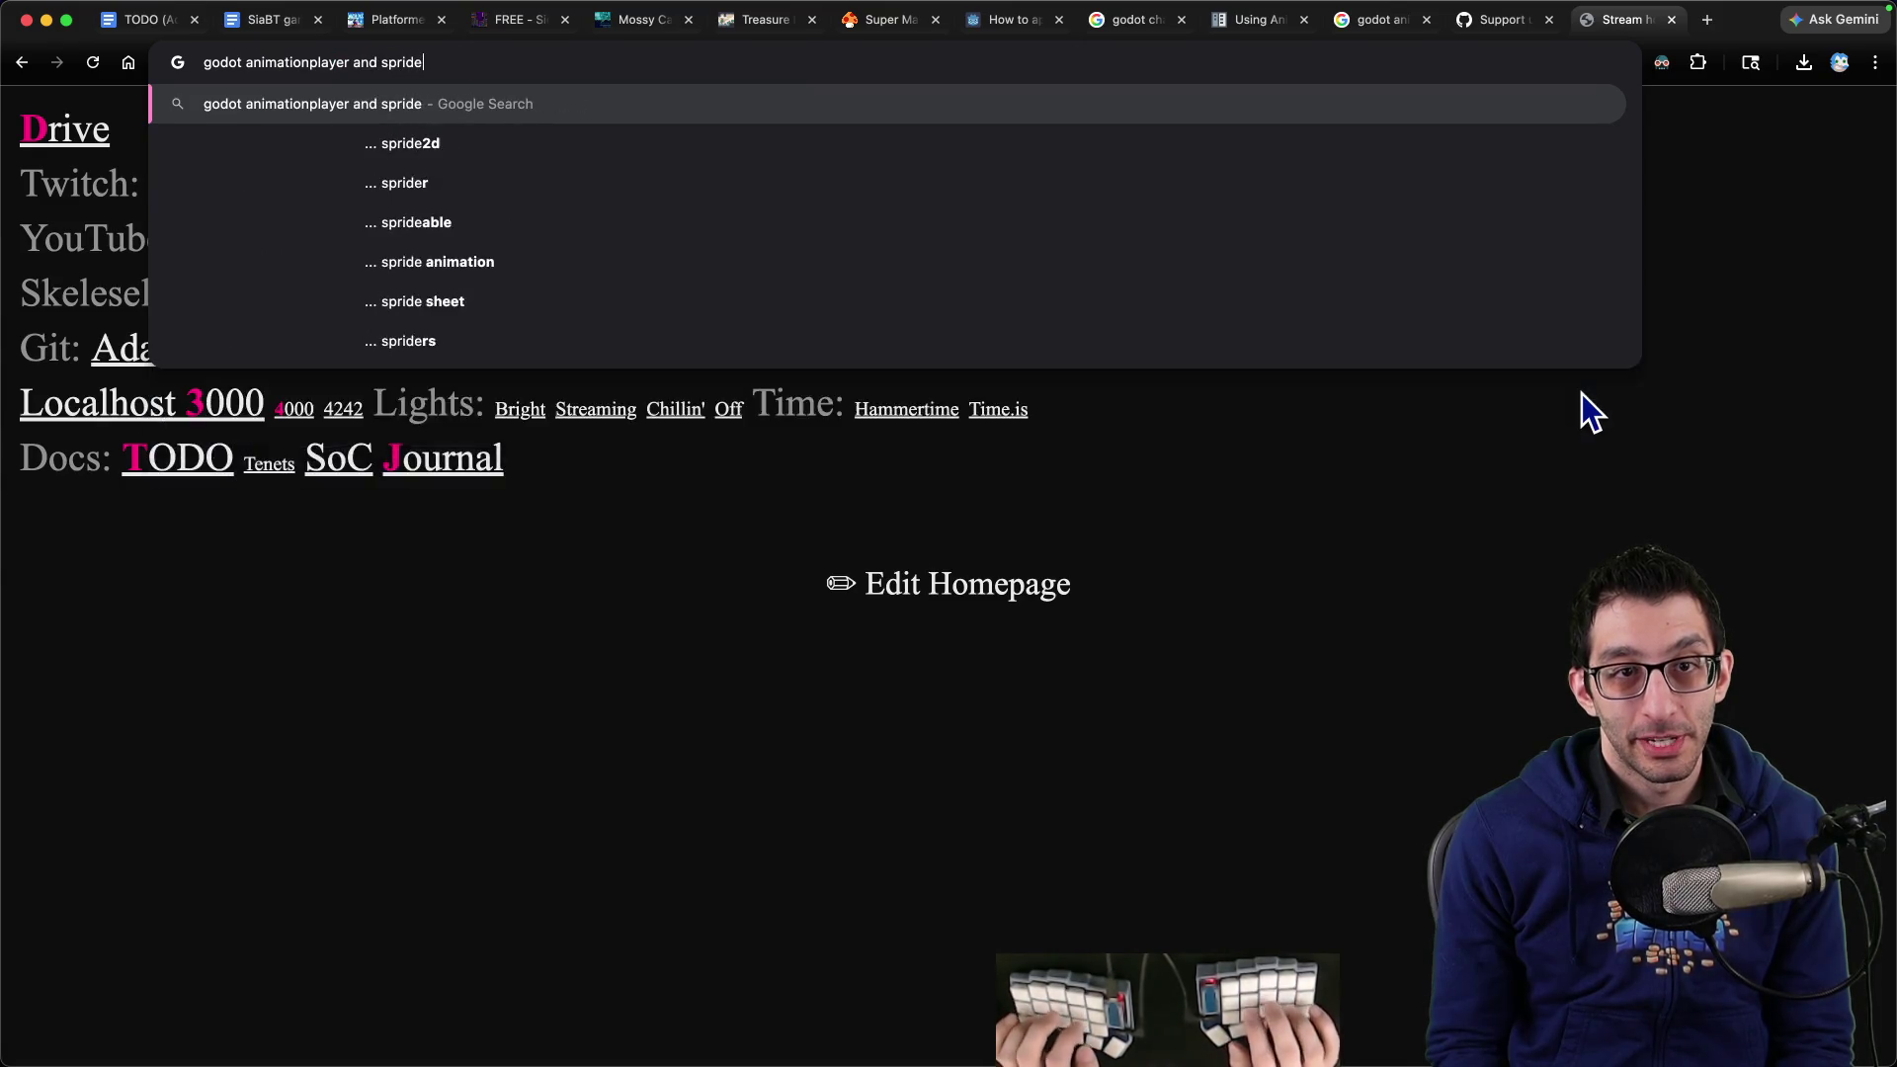
key(Return)
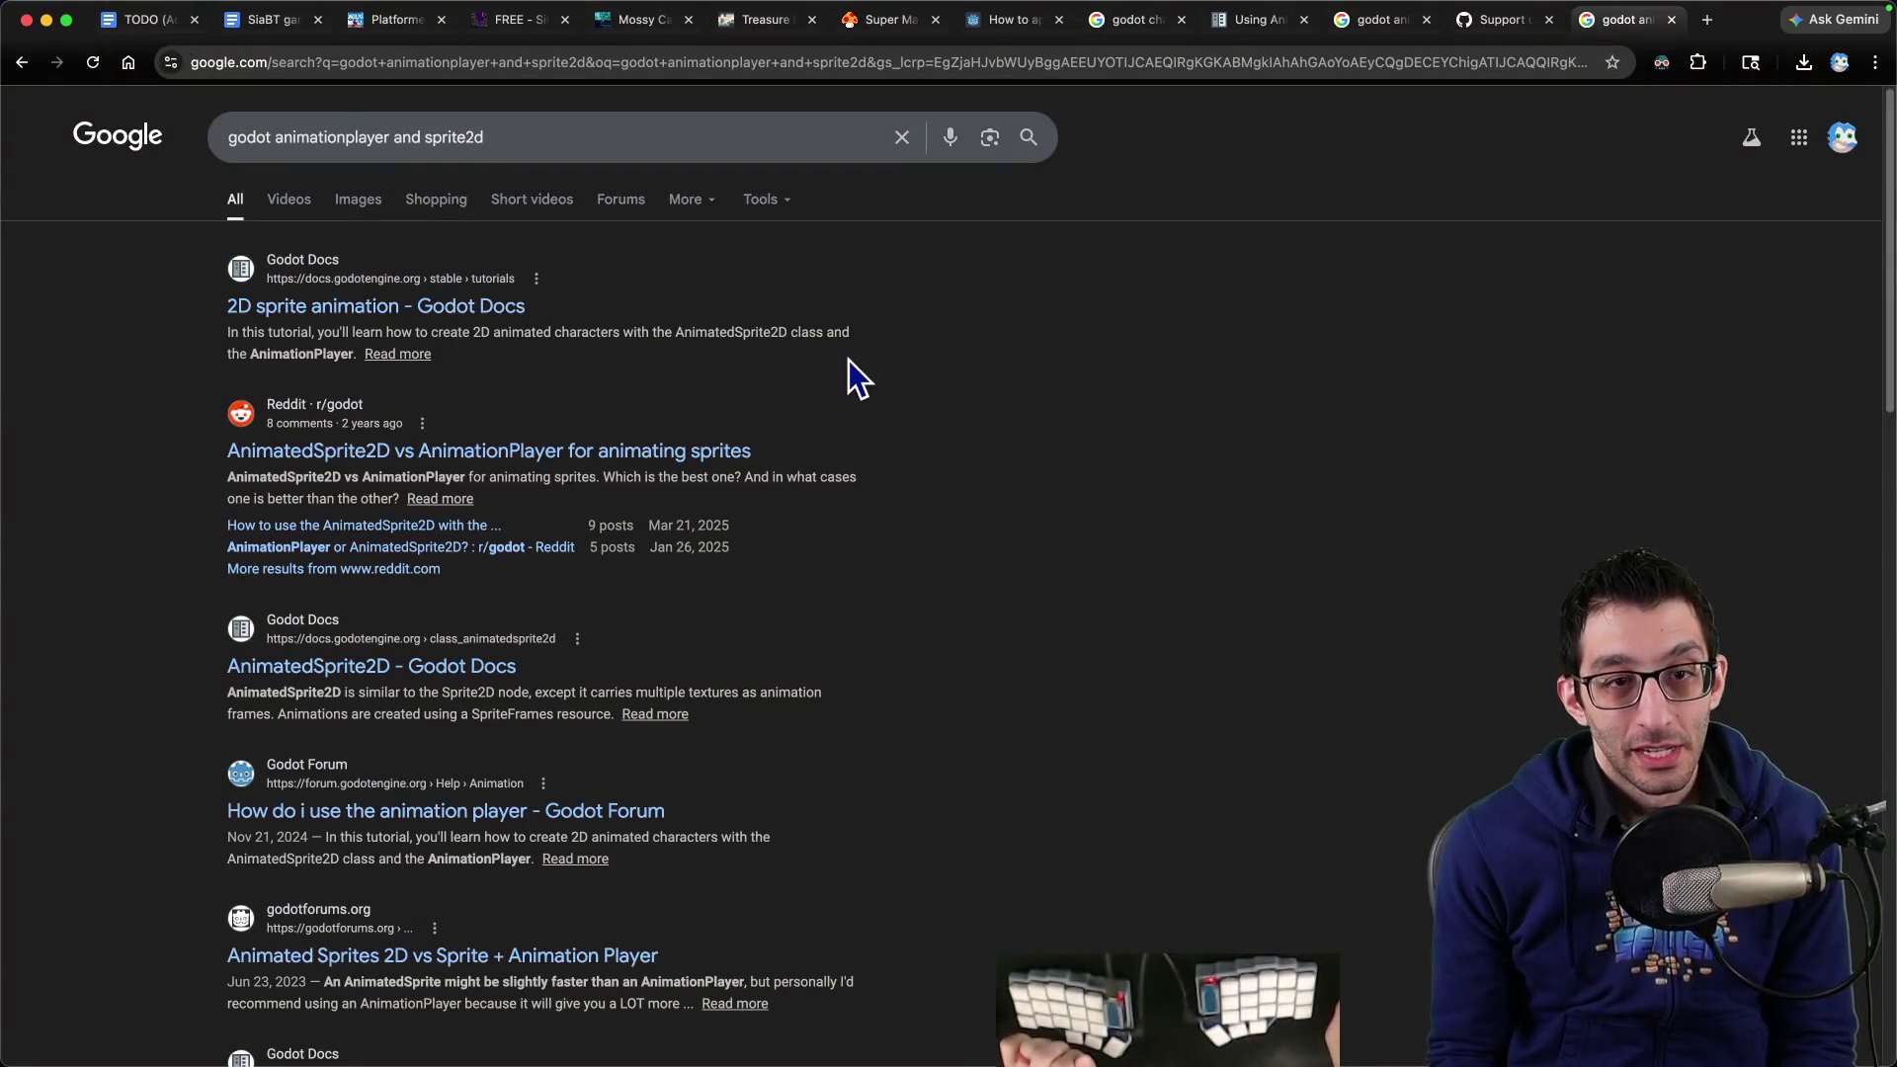
click(475, 309)
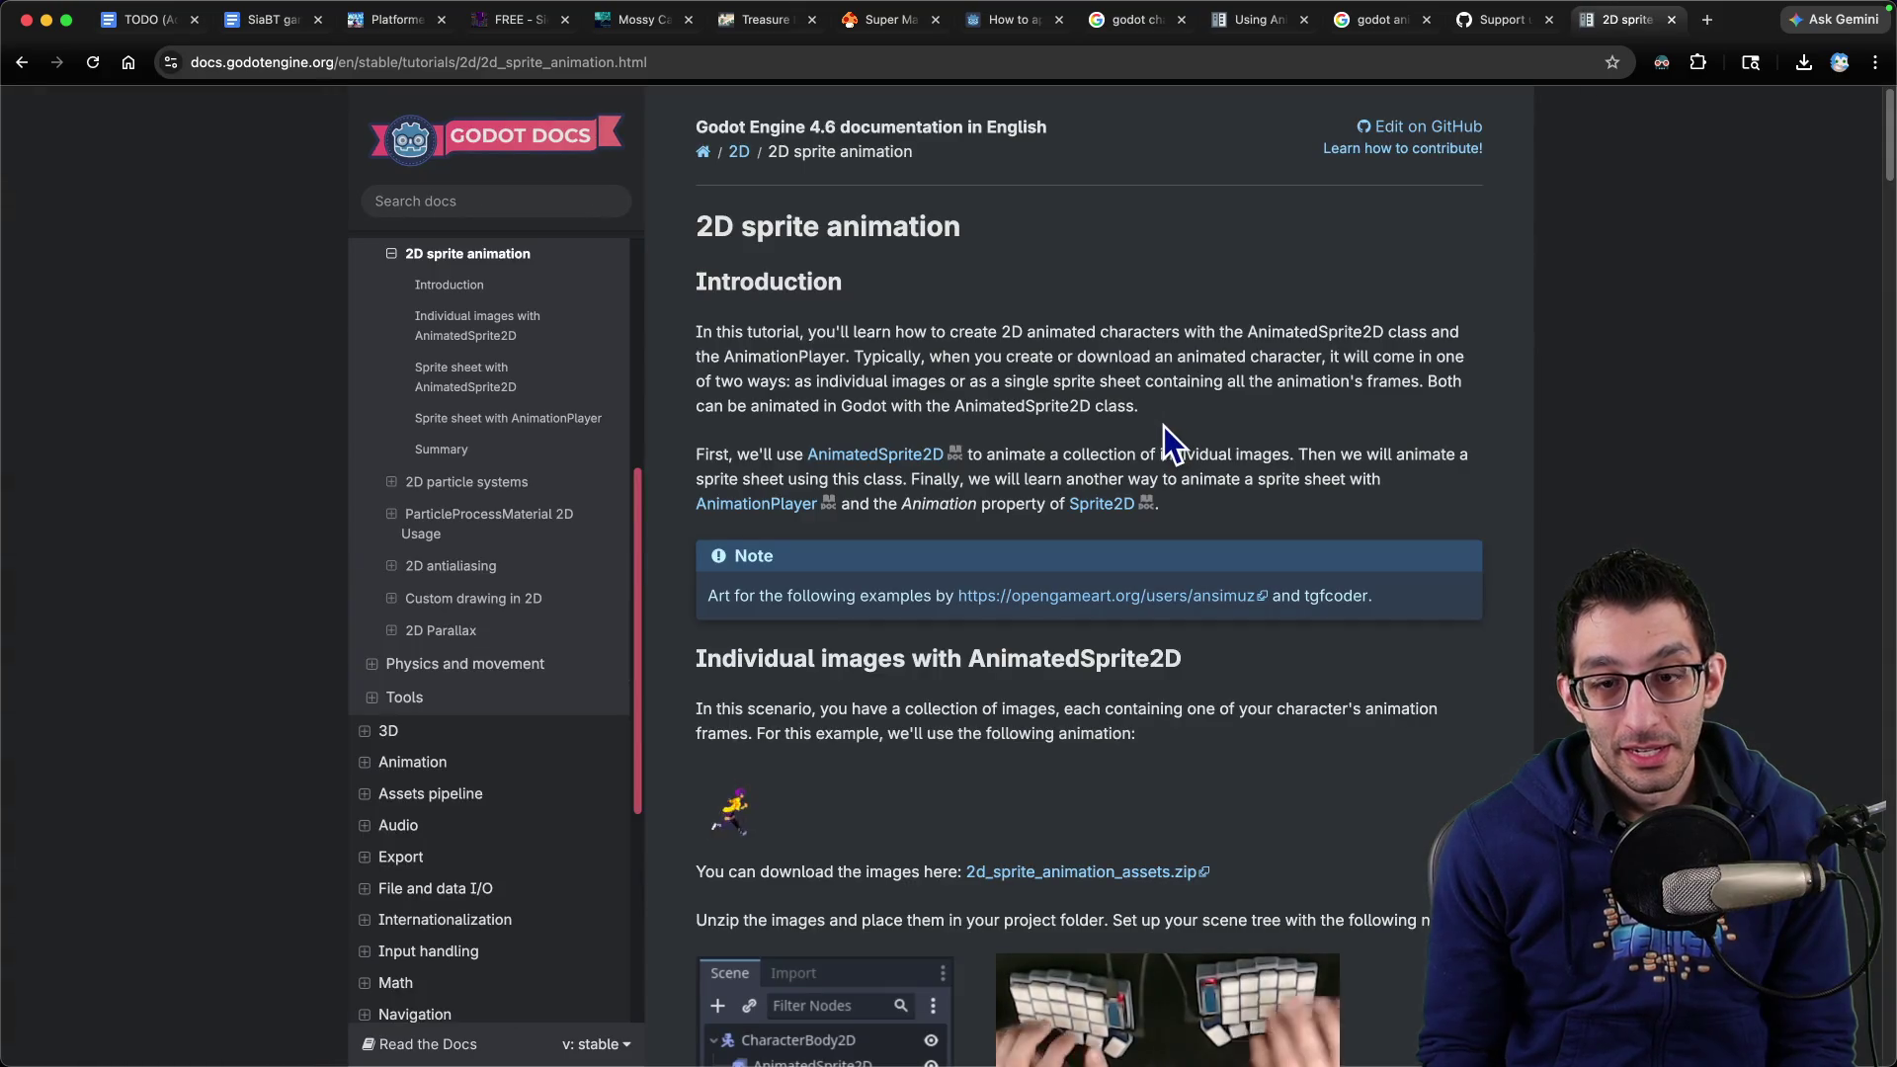
Find 'player' on the page and mark the sentence about animating sprite sheets with AnimationPlayer
key(super+f)
text(player)
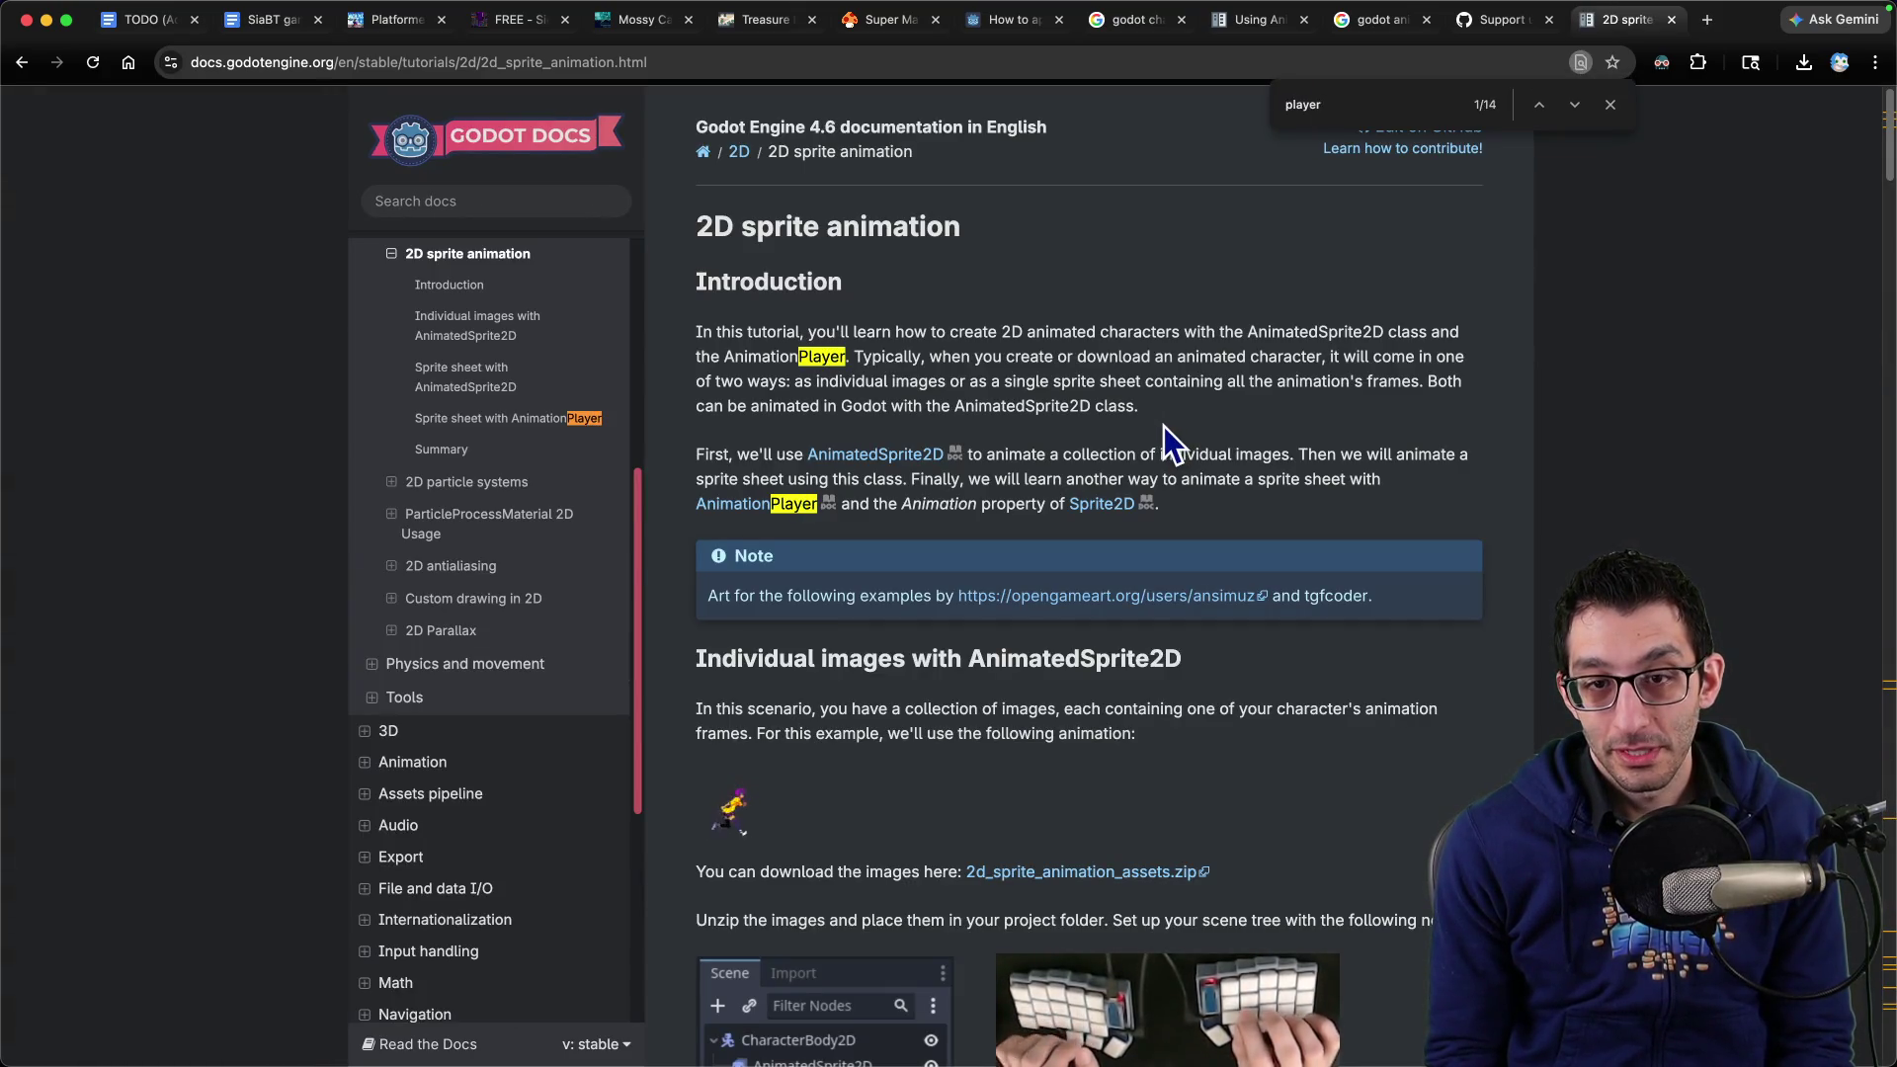
mouse_move(924, 481)
mouse_down()
mouse_move(1367, 486)
mouse_move(856, 509)
mouse_move(1141, 509)
mouse_up()
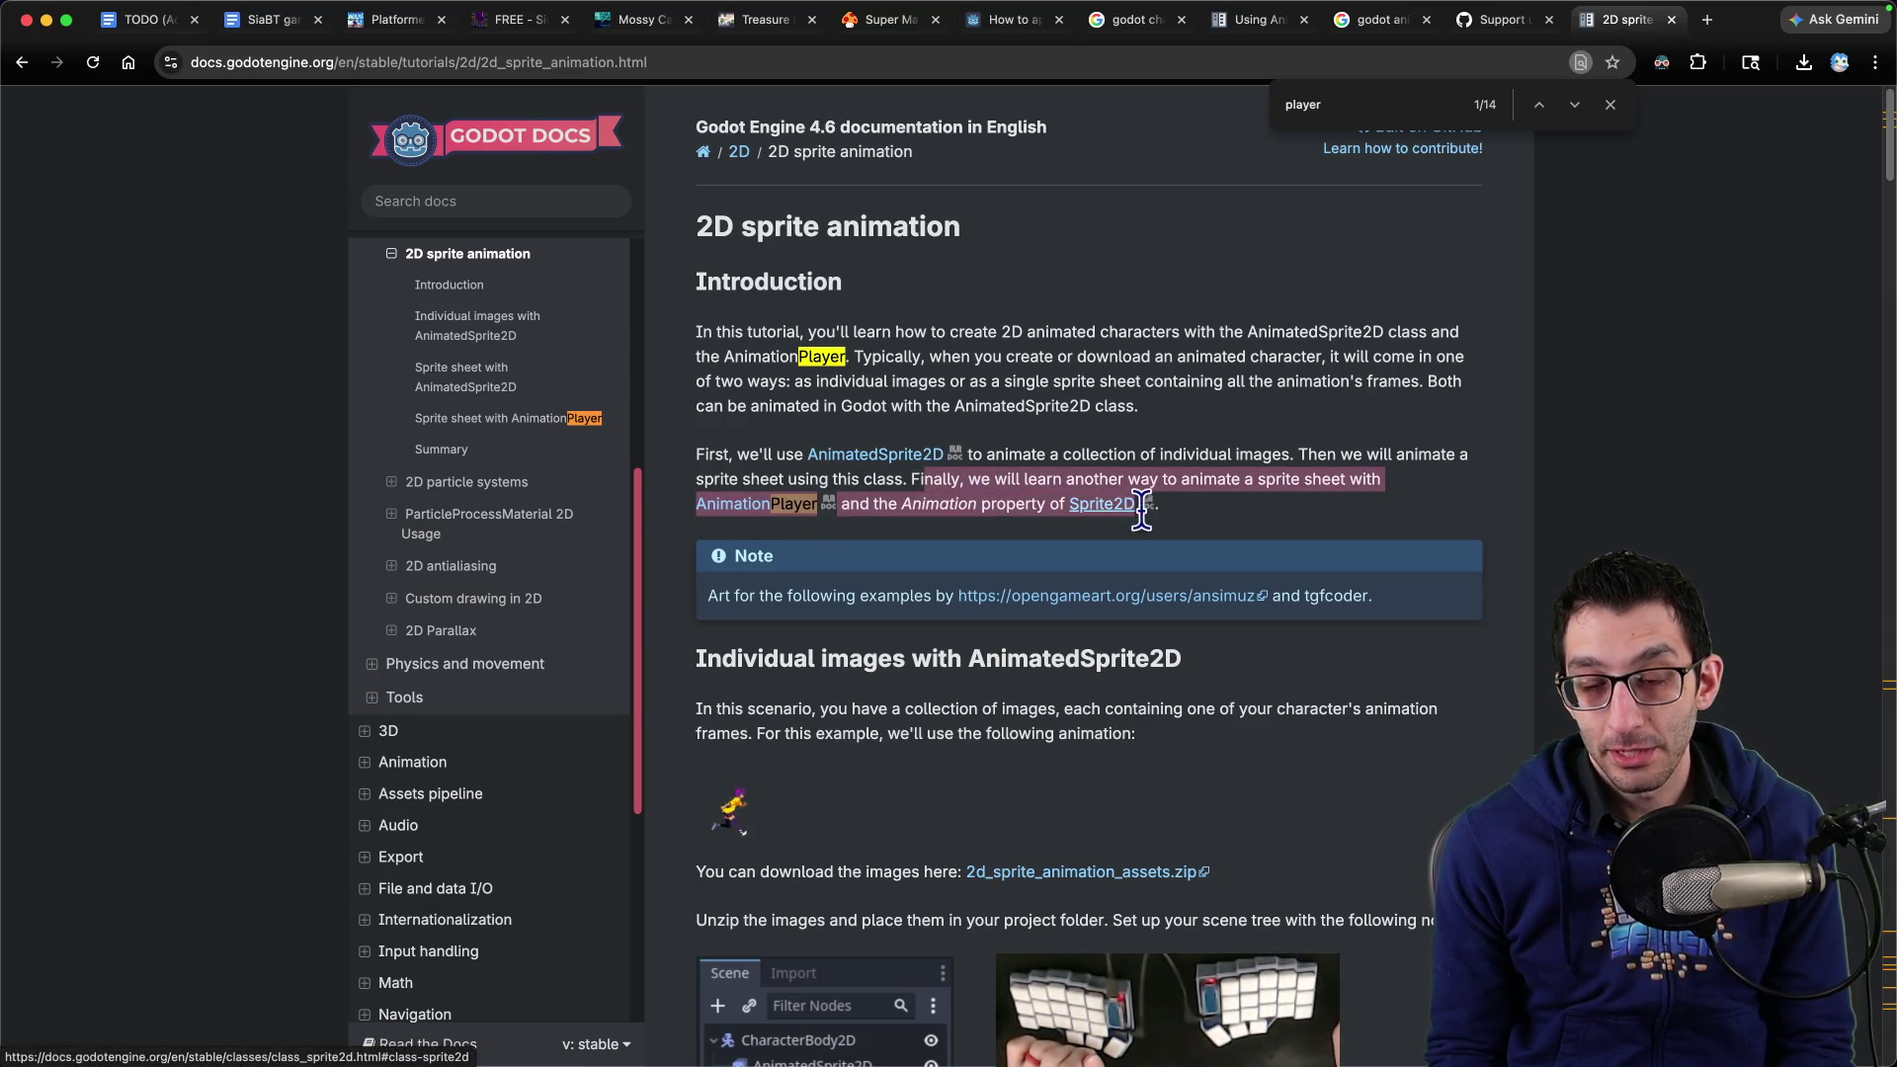
click(968, 499)
Check the Sprite2D's Animation settings: Hframes 1, Vframes 1, Frame 0
click(1355, 1004)
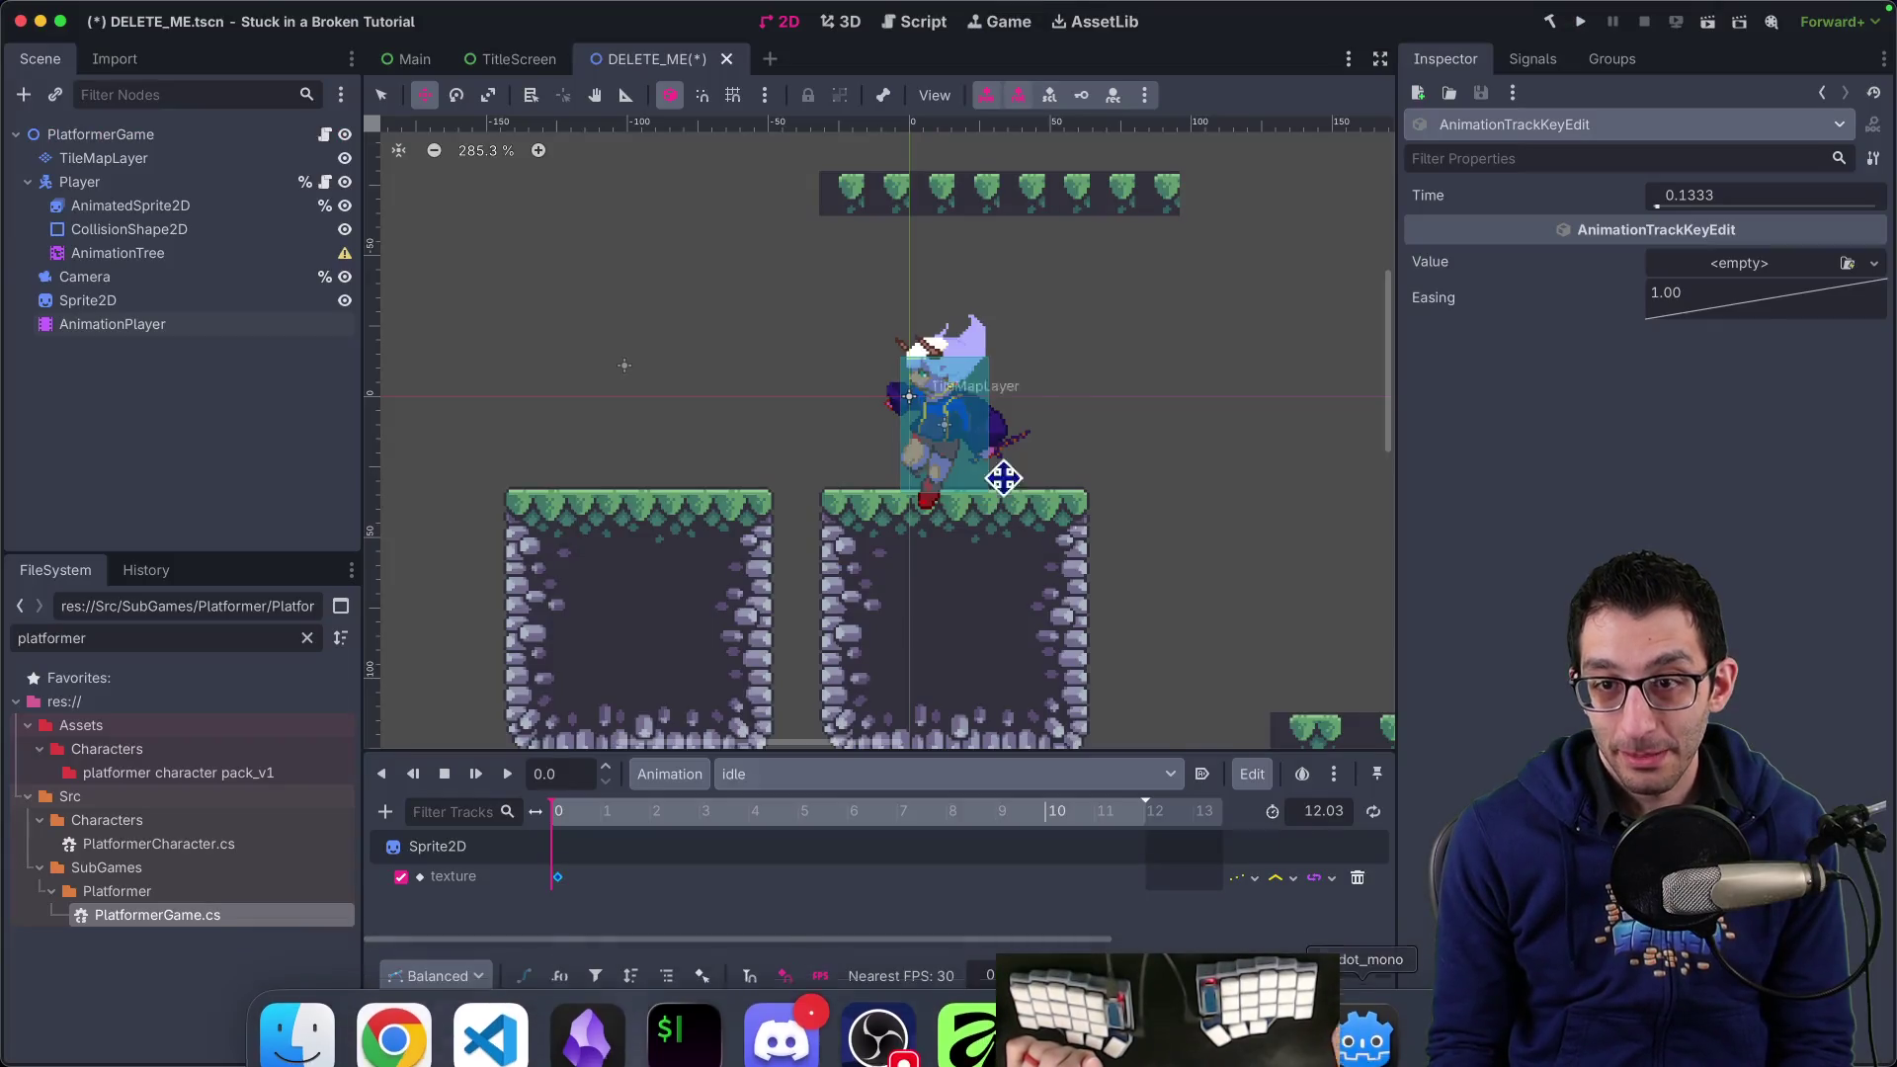
click(107, 306)
click(1521, 285)
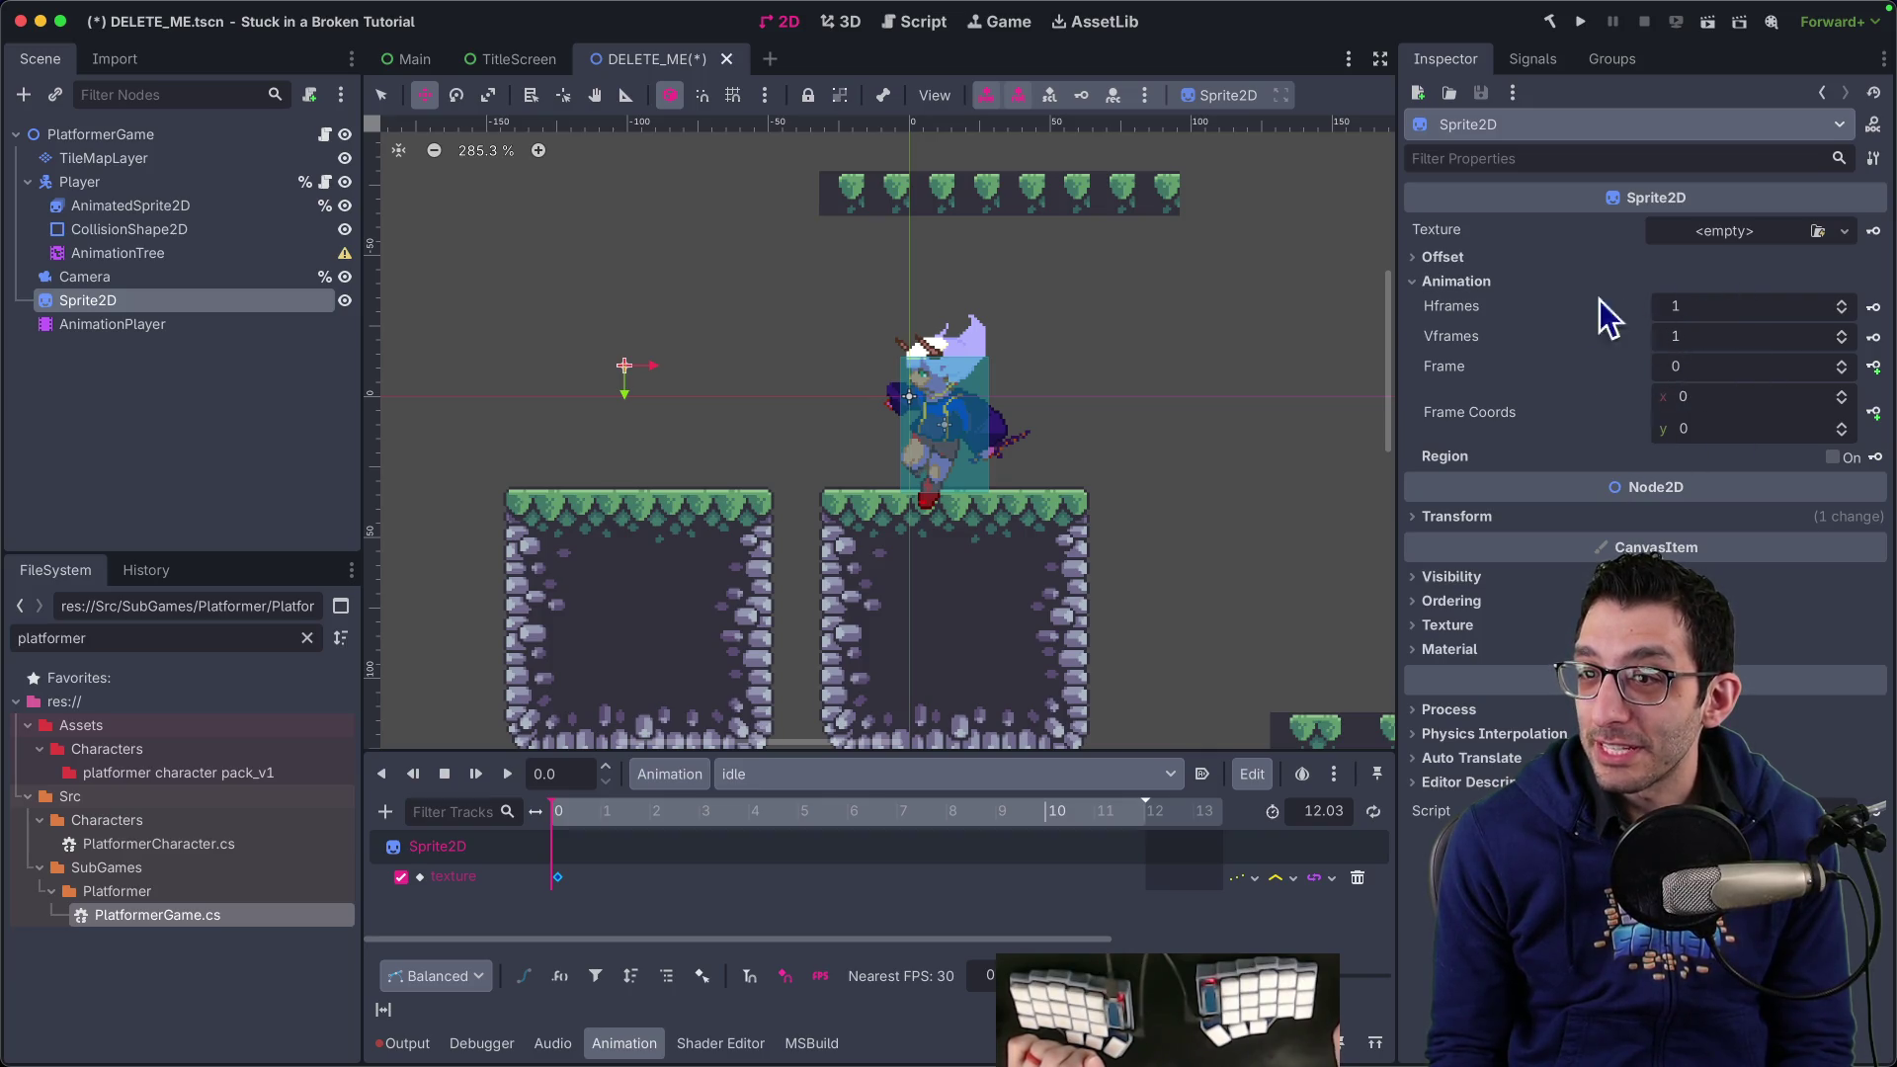
Jump to the docs' Sprite sheet with AnimationPlayer section, then open Godot's texture track menu
key(super+Tab)
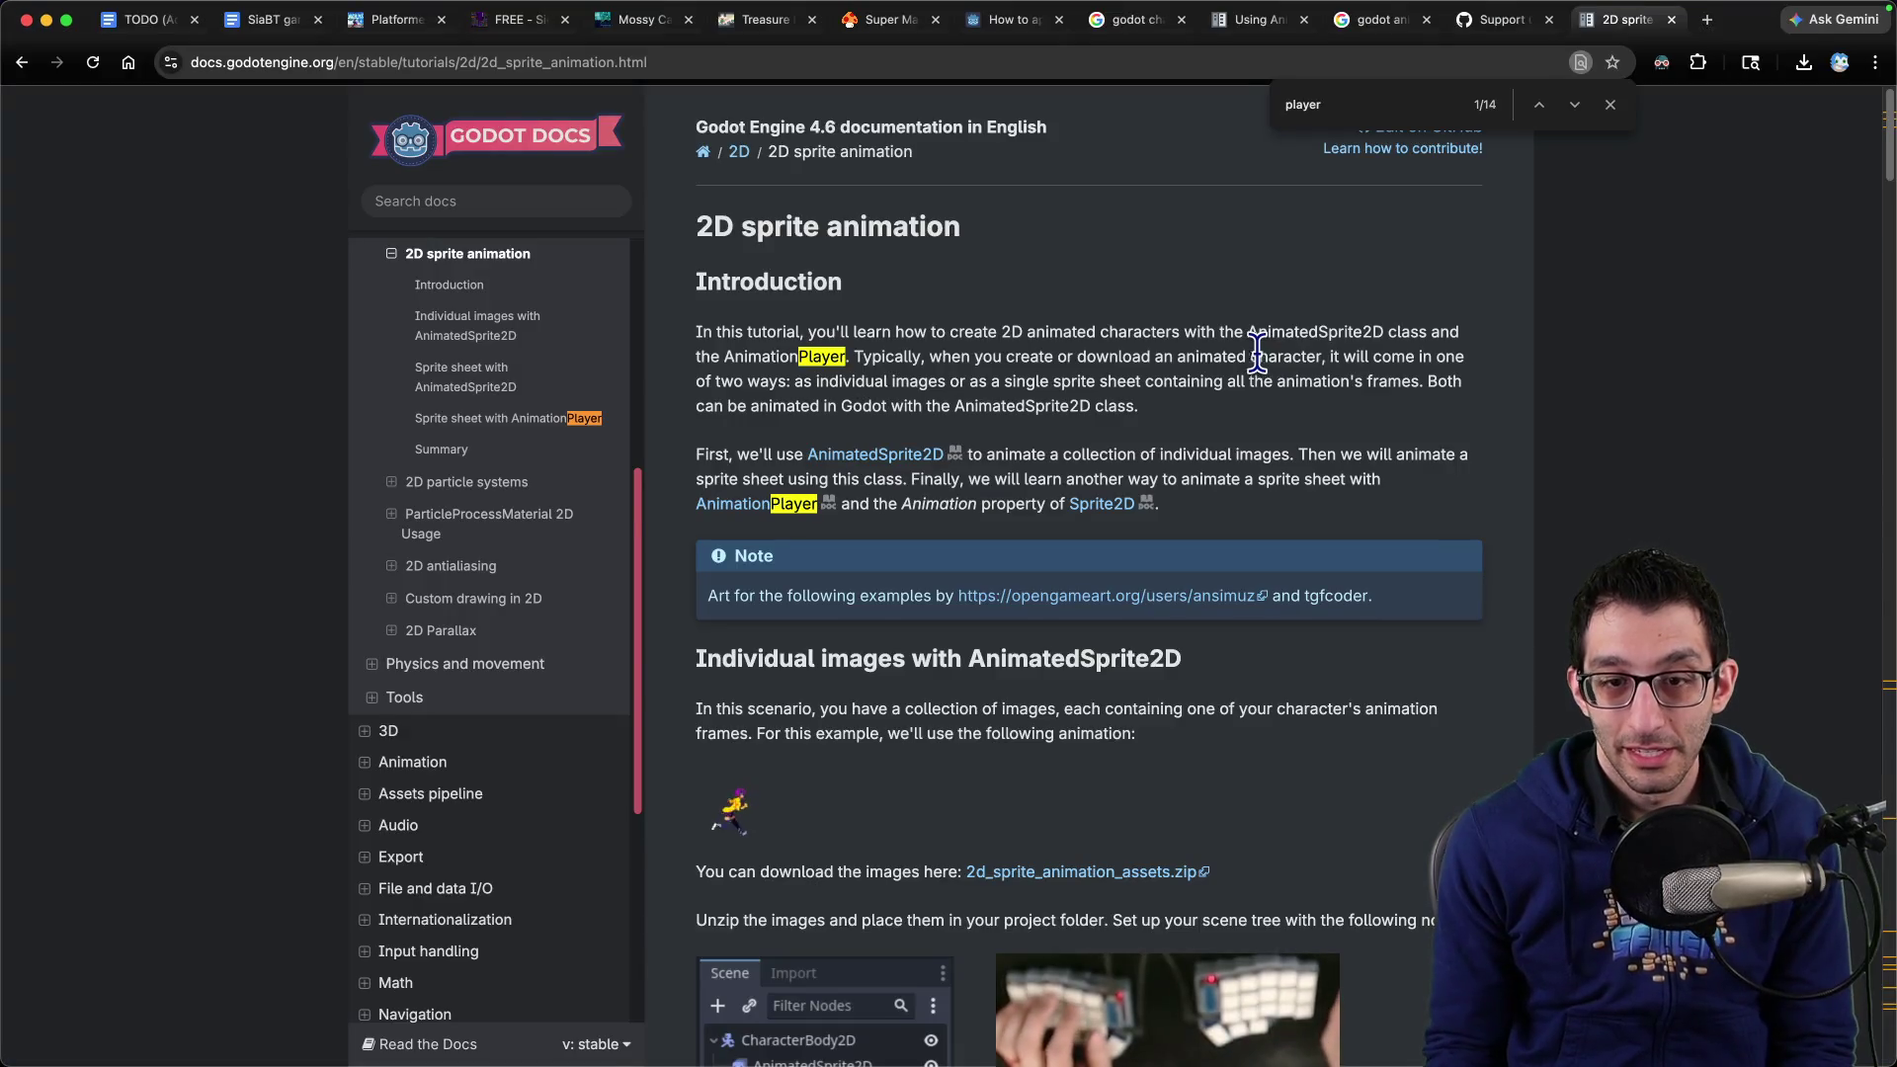
scroll(1137, 418, down, 3)
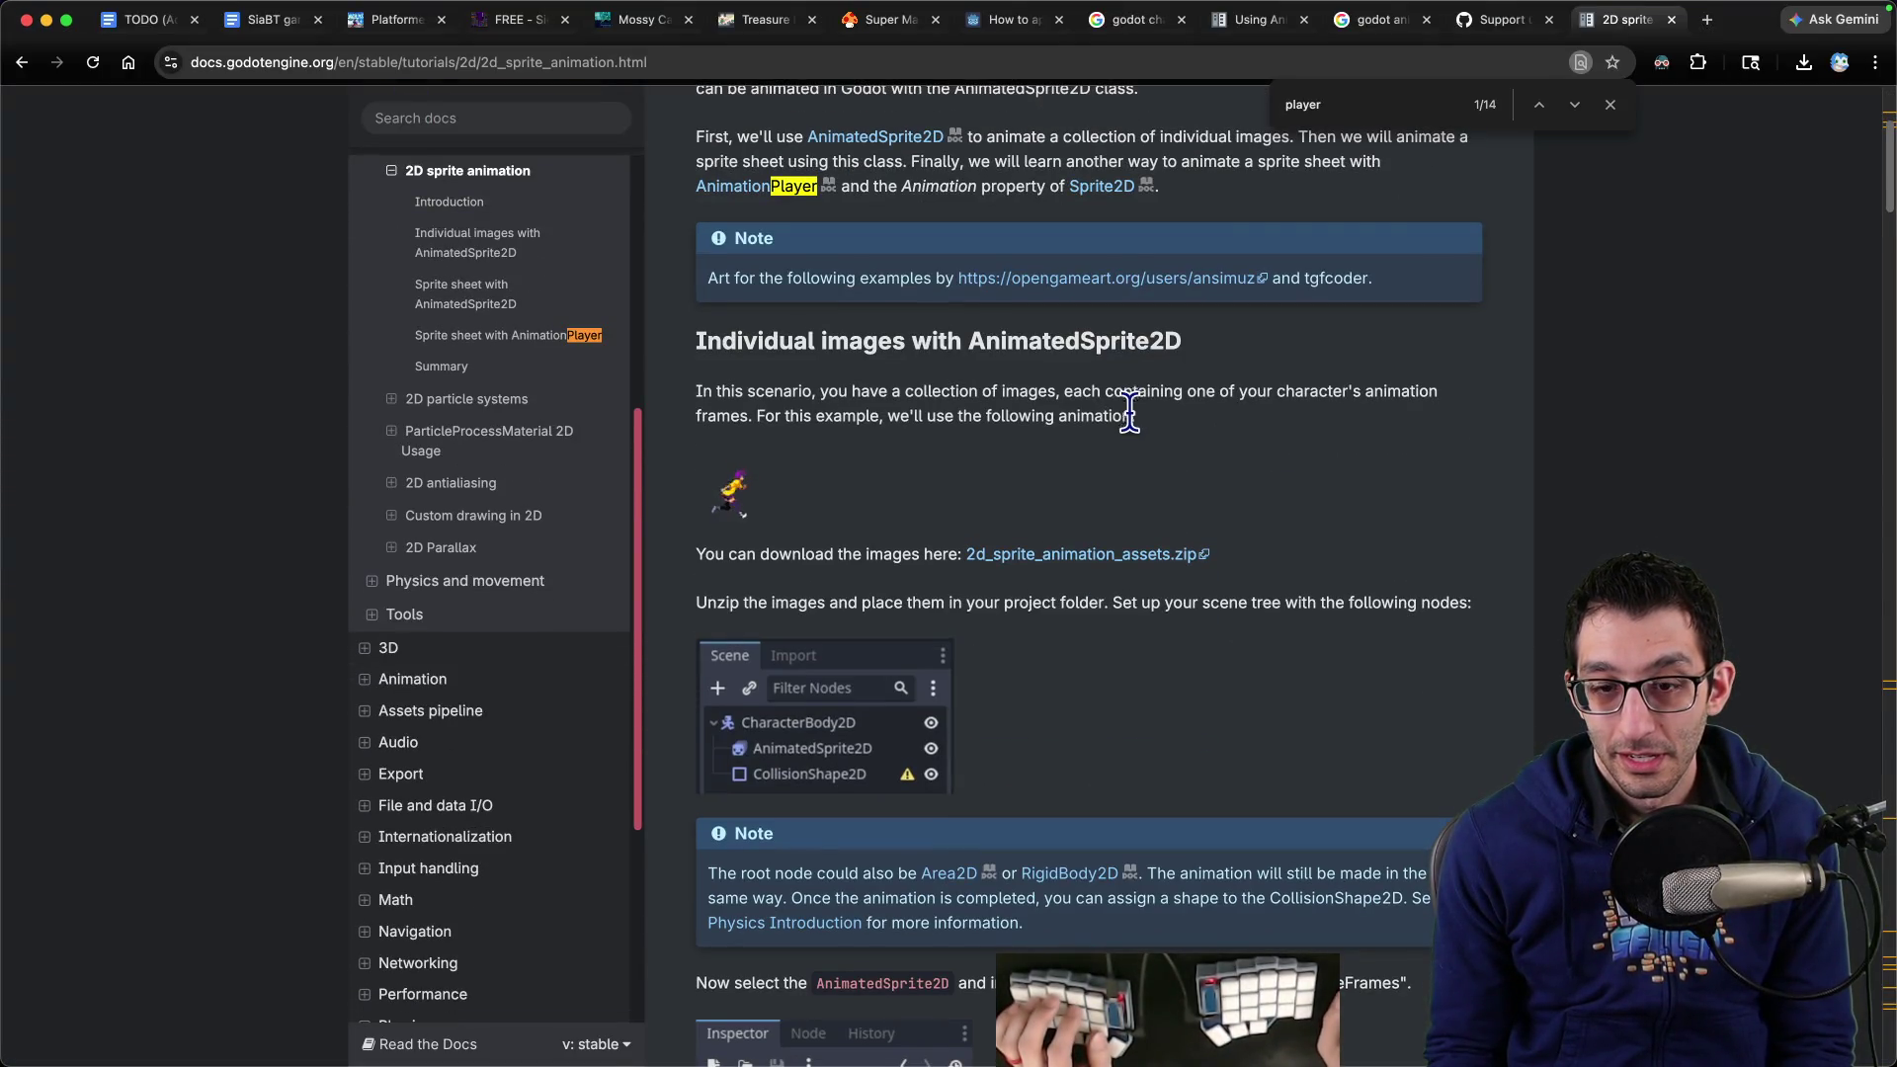
scroll(1136, 425, down, 2)
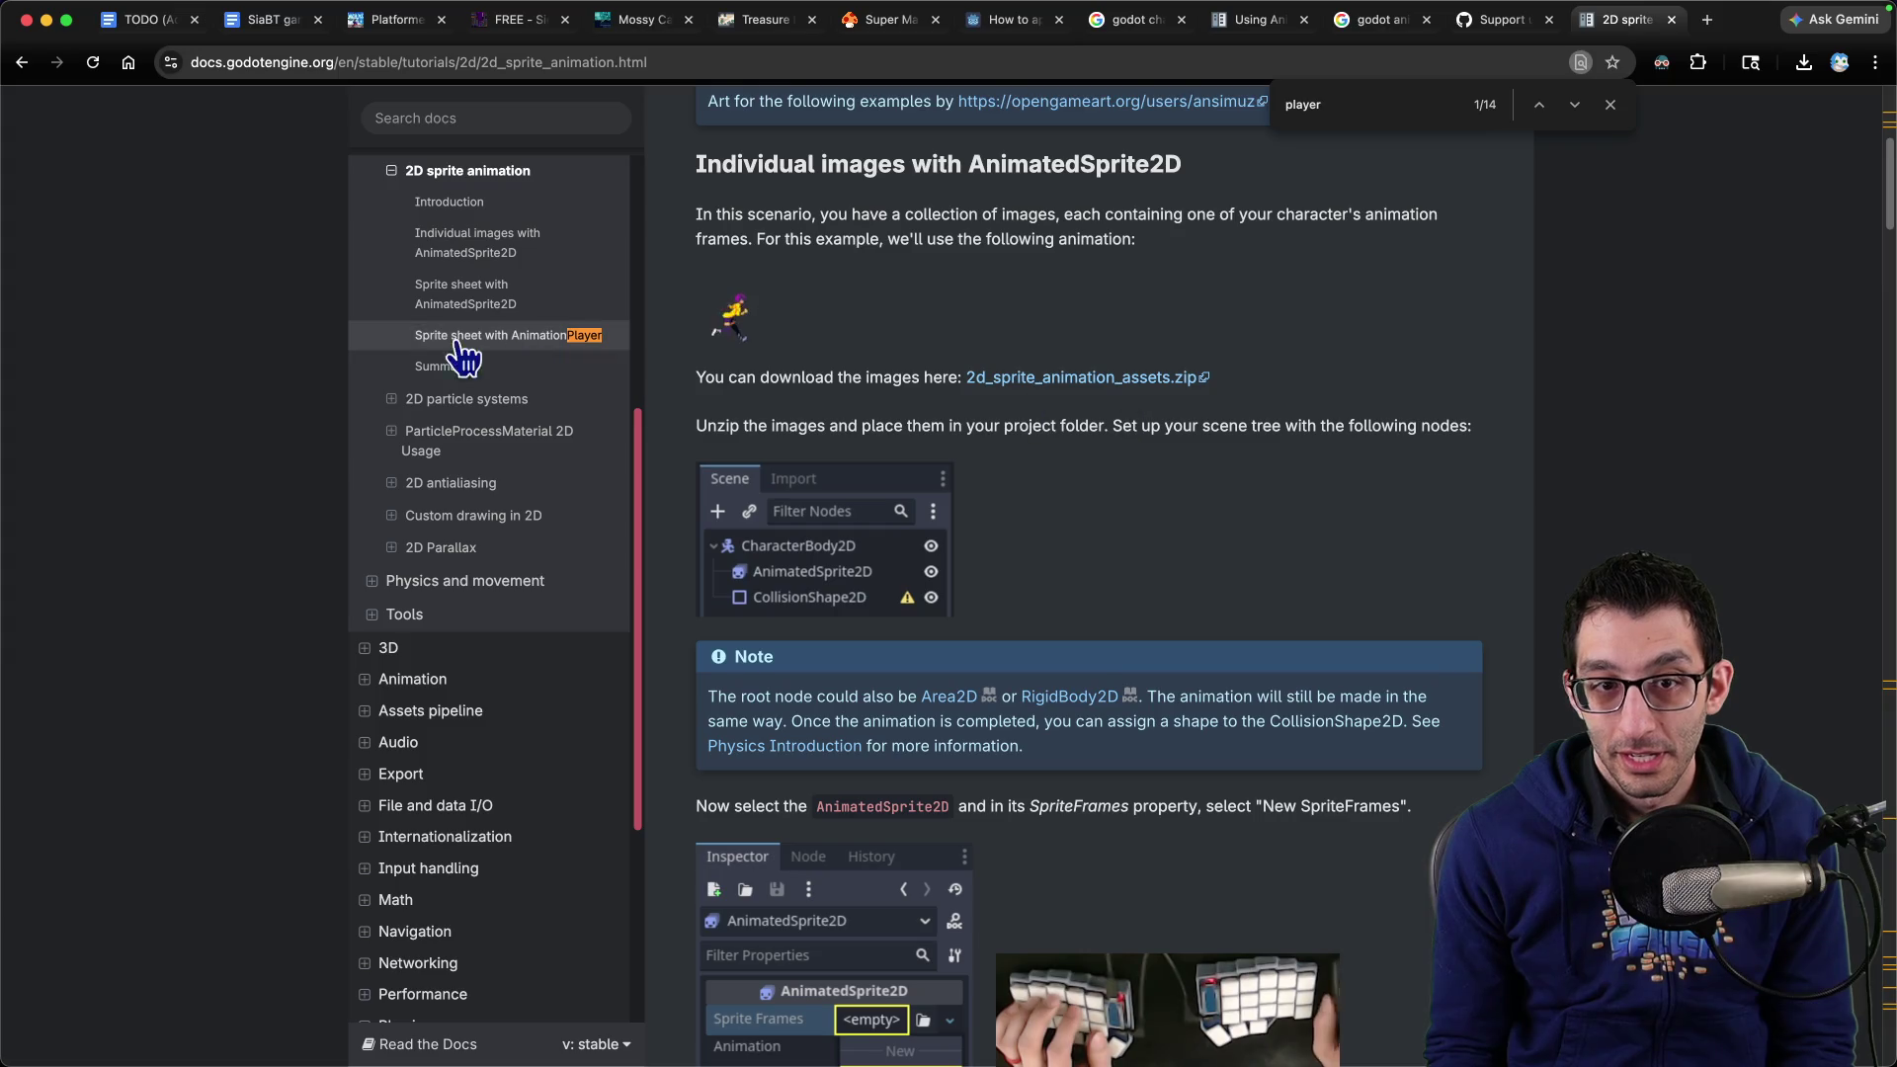
scroll(474, 346, up, 2)
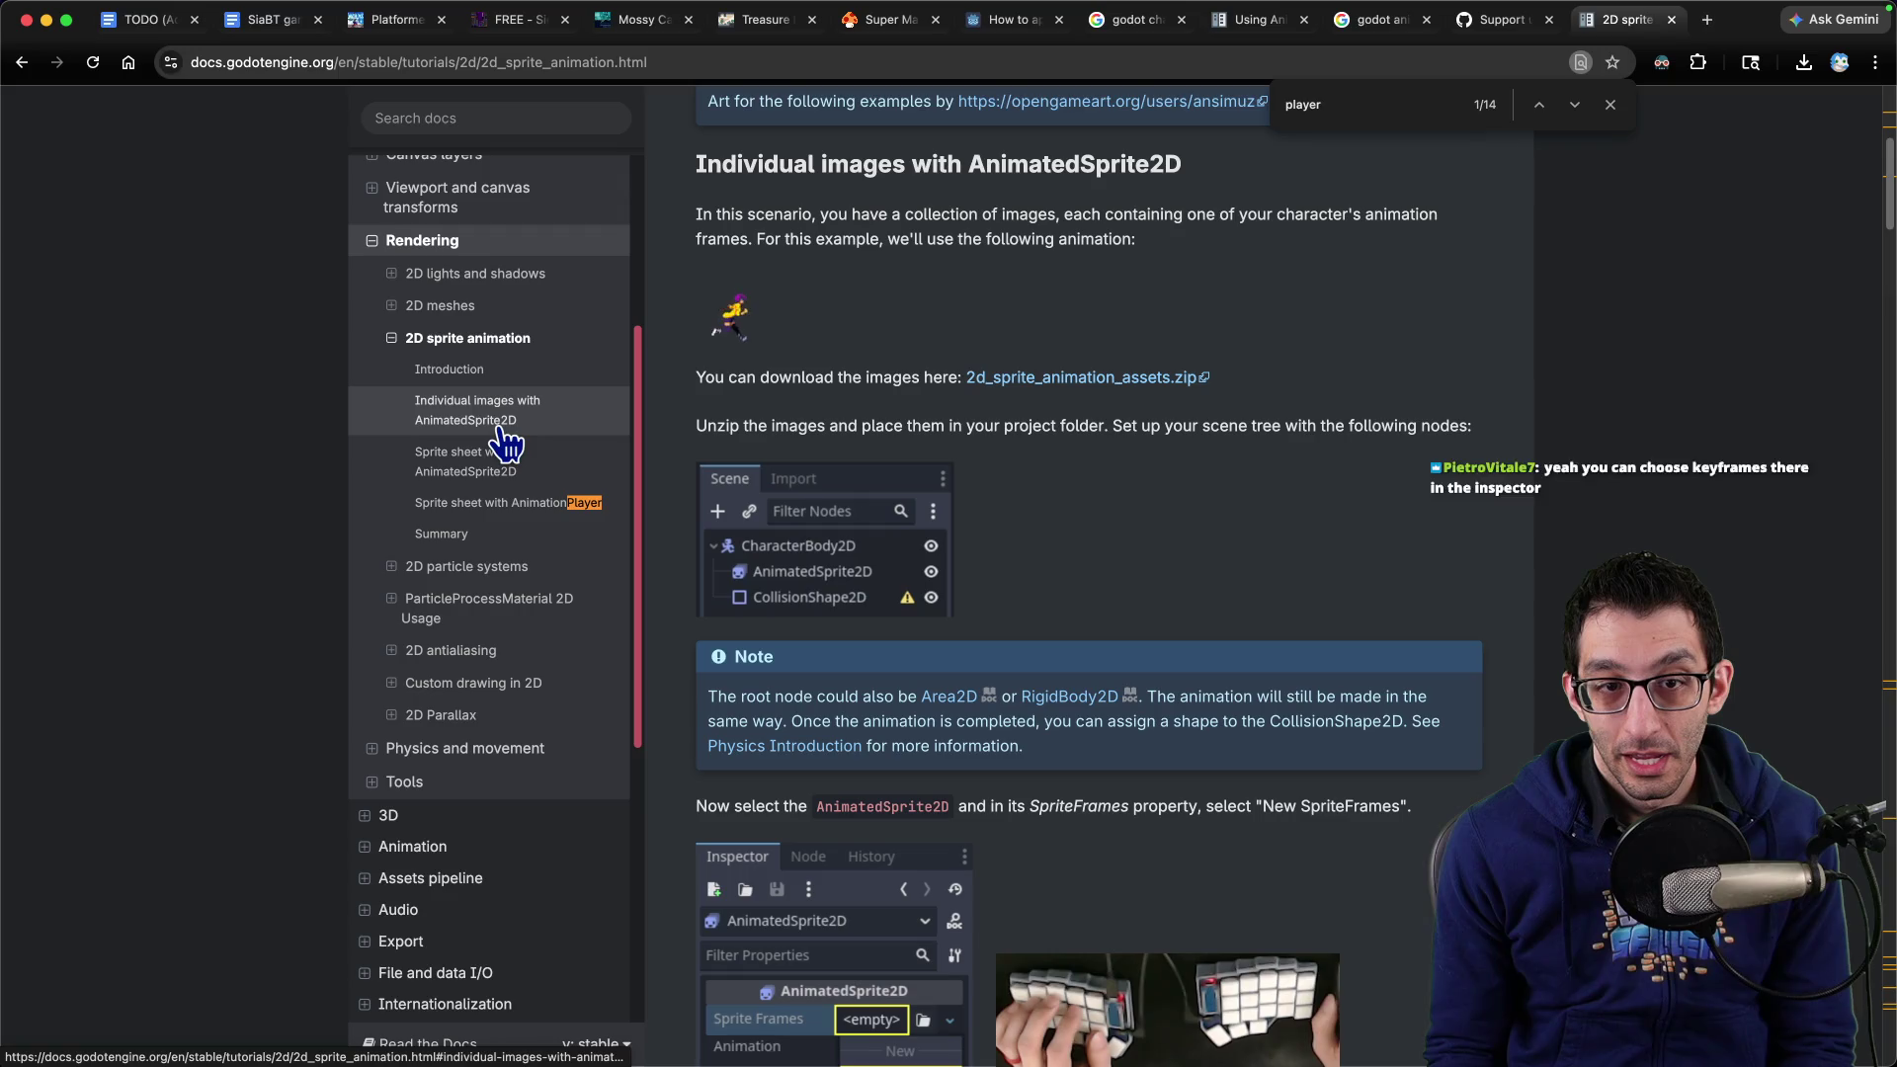
click(500, 509)
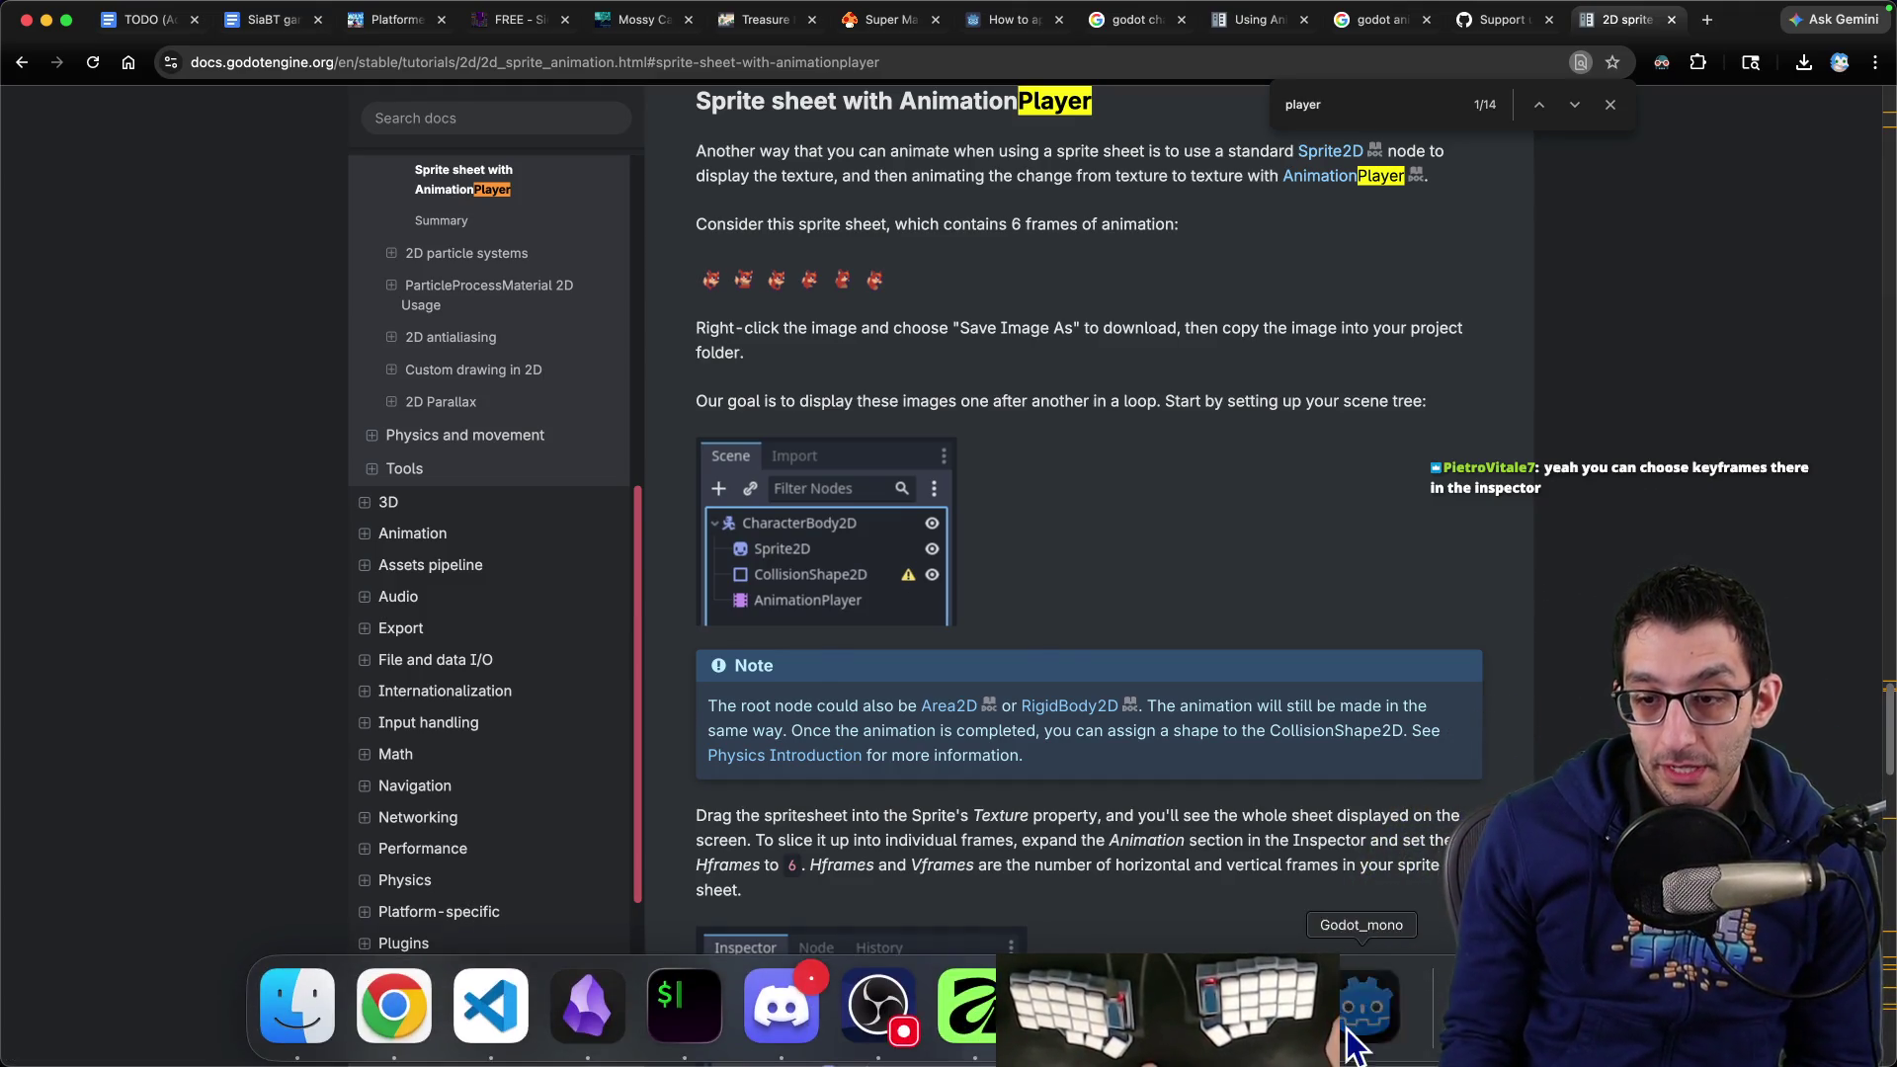
click(805, 1018)
right_click(574, 875)
Insert two more texture-track keys, then box-select and delete every key on the track
click(608, 895)
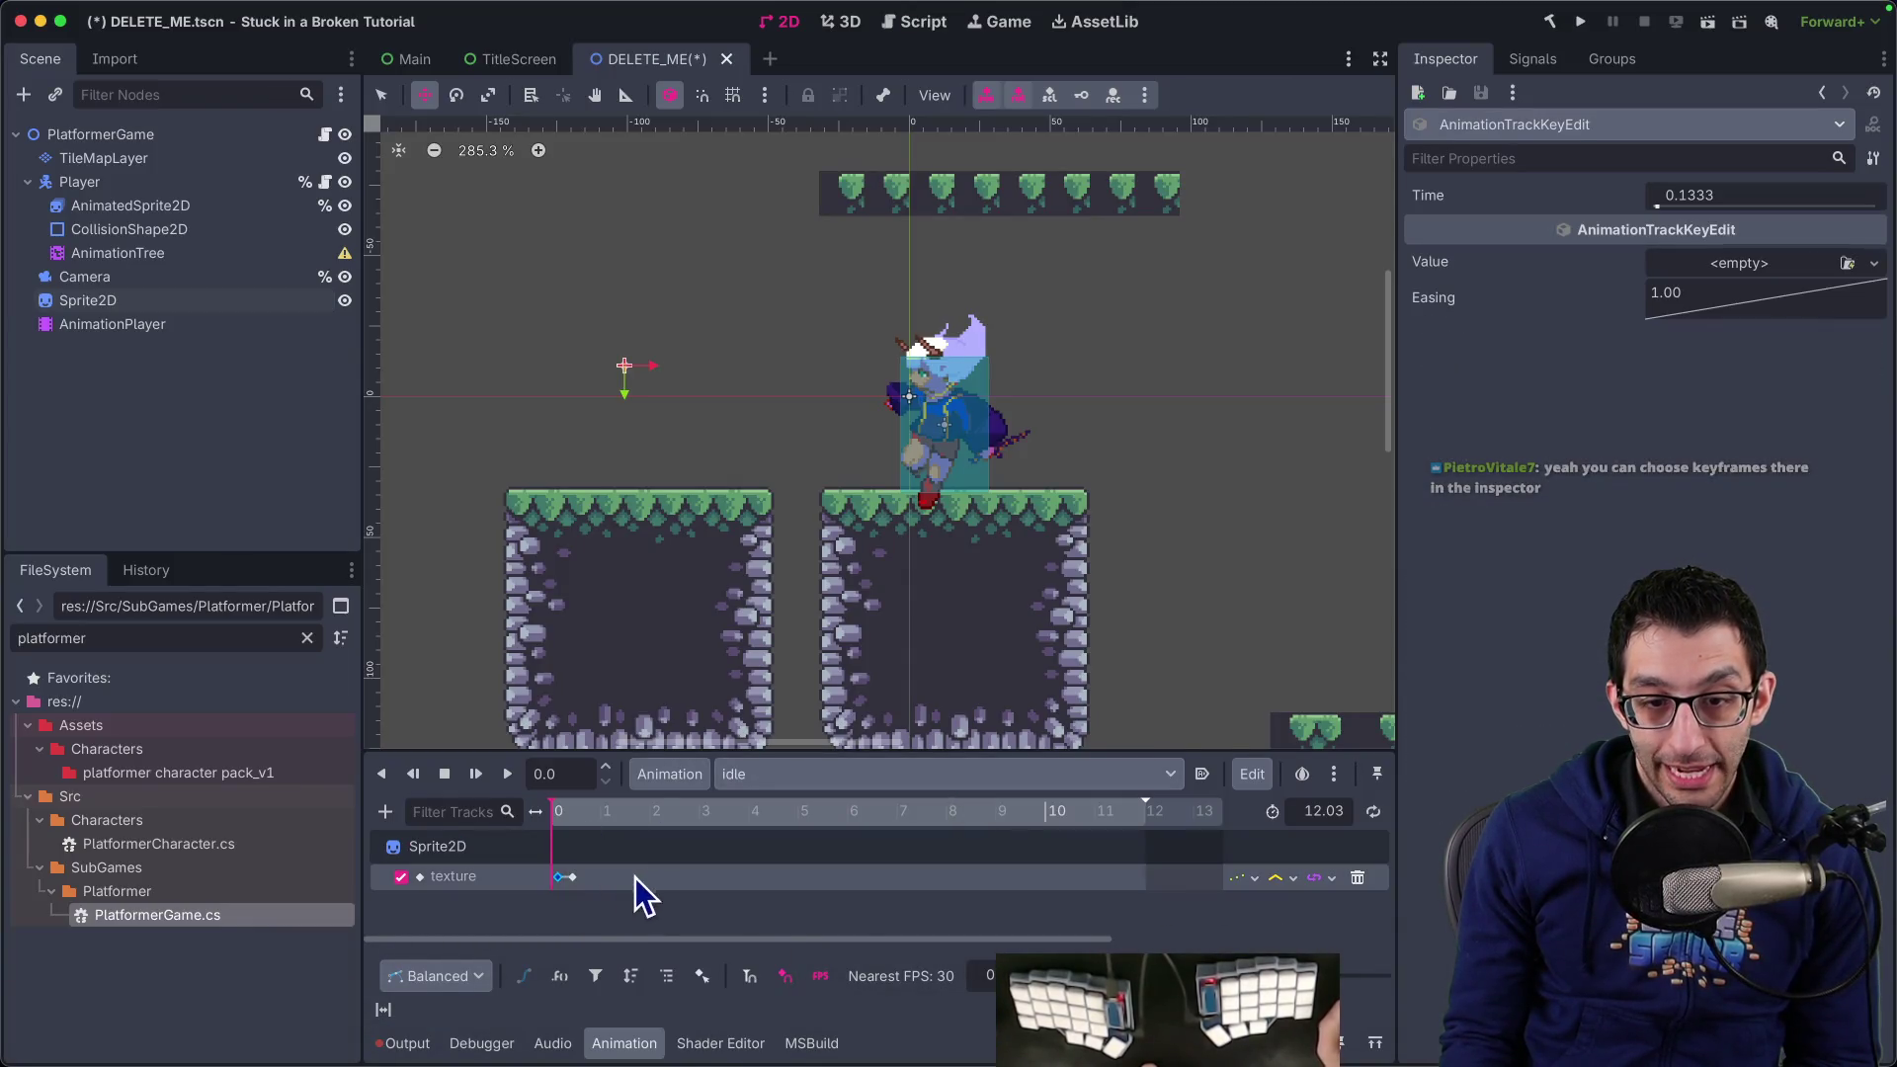
right_click(655, 876)
click(739, 889)
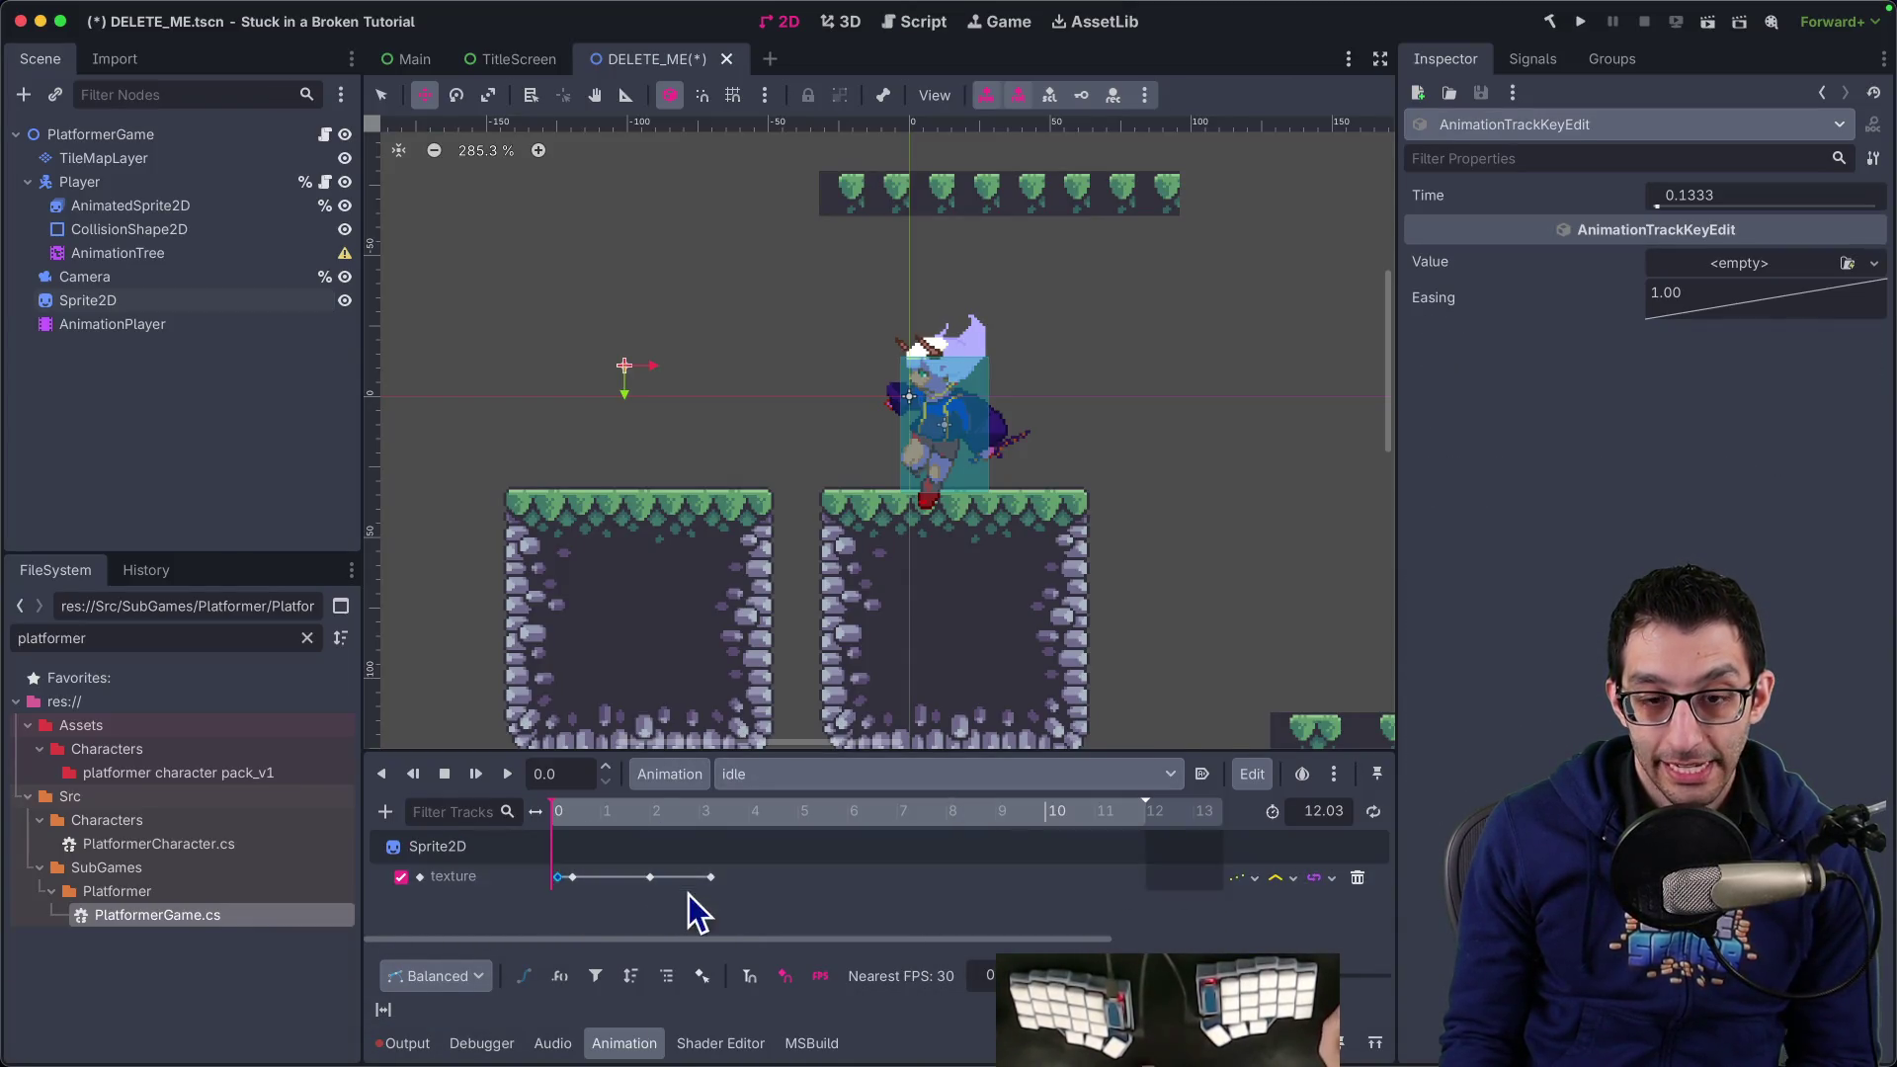
drag(760, 869, 549, 897)
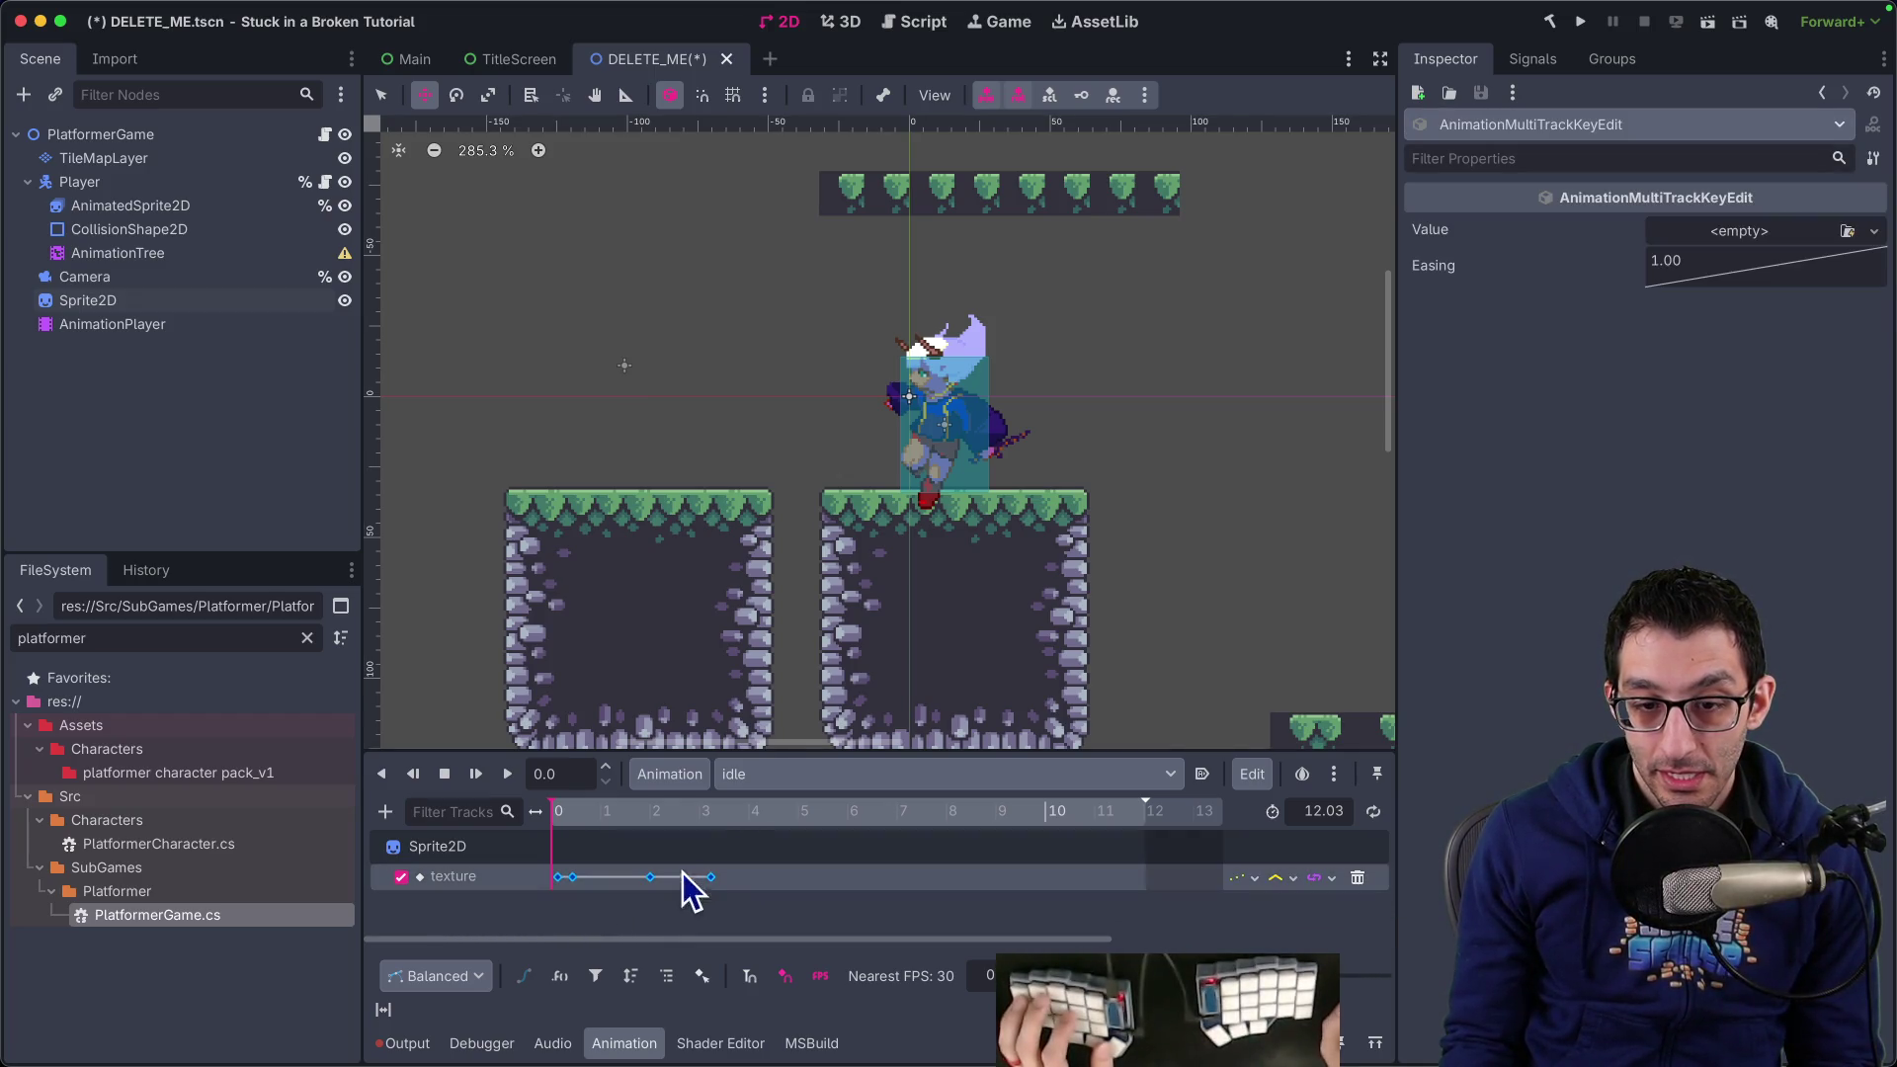
right_click(715, 881)
click(772, 1028)
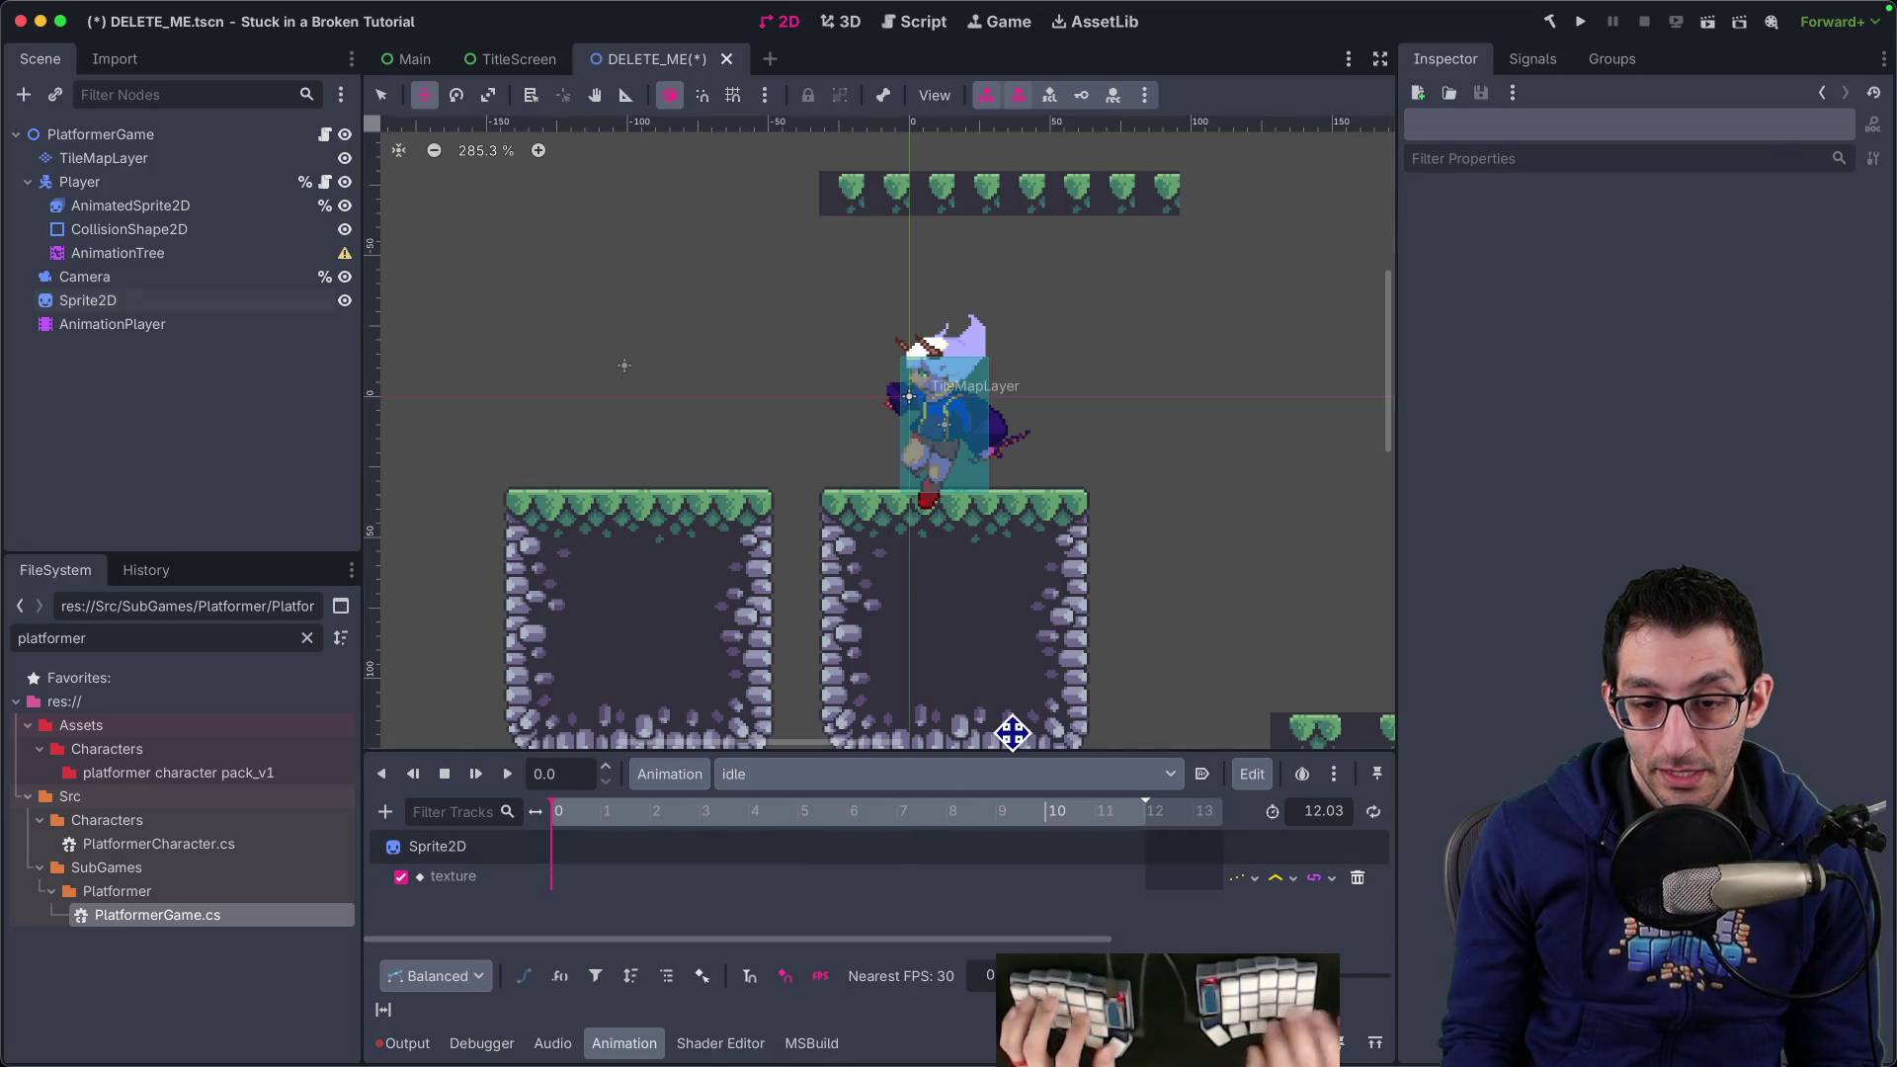
key(super+Tab)
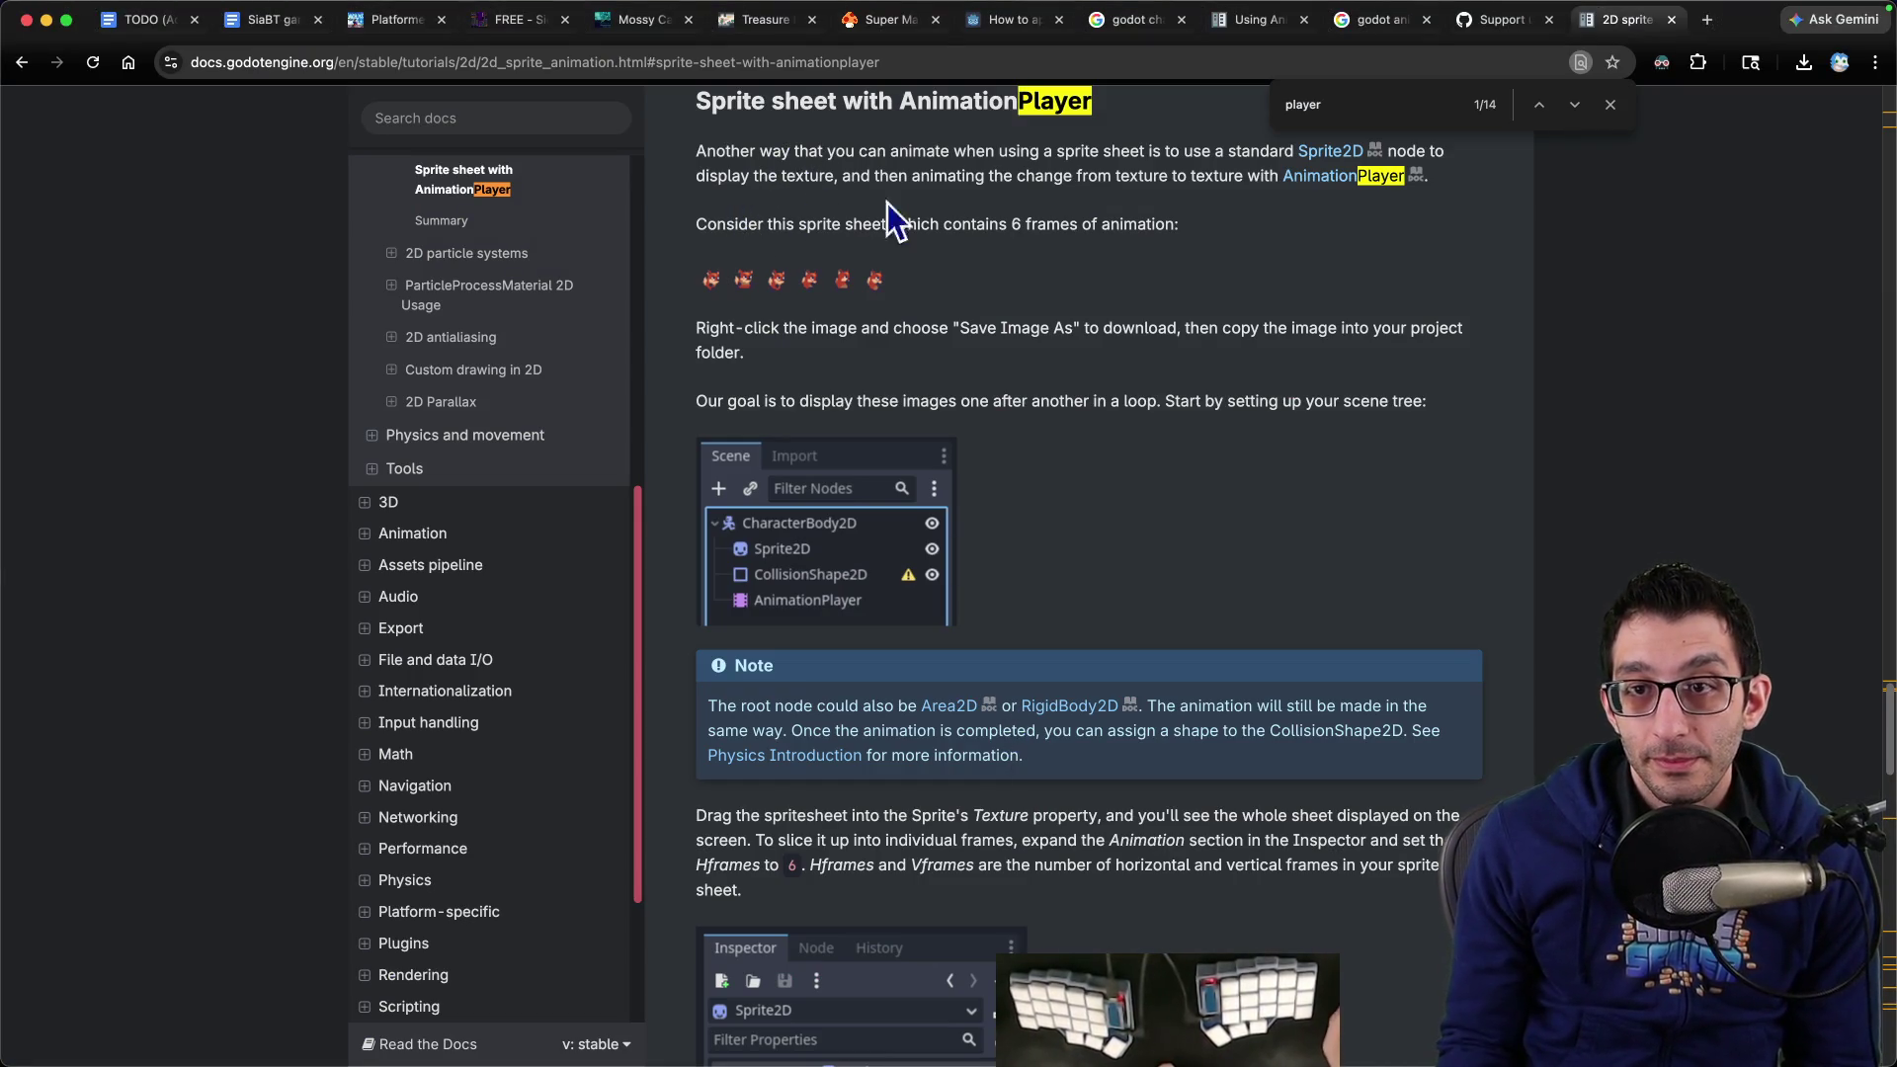
Highlight the docs' lines on the six-frame sprite sheet and showing images in a loop
mouse_move(1148, 150)
mouse_down()
mouse_move(1374, 133)
mouse_move(774, 175)
mouse_move(1040, 181)
mouse_up()
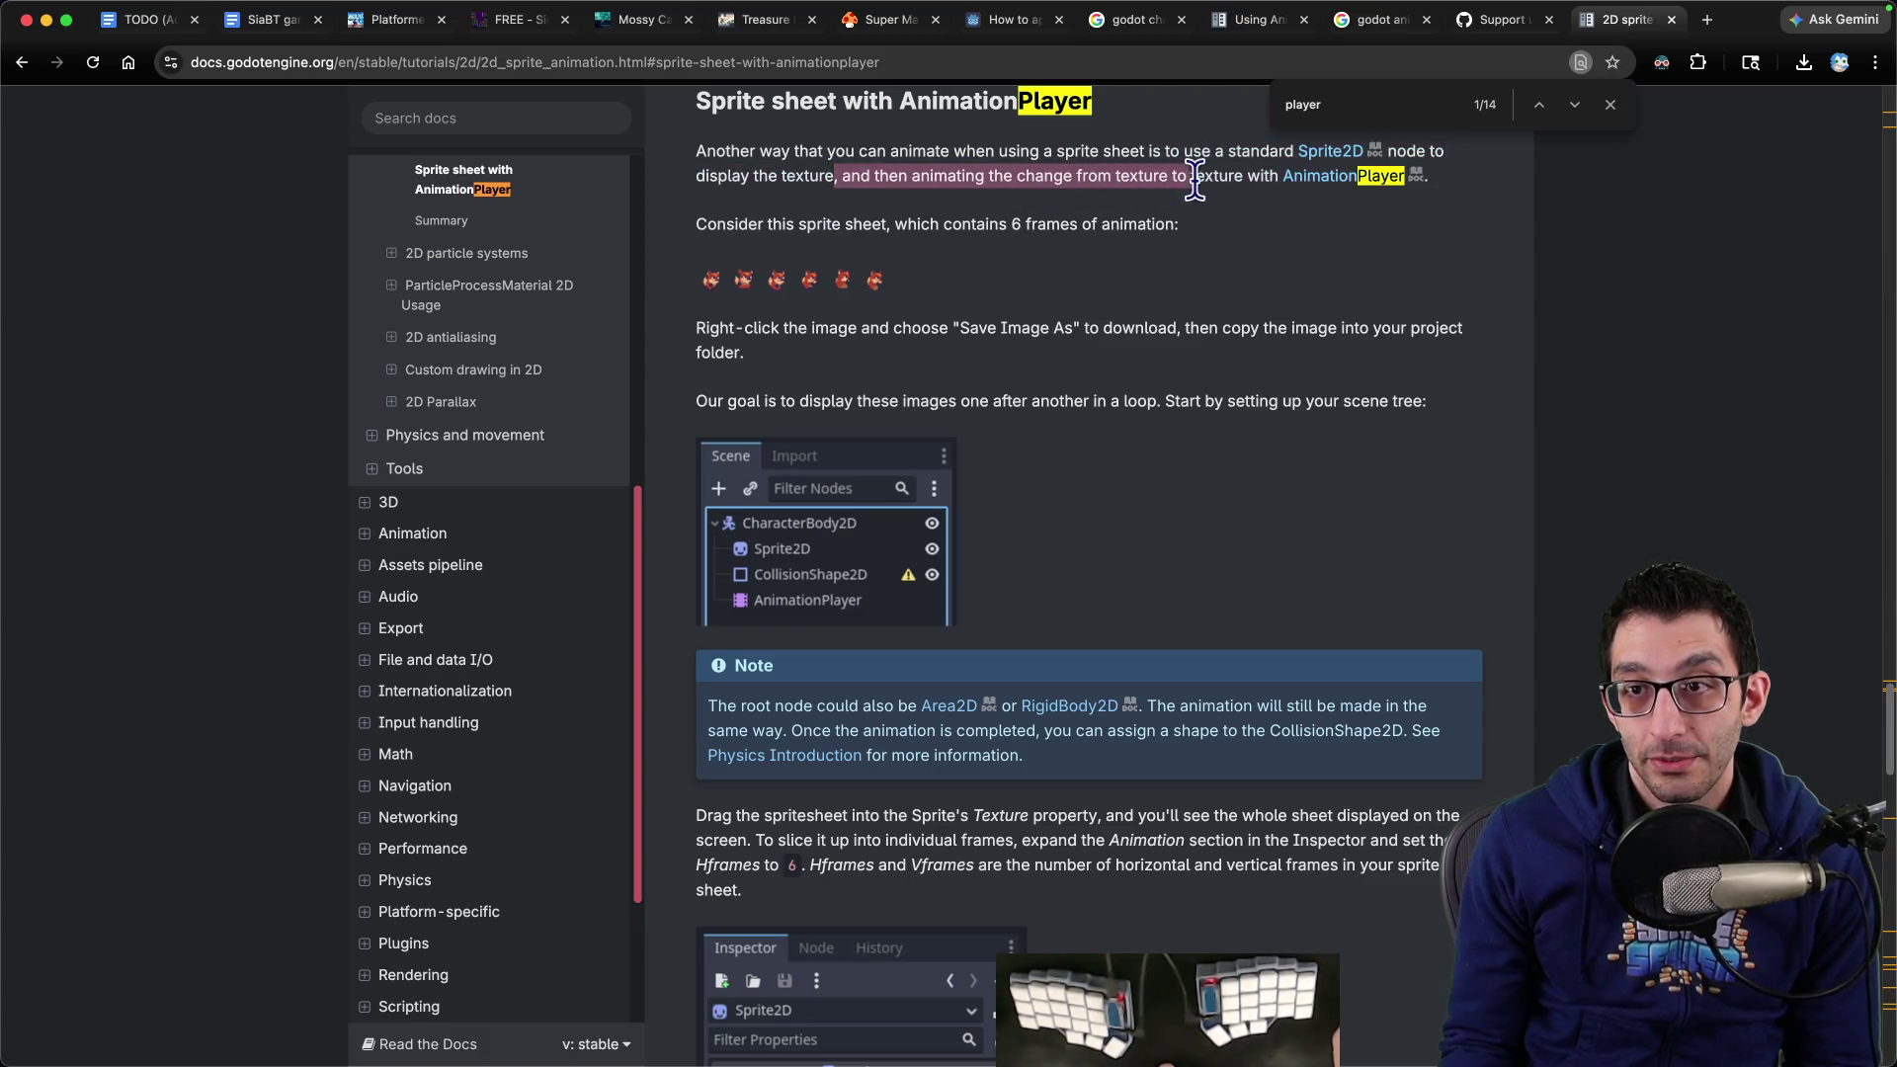
drag(696, 224, 1176, 225)
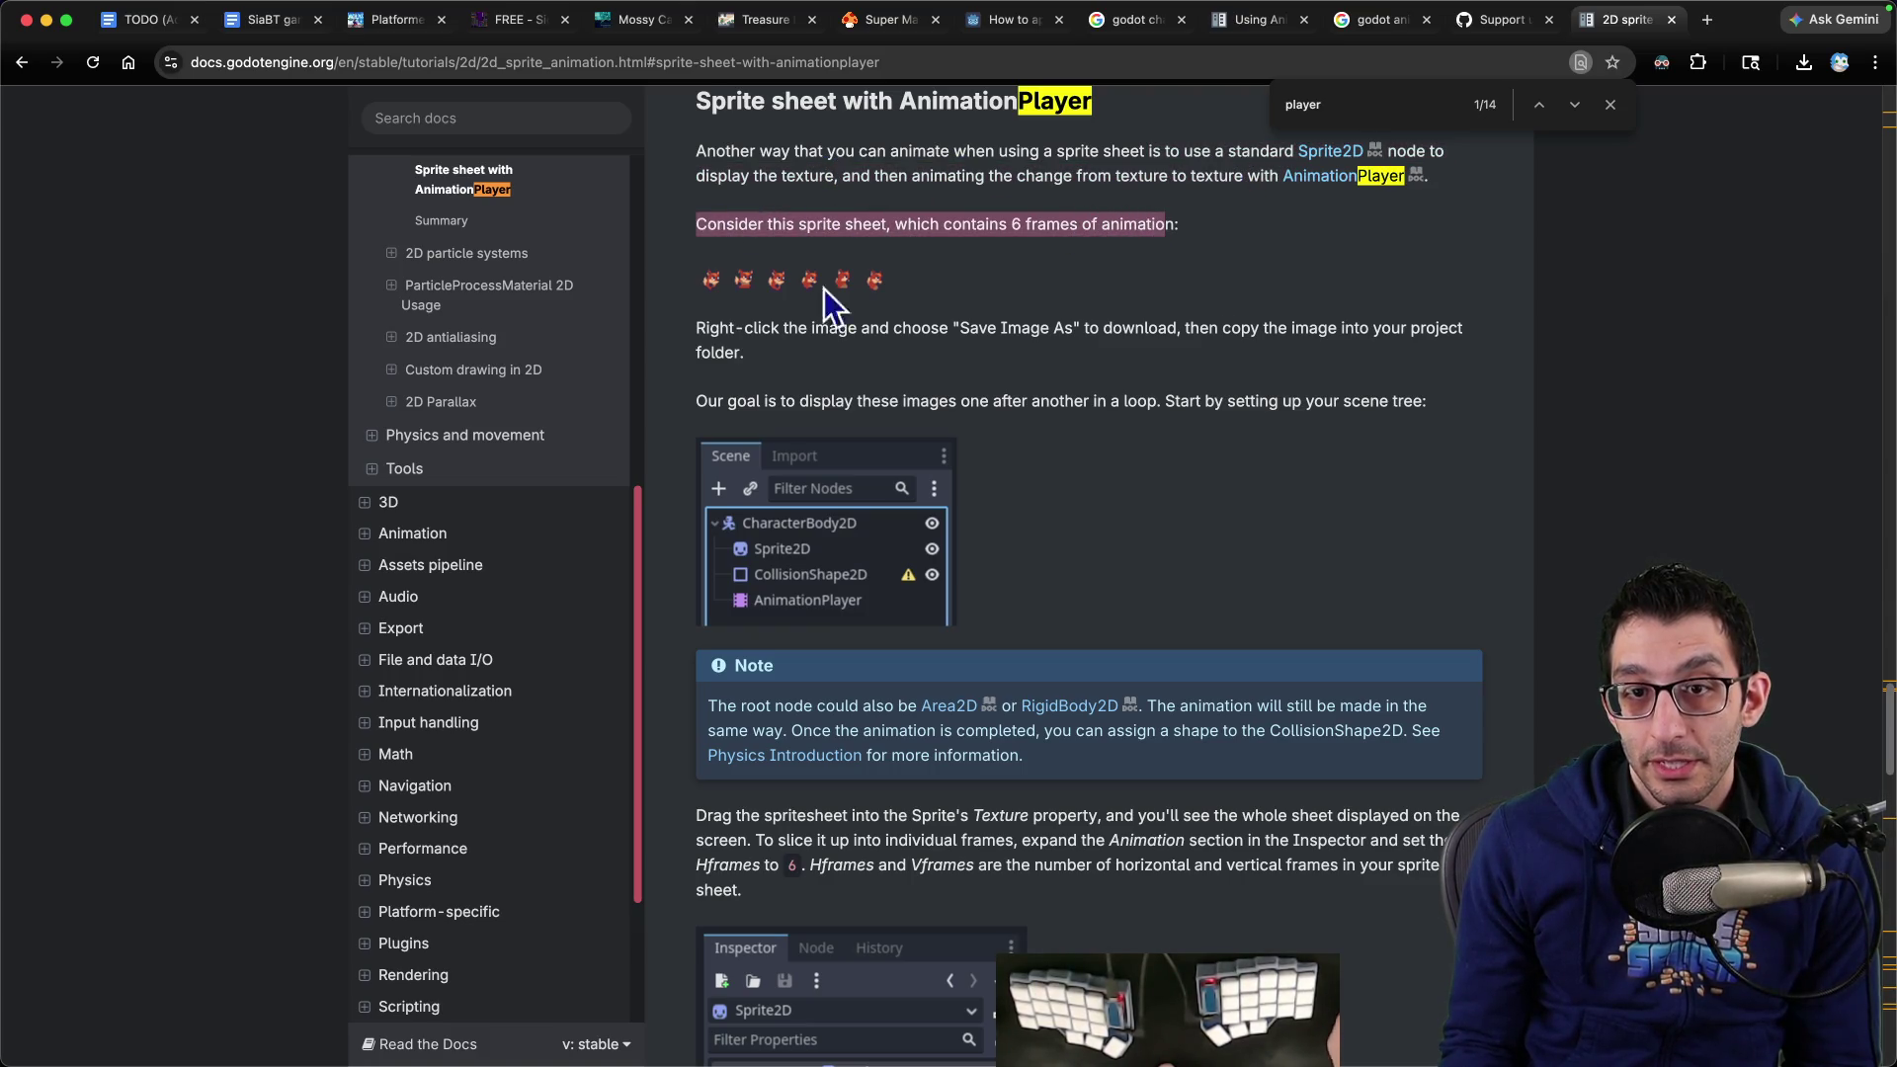
drag(698, 328, 1439, 341)
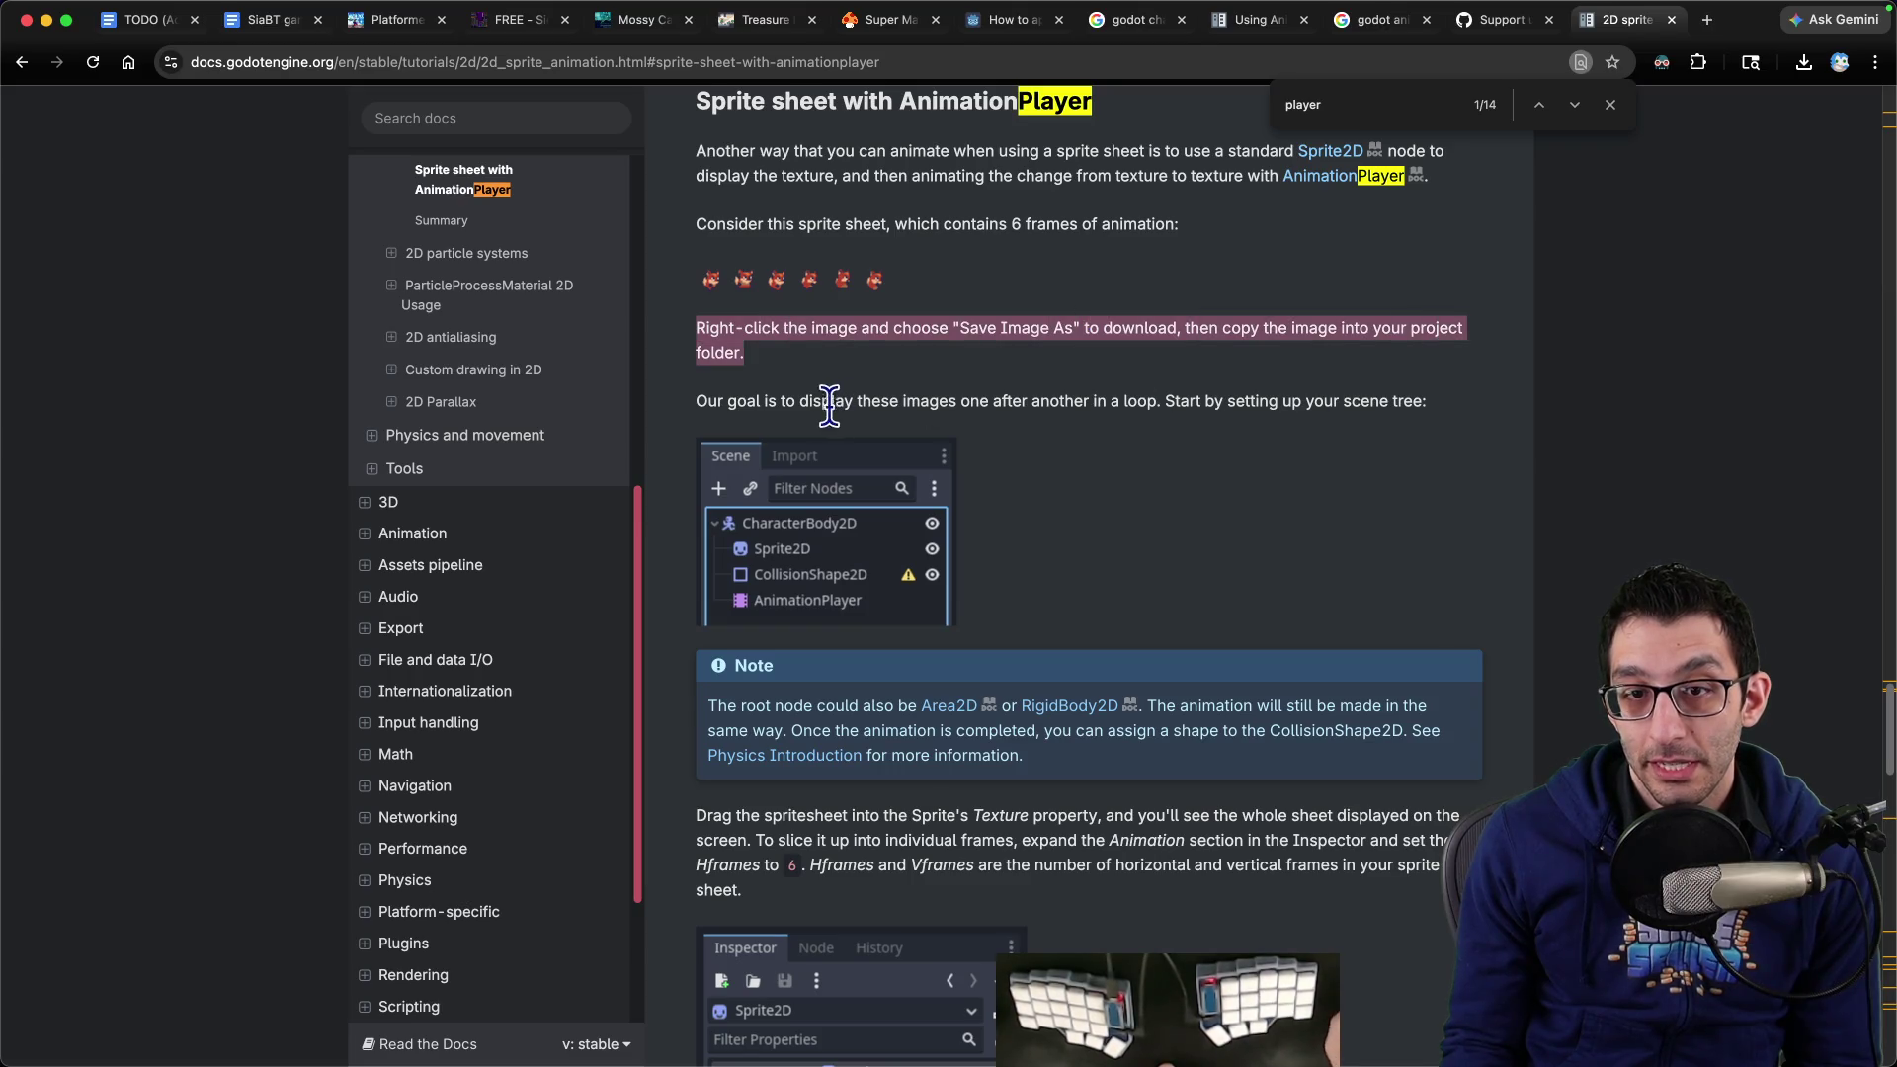
drag(768, 400, 1444, 415)
Highlight the root-node note and the instructions for the spritesheet Texture and Hframes 6
scroll(1302, 317, down, 5)
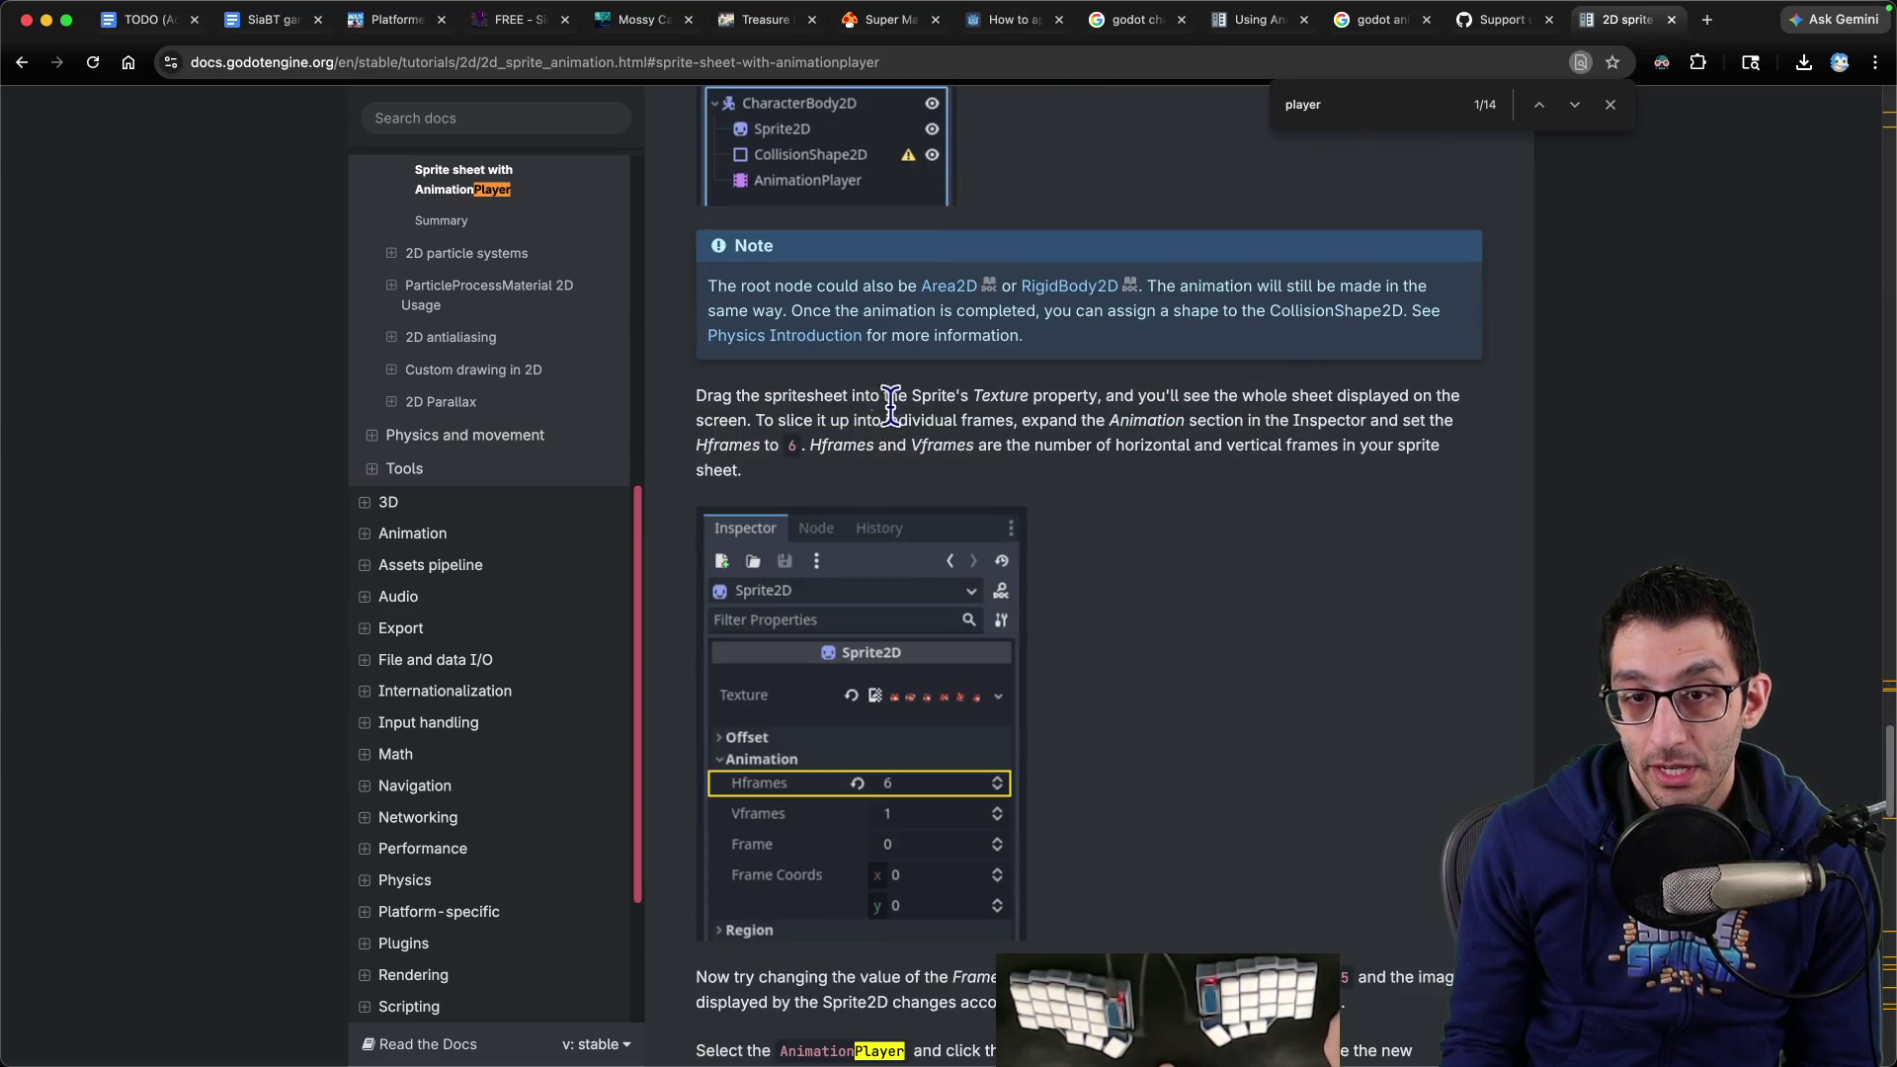
mouse_move(808, 292)
mouse_down()
mouse_move(1379, 312)
mouse_move(1431, 365)
mouse_up()
drag(689, 388, 861, 396)
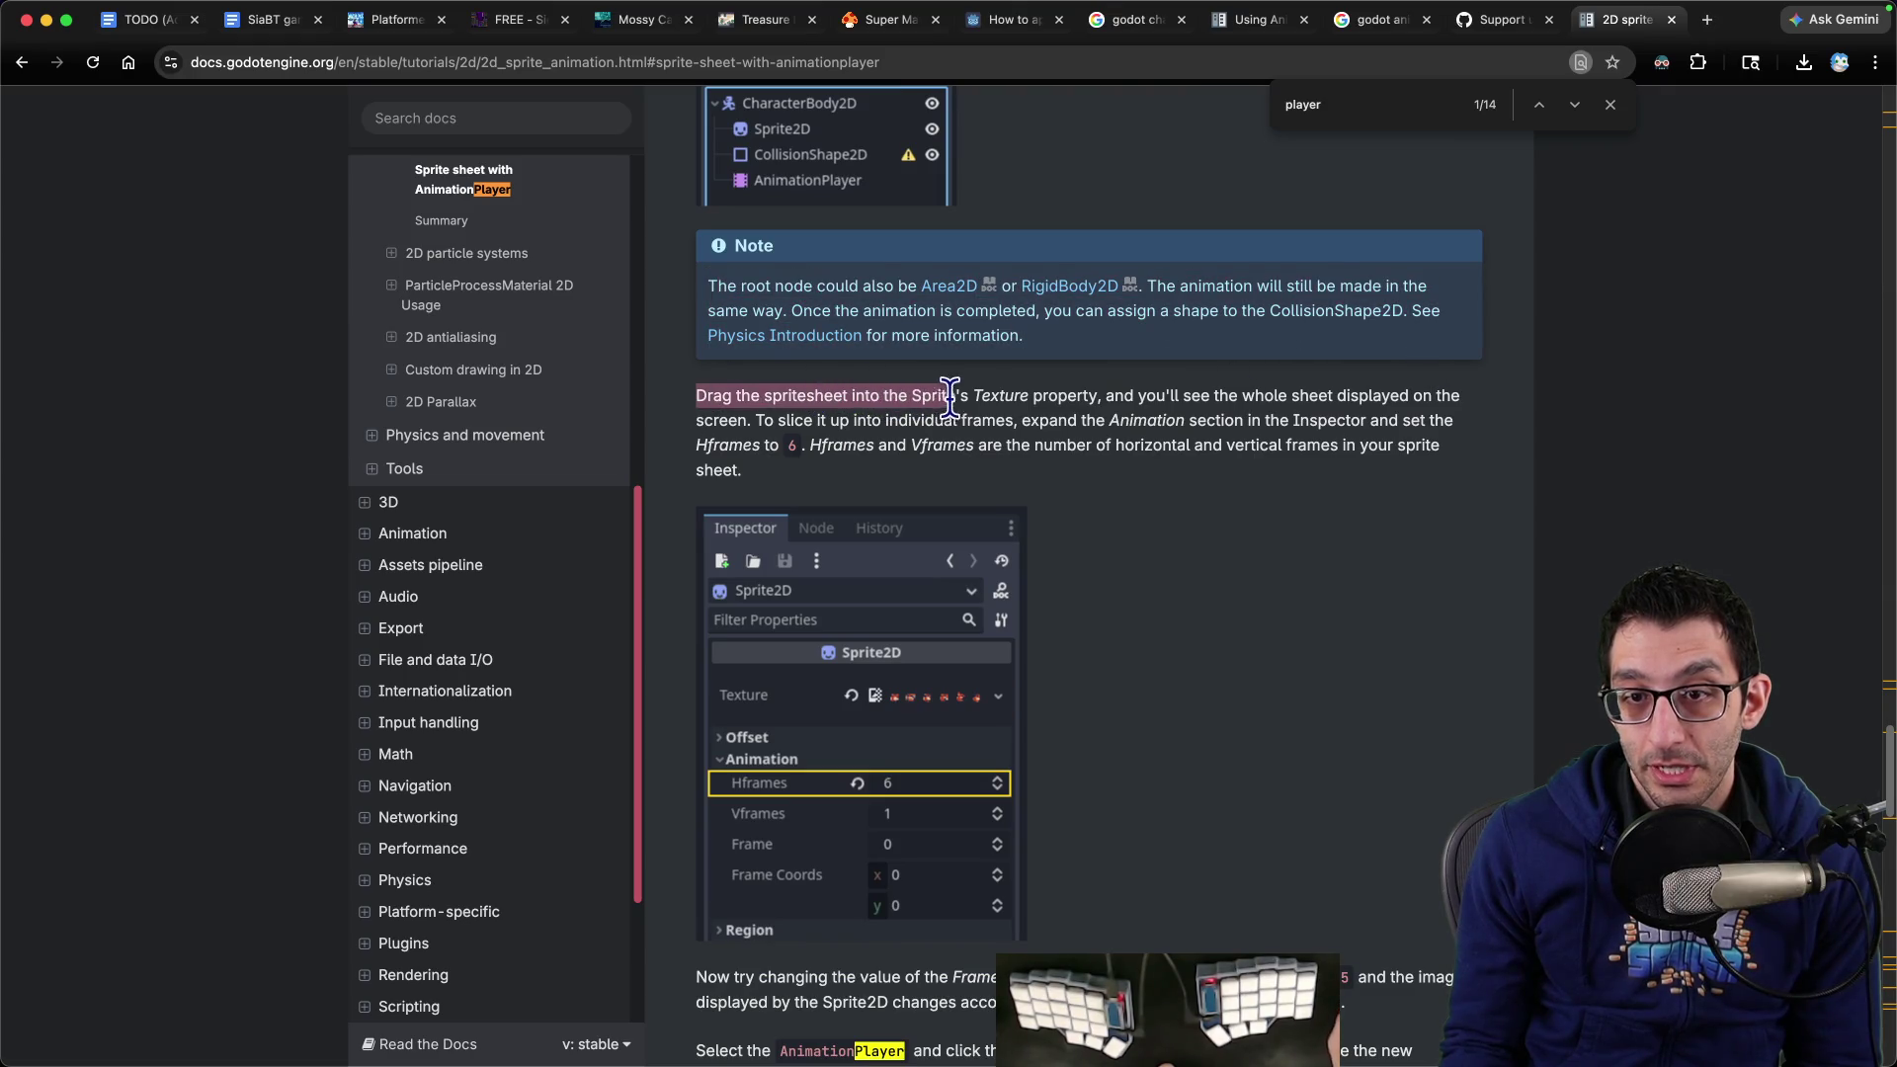
mouse_move(1104, 395)
mouse_down()
mouse_move(1439, 395)
mouse_move(807, 420)
mouse_move(986, 427)
mouse_up()
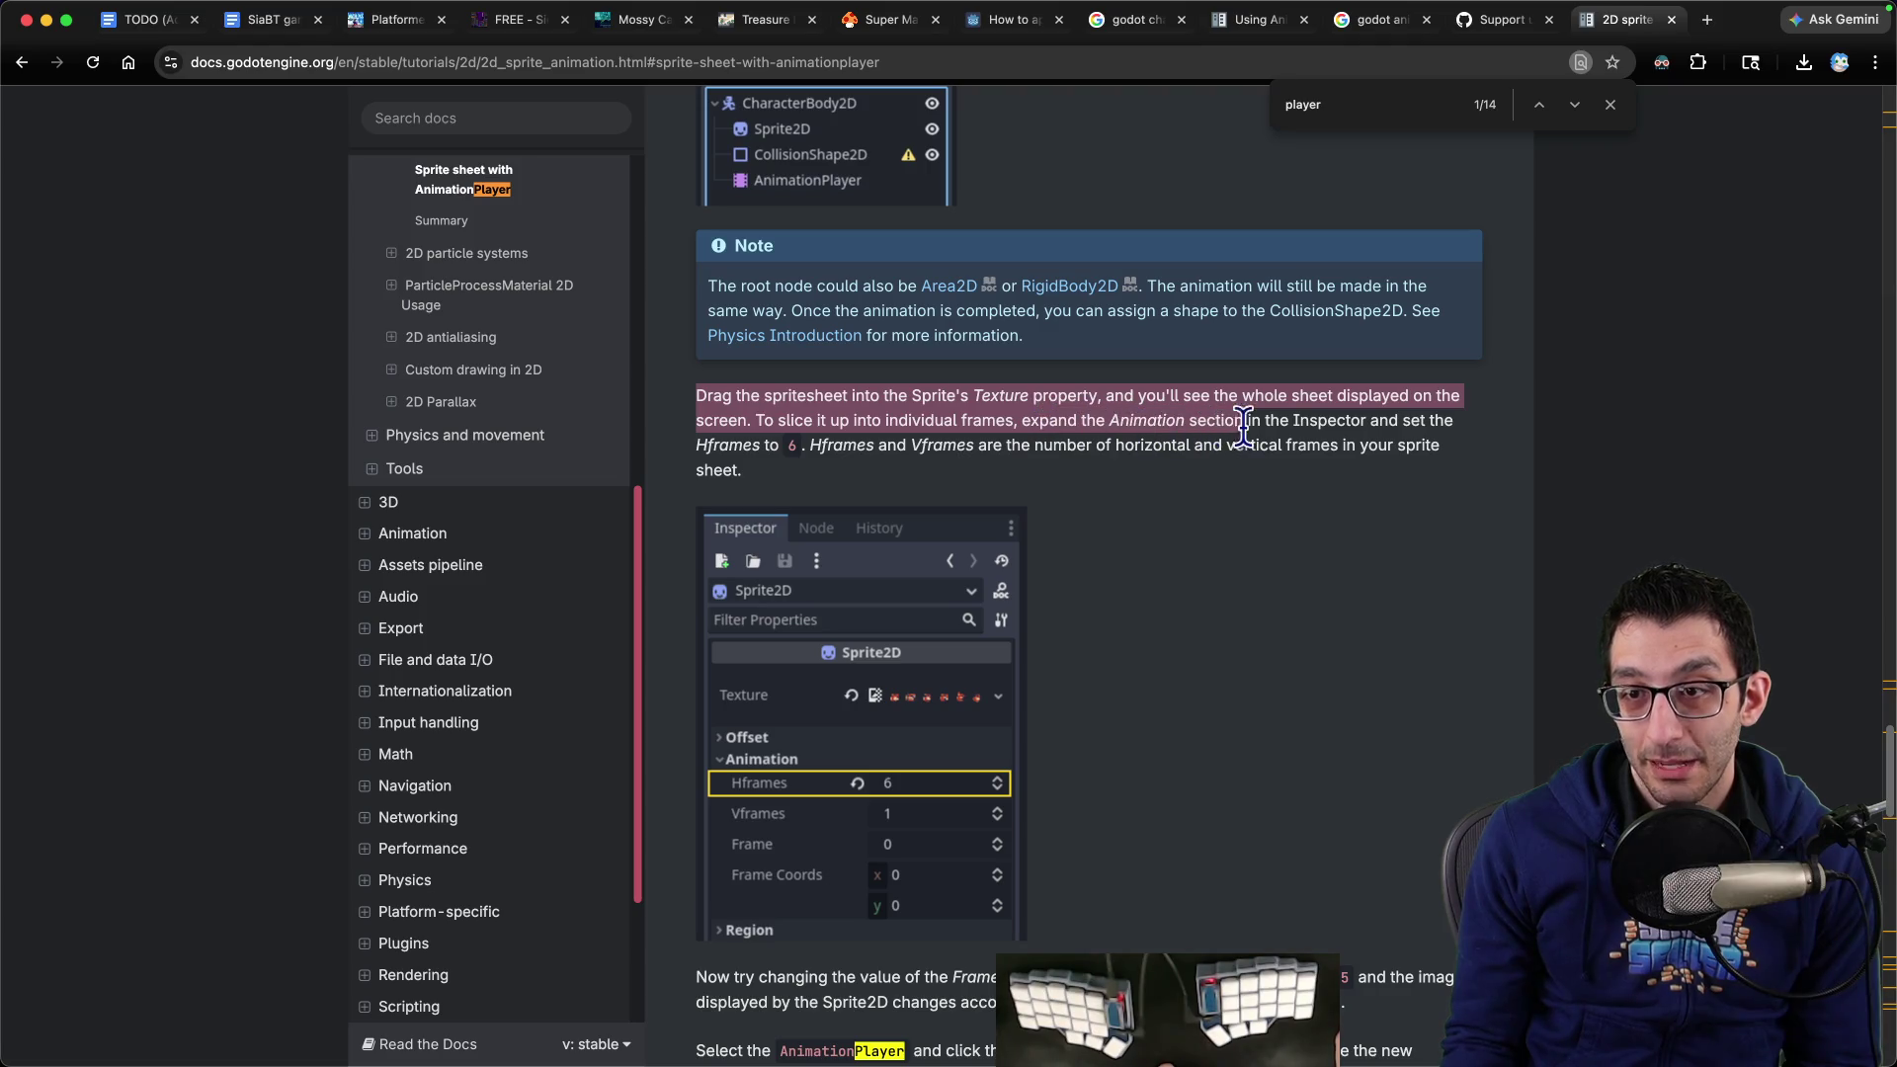
mouse_move(1244, 427)
mouse_down()
mouse_move(1388, 434)
mouse_move(787, 456)
mouse_up()
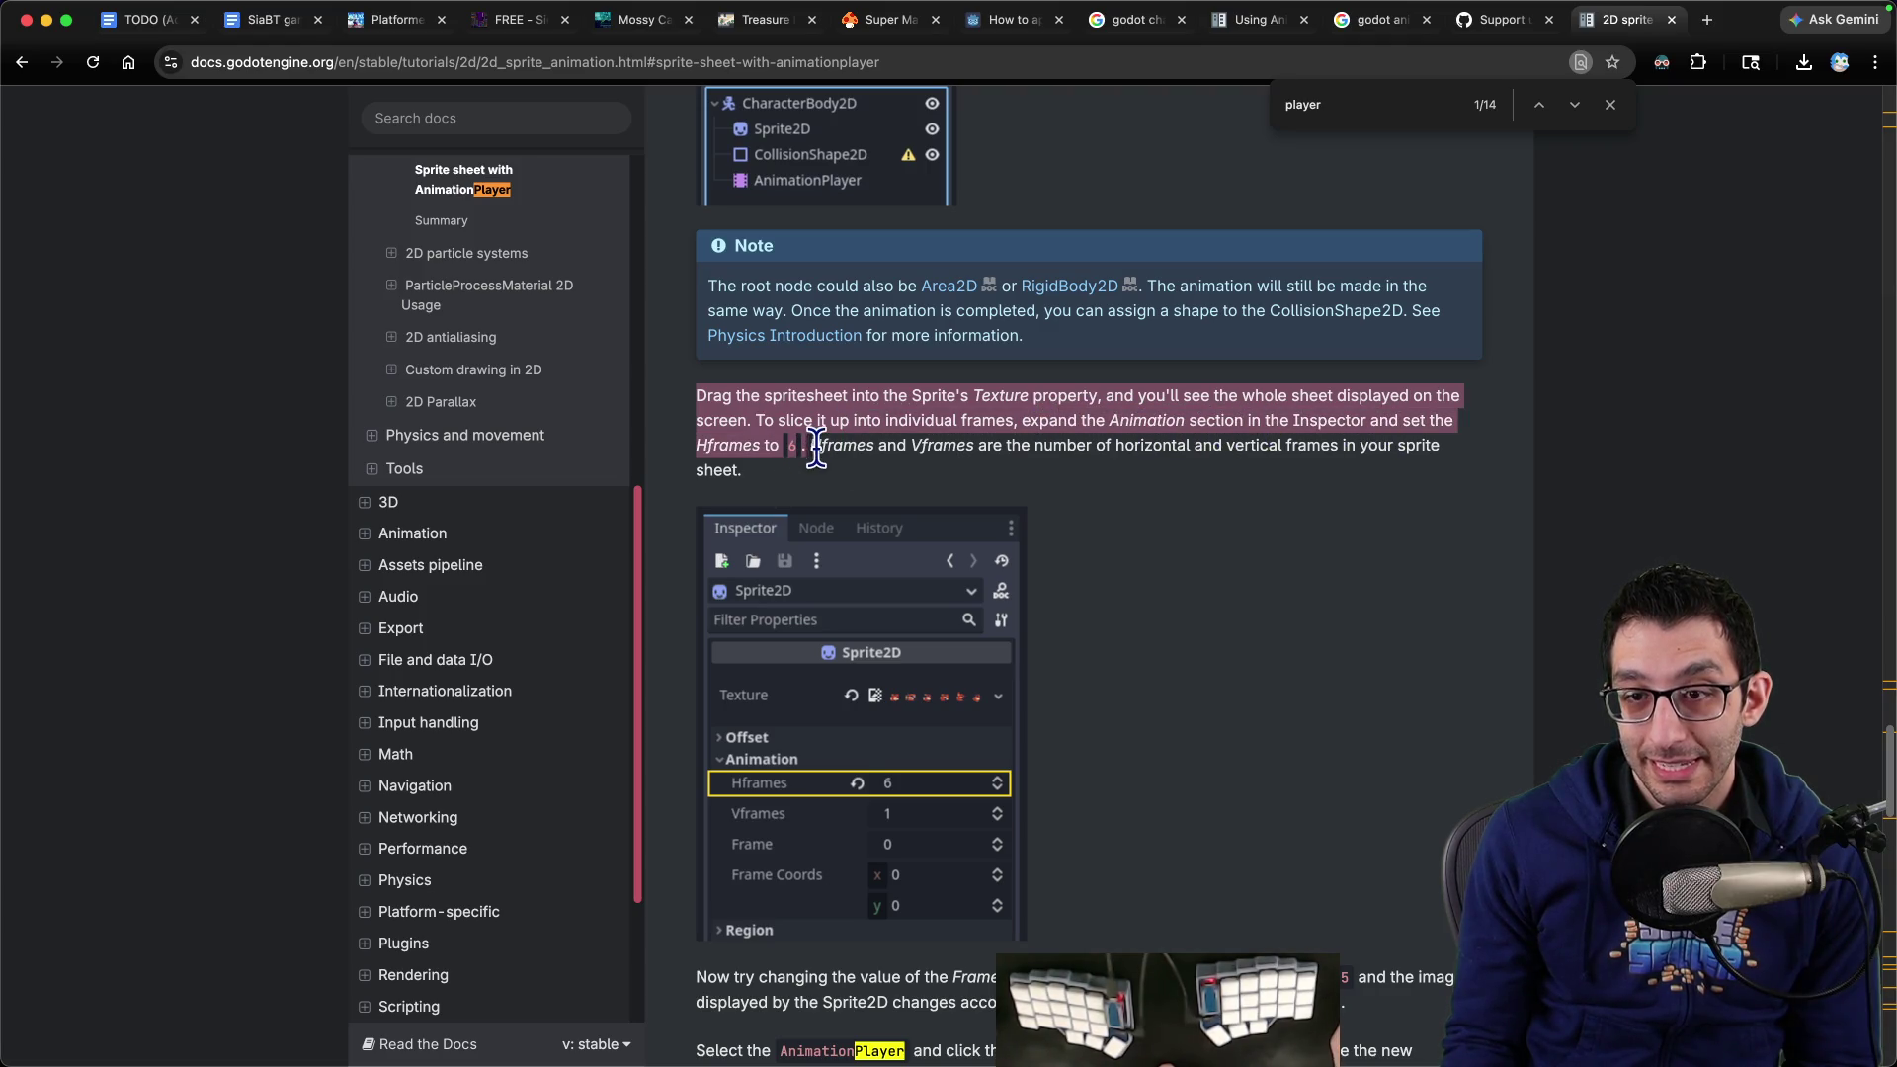
Filter FileSystem for 'idle' and assign idle.png as the Sprite2D texture
click(1381, 1010)
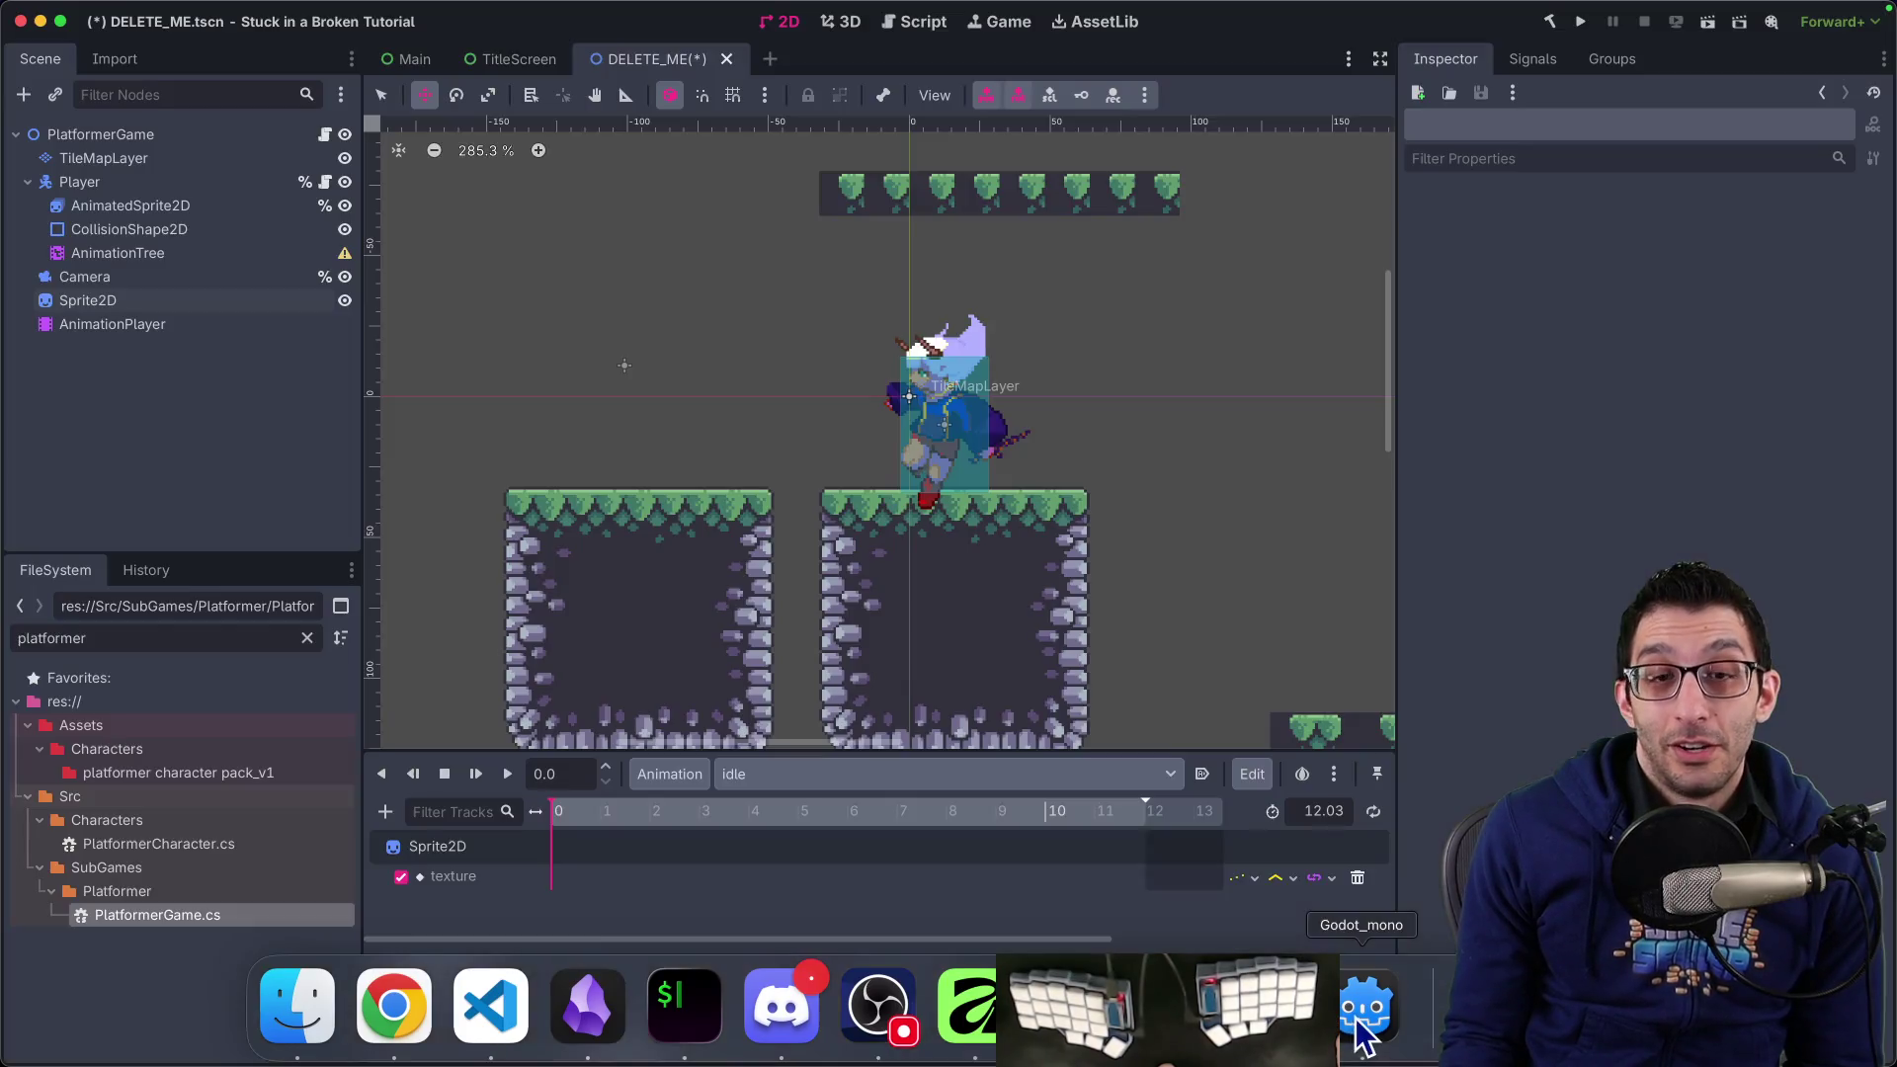
click(89, 300)
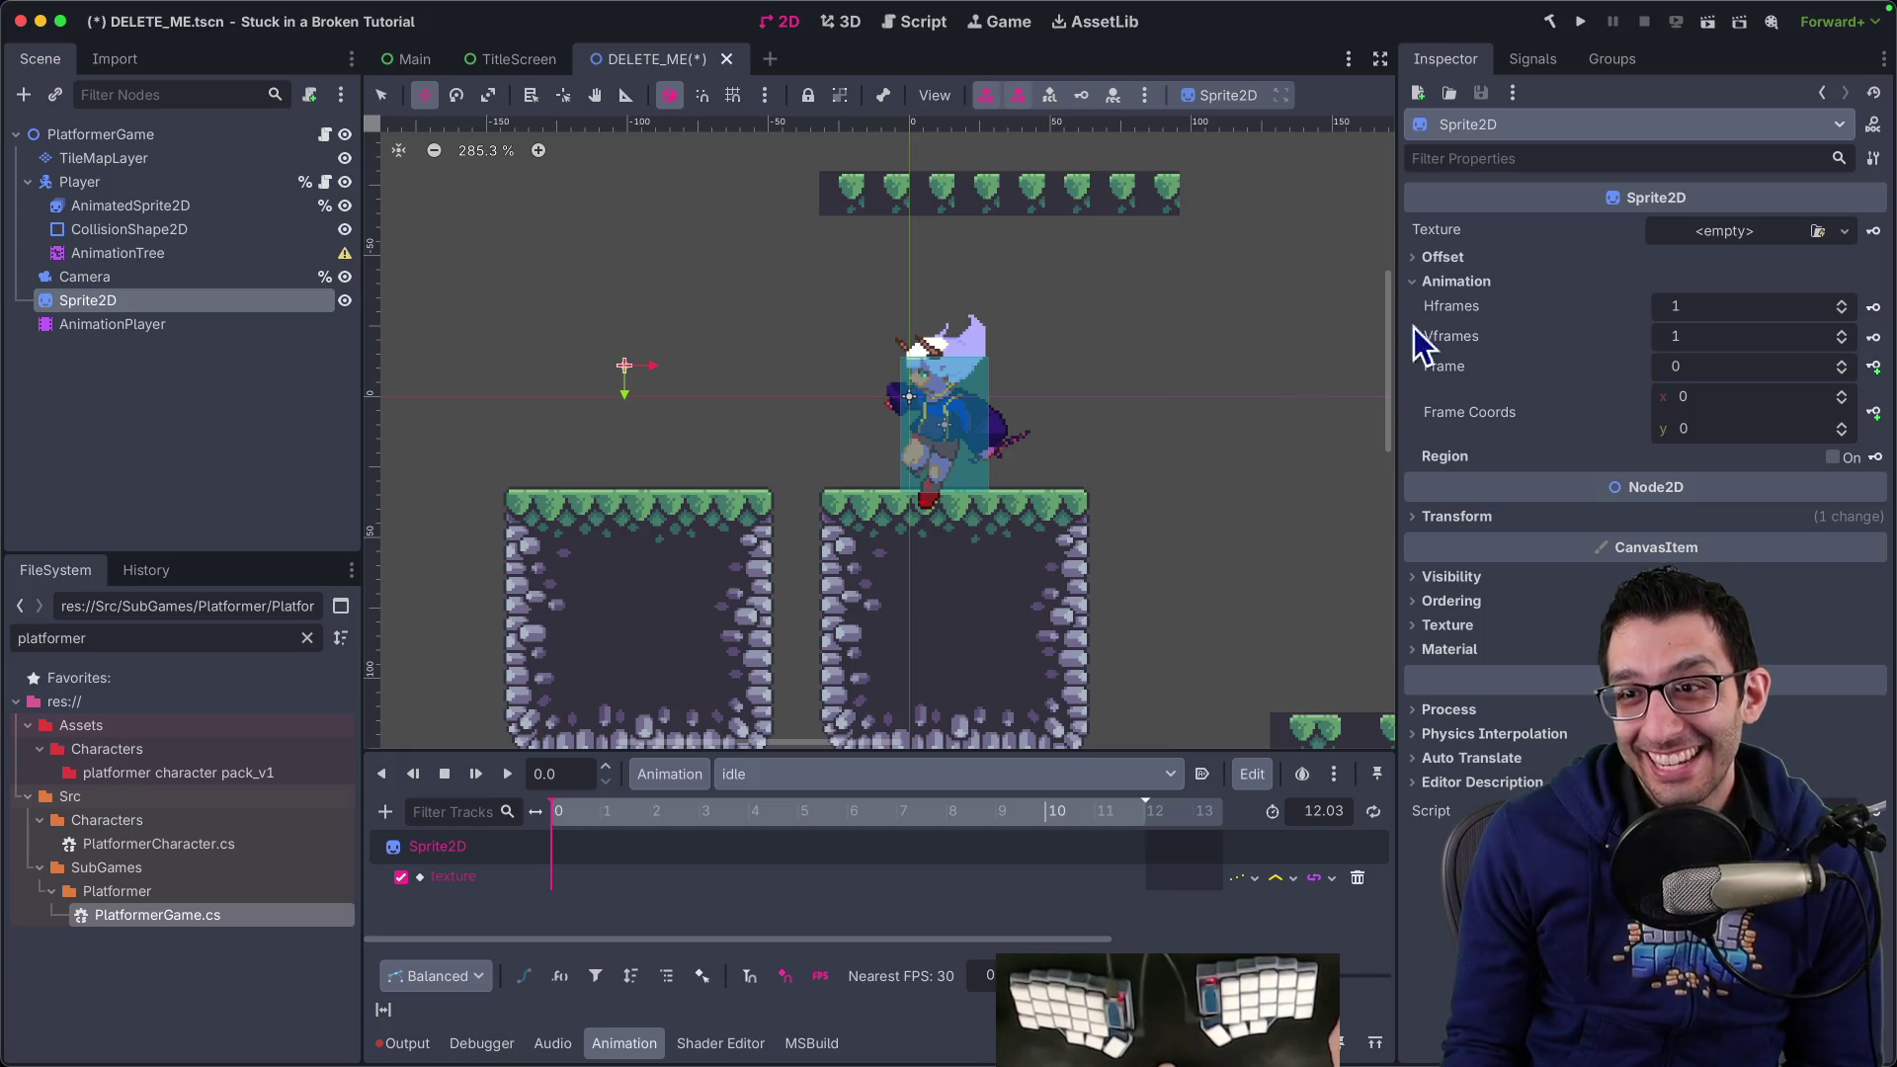
click(124, 637)
text(idle)
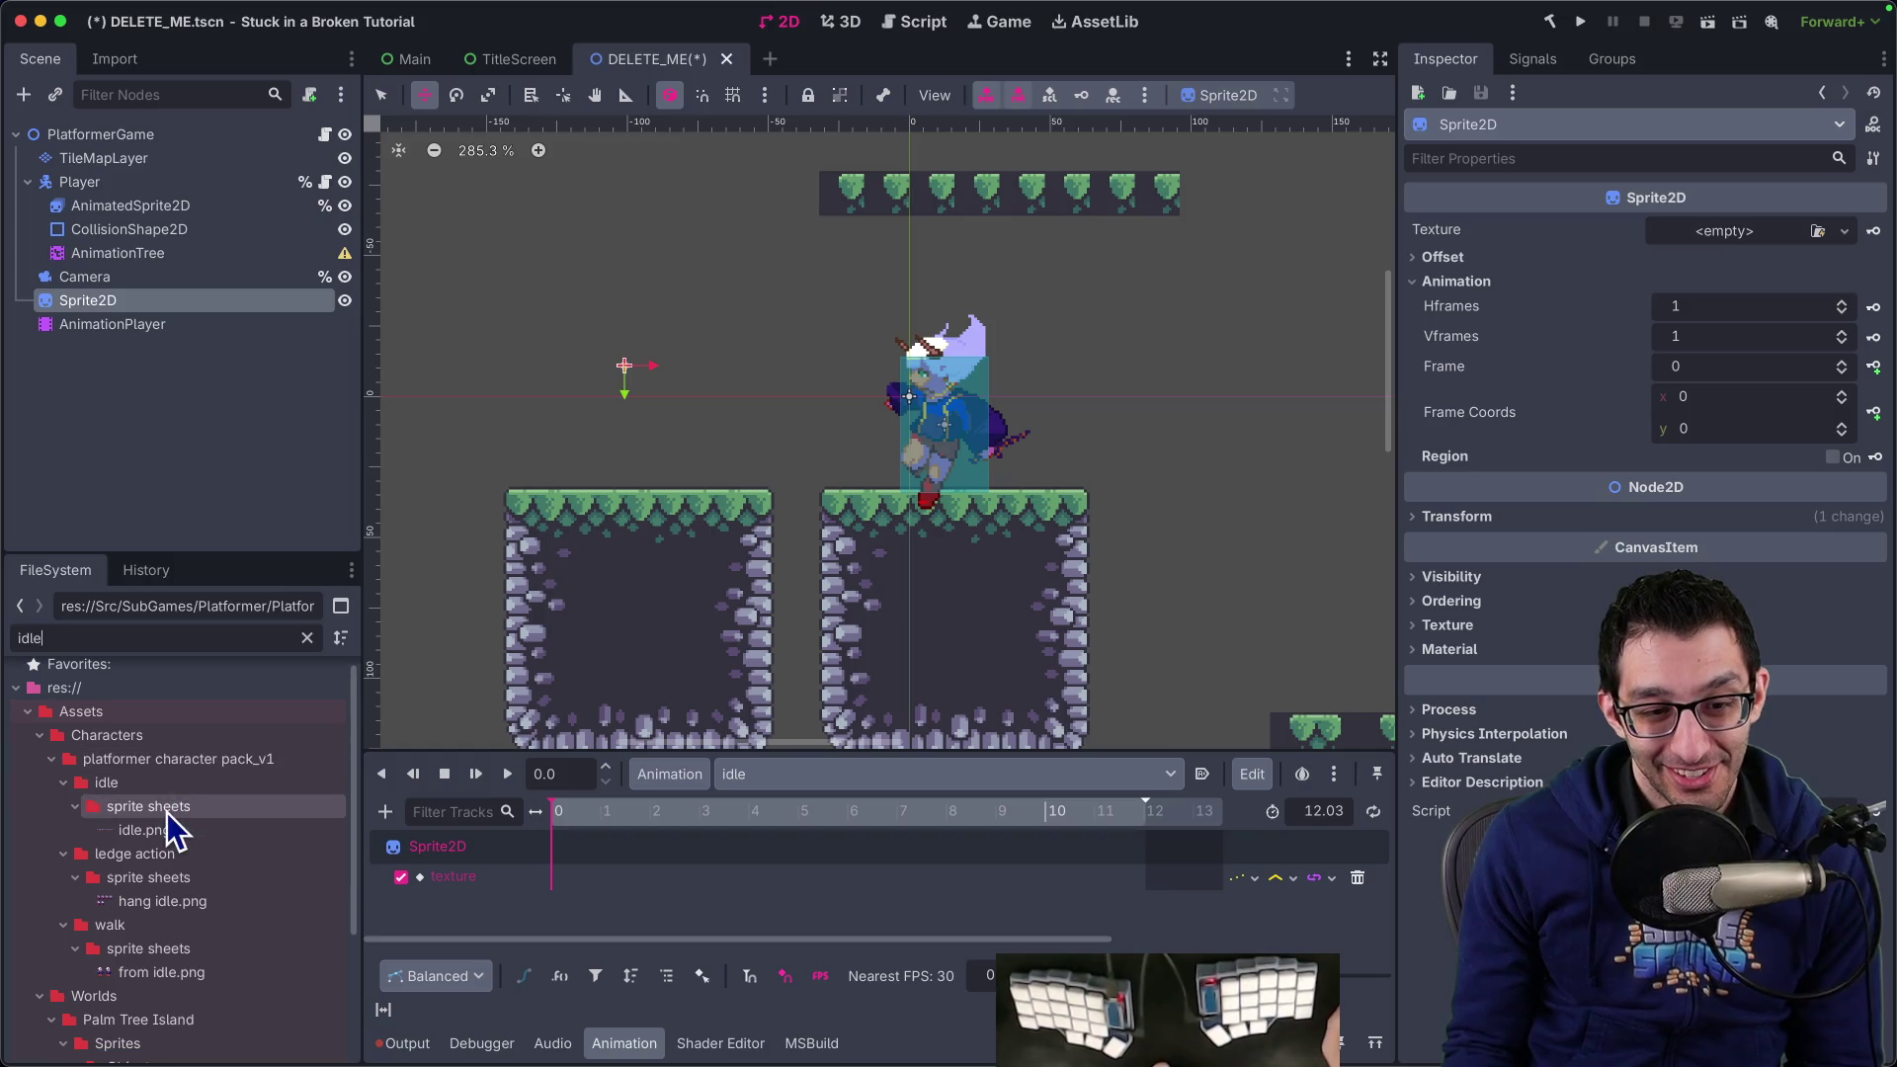
mouse_move(144, 842)
mouse_down()
mouse_move(1503, 402)
mouse_move(1741, 252)
mouse_up()
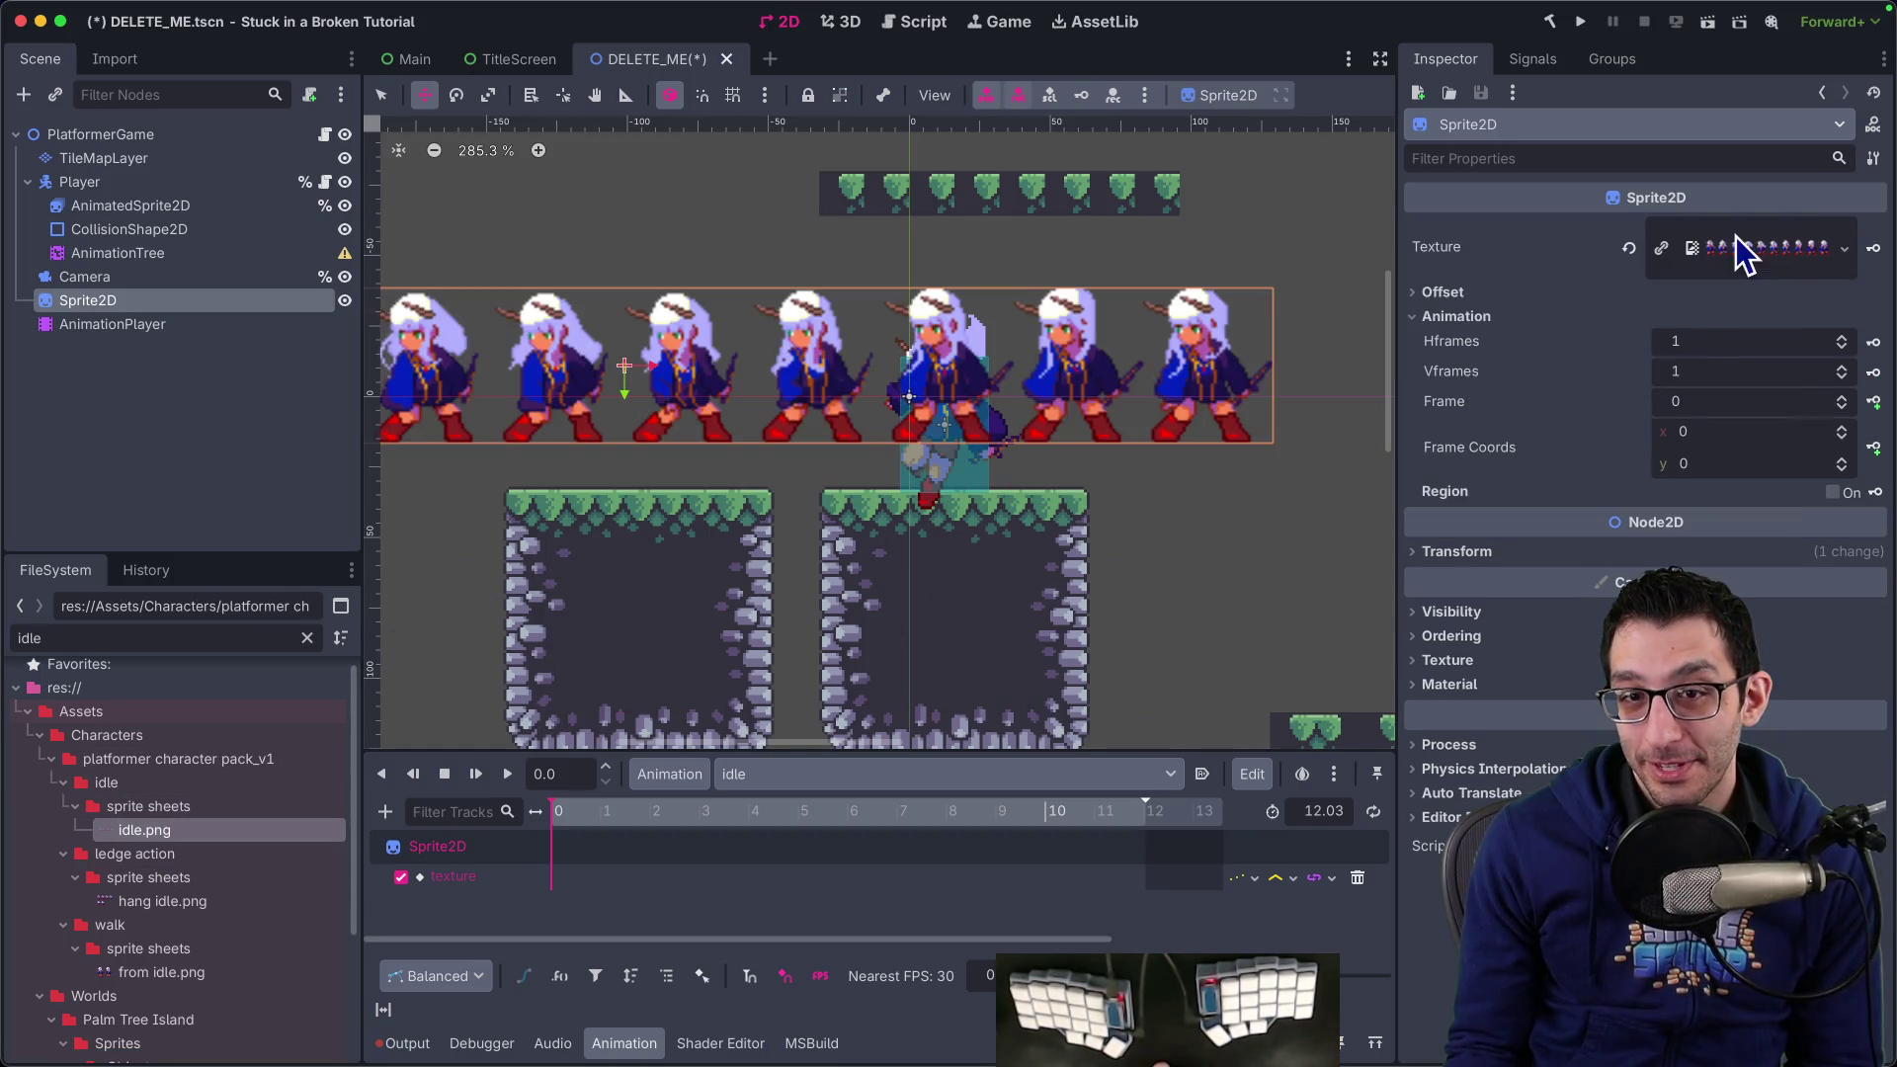
Set the Sprite2D's Hframes to 10 so only one pose shows
scroll(804, 411, left, 5)
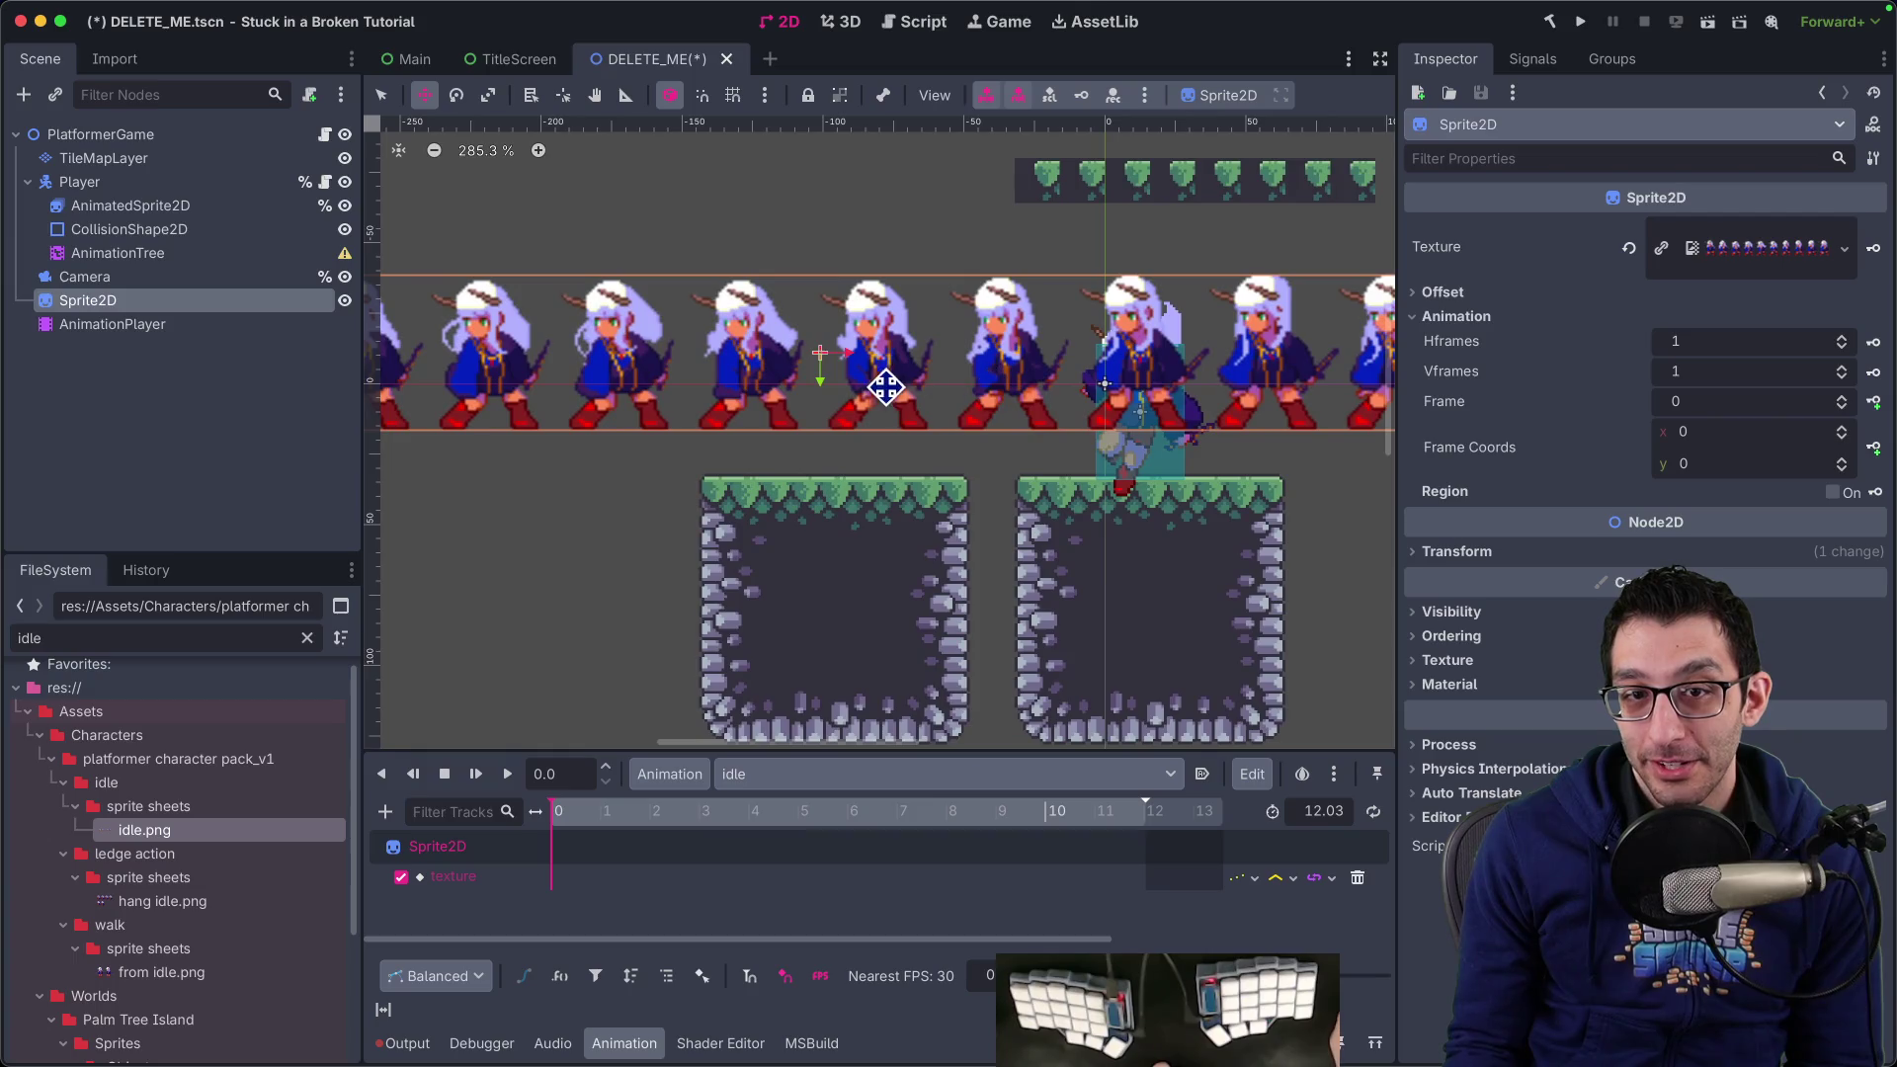
click(1757, 341)
text(10)
key(Tab)
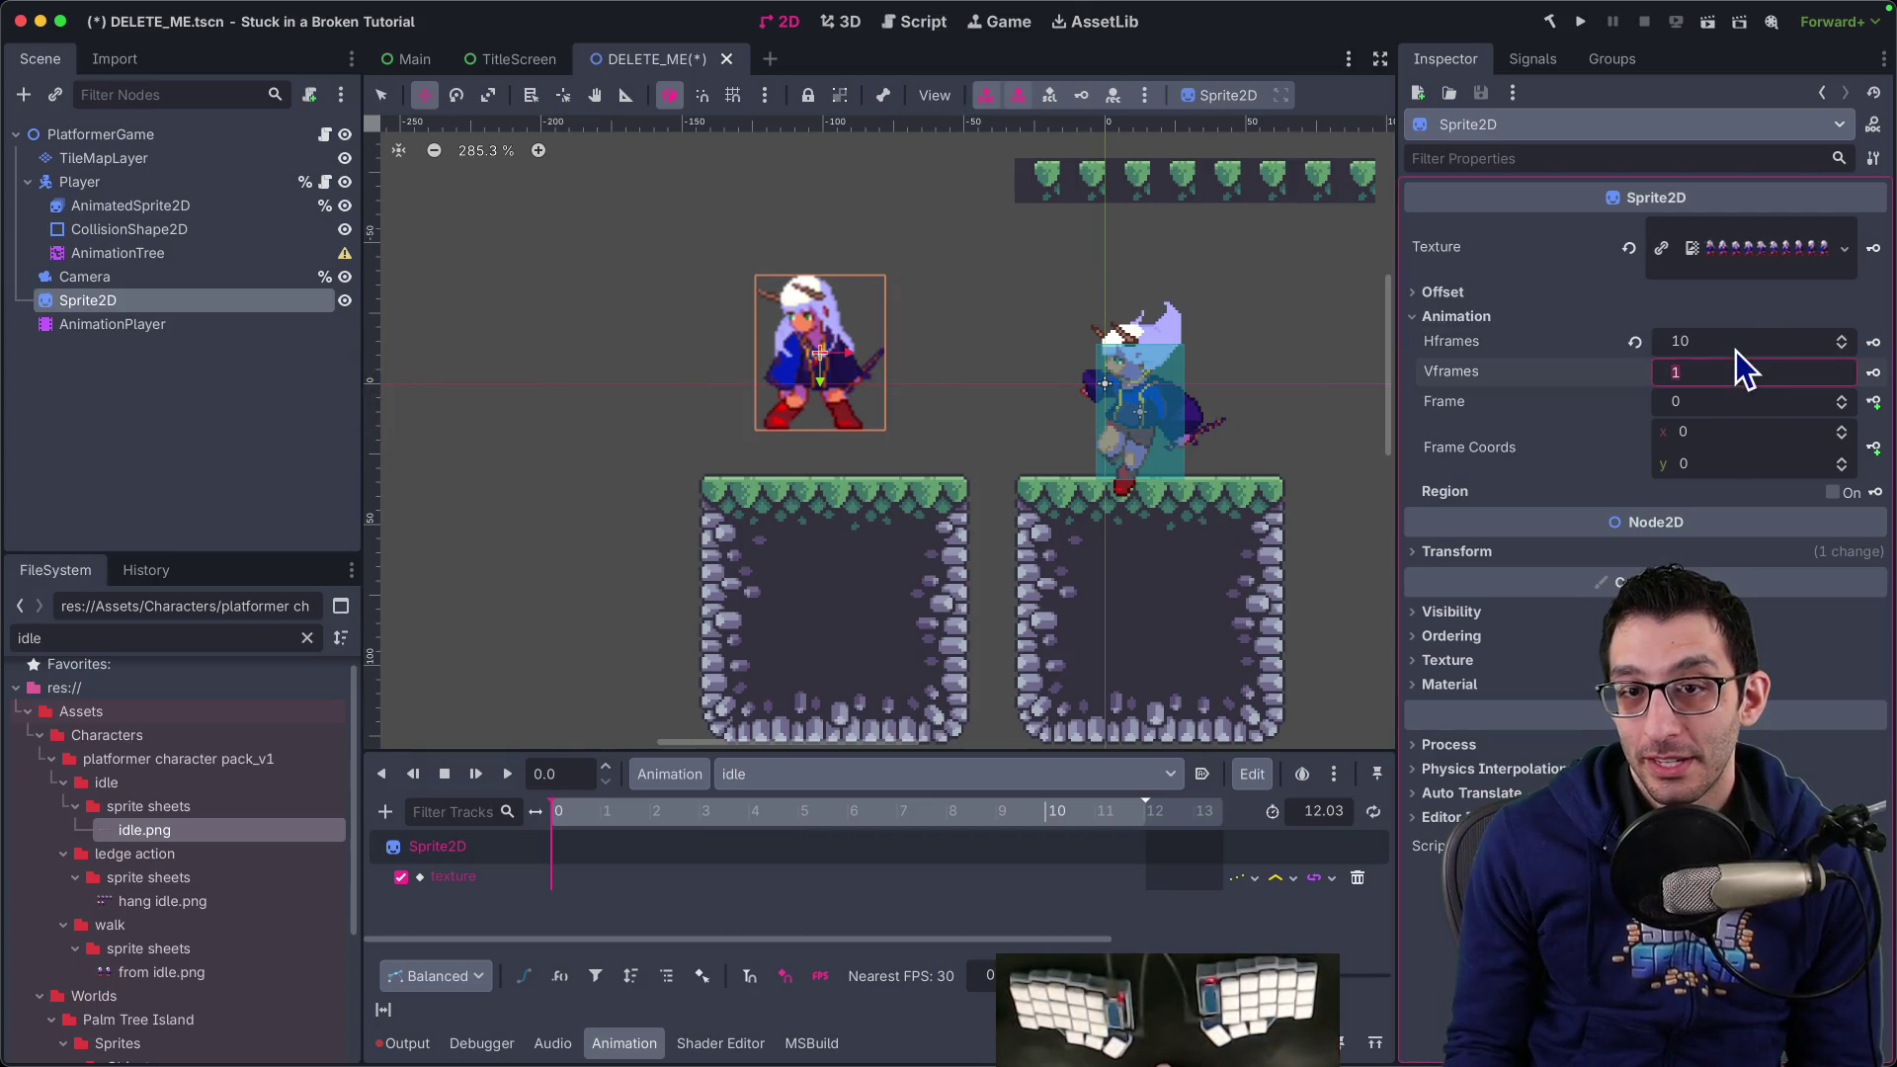
Read the docs paragraph on creating a looping 0.6-second walk animation
key(super+Tab)
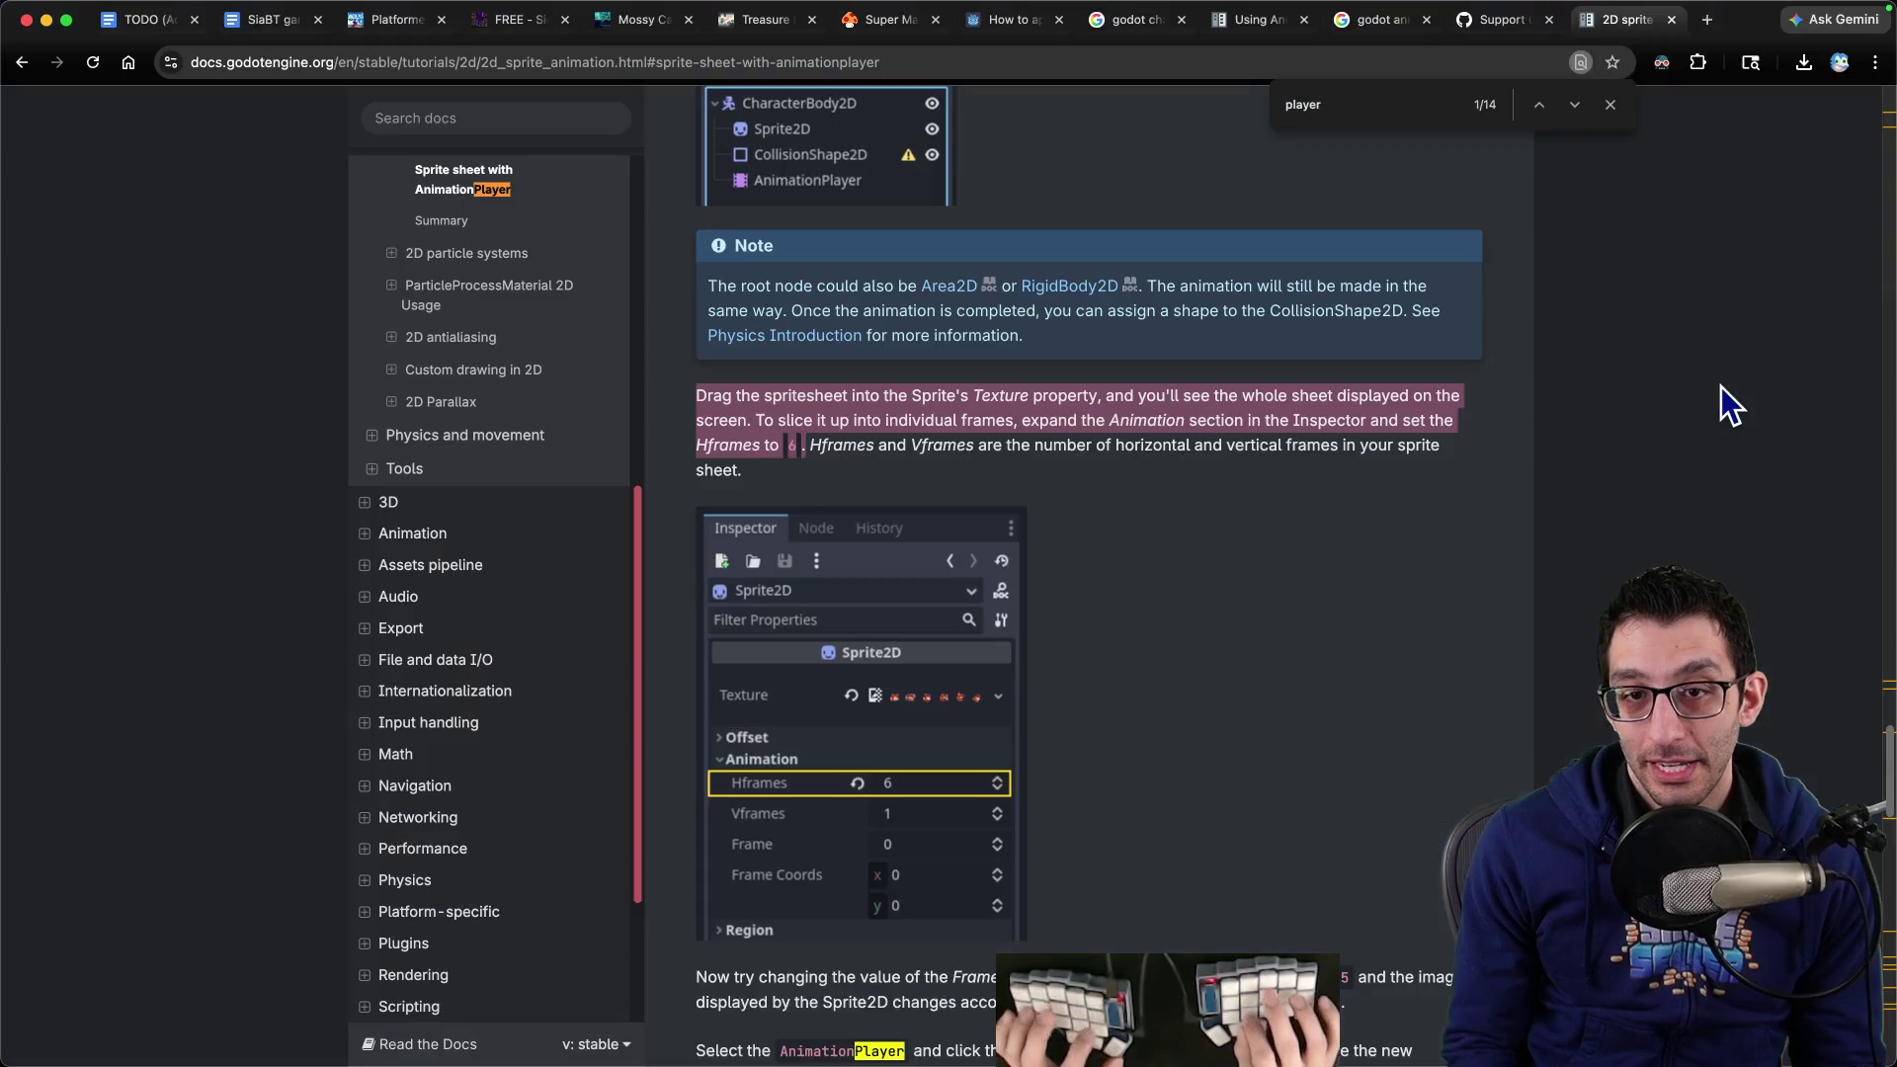
mouse_move(1168, 1008)
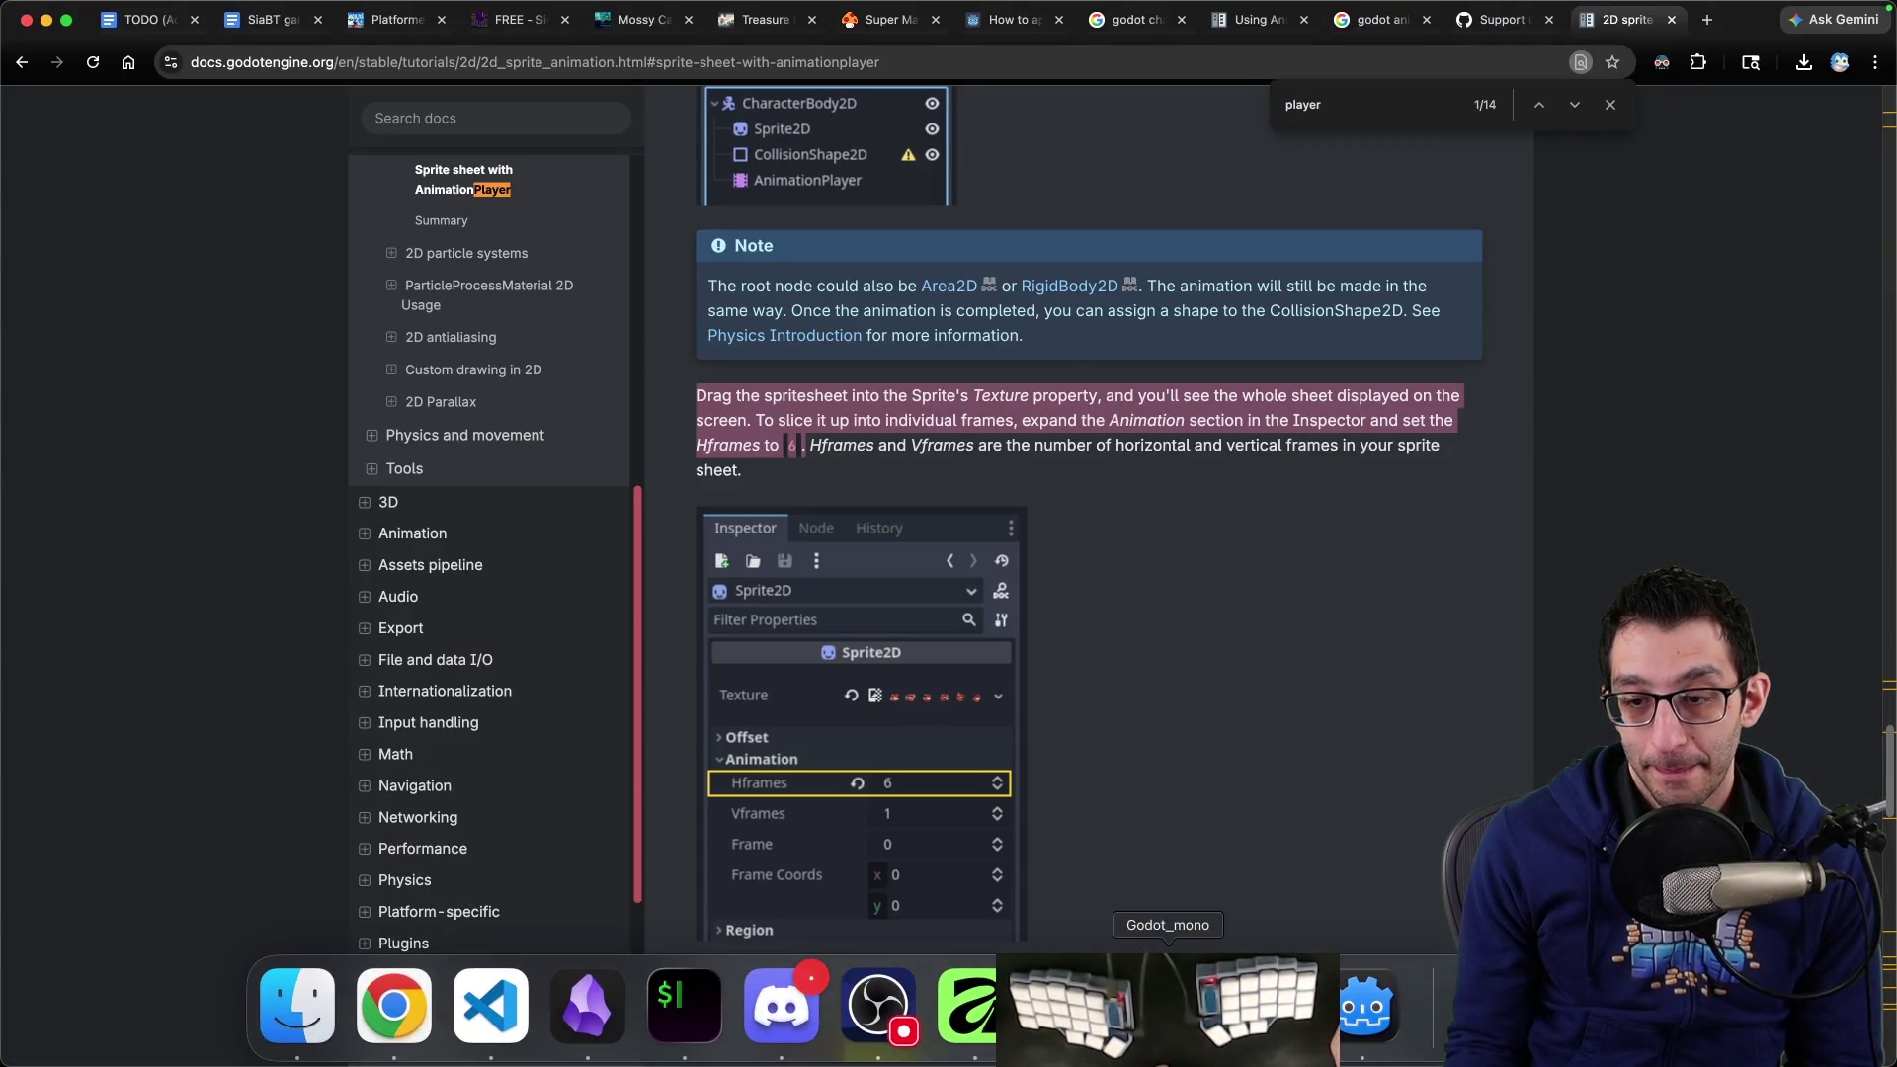
click(1361, 1008)
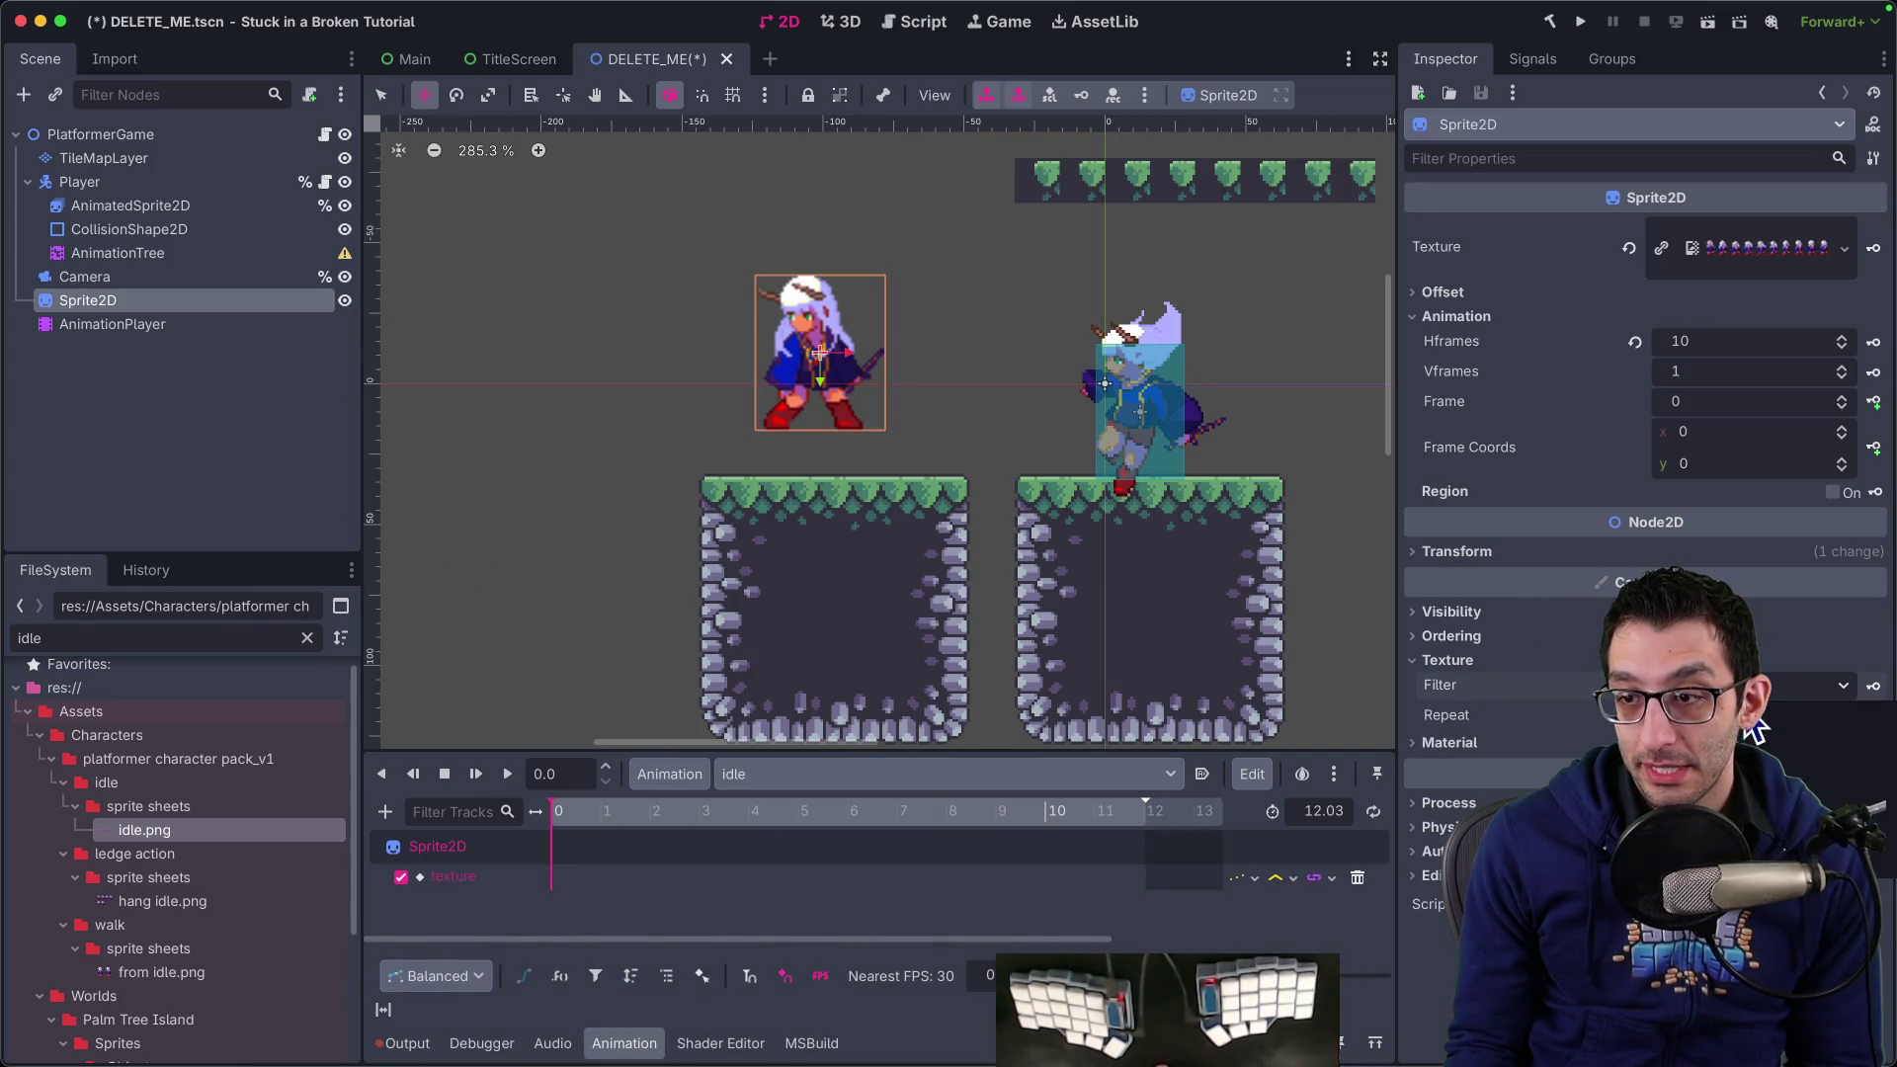
key(super+Tab)
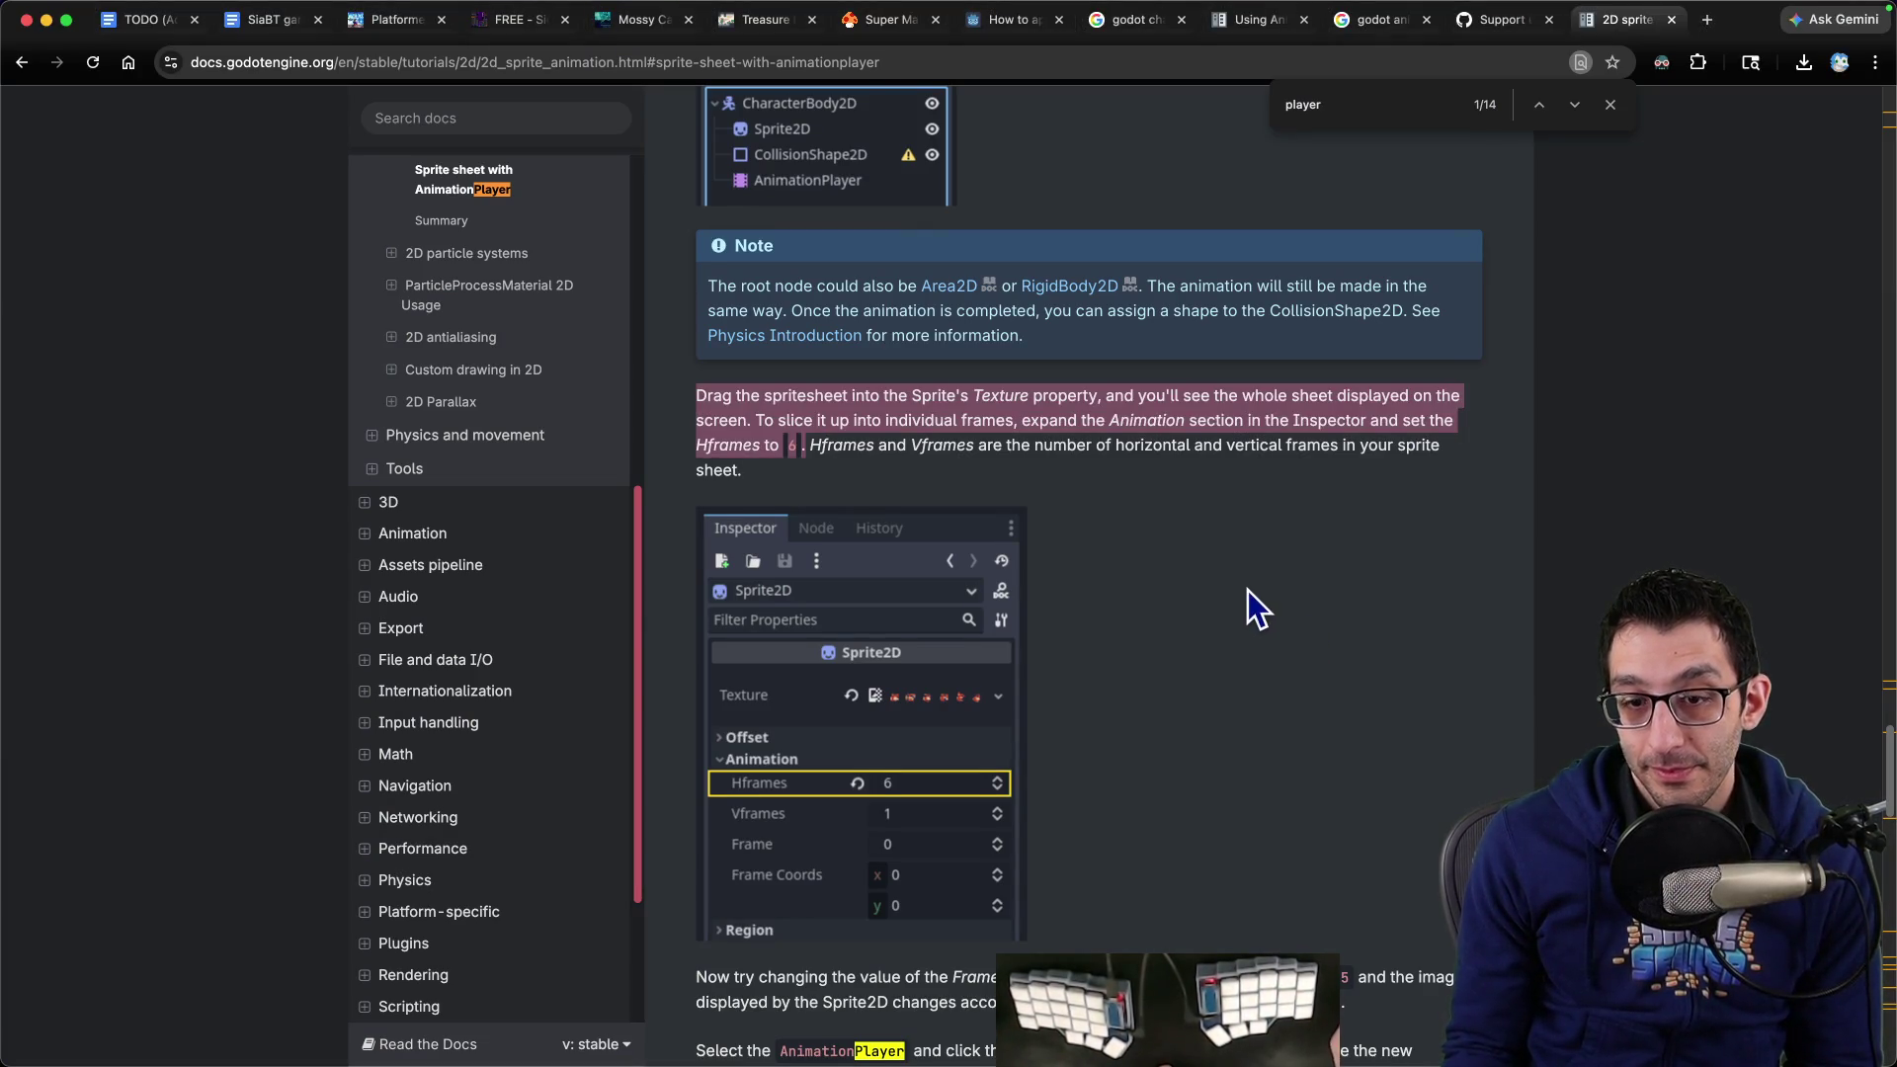
scroll(1248, 590, down, 6)
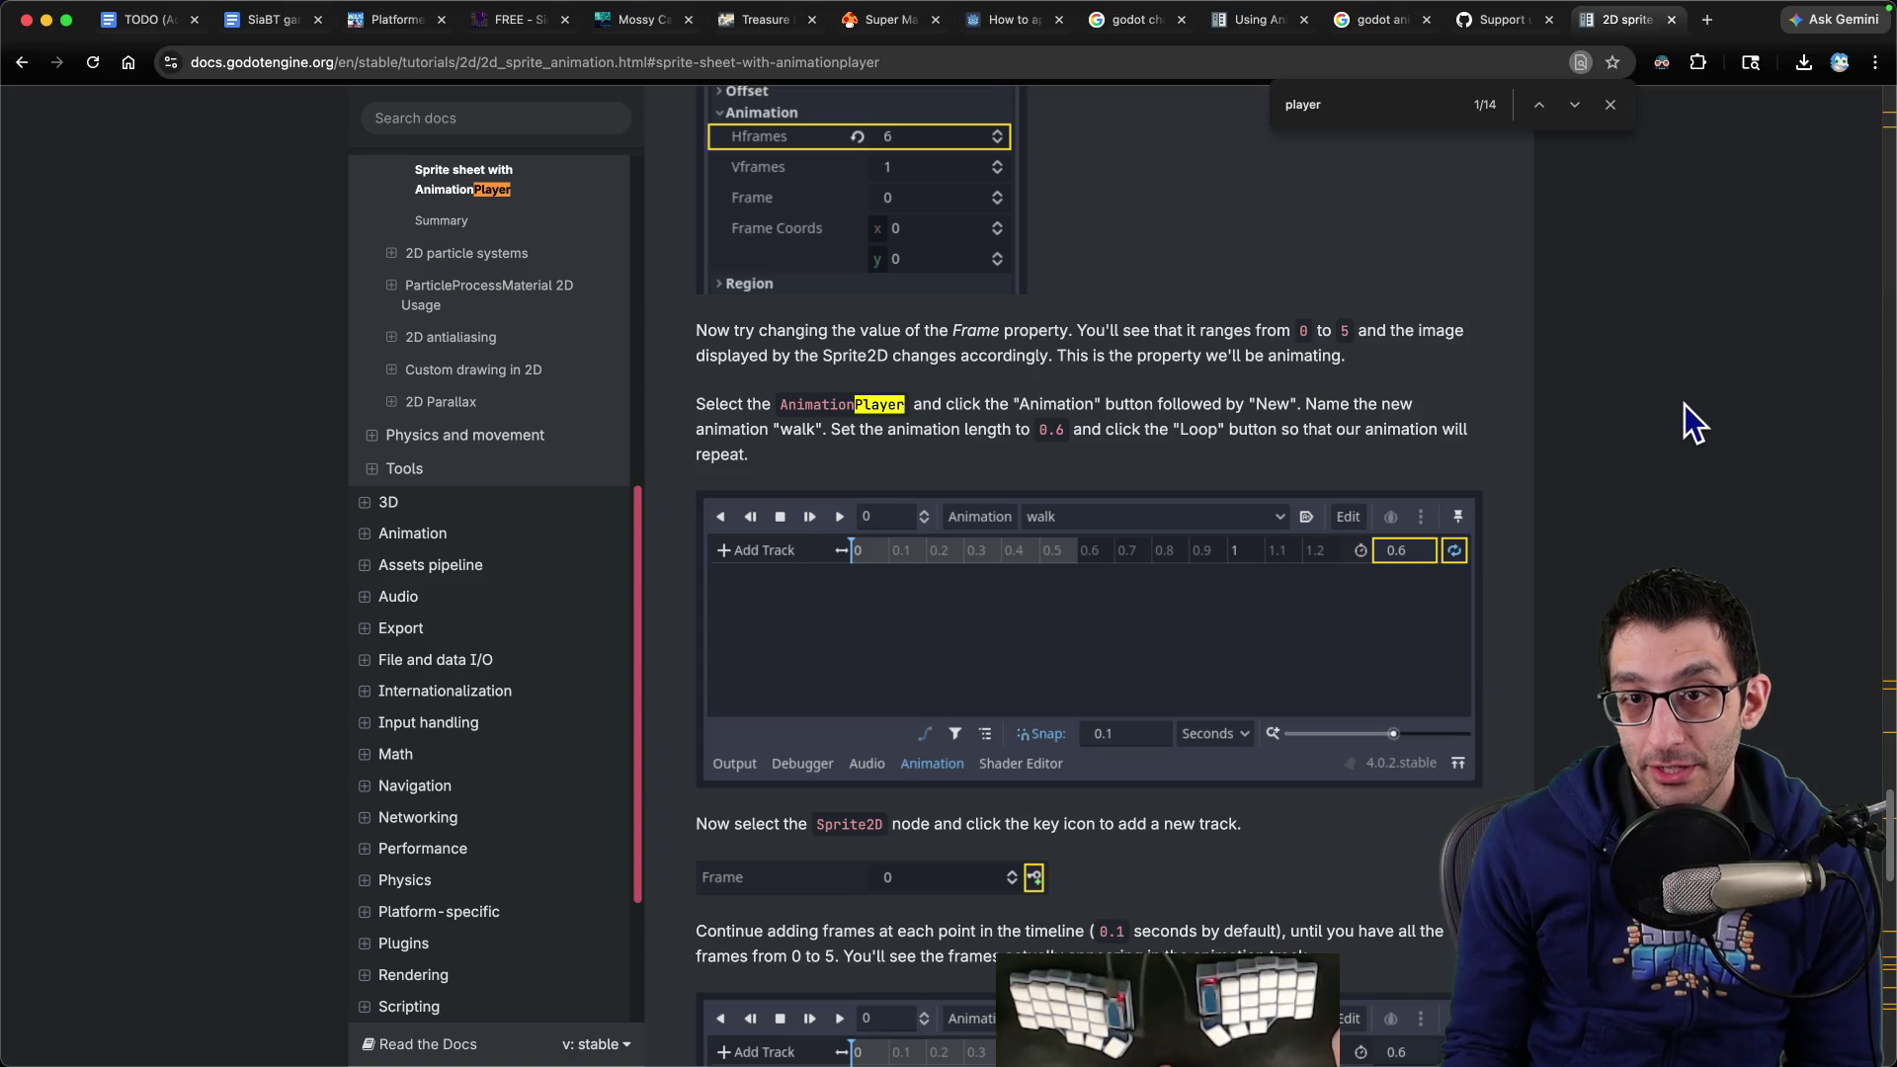
mouse_move(696, 402)
mouse_down()
mouse_move(1453, 424)
mouse_move(736, 433)
mouse_move(1437, 435)
mouse_up()
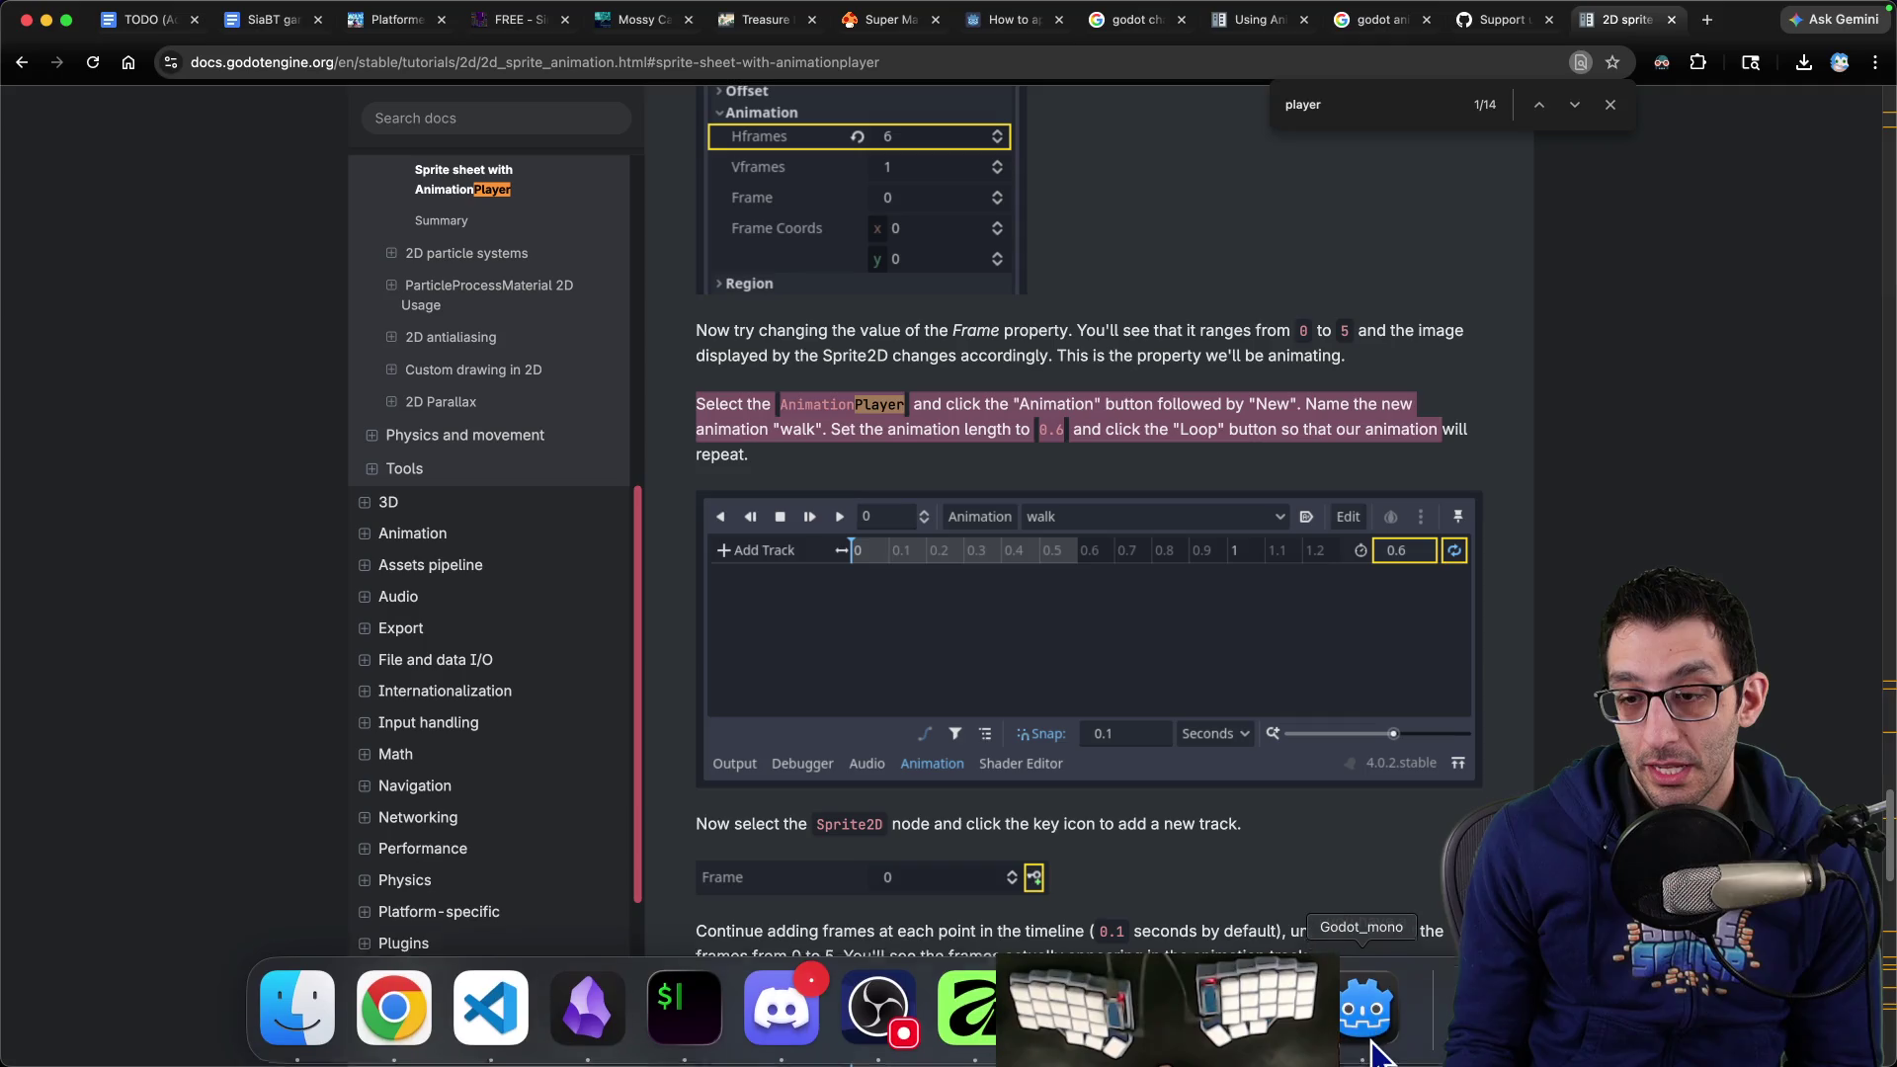
click(1364, 1004)
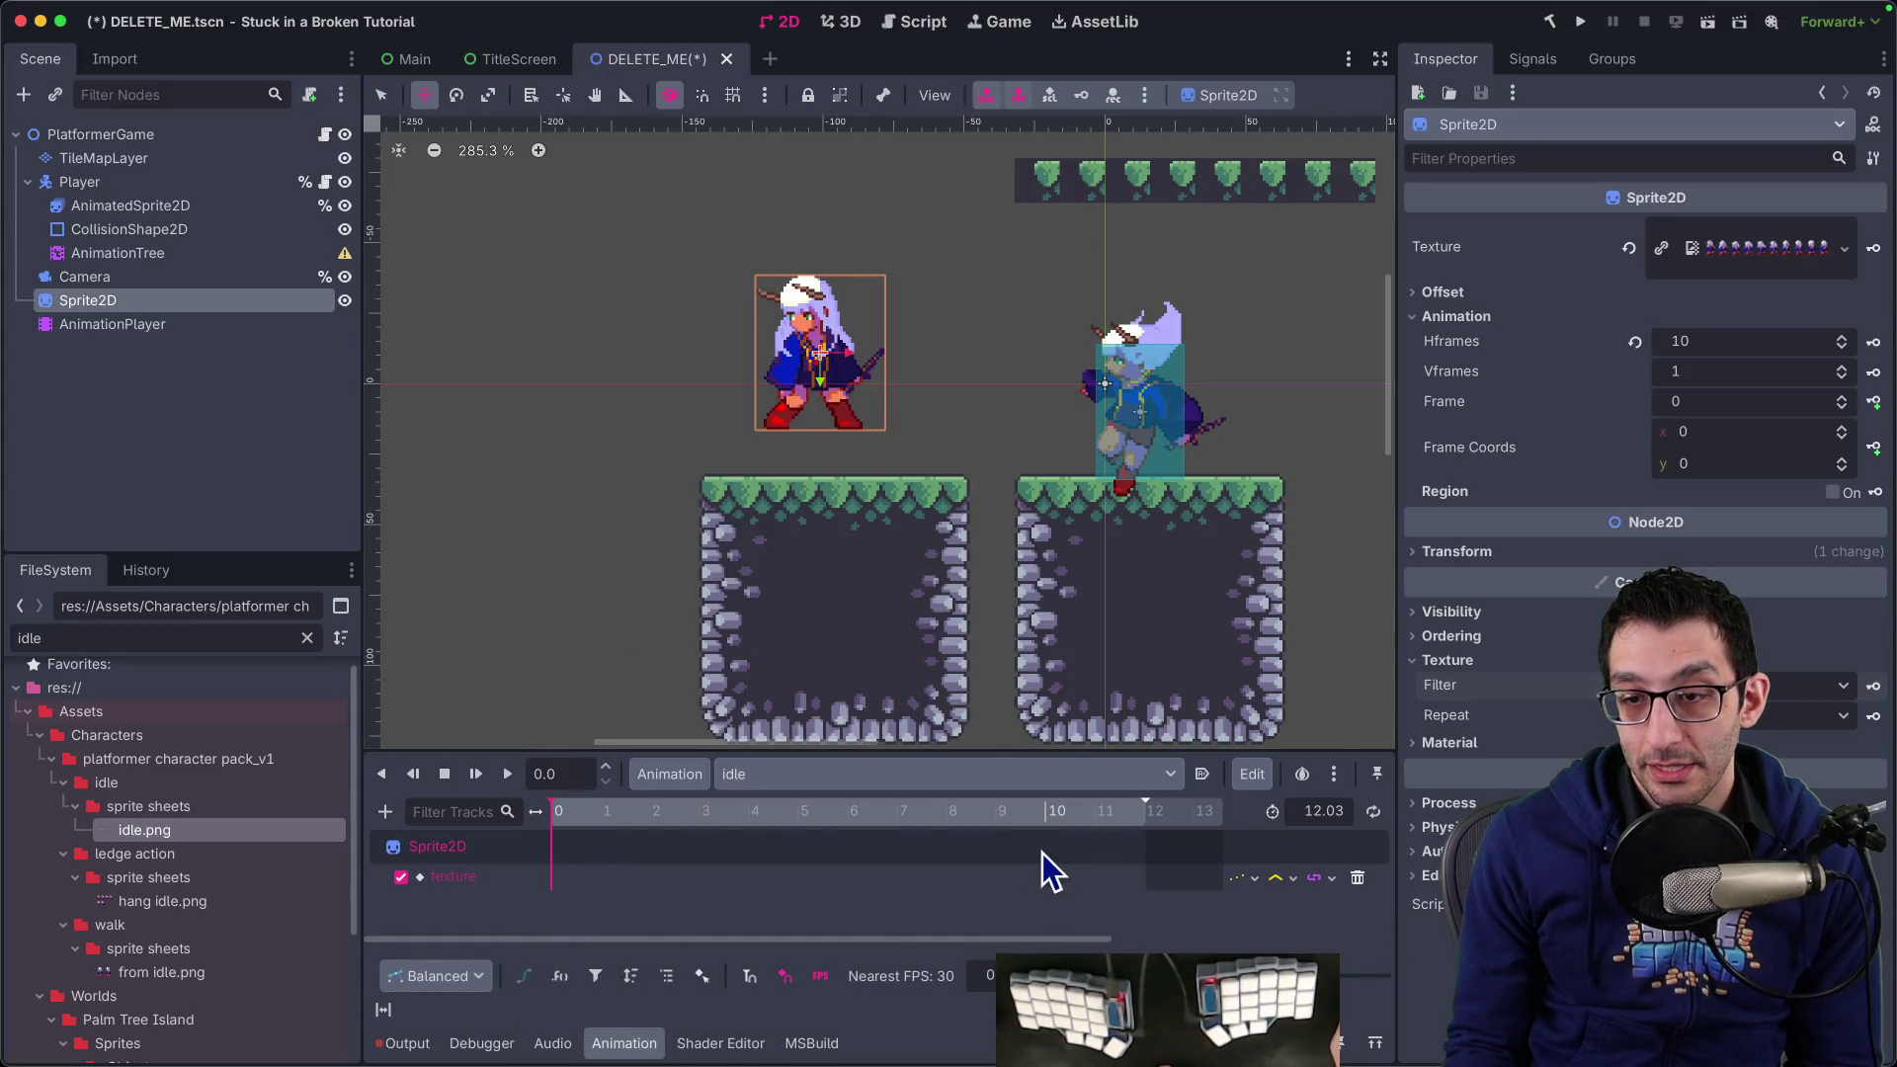
Change the idle animation length from 12.03 to 1.0 seconds
double_click(1303, 821)
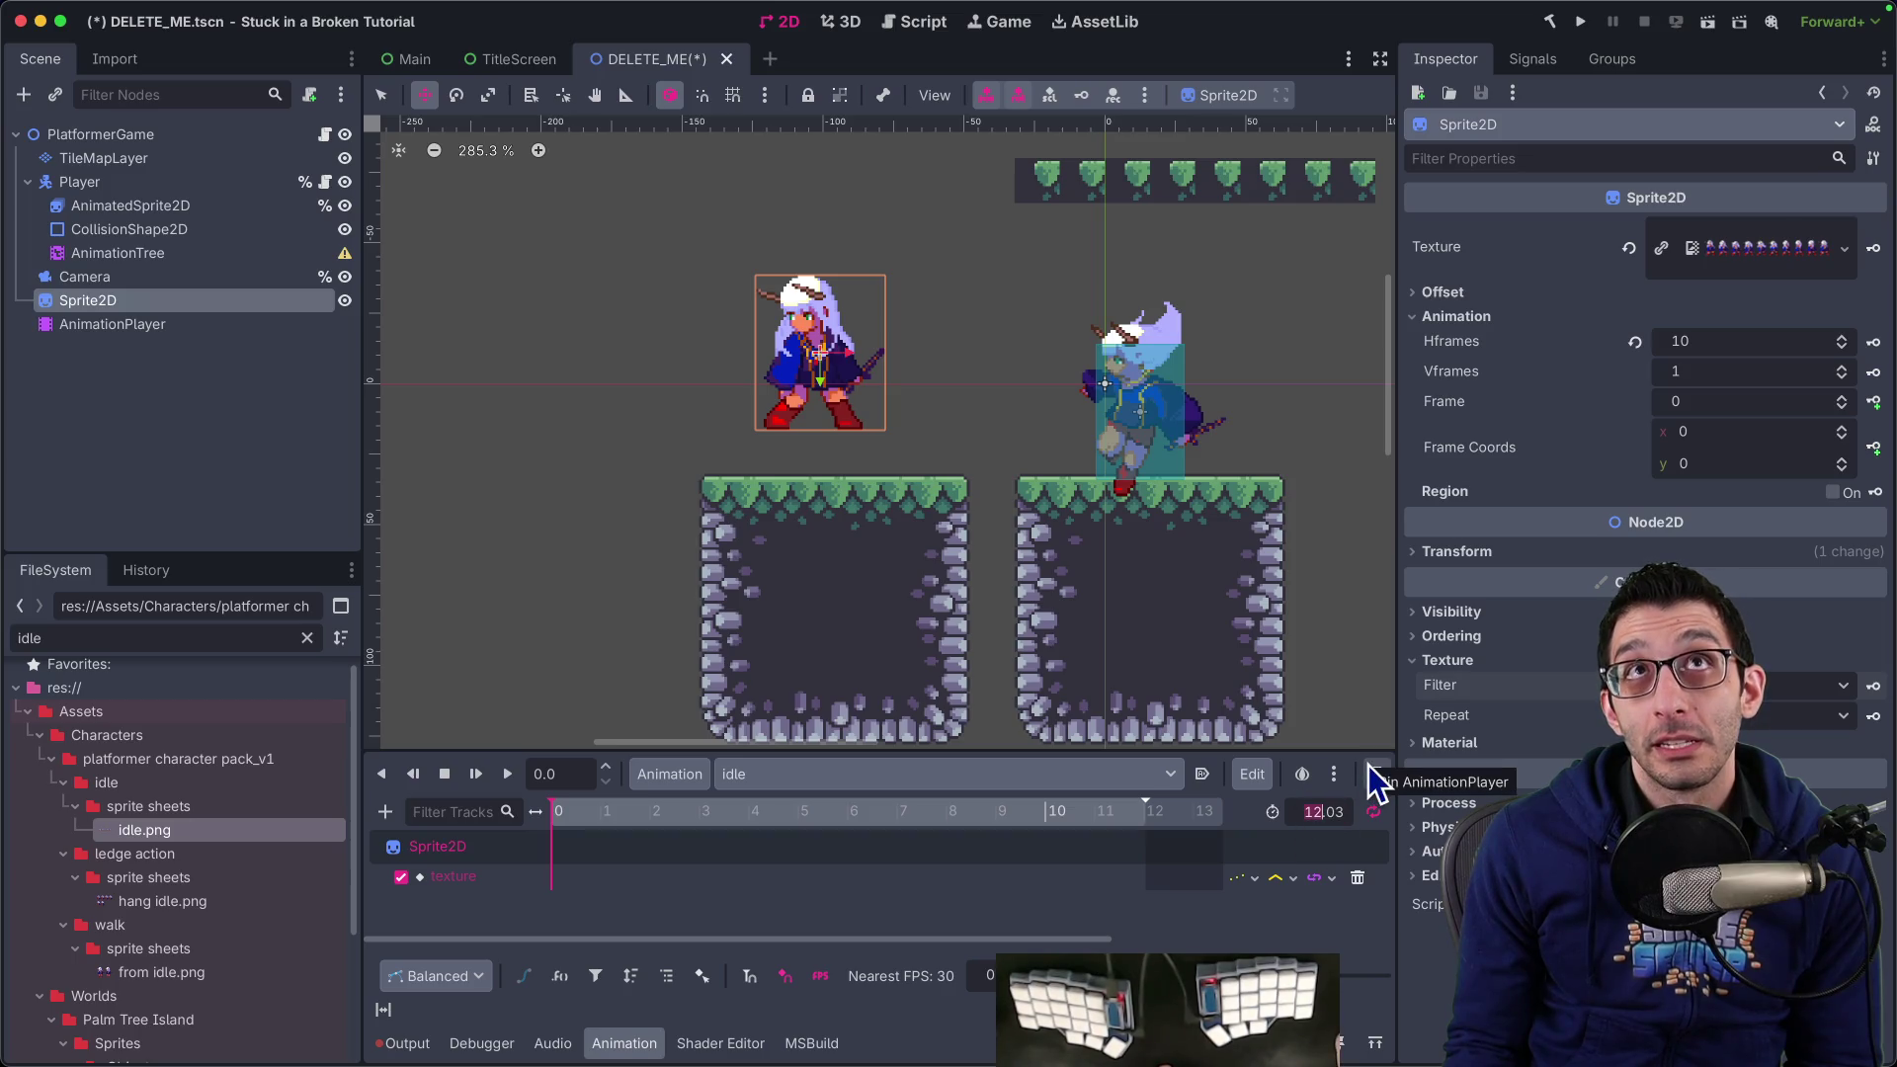
text(13)
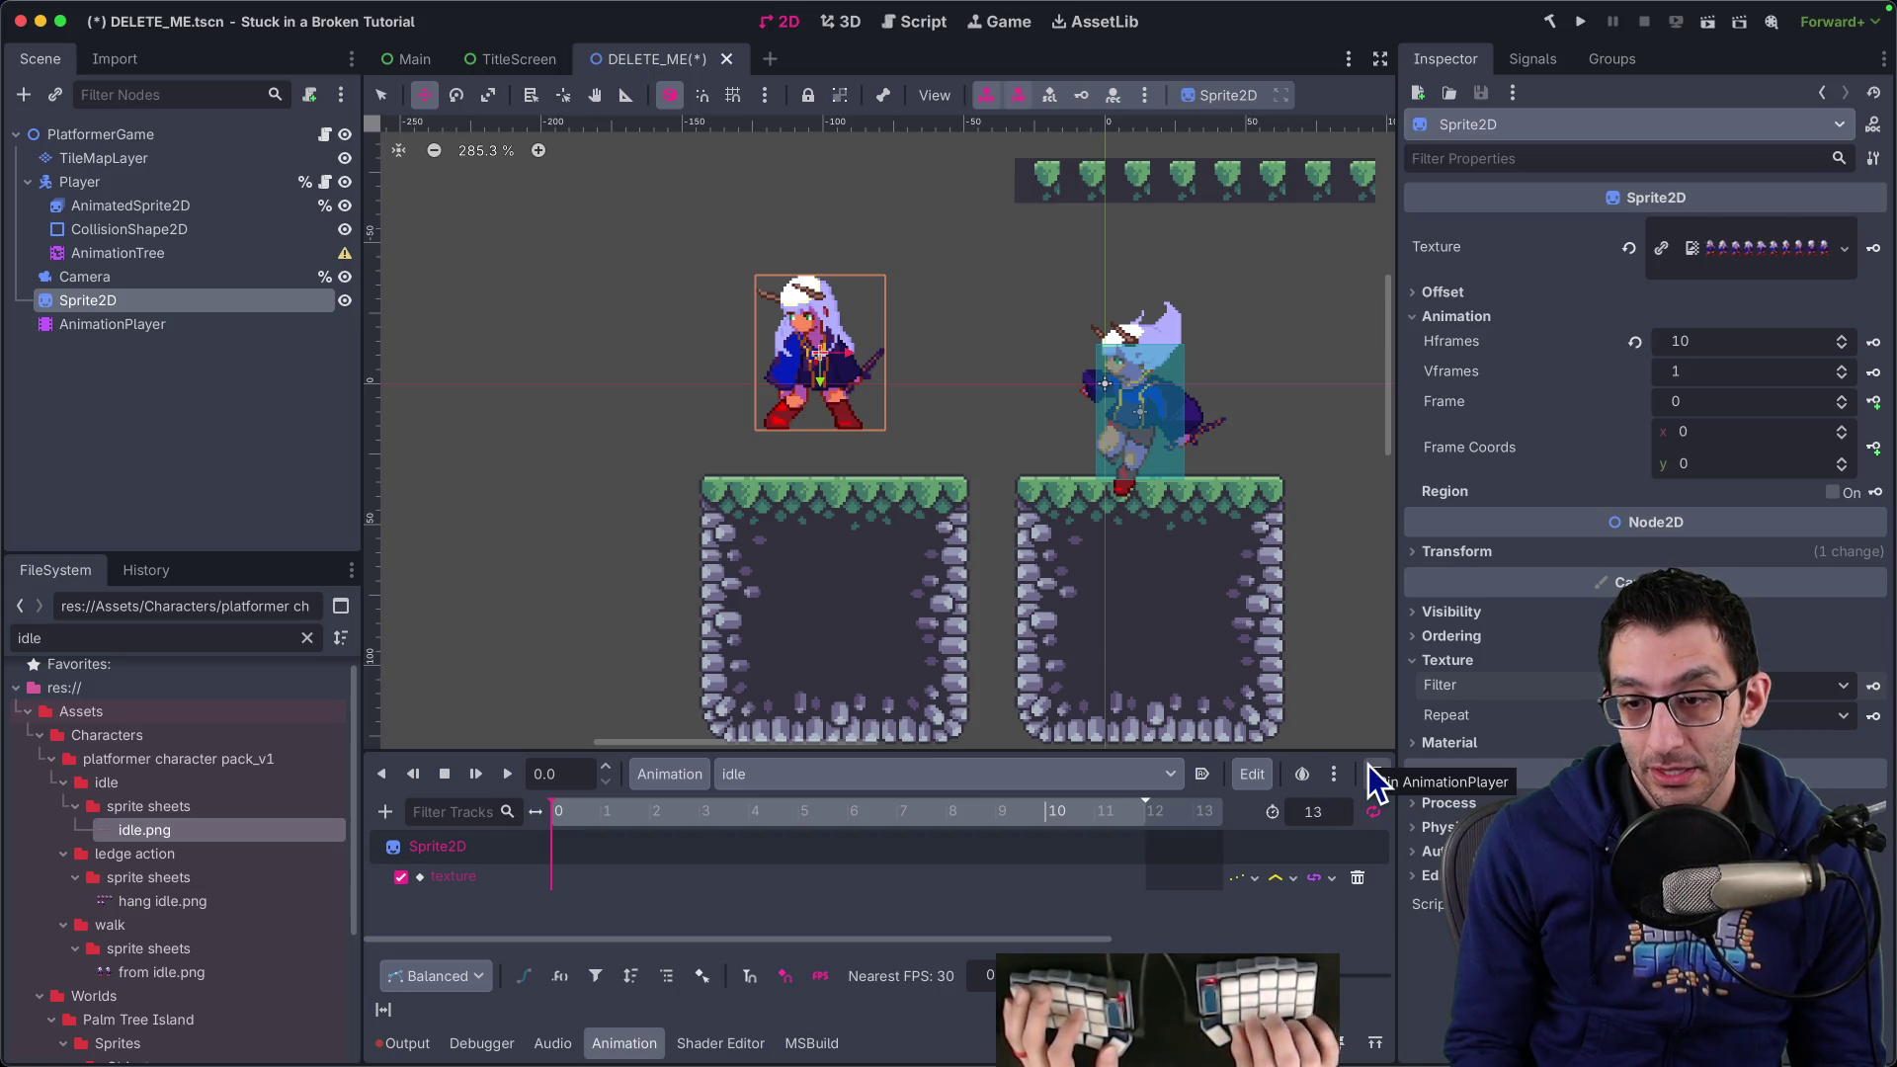
key(BackSpace)
key(BackSpace)
key(Return)
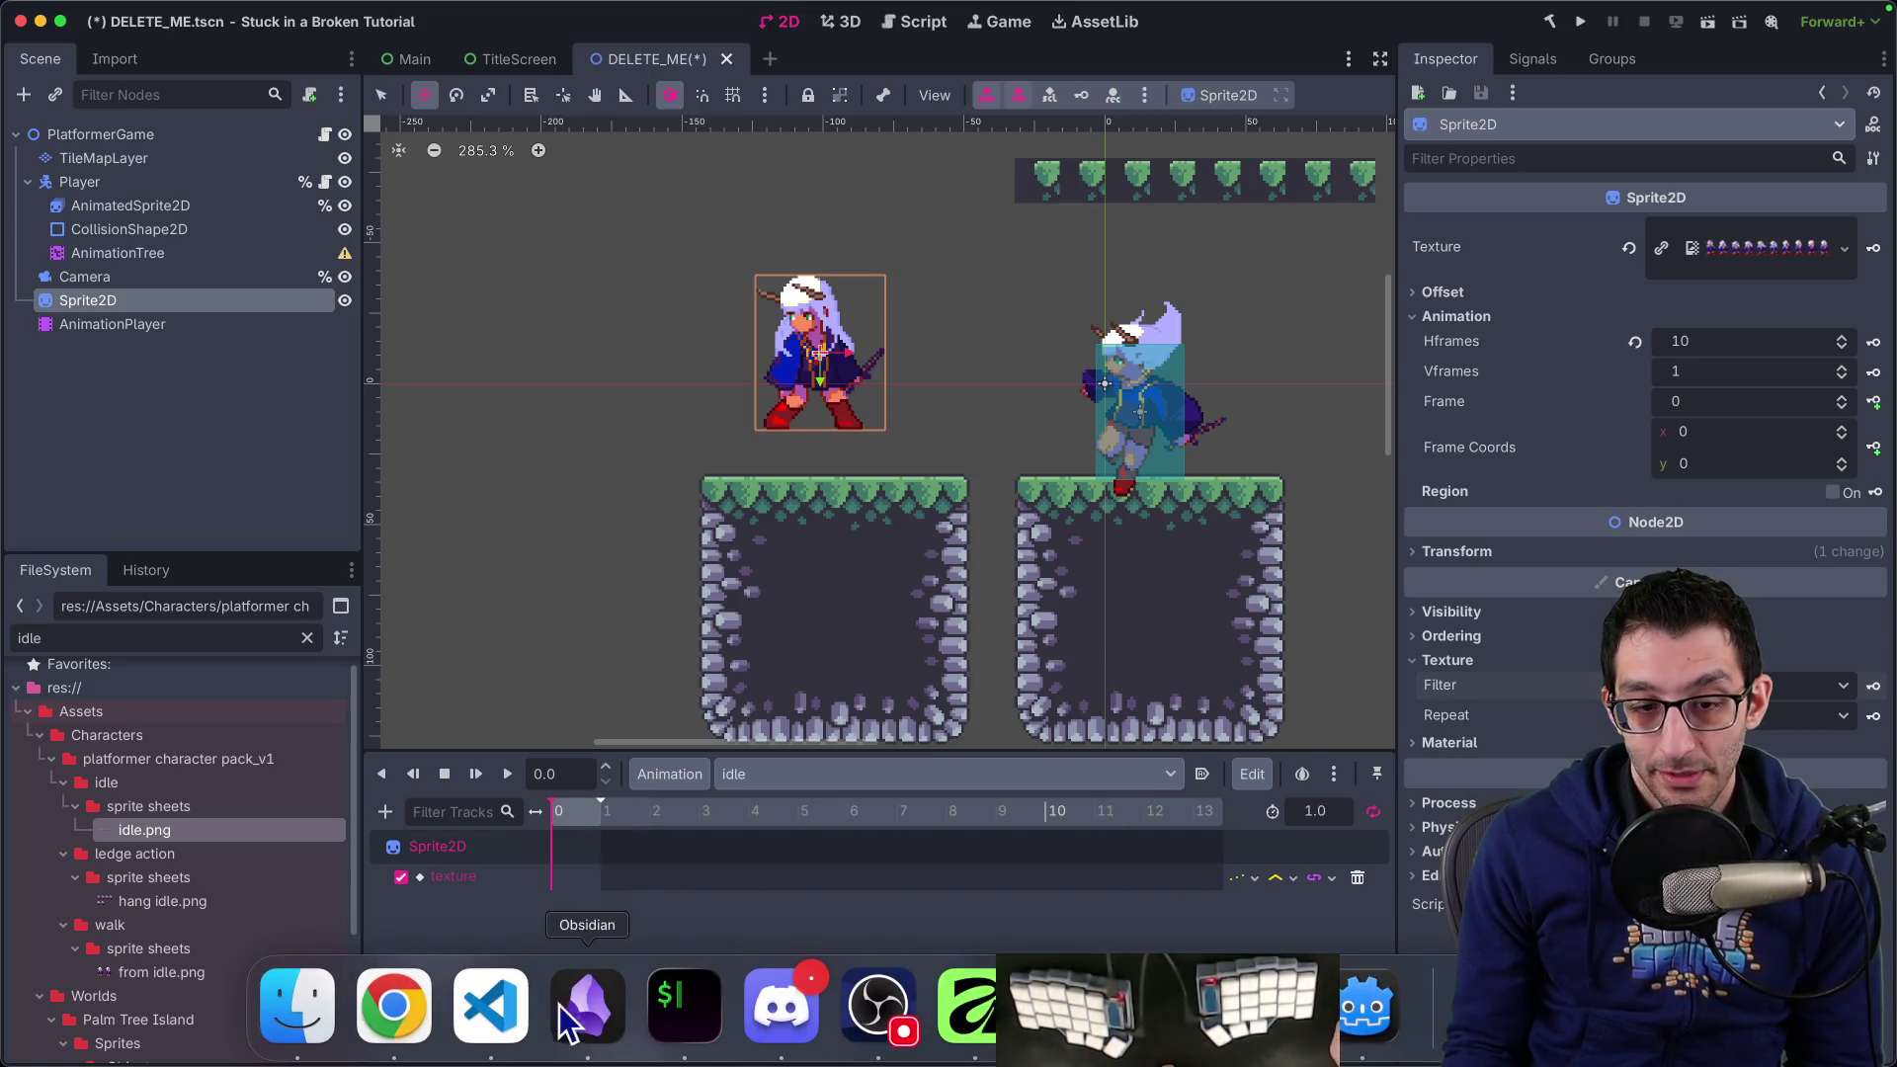
click(416, 1018)
Highlight the docs step on keying the Sprite2D Frame property to add a track
scroll(1177, 666, down, 3)
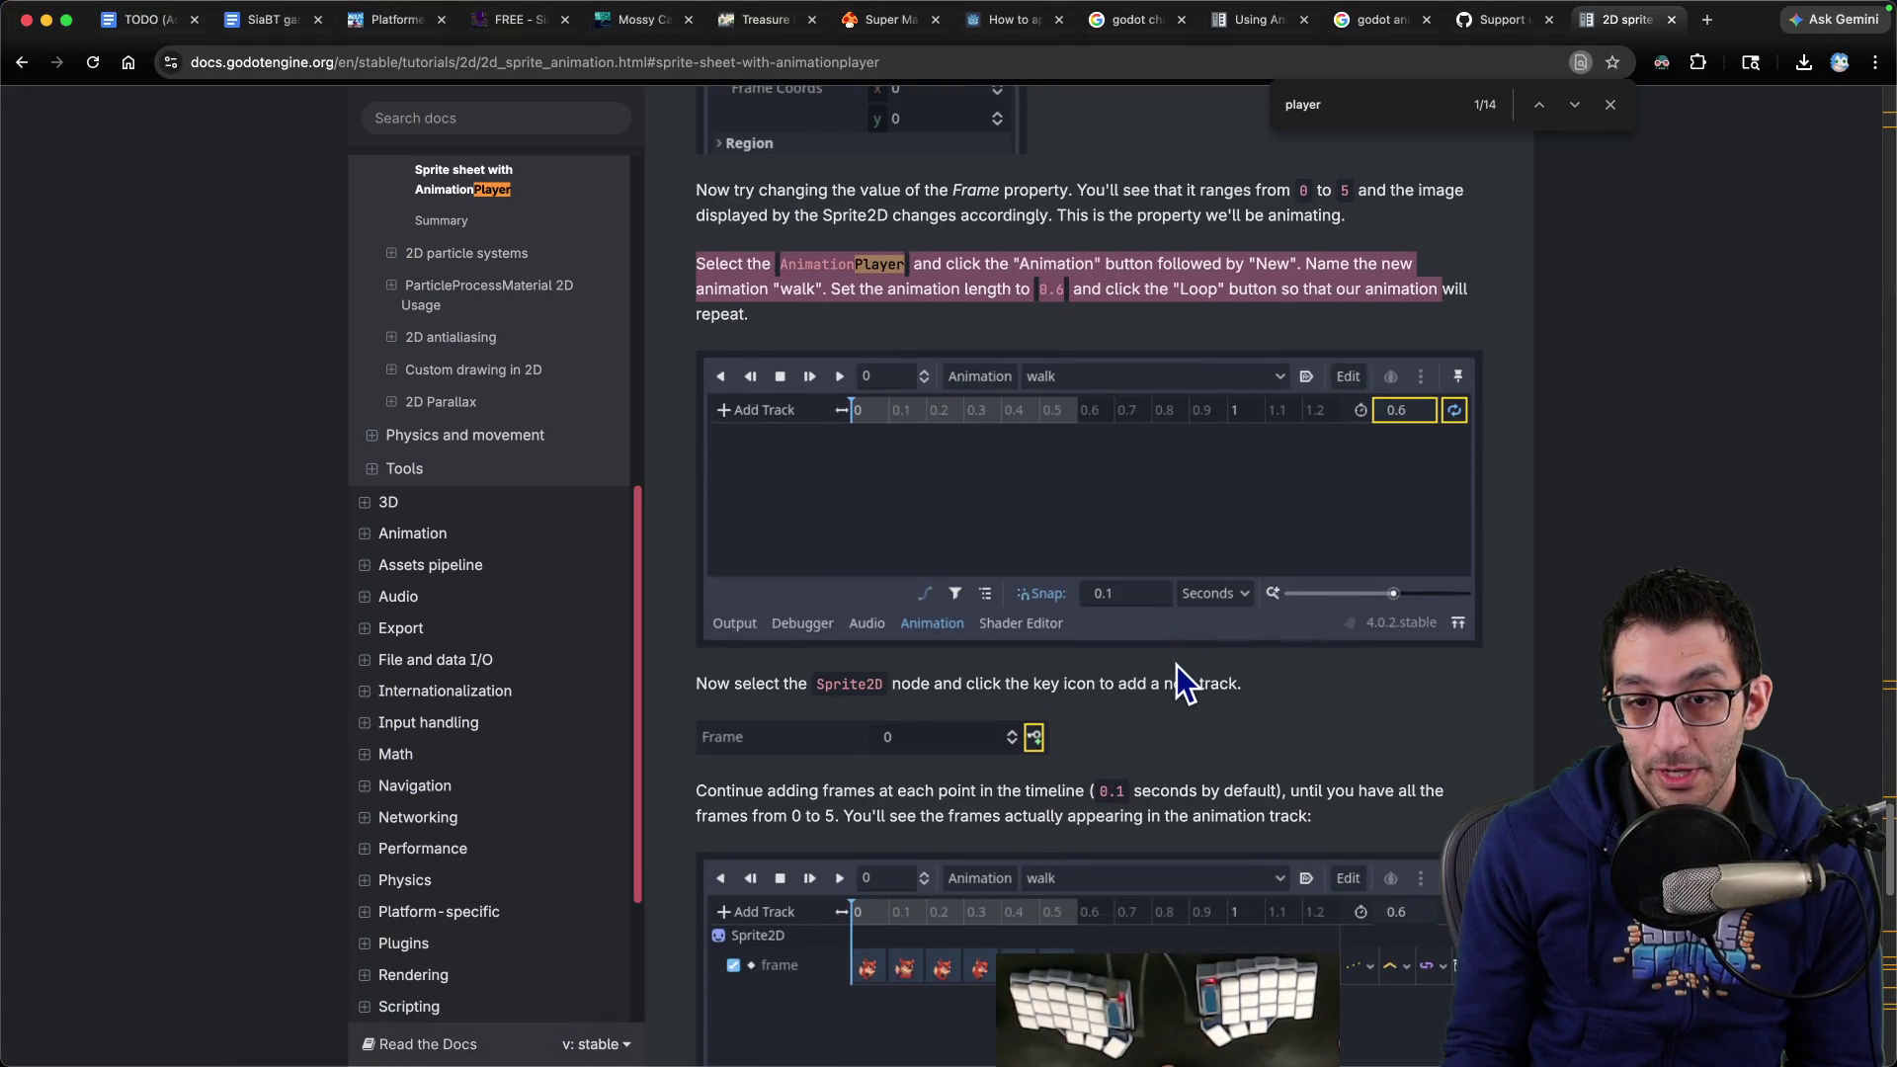
scroll(1175, 673, down, 2)
drag(838, 602, 1204, 615)
click(1368, 1000)
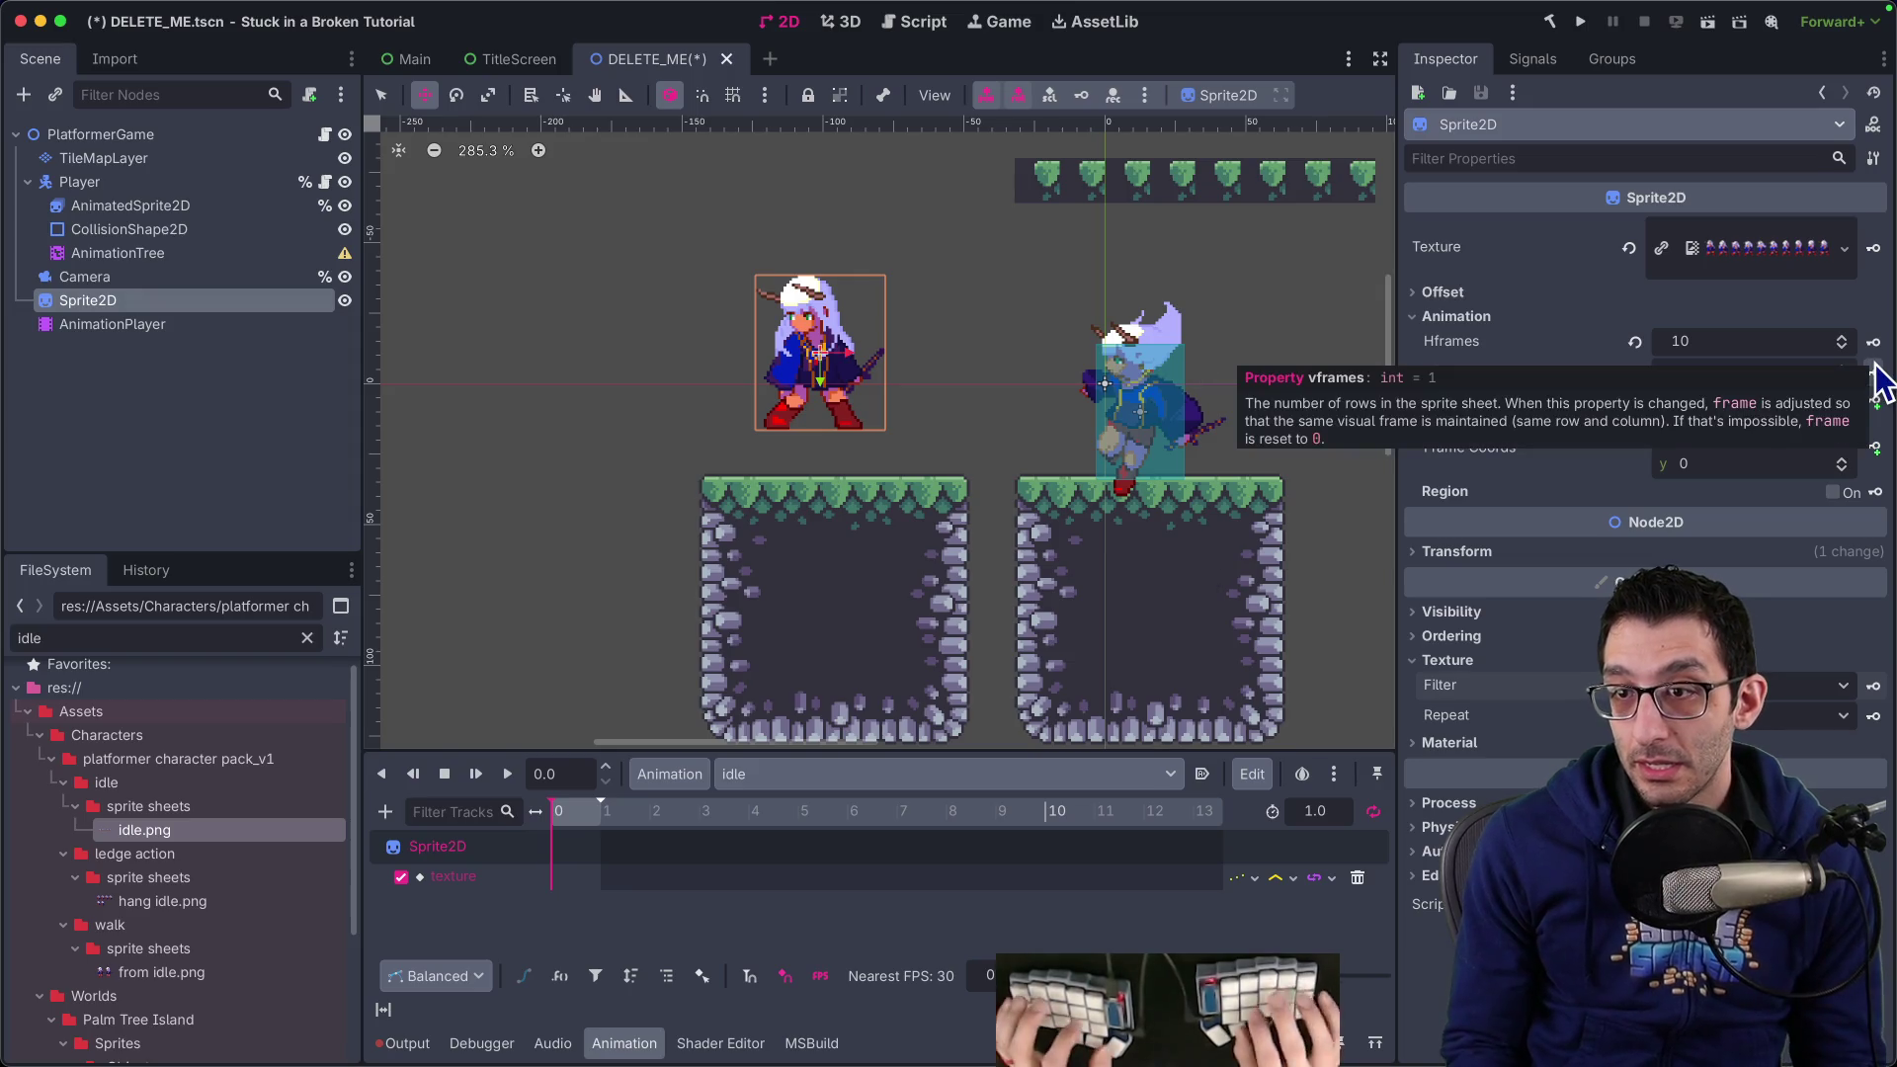
Key the Sprite2D Frame property, confirming creation of a new frame track in idle
key(super+Tab)
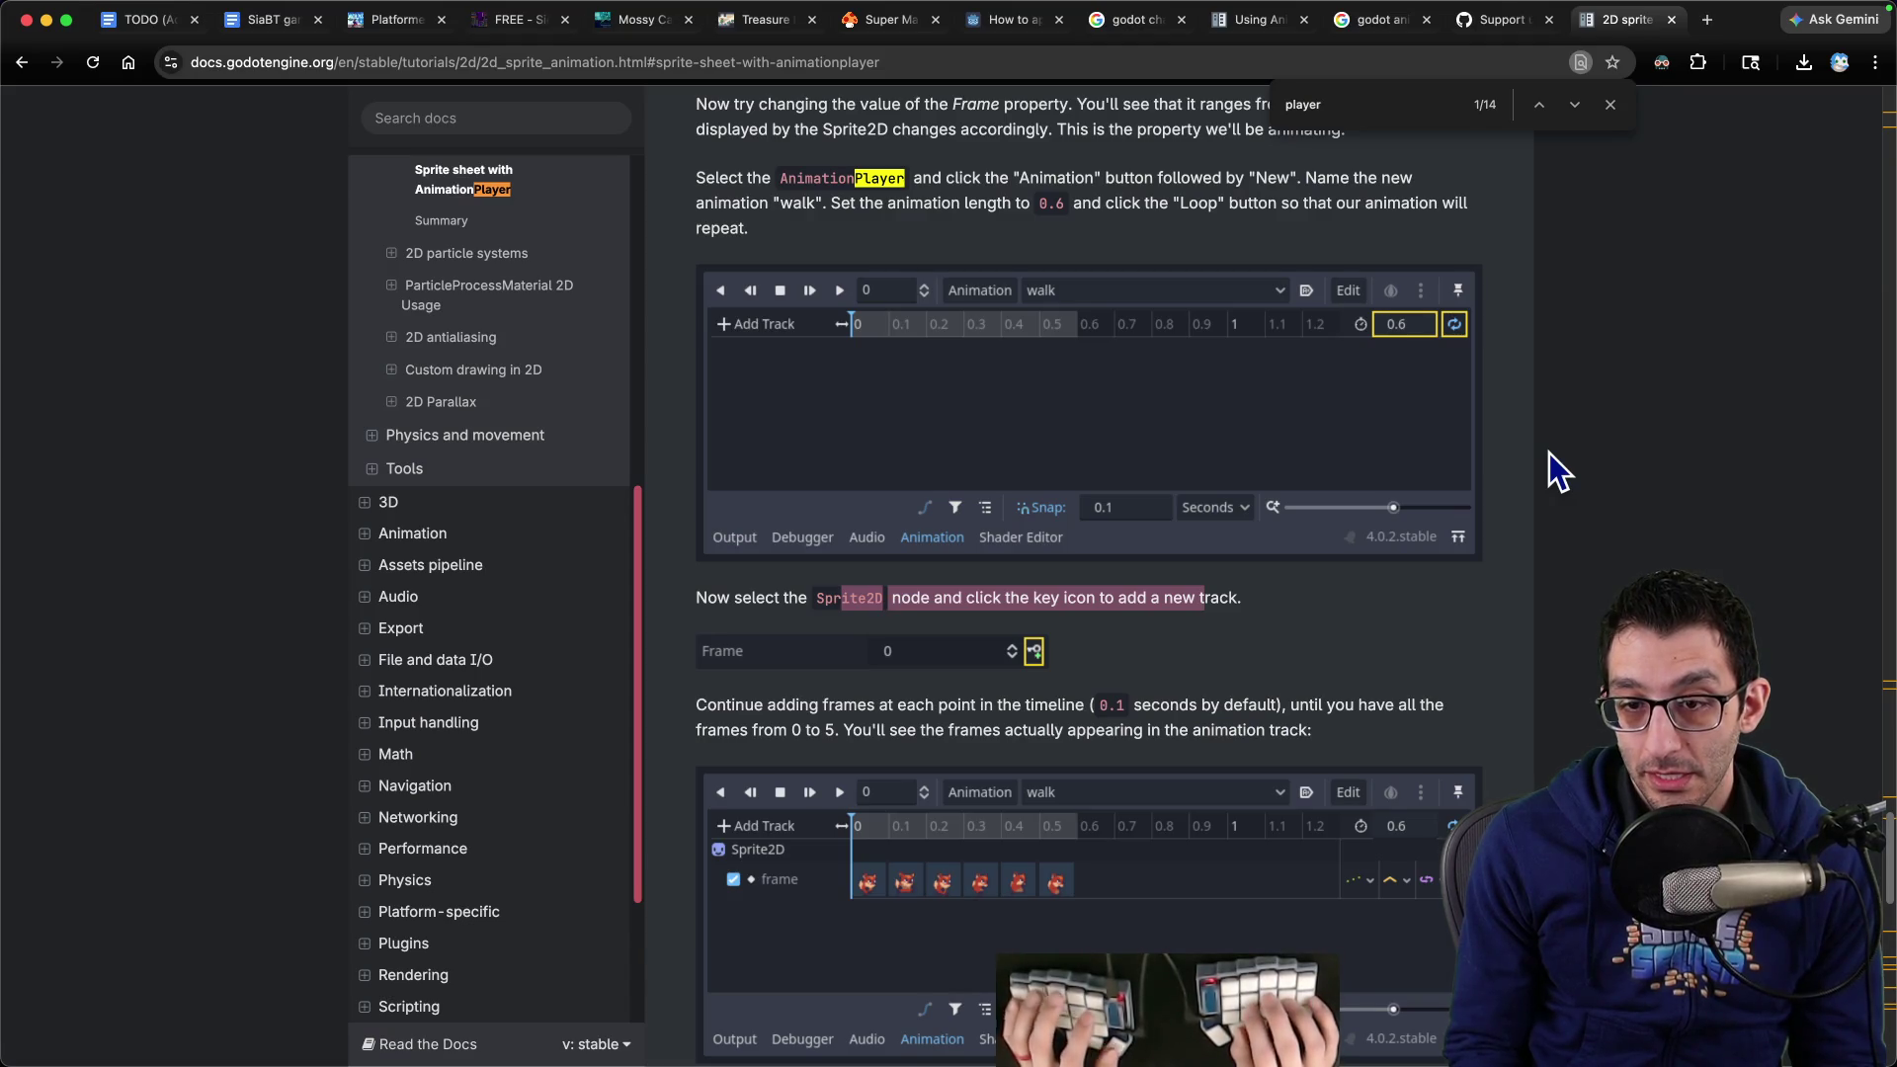
key(super+Tab)
click(1873, 402)
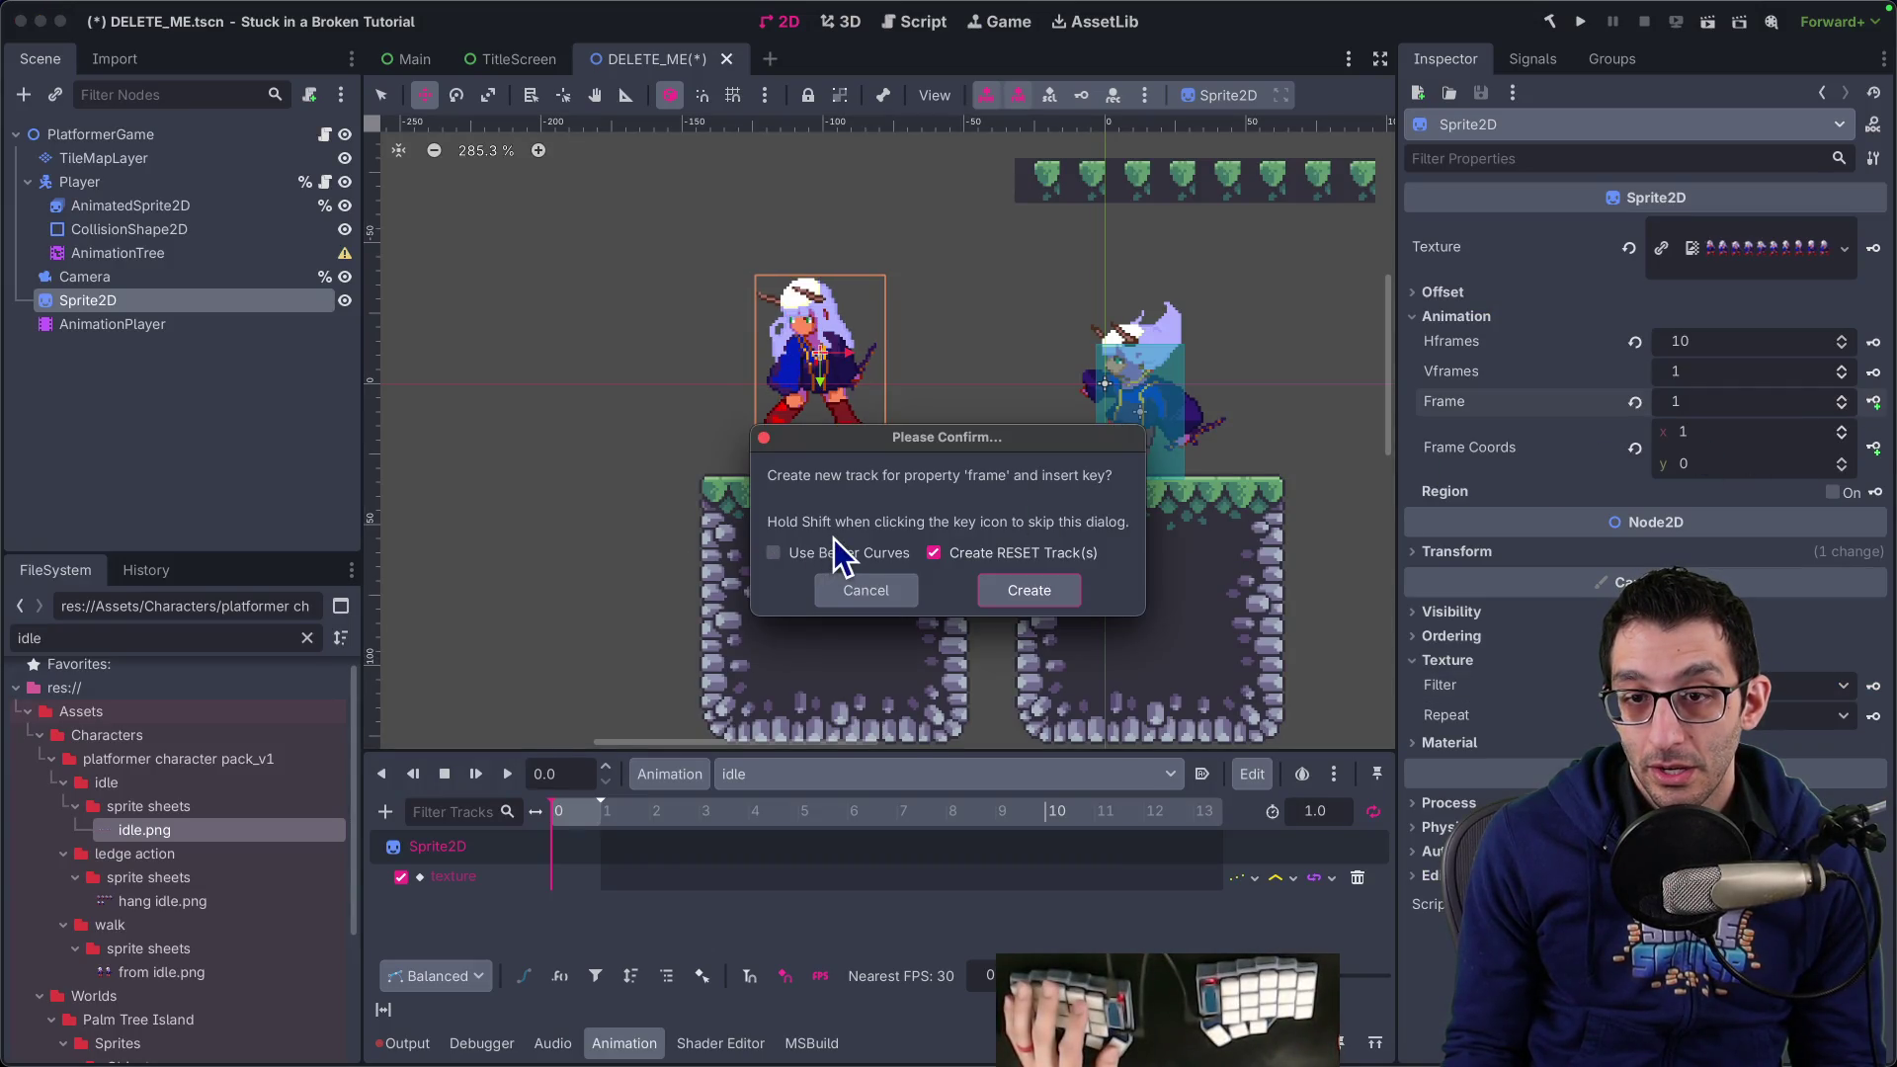
click(1039, 603)
Read the docs' frame-keying steps, highlighting the sentence about adding frames every 0.1 seconds, then return to Godot
key(super+Tab)
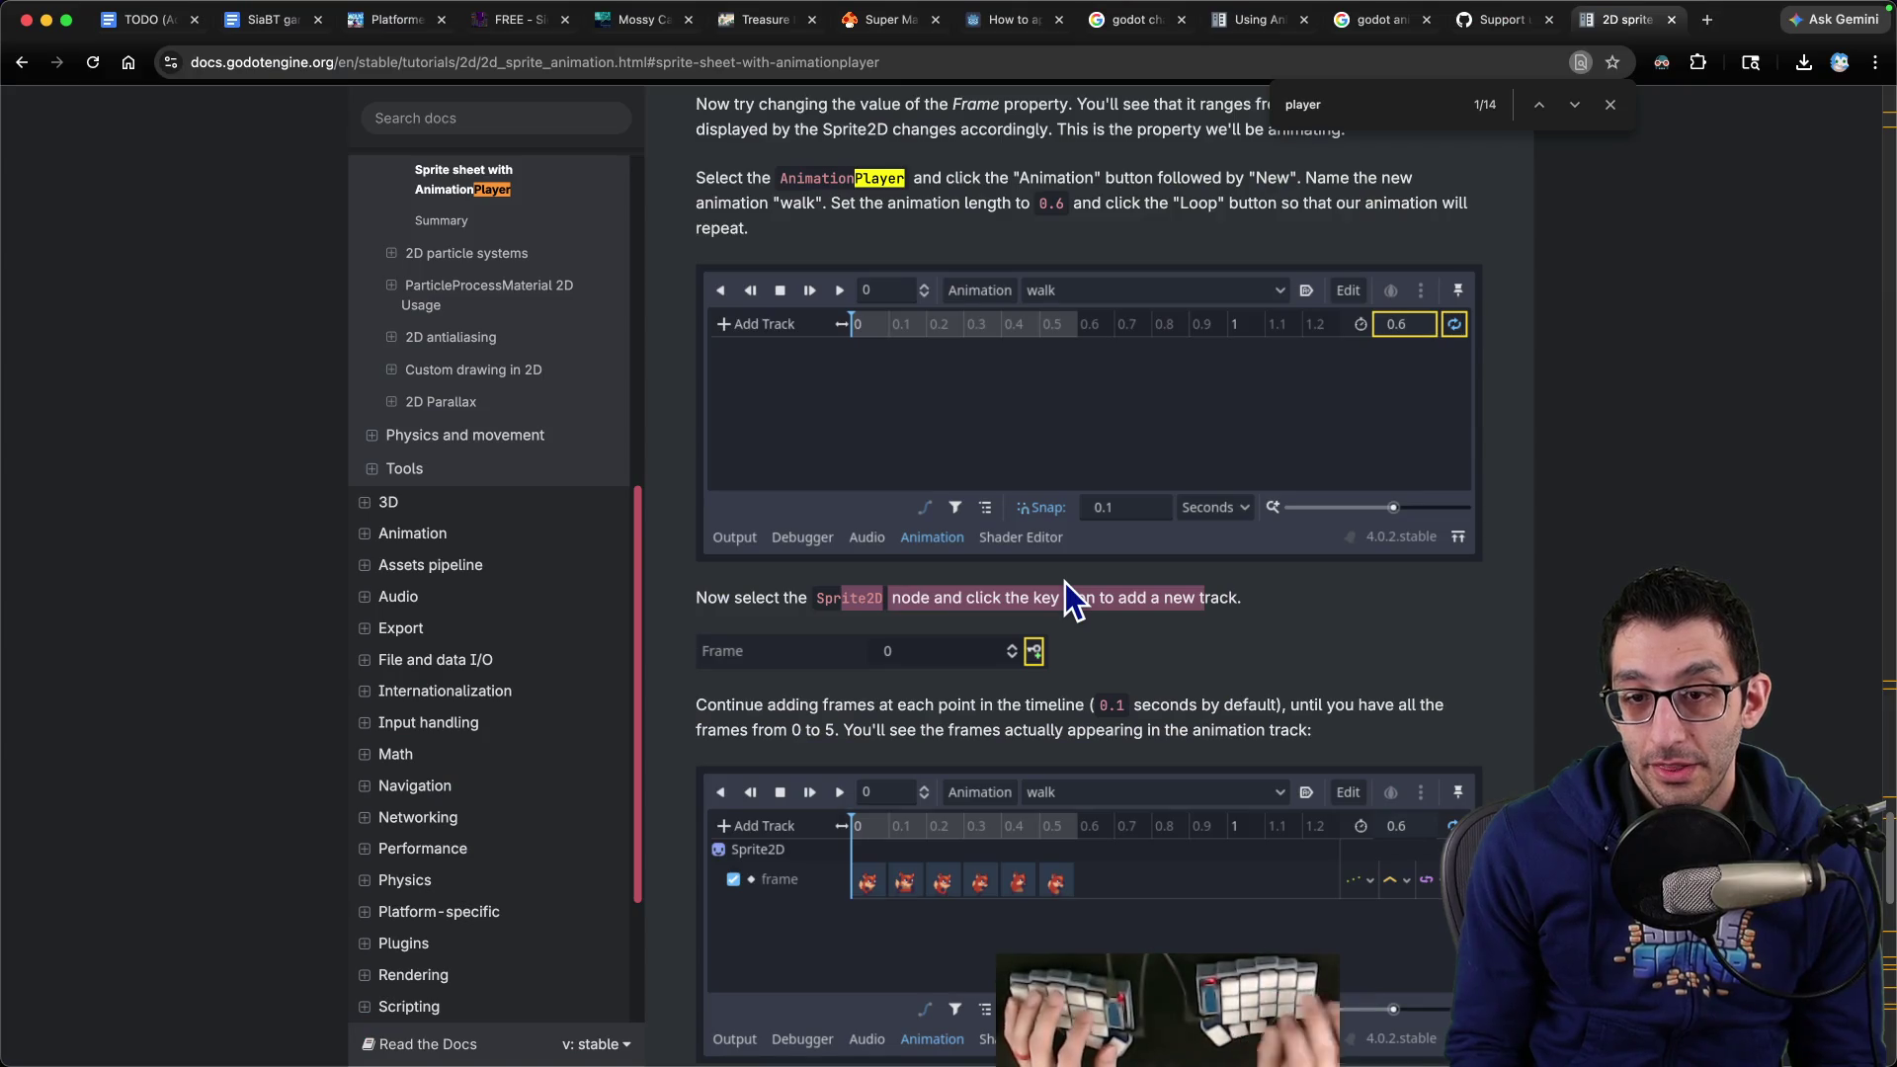
scroll(1065, 593, down, 2)
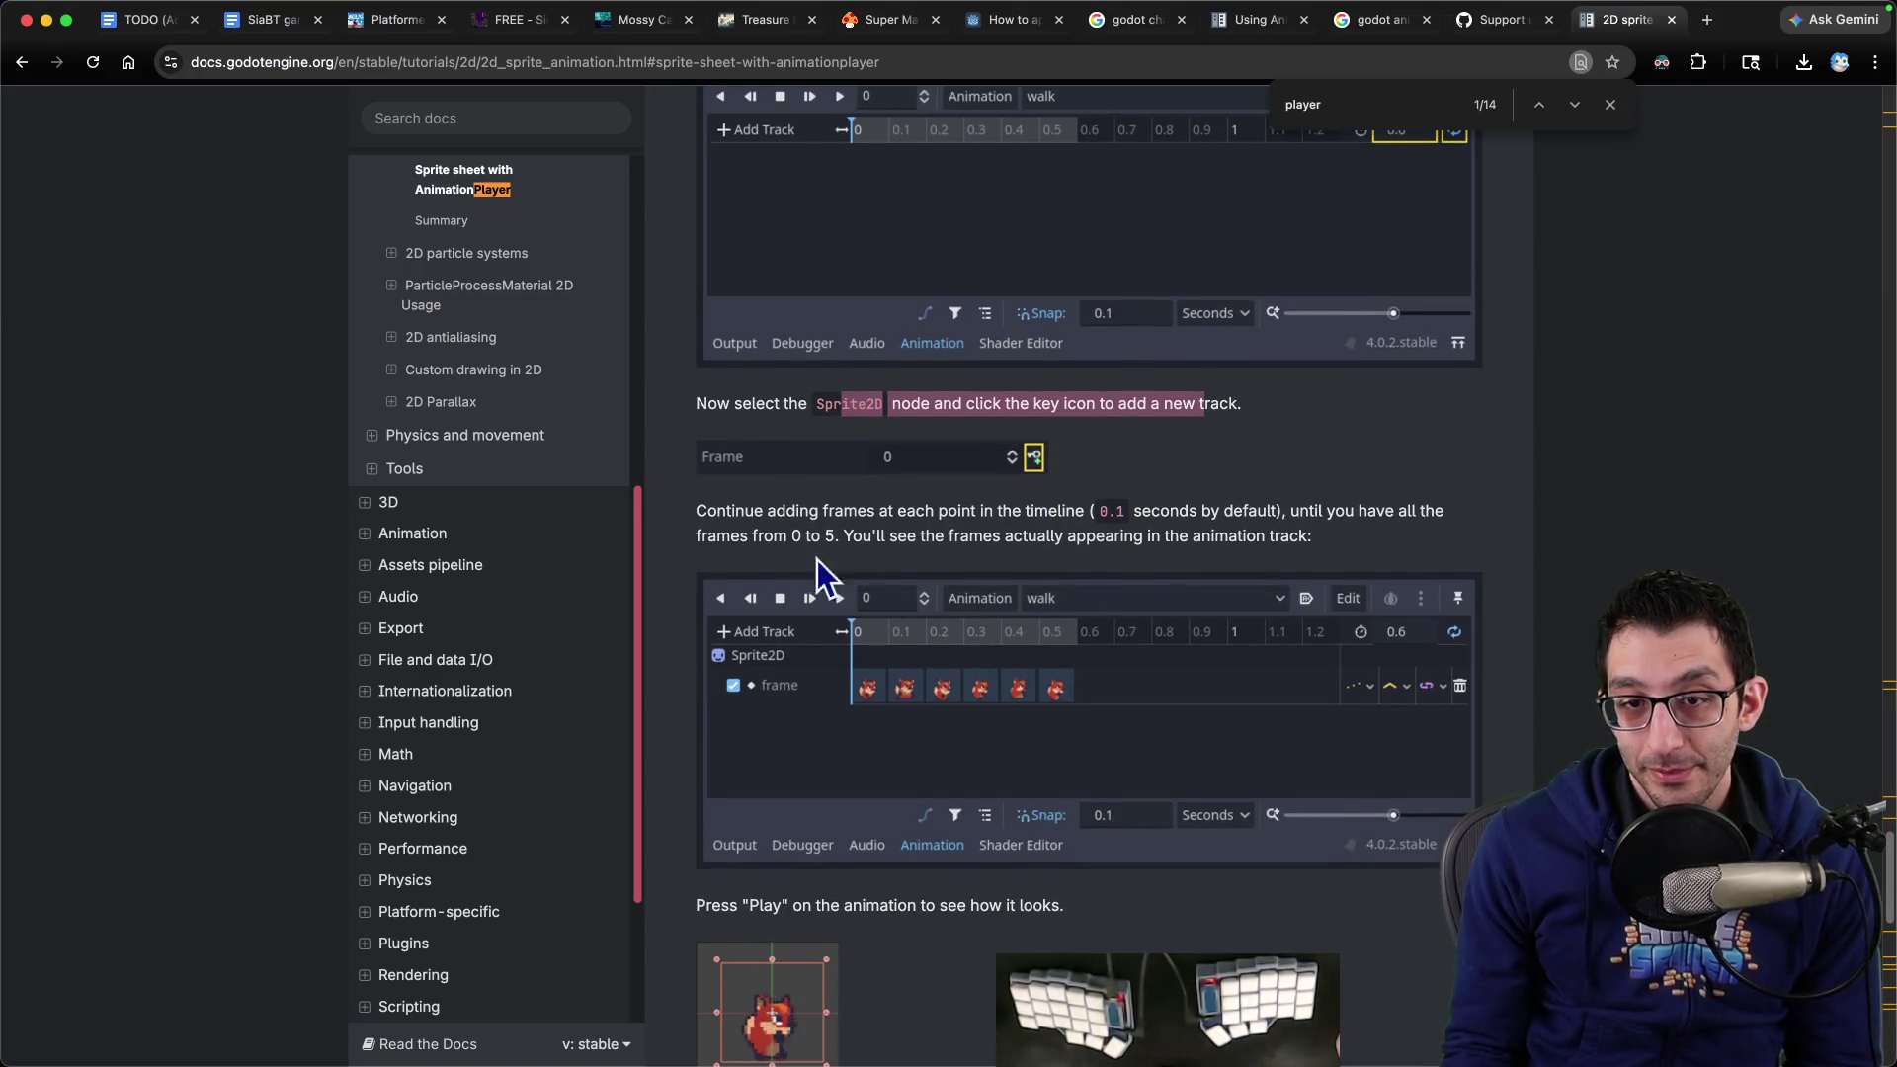
drag(766, 510, 1195, 512)
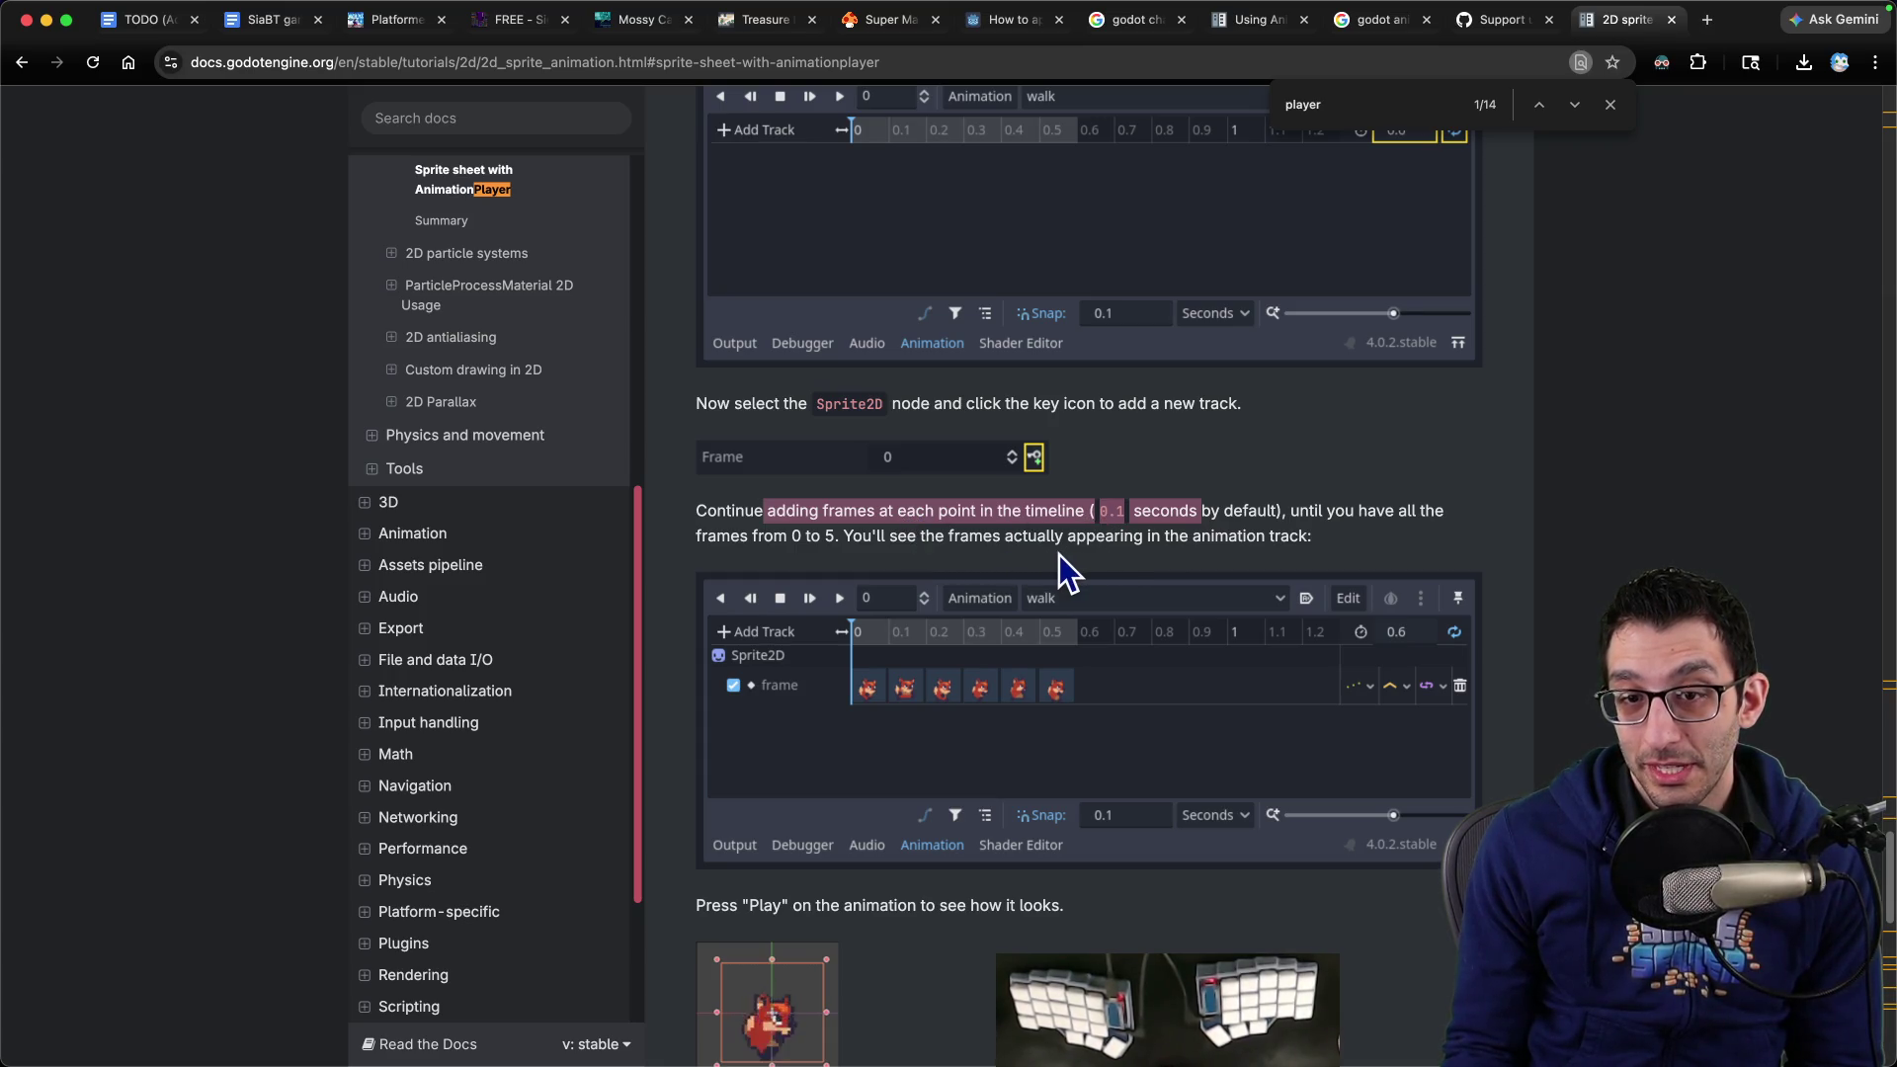
scroll(1027, 563, down, 2)
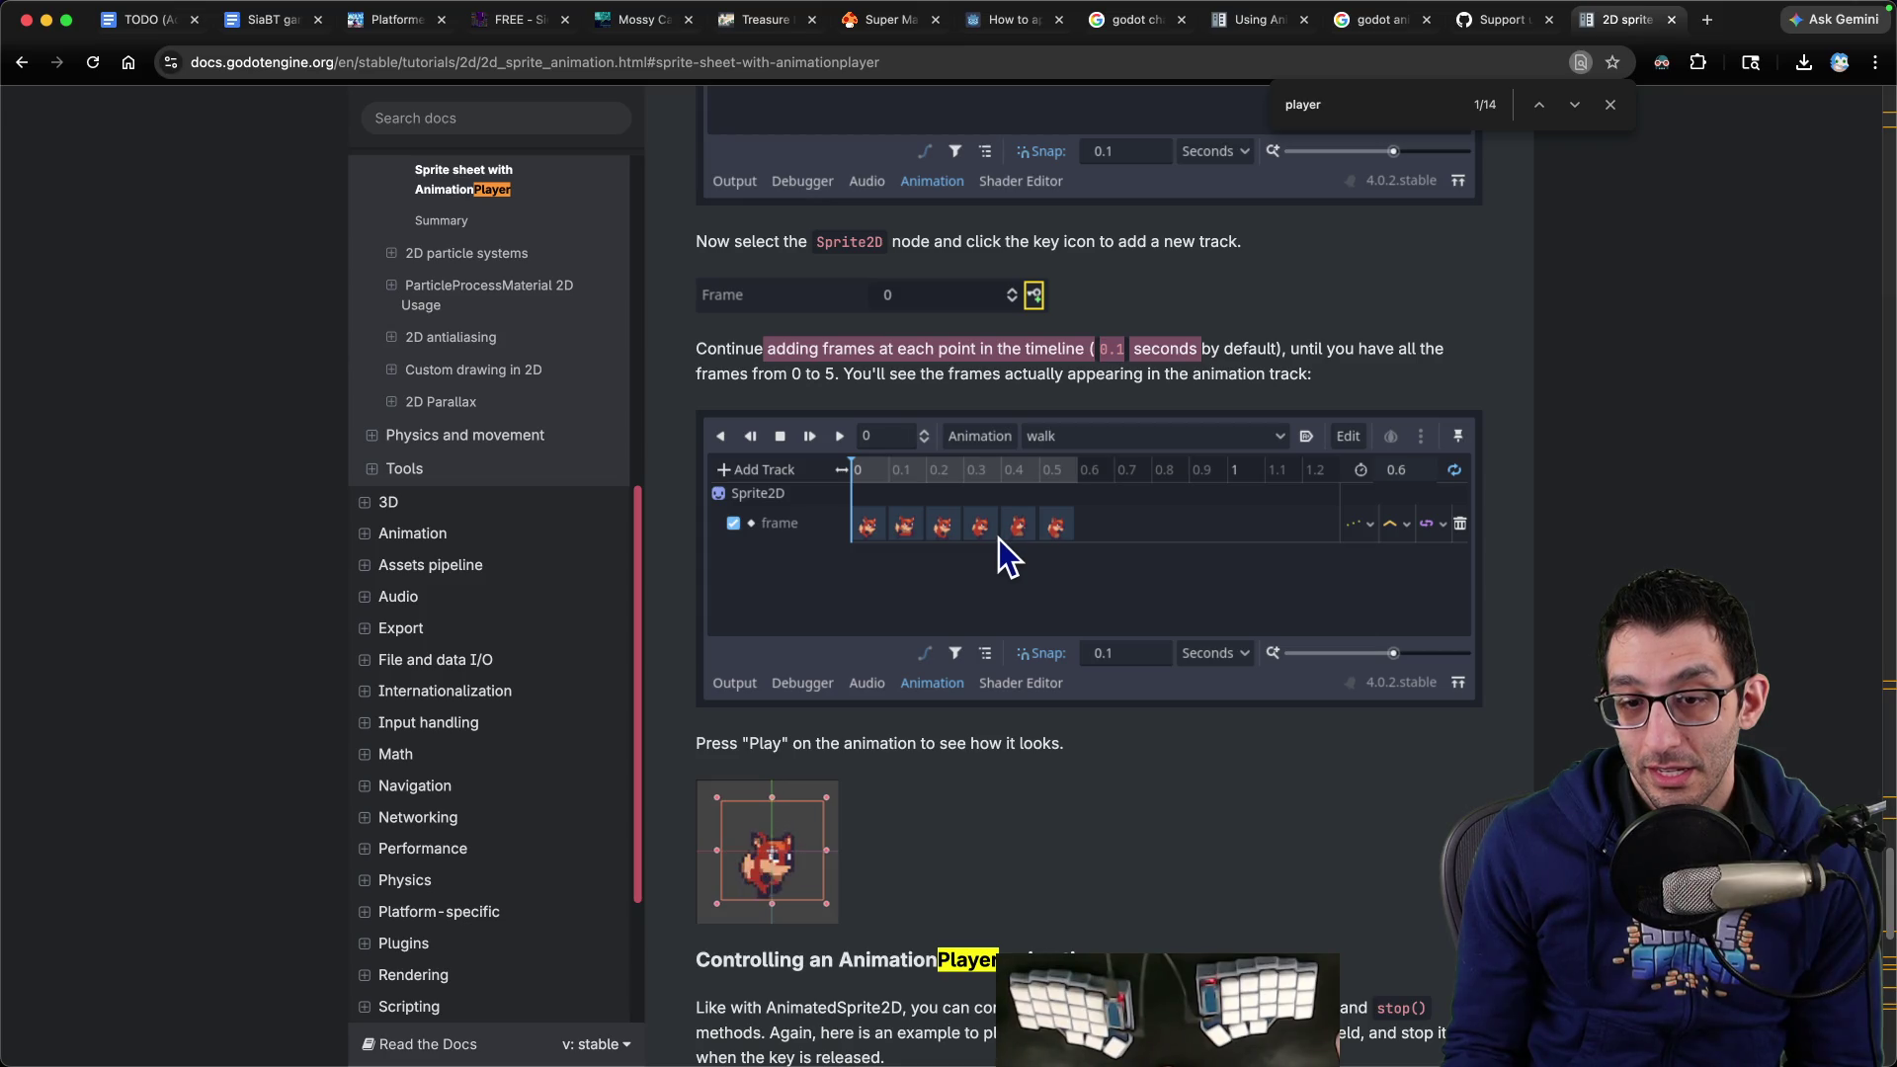
scroll(999, 538, down, 3)
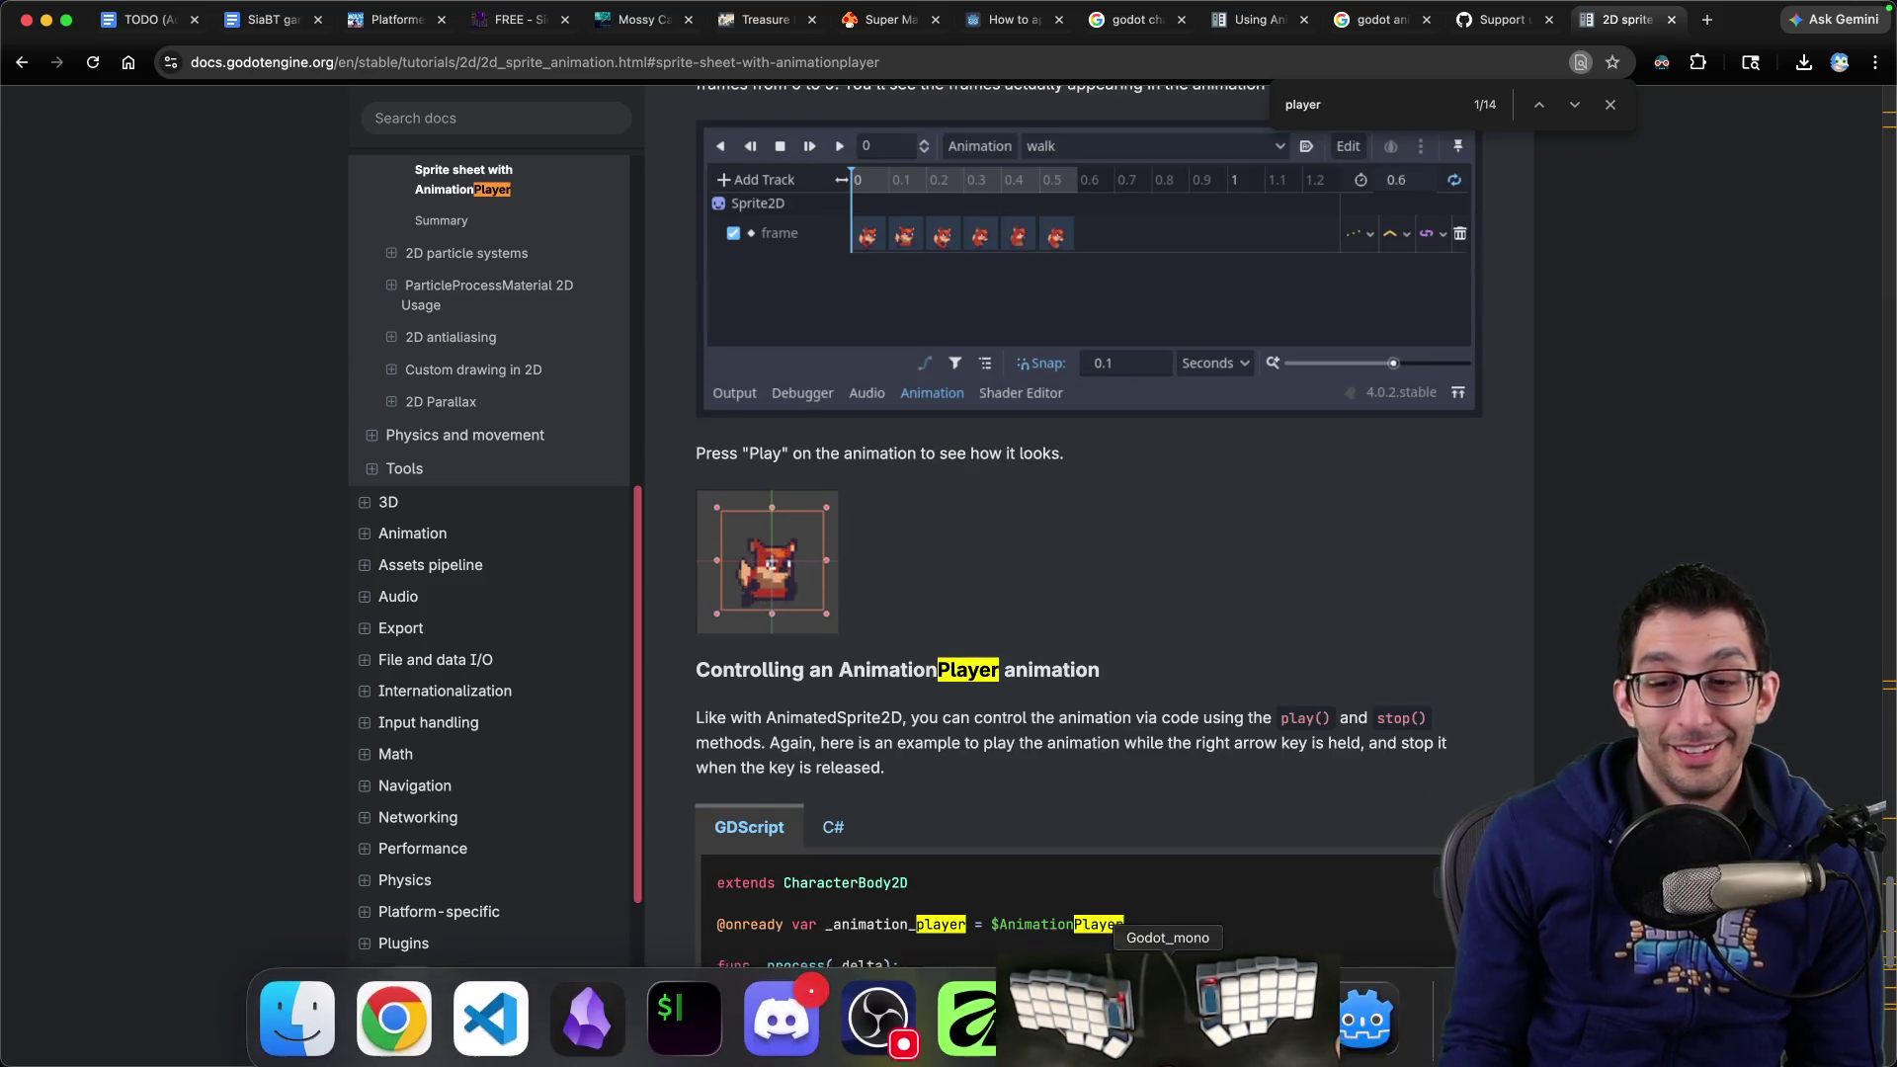
click(1357, 1029)
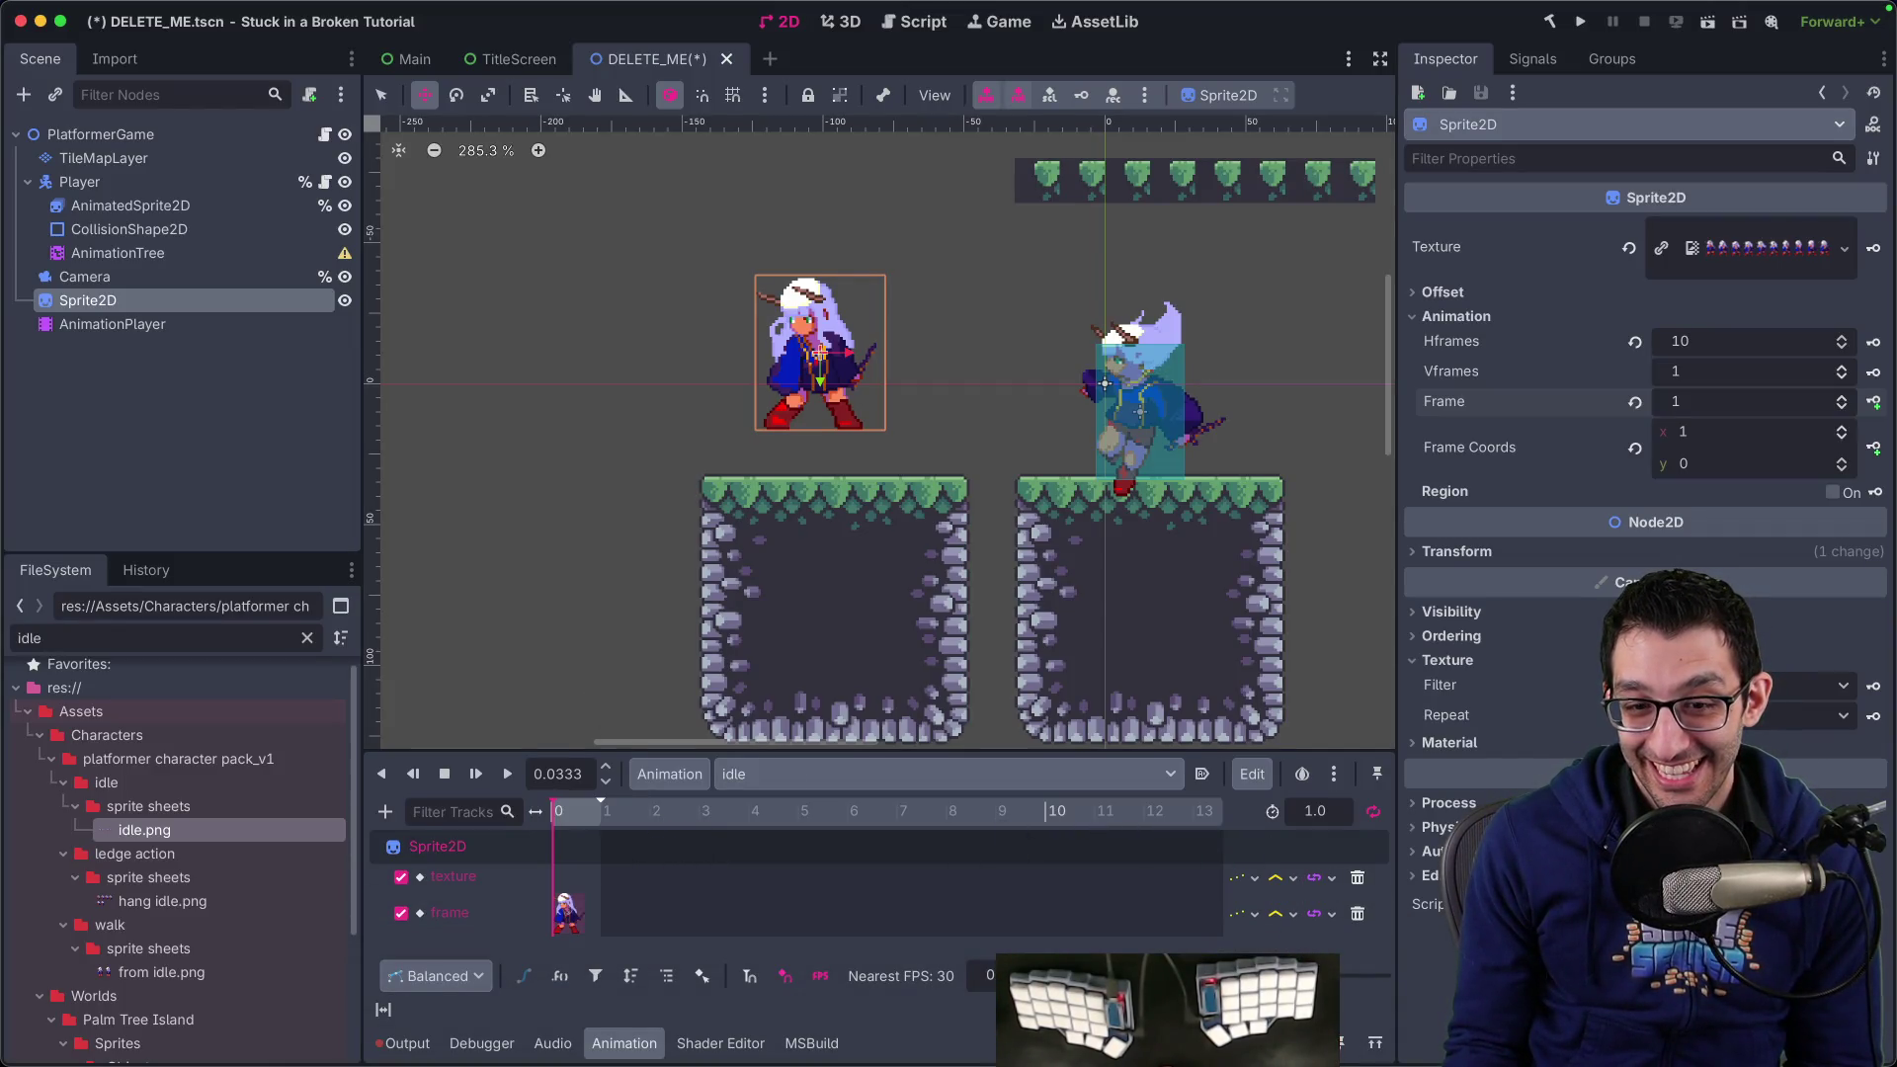
Add Frame keys to the idle track at 0.1 s and 0.2 s, enlarging the animation panel
scroll(1341, 993, down, 5)
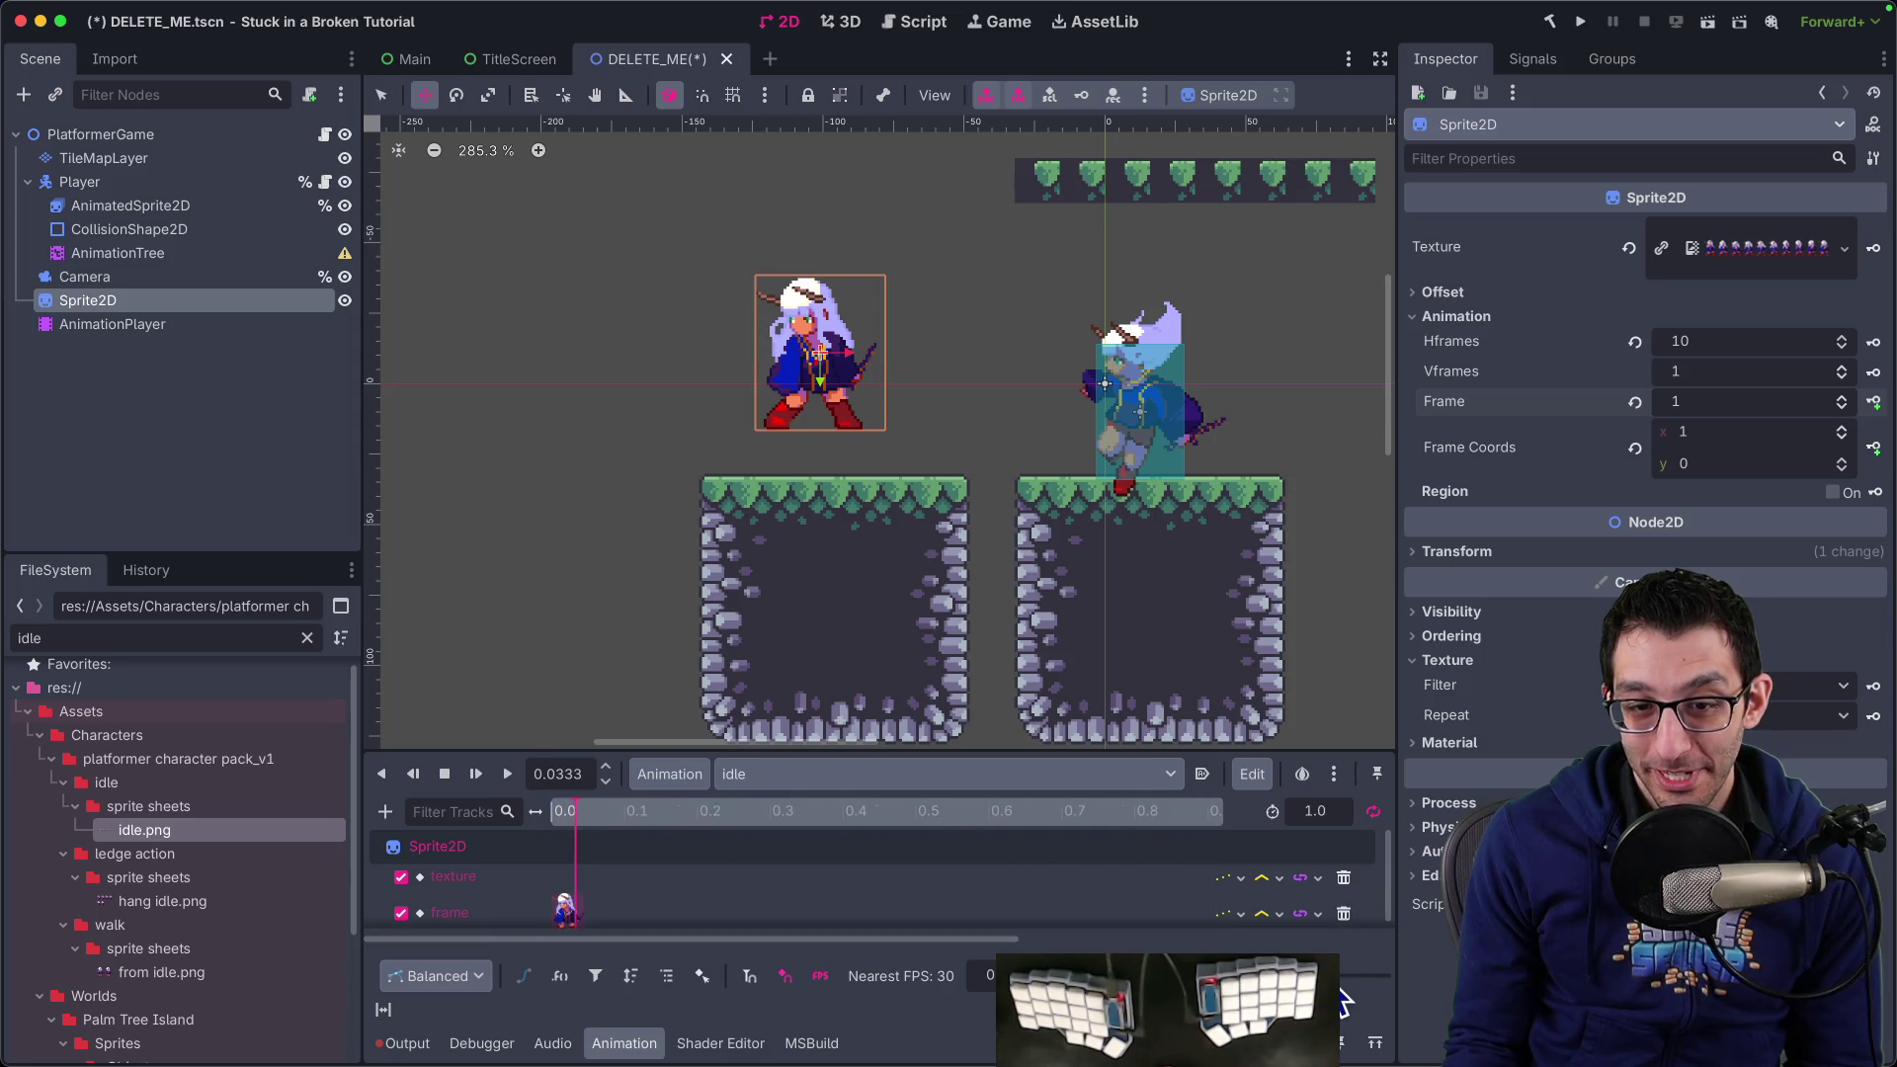
drag(635, 816, 625, 814)
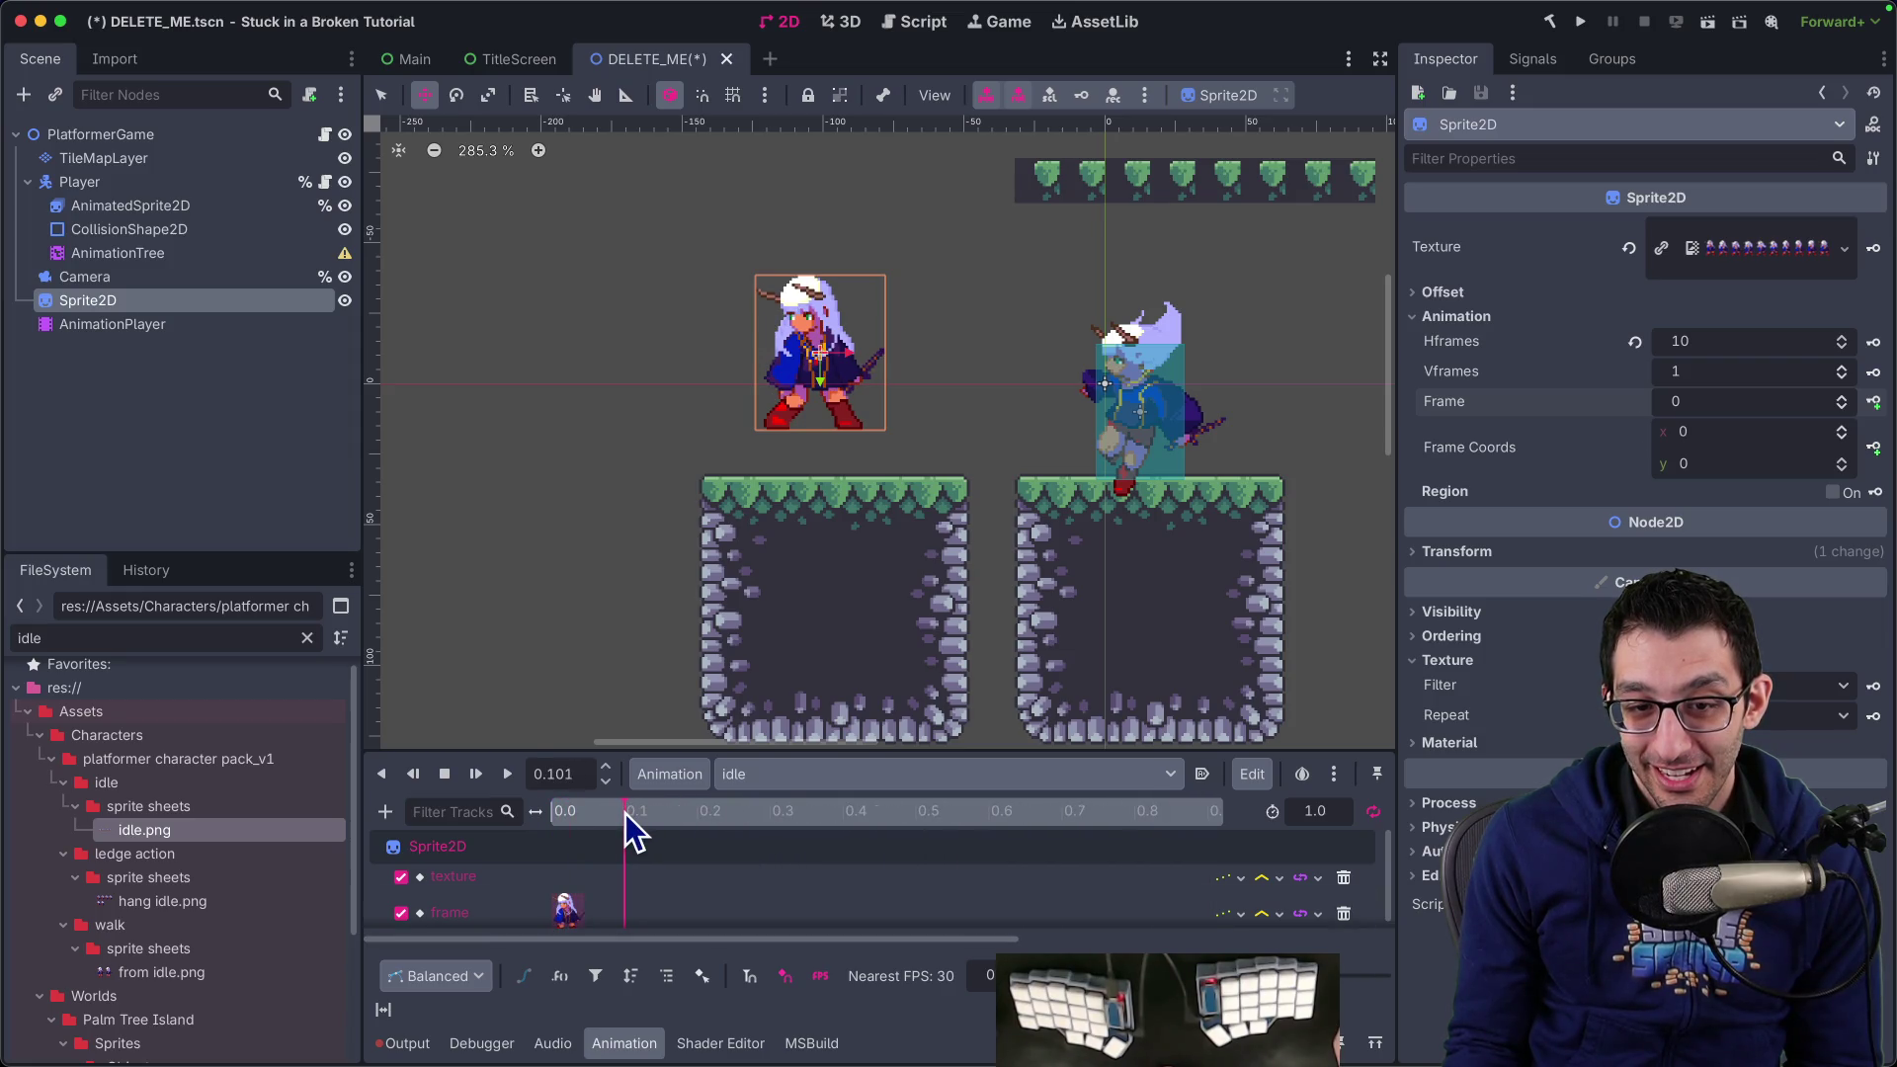
click(585, 773)
text(0.1)
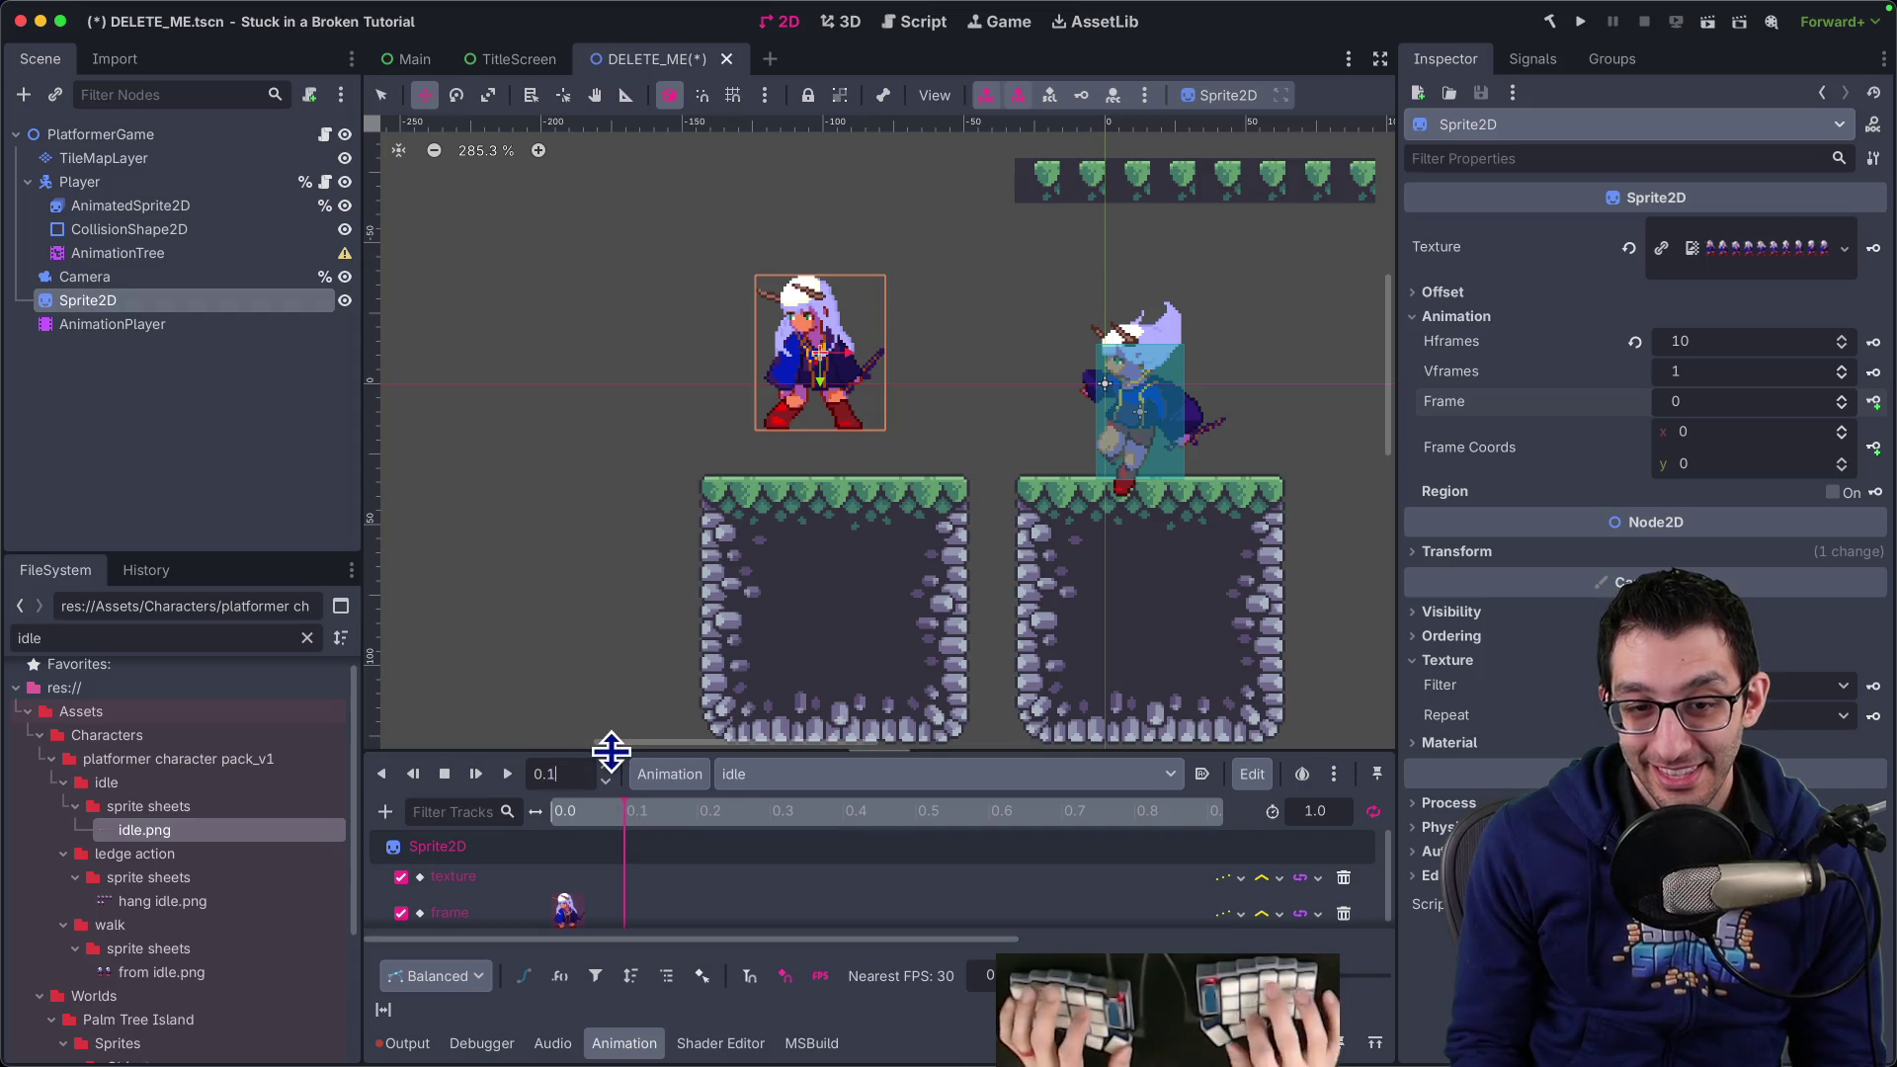
key(Return)
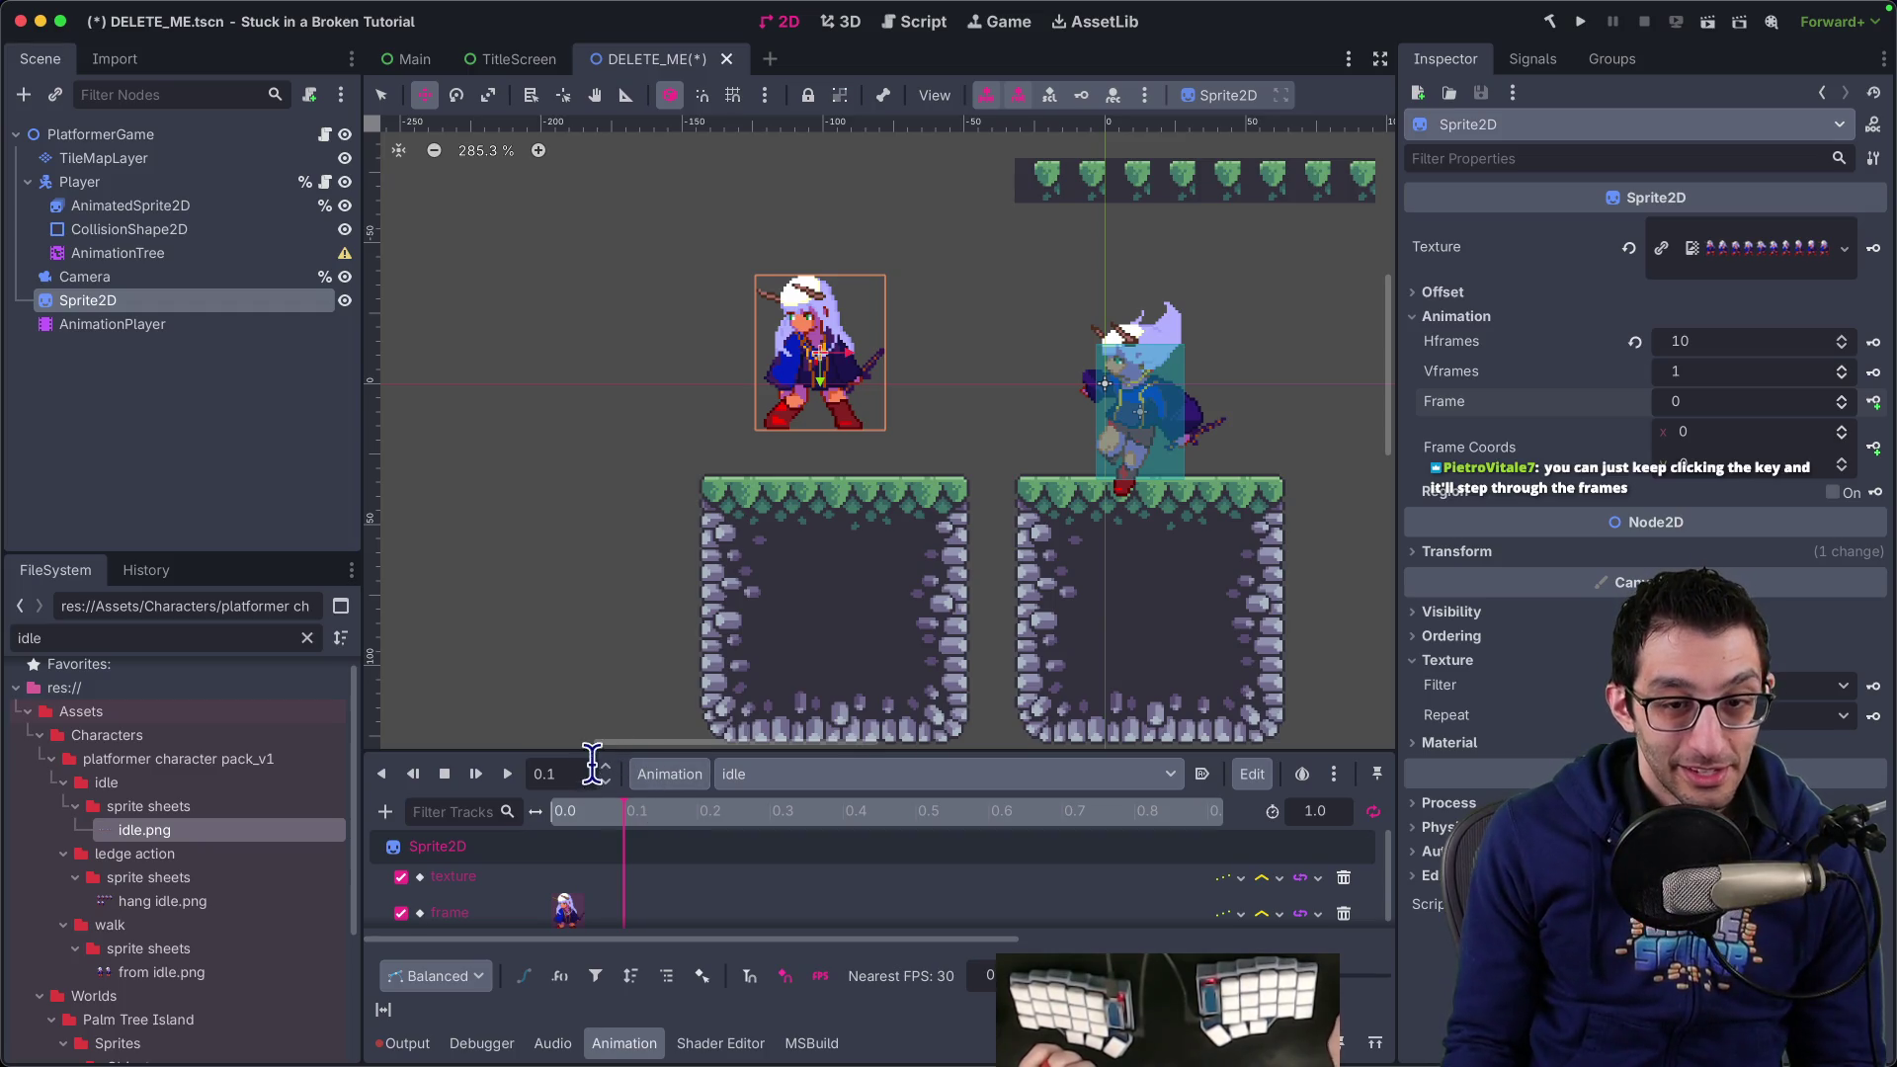
drag(589, 750, 623, 593)
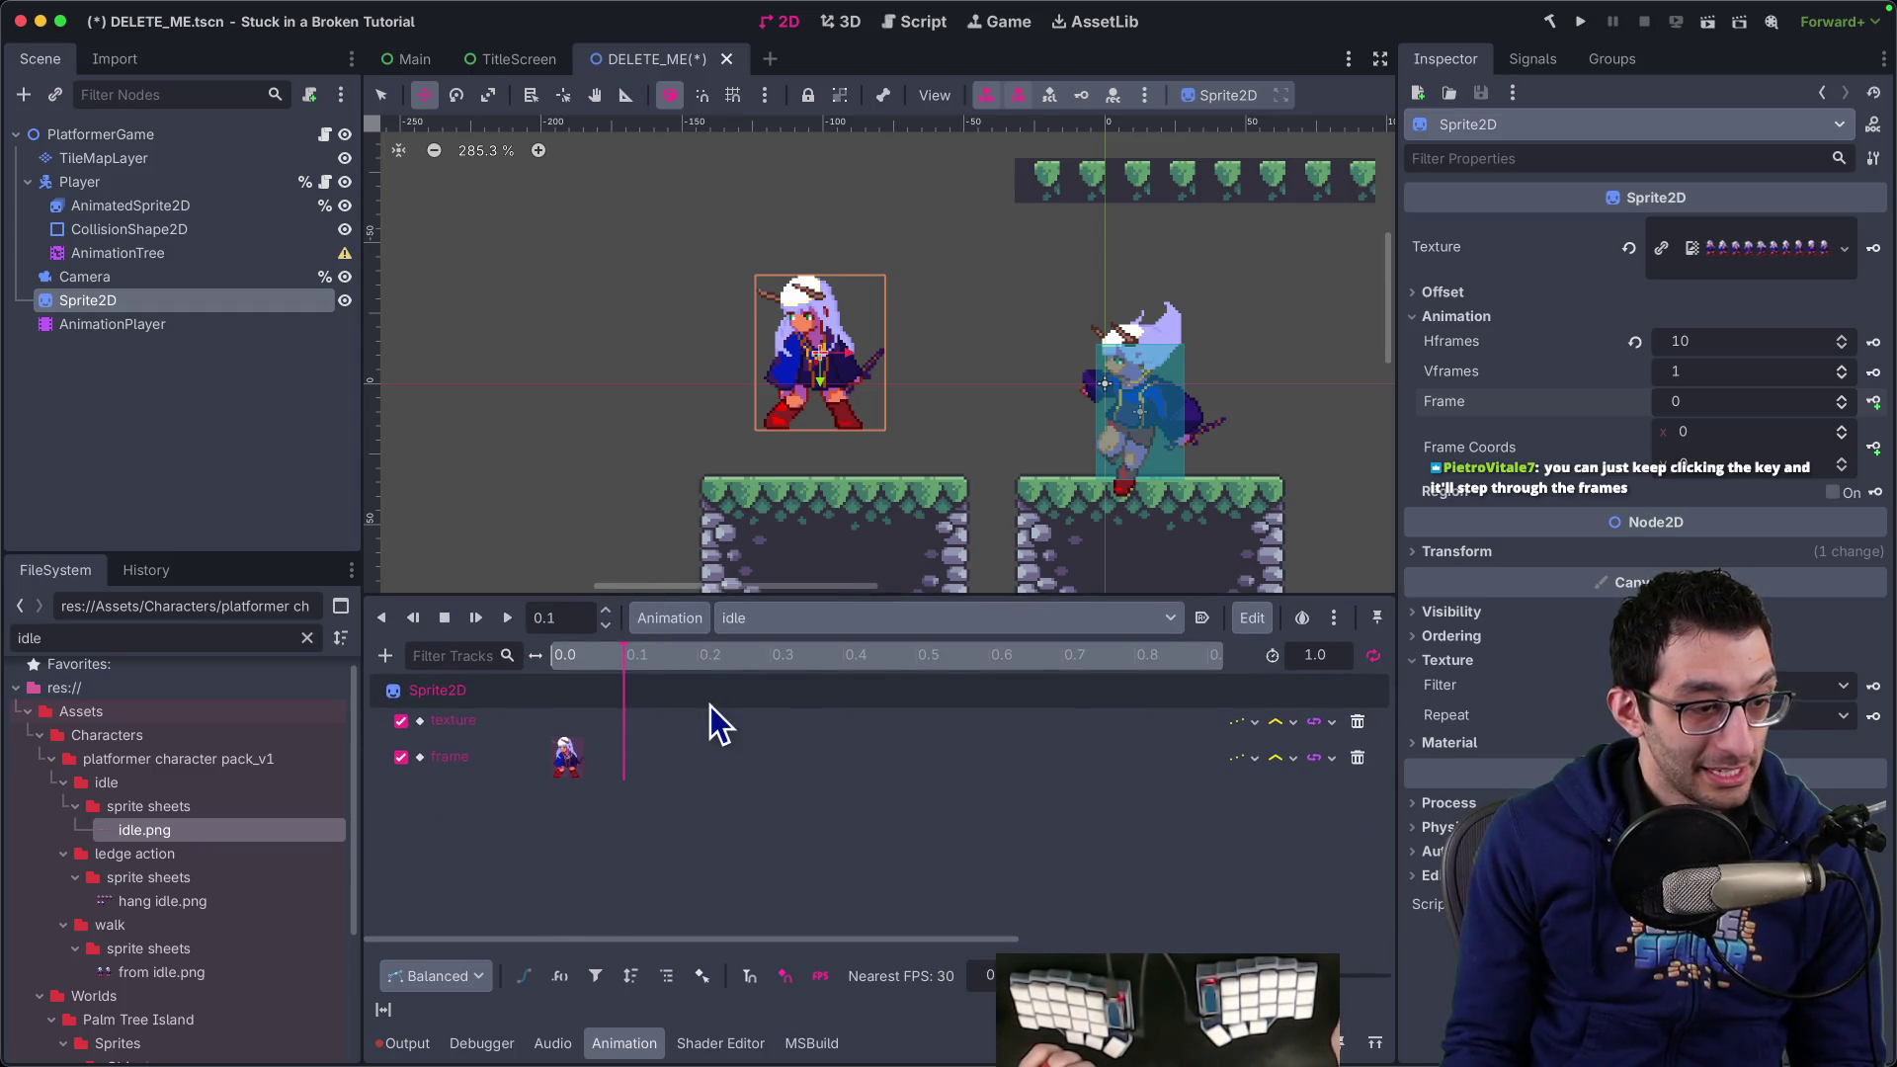
click(1876, 401)
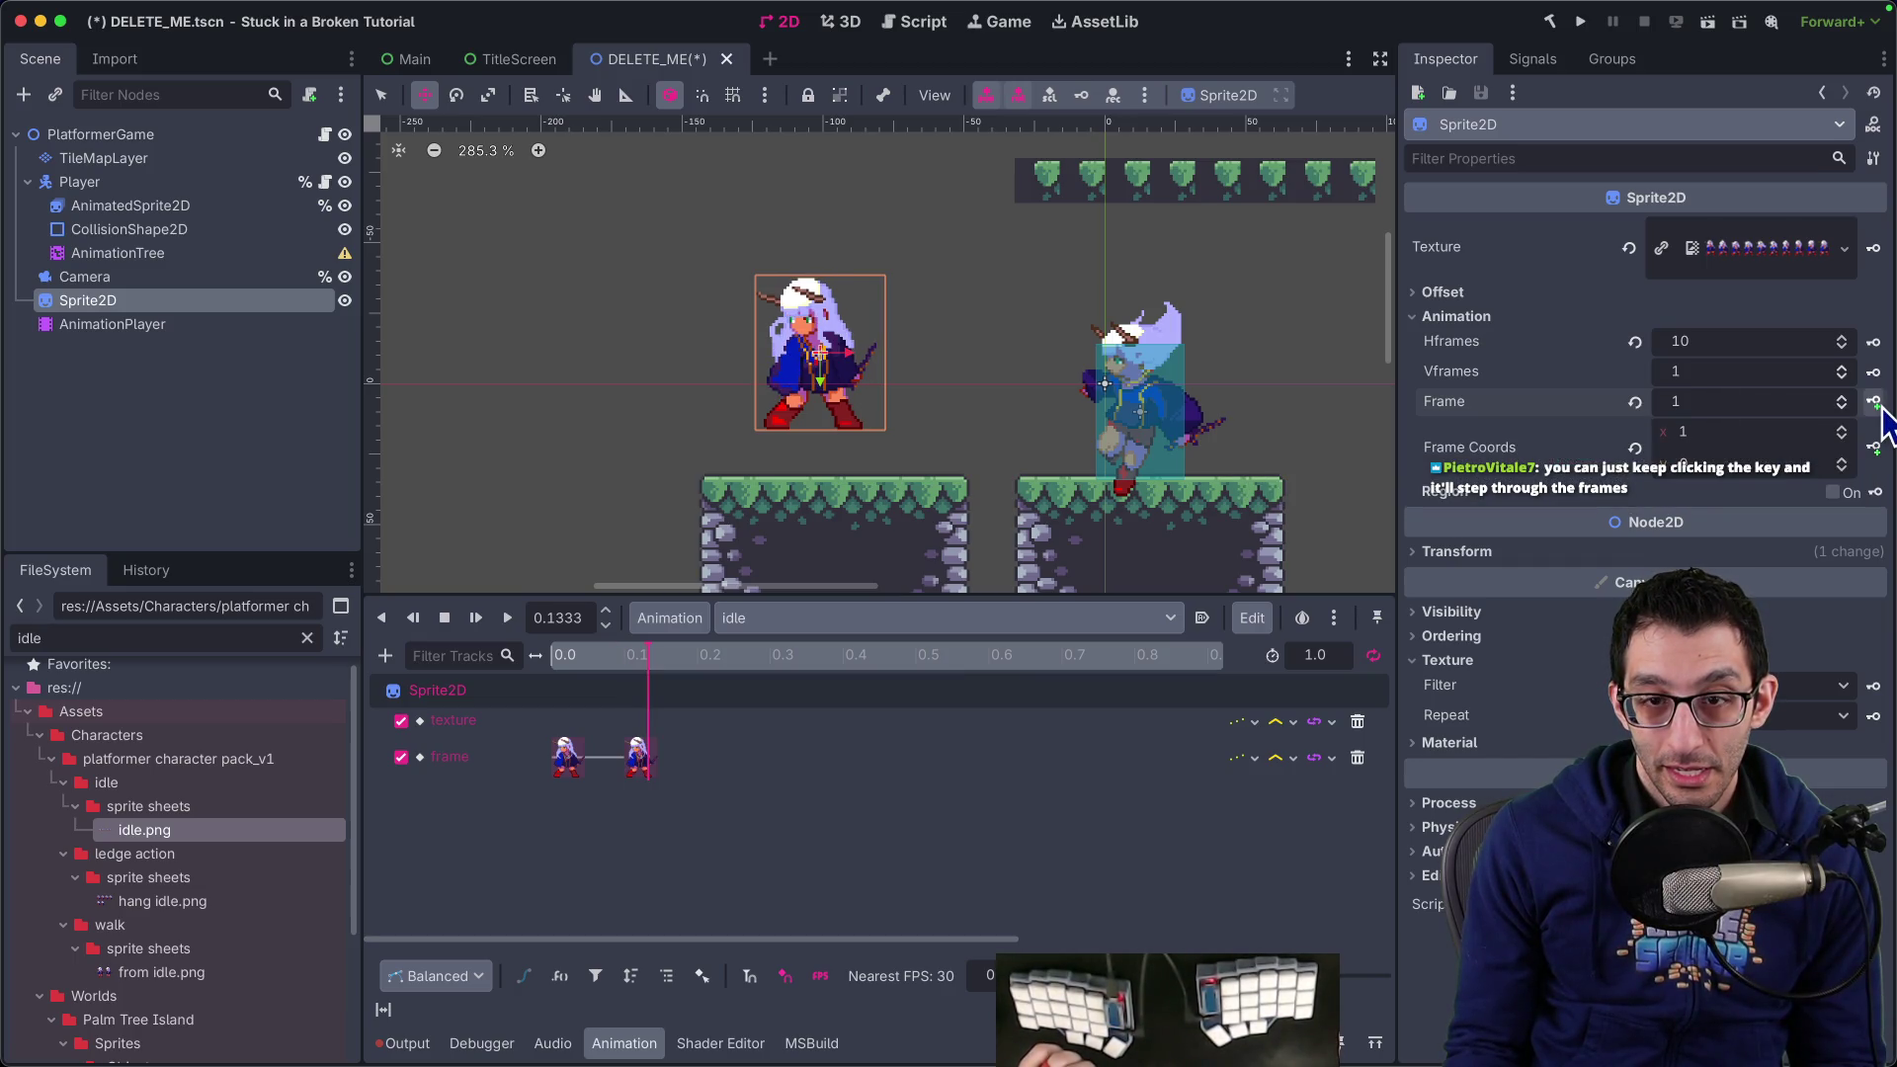
click(700, 656)
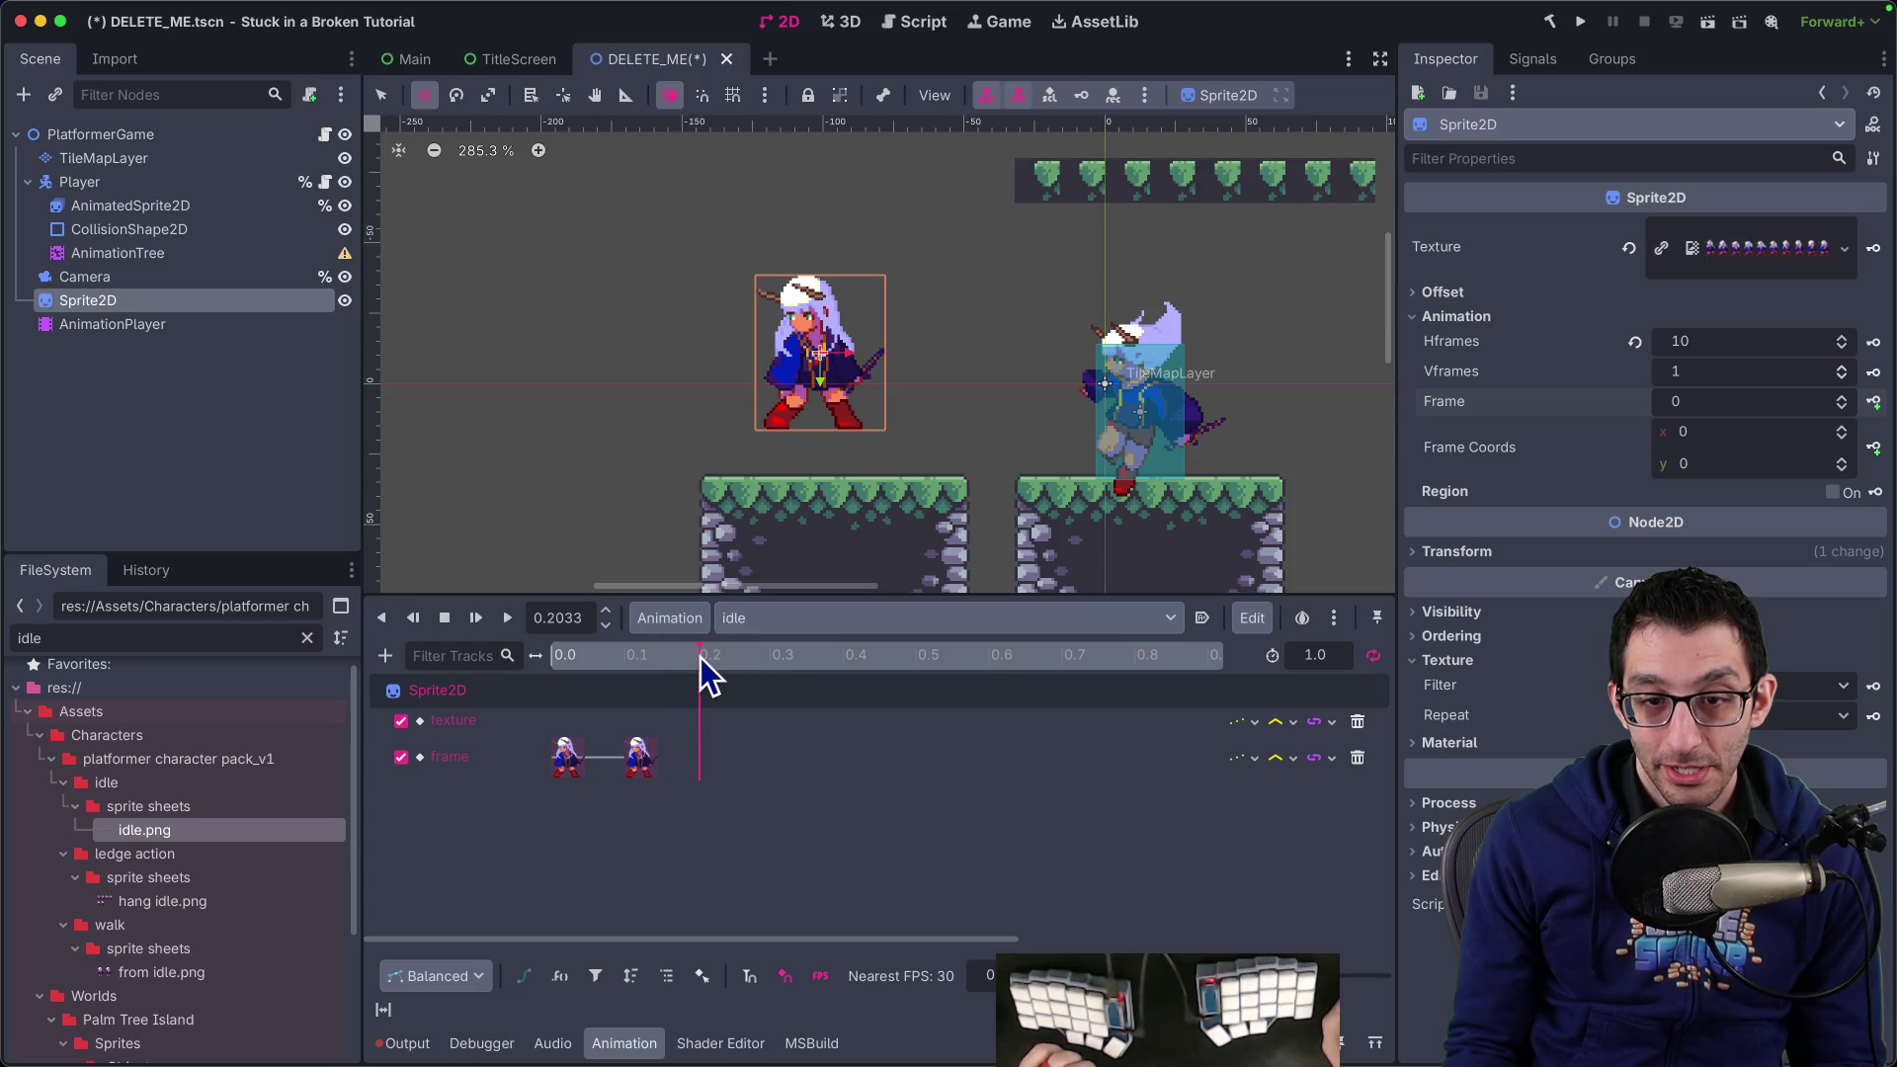
click(580, 623)
text(0.2)
key(Return)
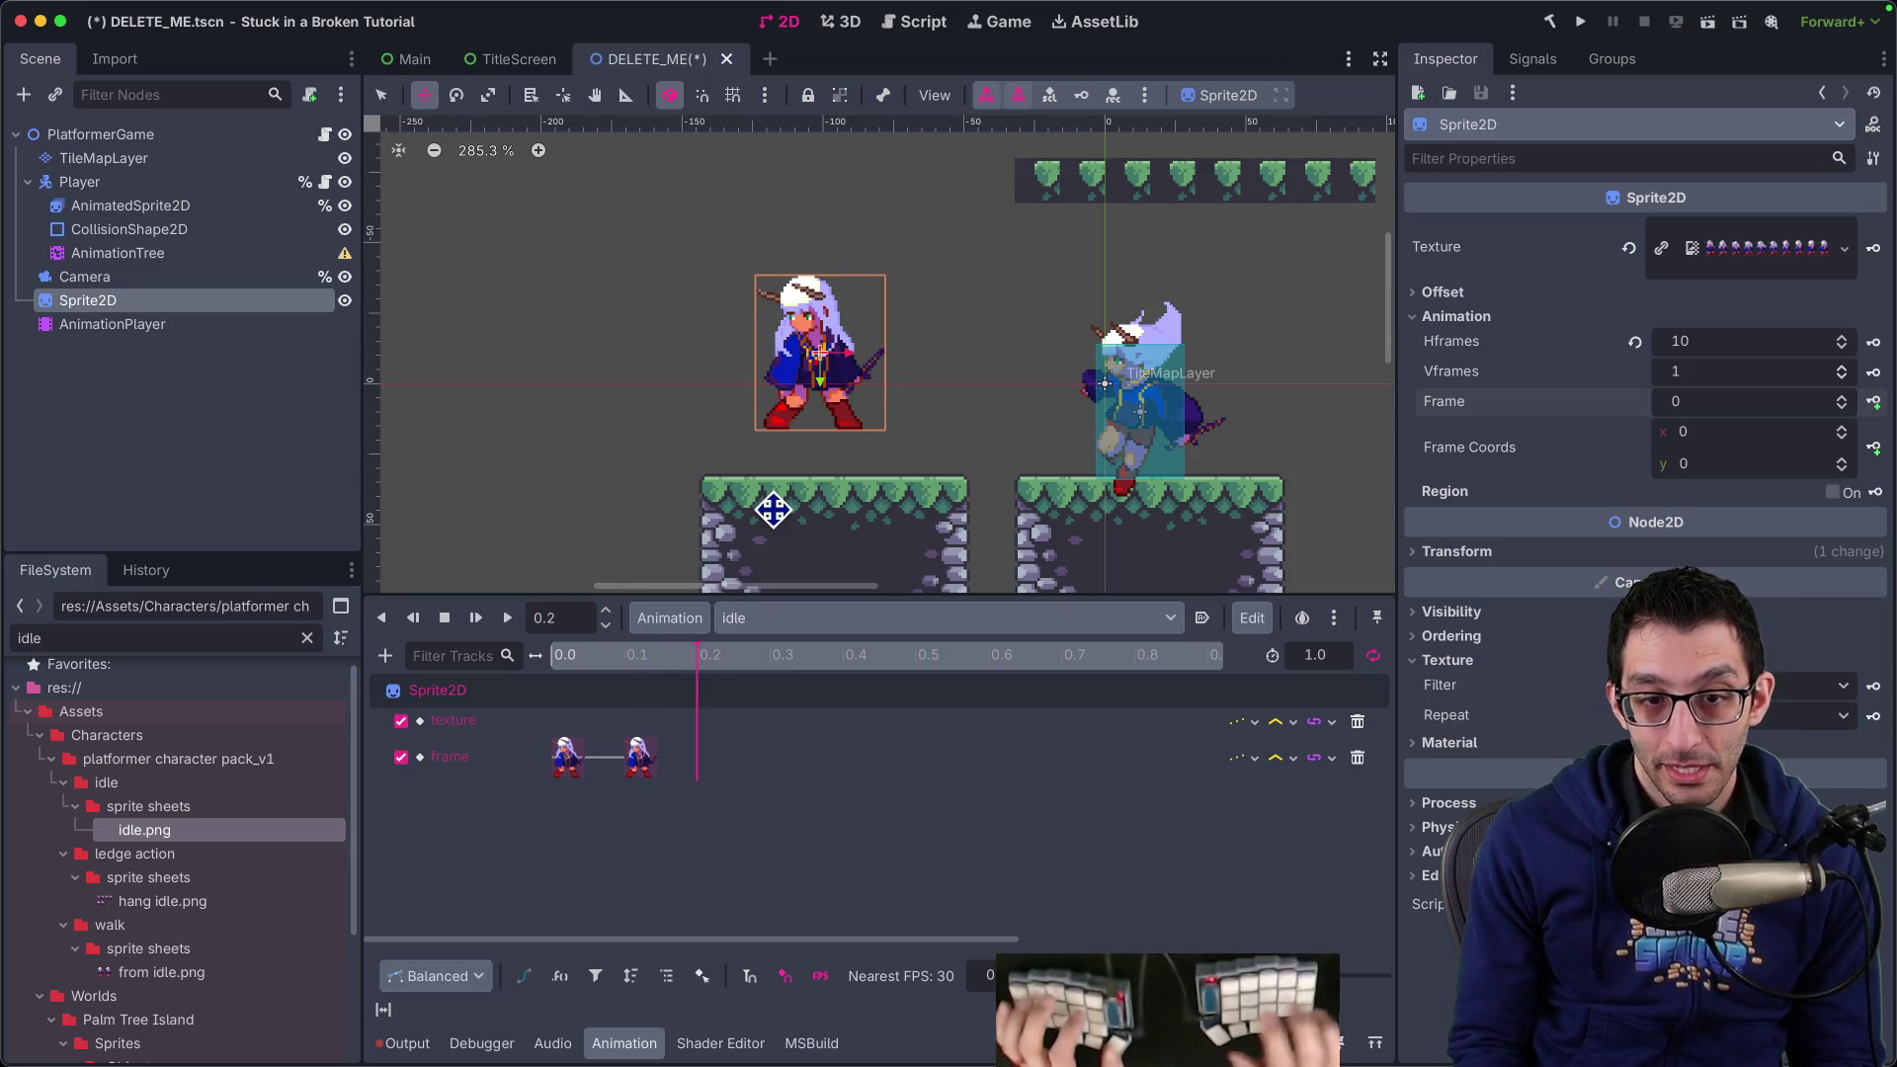
click(1876, 401)
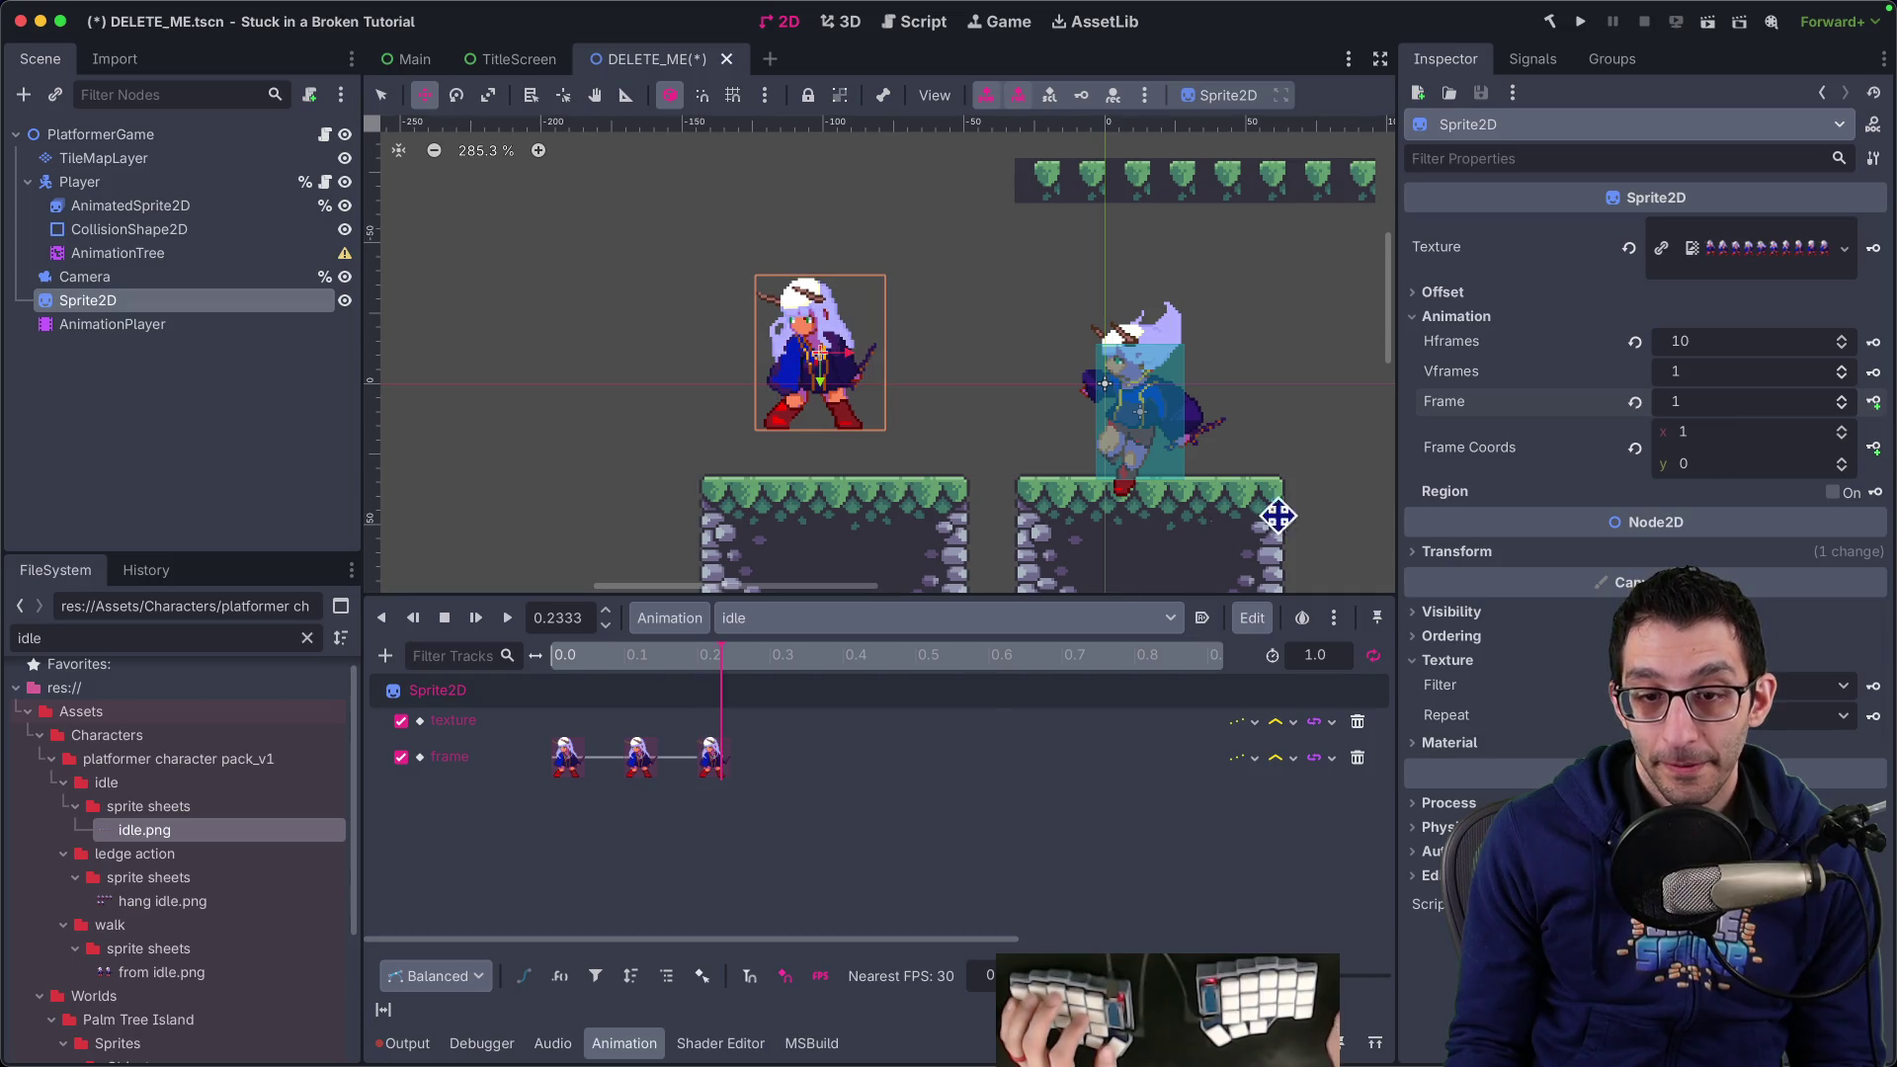
Preview the animation, then set the 0.1 s and 0.2 s keys to frames 1 and 2
drag(595, 658, 512, 660)
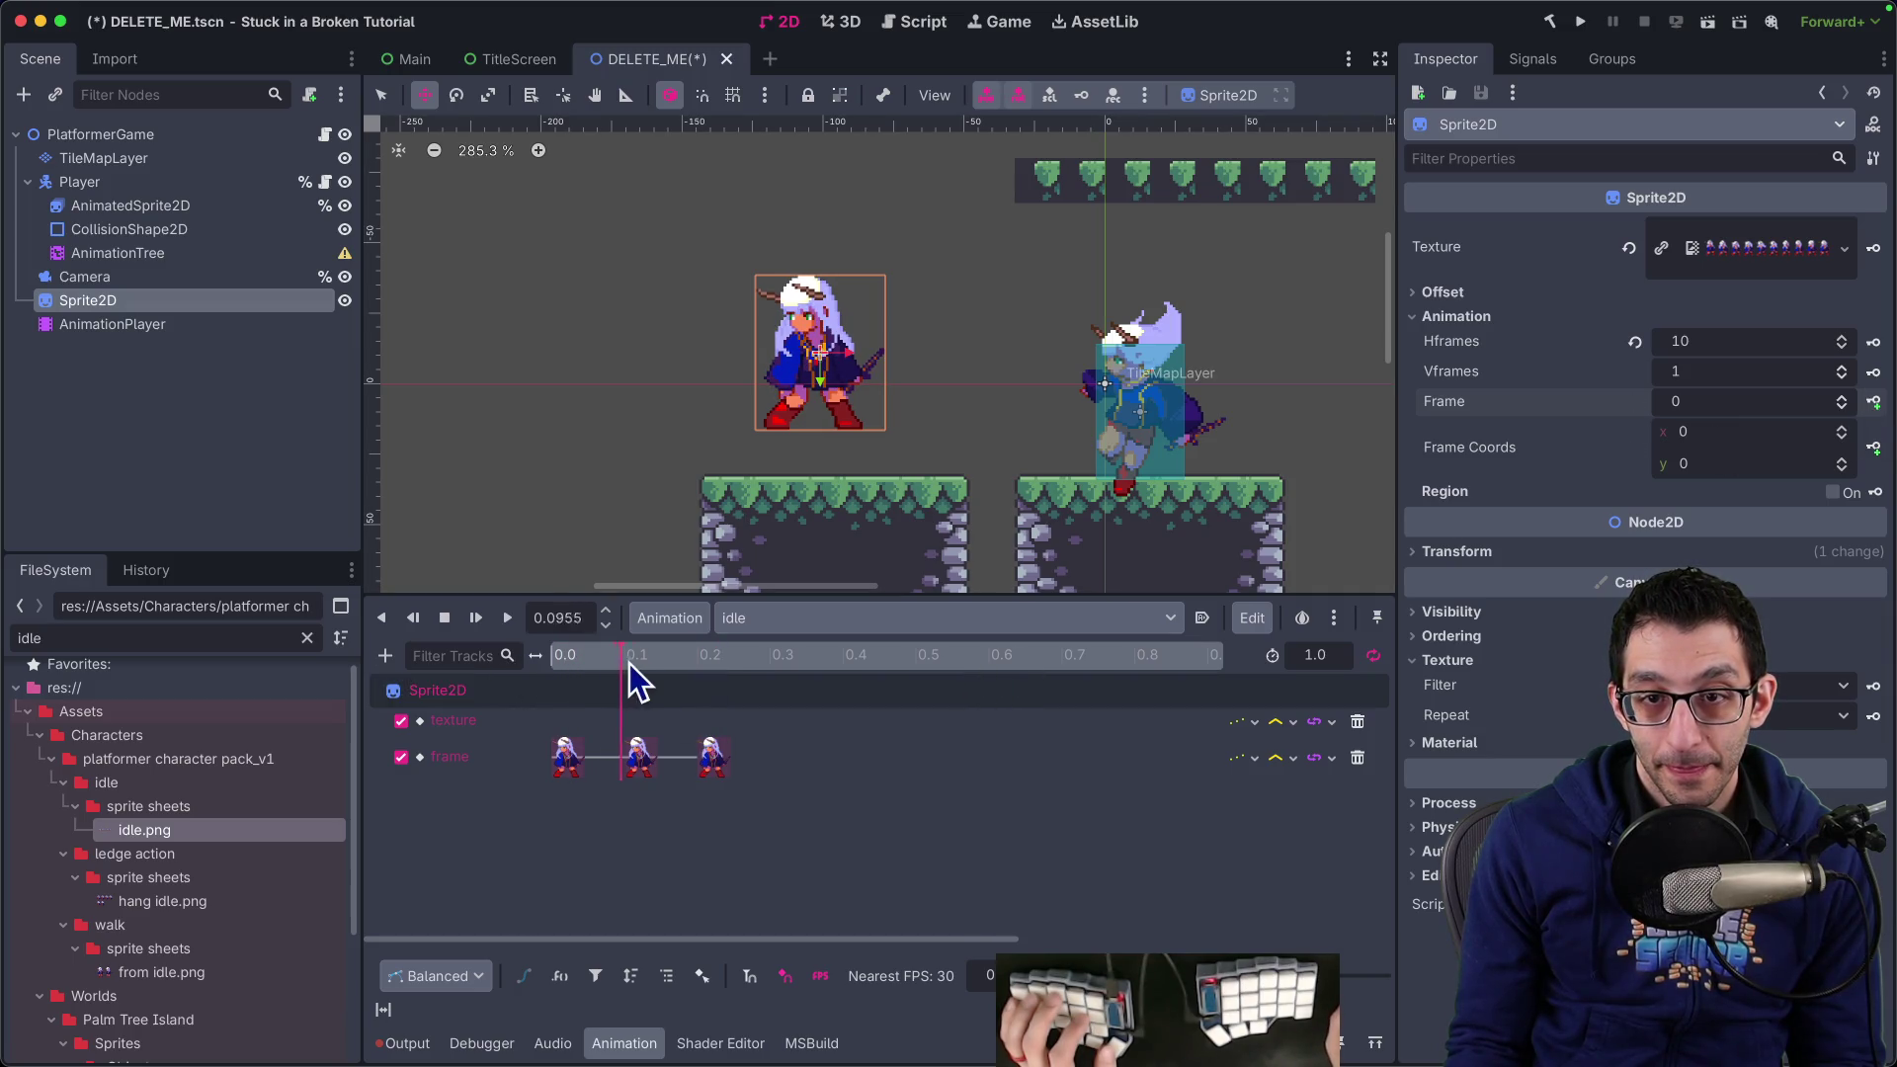
drag(664, 666, 550, 656)
click(508, 619)
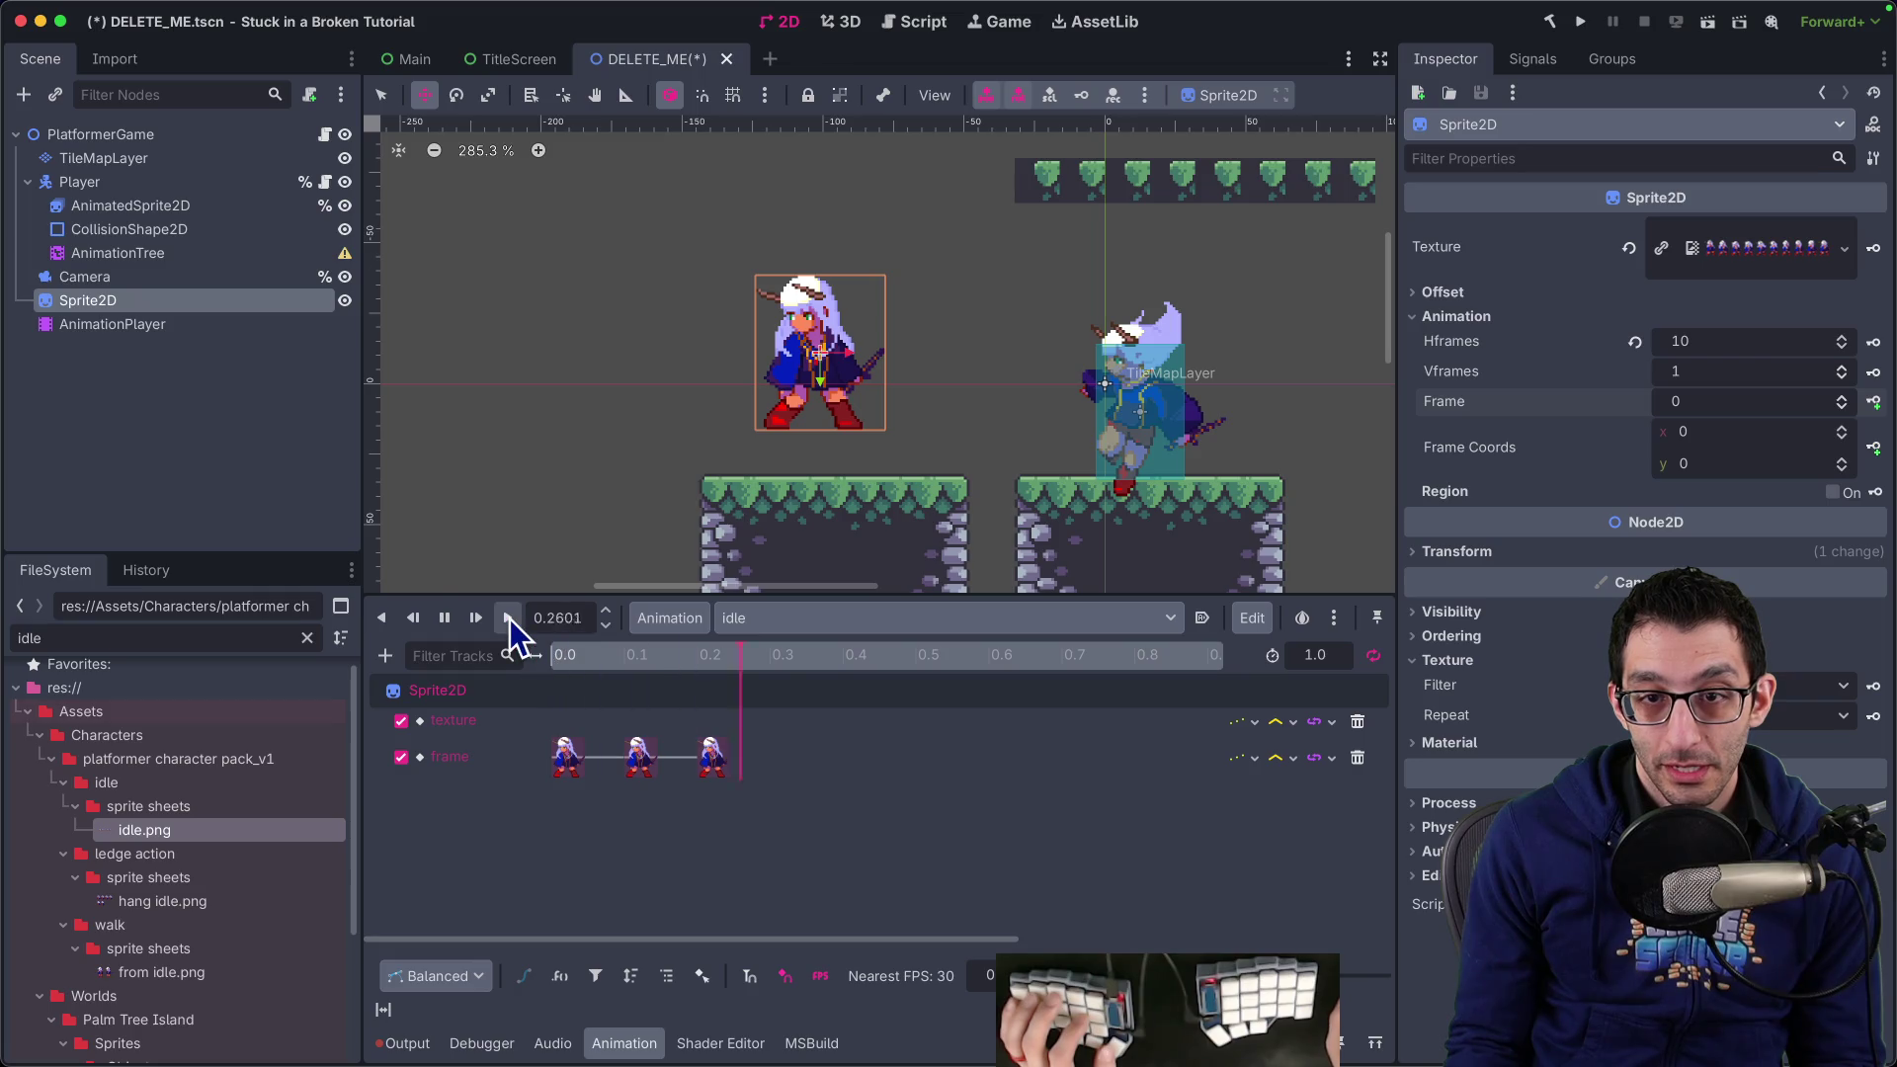
click(475, 620)
click(638, 757)
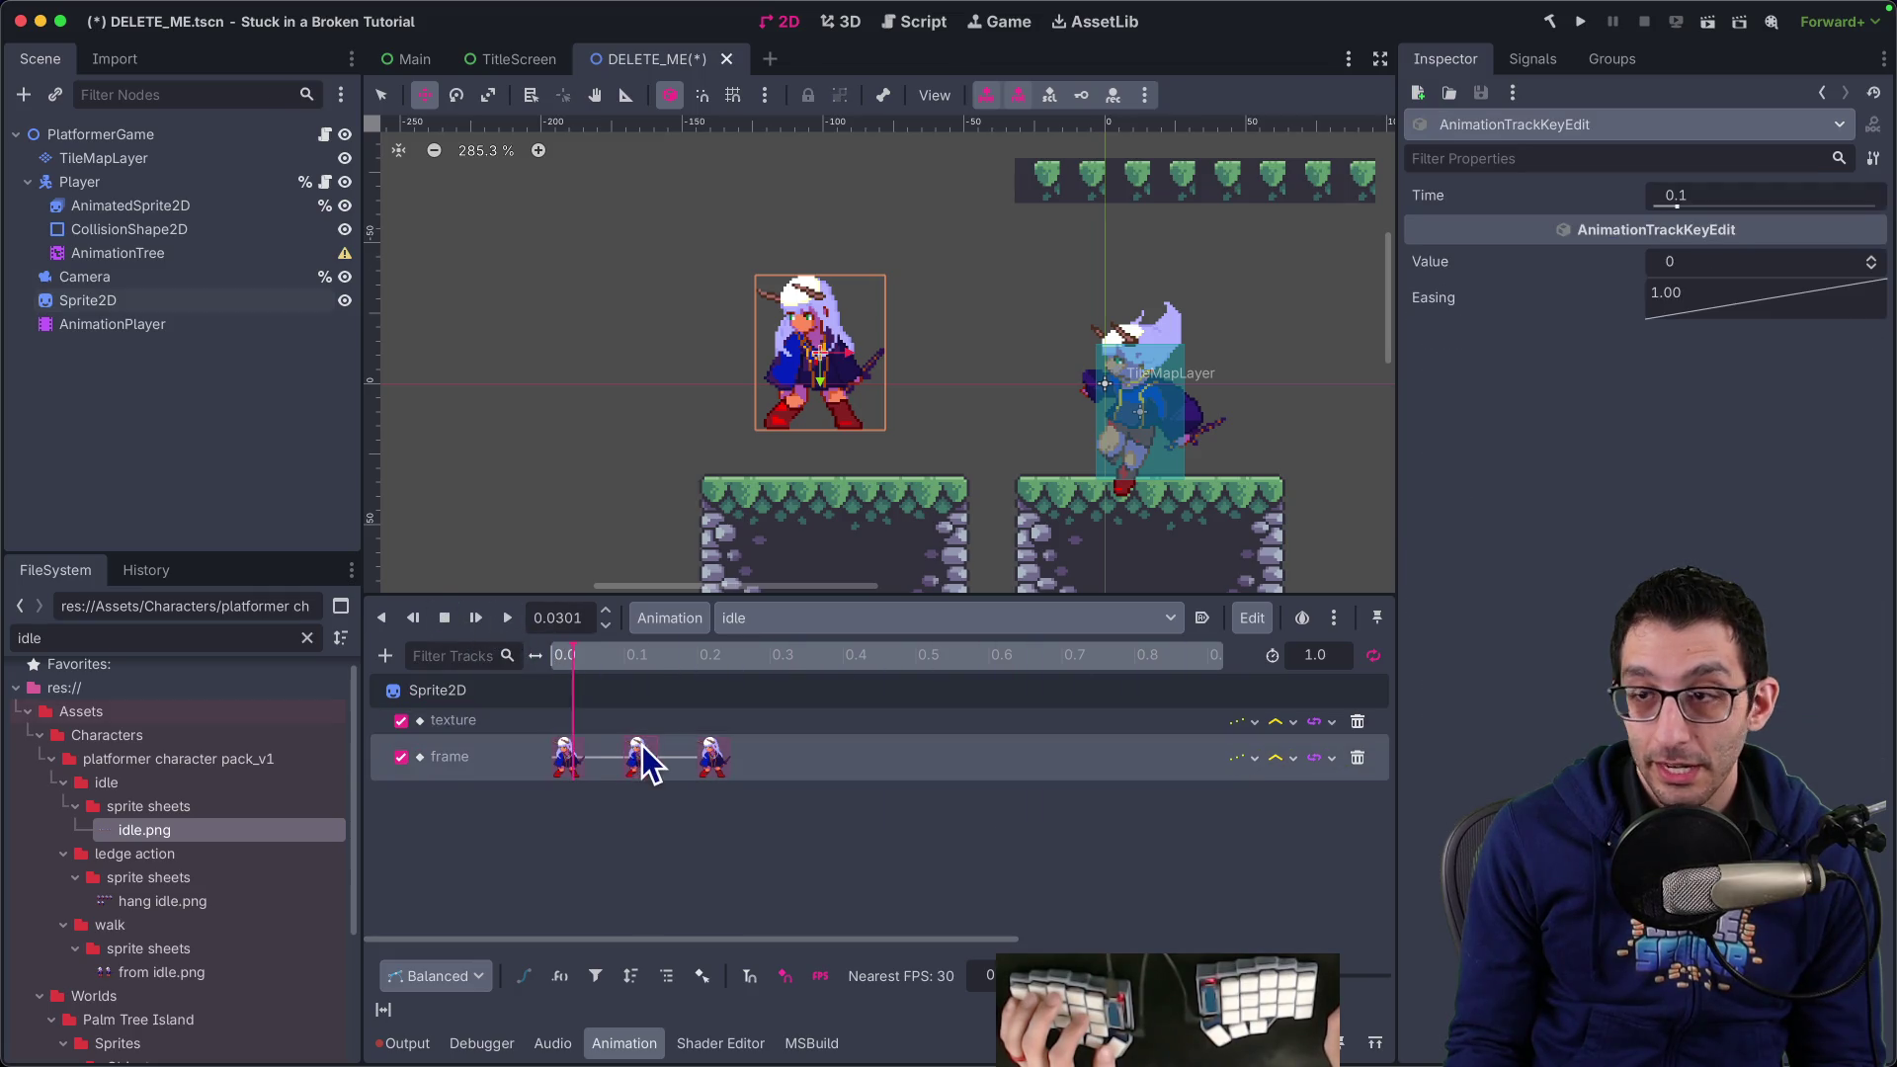
click(1740, 263)
text(1)
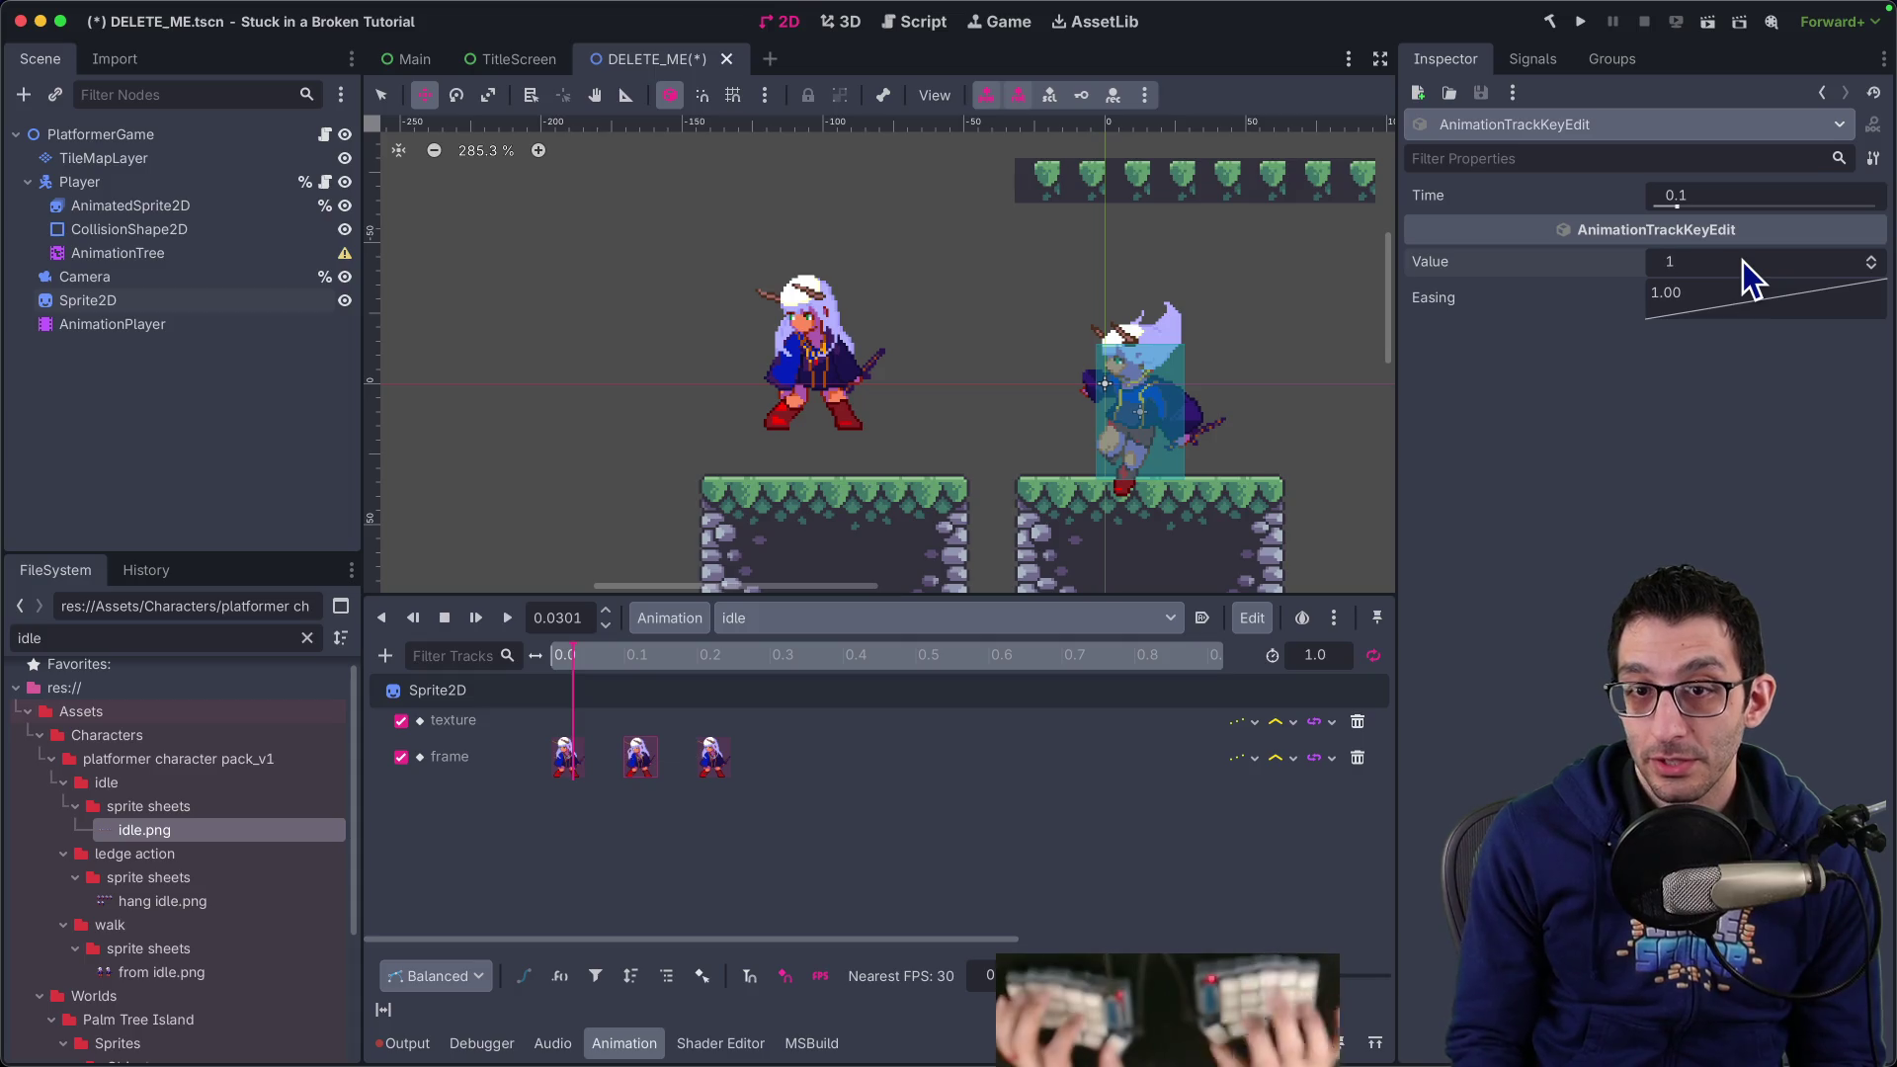
key(Return)
click(716, 758)
click(1694, 263)
text(2)
key(Return)
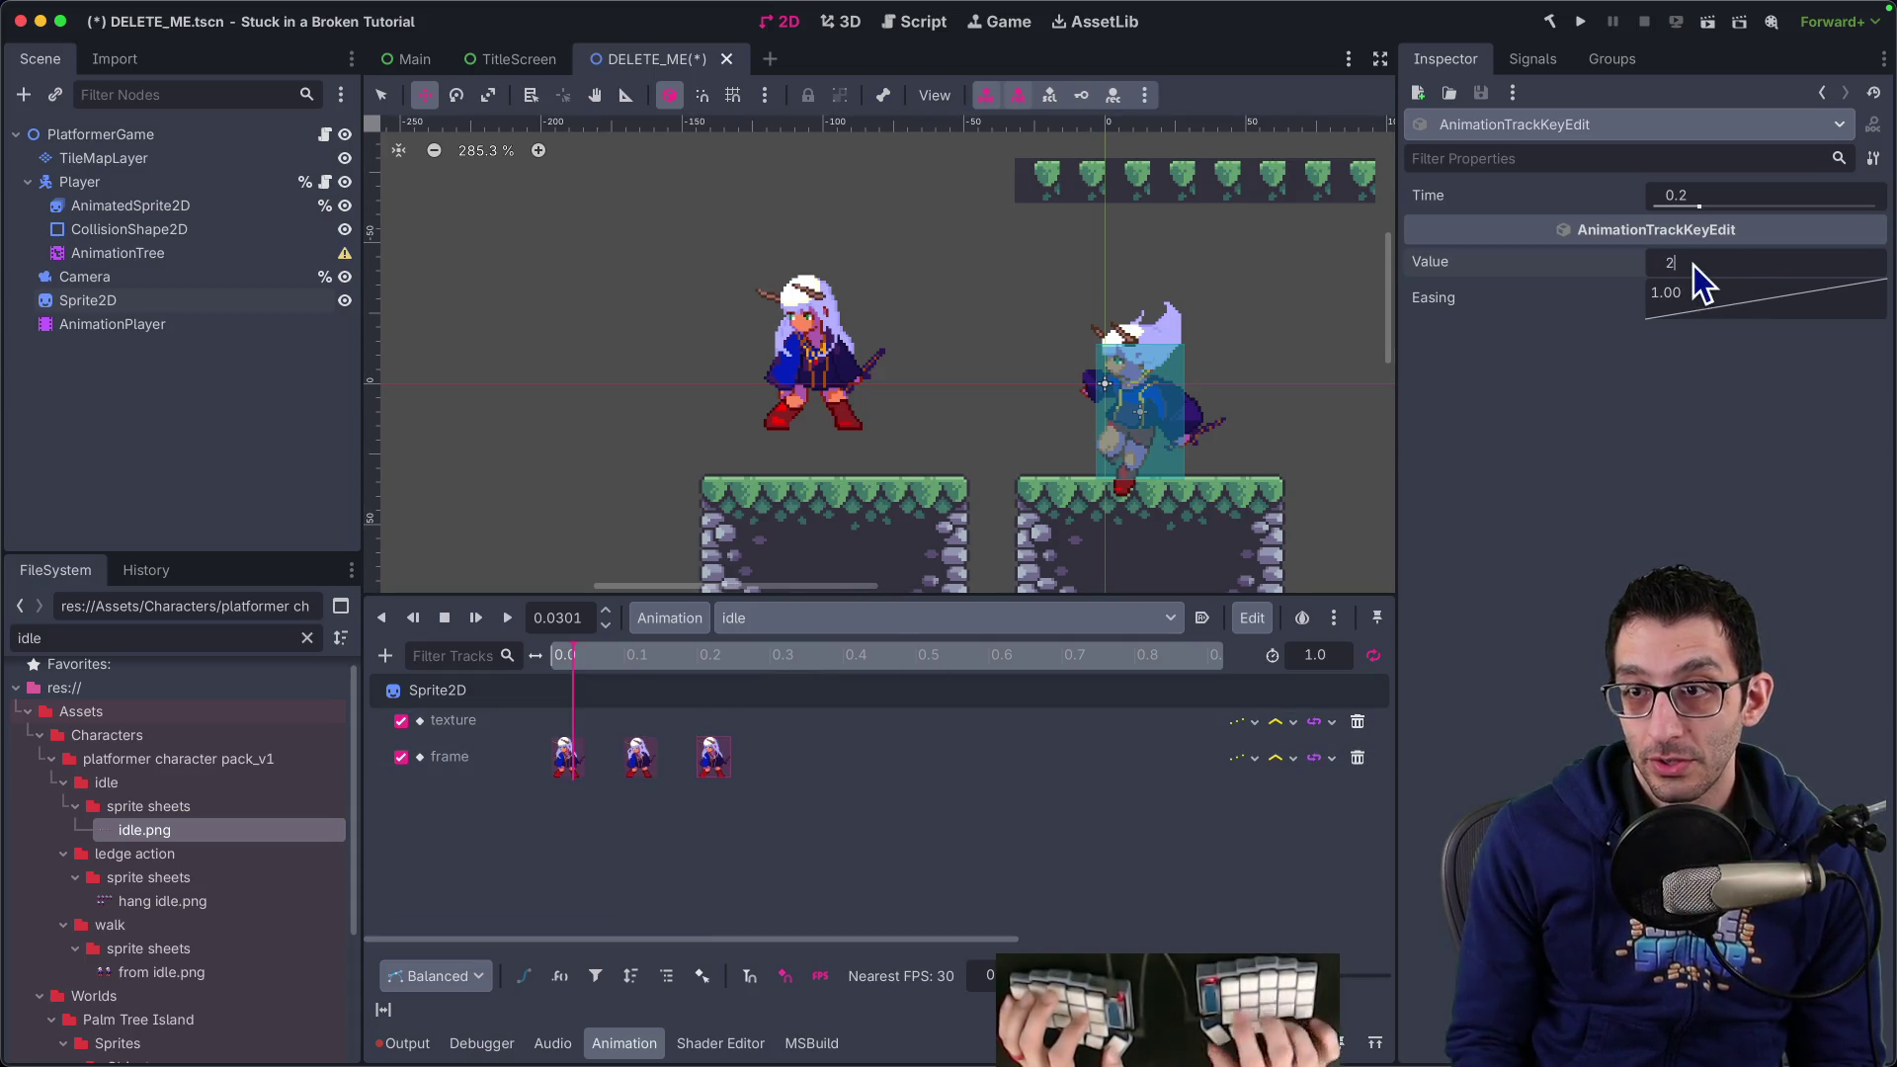
Scrub the playhead, then set the playback position to 0.3 s
click(631, 667)
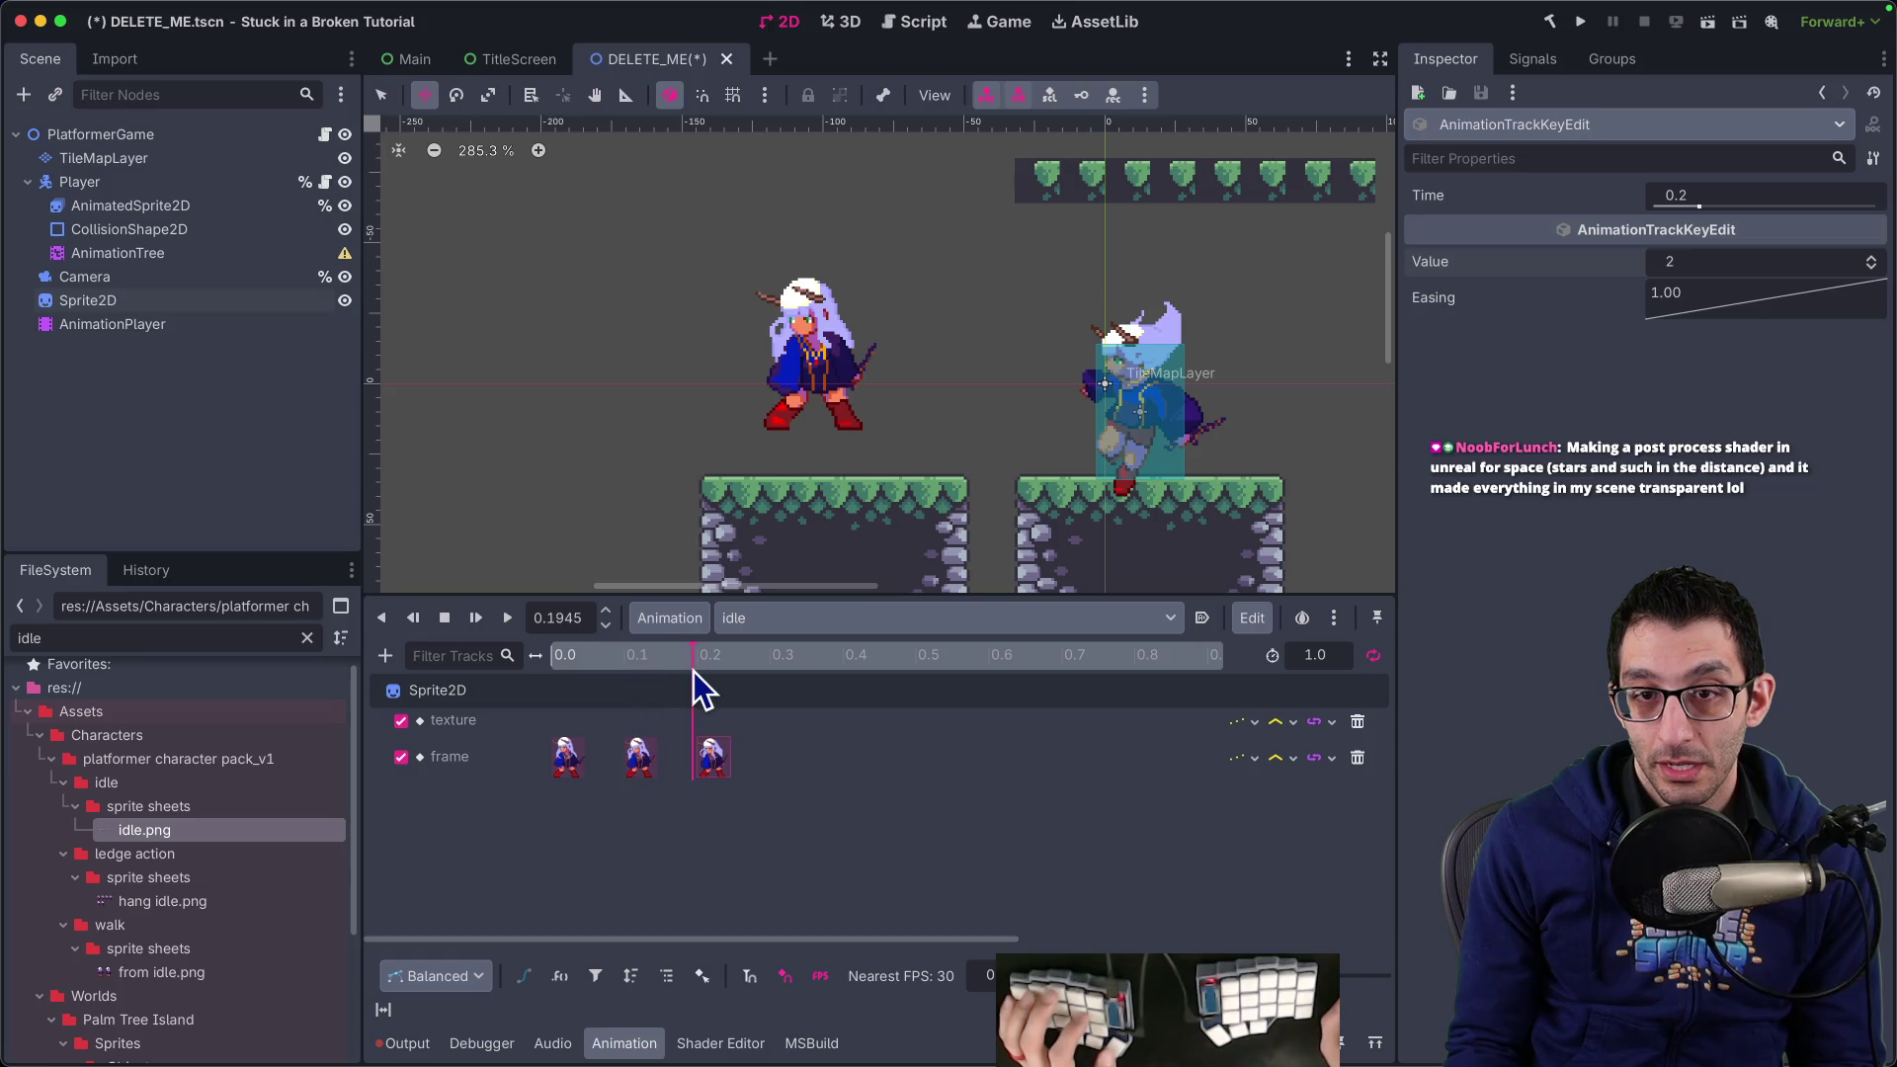
click(695, 672)
mouse_move(696, 672)
mouse_down()
mouse_move(720, 664)
mouse_move(576, 678)
mouse_move(733, 654)
mouse_up()
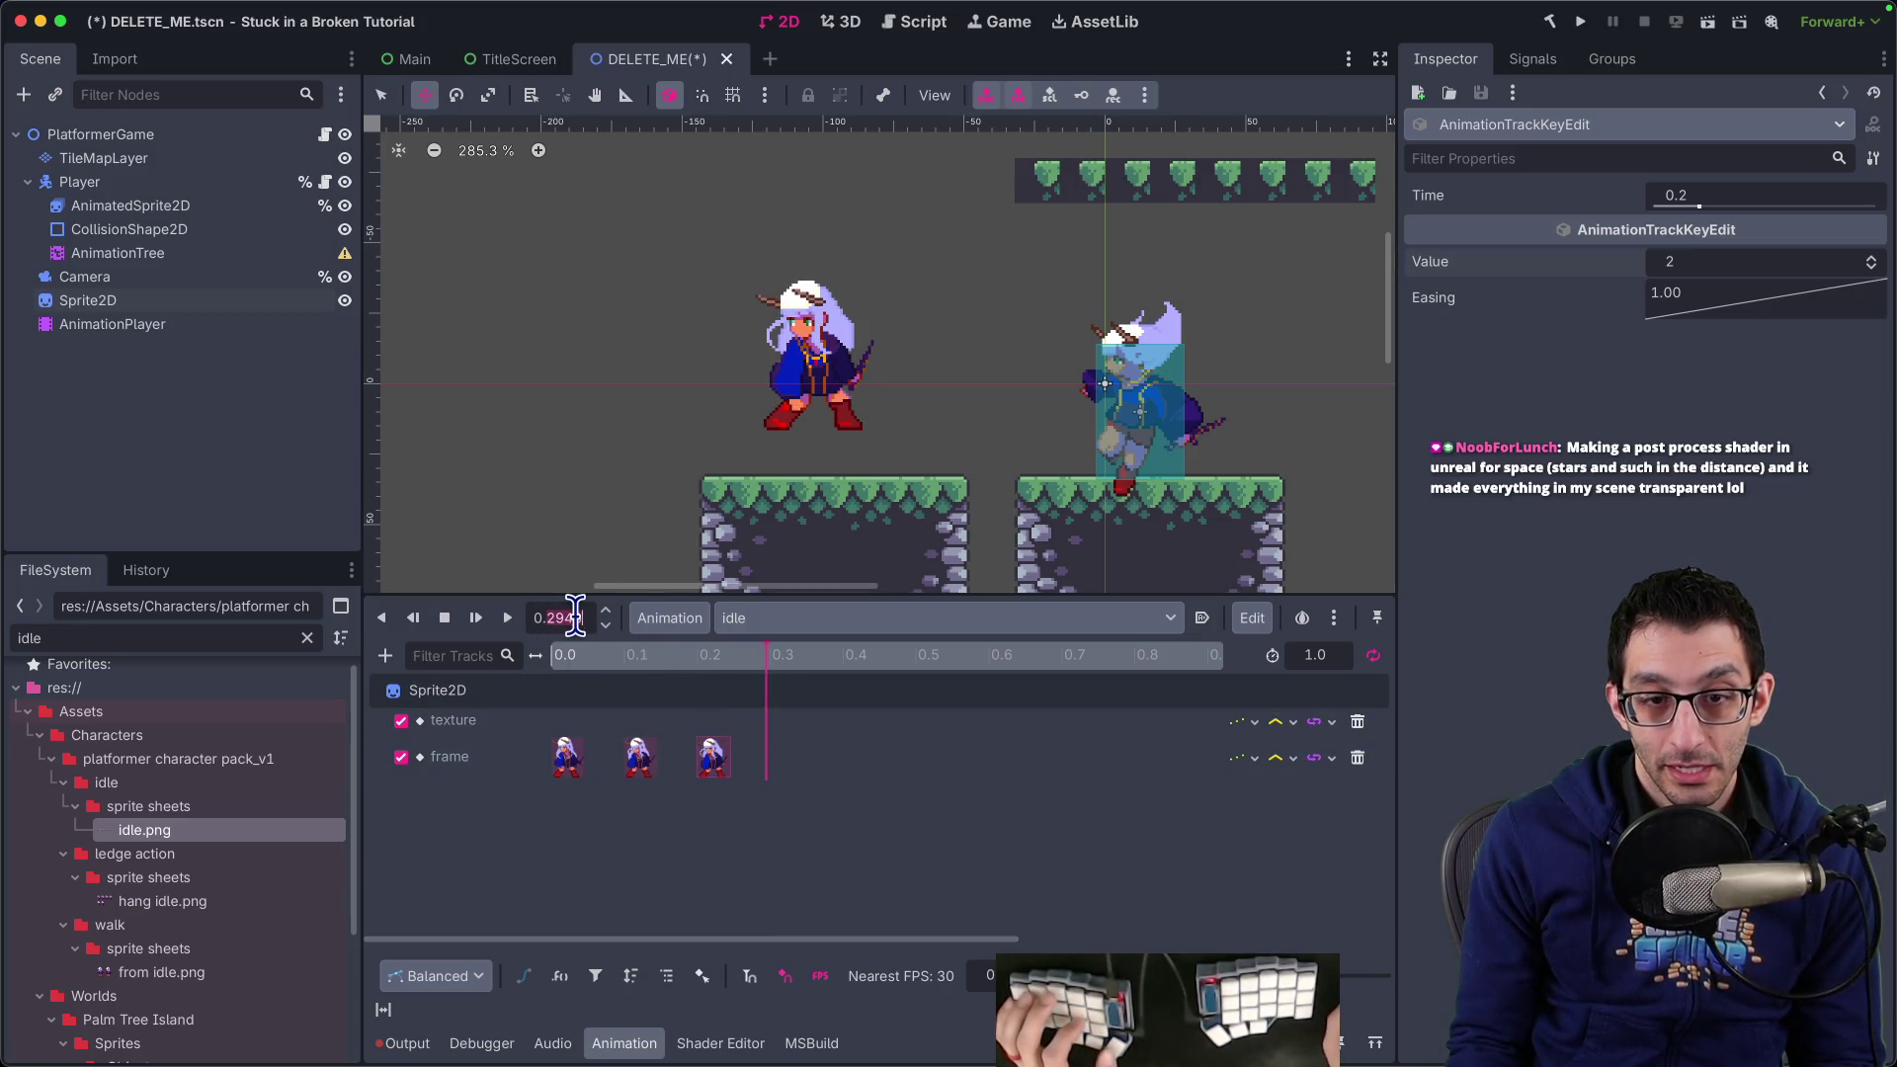
text(0.3)
key(Return)
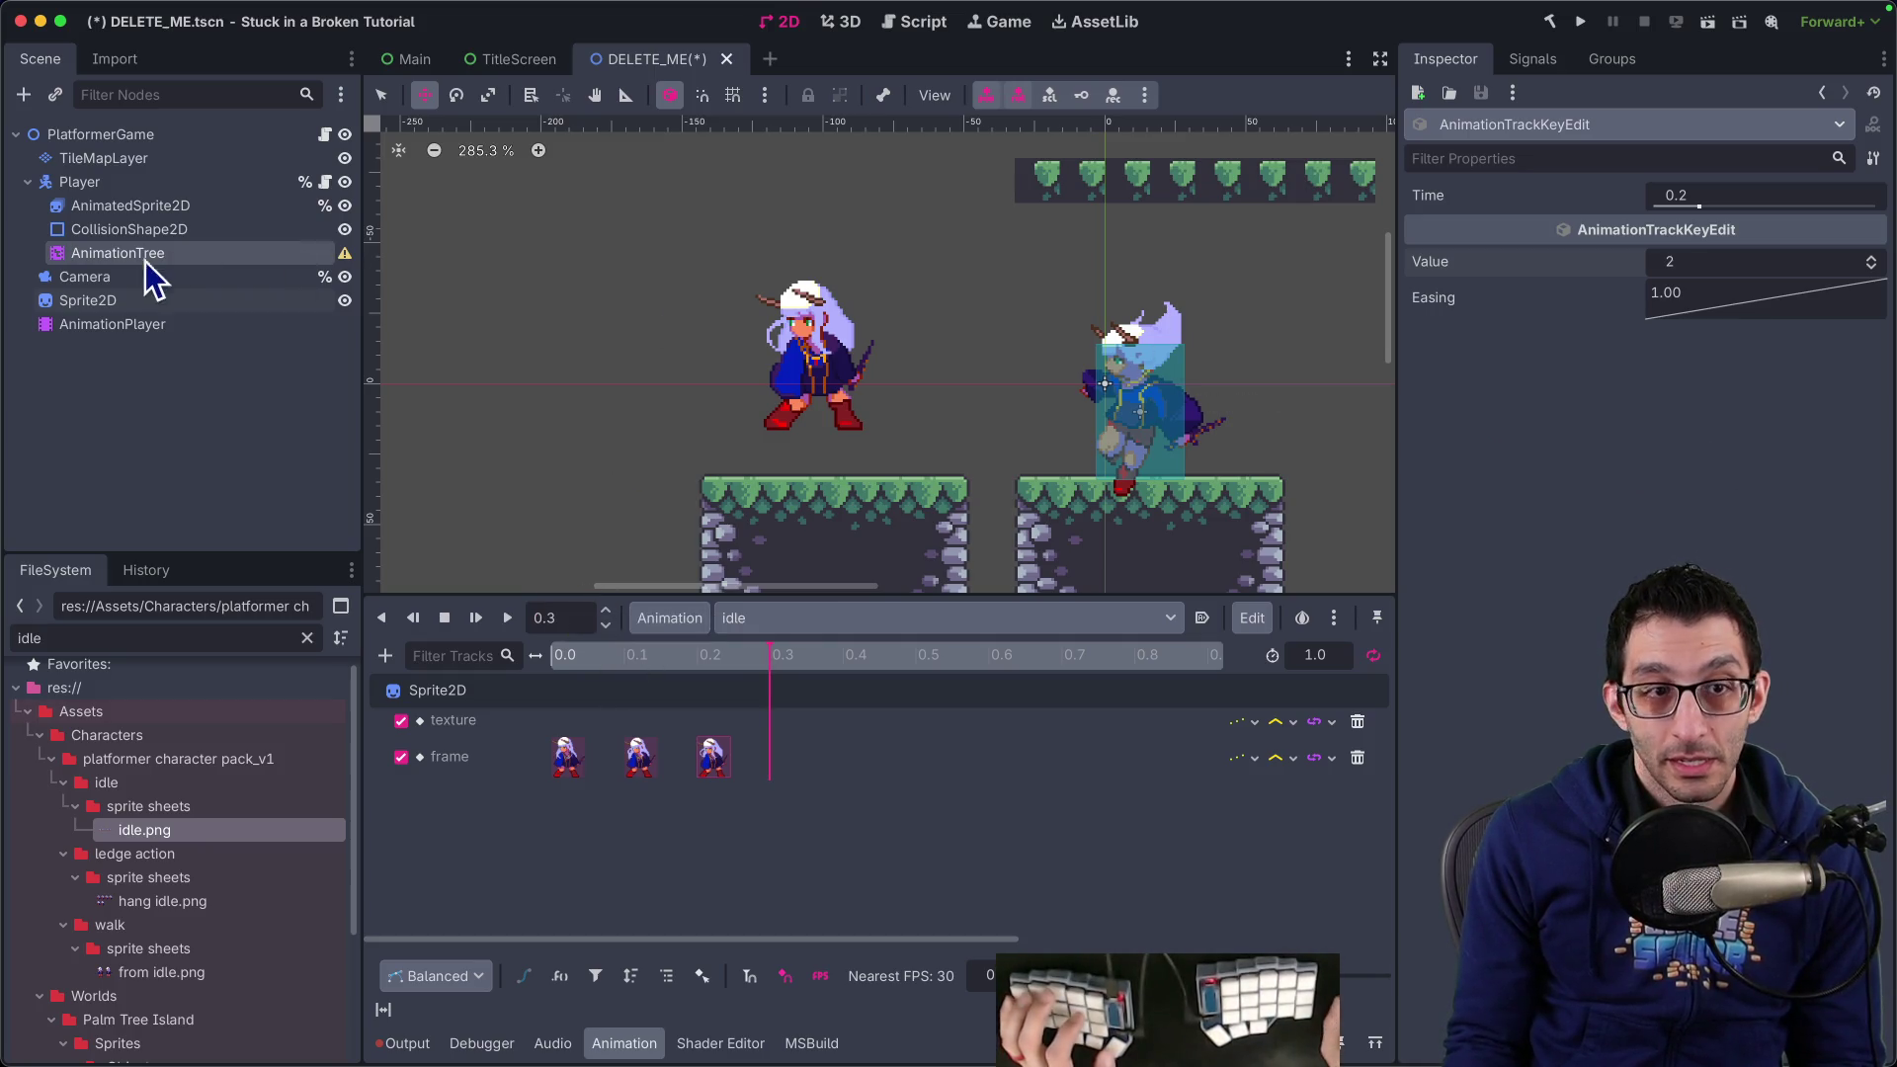
Key Sprite2D's Frame repeatedly to add keys through frame 9, then scrub to preview them
click(227, 300)
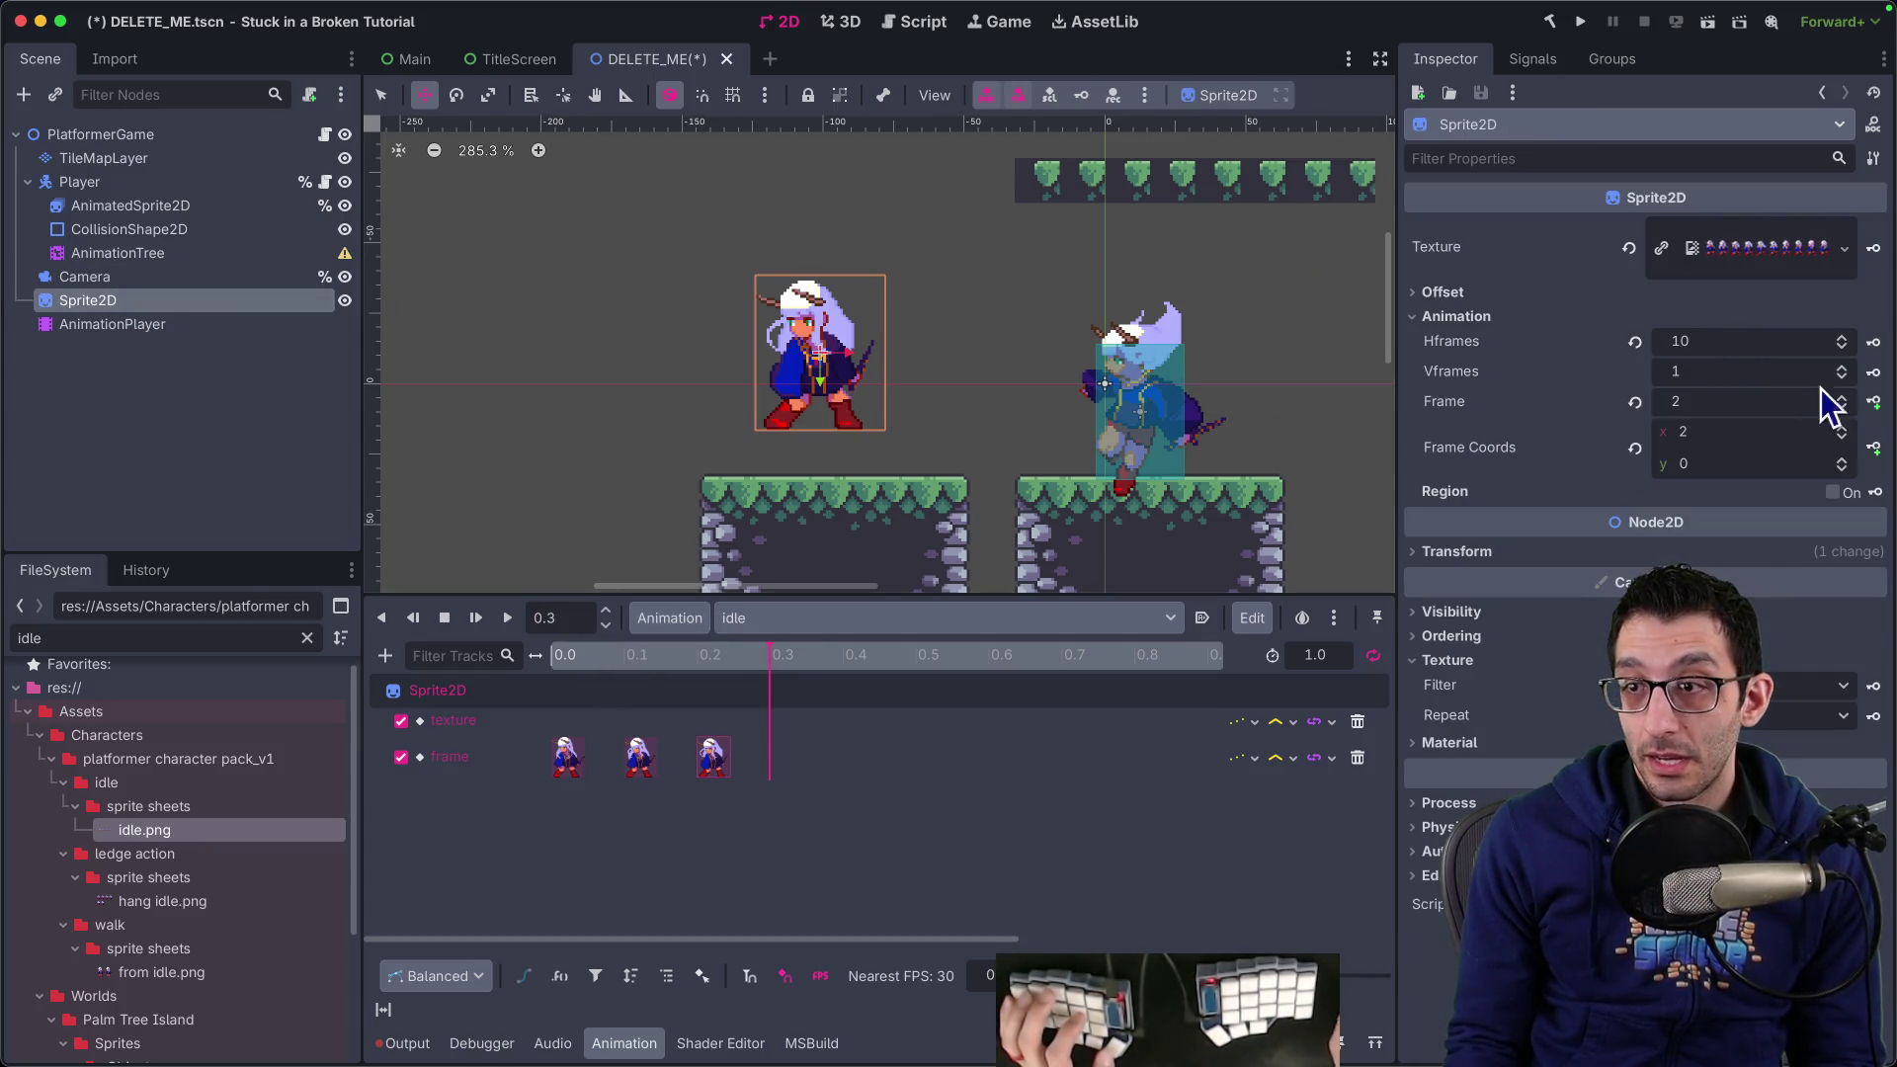
click(1874, 401)
click(1874, 401)
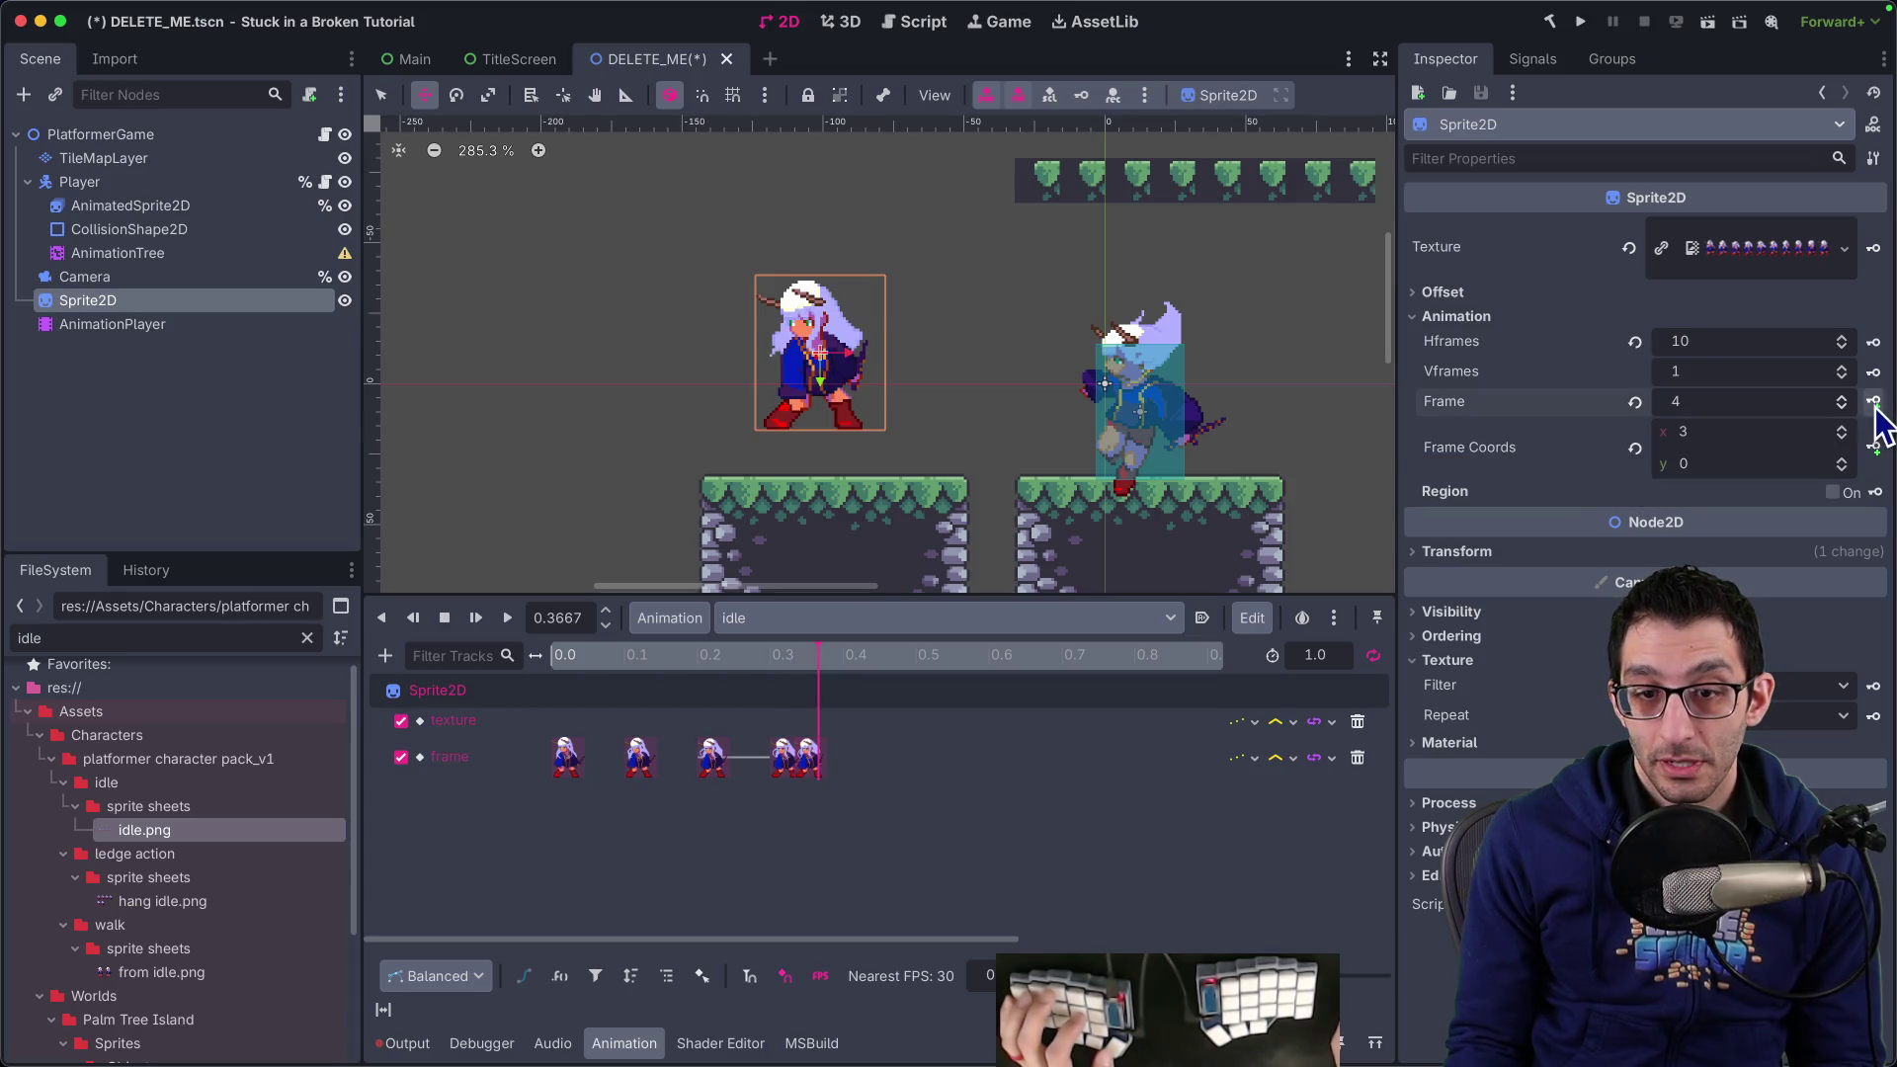
click(1875, 401)
click(1875, 401)
click(1874, 401)
click(1874, 401)
click(1875, 402)
click(1875, 402)
click(1875, 401)
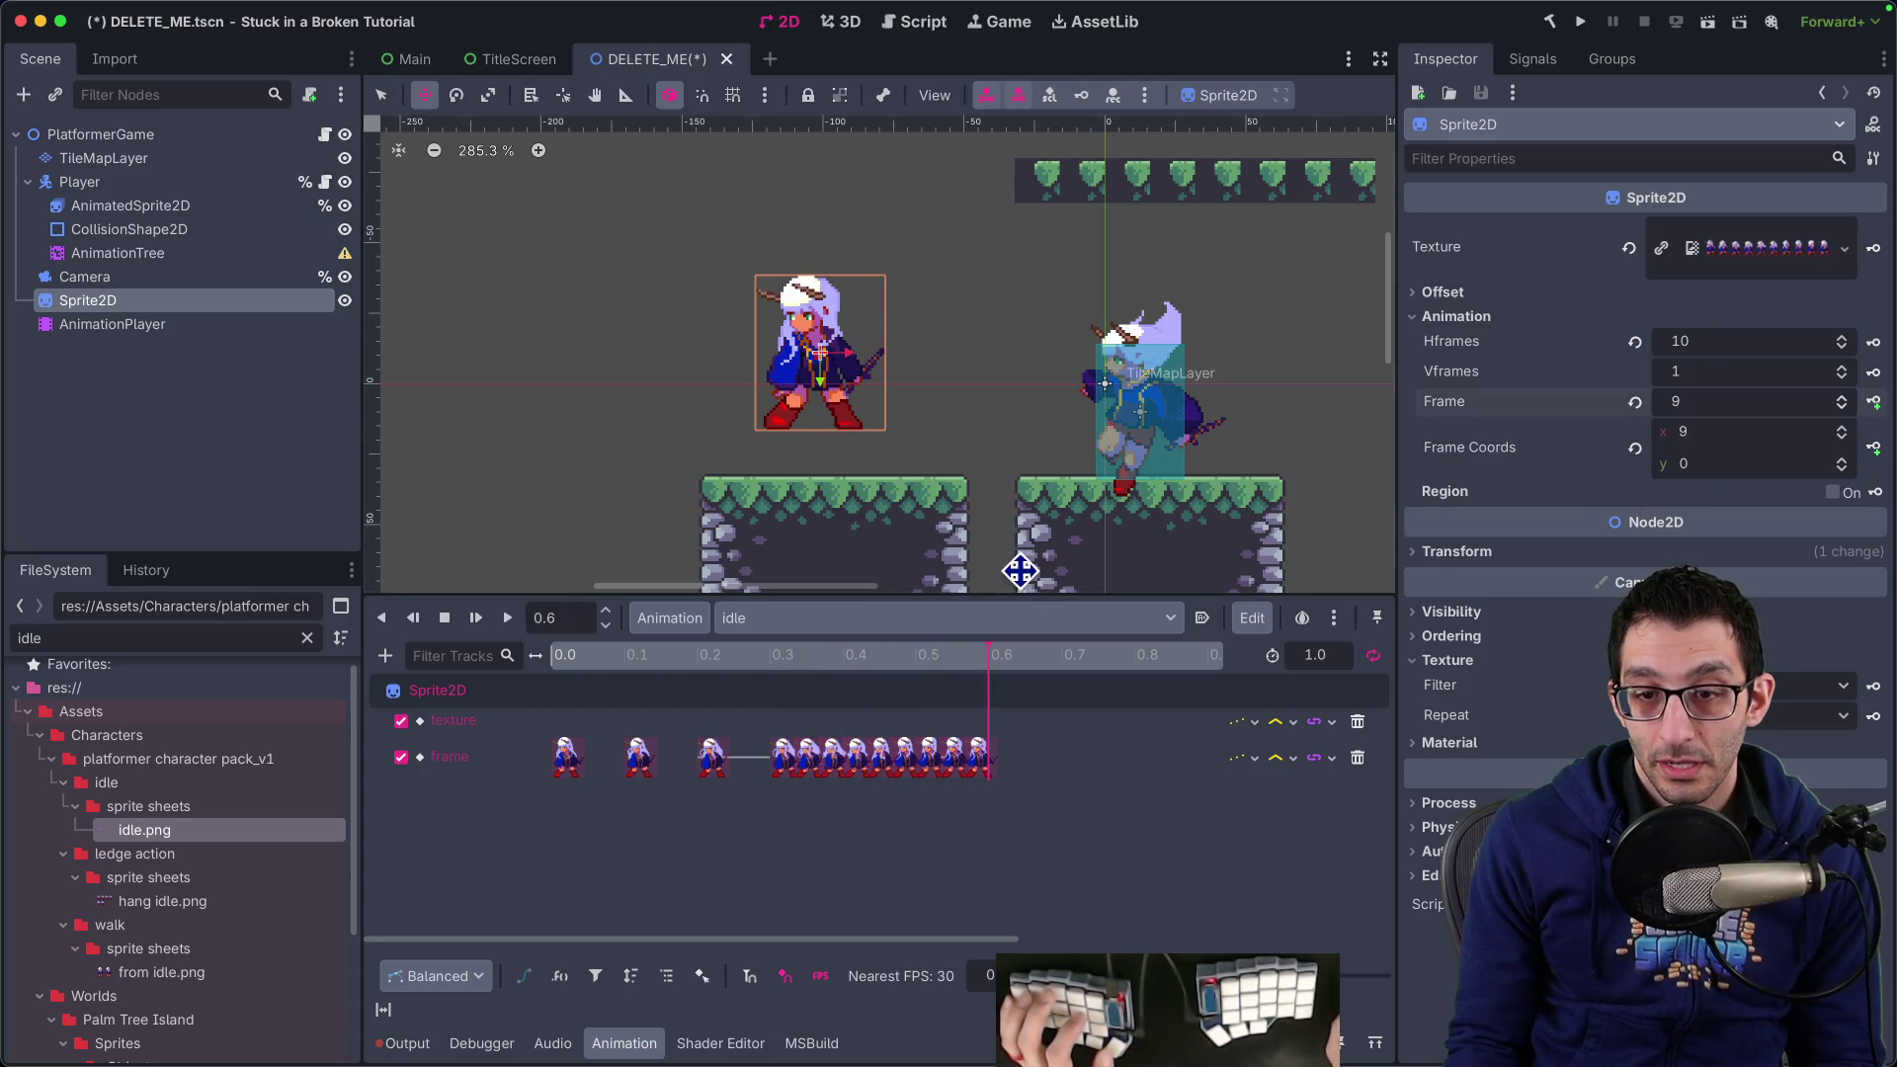
click(779, 668)
drag(778, 668, 976, 677)
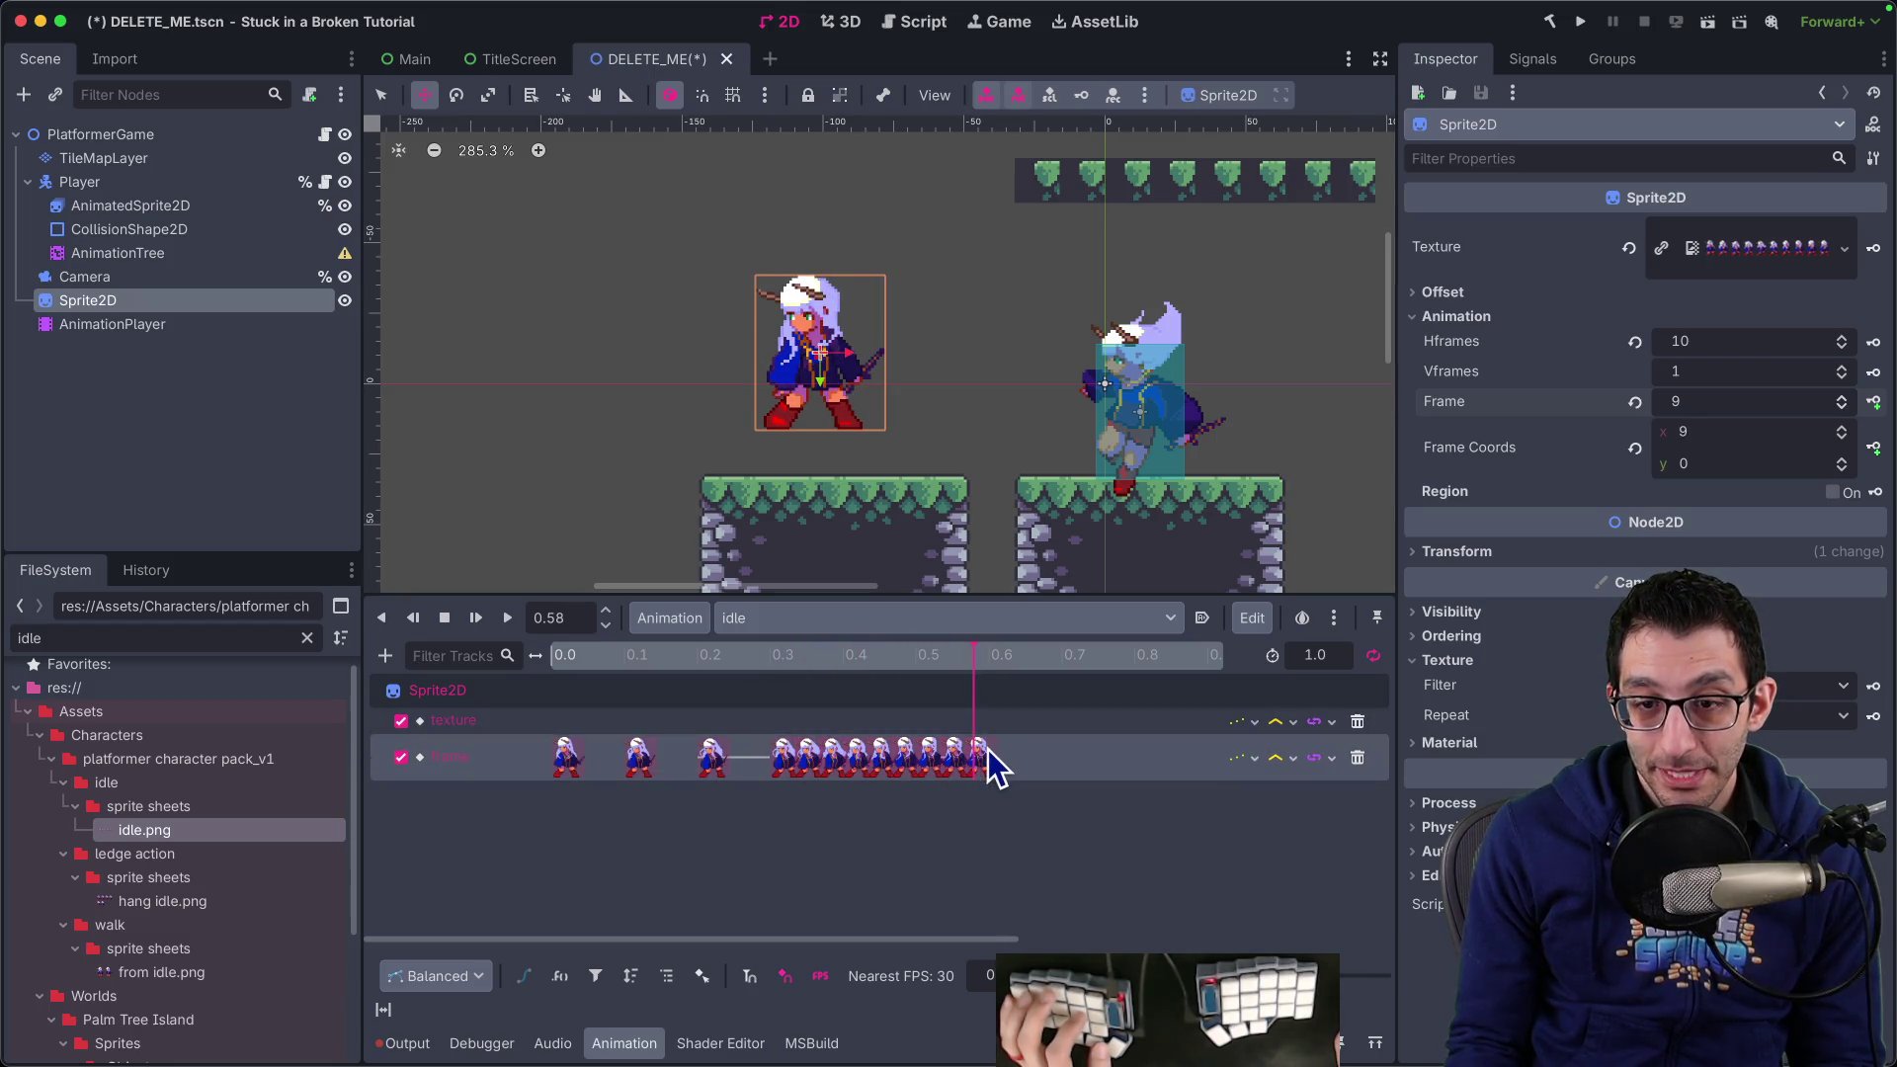
Delete the two extra last keys so the track ends with frame 8 at 0.5 s
click(780, 759)
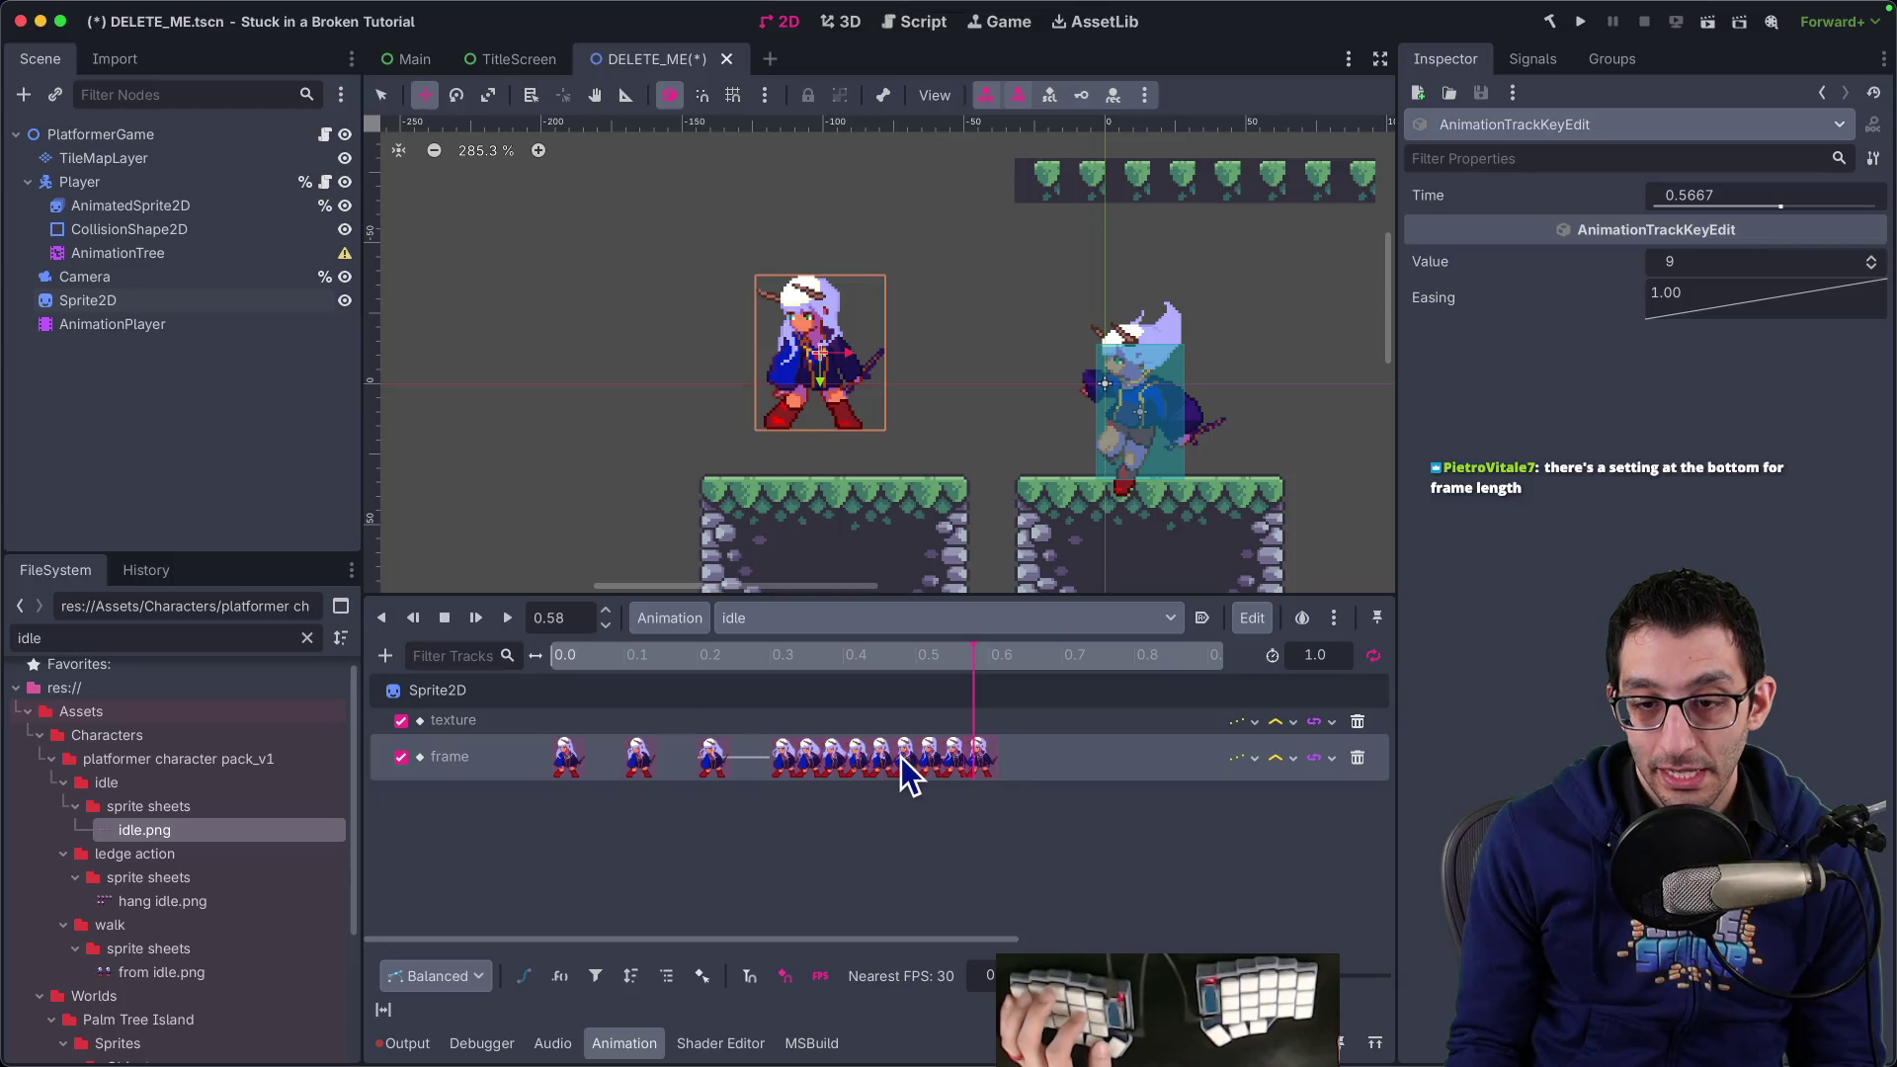
click(969, 761)
right_click(984, 757)
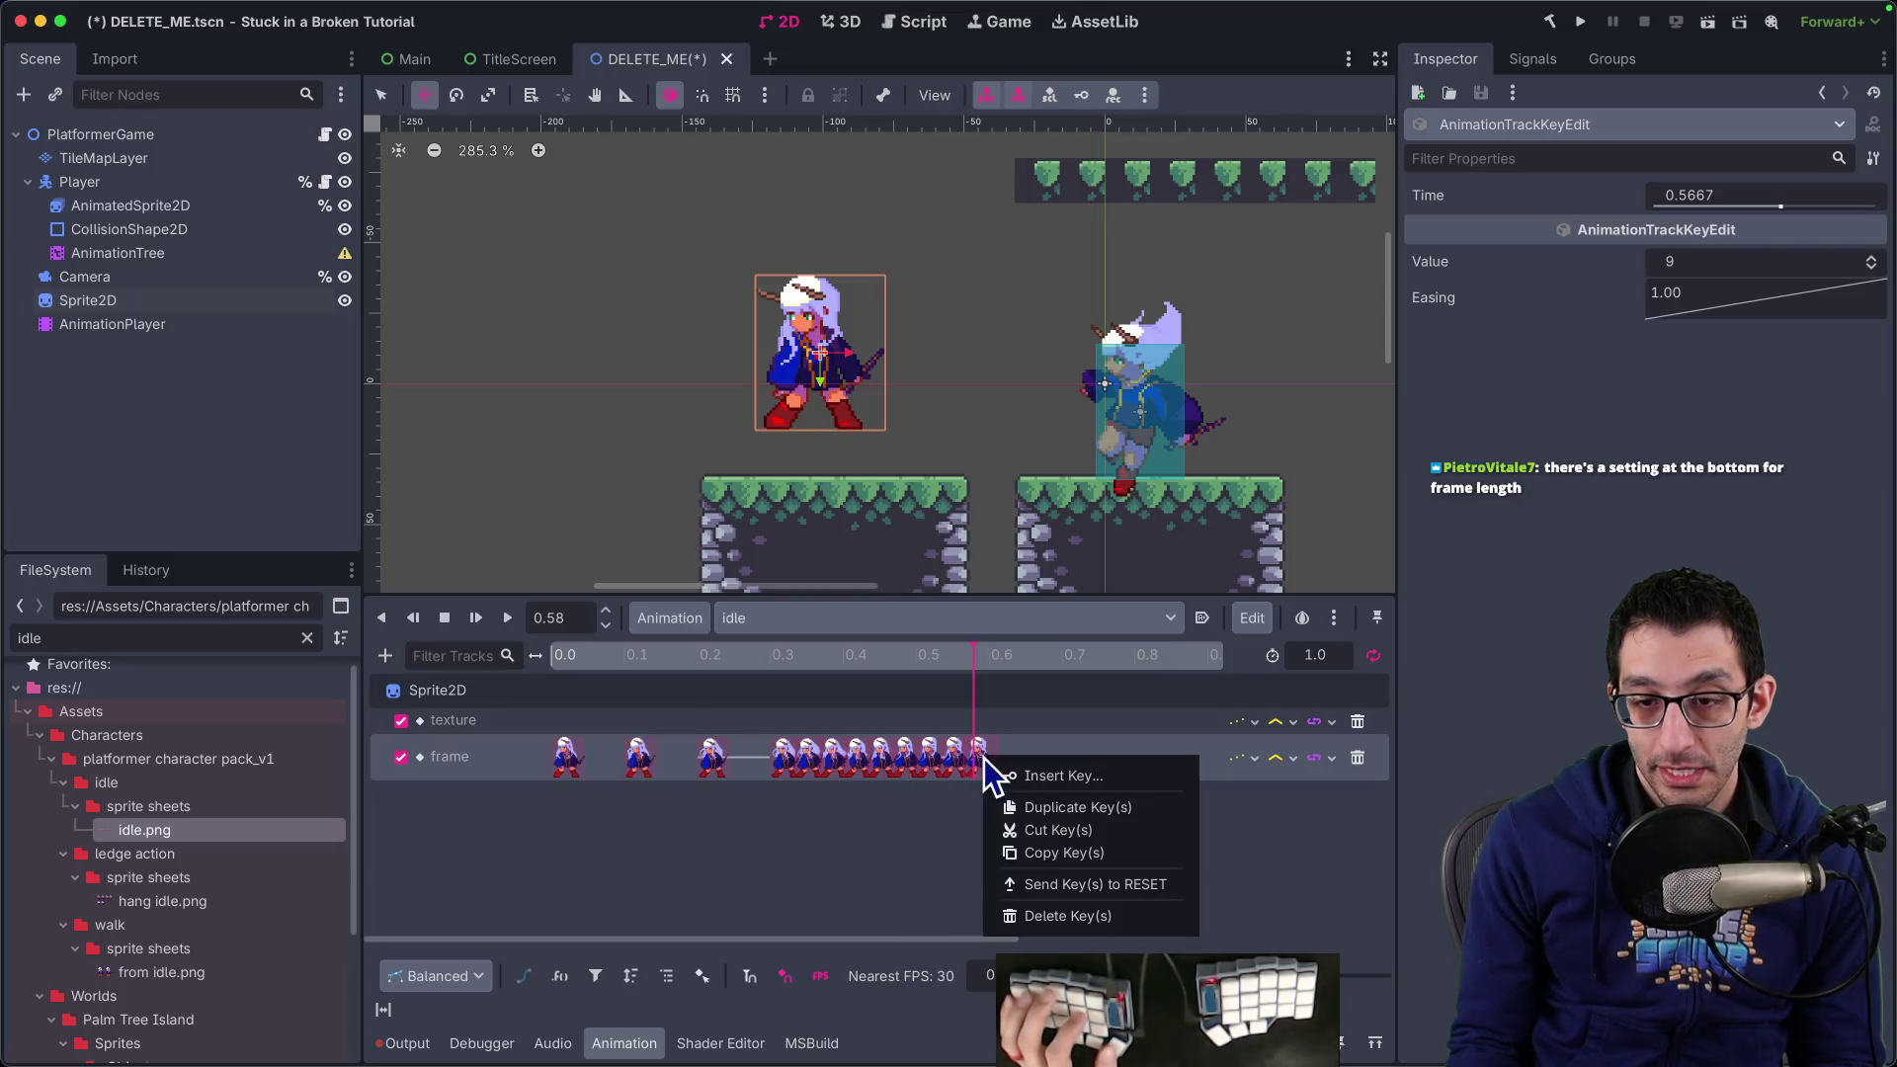
click(1041, 915)
right_click(962, 762)
click(1004, 888)
click(935, 762)
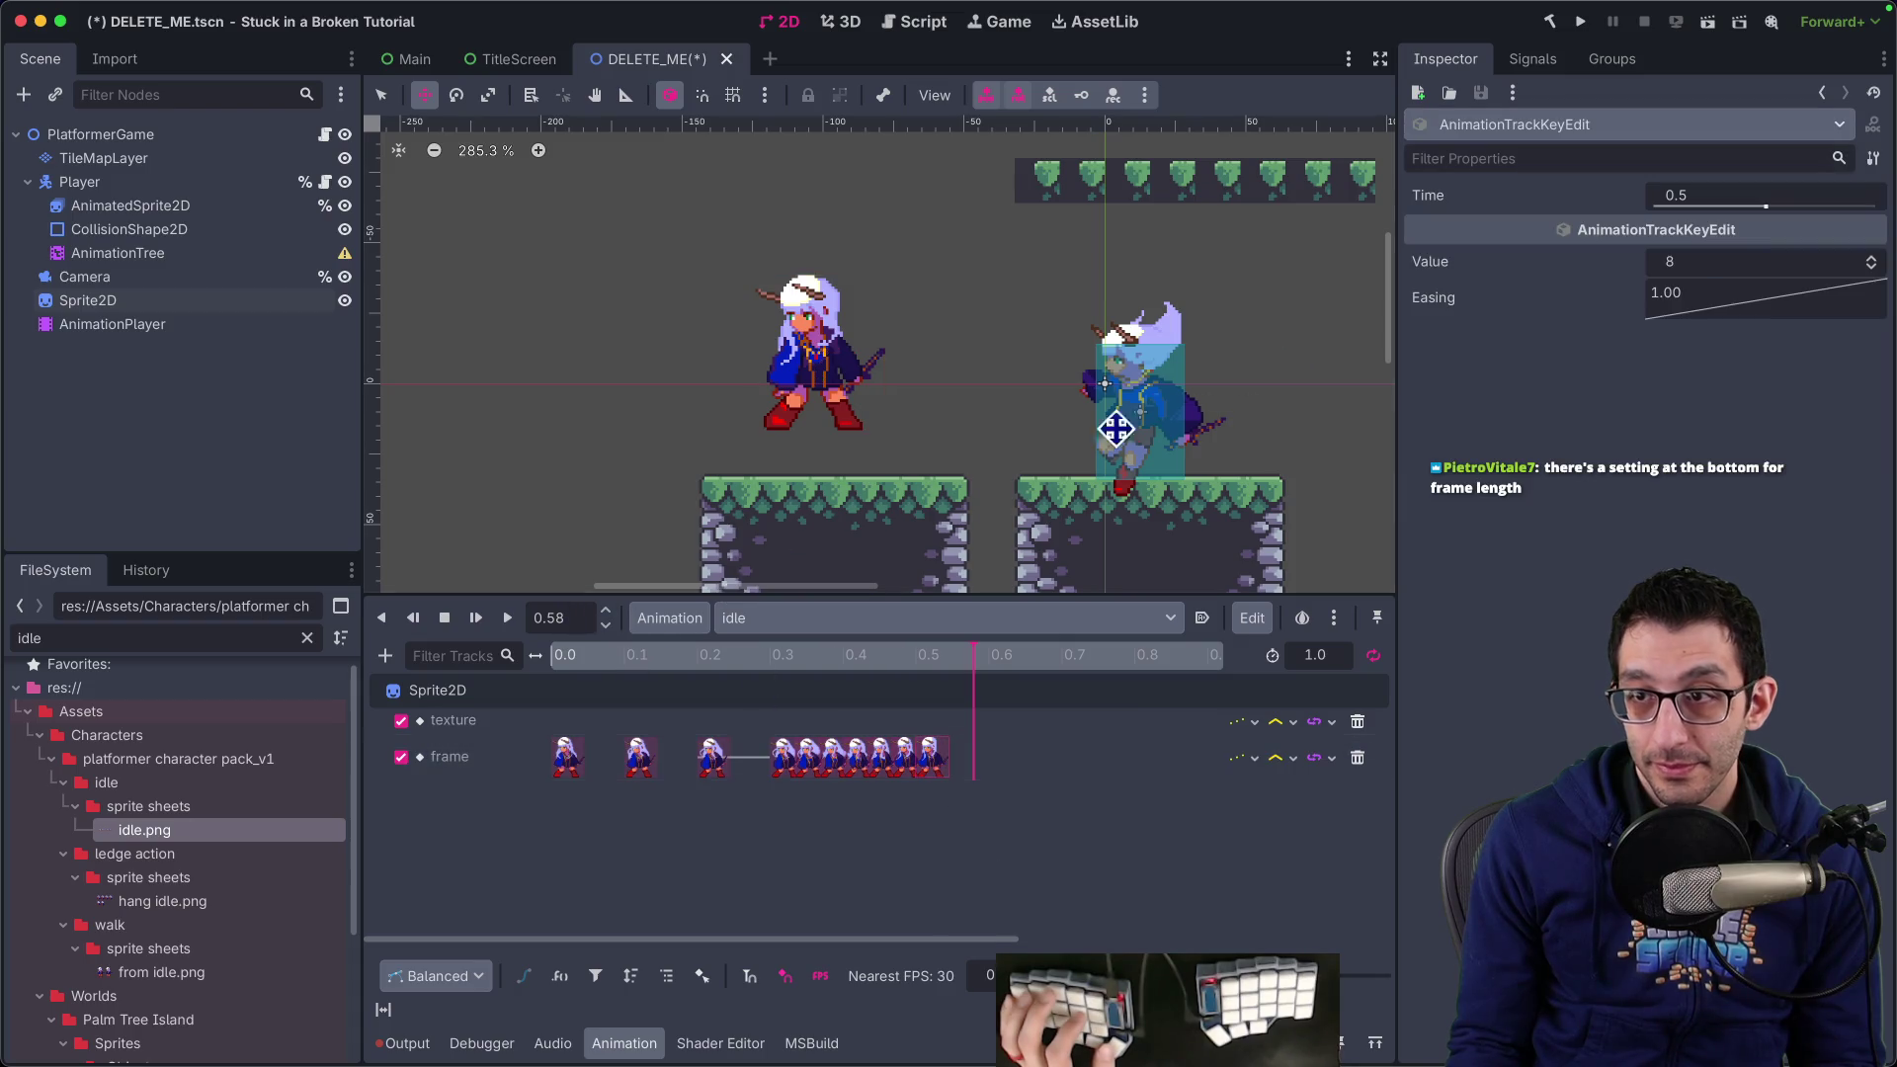
Move the frame-8, frame-7 and frame-6 keys to 0.9, 0.8 and 0.7 s
text(0.9)
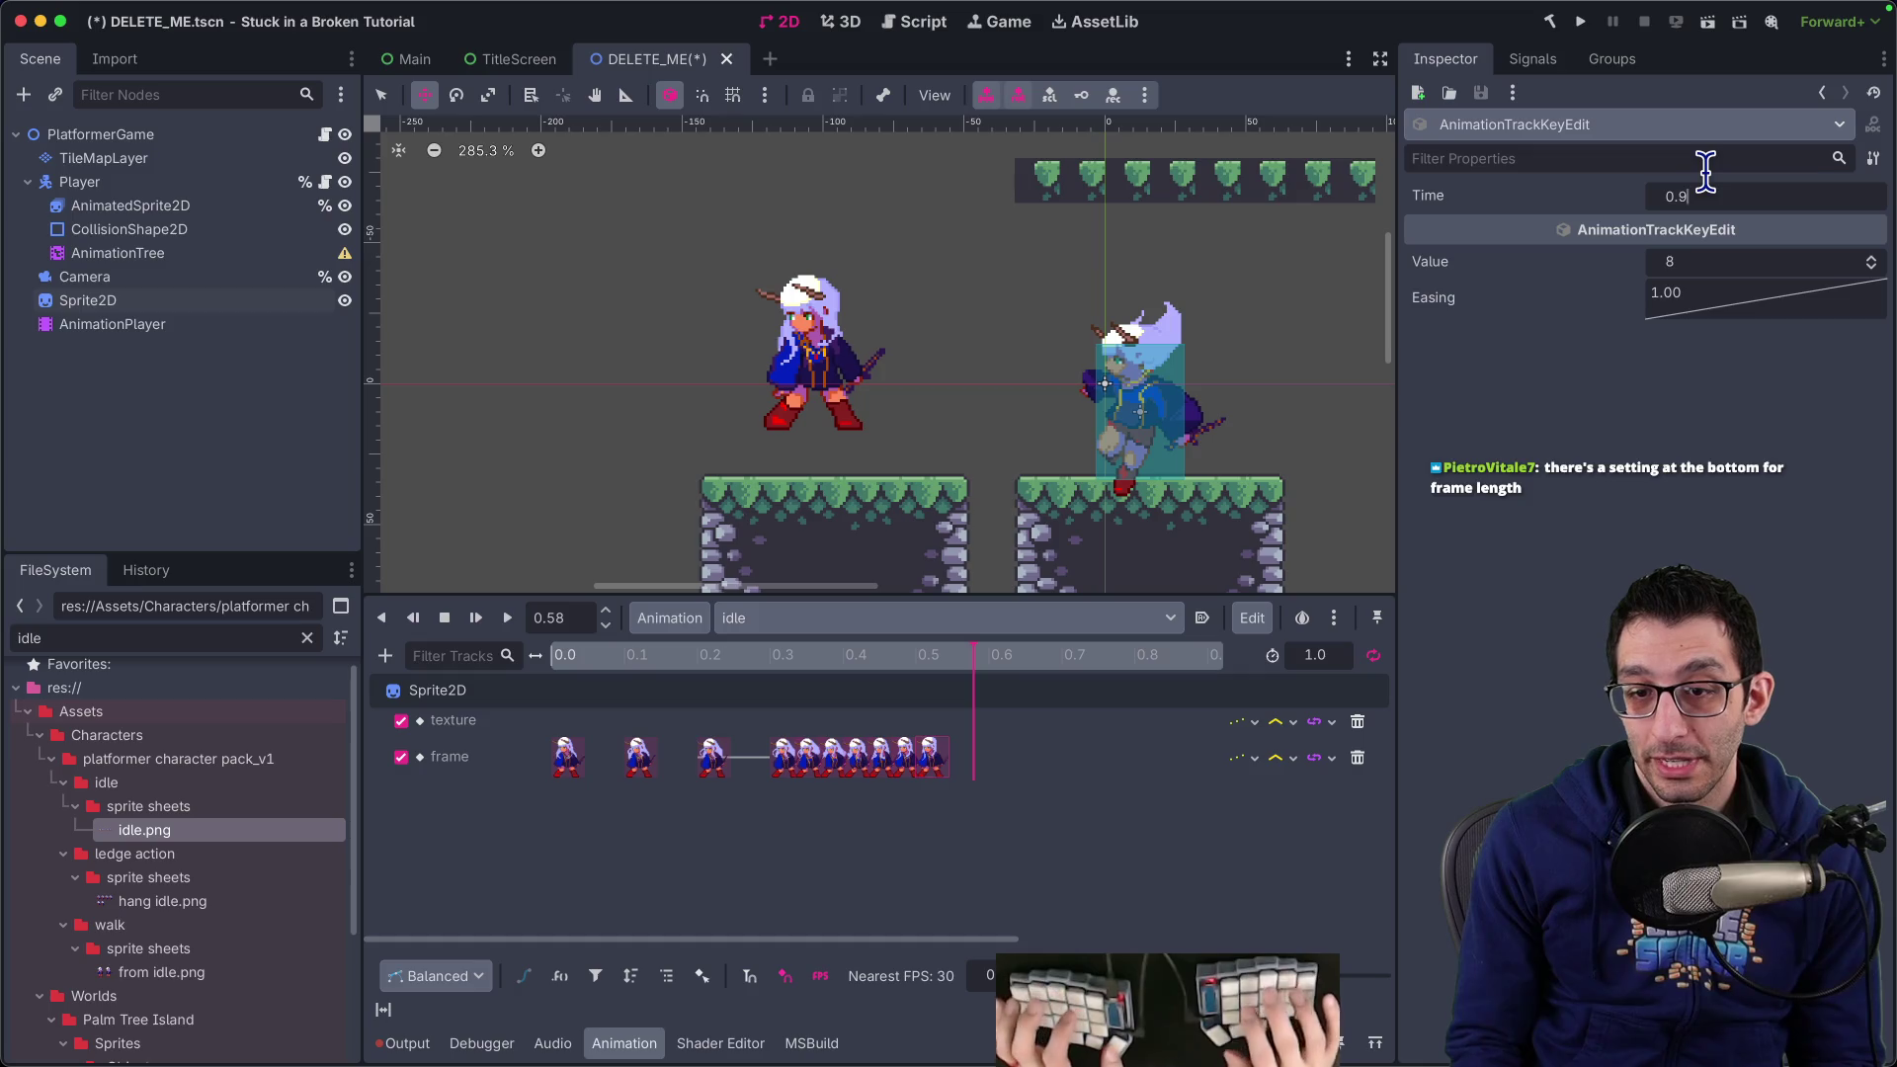
key(Return)
scroll(982, 731, right, 2)
click(892, 749)
click(1715, 180)
text(0.8)
key(Return)
click(779, 759)
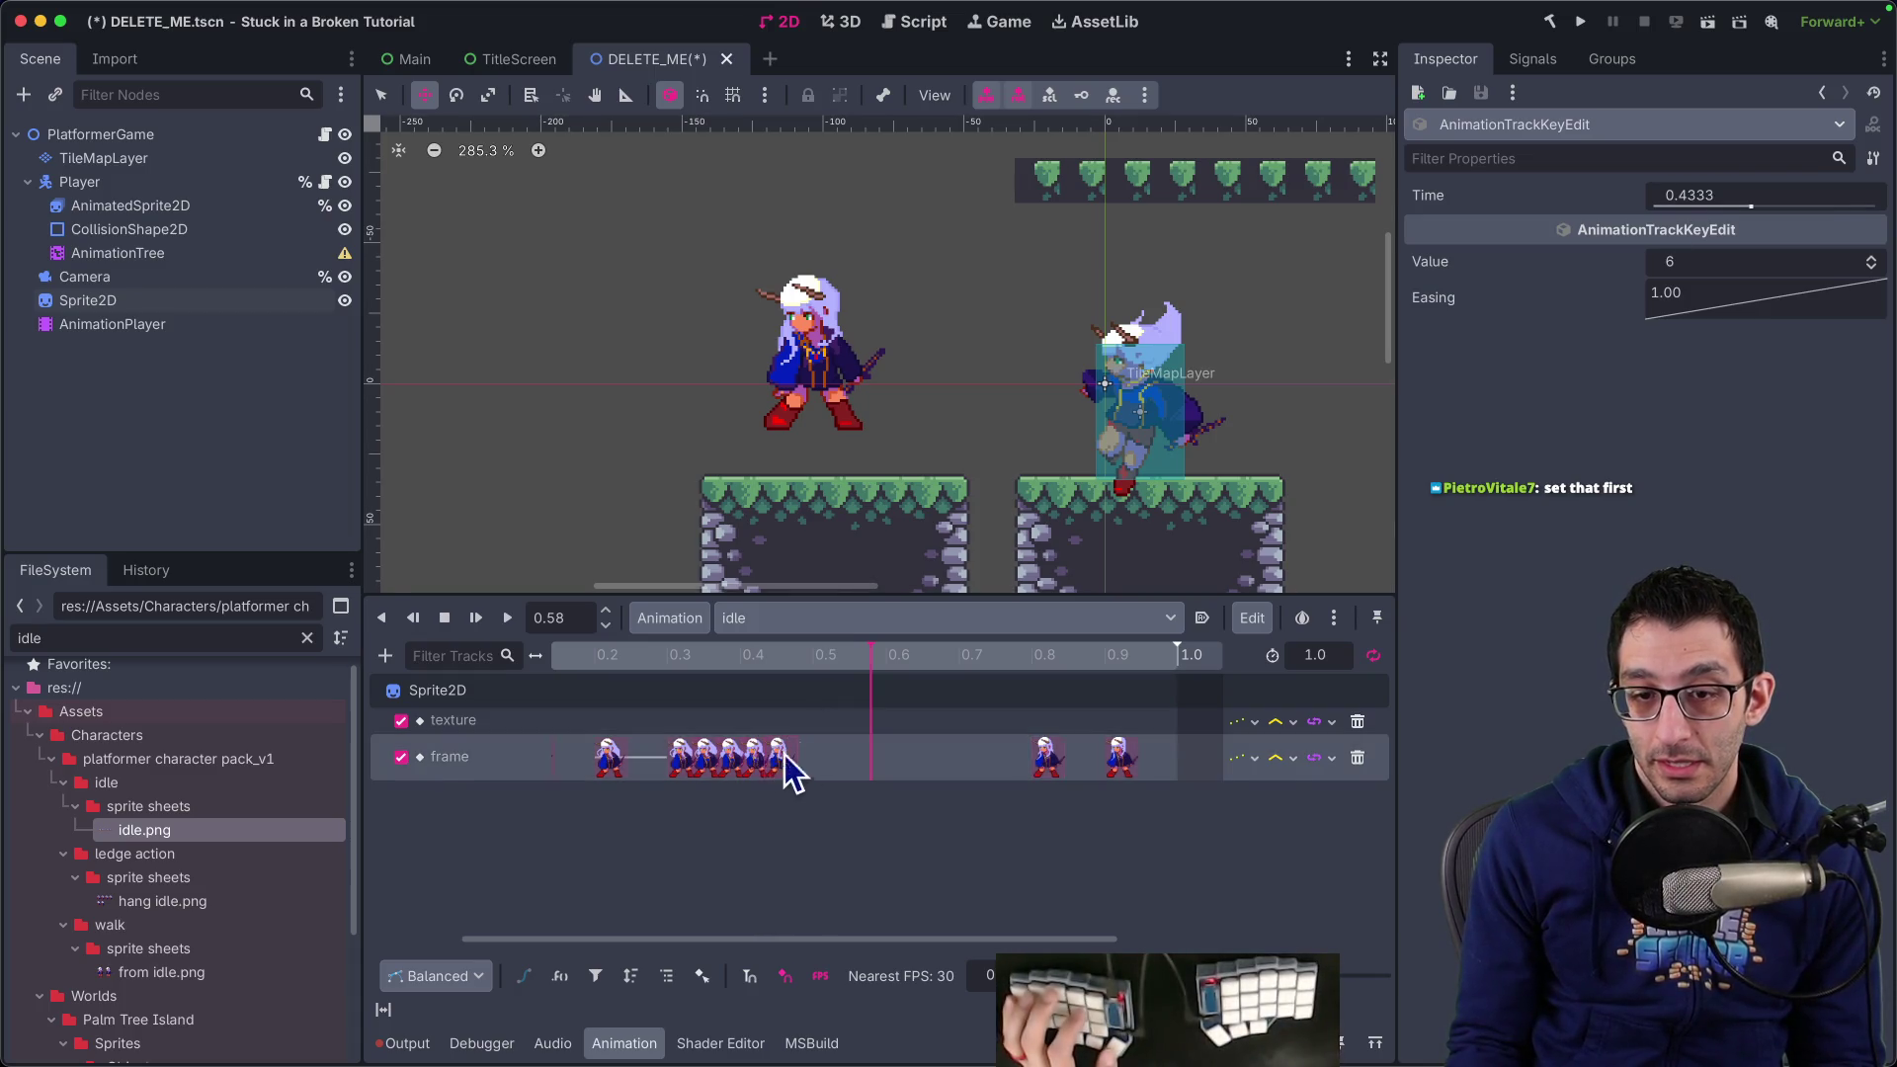
click(1710, 196)
text(0.7)
key(Return)
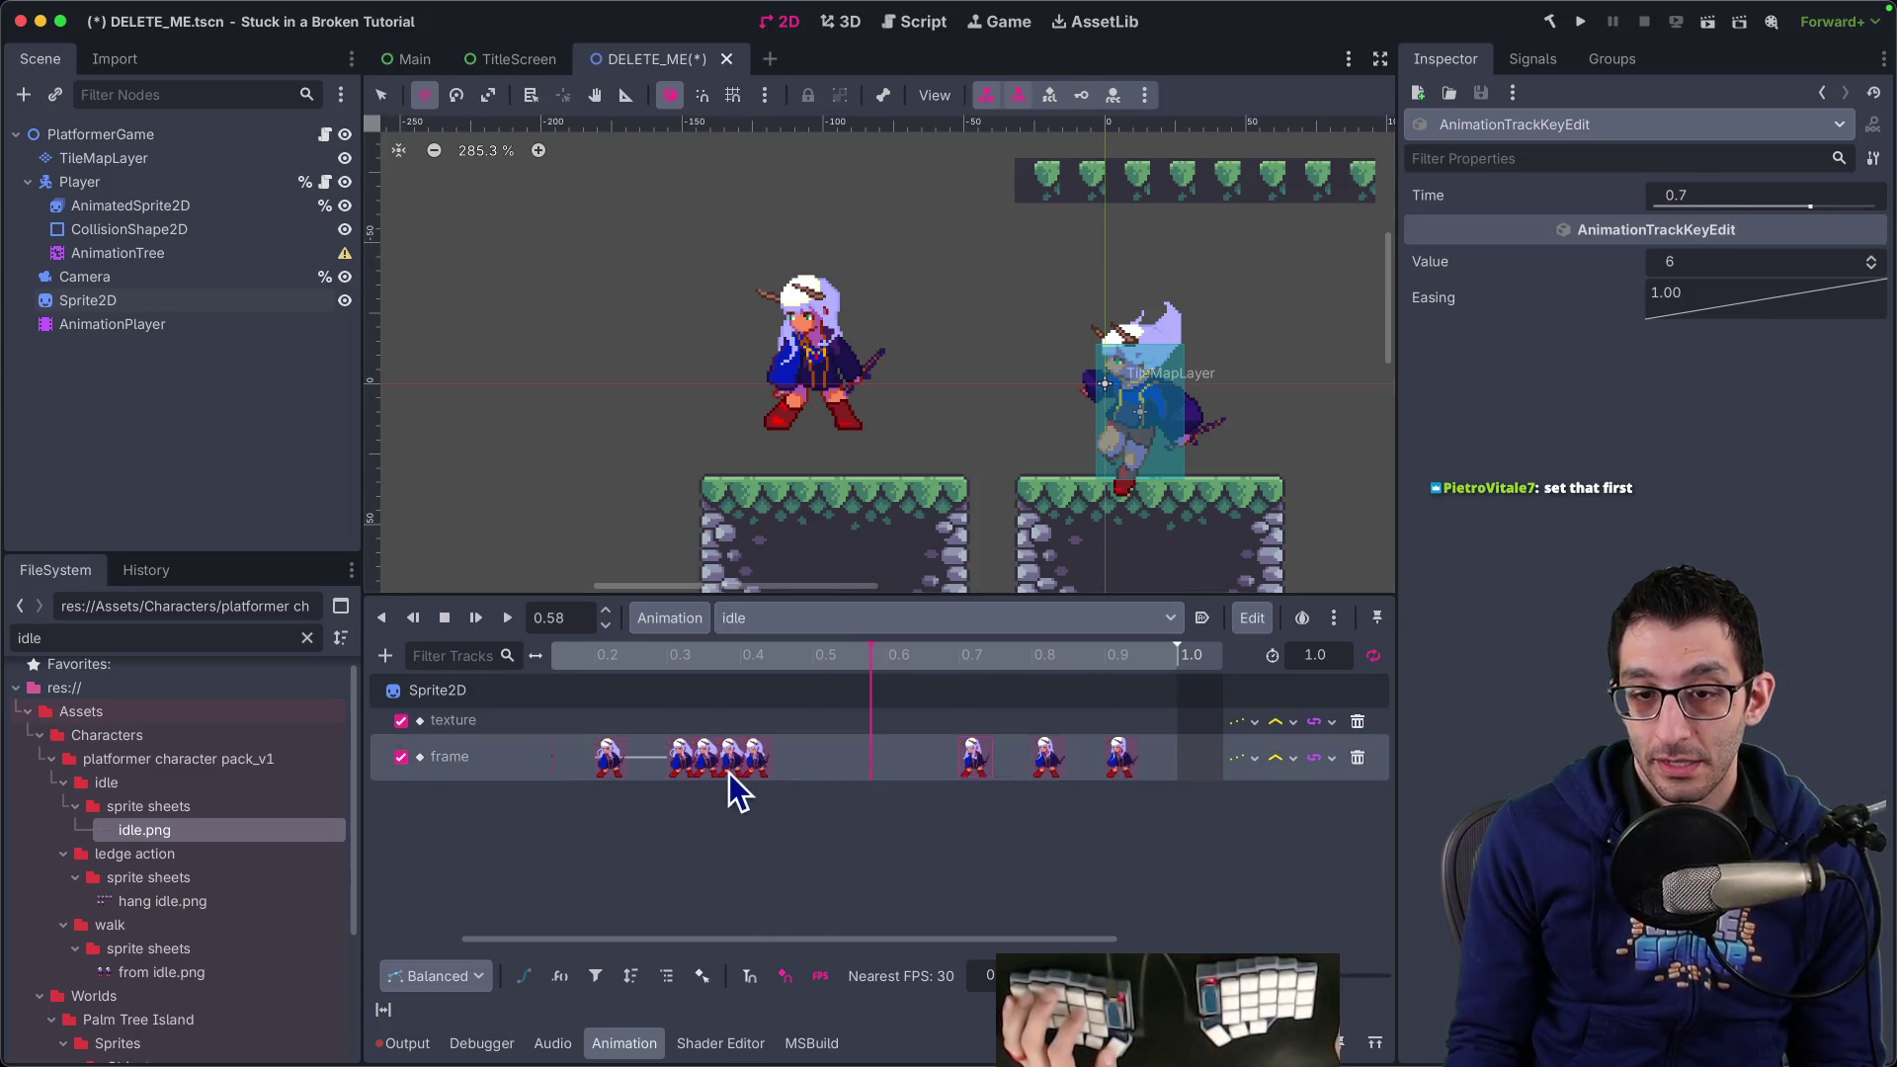
Move the frame-5, frame-4 and frame-3 keys to 0.6, 0.5 and 0.4 s
click(759, 755)
text(0.6)
key(Return)
click(733, 759)
click(1677, 194)
text(0.5)
key(Return)
click(682, 759)
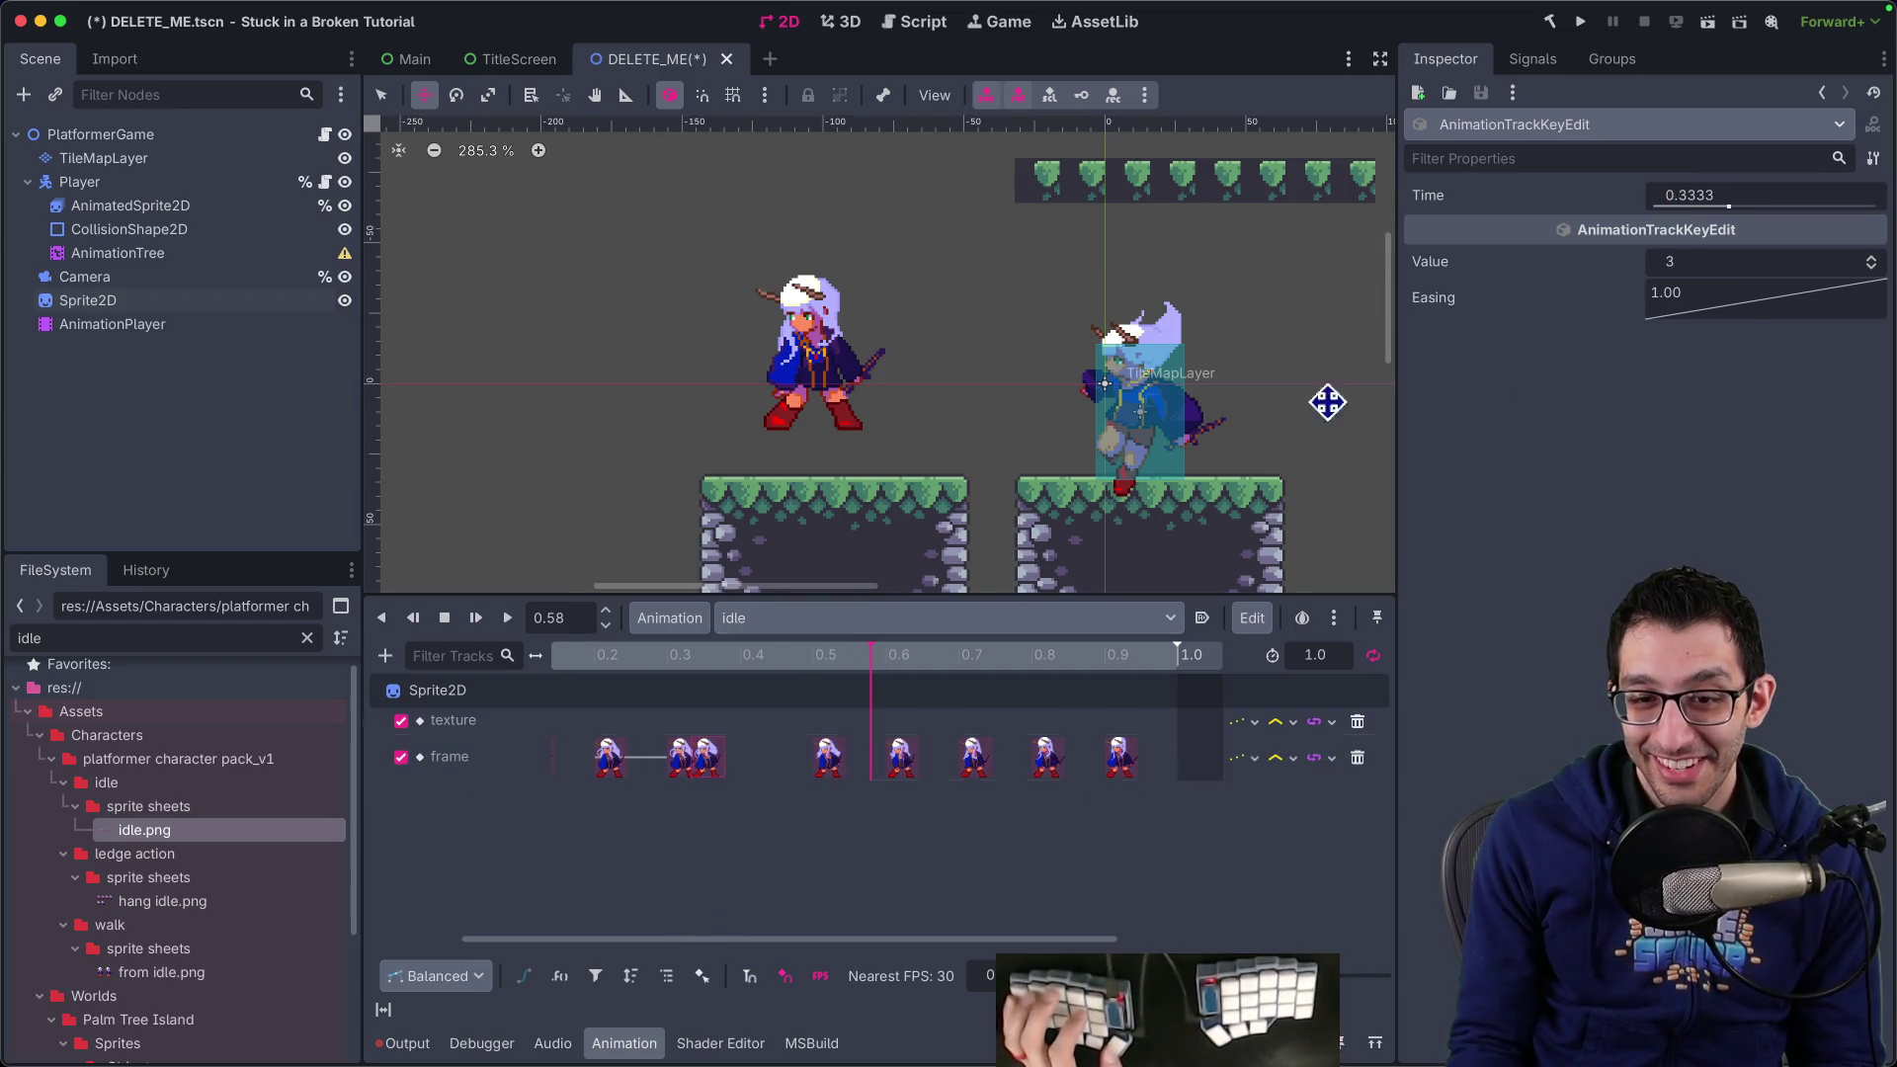
click(1767, 200)
text(0.4)
key(Return)
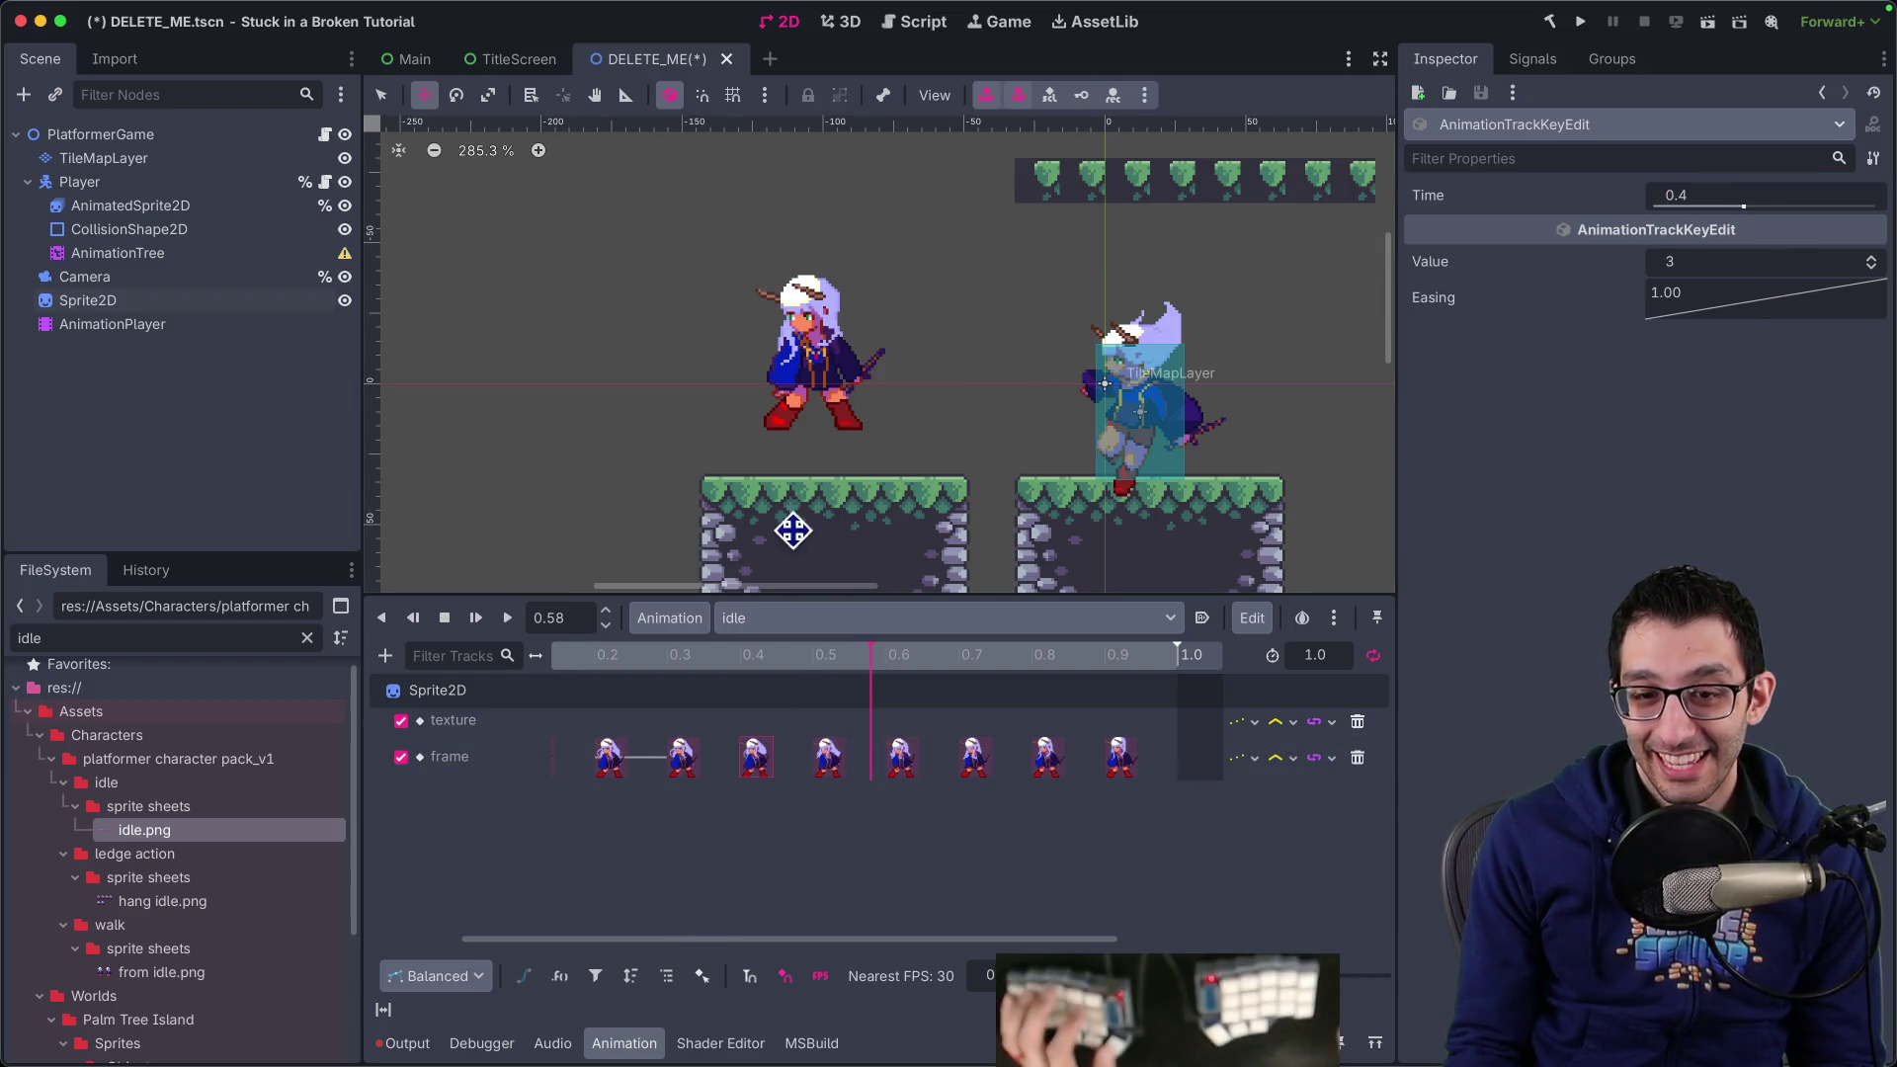
Rewind and play the idle animation, scrubbing to check the sprite poses
click(714, 798)
drag(692, 657, 318, 655)
click(504, 620)
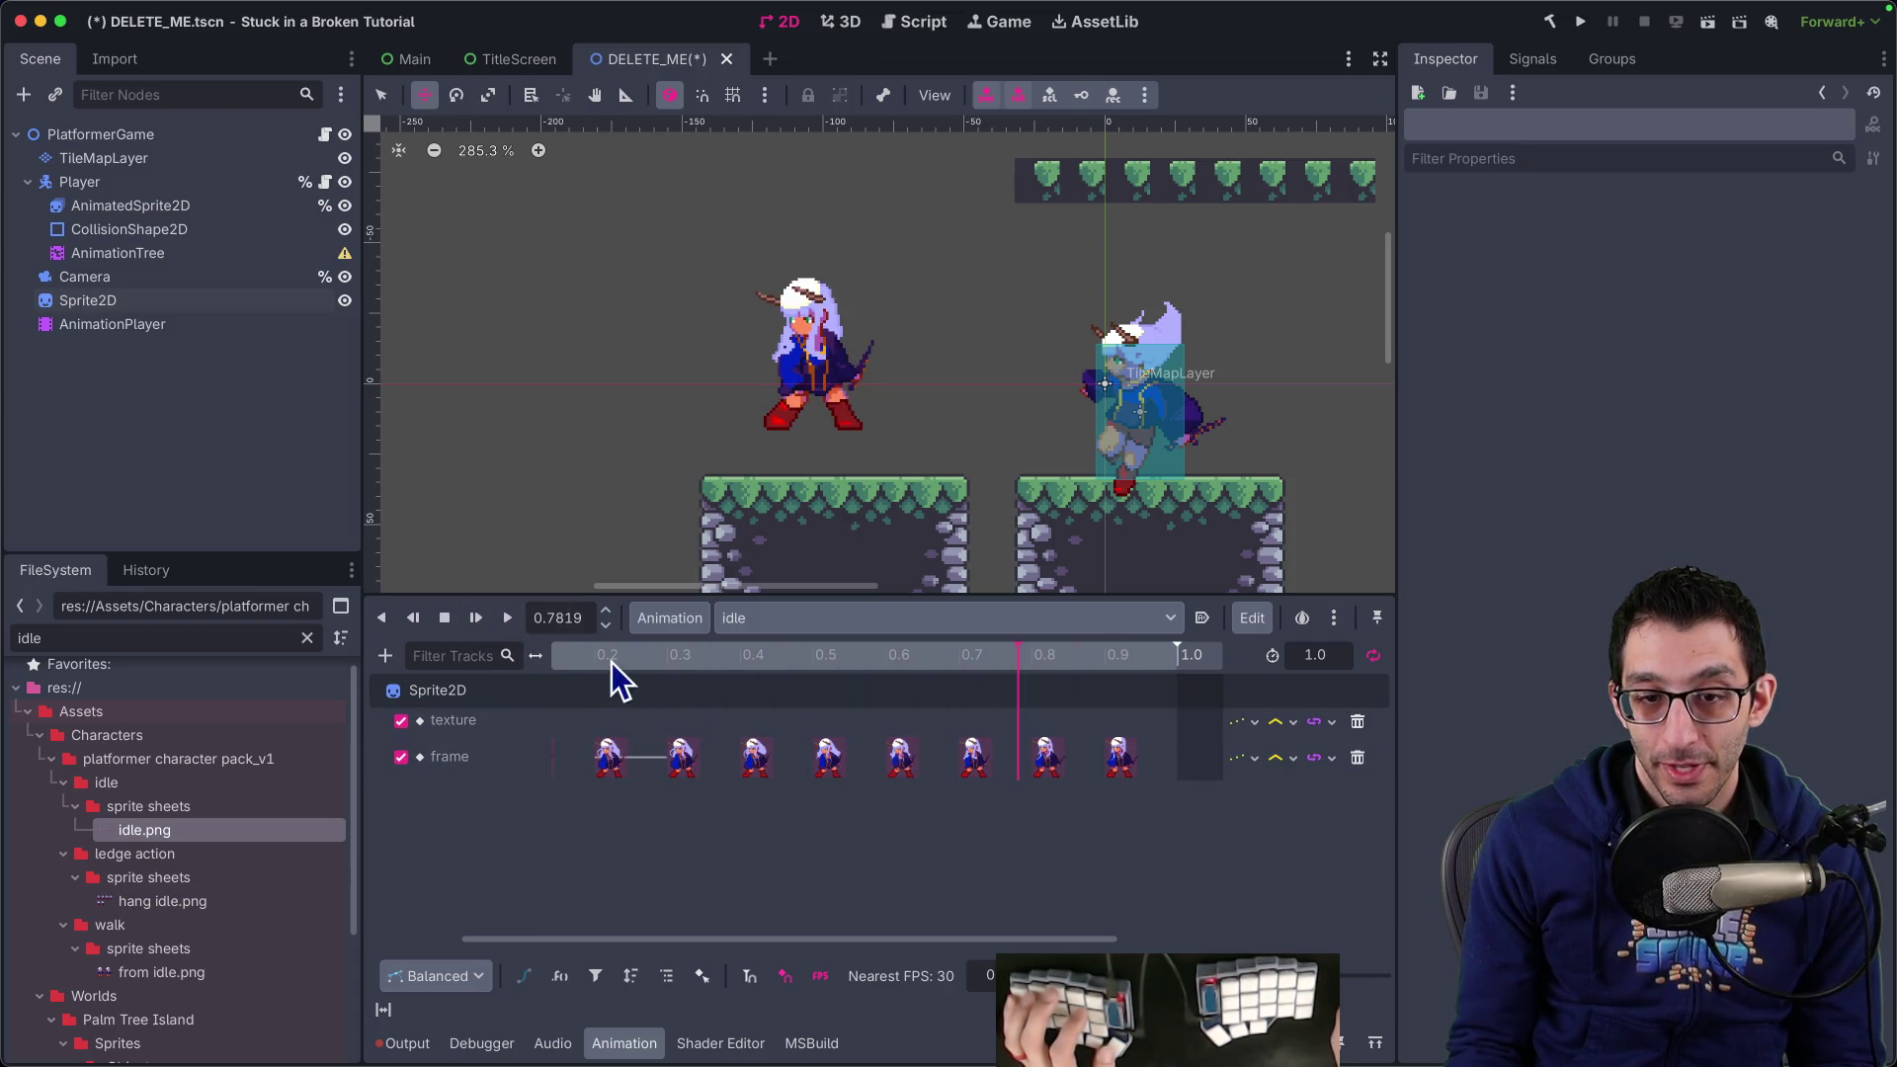
mouse_move(584, 670)
mouse_down()
mouse_move(606, 672)
mouse_move(598, 696)
mouse_move(627, 696)
mouse_move(459, 696)
mouse_up()
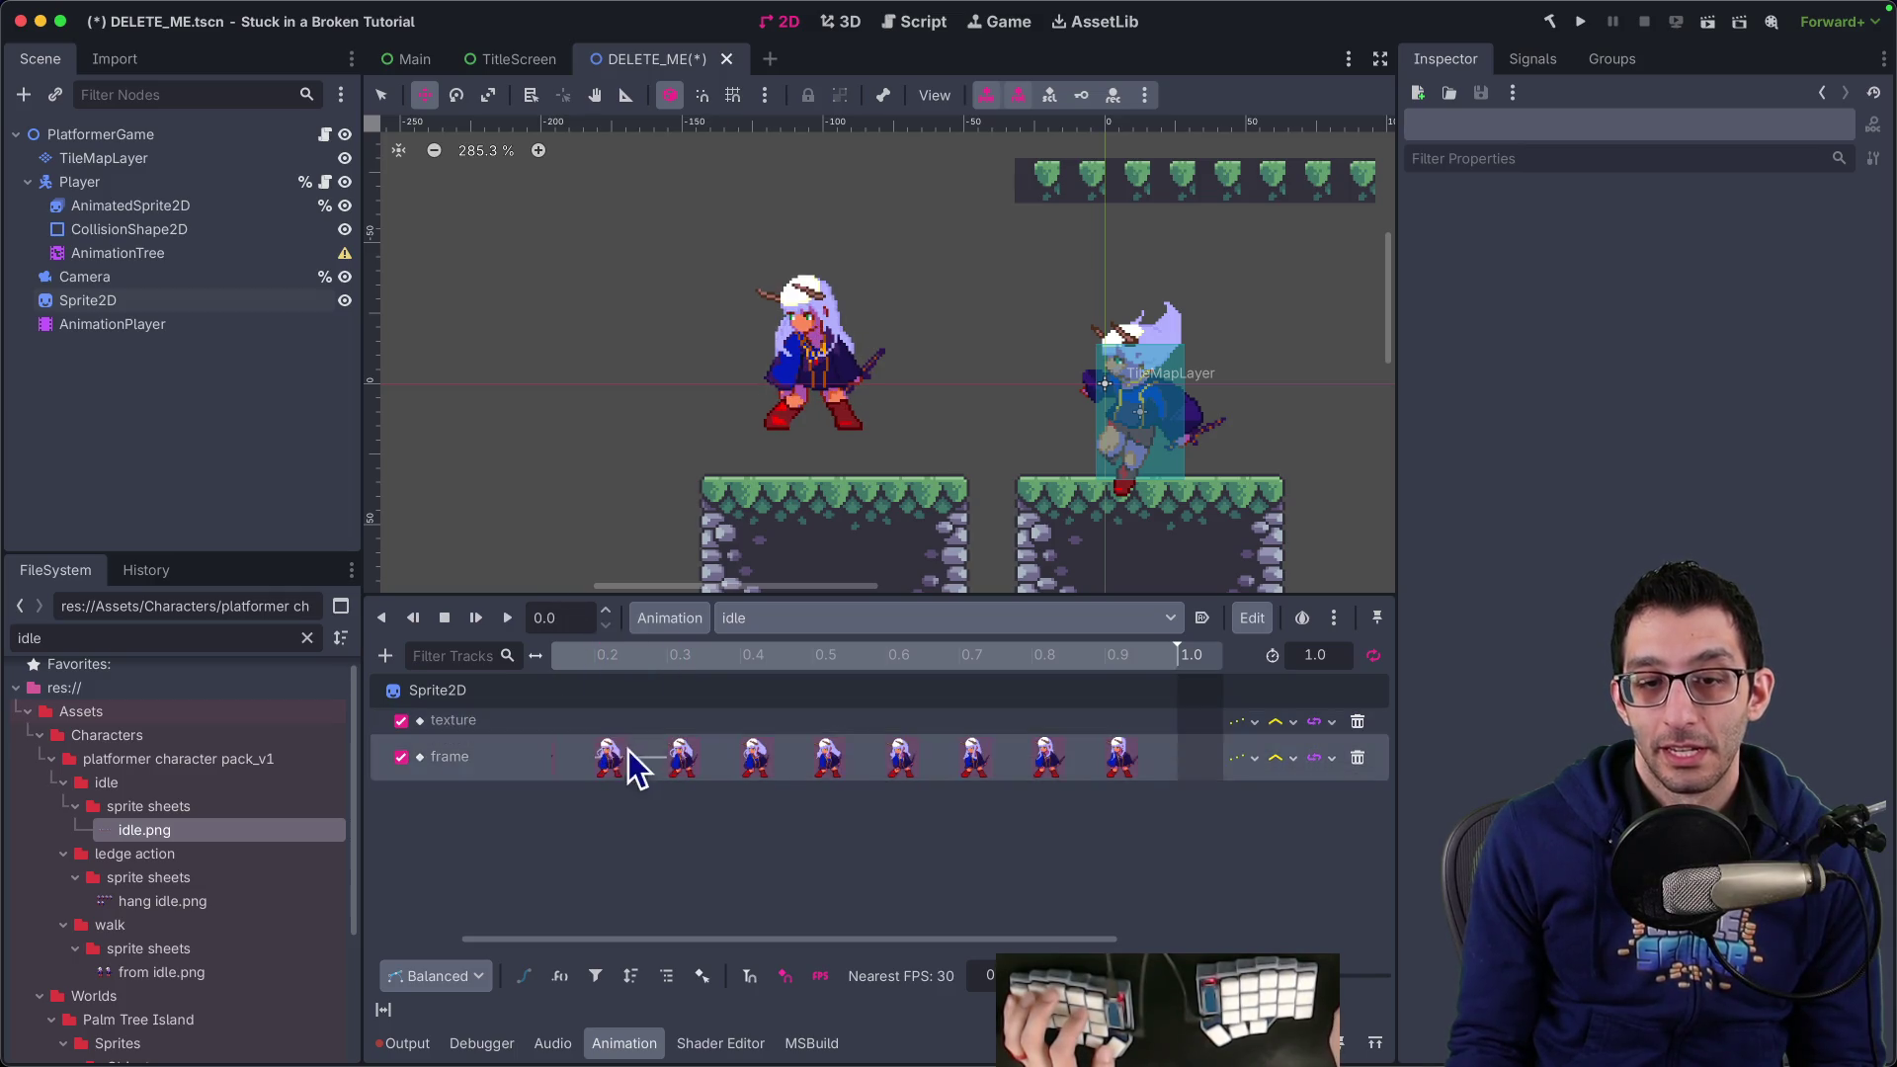
Delete the frame key at 0.3 s
click(560, 757)
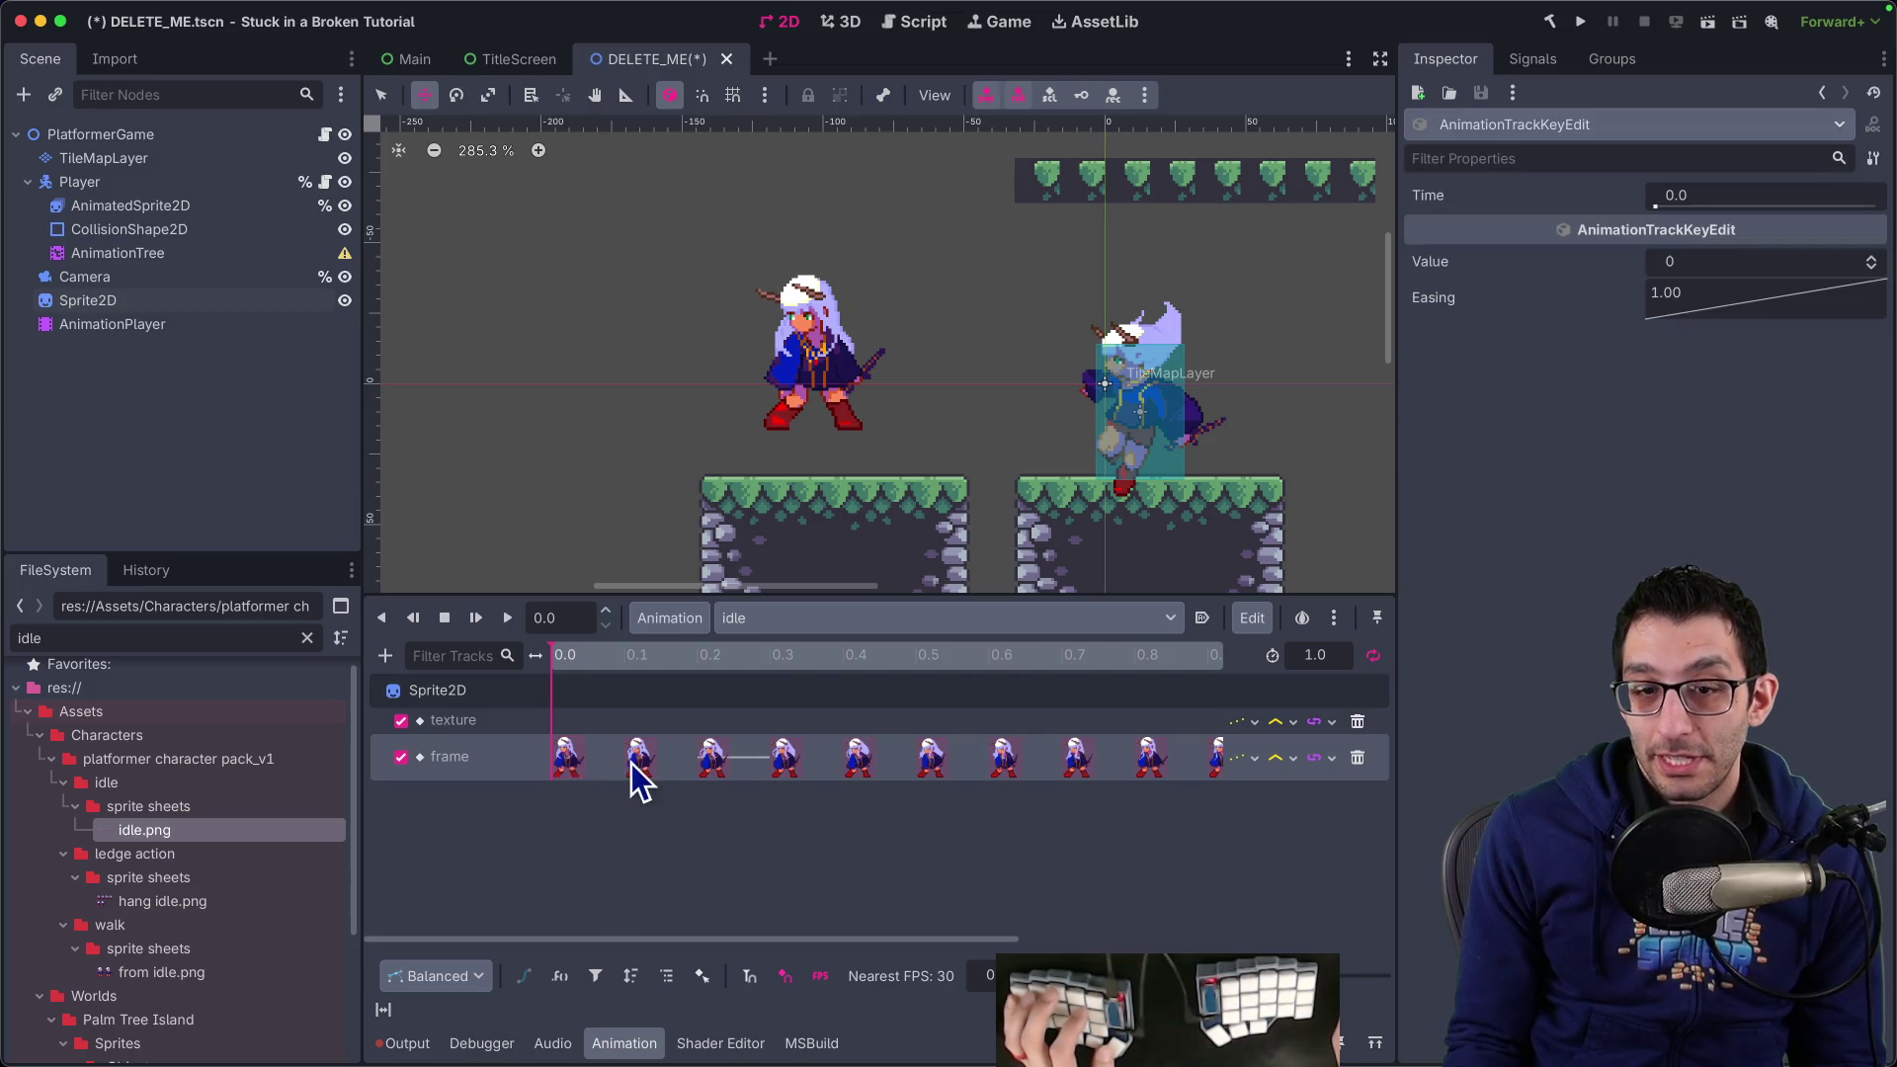
click(773, 761)
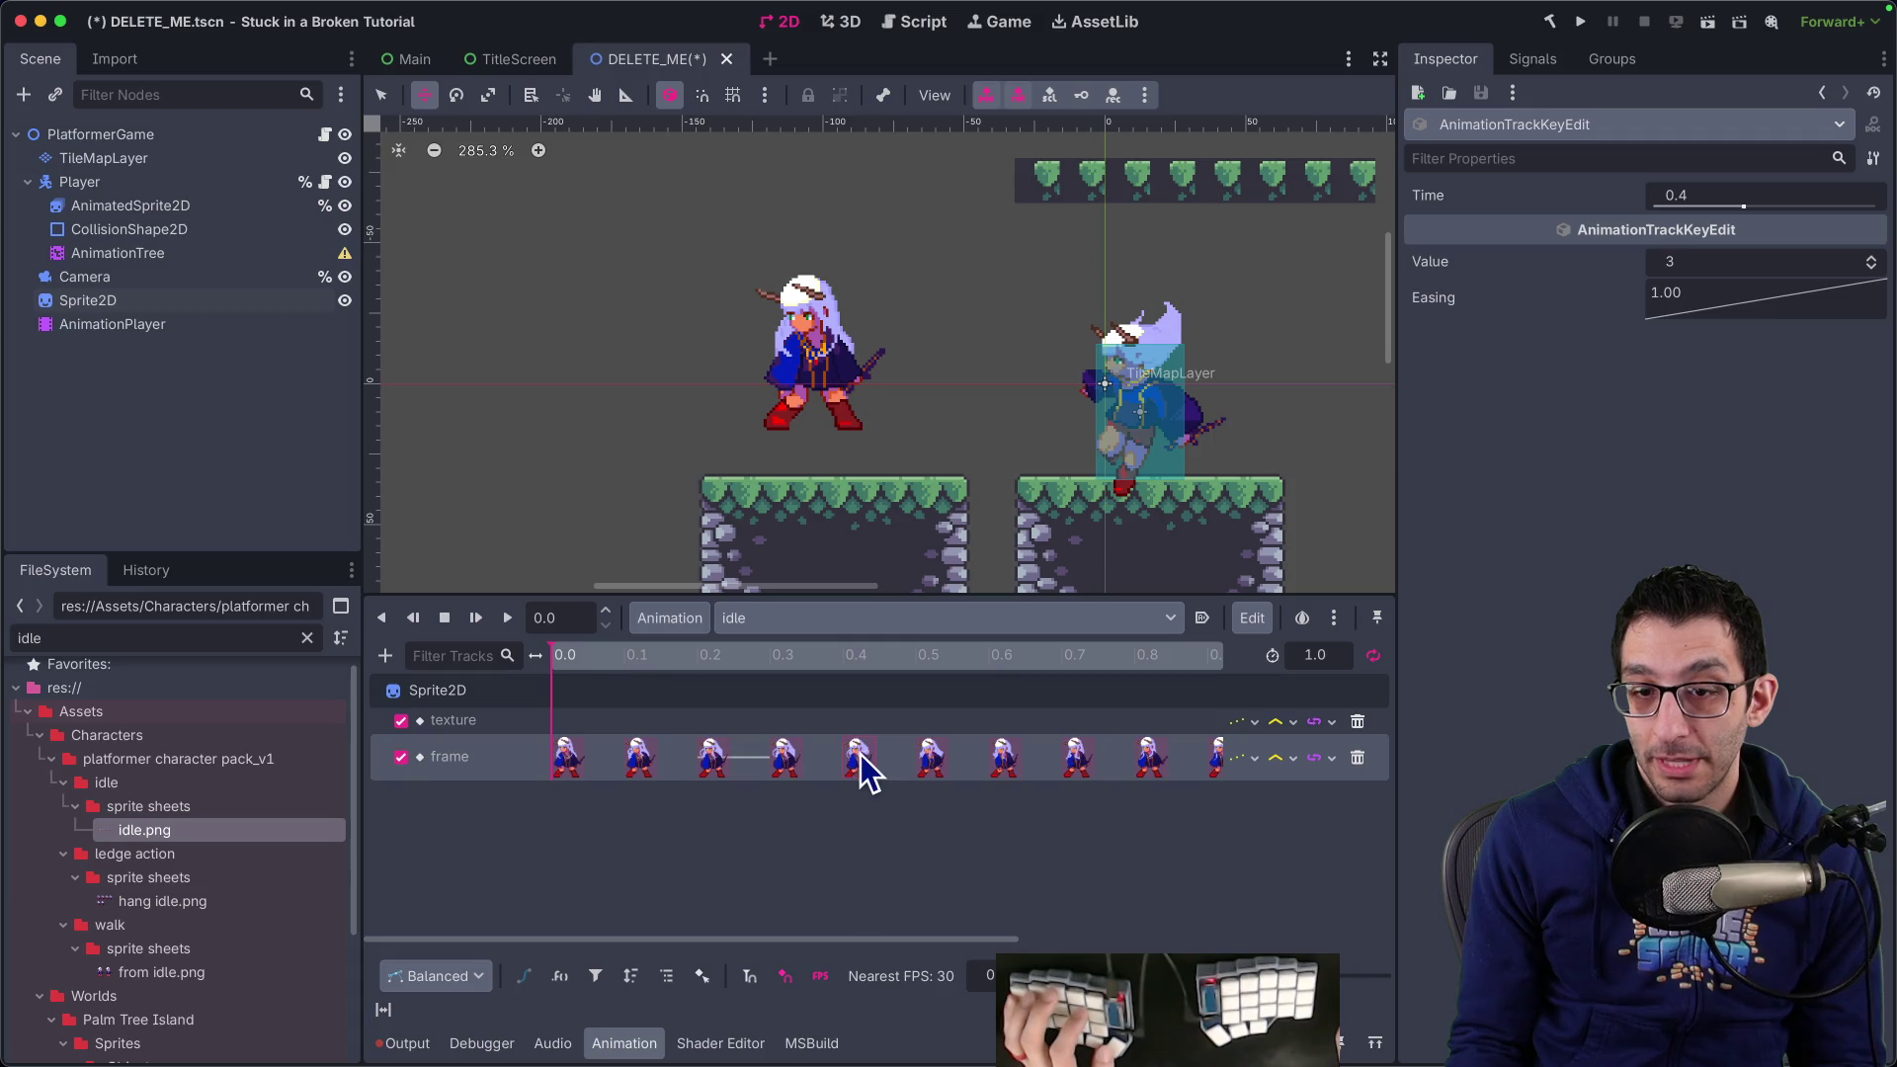
right_click(798, 769)
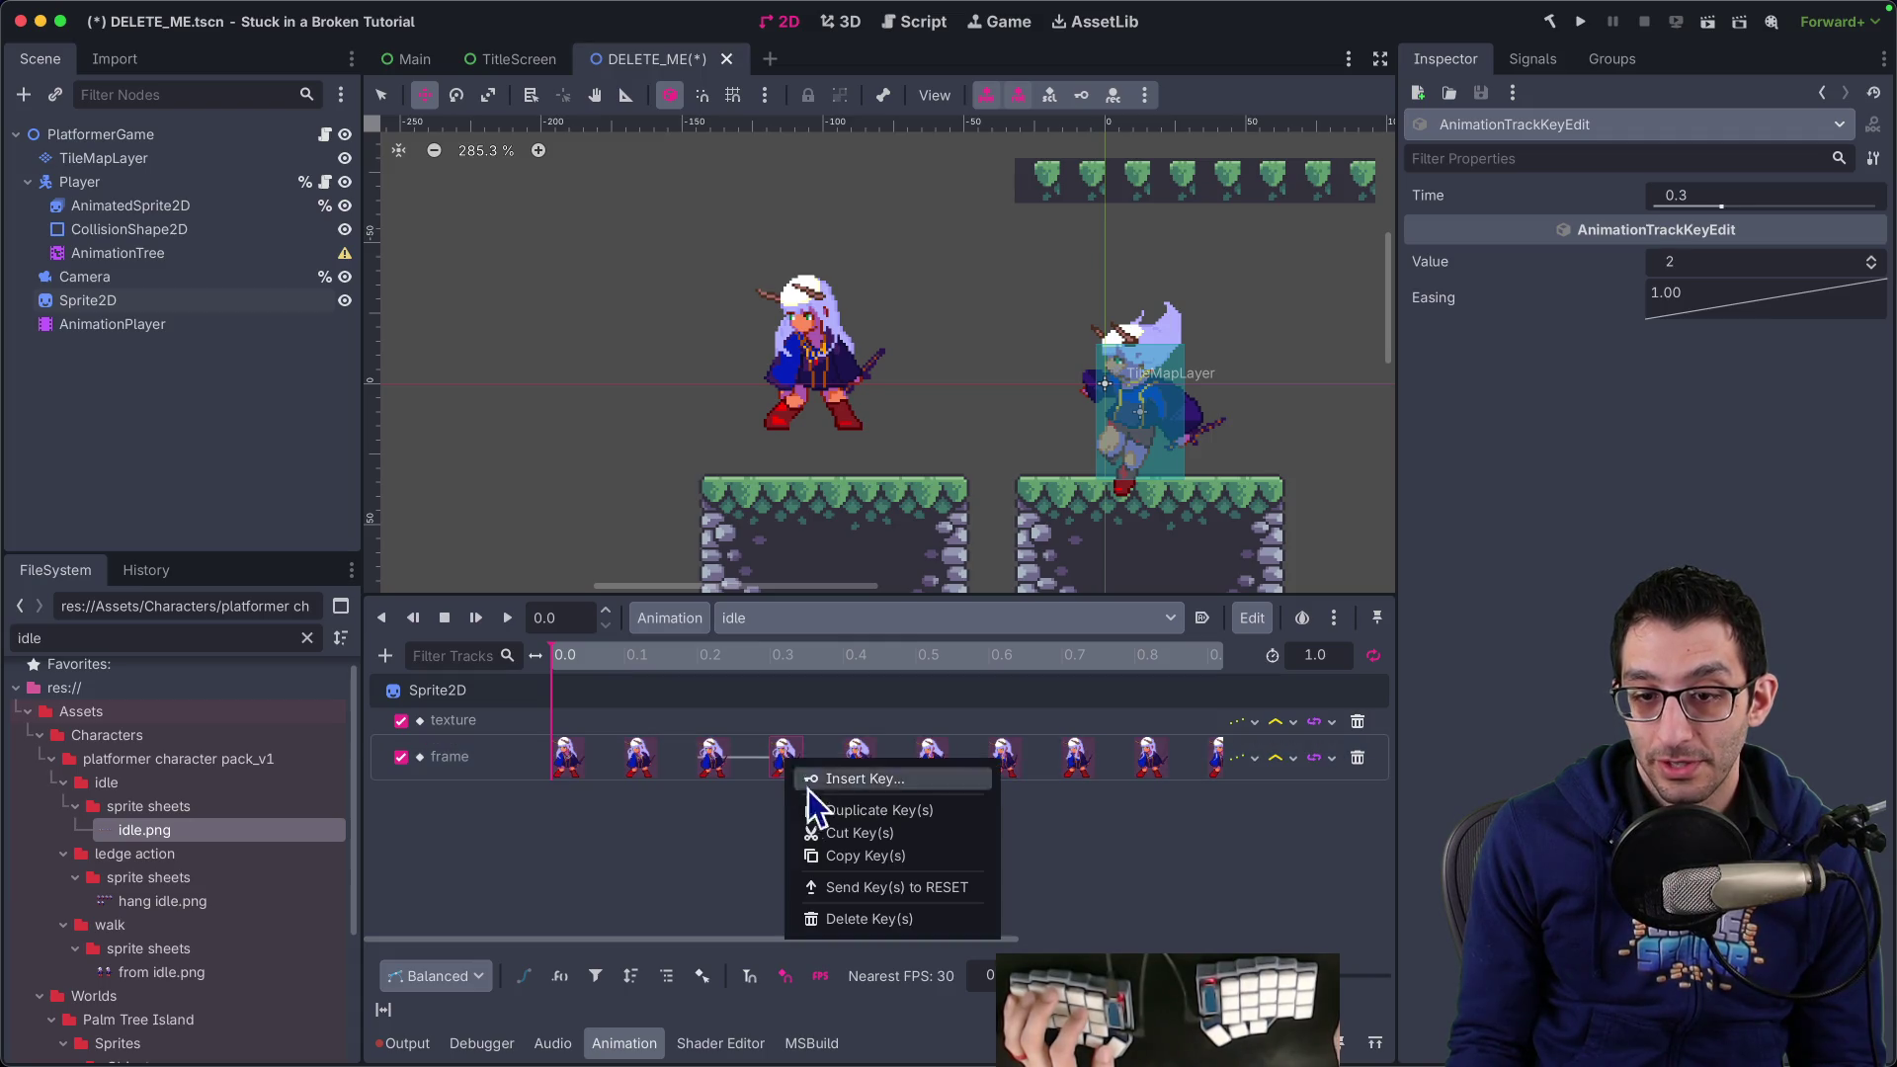
click(879, 917)
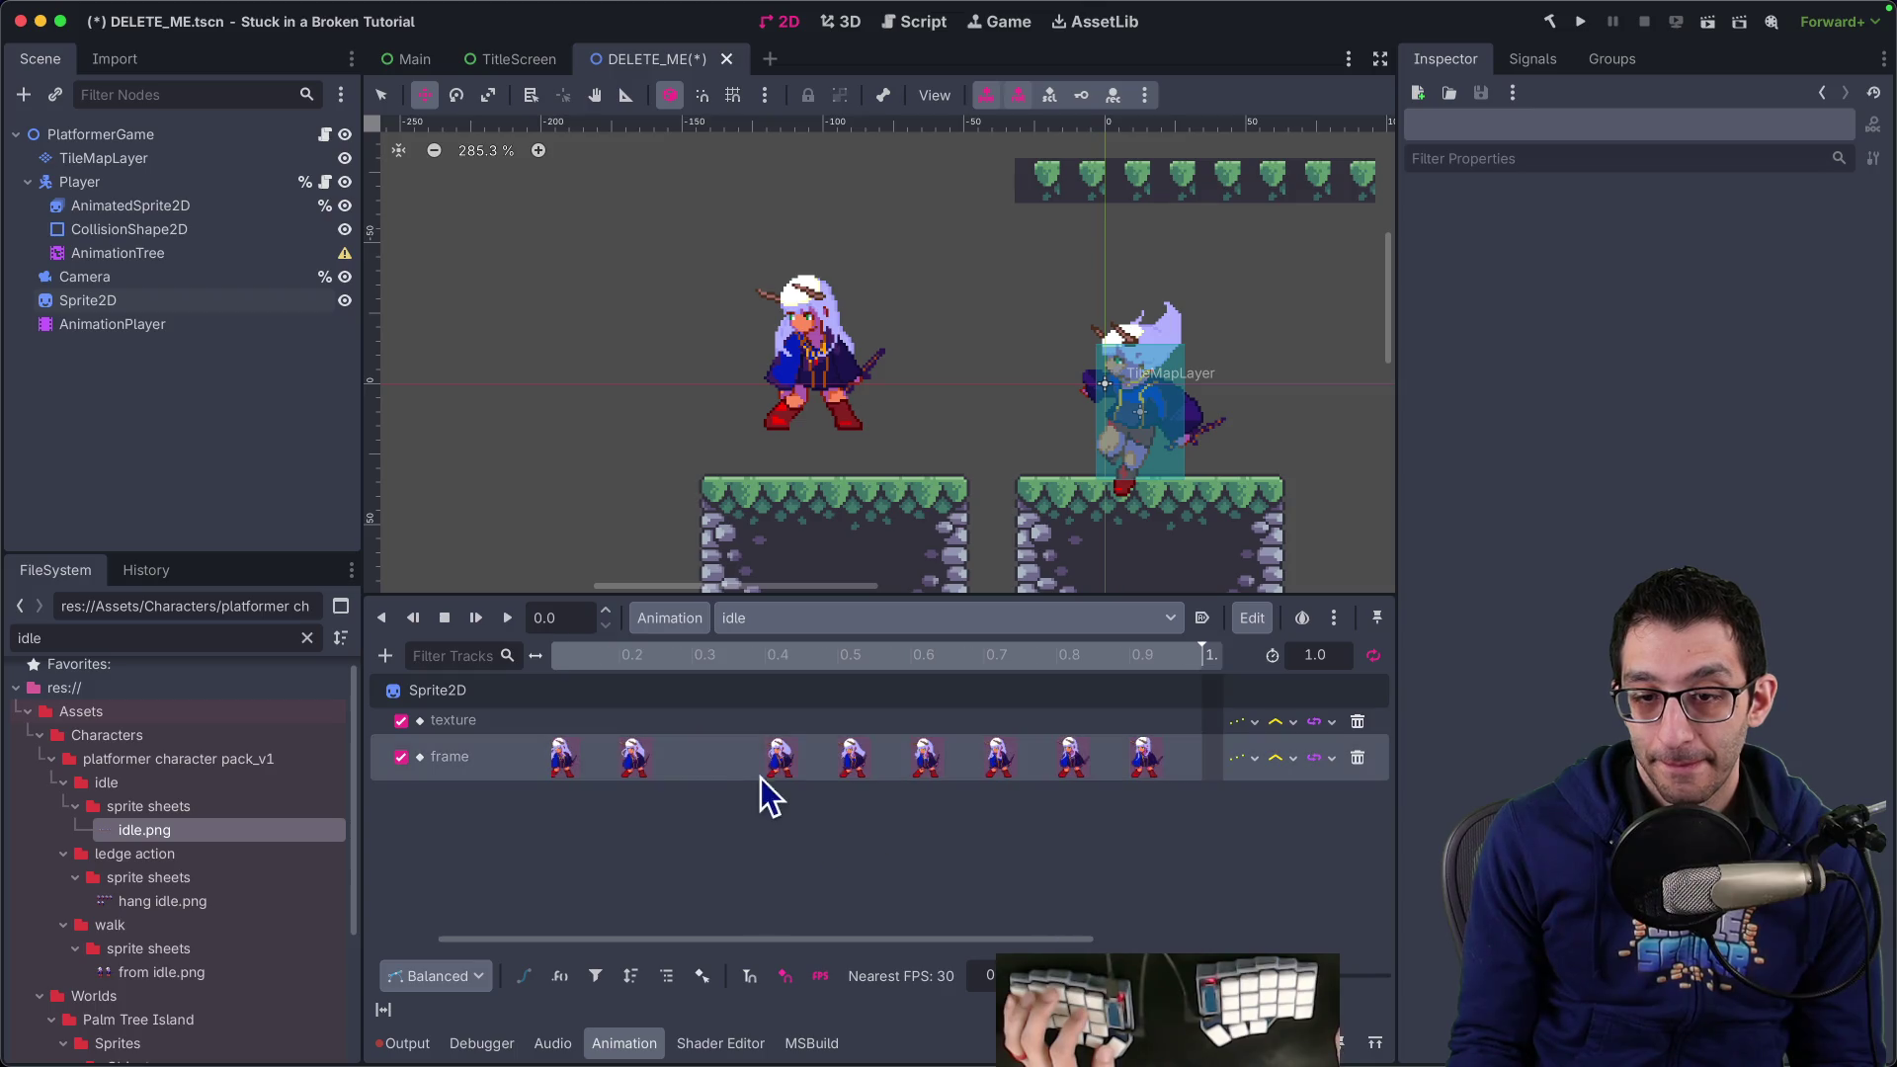
click(775, 771)
Shift keys 0.4–0.9 one step earlier to close the gap, then add another Frame key
click(934, 759)
click(998, 758)
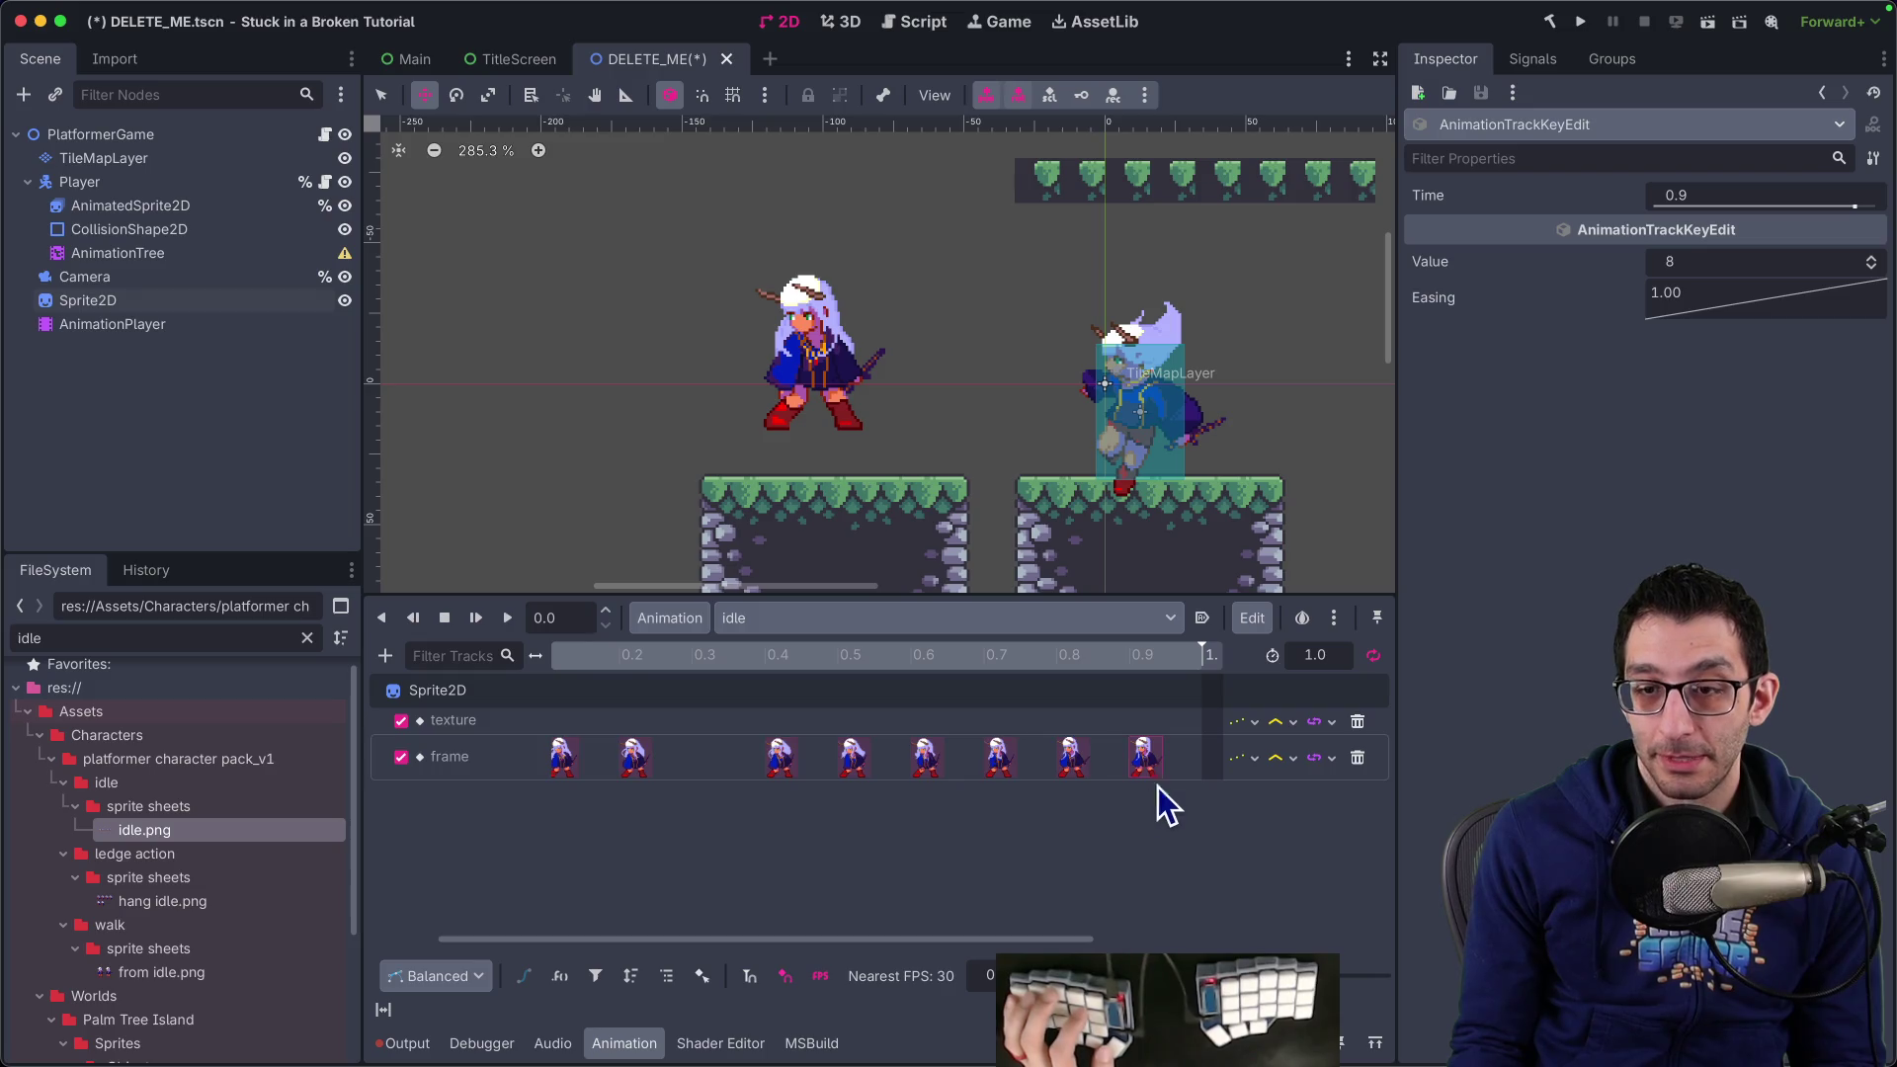
click(988, 805)
mouse_move(1164, 822)
mouse_down()
mouse_move(640, 698)
mouse_move(768, 746)
mouse_move(710, 769)
mouse_up()
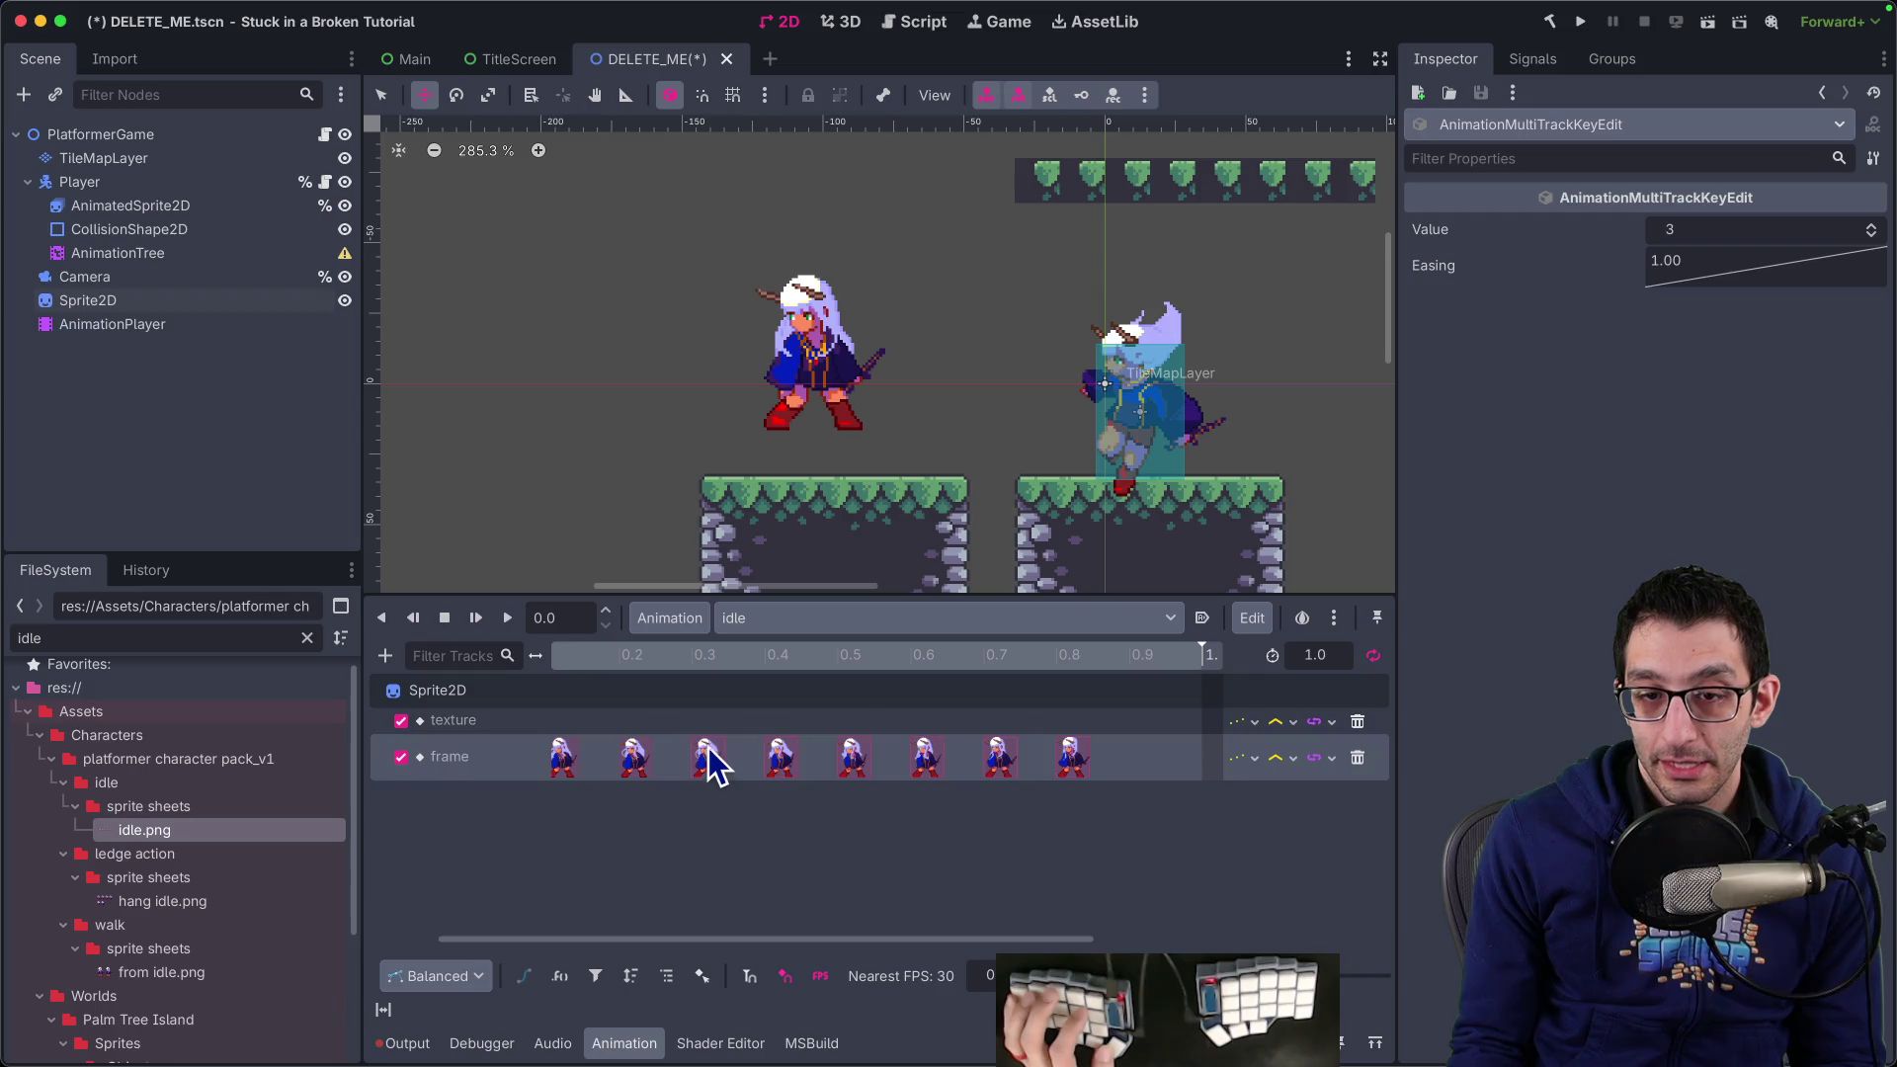
click(709, 761)
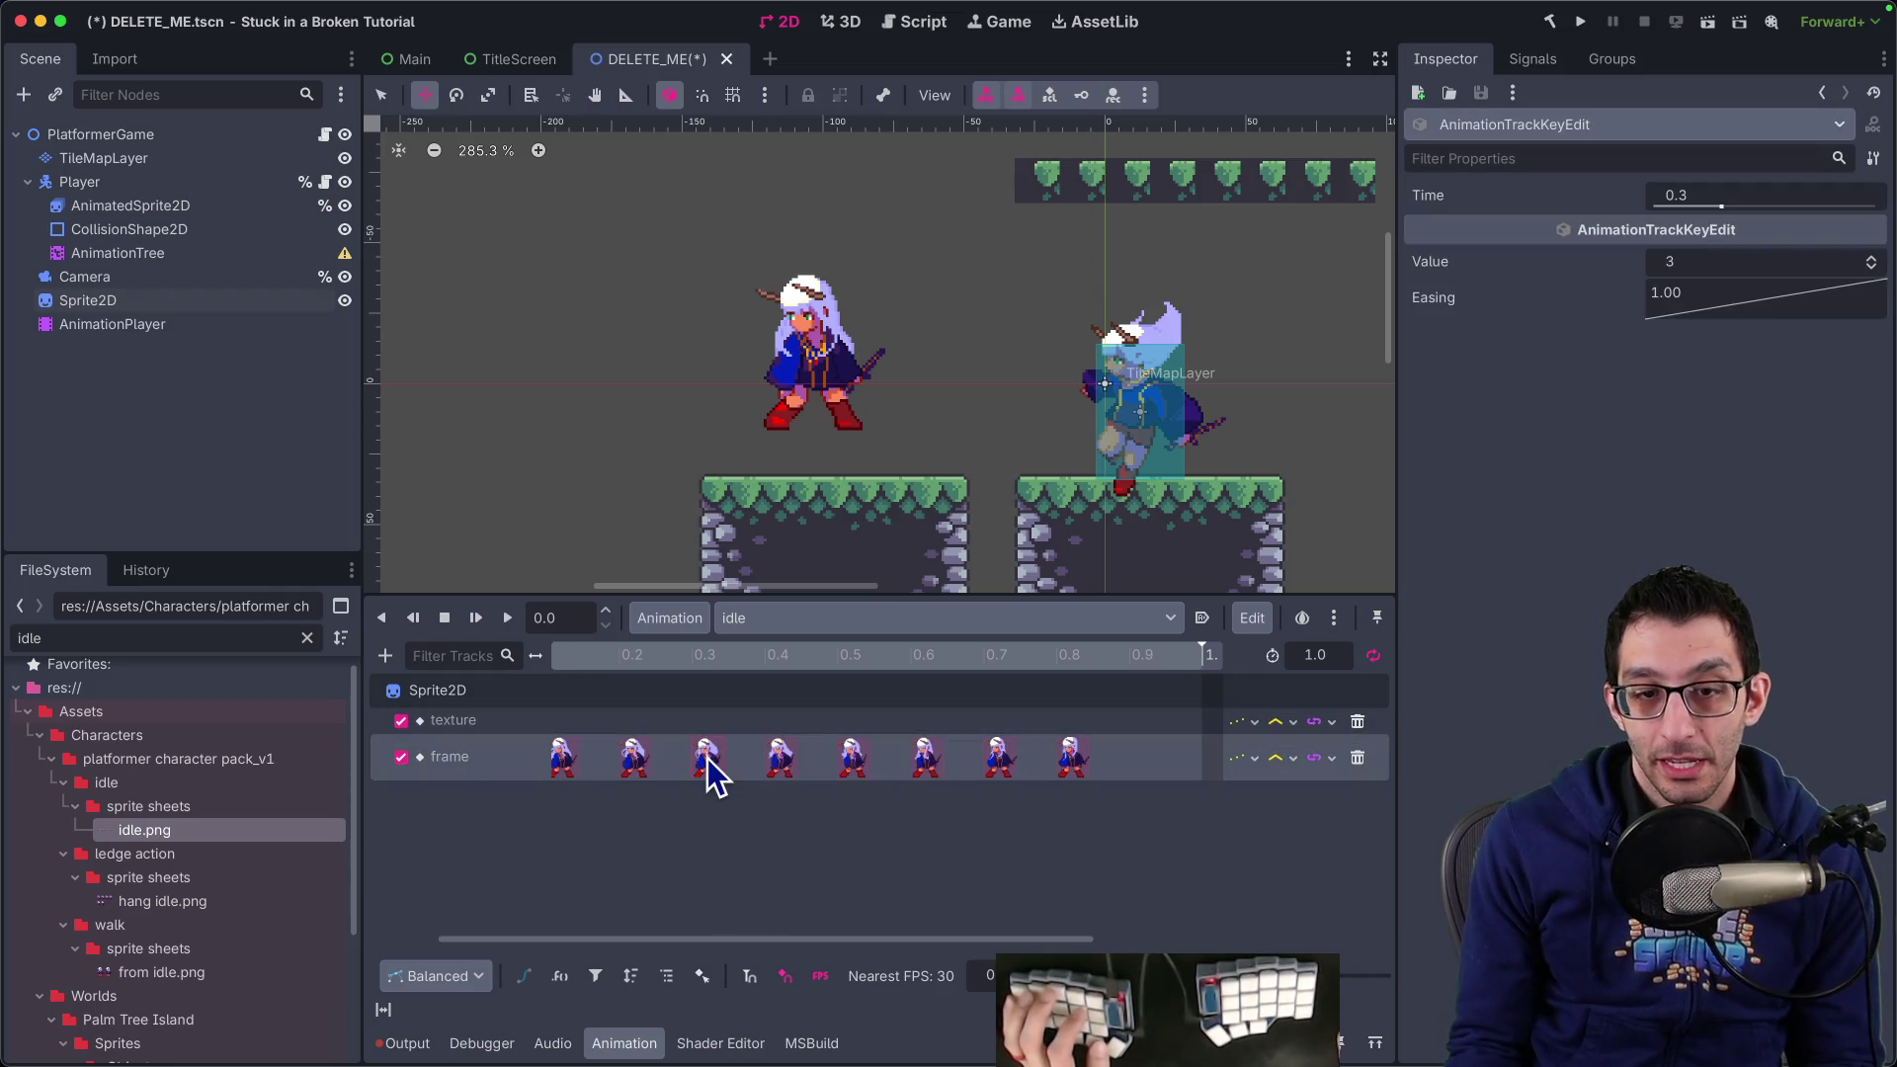
click(1126, 771)
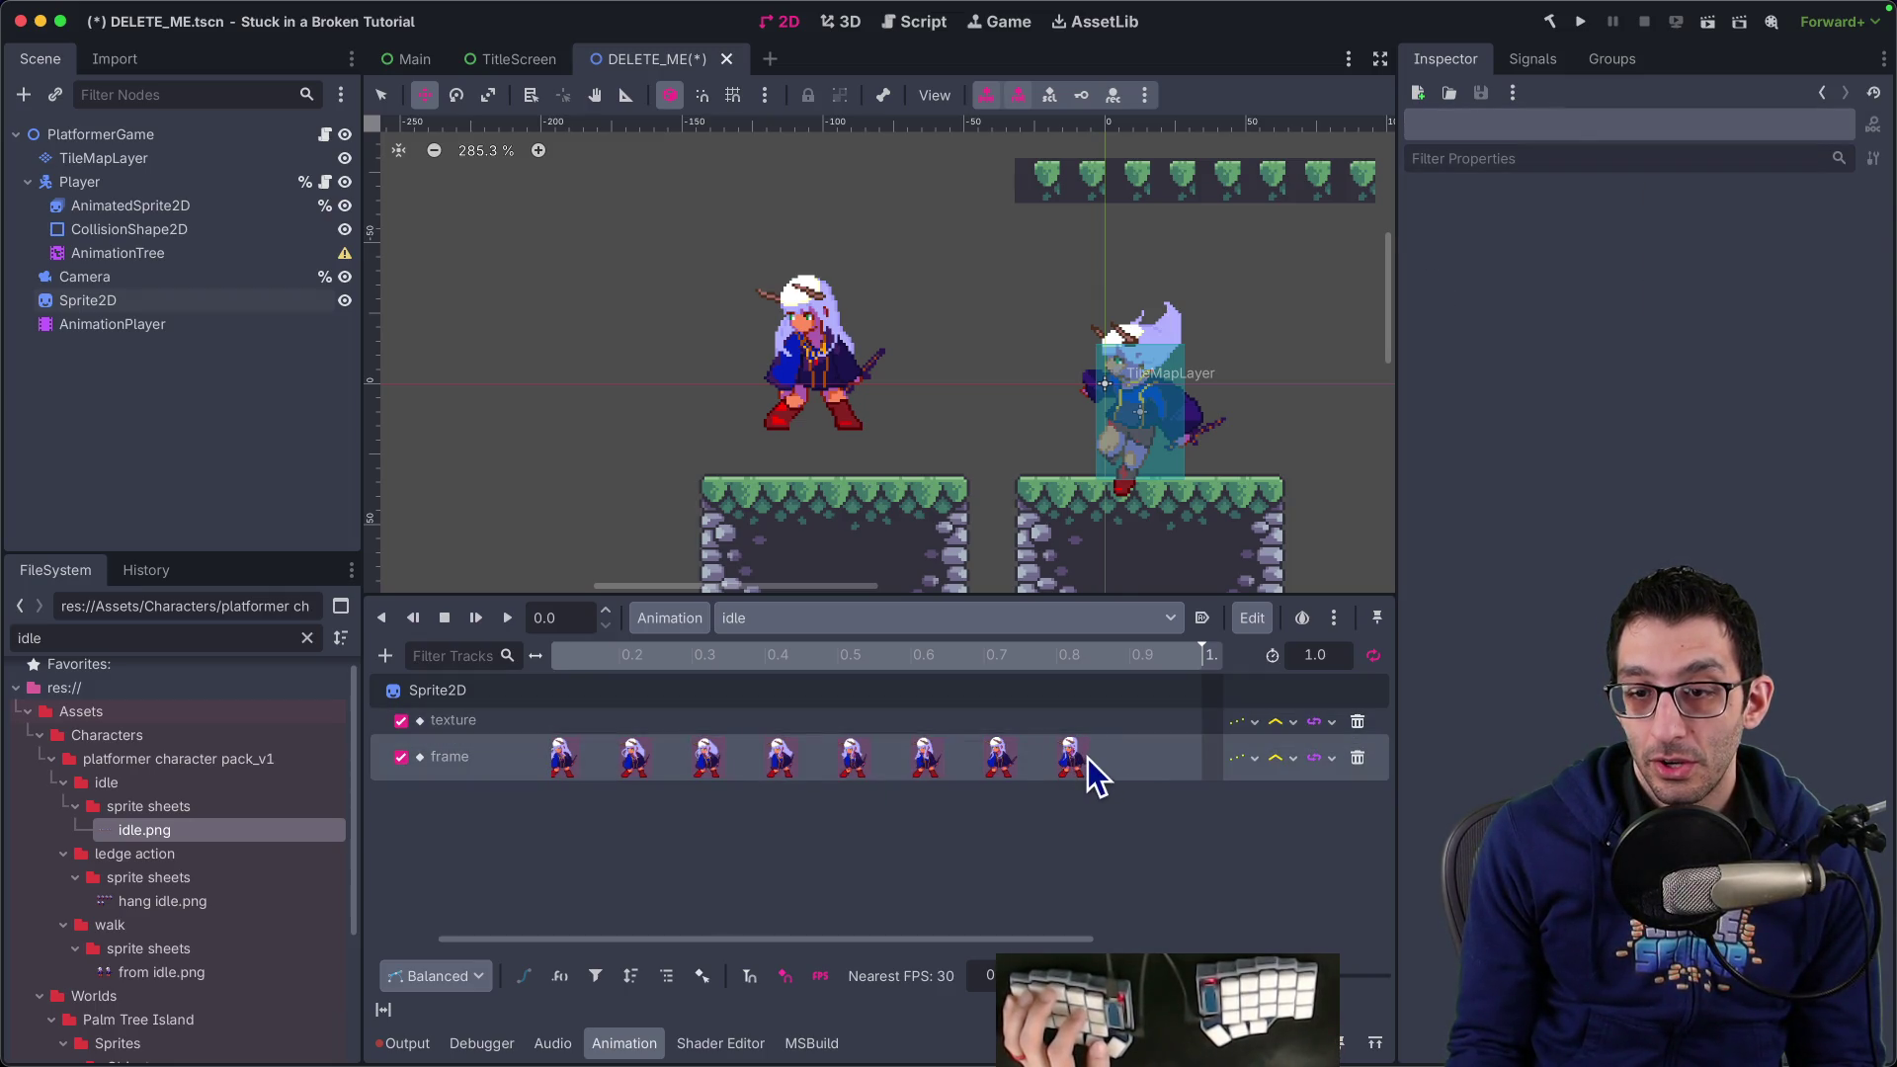
click(1086, 756)
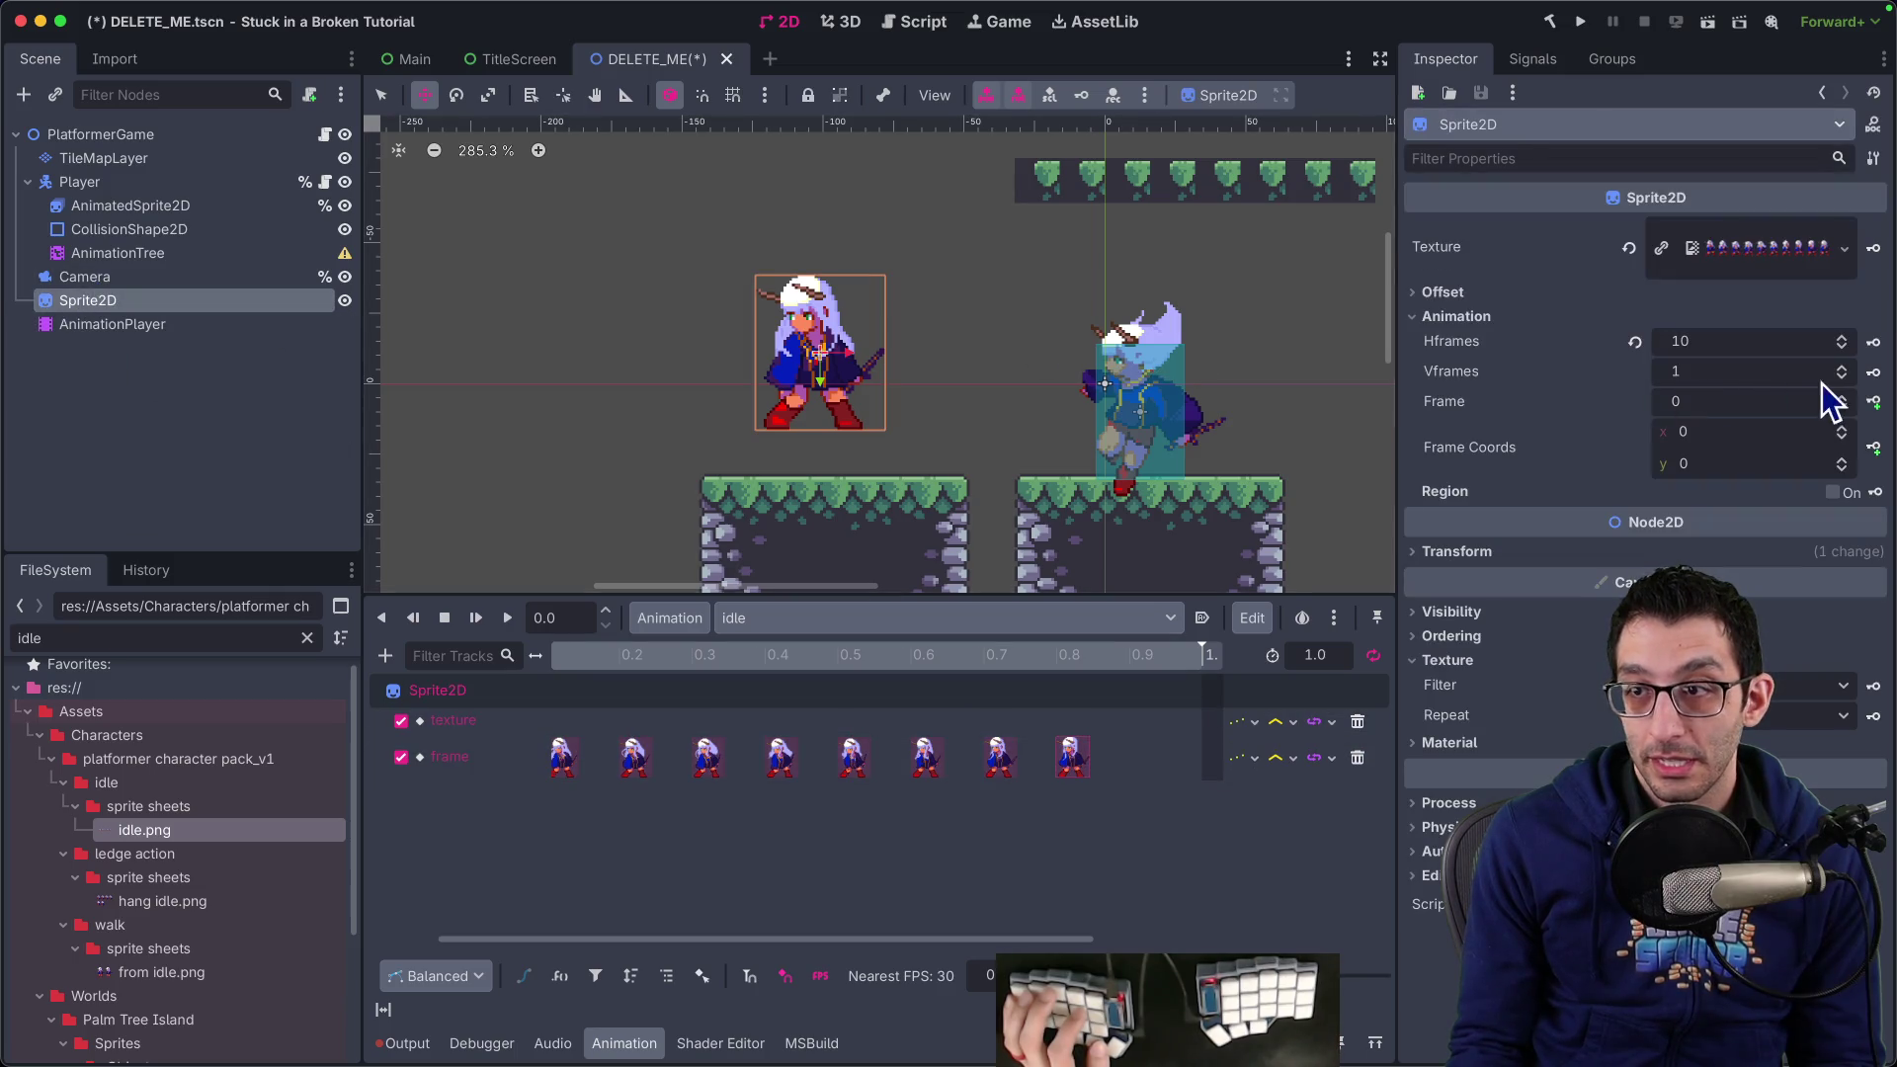
click(1874, 402)
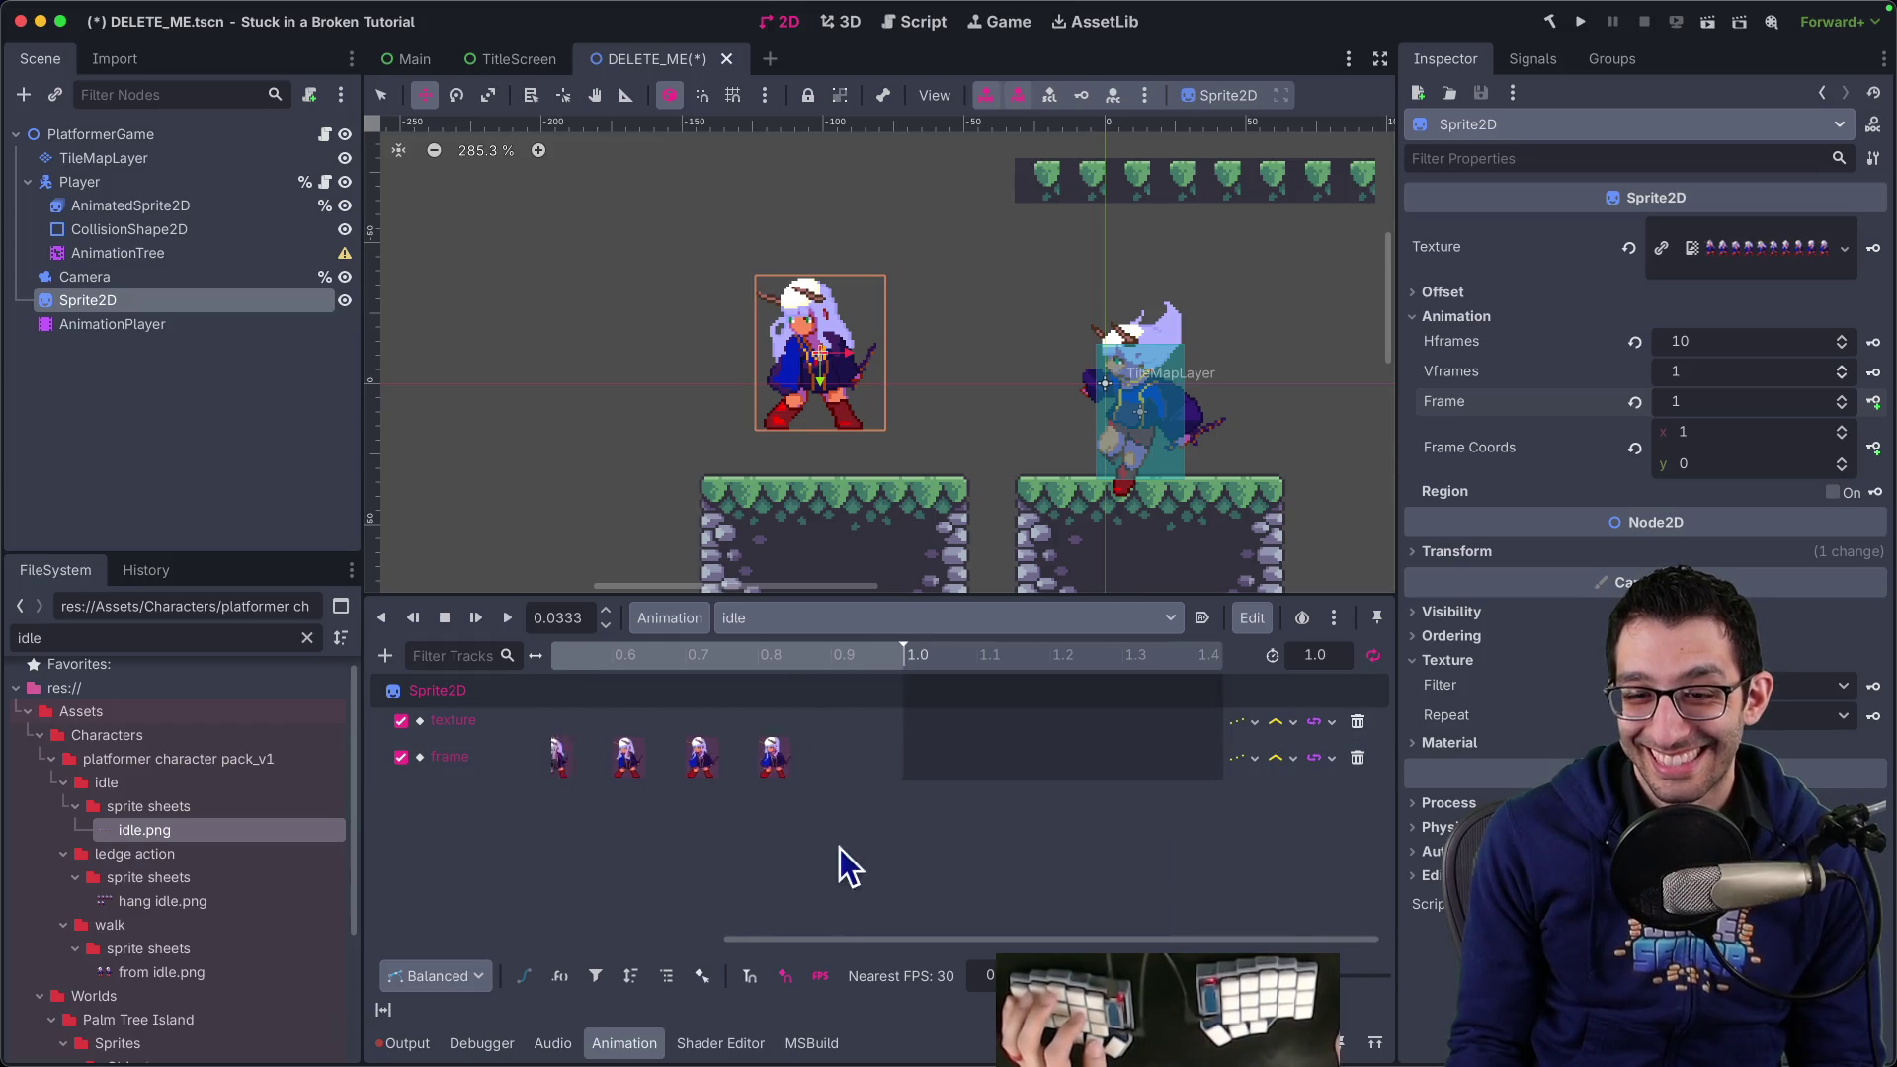
Undo the extra Frame key, leaving frame 8 at 0.8 s as the last key
key(ctrl+z)
scroll(874, 805, right, 5)
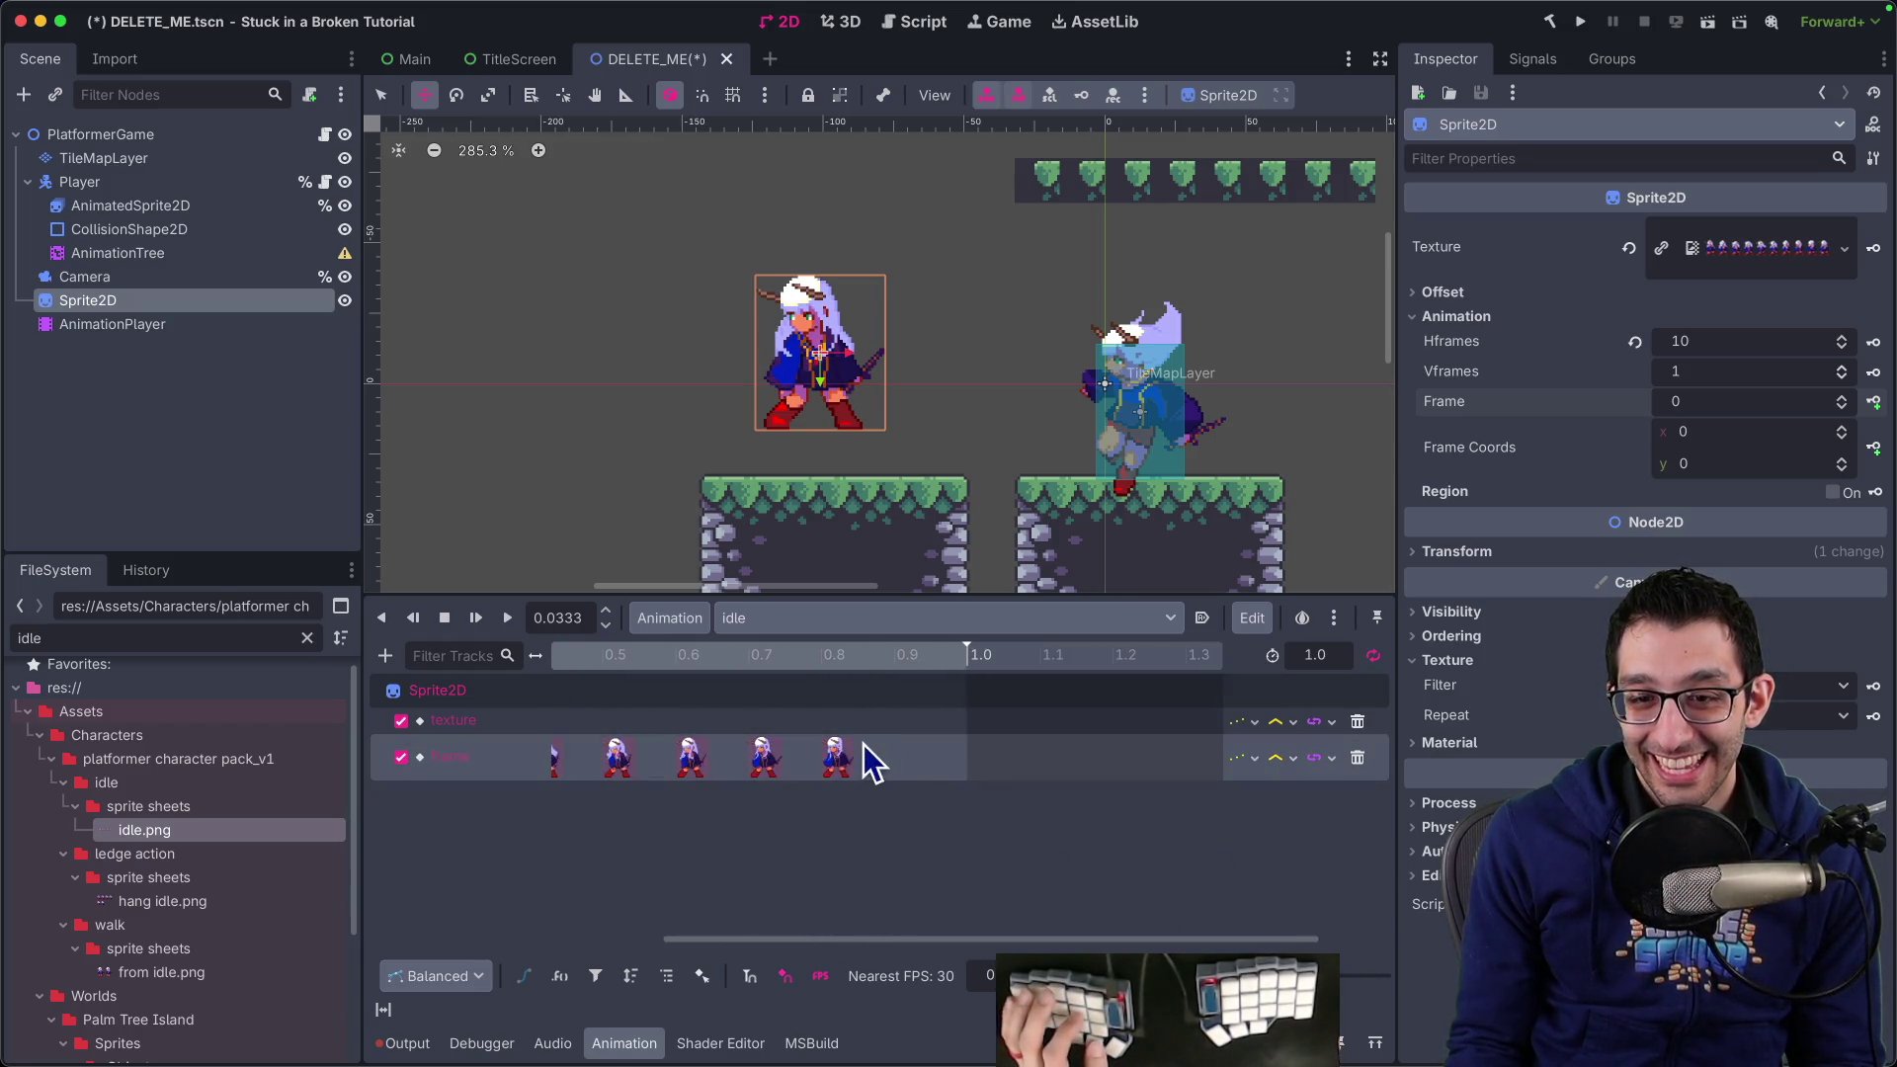
click(840, 754)
click(896, 657)
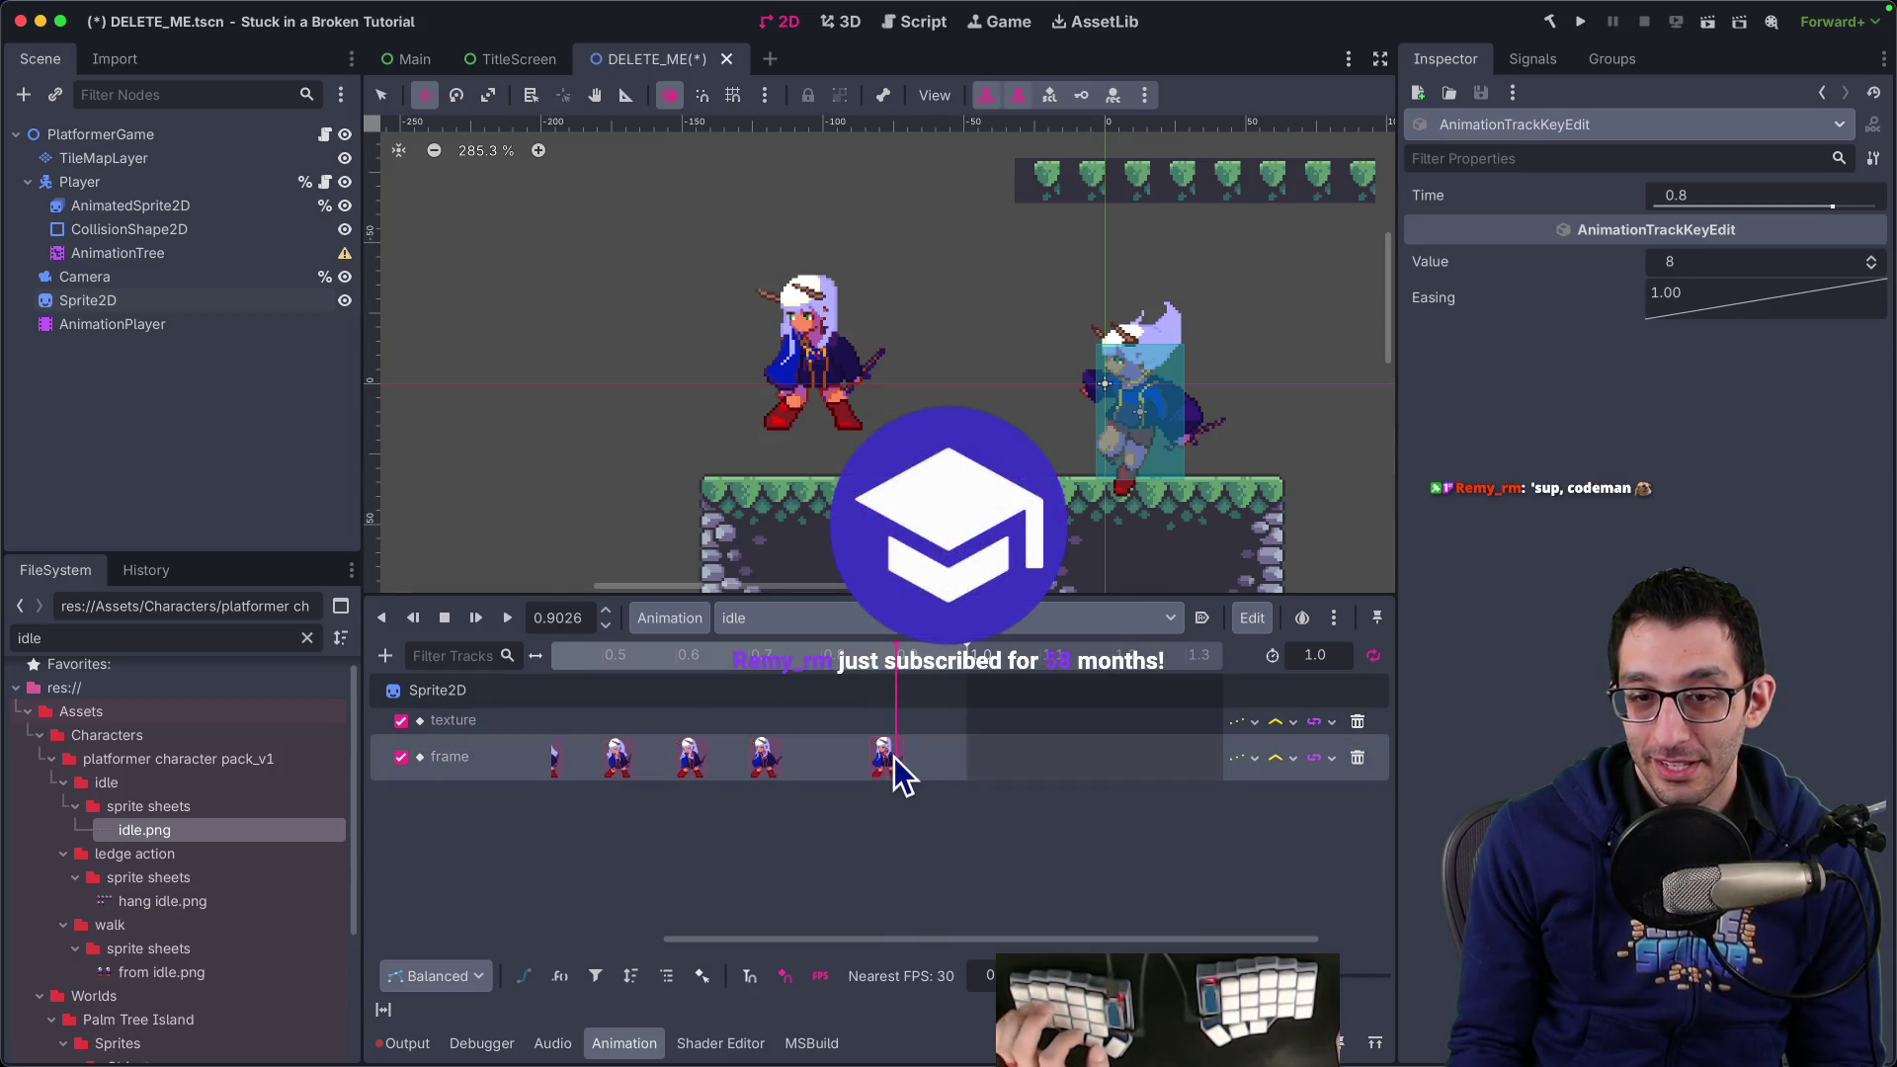
right_click(826, 757)
click(872, 808)
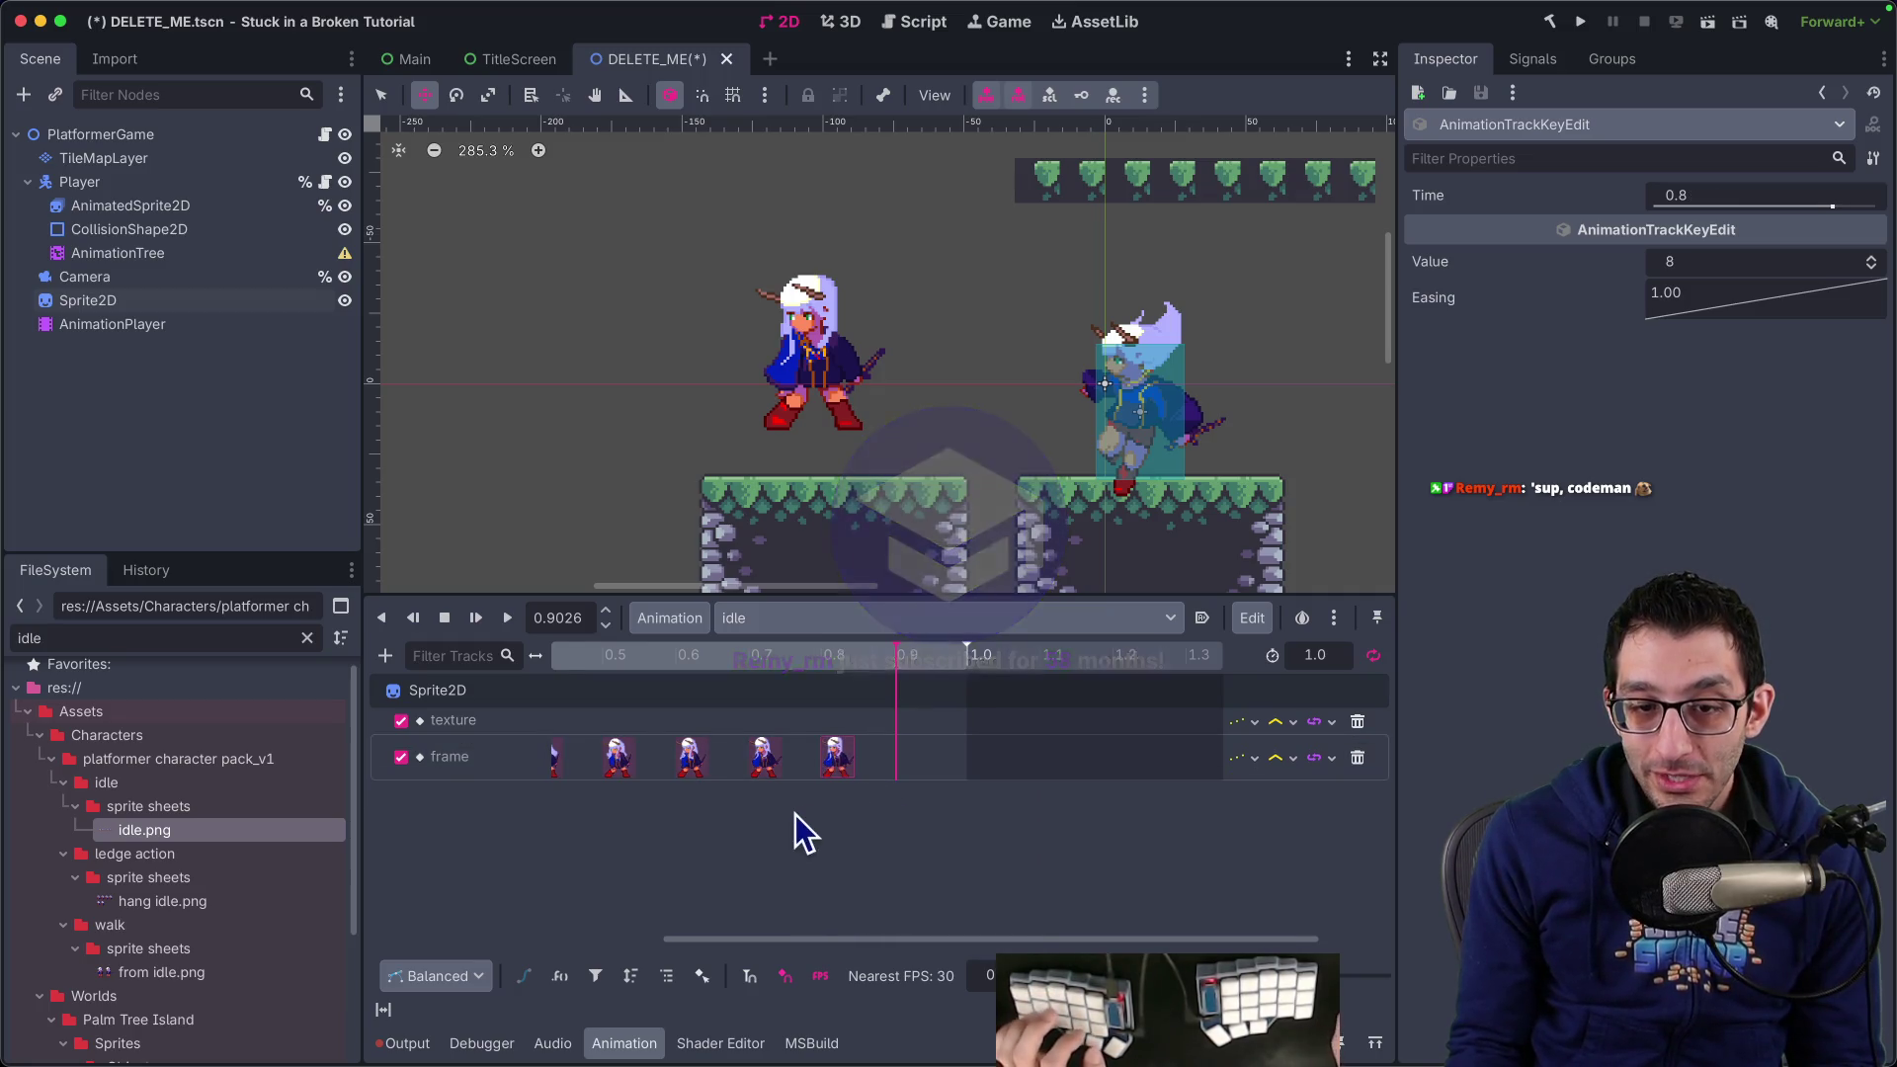
scroll(797, 814, left, 5)
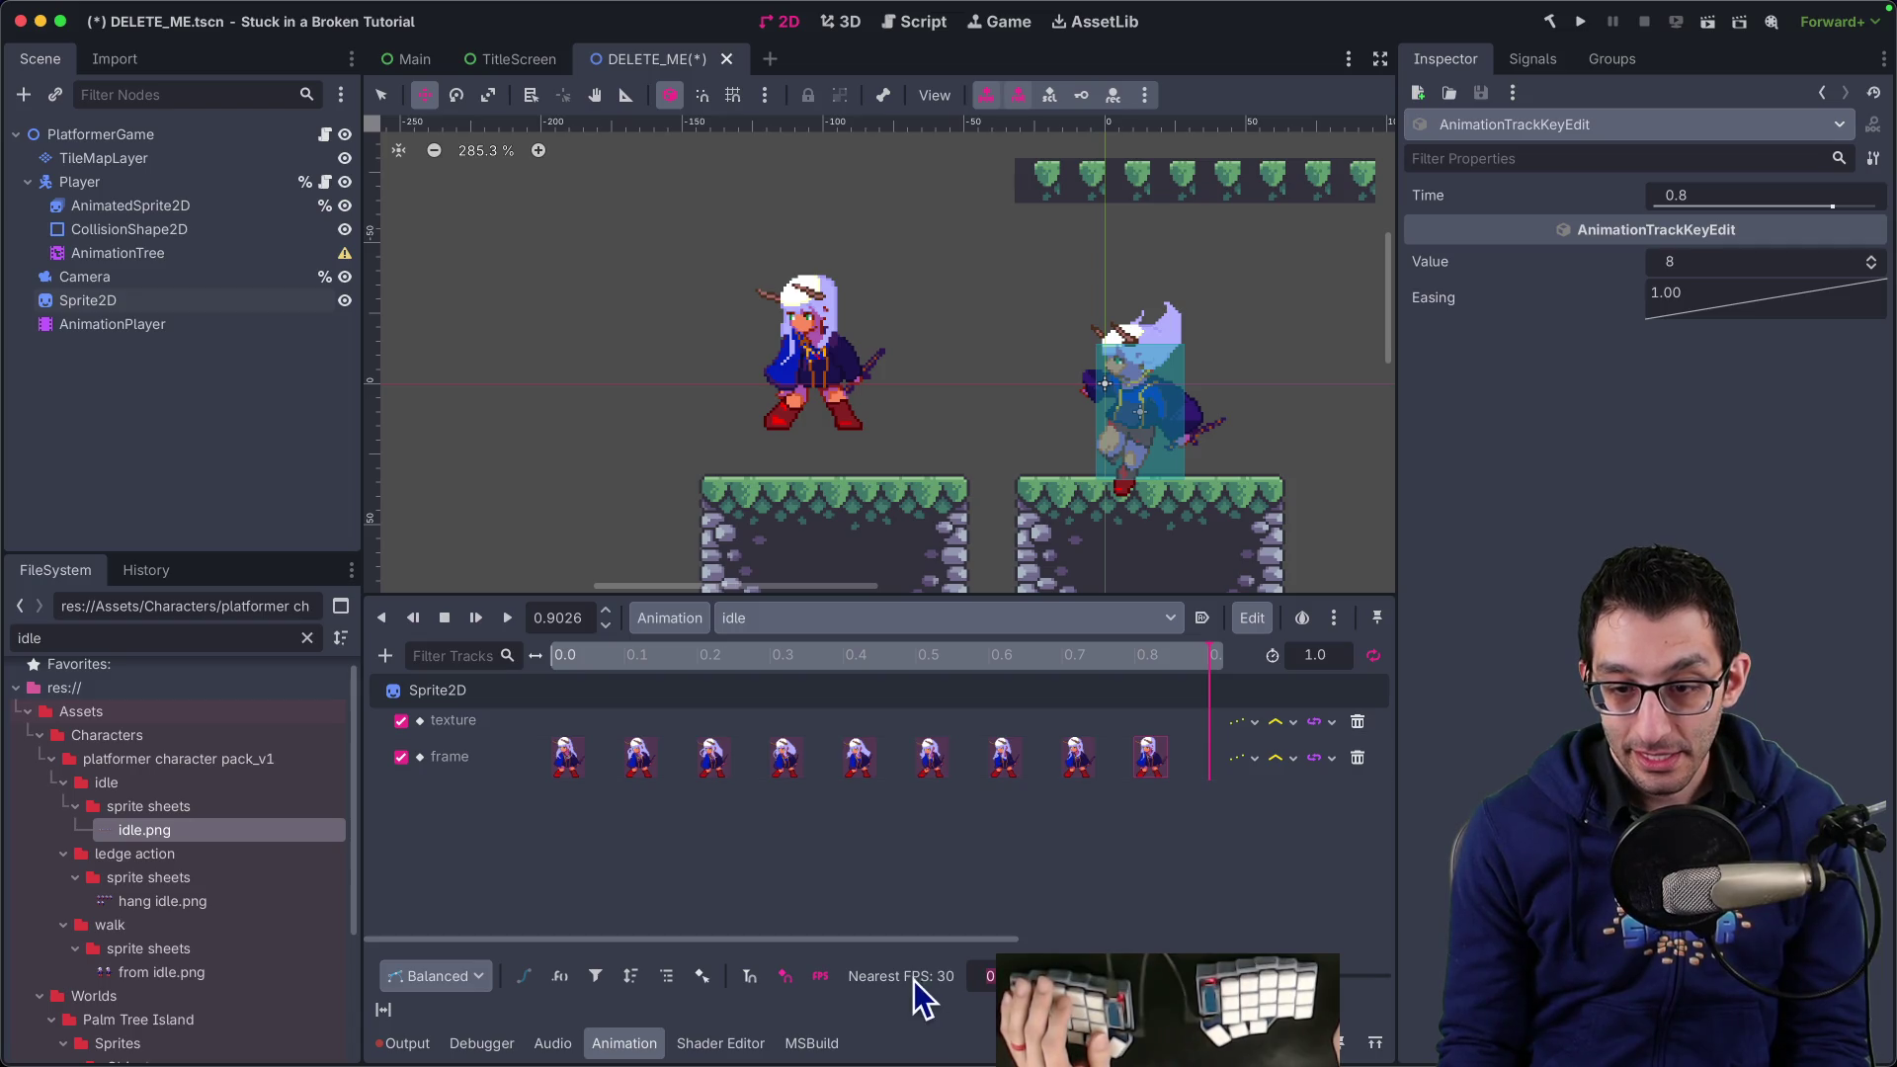
Set the timeline snap step to 0.1 s
text(0.1)
key(Return)
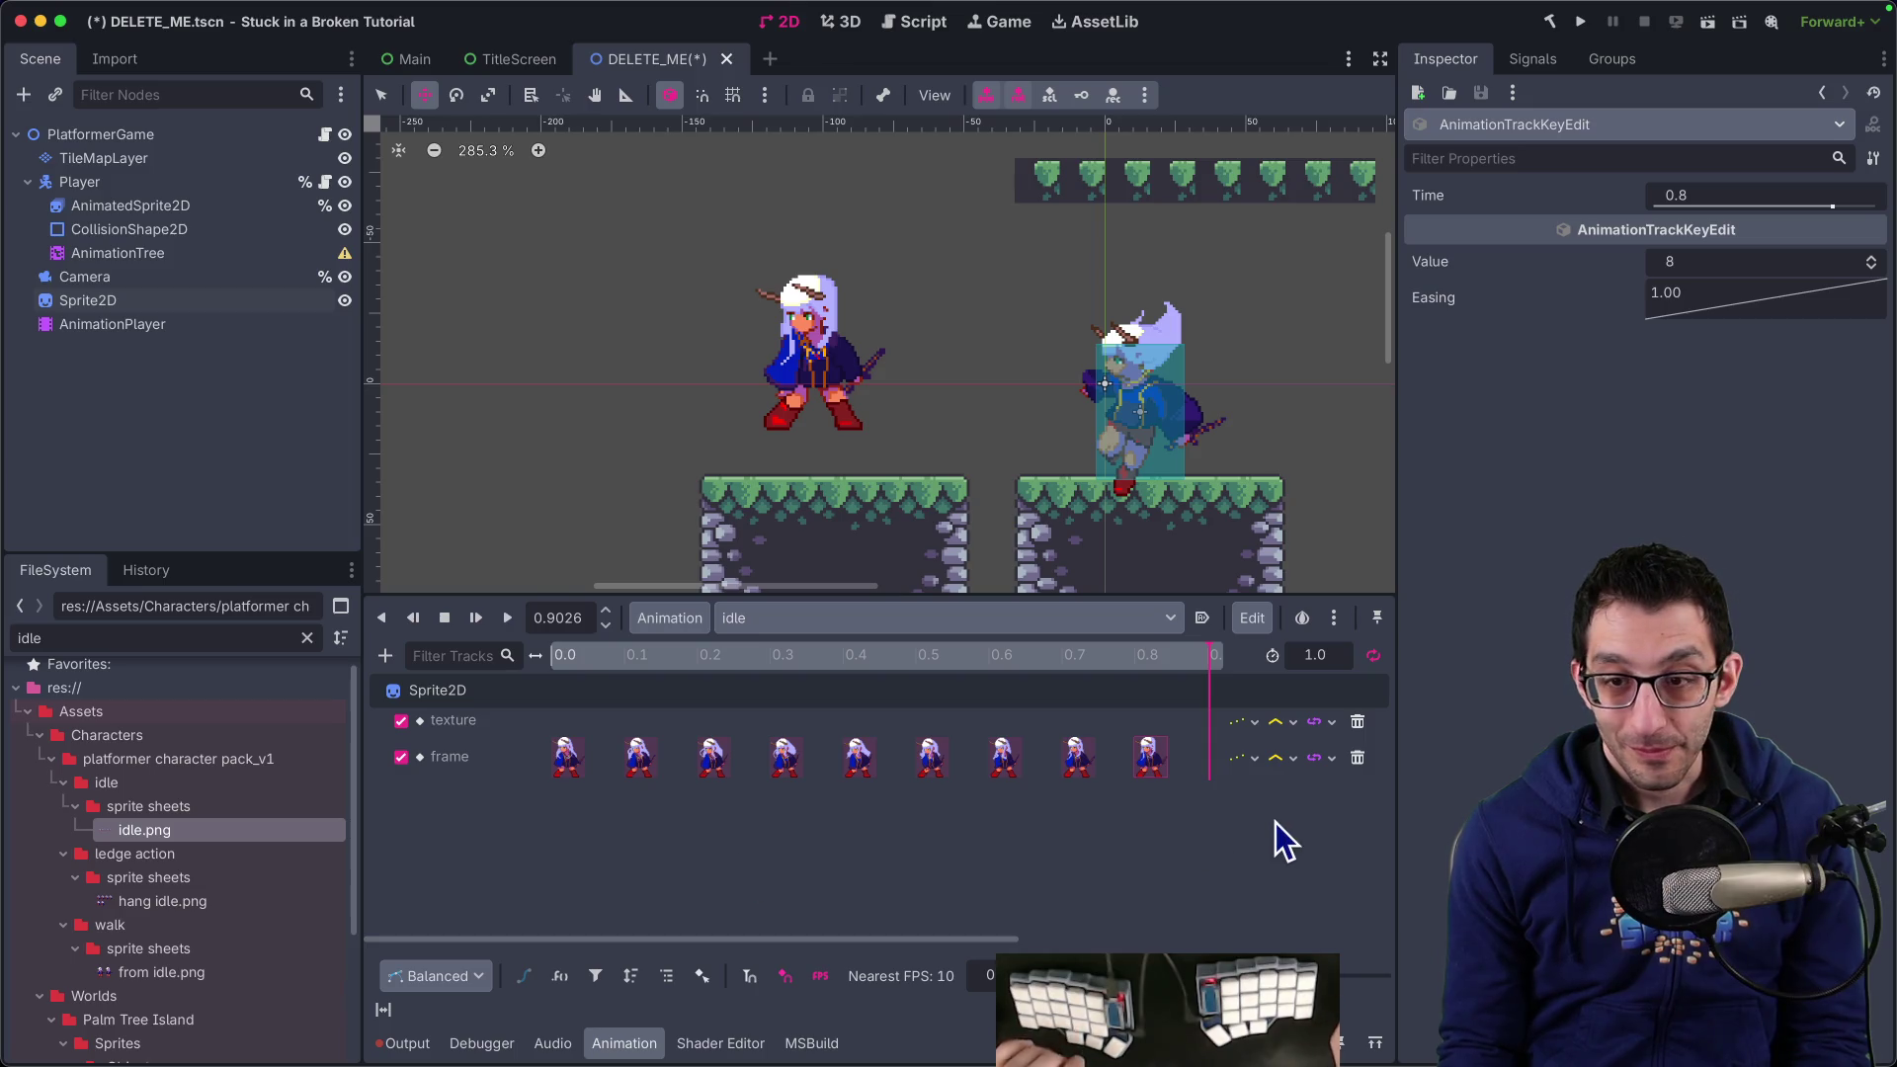
click(562, 757)
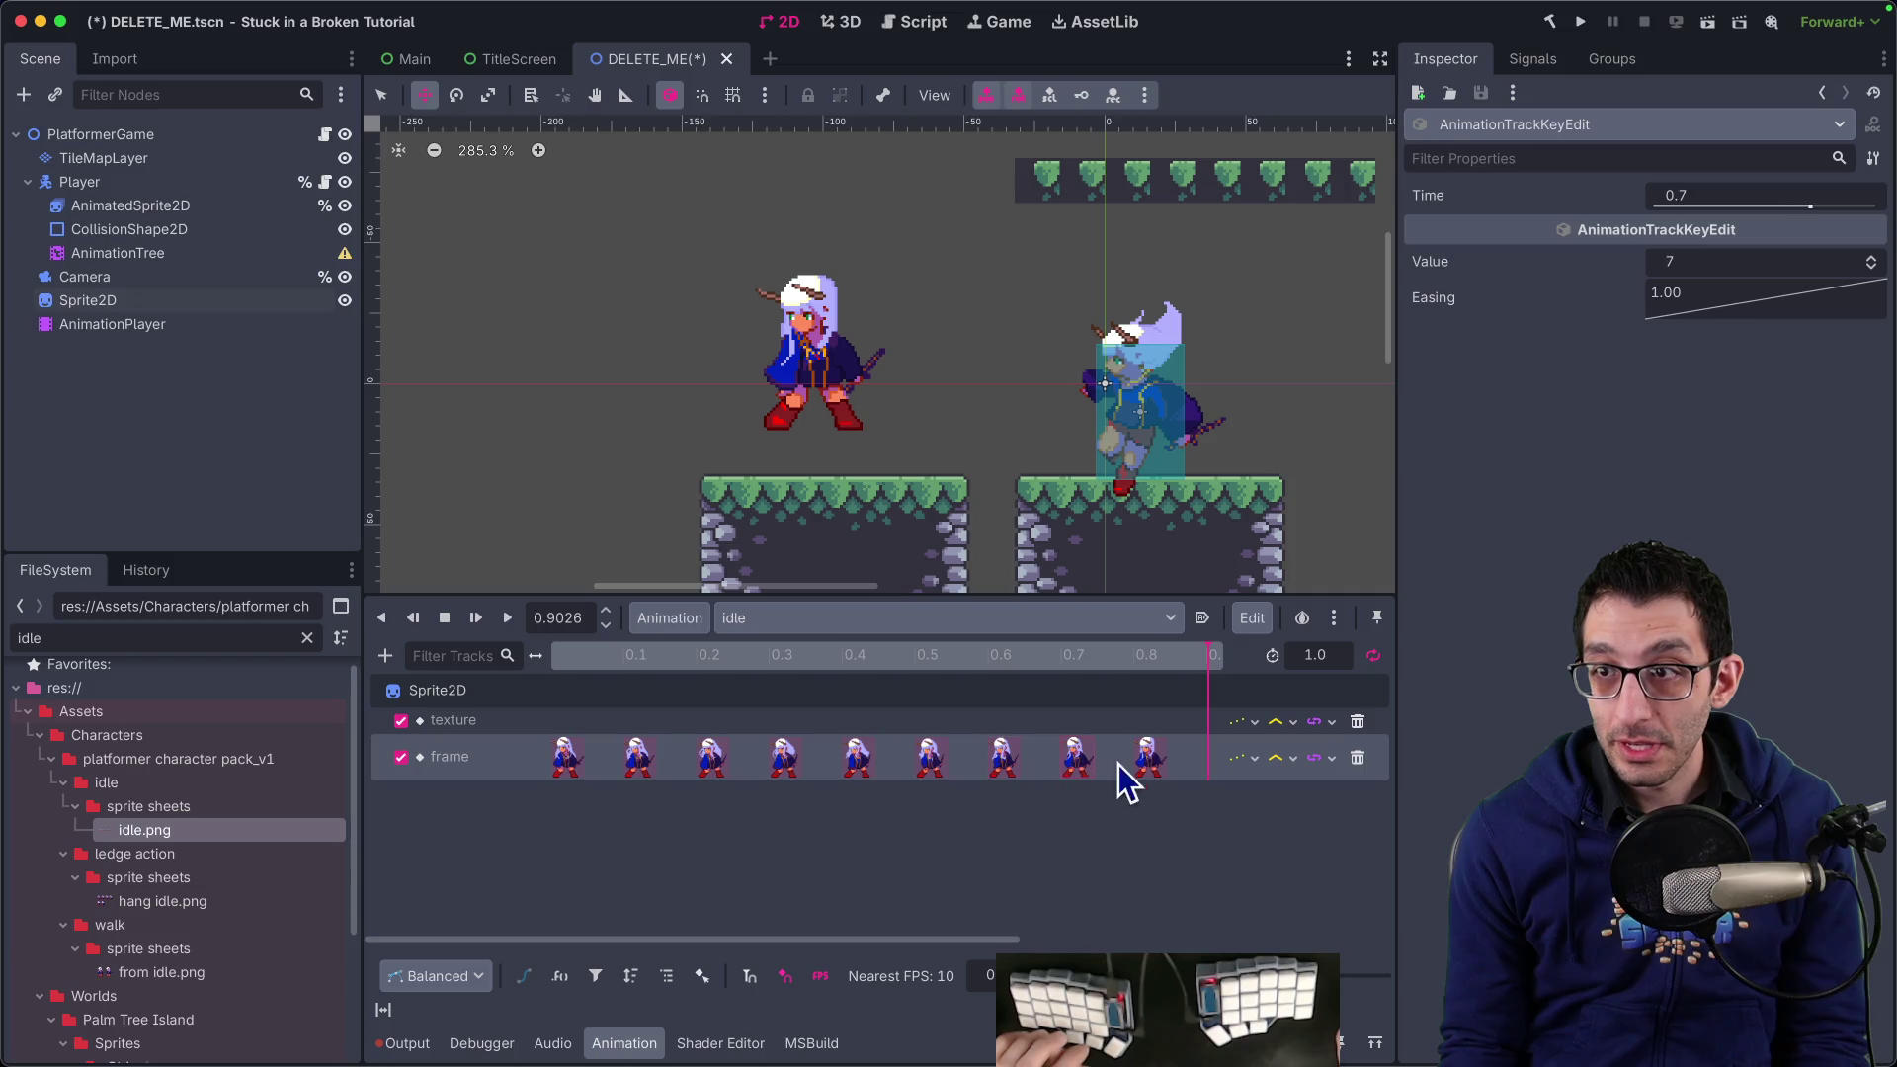
scroll(792, 843, right, 5)
click(900, 678)
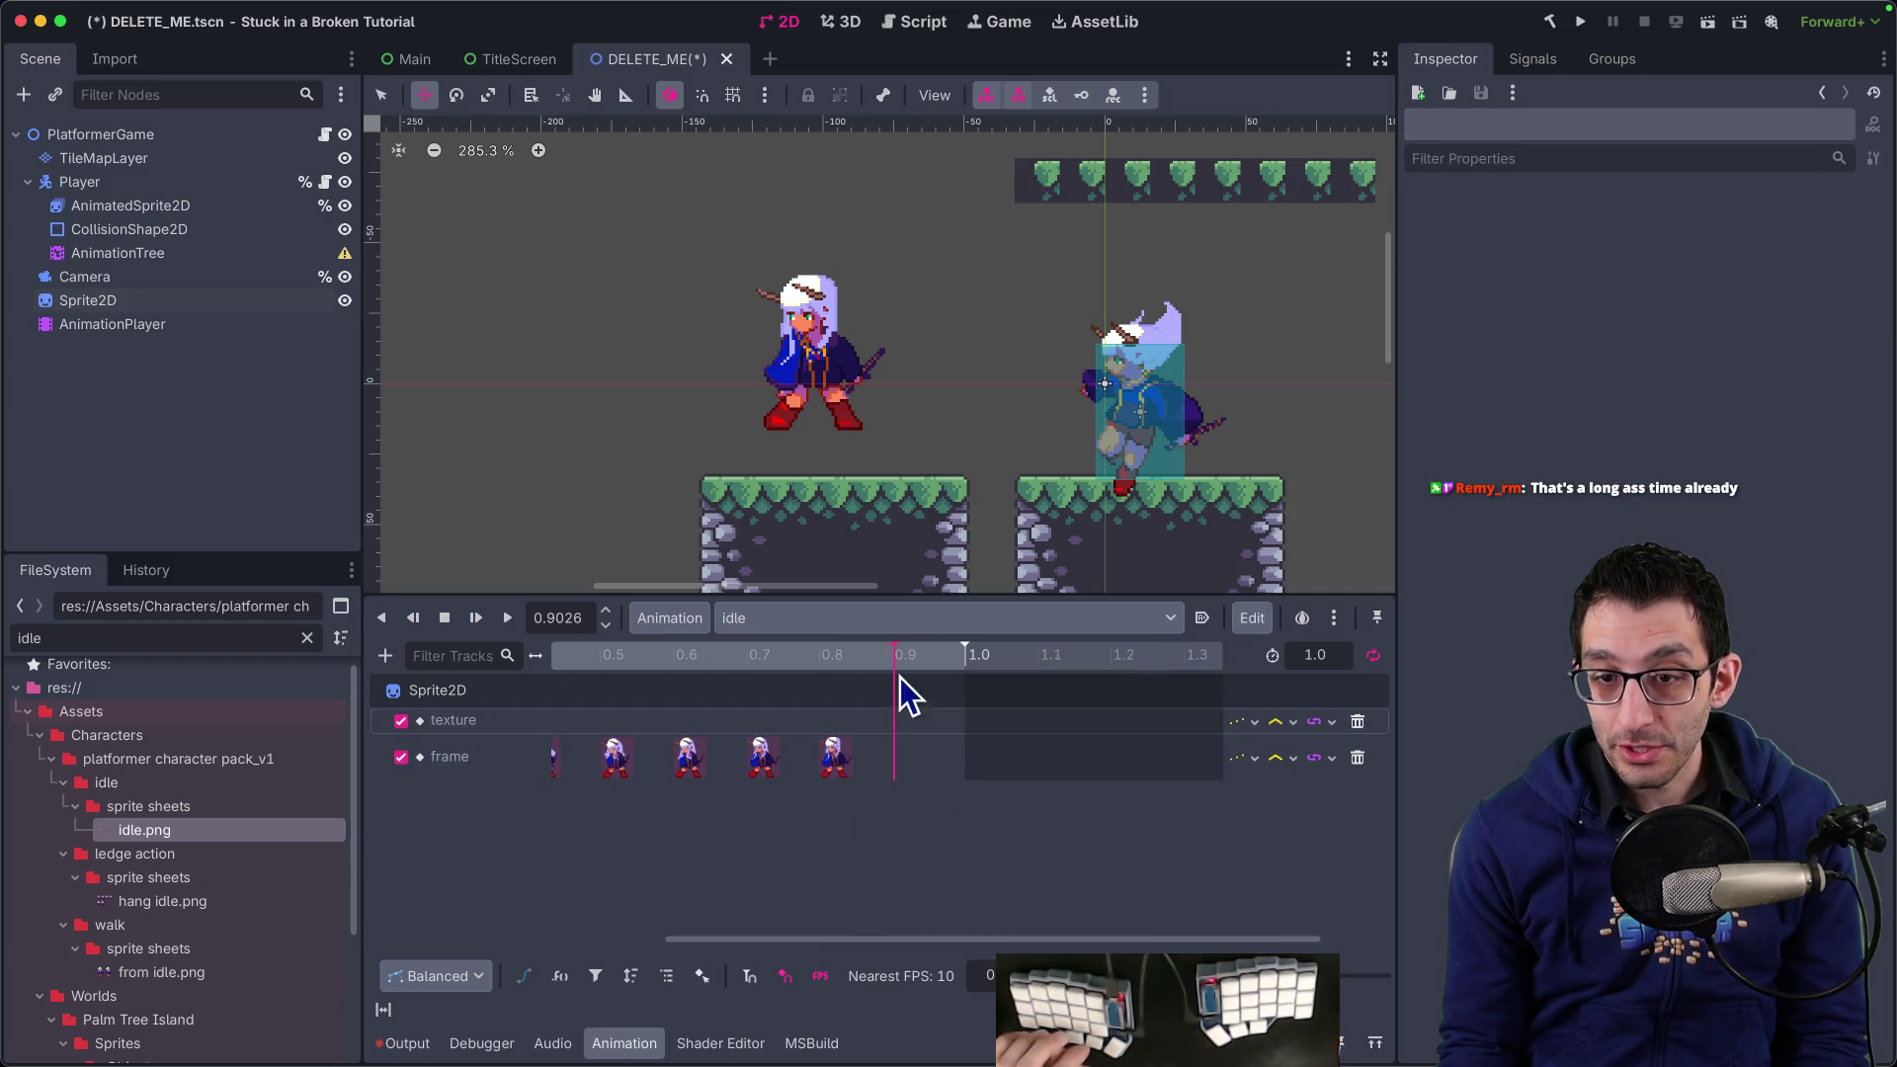
right_click(838, 759)
key(Escape)
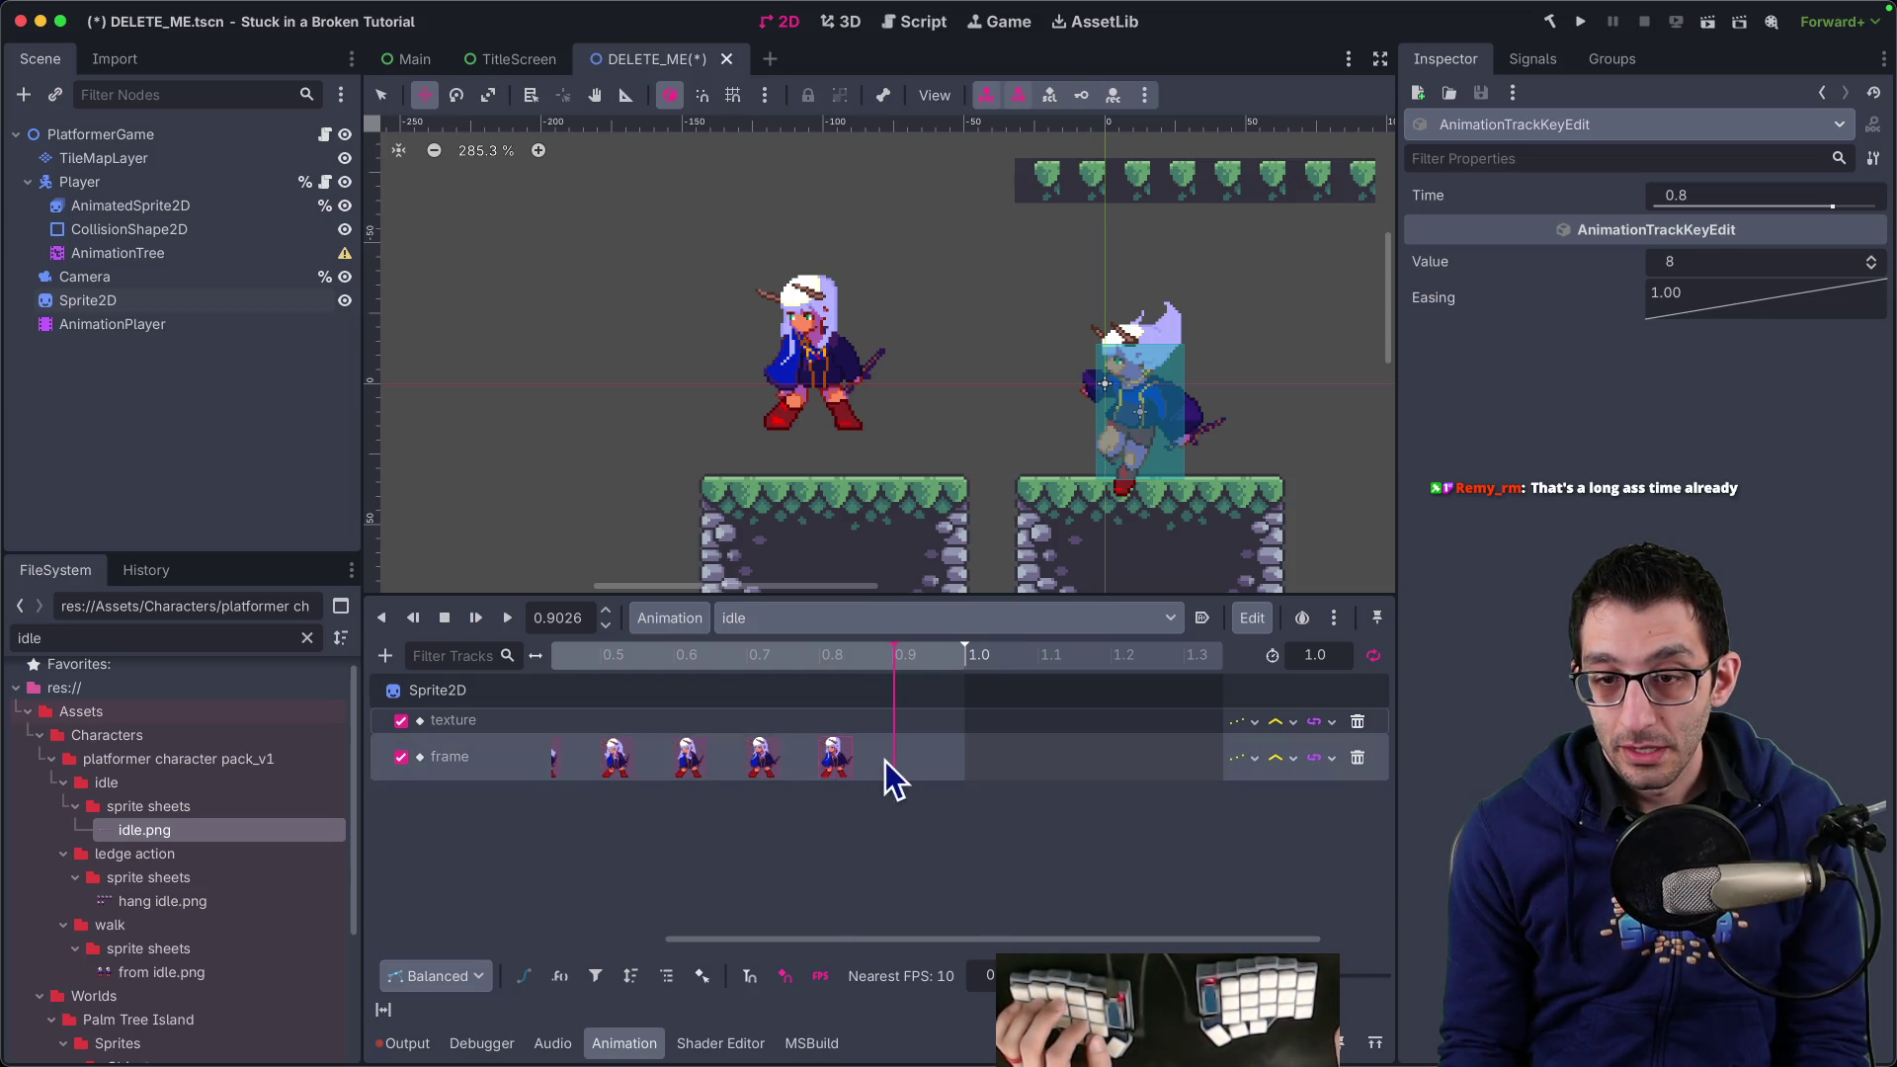
Add a tenth Sprite2D Frame key with value 9 at time 0.9 s
click(895, 660)
click(89, 301)
click(1874, 405)
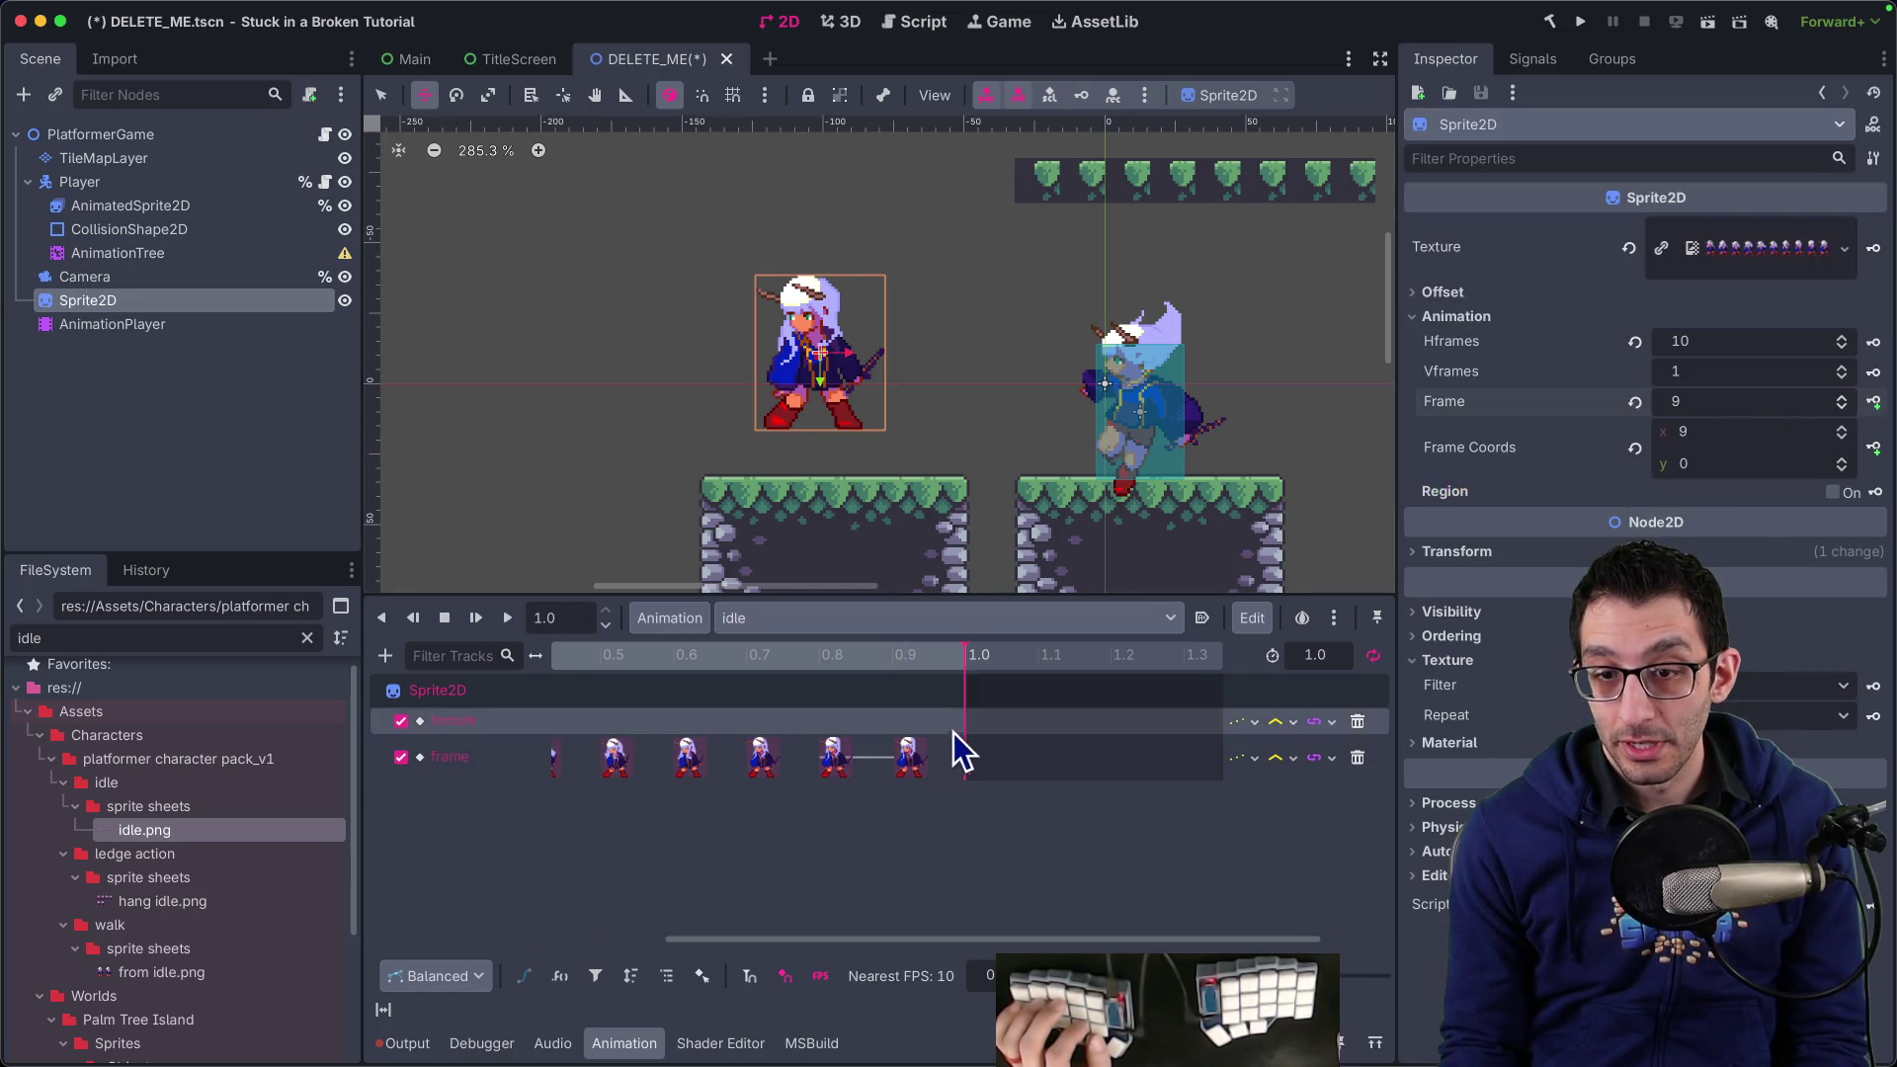
click(910, 757)
click(1724, 261)
text(9)
click(1708, 196)
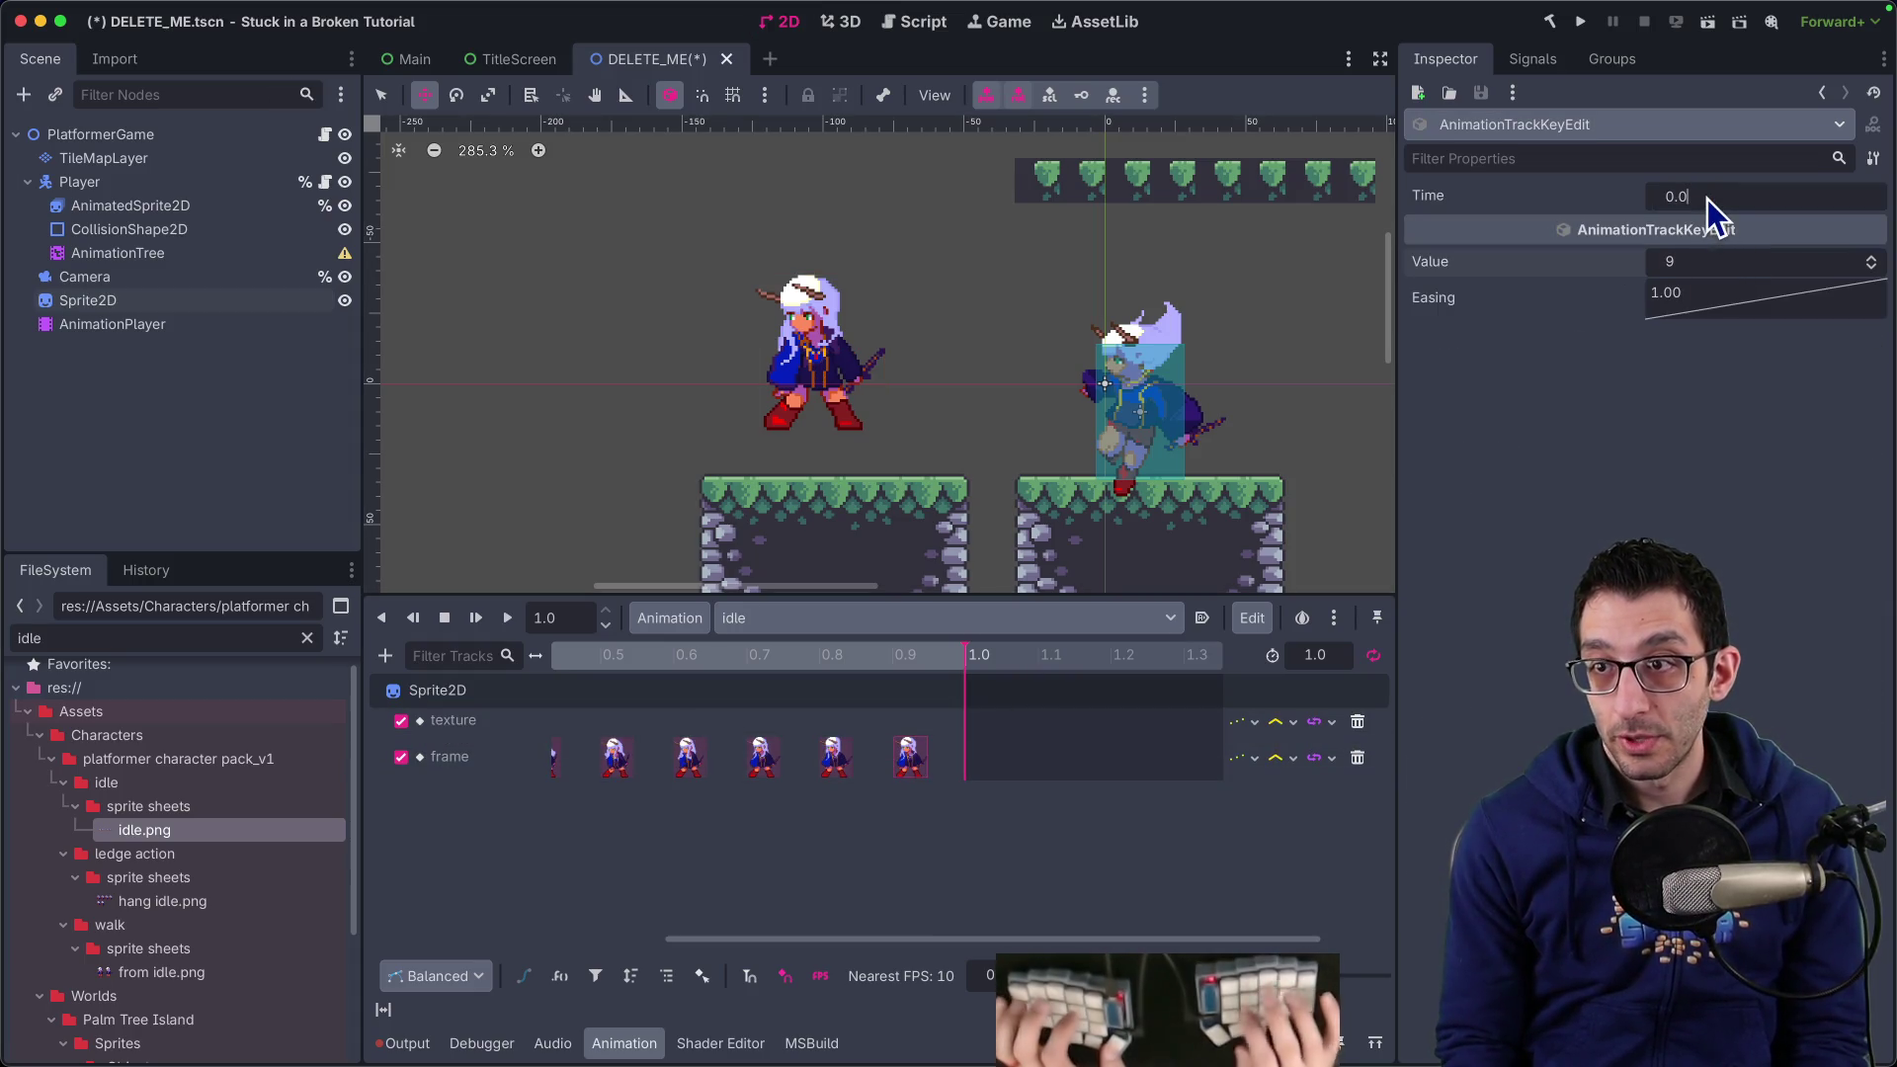
text(0.9)
key(Return)
scroll(751, 726, left, 5)
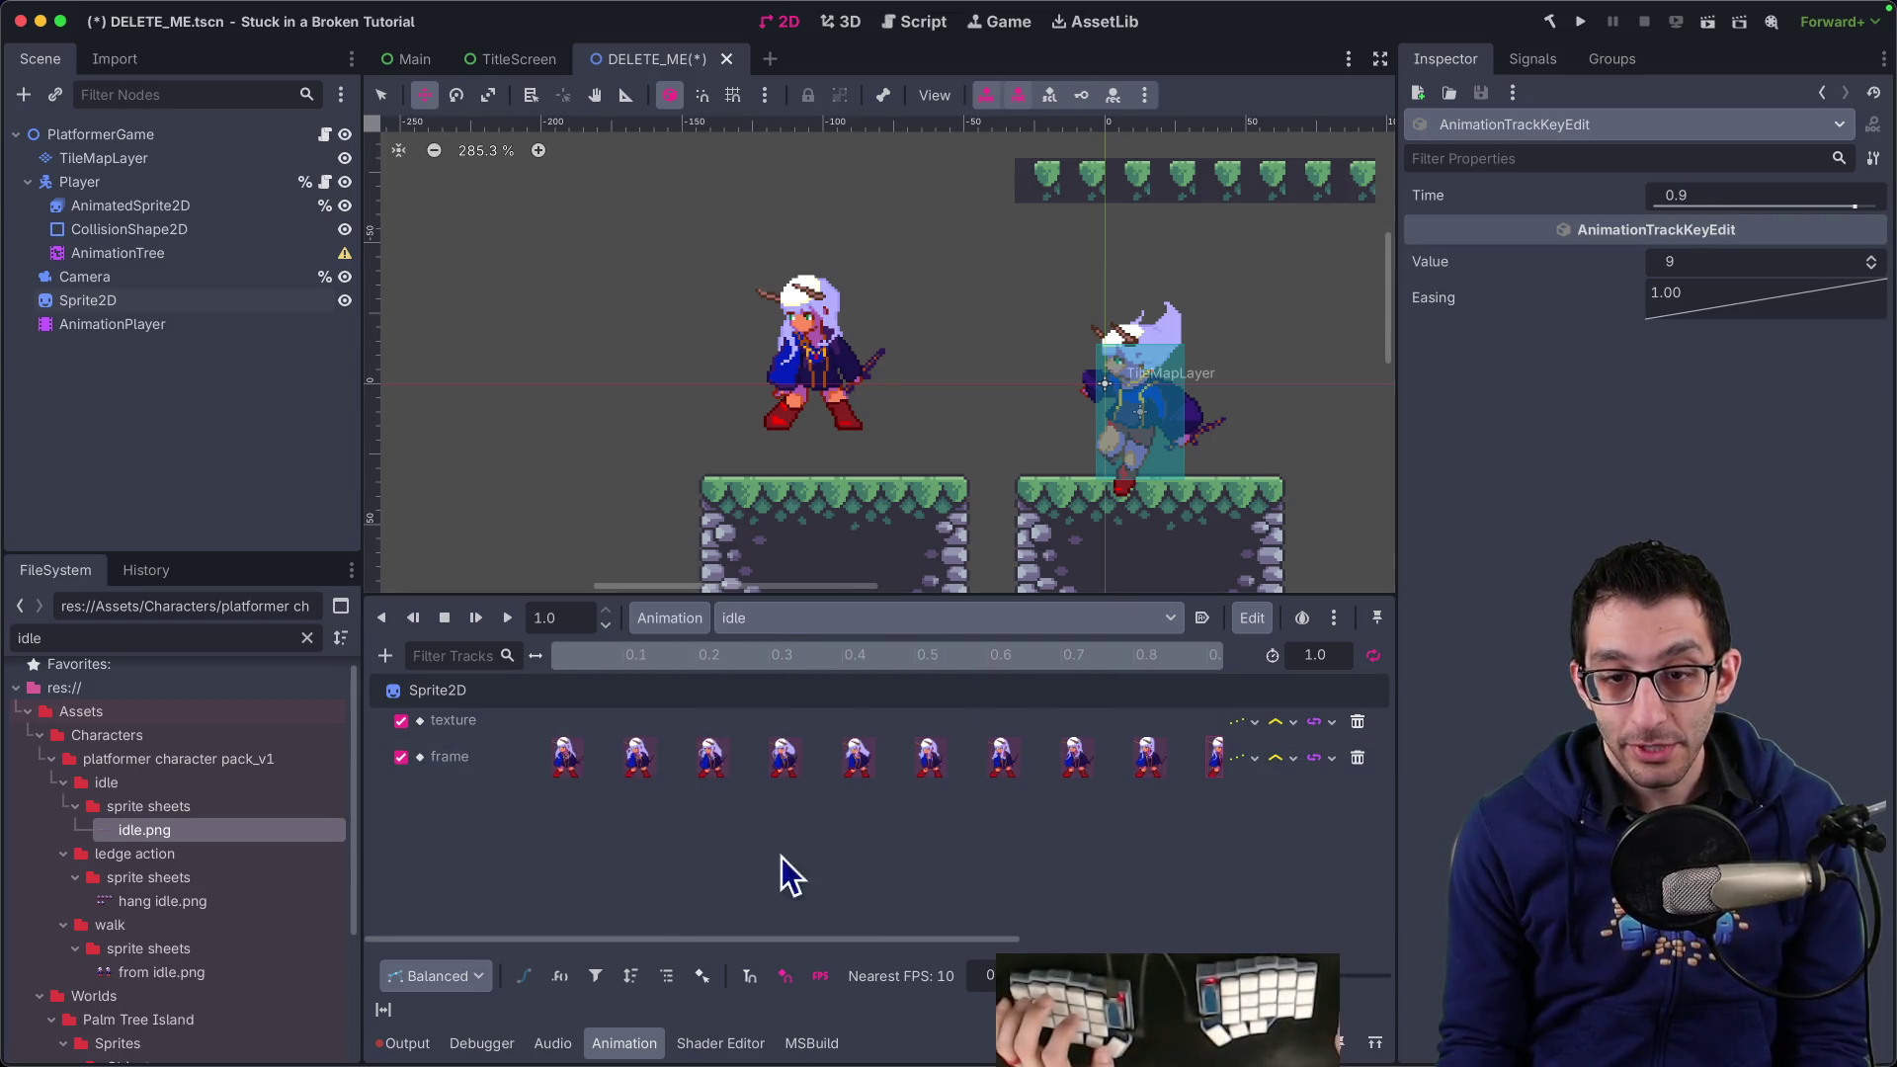
Play the idle animation in a loop through its ten frame keys, then return to the docs
click(510, 620)
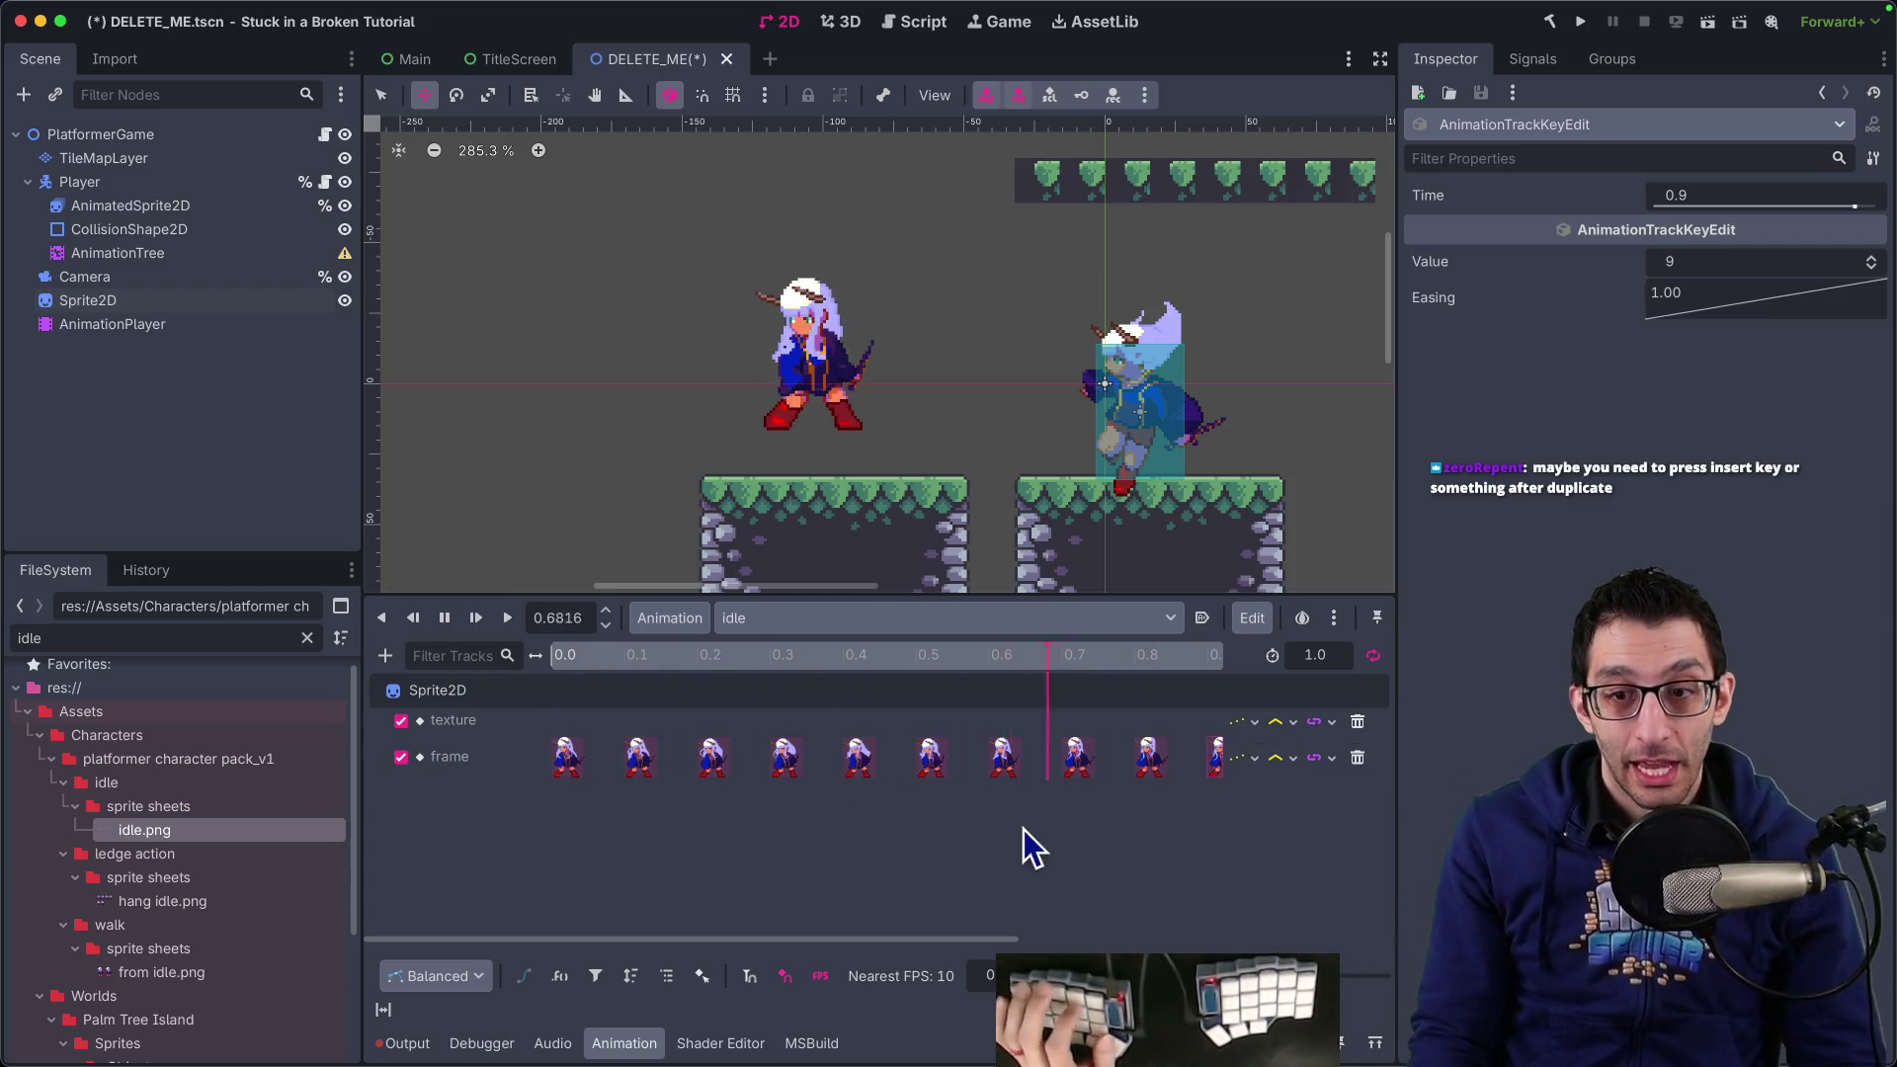
click(907, 825)
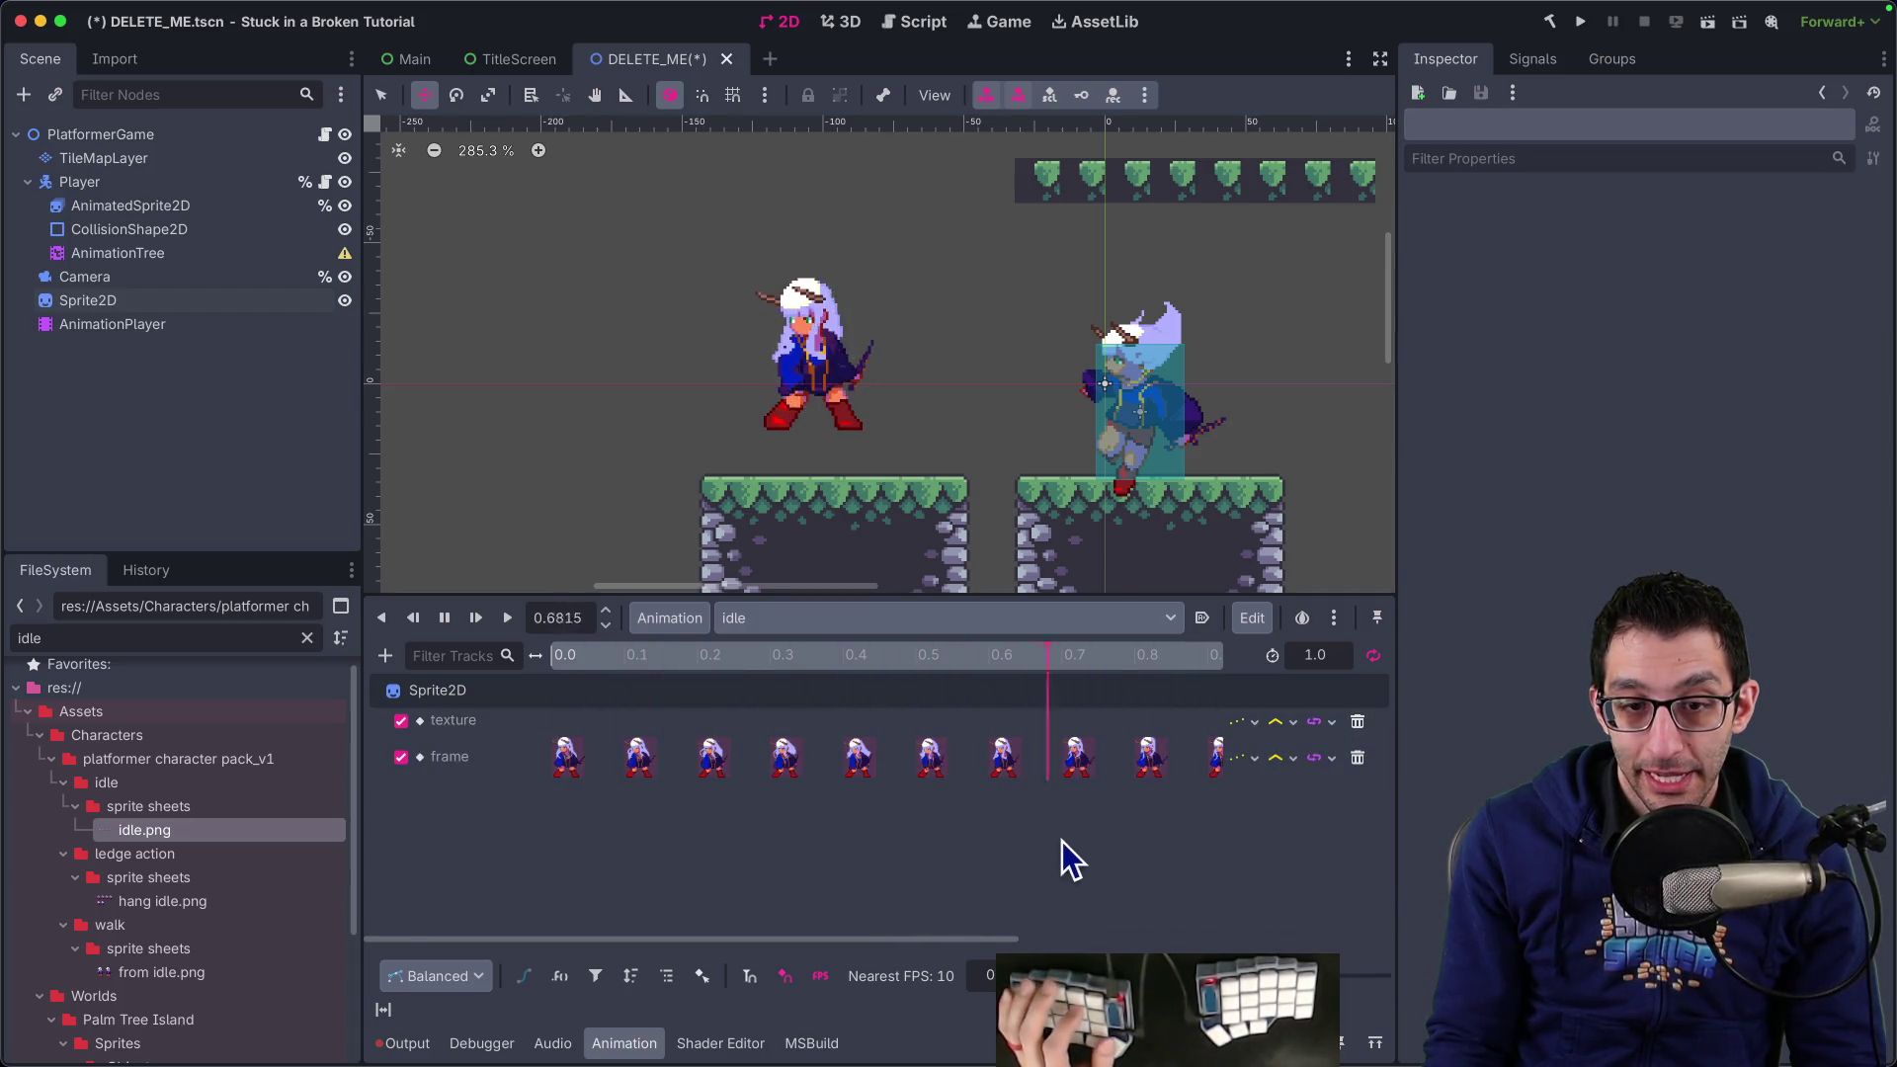
scroll(1063, 840, right, 3)
scroll(487, 729, left, 2)
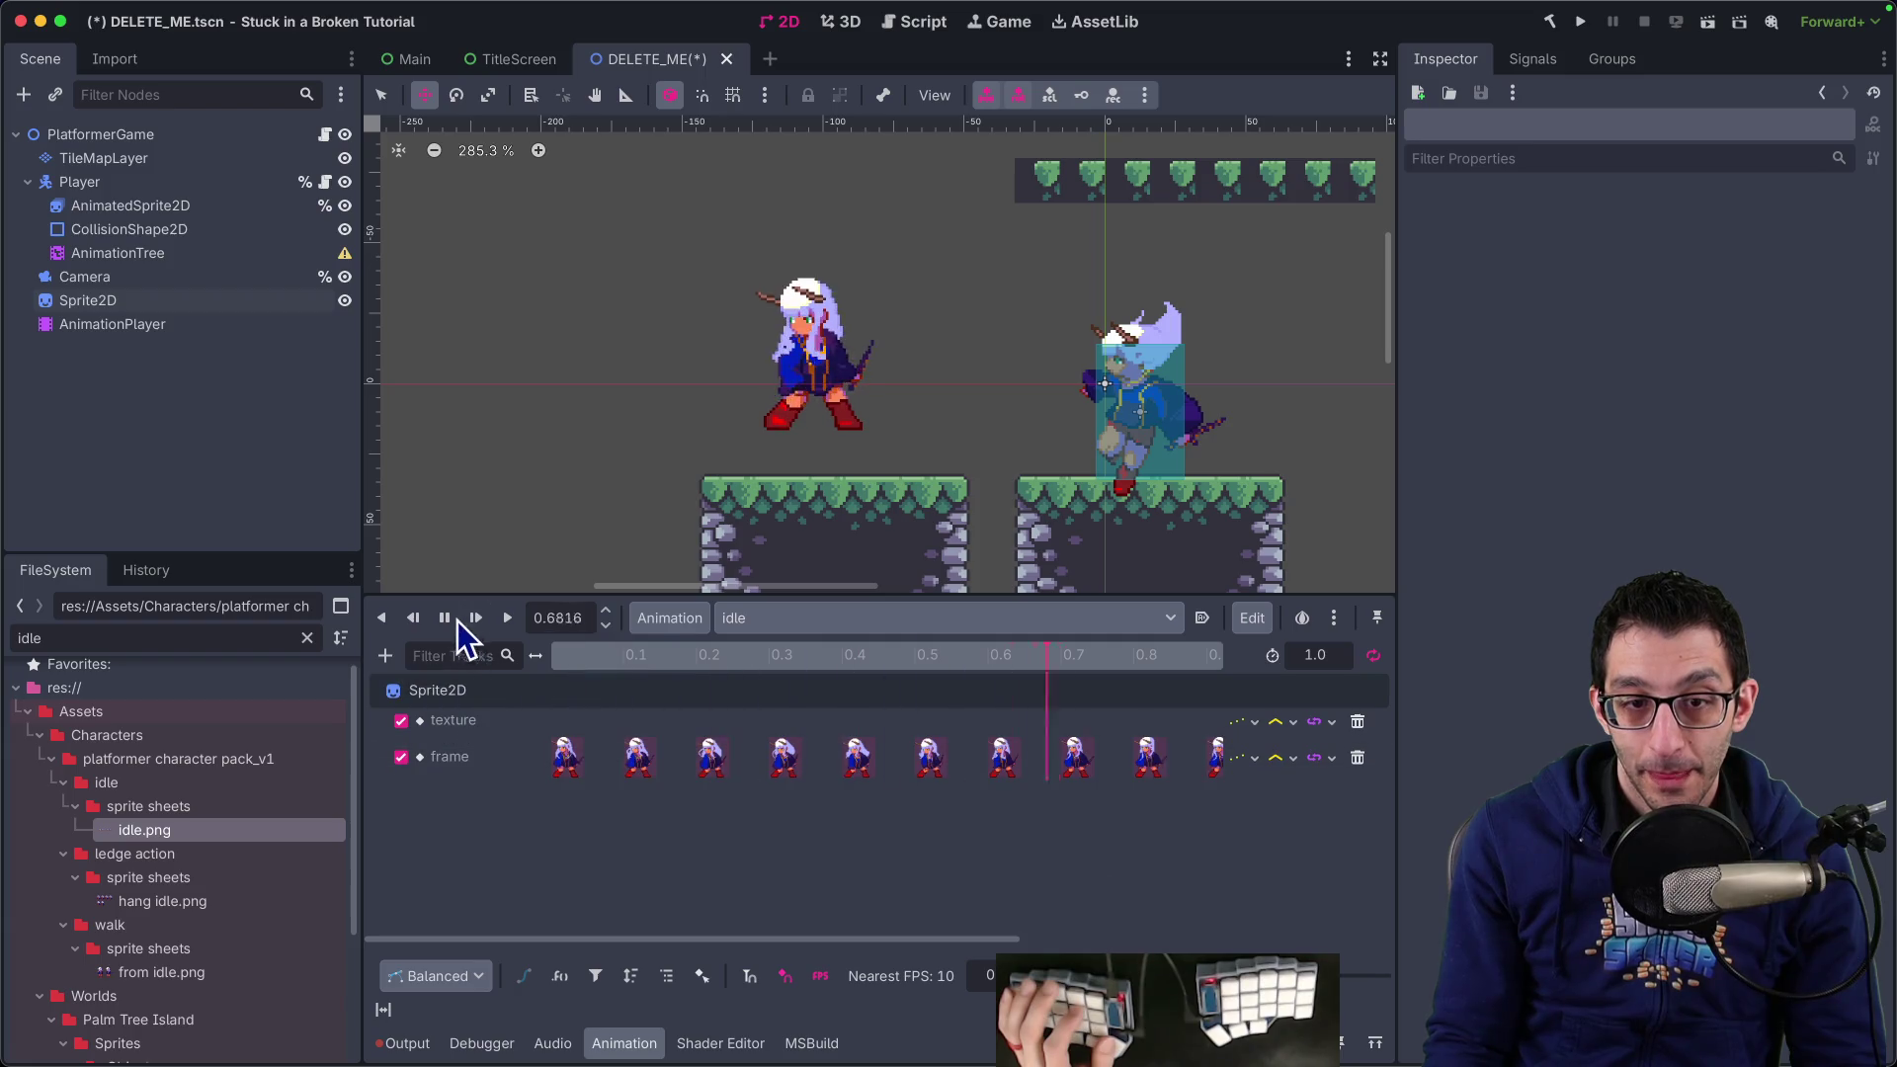
key(super+Tab)
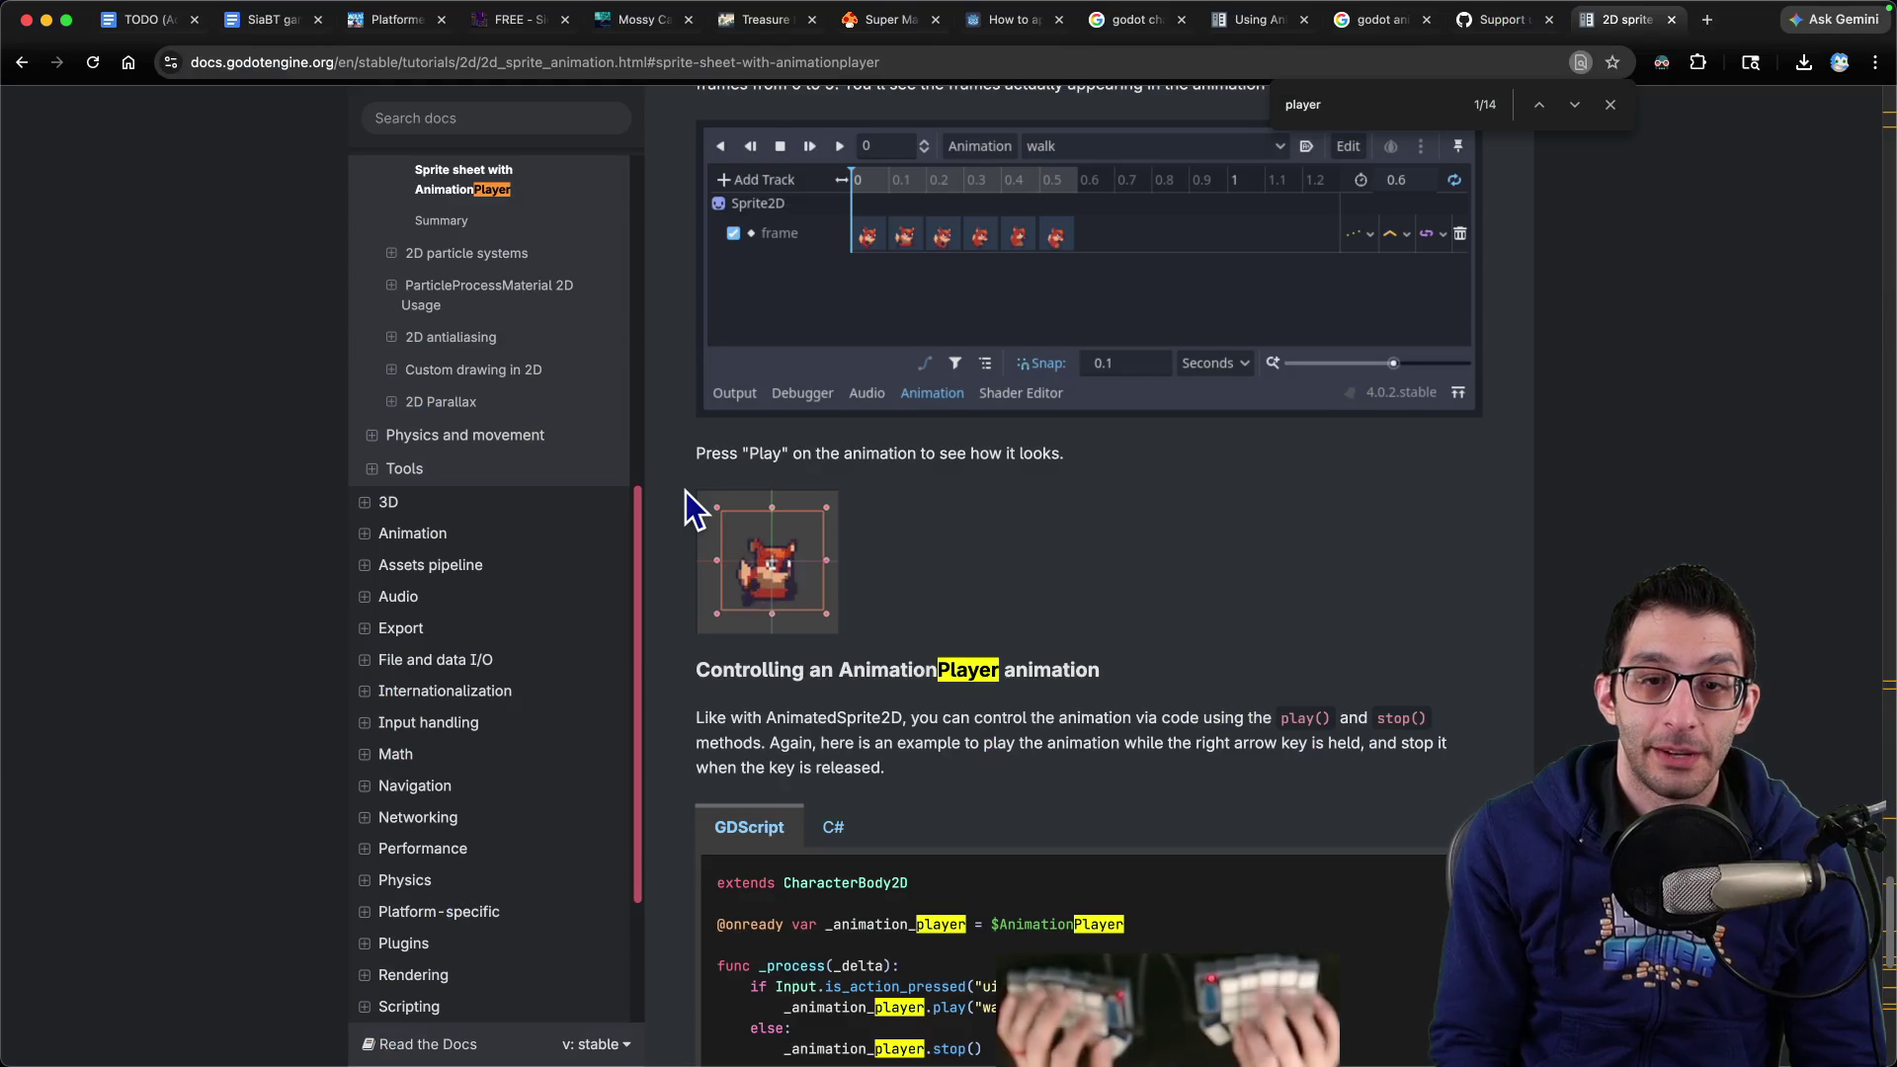
Read the docs' AnimationPlayer control code and Summary, then return to Godot
key(super+Tab)
key(super+Tab)
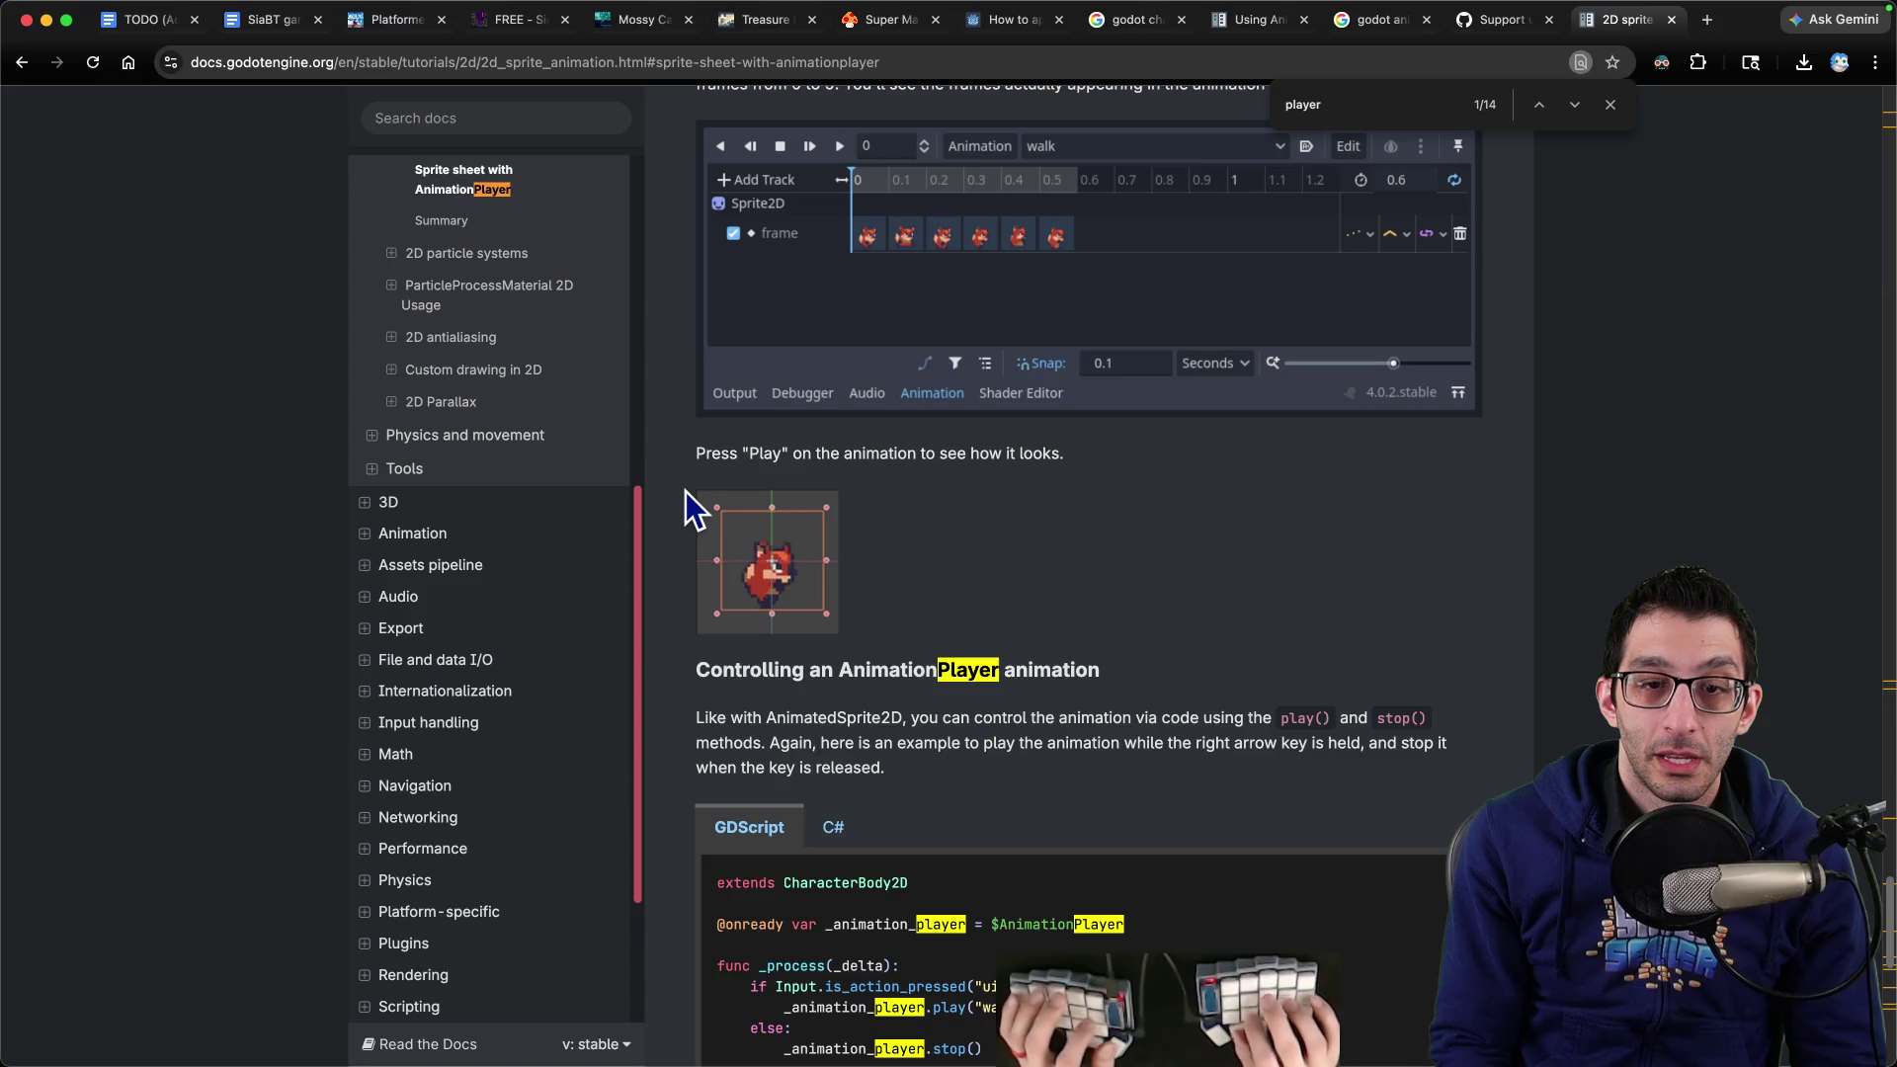
scroll(832, 556, down, 3)
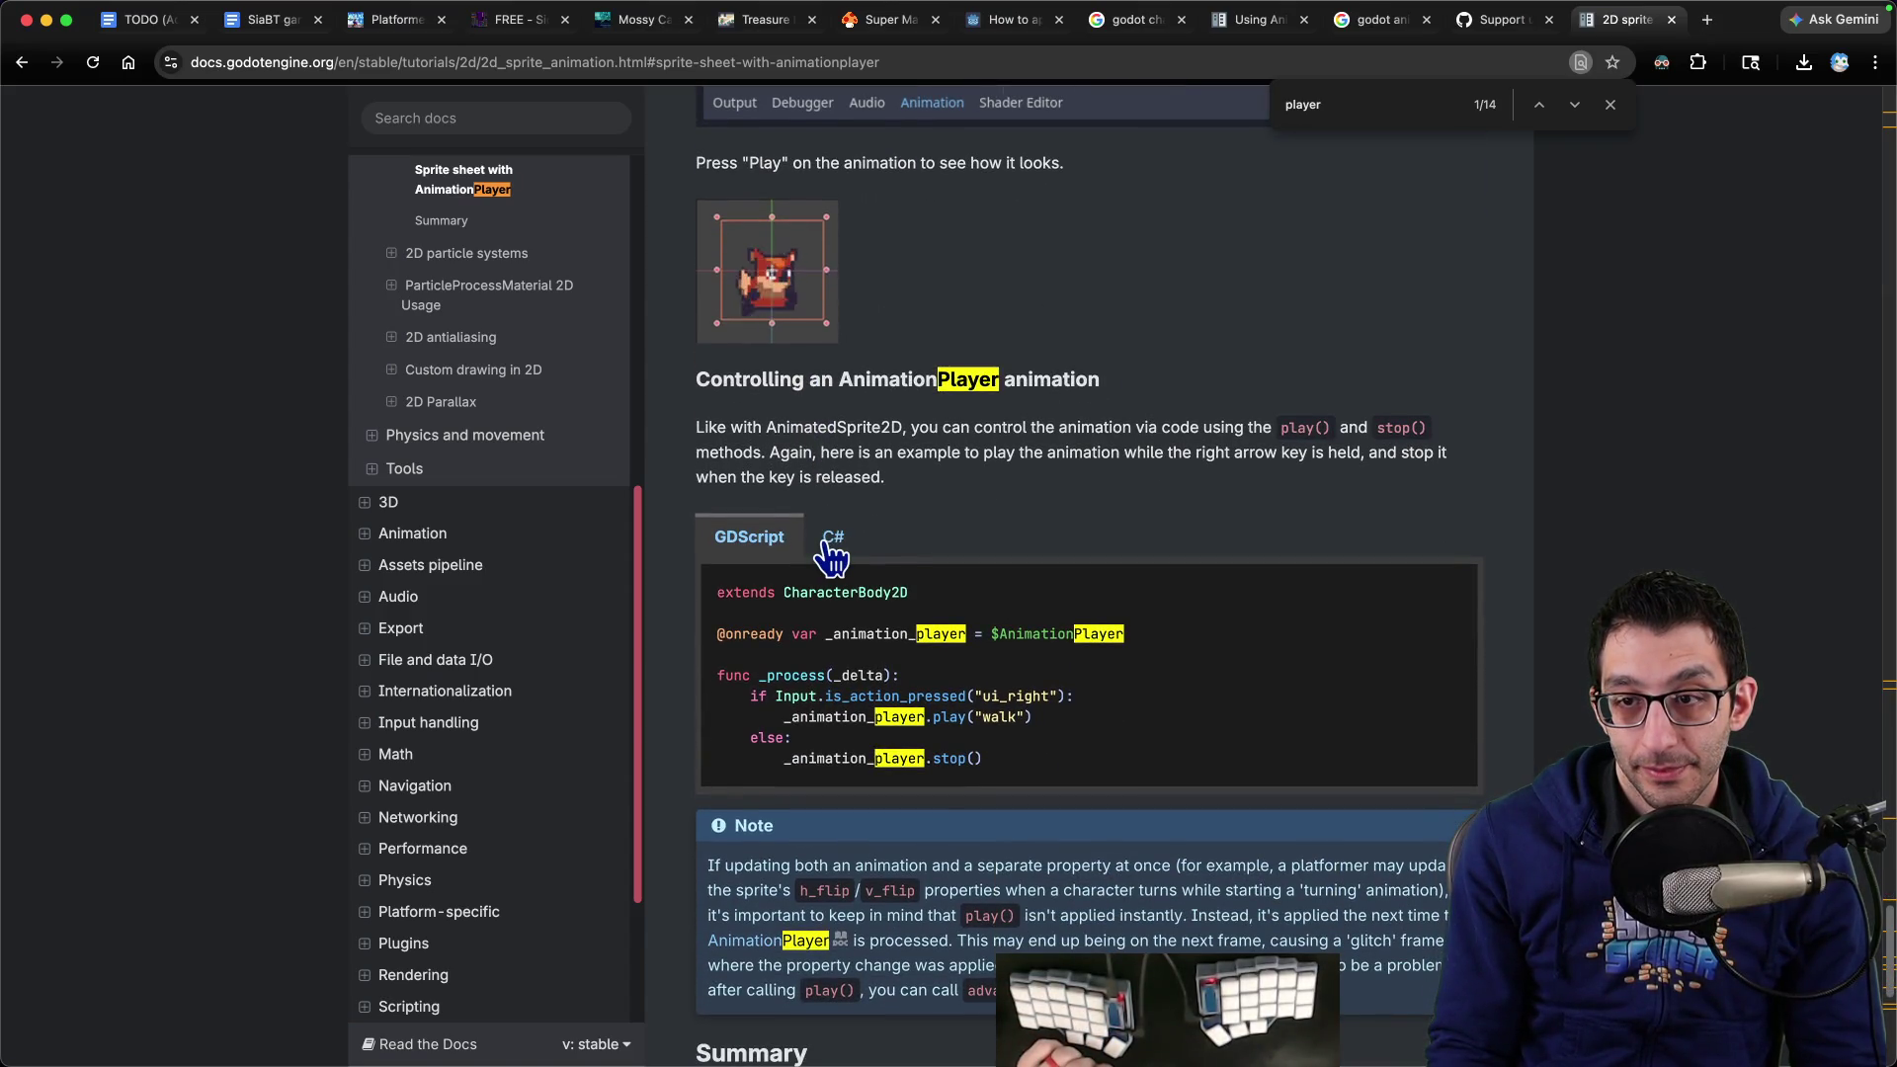
scroll(832, 556, down, 3)
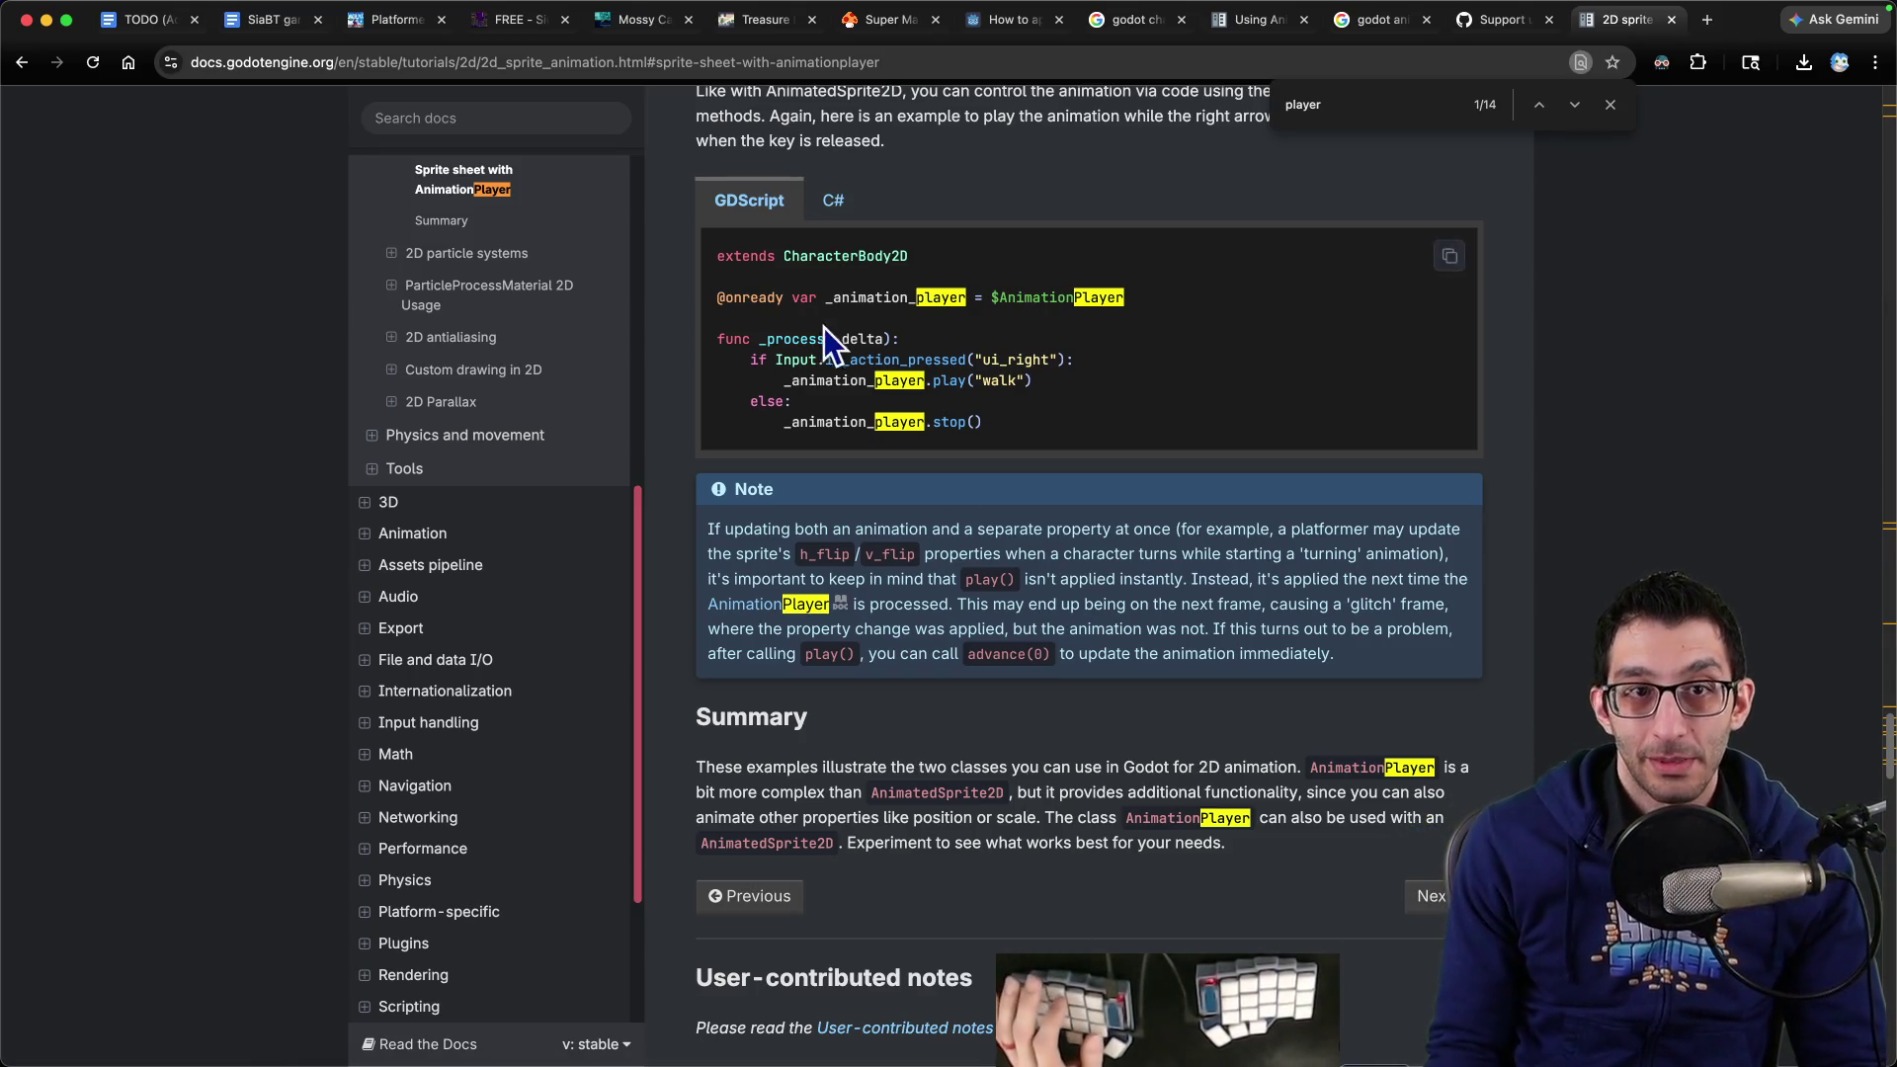
mouse_move(973, 1047)
click(1364, 1045)
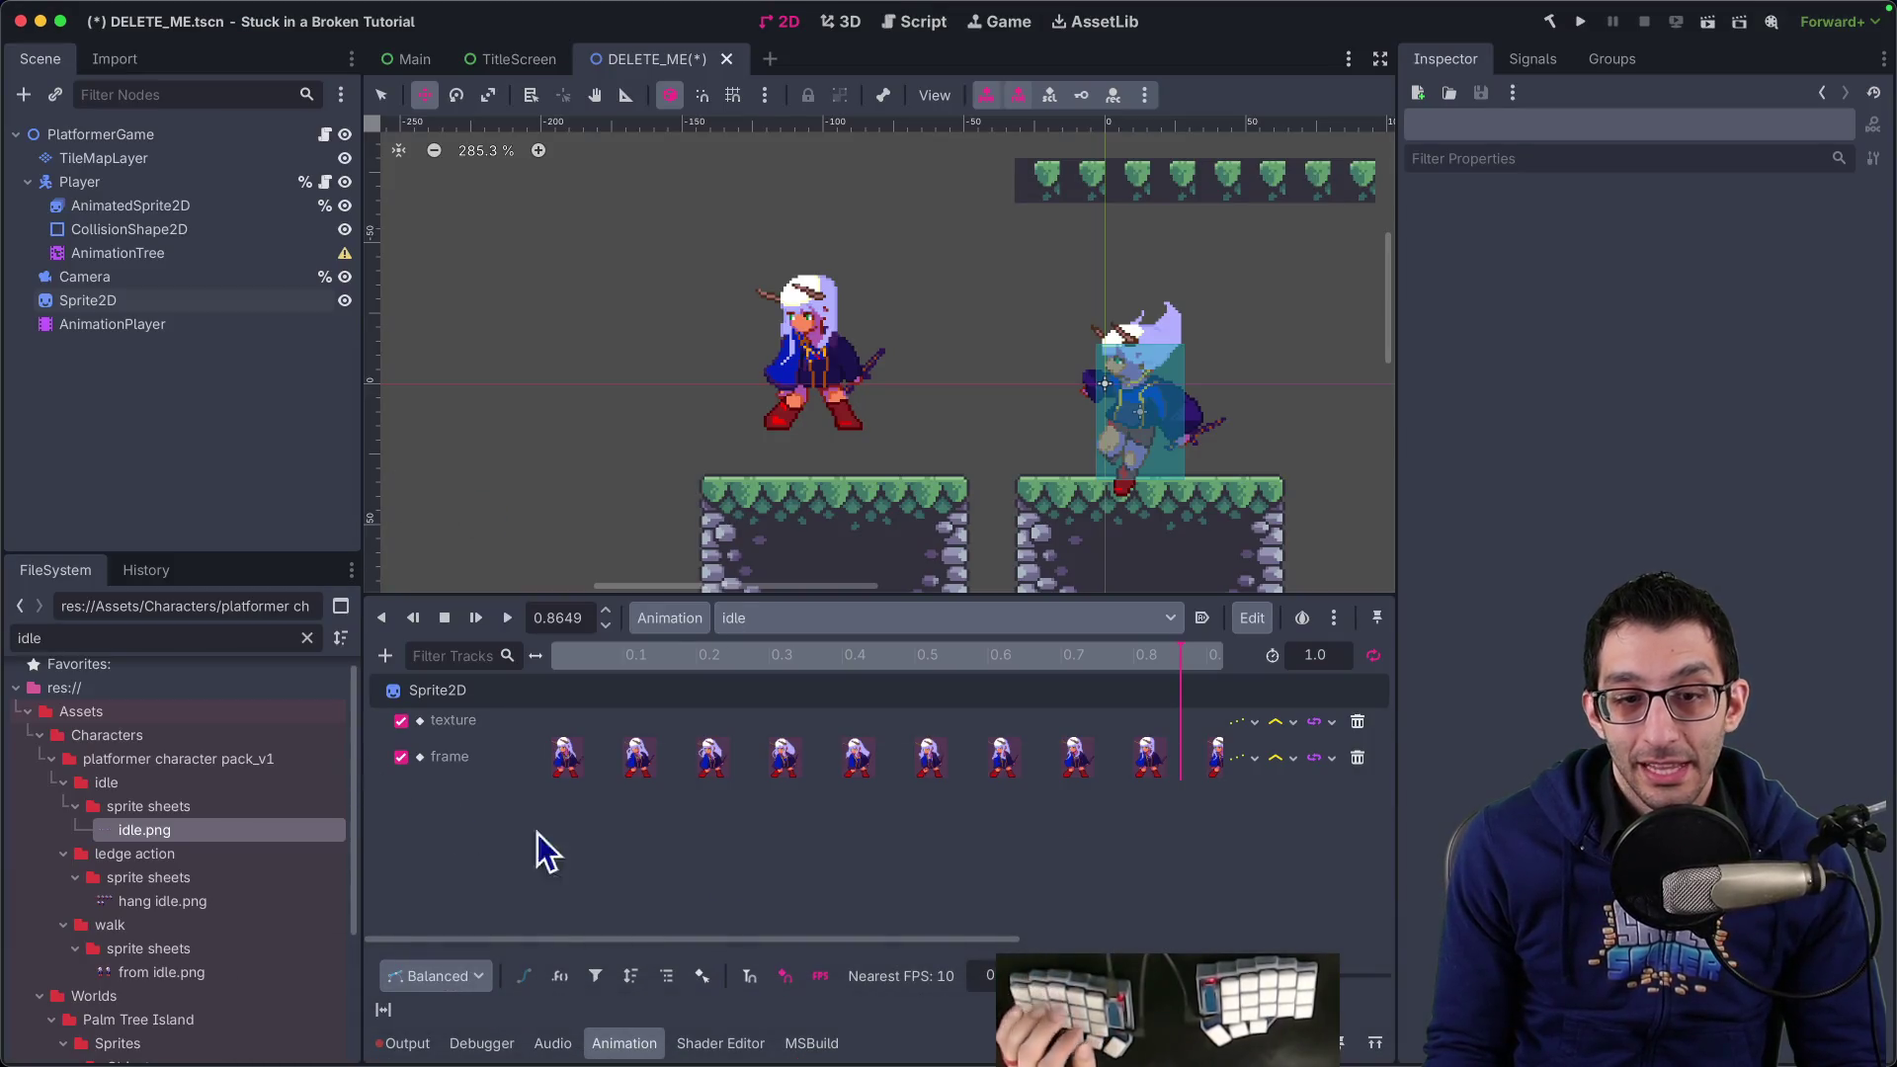
Create a new empty animation named 'walk' from the Animation menu
click(750, 614)
click(731, 617)
click(650, 620)
click(662, 652)
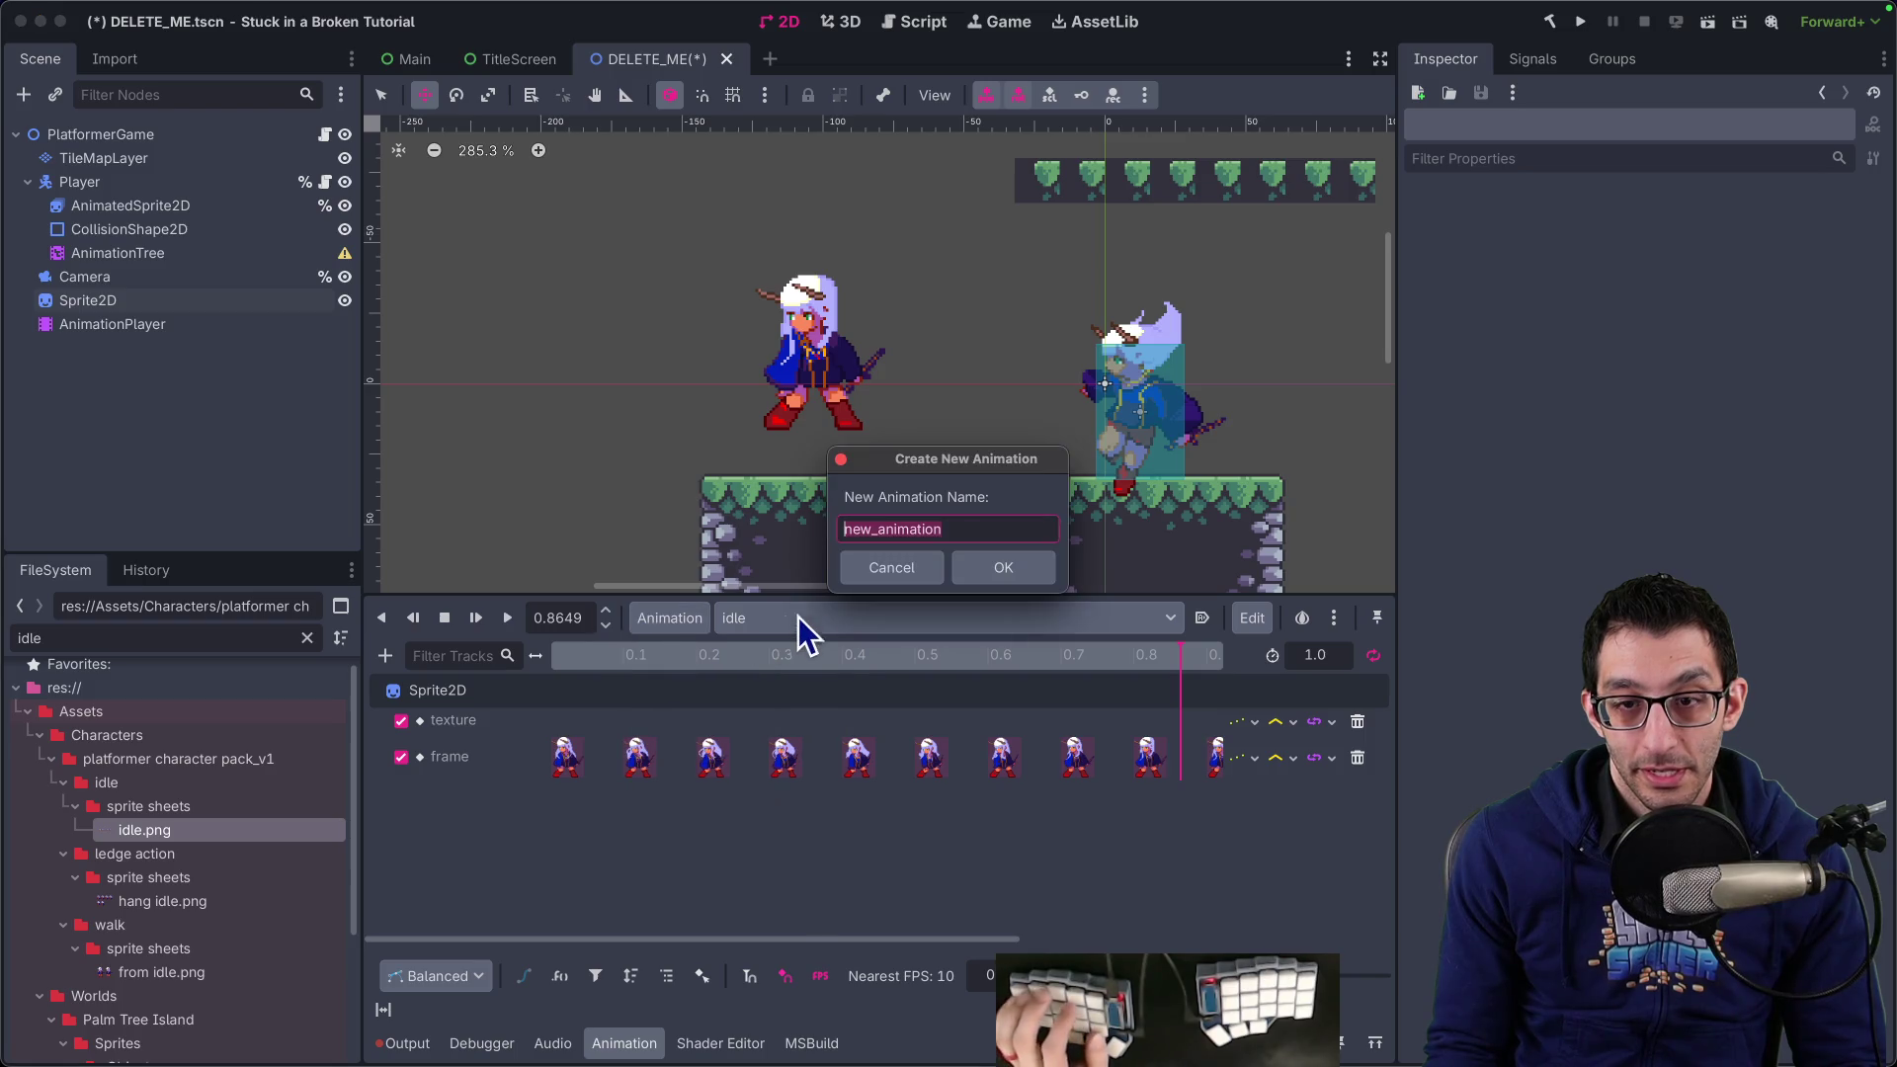
text(walk)
key(Return)
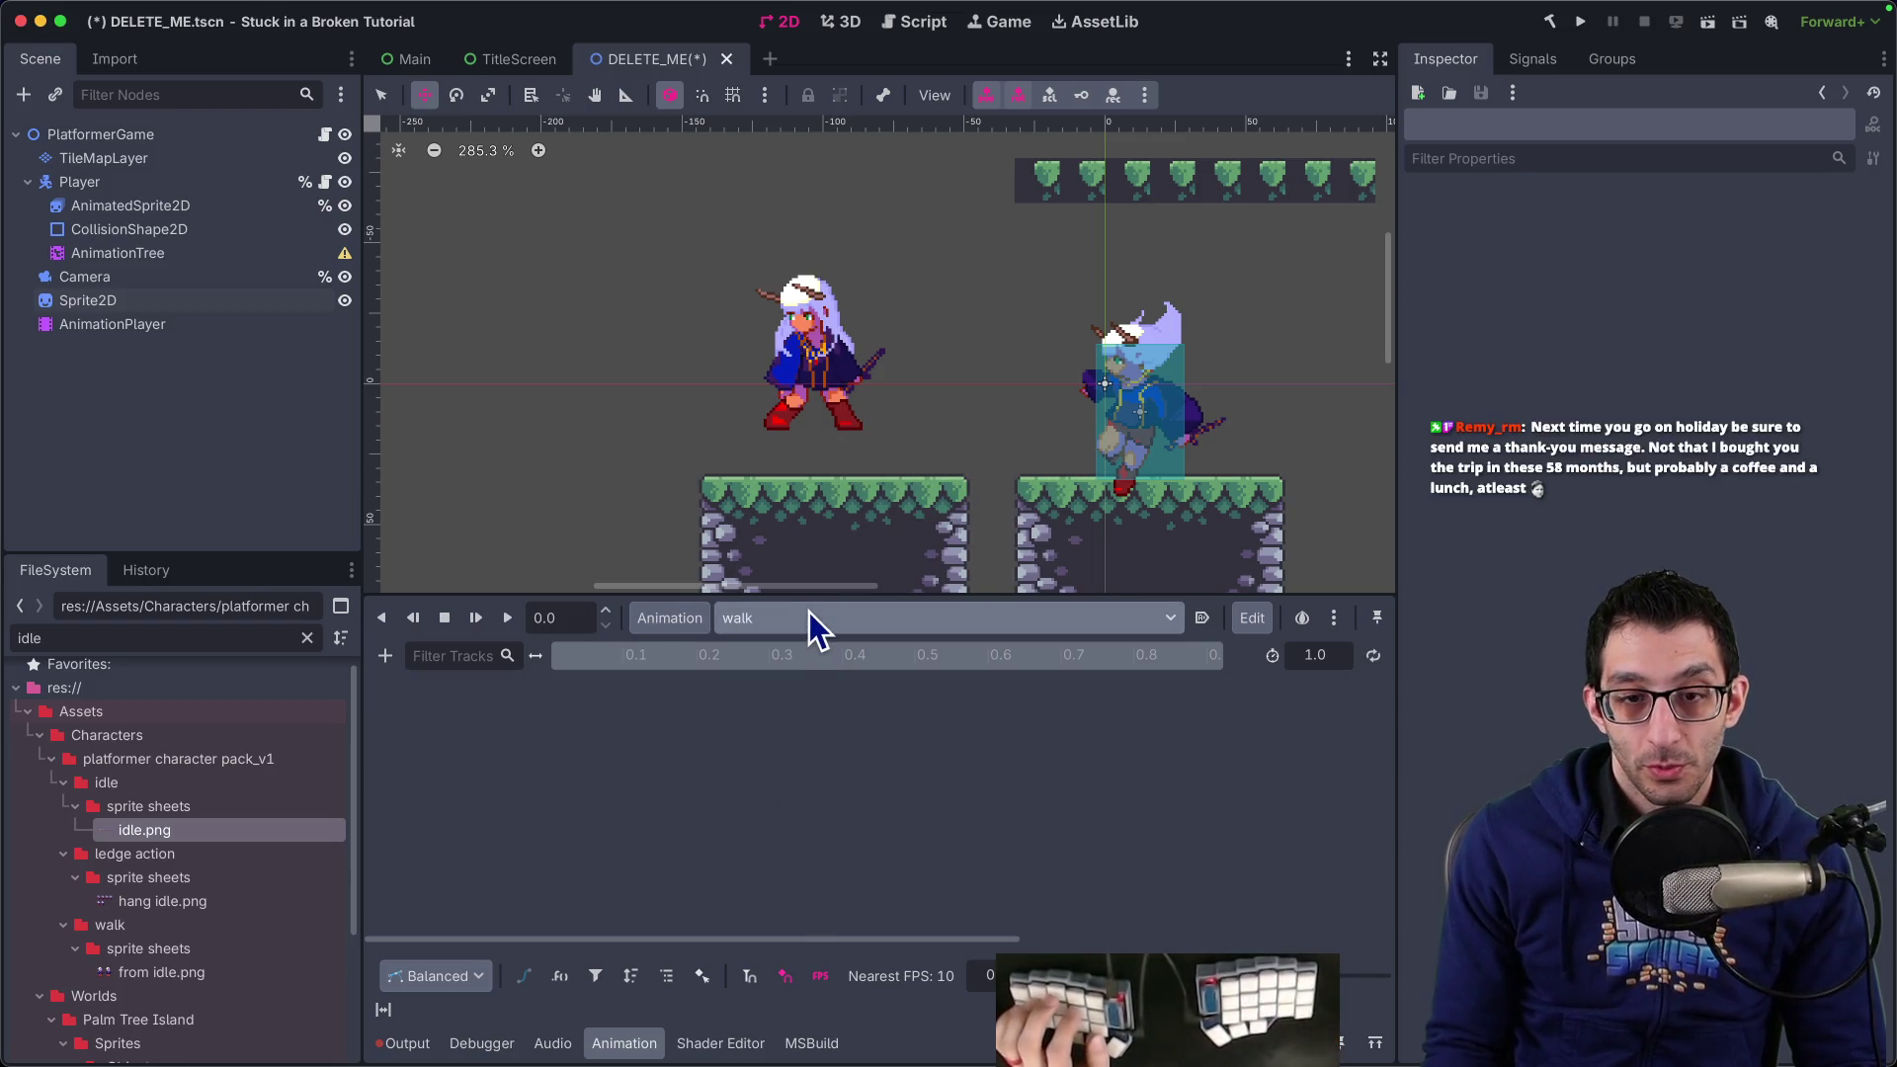
mouse_move(906, 1053)
click(393, 1006)
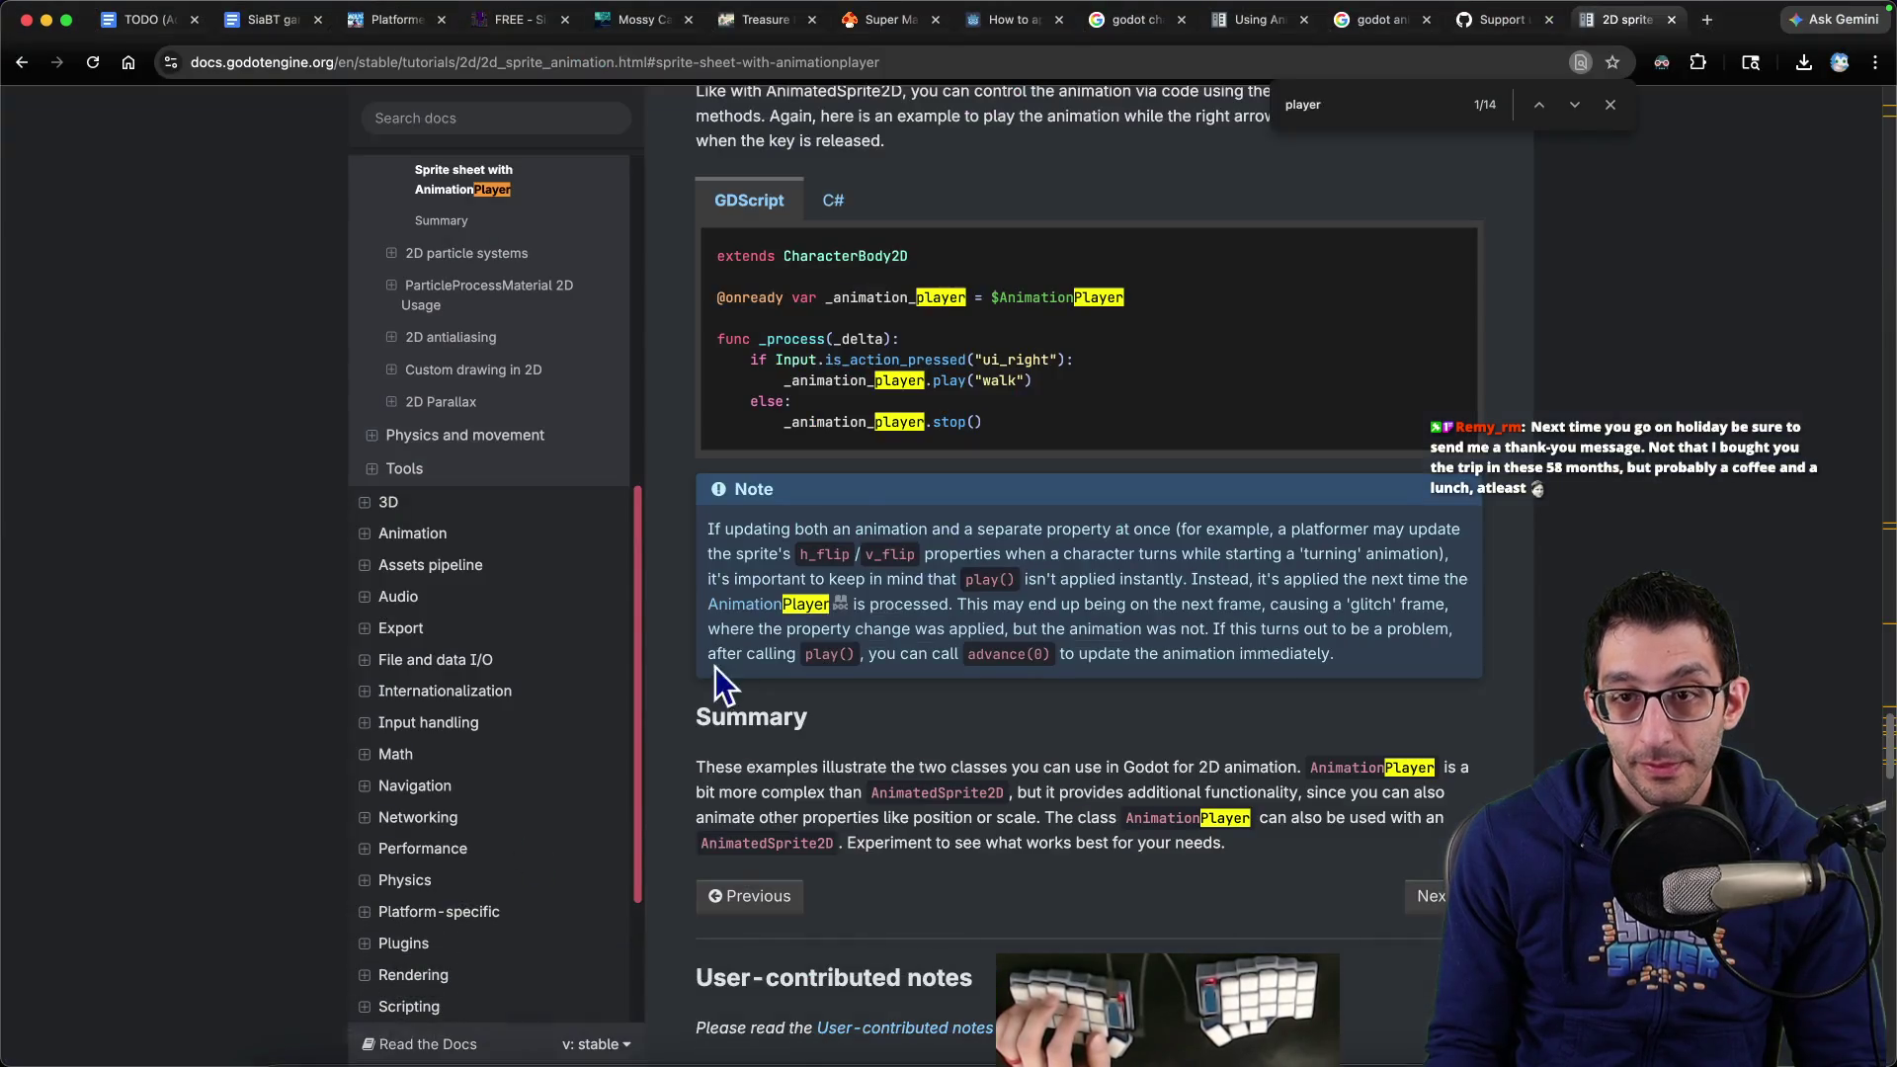
In Finder, open the walk character's sprite sheets folder and preview from idle.png
key(super+Tab)
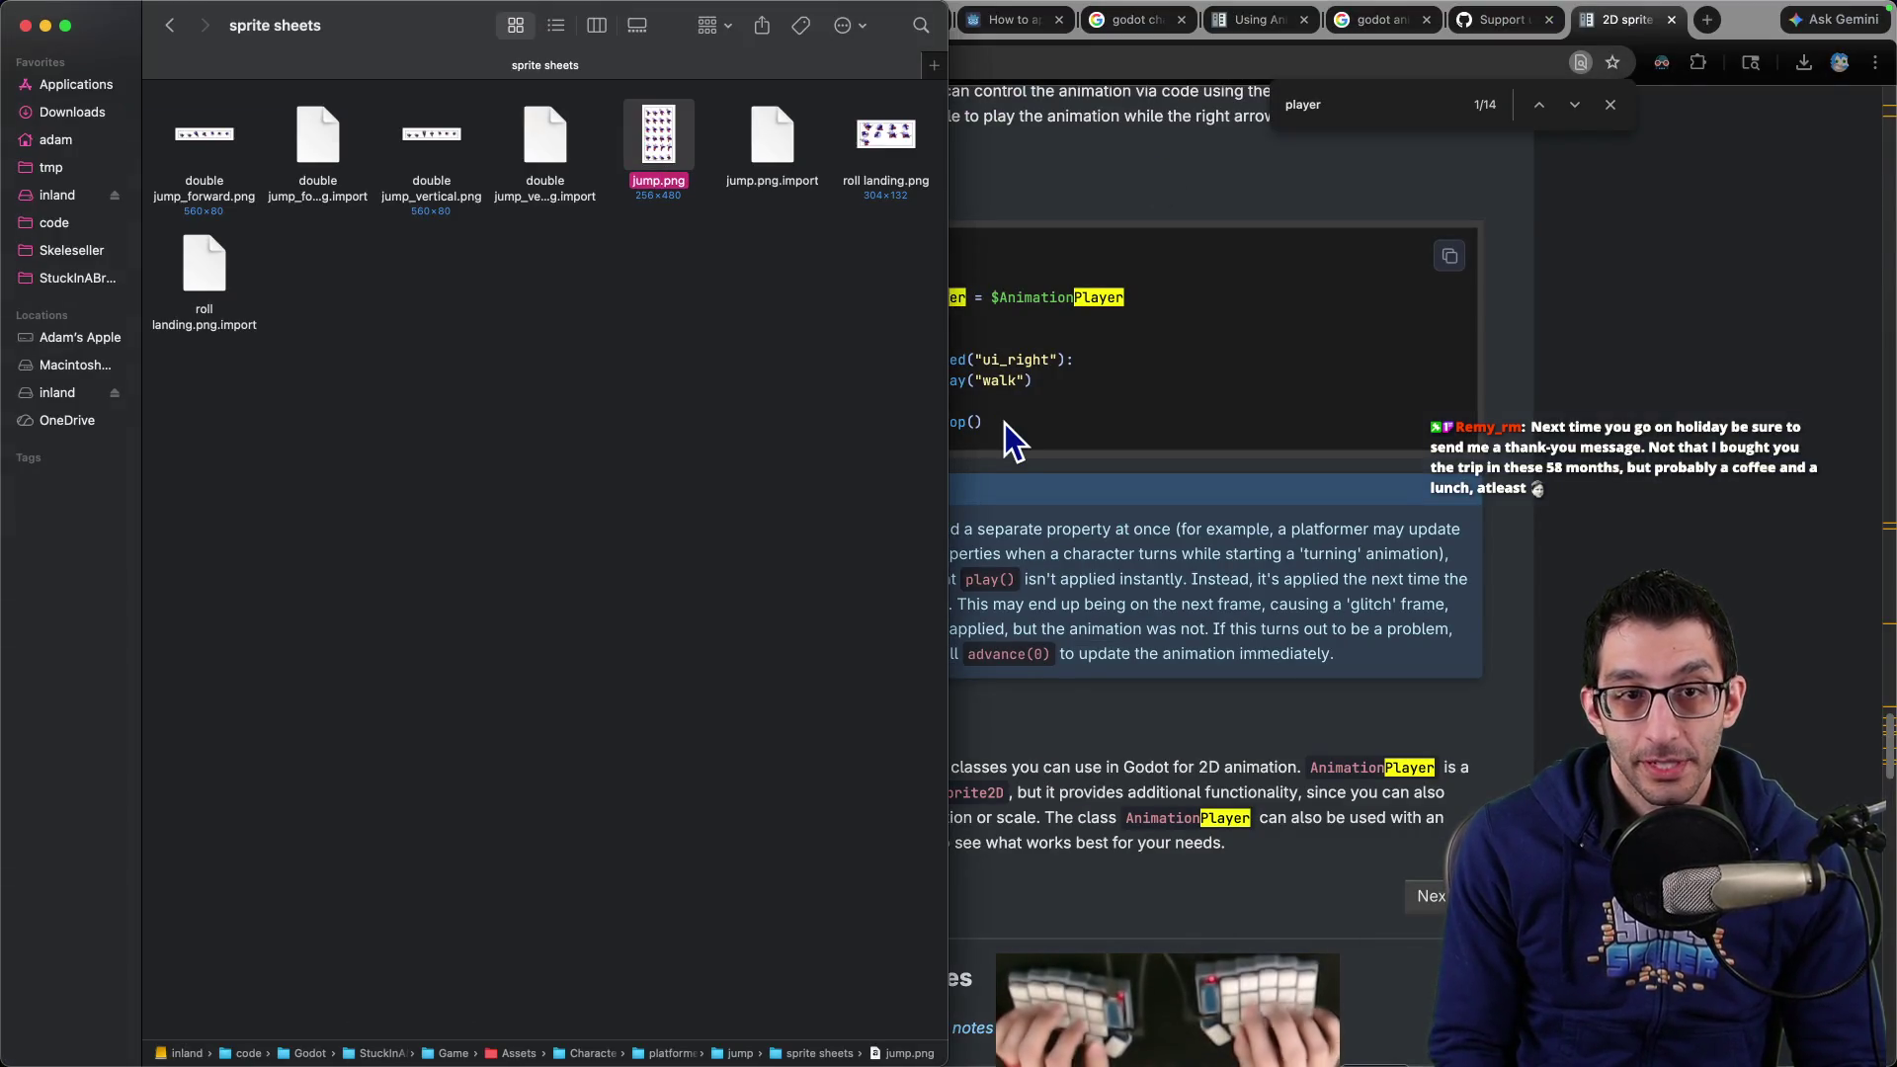
key(super+Up)
key(super+Up)
key(Right)
key(super+Down)
key(Right)
key(super+Down)
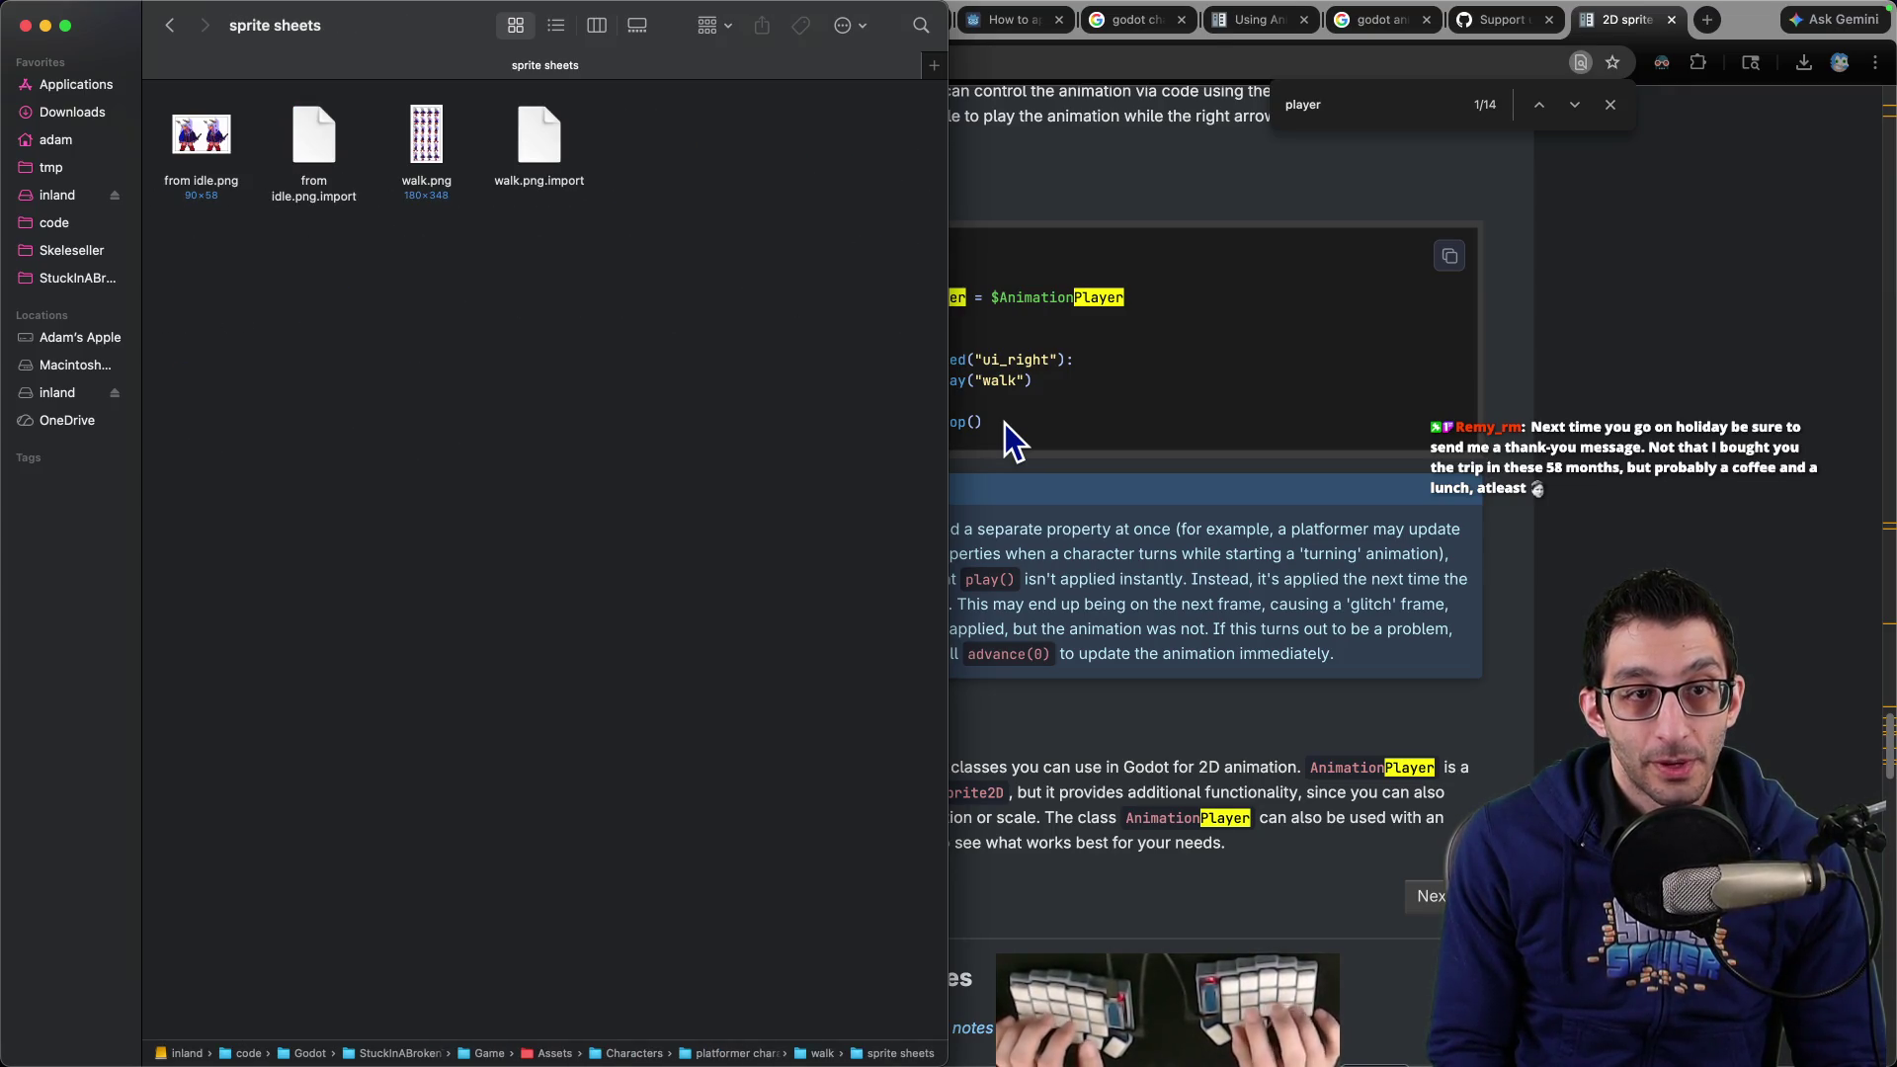
key(Right)
key(space)
key(space)
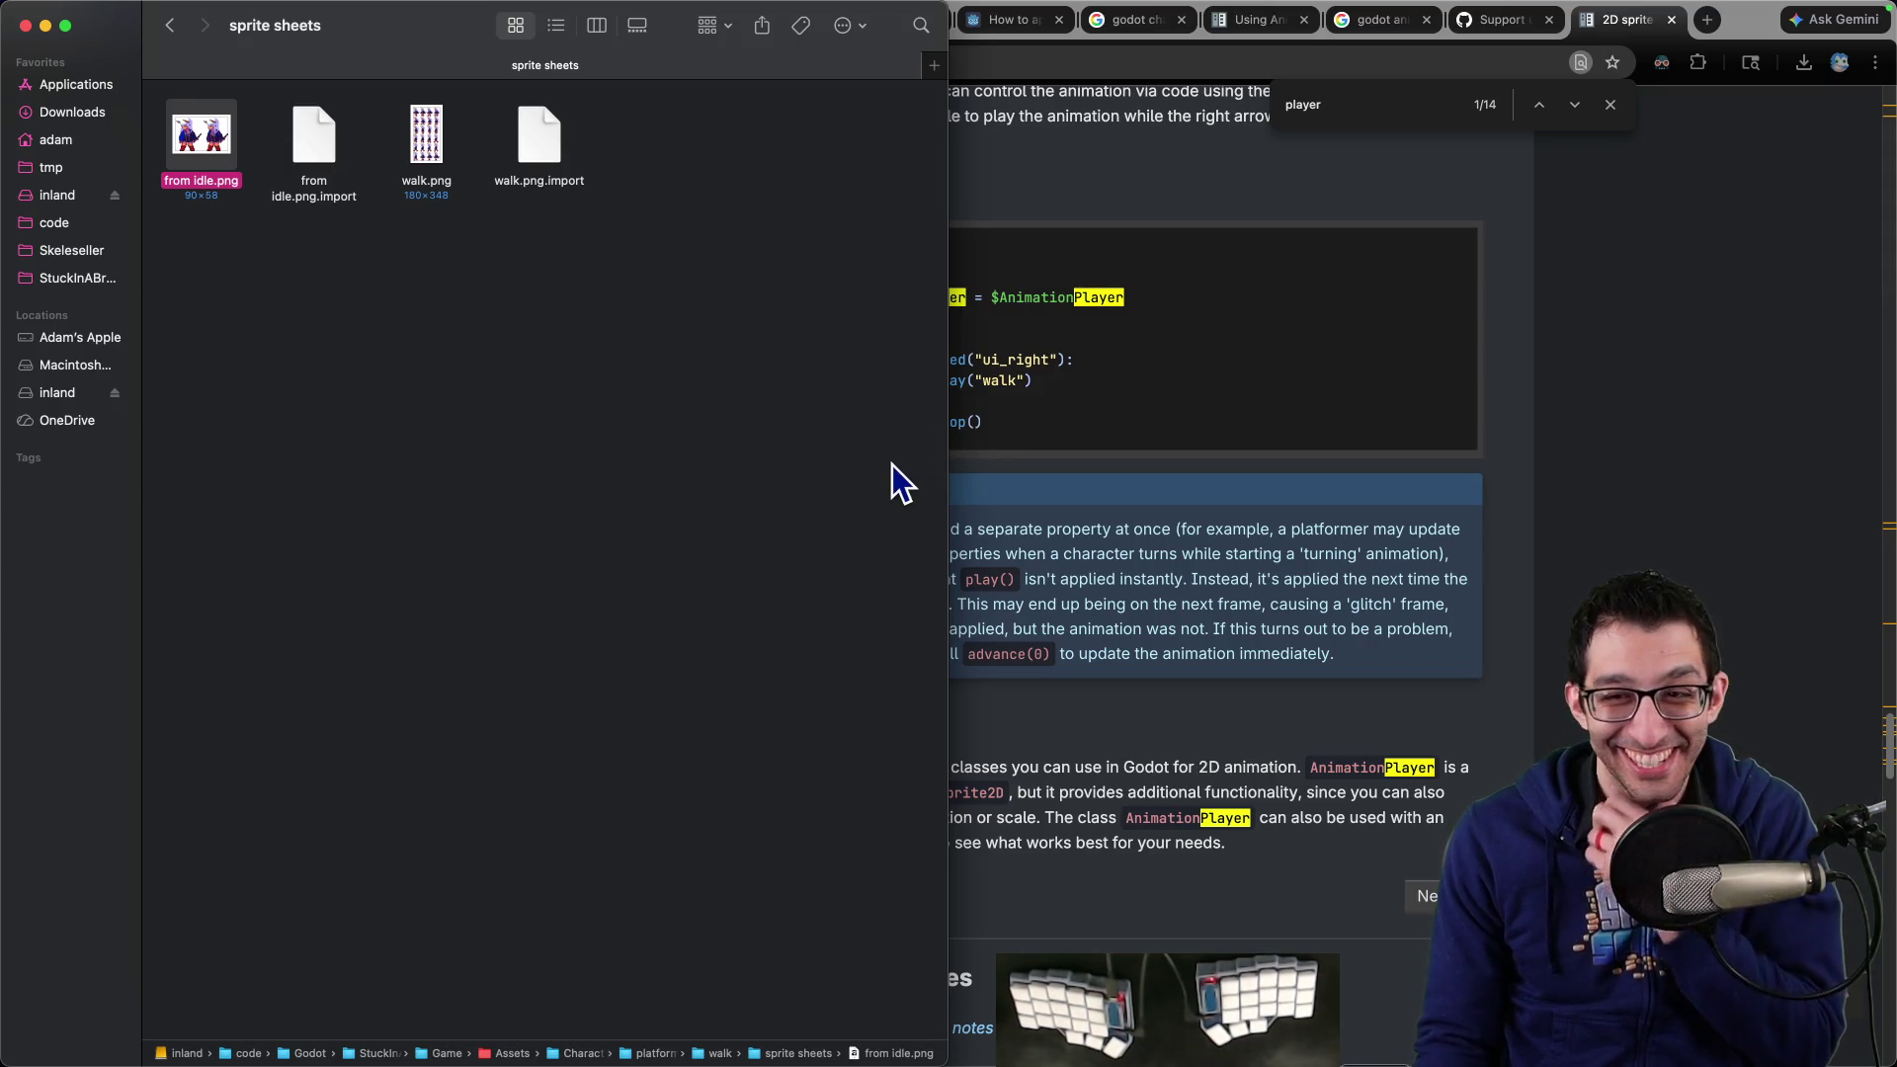
click(1138, 583)
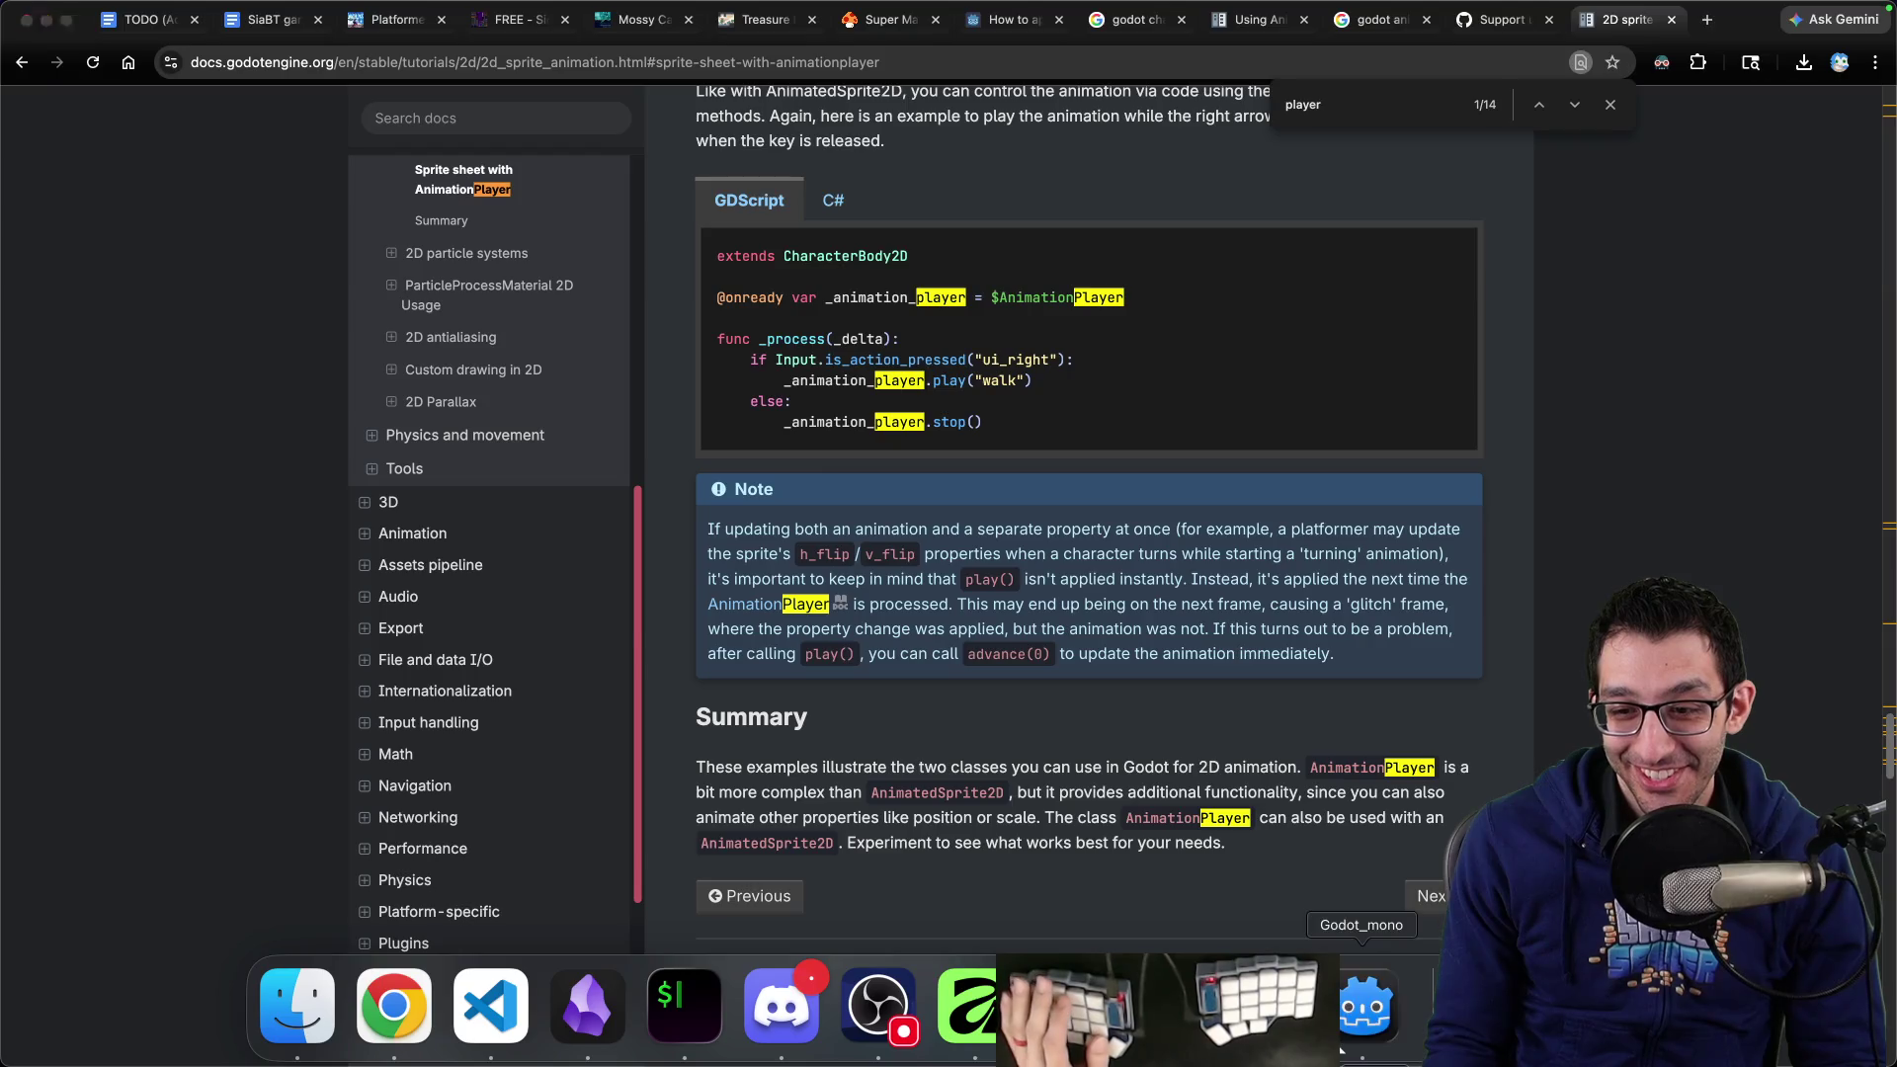
In Godot, select the Sprite2D node to check its idle.png texture sliced into 10 Hframes
click(1344, 1049)
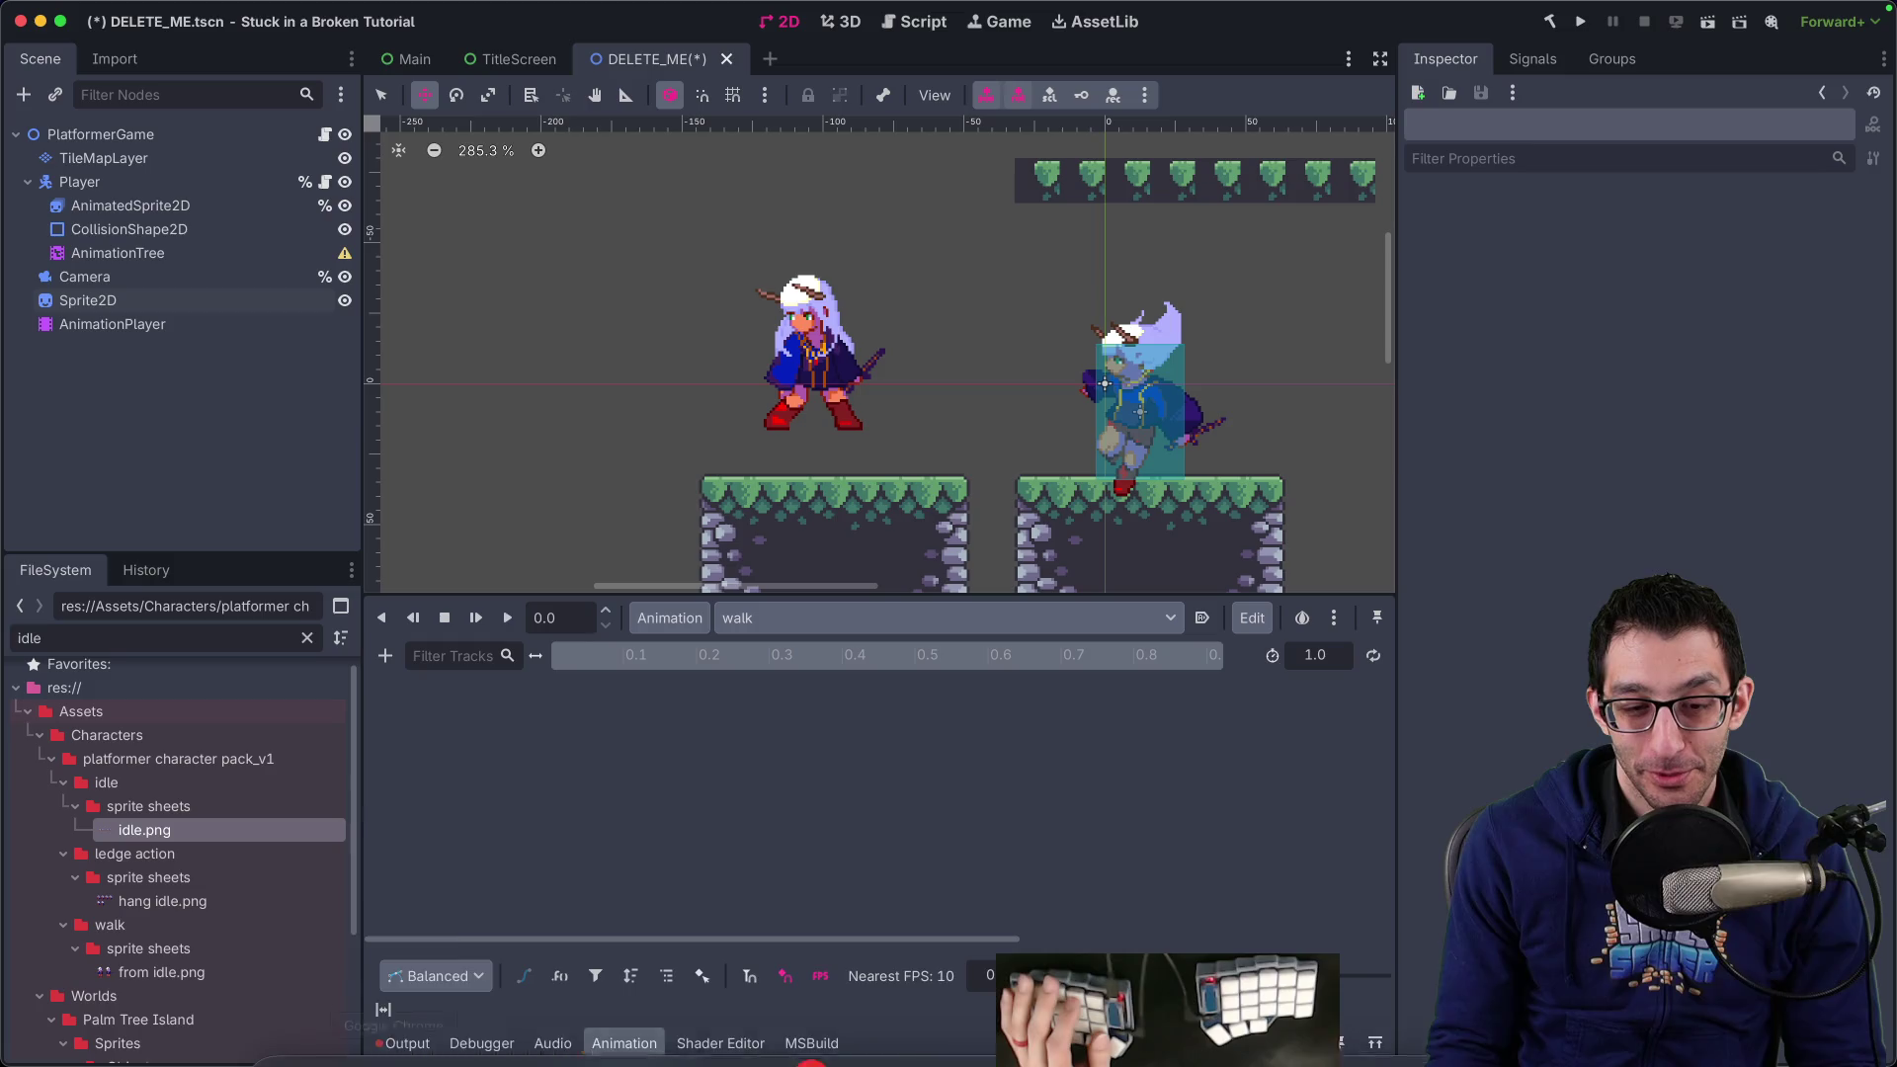
mouse_move(471, 1052)
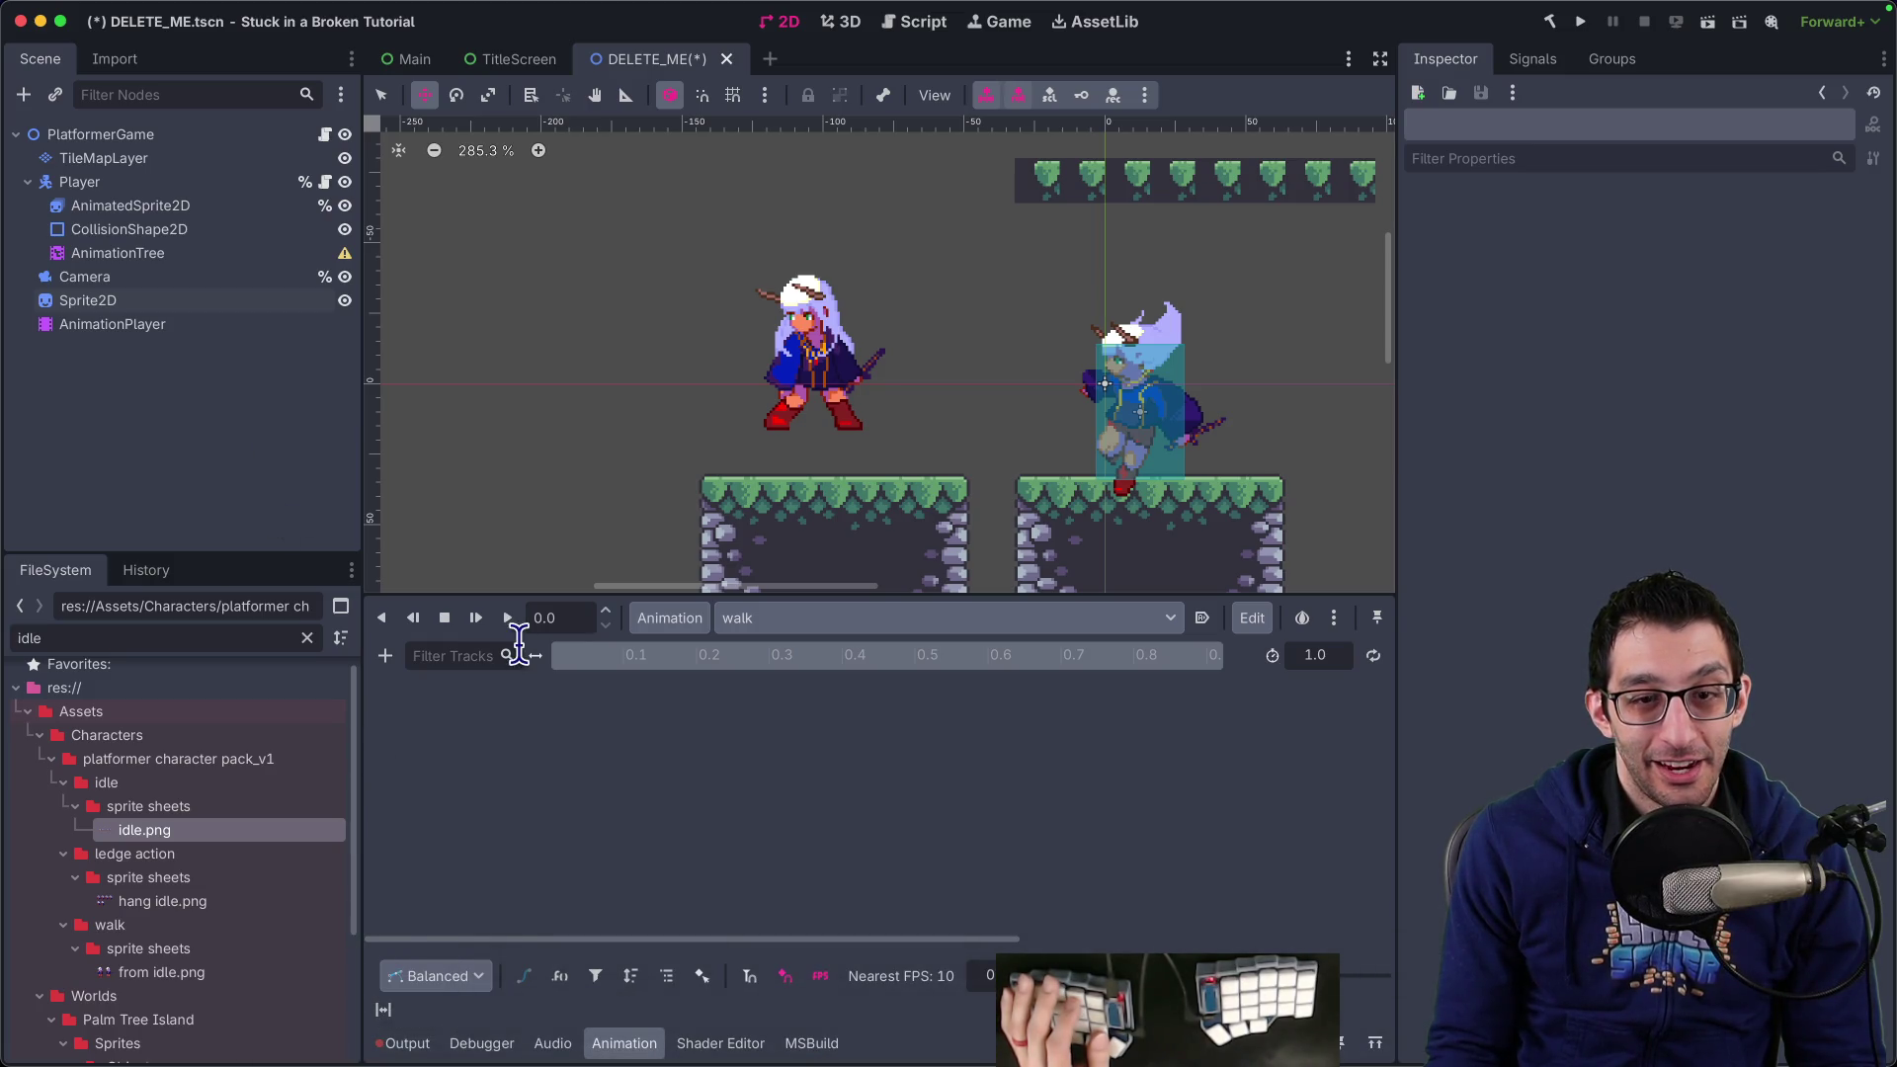
click(151, 300)
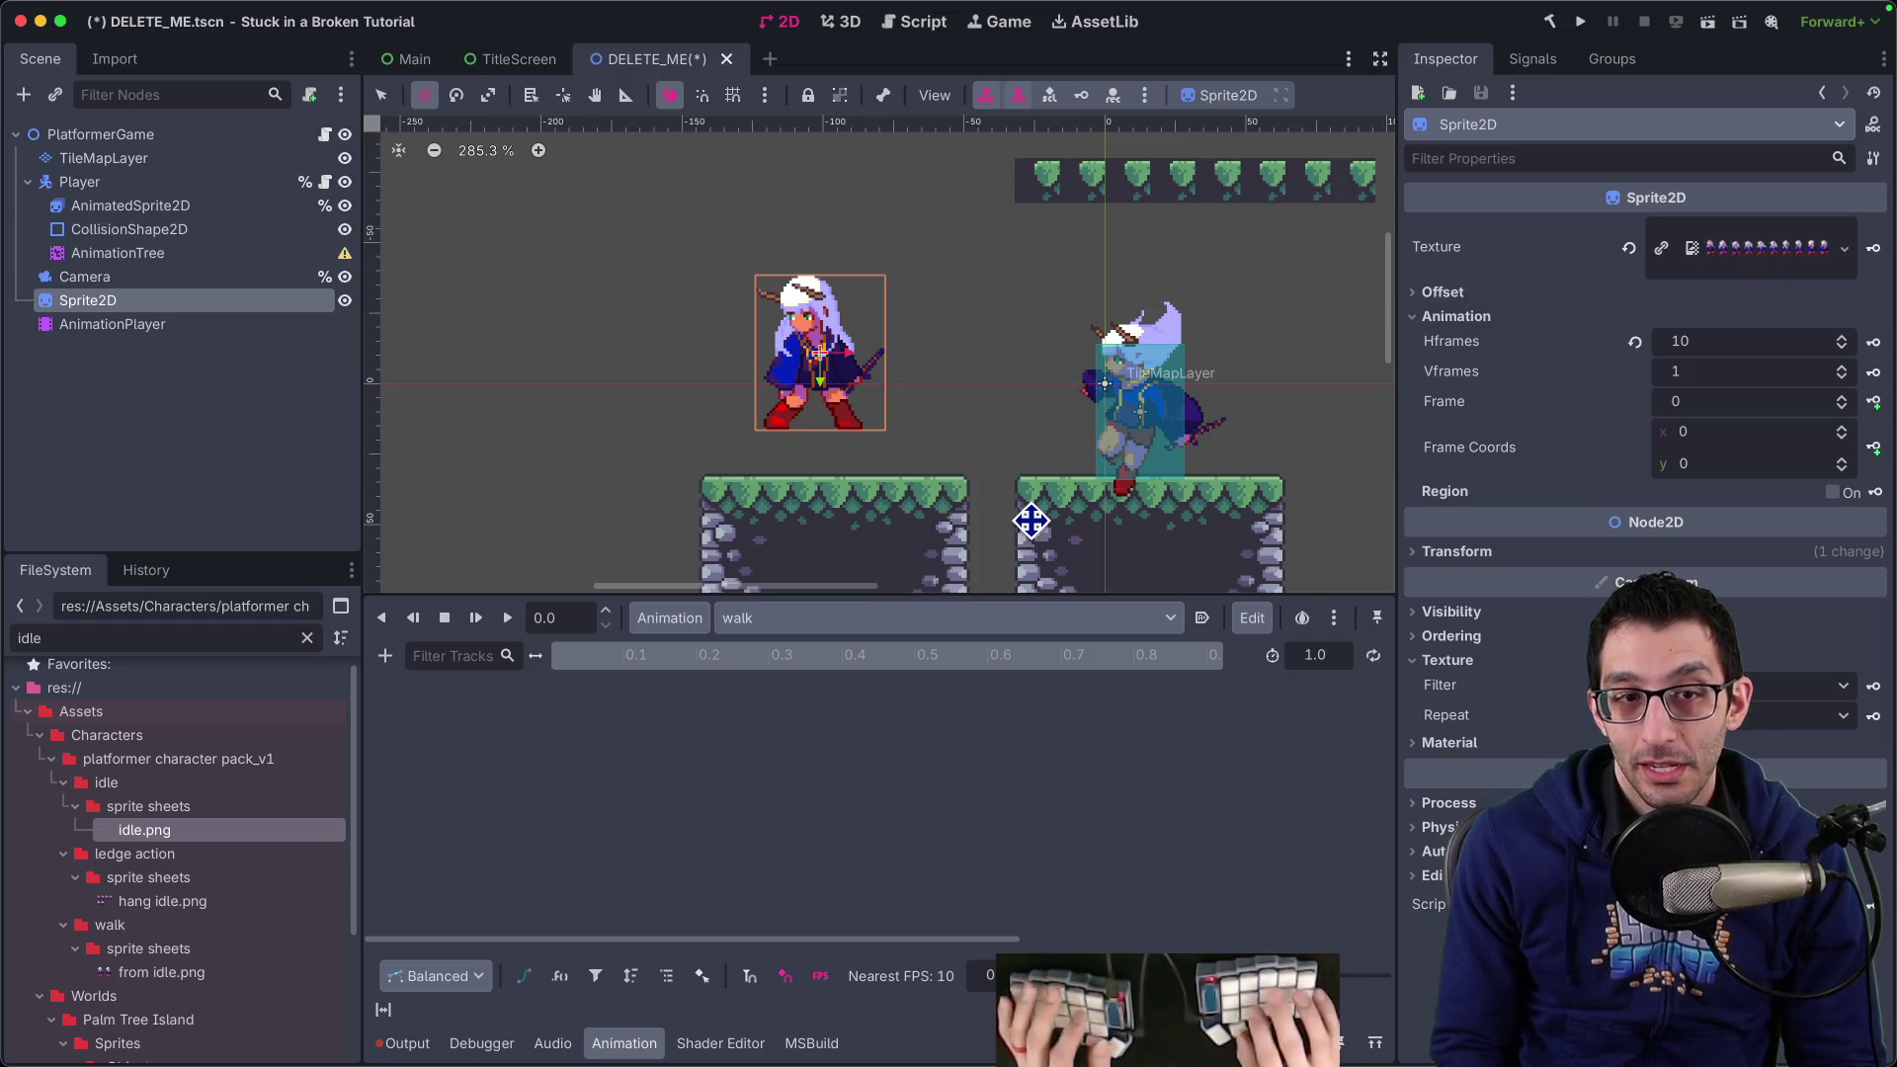
key(super+Tab)
scroll(1099, 543, up, 10)
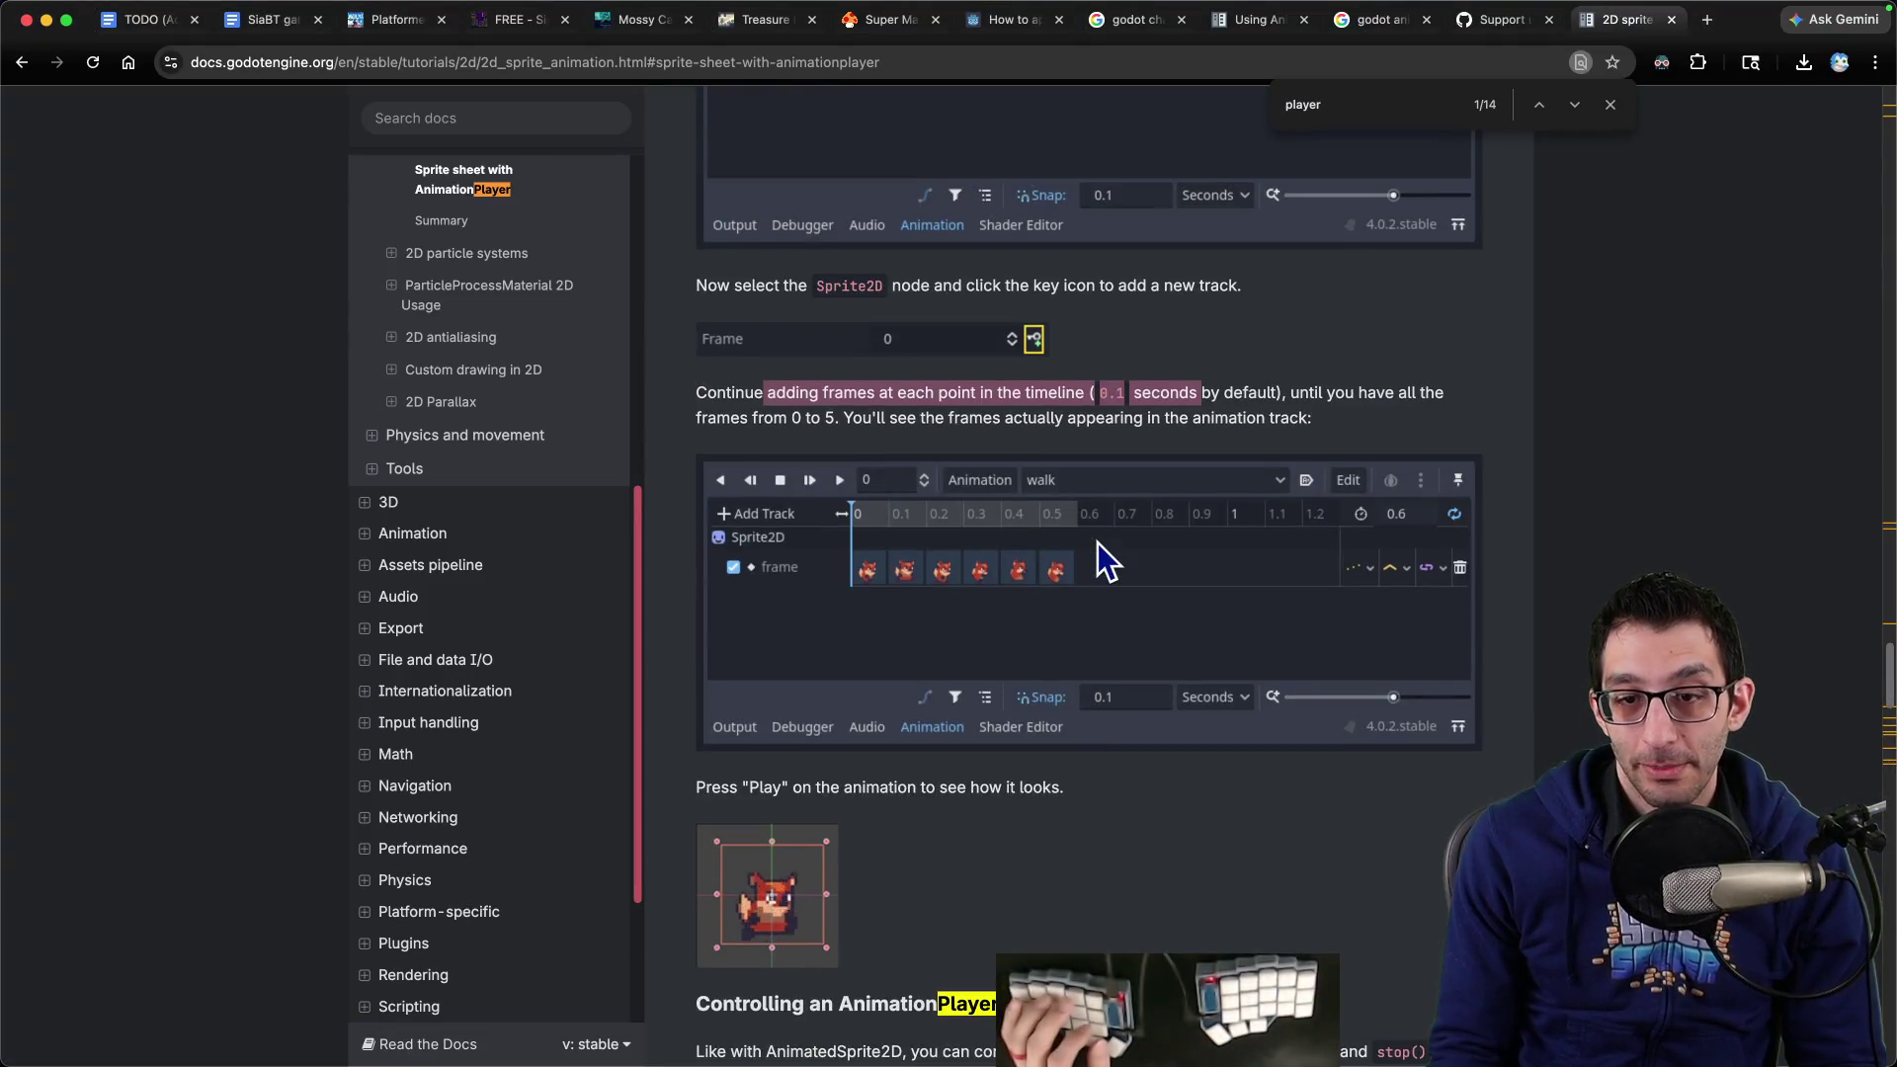
Scroll the 2D sprite animation docs back to the scene tree and Hframes setup section
scroll(1099, 543, down, 4)
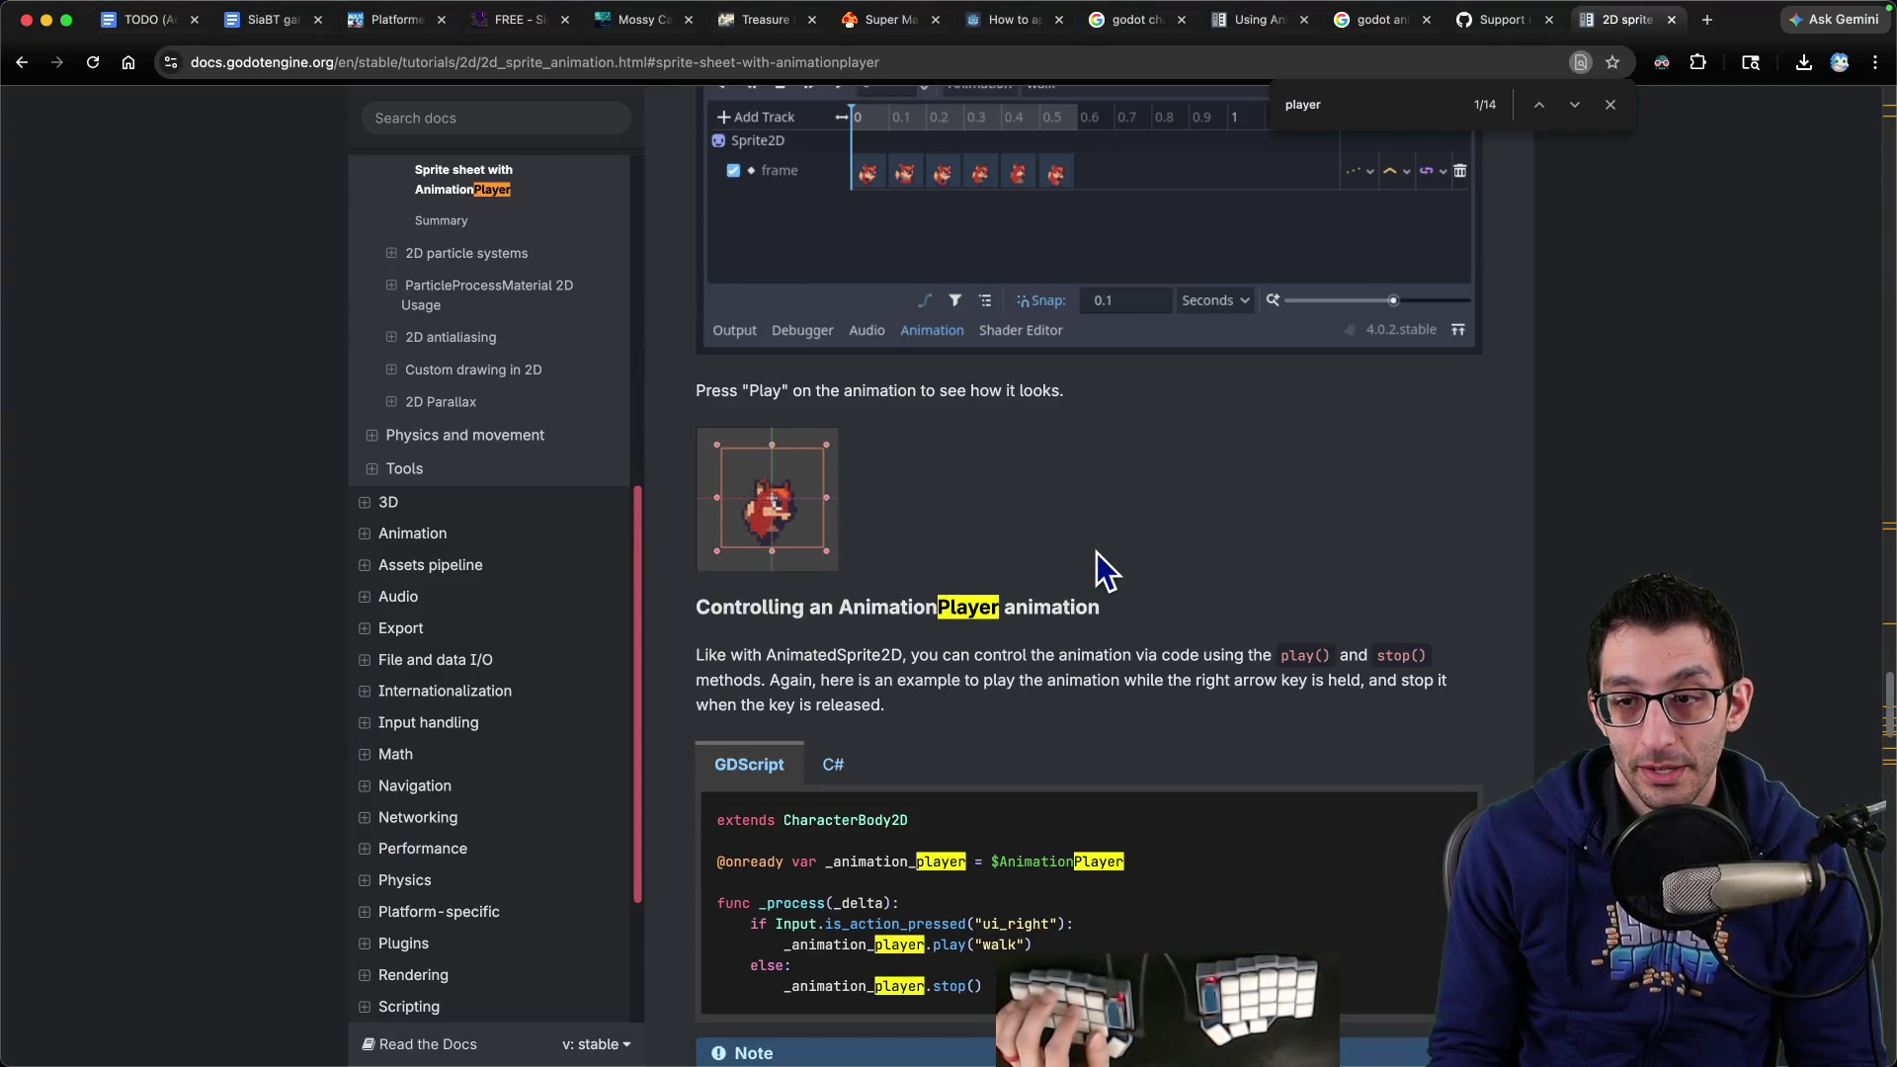
scroll(1097, 553, up, 6)
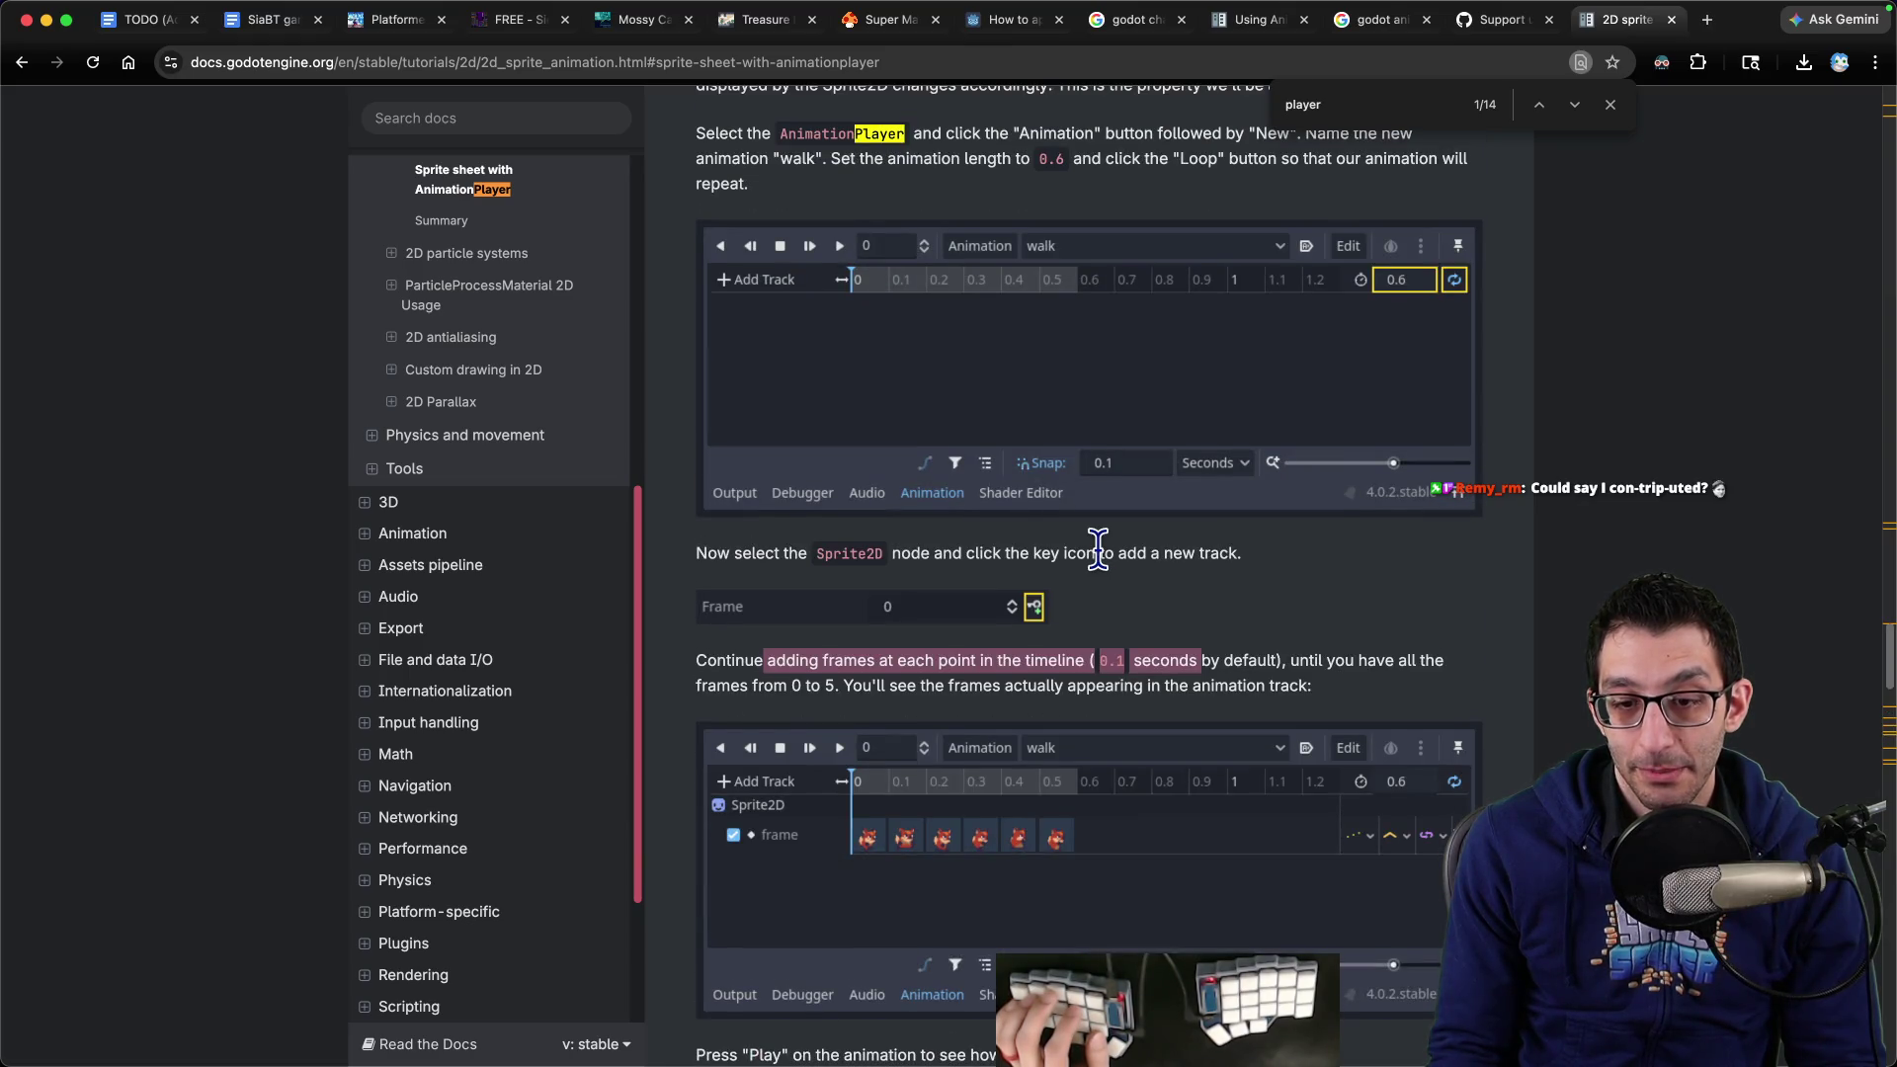
scroll(1097, 555, down, 10)
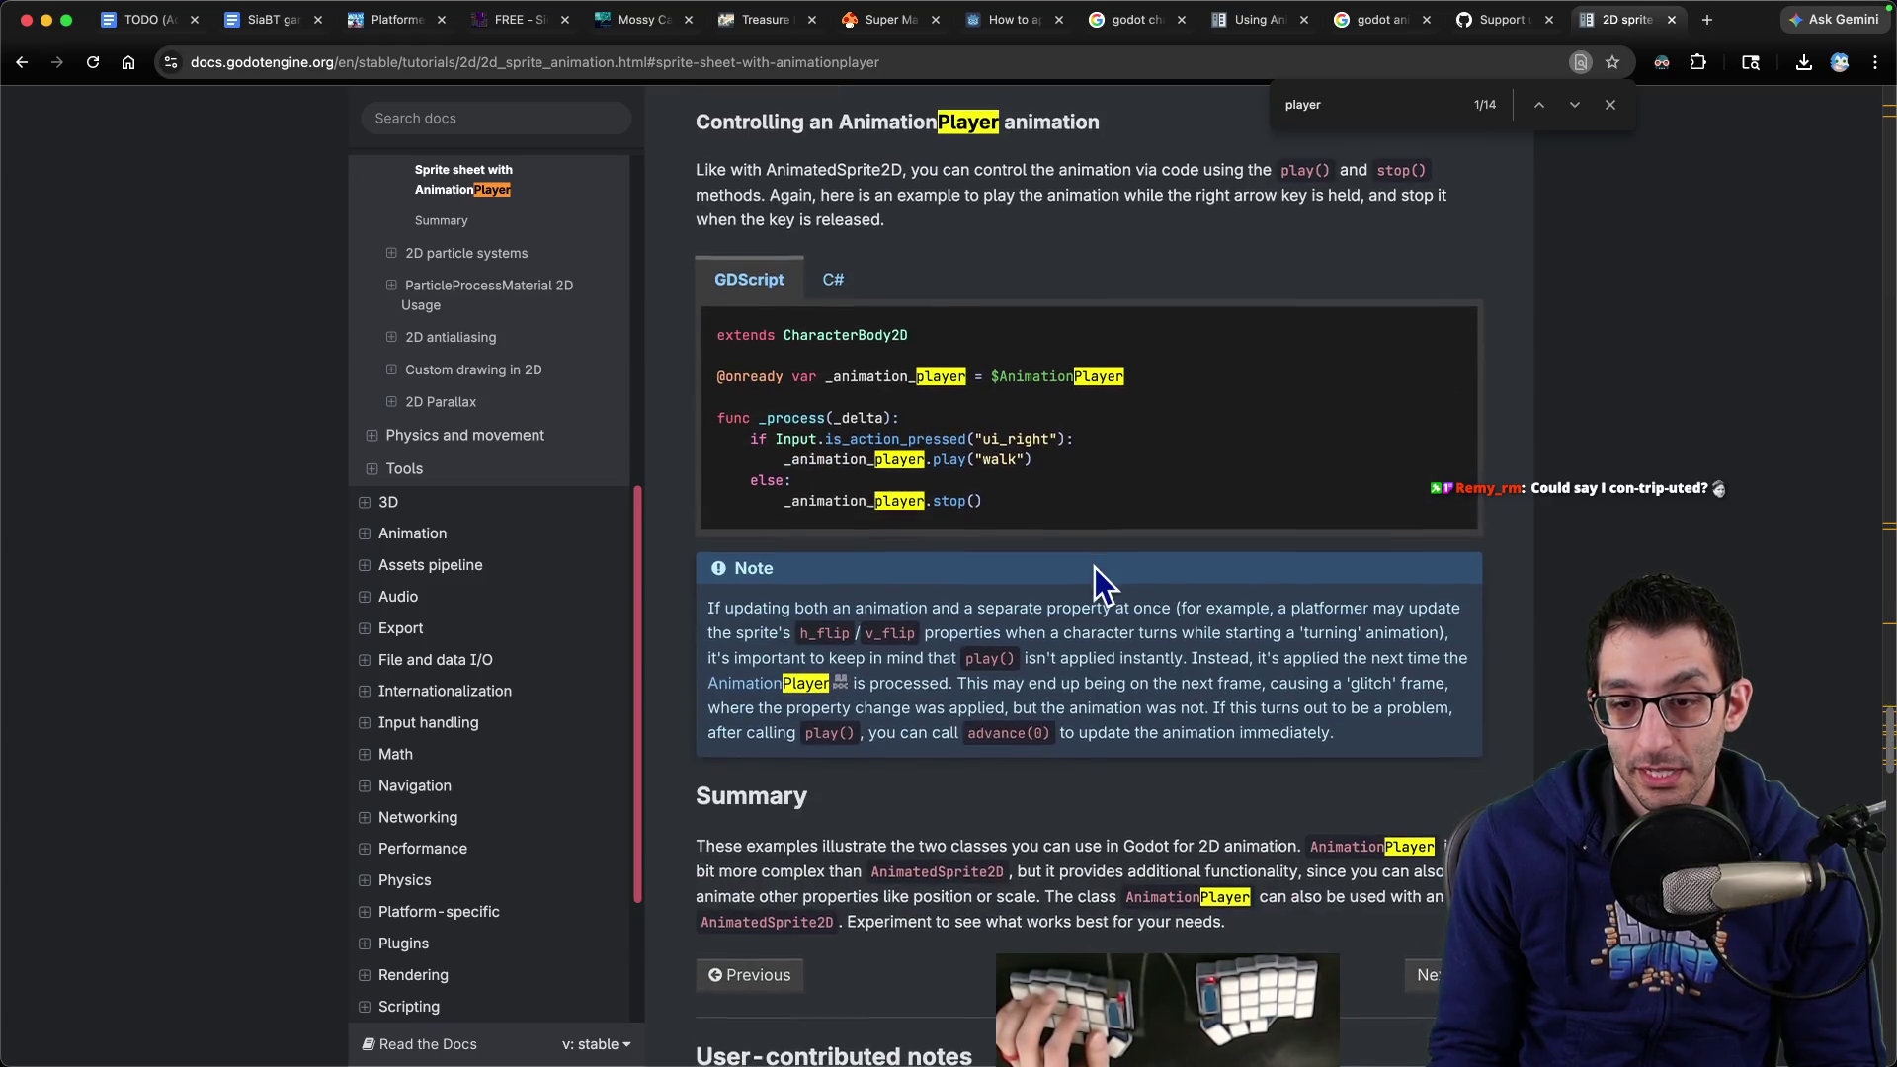
scroll(1093, 563, up, 12)
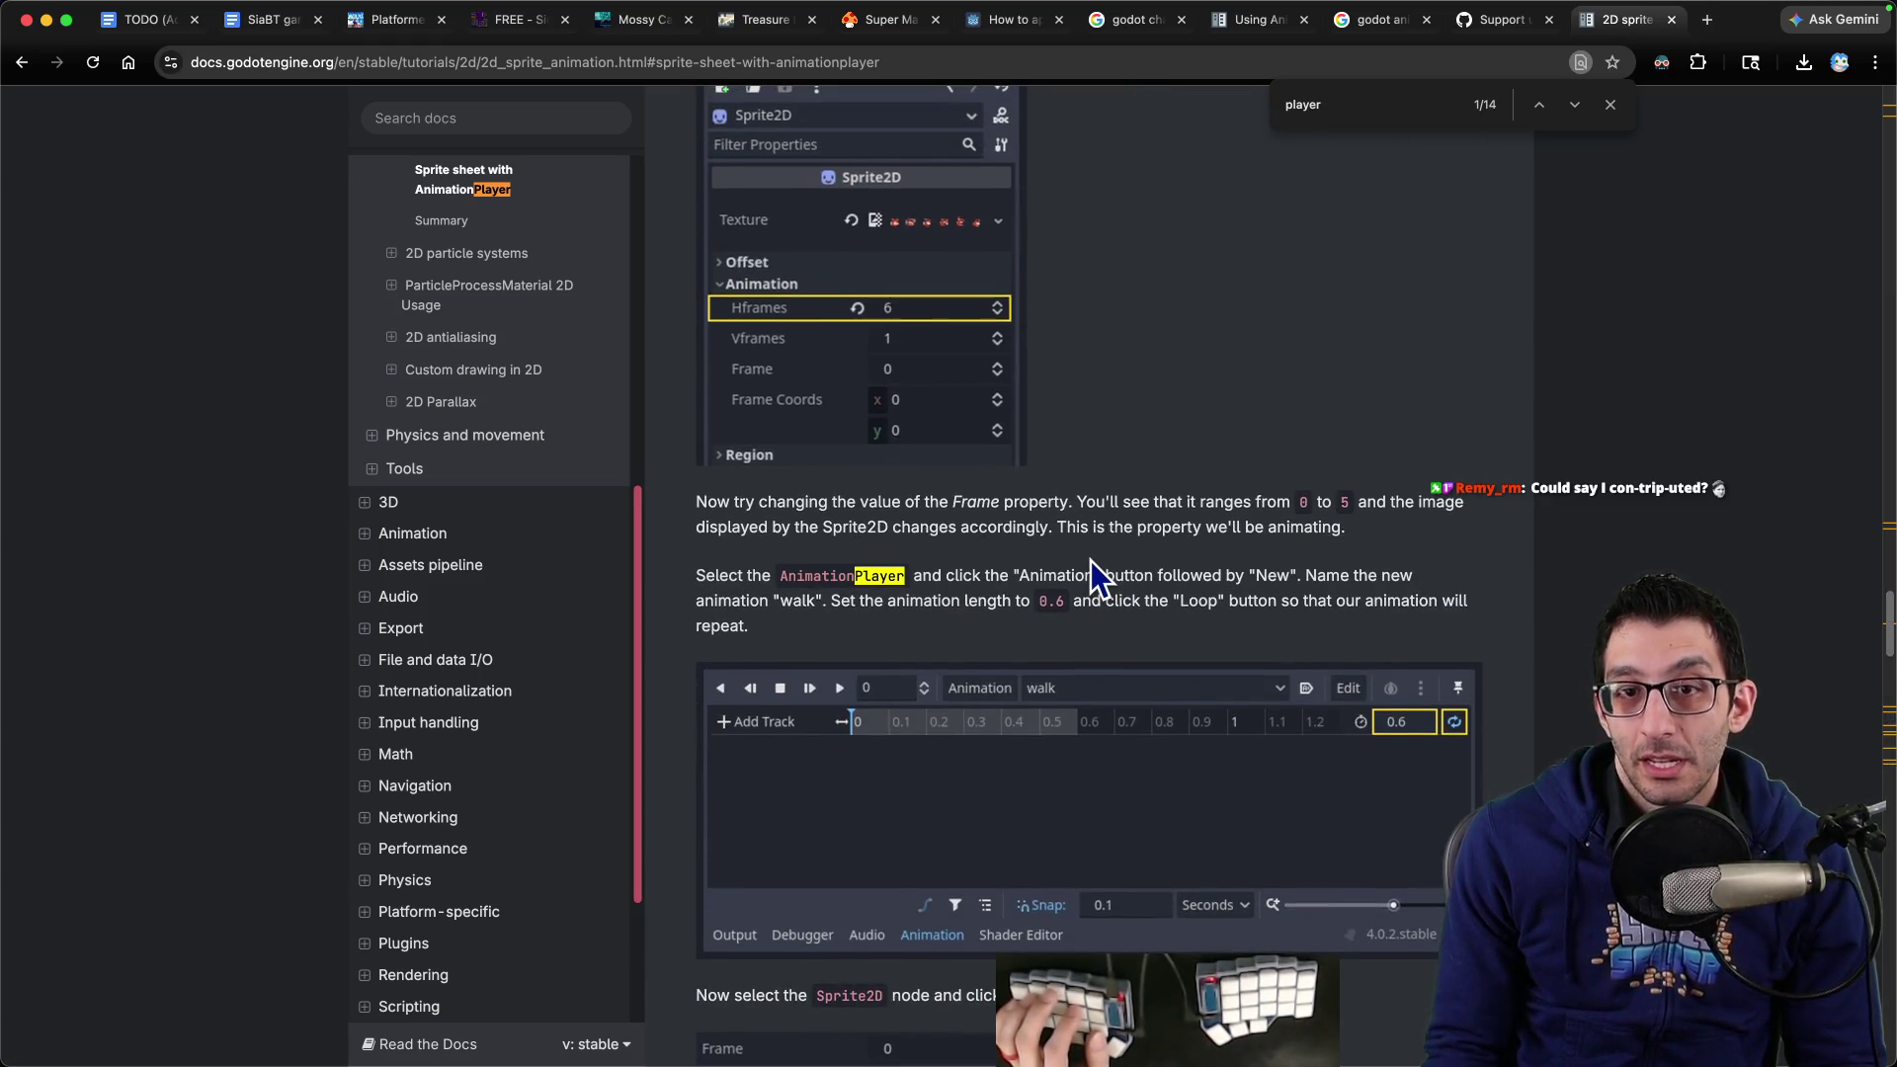
scroll(1090, 560, up, 3)
scroll(1091, 560, up, 4)
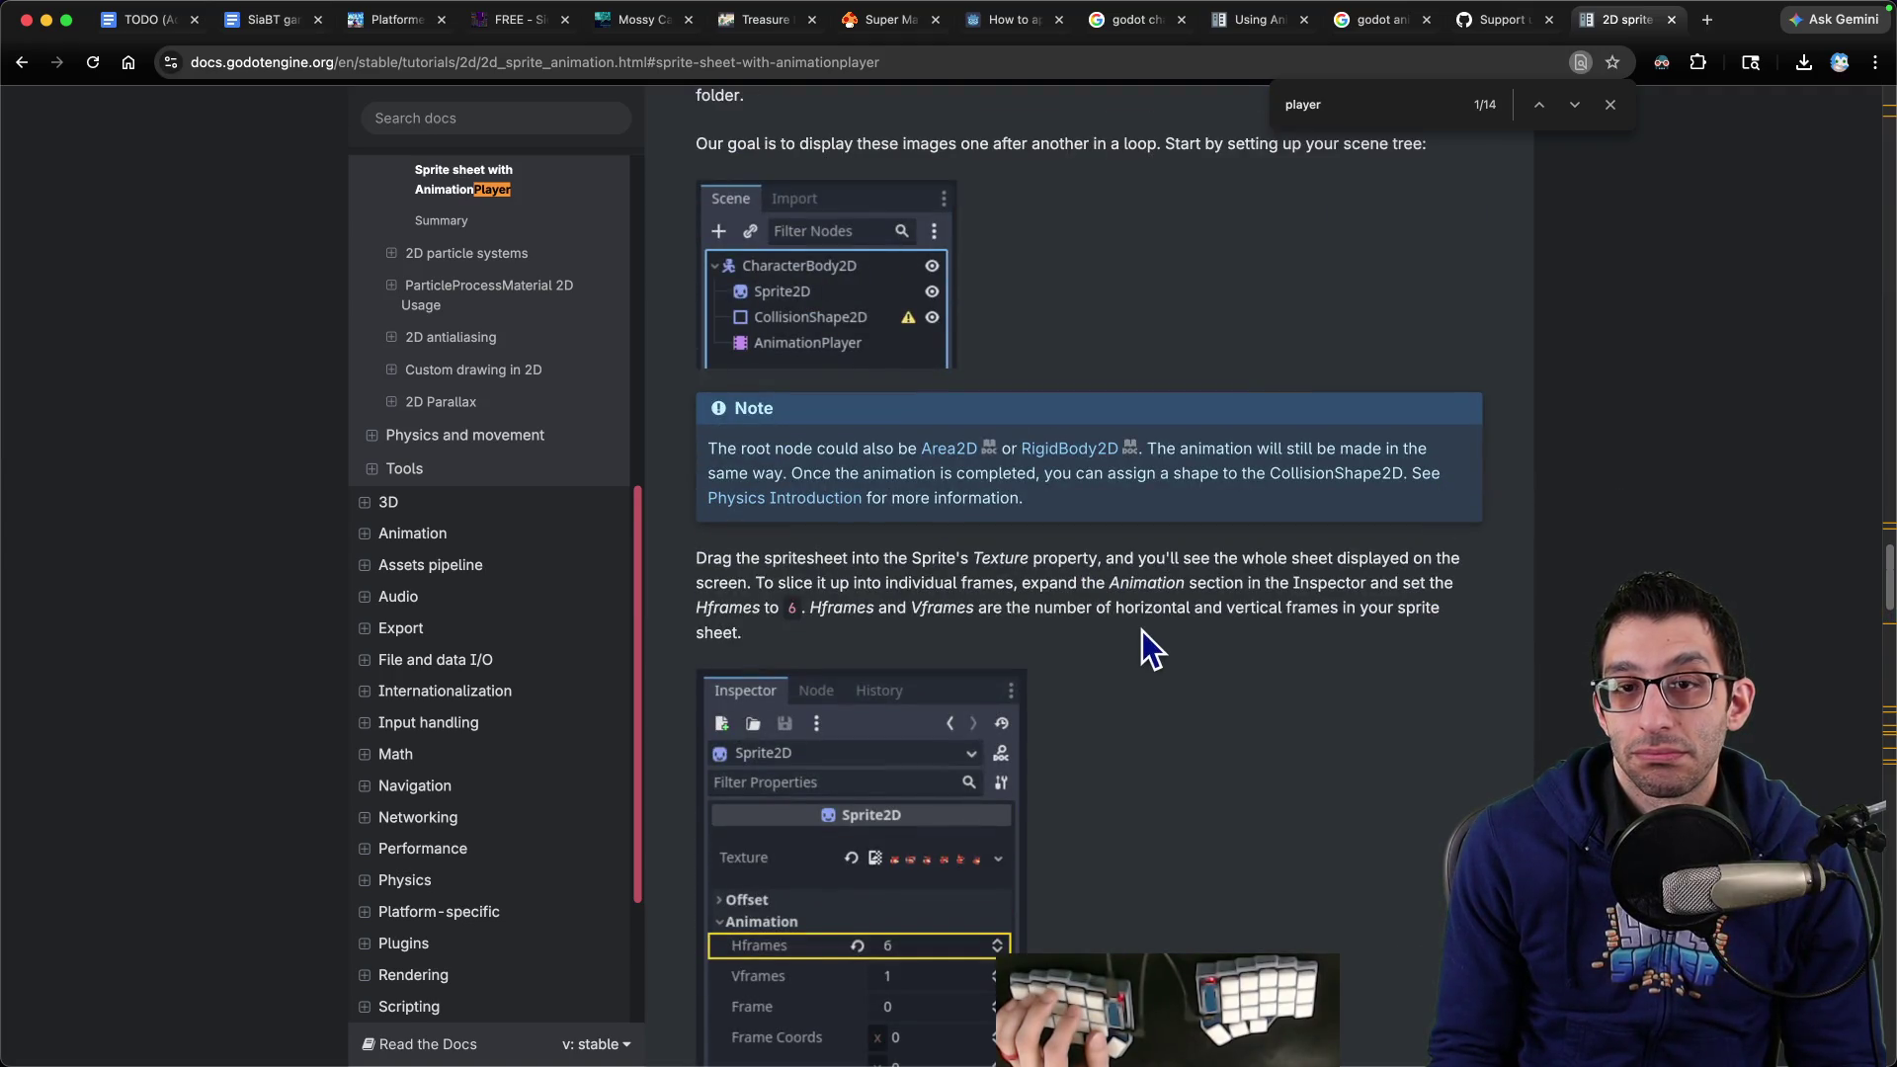
key(cmd+t)
Search the web for 'godot animationtree with sprite2d' and open the r/godot thread
text(godot animationtre)
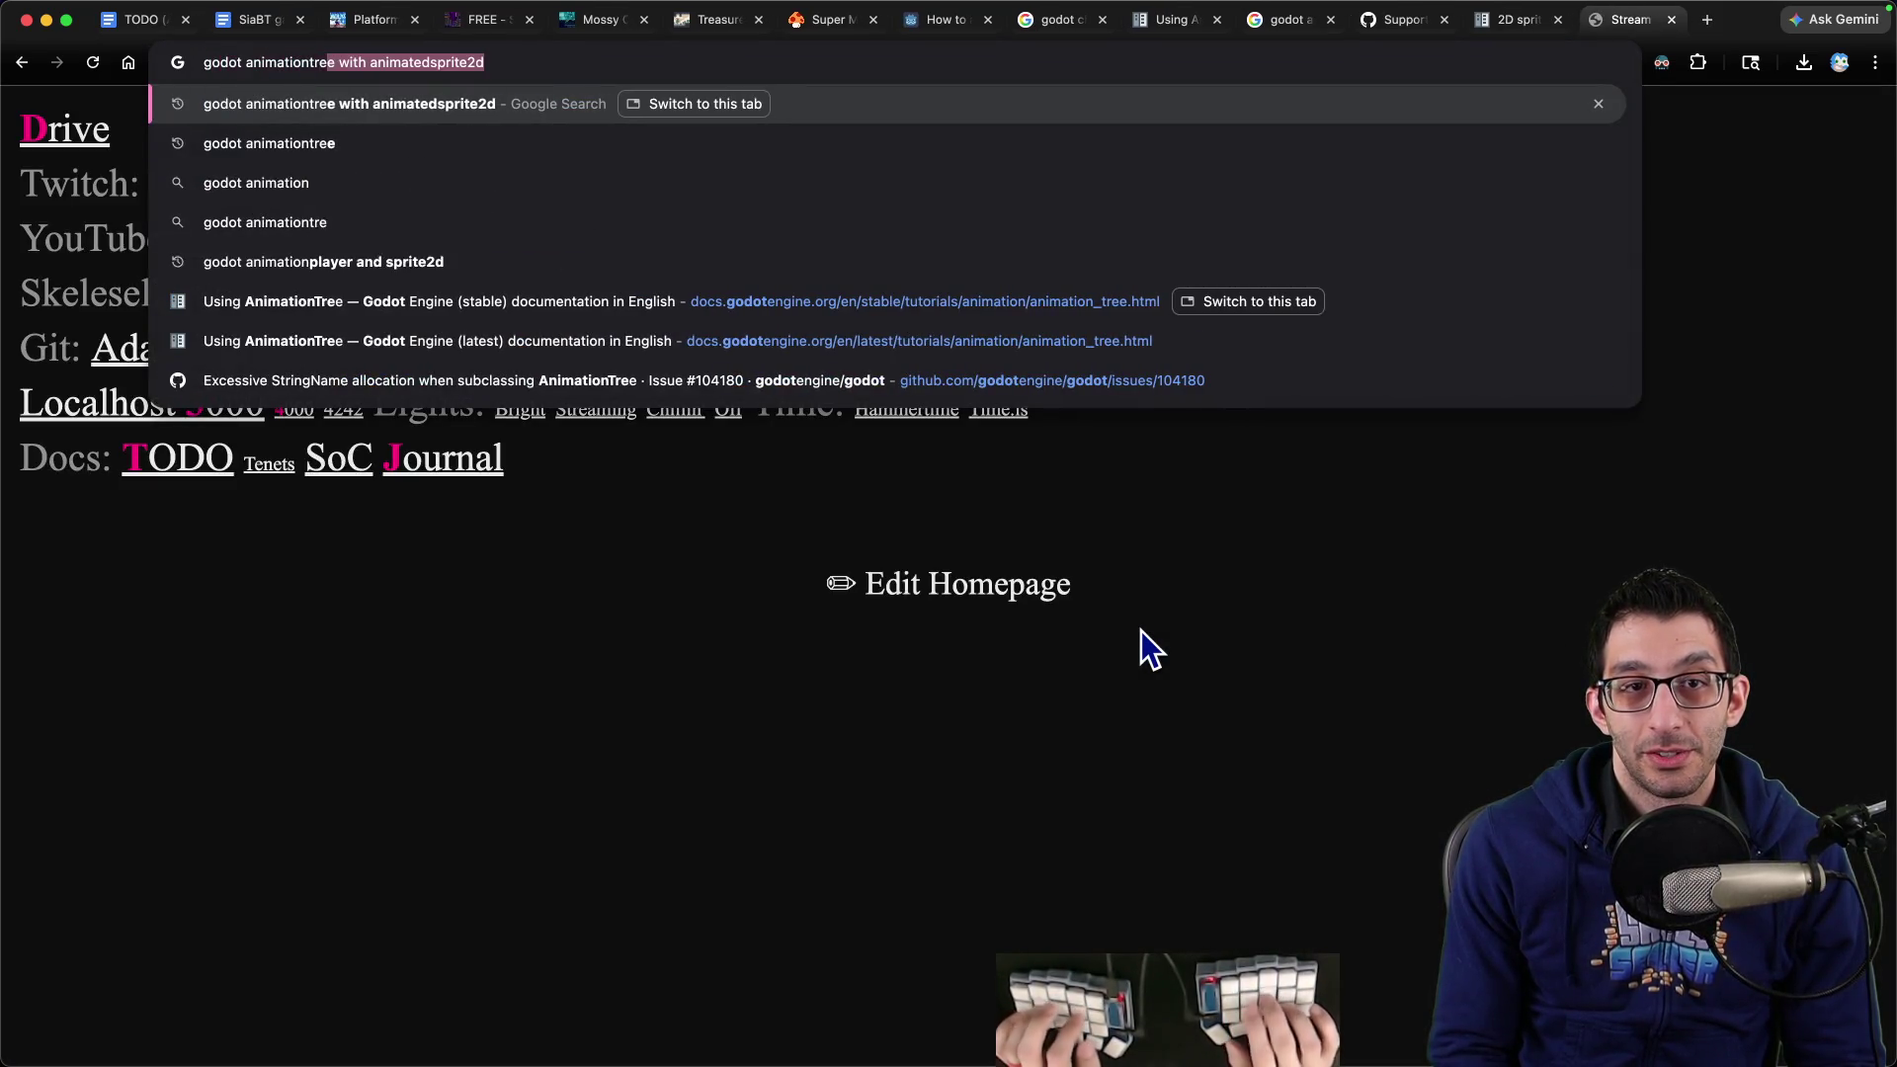
text(e with sprite)
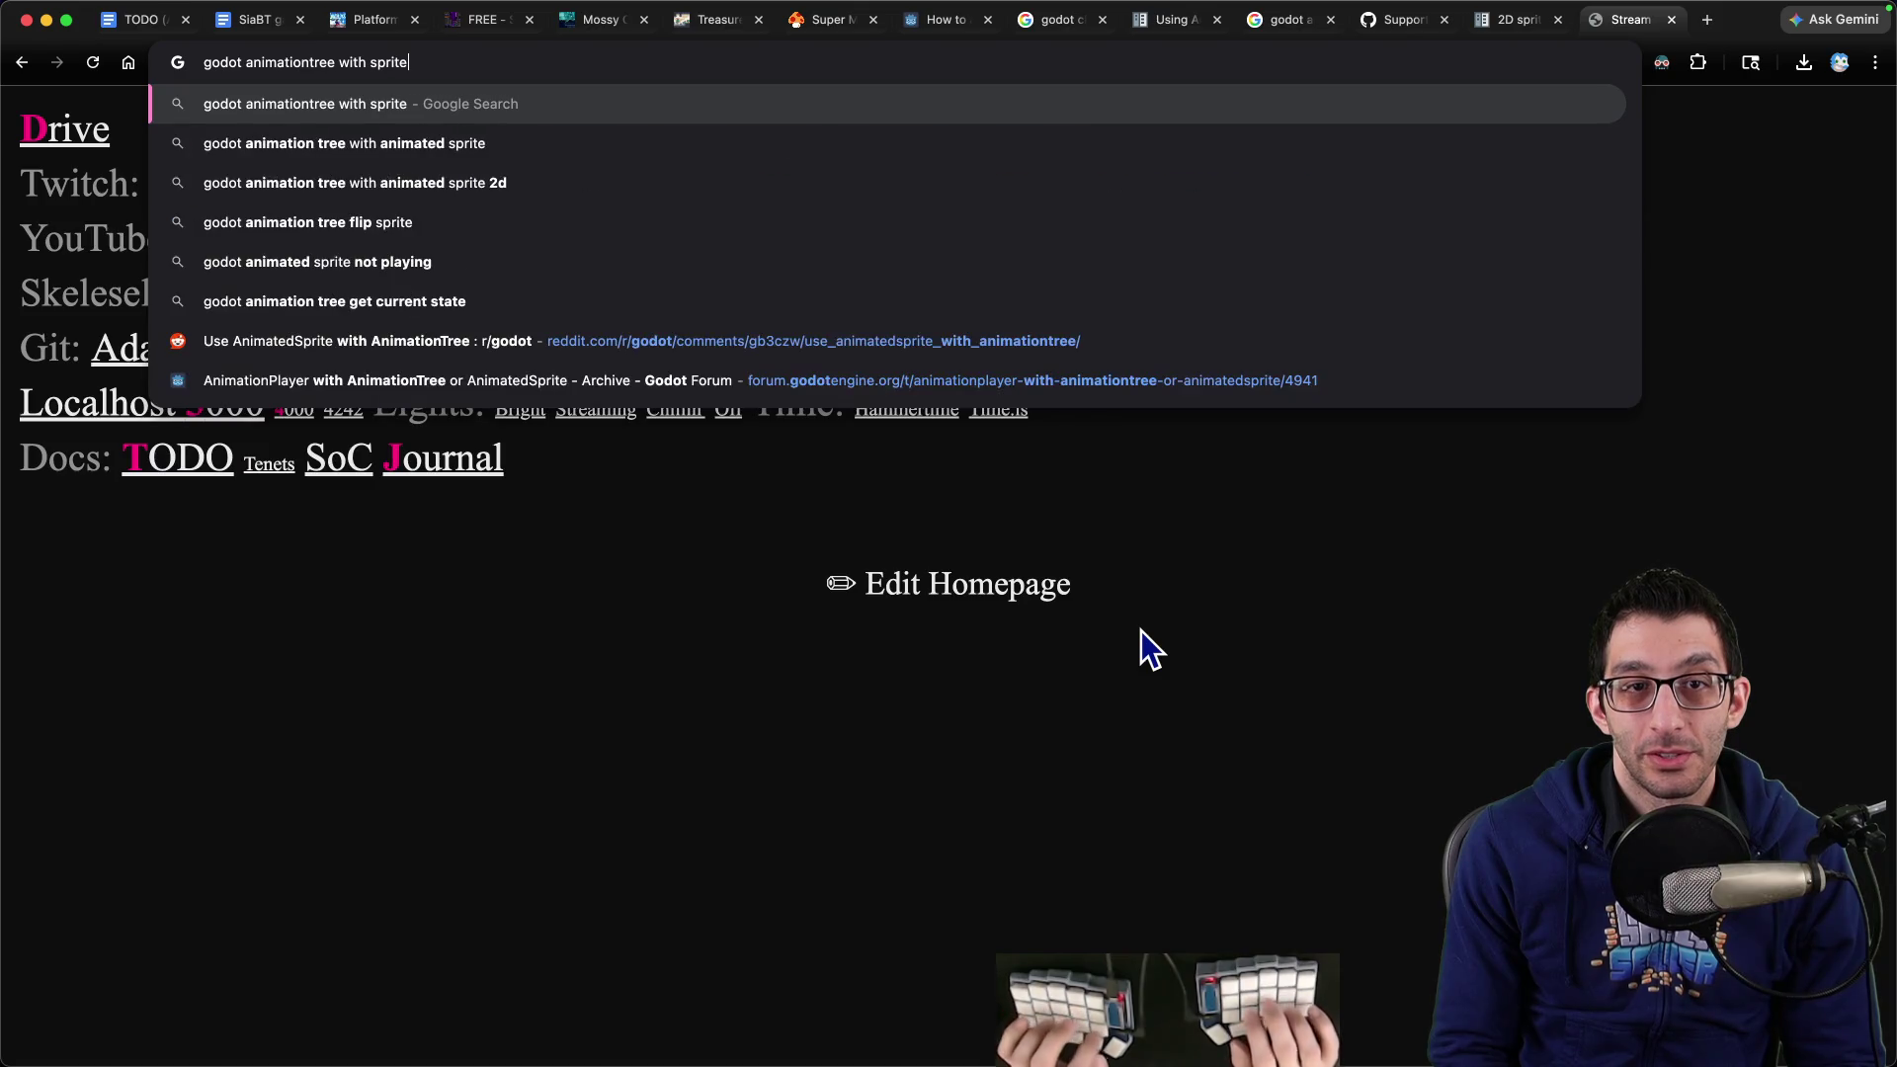
text(2d)
key(Return)
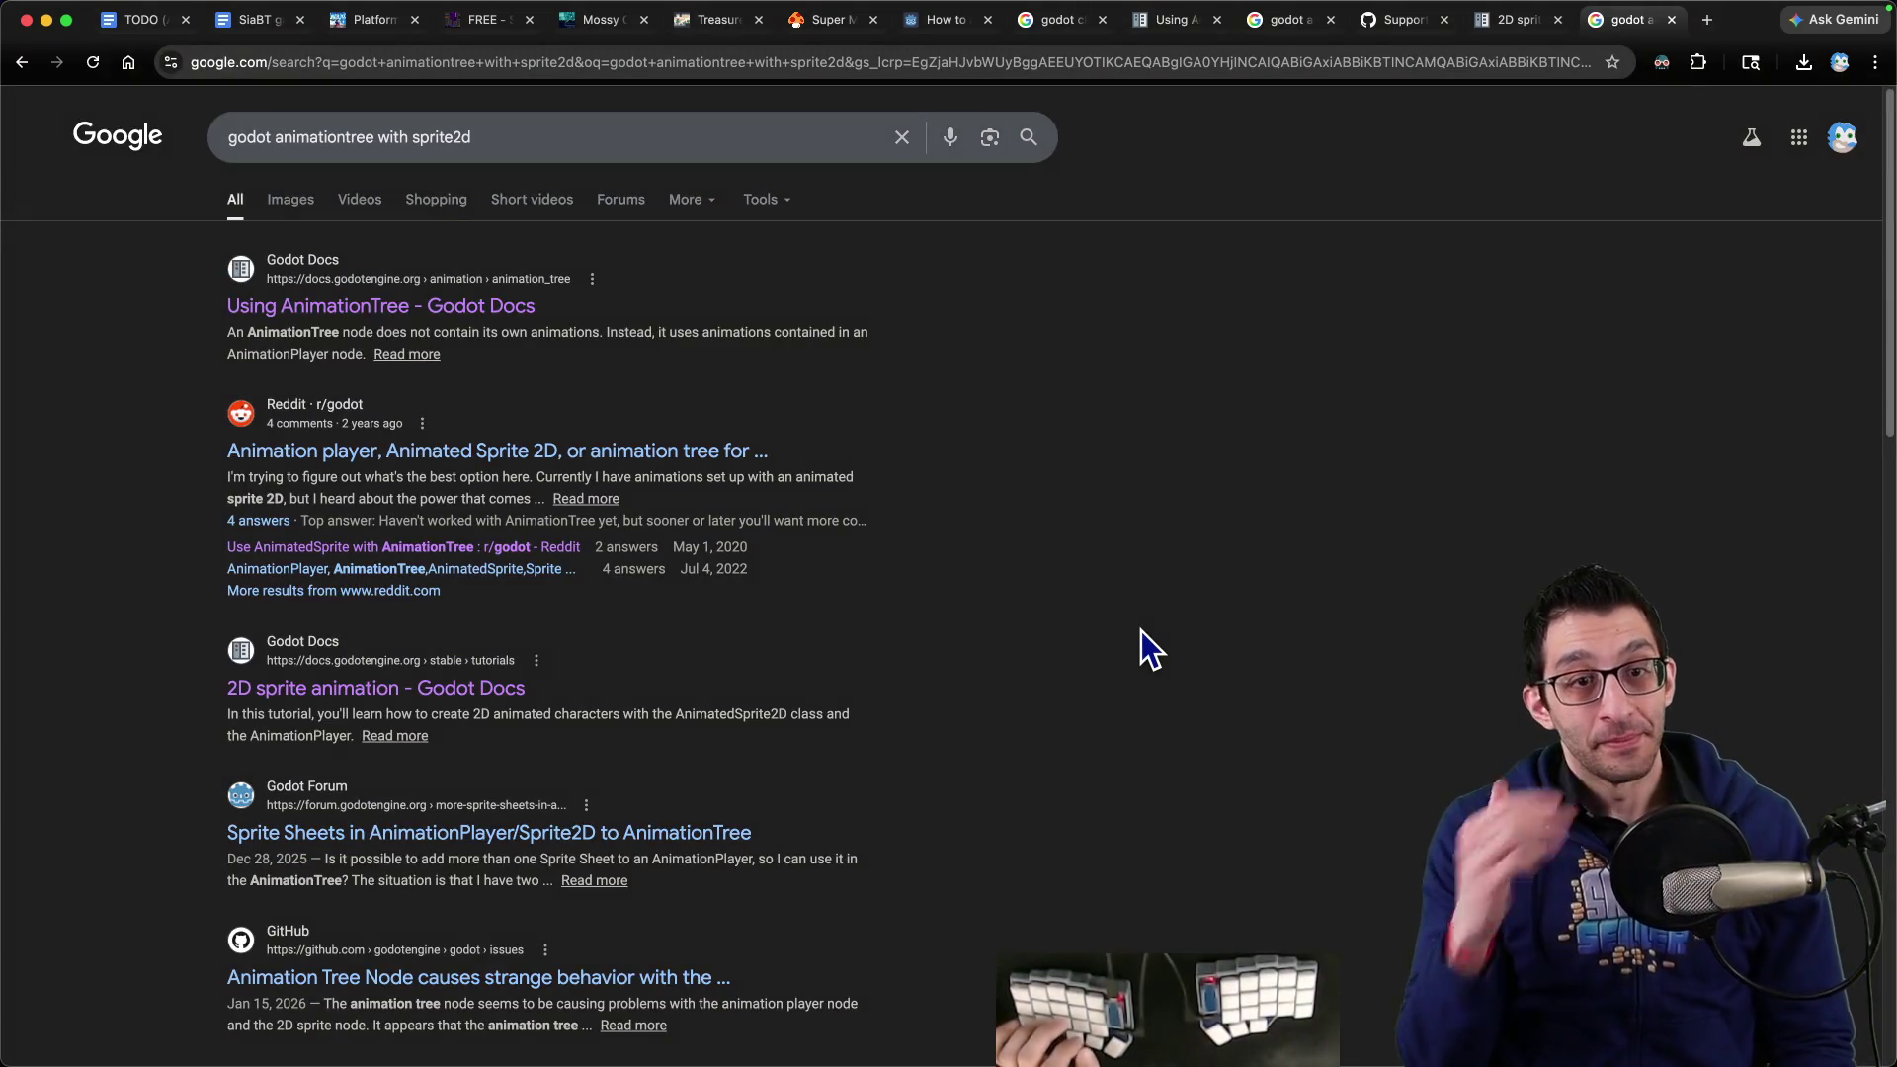
click(775, 450)
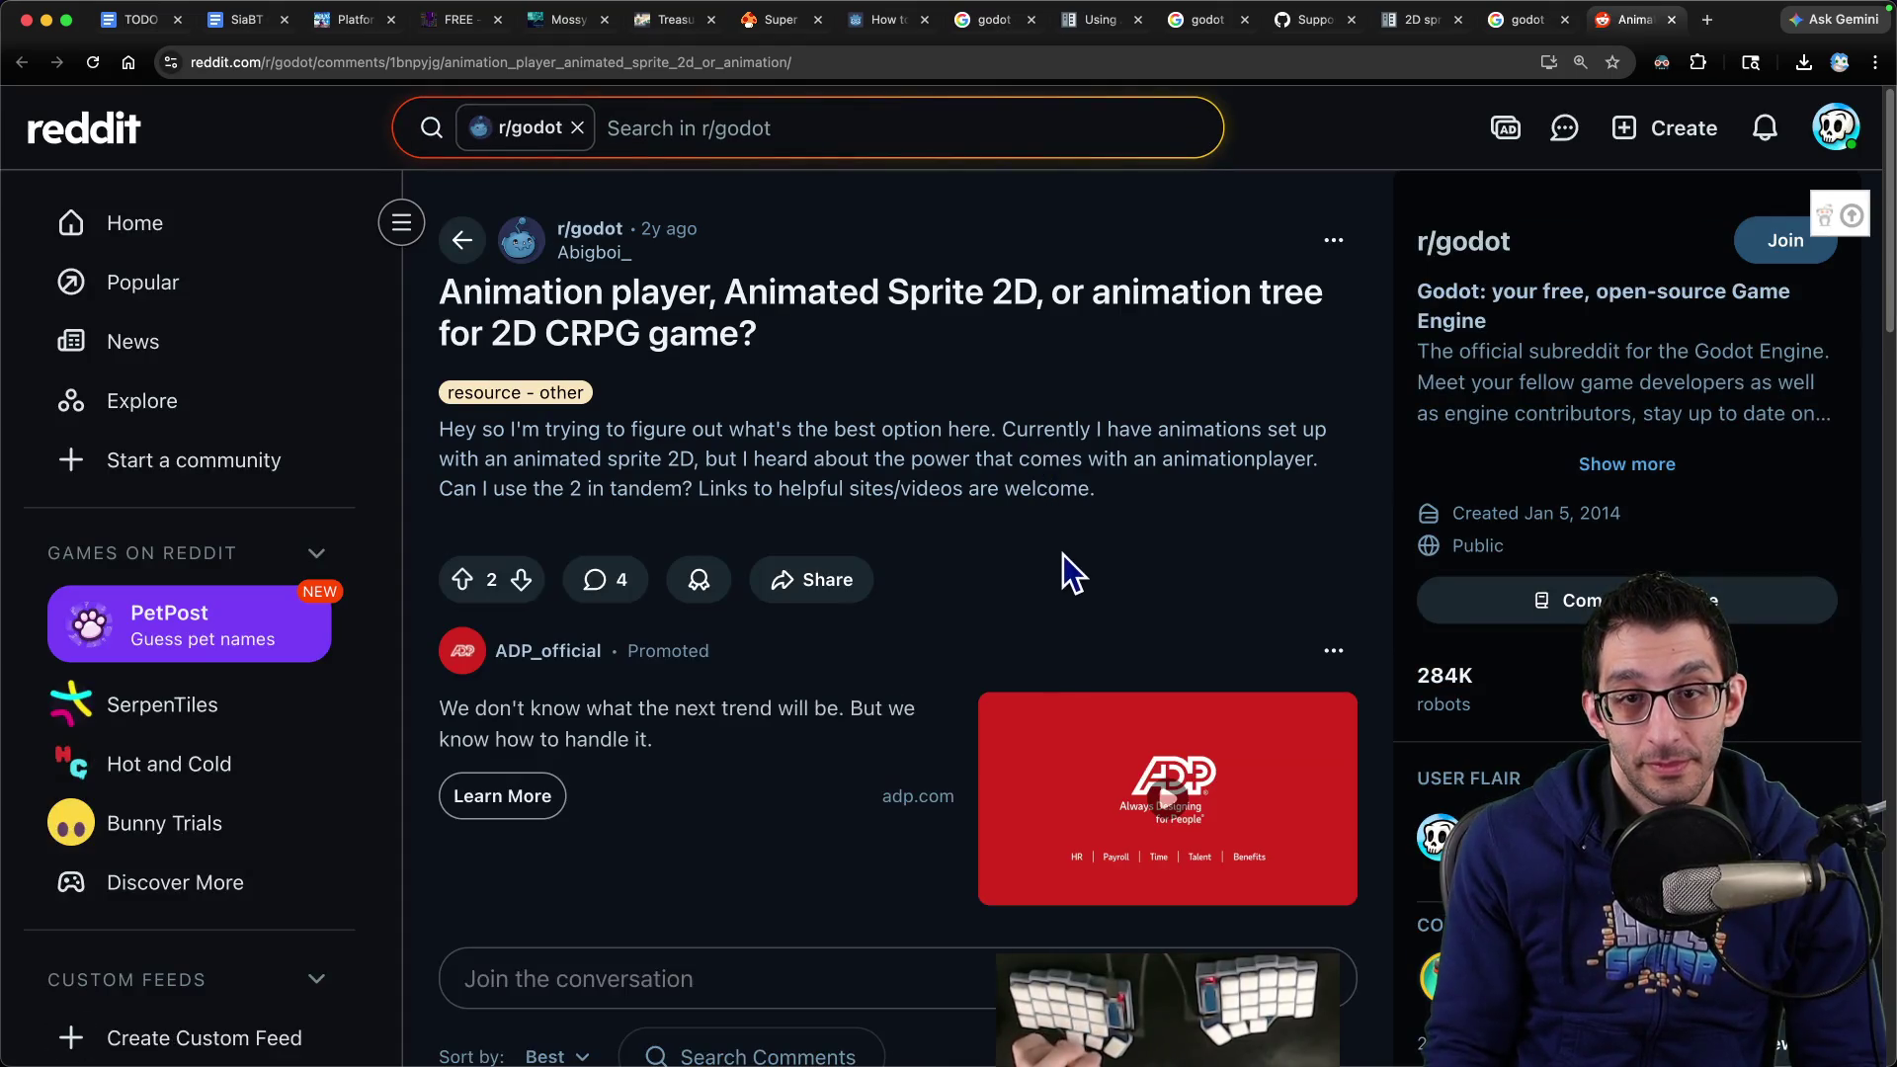
Read the thread's replies and follow the asset-library link about converting animations
scroll(1060, 564, down, 5)
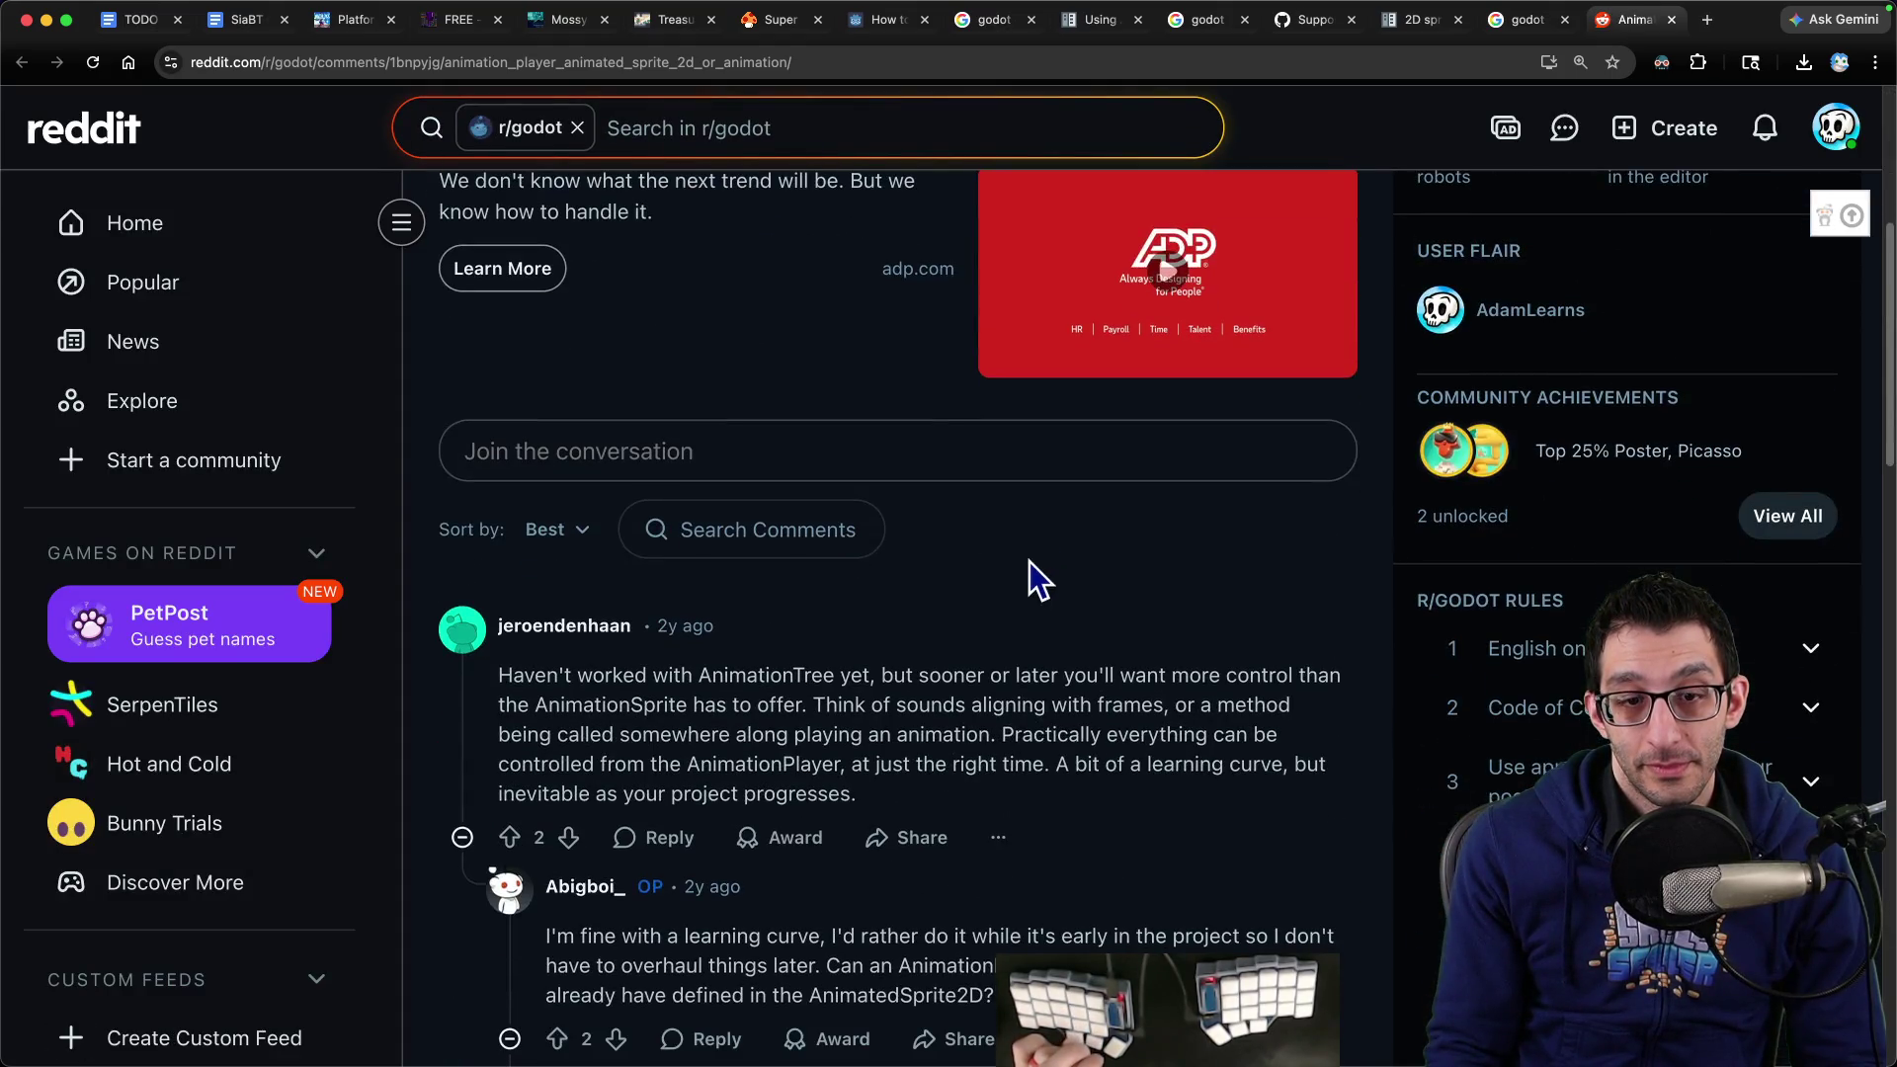
scroll(1028, 573, down, 3)
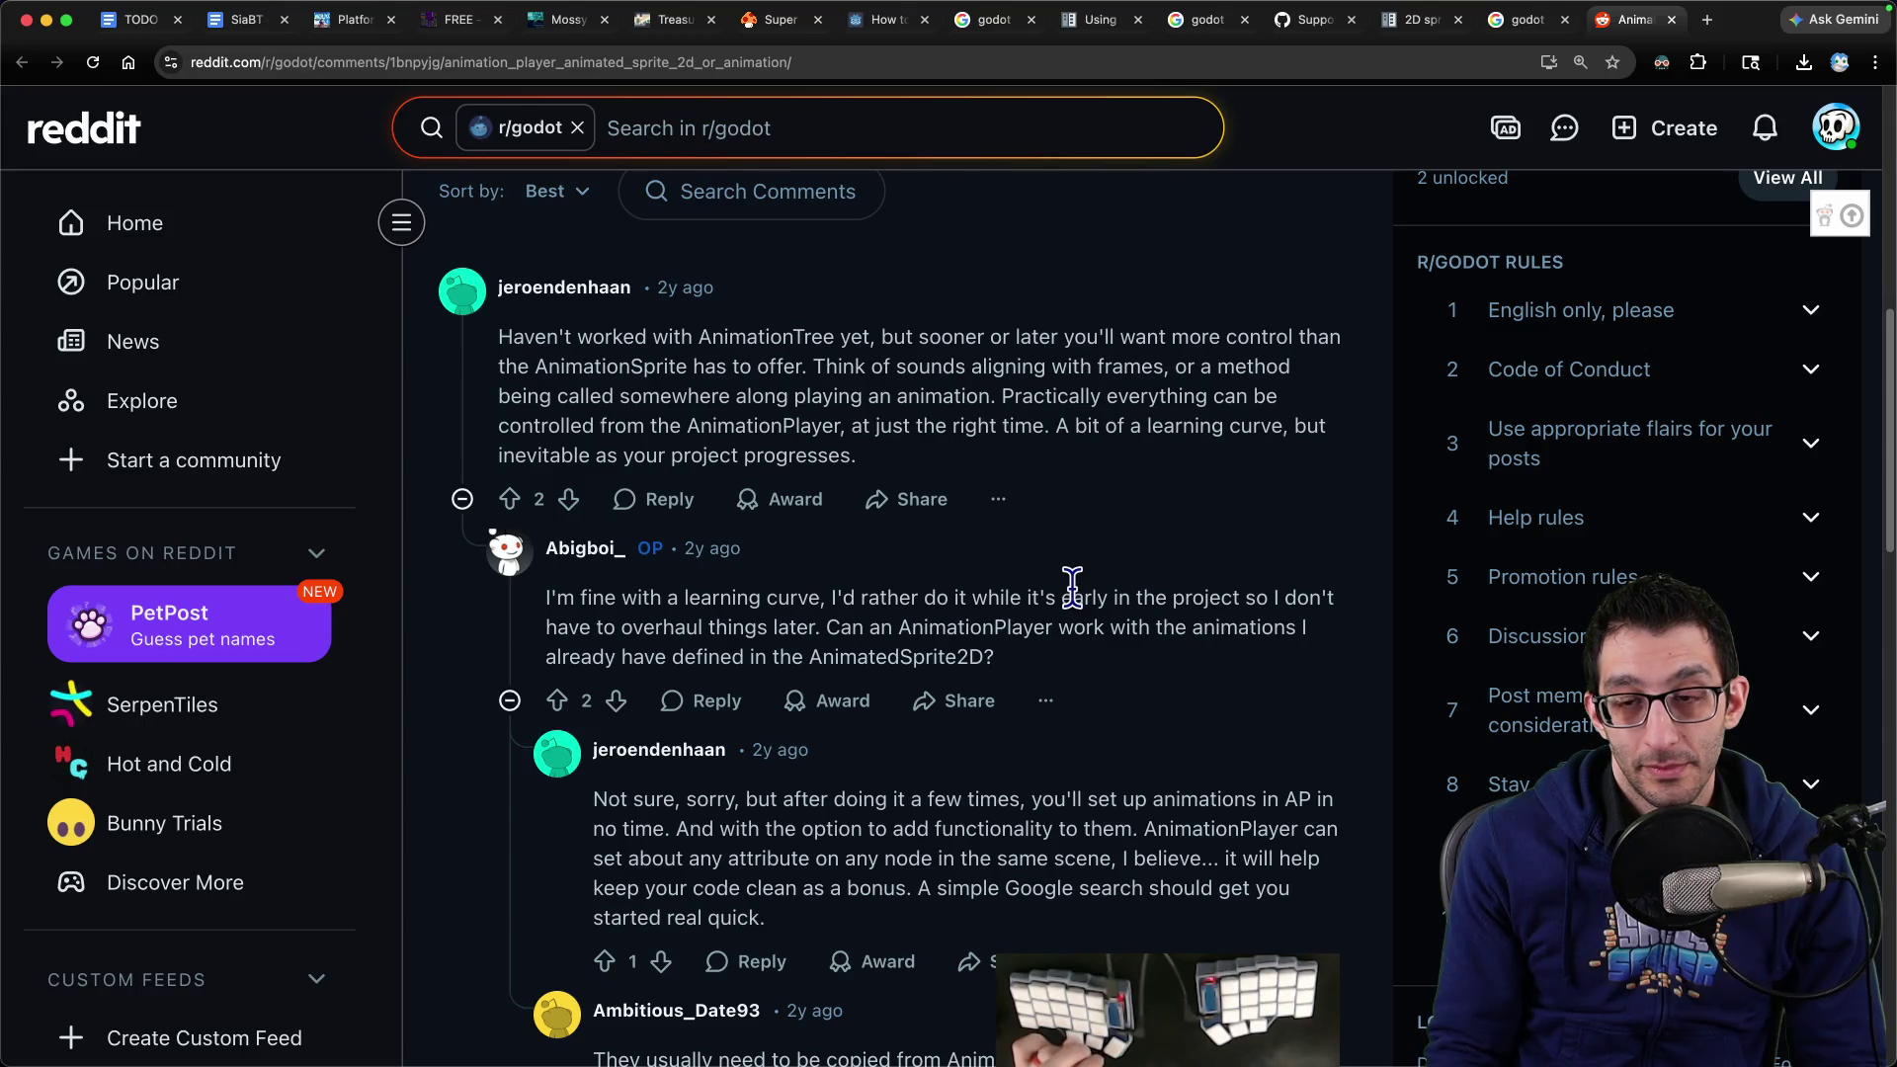
scroll(1050, 573, down, 1)
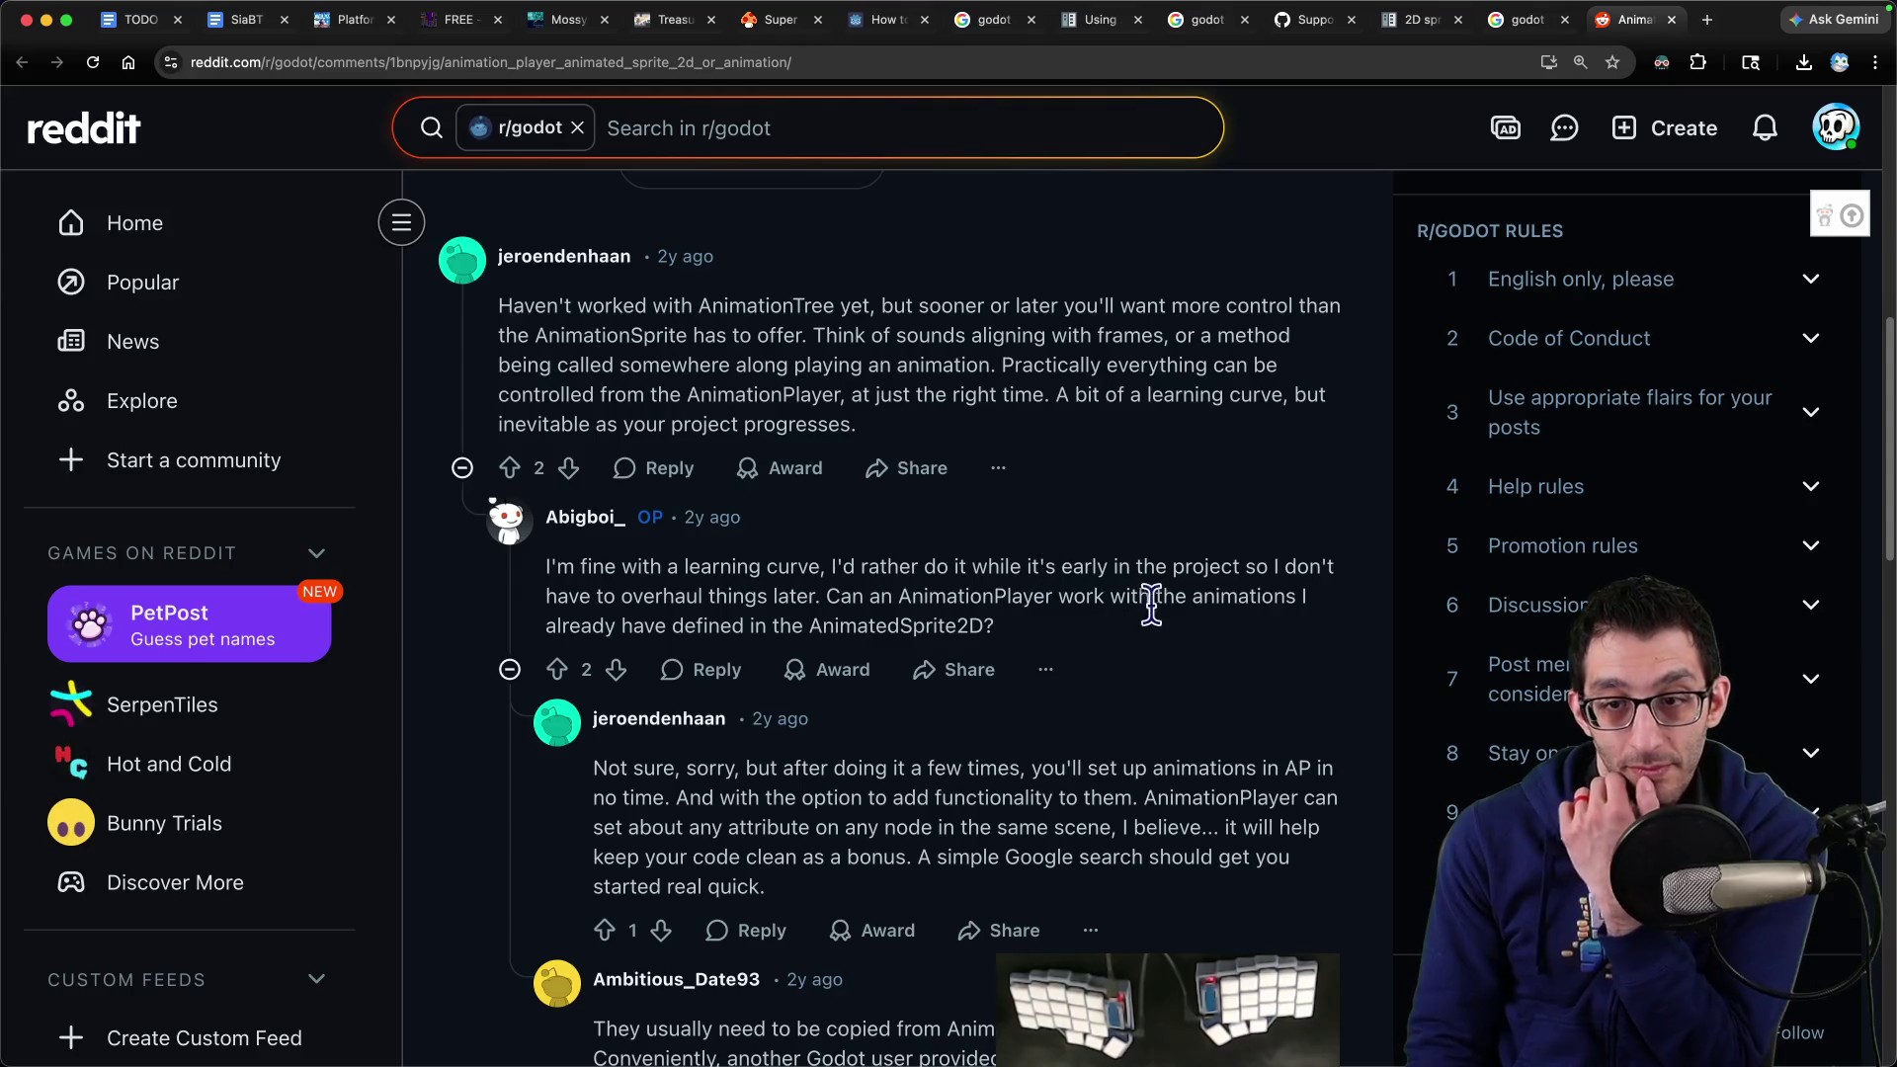
scroll(1185, 652, down, 5)
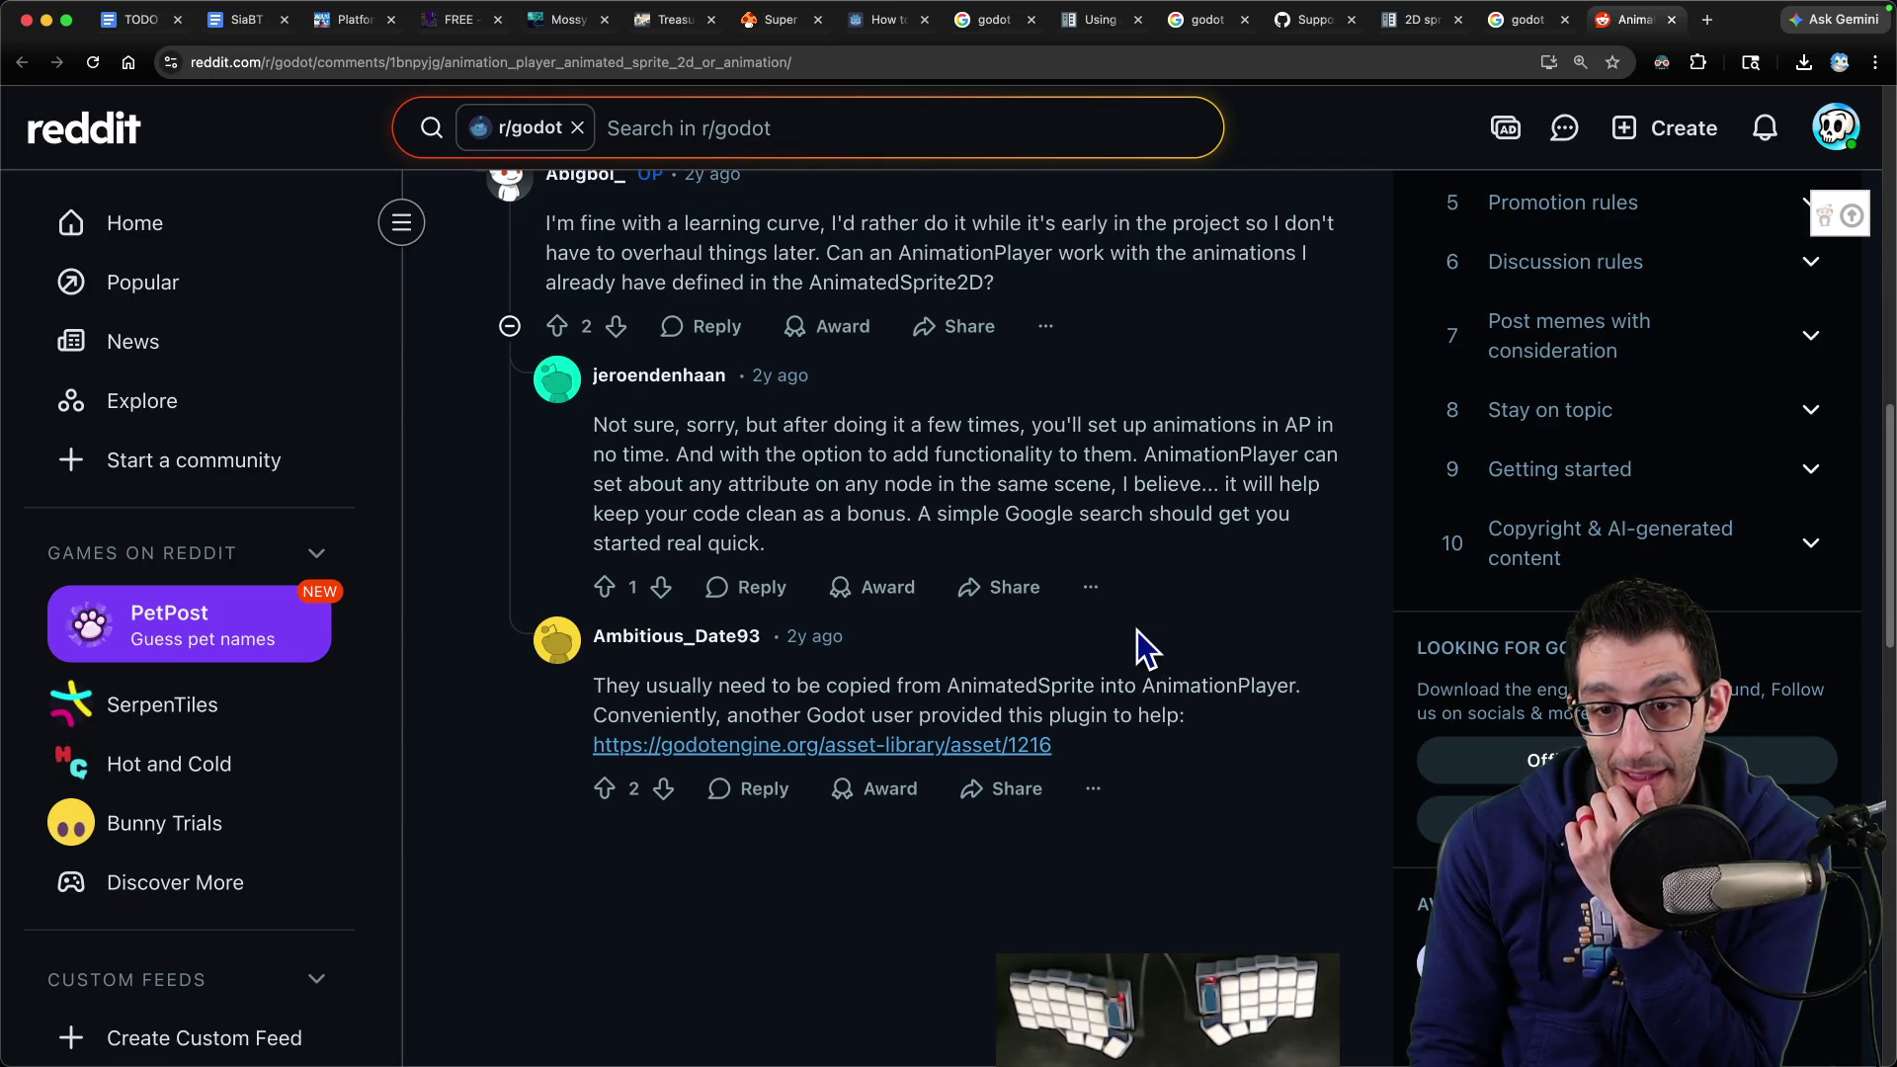
drag(600, 686, 759, 695)
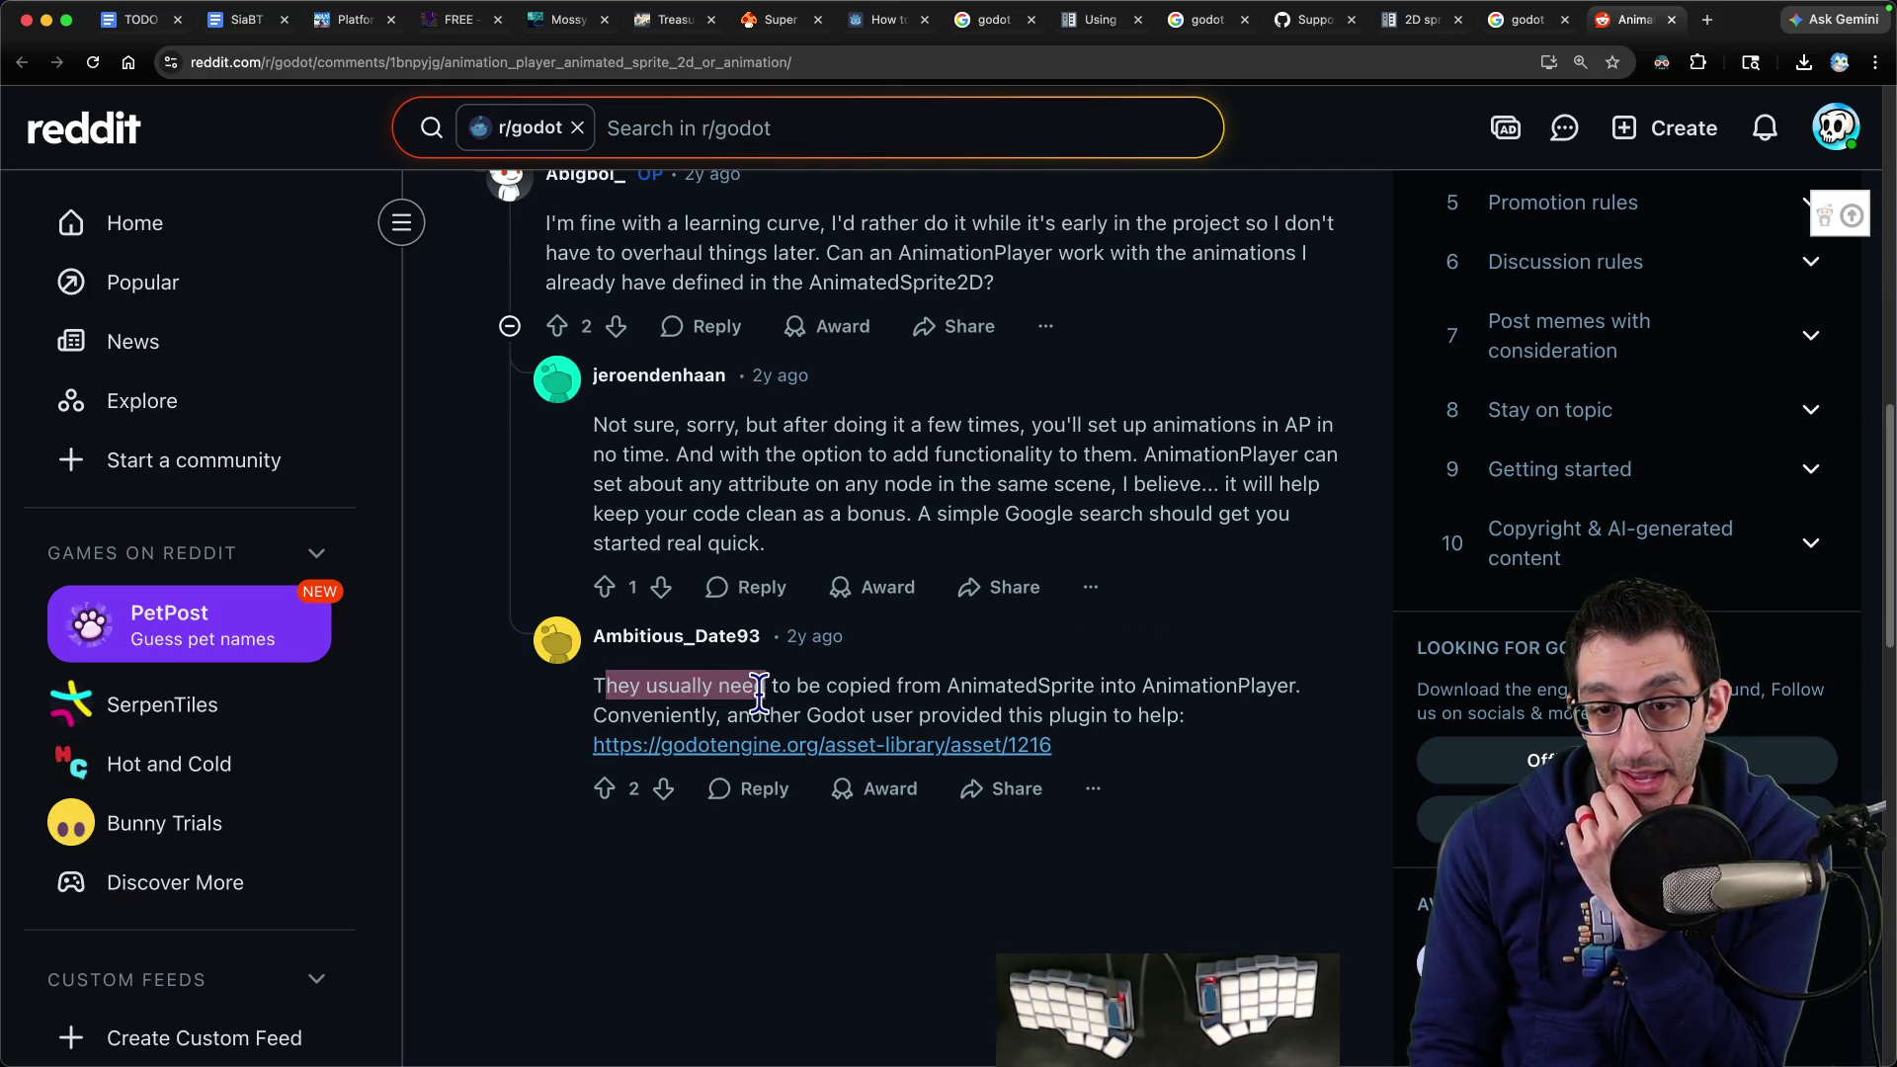
click(851, 740)
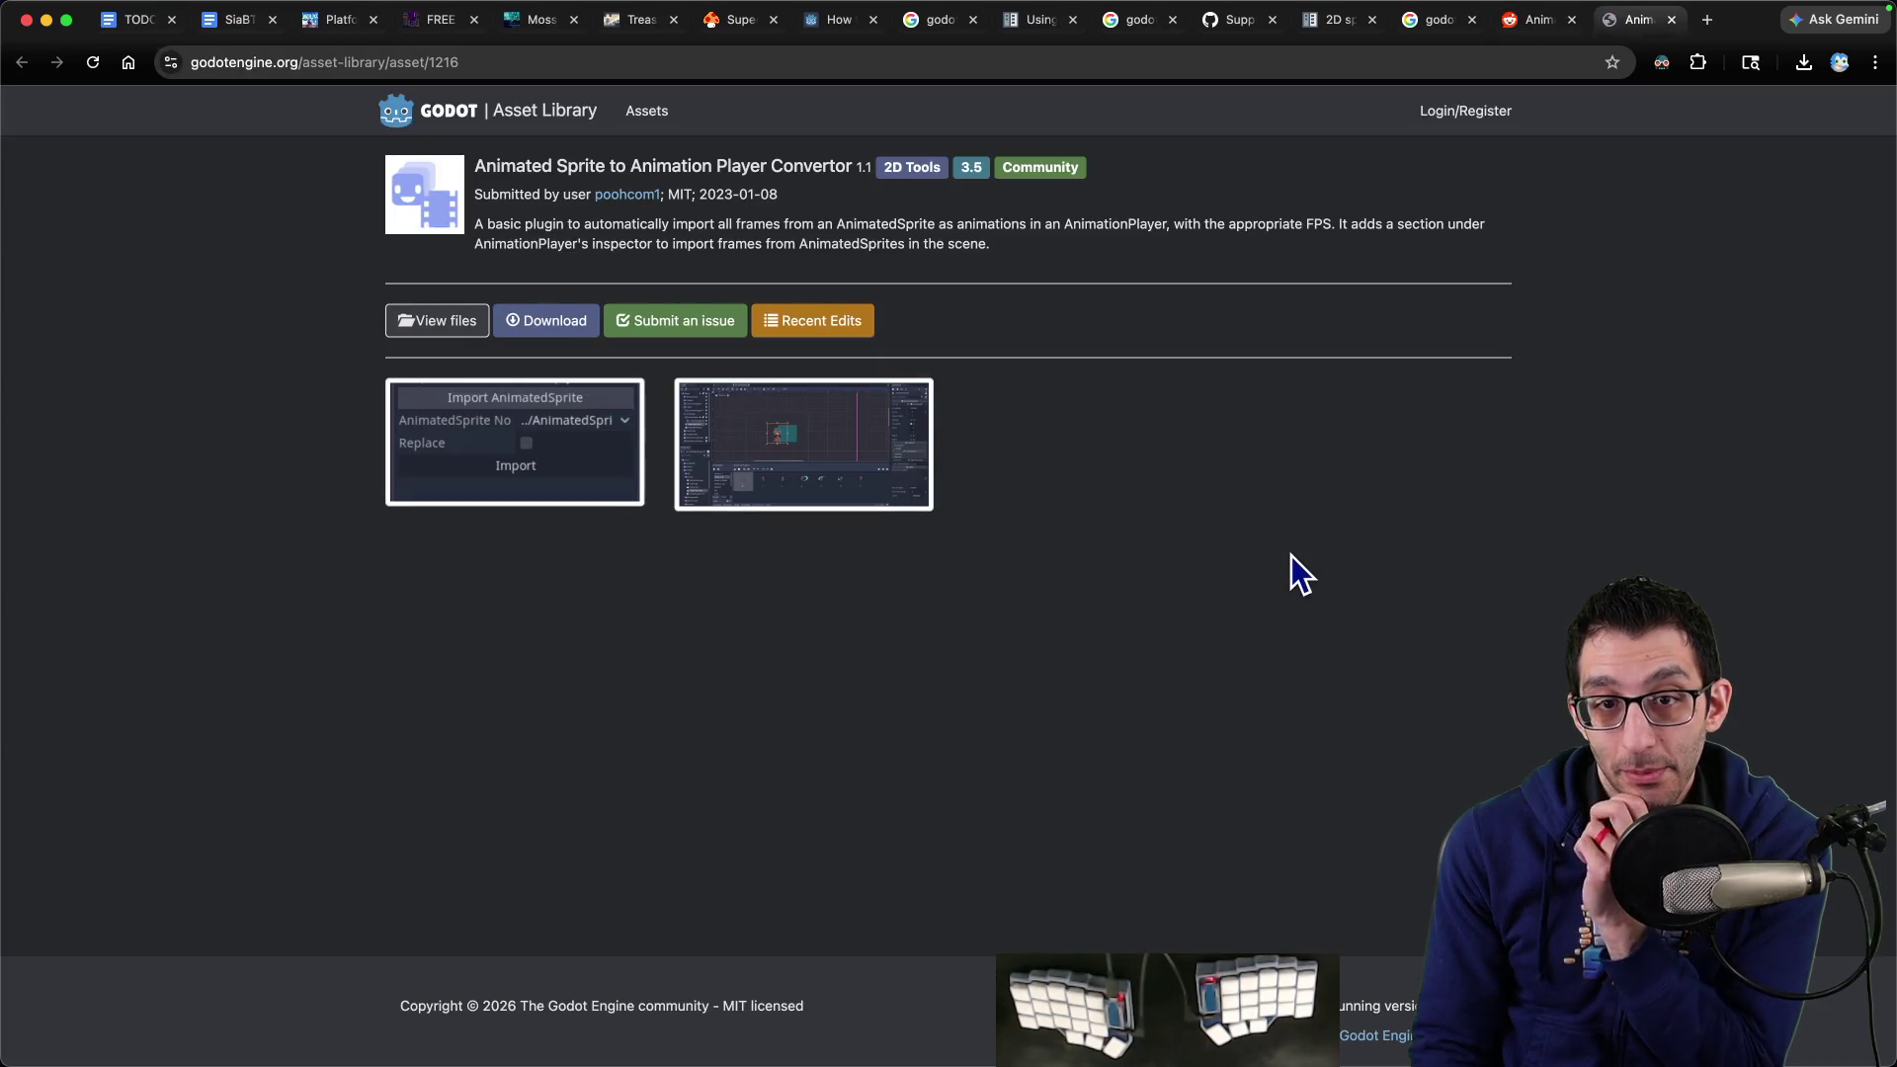
Open the Animated Sprite to Animation Player Convertor's usage-example screenshot in a new tab
drag(497, 168, 814, 181)
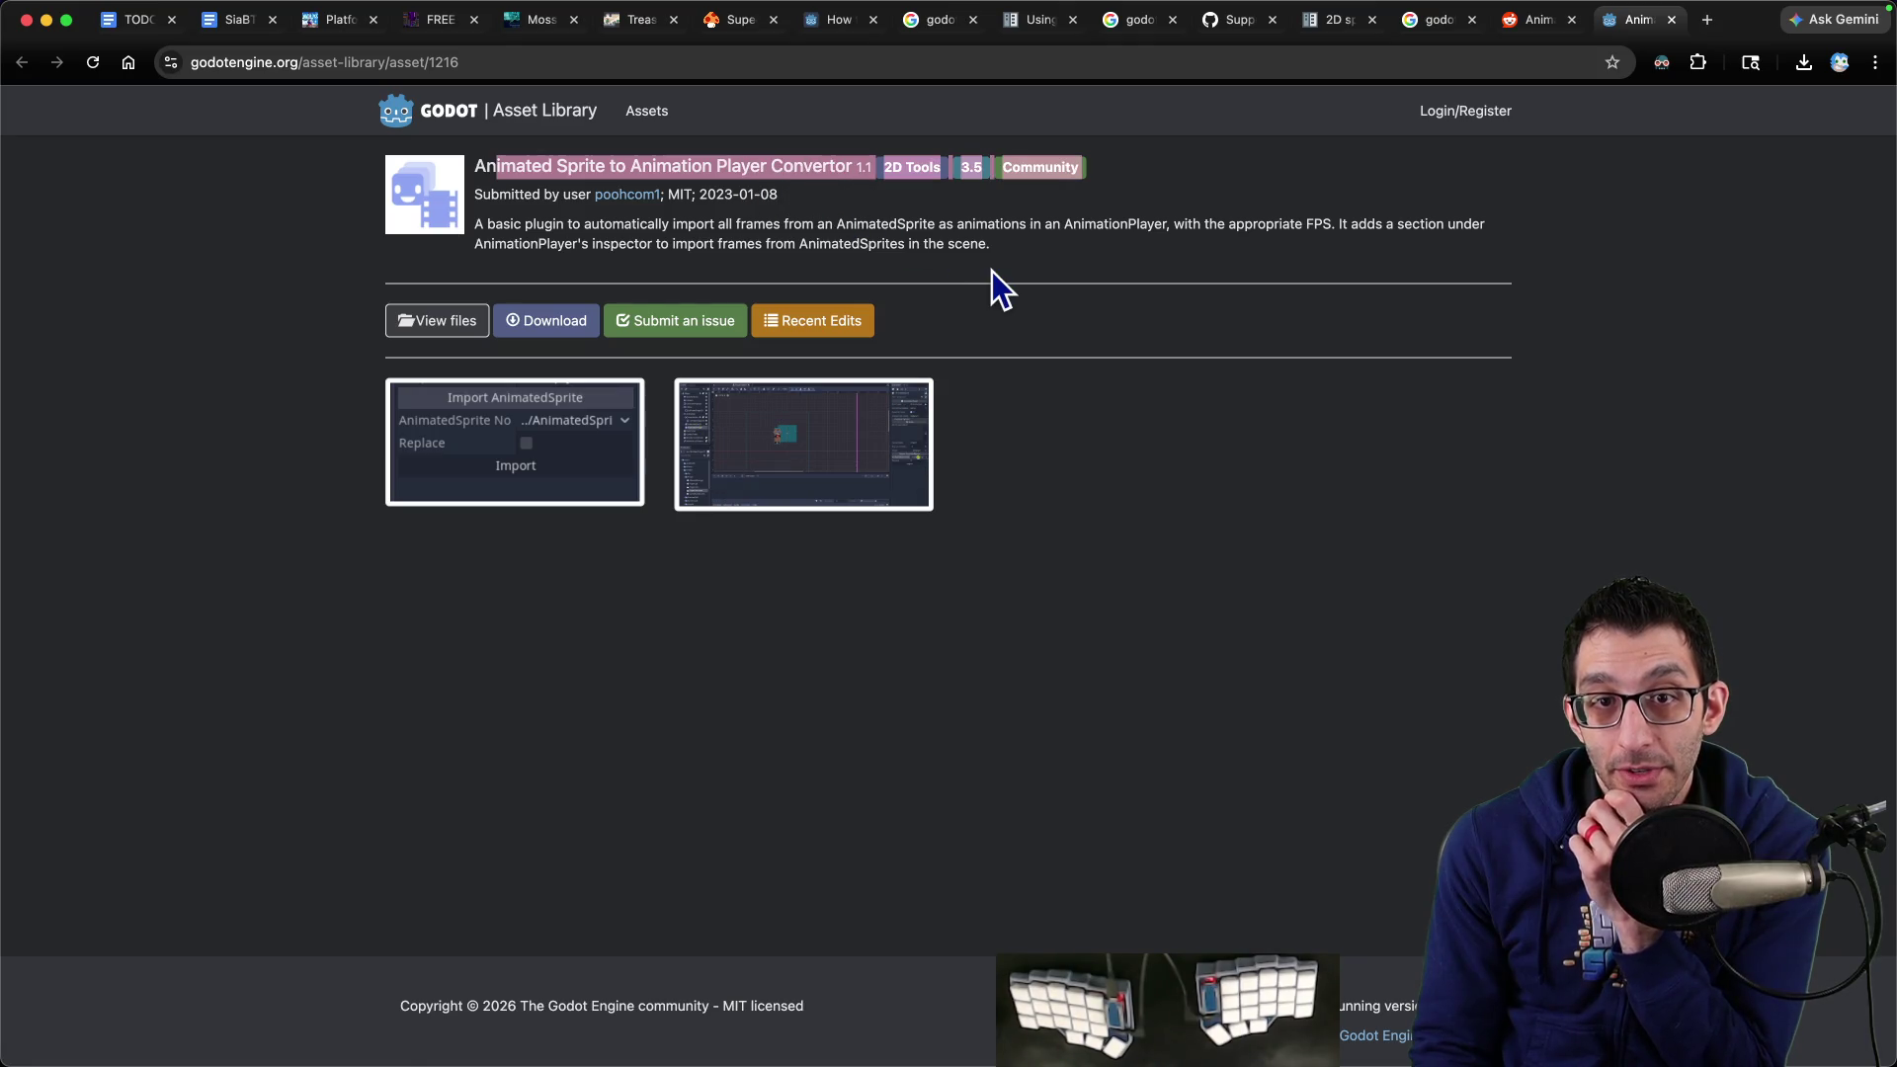
click(992, 271)
click(806, 442)
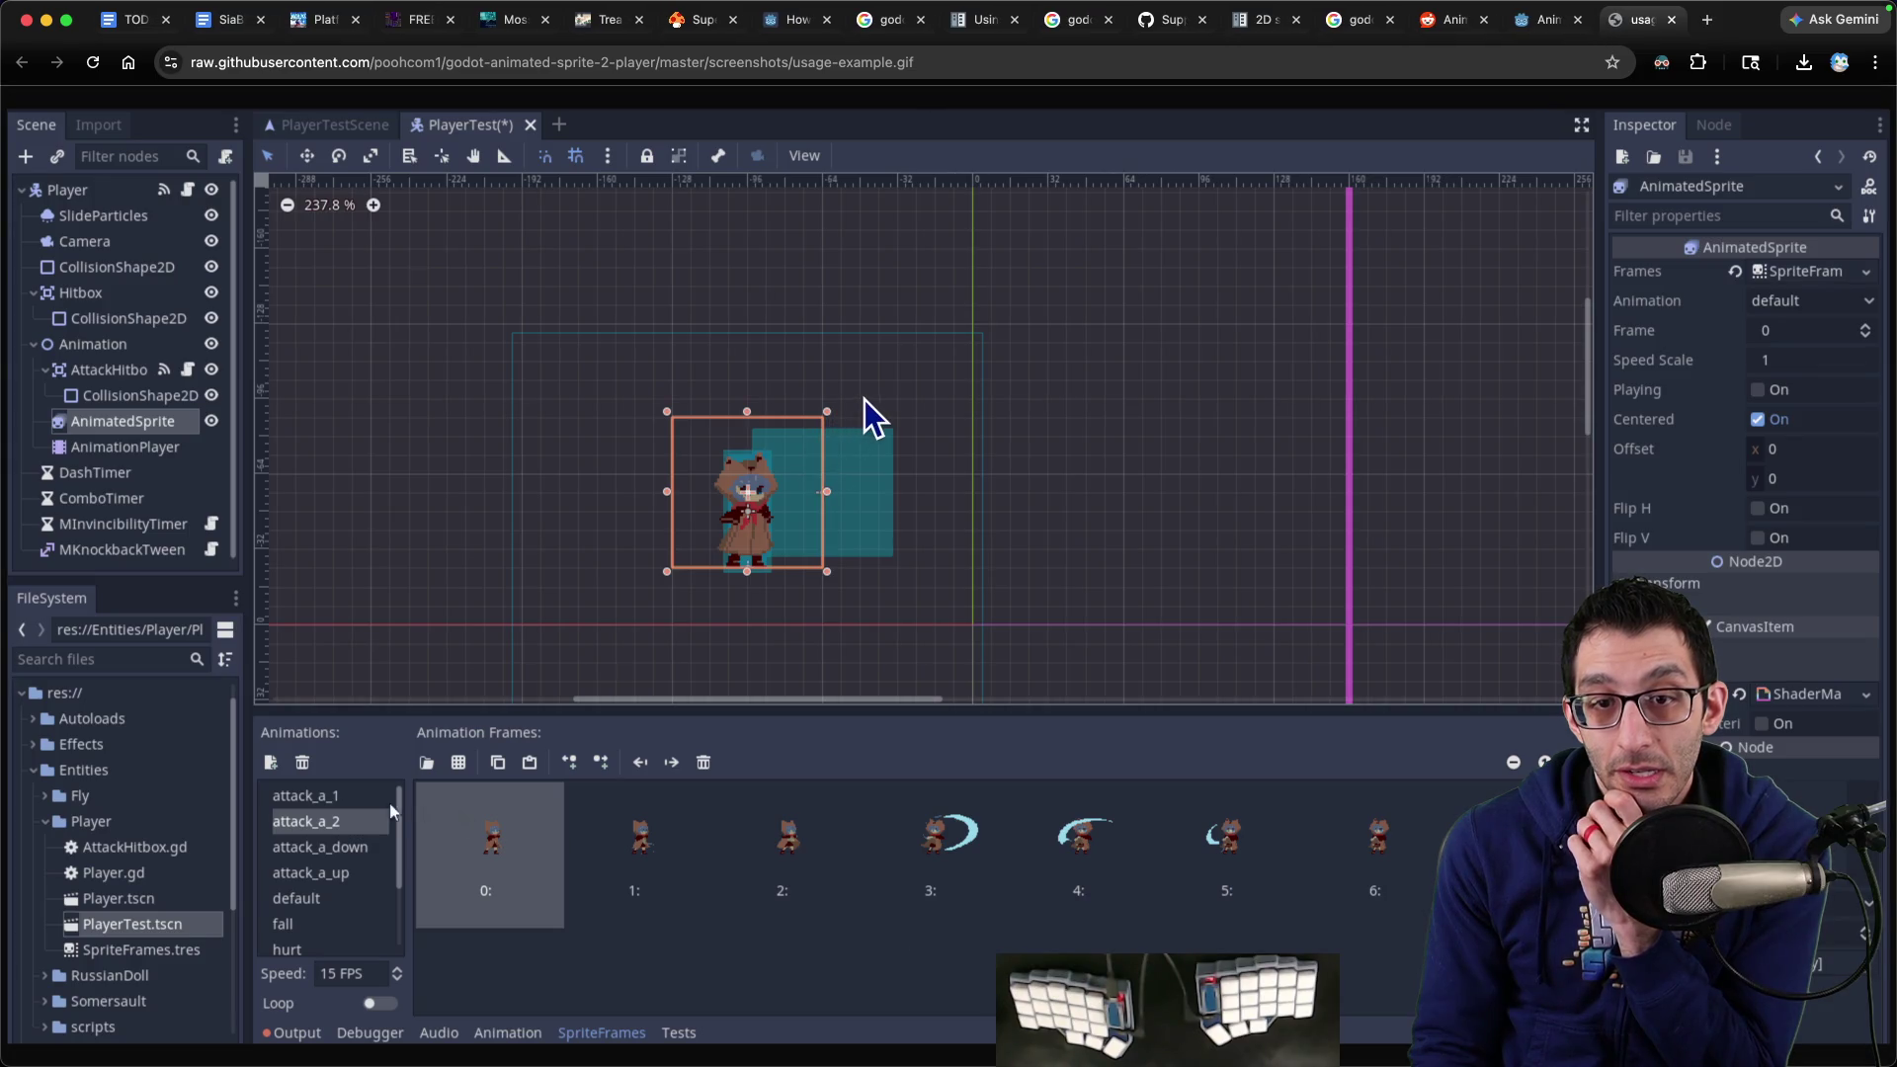
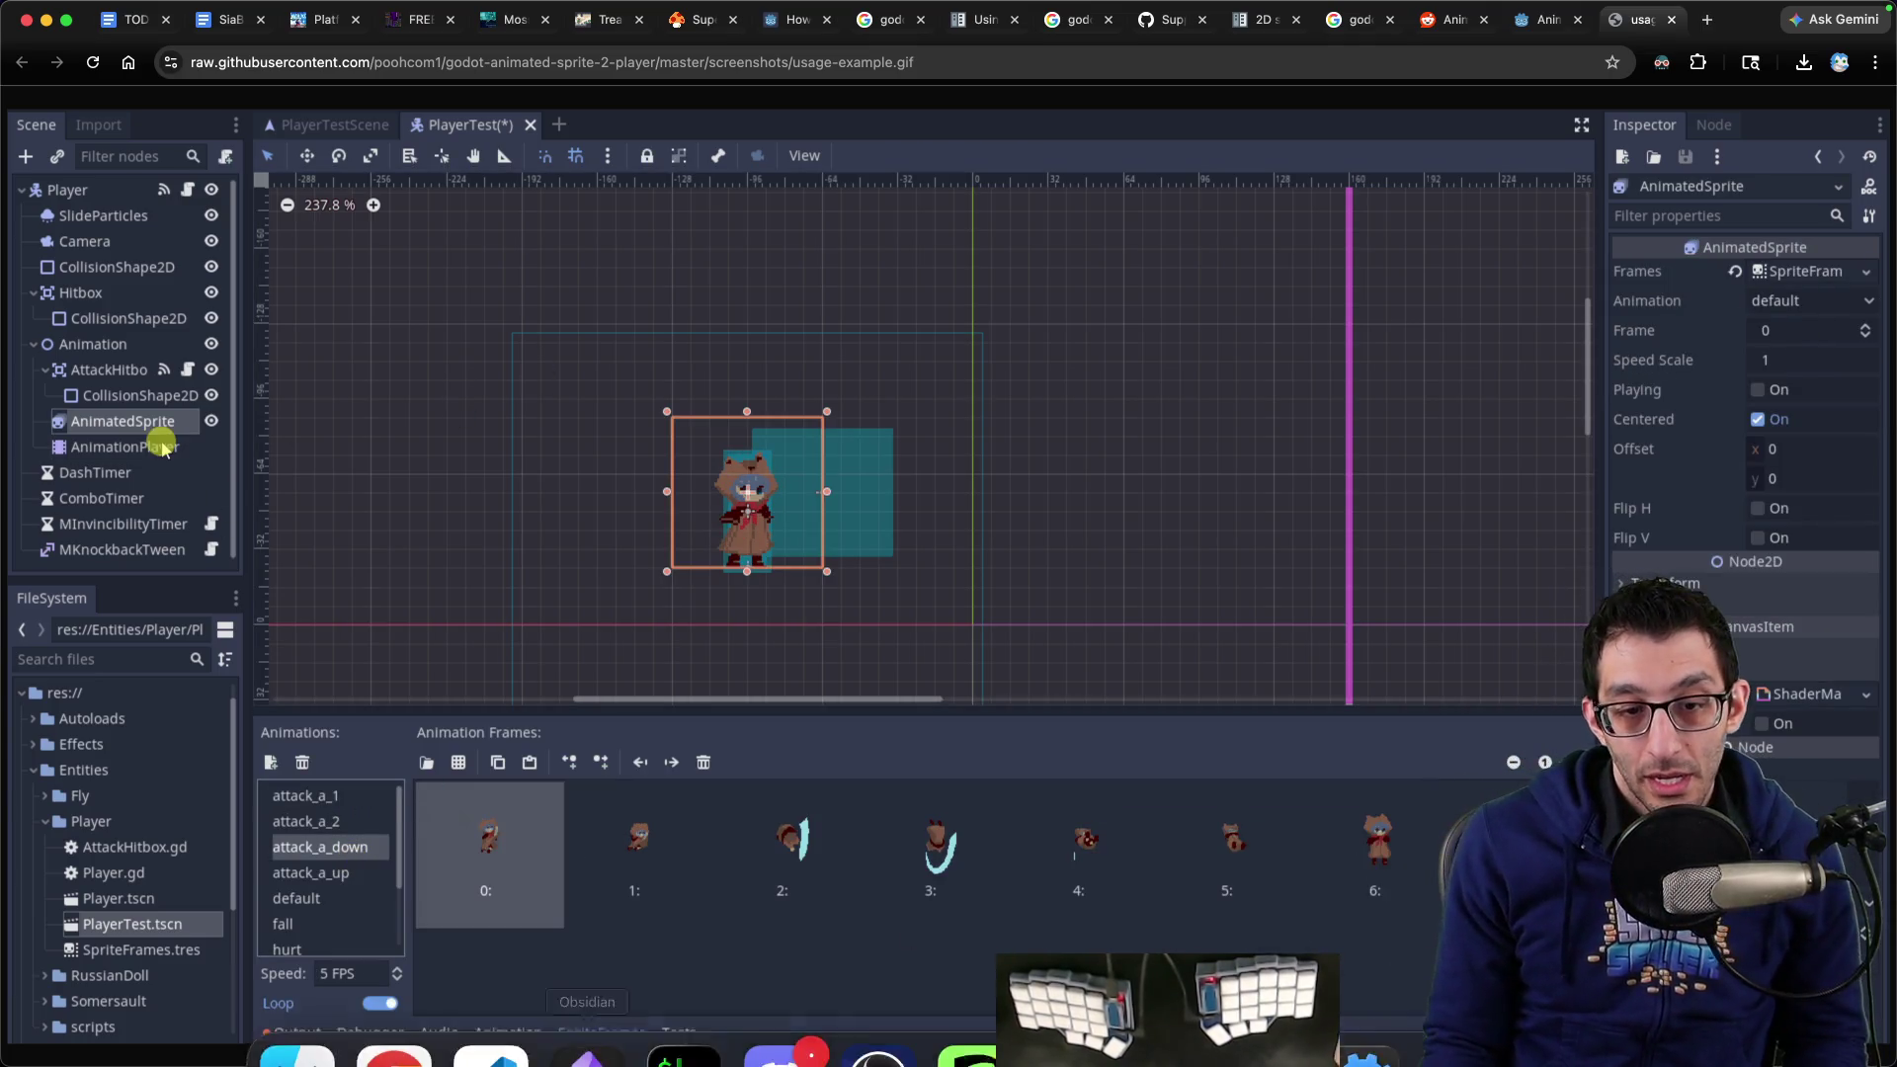
Select the idle animation in Godot, then capture a Shottr still of the example GIF
click(1265, 1003)
click(731, 619)
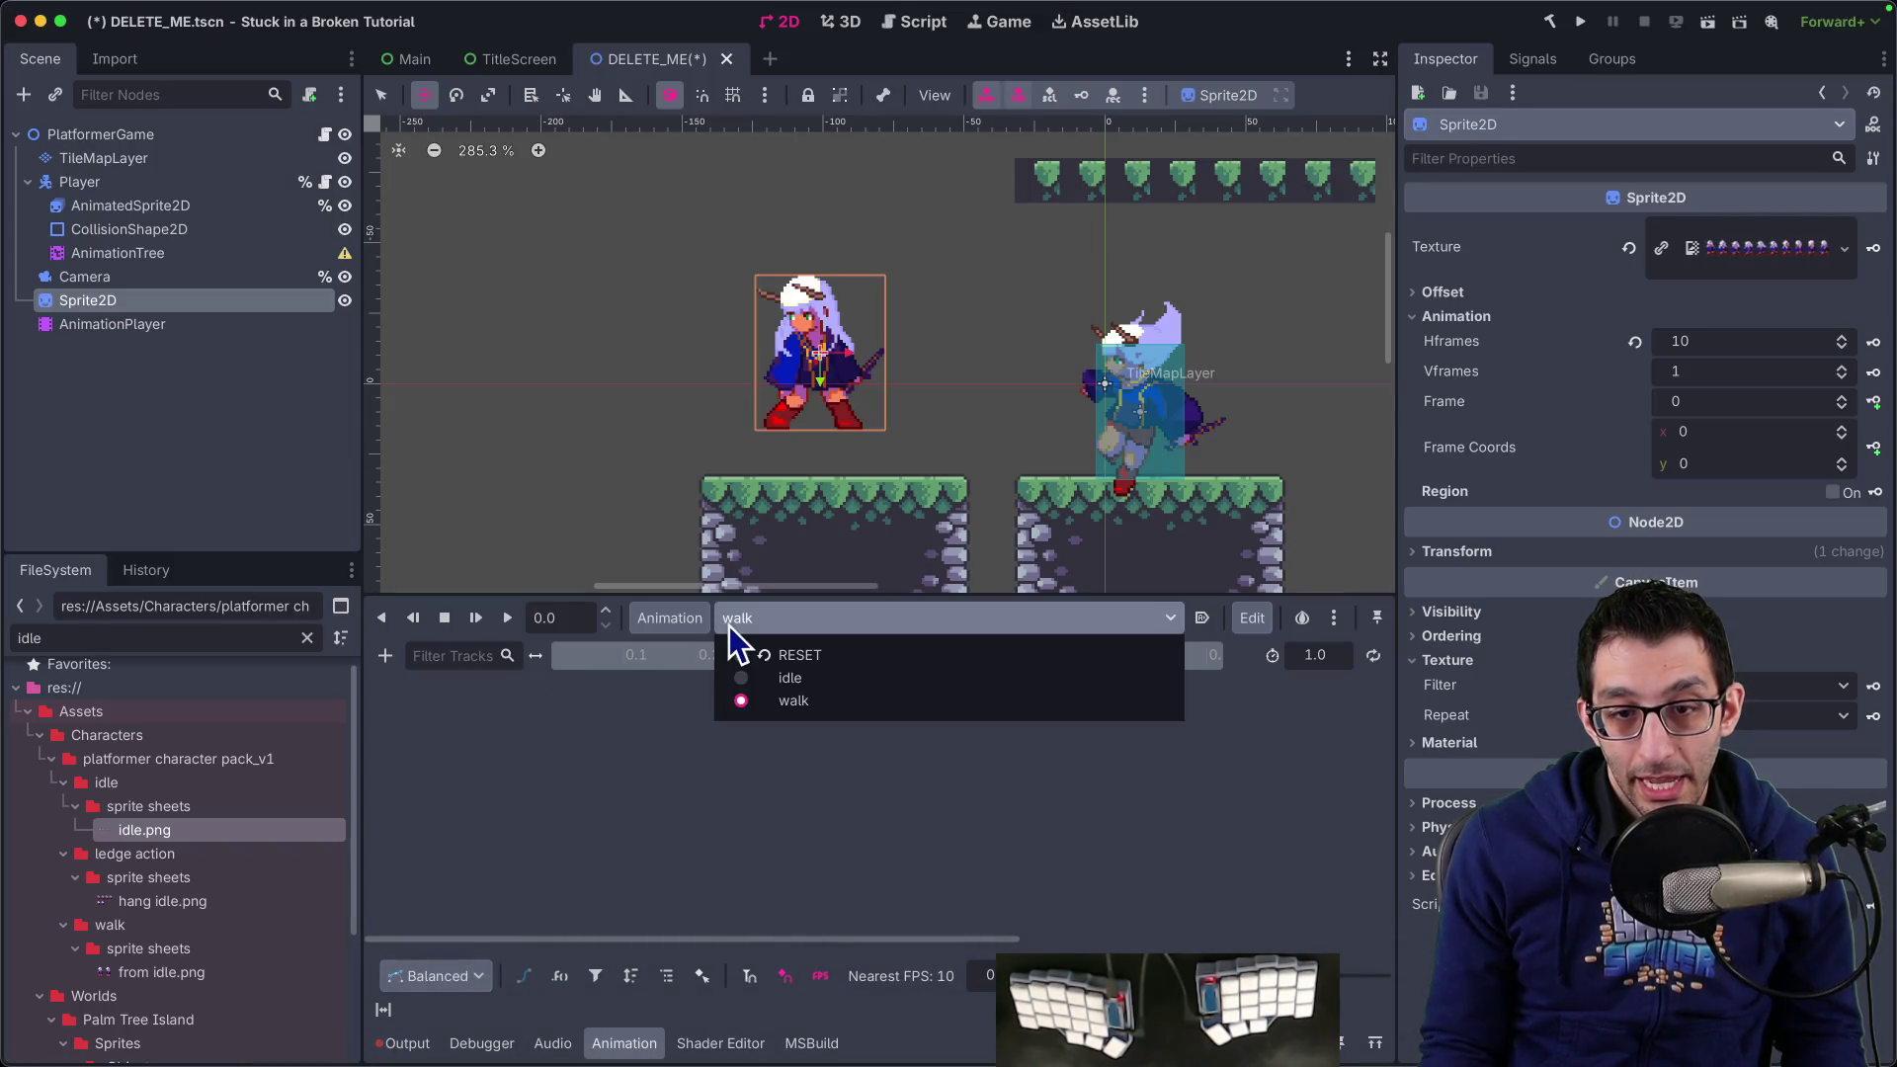
click(775, 682)
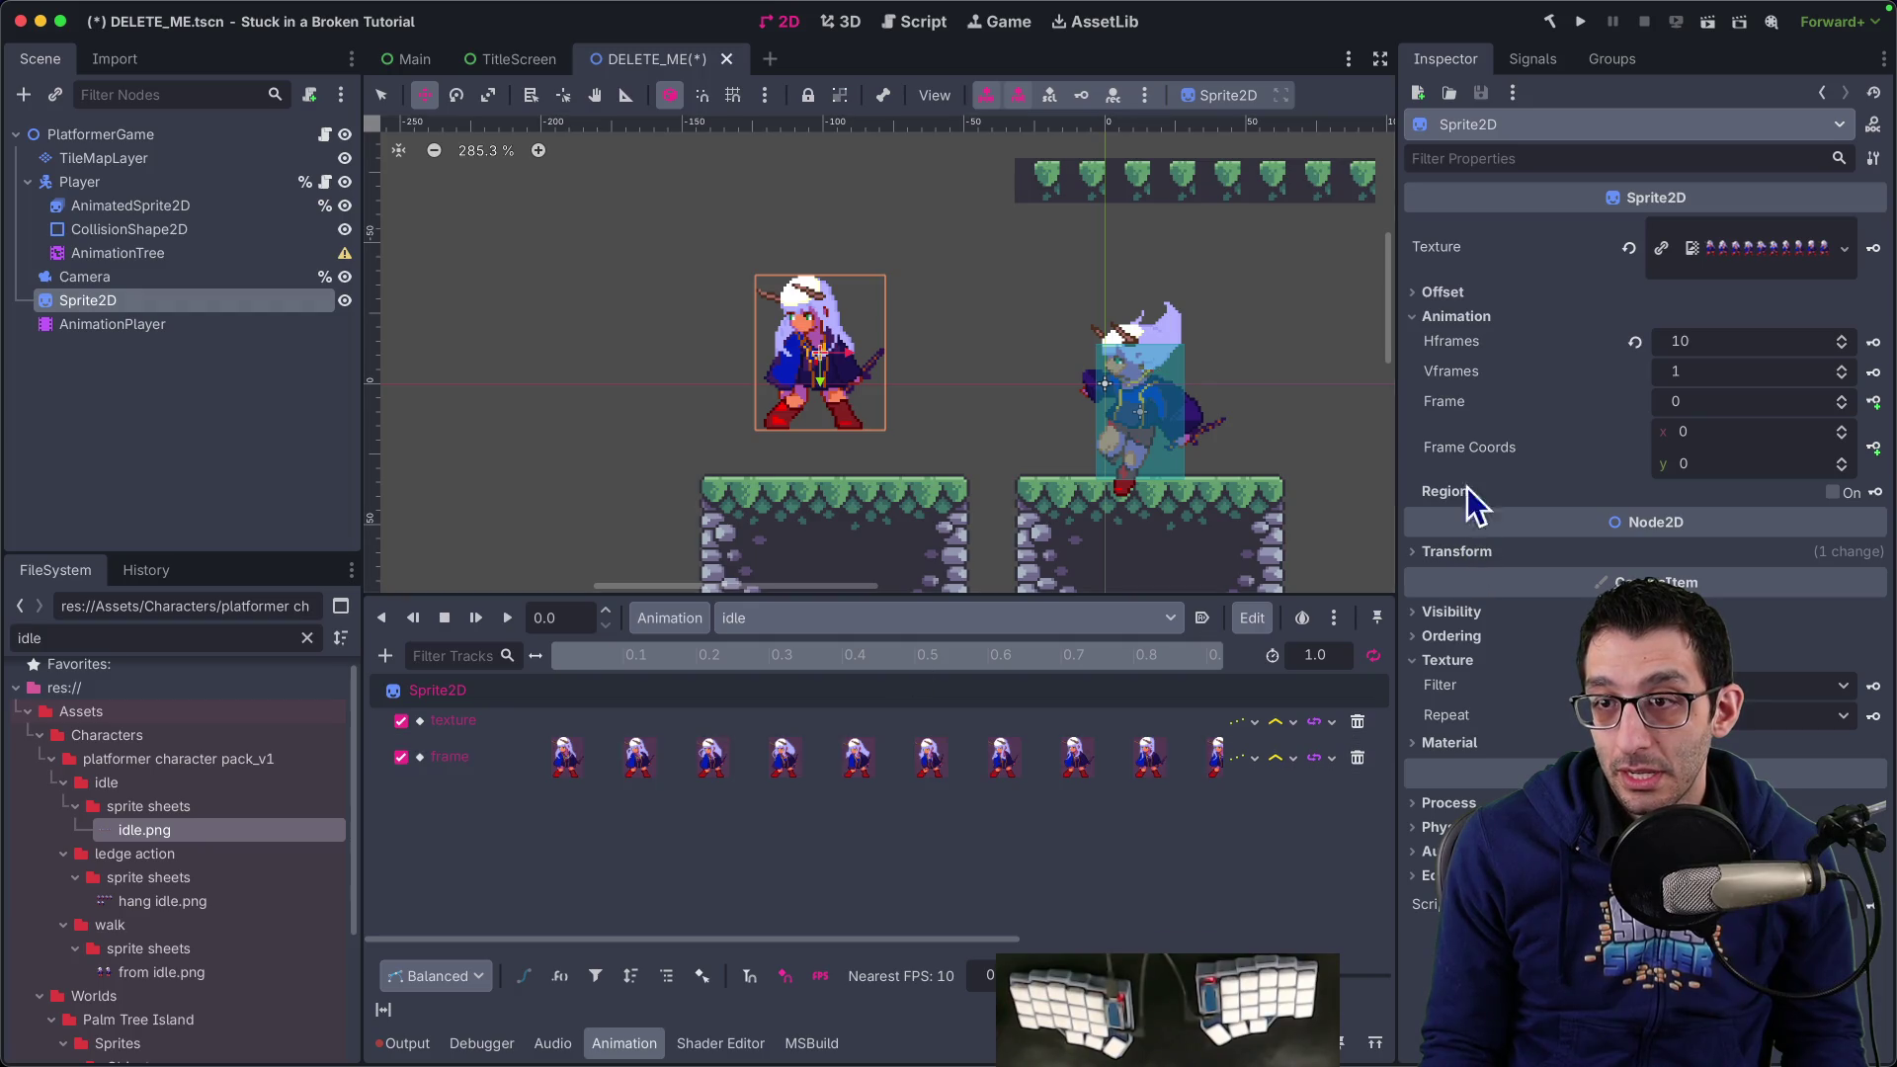
click(389, 1004)
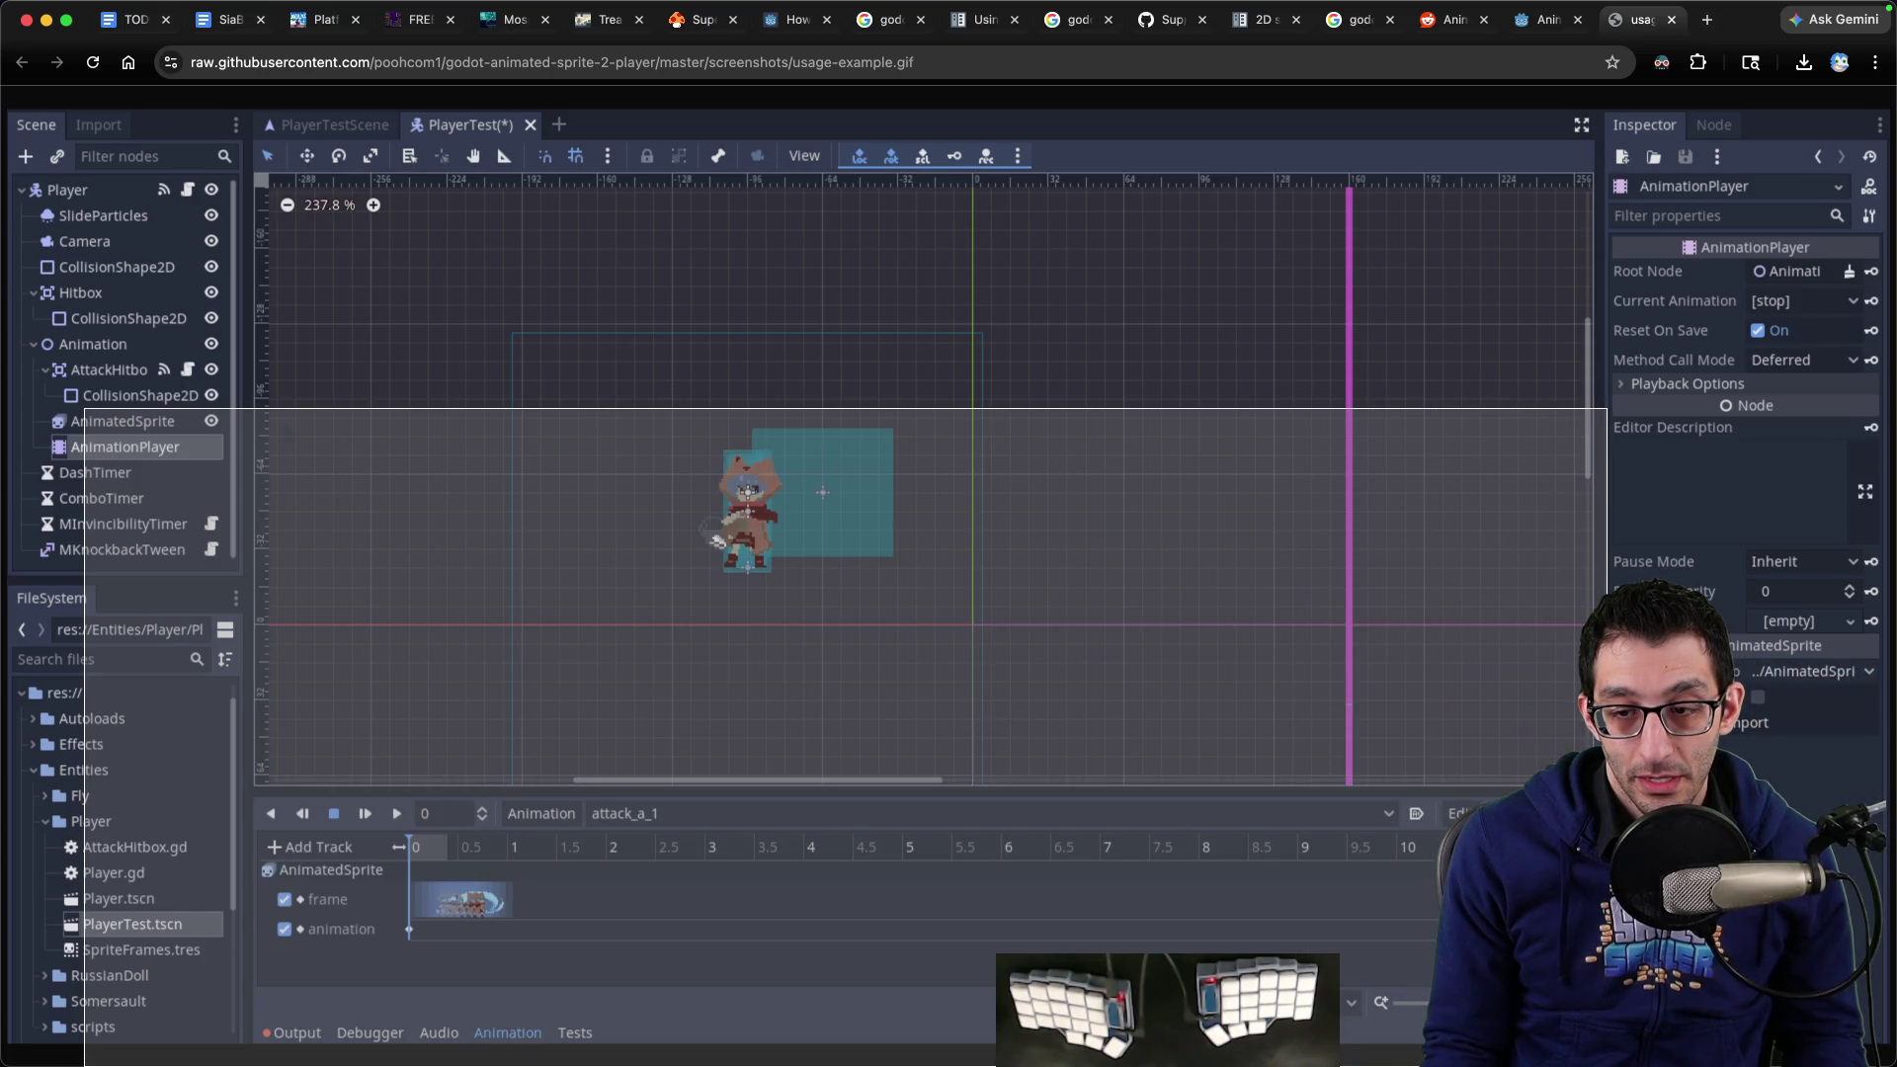
key(Return)
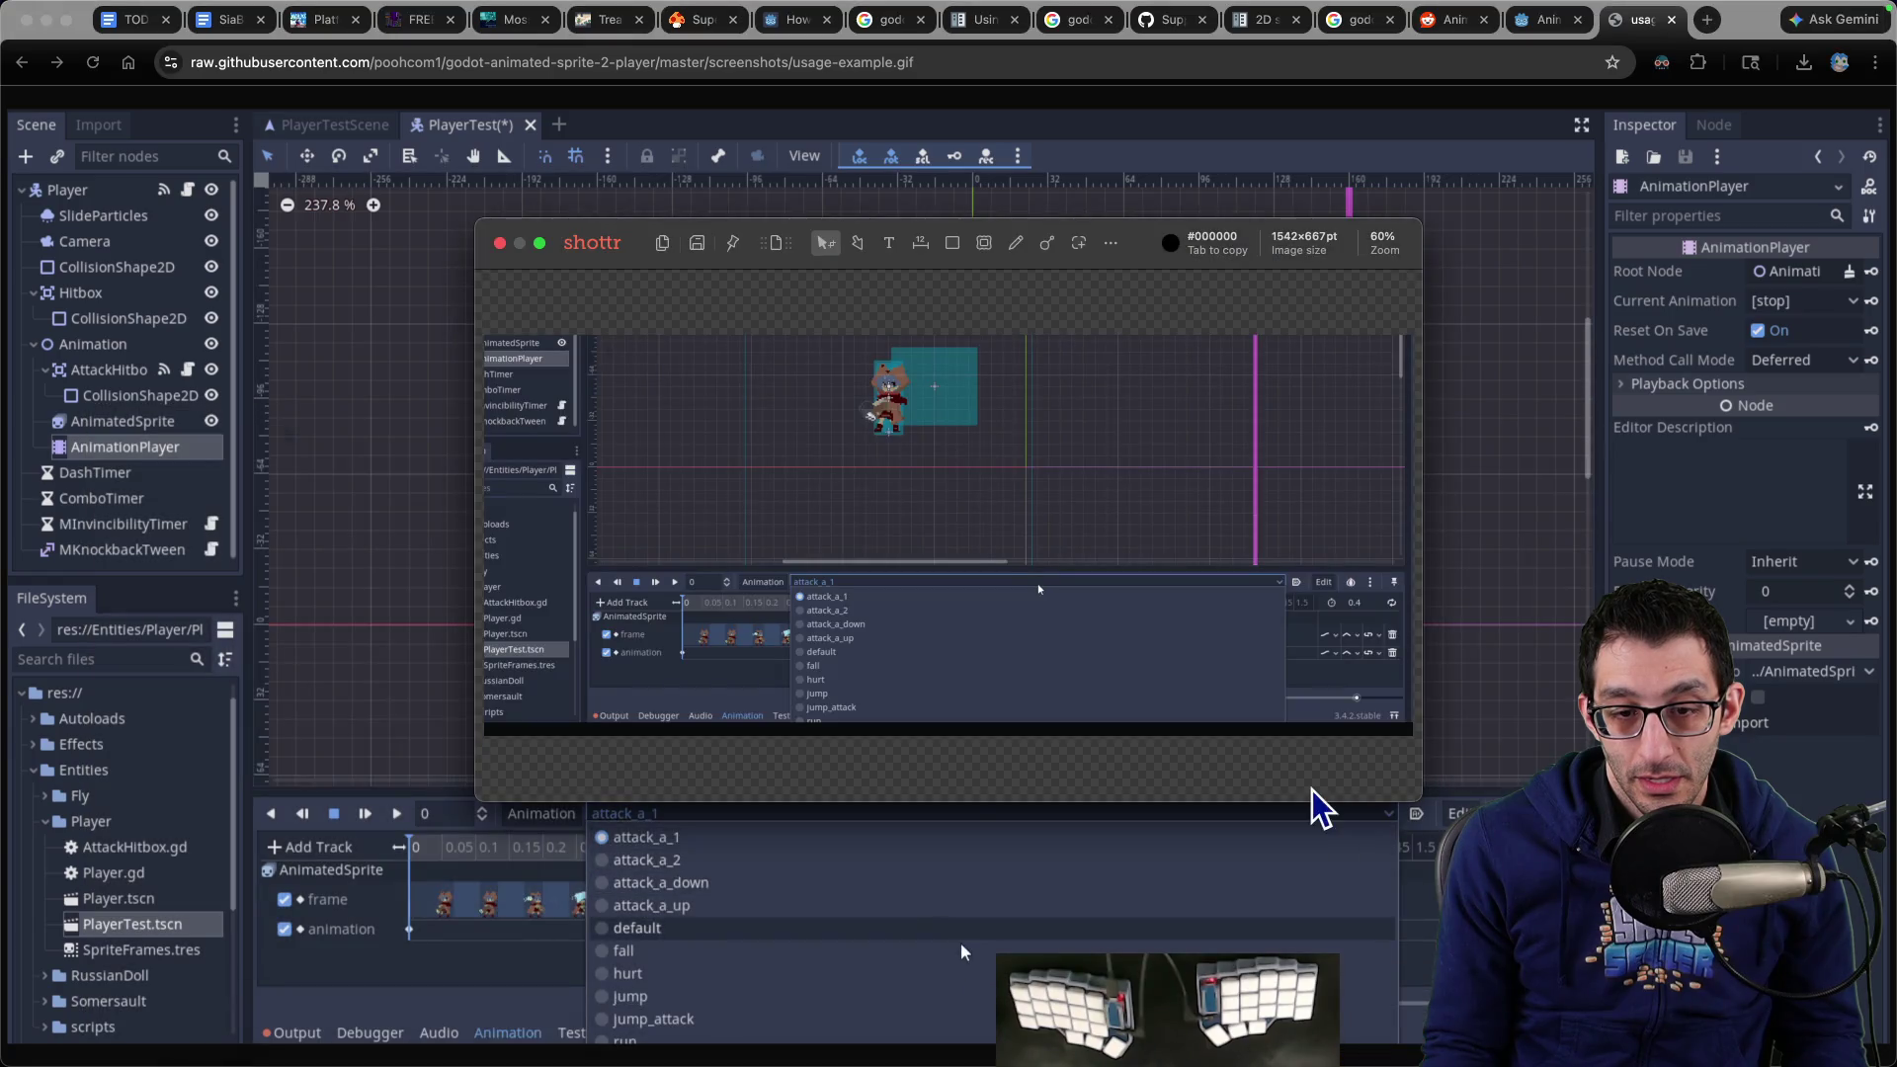
Recapture the GIF in Shottr, zoom in on its frame and animation tracks, then return to Godot
key(Escape)
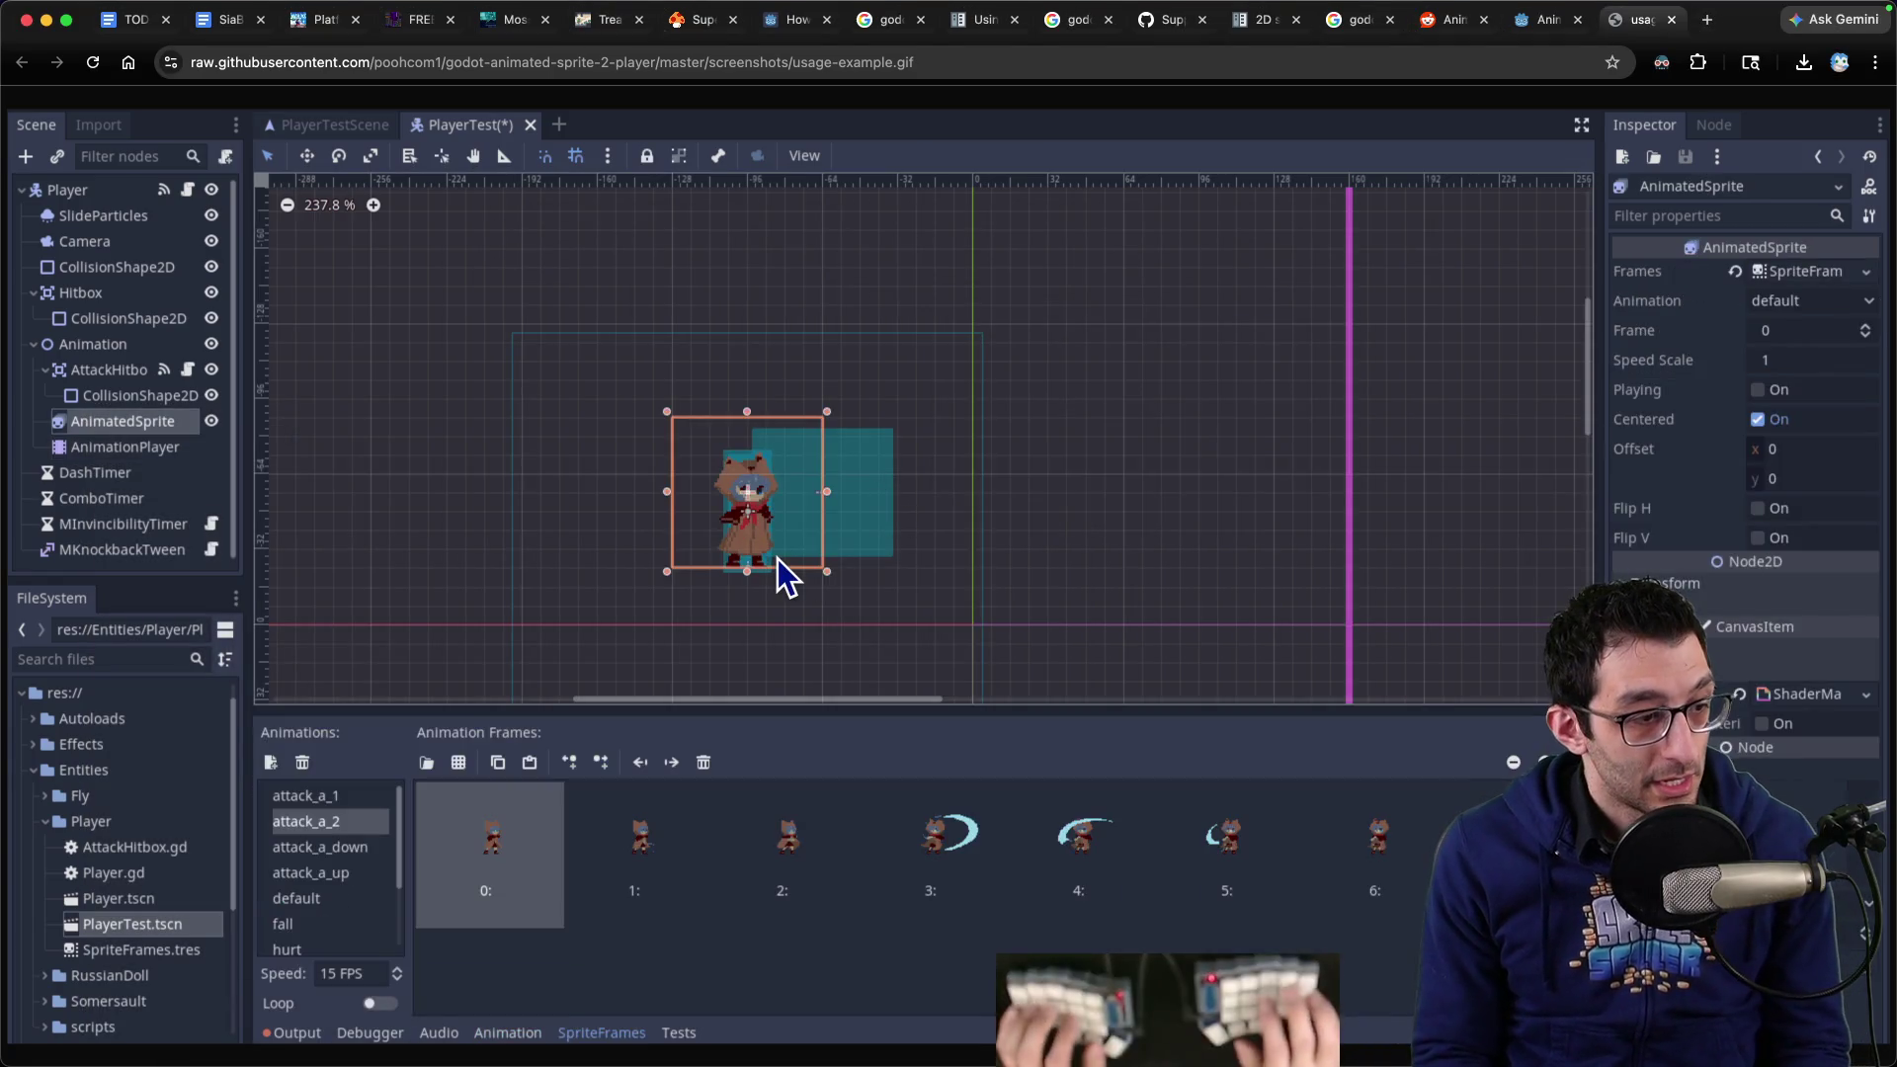
key(super+shift+1)
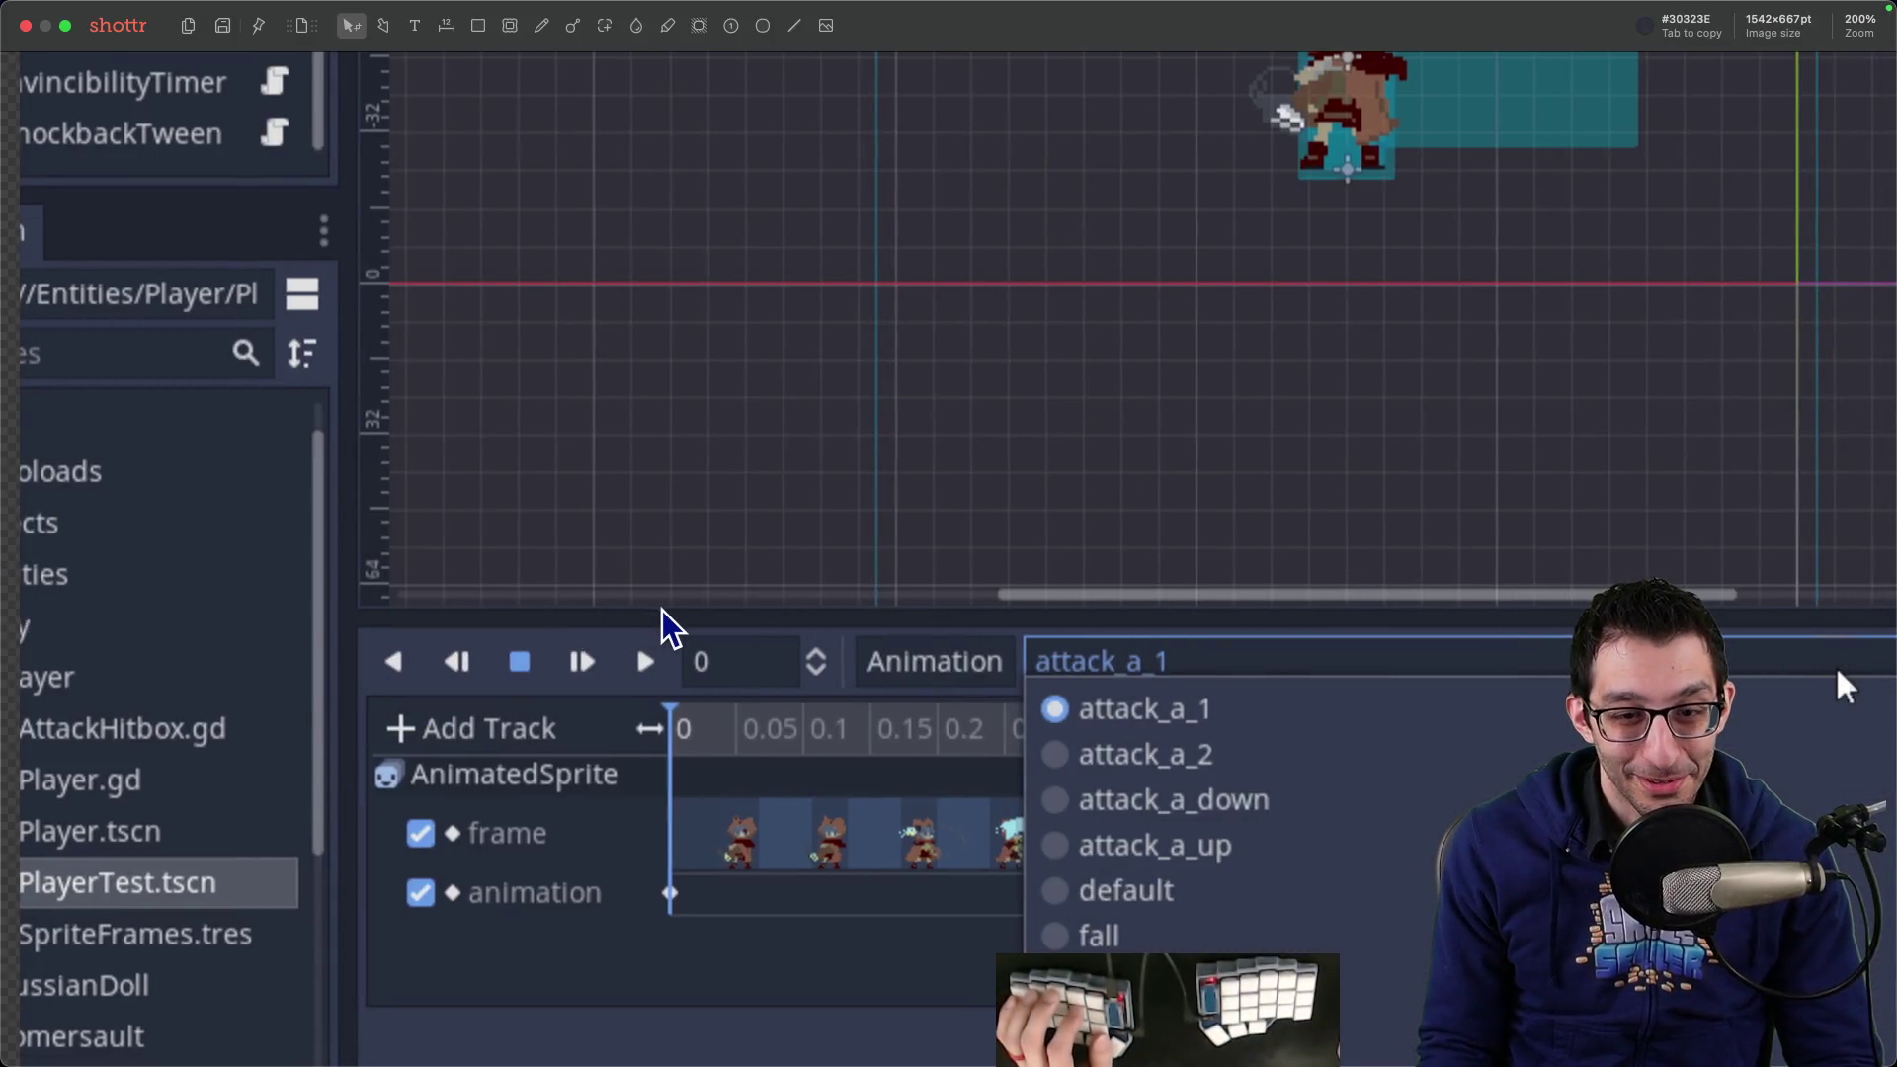
scroll(711, 708, down, 3)
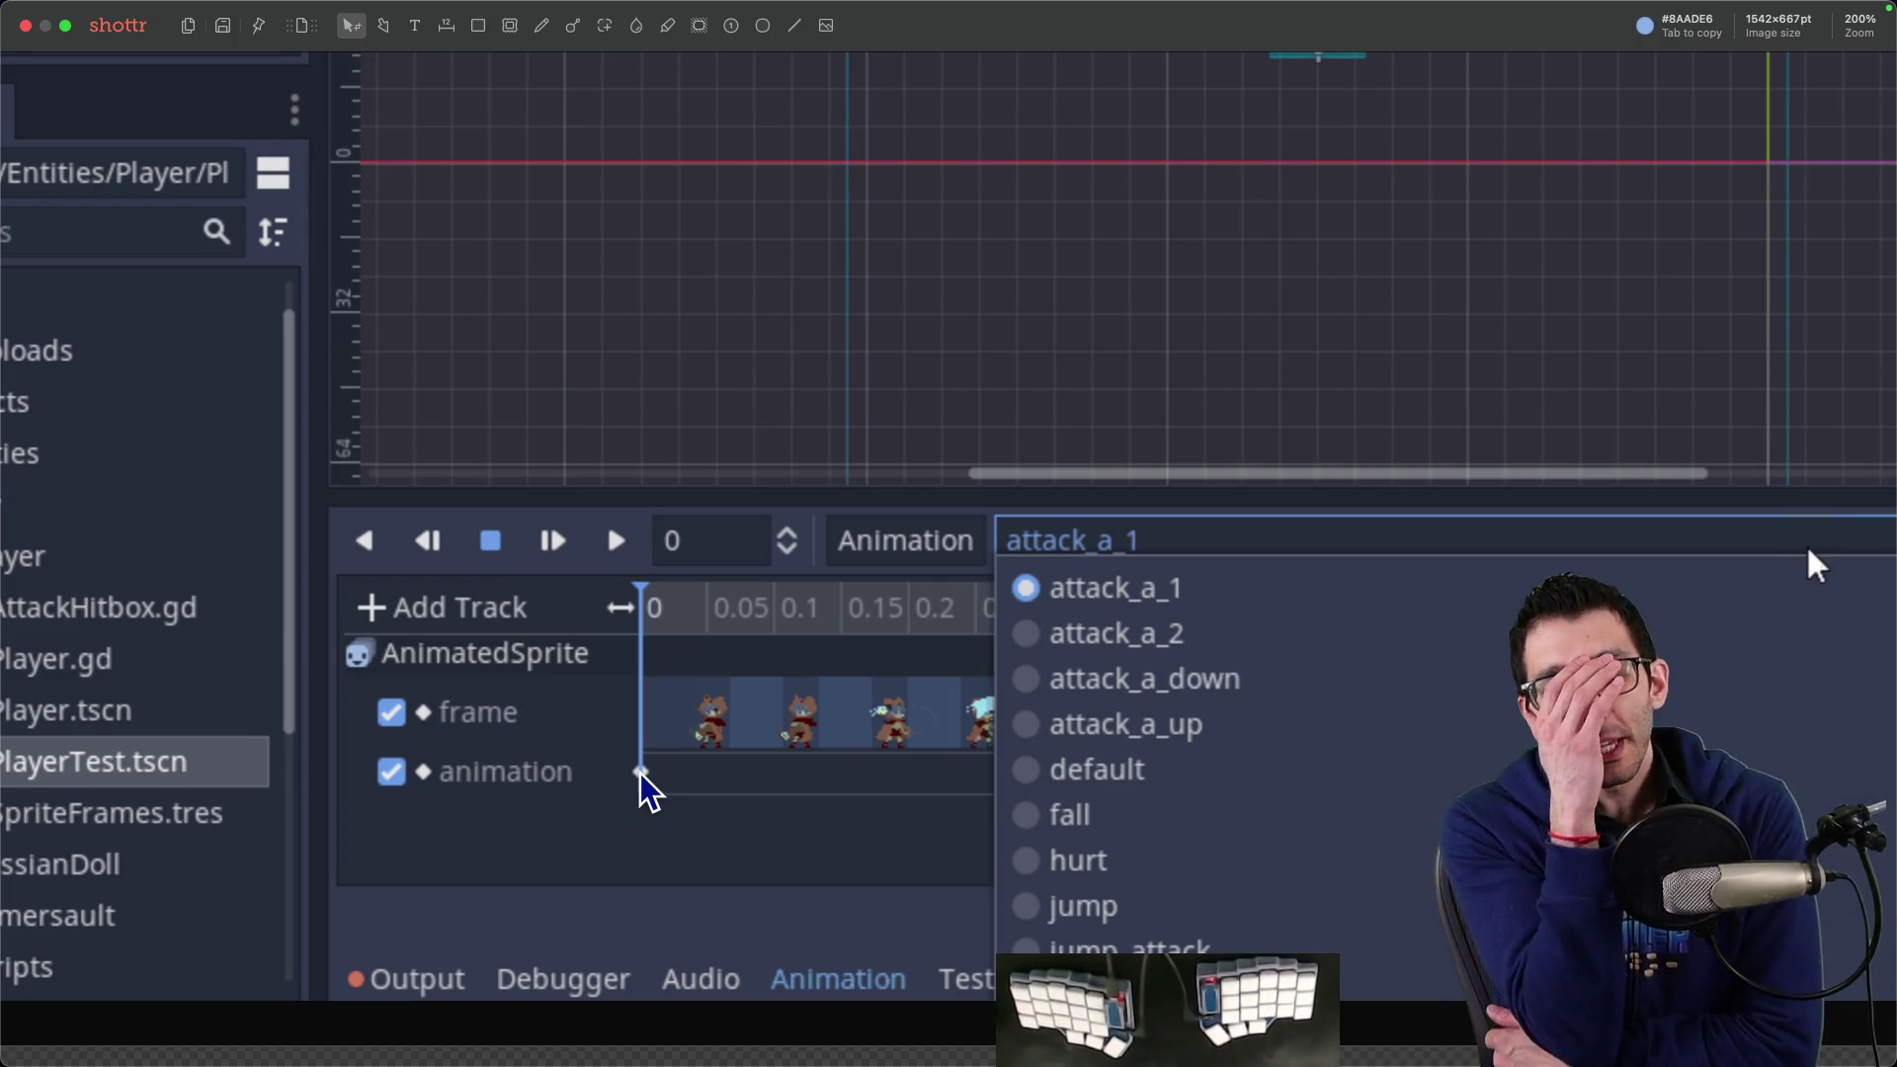
key(super+0)
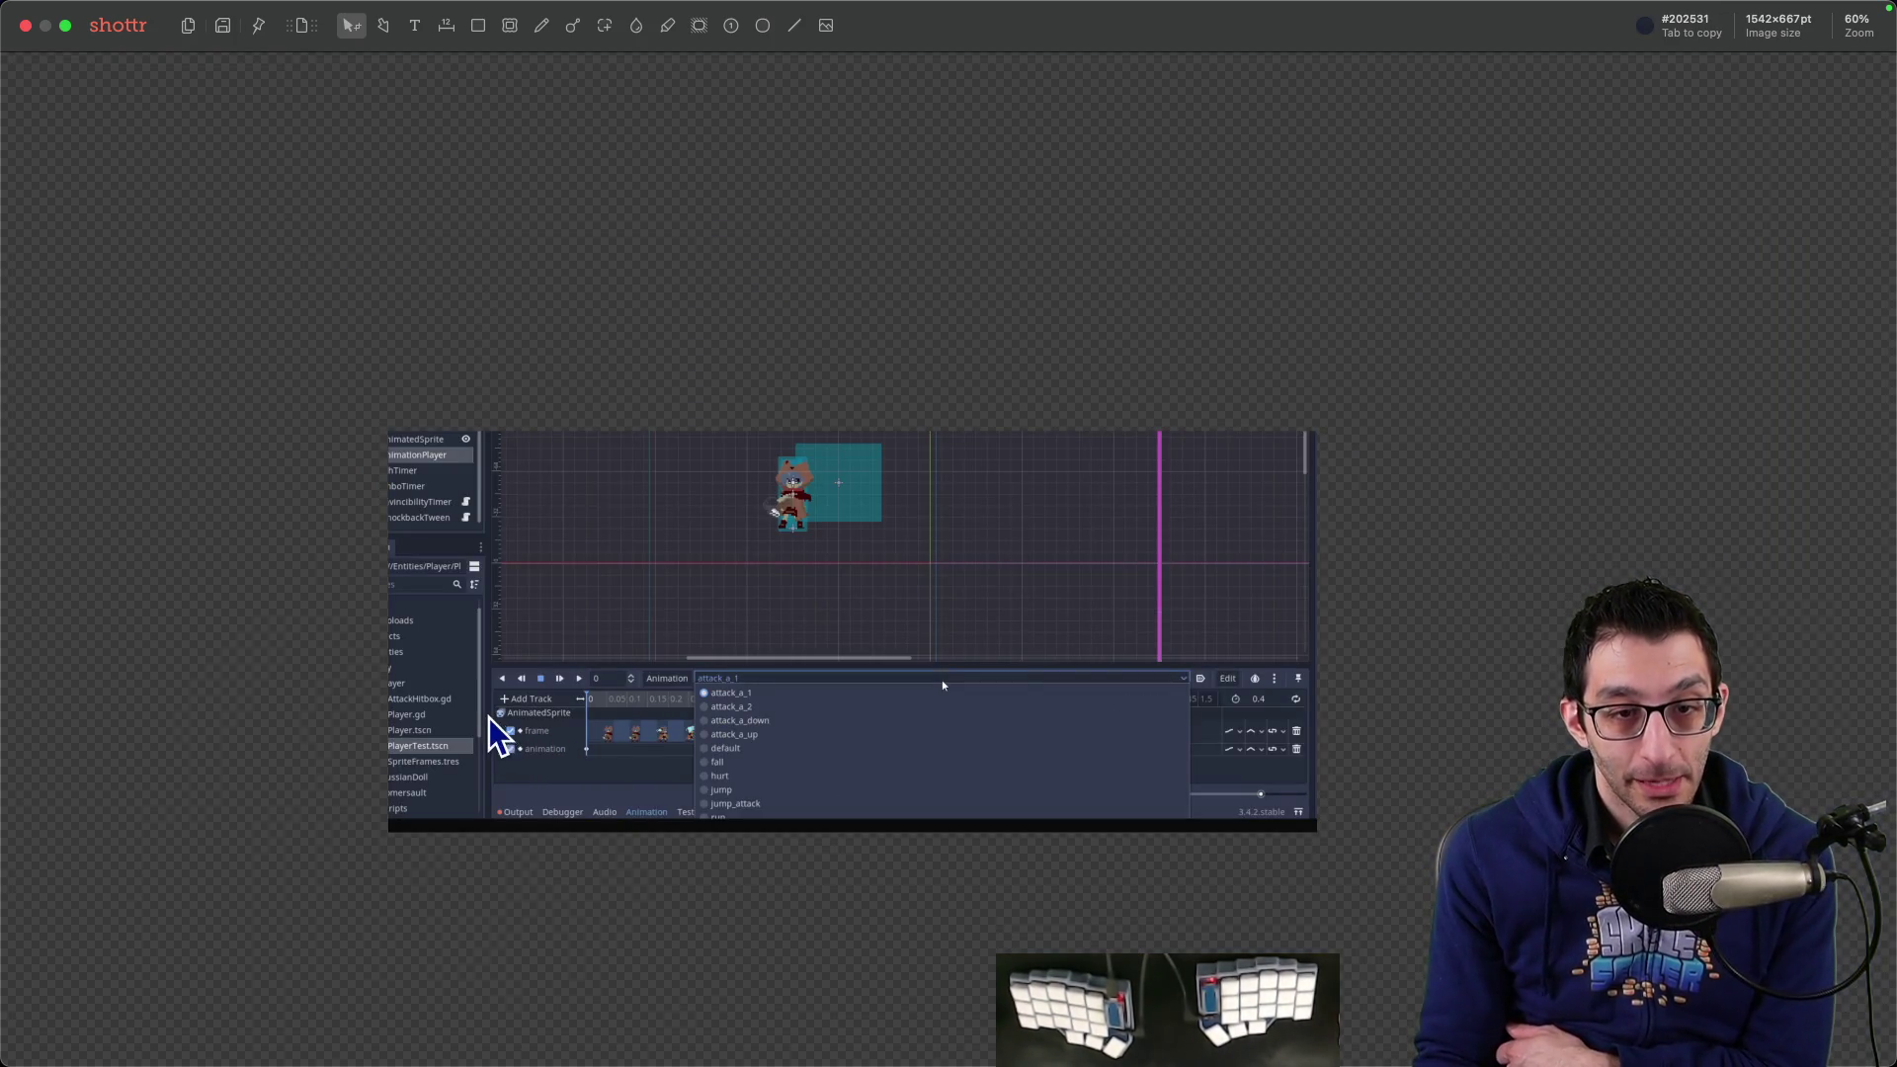
click(1215, 1008)
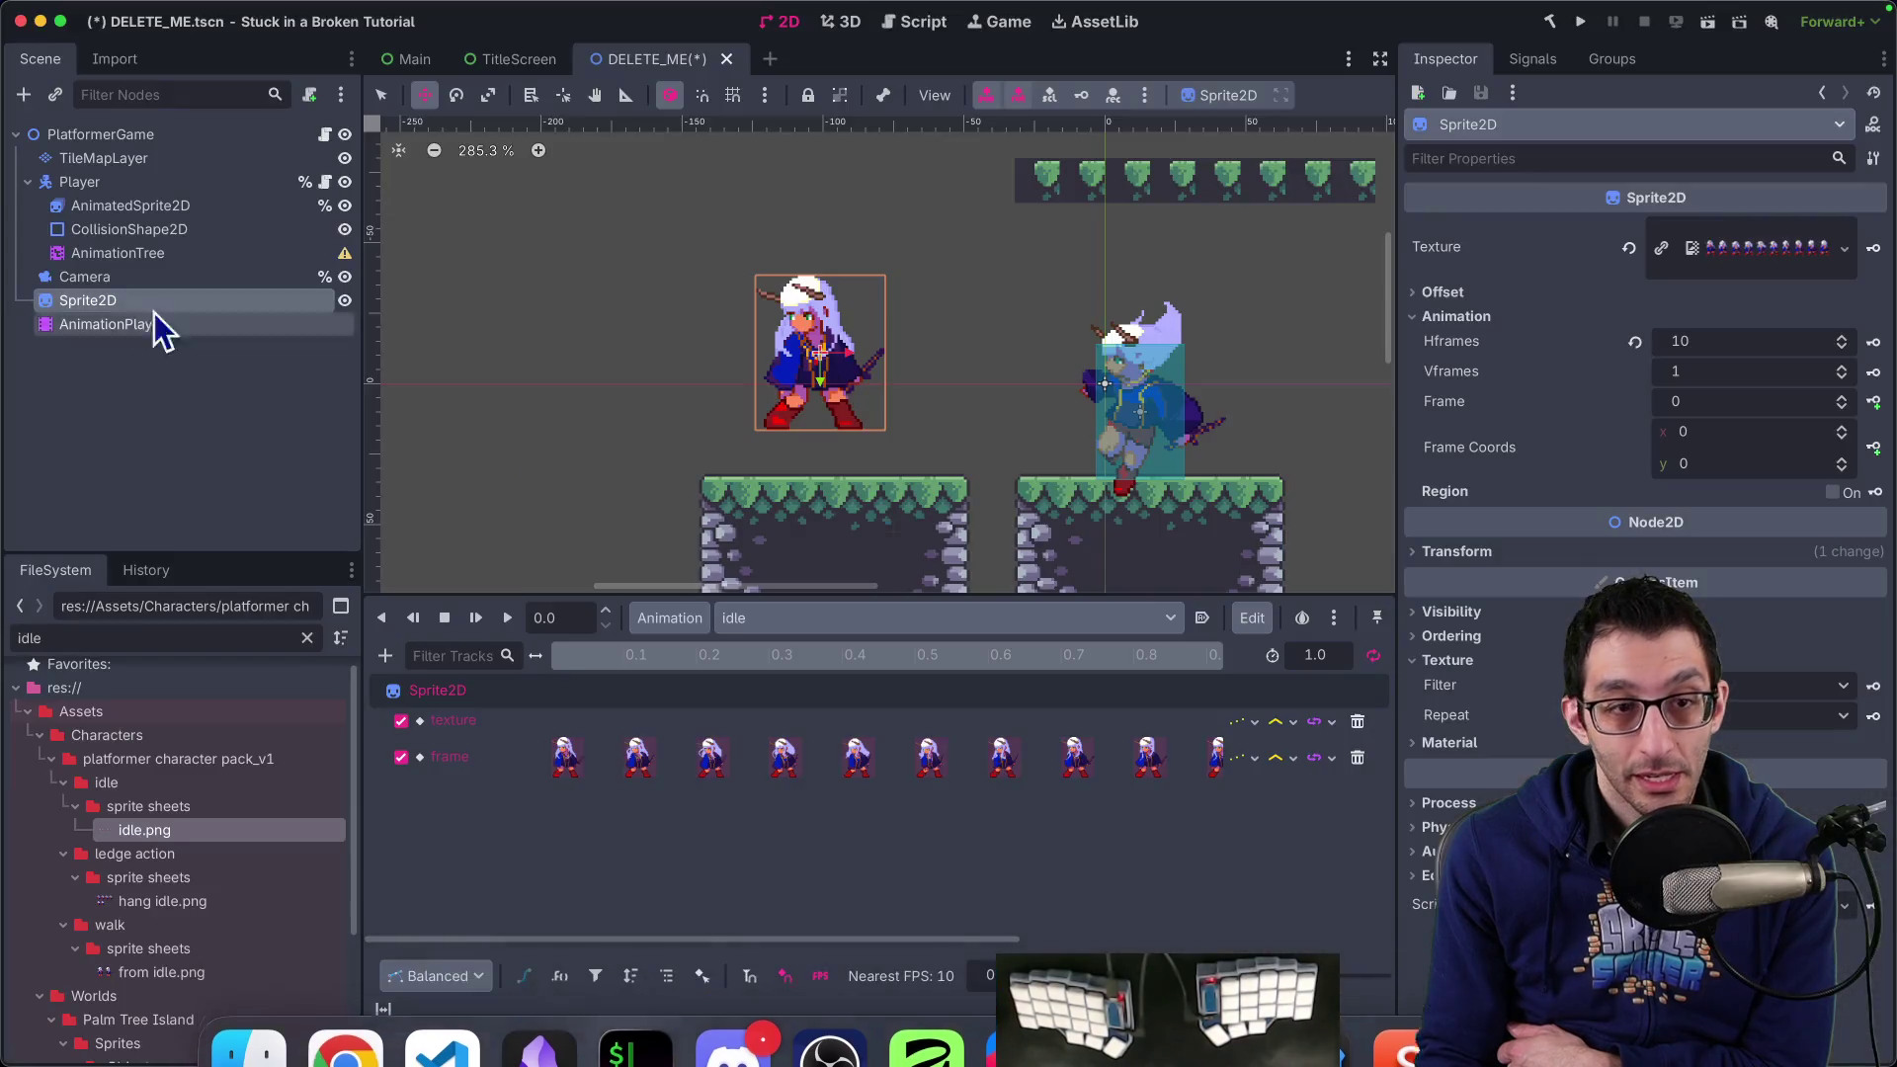
Check the AnimatedSprite2D's animation list, then return to the tutorial project's editor
click(130, 206)
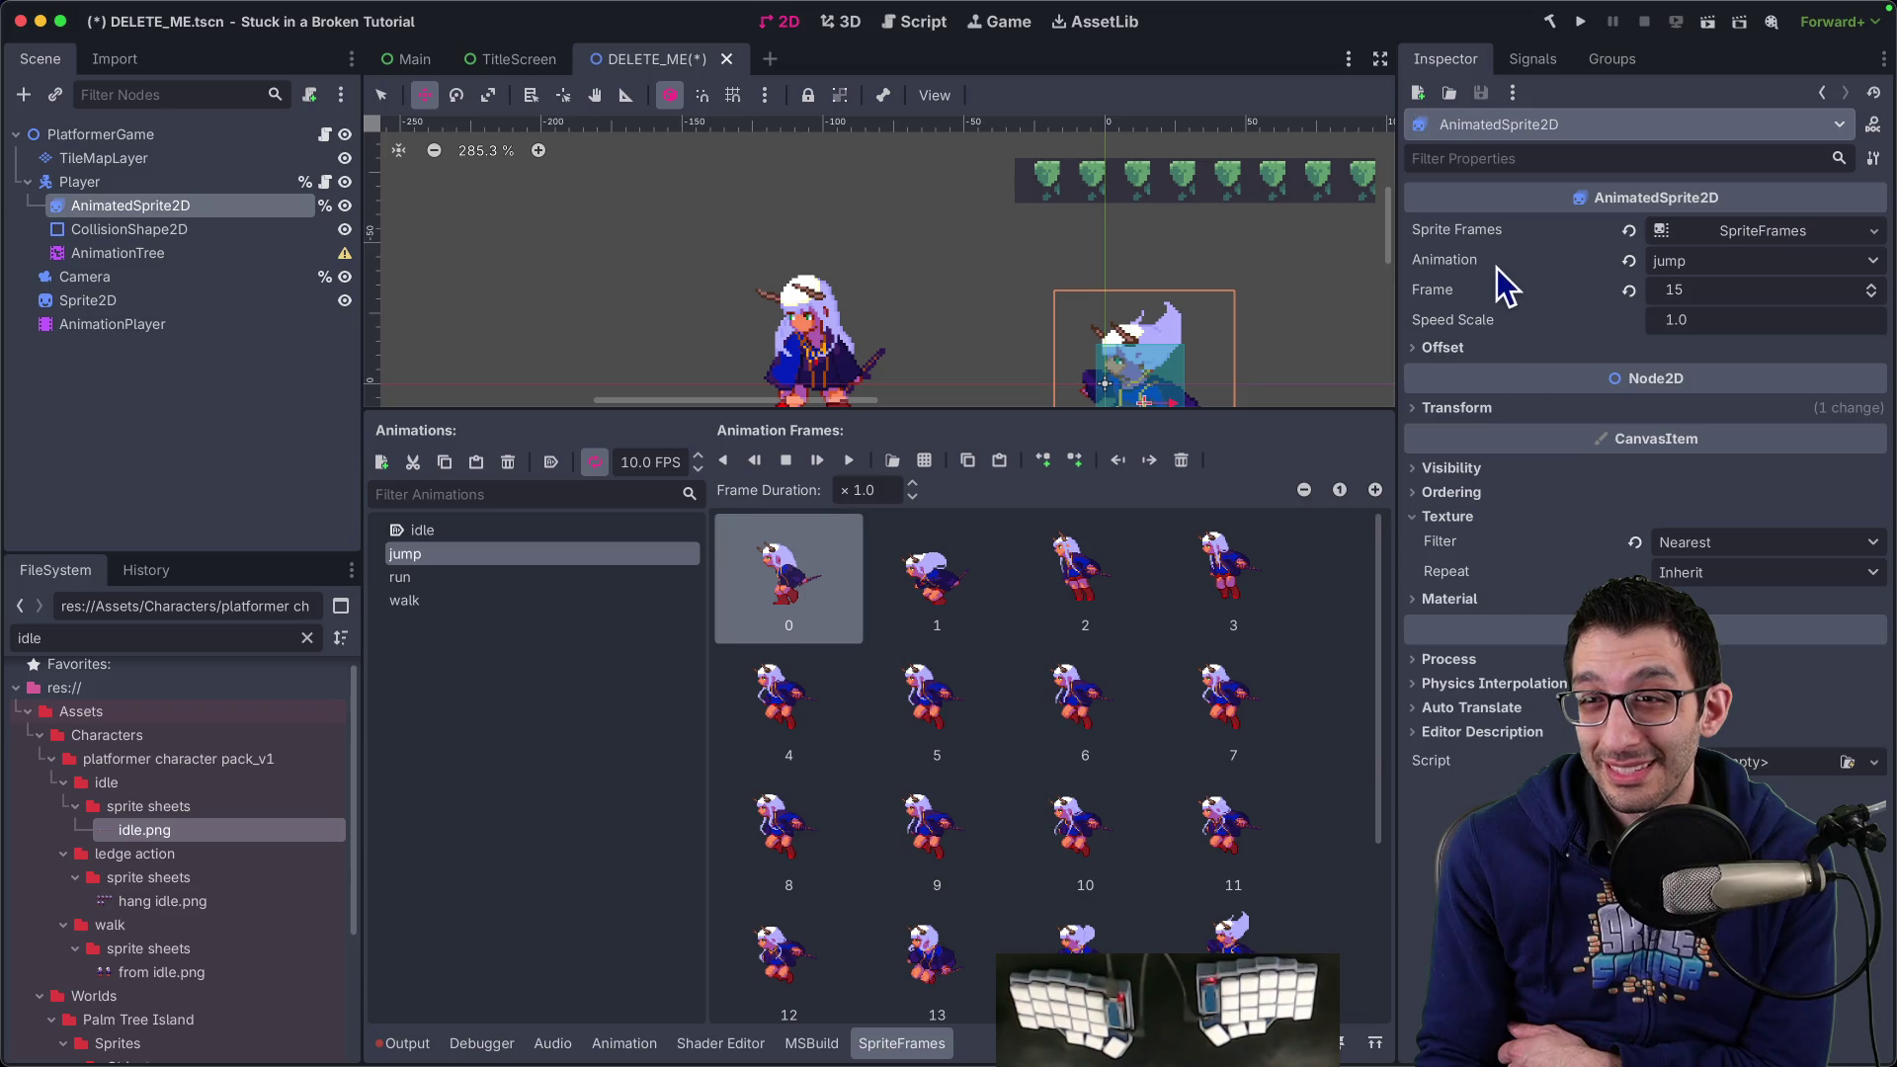
click(1754, 259)
click(1752, 259)
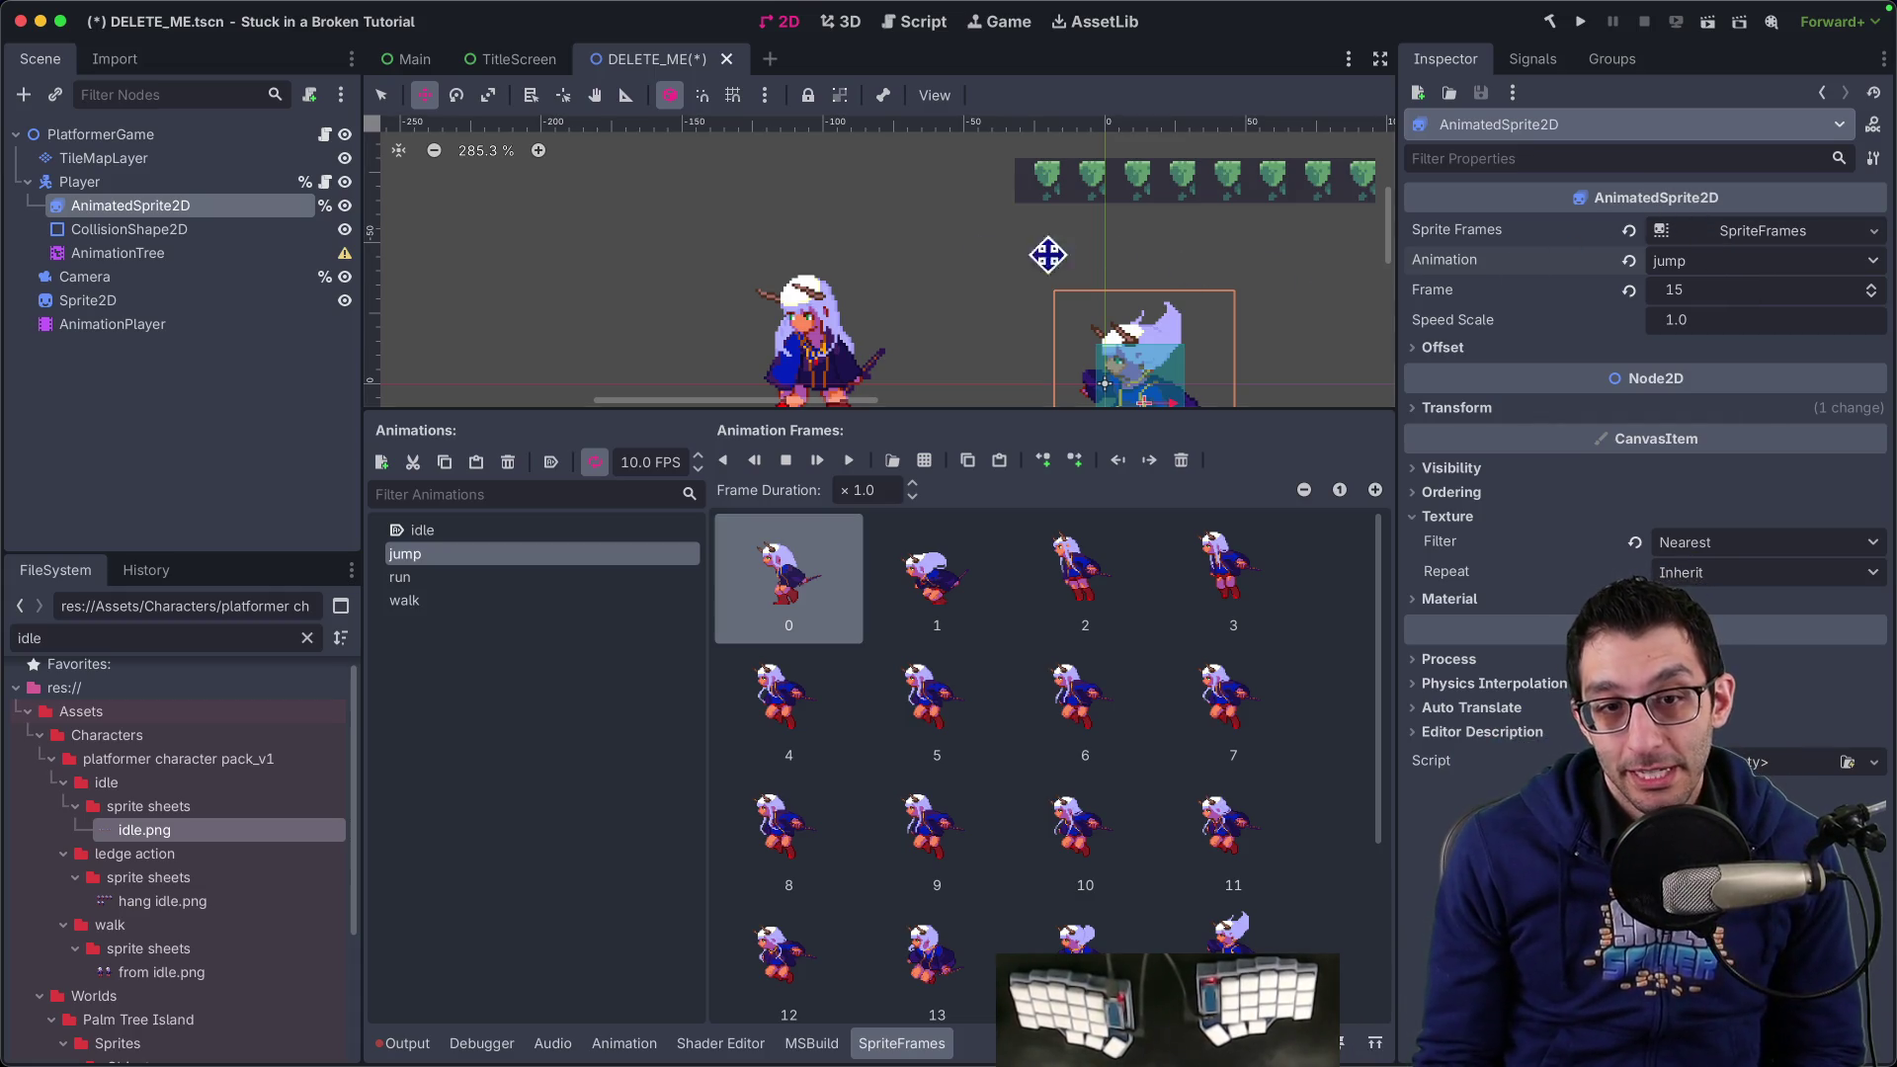
mouse_move(1314, 1028)
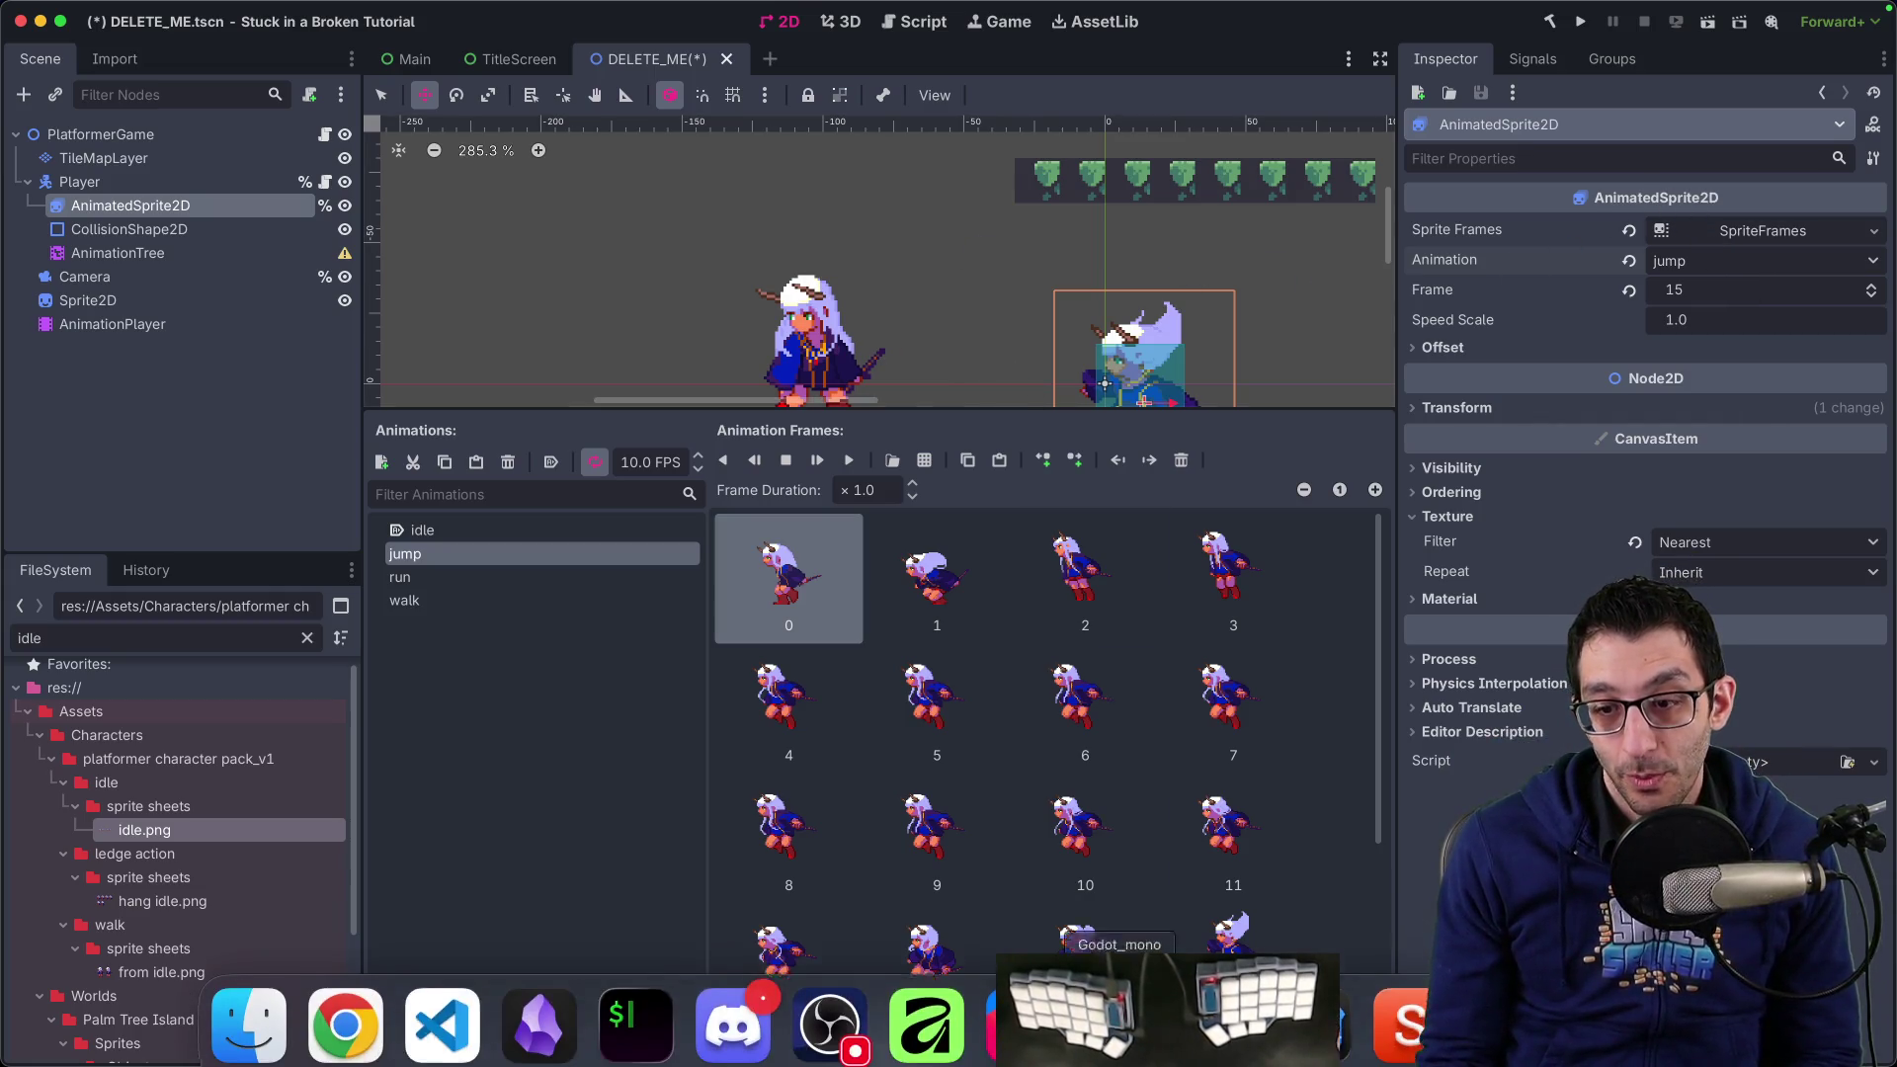
click(1313, 1028)
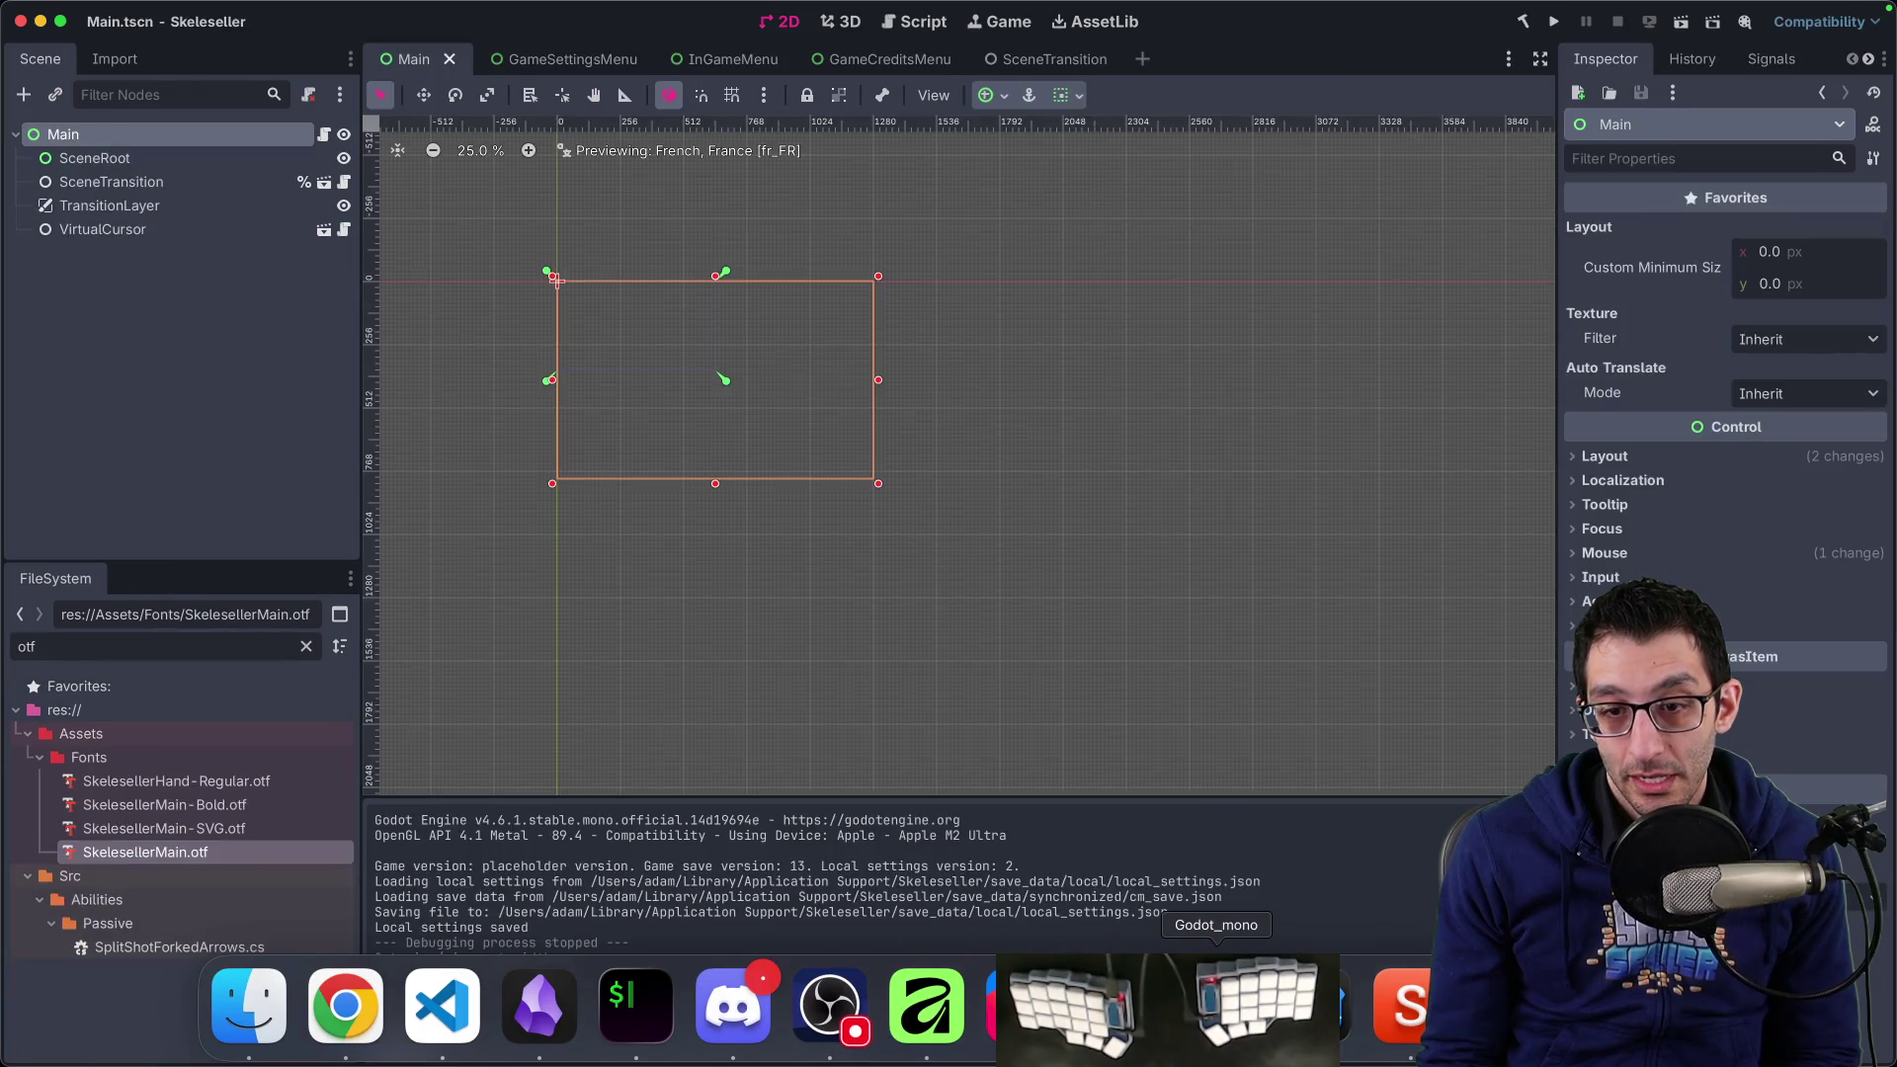
click(1225, 1028)
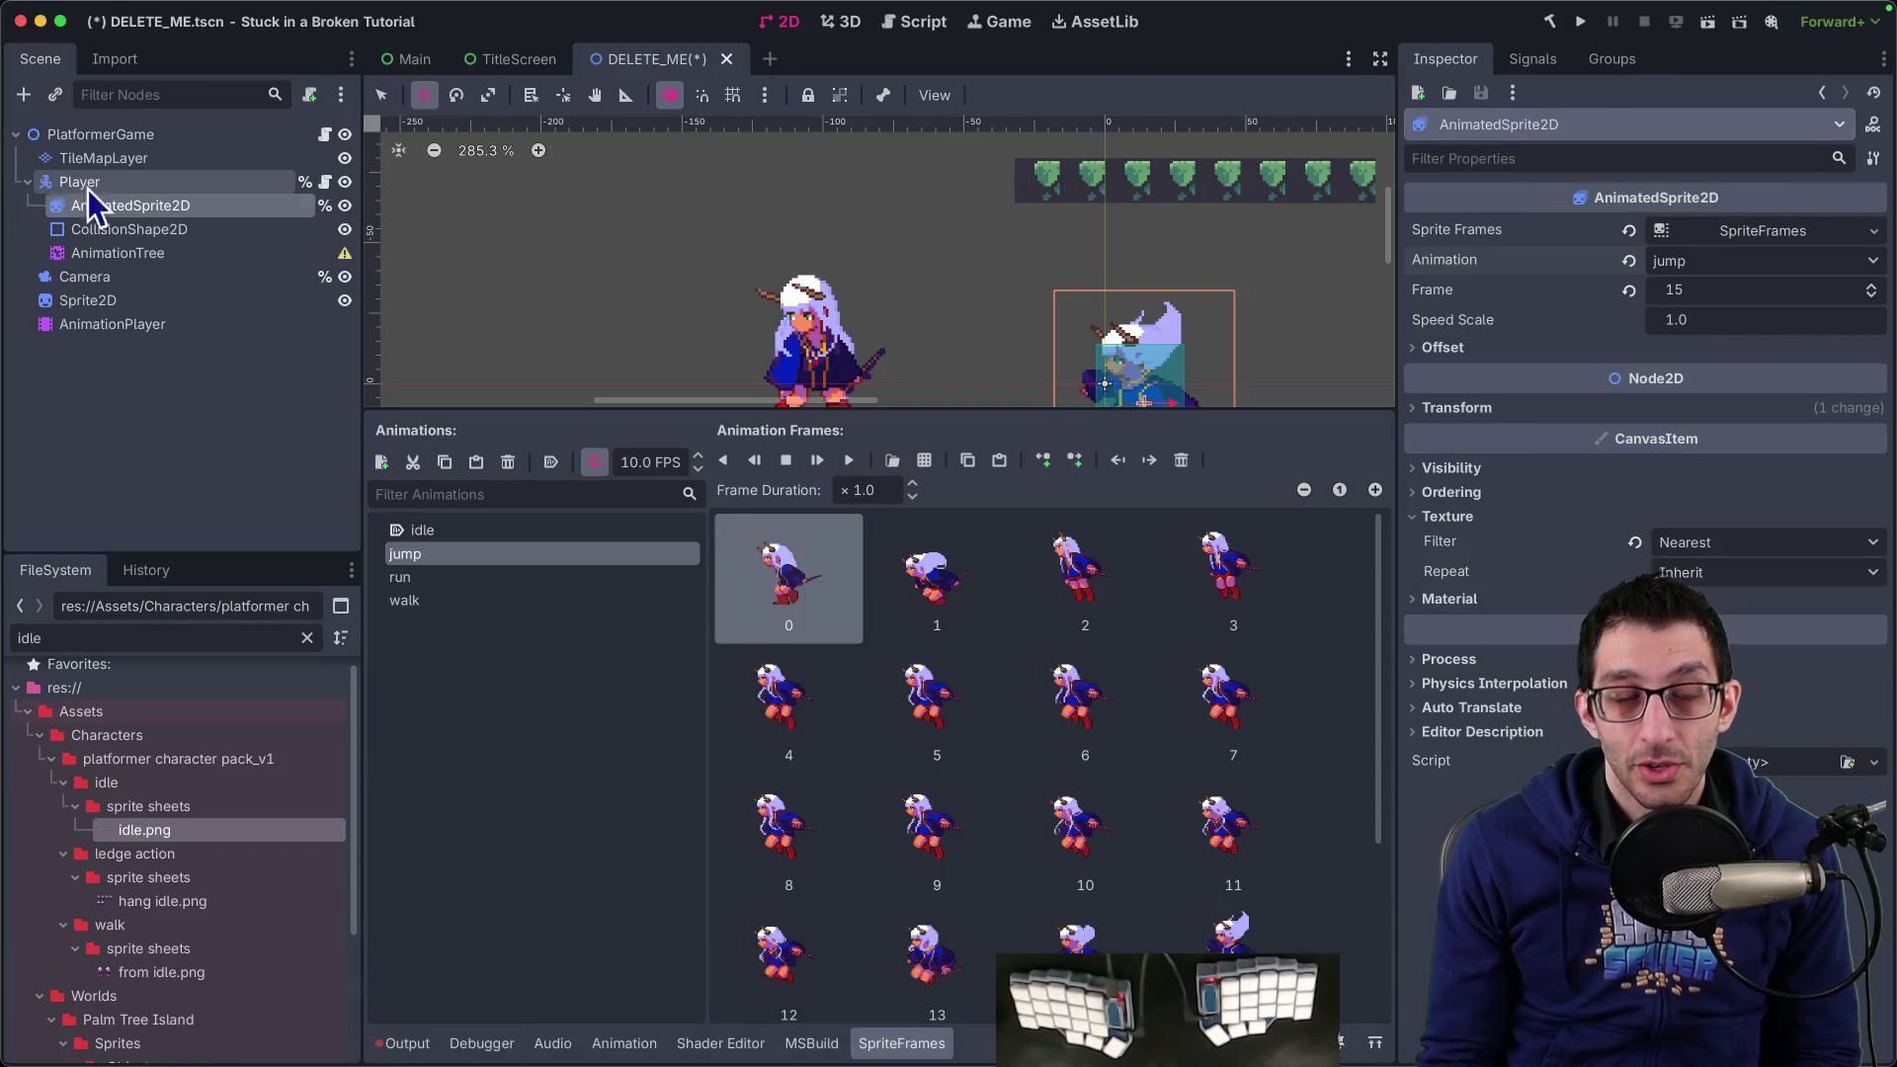
Open the AnimationPlayer's empty walk animation and select the Sprite2D node
click(154, 254)
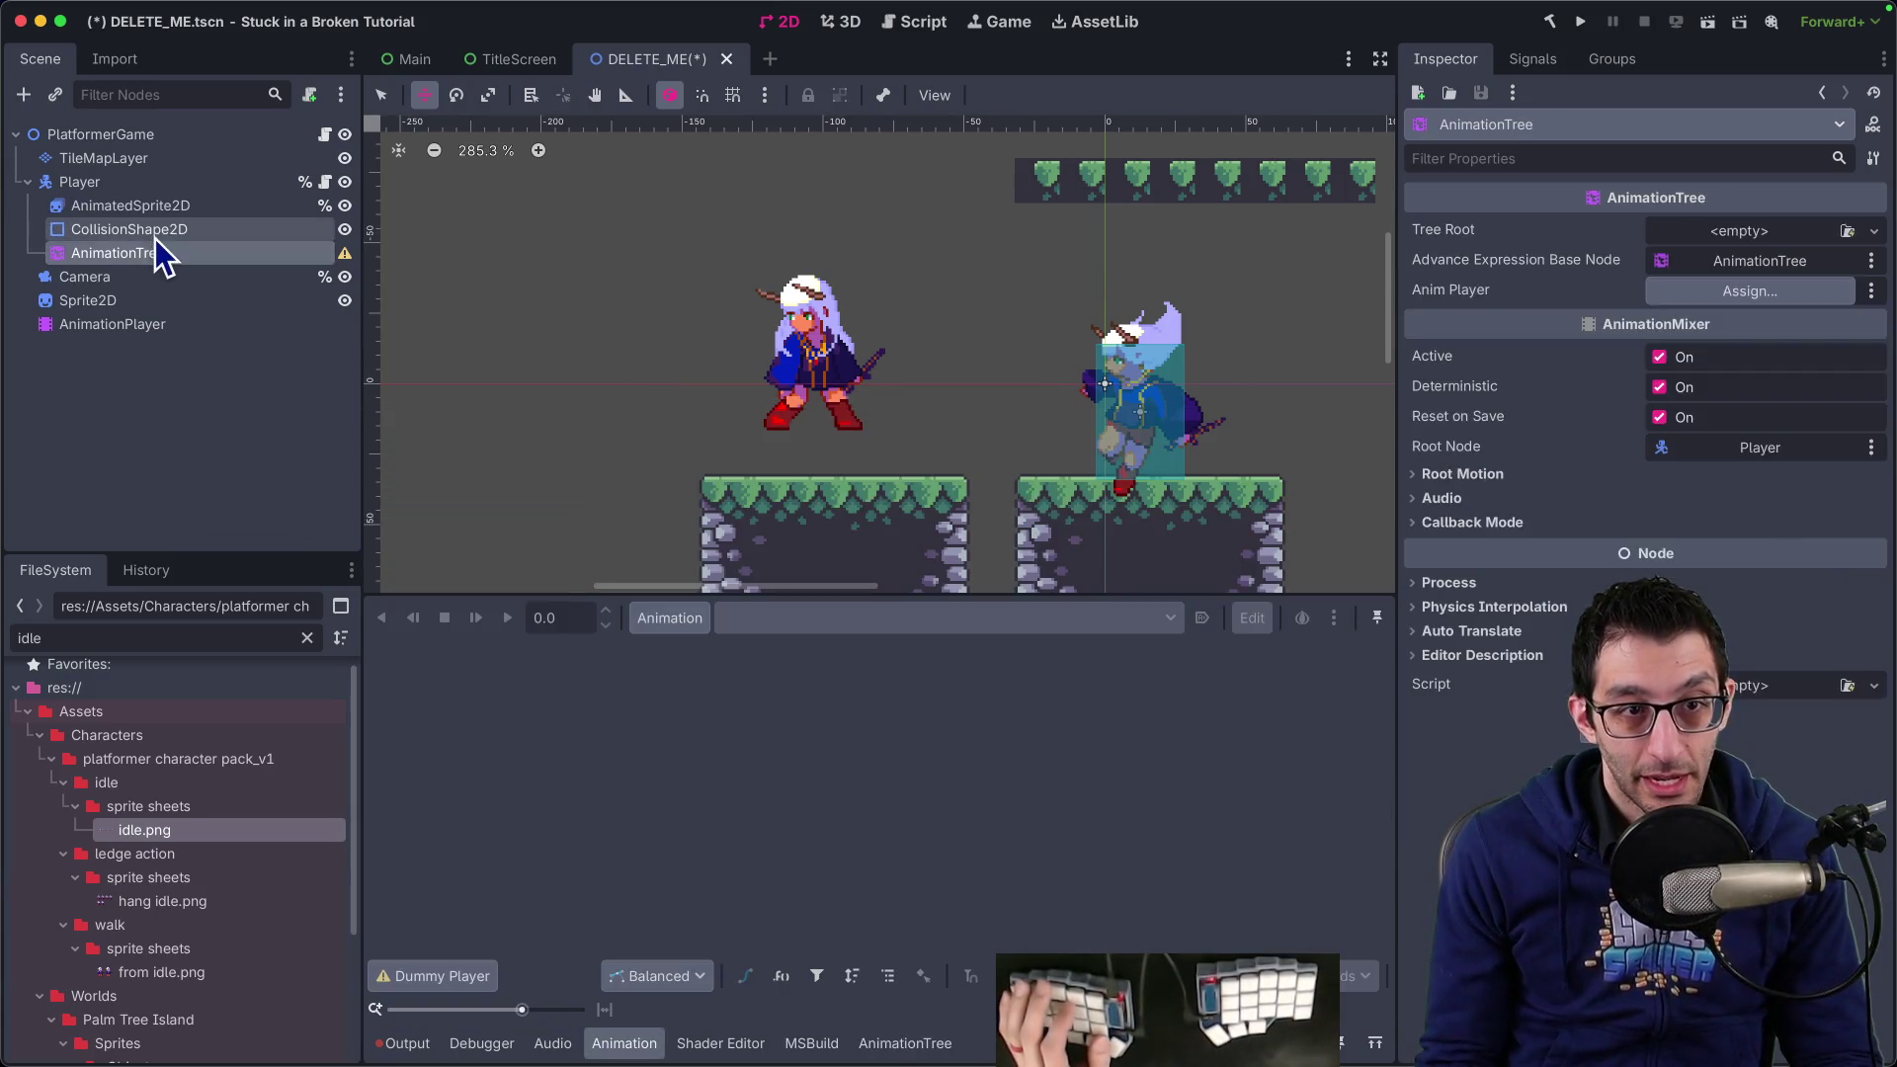
click(156, 237)
click(128, 325)
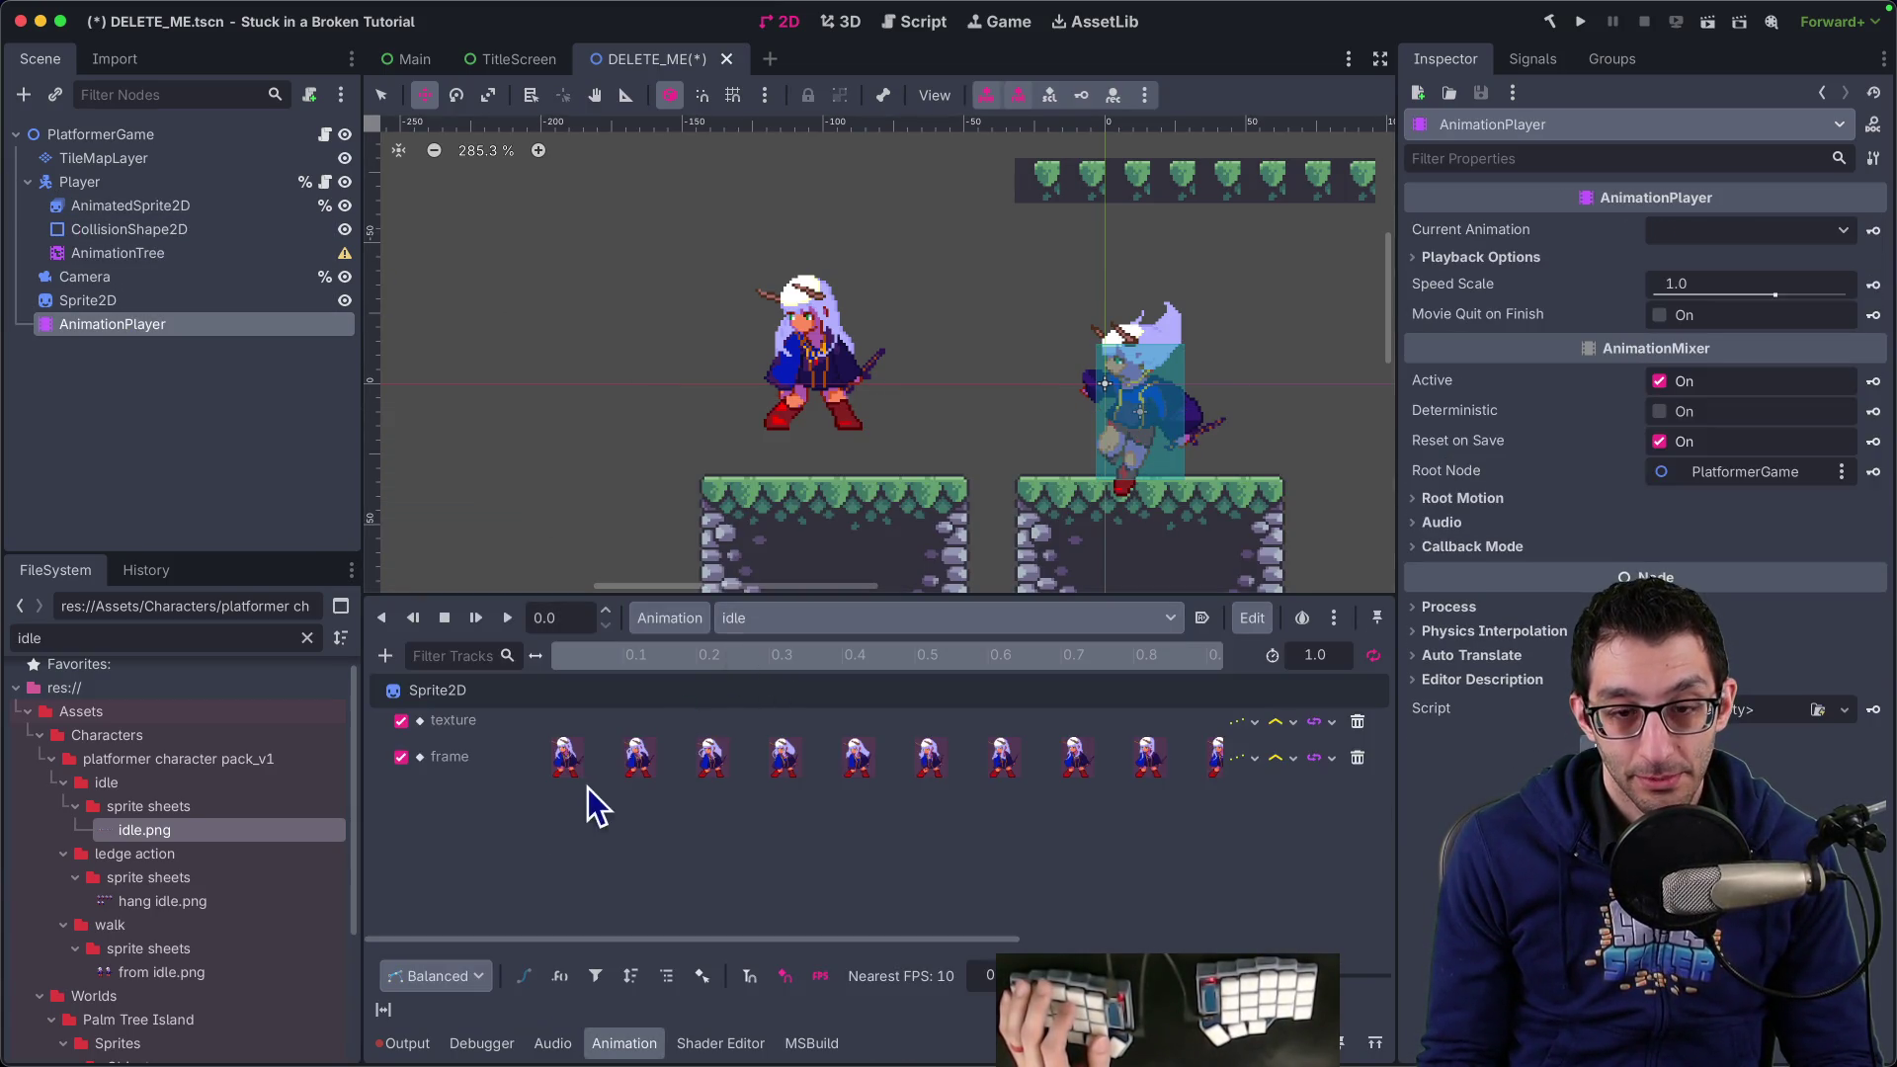
click(820, 621)
click(776, 701)
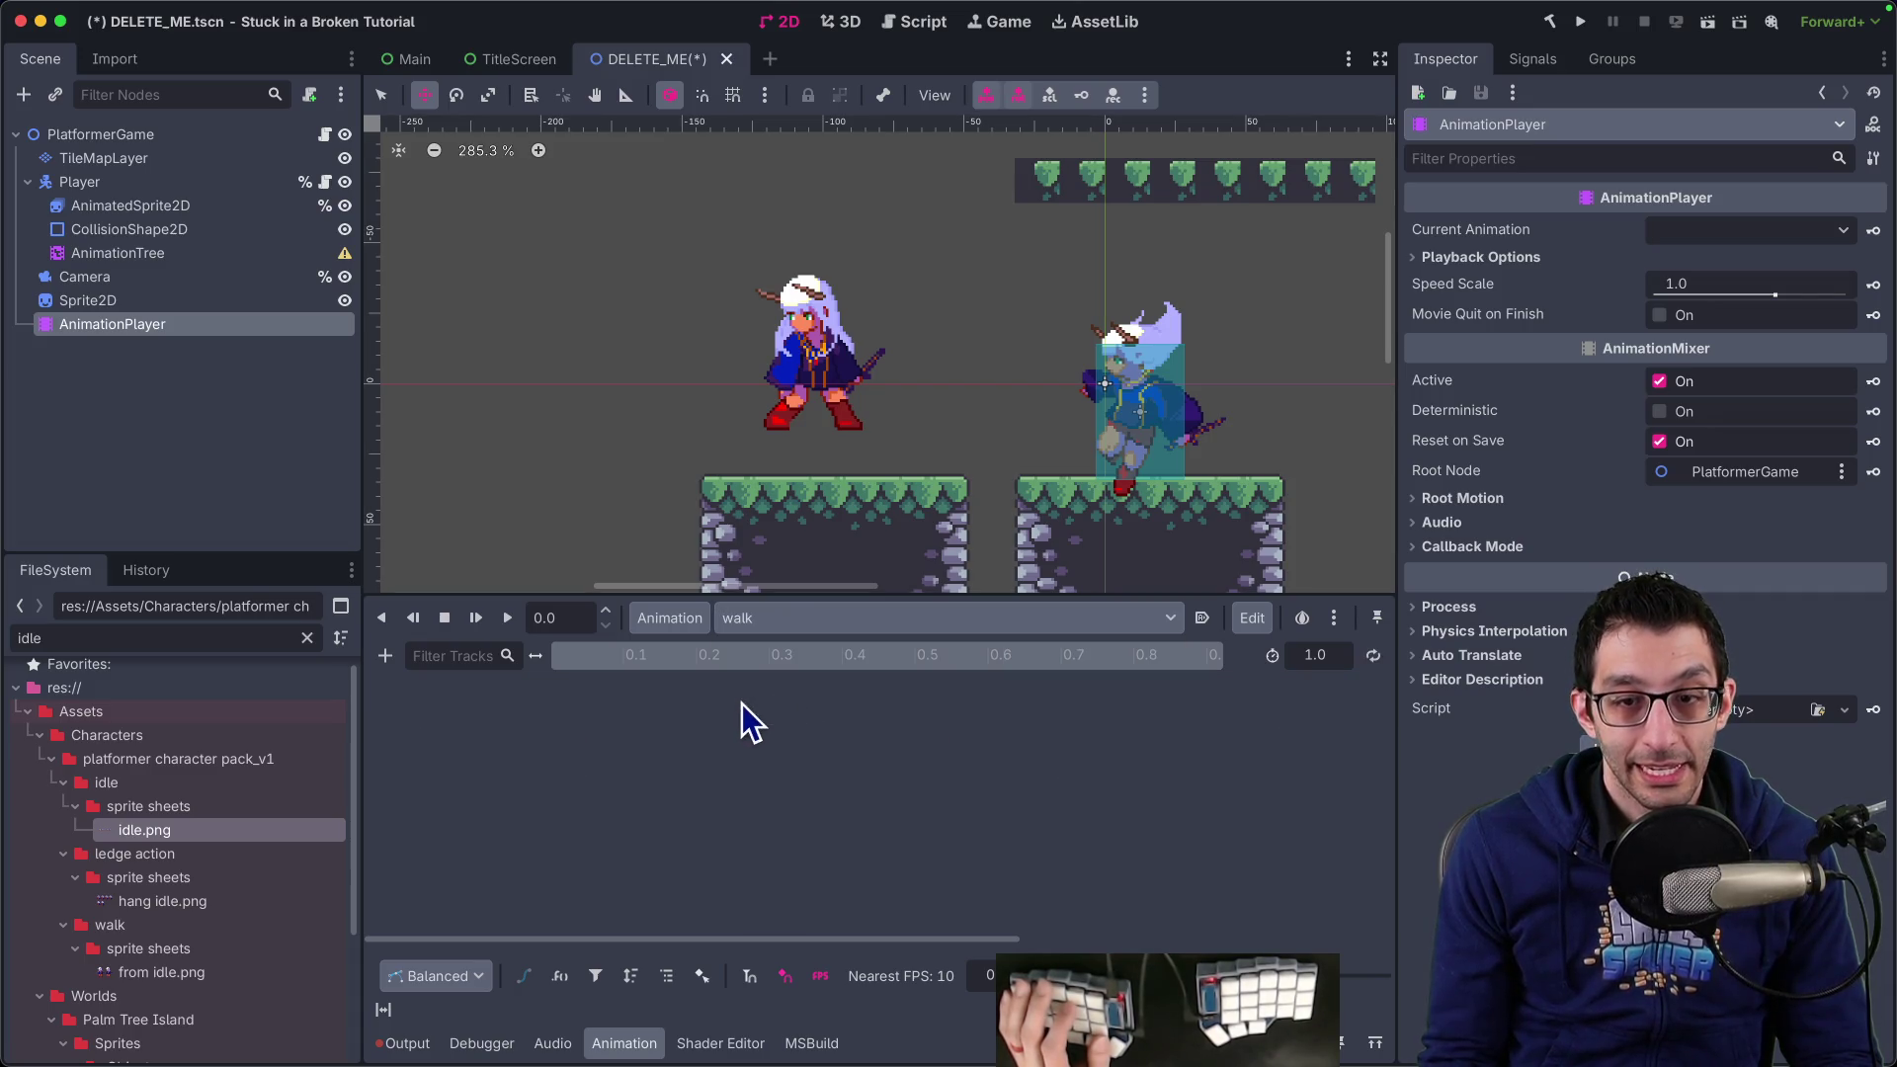
click(116, 297)
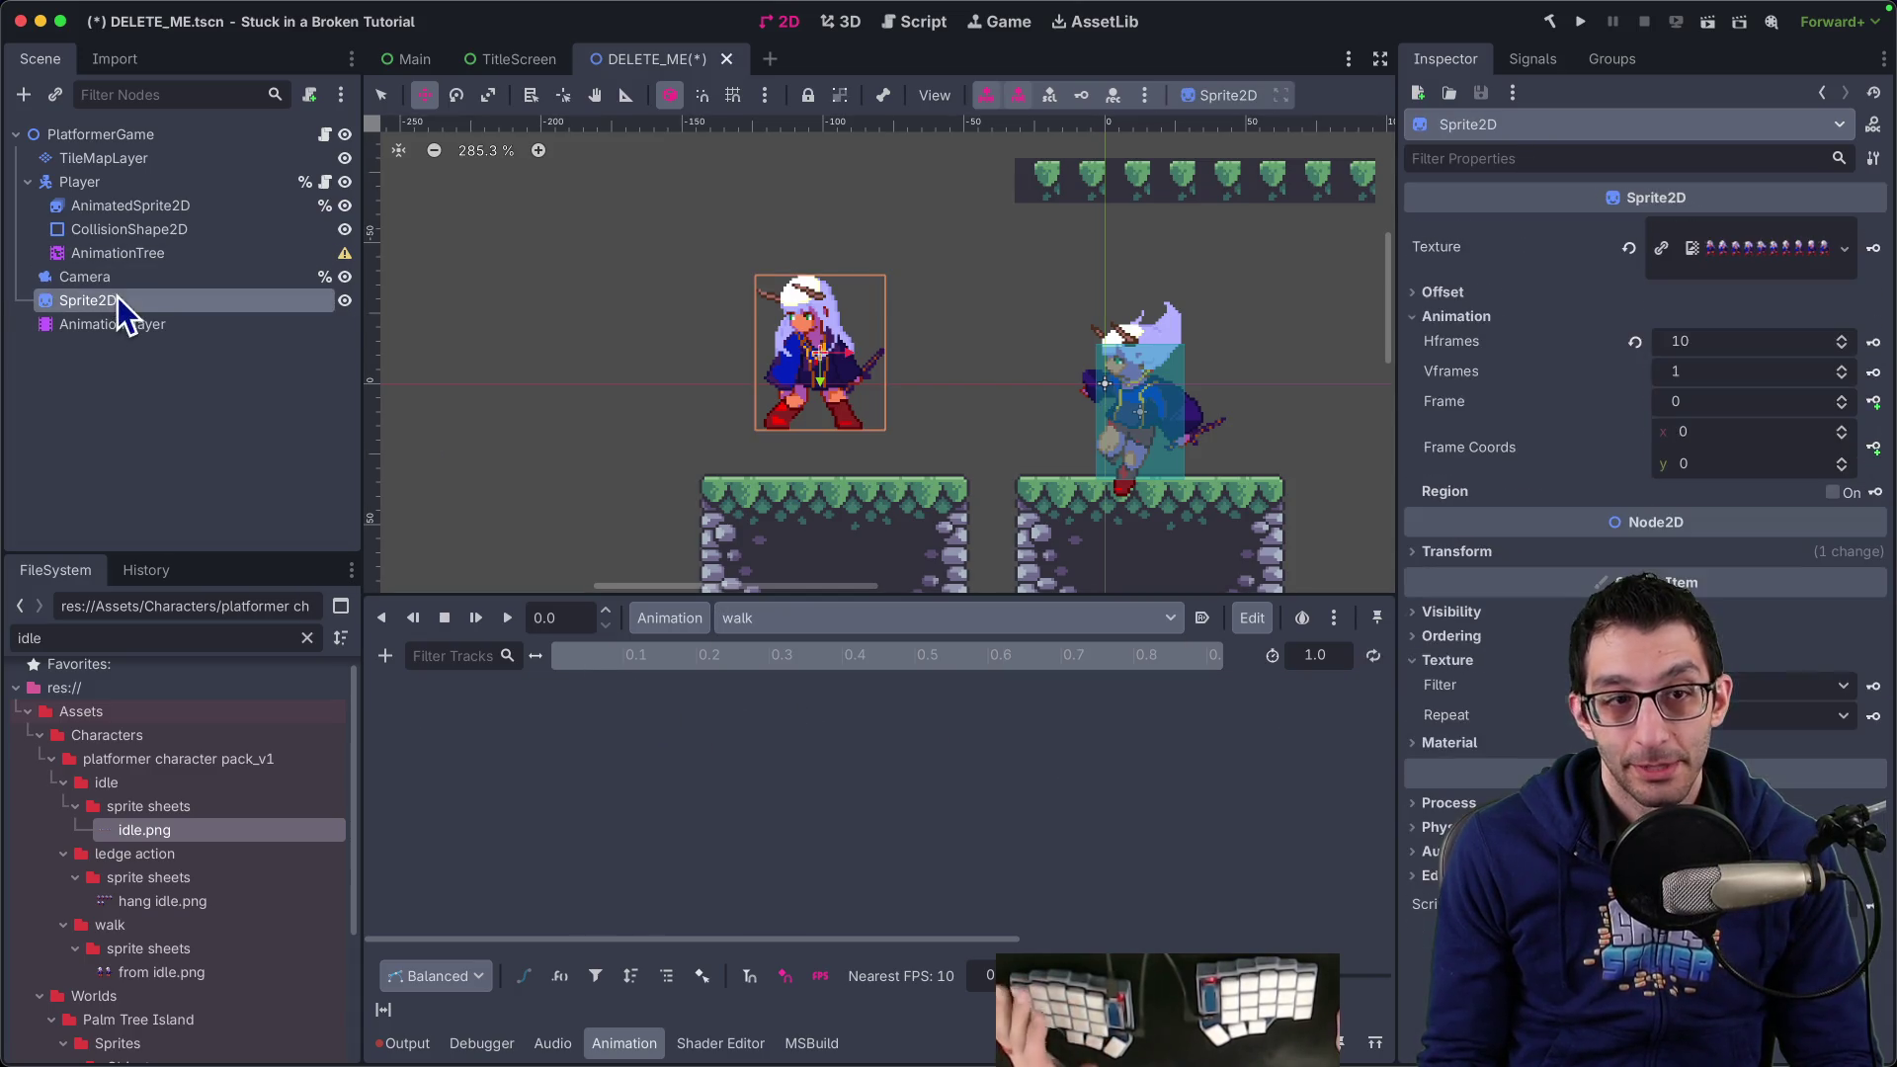
Quick-load walk.png as the Sprite2D texture
right_click(1741, 257)
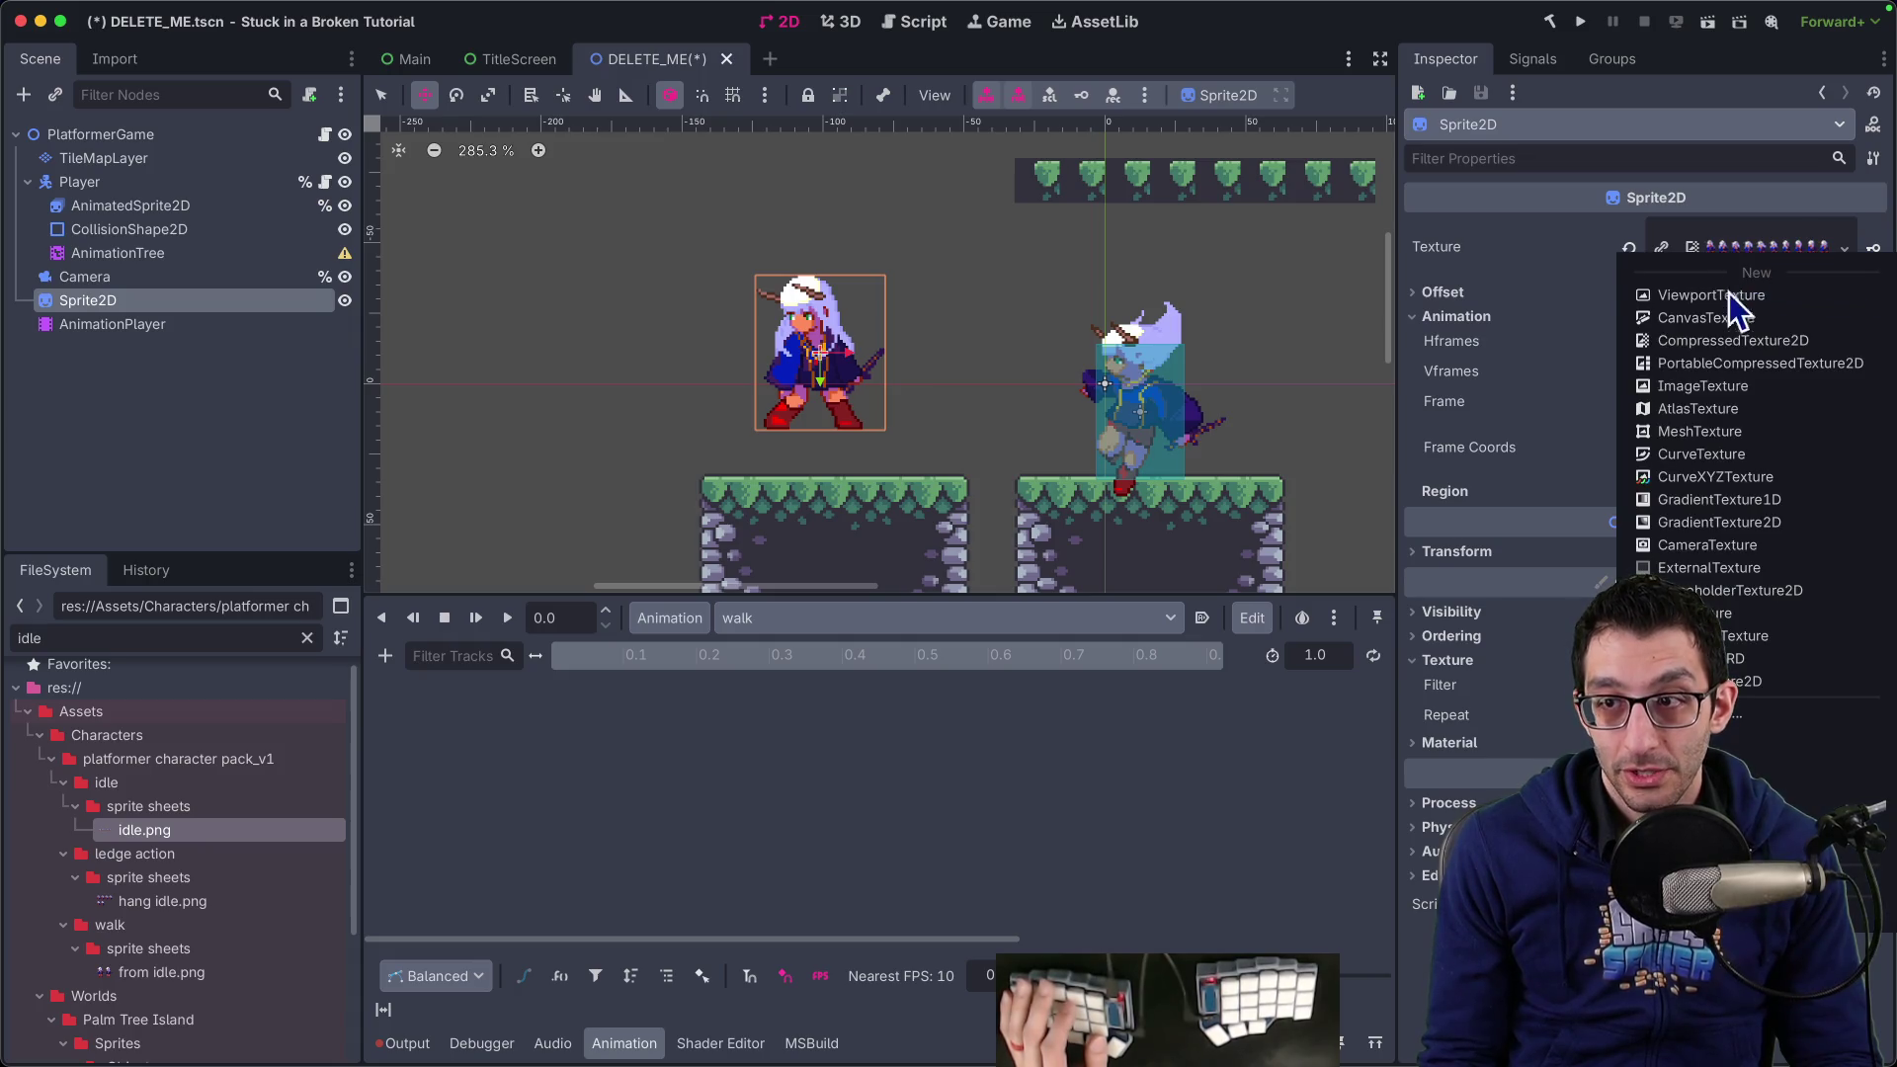
click(1740, 712)
text(walk)
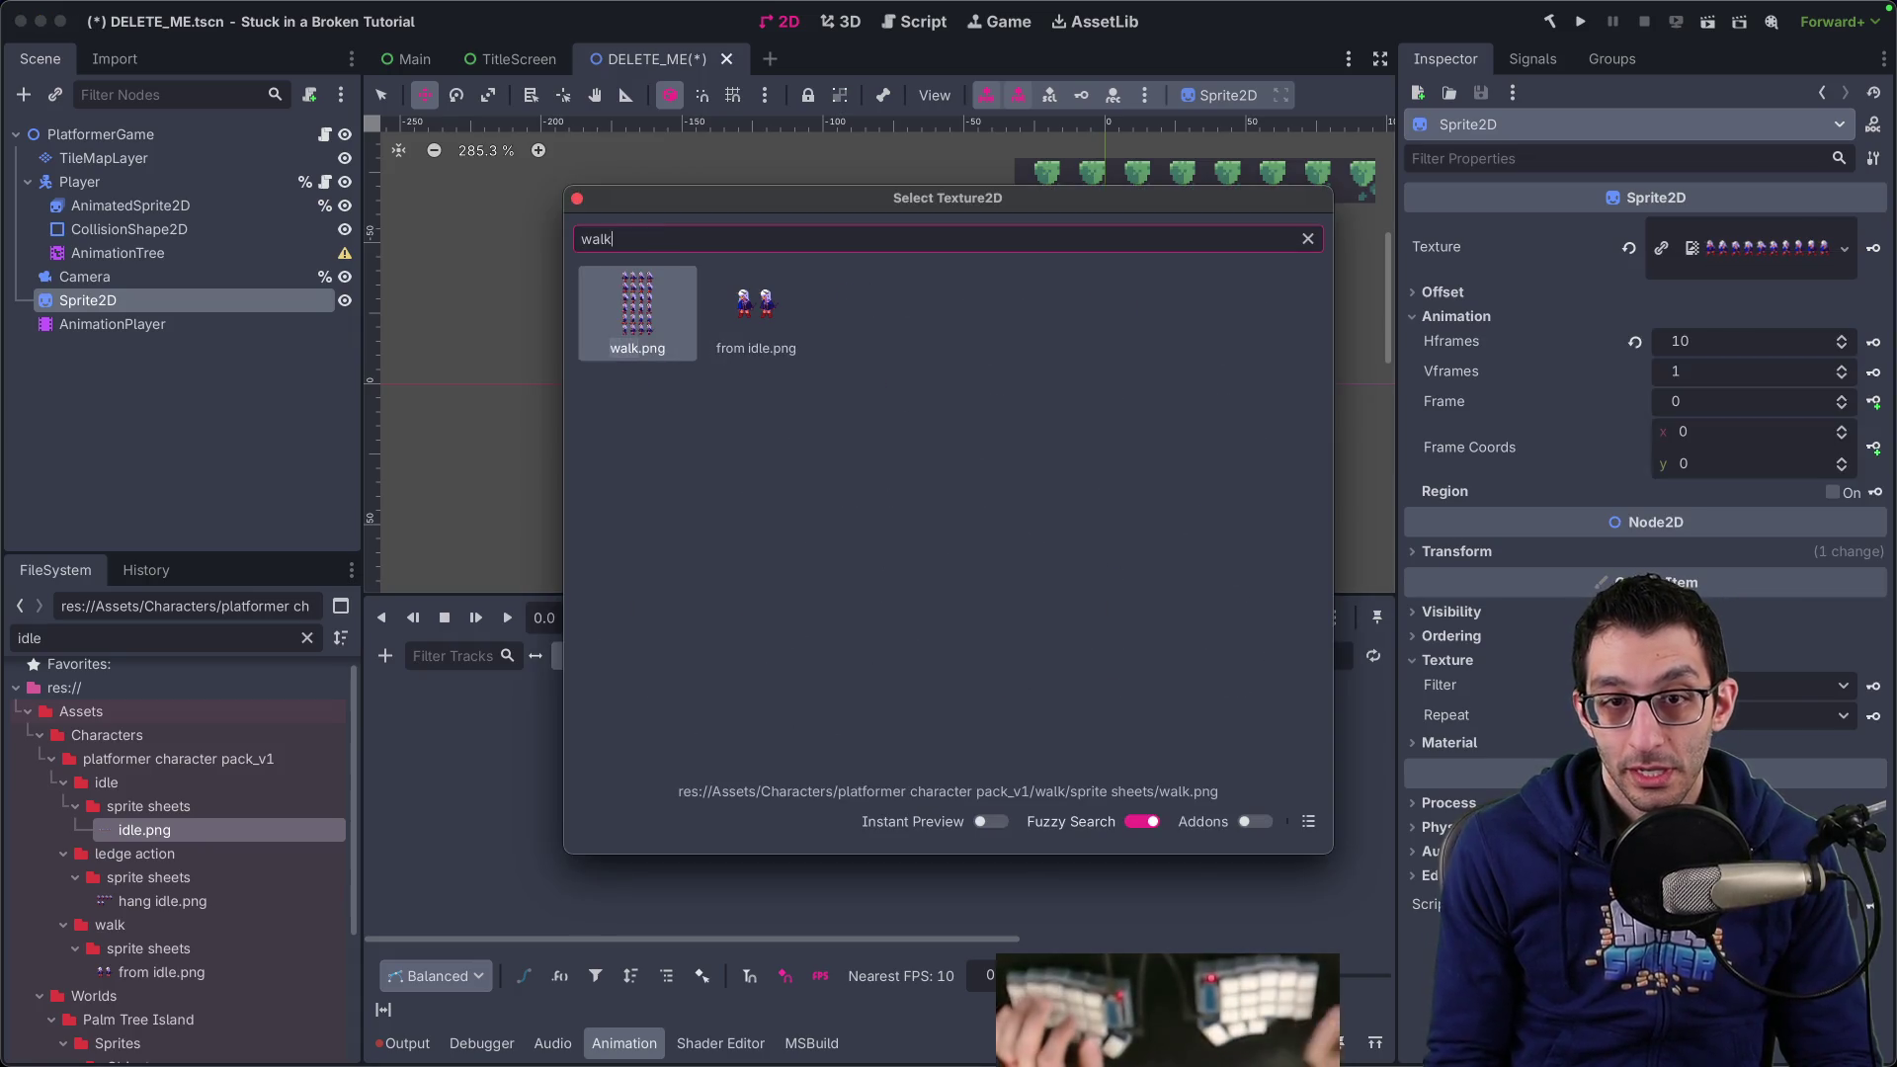
double_click(619, 318)
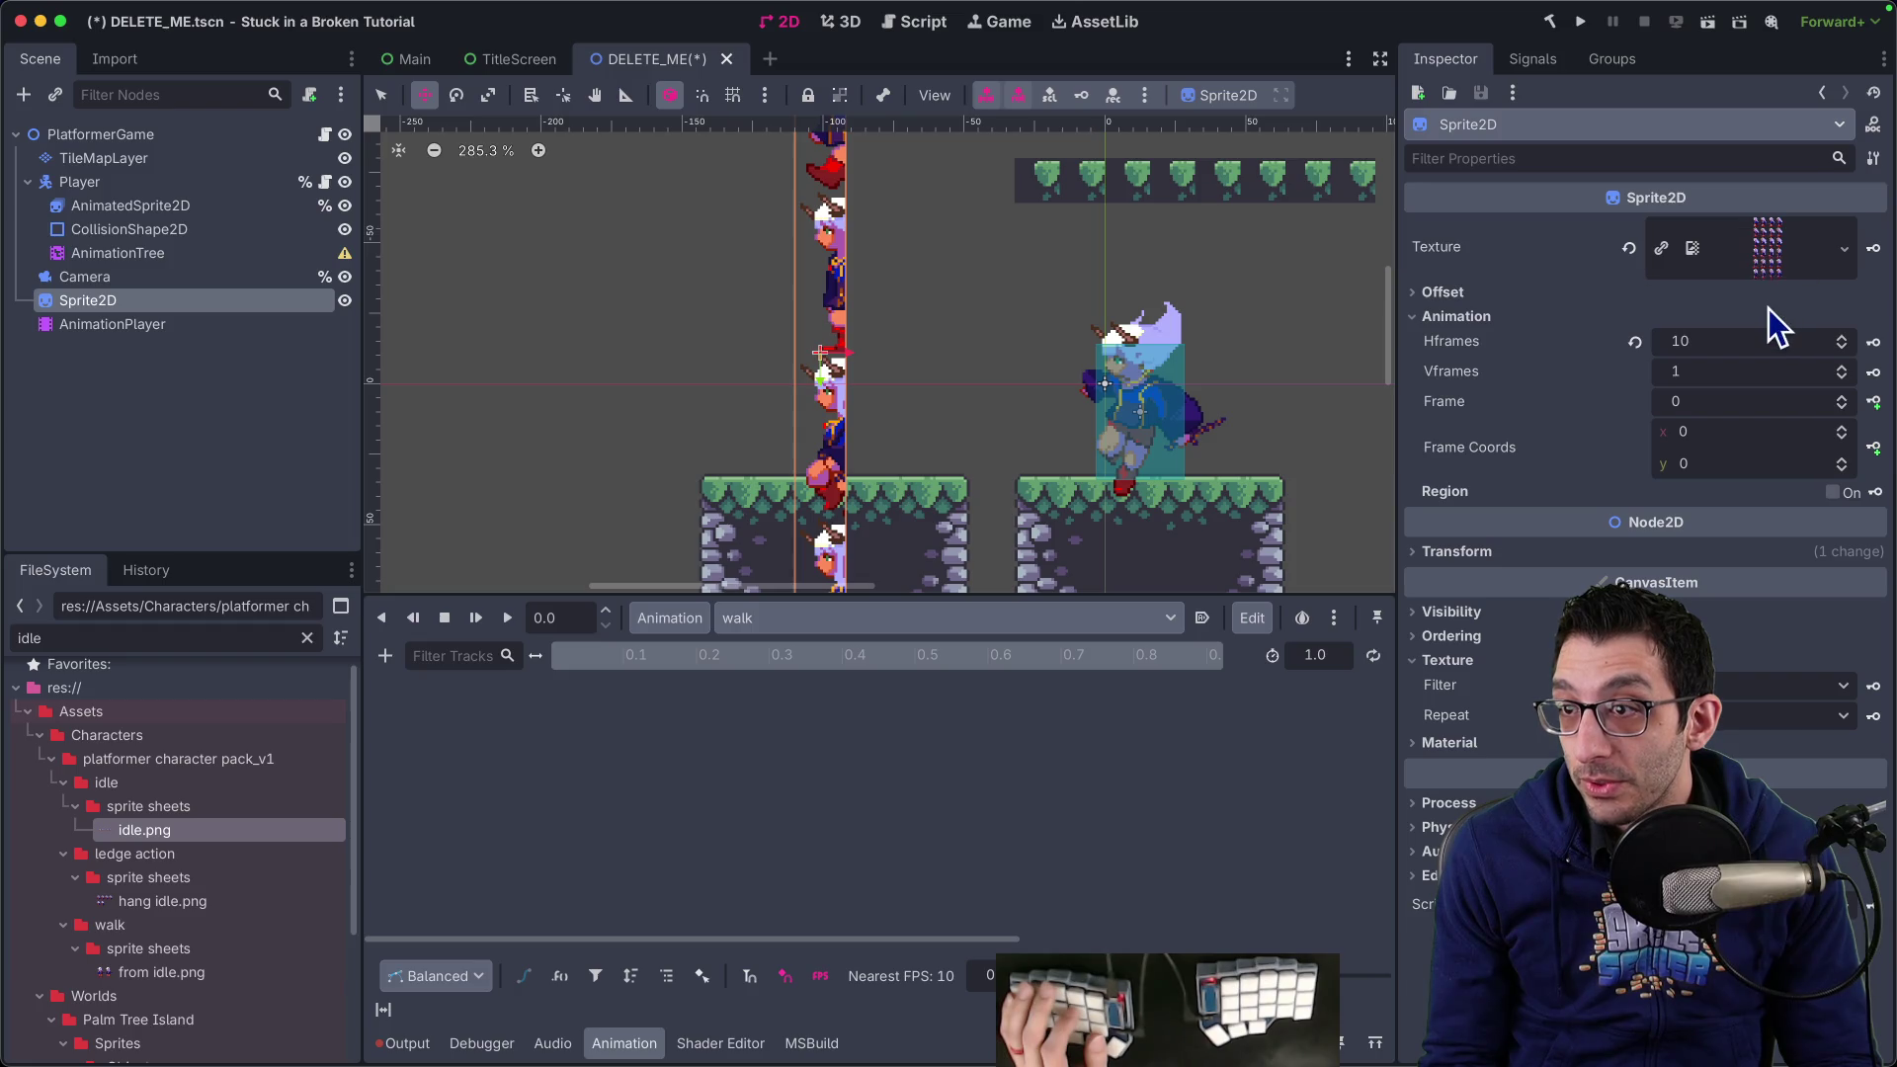
Split the walk sheet into 4 horizontal and 6 vertical frames
click(1717, 342)
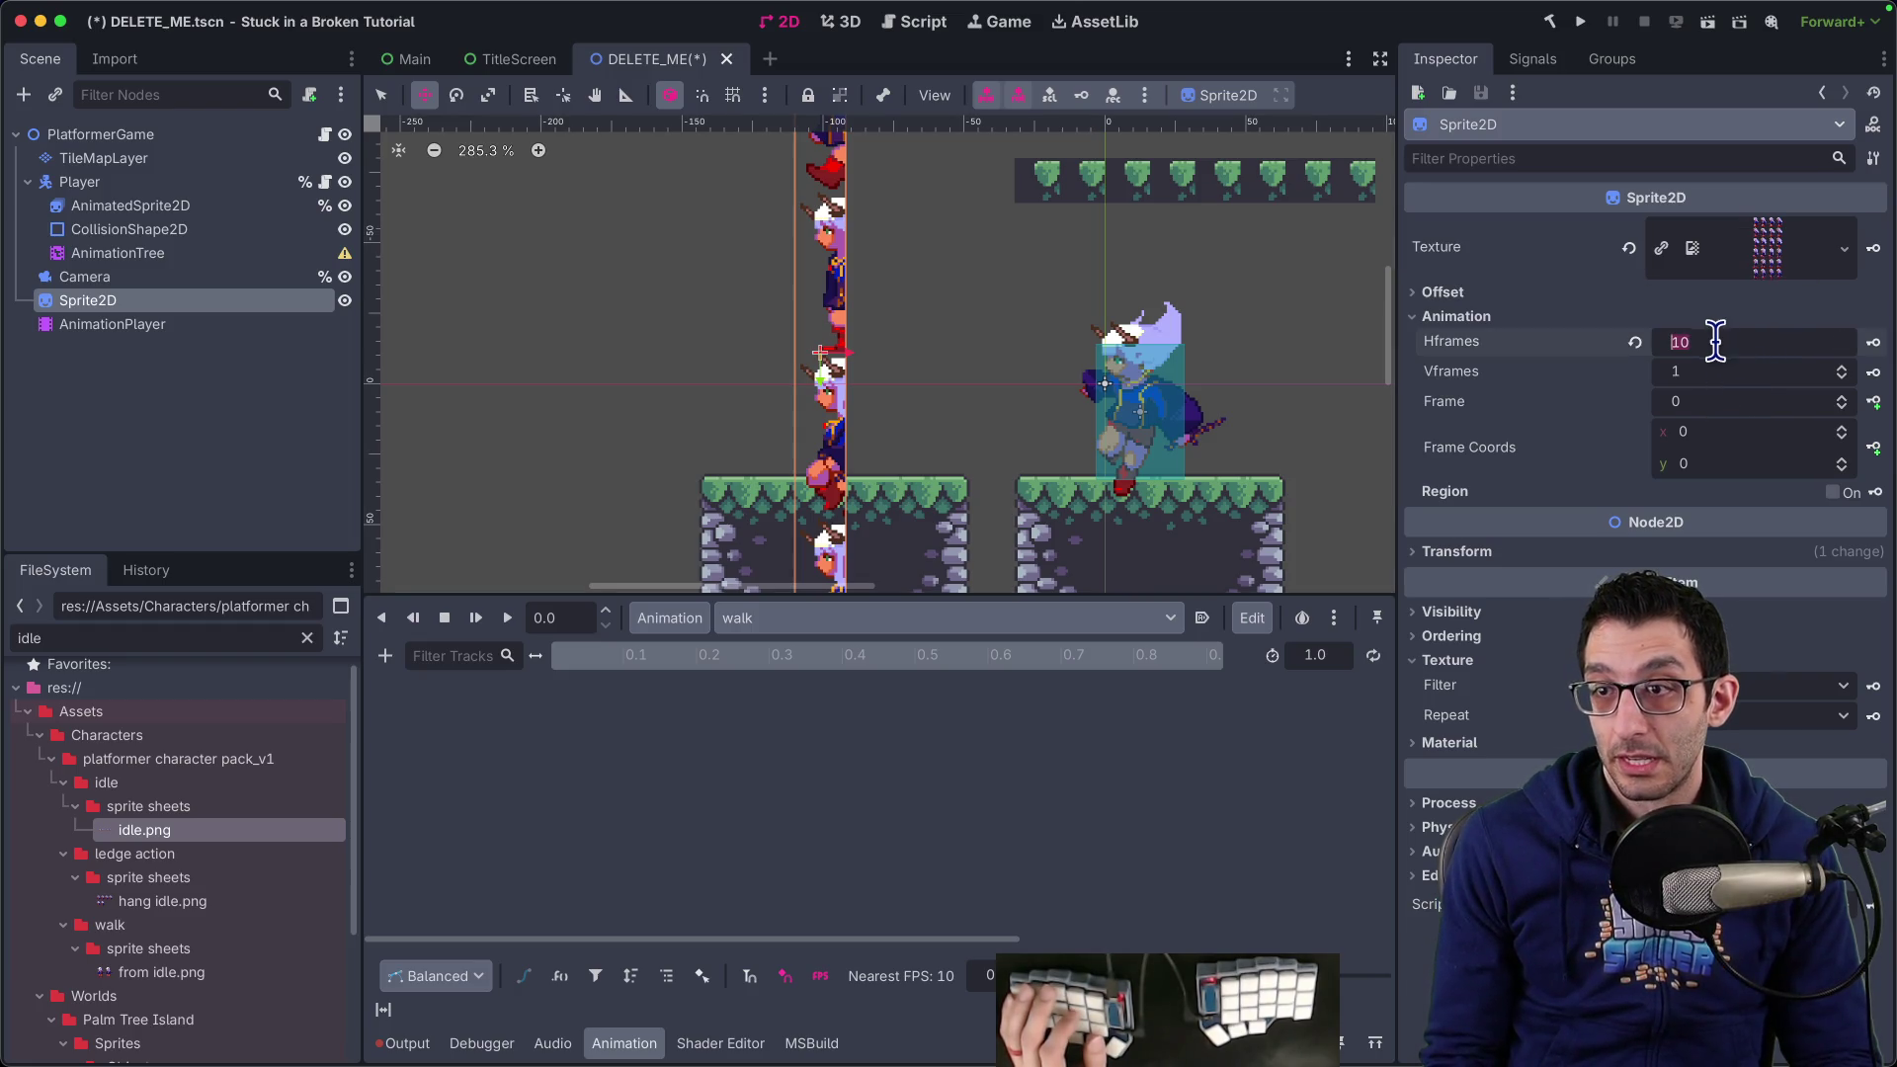
text(4)
key(Tab)
text(6)
key(Return)
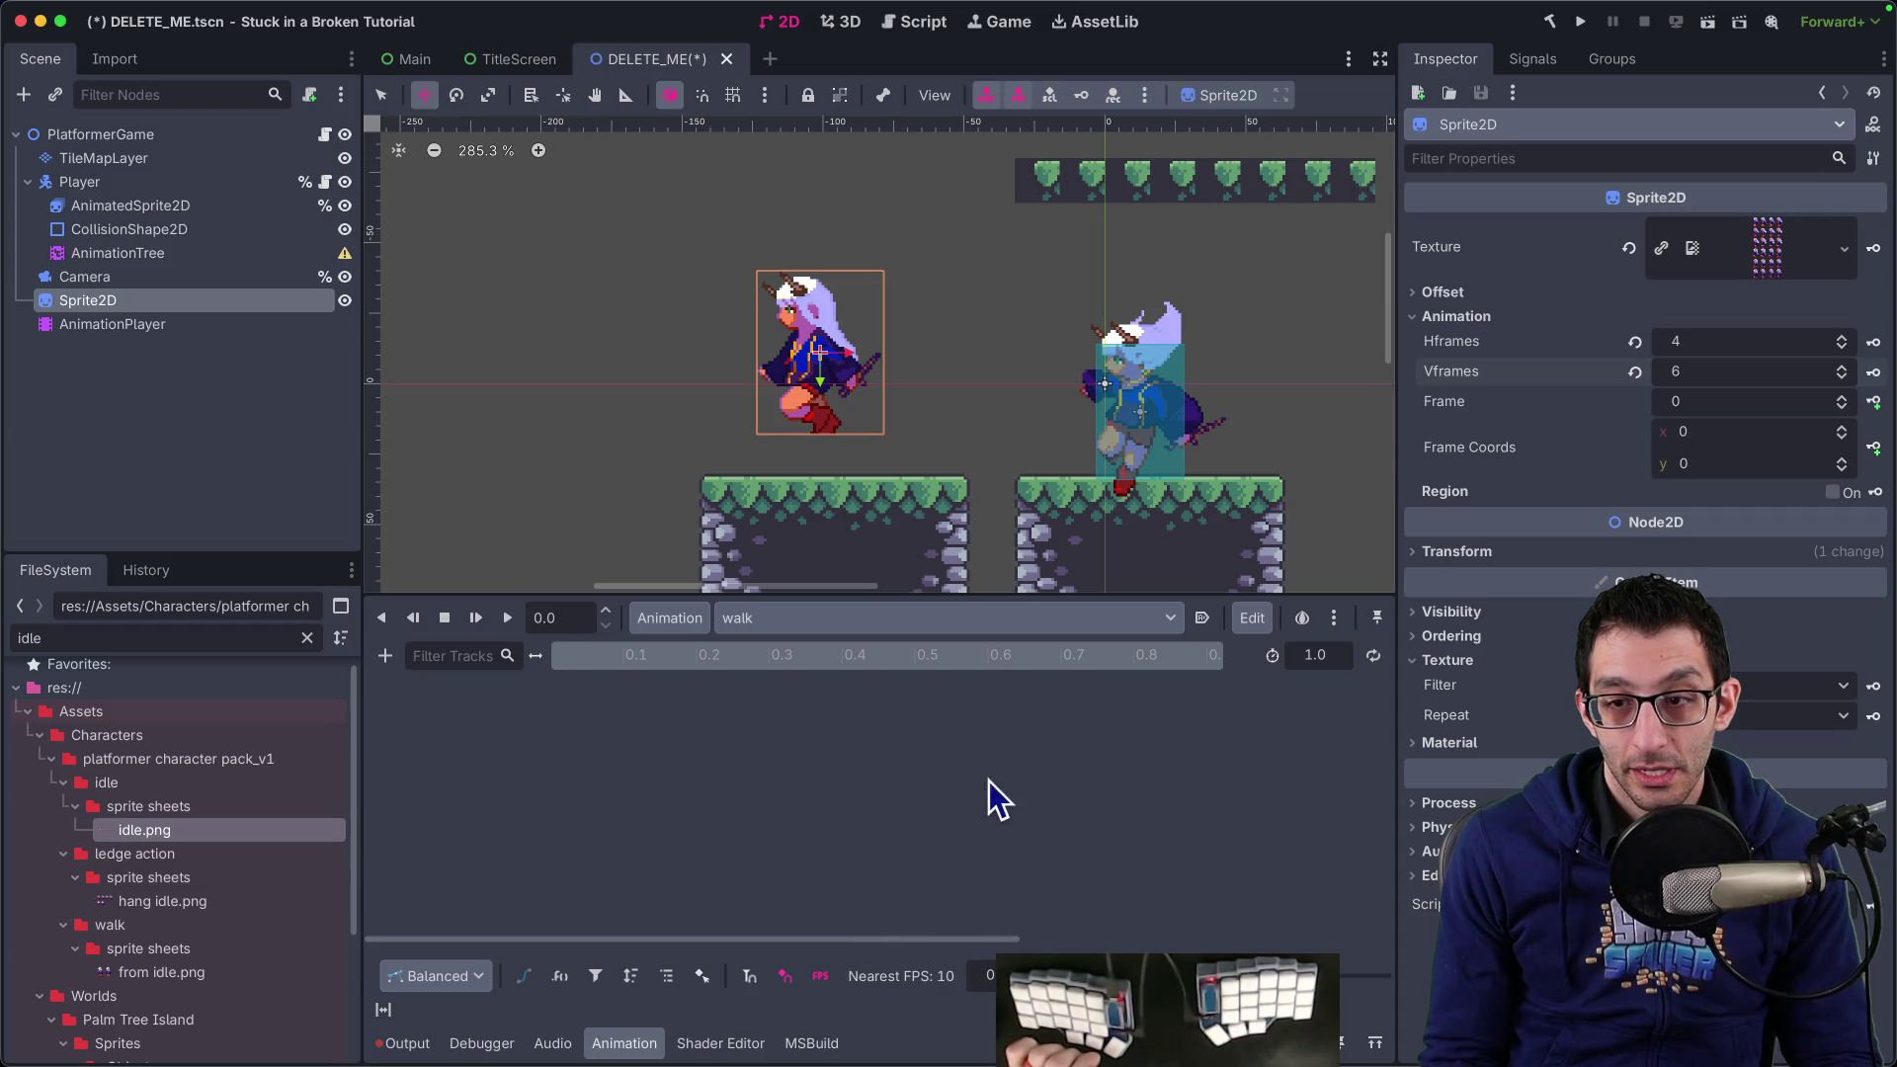
click(385, 656)
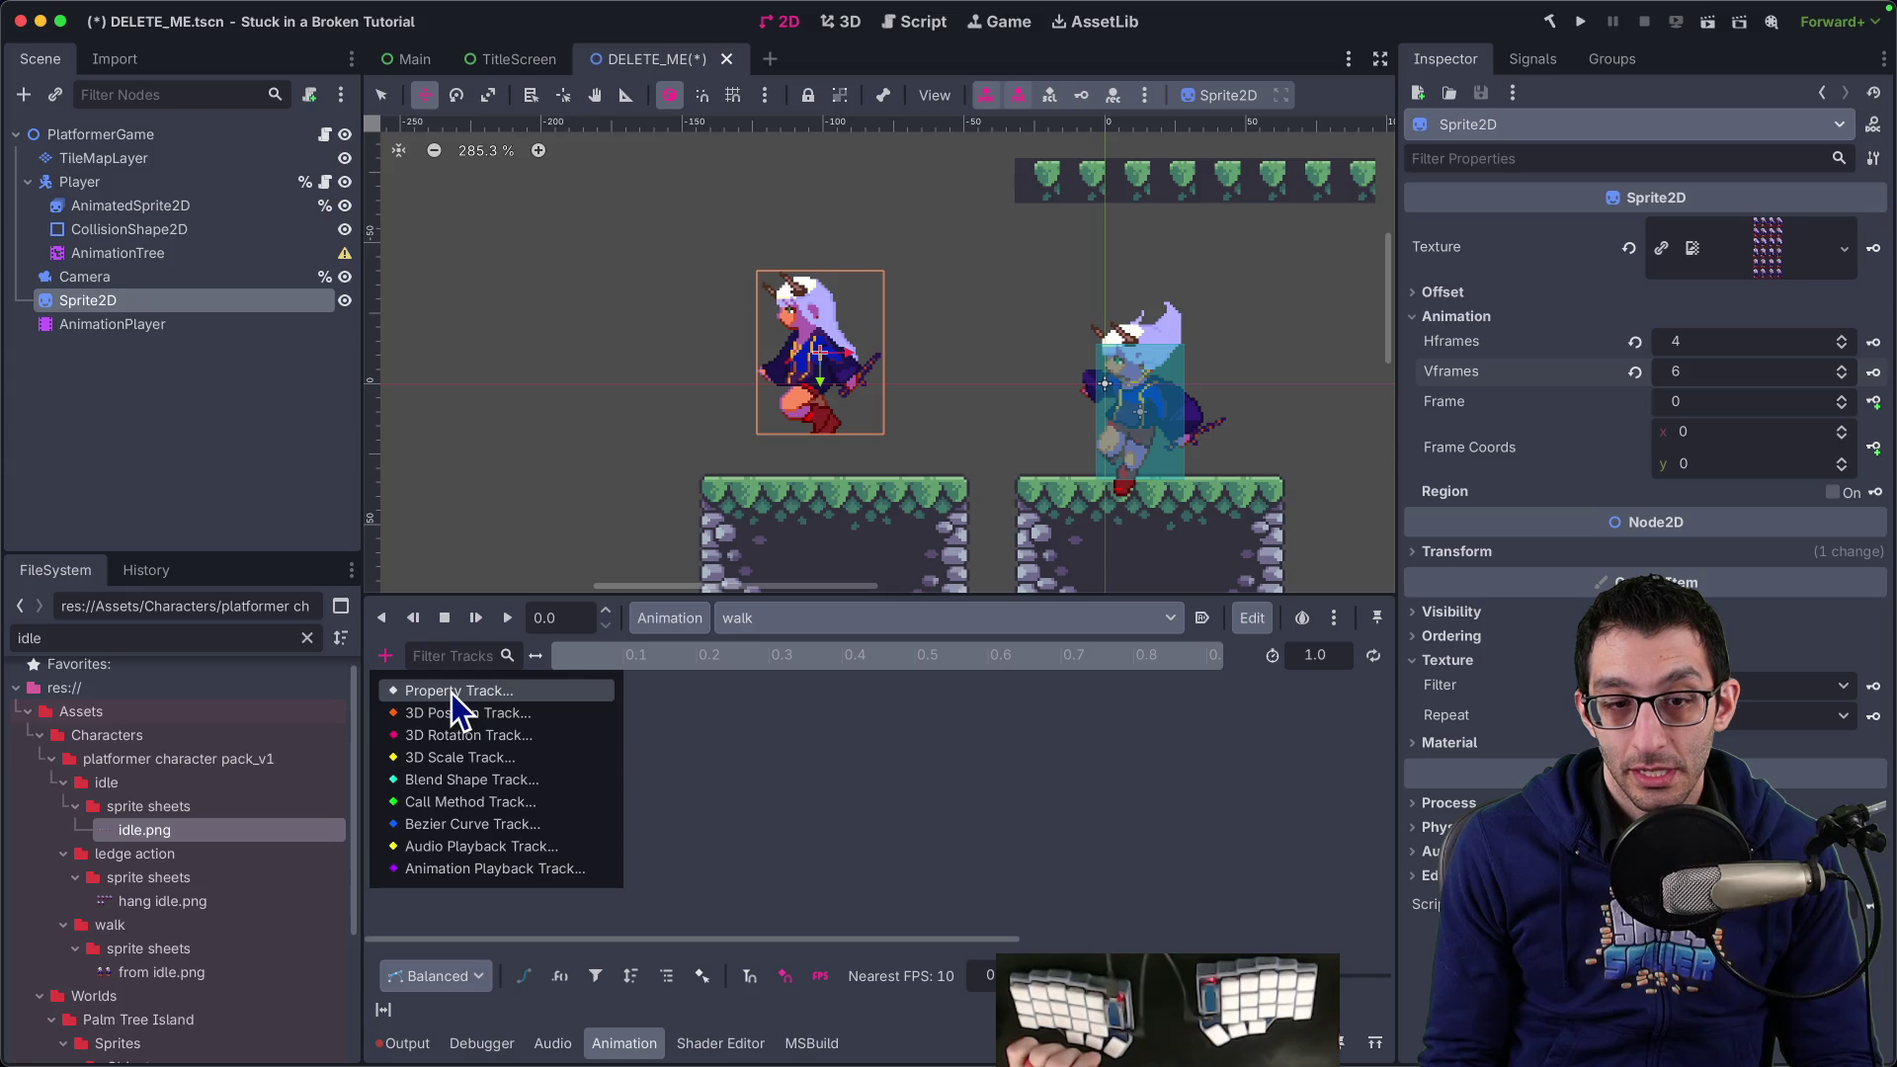
Create a Sprite2D frame track in walk and key a dozen successive frames
click(452, 692)
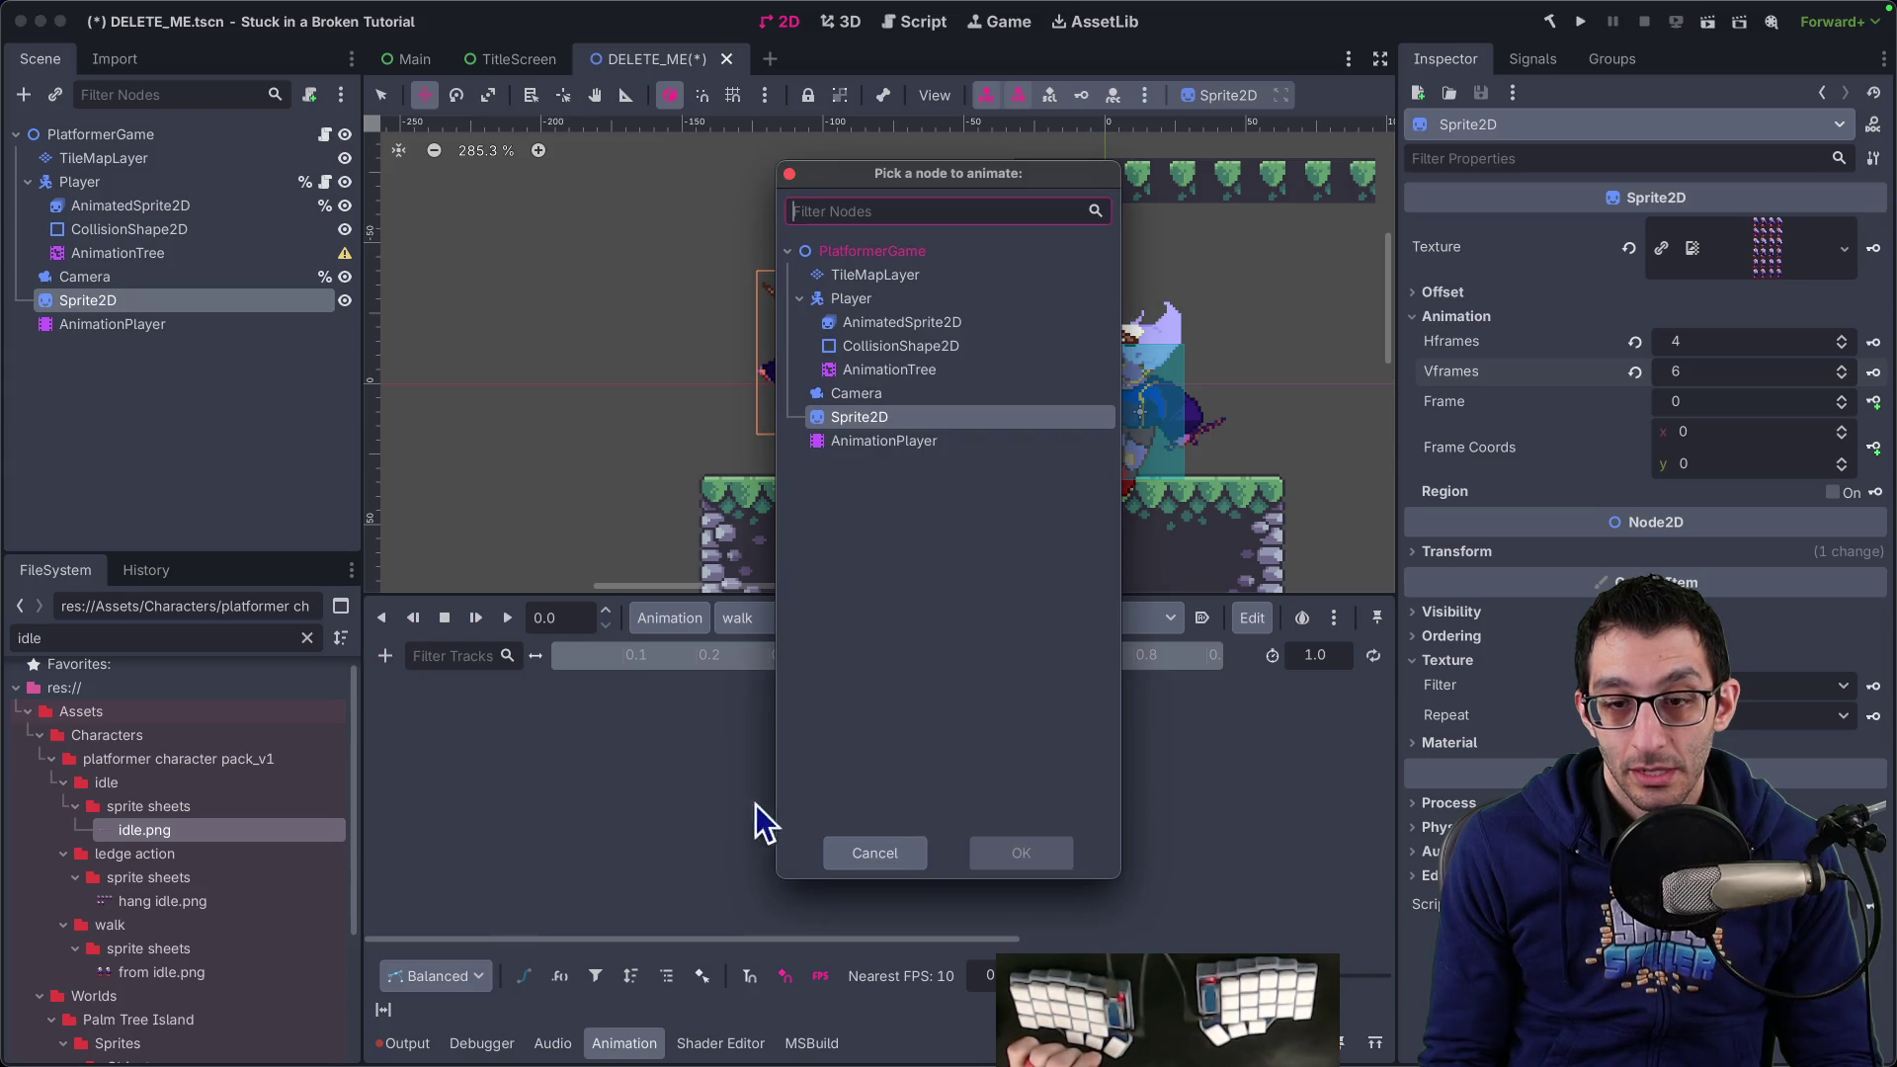
key(Escape)
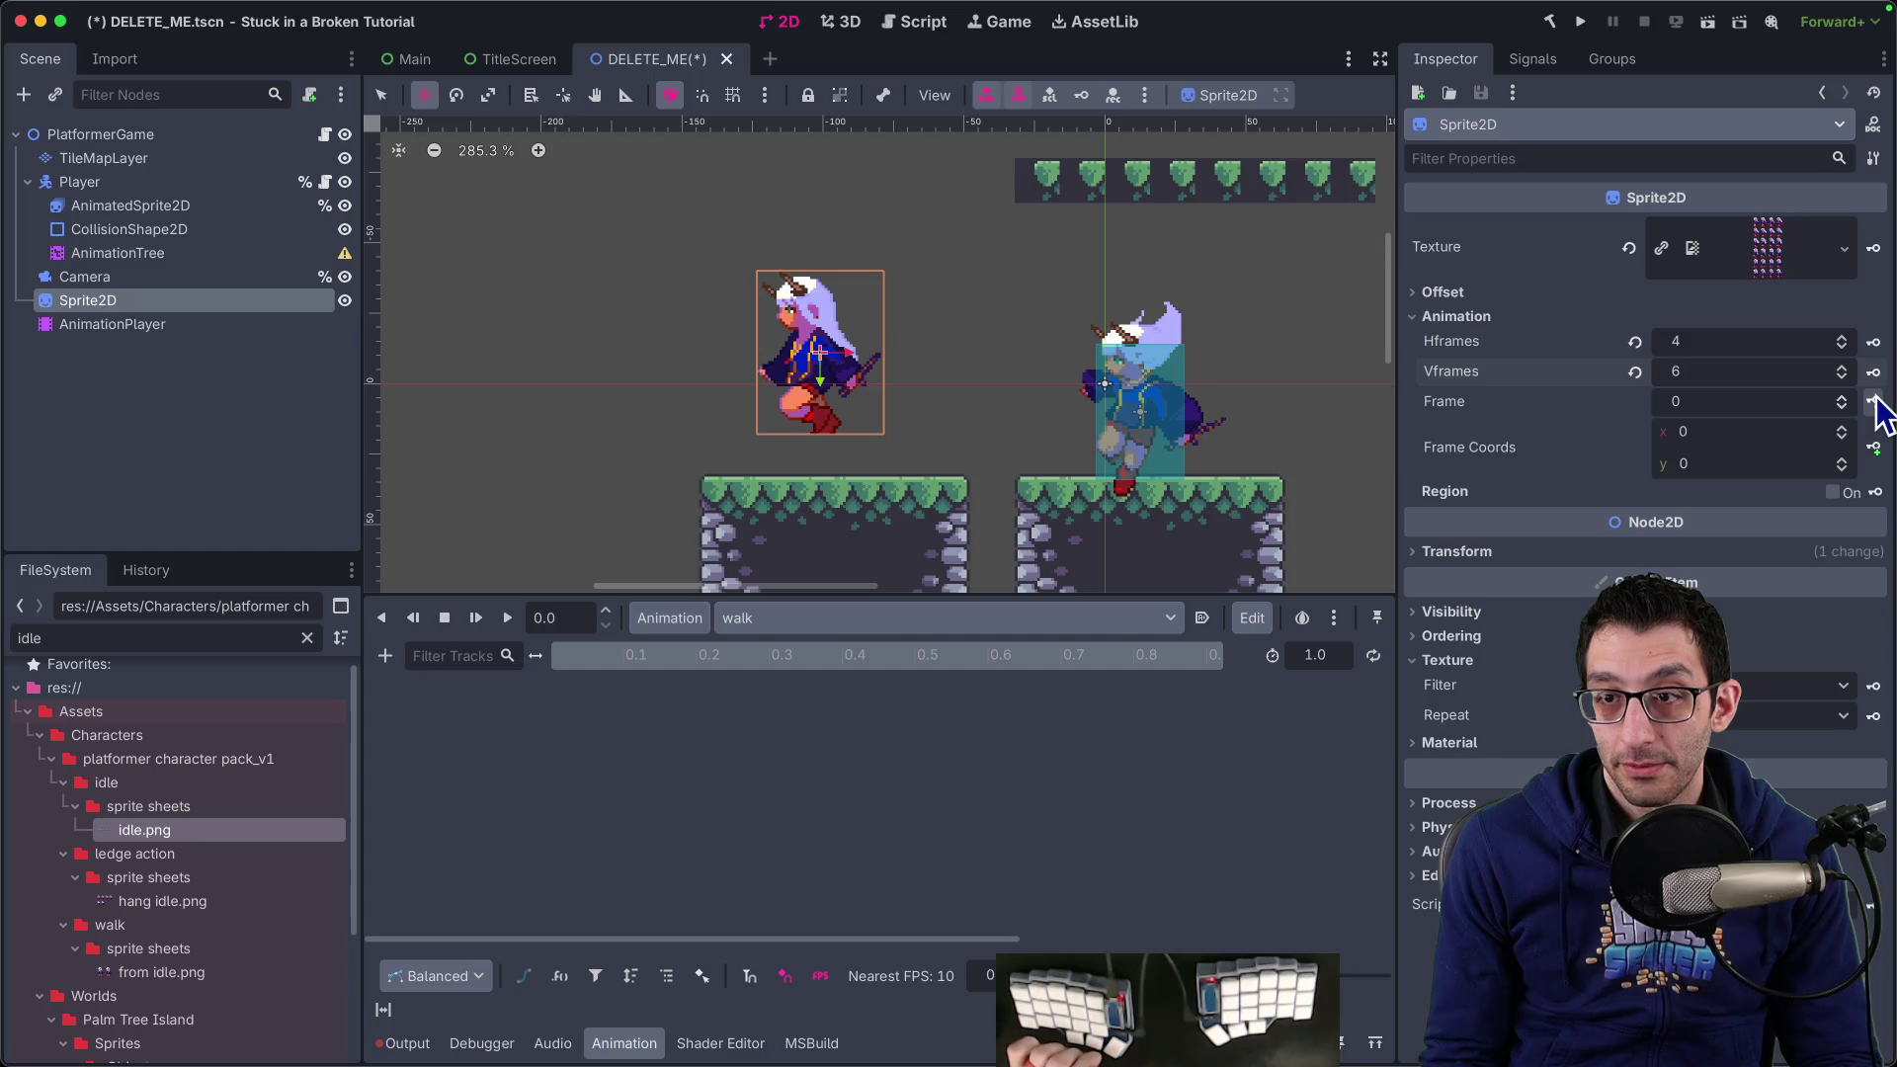
click(1874, 402)
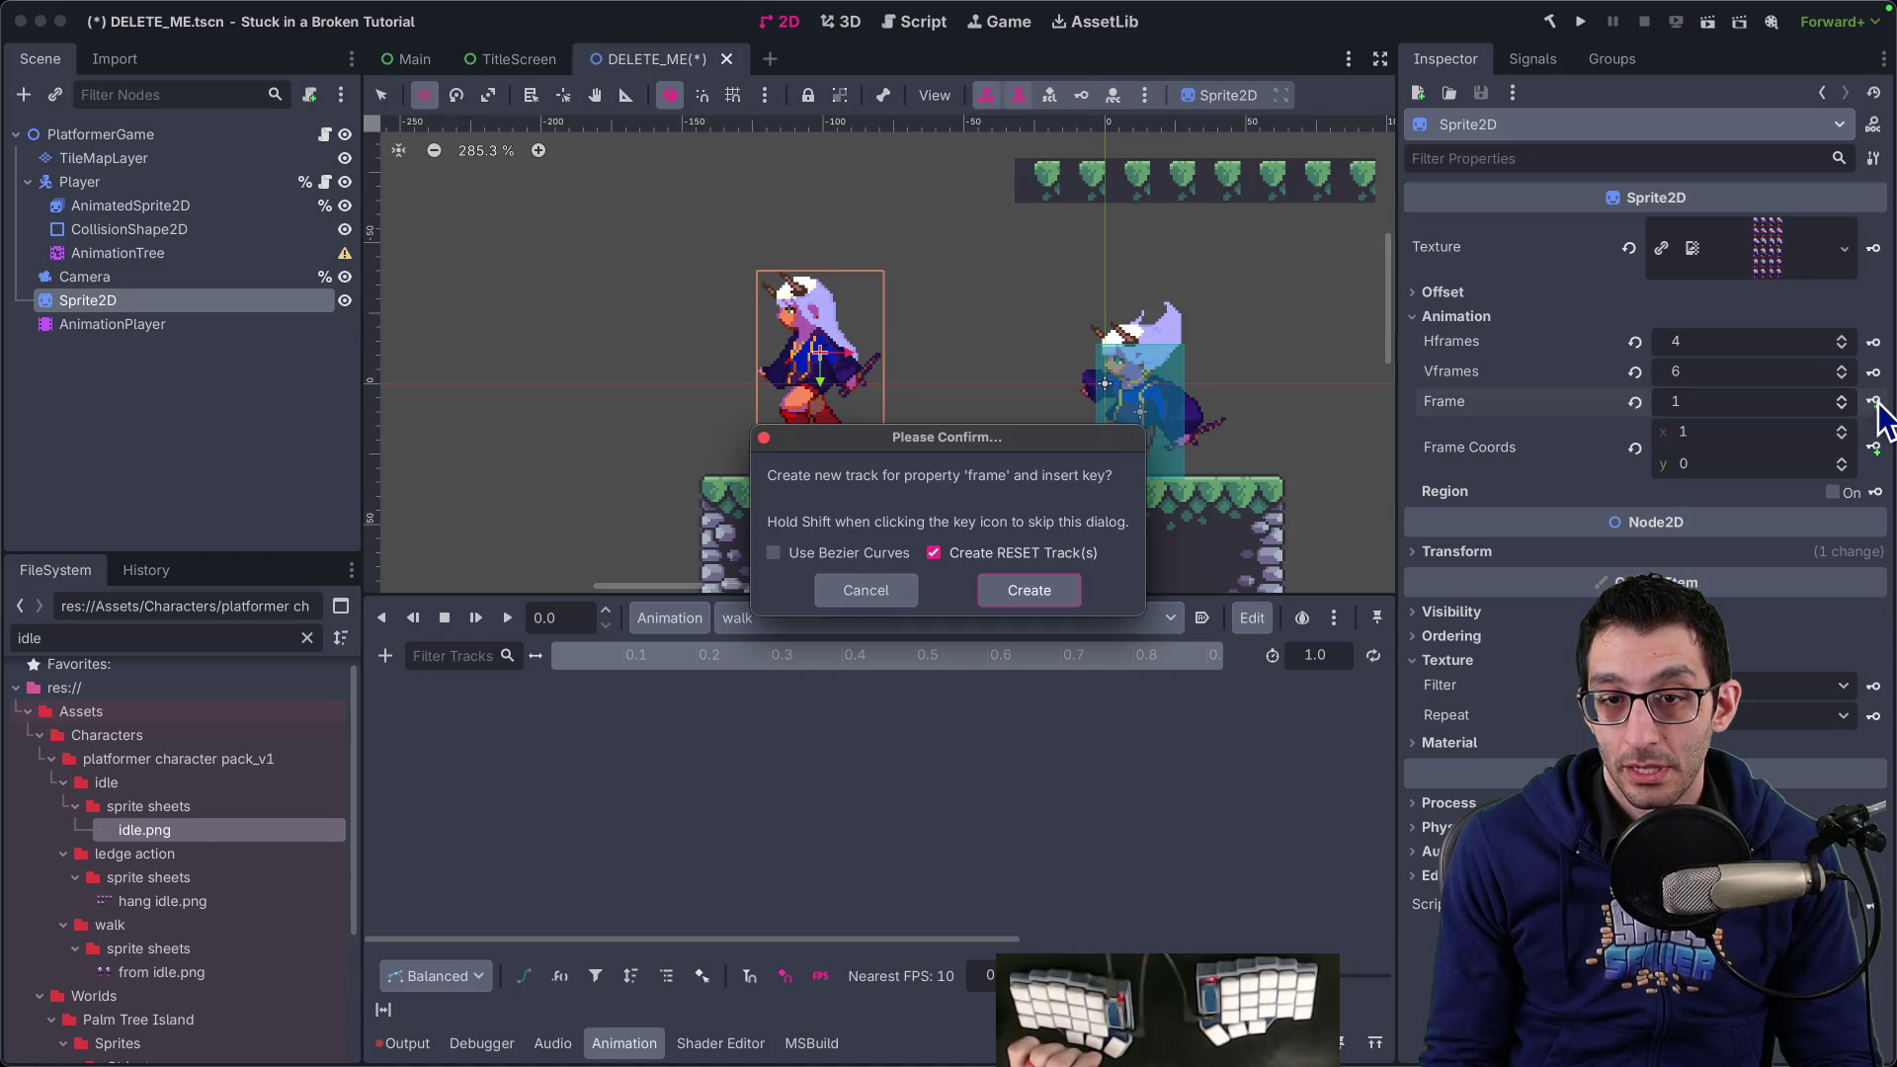
click(1037, 599)
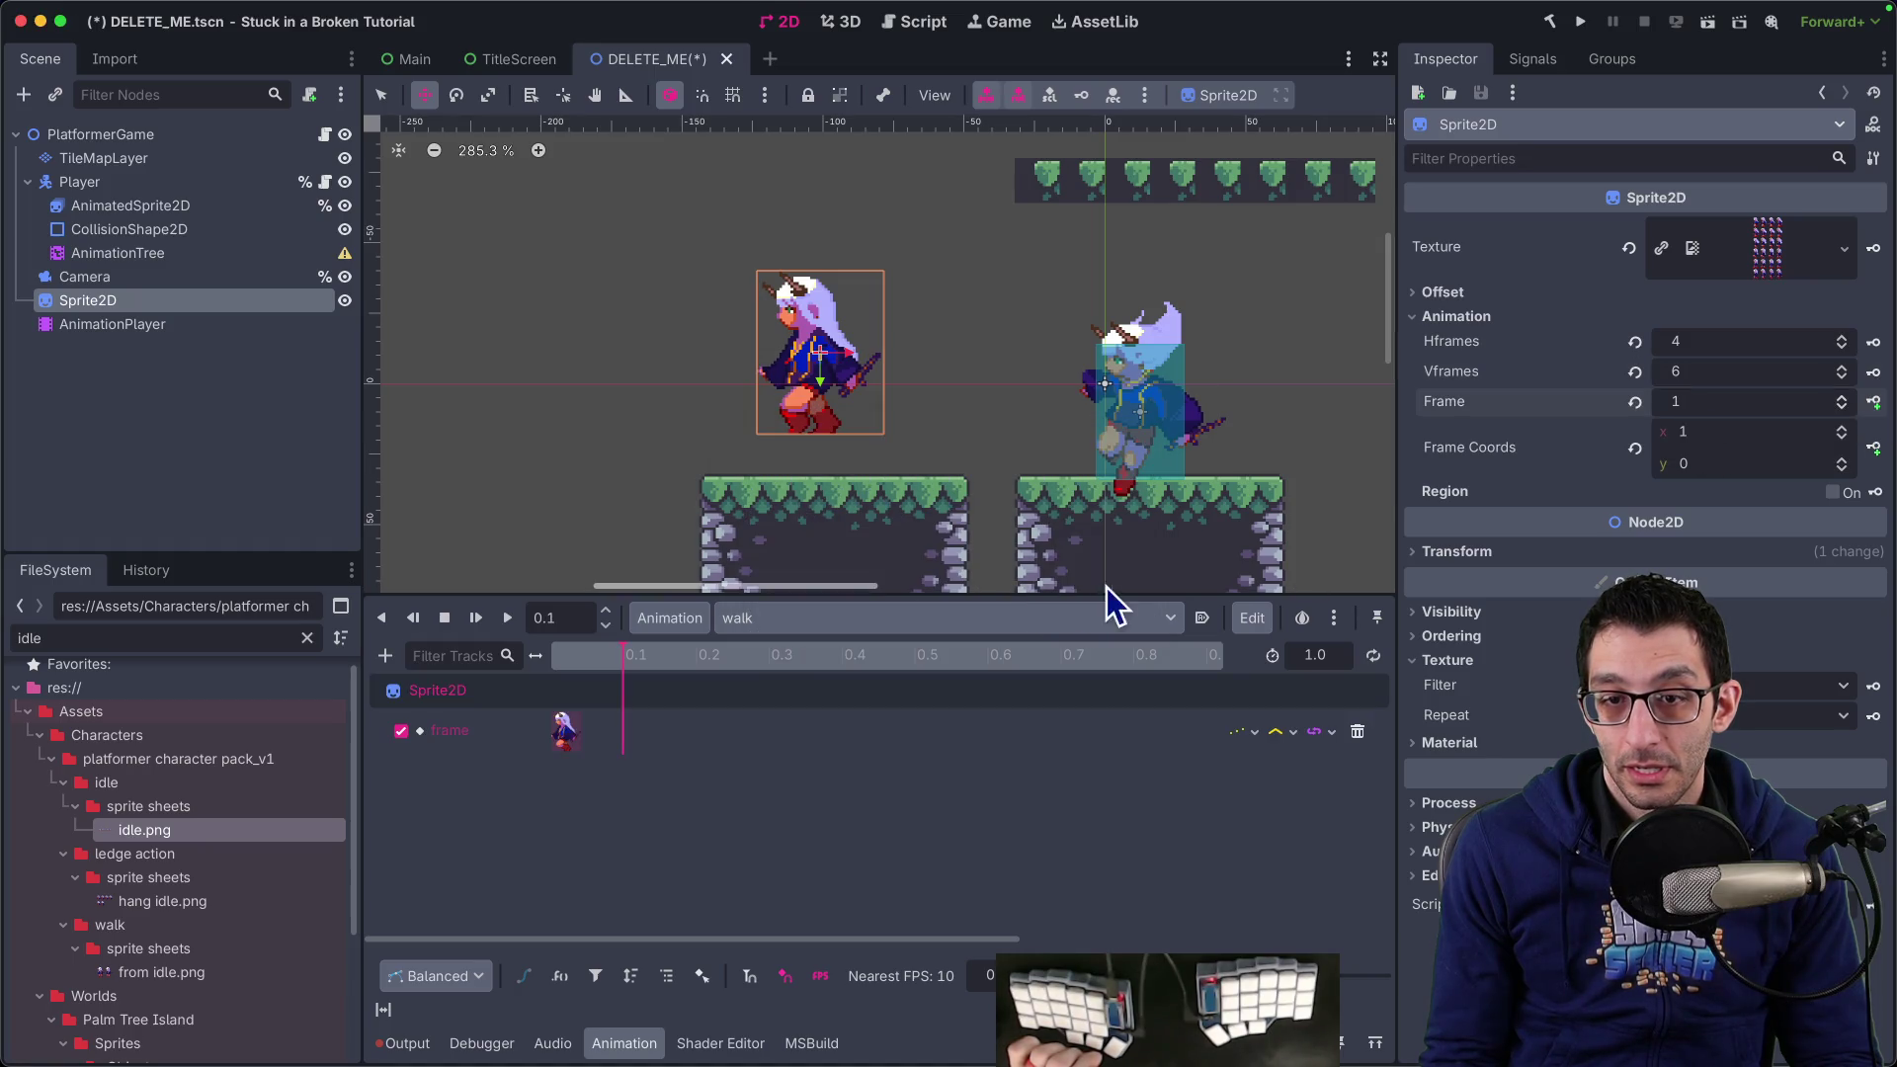
click(1875, 402)
click(1875, 401)
click(1875, 401)
click(1874, 401)
click(1875, 401)
click(1874, 401)
click(1875, 402)
click(1875, 402)
click(1875, 401)
click(1875, 401)
click(1875, 401)
click(1874, 401)
click(1875, 401)
click(1874, 402)
click(1875, 401)
click(1875, 401)
click(1875, 401)
click(1874, 401)
click(1875, 402)
click(1875, 402)
click(1874, 402)
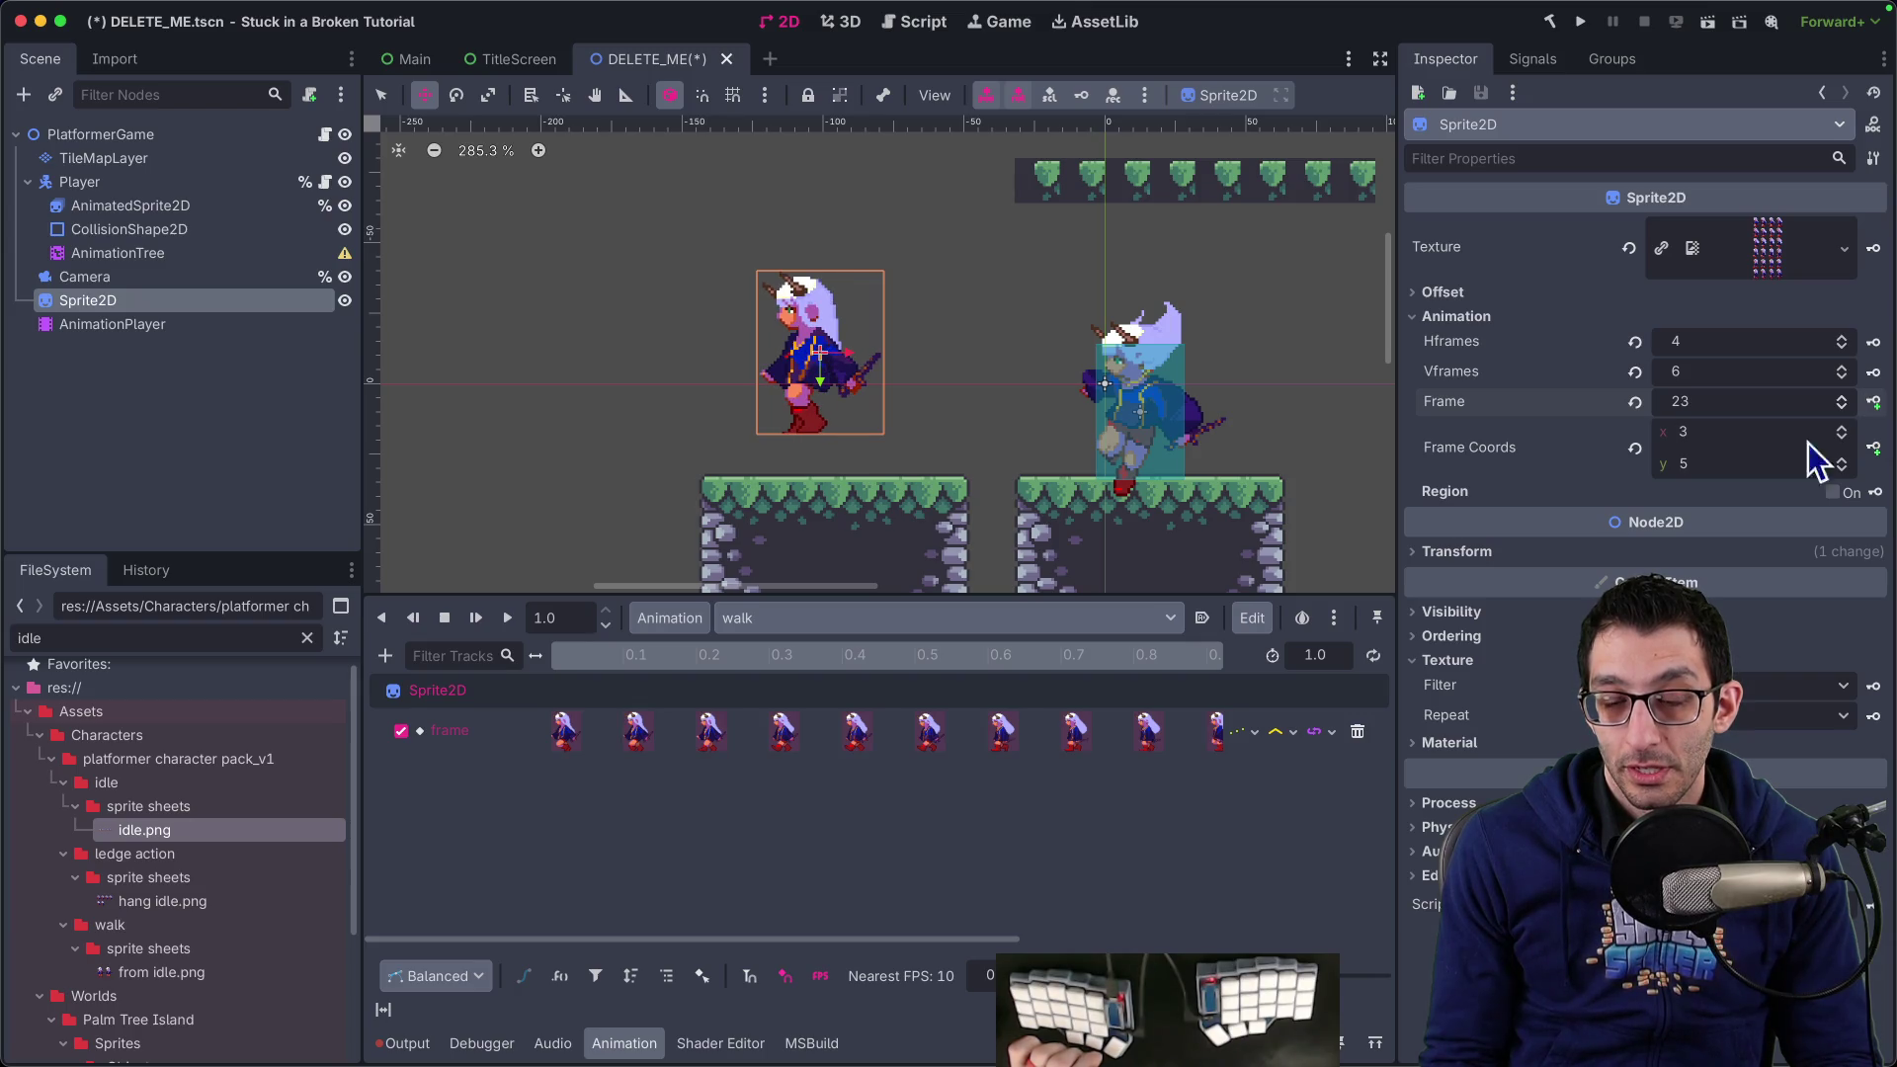
Clear all keys from the walk frame track
drag(874, 937, 1253, 941)
drag(902, 732, 974, 736)
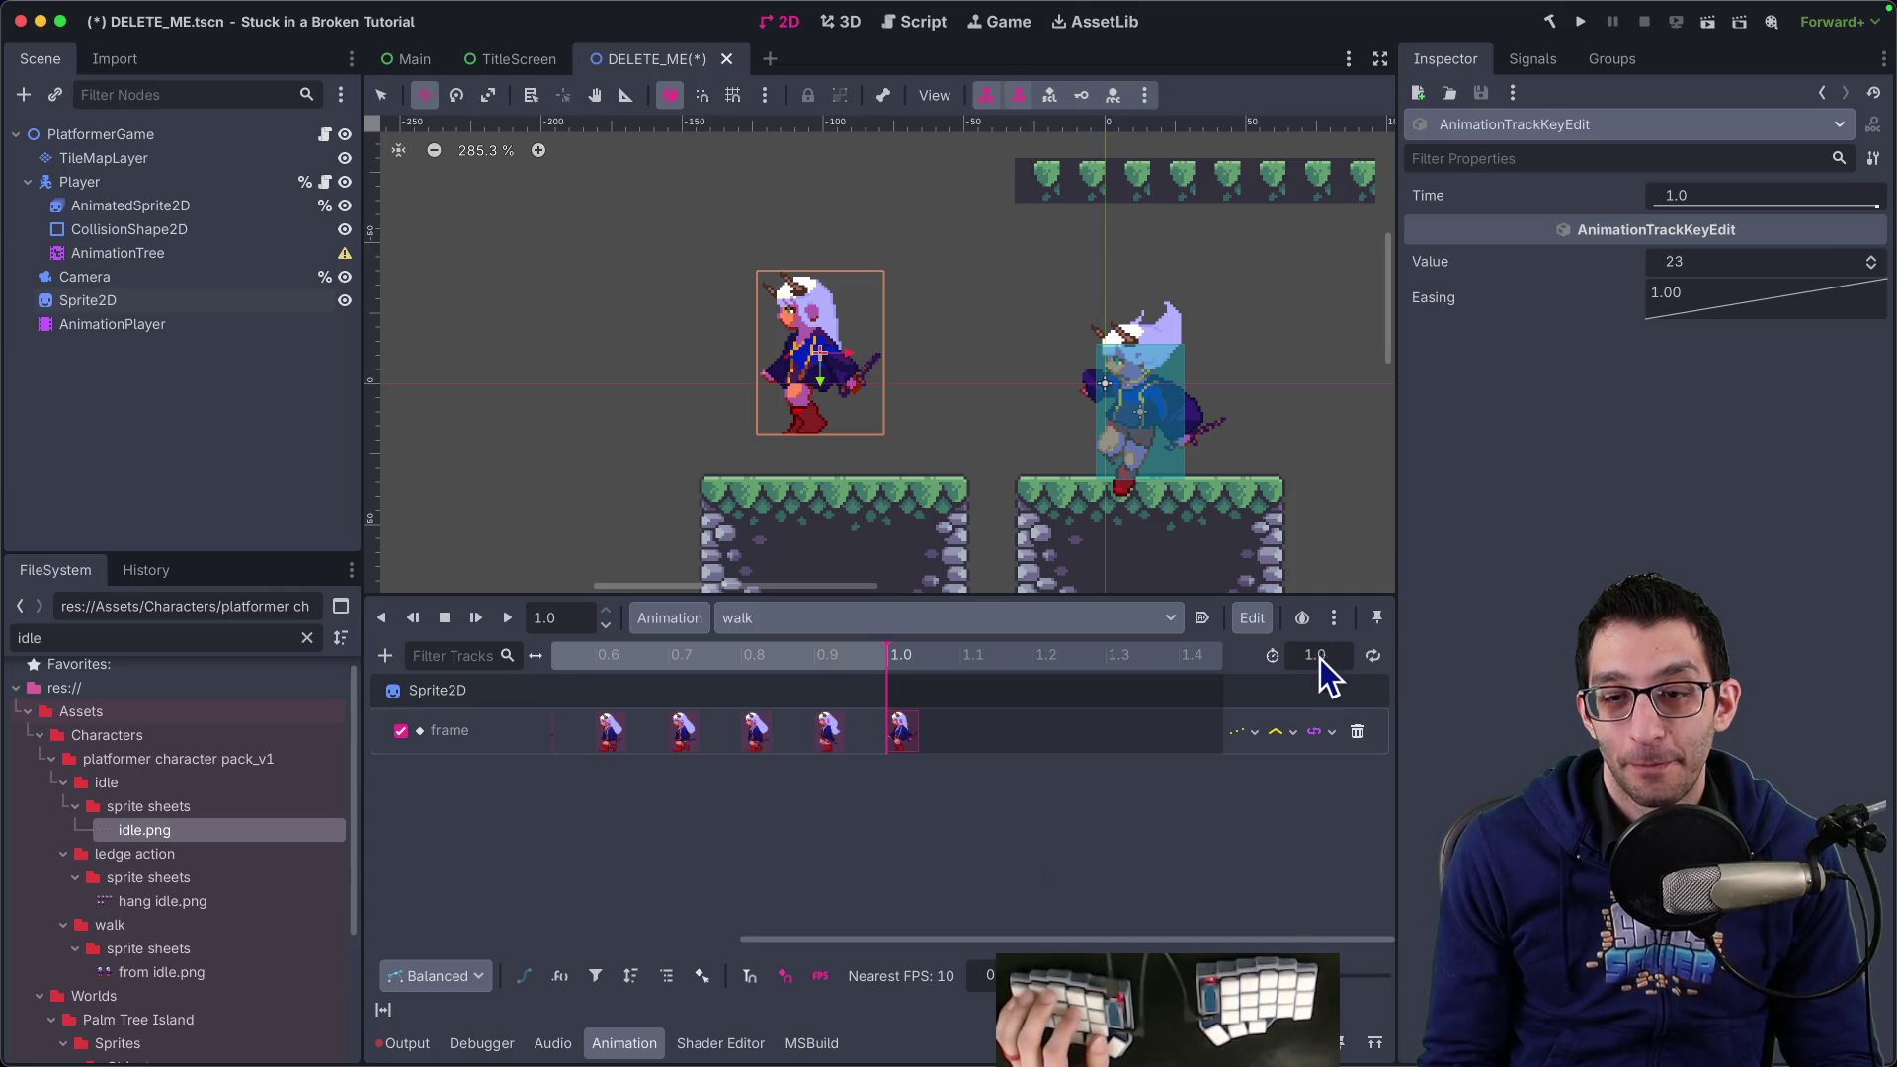
drag(1028, 735, 484, 753)
drag(836, 935, 533, 935)
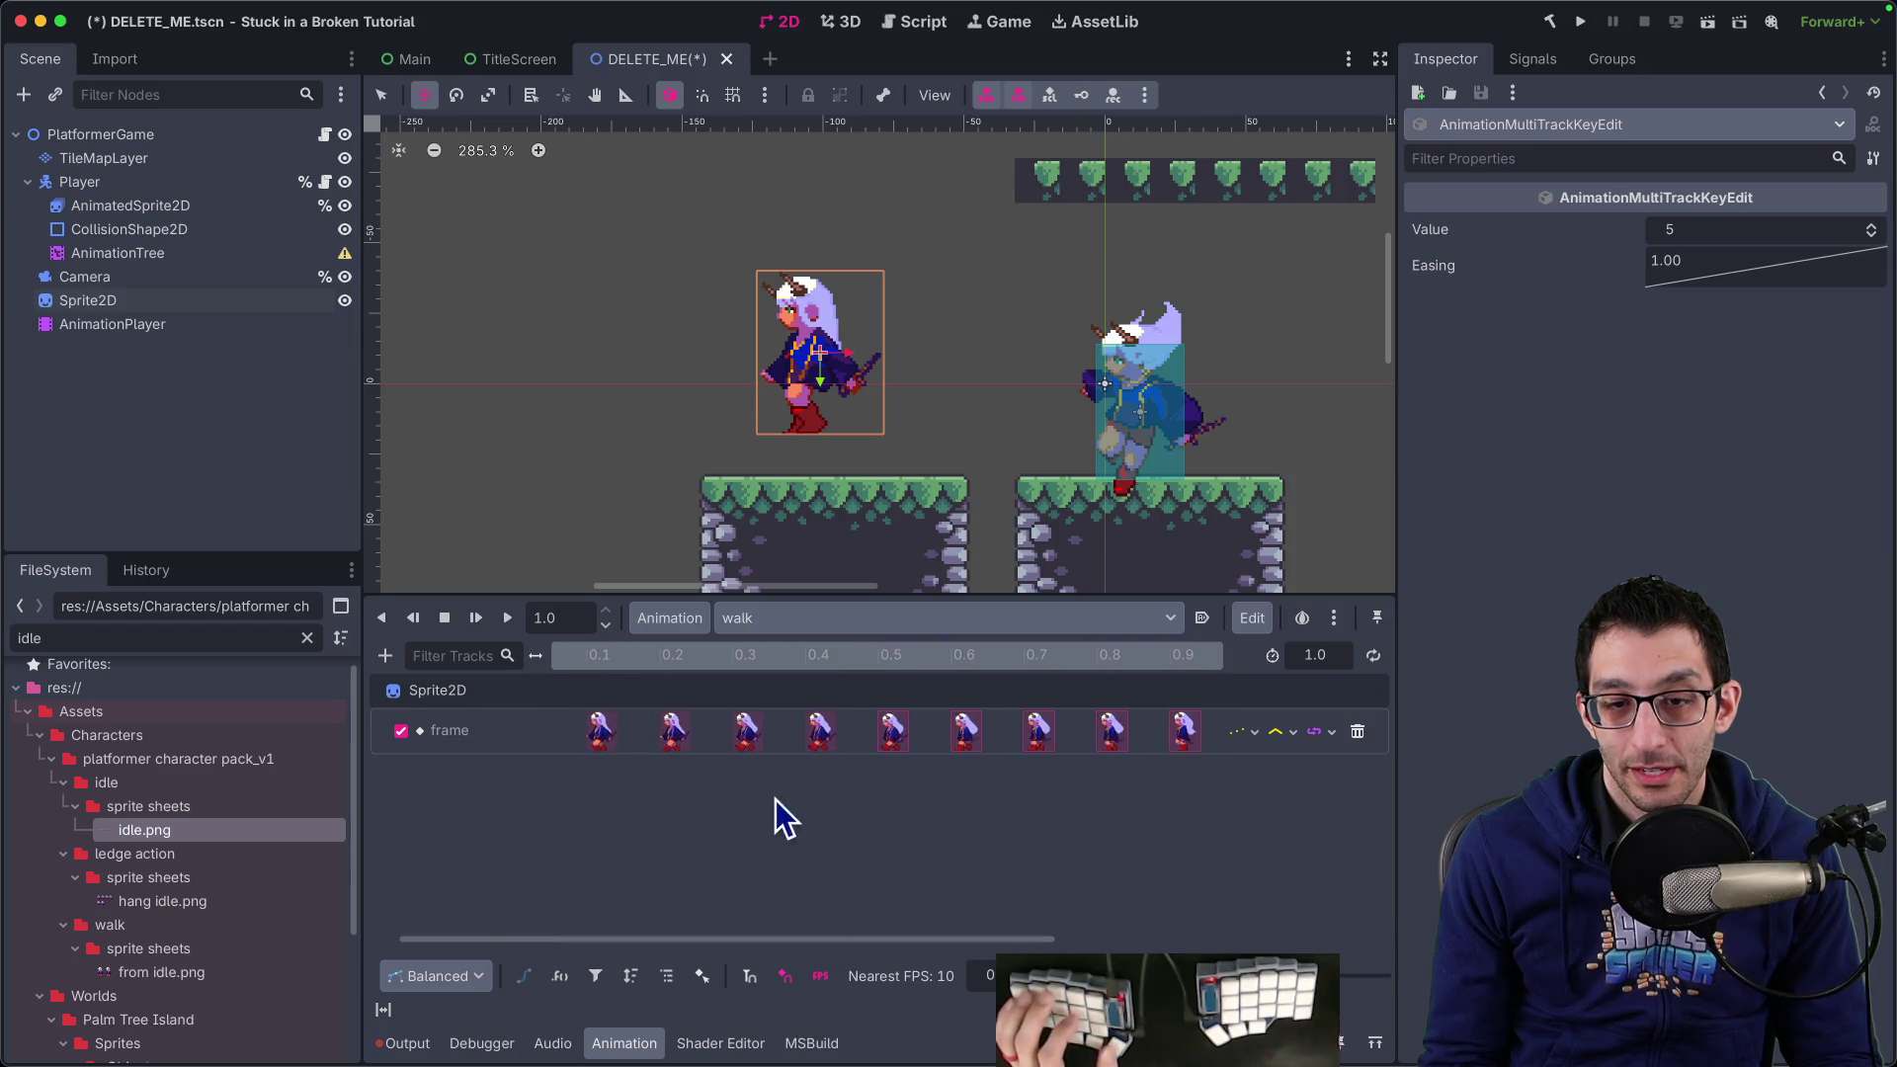
right_click(748, 732)
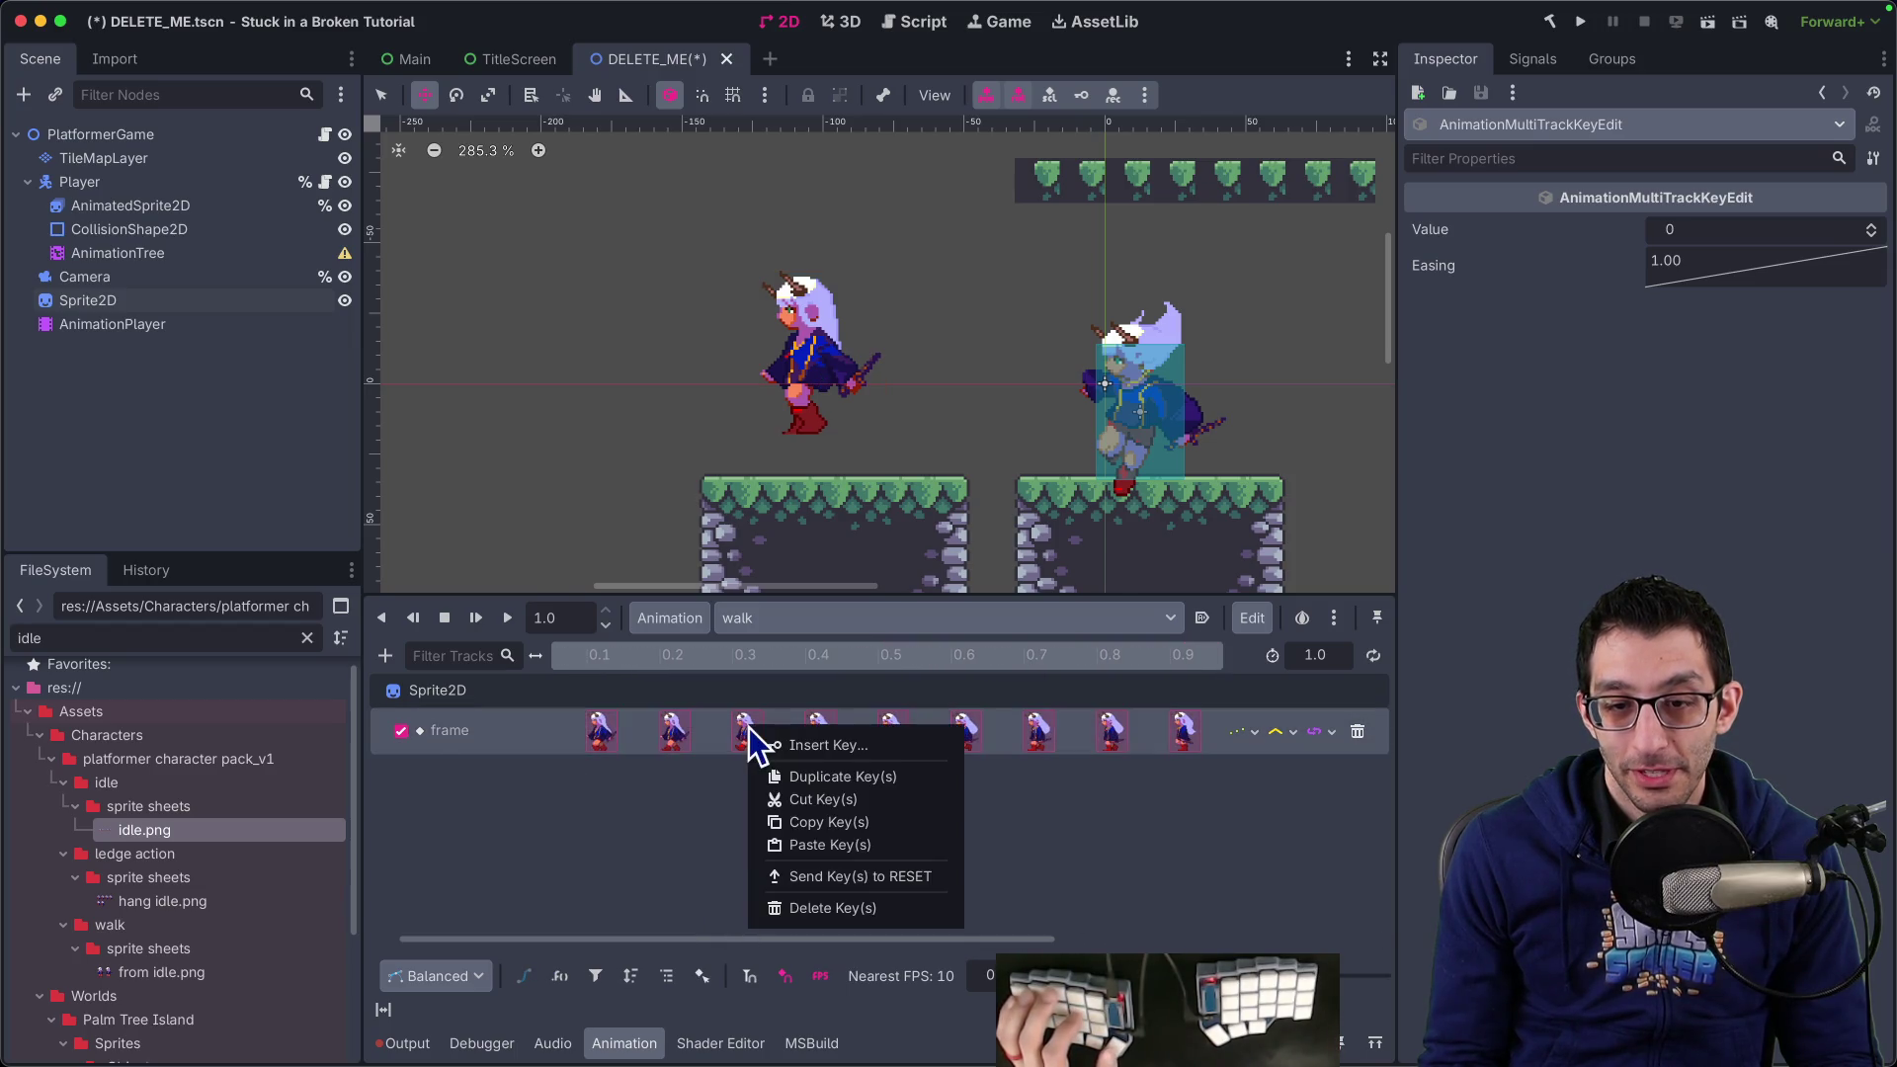
click(804, 902)
drag(791, 939, 756, 938)
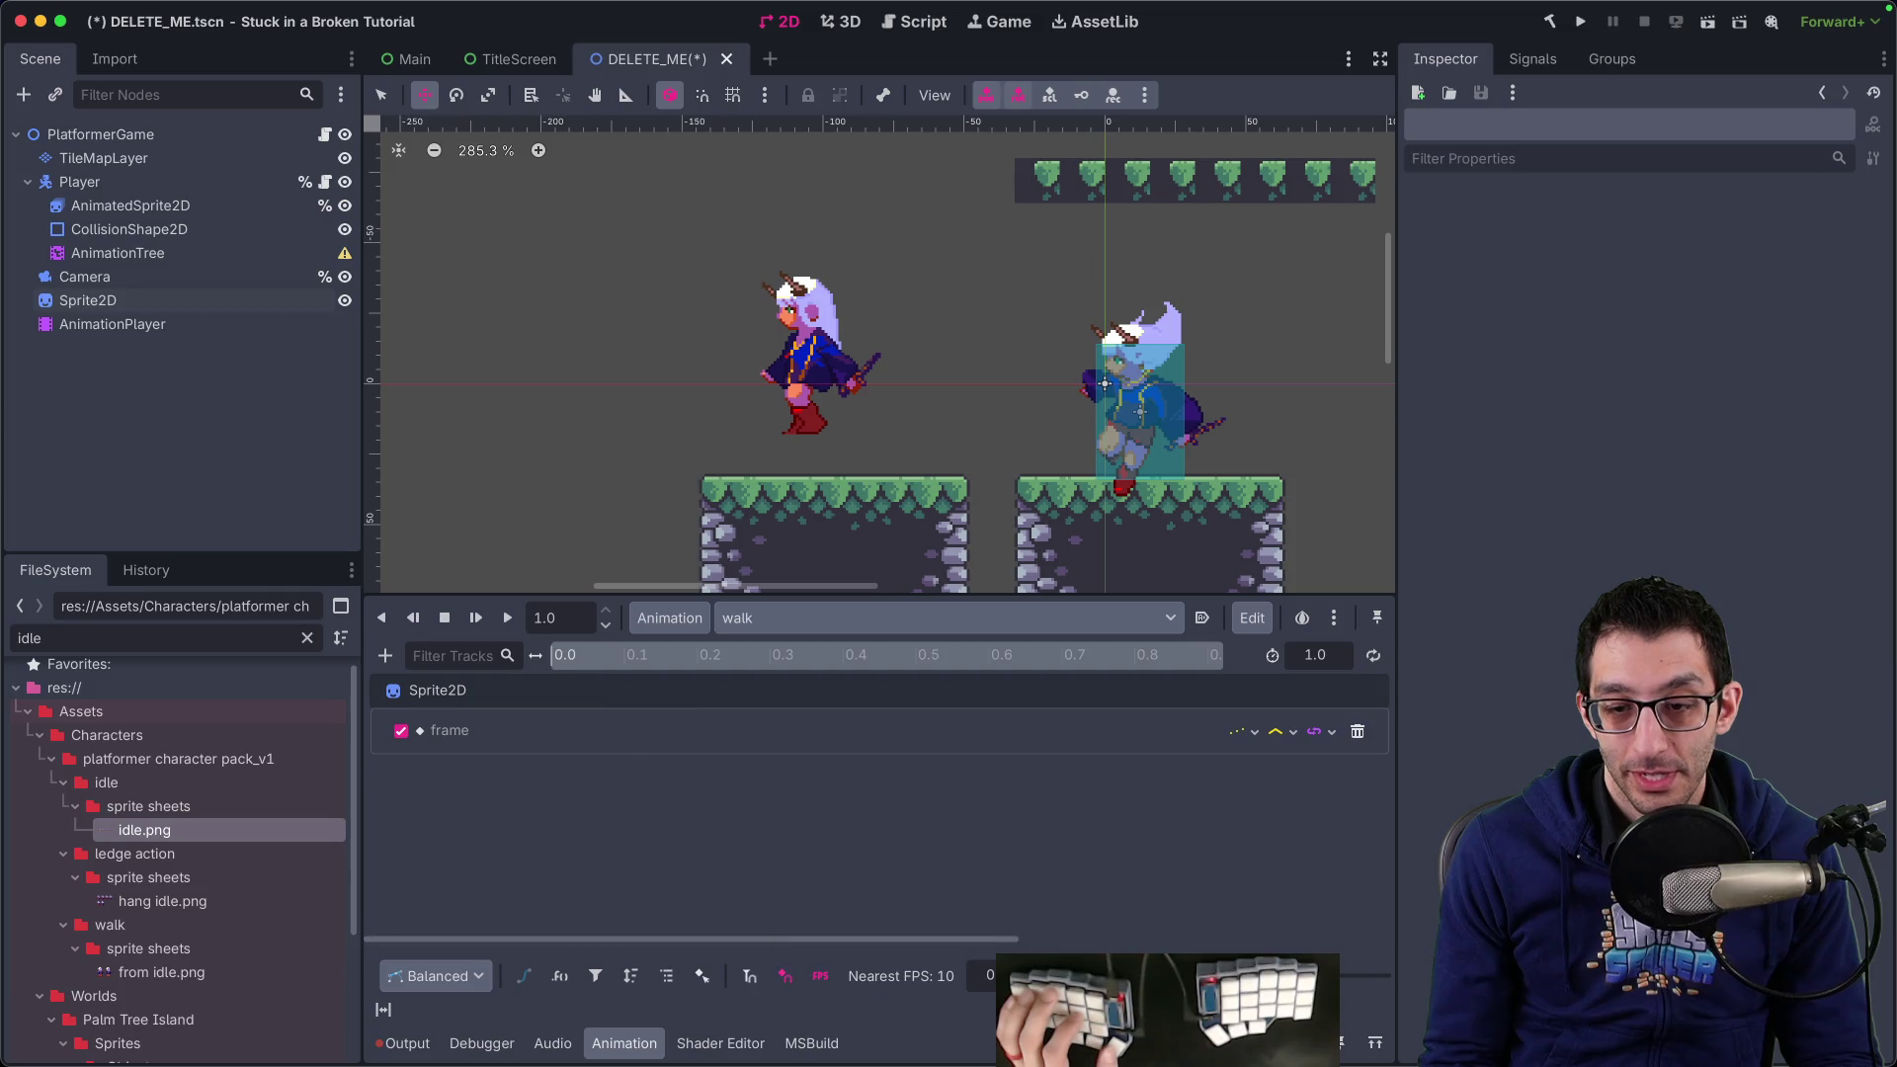
Set the walk animation's length to 2.4 seconds
double_click(1317, 656)
text(2.4)
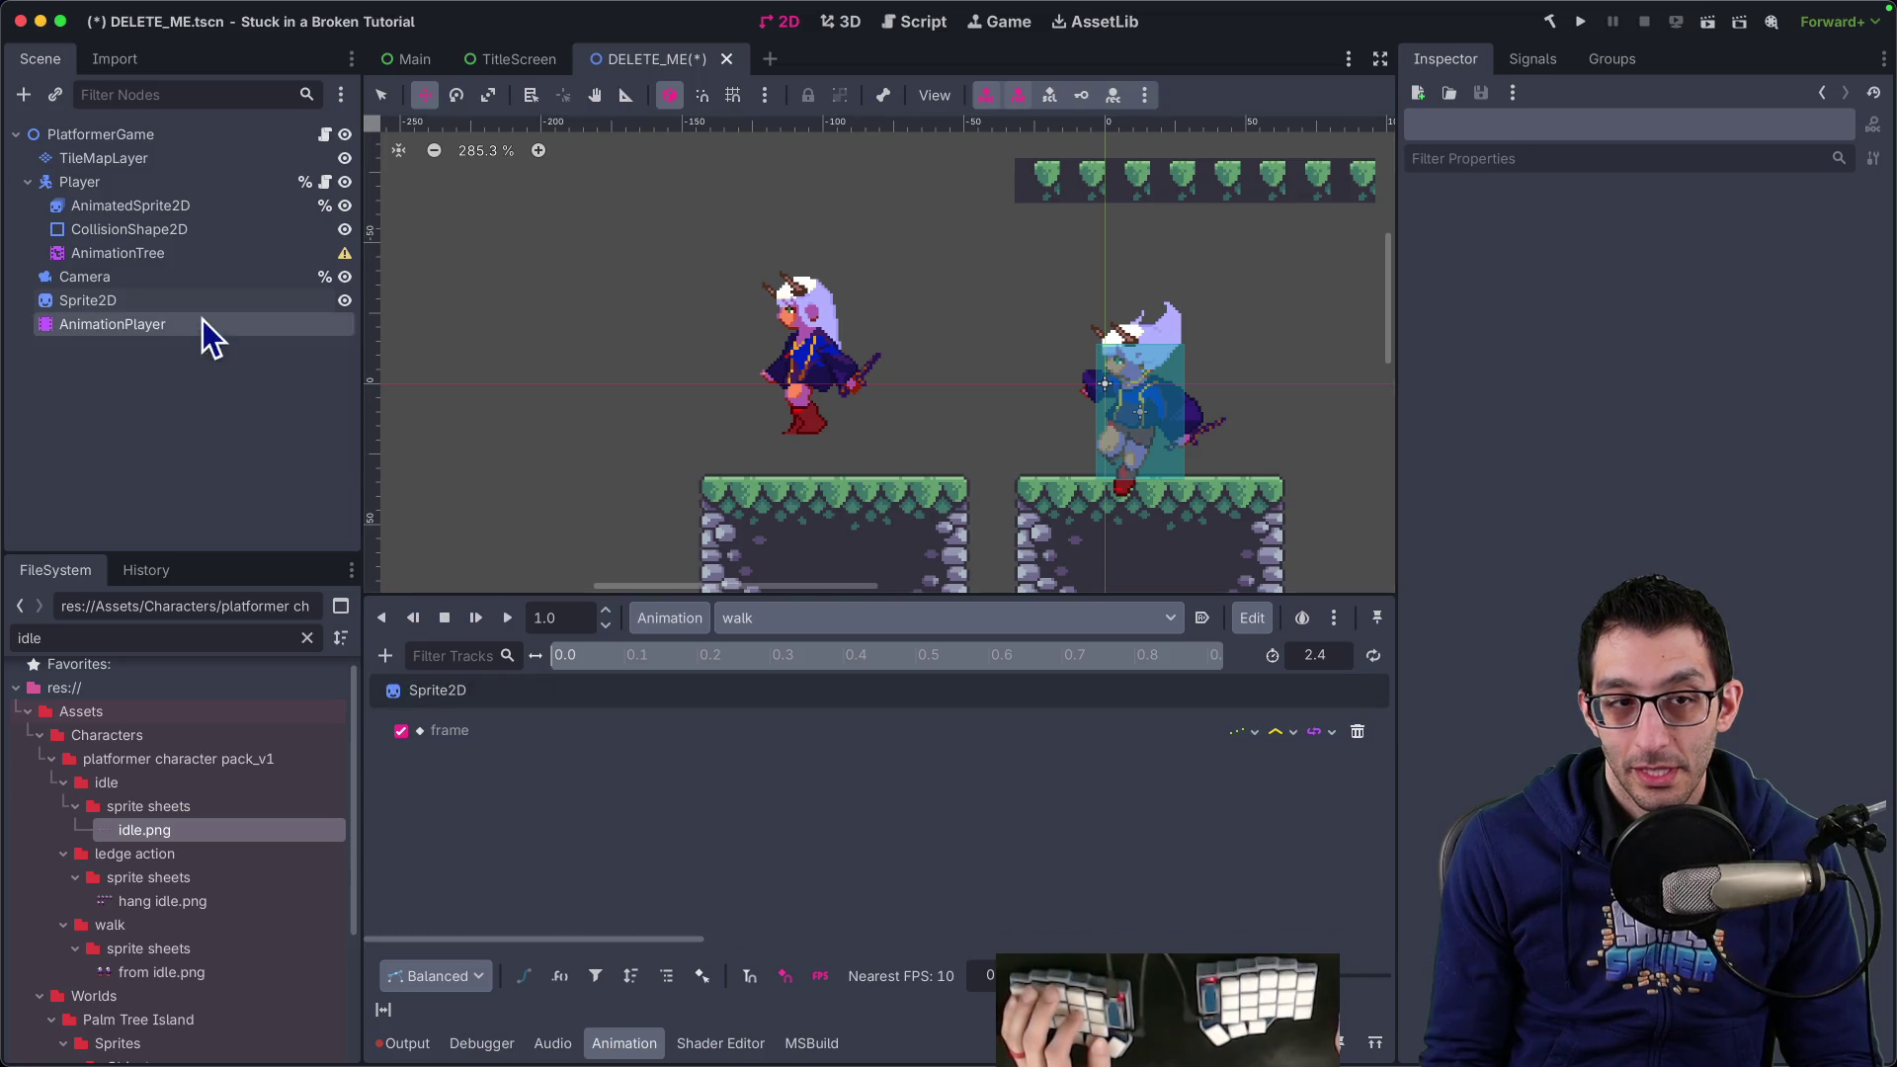
click(121, 300)
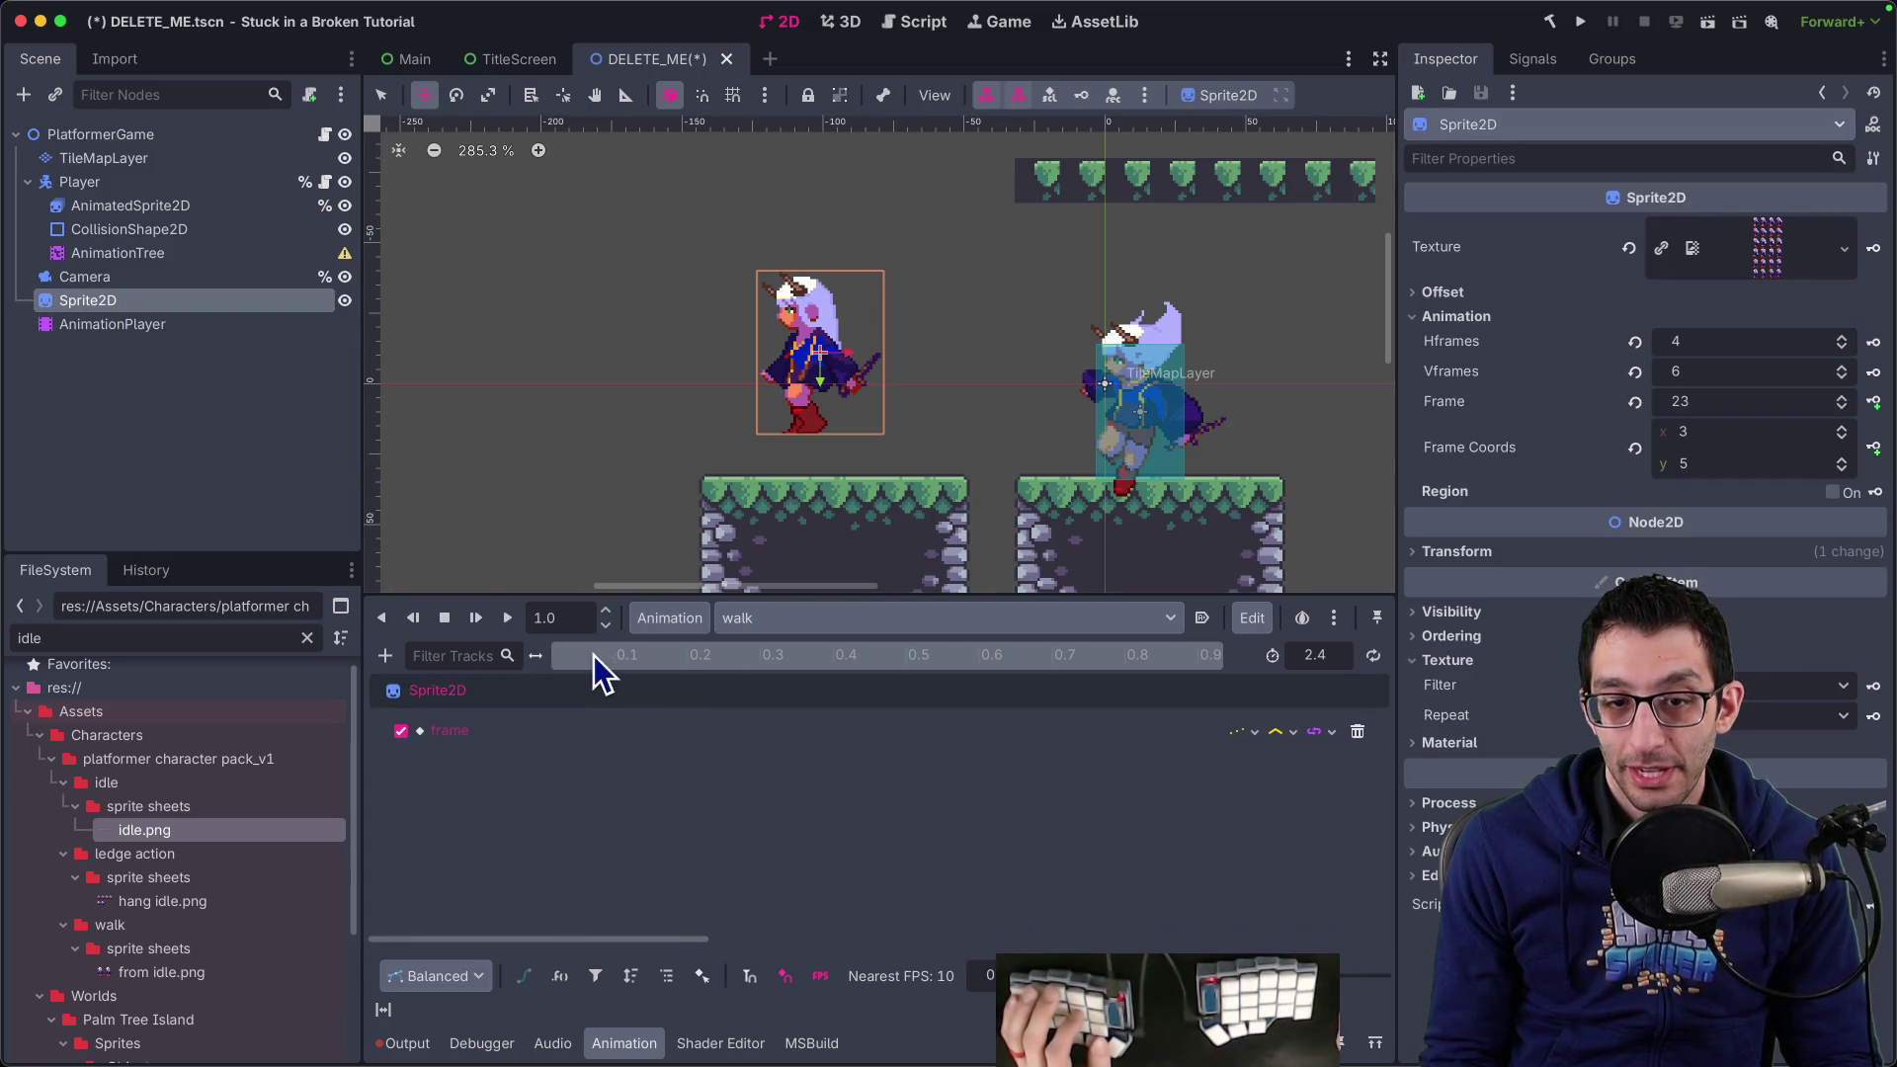
Reset Sprite2D Frame to 0 and key each successive frame along the walk timeline
click(1805, 405)
text(0)
key(Return)
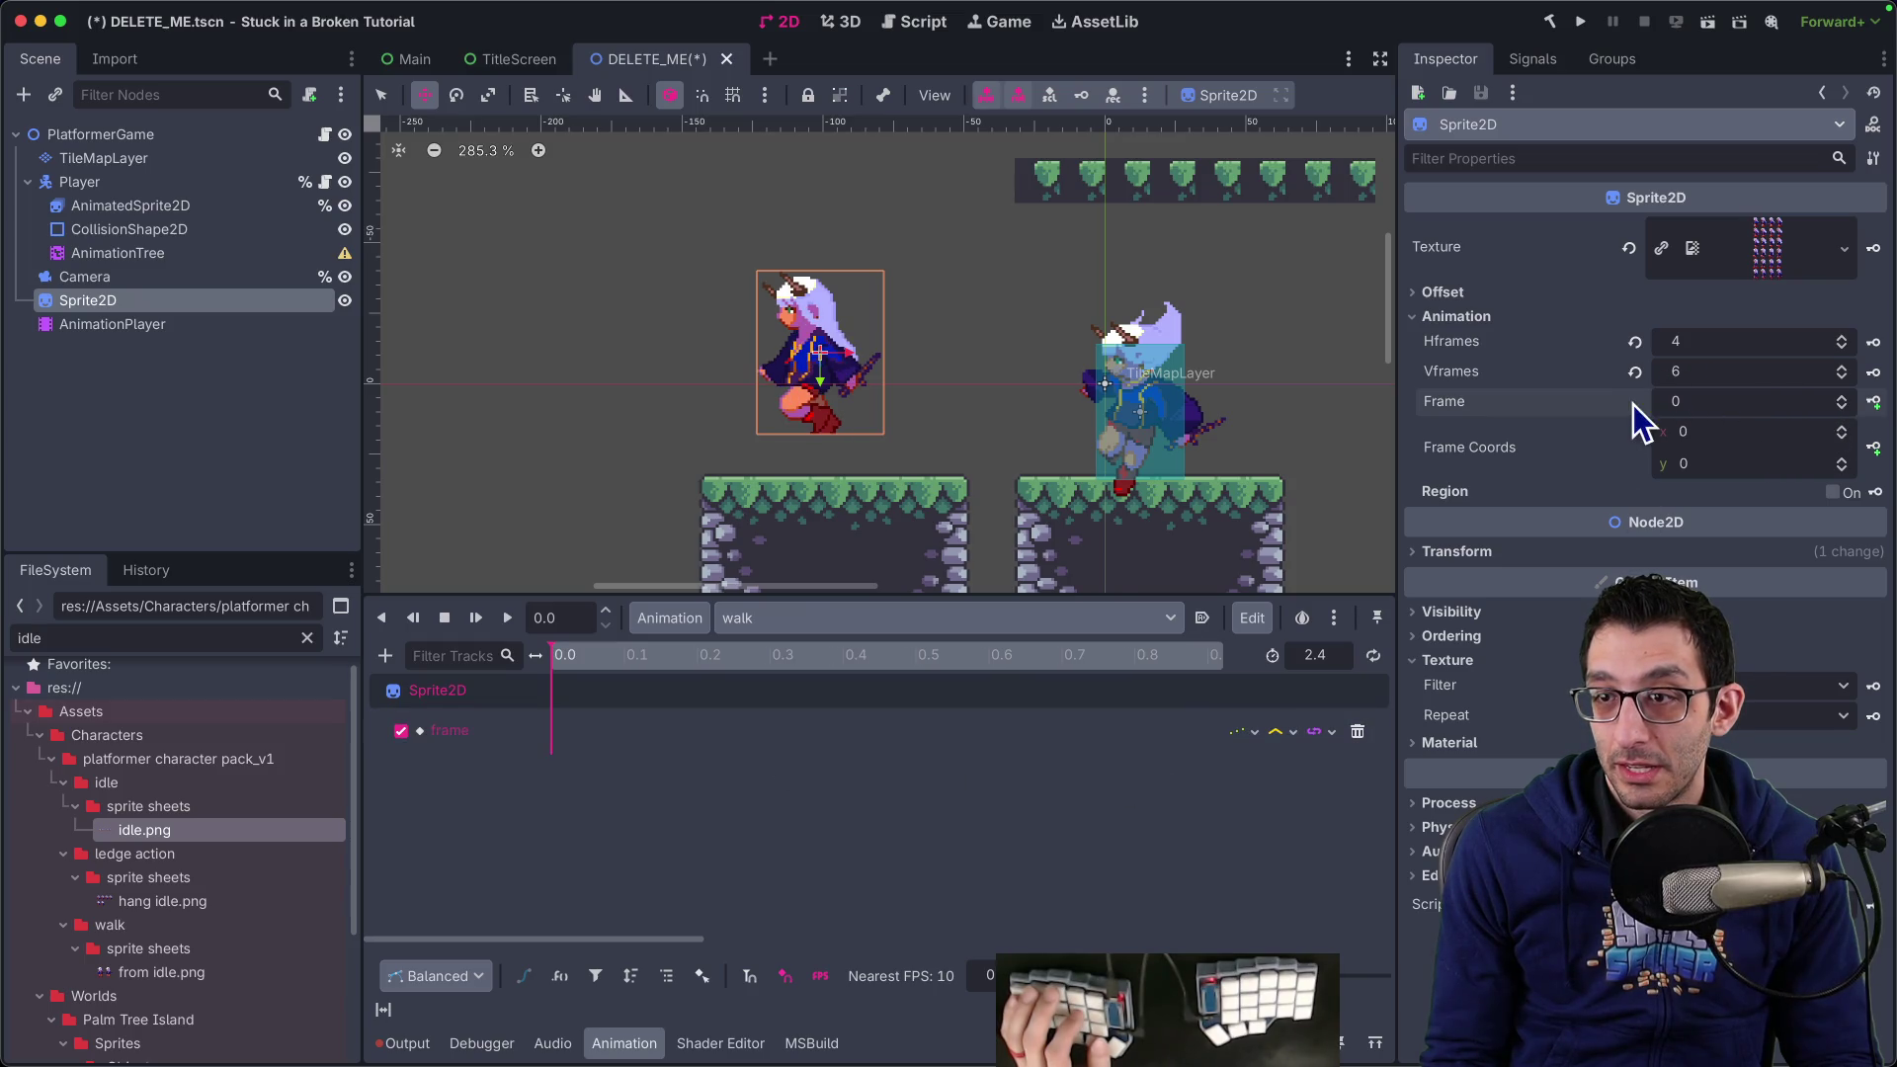
click(1873, 405)
click(1874, 405)
click(1874, 405)
click(1873, 406)
click(1874, 405)
click(1873, 405)
click(1874, 405)
click(1873, 405)
click(1874, 405)
click(1874, 405)
click(1873, 405)
click(1873, 405)
triple_click(1874, 405)
triple_click(1874, 406)
triple_click(1874, 405)
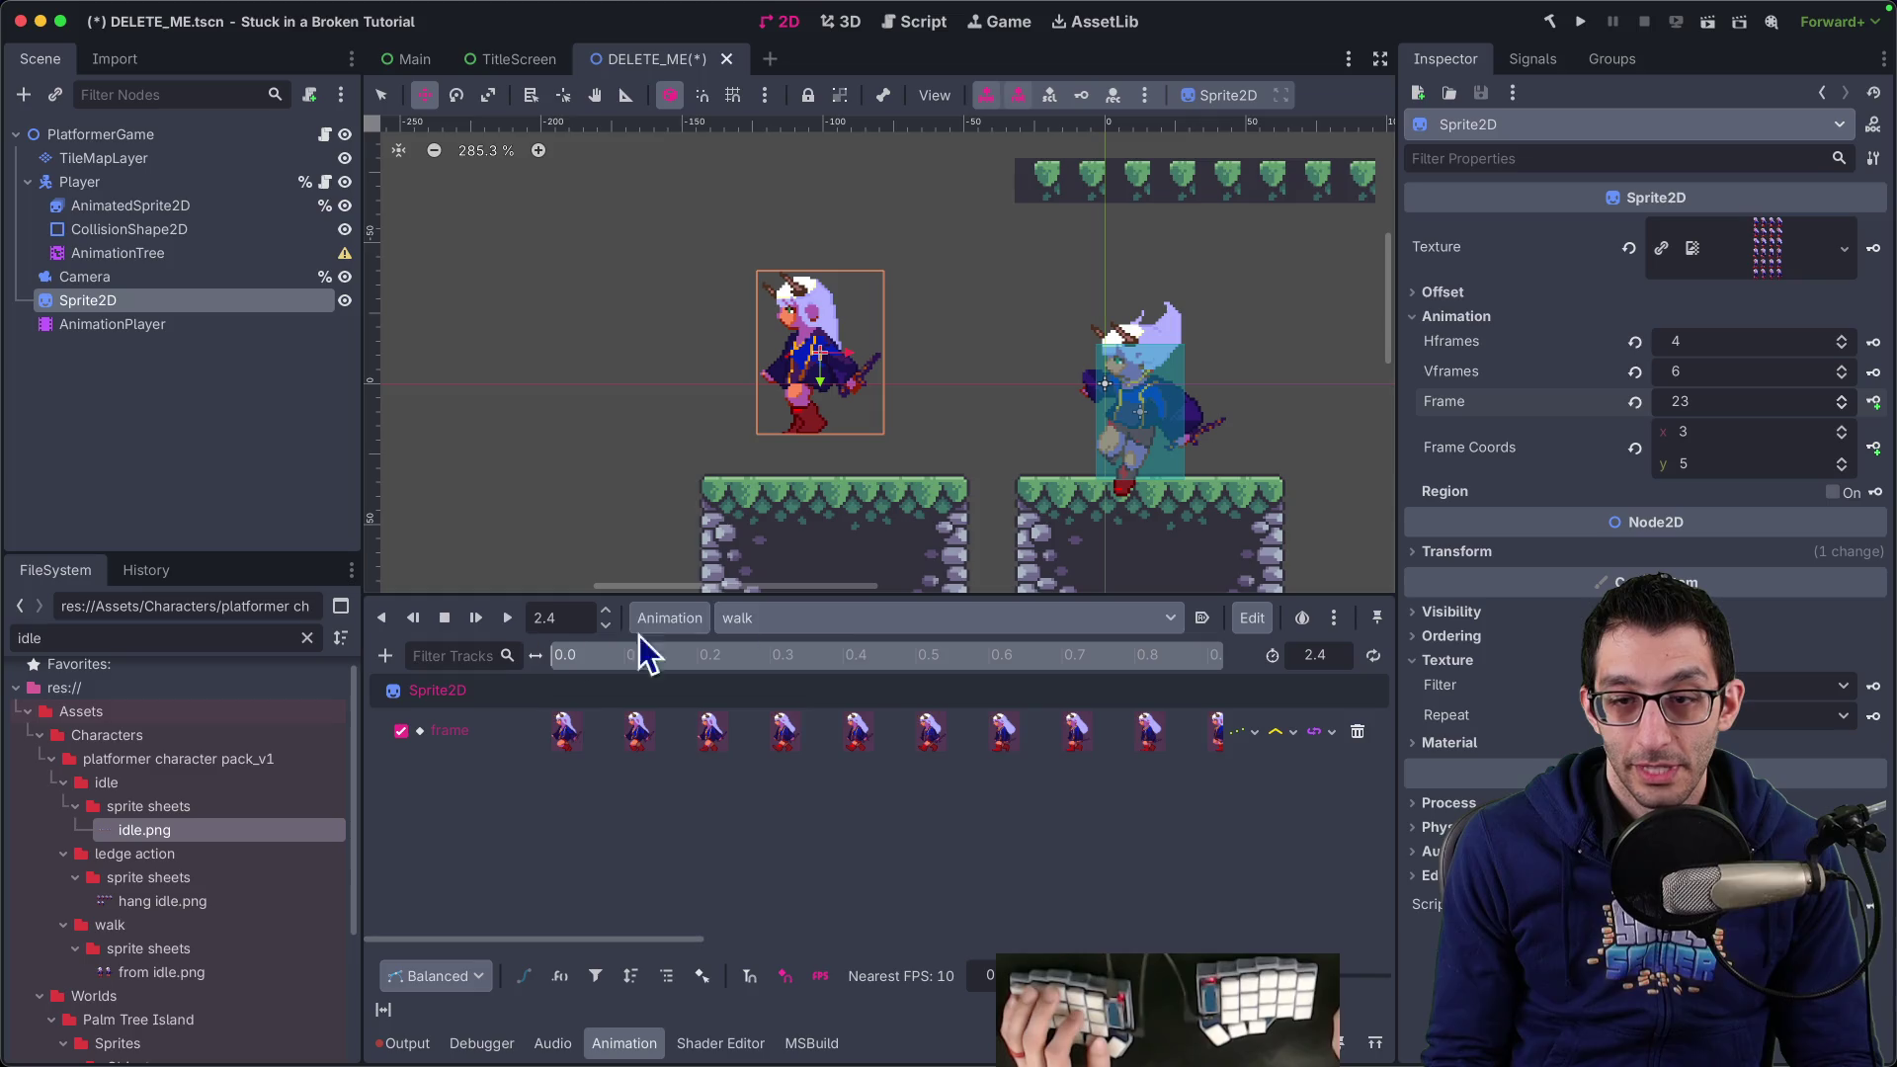
Rewind walk to its start, then preview the idle animation
drag(963, 655, 394, 648)
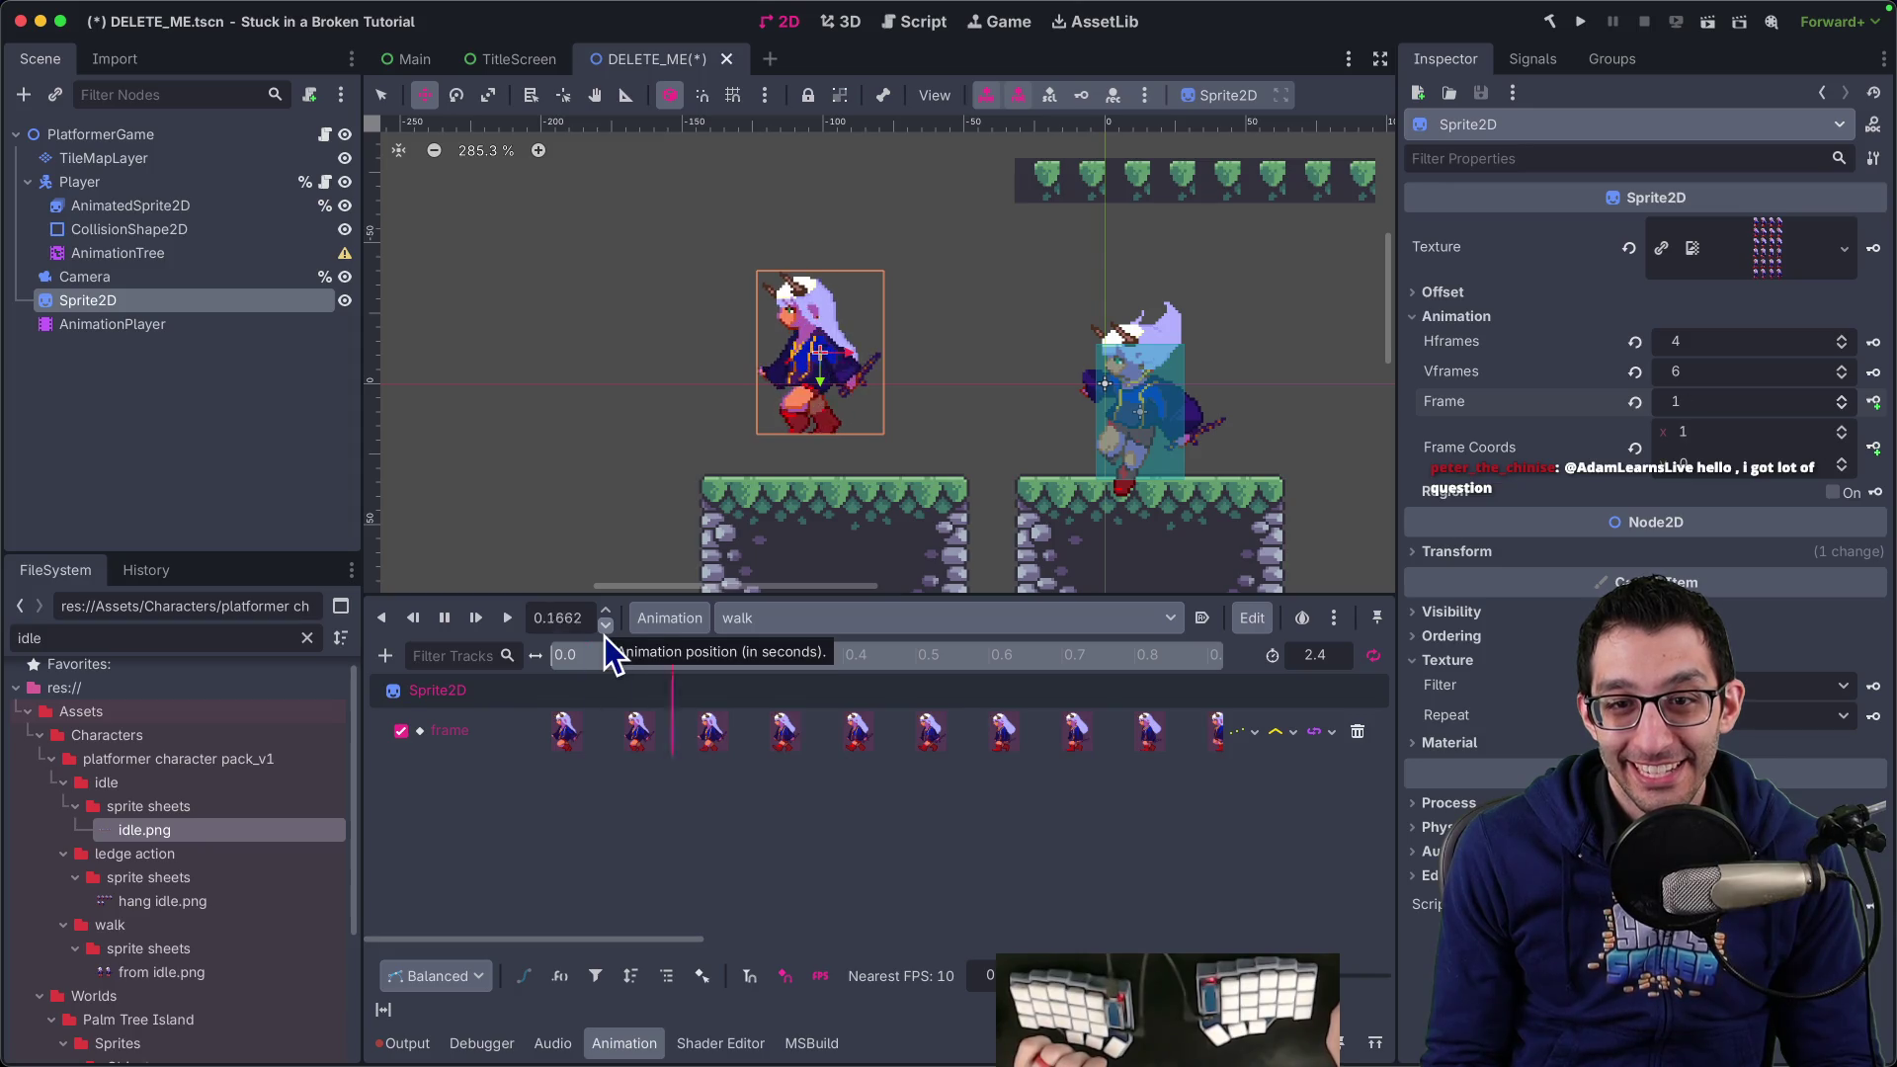
click(769, 625)
click(787, 680)
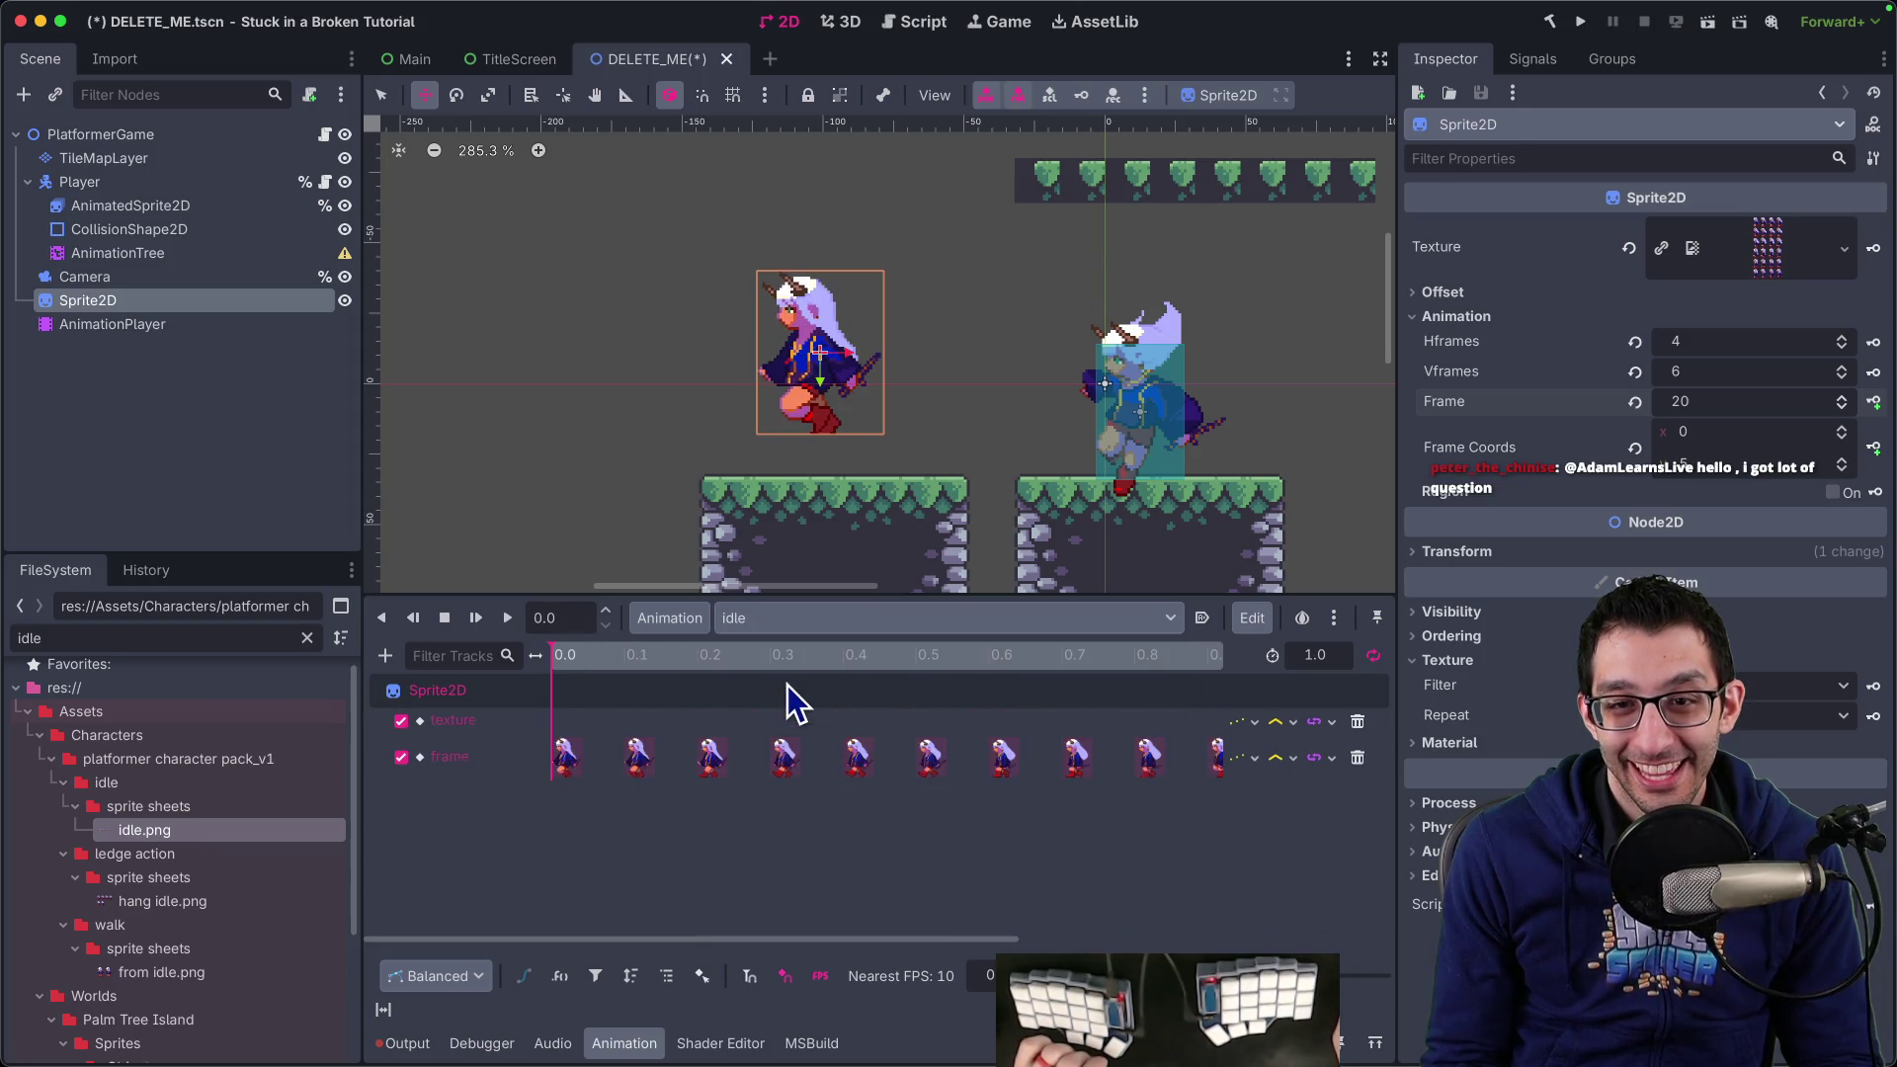
click(506, 618)
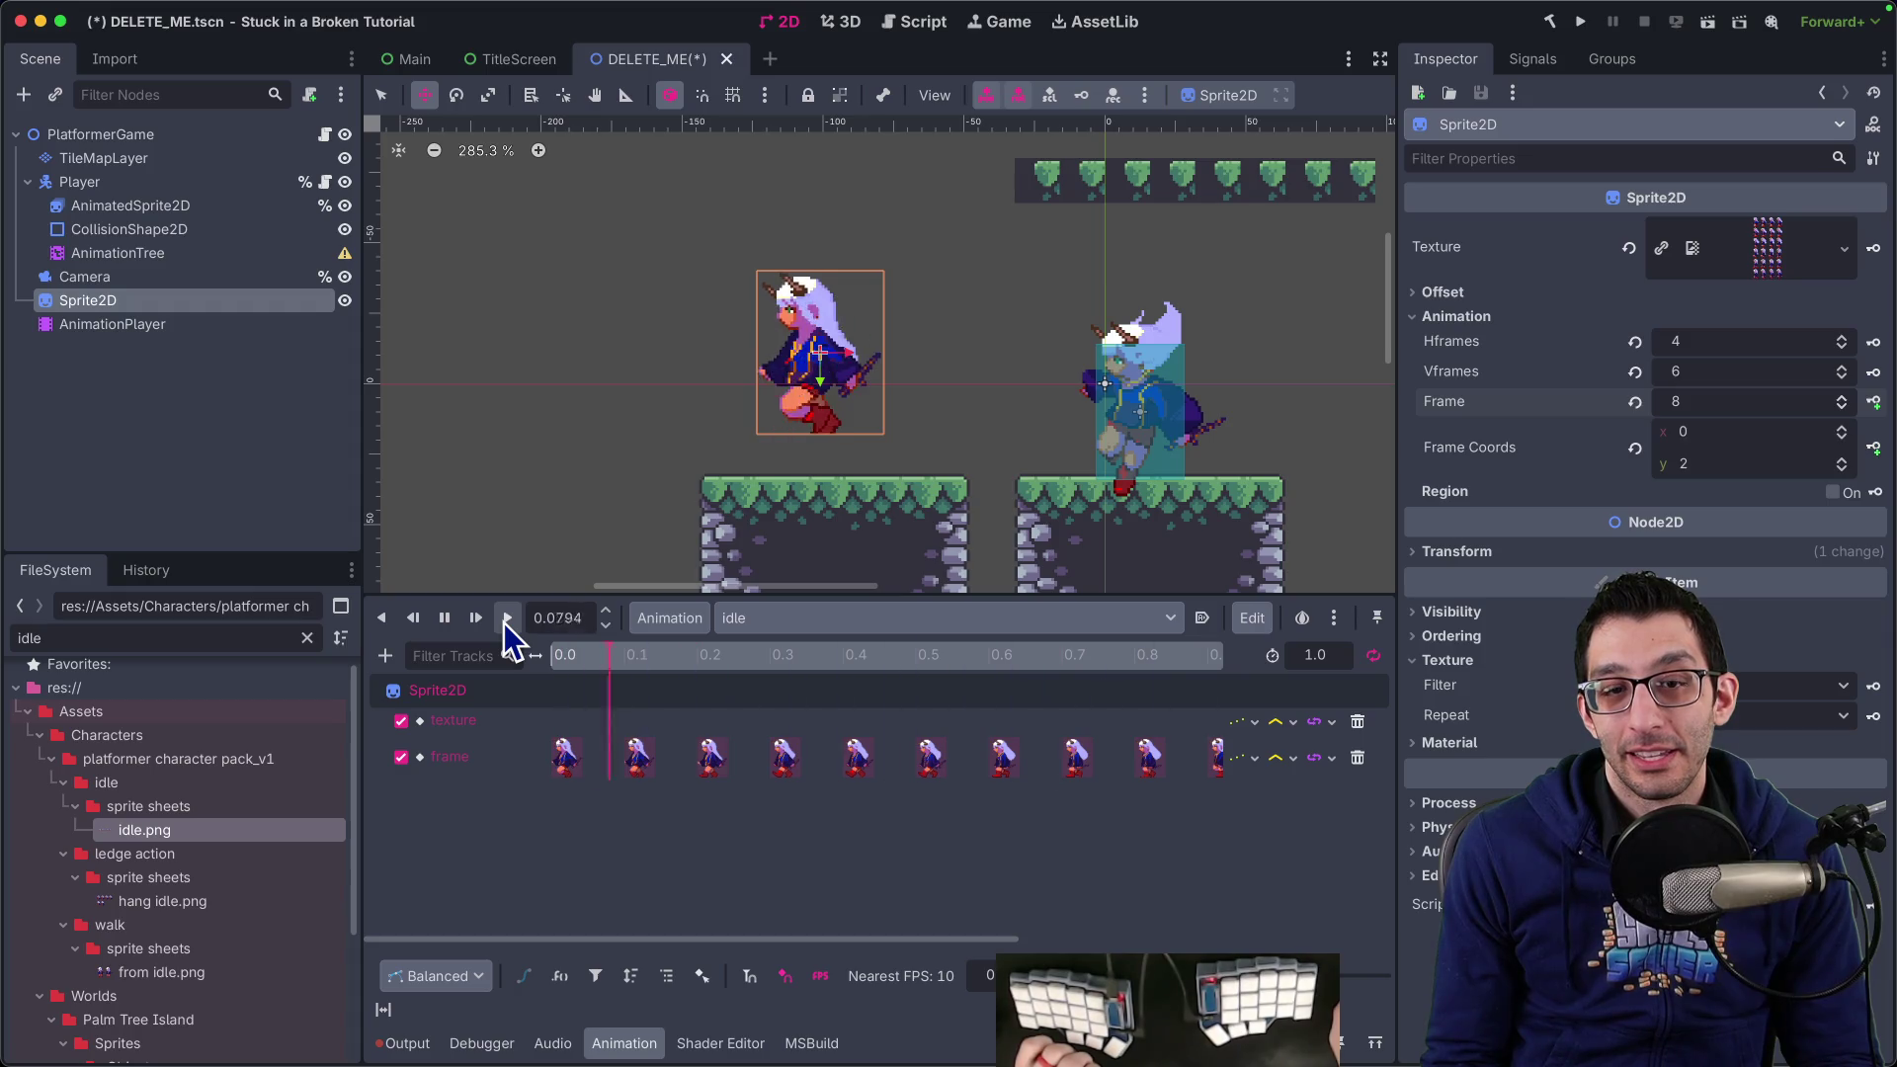
click(447, 623)
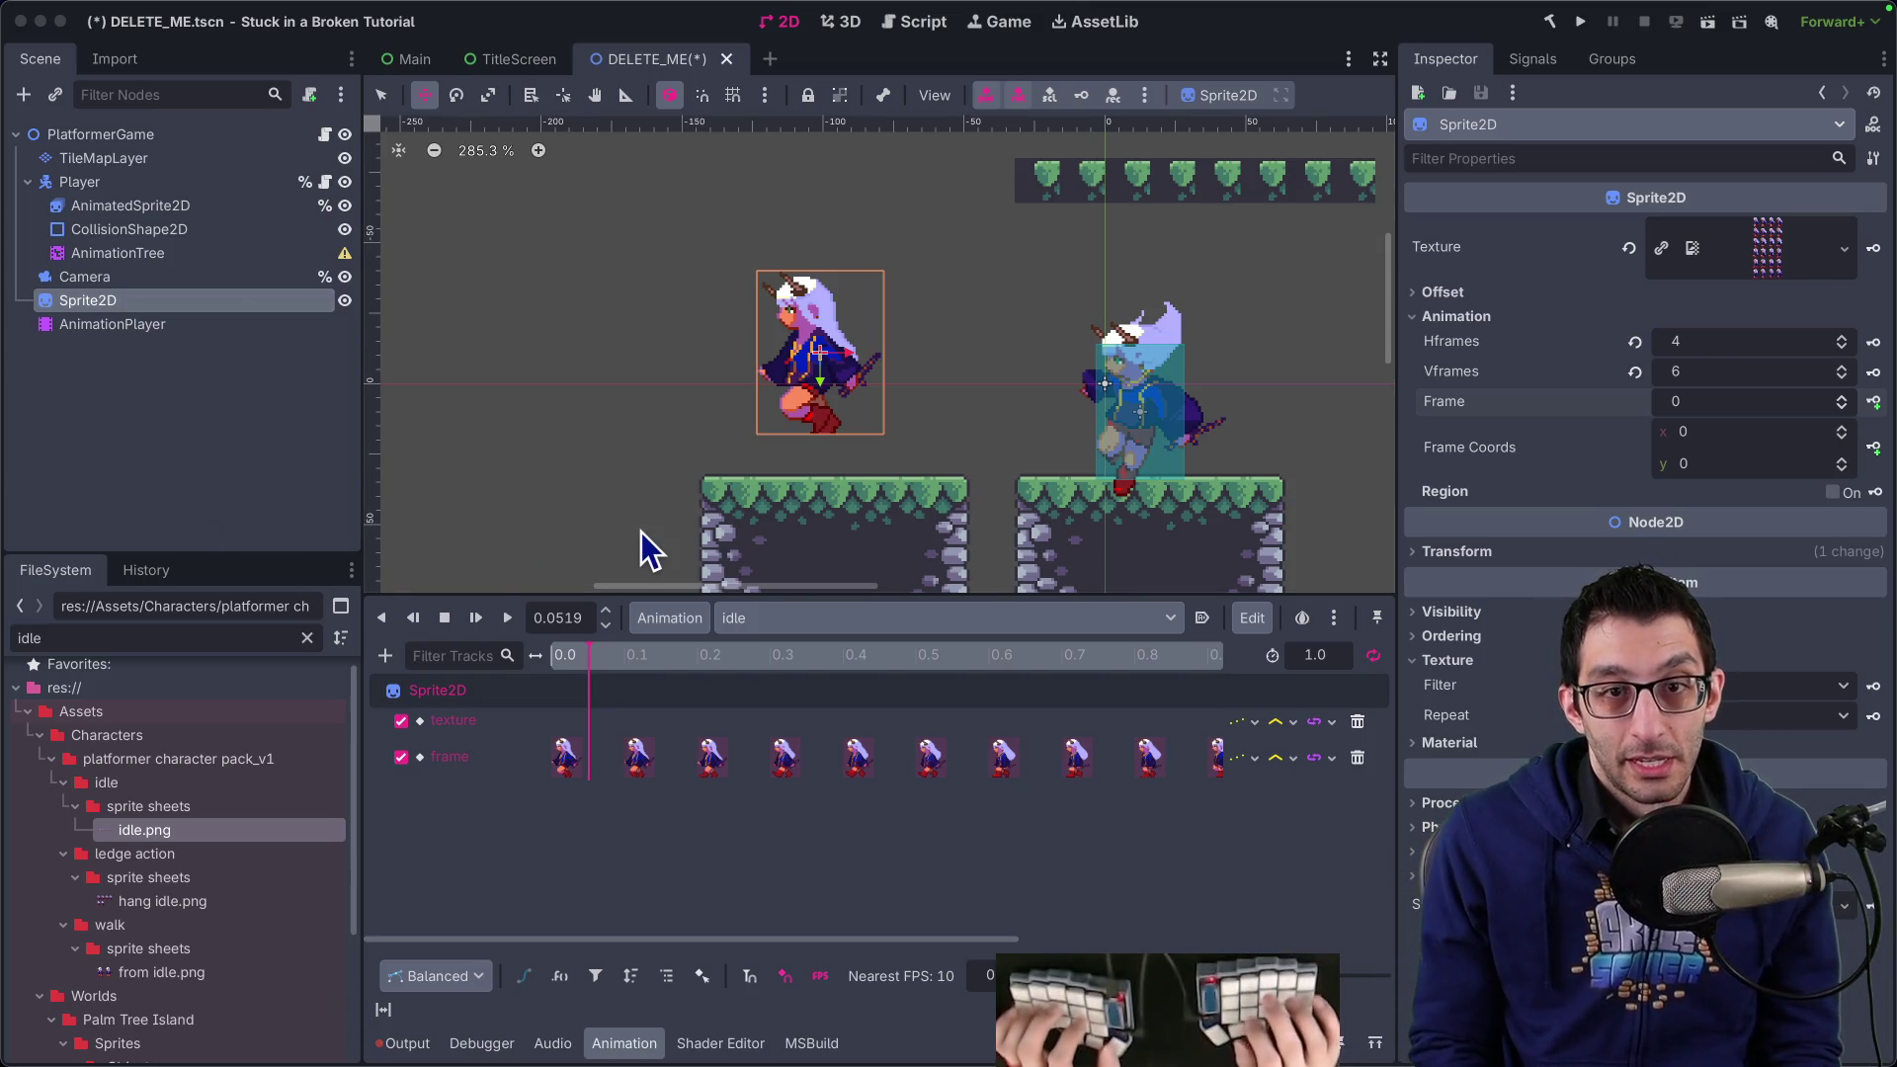
Open the Godot Forum sprite sheets result from Google search in a new tab
key(super+Tab)
key(super+w)
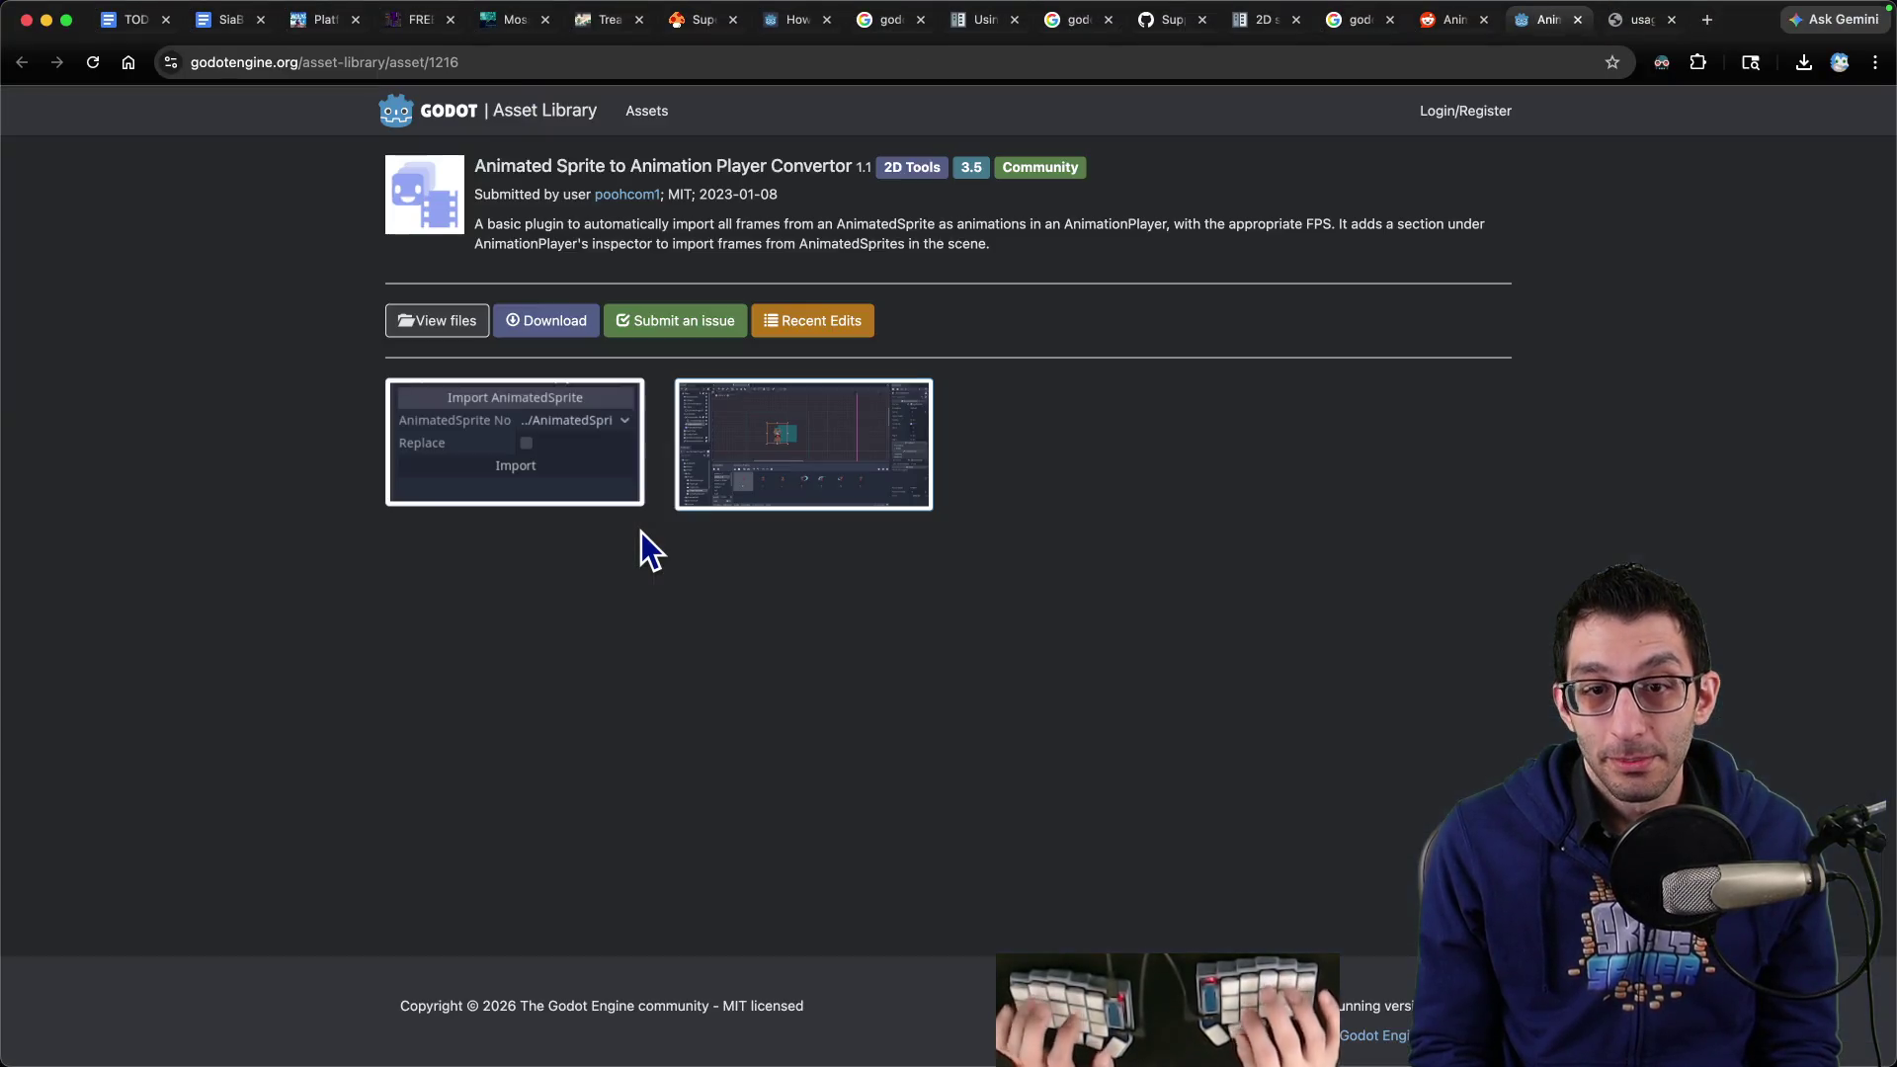
key(ctrl+shift+Tab)
key(ctrl+shift+Tab)
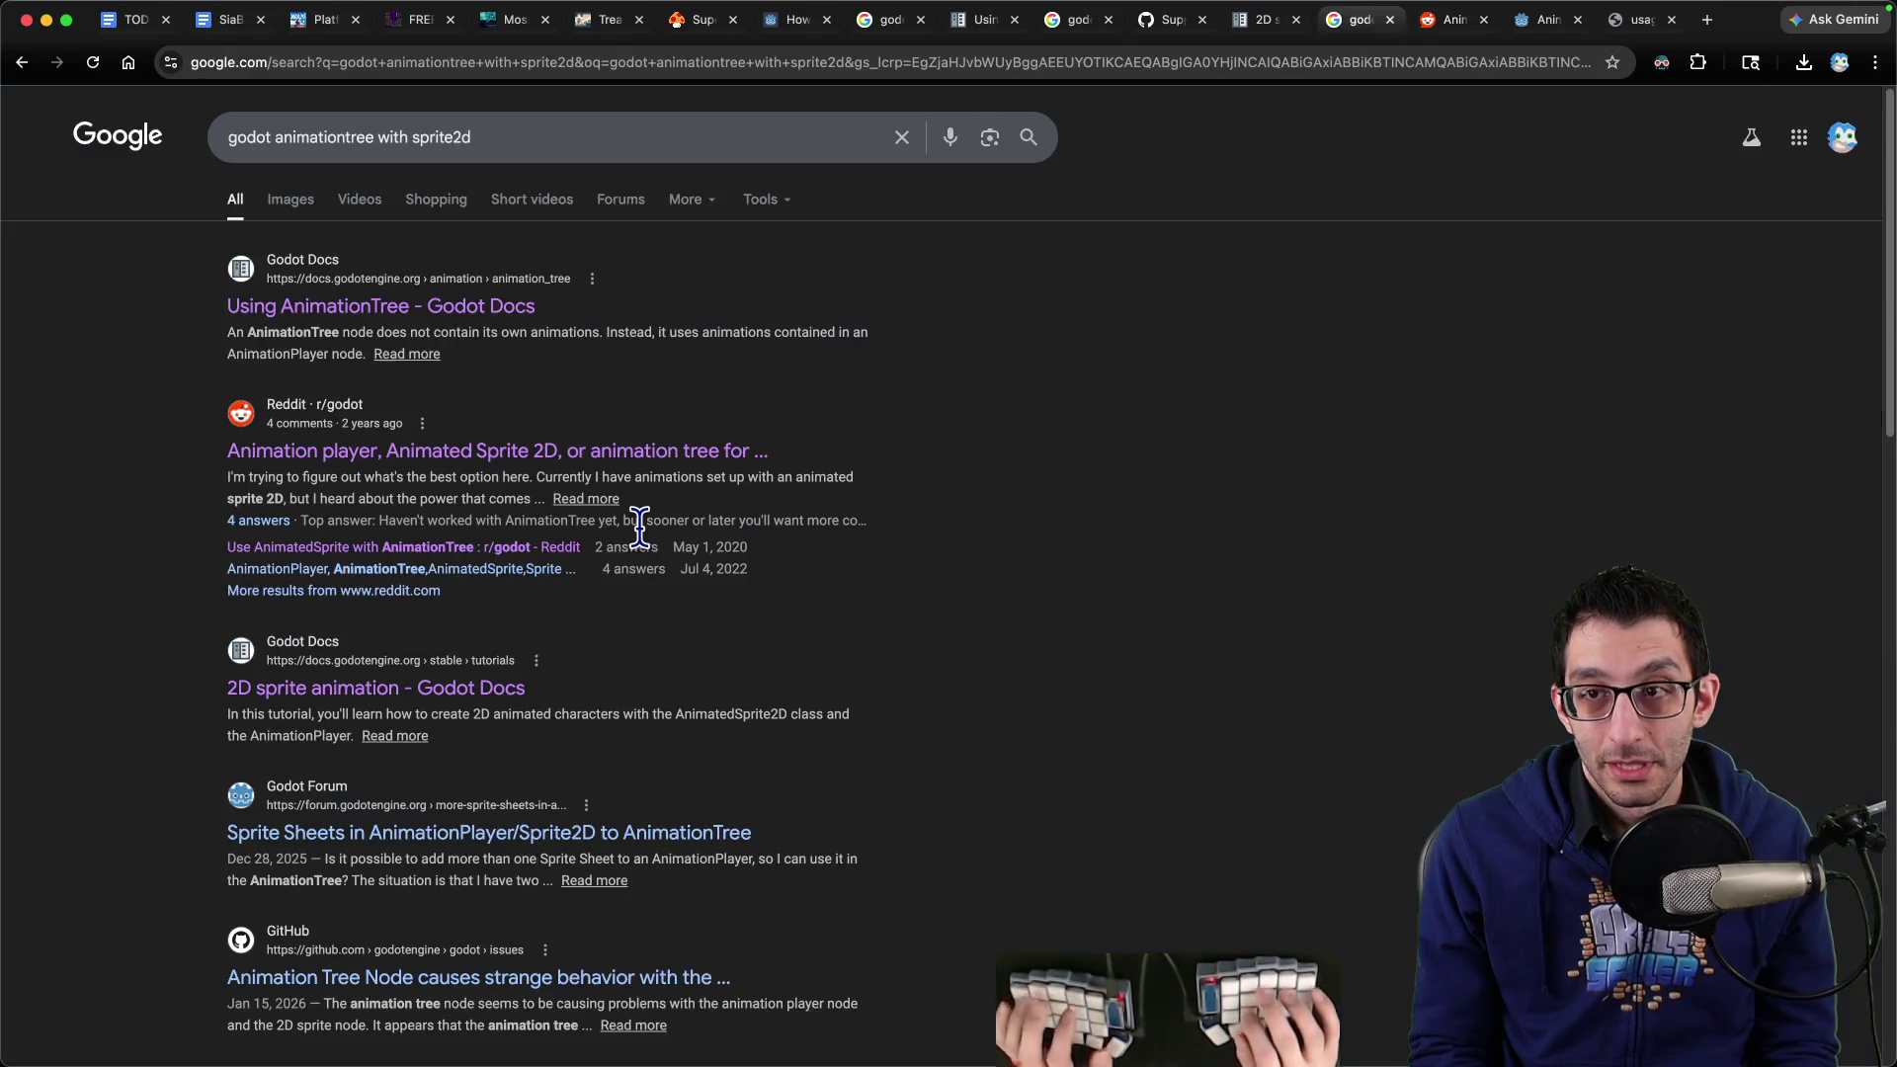
scroll(811, 533, down, 2)
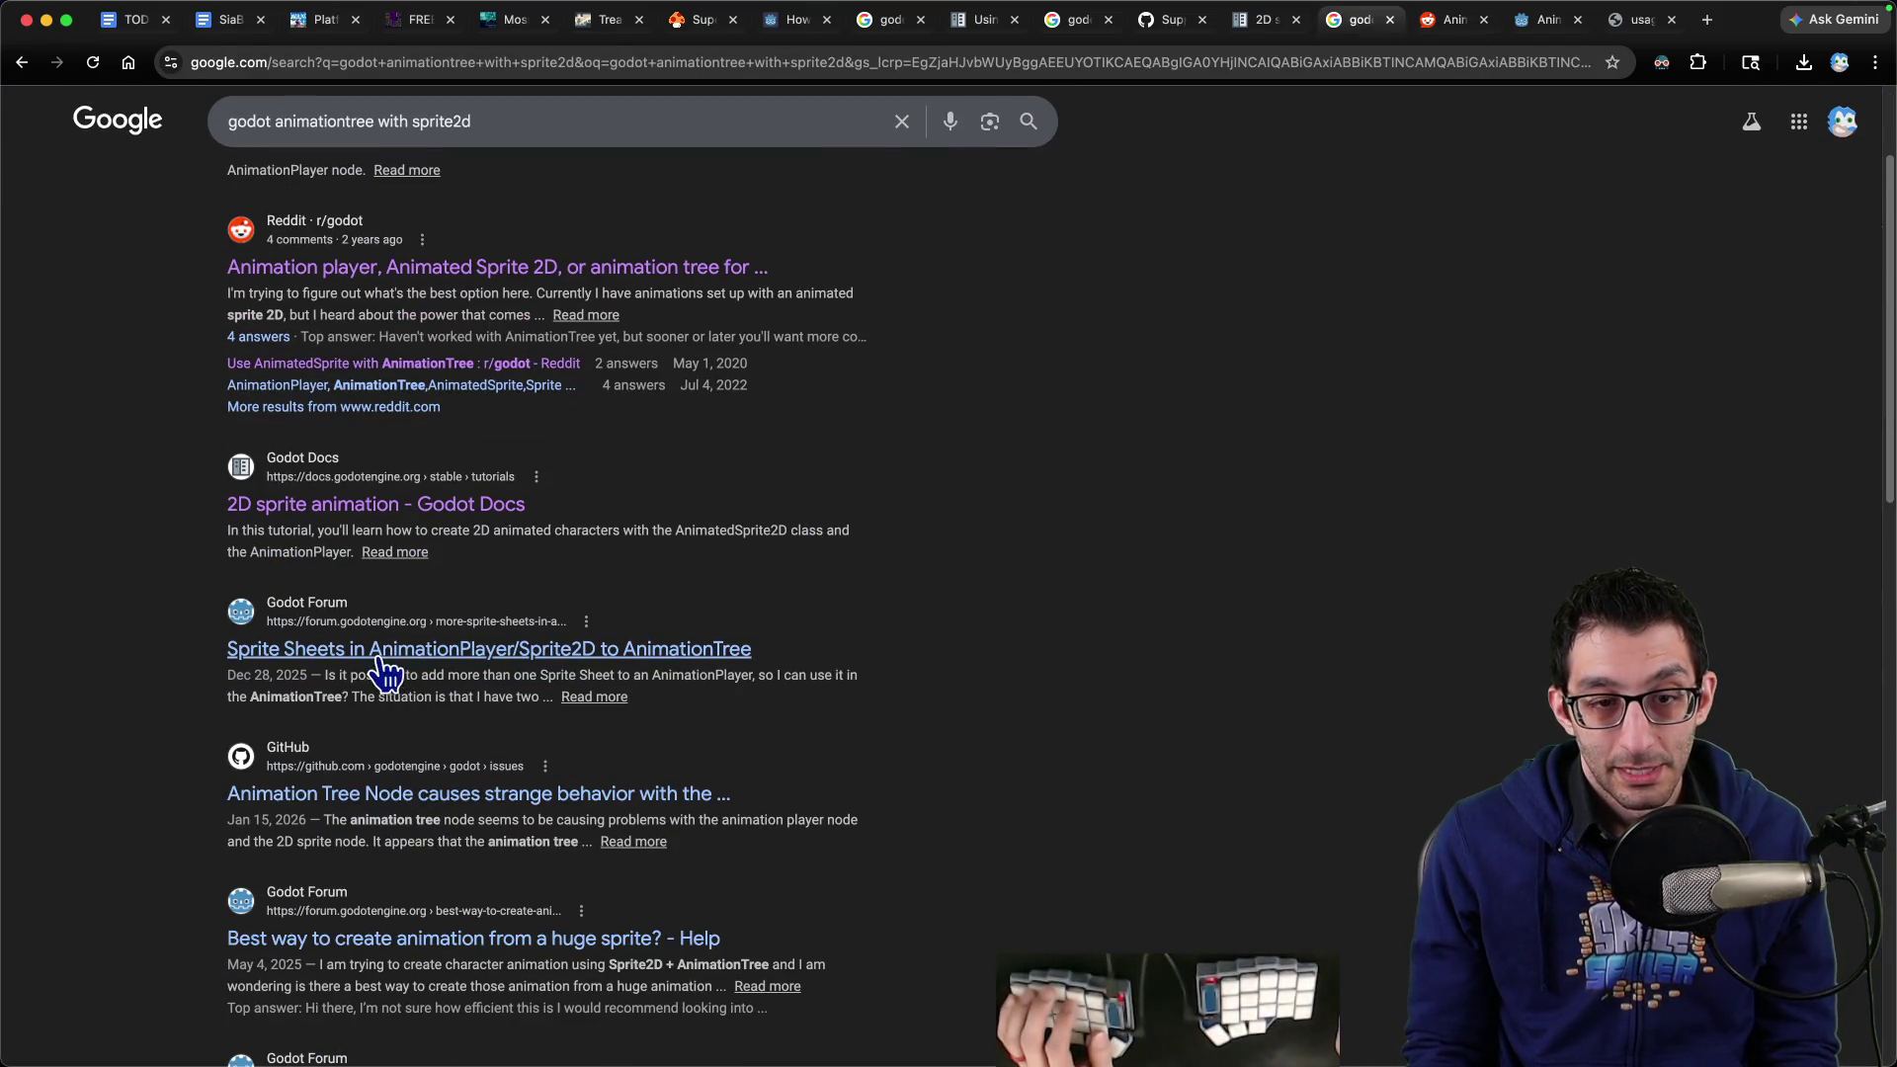
super+click(672, 650)
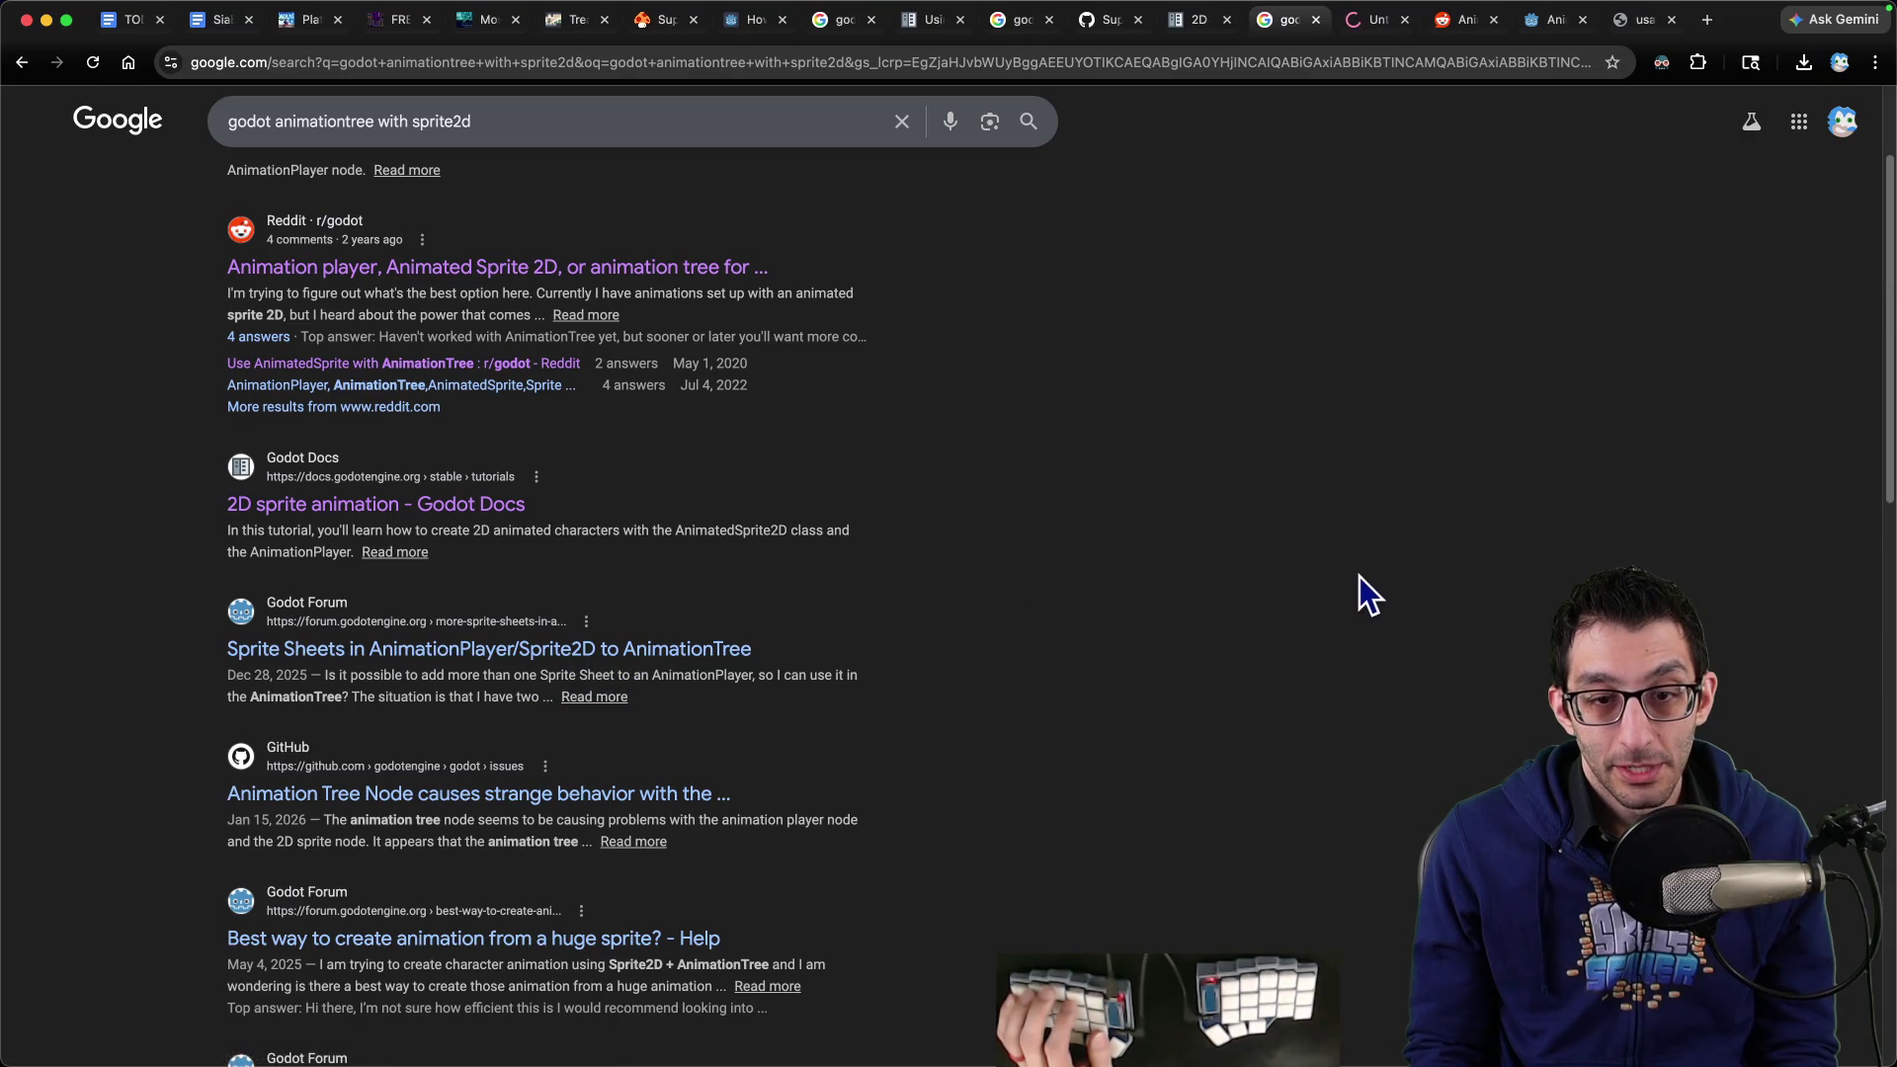
key(ctrl+Tab)
Read the forum replies, highlighting the explanation about the Texture property
scroll(1216, 565, down, 5)
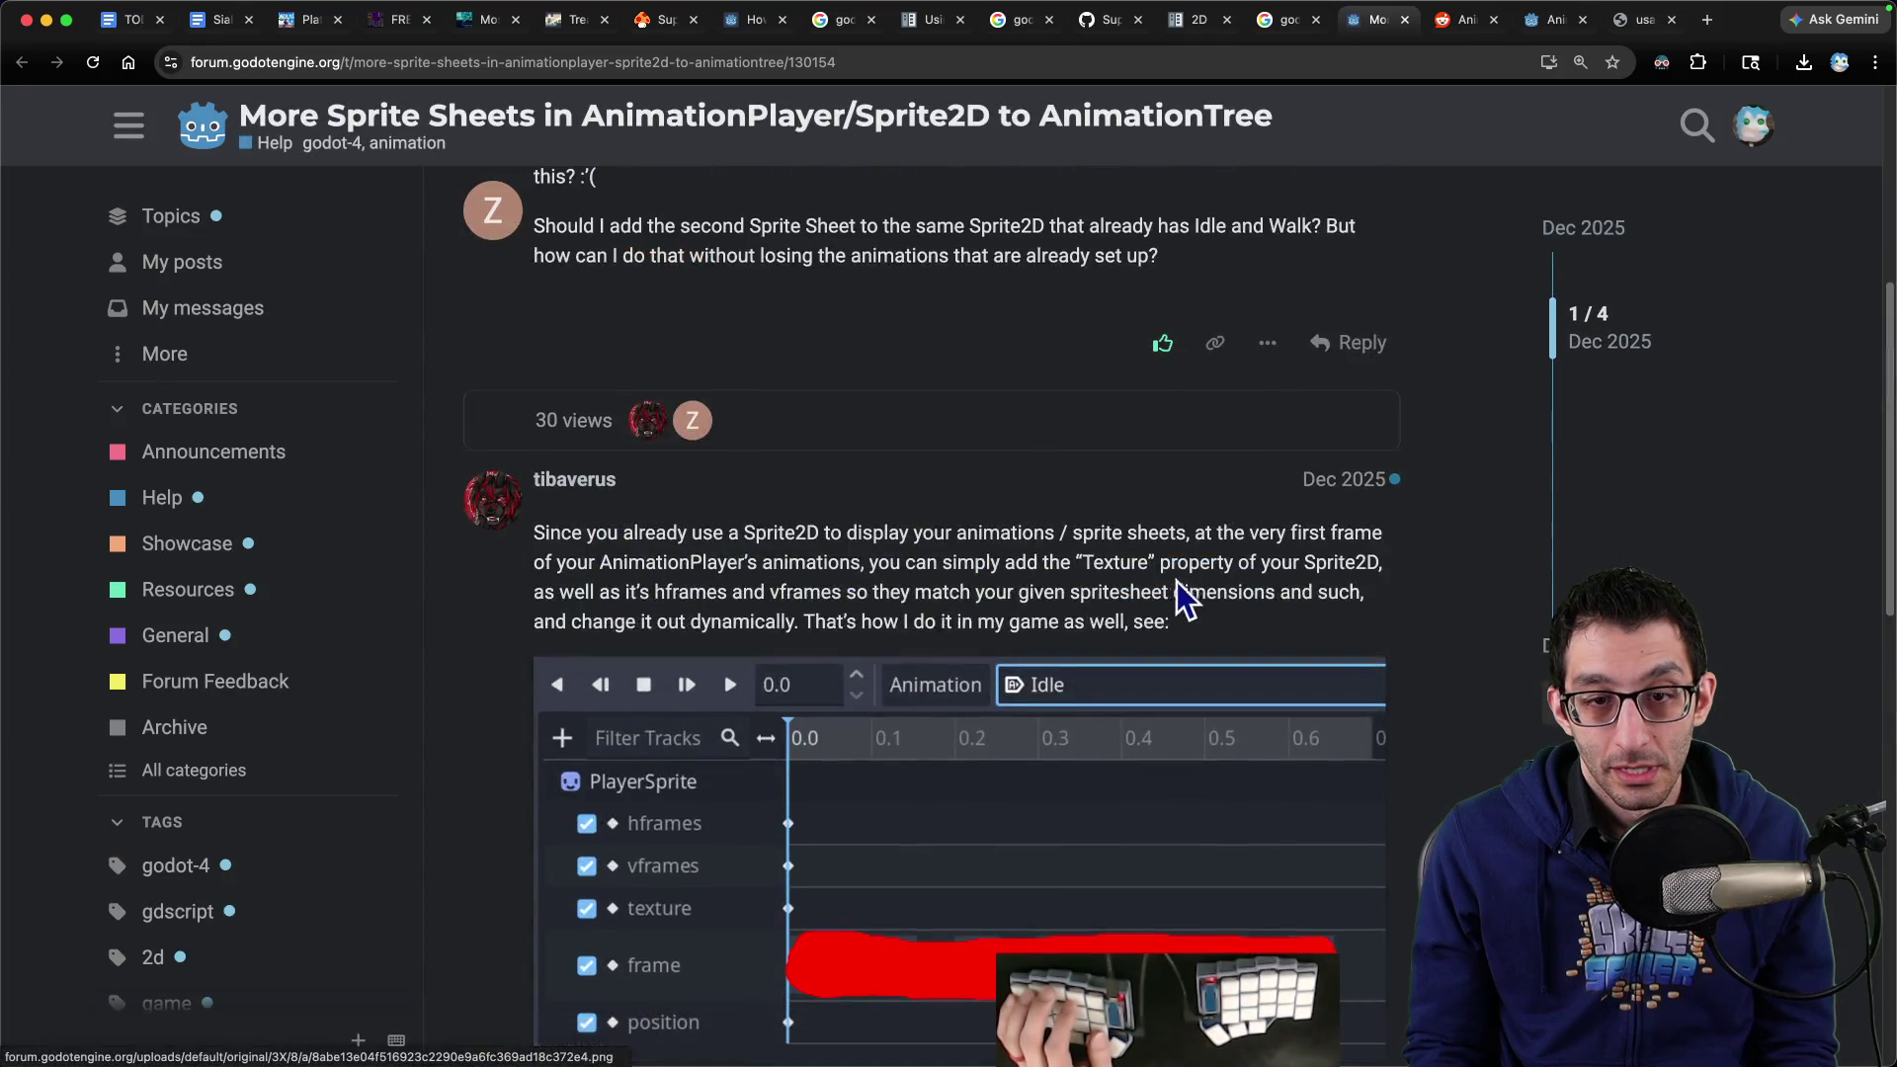
scroll(1181, 598, down, 2)
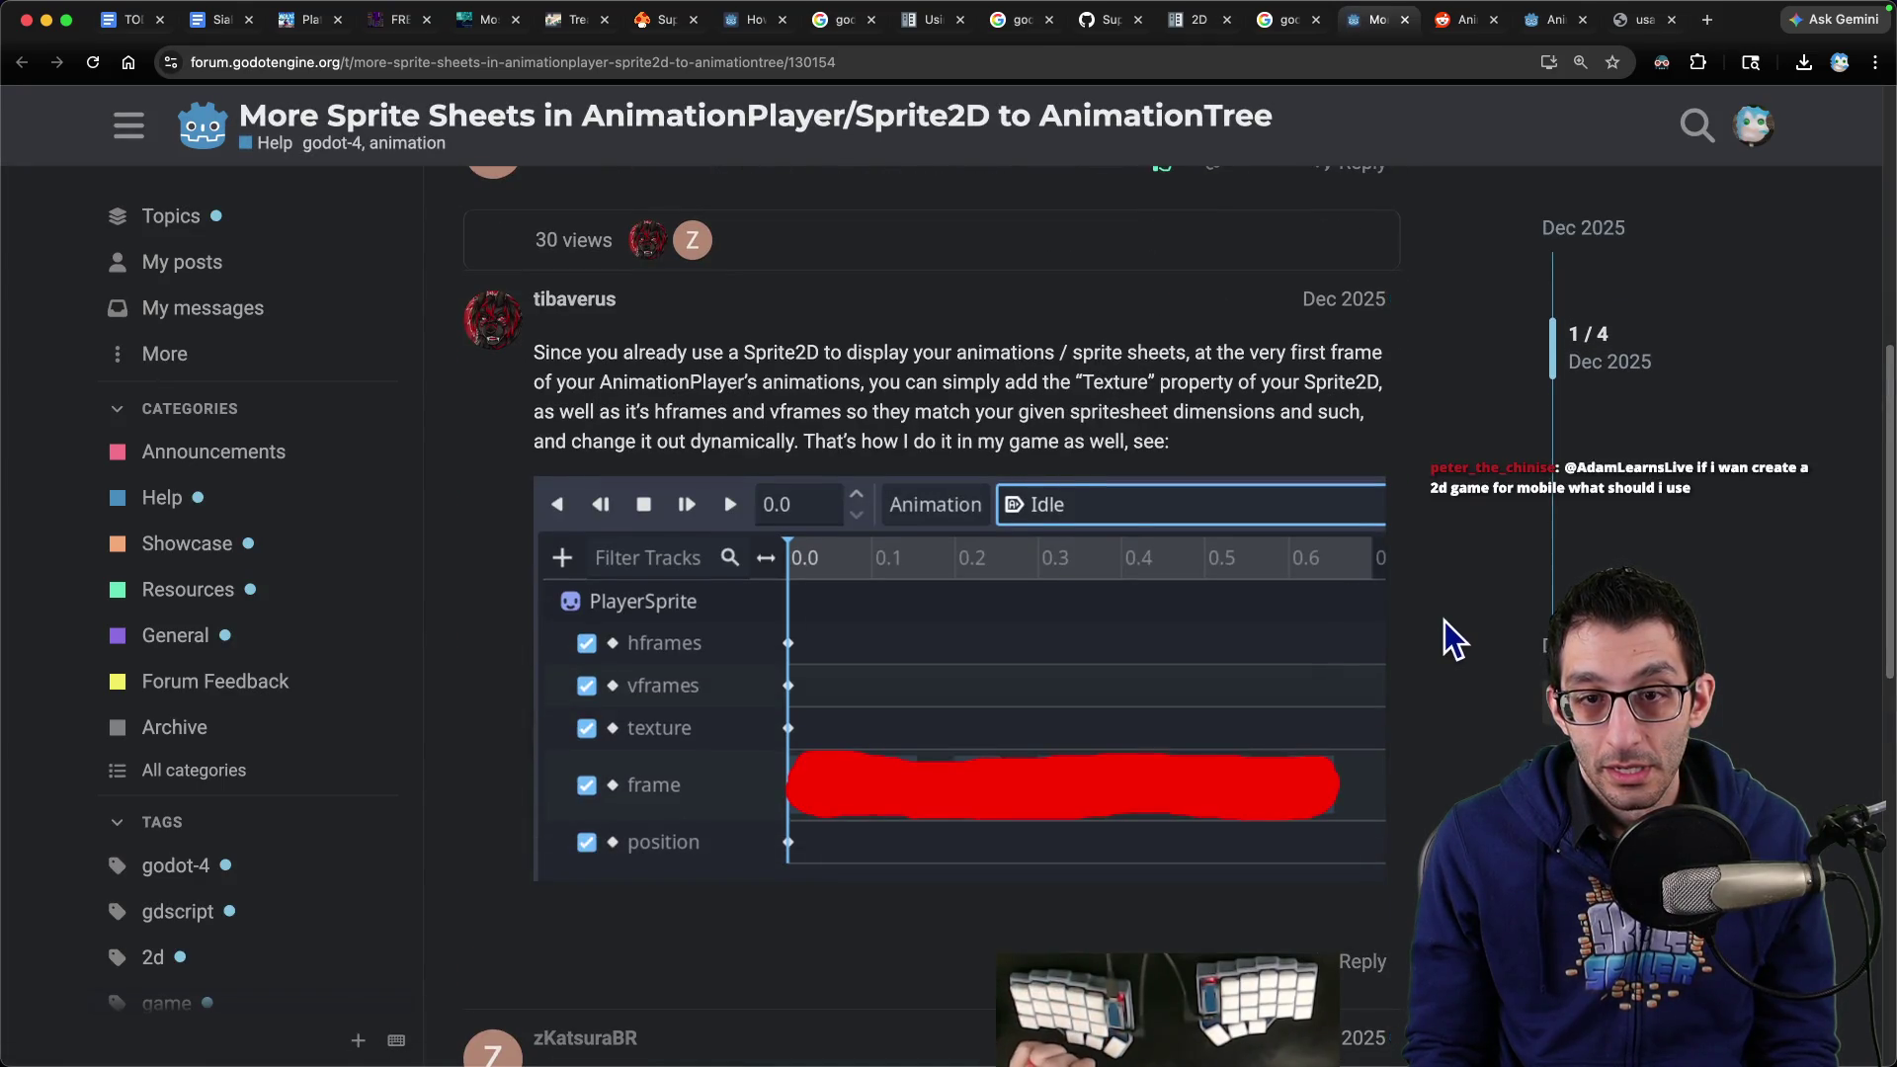
mouse_move(916, 382)
mouse_down()
mouse_move(1362, 386)
mouse_move(613, 411)
mouse_move(1117, 413)
mouse_move(1017, 426)
mouse_move(1182, 446)
mouse_up()
scroll(1176, 464, down, 4)
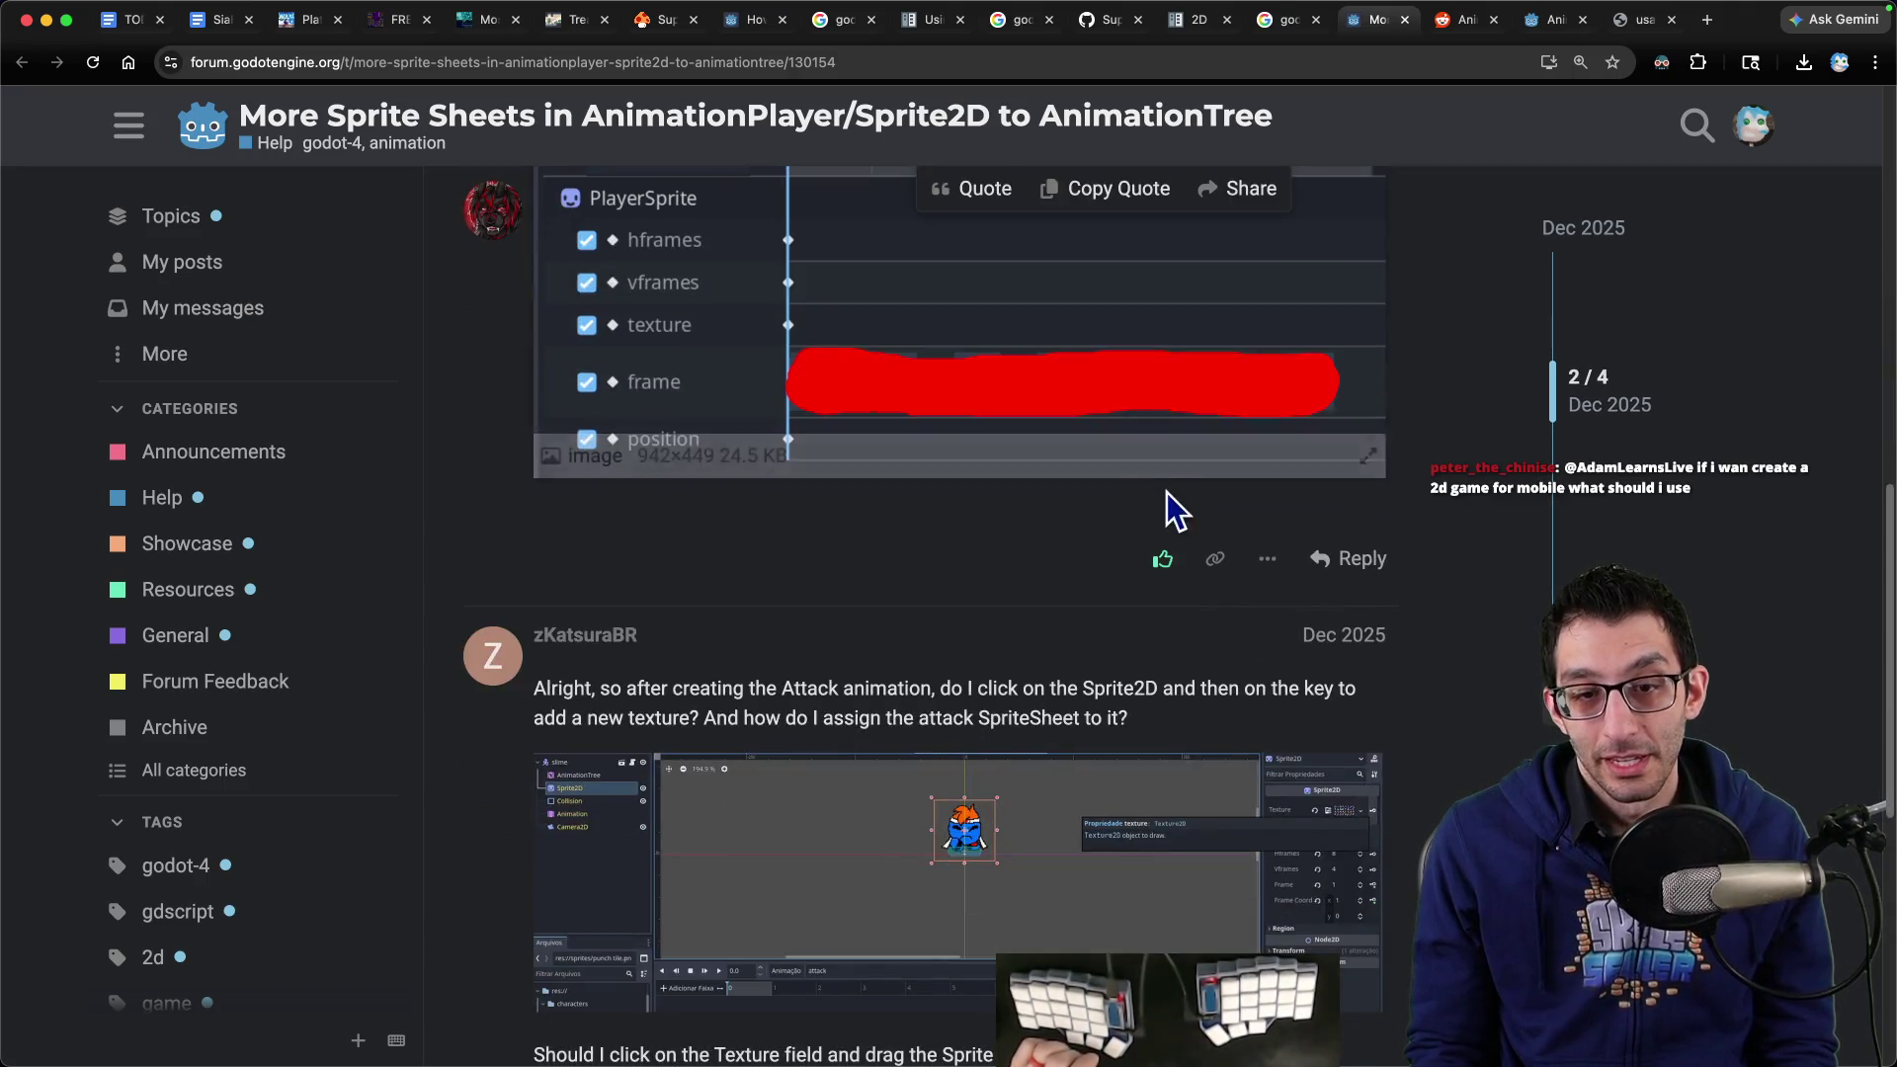
scroll(1153, 491, up, 3)
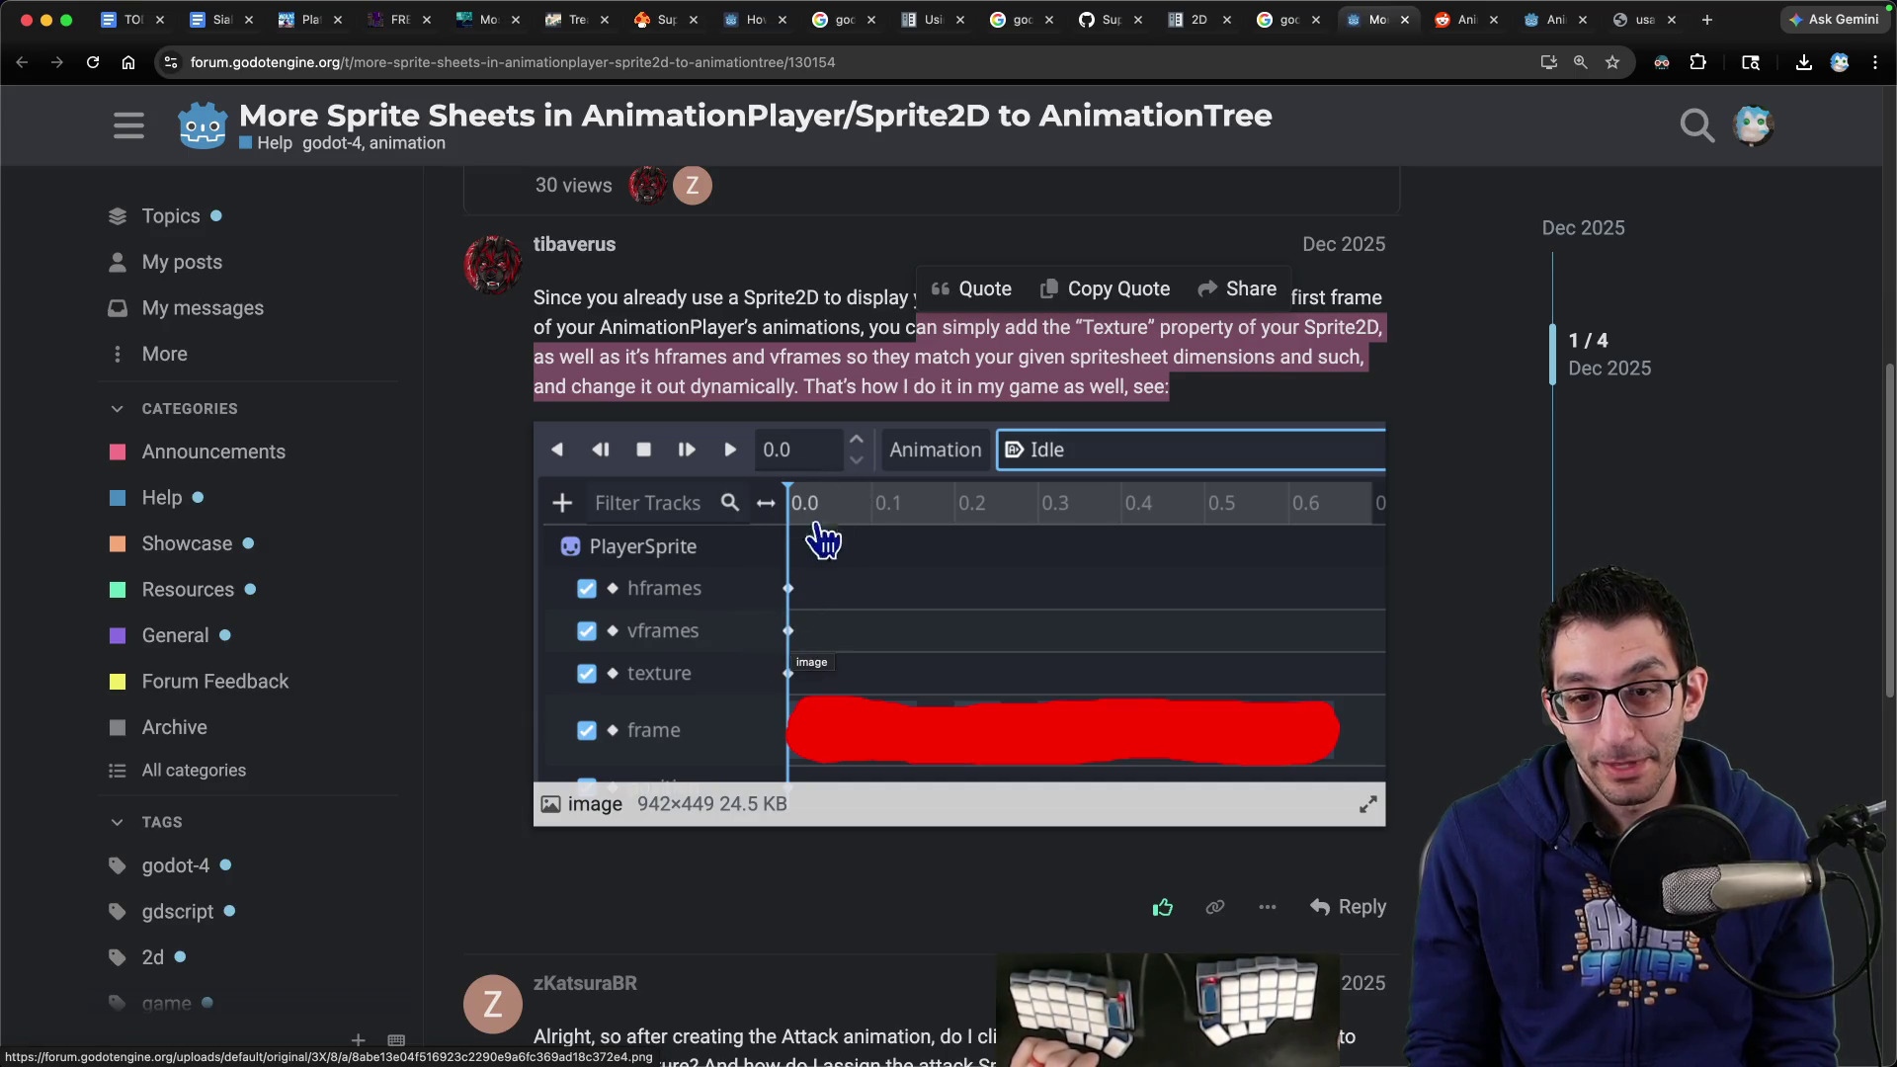
scroll(961, 668, down, 4)
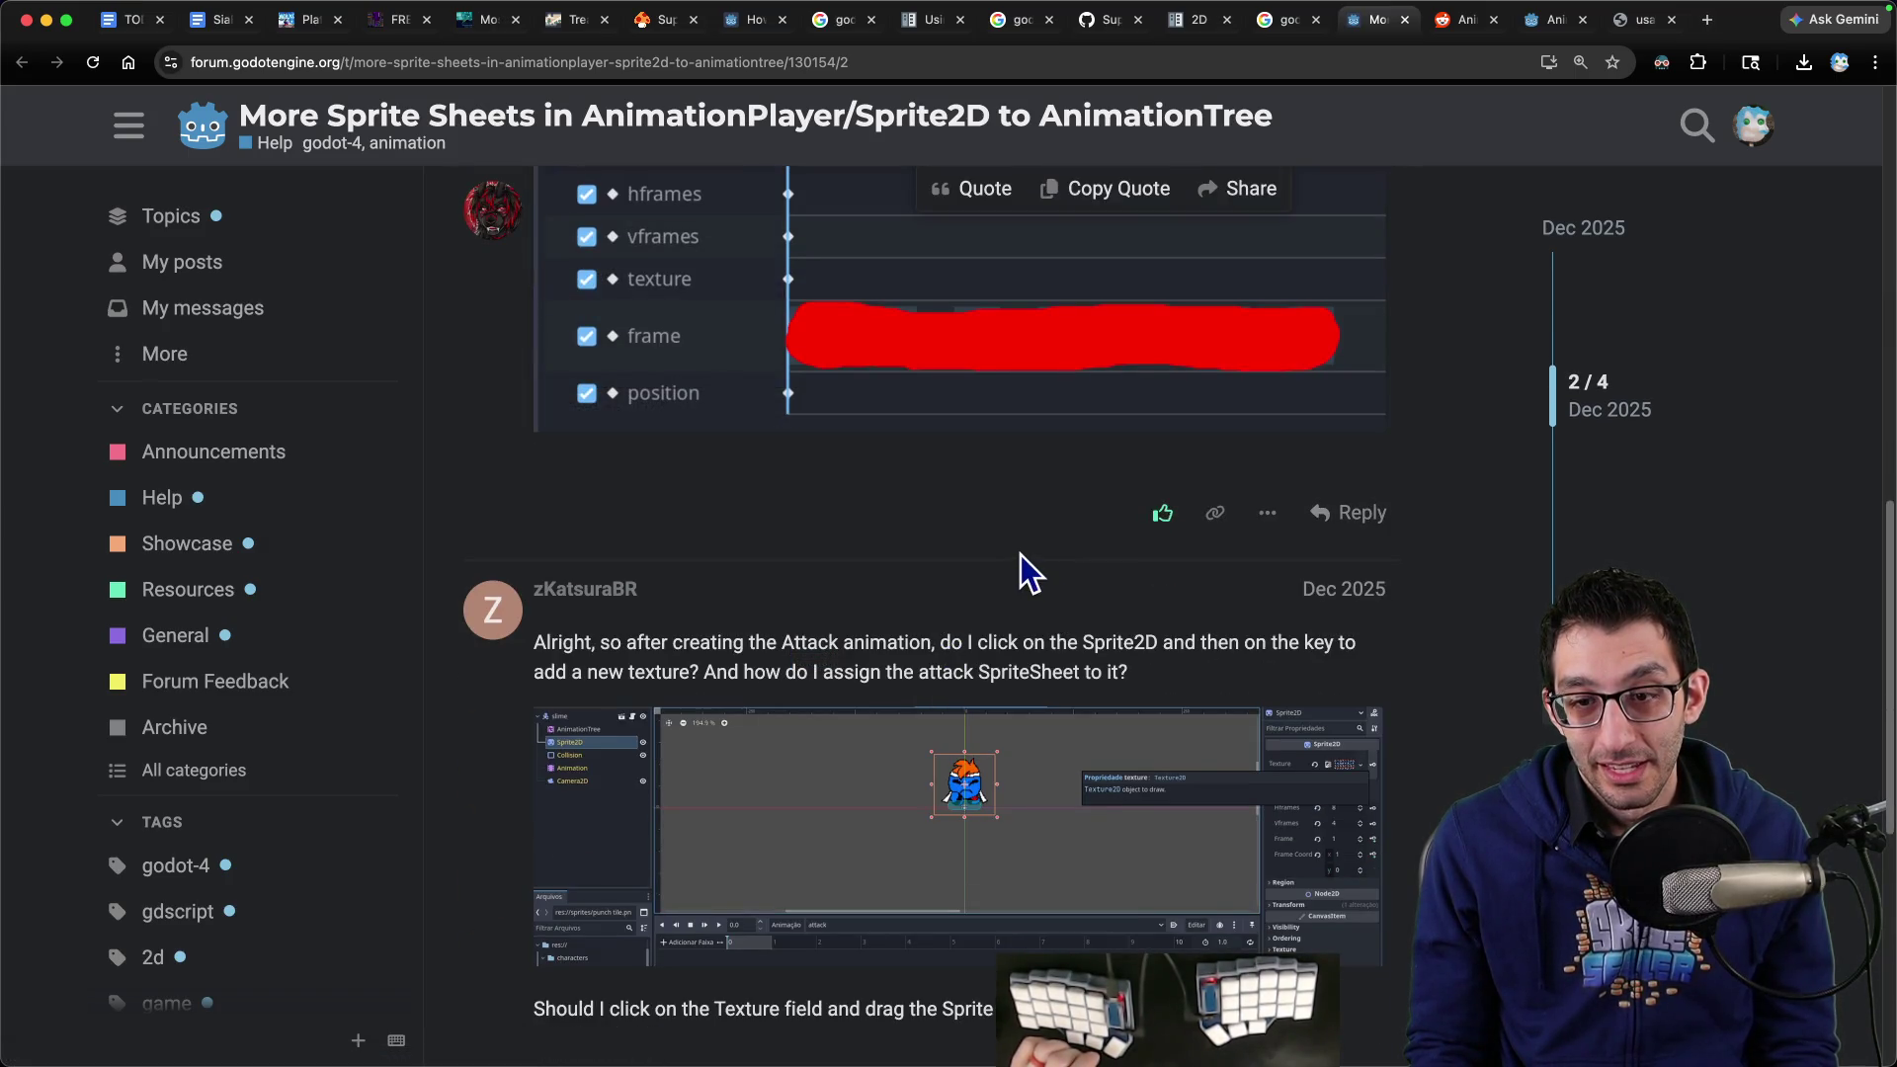
scroll(1021, 554, down, 7)
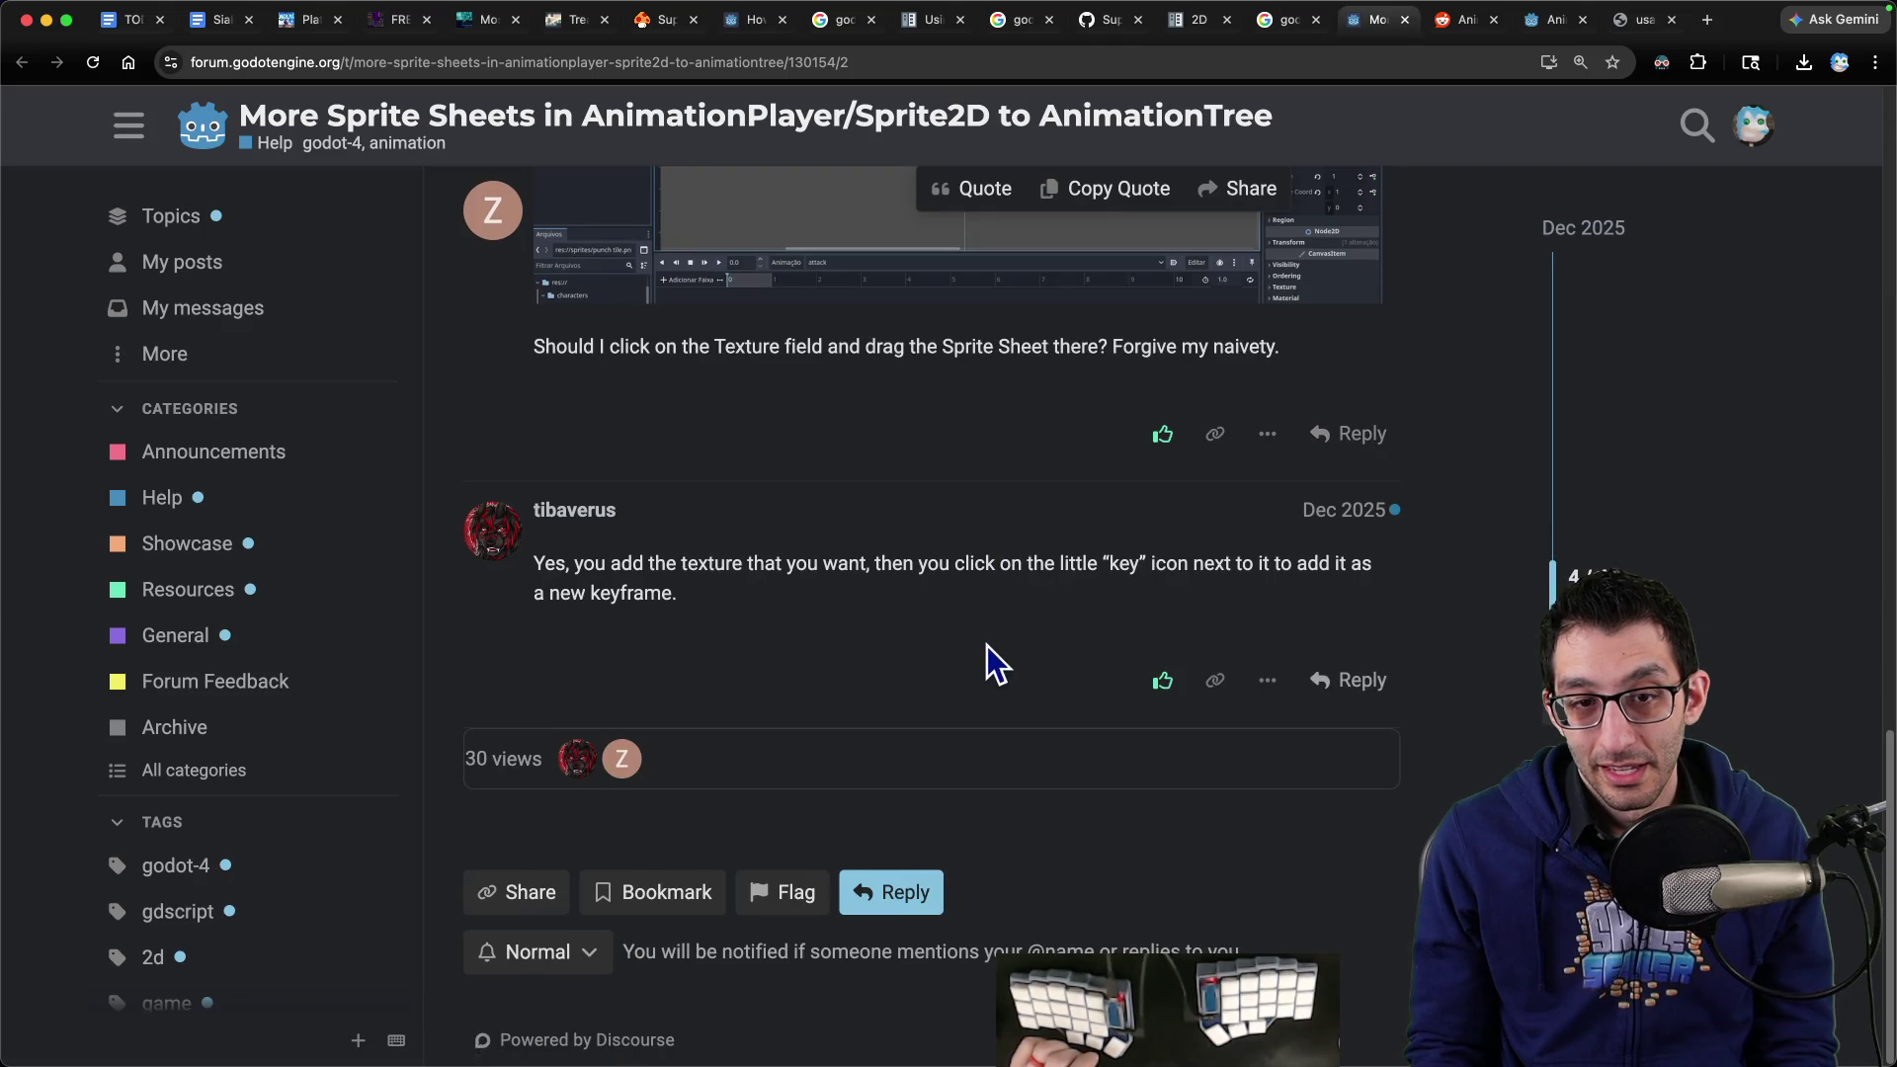
scroll(987, 645, up, 15)
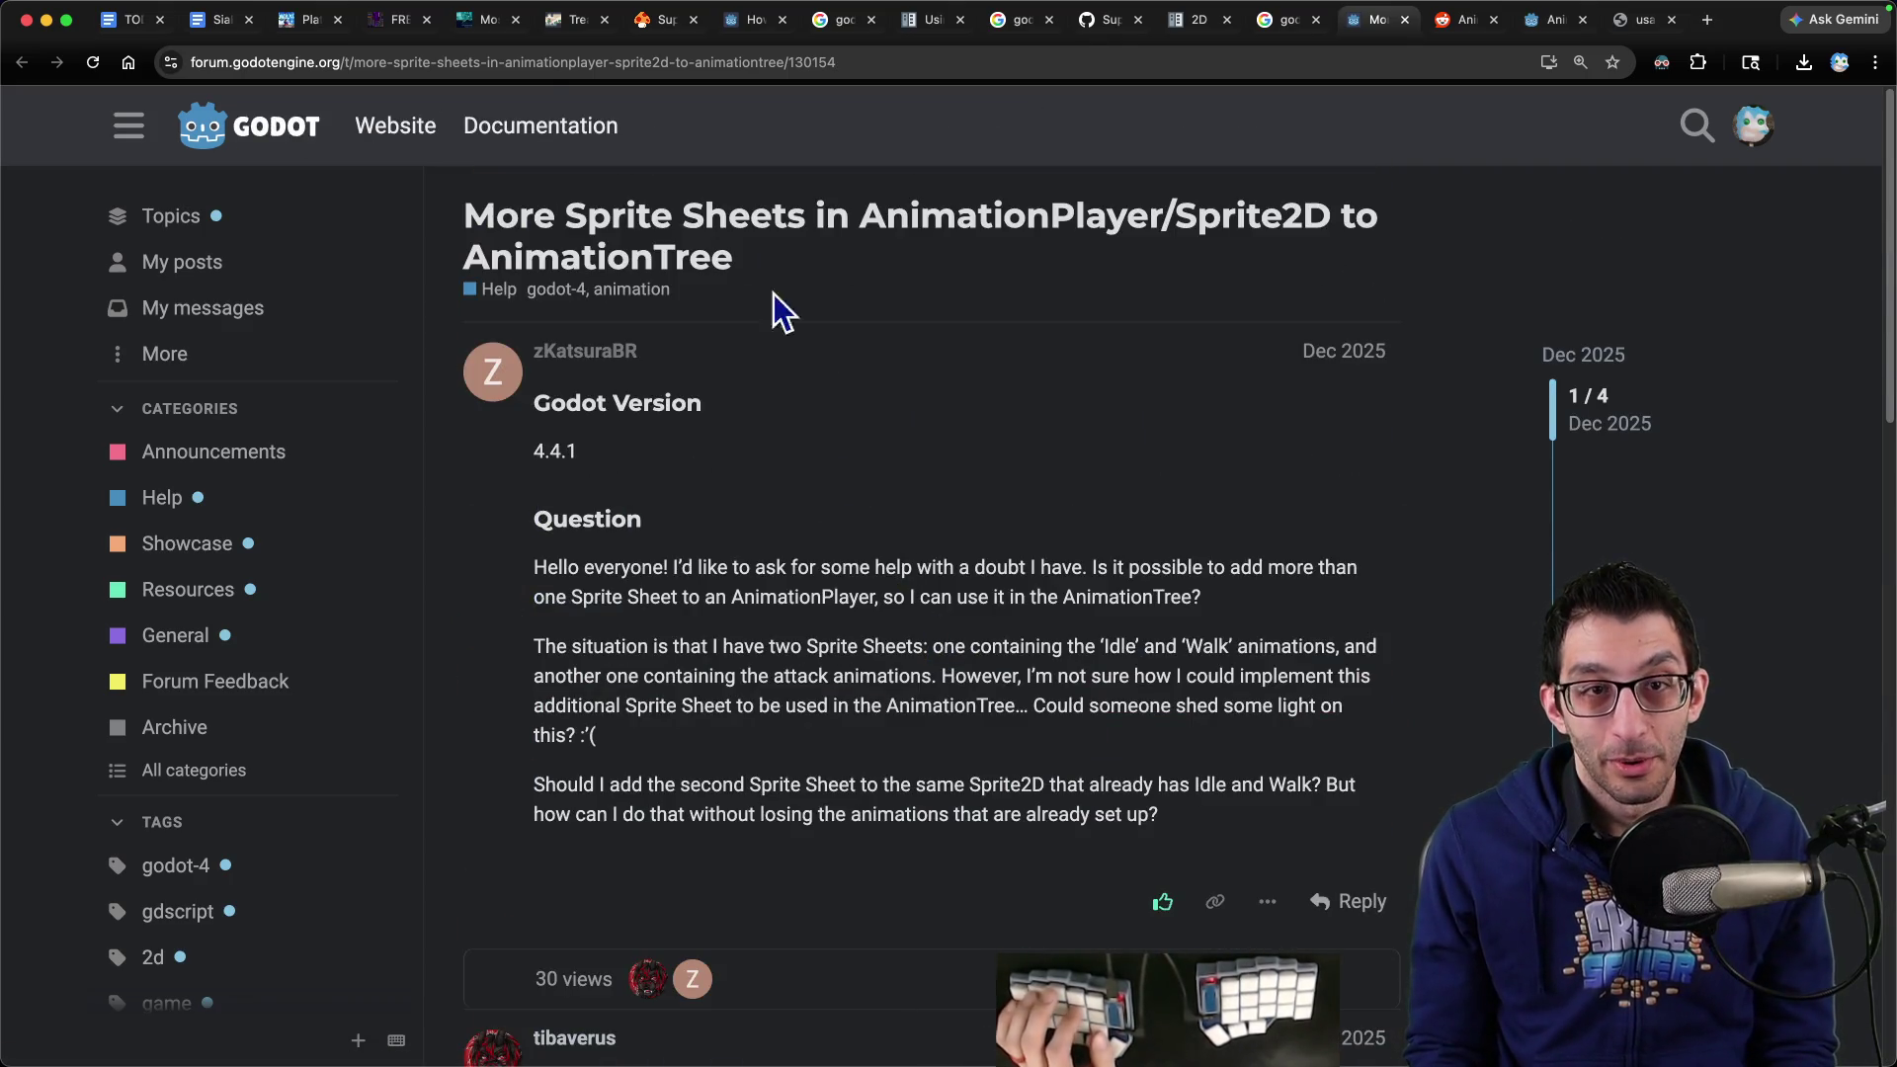
click(115, 22)
Add the Monday item 'WILO: getting just the walk animation to work from idle with an AnimationTree'
key(super+Left)
key(Return)
key(Up)
text(WIL)
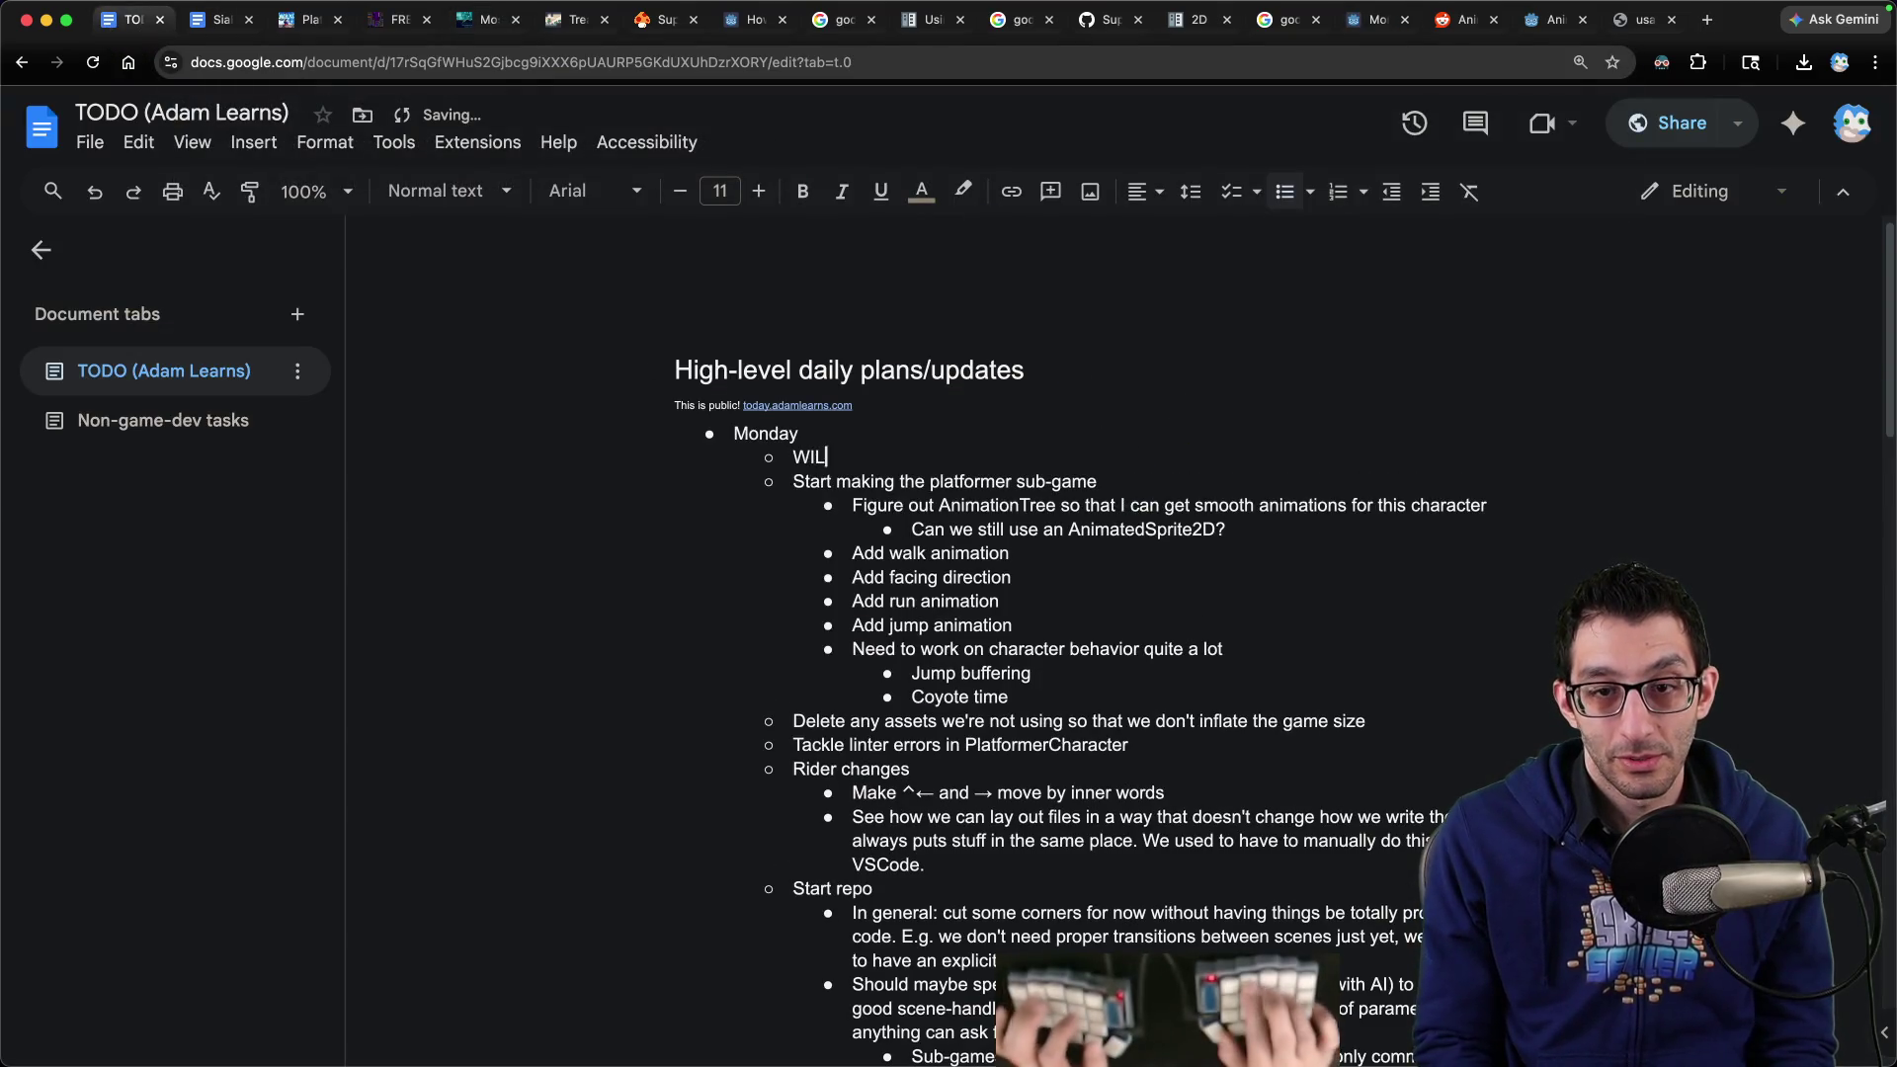
text(O: getting ba)
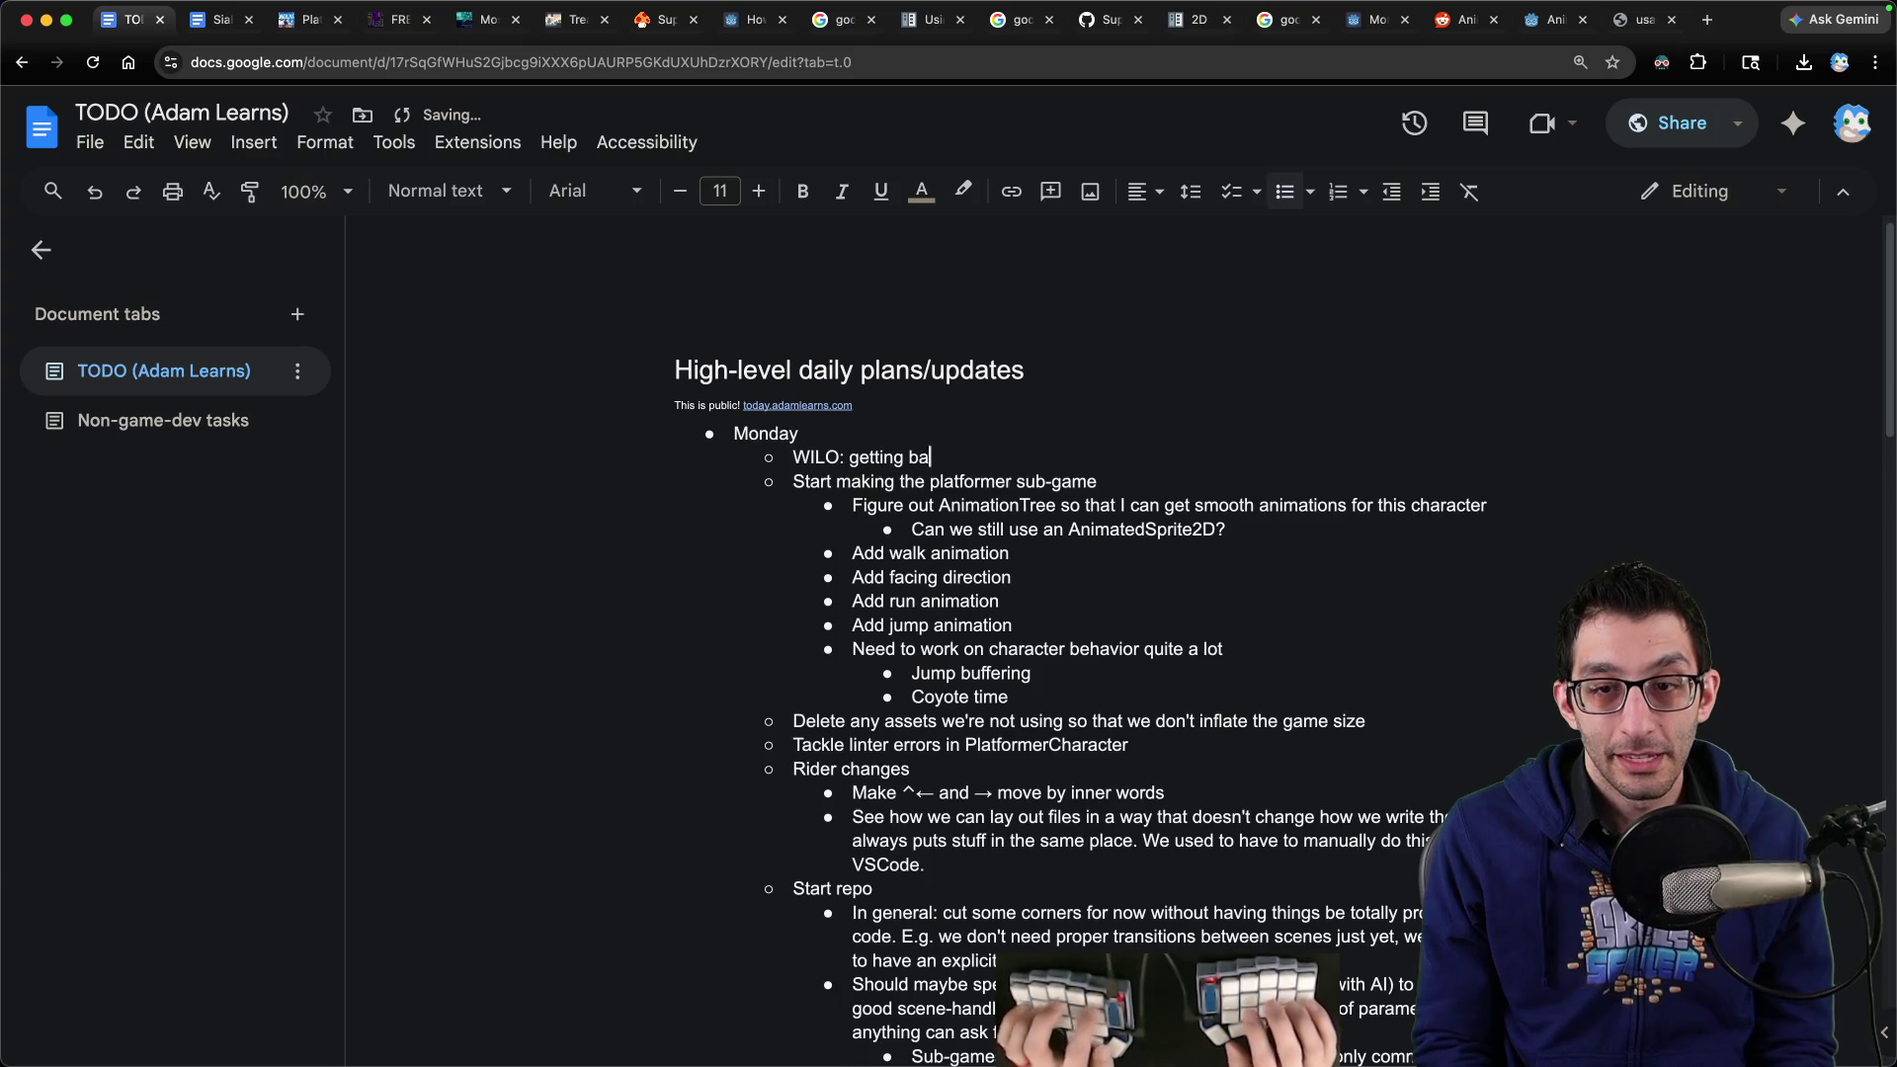
key(BackSpace)
key(BackSpace)
text(just the walk animation)
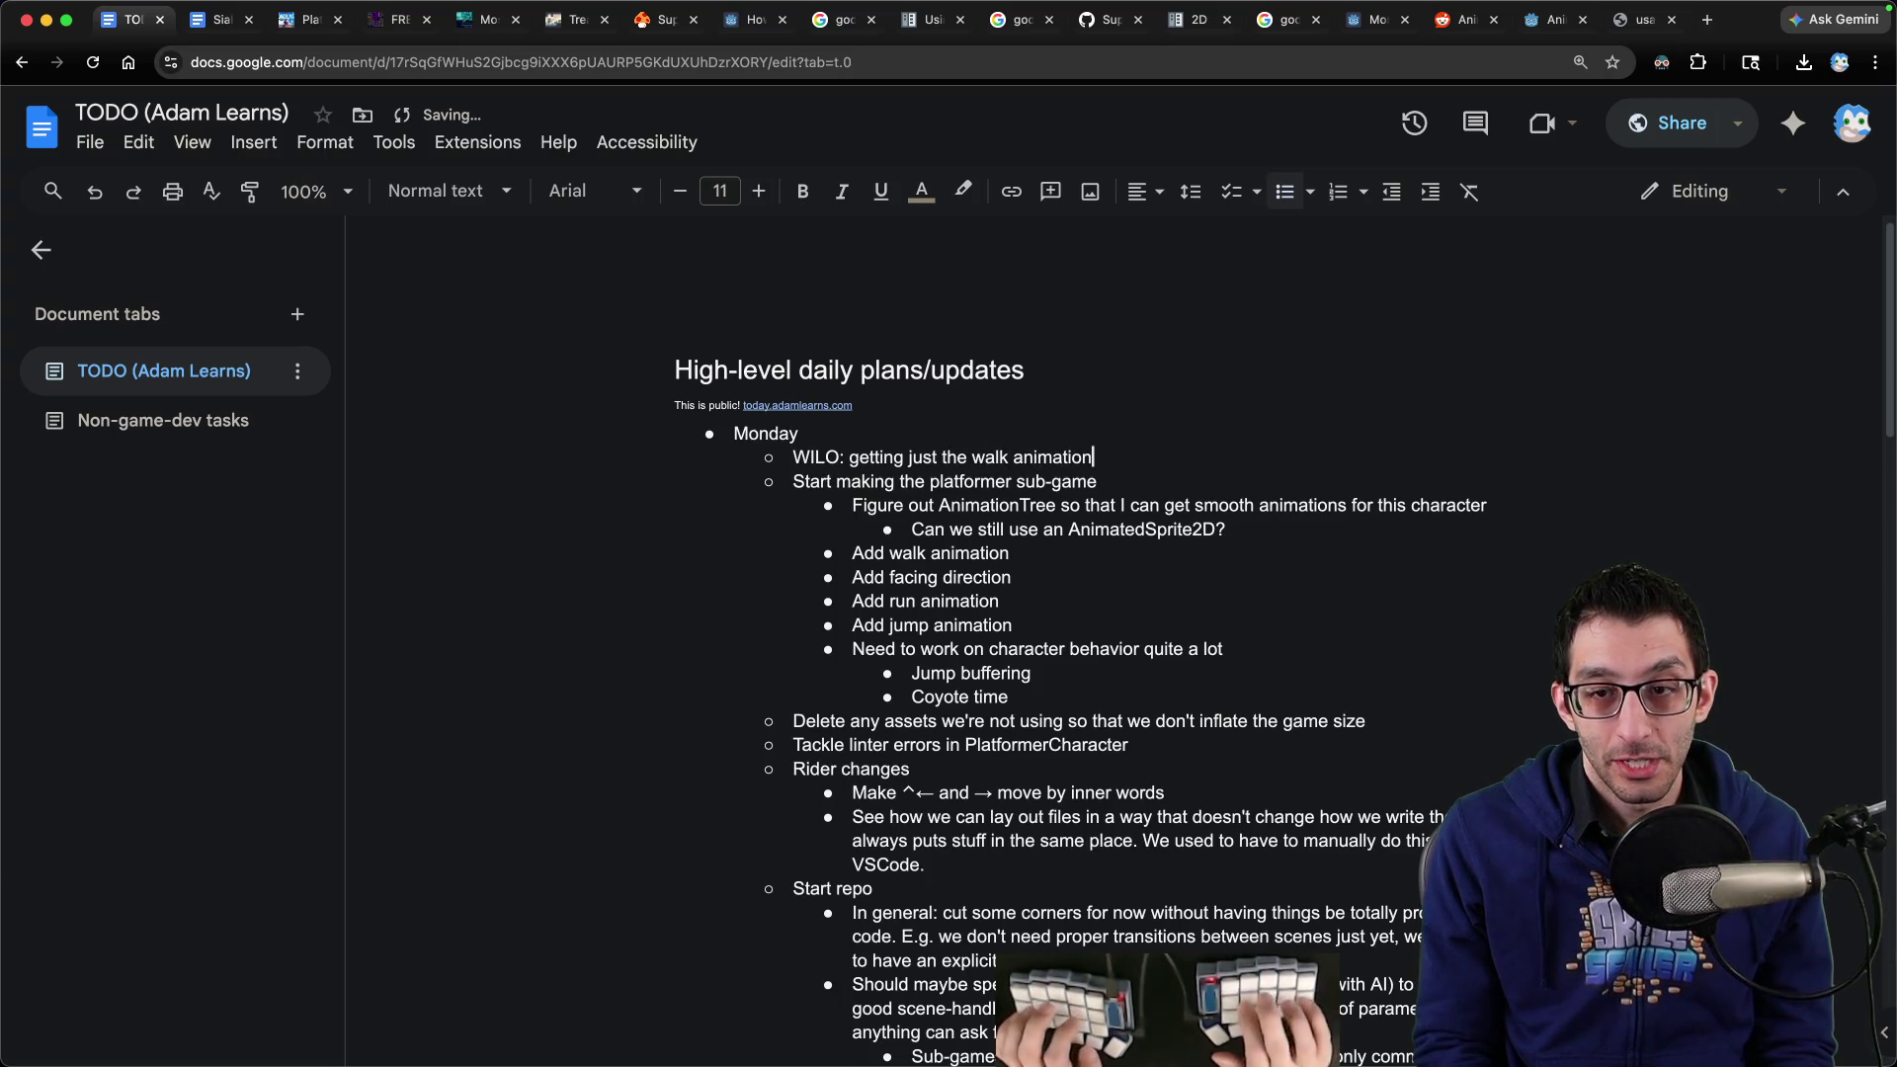
text( to work from idle)
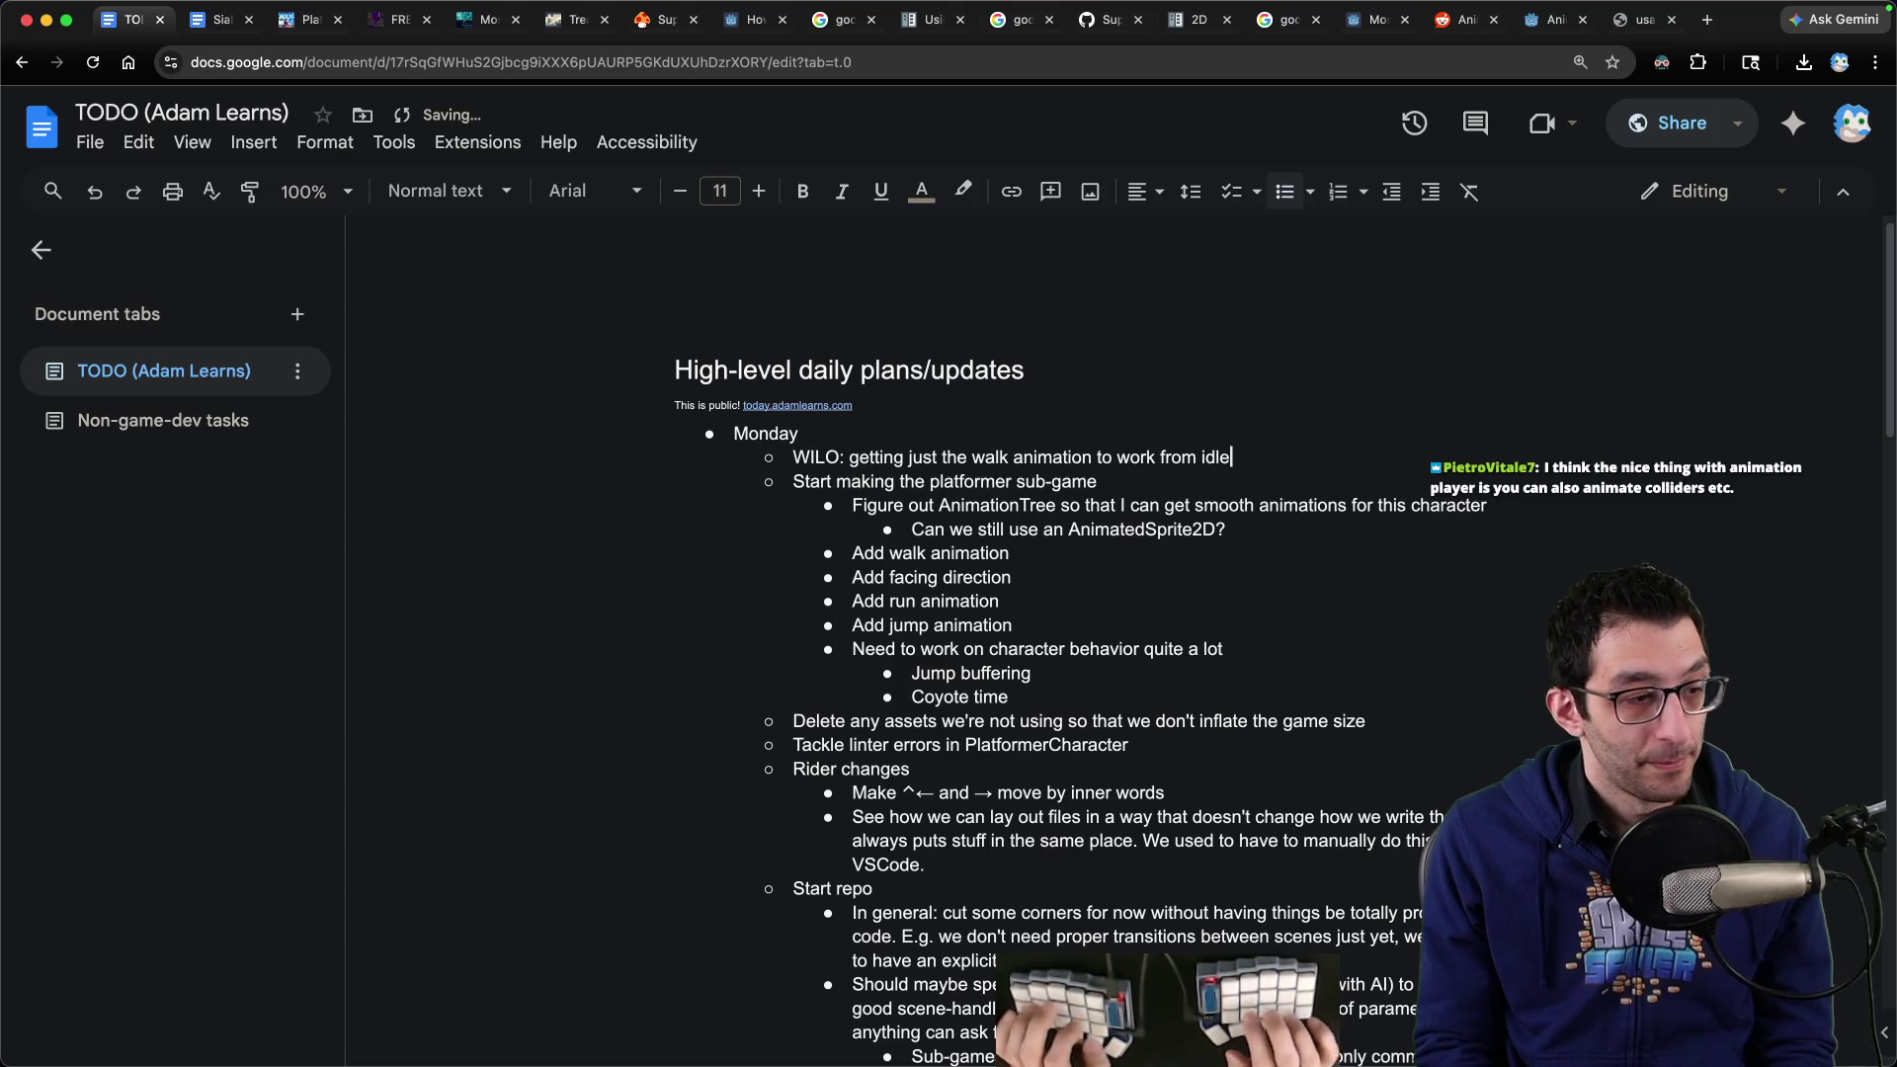
text( with an AnimationTree)
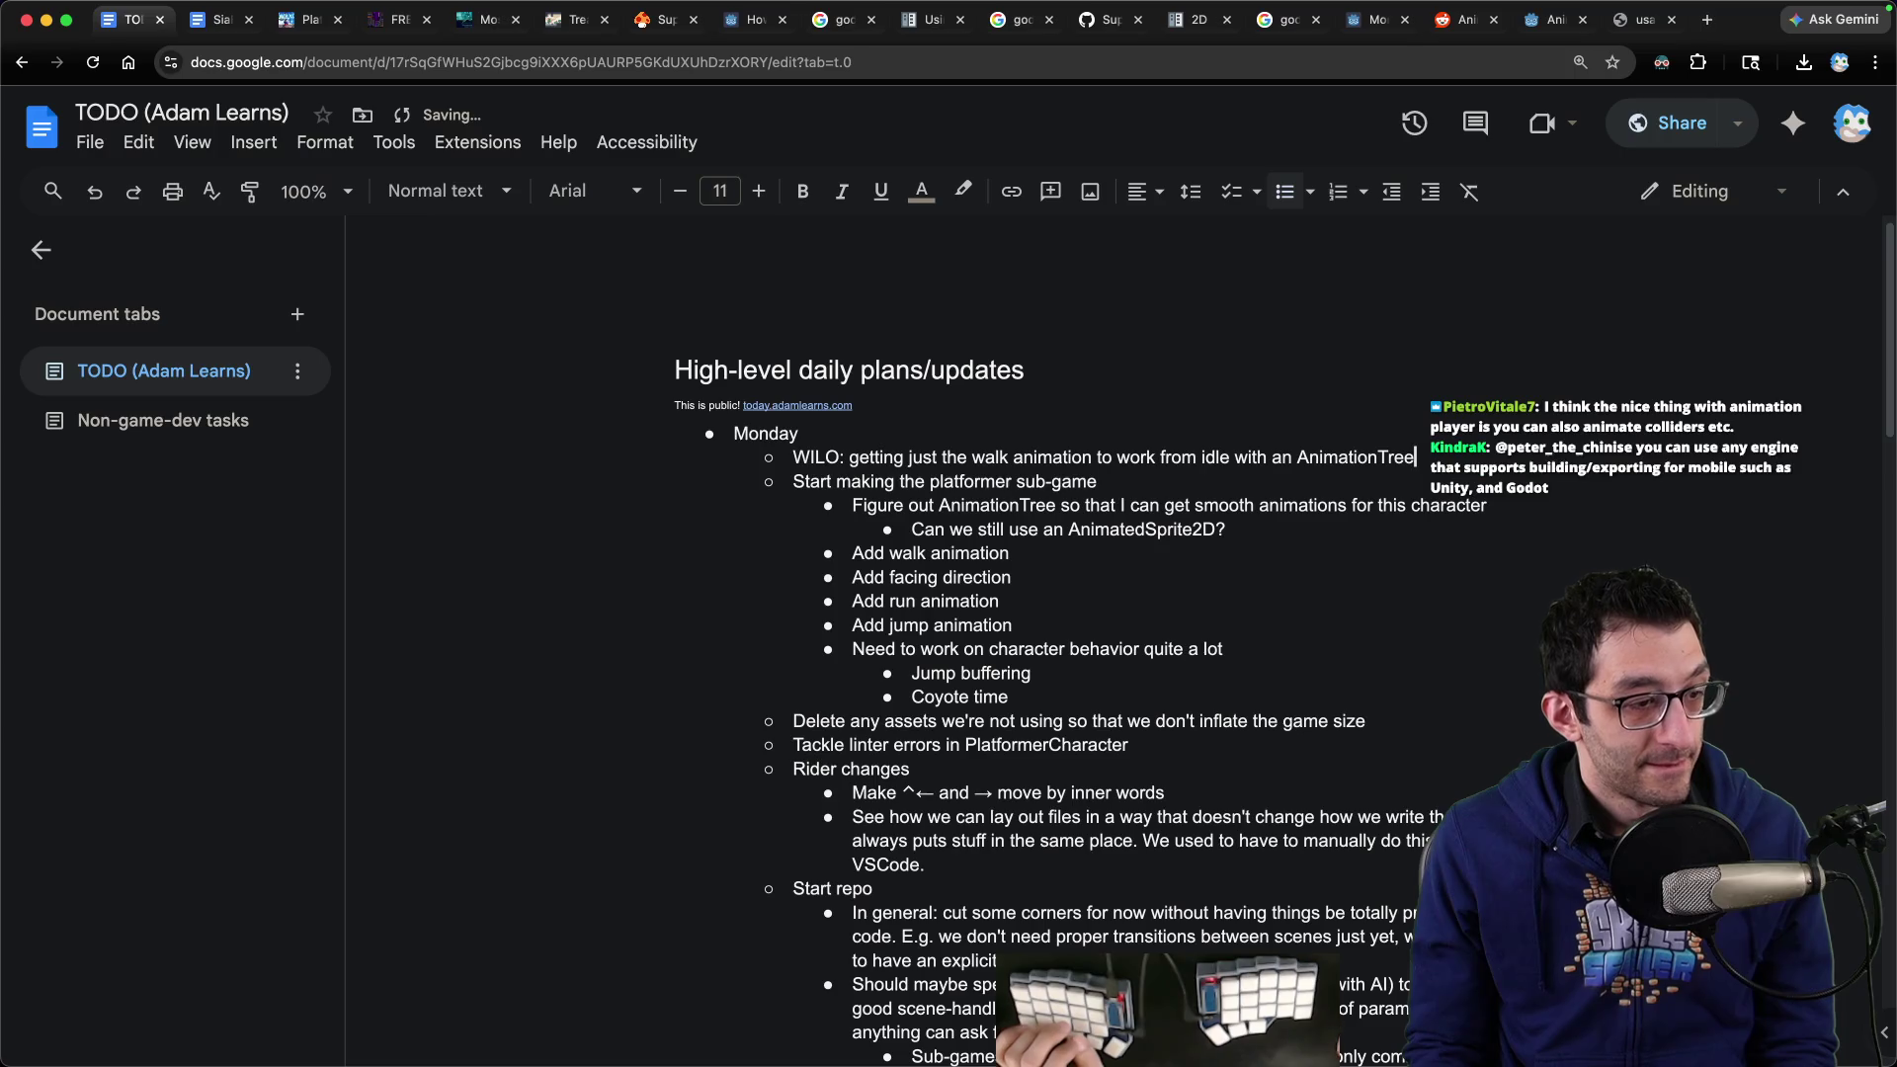
key(super+Tab)
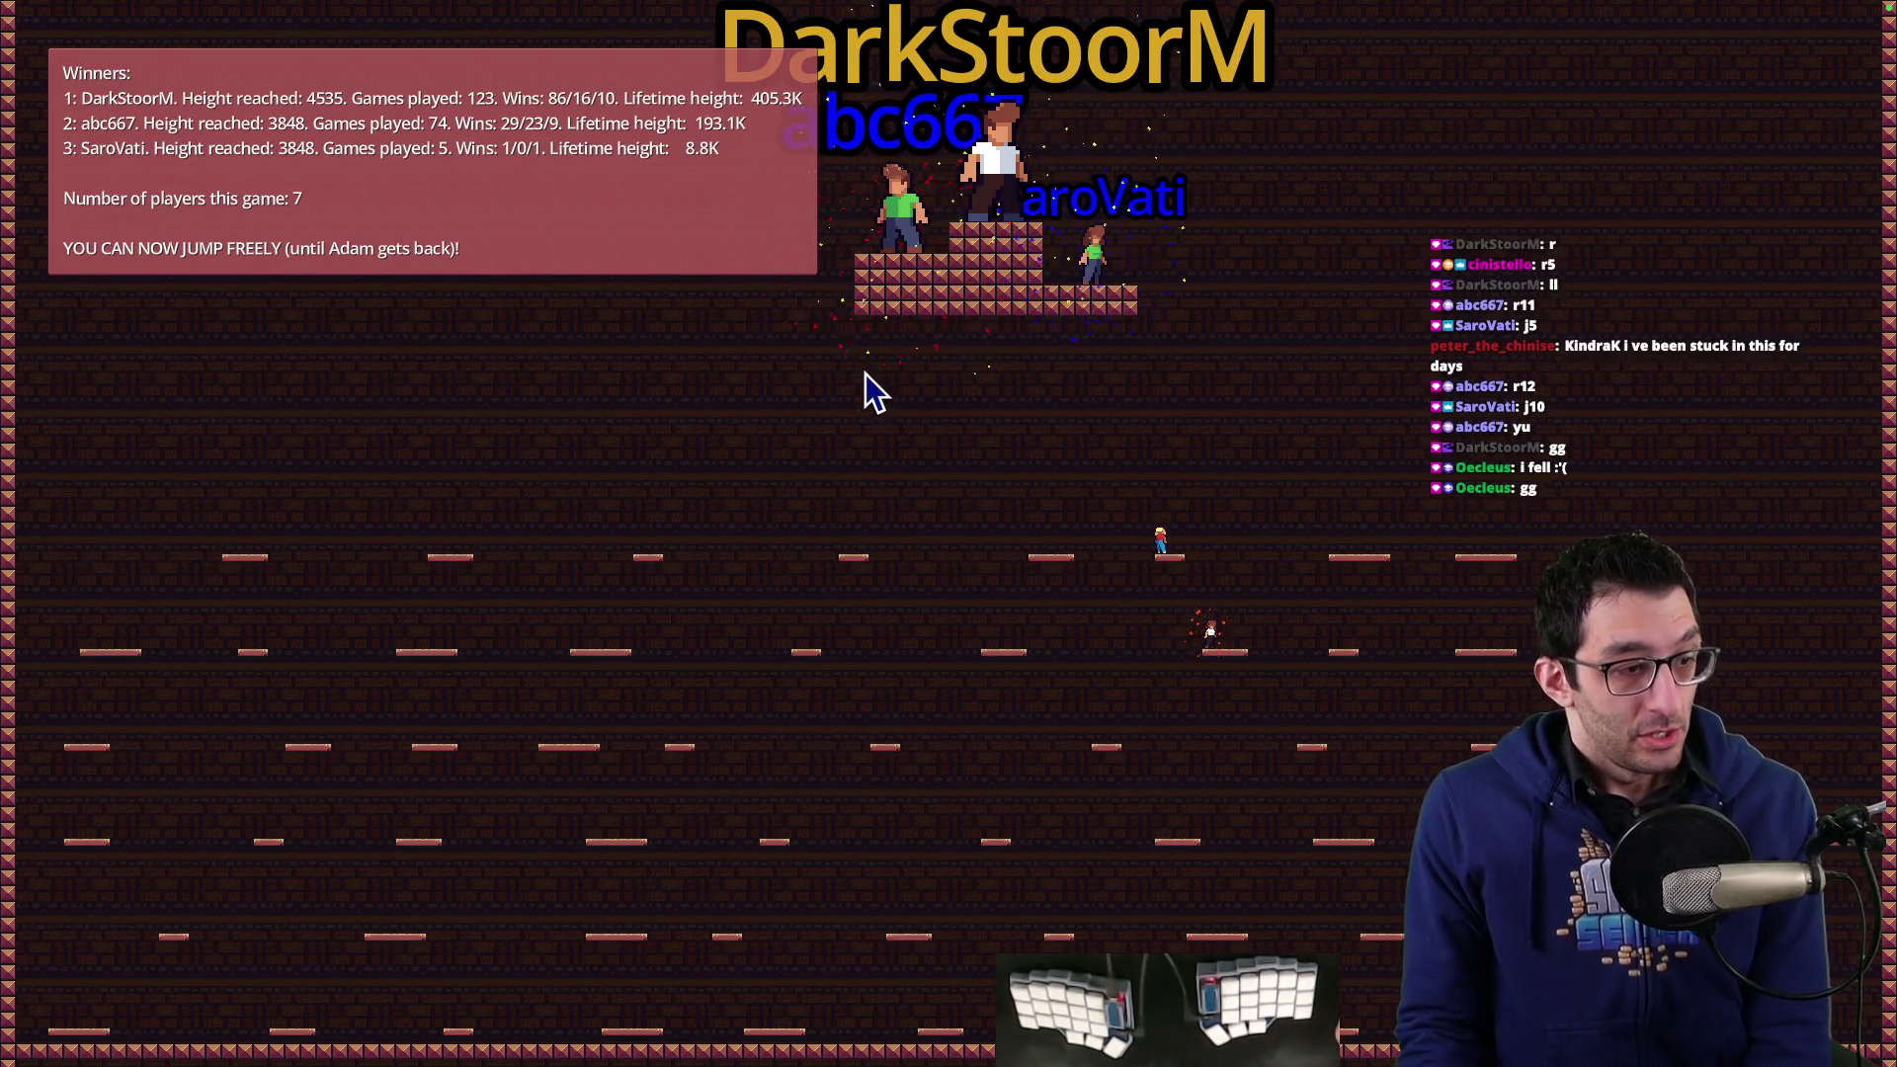
Add the sub-bullet 'Use a Sprite2D and change the texture, hframes, and vframes'
key(ctrl+Left)
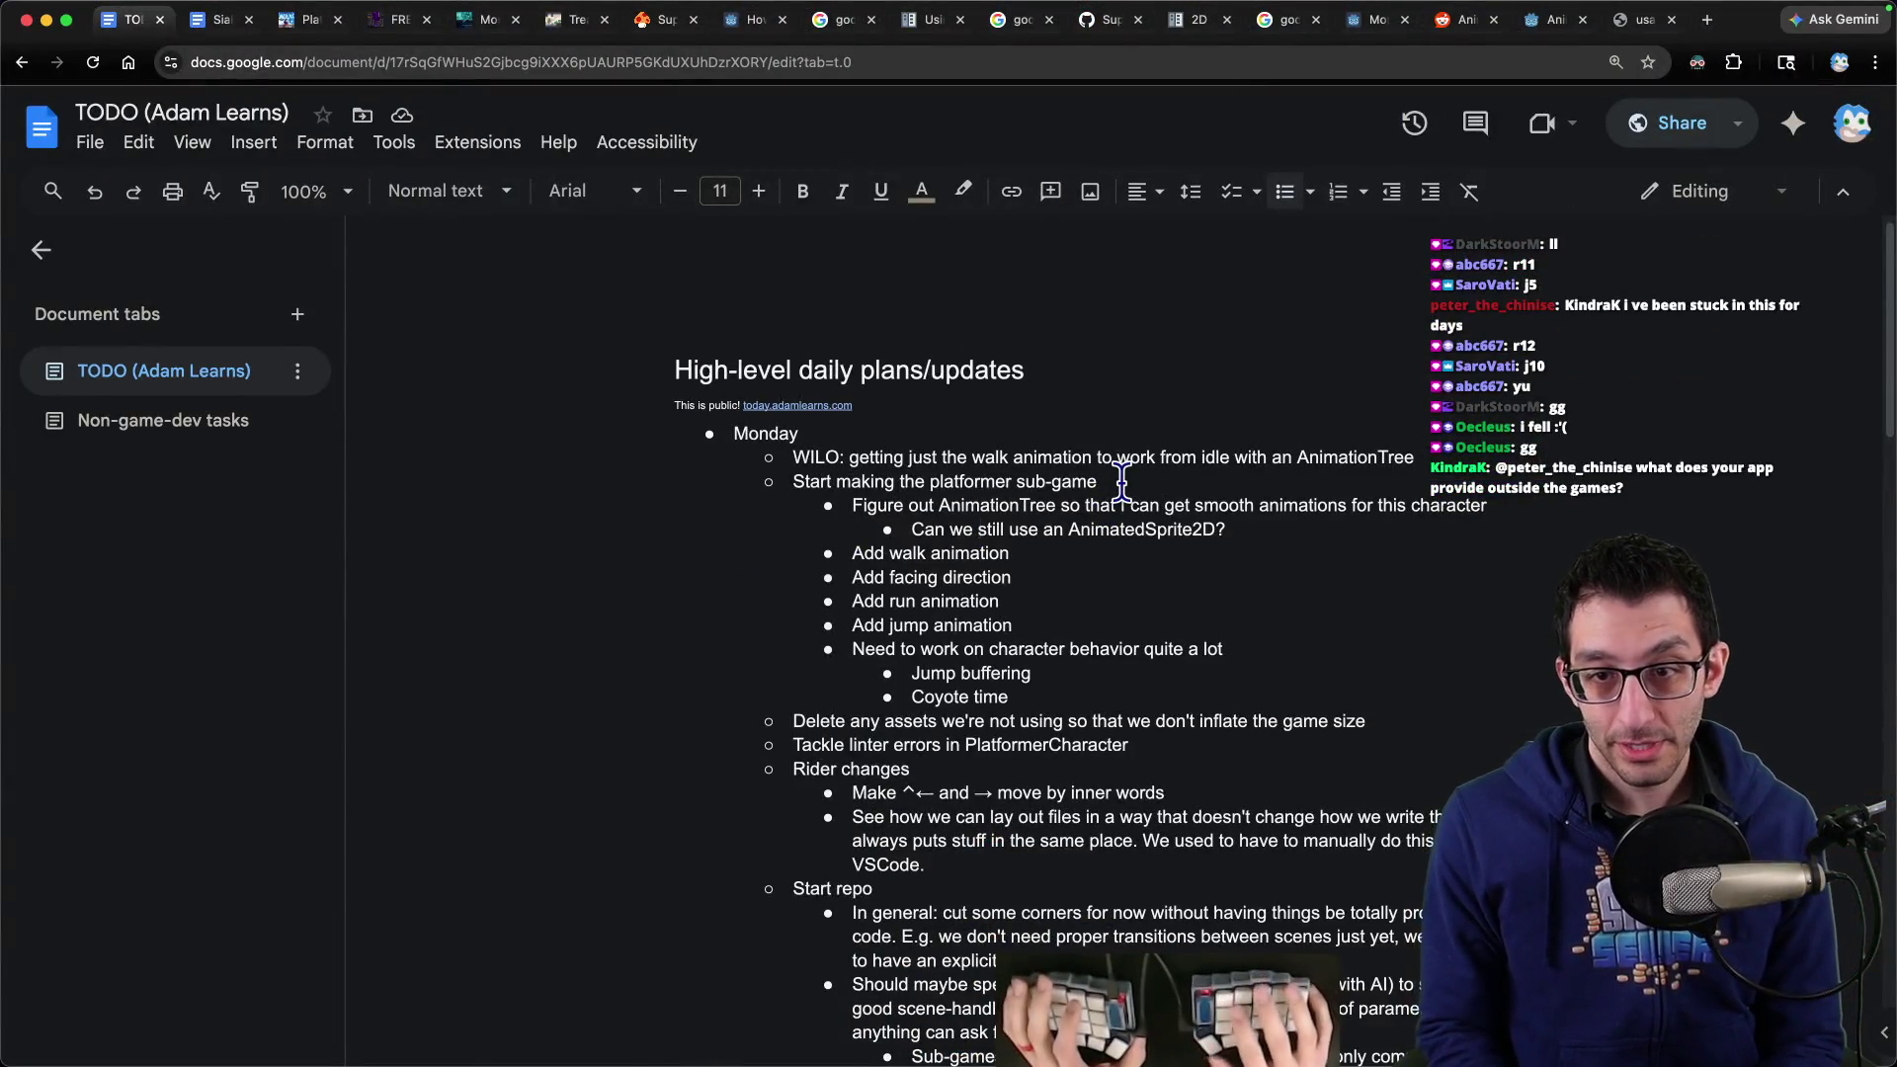
key(Return)
key(Tab)
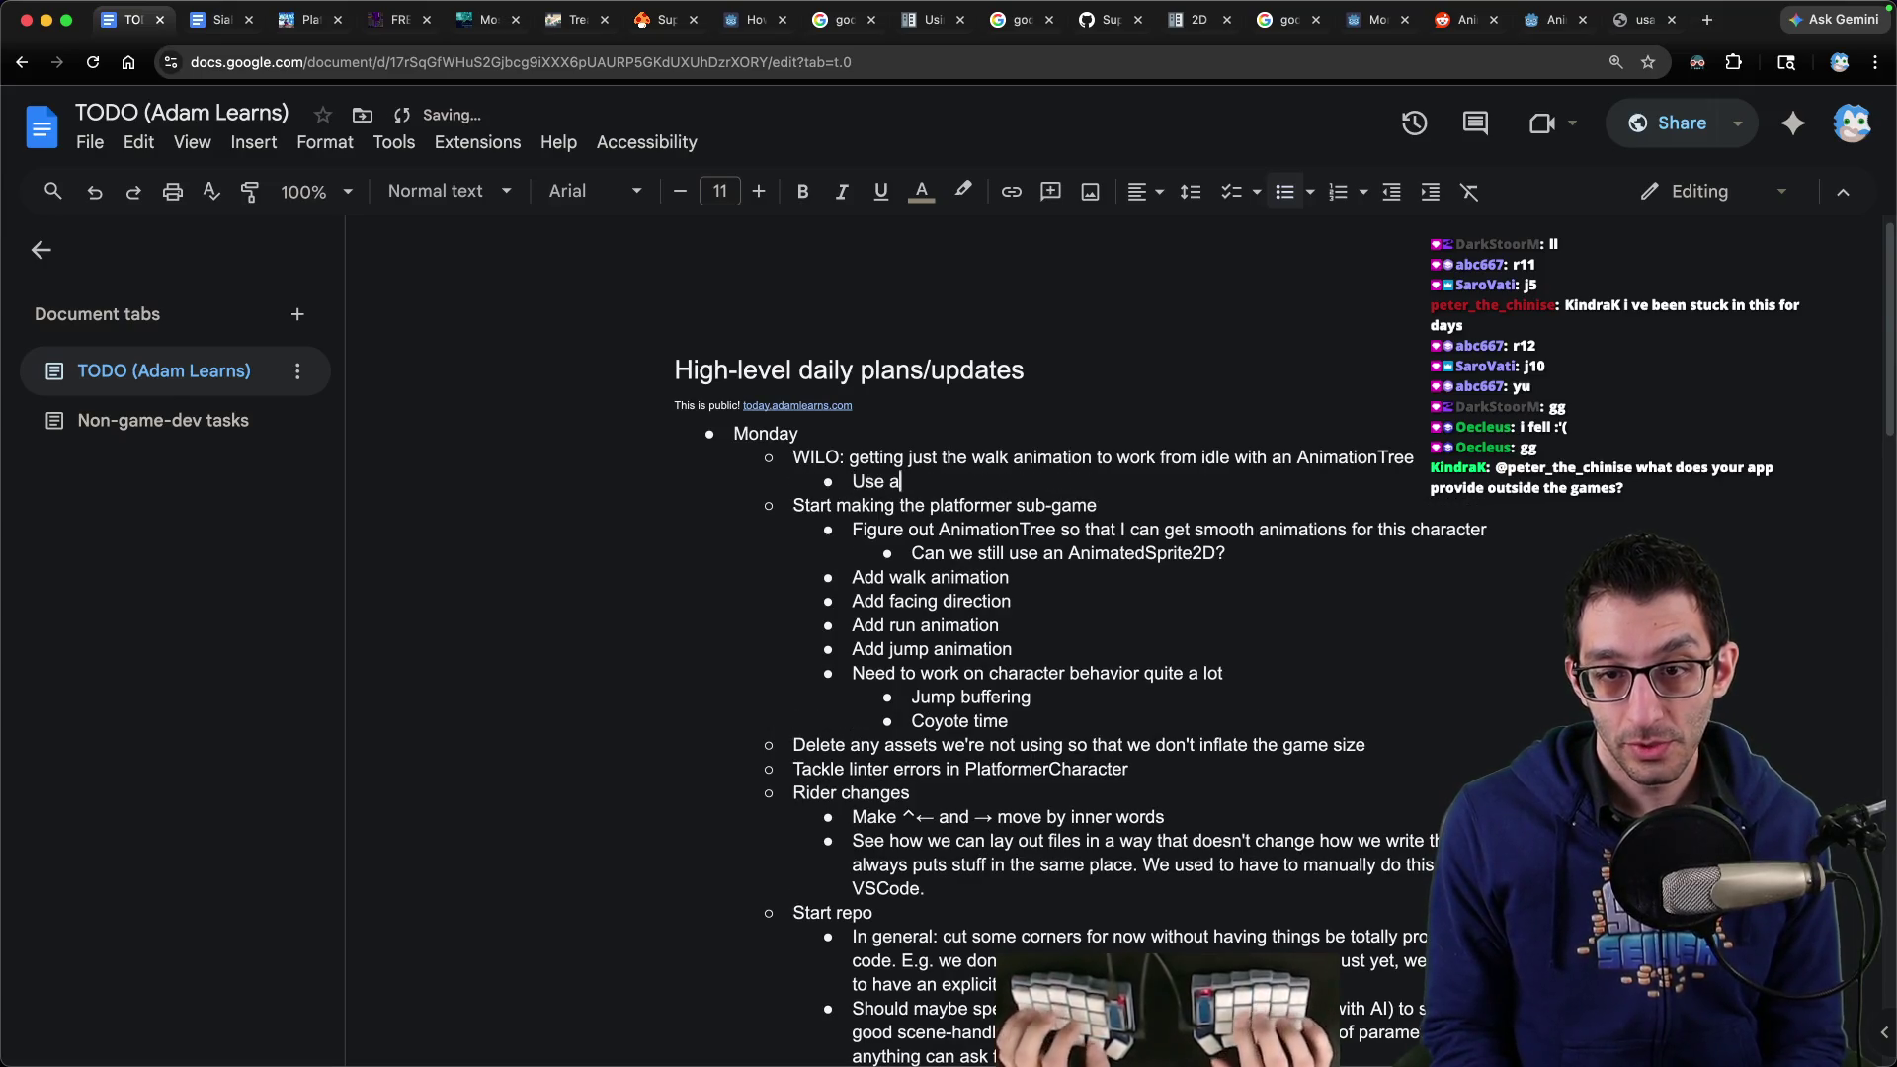
text(nd change the texture, hframes, and vframes)
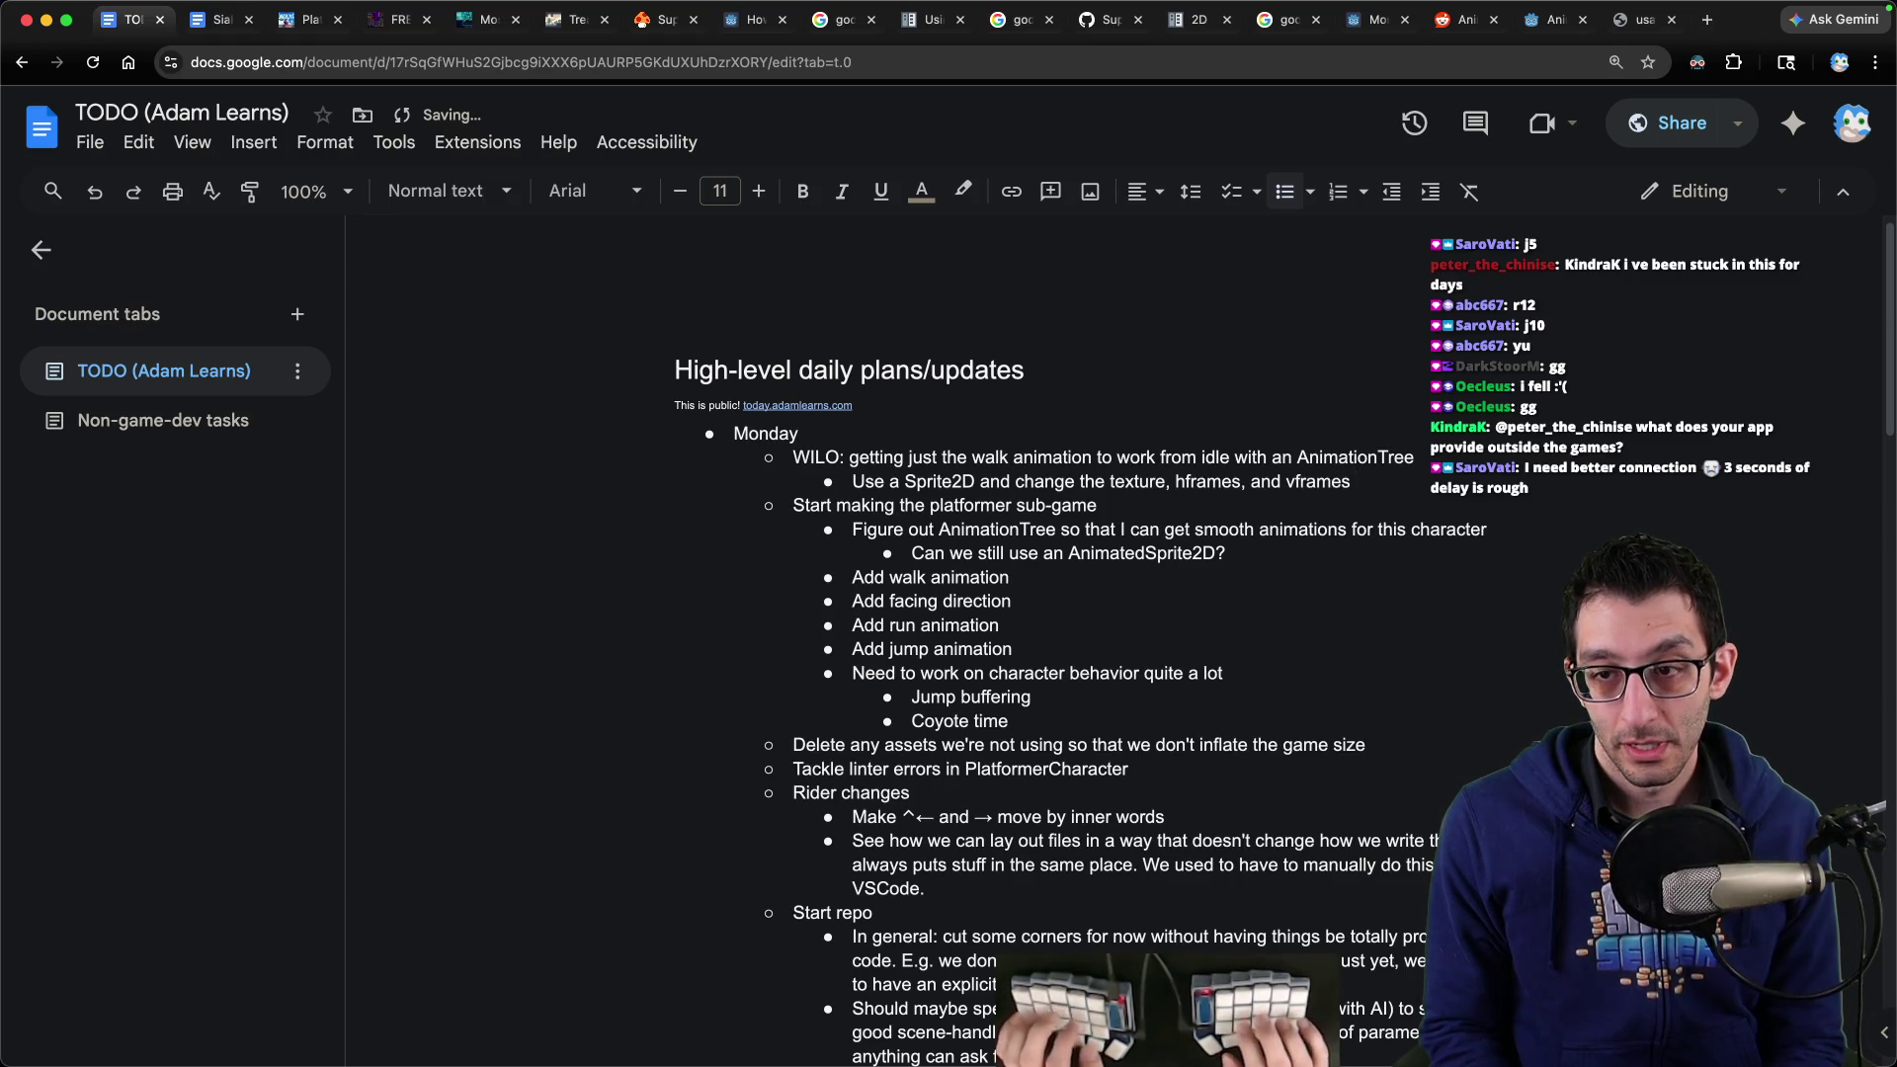
key(ctrl+shift+Tab)
key(ctrl+shift+Tab)
key(ctrl+shift+Tab)
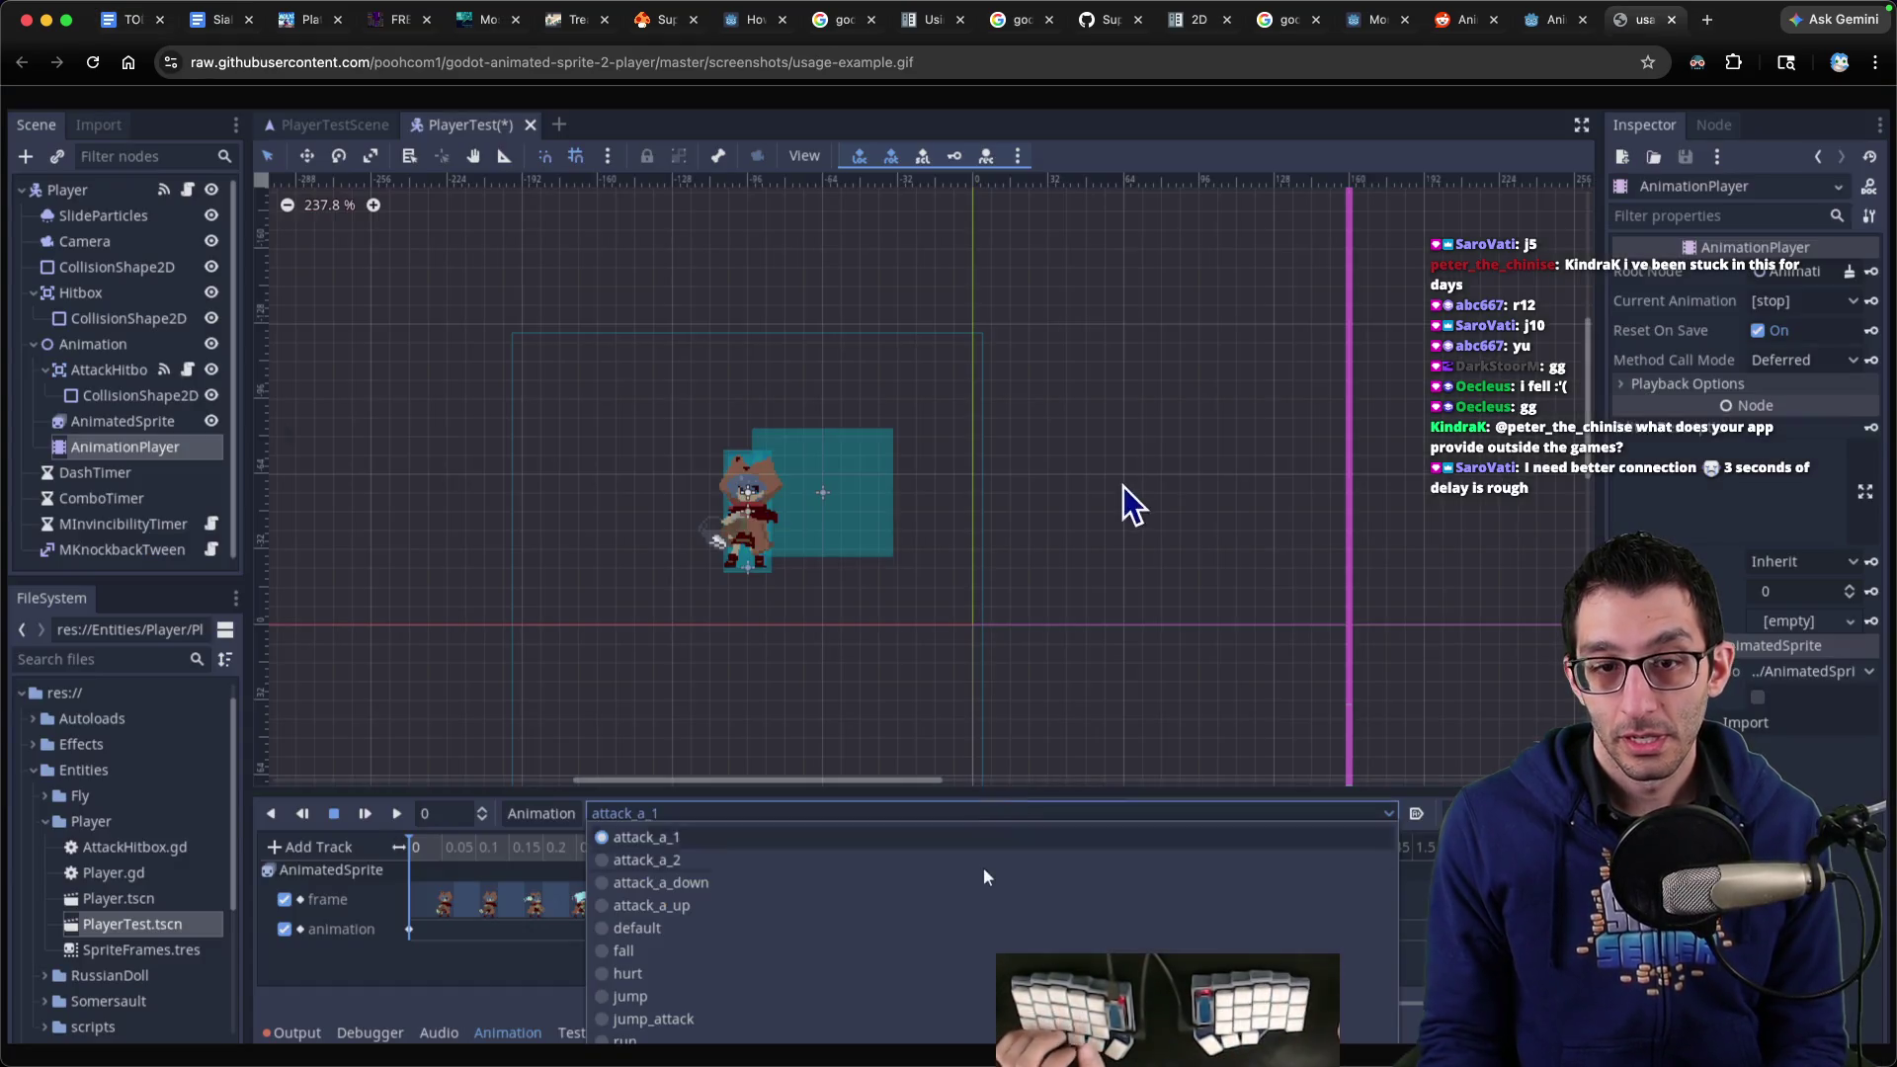
Review the GitHub issue, Godot docs, forum thread and example GIF, then return to TODO
key(ctrl+shift+Tab)
key(ctrl+shift+Tab)
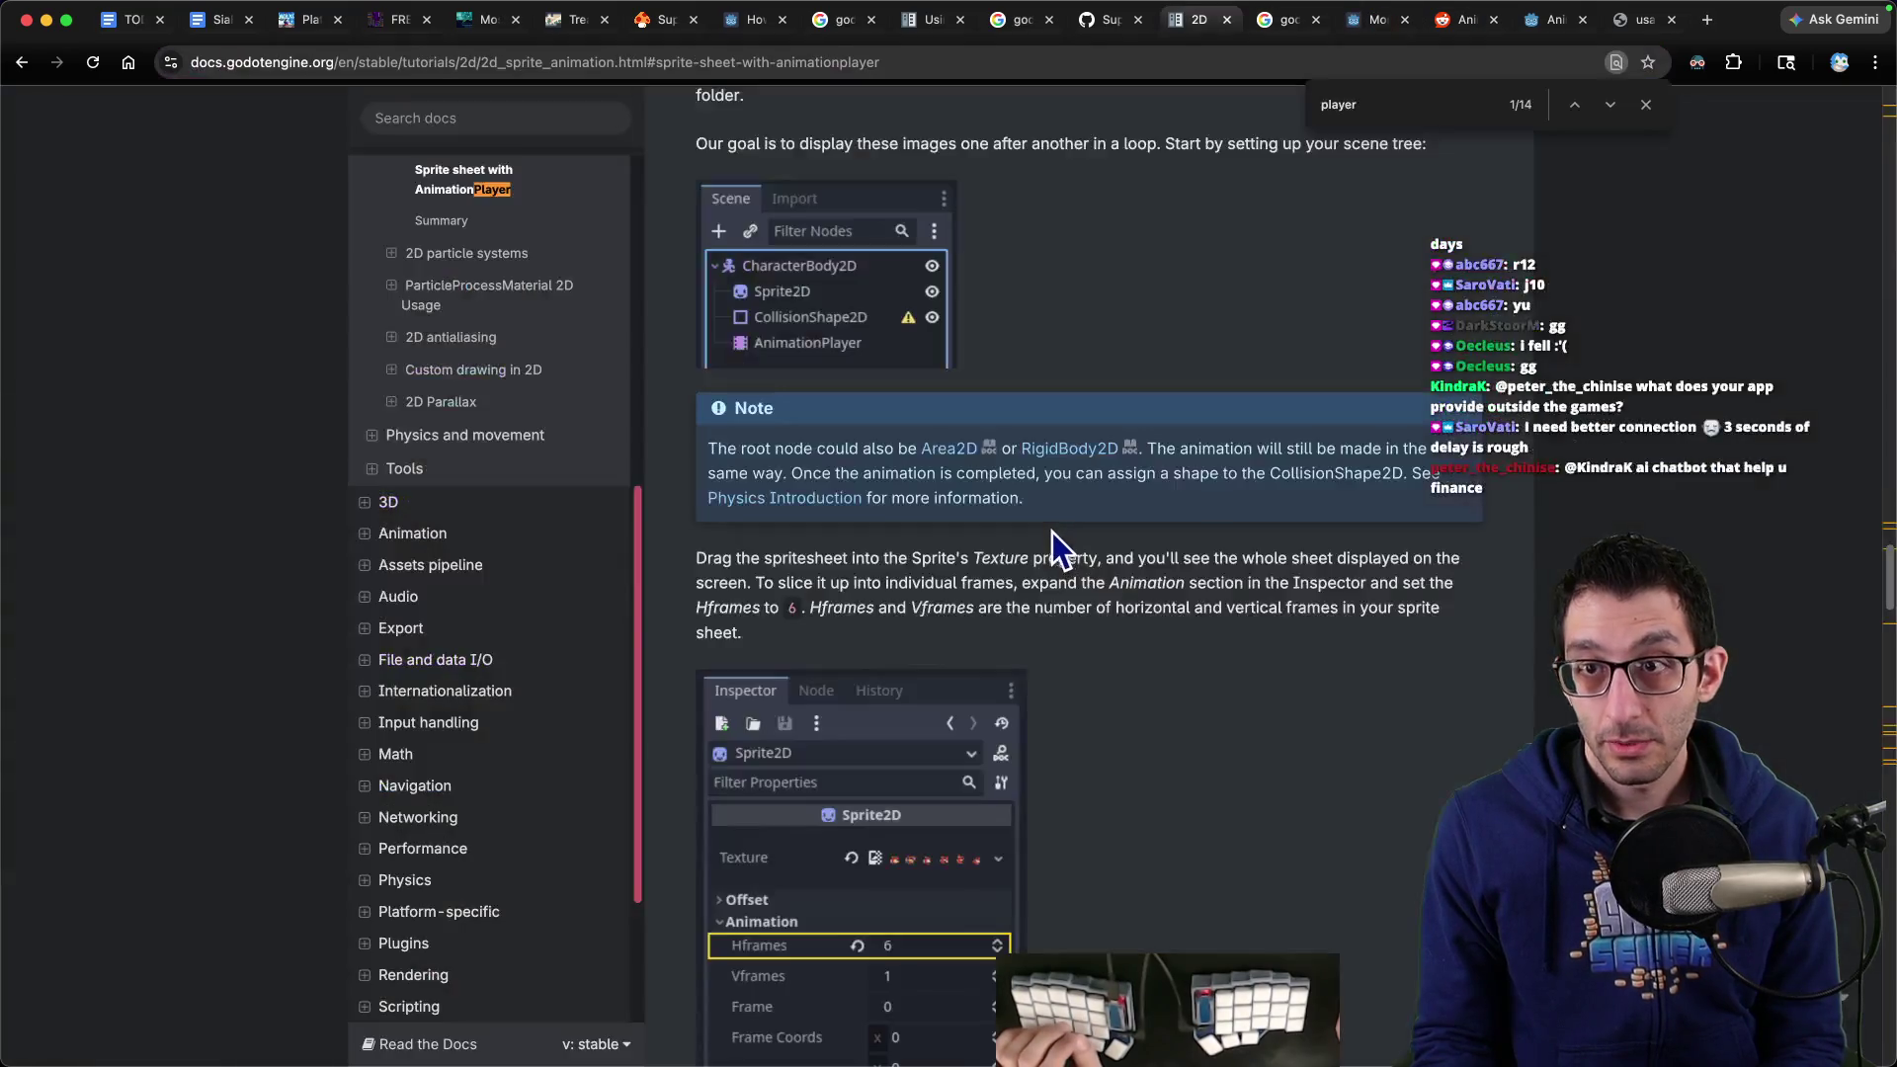
key(ctrl+Tab)
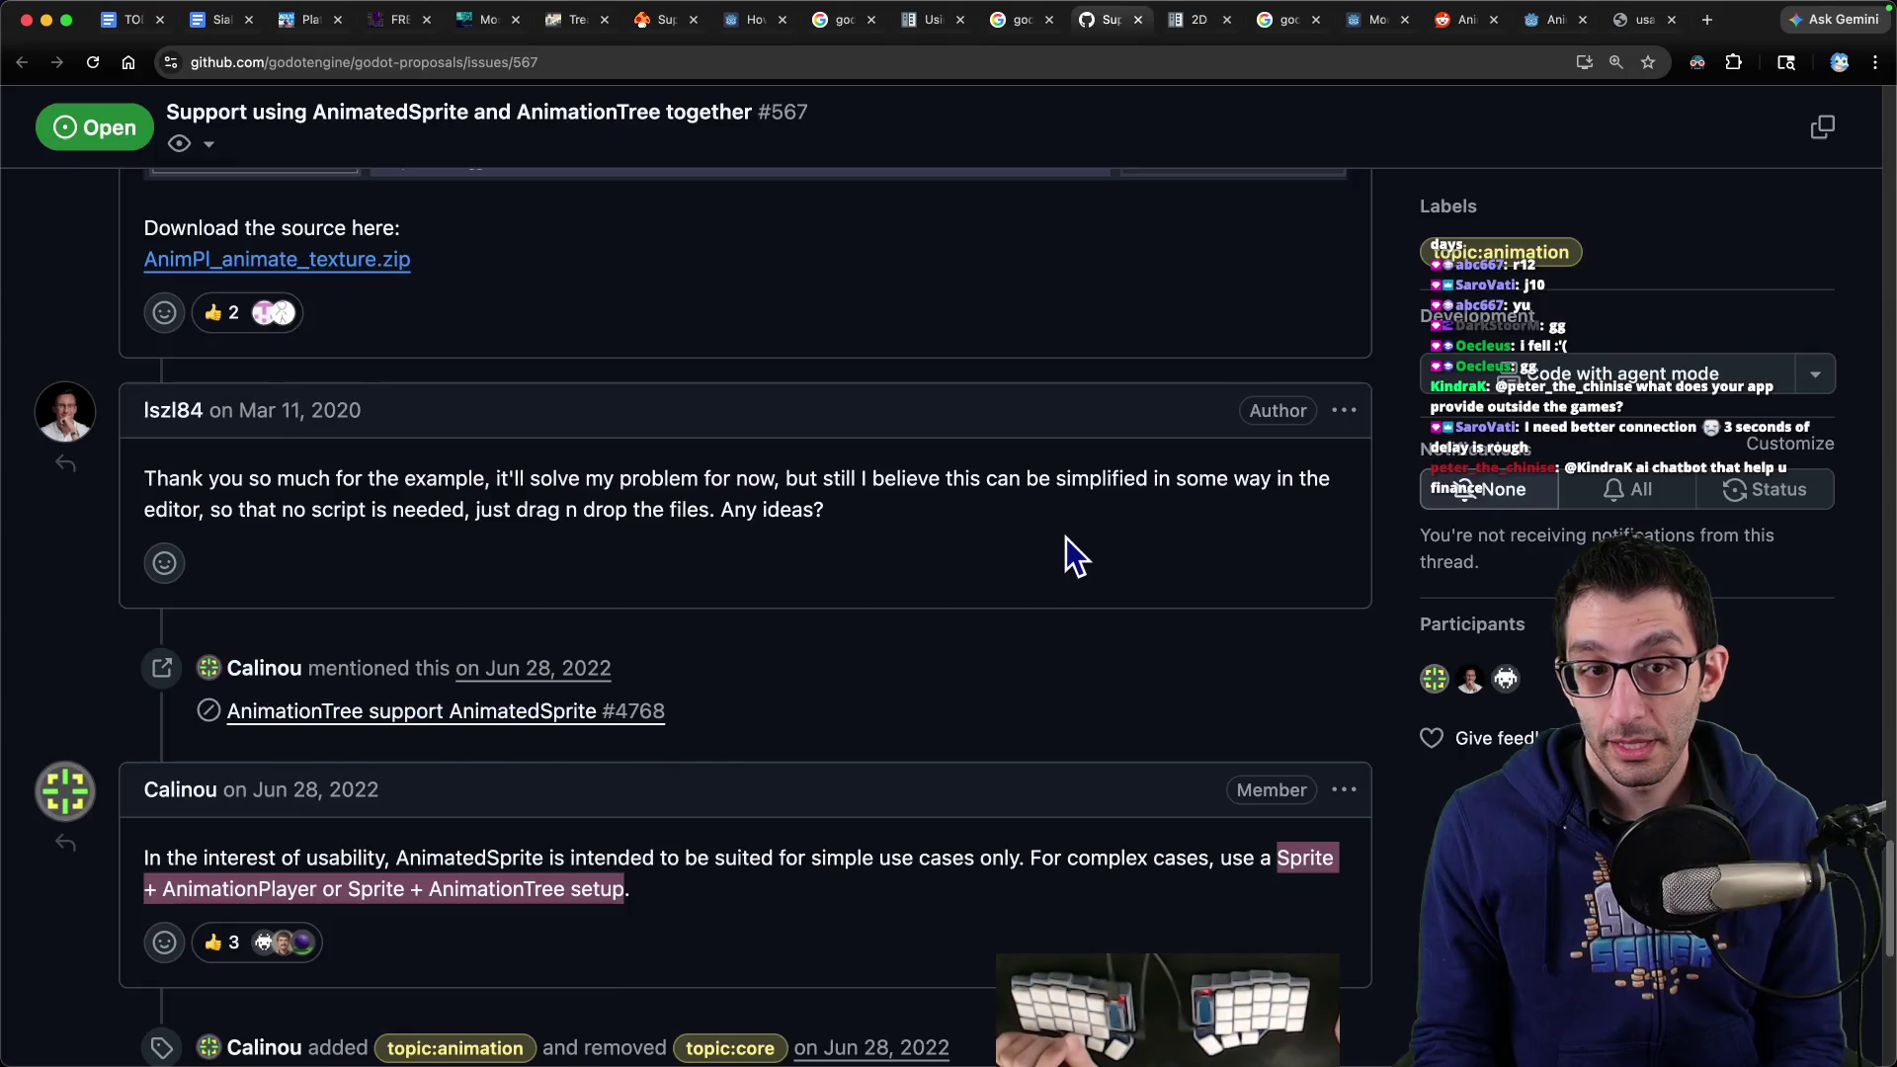
key(ctrl+shift+Tab)
key(ctrl+shift+Tab)
key(ctrl+shift+Tab)
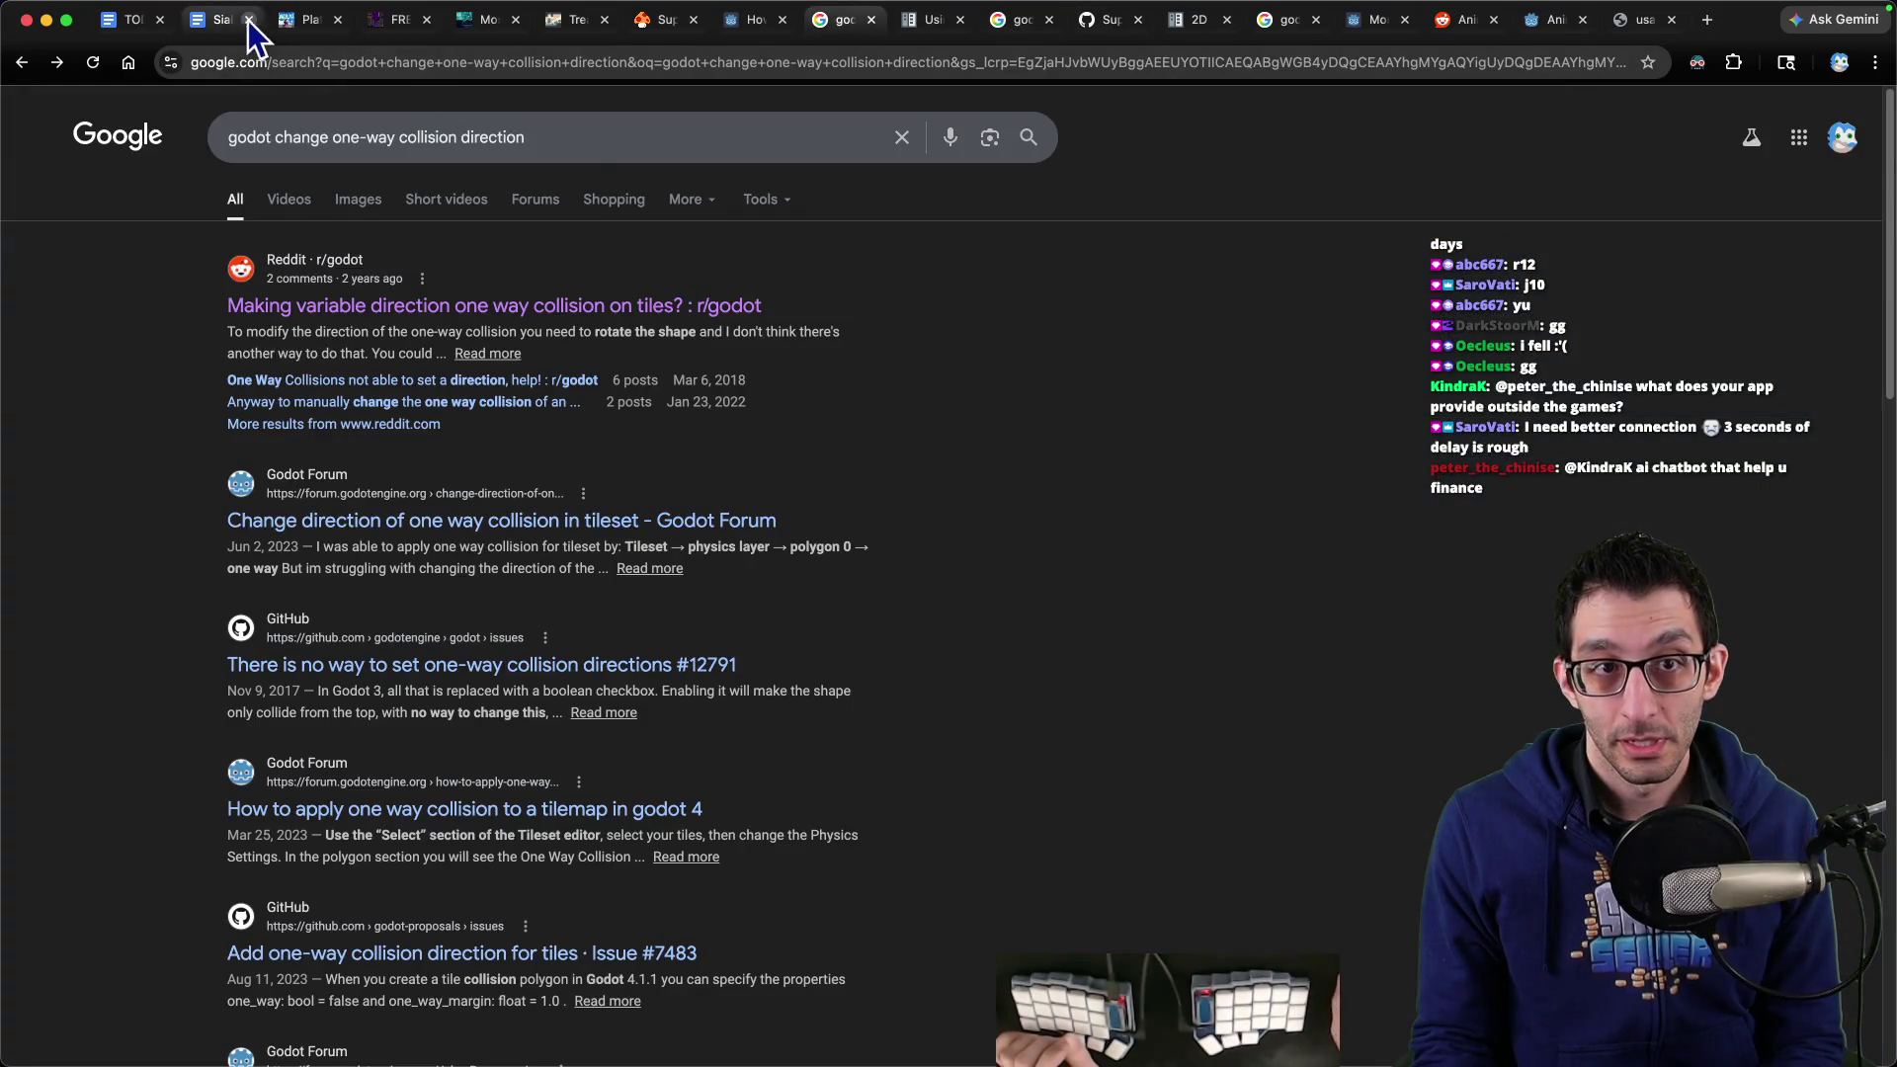
click(296, 19)
key(ctrl+Tab)
key(ctrl+Tab)
key(ctrl+Tab)
key(ctrl+Tab)
key(ctrl+Tab)
key(ctrl+Tab)
key(ctrl+shift+Tab)
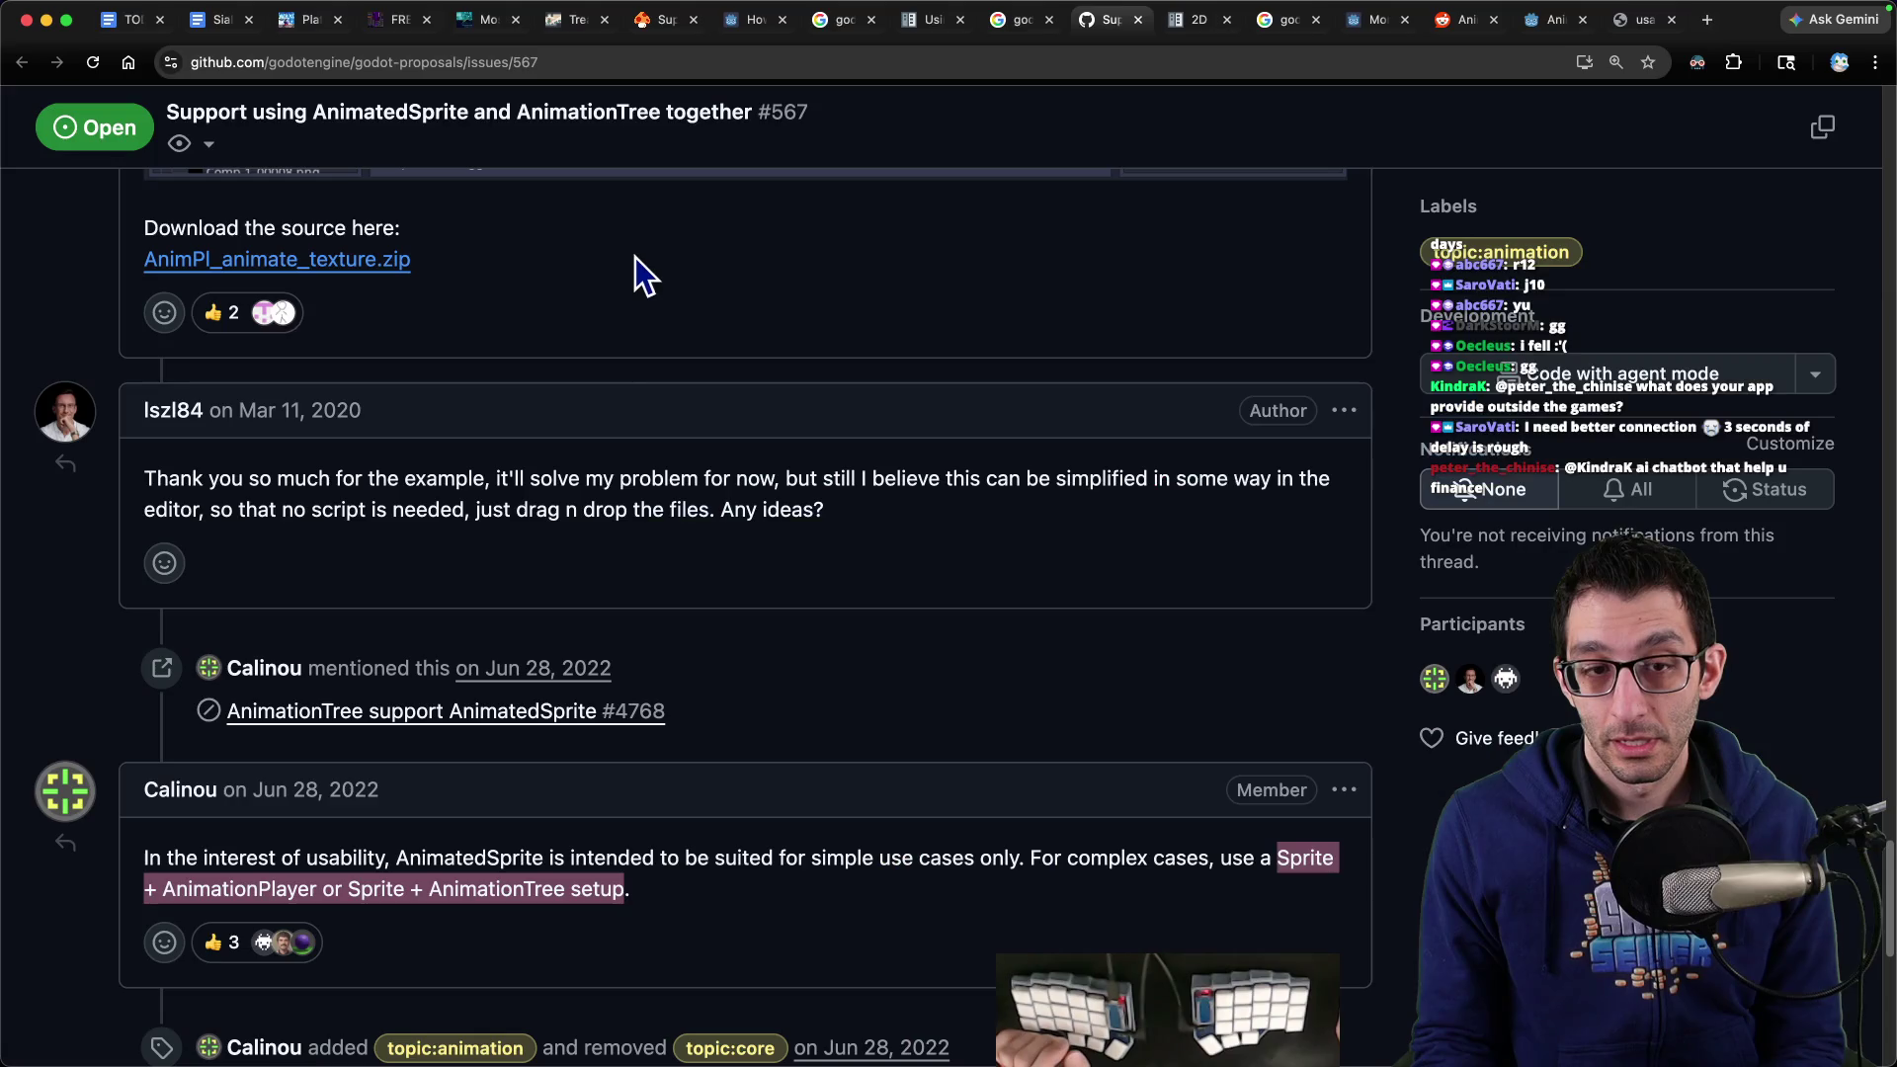
key(ctrl+Tab)
key(ctrl+Tab)
key(ctrl+Tab)
key(ctrl+Tab)
key(ctrl+shift+Tab)
scroll(911, 579, down, 5)
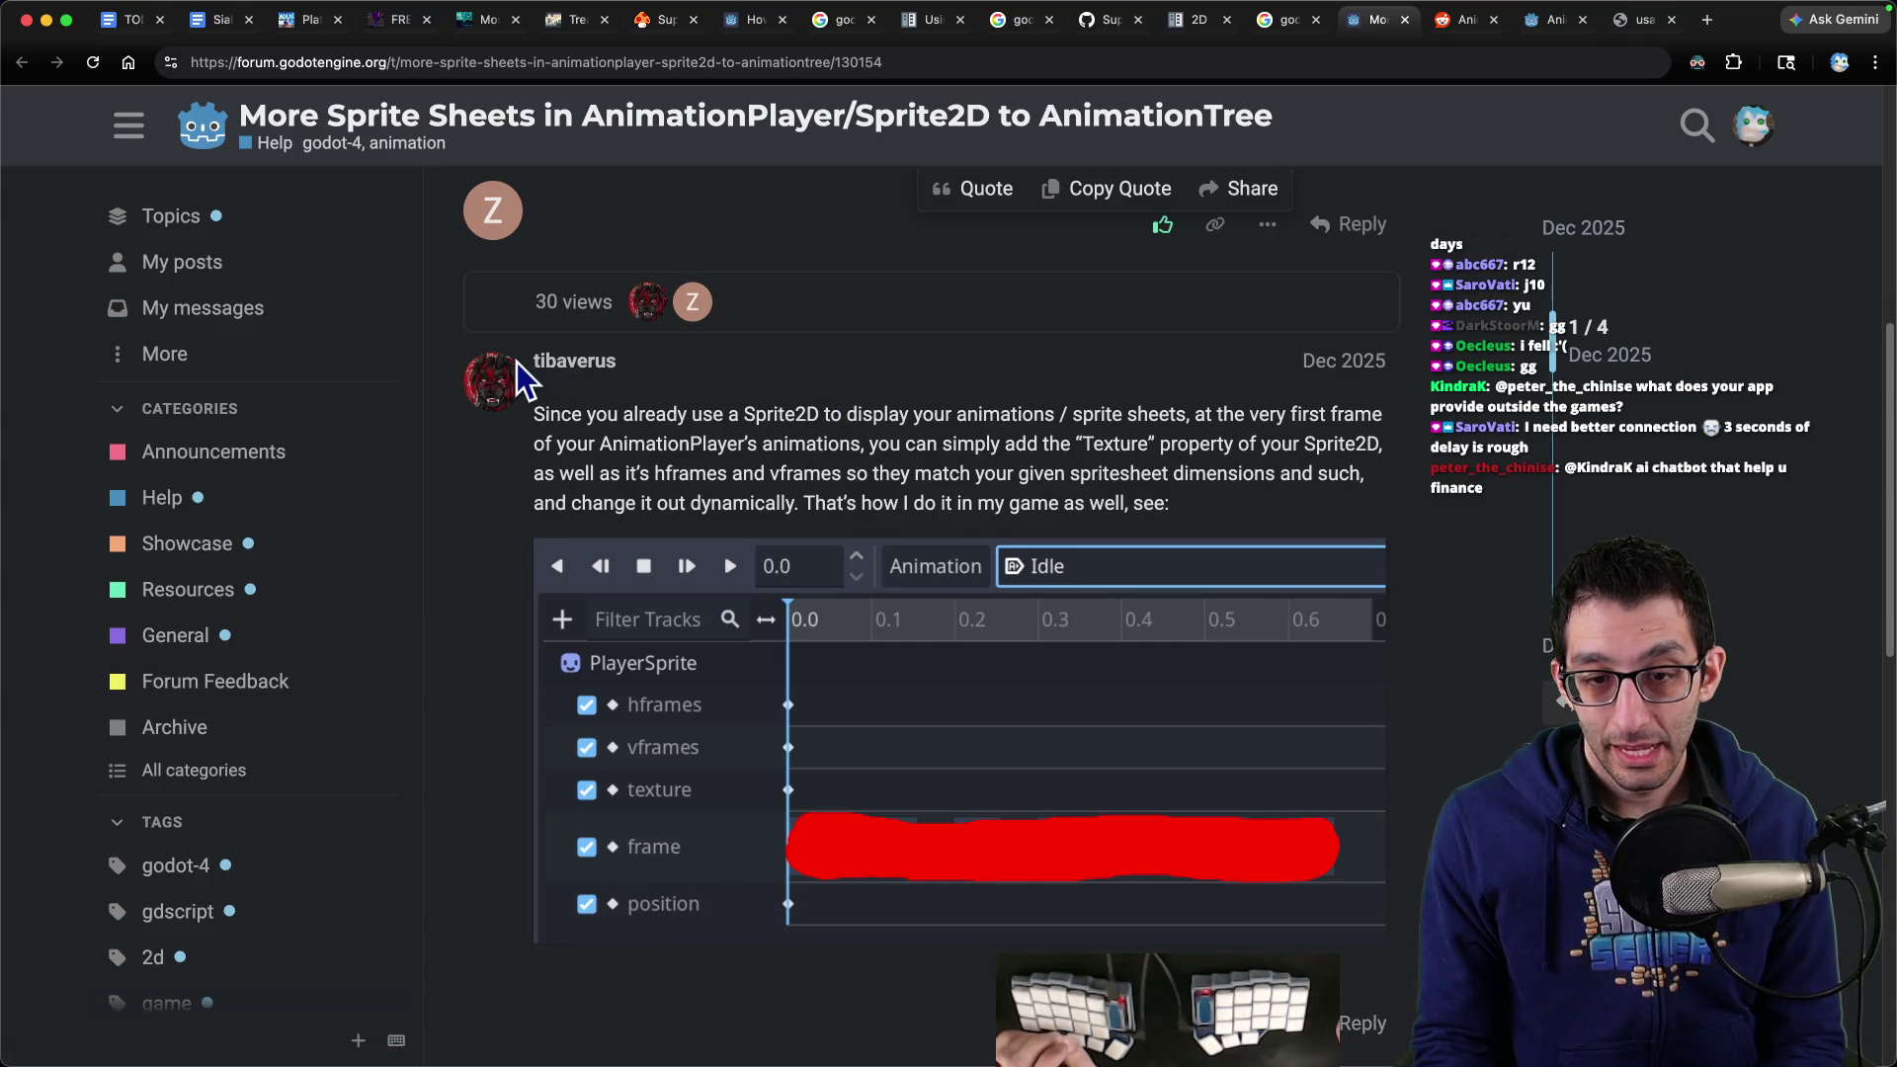
scroll(514, 365, down, 4)
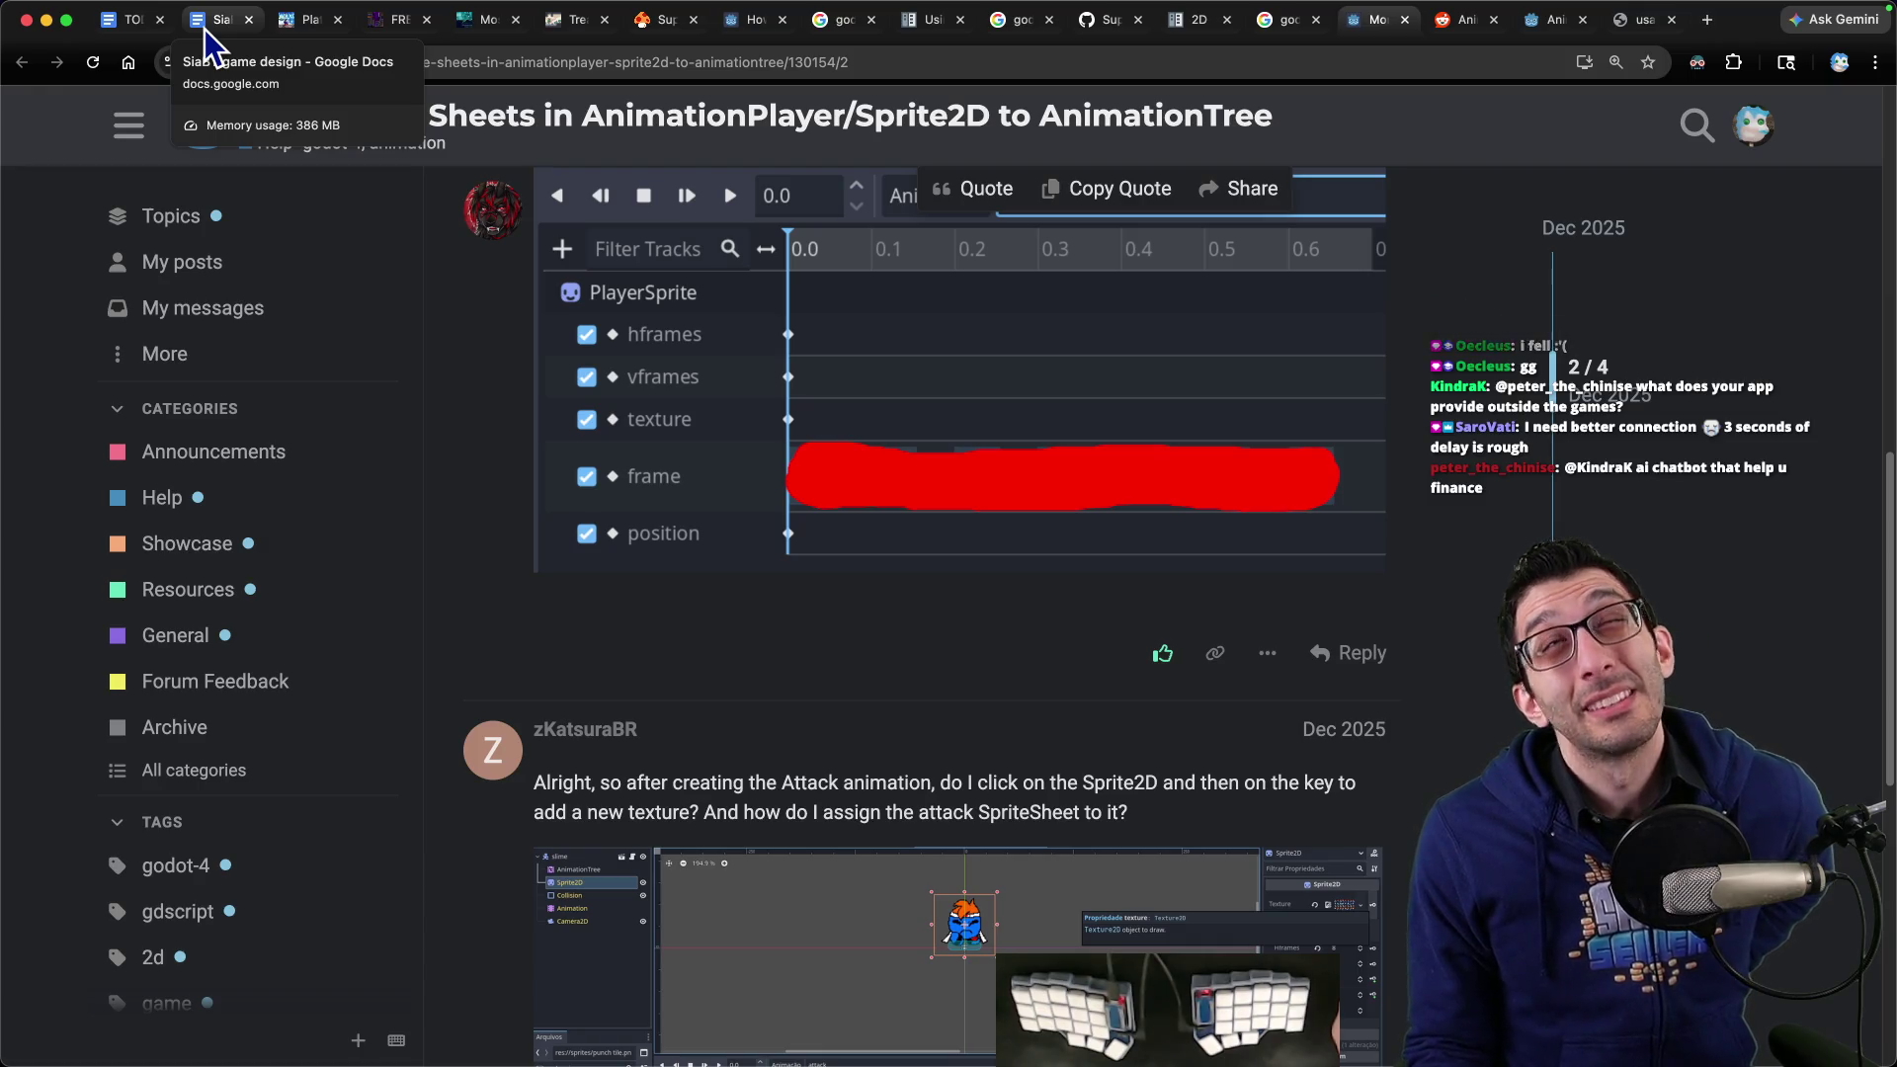
click(1631, 21)
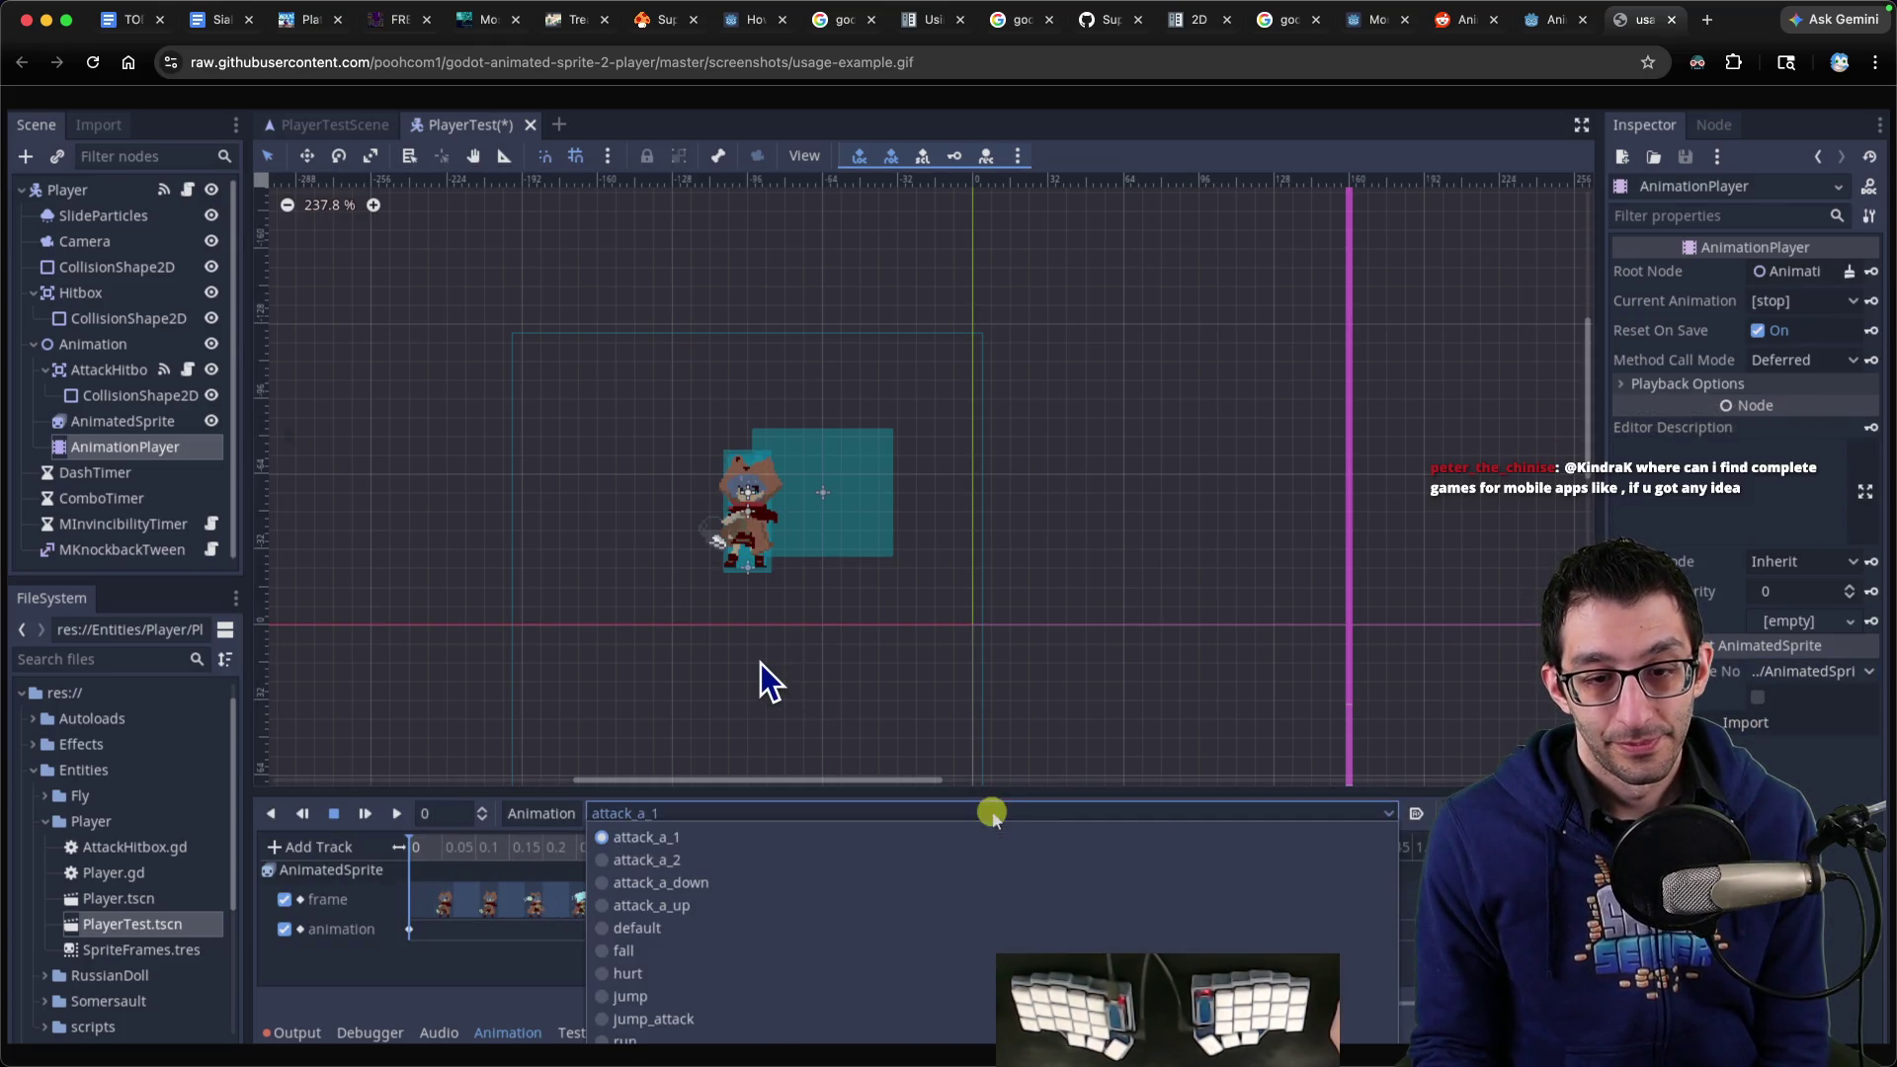
click(123, 36)
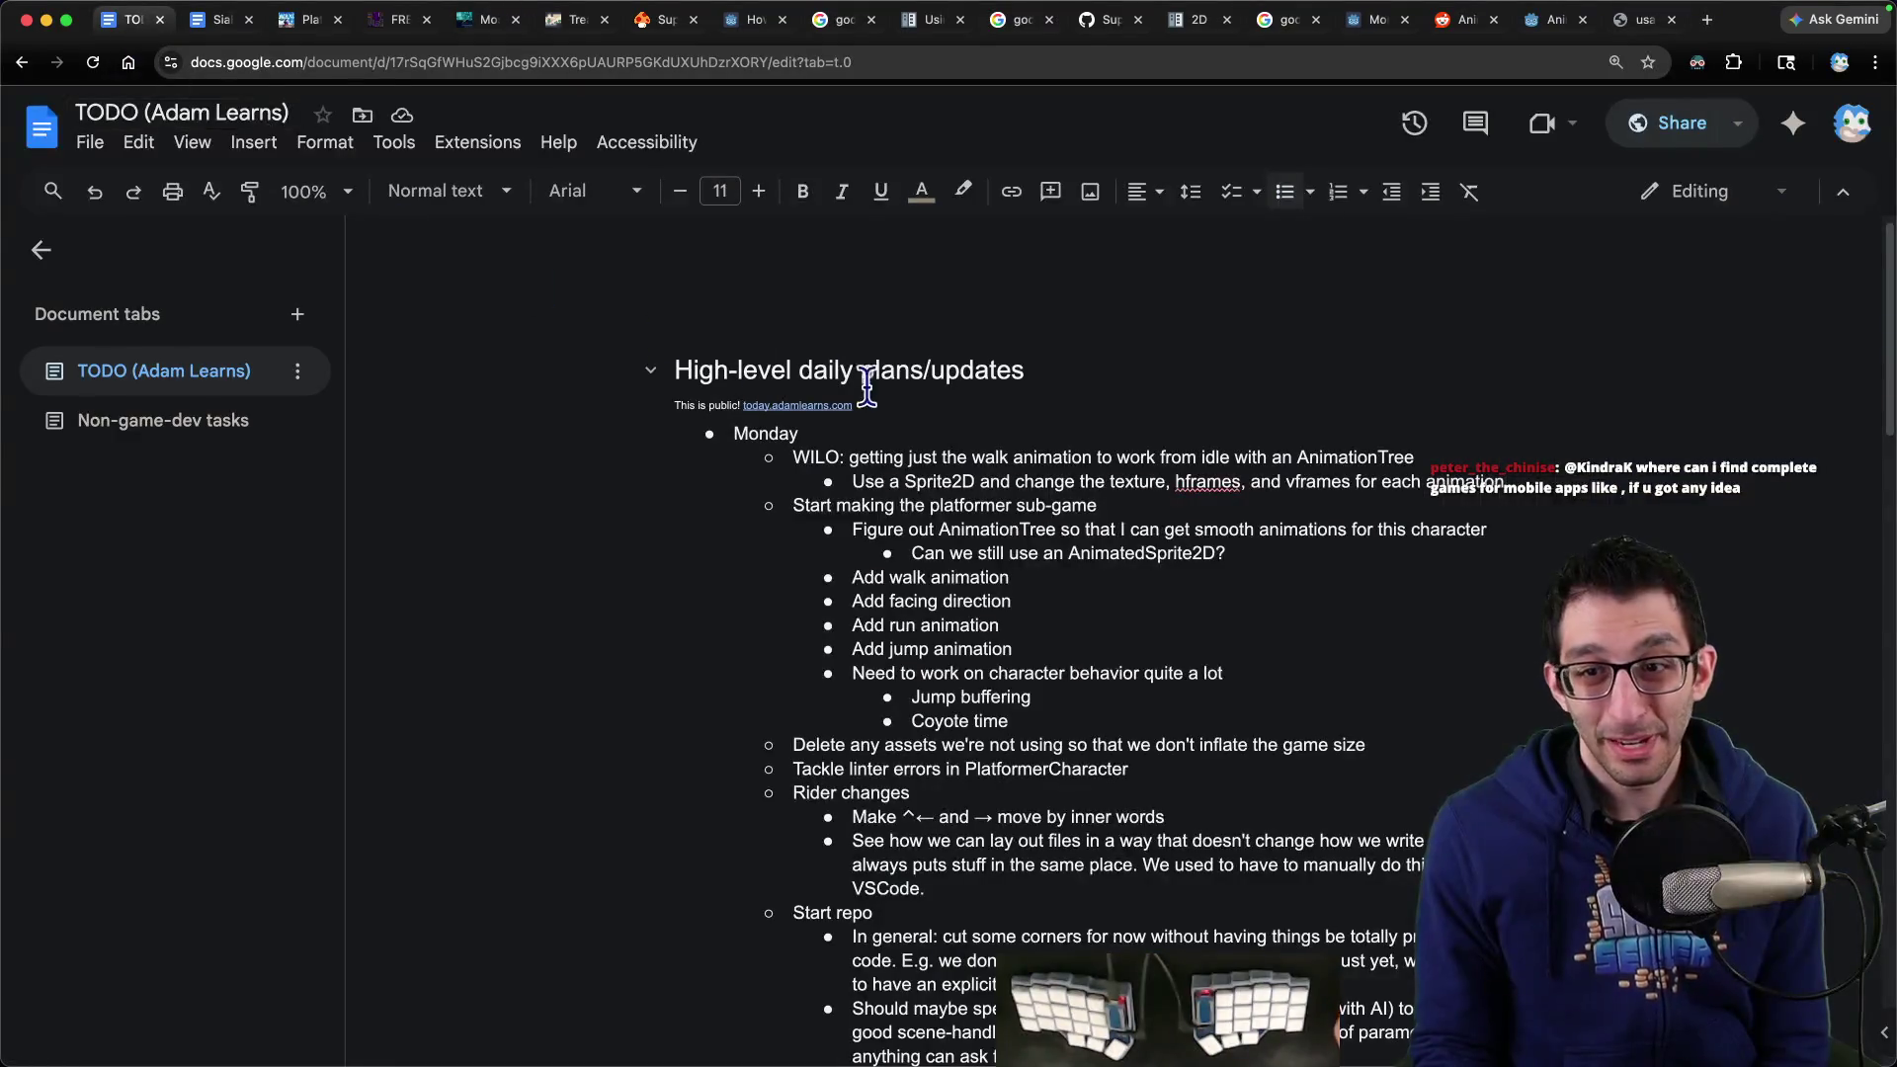
Add a Sprite2D sub-note favouring a sprite driven entirely by the animation player
click(1507, 481)
key(Return)
key(Tab)
text(I feel like a sprite makes)
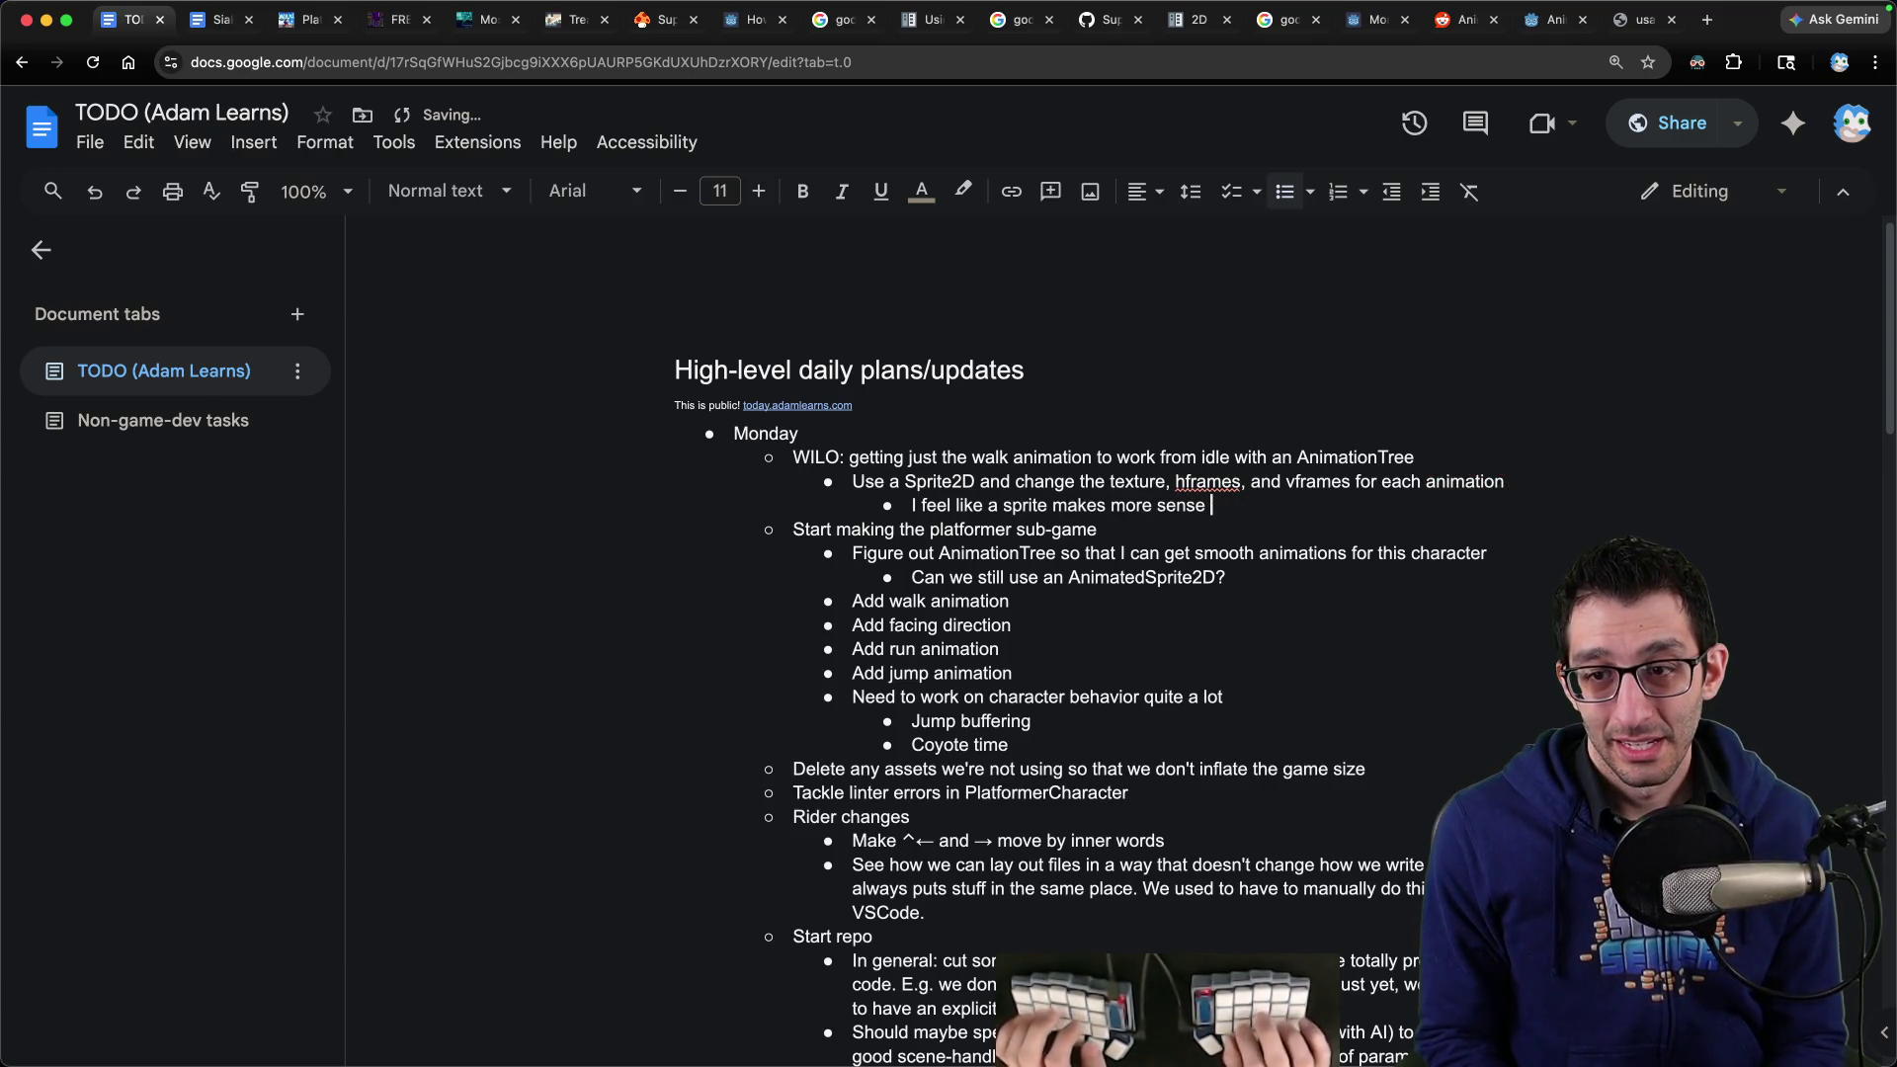
text( more sense so that you don't try changing animations through the)
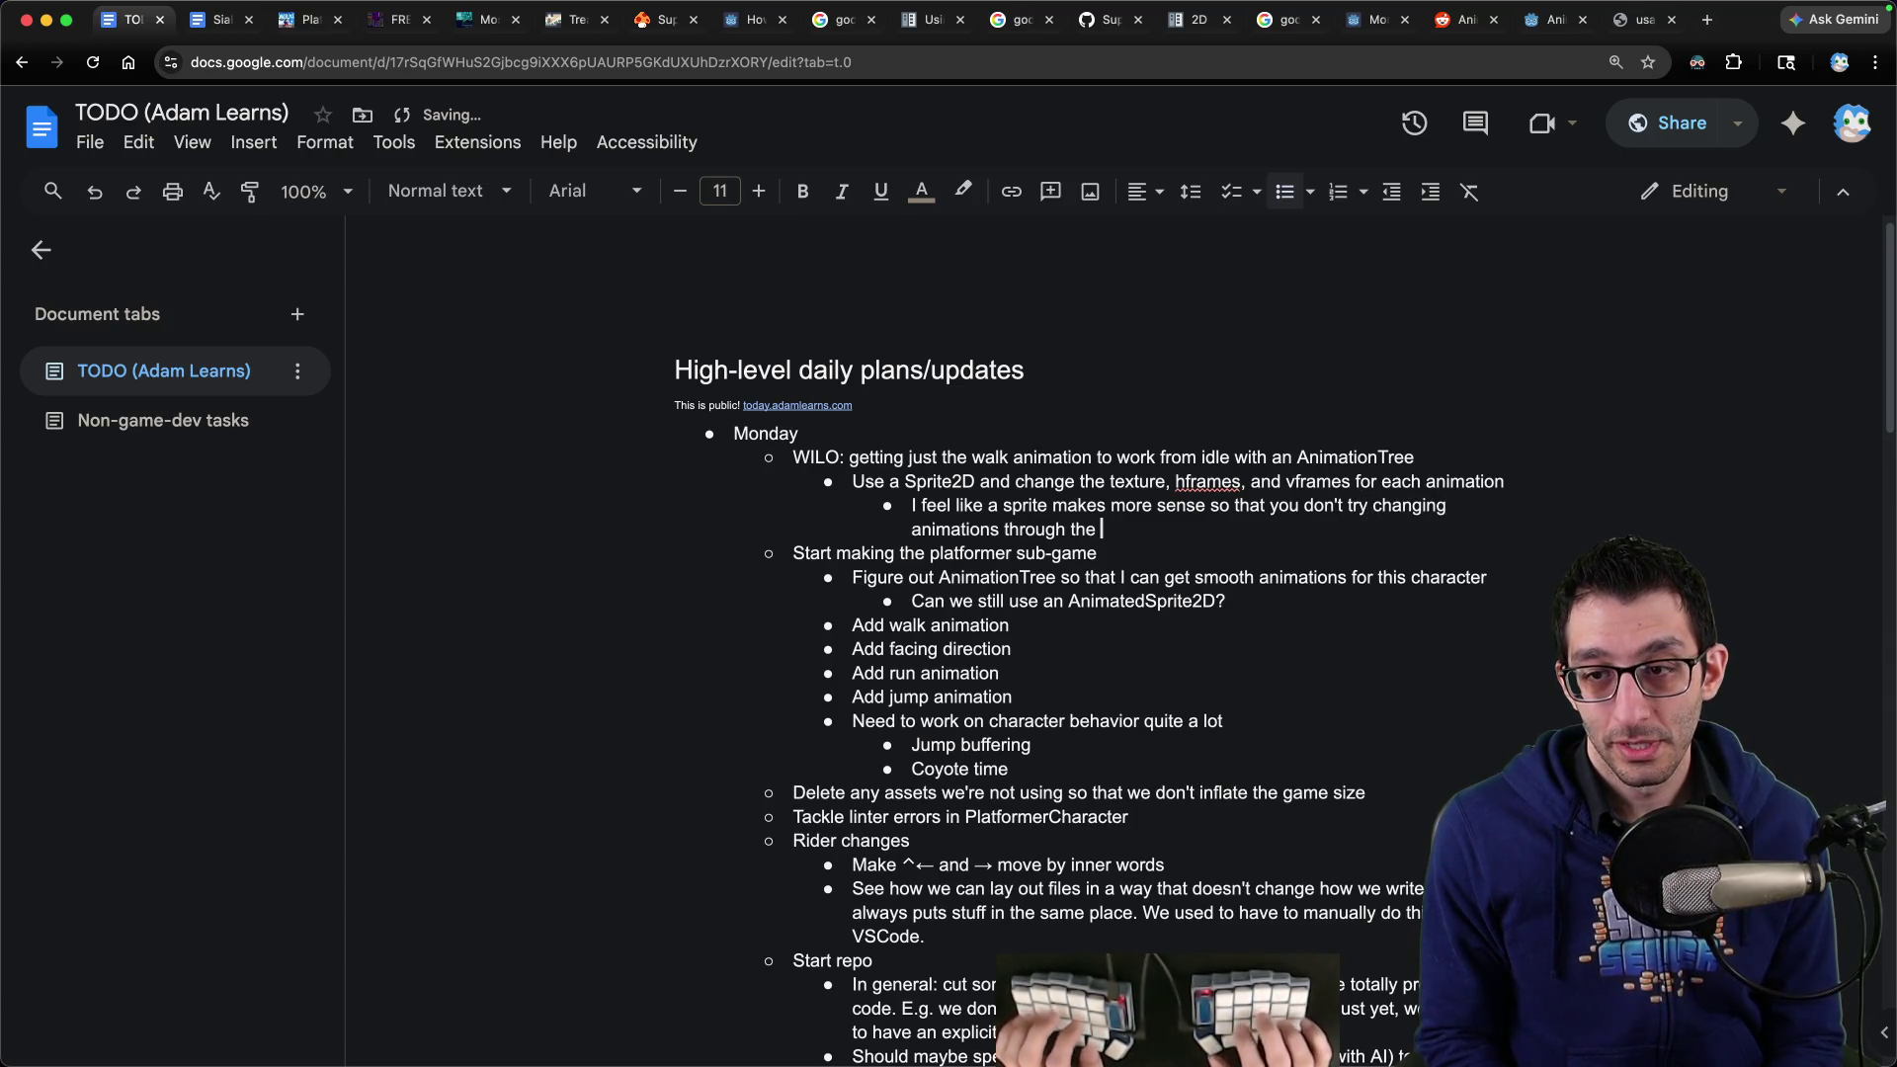
text( AnimatedSprite2D when)
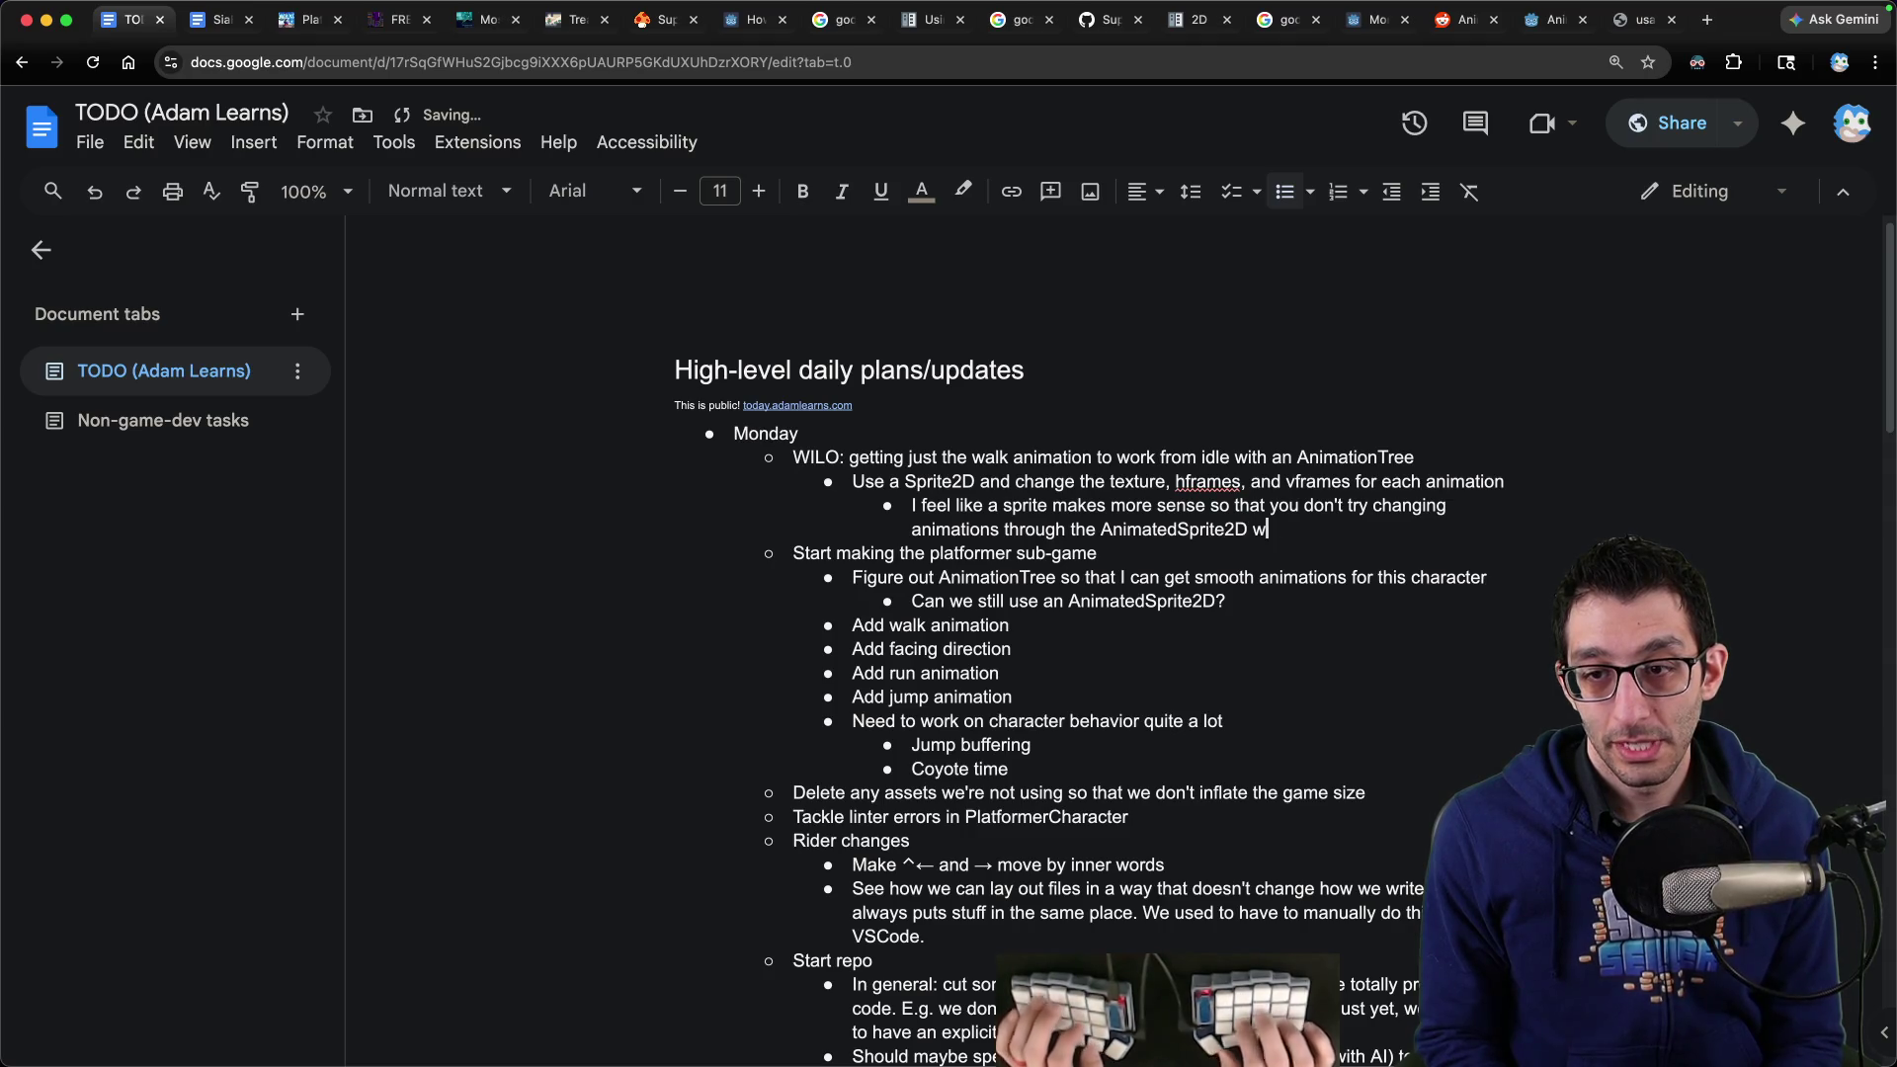
text( it's the player doing )
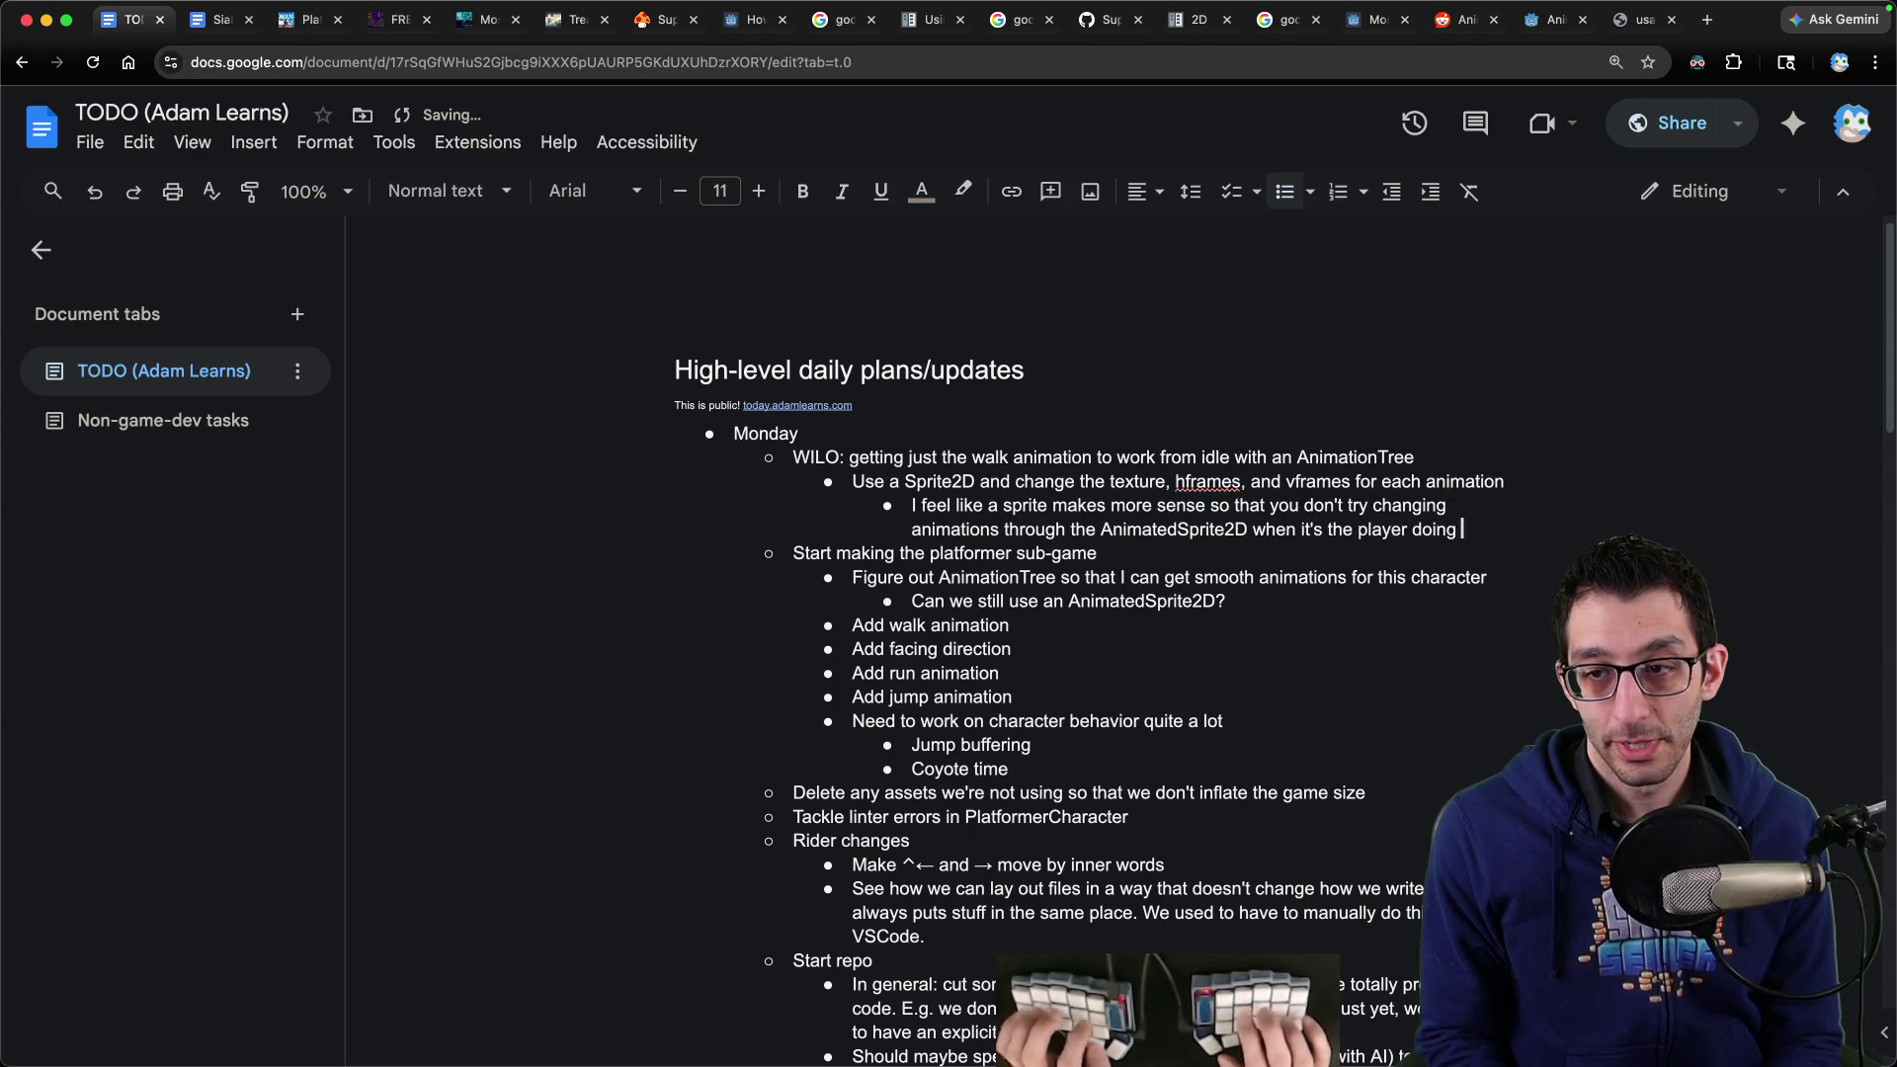
text(all of the p)
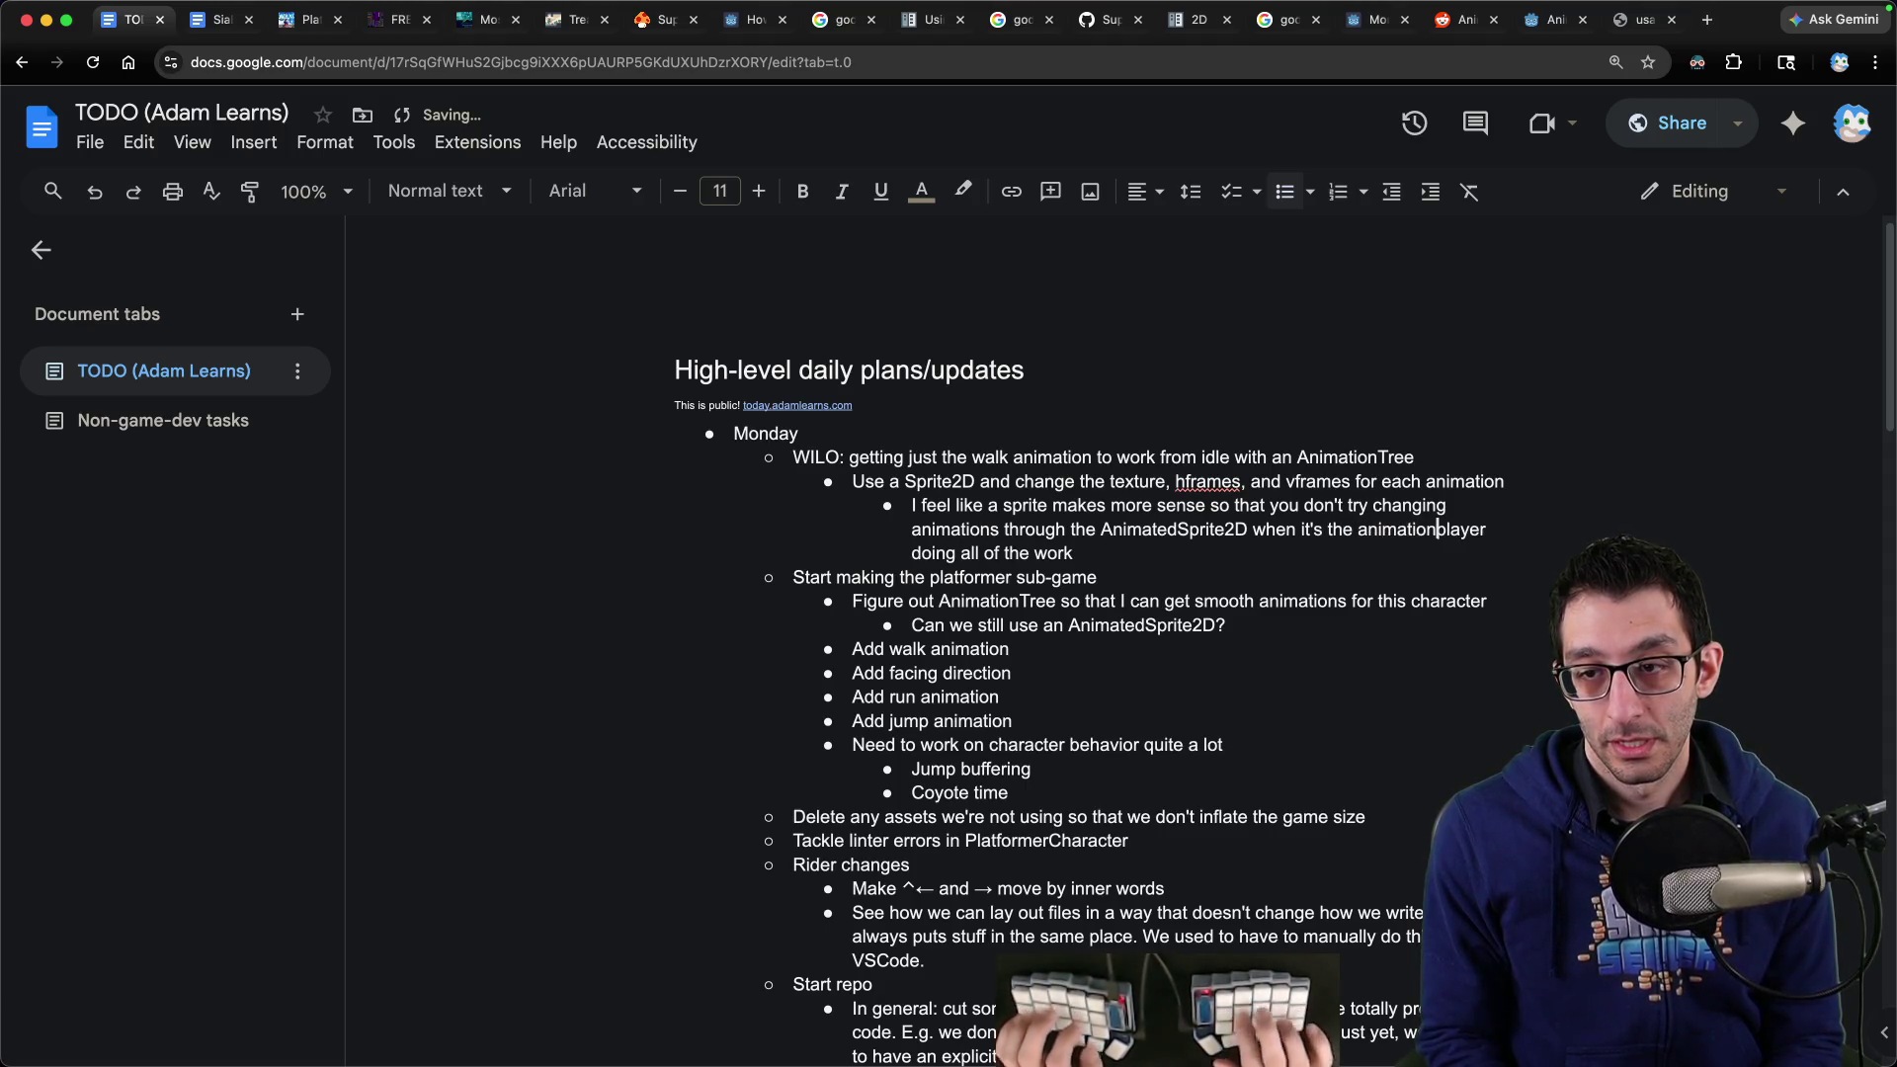
click(1442, 530)
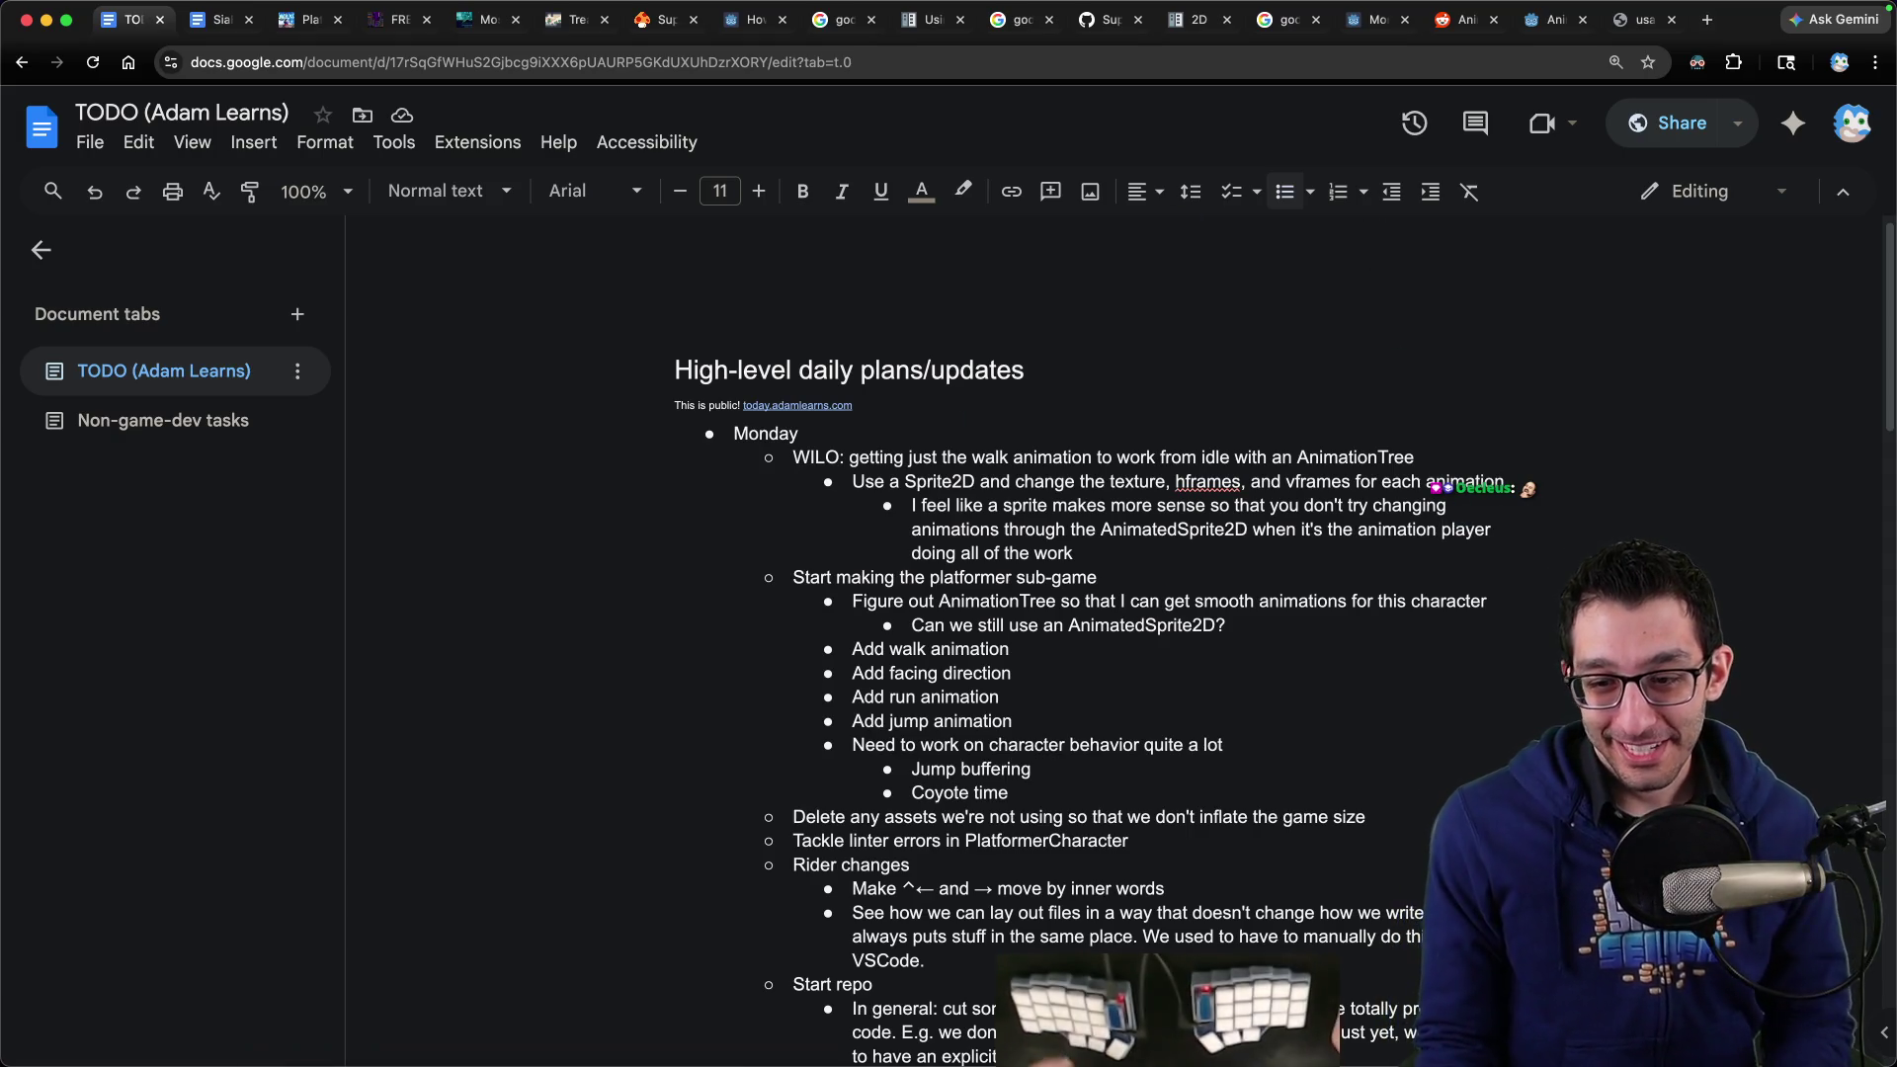
click(1216, 1006)
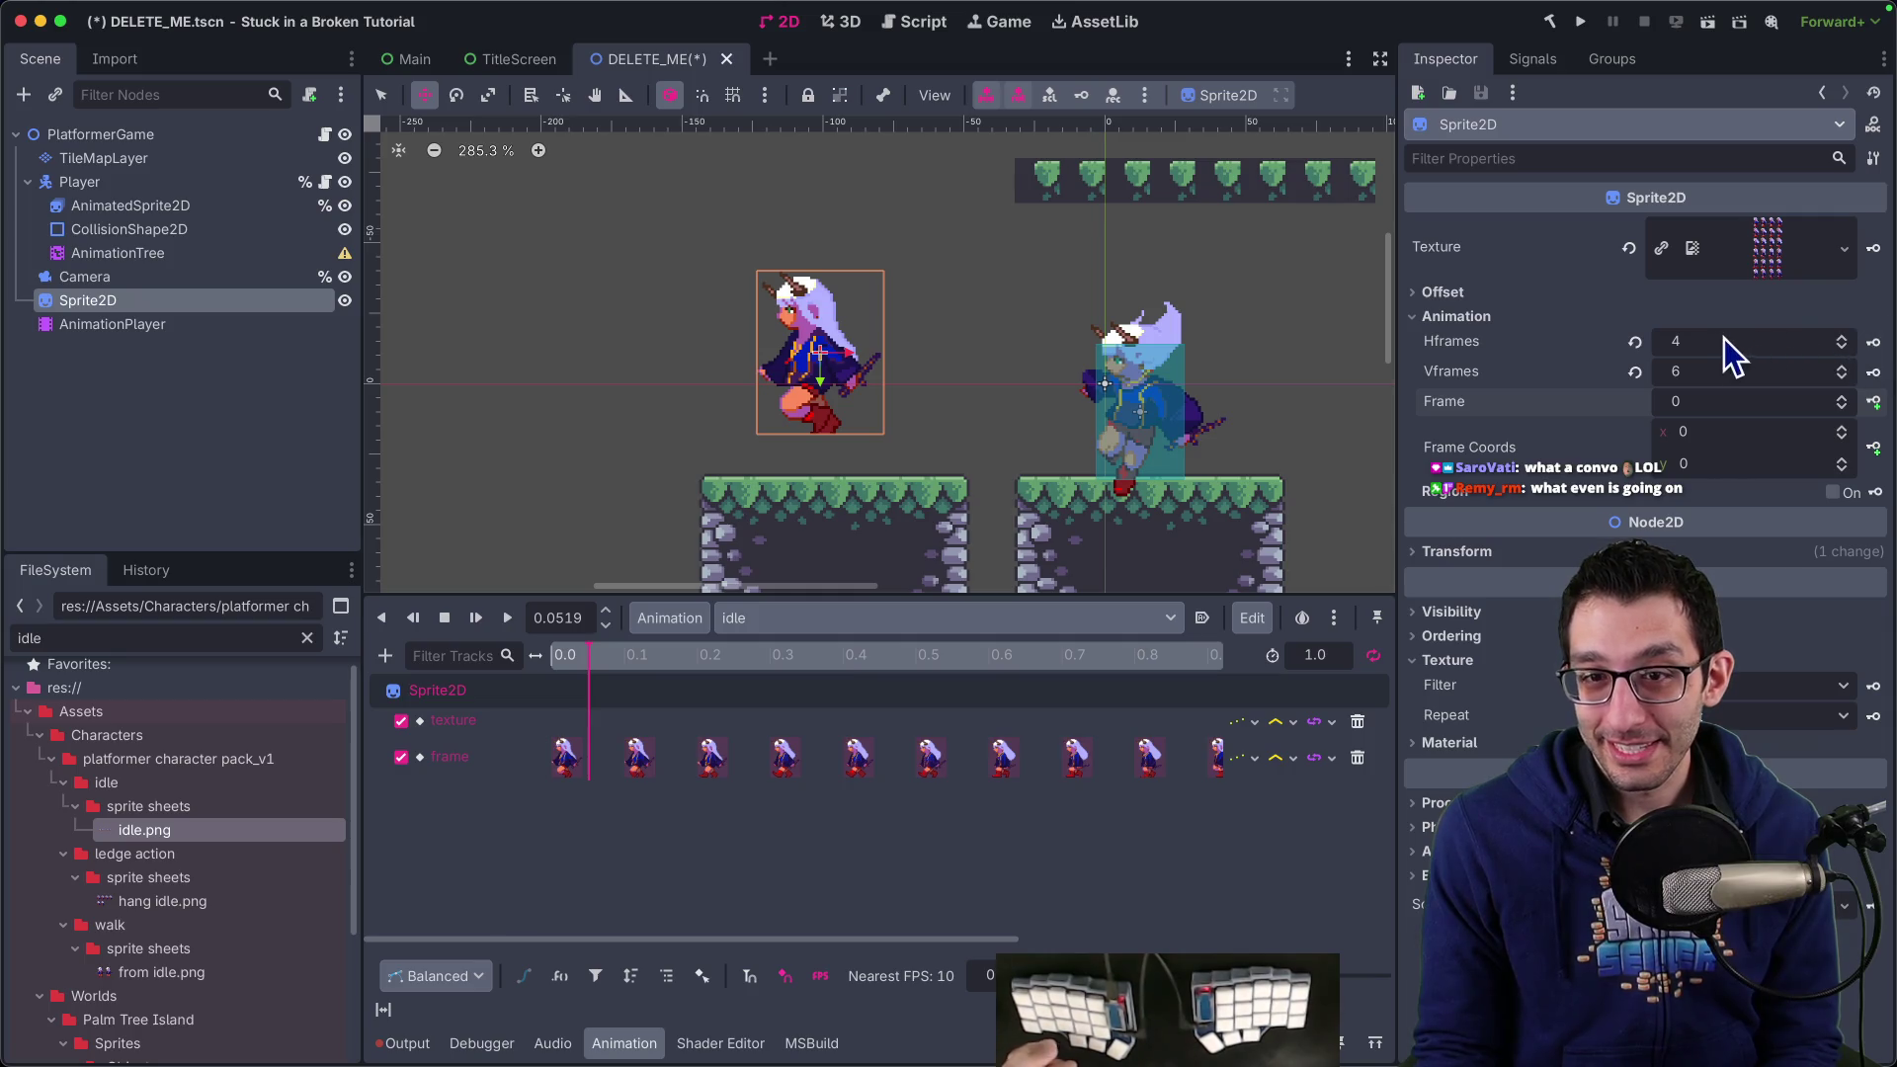
In the walk animation, create keyed Hframes, Vframes and Texture tracks, then return to idle
click(567, 661)
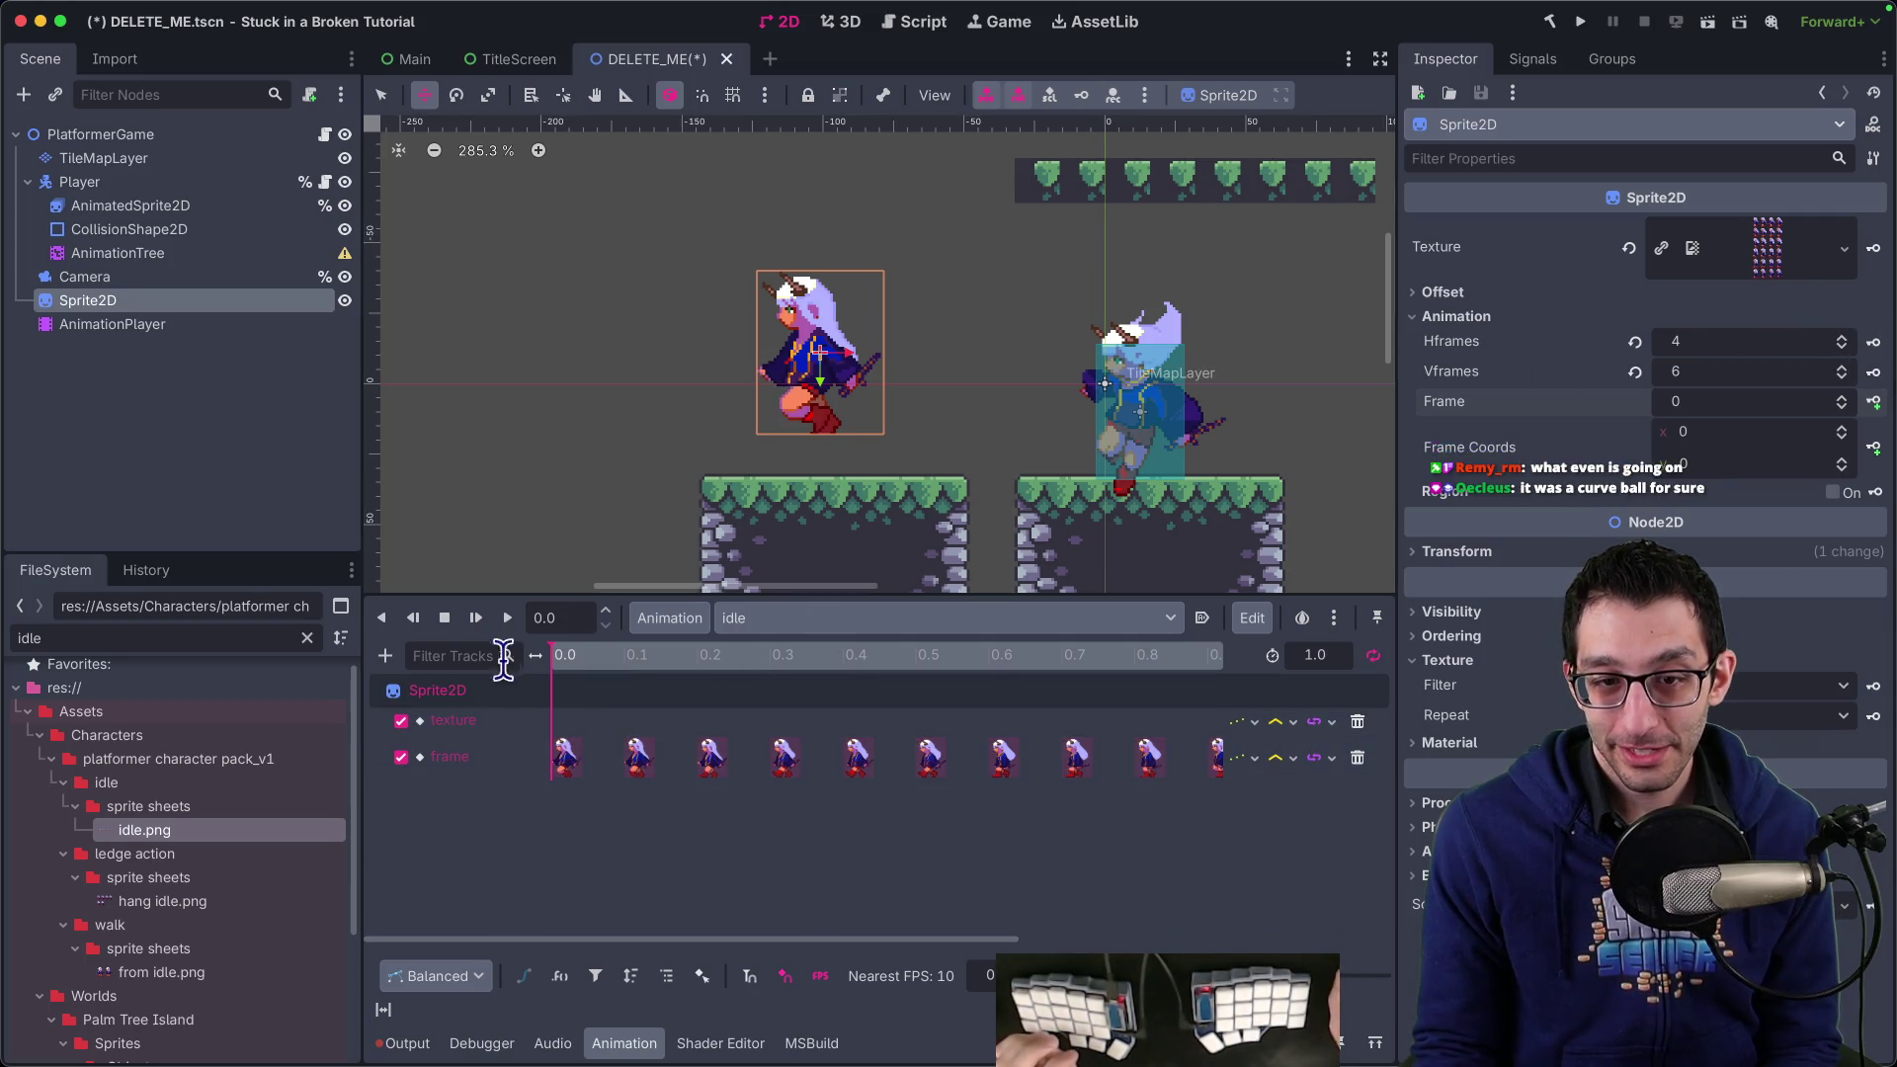
click(797, 618)
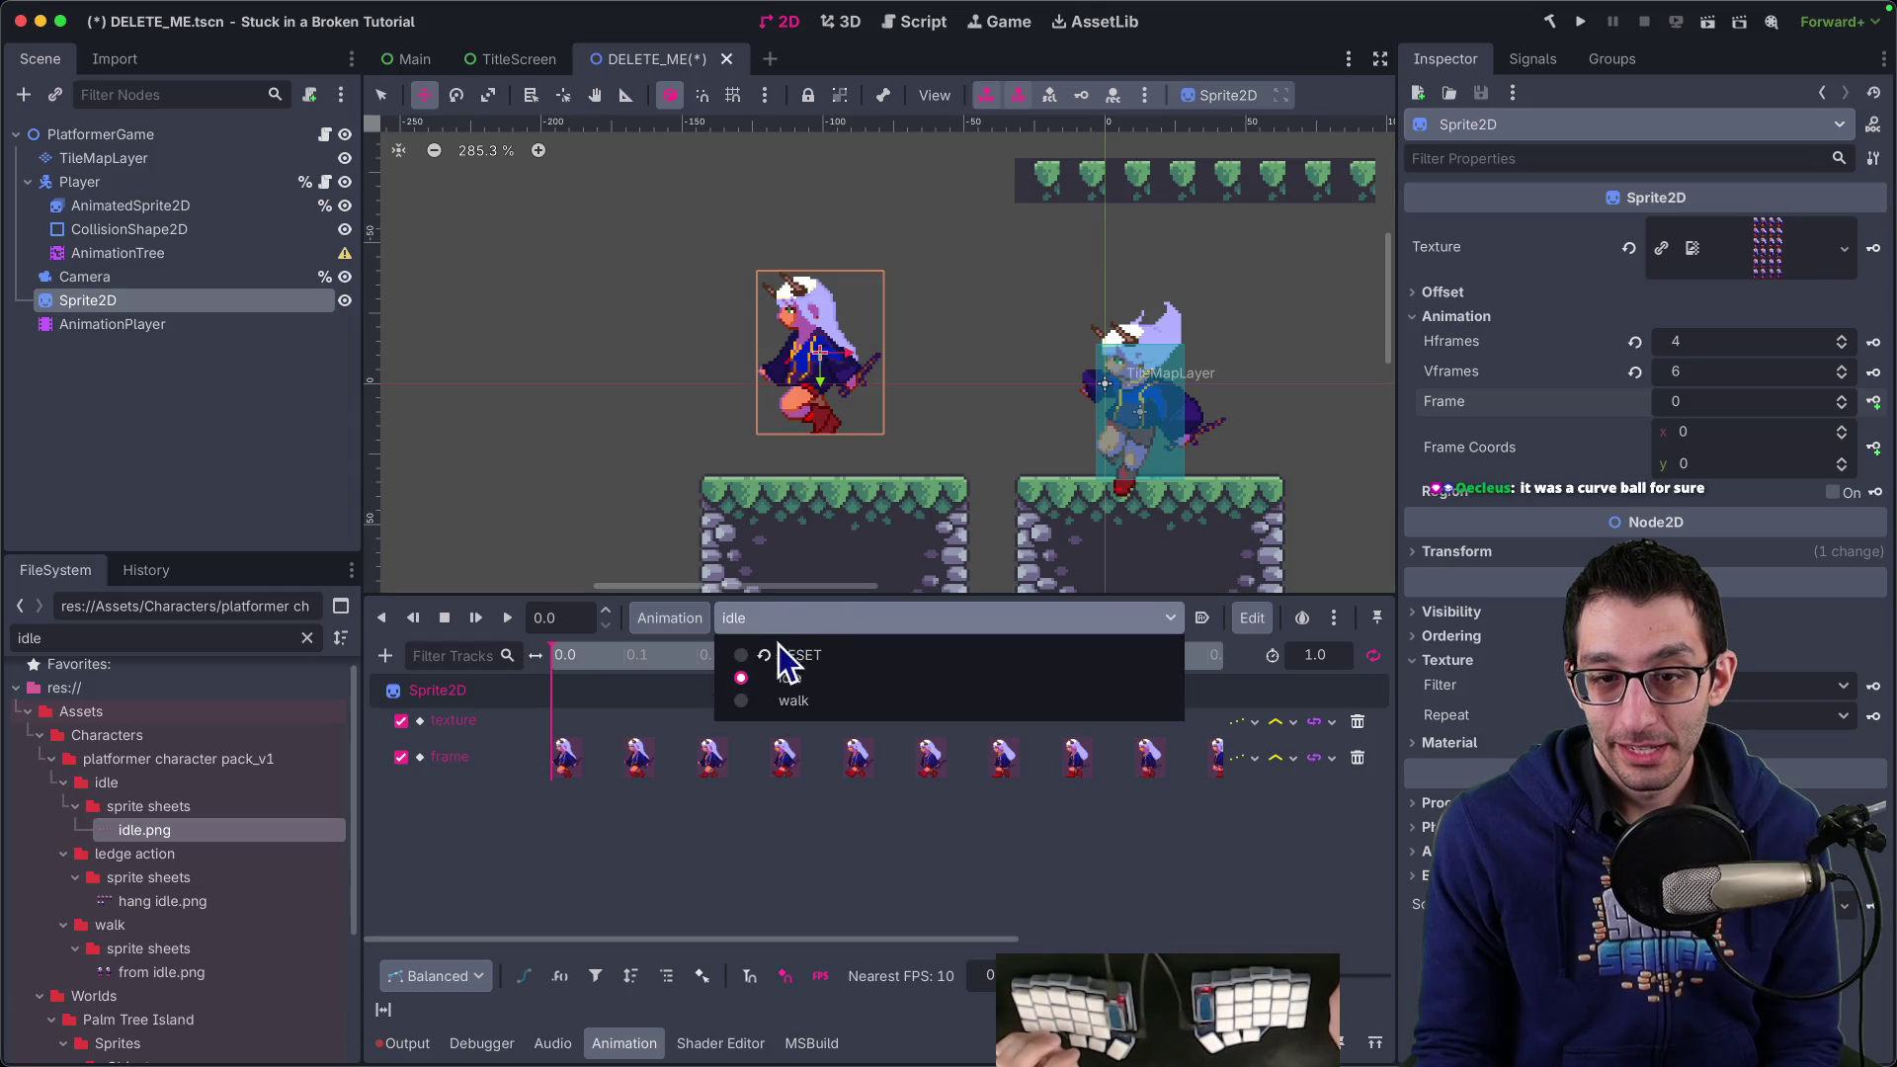
click(786, 702)
click(1873, 342)
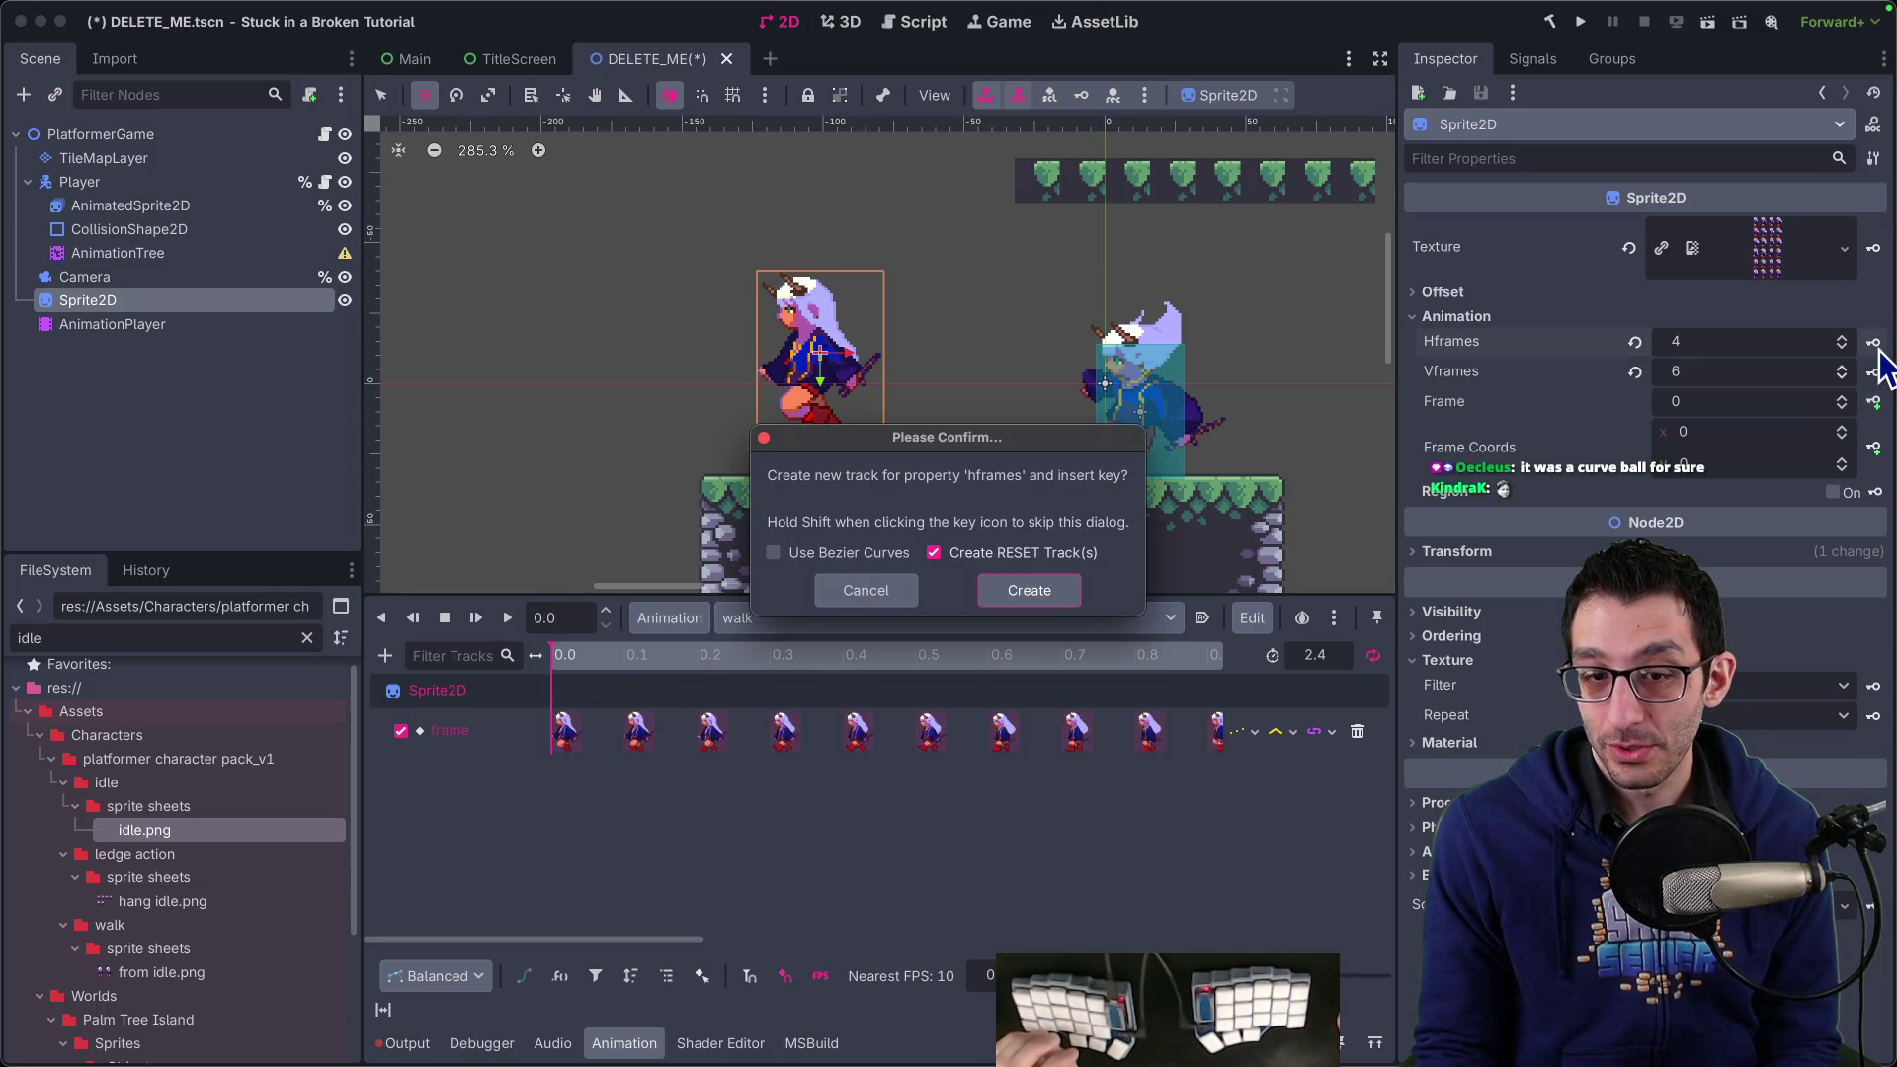
click(1033, 591)
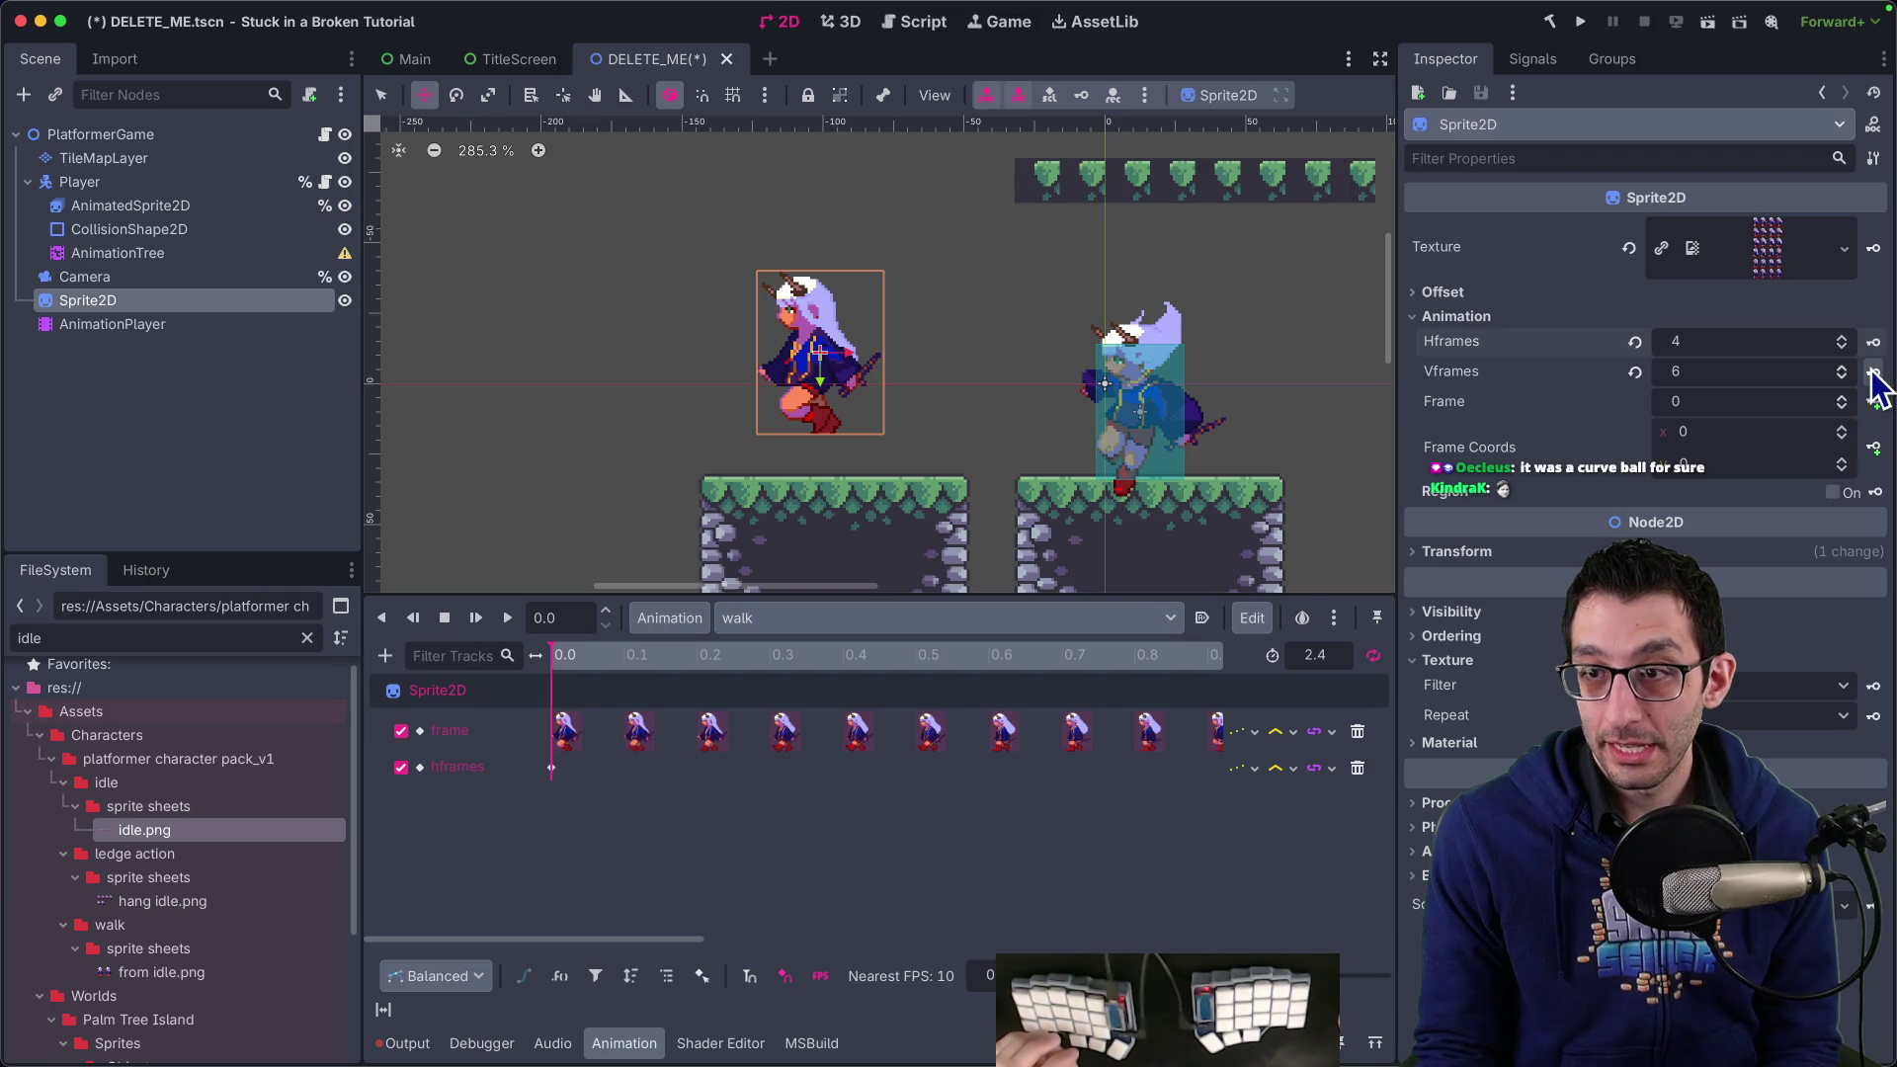
click(1873, 372)
click(1033, 590)
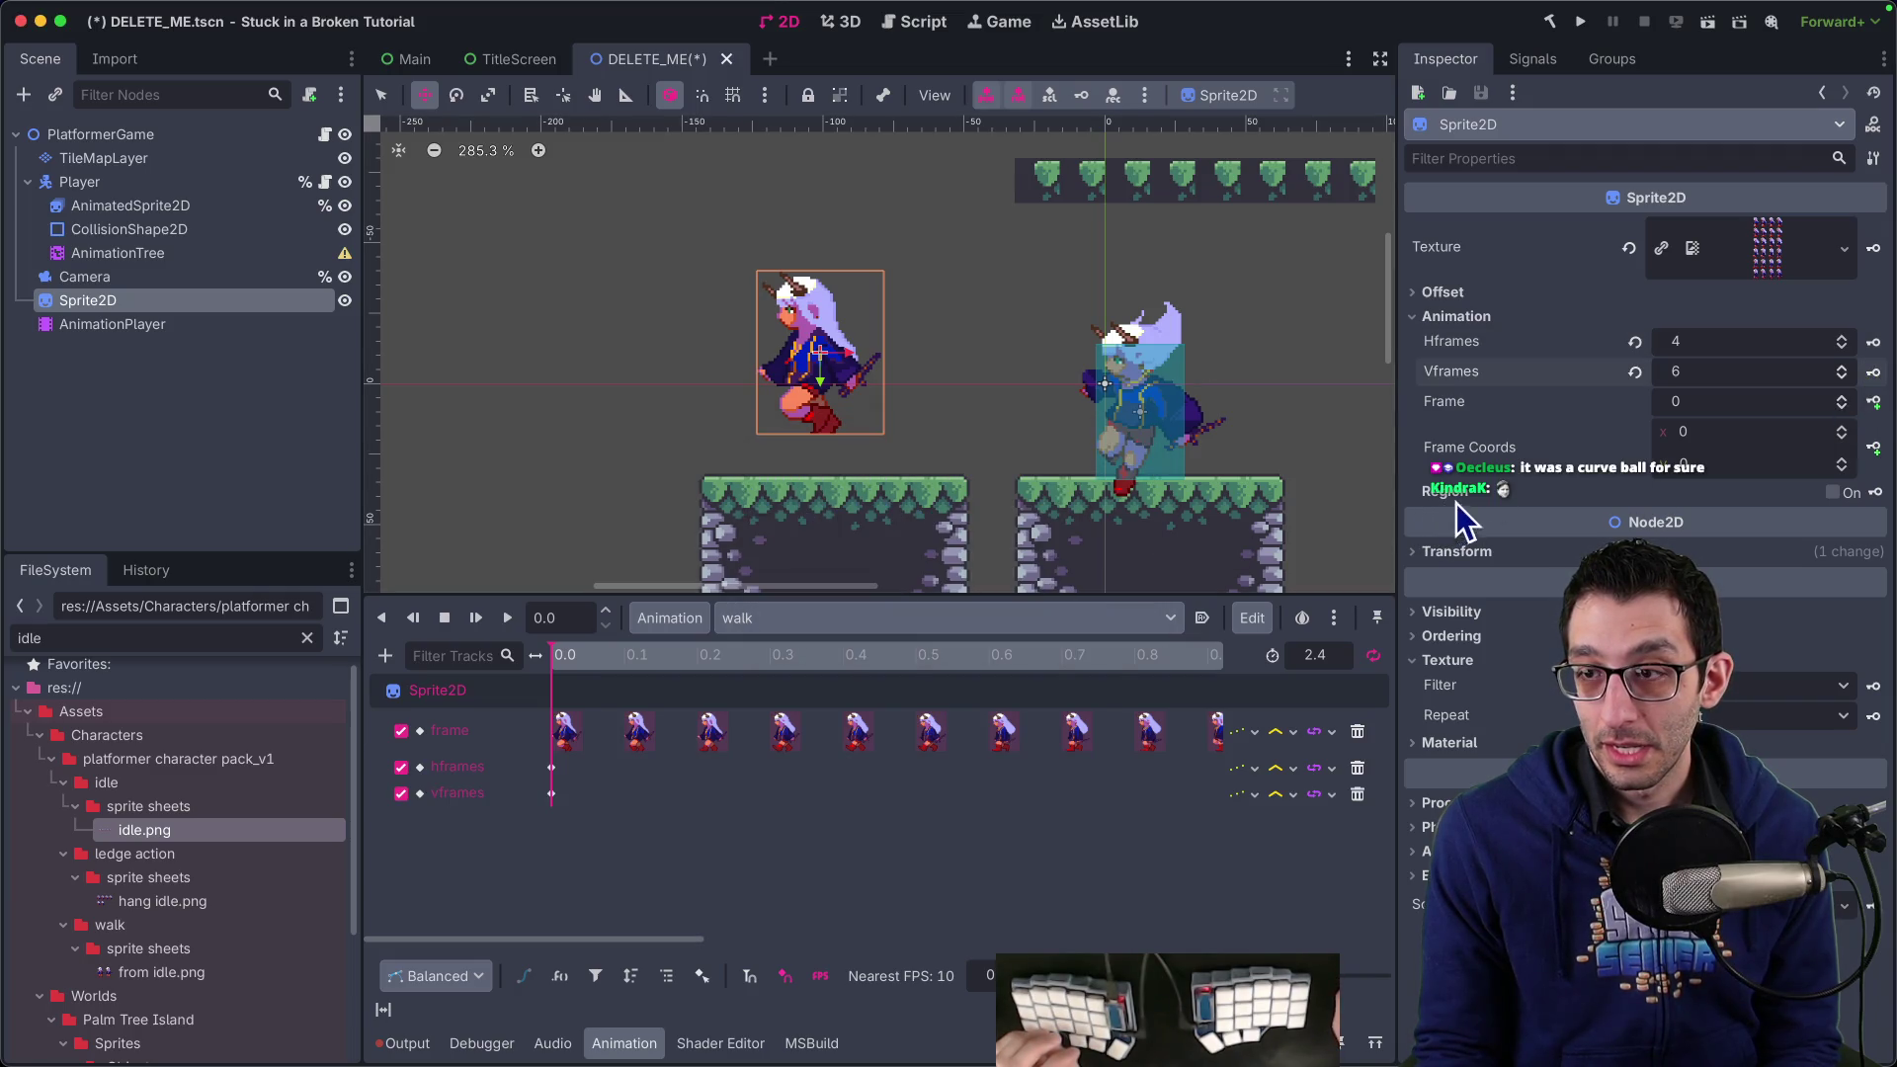
click(1874, 249)
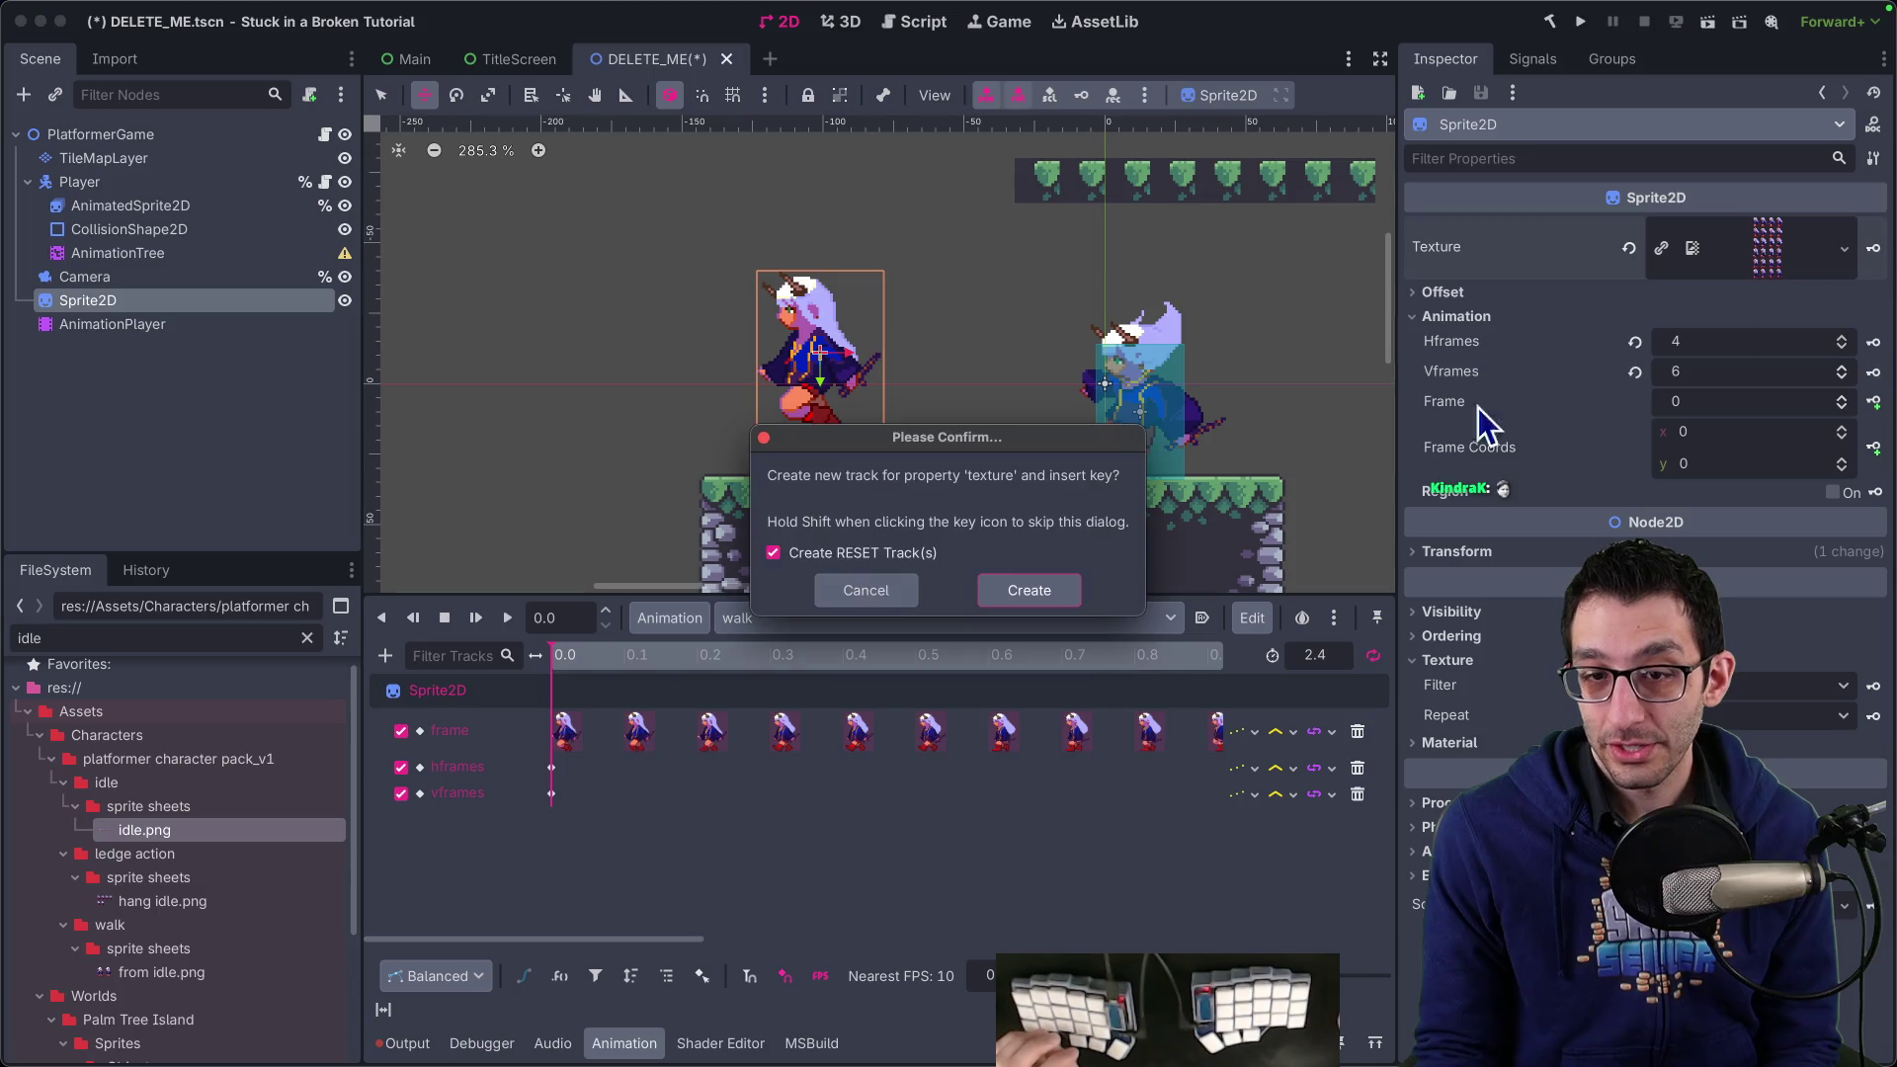
click(1048, 591)
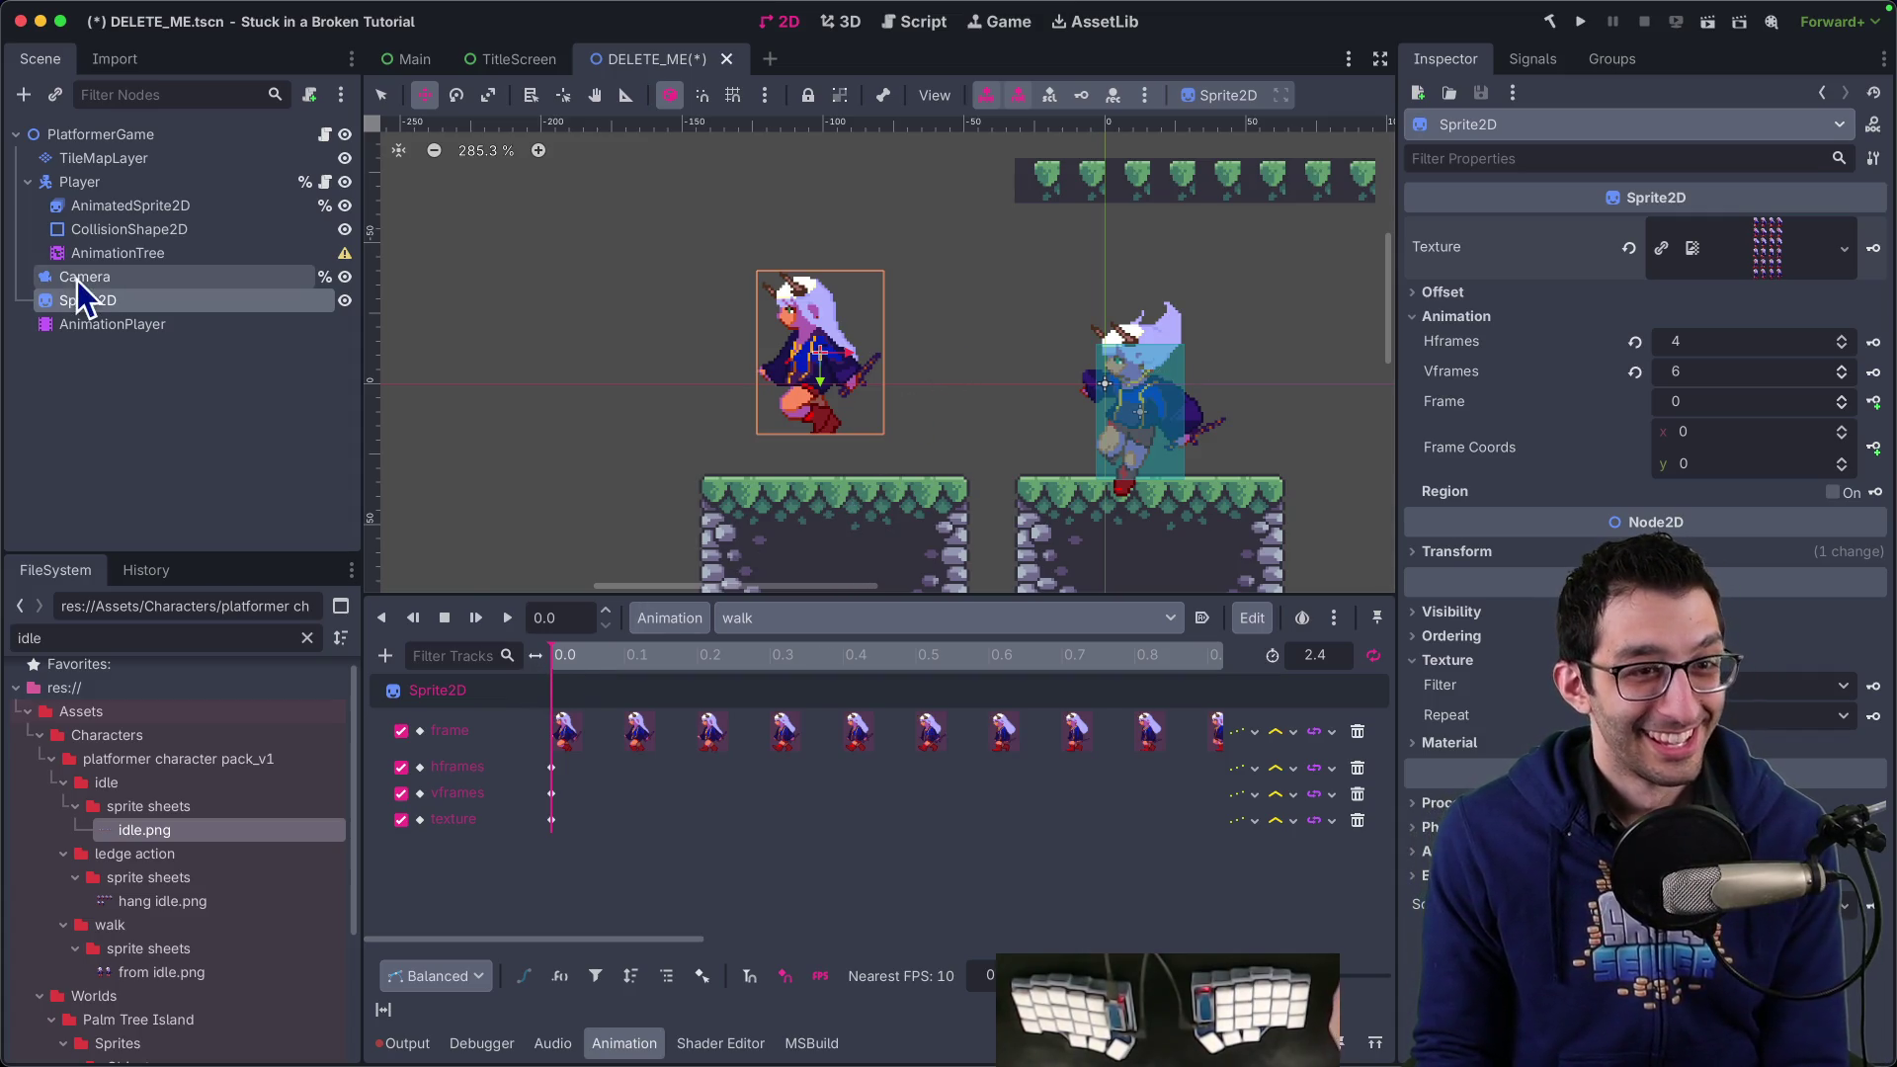
click(826, 622)
click(803, 679)
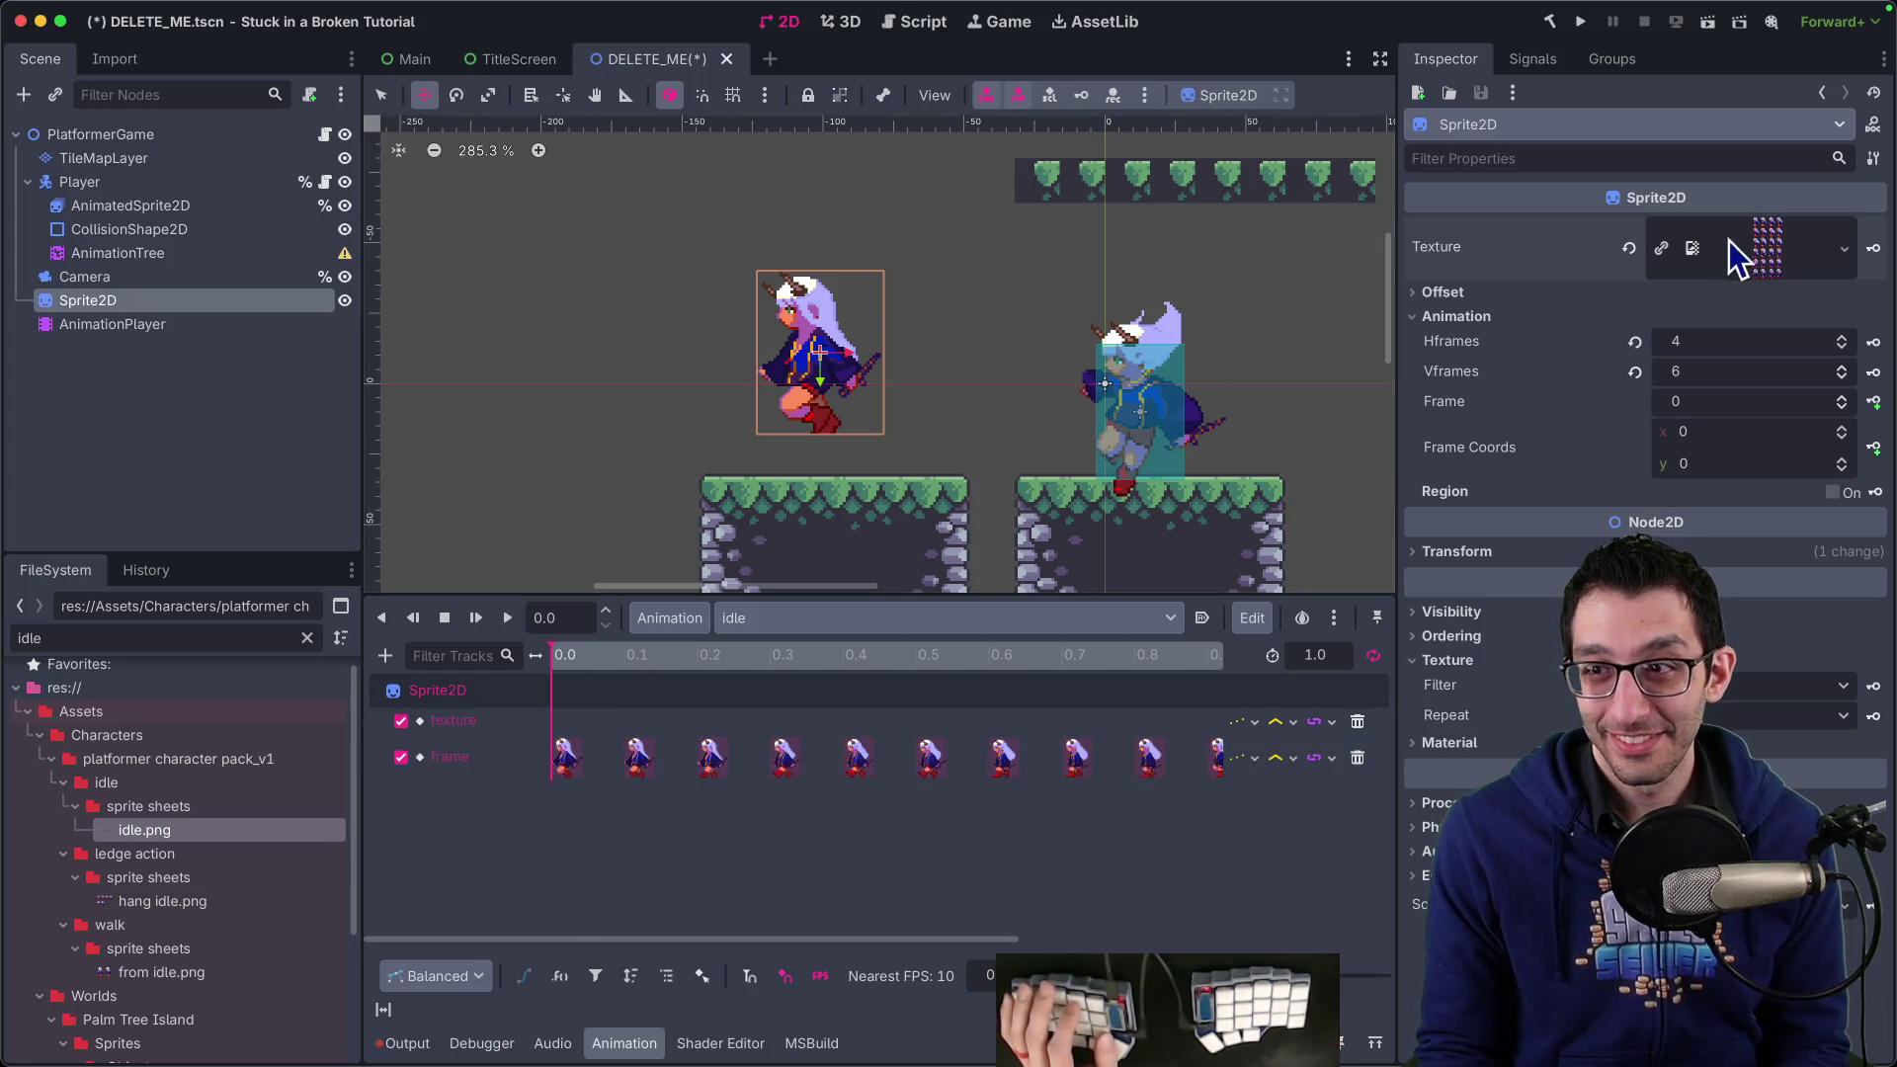
Quick-load idle.png as the Sprite2D texture and key it into the idle animation
click(1844, 248)
click(1743, 727)
text(idle)
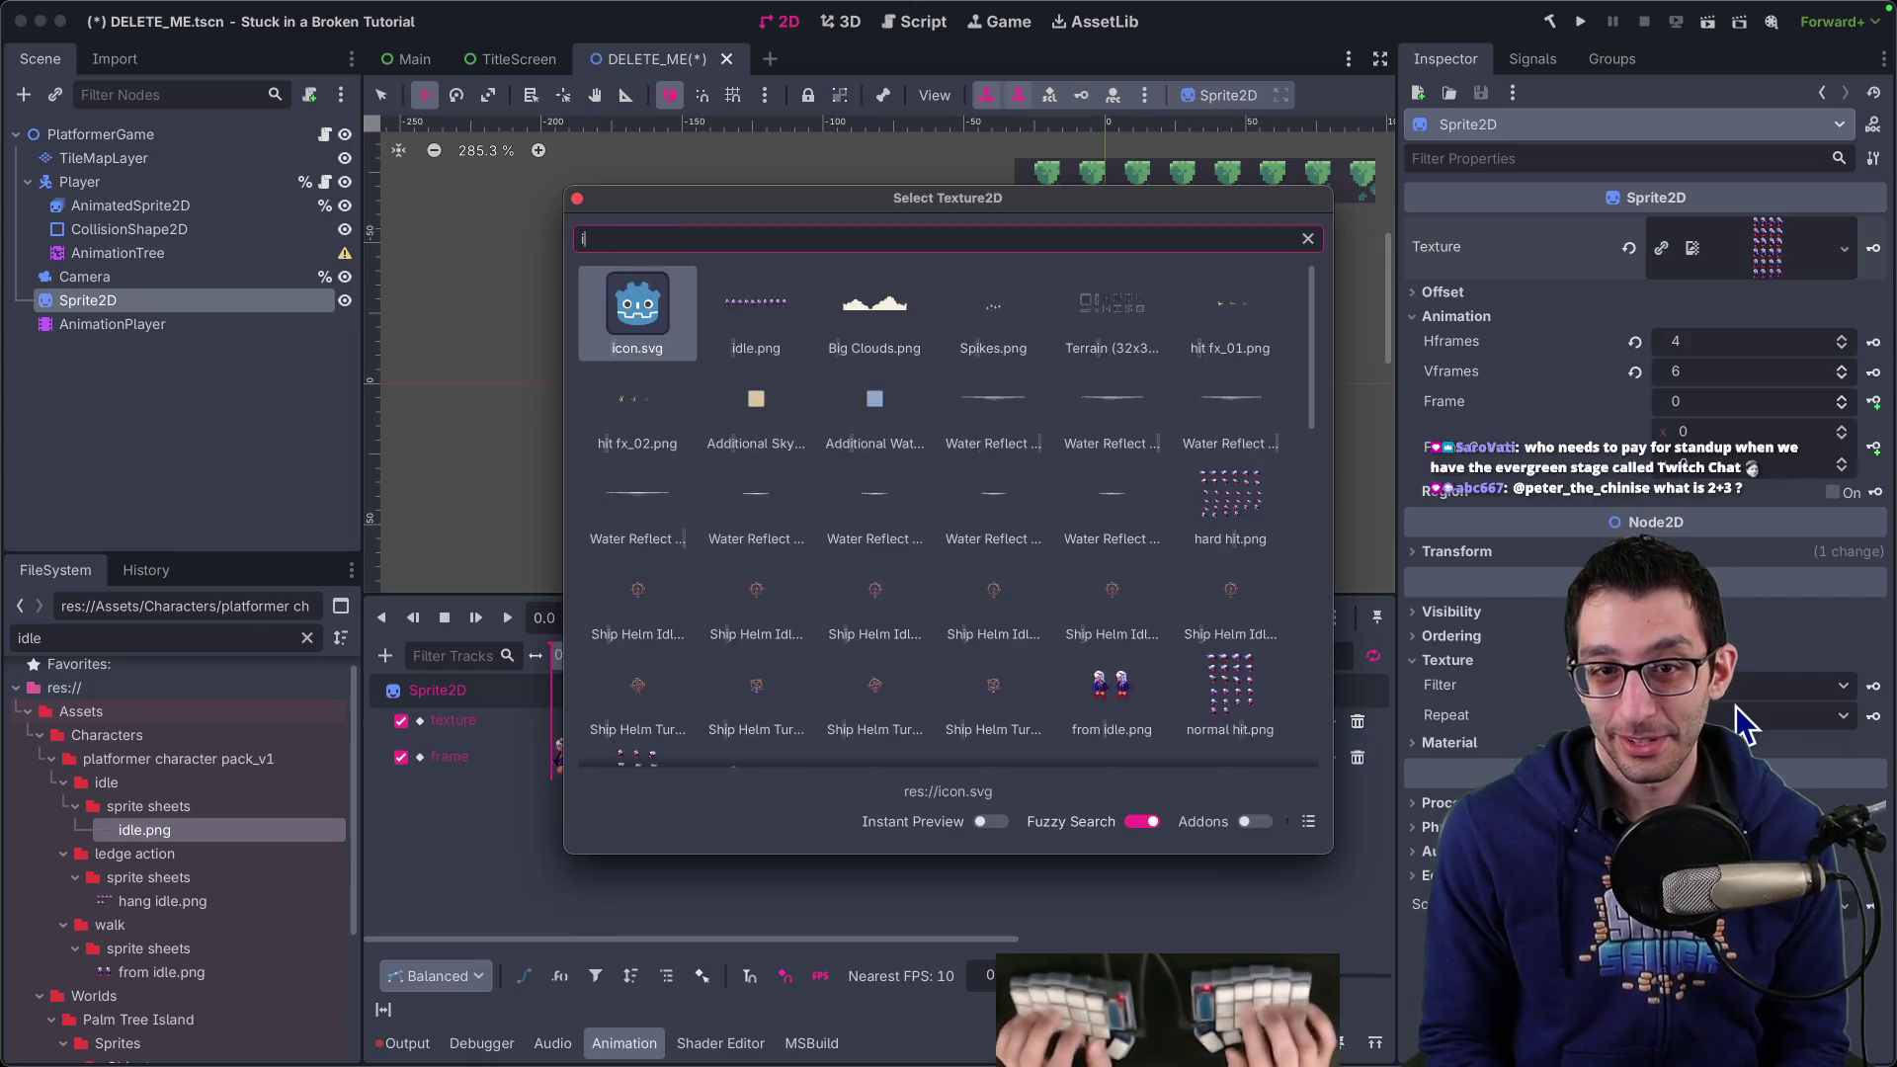
key(Return)
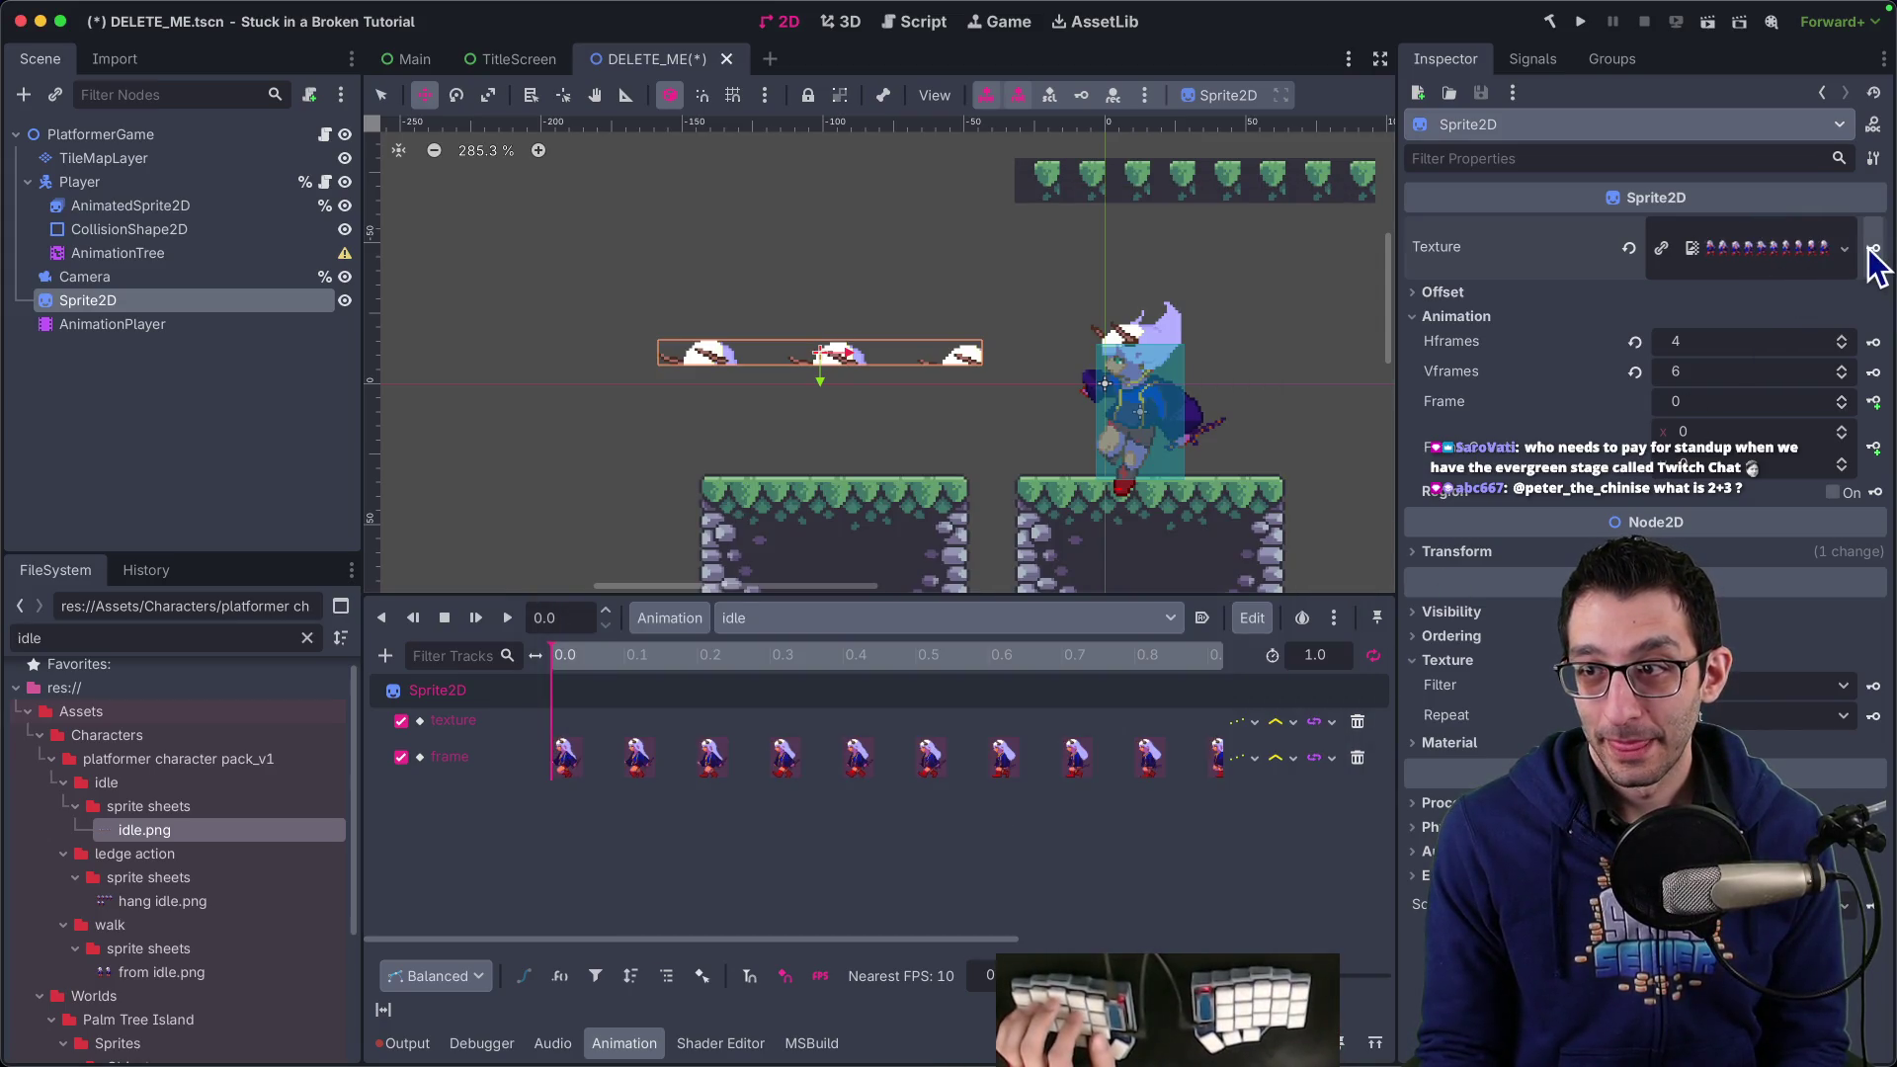
click(1874, 248)
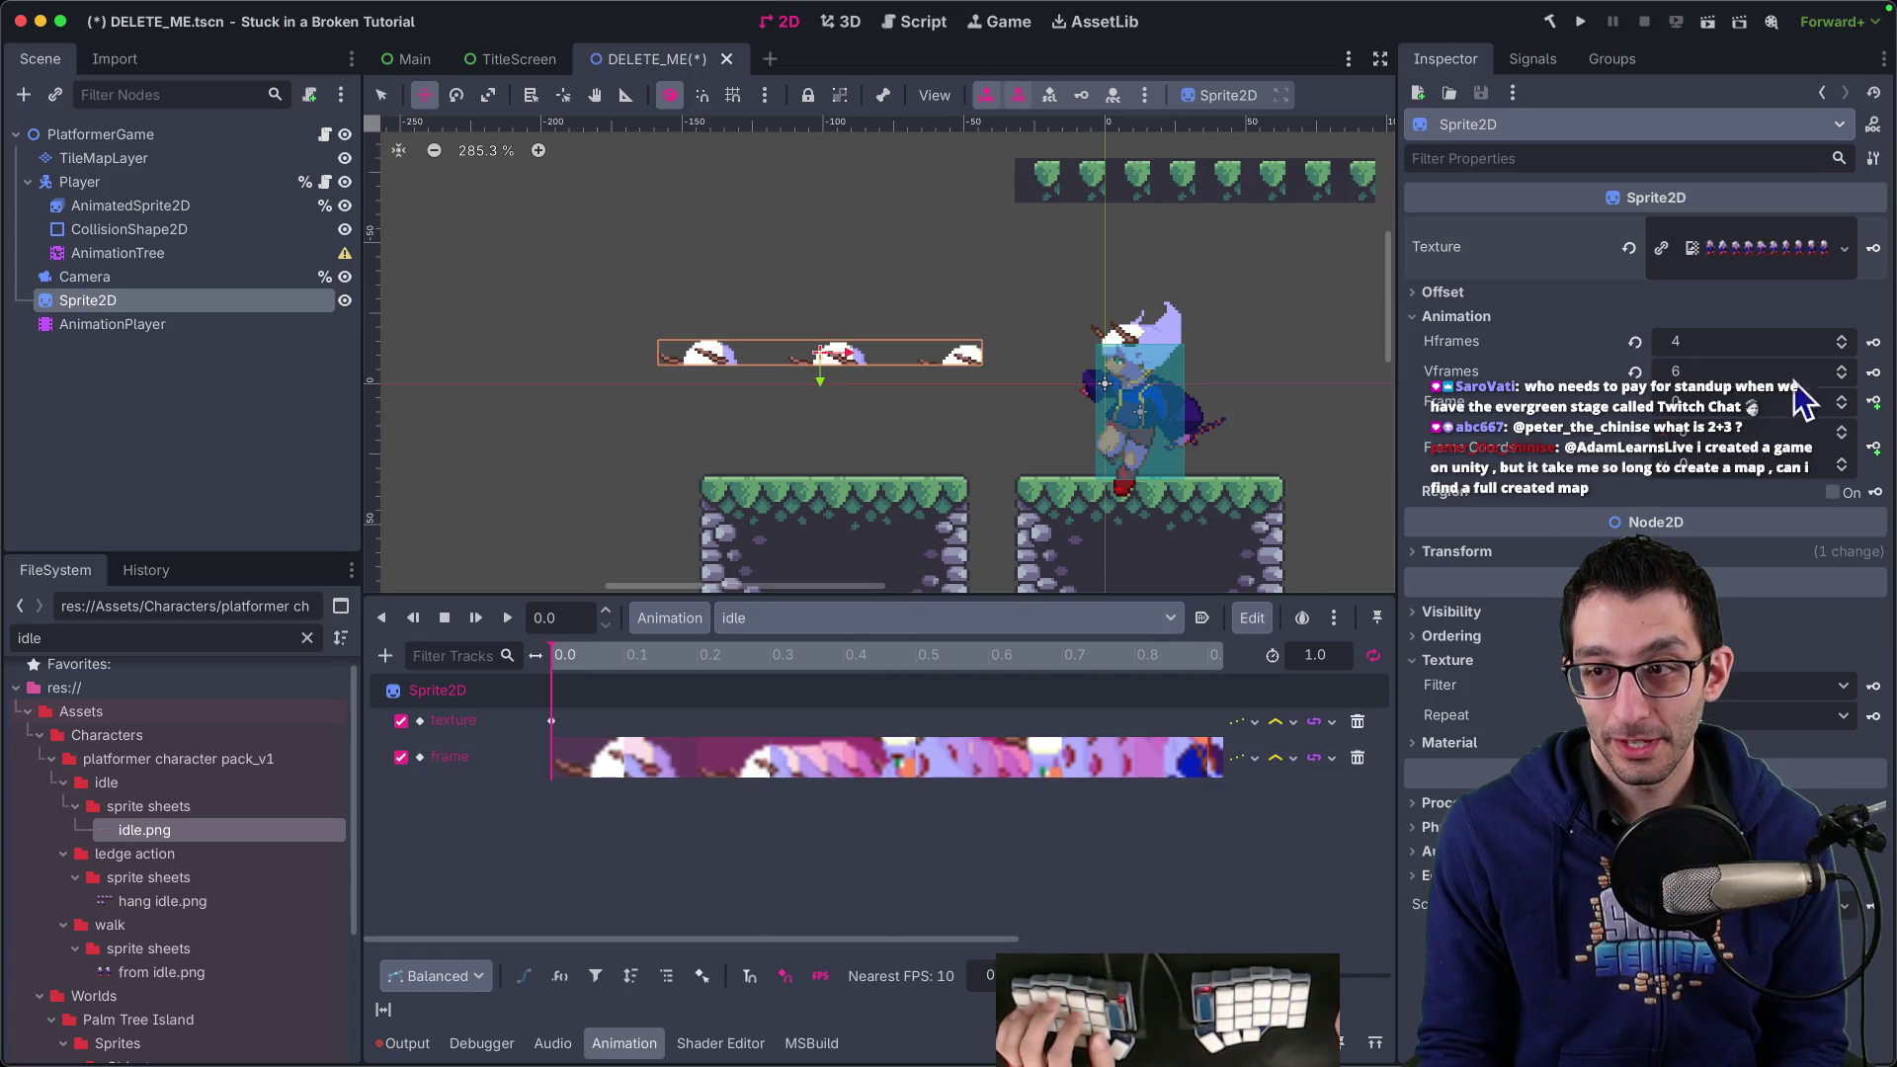
Set Hframes to 10 and create keyed Hframes and Vframes tracks in idle
click(1815, 342)
text(10)
key(Return)
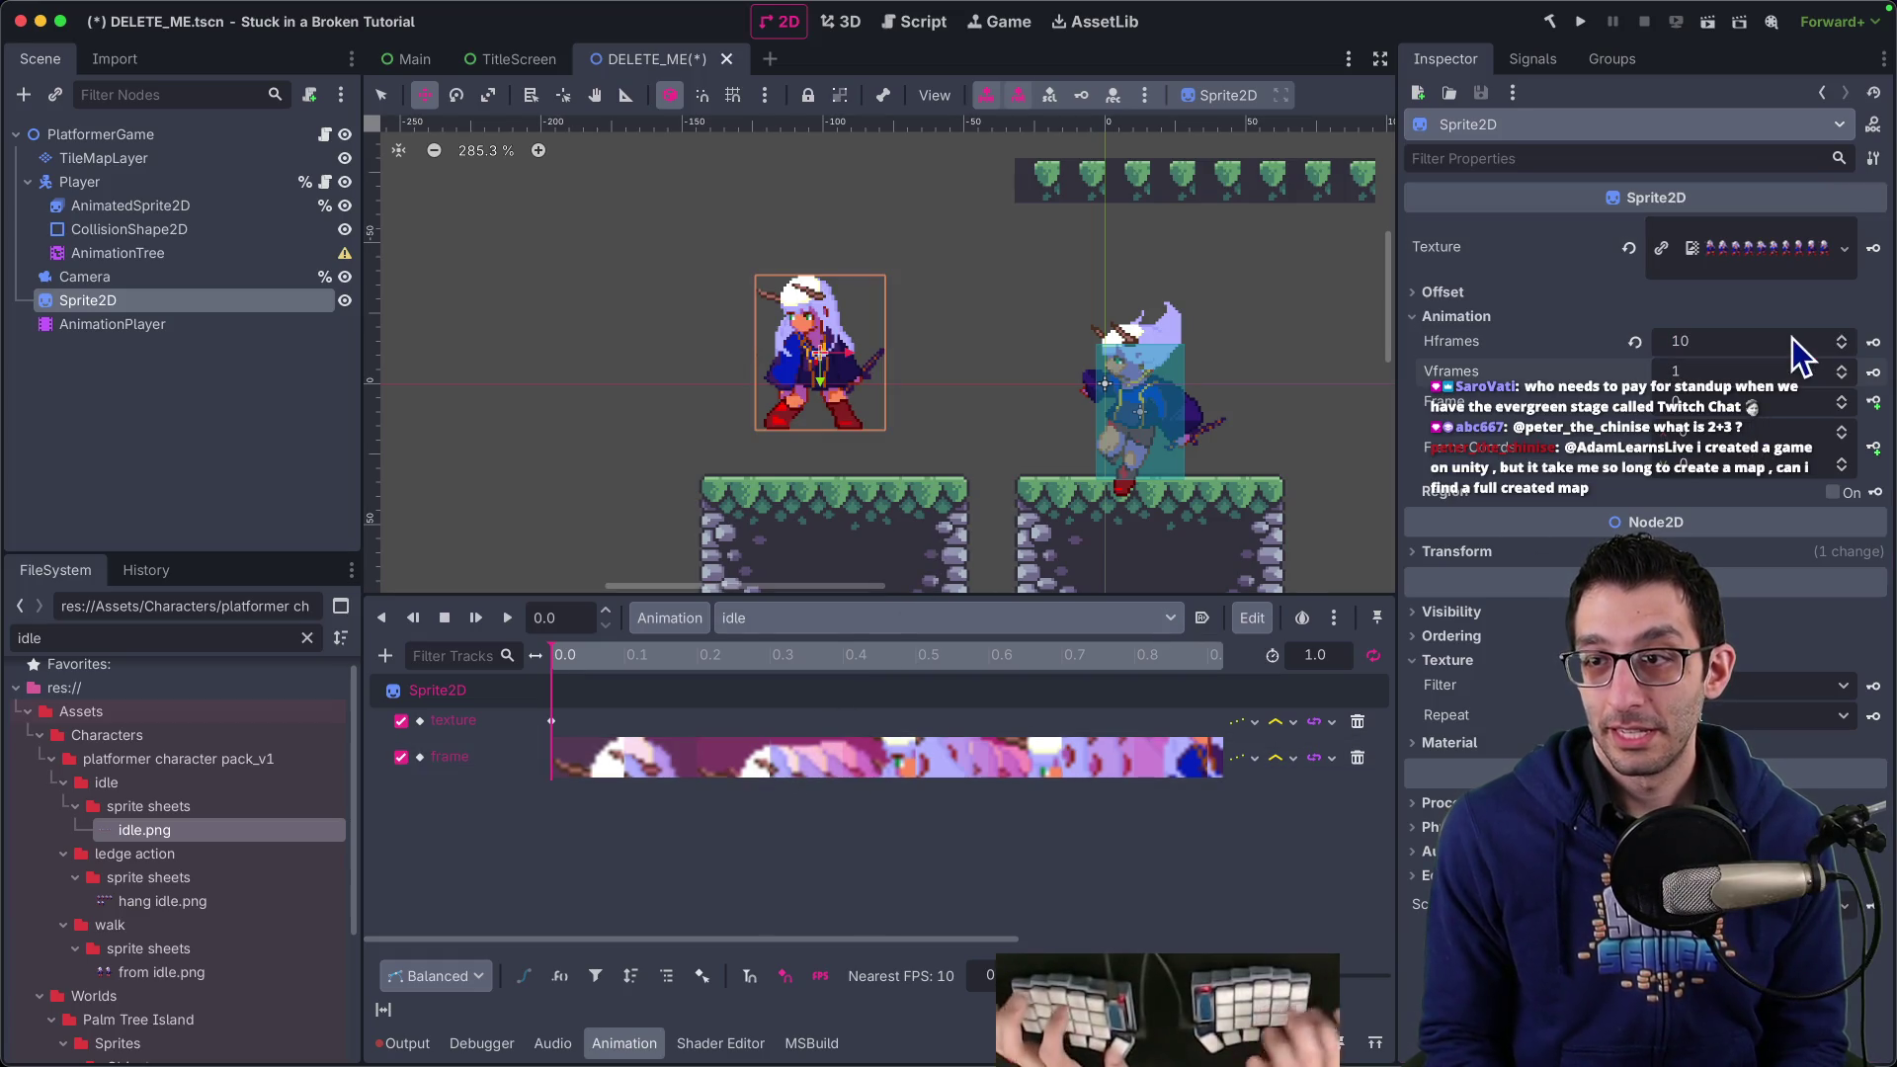
click(1873, 342)
click(1029, 590)
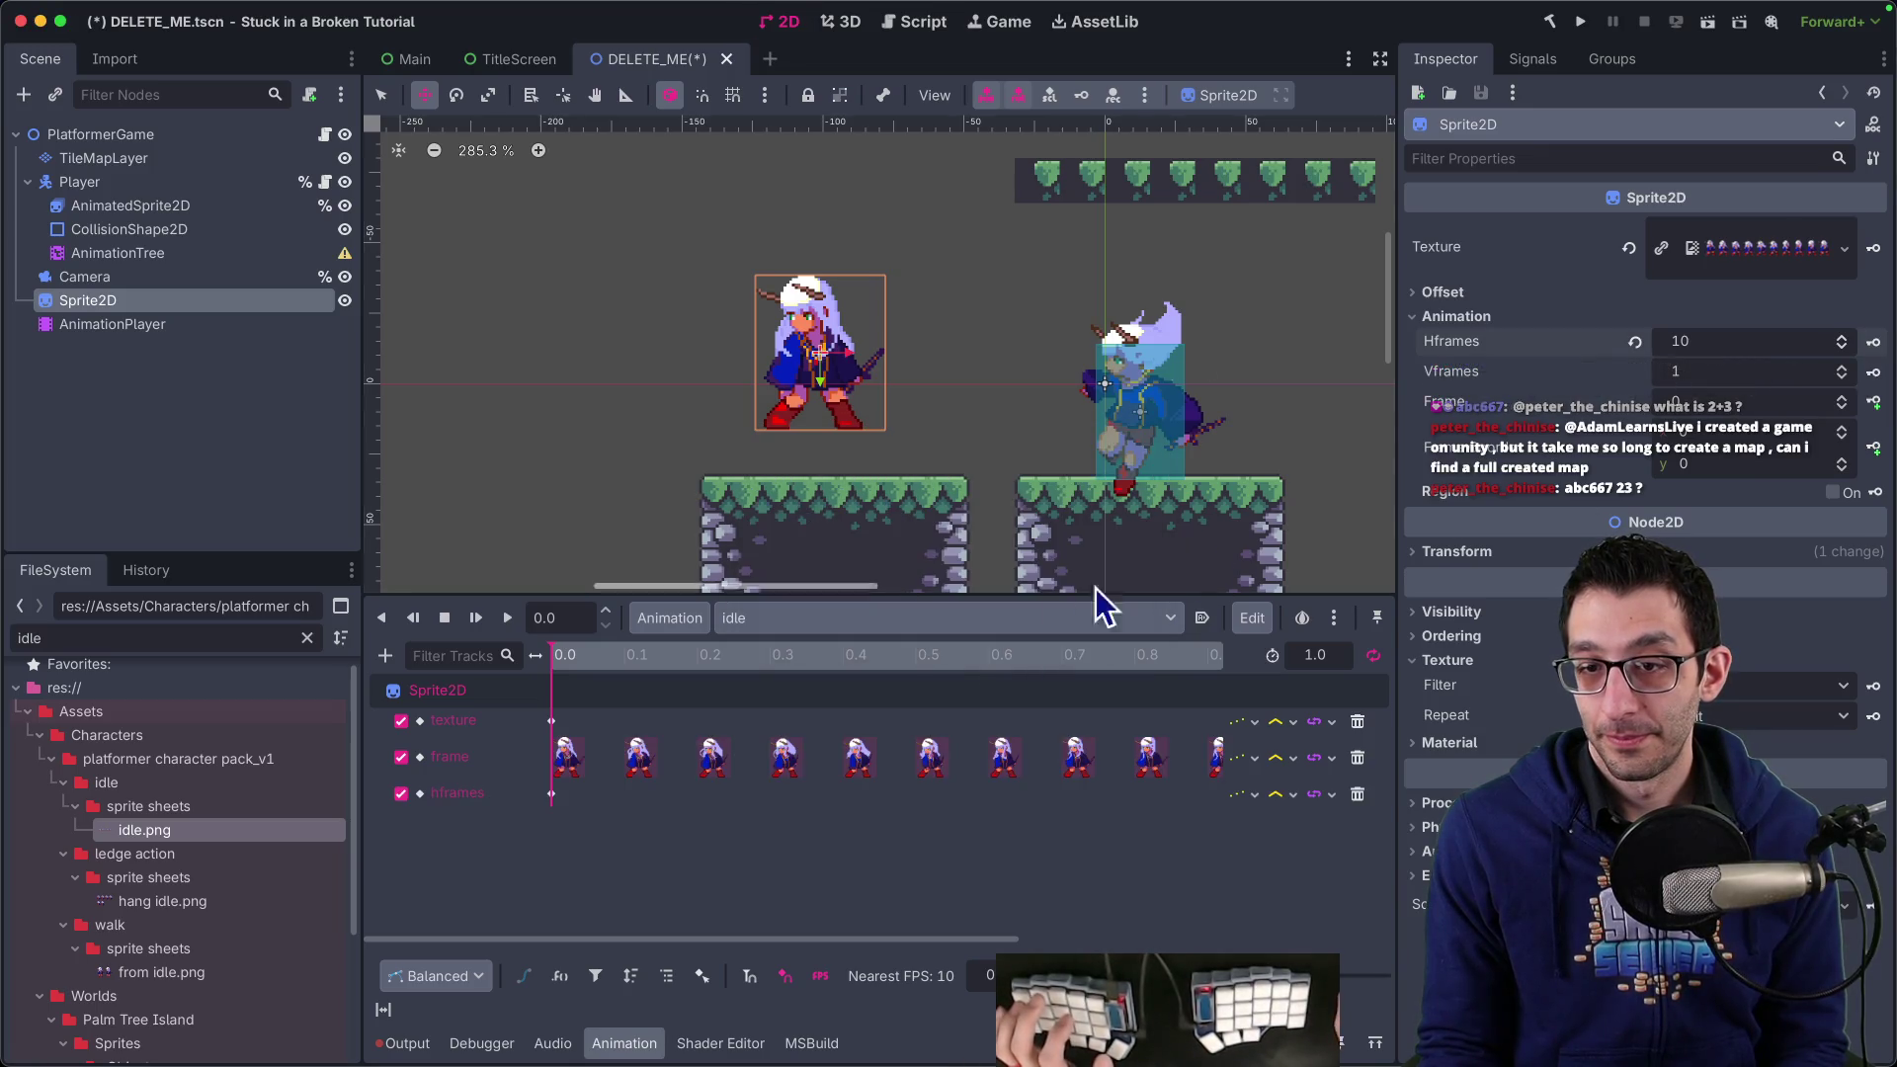
click(1874, 373)
click(1052, 591)
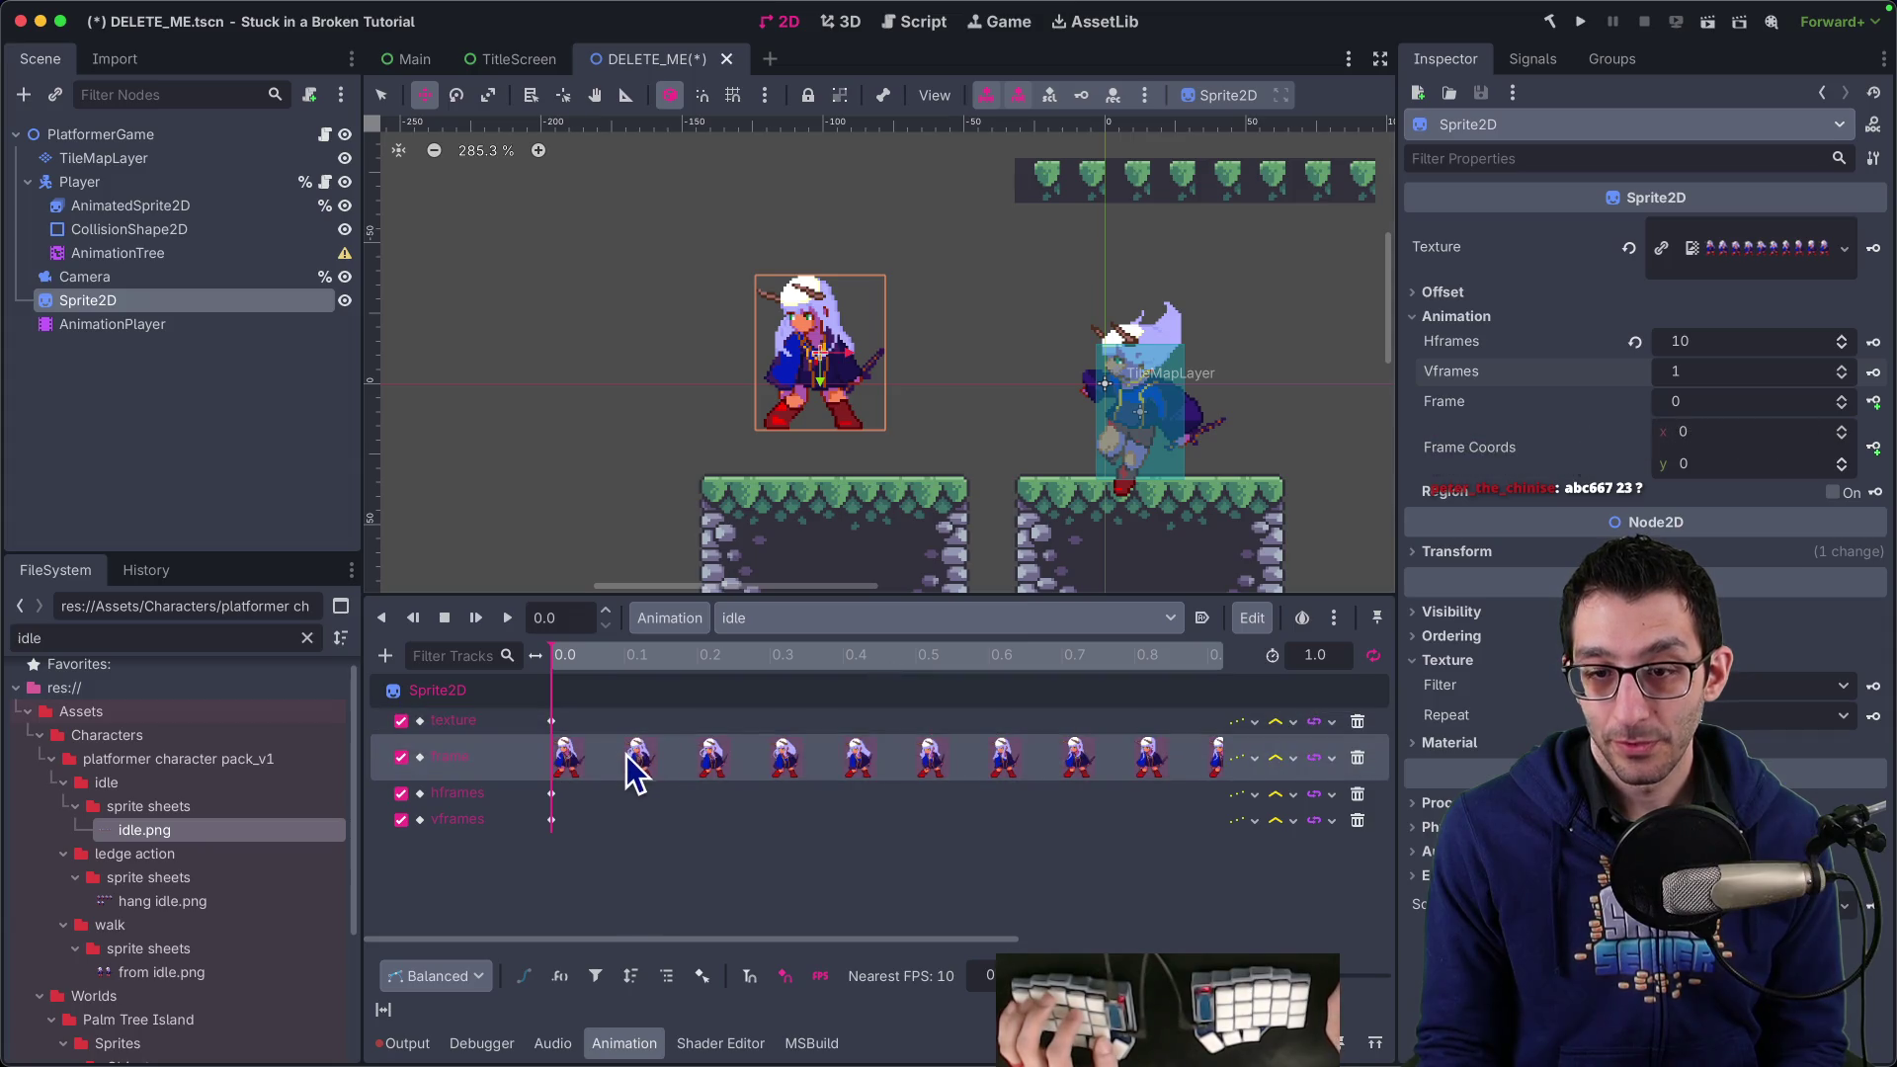
Scrub the idle timeline, rewind to the start and play the preview
drag(591, 660, 1114, 668)
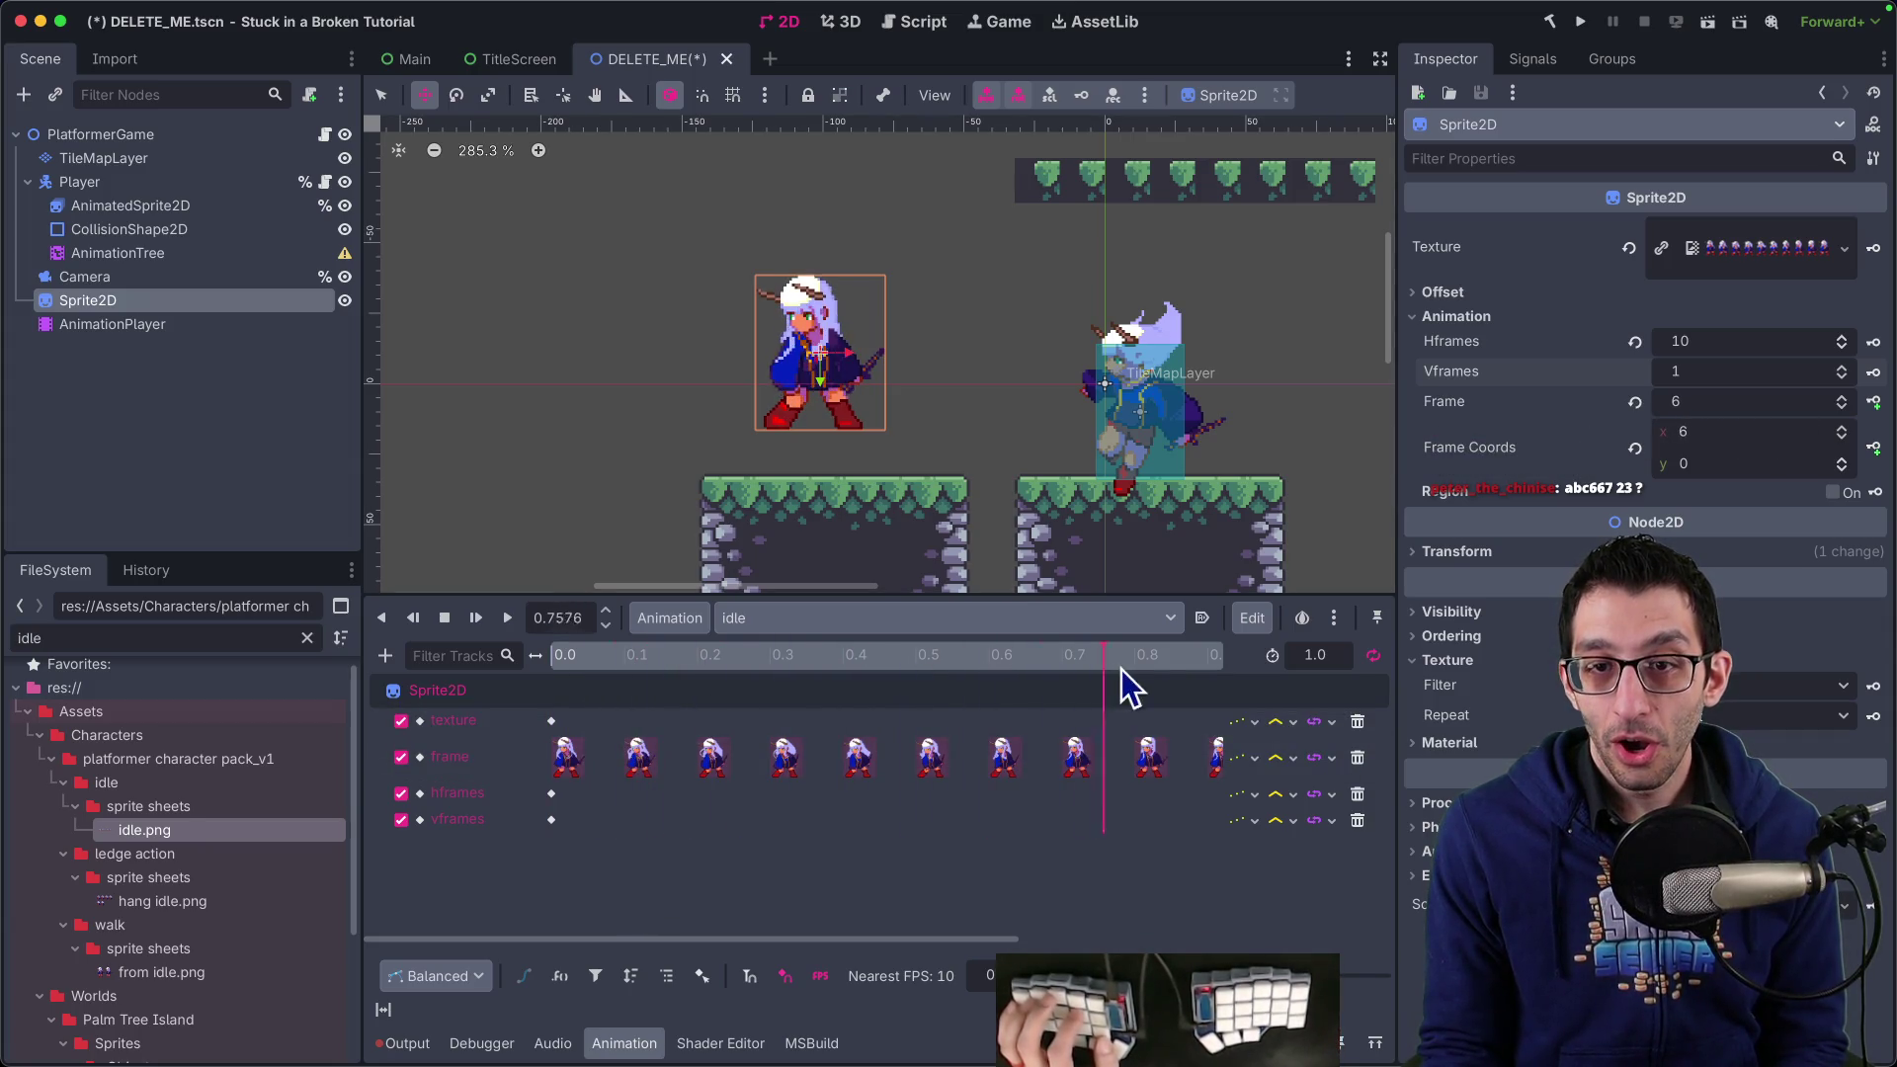
click(553, 656)
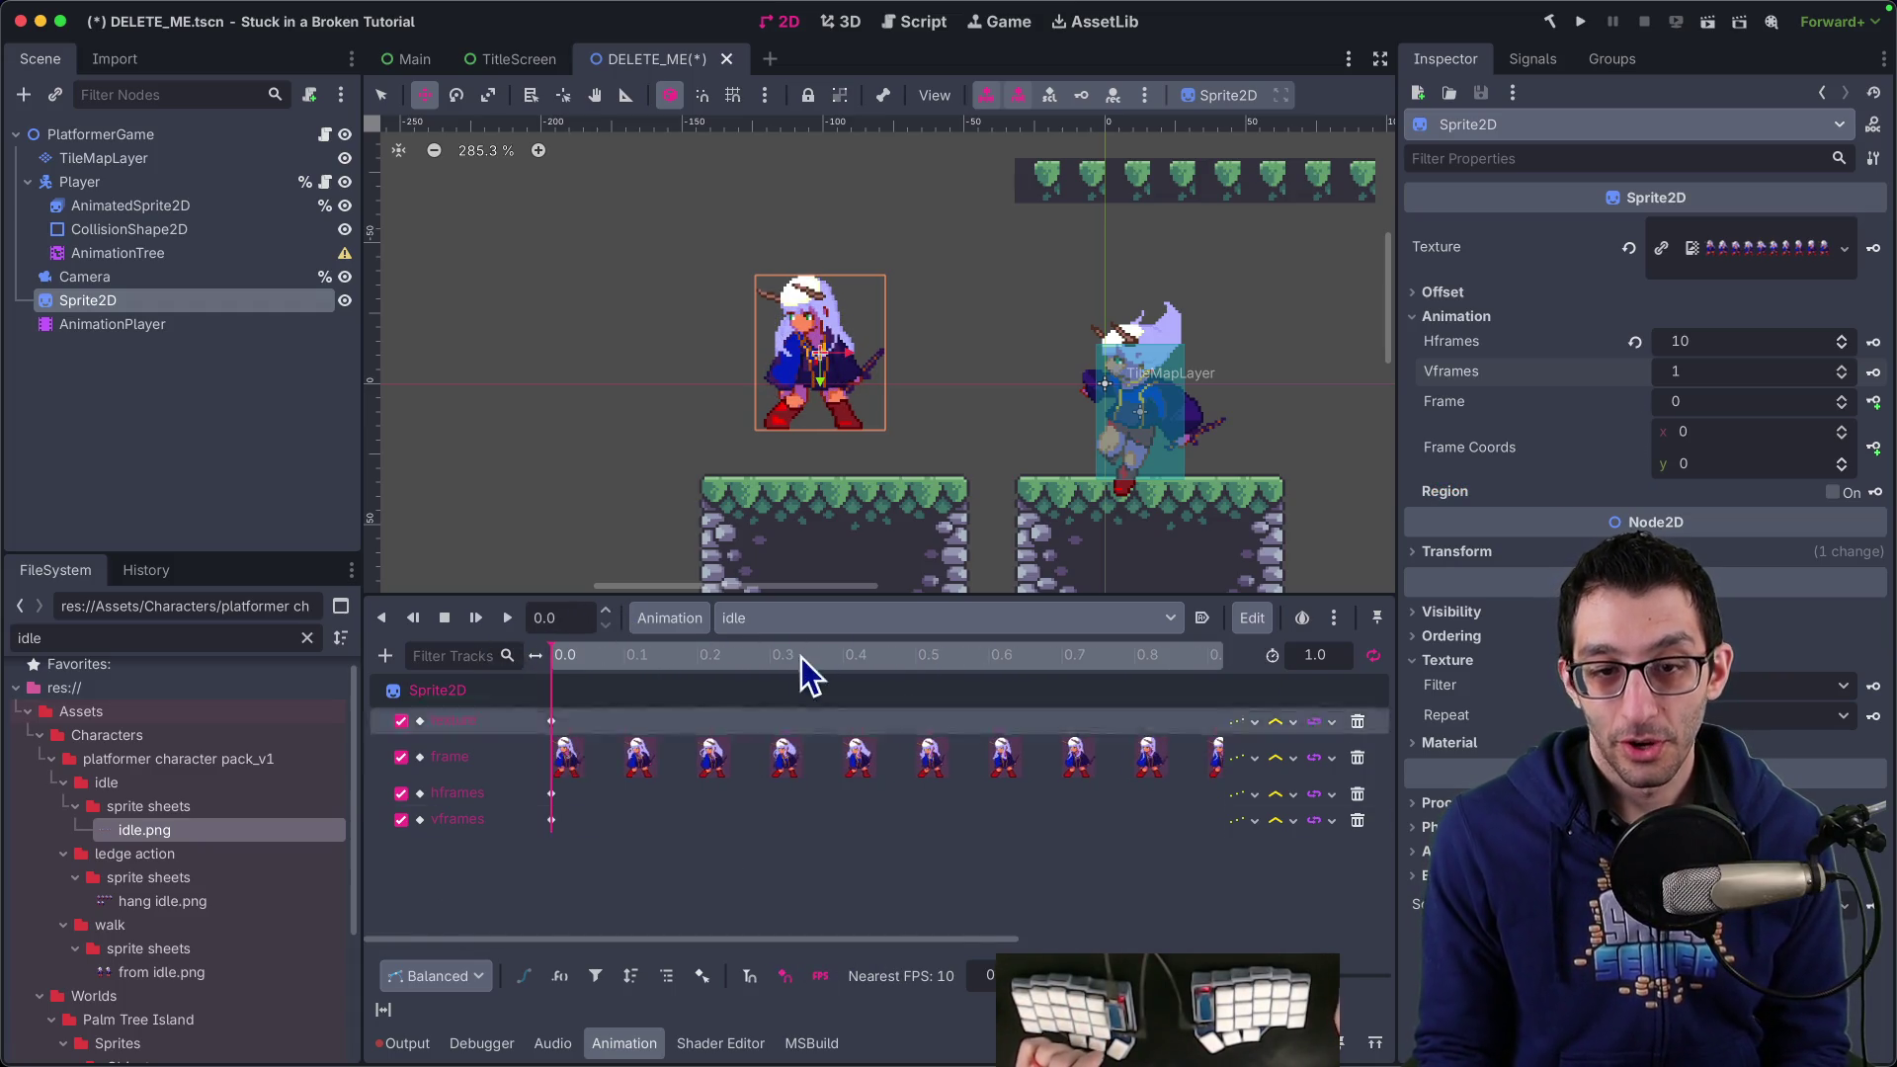
click(506, 619)
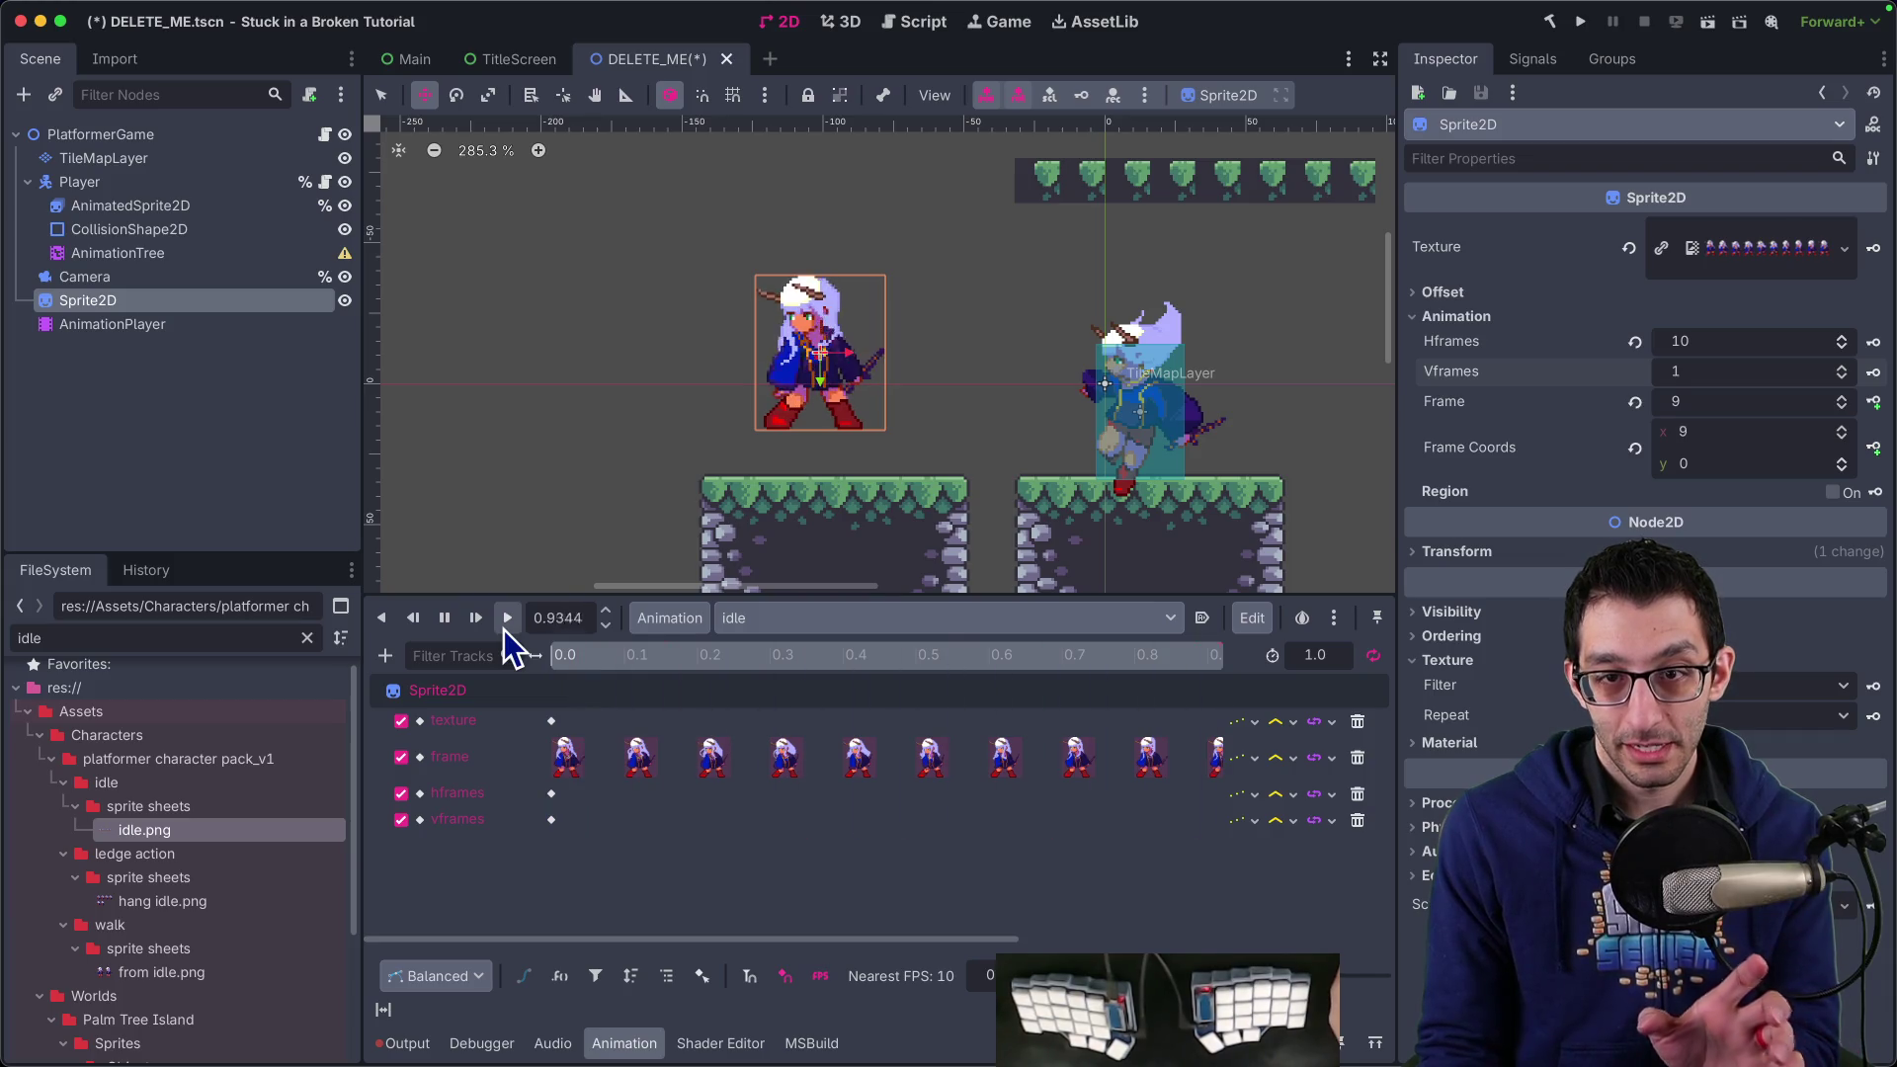
Switch to walk, play and pause its preview, then select the frame track
click(840, 619)
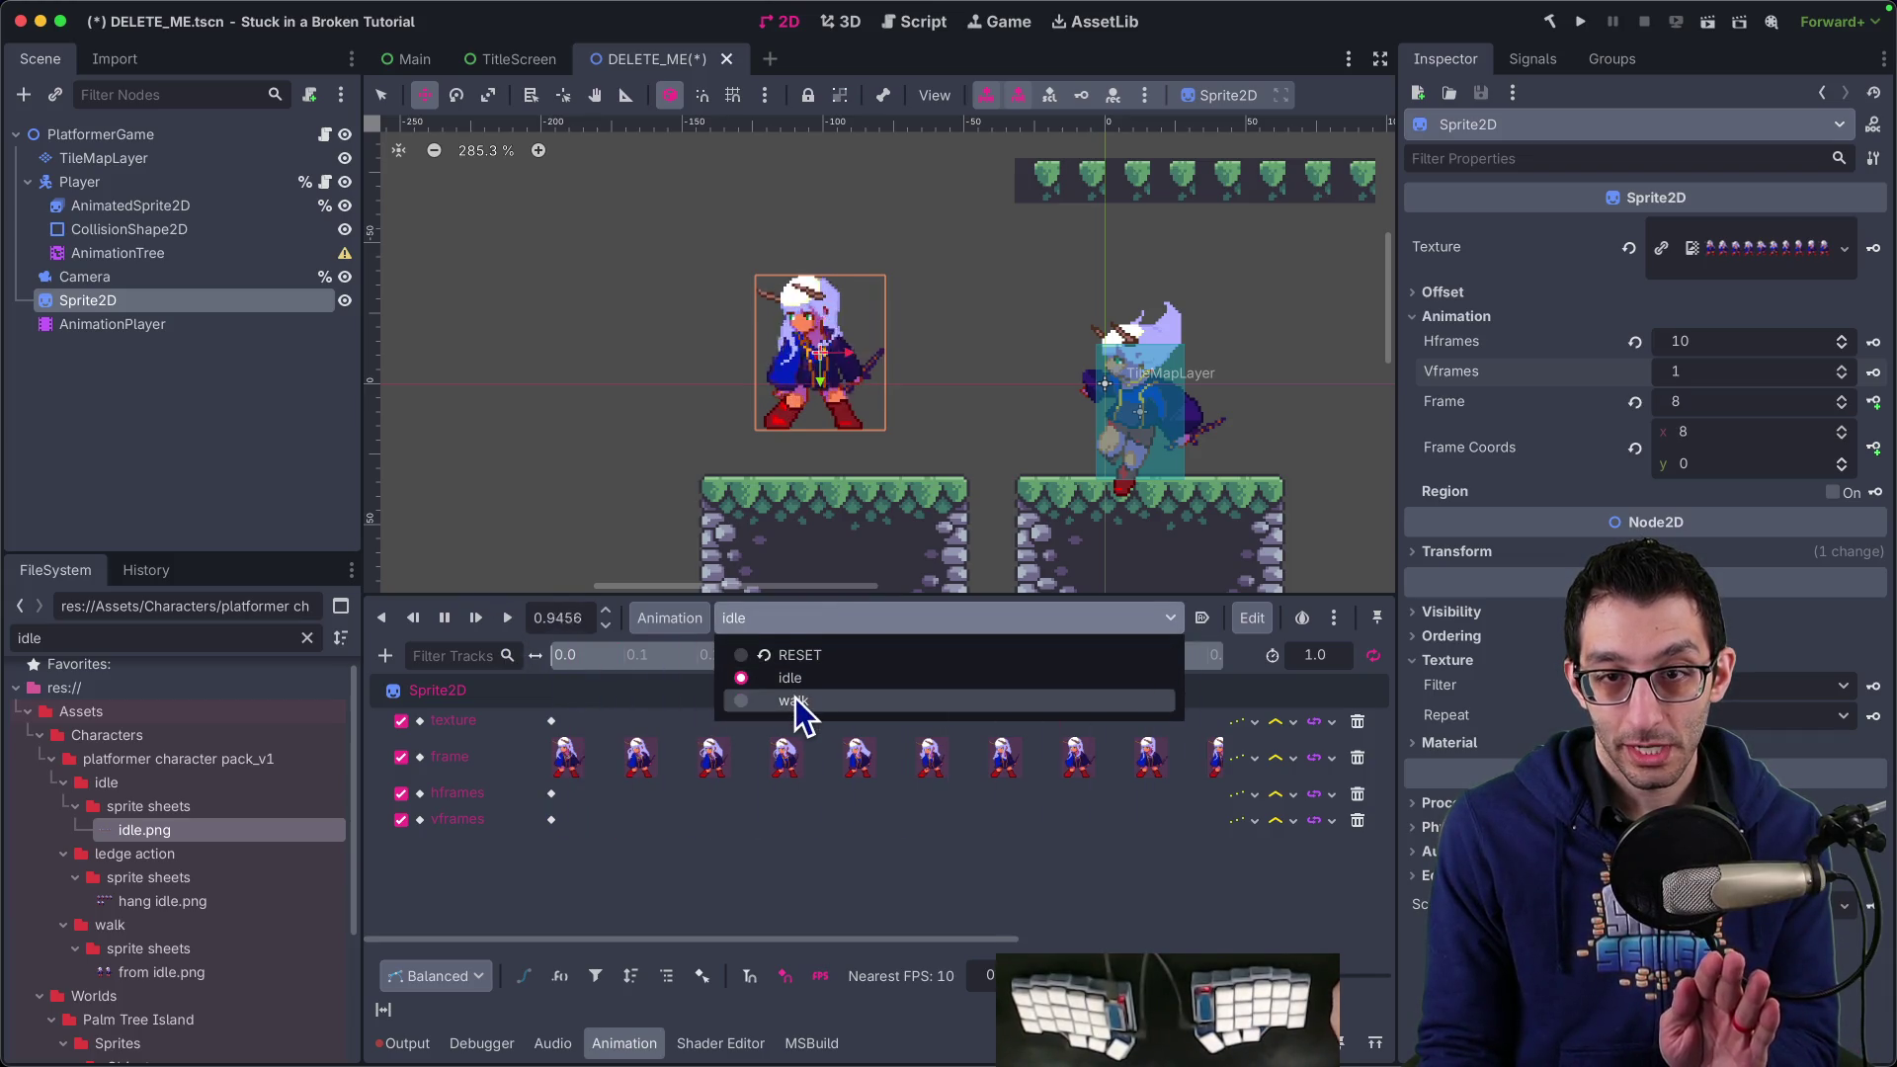
click(793, 698)
click(512, 617)
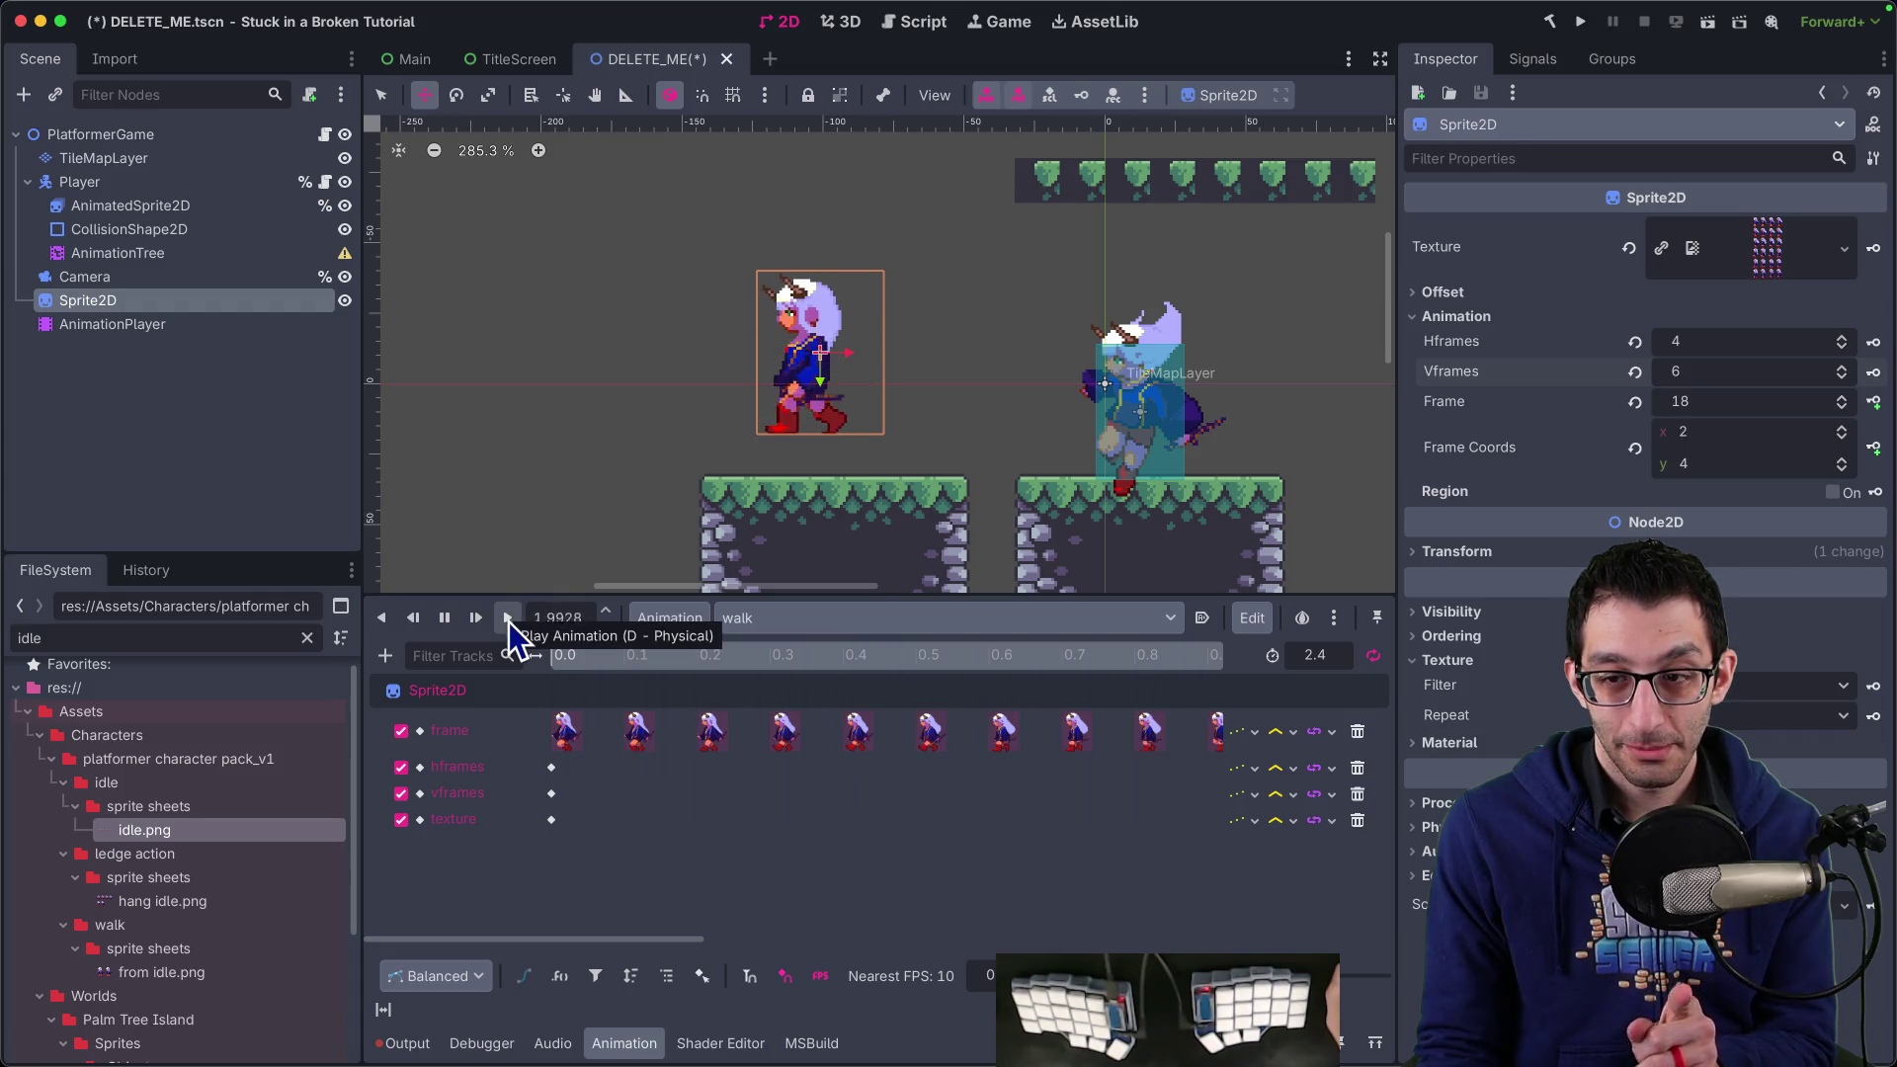
click(445, 617)
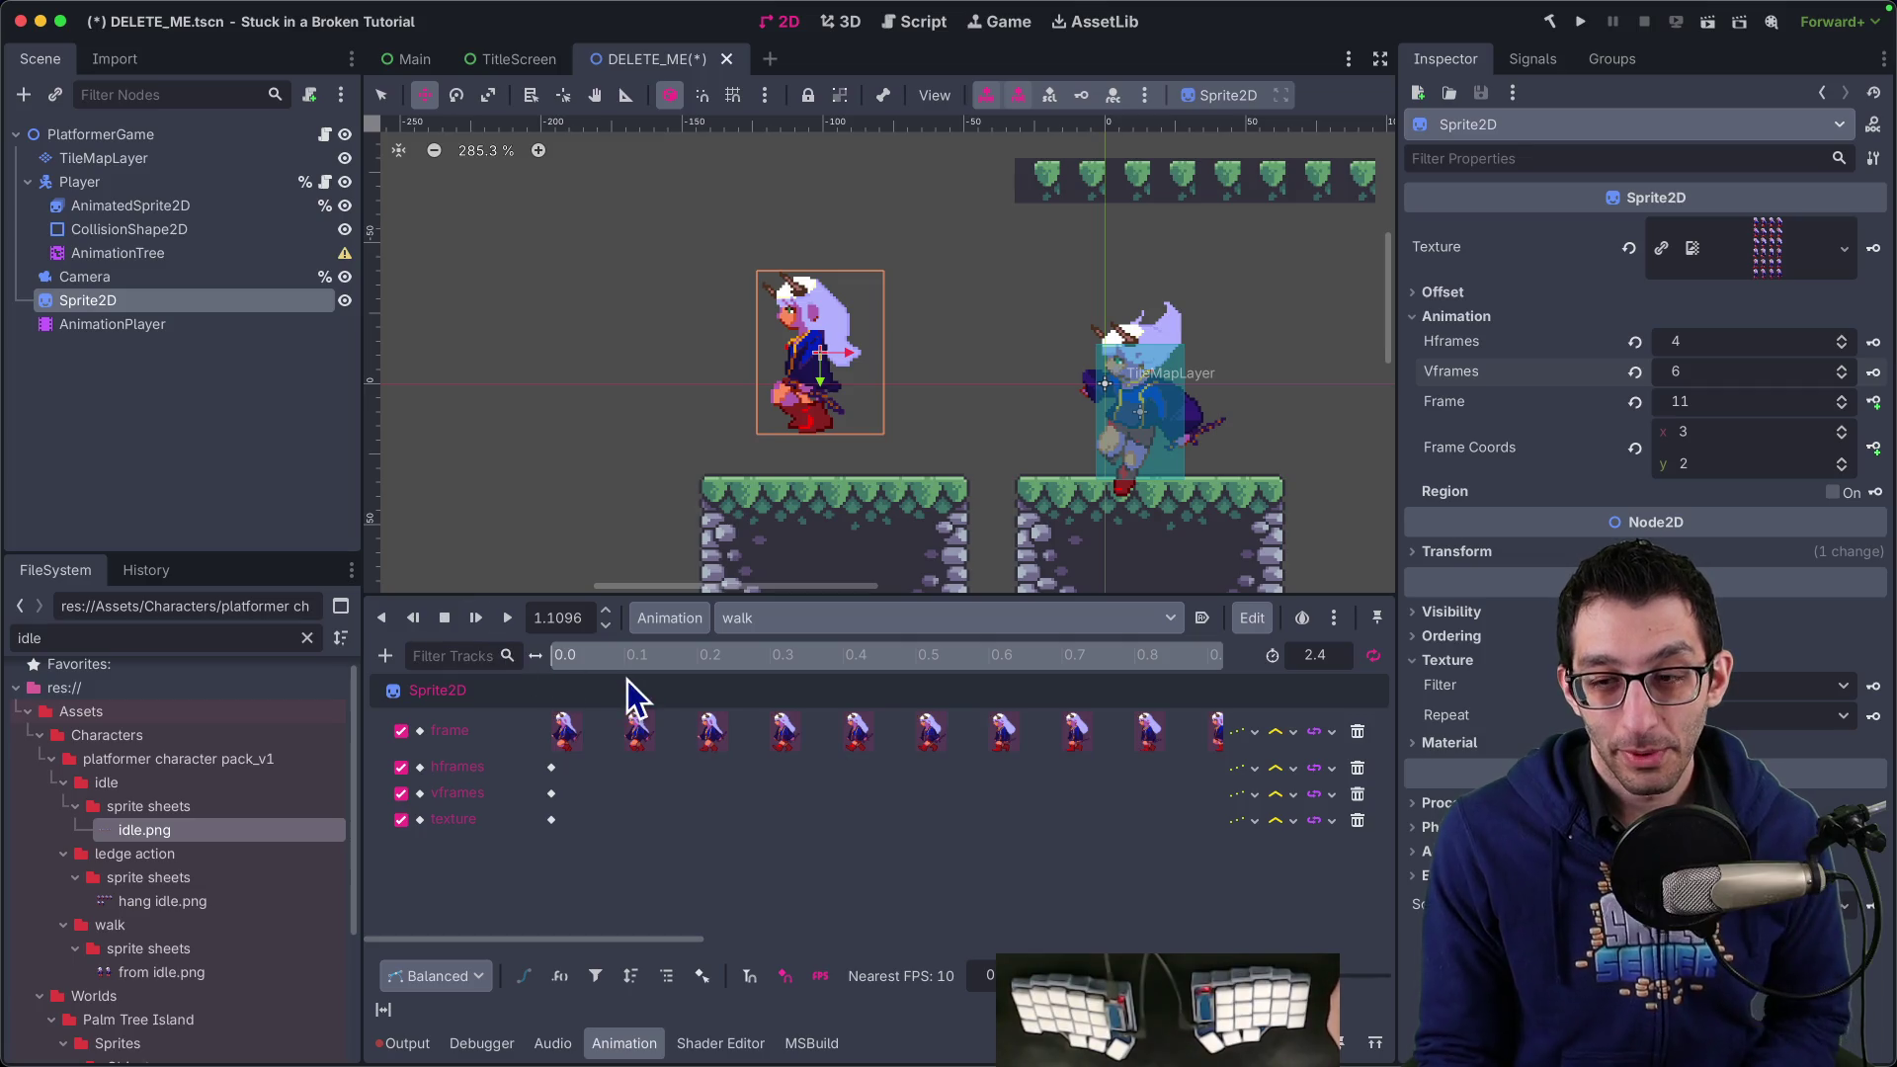
click(712, 731)
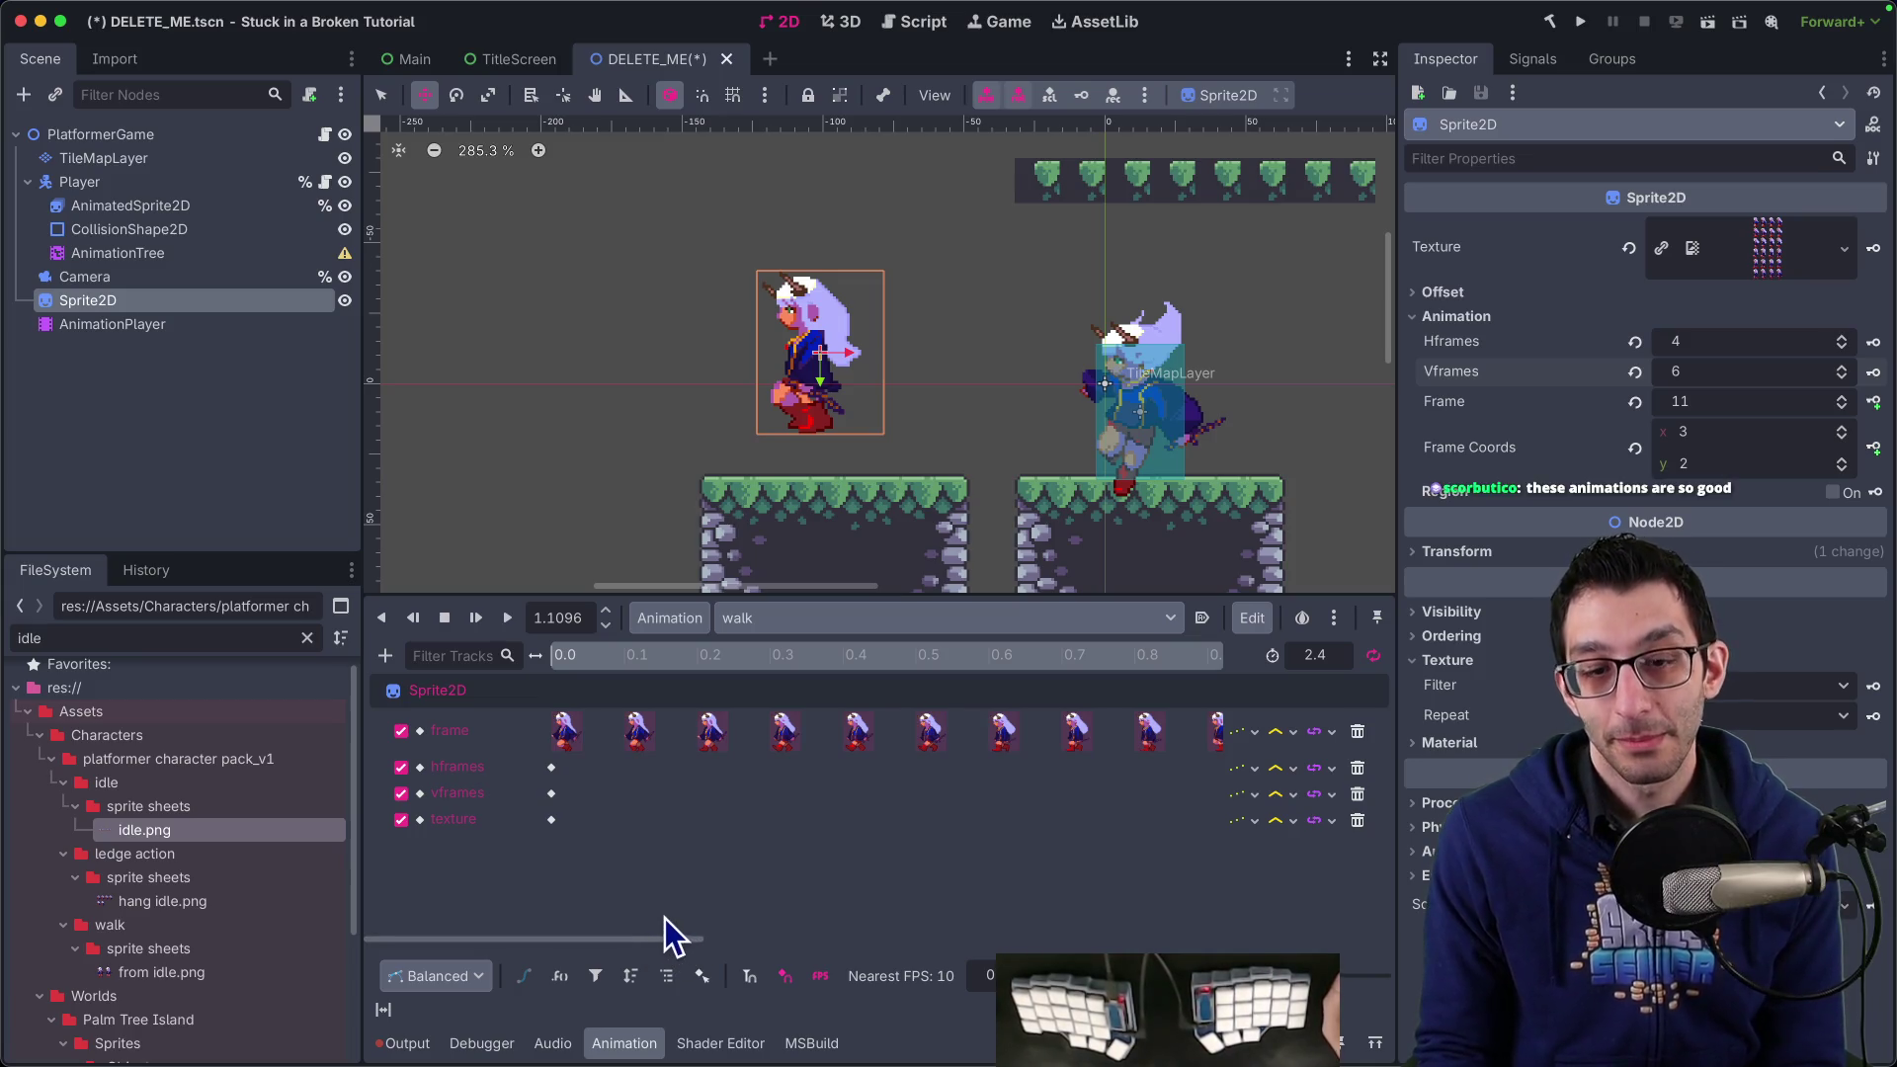
mouse_move(620, 944)
mouse_down()
mouse_move(999, 940)
mouse_move(427, 909)
mouse_up()
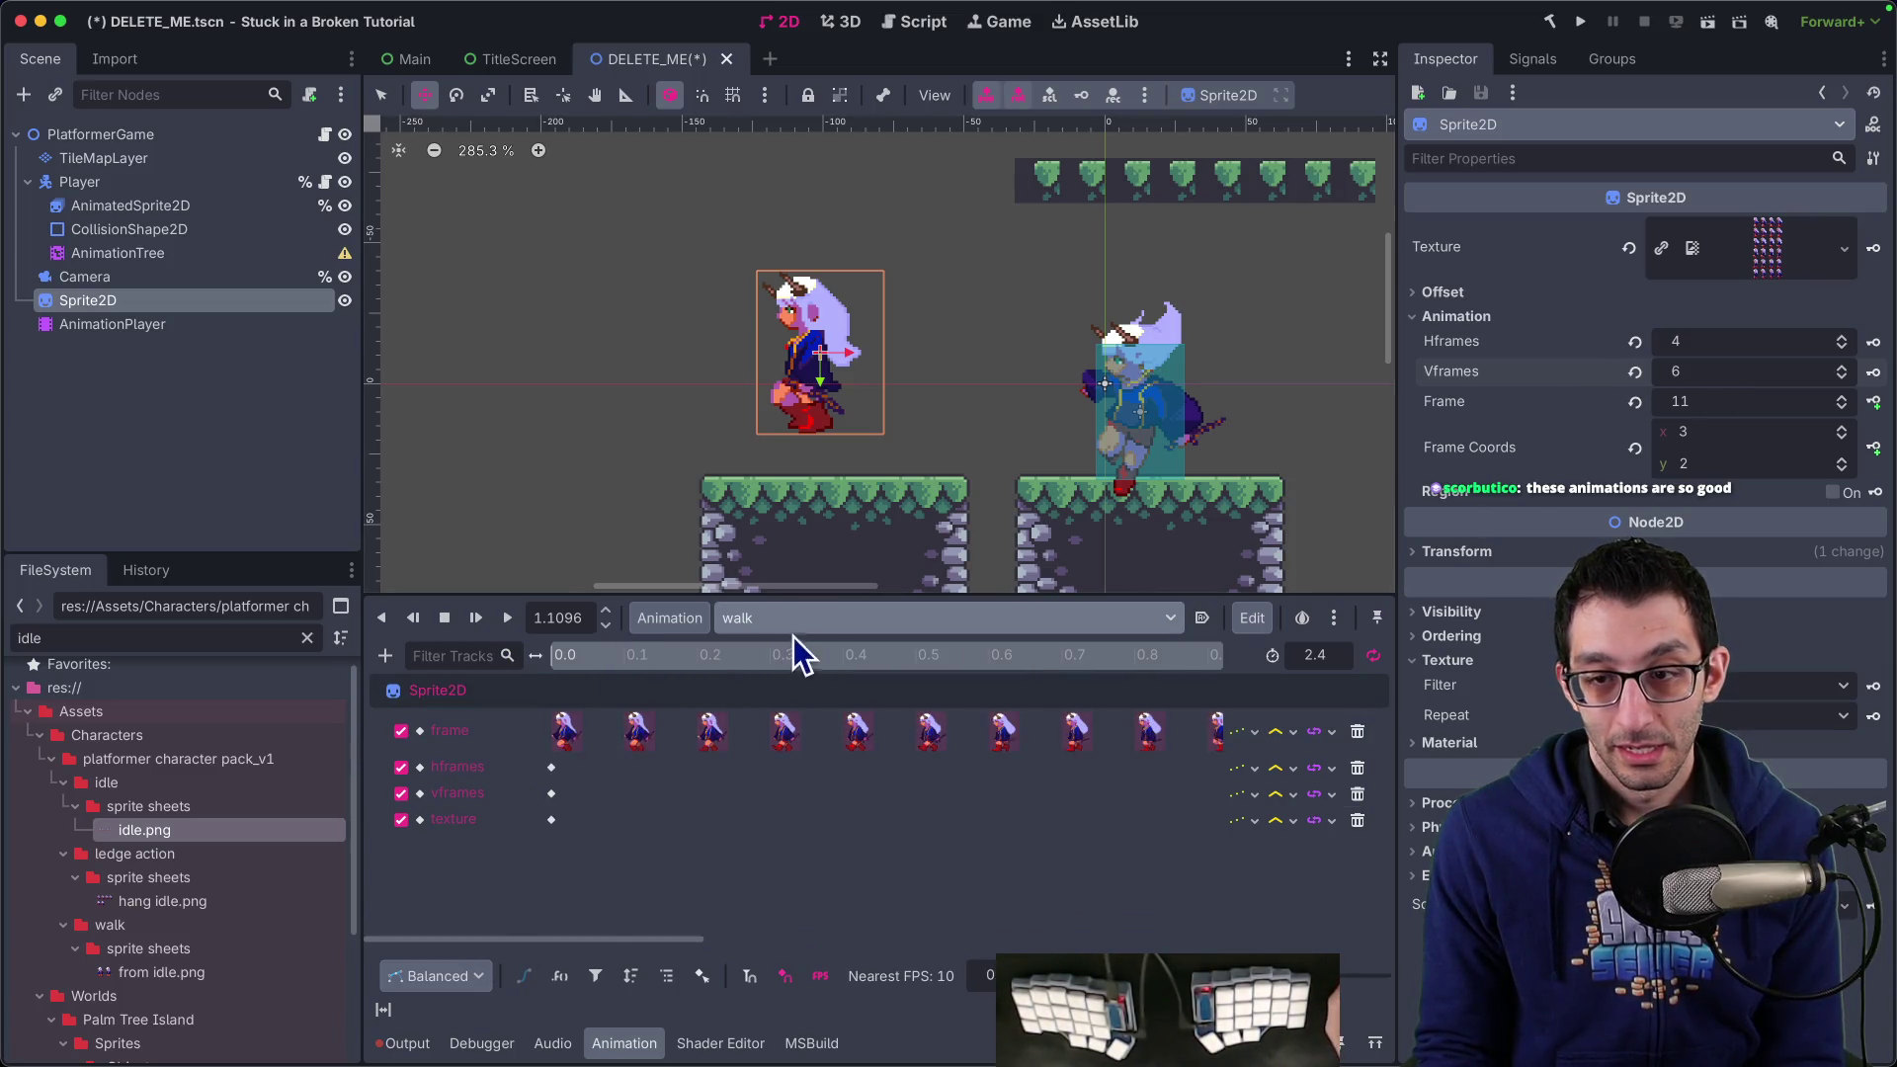
click(1334, 620)
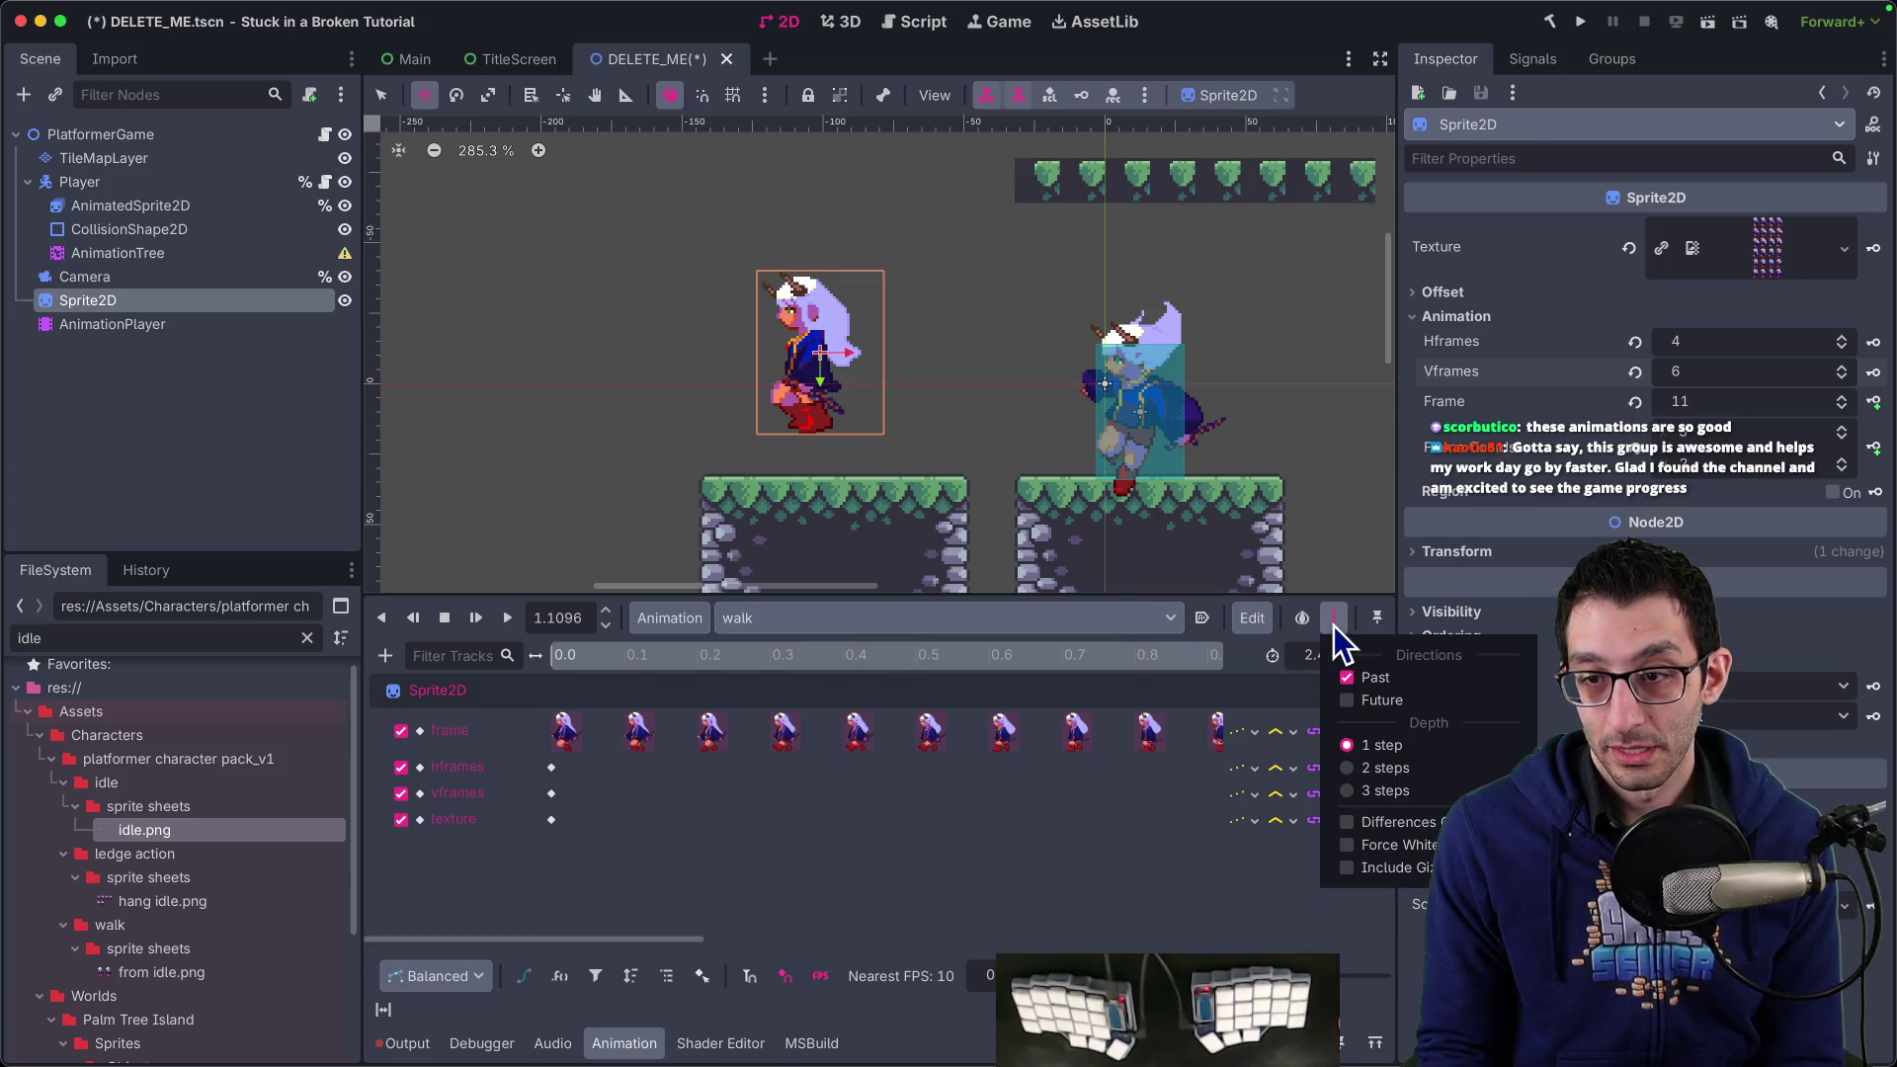
click(1314, 632)
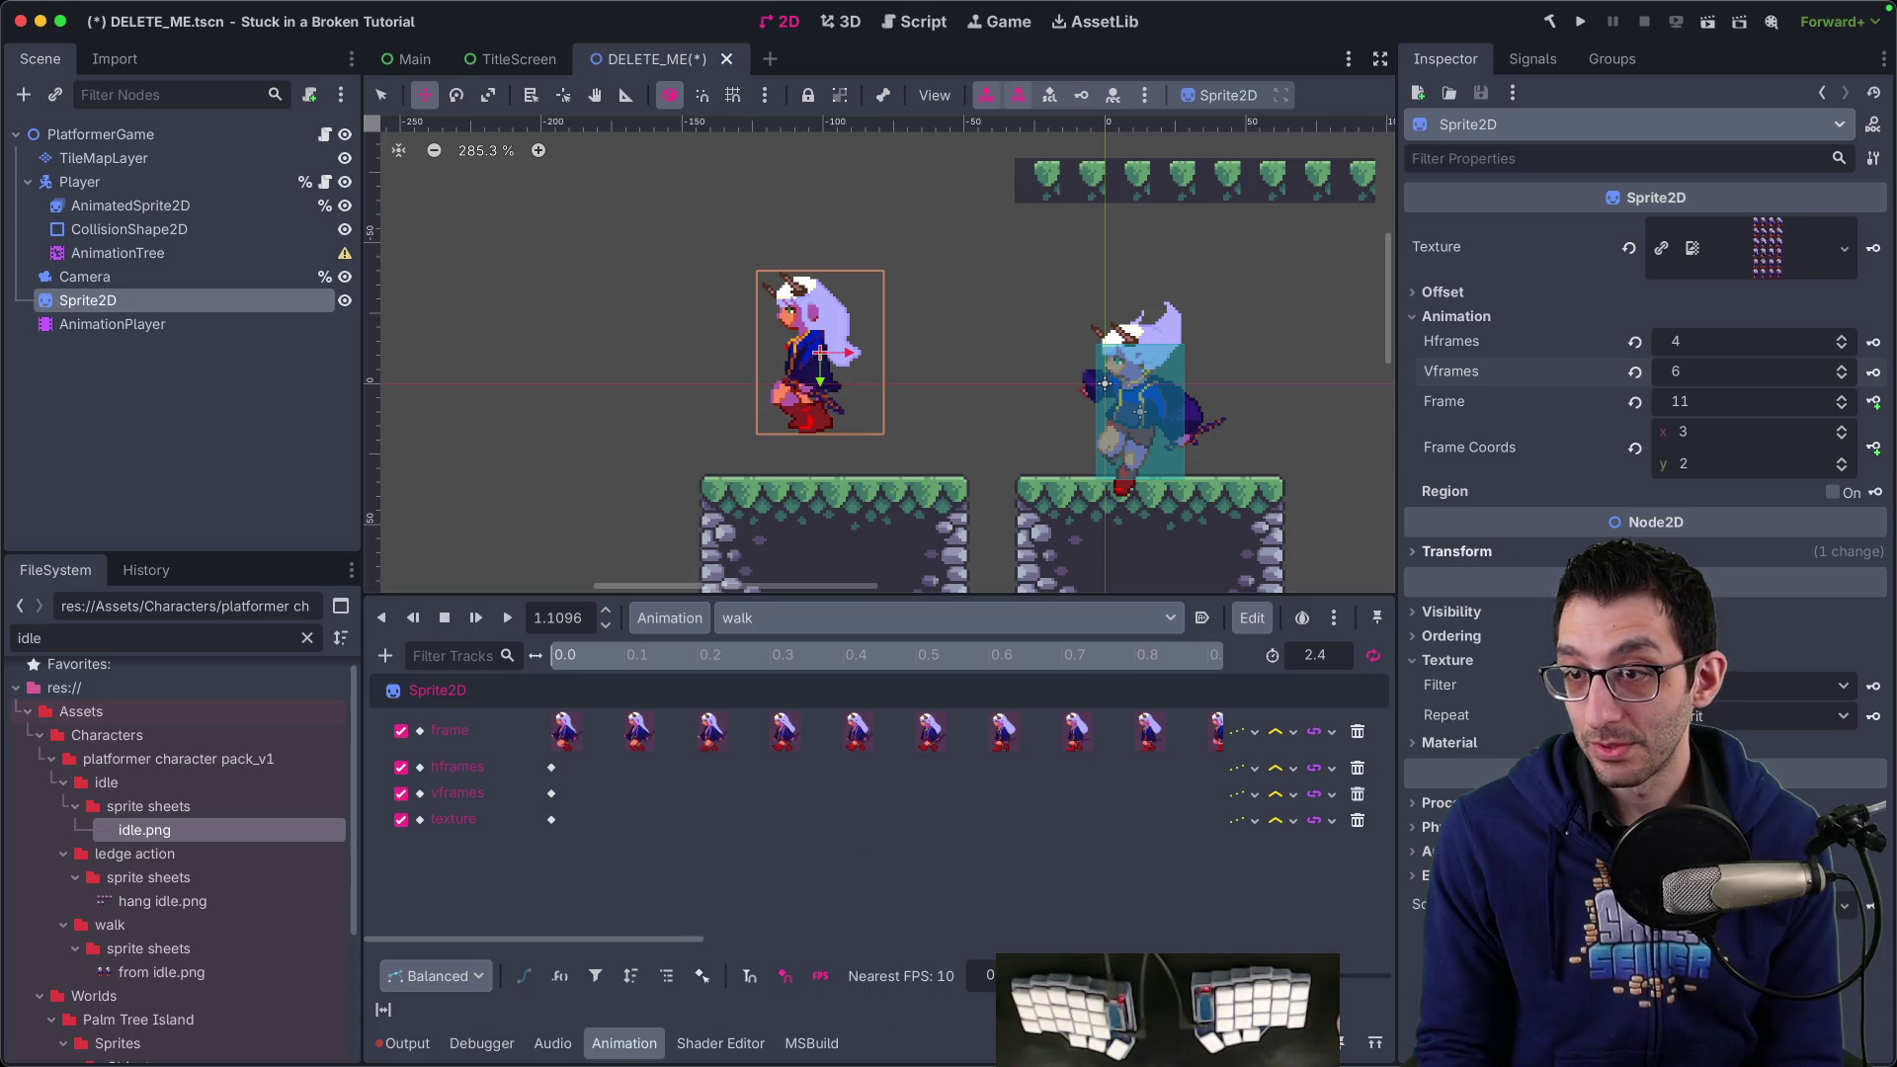
click(87, 322)
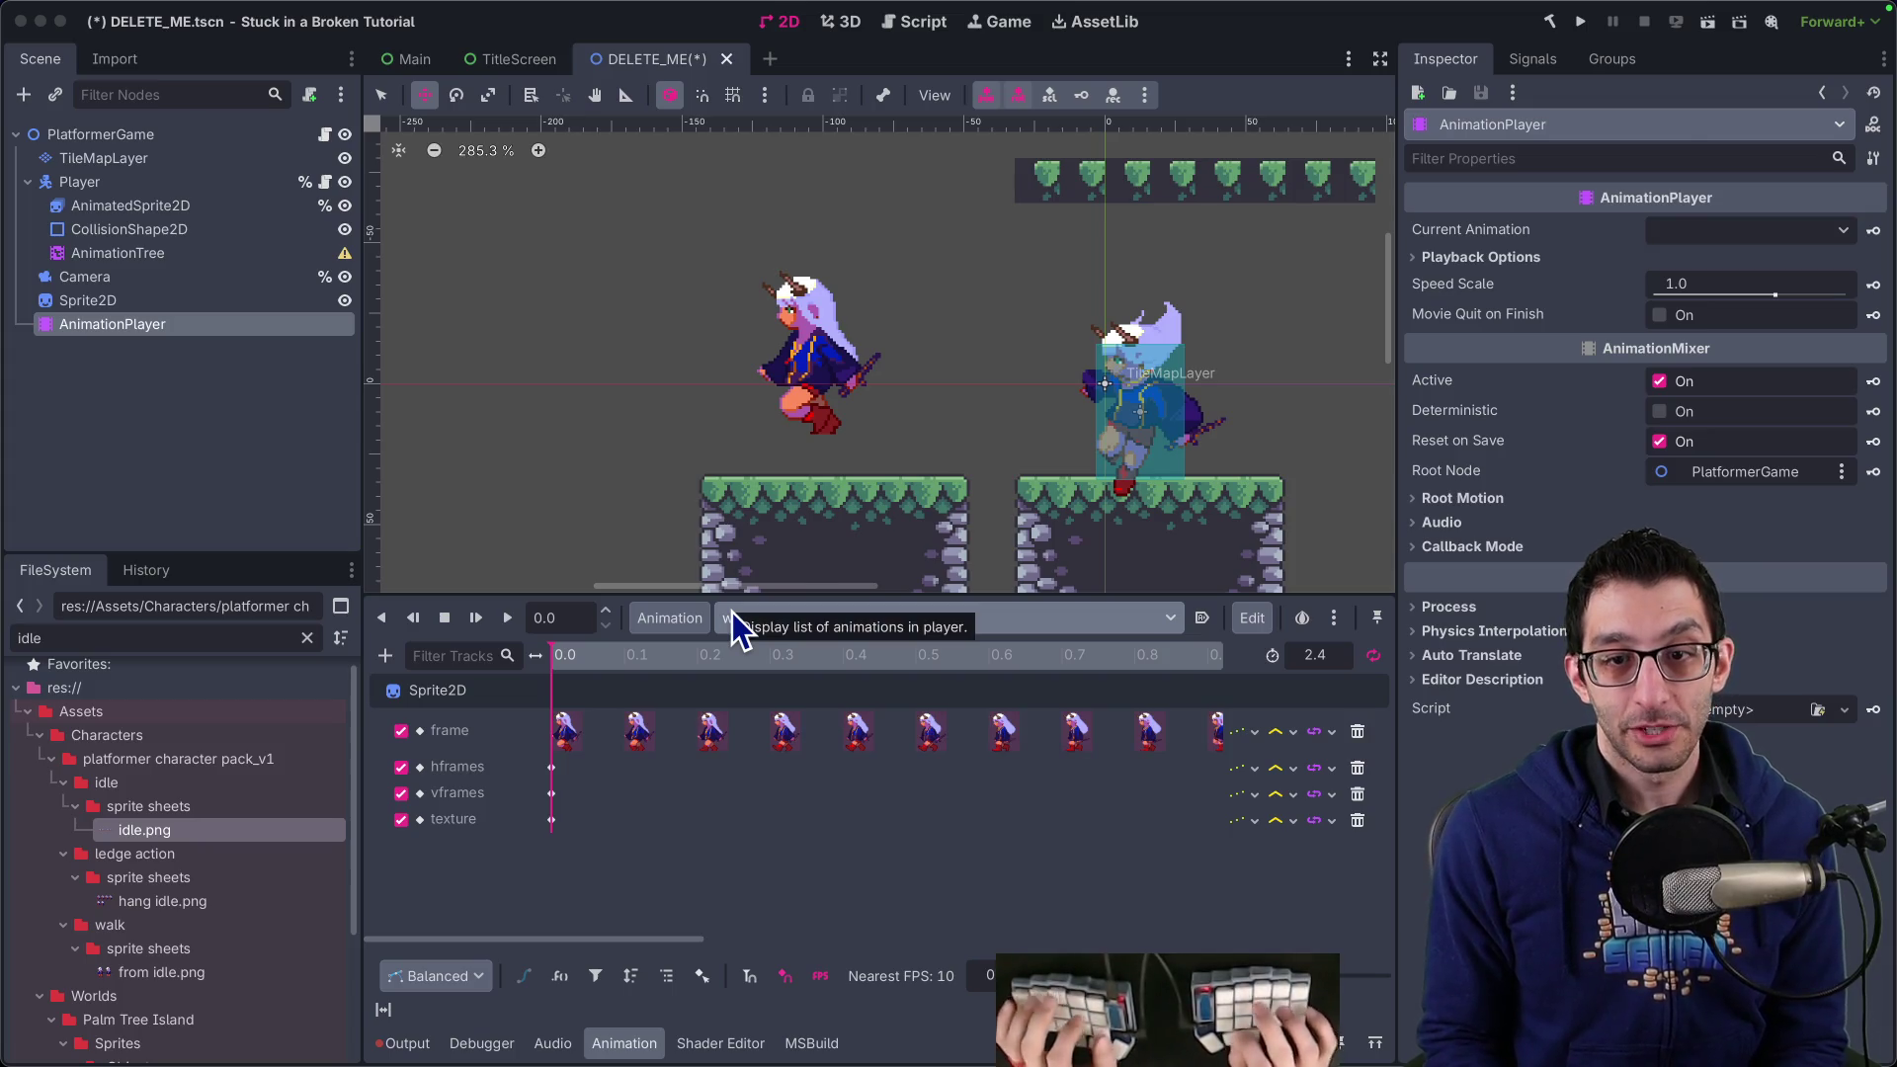
Switch to the TODO document and place the cursor above the sub-game item
key(super+Tab)
click(793, 577)
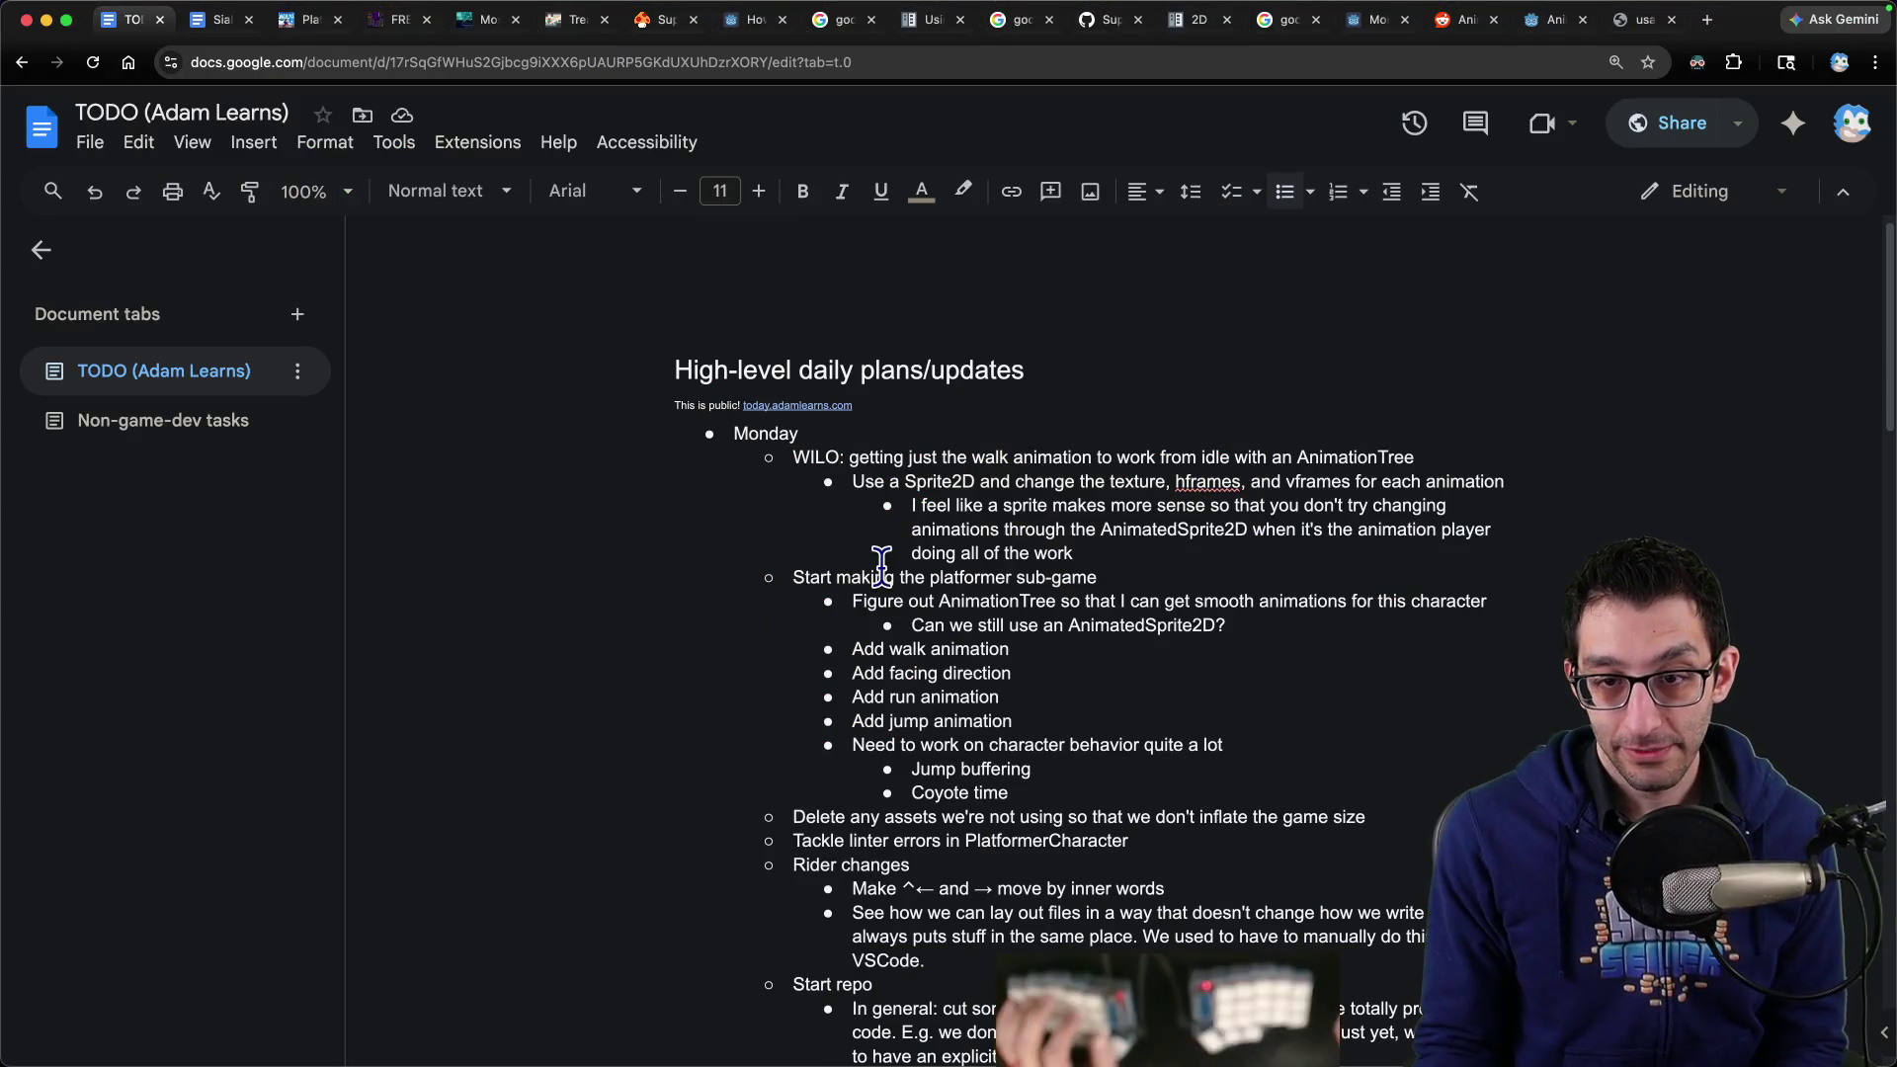
Under Notes, add the sub-bullet 'Write down how I got AnimationTree working with Sprite2D'
key(Return)
text(Notes)
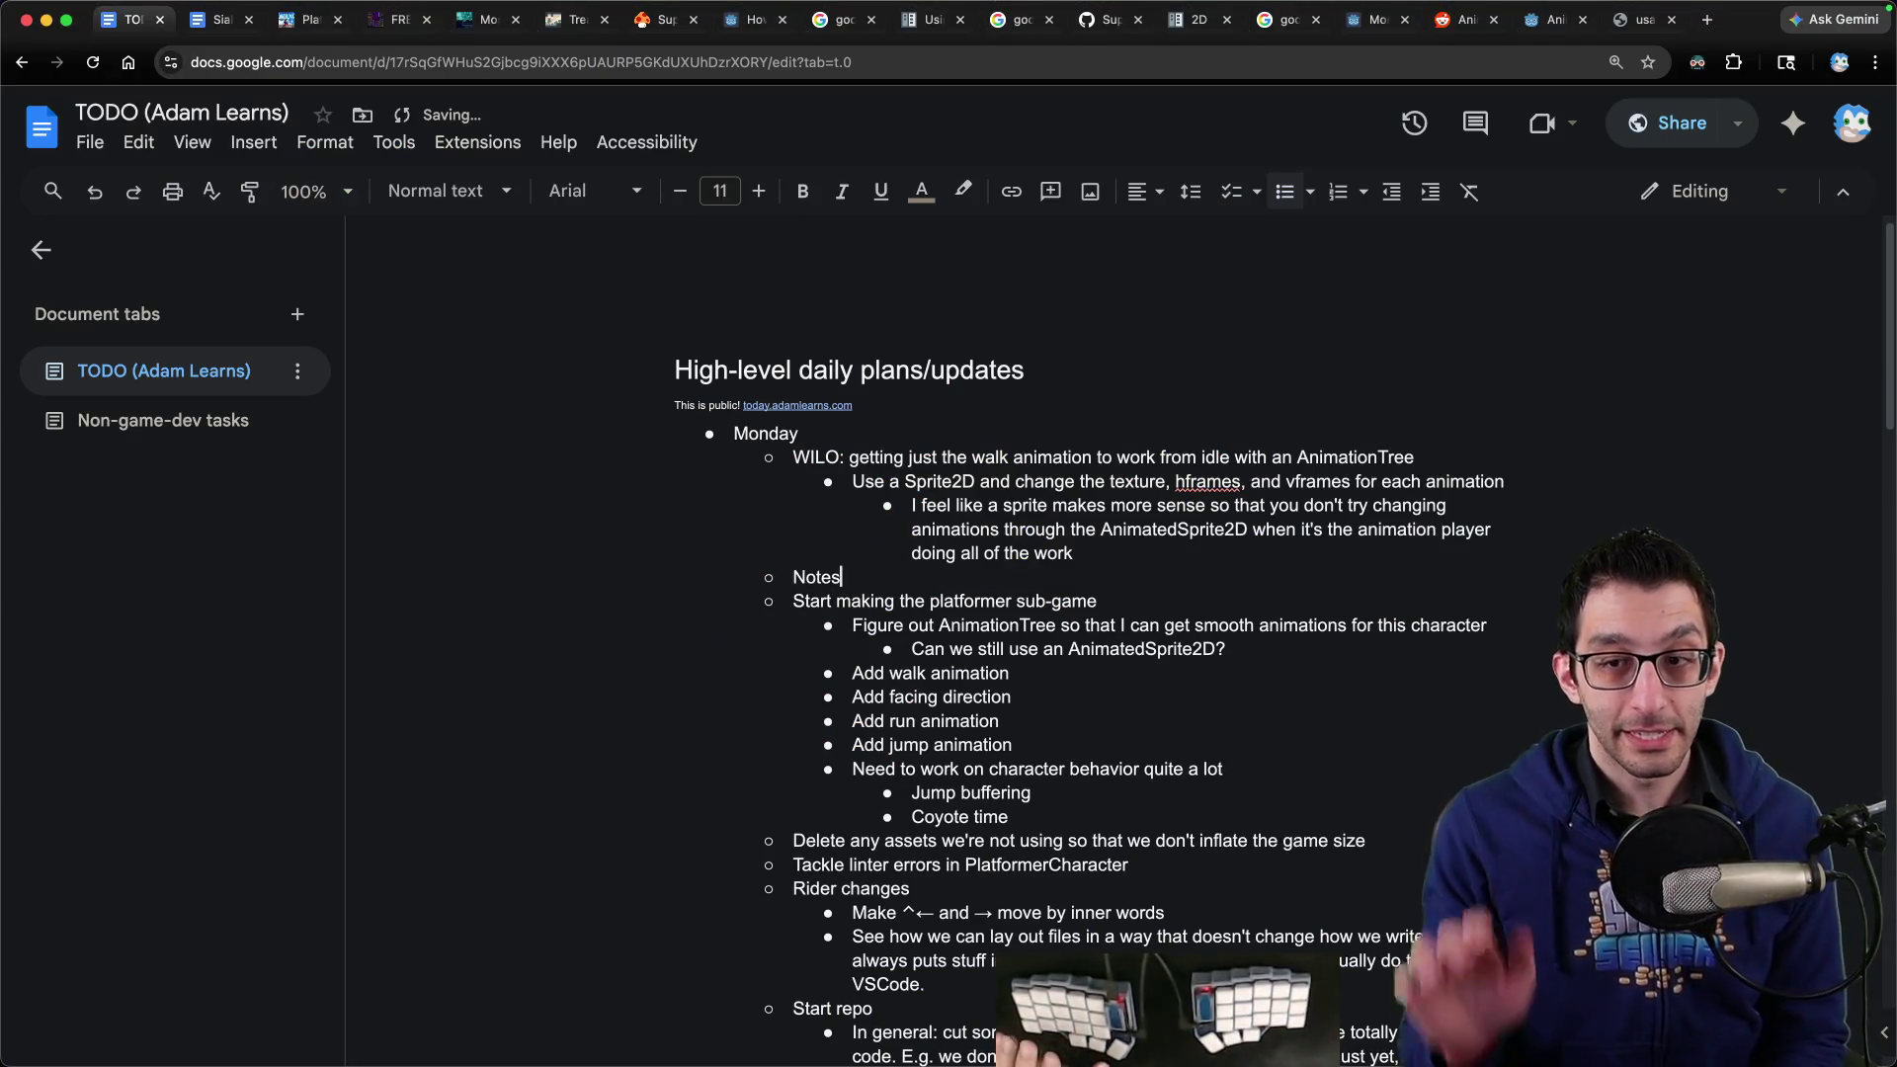
key(super+Tab)
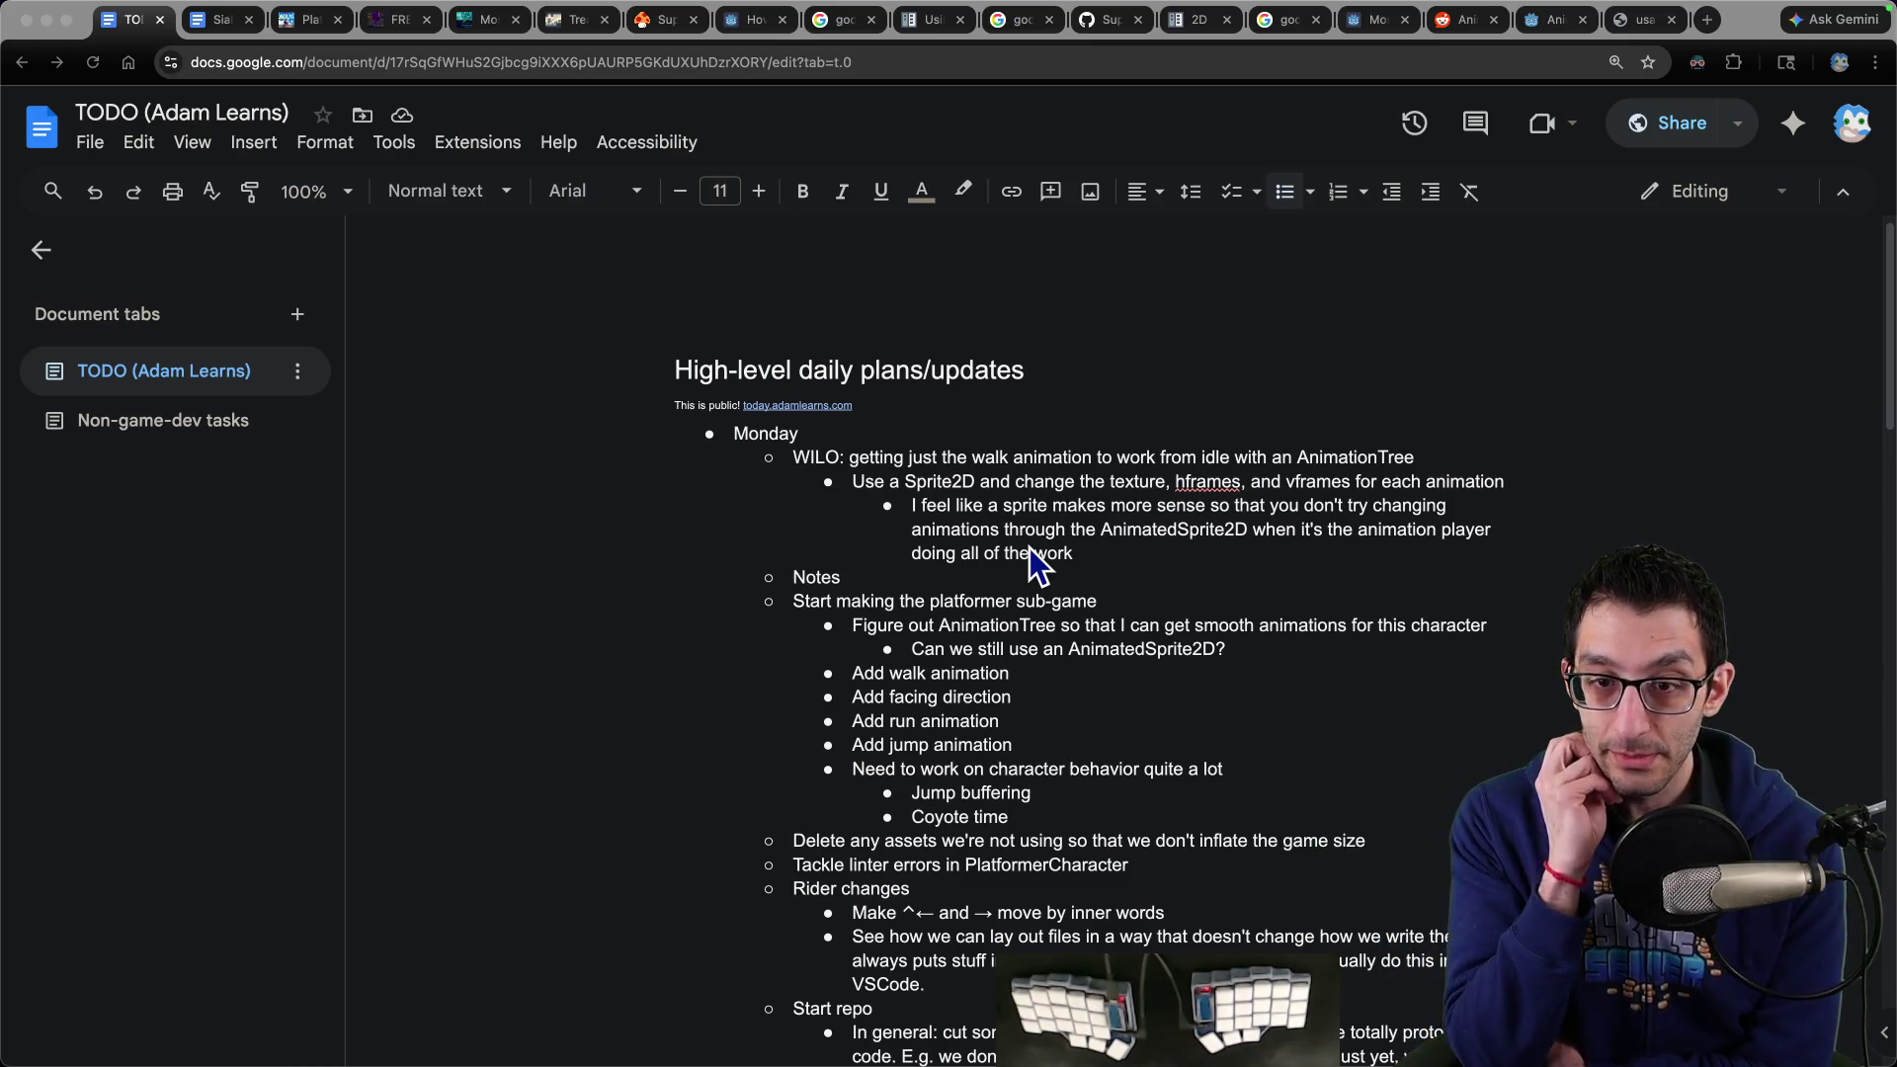
click(991, 581)
key(Return)
key(Tab)
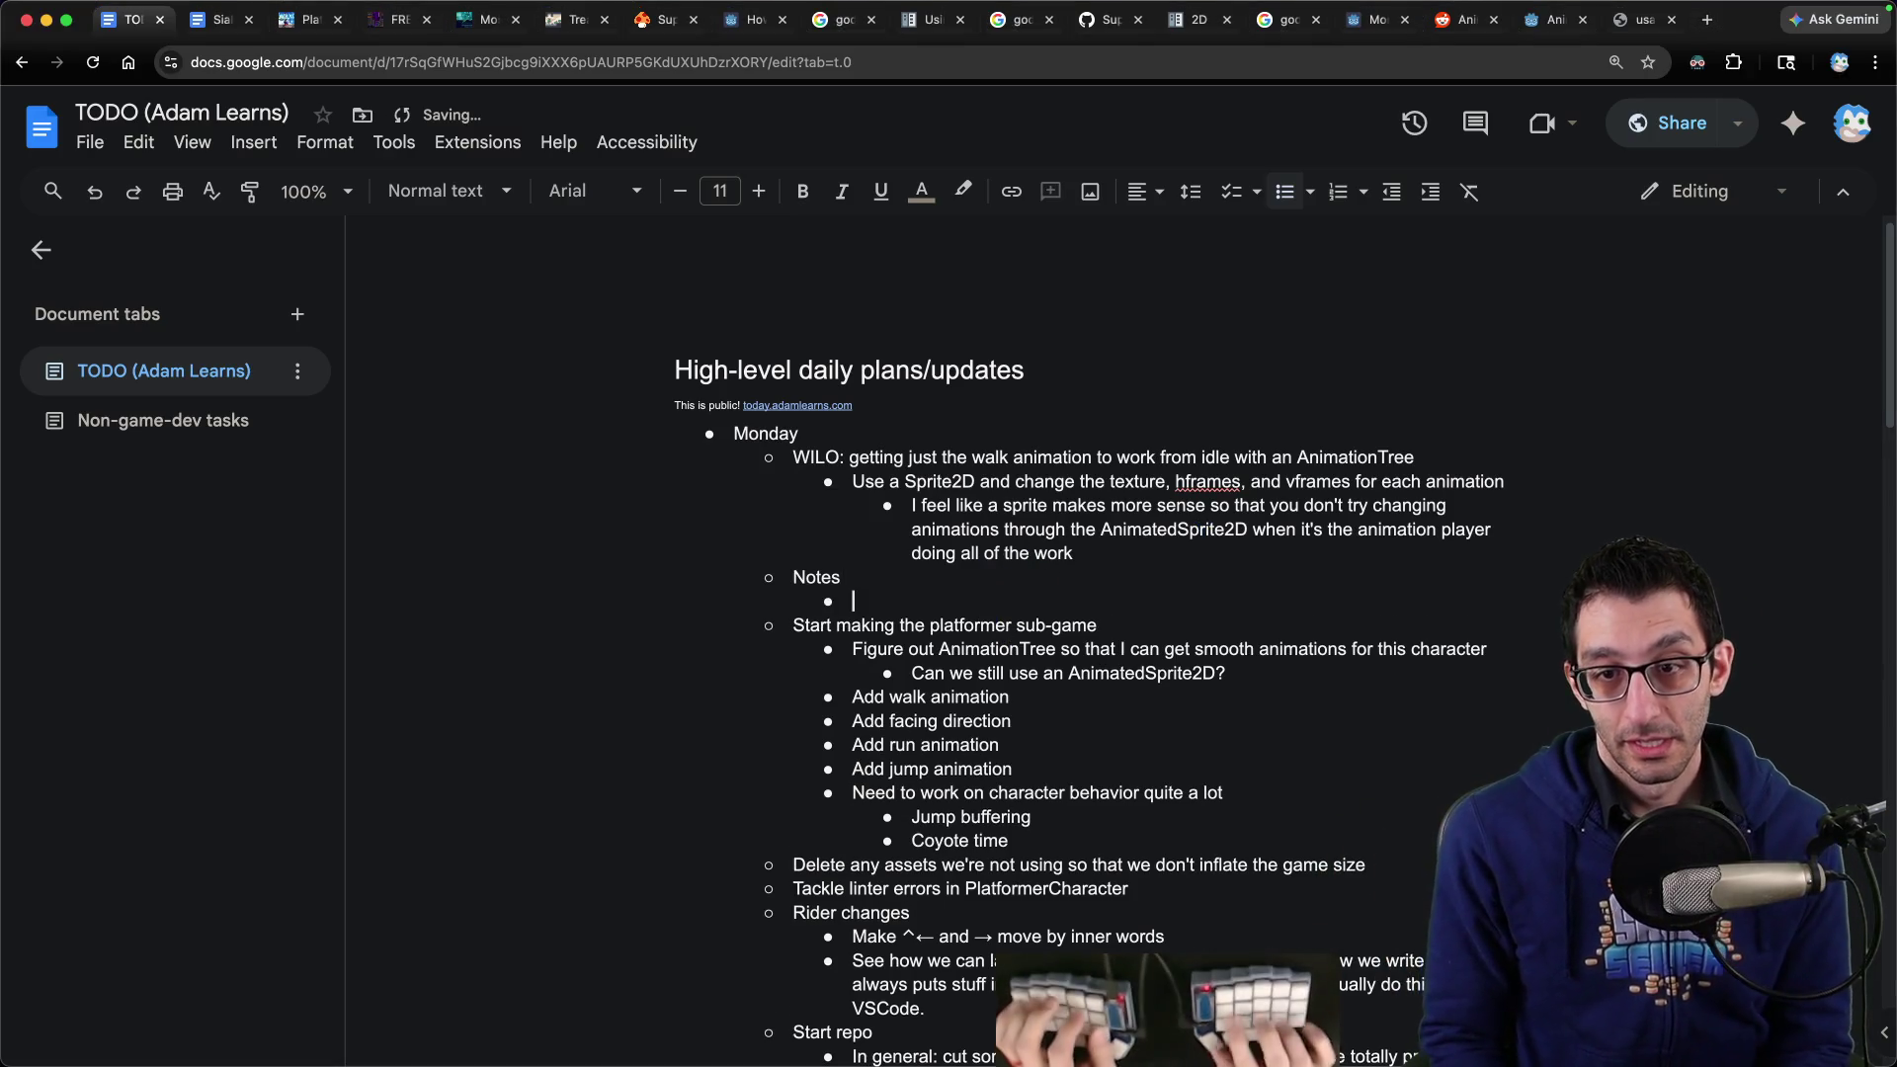
text(W)
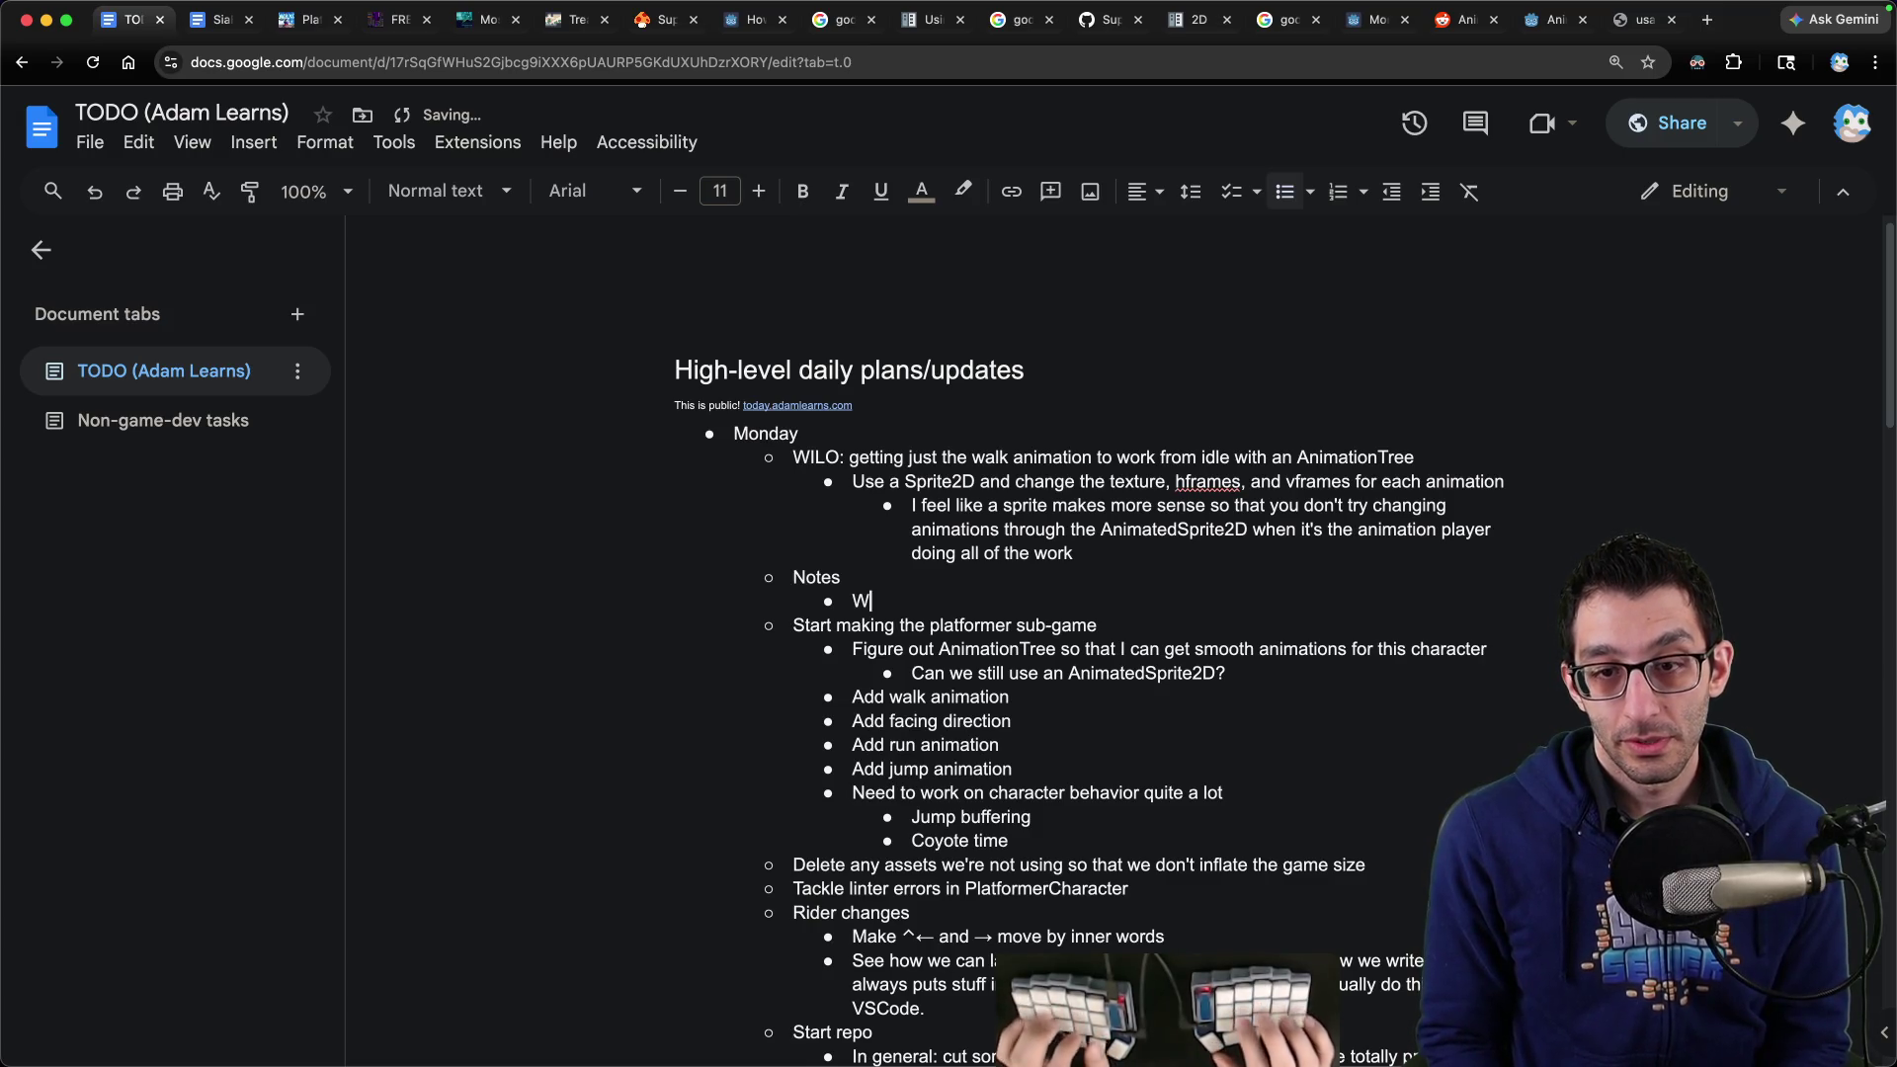
text(rite down how I got Aniamtion)
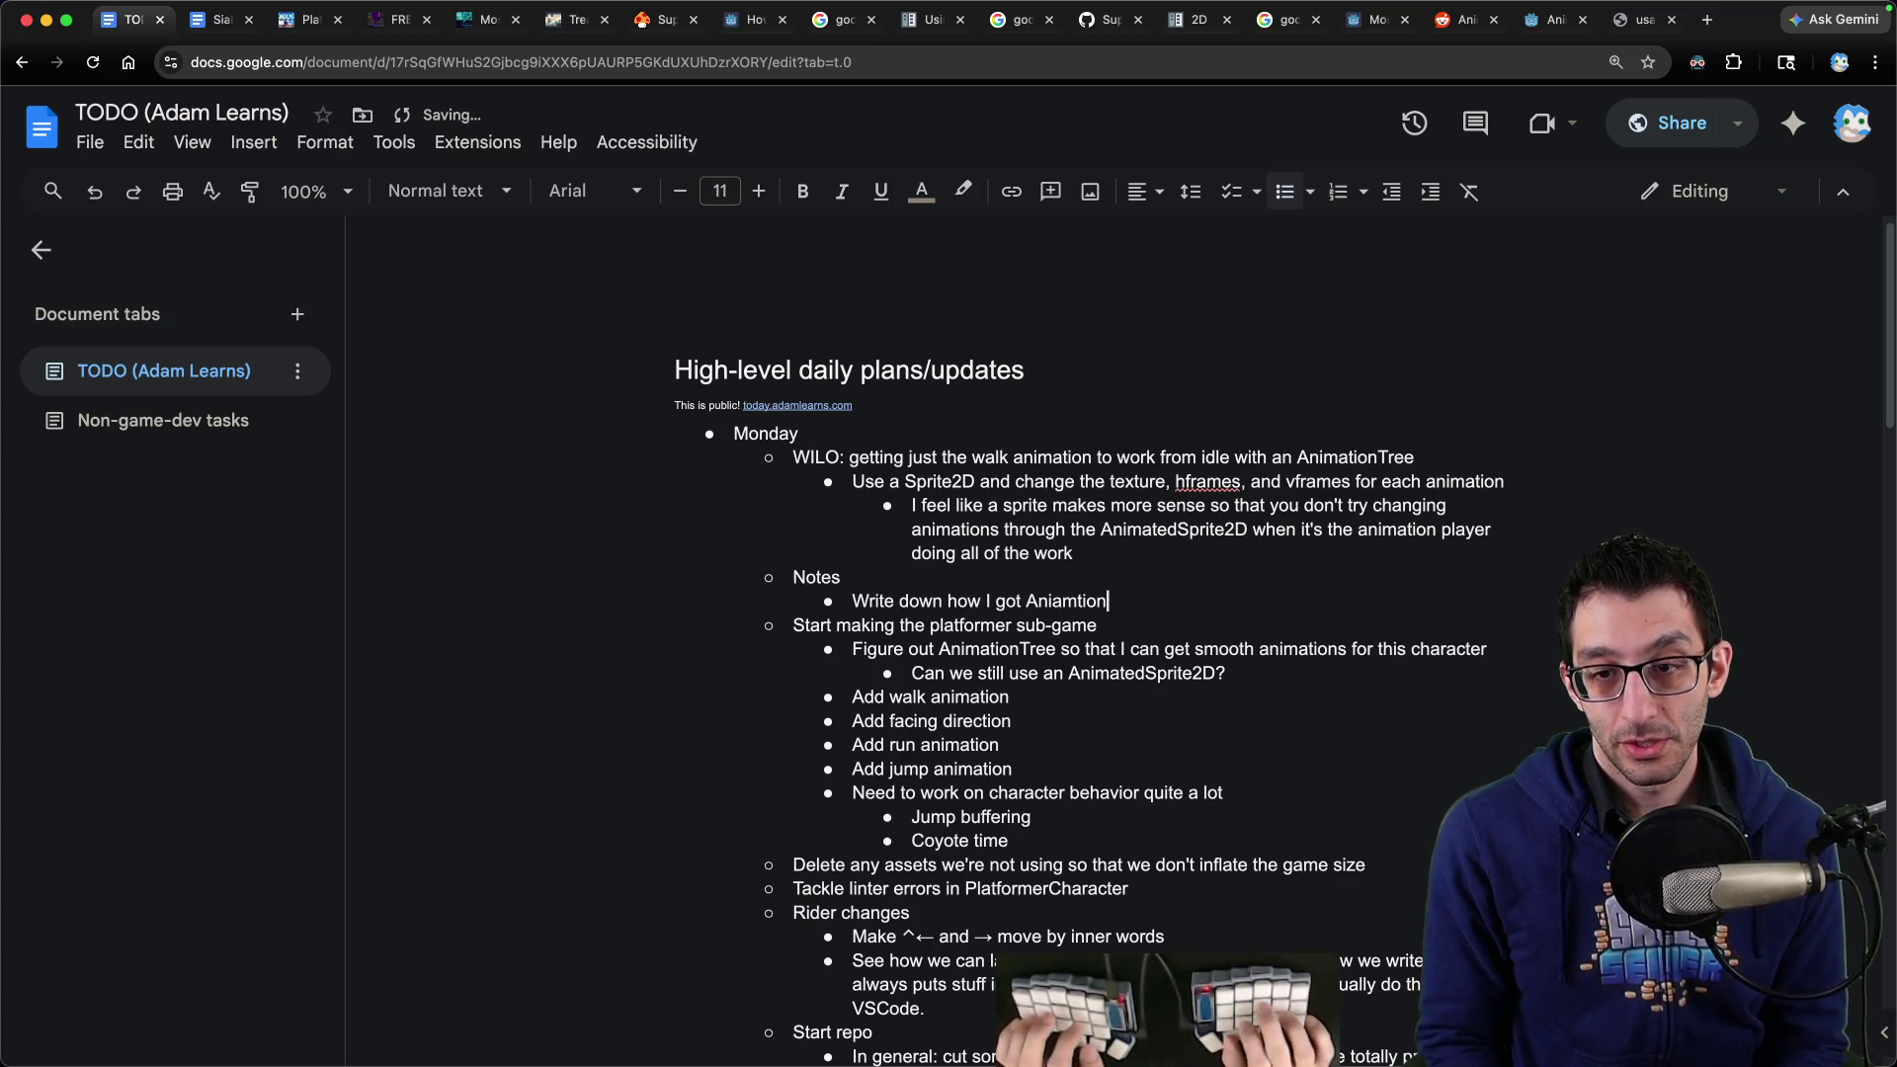
key(alt+BackSpace)
text(Aniomati)
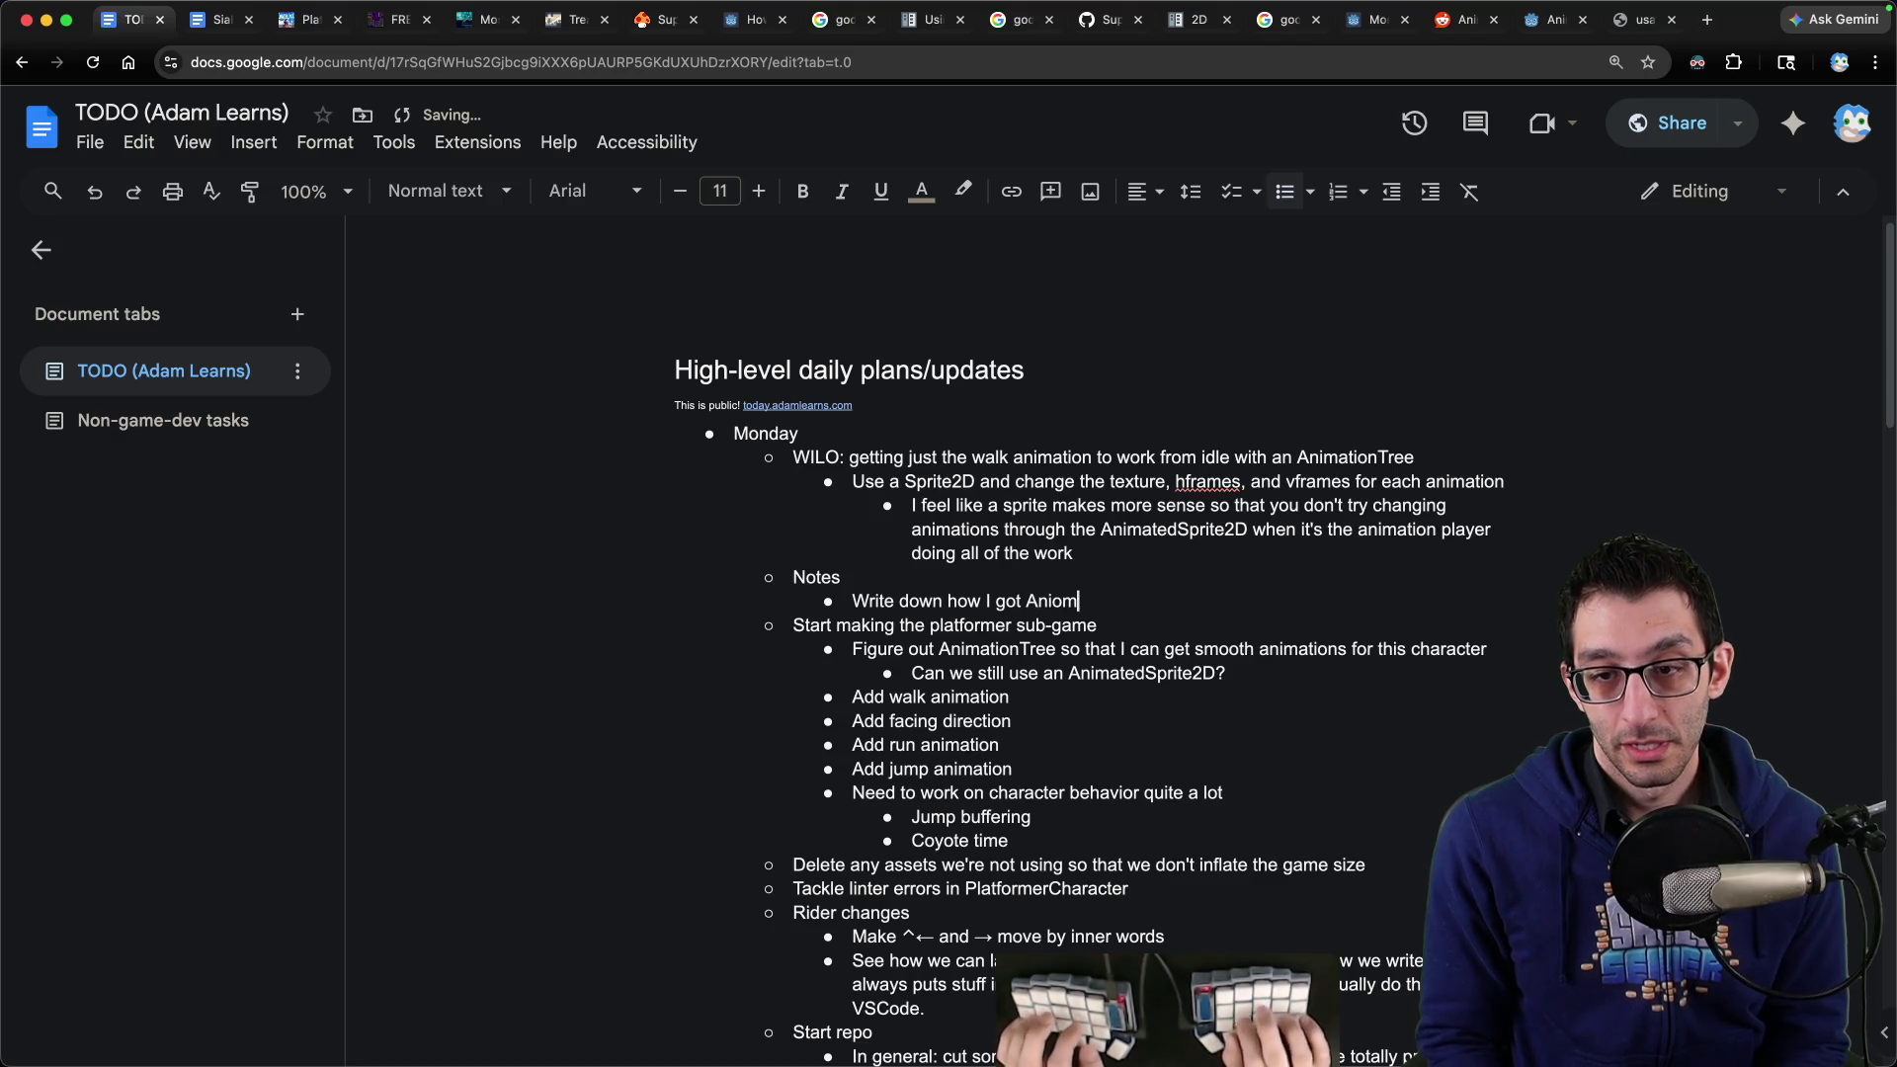
text(orking with Sprite2D)
Add the 'Q: Why not AnimatedSprite2D?' answer sub-bullet and delete the old sprite comment
key(Return)
key(Tab)
text(Q: Why not AnimatedSprite2D? A: I thought it would be clearer to use a Sprite)
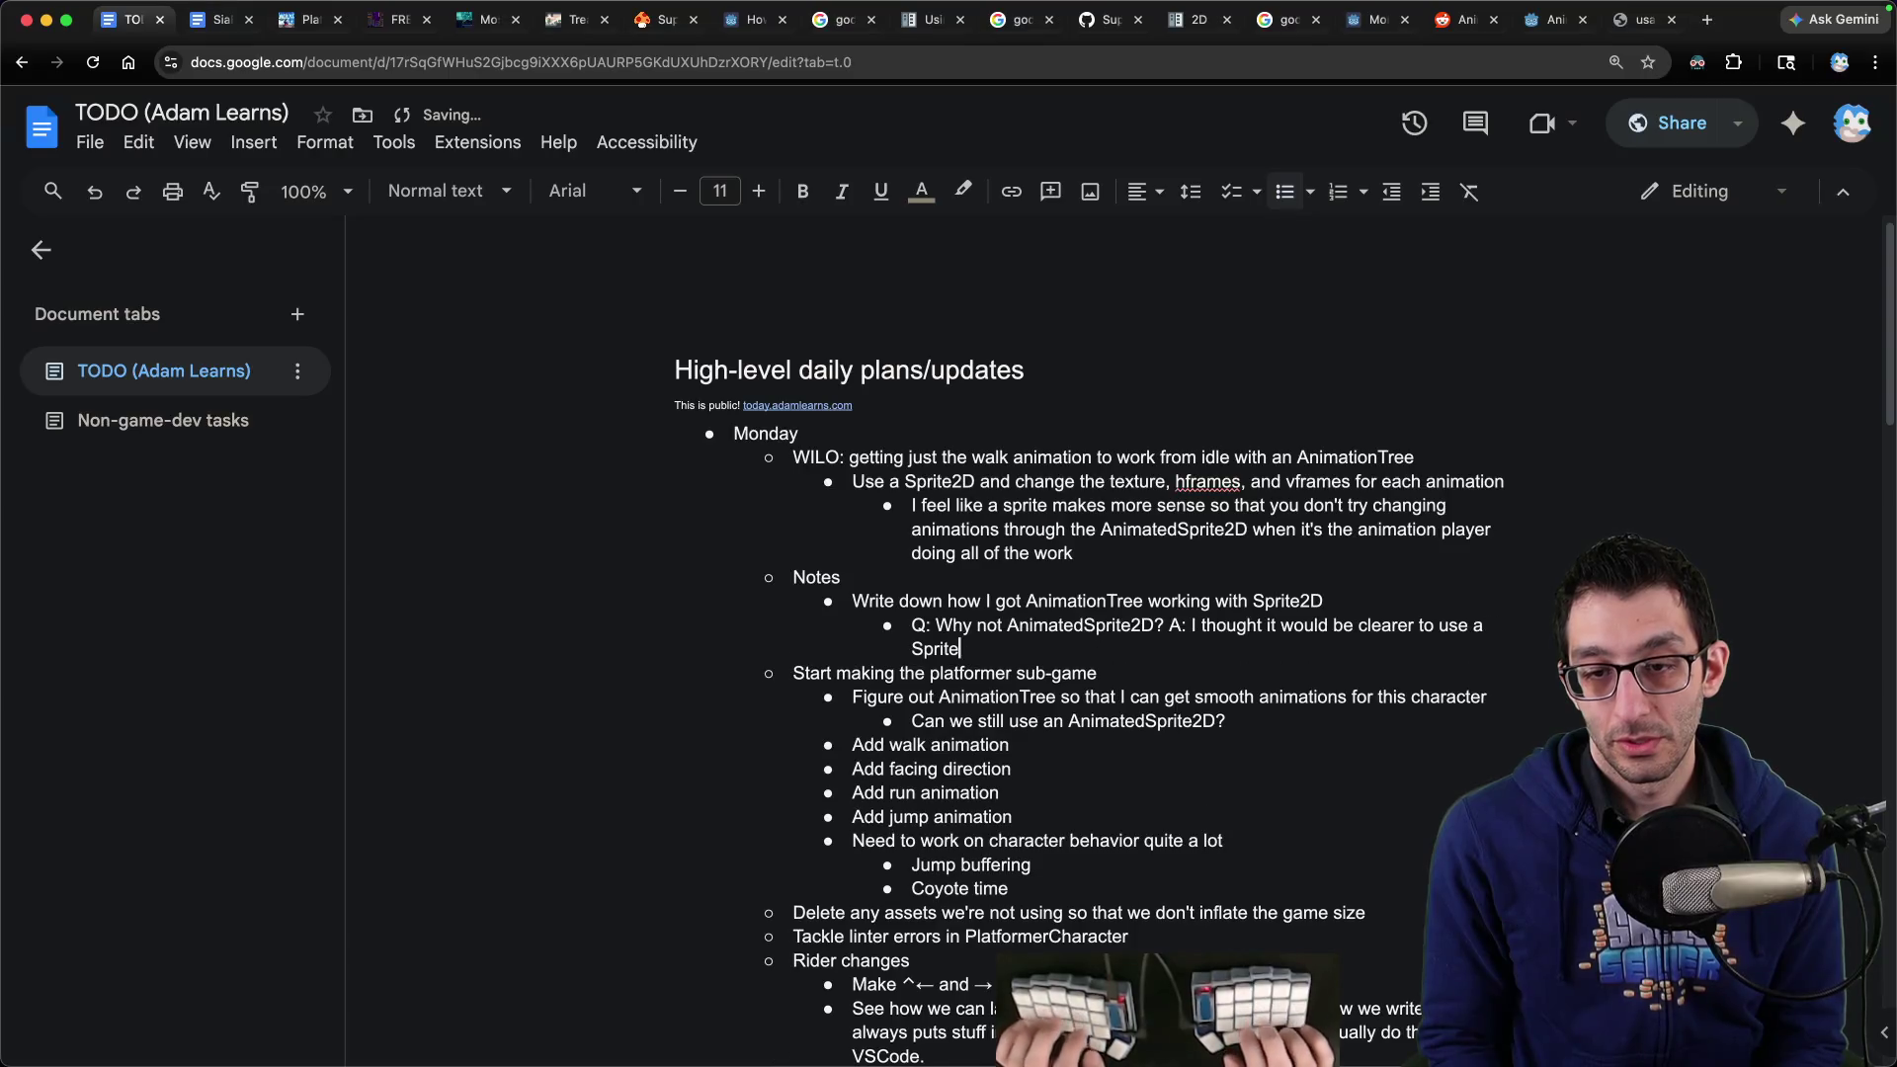
text(2D so that you don't th)
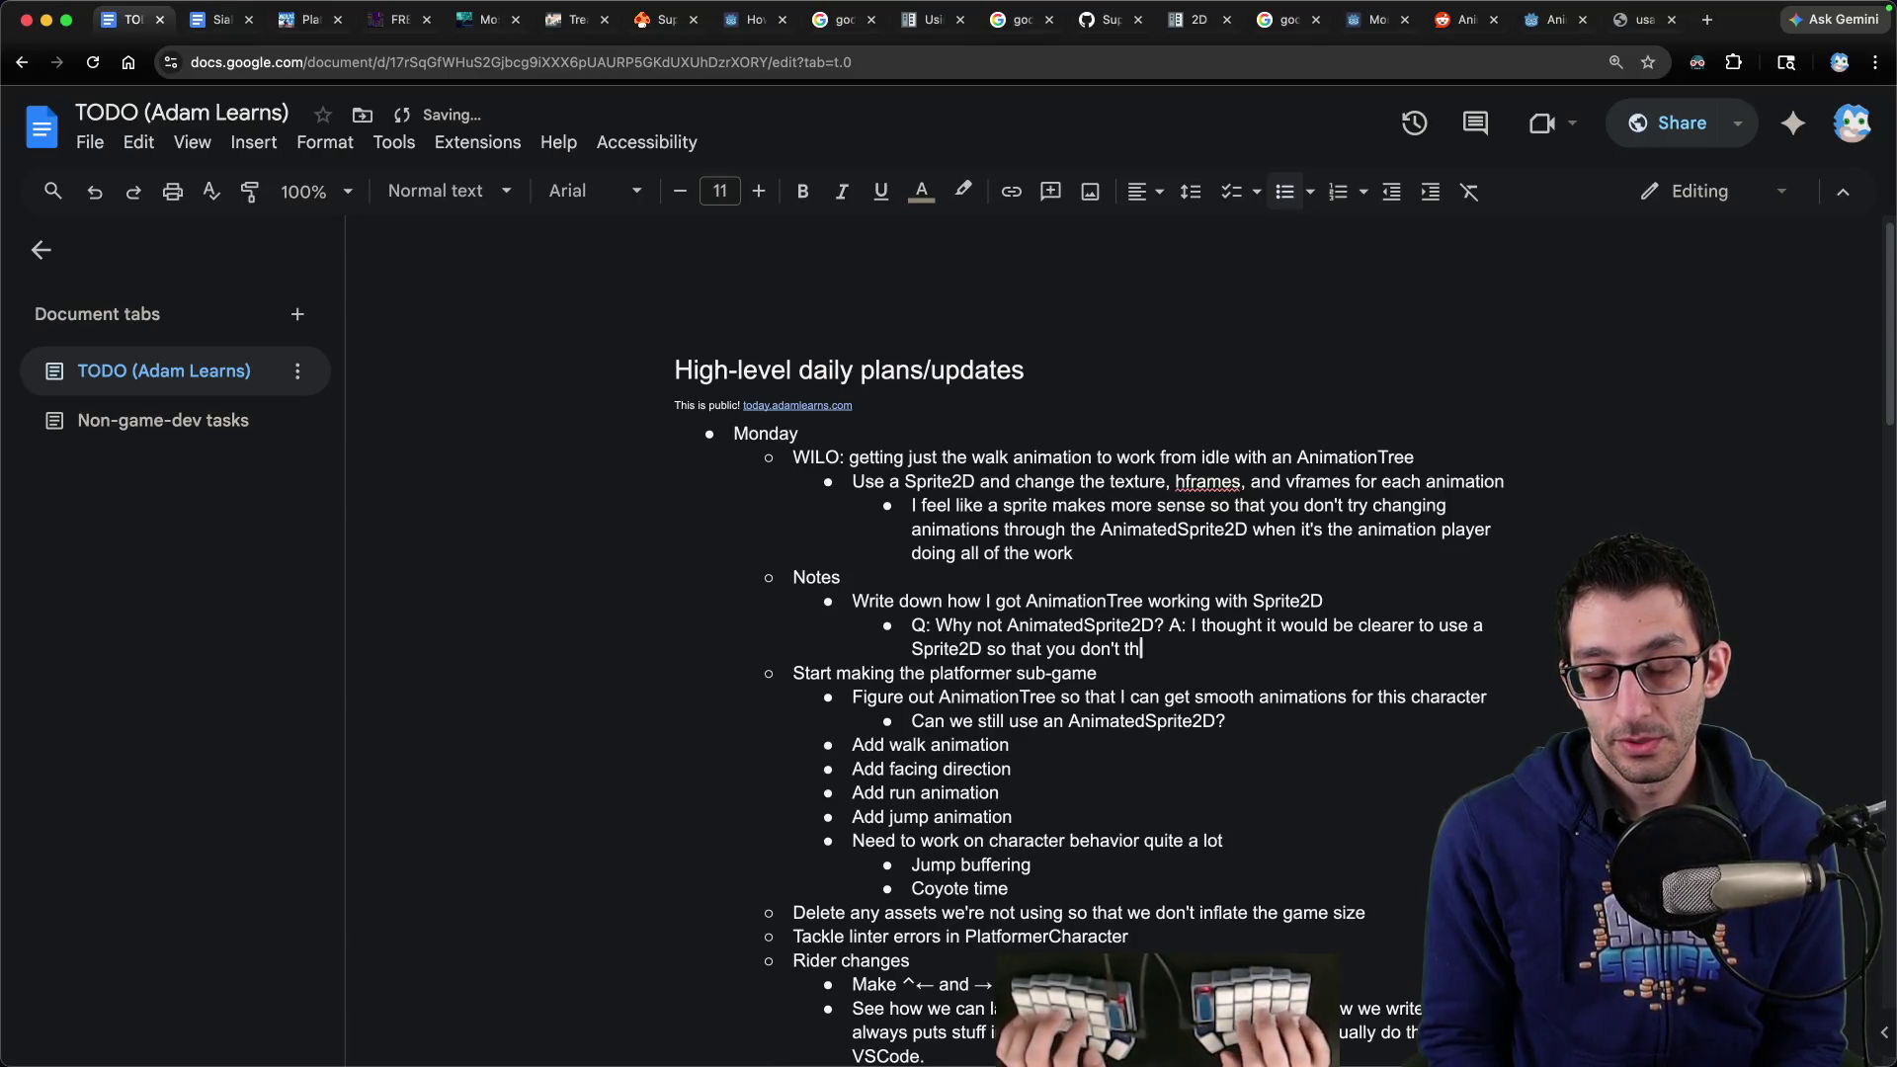
text(ink the AnimatedSprite)
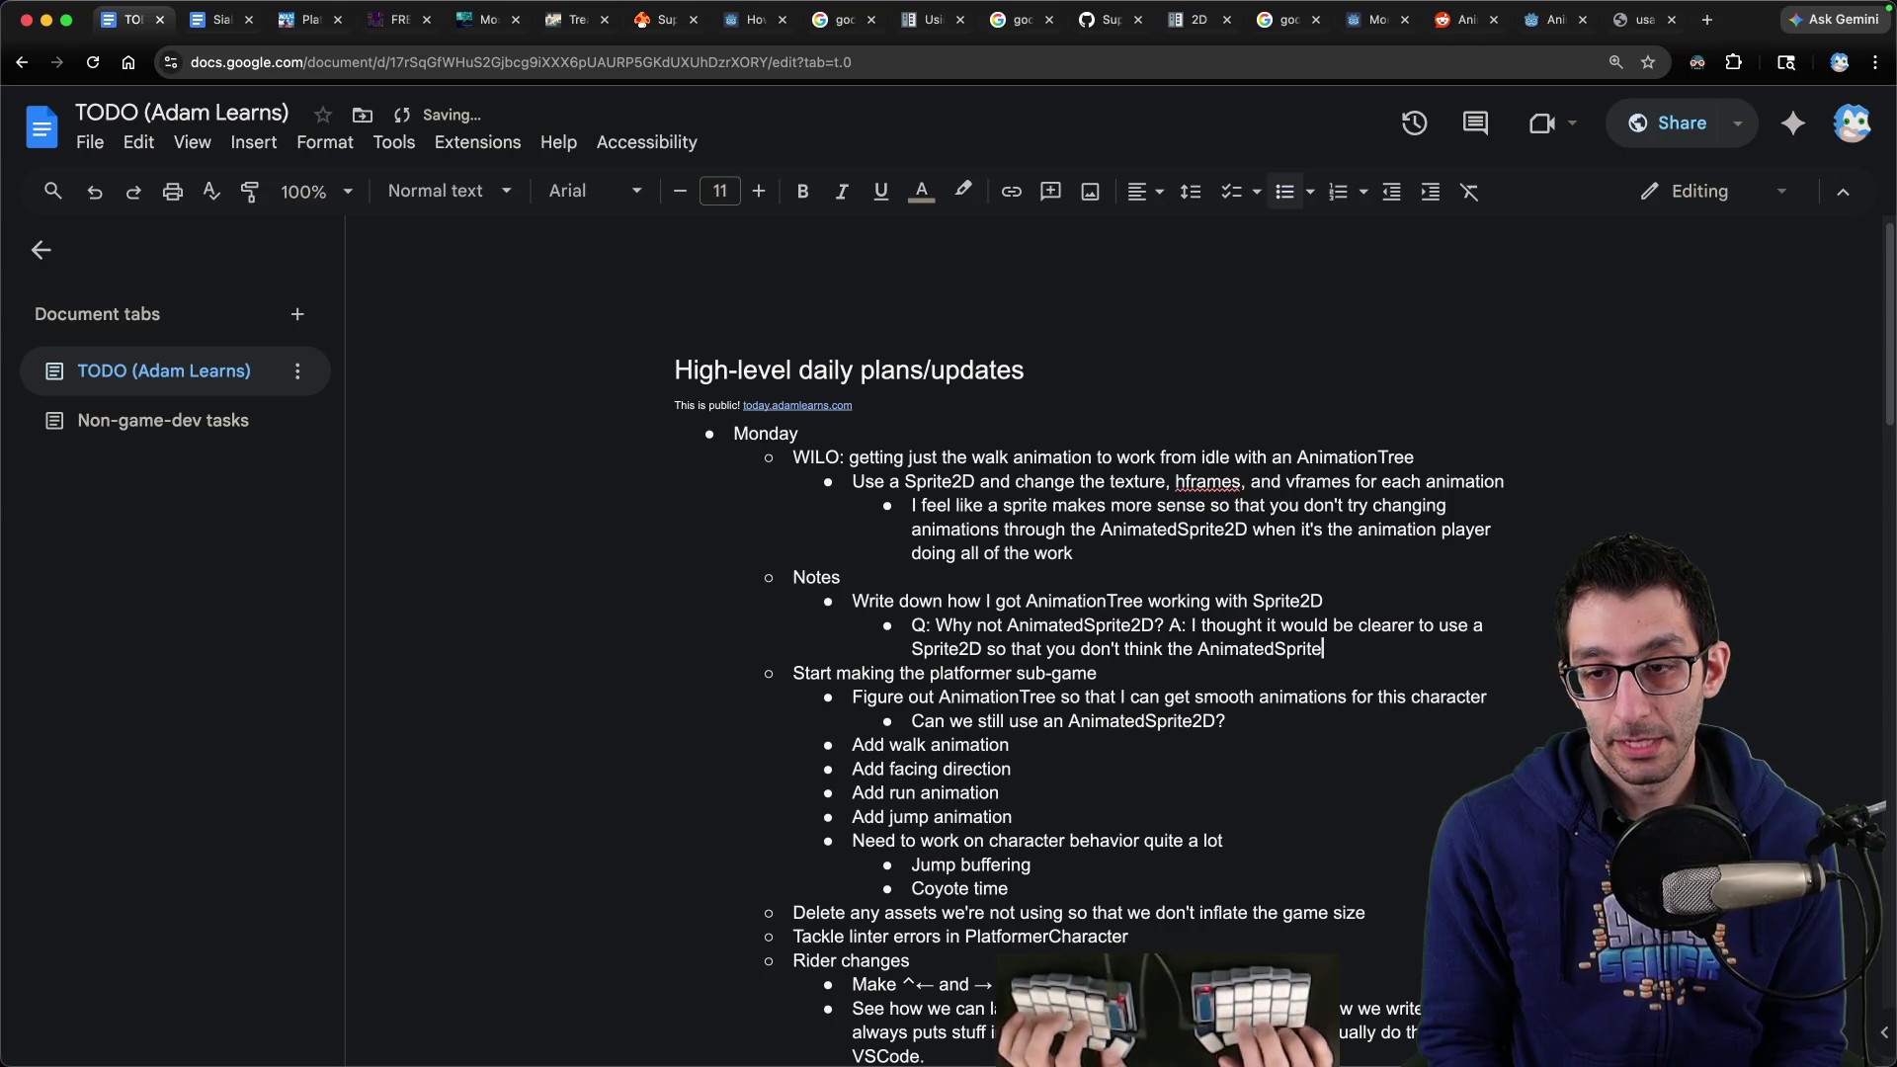
text(2D is doing the heavy lift)
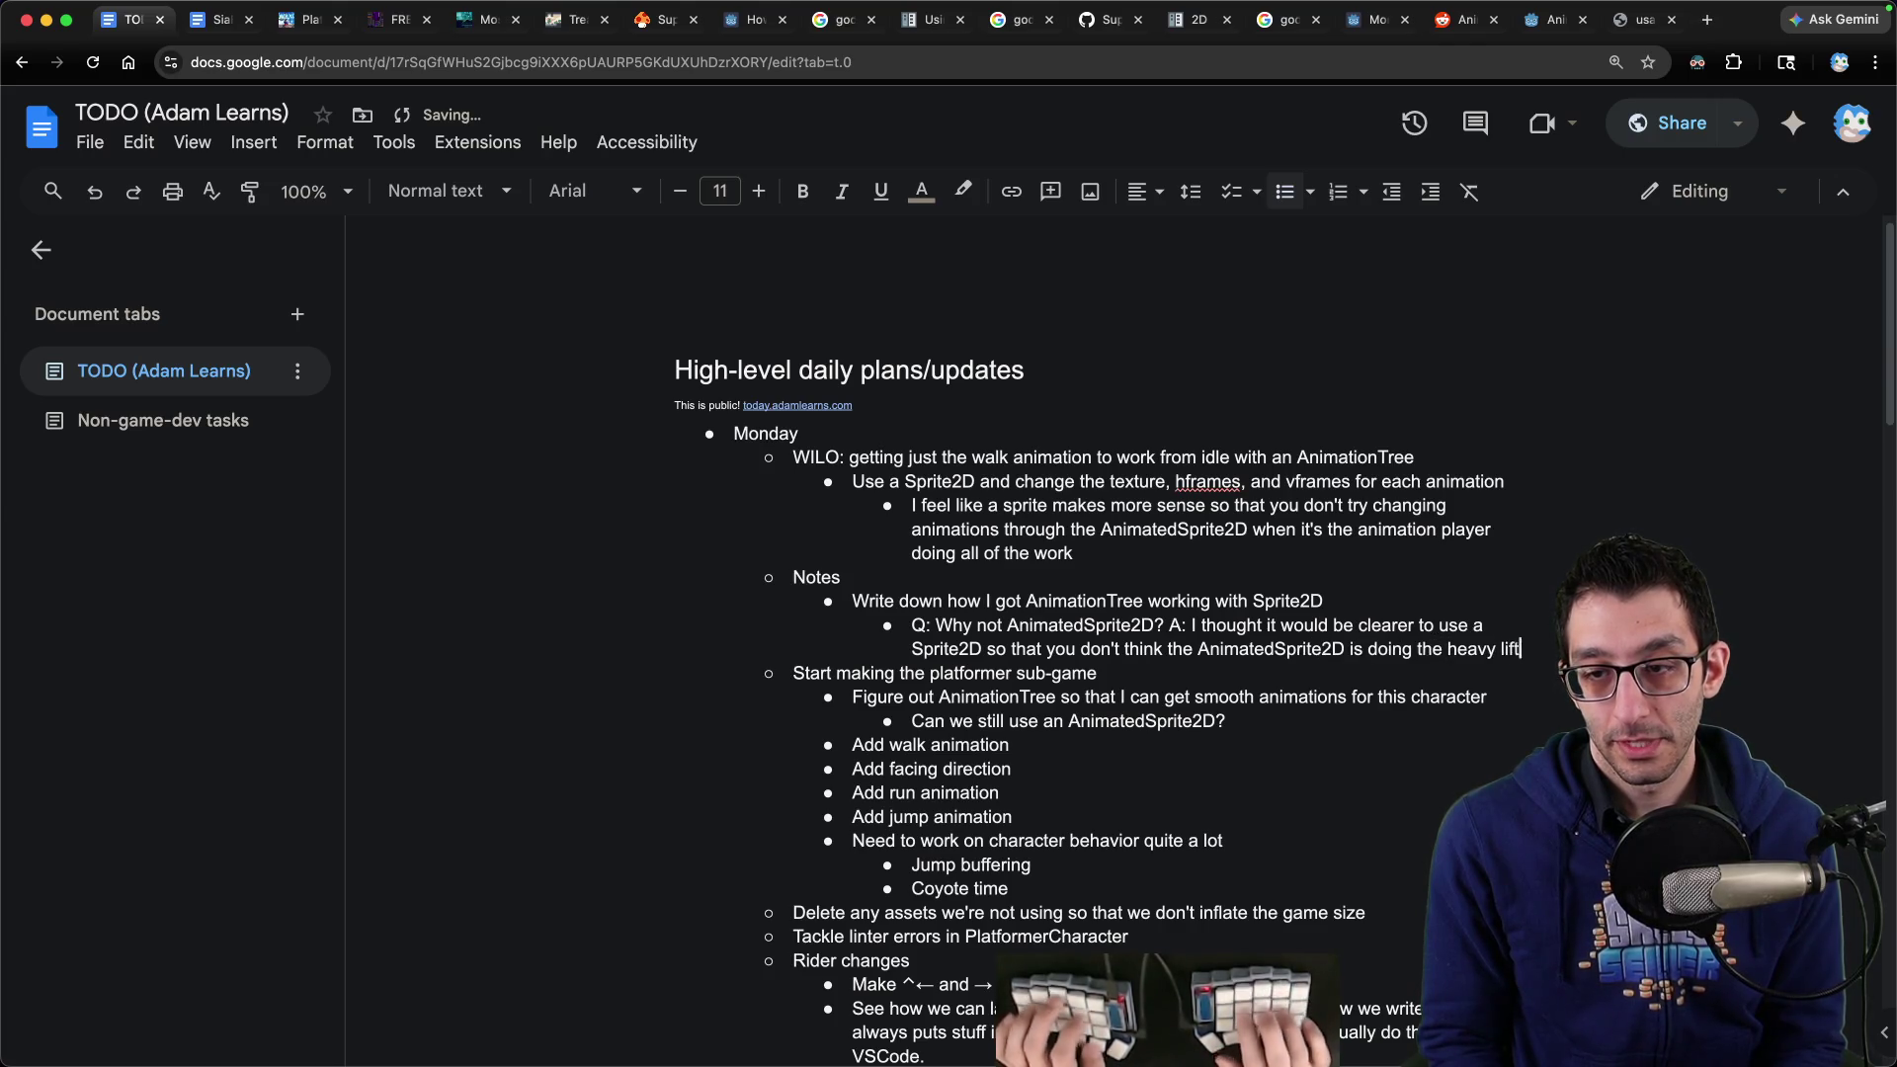
text(ing)
key(Up)
key(Up)
key(Up)
key(shift+Up)
key(shift+Up)
key(shift+Up)
key(BackSpace)
key(BackSpace)
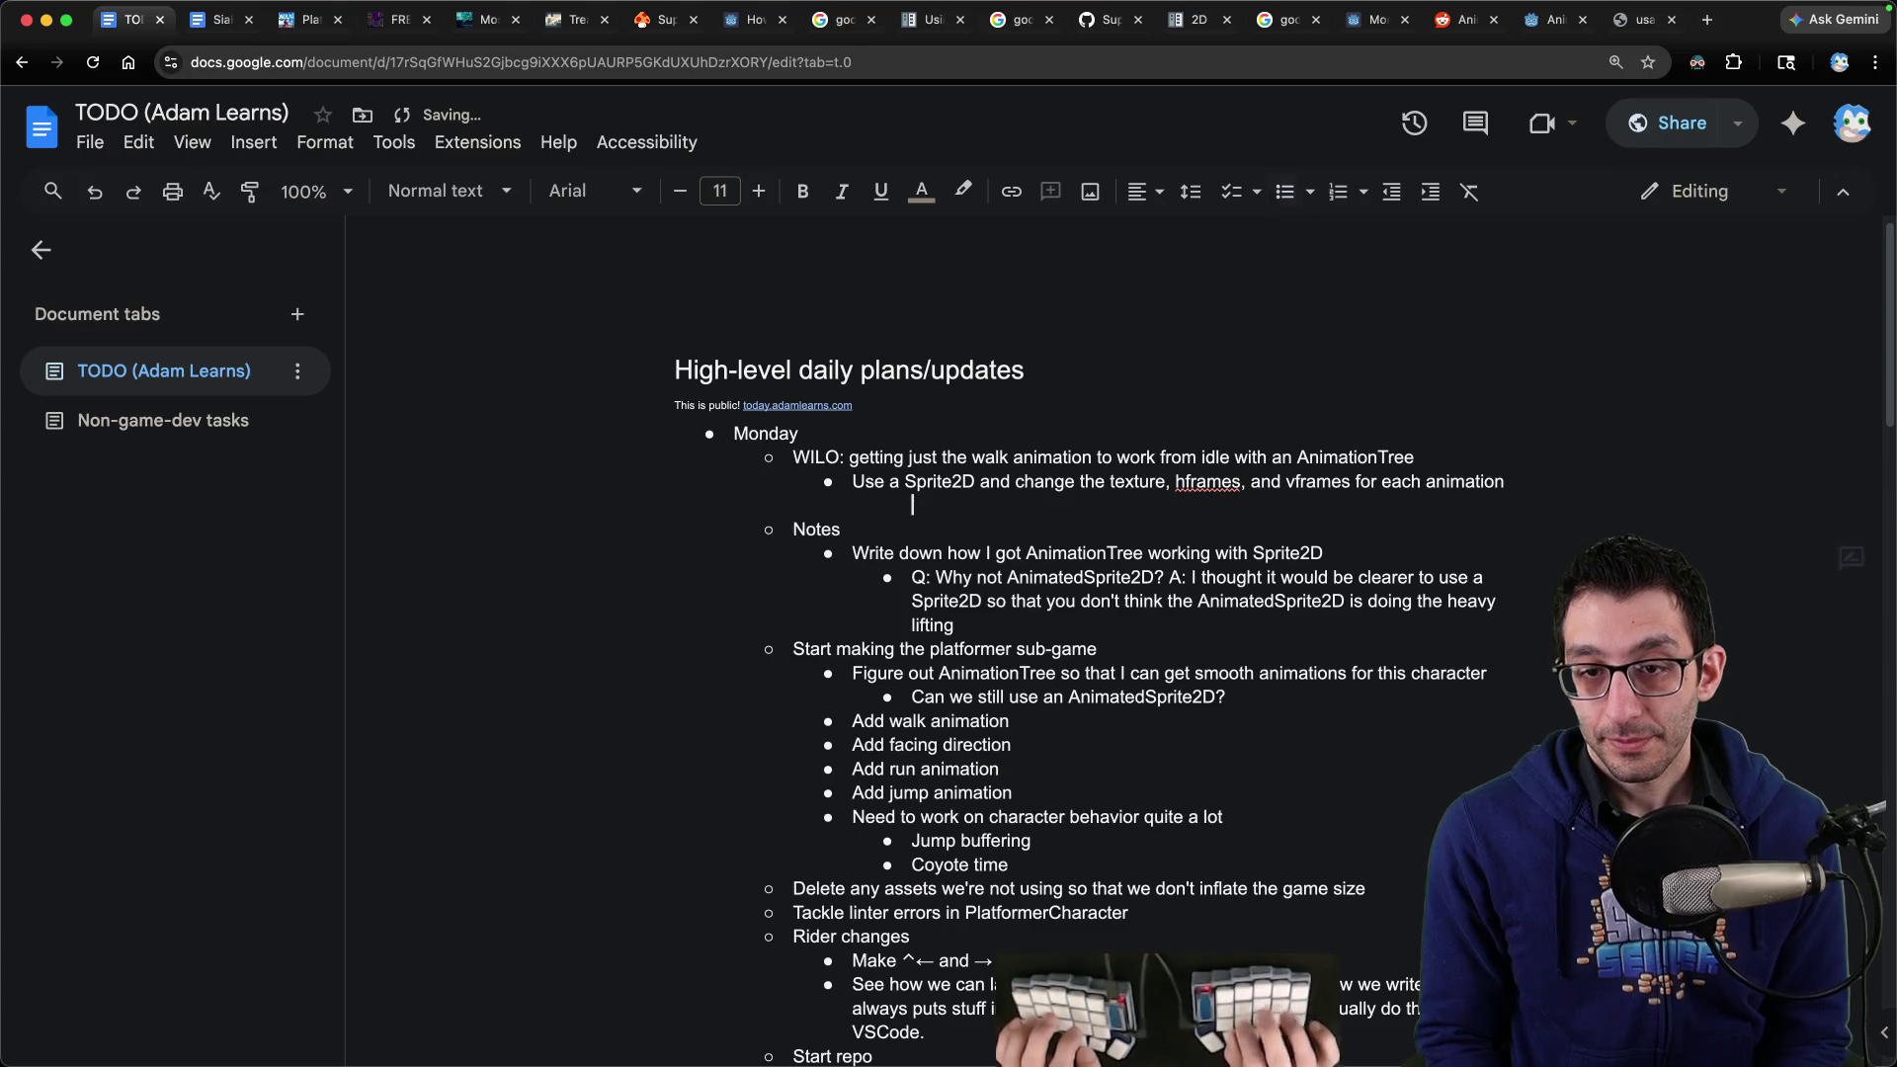
key(BackSpace)
key(Down)
key(Down)
key(Down)
Start a Notes-level bullet reading 'With the AnimationPlayer', checking the selected node in Godot
key(Return)
key(shift+Tab)
text(In the Animation)
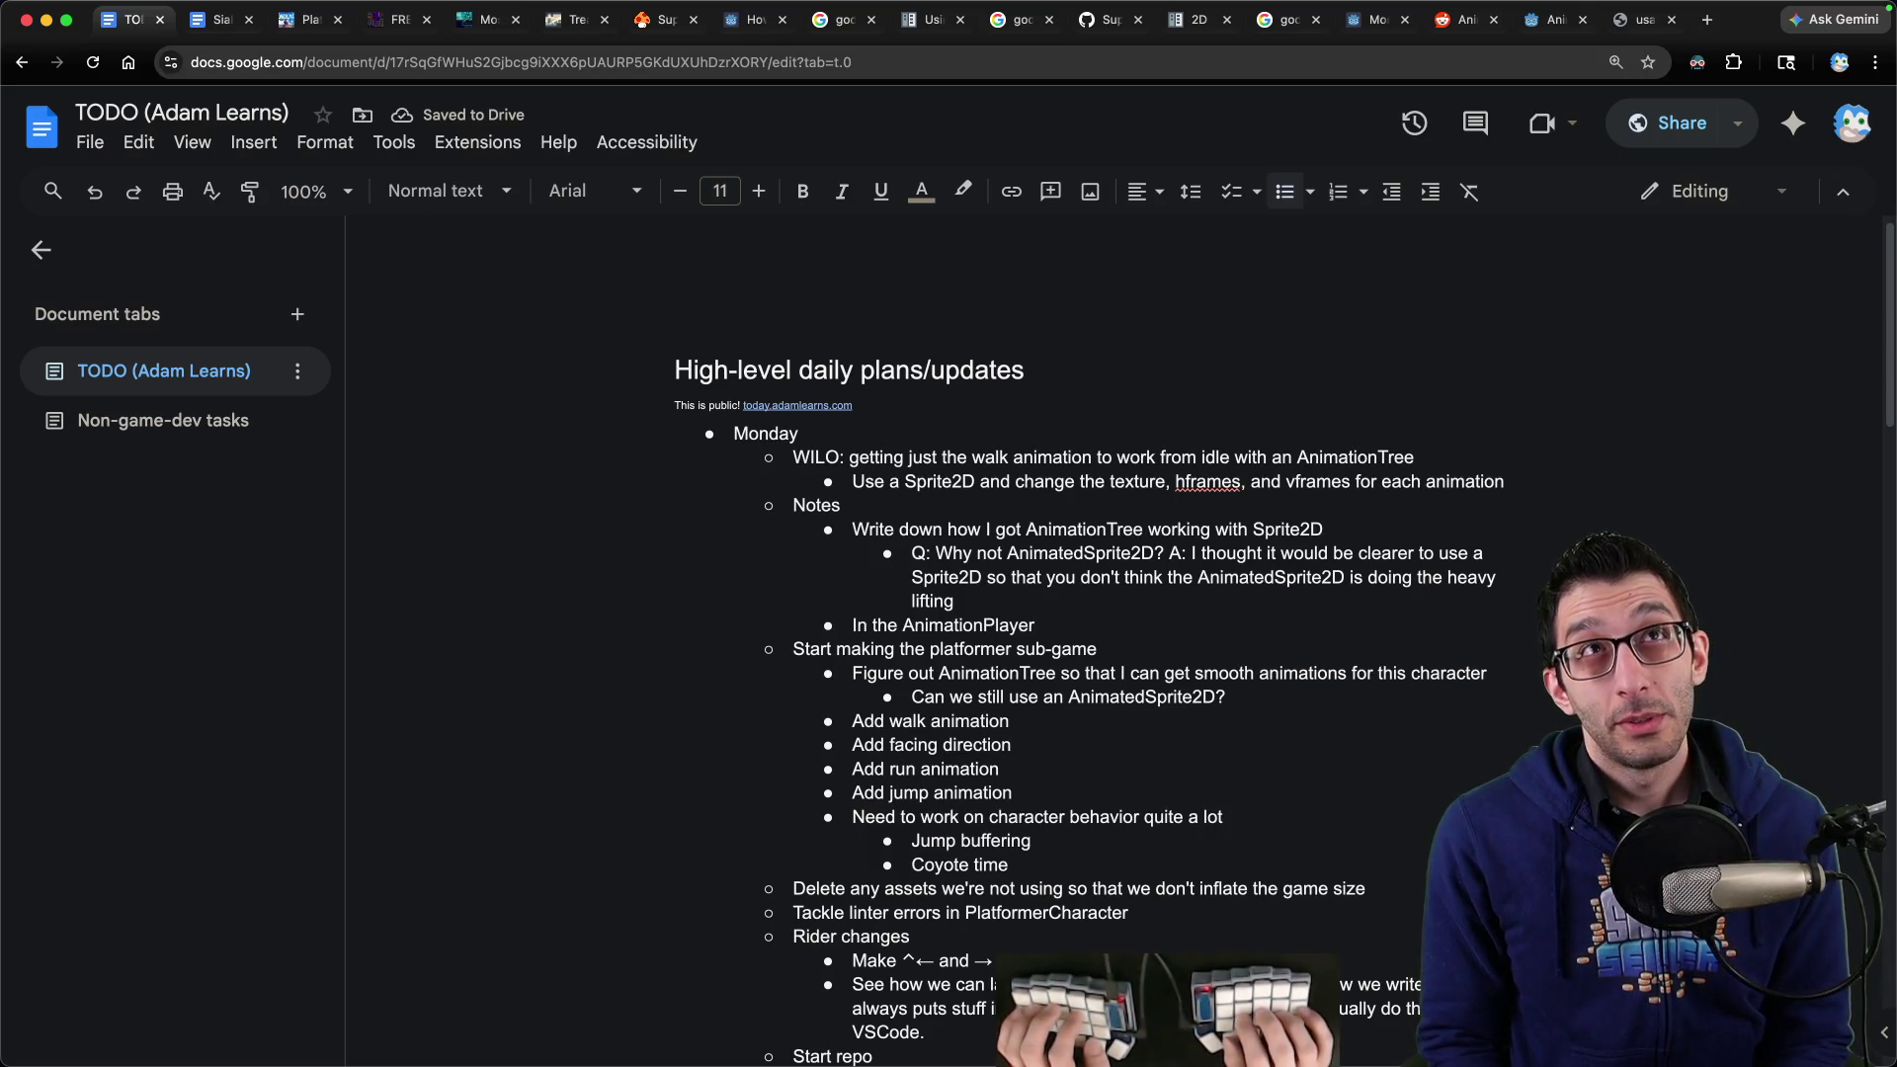
key(super+Left)
key(shift+alt+Right)
text(With)
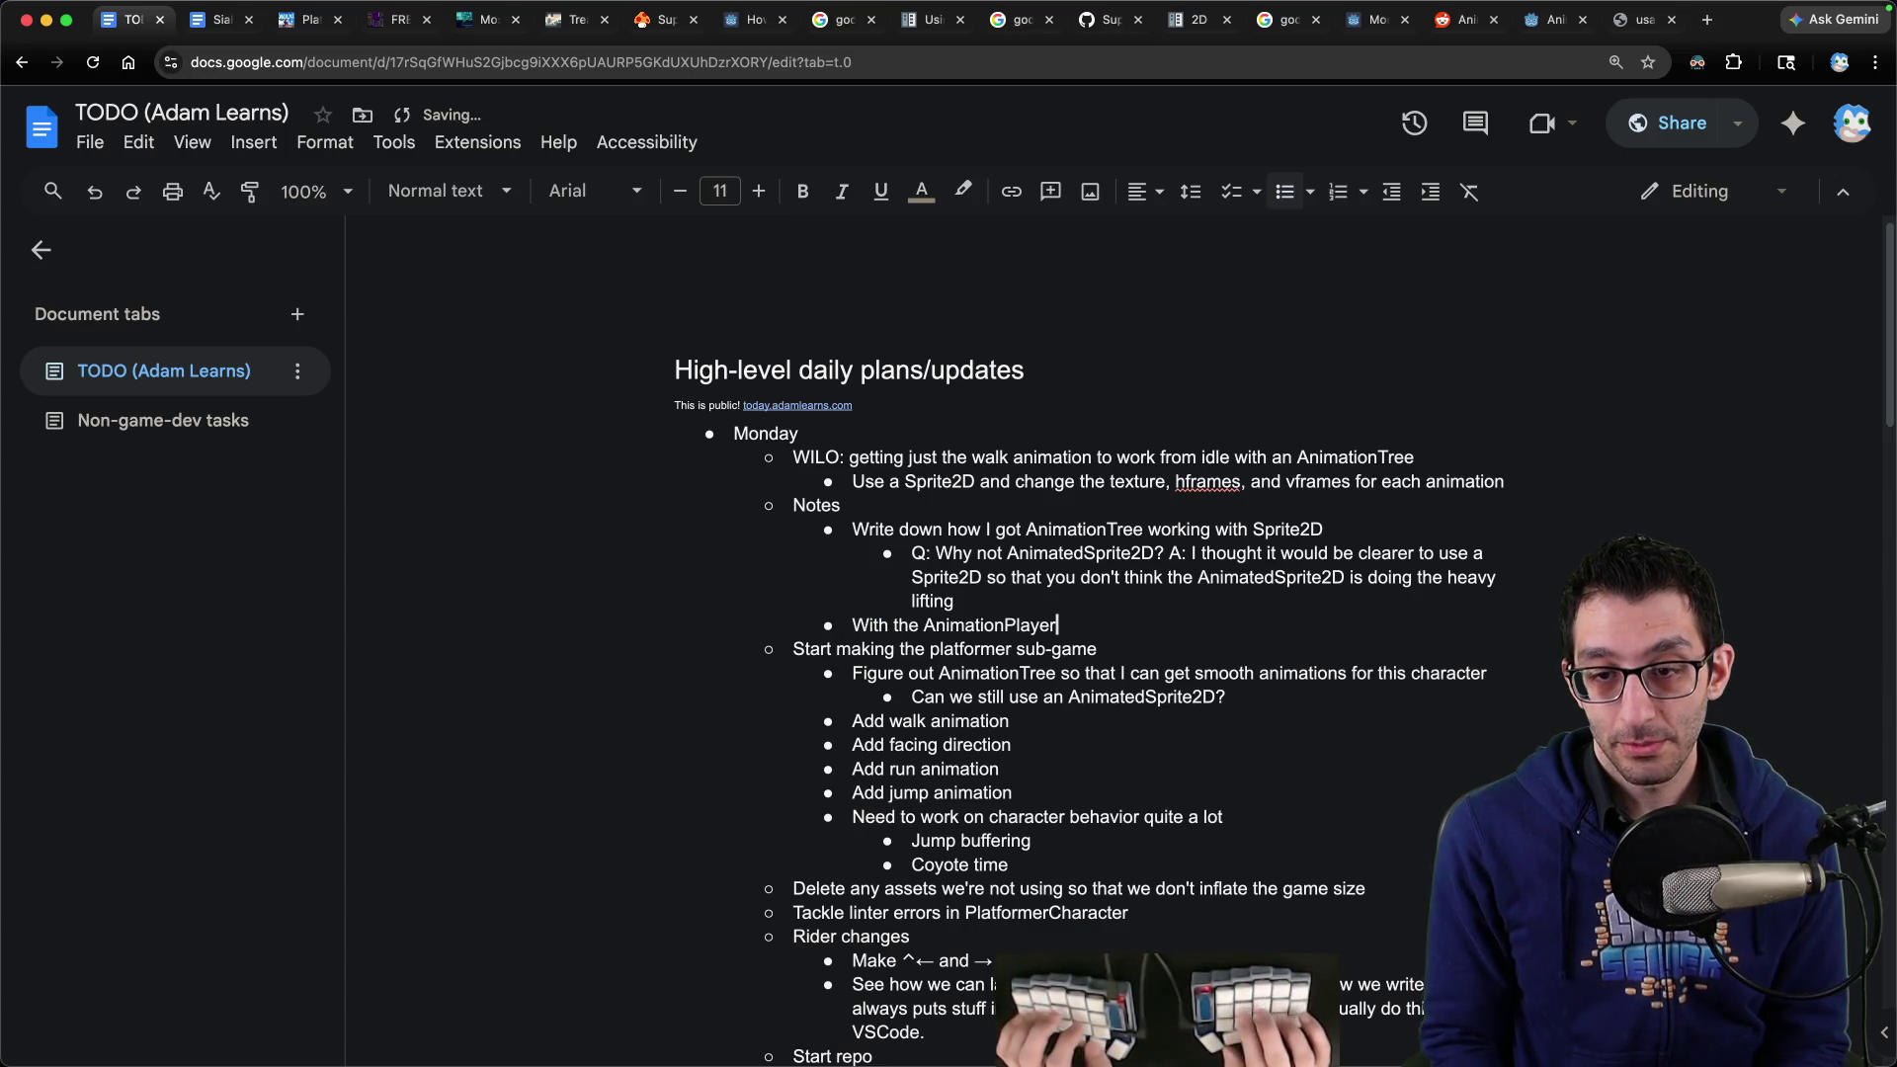
click(1319, 1028)
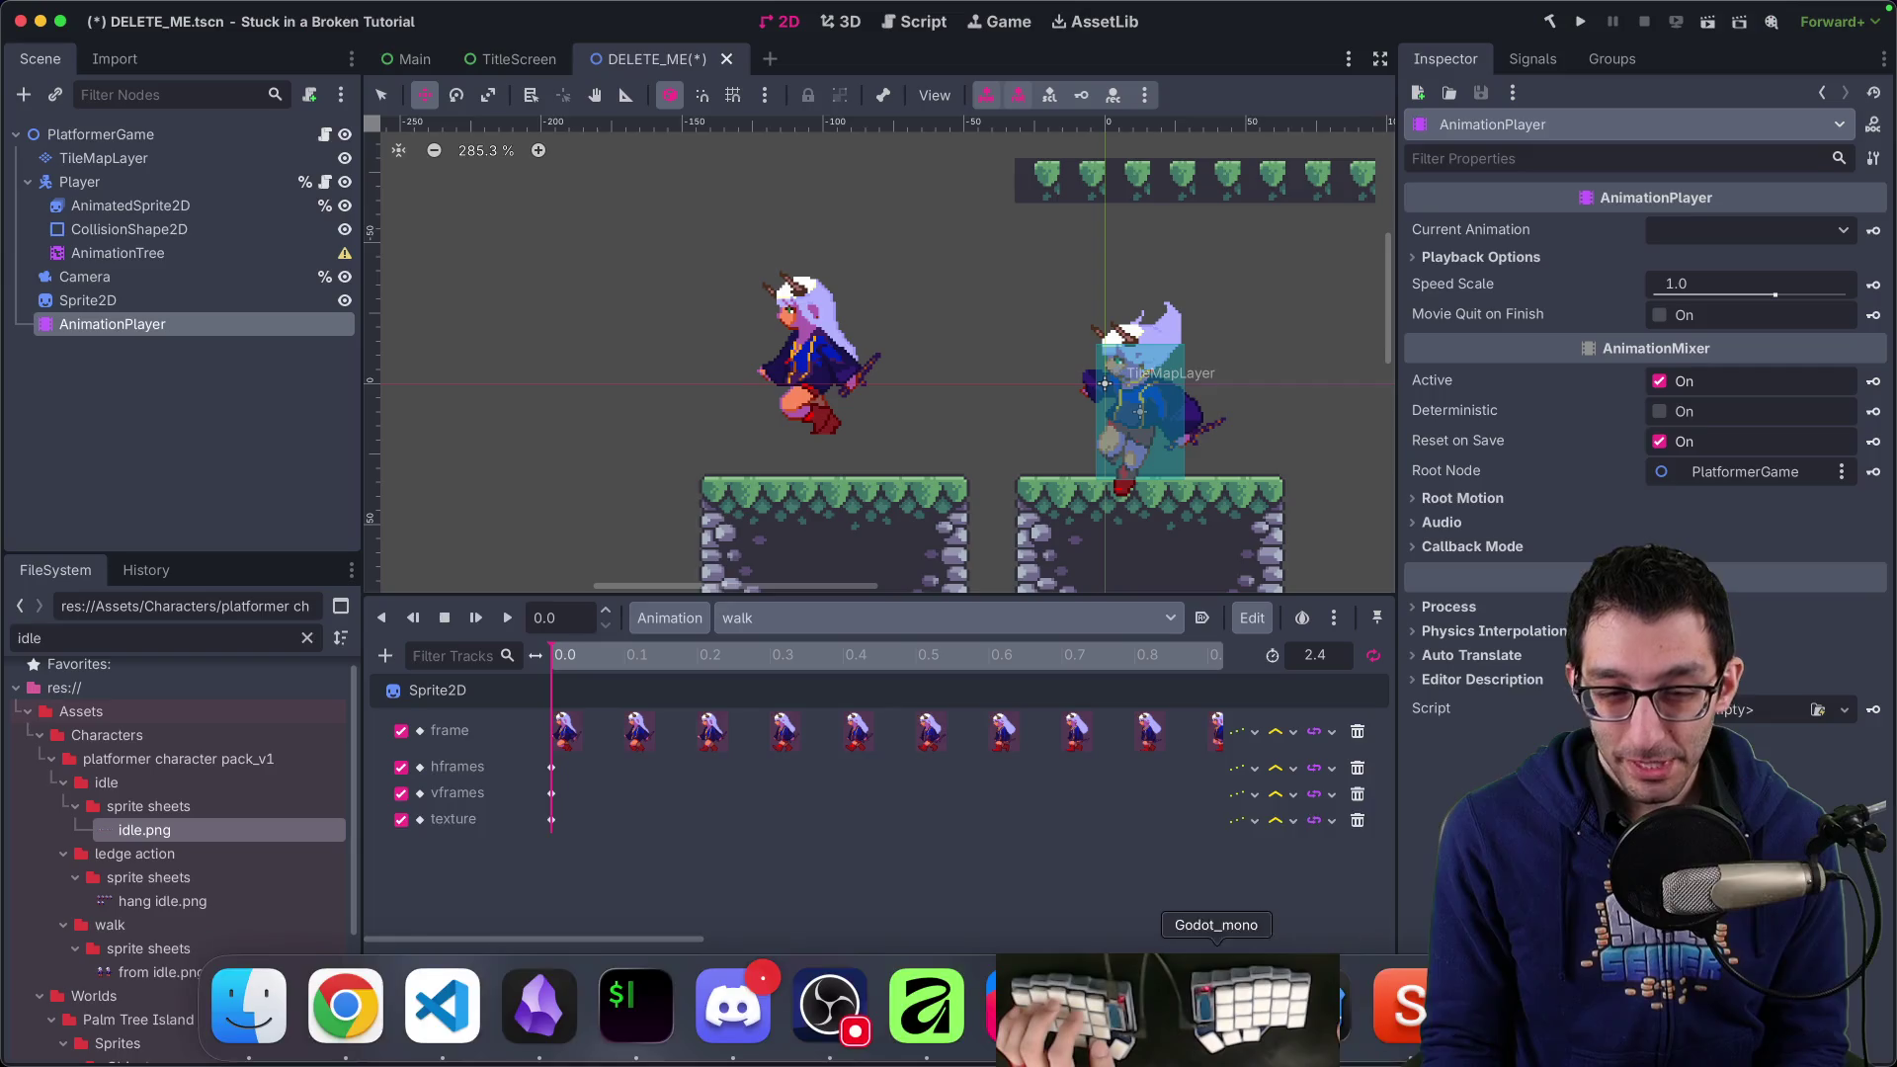
click(111, 306)
key(Down)
key(super+Tab)
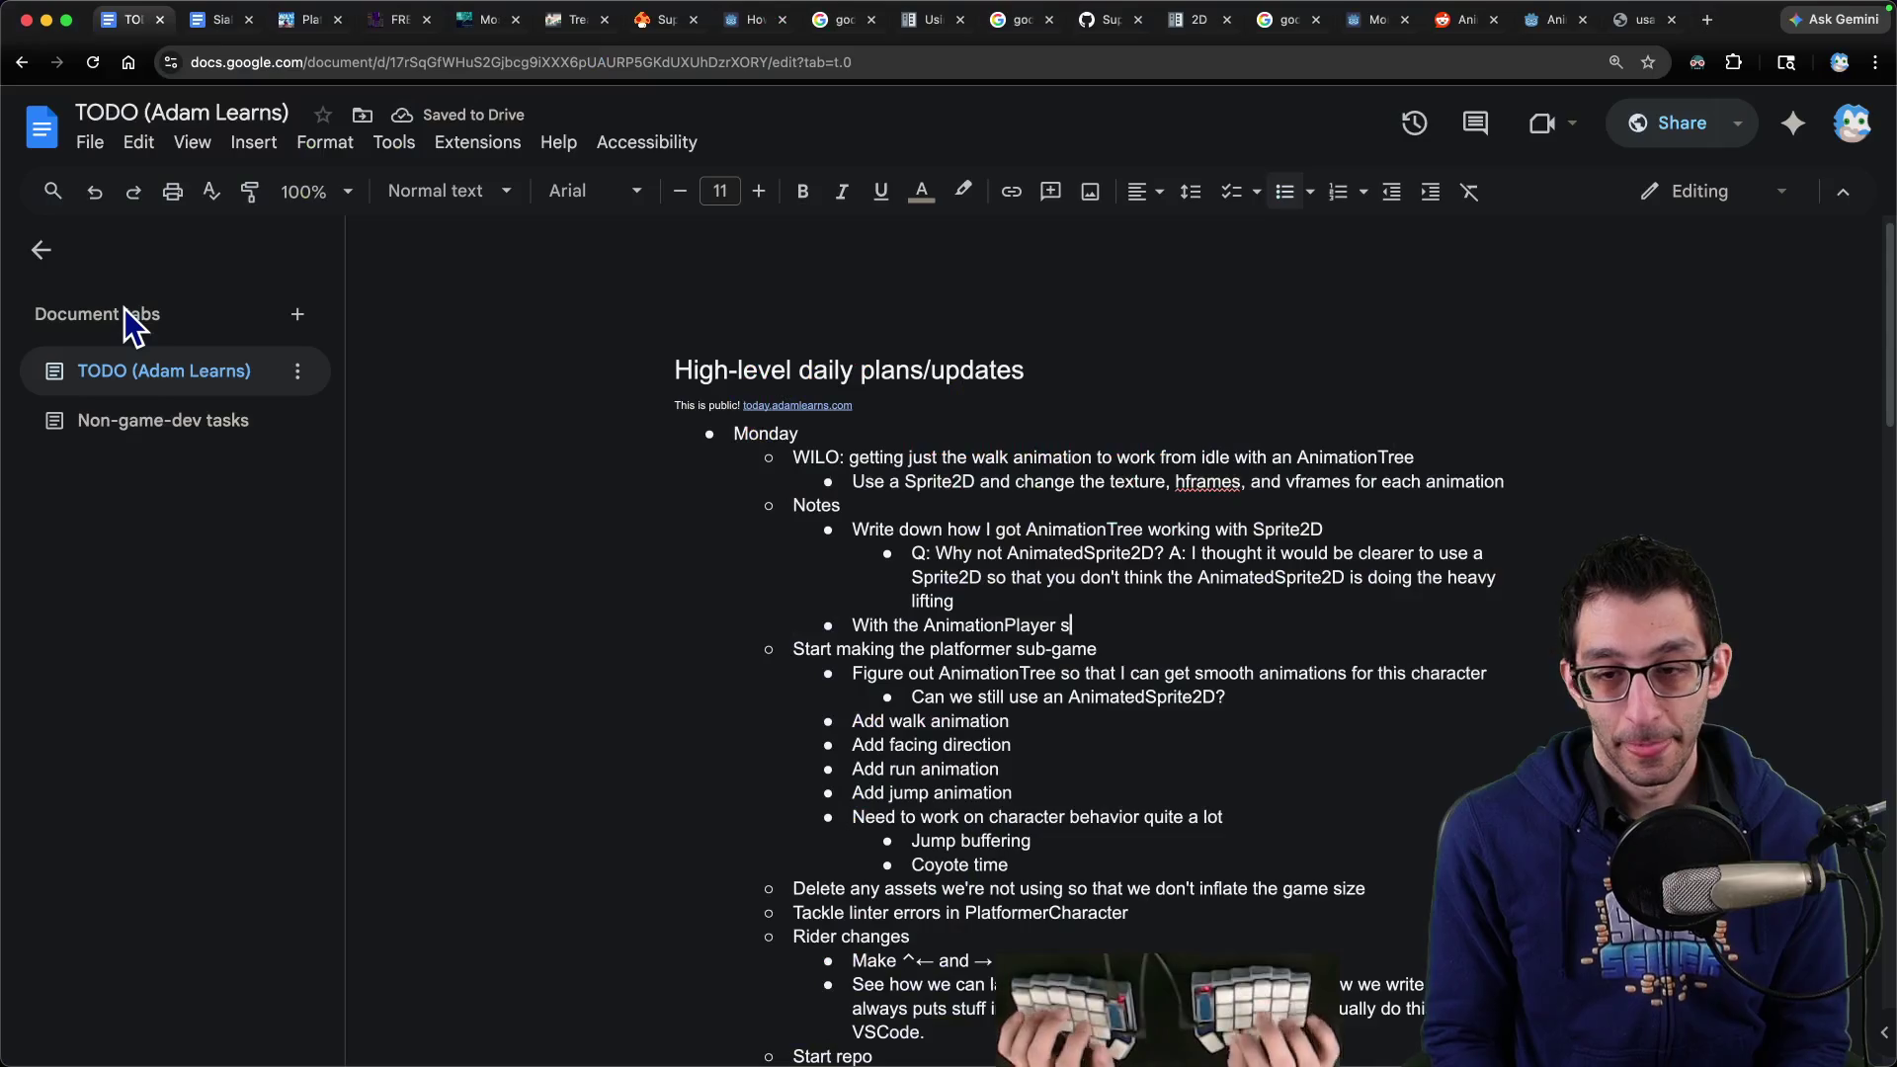
Continue the note: length at upper right, step at bottom (10 FPS == 0.1s), key "frame" until the timeline fills
key(BackSpace)
text(ut the Sprite2D select)
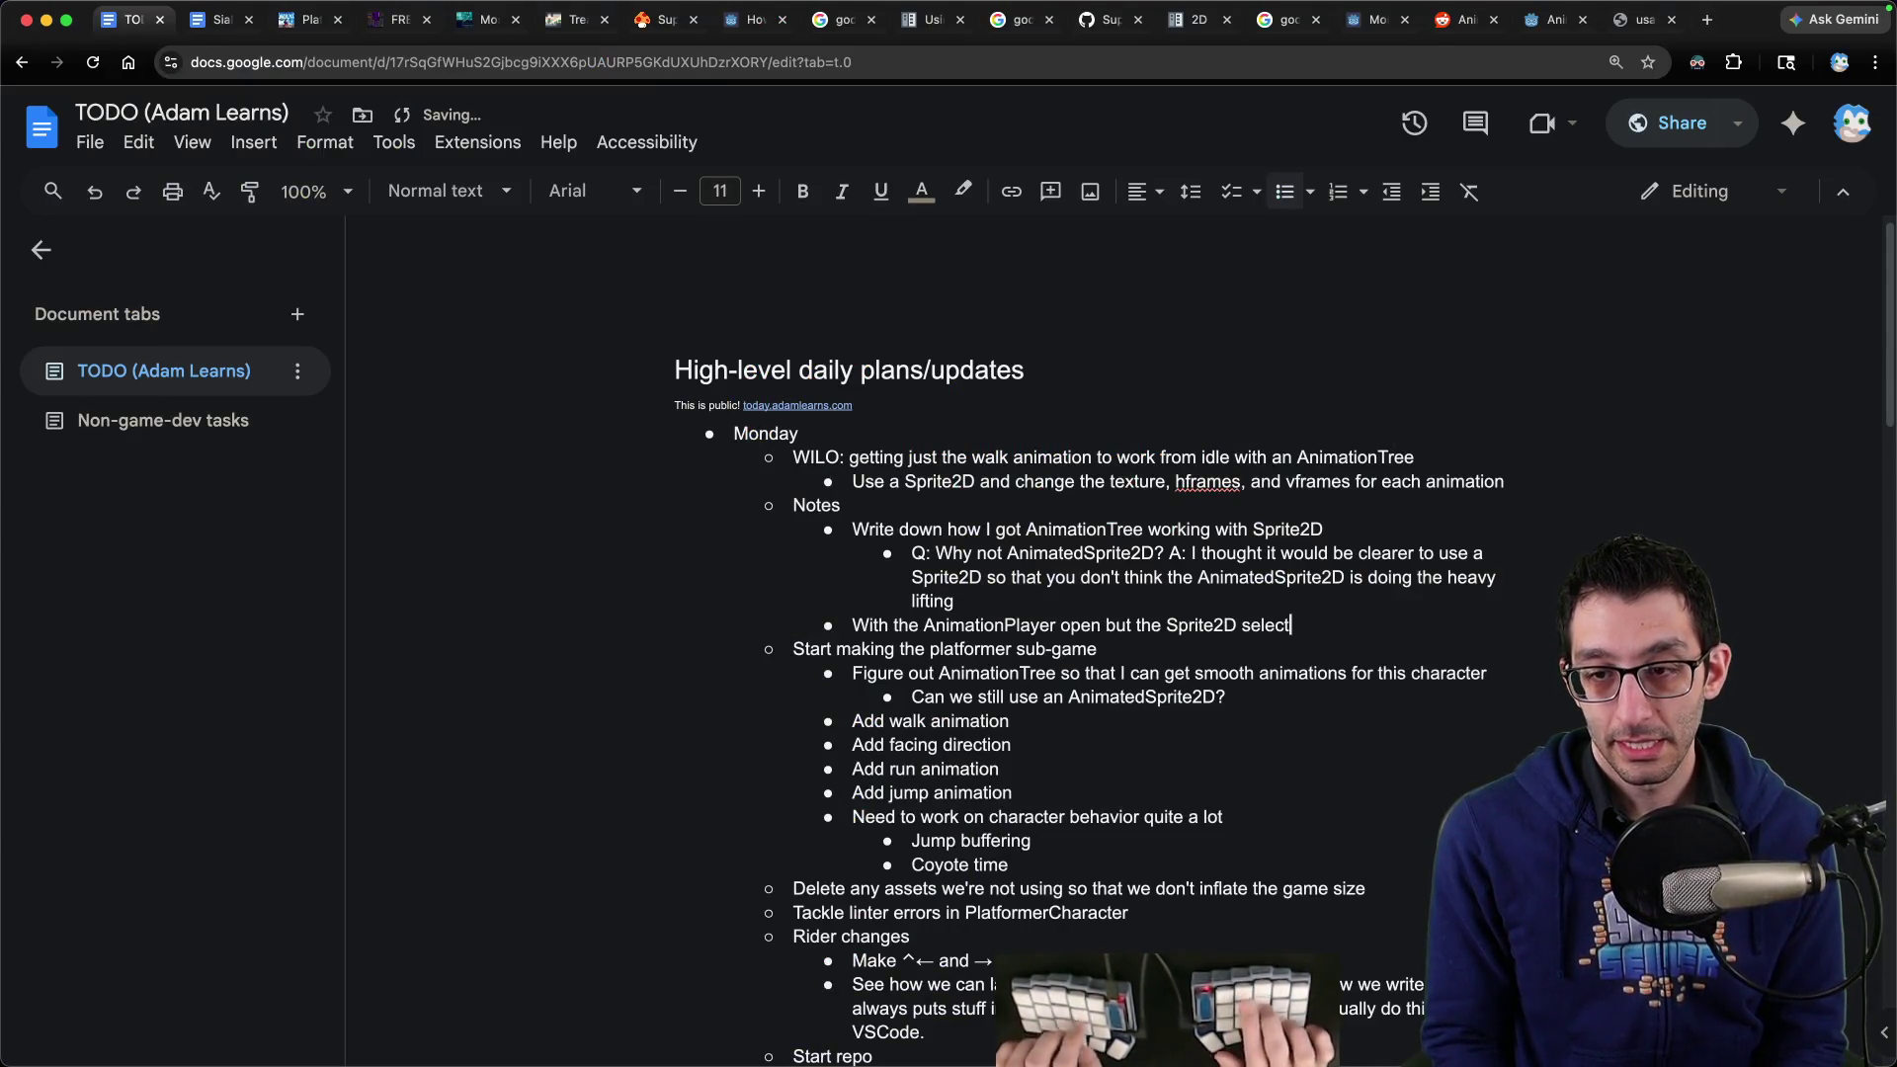
text(ed, choose a texture,)
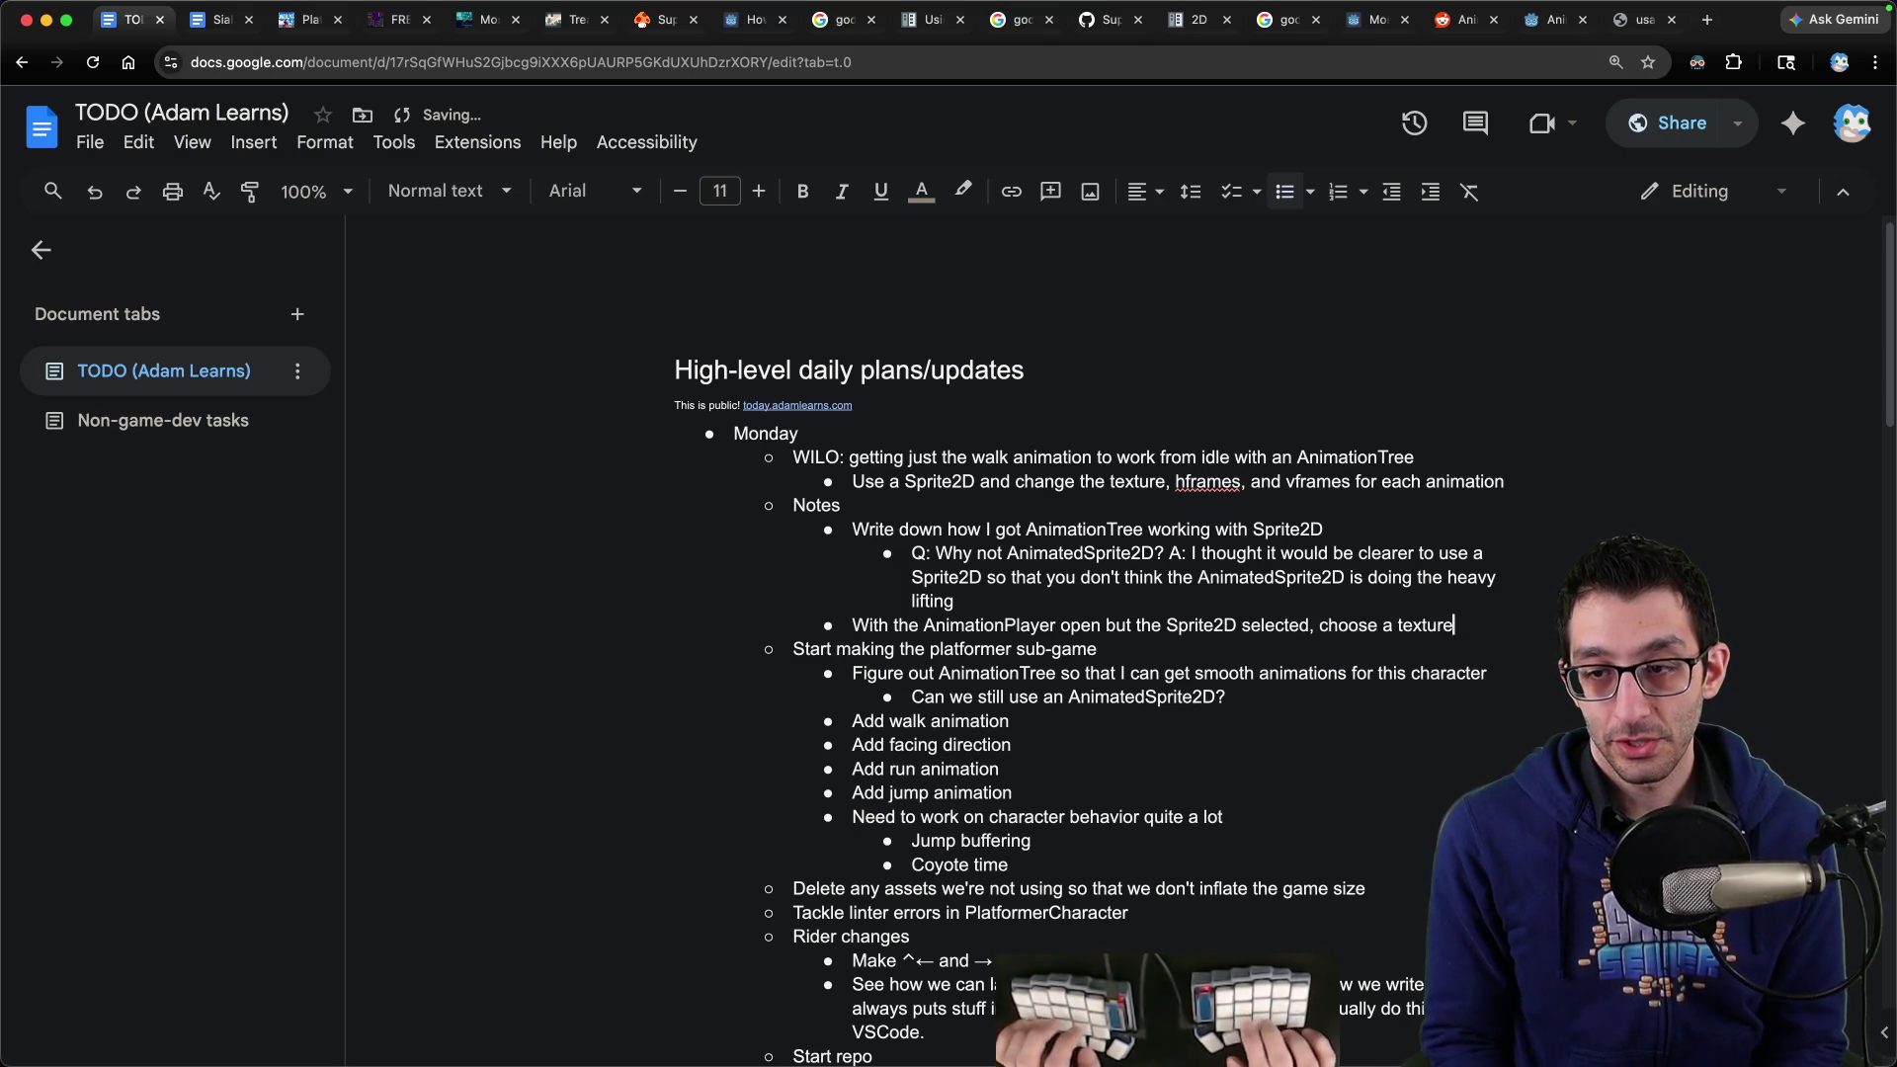
text( then set the h)
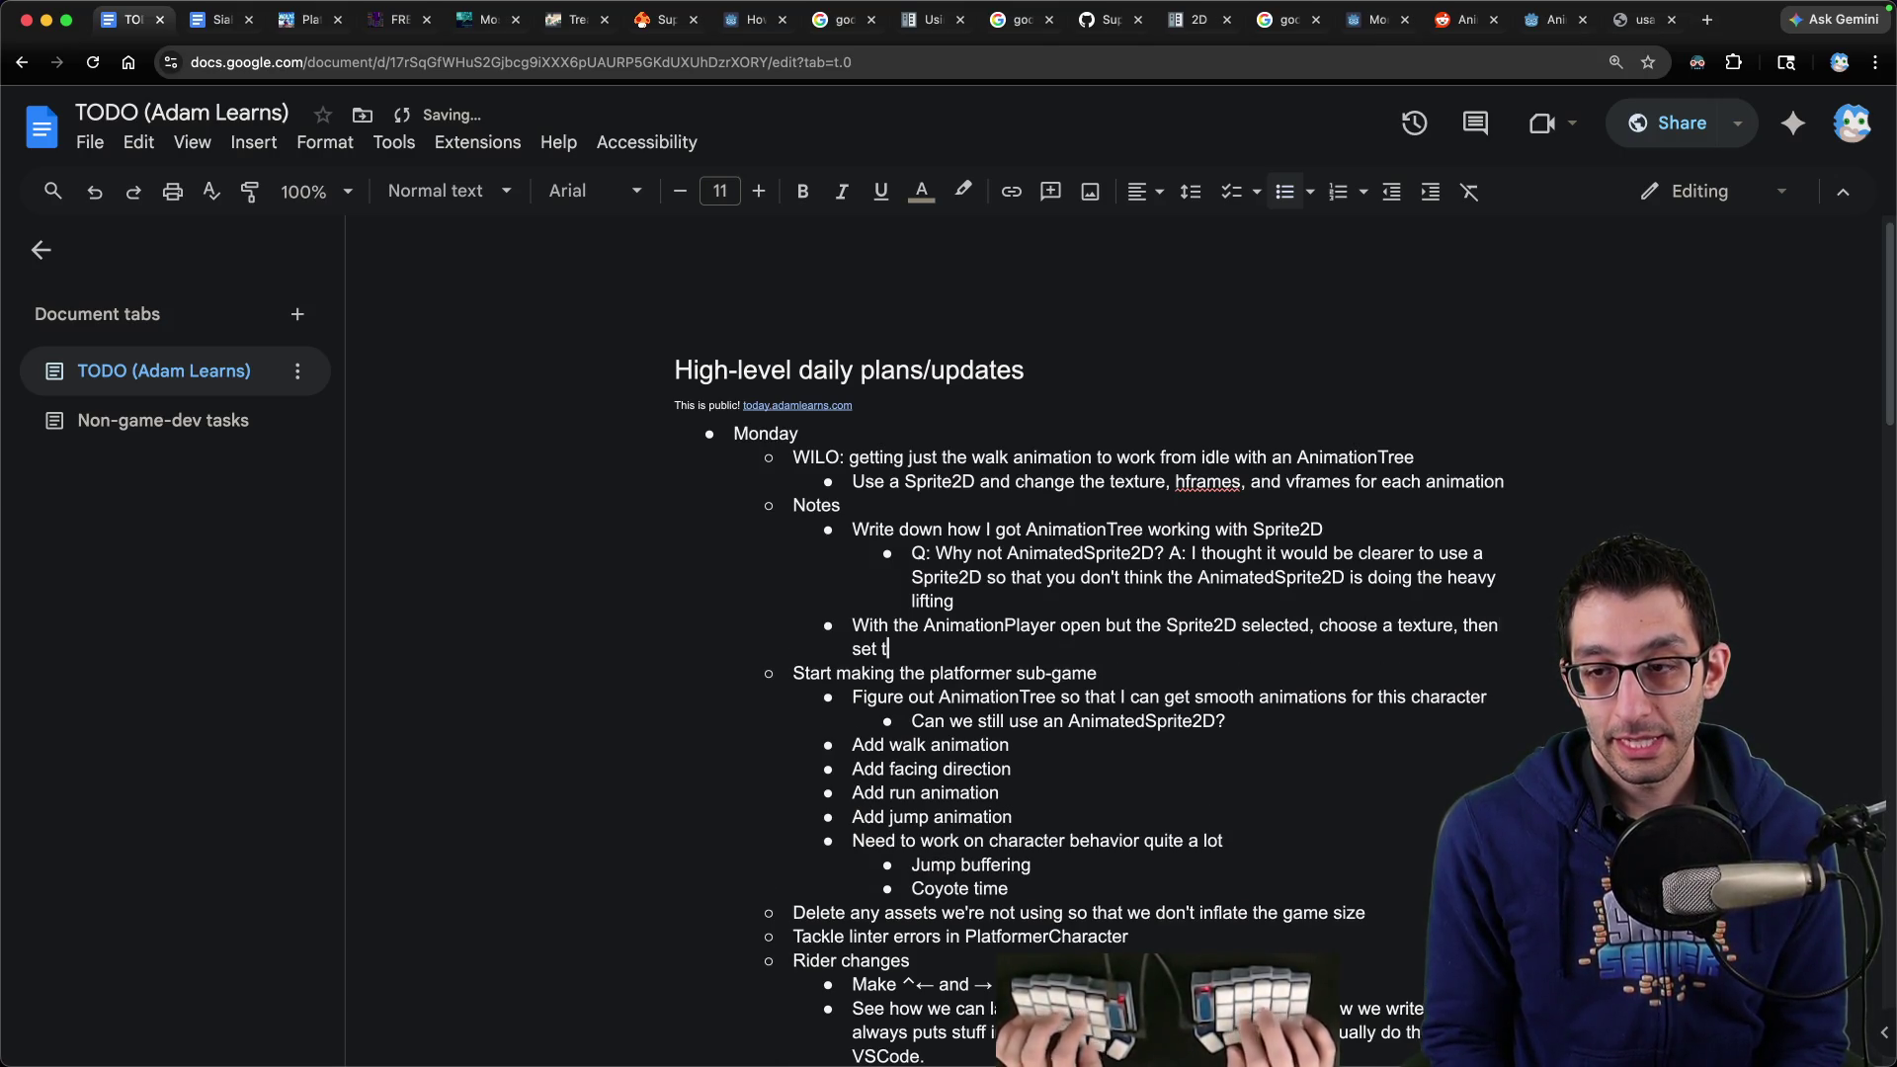
text(frames and vfram)
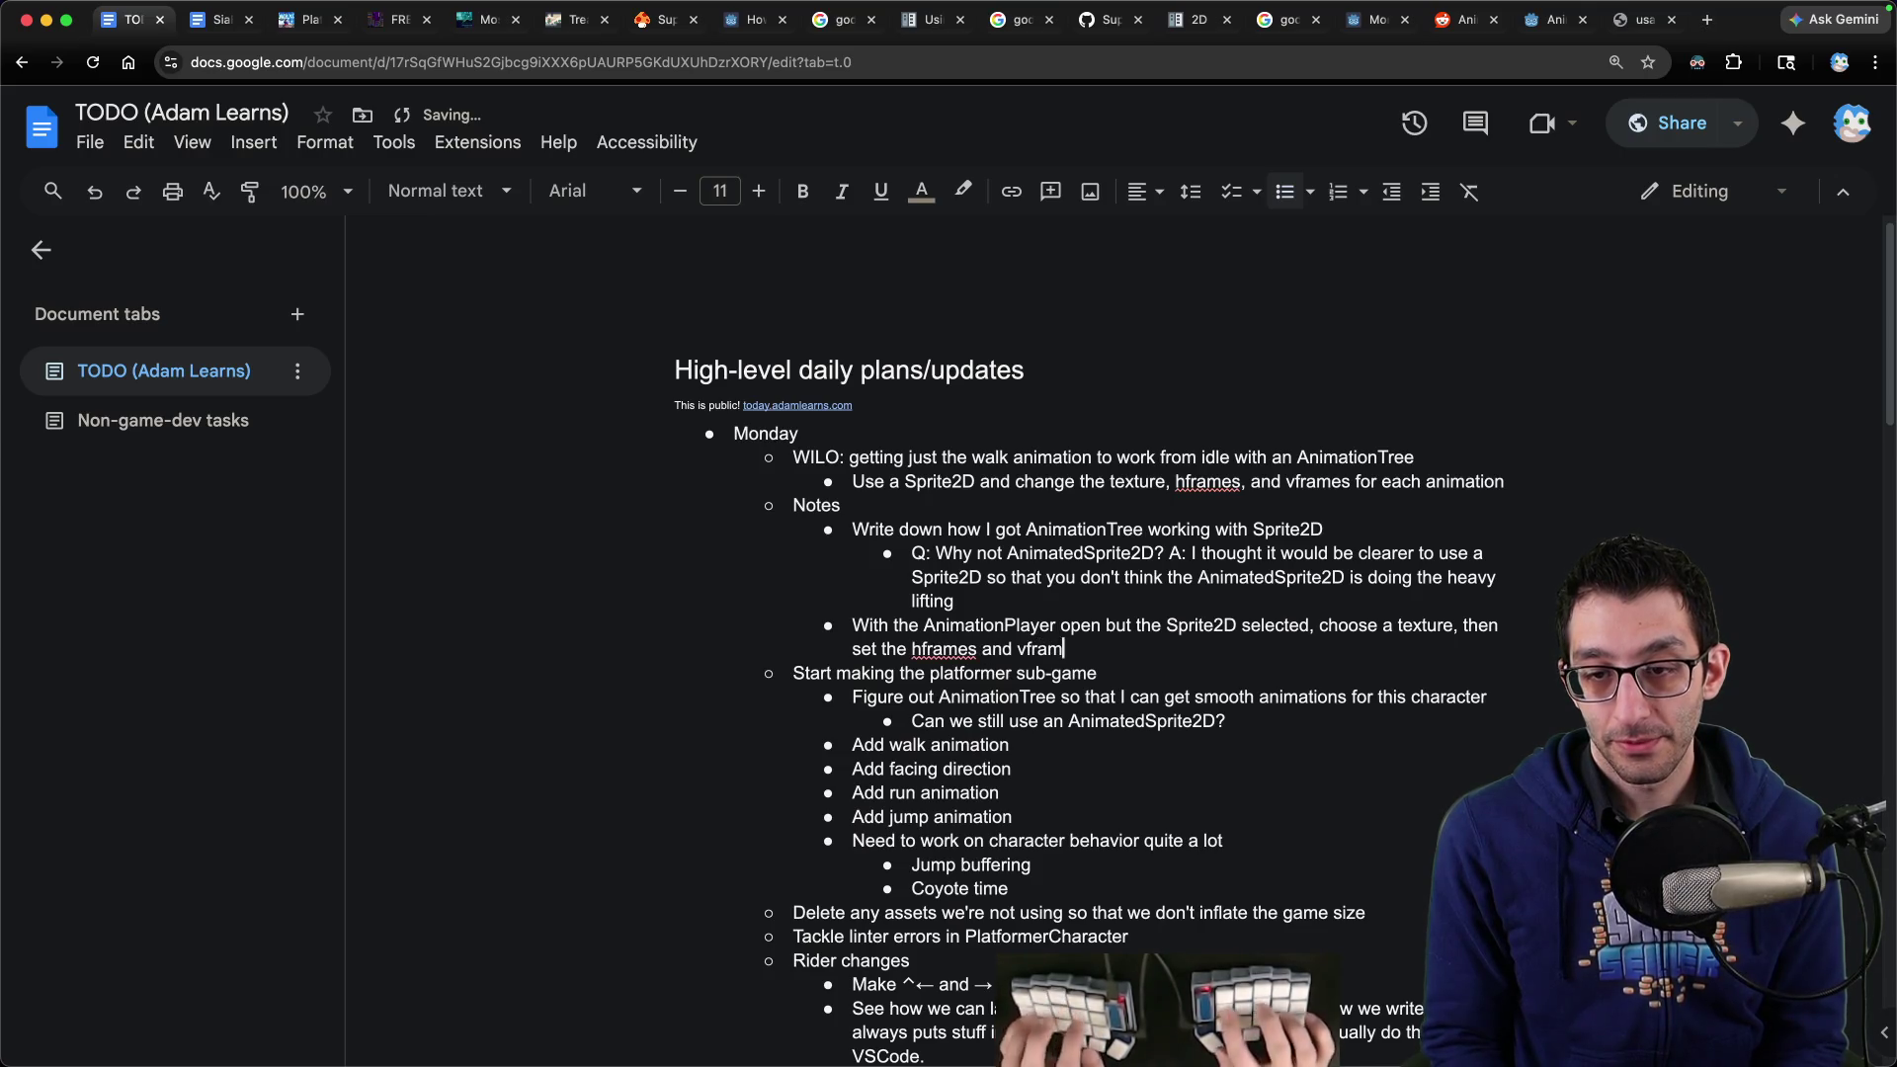
text(es and click the key buttons)
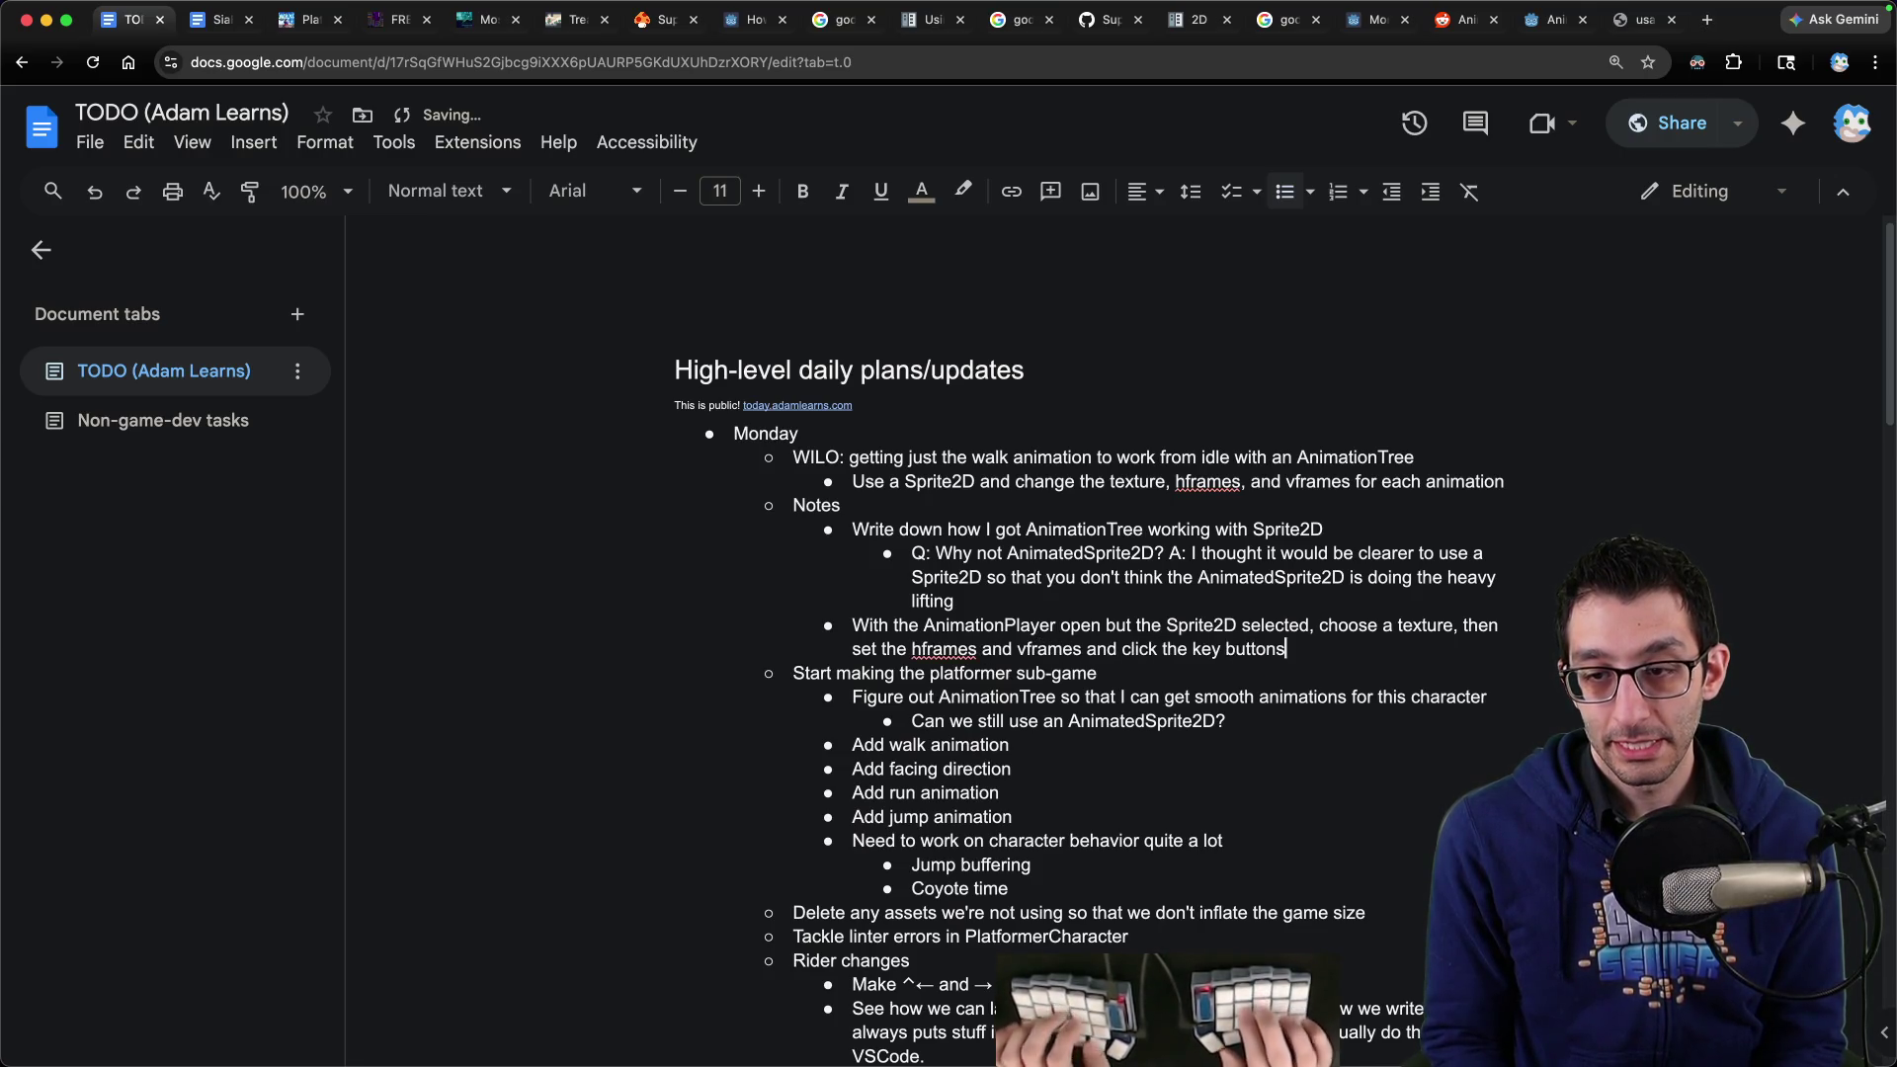
text( next to all three. Then)
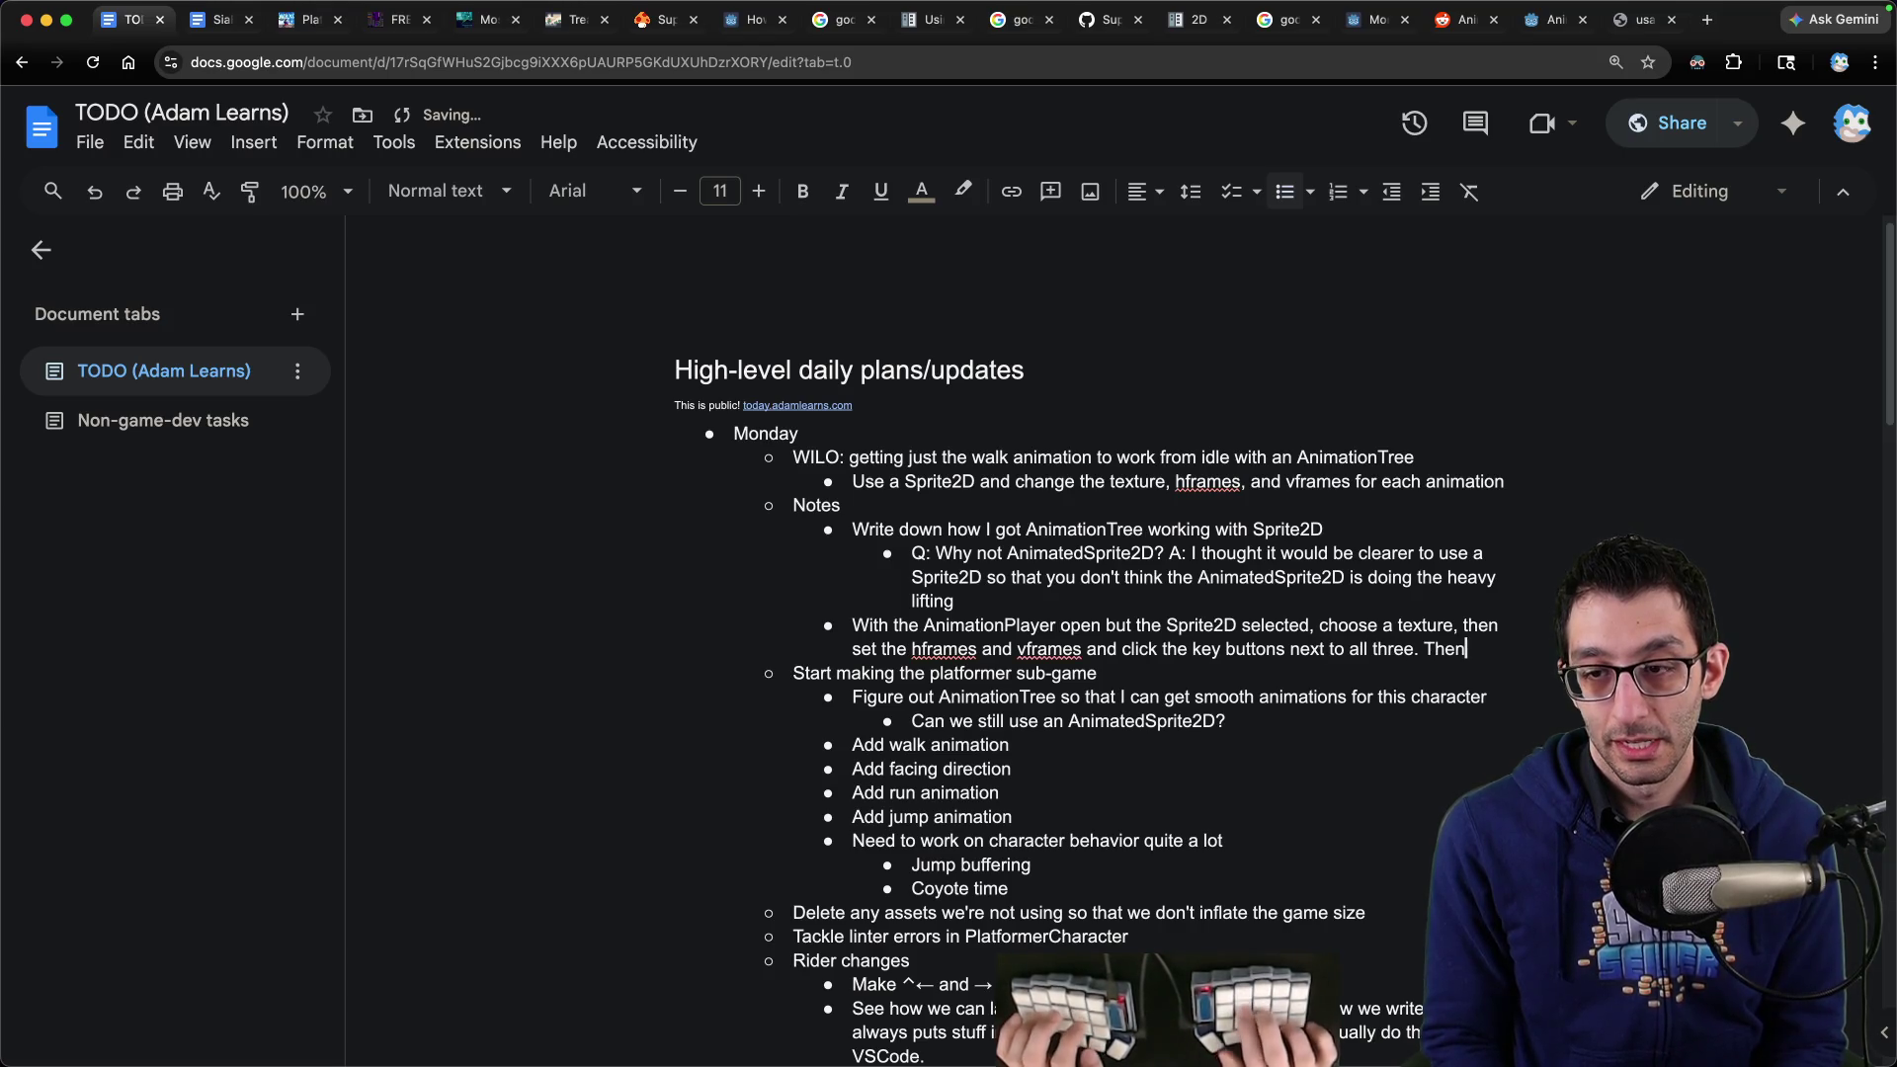
text(, set)
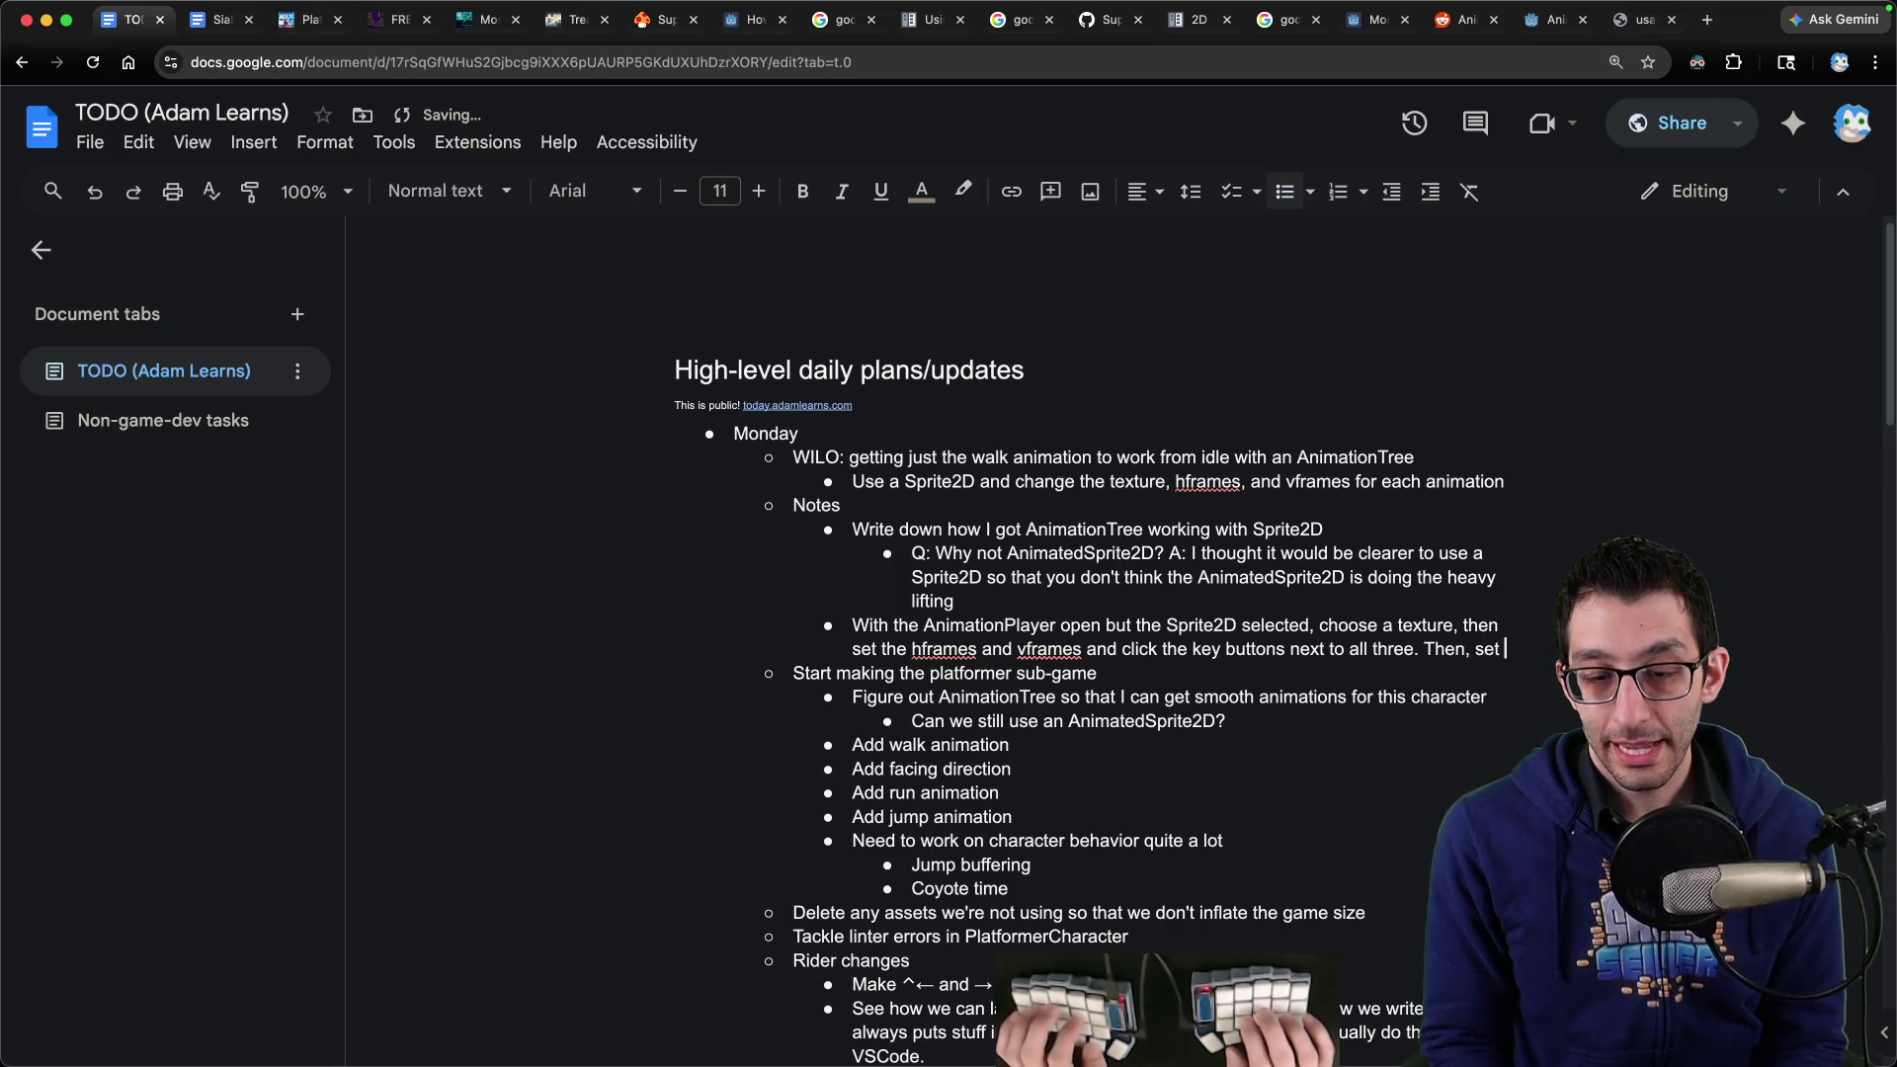
text( the length of the an)
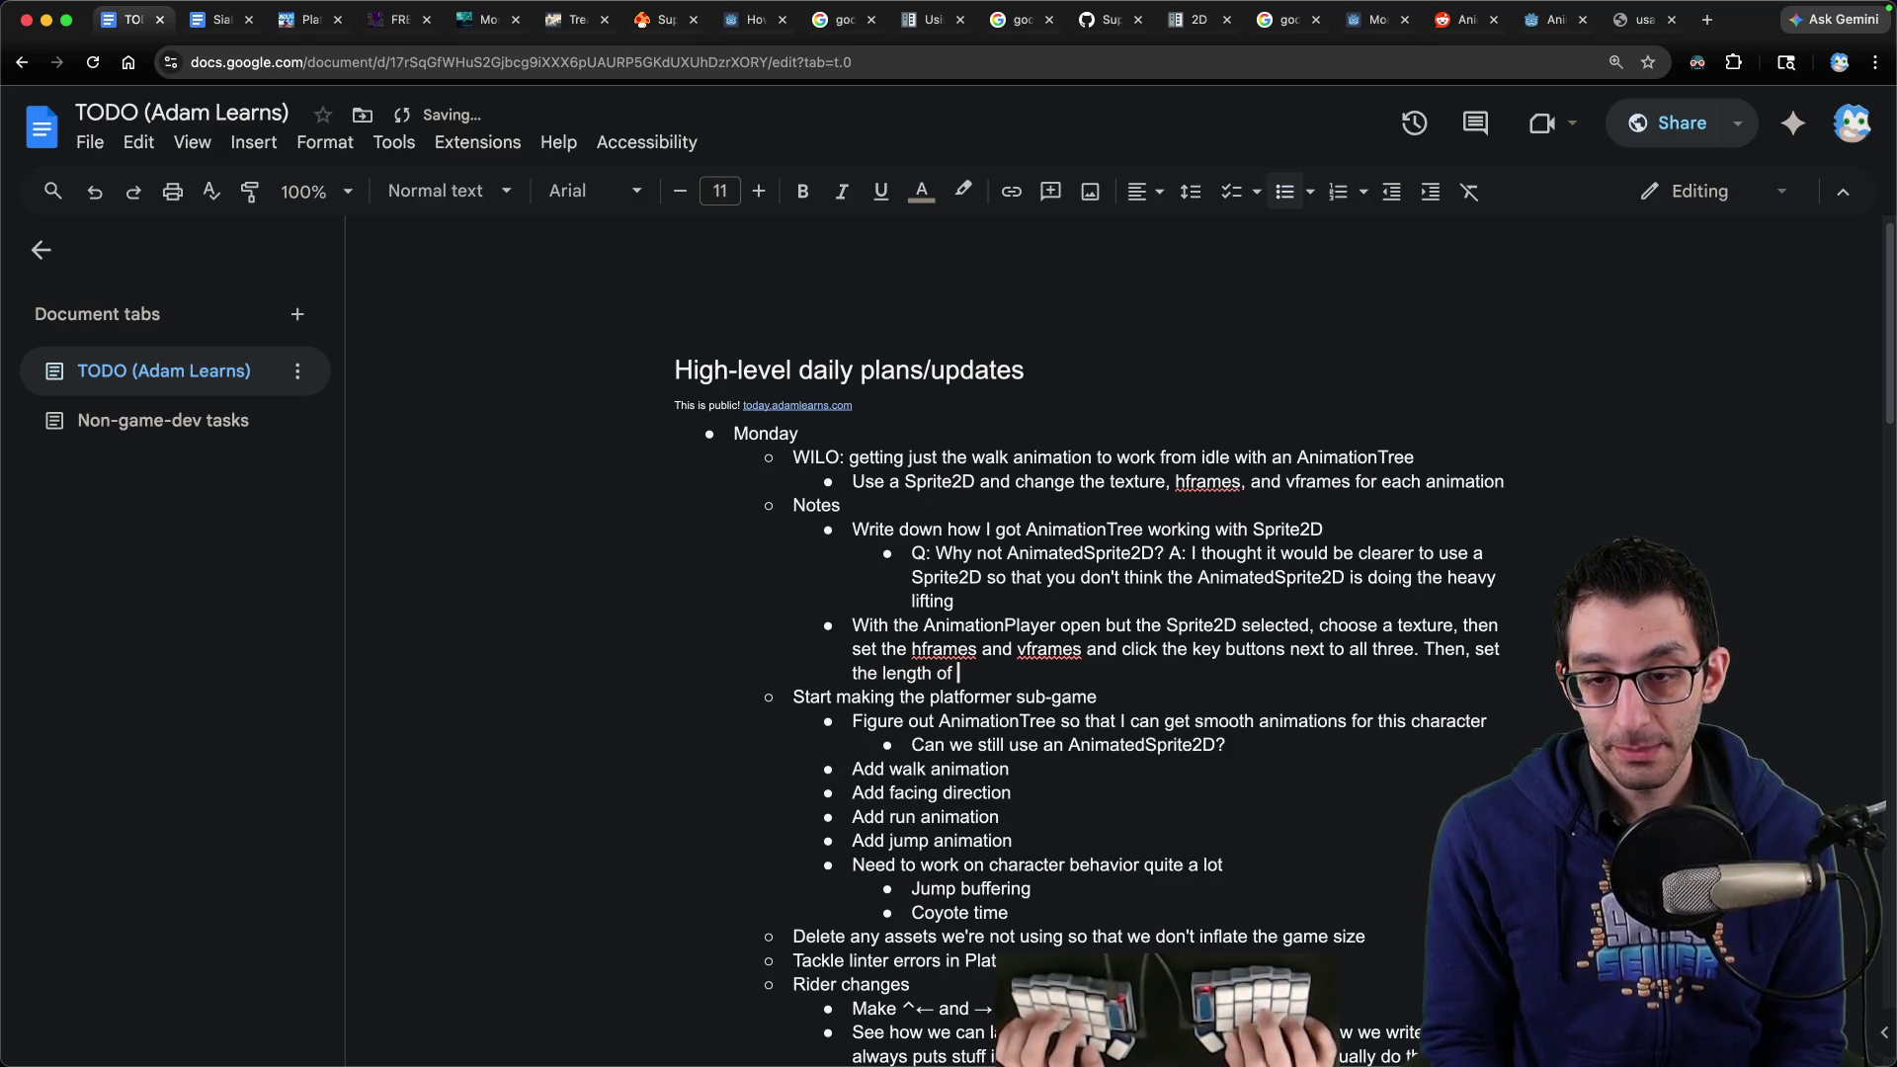
text(imation and the )
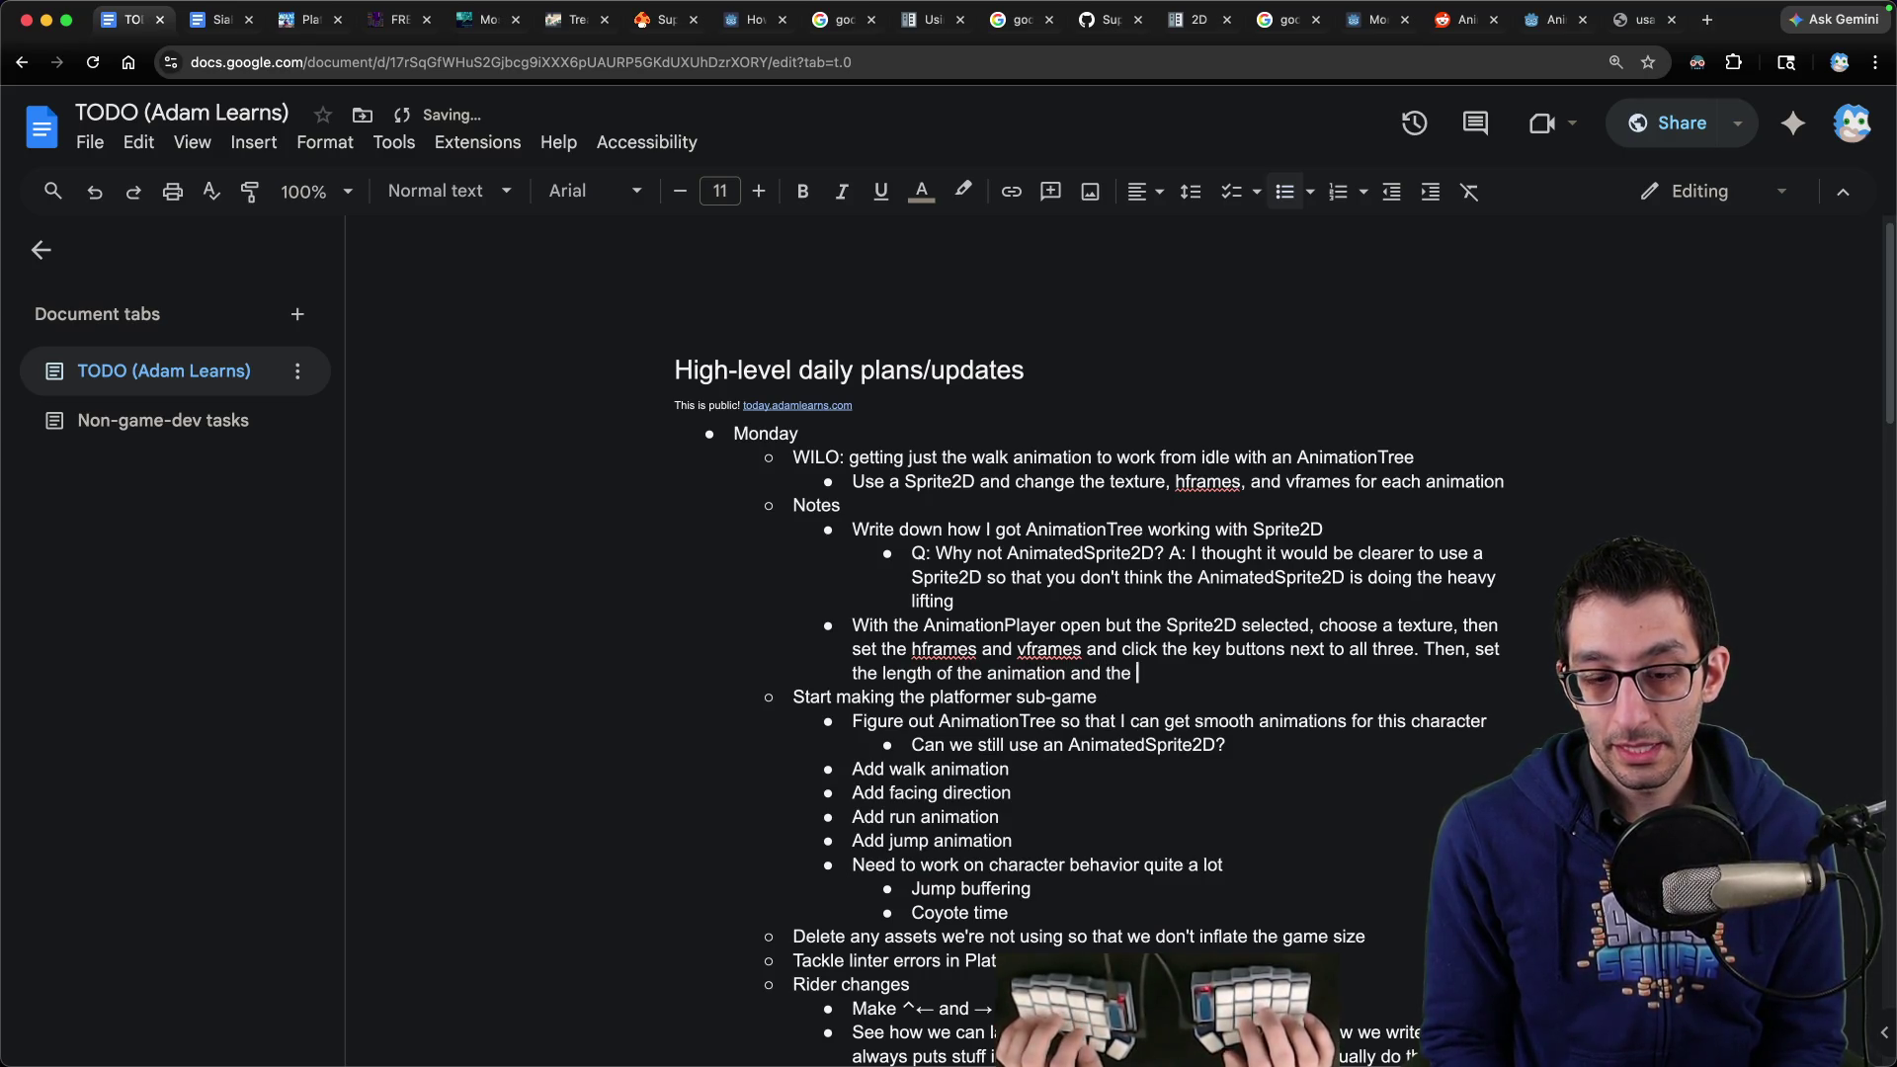
key(BackSpace)
key(BackSpace)
key(BackSpace)
key(BackSpace)
key(BackSpace)
key(BackSpace)
key(BackSpace)
text(t)
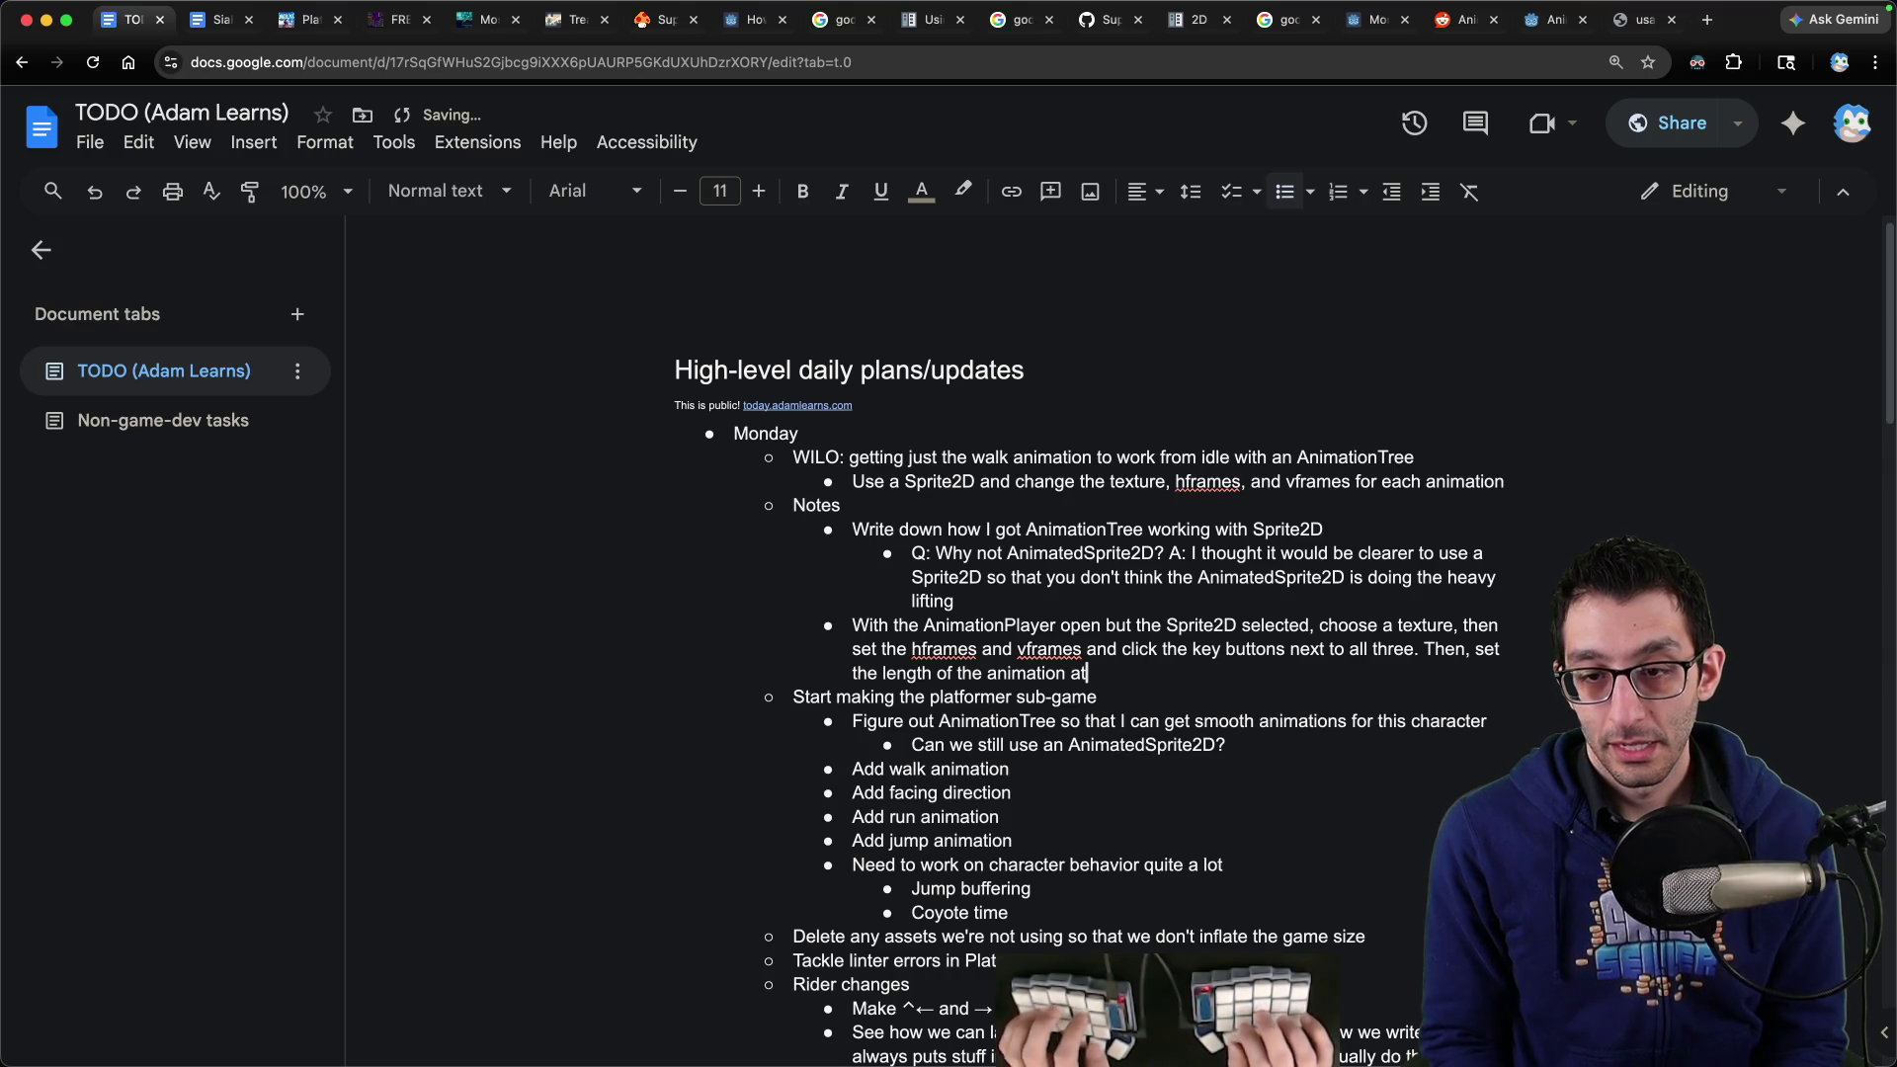
text( the upper right of the AnimationPlayer an)
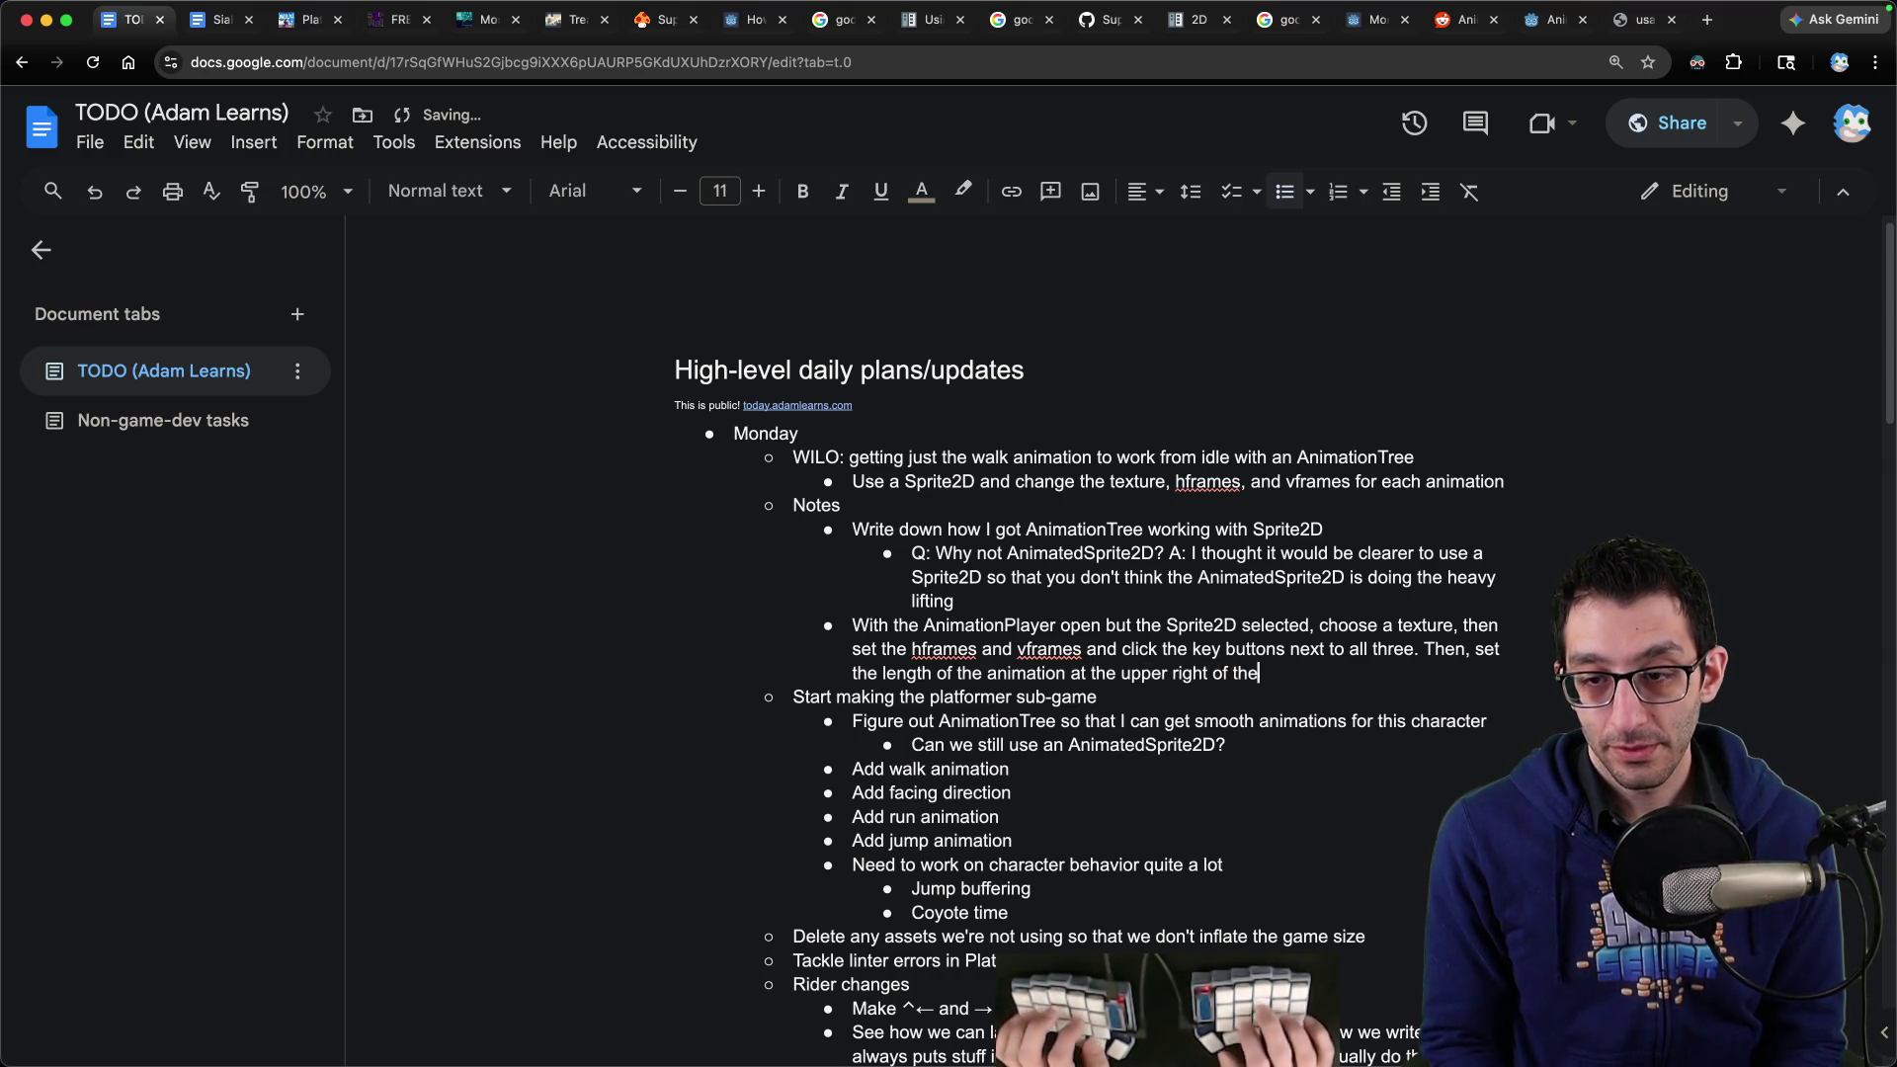
text(d the )
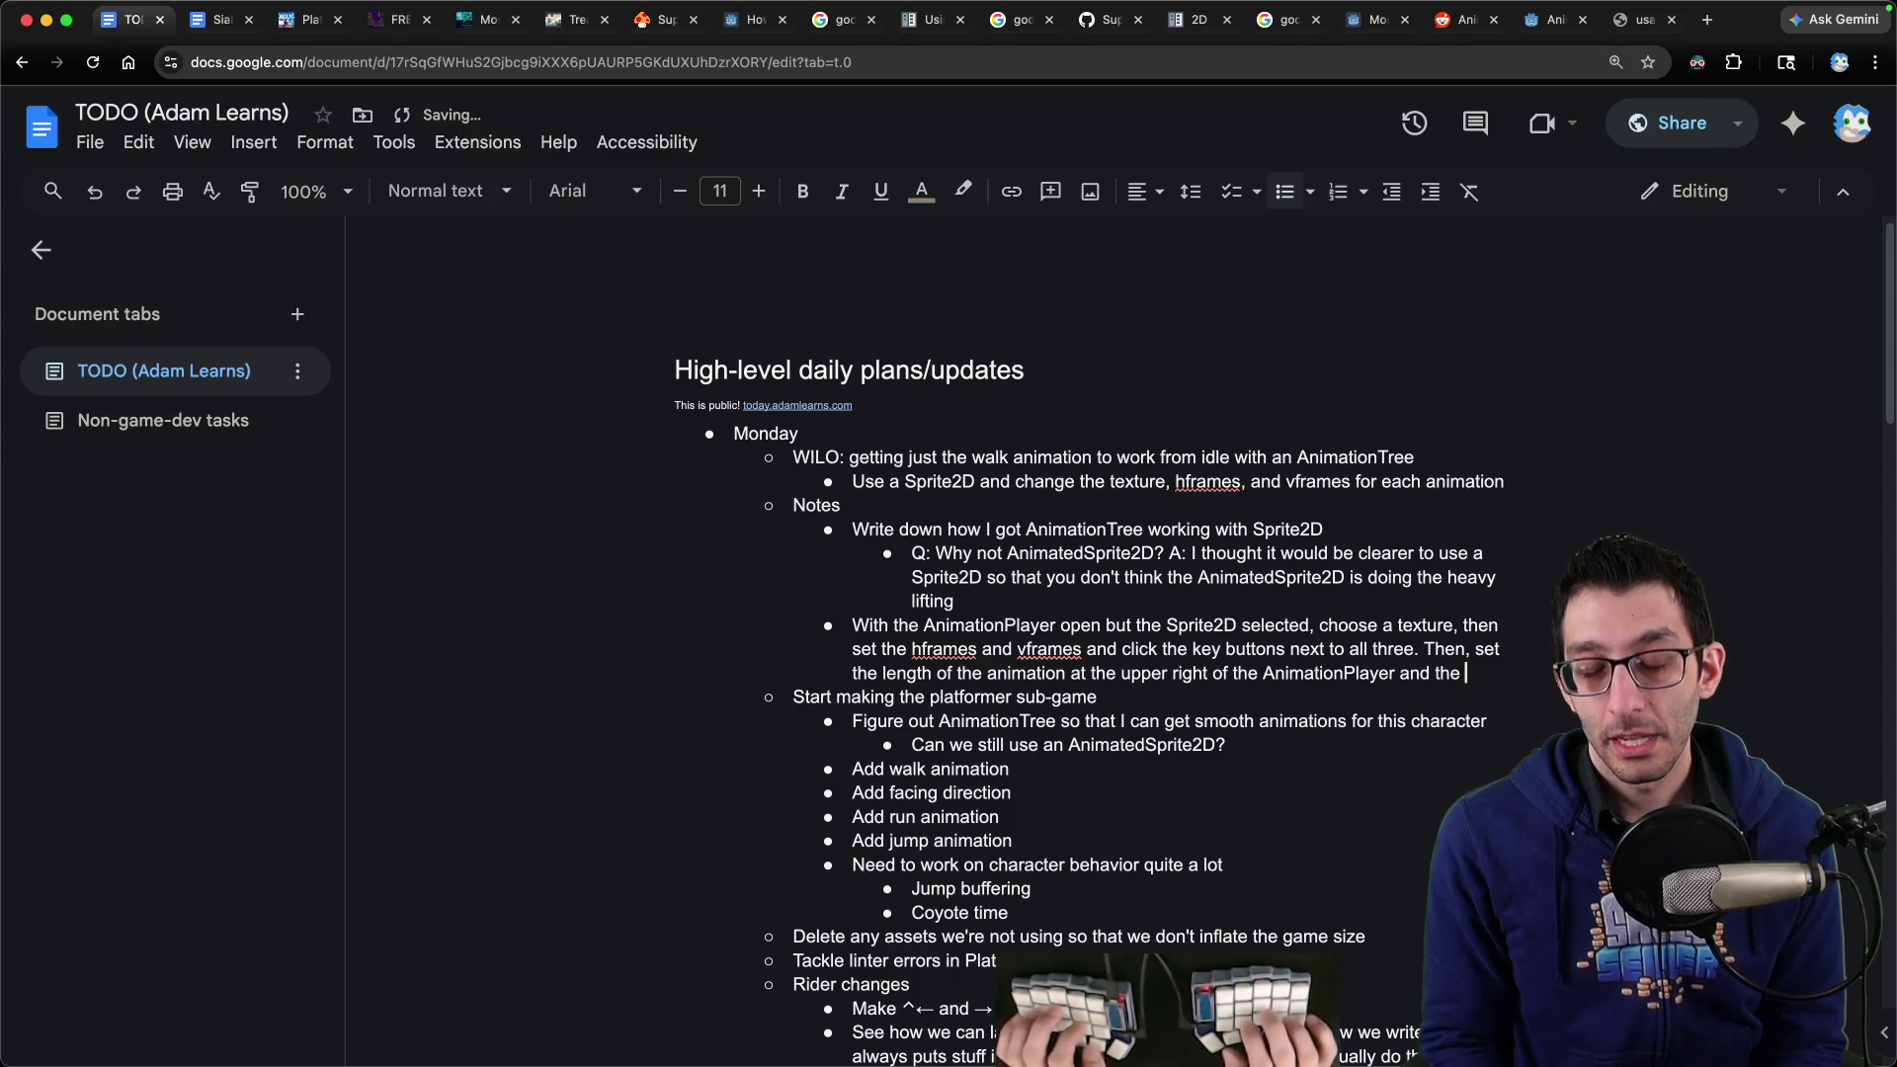
text(step at the bottom )
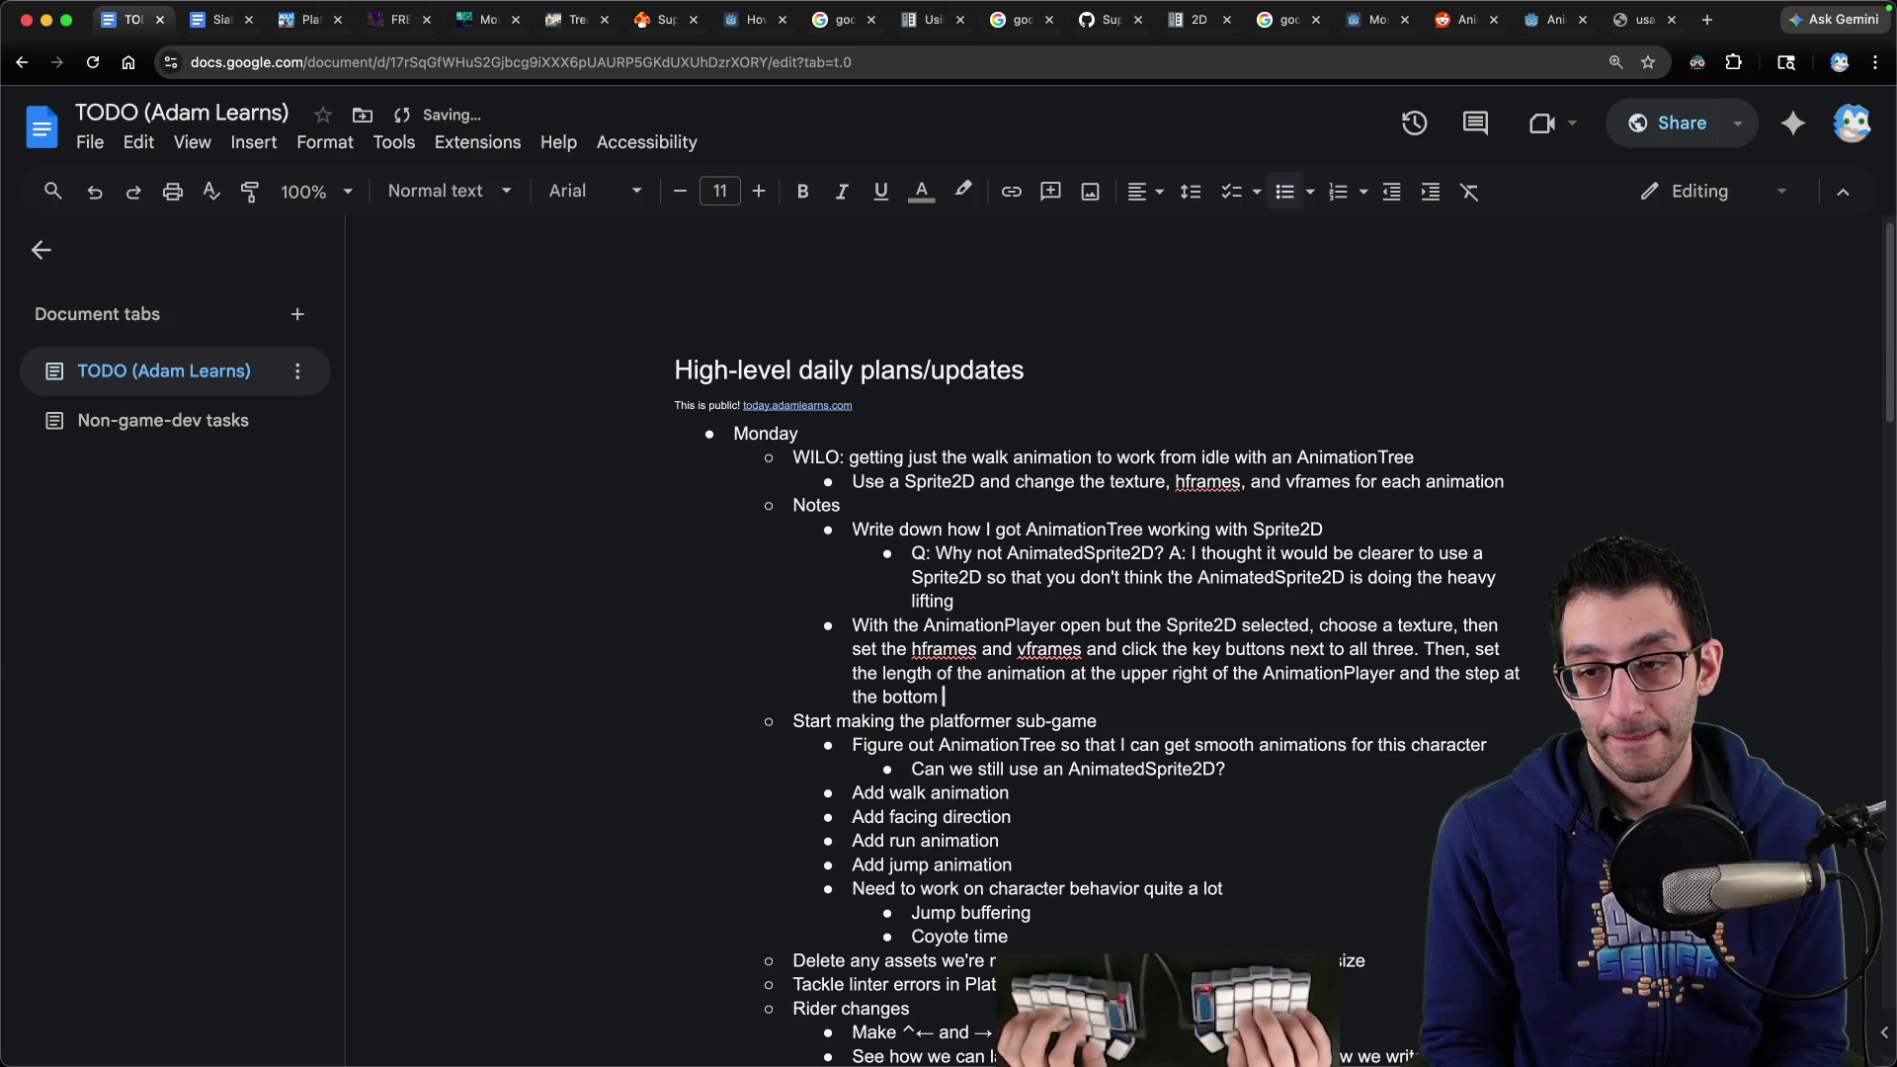
text((e.g. 10 FPS == 0.1s)
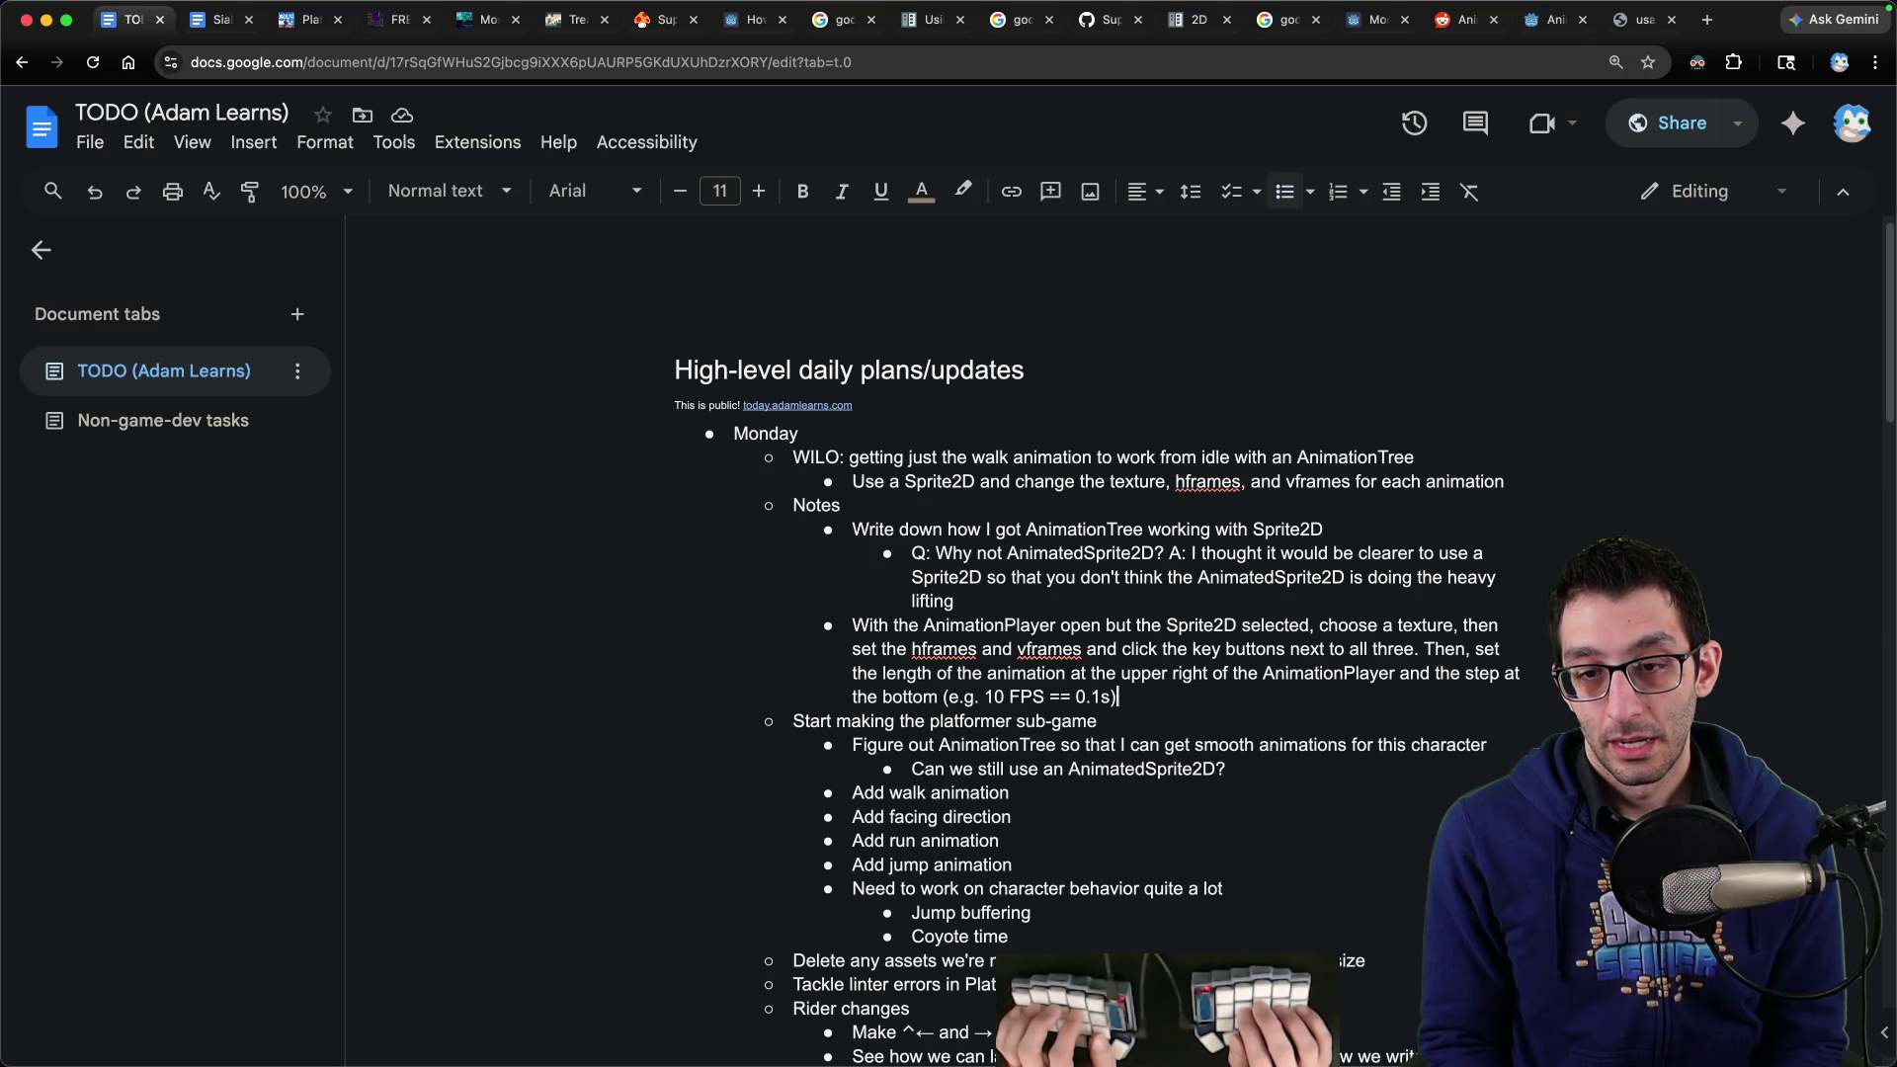
text(, then click the )
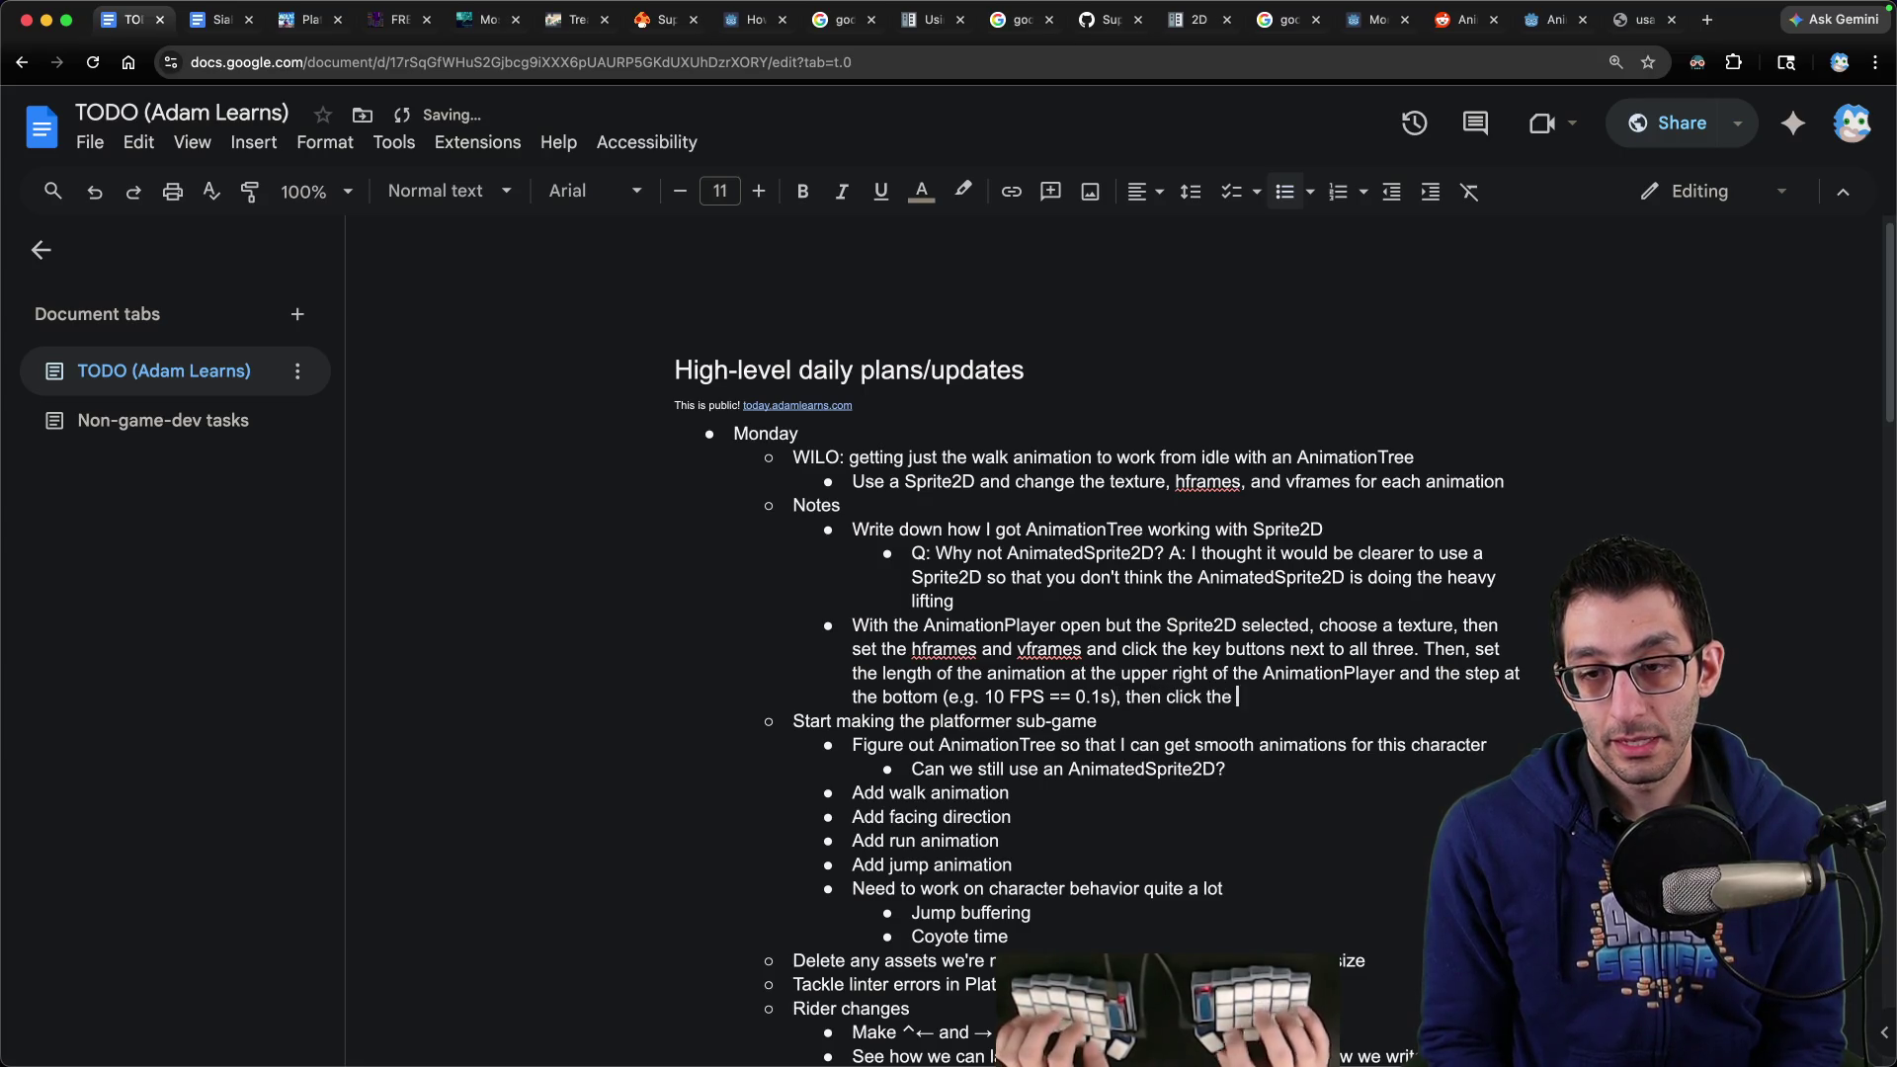
text(key button next to "farme)
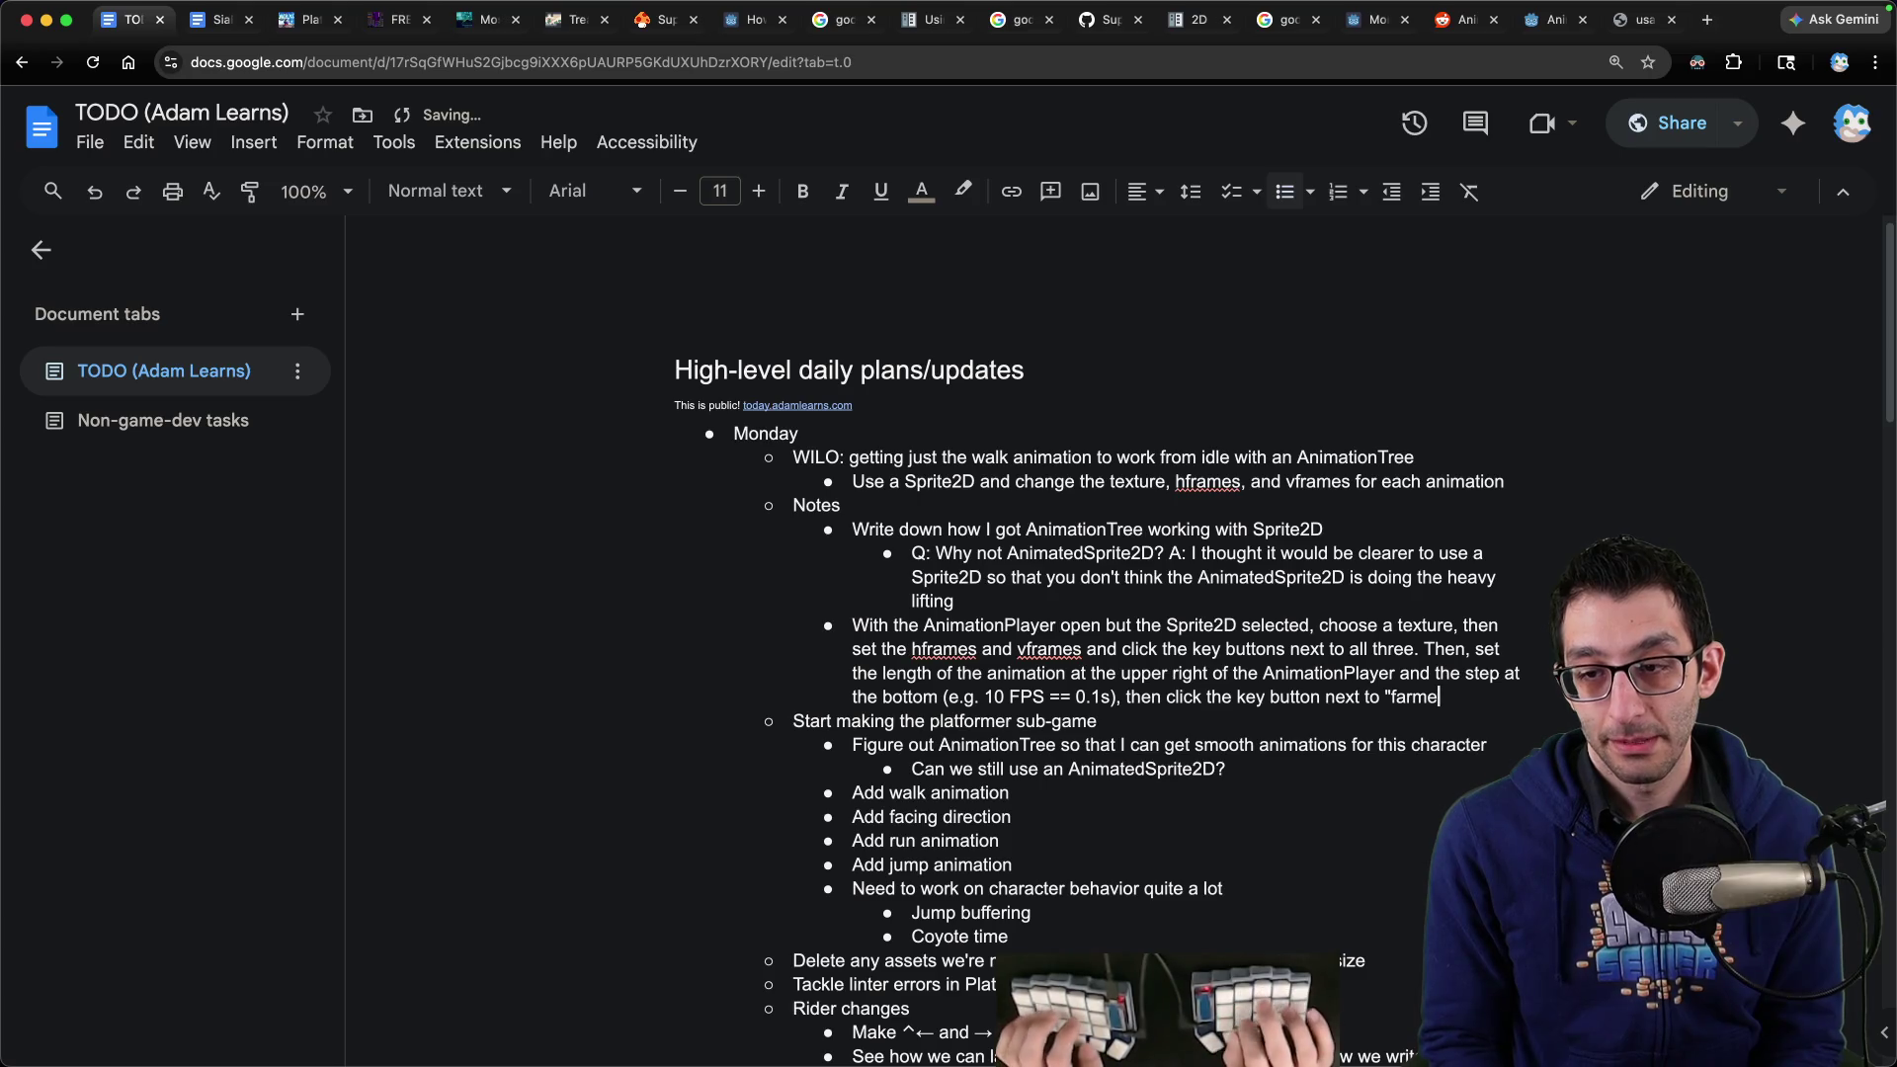
key(alt+BackSpace)
text(frame" )
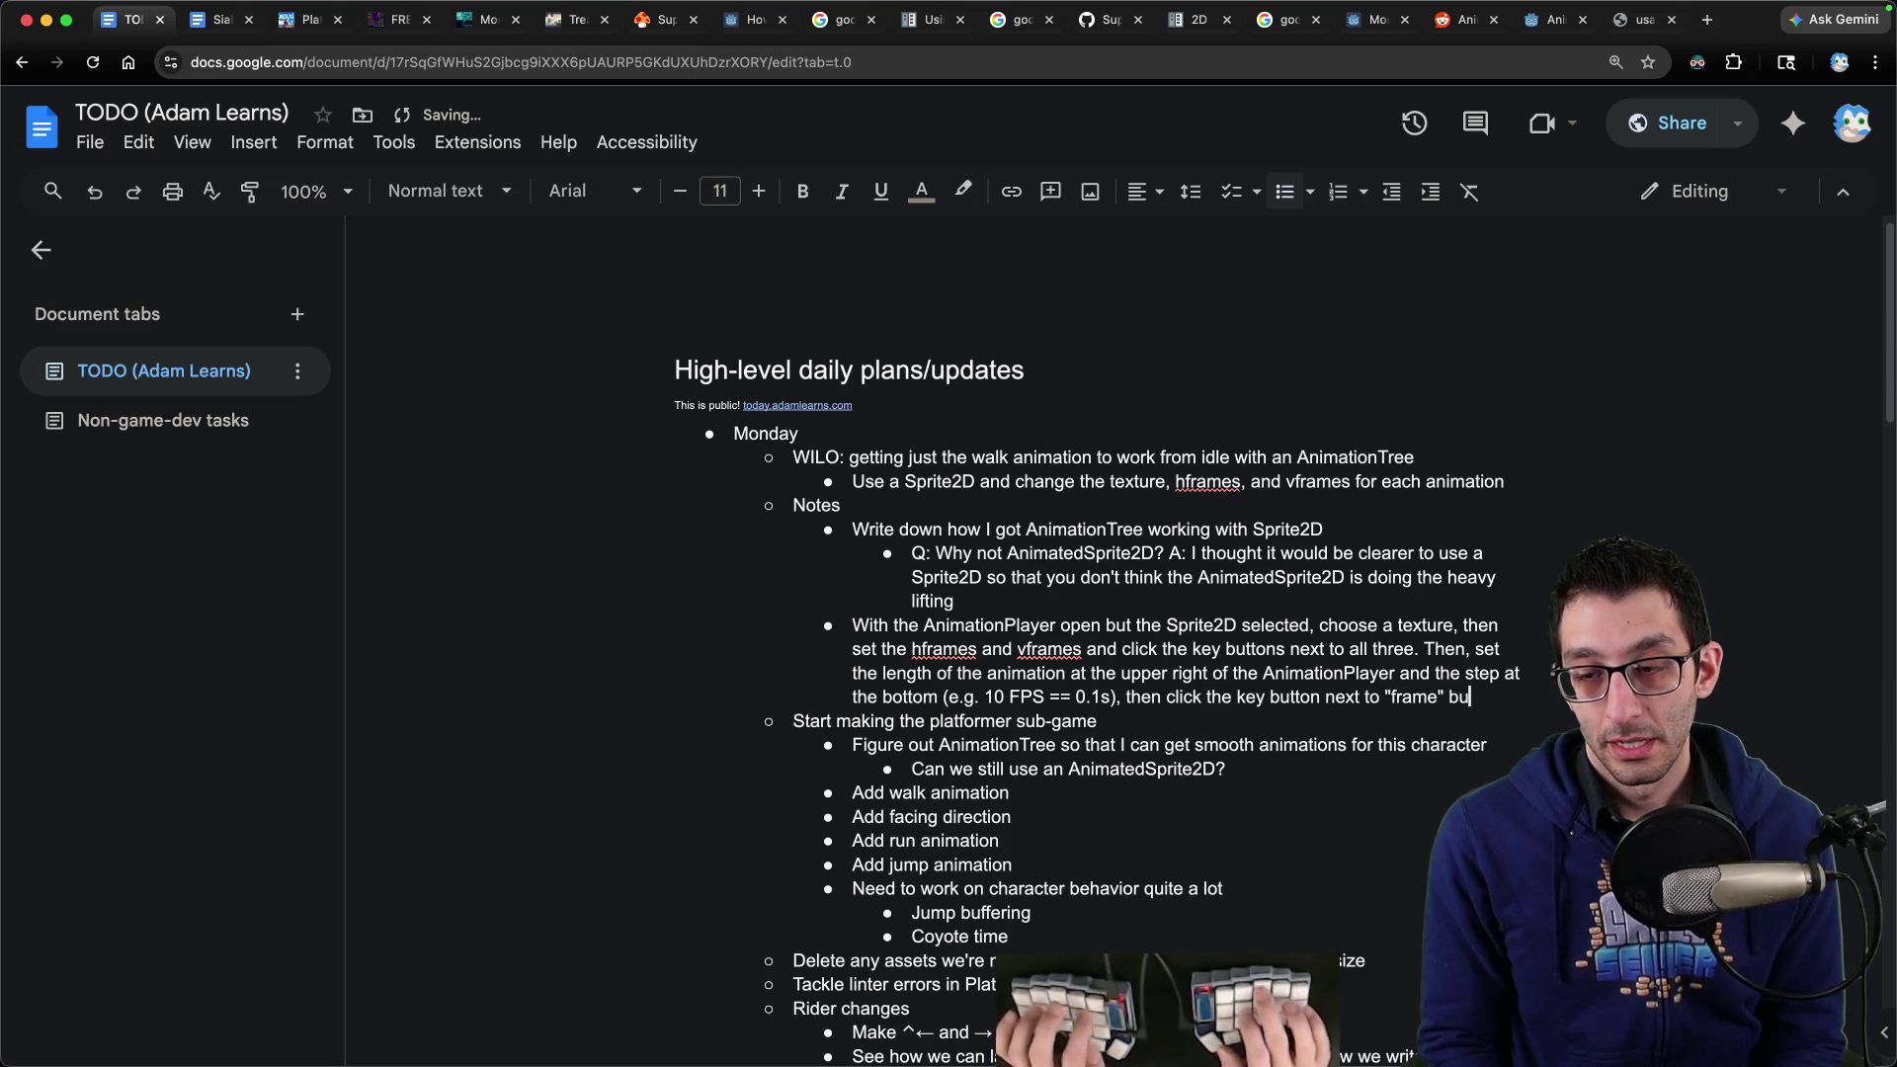
text(until it fills the time)
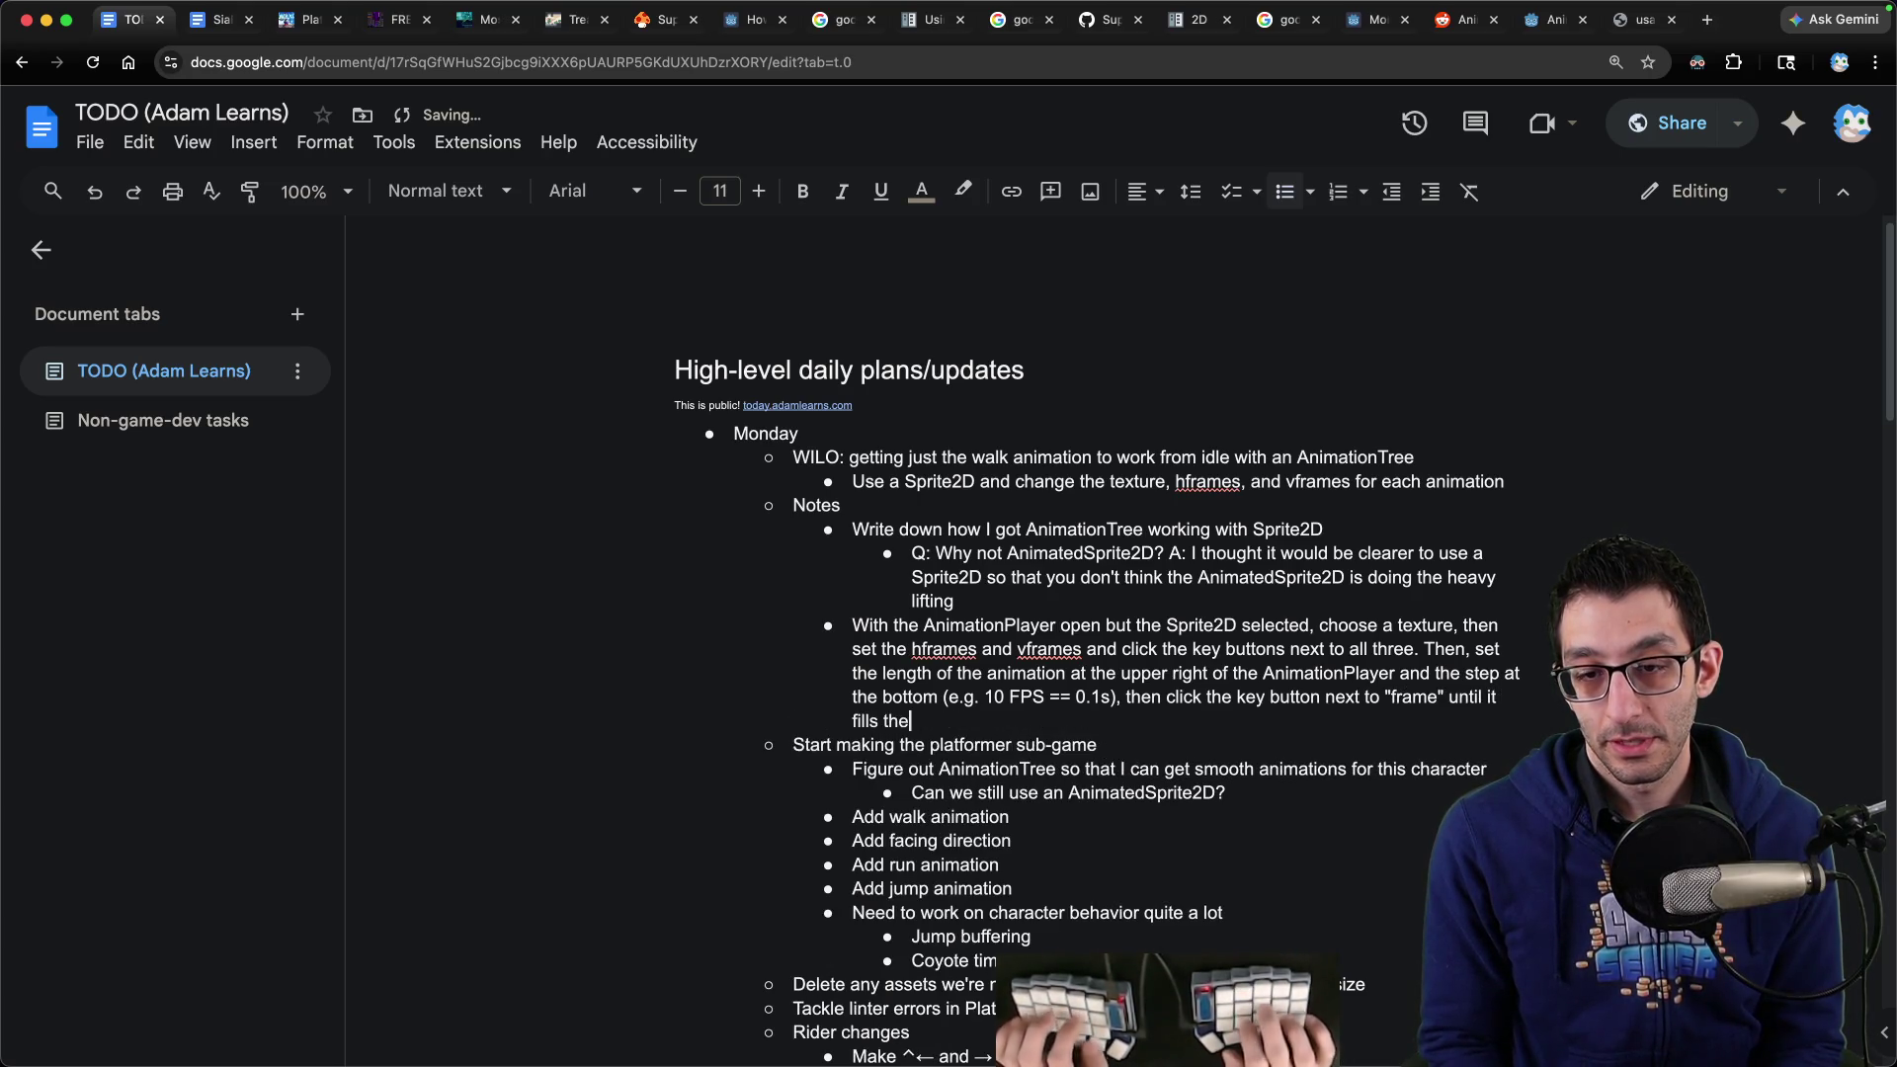
text(line.)
mouse_move(425, 1048)
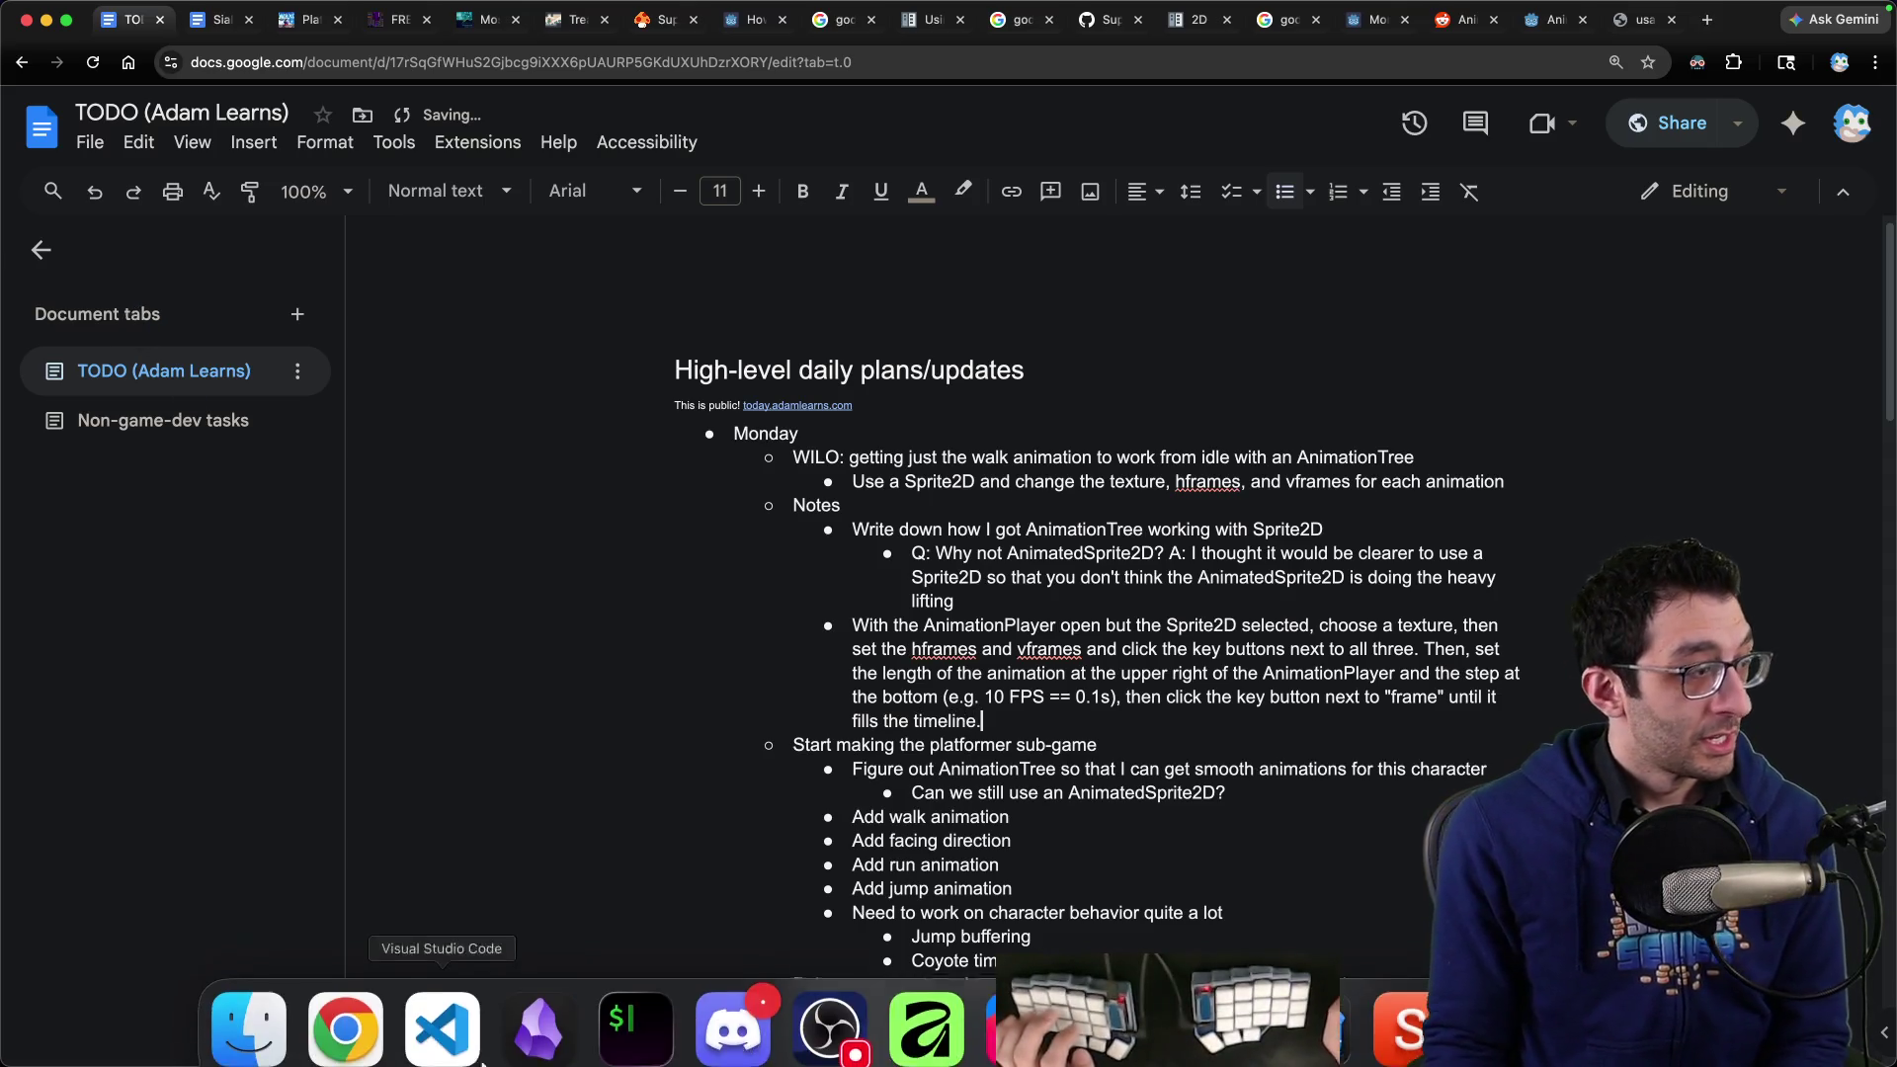
click(1216, 1006)
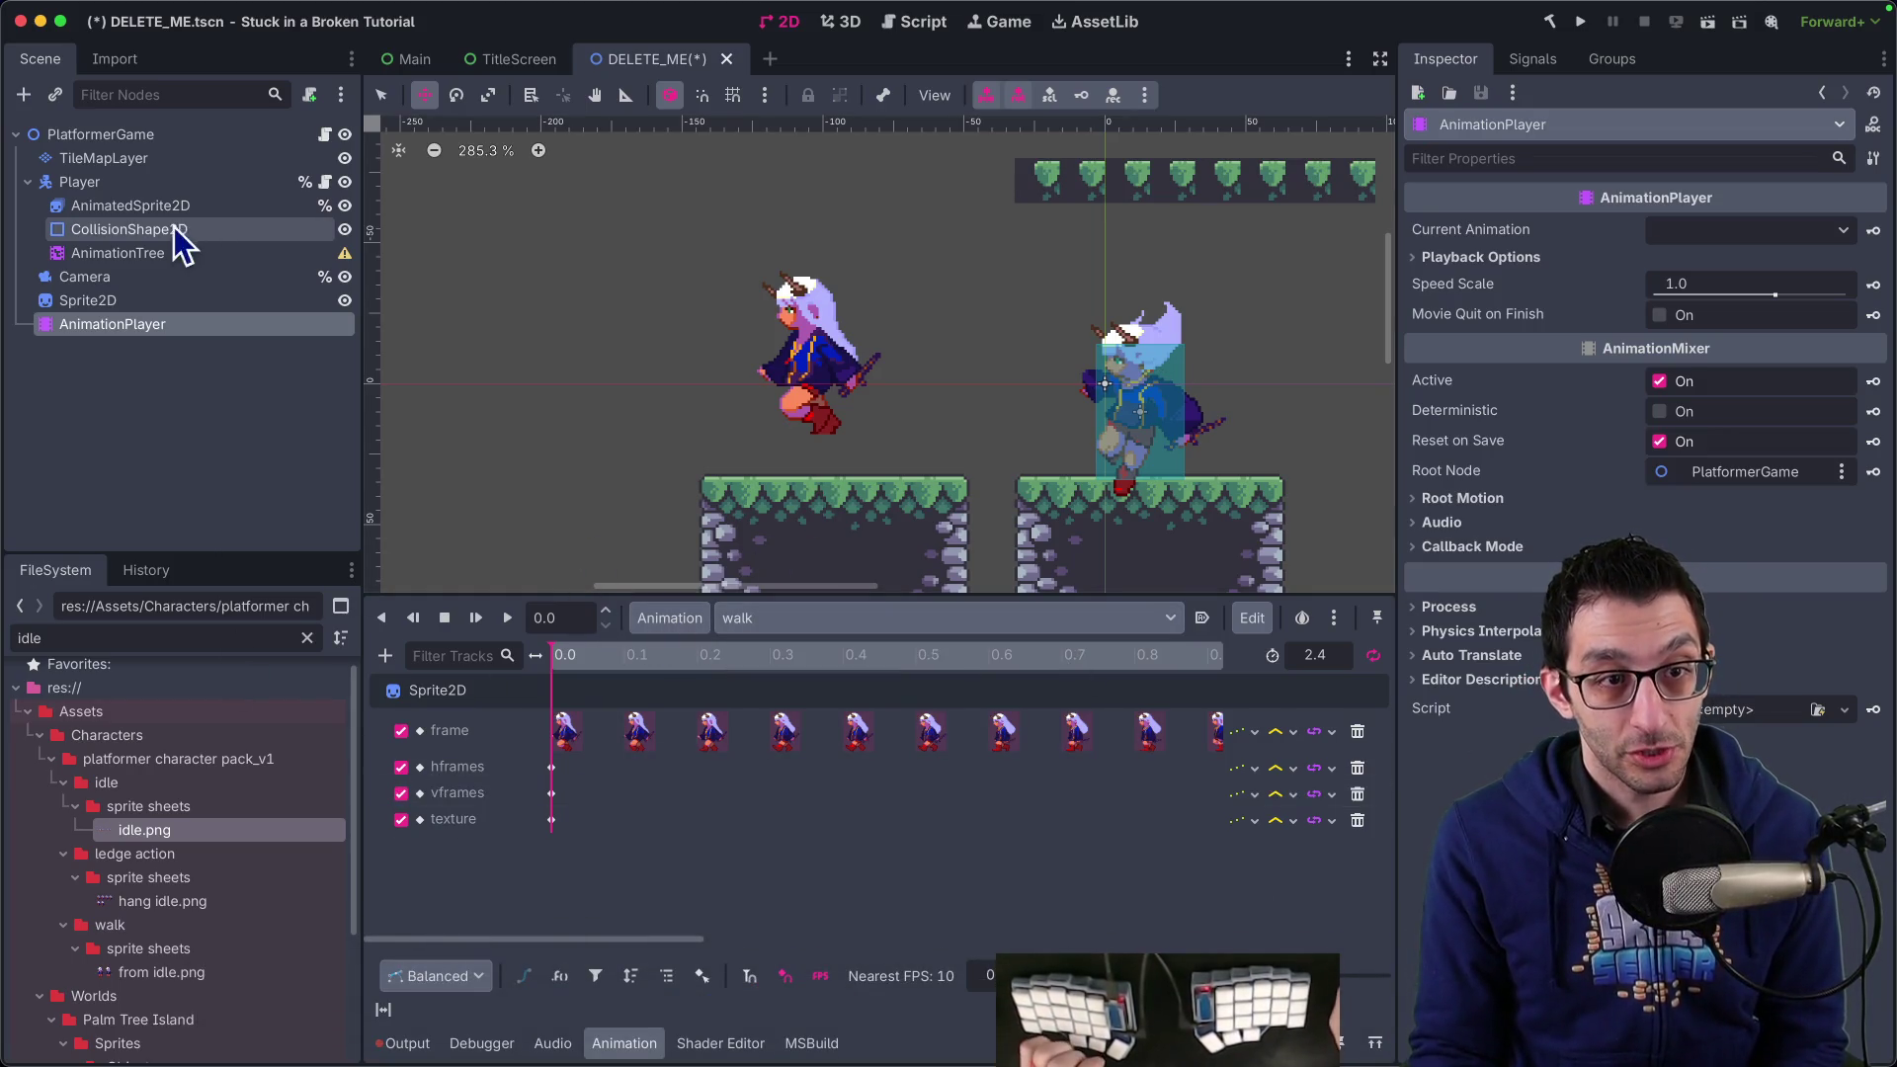
Drag Sprite2D onto Player as its first child, then select AnimatedSprite2D
click(97, 296)
drag(97, 295, 111, 195)
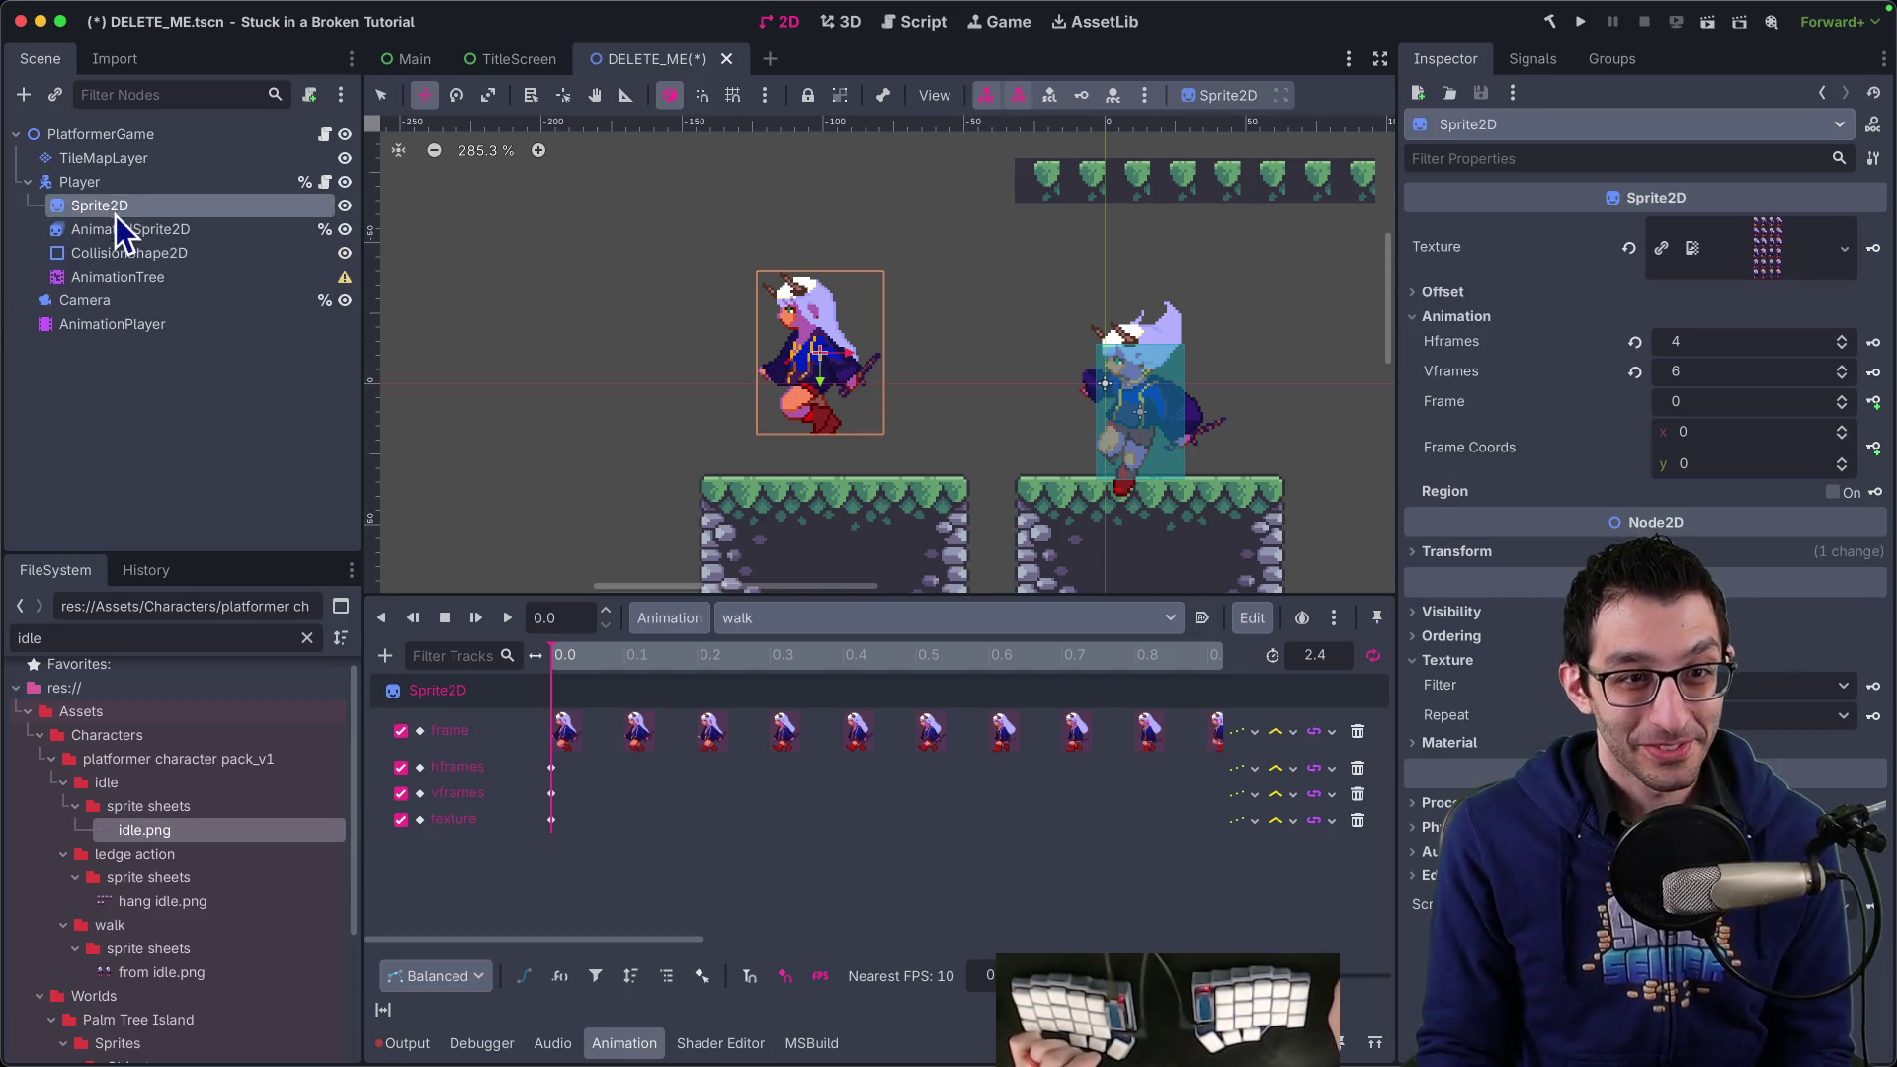
click(302, 229)
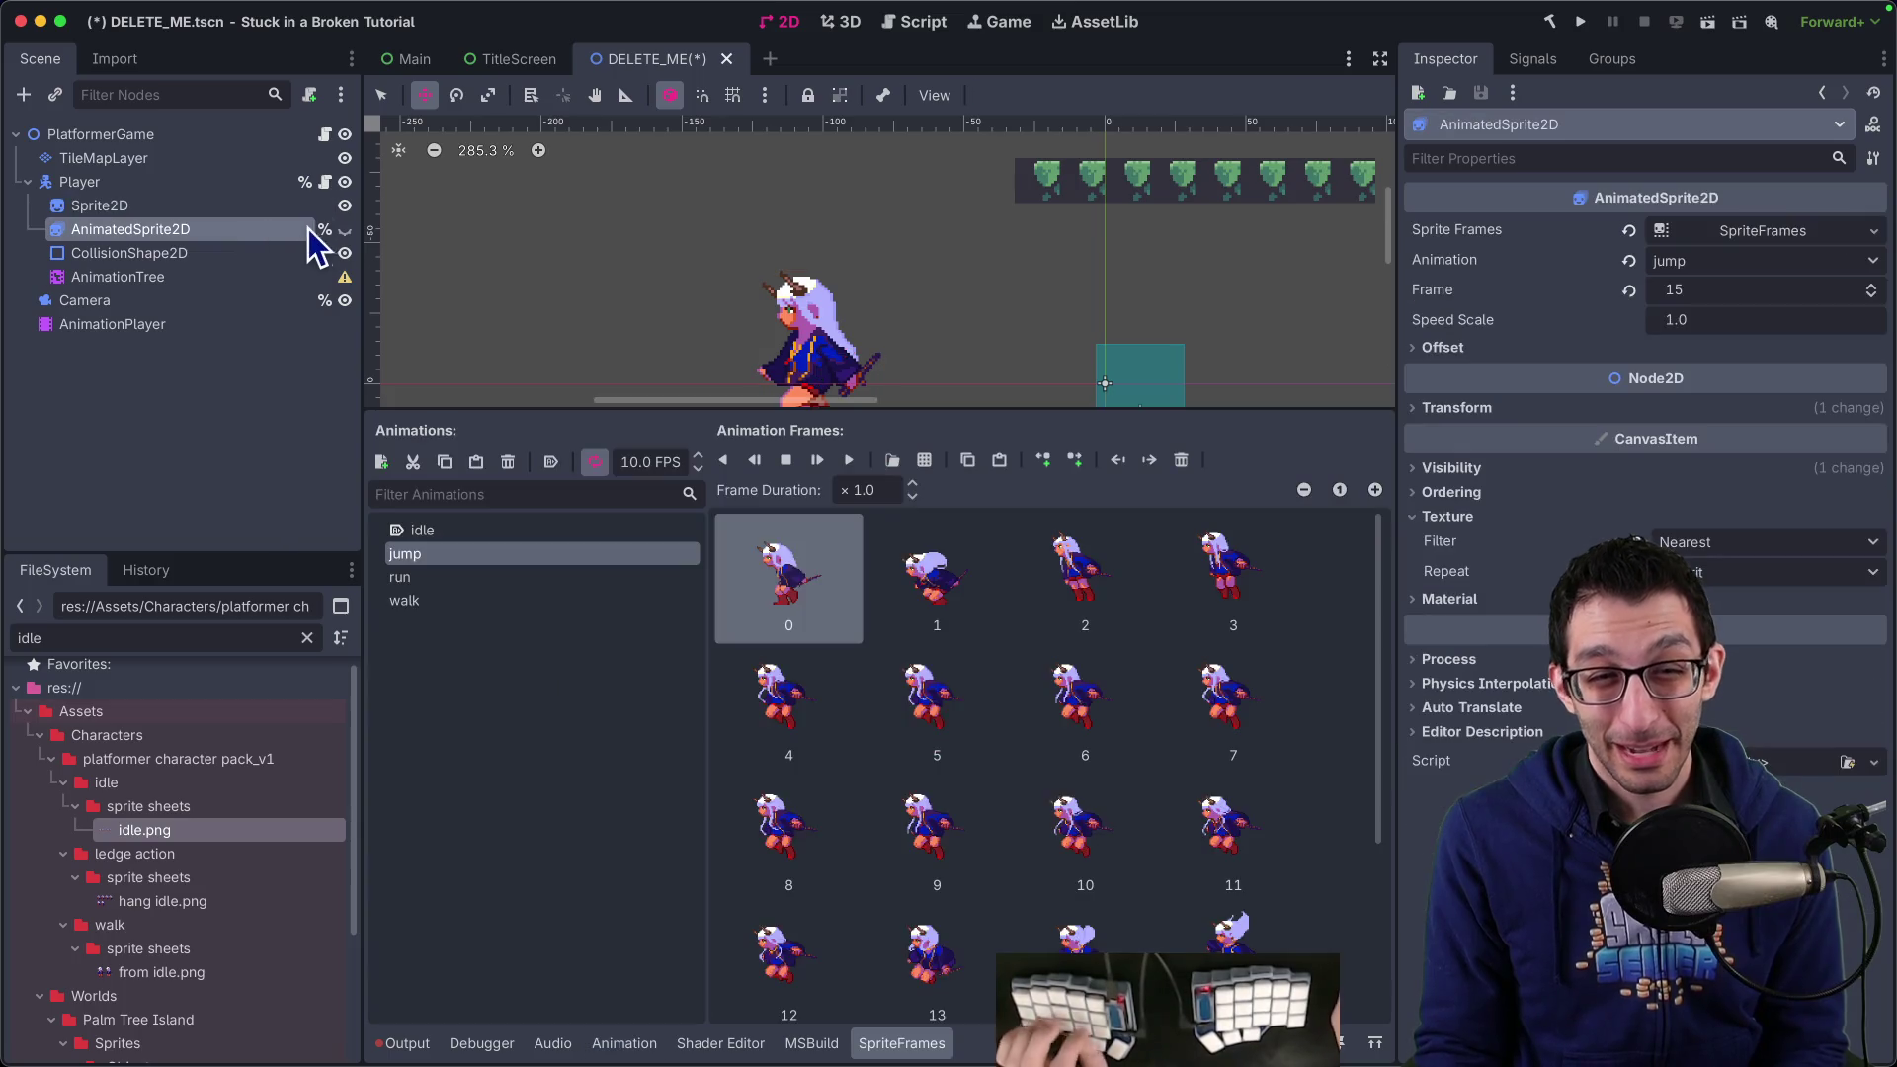
Save the scene and open PlatformerCharacter.cs in Rider
key(ctrl+s)
key(super+Tab)
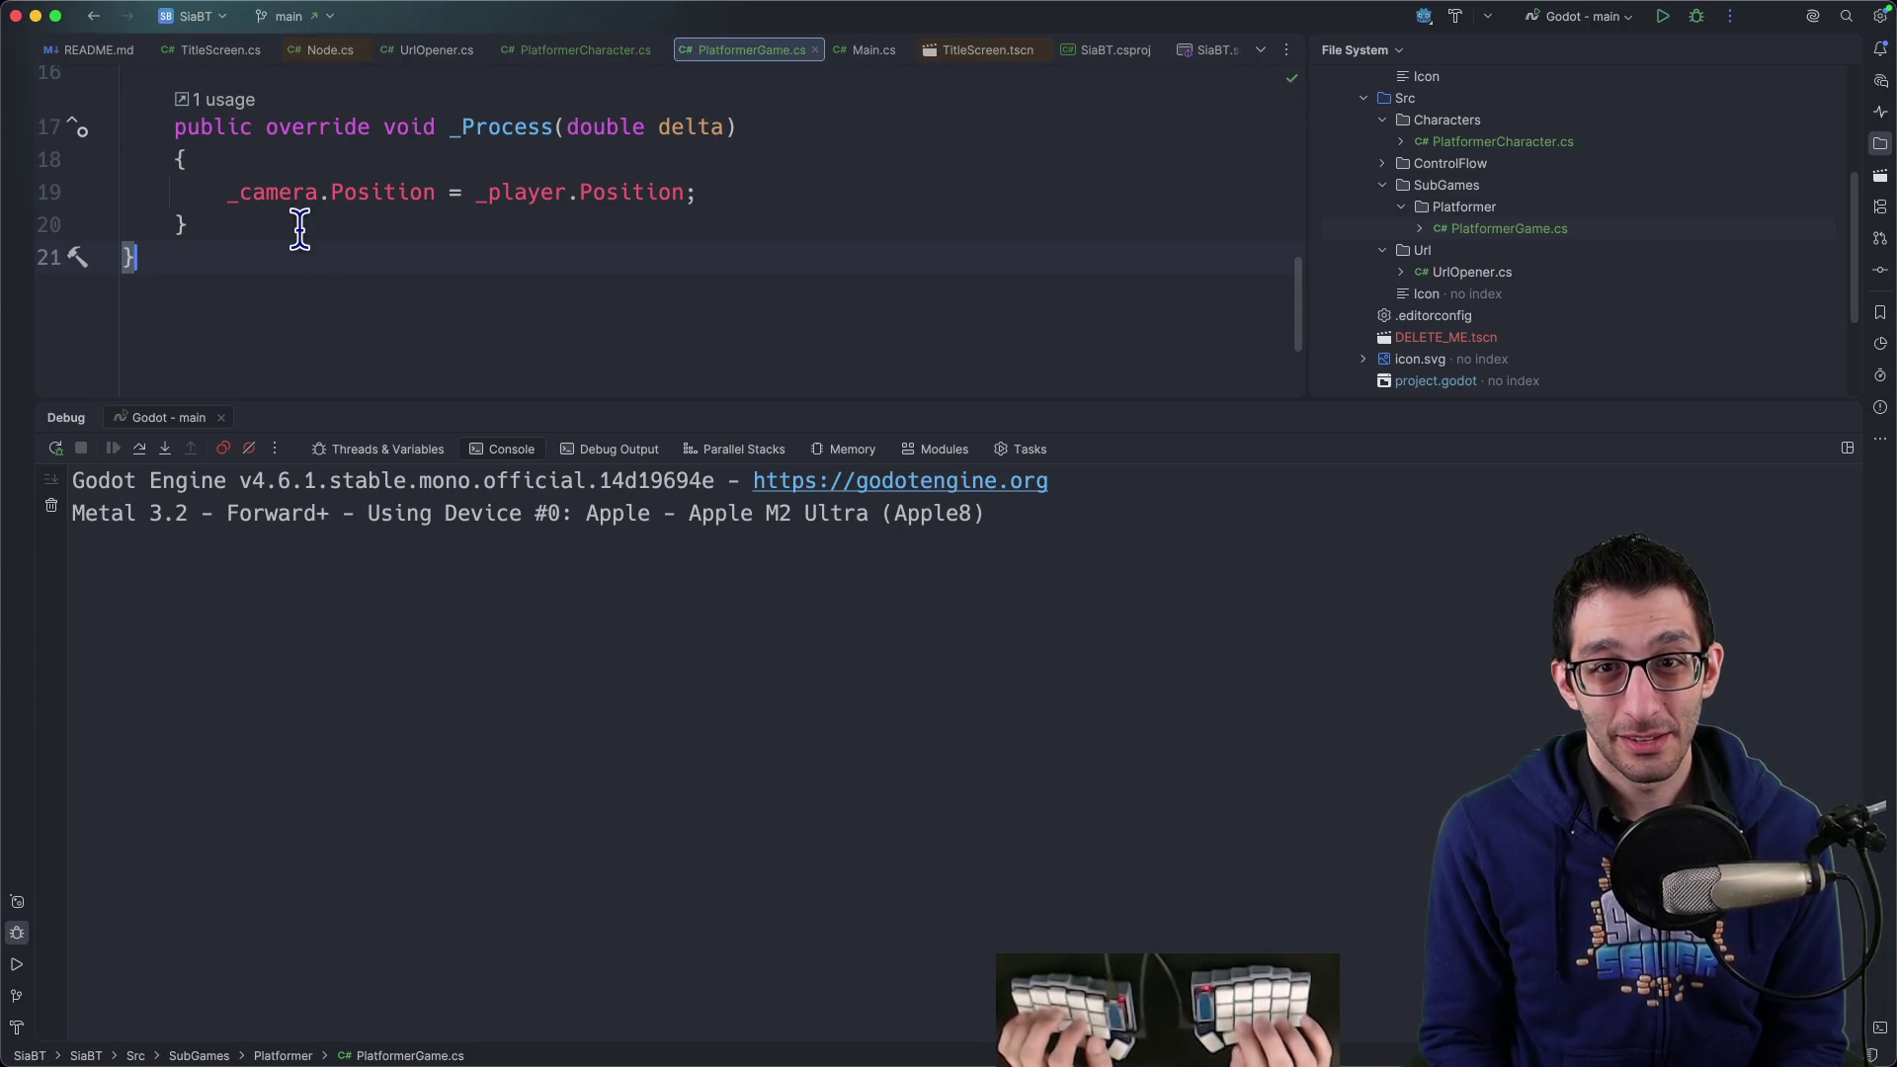
key(super+shift+F12)
super+click(299, 230)
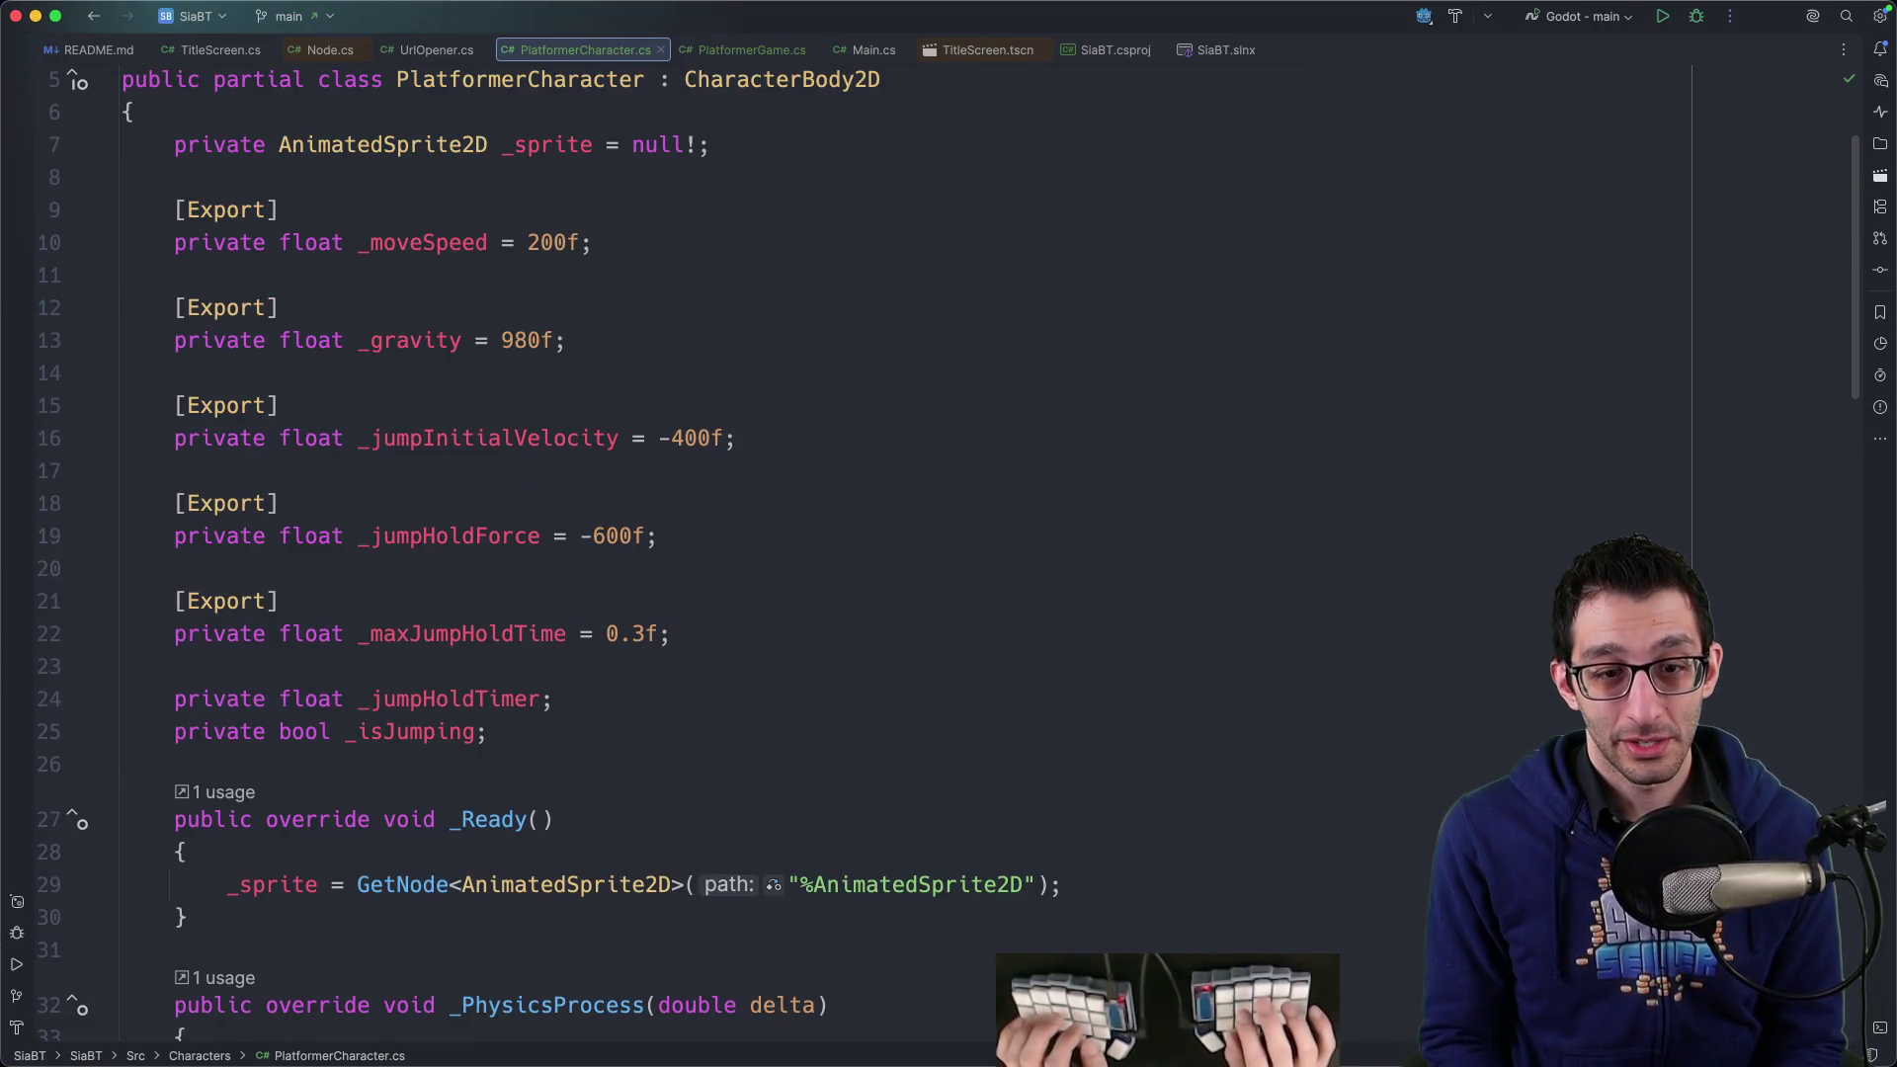
Find _sprite and comment out its field declaration and its line 29 assignment
key(super+f)
text(_sprite)
key(Escape)
key(super+slash)
key(F2)
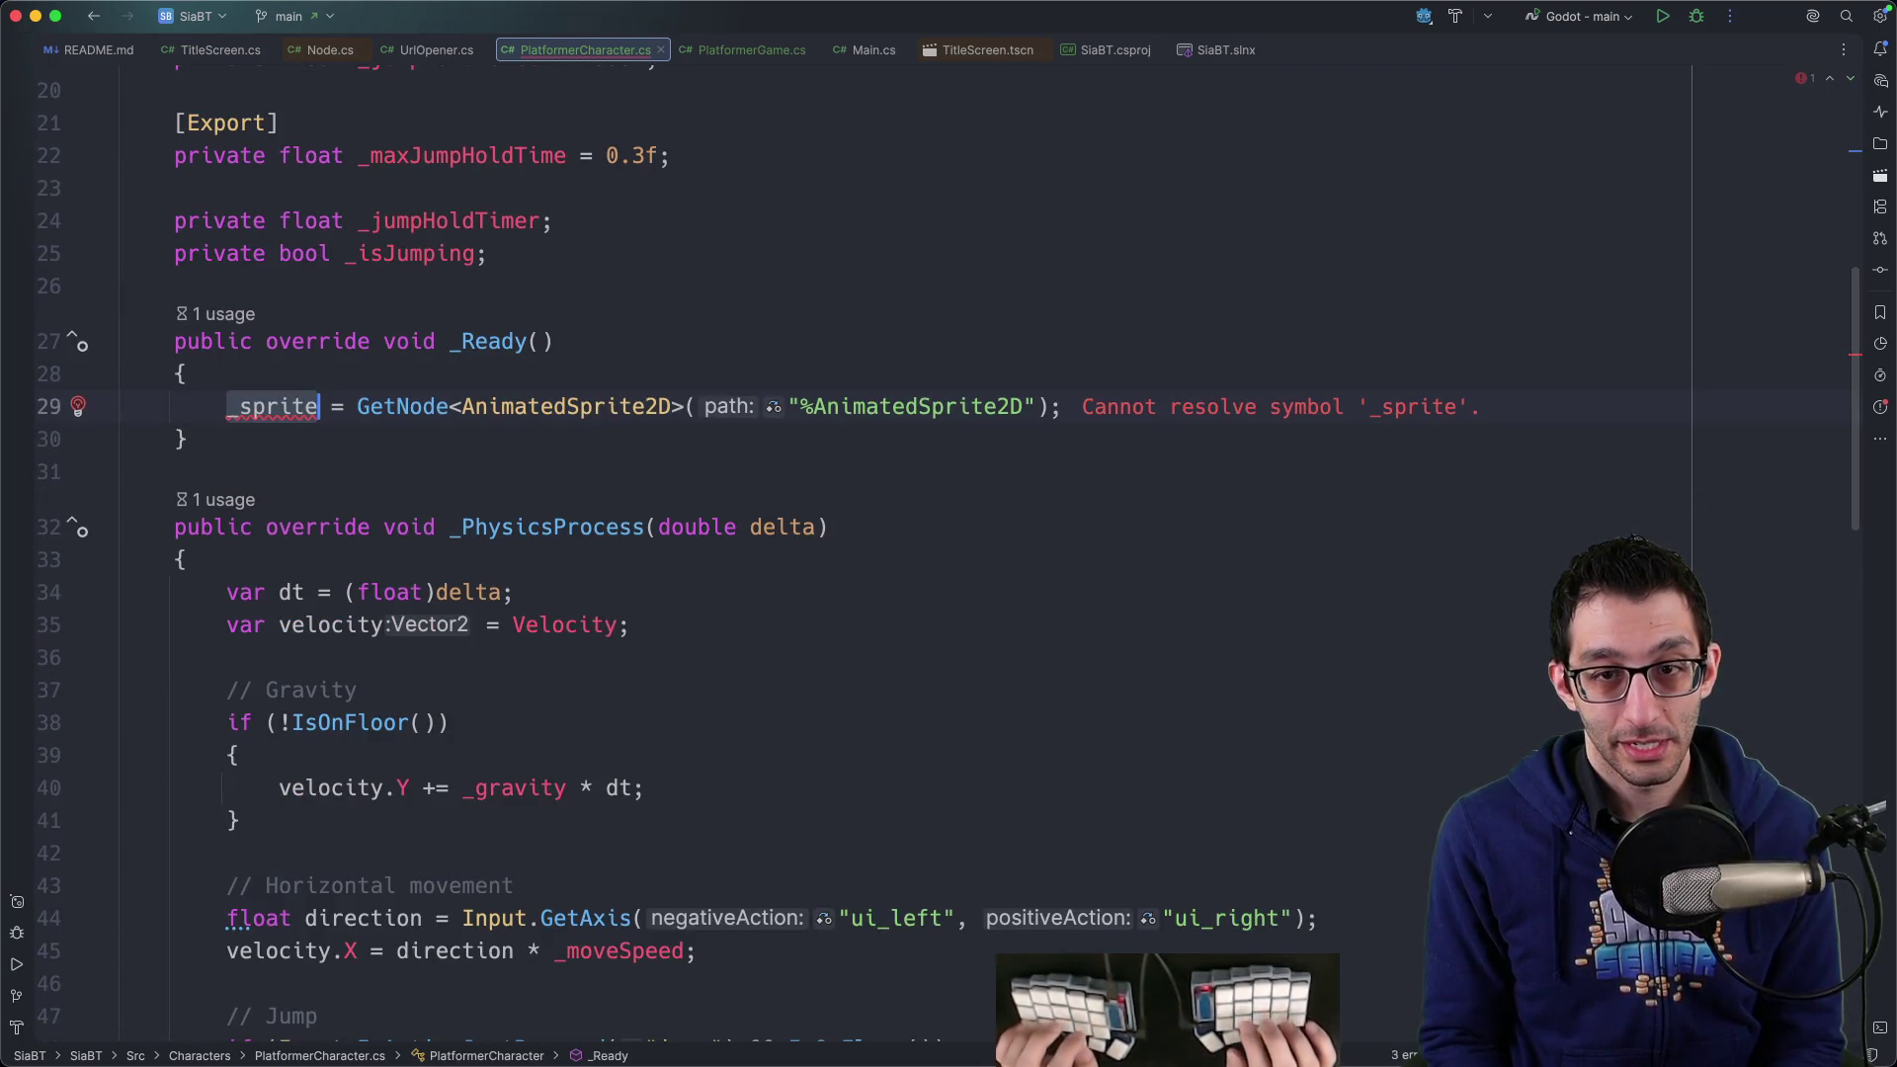
key(super+slash)
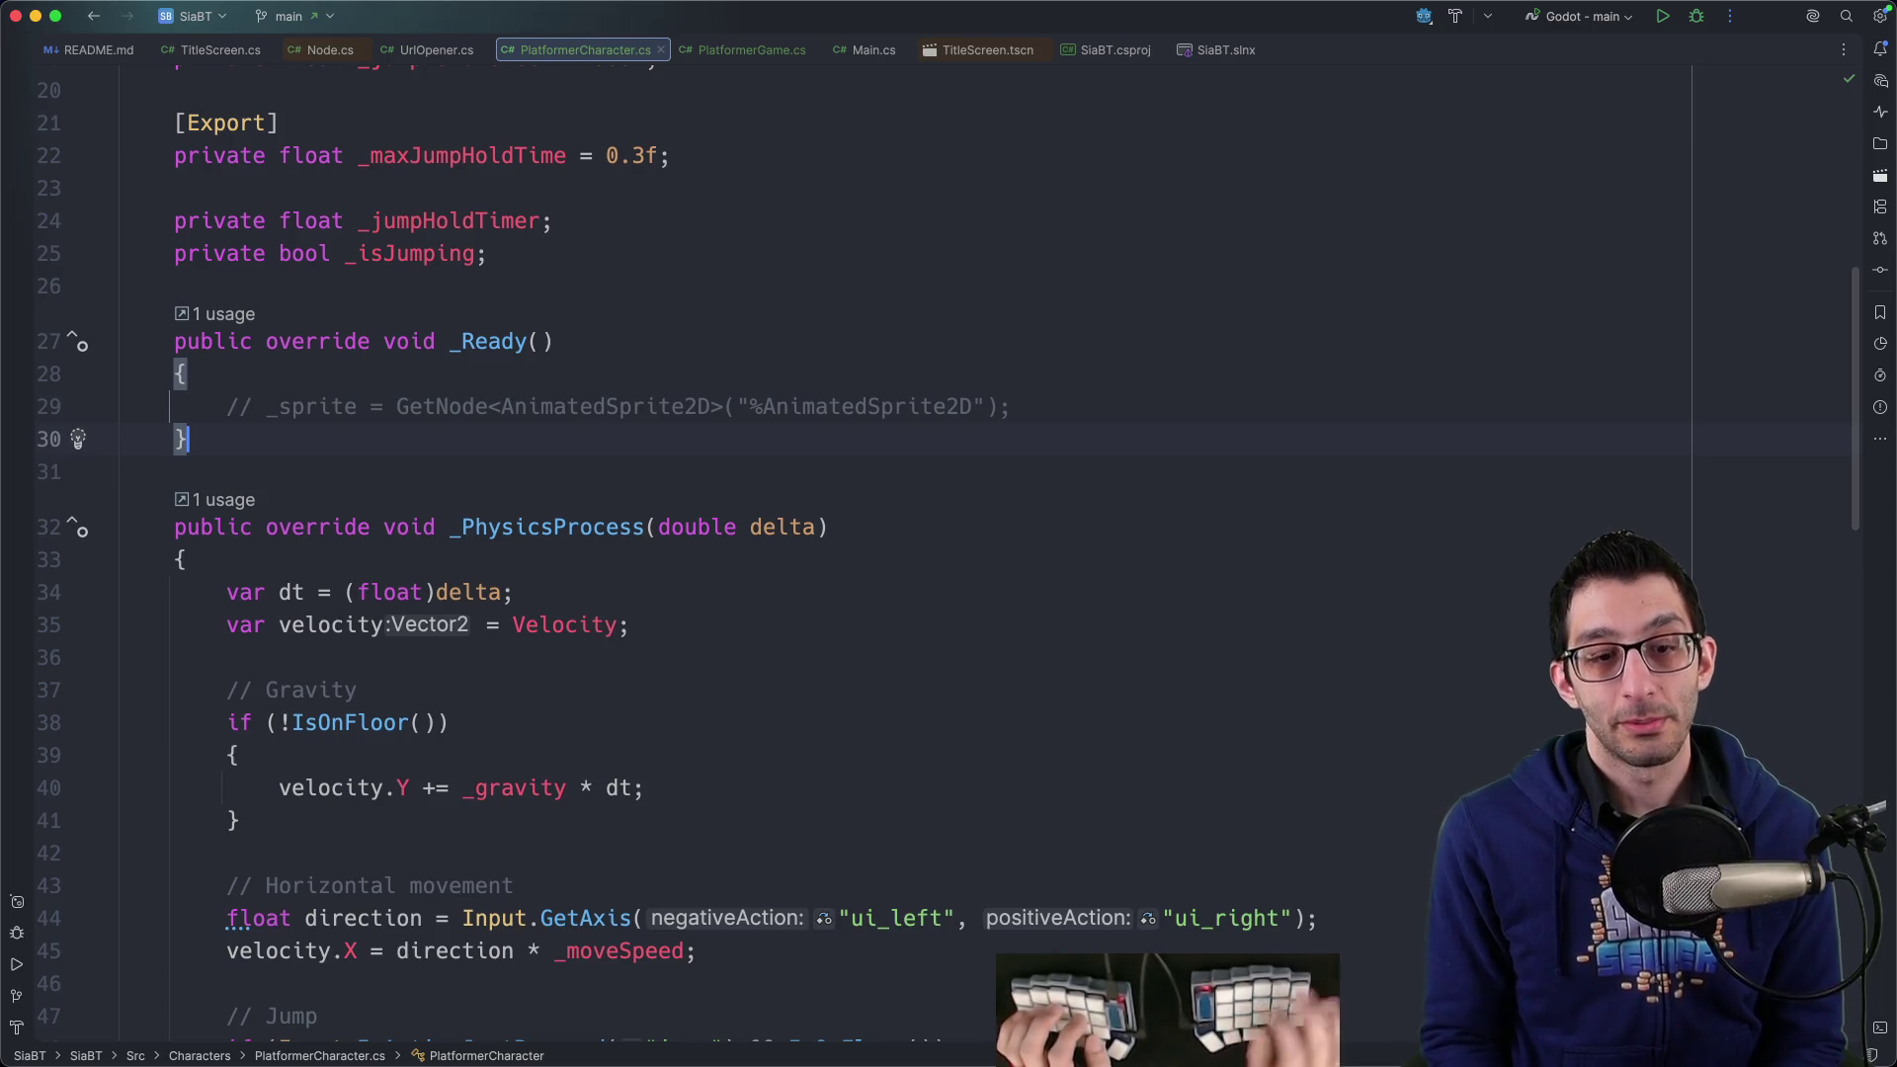
click(1300, 1040)
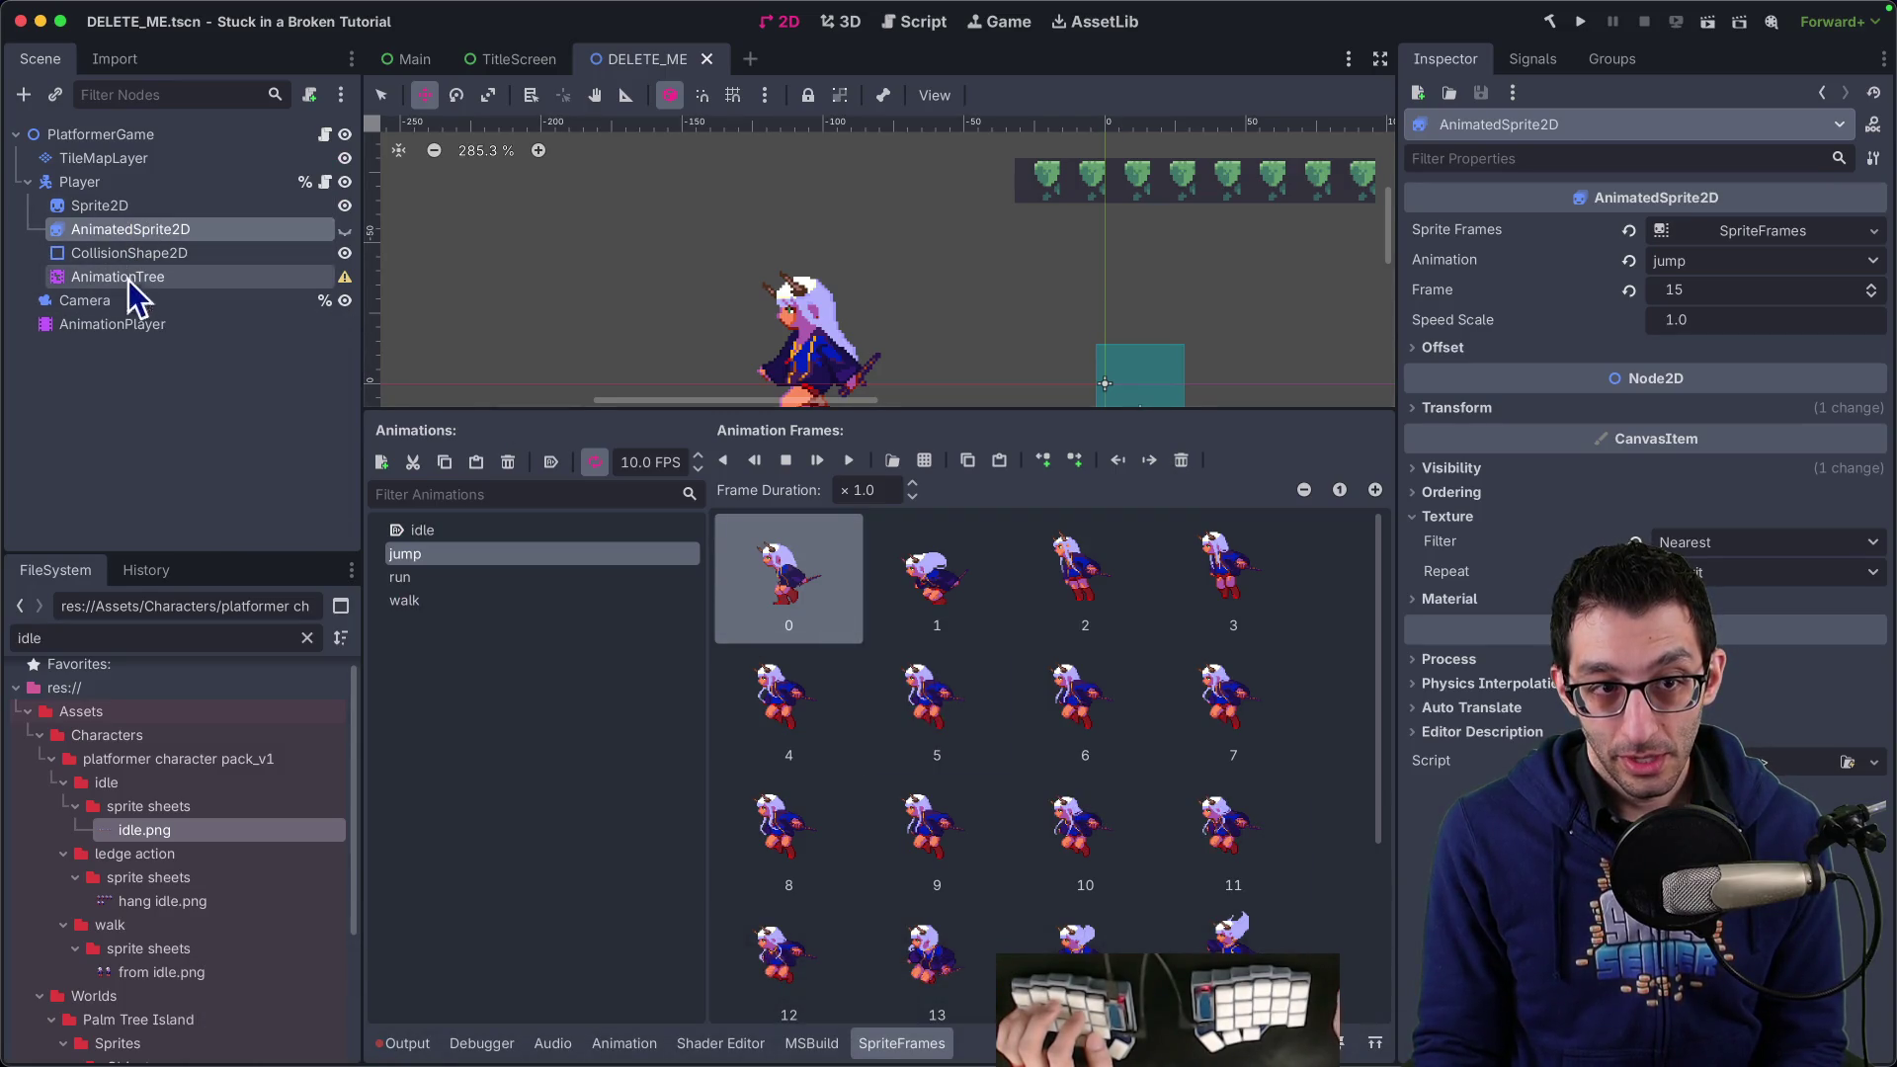
Move AnimationPlayer above AnimationTree and assign it as the AnimationTree's Anim Player
click(113, 326)
drag(113, 329, 131, 264)
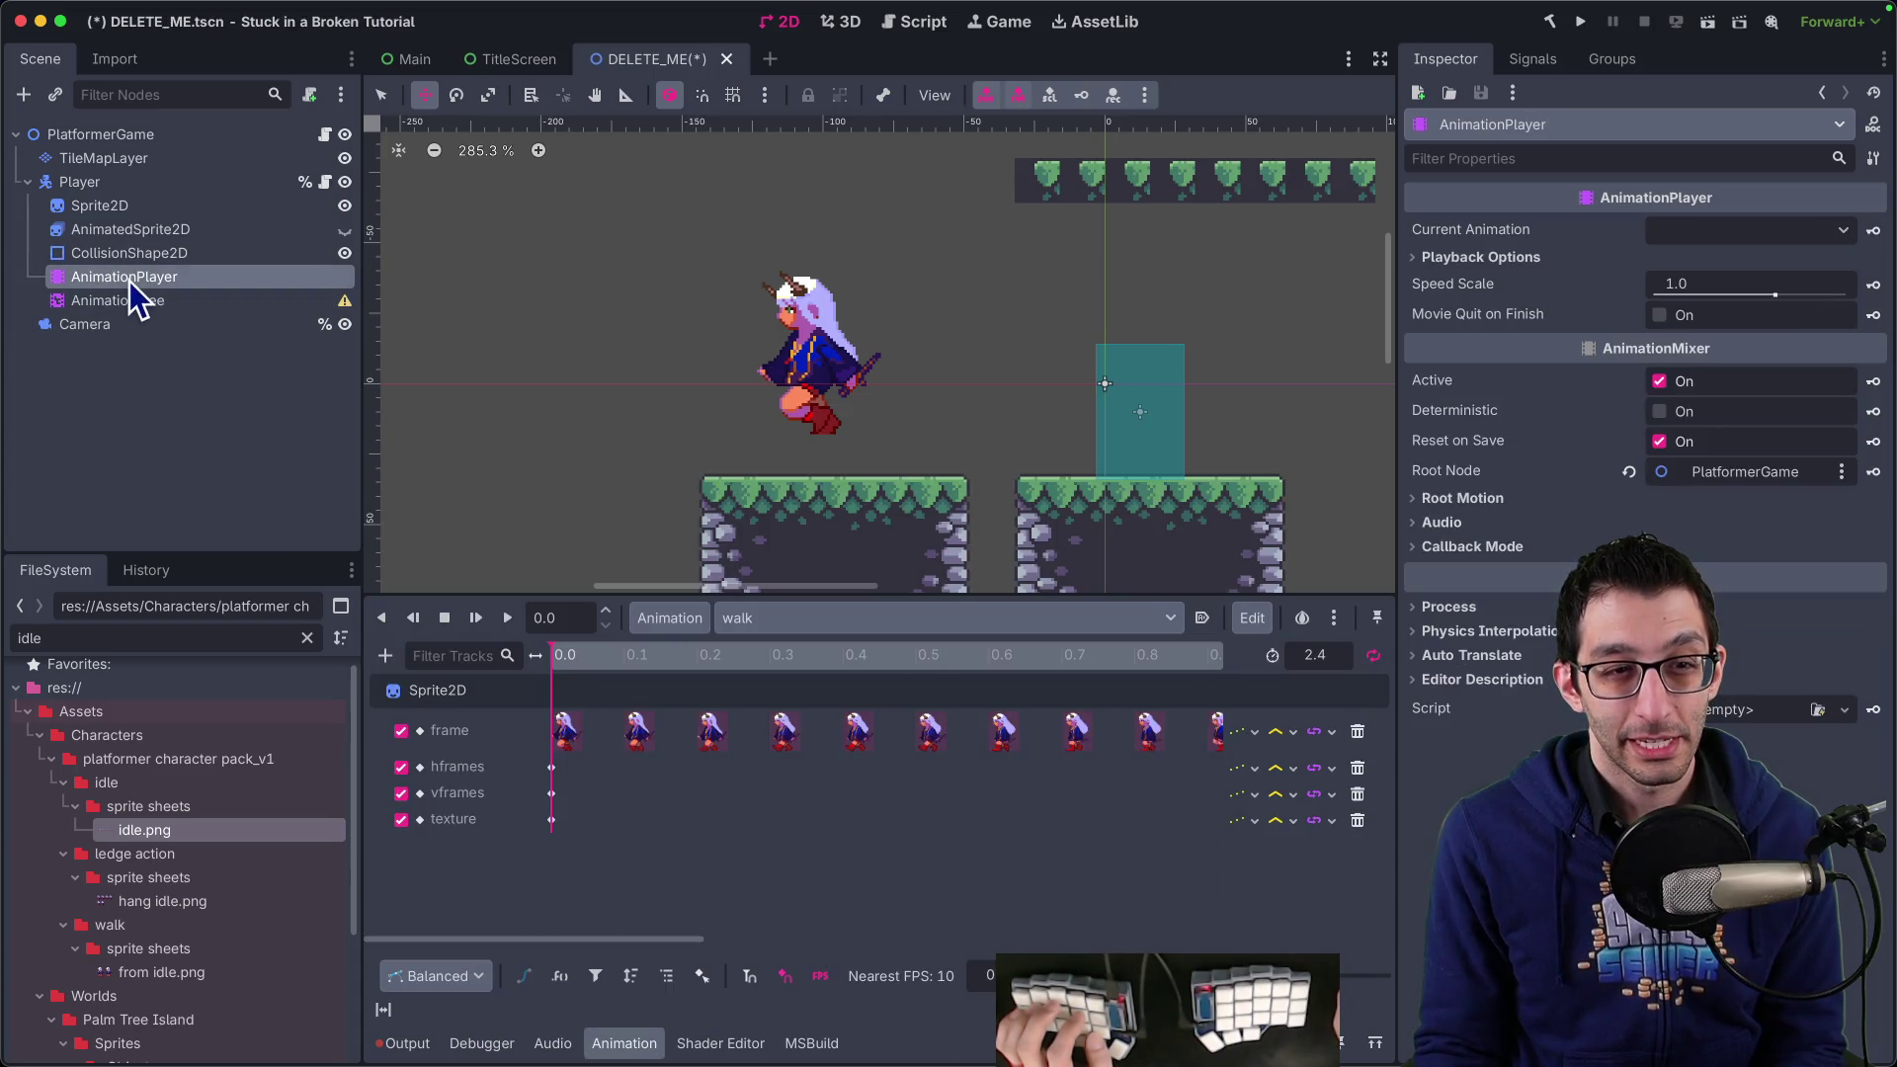
click(129, 300)
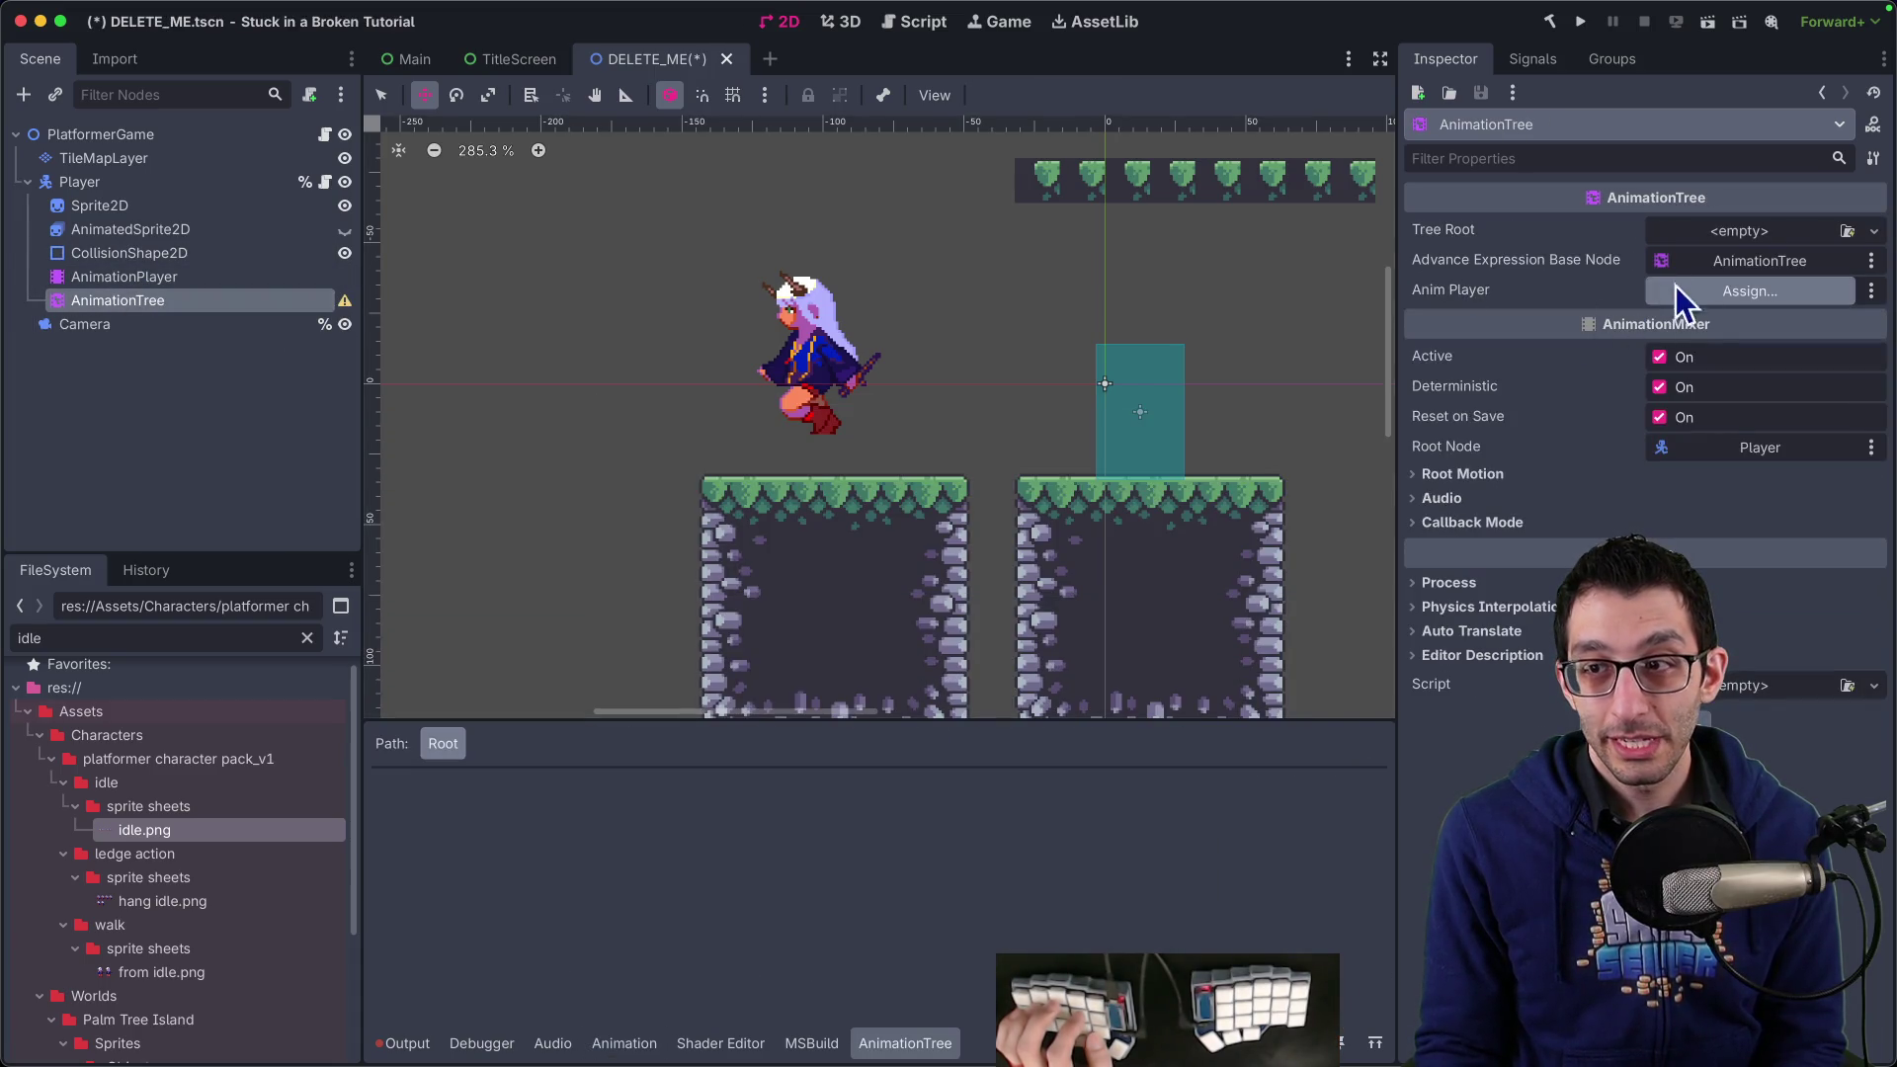
click(1724, 293)
double_click(910, 335)
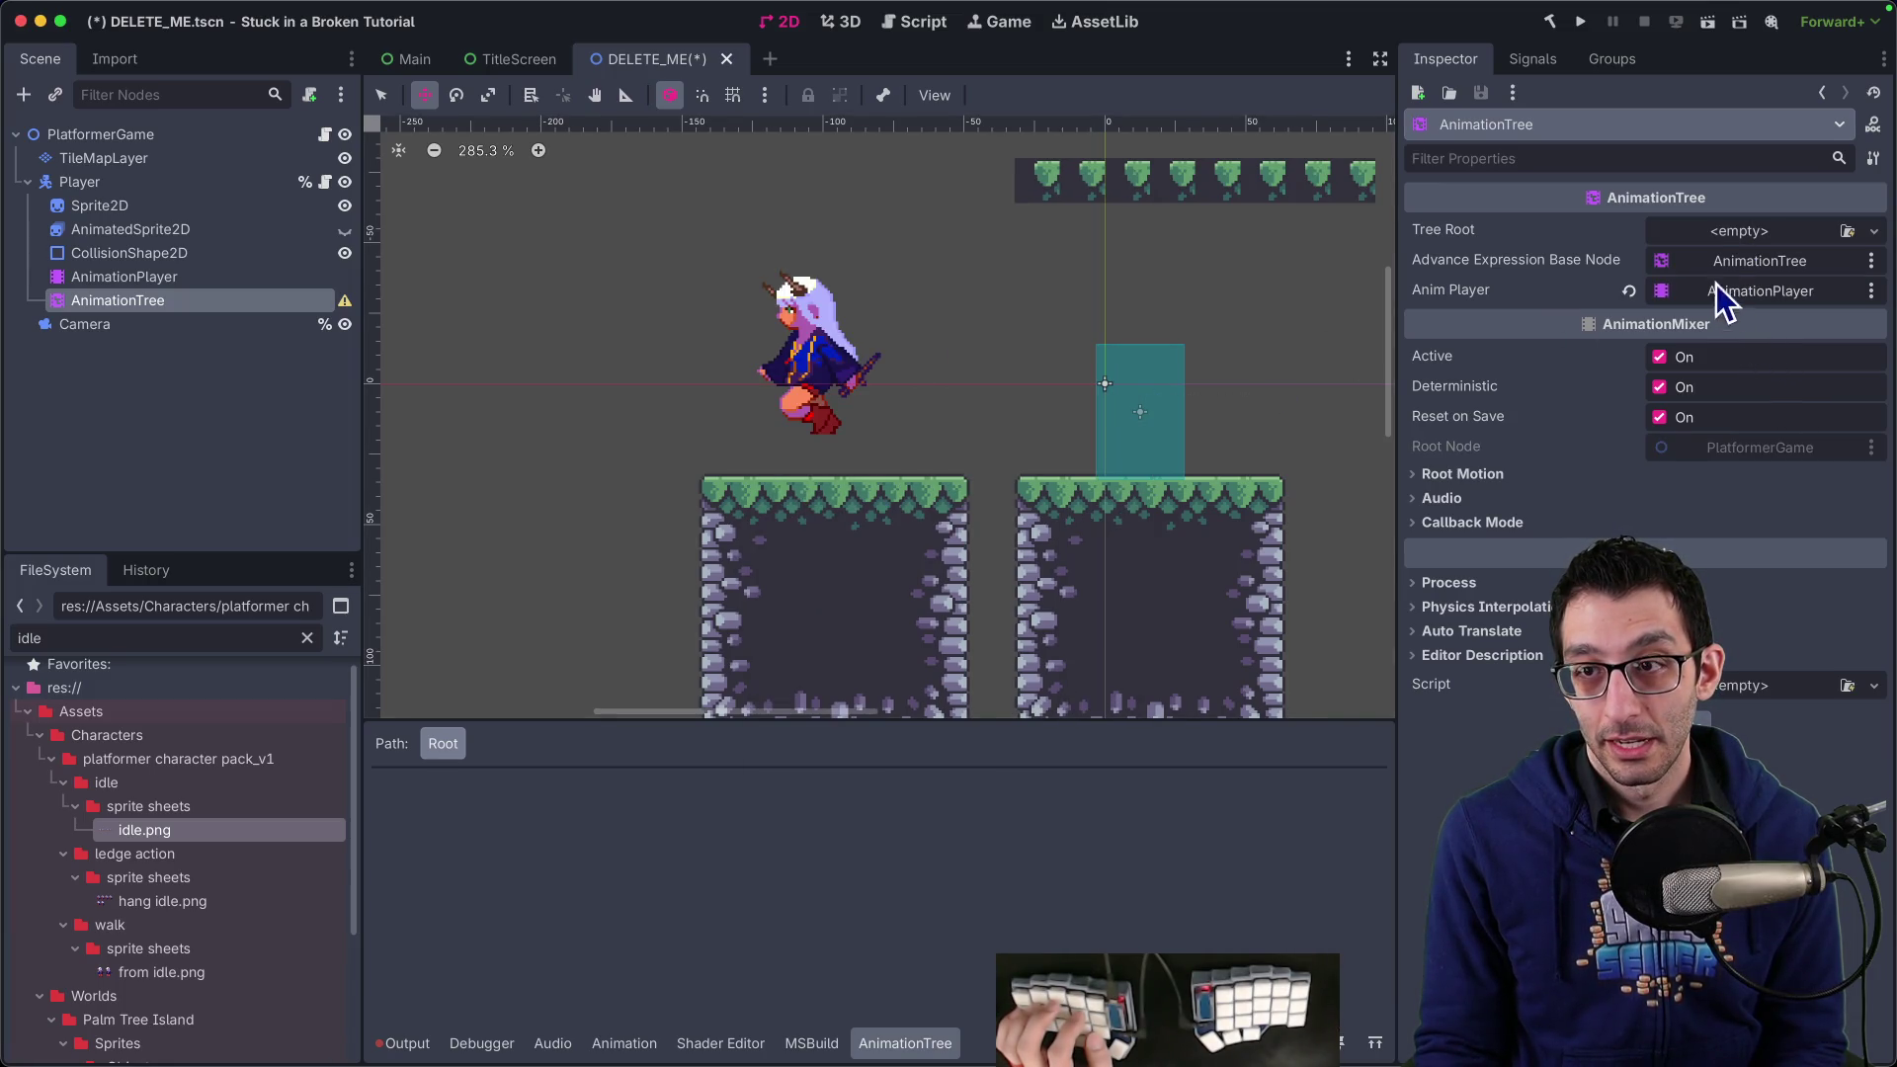
Try setting Tree Root to AnimationRootNode, then undo it and reselect AnimationTree
click(1715, 233)
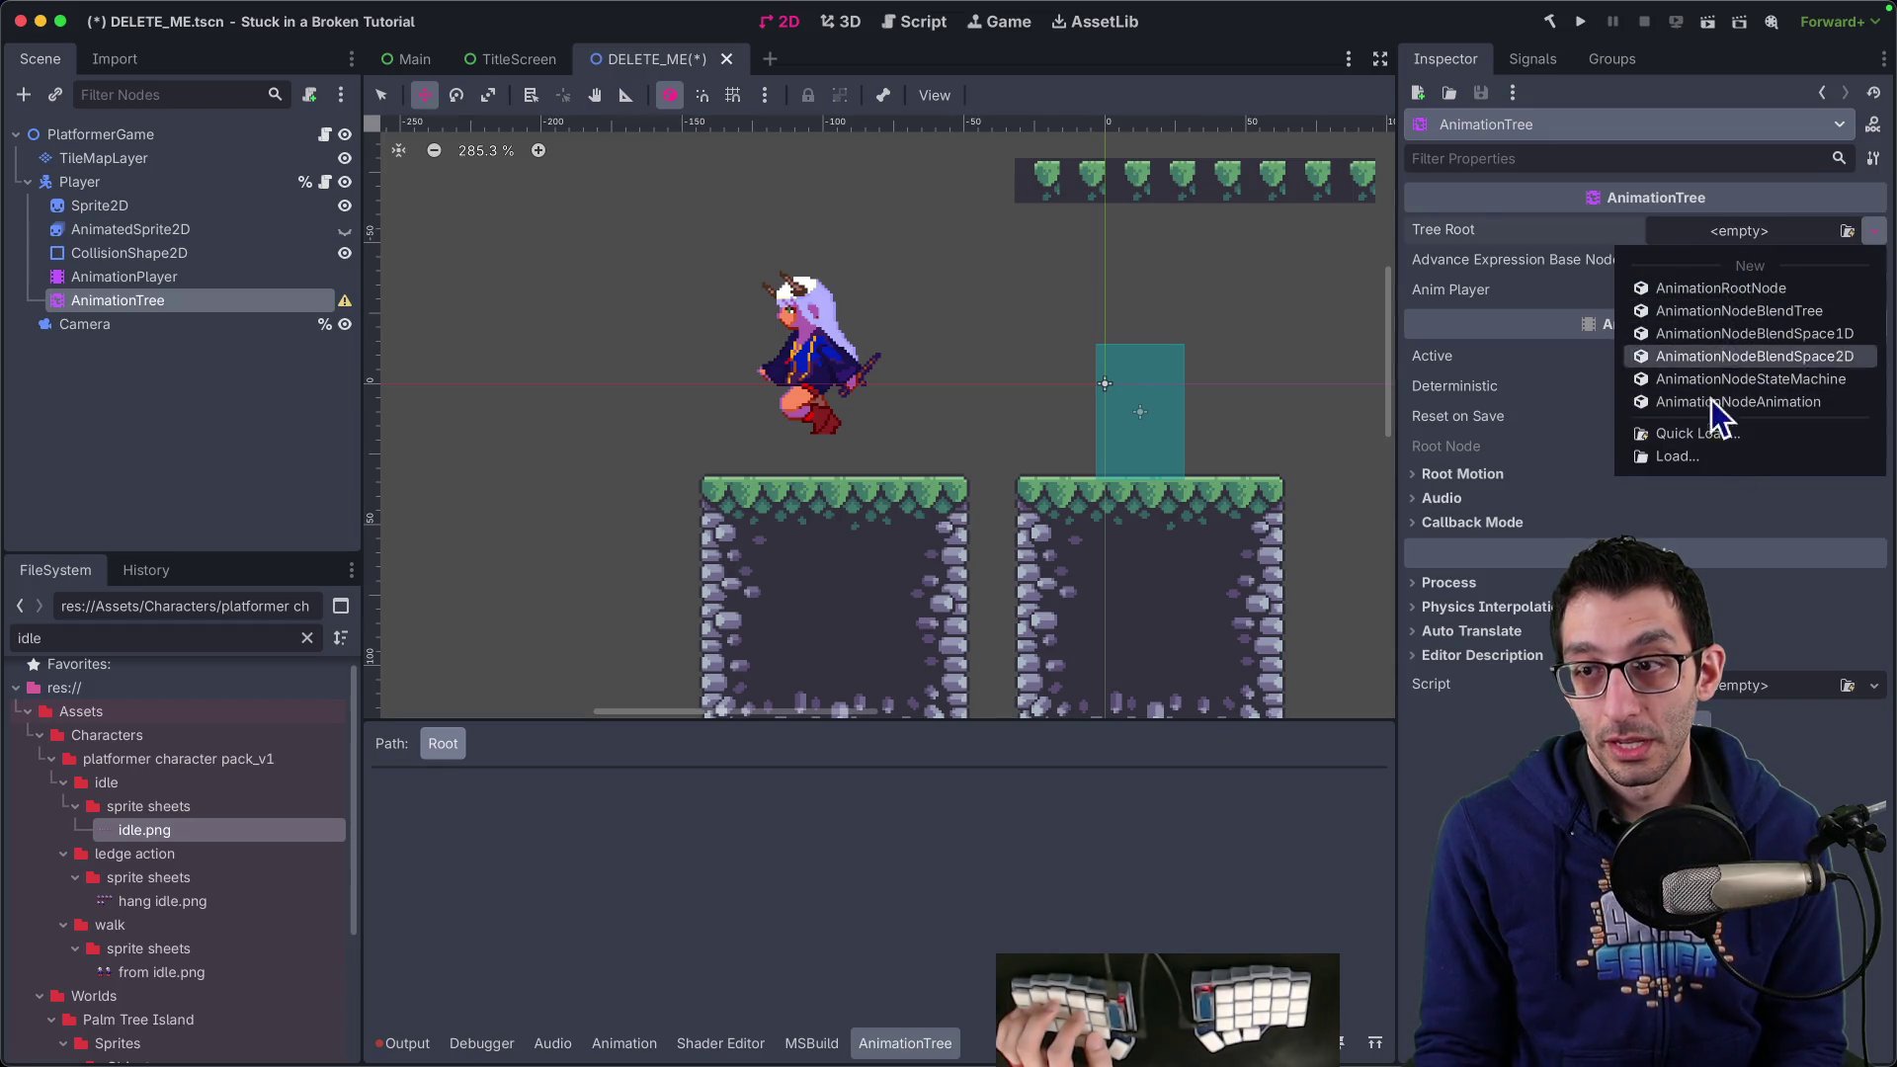
key(Escape)
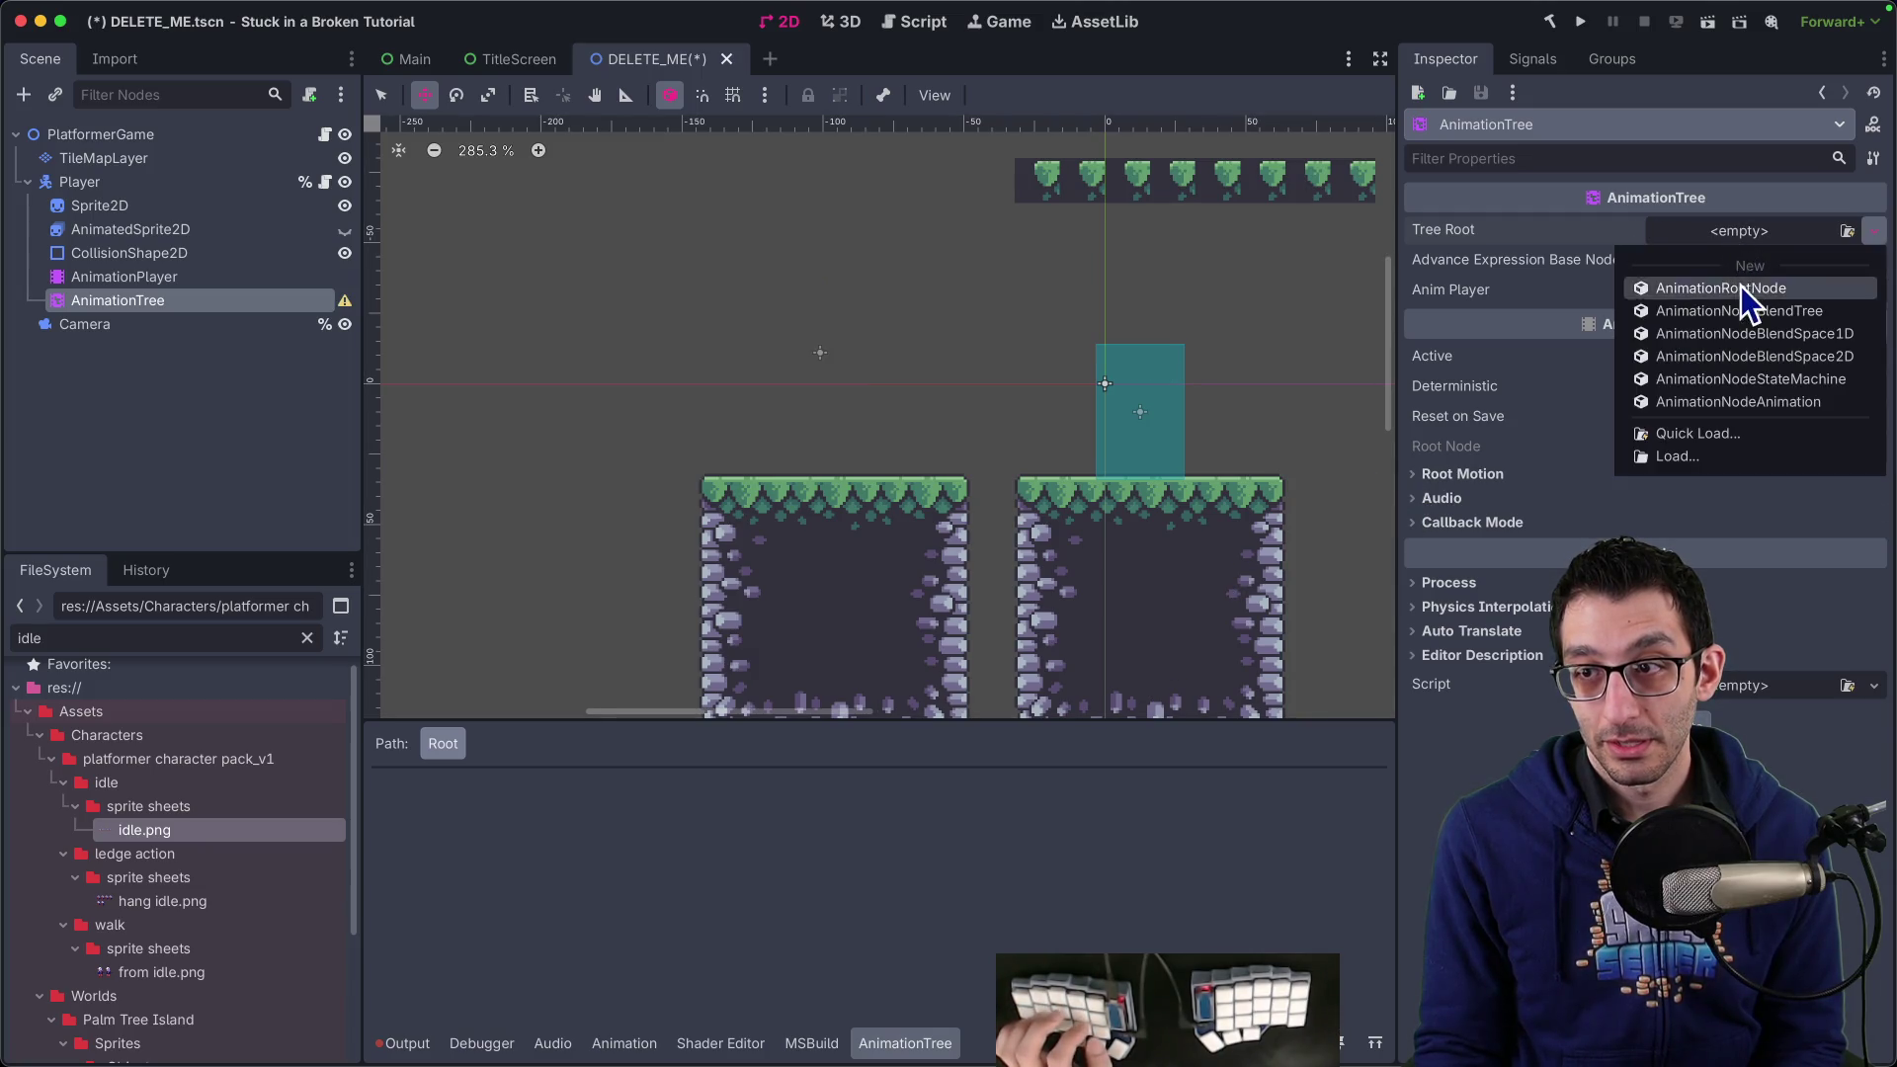
click(1741, 287)
key(ctrl+z)
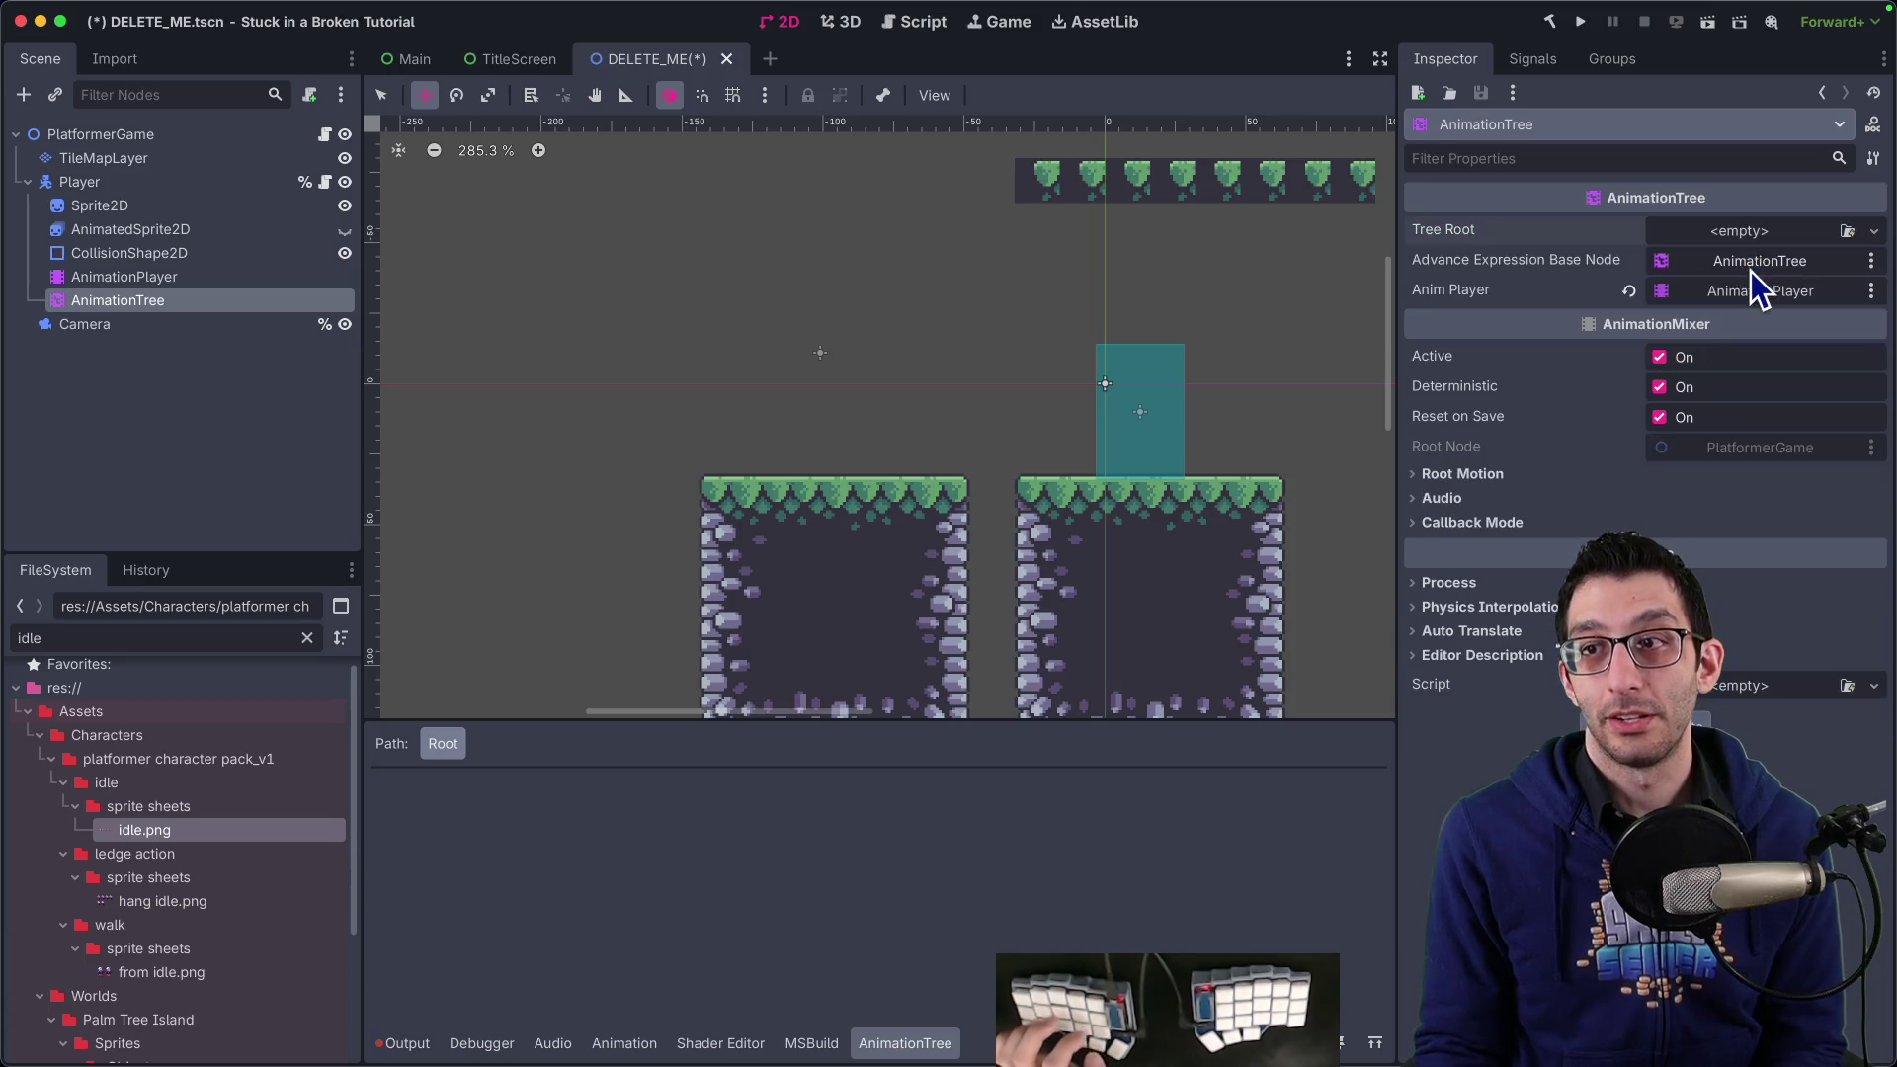
click(166, 279)
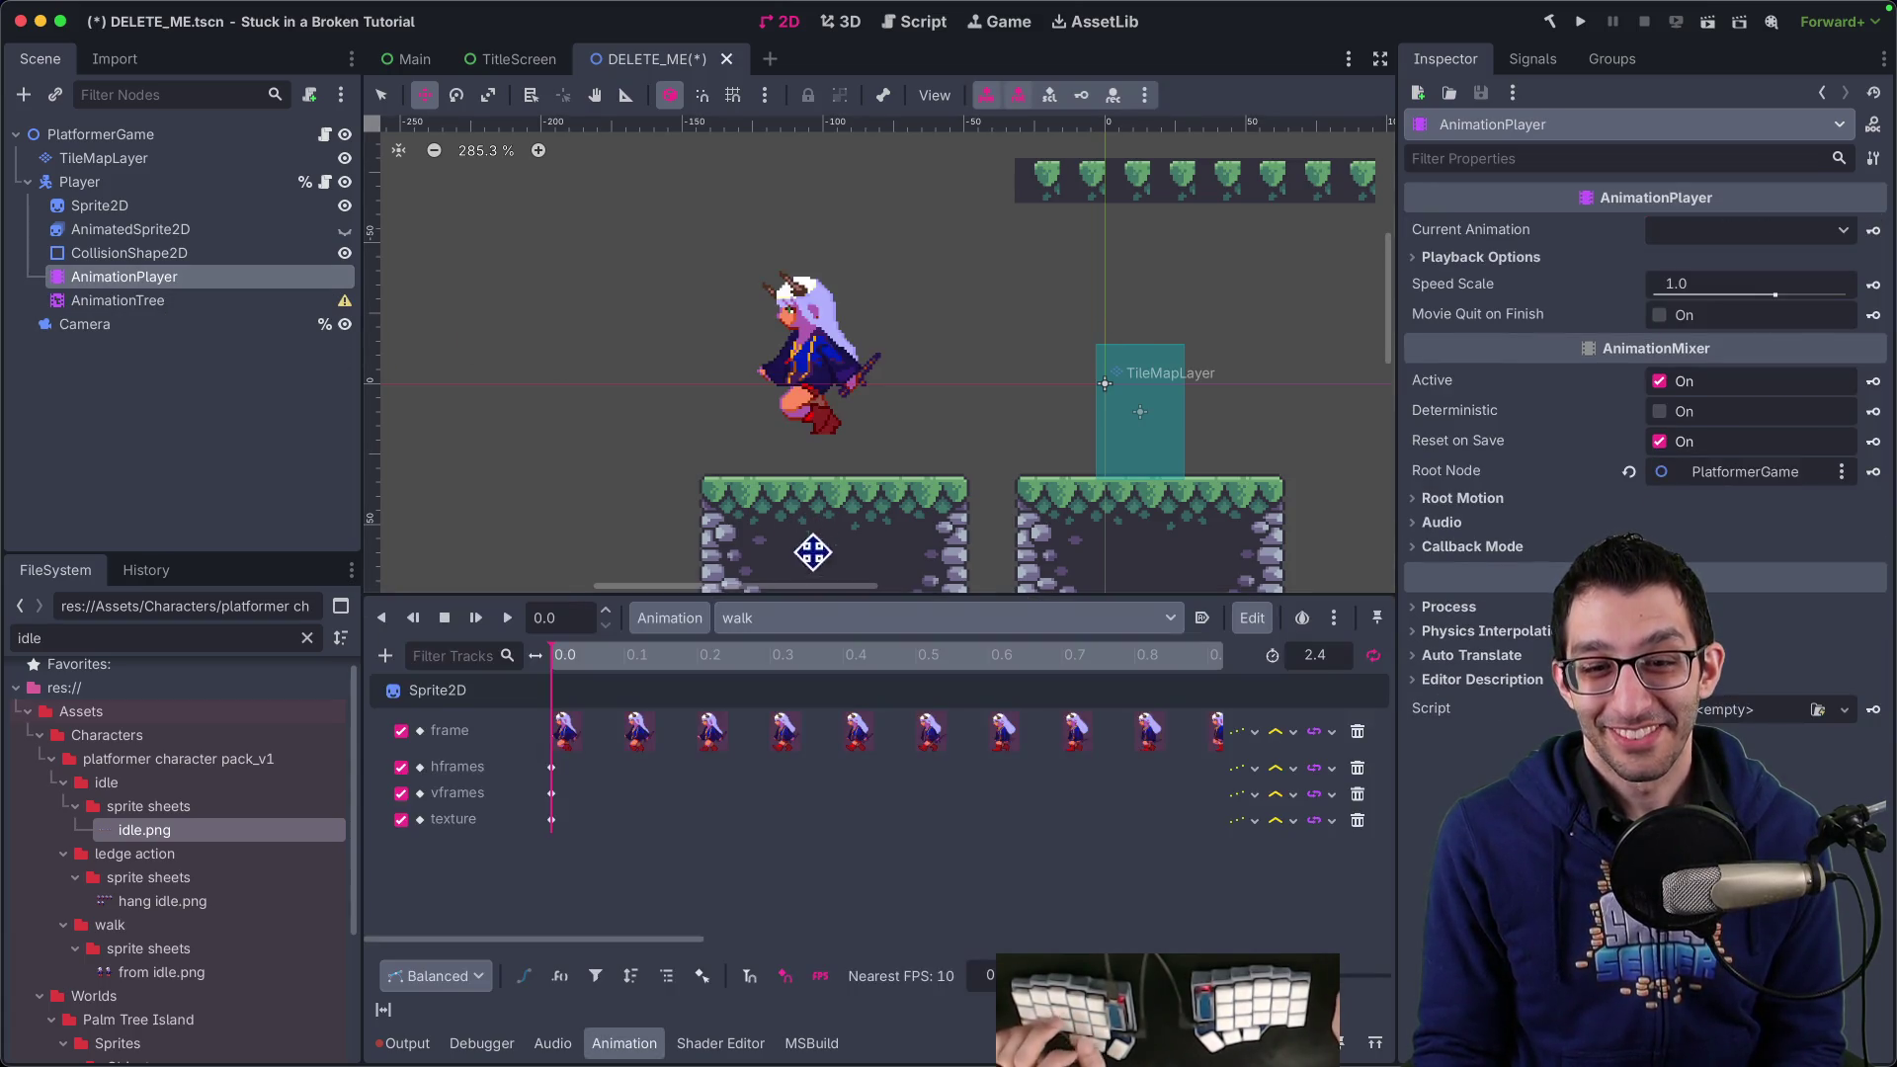
click(144, 301)
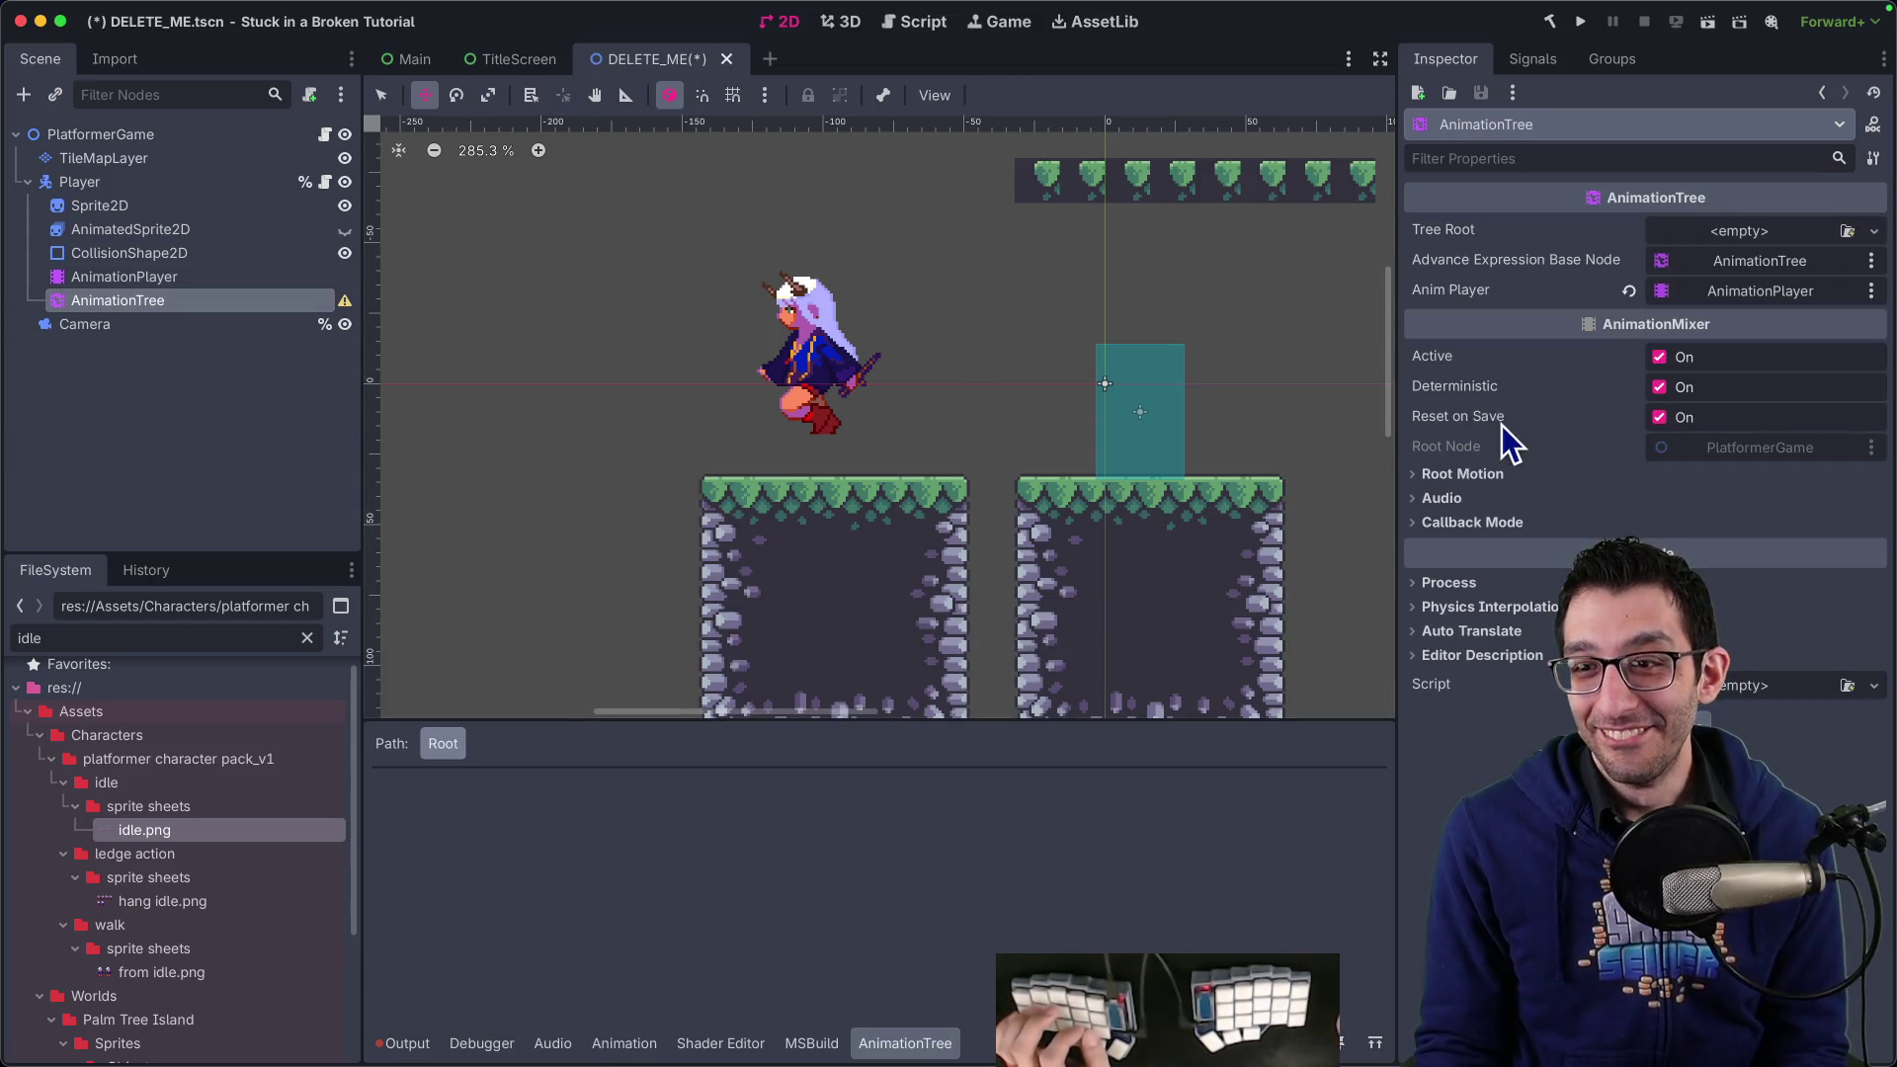
Open the Advance Expression Base Node picker, cancel it, and return to the Reddit thread
click(1510, 470)
click(1510, 471)
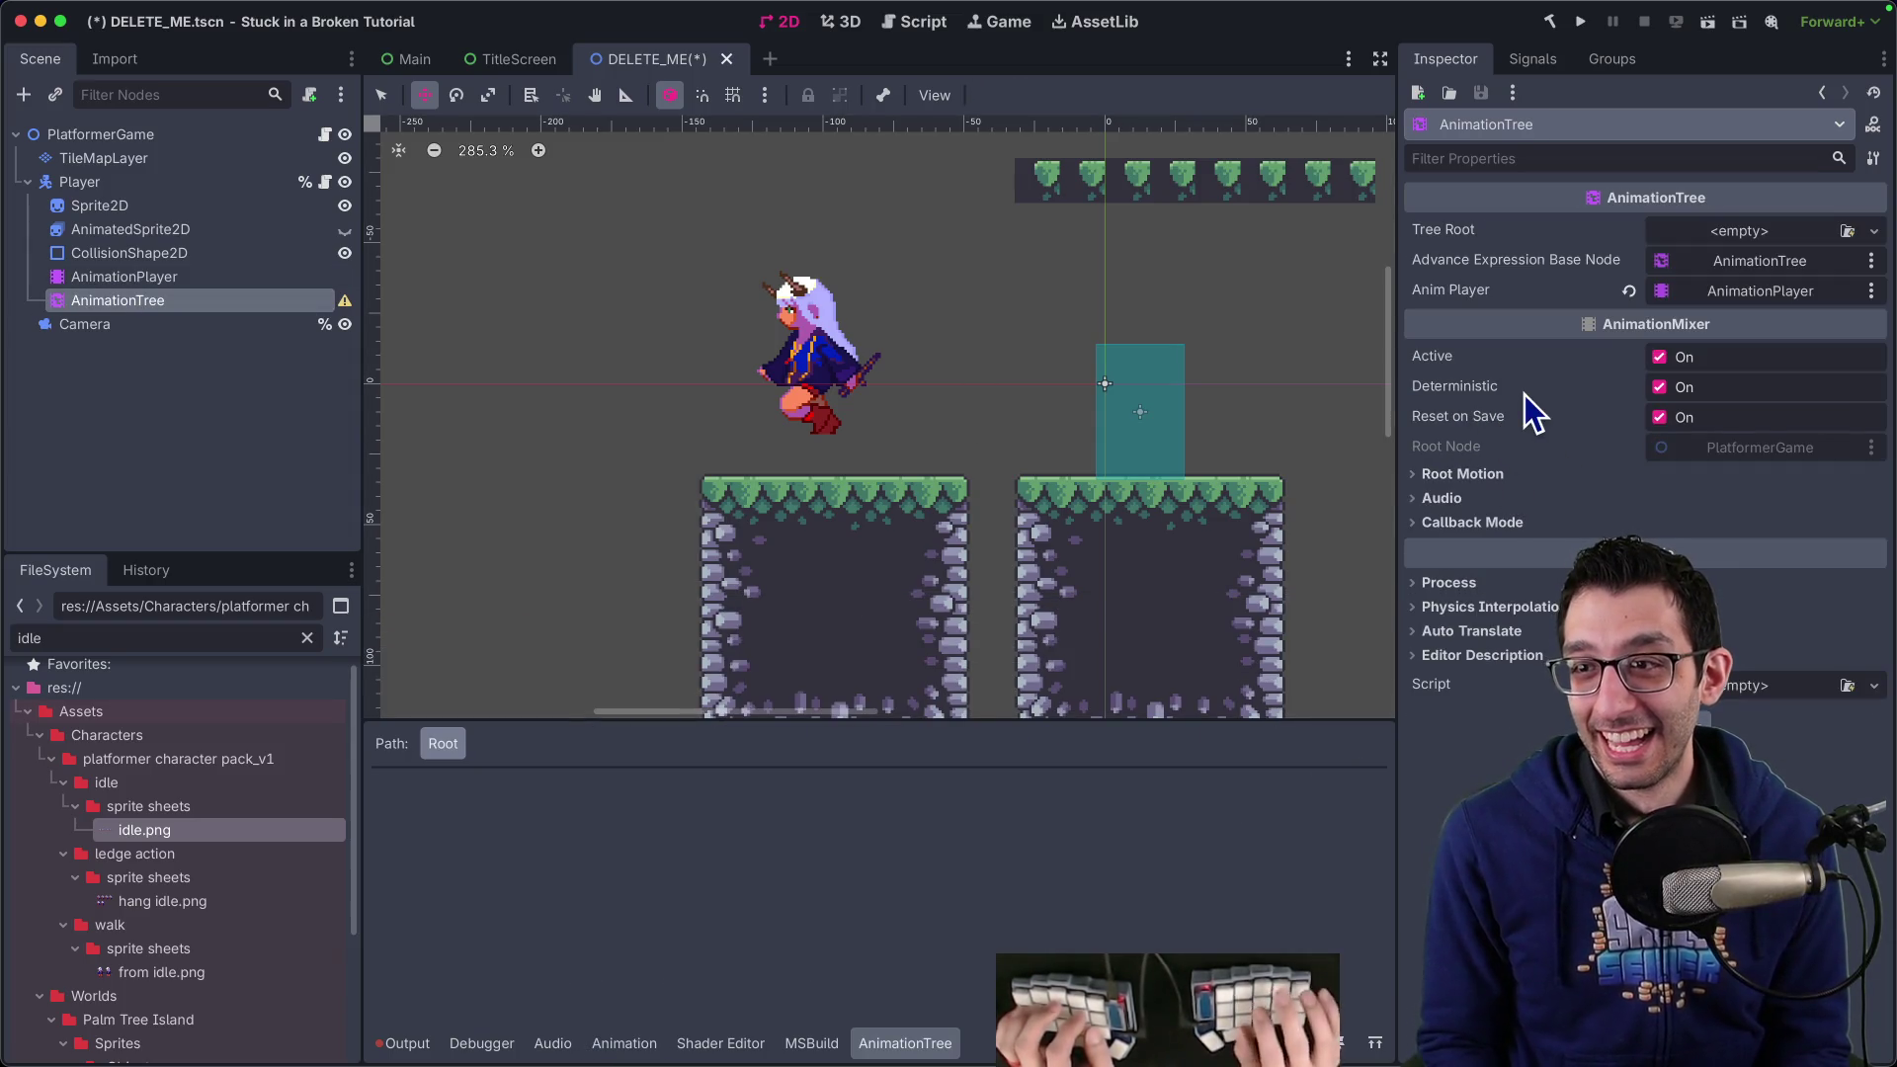
mouse_move(1526, 394)
click(1759, 263)
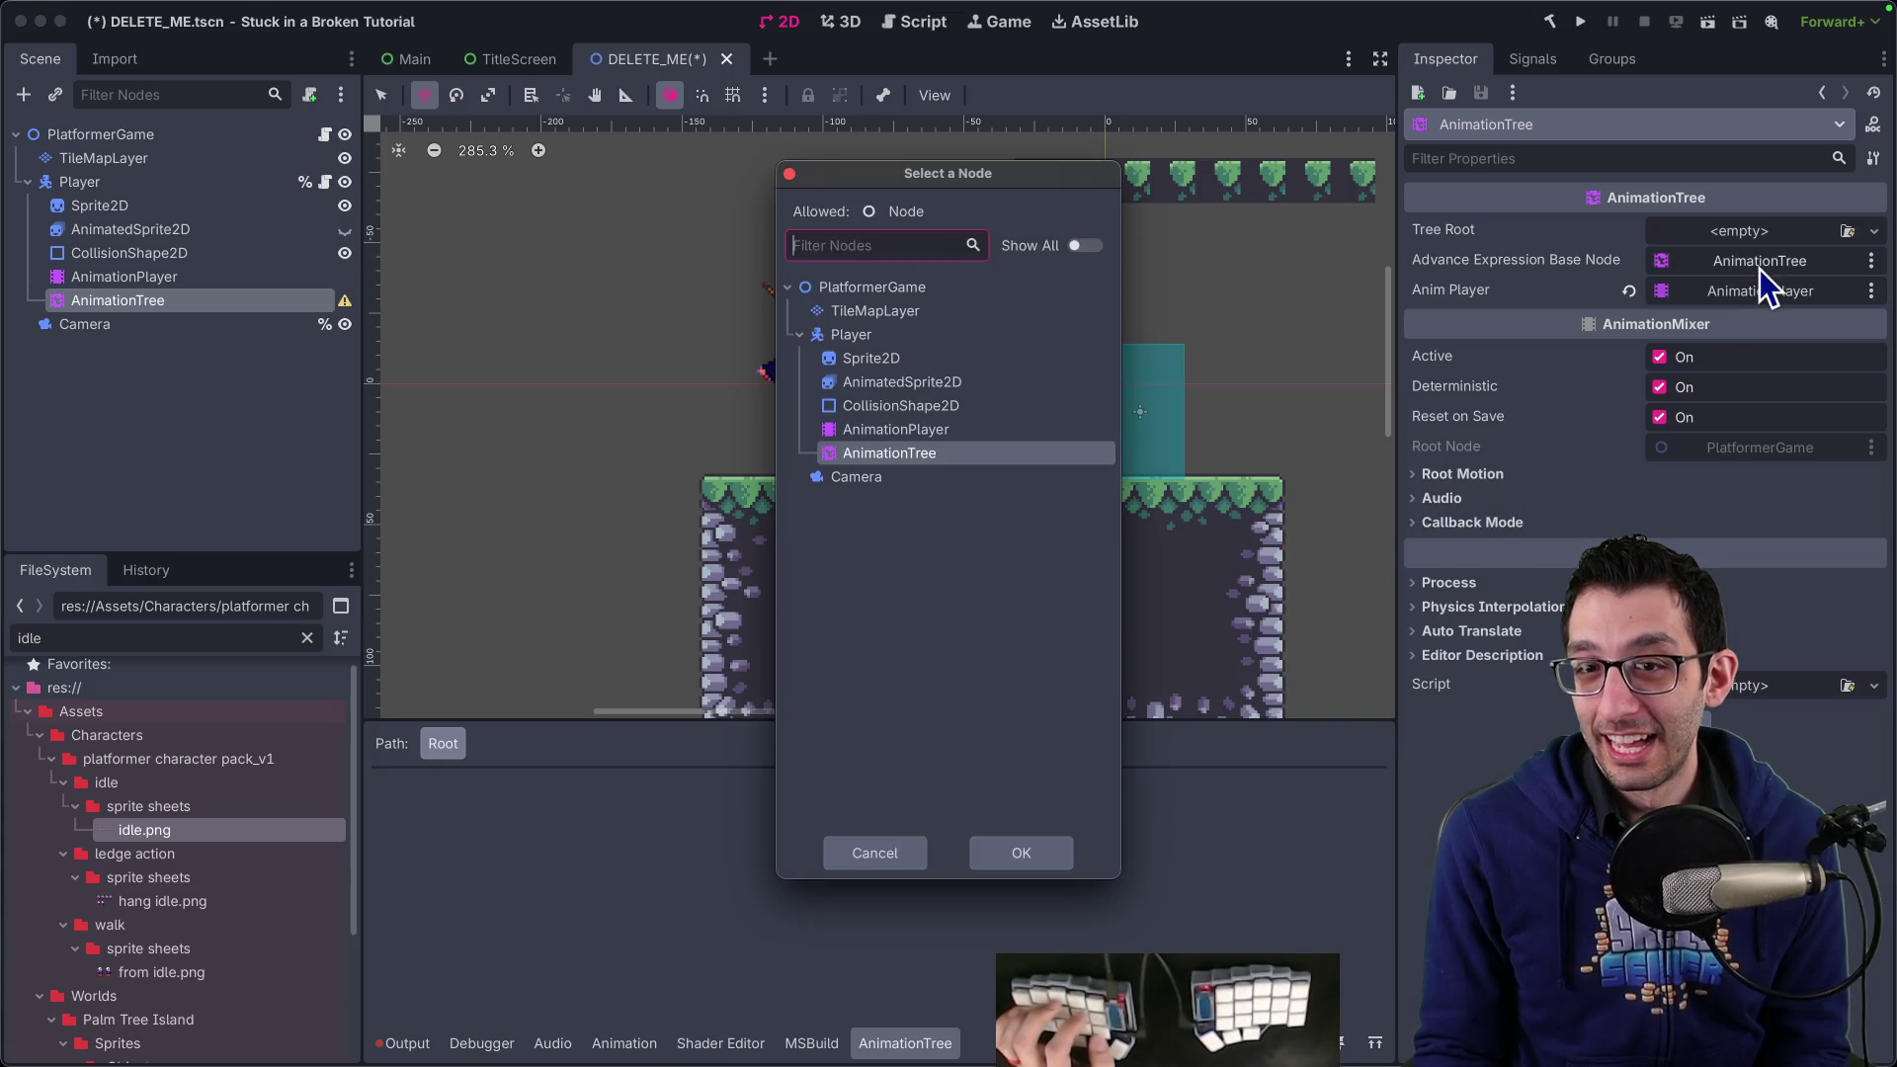
key(Escape)
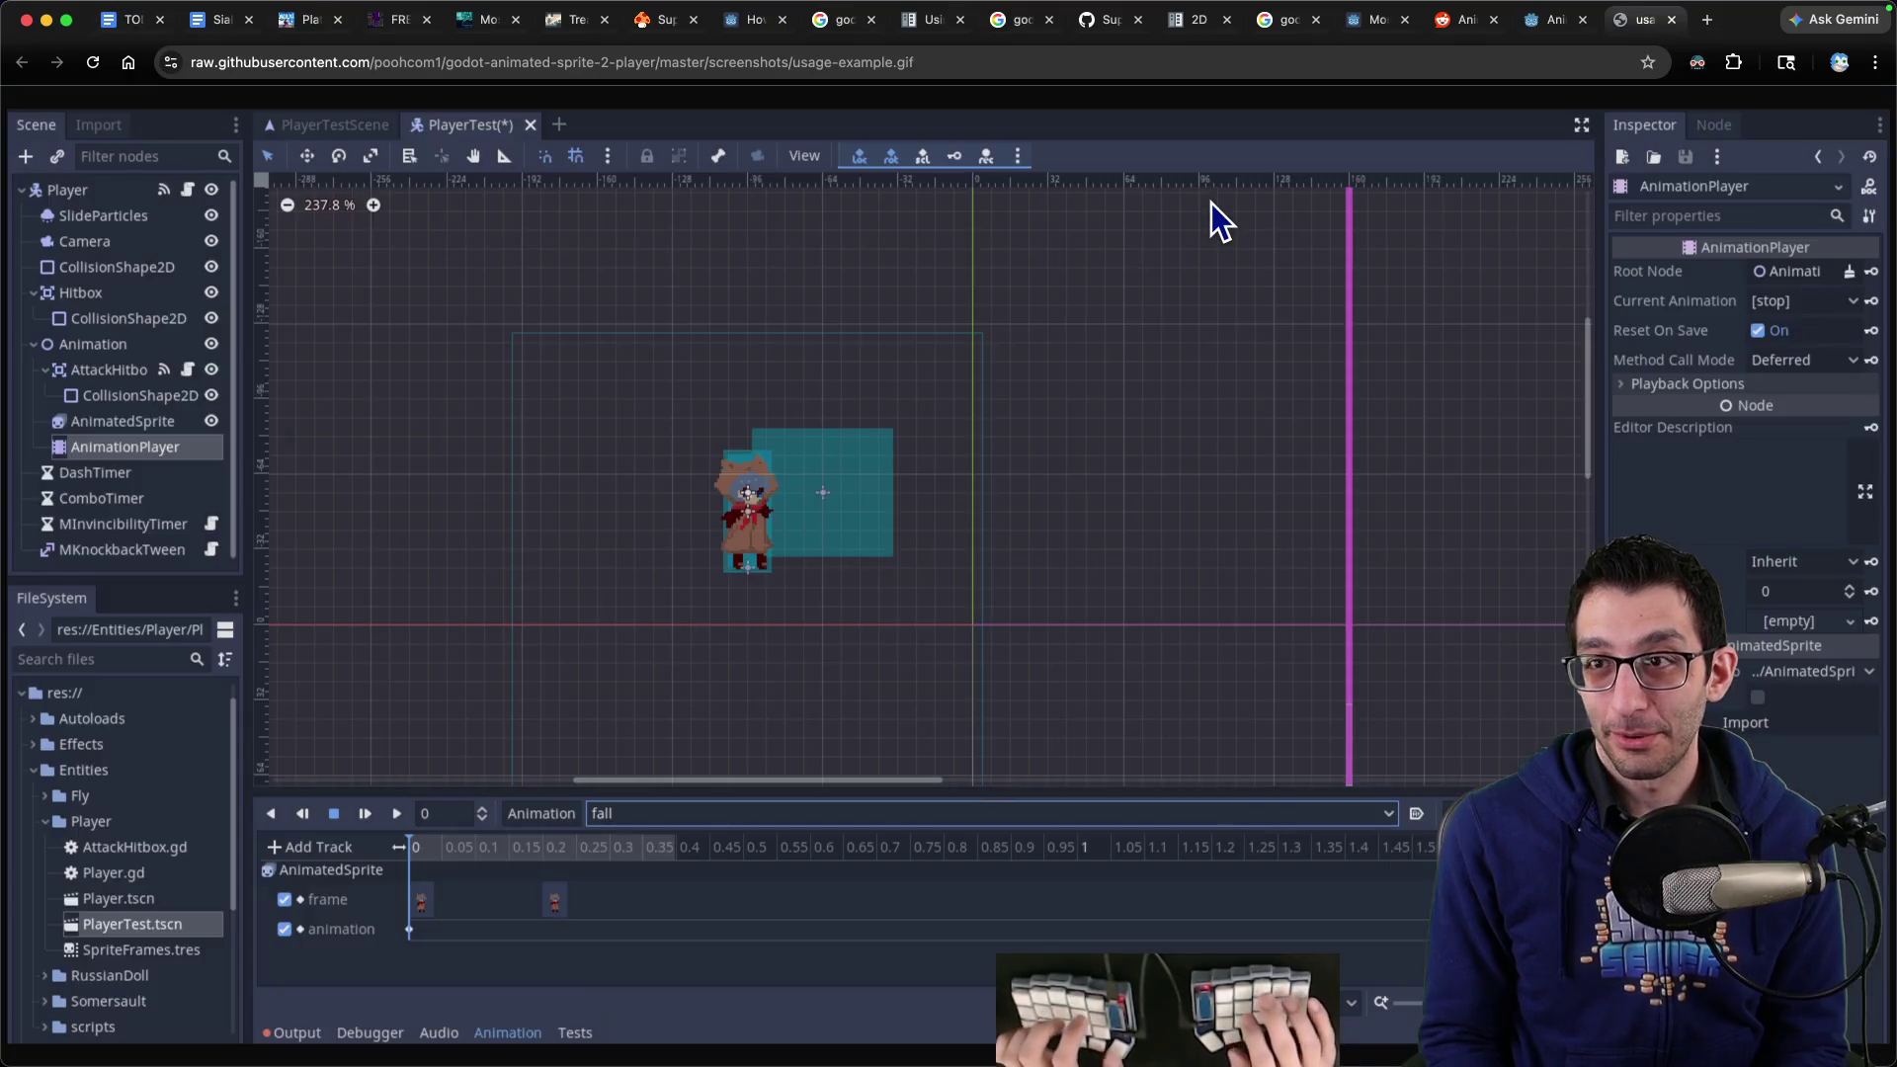
key(ctrl+shift+Tab)
key(ctrl+shift+Tab)
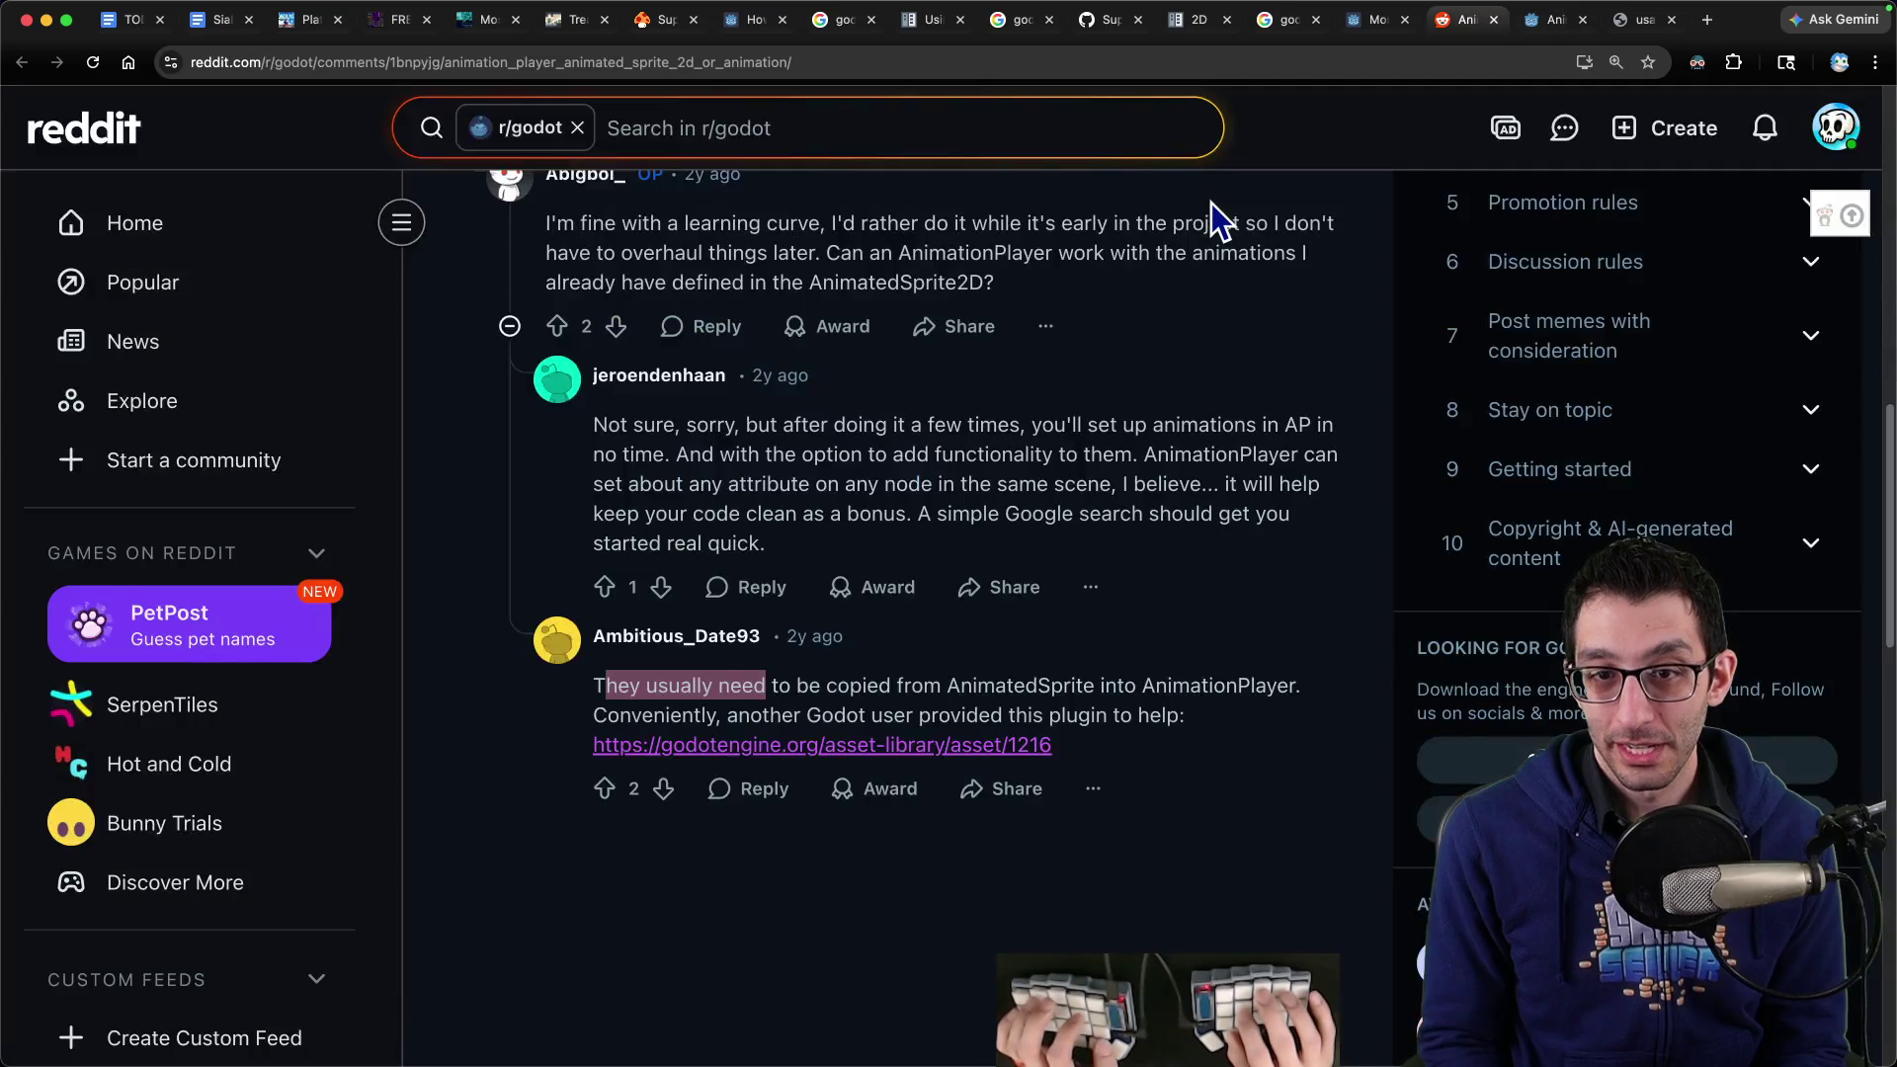
Step back through the forum and docs tabs and move the Using AnimationTree tab last
scroll(888, 439, up, 10)
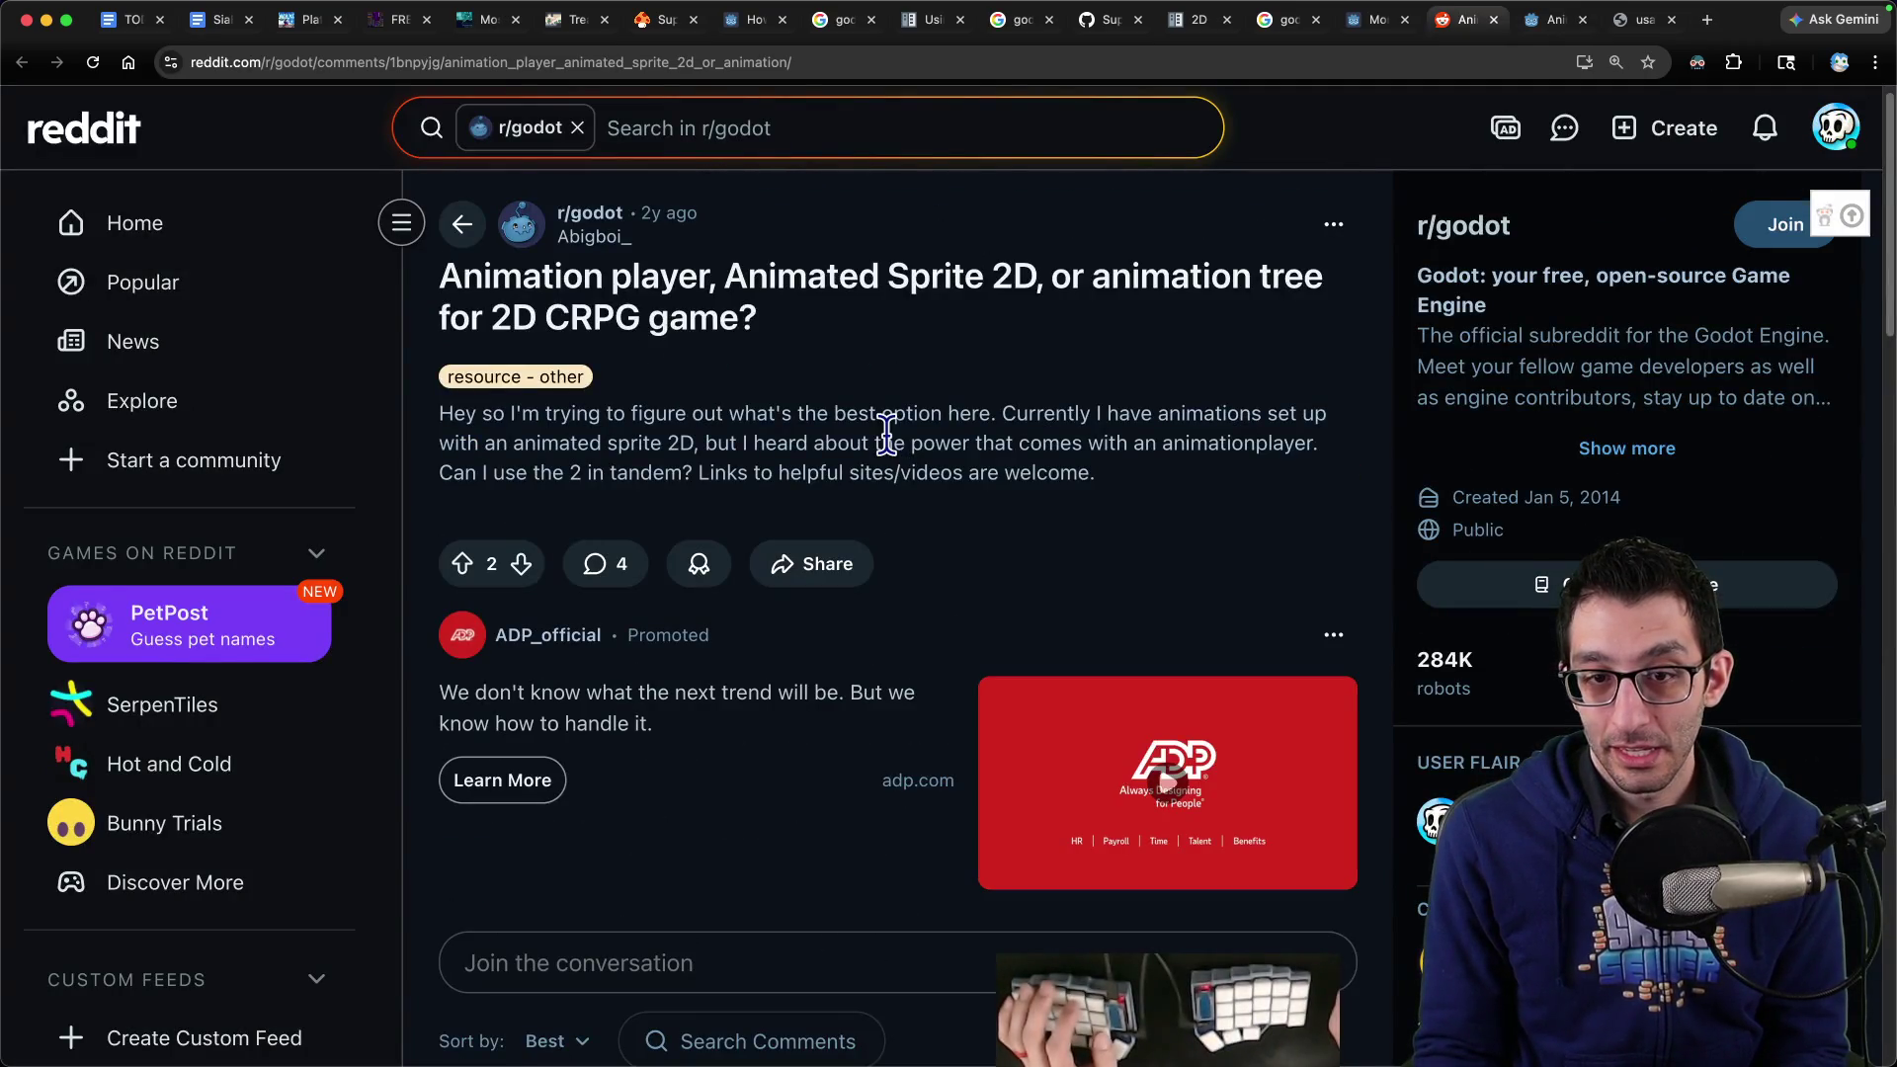
key(ctrl+shift+Tab)
scroll(1285, 432, up, 7)
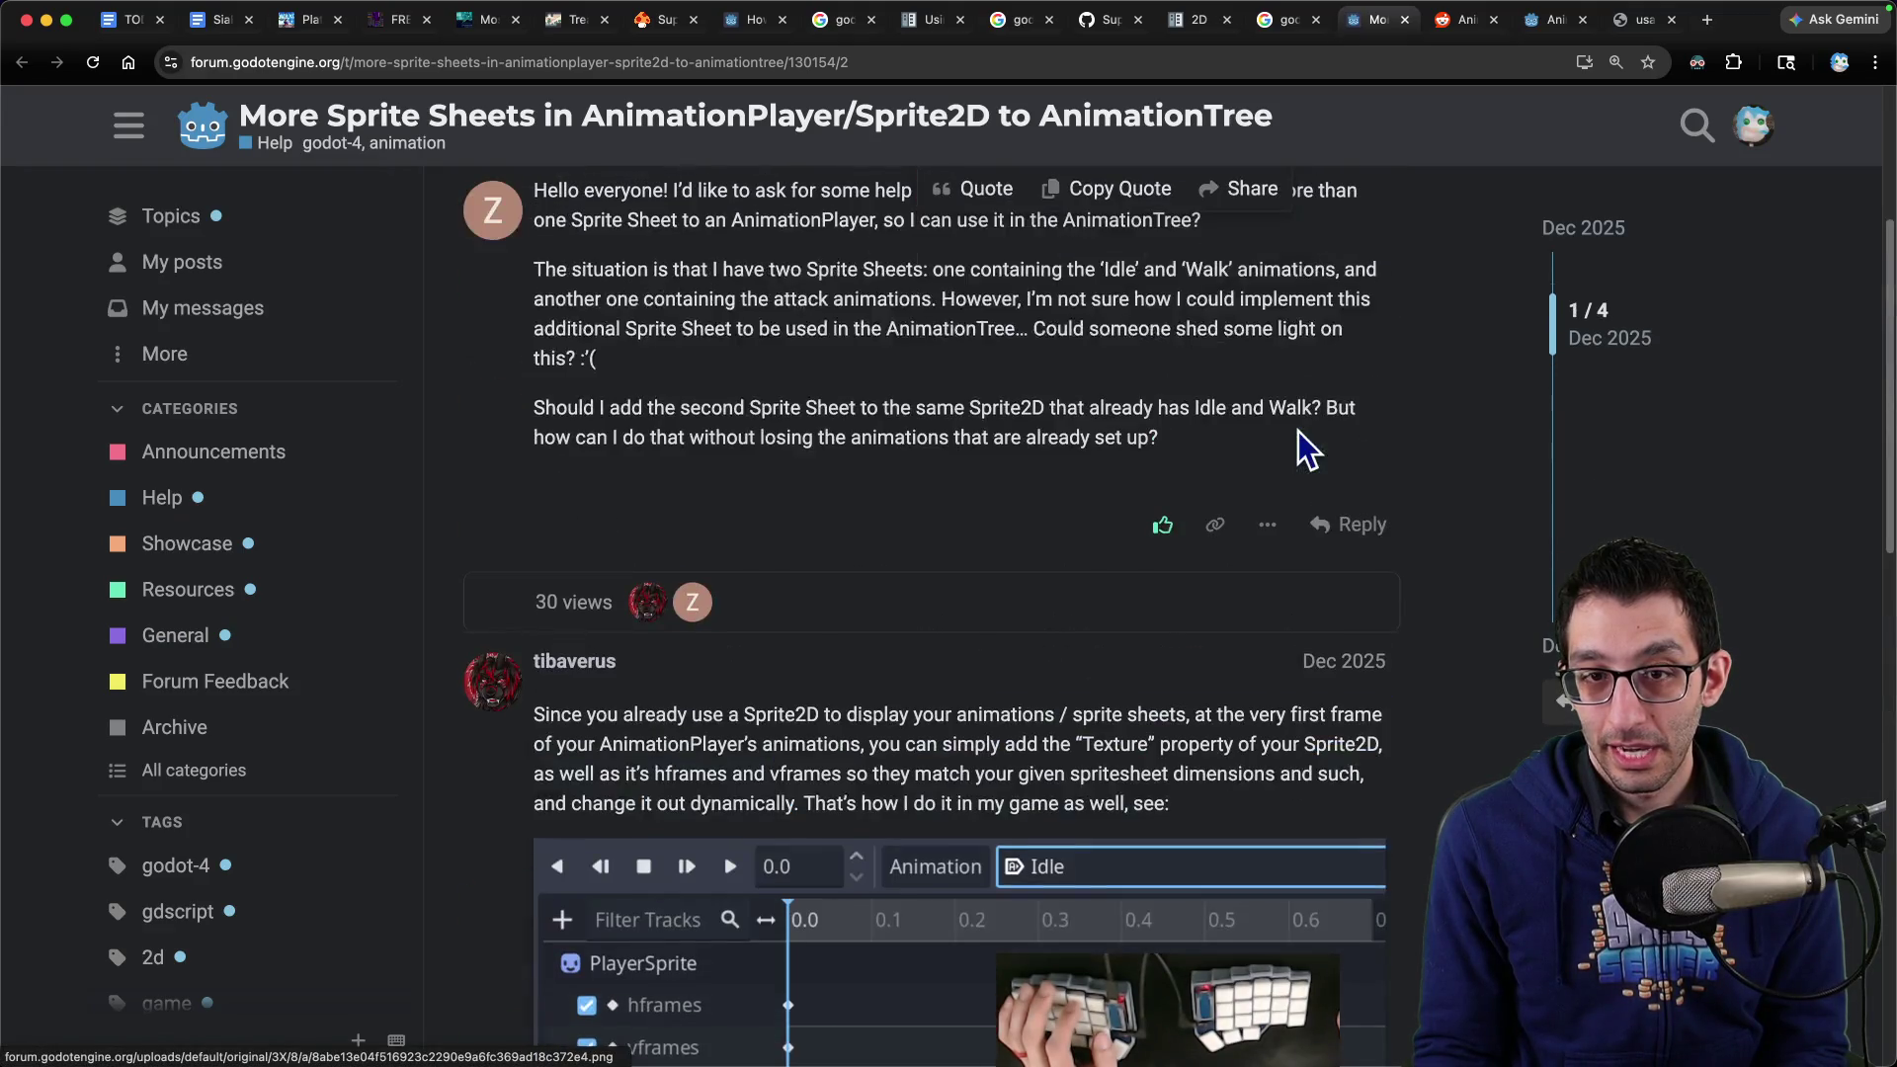
scroll(1296, 427, up, 2)
key(ctrl+shift+Tab)
key(ctrl+shift+Tab)
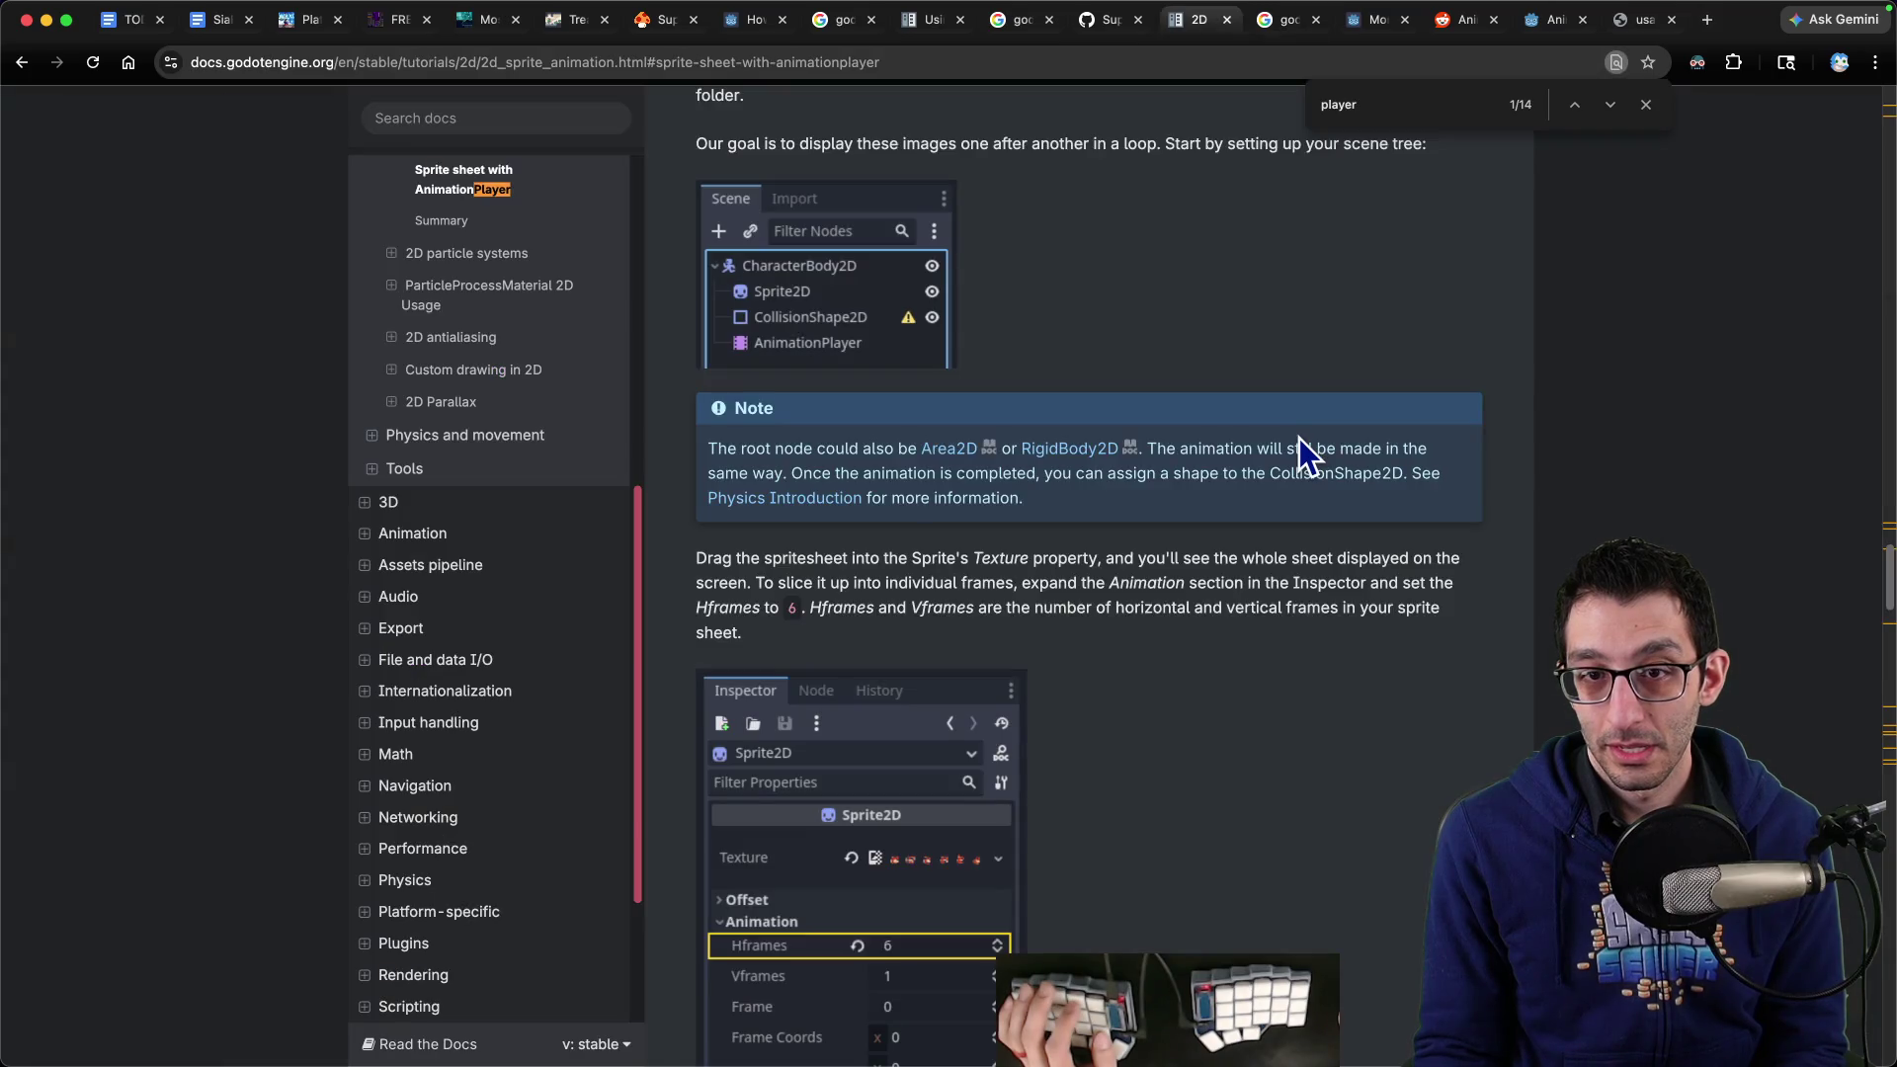
scroll(1301, 437, up, 8)
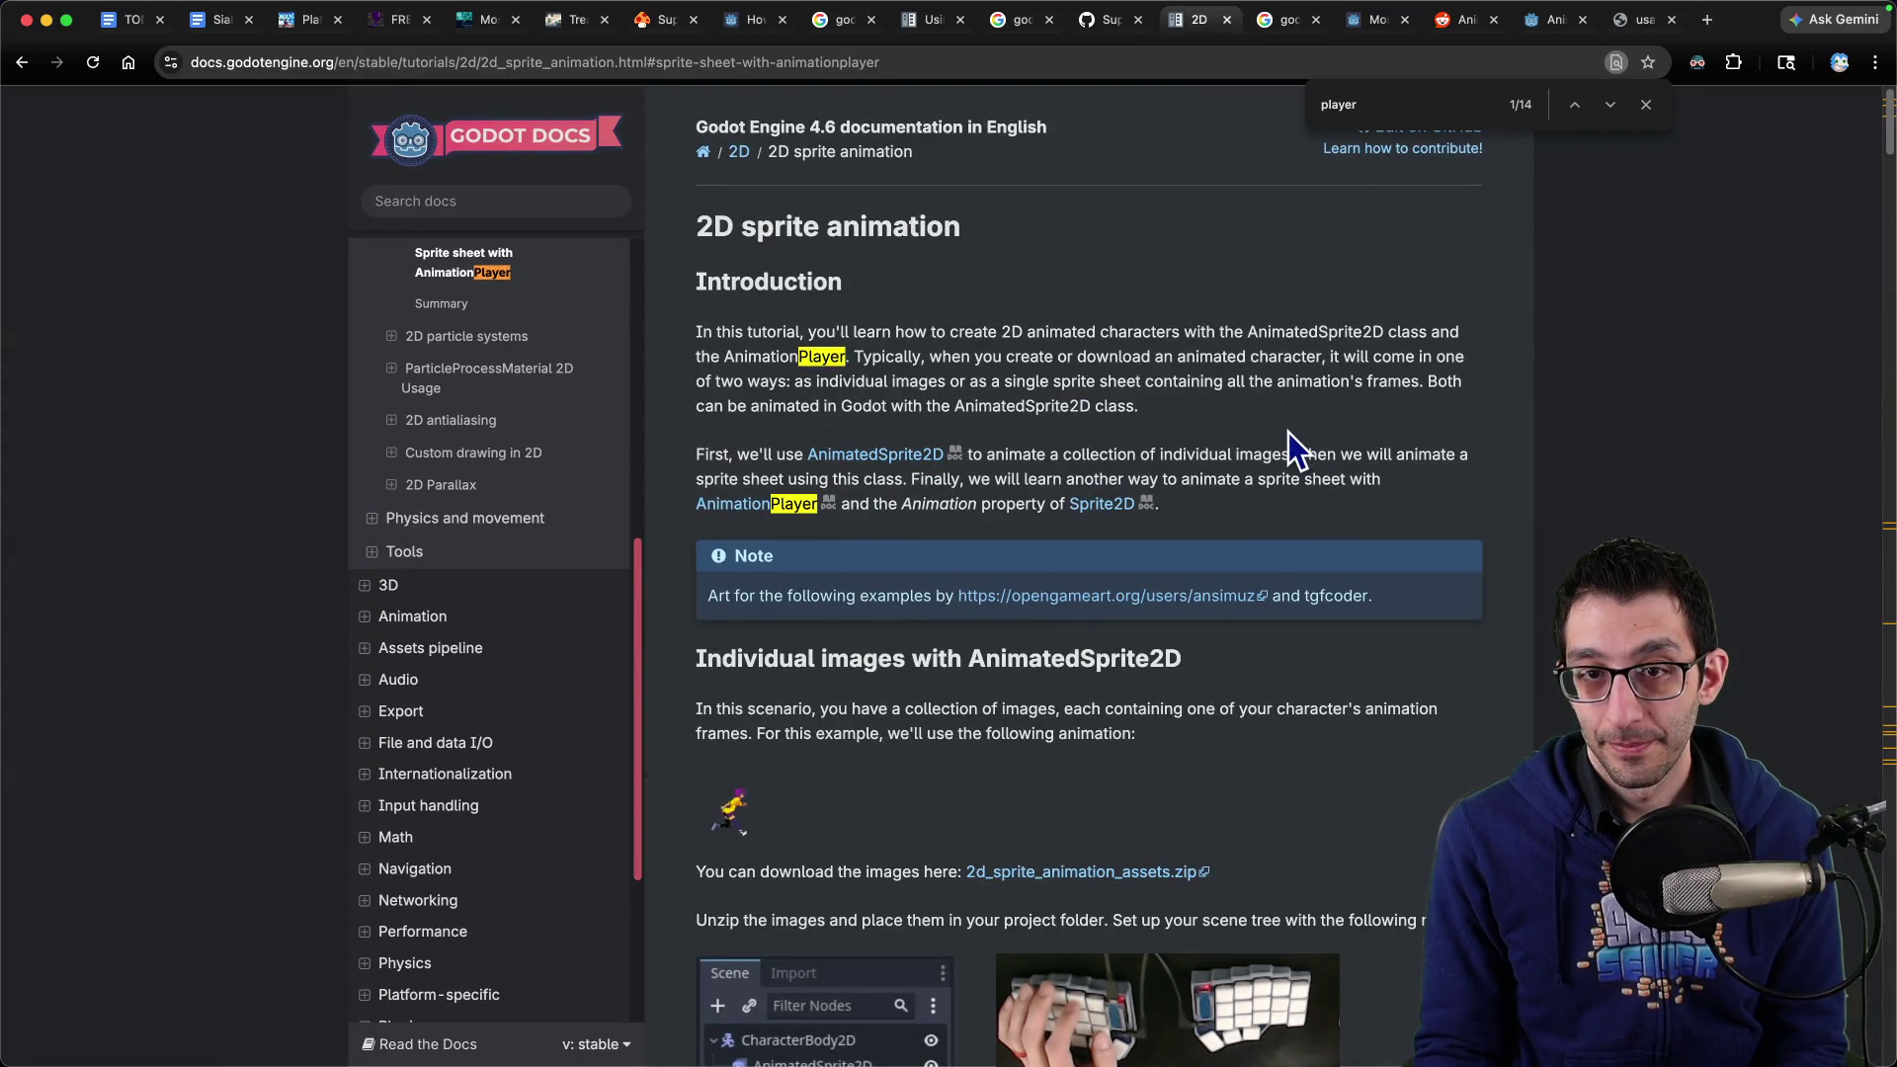
key(ctrl+shift+Tab)
key(ctrl+shift+Tab)
key(ctrl+shift+Tab)
drag(949, 20, 1613, 50)
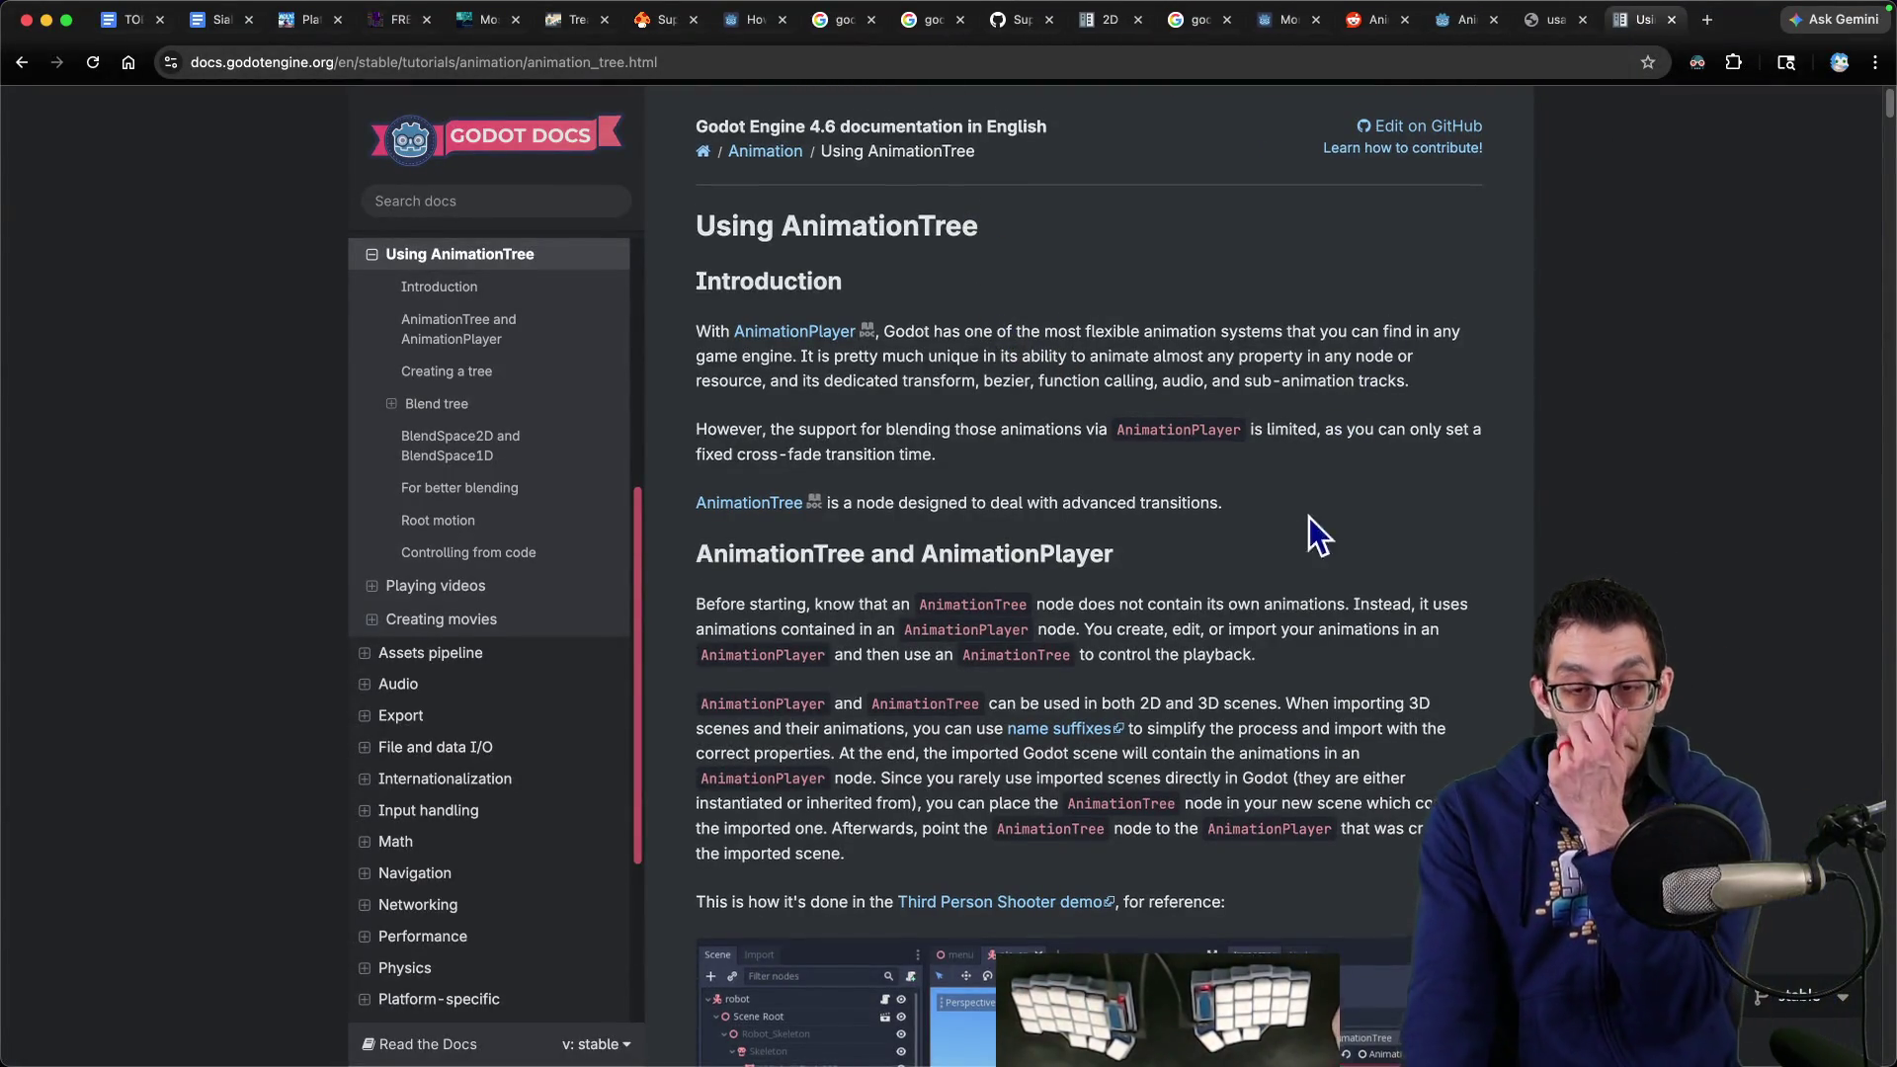
Read the root node types, highlighting the AnimationNodeStateMachine description, then return to Godot
scroll(1308, 518, down, 12)
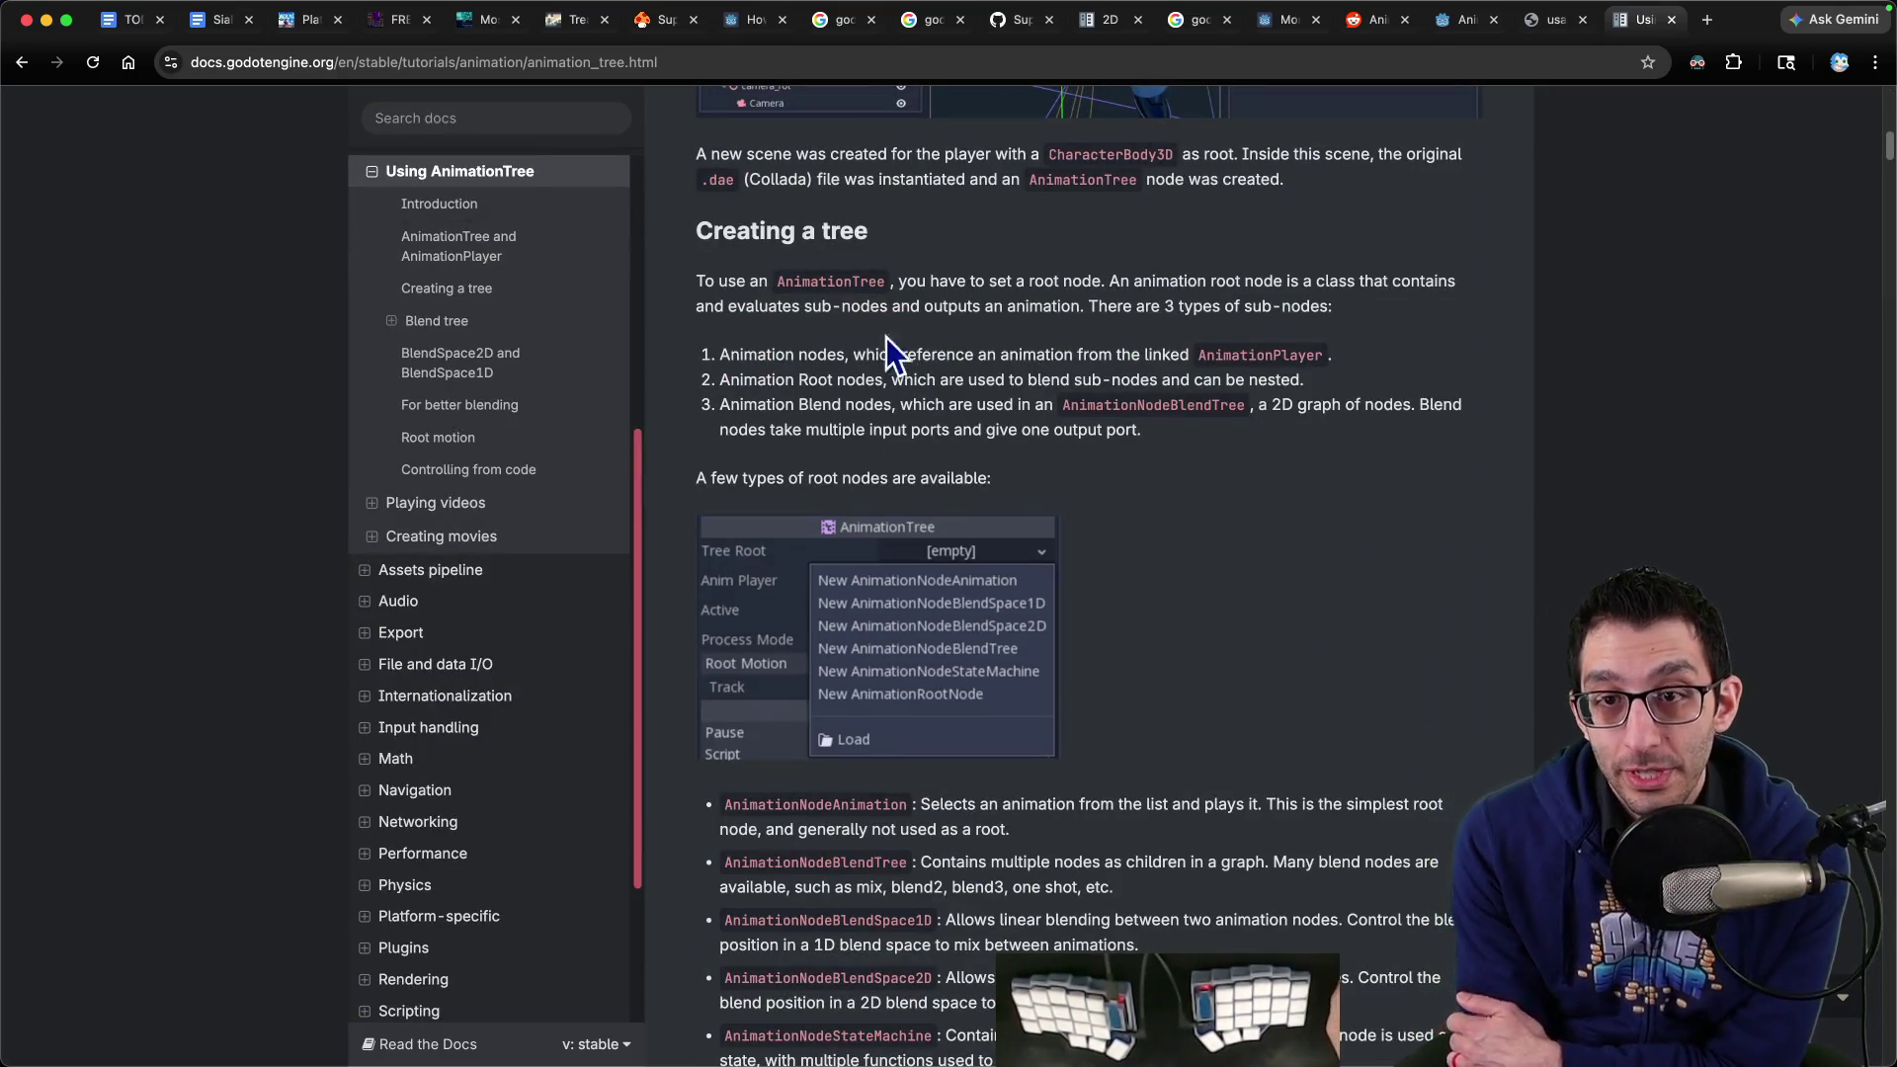
mouse_move(1092, 281)
mouse_down()
mouse_move(1413, 277)
mouse_move(766, 301)
mouse_move(1327, 310)
mouse_up()
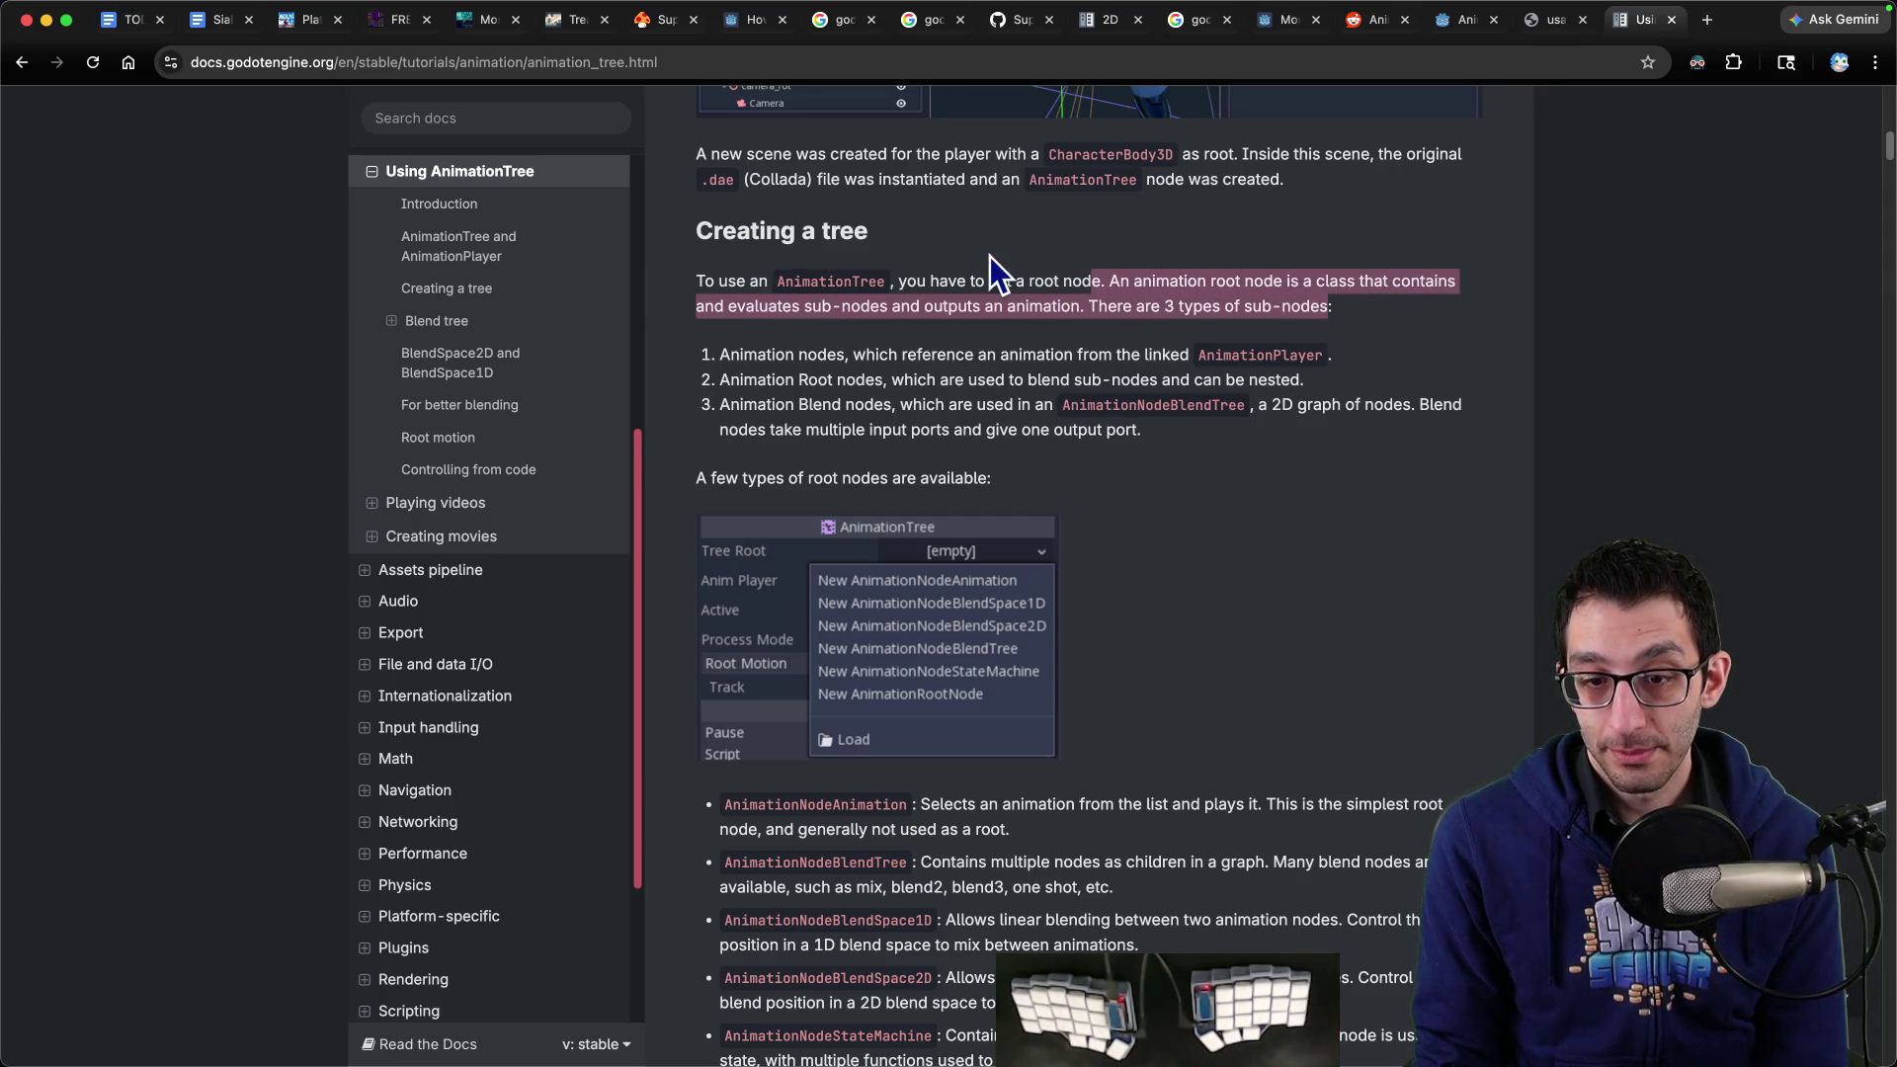
scroll(988, 282, down, 3)
scroll(1128, 306, up, 2)
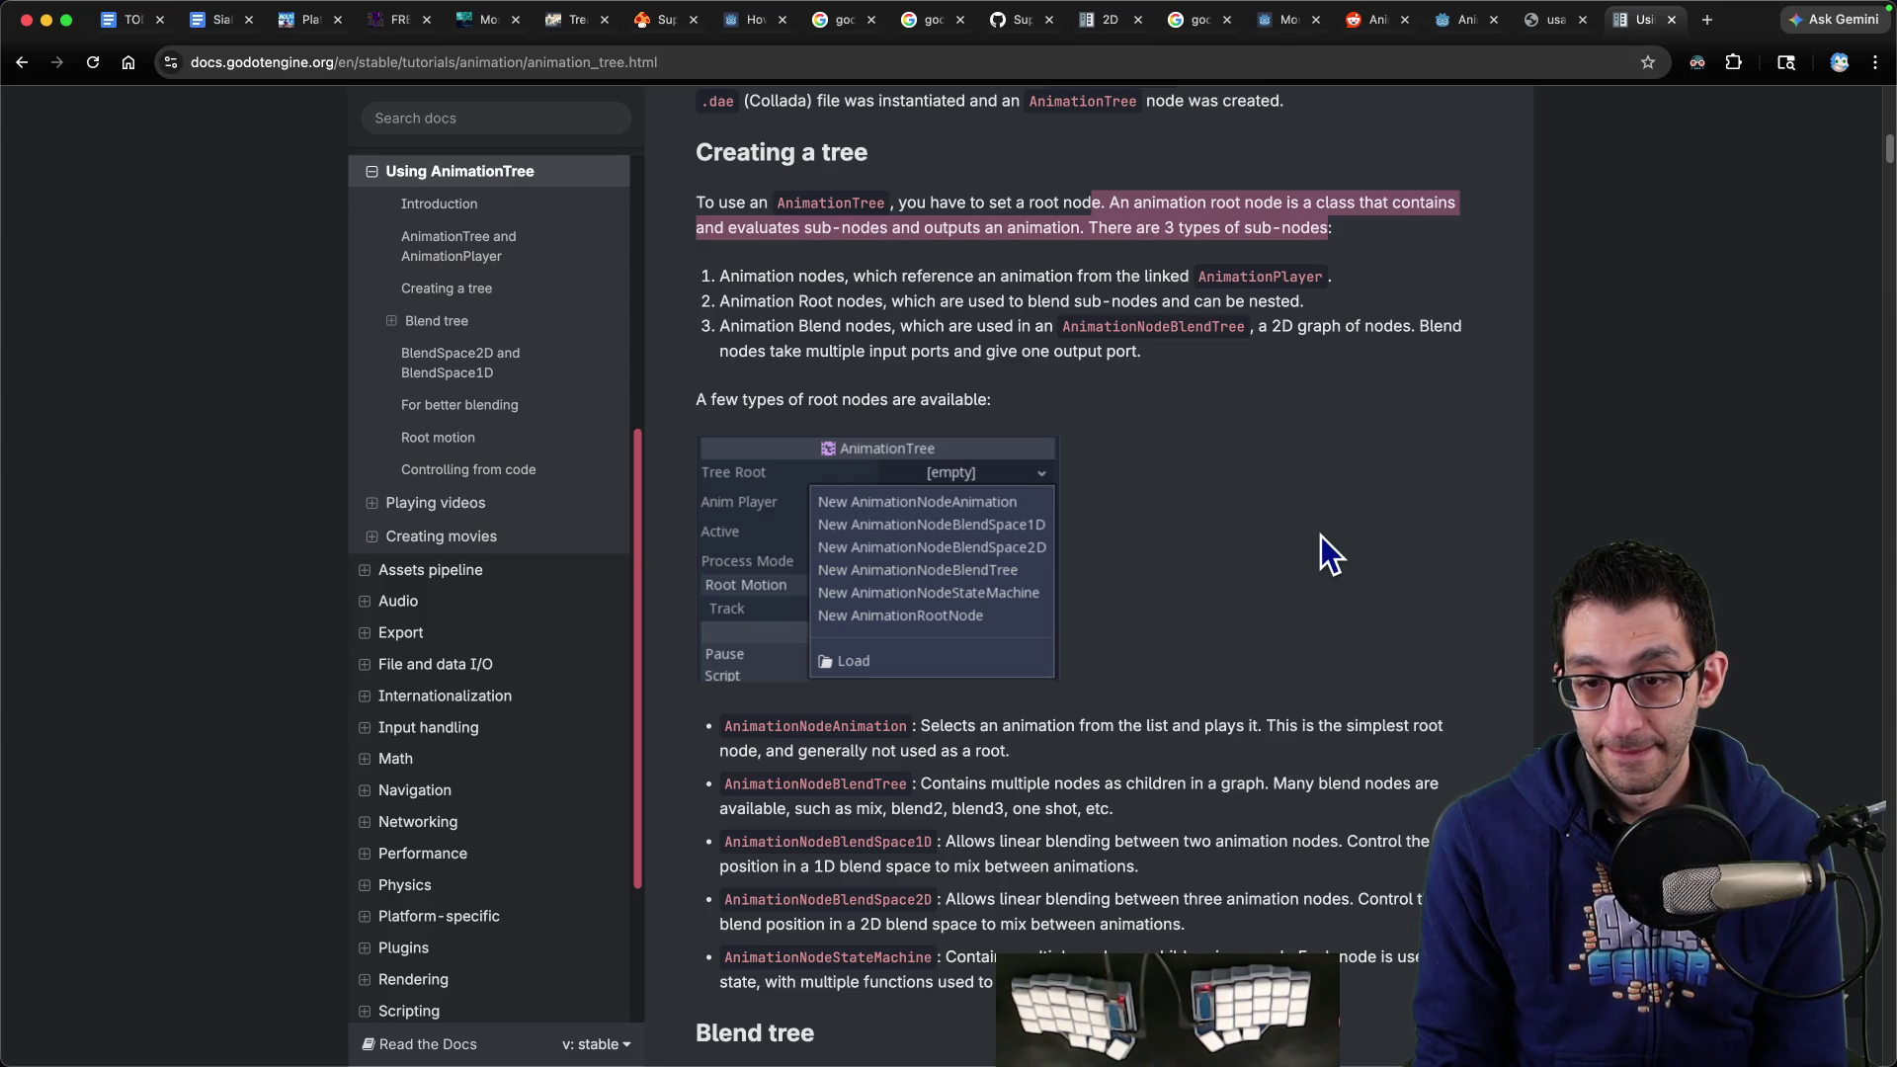
scroll(1315, 538, down, 1)
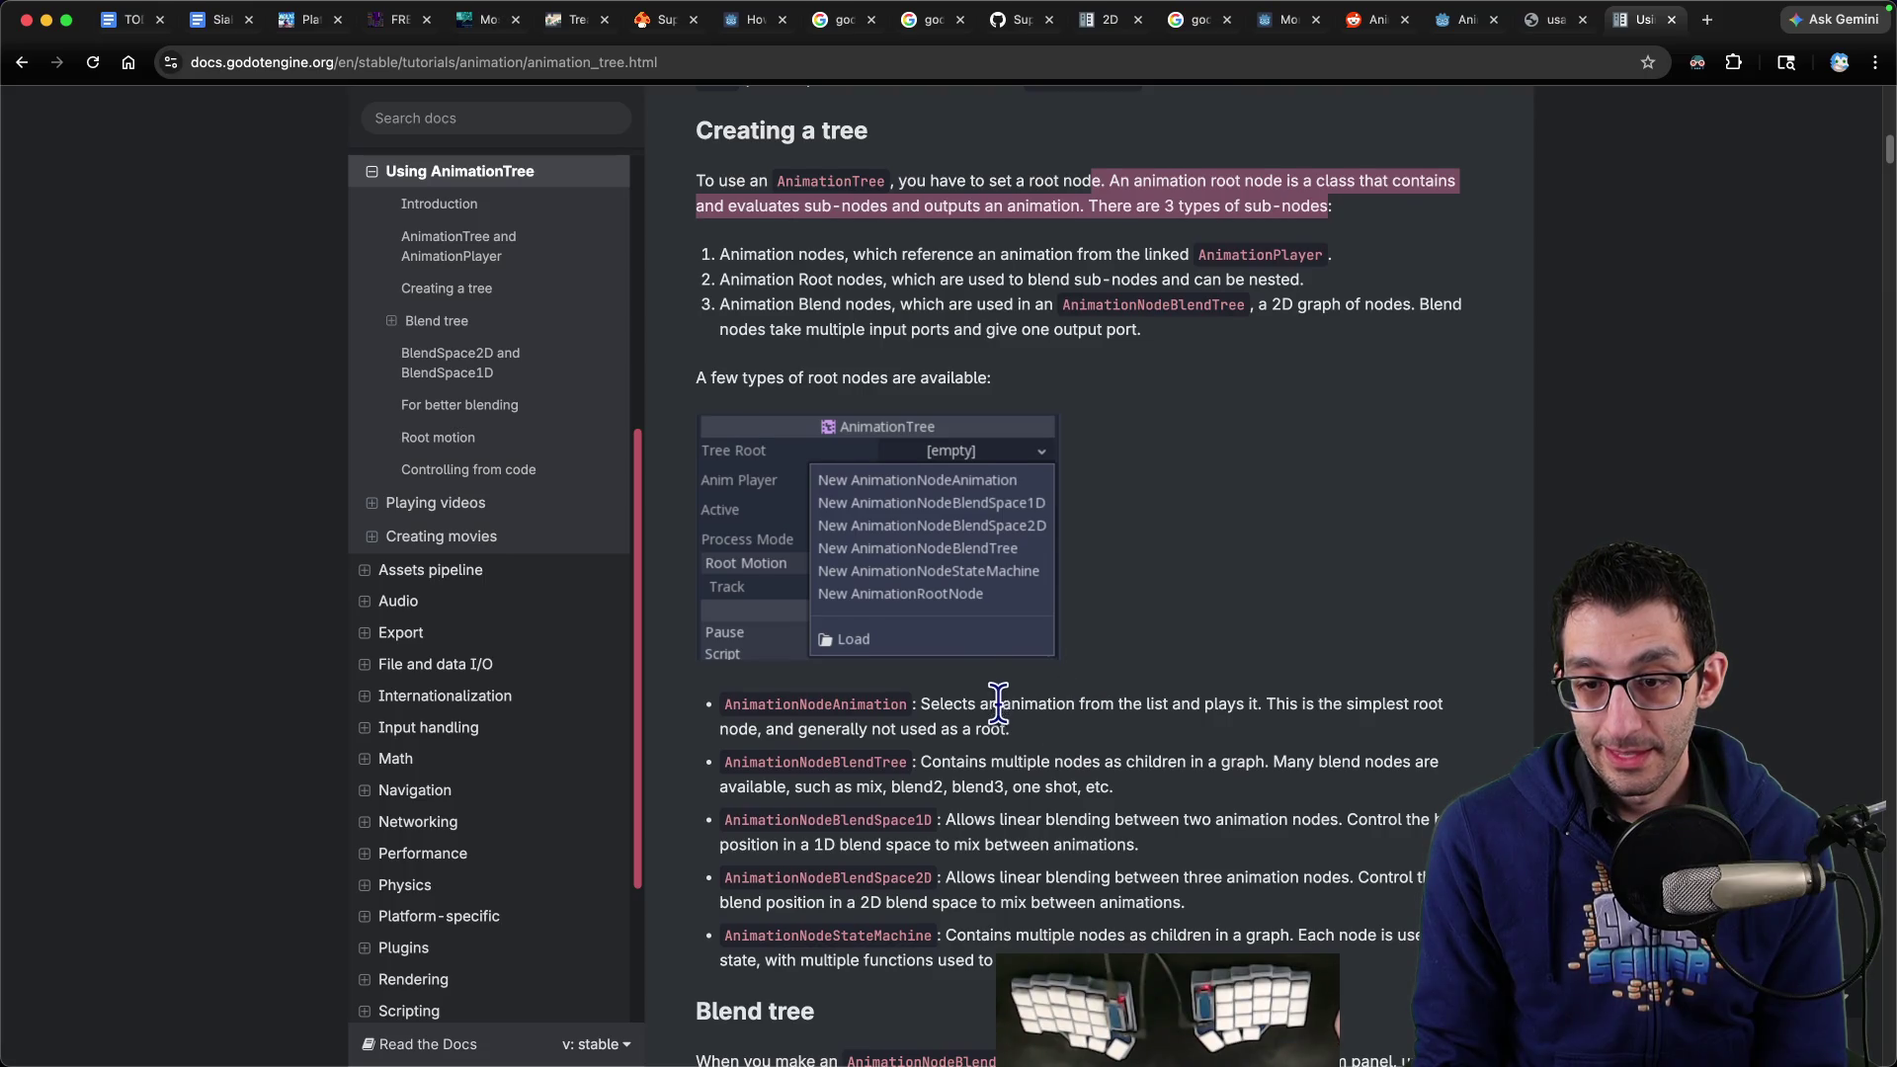
scroll(998, 703, down, 1)
mouse_move(655, 741)
mouse_down()
mouse_move(1122, 790)
mouse_move(1408, 948)
mouse_up()
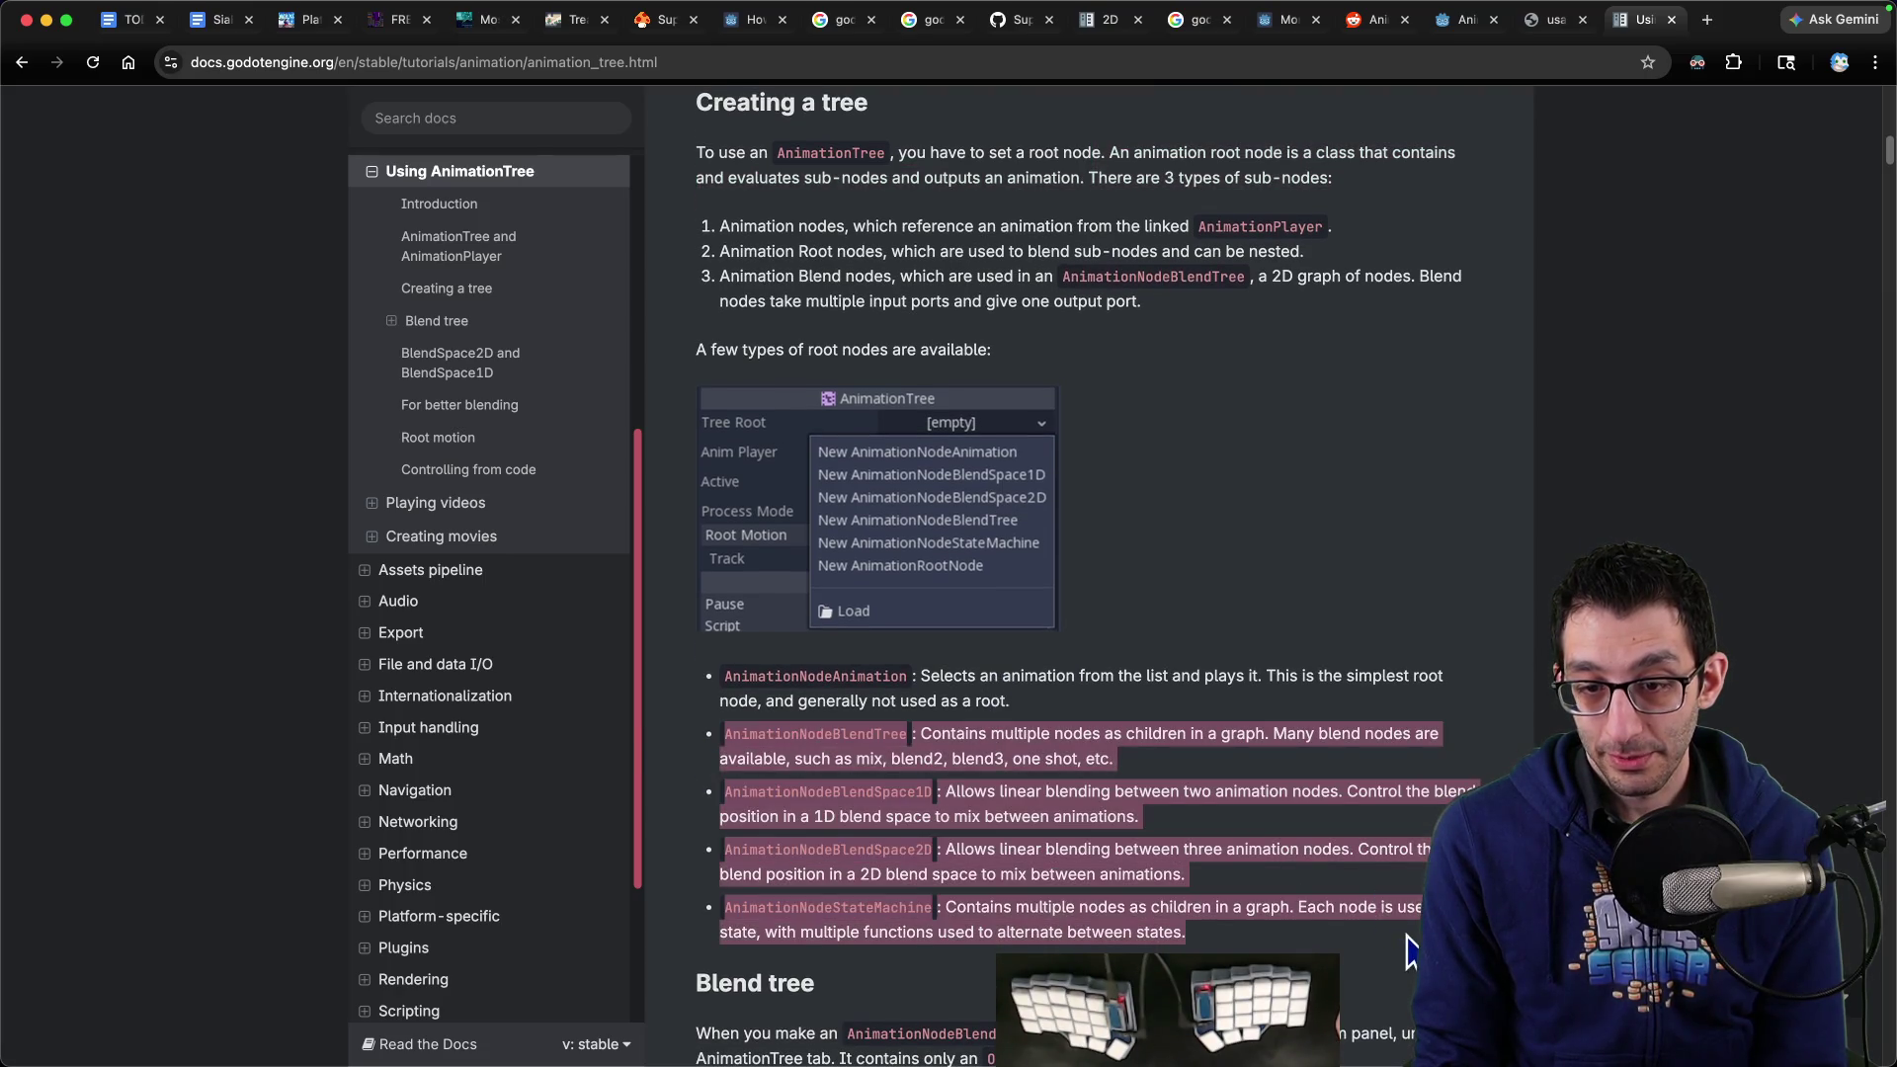
click(1409, 948)
triple_click(937, 911)
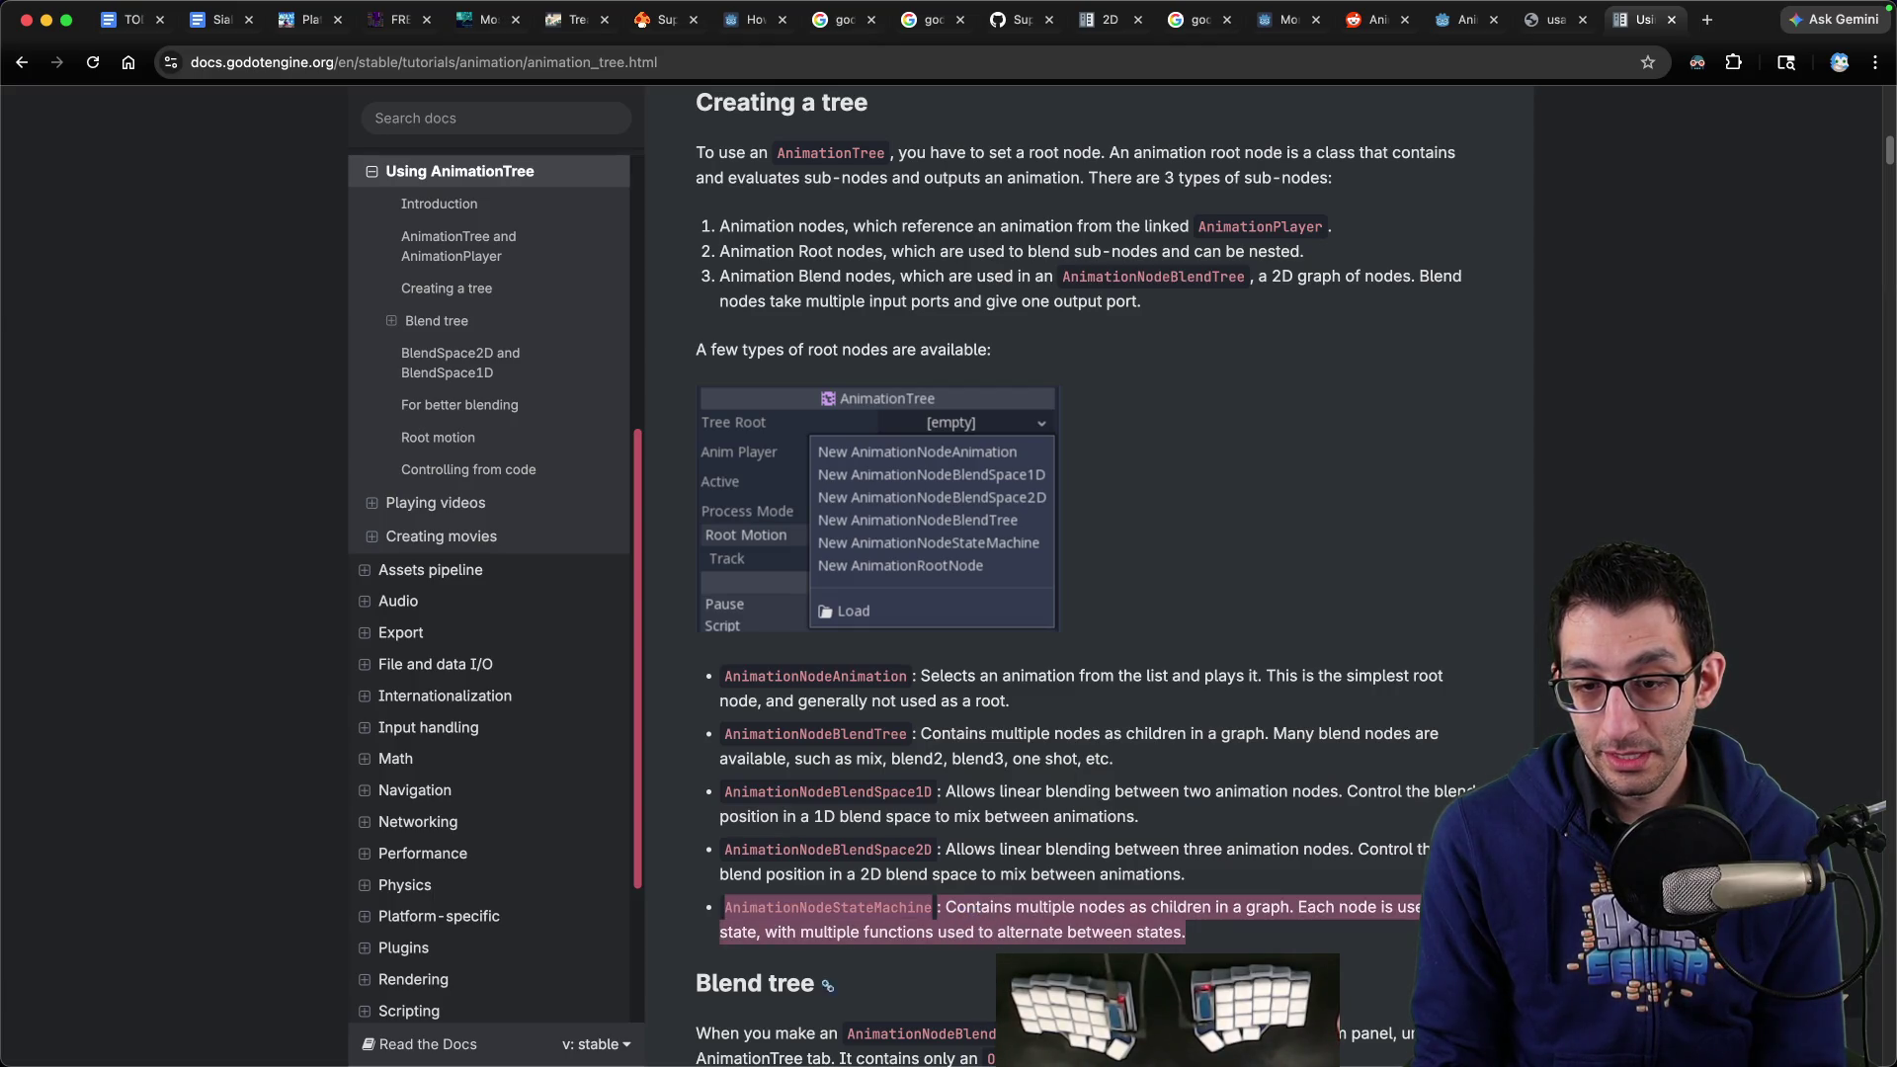
click(1315, 1006)
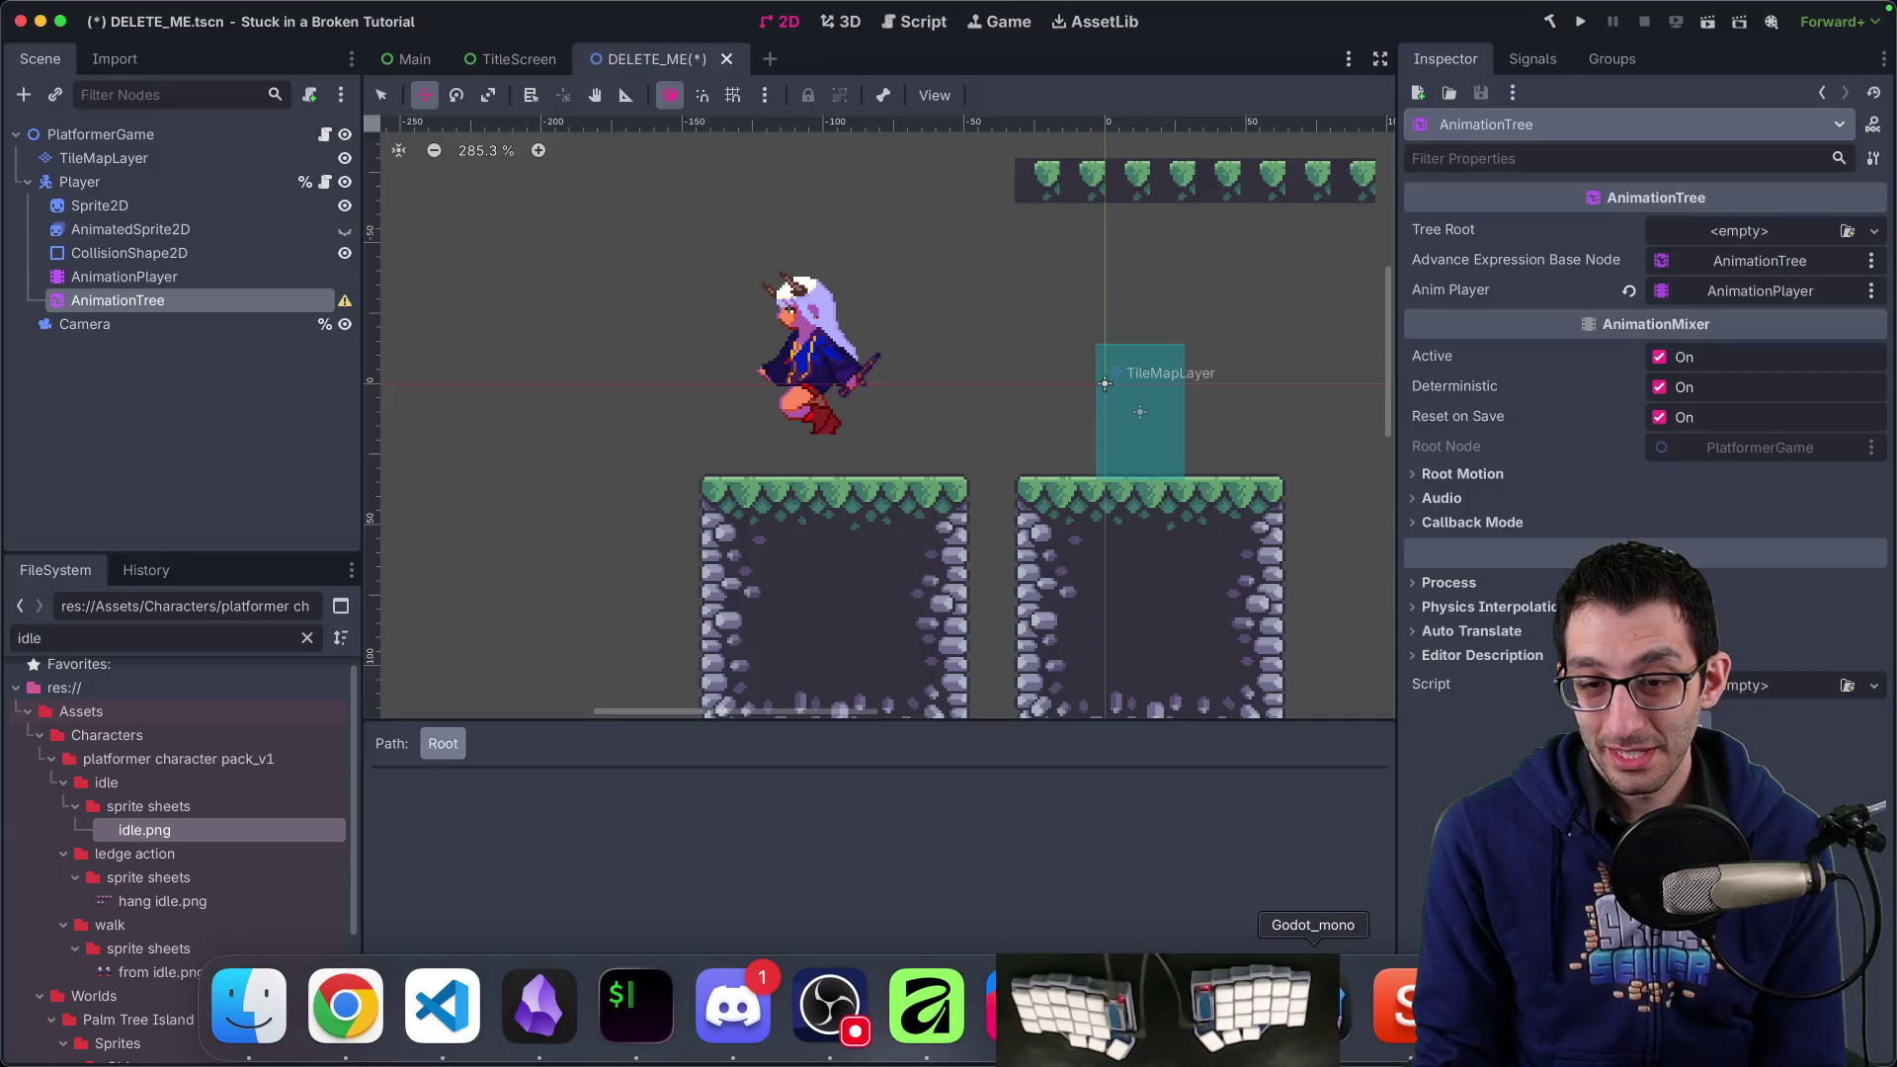
Make the Tree Root a new AnimationNodeStateMachine and add idle and walk animation states
click(1750, 235)
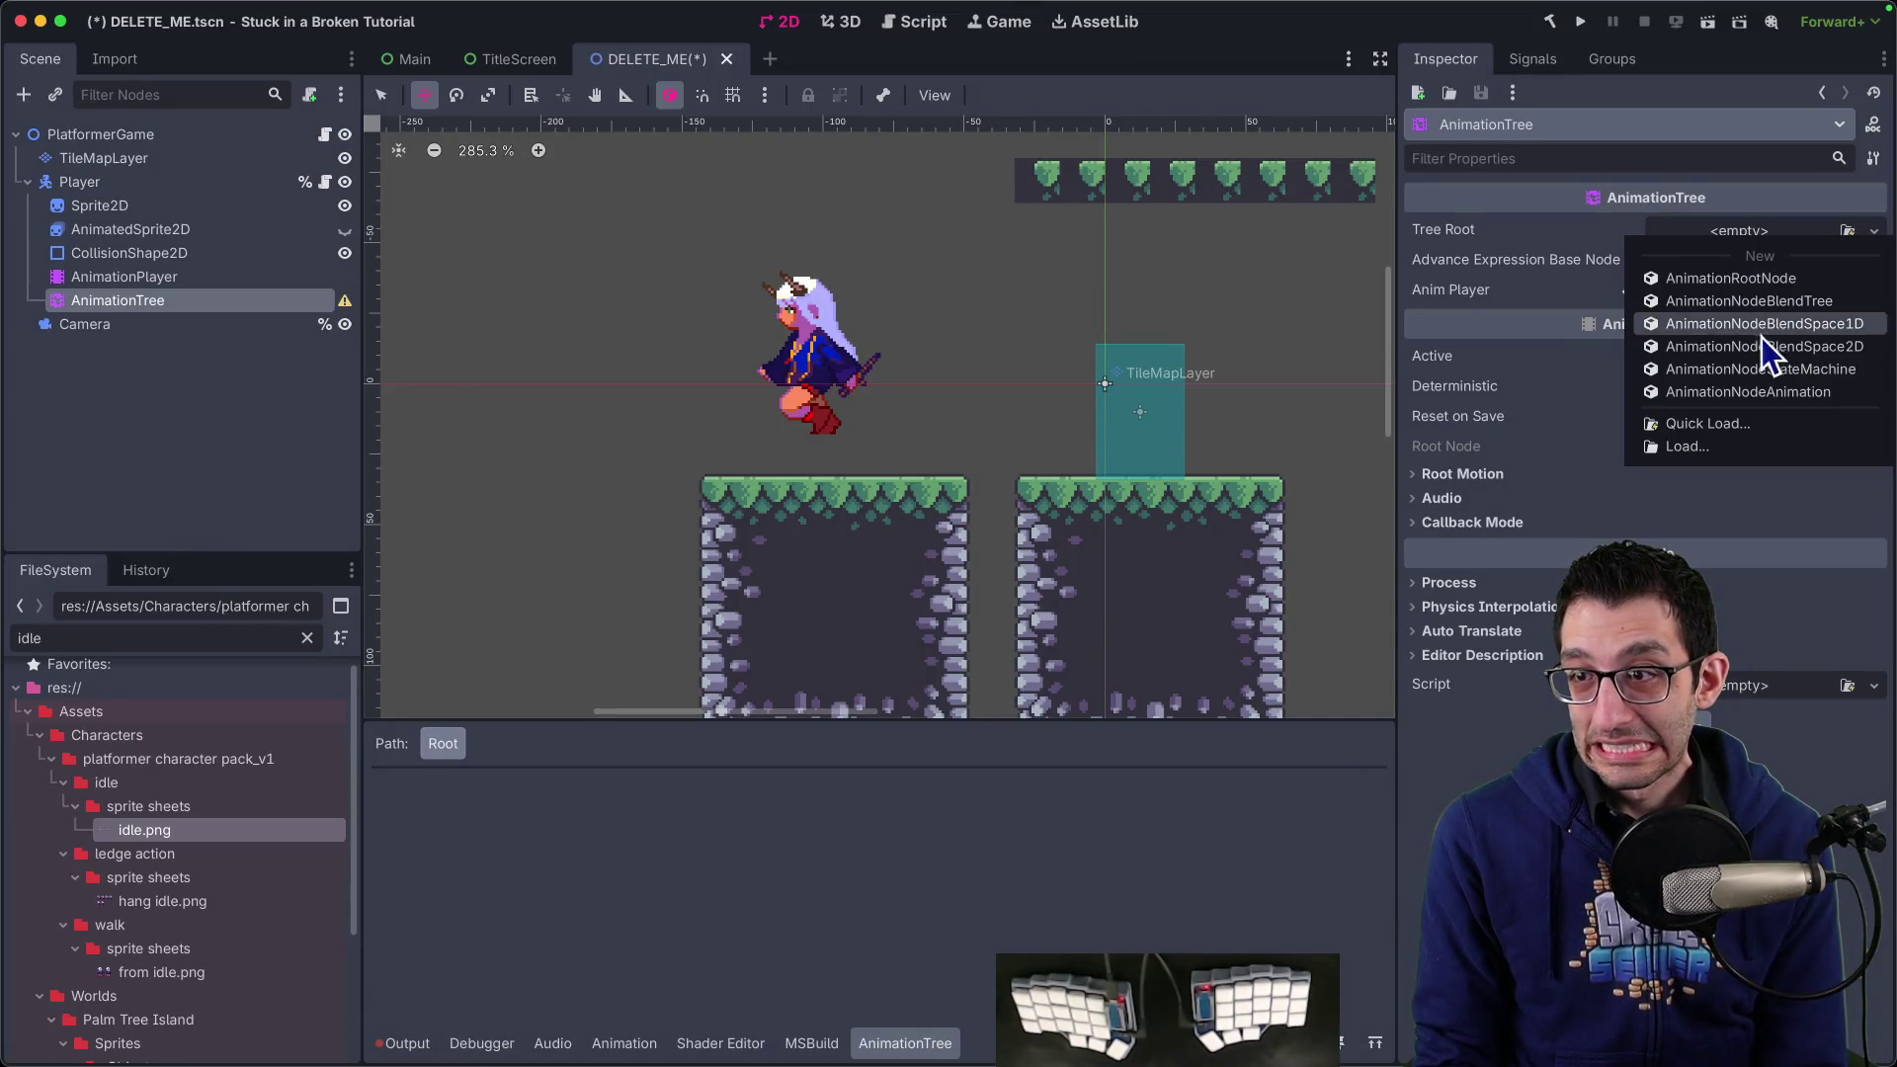
click(1757, 369)
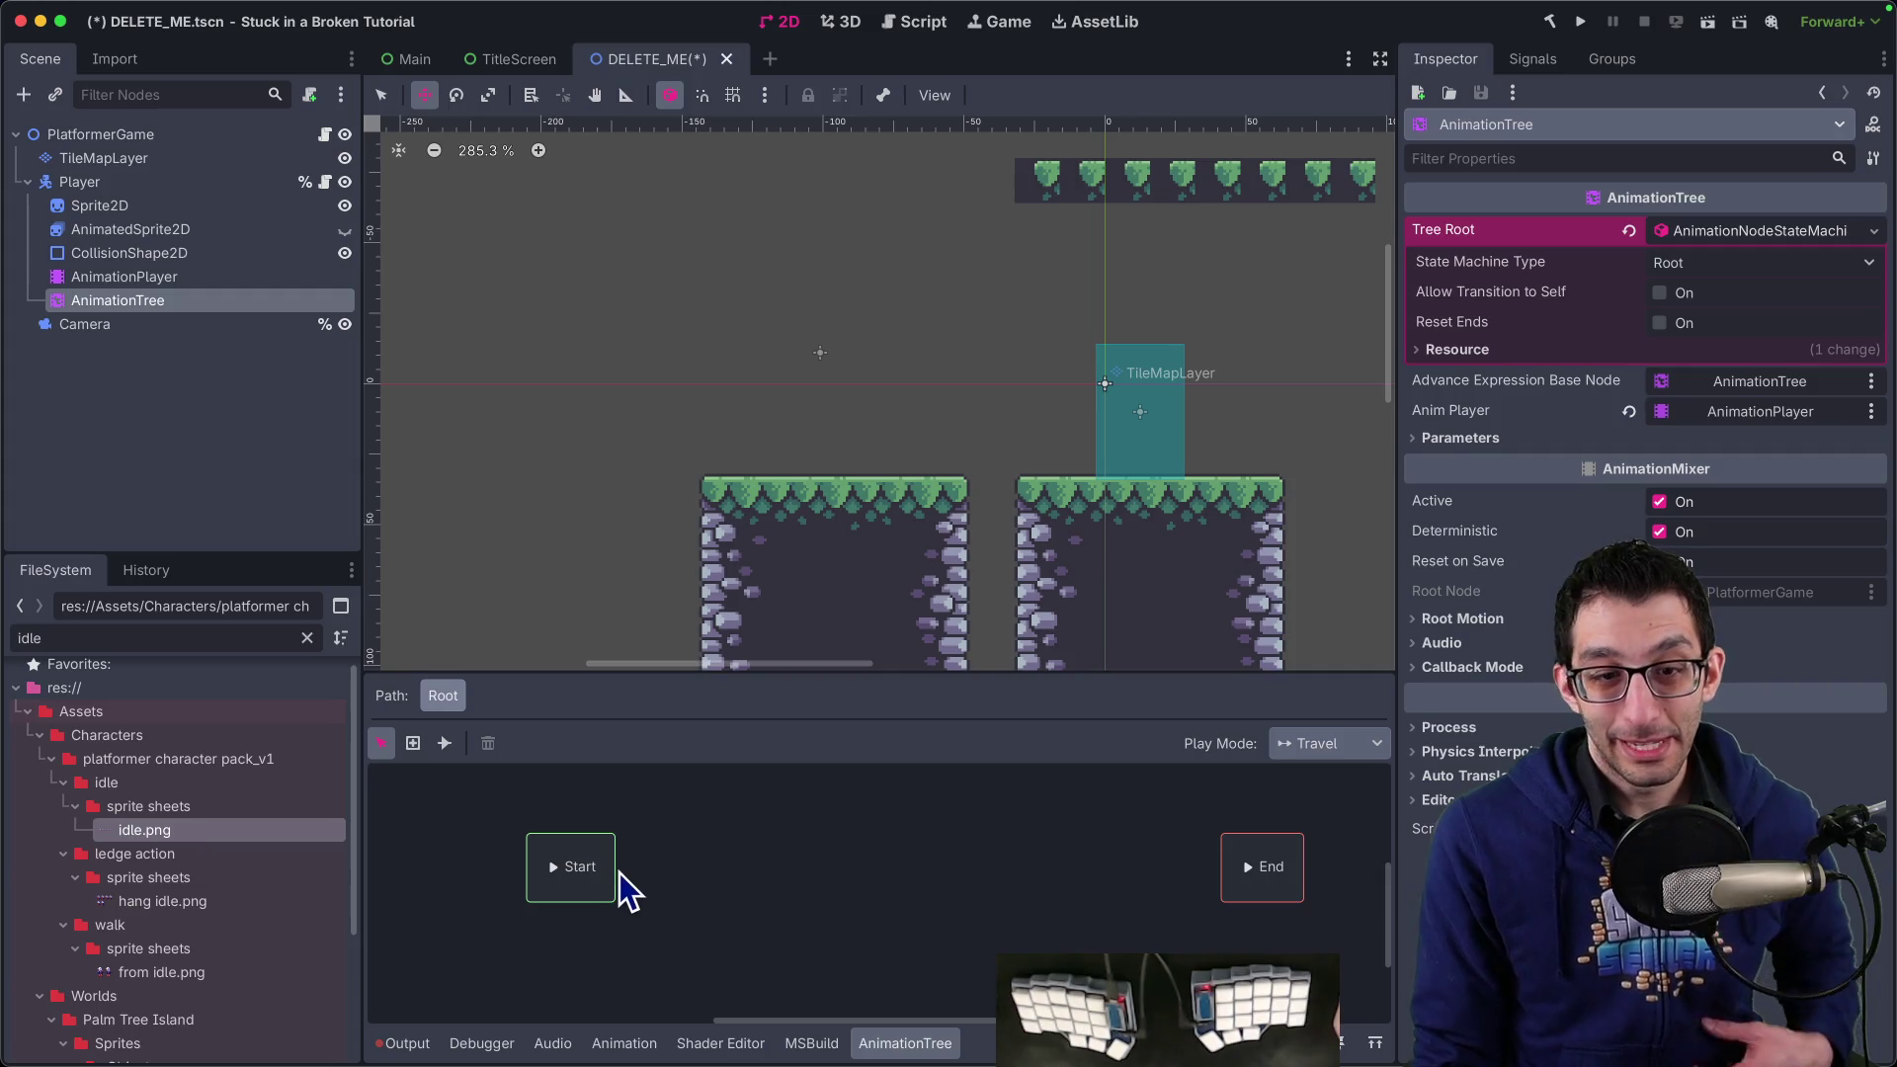
right_click(729, 844)
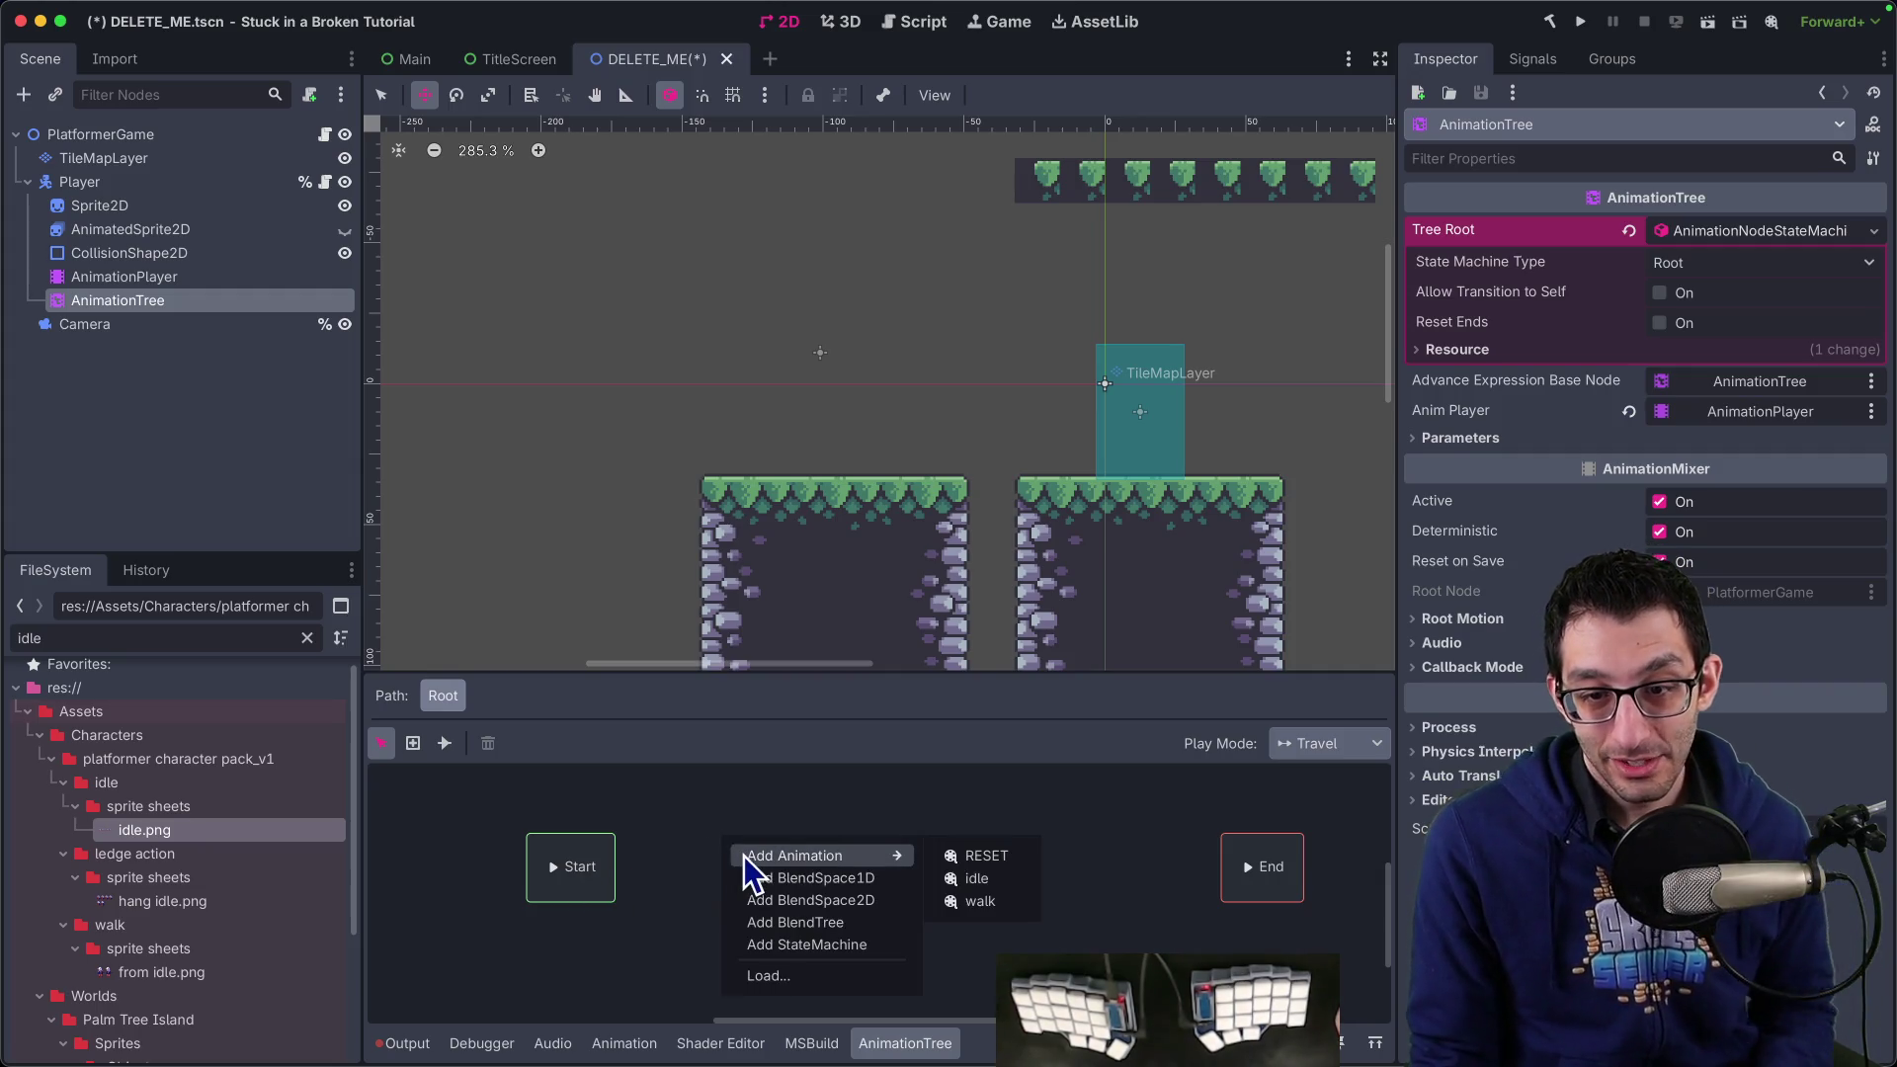
mouse_move(809, 862)
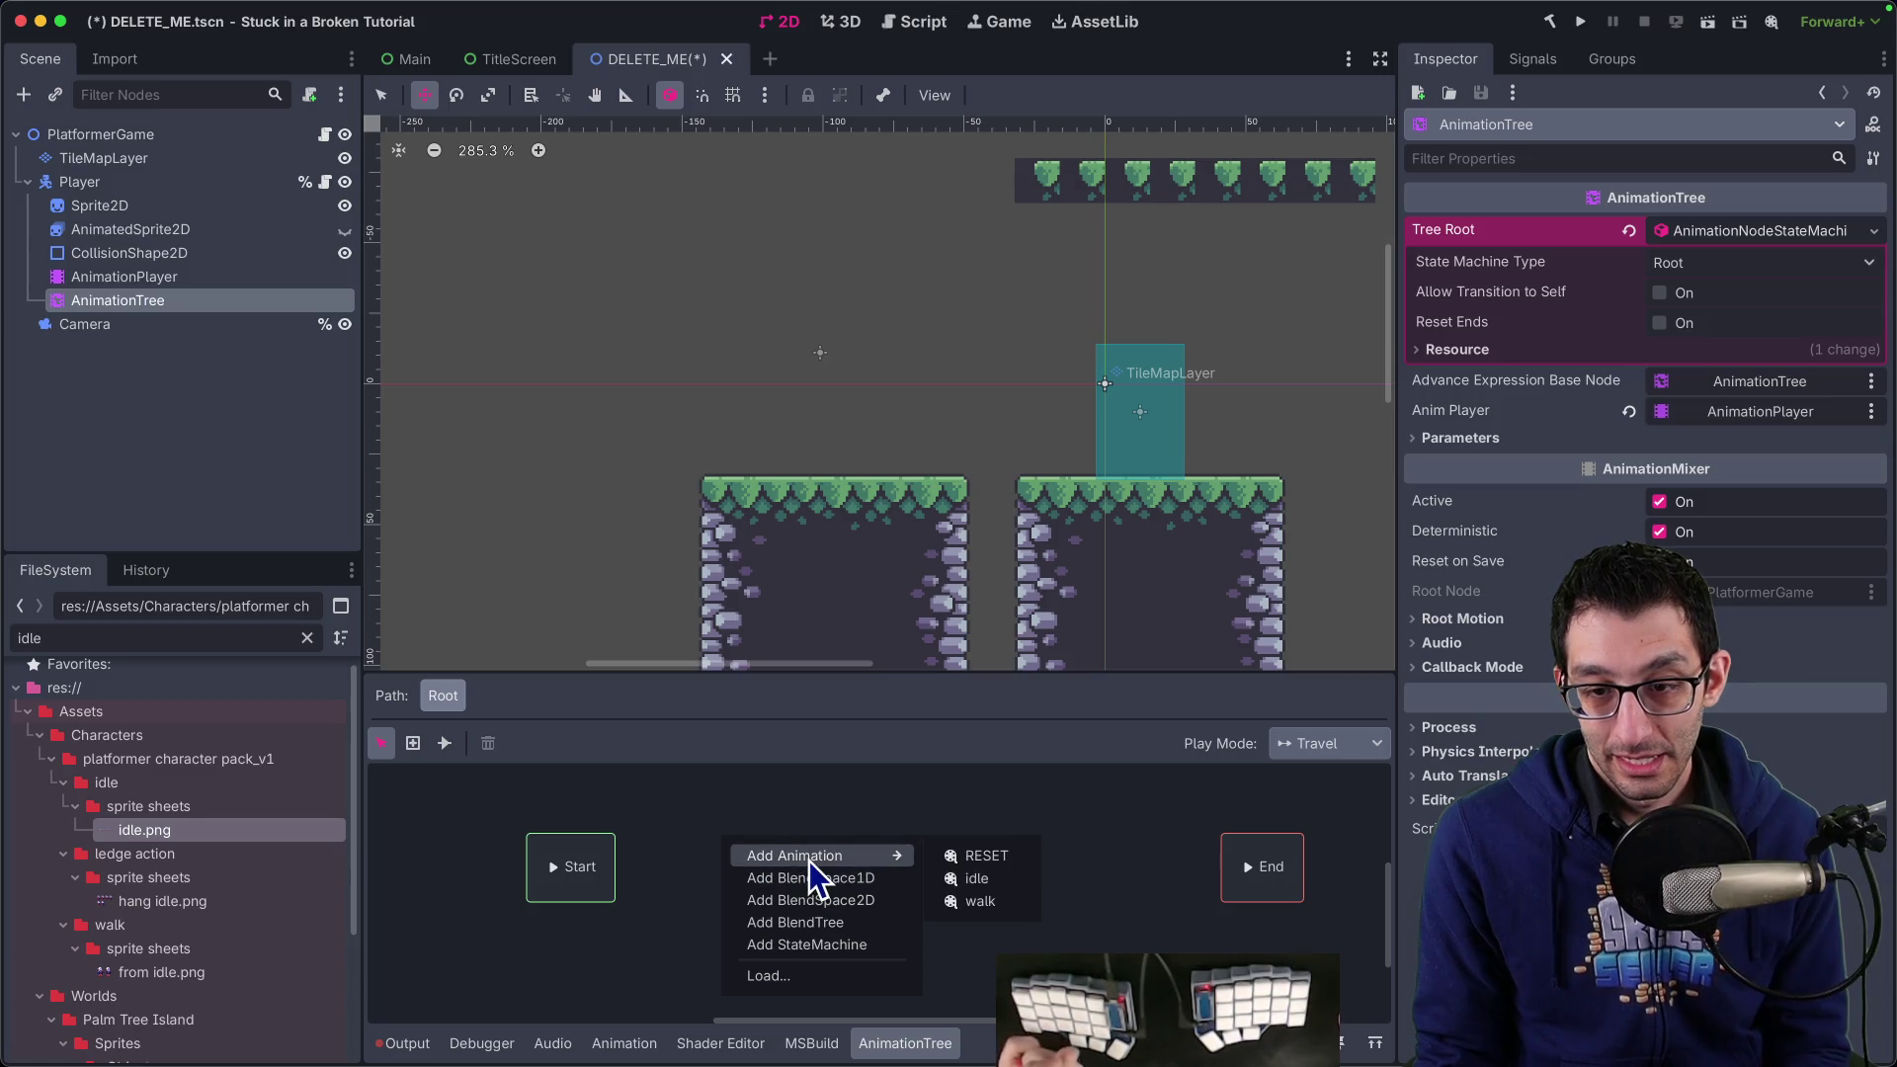
click(949, 879)
right_click(714, 921)
mouse_move(751, 927)
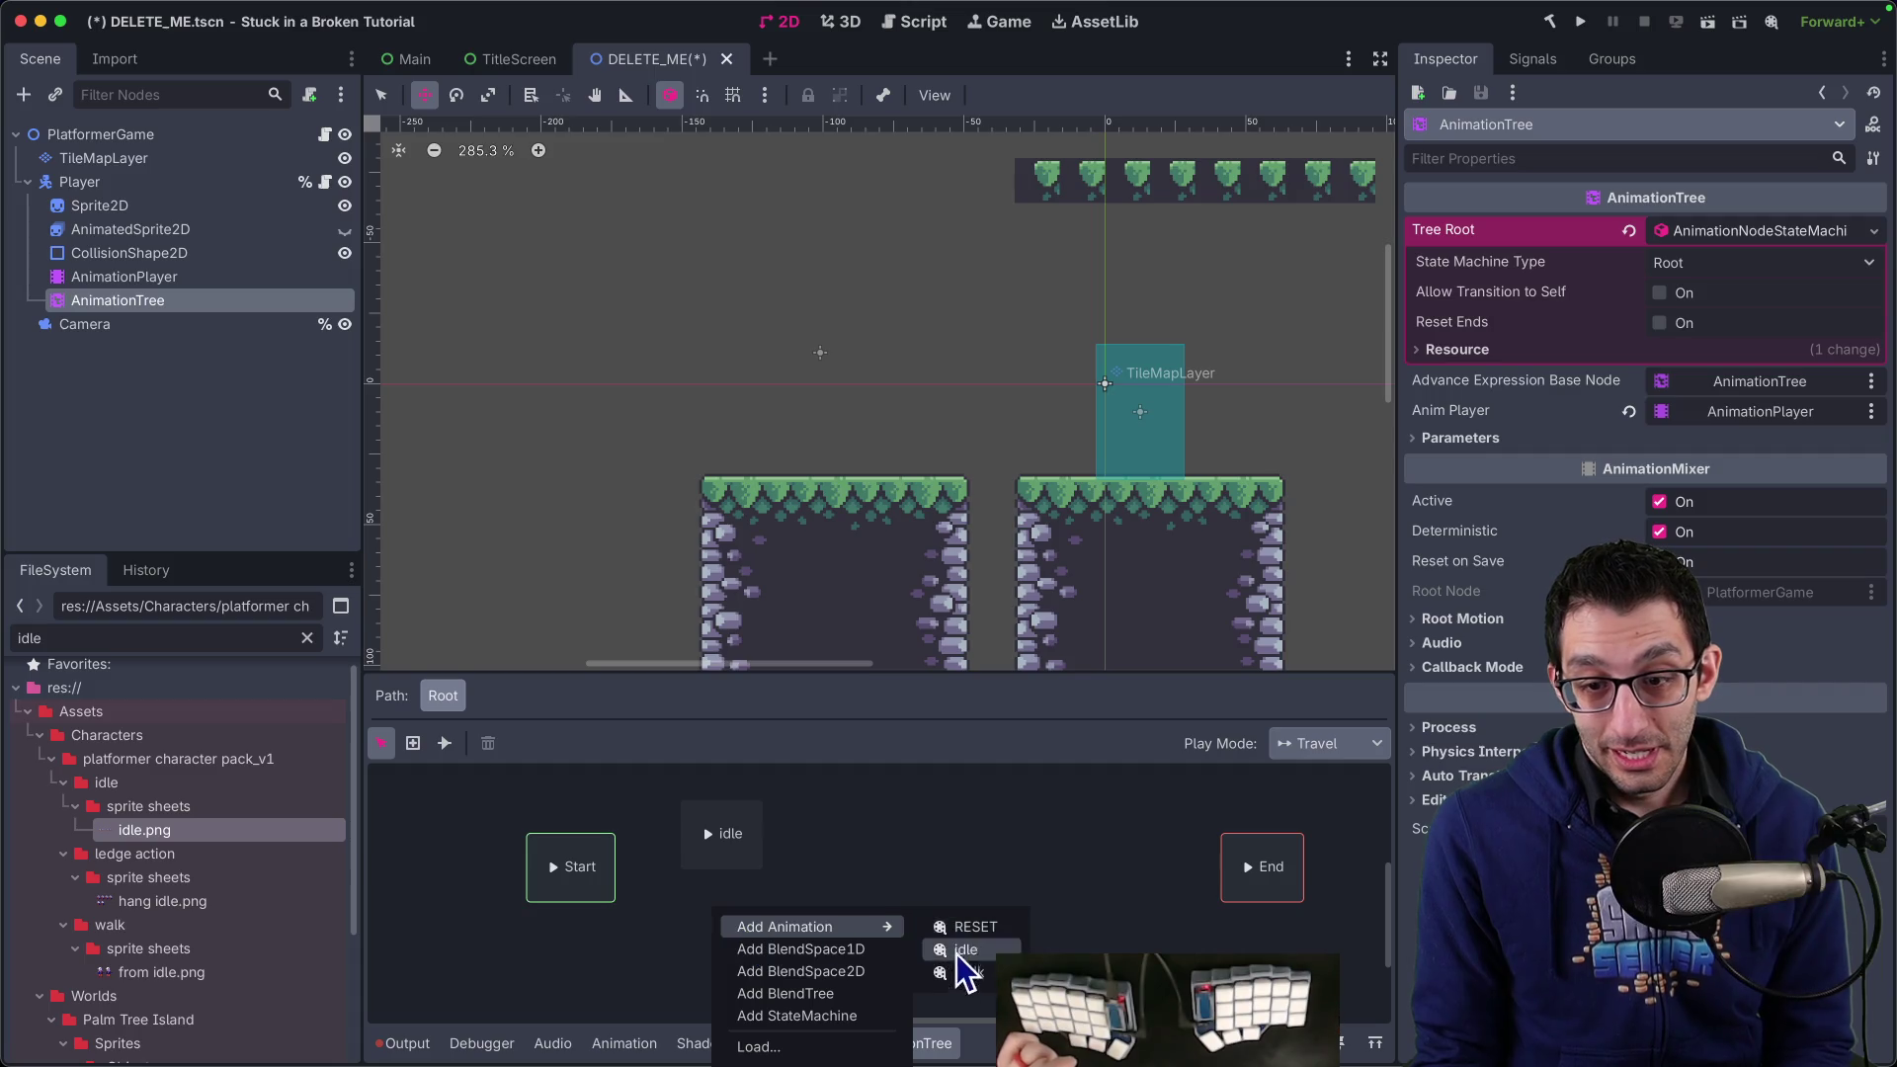
click(964, 961)
Draw a transition from Start to the idle state with the Connect tool
click(737, 921)
click(741, 852)
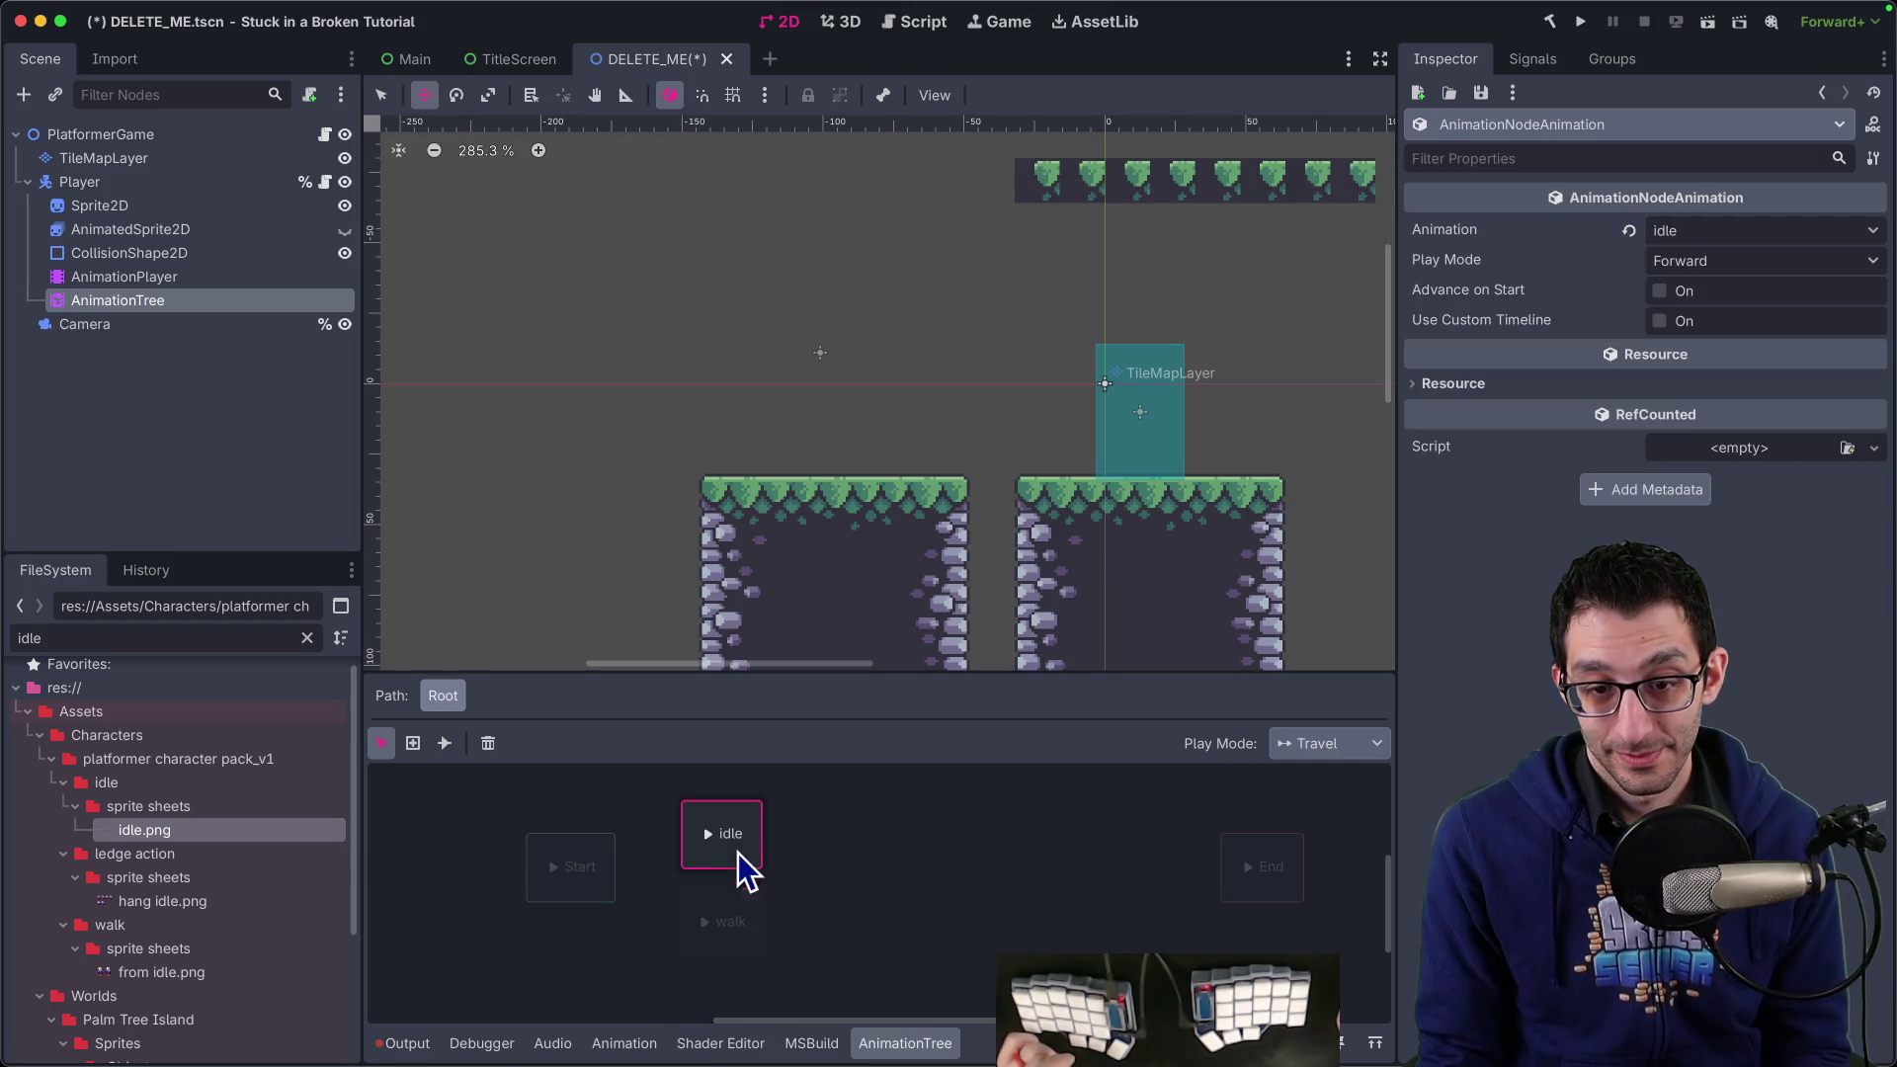
click(600, 867)
right_click(601, 868)
click(662, 840)
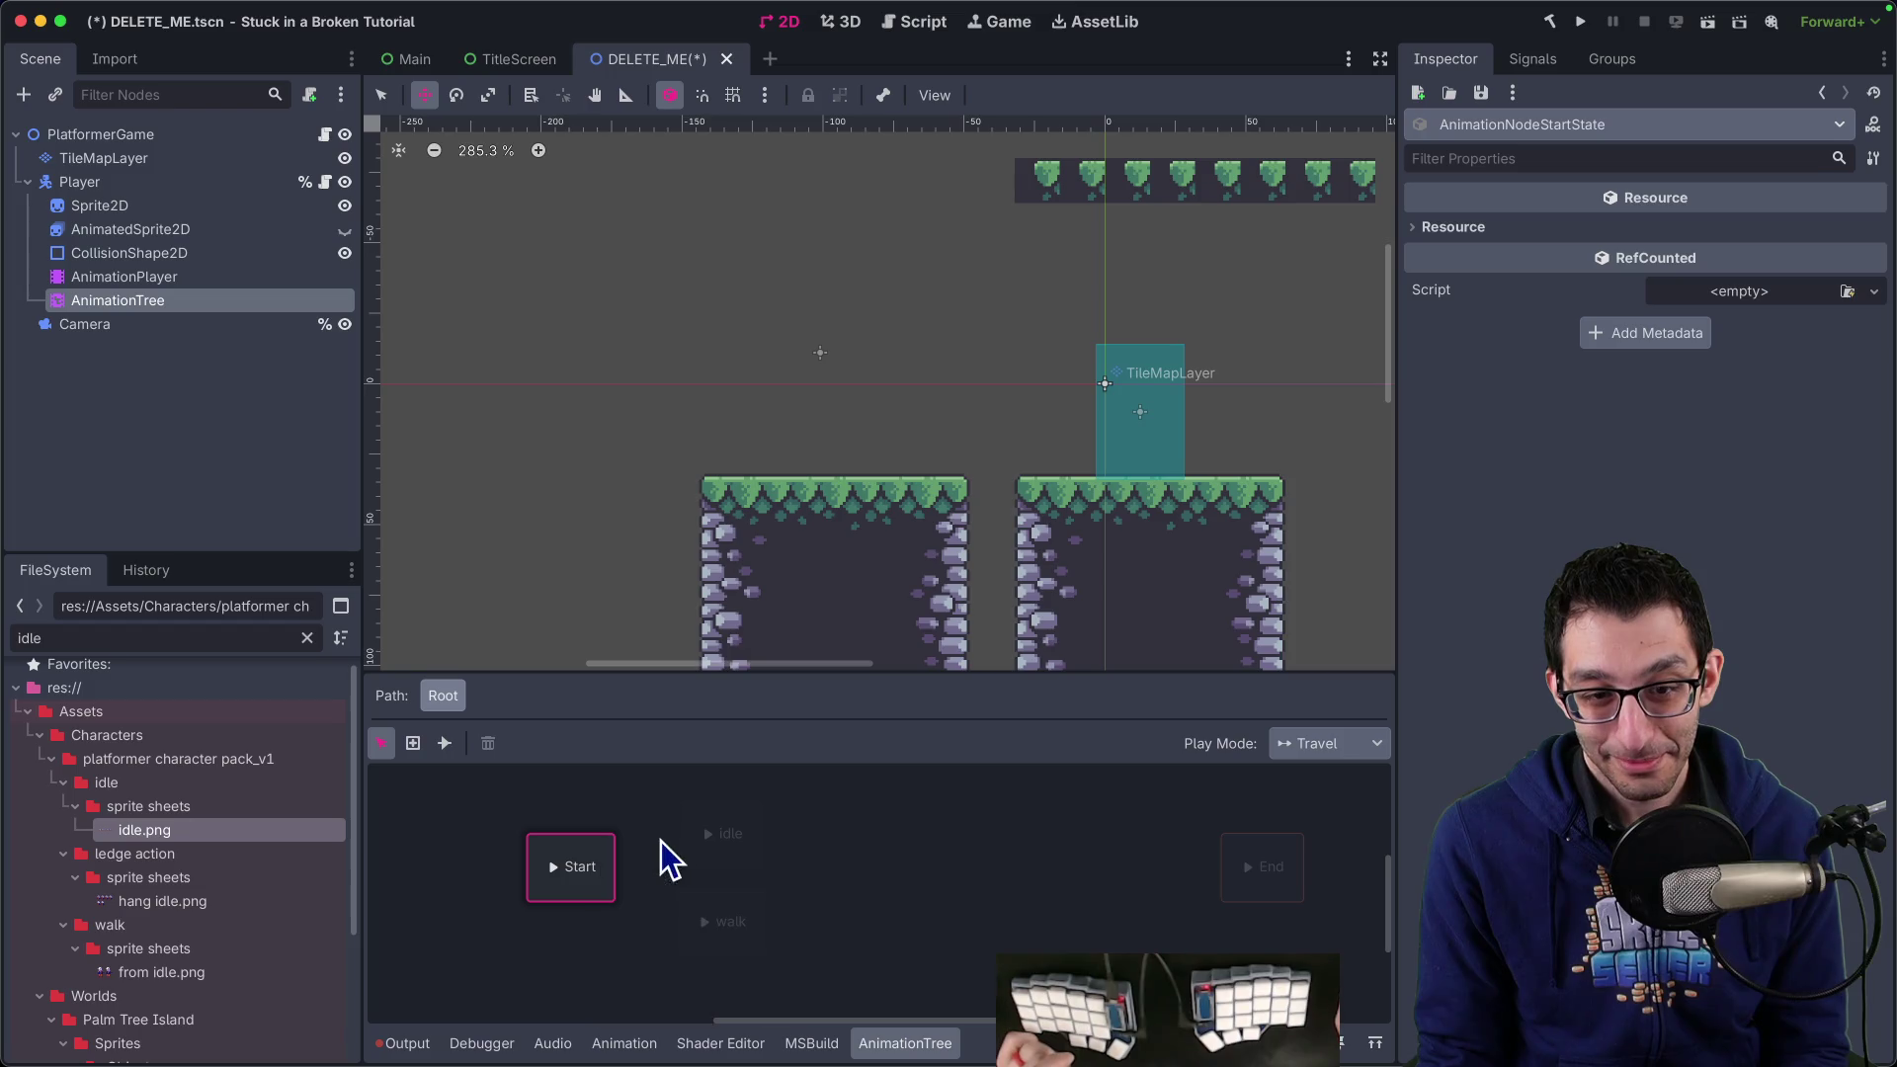
click(446, 751)
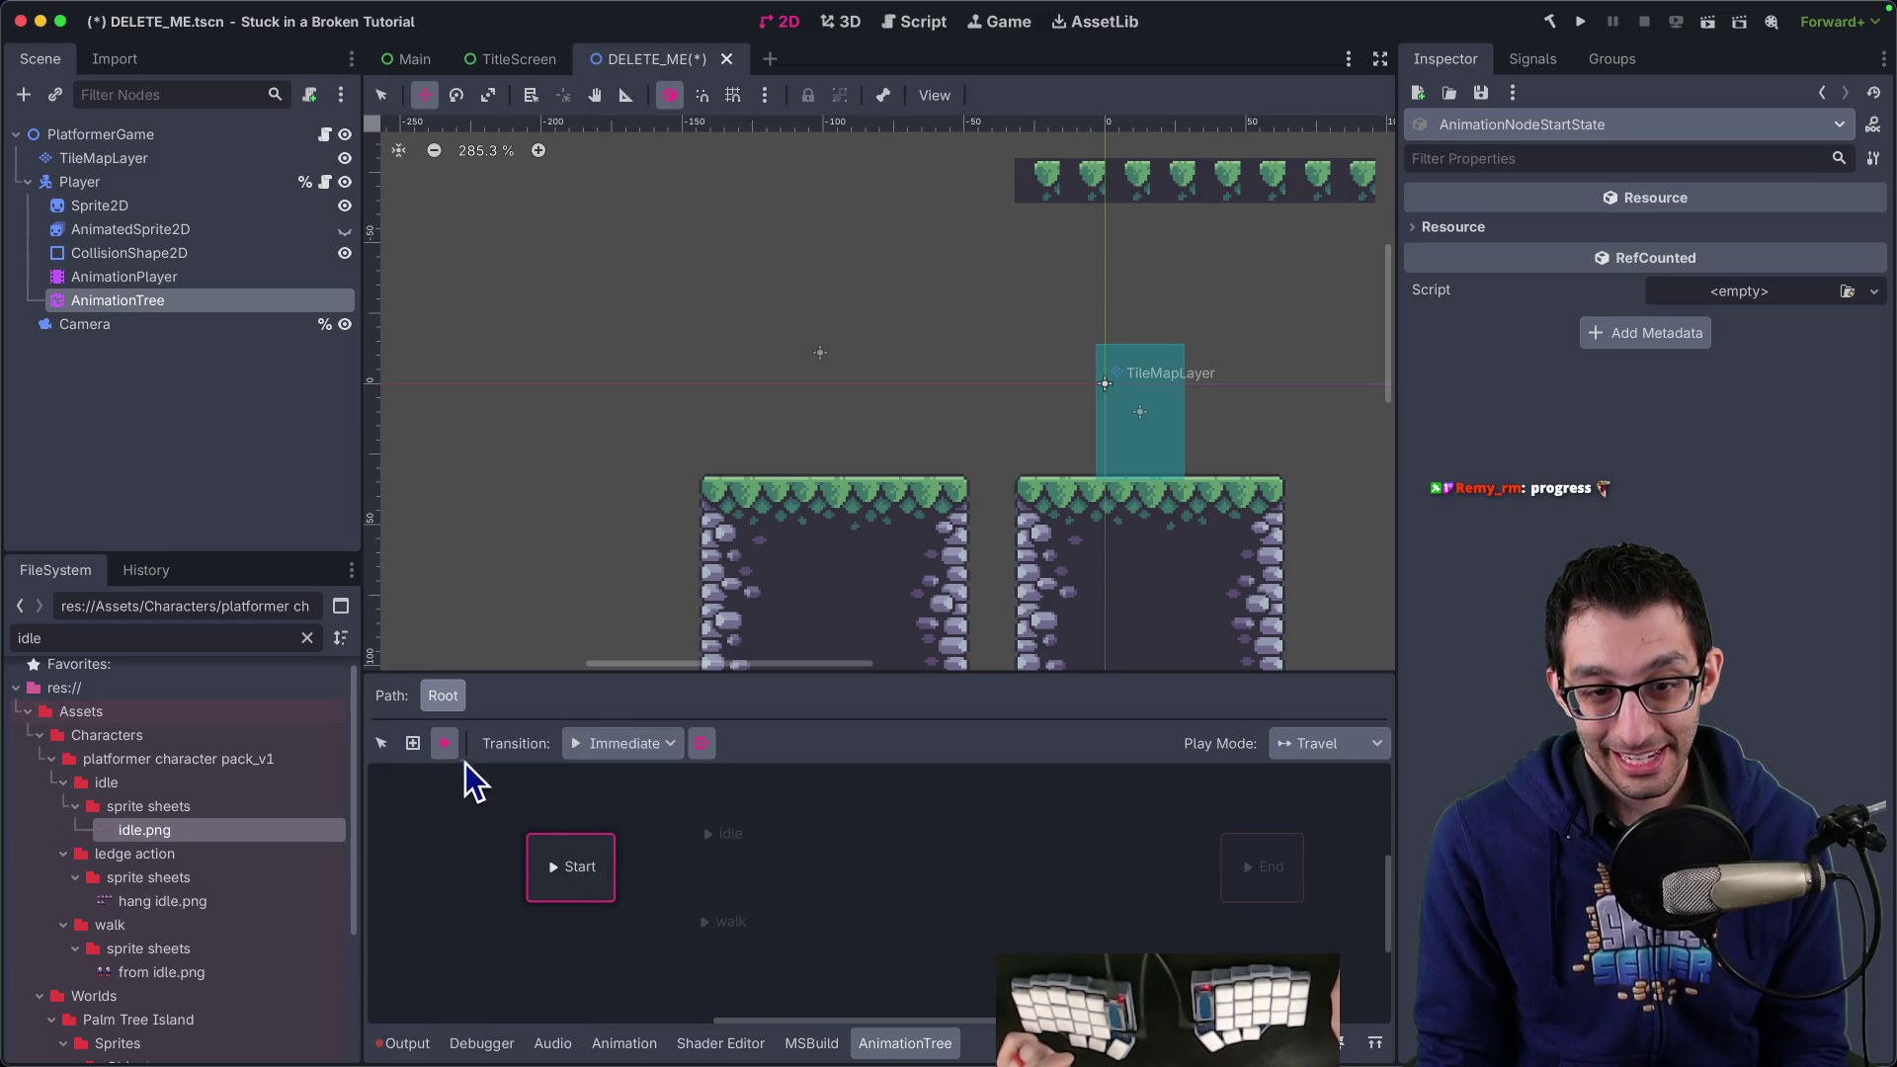
drag(728, 850, 728, 855)
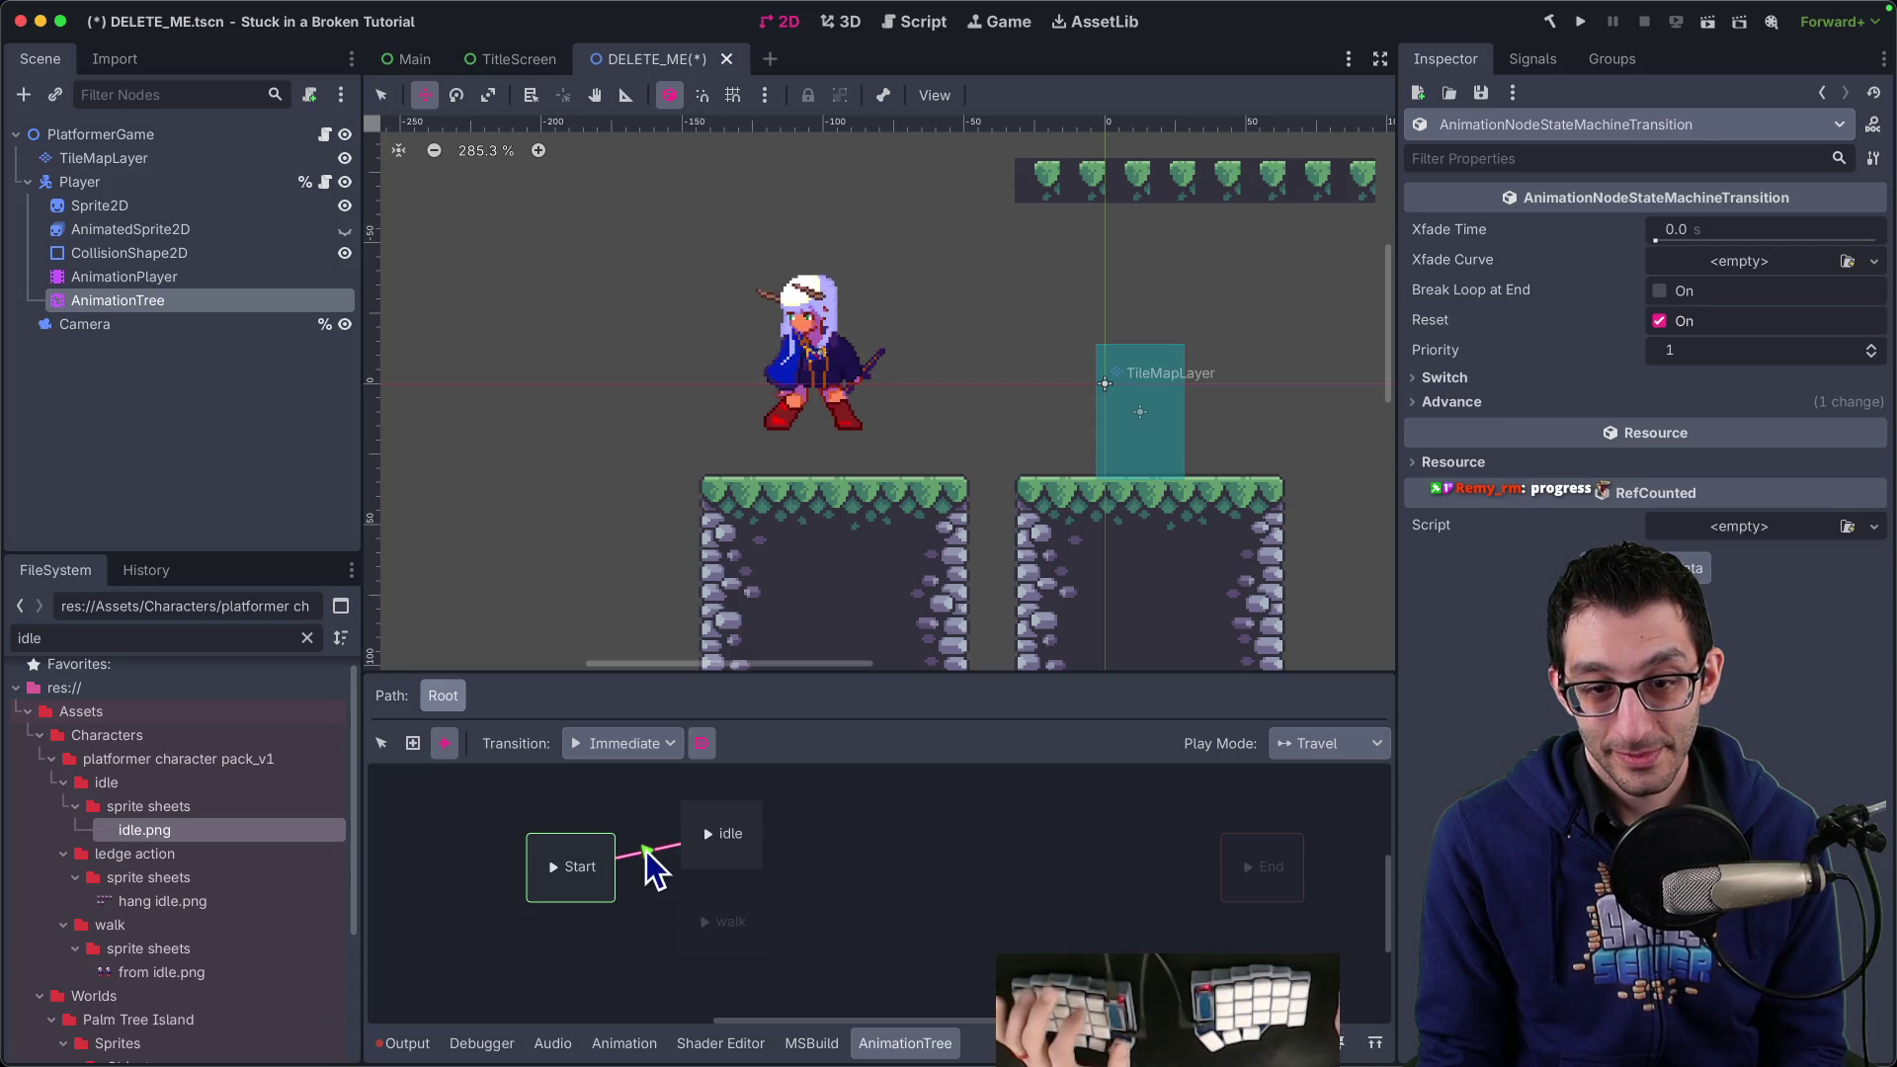
Keep the Start→idle transition's Advance Mode on Auto, then go back to the AnimationPlayer
click(1496, 400)
click(1697, 431)
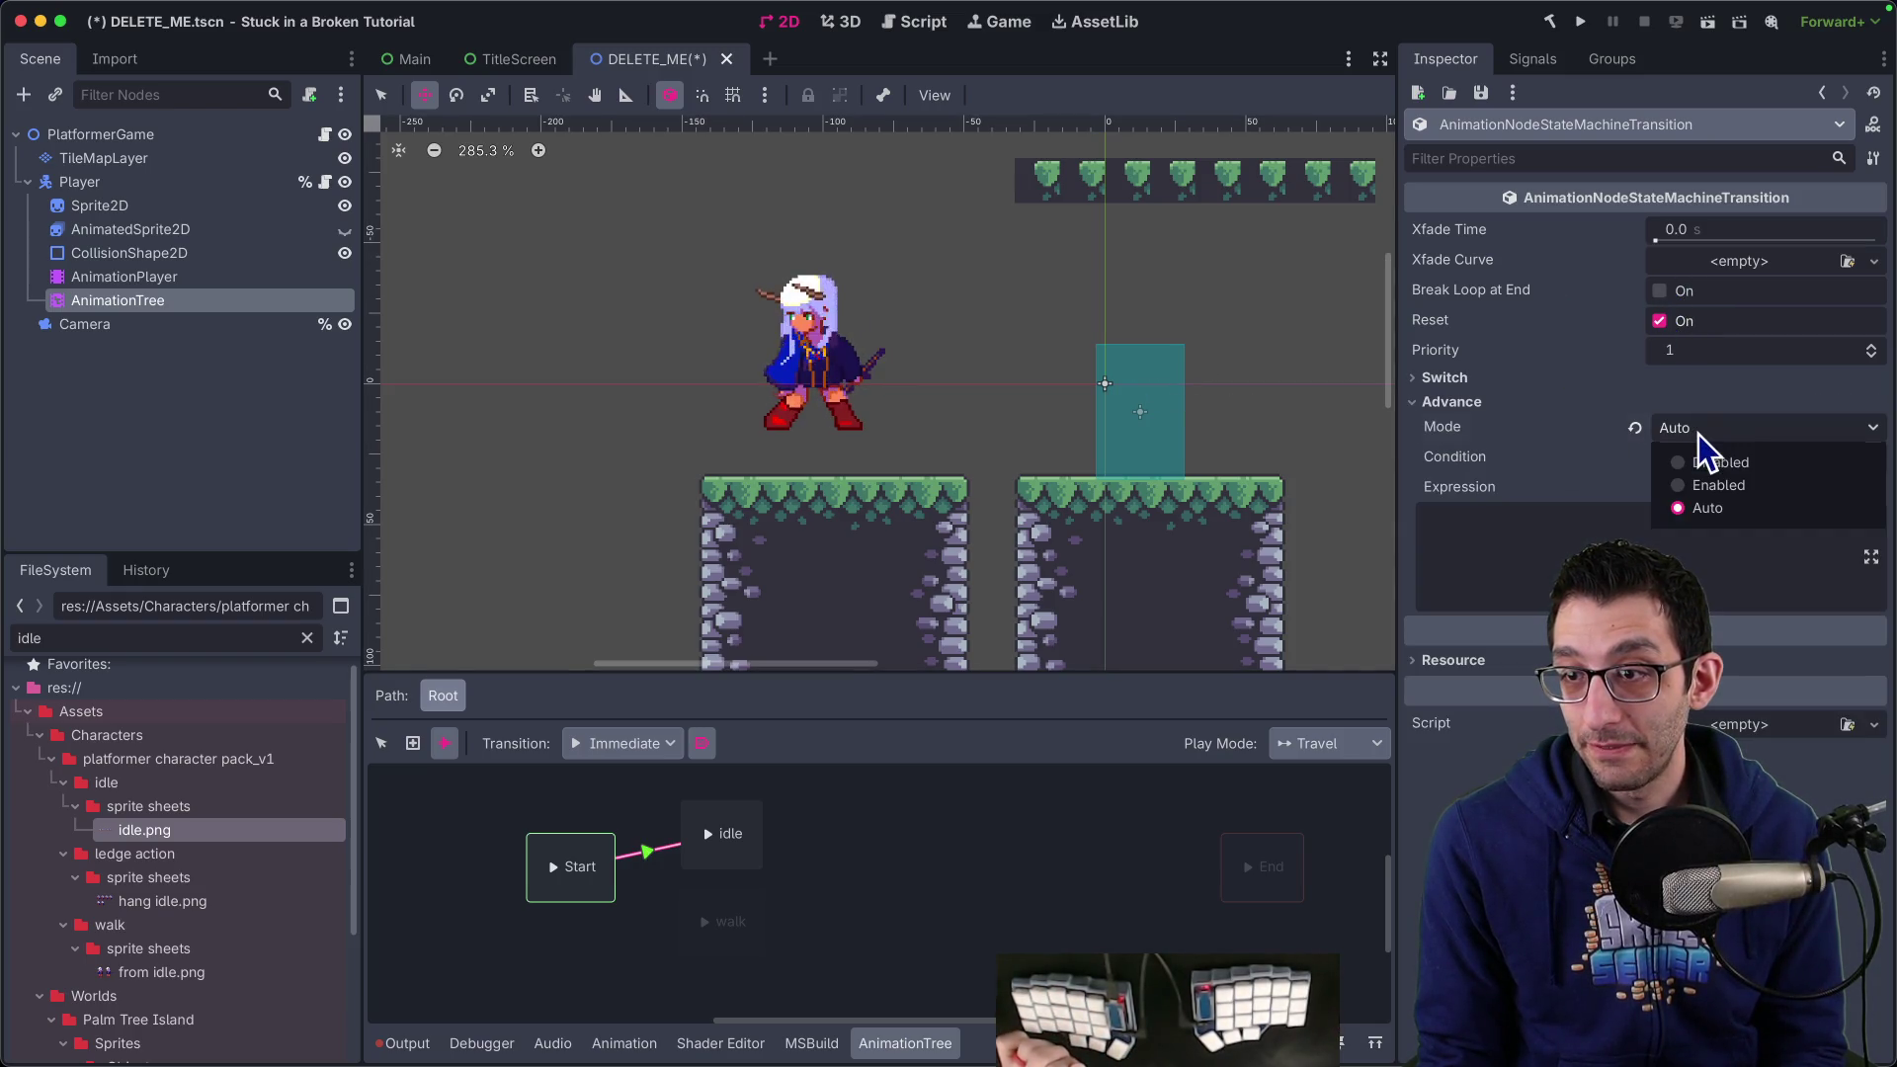
click(1718, 429)
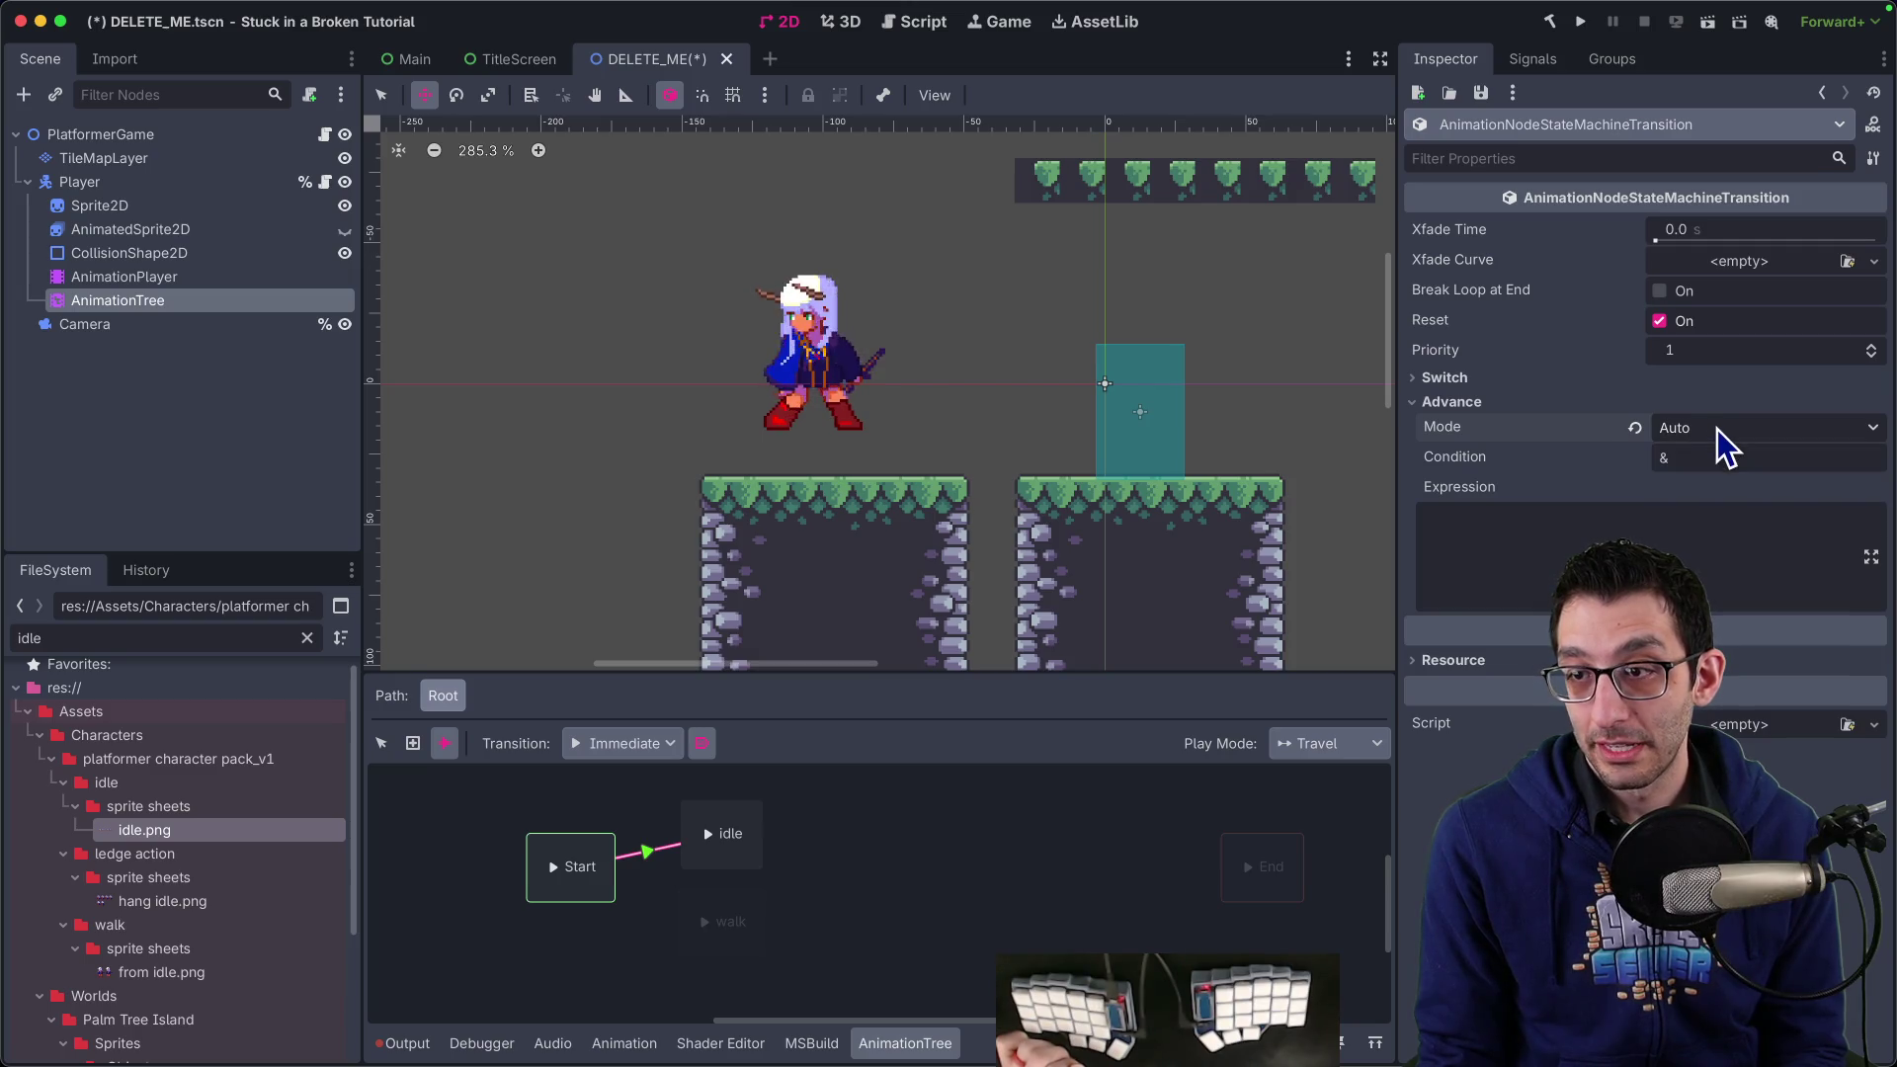
click(1718, 429)
click(1718, 429)
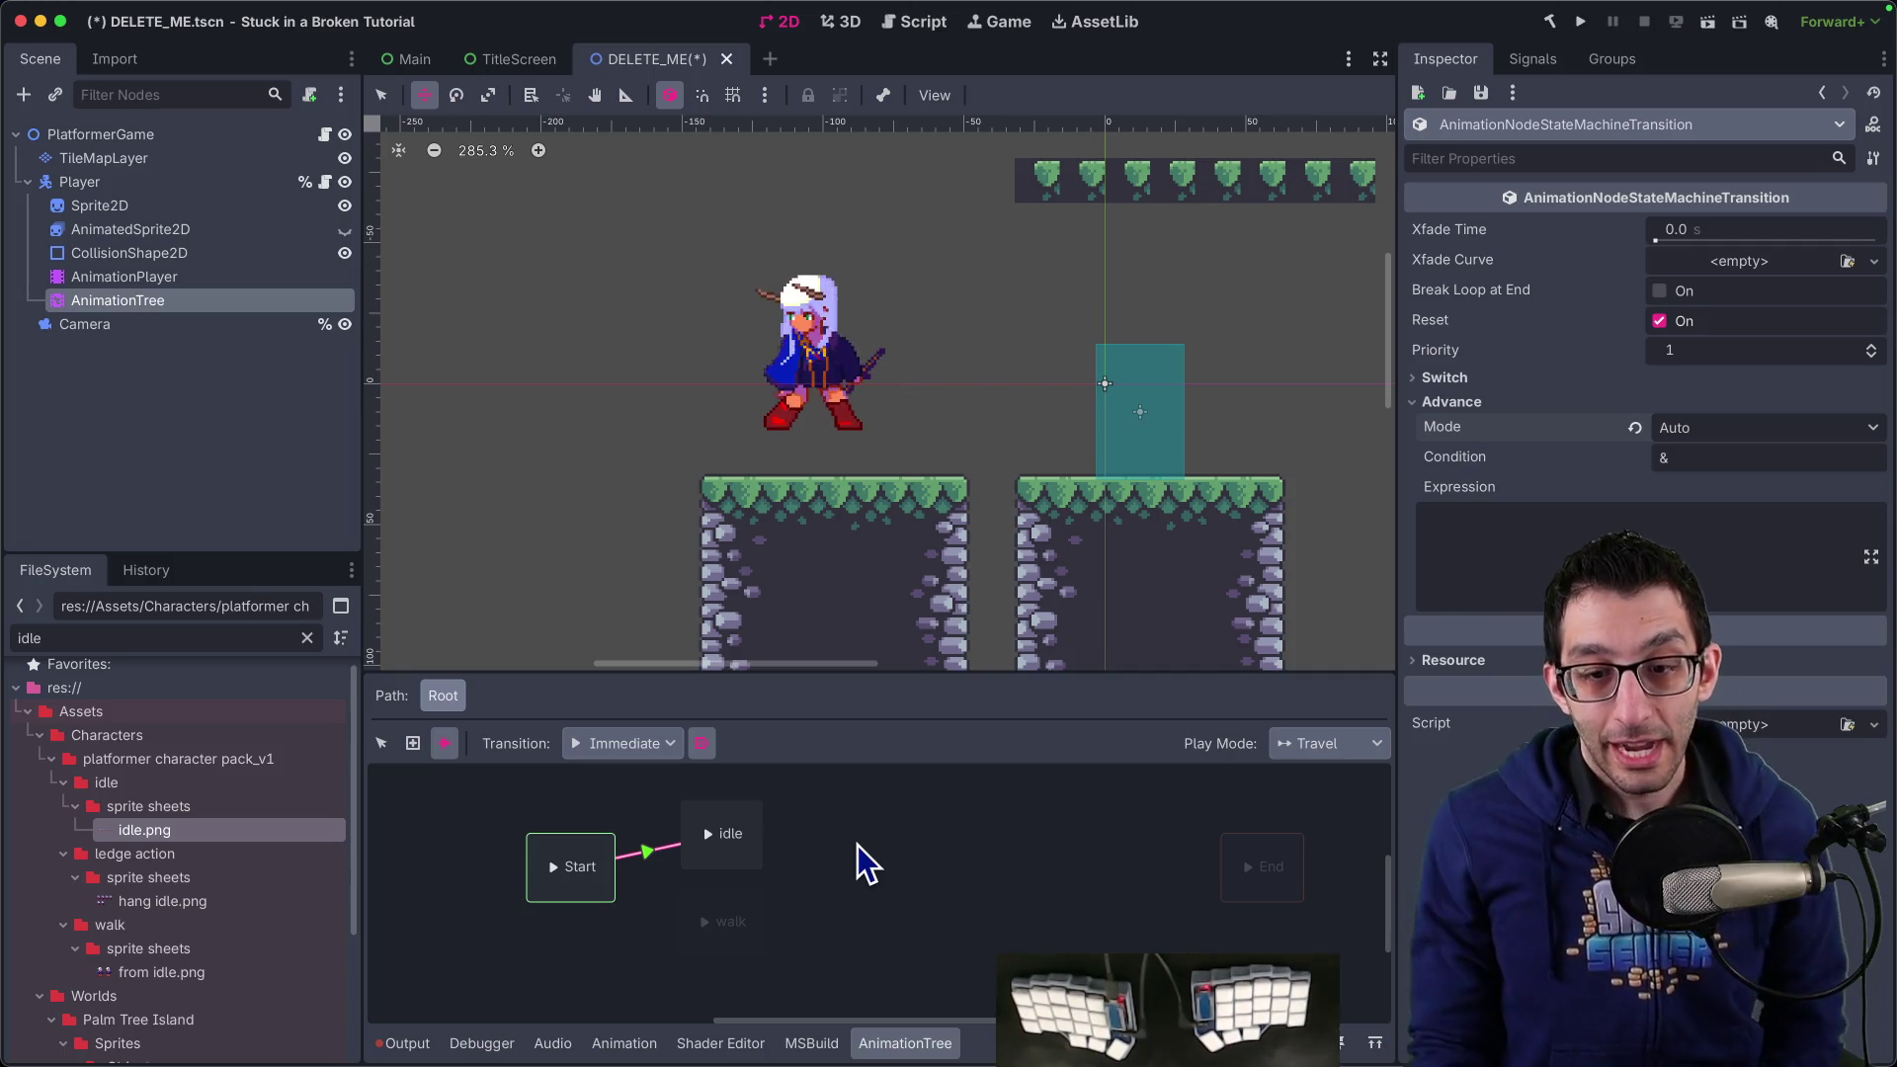
click(156, 281)
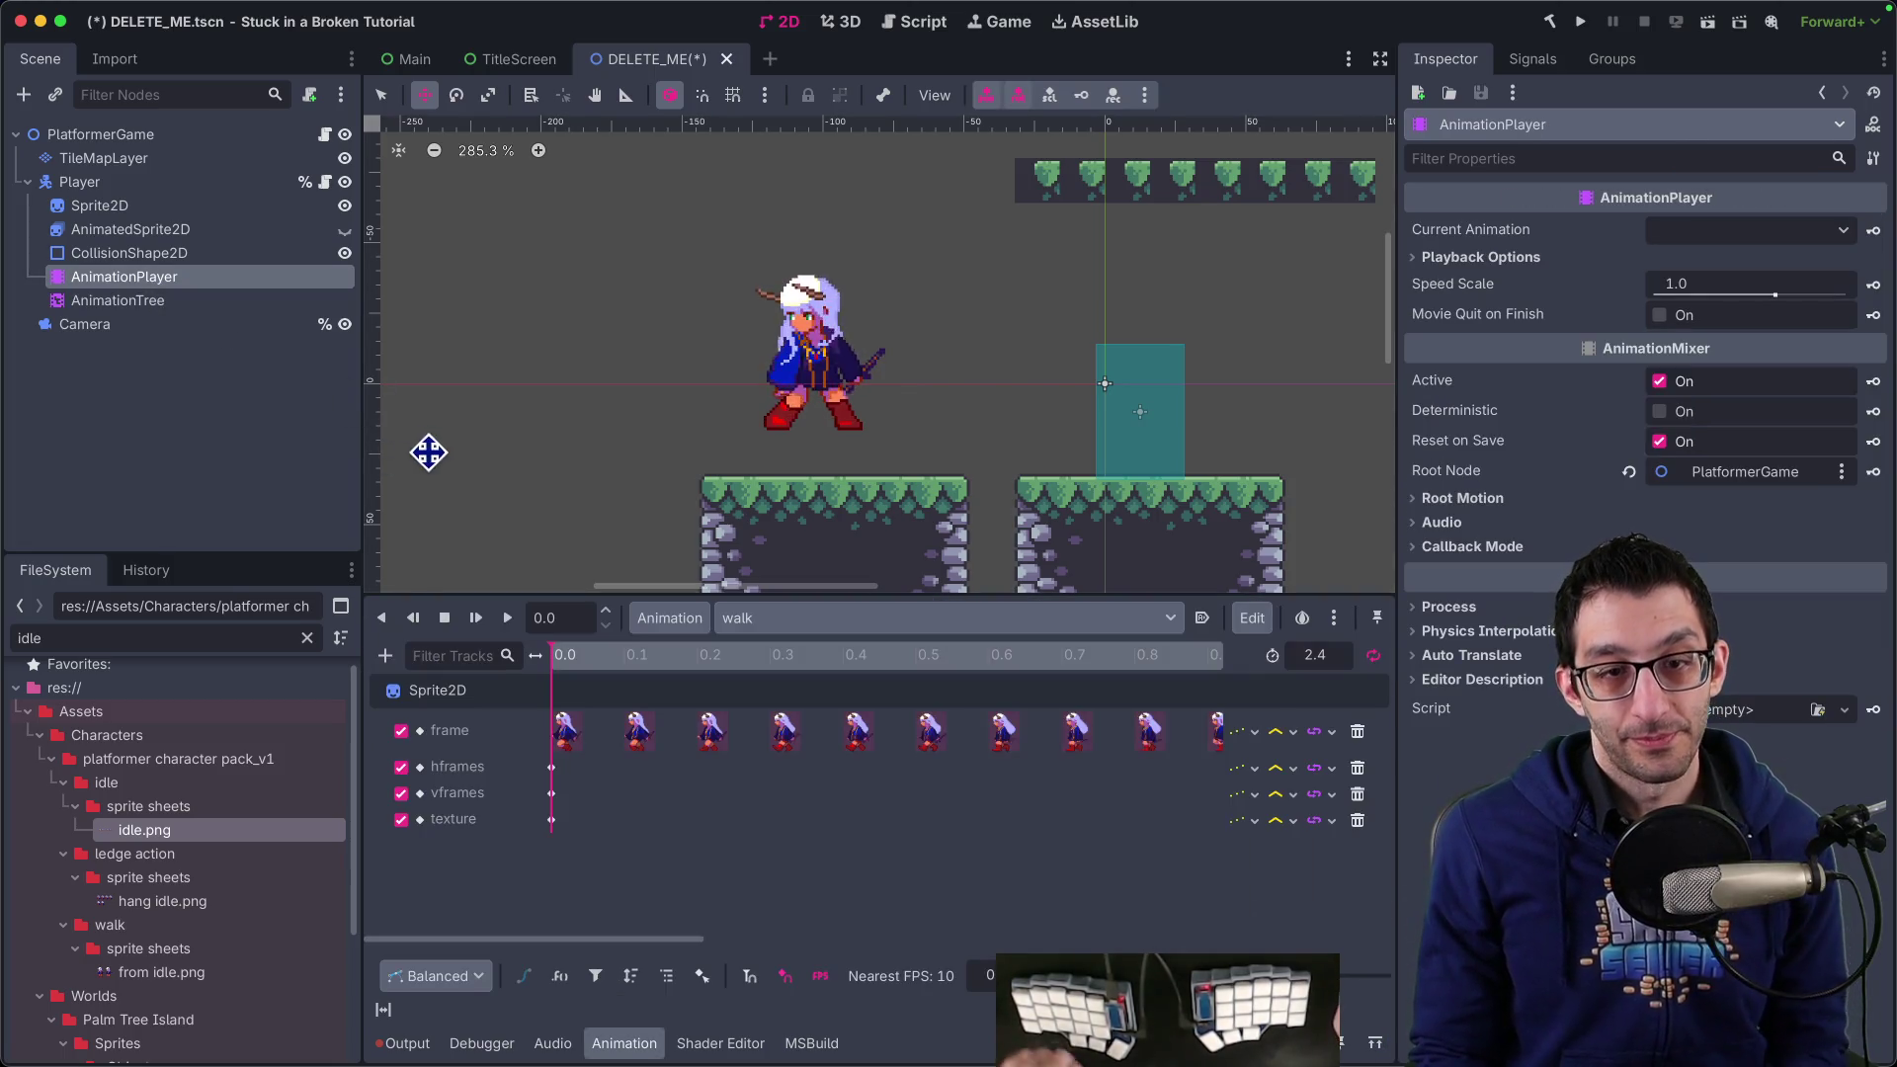
Check the animation list, then create a new animation named idle_to_walk
click(779, 625)
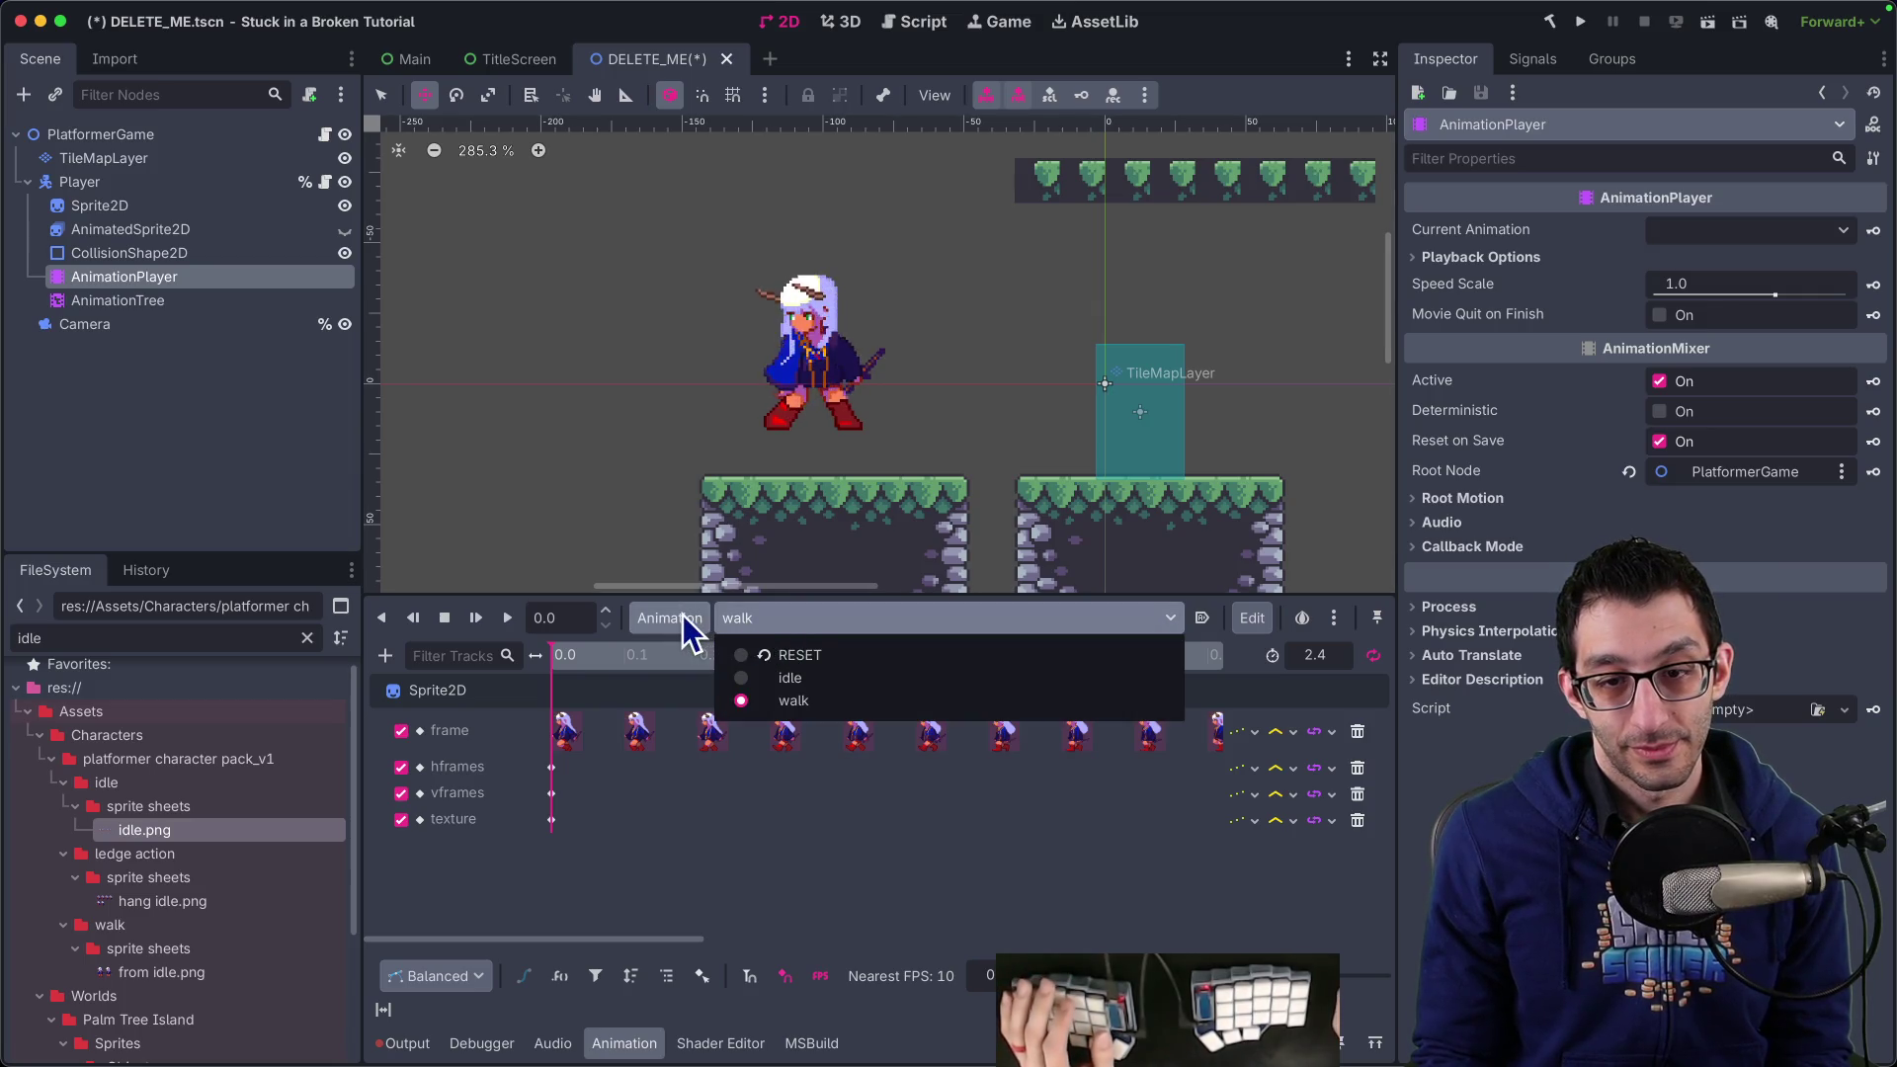
click(778, 618)
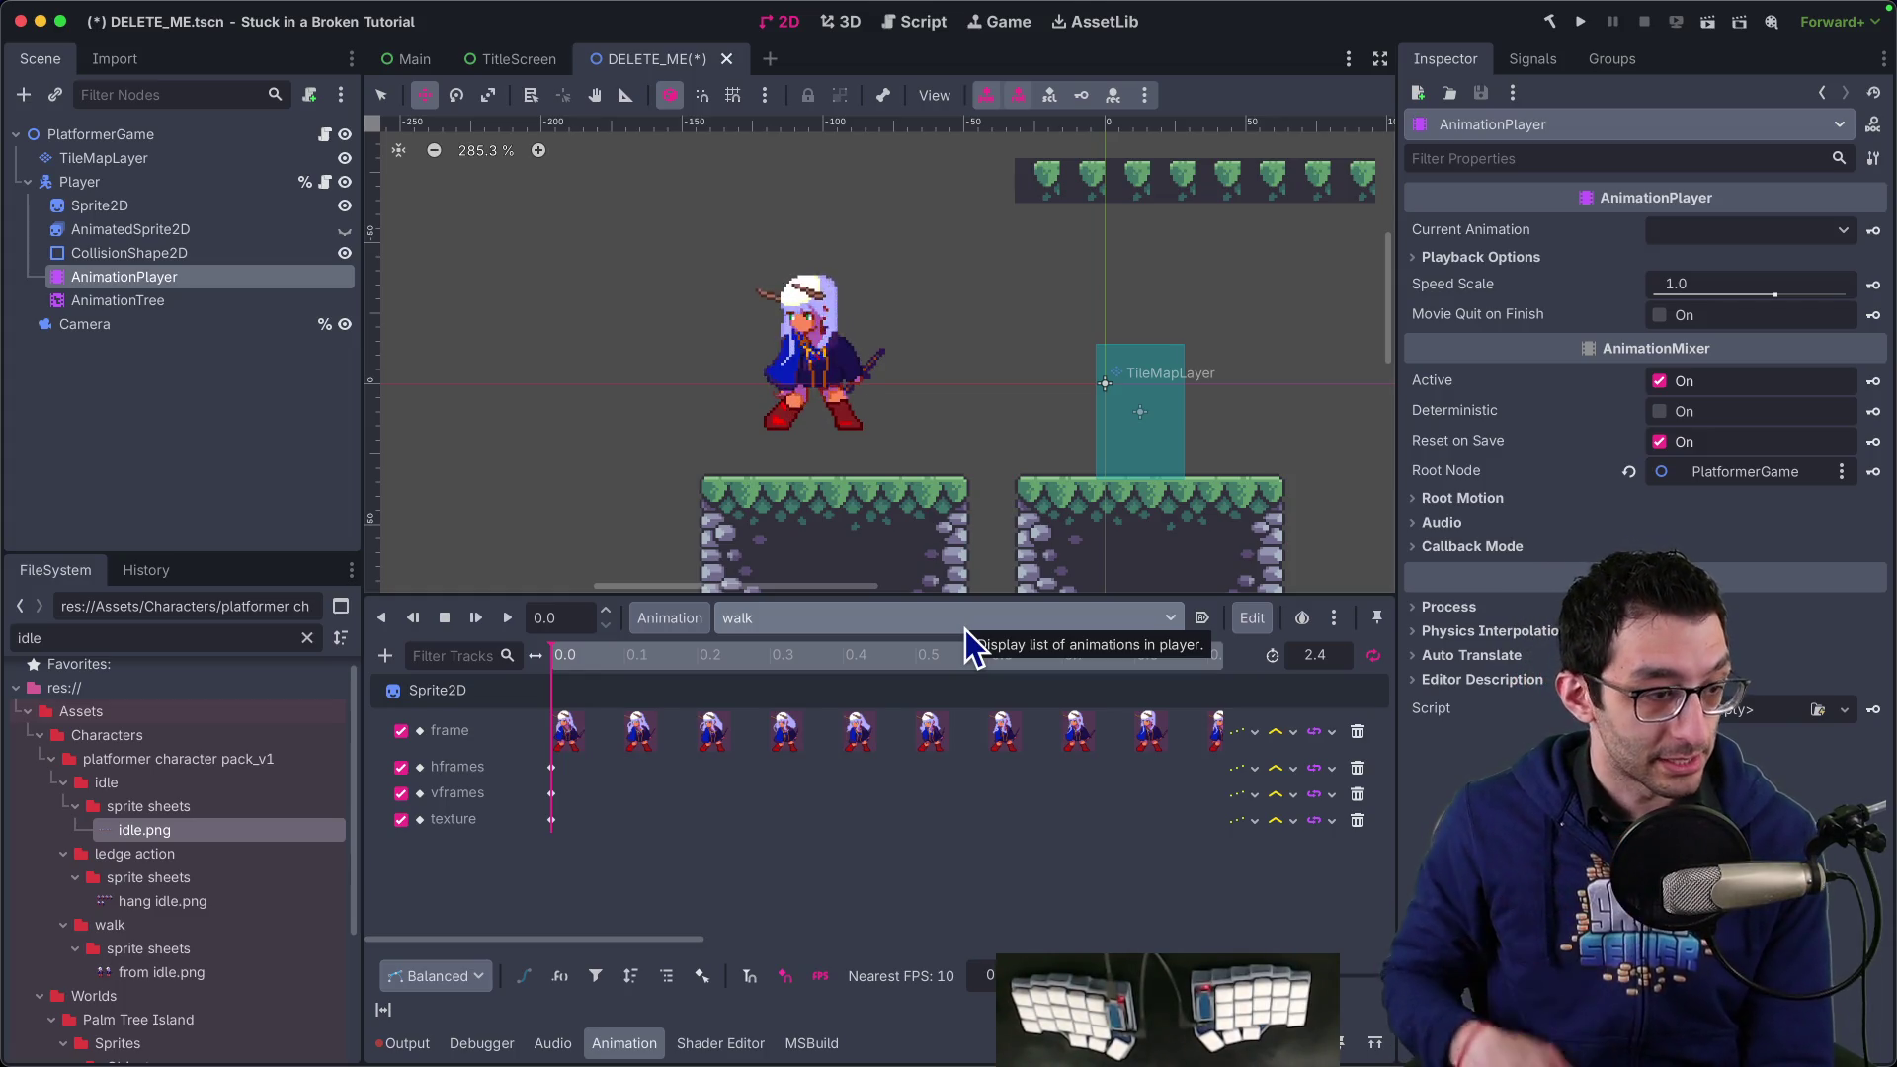
click(929, 620)
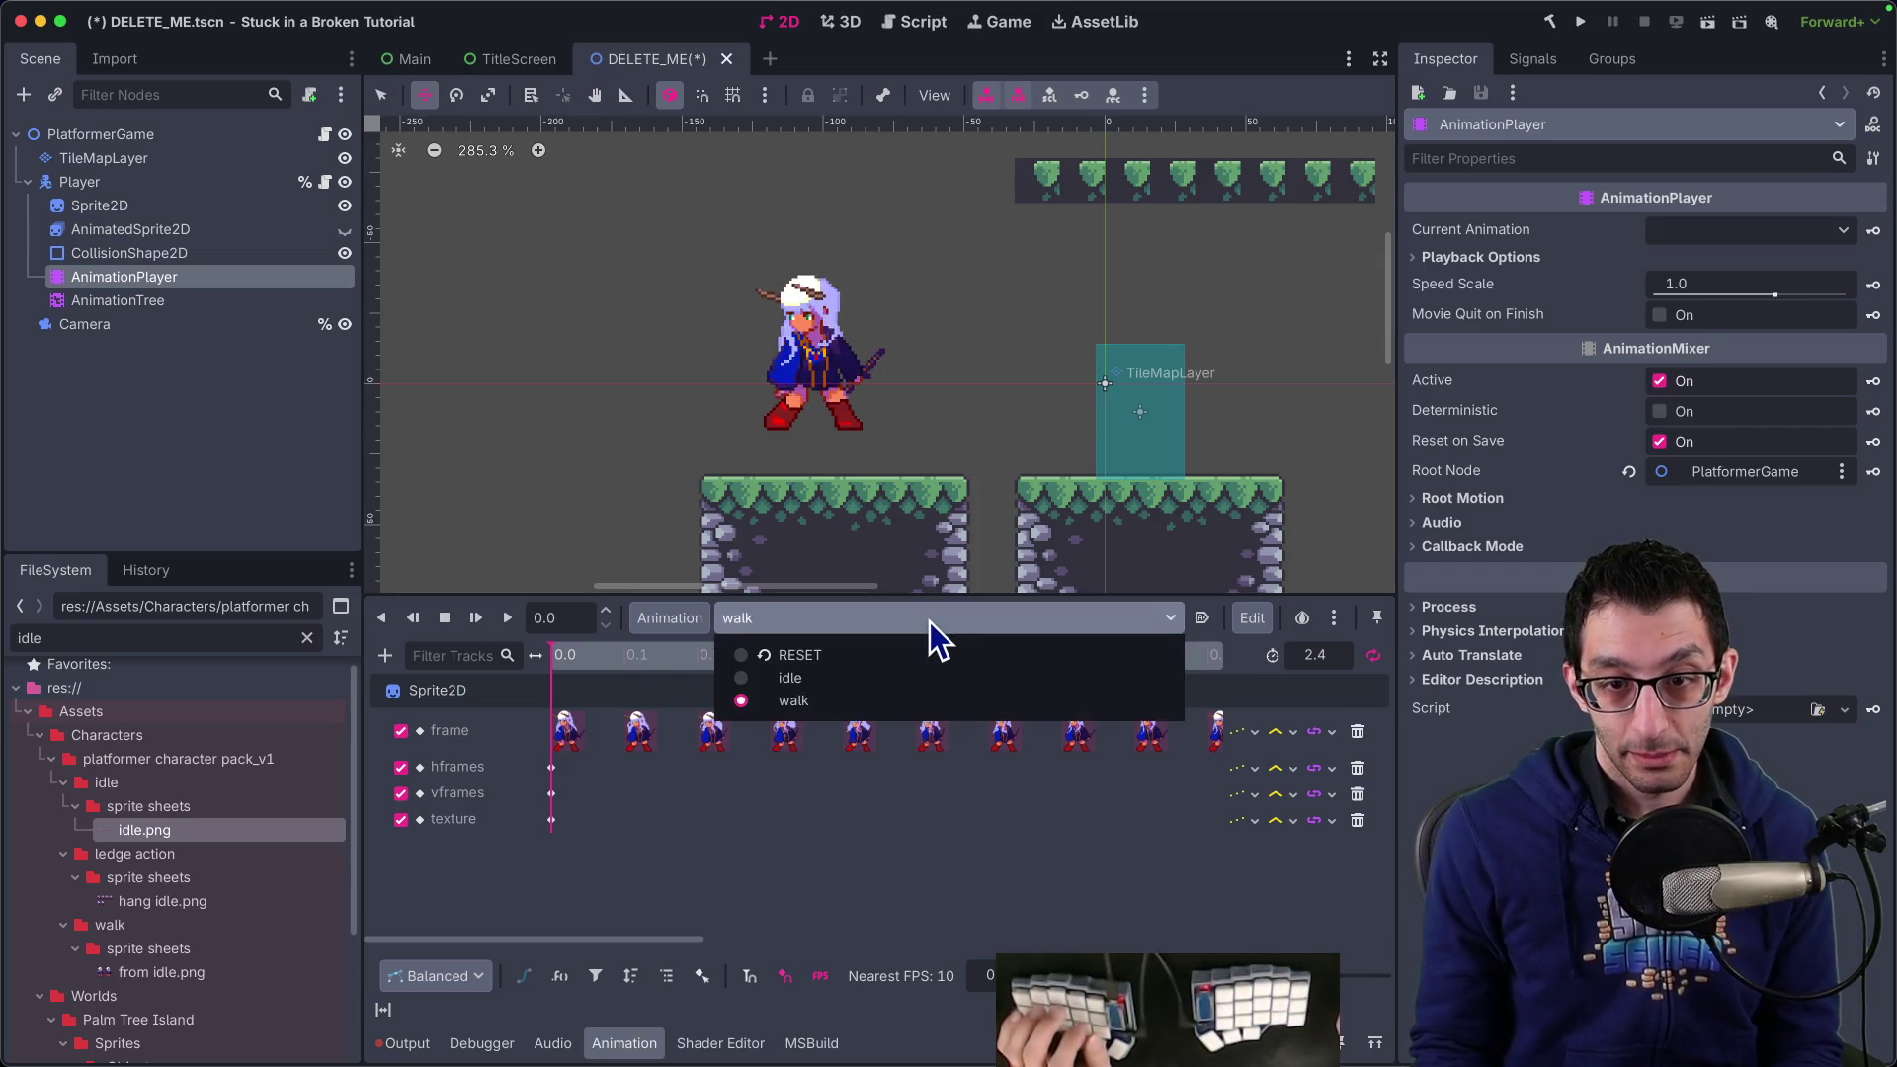
key(Escape)
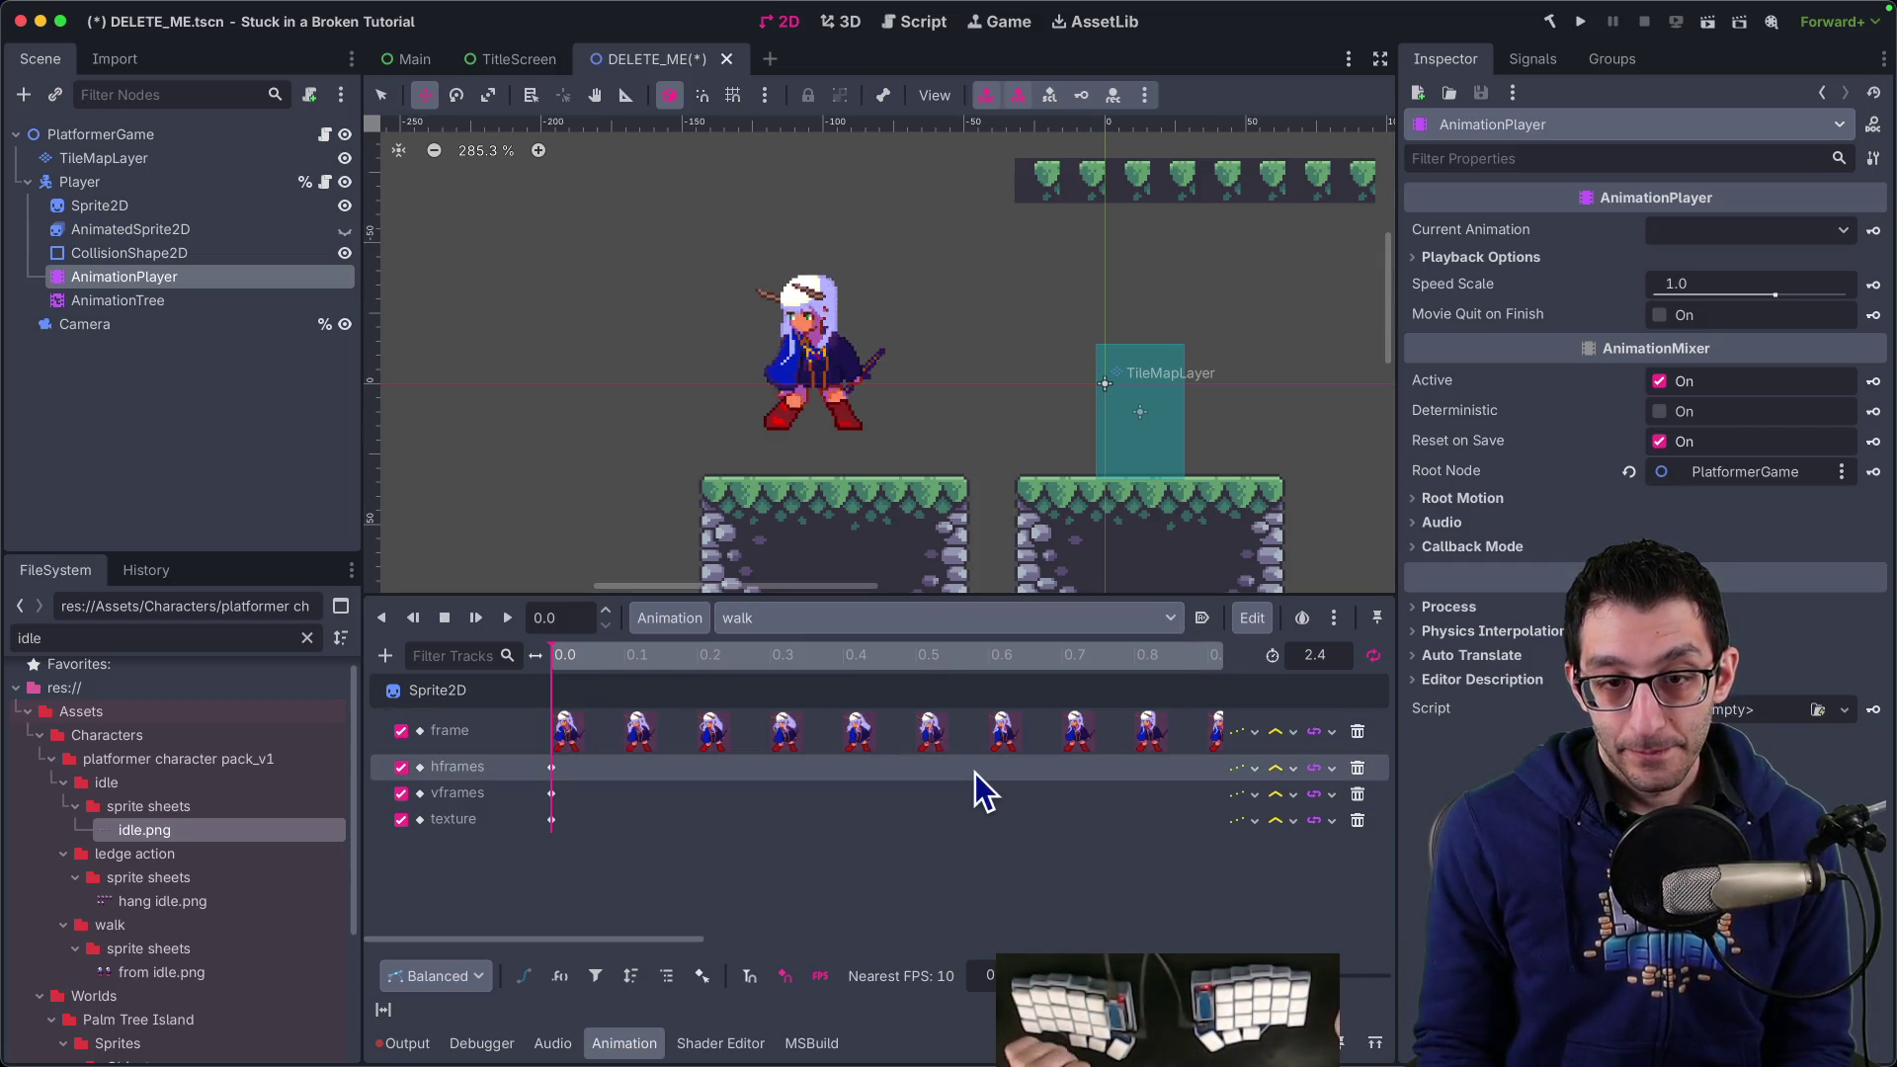
click(696, 620)
click(698, 656)
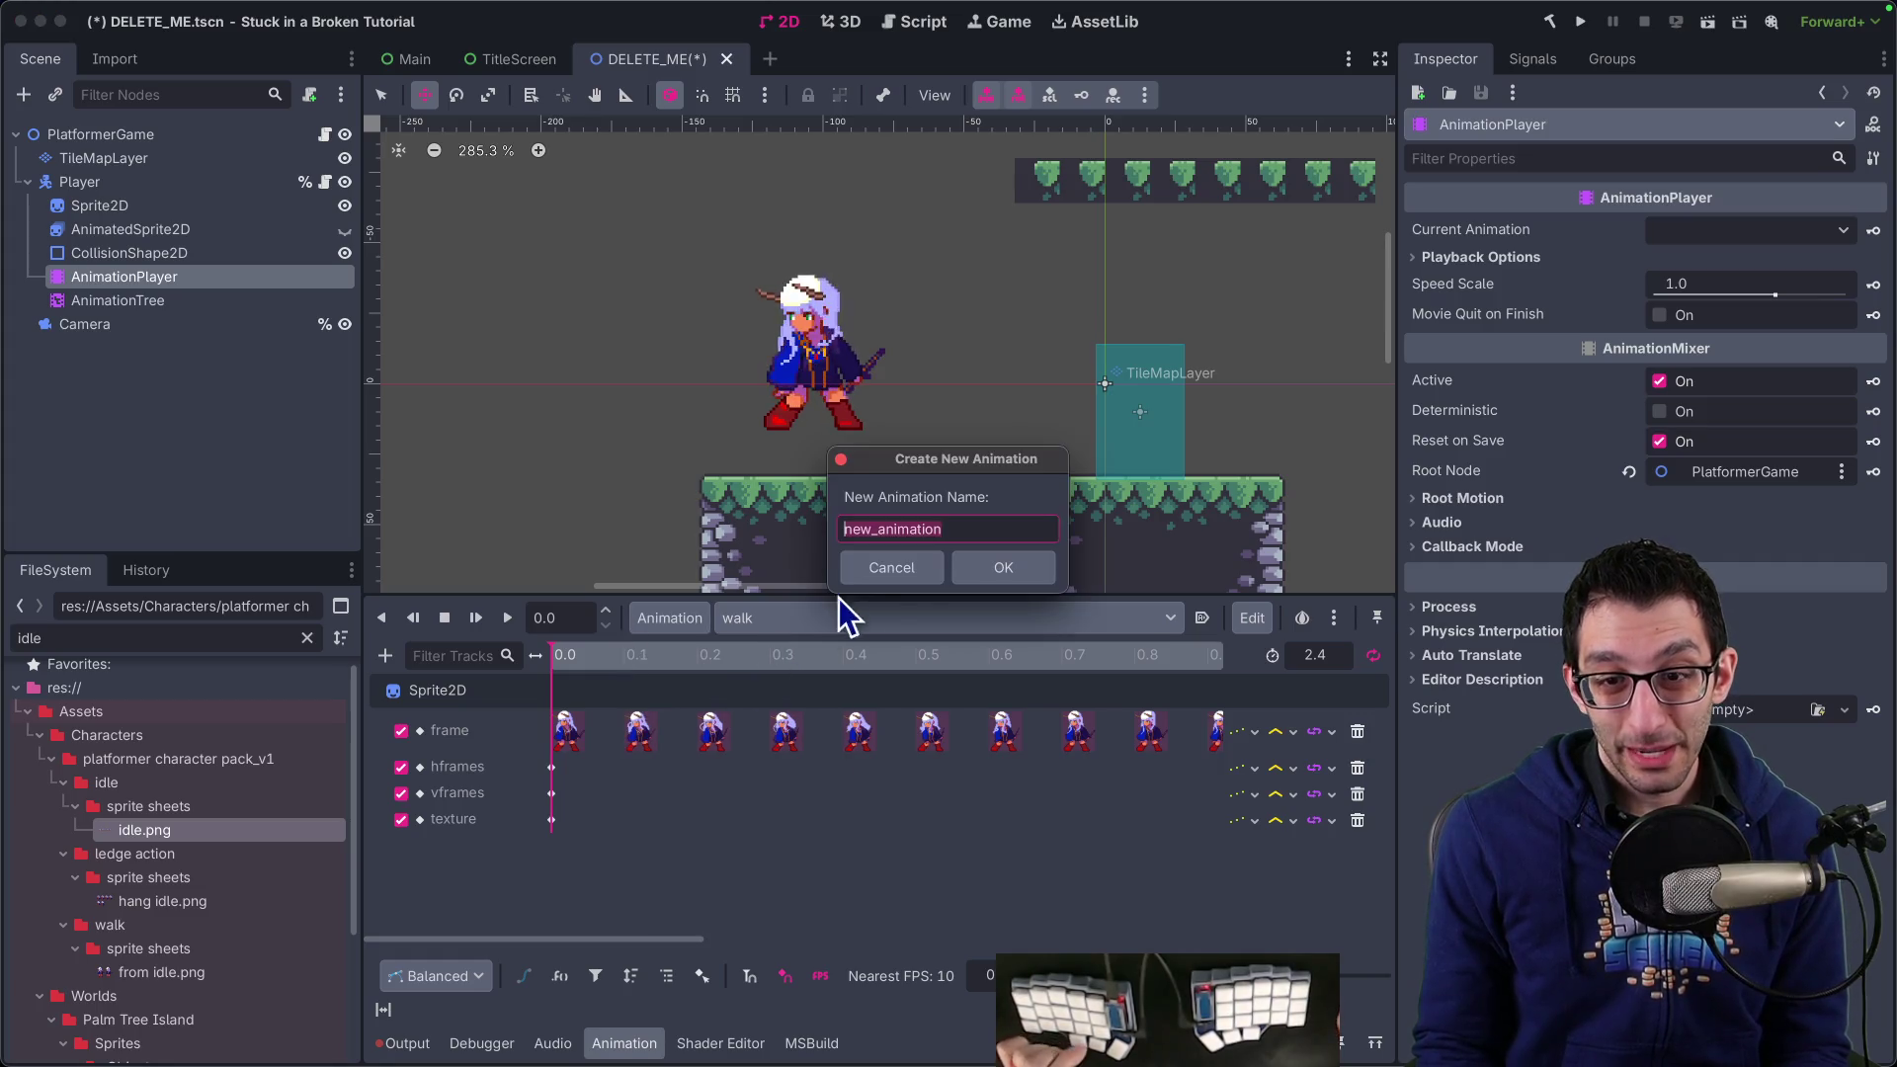
text(idle_to_walk)
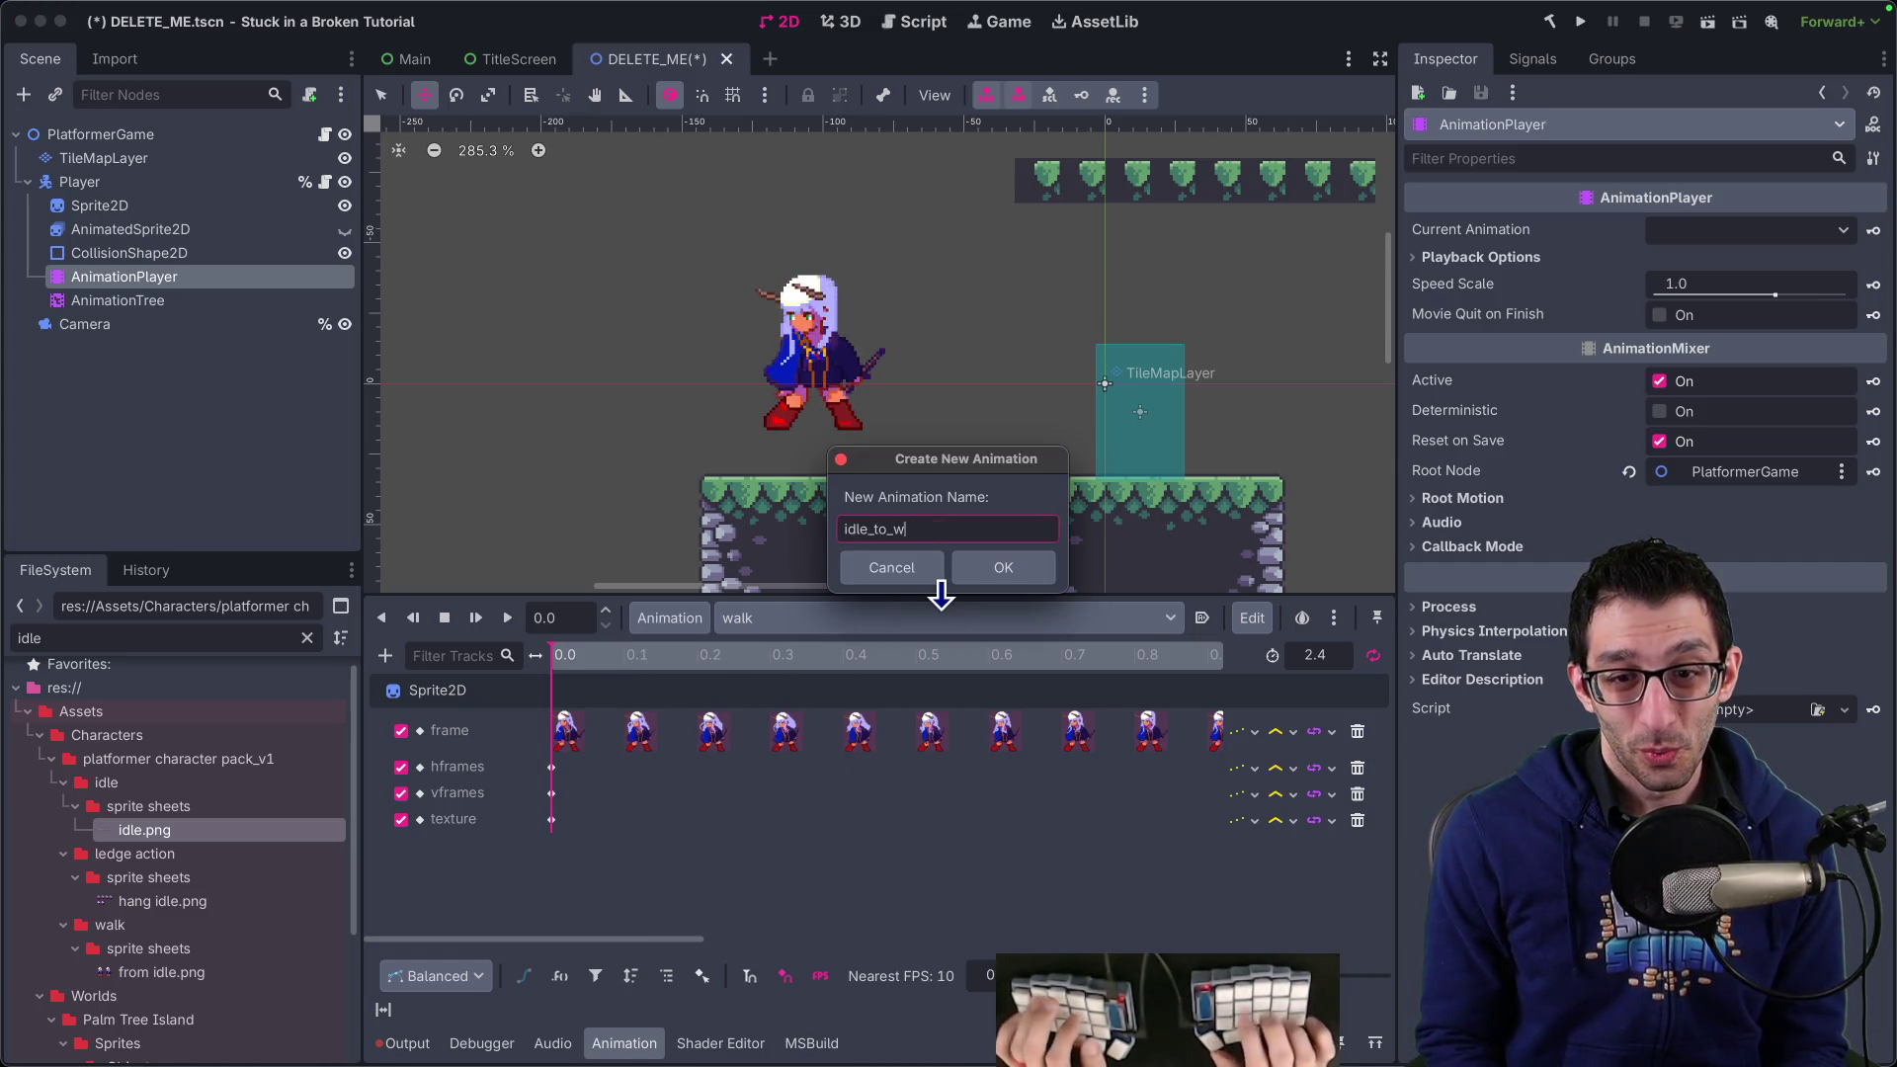
key(Return)
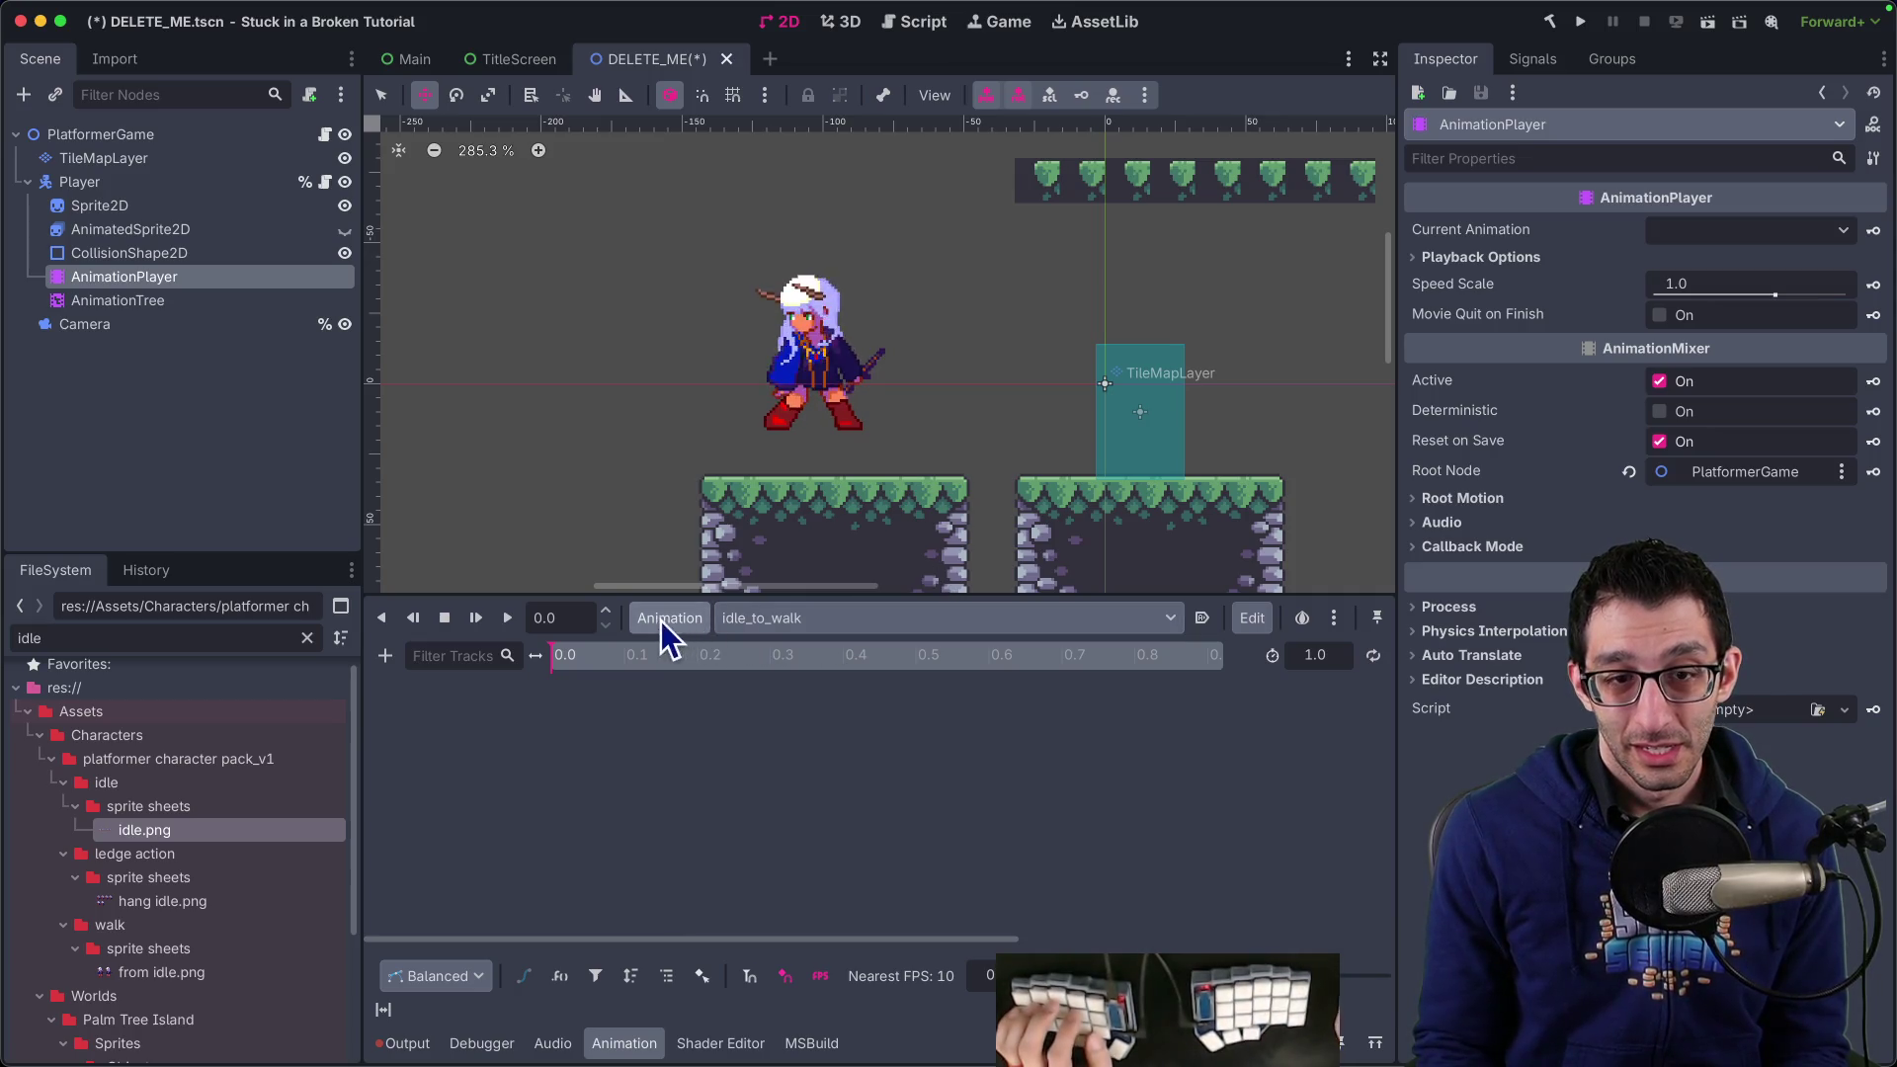
Quick-load walk.png, then from idle.png, as the Sprite2D texture and check its Hframes
click(195, 205)
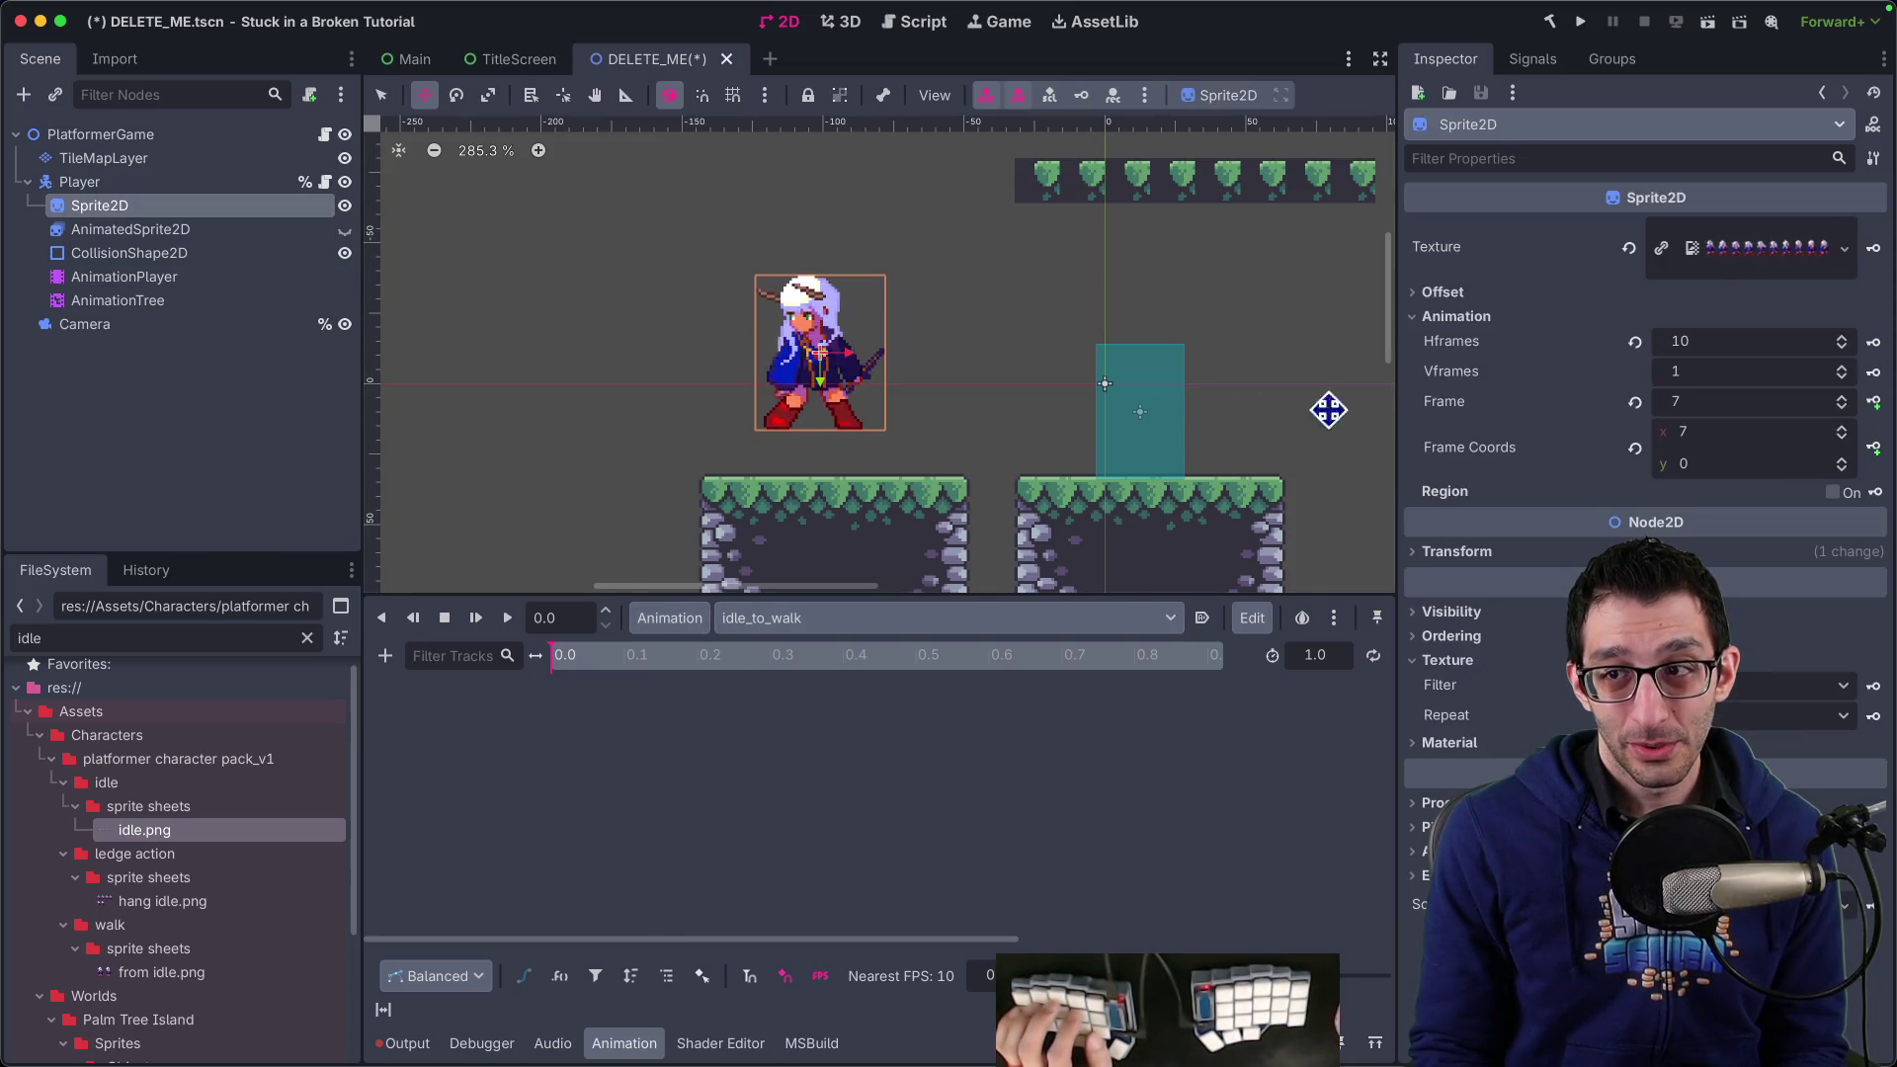
right_click(1731, 259)
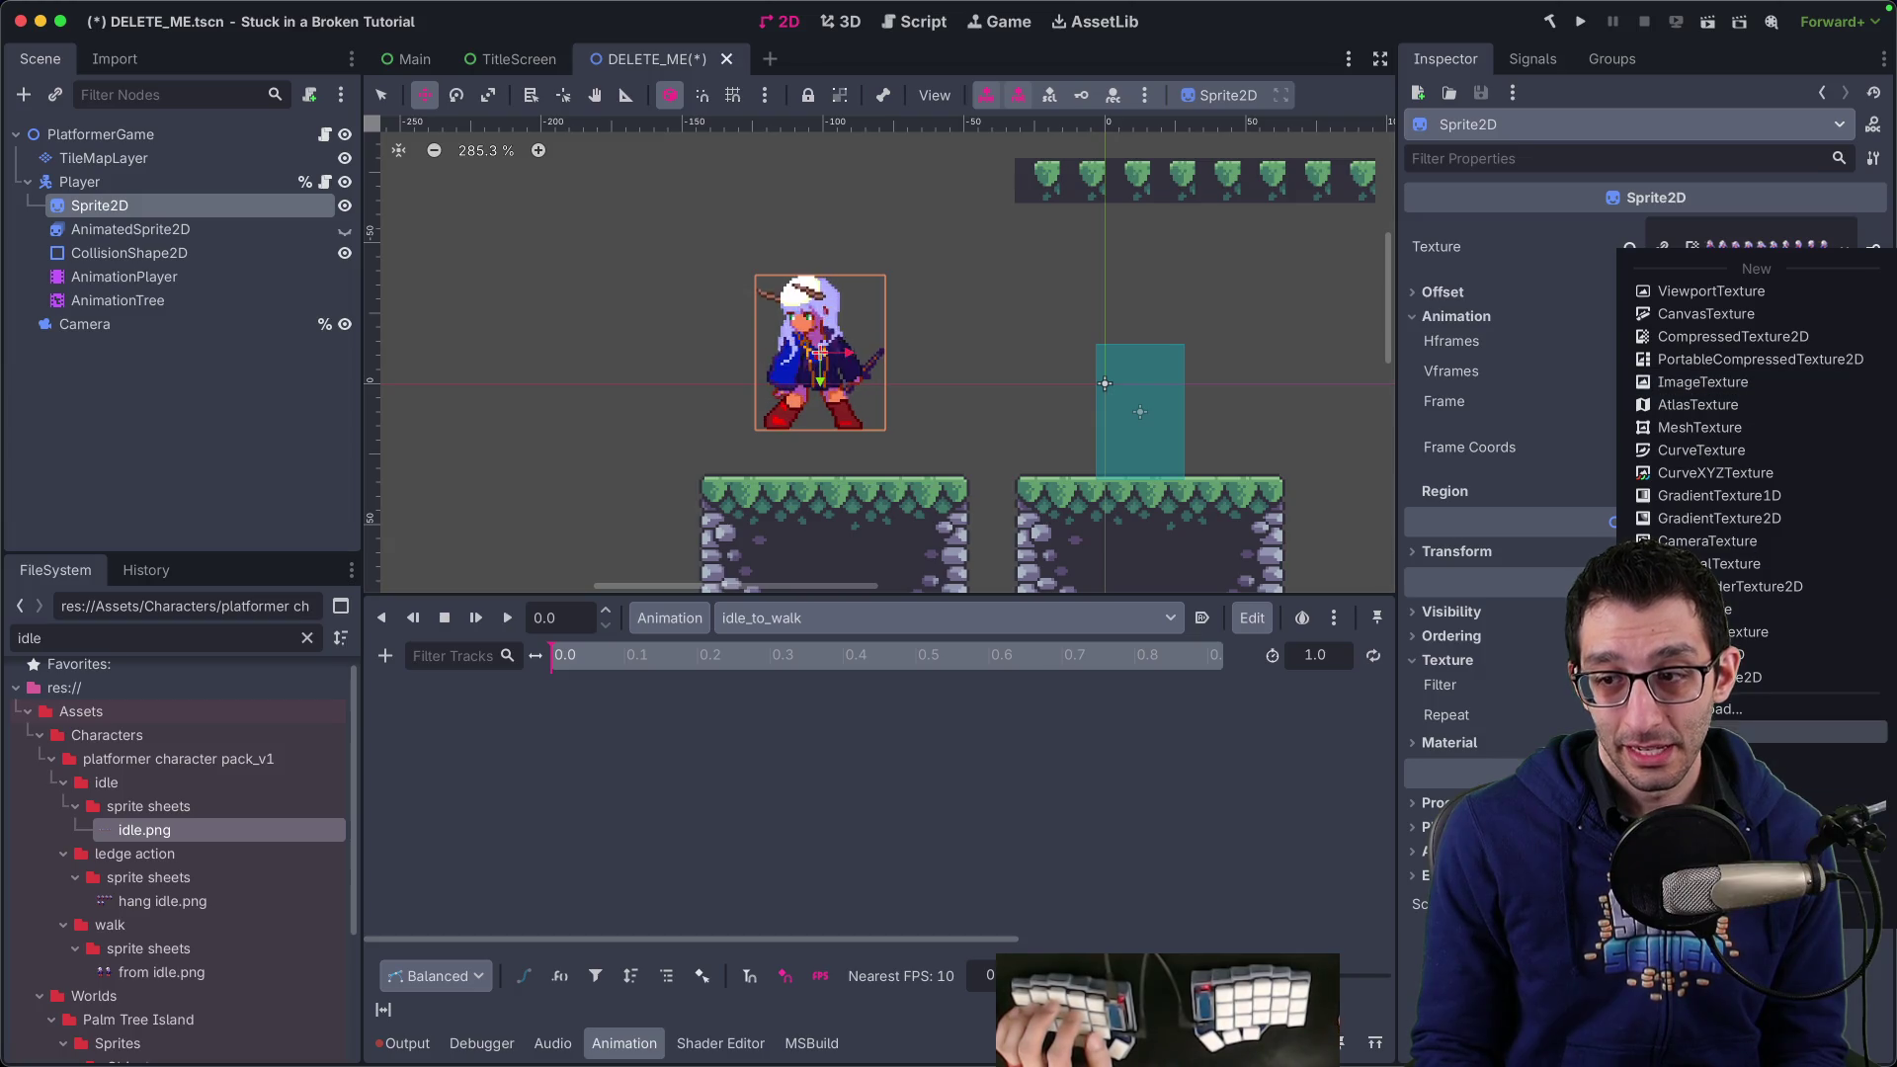
click(1725, 710)
text(walk)
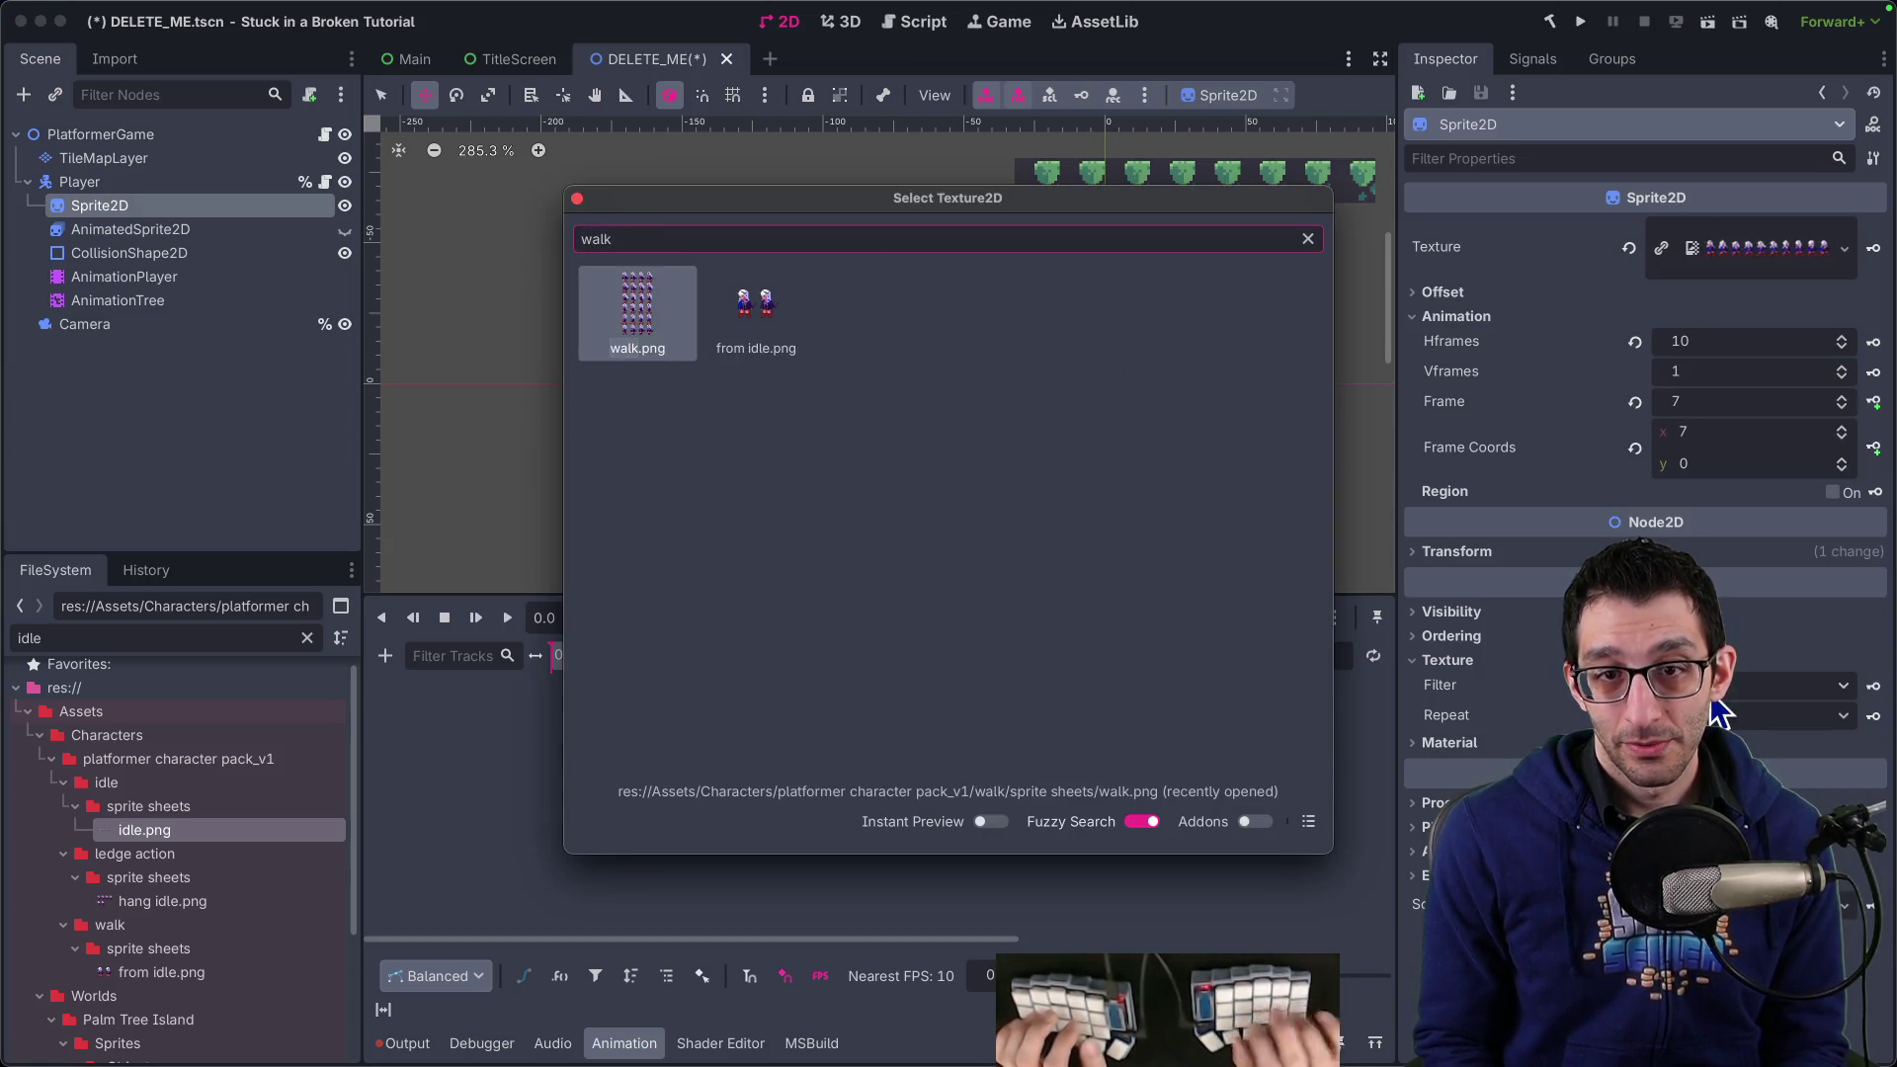
key(Return)
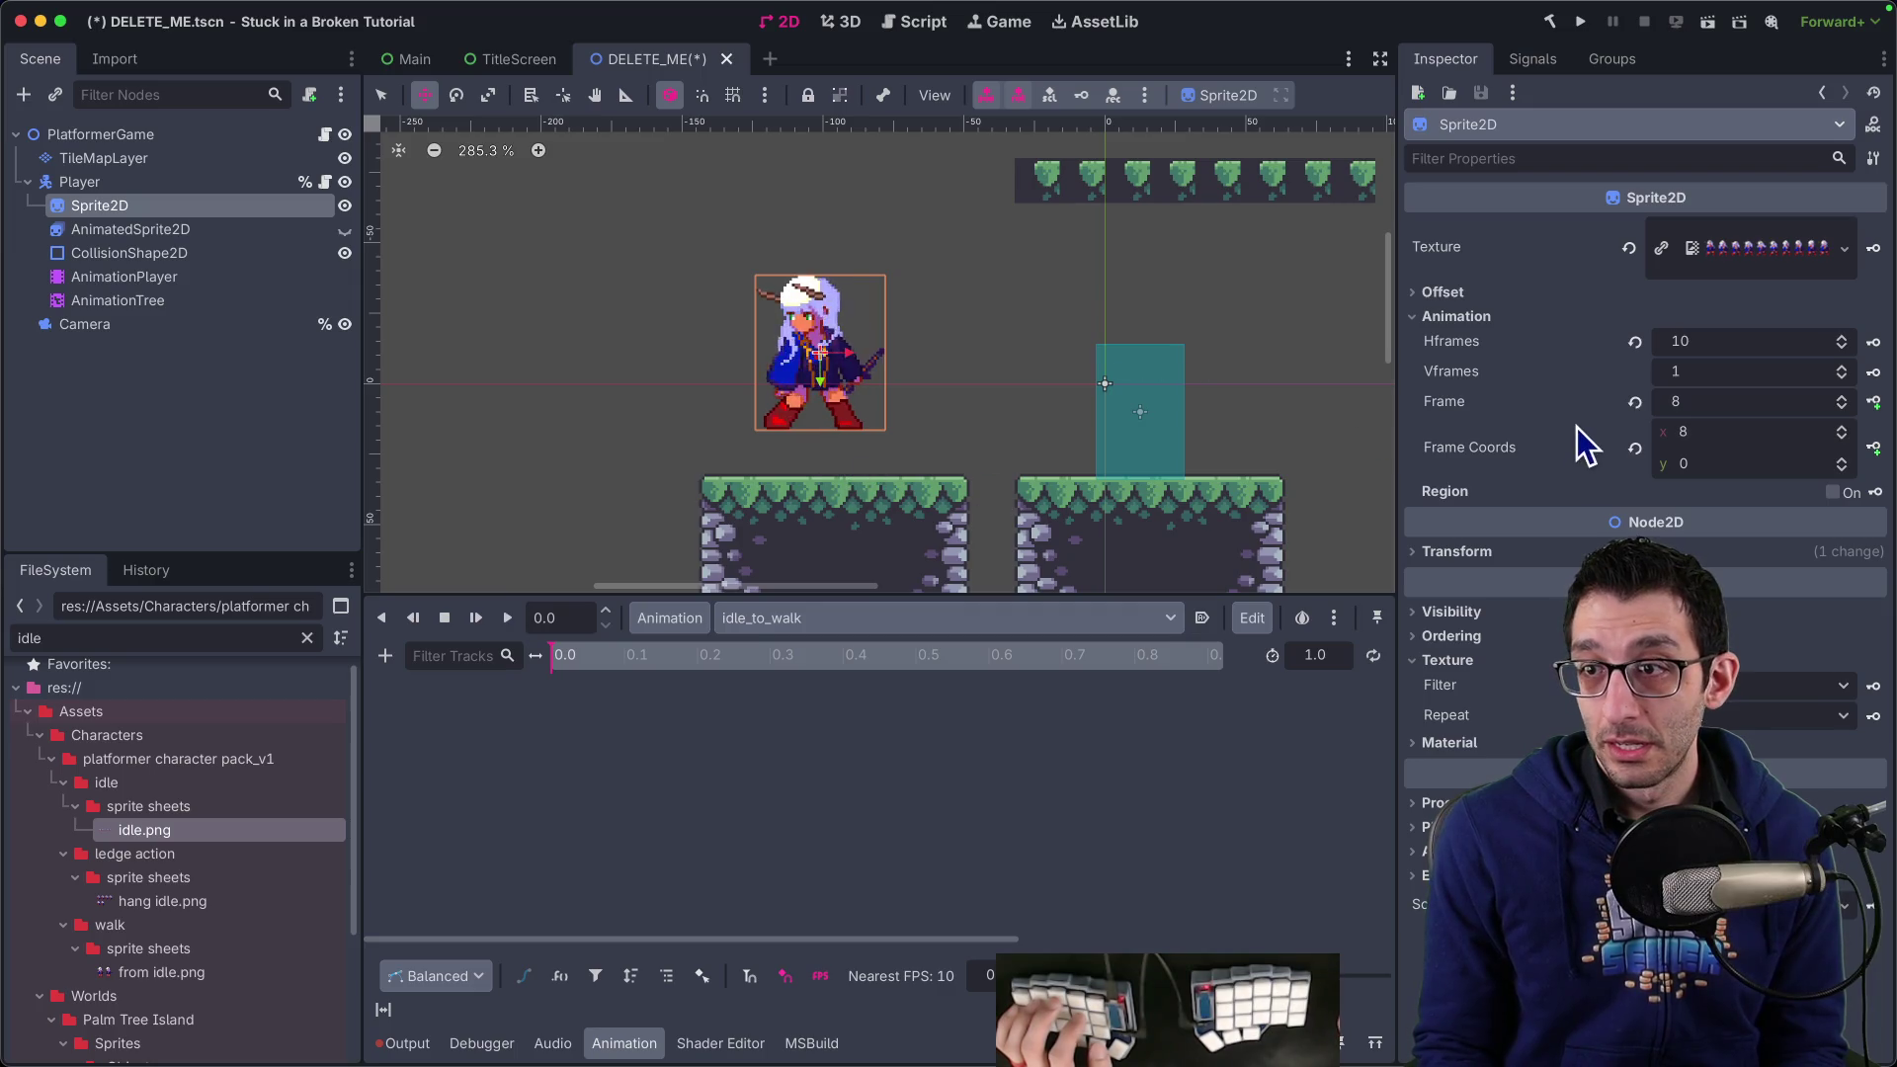
right_click(1744, 249)
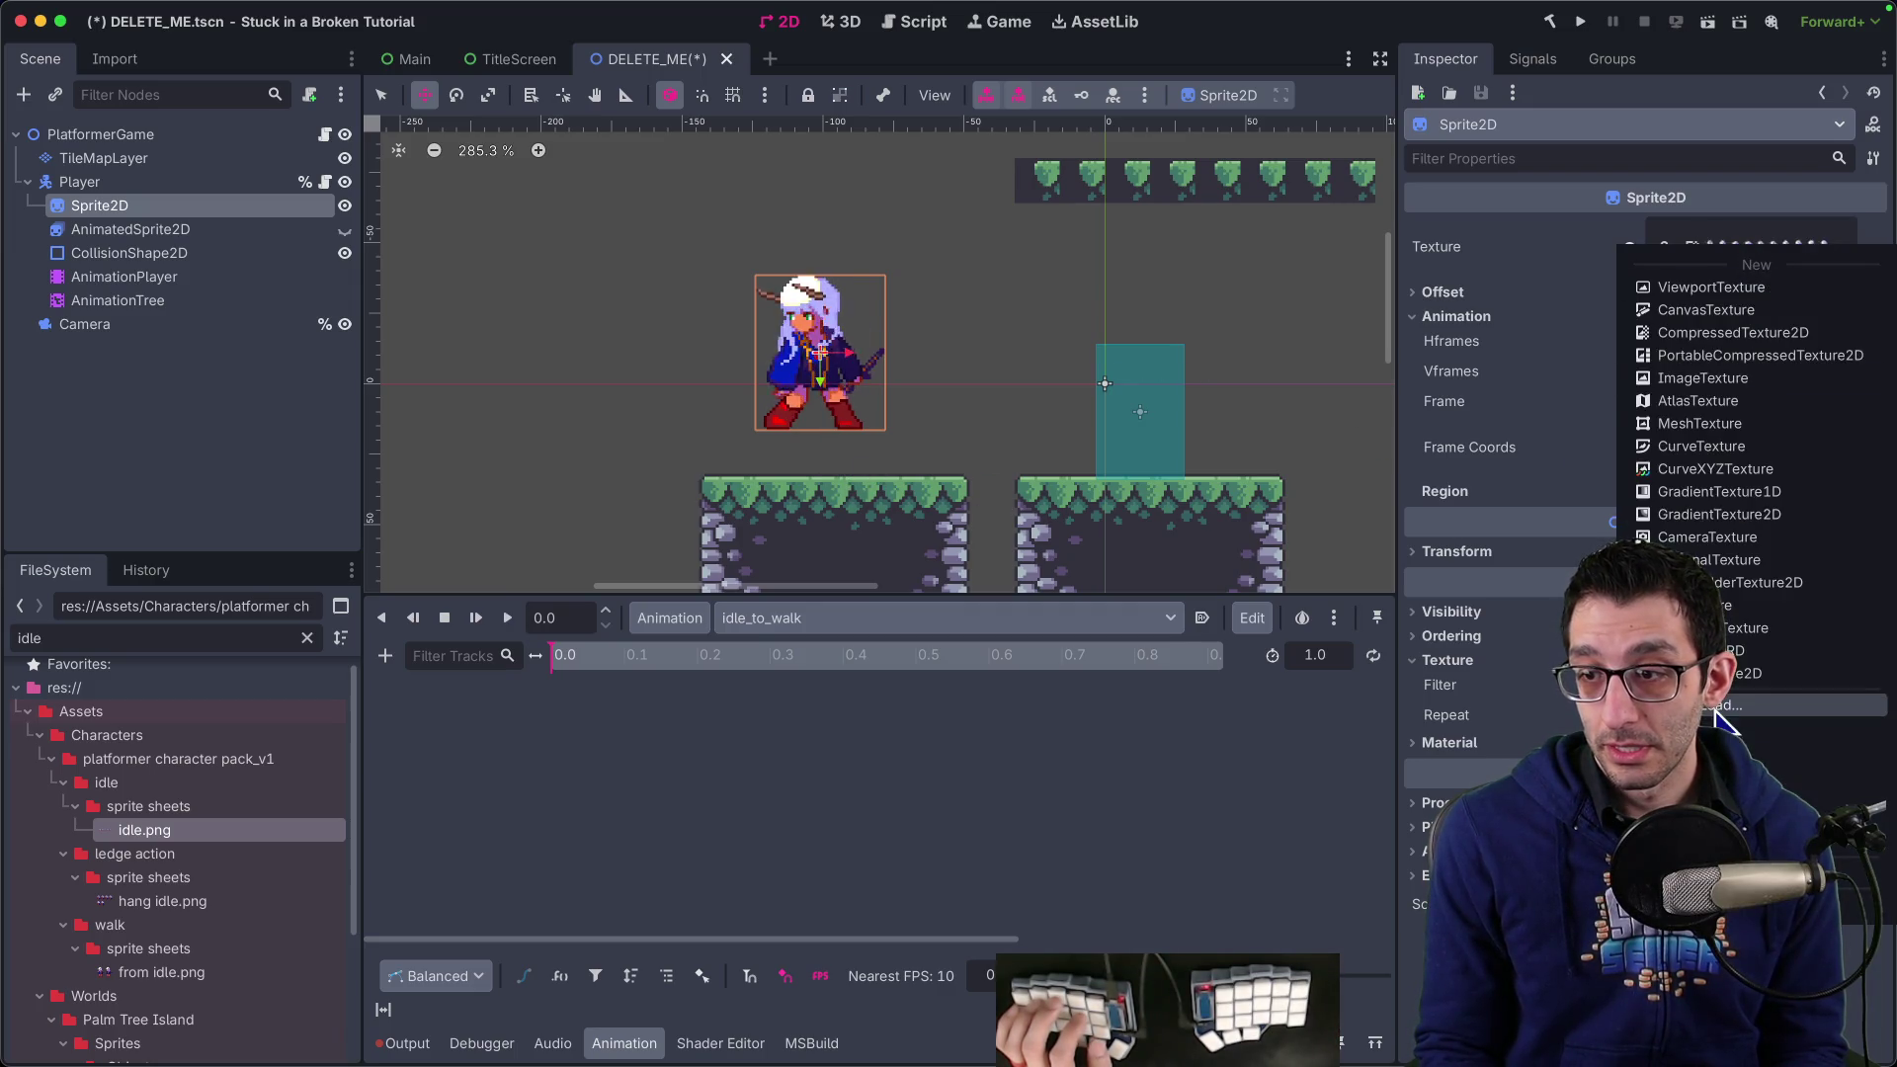
click(1719, 706)
text(fromi)
key(Return)
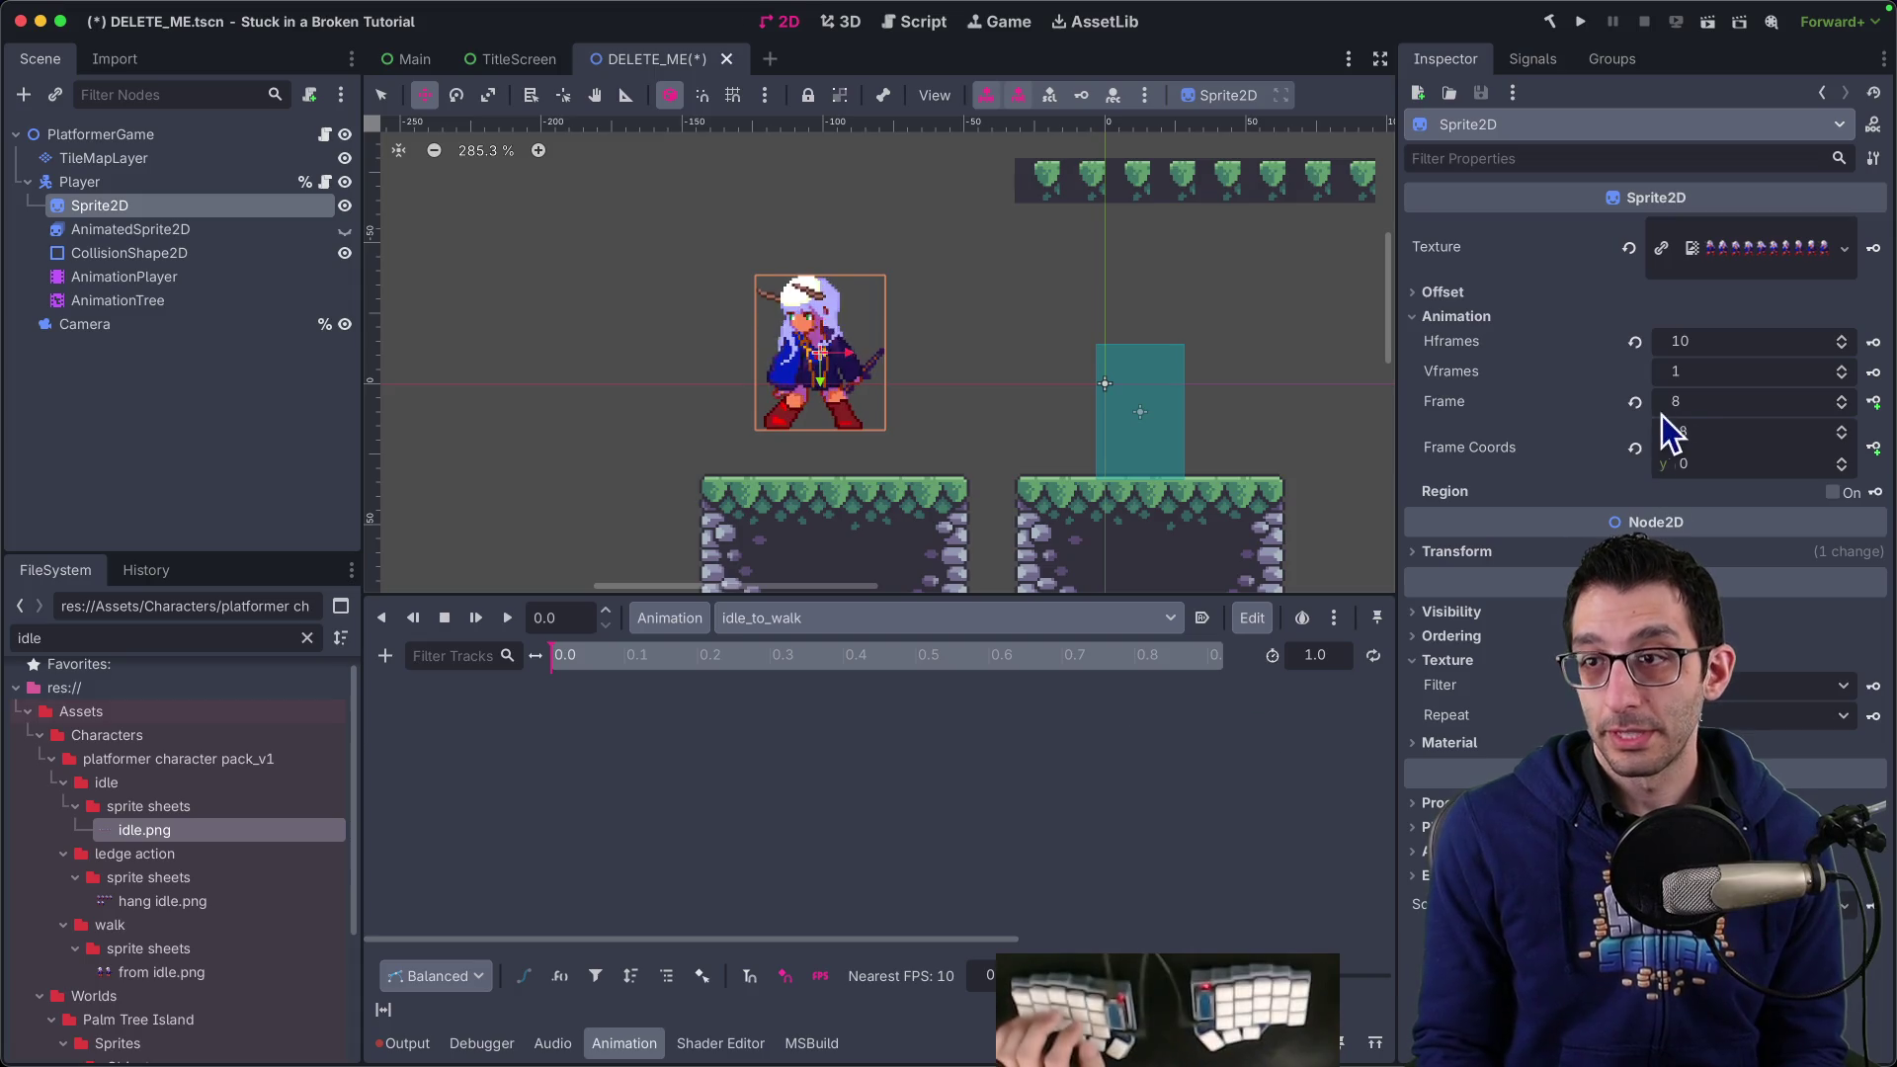
click(1716, 346)
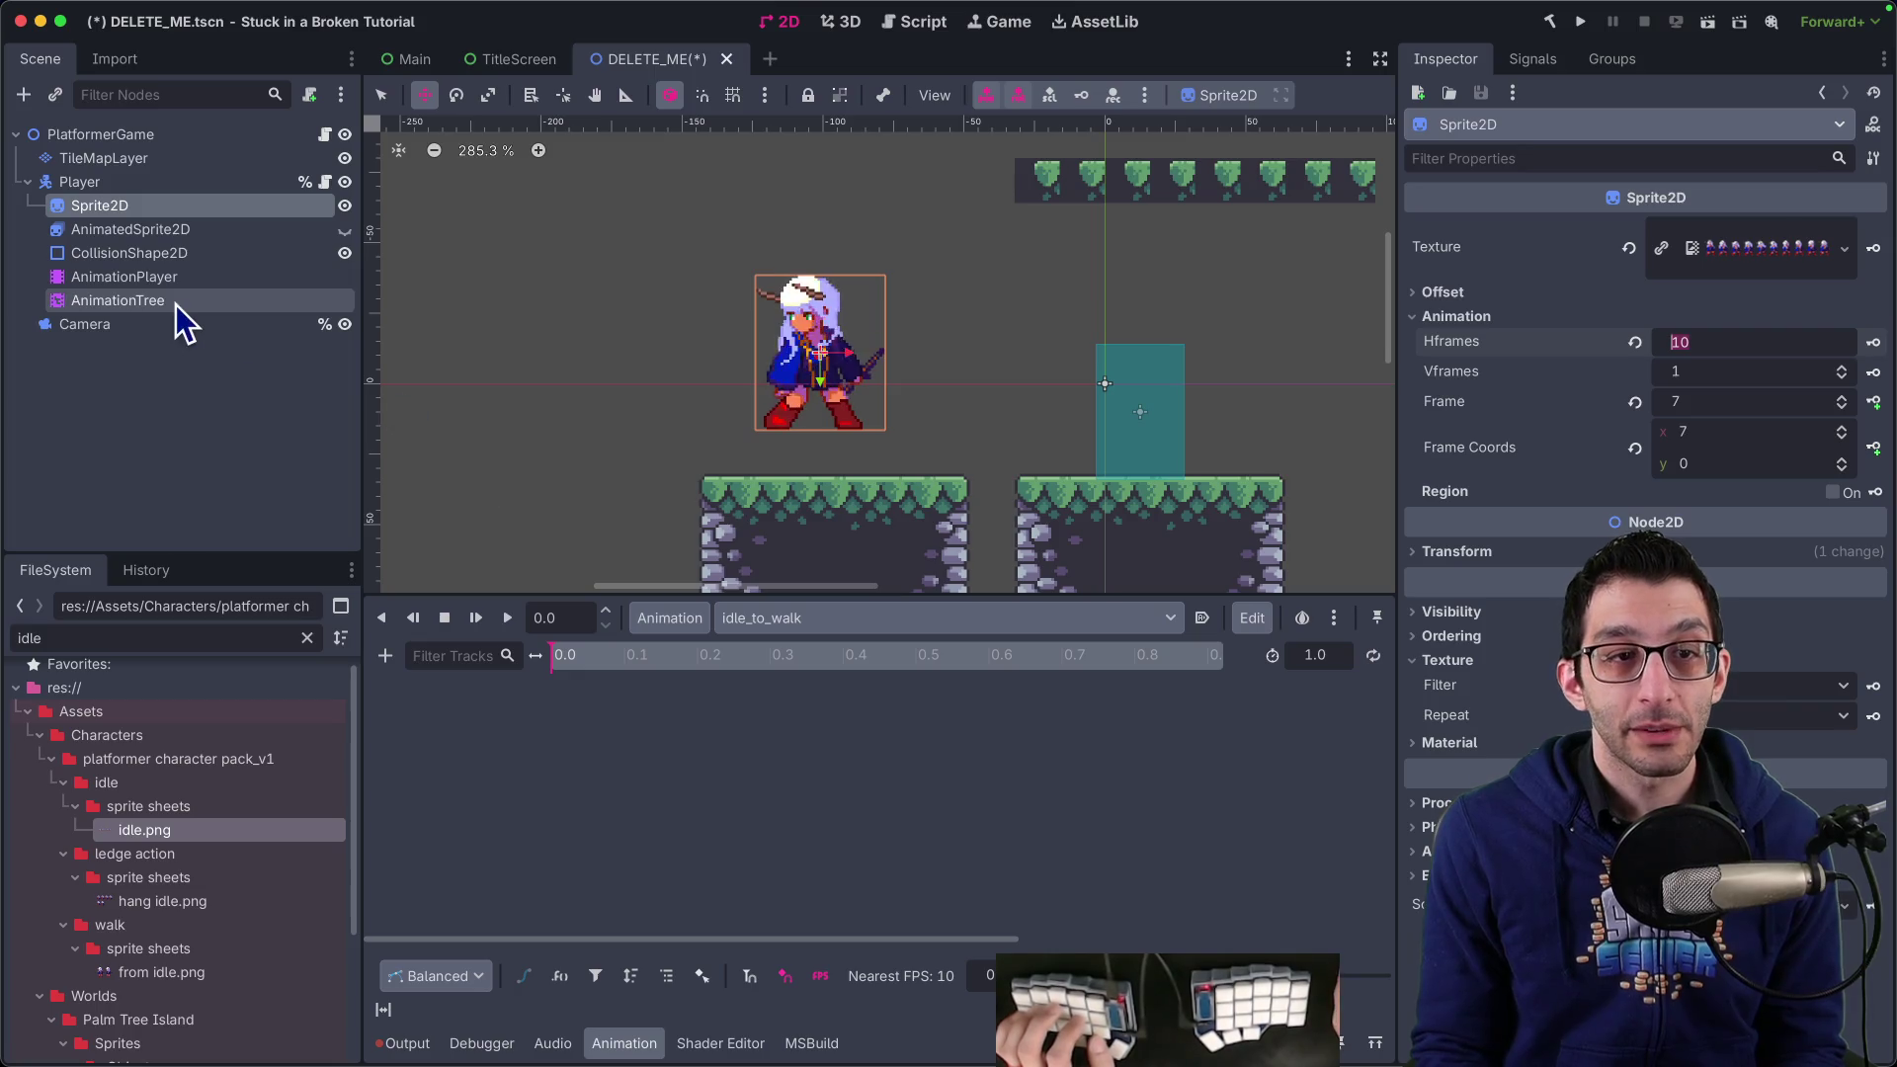
click(168, 278)
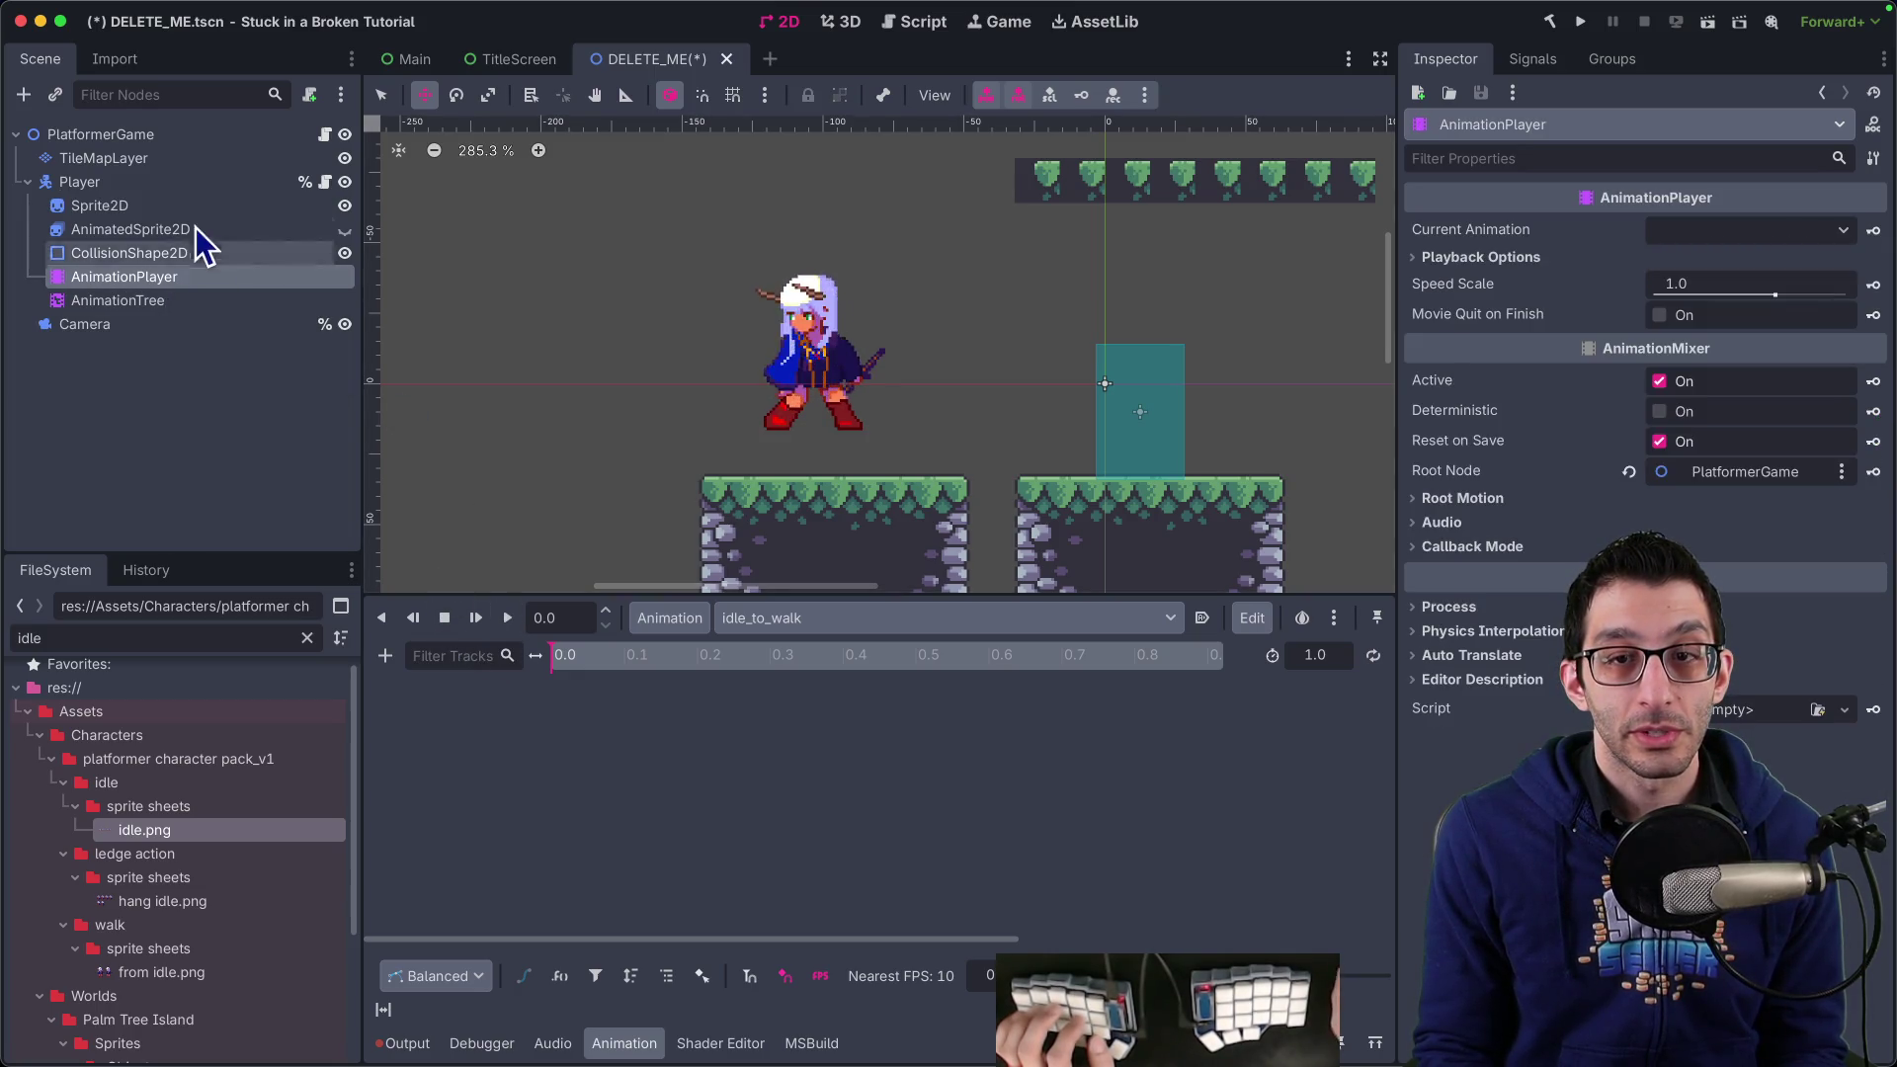
click(118, 300)
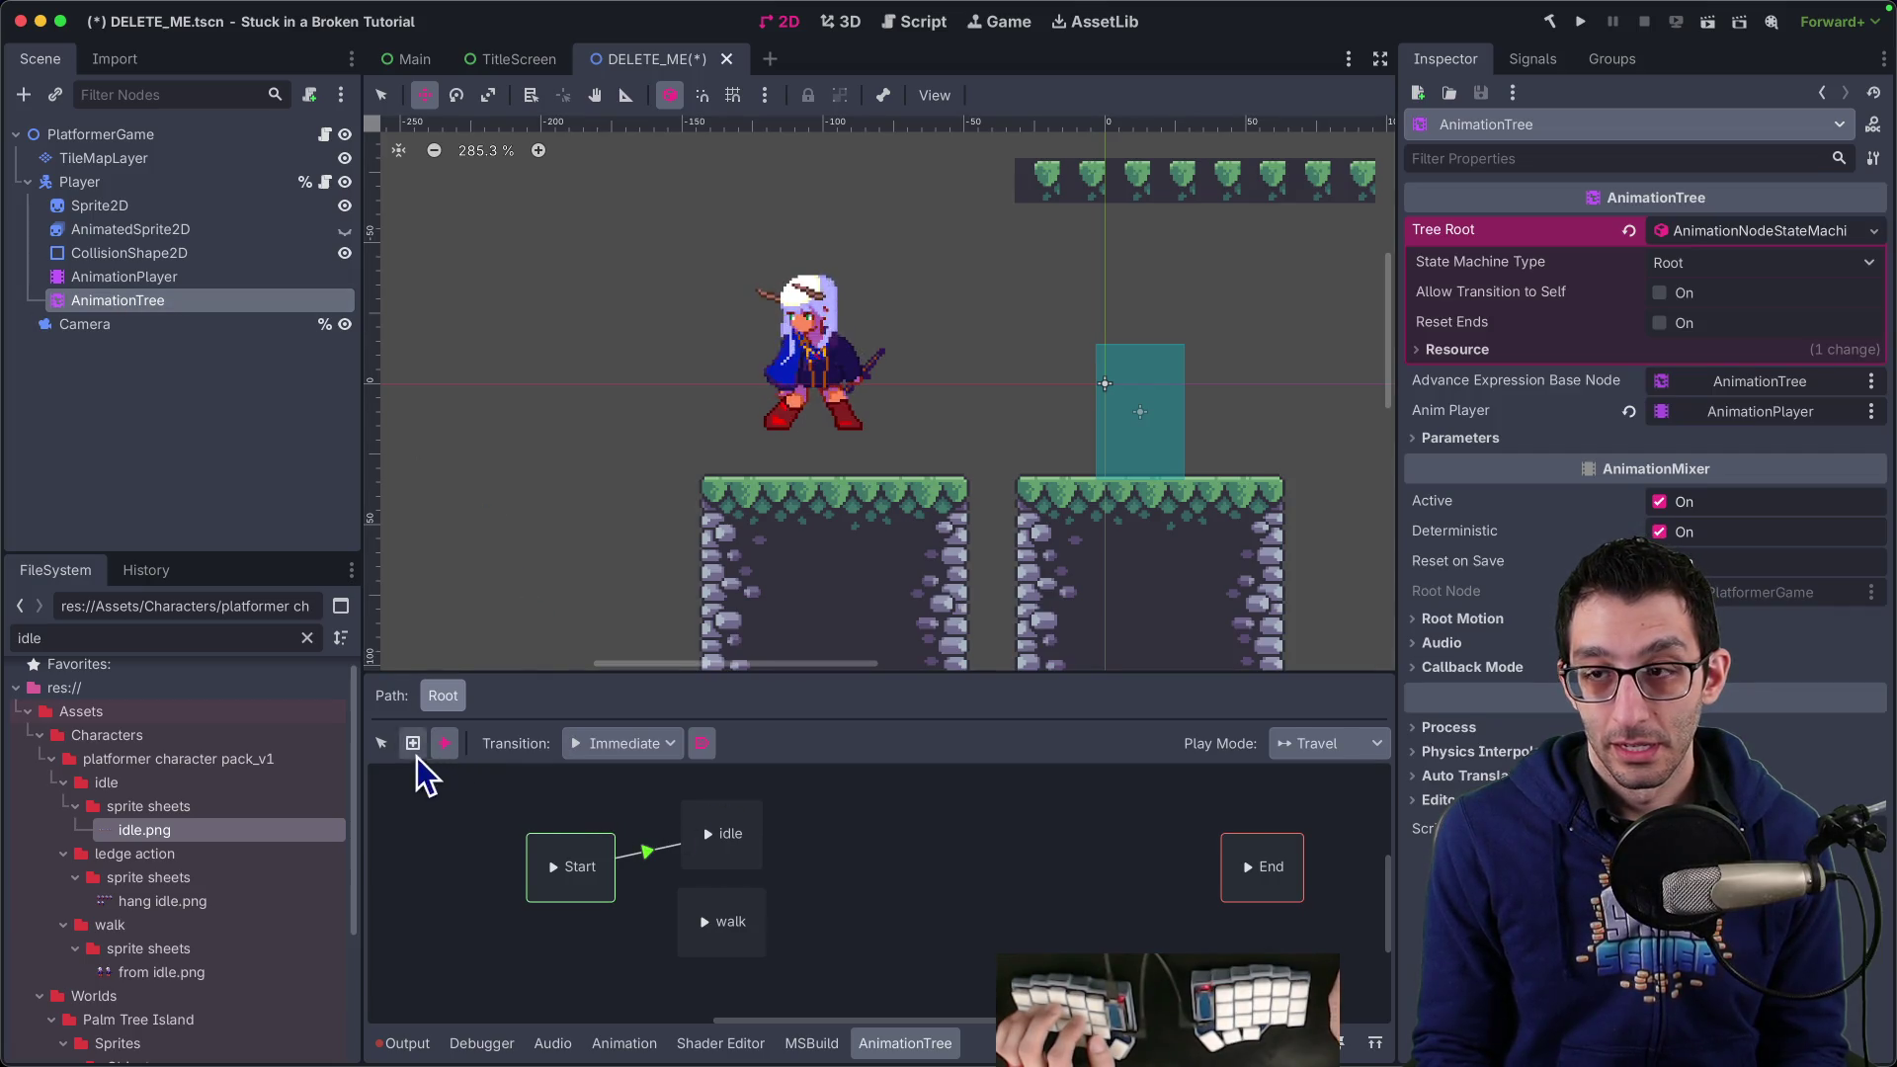
Switch the AnimationPlayer to the RESET animation and return to the state machine
click(160, 206)
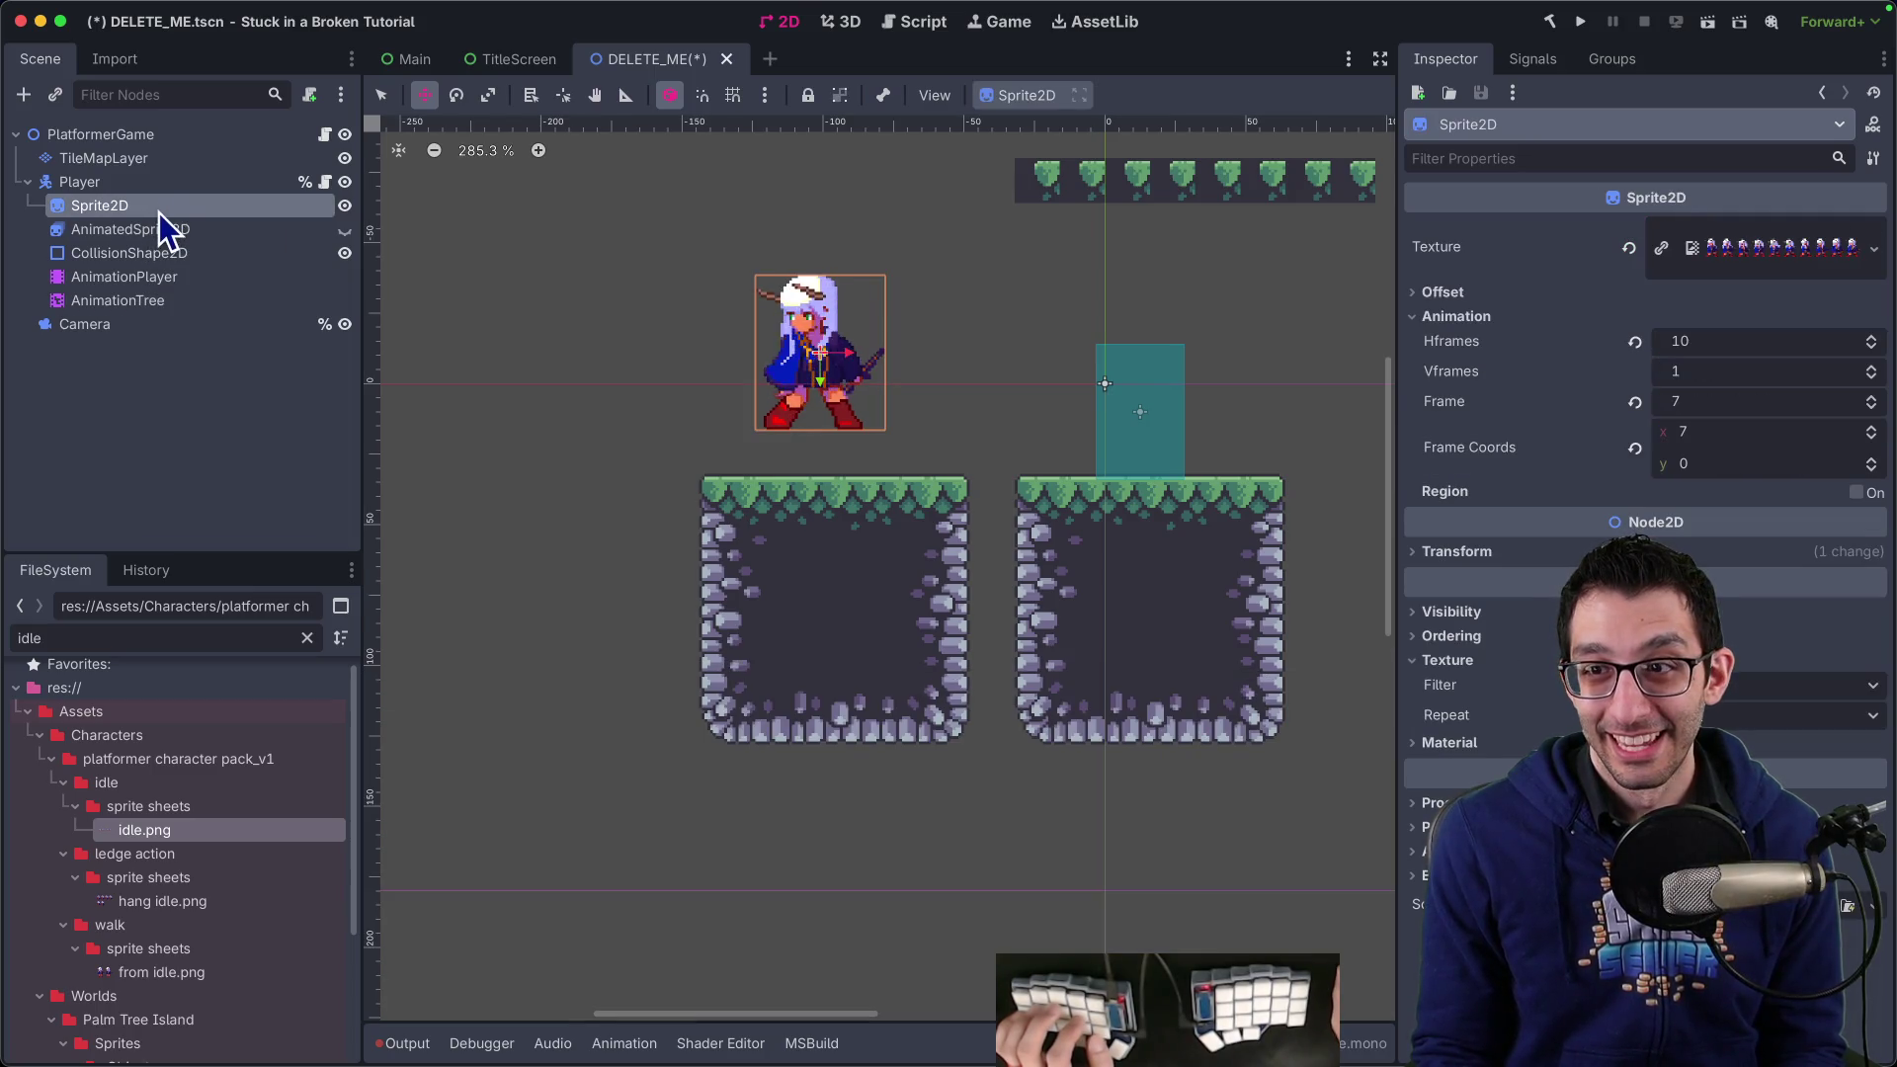
click(110, 279)
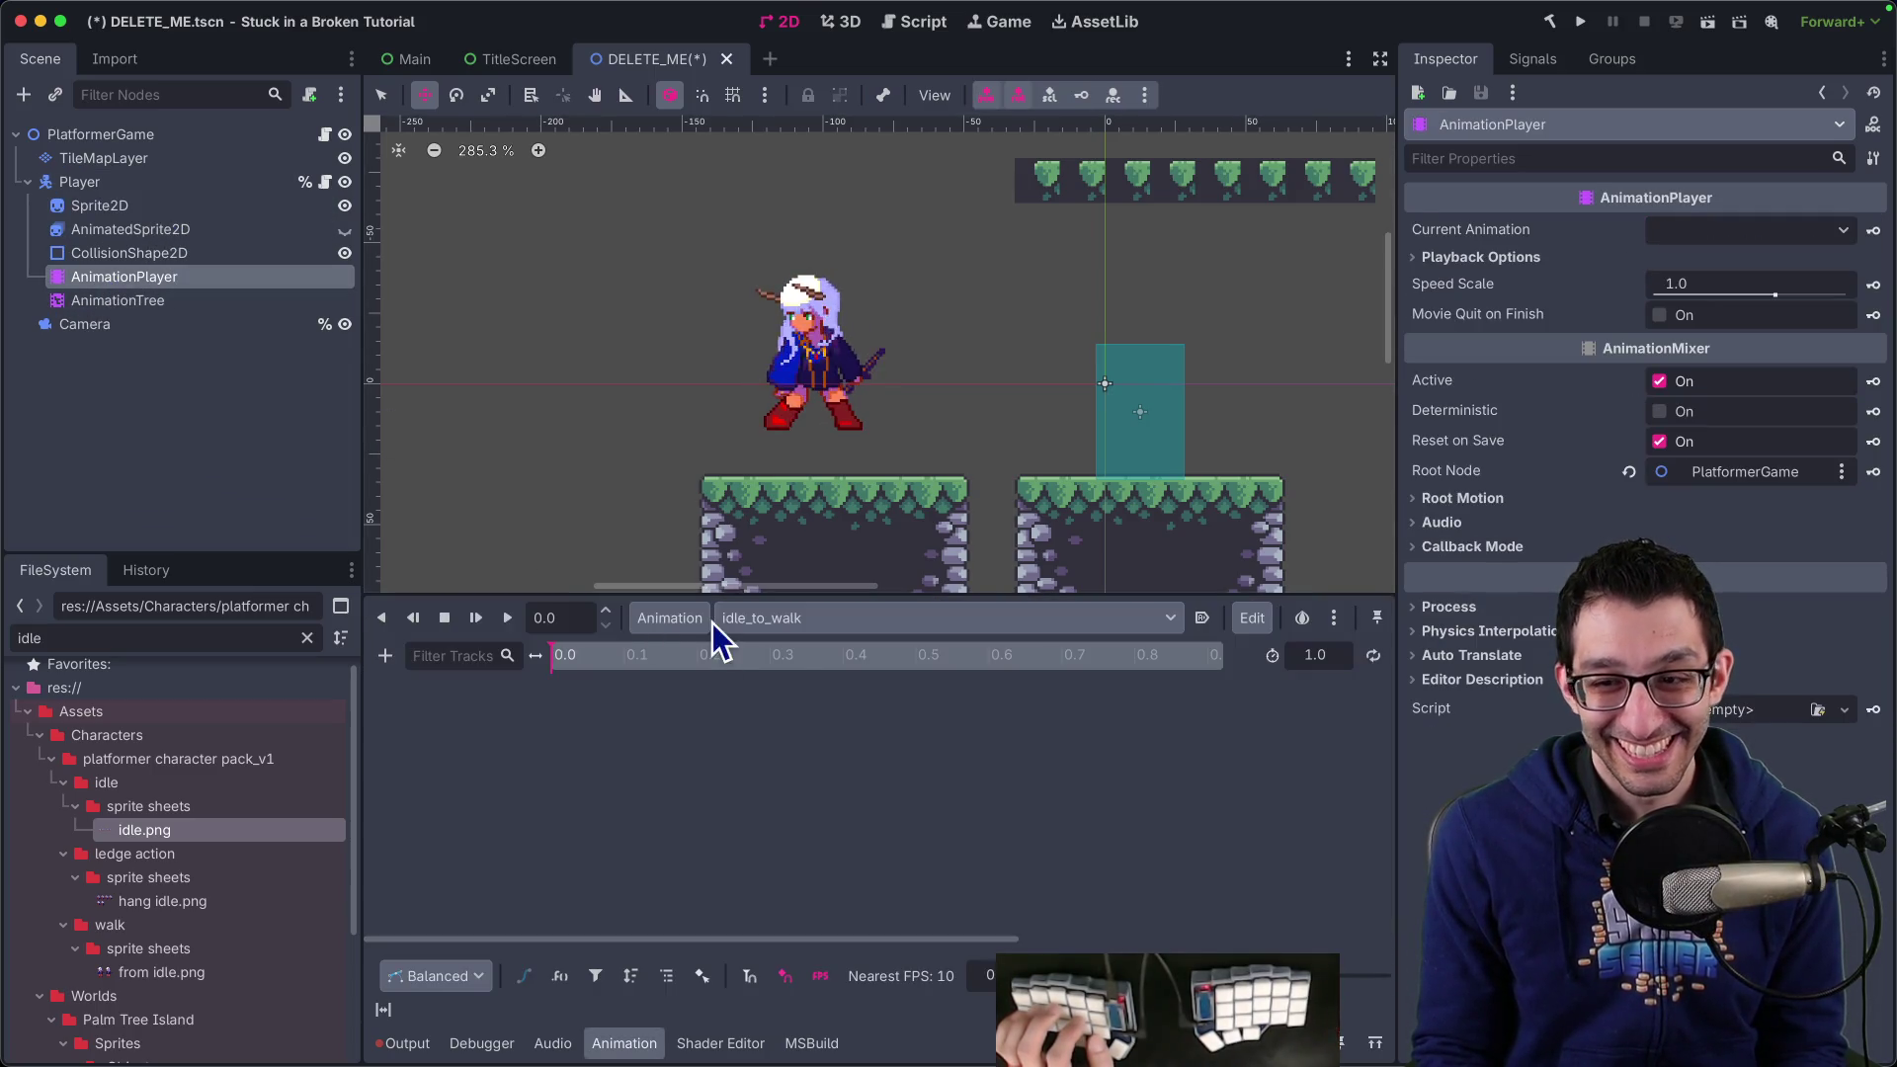
click(826, 618)
click(821, 652)
click(832, 622)
click(118, 301)
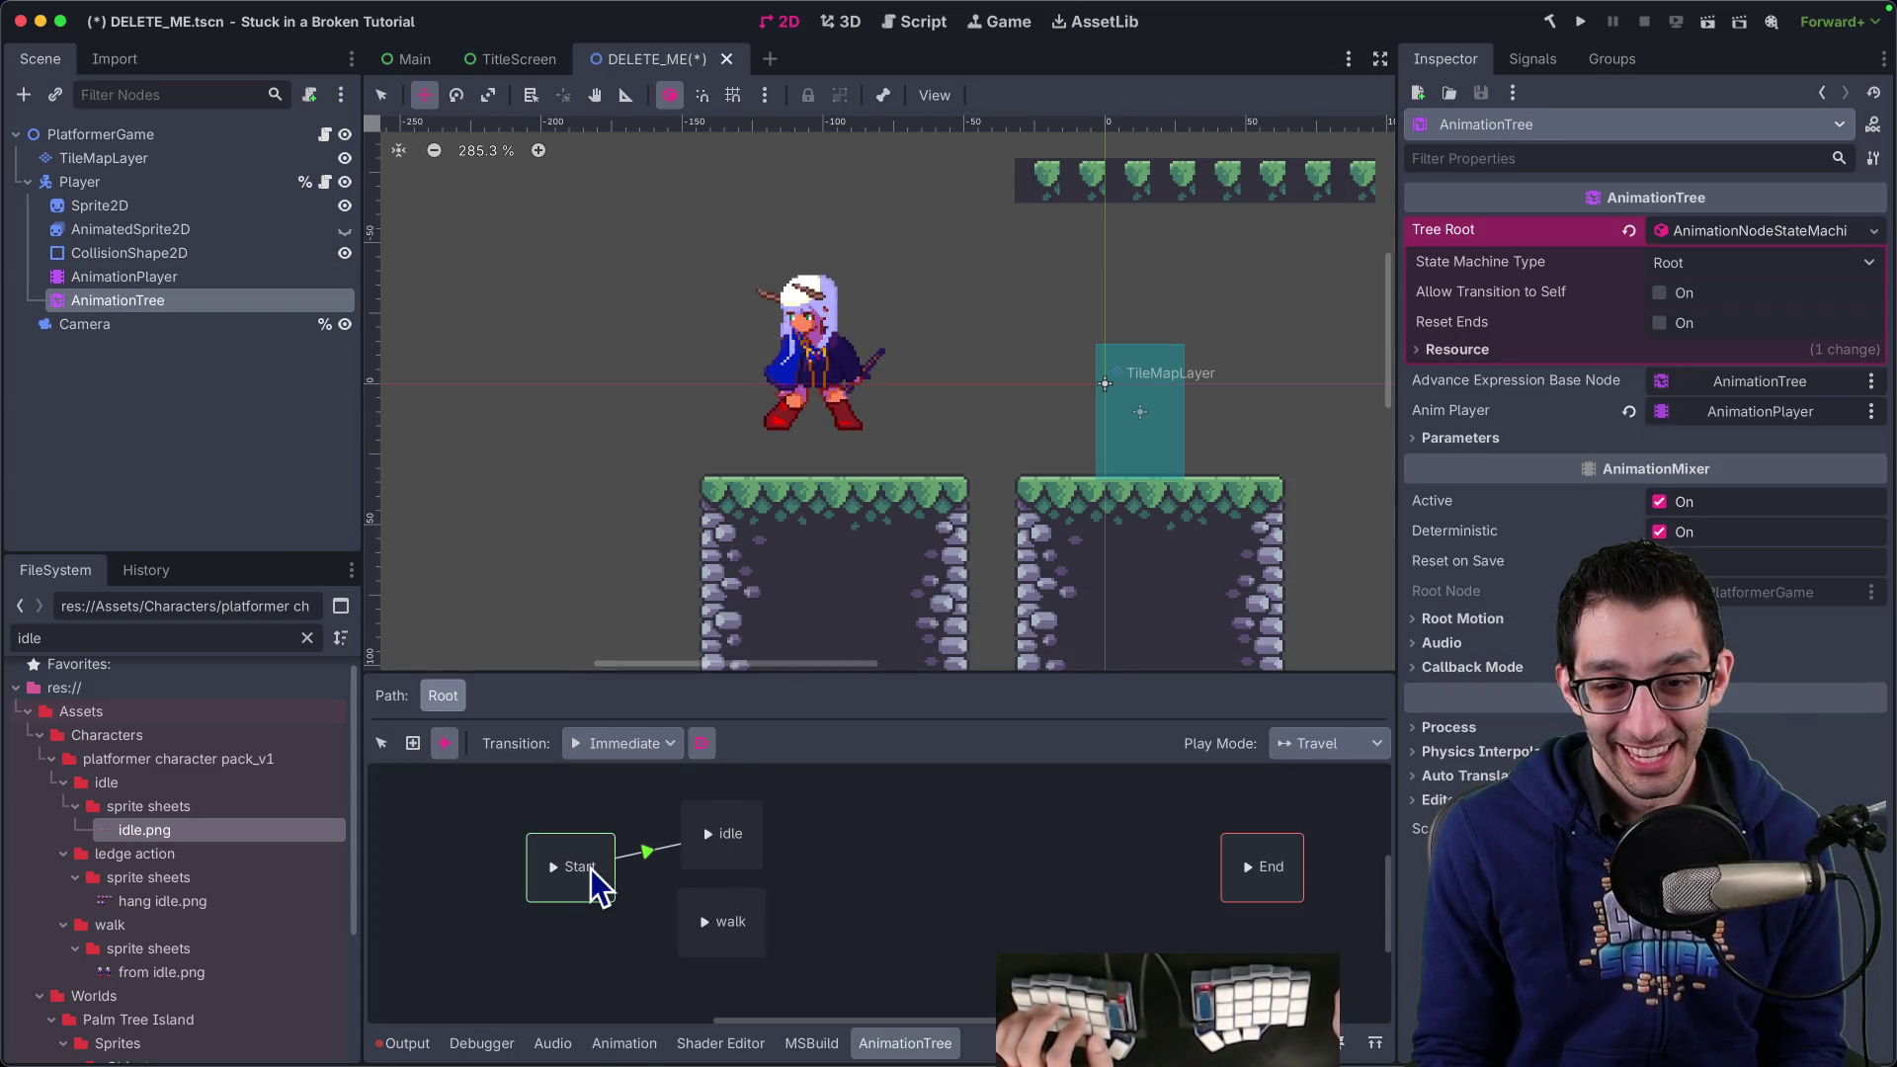
Try the state machine's Select and Connect tools on the Start and idle states
click(388, 744)
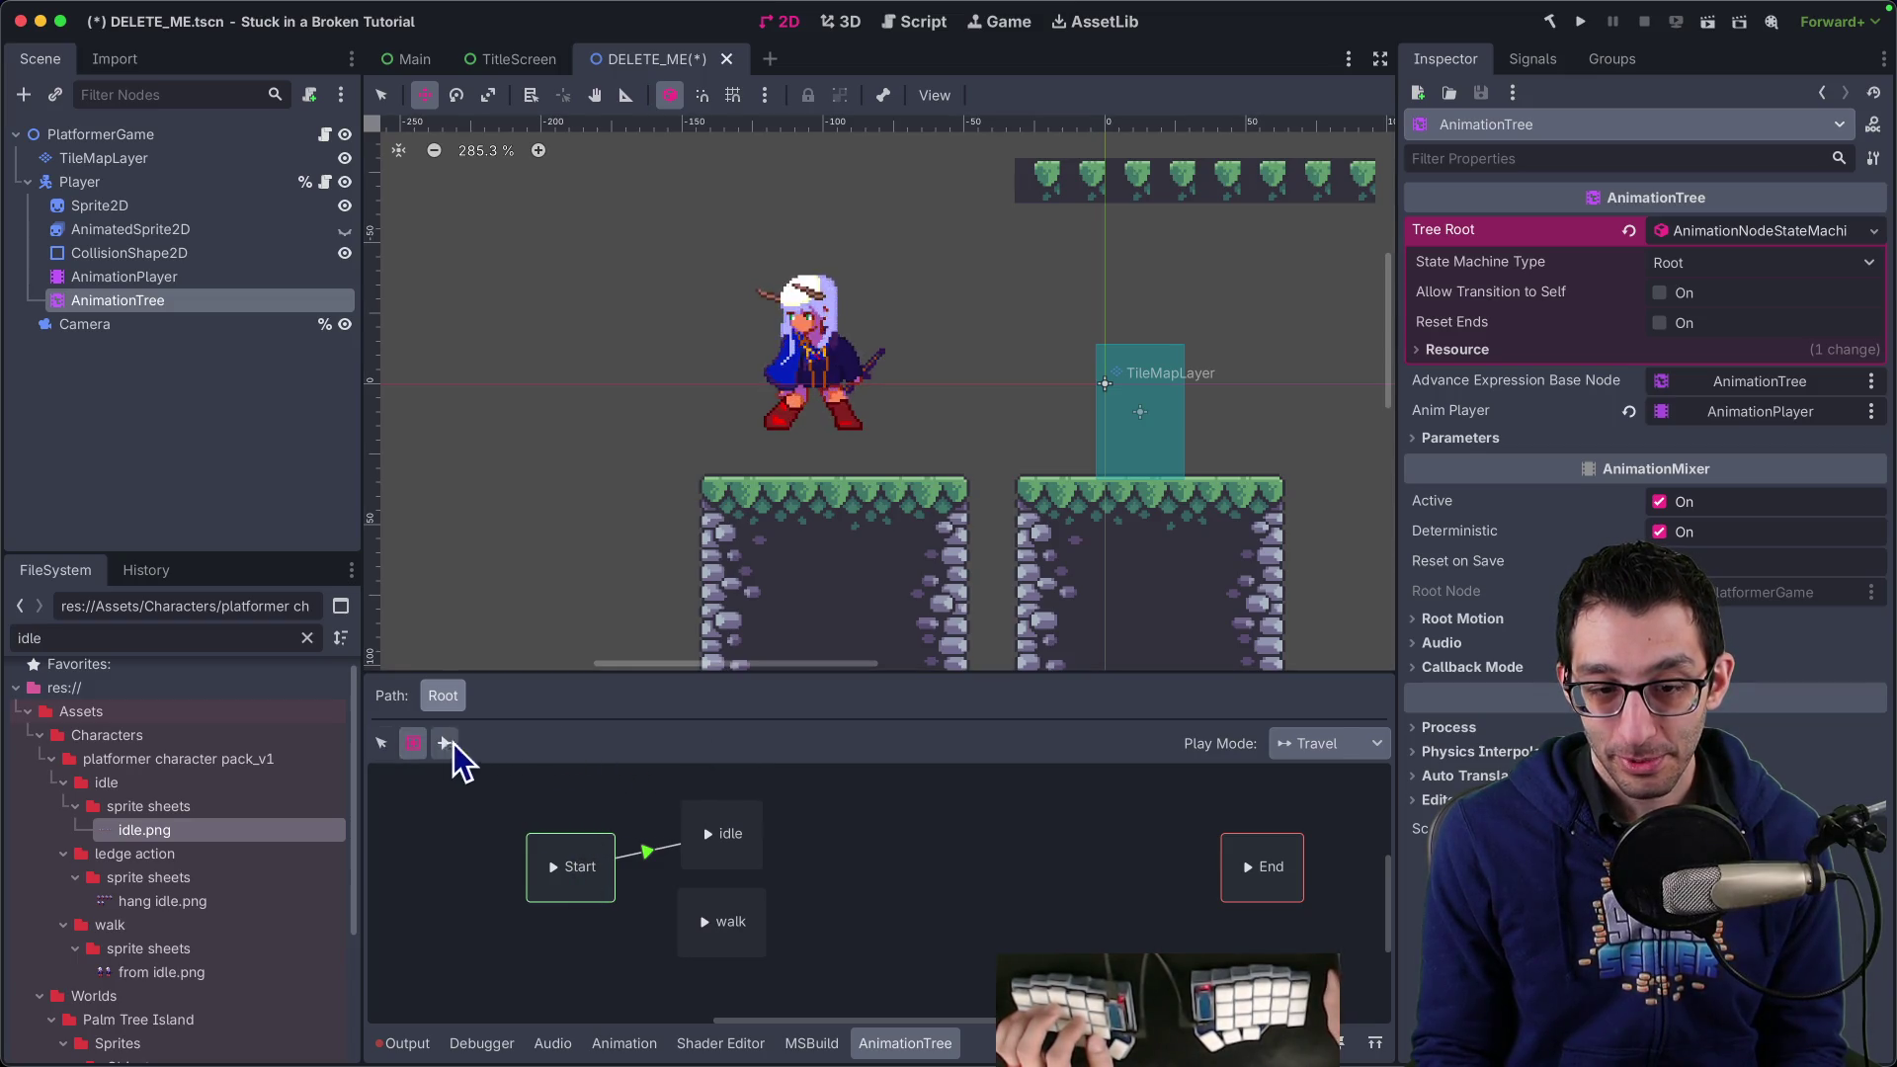
click(382, 743)
click(720, 840)
click(585, 866)
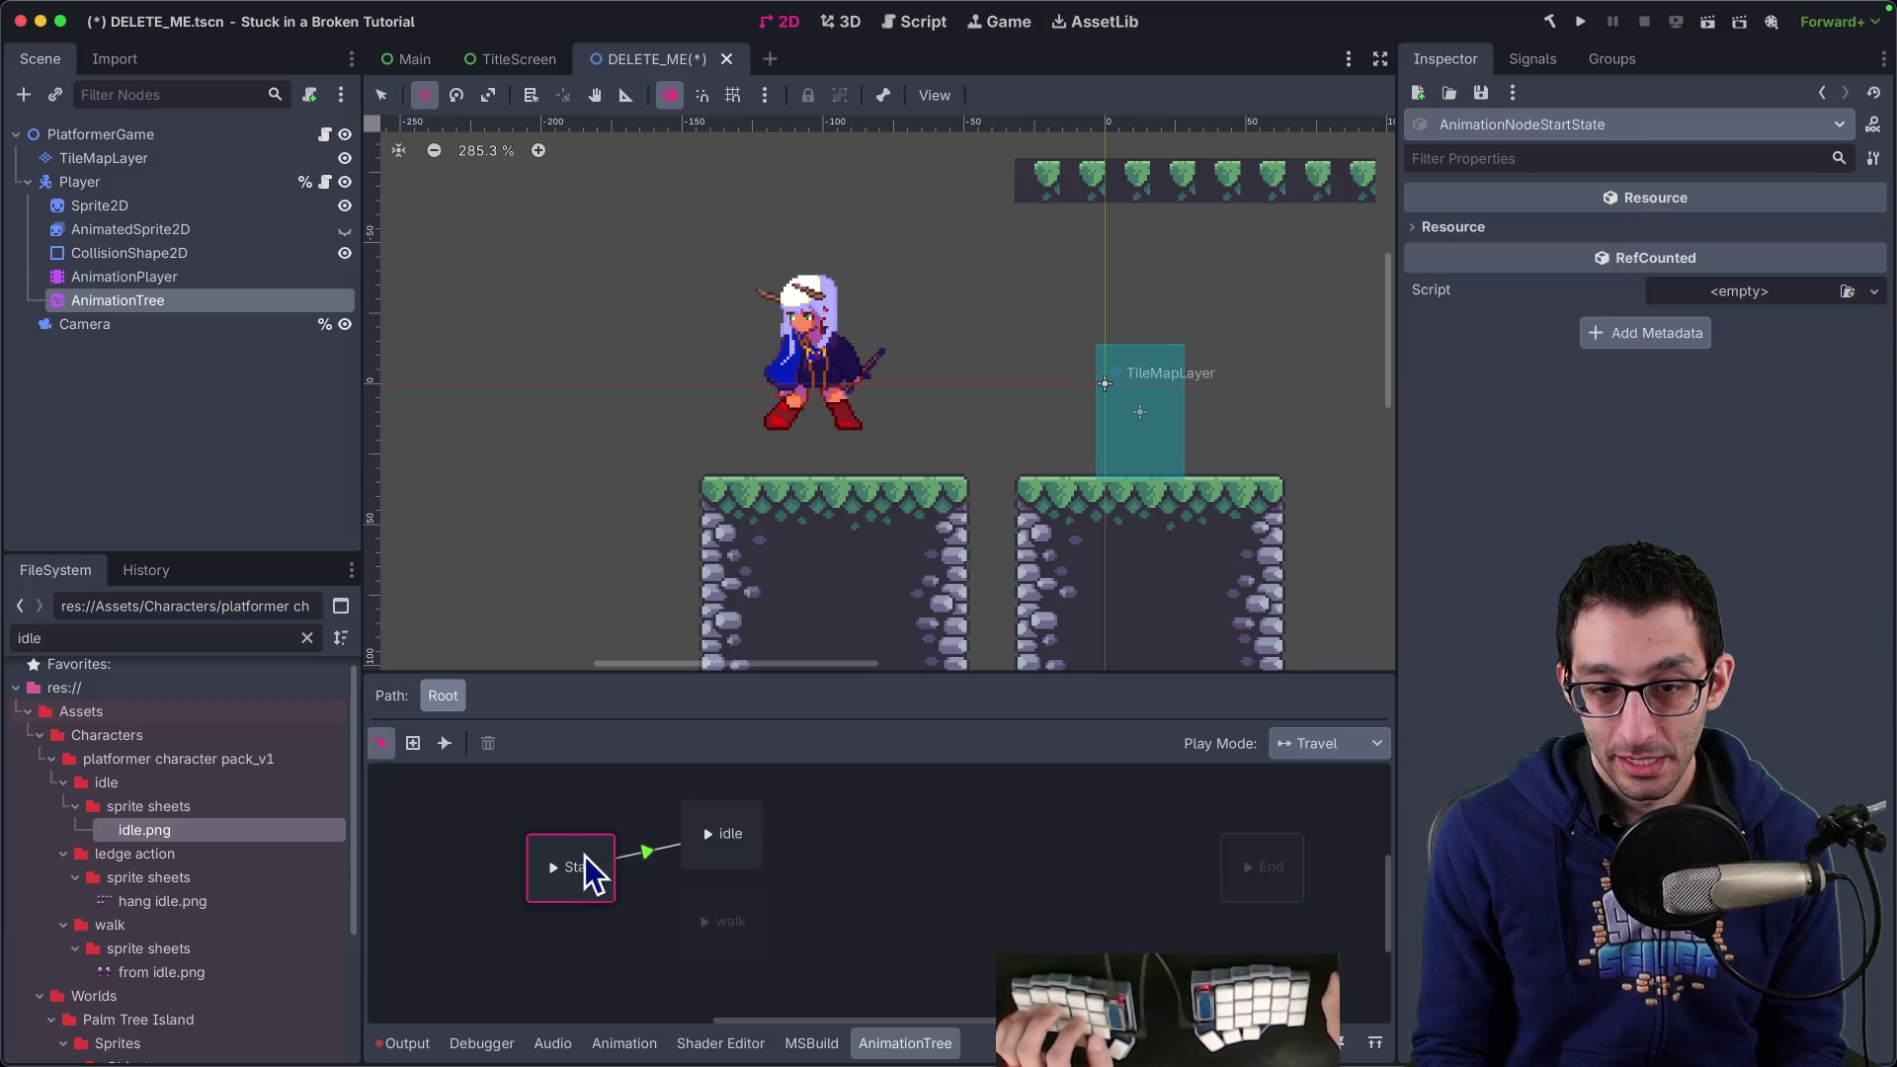
click(444, 743)
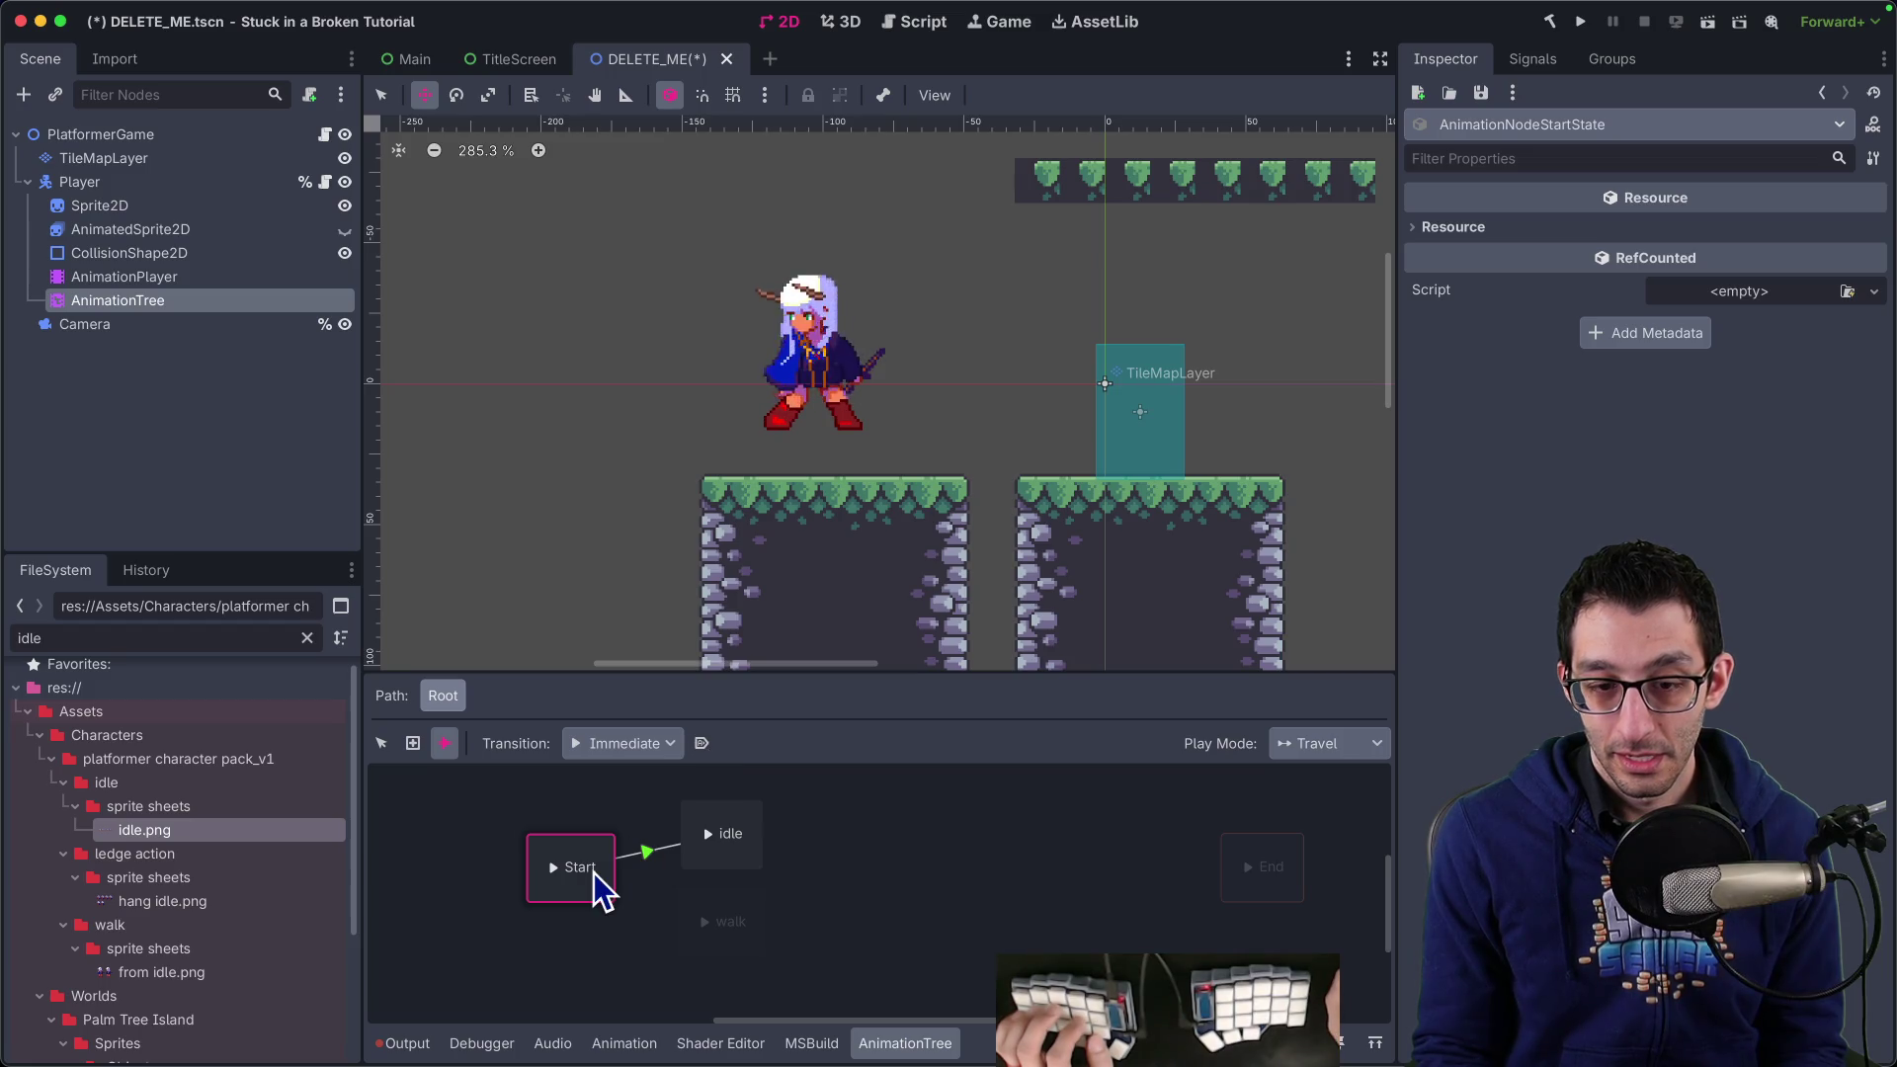
click(381, 743)
right_click(534, 839)
key(Escape)
right_click(525, 845)
key(Escape)
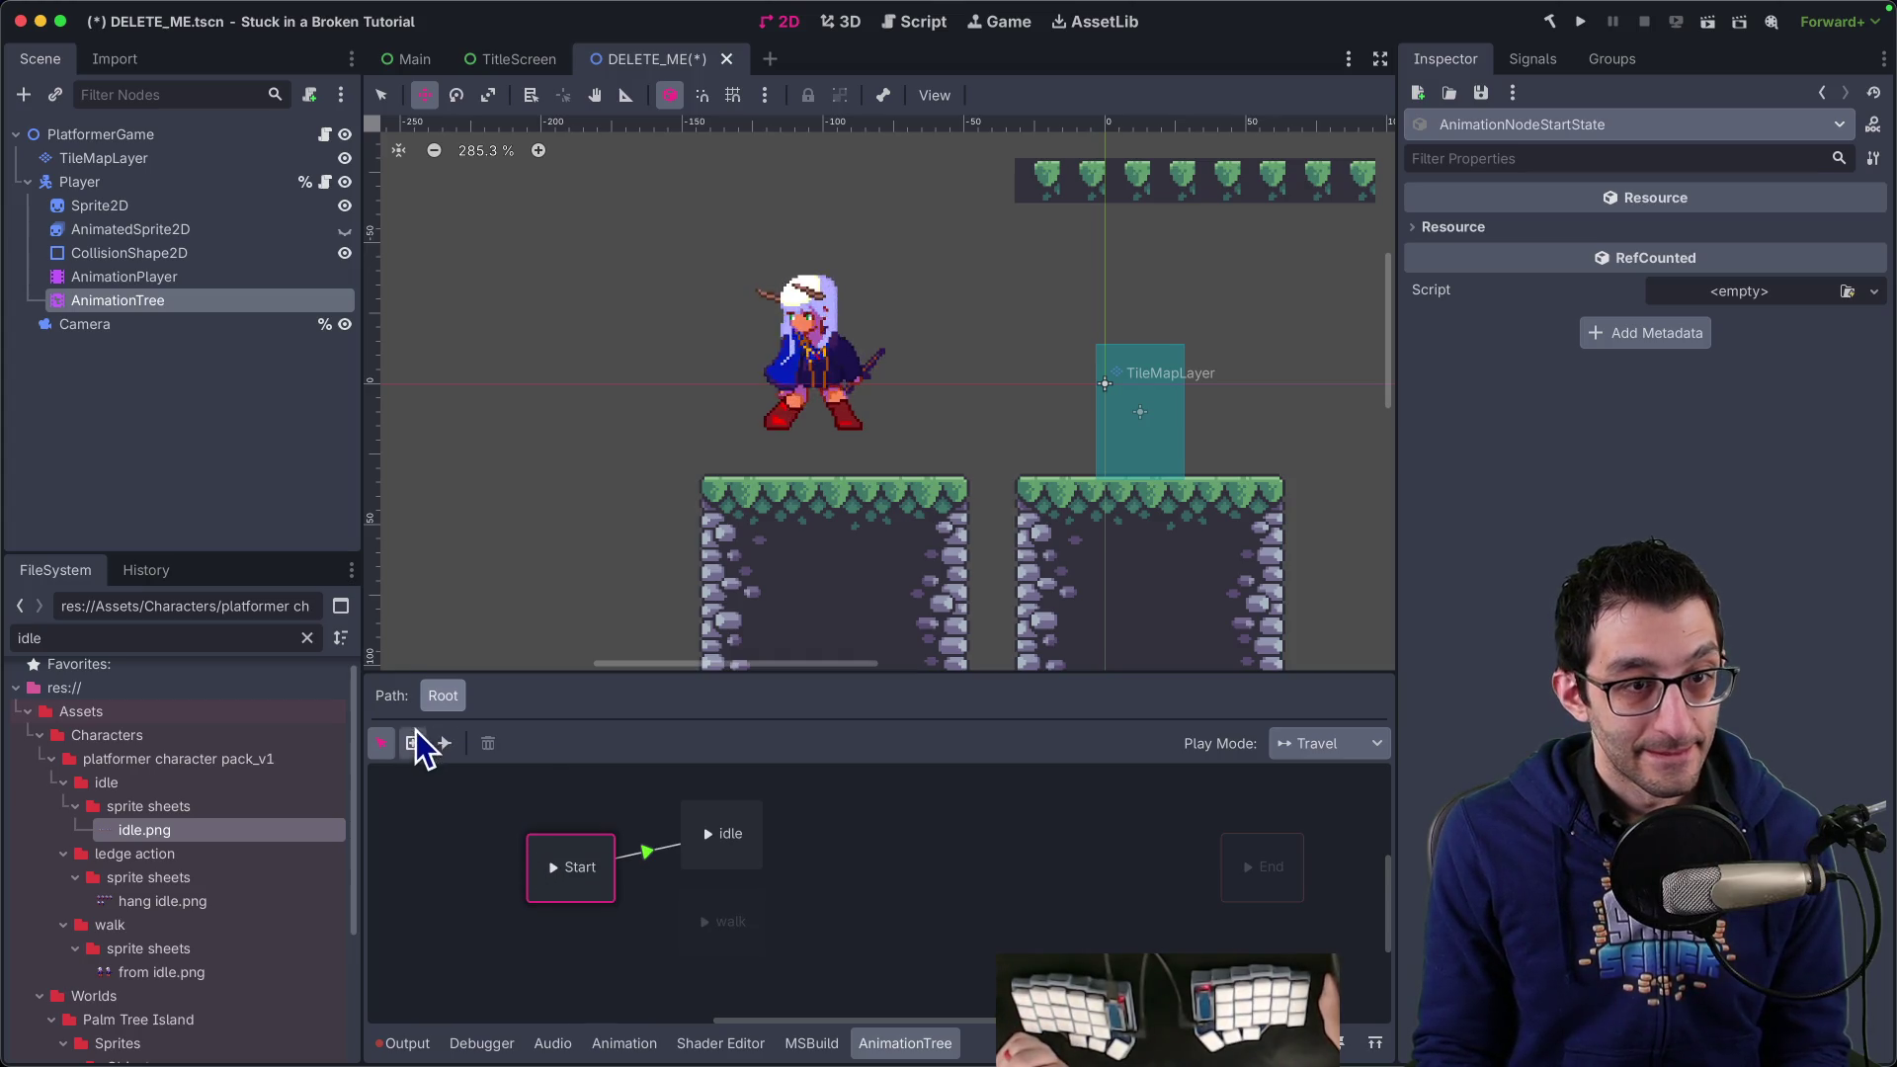
Delete the Start→idle transition and redraw it with the Connect tool
click(649, 850)
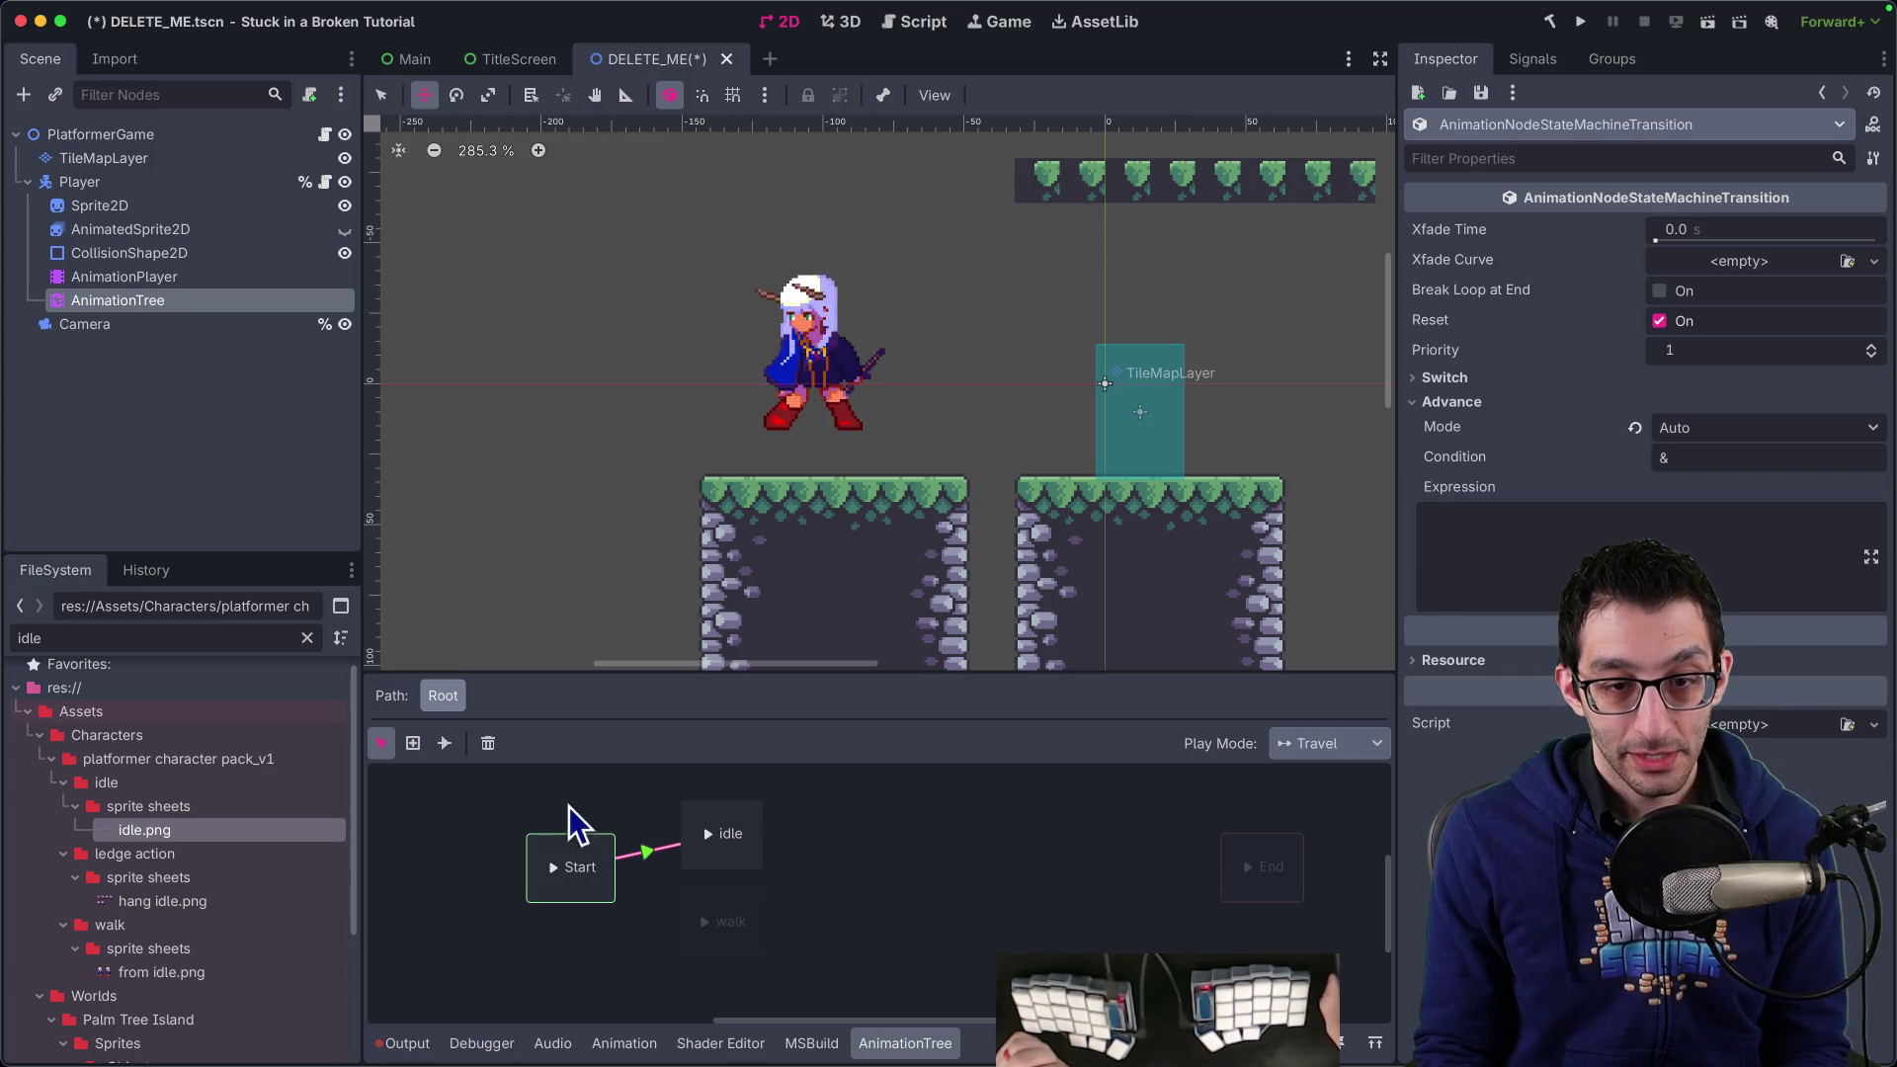
click(490, 744)
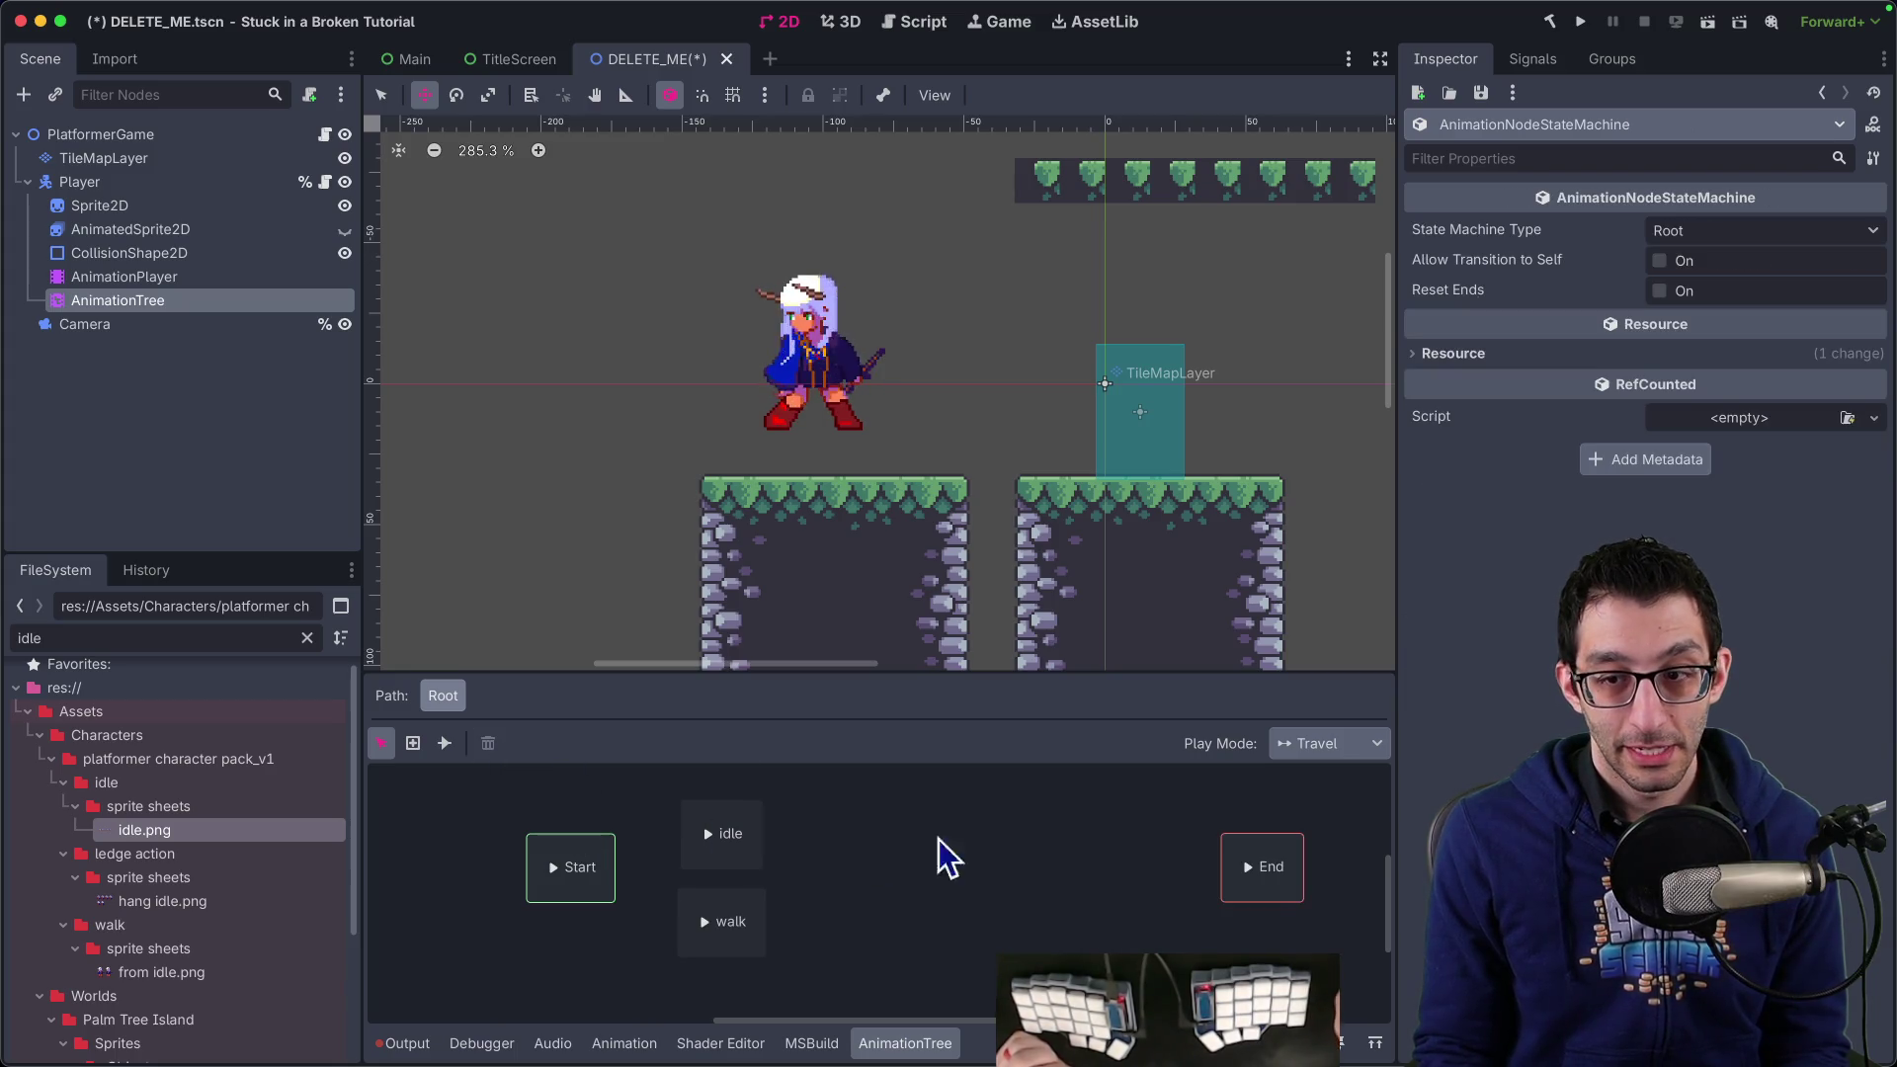
click(444, 743)
mouse_move(571, 866)
mouse_down()
mouse_move(736, 830)
mouse_move(1271, 881)
mouse_up()
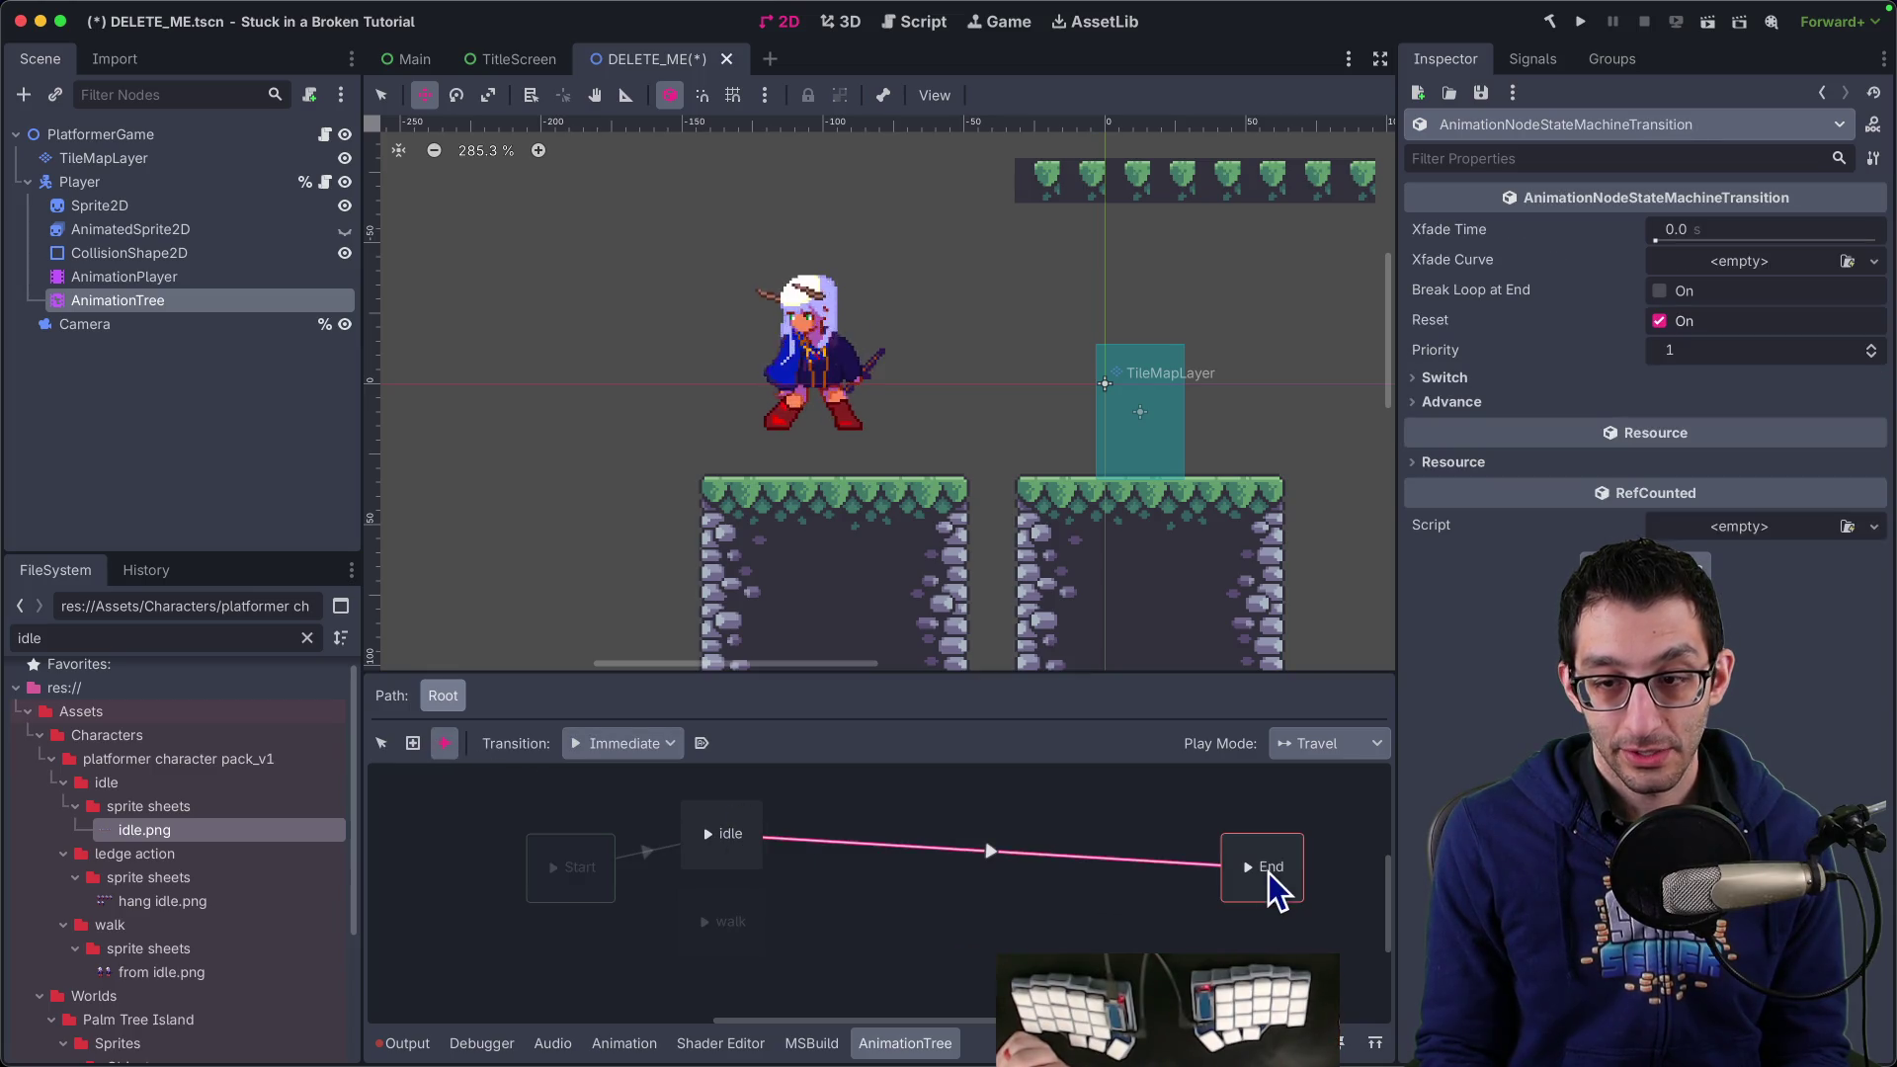
click(382, 743)
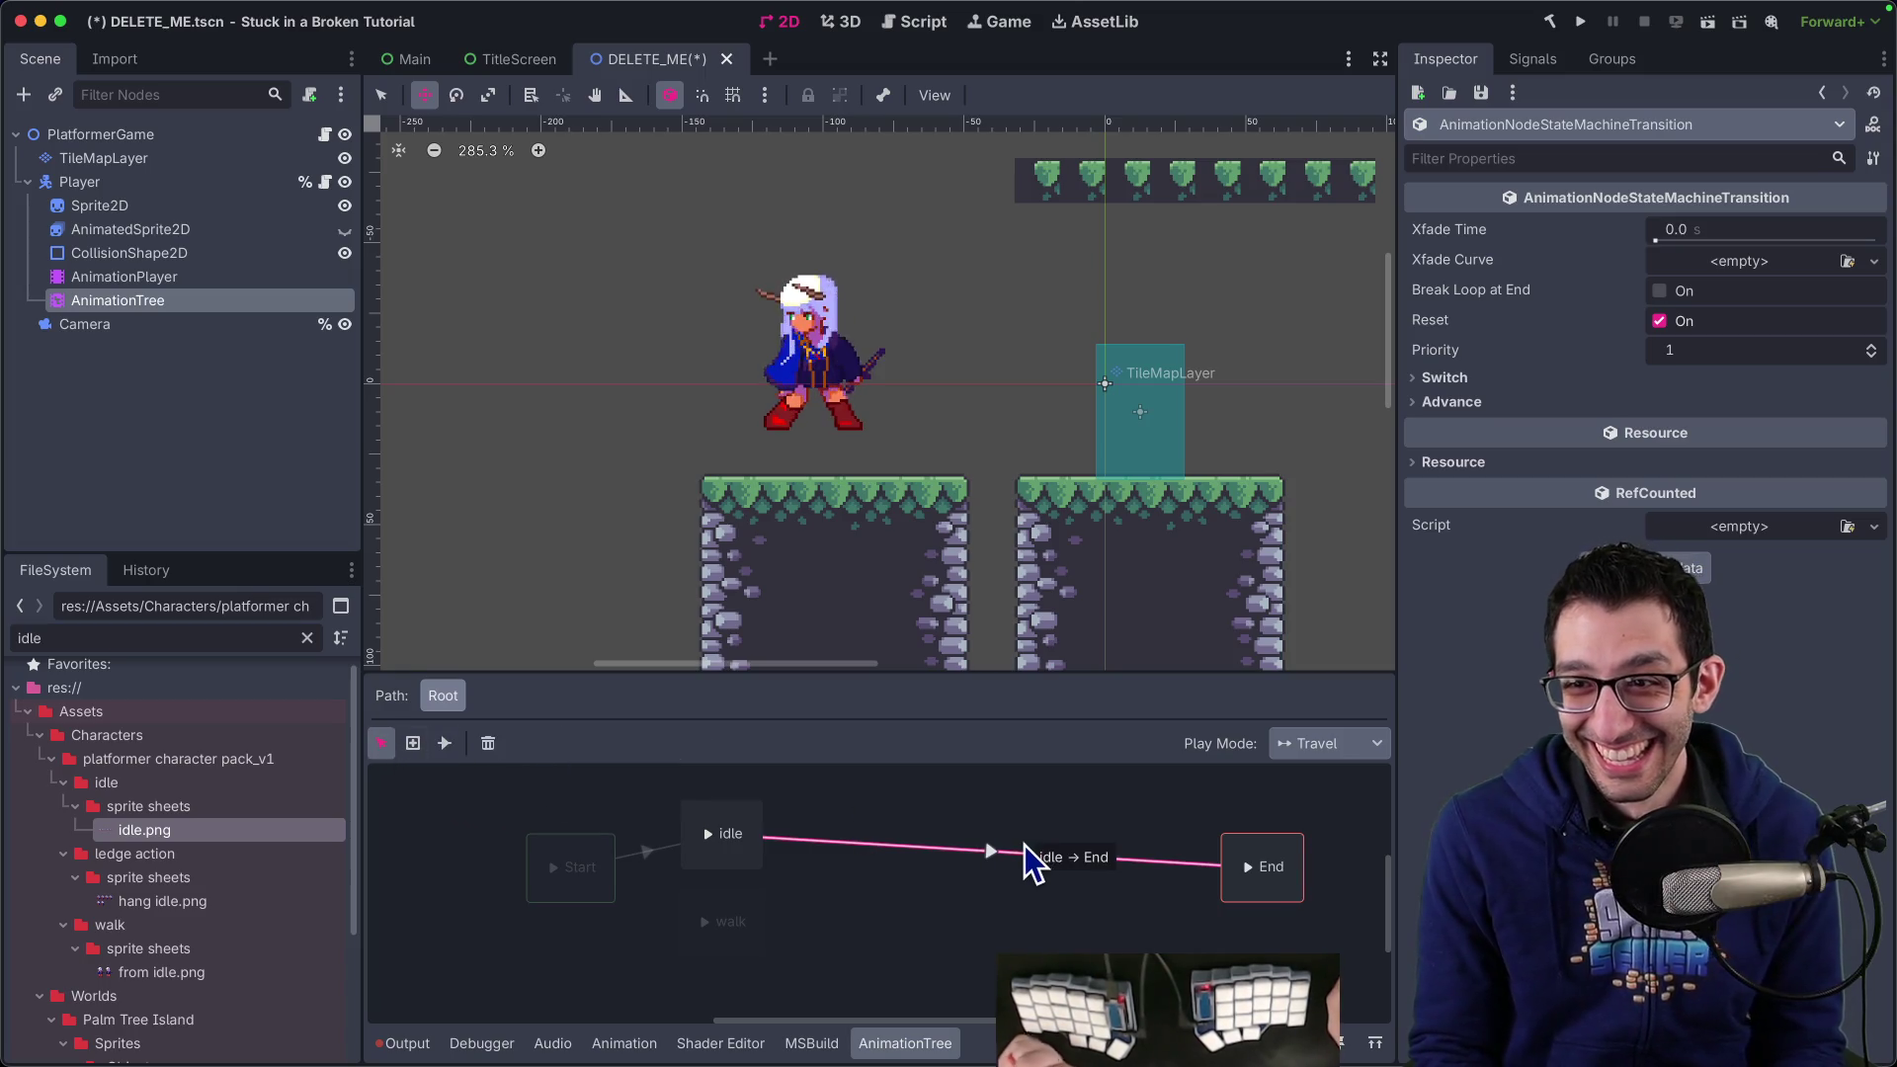
click(159, 277)
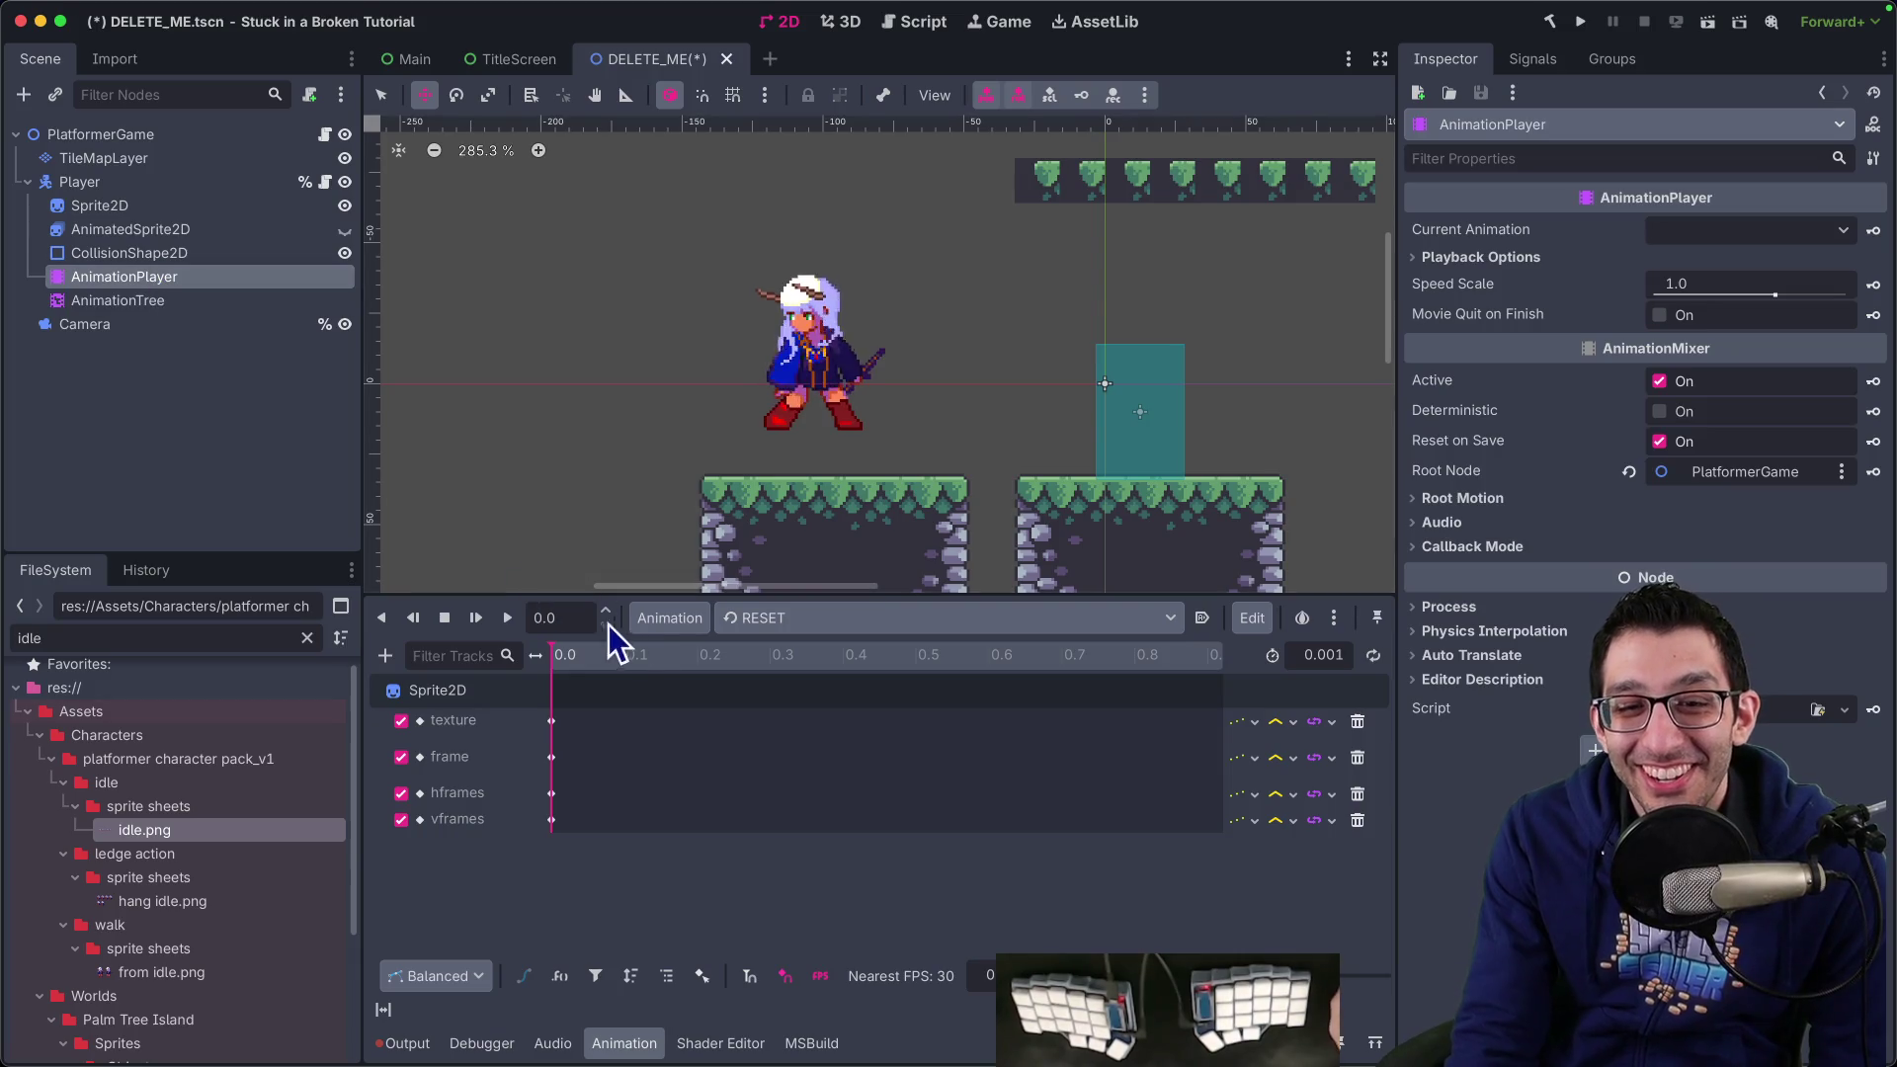
click(818, 624)
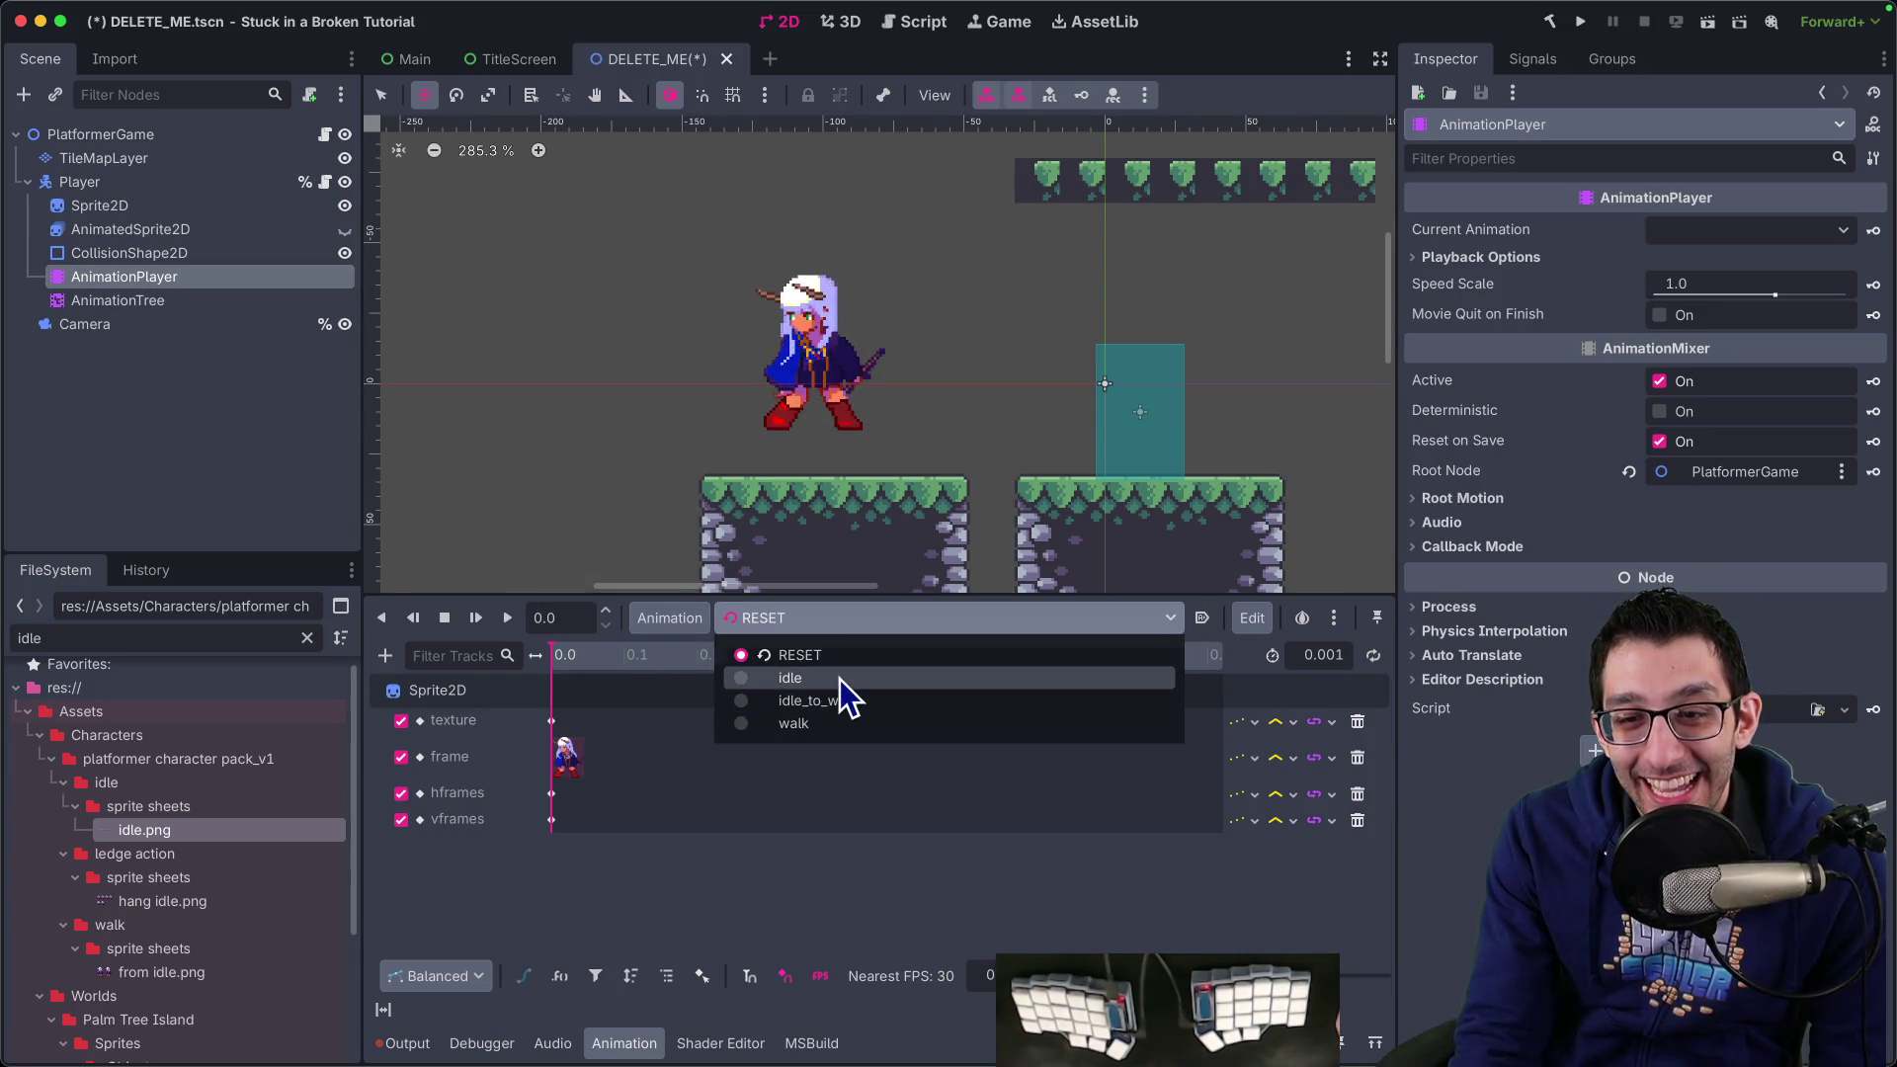
click(840, 679)
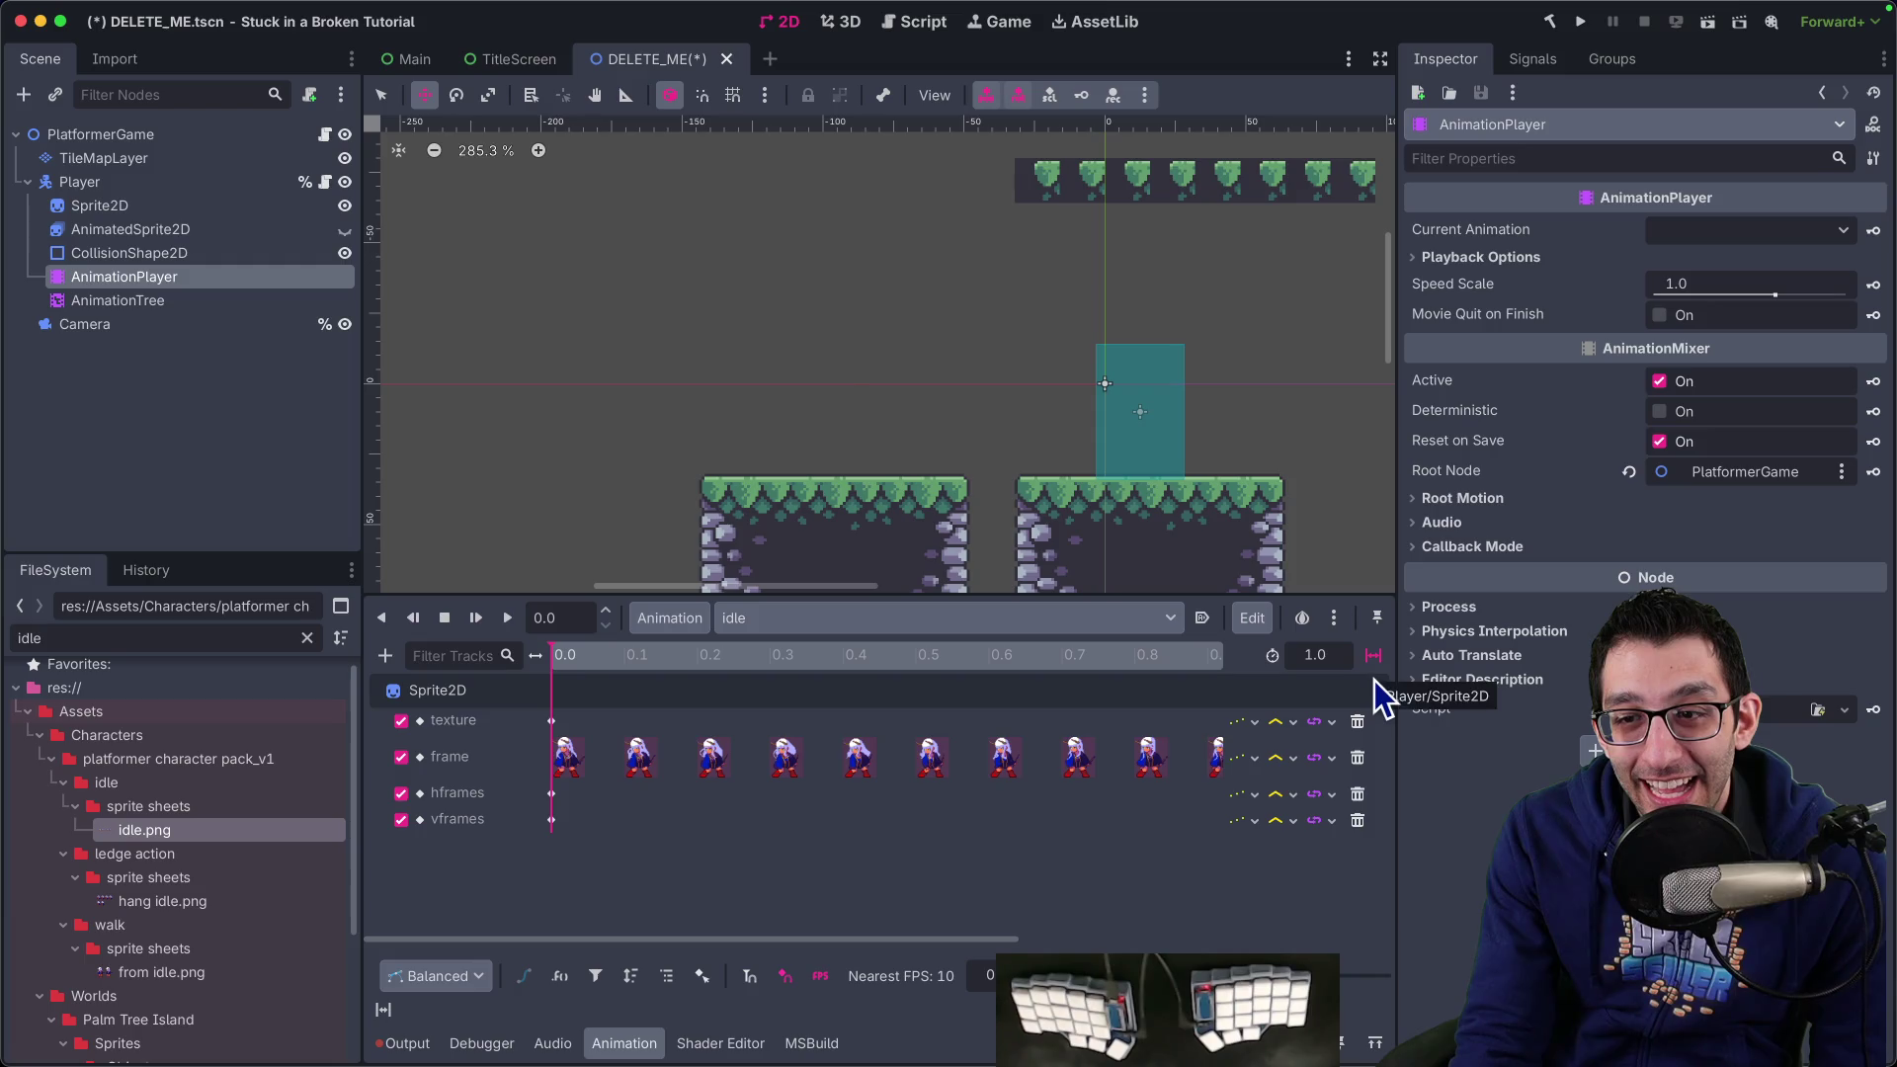
click(1374, 657)
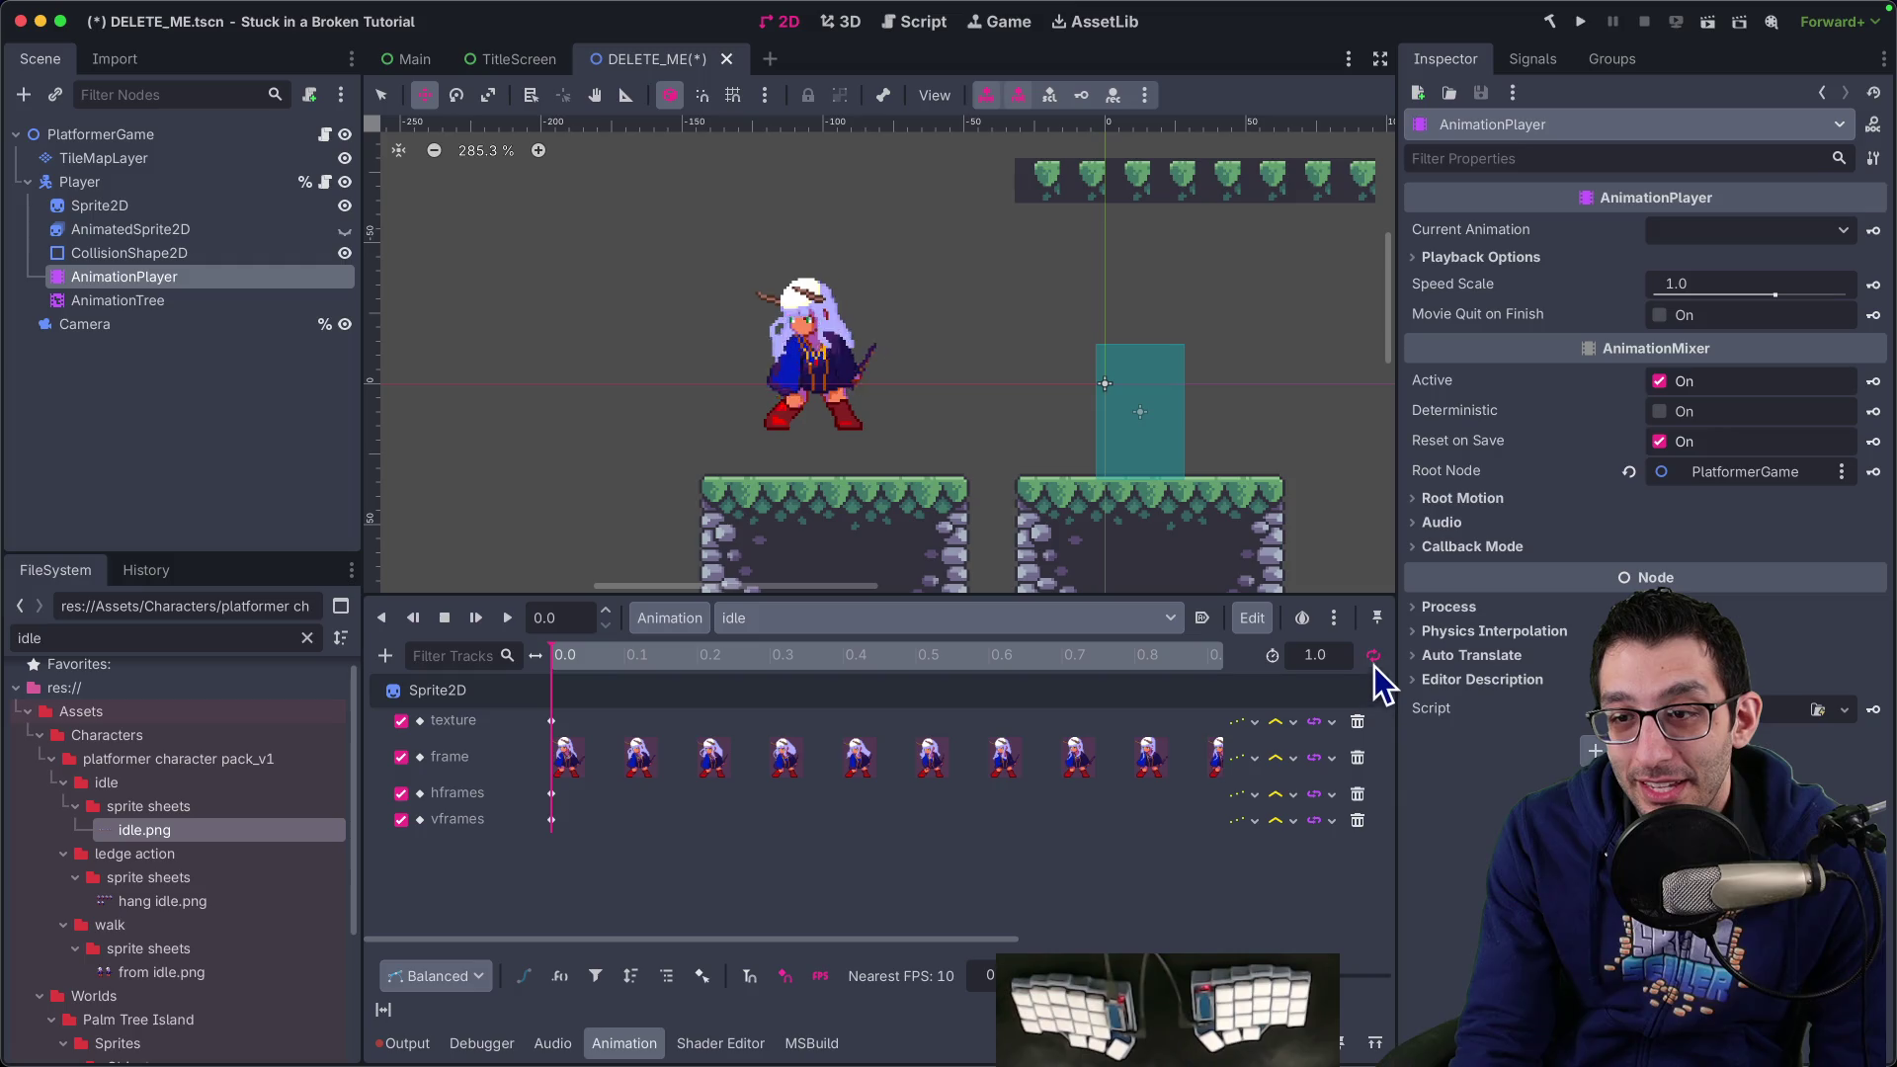
click(1376, 657)
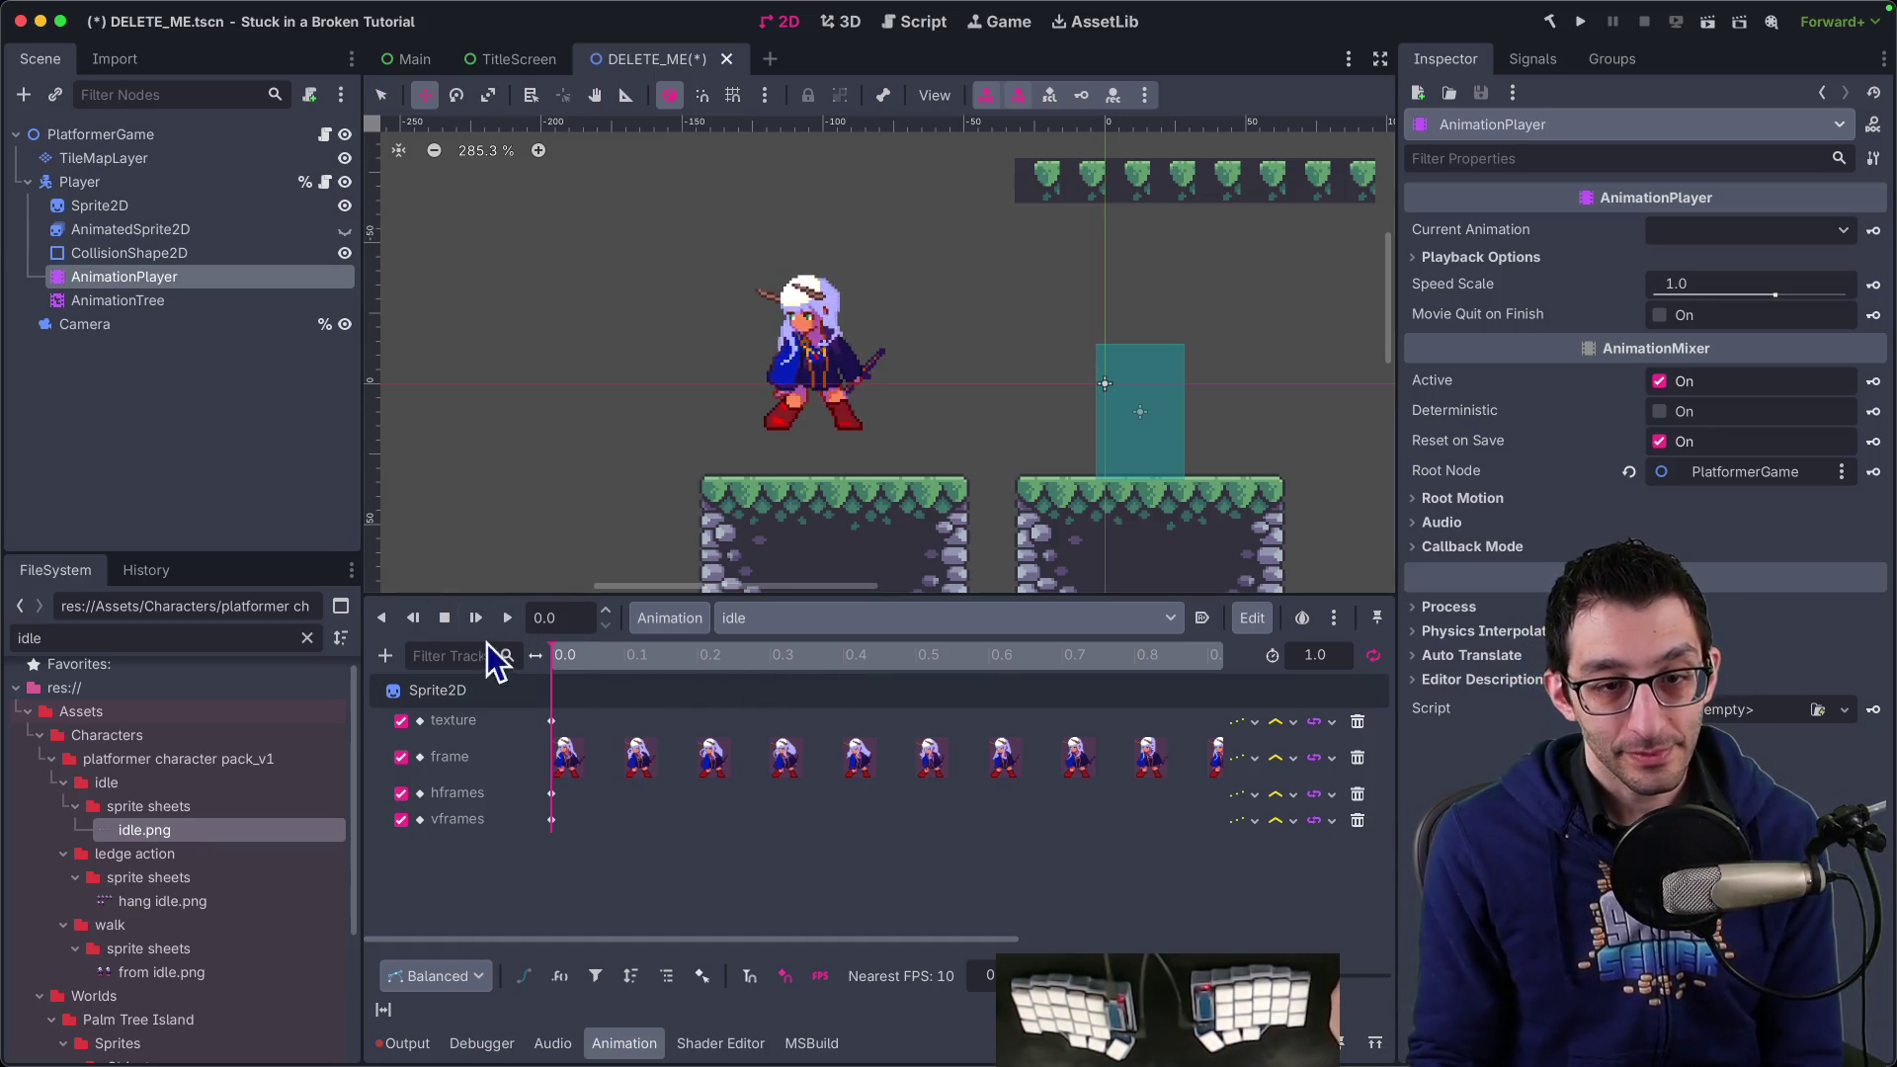
click(749, 623)
click(767, 655)
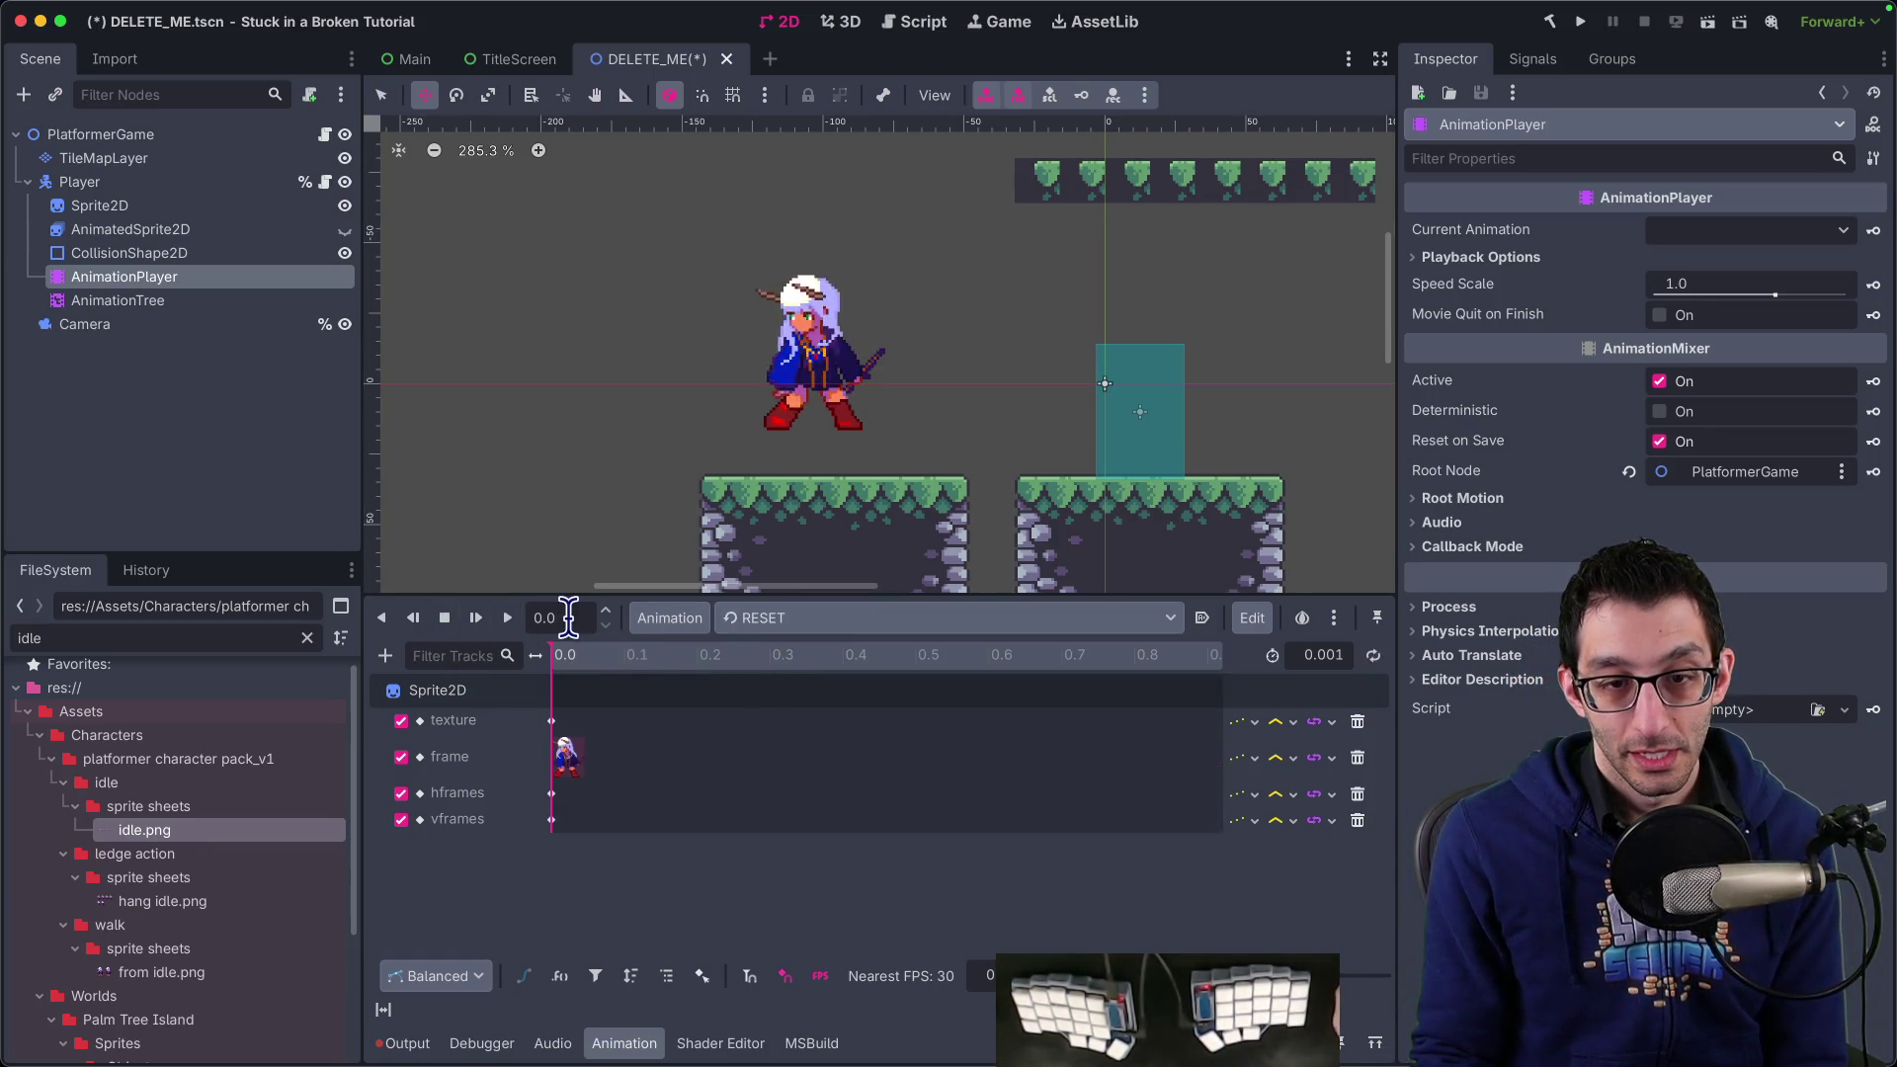
click(476, 617)
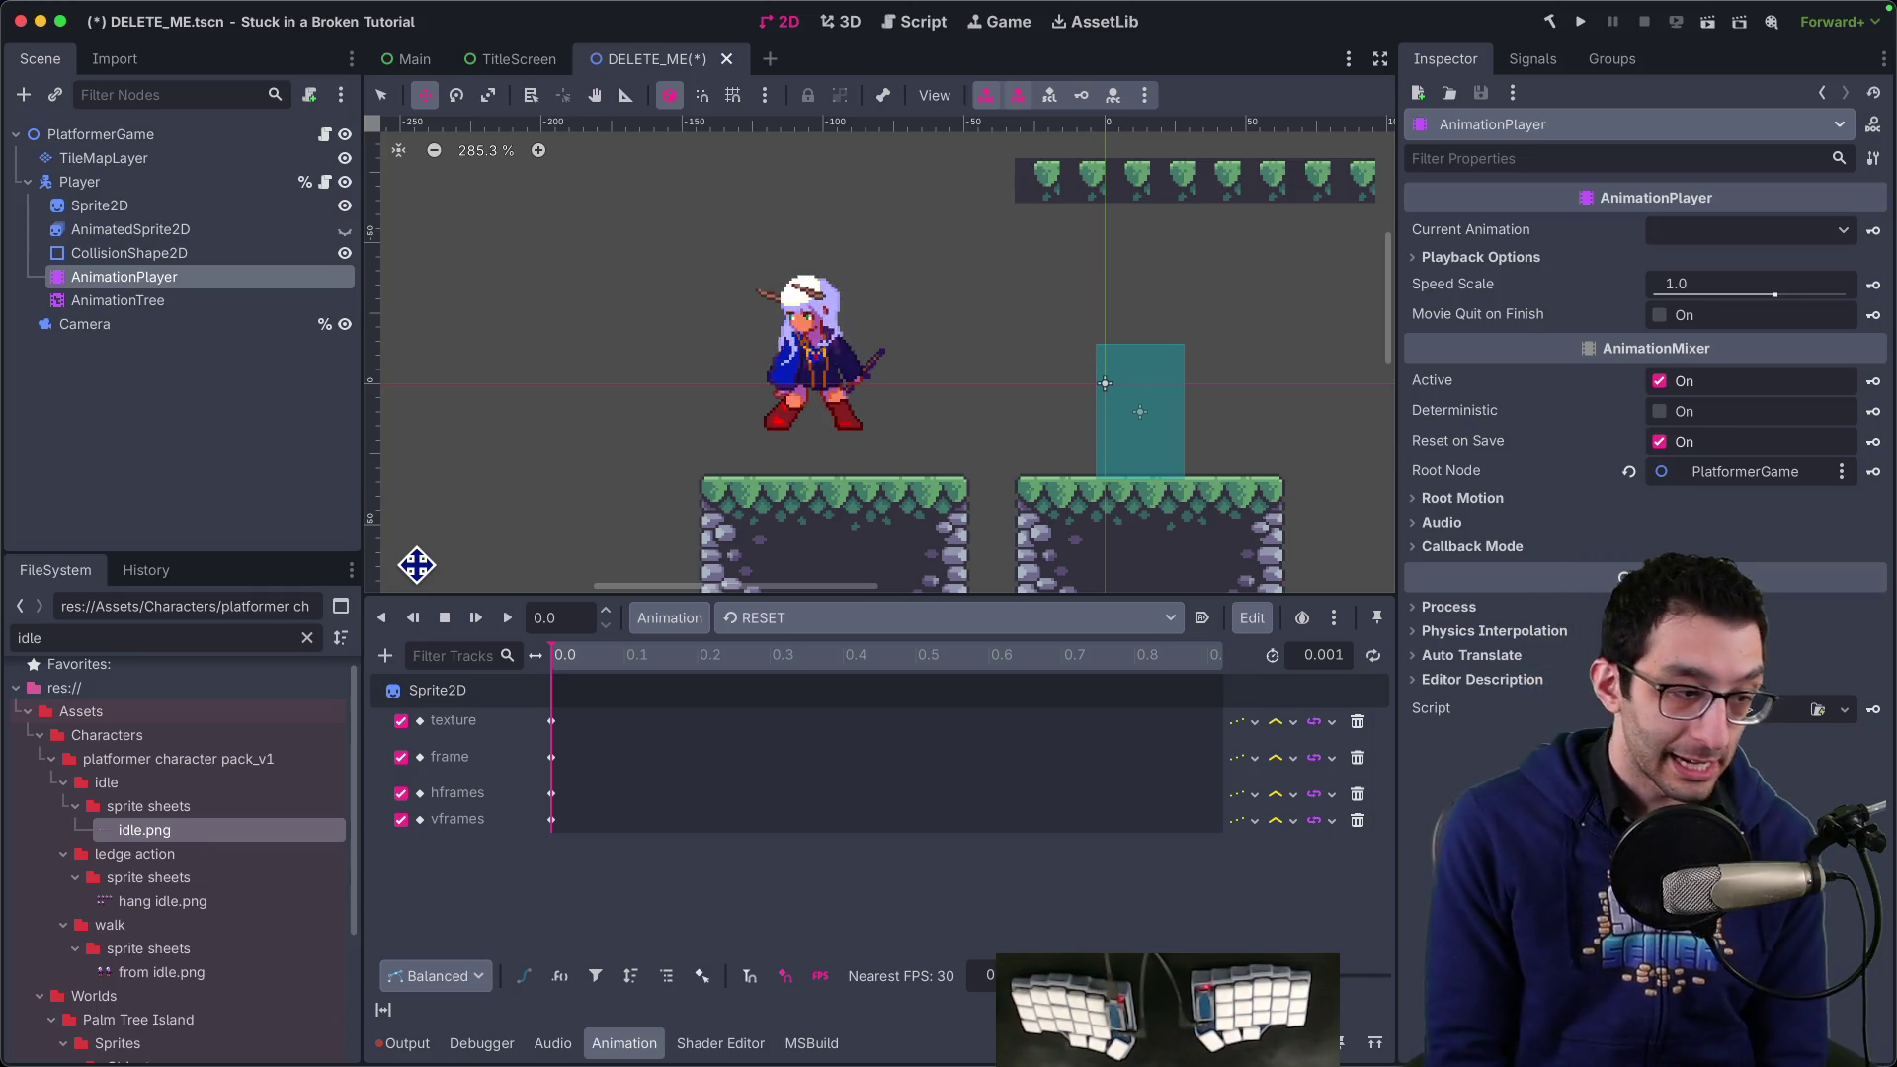
Open the animation dropdown to confirm RESET, idle, idle_to_walk and walk are listed
click(830, 617)
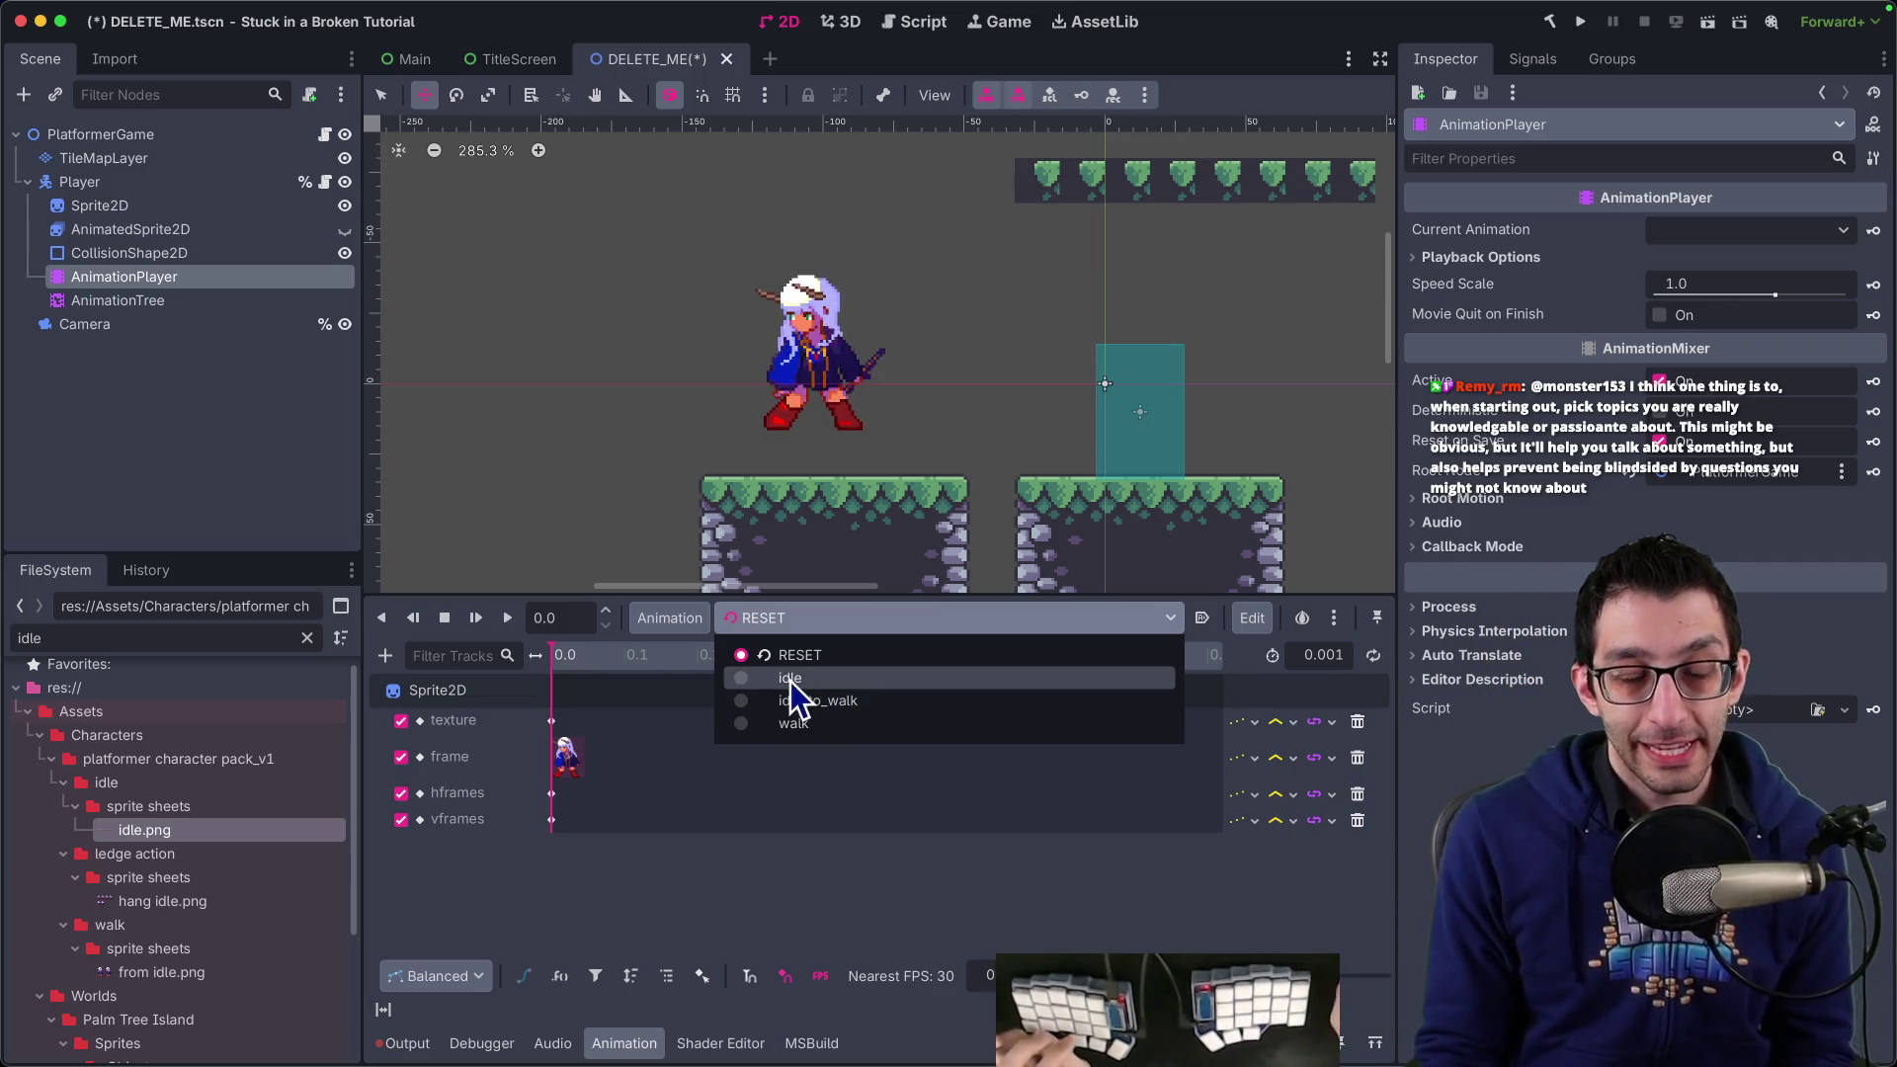
Keep RESET loaded and select the AnimationTree node to show its state machine
click(140, 206)
click(269, 211)
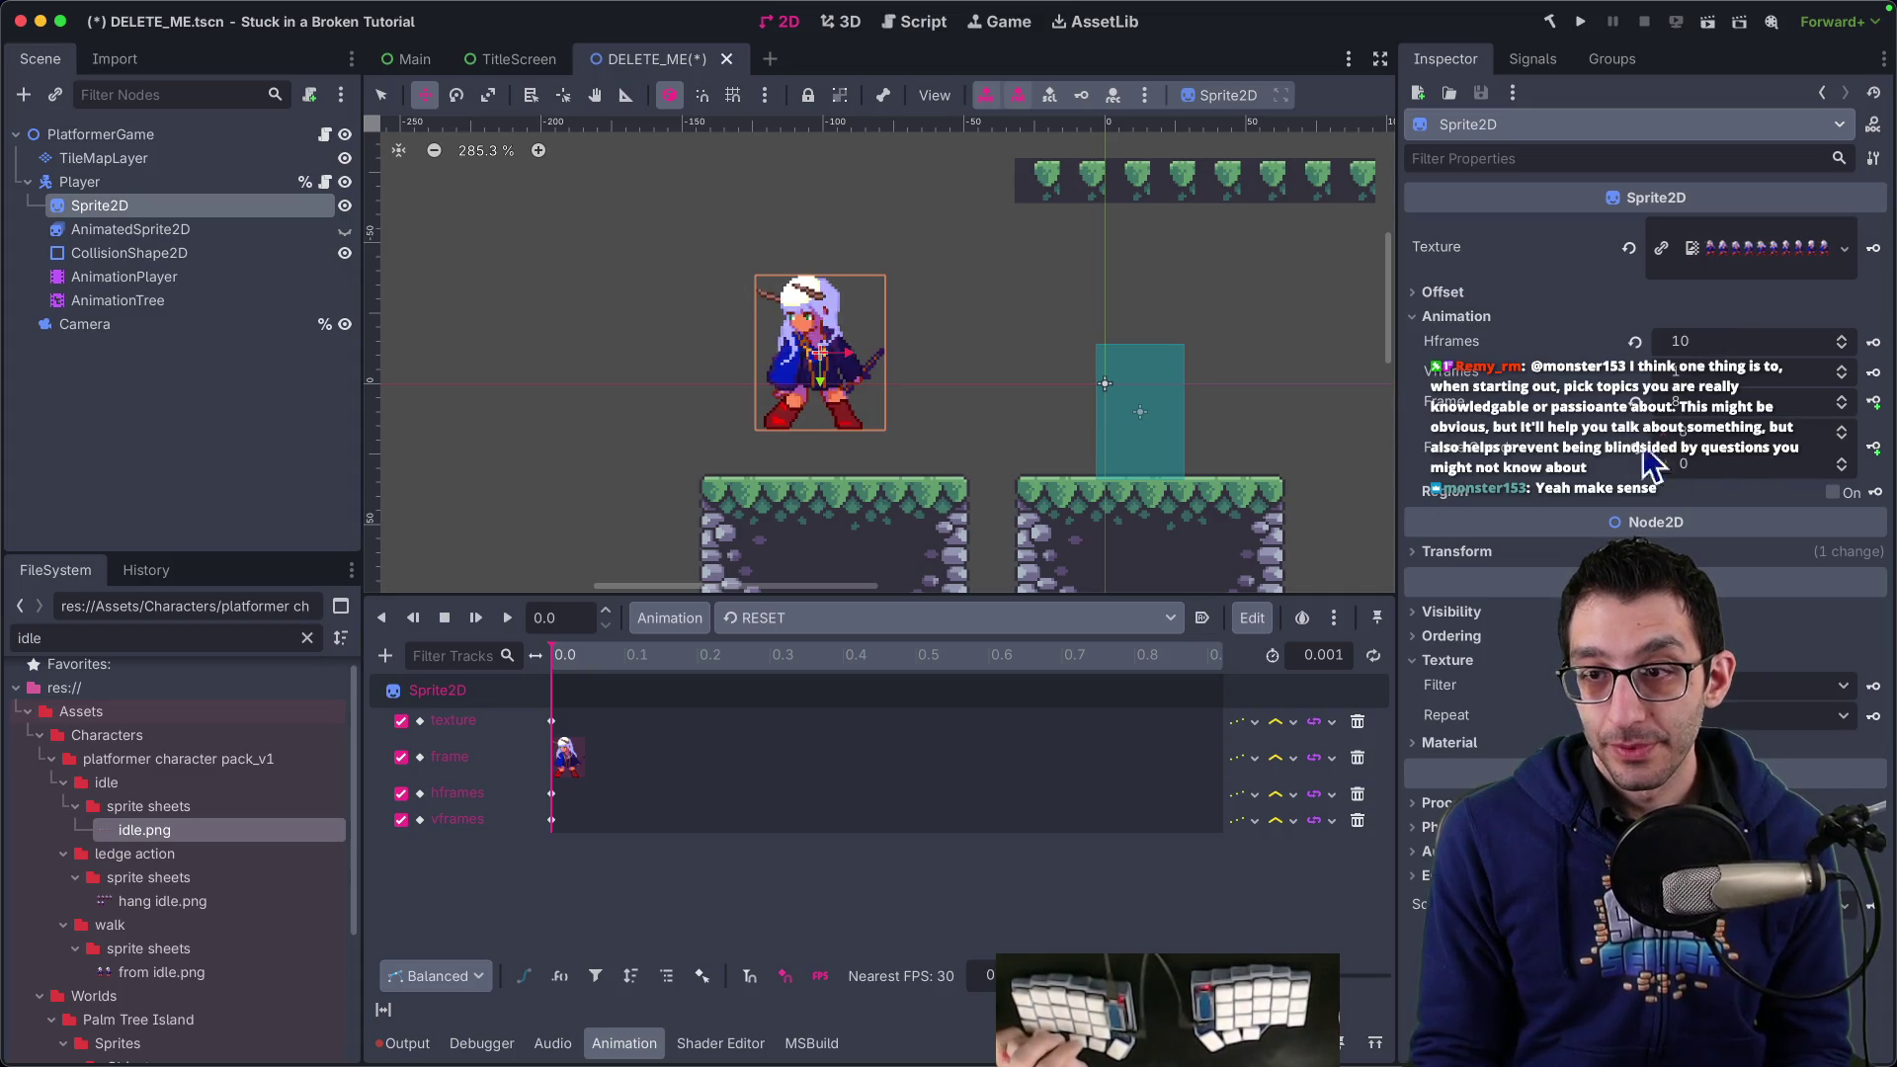
click(126, 300)
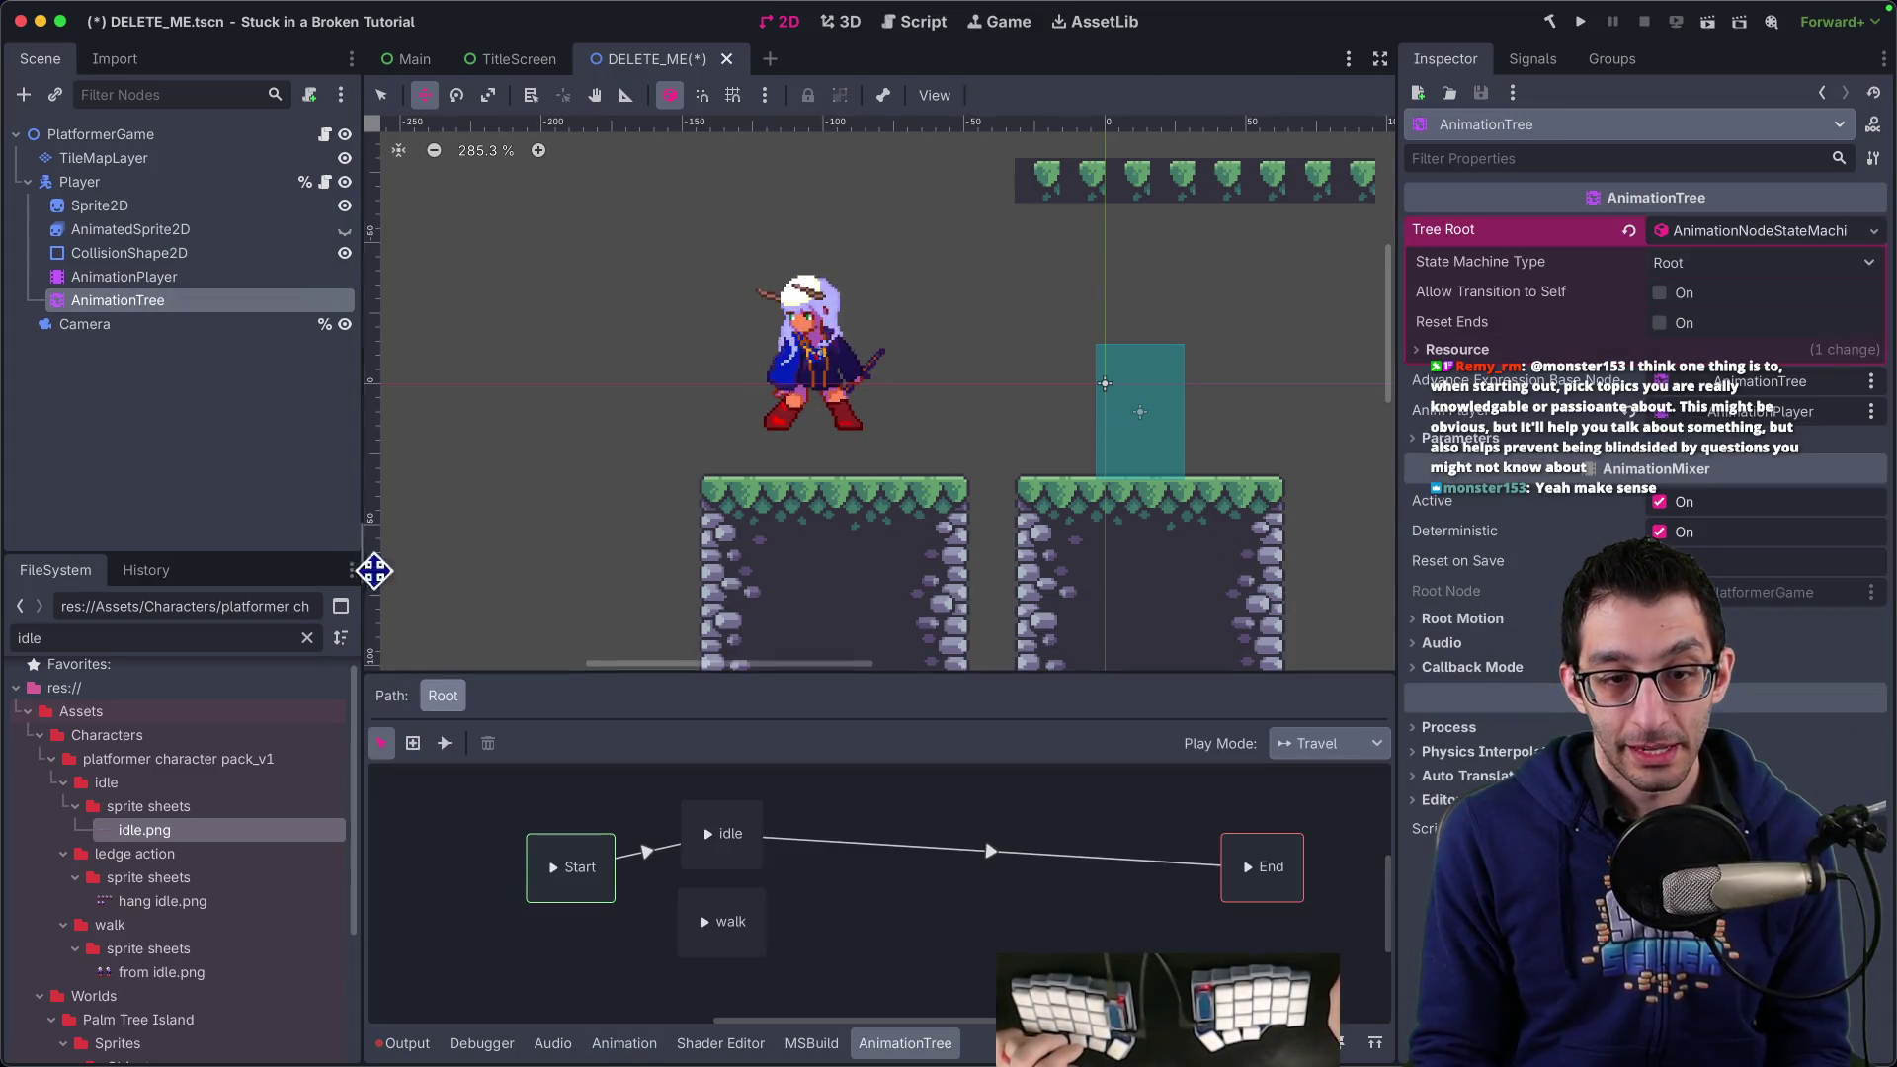
right_click(158, 300)
key(Escape)
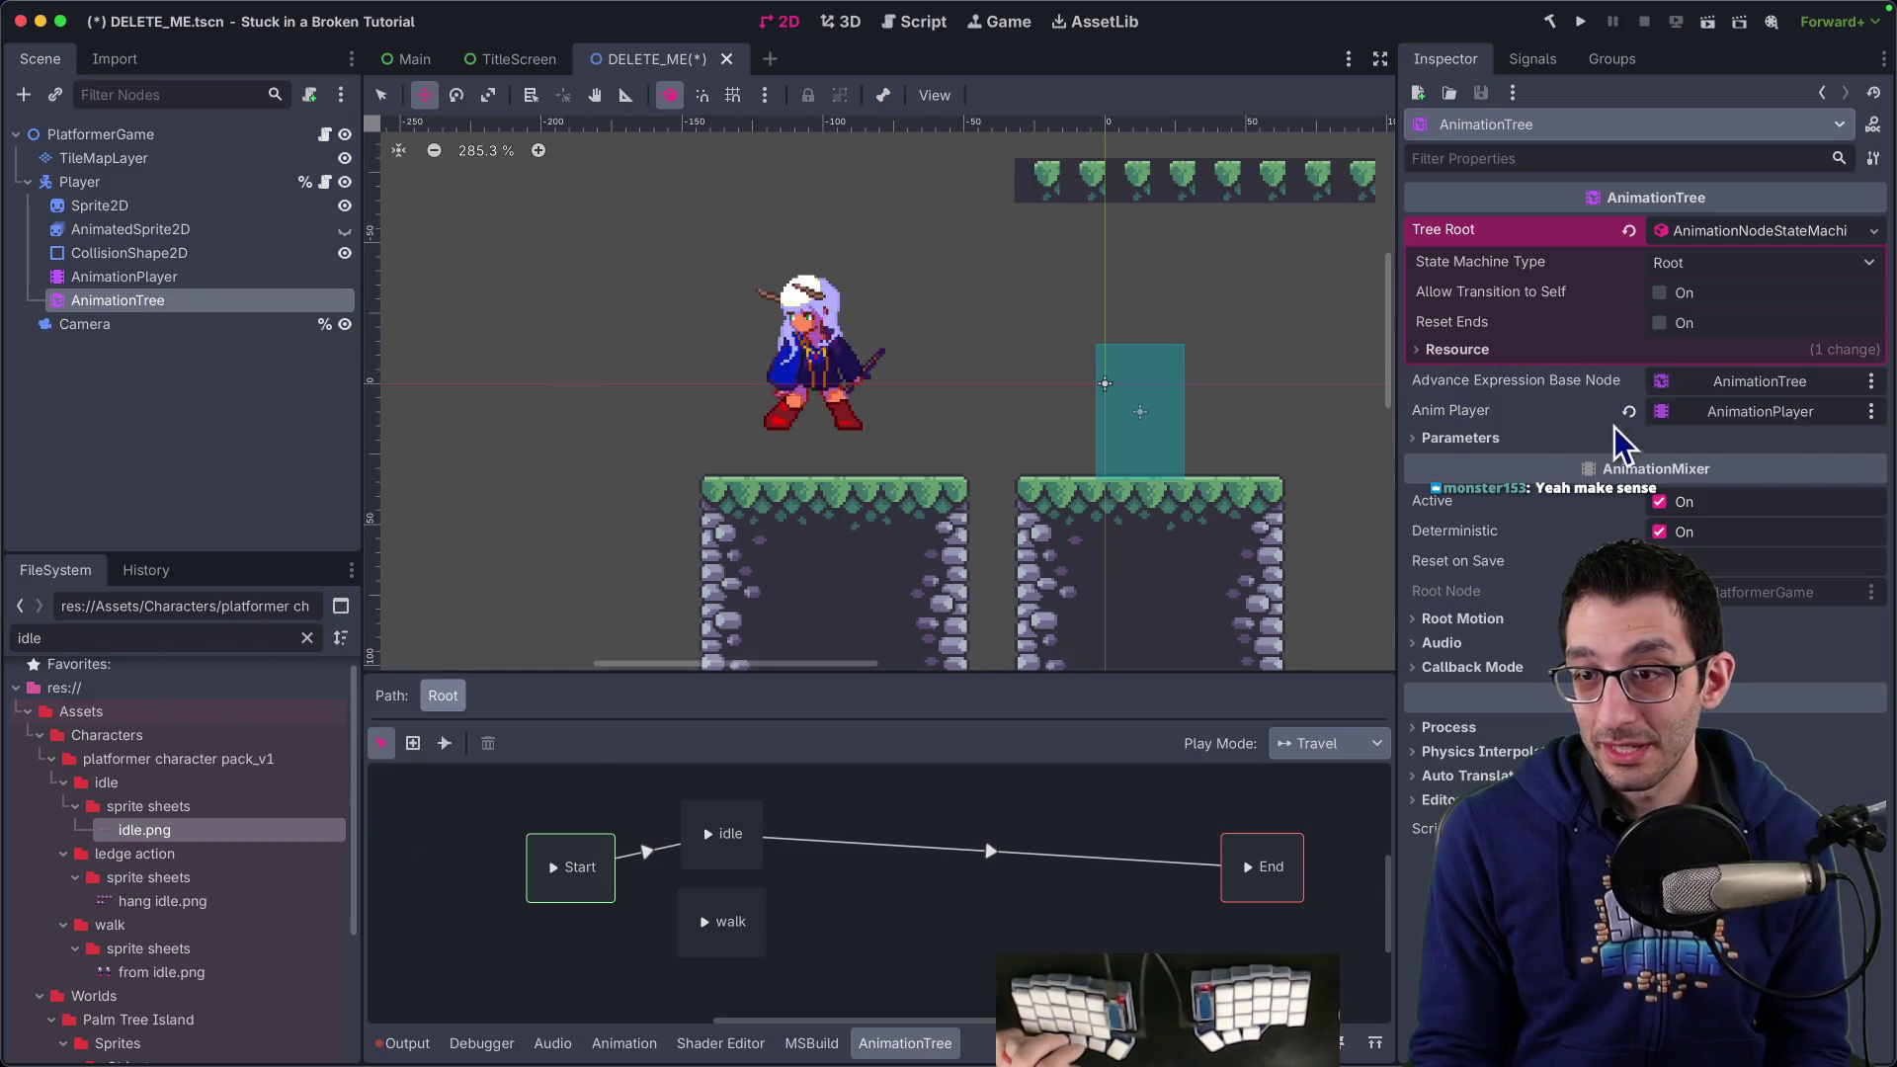
Toggle Reset Ends on then off and set the AnimationTree's Process Mode to Disabled
click(1576, 437)
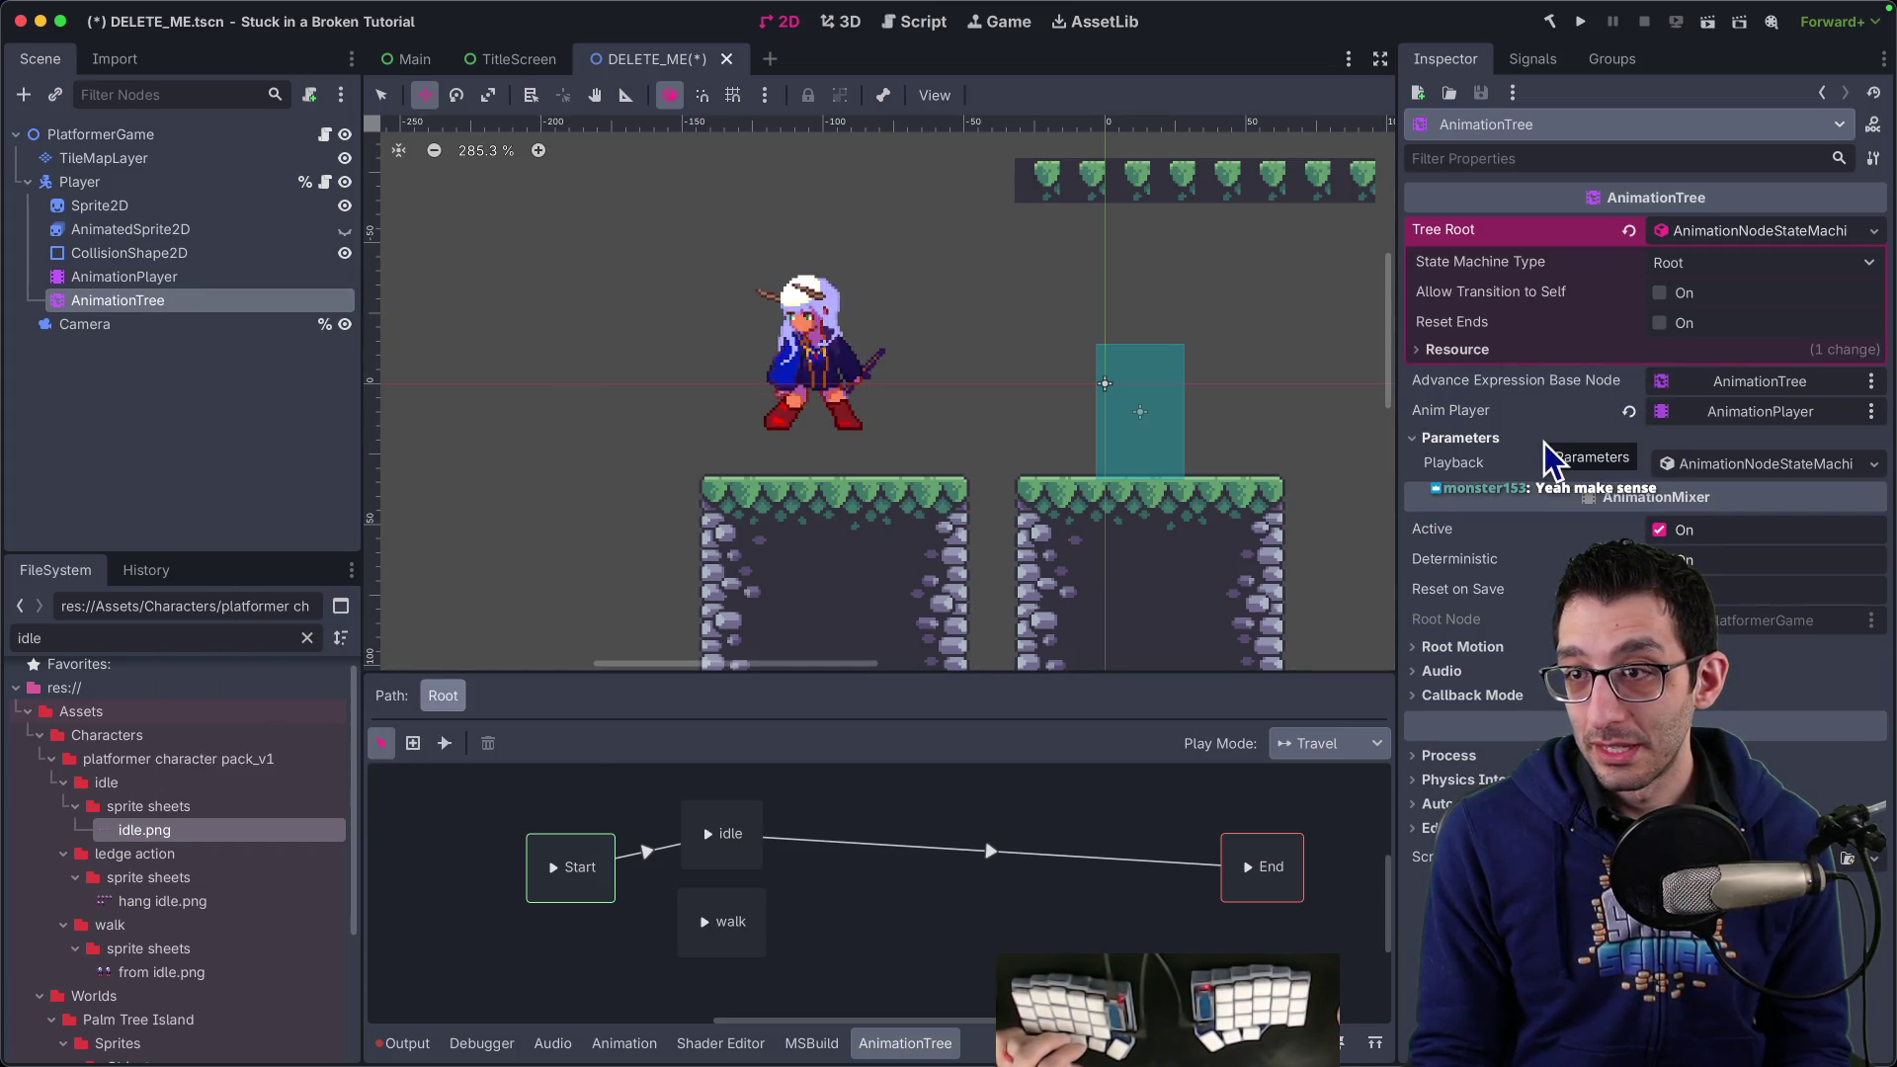
click(1660, 325)
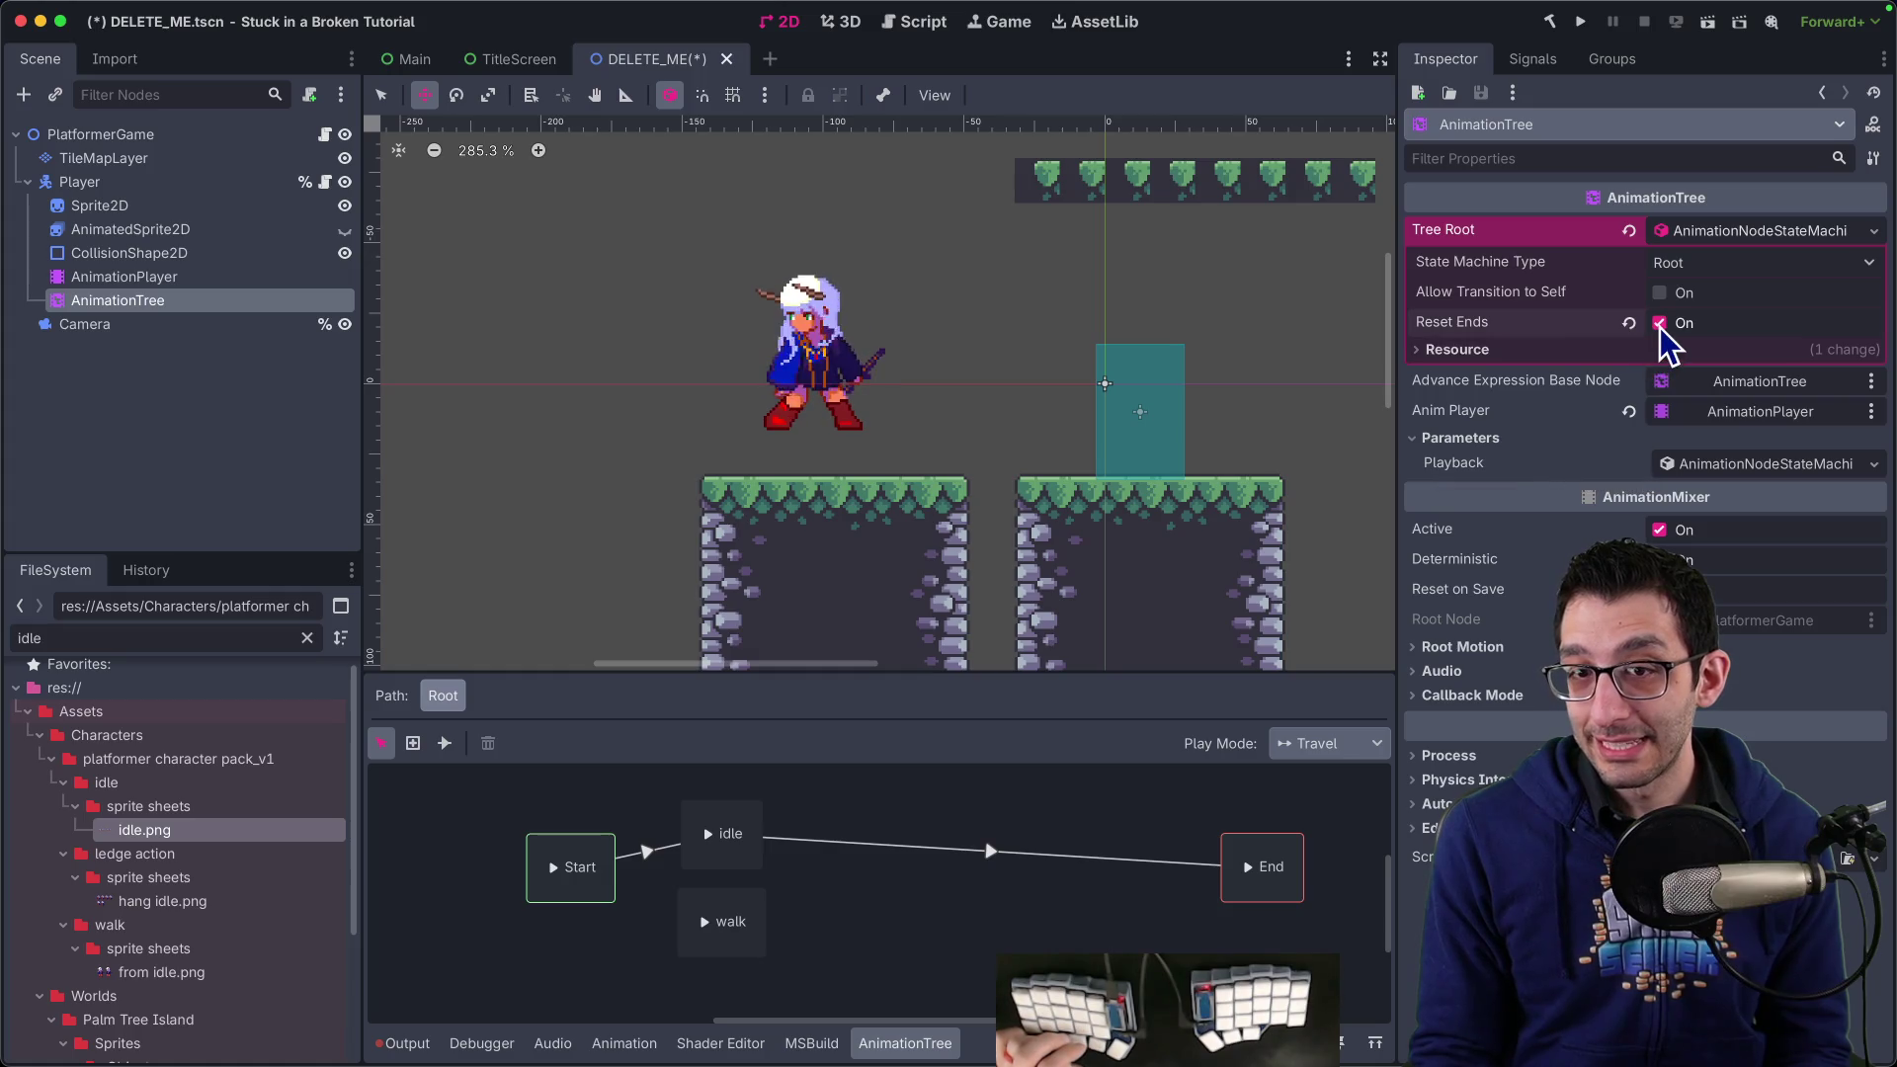
click(1660, 324)
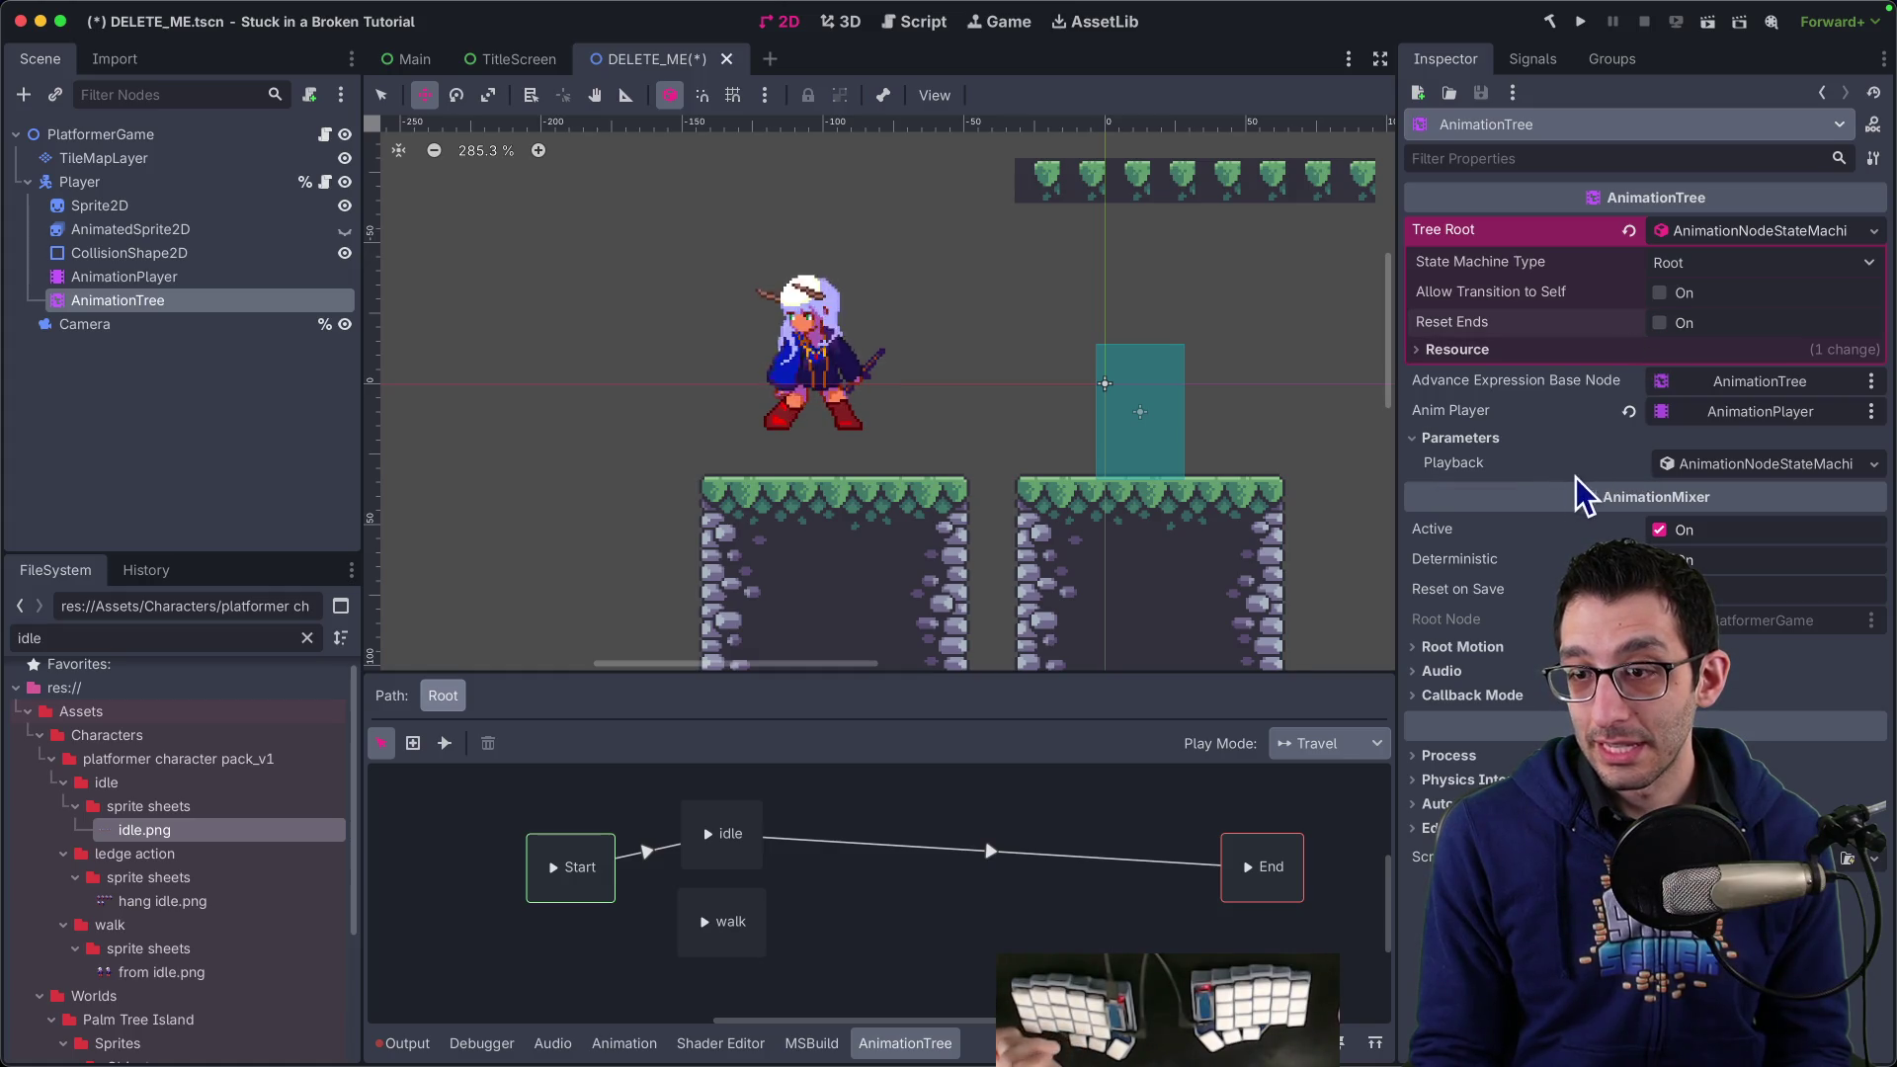
click(1488, 758)
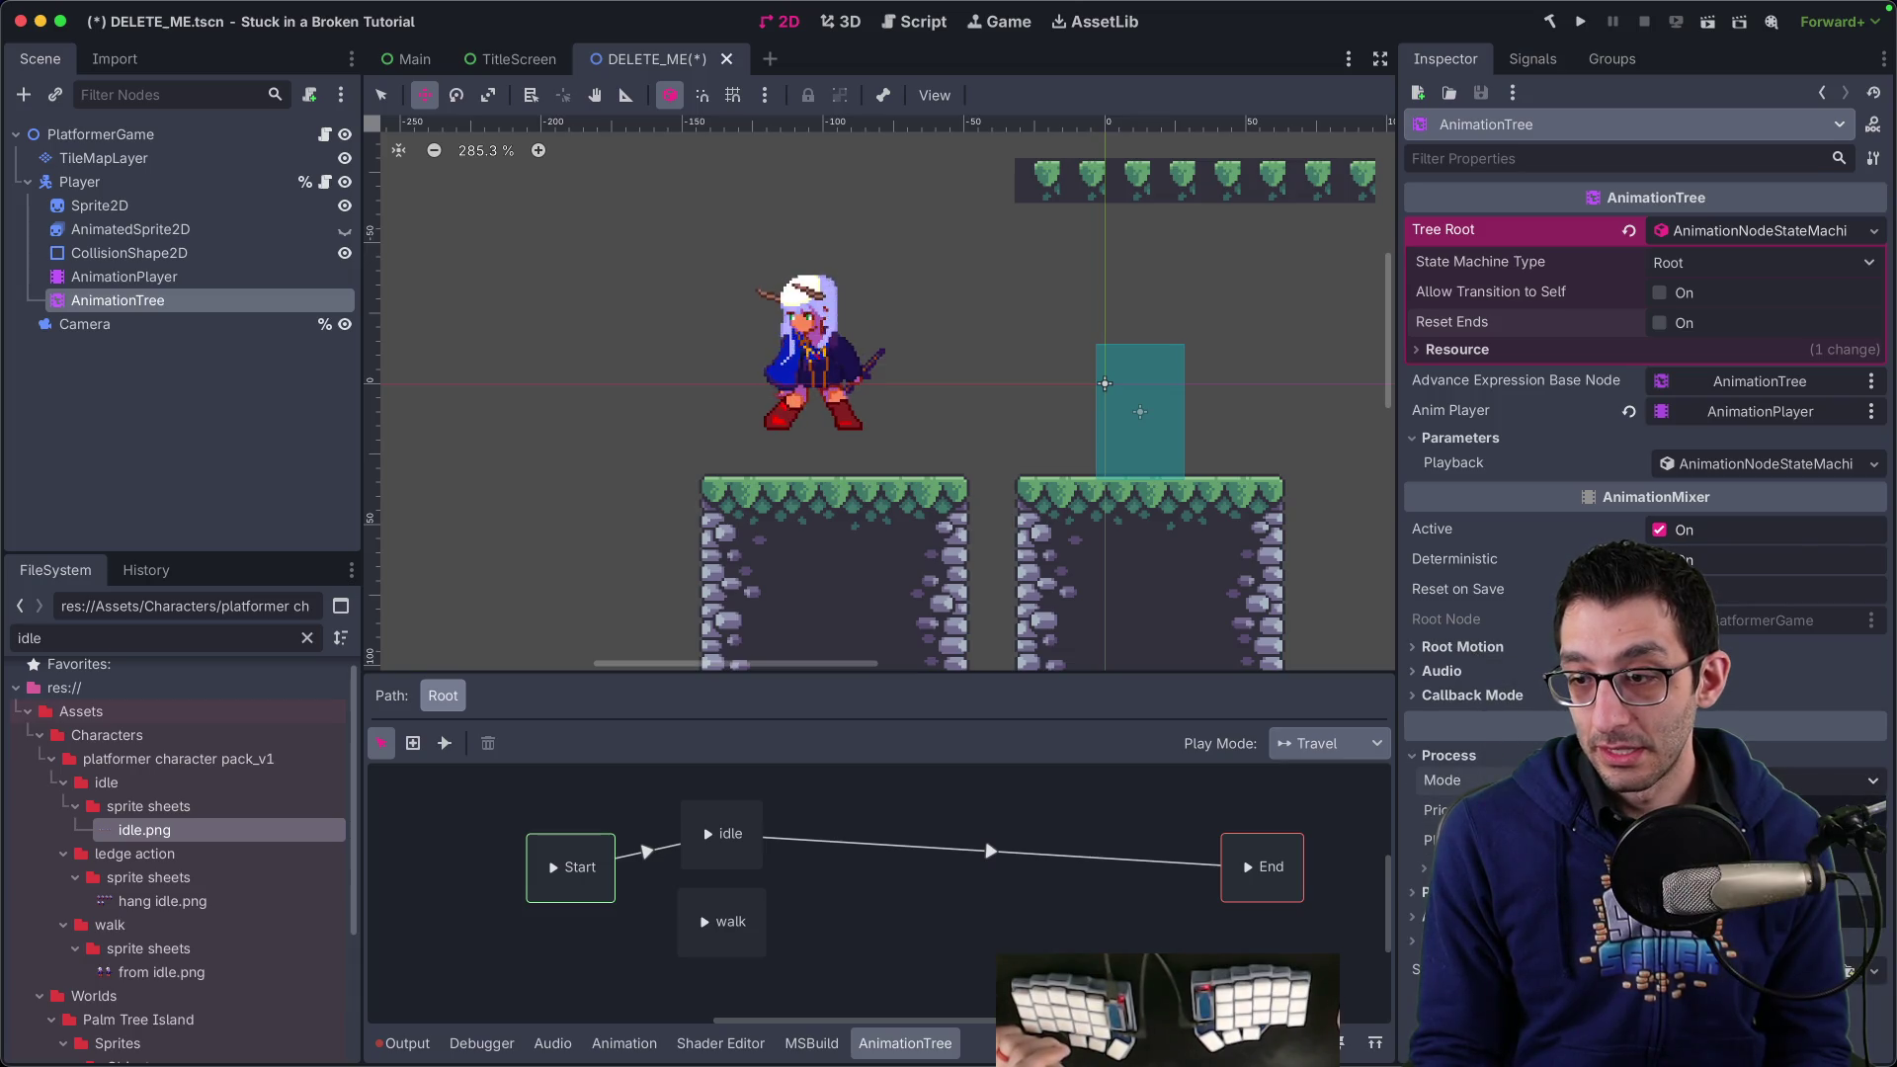
click(1856, 894)
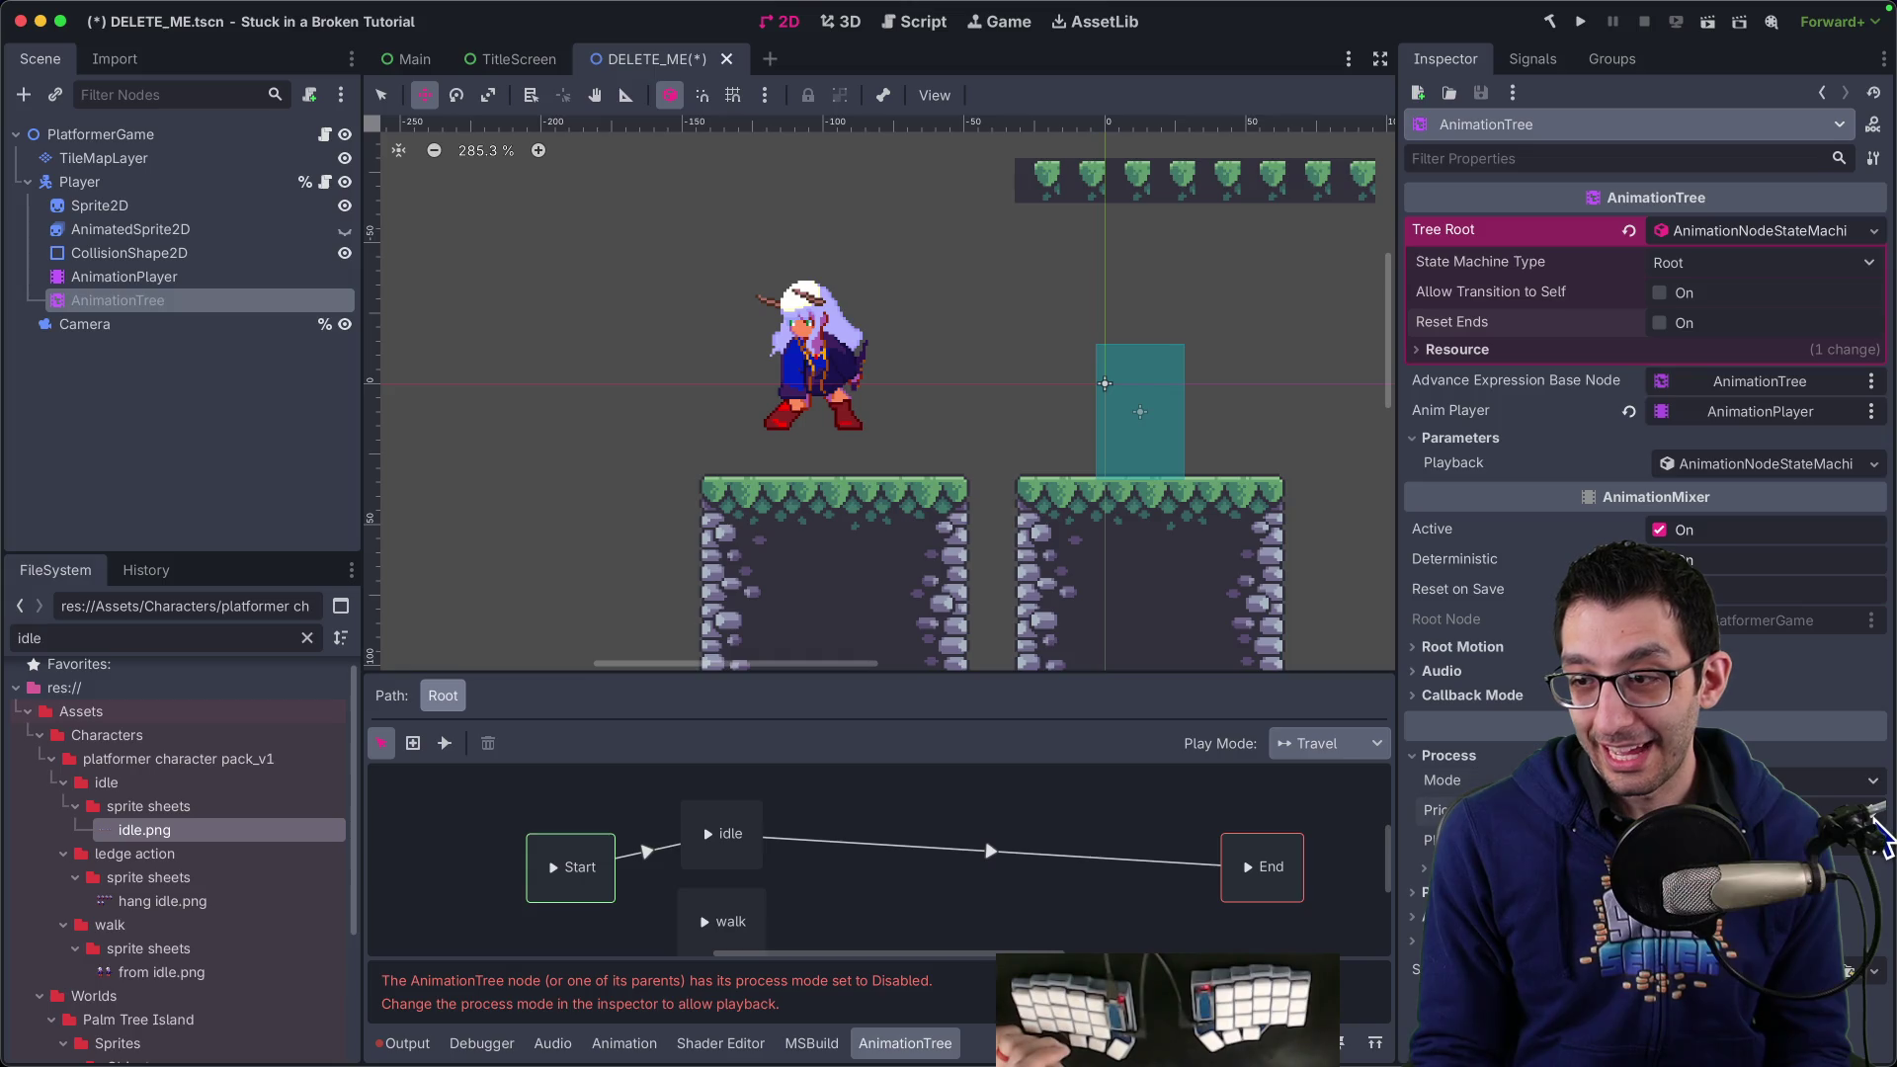
mouse_move(1482, 781)
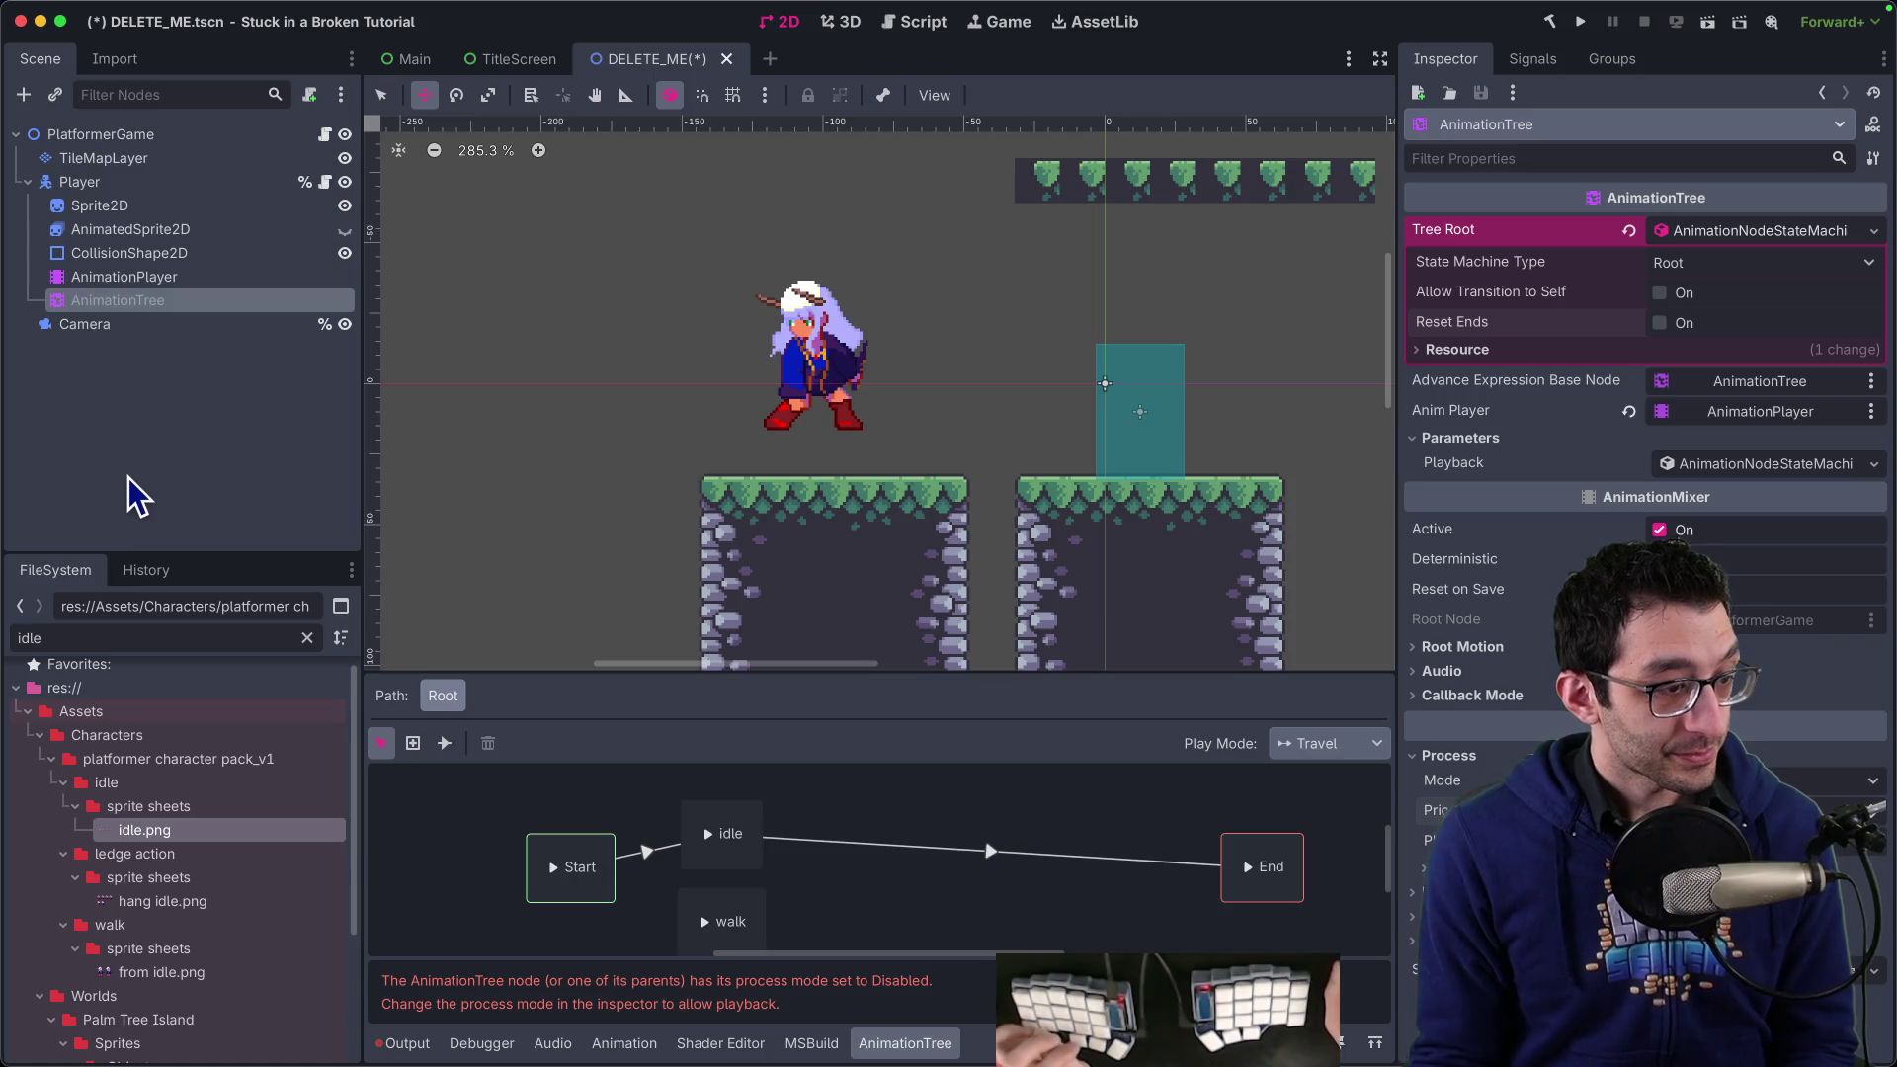
key(super+Tab)
Add a TODO bullet noting AnimationTree ProcessMode was disabled so it won't fight texture changes
key(super+1)
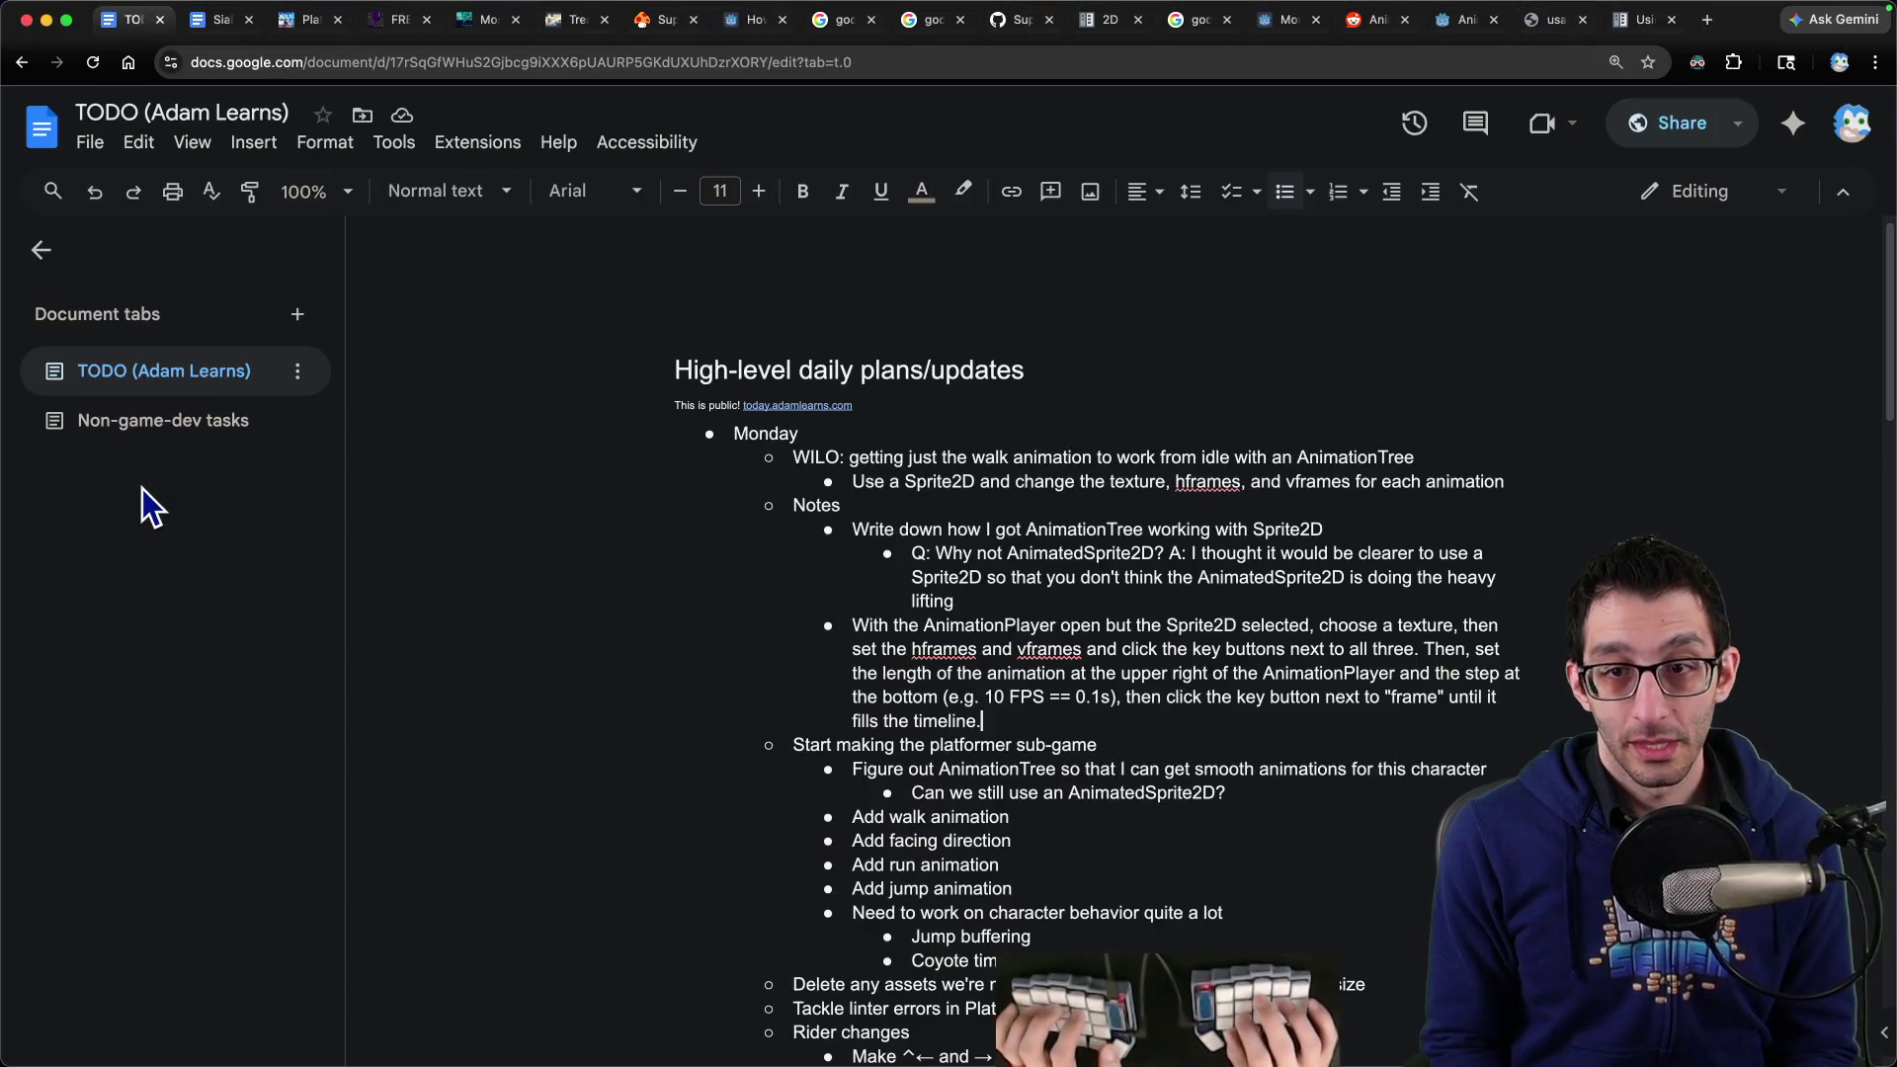
key(Return)
text(When )
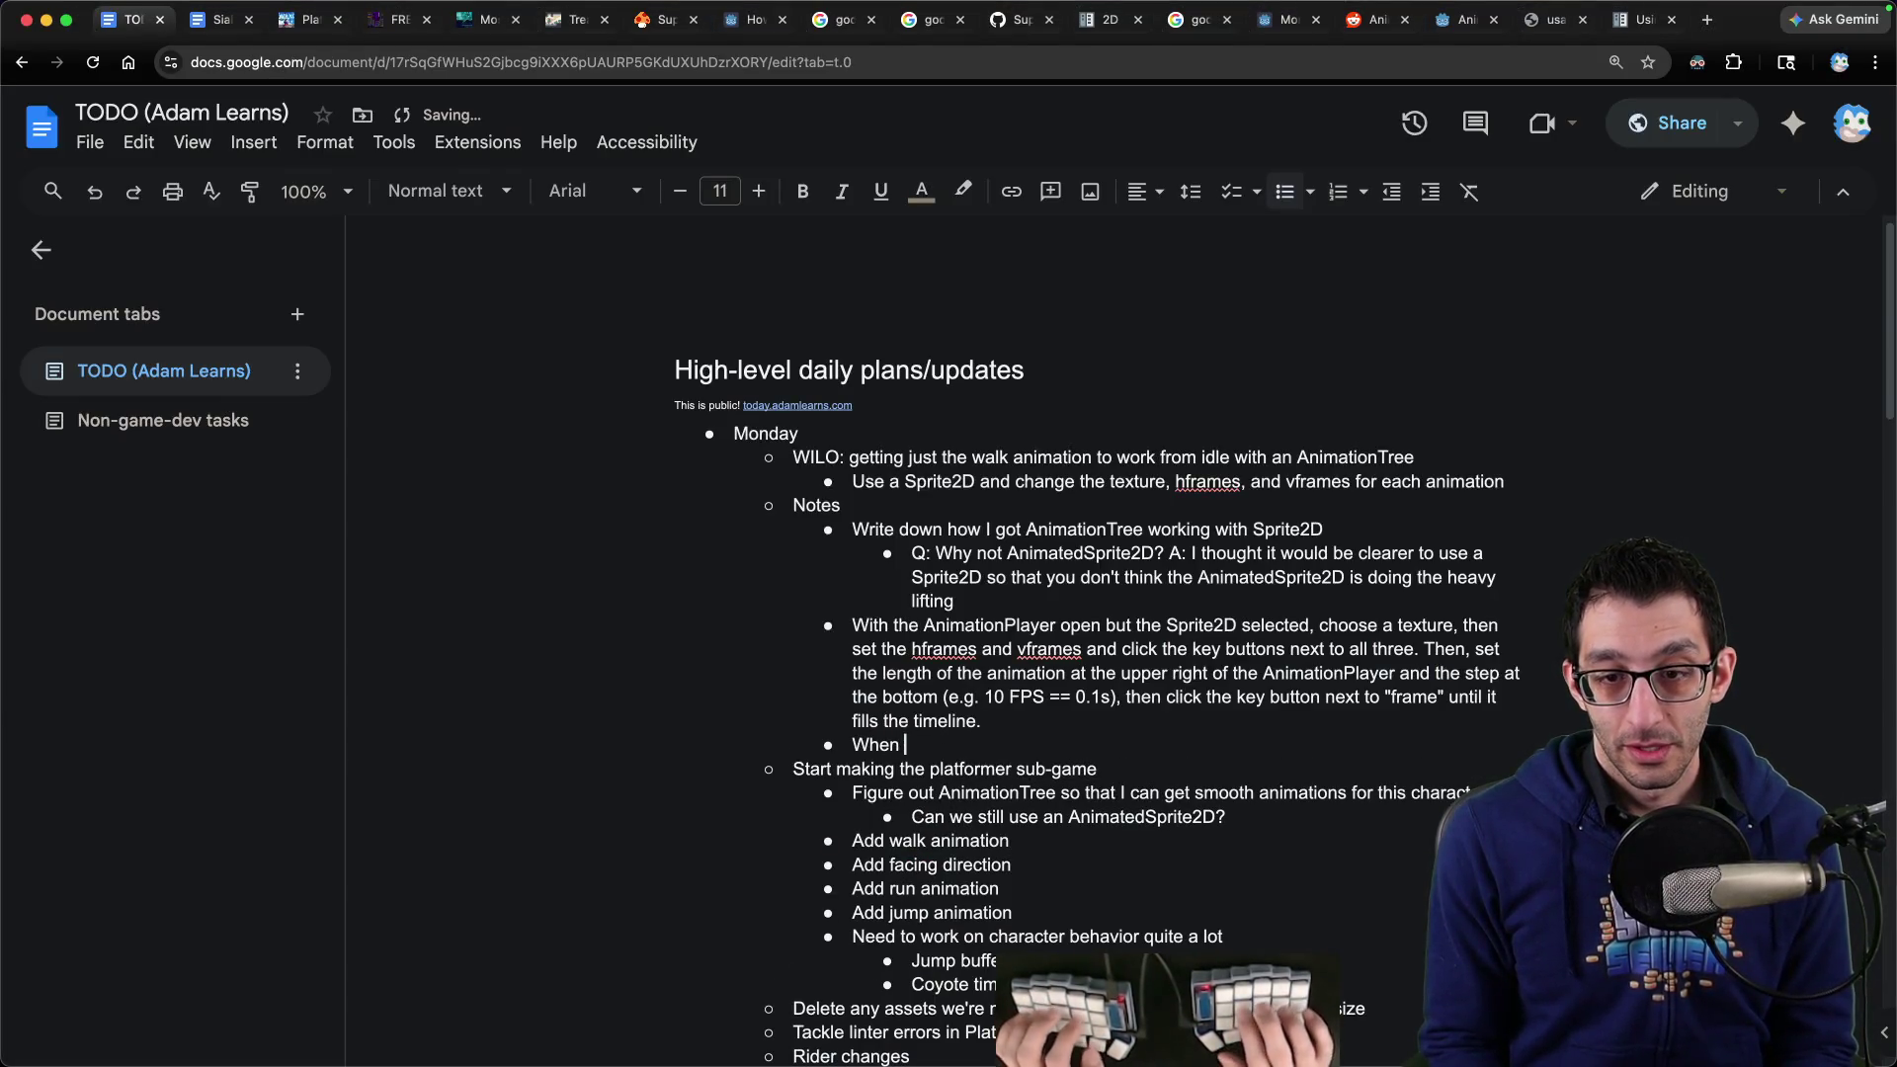
text(adding an AnimationTree into the mix. )
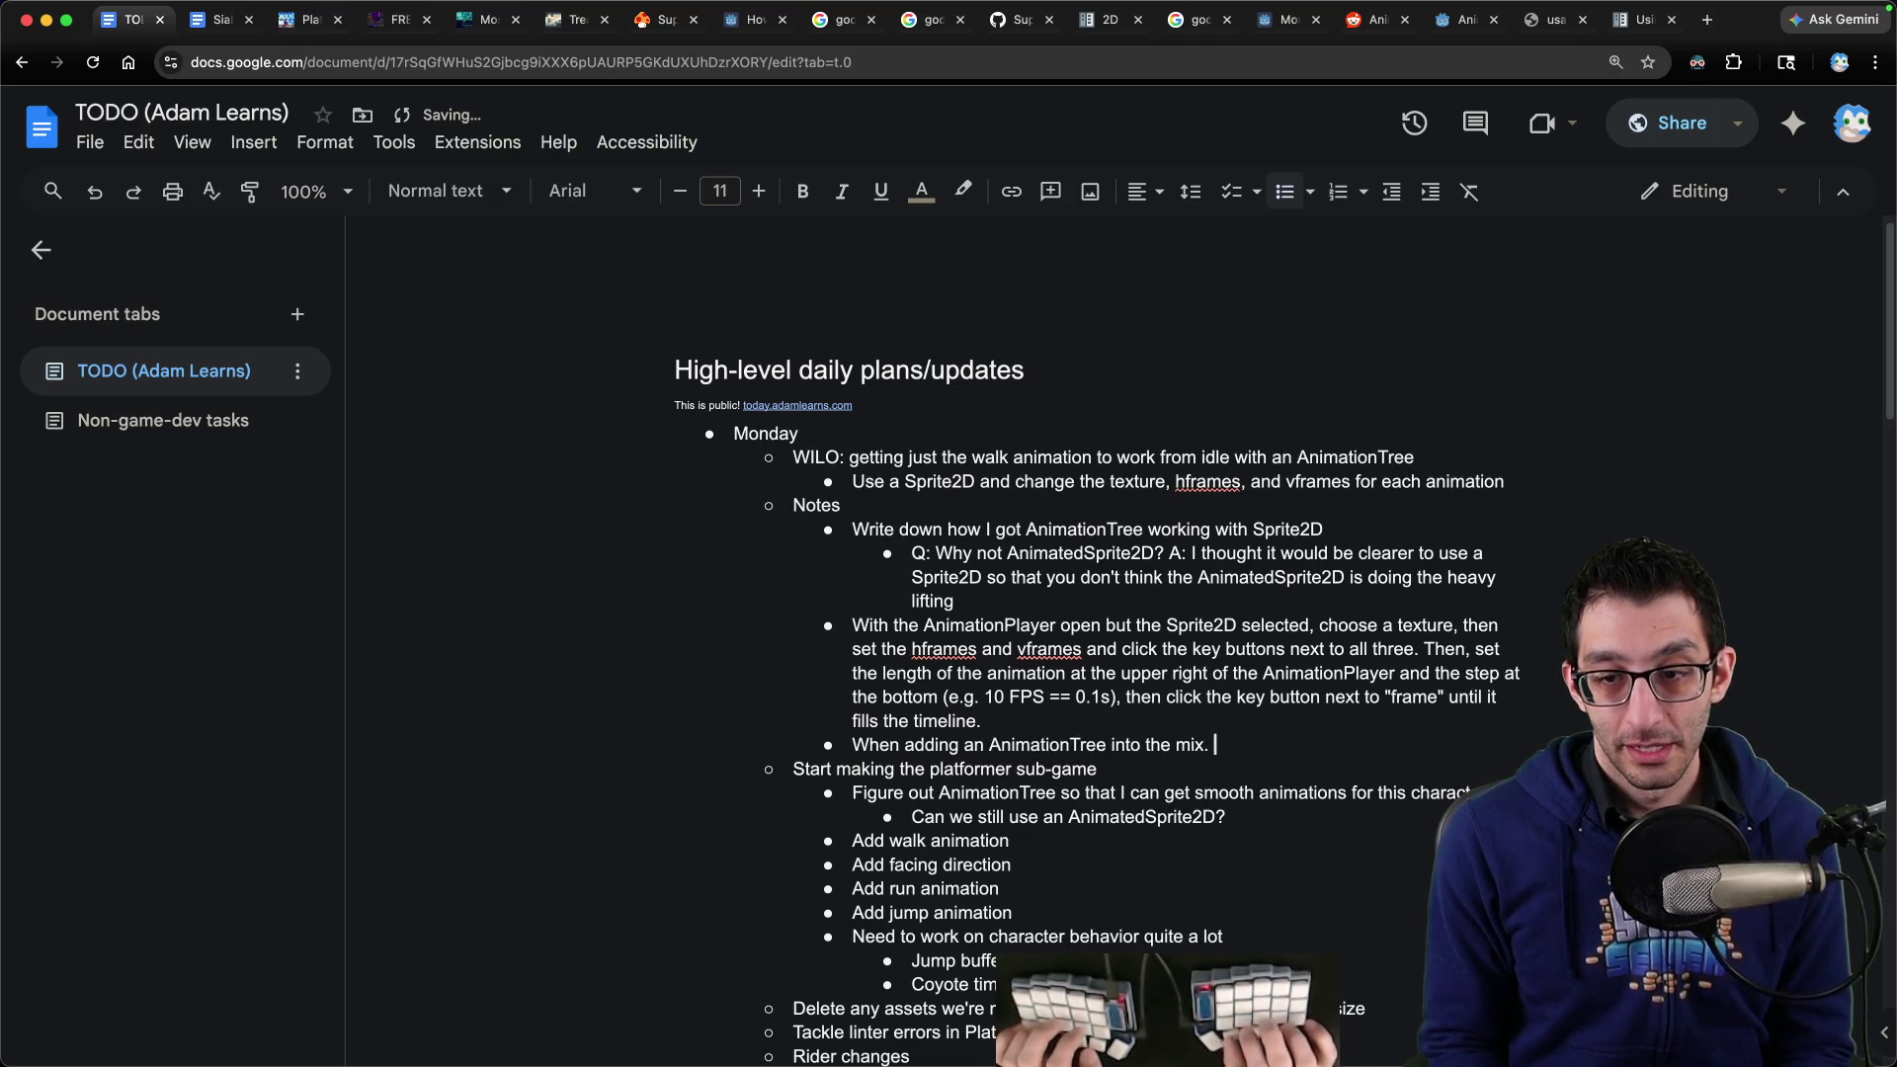
key(BackSpace)
key(BackSpace)
text(, I never figured out how to easily dis)
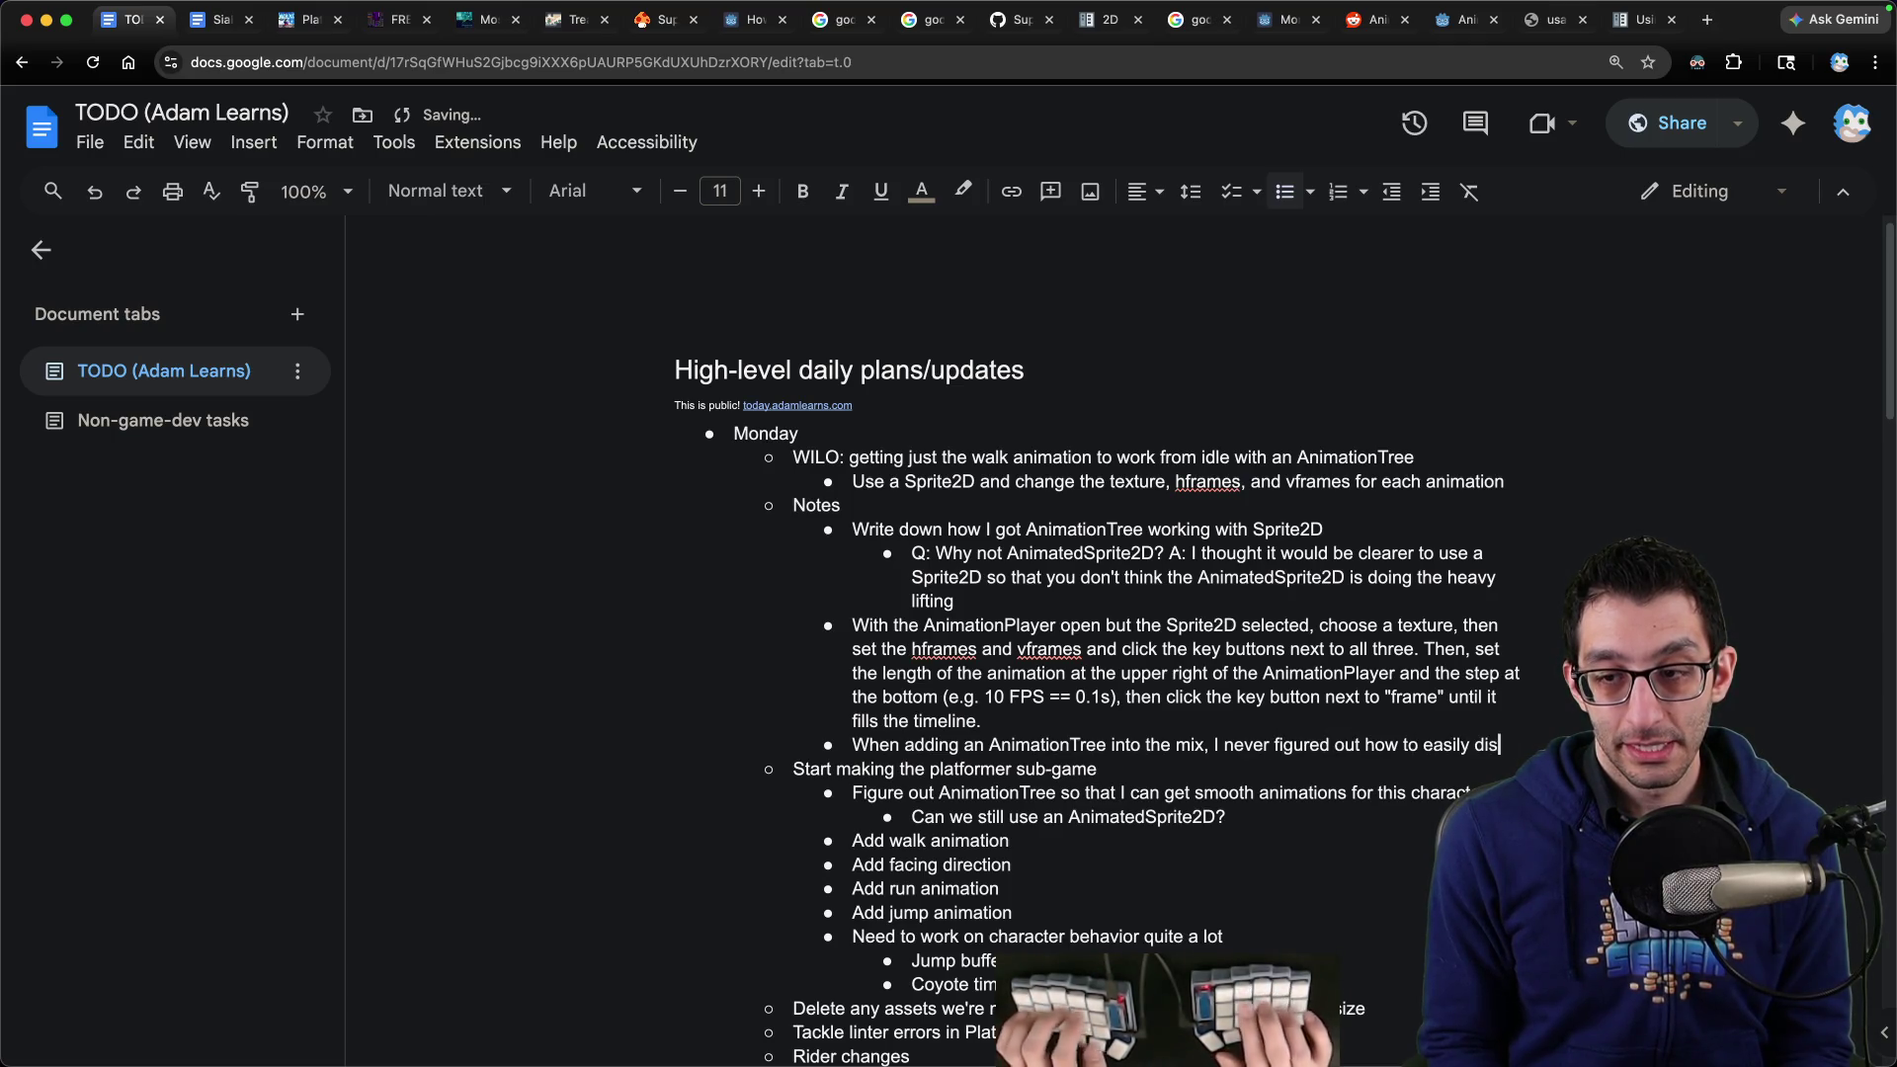
text(able it, so I set the ProcessMode to Disabled in the editor. That way,)
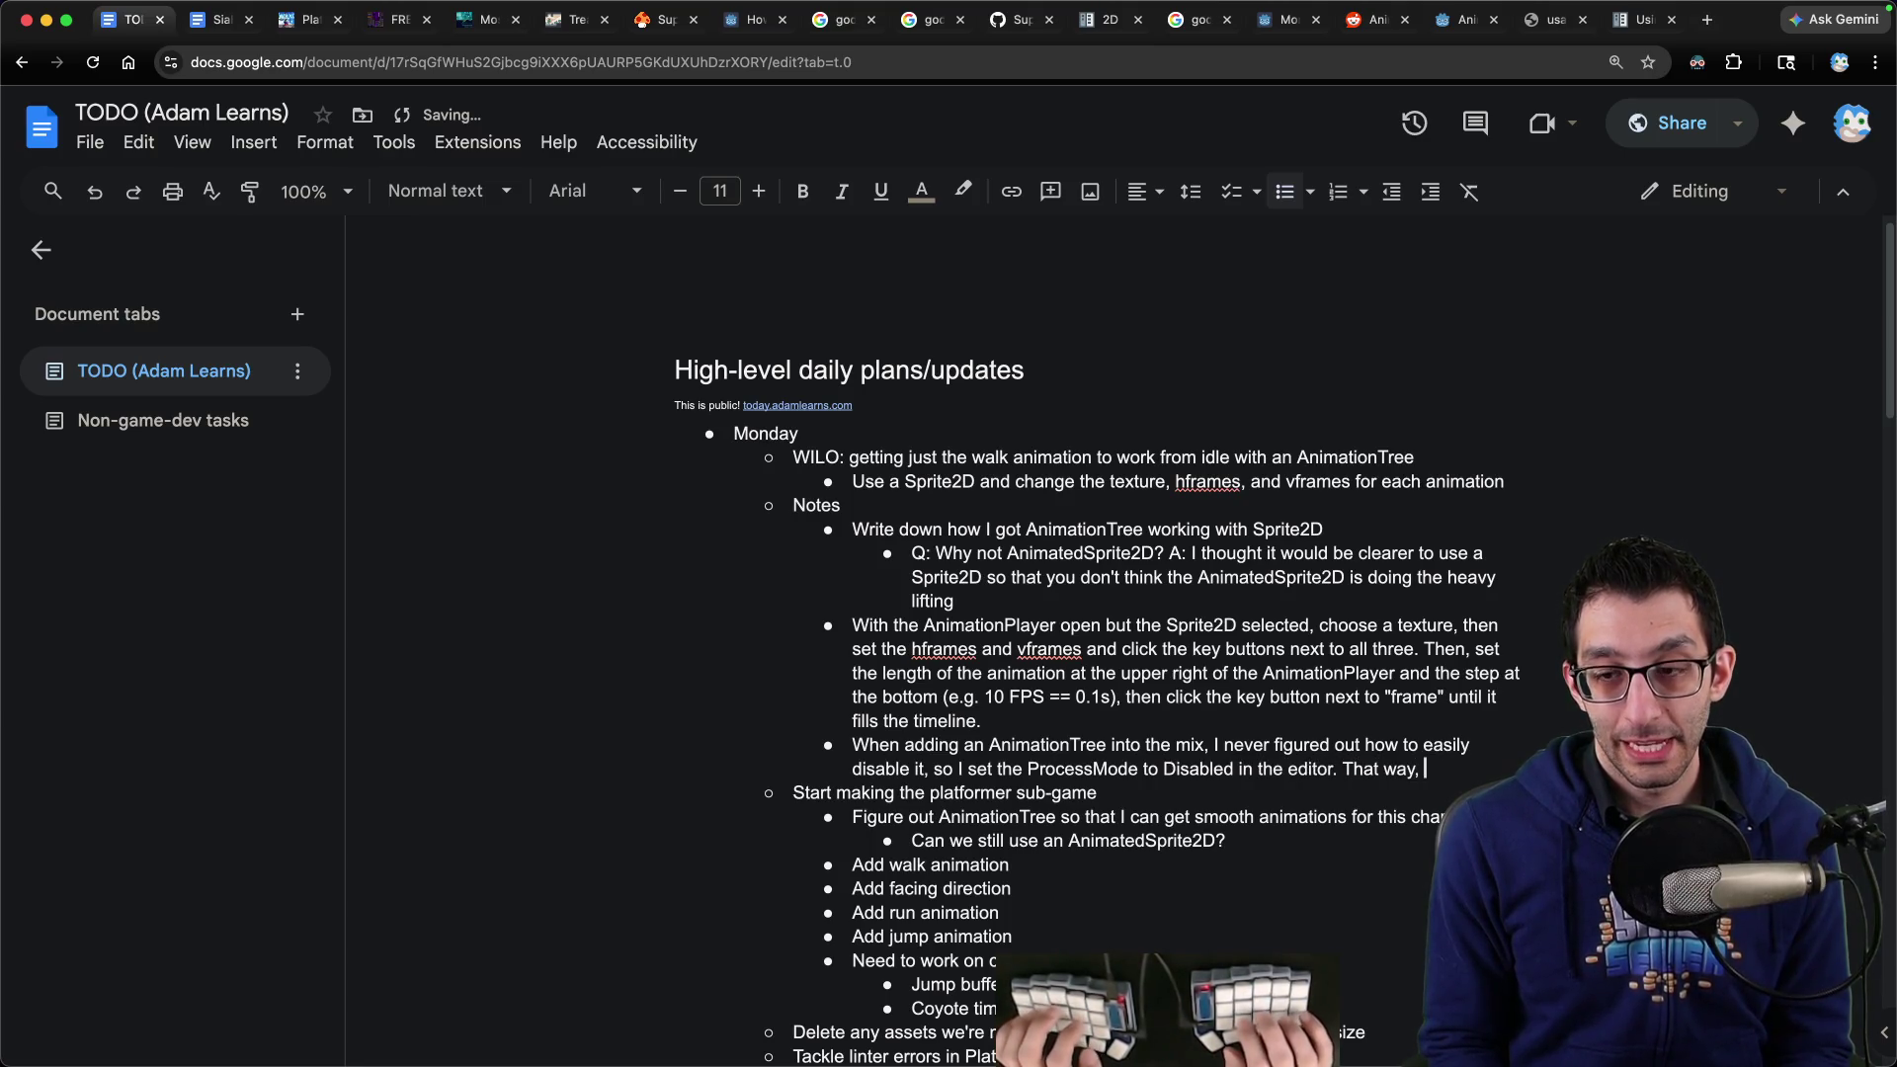
text(fight me as I try changing the texture of the sprite.)
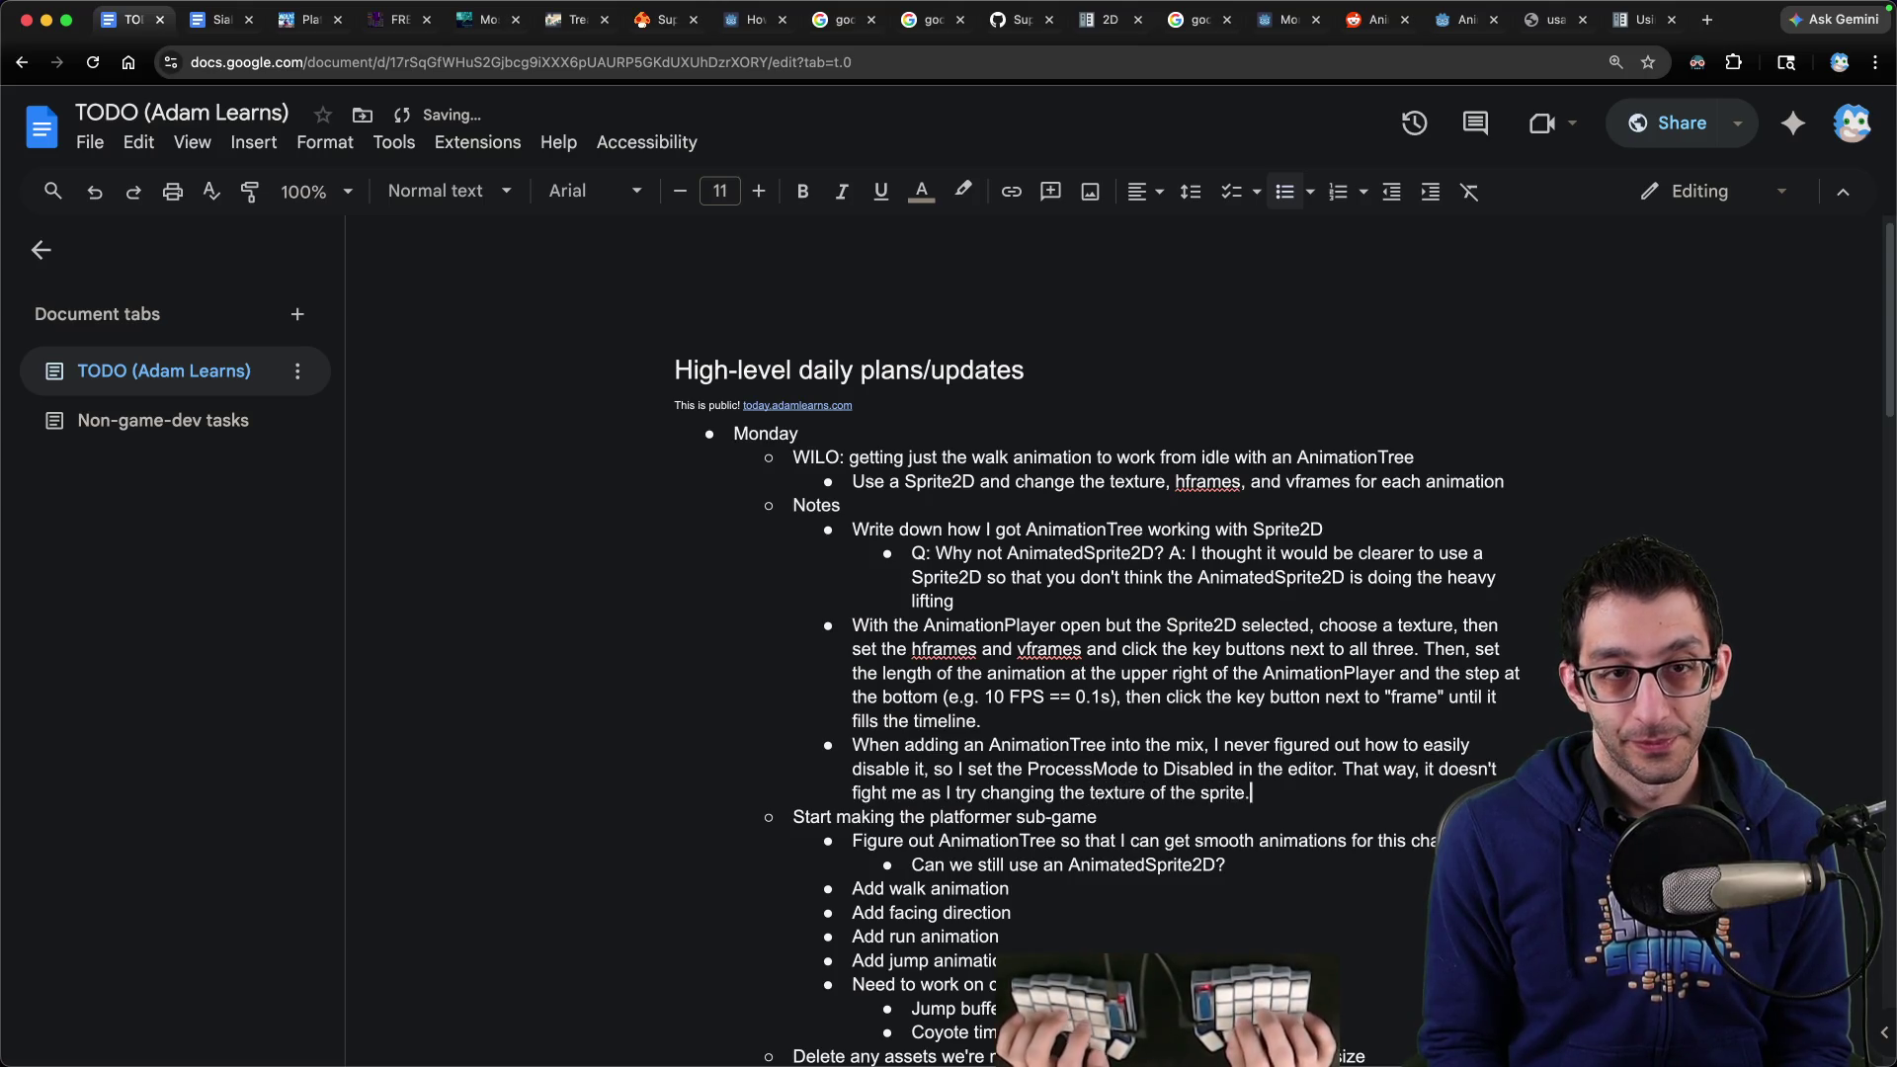
key(super+Tab)
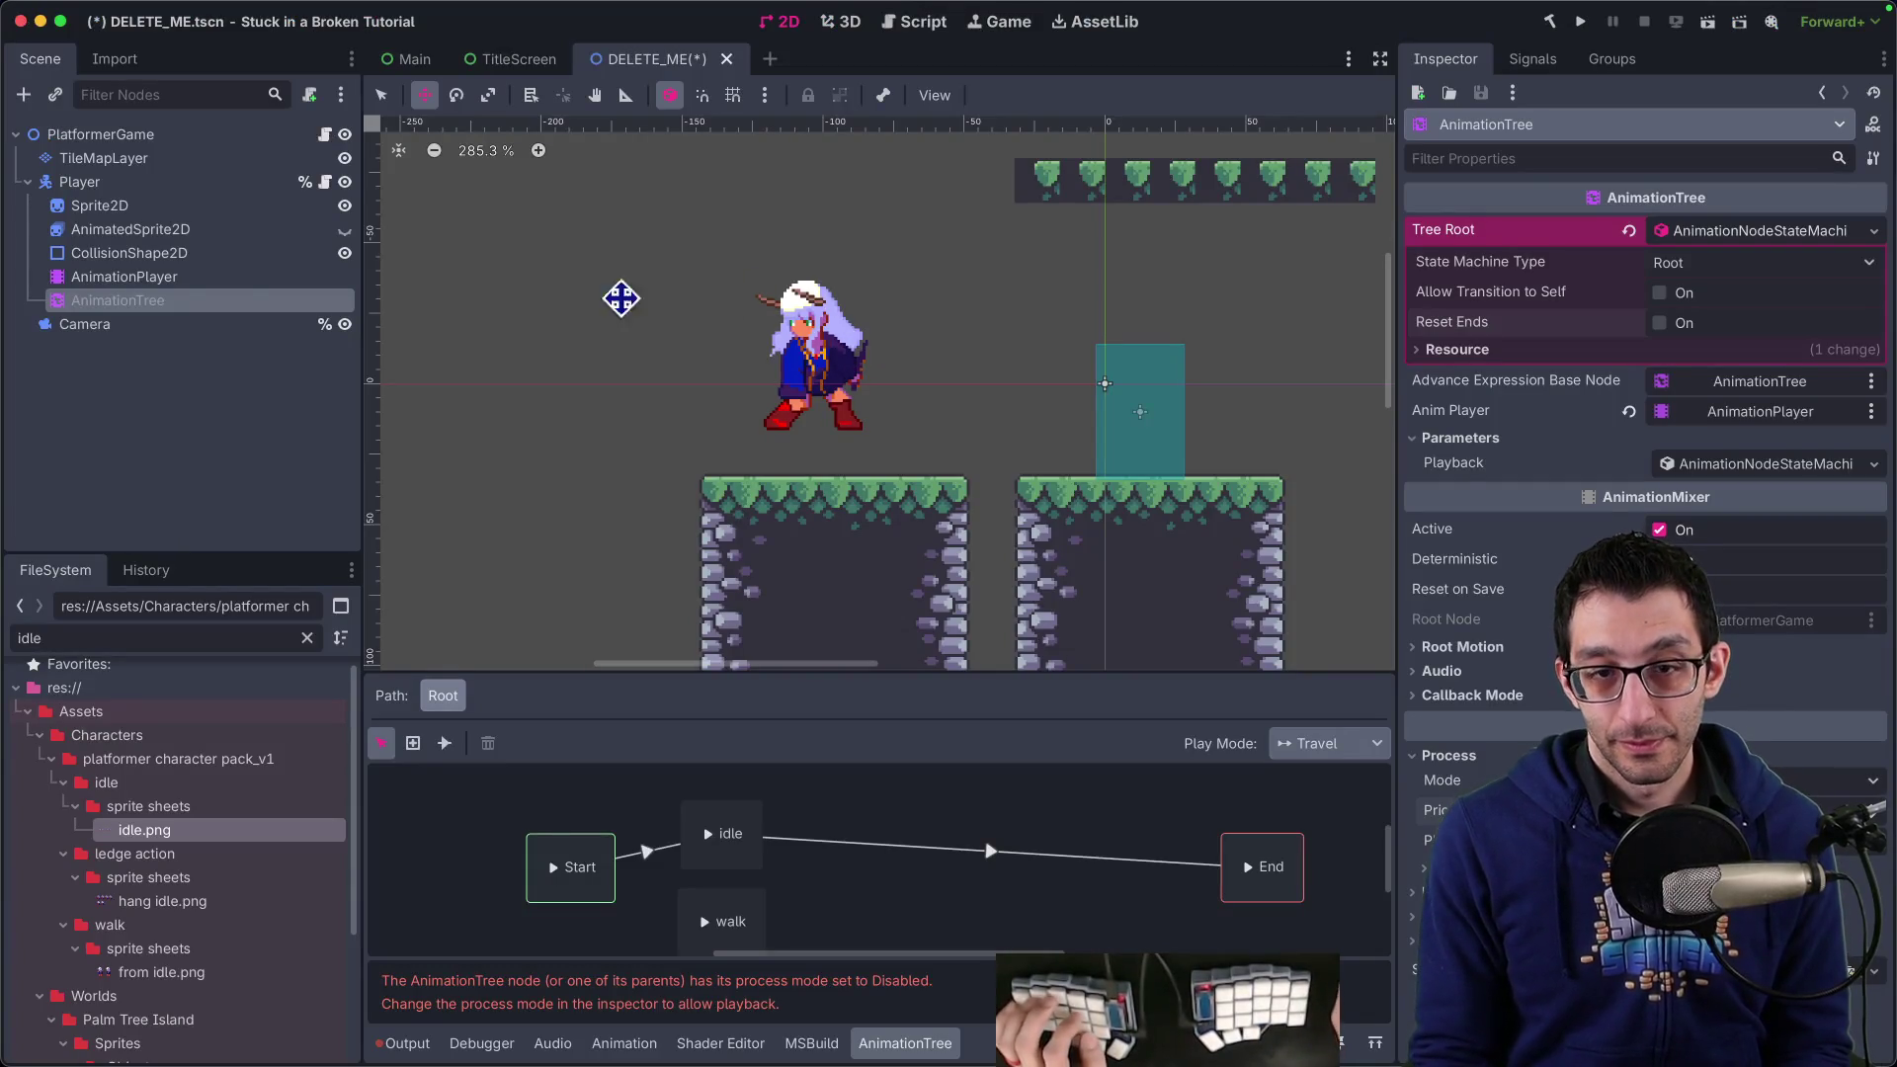
Quick-load from idle.png onto the Sprite2D and change its Hframes from 10 to 2
click(148, 230)
click(99, 205)
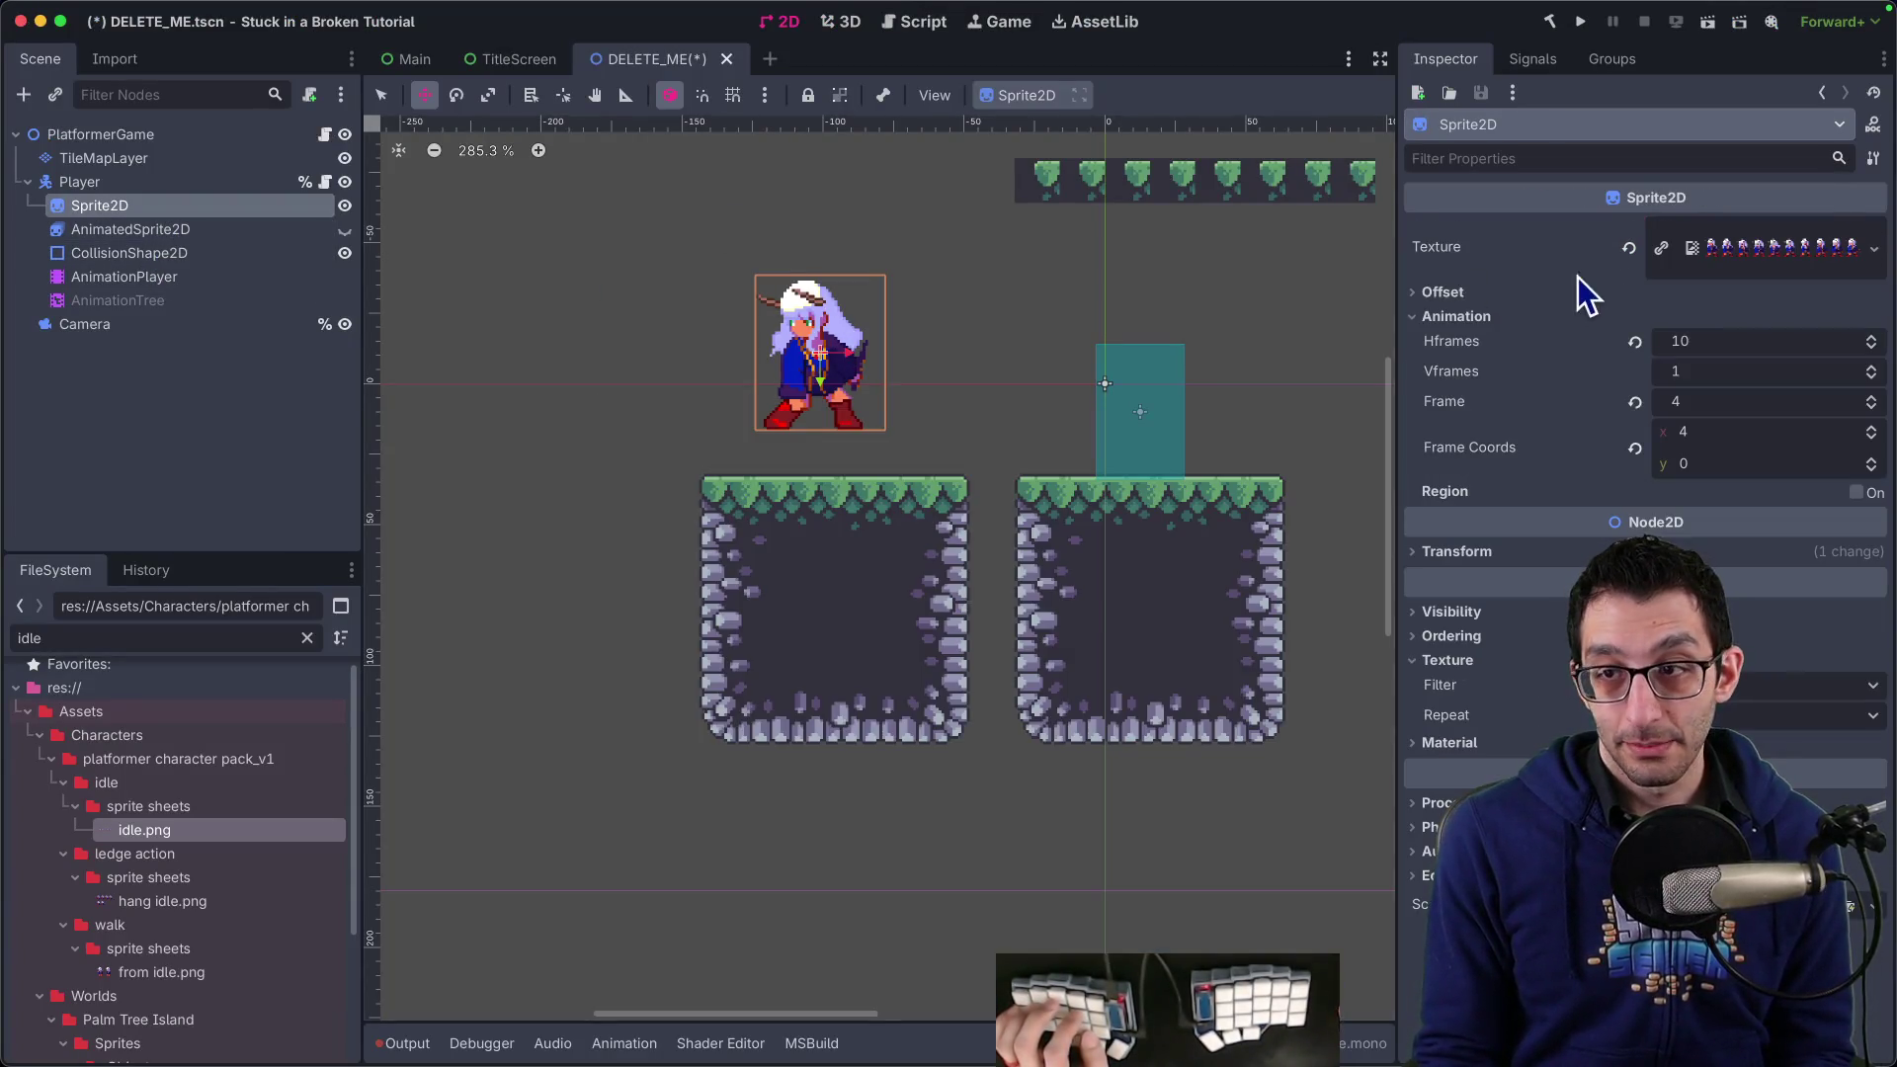
right_click(1725, 252)
click(1709, 720)
text(idle)
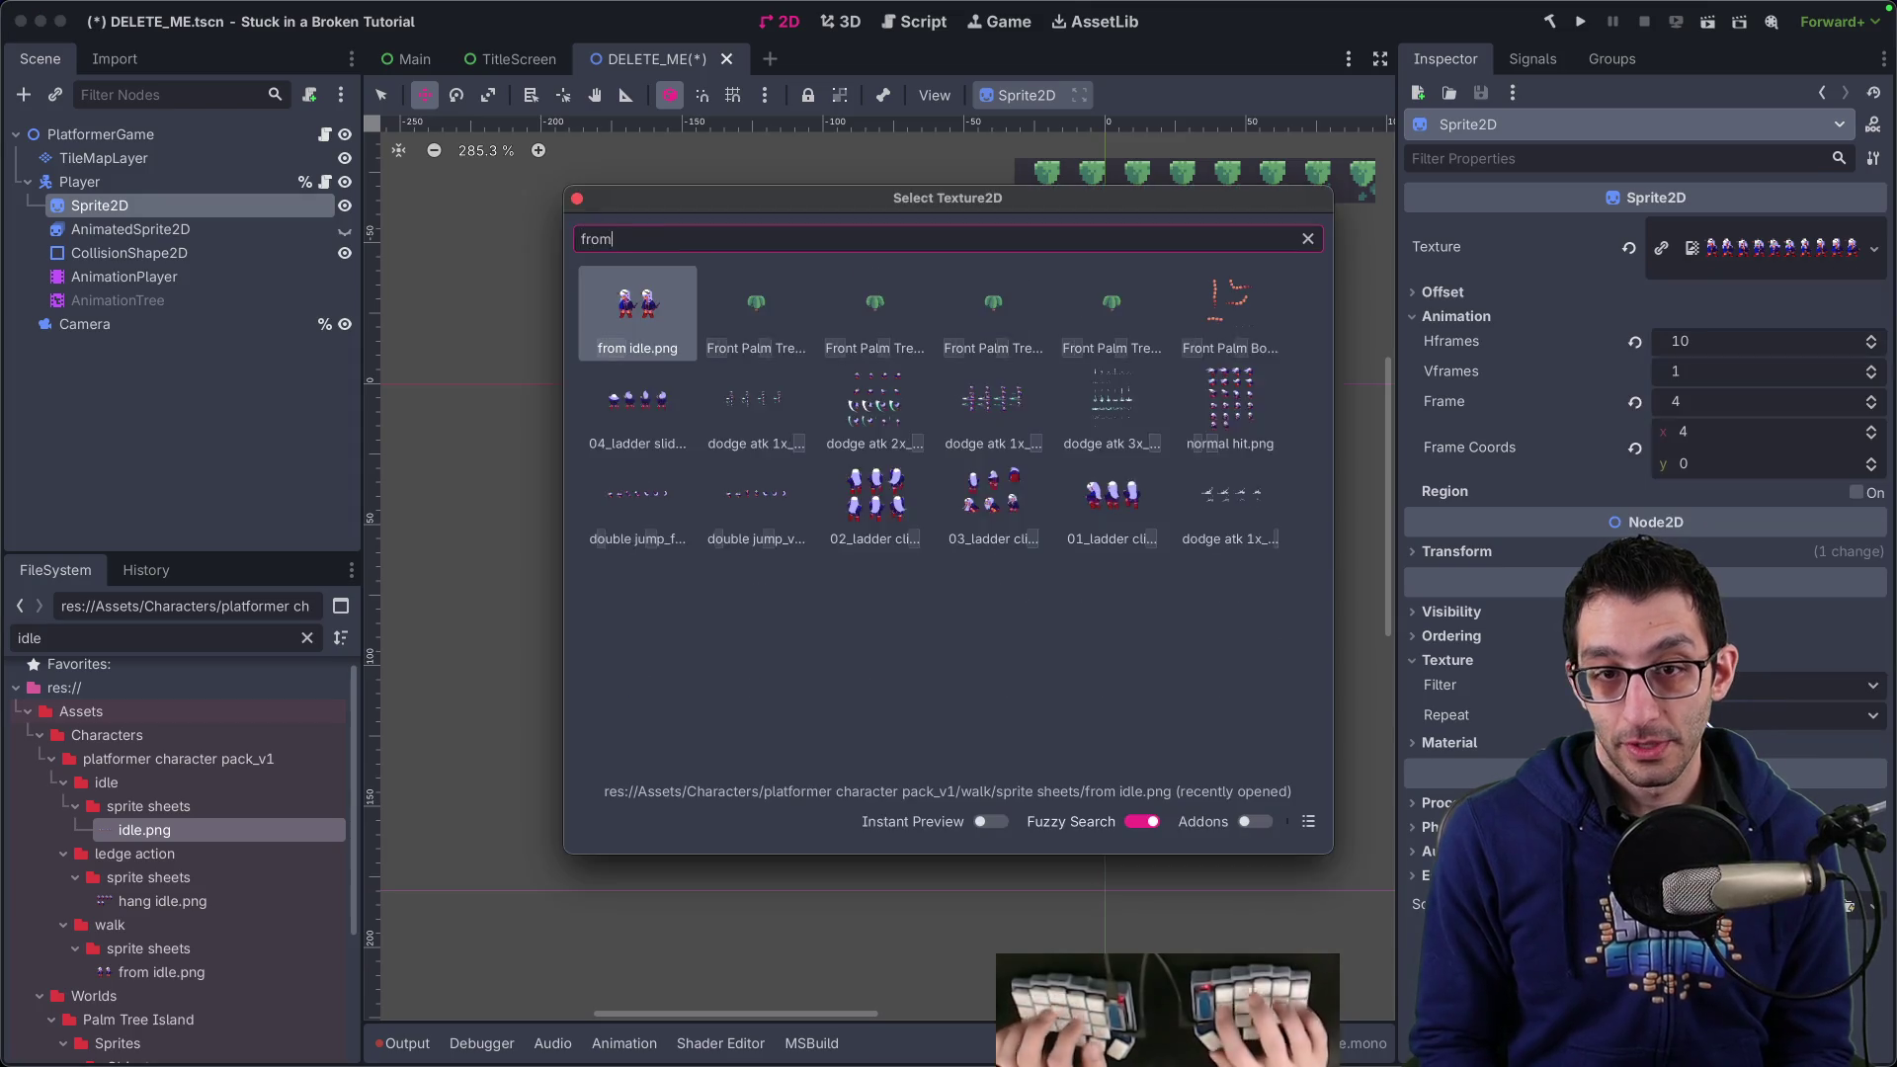
key(Return)
click(1725, 346)
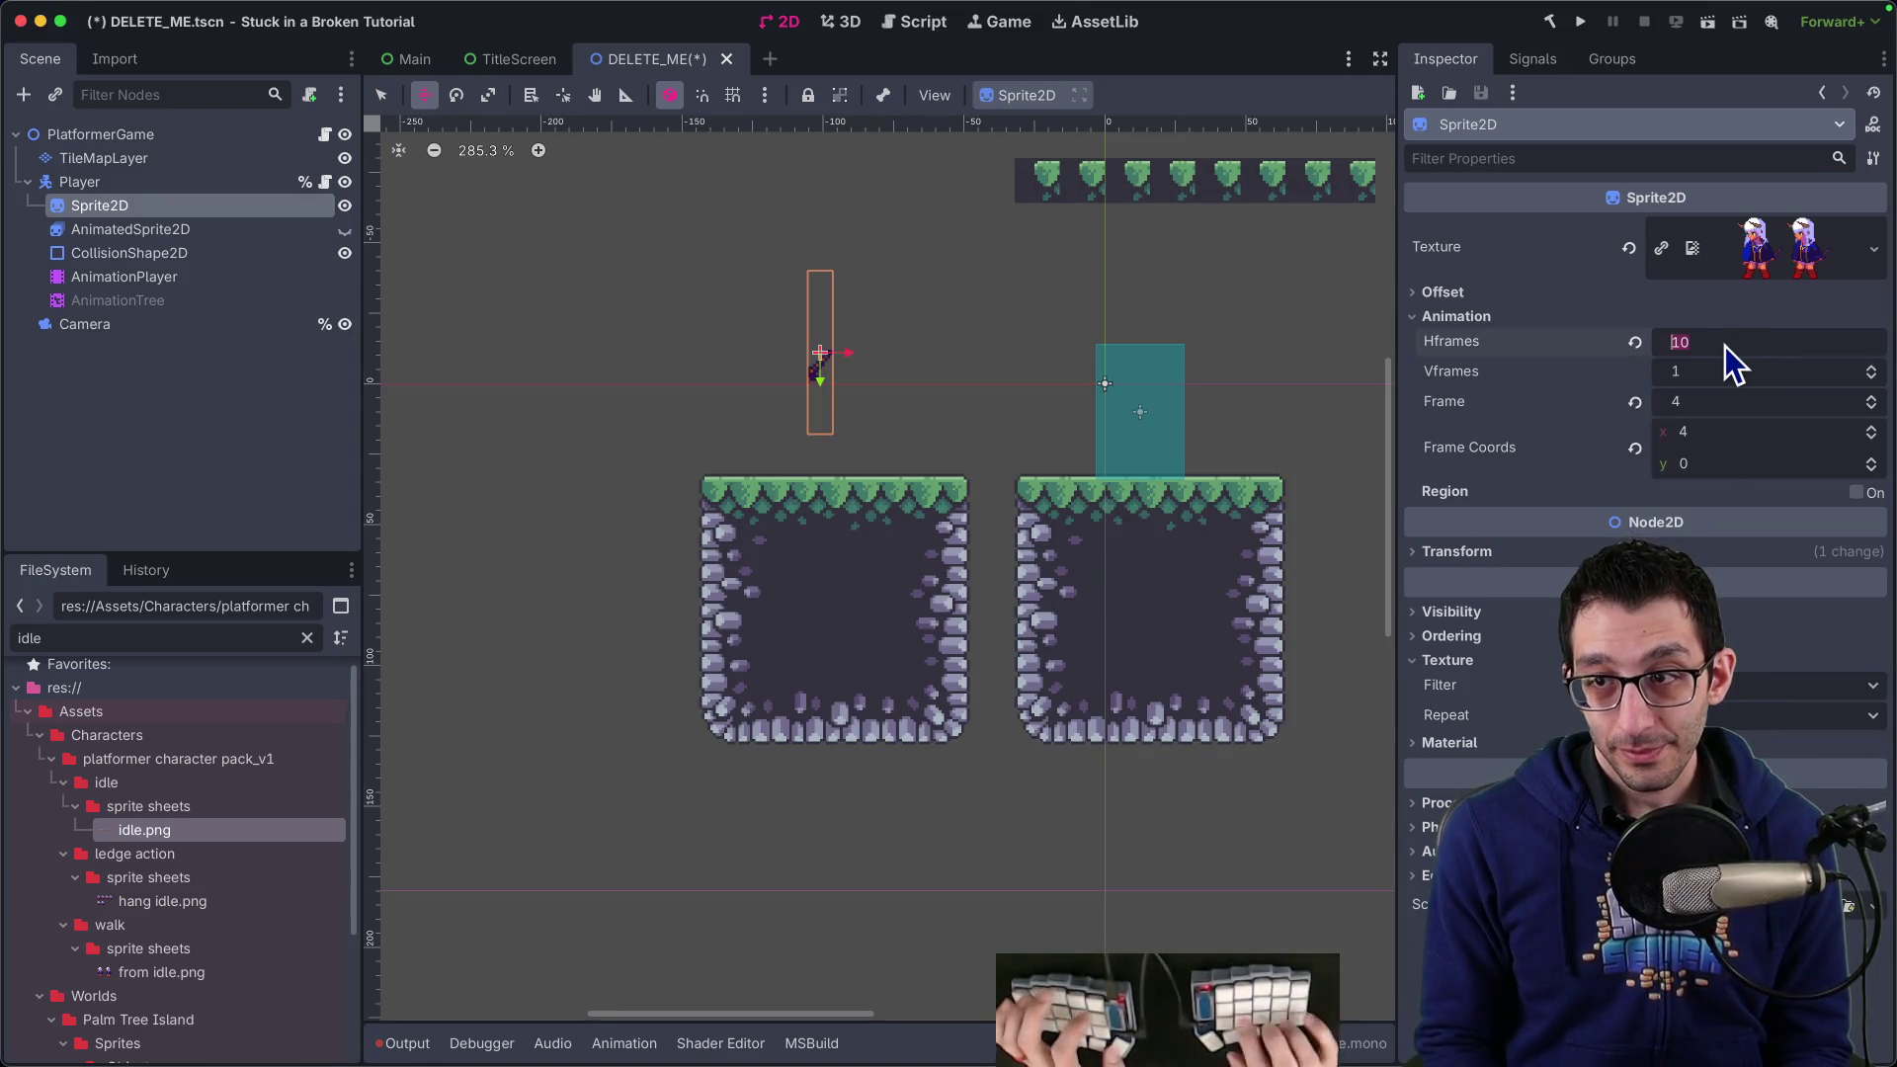
text(2)
key(Return)
click(89, 279)
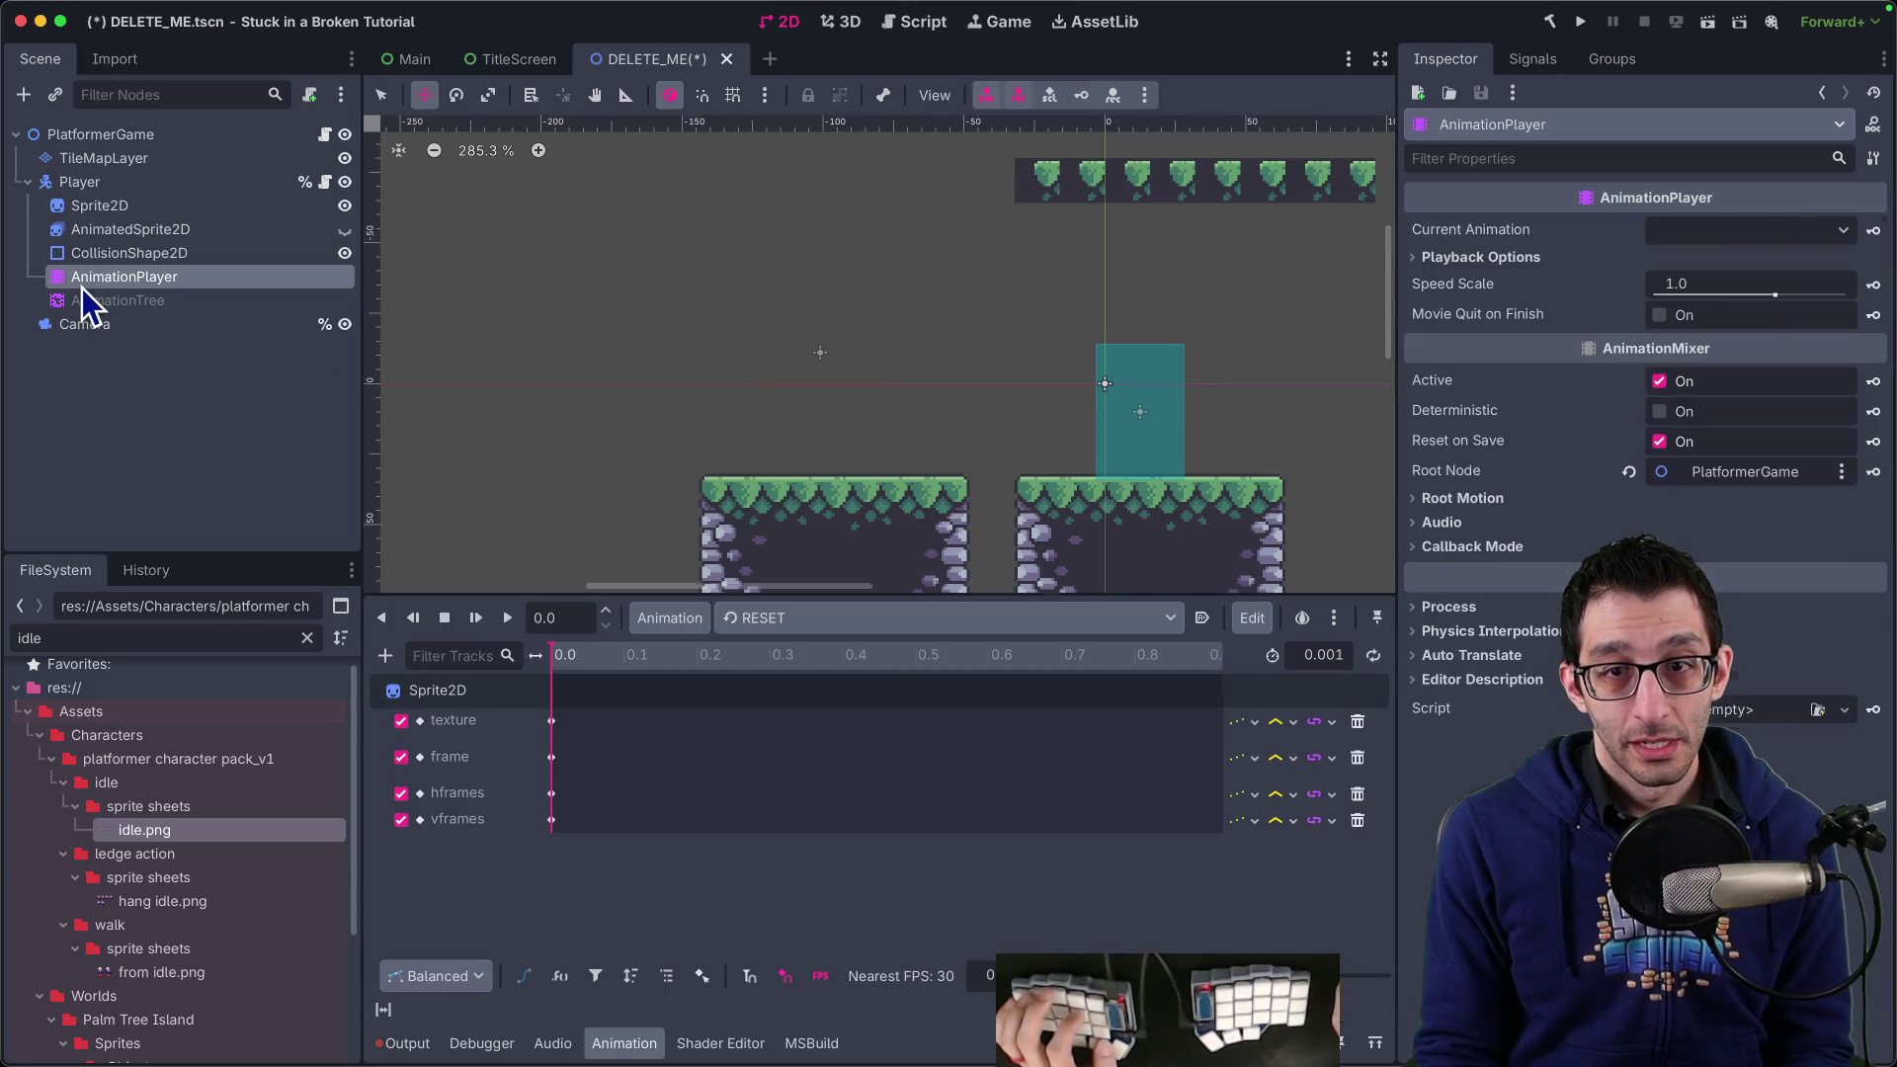
In idle_to_walk, load from idle.png onto the Sprite2D and key the texture track
click(791, 621)
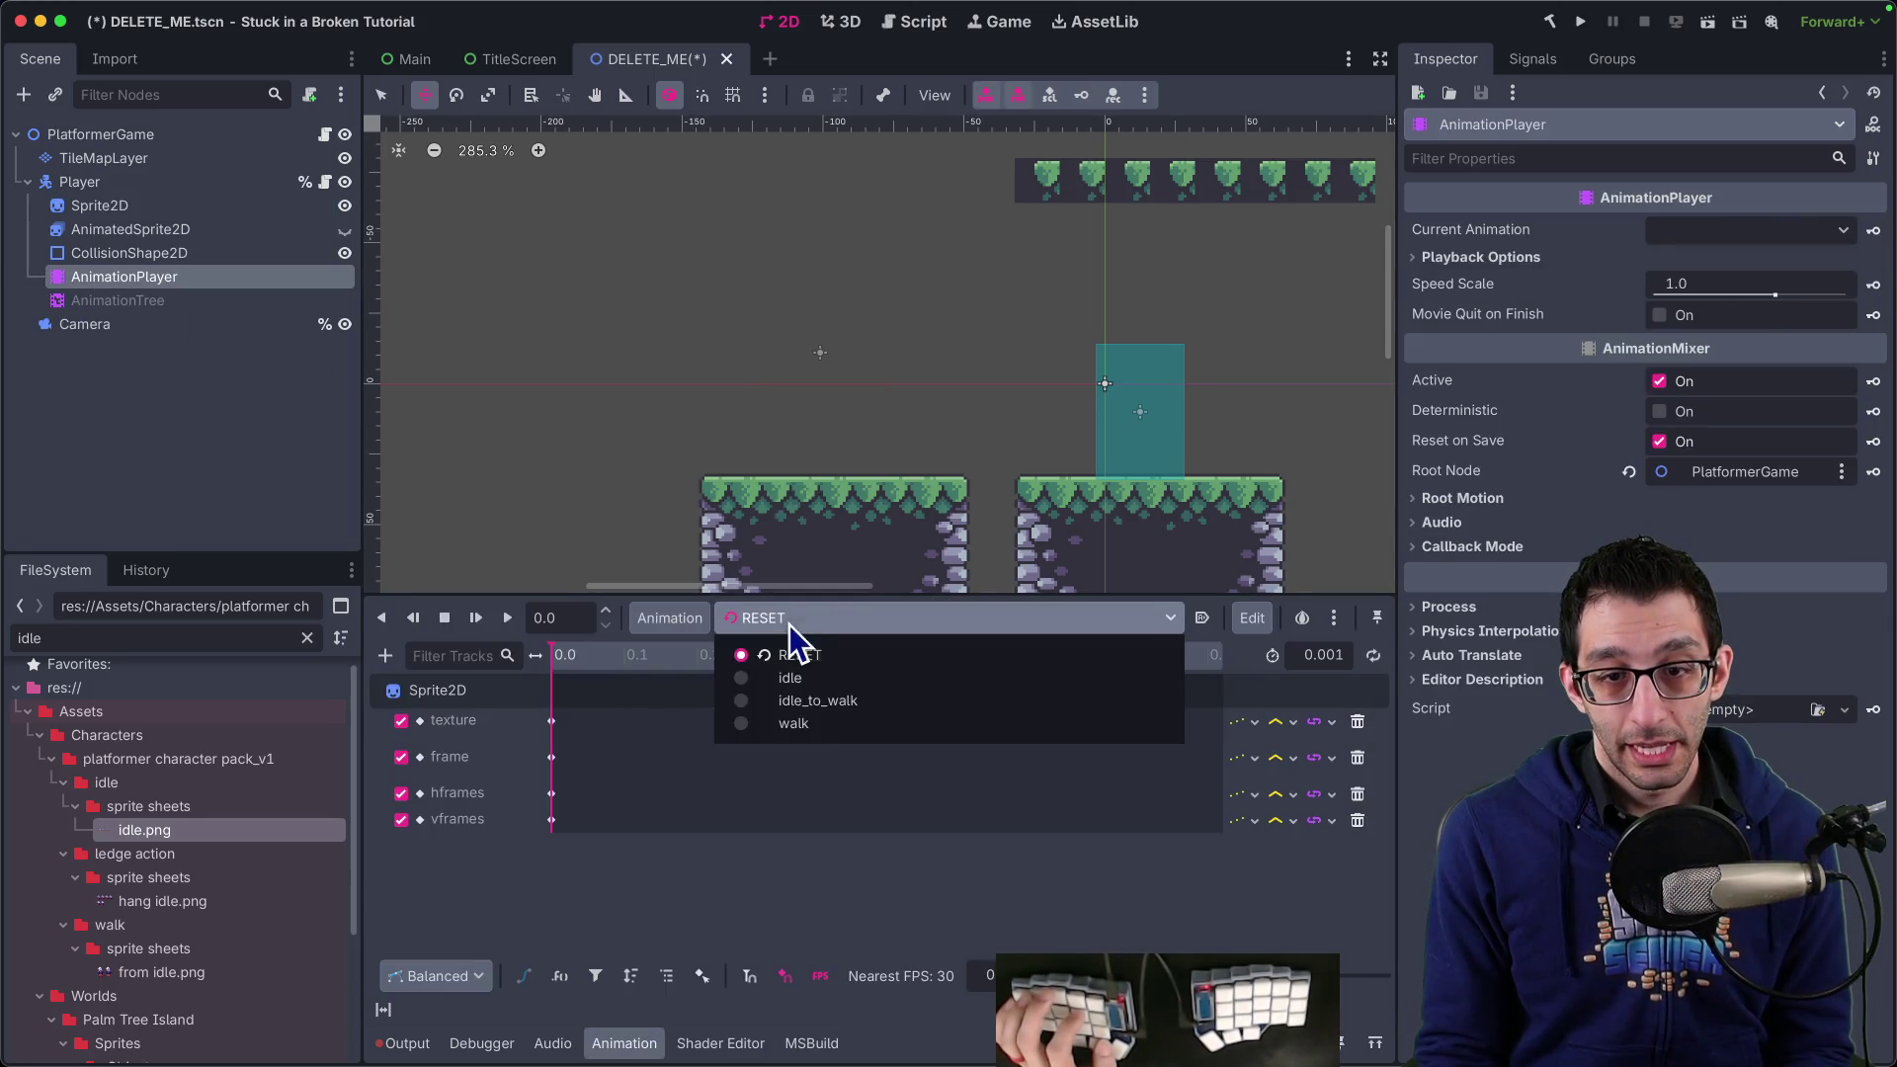
click(822, 708)
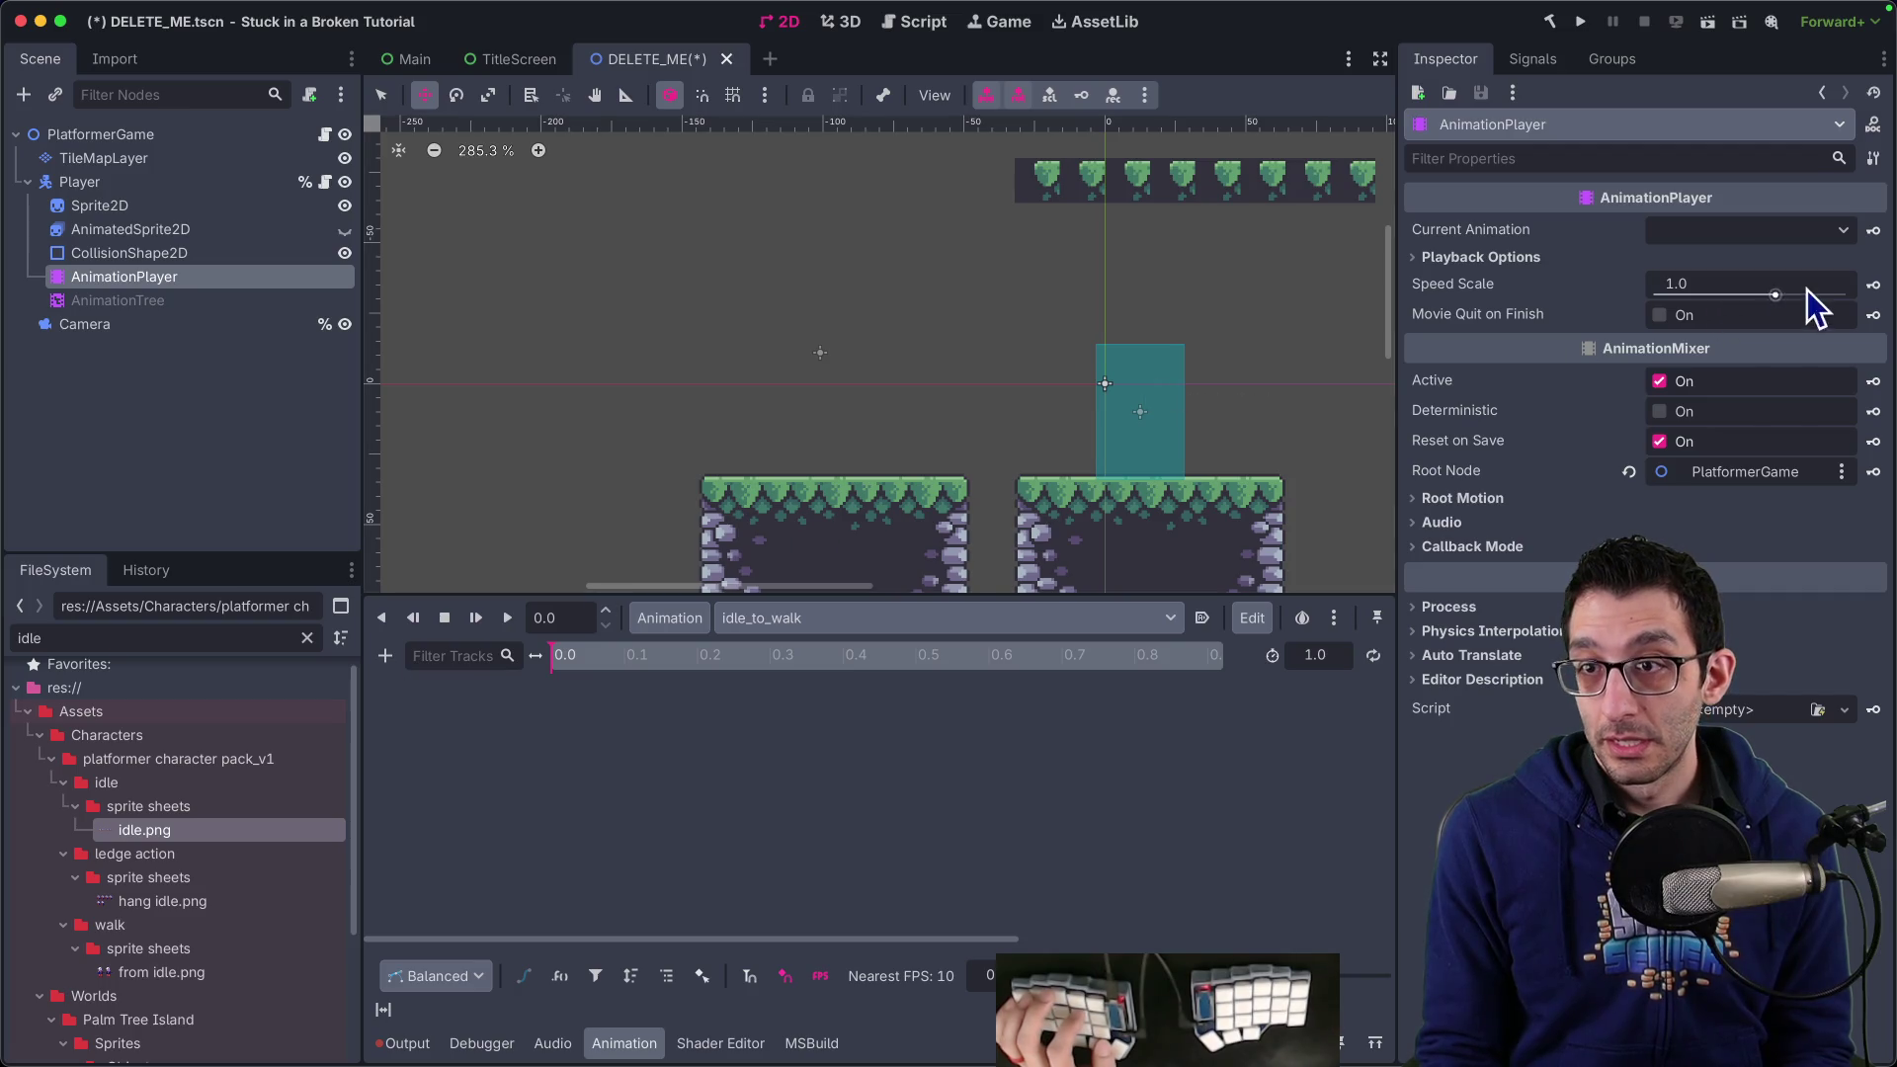
click(128, 207)
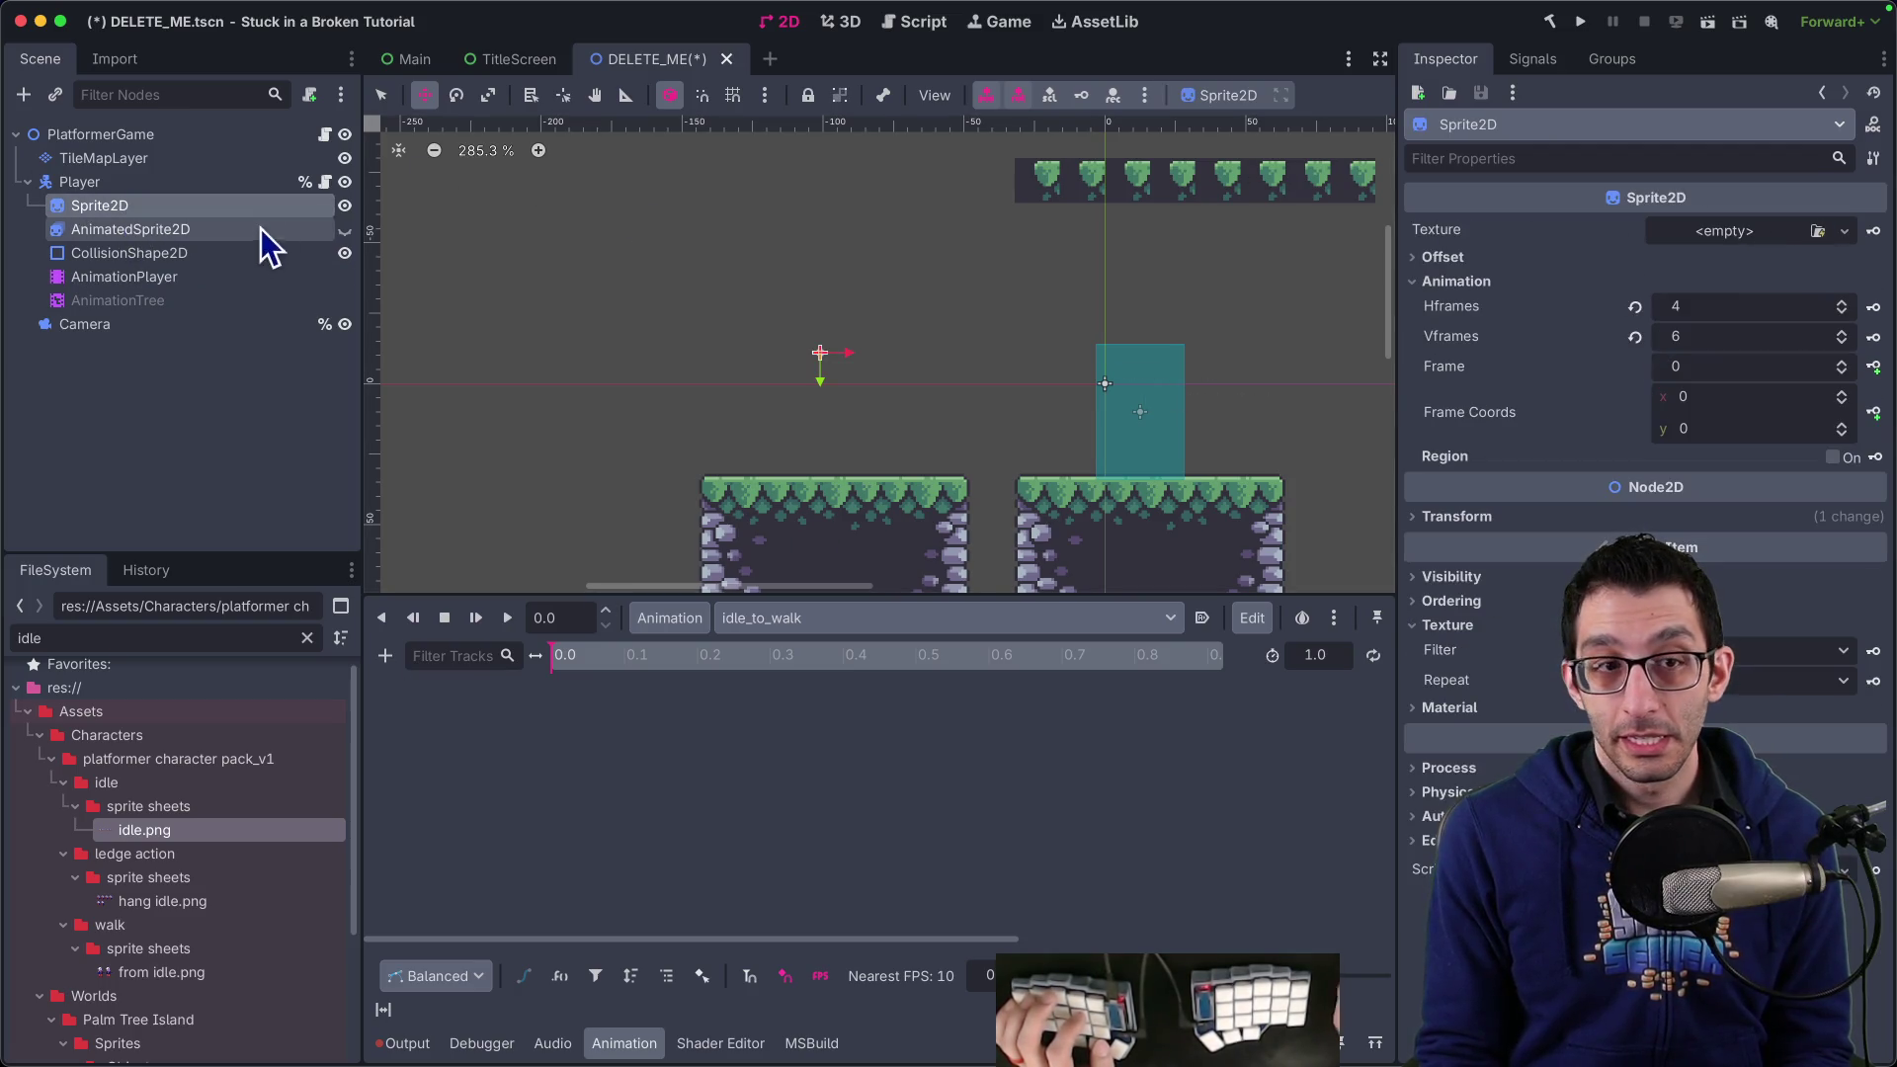
click(1759, 235)
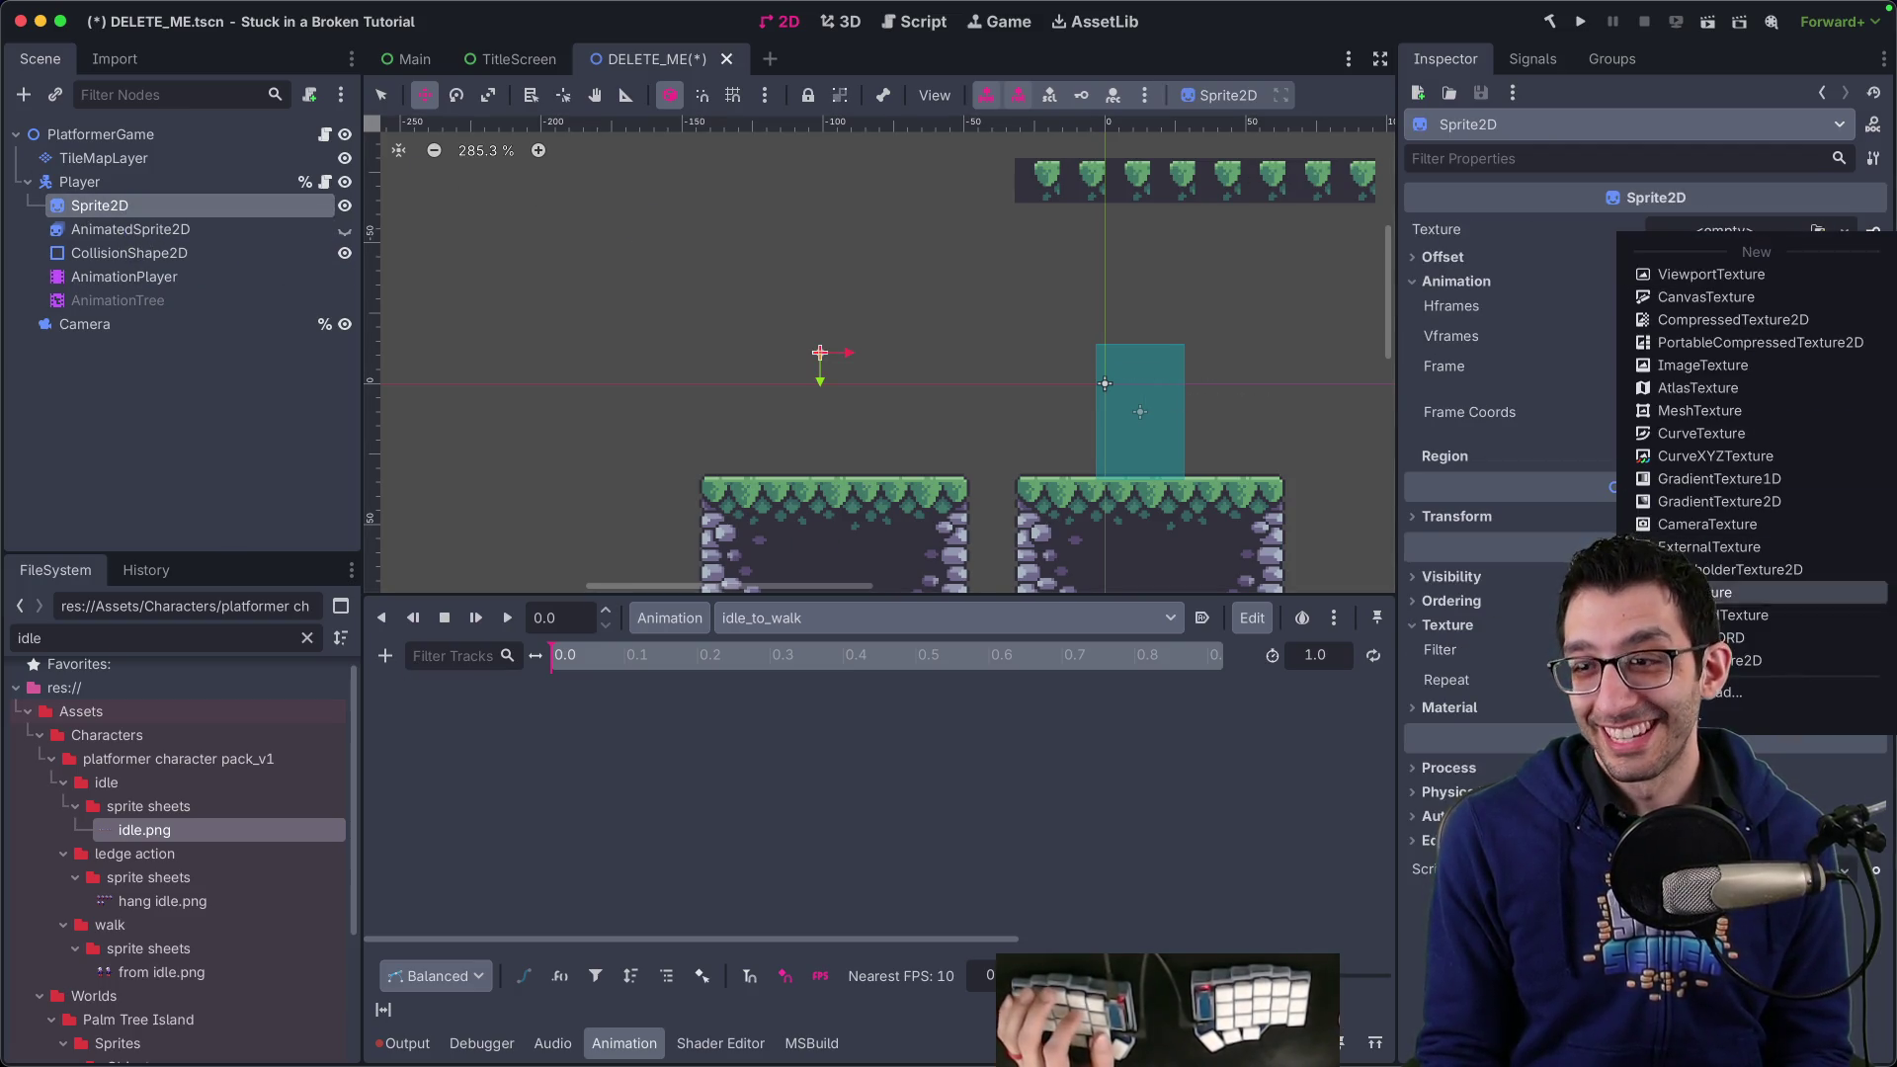
click(1708, 694)
text(from)
key(Return)
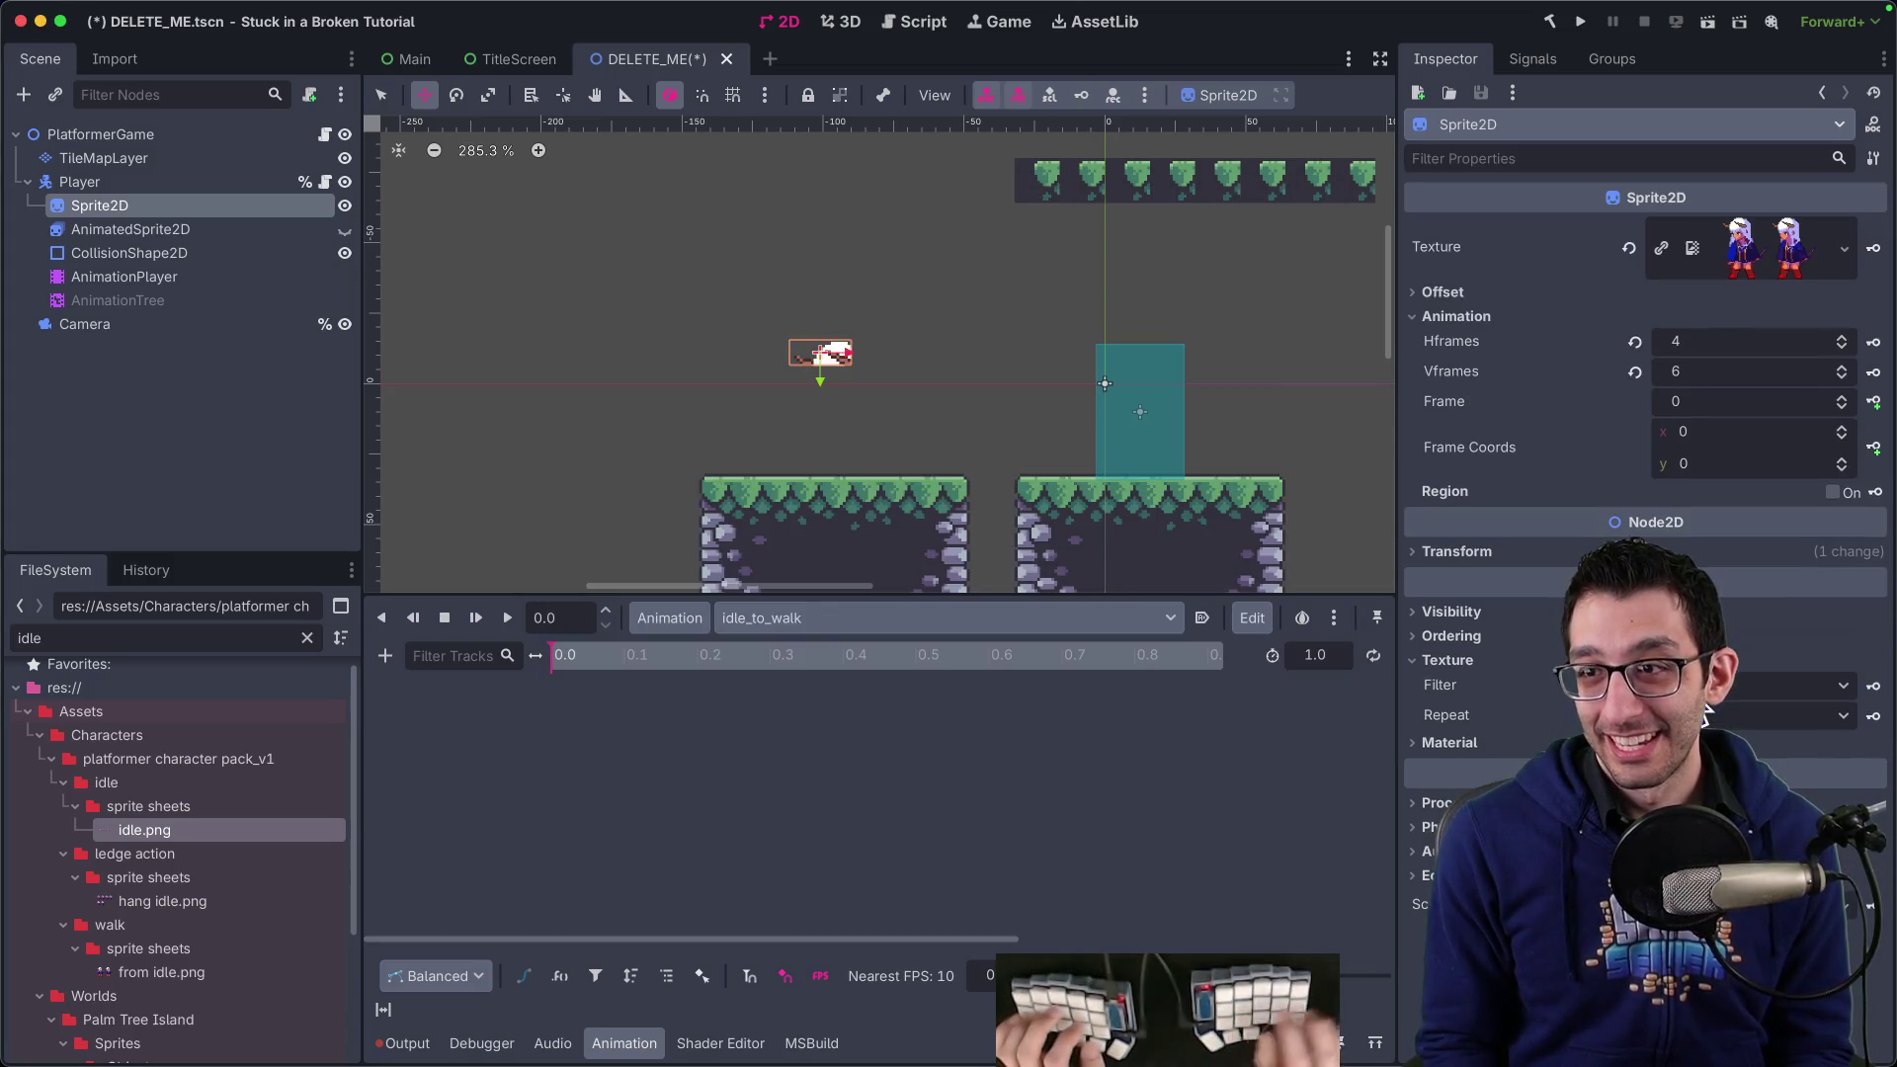
click(1874, 248)
click(1028, 590)
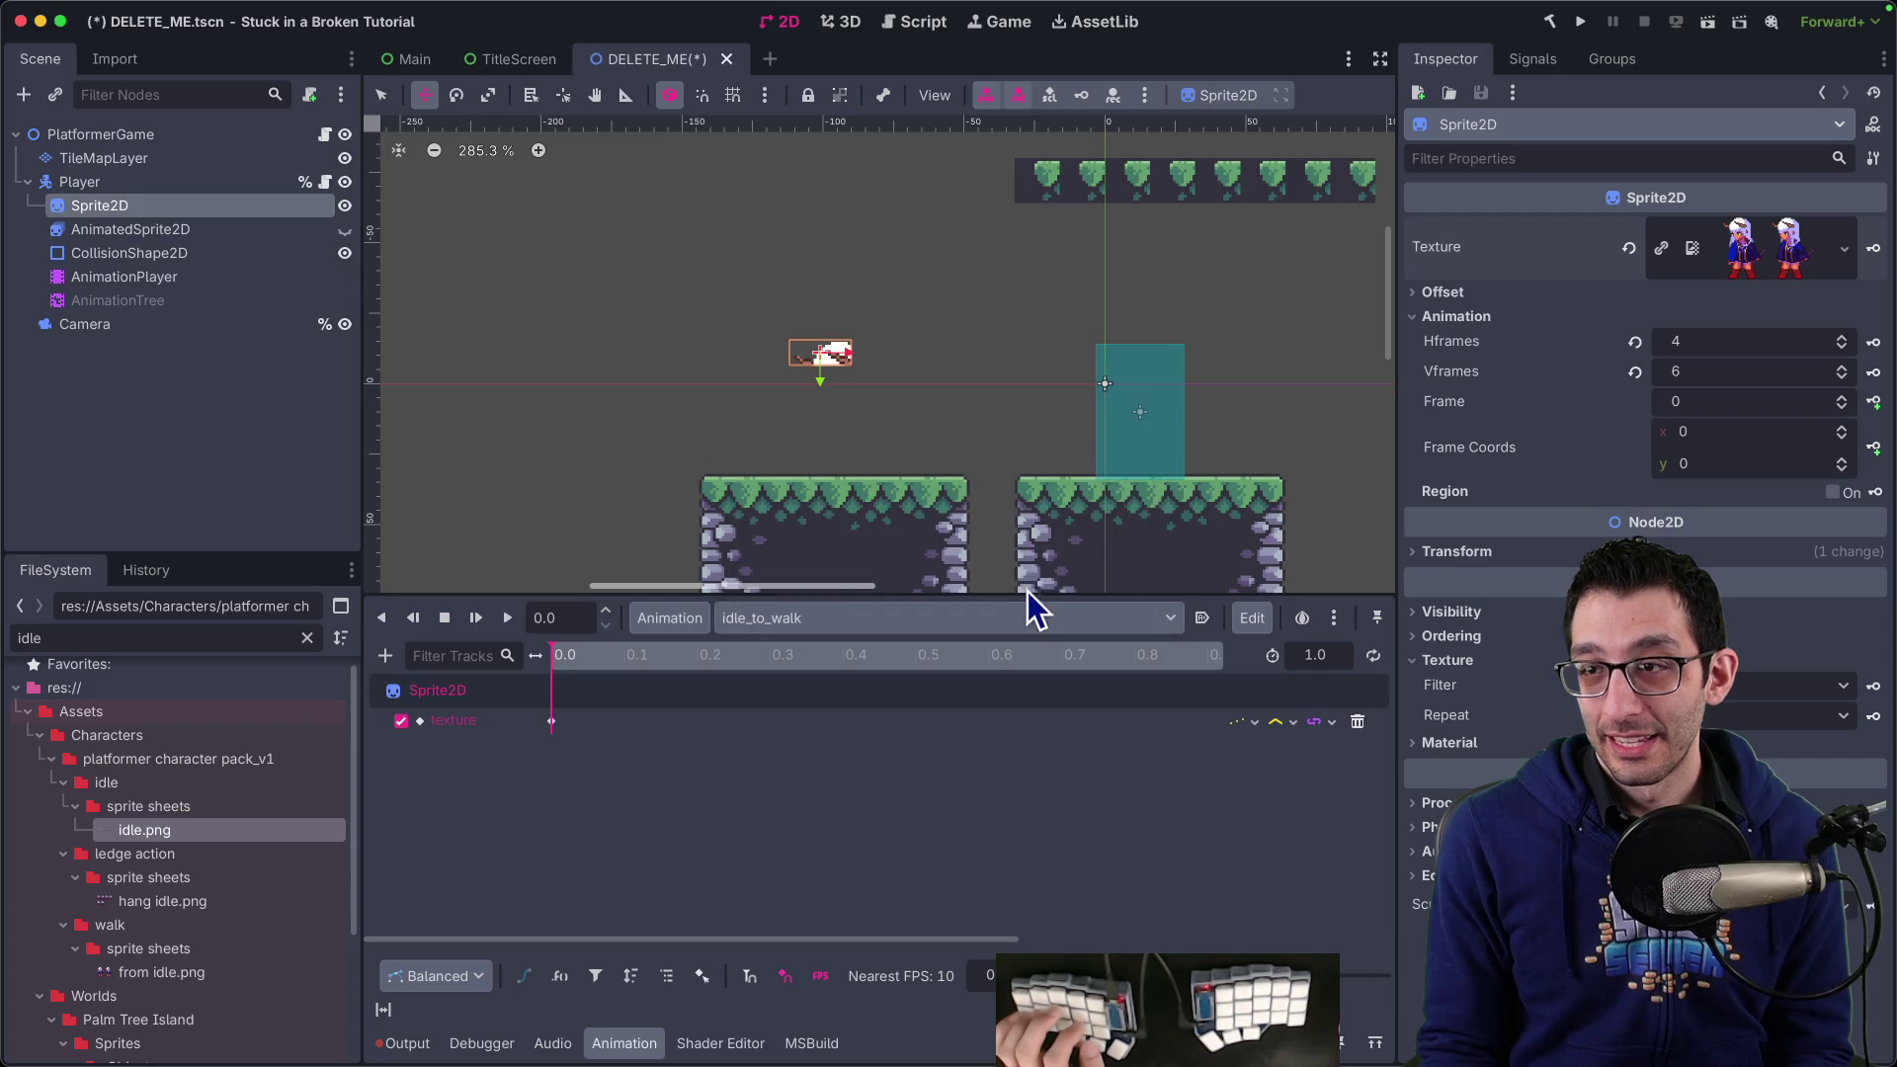
Set Hframes to 2 and Vframes to 1, and key both as tracks
click(1787, 346)
text(2)
key(Tab)
text(1)
key(Return)
click(1873, 342)
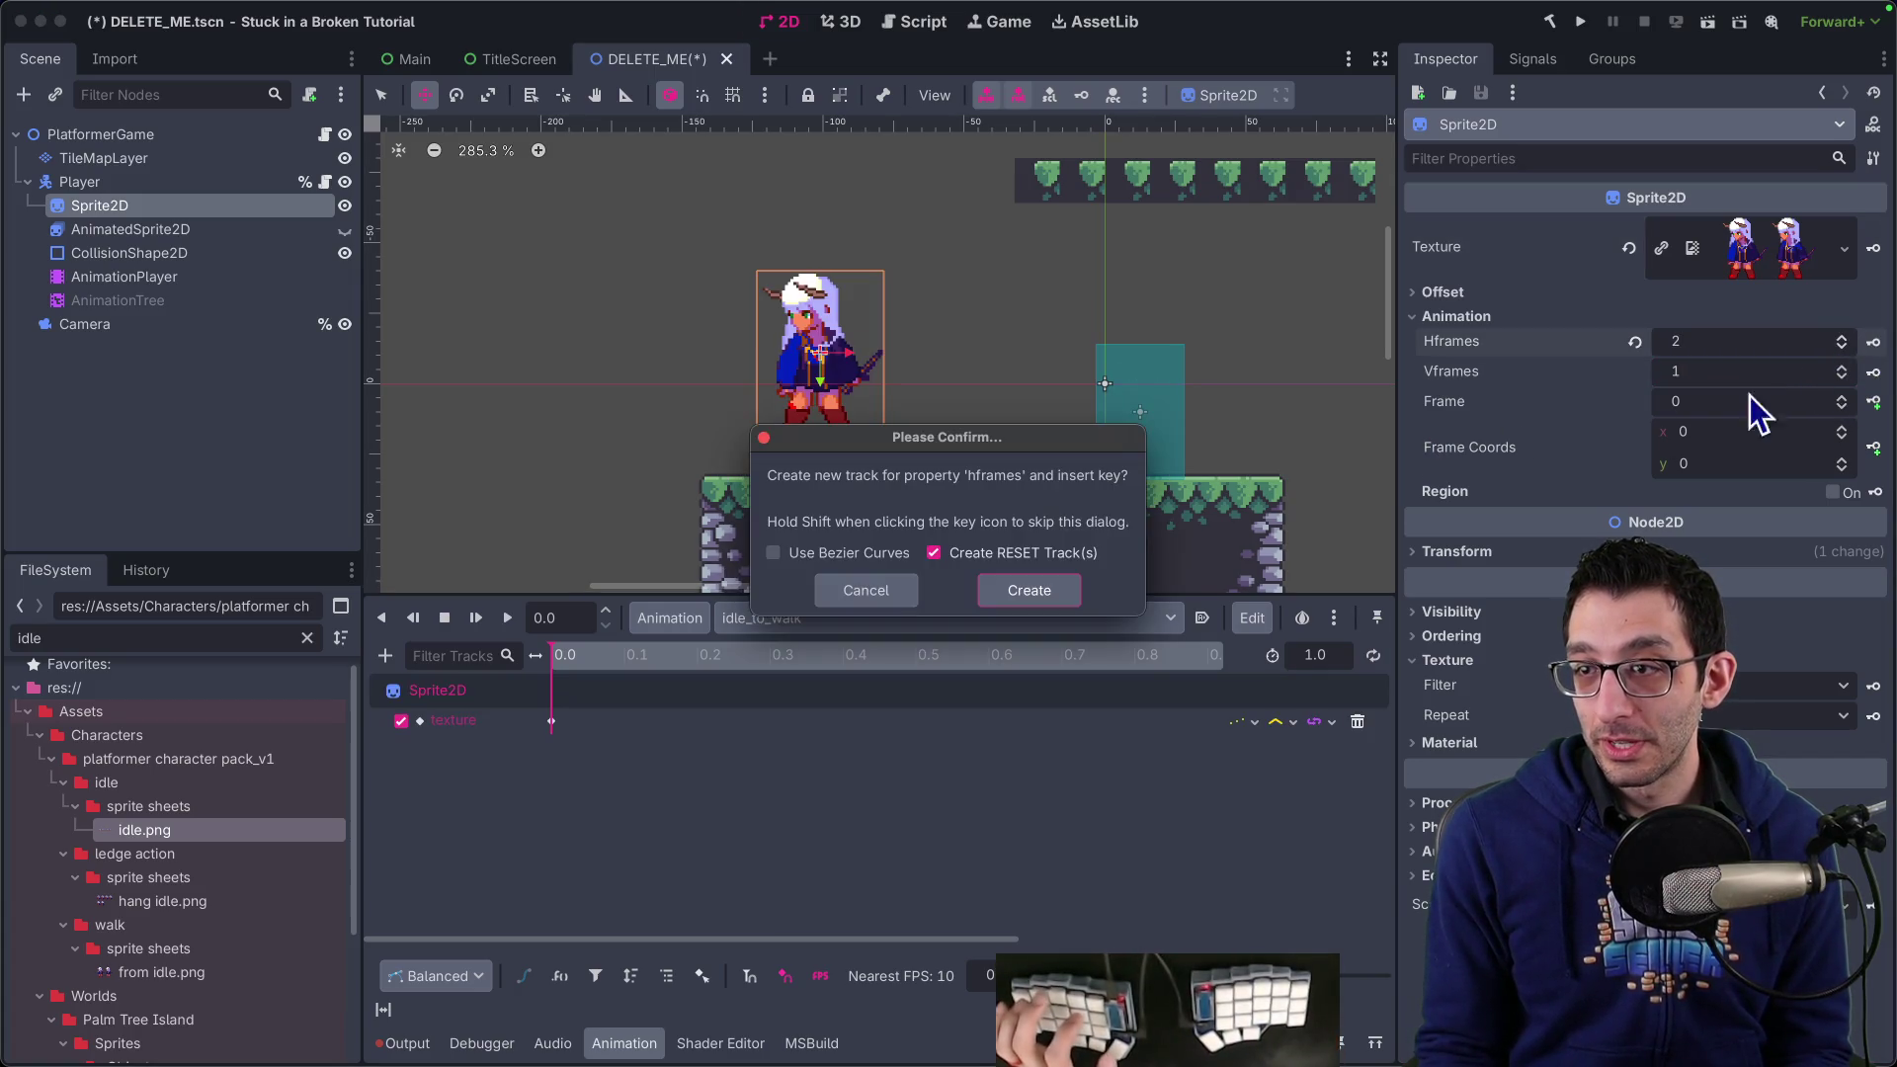
click(1028, 585)
click(1874, 372)
key(Return)
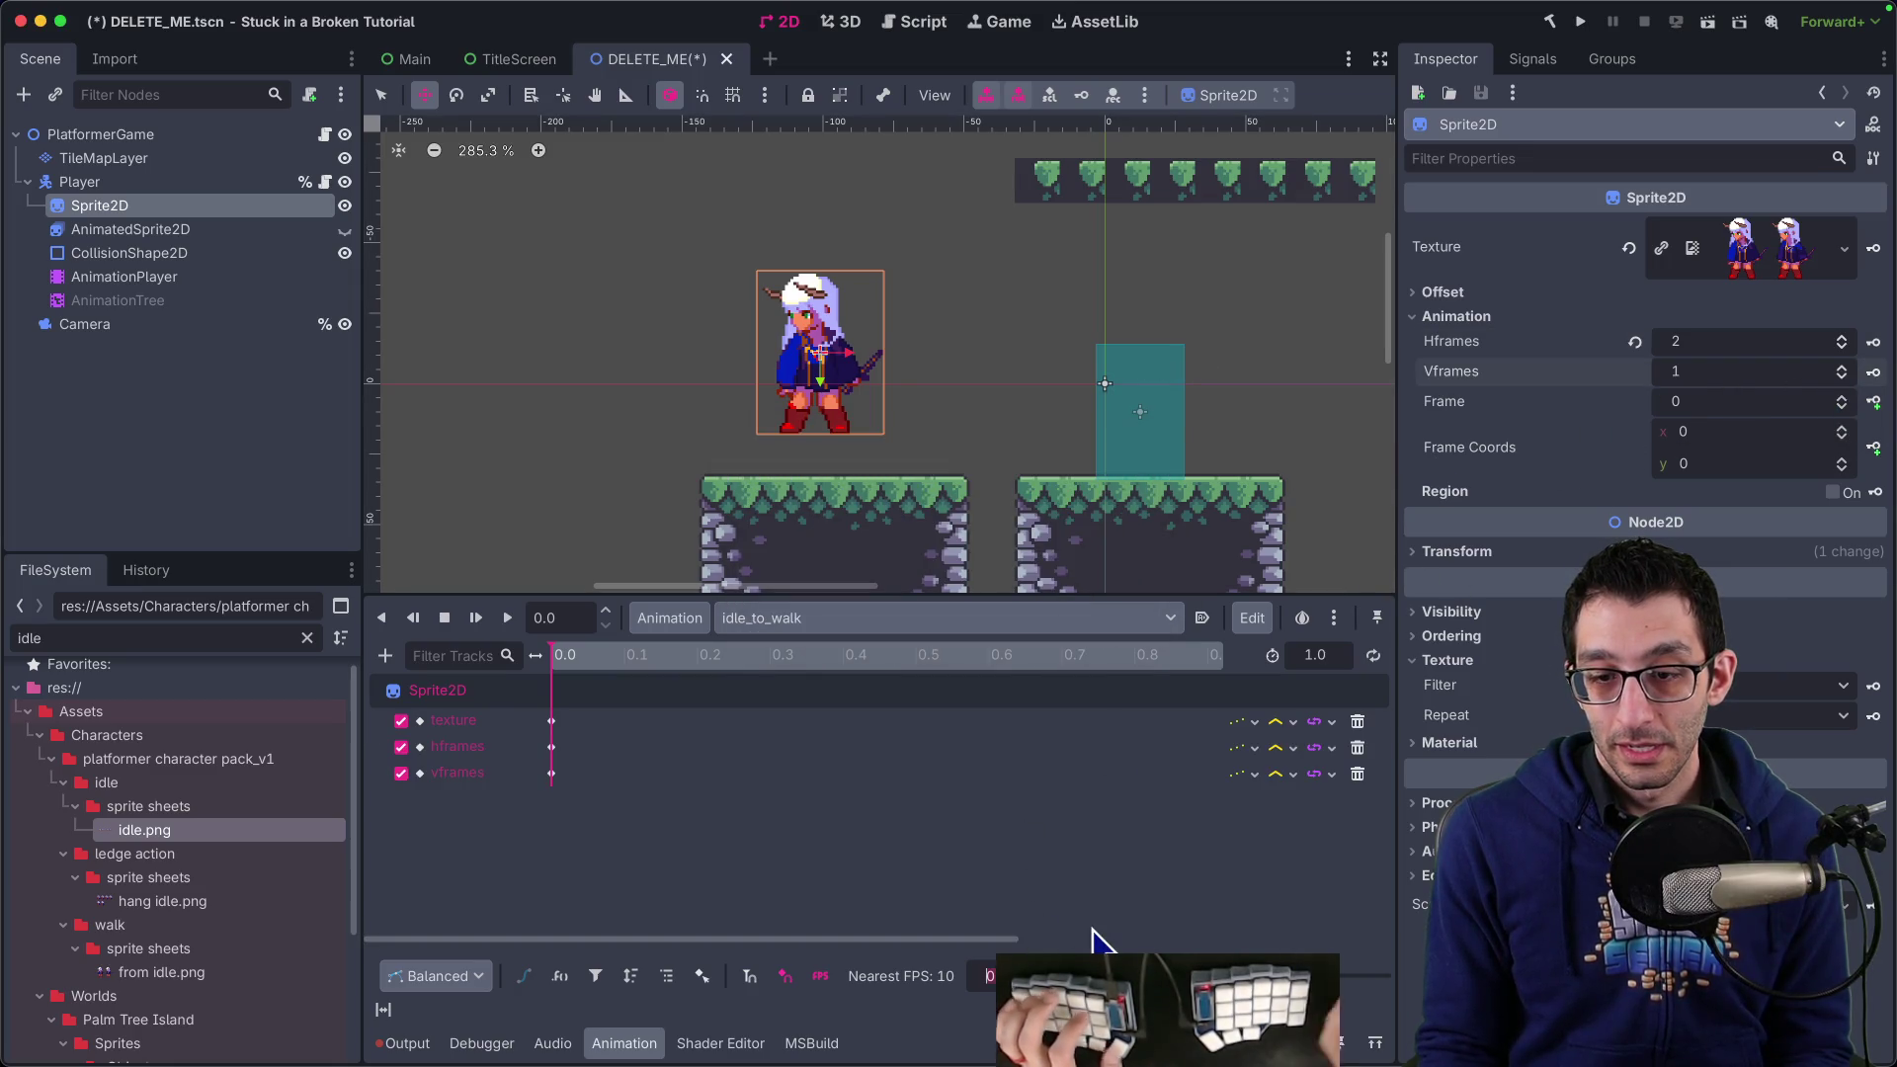
Set the animation length to 0.2 and key sprite frames at 0.0 and 0.1
click(1314, 655)
text(0.2)
key(Return)
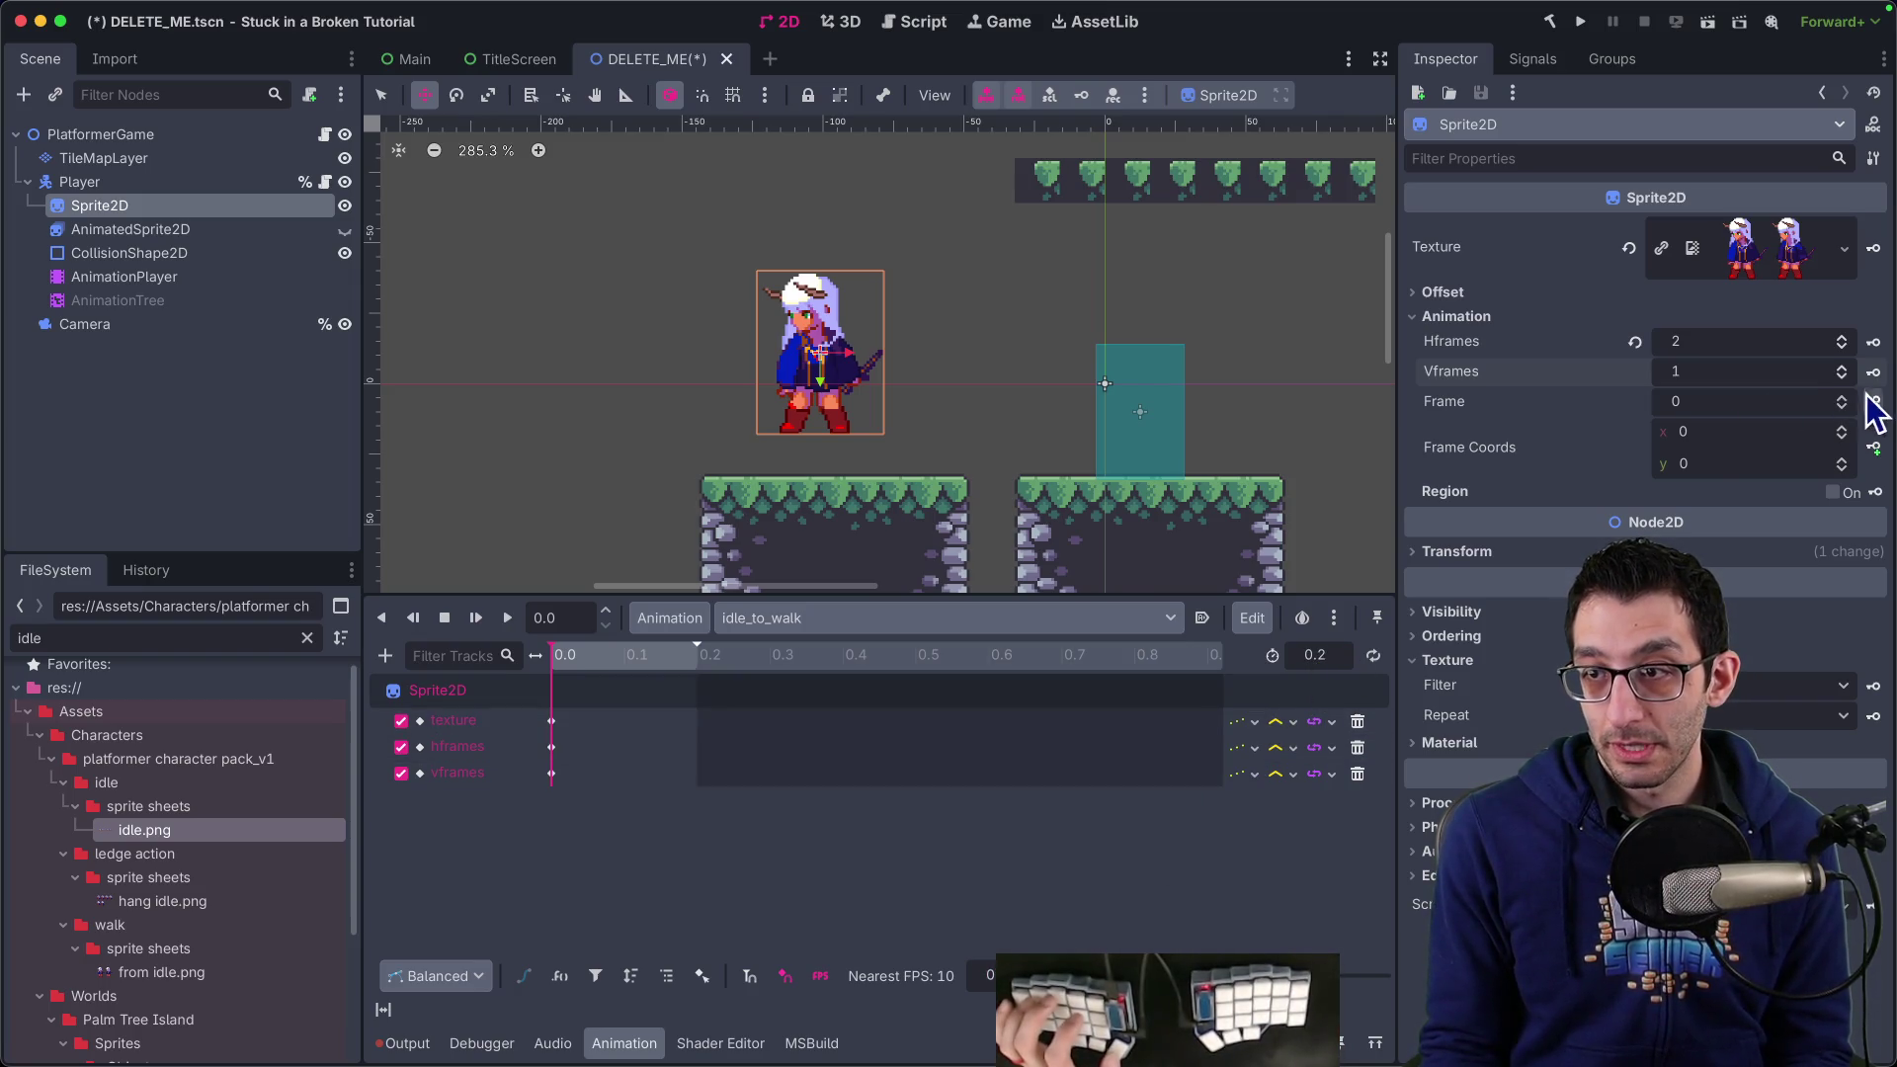
click(1874, 401)
click(1026, 590)
click(1874, 401)
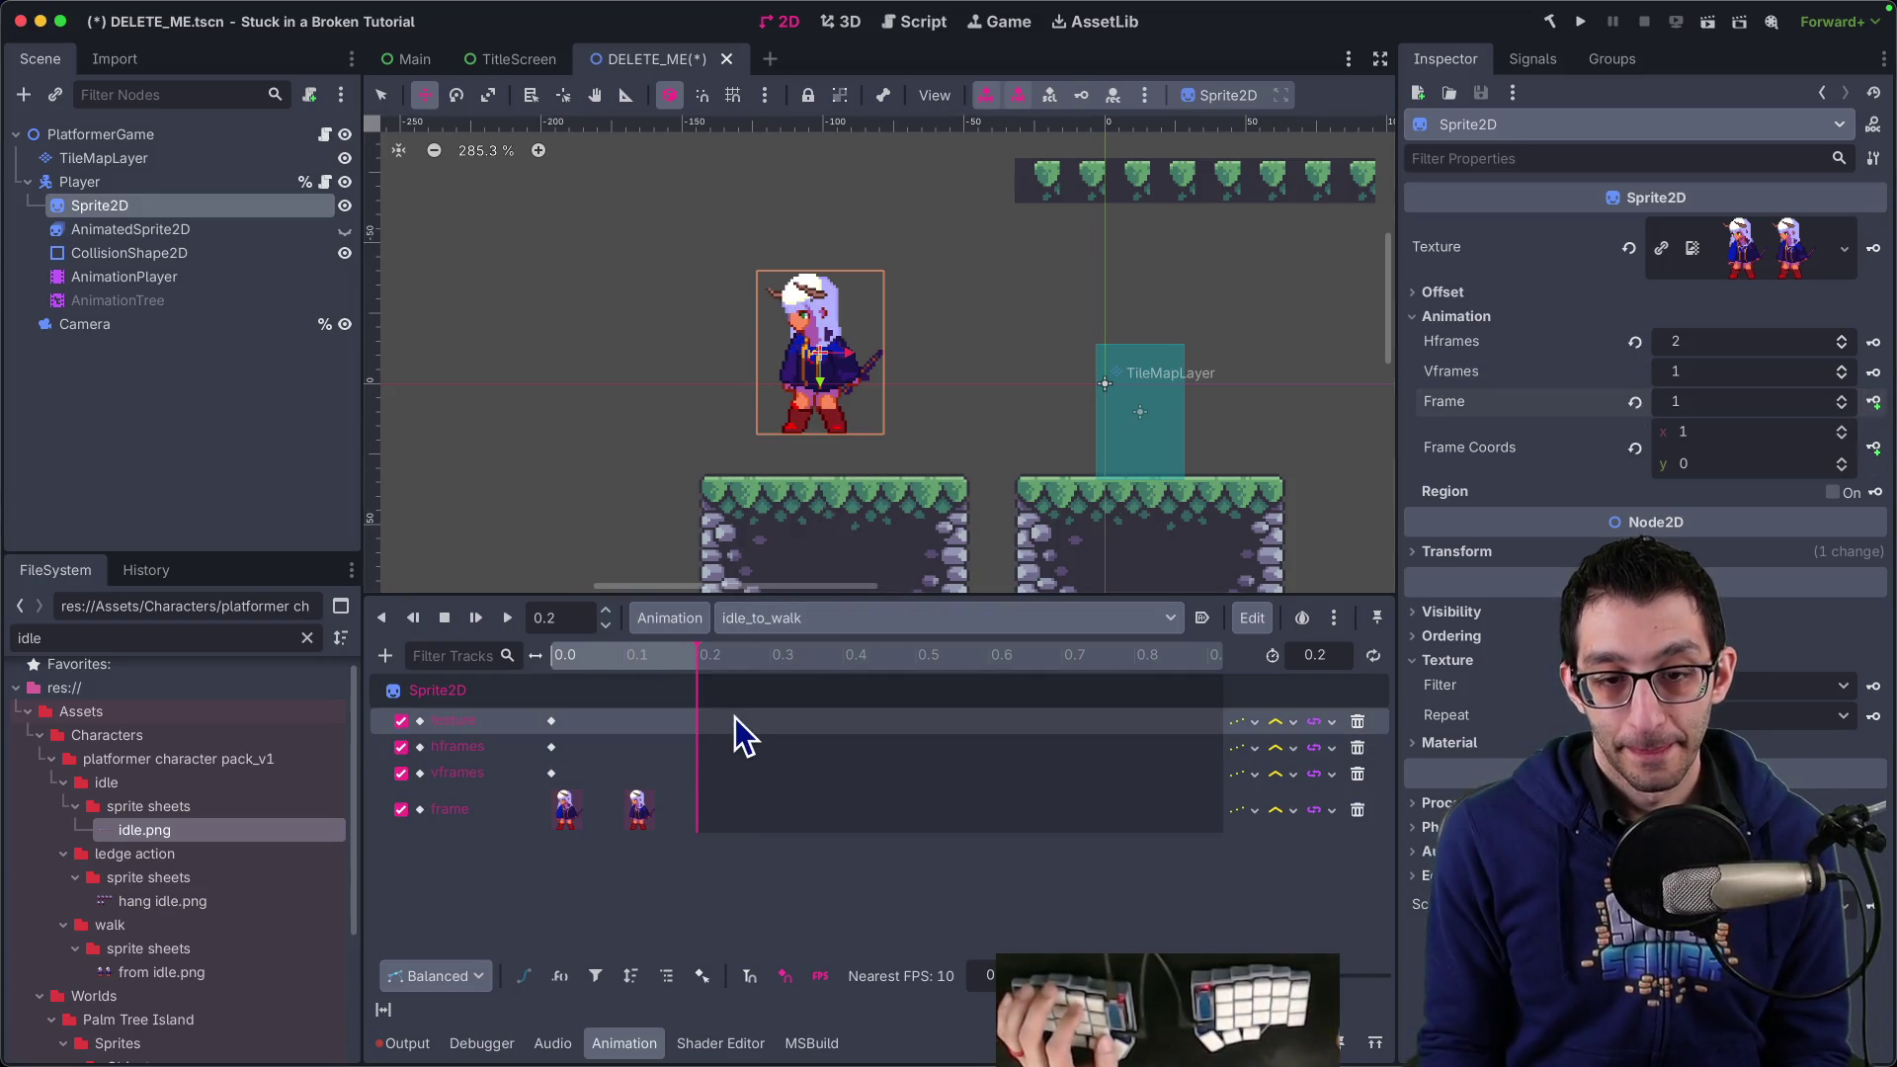
mouse_move(632, 655)
mouse_down()
mouse_move(510, 662)
mouse_move(660, 660)
mouse_up()
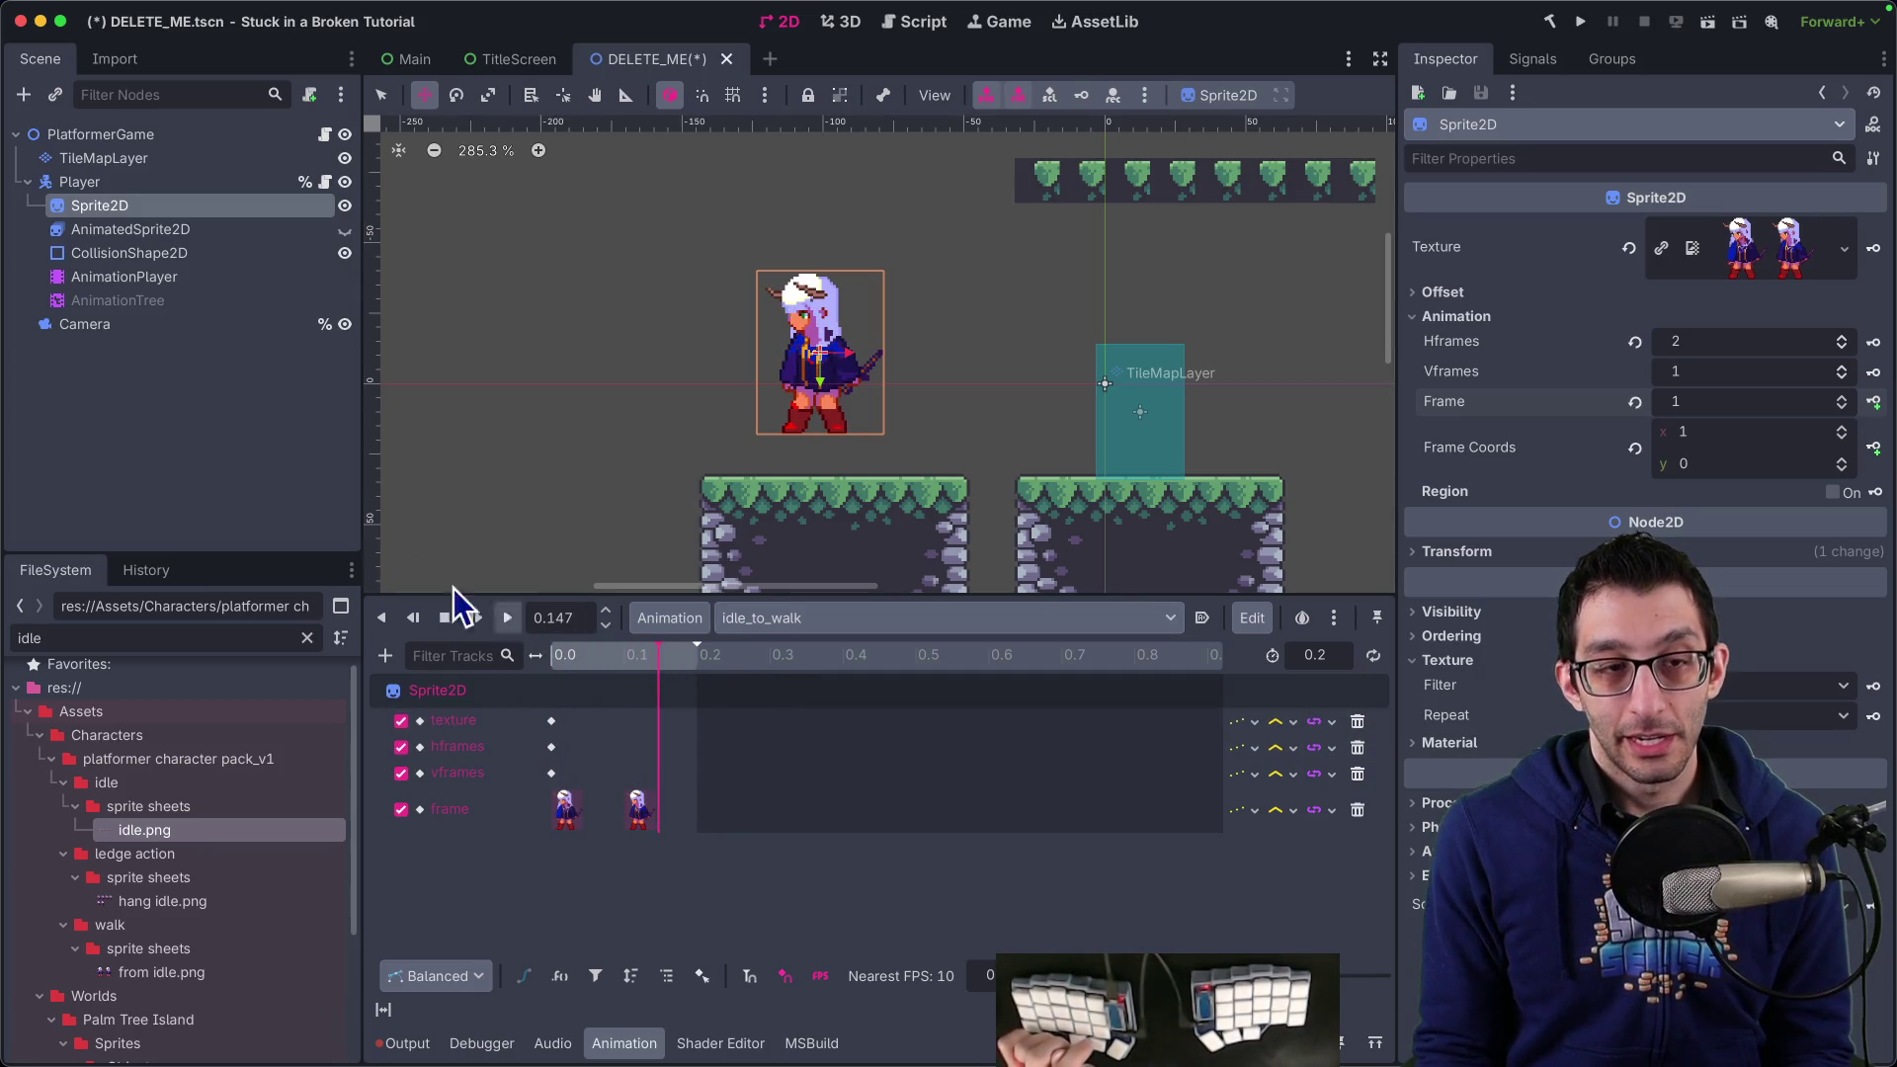
click(143, 299)
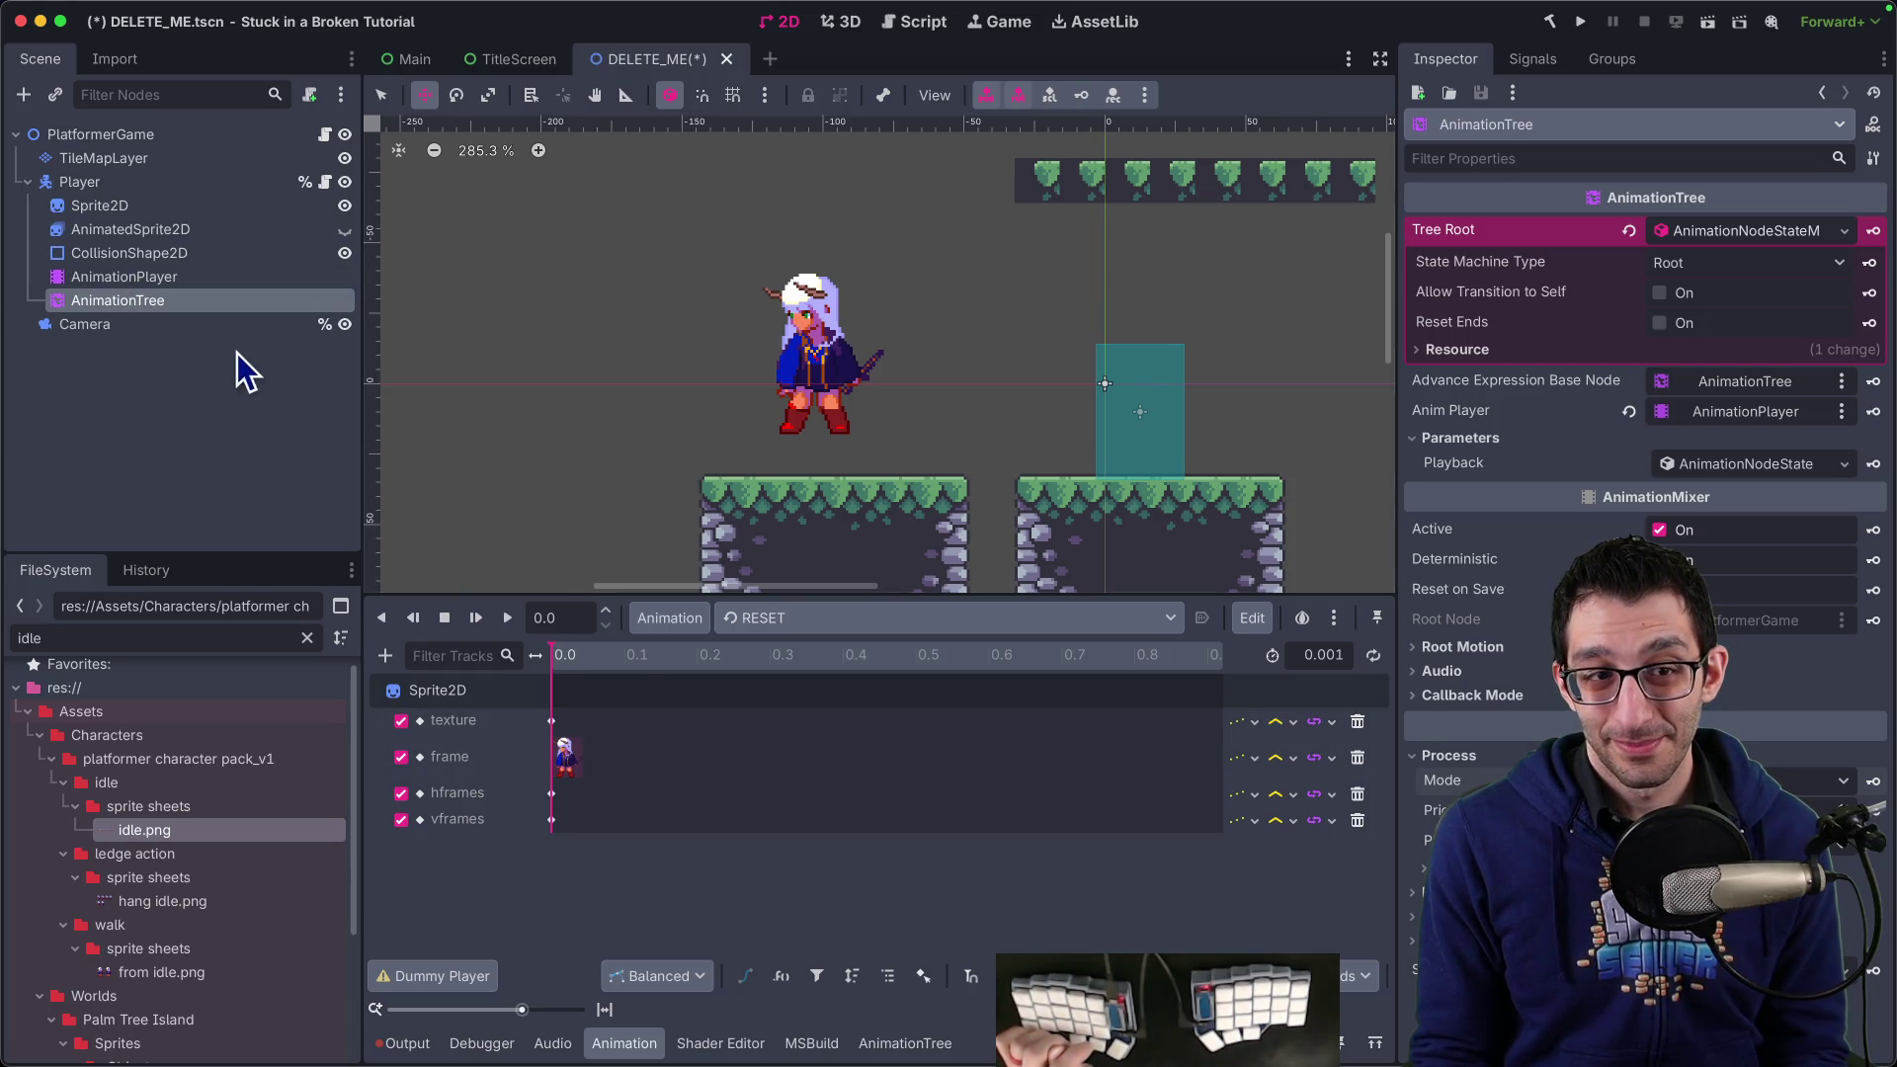
Add idle_to_walk as a new state and place it beside idle
click(154, 301)
click(153, 279)
click(154, 302)
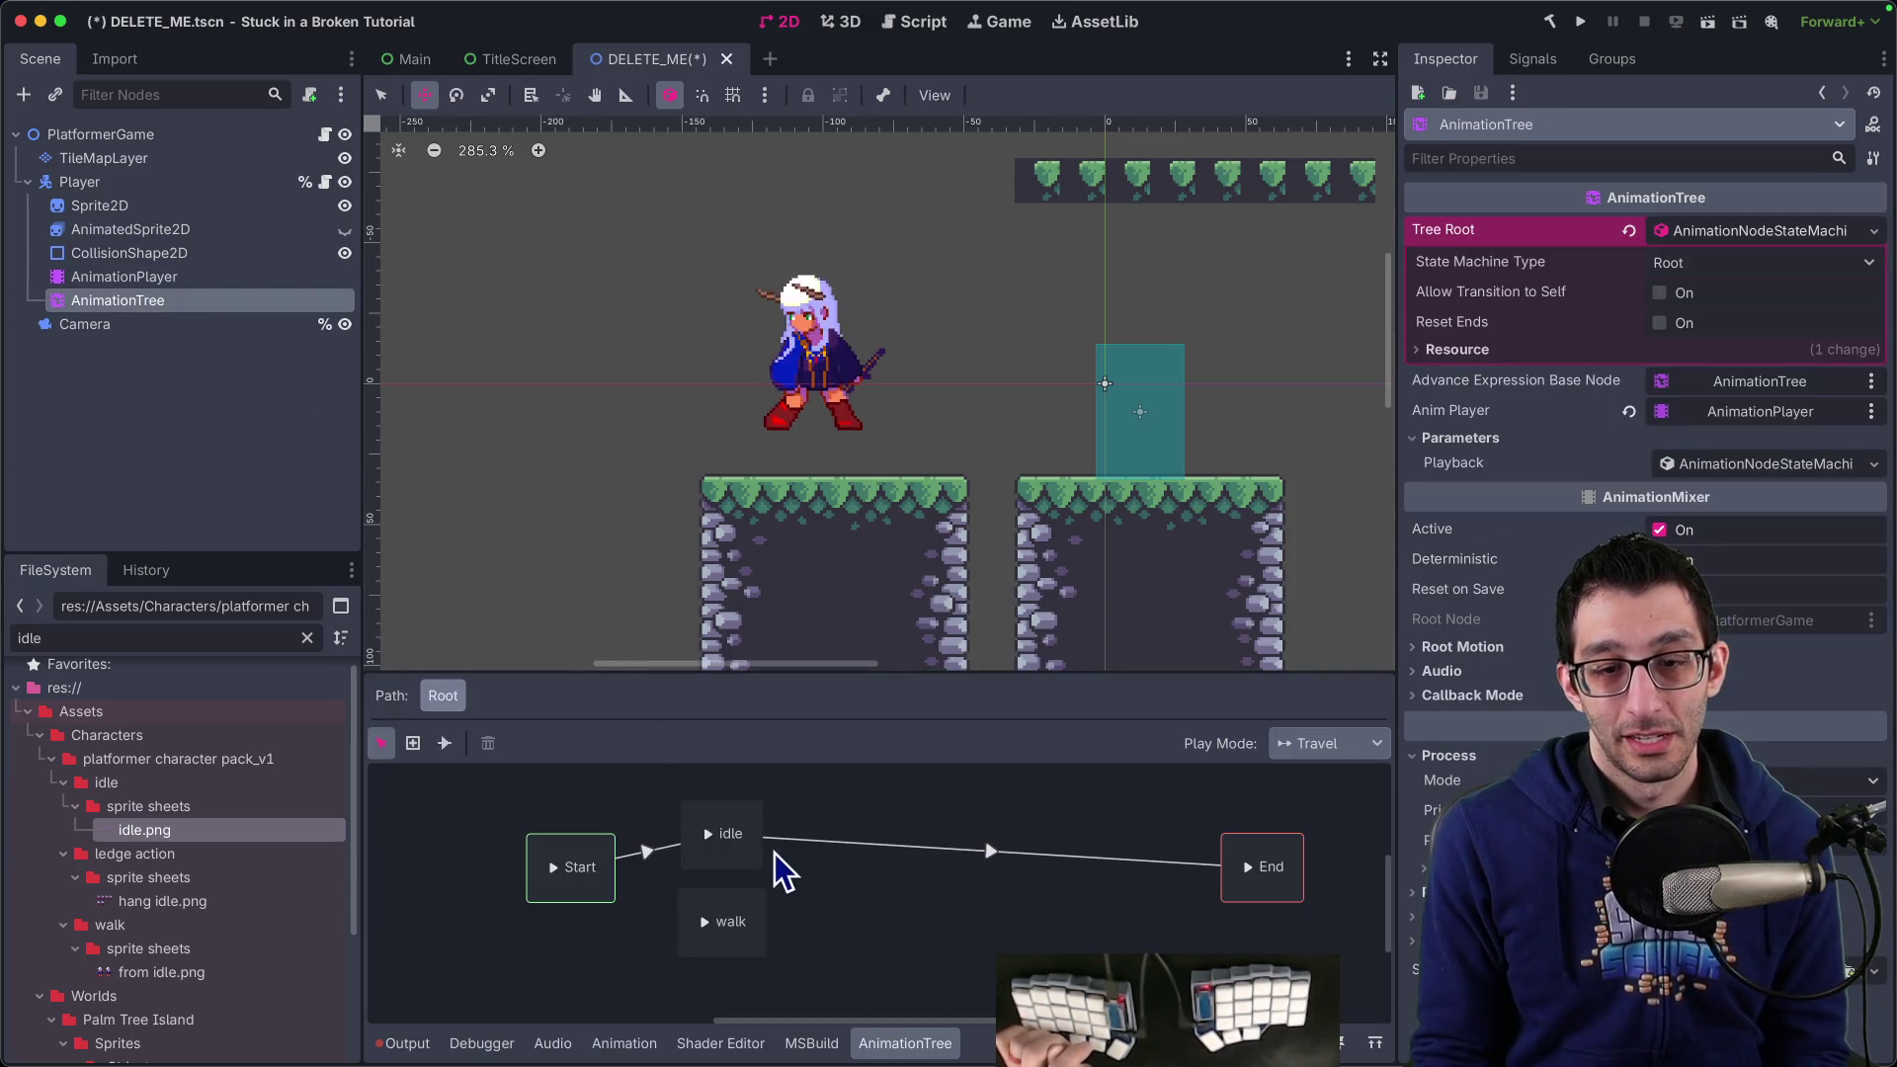
right_click(847, 835)
click(148, 278)
click(156, 278)
click(163, 300)
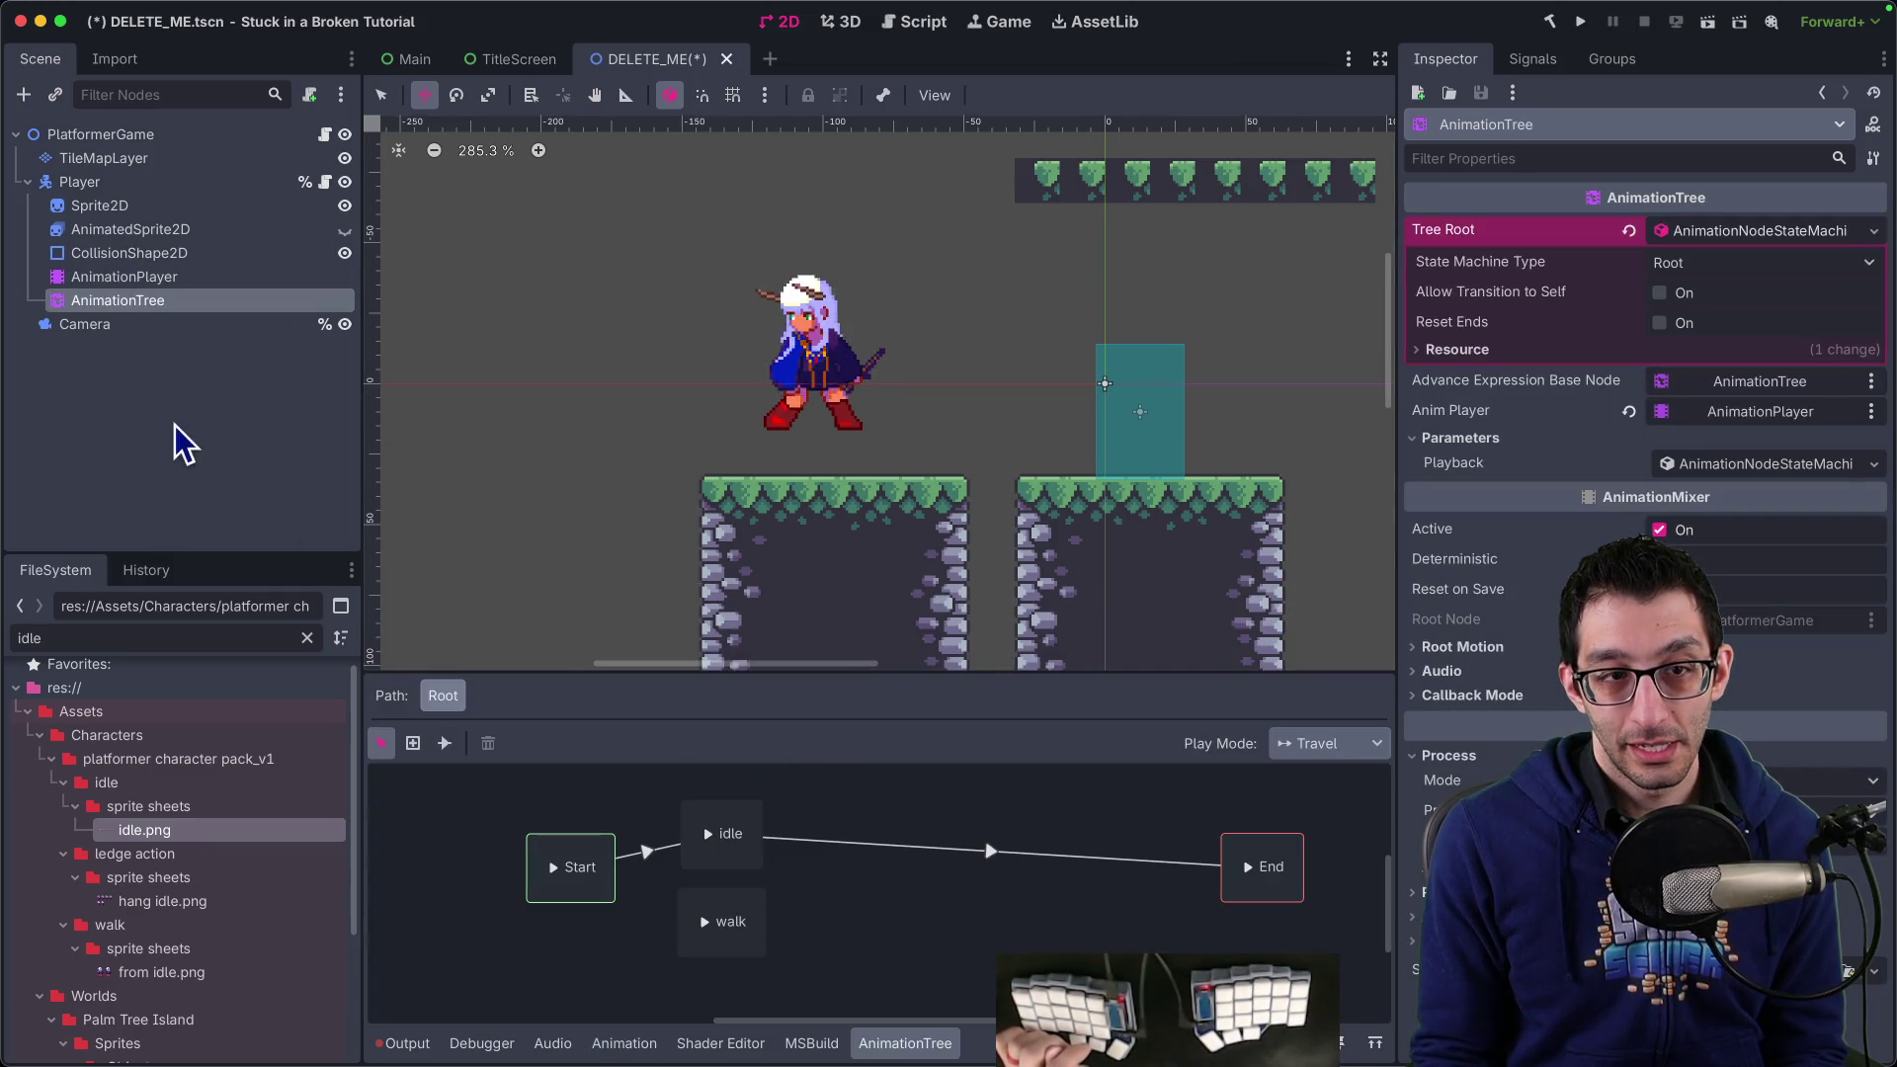
right_click(816, 826)
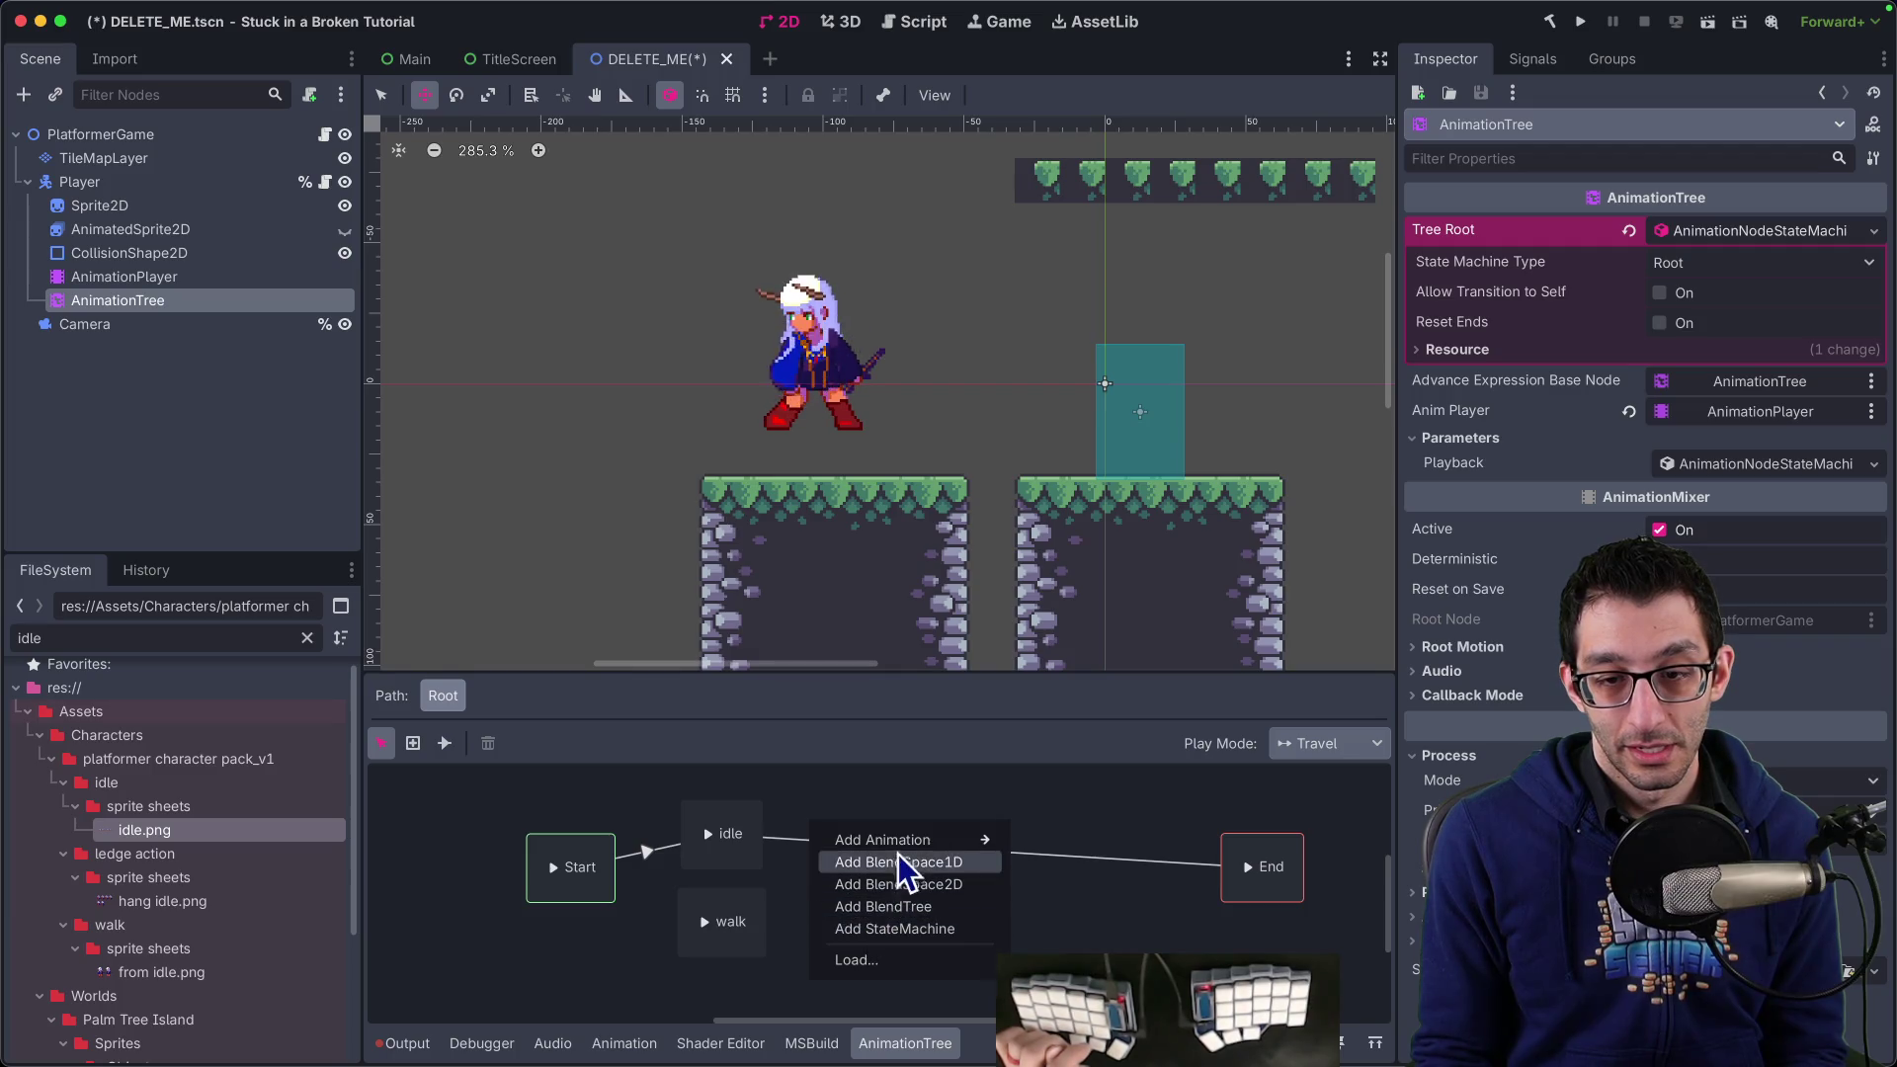
mouse_move(949, 842)
click(1072, 885)
mouse_move(869, 835)
mouse_down()
mouse_move(919, 875)
mouse_move(898, 818)
mouse_move(885, 850)
mouse_up()
Delete the idle→End transition and connect idle→idle_to_walk→walk
click(854, 848)
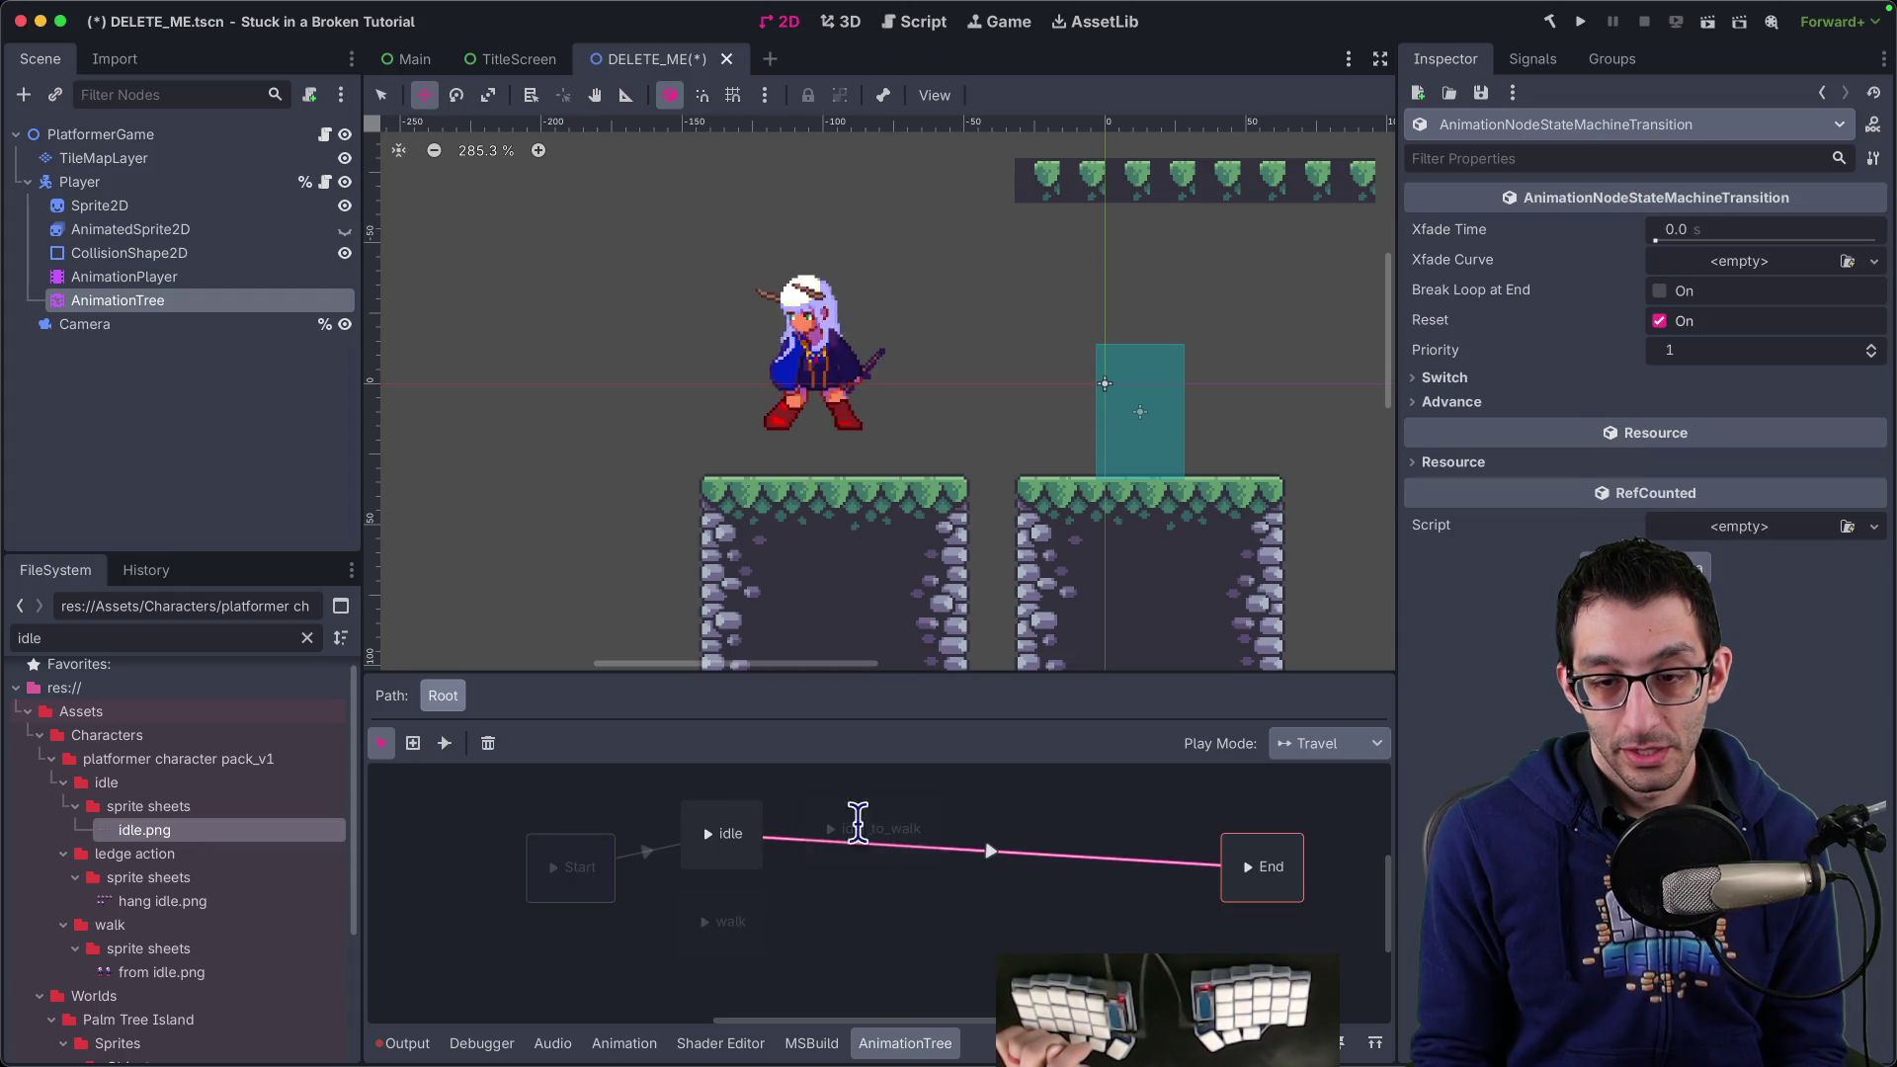
key(Delete)
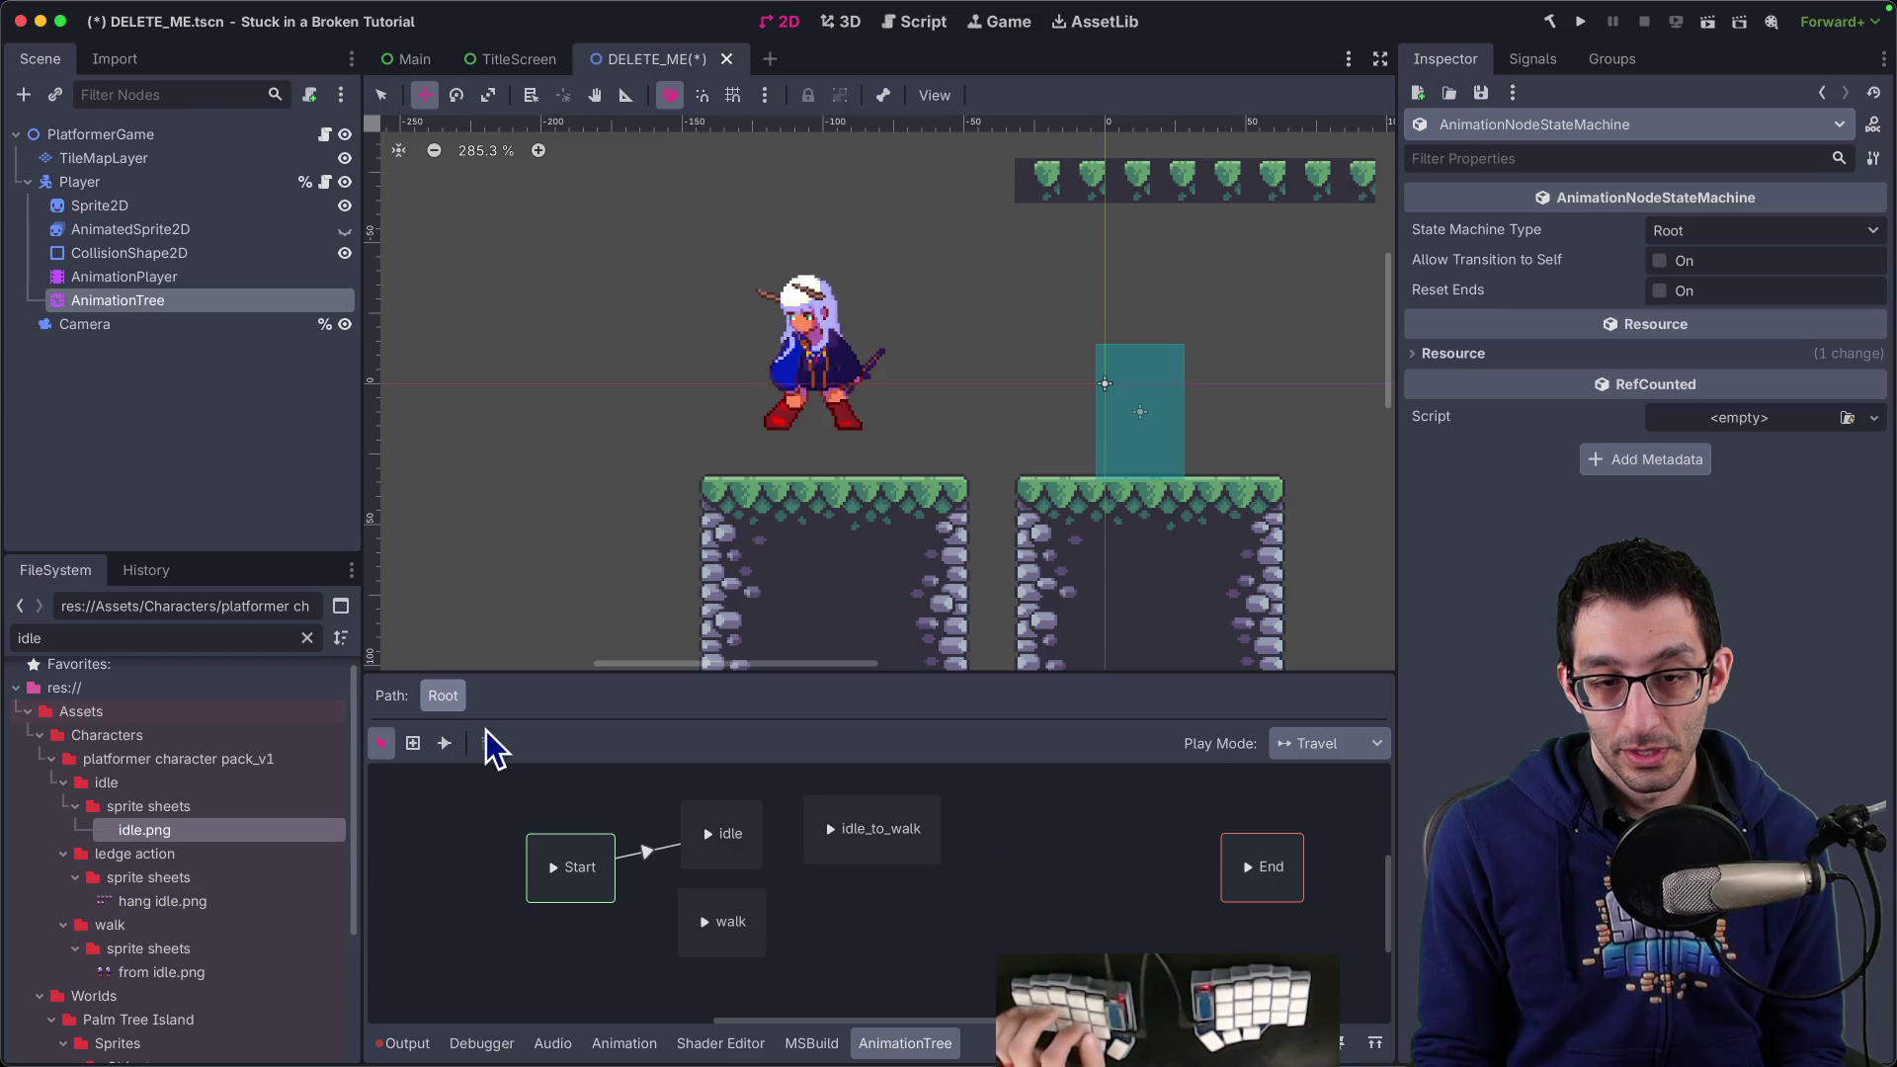
click(444, 743)
drag(735, 828, 806, 847)
drag(798, 917, 741, 911)
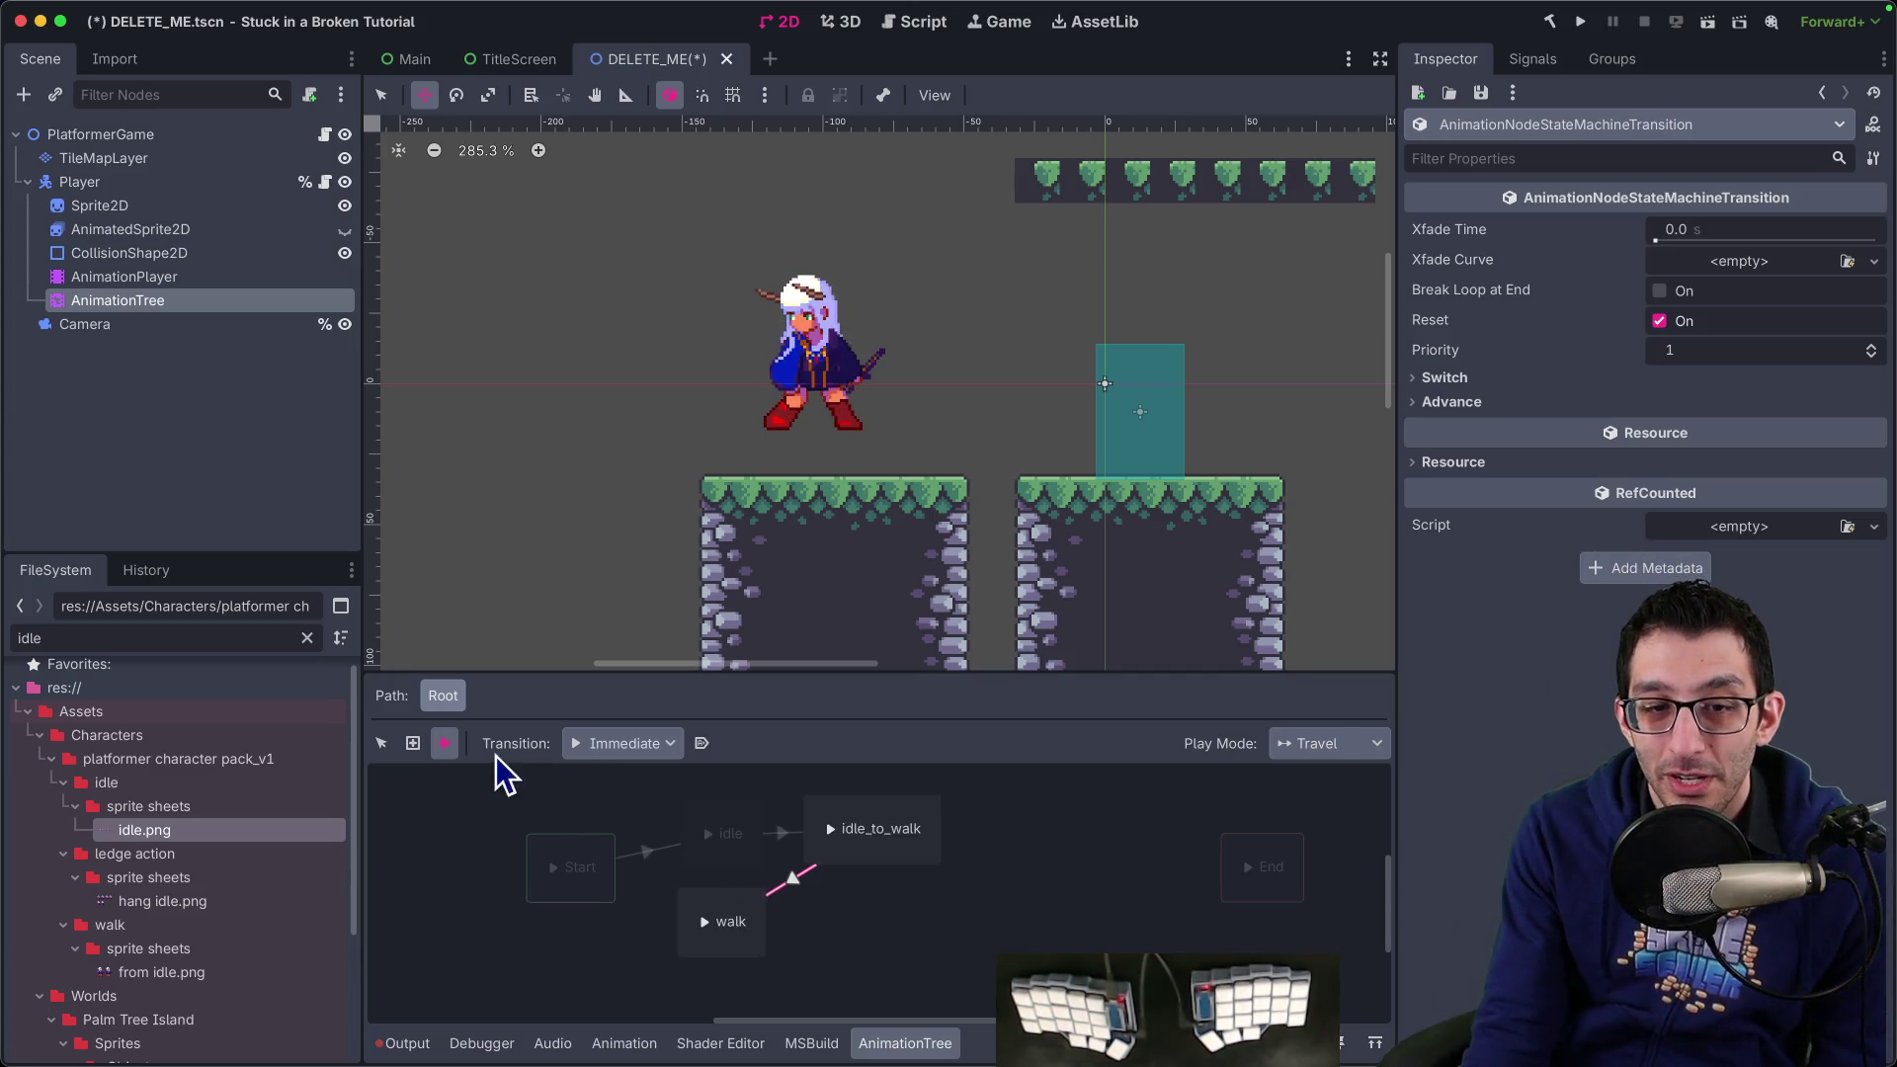
click(382, 744)
Select the Start and idle states and play the state machine preview from idle
click(566, 866)
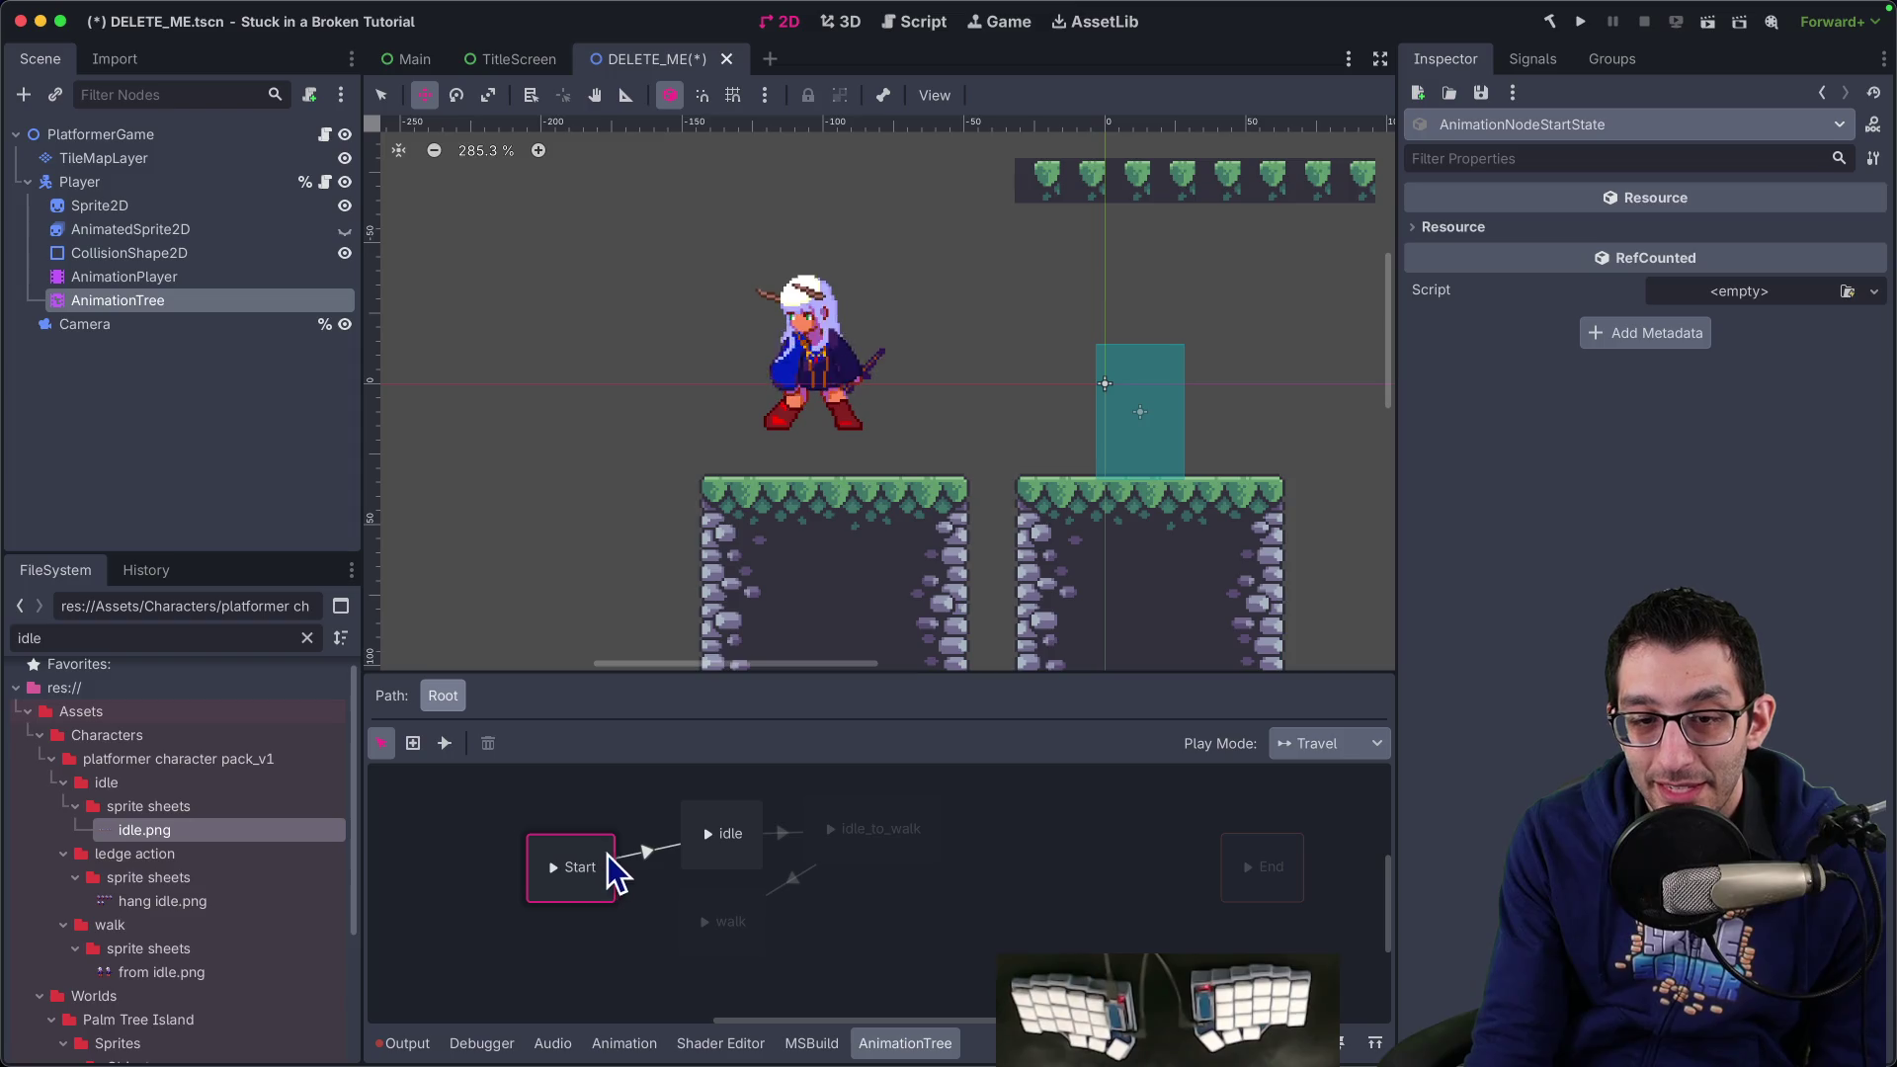
click(717, 839)
click(710, 838)
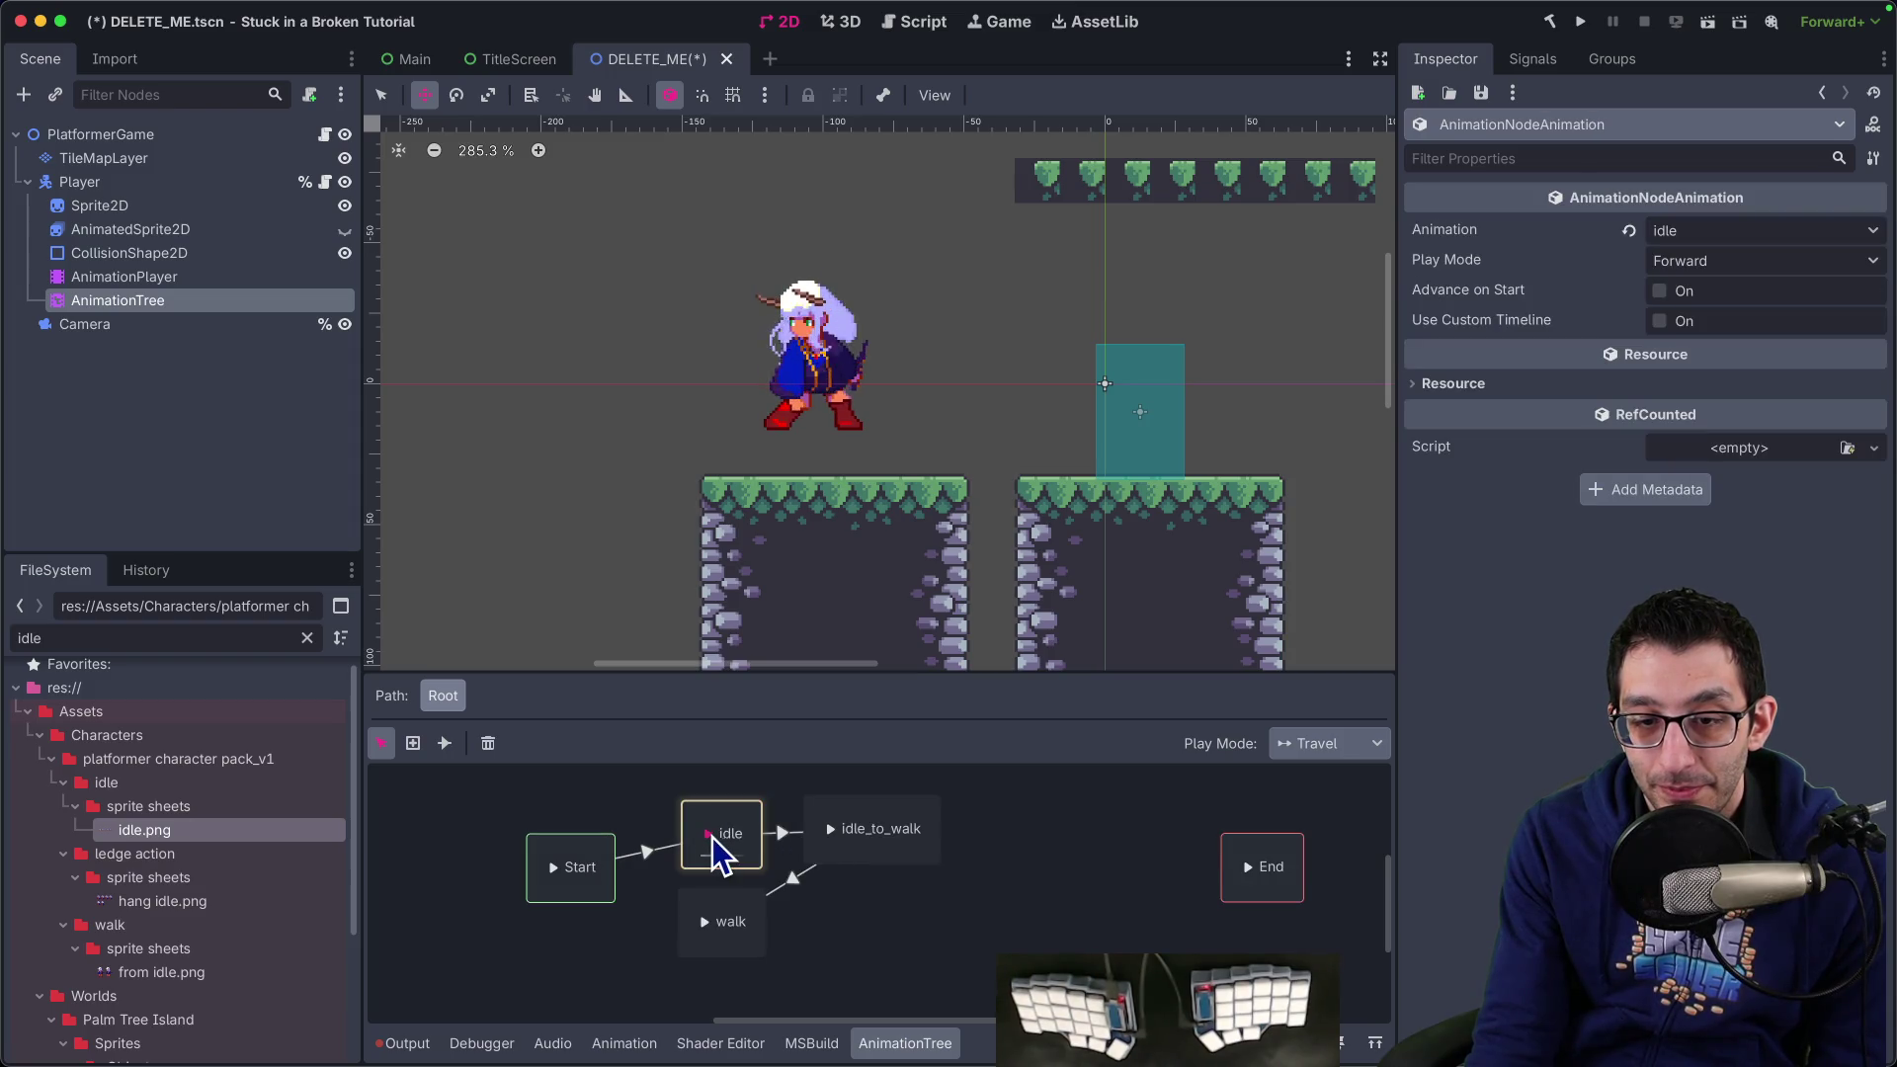
Set the idle→idle_to_walk transition's Advance Mode to Auto, keeping Switch Mode at Immediate
click(783, 835)
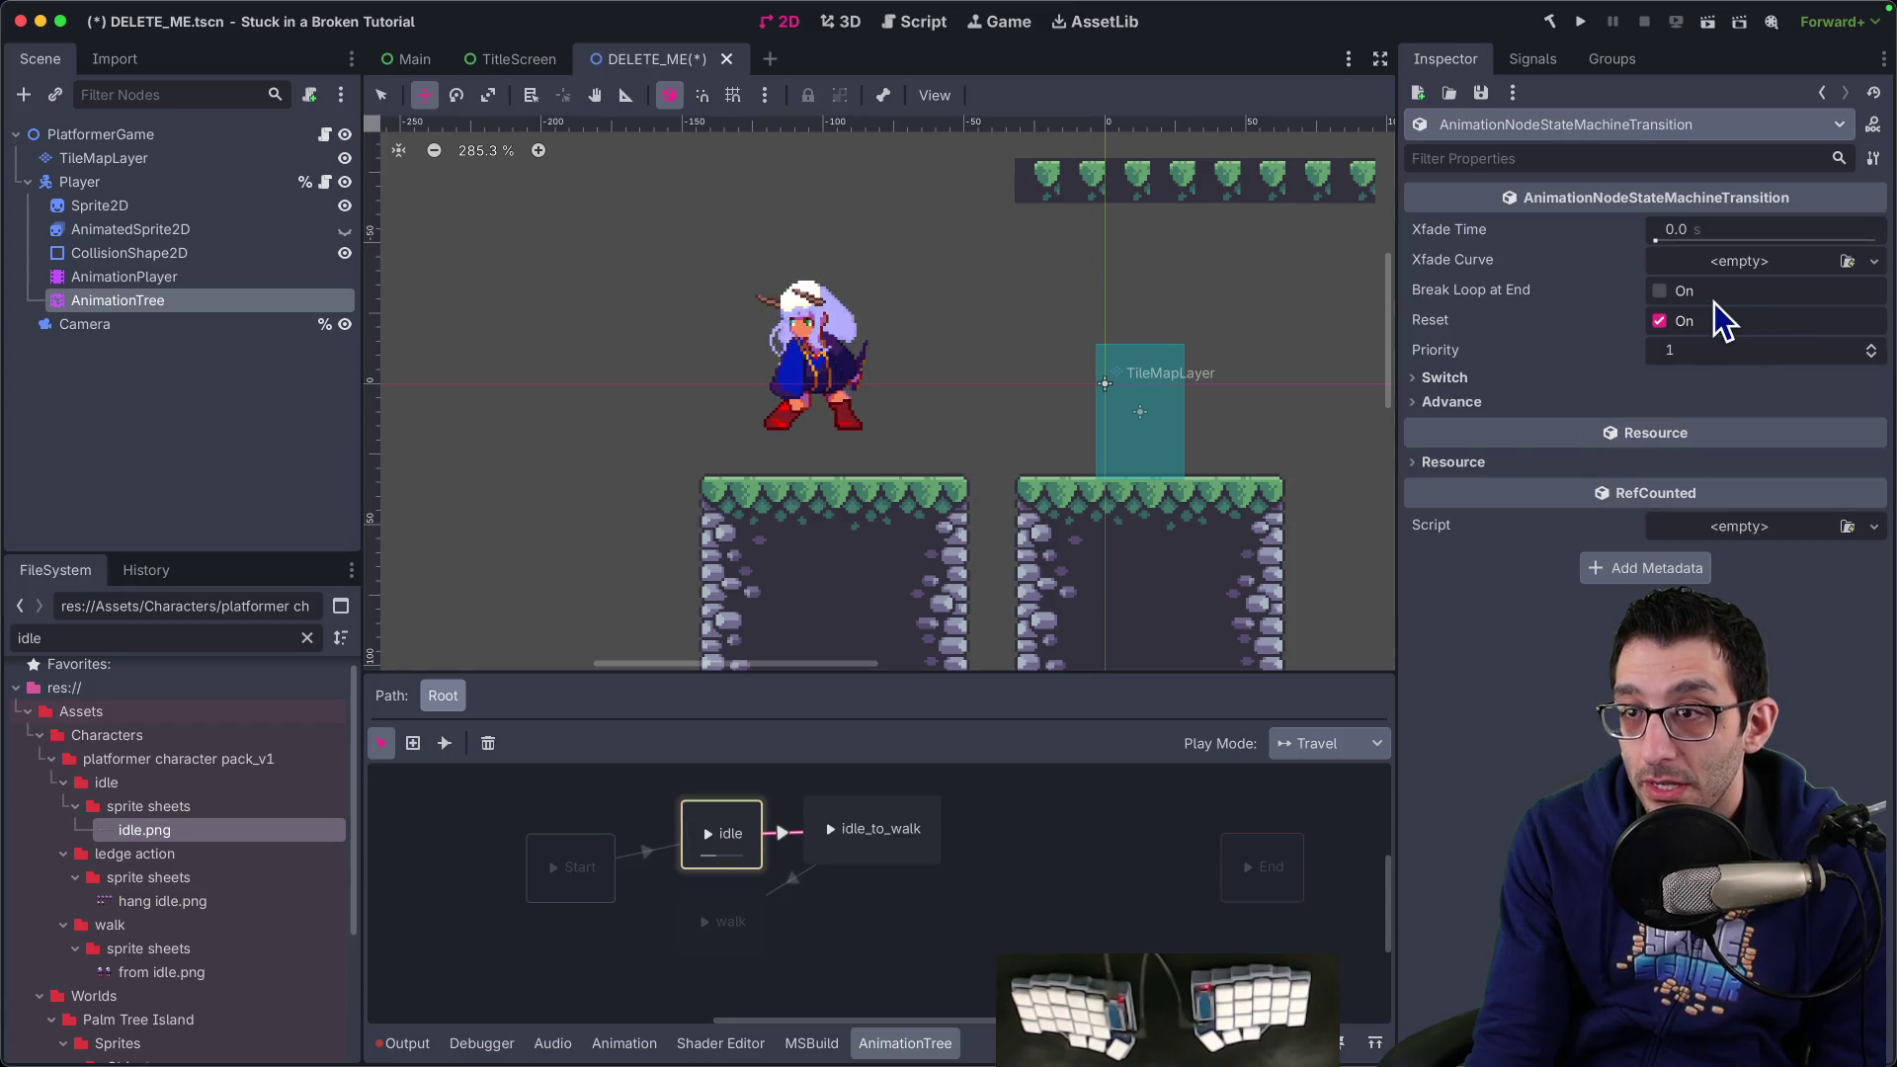
click(1509, 400)
click(1522, 379)
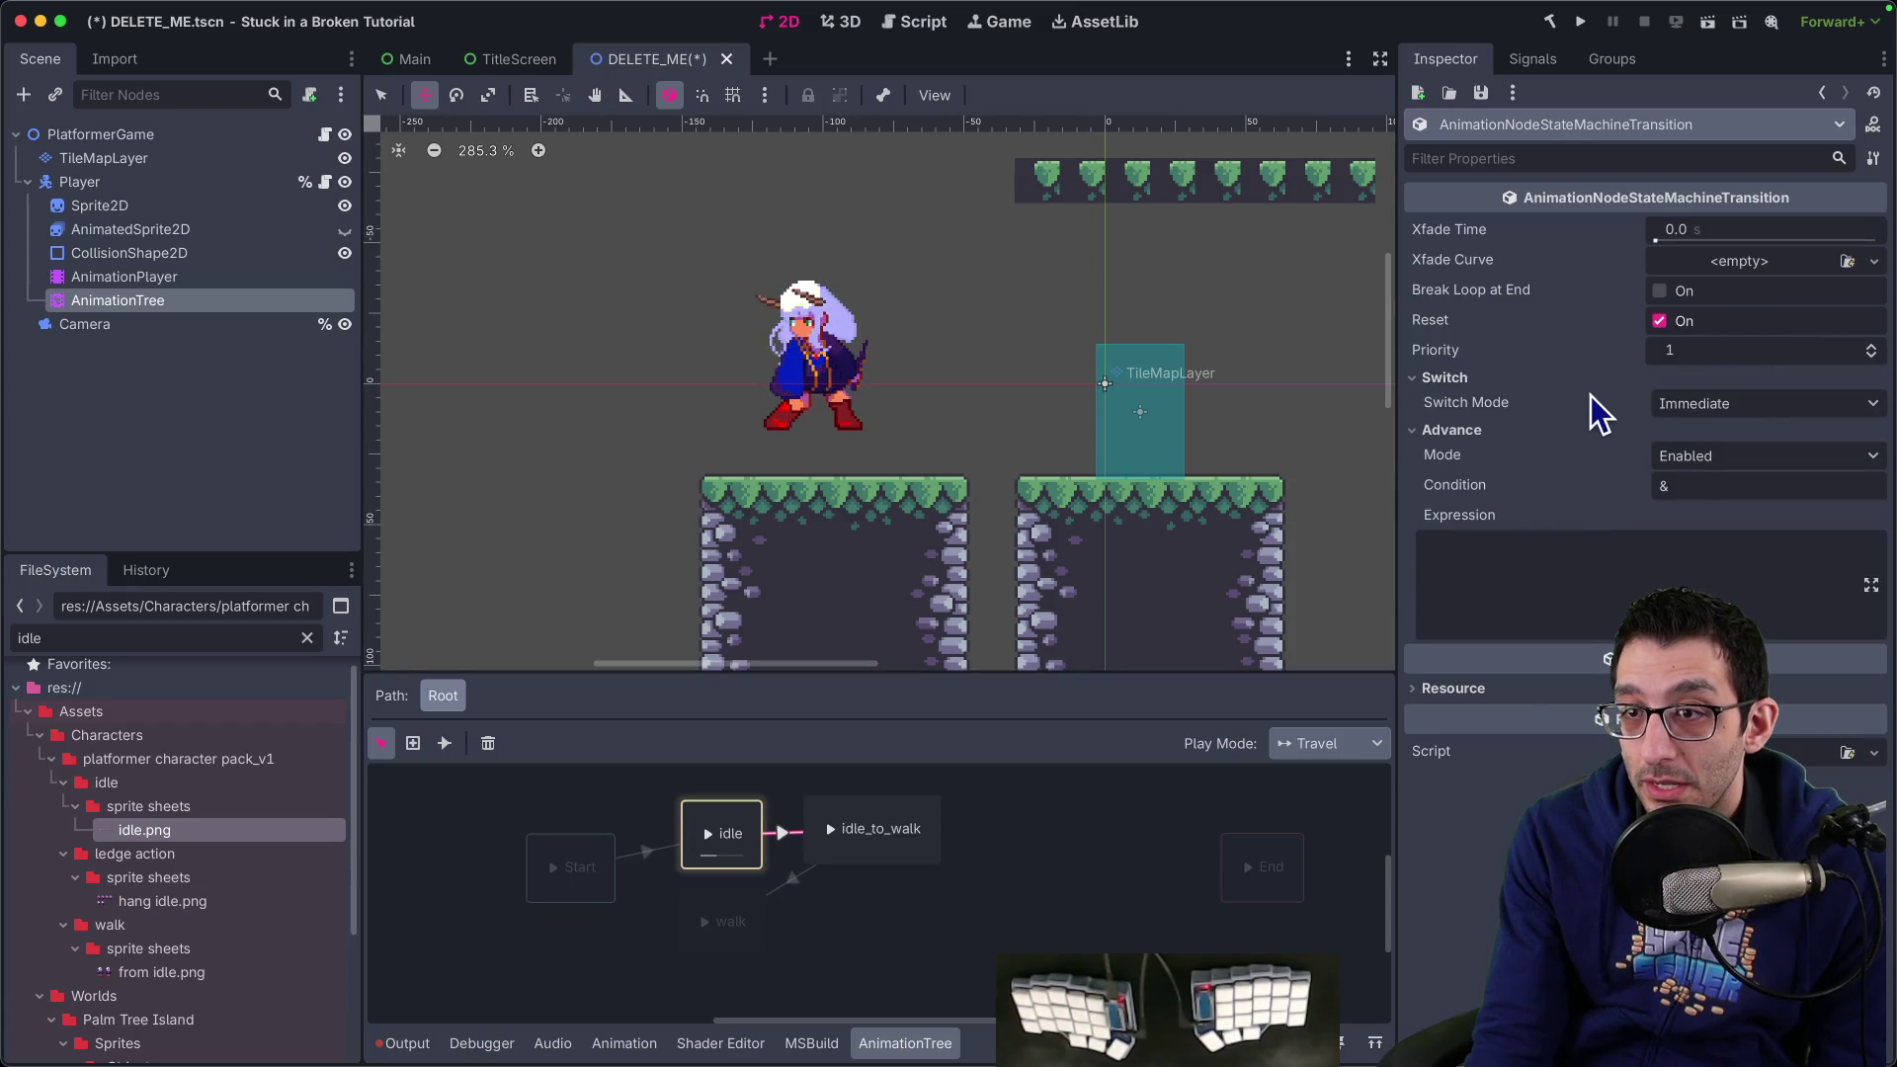
click(1686, 405)
click(1708, 485)
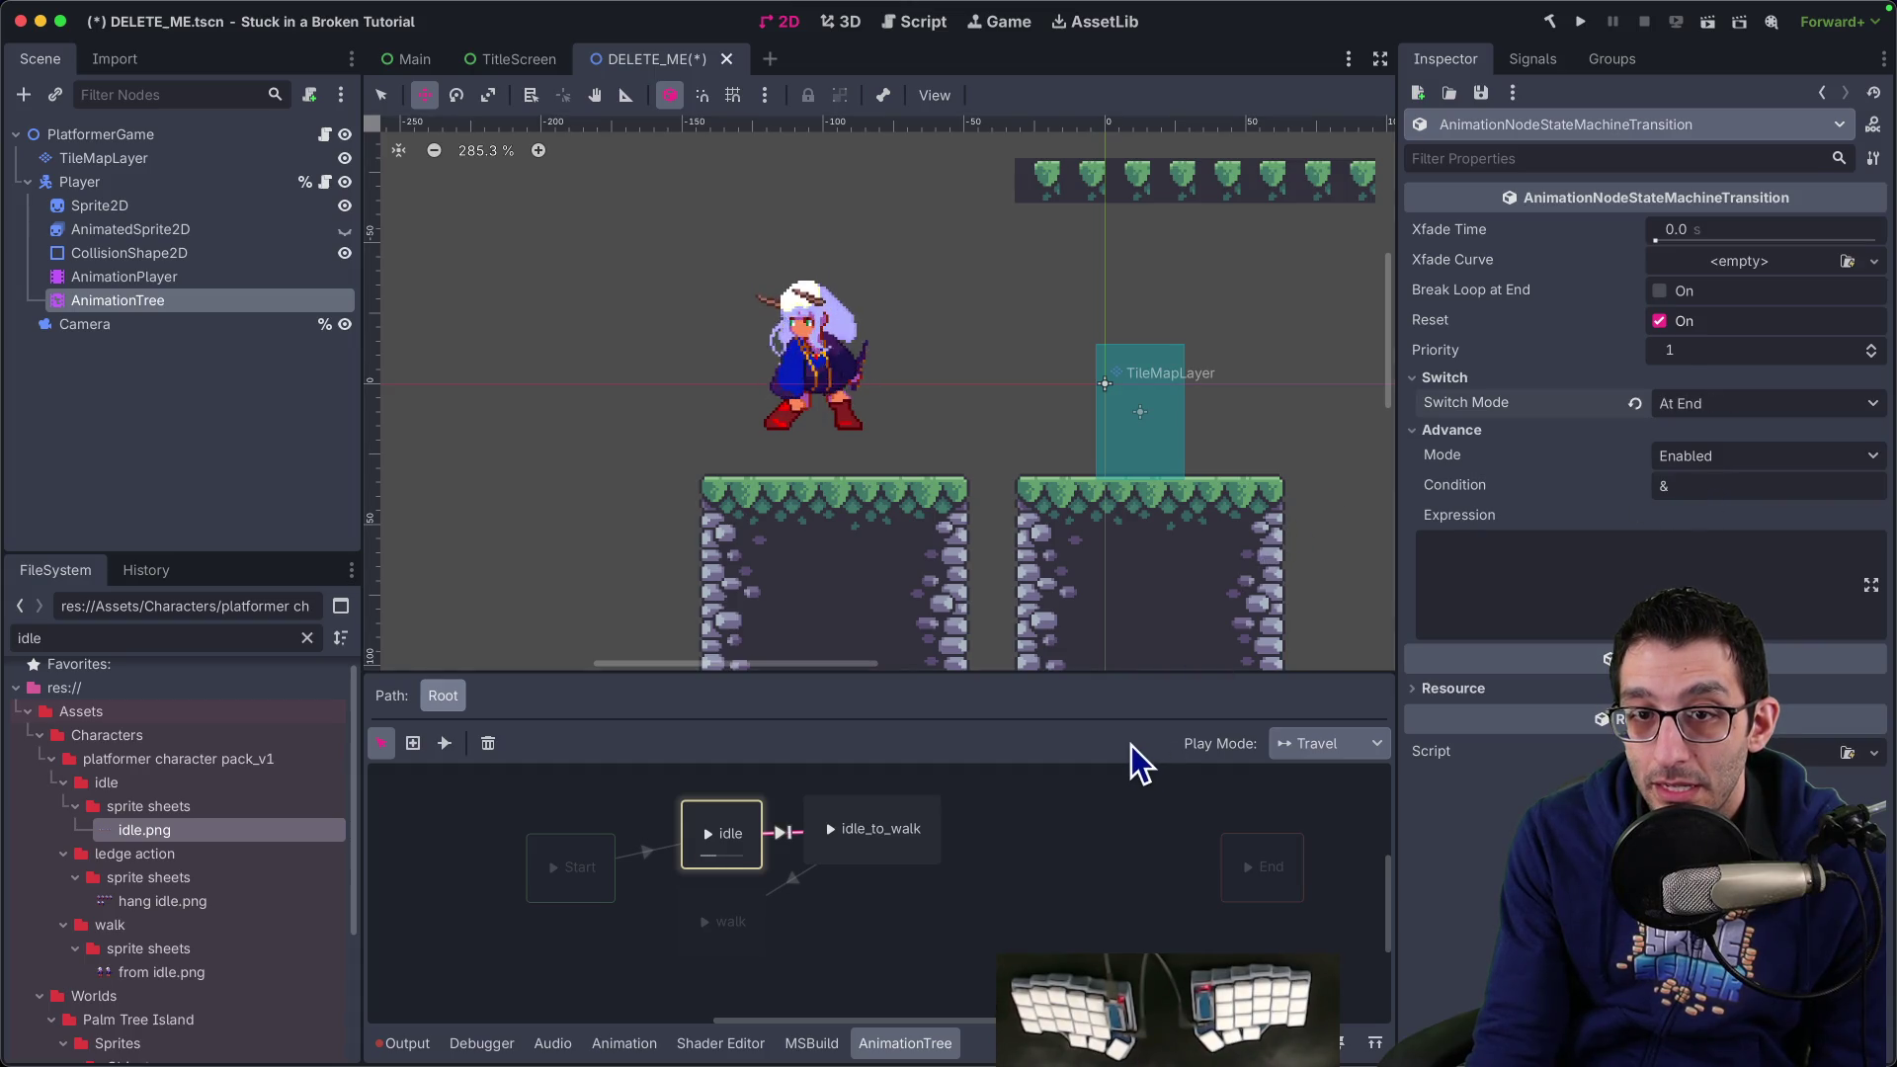
click(1740, 411)
click(1734, 432)
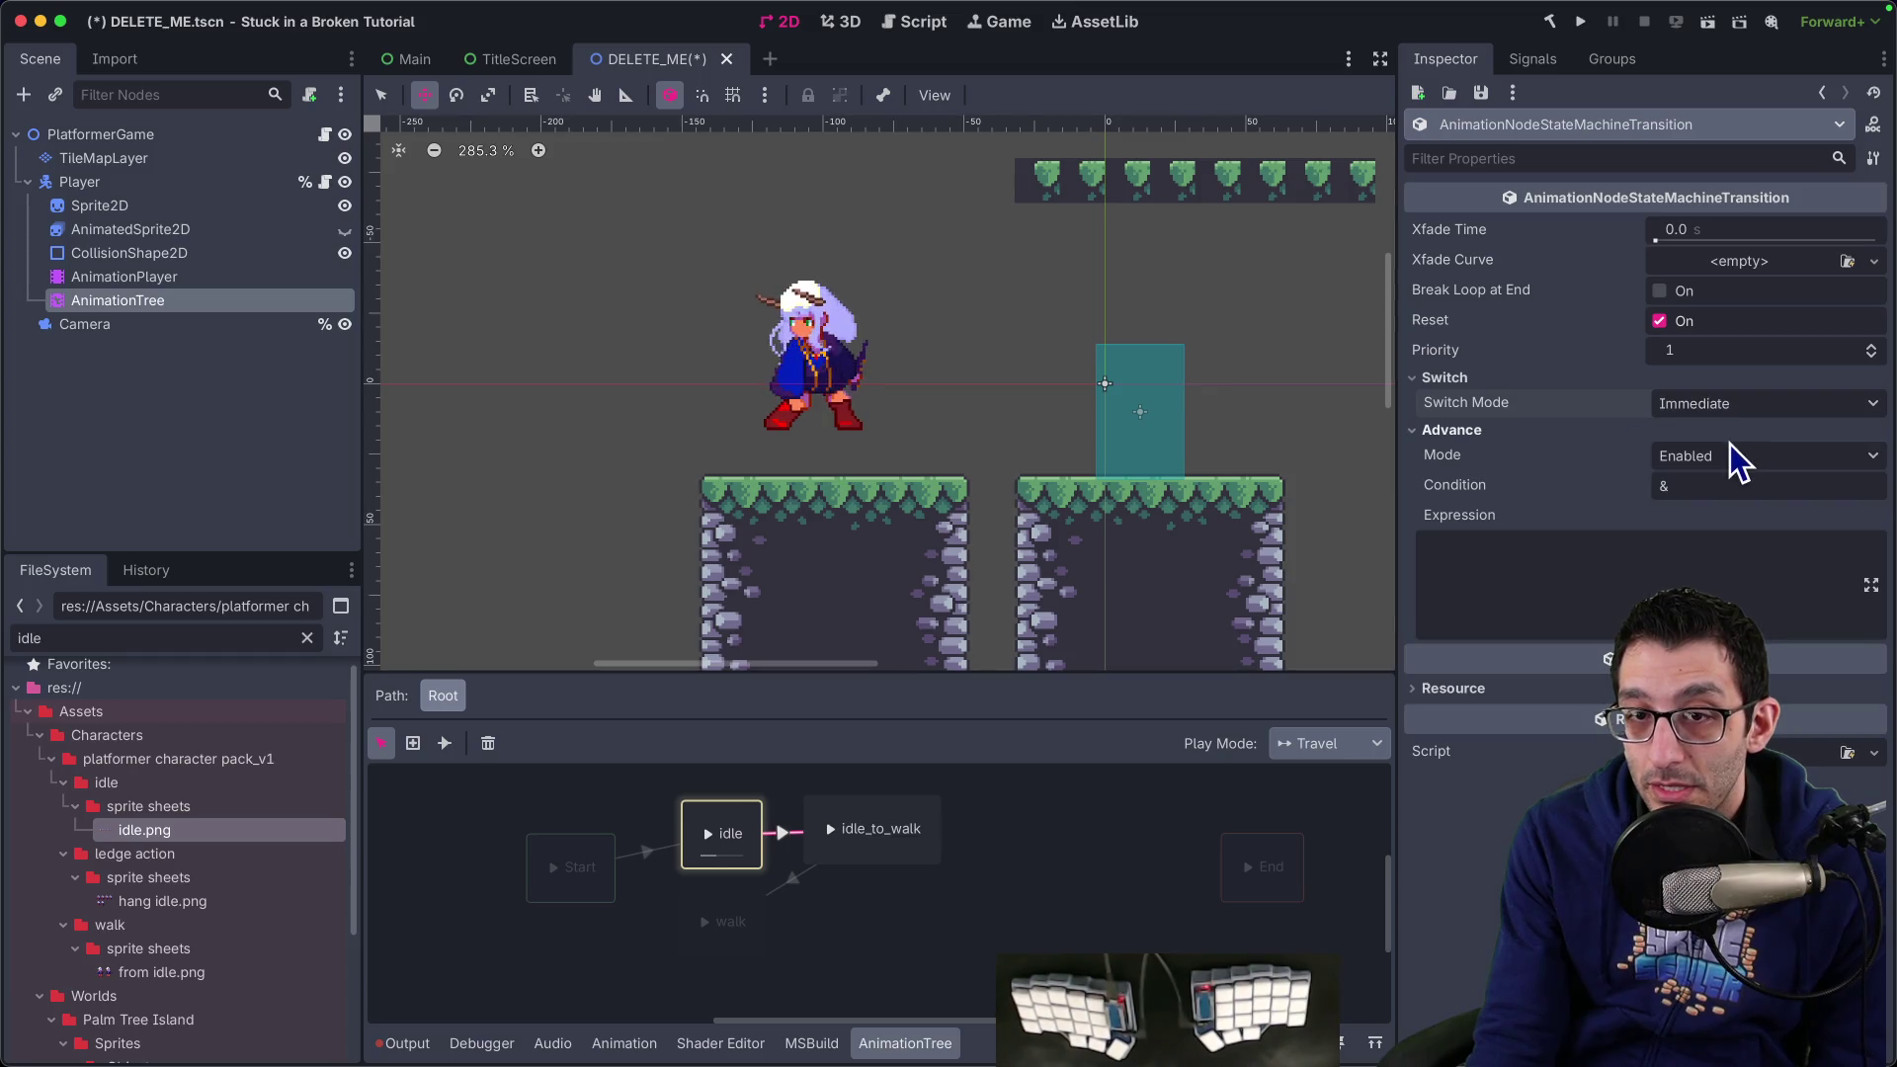
click(1721, 461)
click(1724, 541)
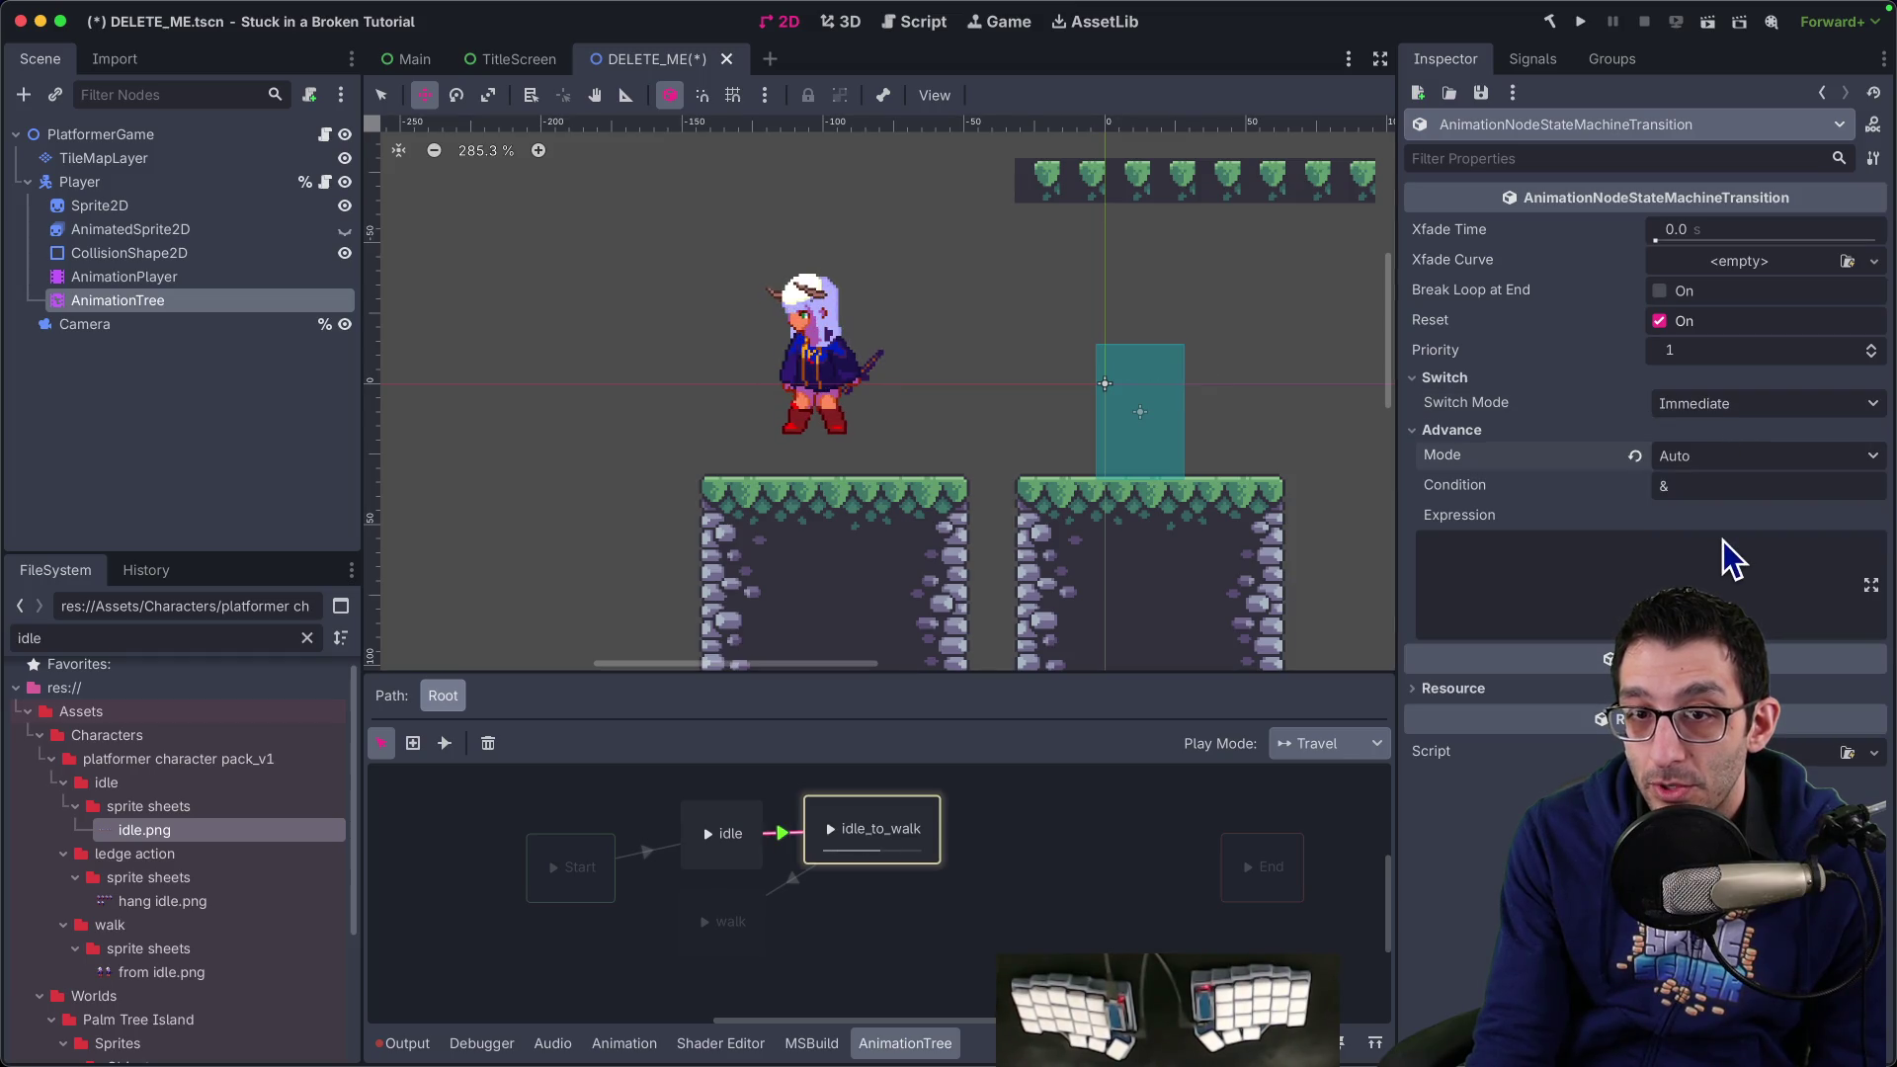
Set the idle_to_walk→walk transition's Advance Mode to Auto as well
double_click(740, 922)
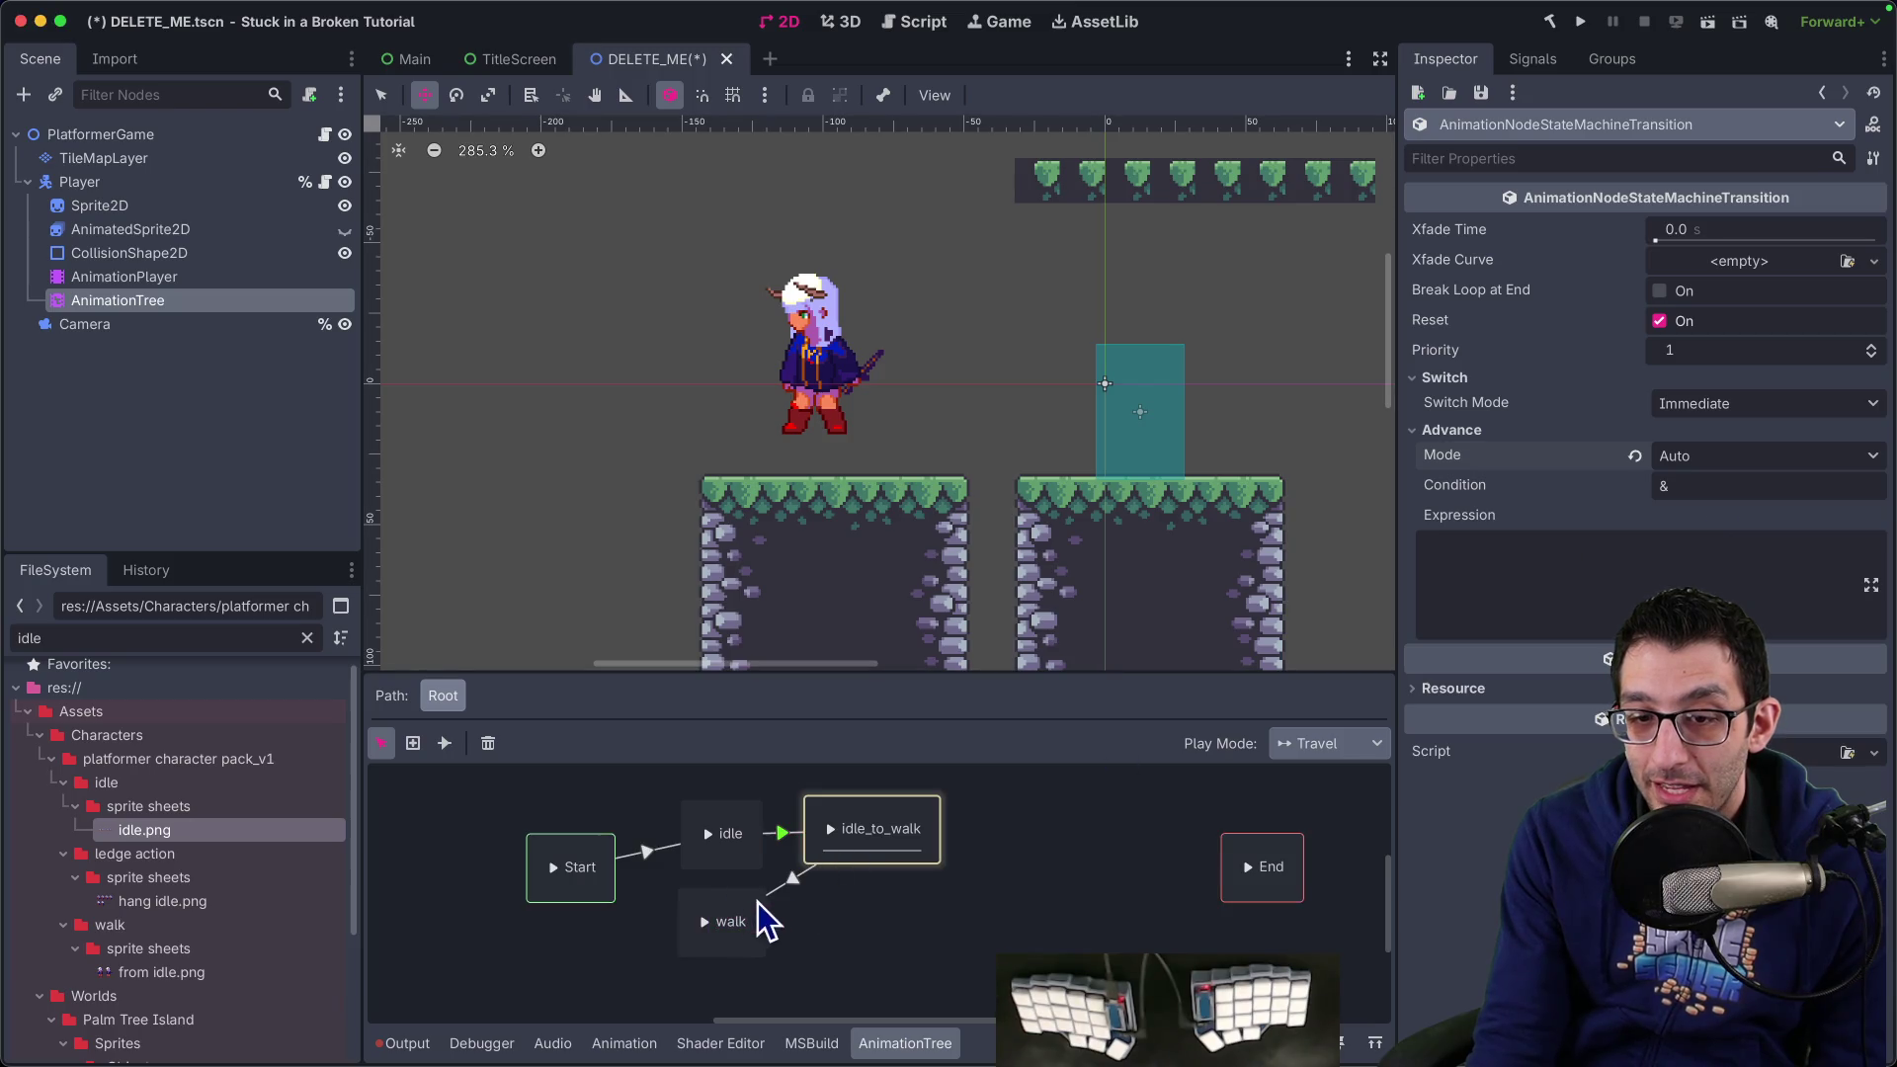
click(790, 883)
click(1477, 404)
click(1707, 435)
click(1728, 514)
click(605, 866)
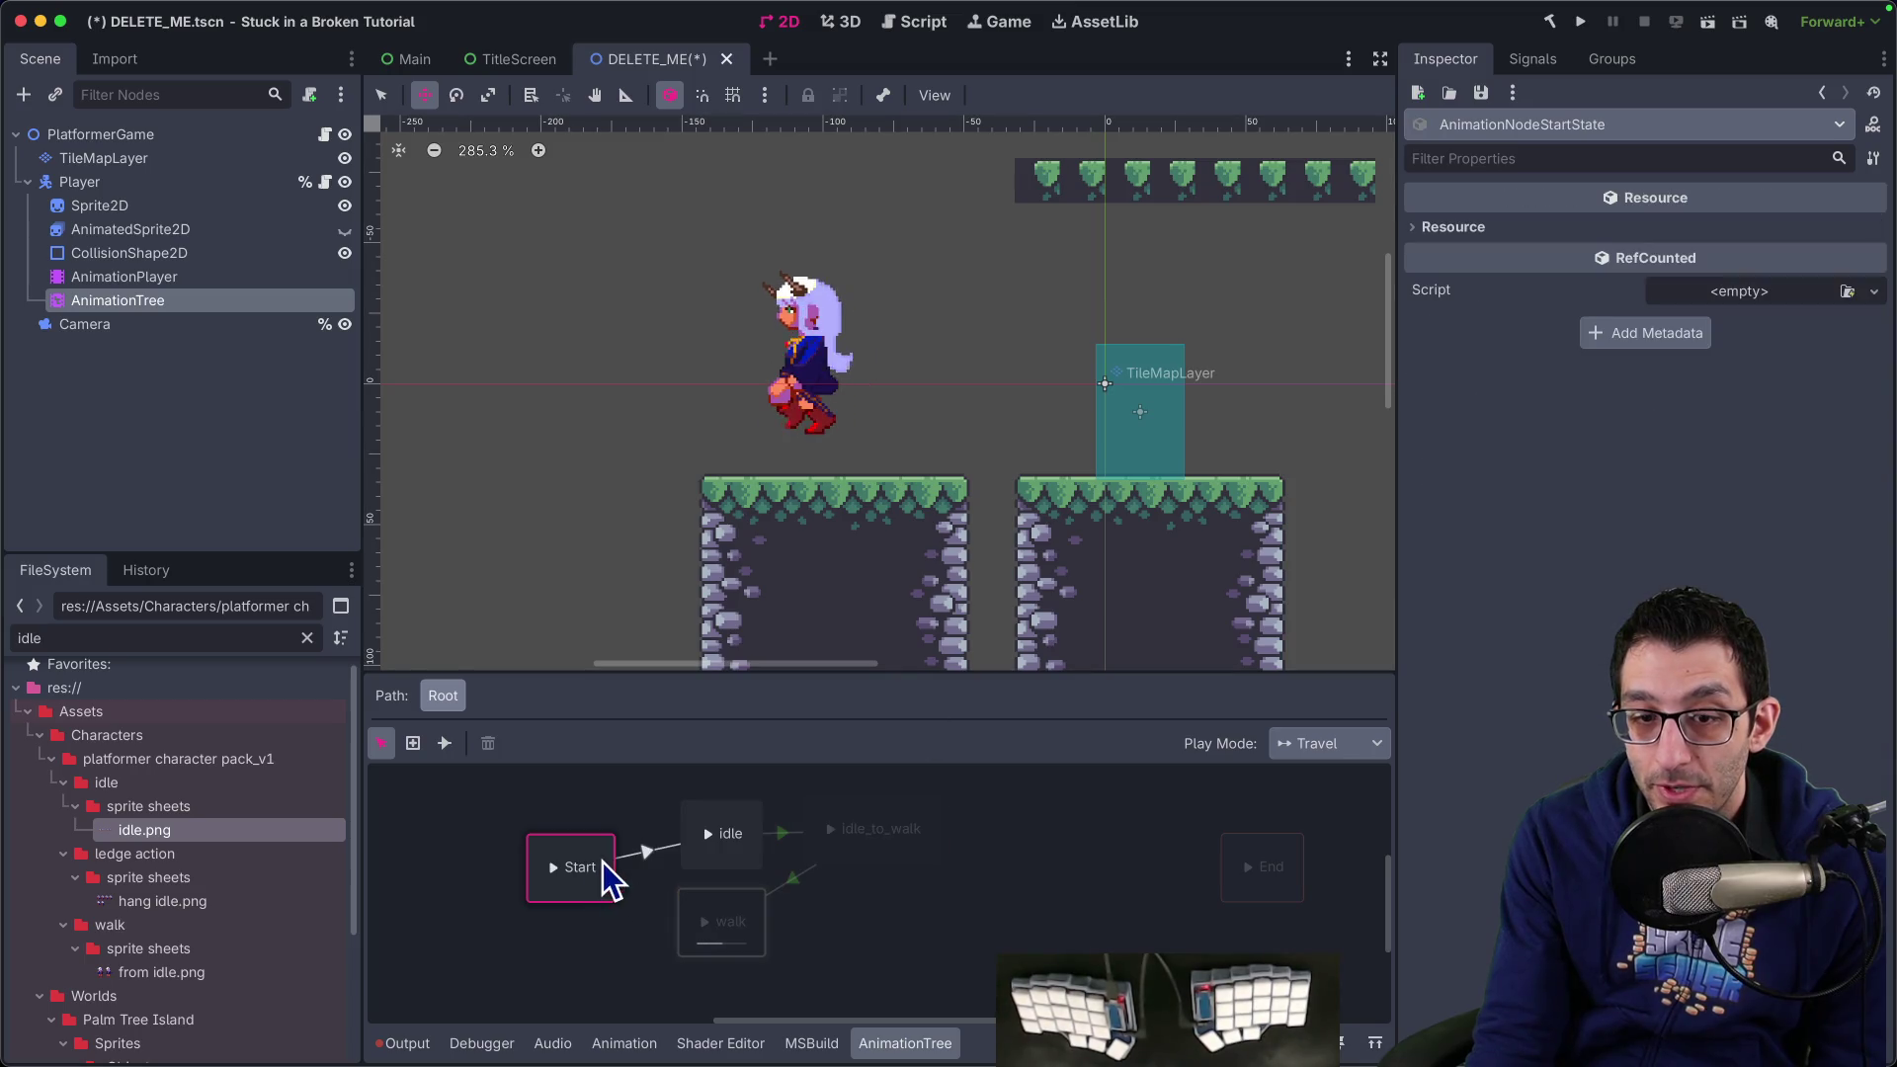
Play from Start, then set the Start→idle transition's Advance Mode to Auto
click(554, 867)
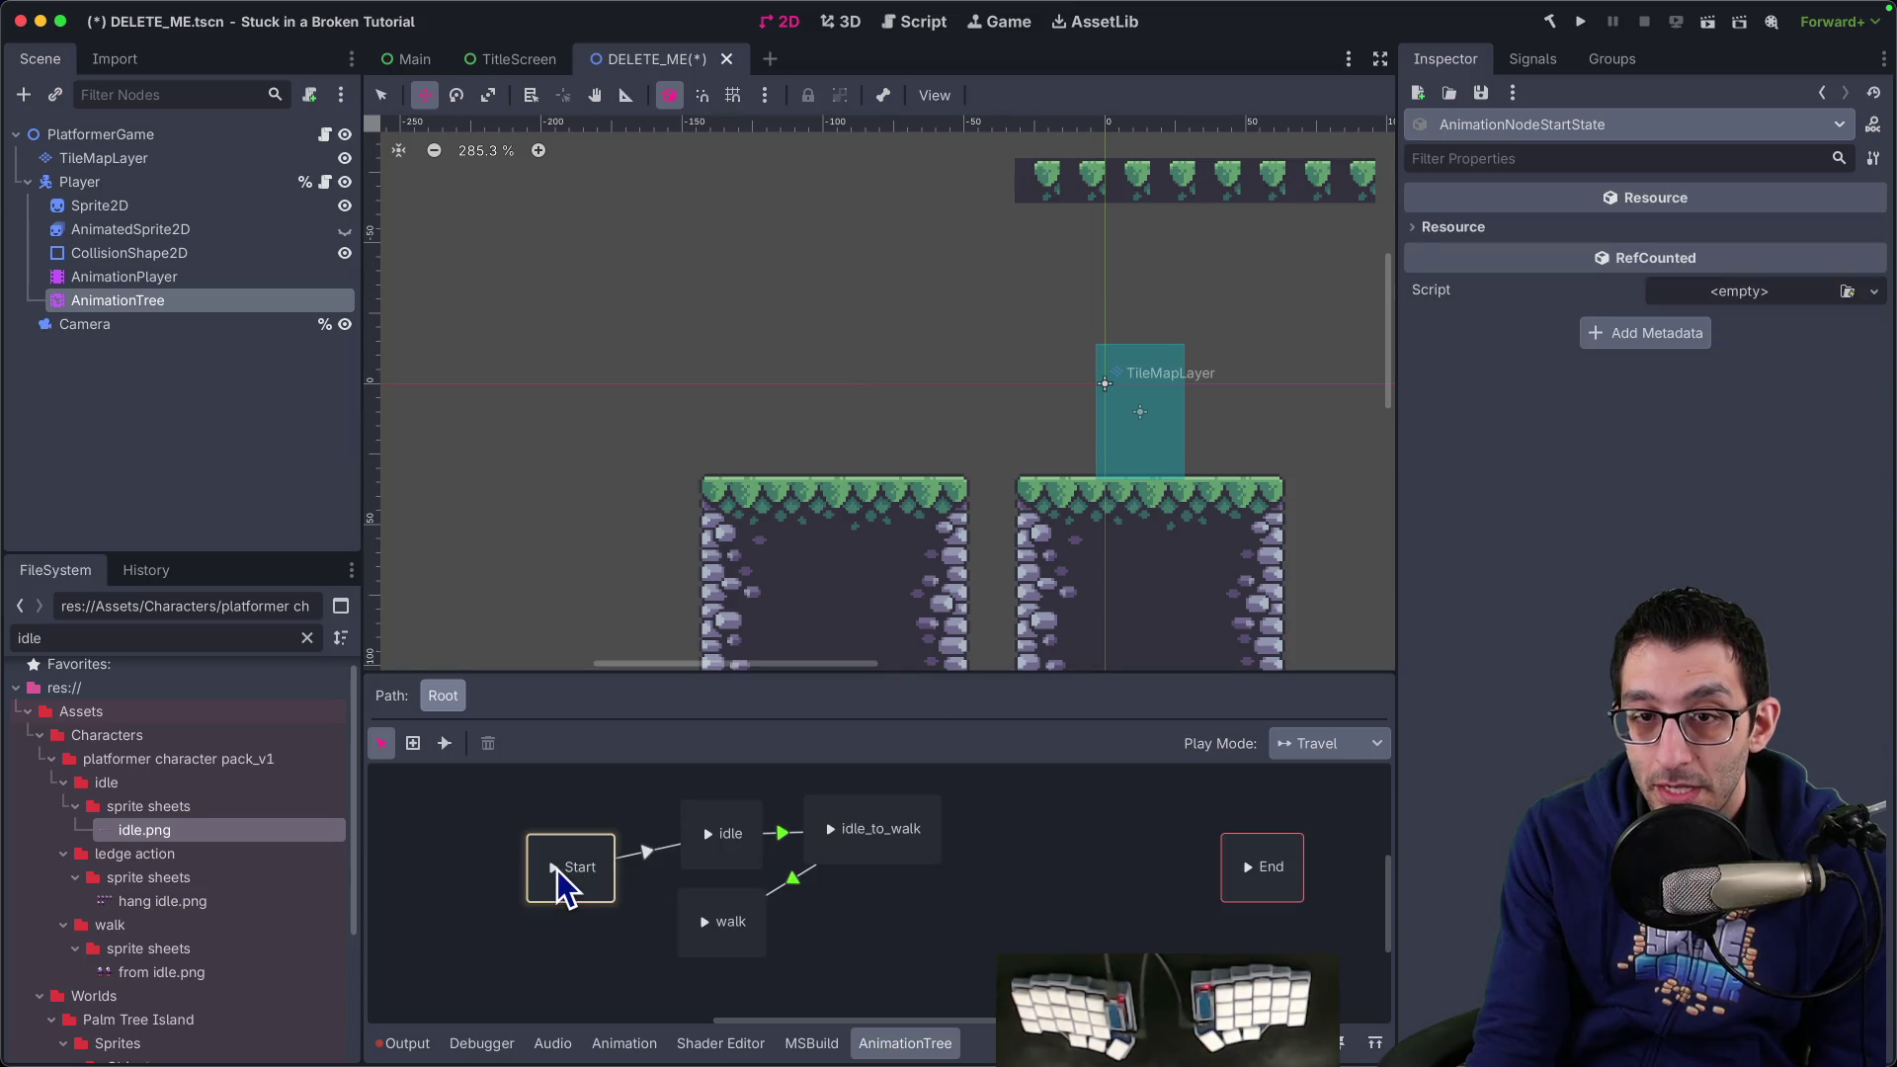
click(633, 855)
click(1506, 401)
click(1745, 427)
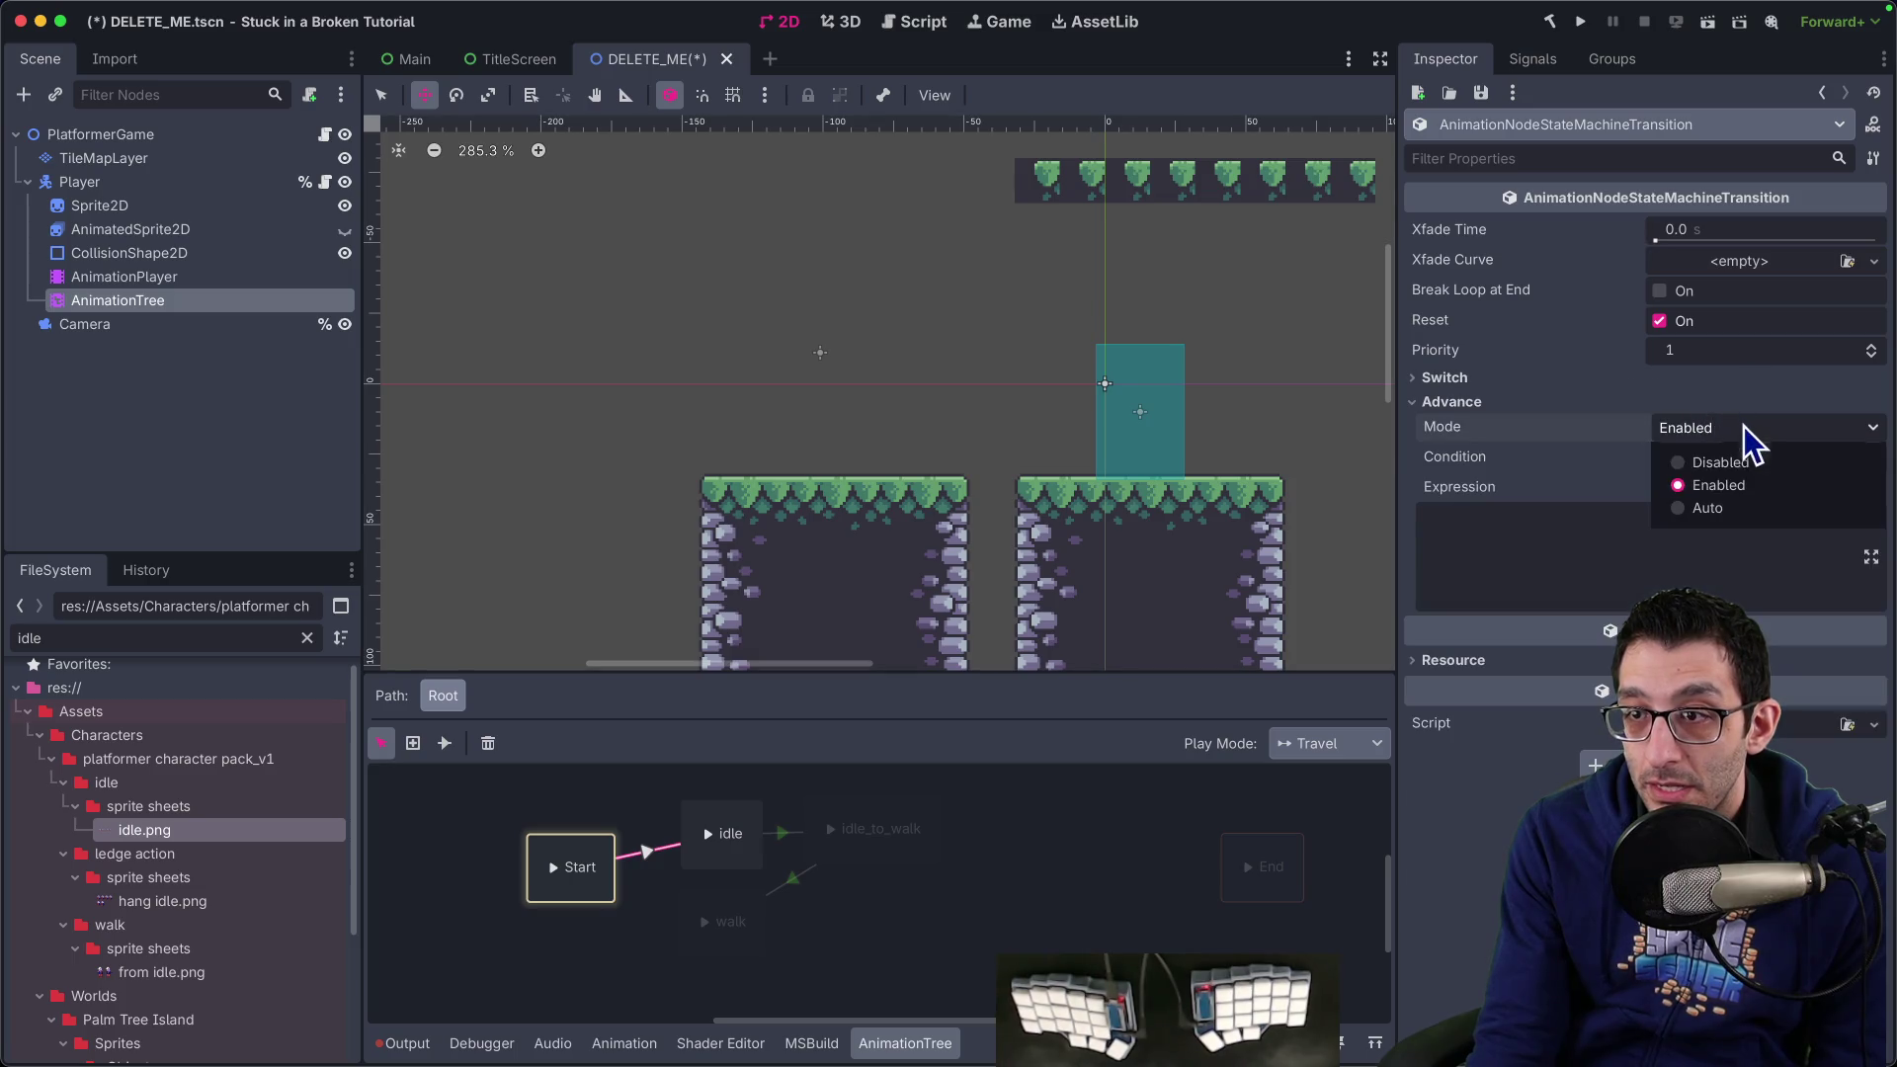
click(1721, 506)
Review the idle state's settings, keeping Play Mode at Forward, then preview playback from walk
click(559, 867)
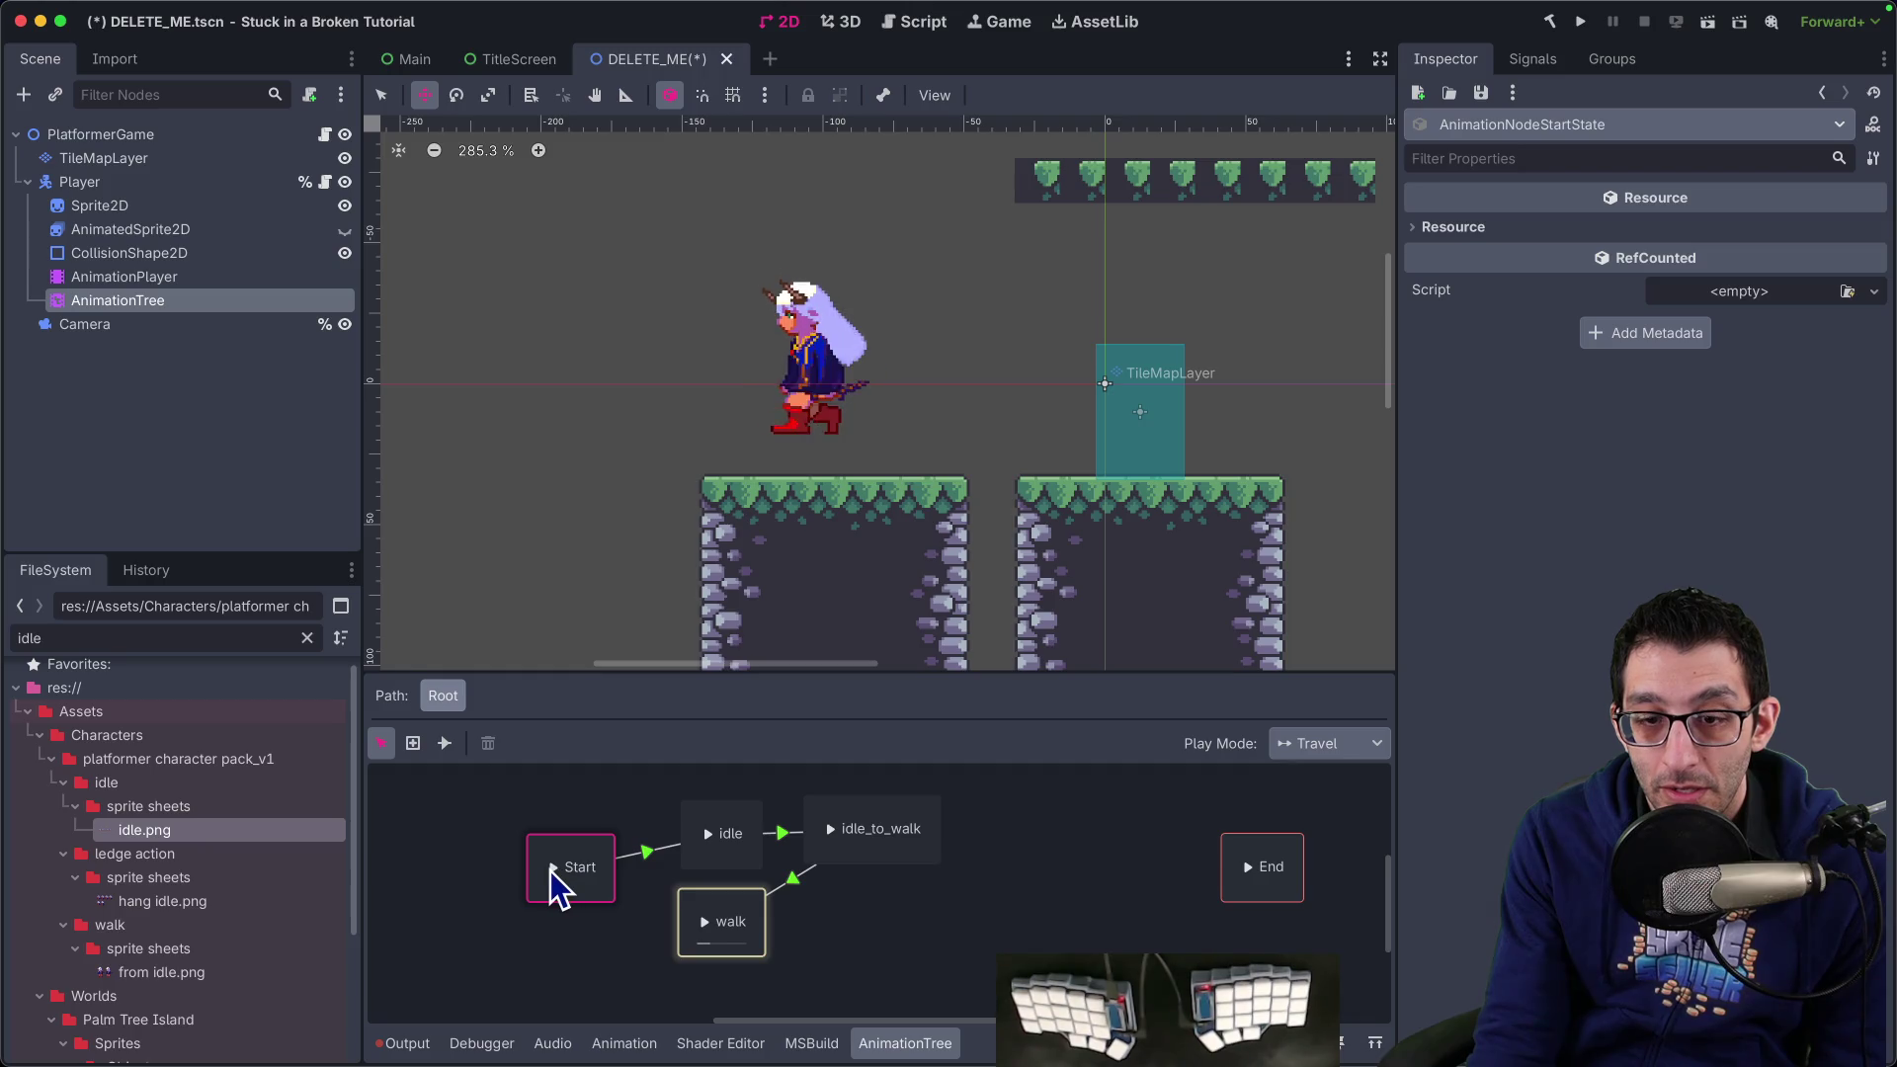
double_click(731, 836)
click(708, 838)
click(715, 843)
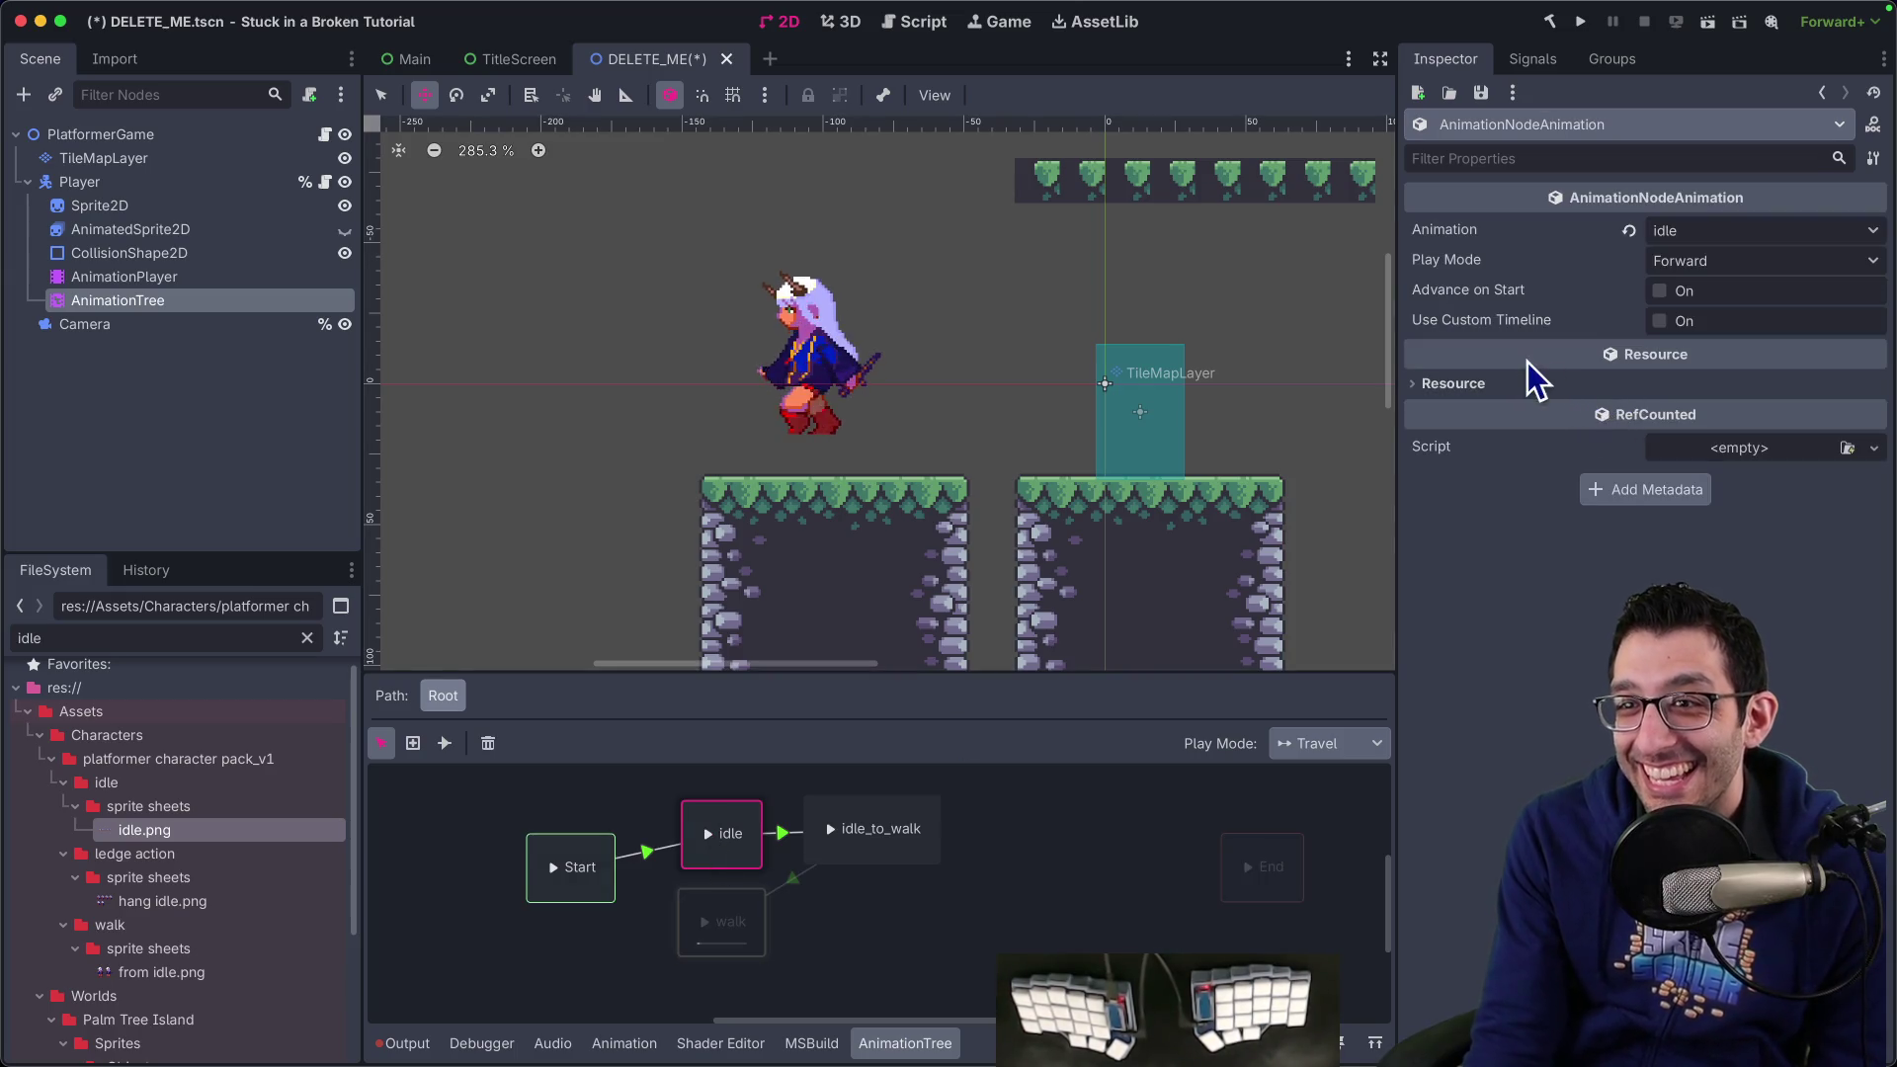
mouse_move(1619, 306)
click(1712, 263)
click(1679, 288)
click(1520, 387)
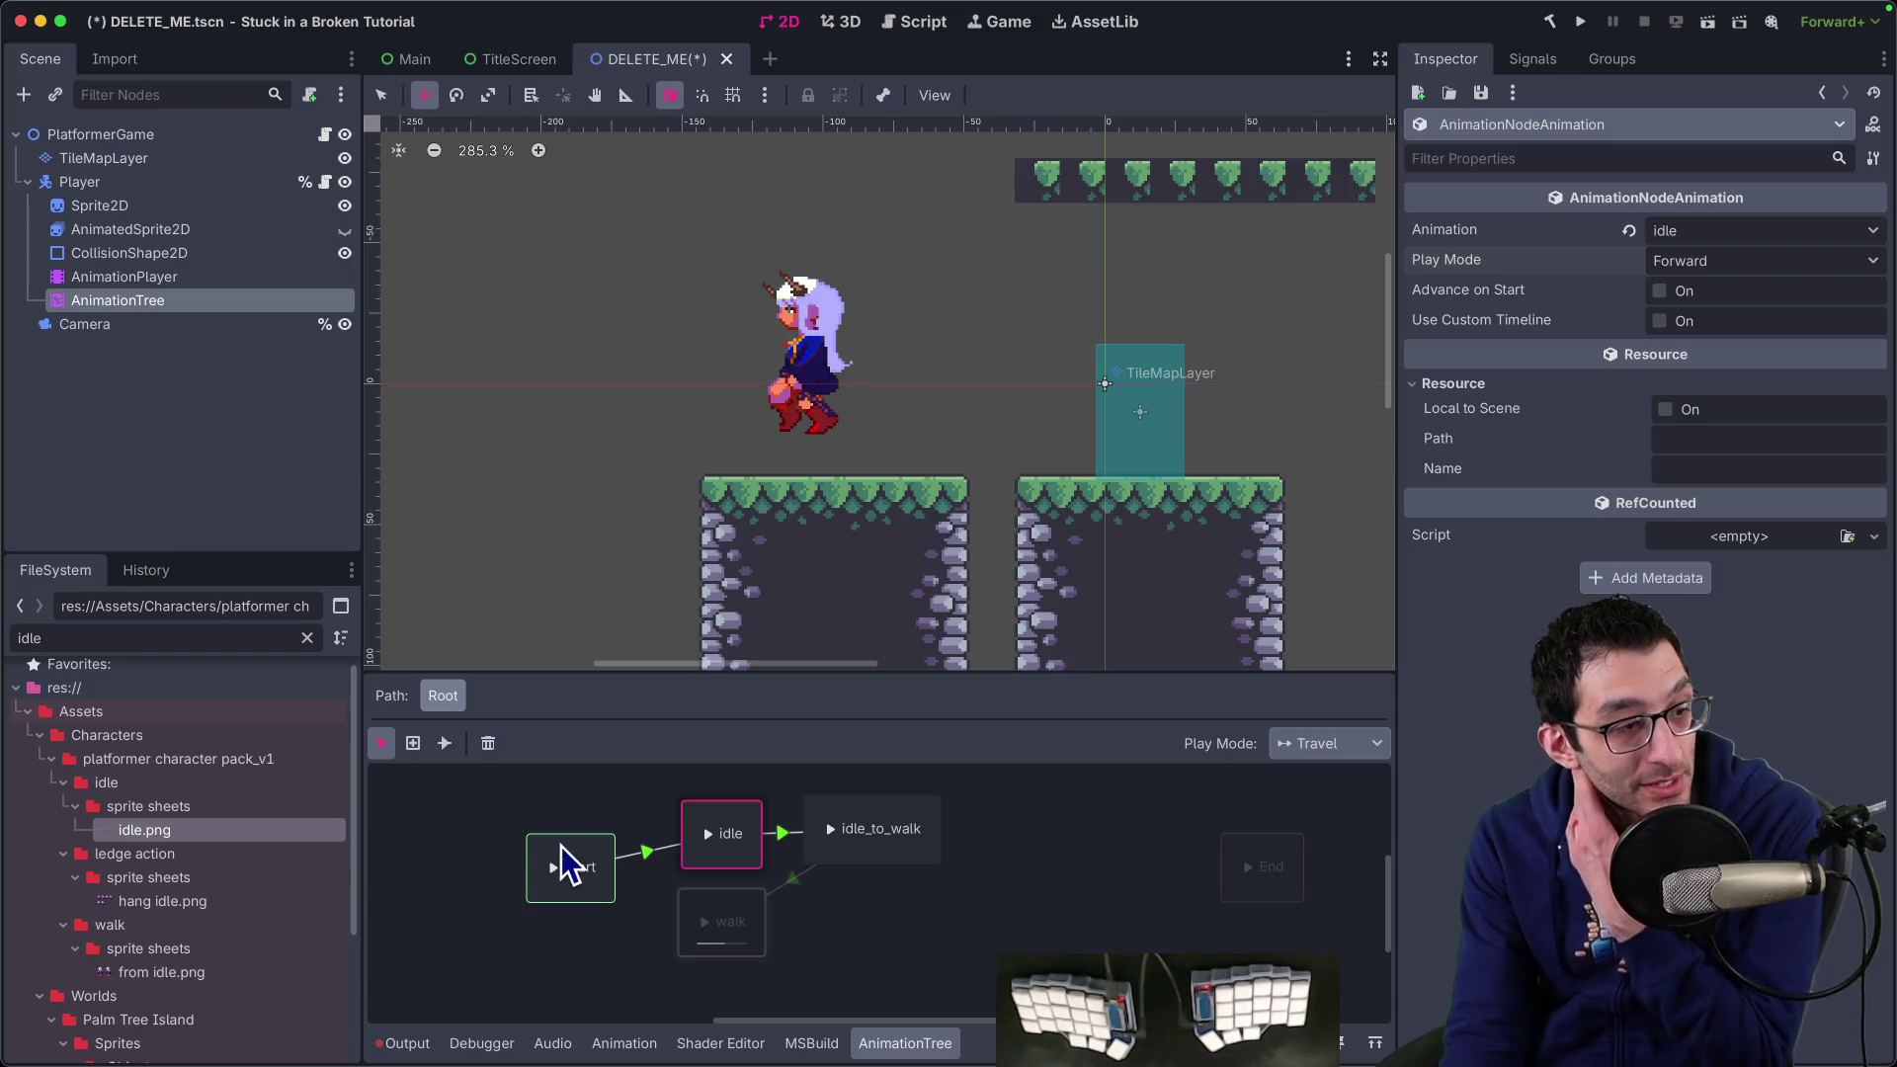
click(749, 923)
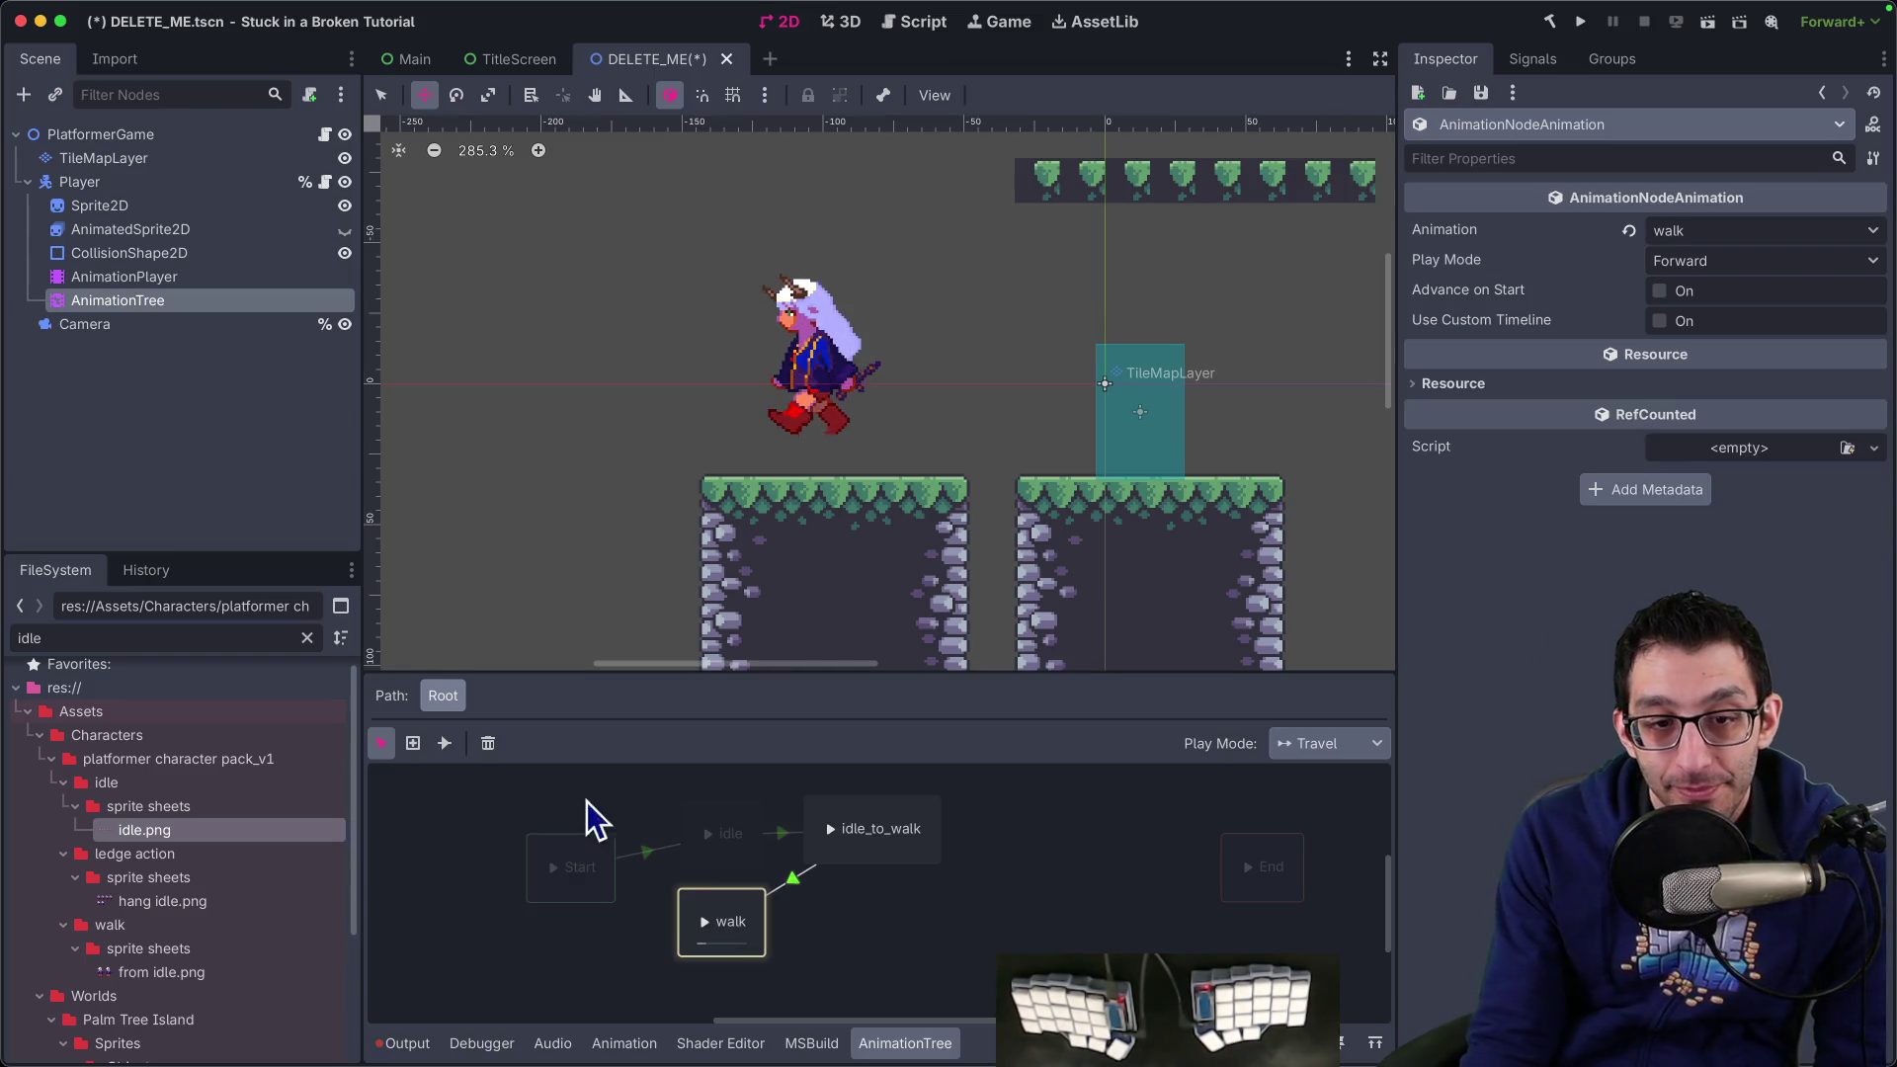
Add a transition from walk to End with the Connect tool, then return to Select
click(445, 744)
mouse_move(757, 934)
mouse_down()
mouse_move(1325, 889)
mouse_move(1275, 879)
mouse_up()
click(381, 743)
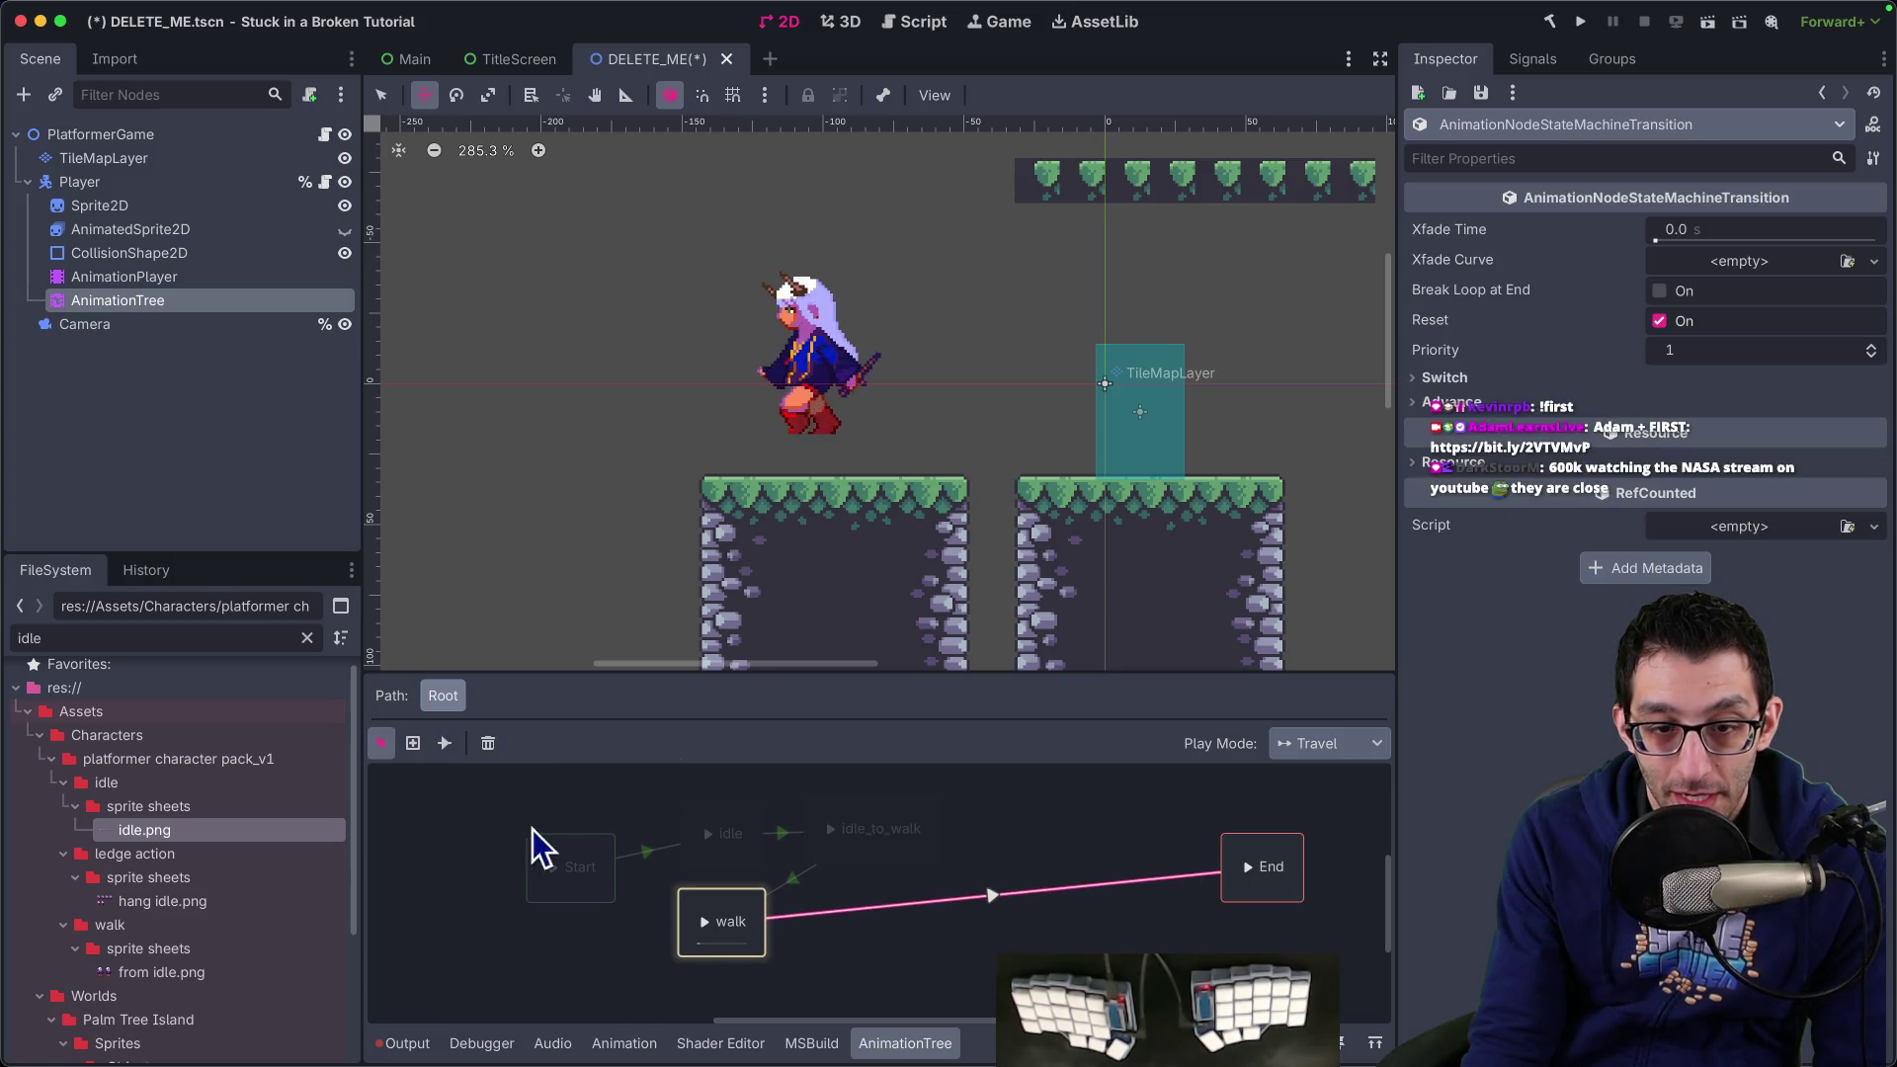
Inspect the Start state, the idle state's settings and the Start→idle transition
click(571, 873)
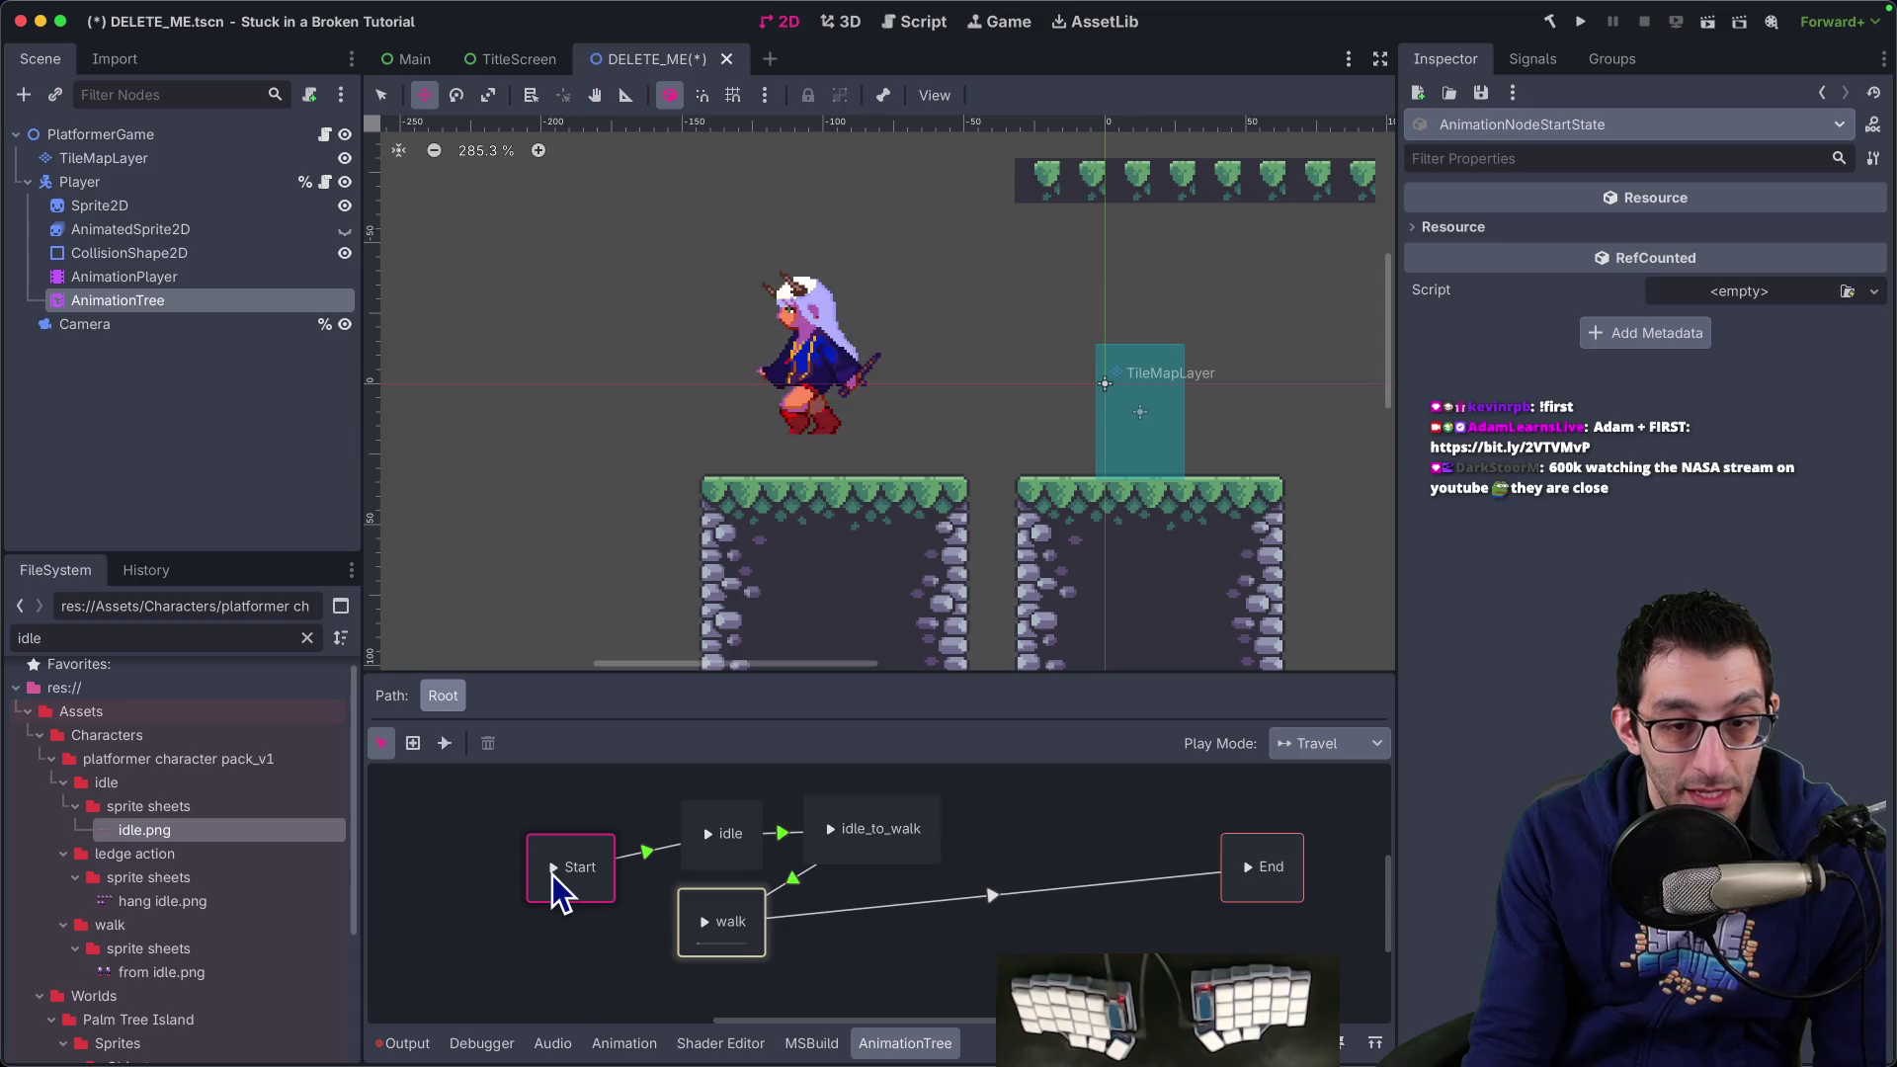
right_click(553, 869)
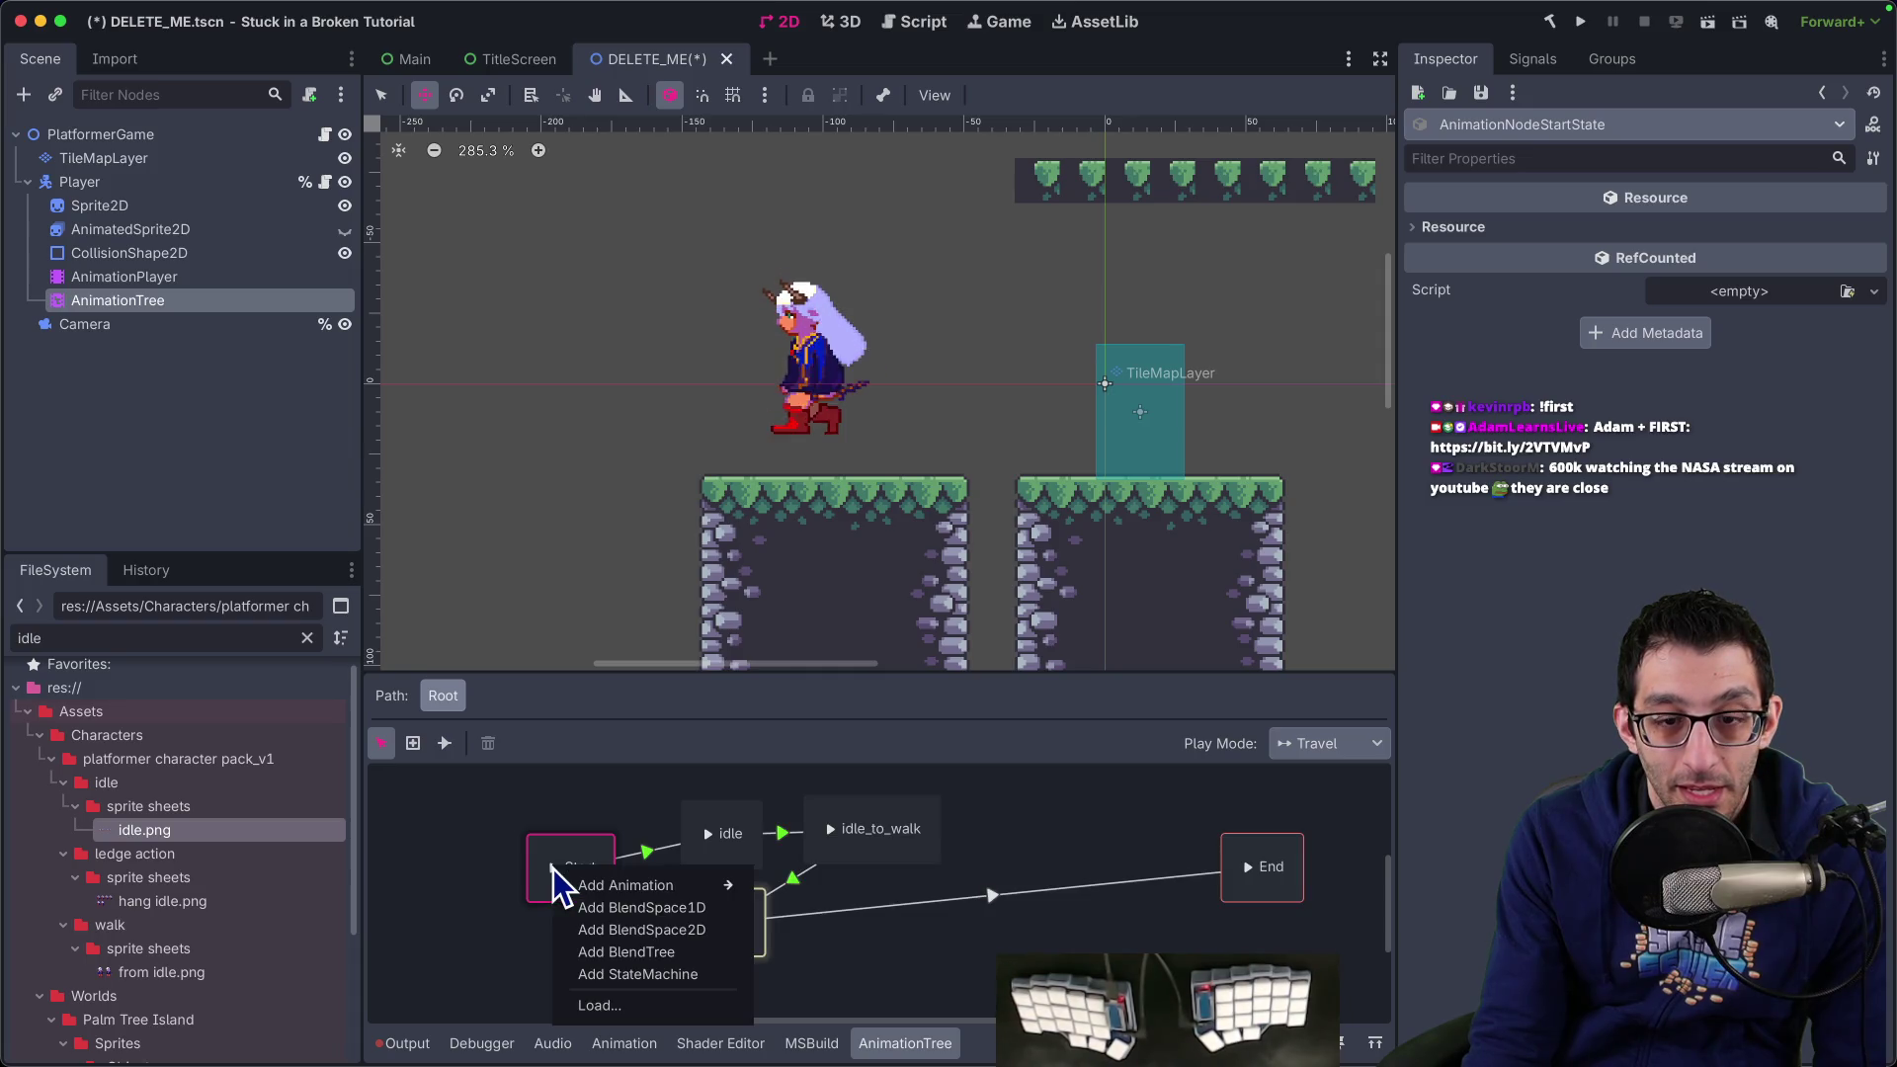
key(Escape)
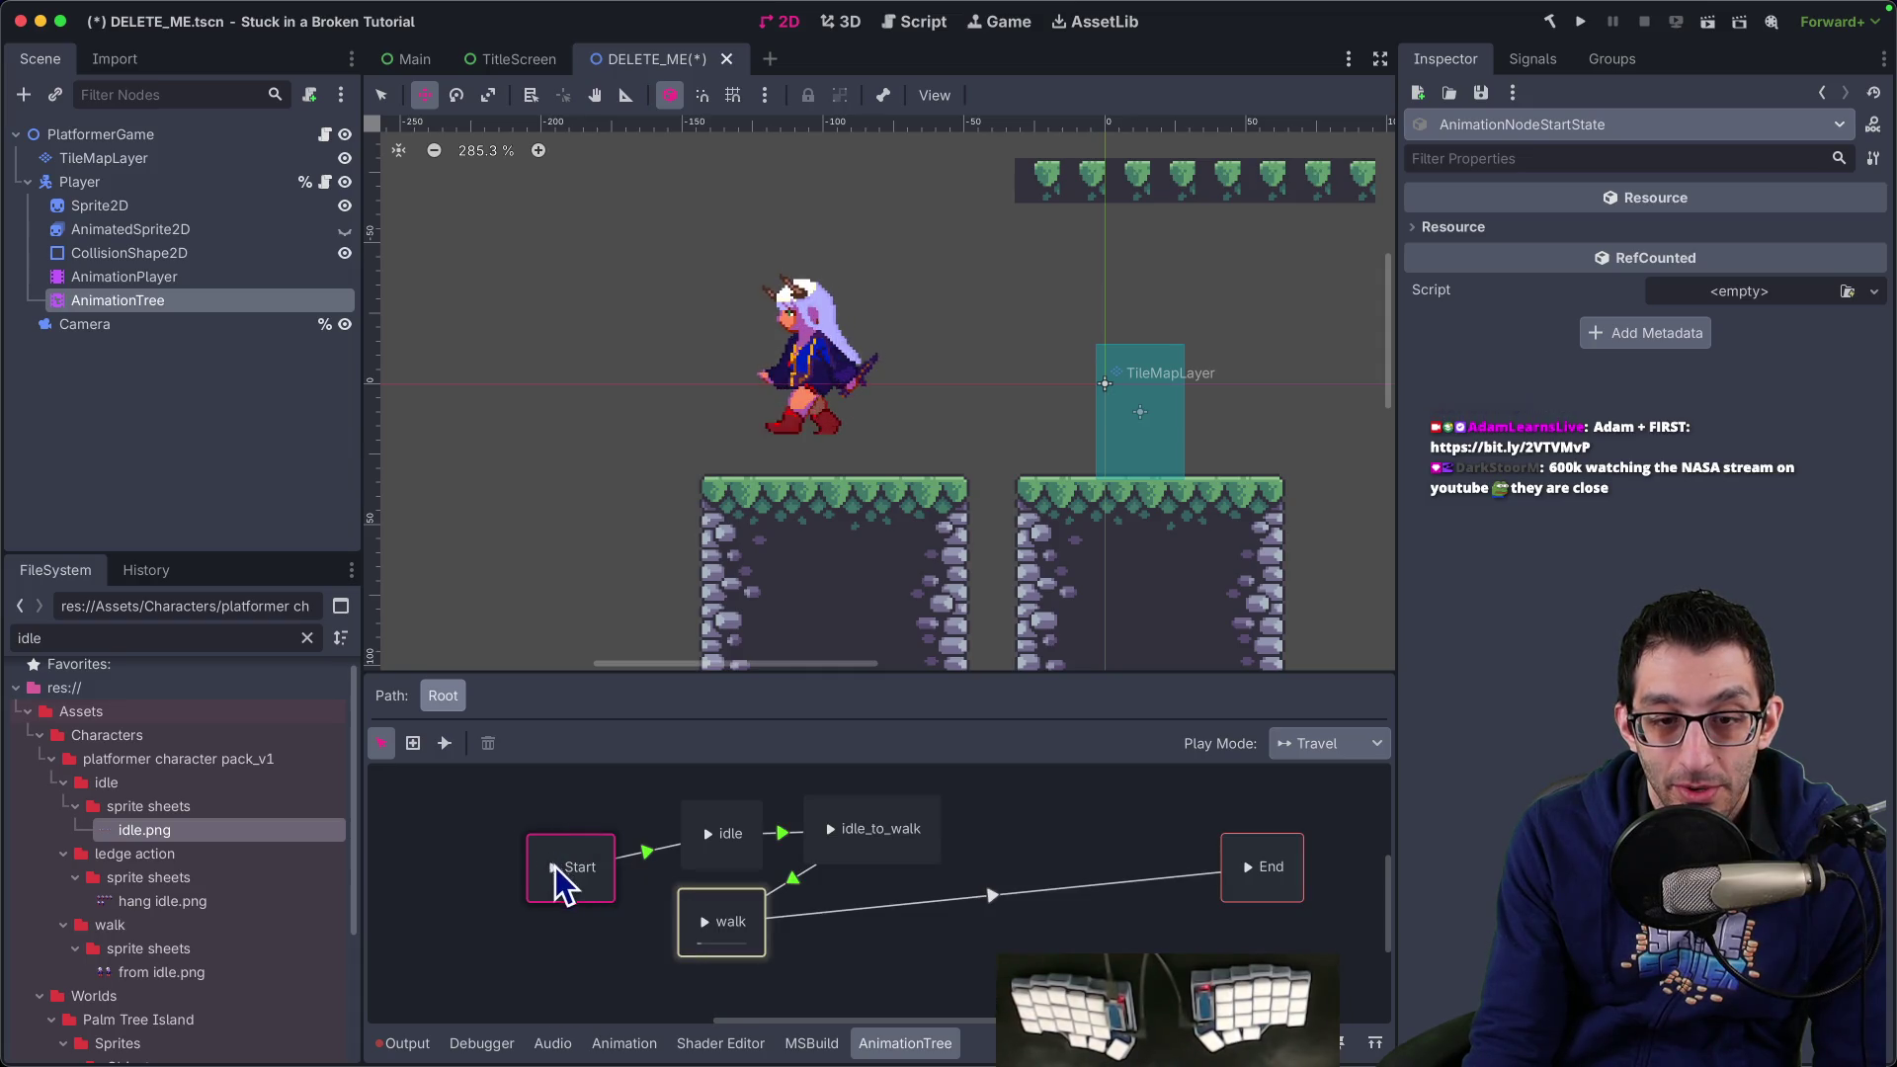
double_click(726, 835)
key(Return)
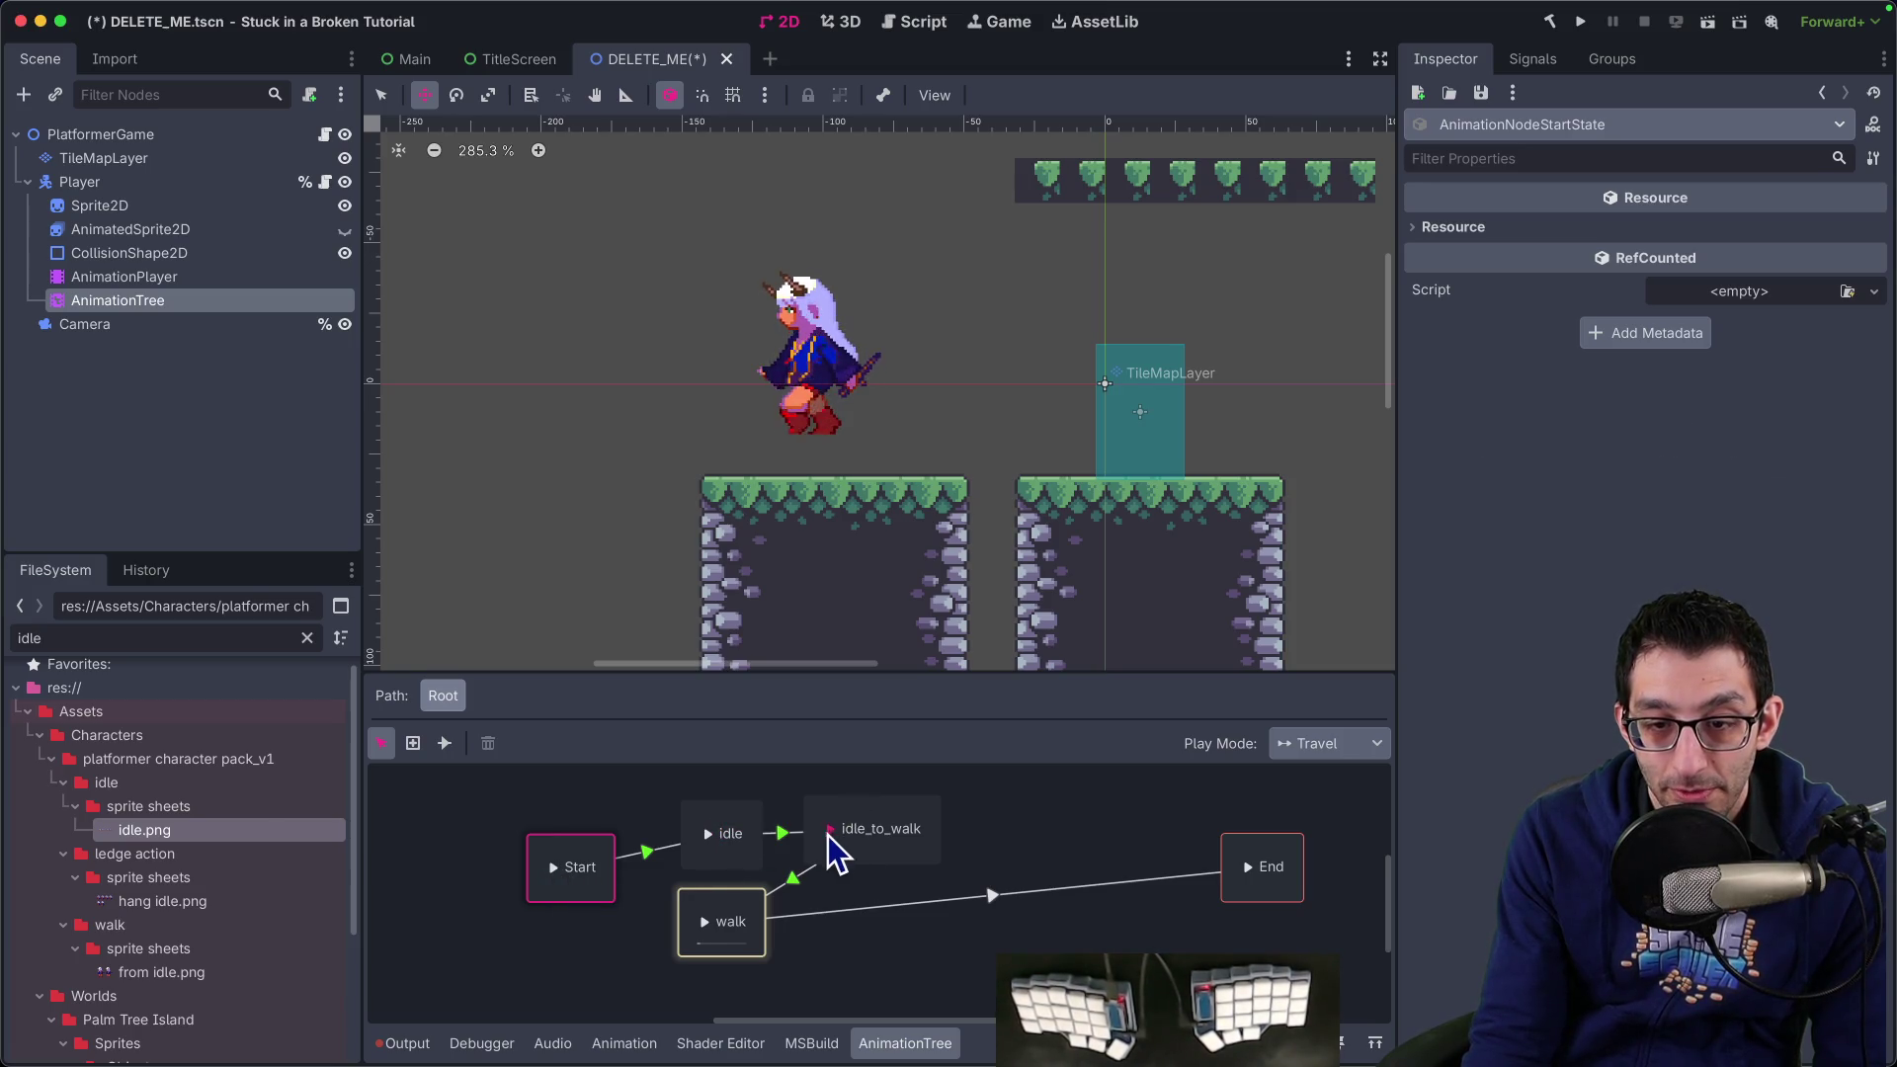
click(697, 856)
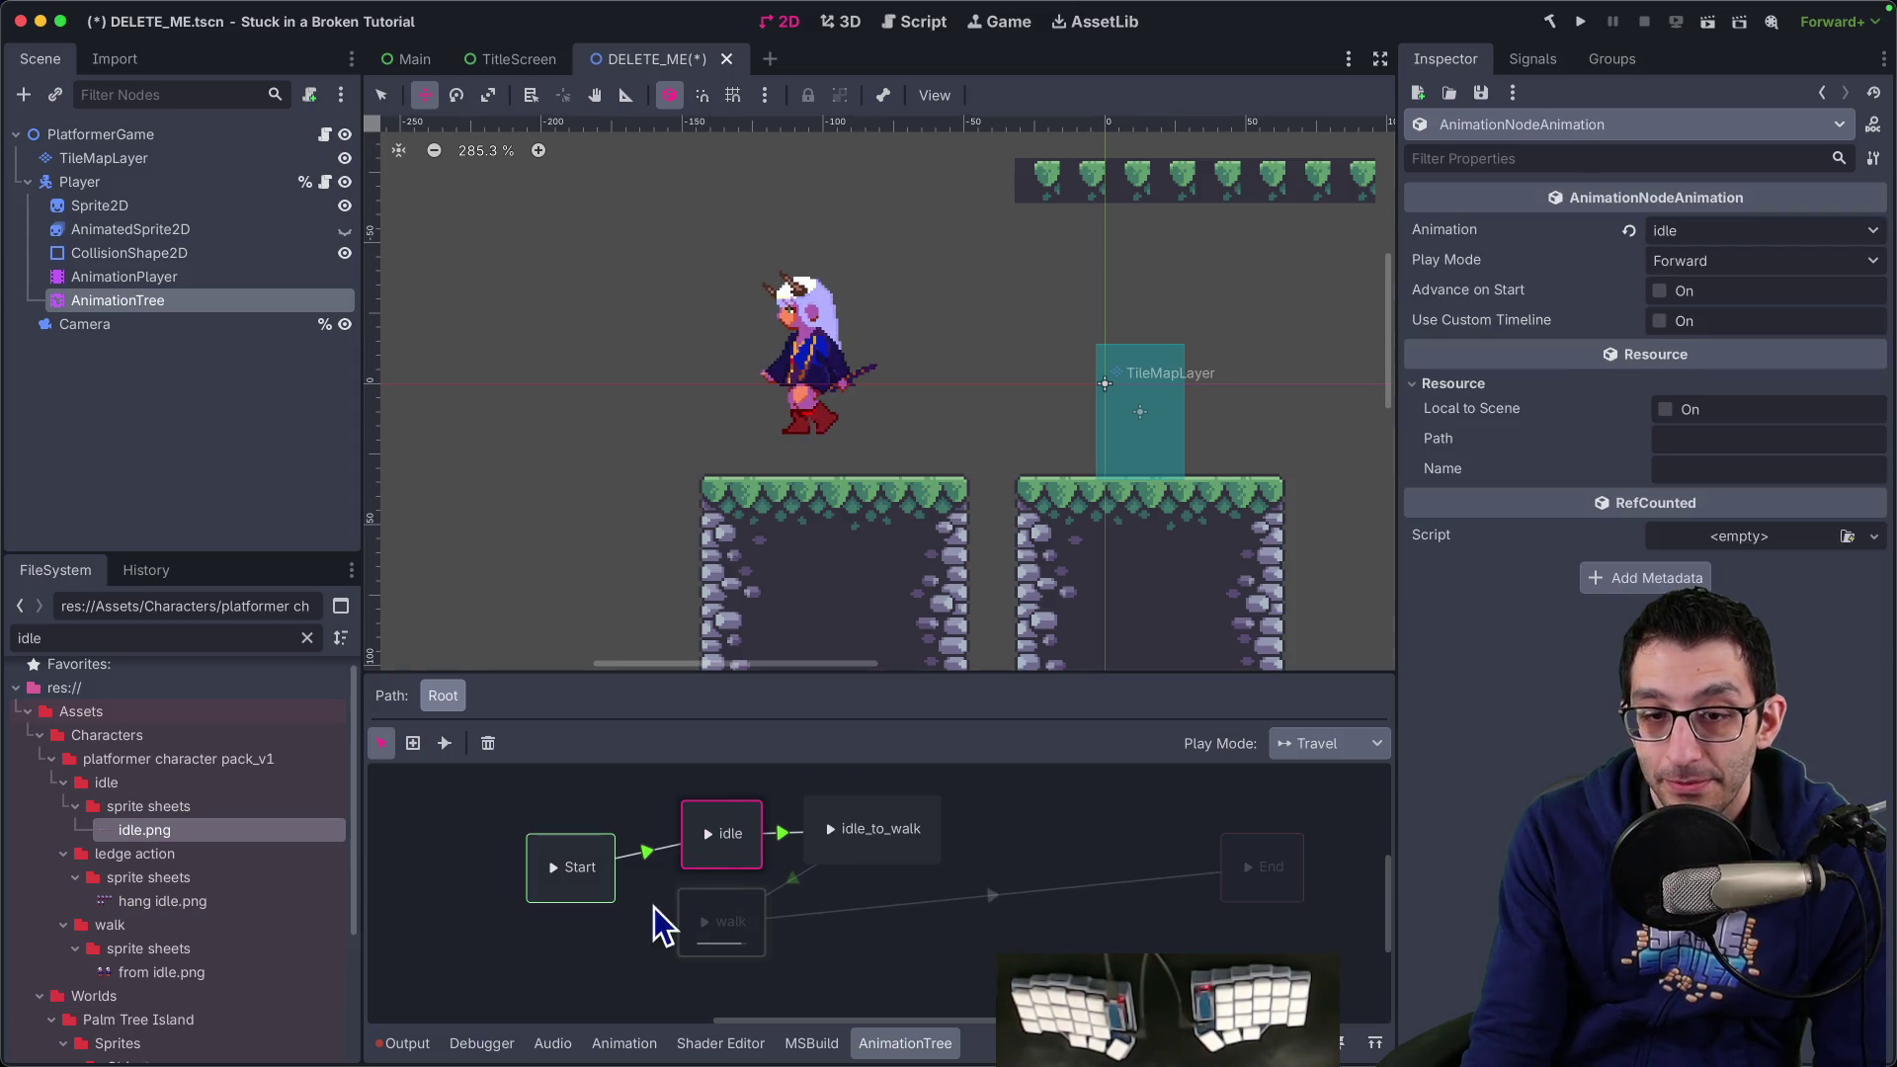
click(650, 847)
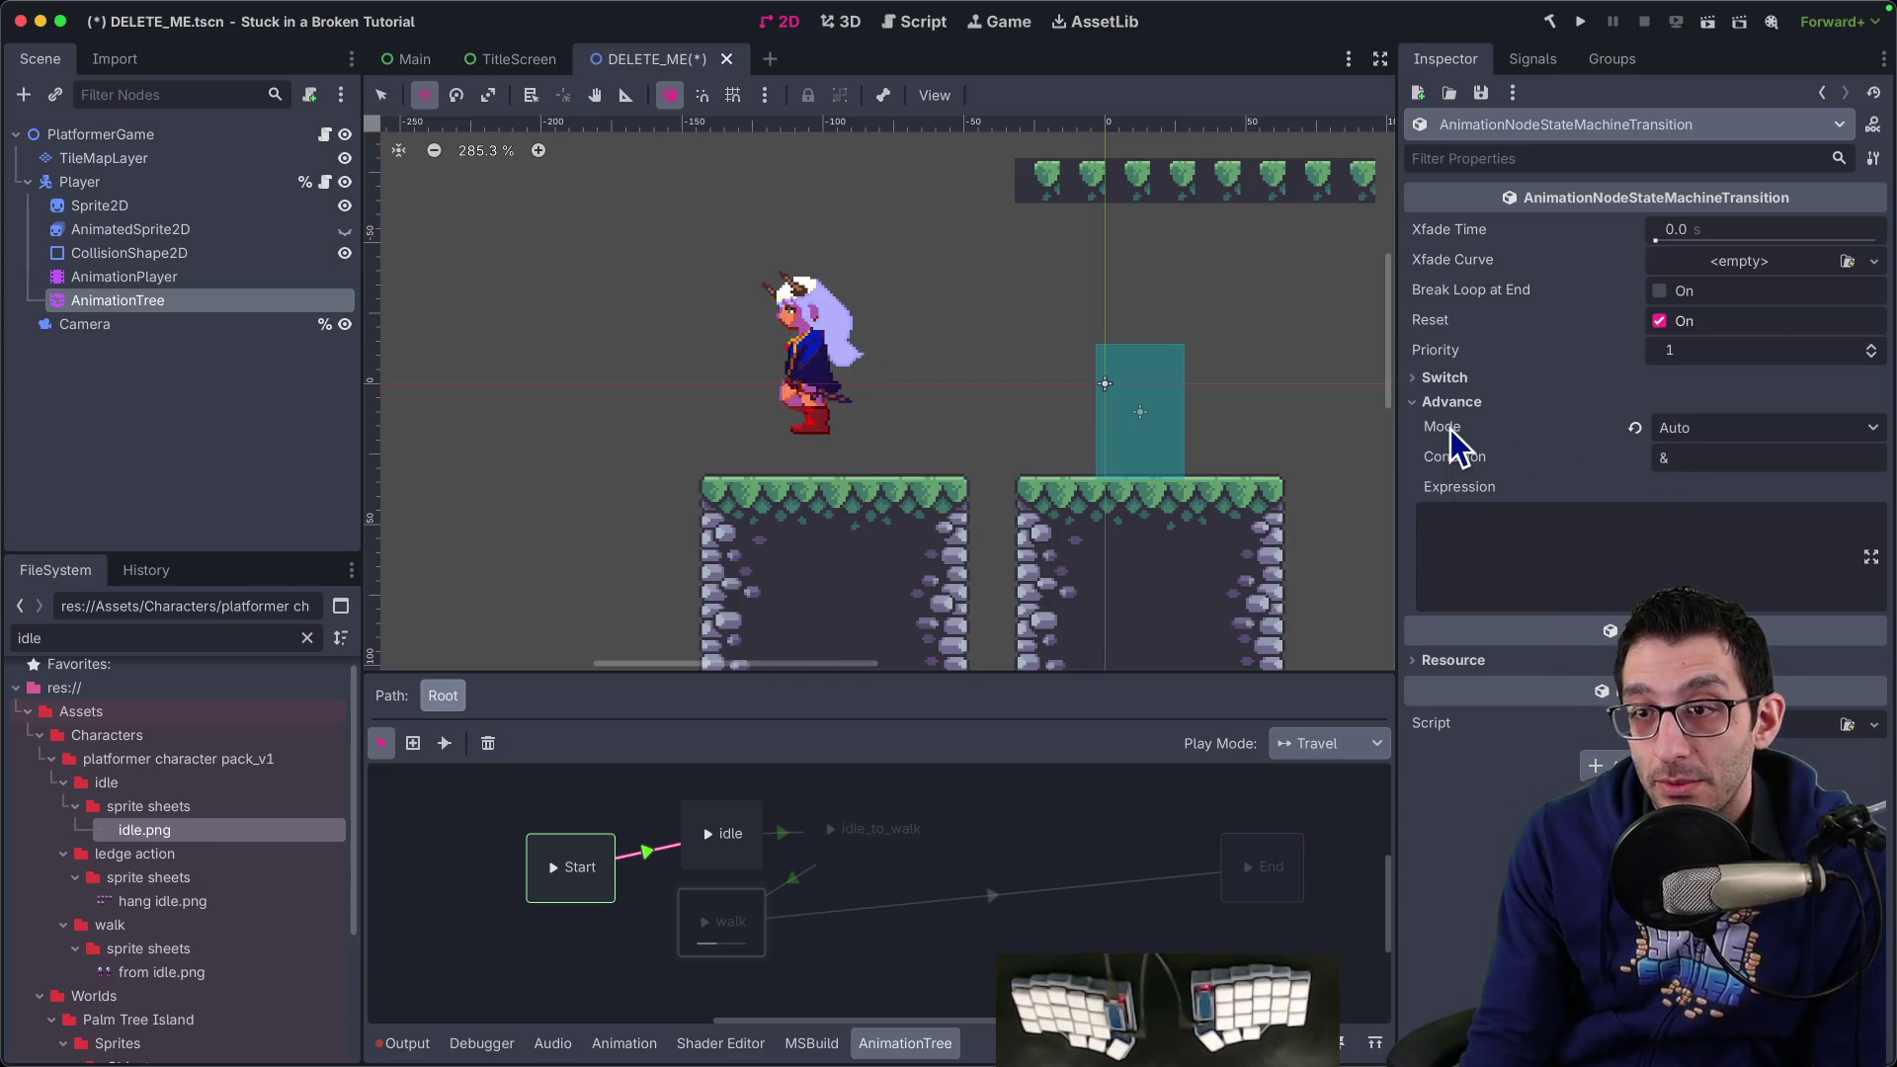
mouse_move(1451, 431)
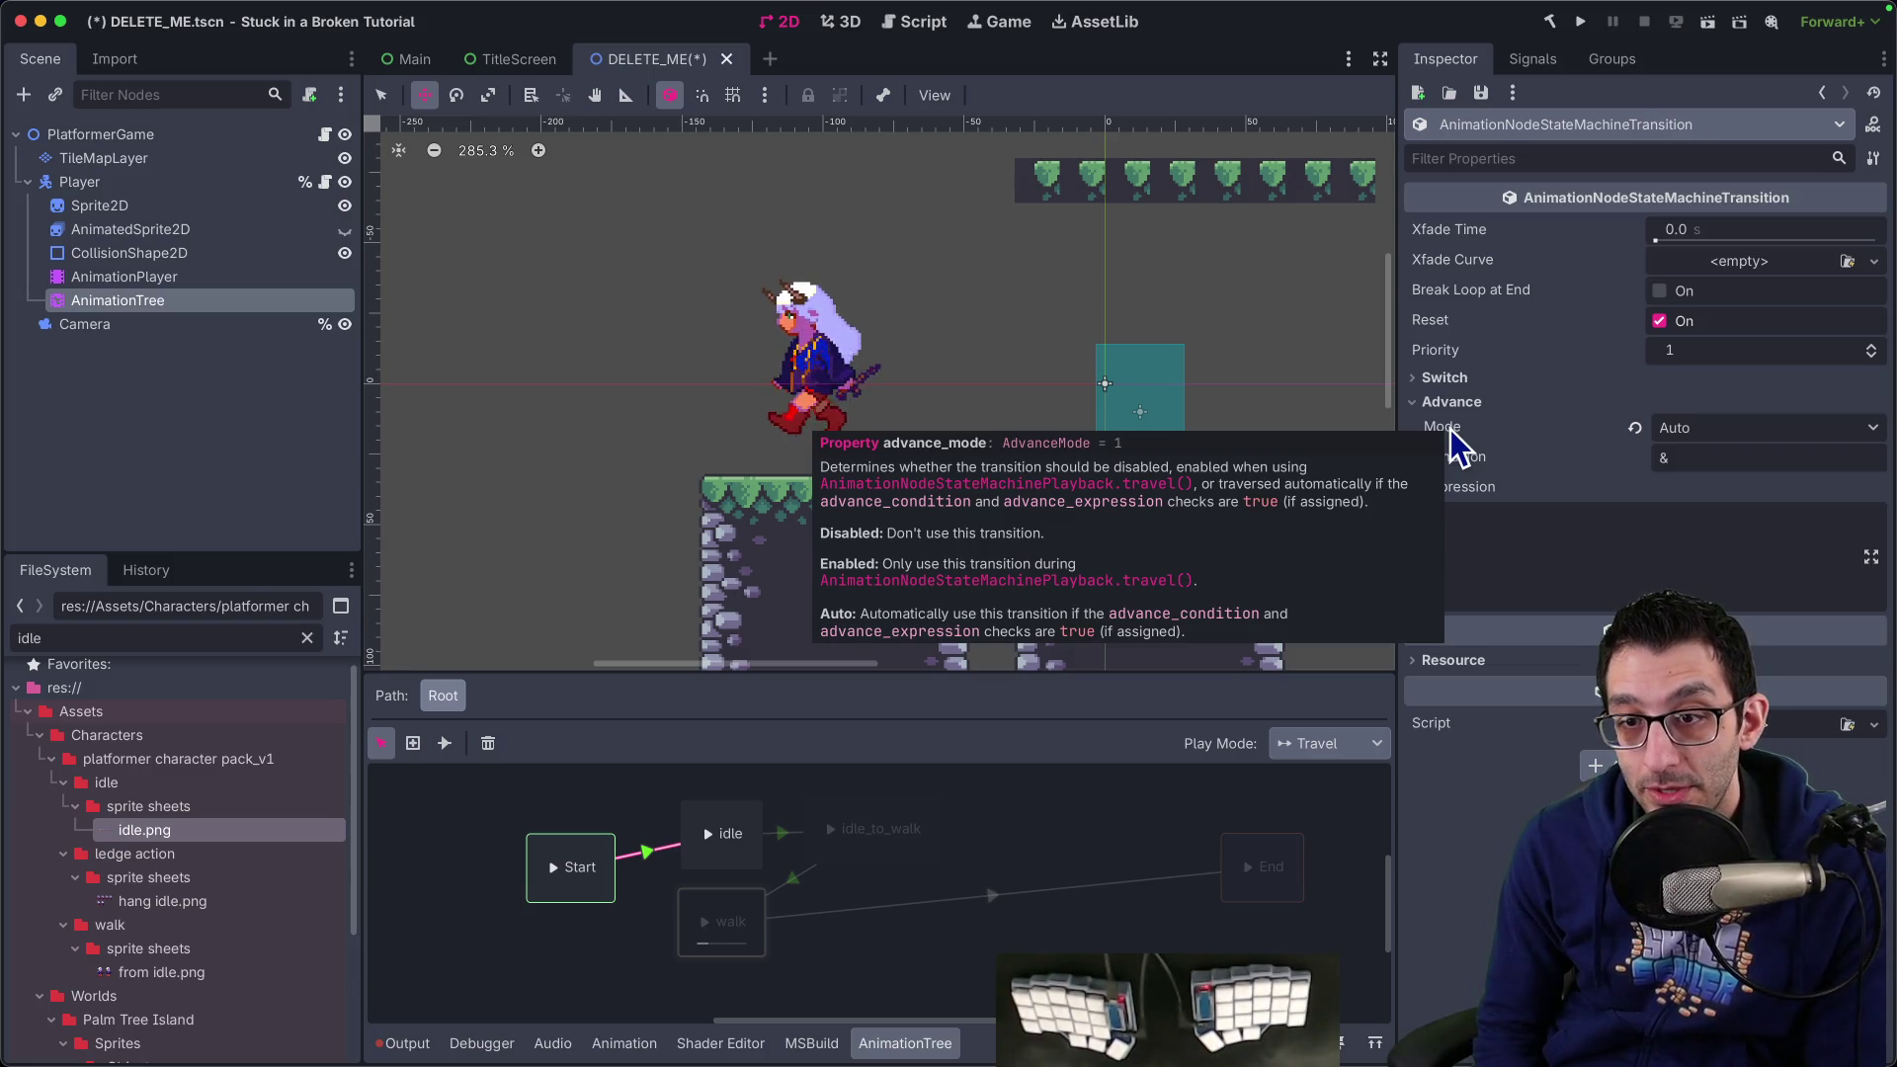
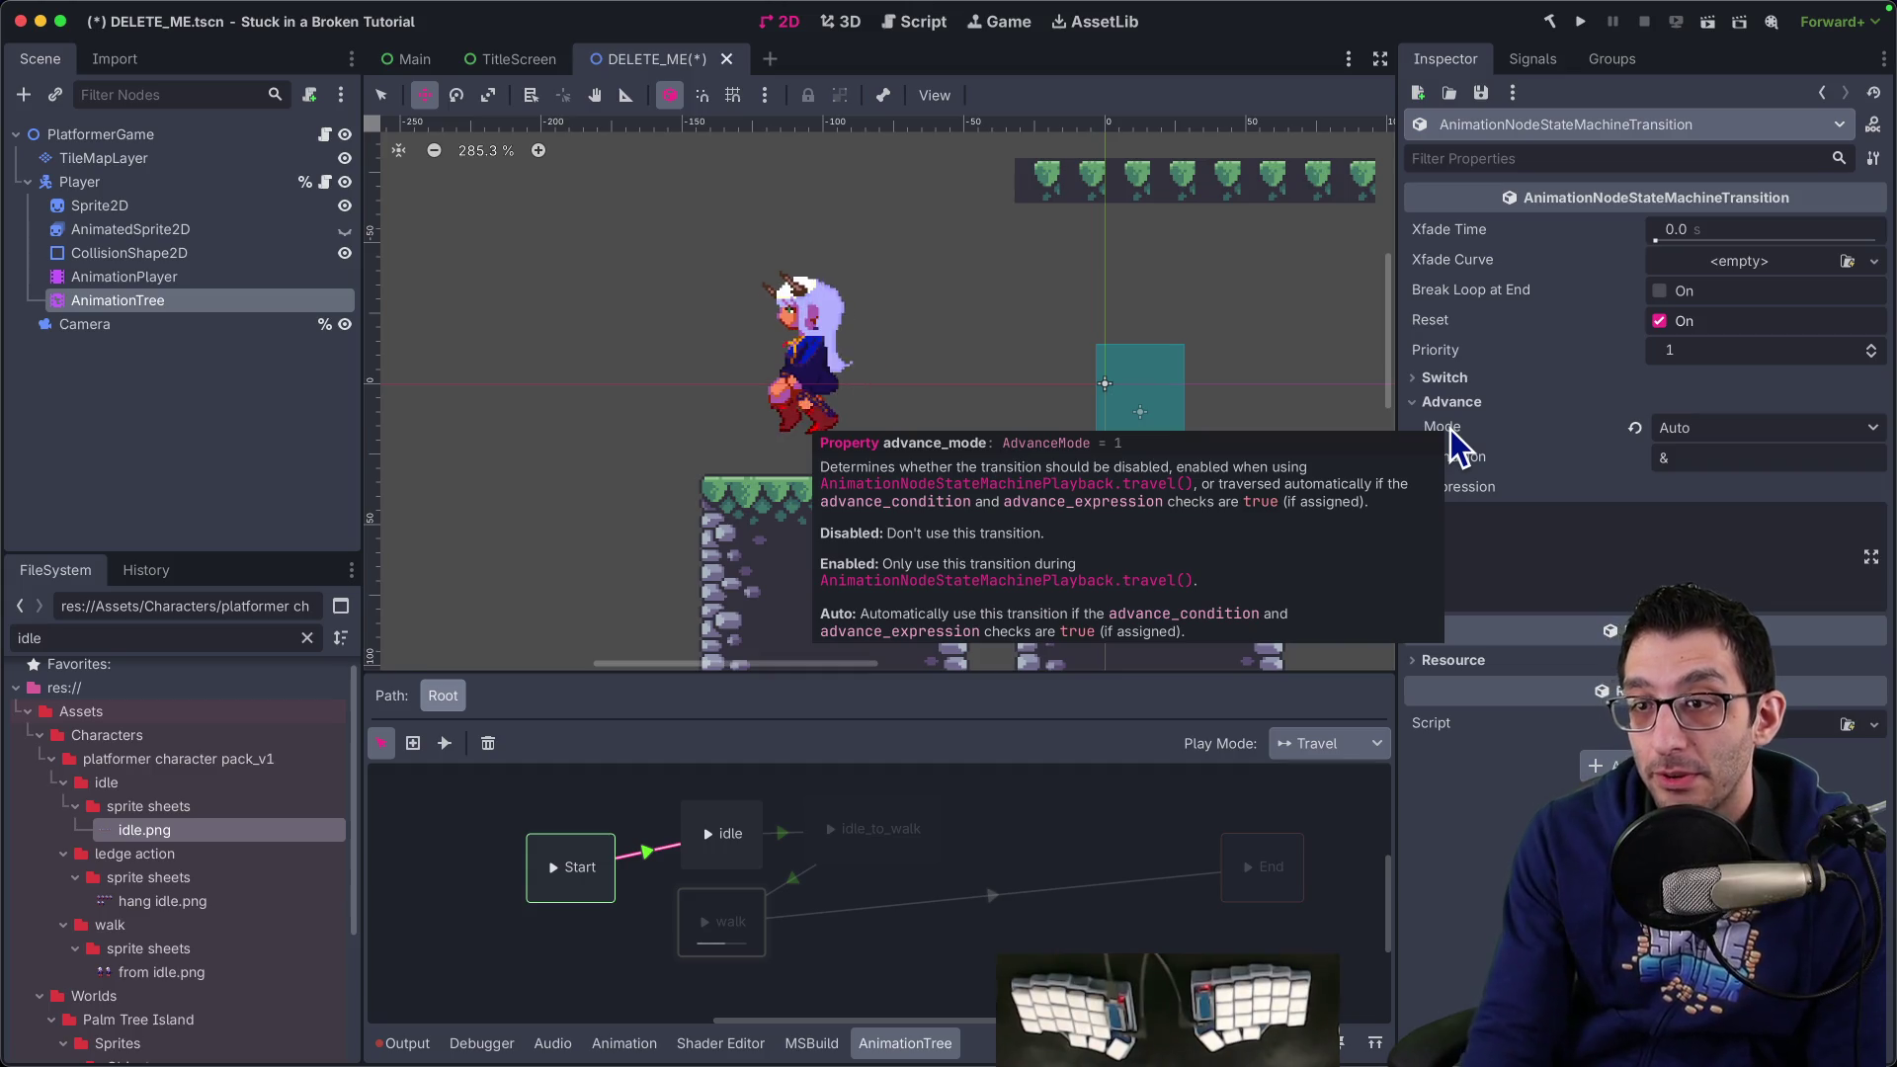
Set the Start→idle transition to switch At End with Auto advance mode
click(1710, 429)
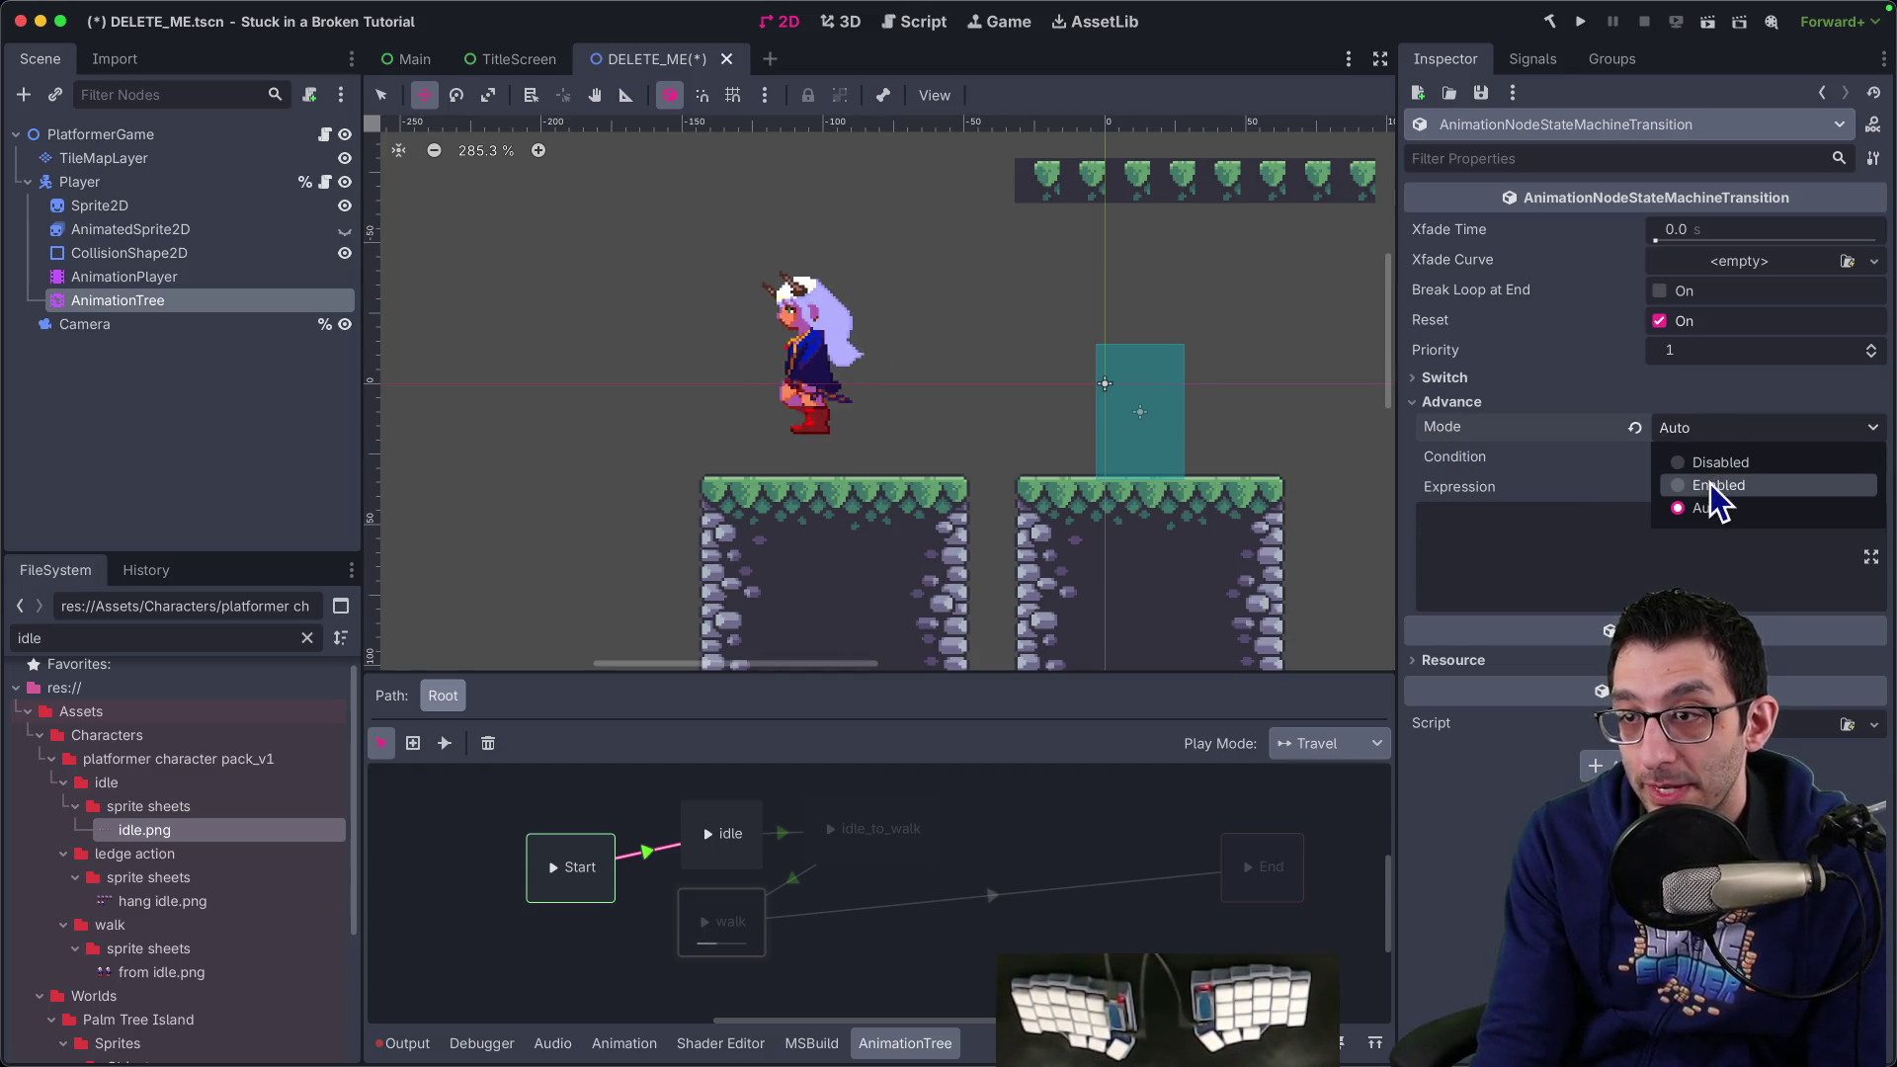
click(1719, 485)
click(1551, 377)
click(1687, 403)
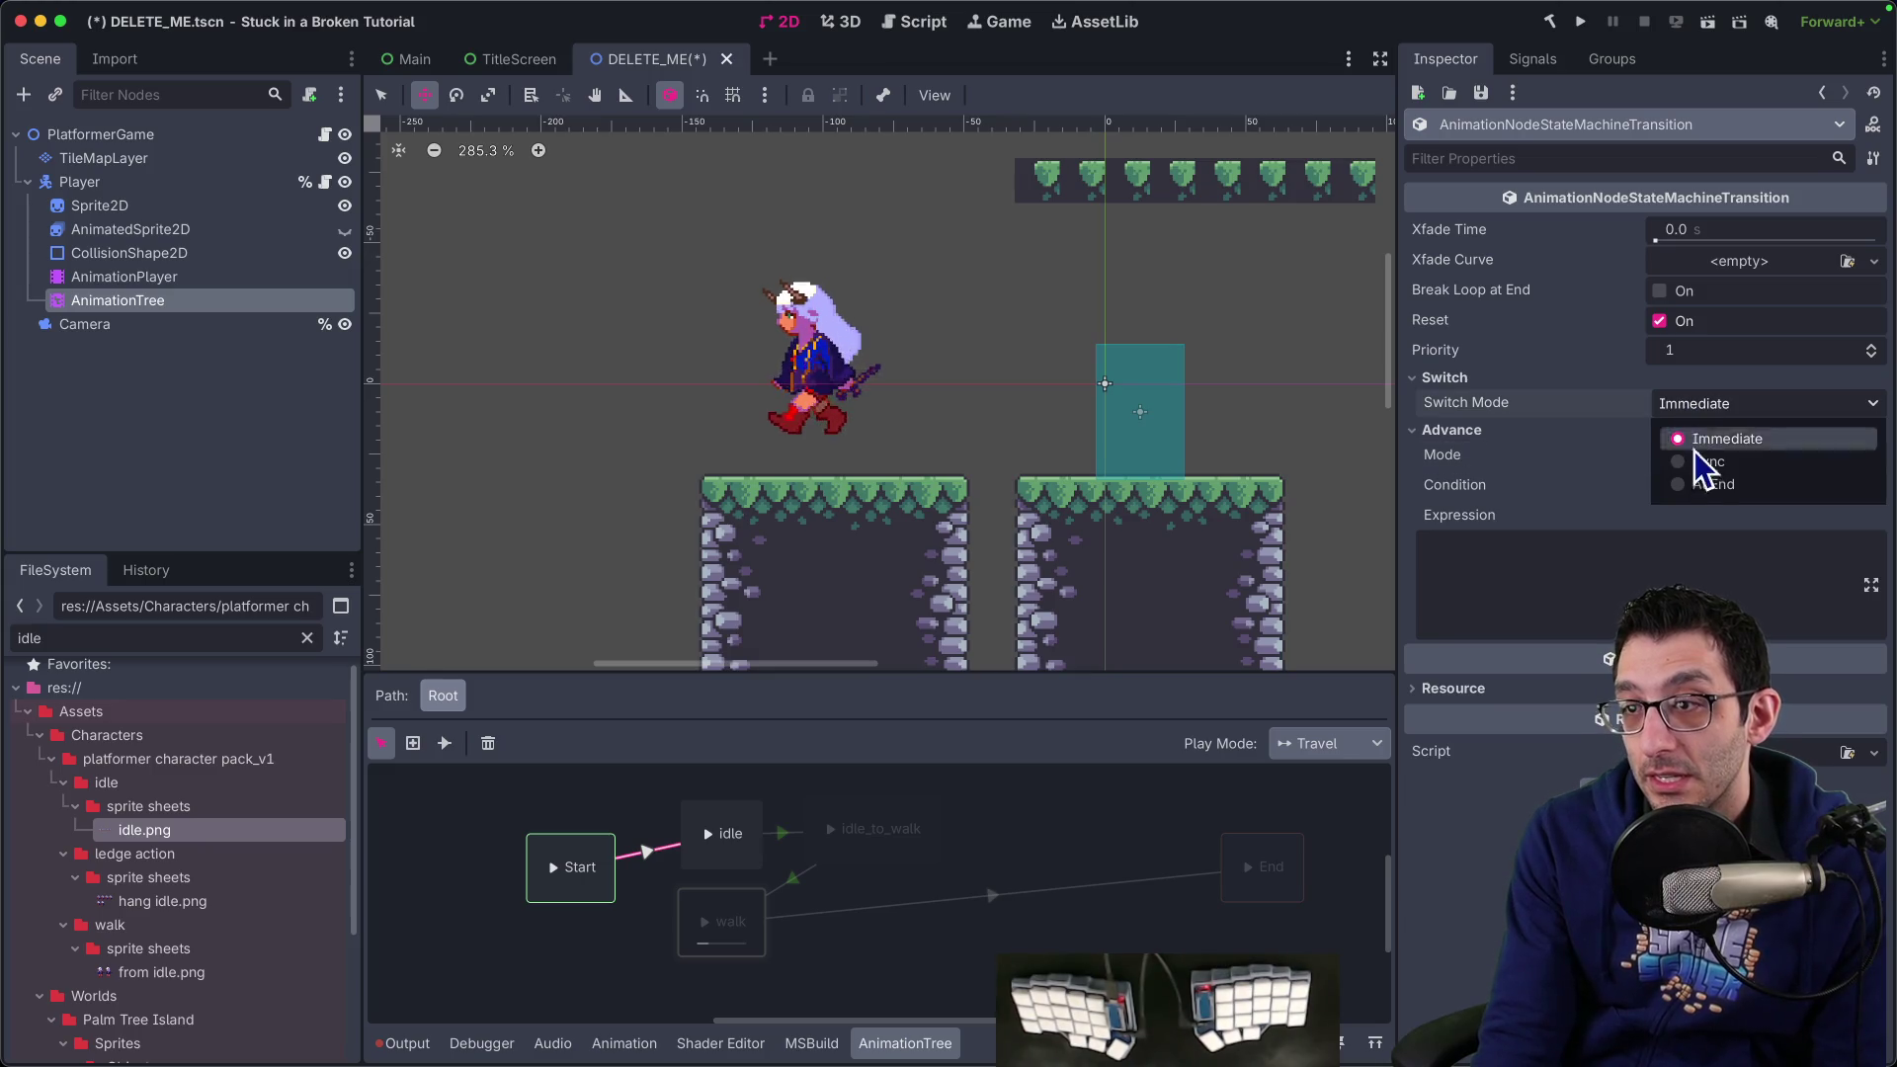
click(1470, 404)
mouse_move(1472, 407)
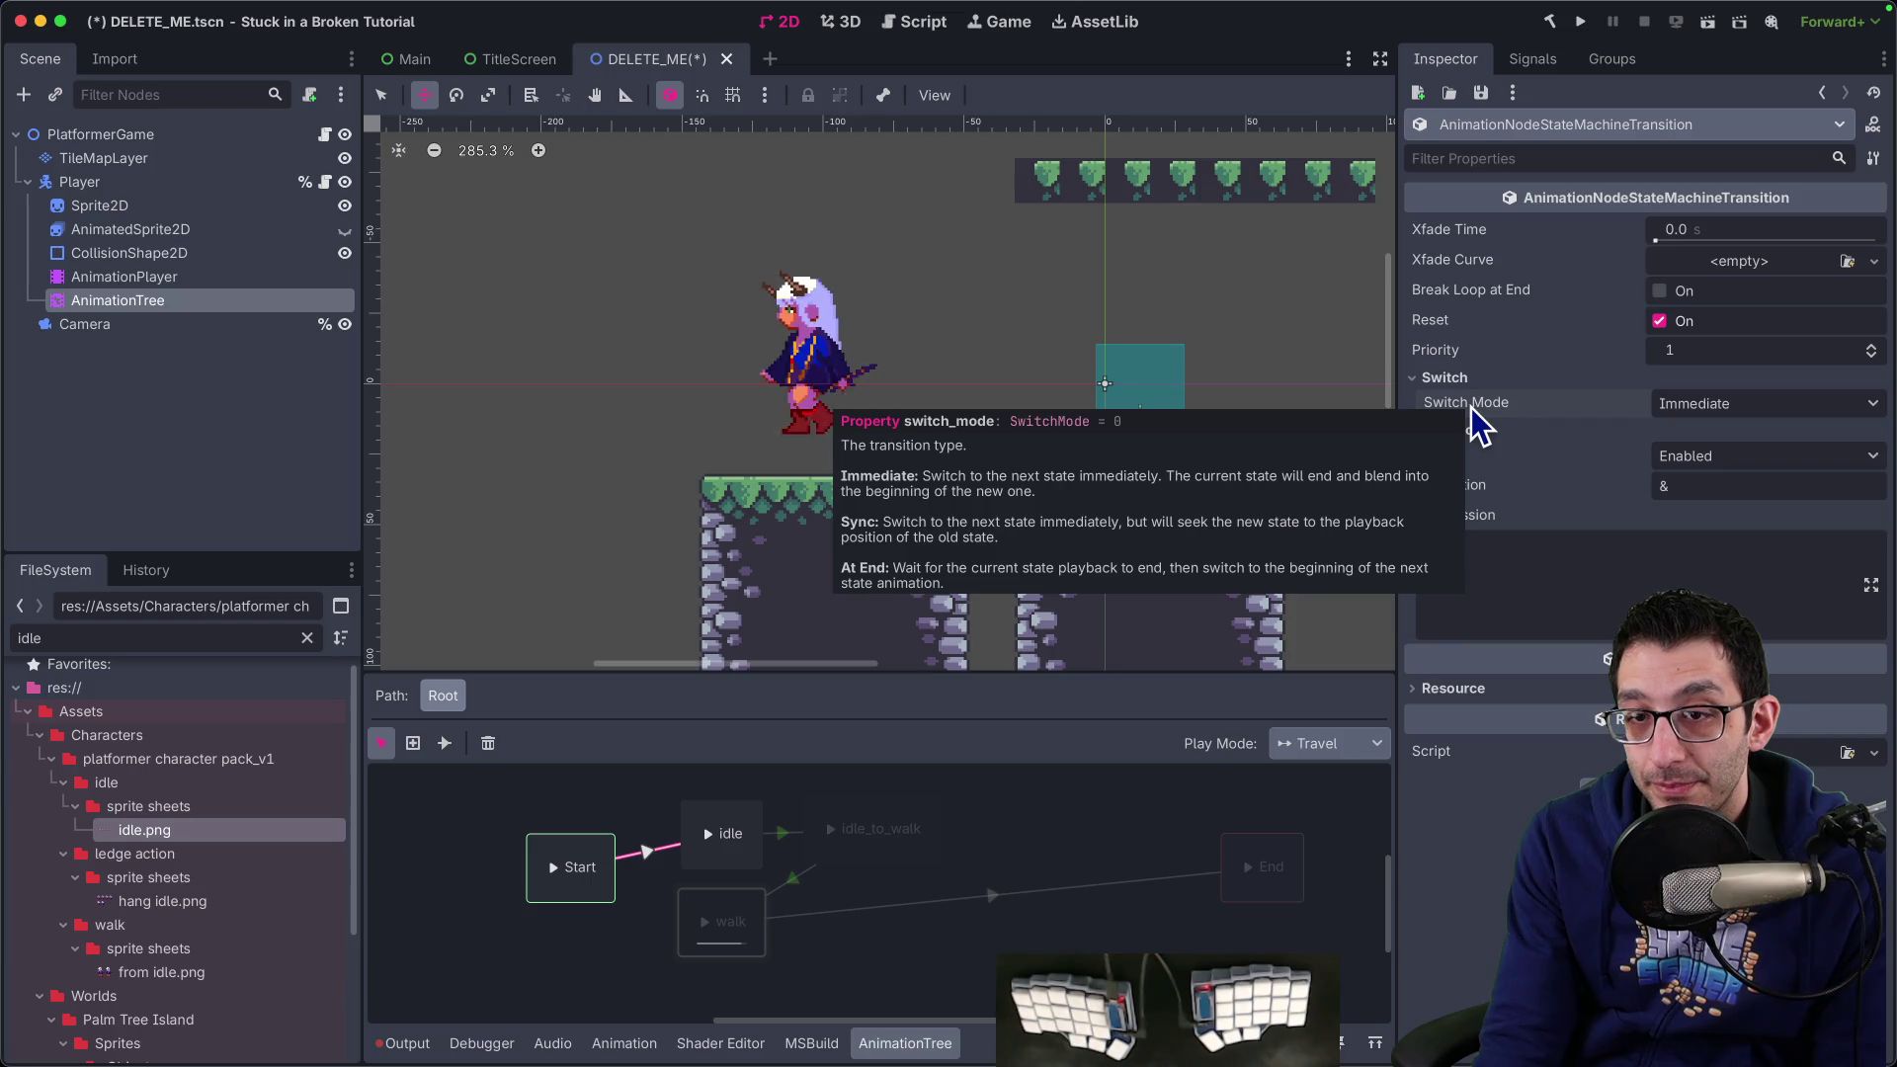
click(1690, 403)
click(1705, 481)
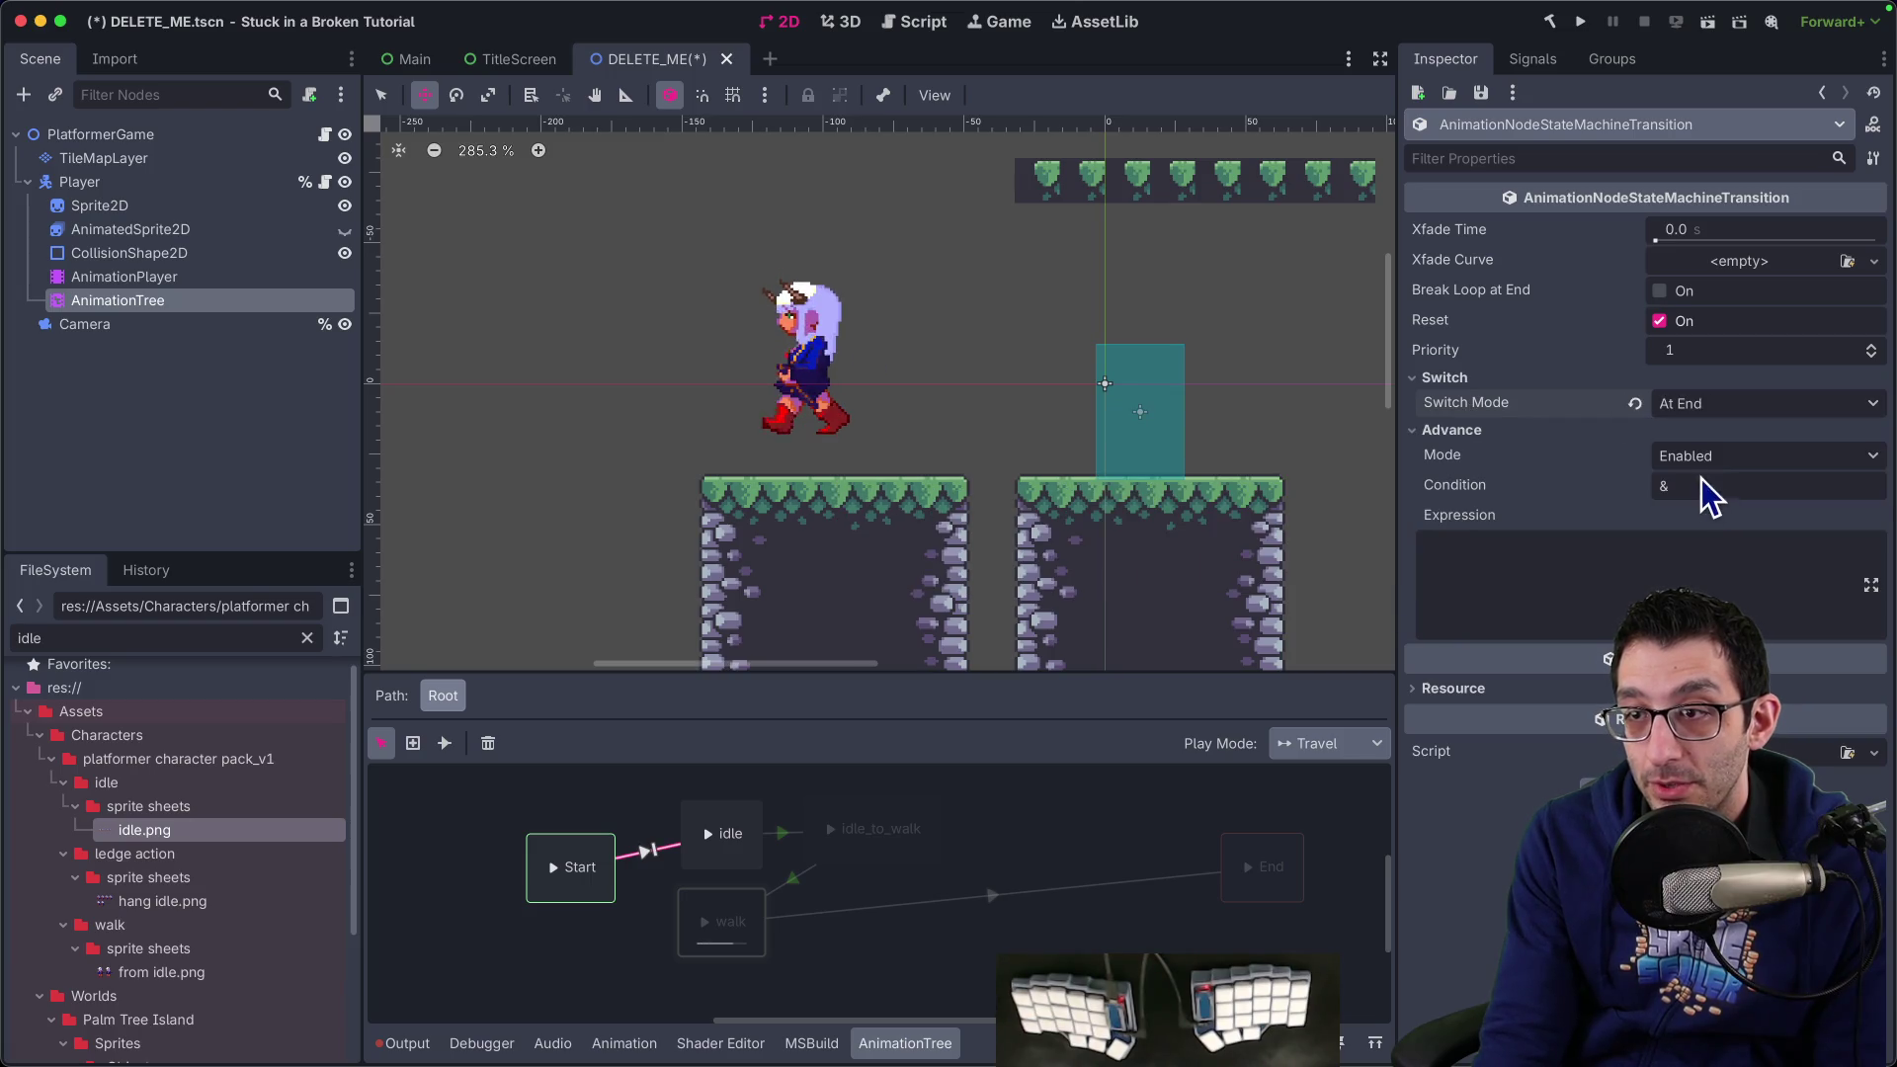
click(1711, 456)
click(1712, 538)
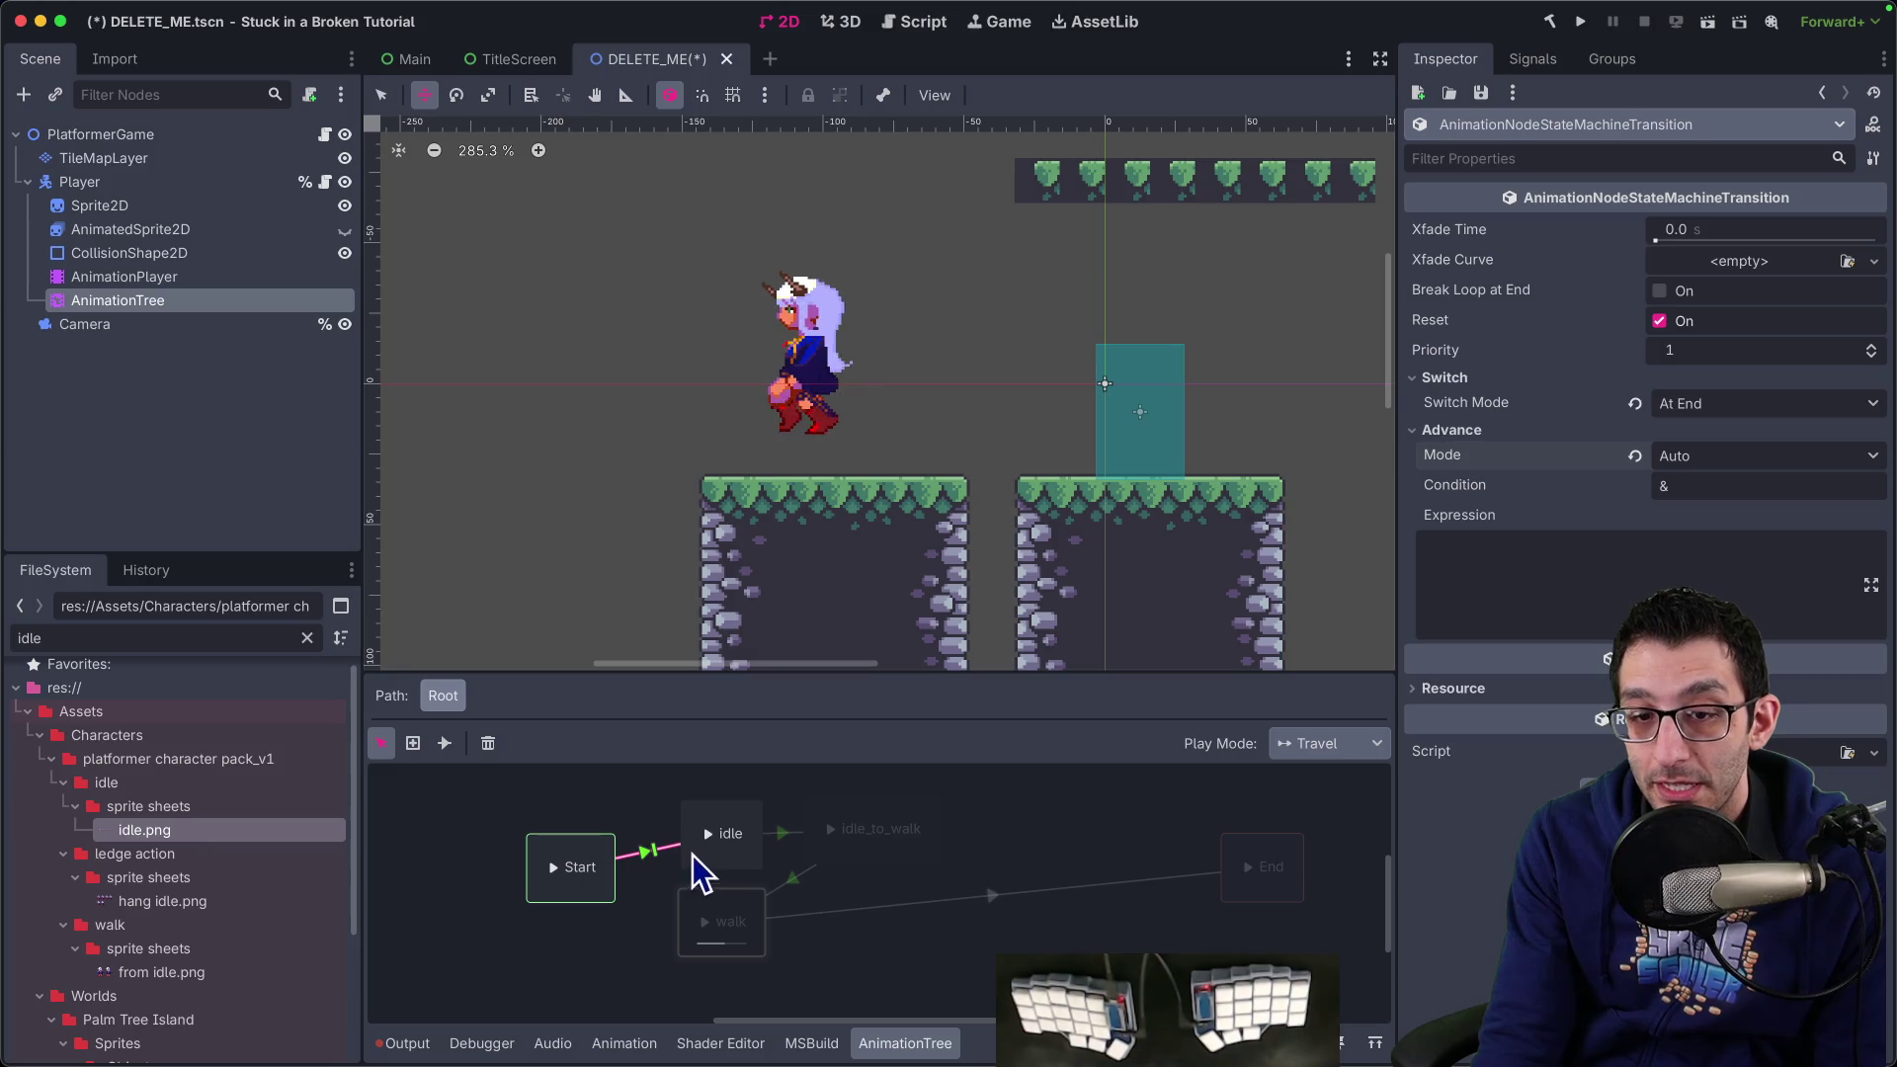
Preview from Start, then make the idle→idle_to_walk transition switch At End
click(556, 866)
click(748, 851)
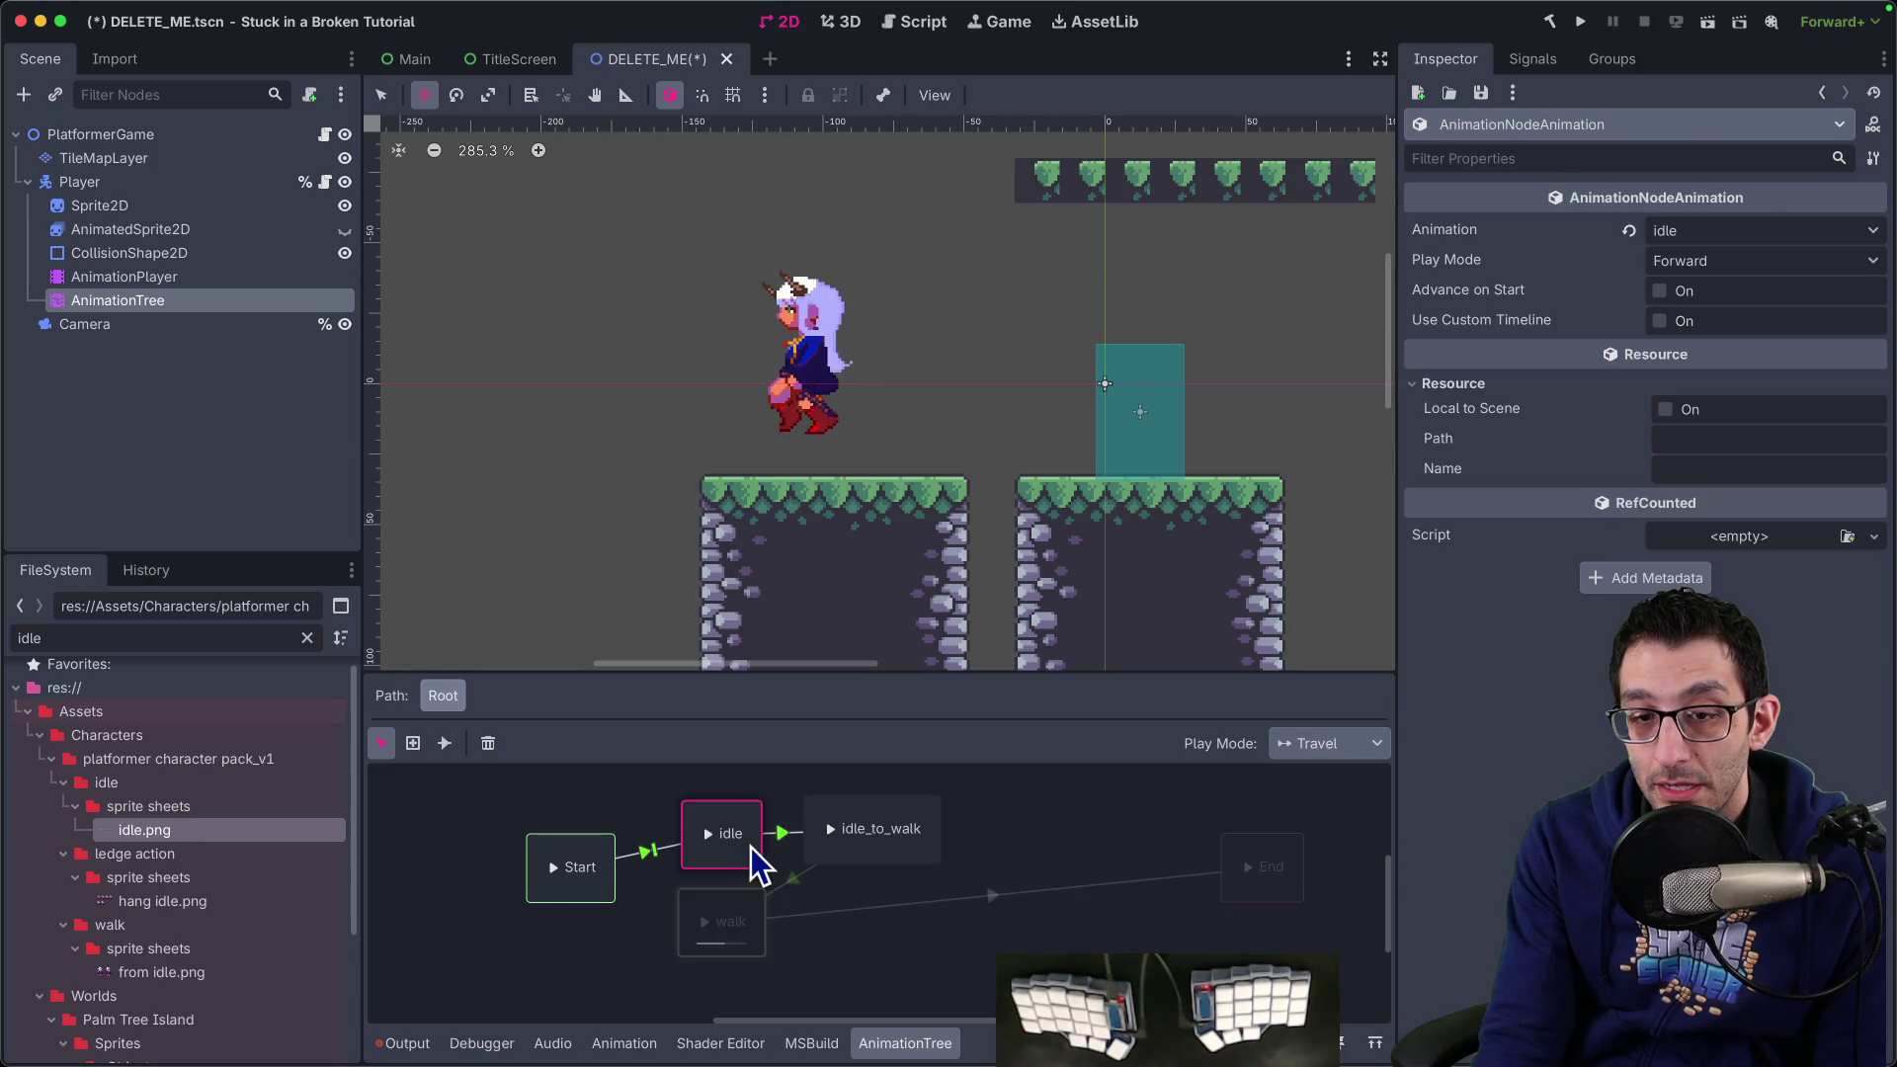
click(777, 835)
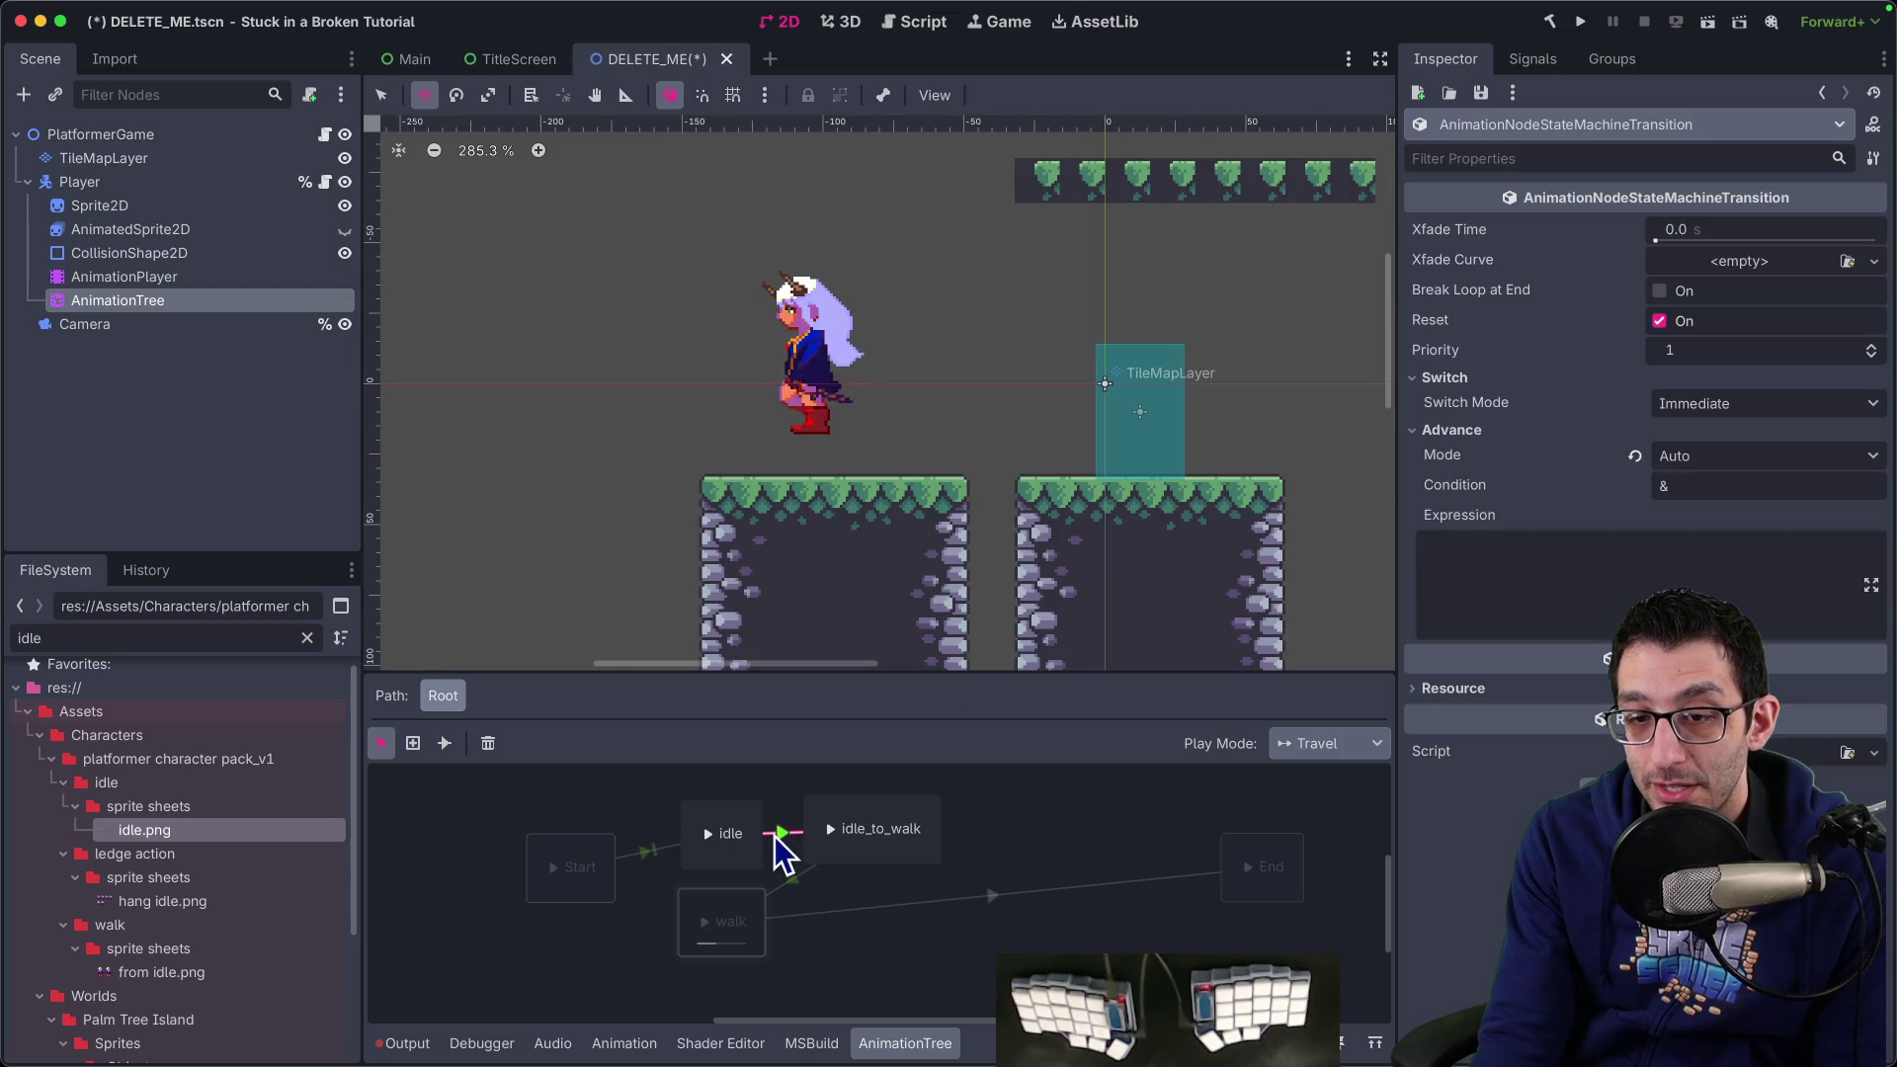
click(1725, 407)
click(1718, 488)
click(555, 869)
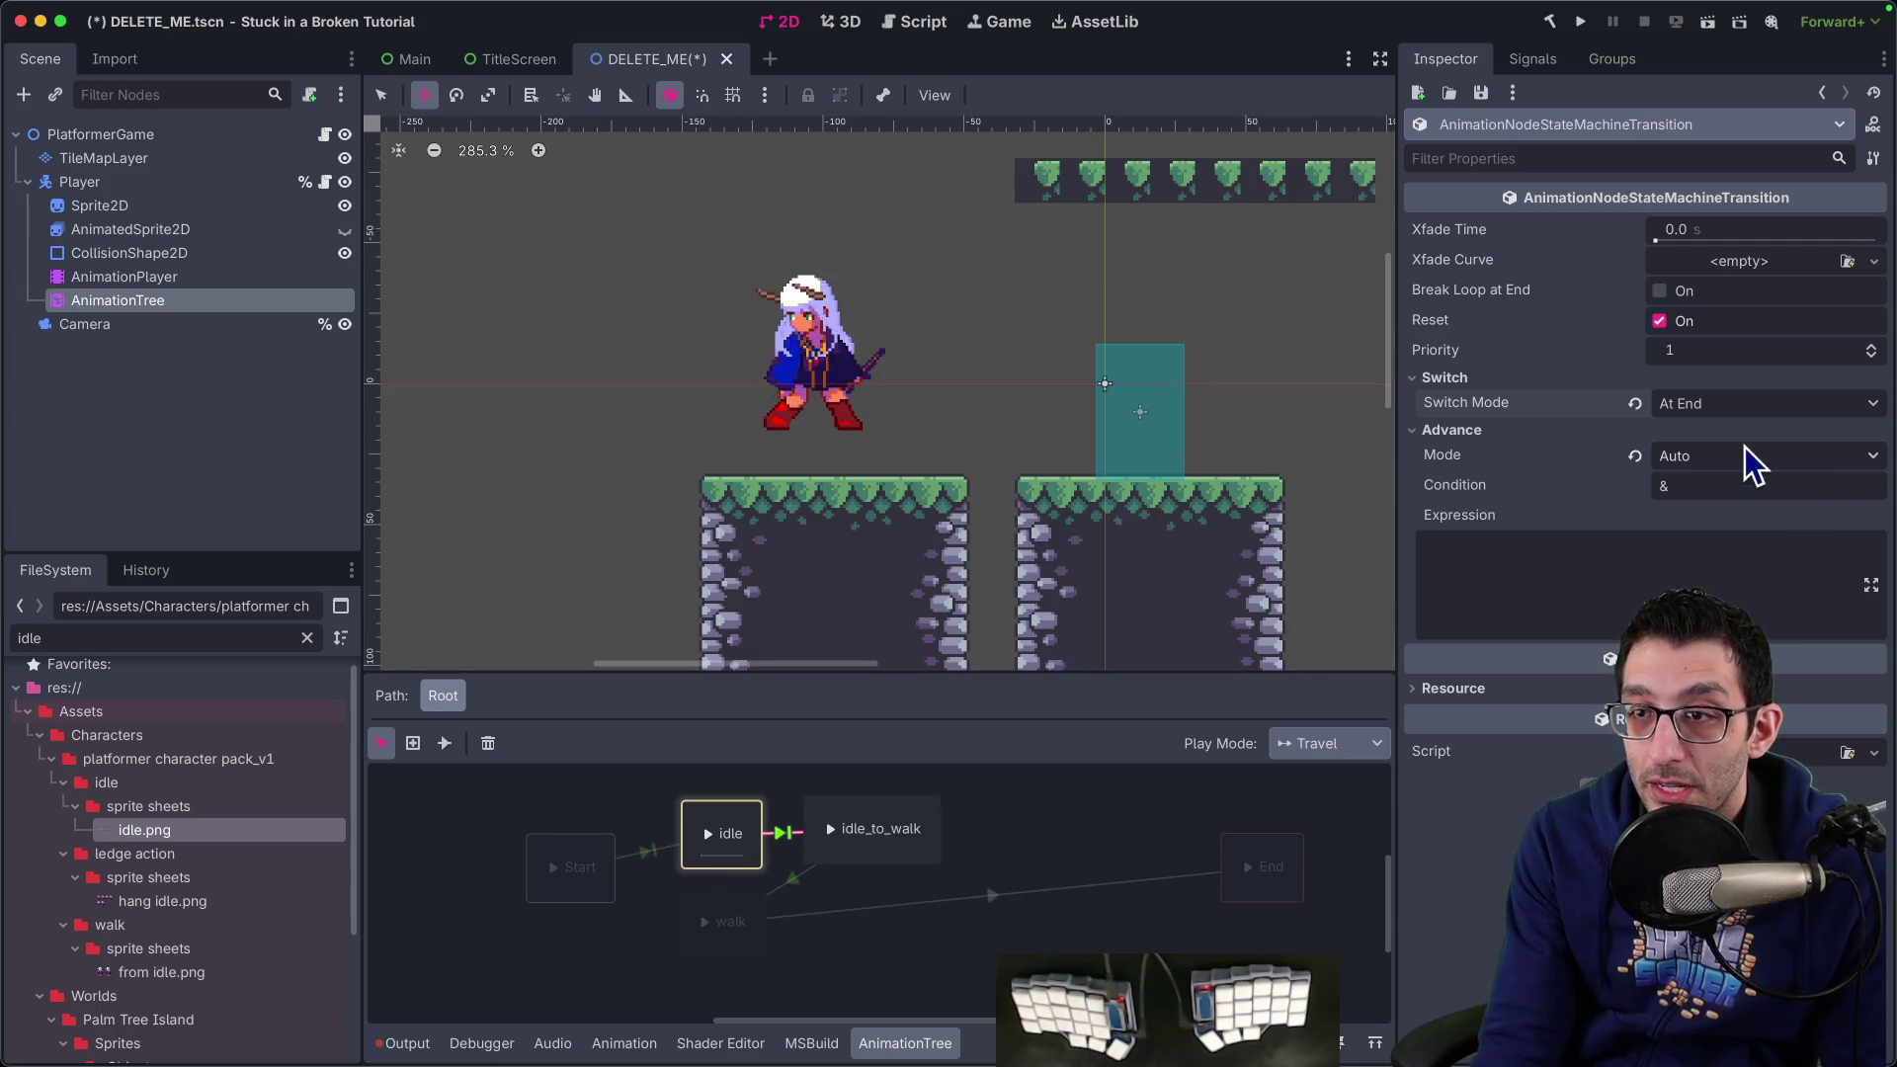
Set idle→idle_to_walk advance mode to Enabled and finish naming the node idle_to_walk
click(1703, 455)
click(1718, 511)
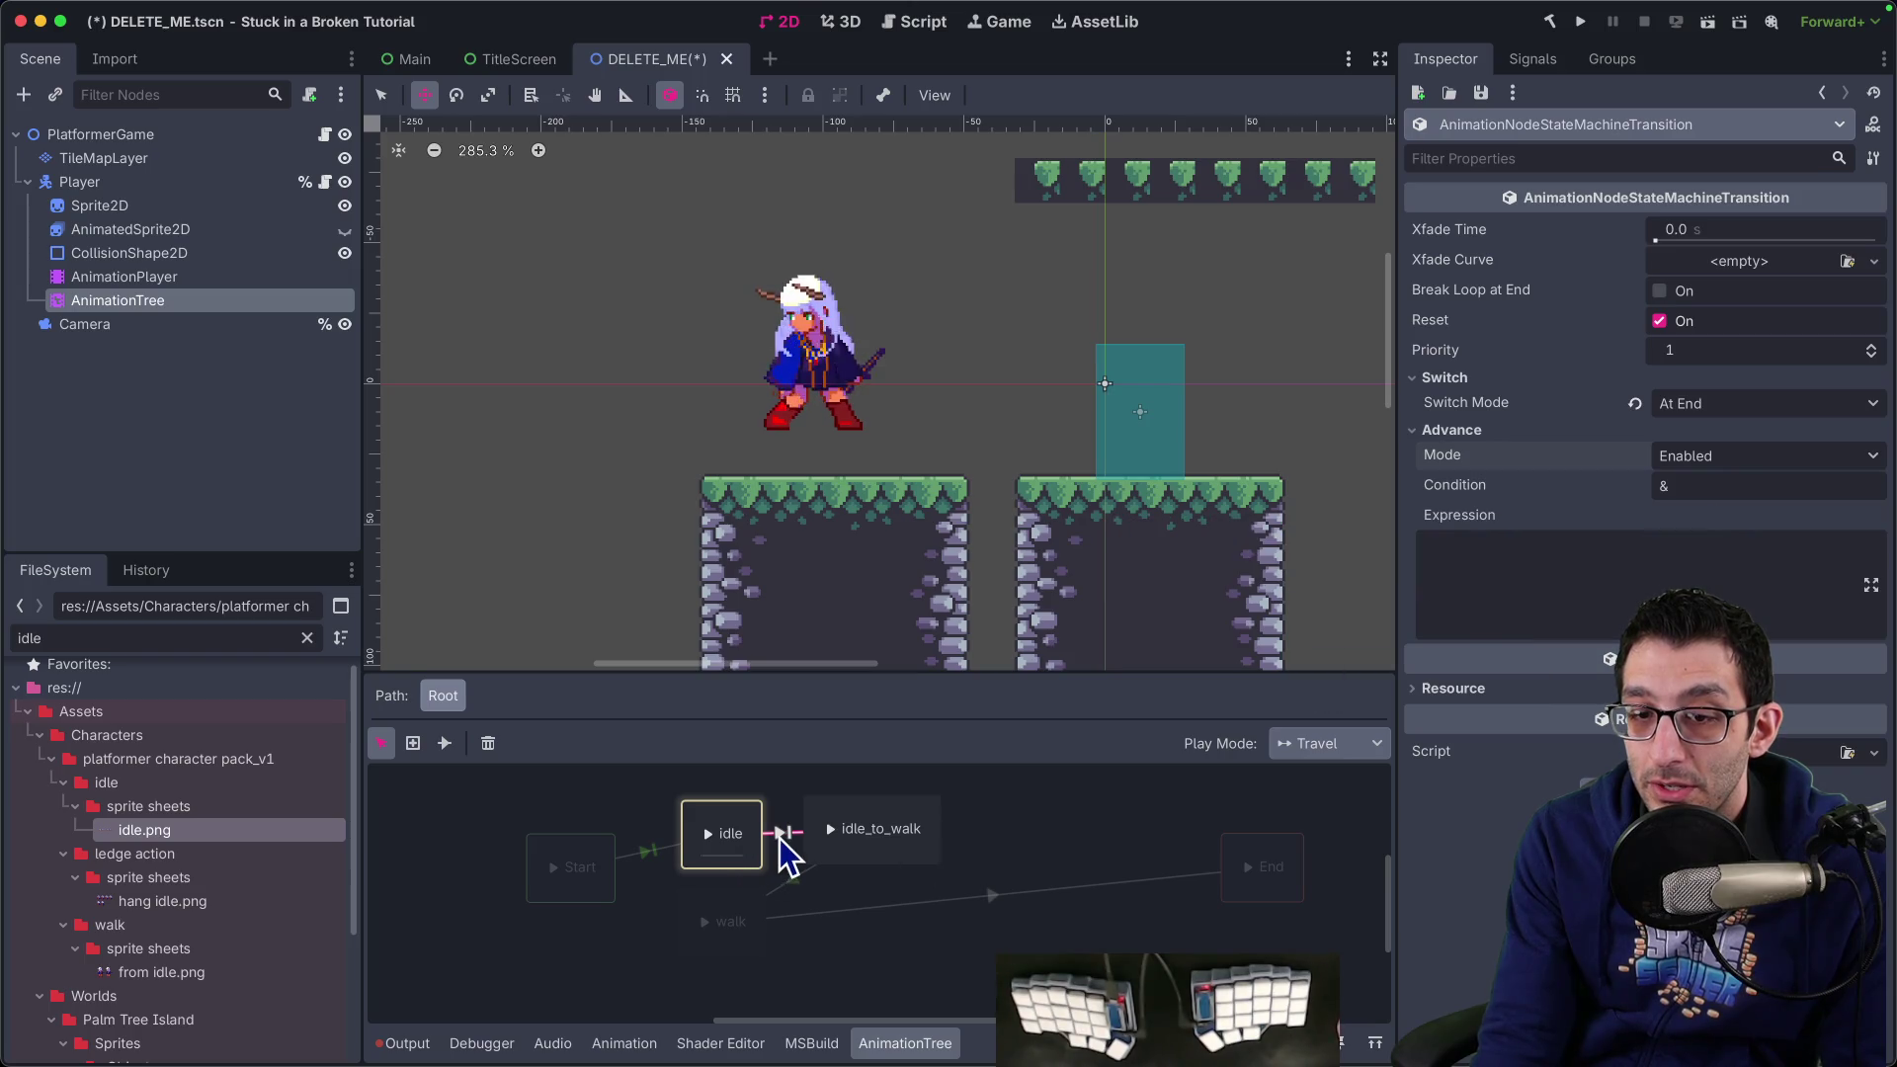
text(k)
key(Return)
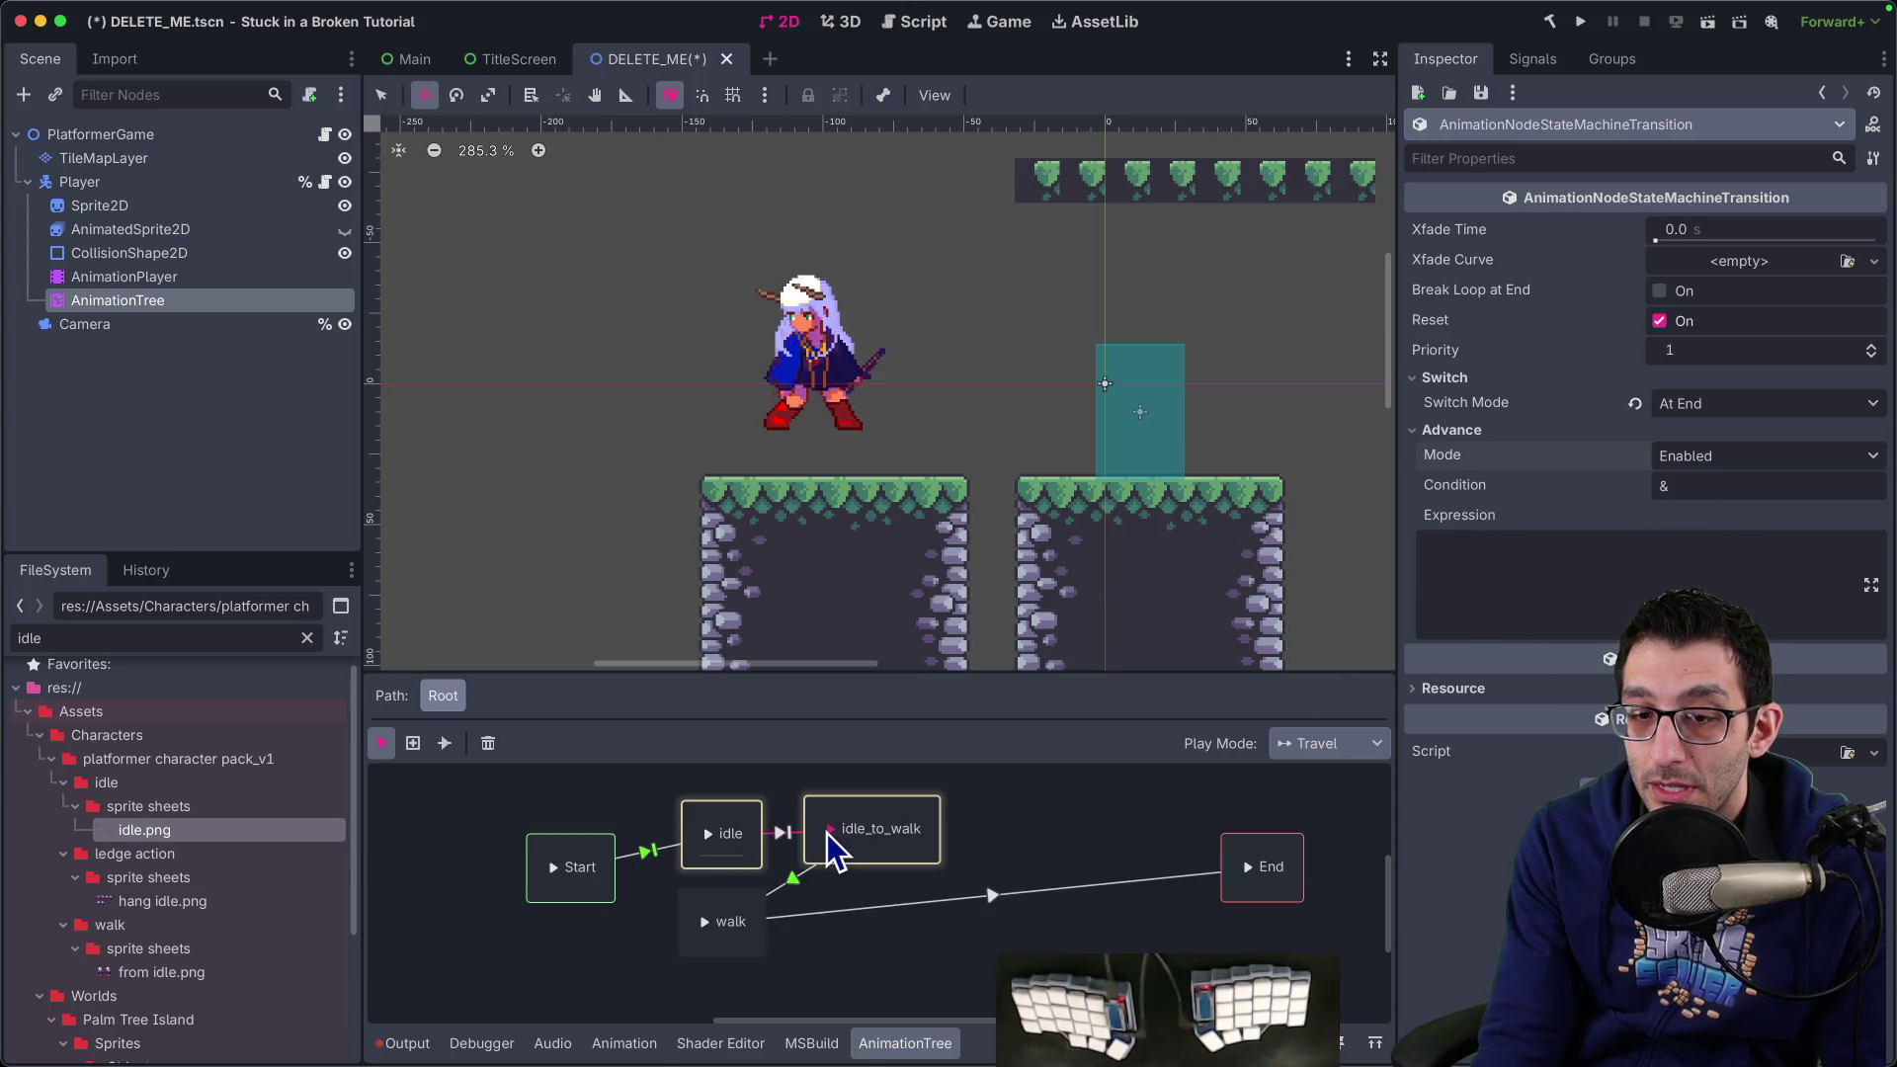
Confirm the idle_to_walk name and make the idle_to_walk→walk transition switch At End
click(842, 843)
click(1452, 384)
click(1470, 385)
click(789, 877)
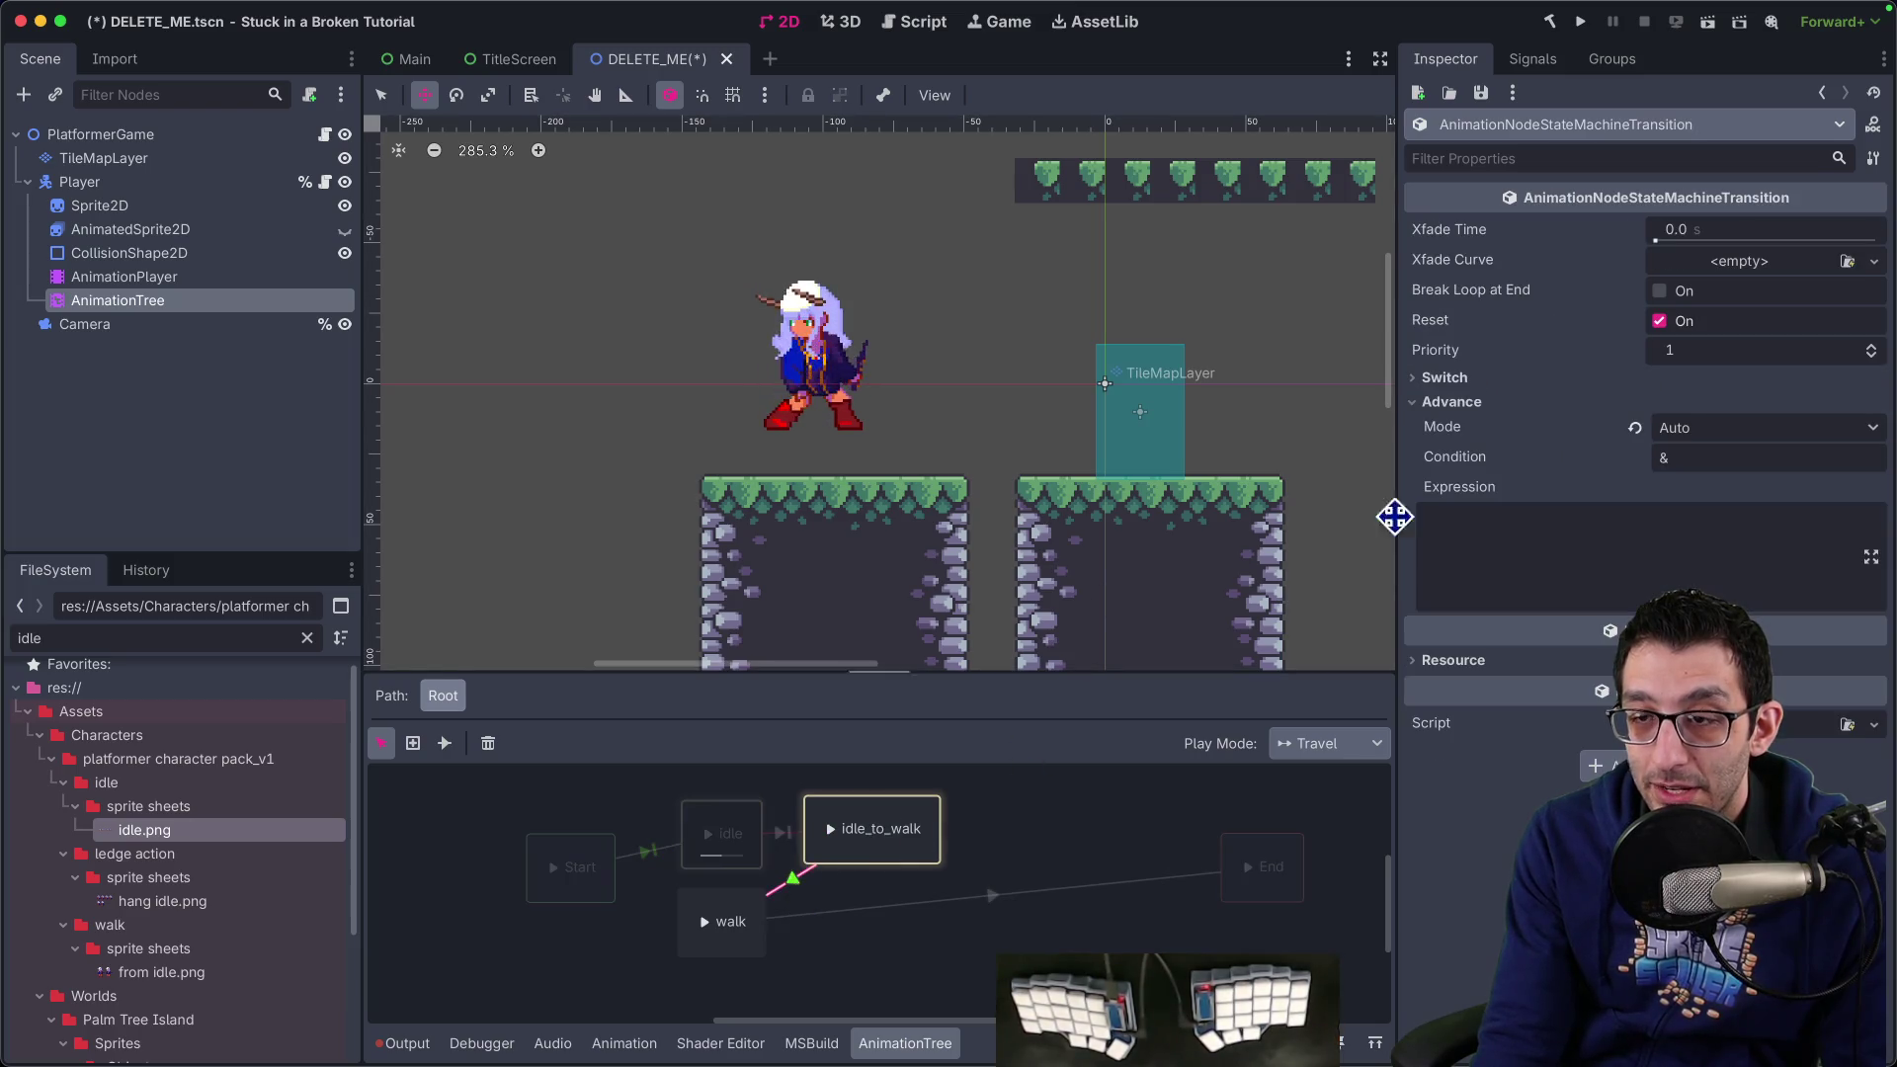
click(1702, 431)
click(1521, 378)
click(1677, 406)
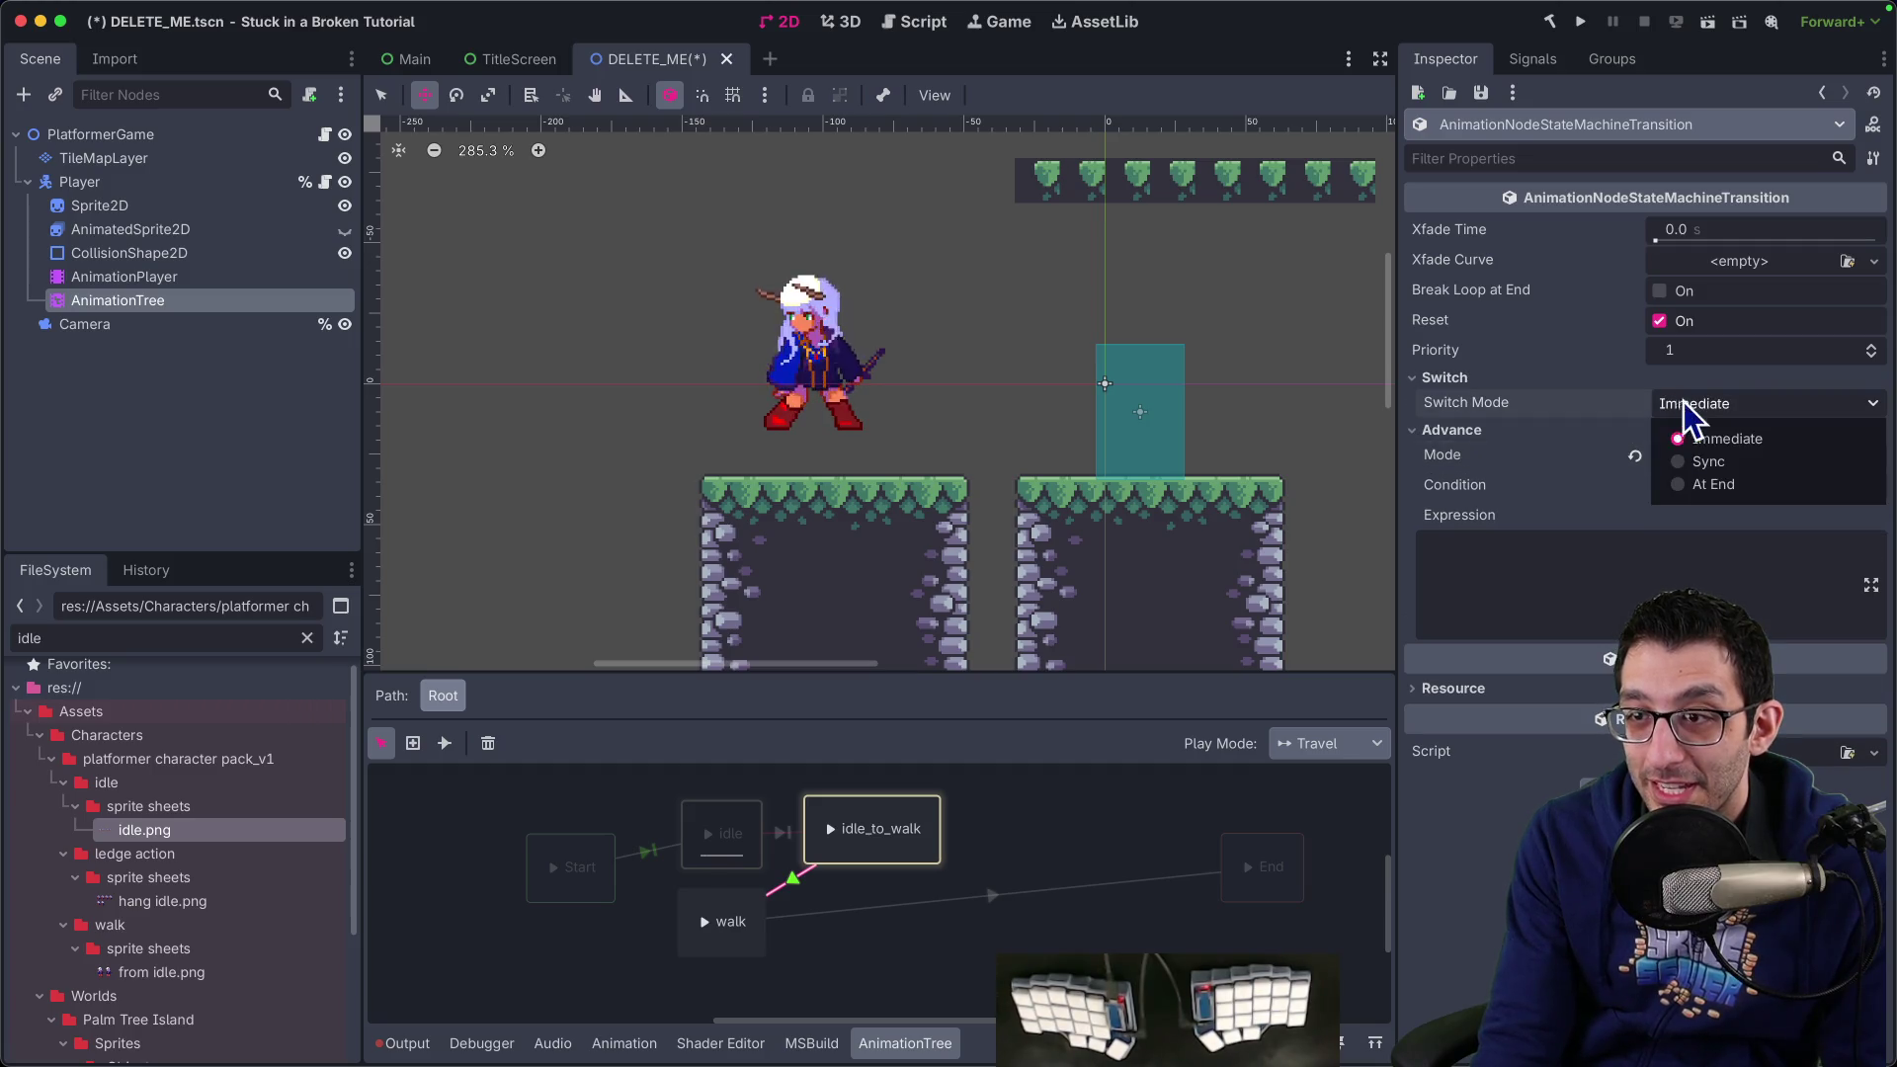
click(1707, 494)
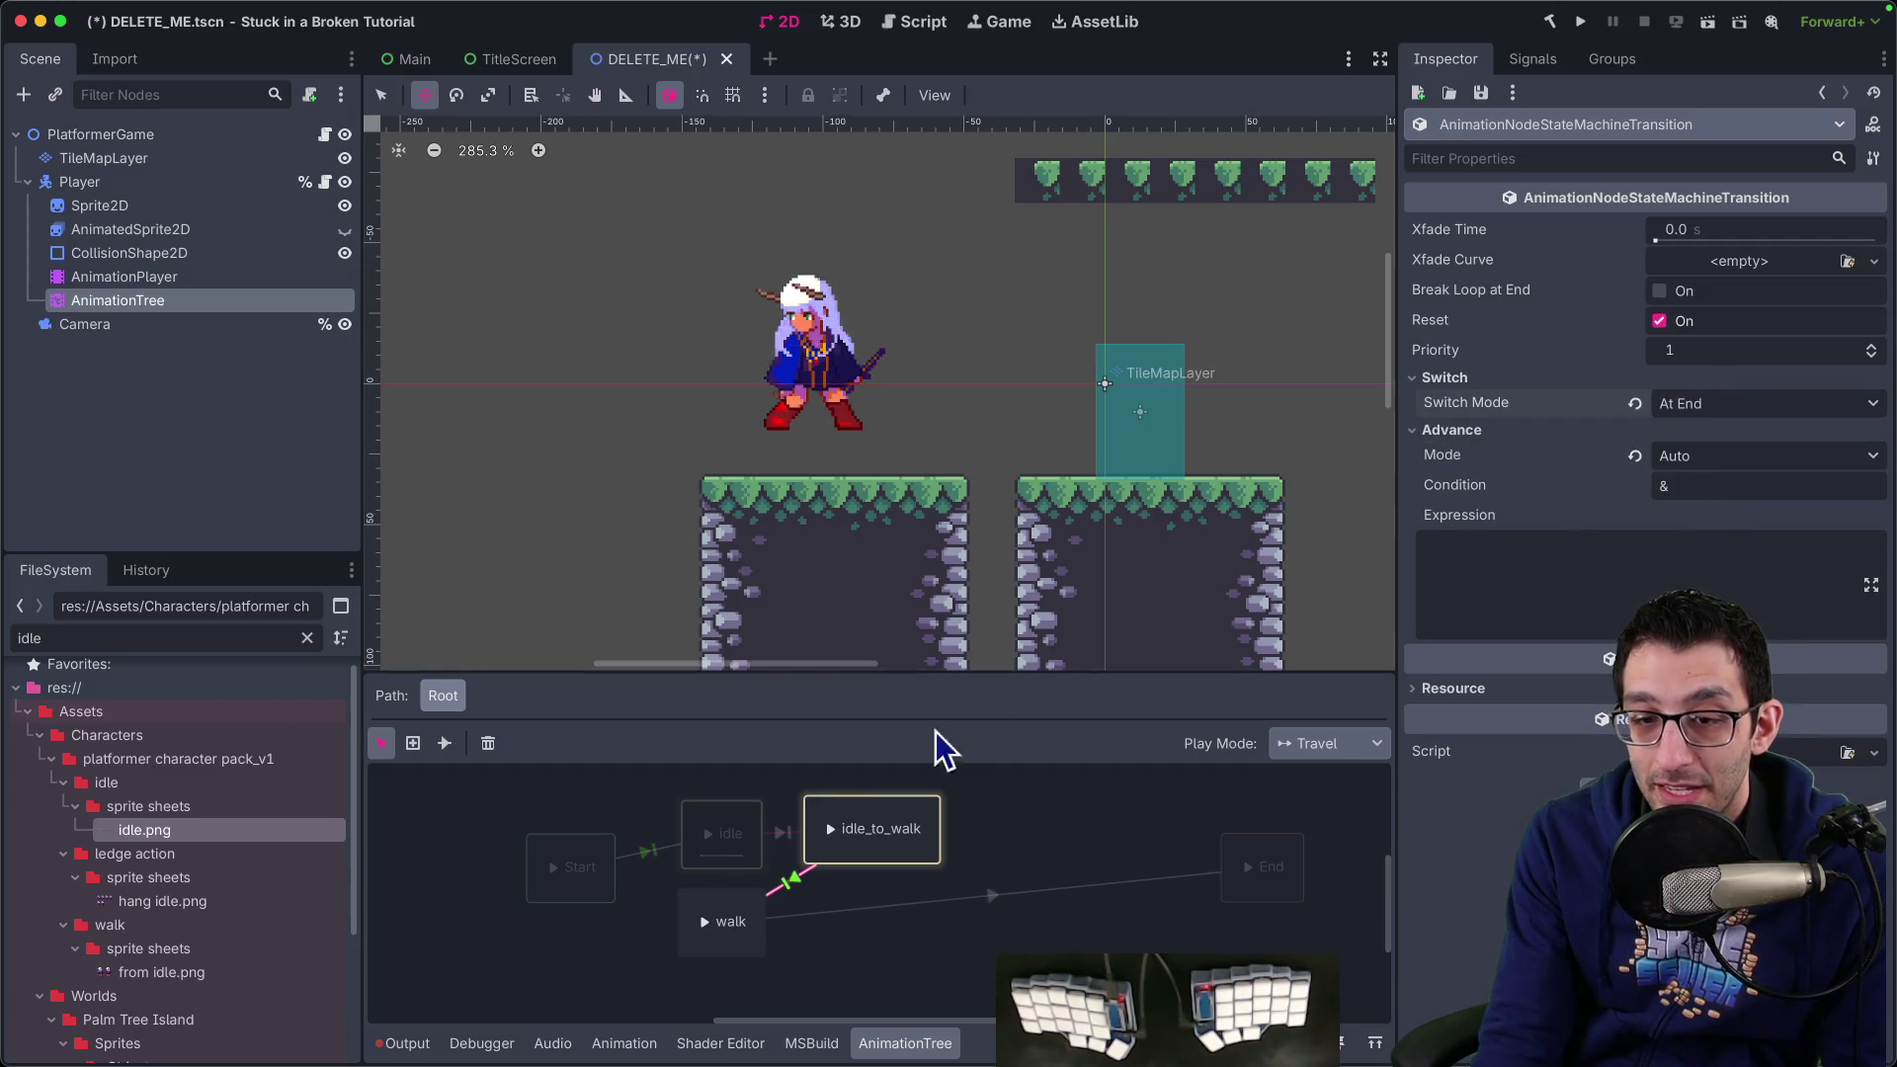
click(561, 874)
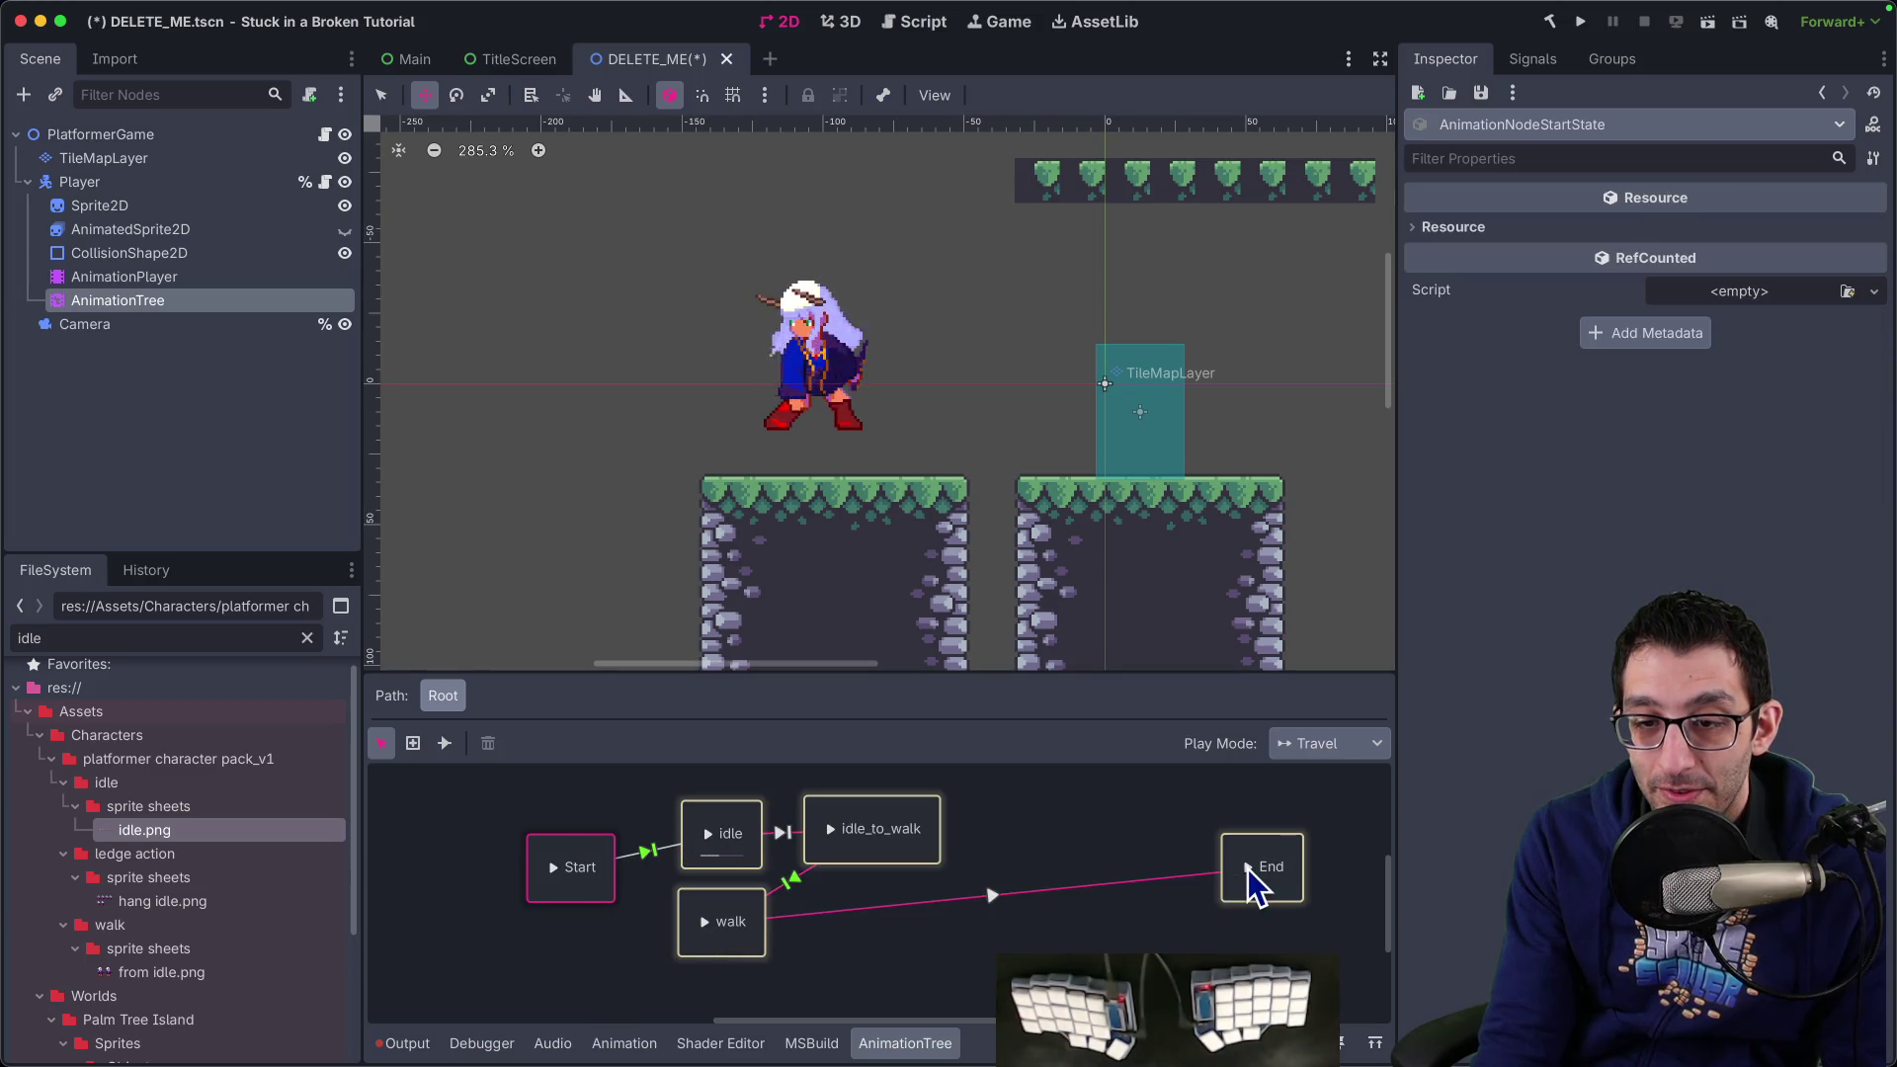
Set the walk→End transition to switch At End with Auto advance, and restart the preview
click(993, 896)
click(1438, 378)
click(1705, 403)
click(1710, 476)
click(1621, 430)
click(1695, 457)
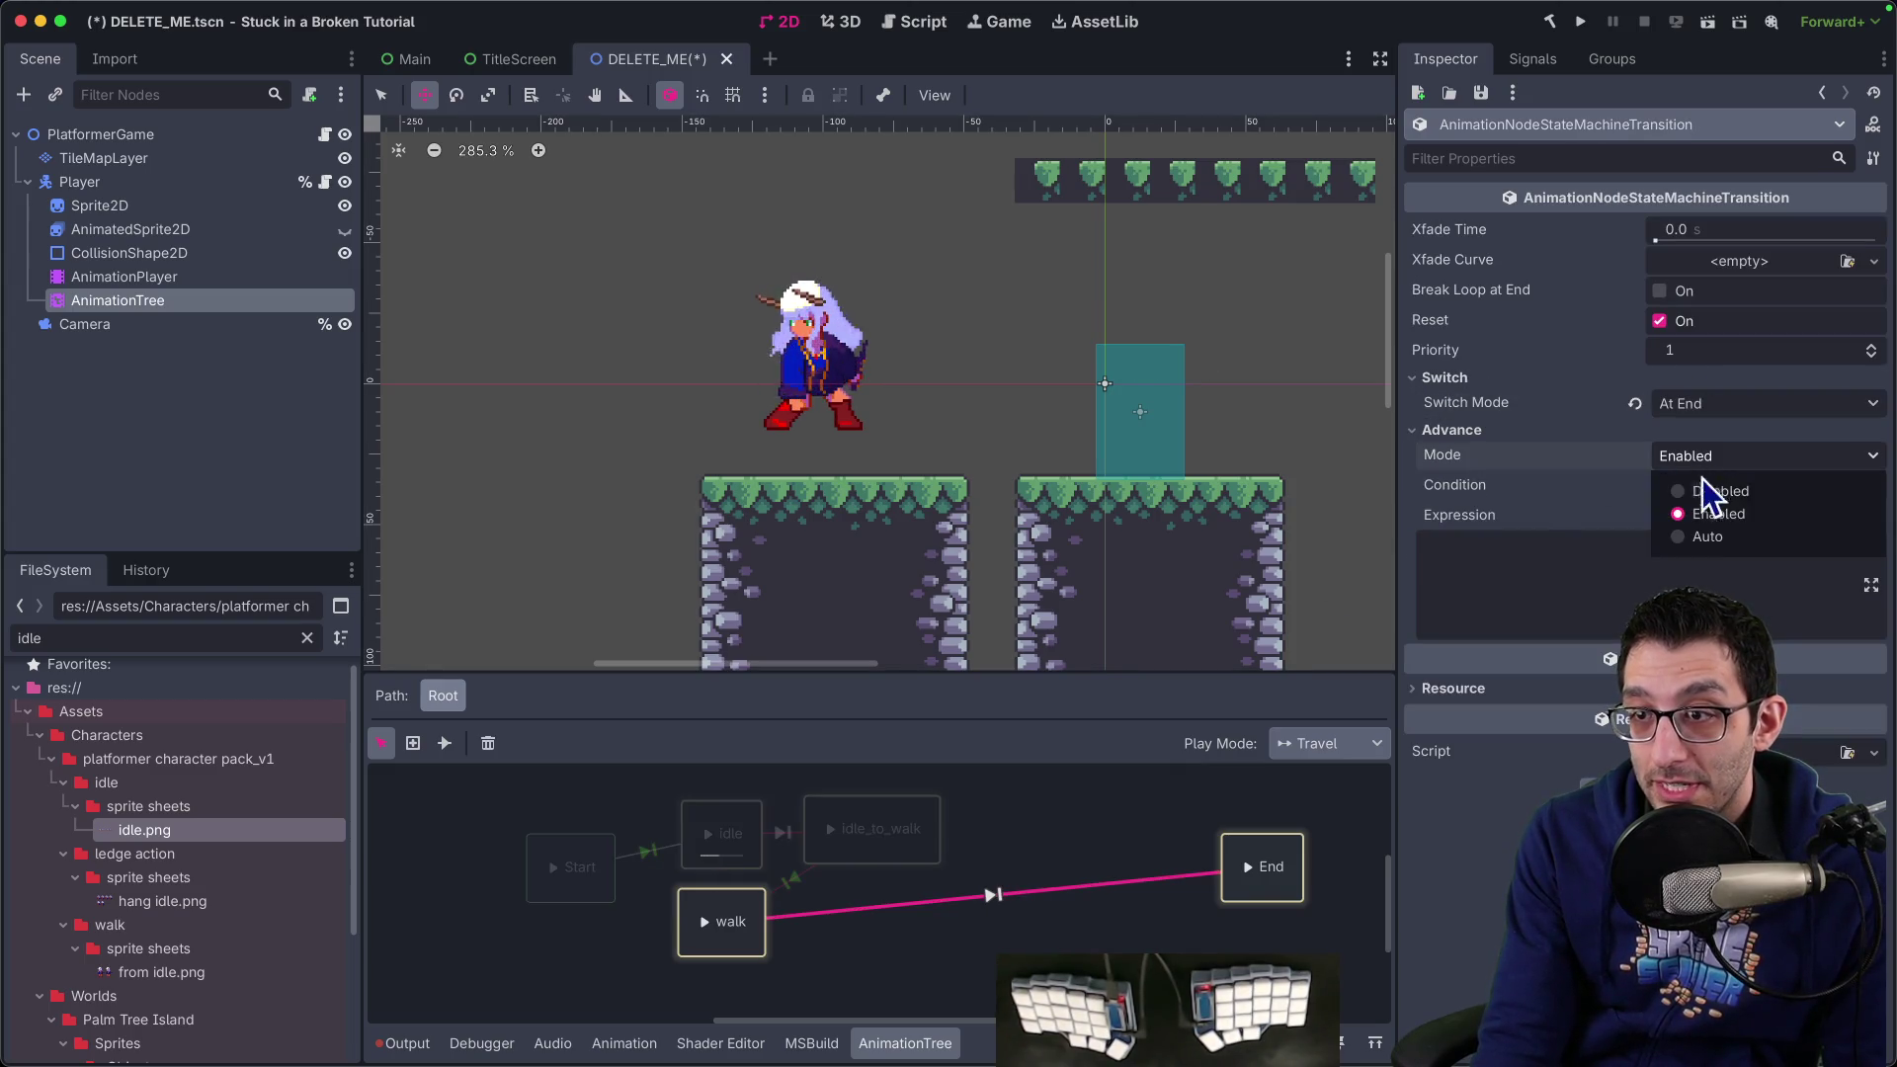
click(1707, 540)
click(561, 878)
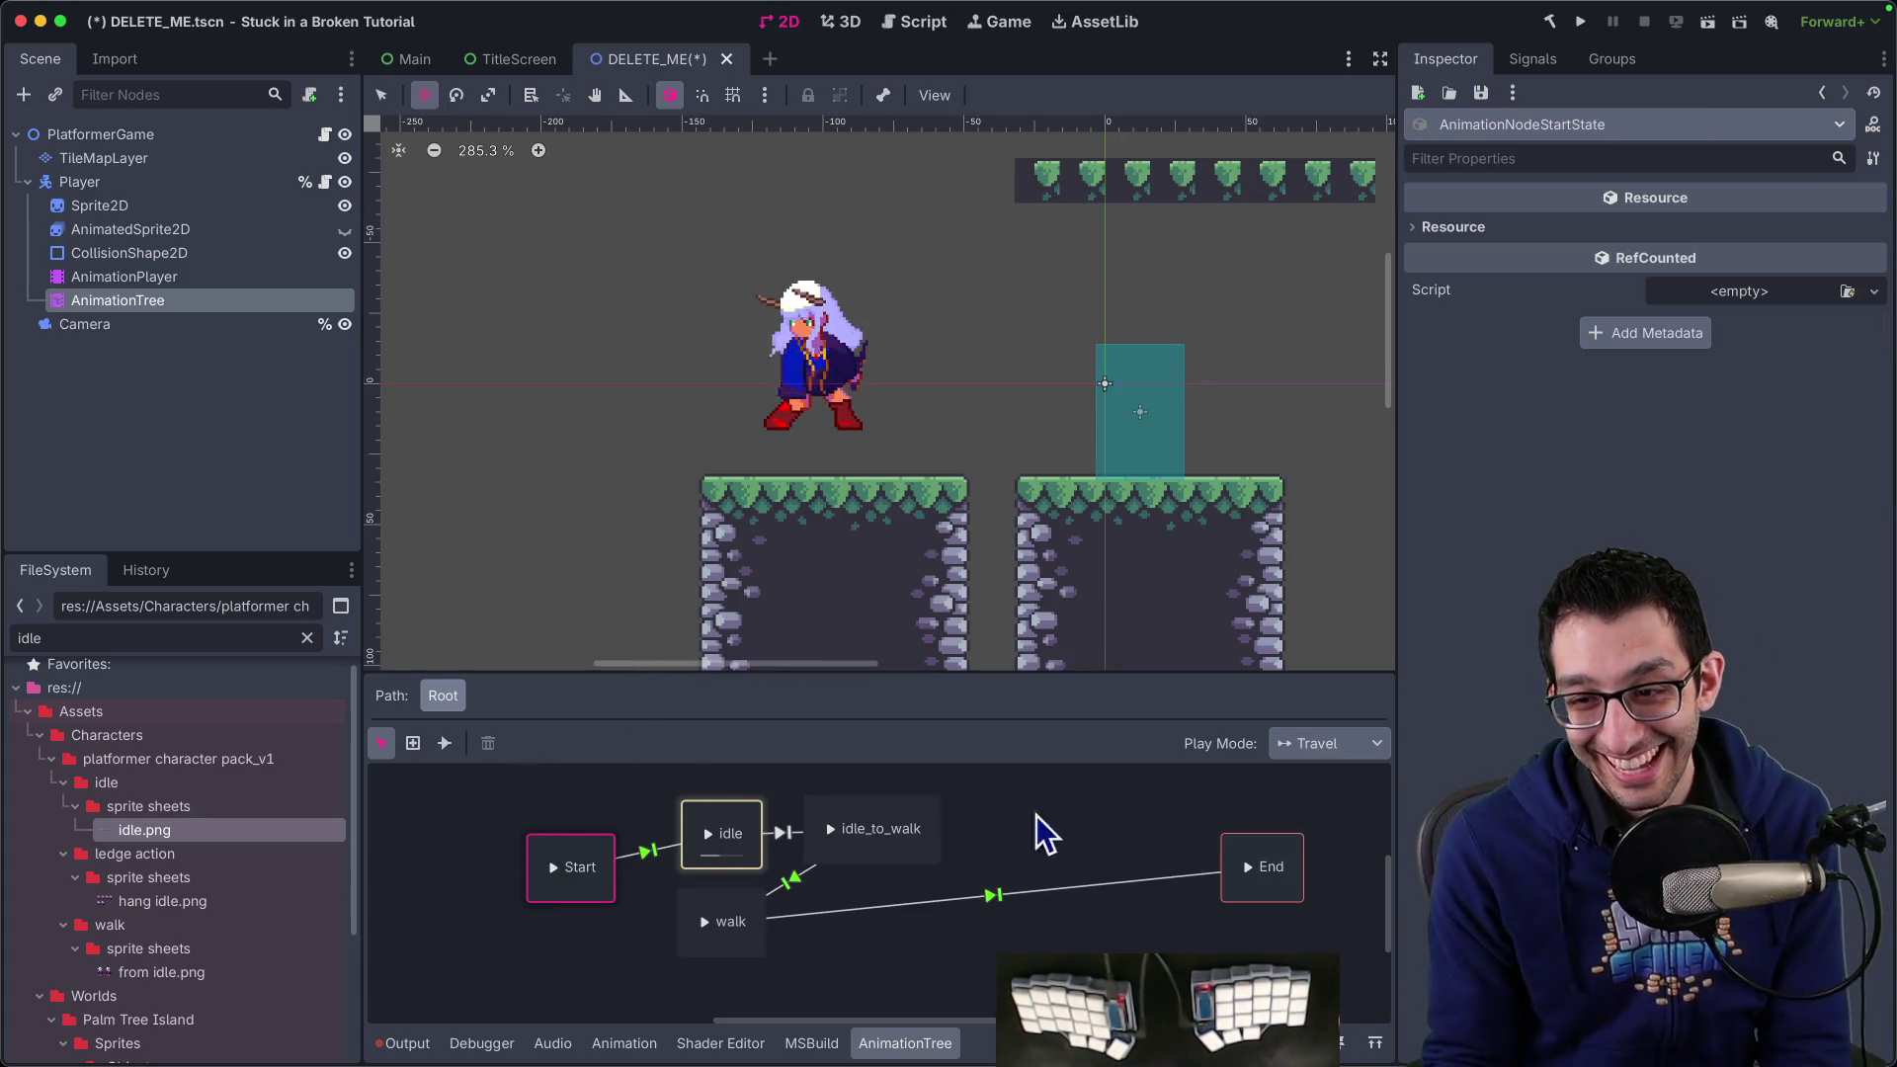
Play walk and idle directly in Immediate preview mode, then return play mode to Travel
click(1339, 745)
click(1336, 804)
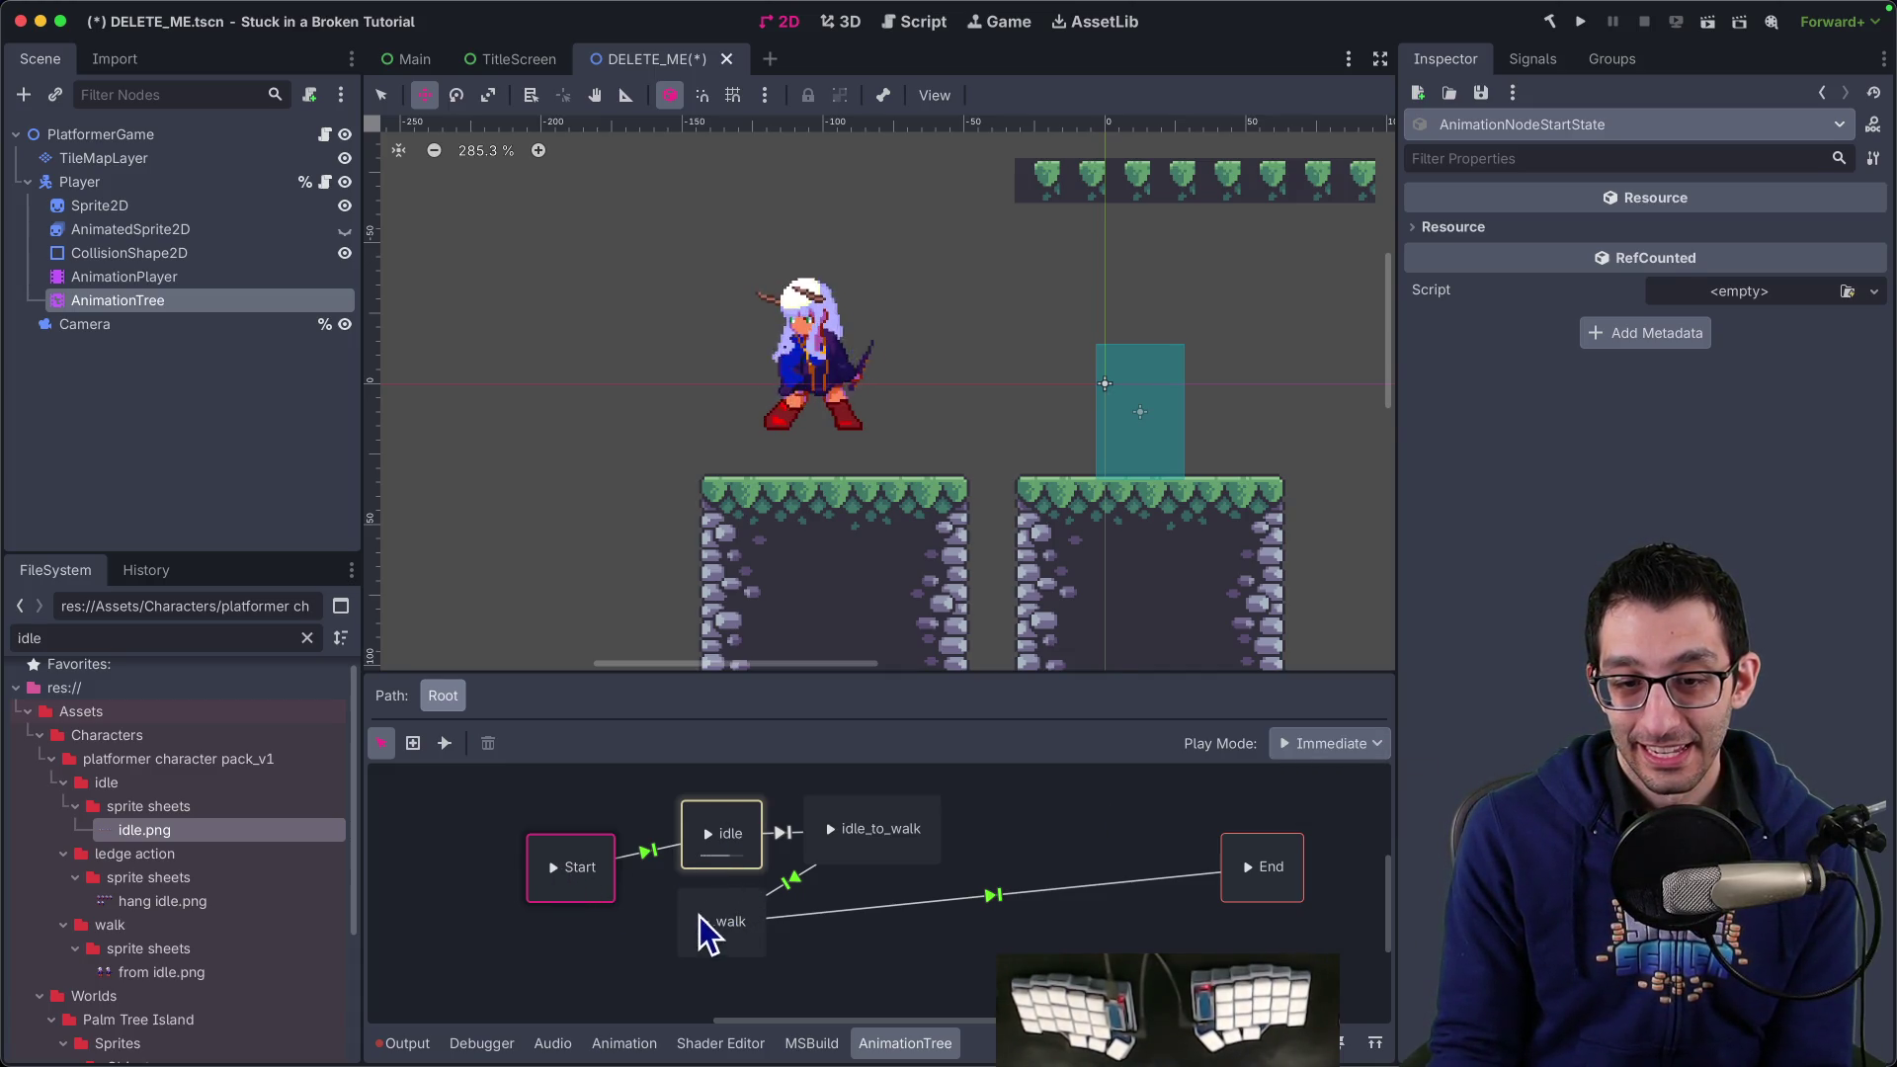
click(701, 929)
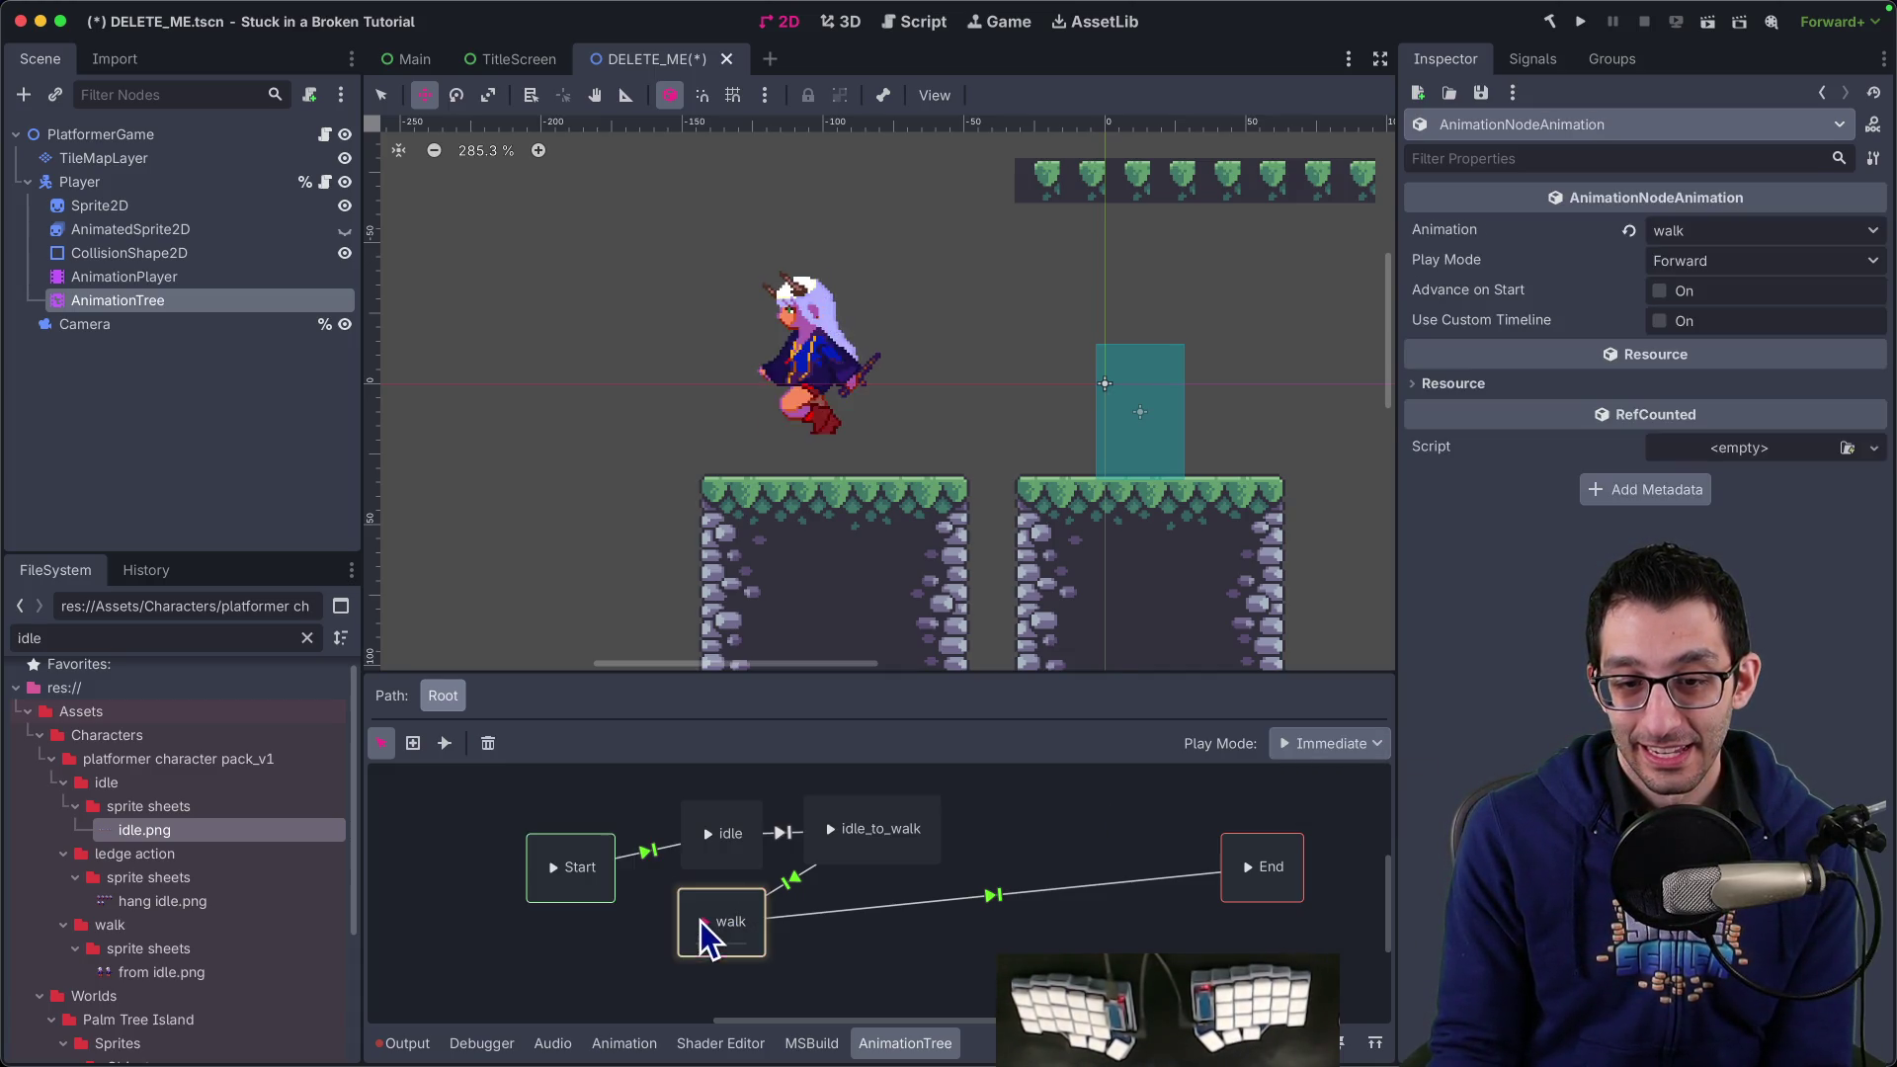
click(704, 839)
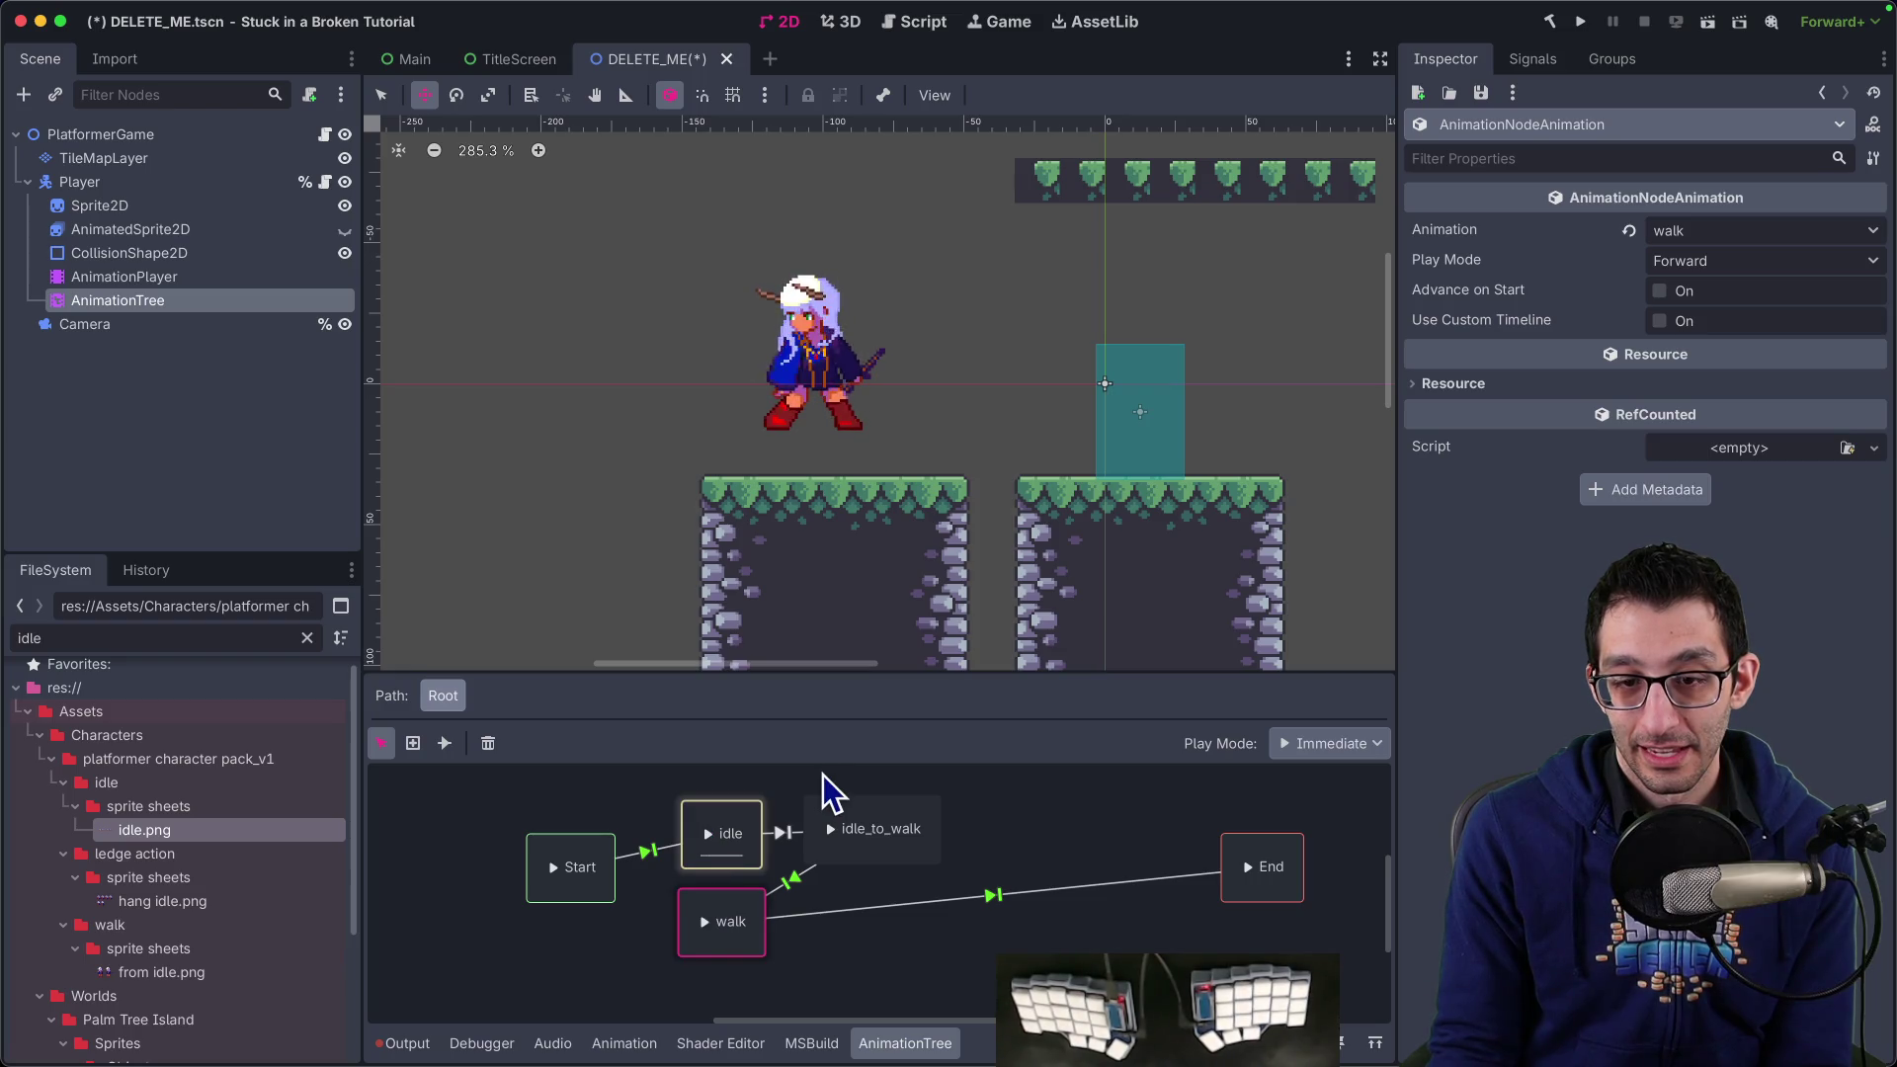
click(1334, 743)
click(1327, 793)
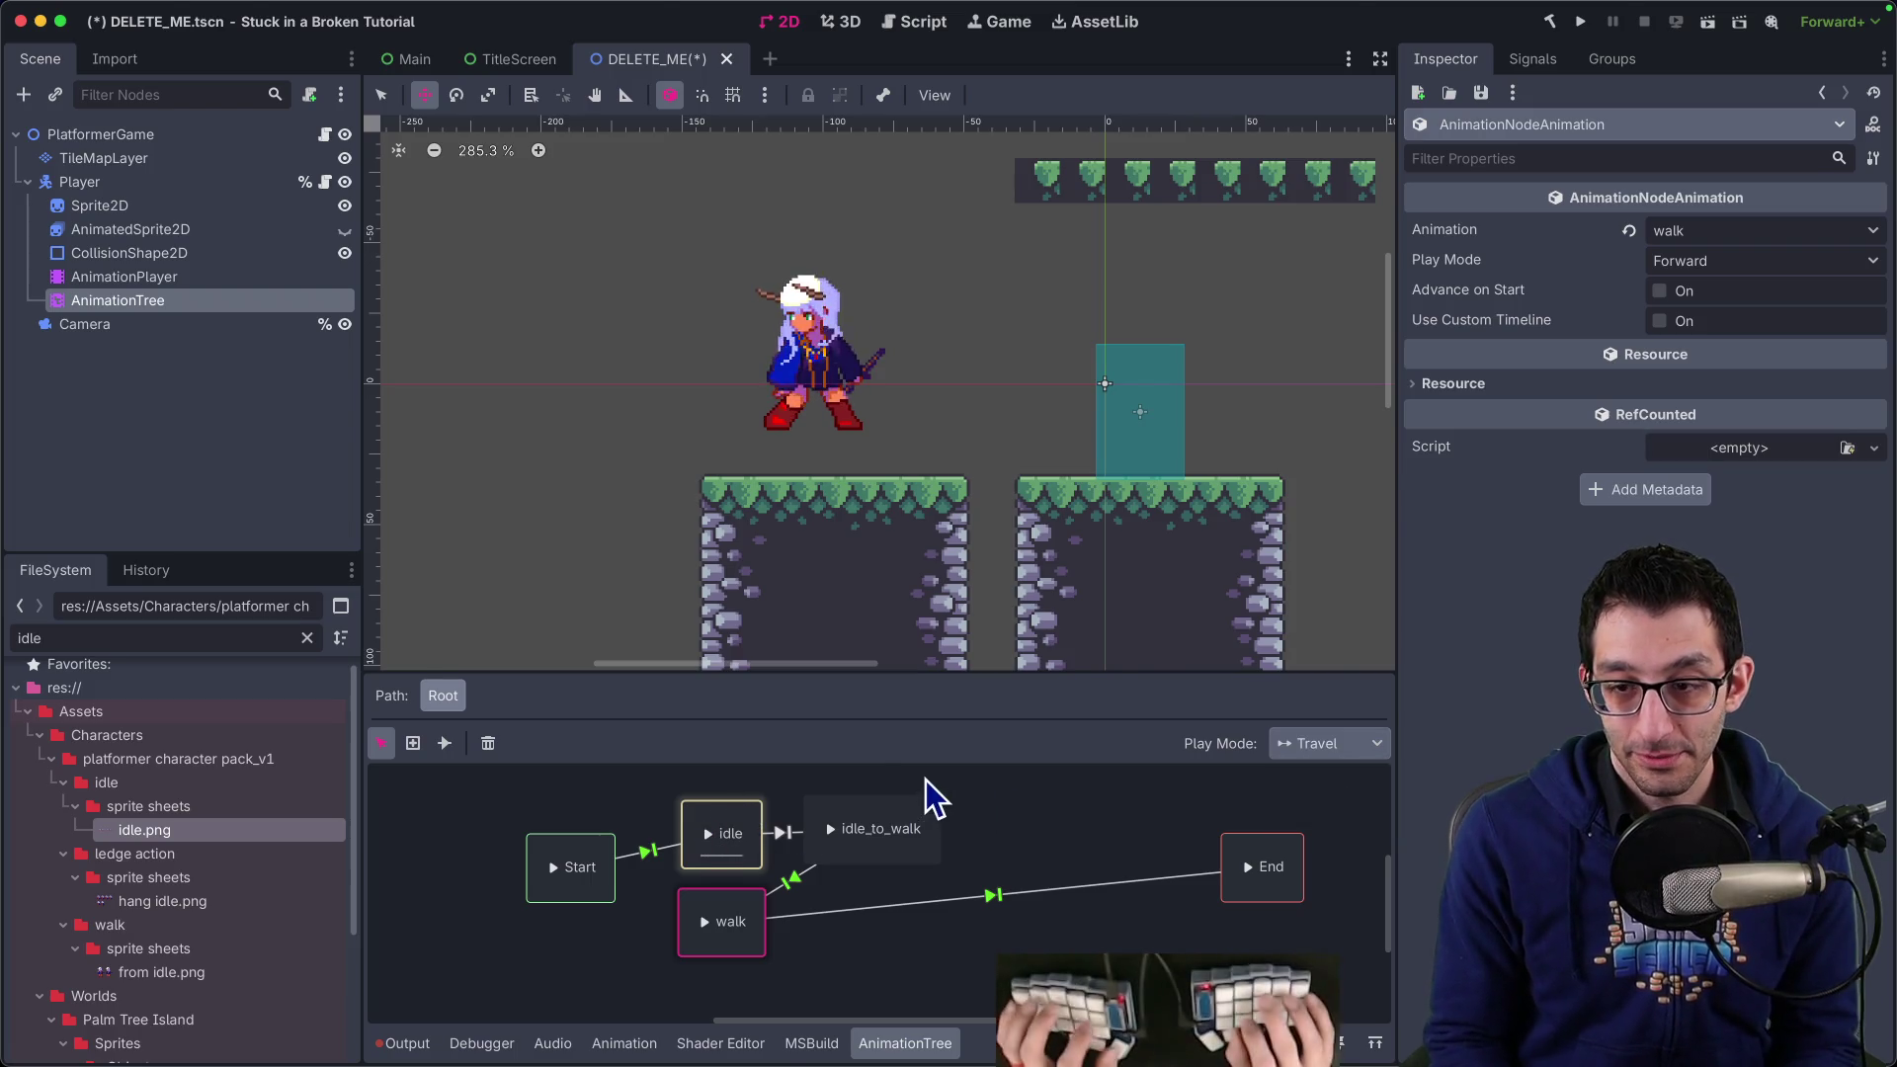
Open the AnimationTree docs tab in the browser and search the page for 'travel'
key(super+Tab)
key(super+9)
key(super+f)
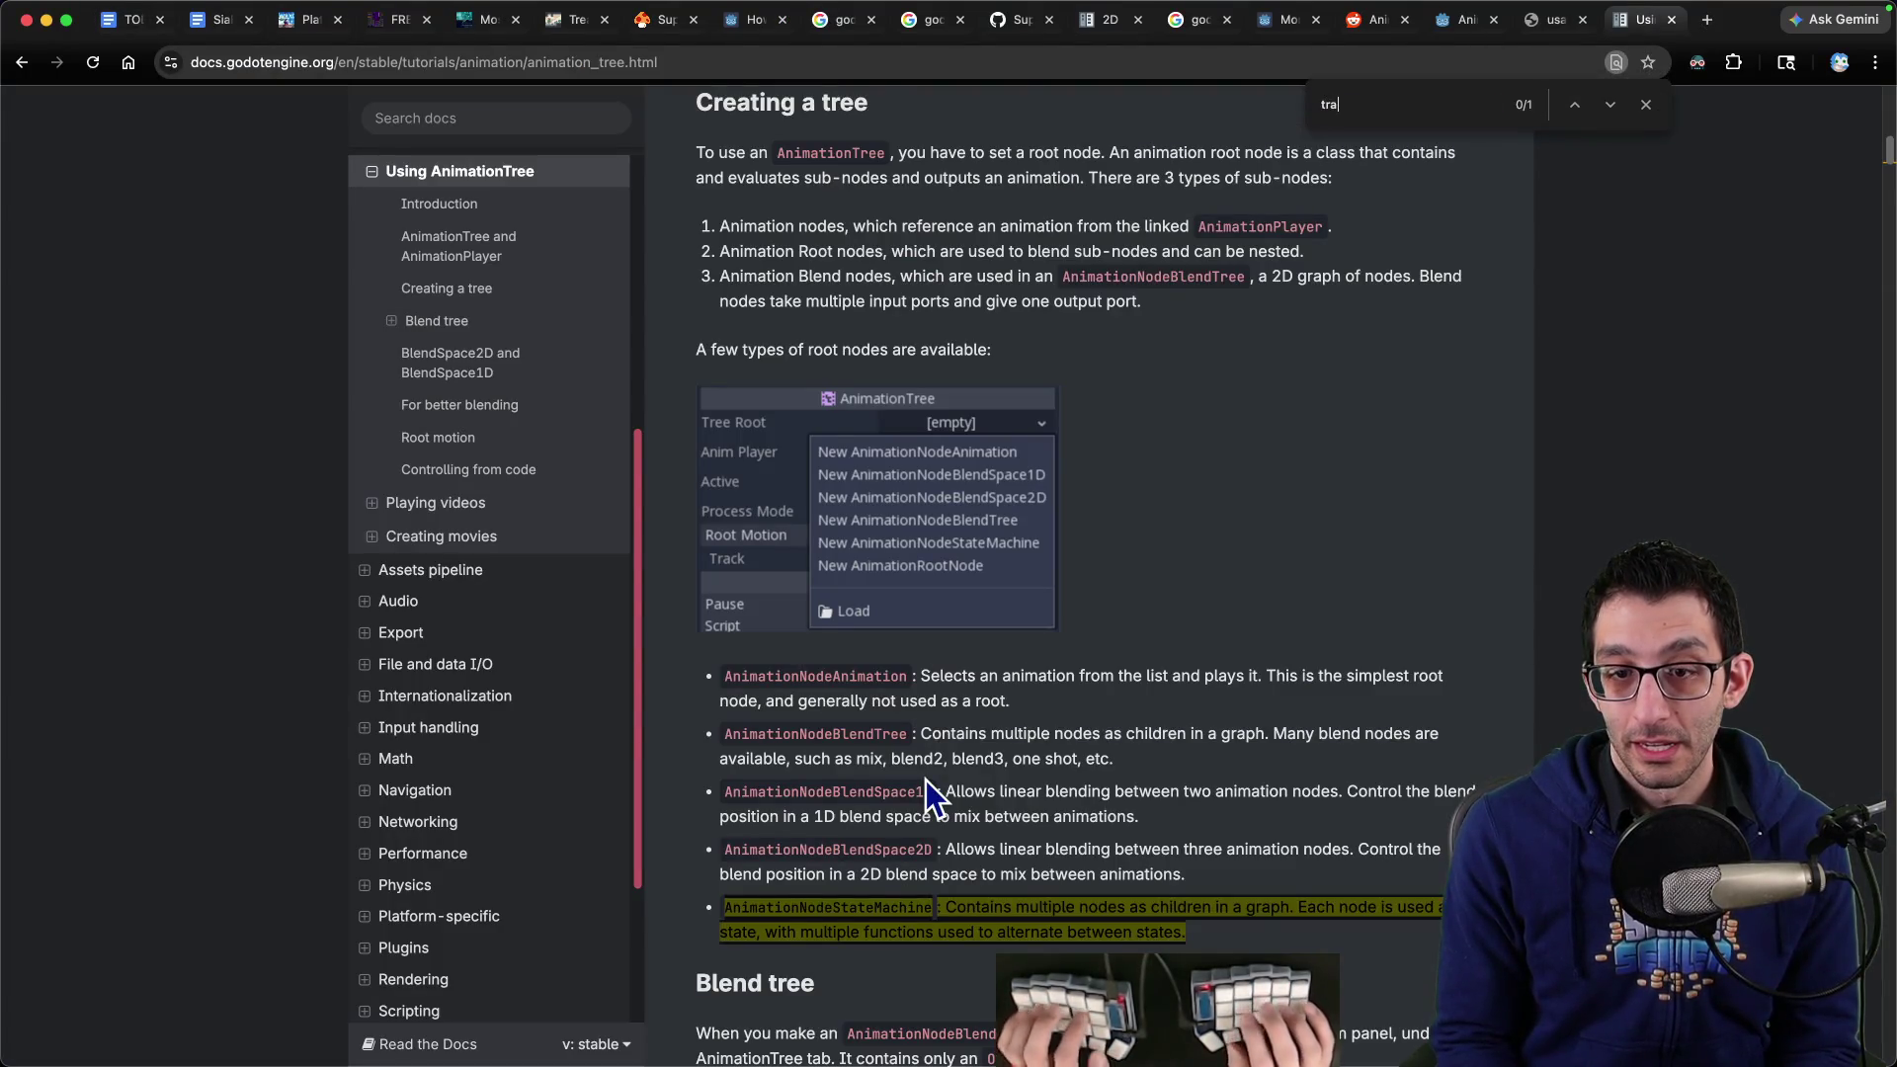
key(Return)
key(Return)
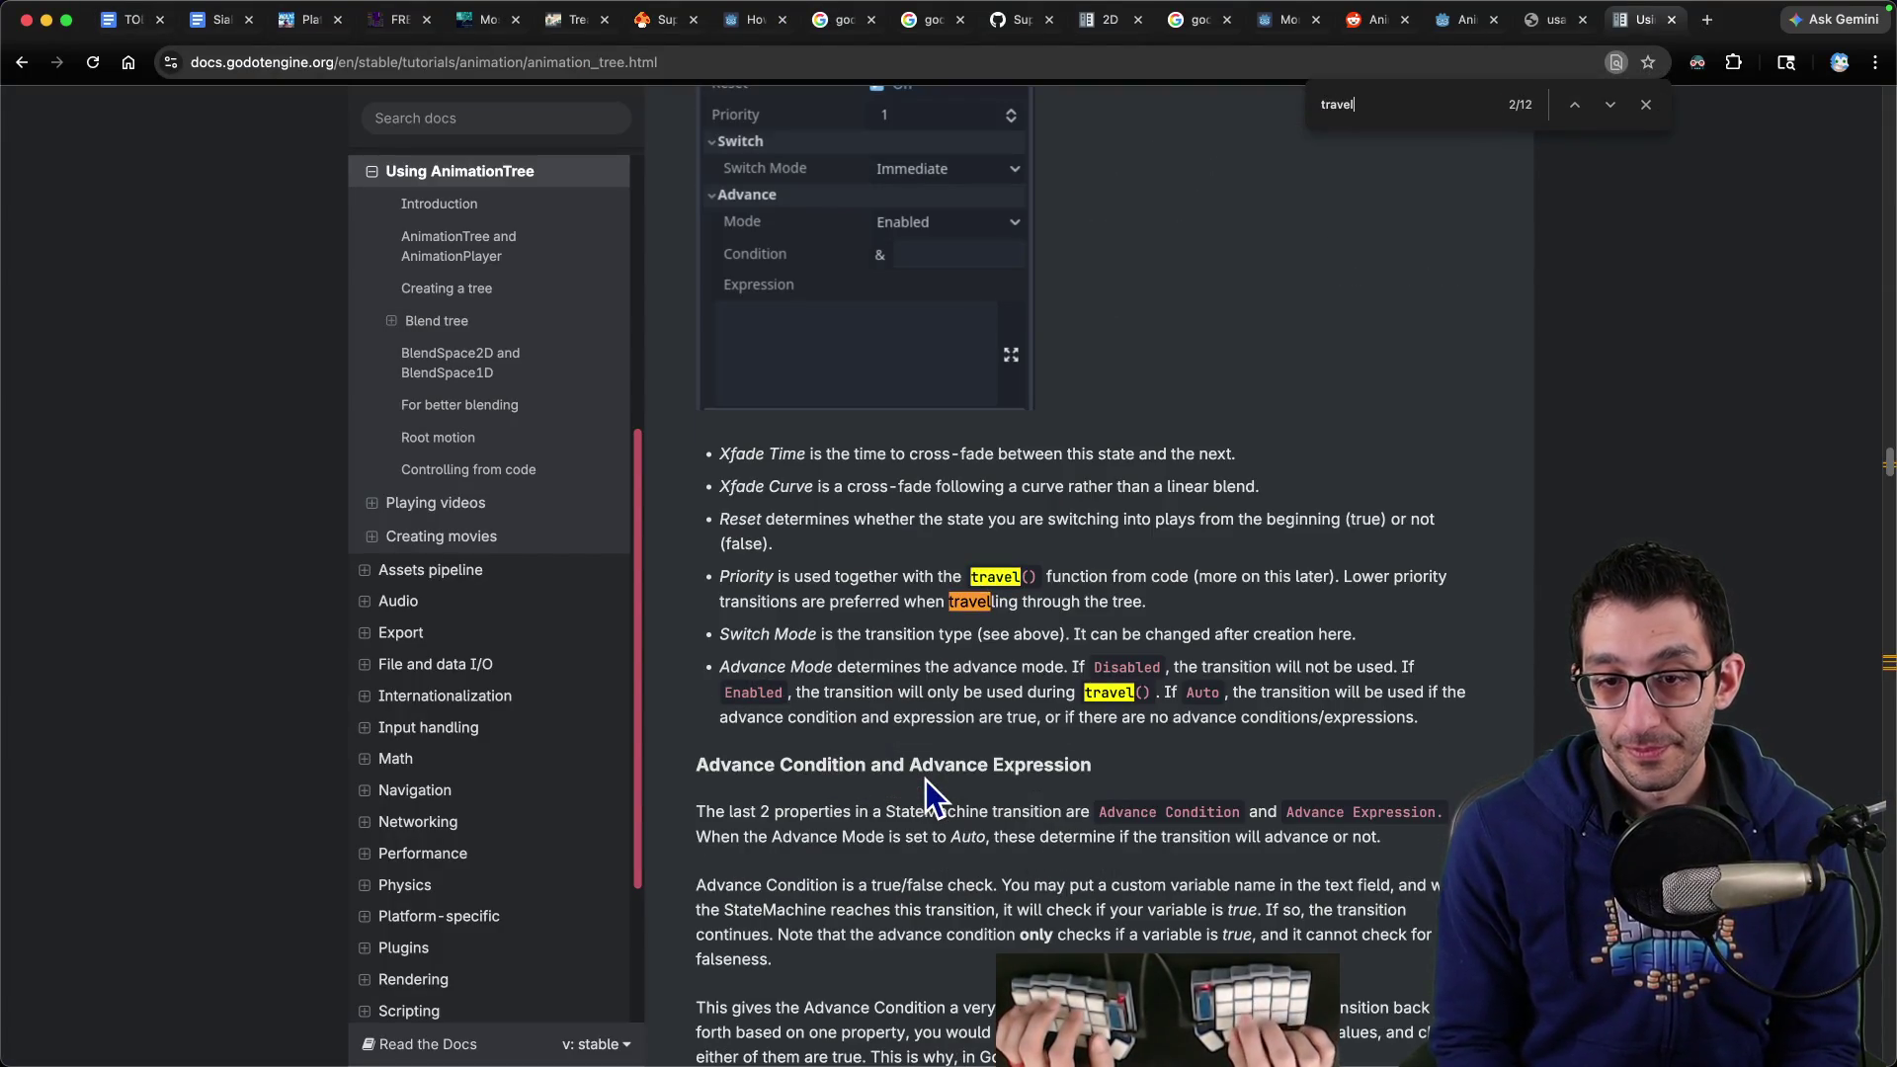
key(Return)
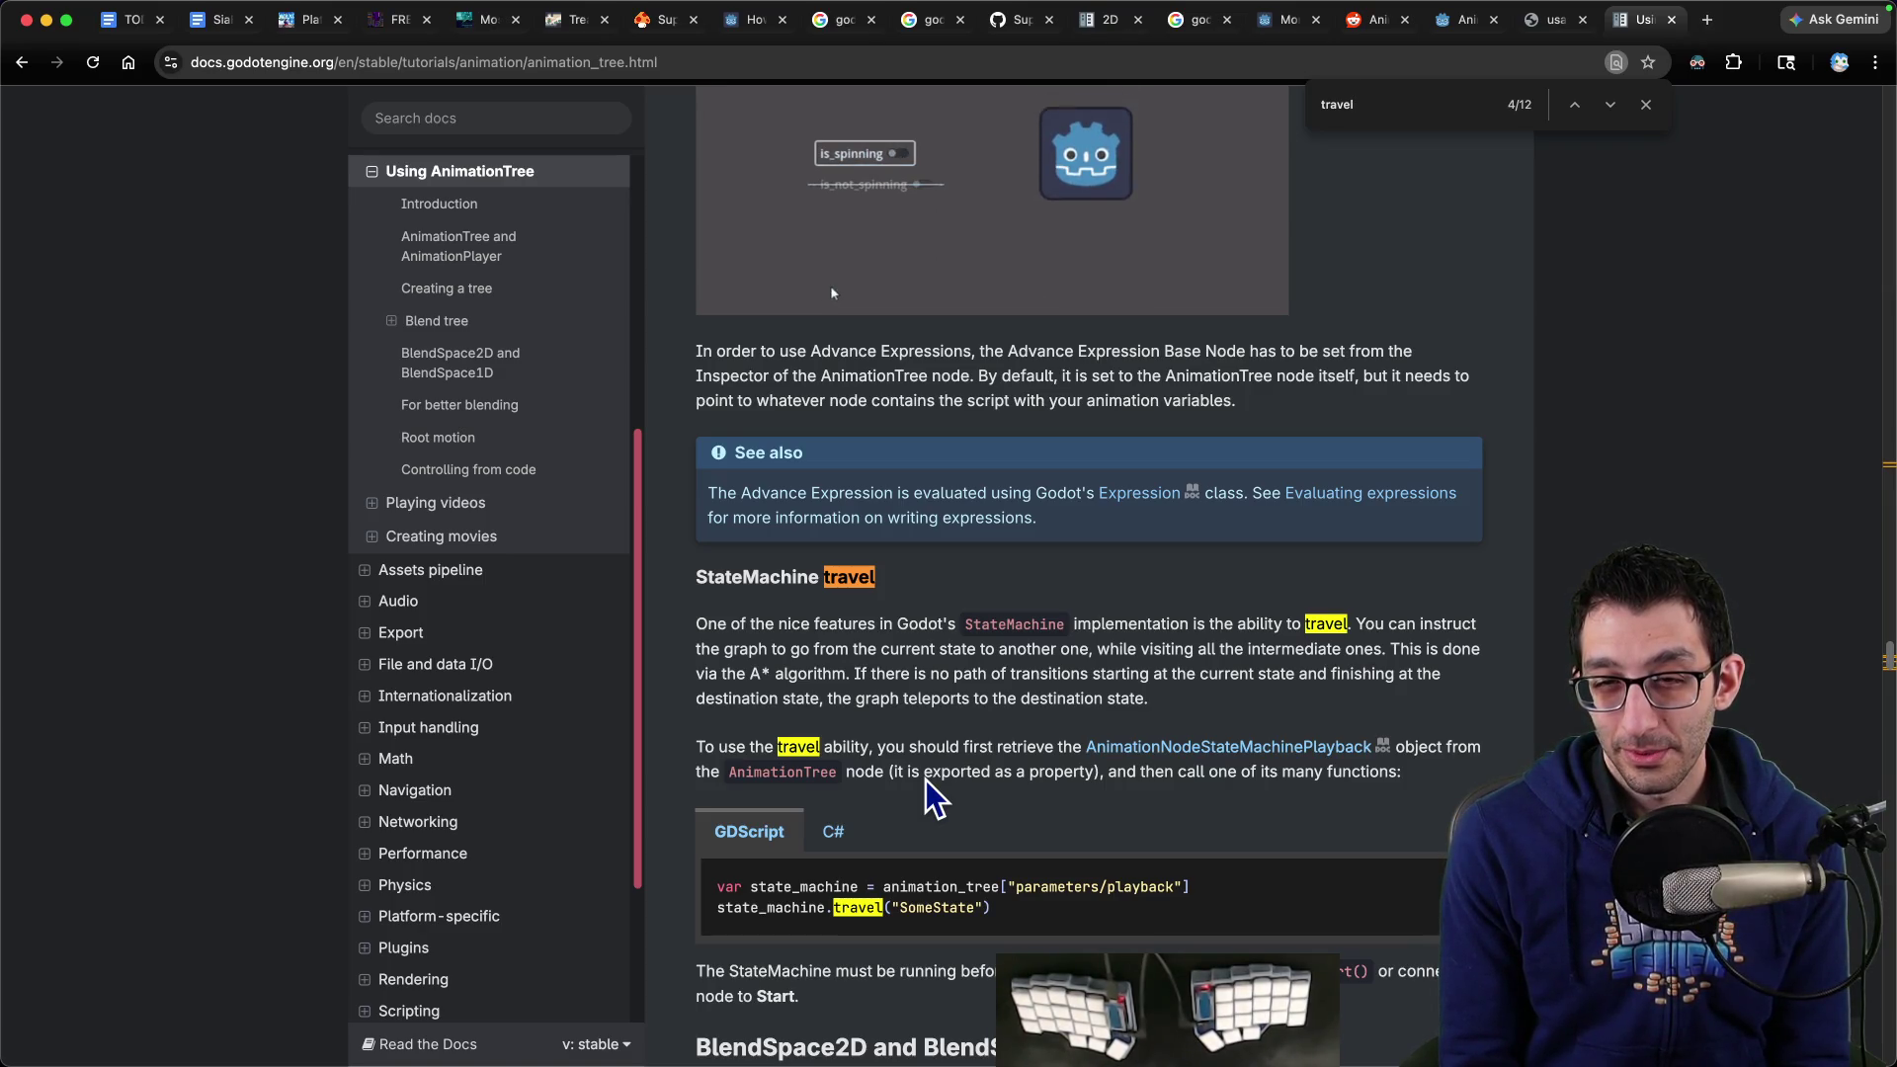
Search for 'immediate' and scroll to the Immediate, Sync and At End transition explanations
text(immediate)
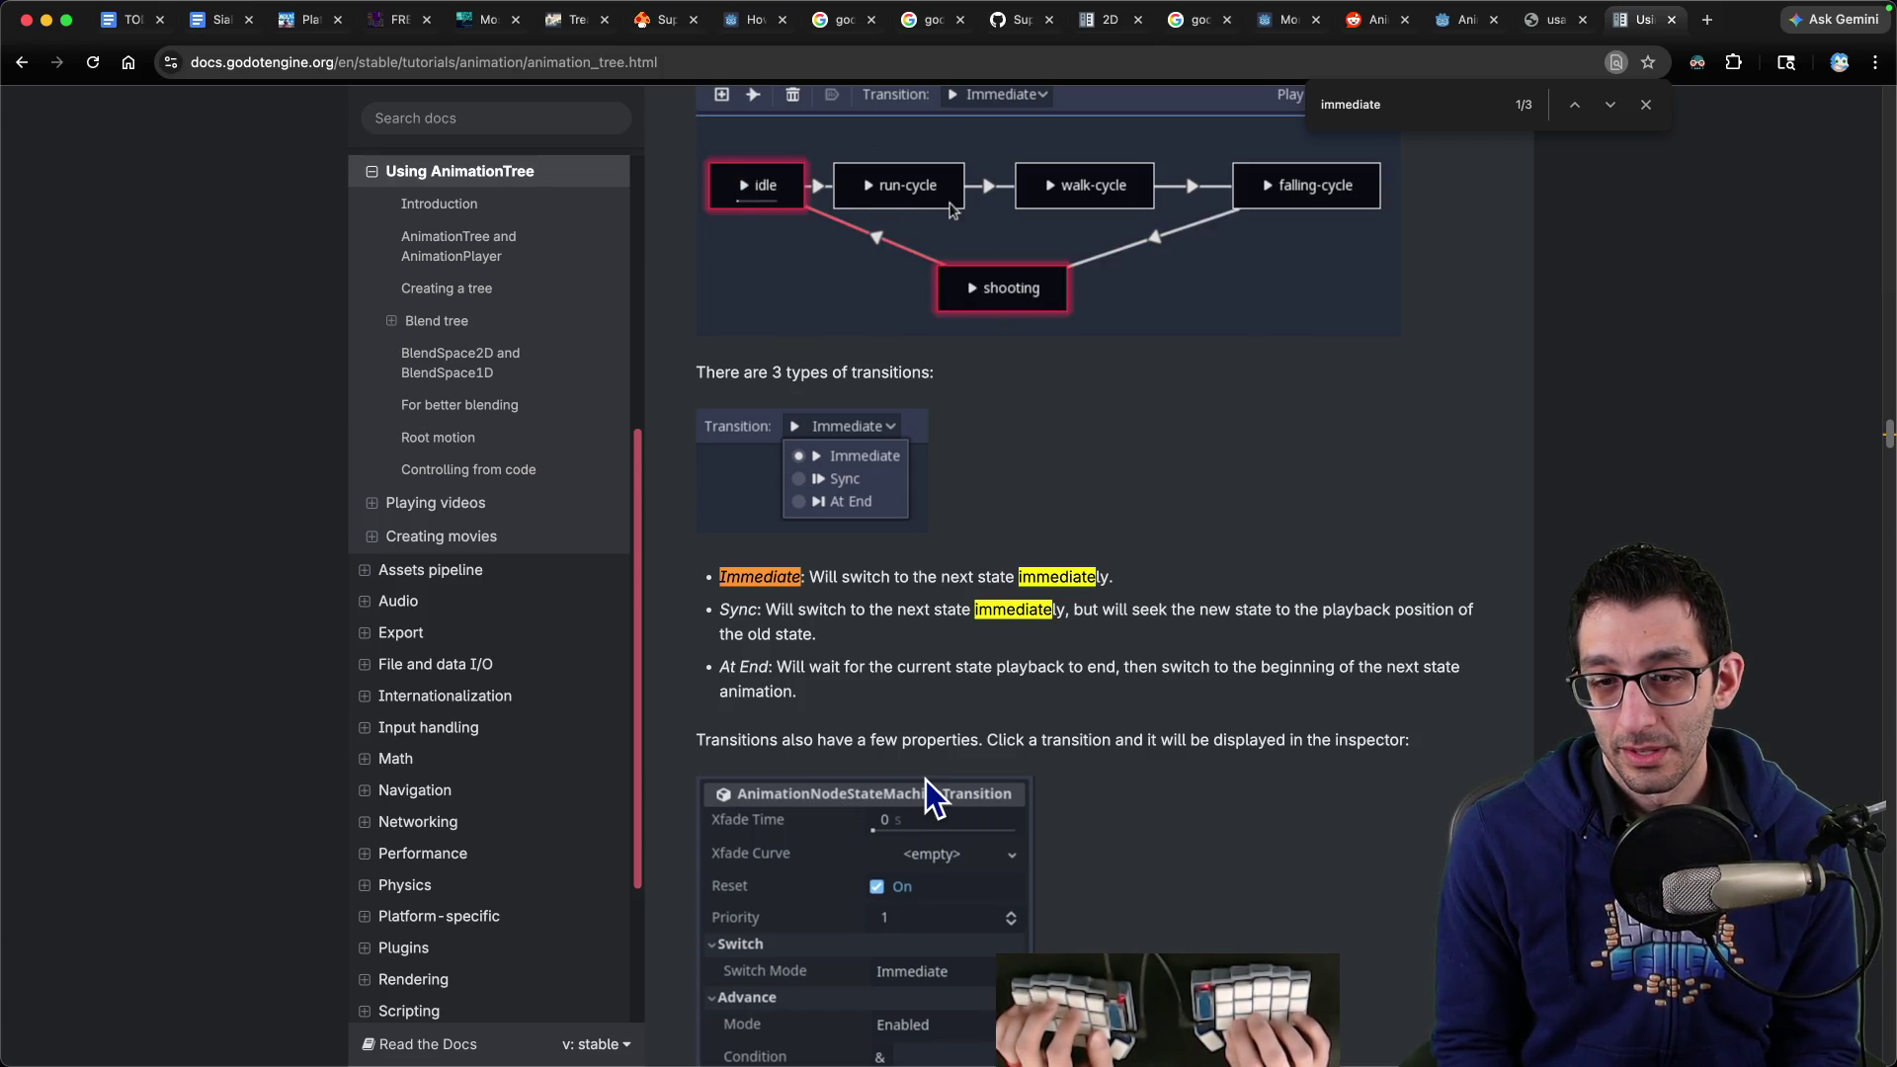
key(Return)
key(Return)
key(Return)
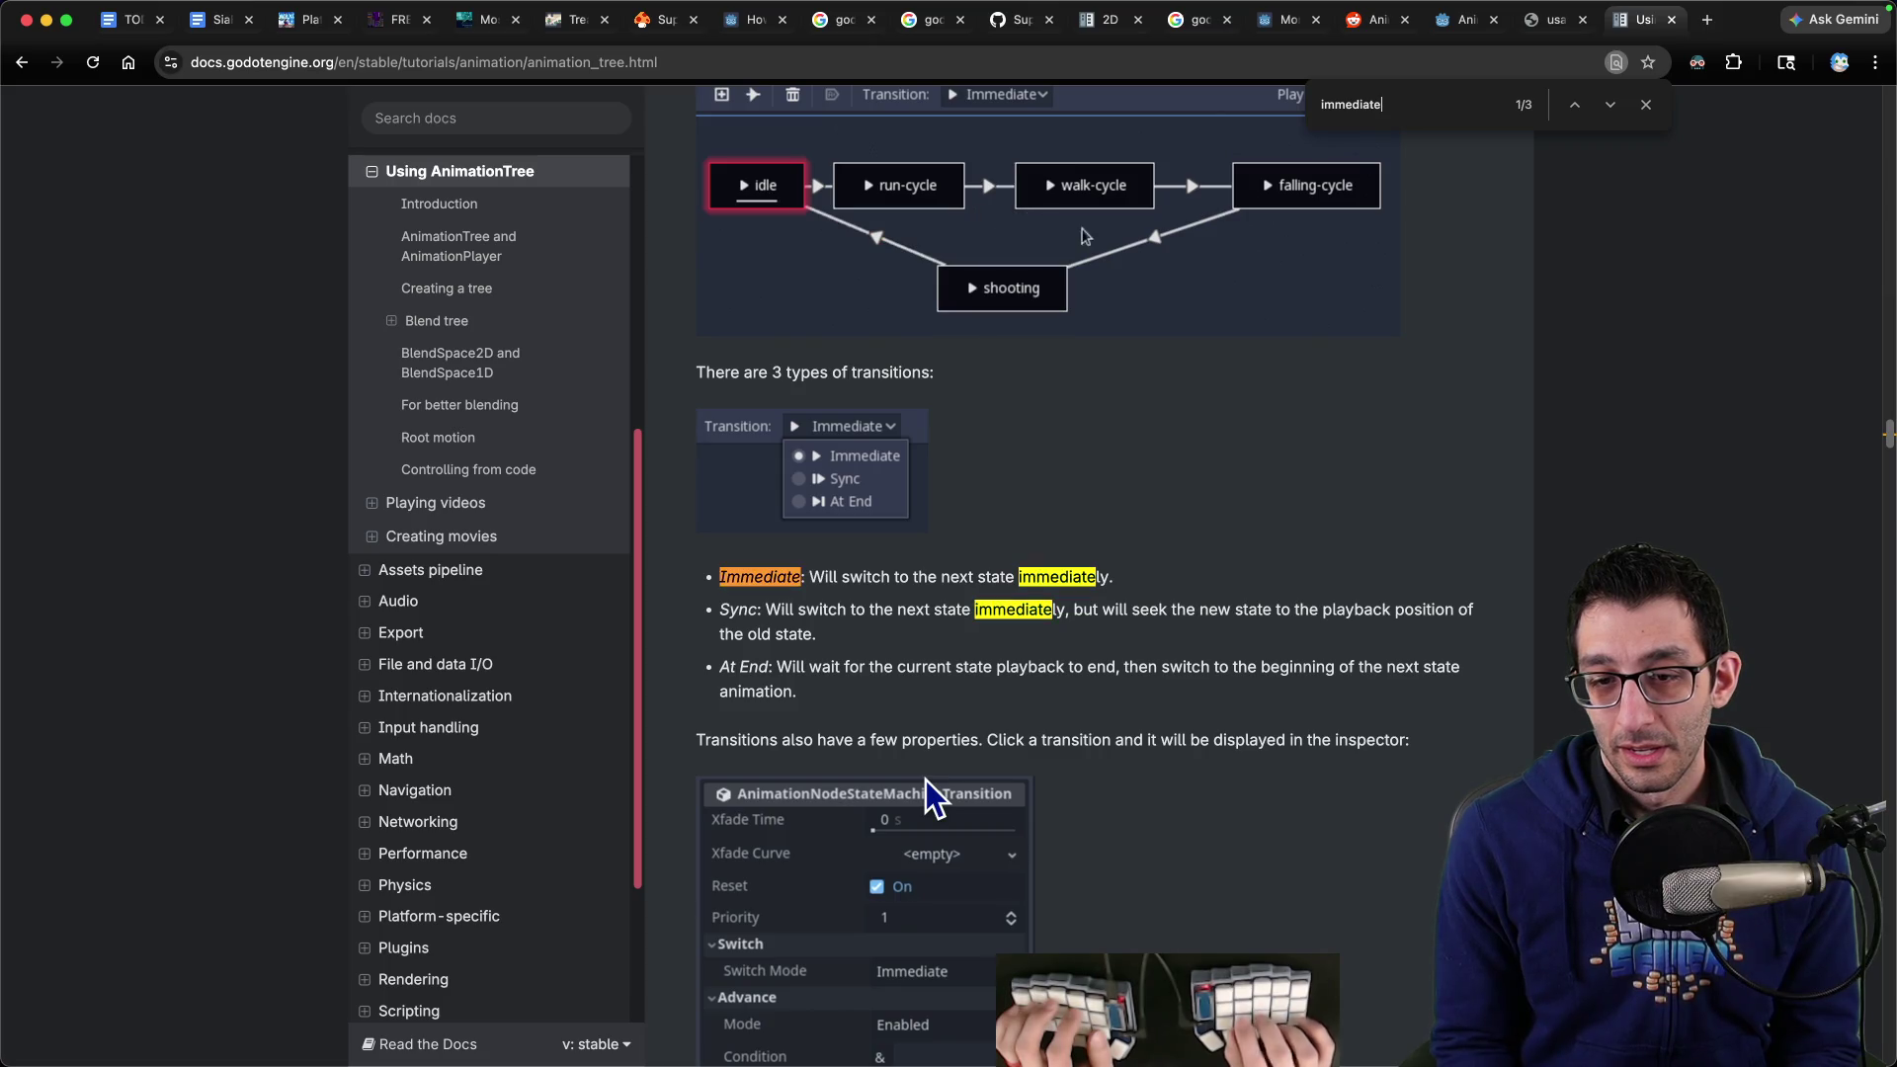
key(Escape)
scroll(927, 779, down, 4)
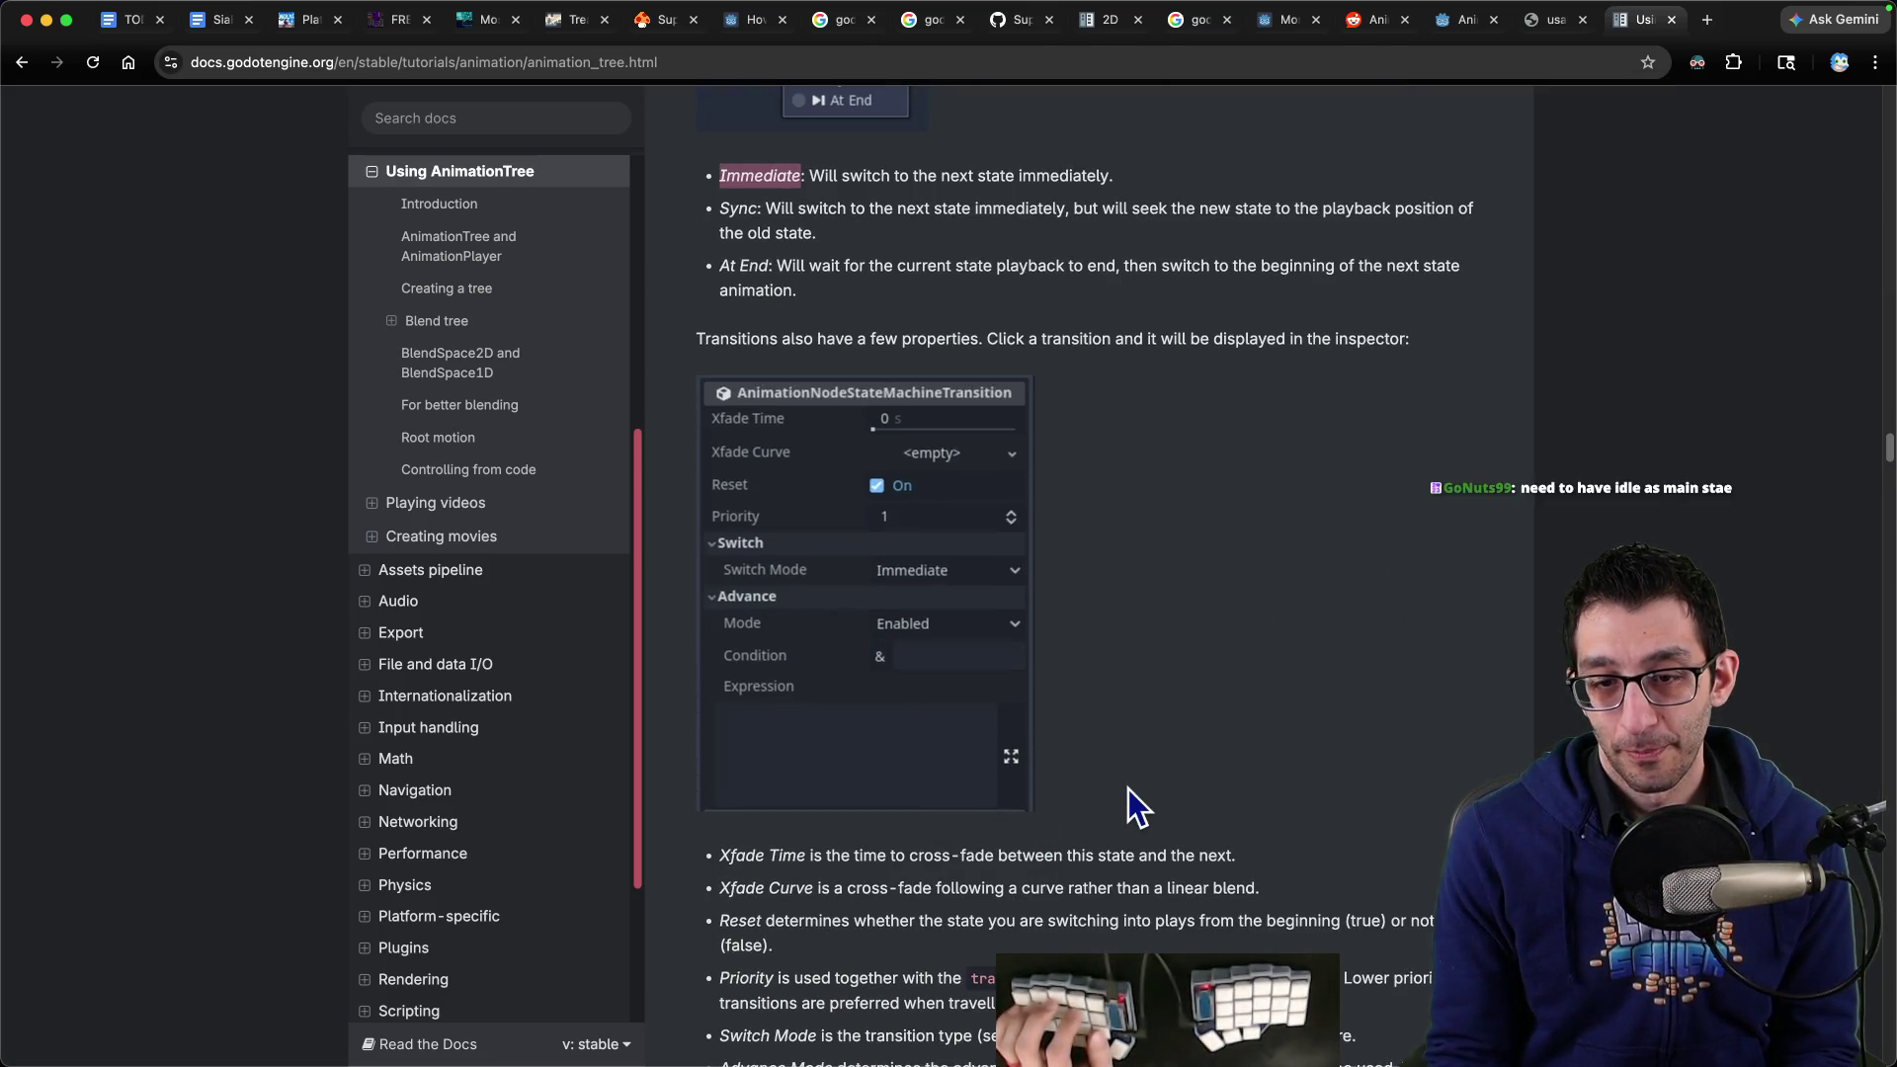
scroll(1128, 790, up, 6)
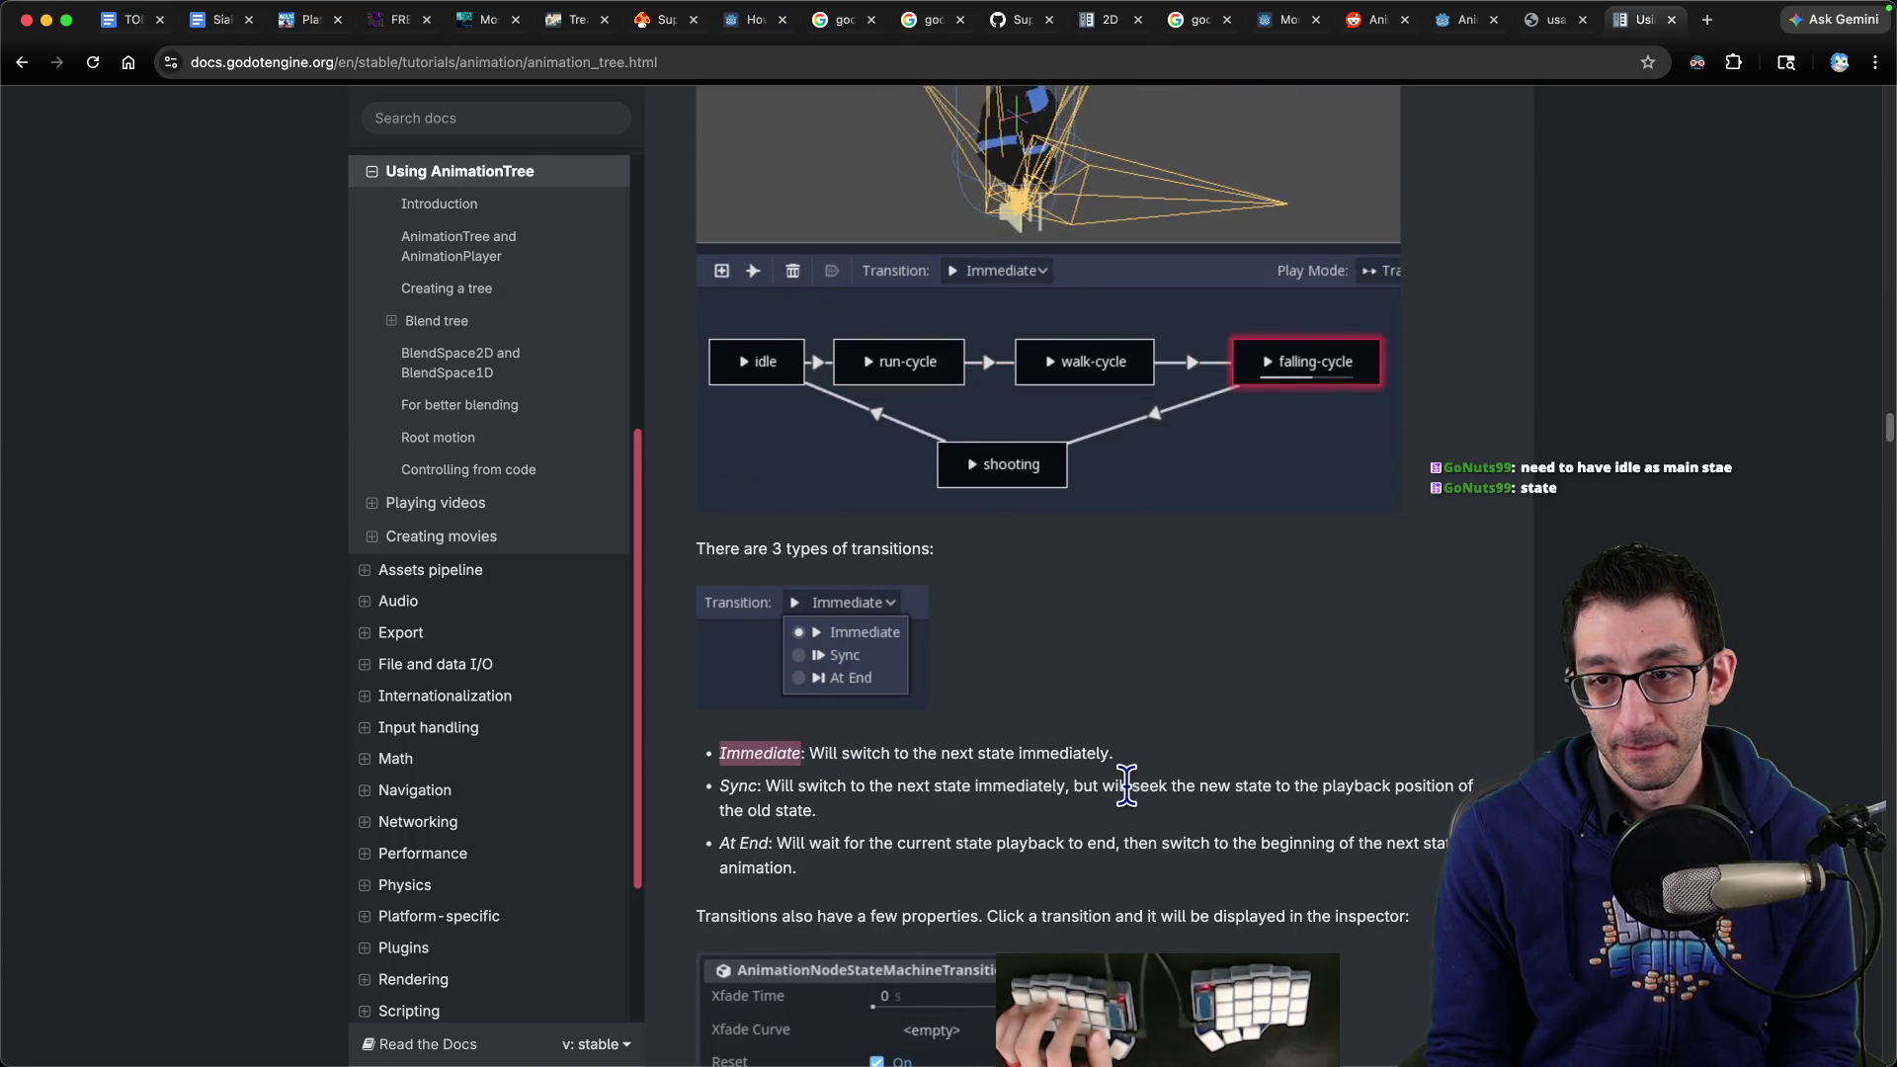
scroll(1126, 786, up, 3)
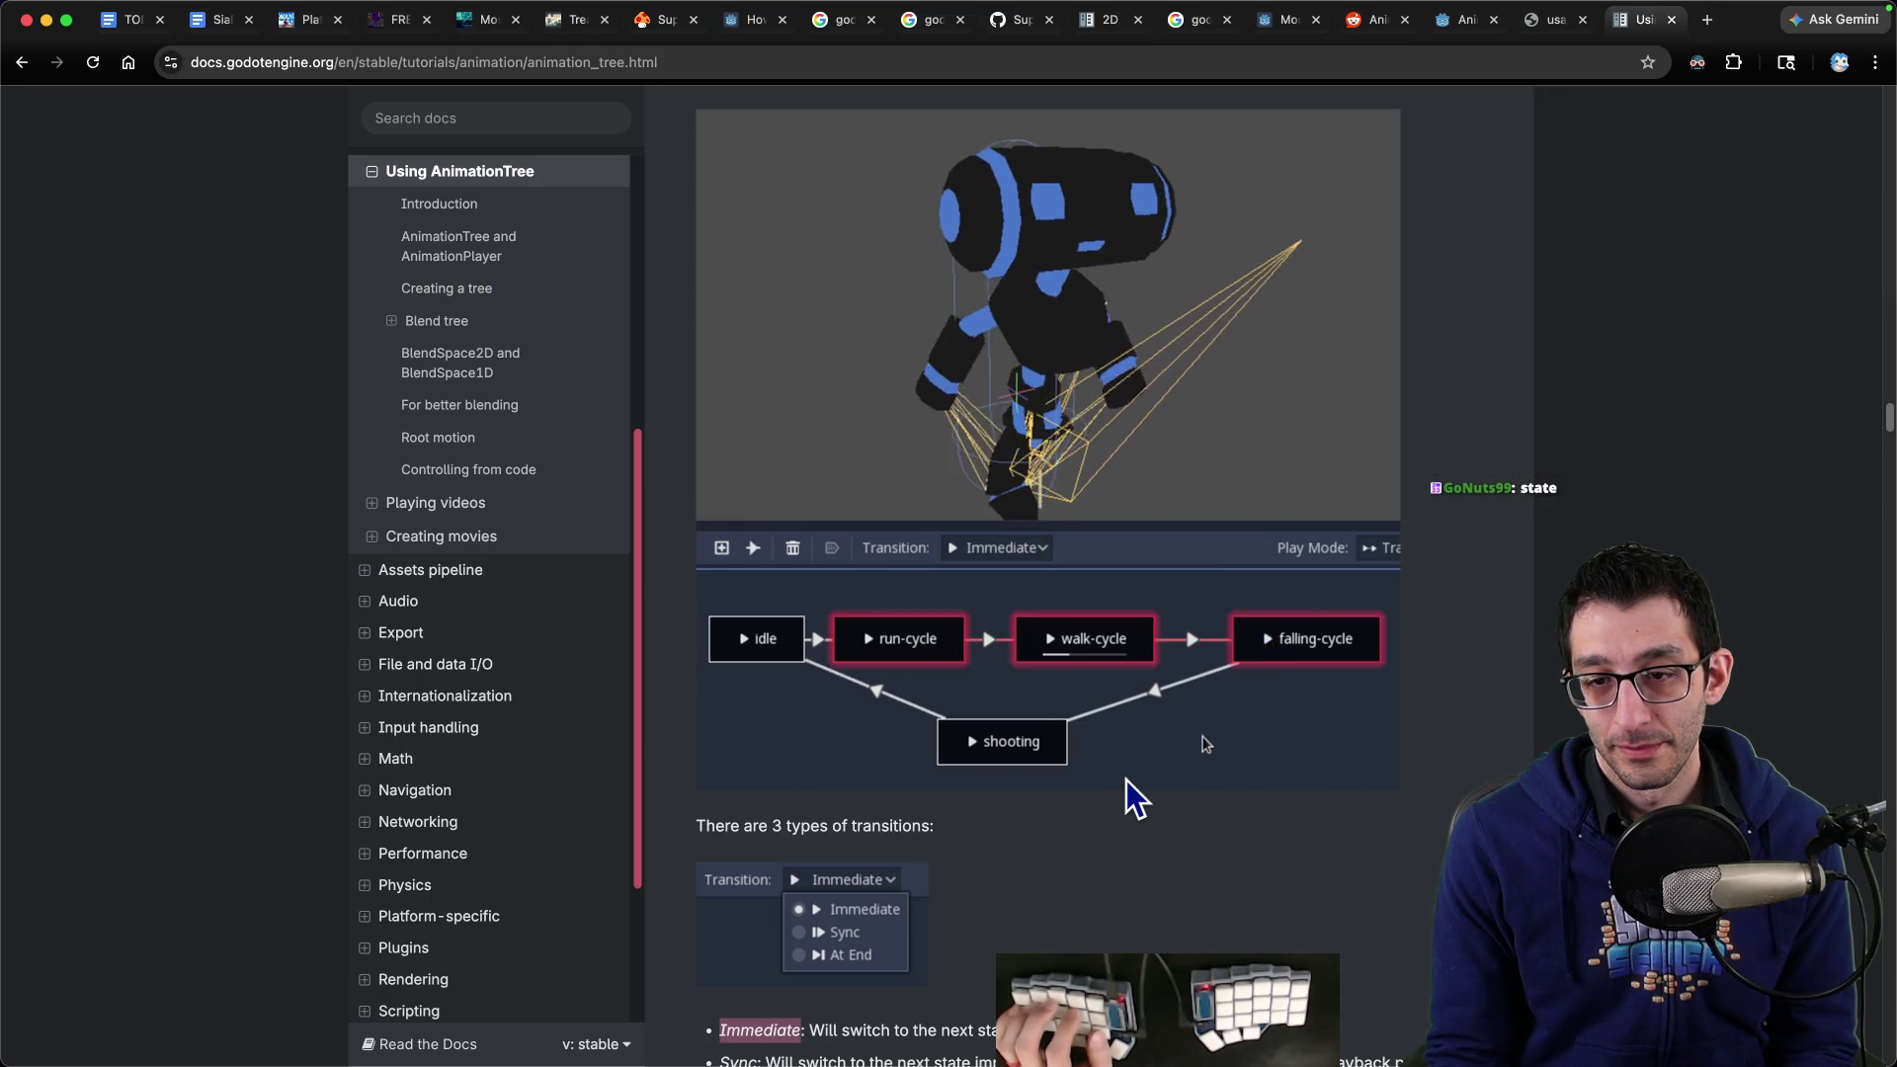
mouse_move(1024, 1028)
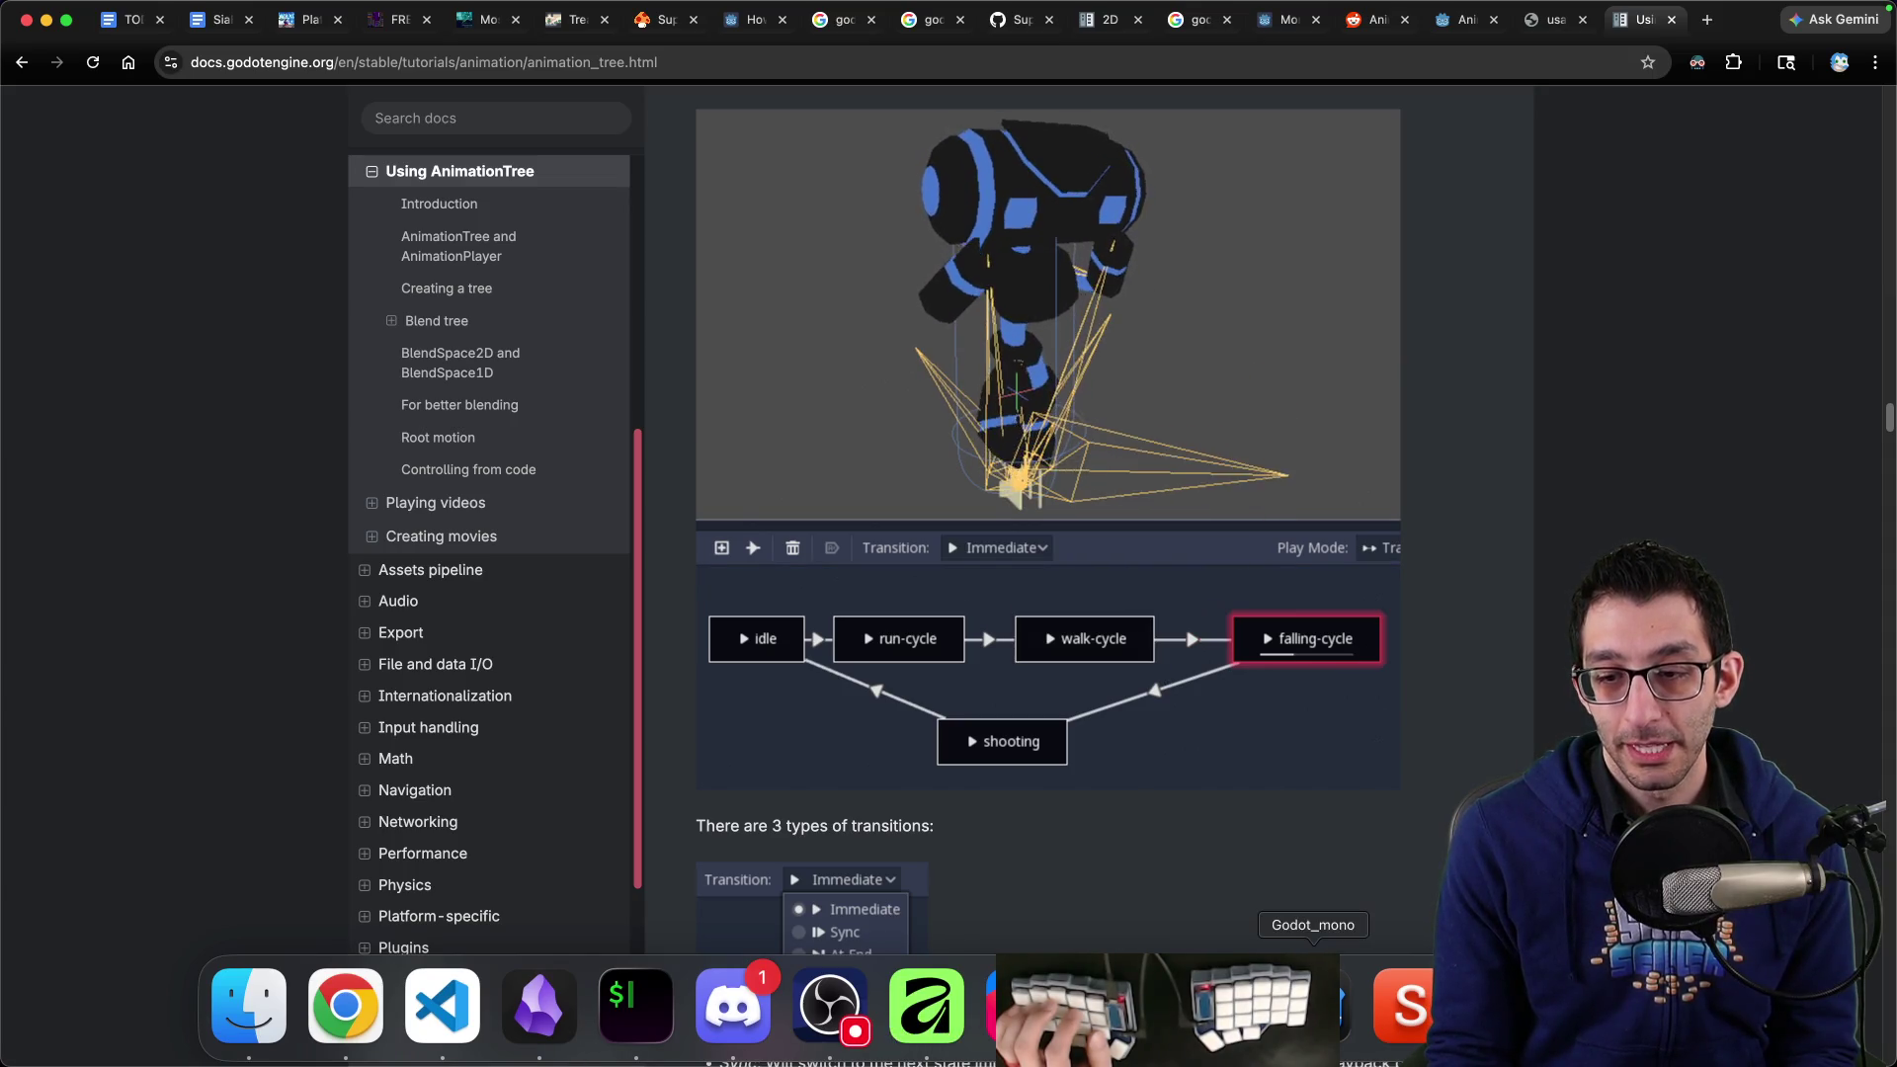
click(1253, 1003)
click(702, 922)
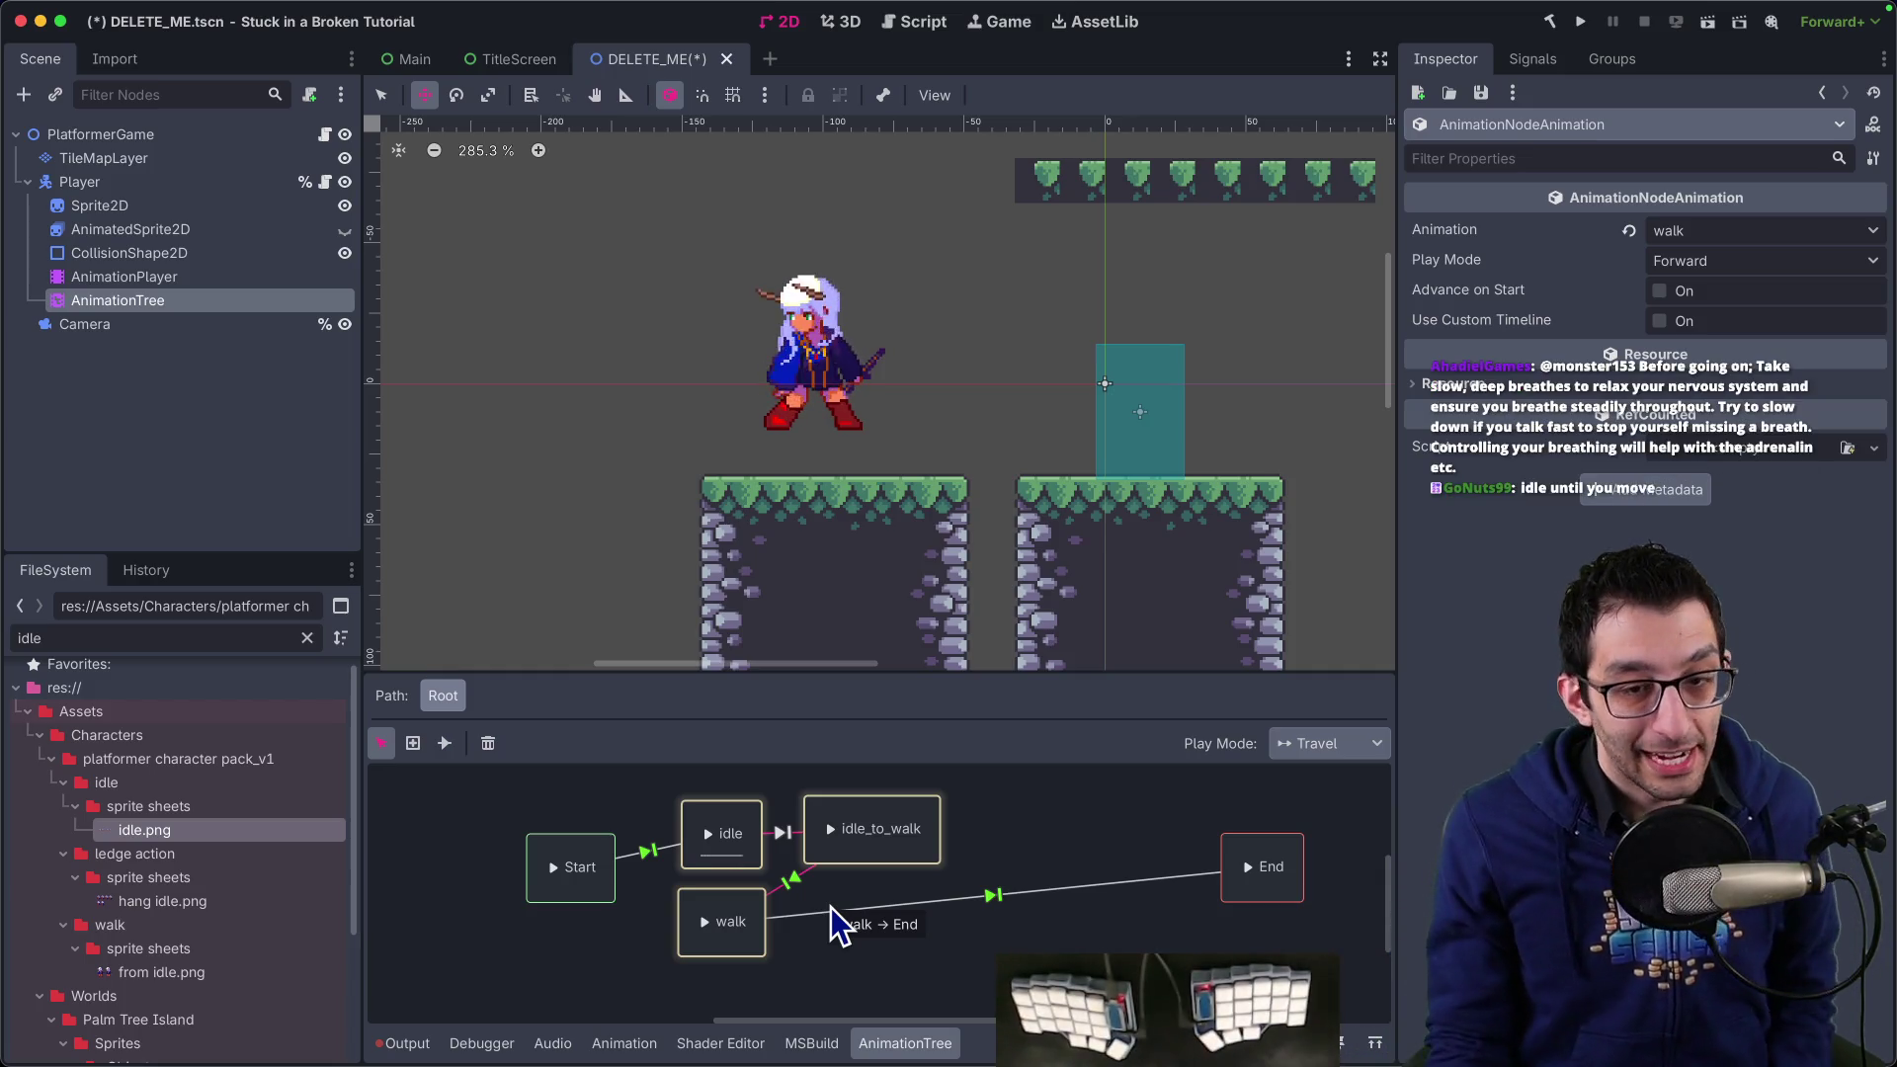
click(555, 869)
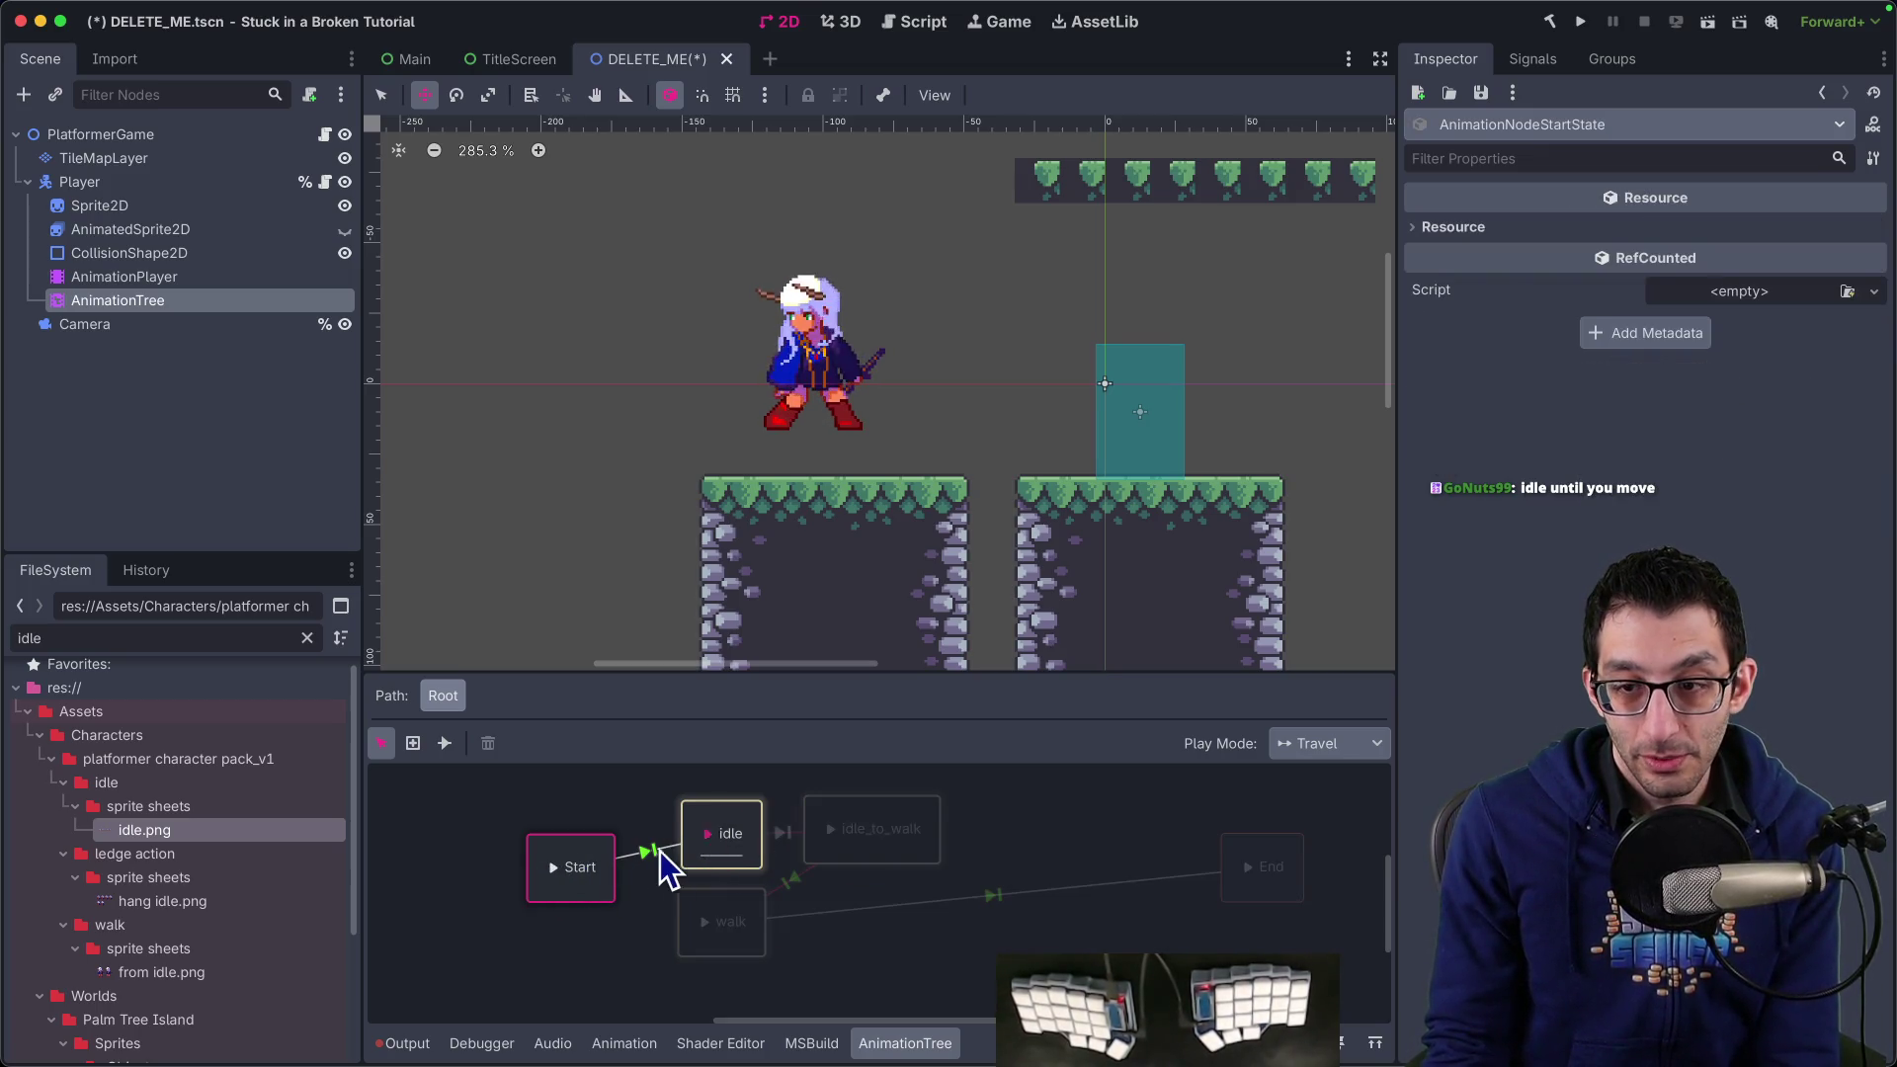
click(709, 855)
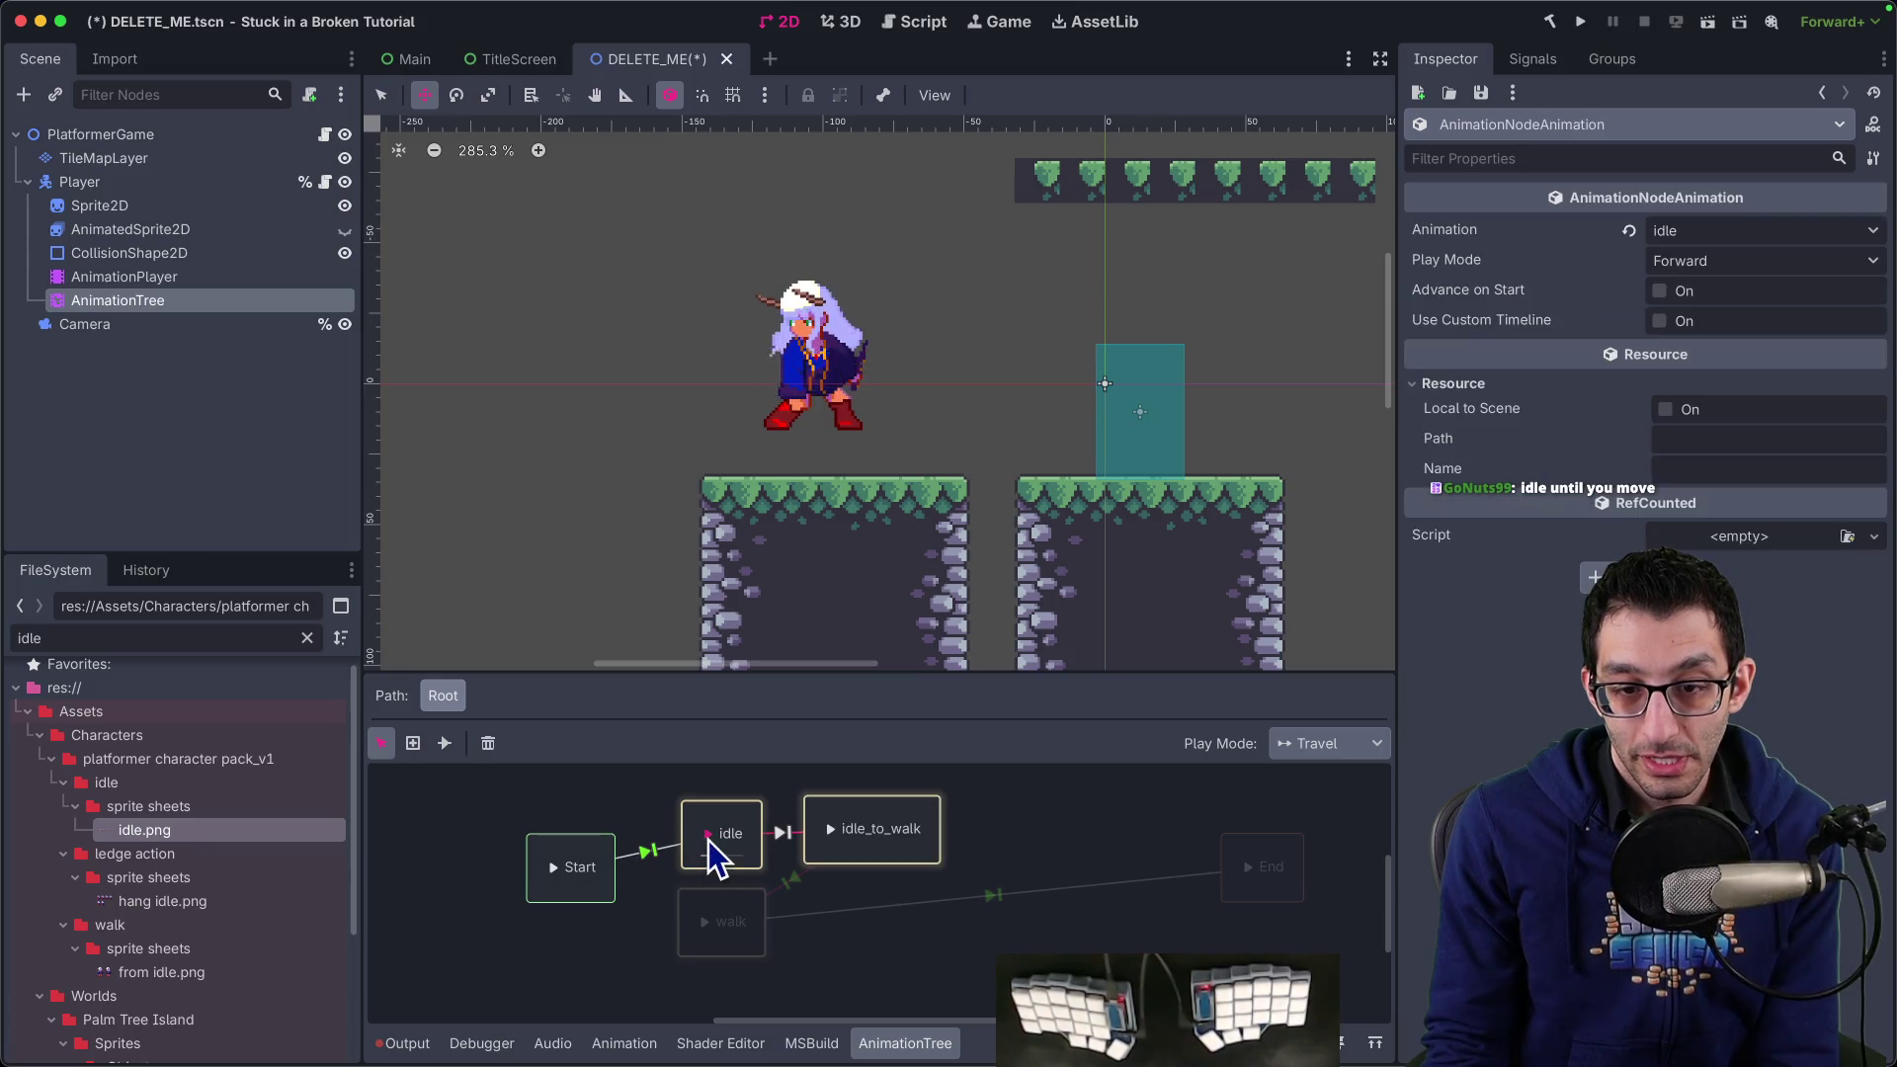
click(585, 869)
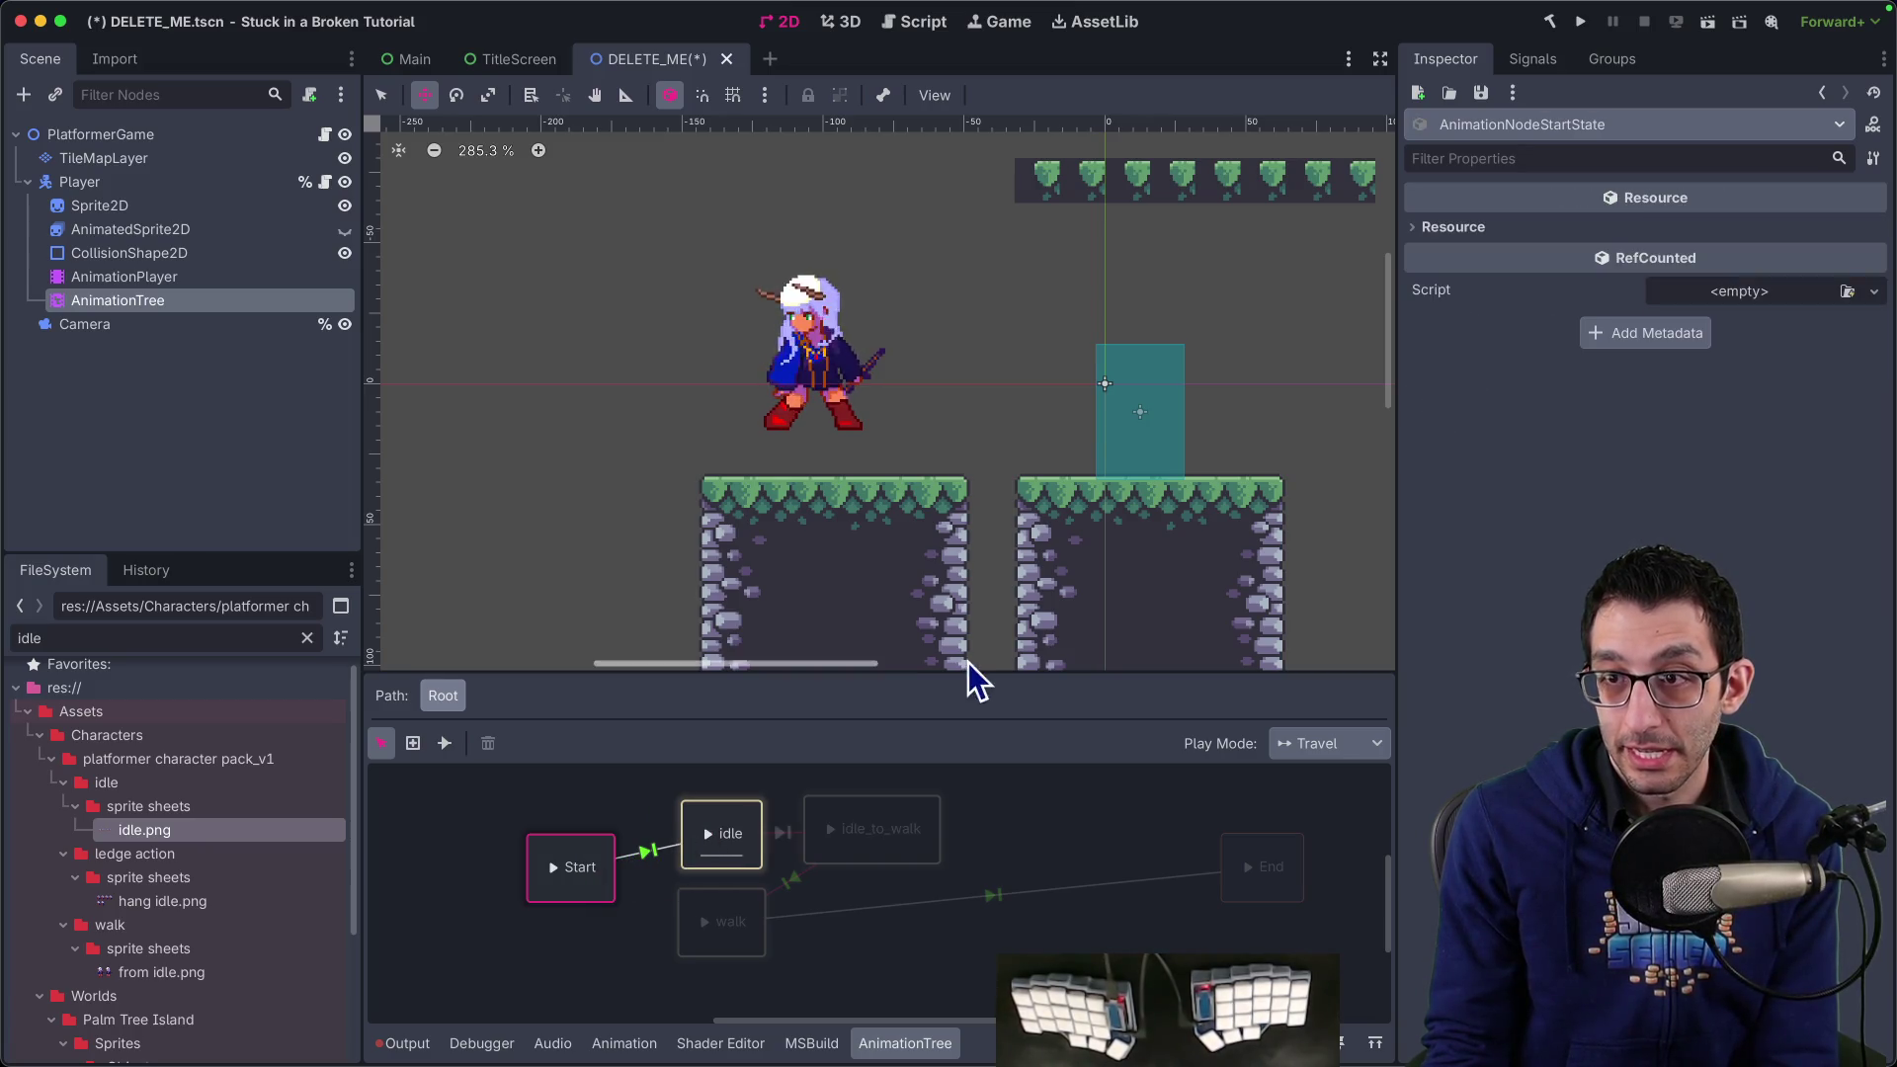
click(645, 850)
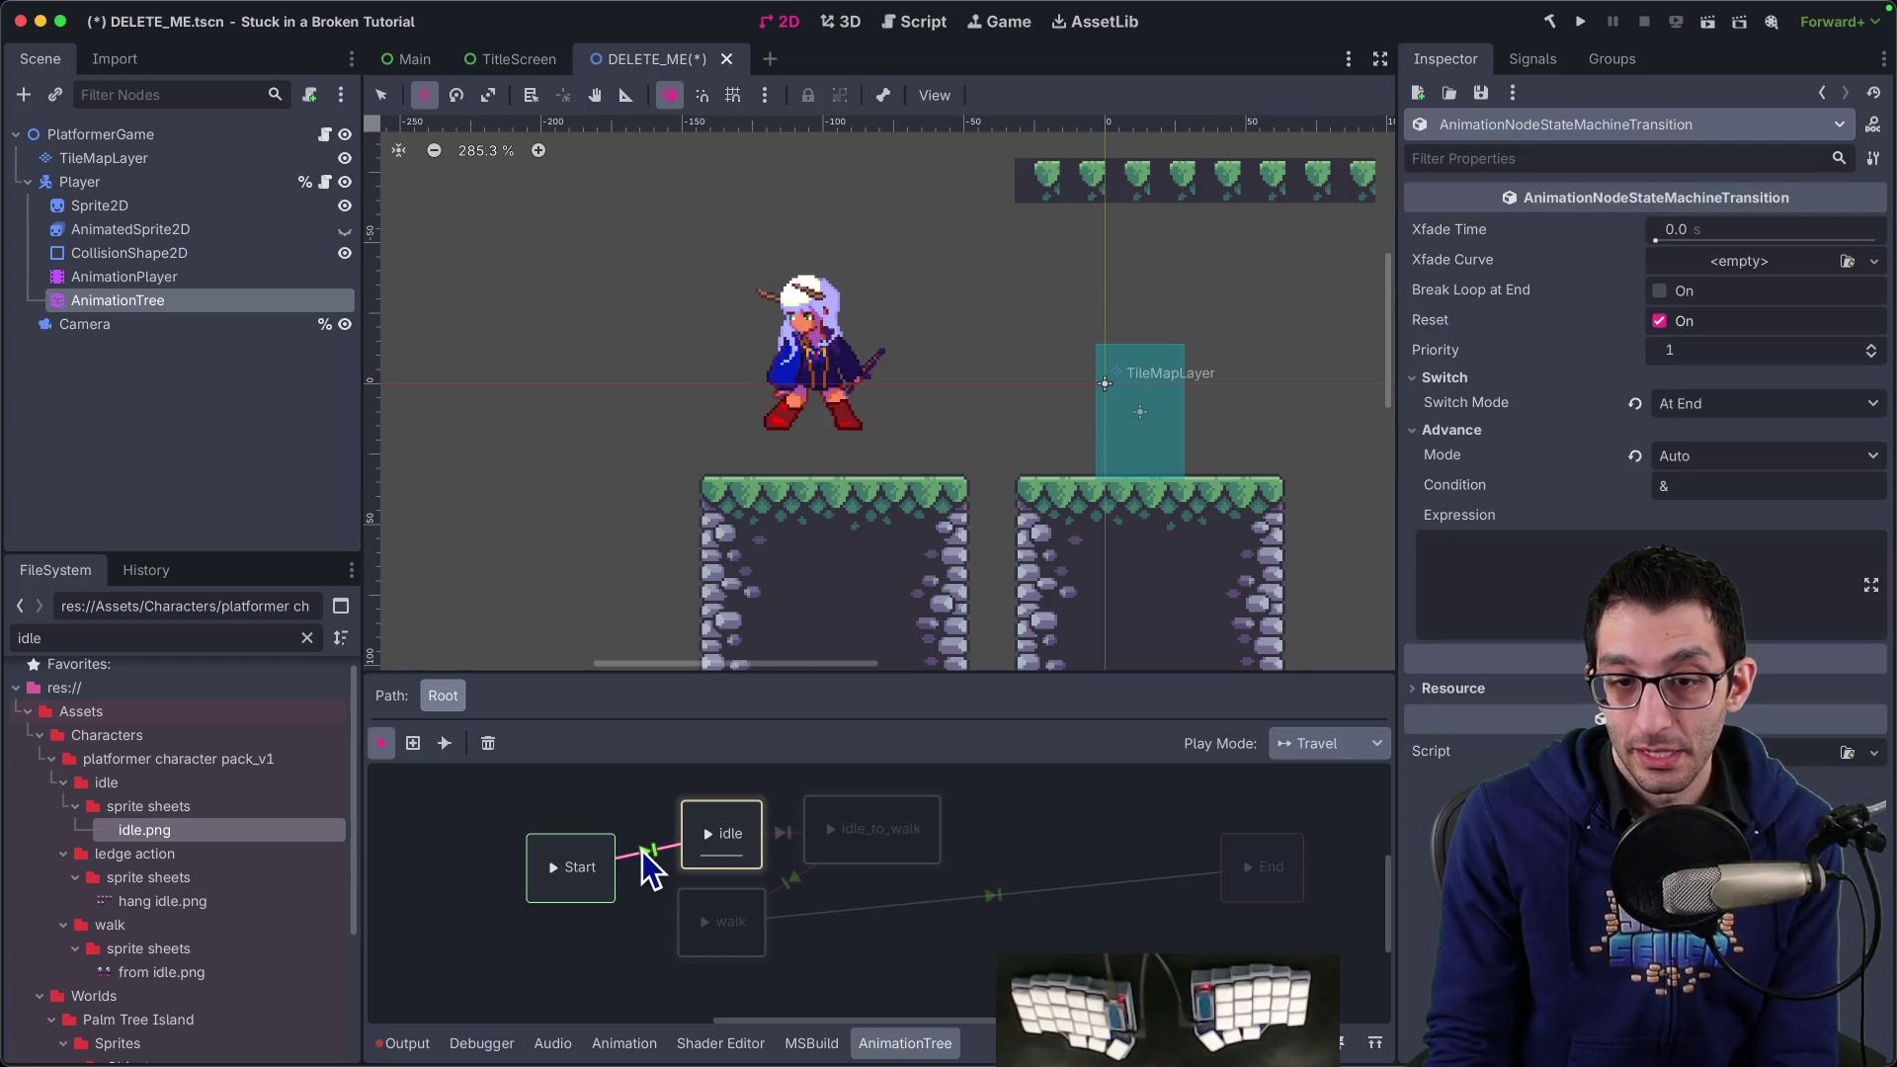
click(741, 836)
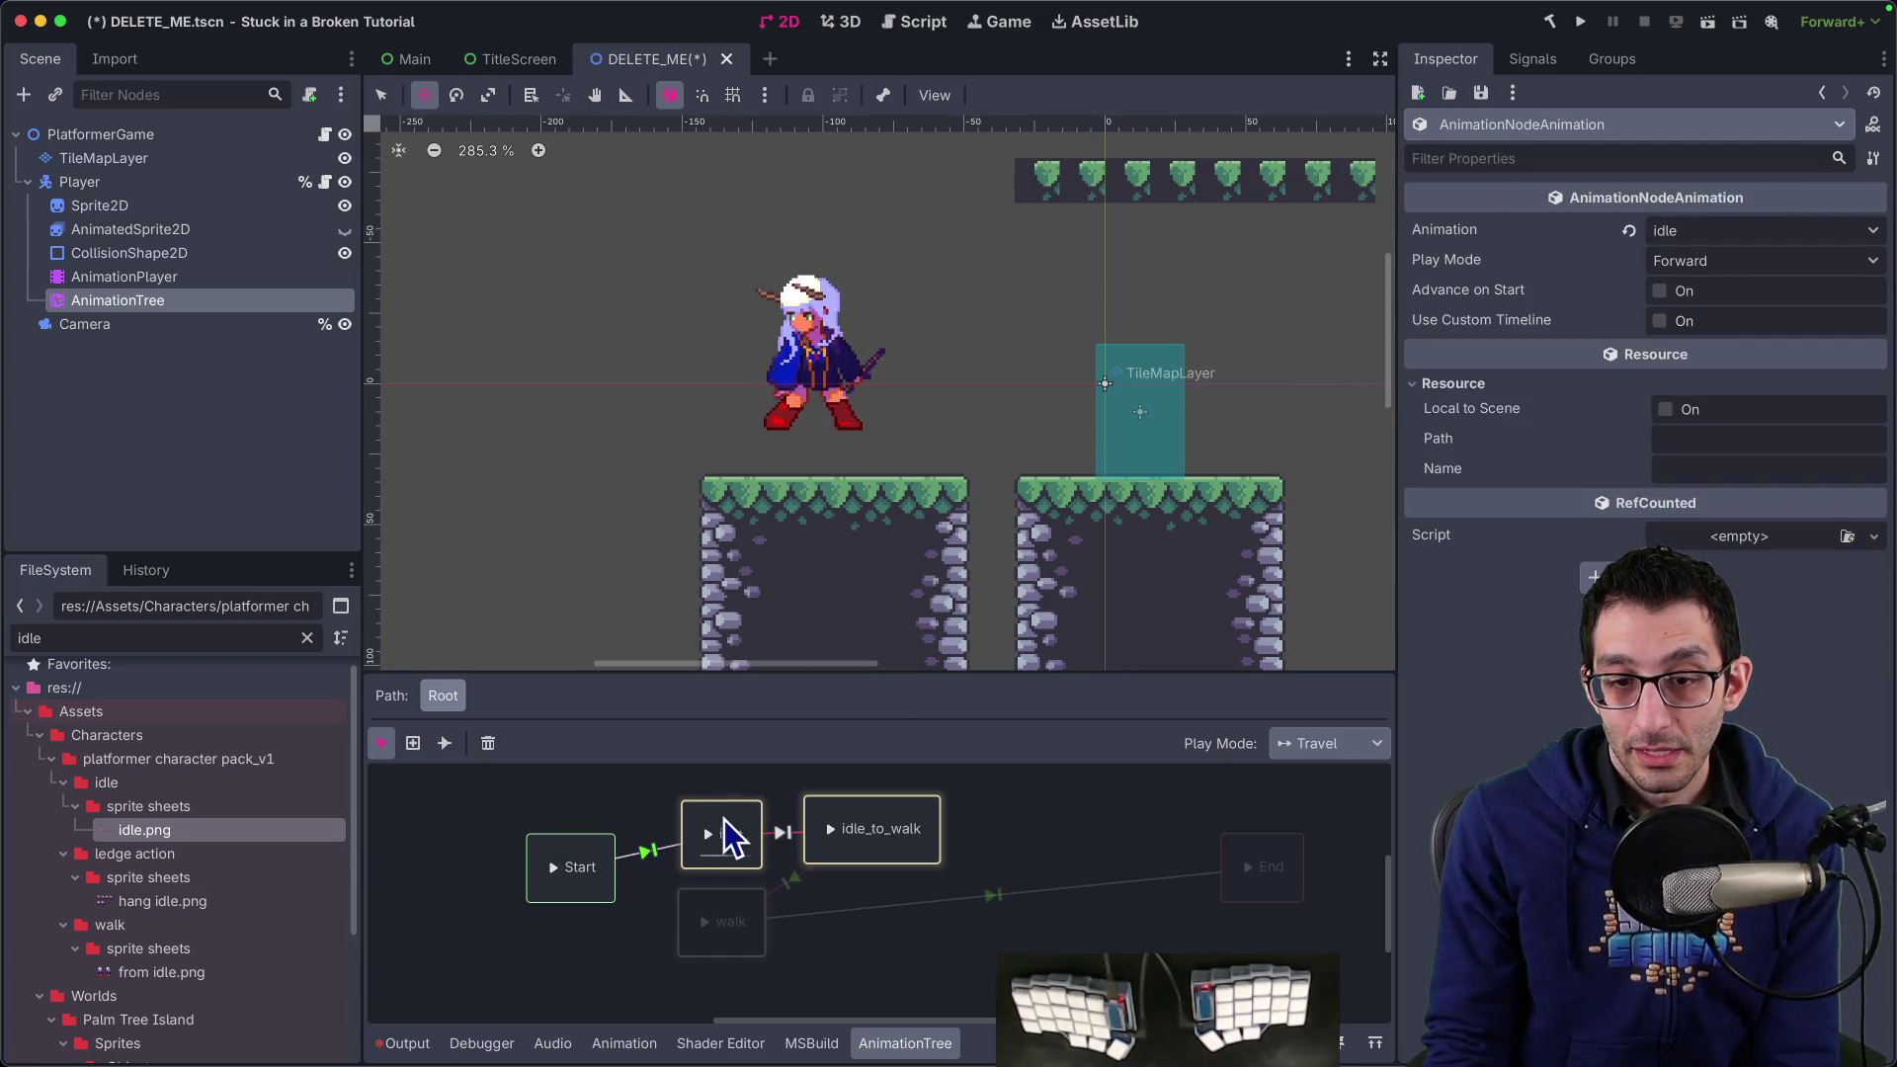
click(845, 832)
click(720, 921)
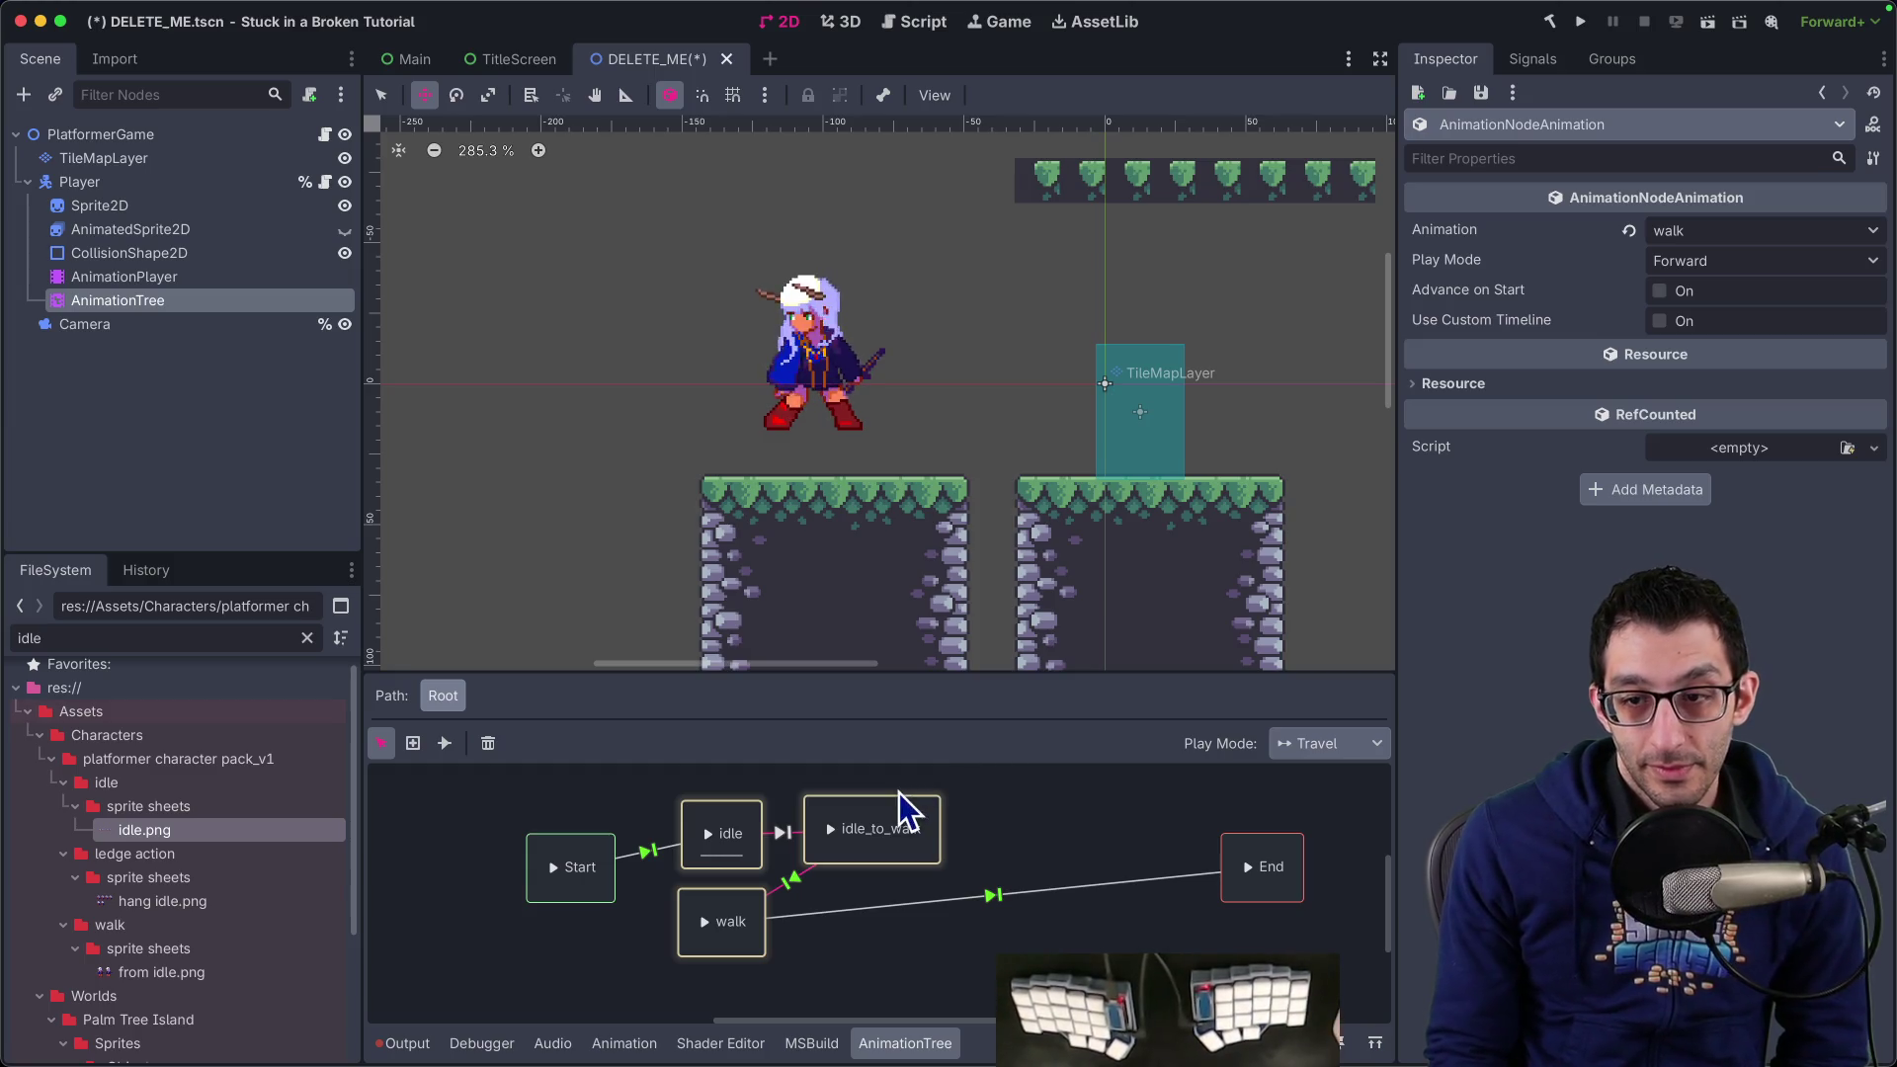
drag(899, 829, 955, 822)
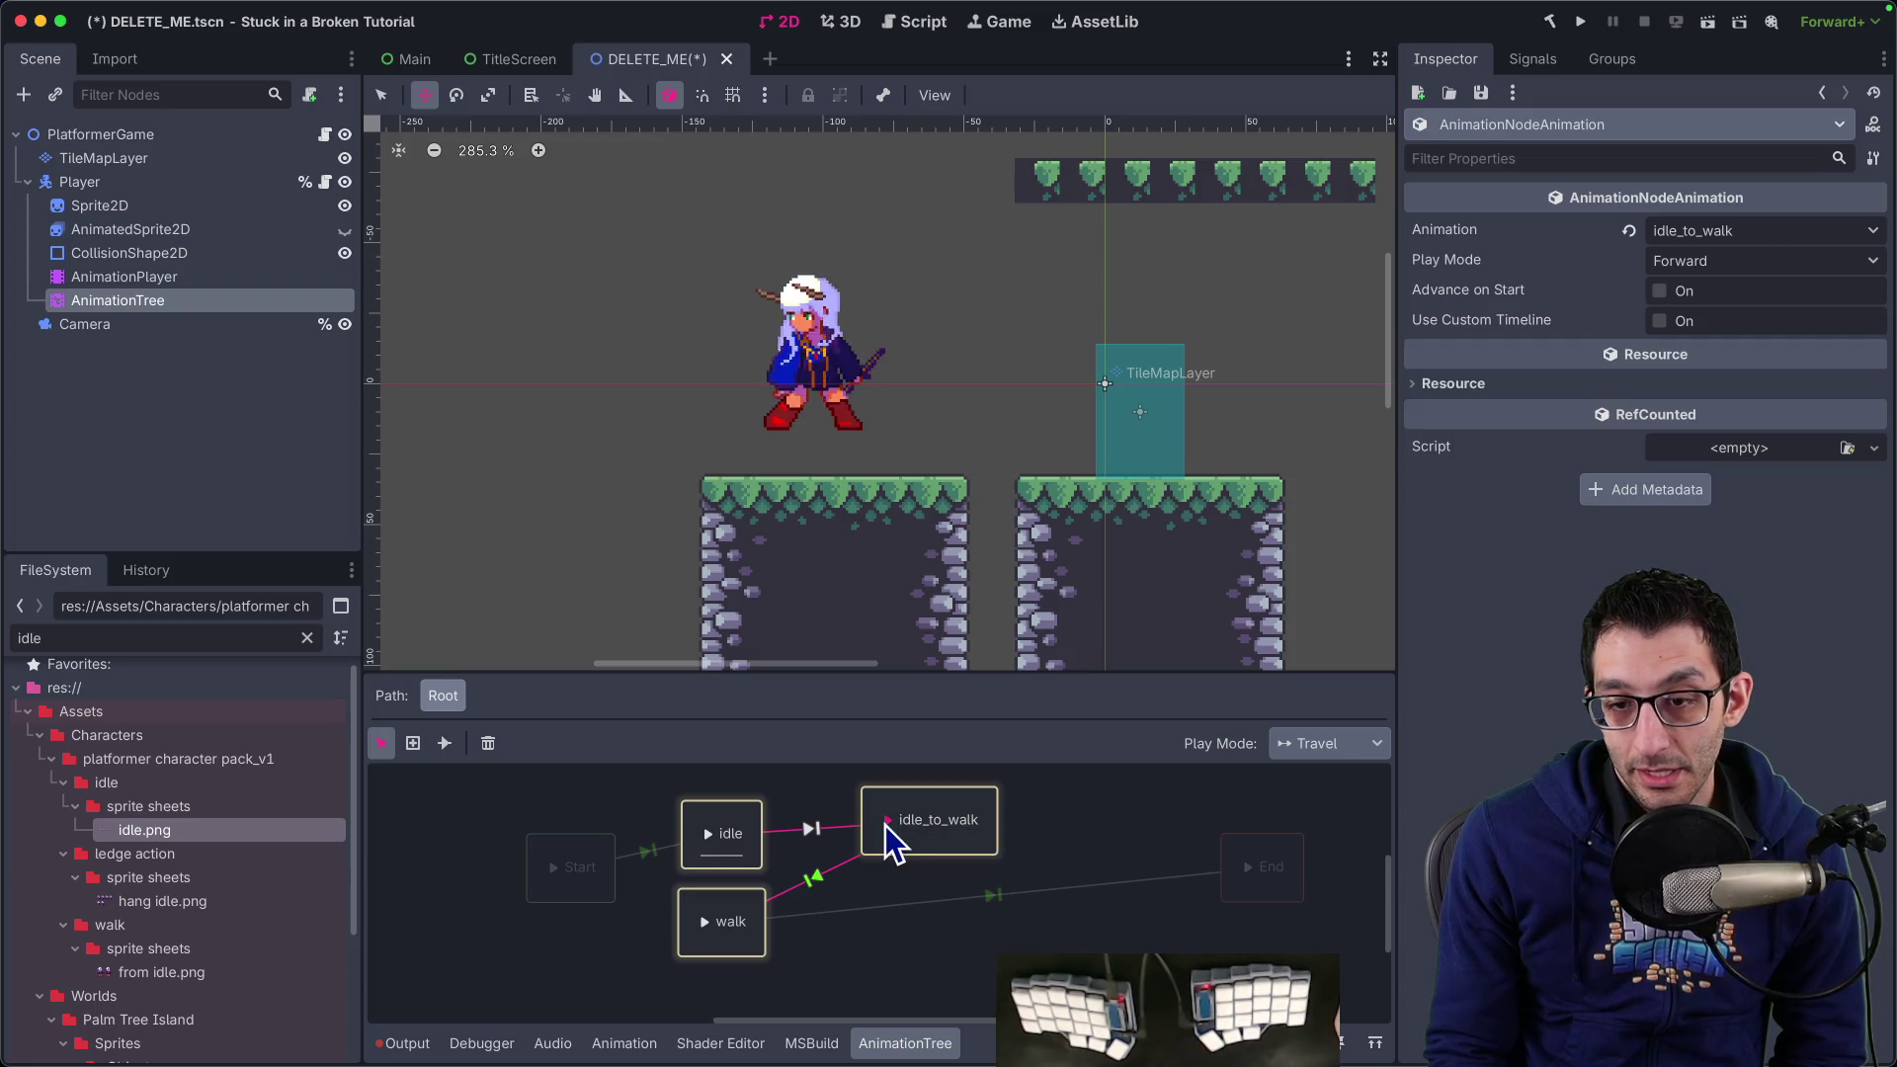
In Immediate preview mode, play idle and idle_to_walk through to walk, then inspect the transition
click(886, 826)
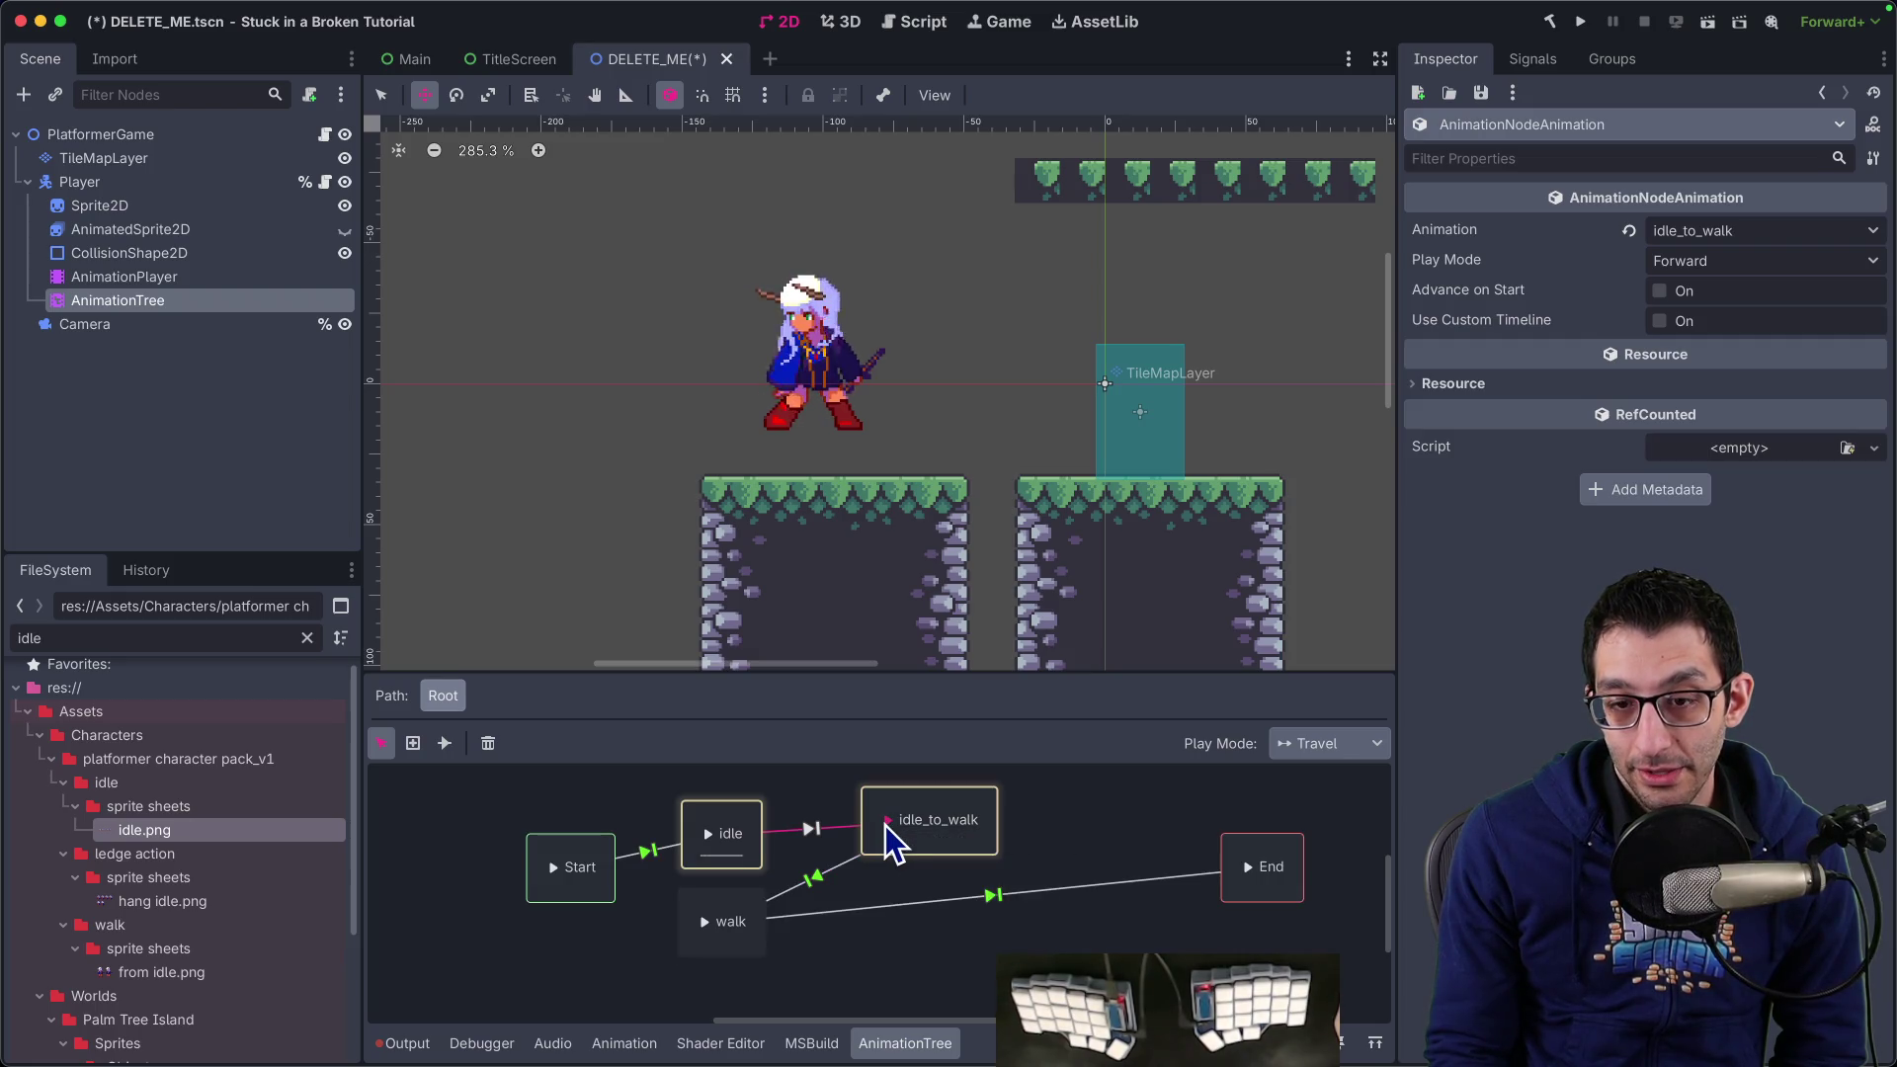
click(1278, 754)
click(1322, 798)
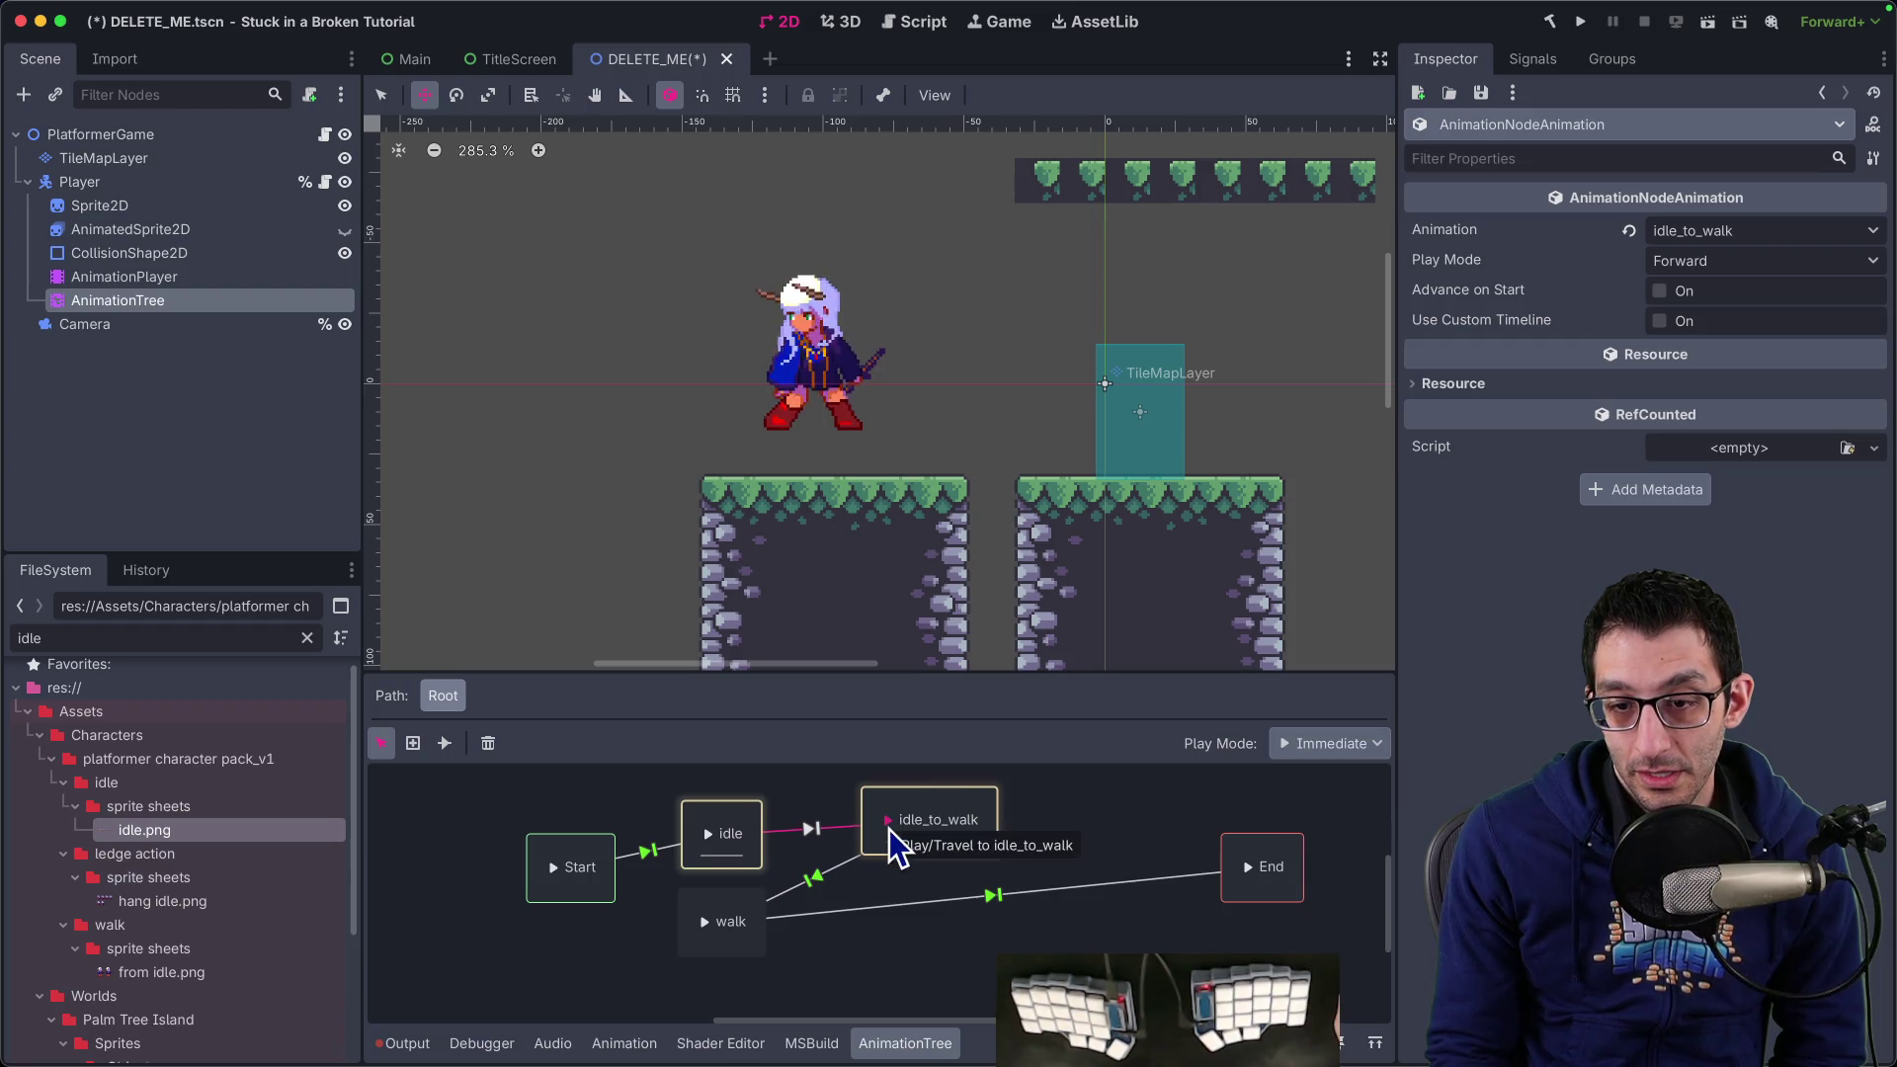
click(889, 828)
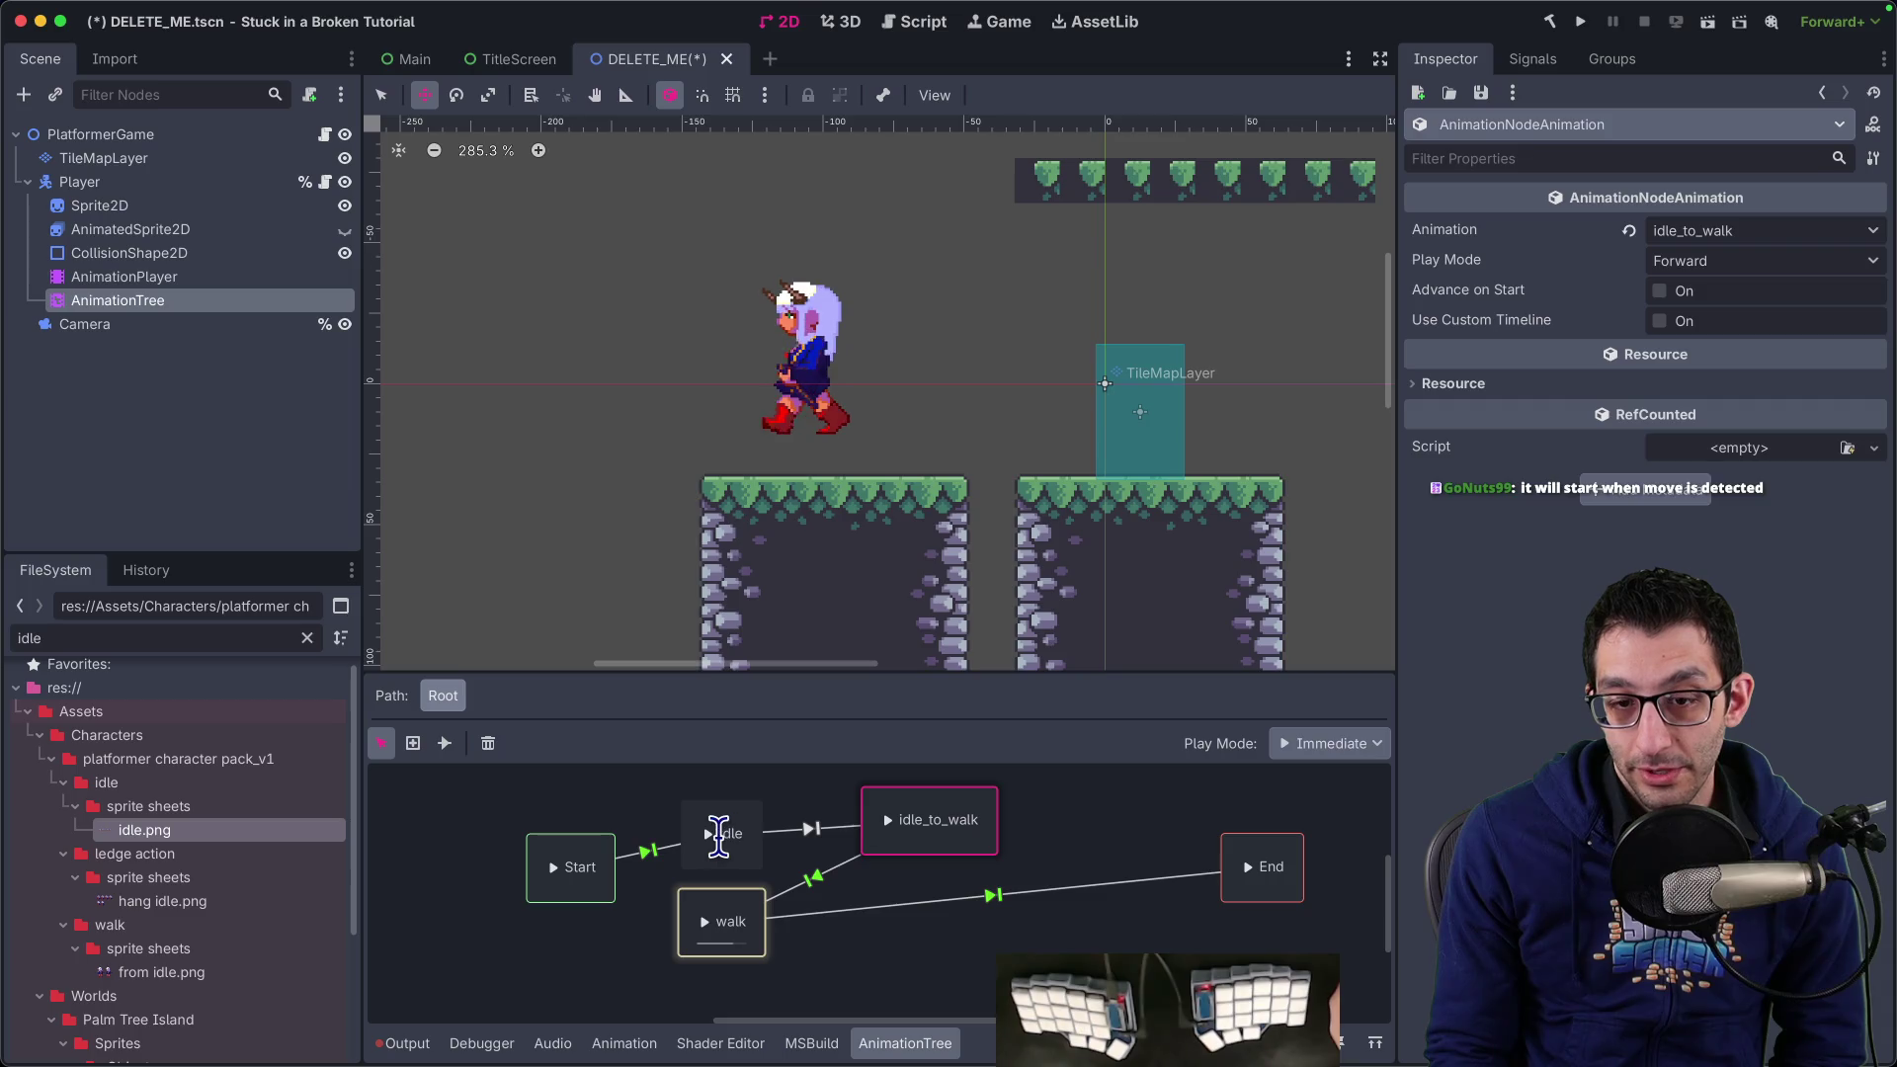
click(710, 836)
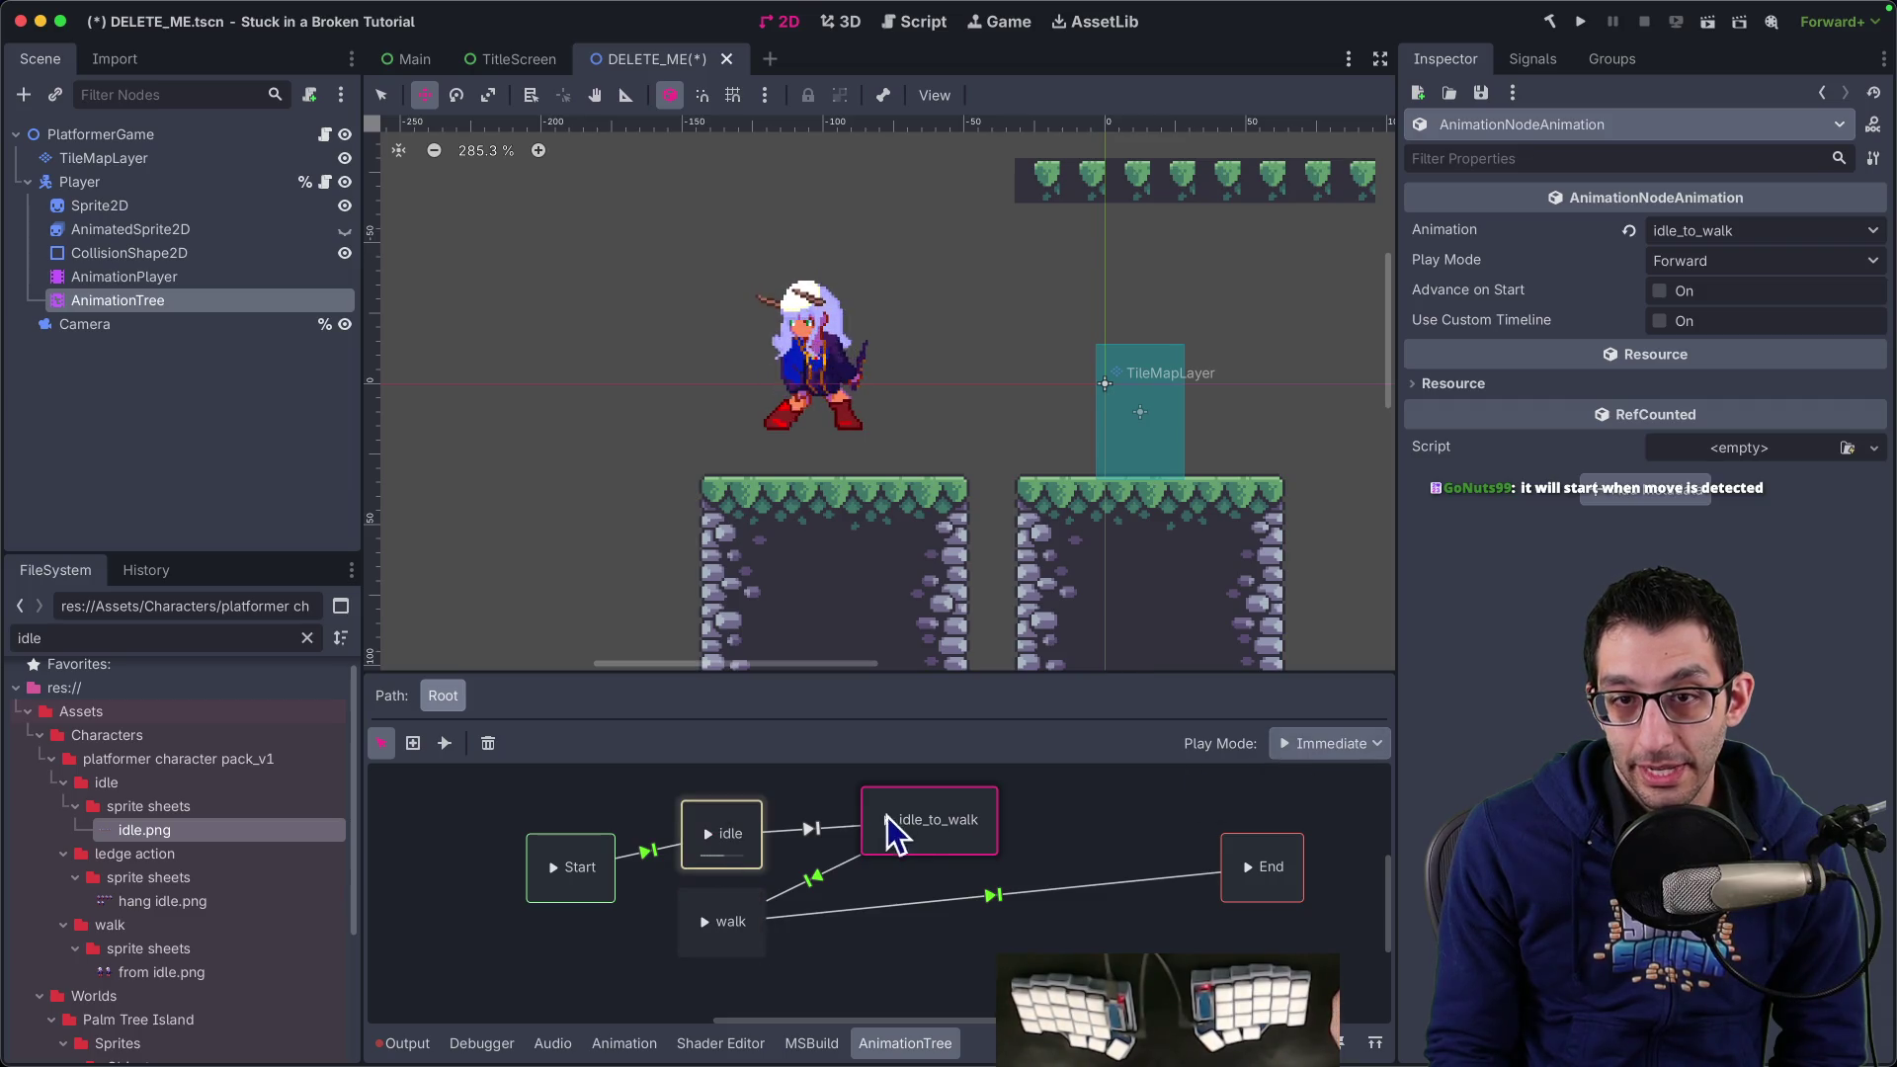
click(885, 832)
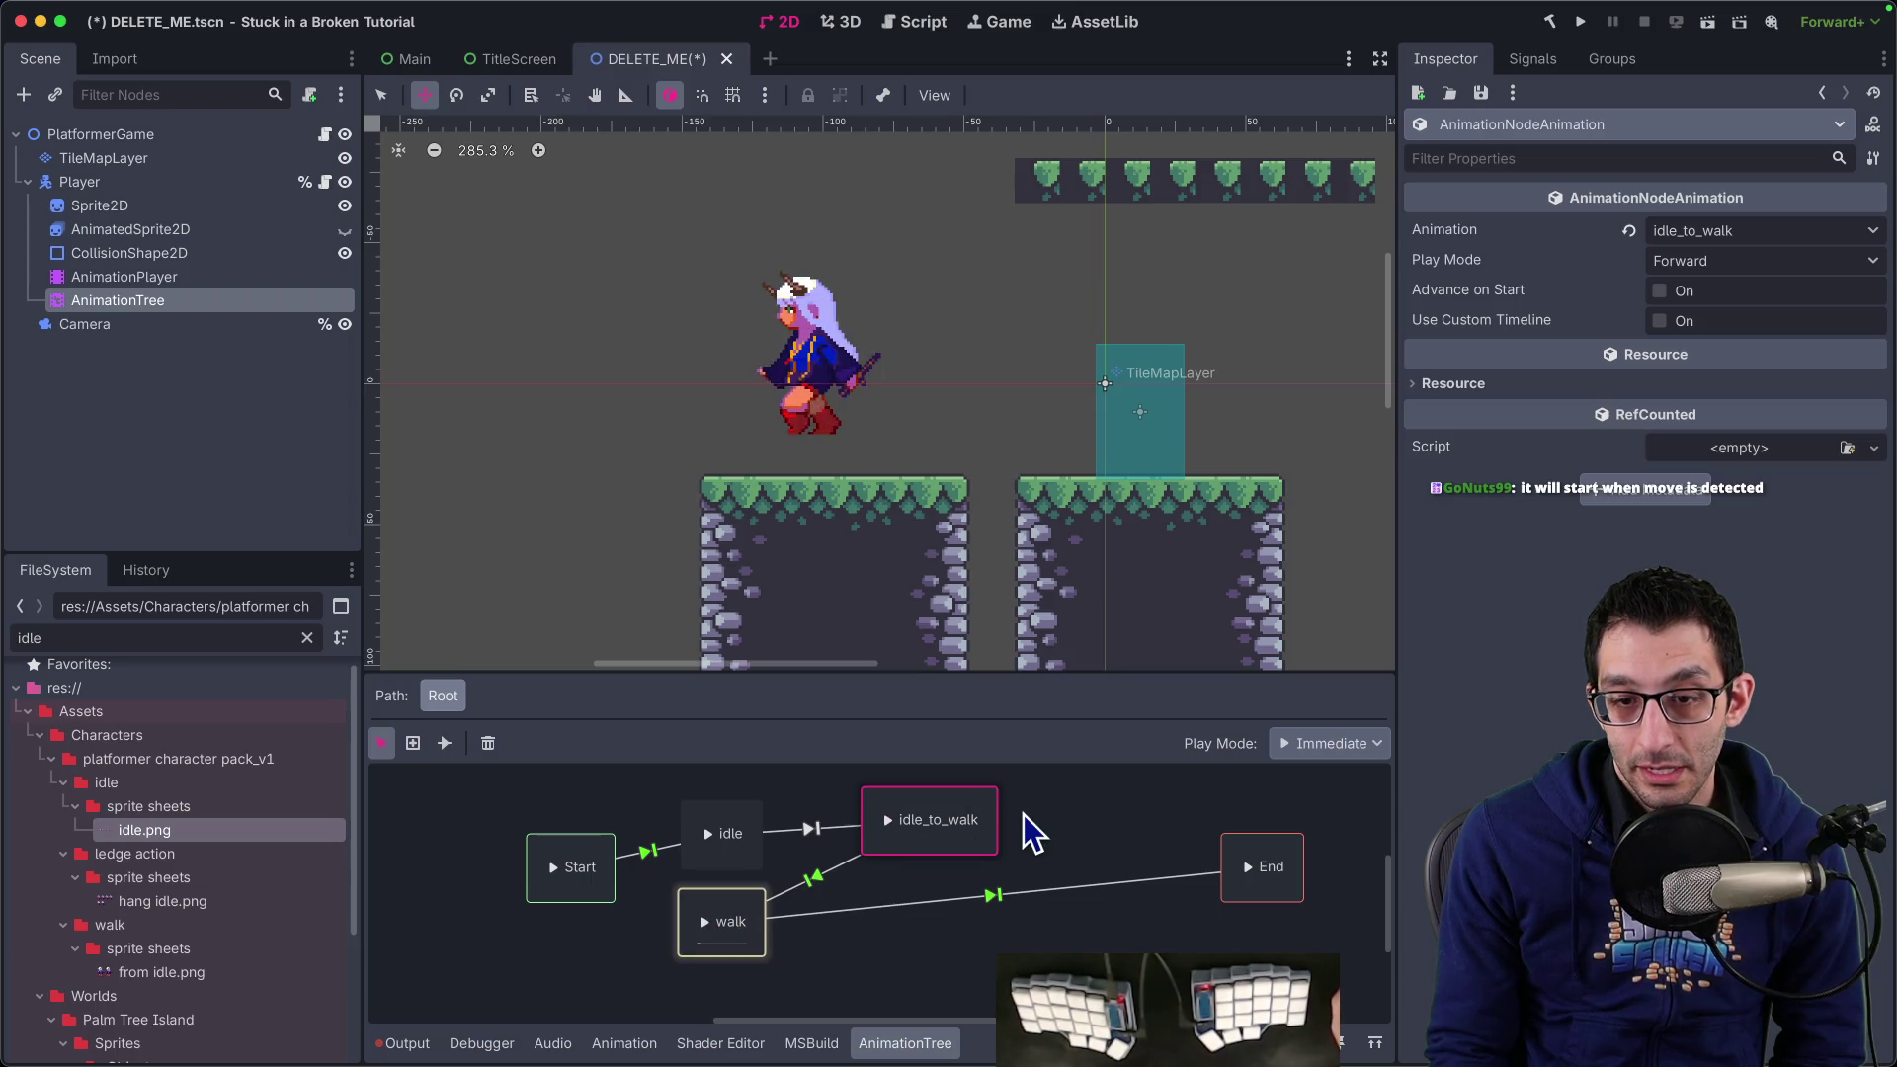
click(818, 836)
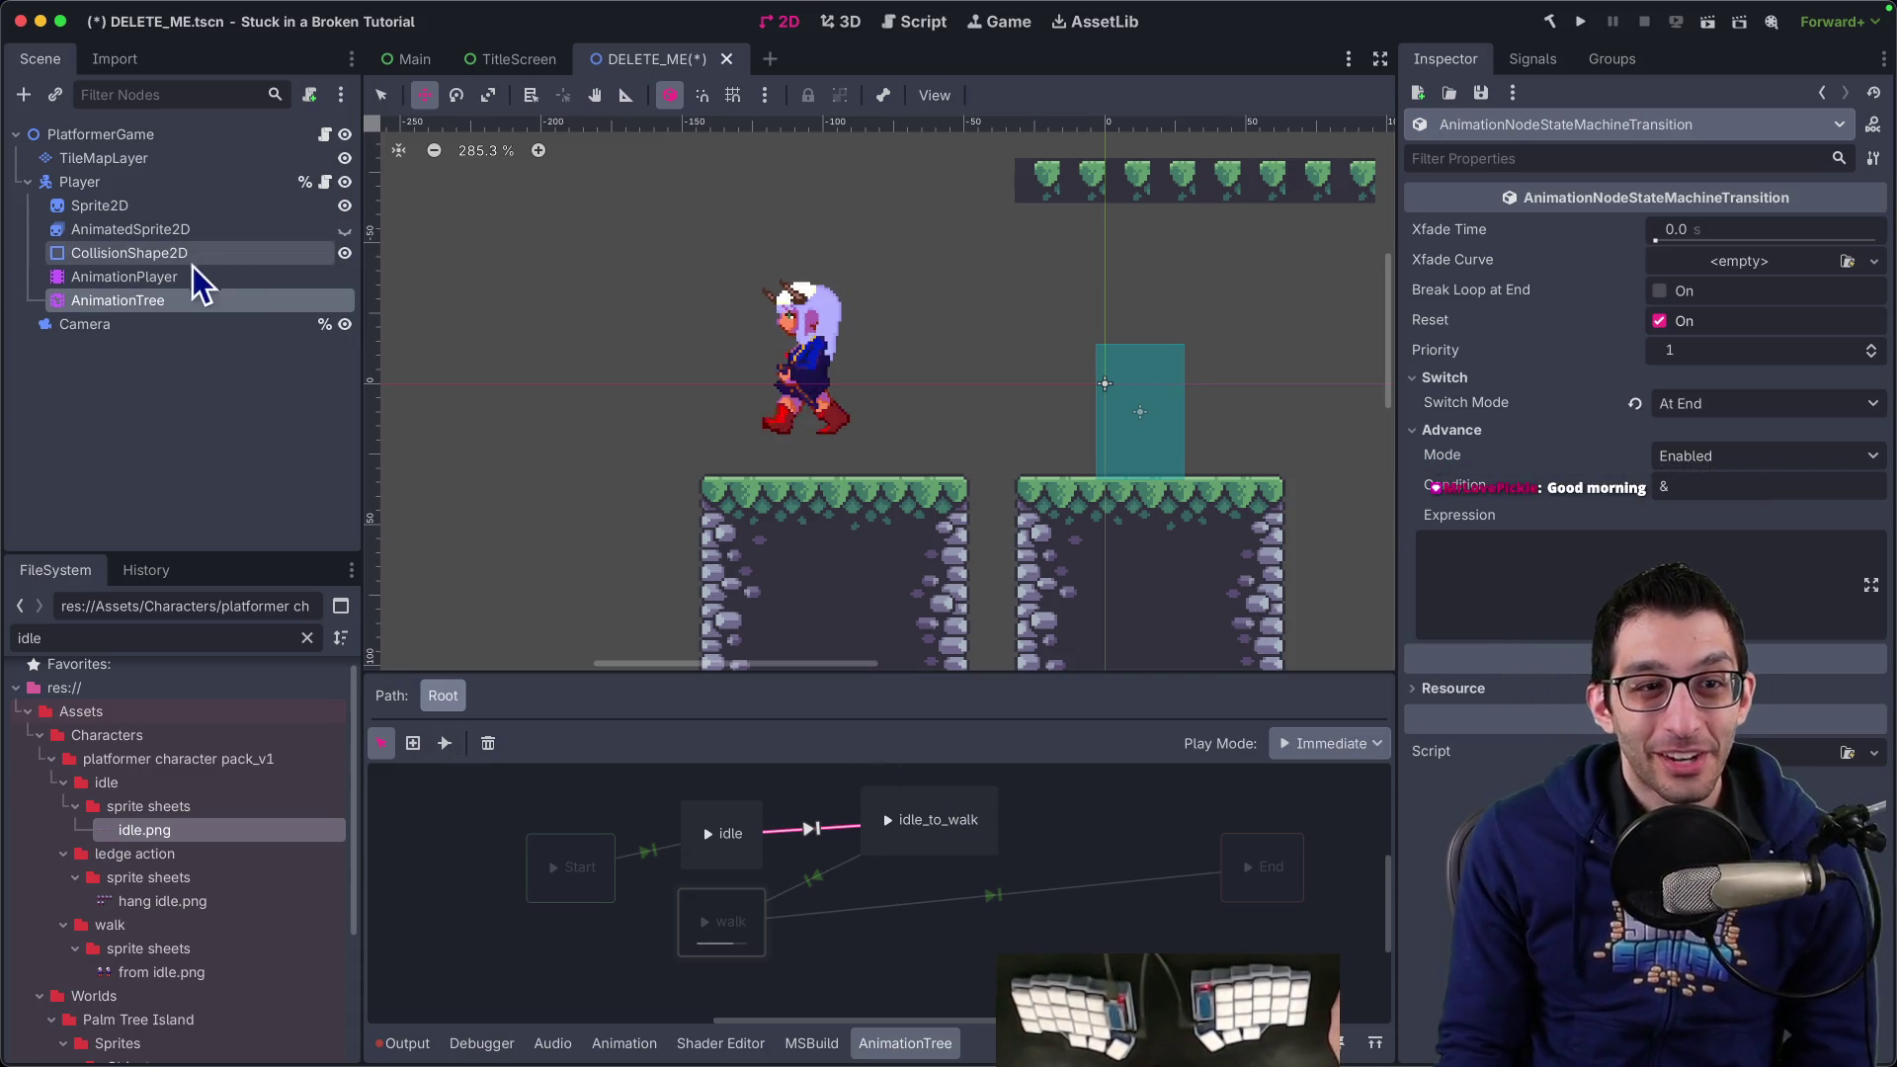
click(129, 277)
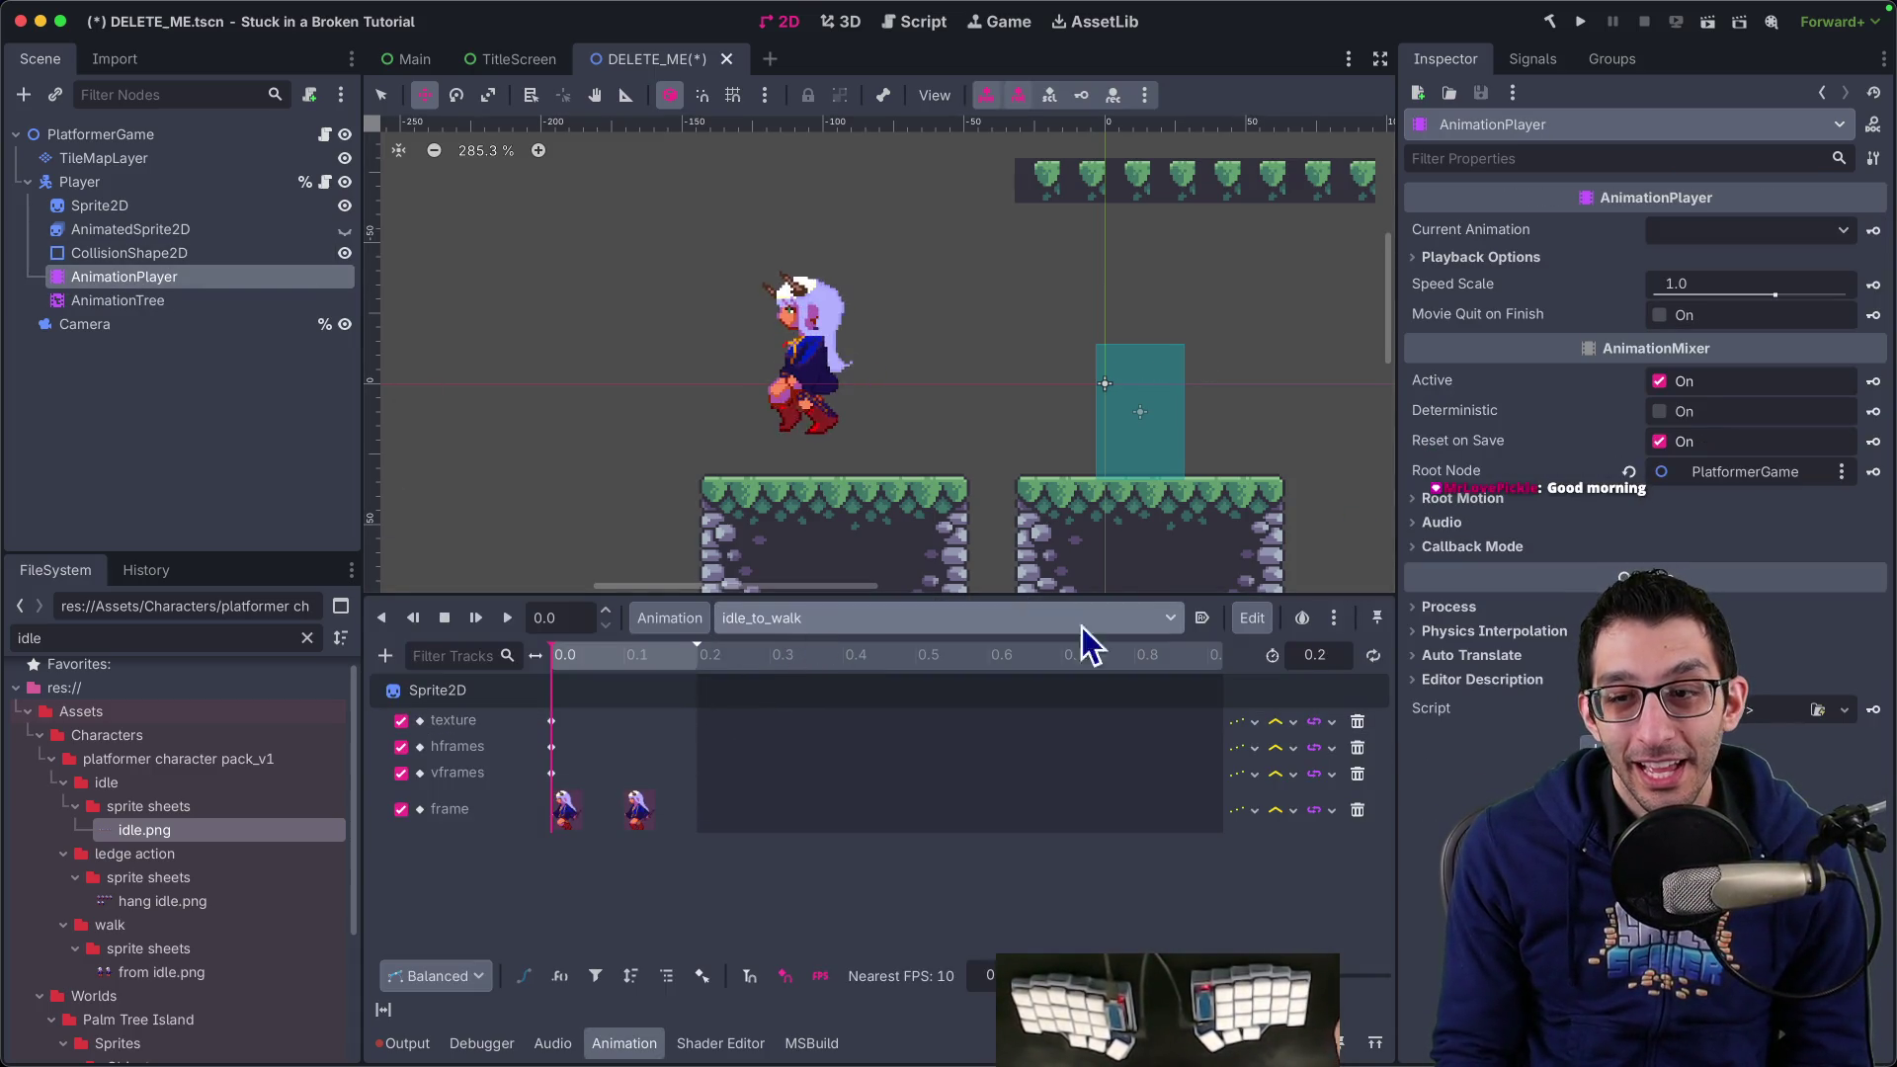
View the idle animation in the AnimationPlayer, then return and select idle→idle_to_walk
click(1041, 625)
click(885, 682)
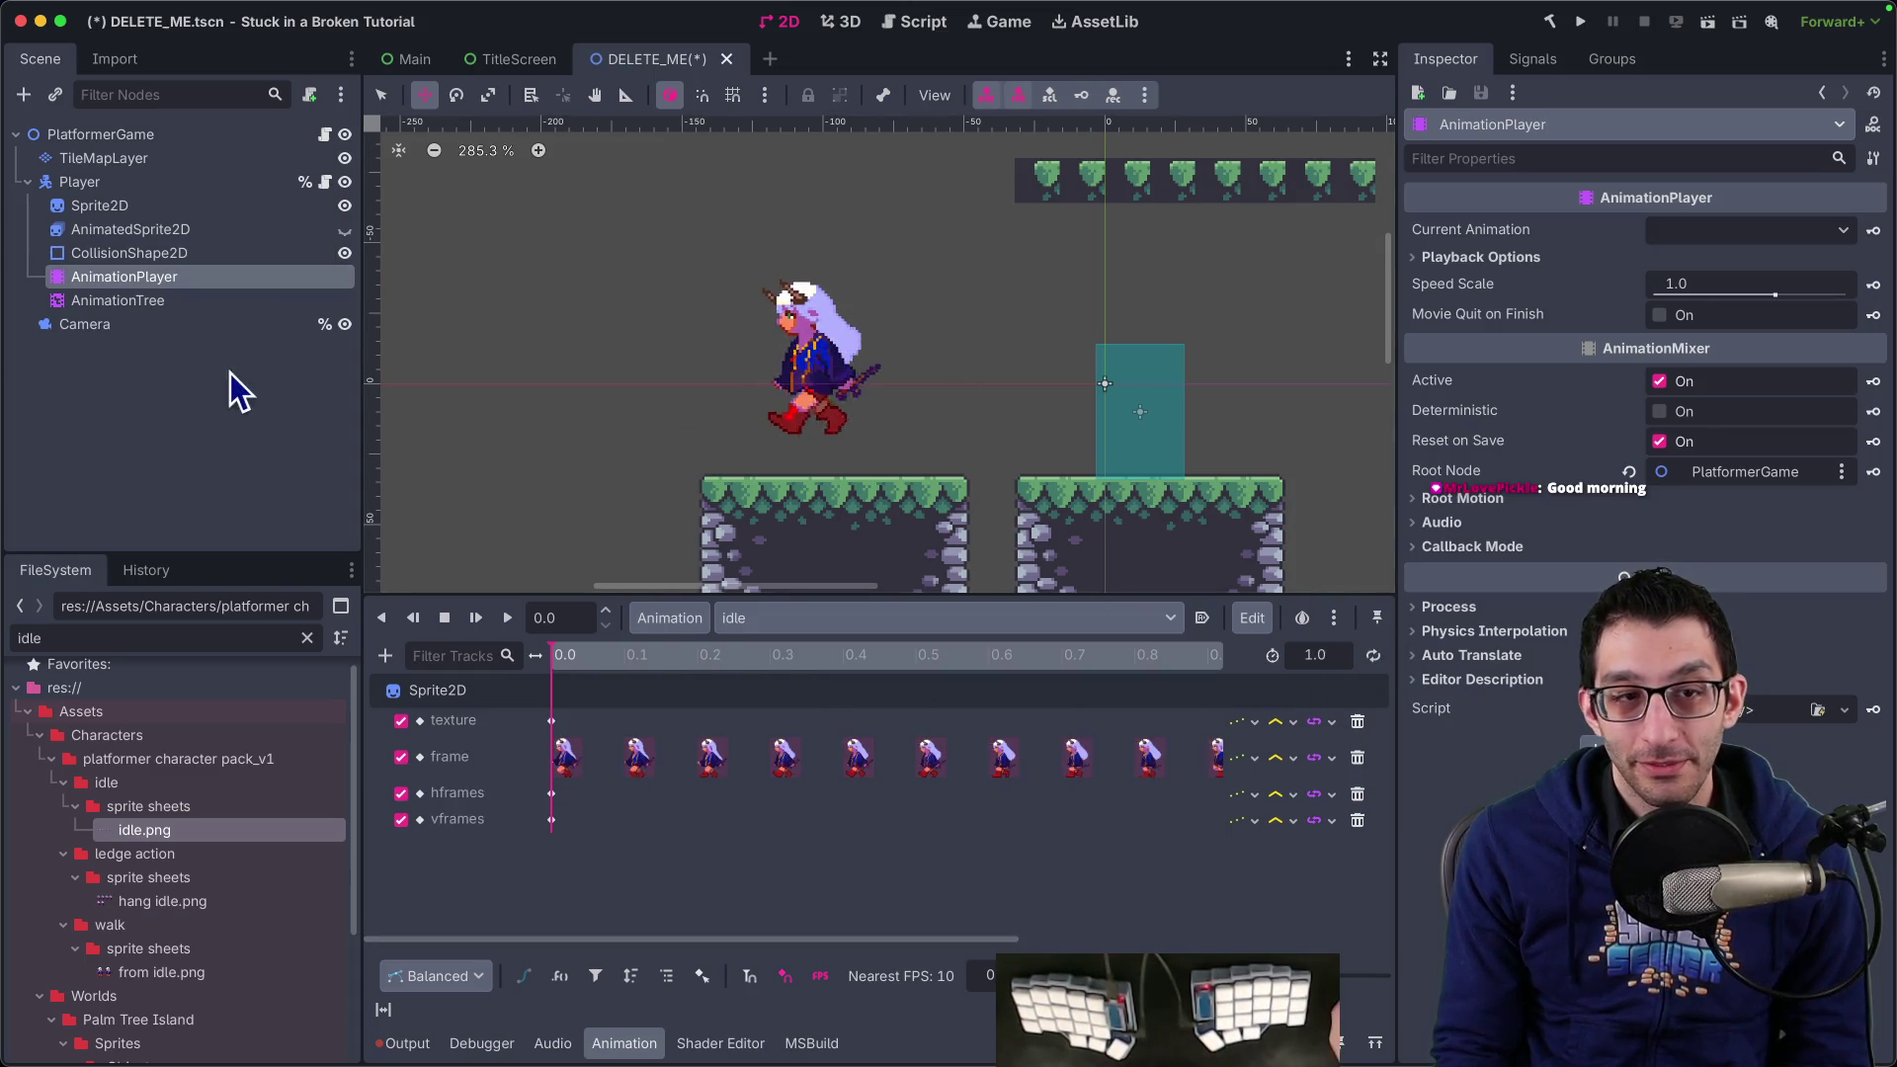
click(157, 301)
click(712, 836)
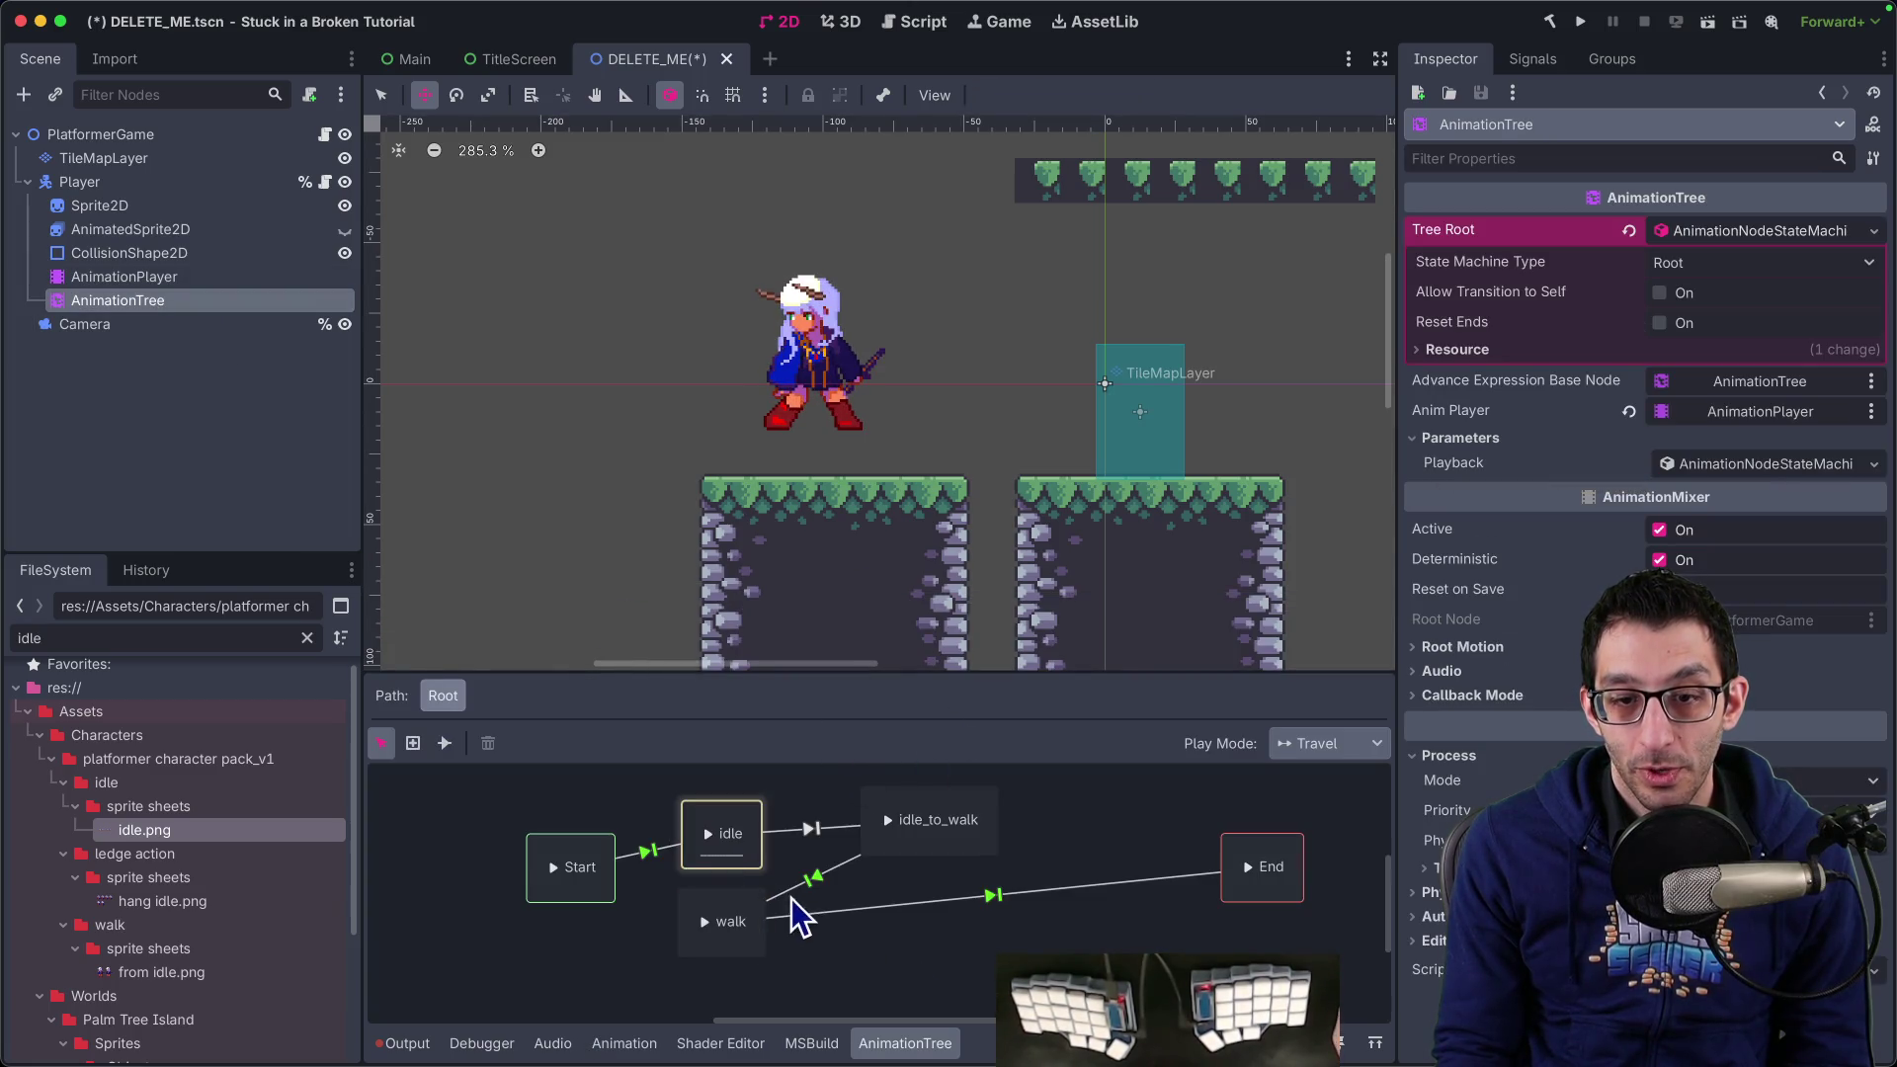
click(816, 830)
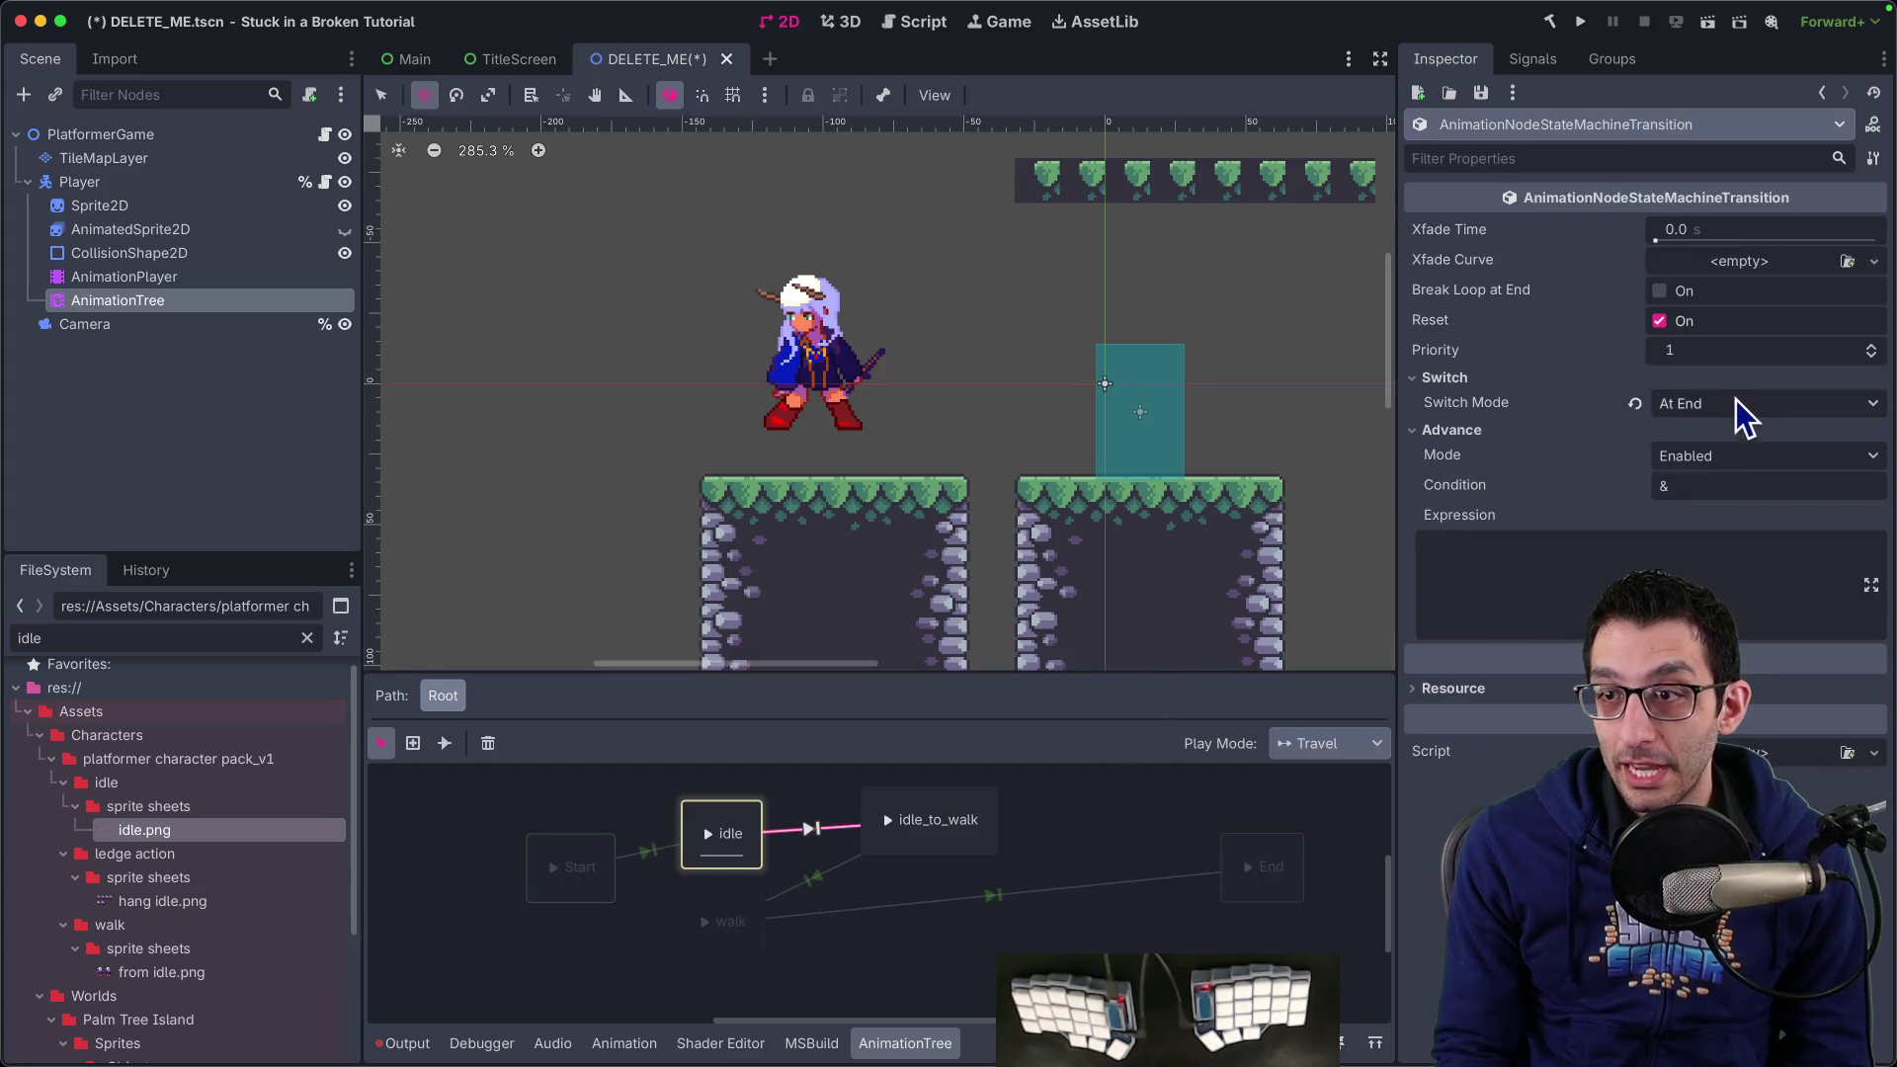
Set idle→idle_to_walk advance mode to Auto and test it by playing the idle state
click(1705, 458)
click(1705, 517)
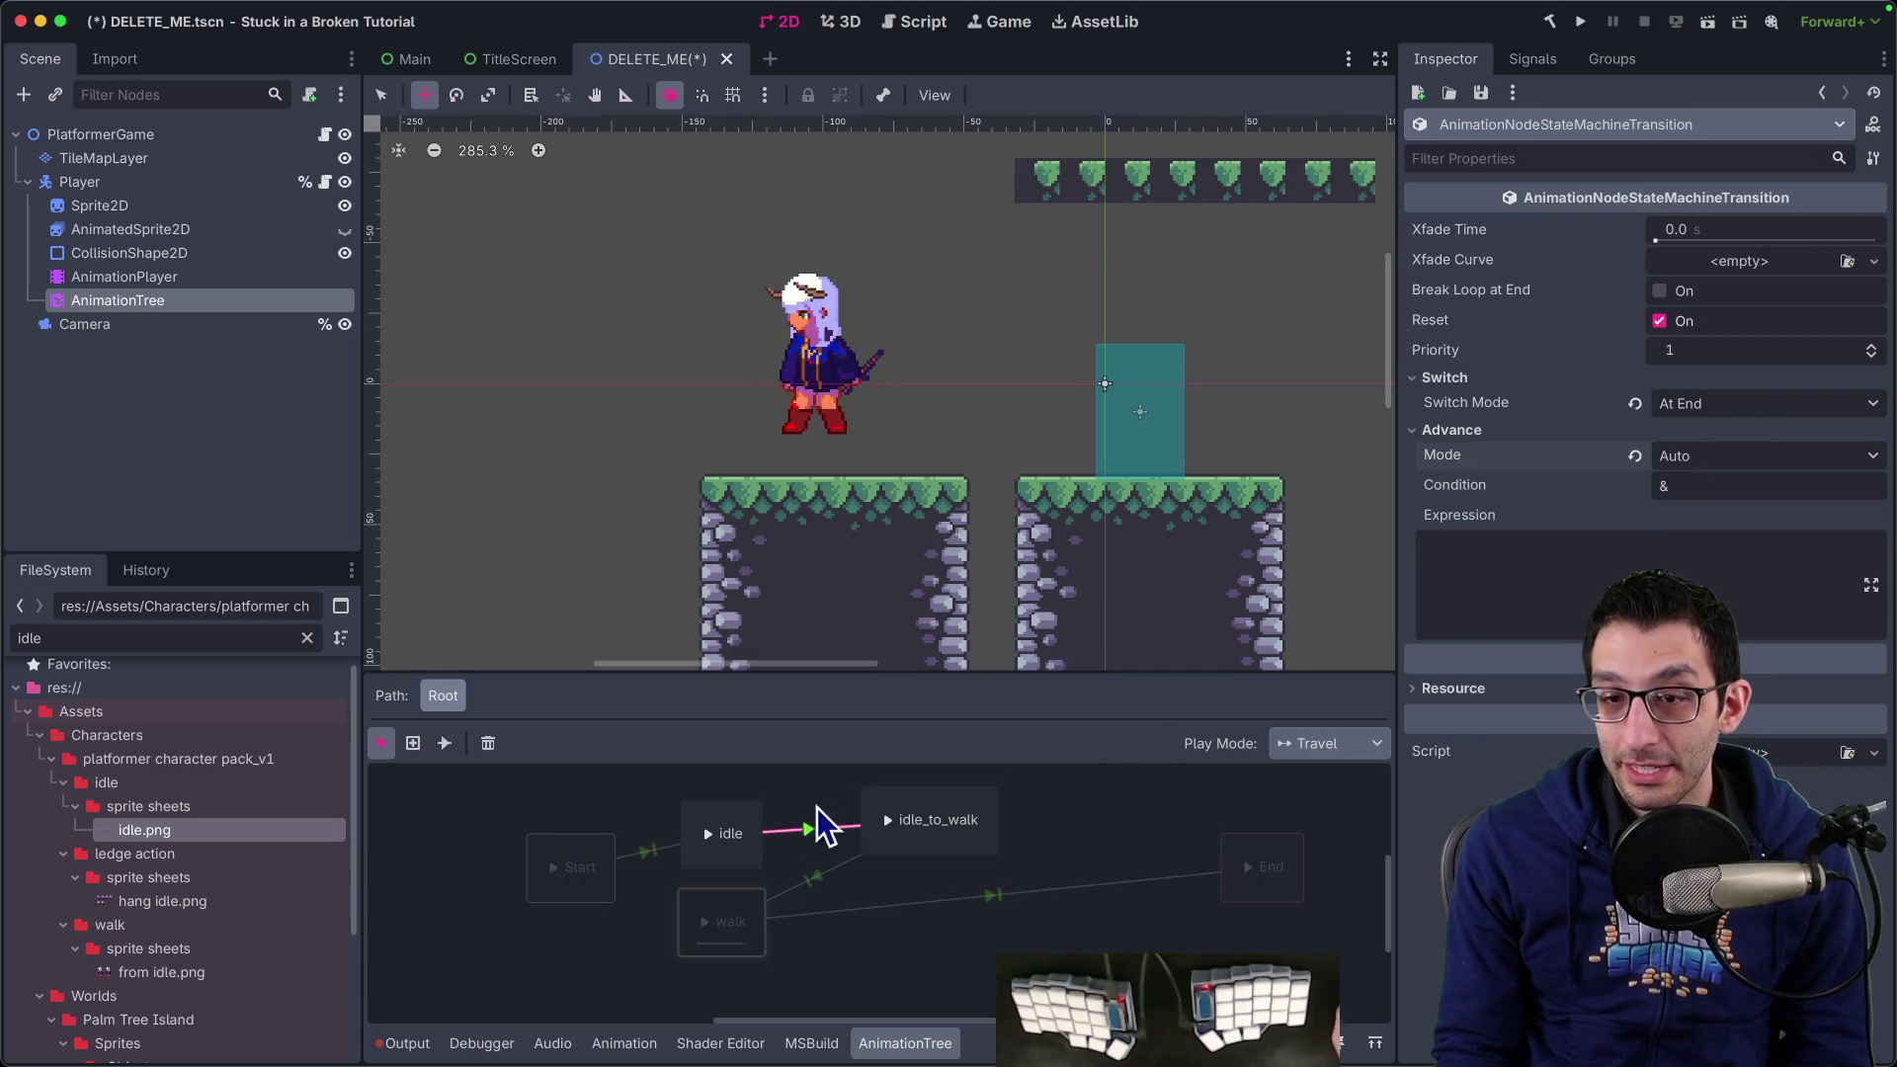
click(723, 833)
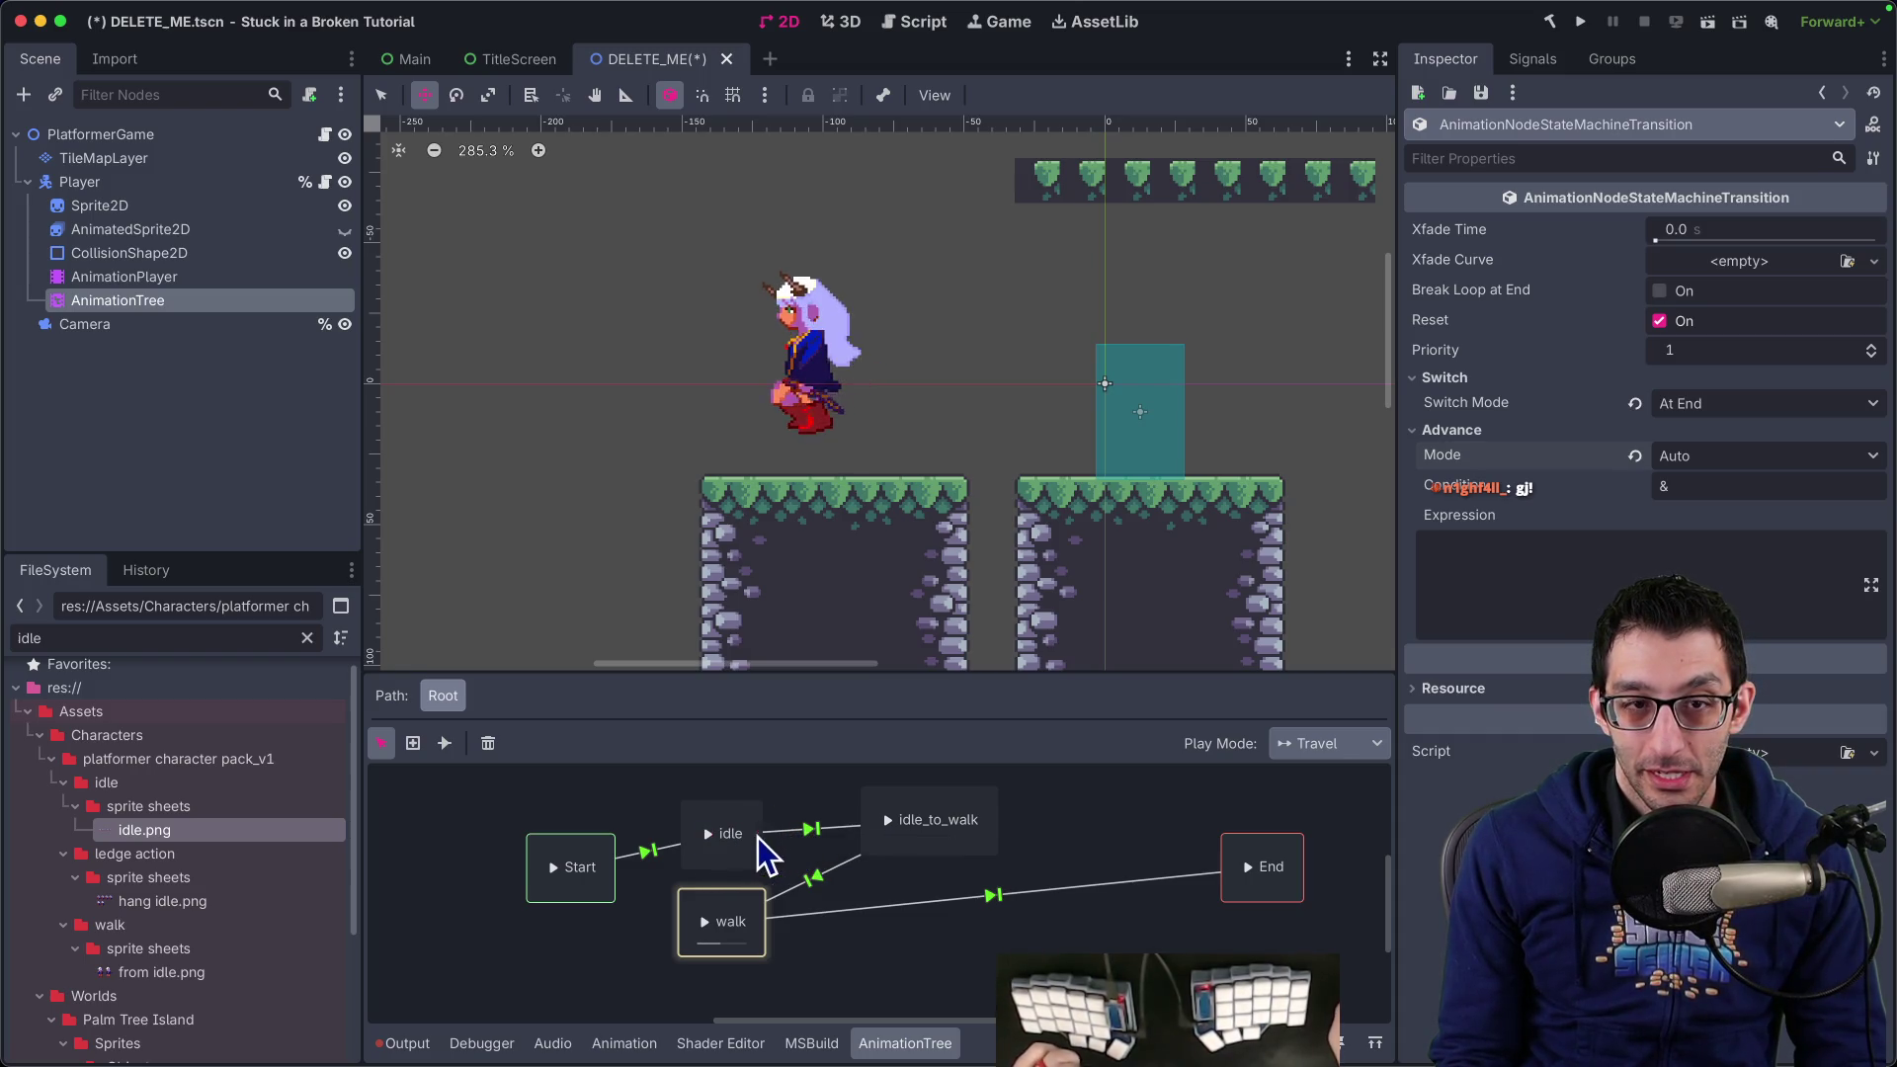
click(718, 831)
click(123, 277)
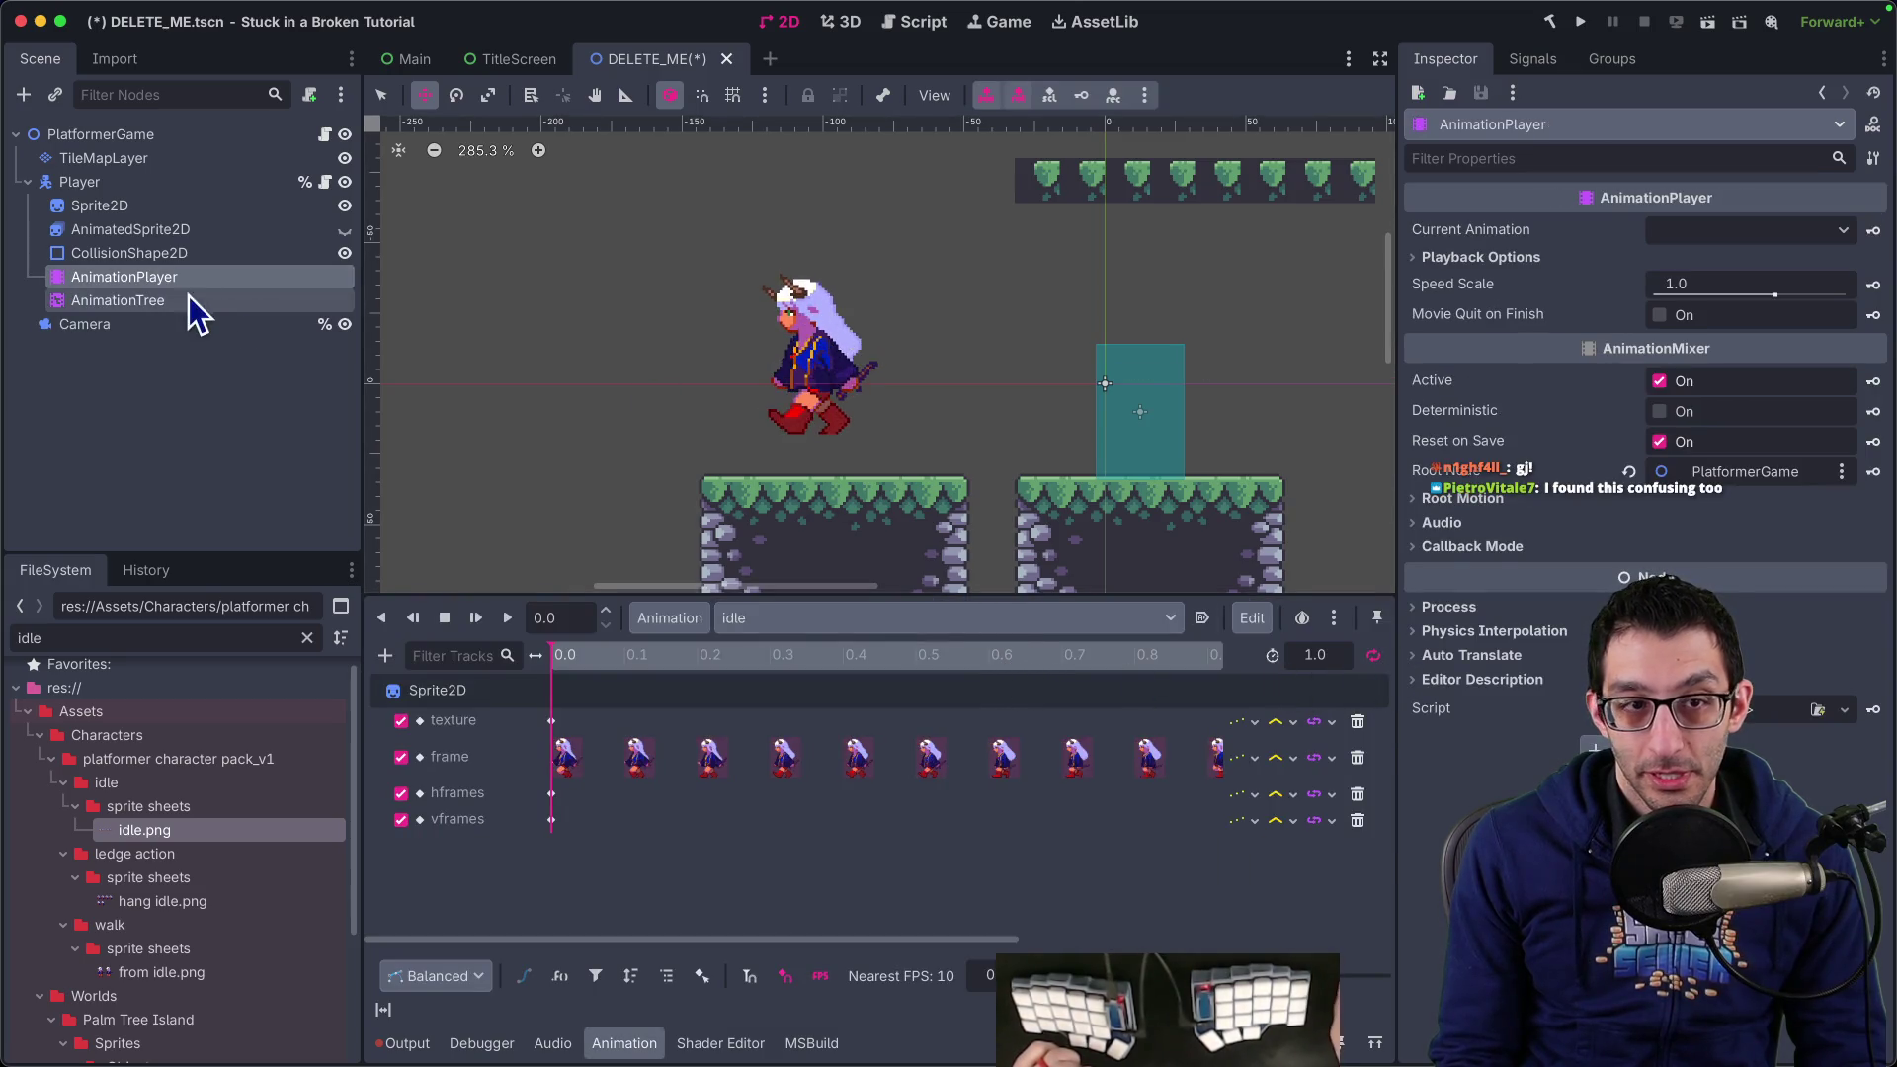
click(148, 301)
click(712, 847)
click(707, 835)
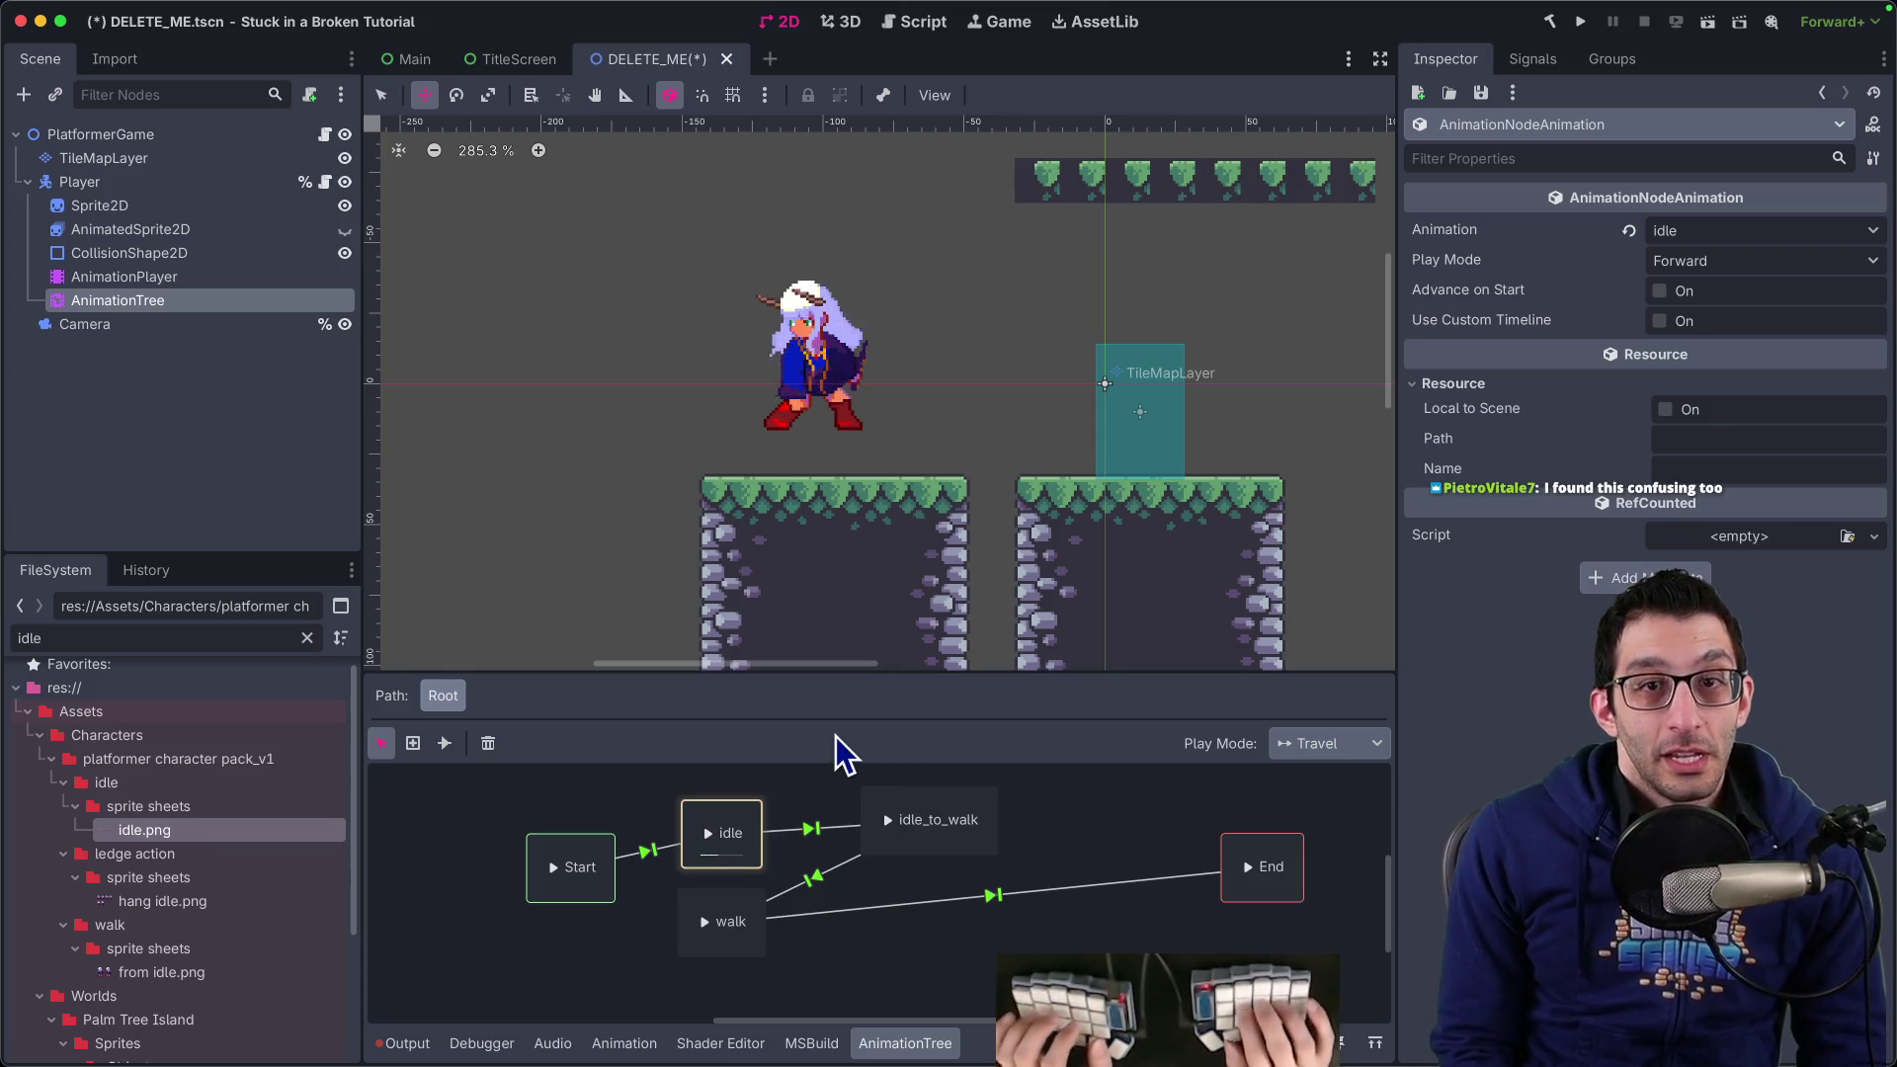
Save the scene, give AnimationTree a unique name, and open Player's script
key(ctrl+s)
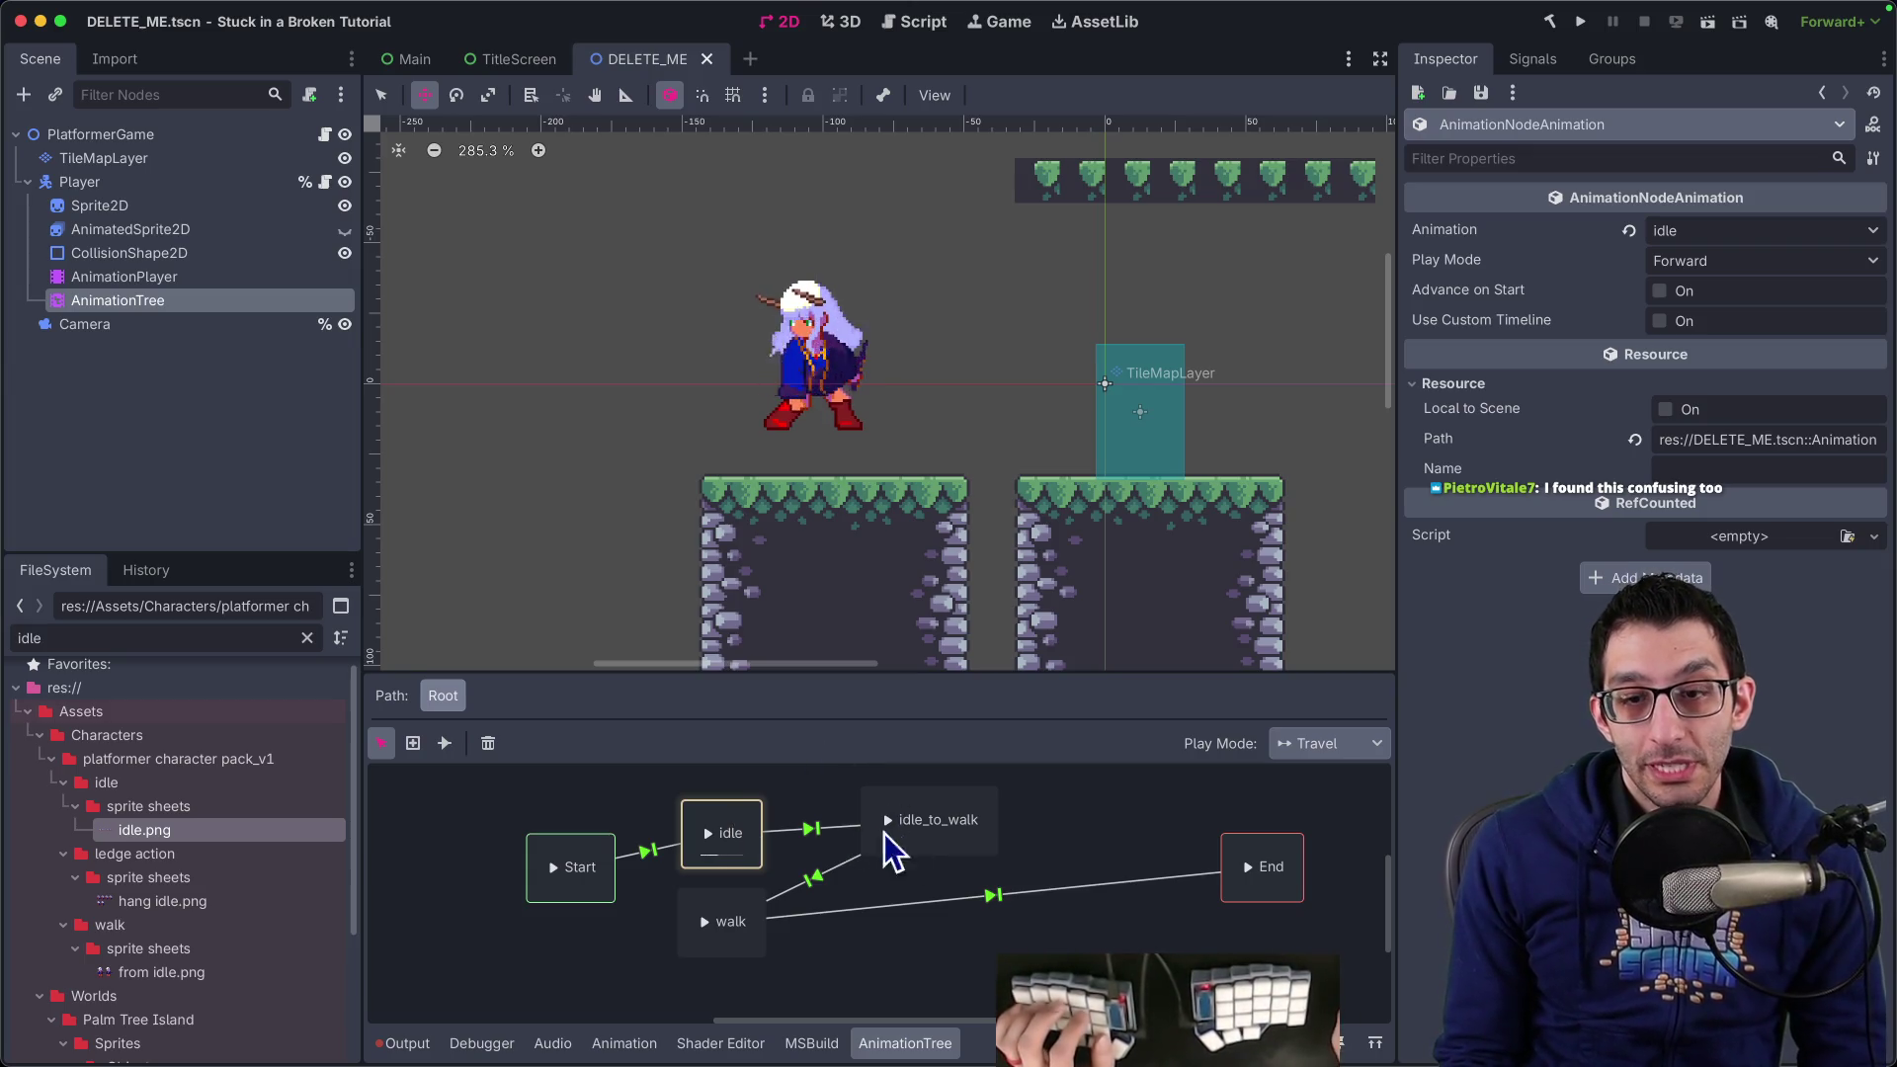
key(ctrl+s)
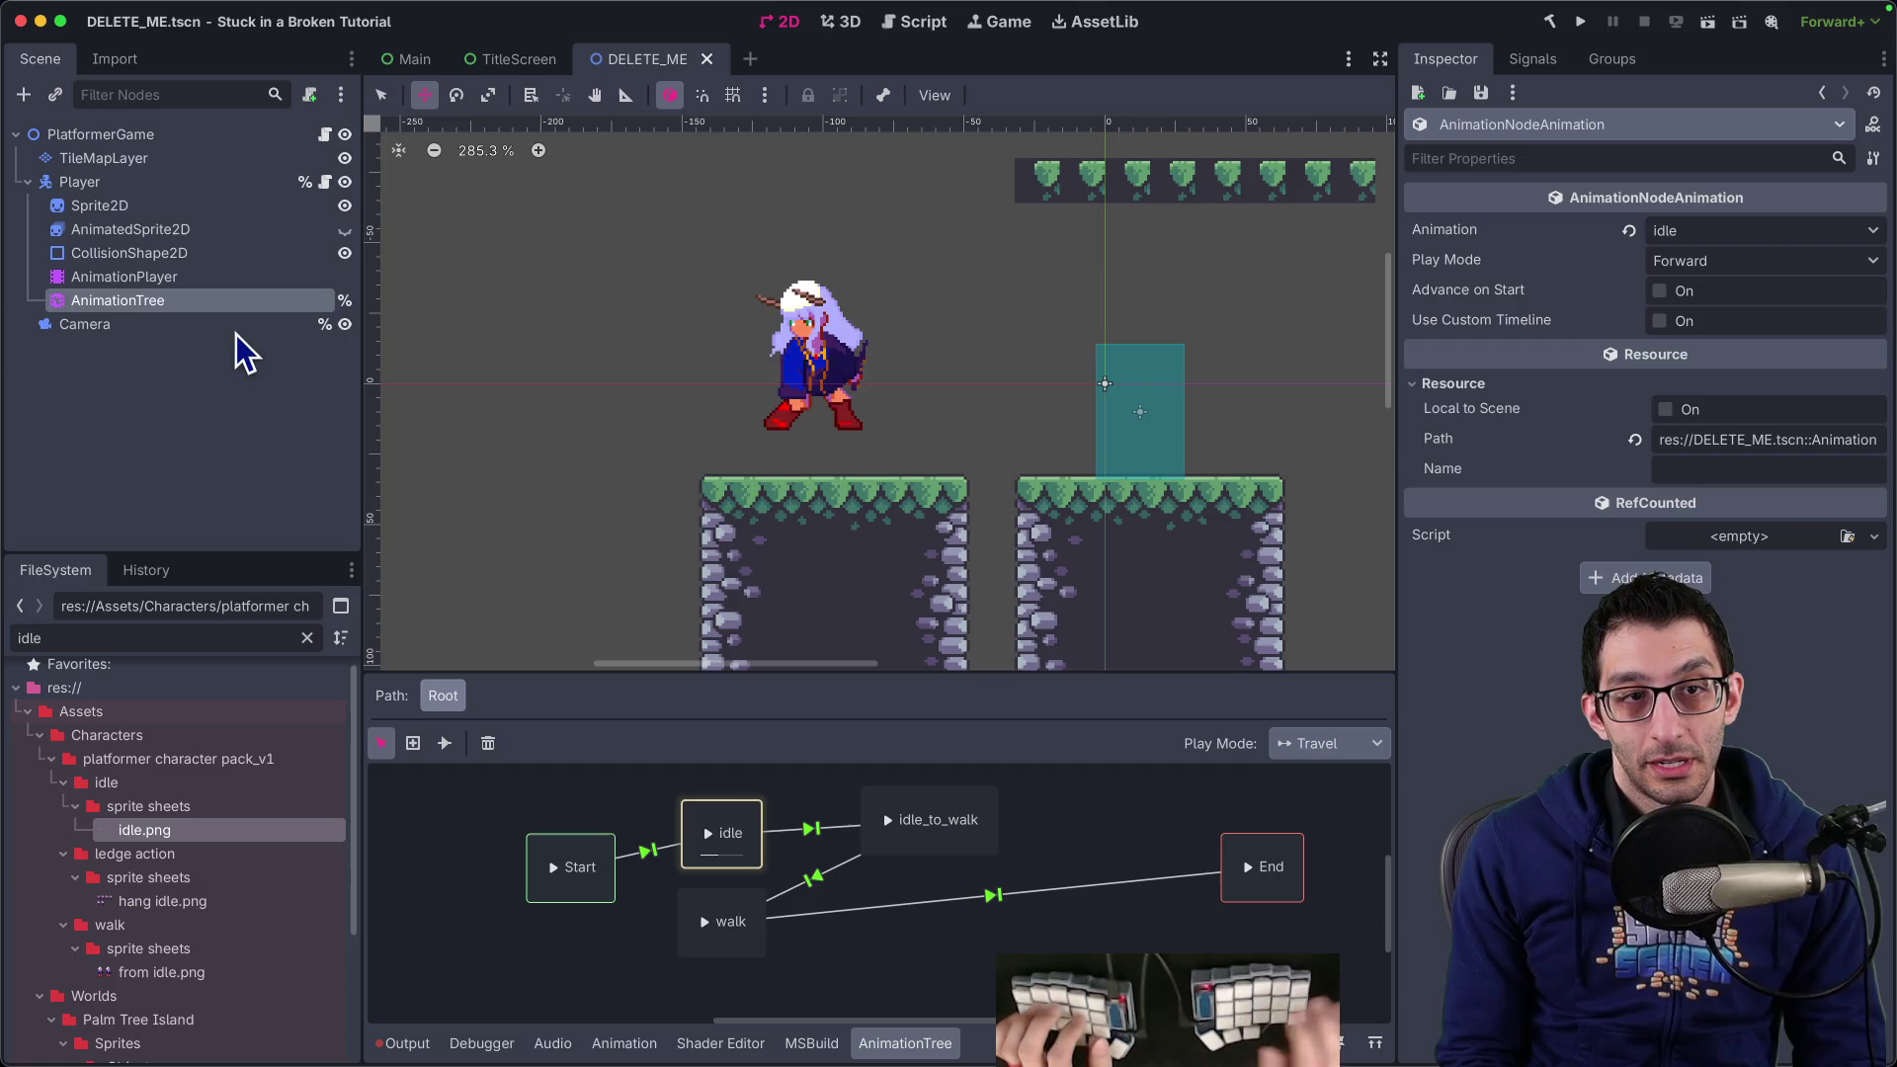
click(325, 182)
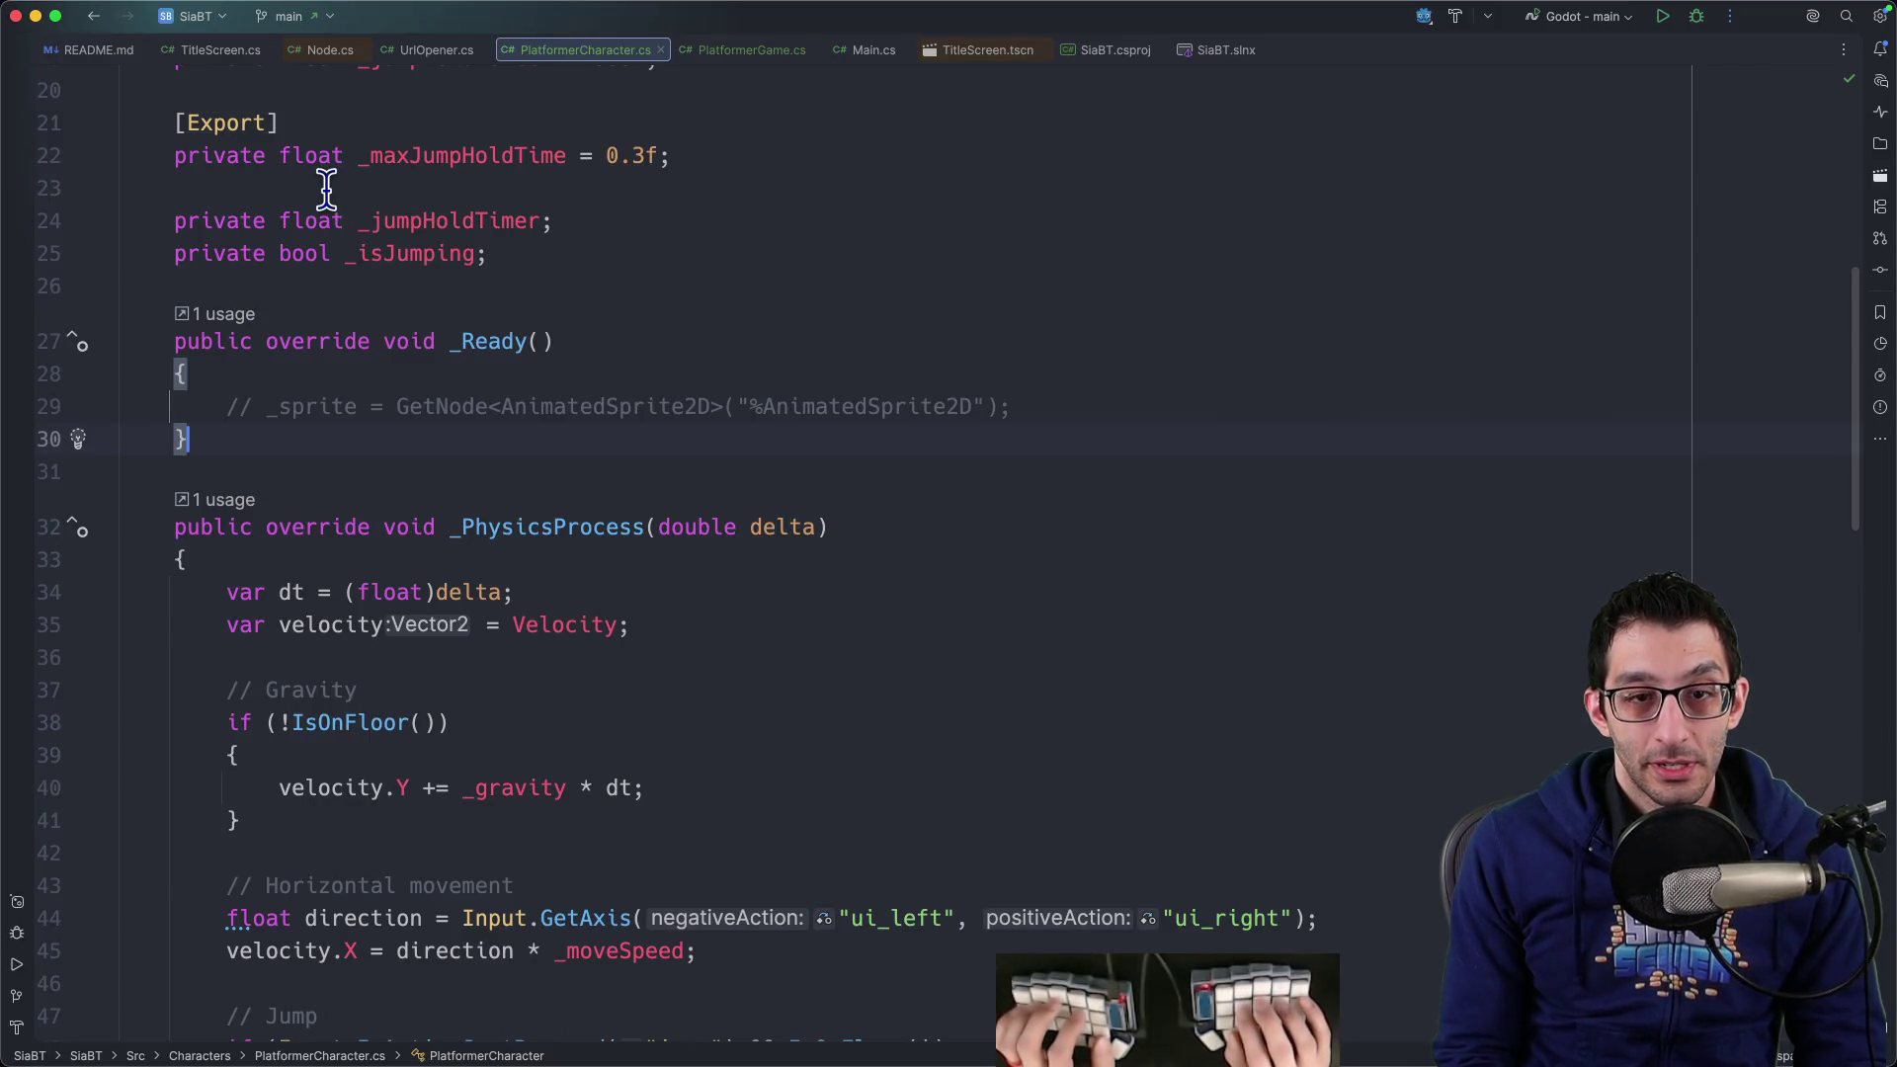
Add a field 'private AnimationTree _animationTree = null!' below the existing fields
key(Up)
key(Up)
key(Up)
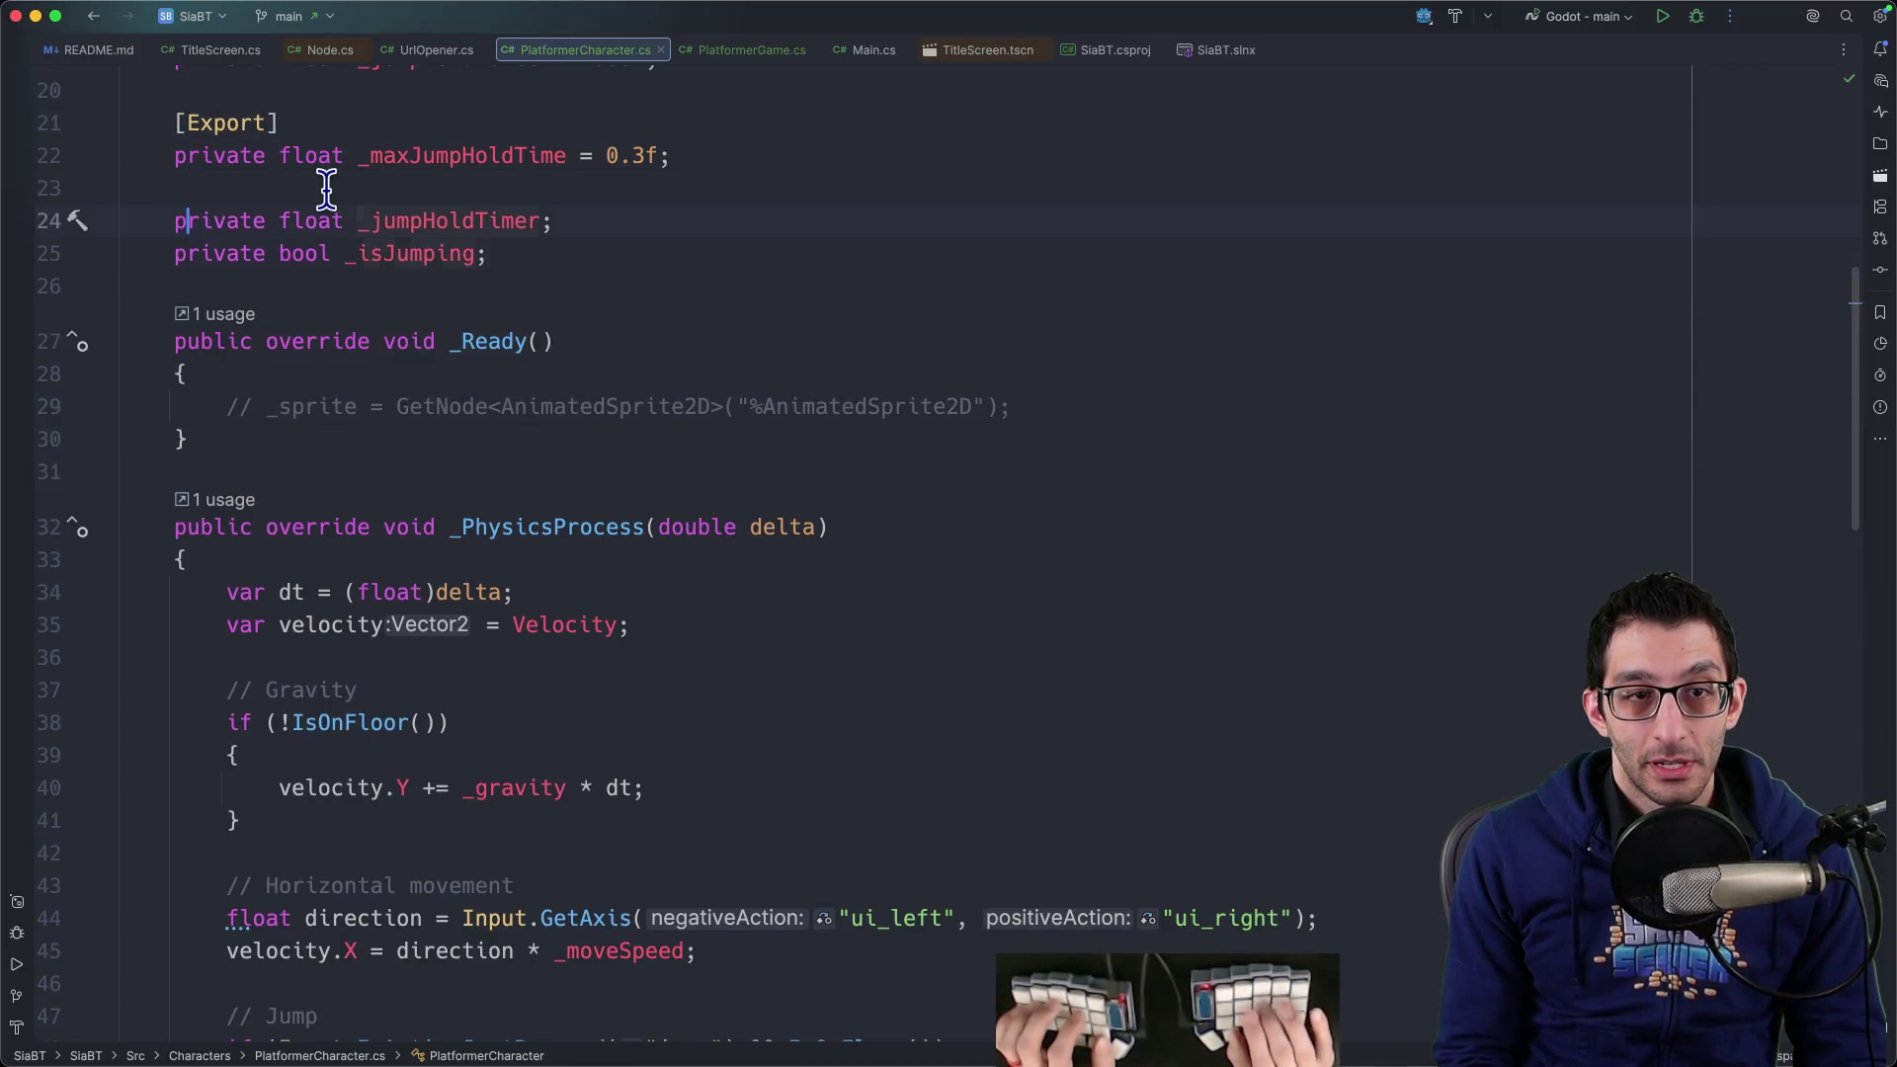
key(End)
key(Return)
text(private Animat)
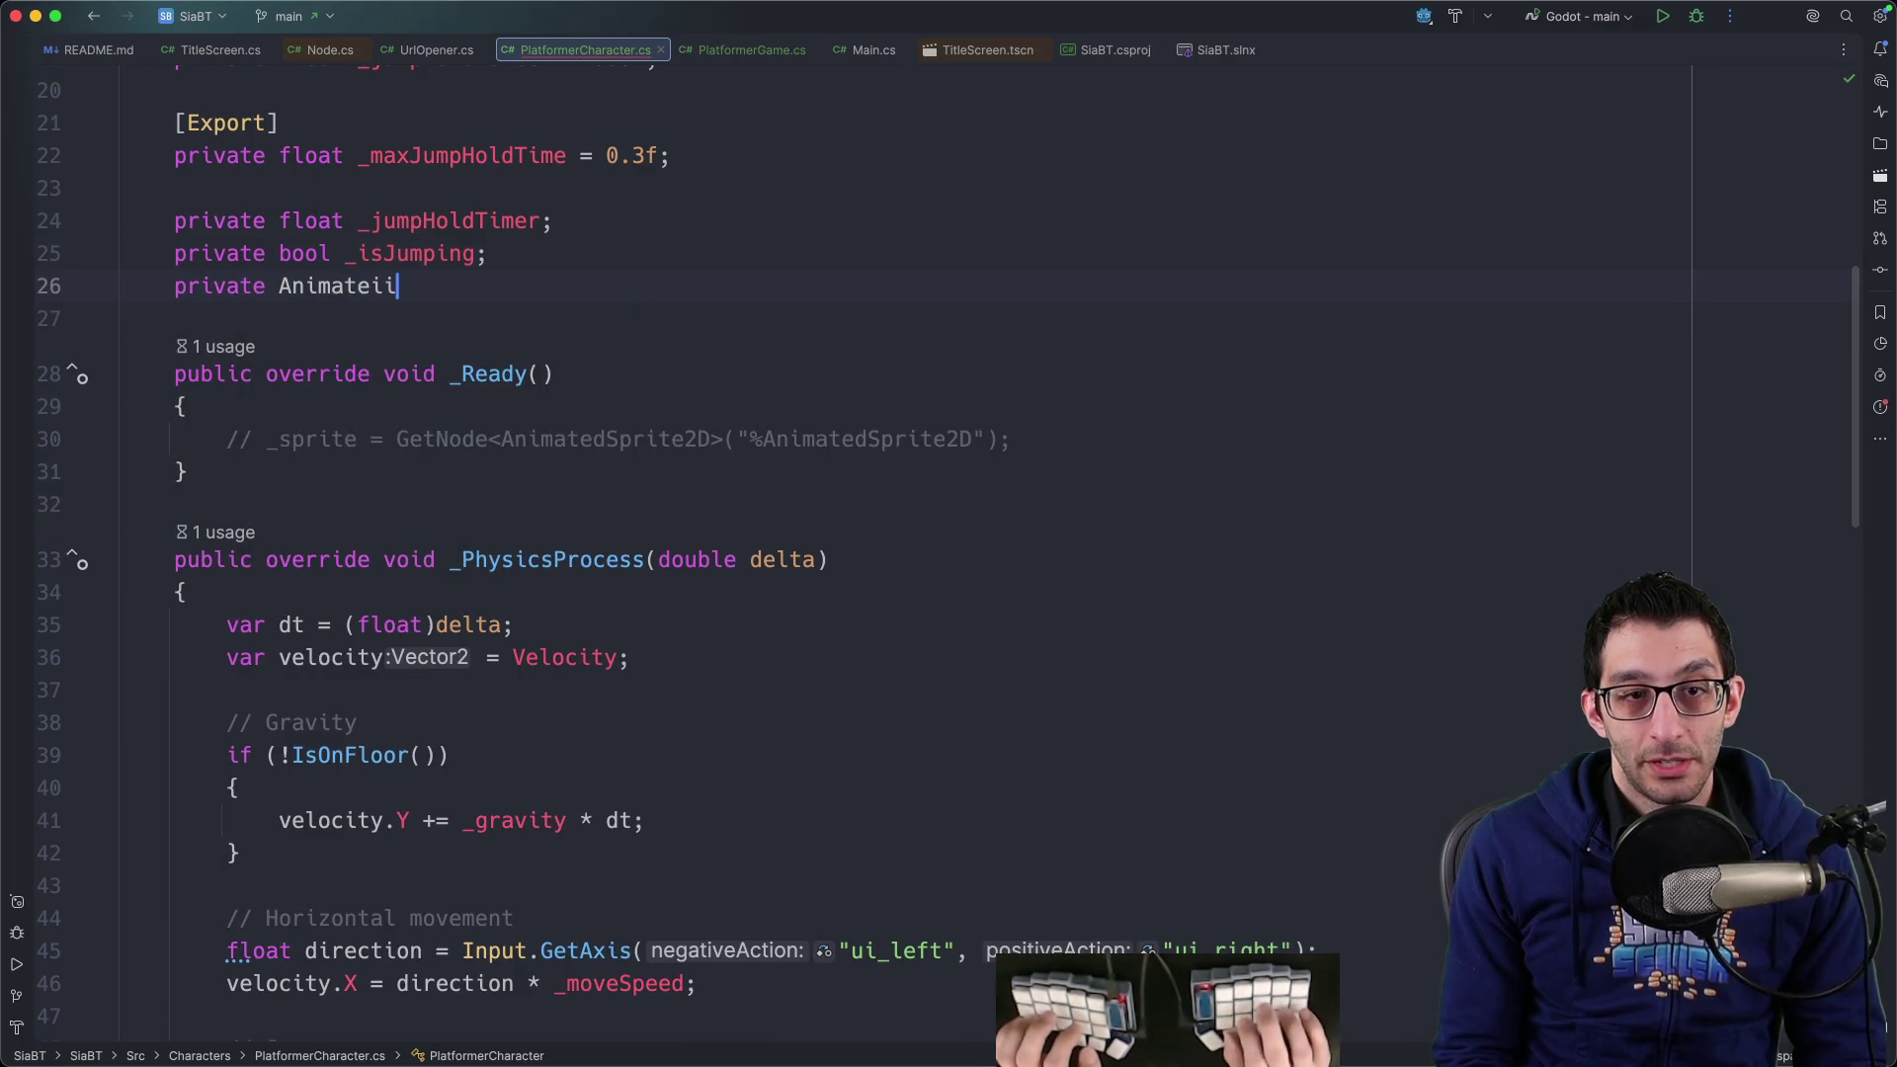
text(ionTree _a)
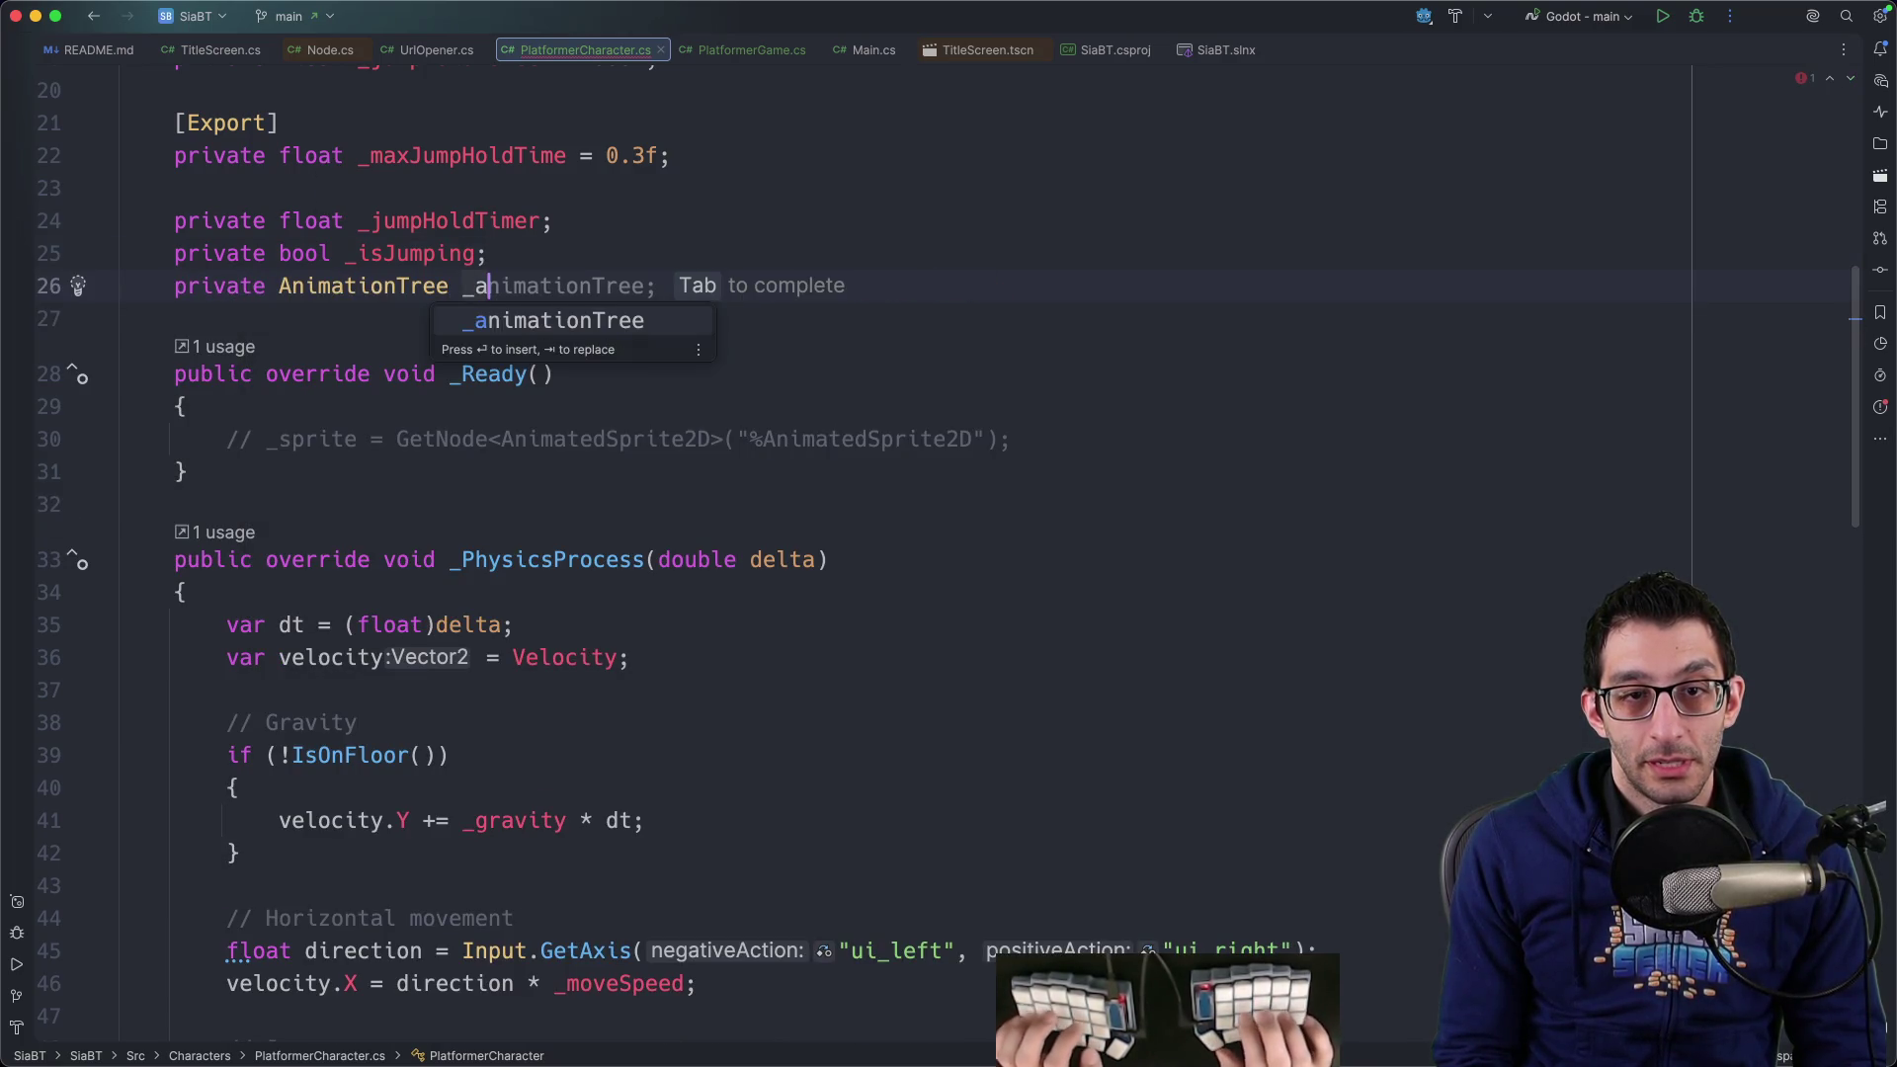
key(Tab)
text(= null!)
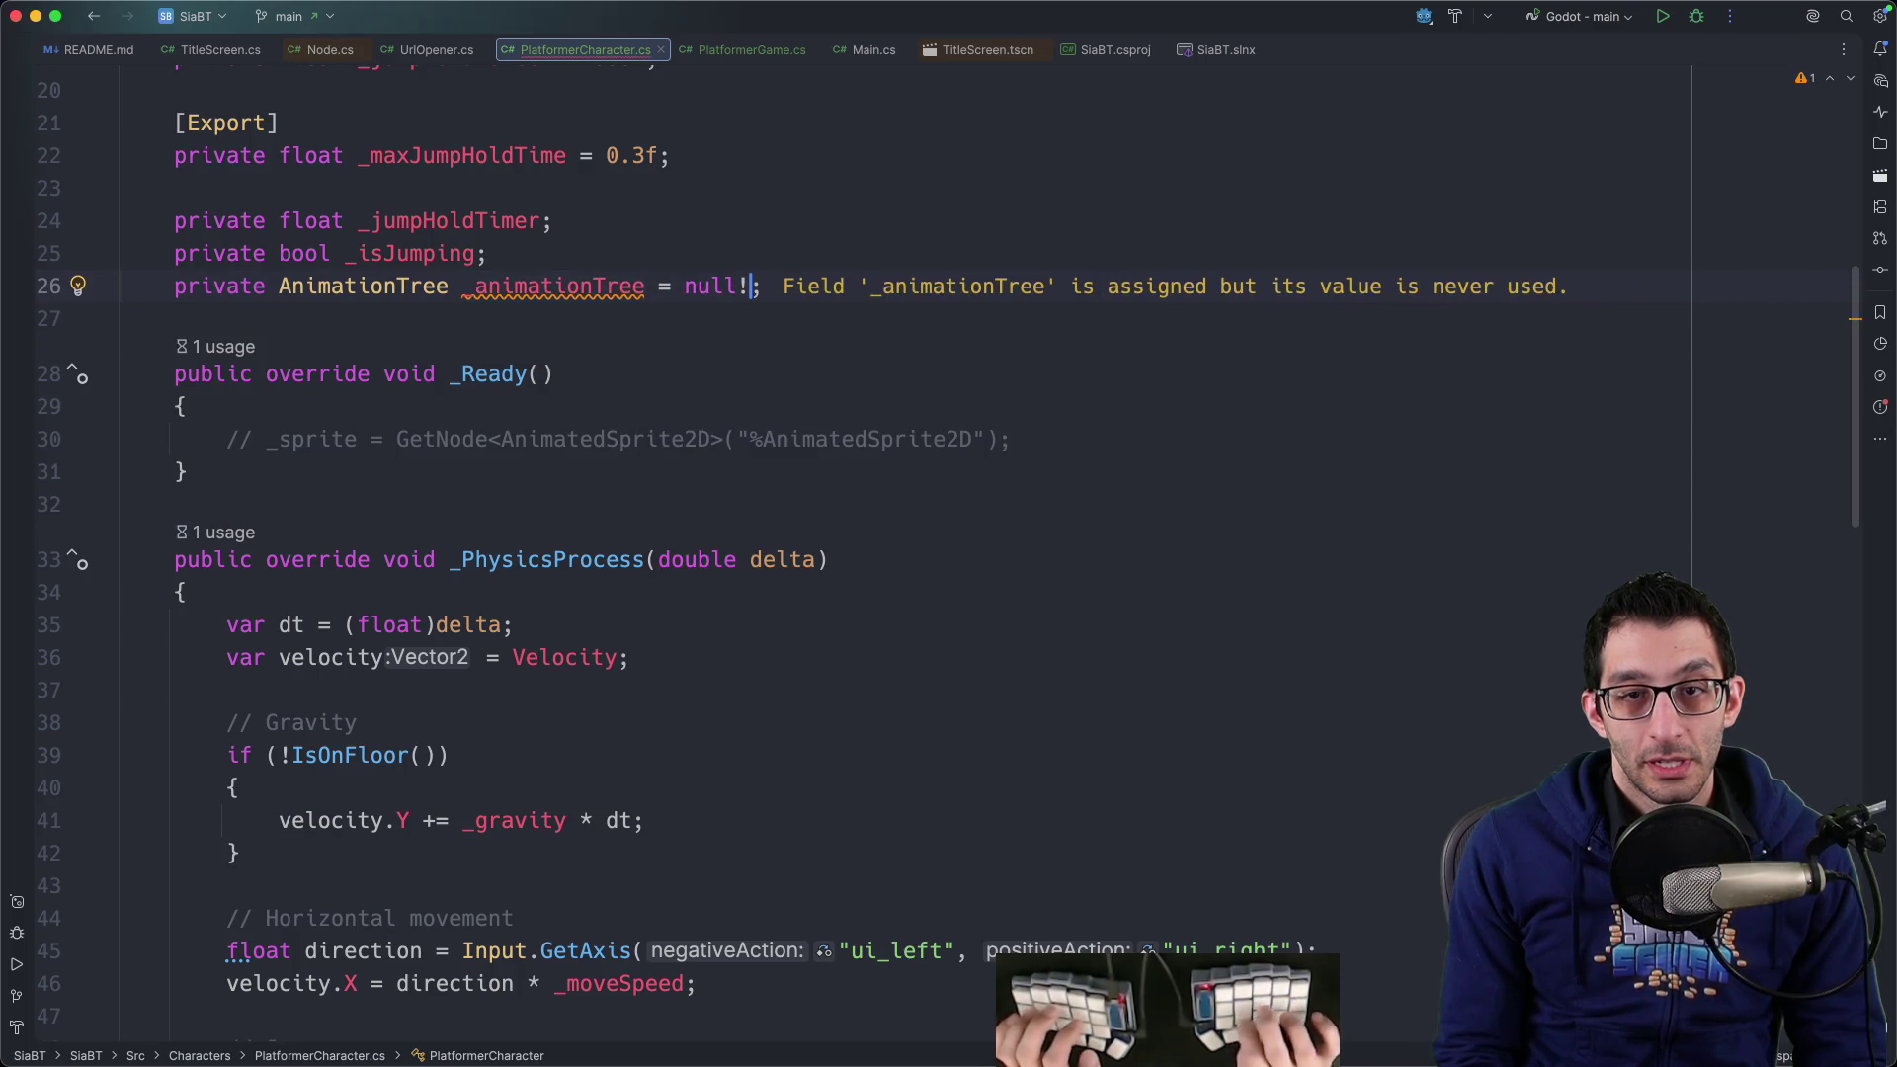
In _Ready, assign _animationTree = GetNode<AnimationTree>("%AnimationTree"), removing the extra space
click(1010, 439)
key(Return)
text(_animationTree  )
text(=)
key(Escape)
text(Get)
key(Tab)
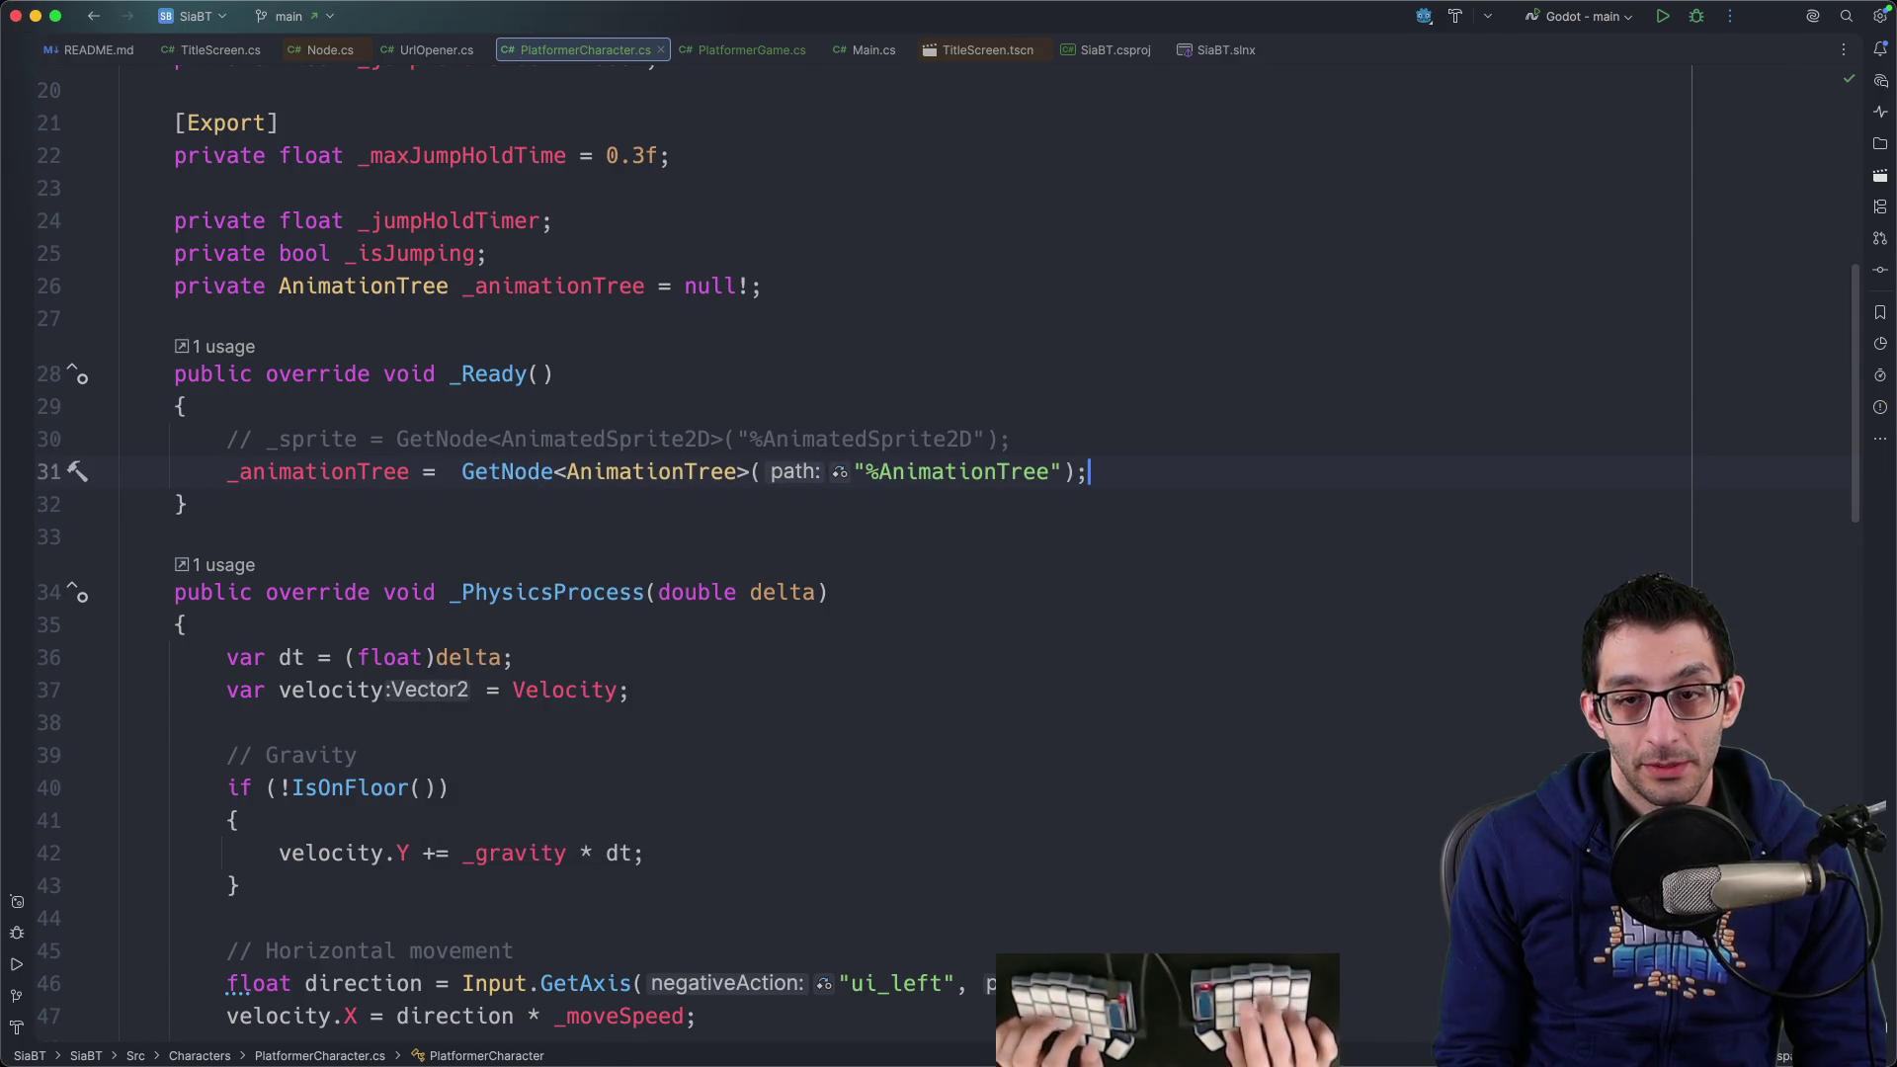
key(Home)
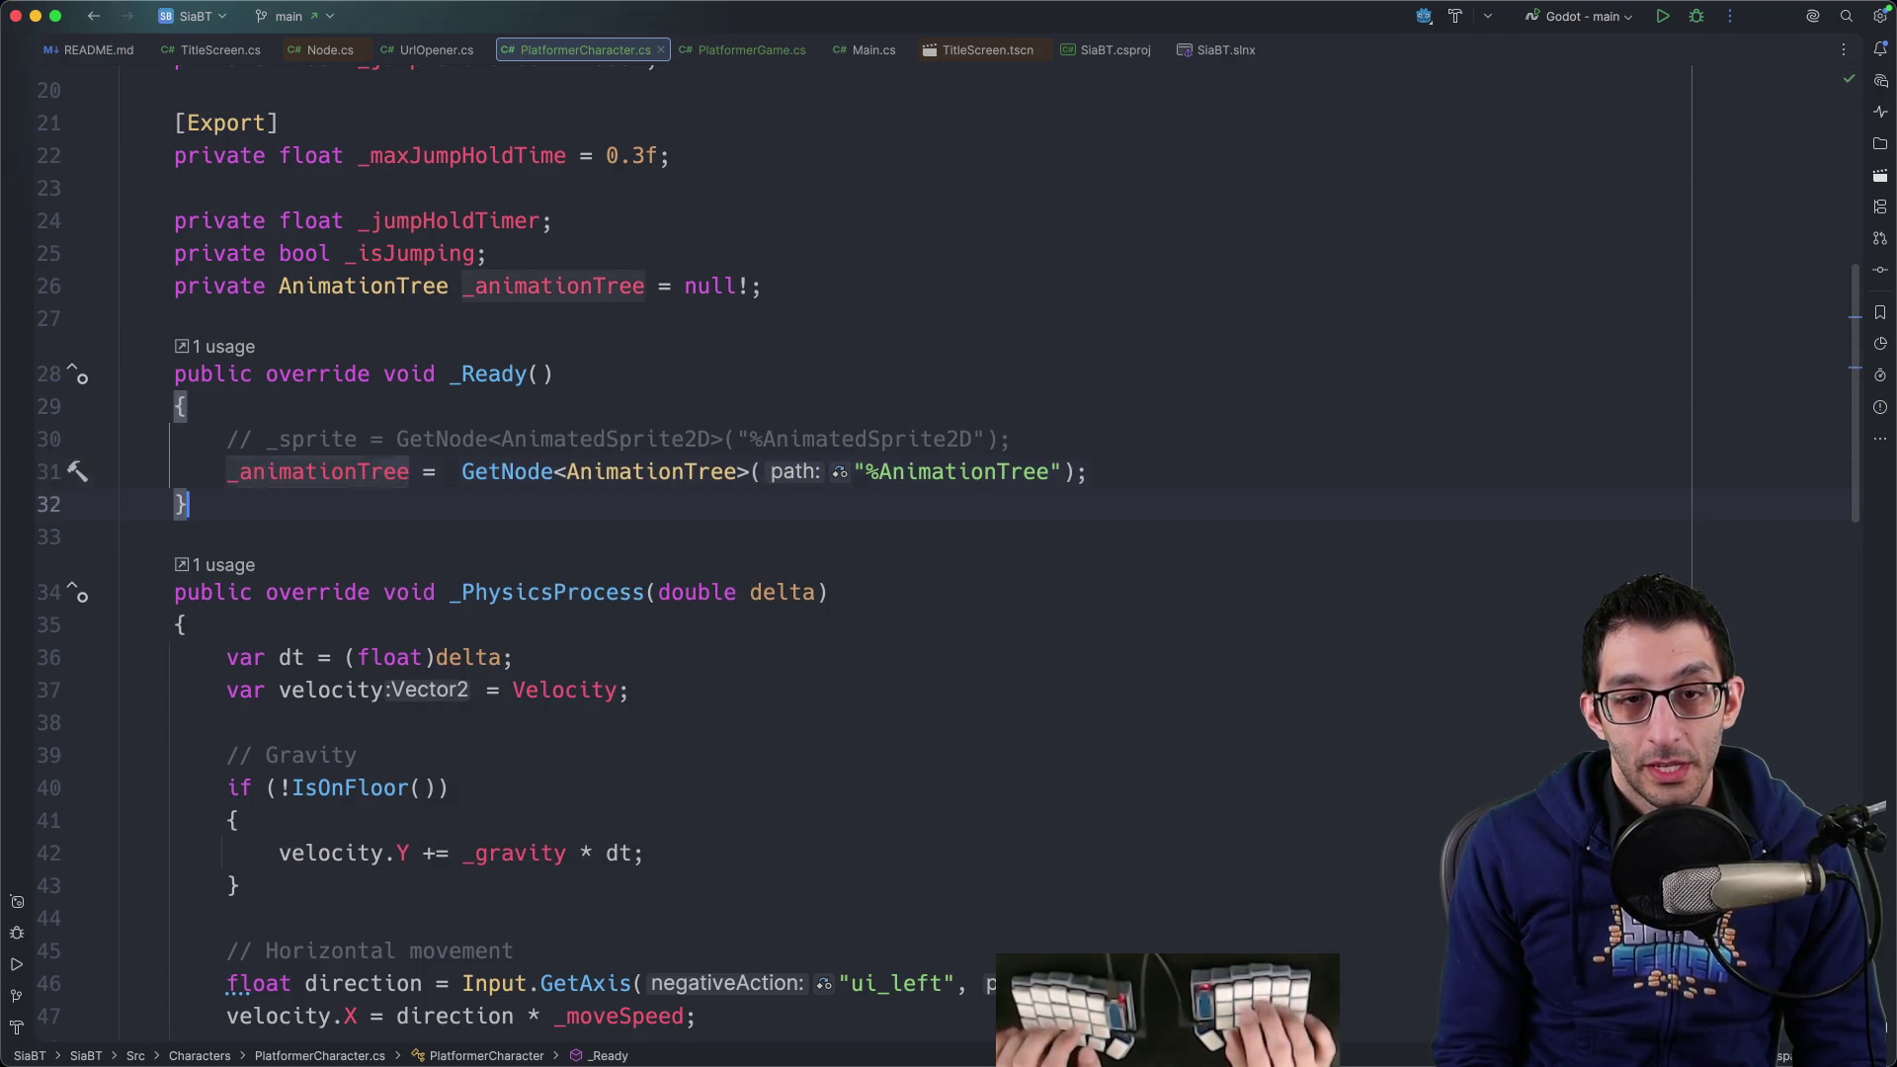
click(462, 471)
key(BackSpace)
key(super+Tab)
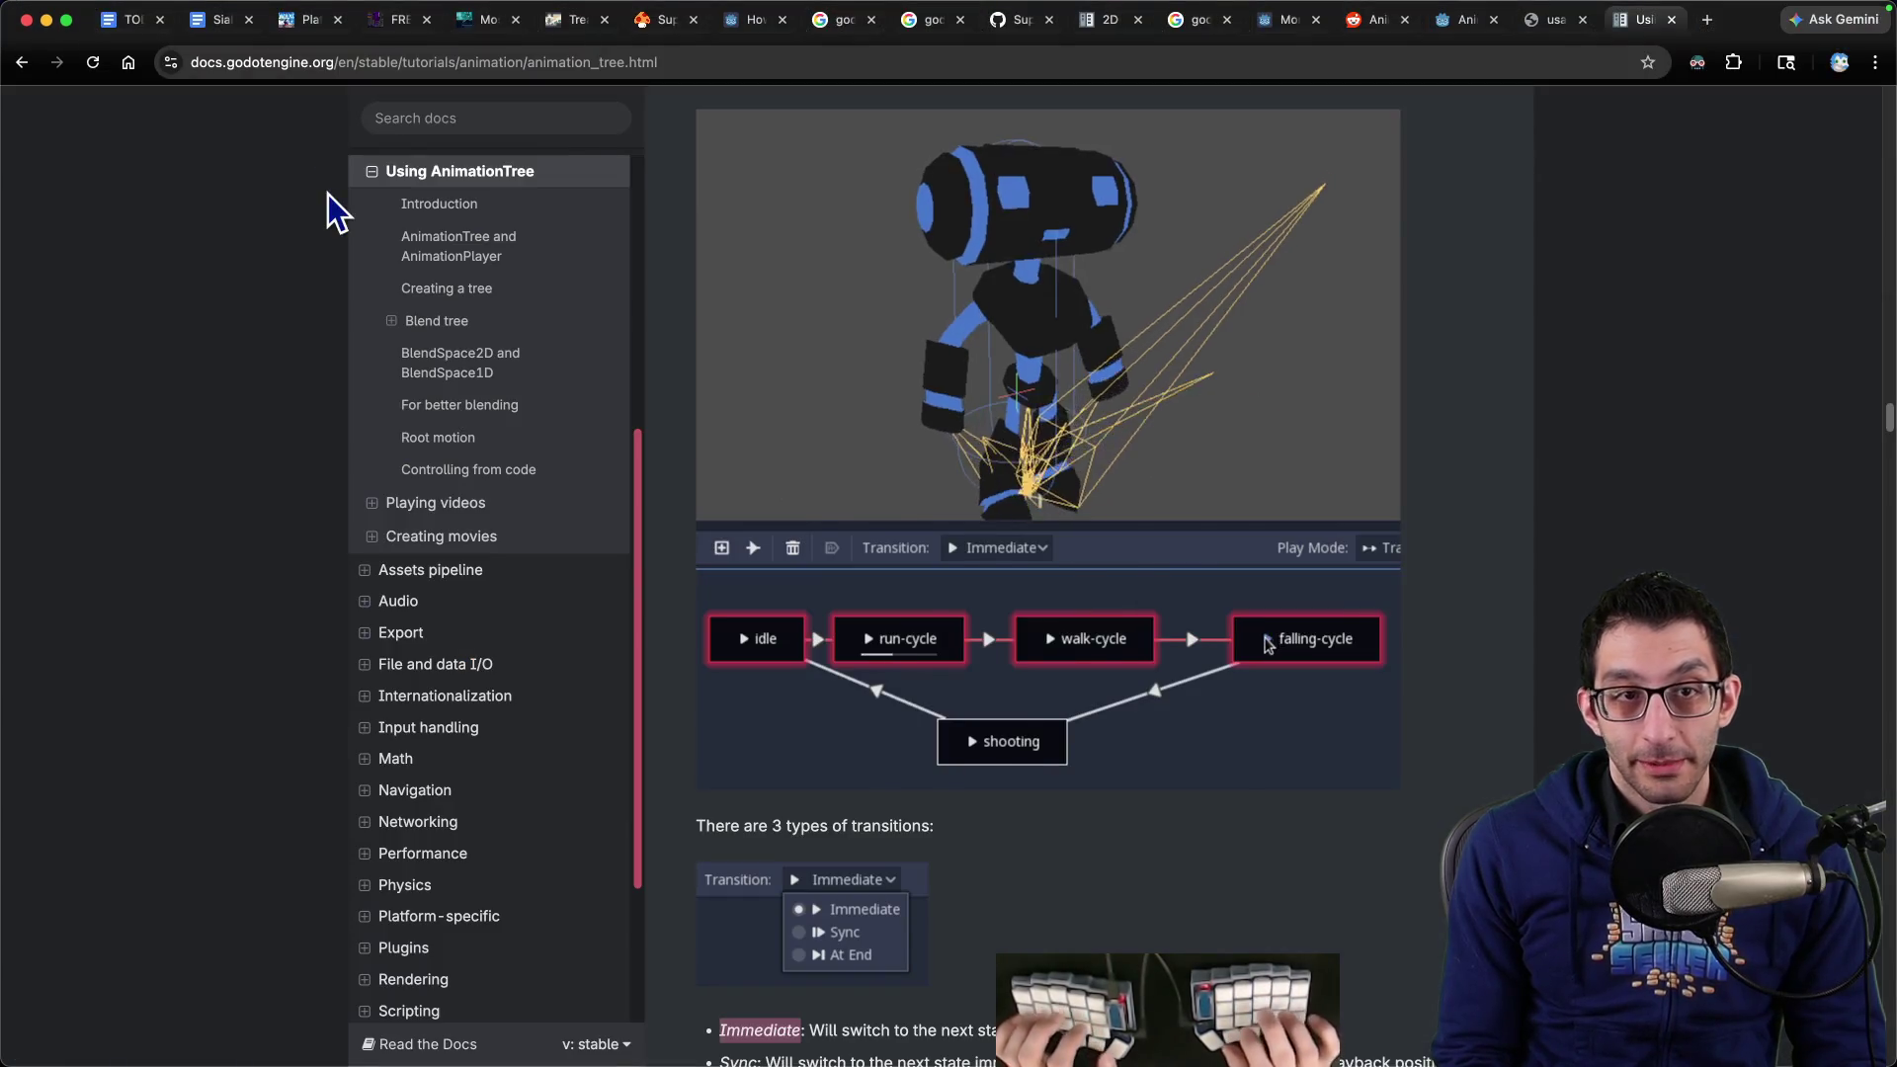
Add a sub-bullet after 'VSCode.' in the TODO noting 'I want this to happen automatically on saving'
key(super+1)
scroll(988, 593, down, 5)
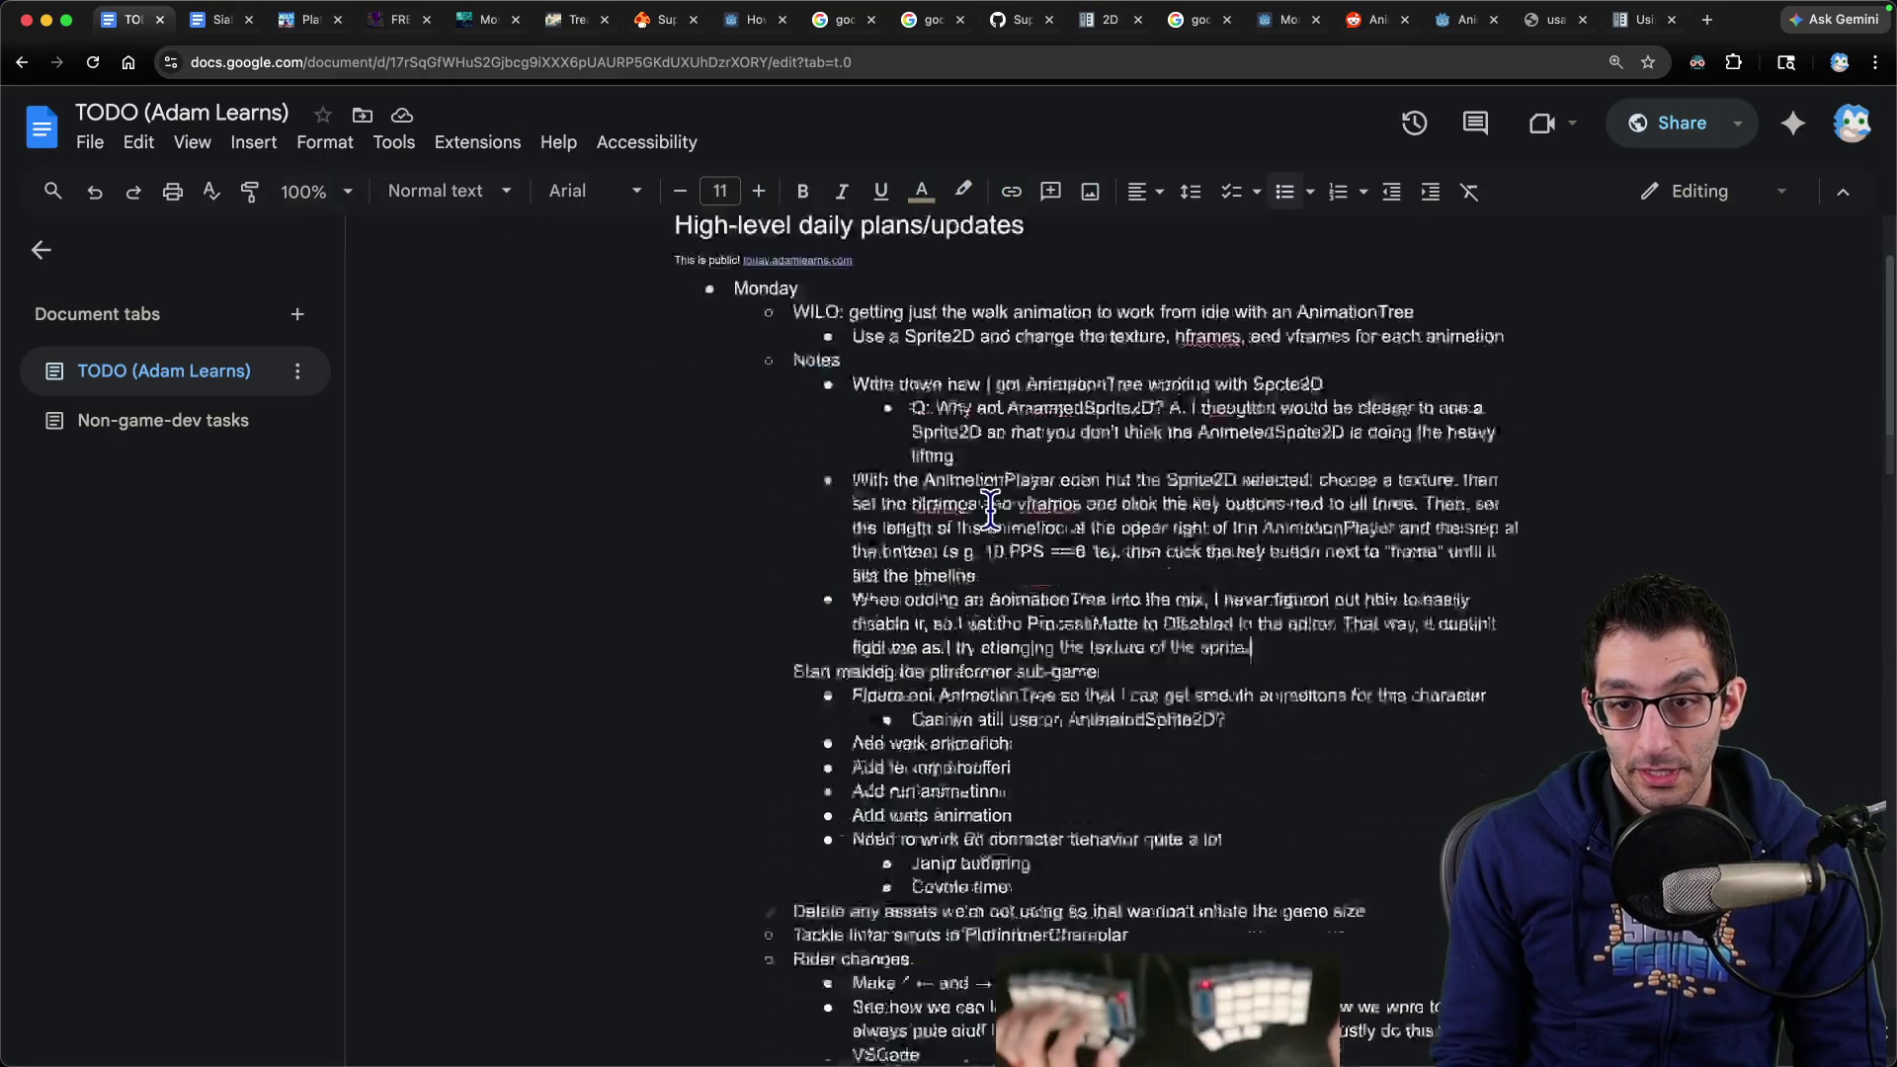
click(997, 715)
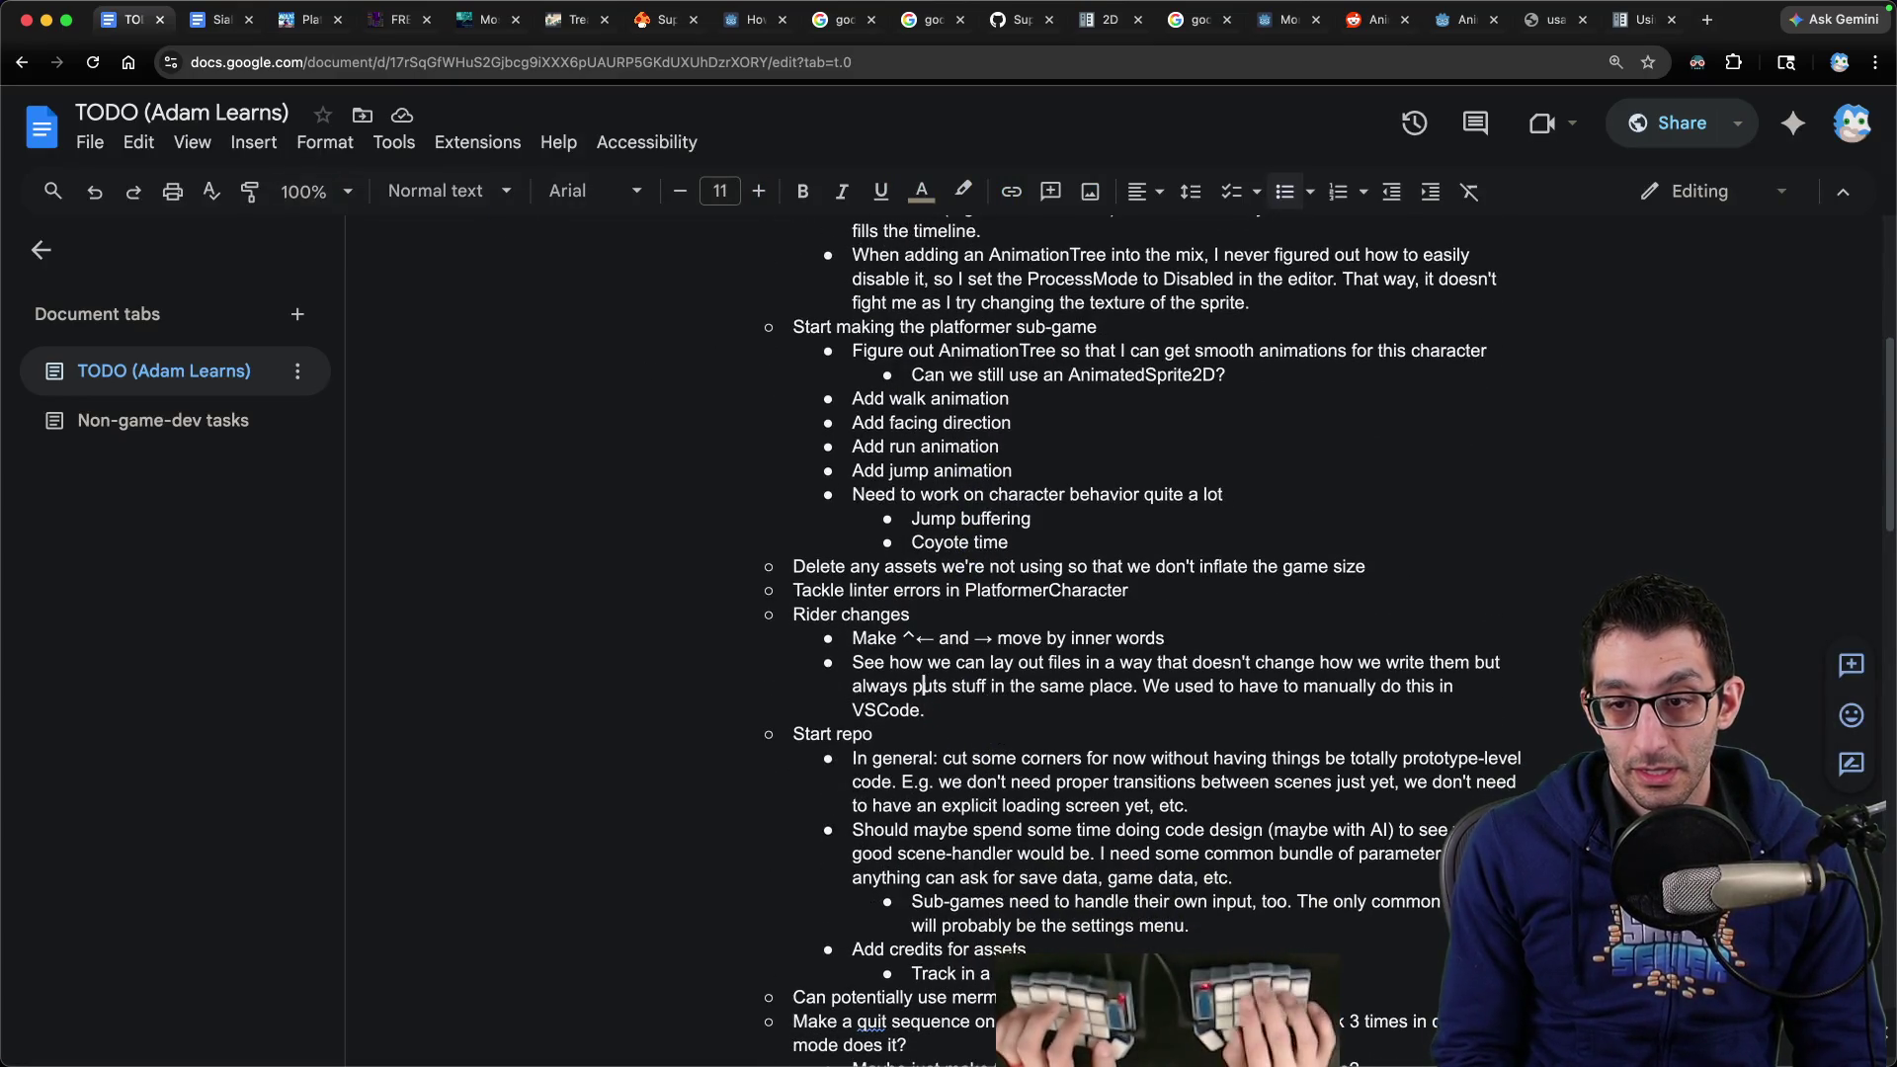
key(Return)
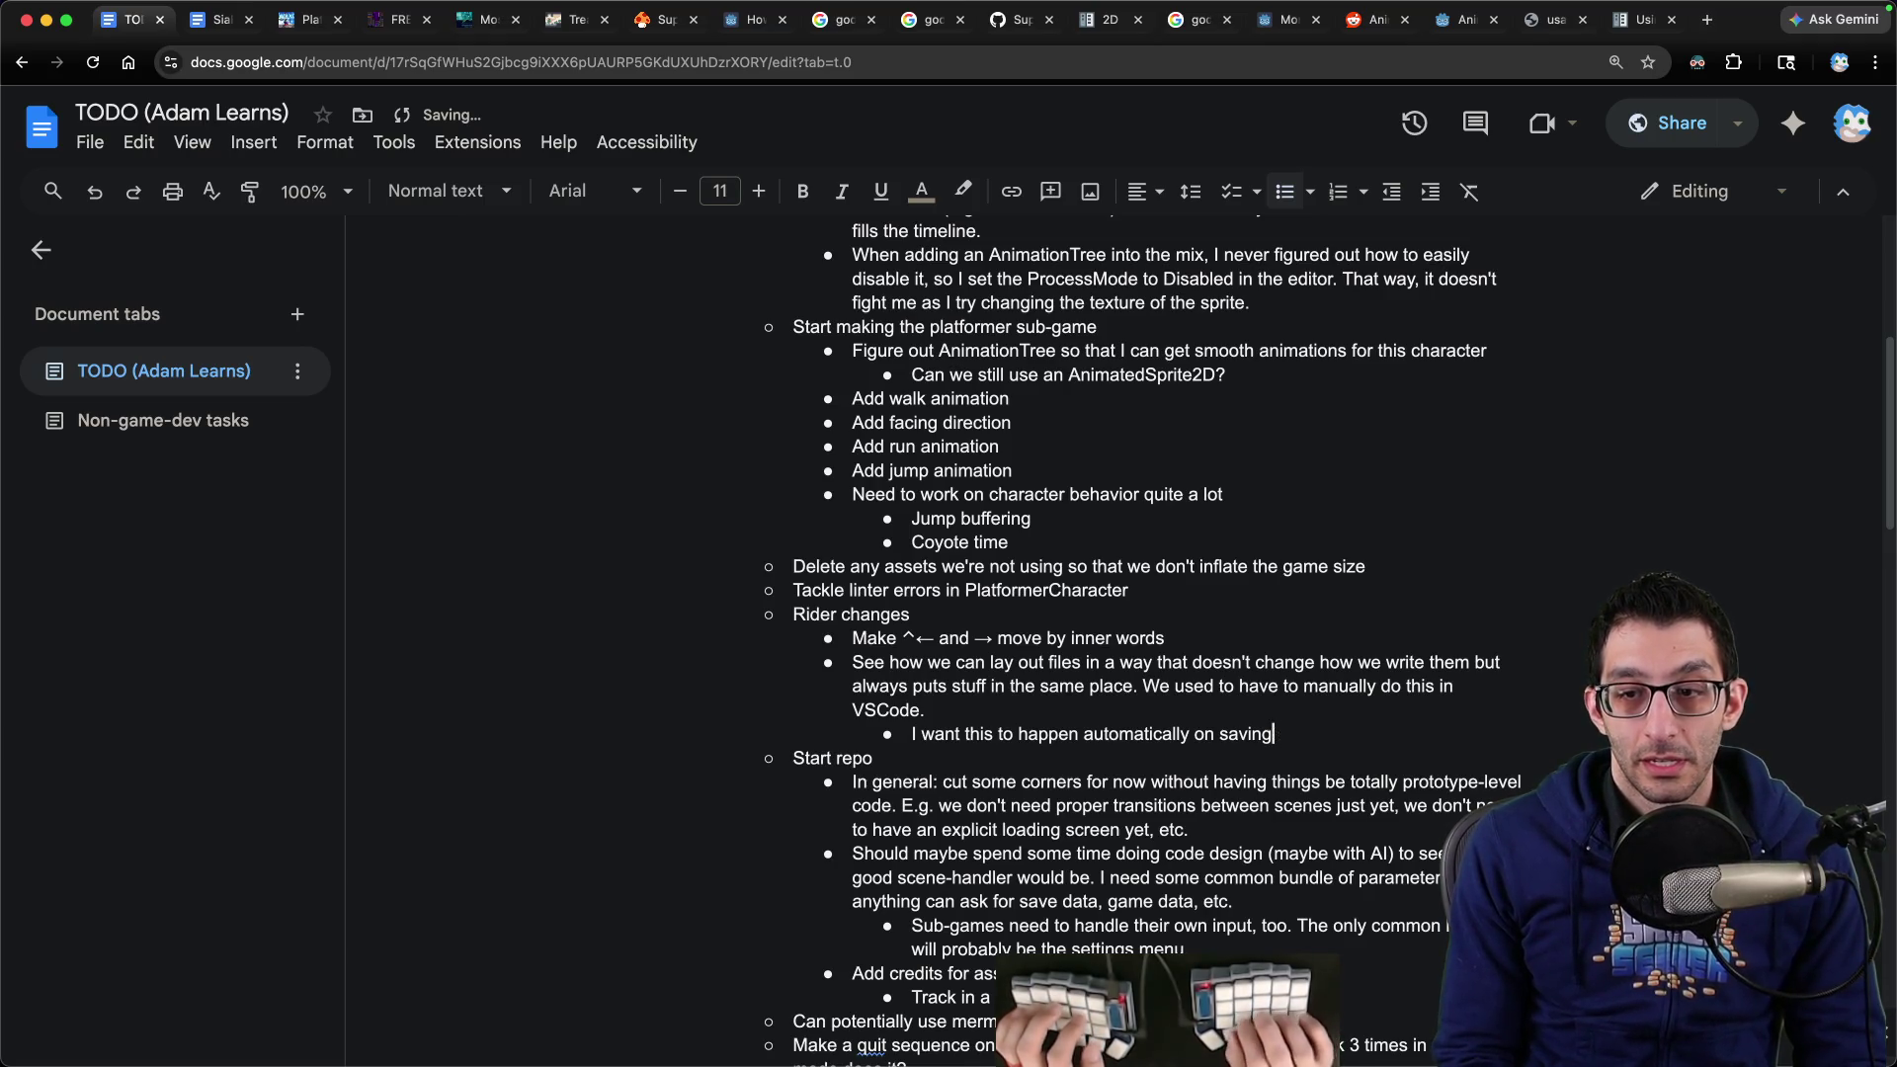
text(I want this to happen automatically on saving; it's not even fixing the spacing)
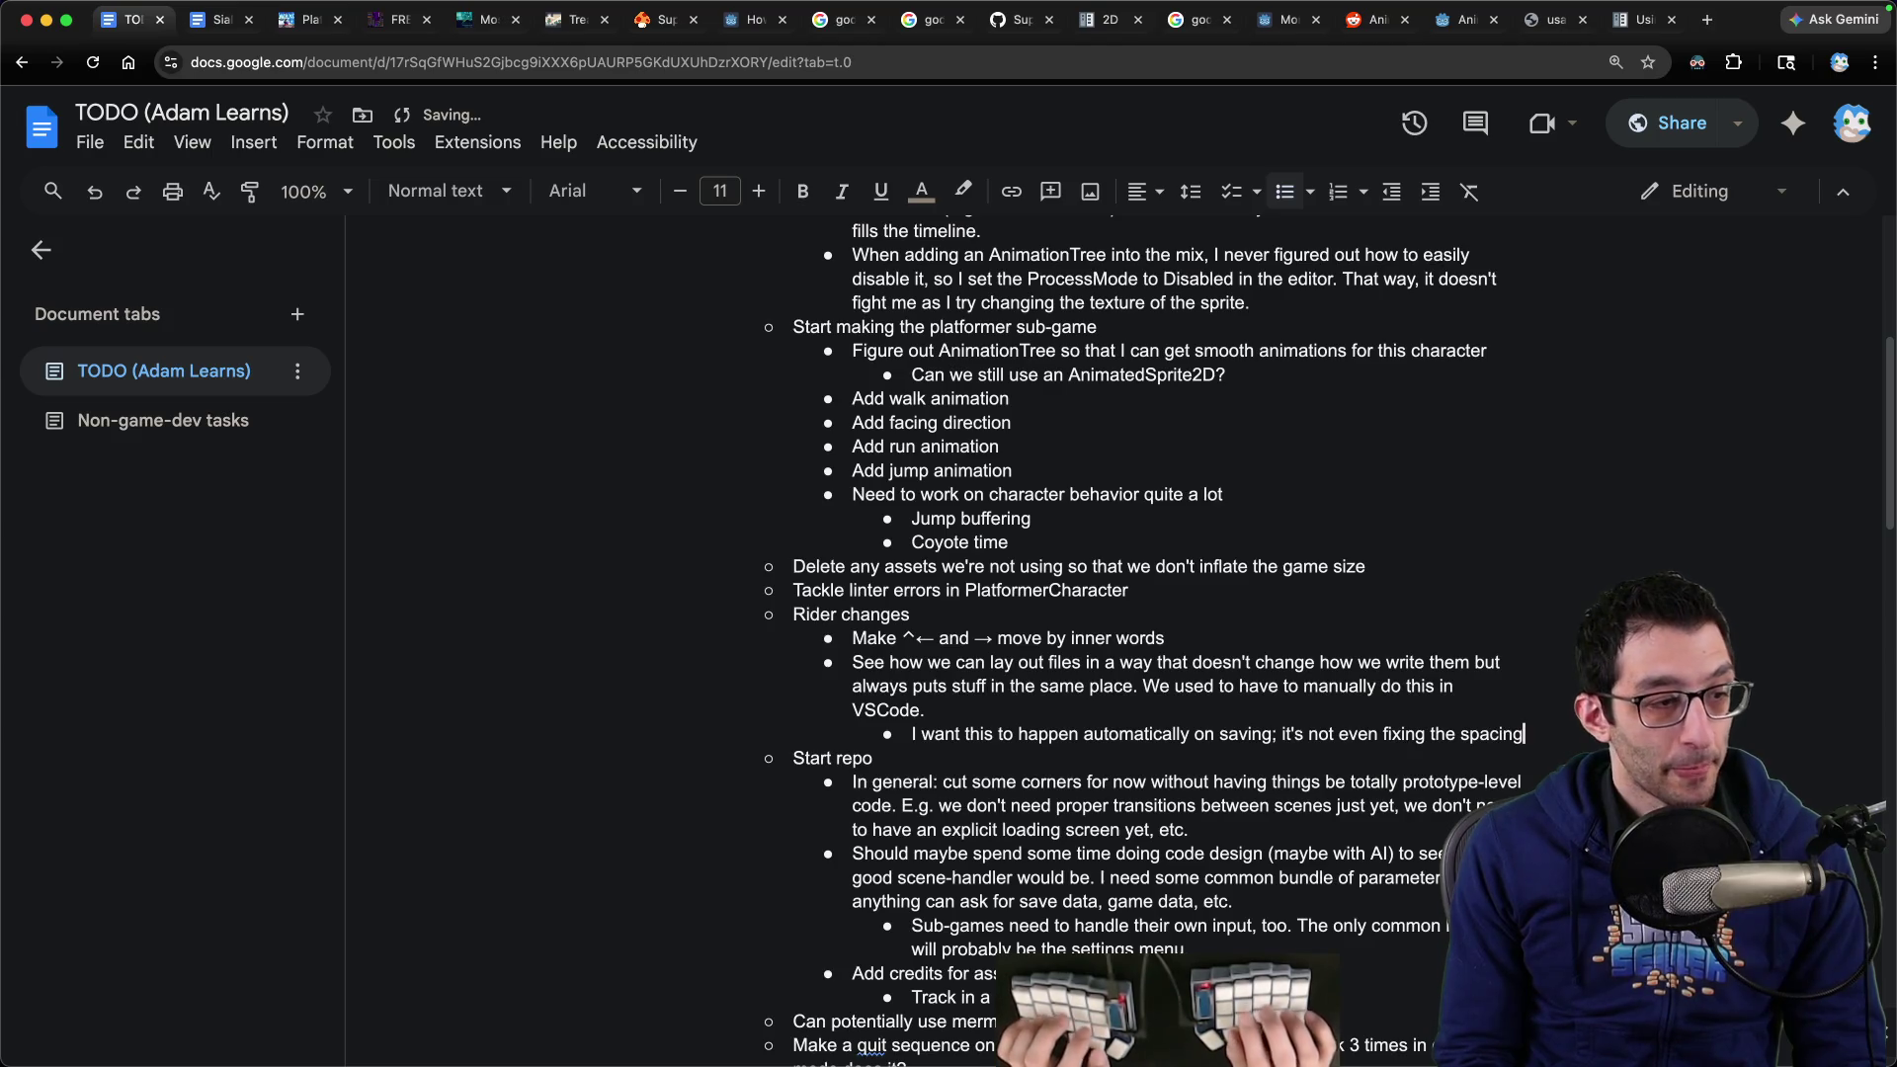
key(super+Tab)
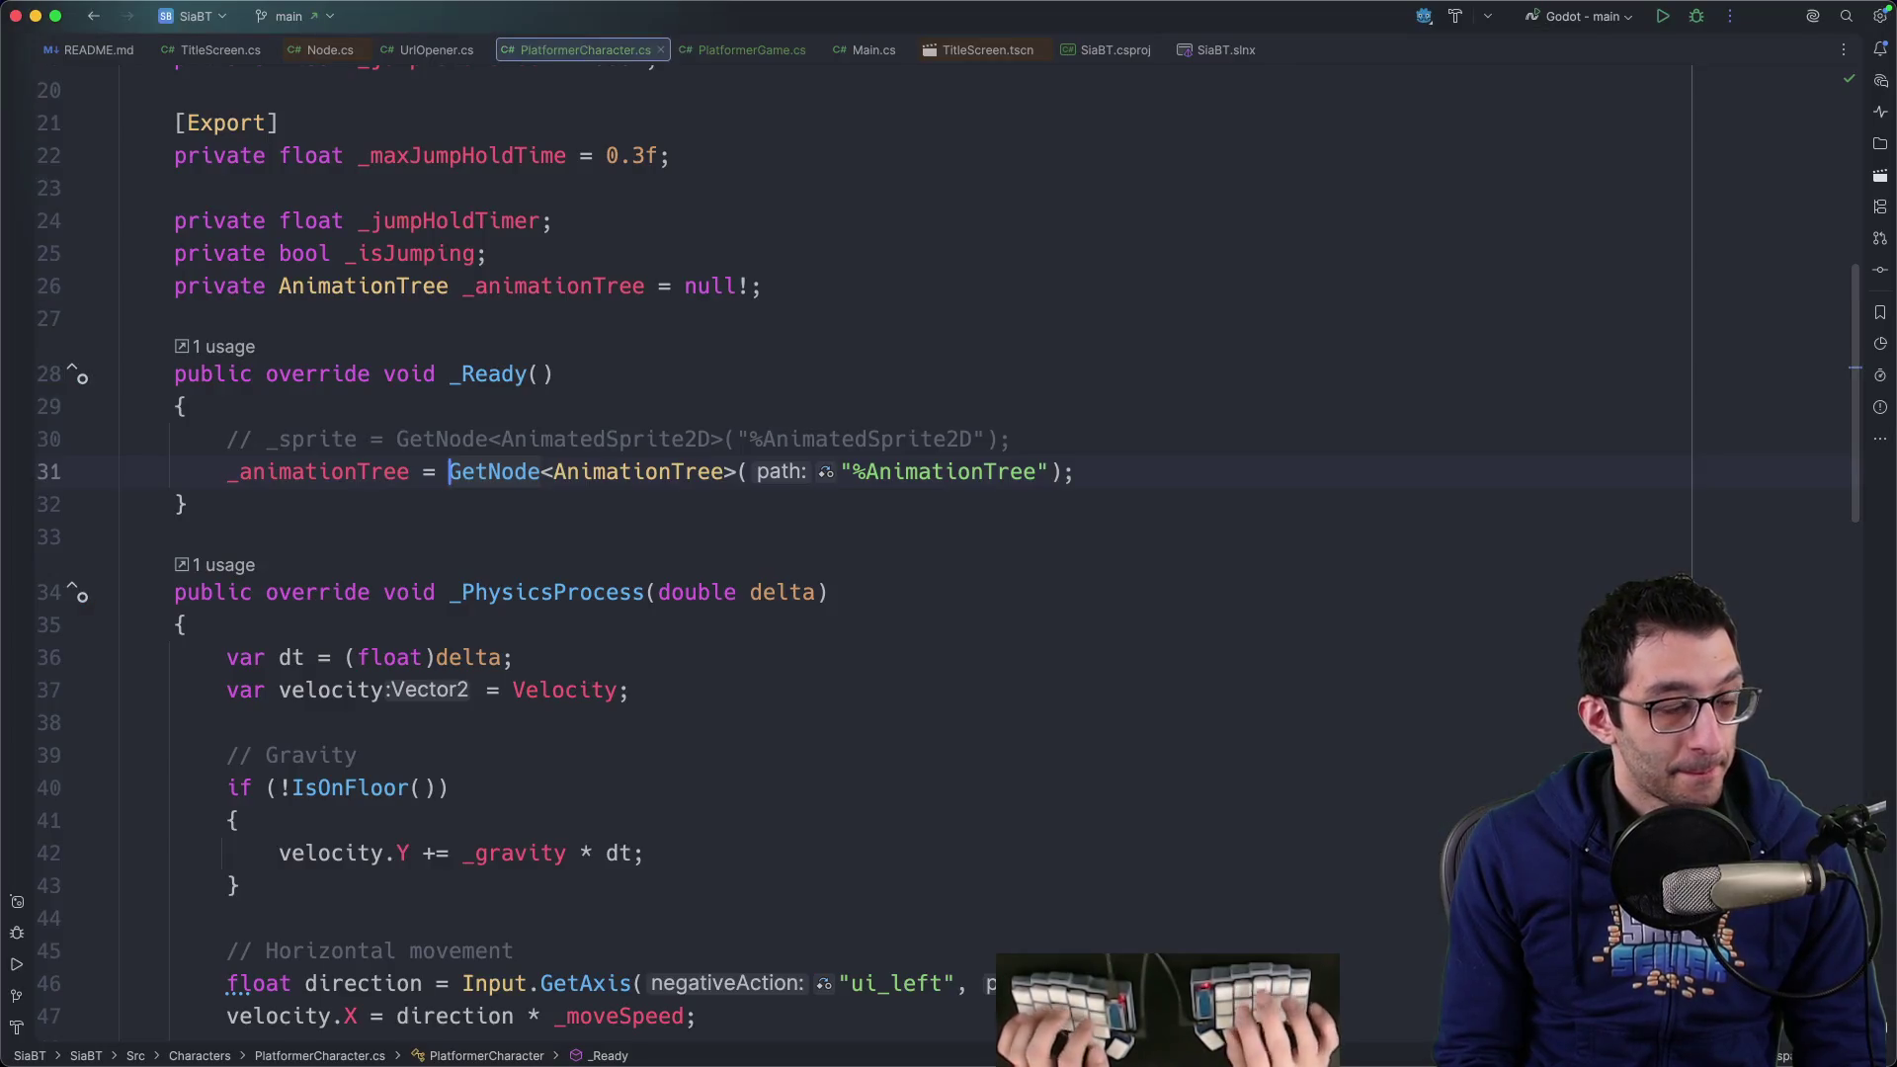
Look up the MoveAndSlide declaration and return to PlatformerCharacter.cs
key(Home)
key(Down)
key(Up)
key(End)
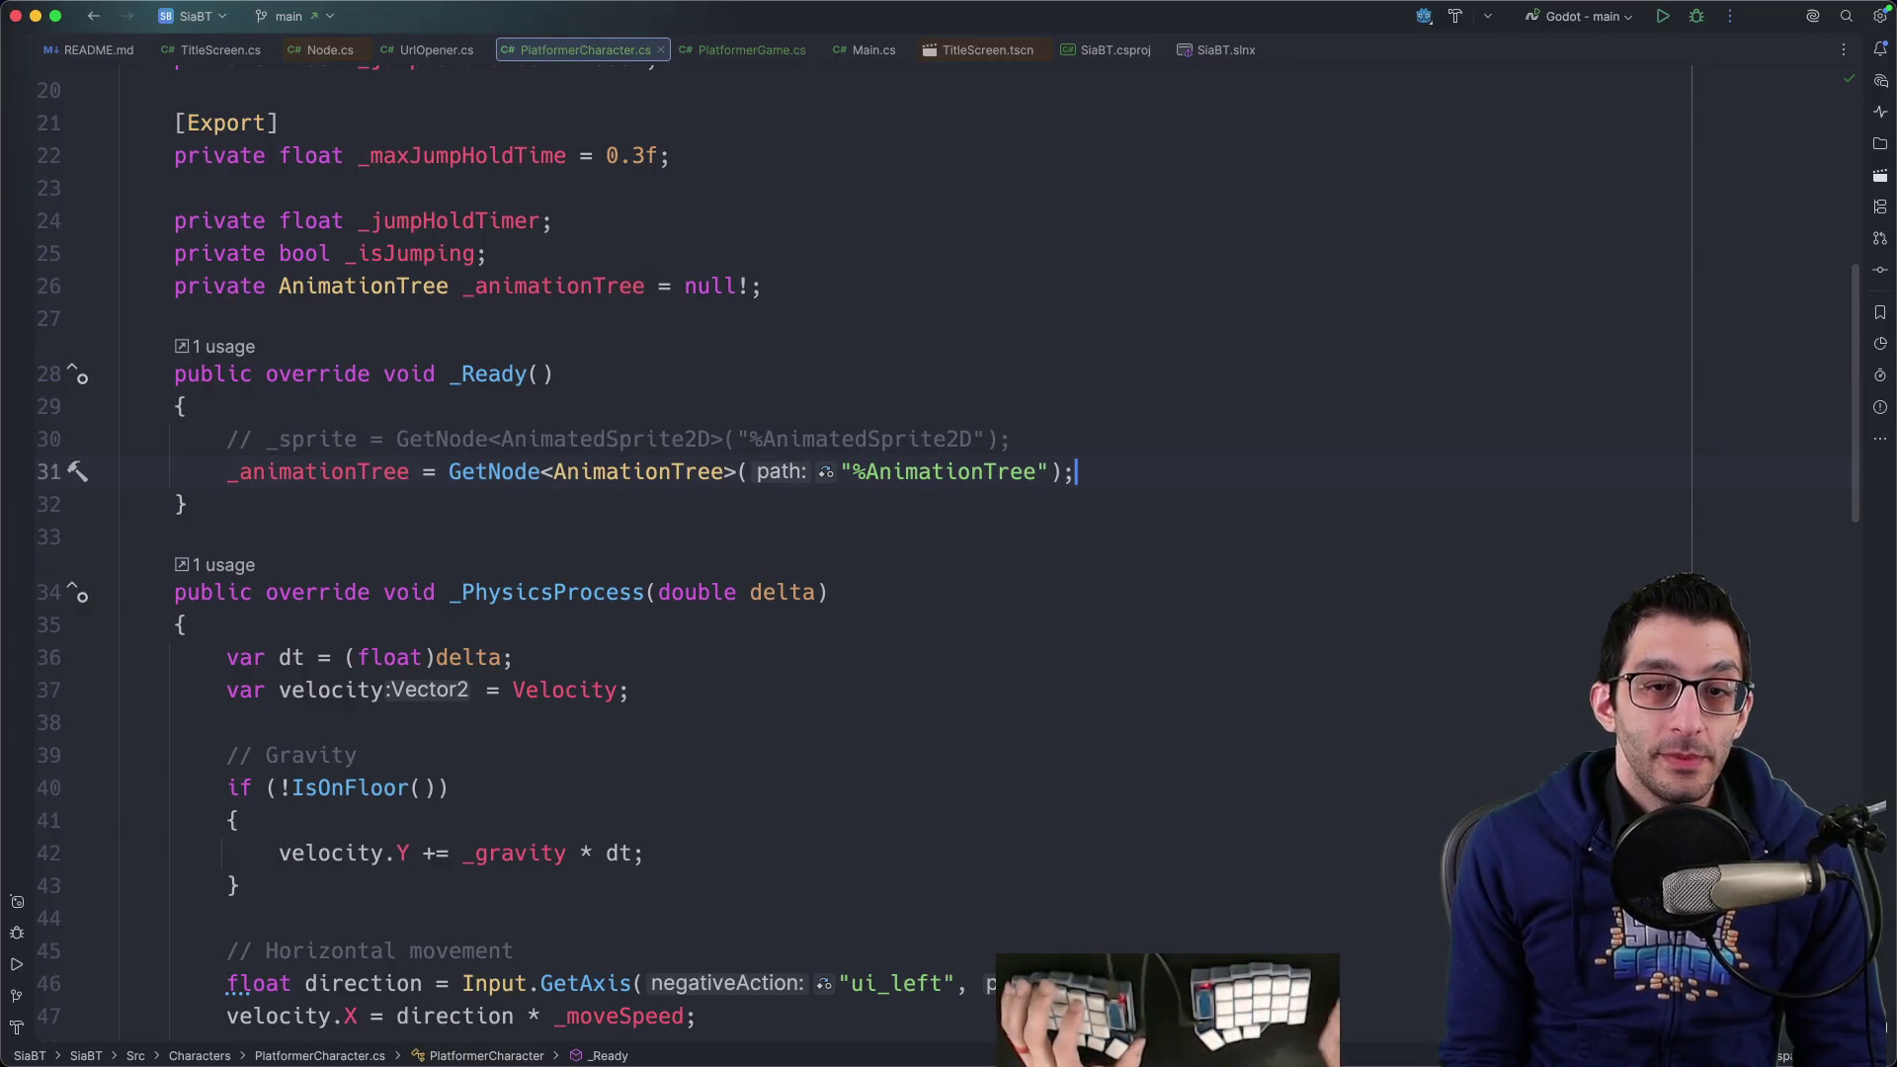
scroll(611, 815, down, 2)
scroll(611, 815, down, 6)
scroll(534, 820, down, 5)
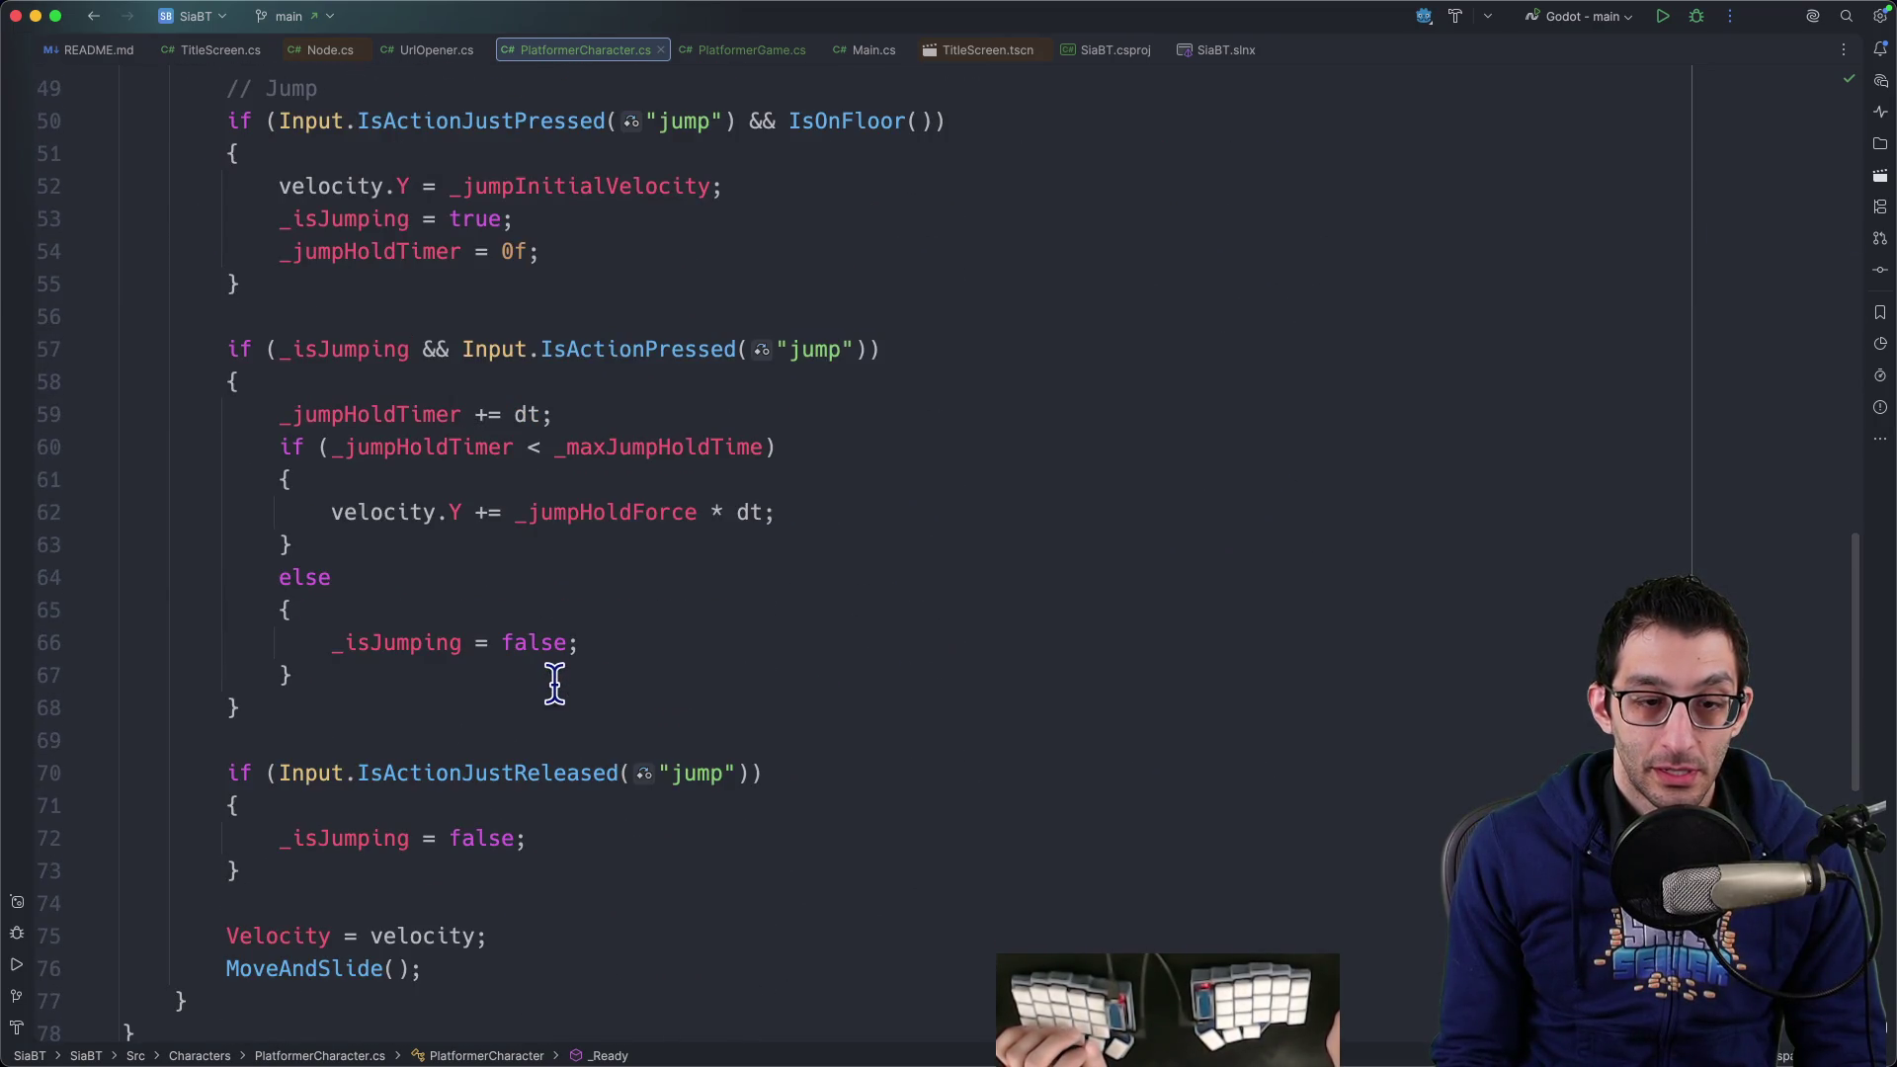
scroll(555, 686, up, 3)
scroll(534, 700, down, 5)
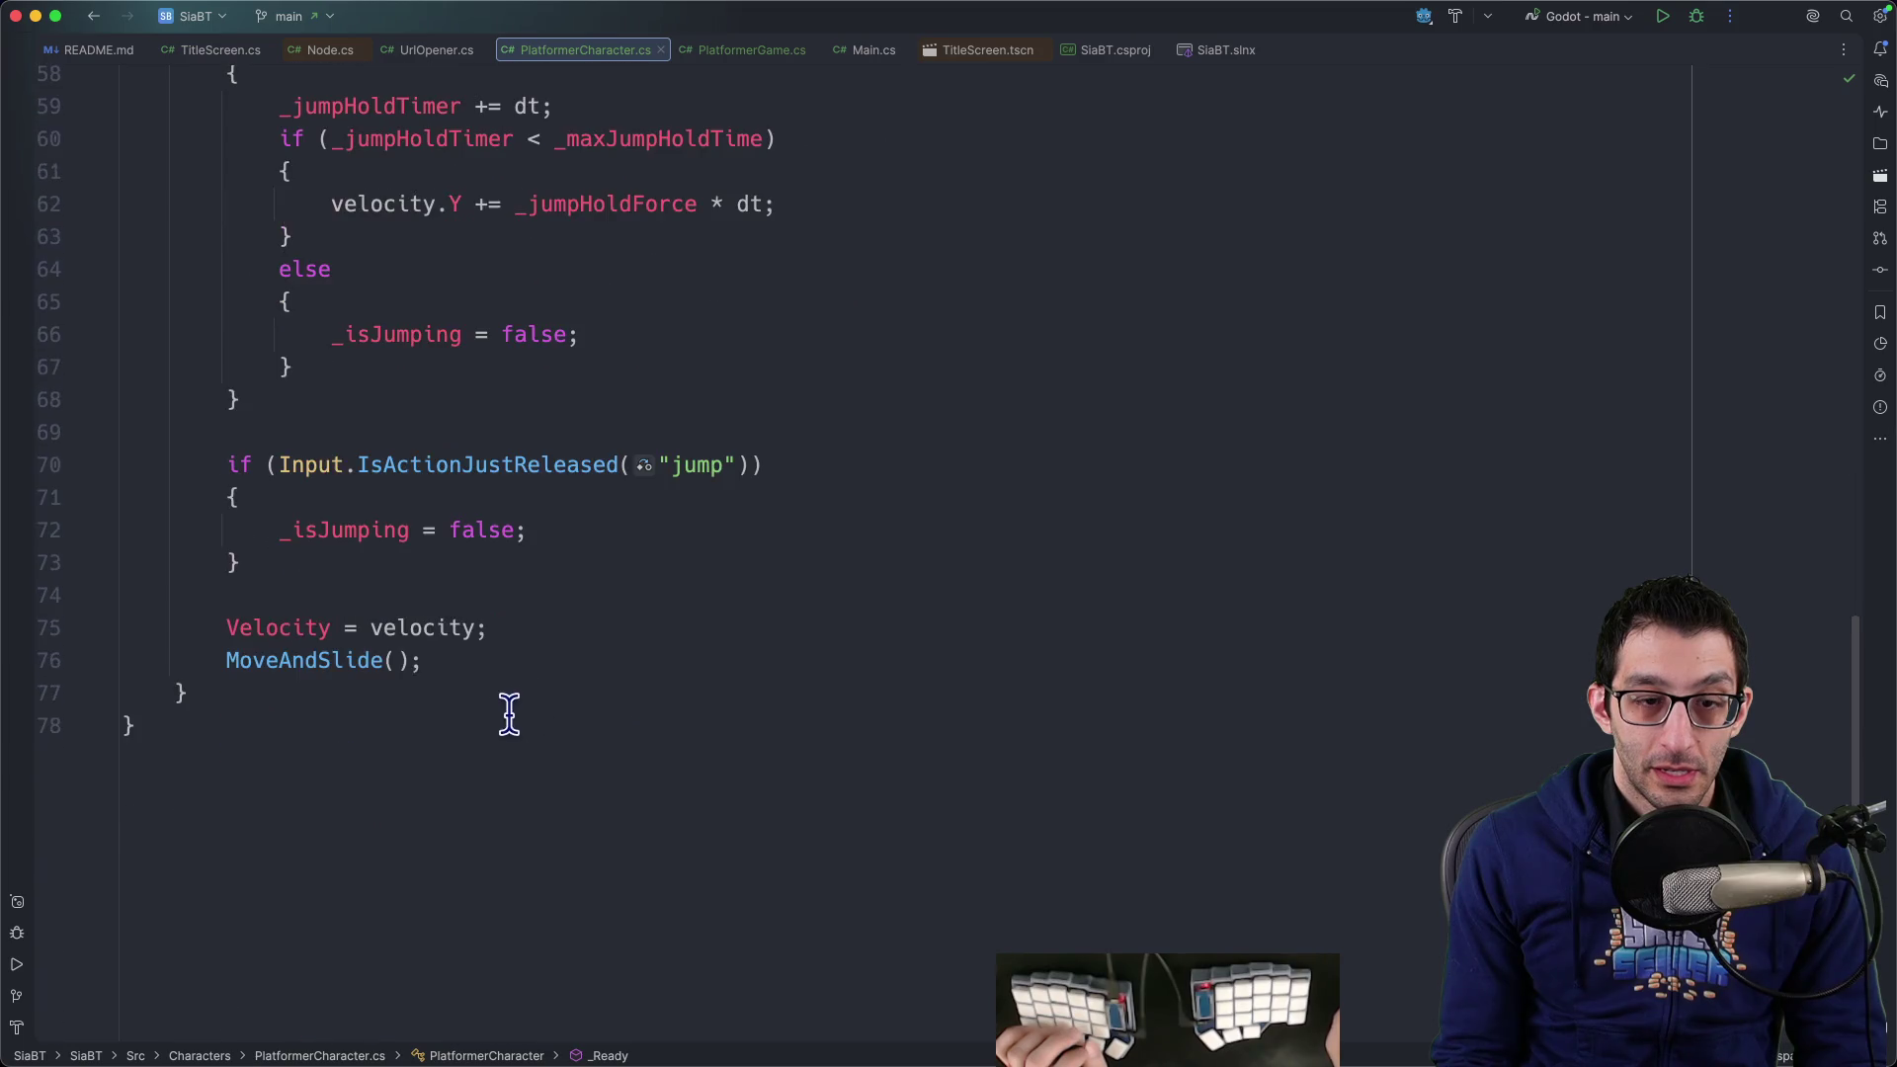
click(341, 668)
key(super+b)
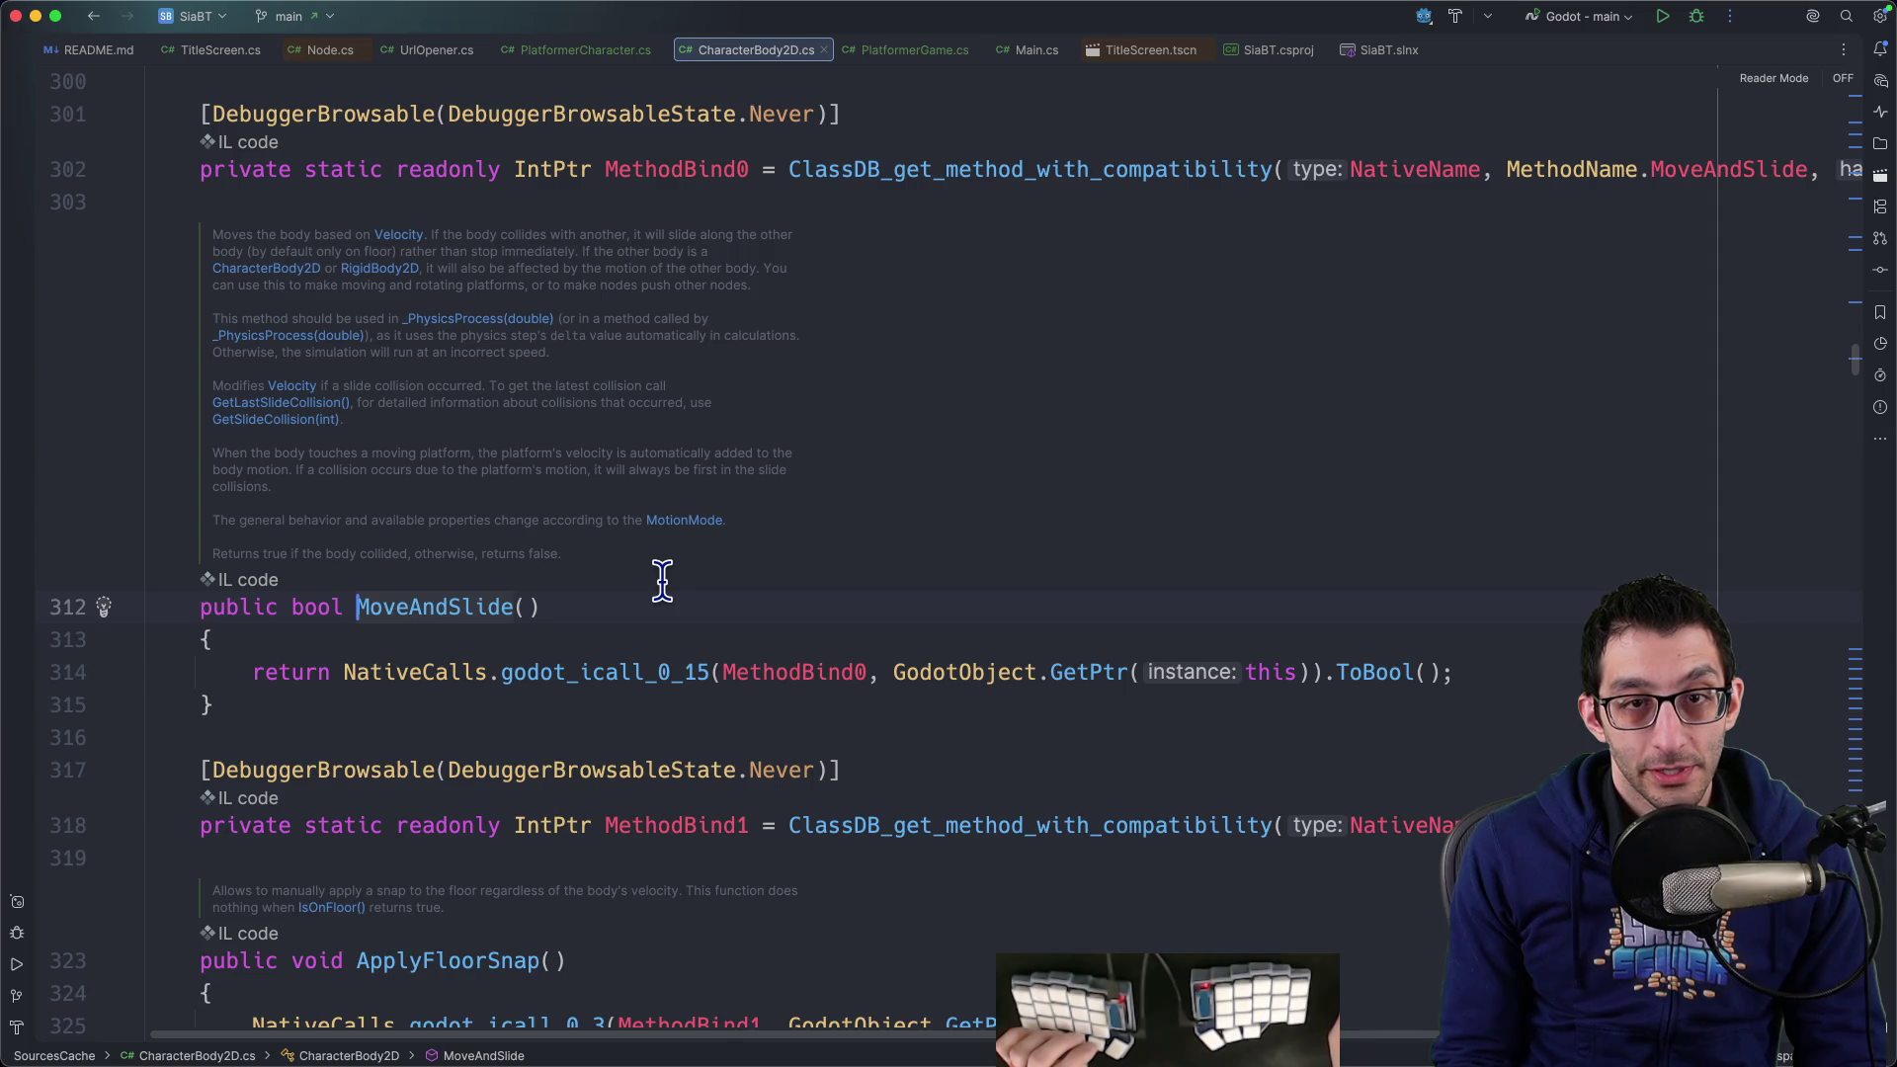
key(super+bracketleft)
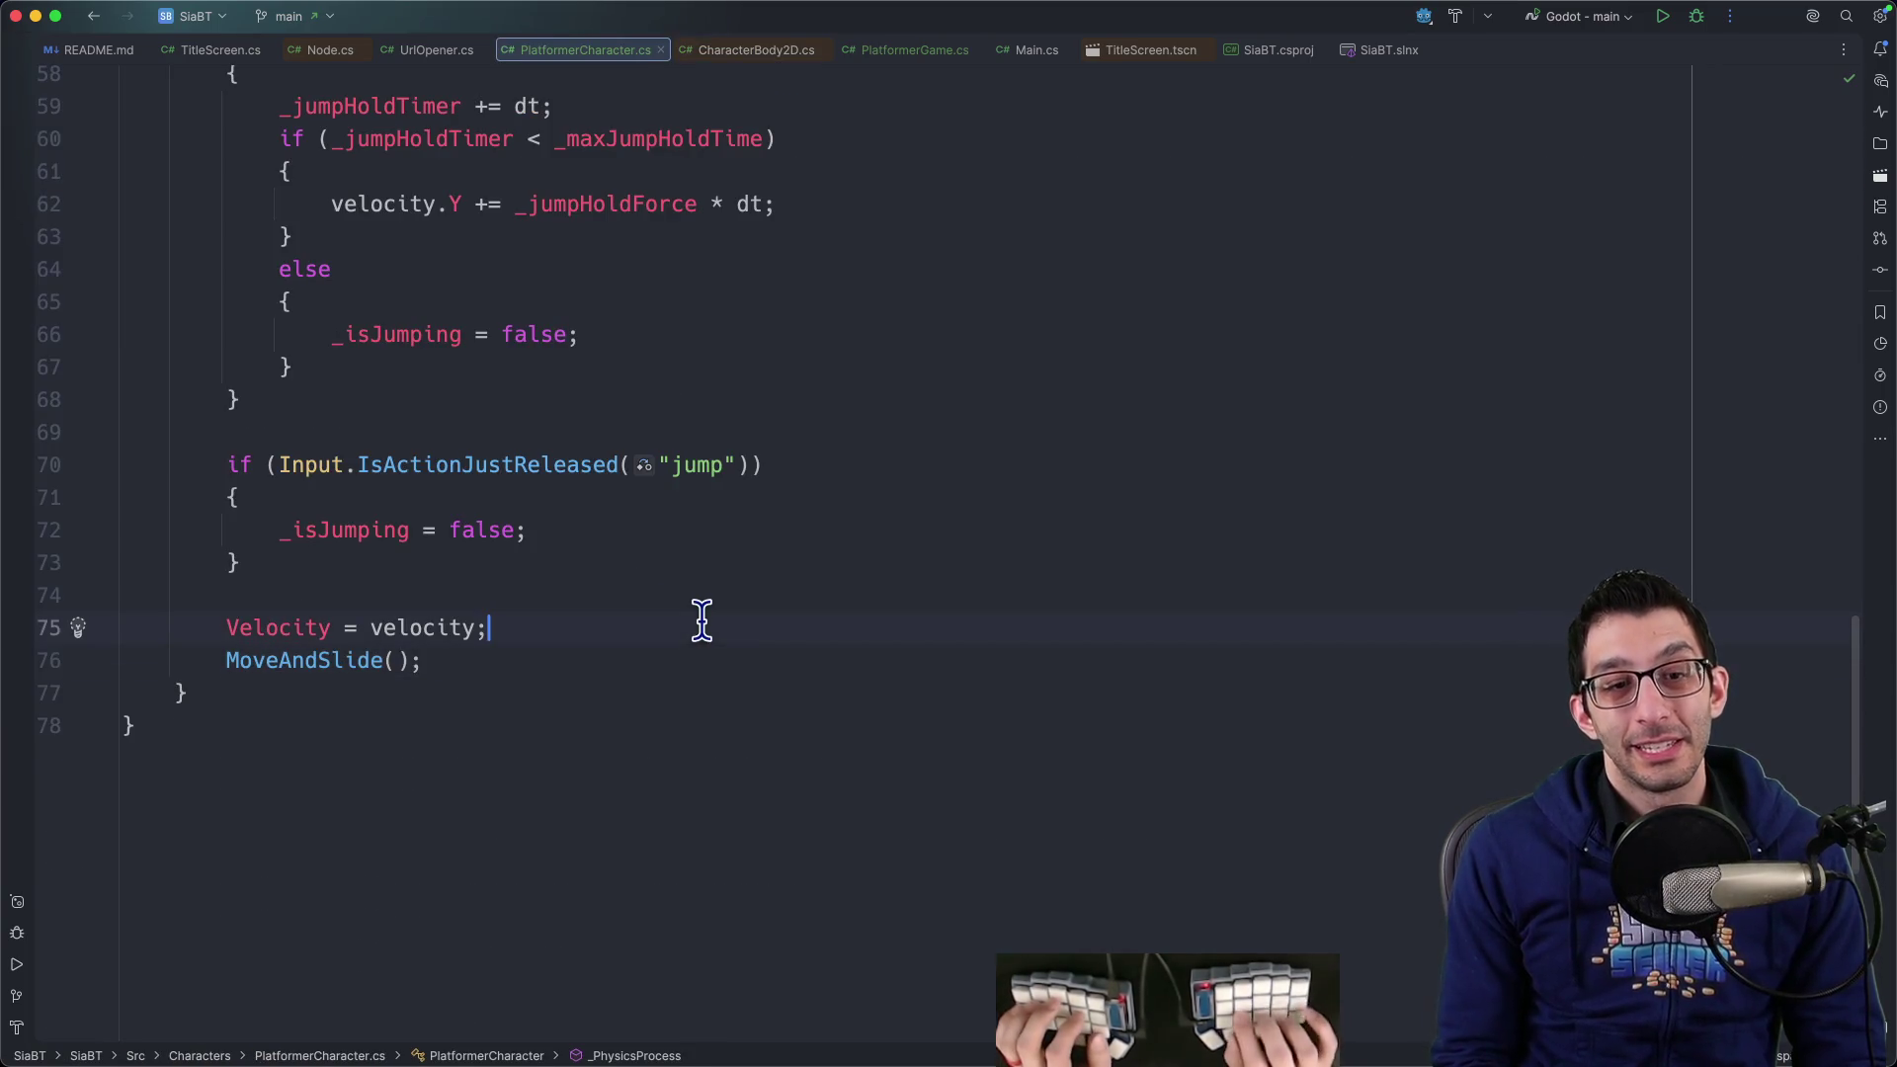
Add an if (!velocity.IsZeroApprox()) { } block below Velocity = velocity
key(Return)
key(Return)
text(if (veloc)
text(ity.IsZ)
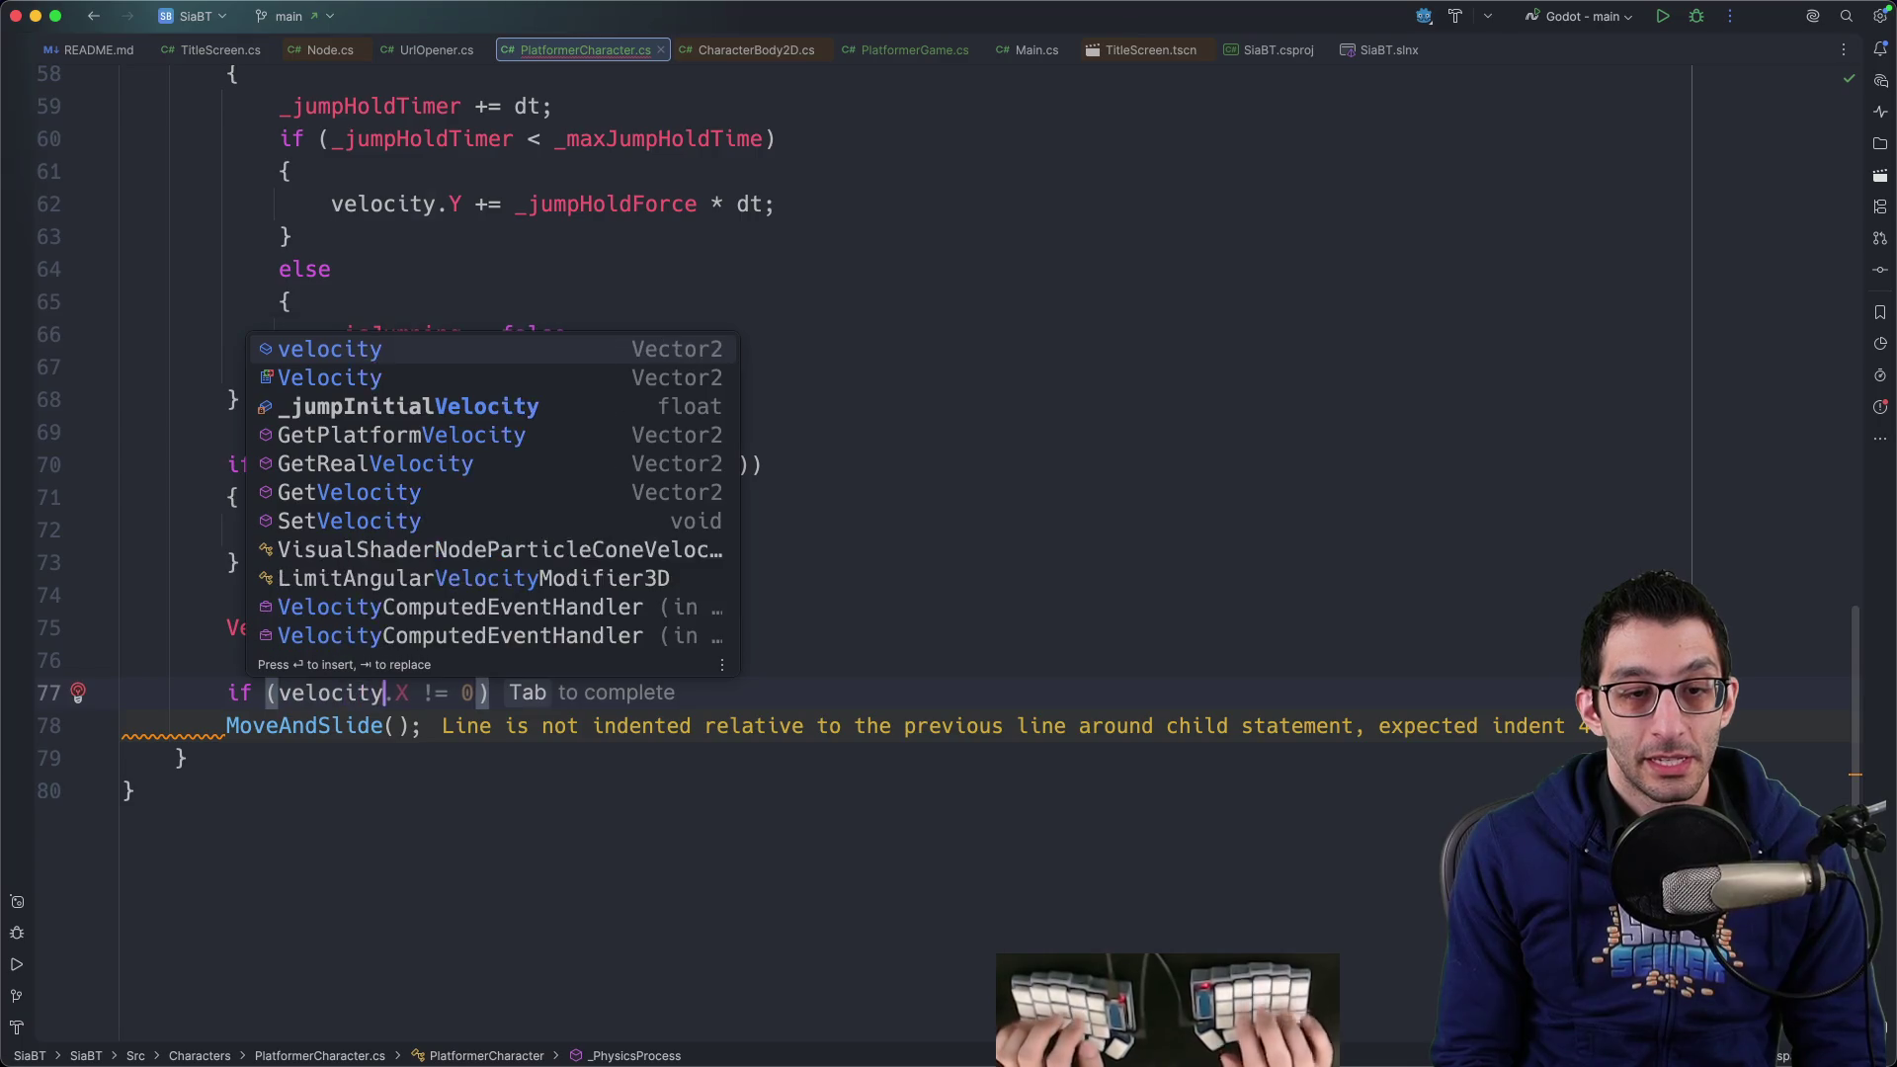
key(Return)
click(279, 693)
text(!)
key(End)
text({)
key(Return)
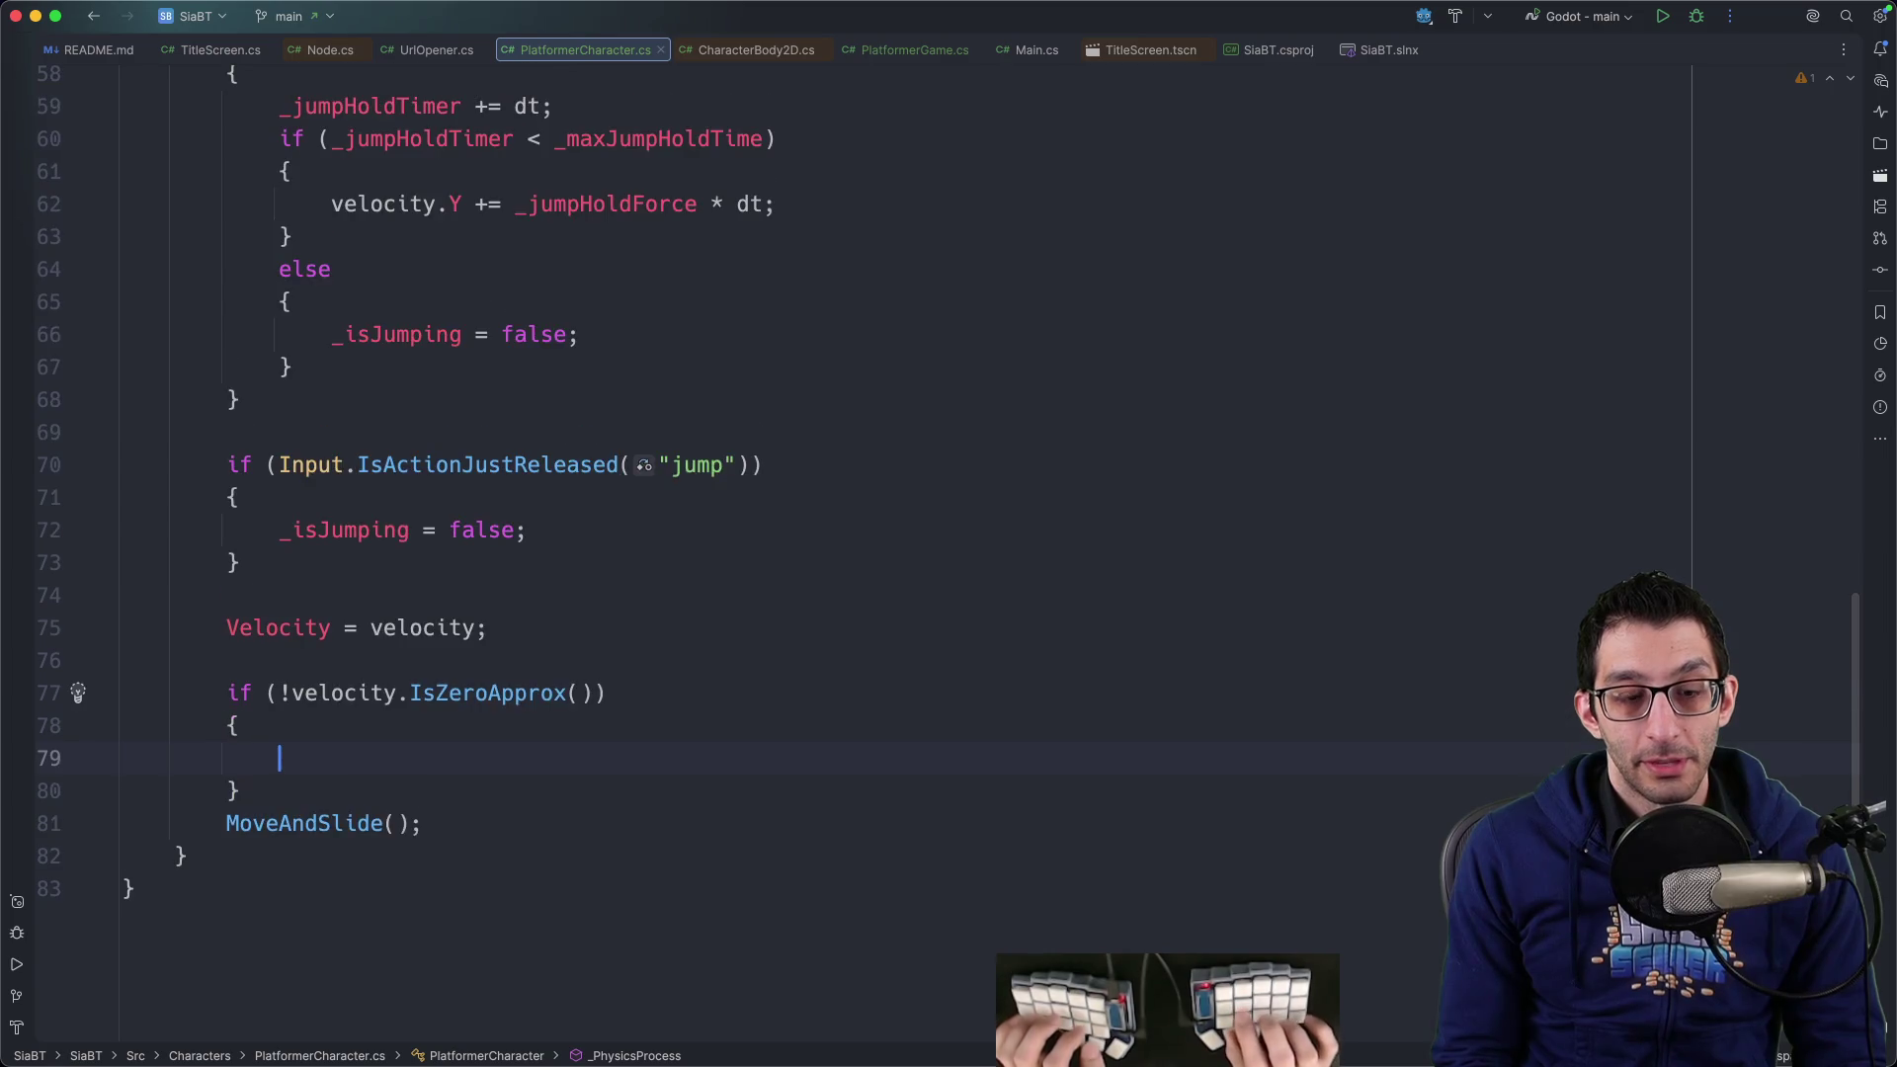
Try _animationTree completions (AnimPlayer, Play, State) inside the block, leaving the statement unfinished
text(_animationTree.AnimPla)
key(Return)
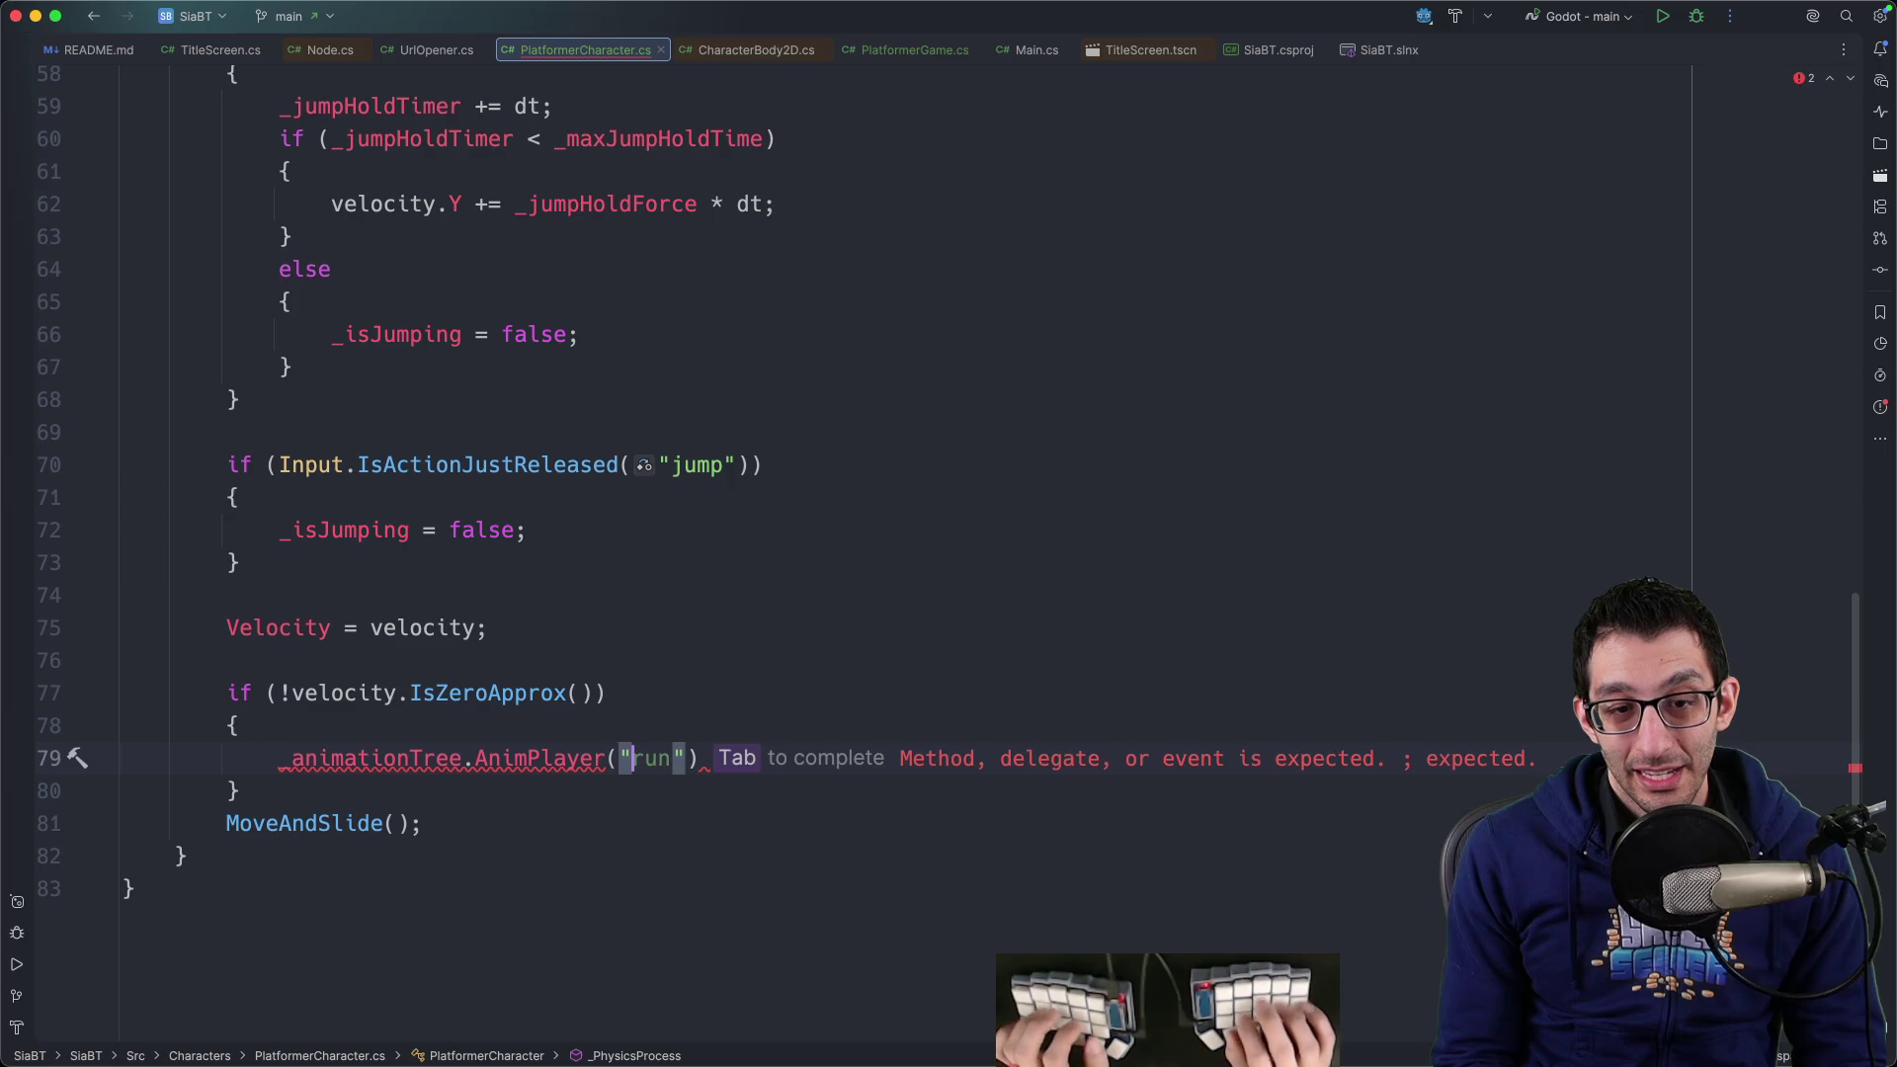
key(super+z)
key(super+z)
text(Play)
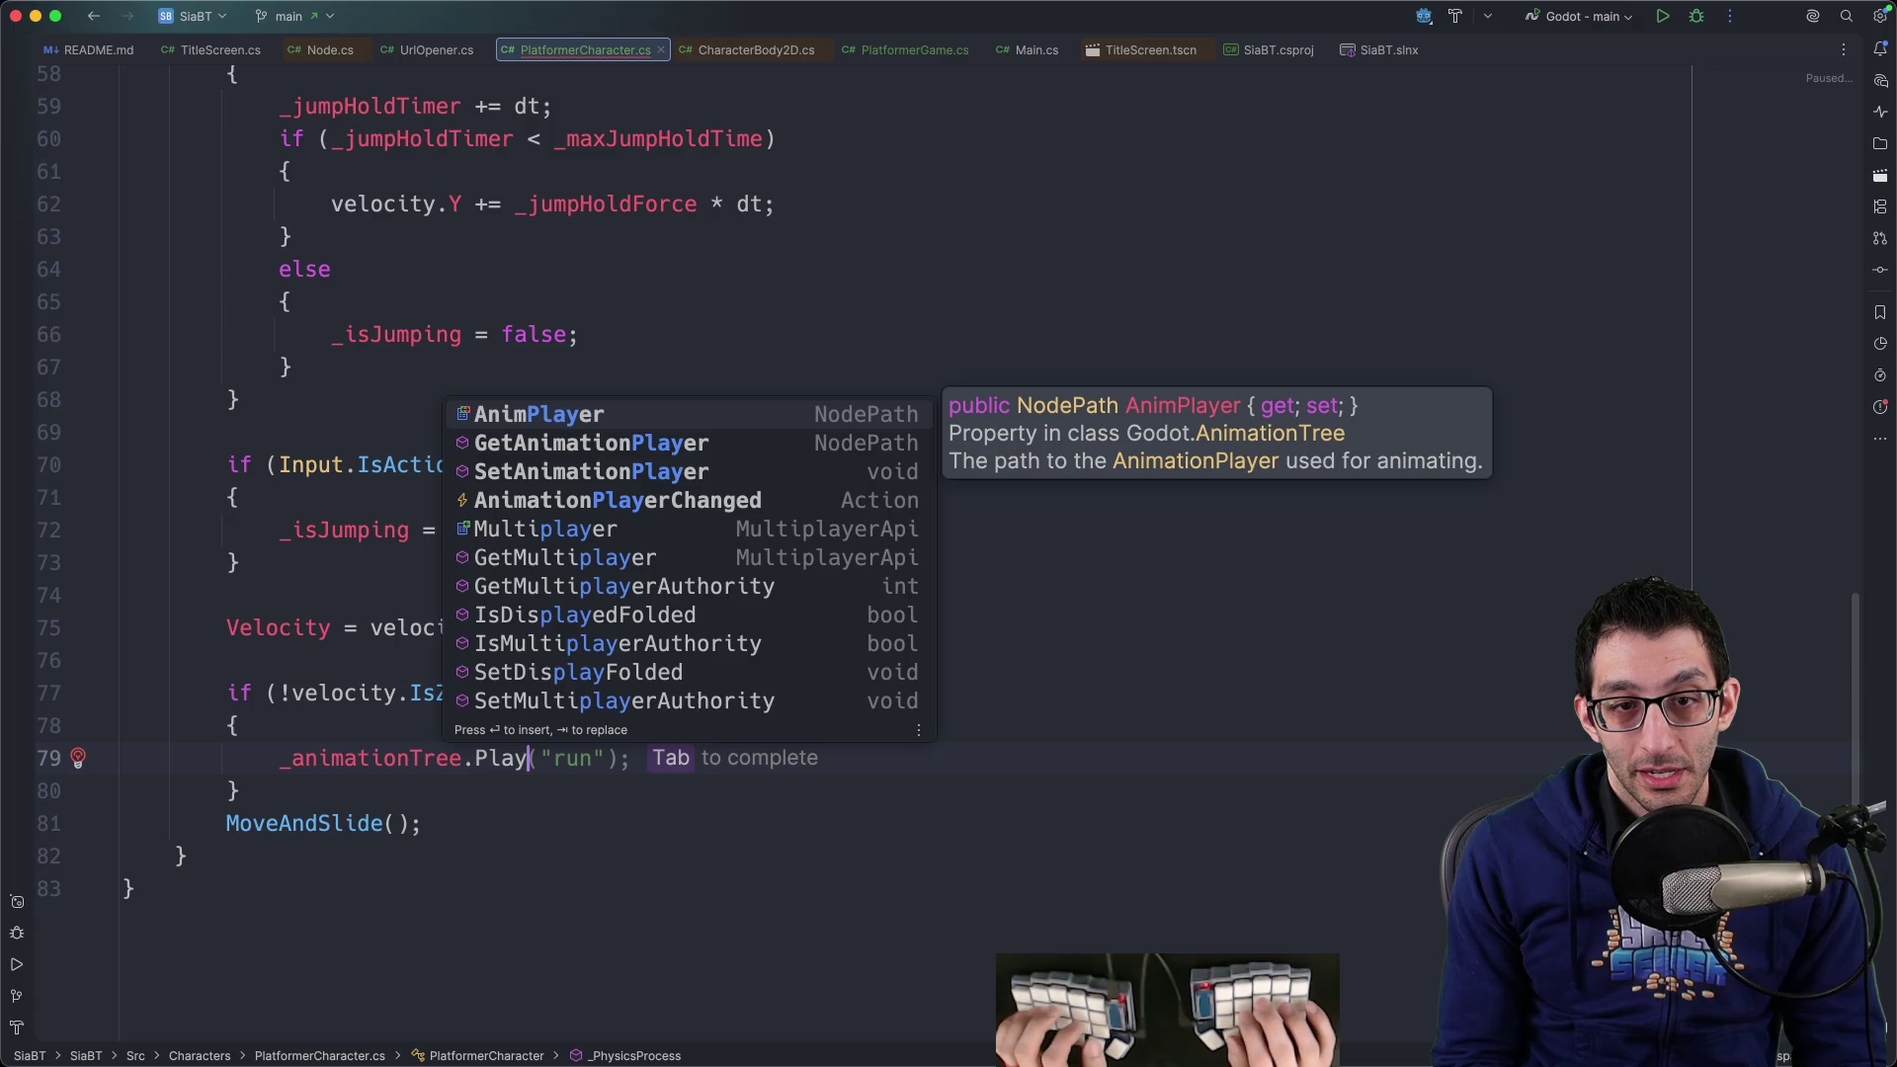
key(Down)
key(Down)
key(Down)
key(Up)
key(BackSpace)
key(BackSpace)
key(BackSpace)
text(State)
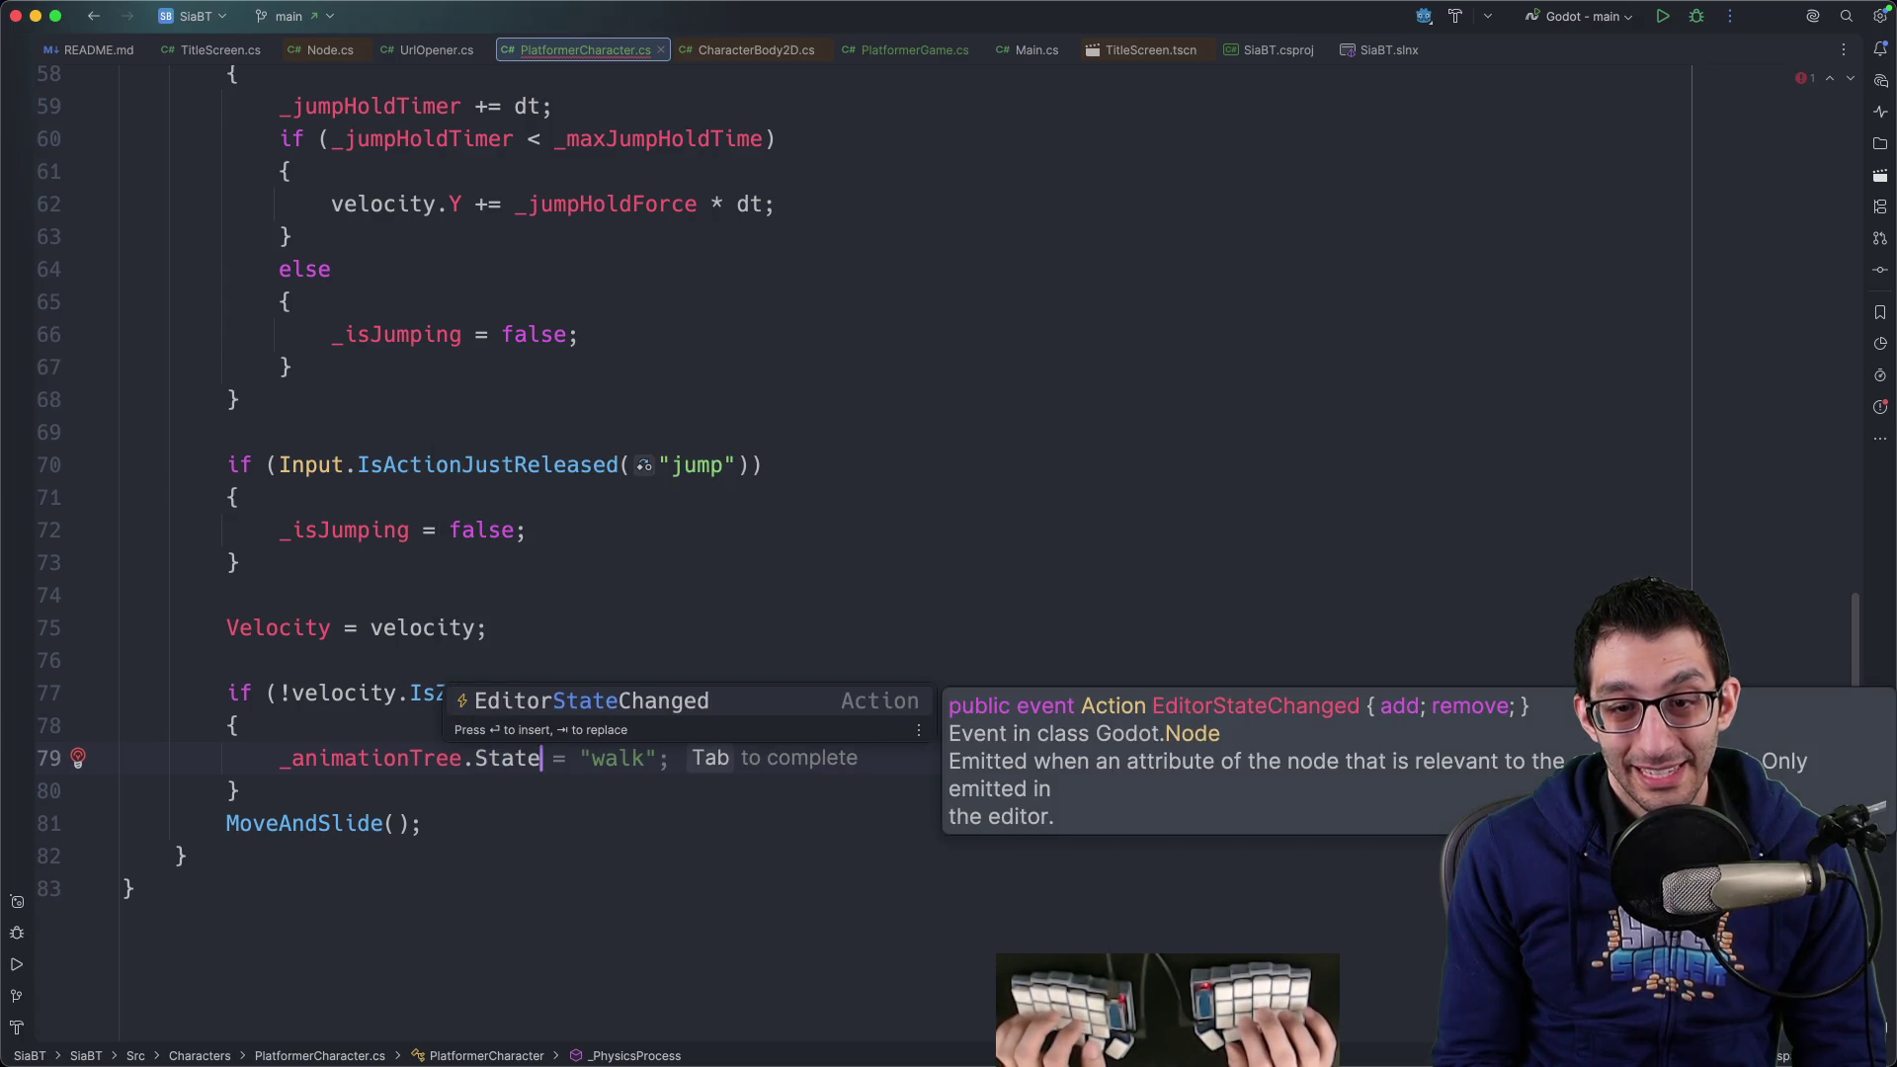
key(BackSpace)
key(BackSpace)
key(BackSpace)
key(super+Tab)
key(super+Tab)
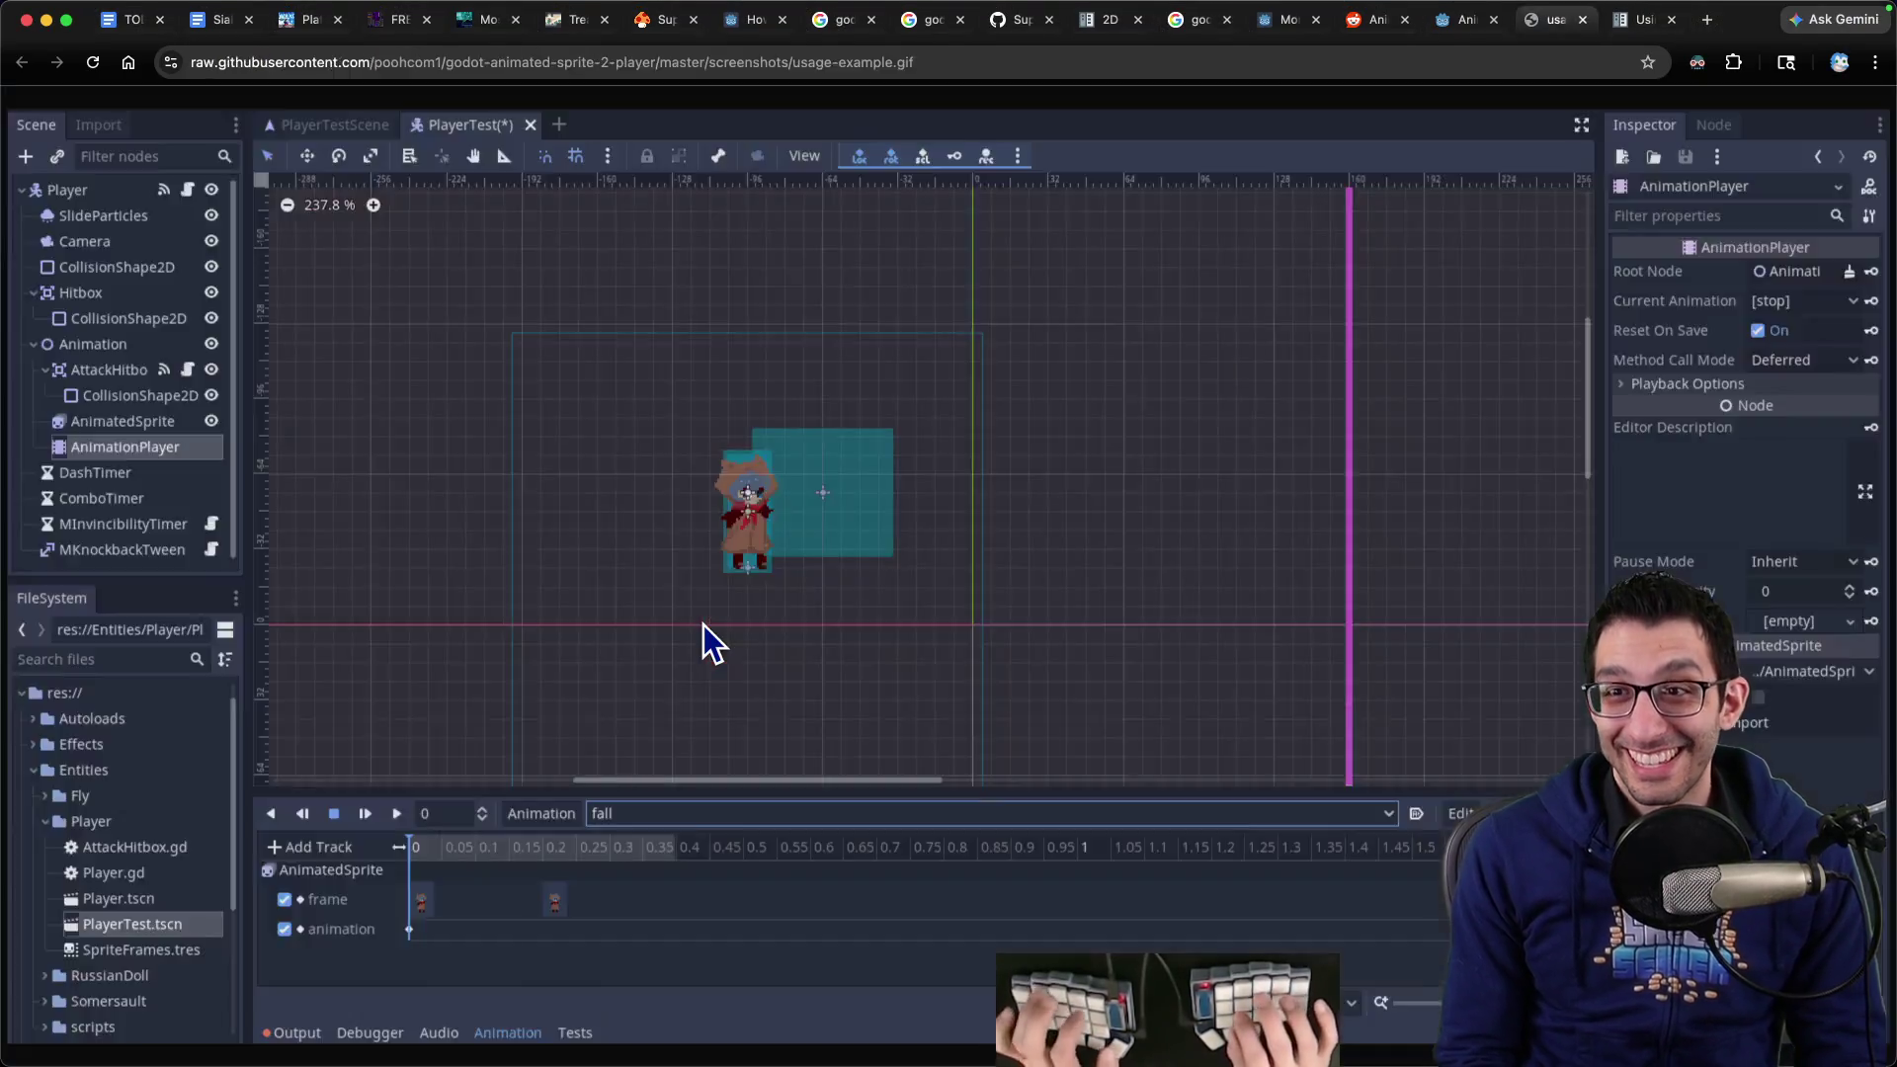
key(super+Tab)
Read the docs' Controlling from code section, then select the AnimationTree node in Godot
key(super+9)
scroll(992, 608, down, 10)
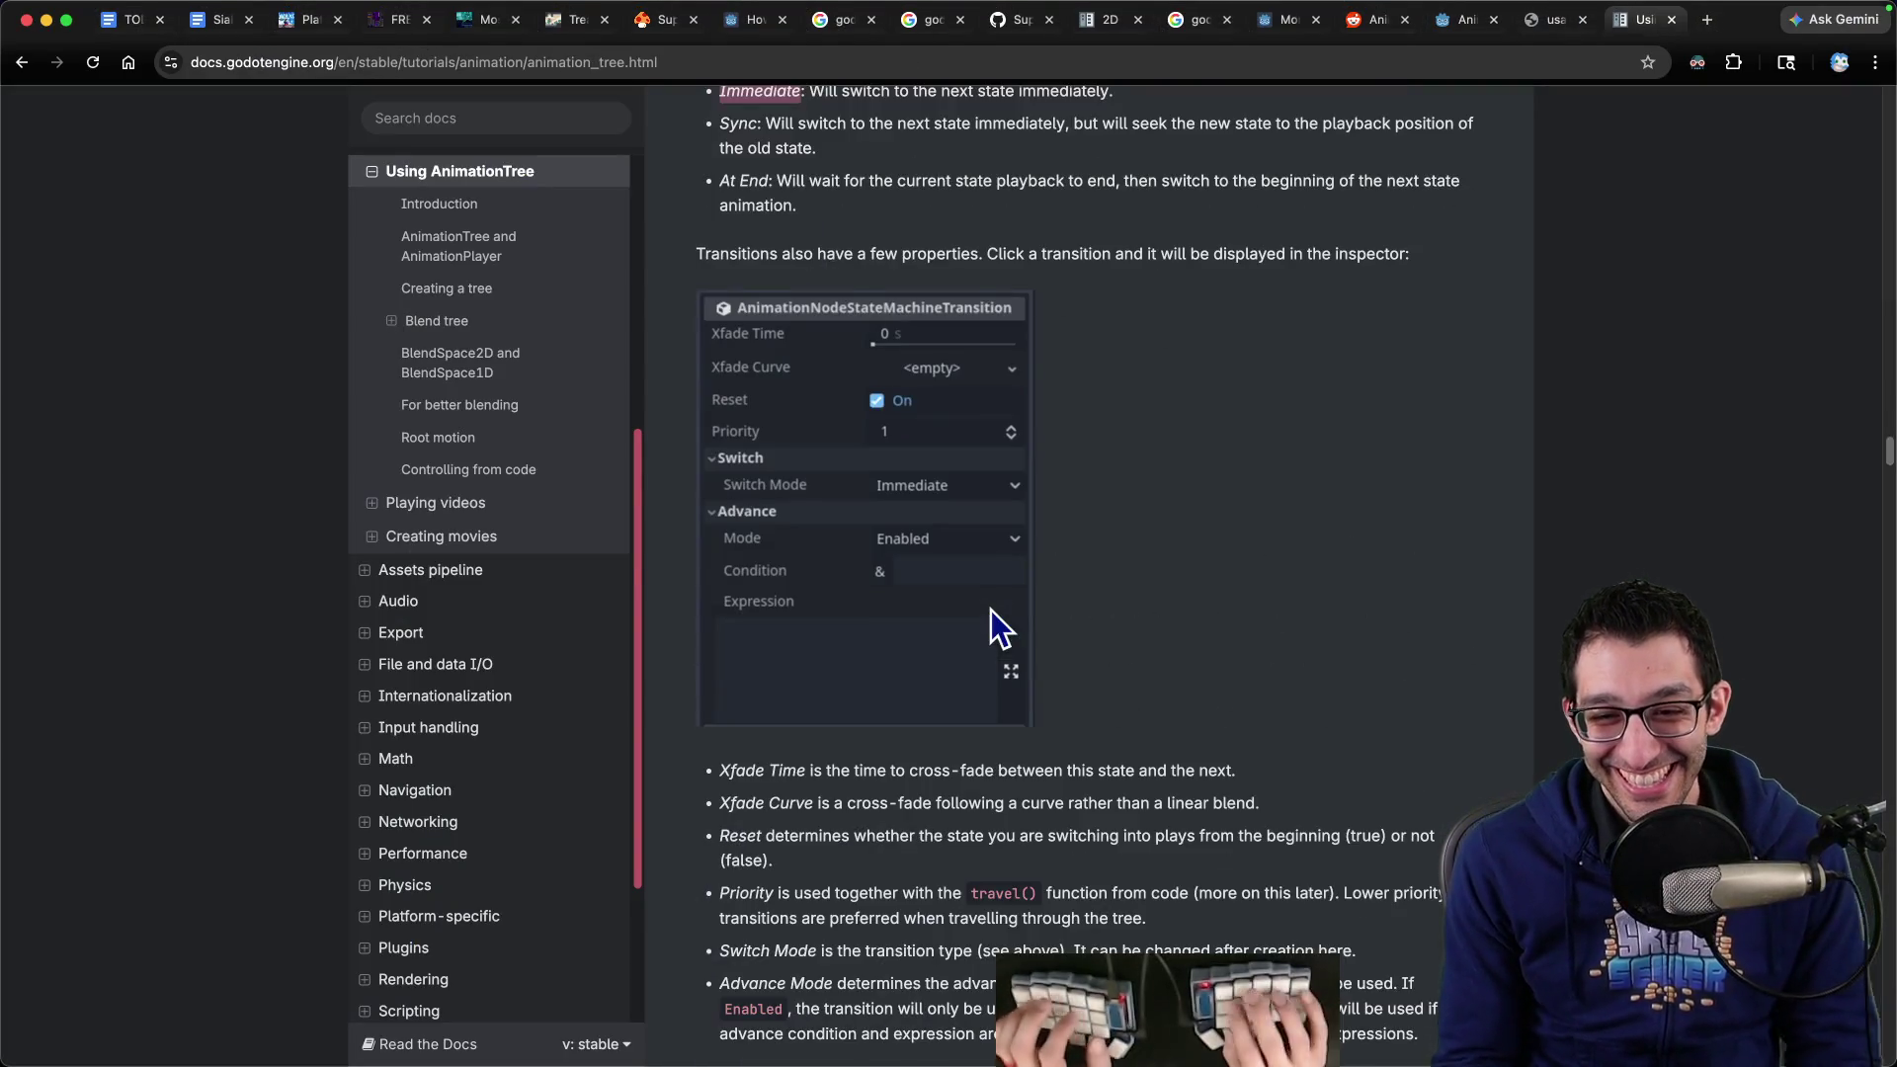
key(super+f)
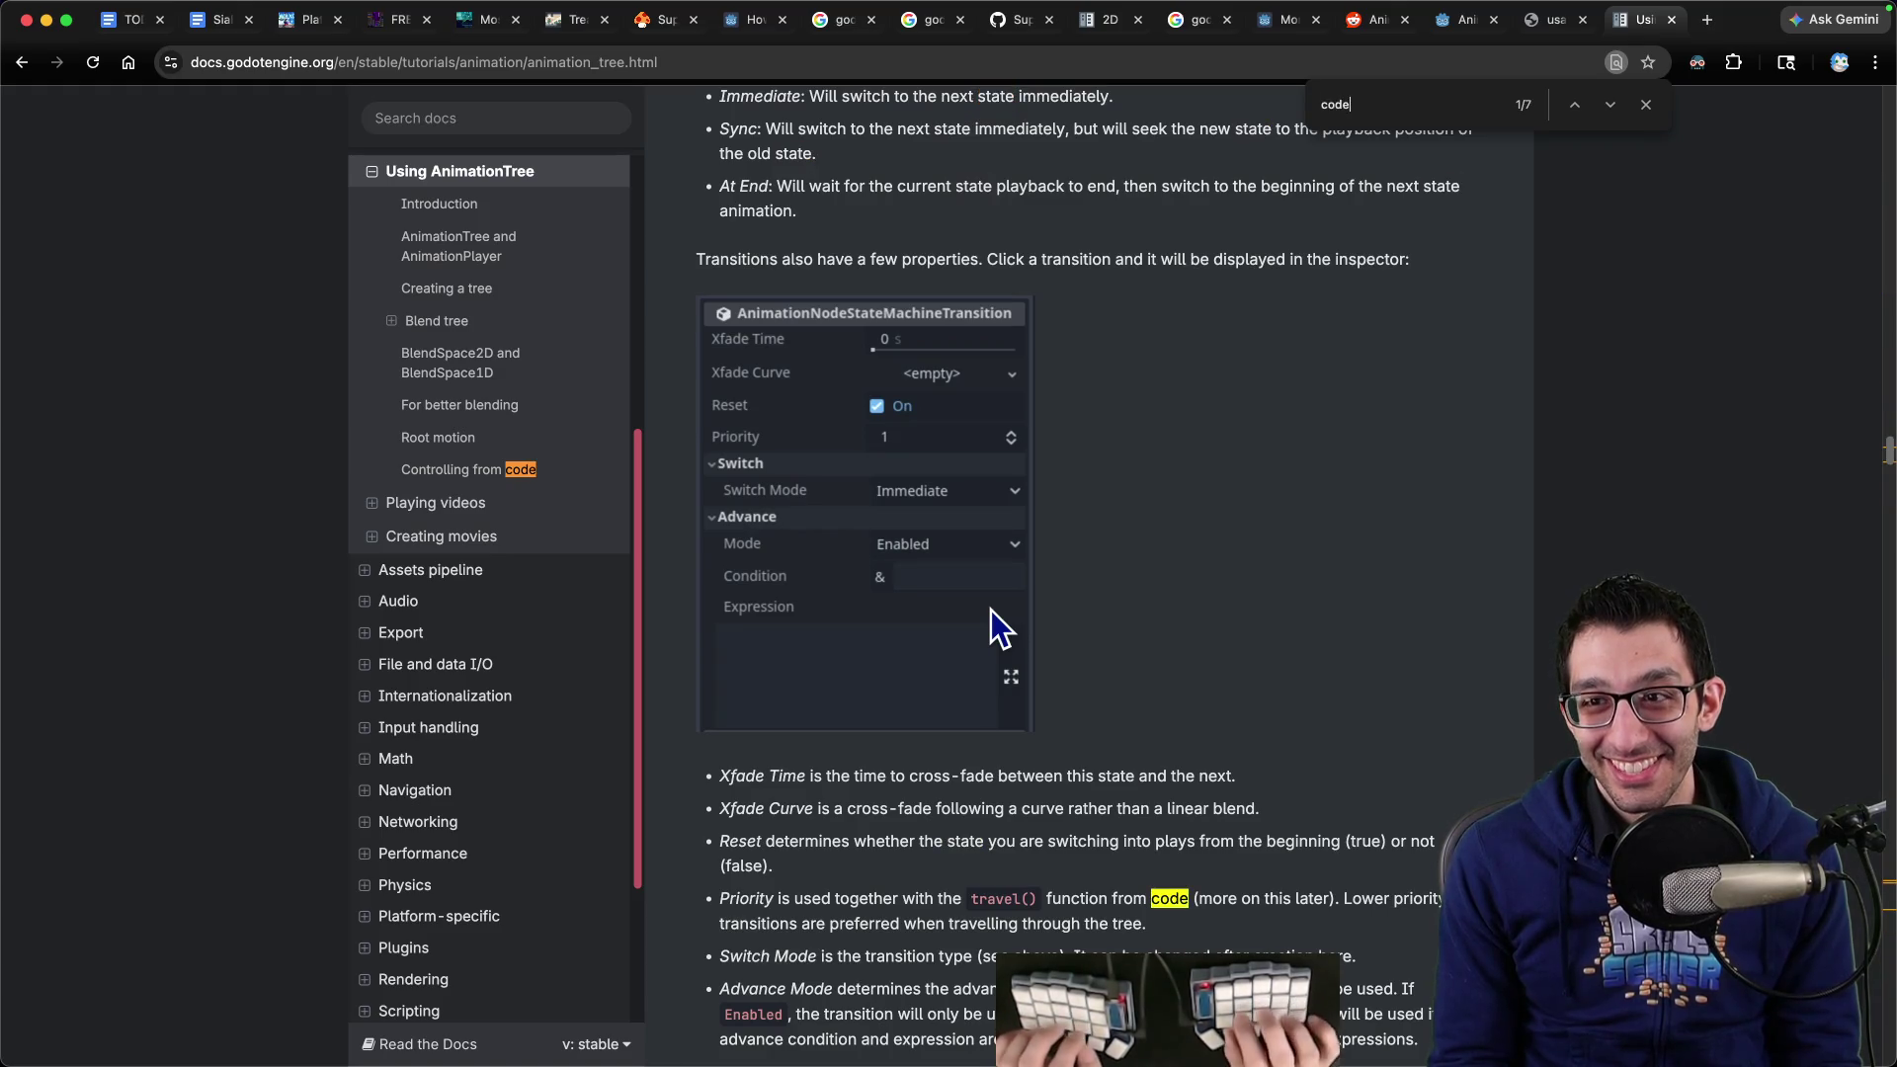
key(Escape)
click(521, 472)
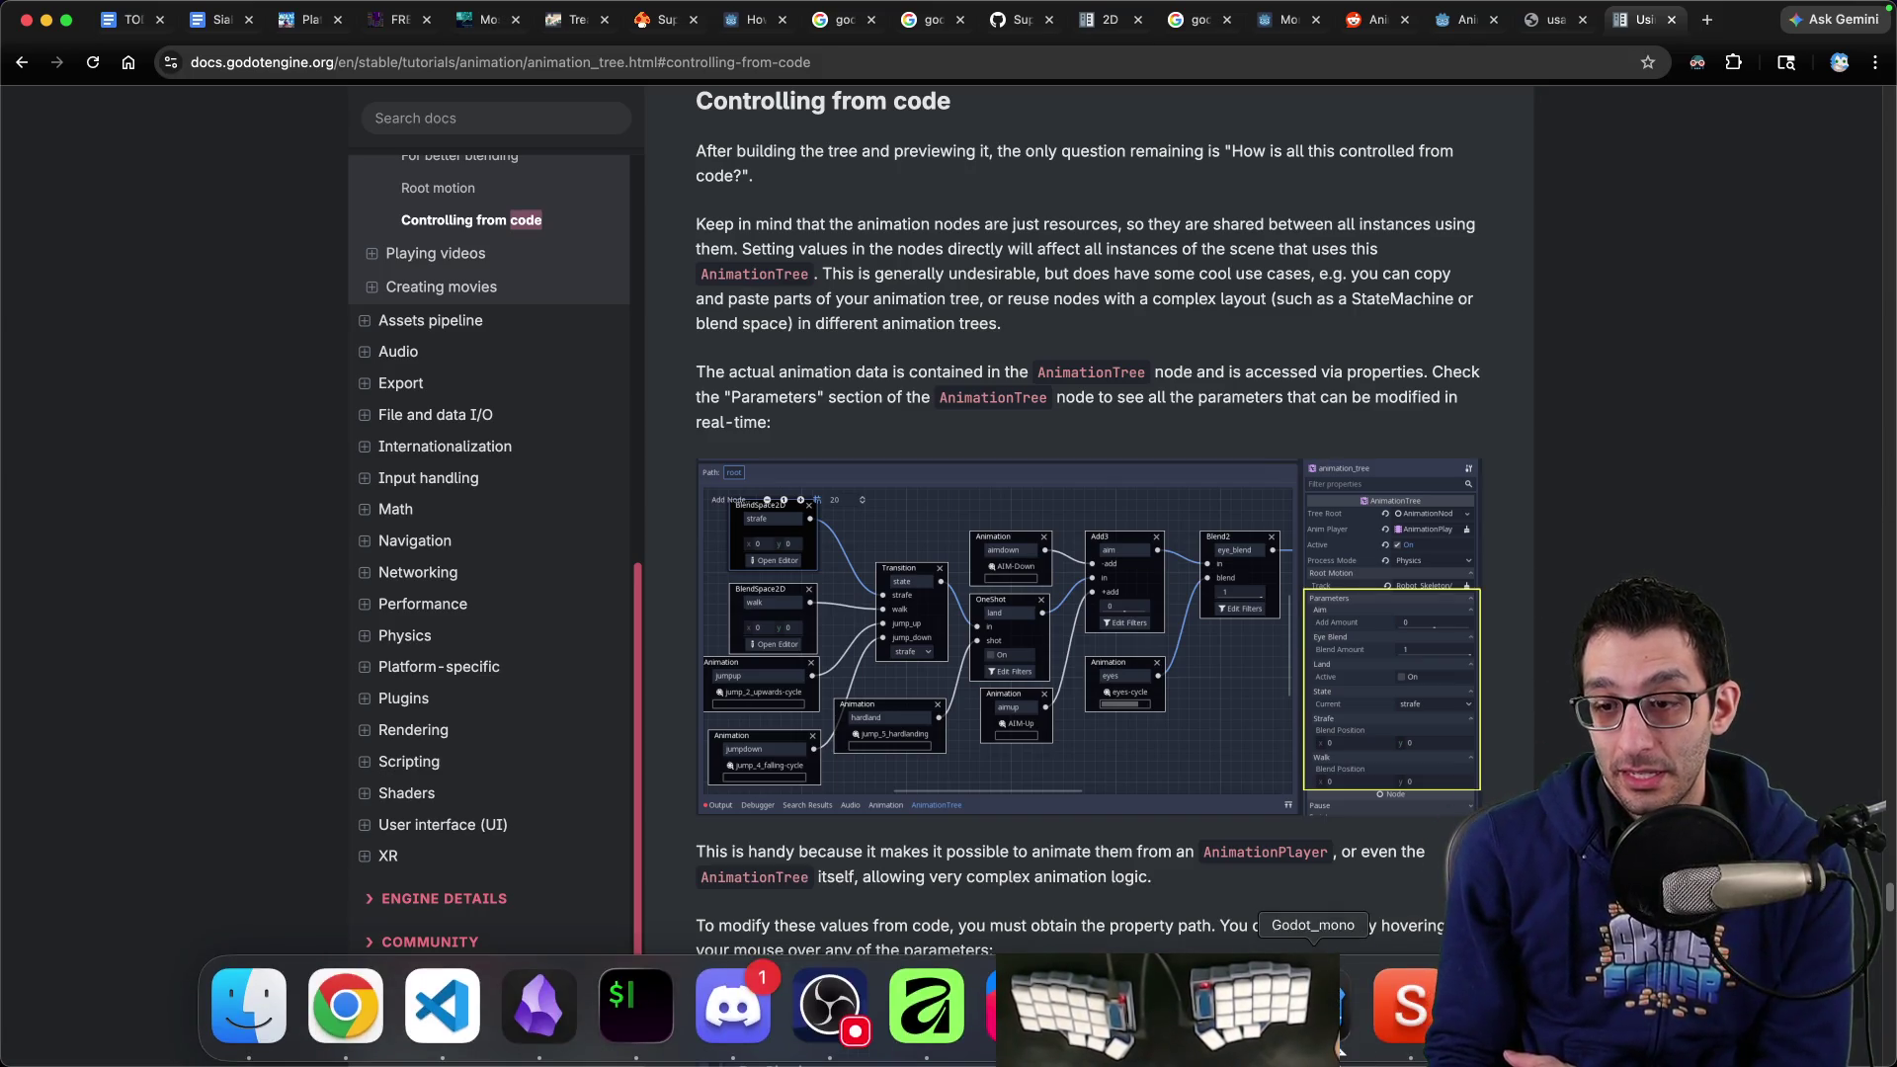
click(826, 1001)
click(163, 307)
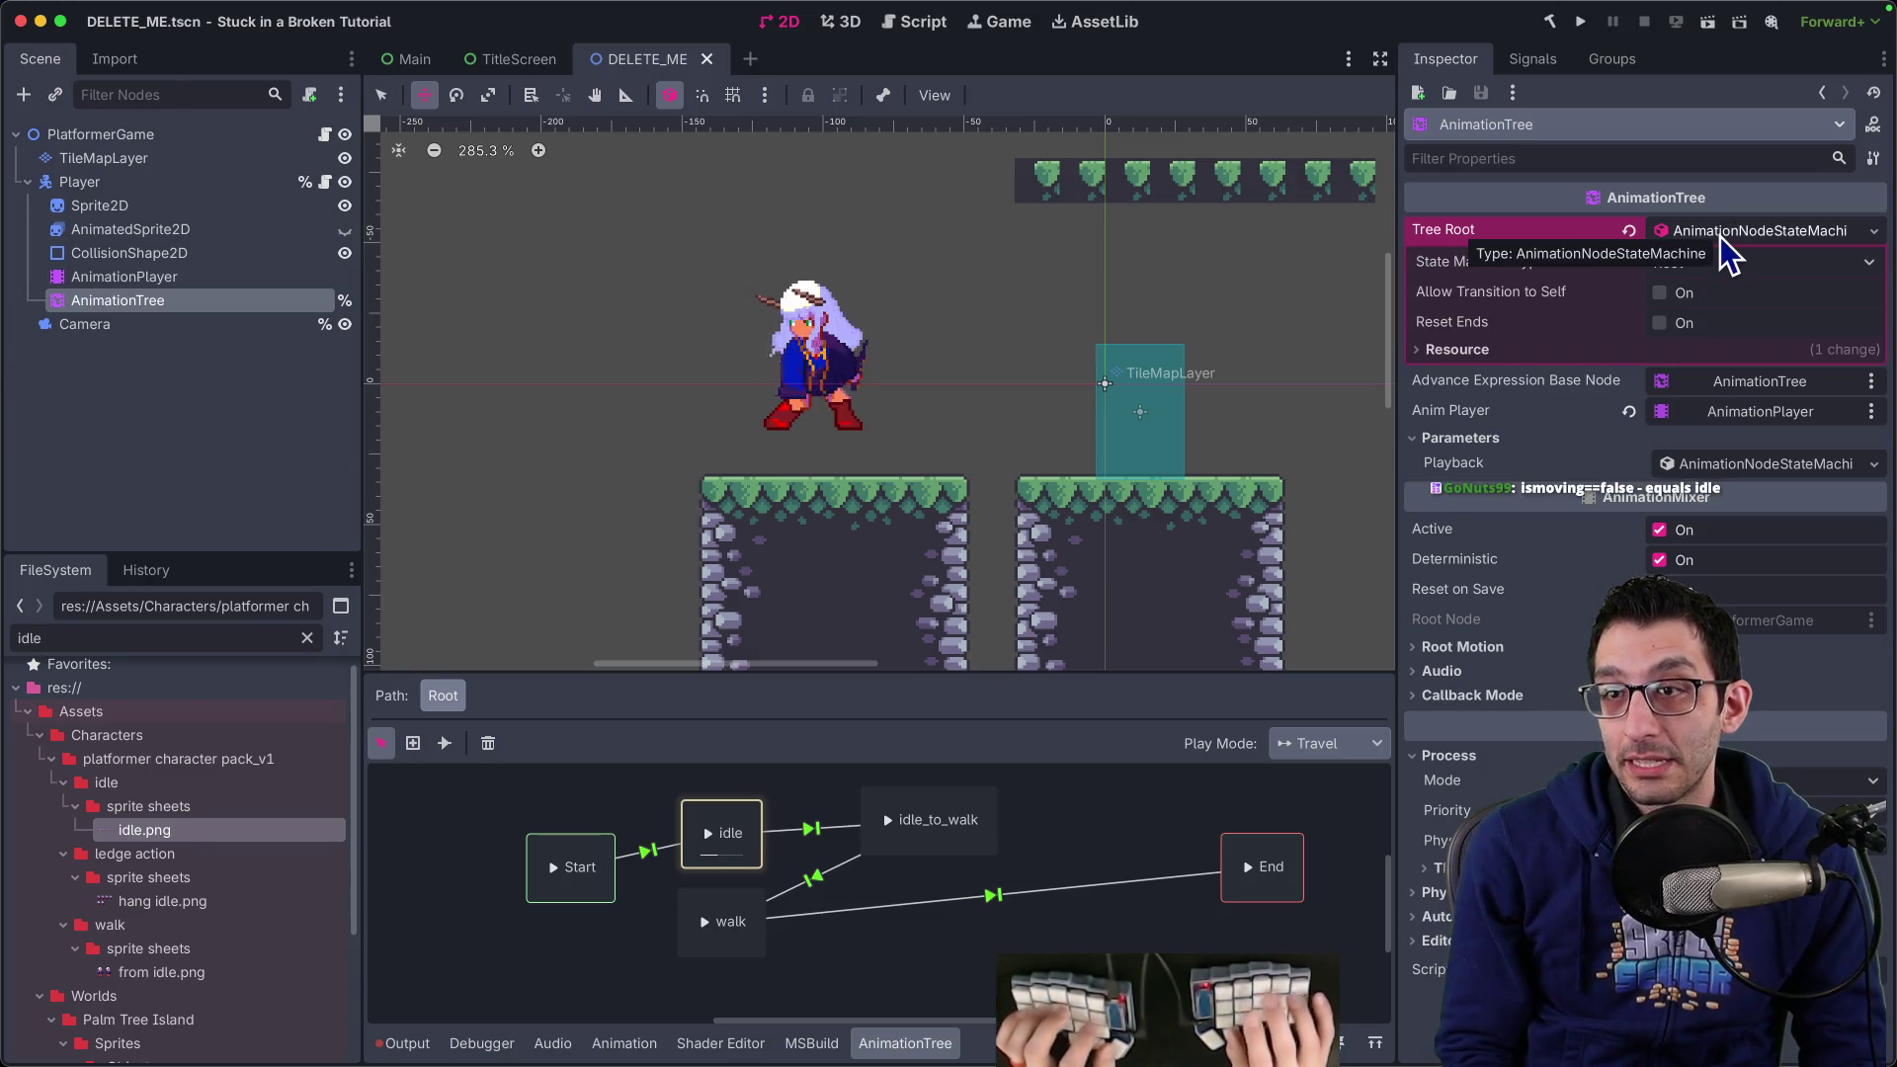
Complete _animationTree.TreeRoot on line 79 in Rider
key(super+Tab)
text(Ro)
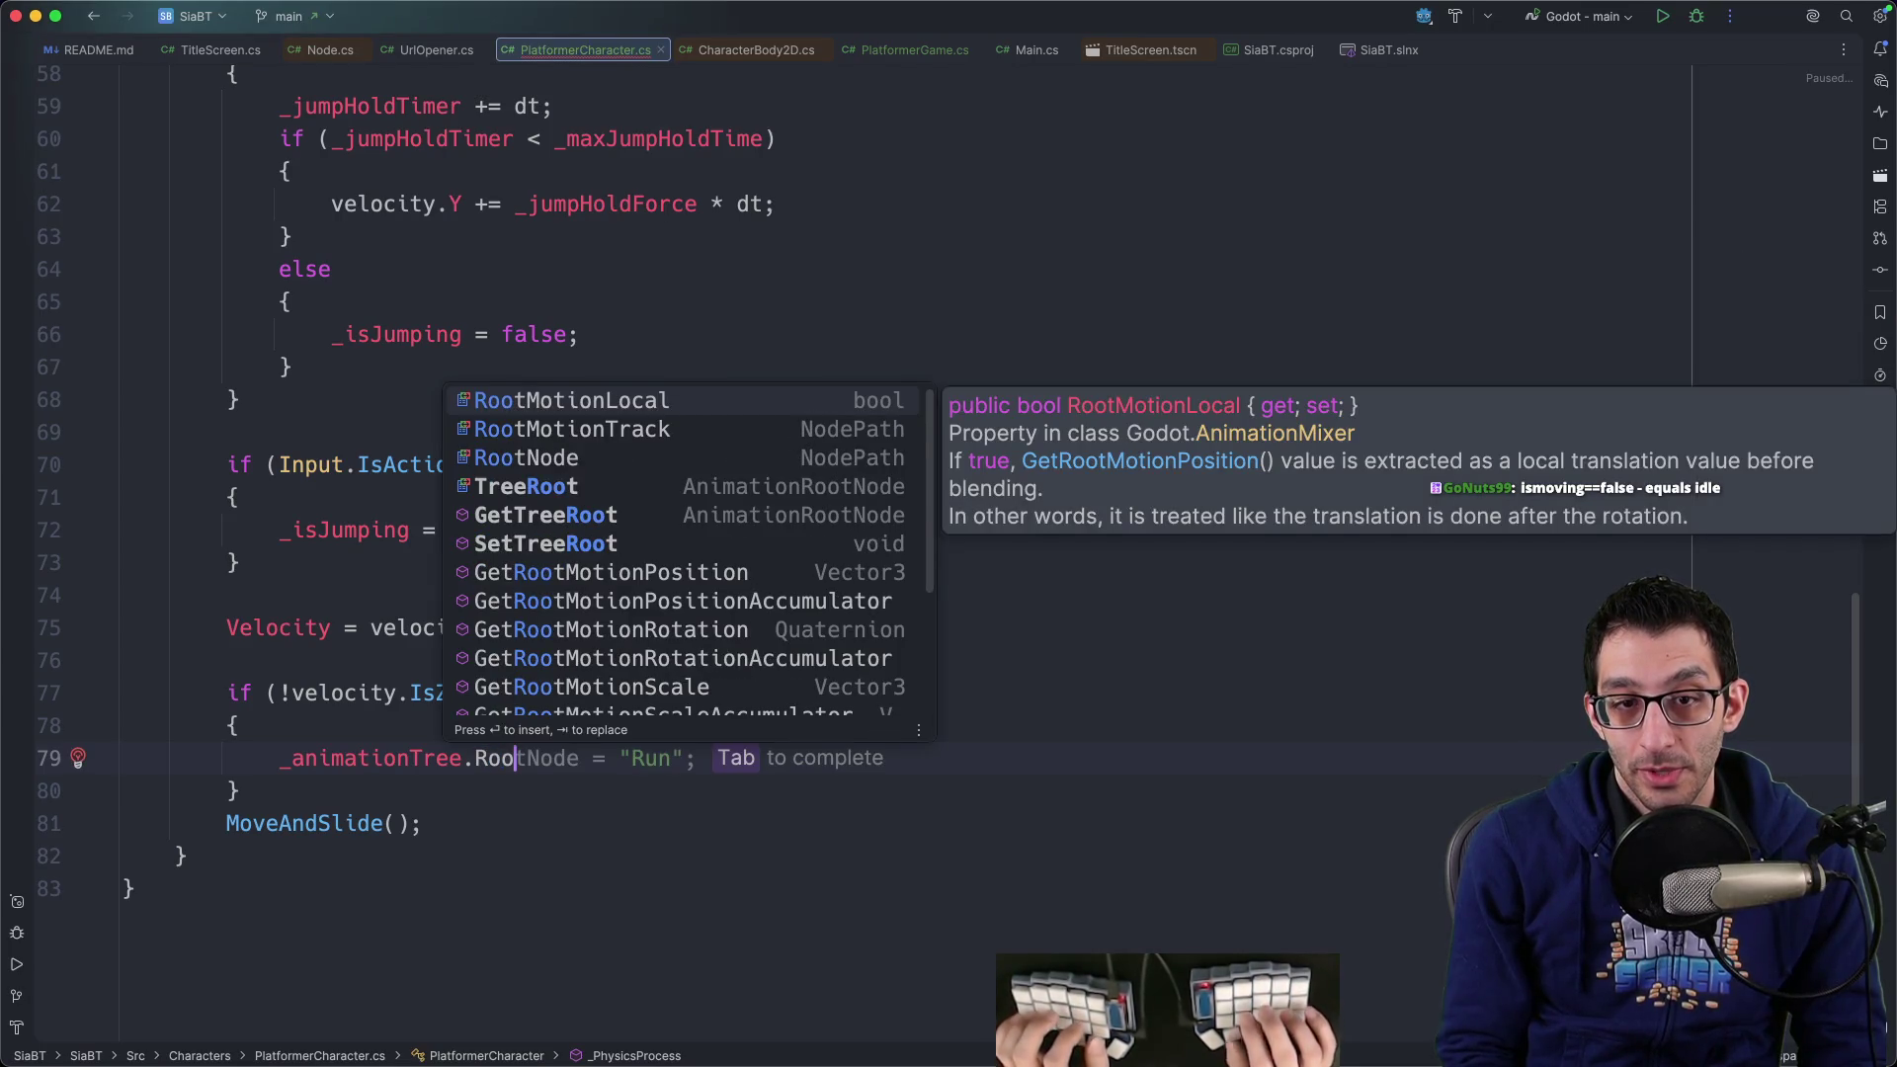
key(Down)
key(Down)
key(Down)
text(.)
key(Escape)
key(Home)
Wrap TreeRoot in a cast to AnimationNodeStateMachine, accepting the suggested Set line
text((()
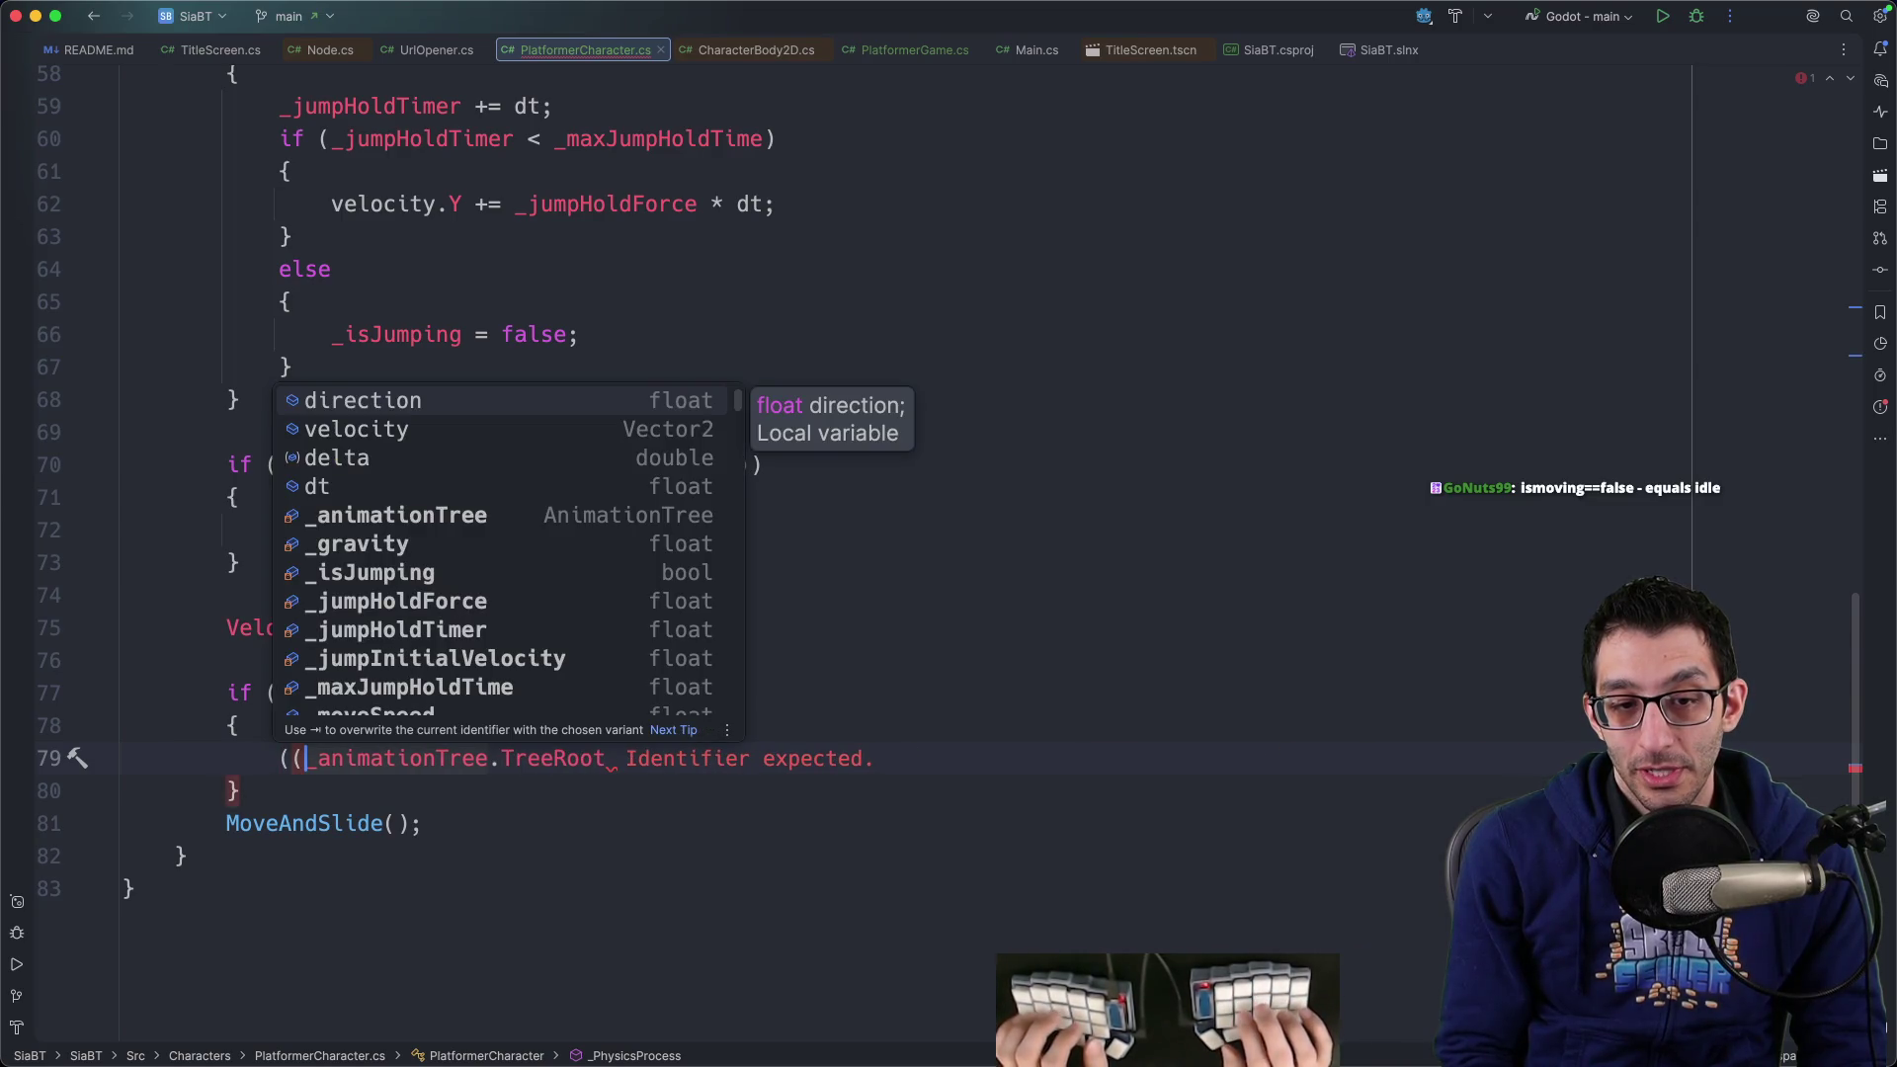
text(TreeStat)
key(BackSpace)
key(BackSpace)
key(BackSpace)
text(AnimationState)
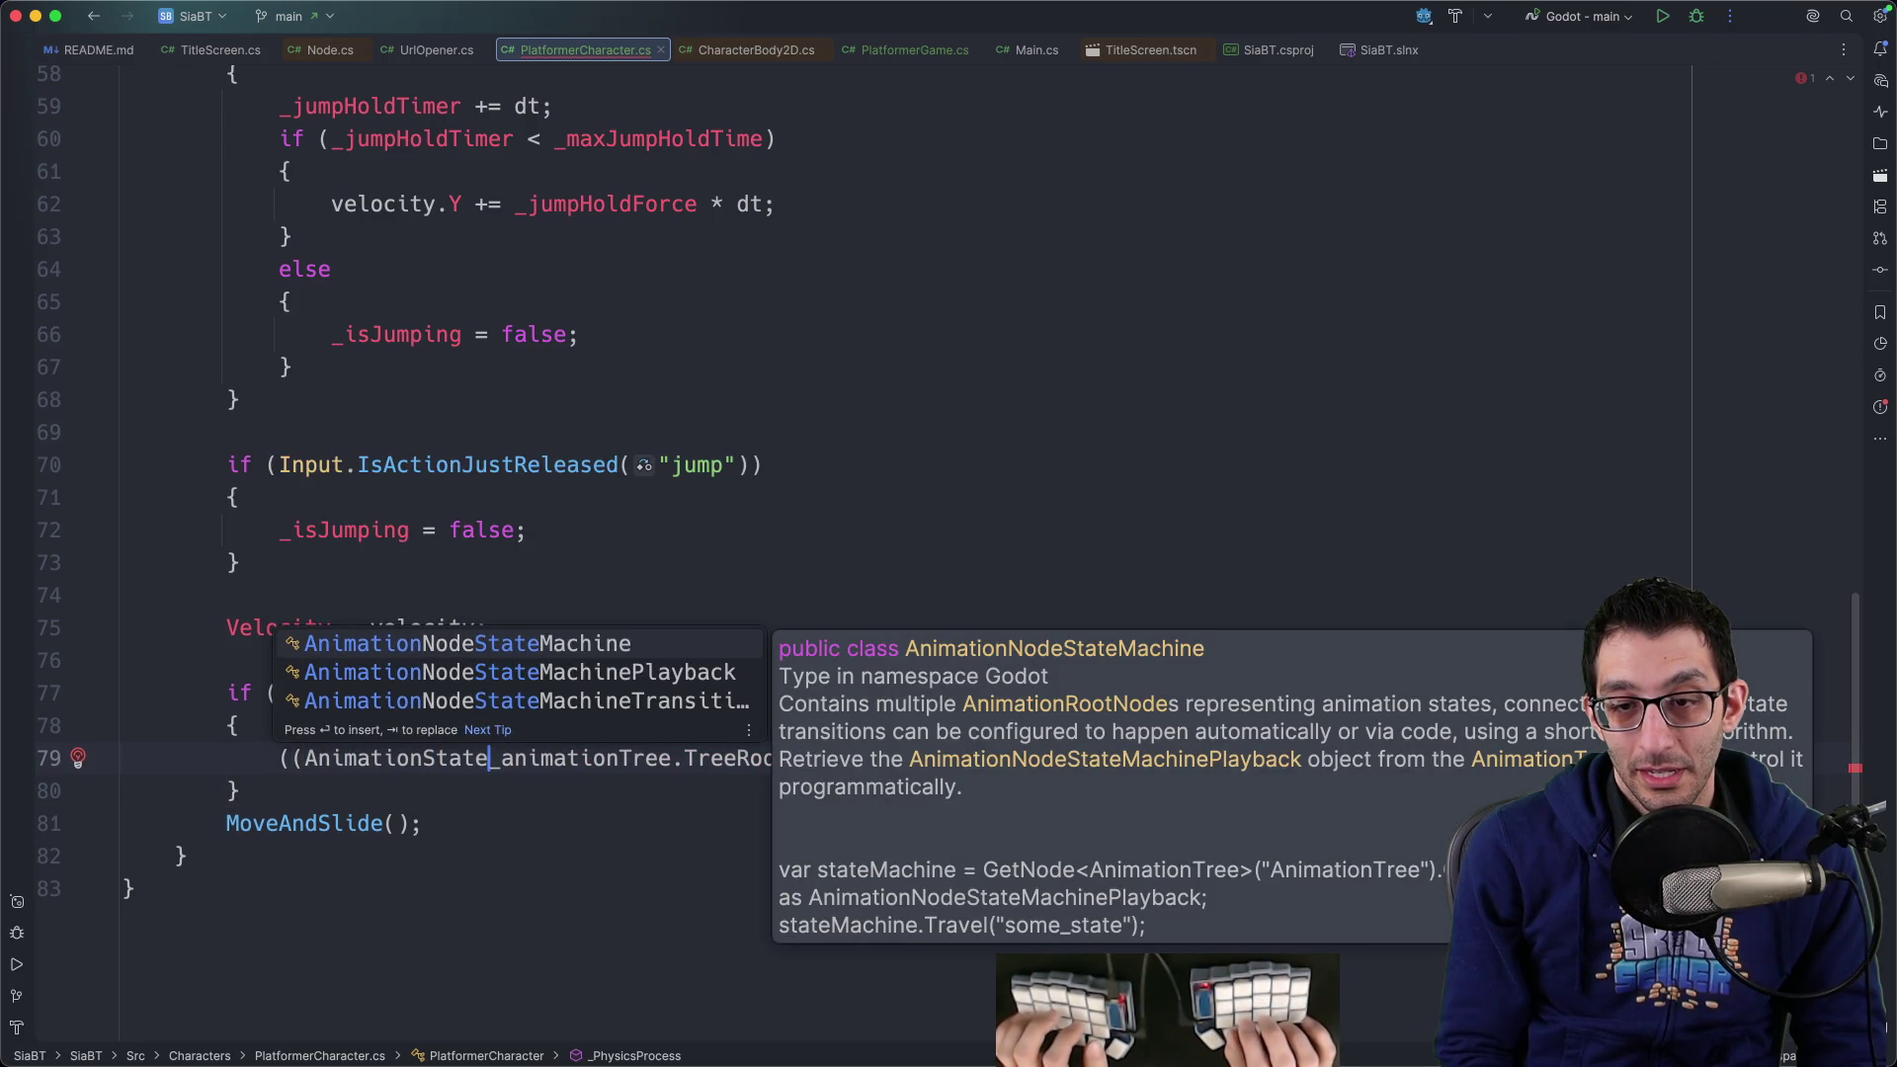
key(Down)
key(Down)
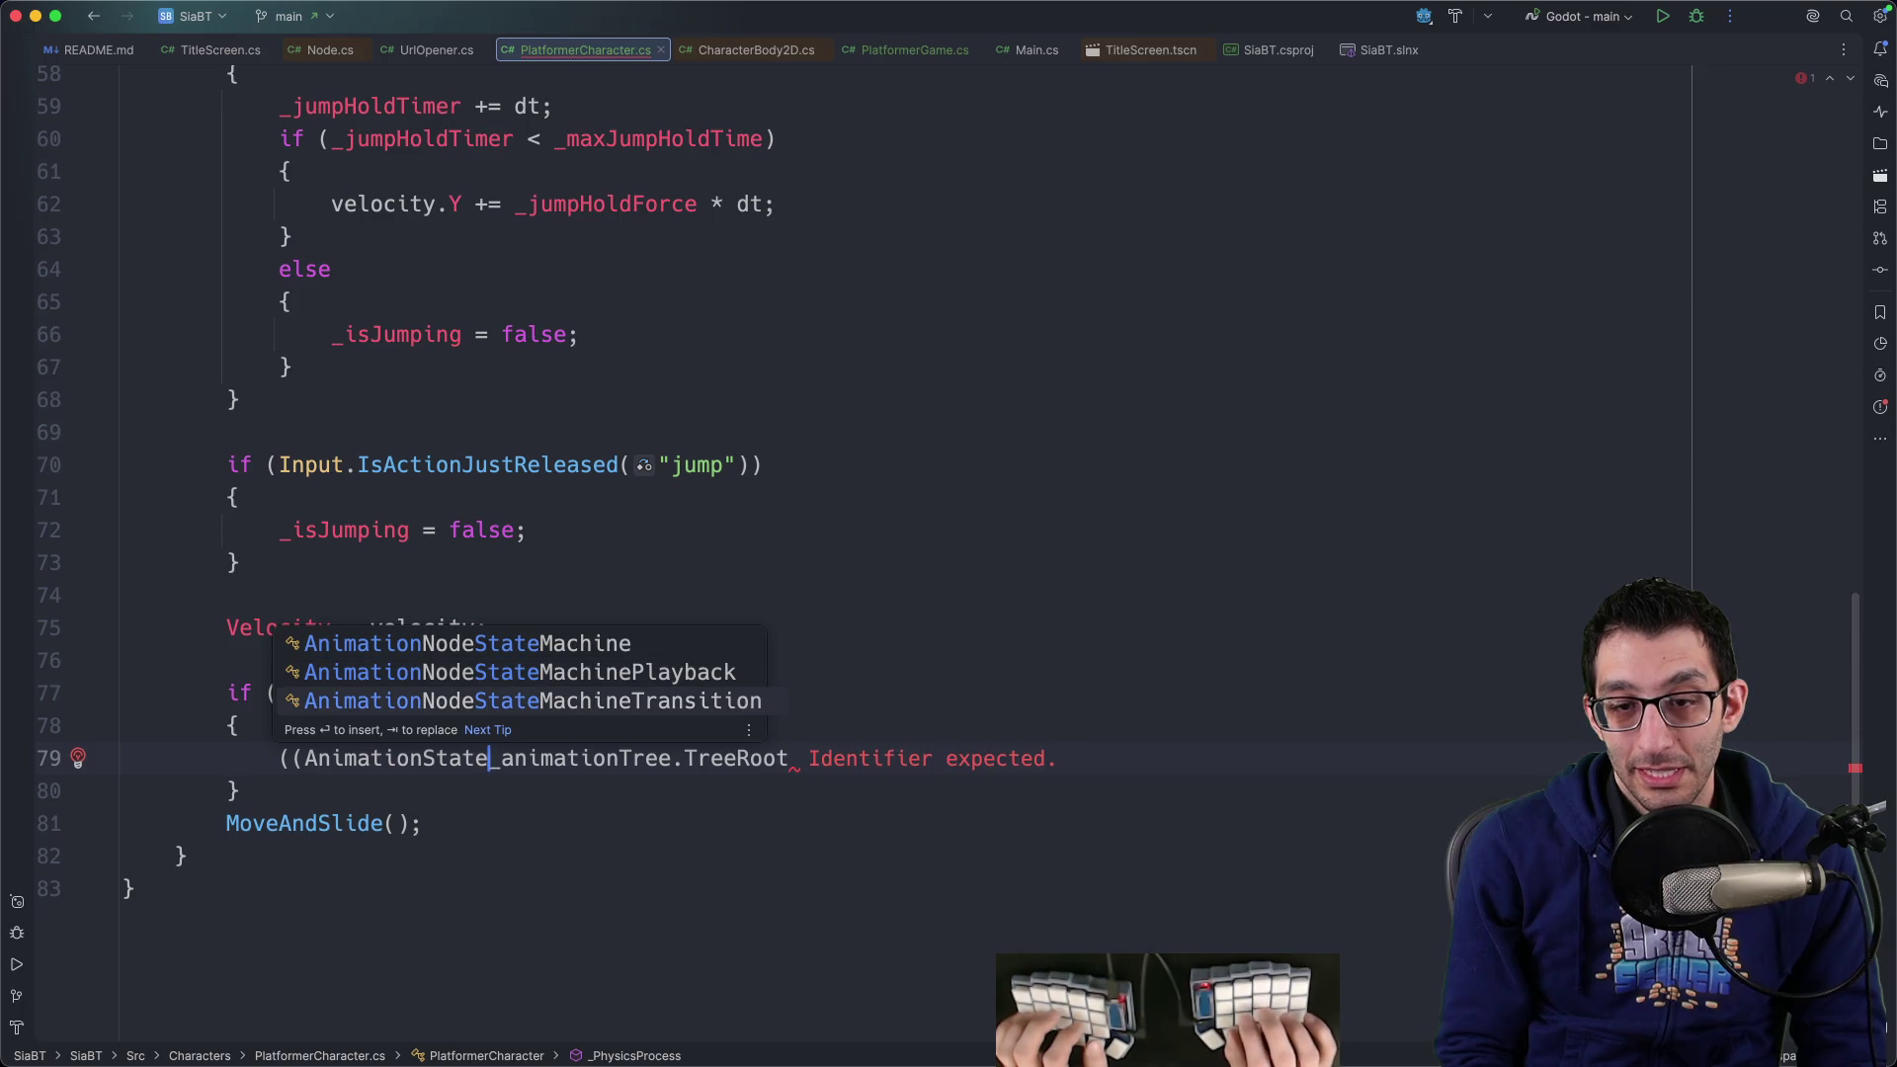
key(Escape)
key(Tab)
key(Tab)
text(;)
Delete the Set call after the TreeRoot cast and start typing .Stat instead
click(961, 758)
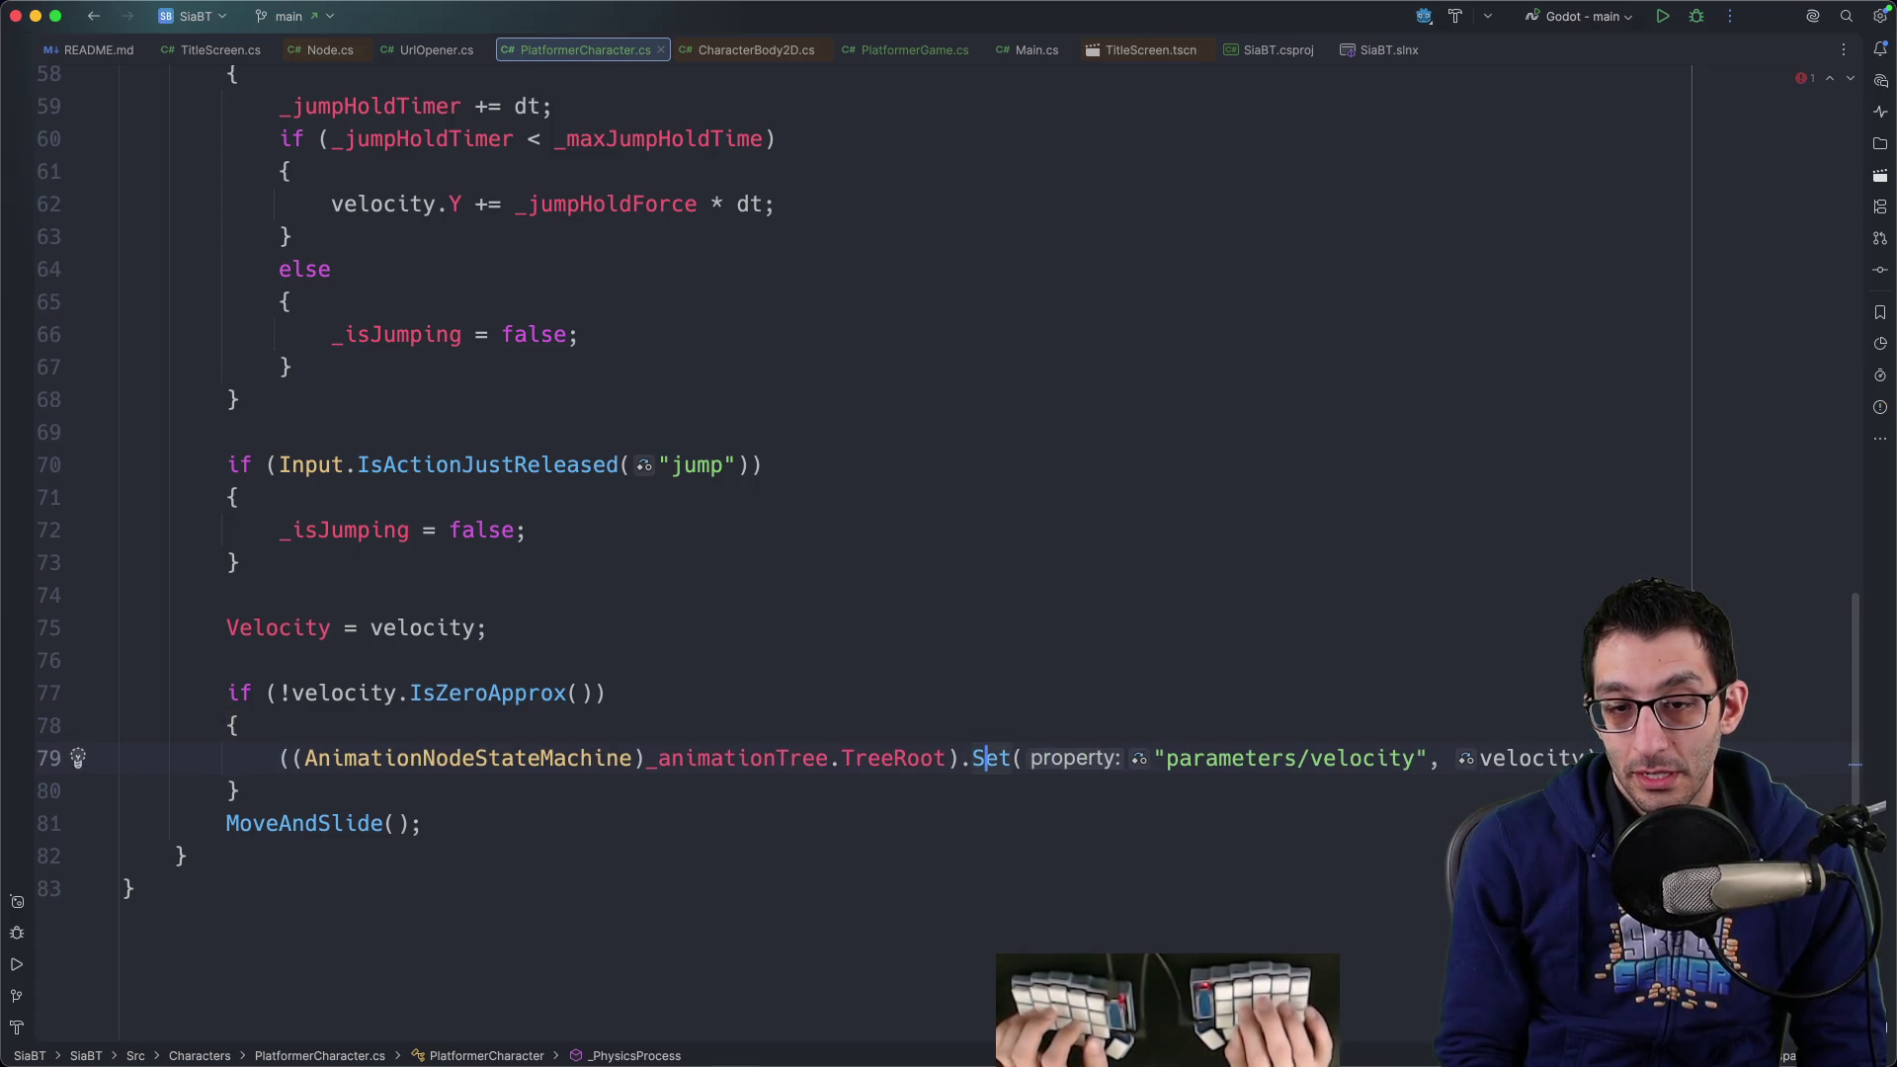
key(super+shift+Right)
key(BackSpace)
text(Stat)
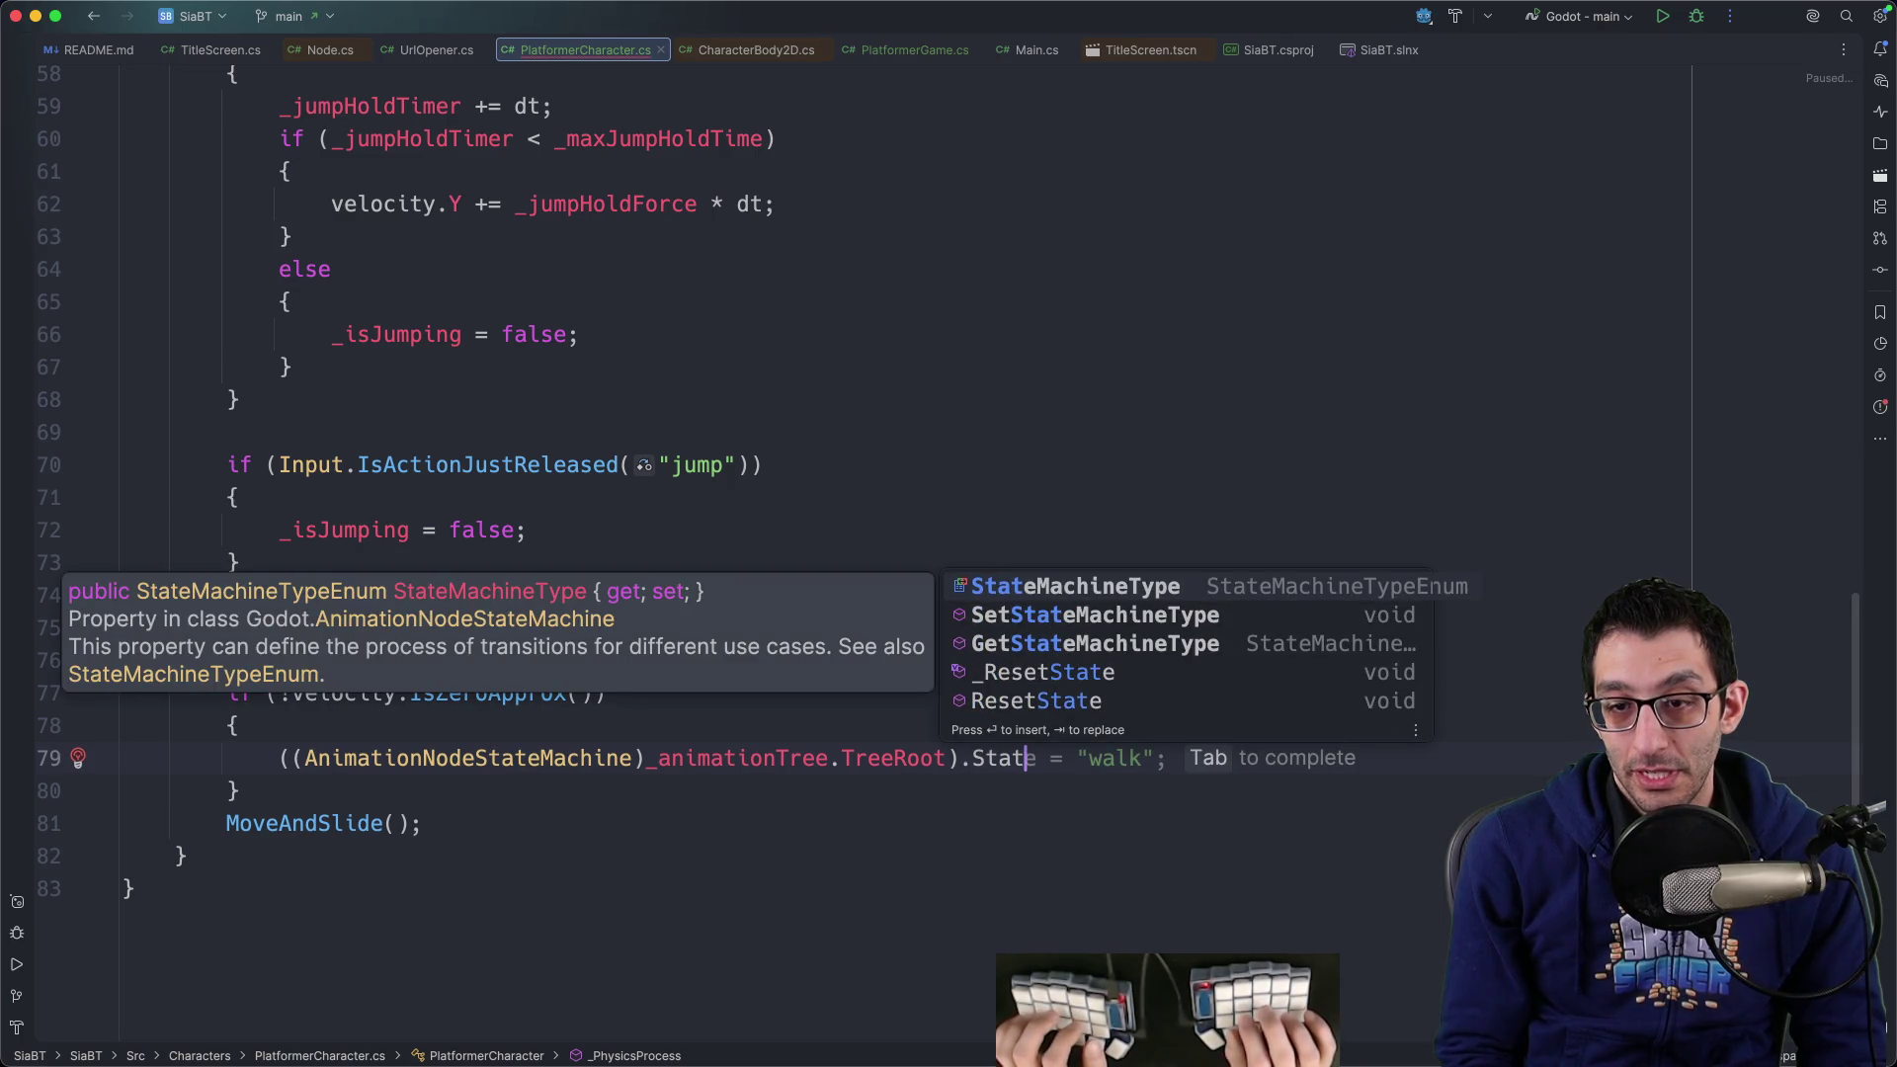
key(Escape)
key(super+Tab)
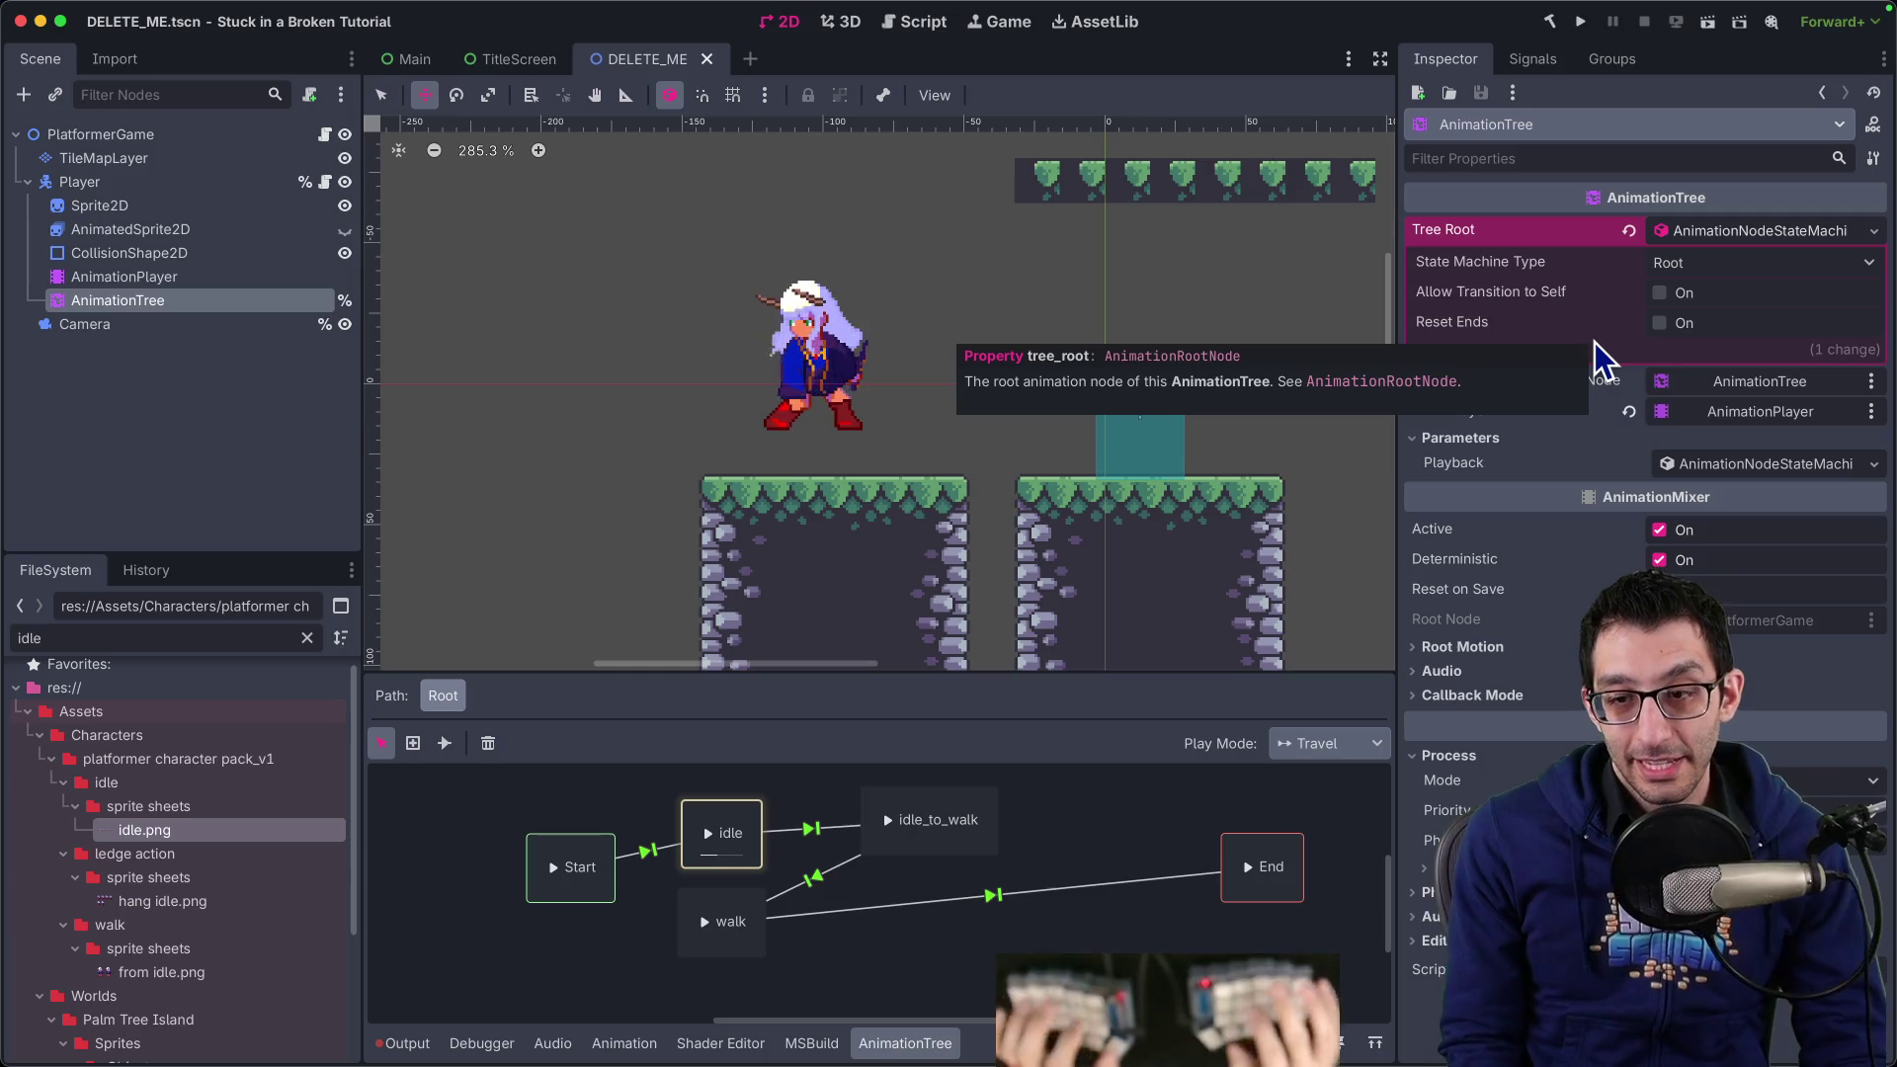
Bring up the AnimationTree docs' Controlling from code section in the browser
key(super+Tab)
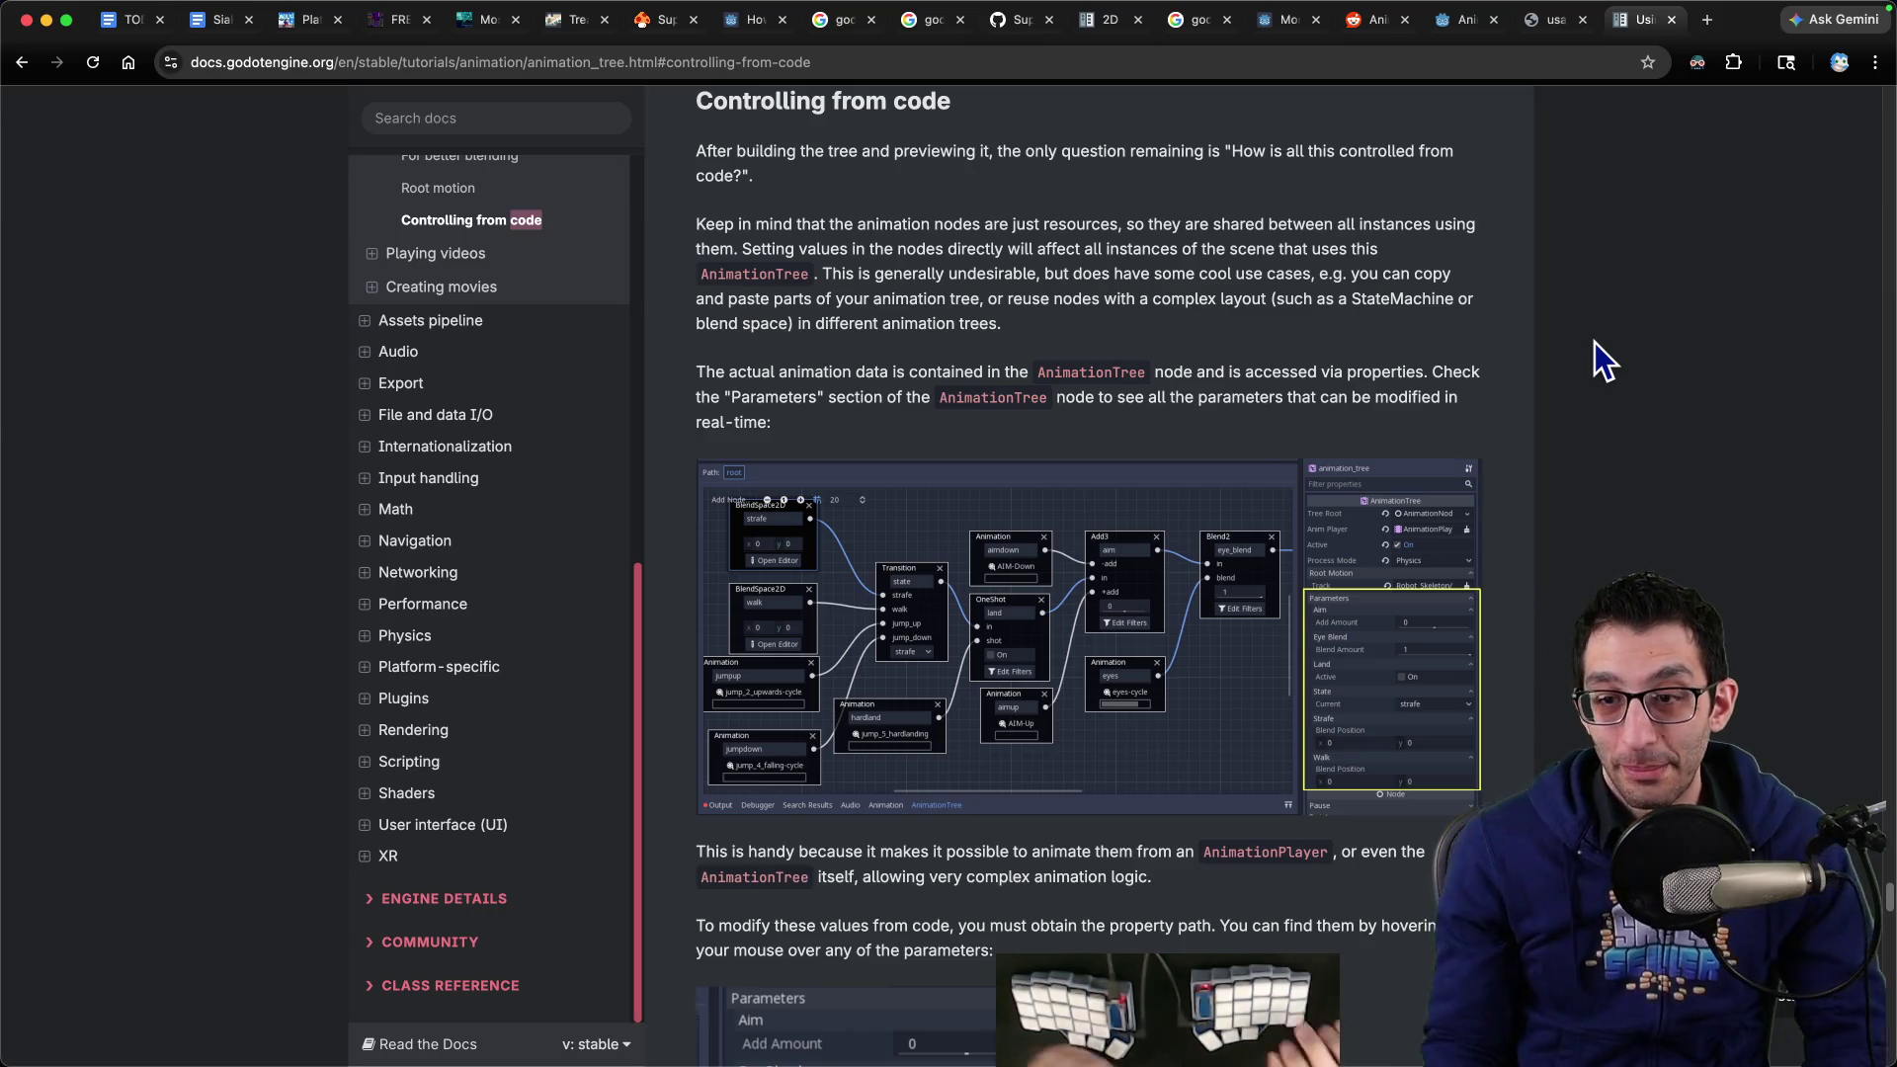
Return to the Godot editor showing the Player's AnimationTree state machine
key(super+Tab)
key(super+Tab)
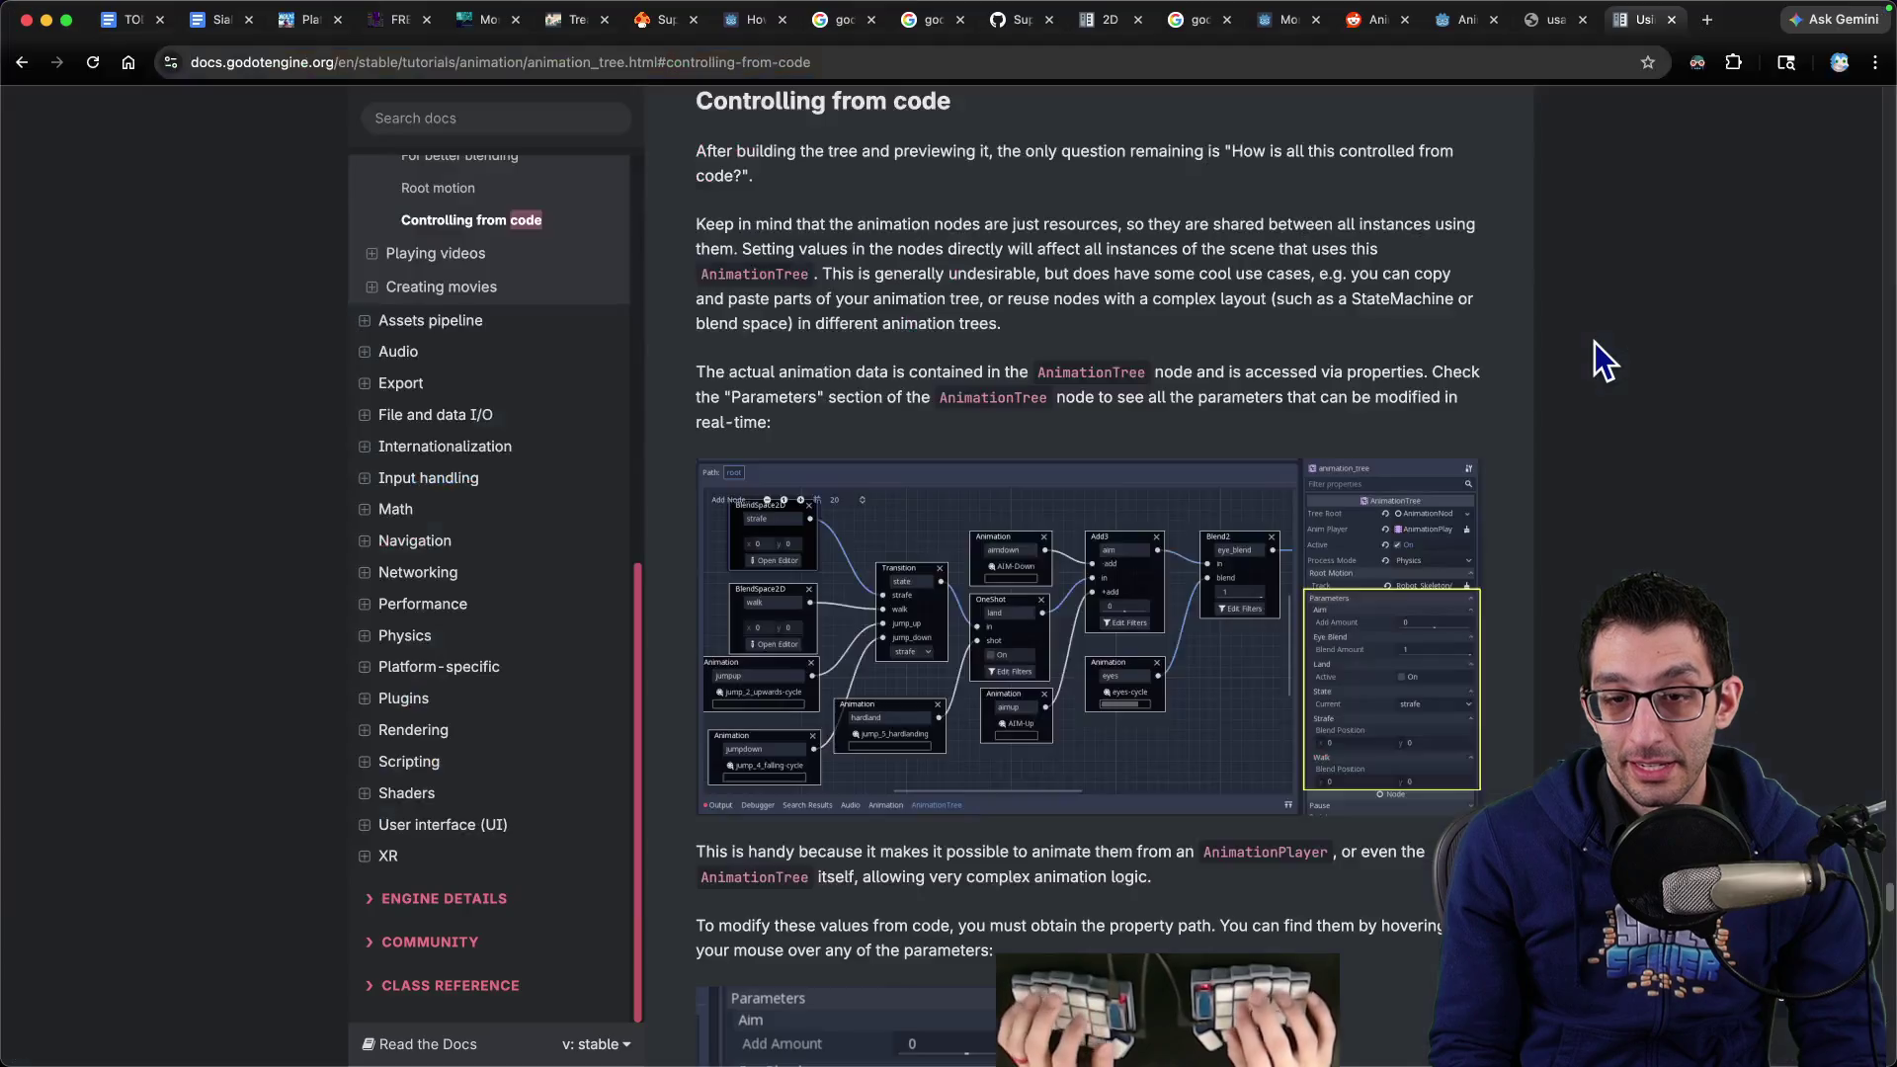
click(1315, 1003)
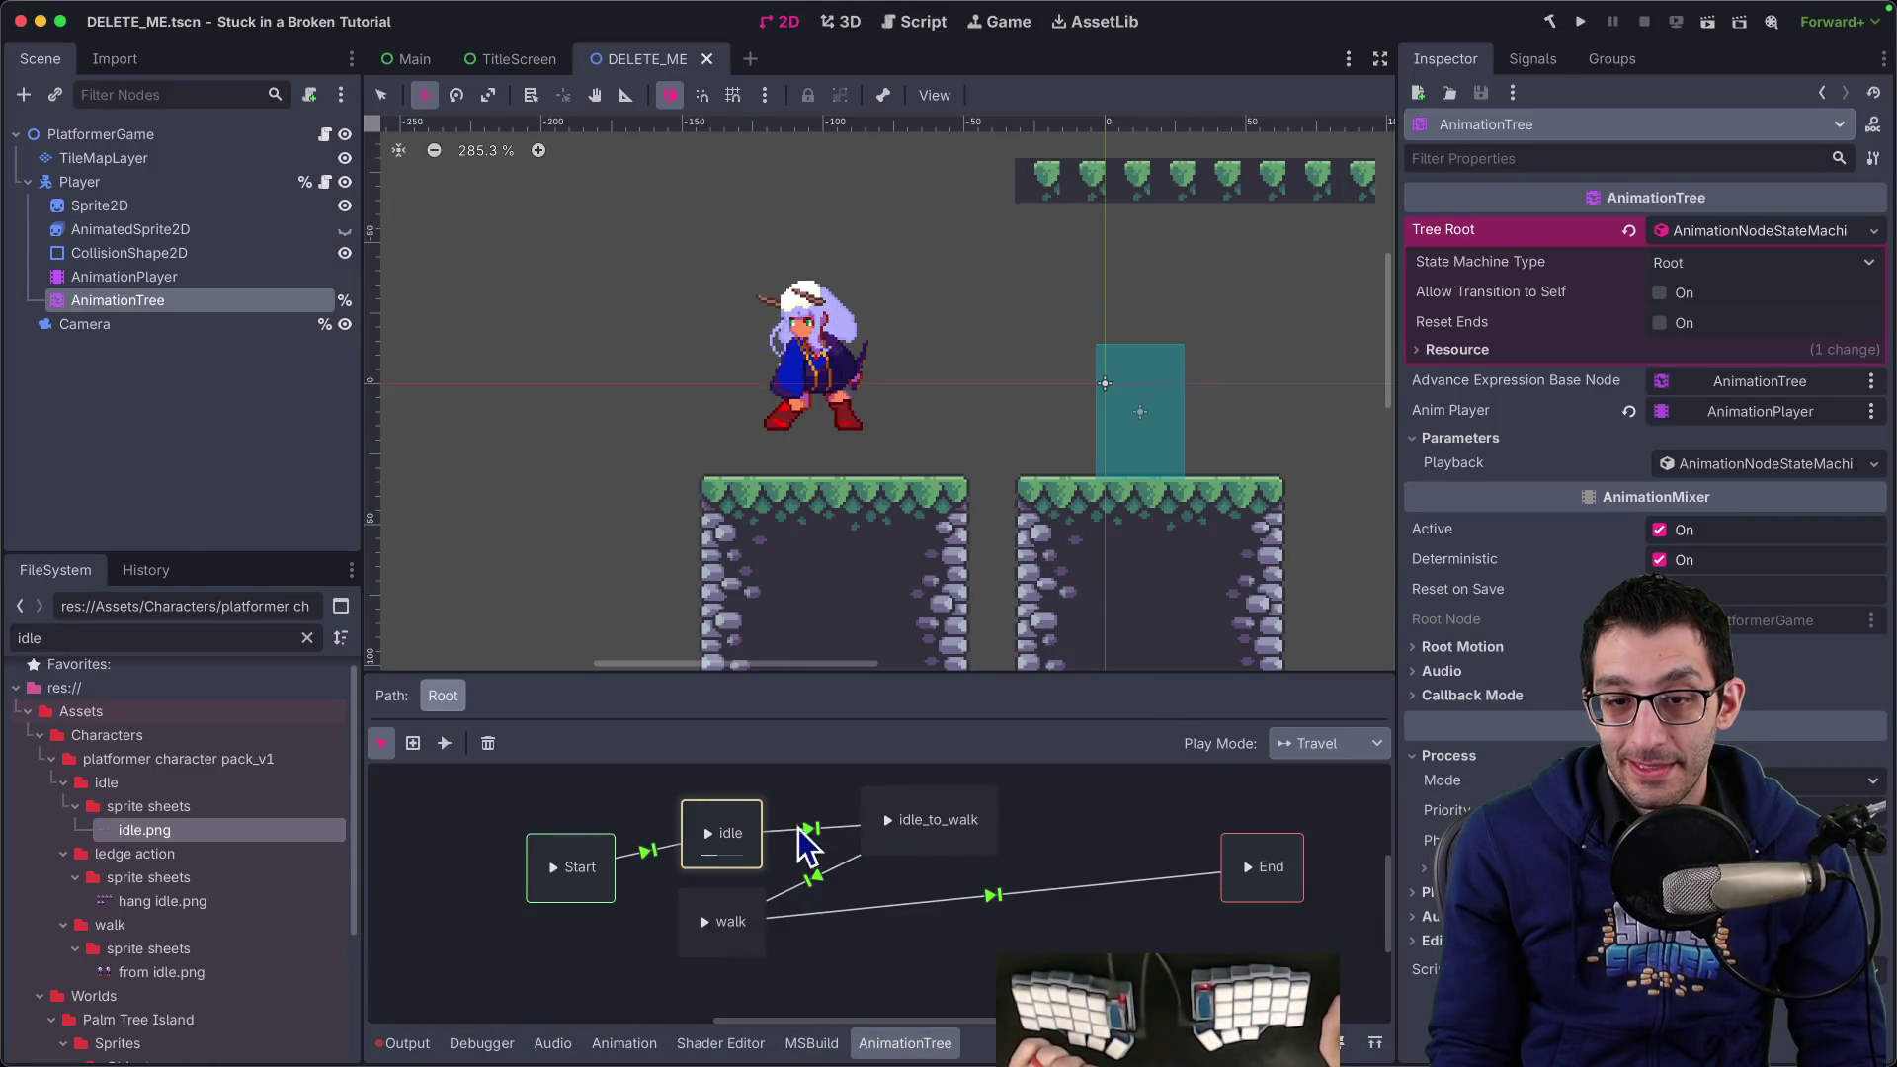
Inspect the idle state, the AnimationTree node and the Start→idle transition
click(751, 833)
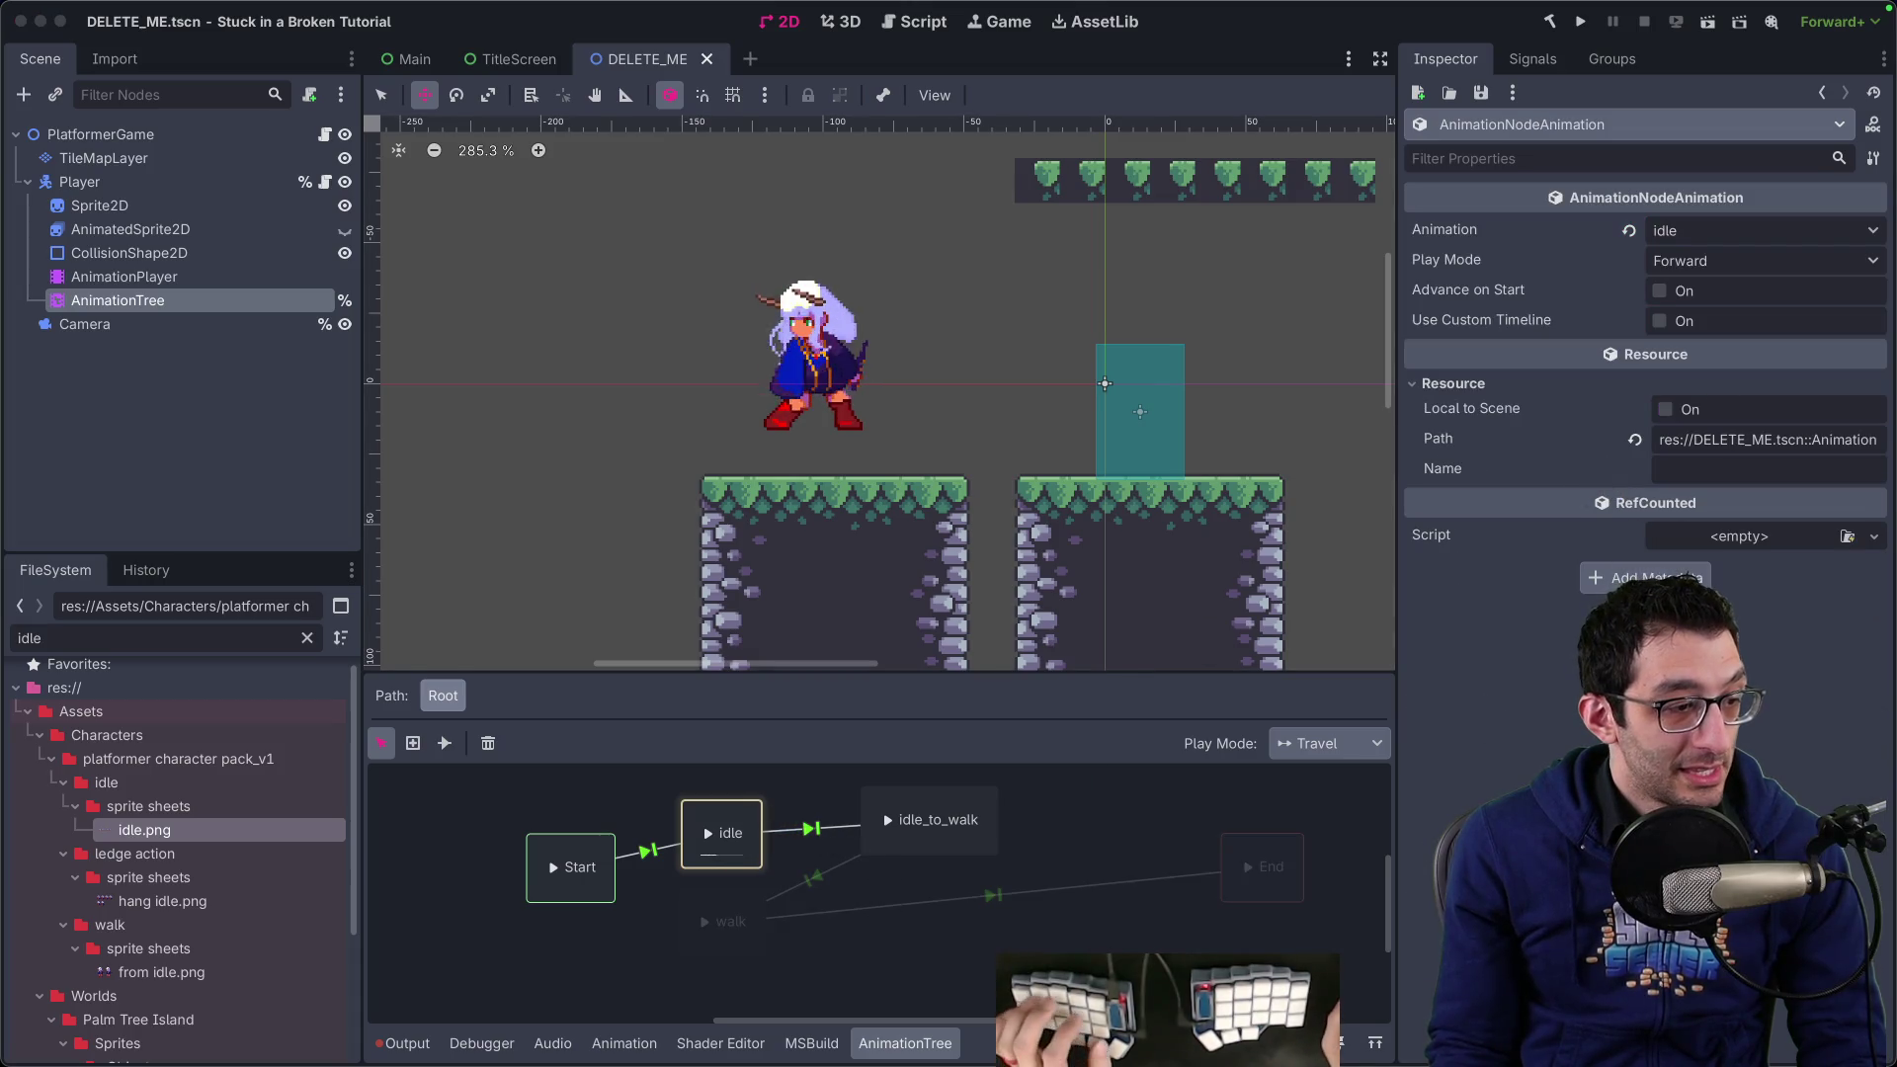
click(113, 276)
click(114, 301)
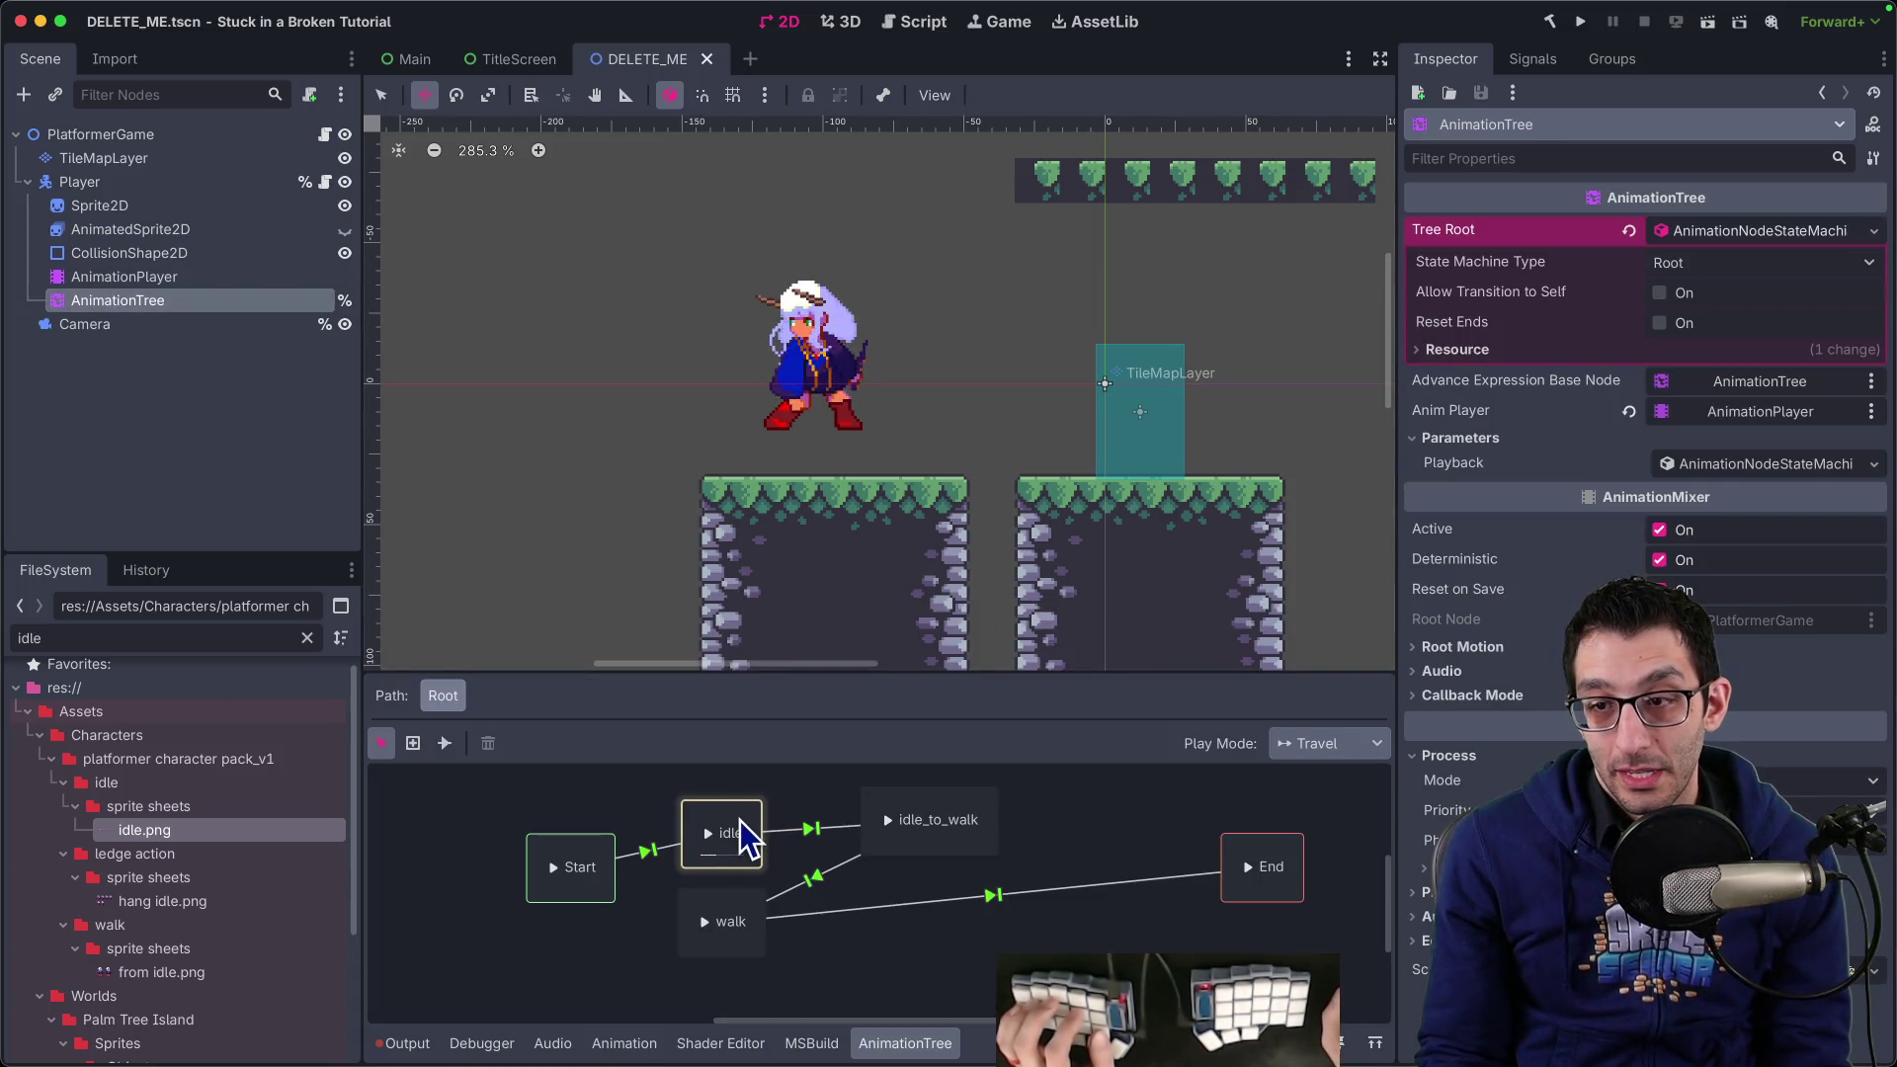
click(652, 853)
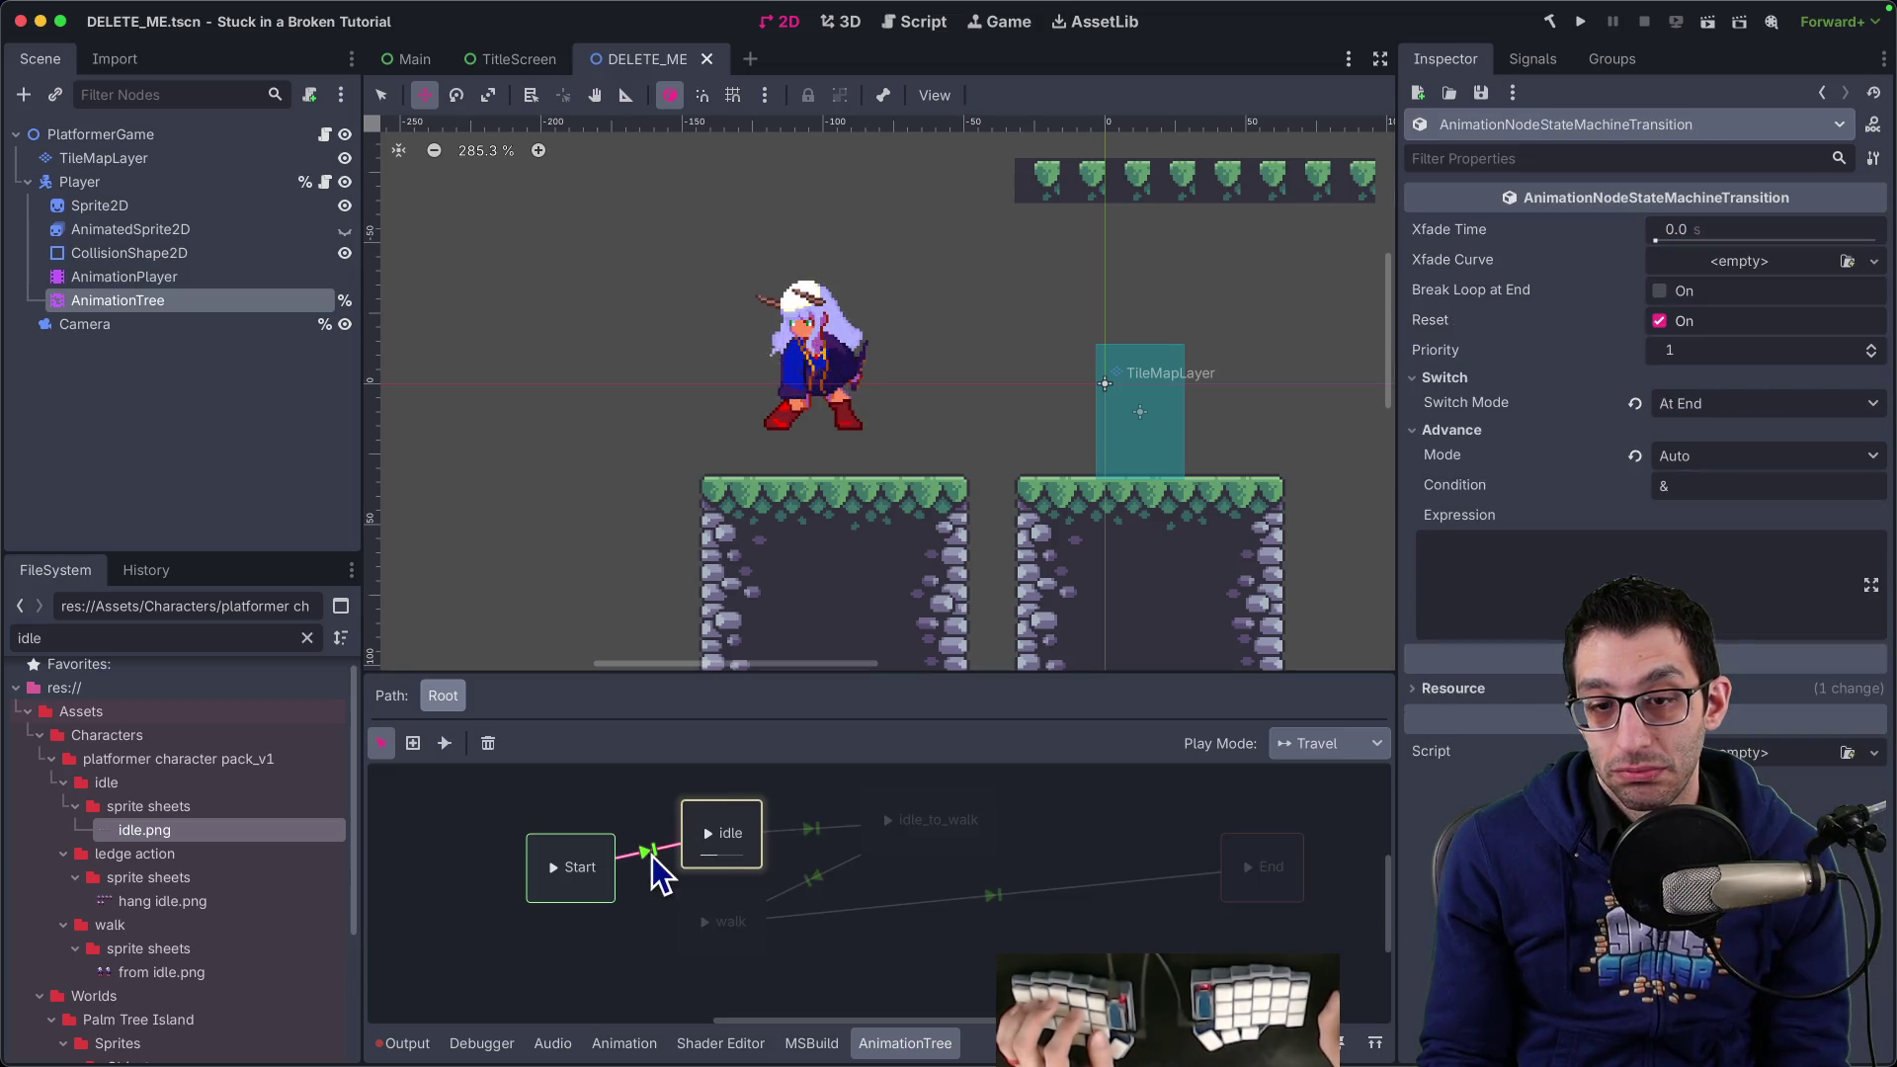
click(743, 836)
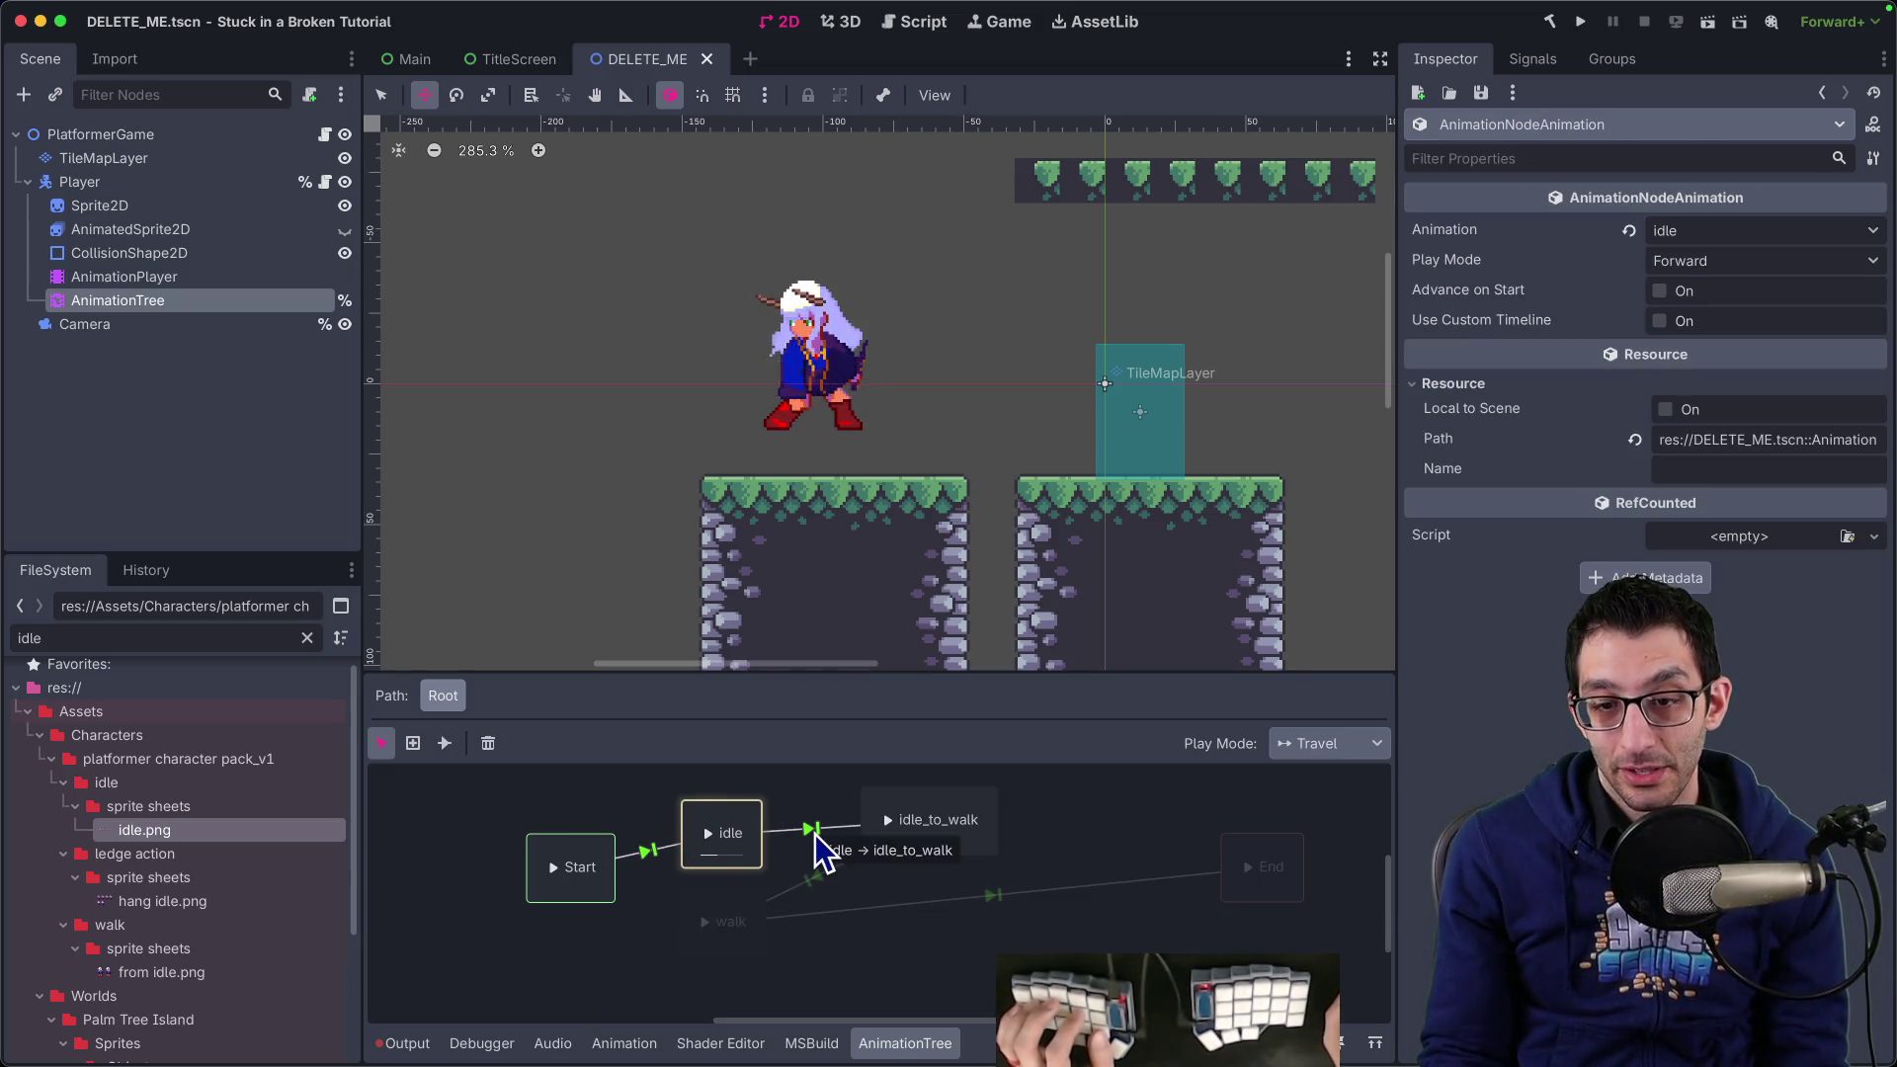
right_click(816, 836)
key(Escape)
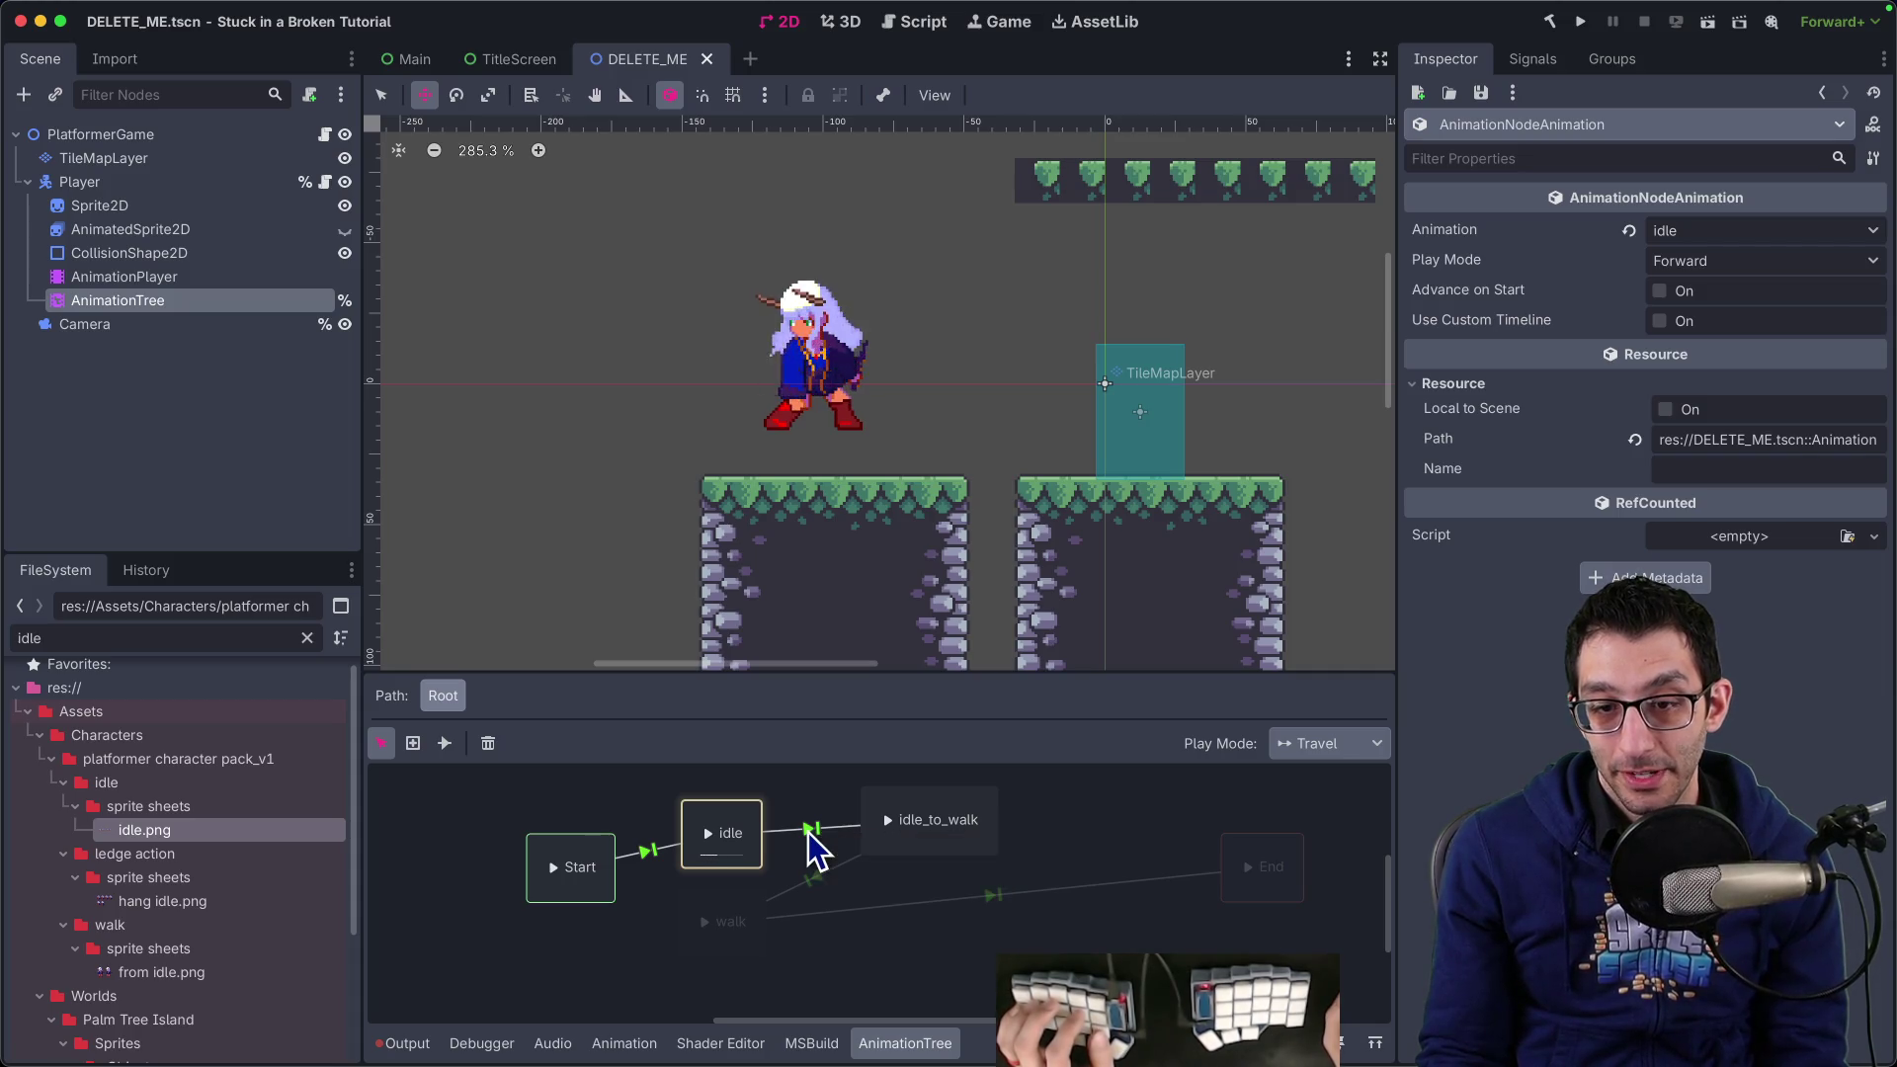
right_click(808, 832)
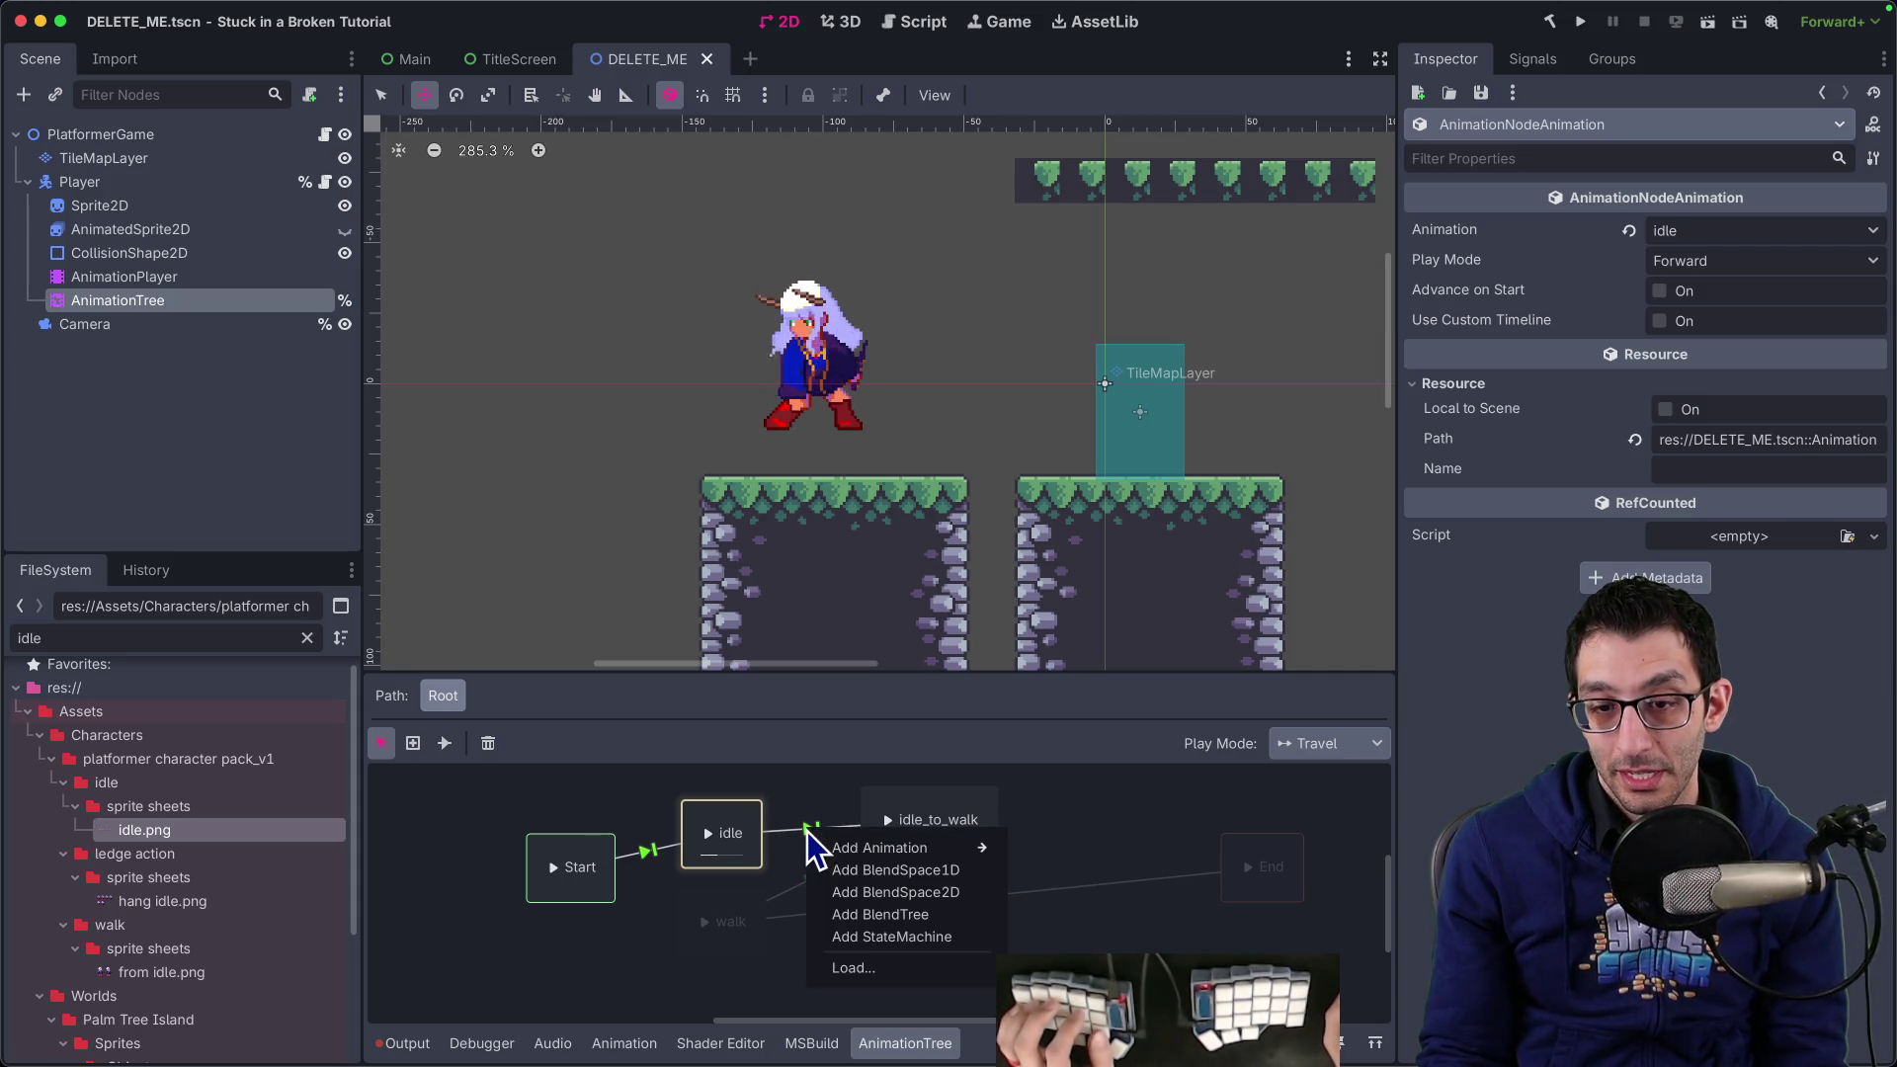
key(Escape)
Give the idle→idle_to_walk transition Advance Condition IsWalking with Auto mode, and save
click(814, 832)
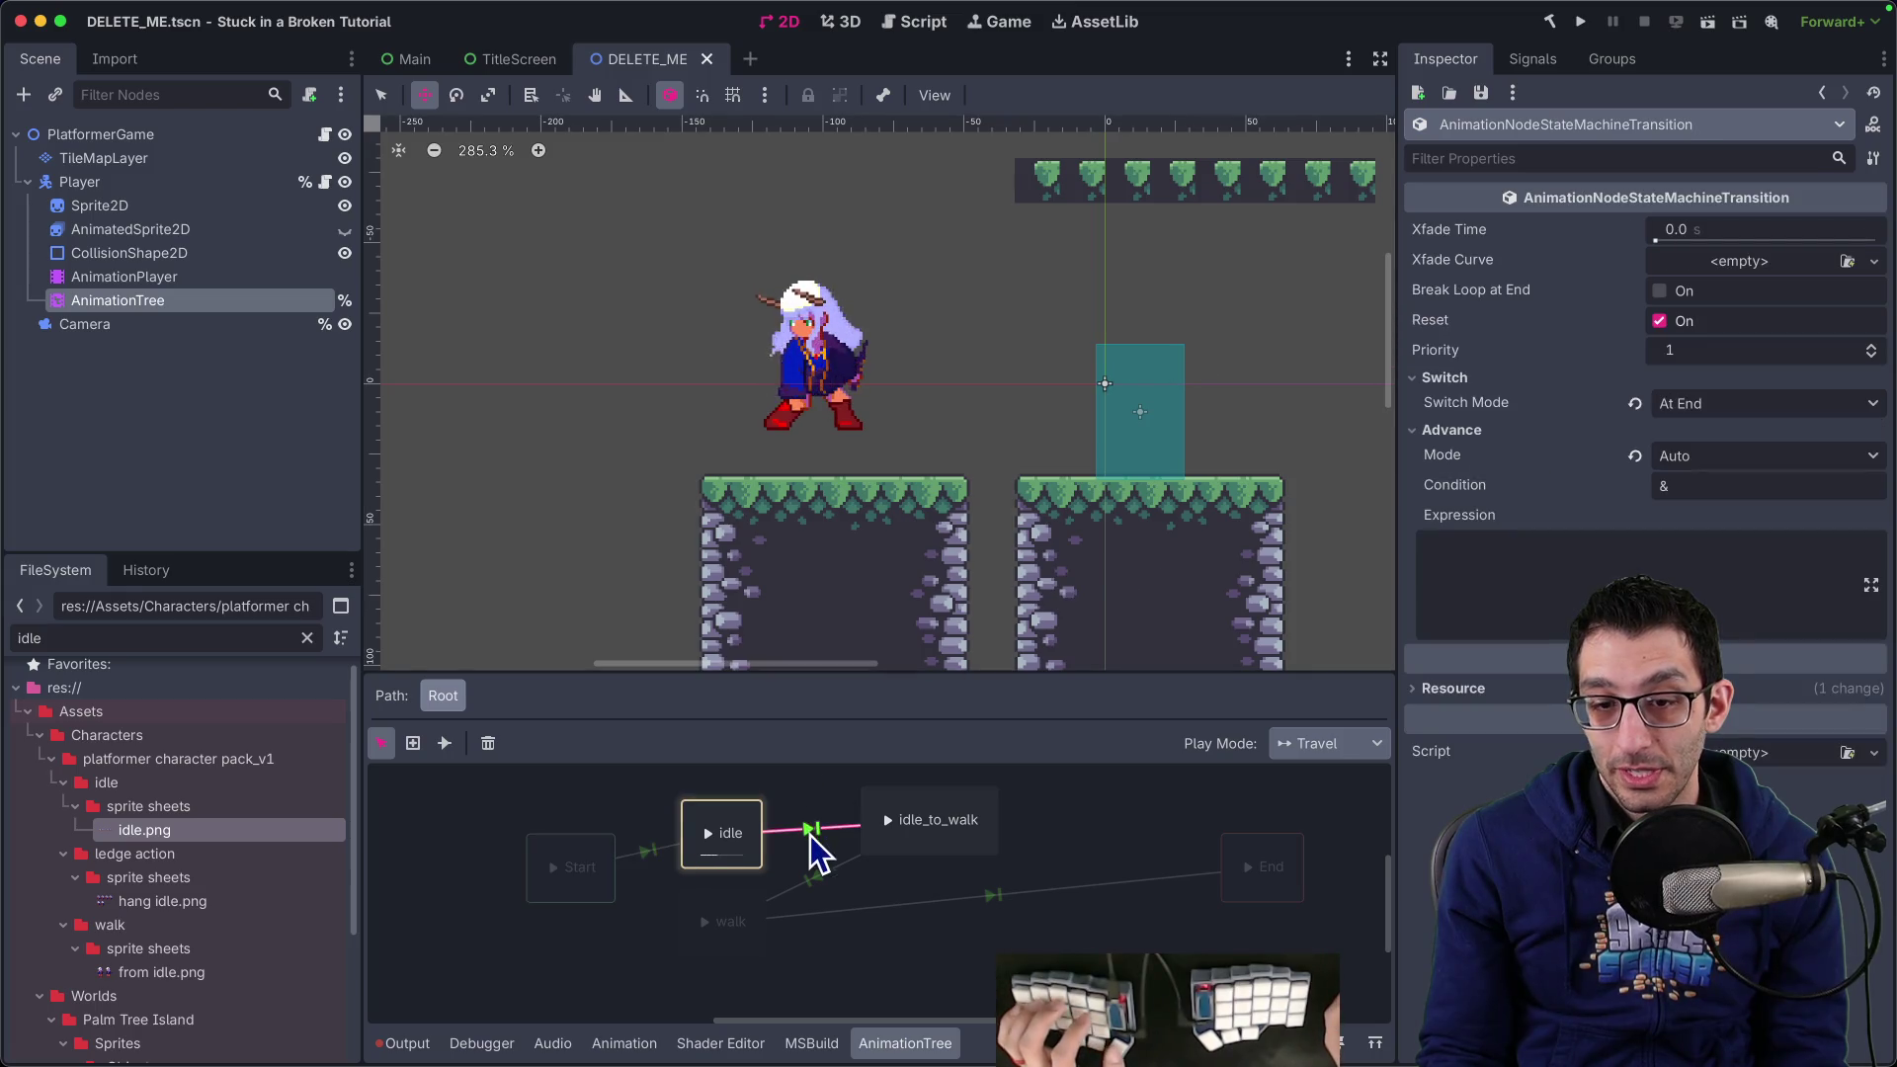
click(1694, 453)
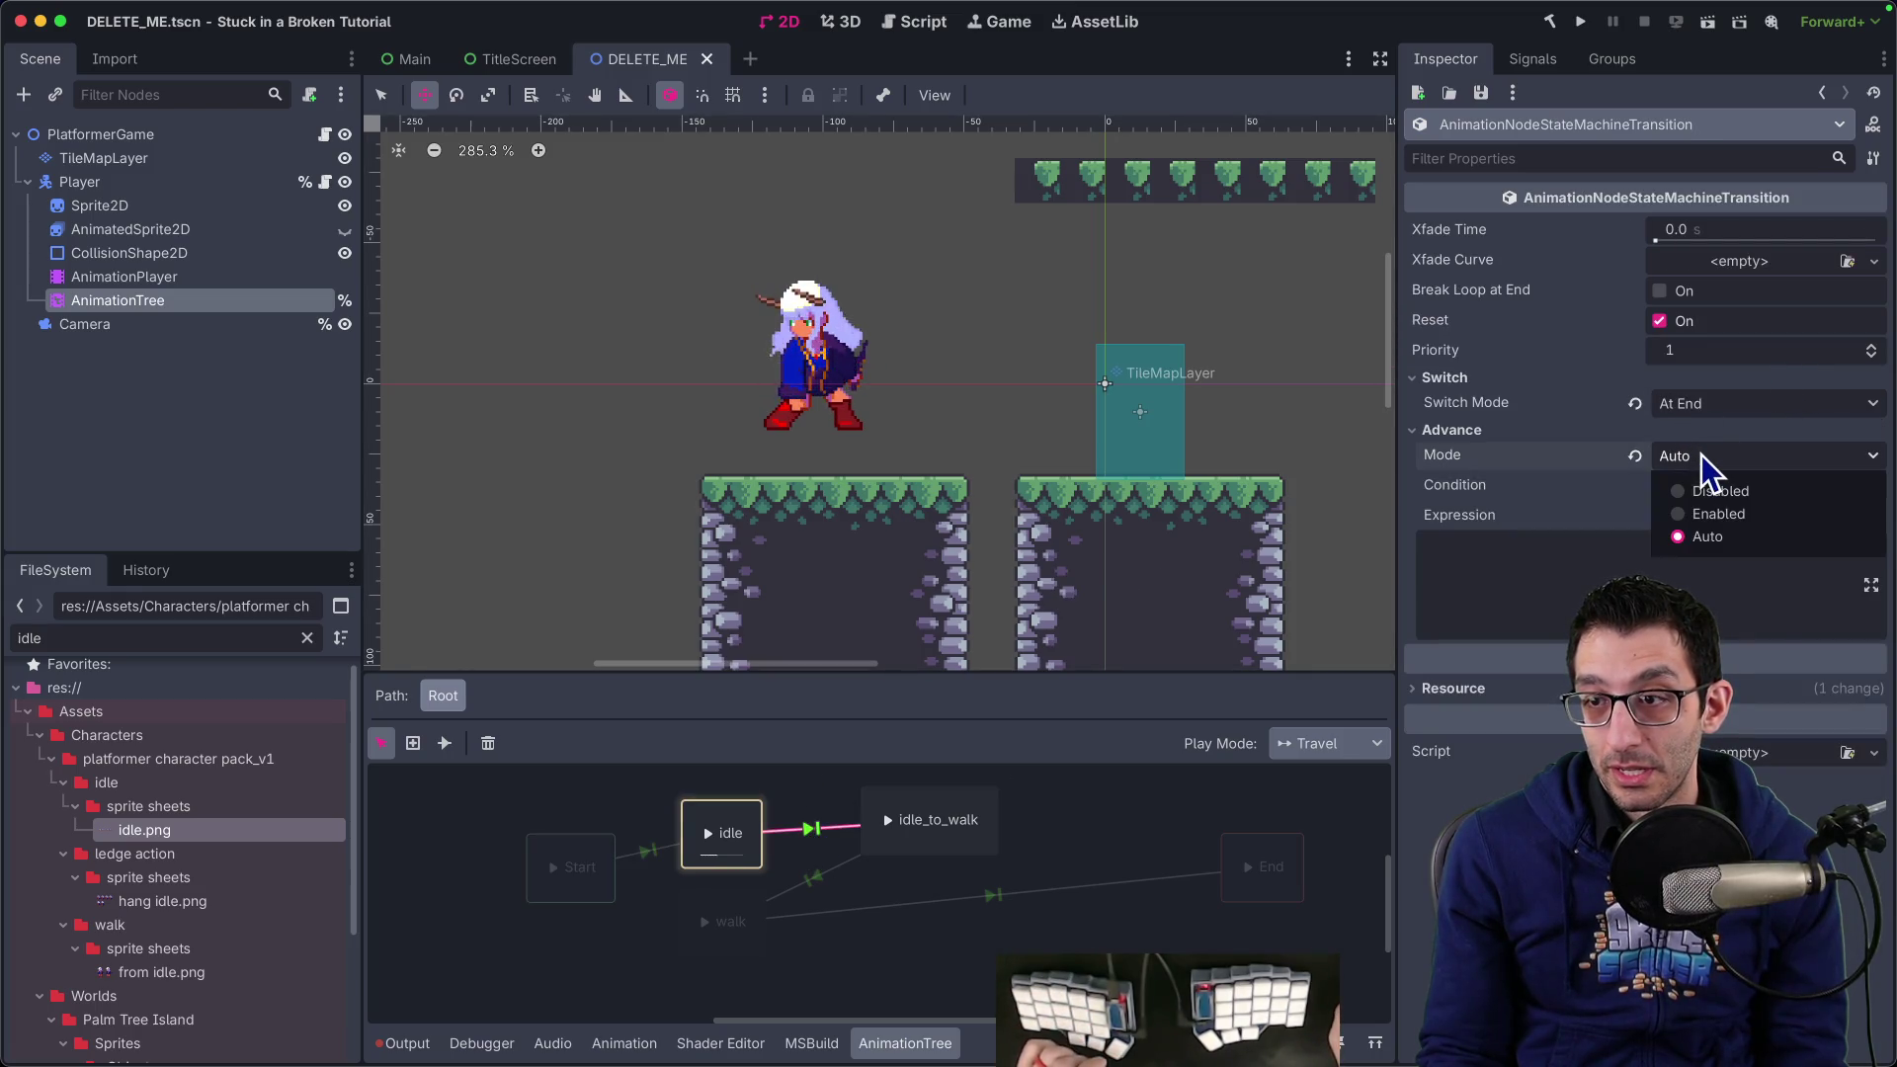
key(Escape)
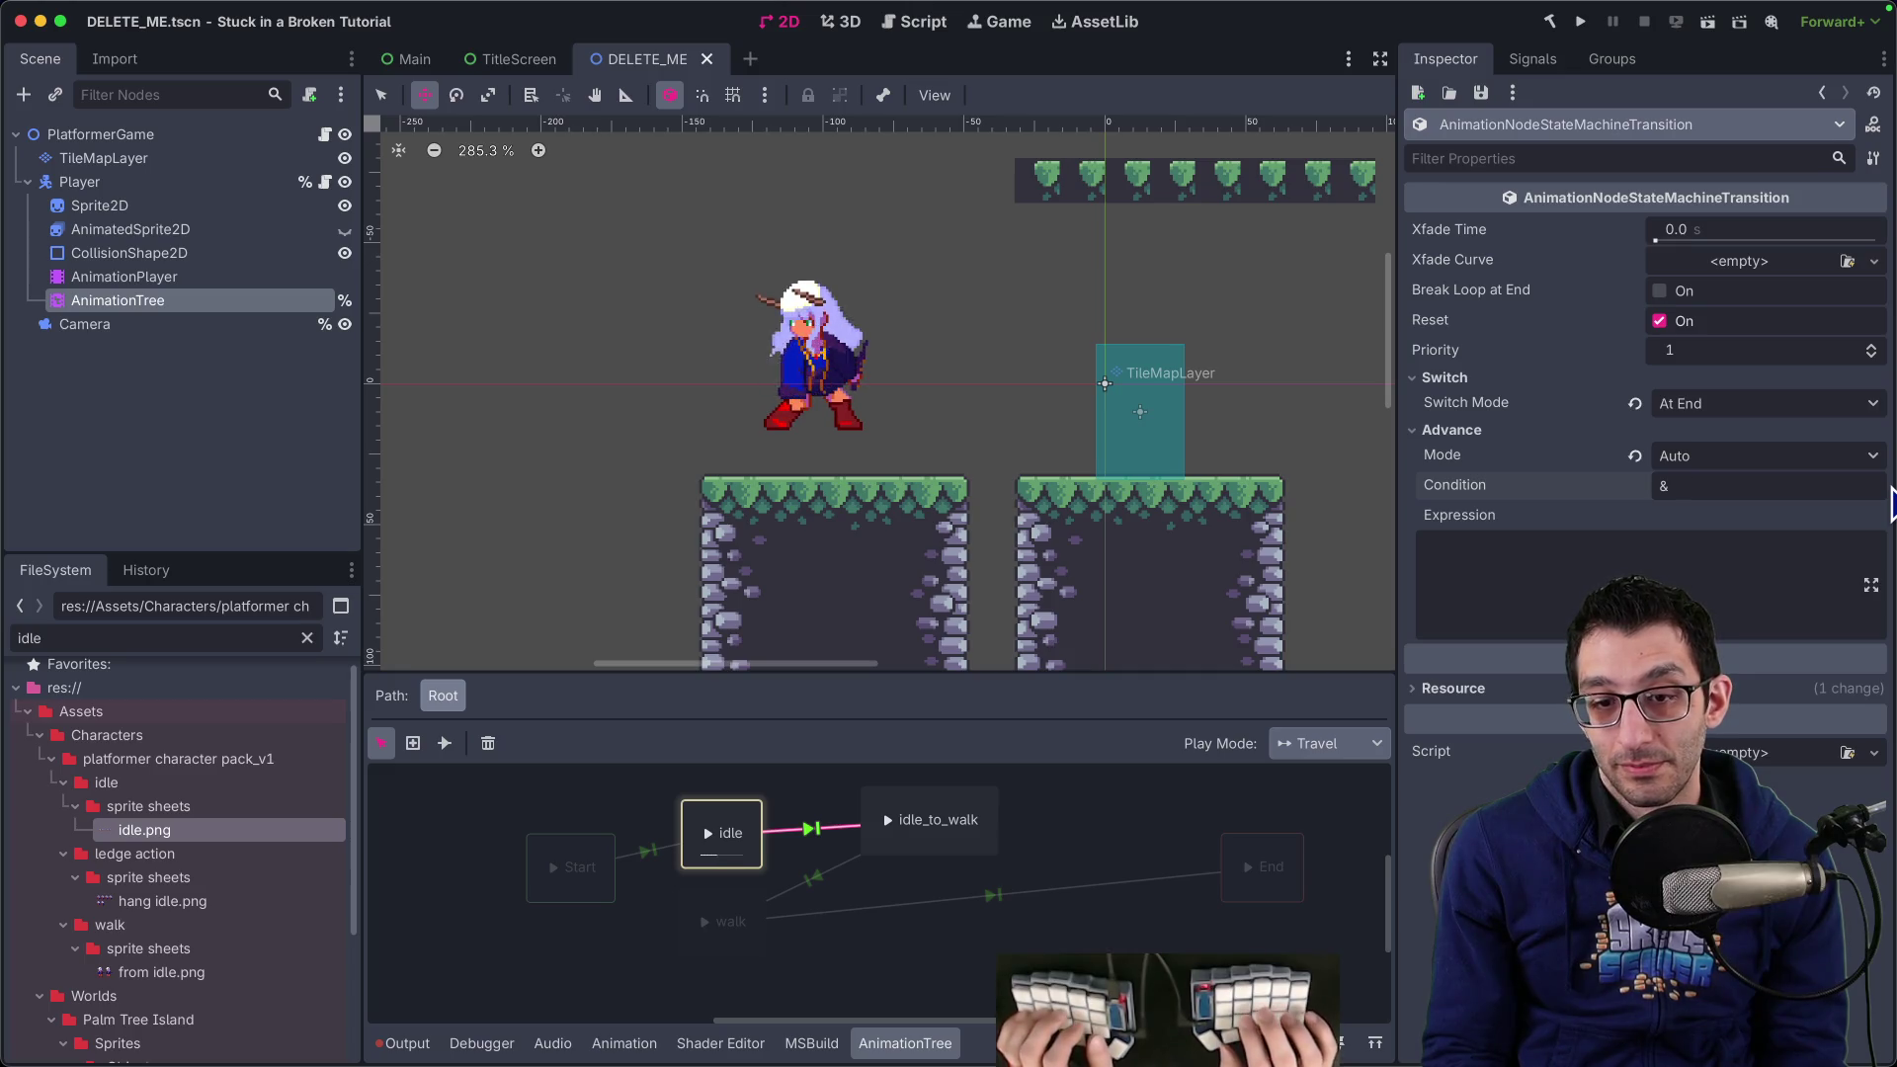
text(is_walking)
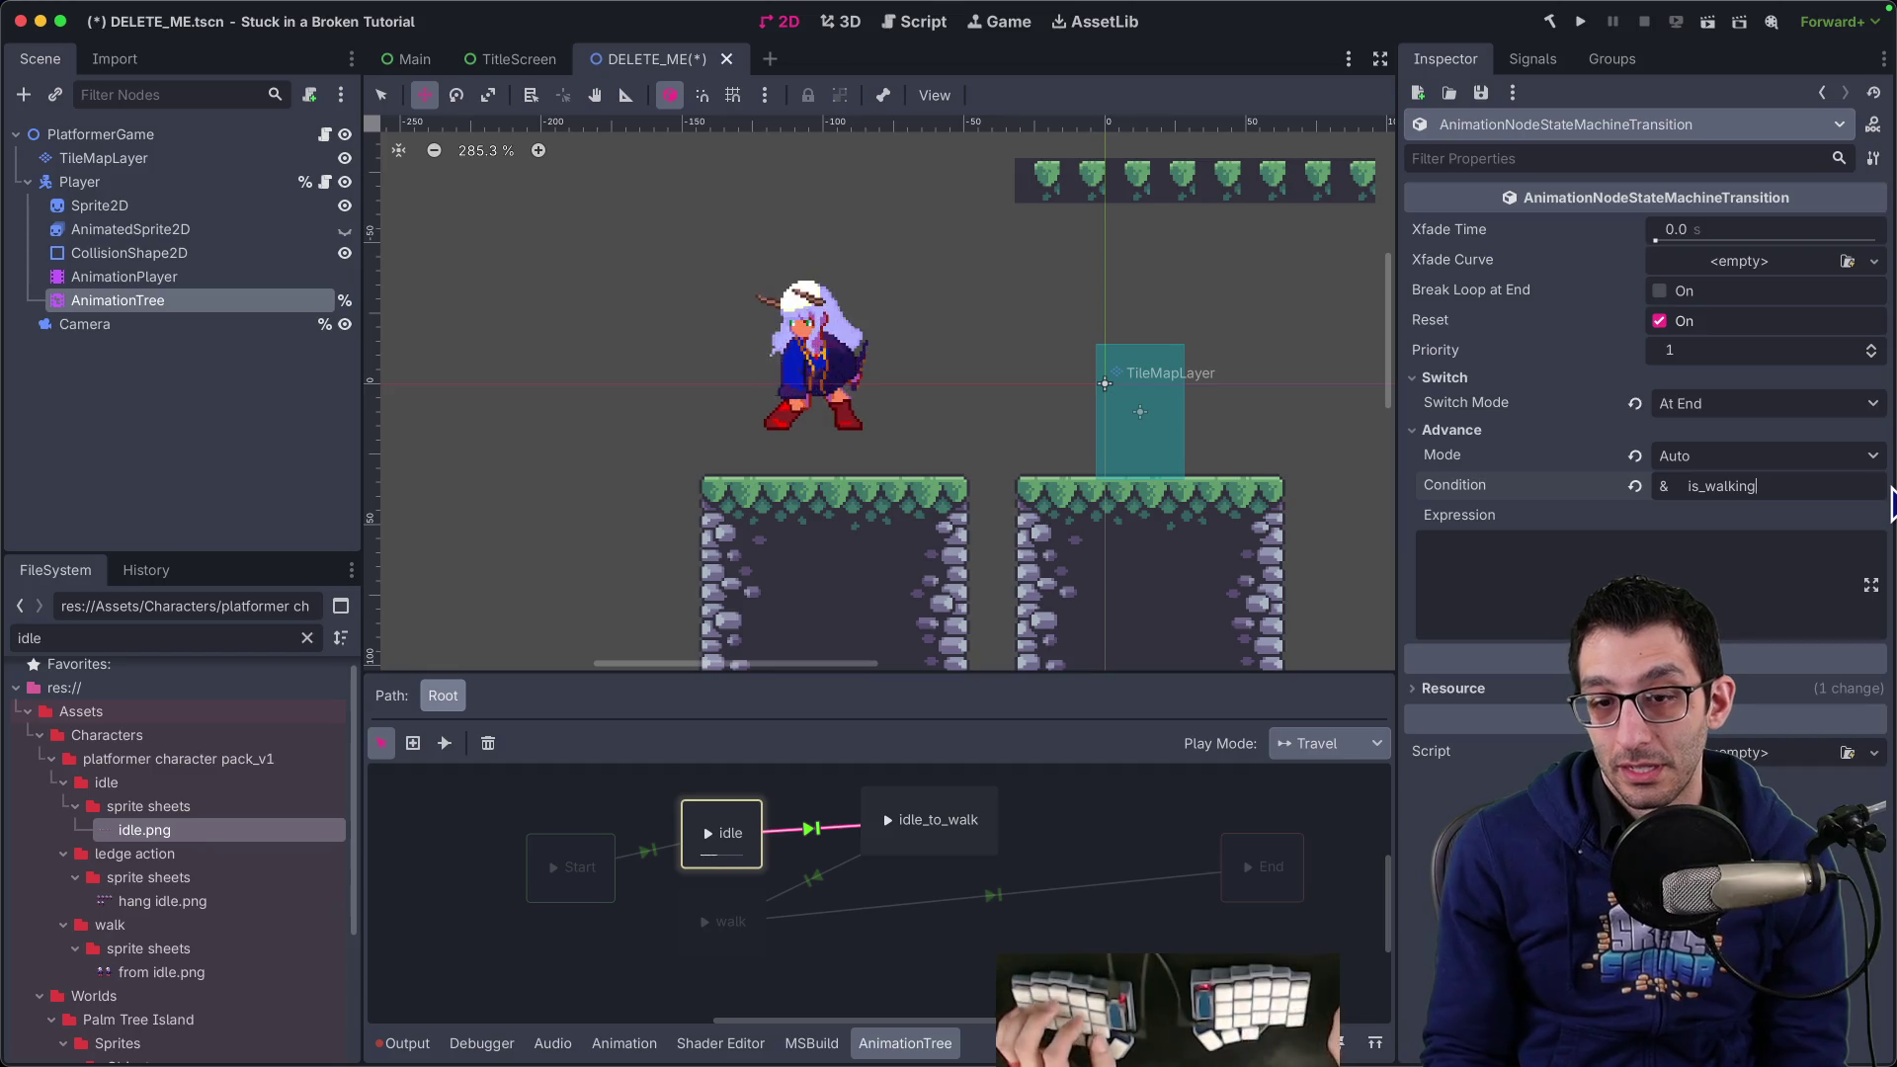
key(super+a)
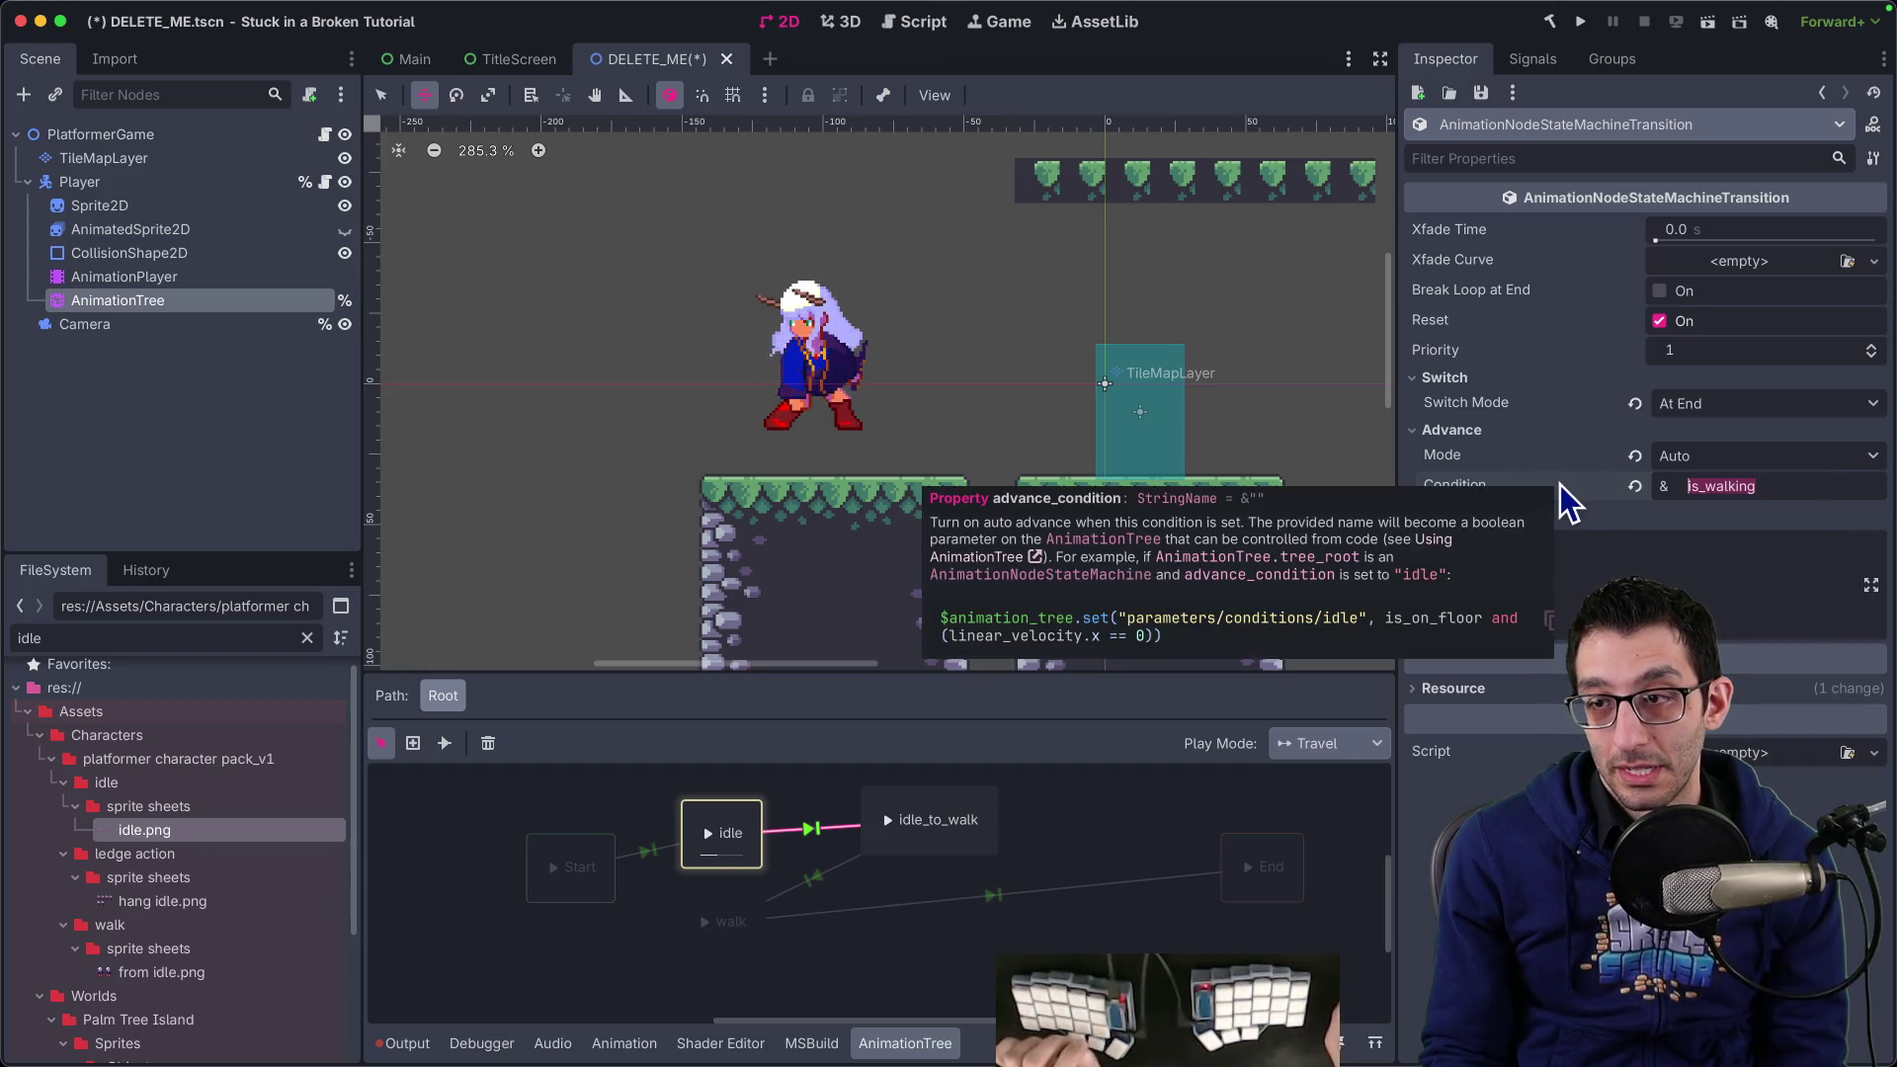
text(IsWalking)
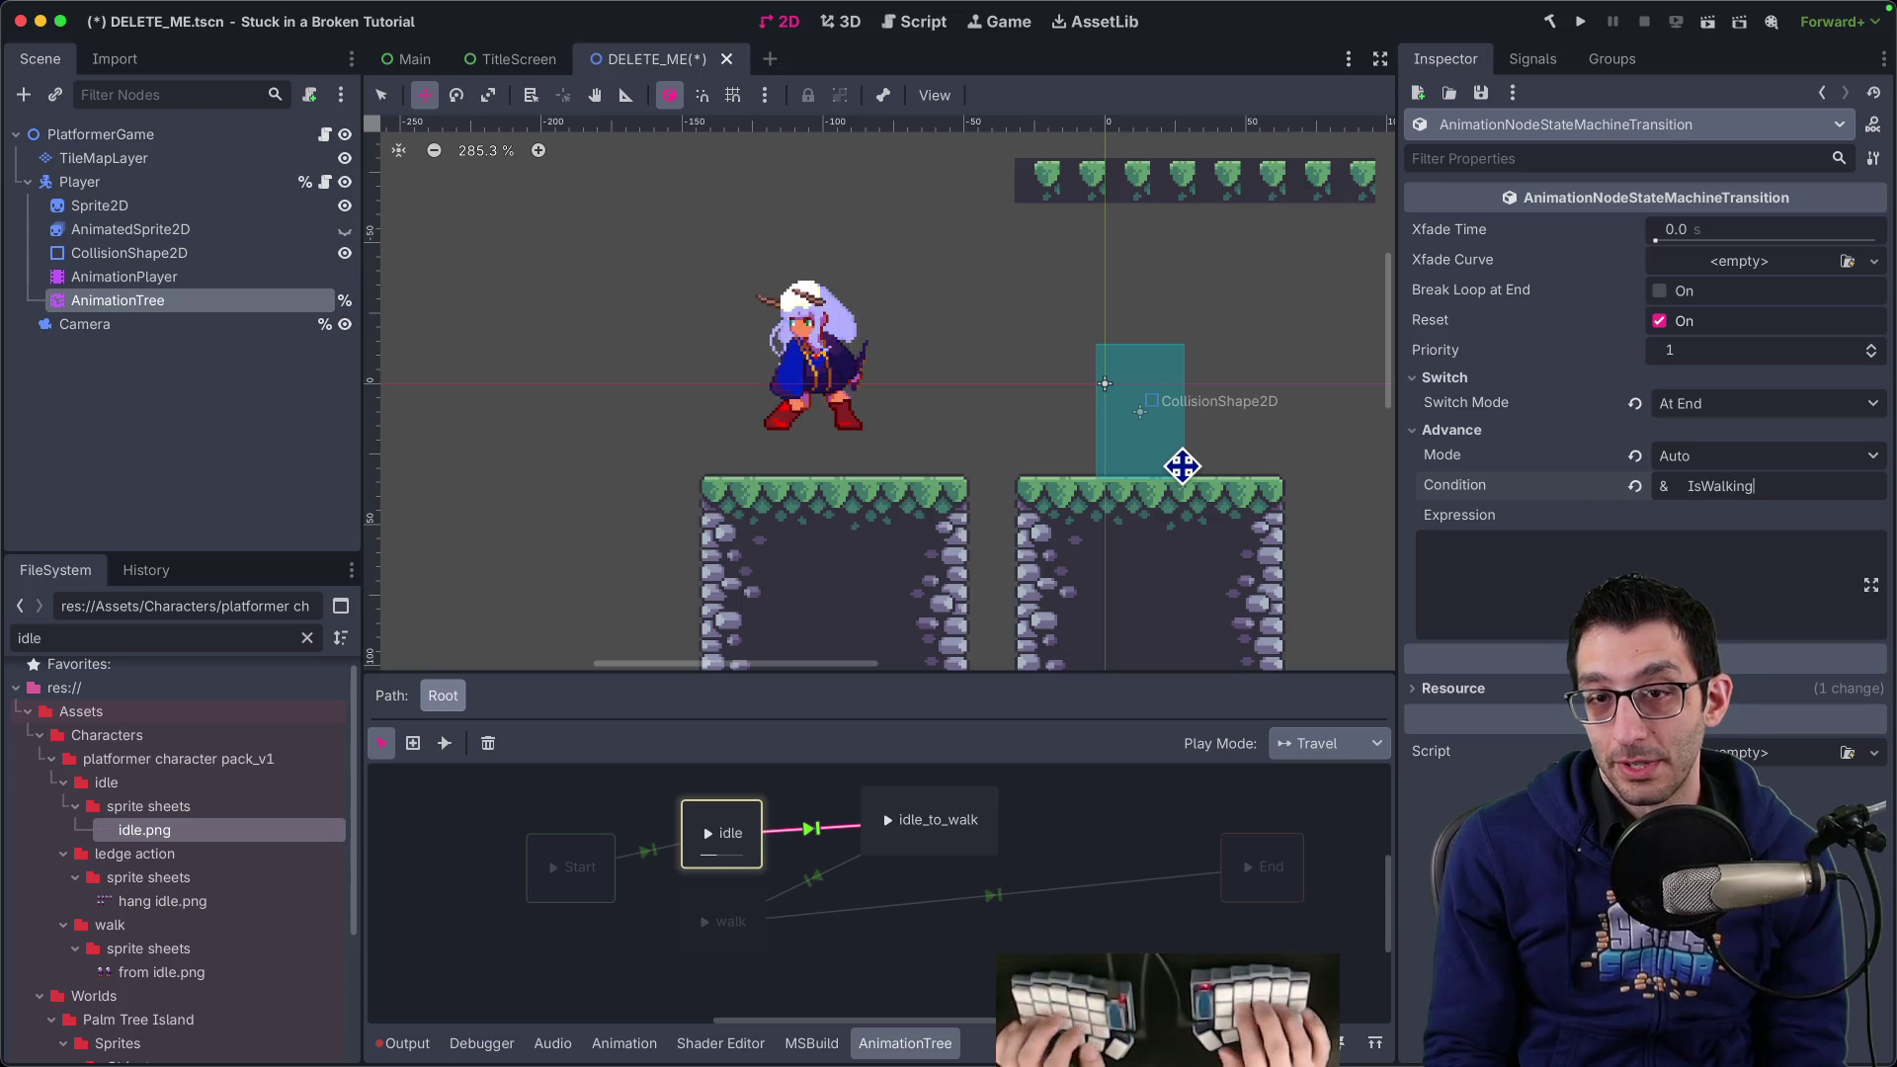
key(super+s)
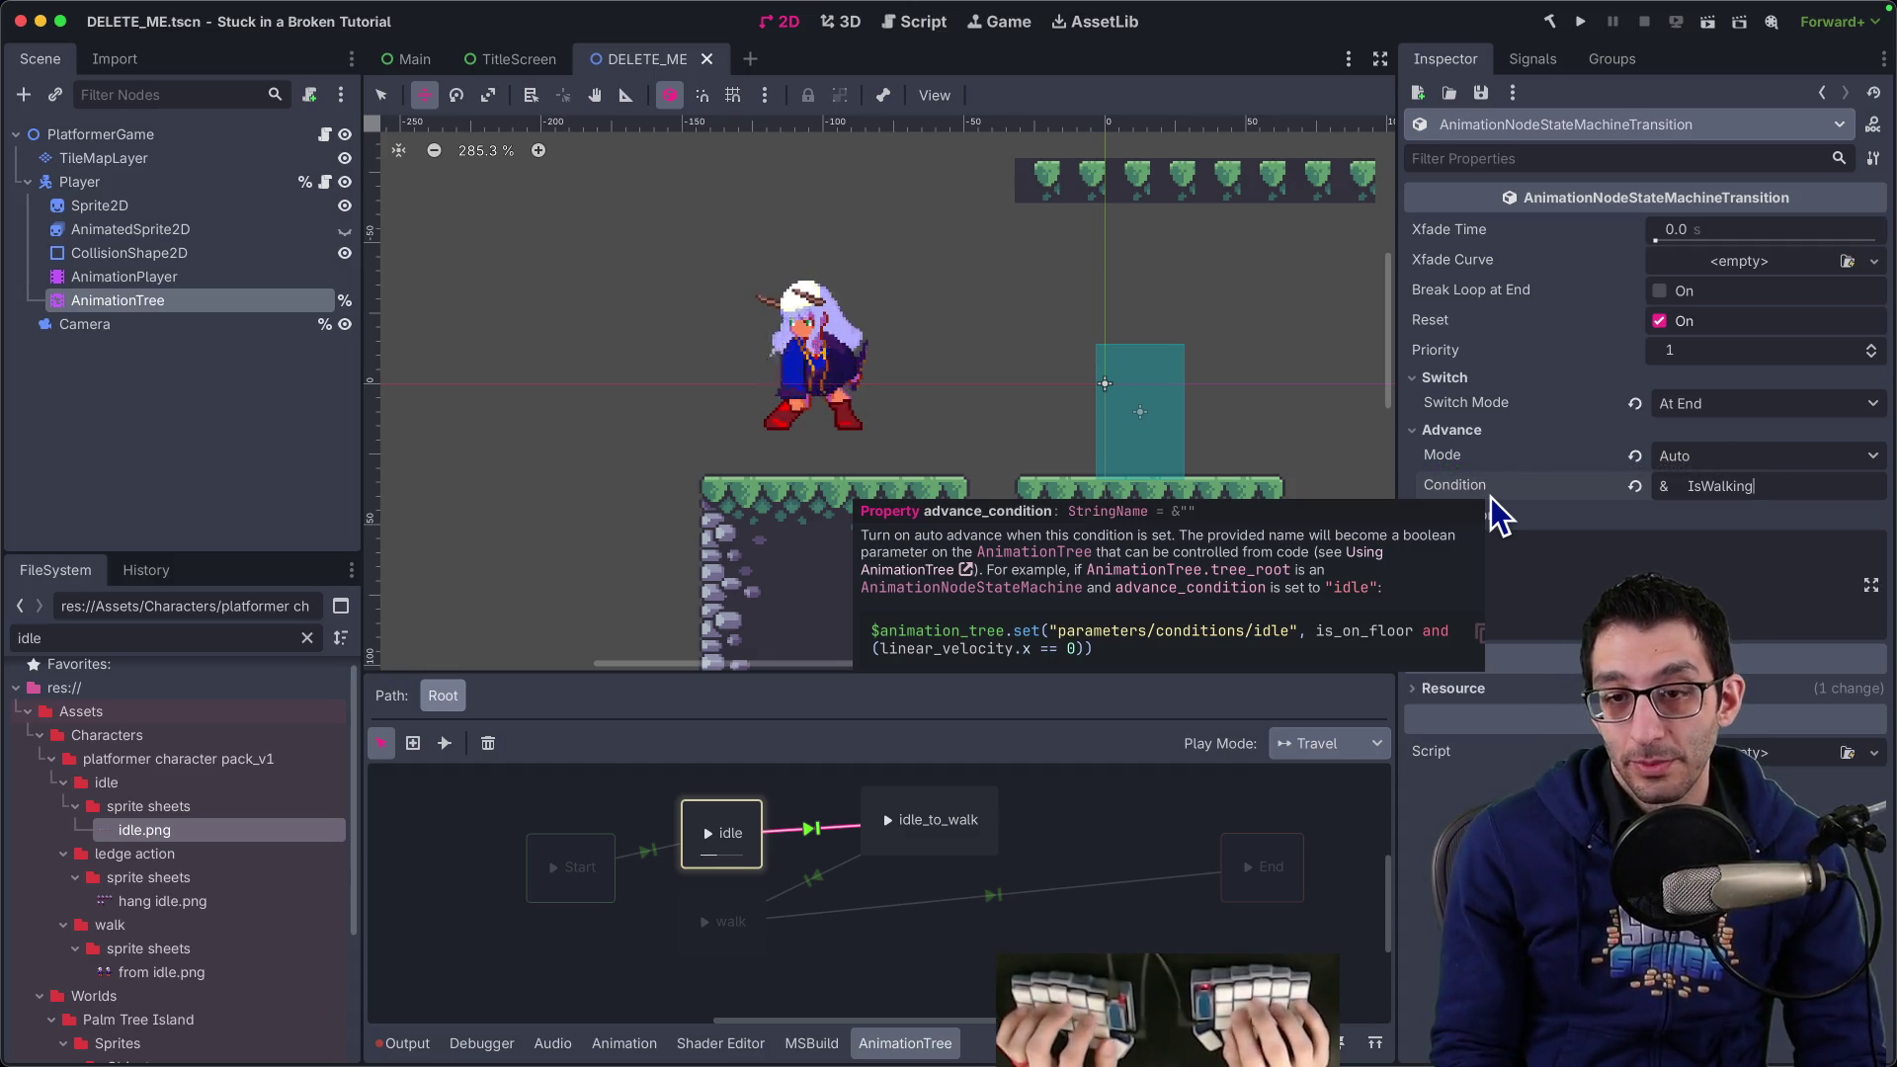
key(super+Tab)
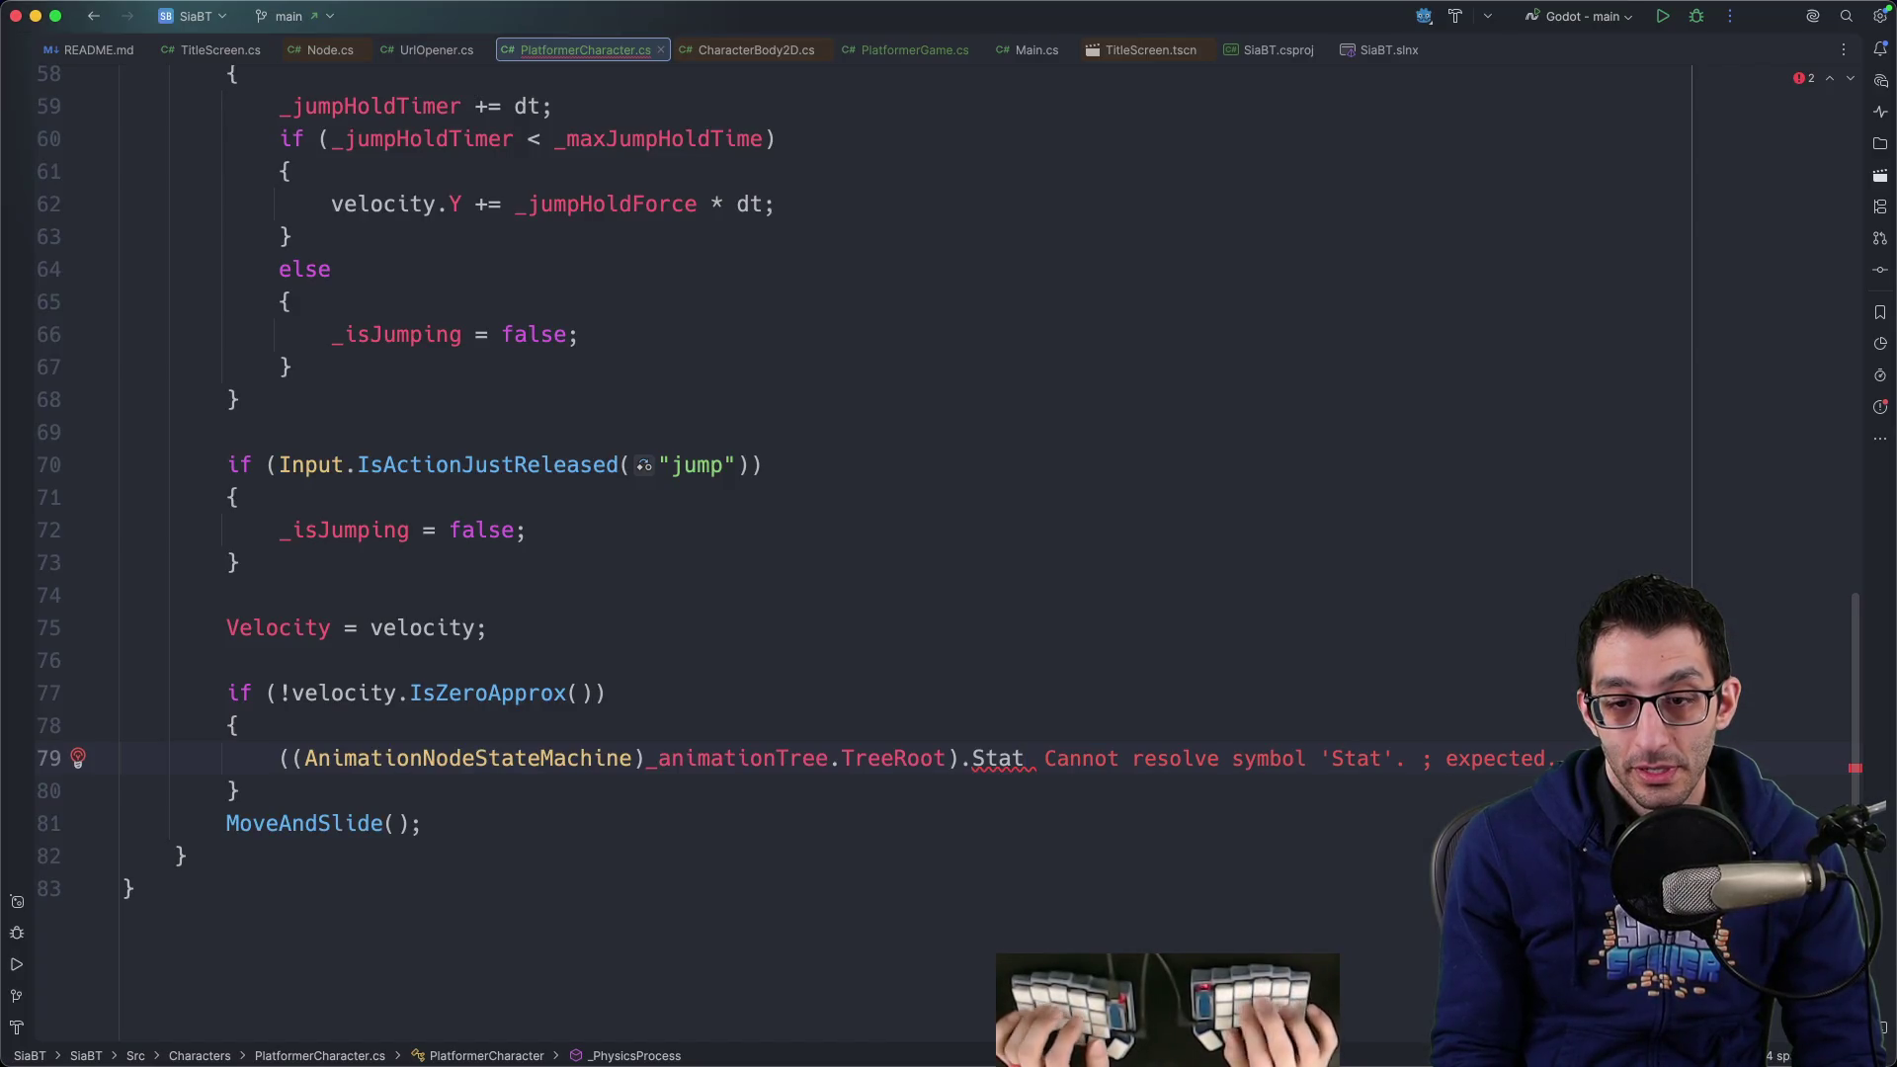
Replace the state machine cast with _animationTree.Set("parameters/conditions/is_walking", …)
text(Set)
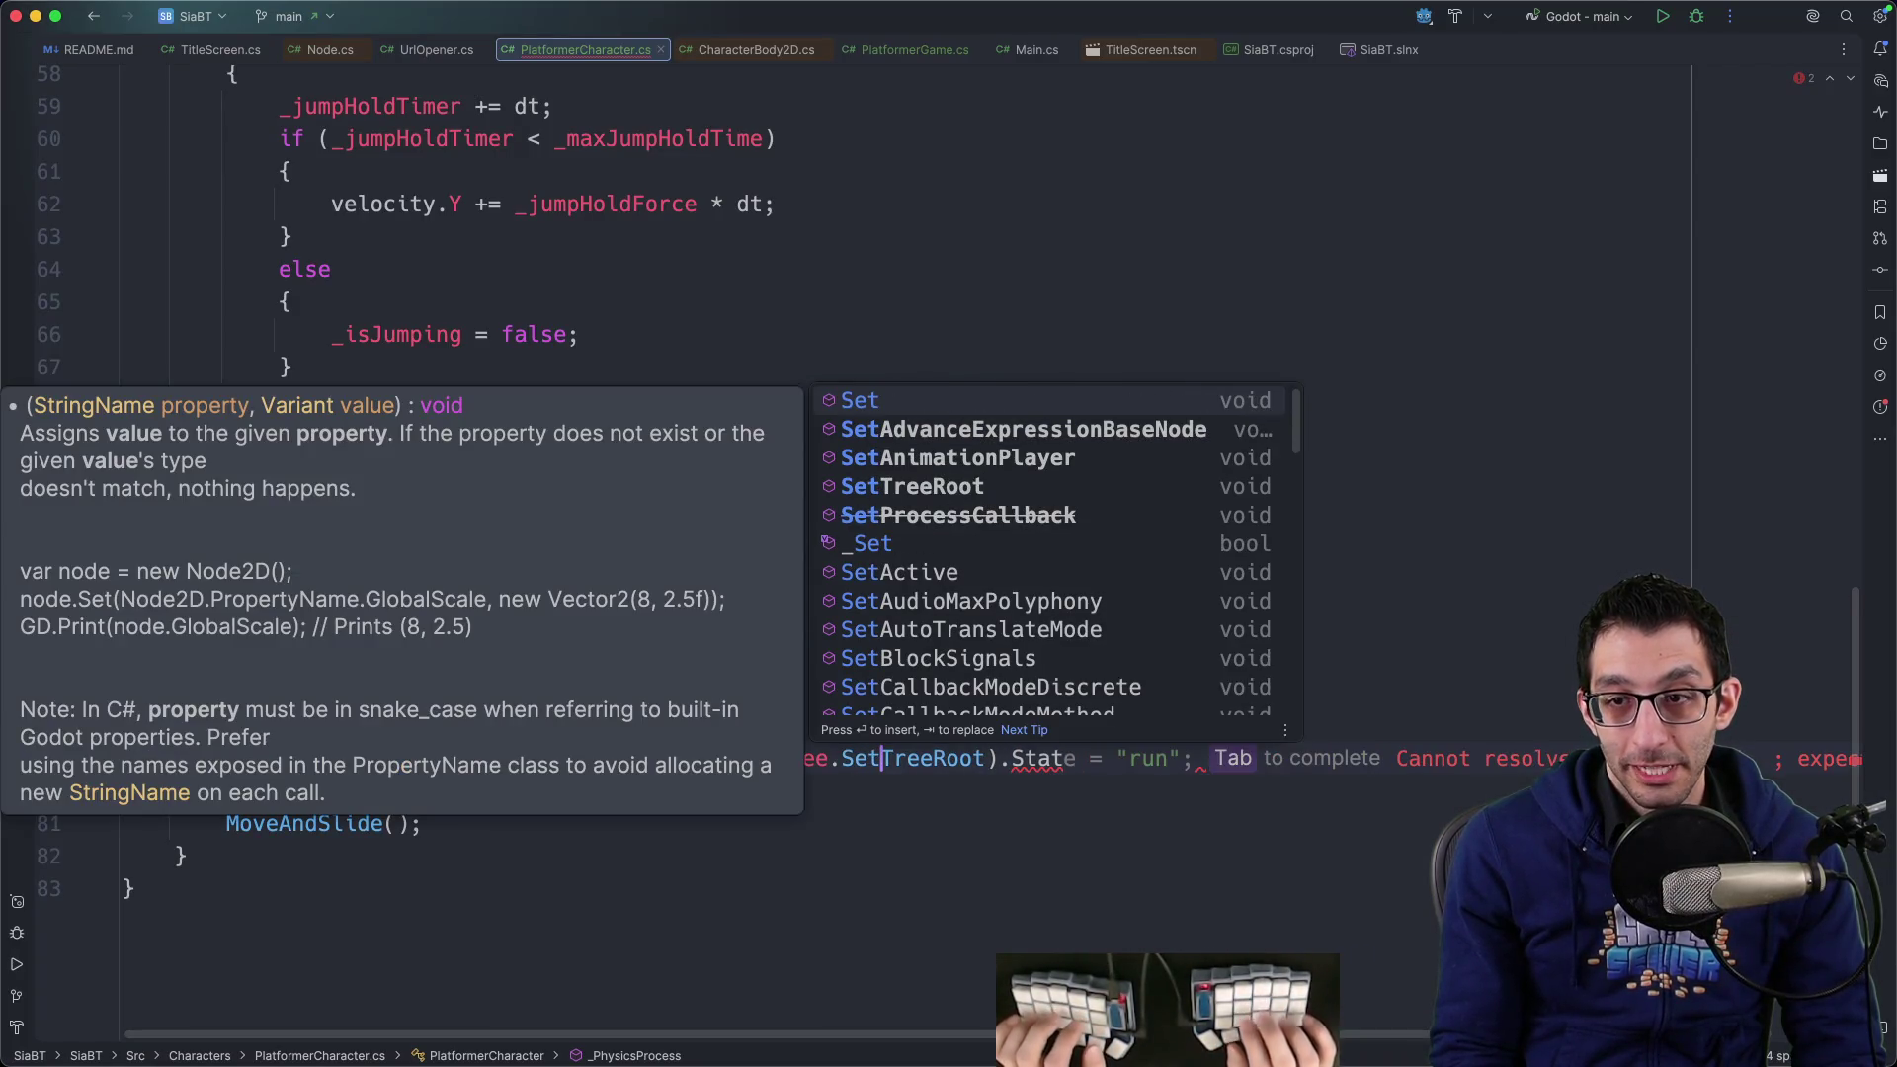
key(Escape)
key(shift+End)
text(()
key(alt+Left)
key(alt+Left)
key(shift+Home)
key(BackSpace)
key(Tab)
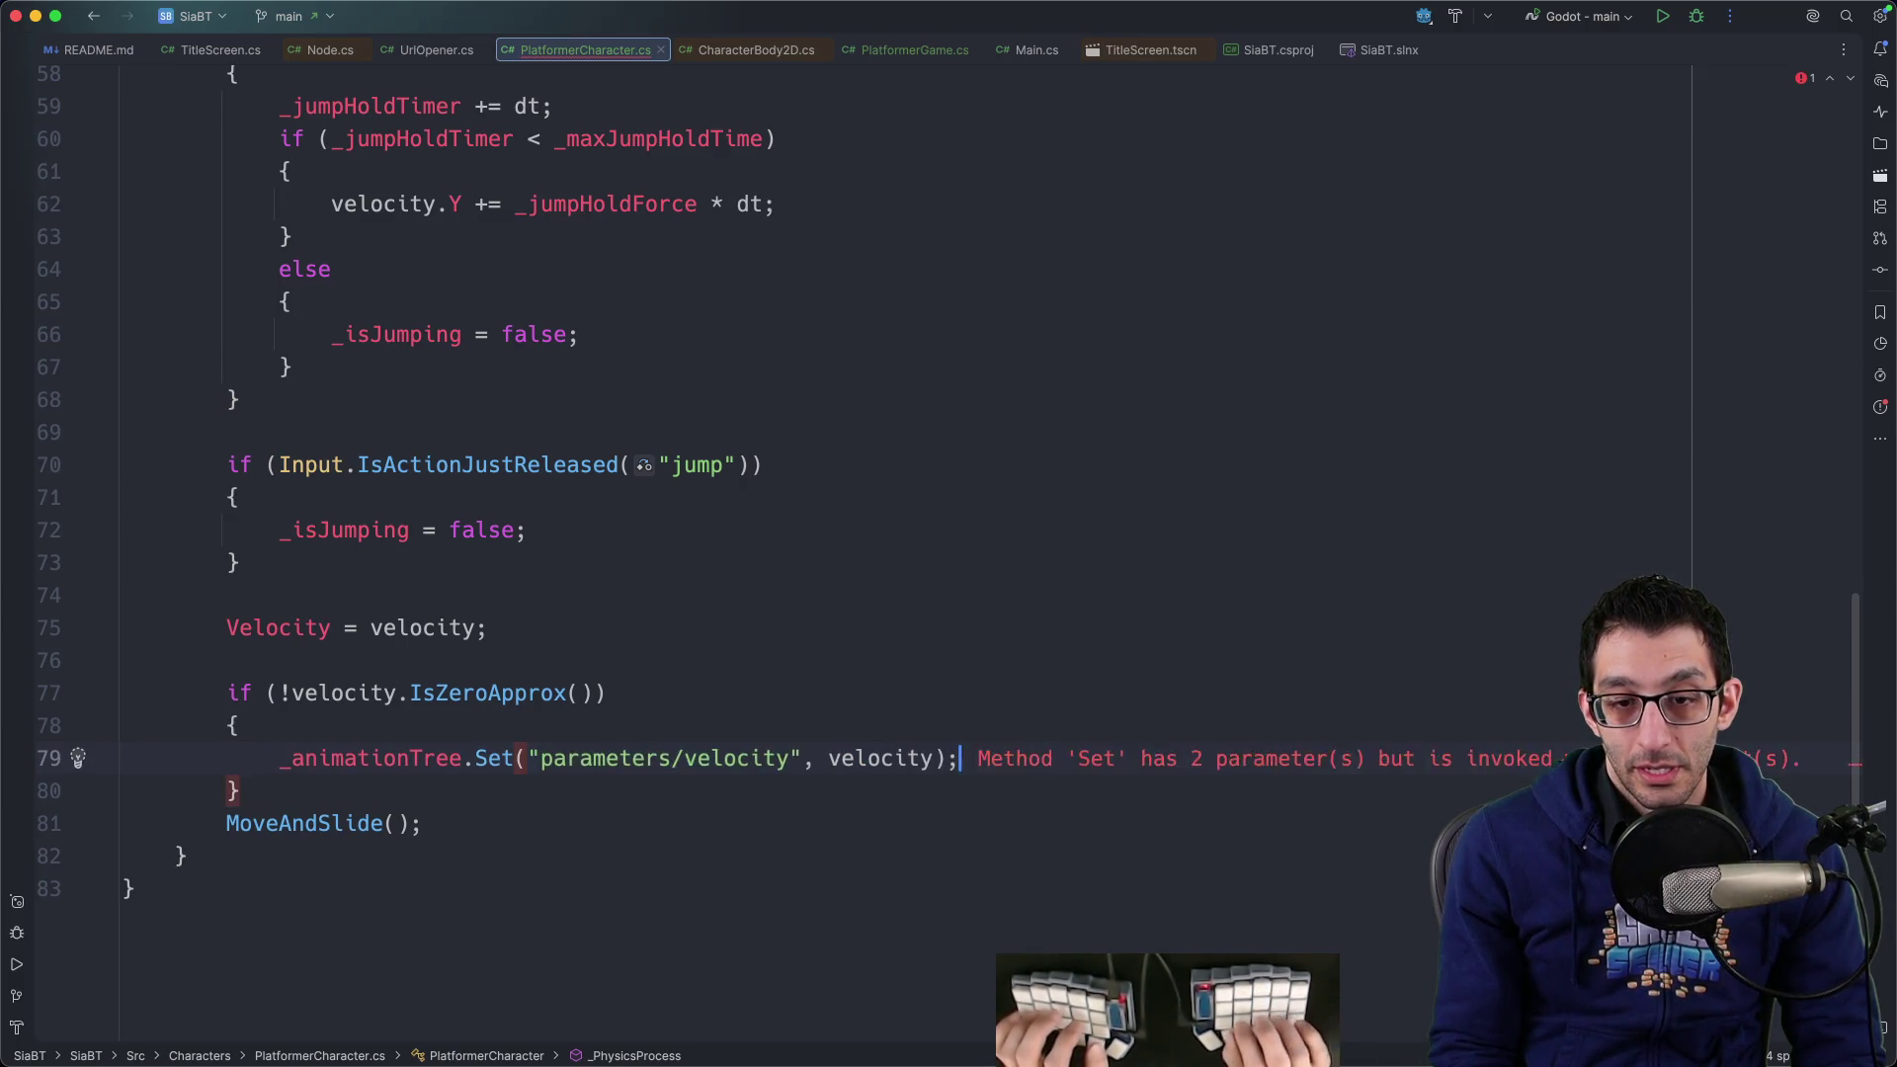
key(alt+shift+Left)
text(conditions/)
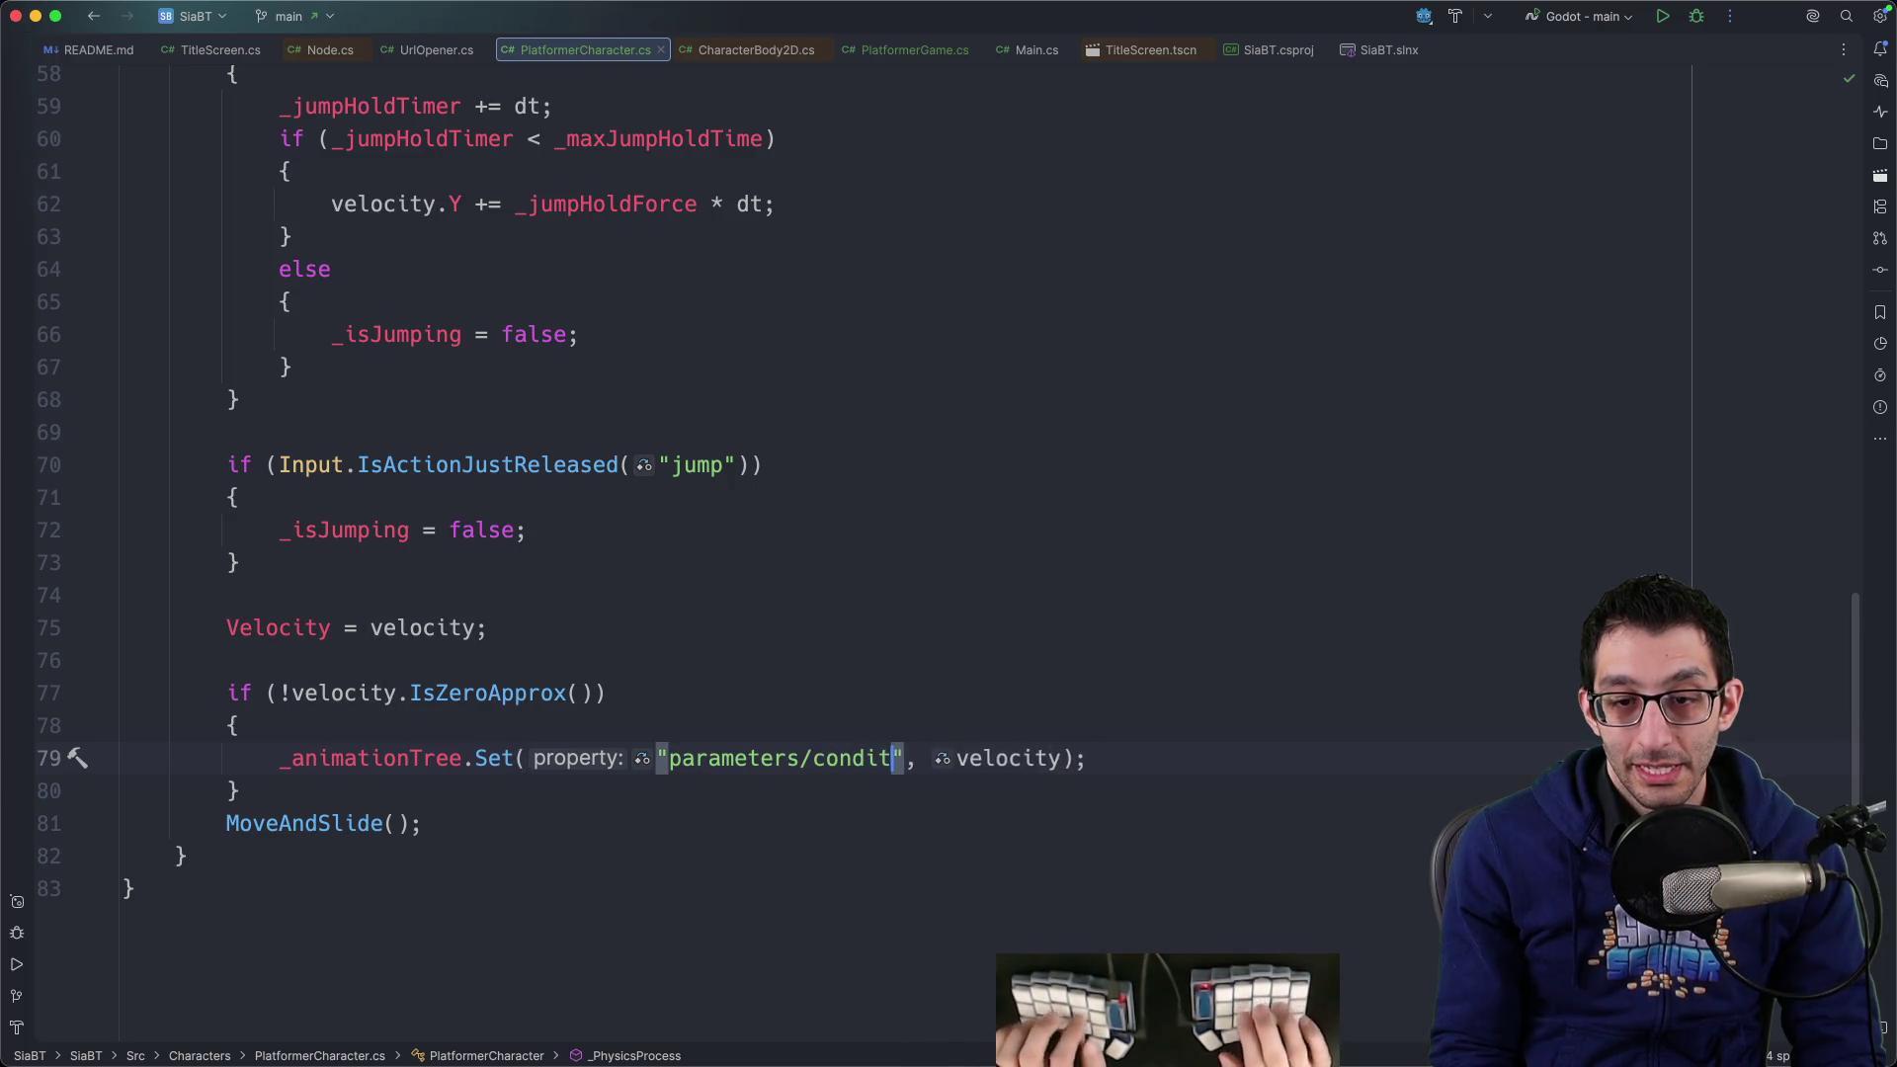
text(is_walking)
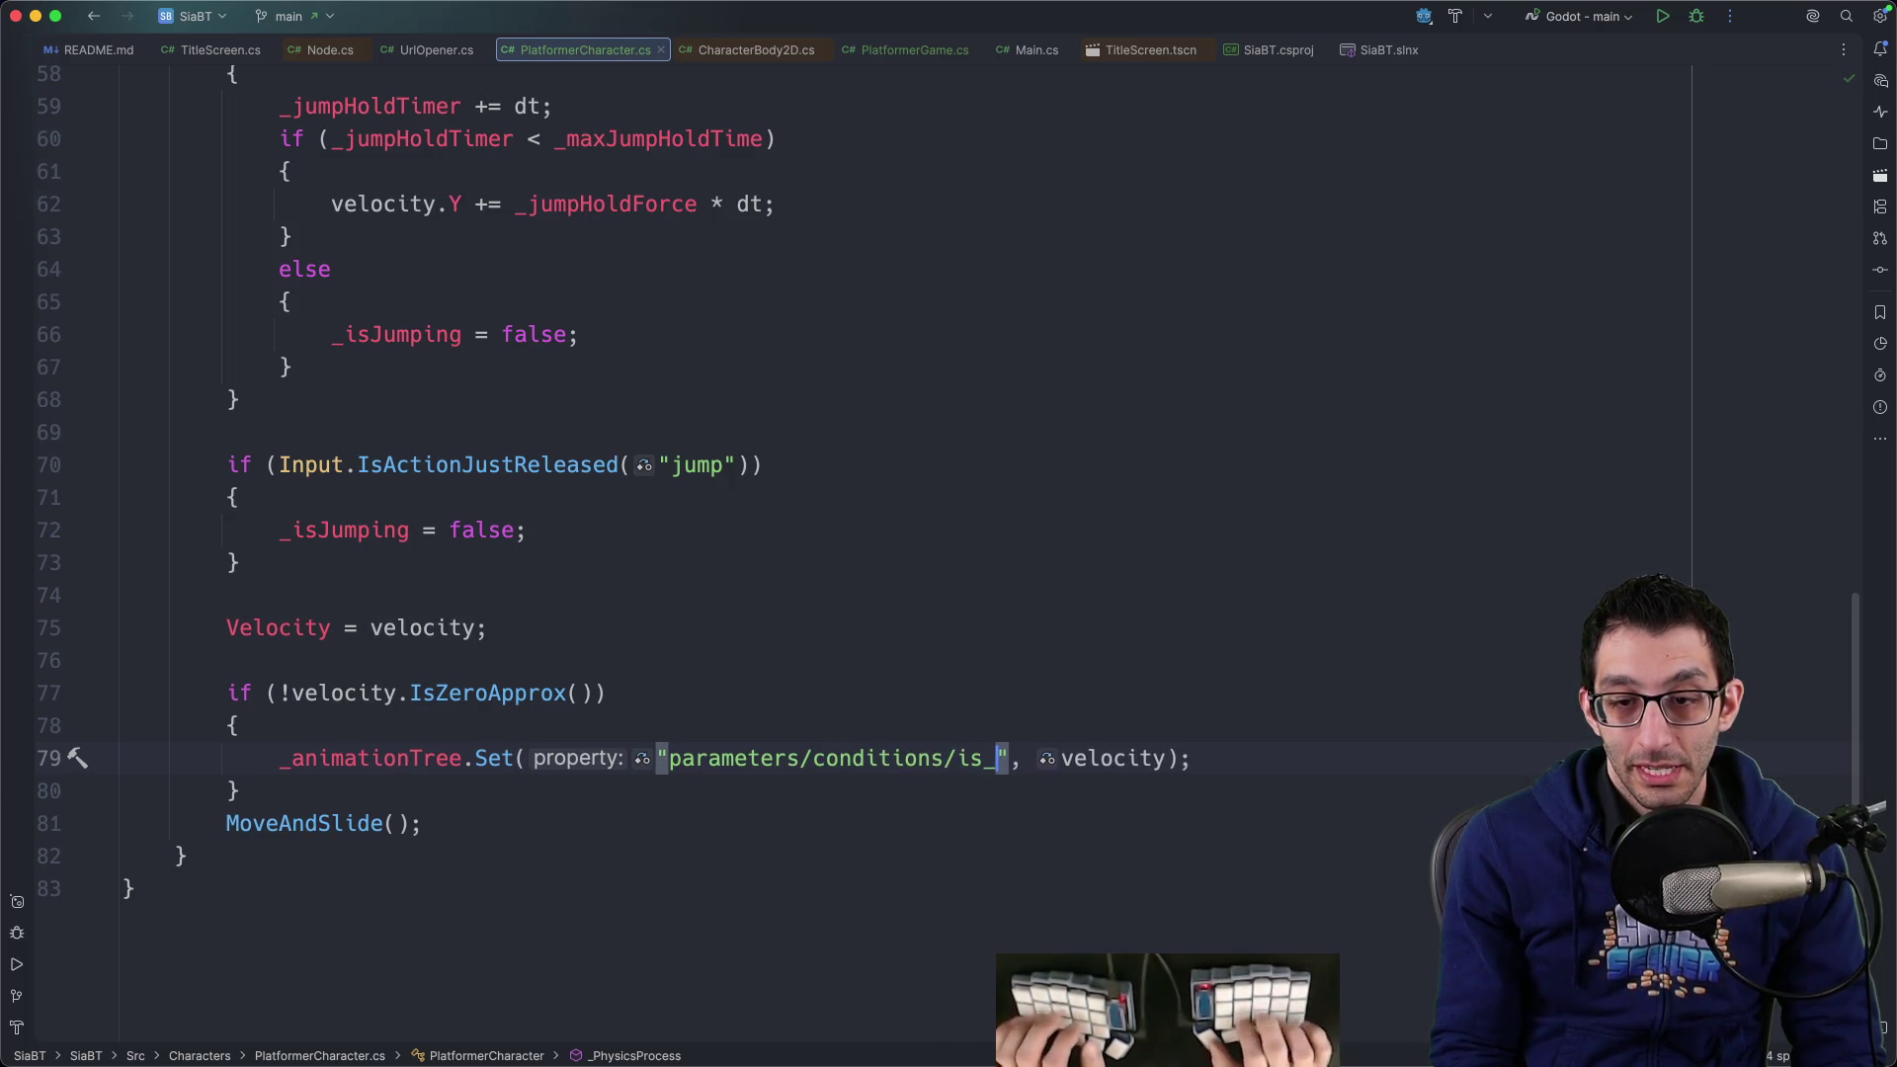
Pass !velocity.IsZeroApprox() as the value, remove the if block, and align with MoveAndSlide
key(Up)
key(Up)
key(shift+Home)
key(super+c)
key(Down)
key(Down)
key(End)
key(Left)
key(Left)
key(alt+shift+Left)
key(super+v)
key(Up)
key(Up)
key(super+BackSpace)
key(Down)
key(Down)
key(super+BackSpace)
key(Up)
key(Up)
key(super+BackSpace)
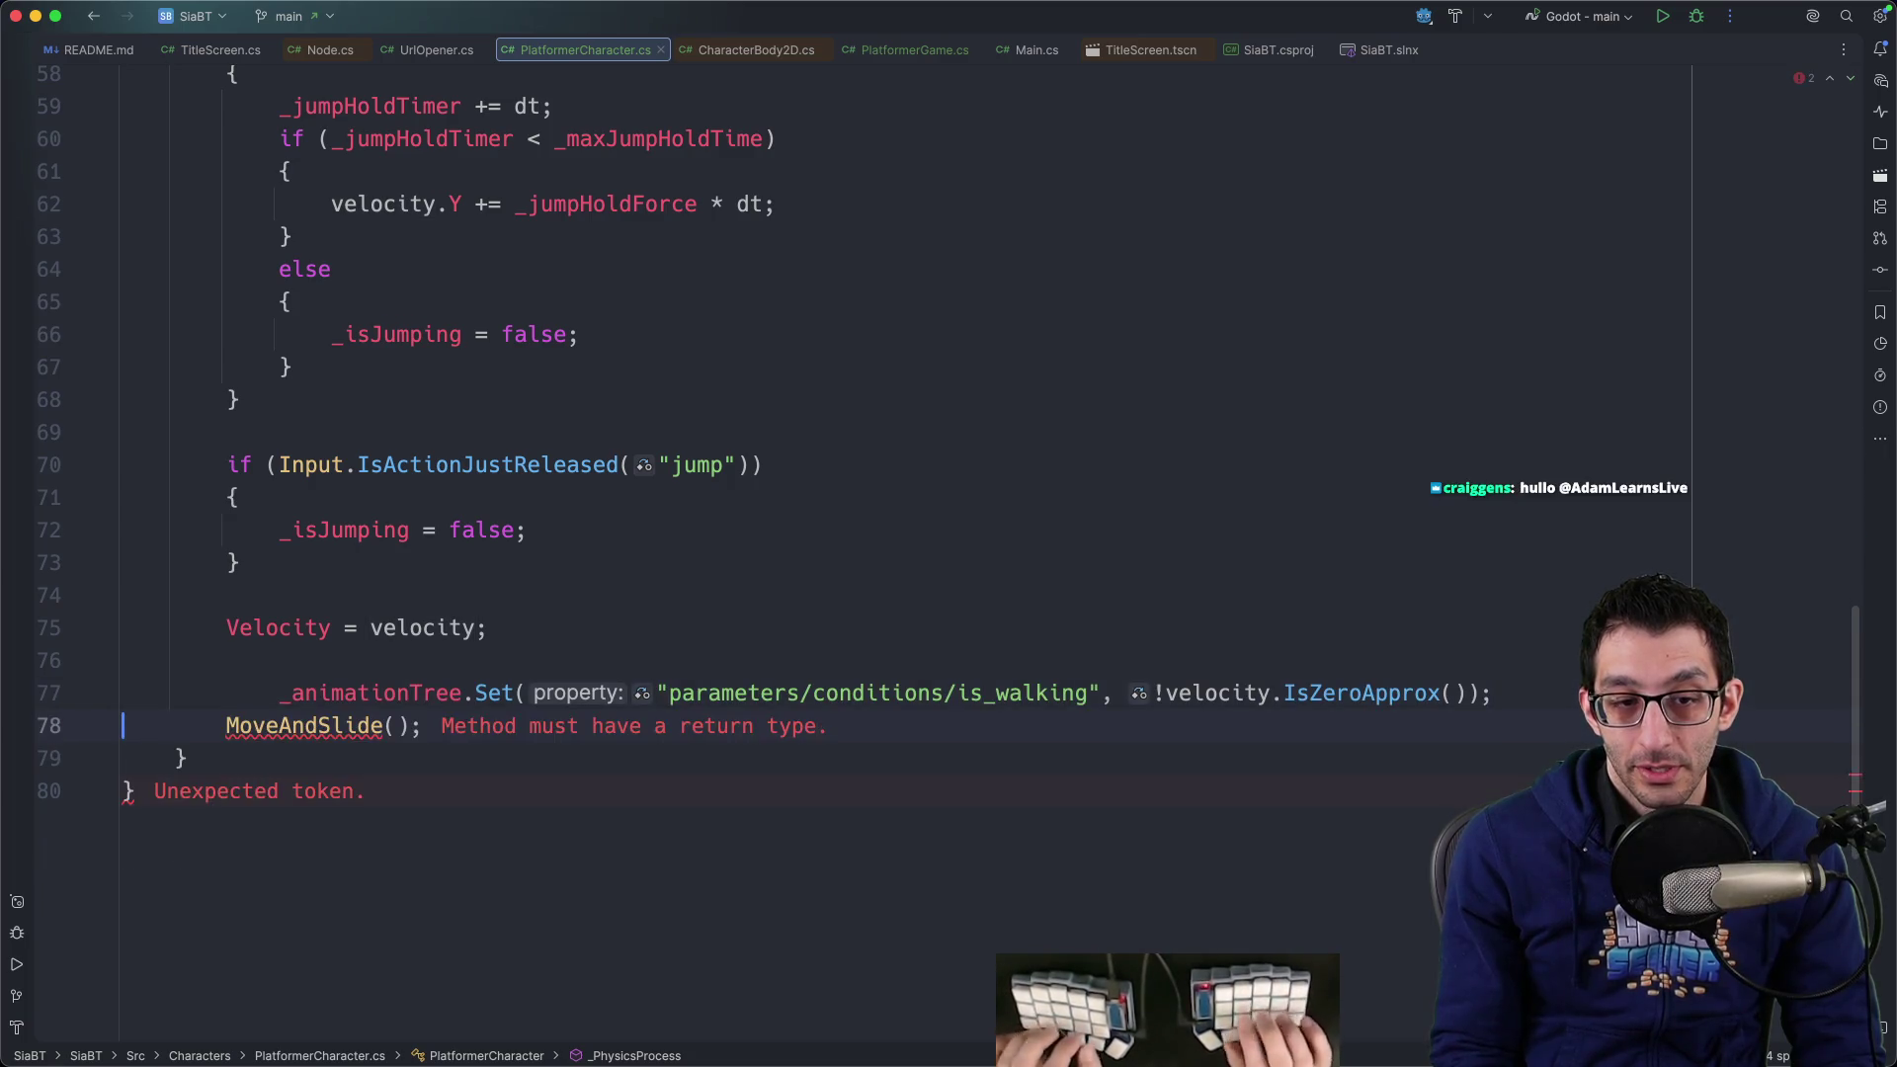
key(shift+Tab)
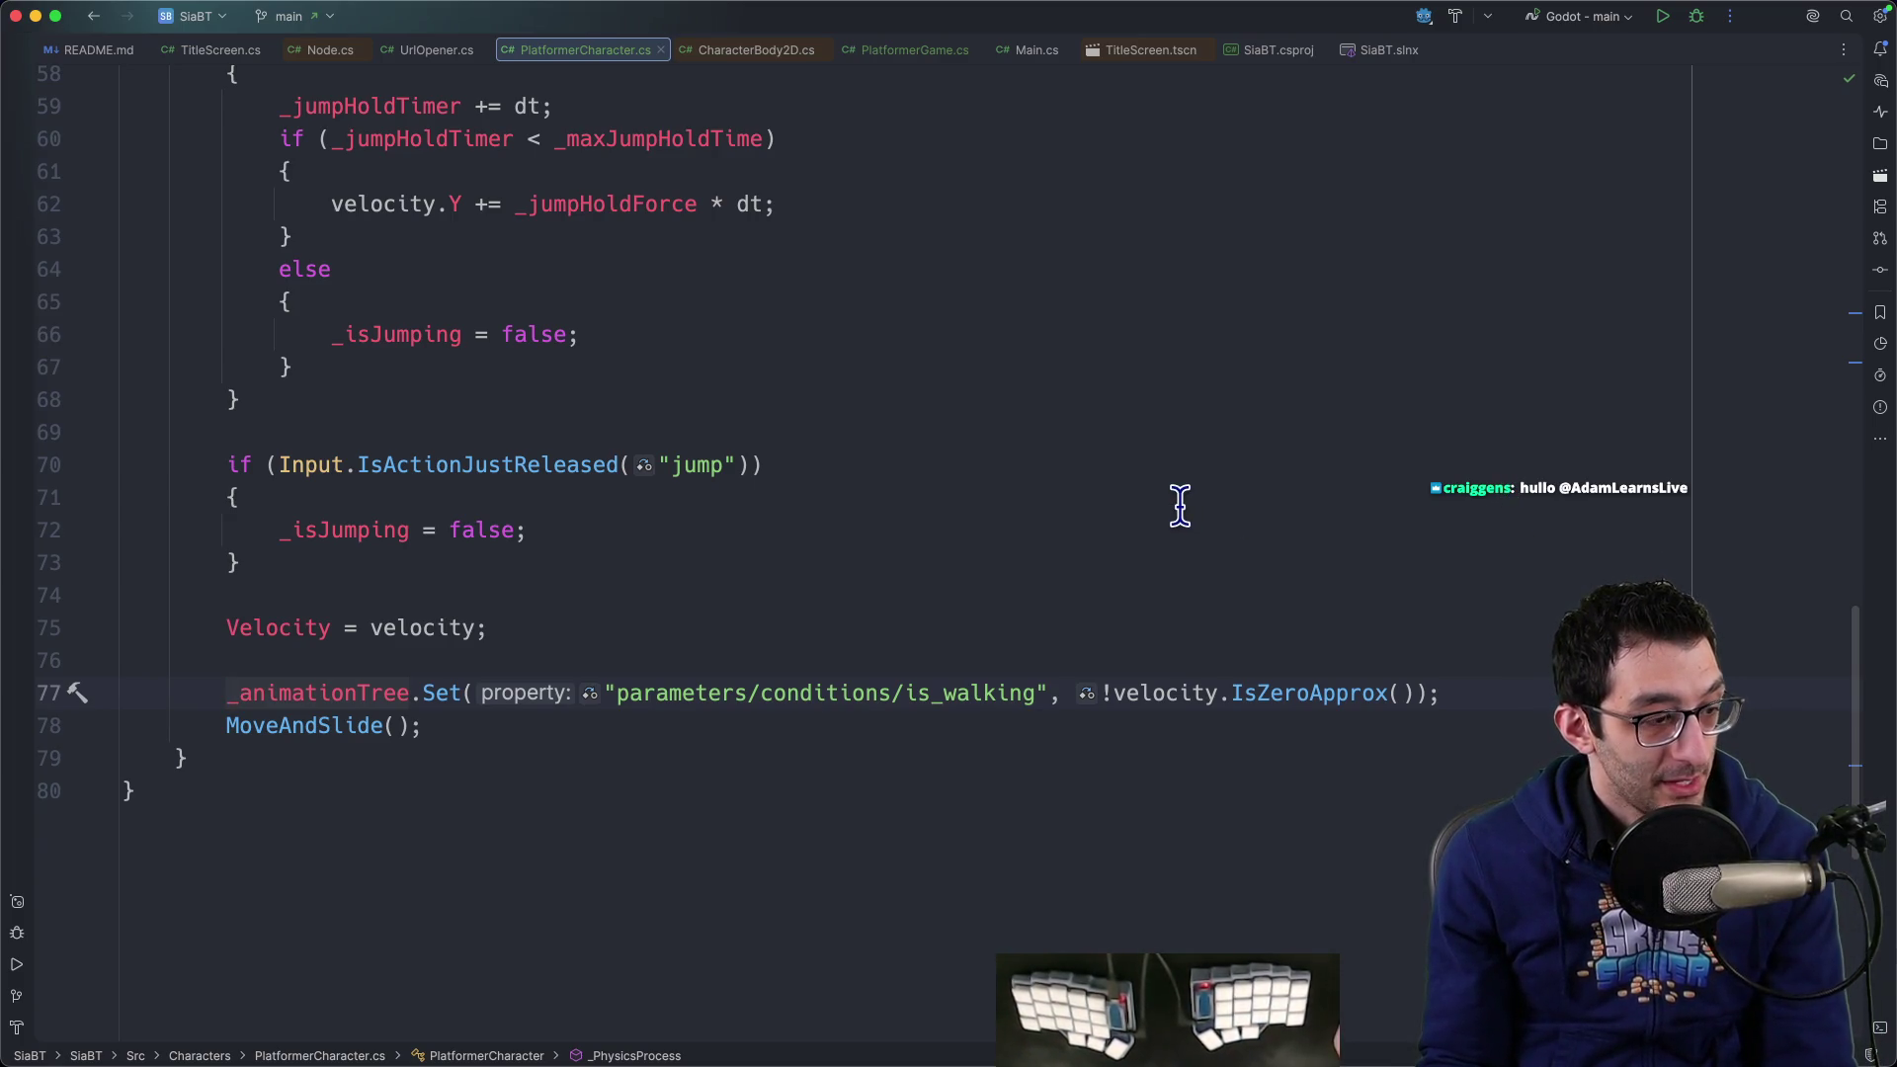
mouse_move(1216, 1008)
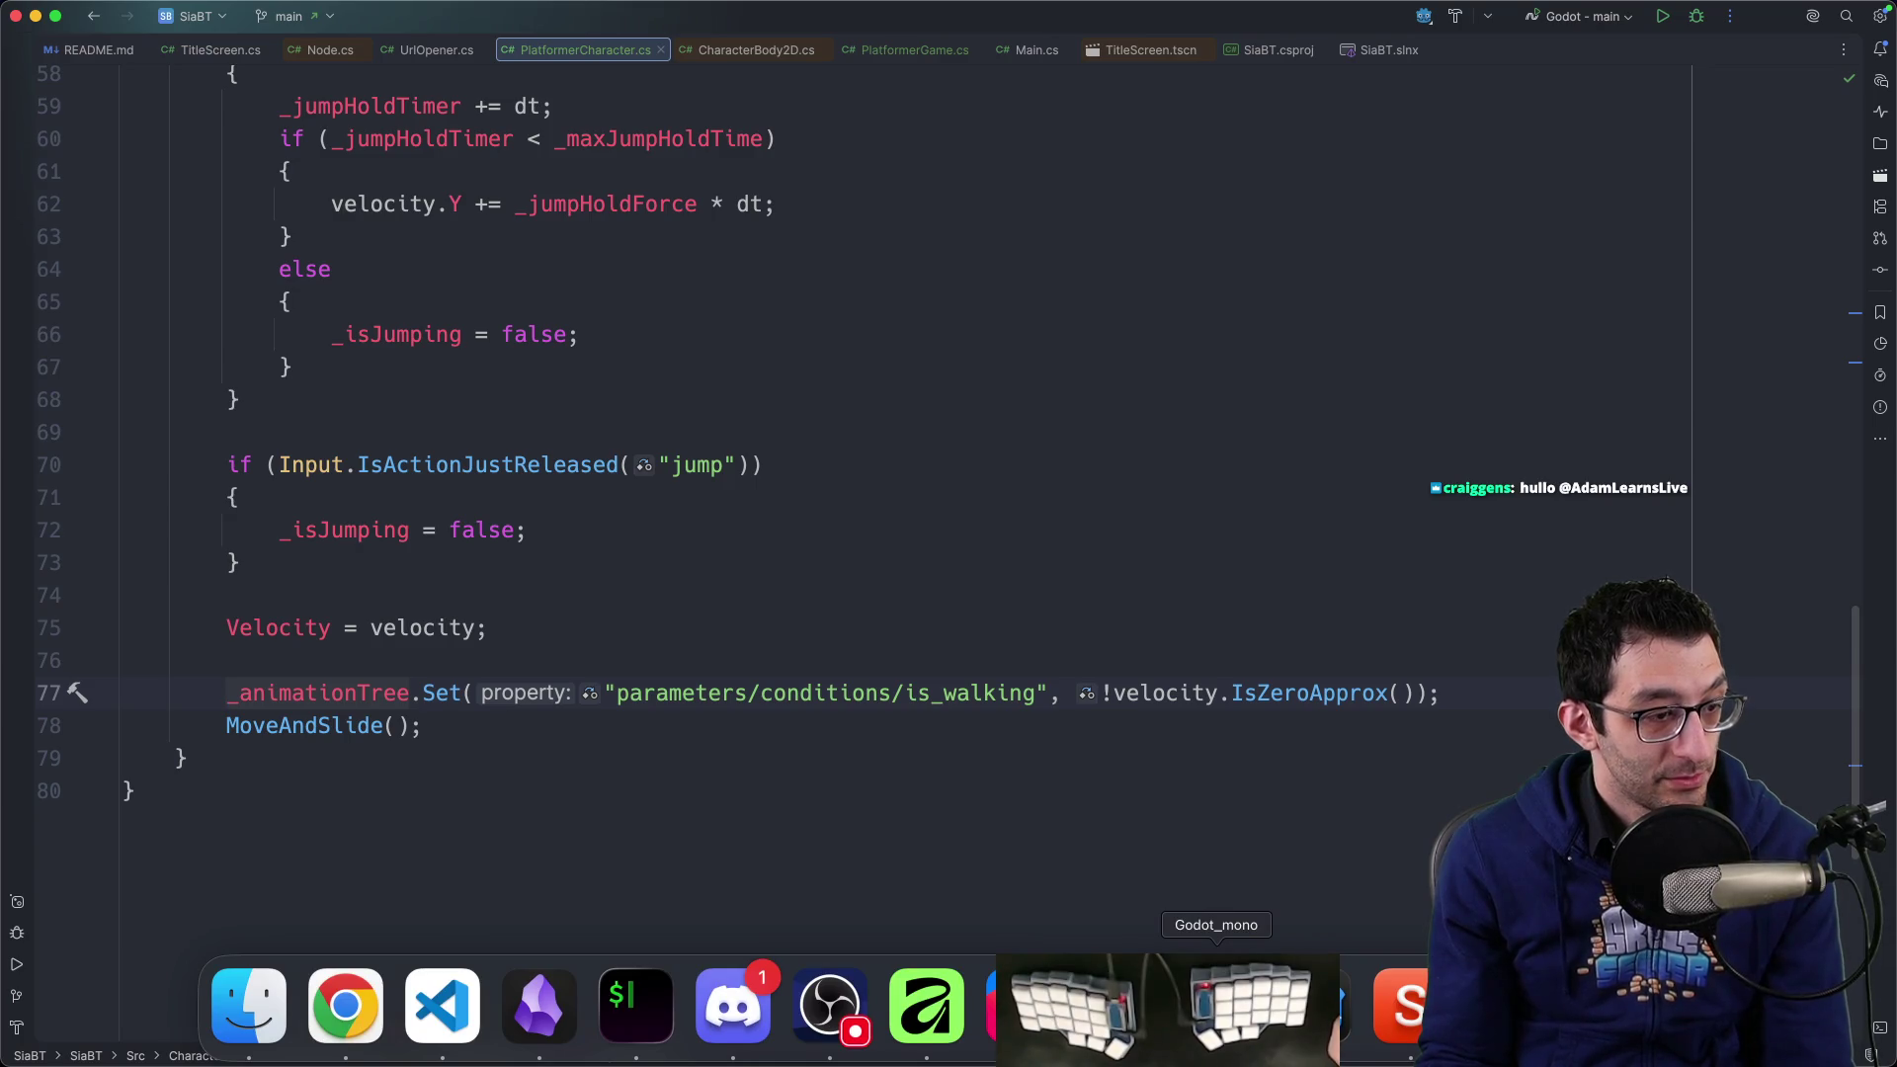
Run the project, walk the character right and left, jump, then stop the game
click(1311, 1008)
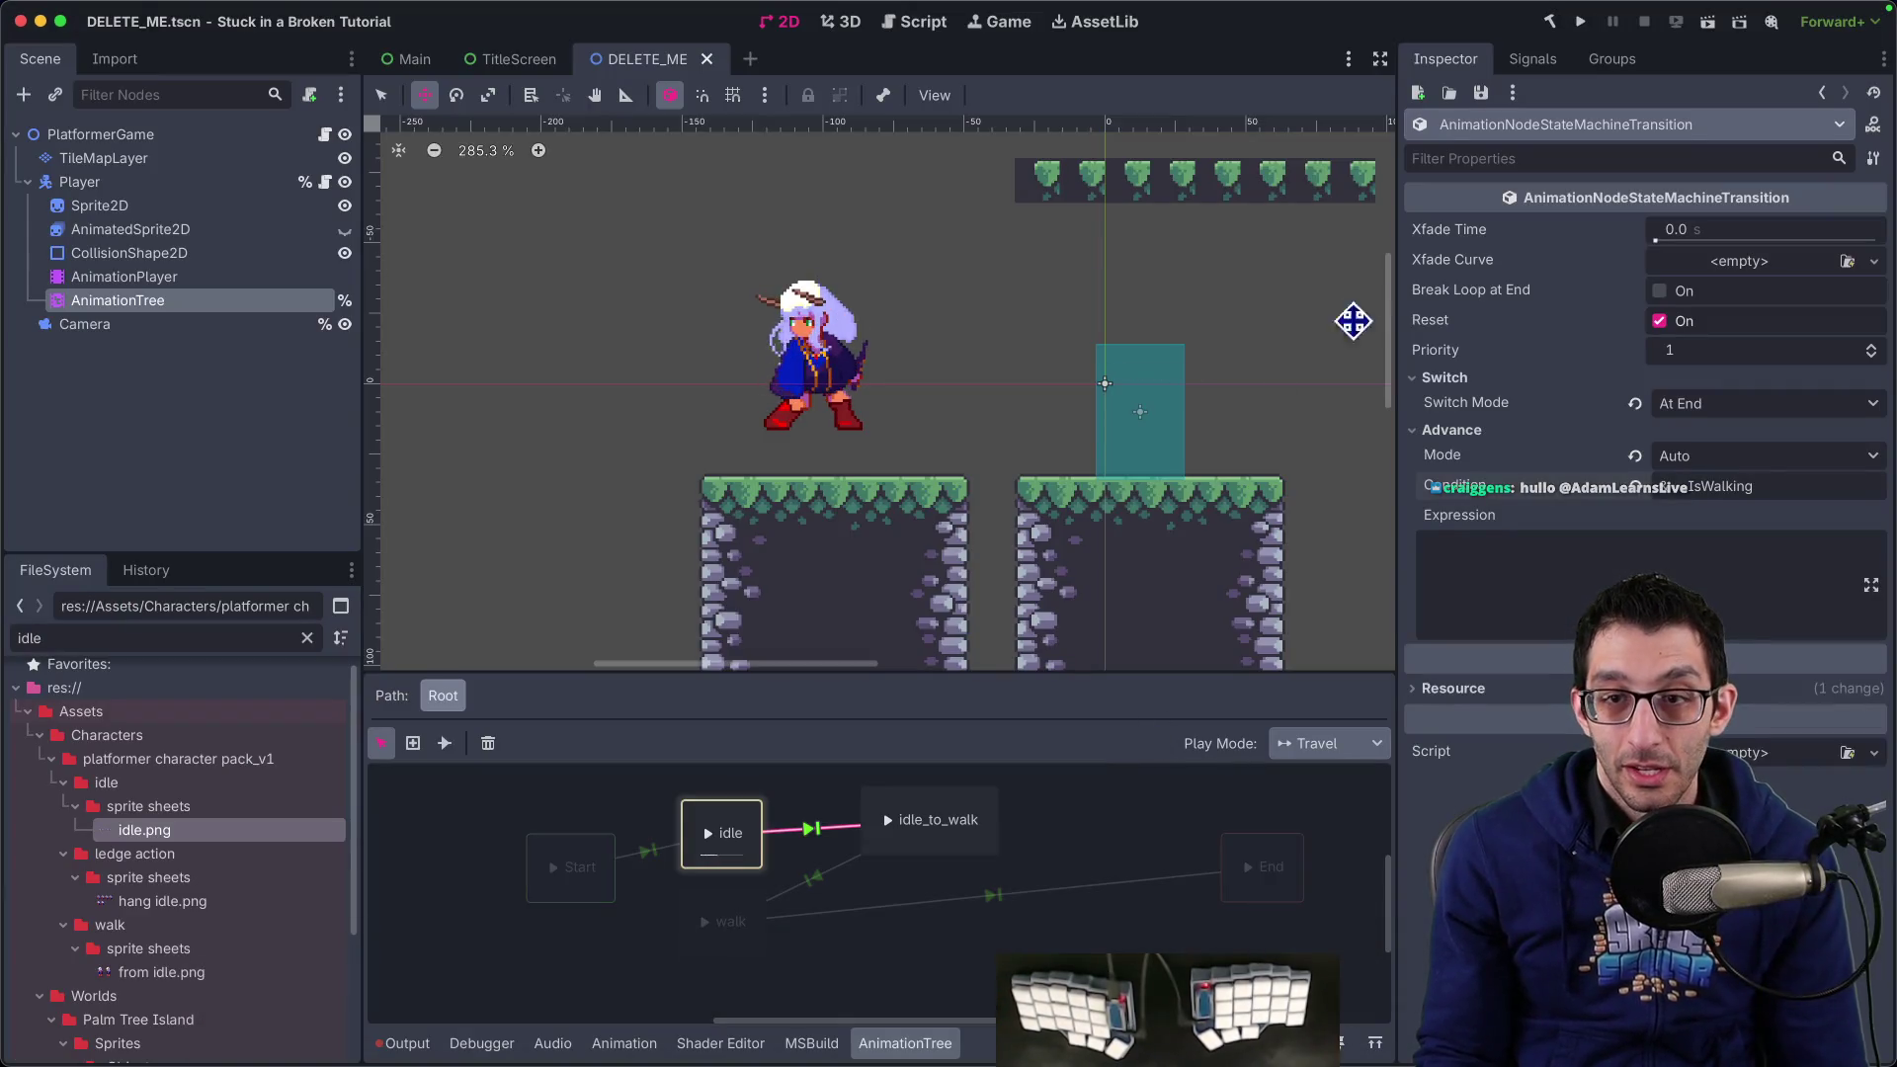
click(1581, 21)
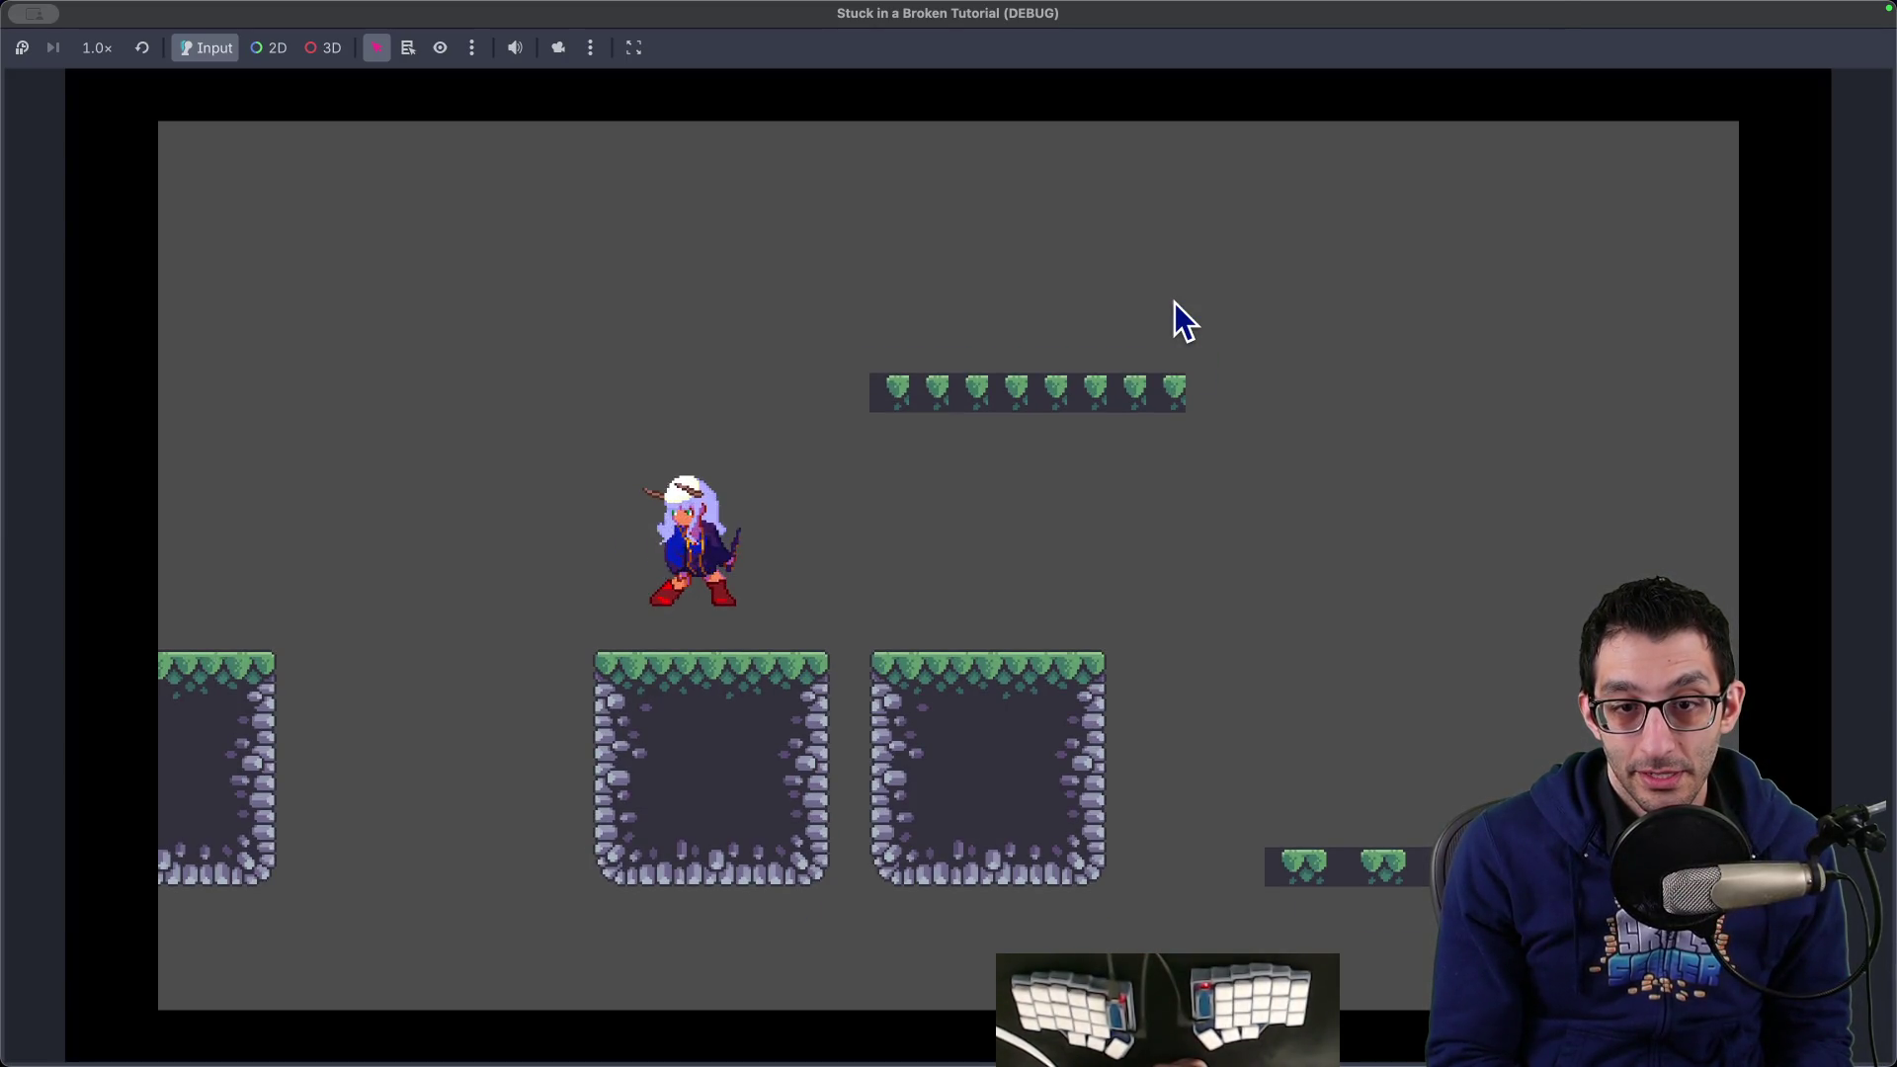
key(Right)
key(Right)
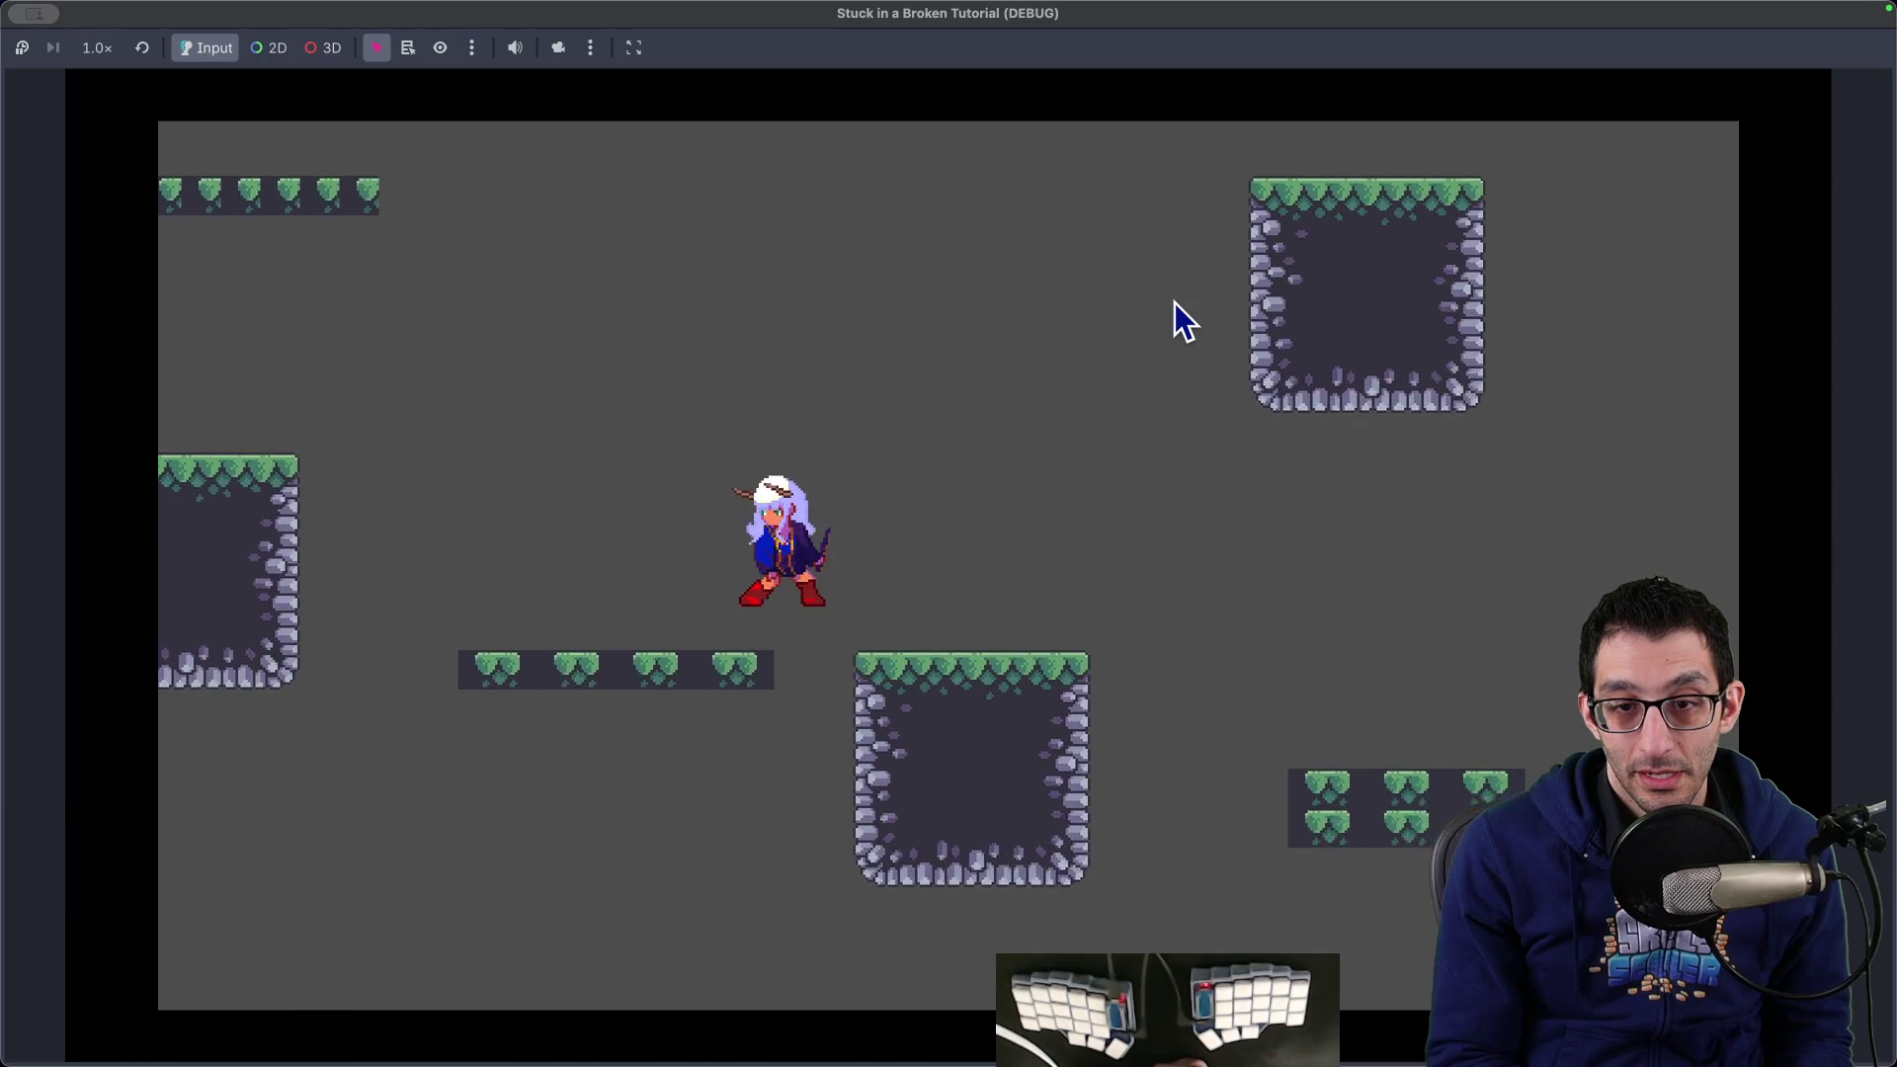
key(Left)
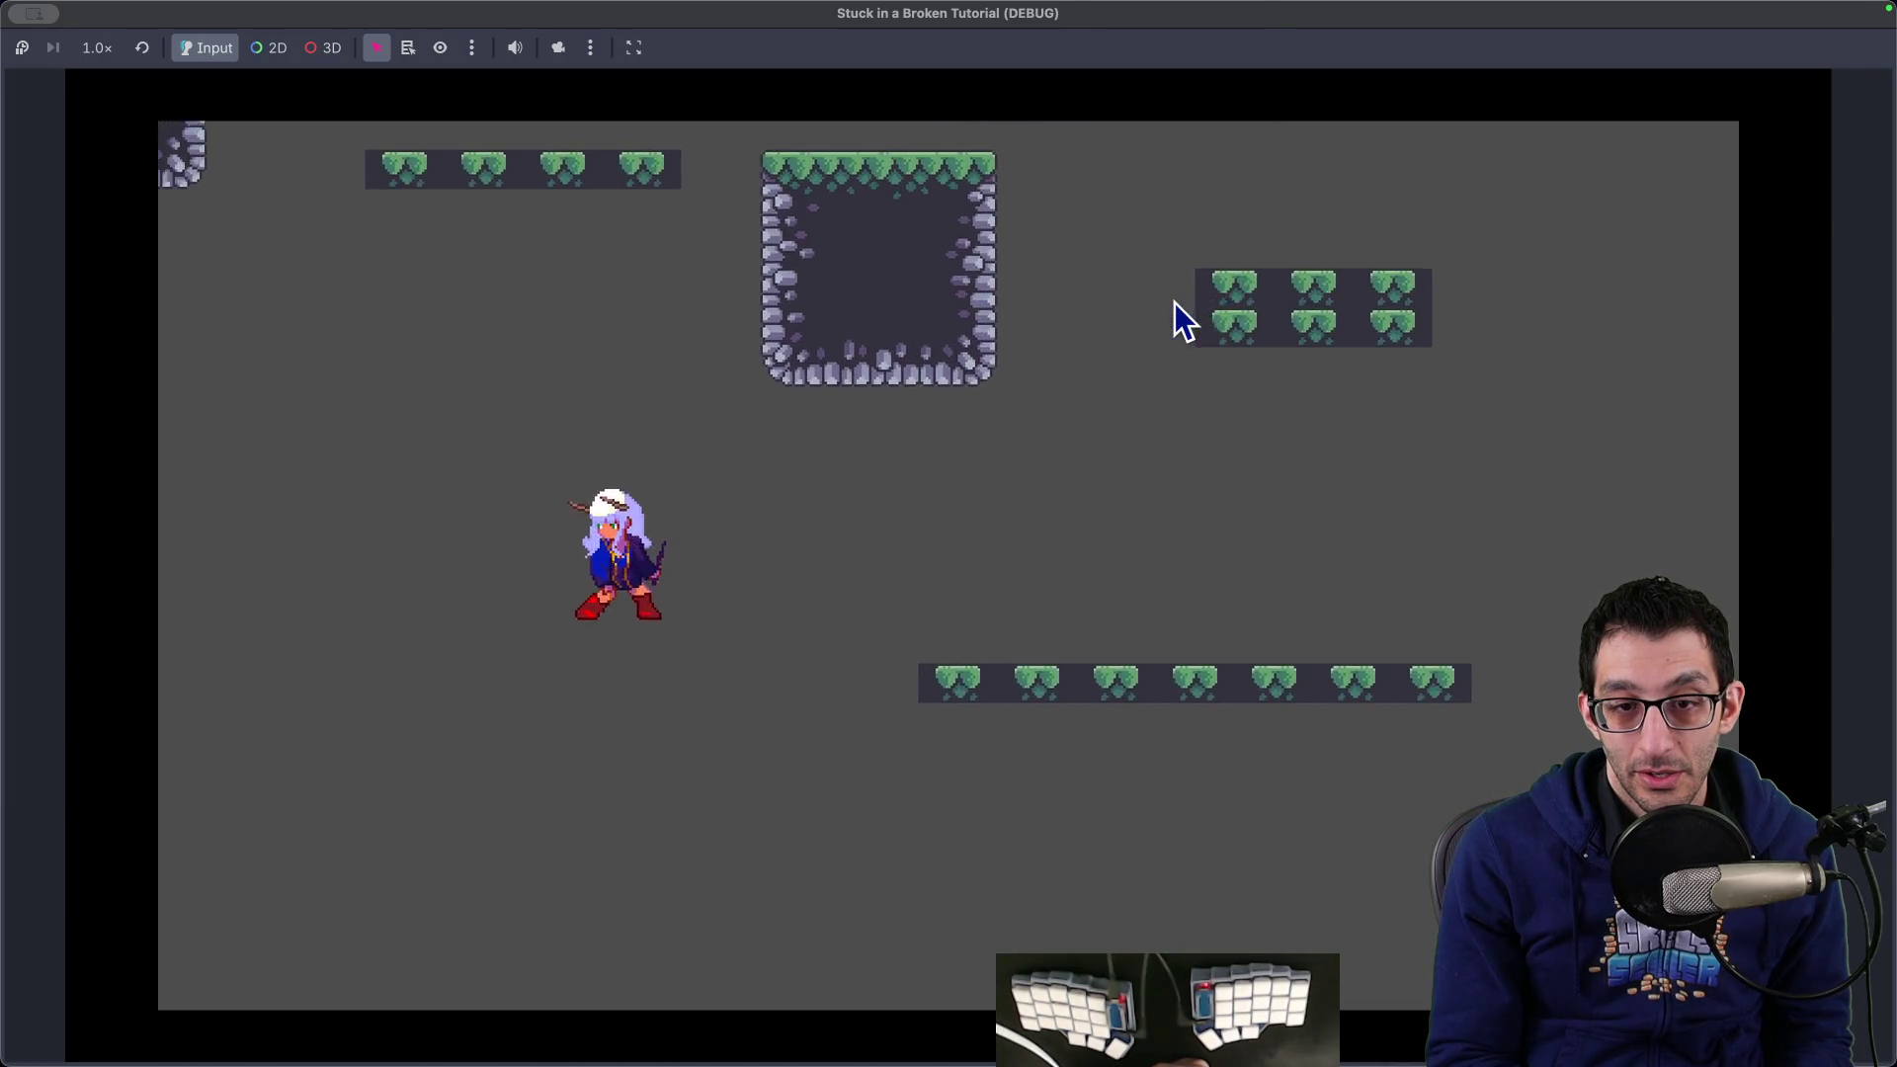
key(Right)
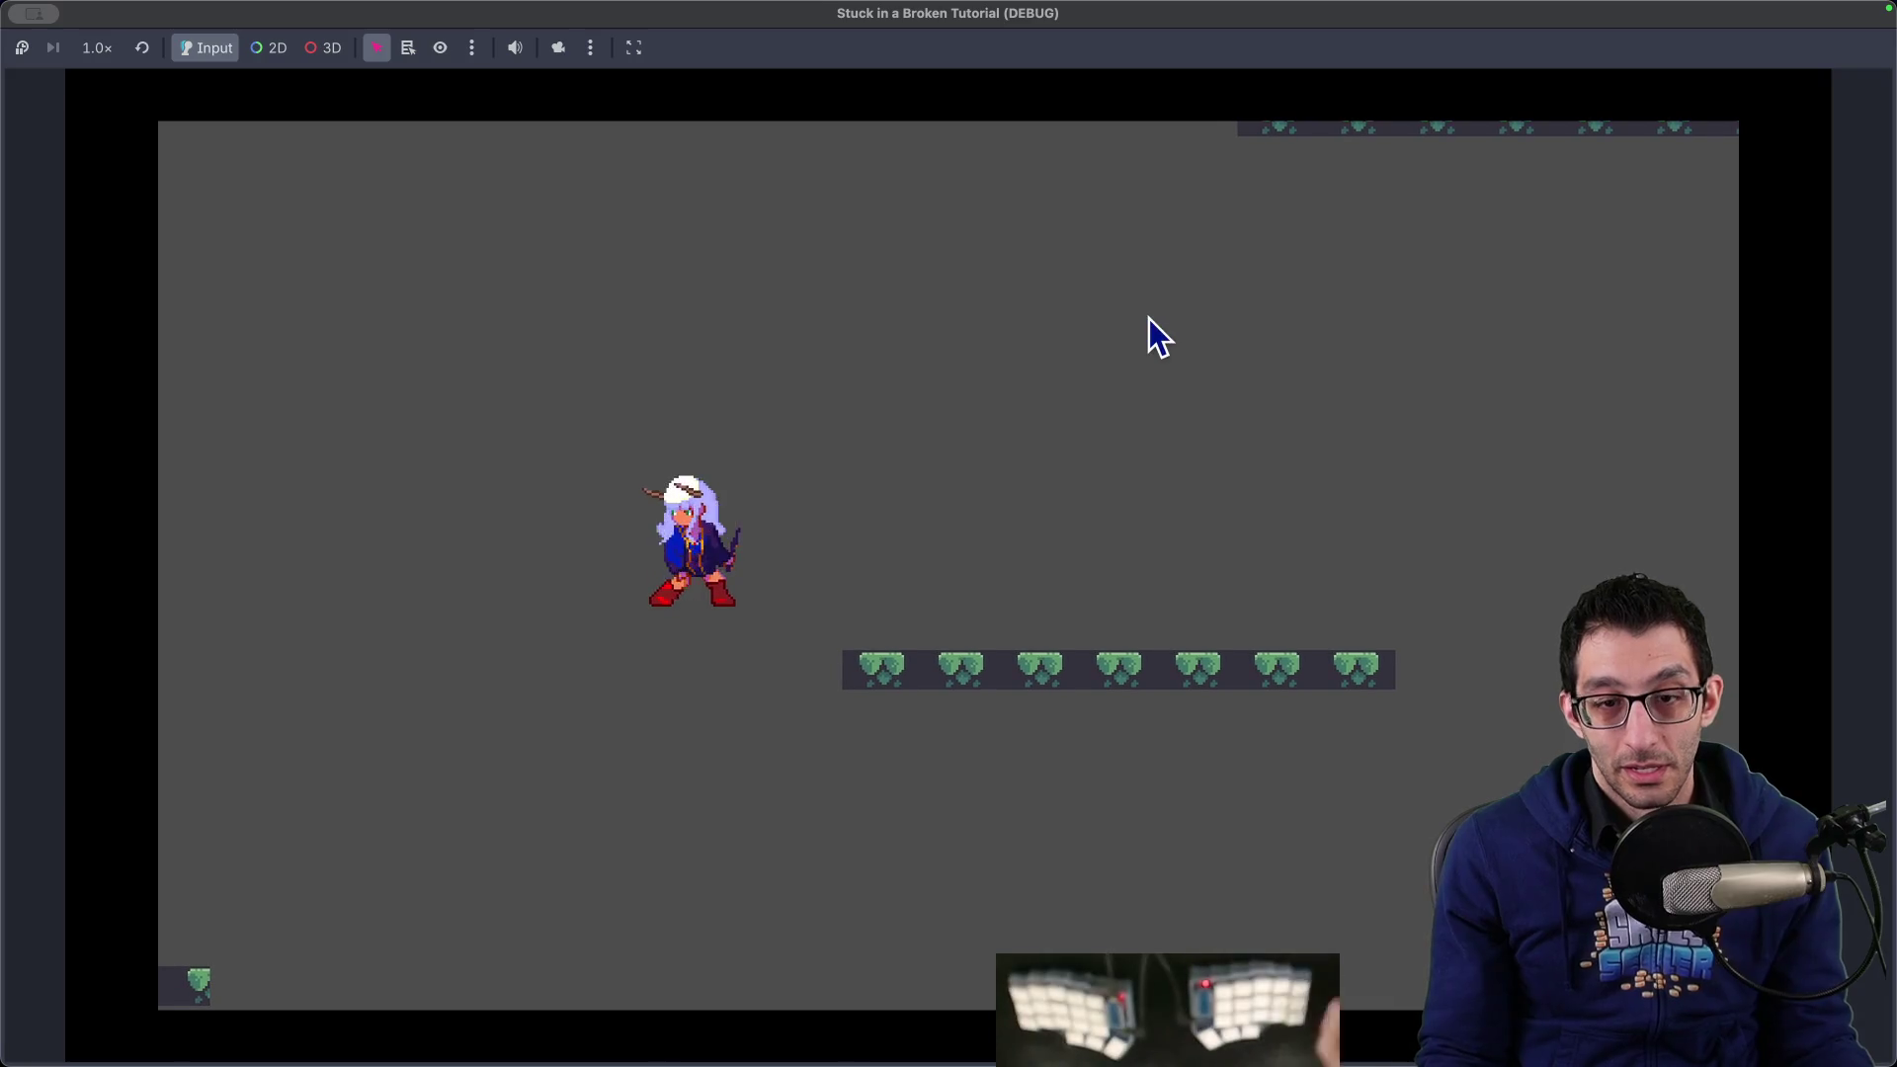
key(super+period)
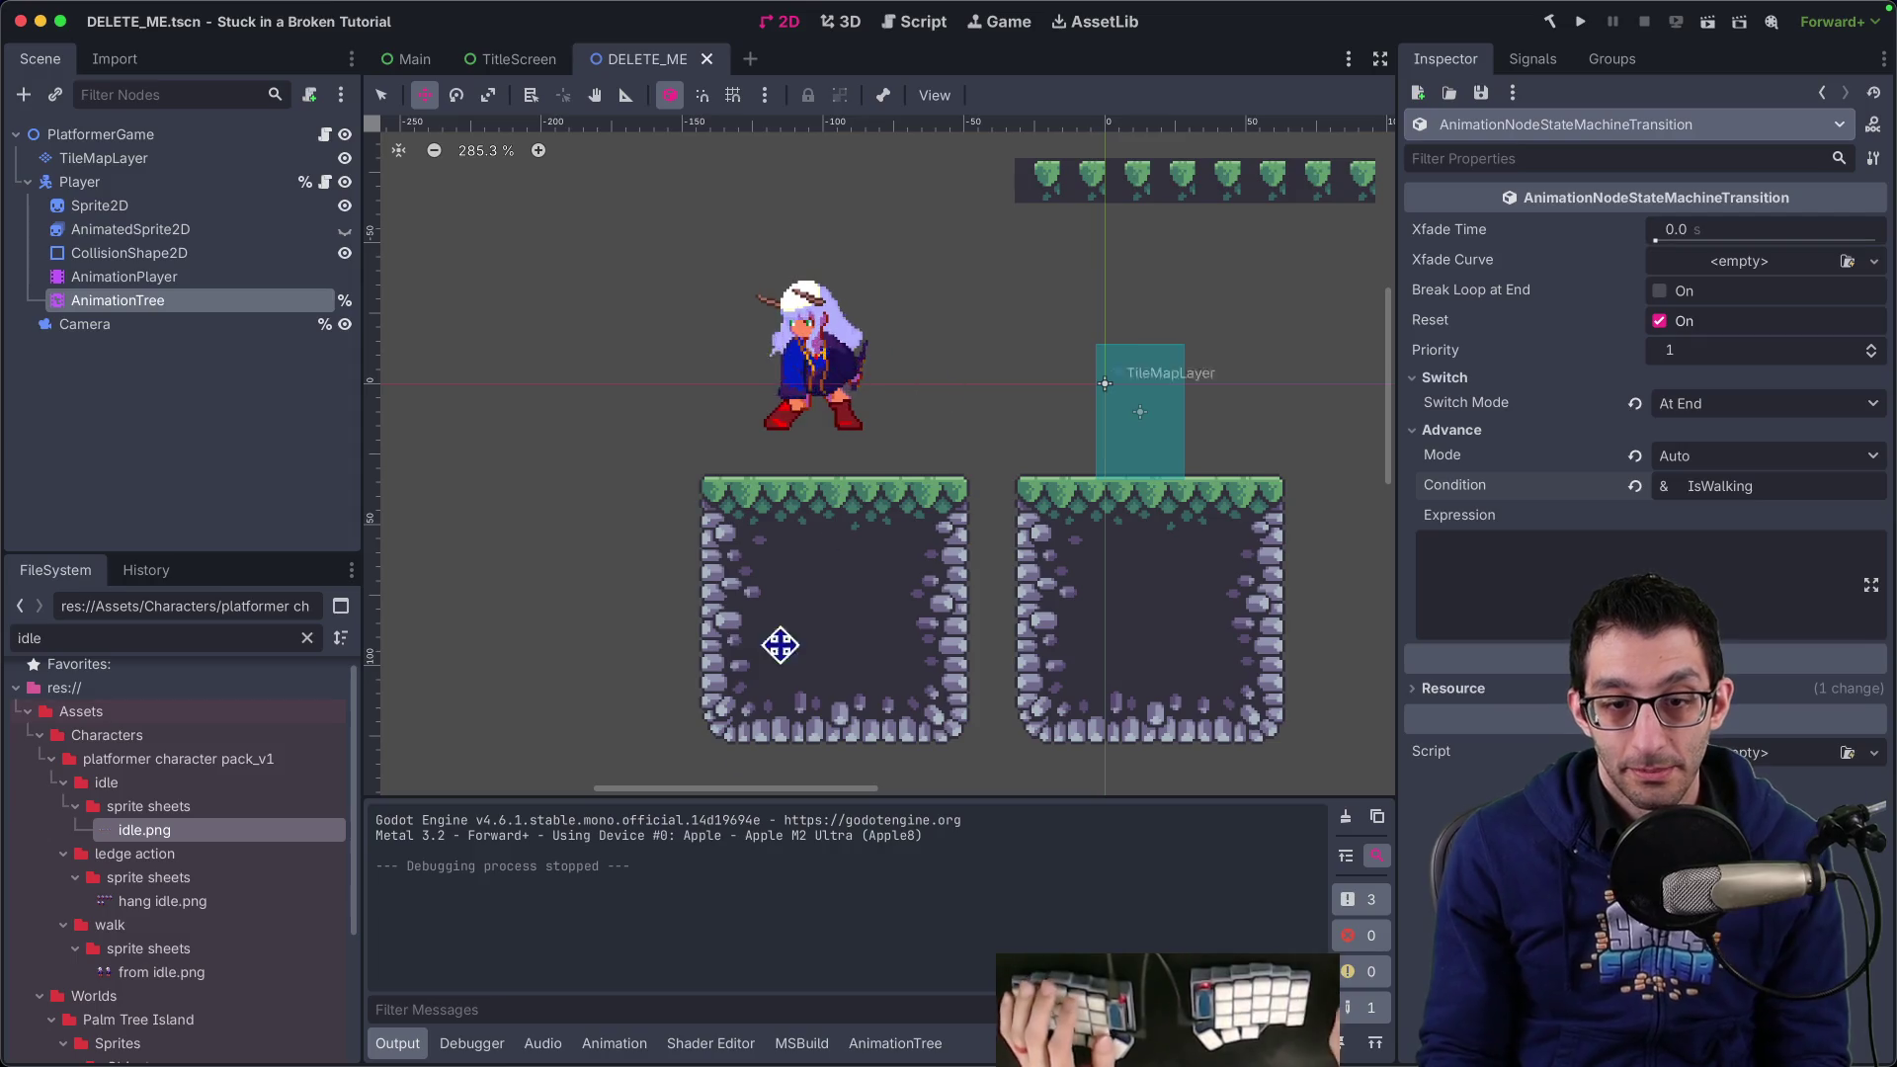
Turn on the AnimationTree's Is Walking condition parameter to preview walking
click(158, 300)
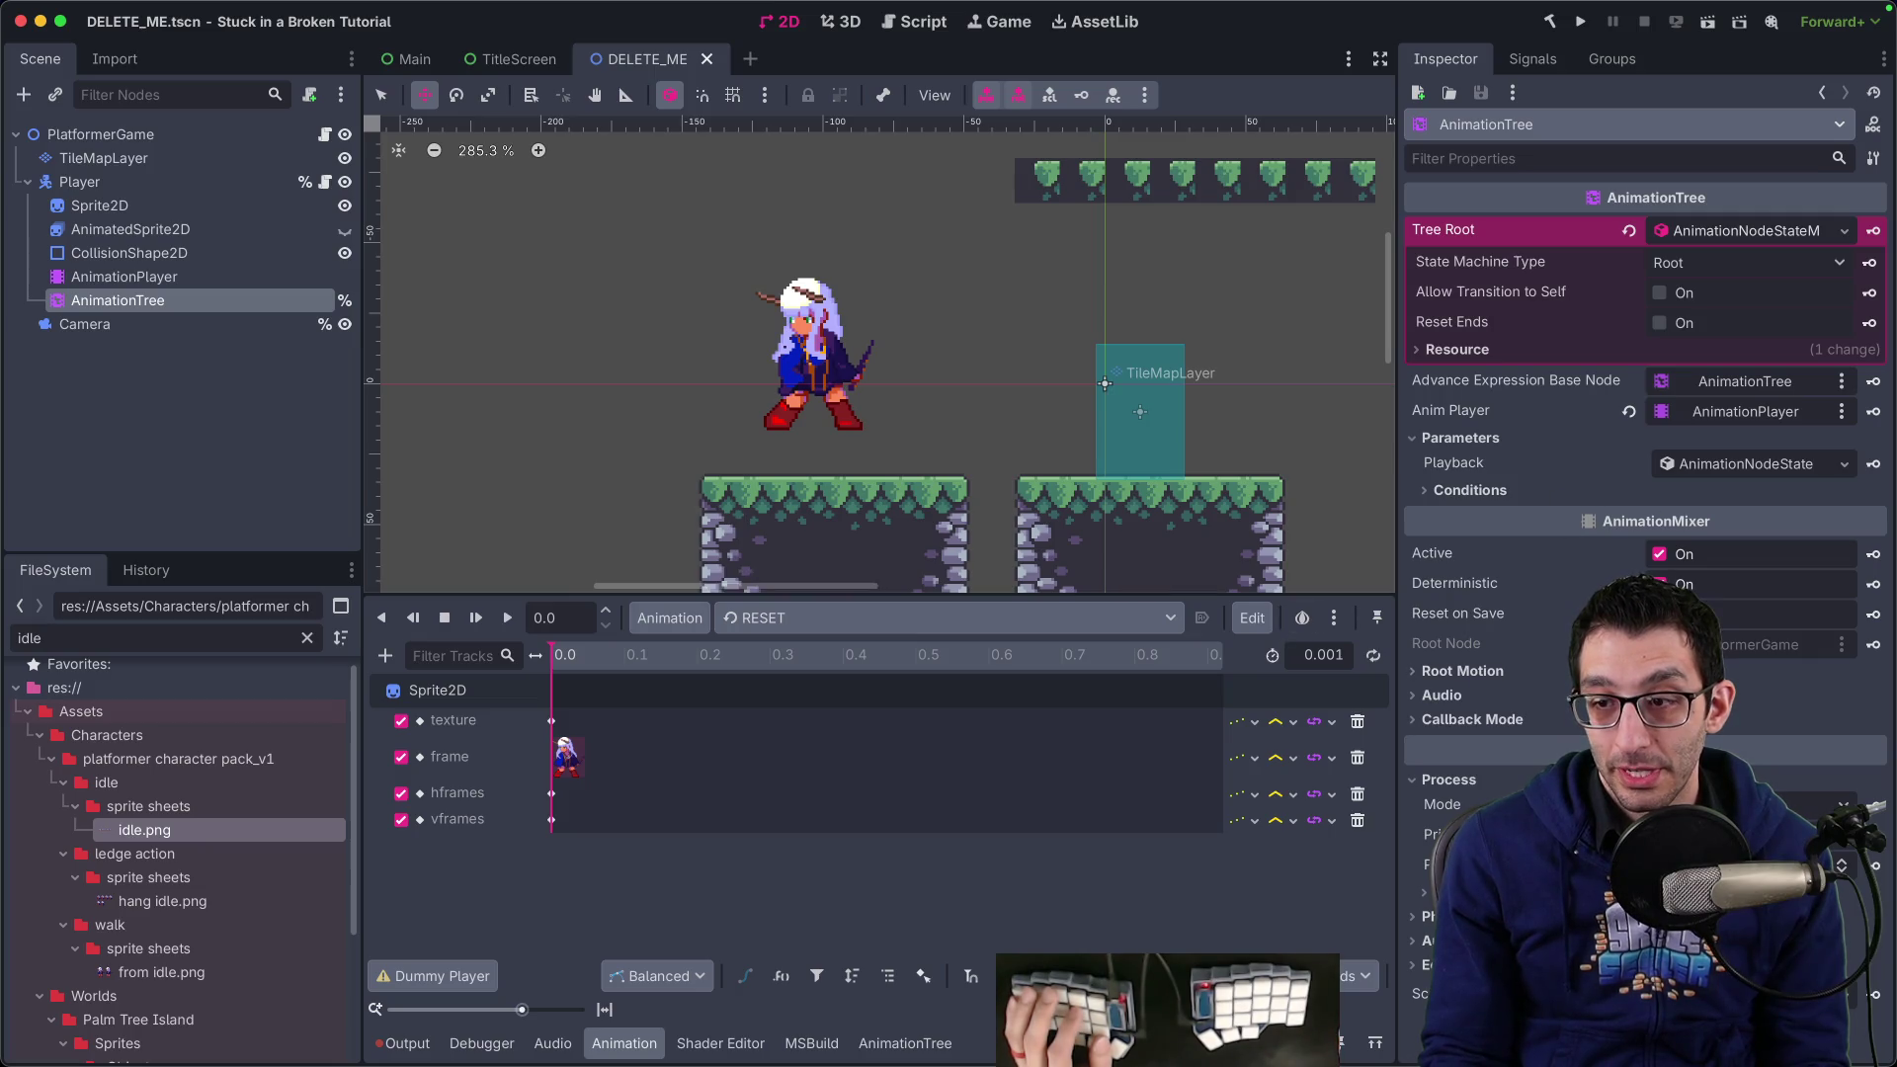
click(1495, 488)
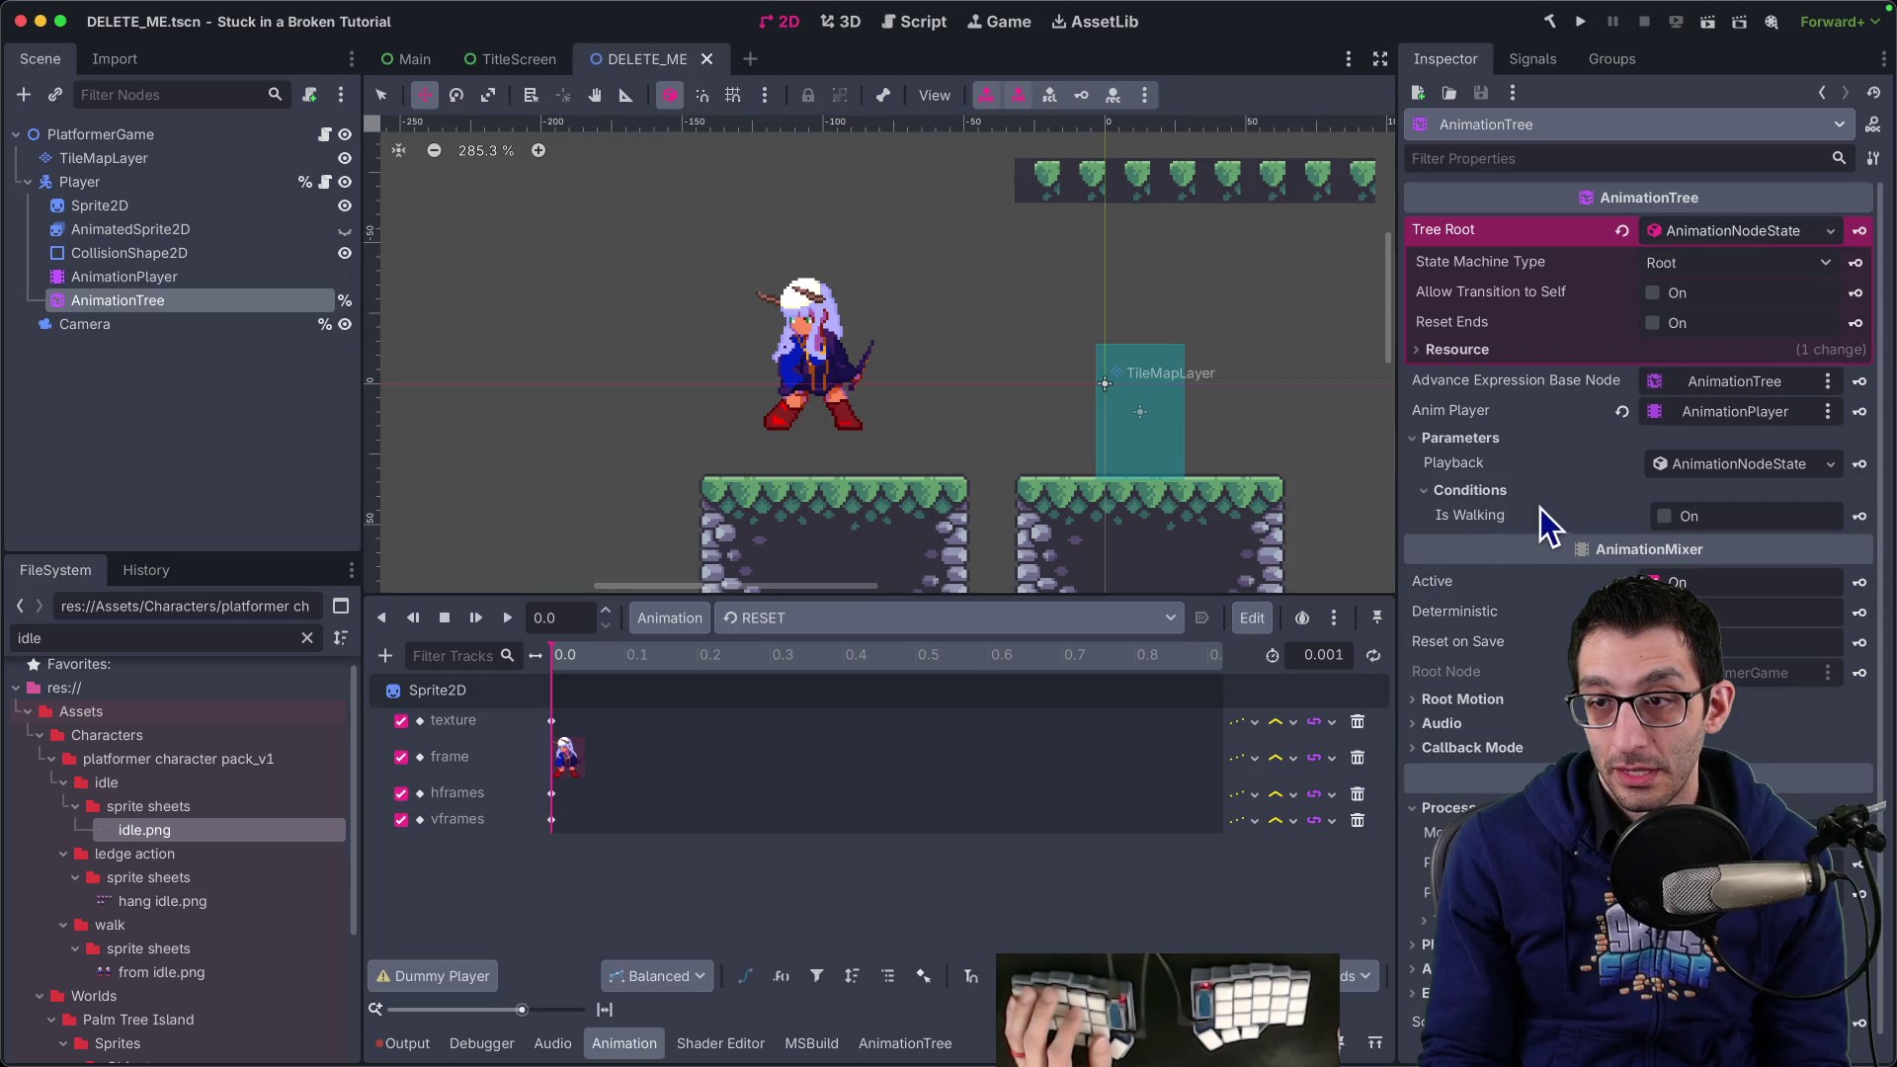
click(1666, 517)
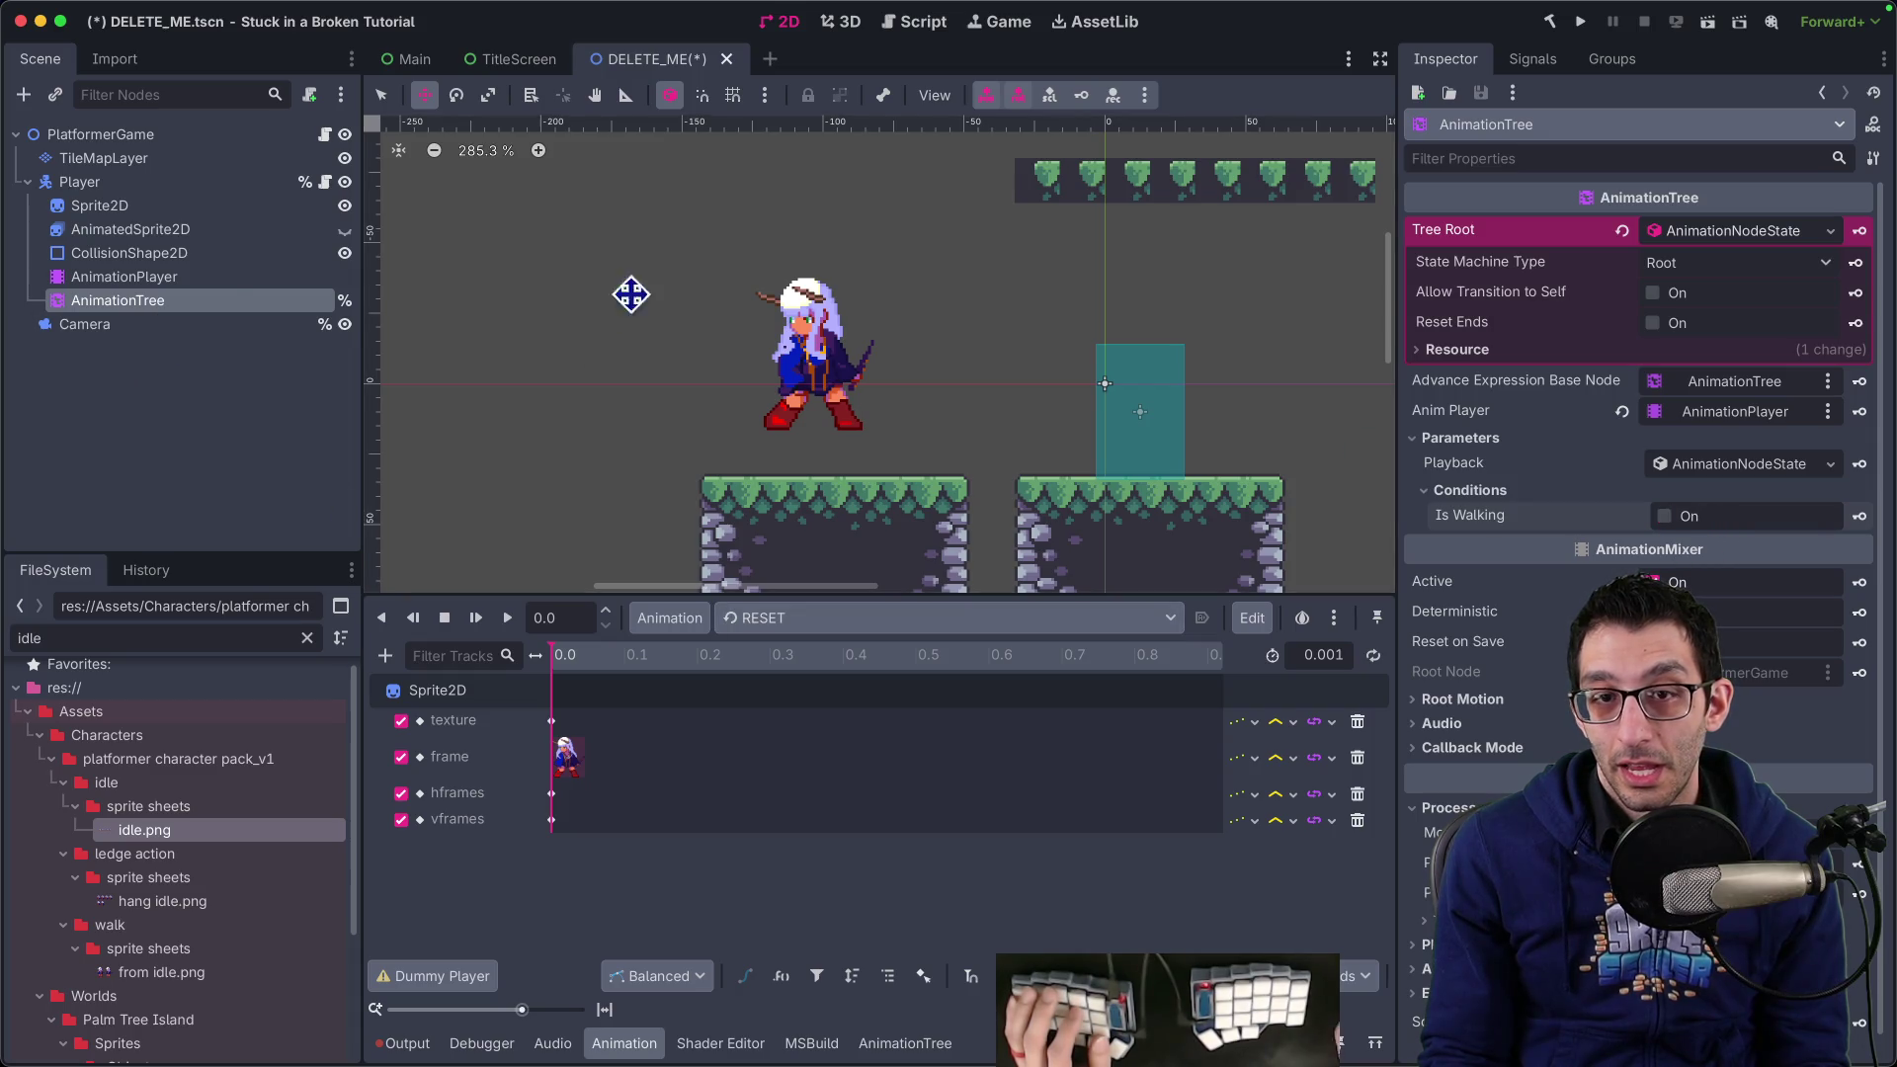
click(123, 276)
key(Down)
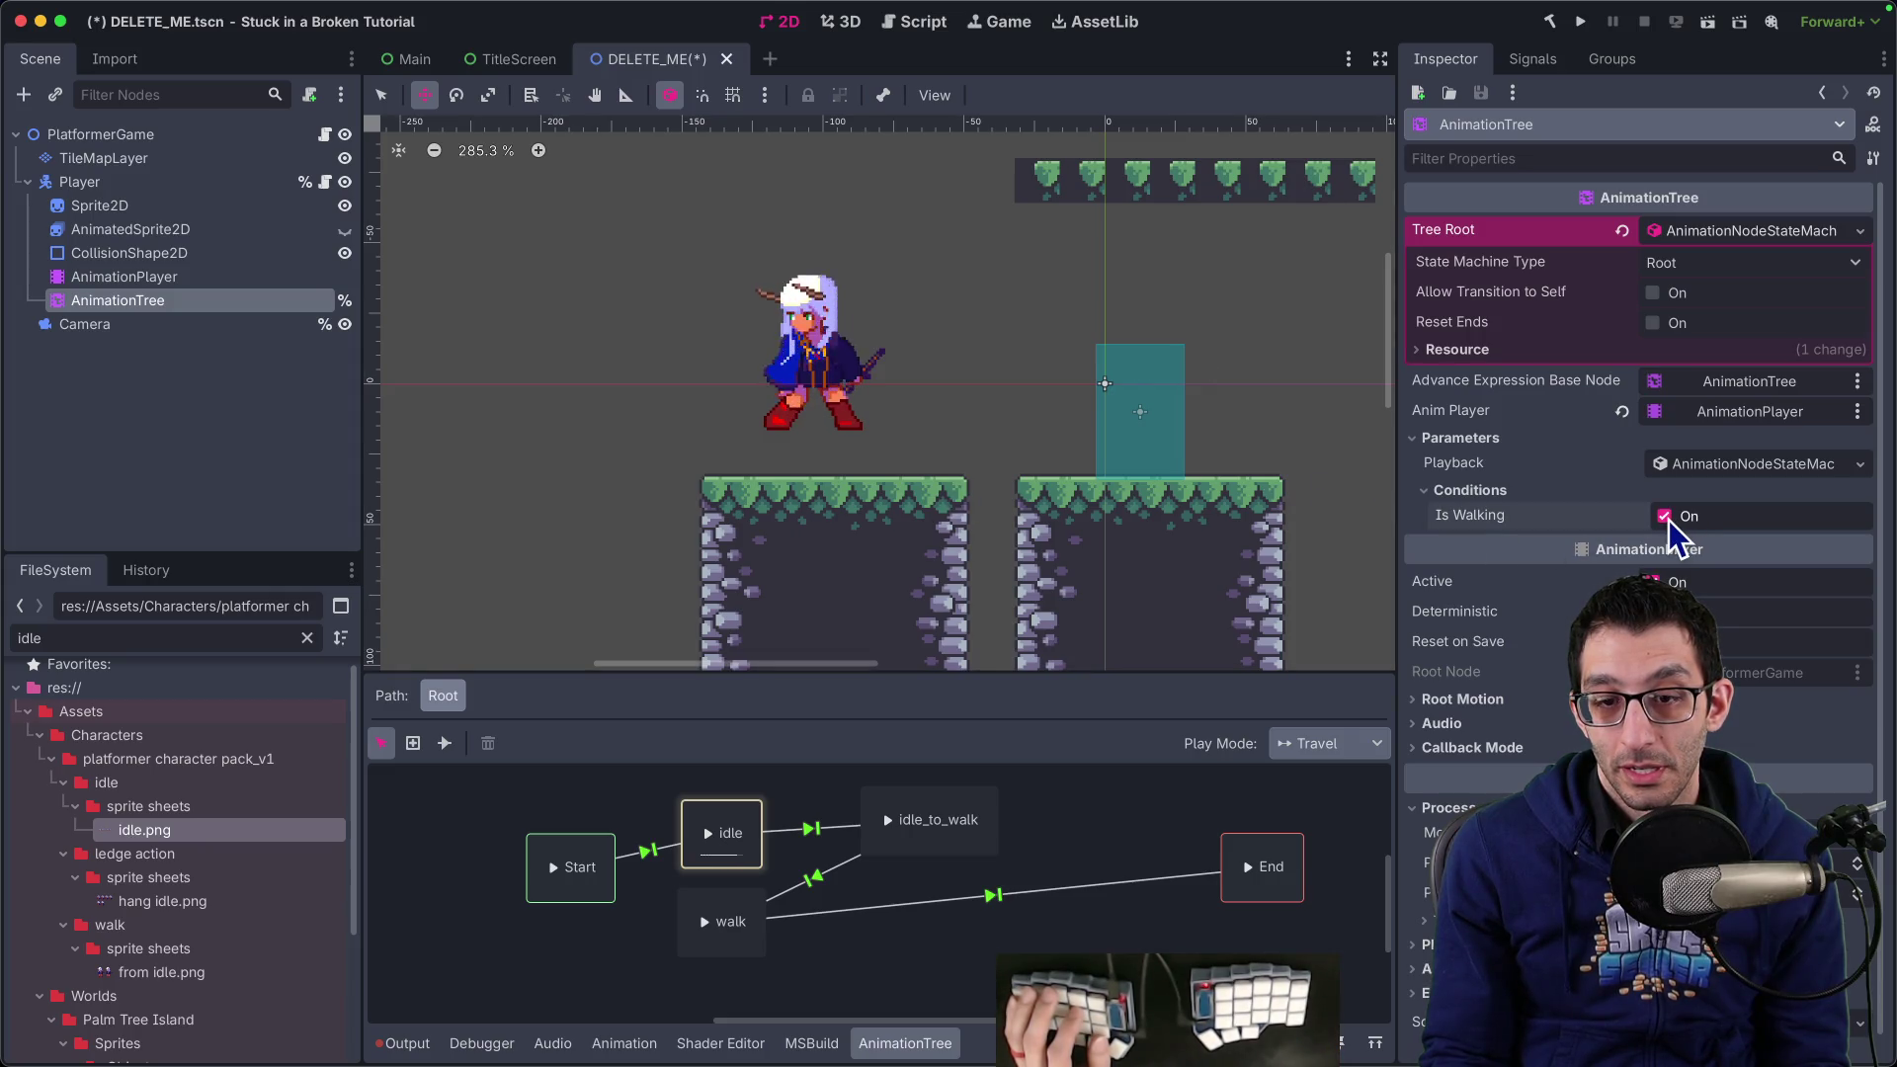
Set the idle→idle_to_walk transition's Switch Mode to Immediate and re-enable Is Walking
click(815, 830)
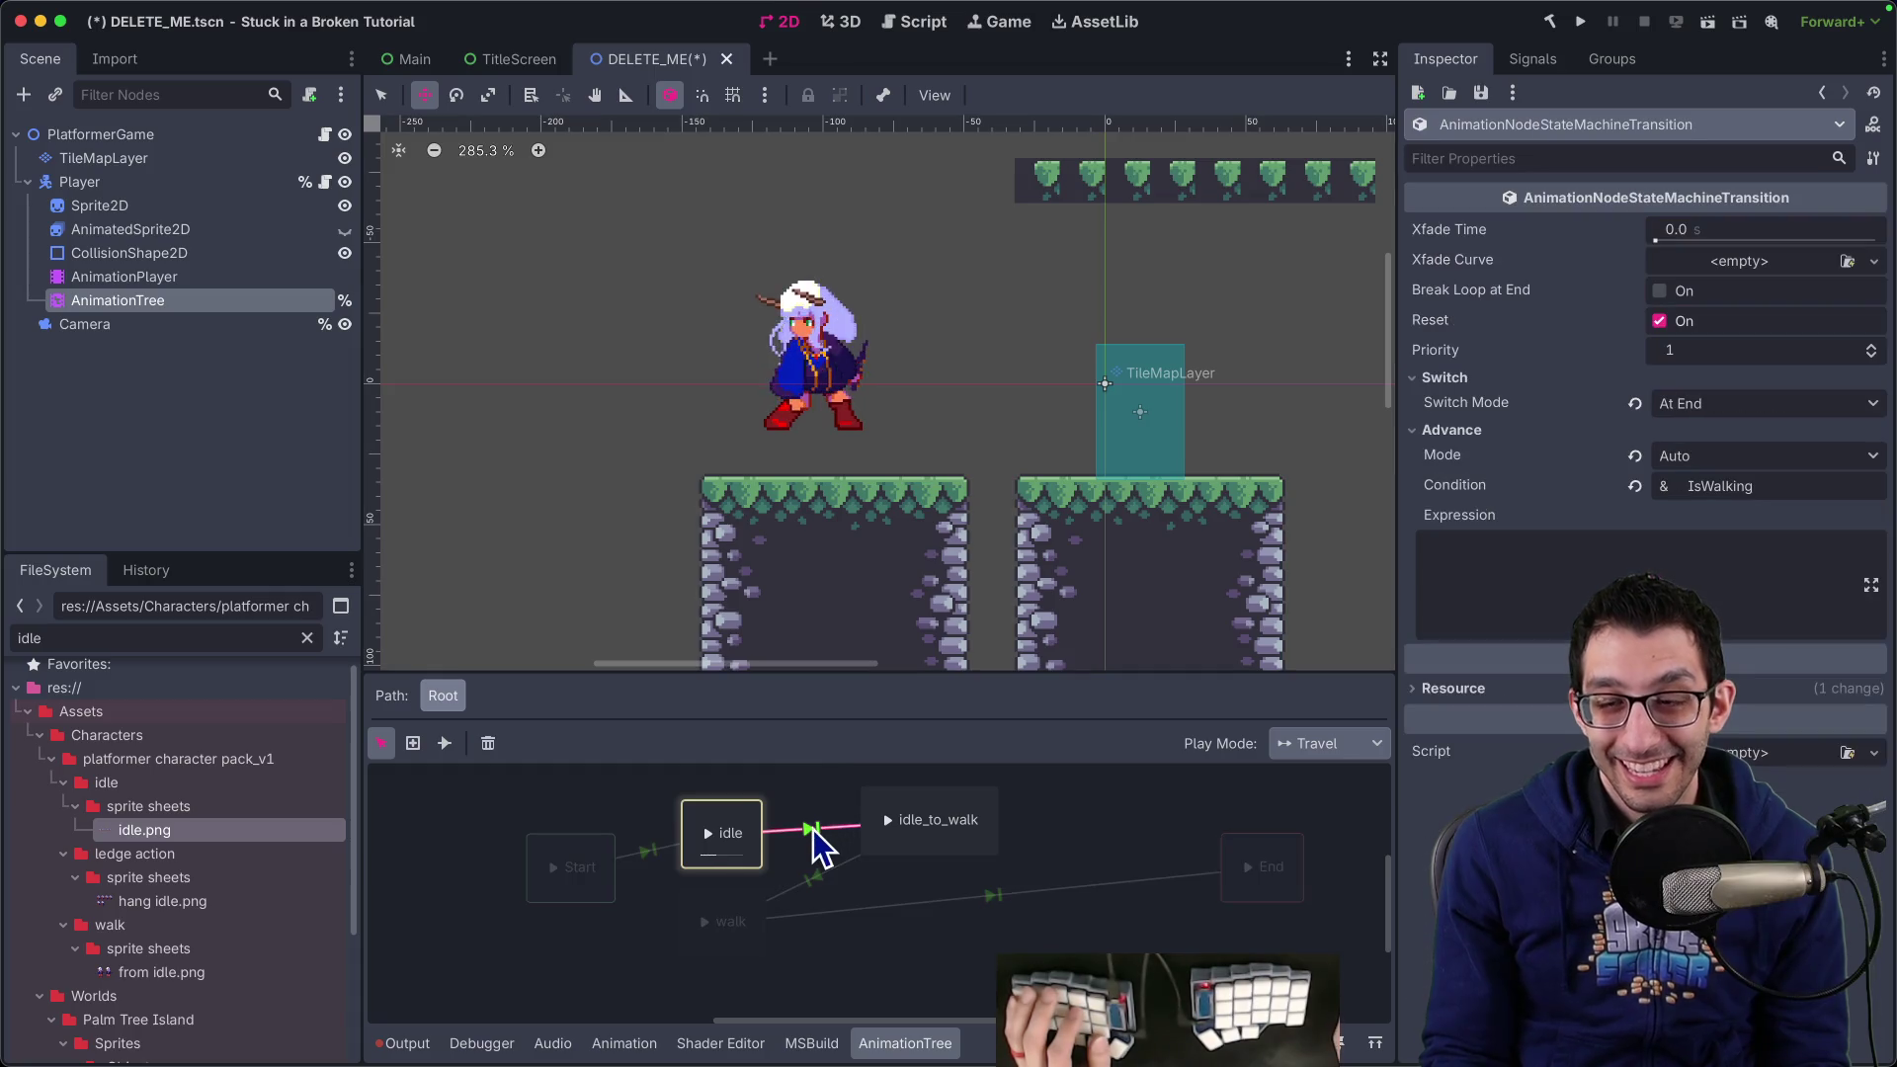
click(1729, 411)
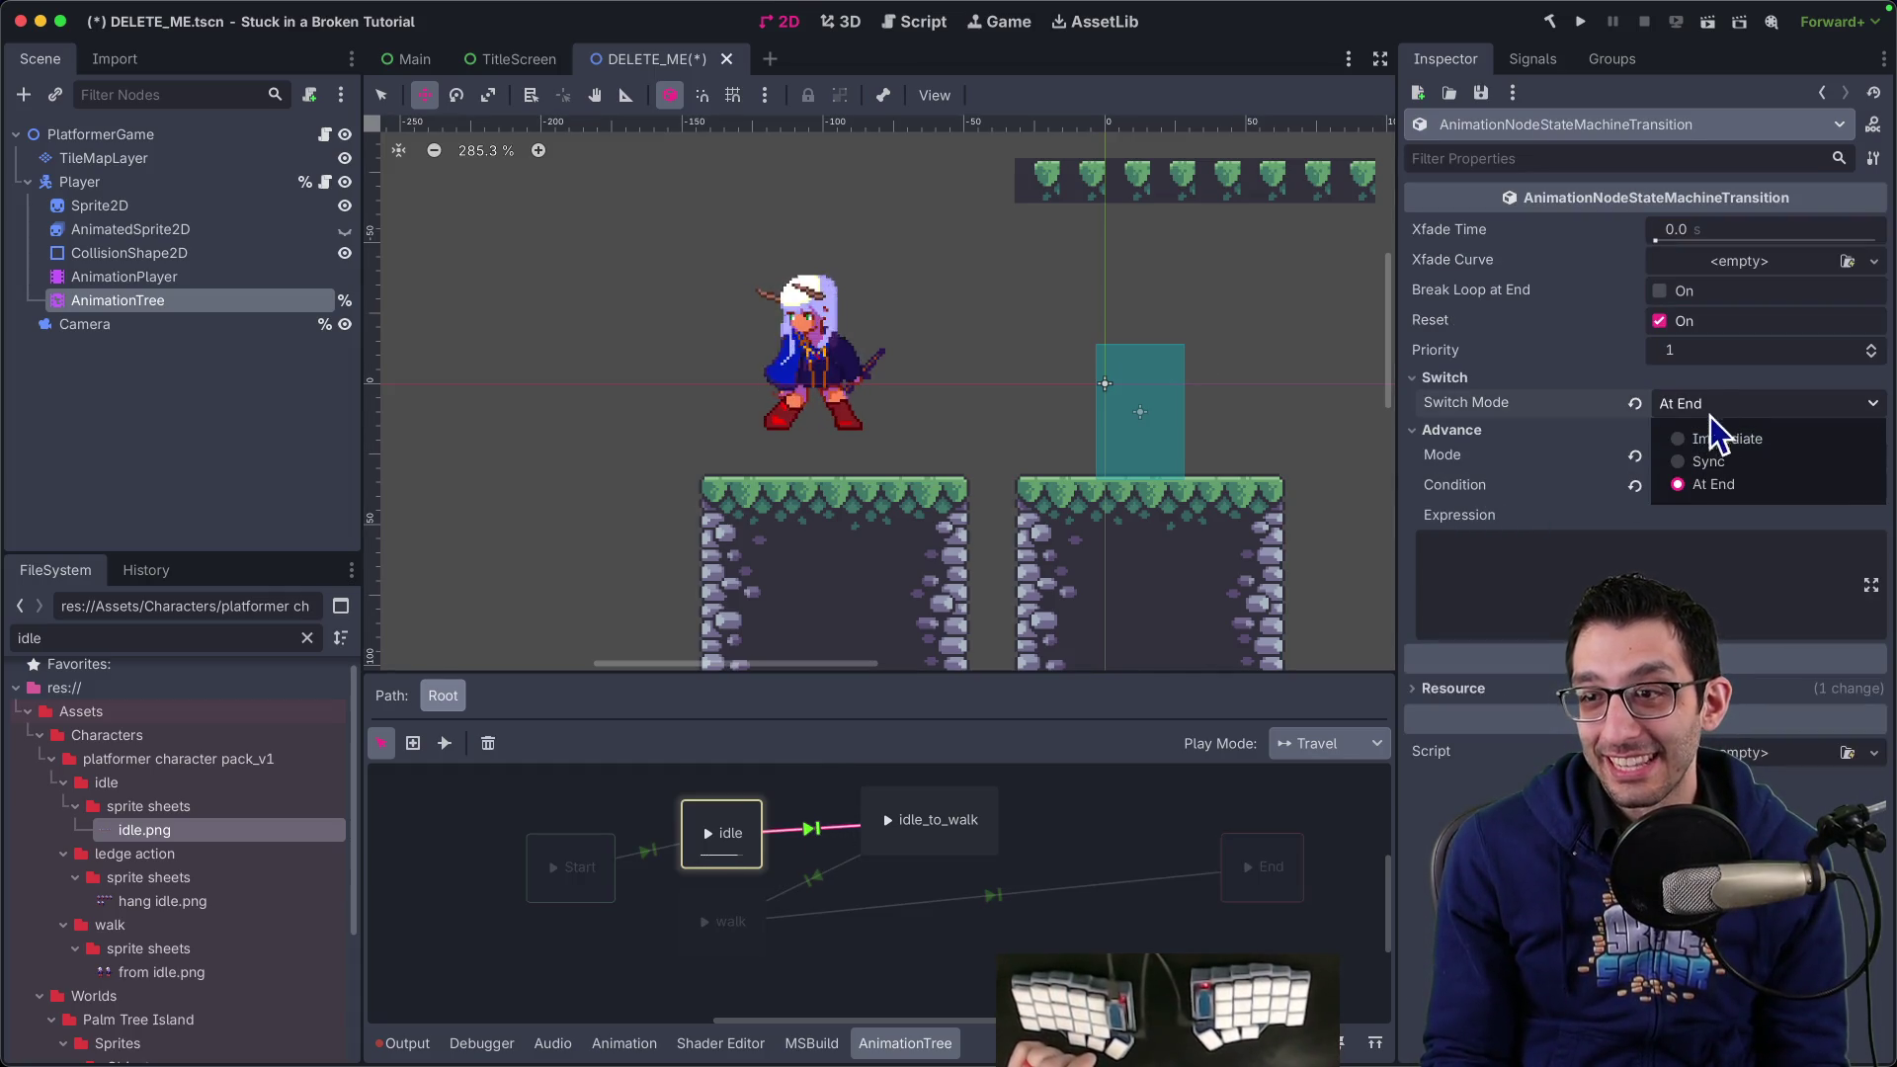
click(1710, 428)
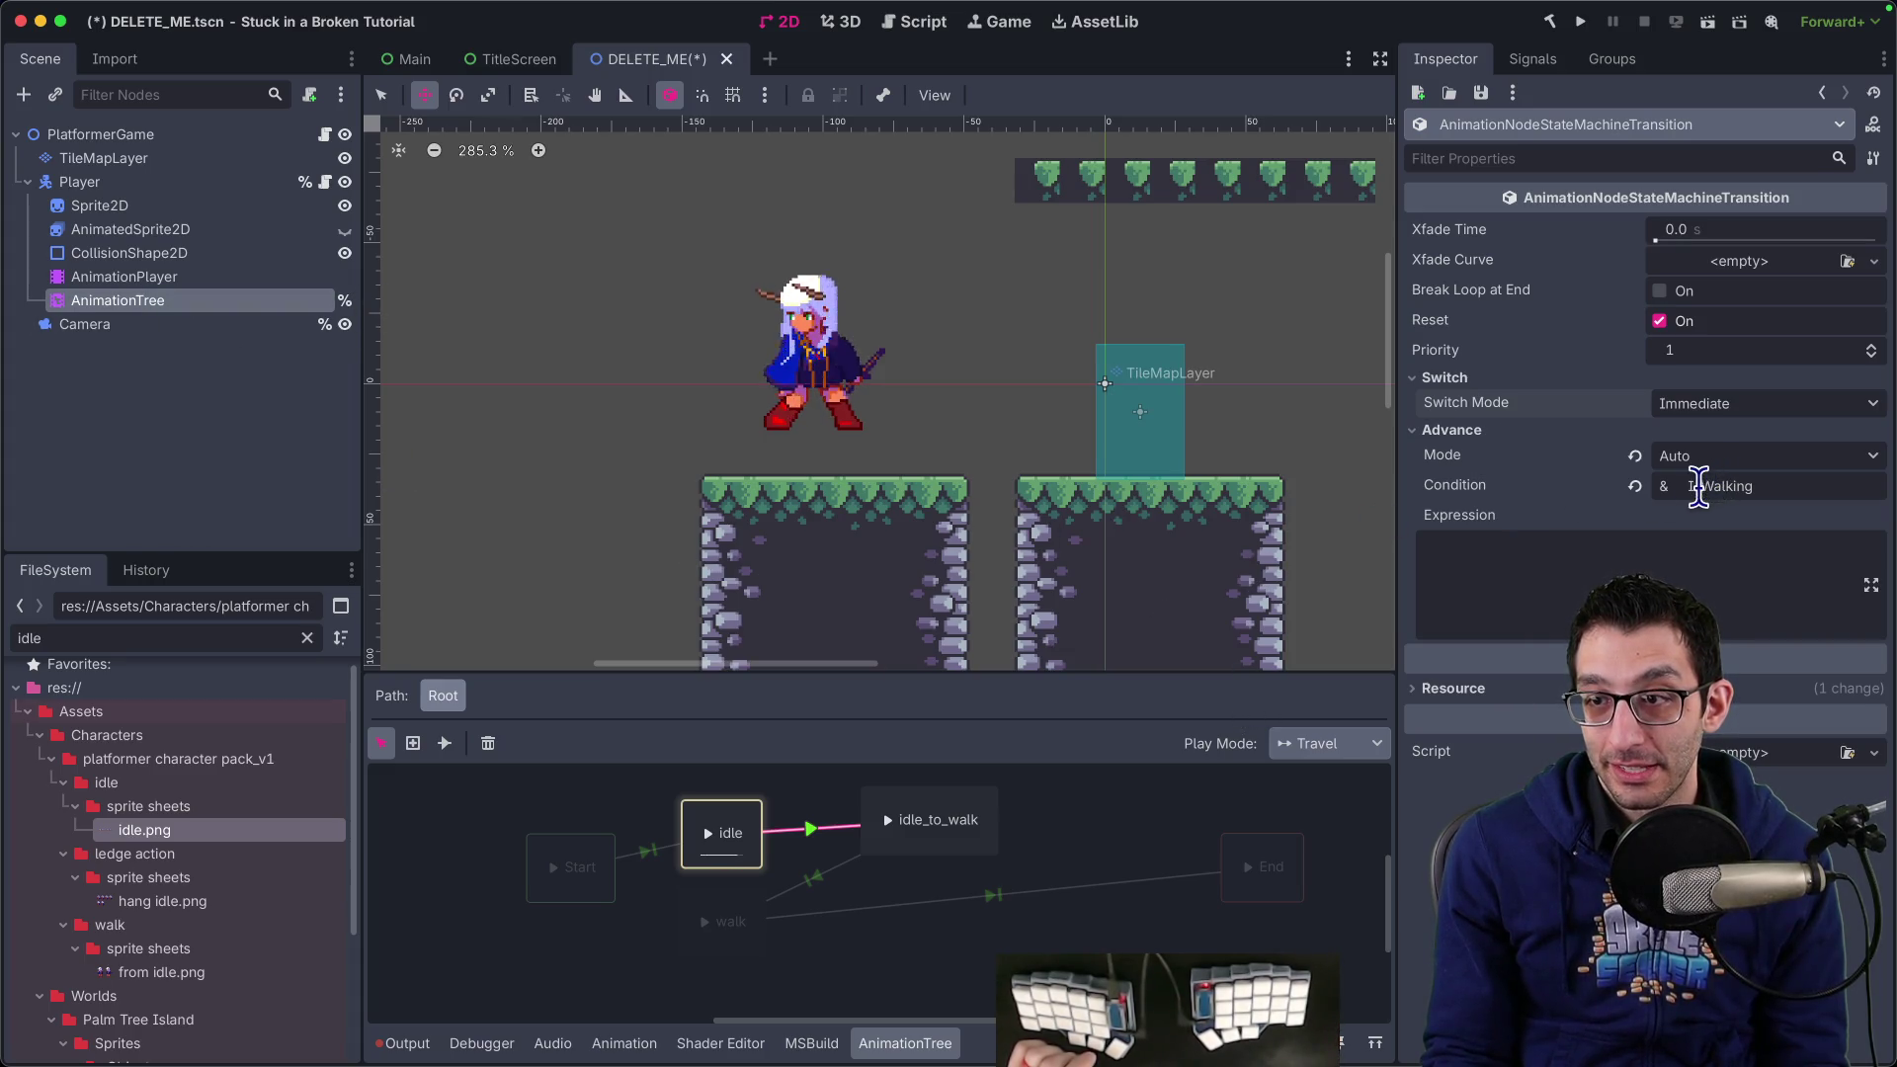
click(124, 280)
click(124, 301)
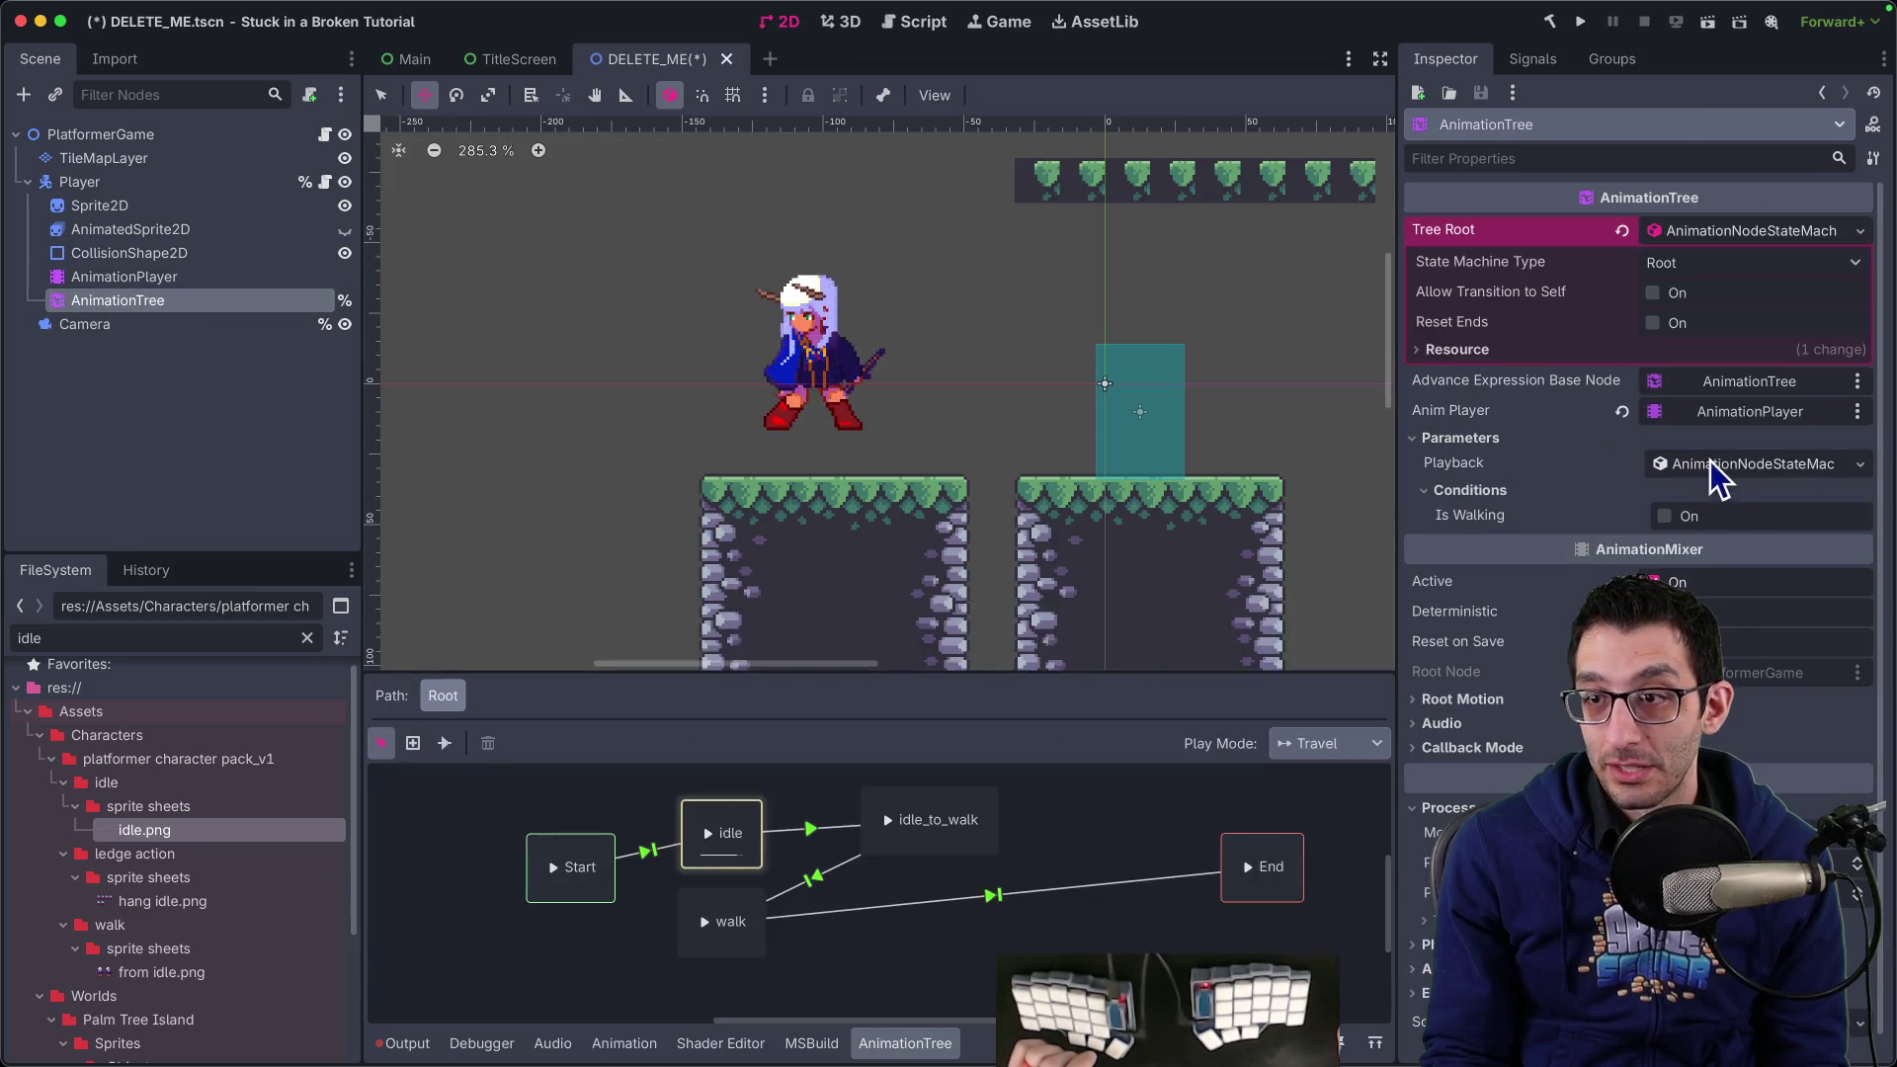
click(1666, 515)
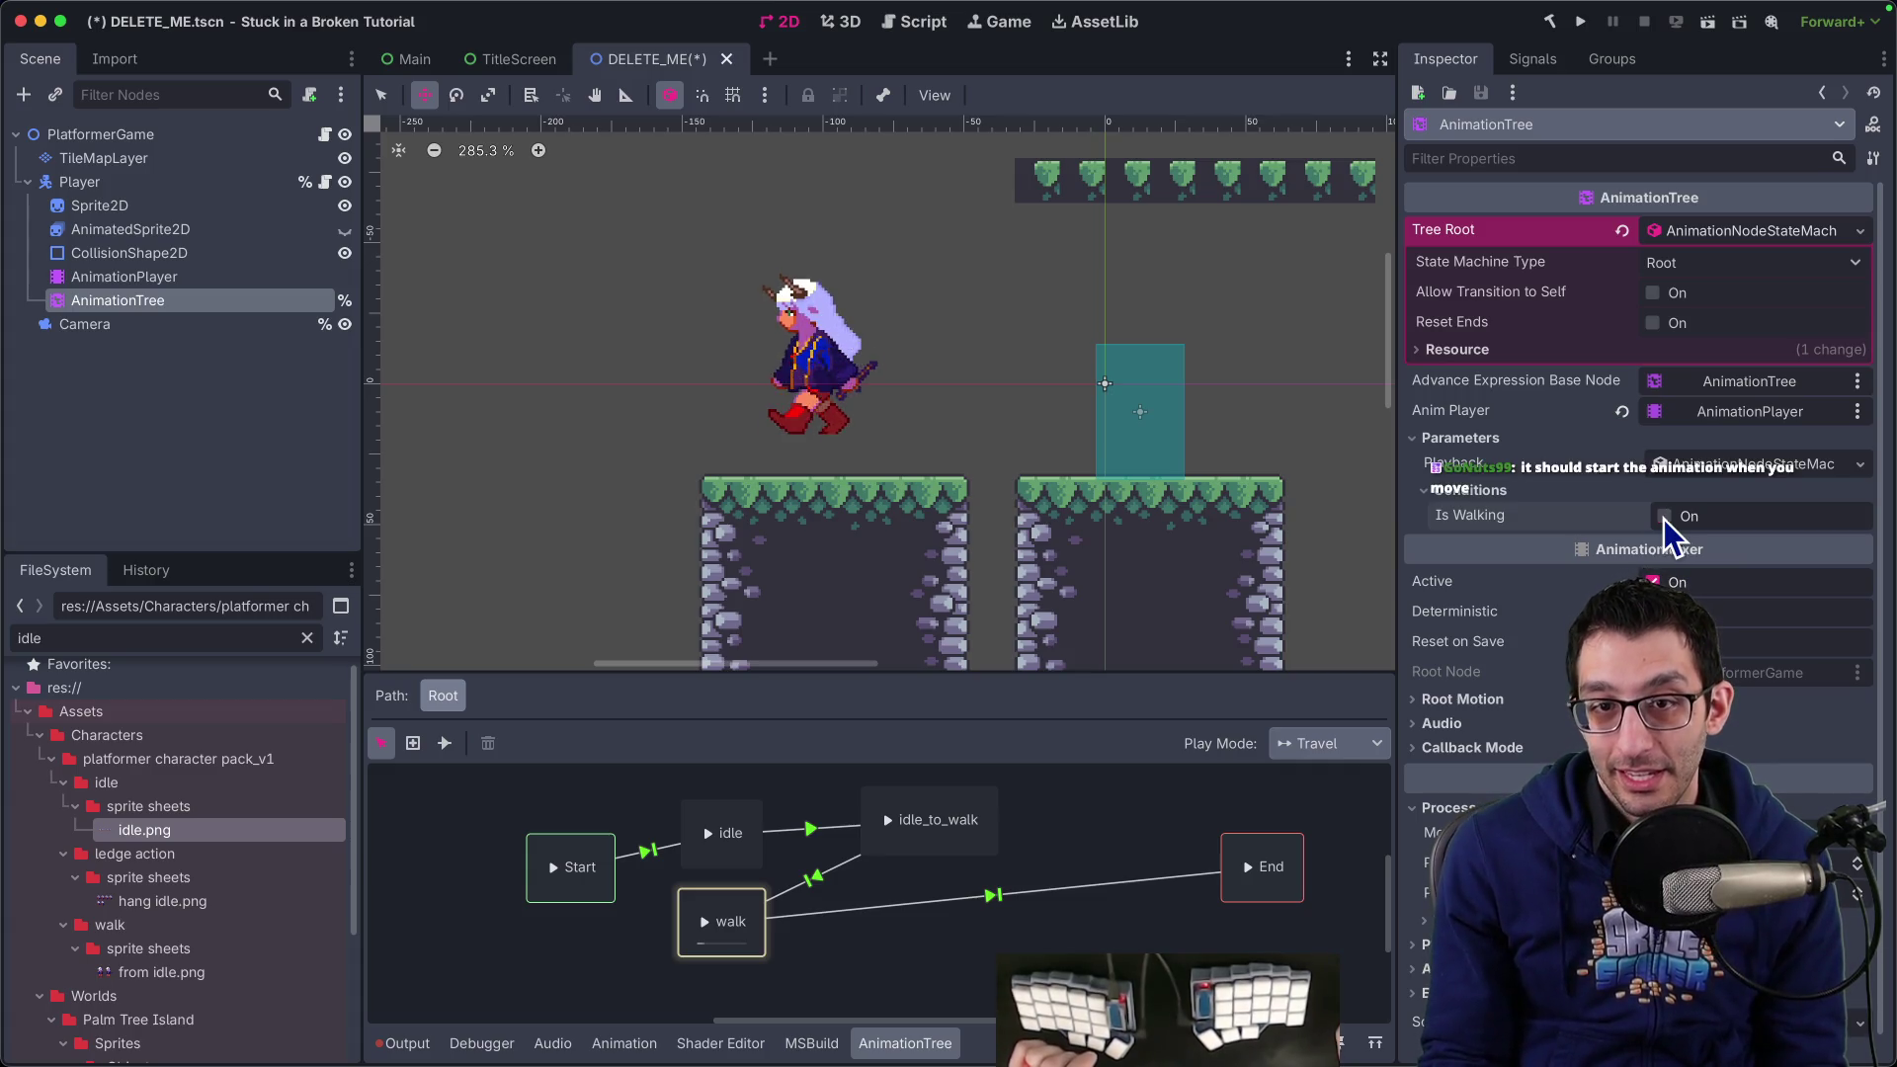
Connect a new transition from walk back to idle and expand its settings
click(857, 964)
click(761, 939)
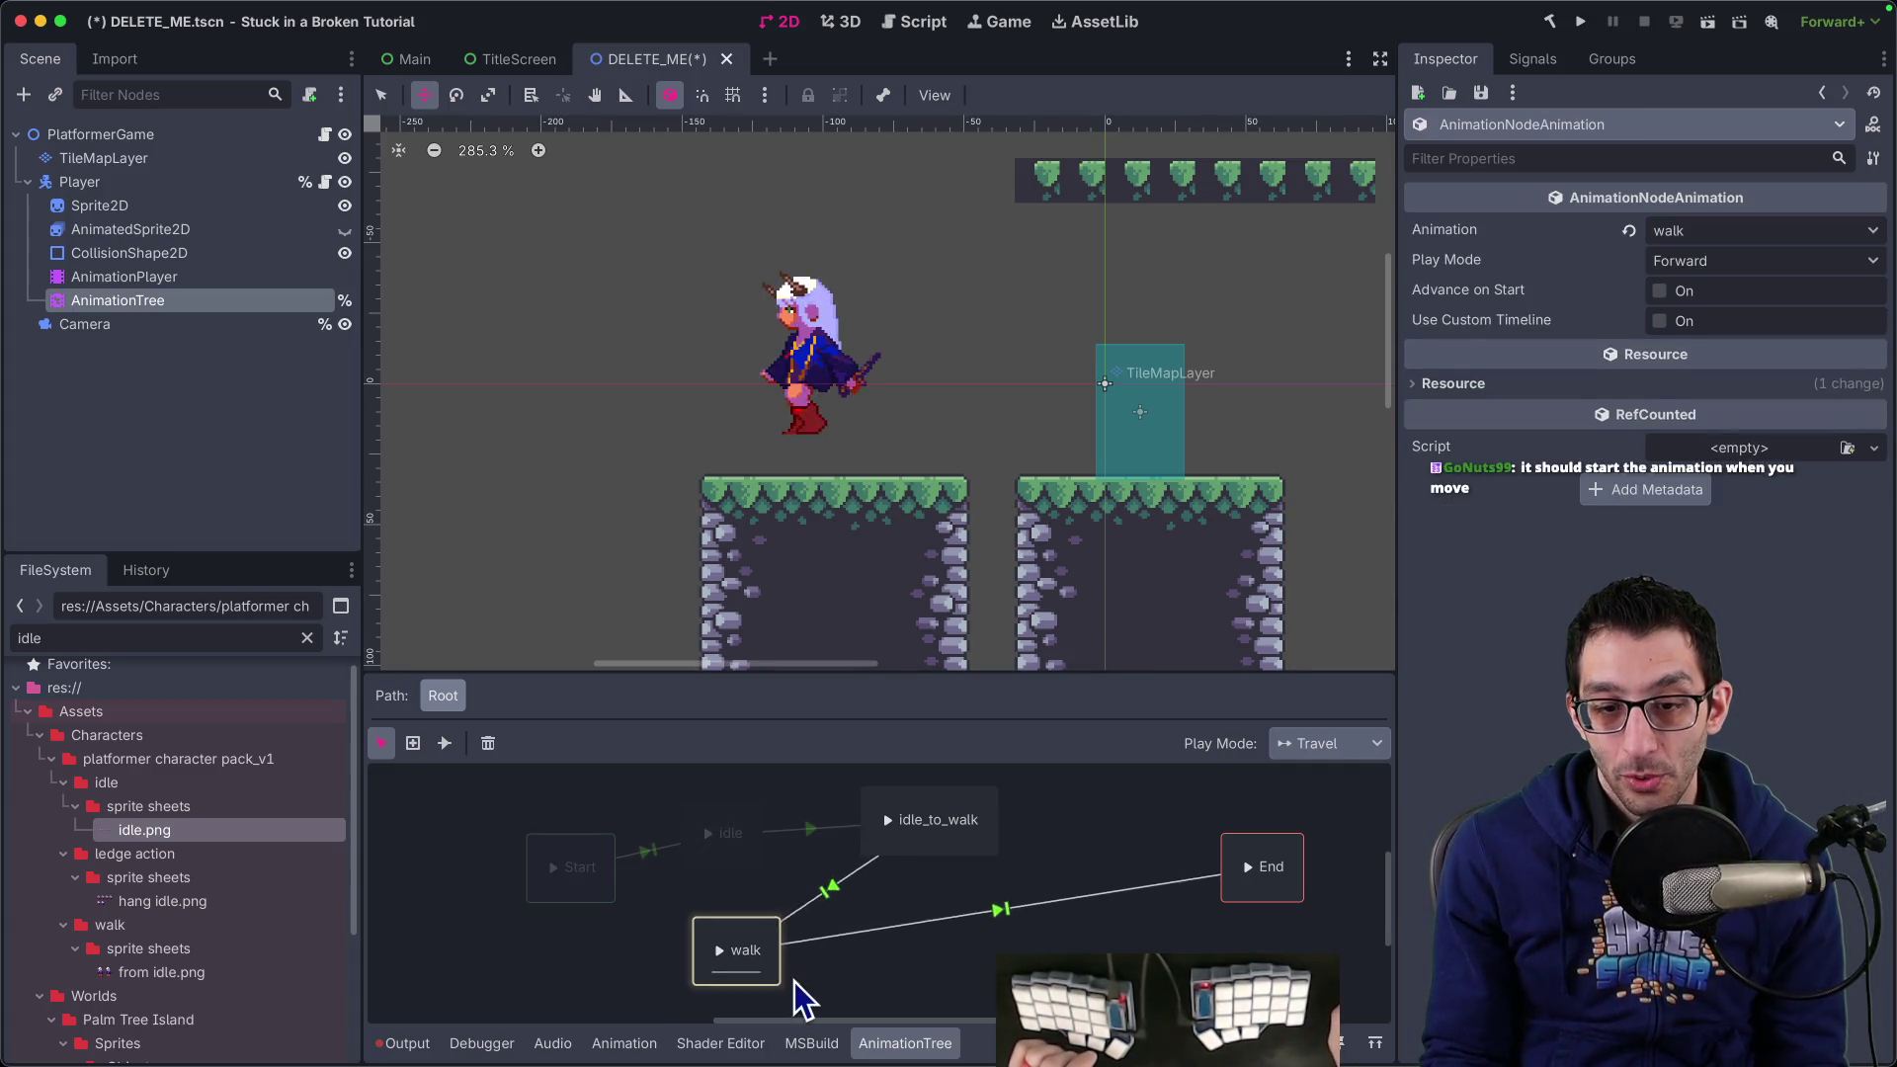
scroll(584, 784, down, 2)
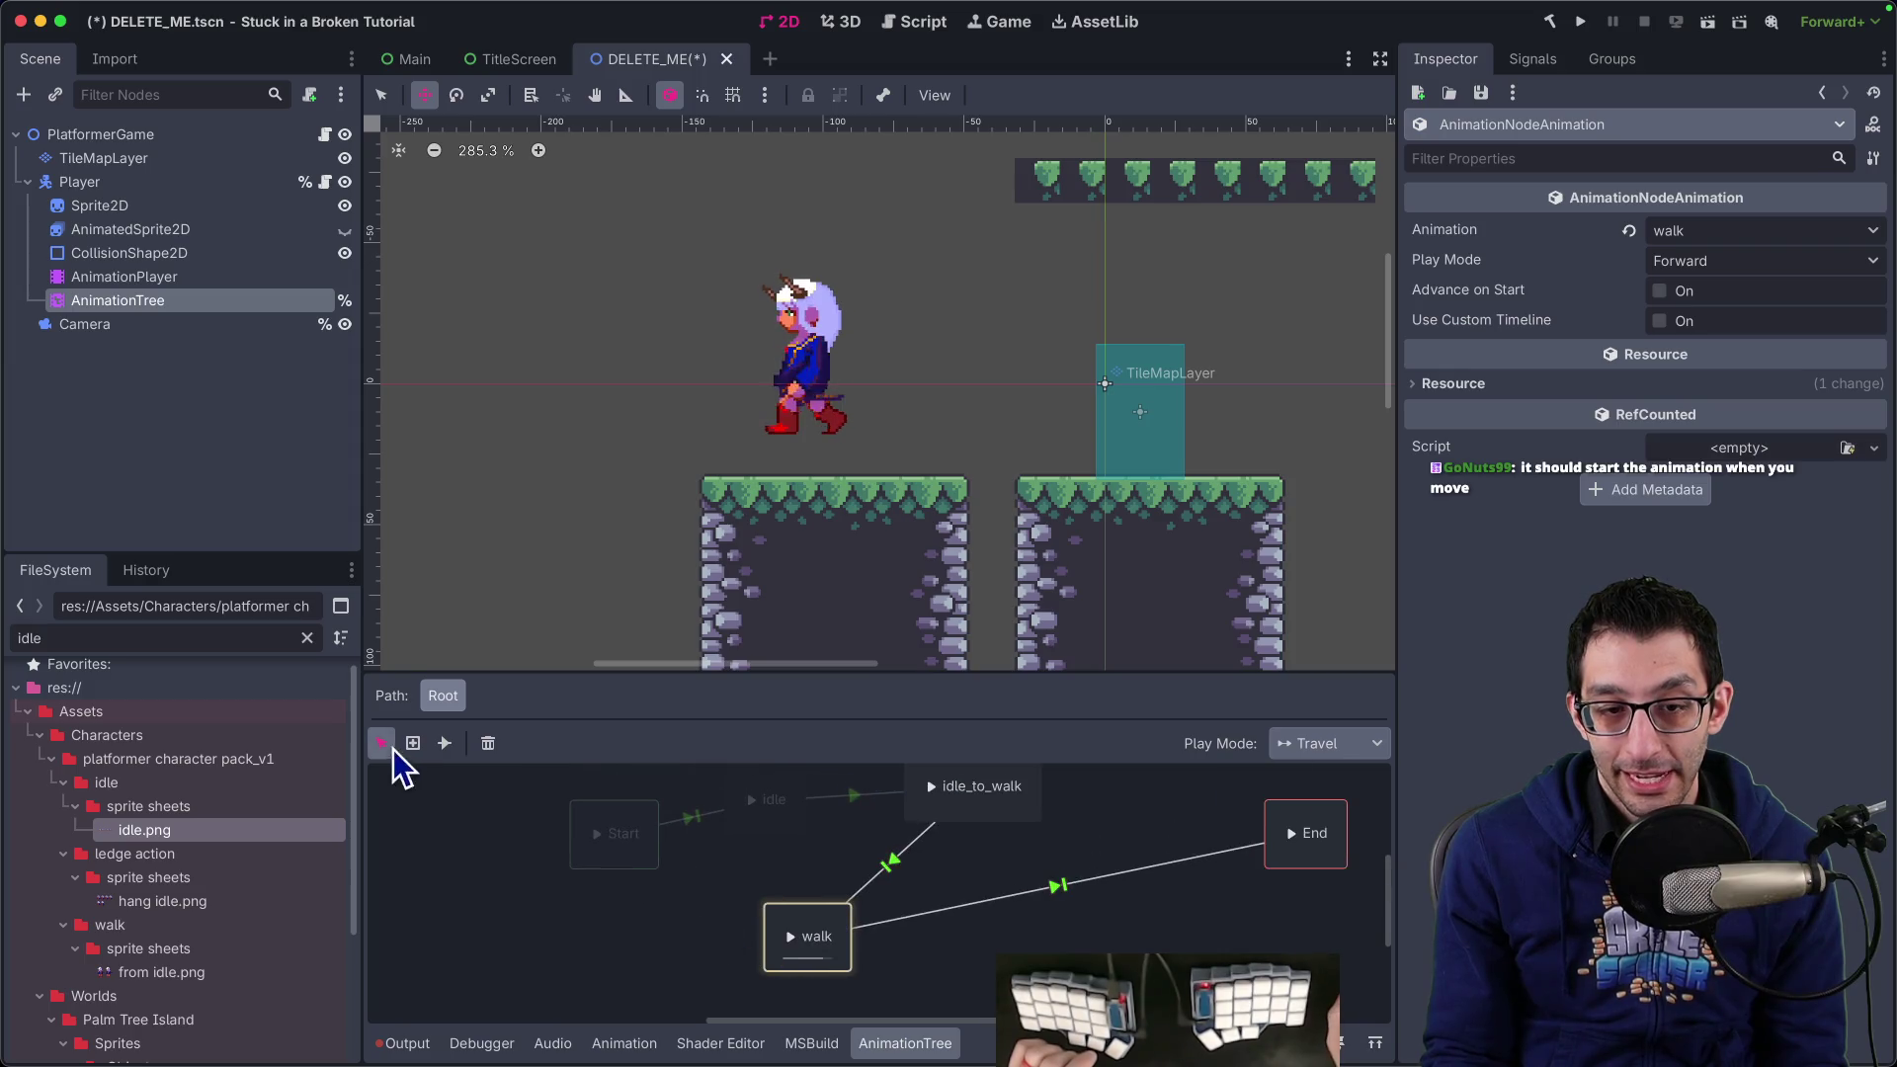
click(445, 743)
click(790, 871)
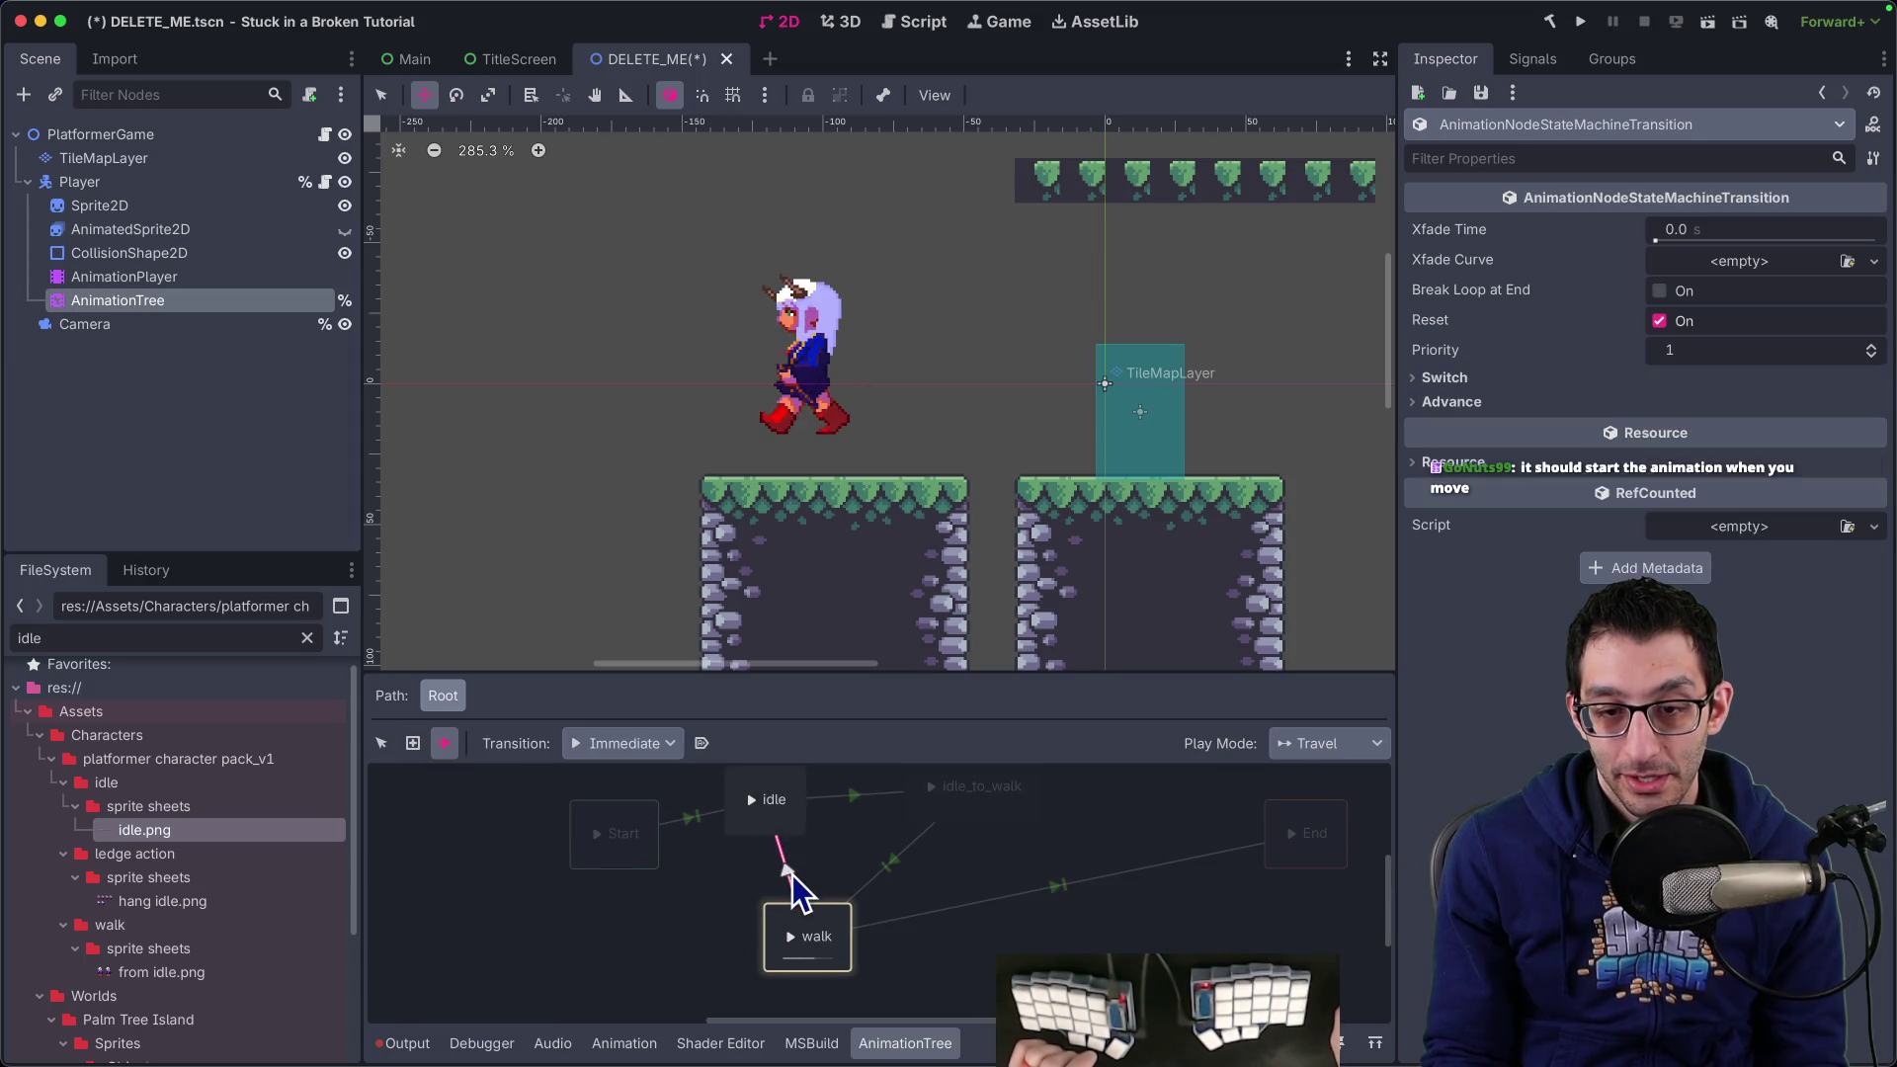
click(1444, 383)
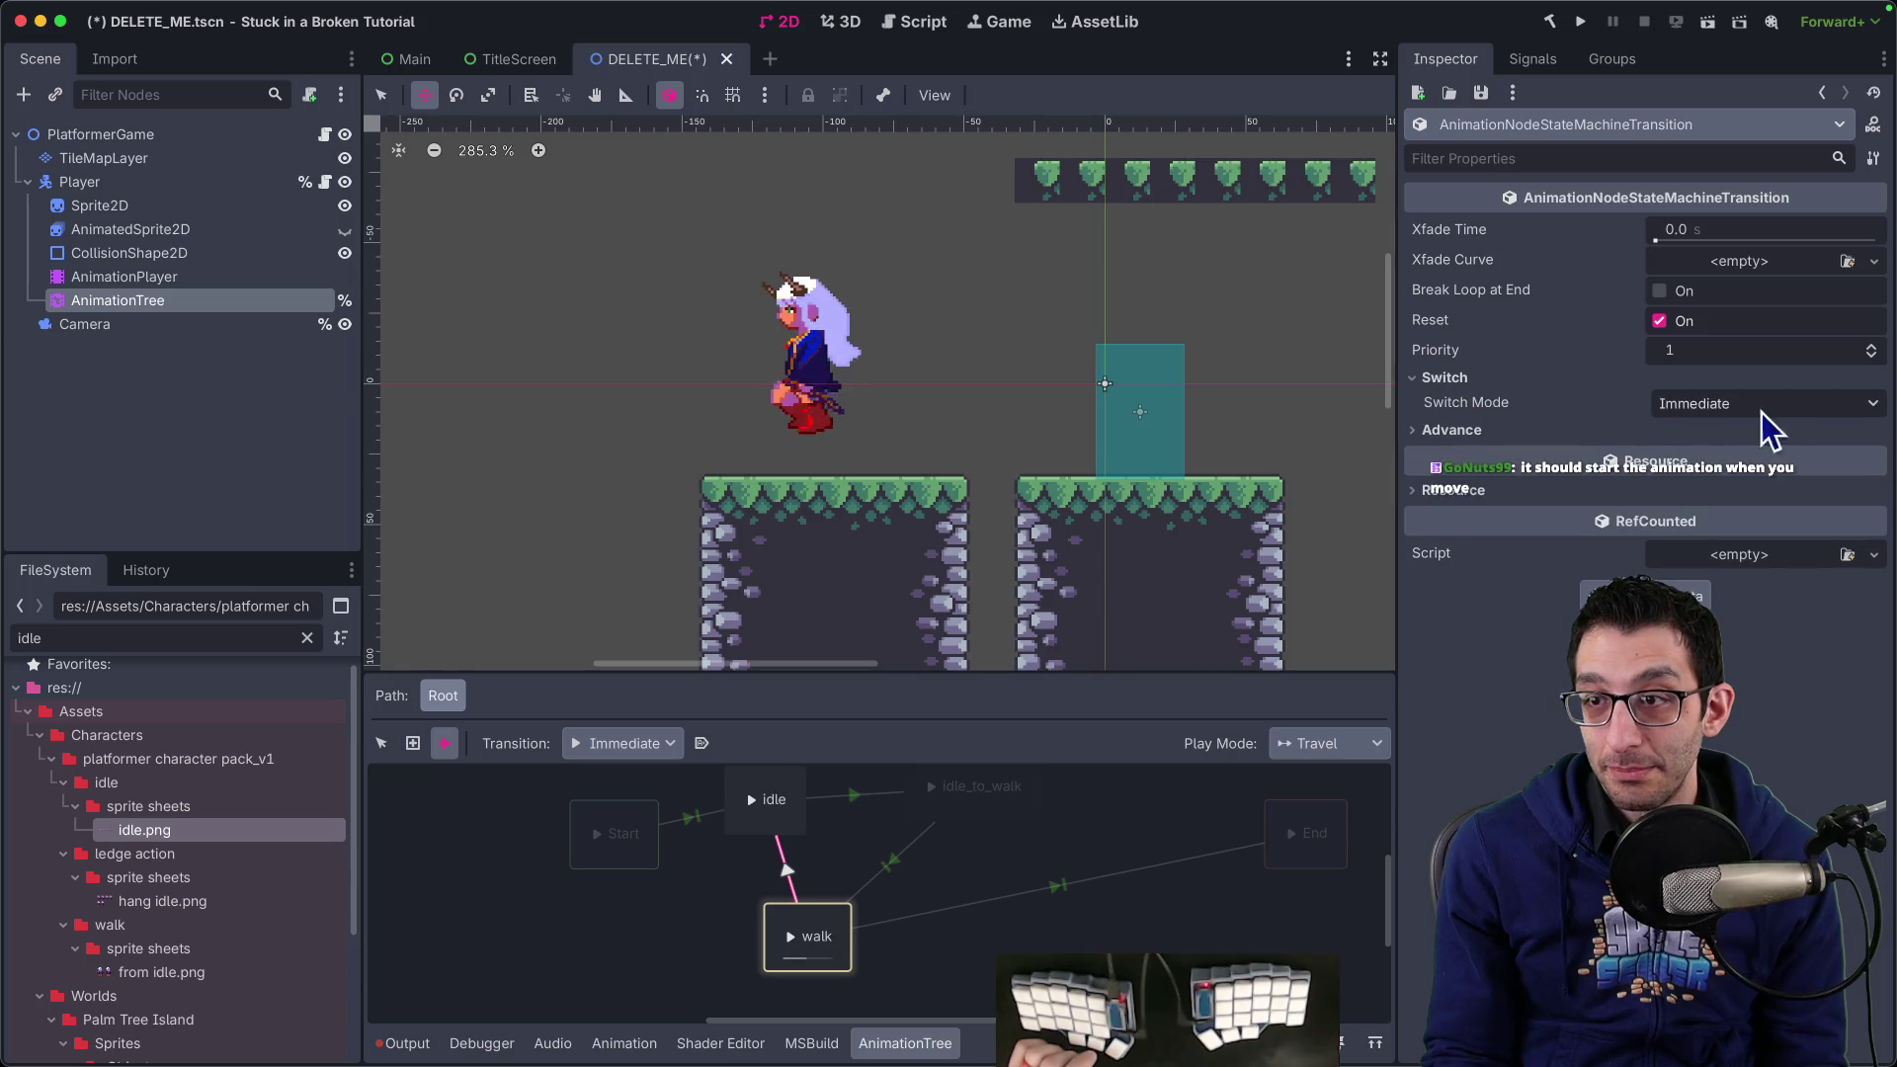
click(1749, 431)
Set the walk→idle transition's Advance Expression to !IsWalking, leaving the condition empty
click(1725, 482)
text(IsW)
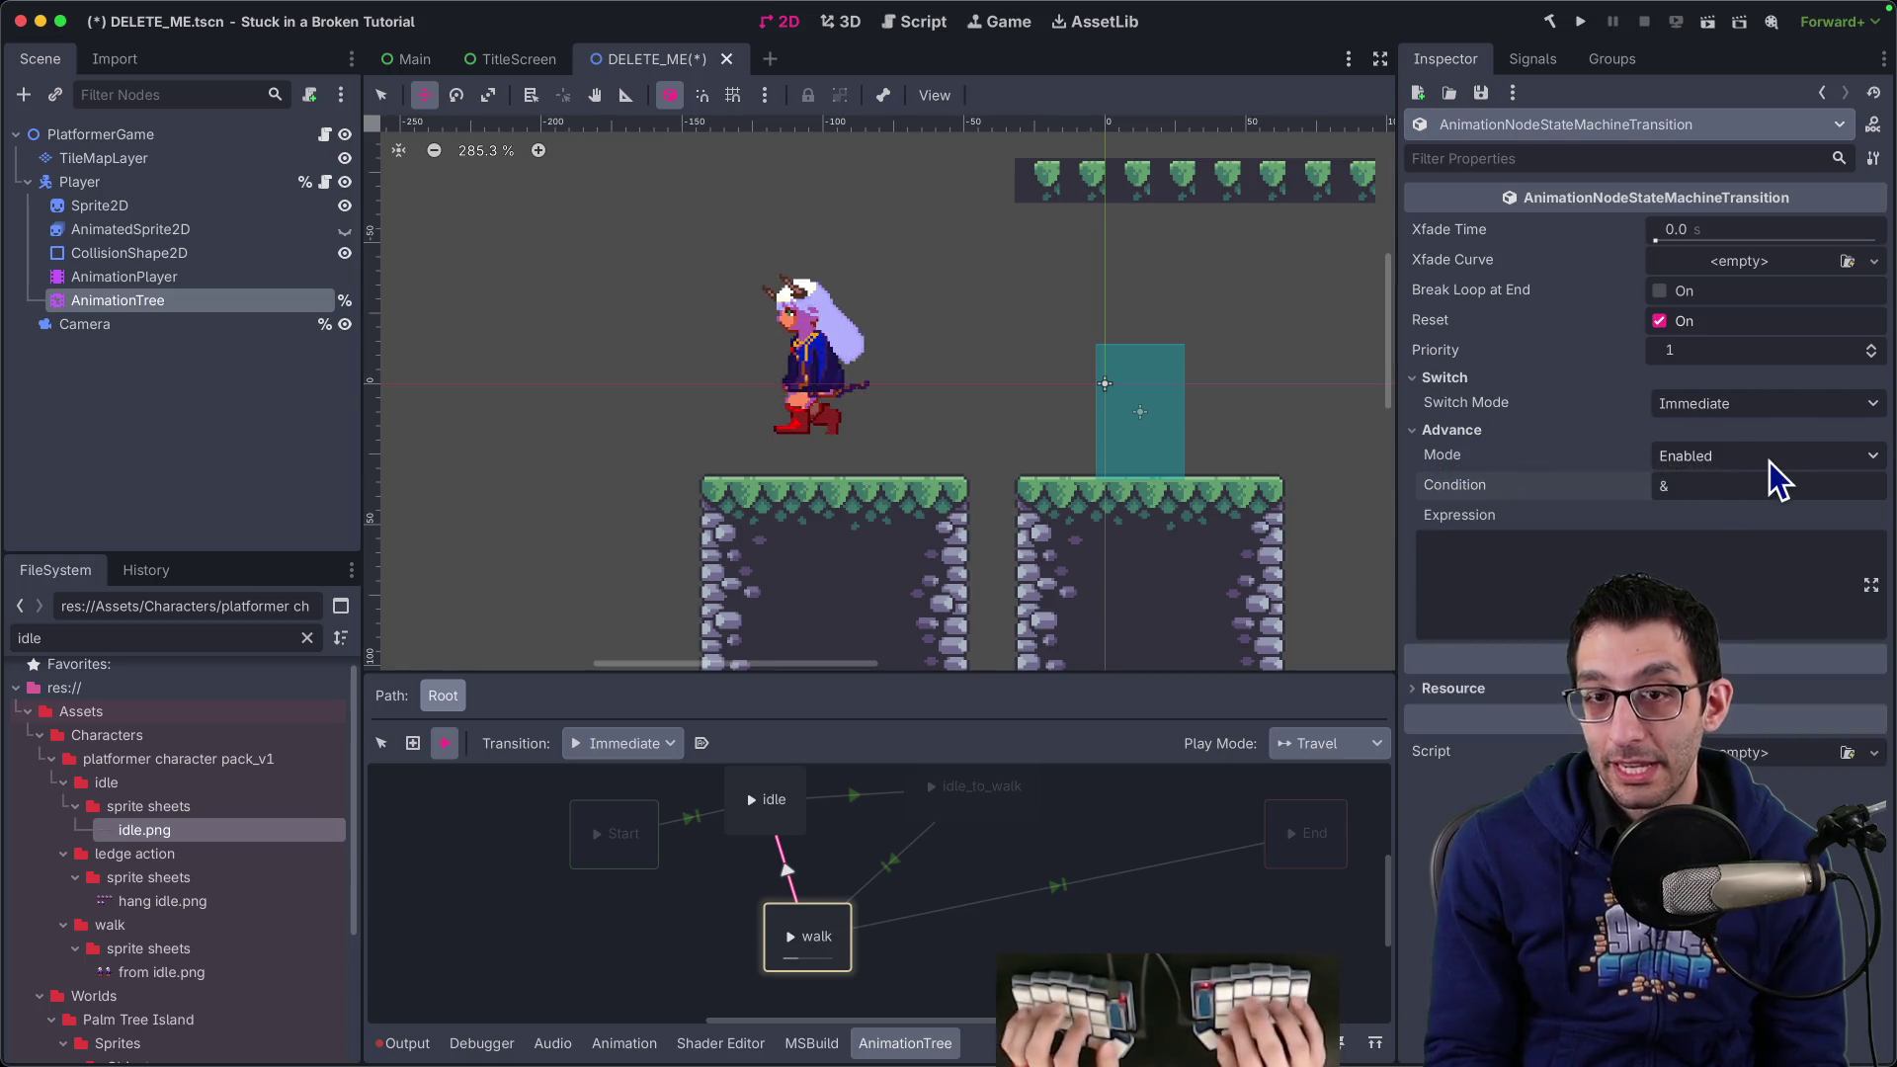
text(alking)
key(Return)
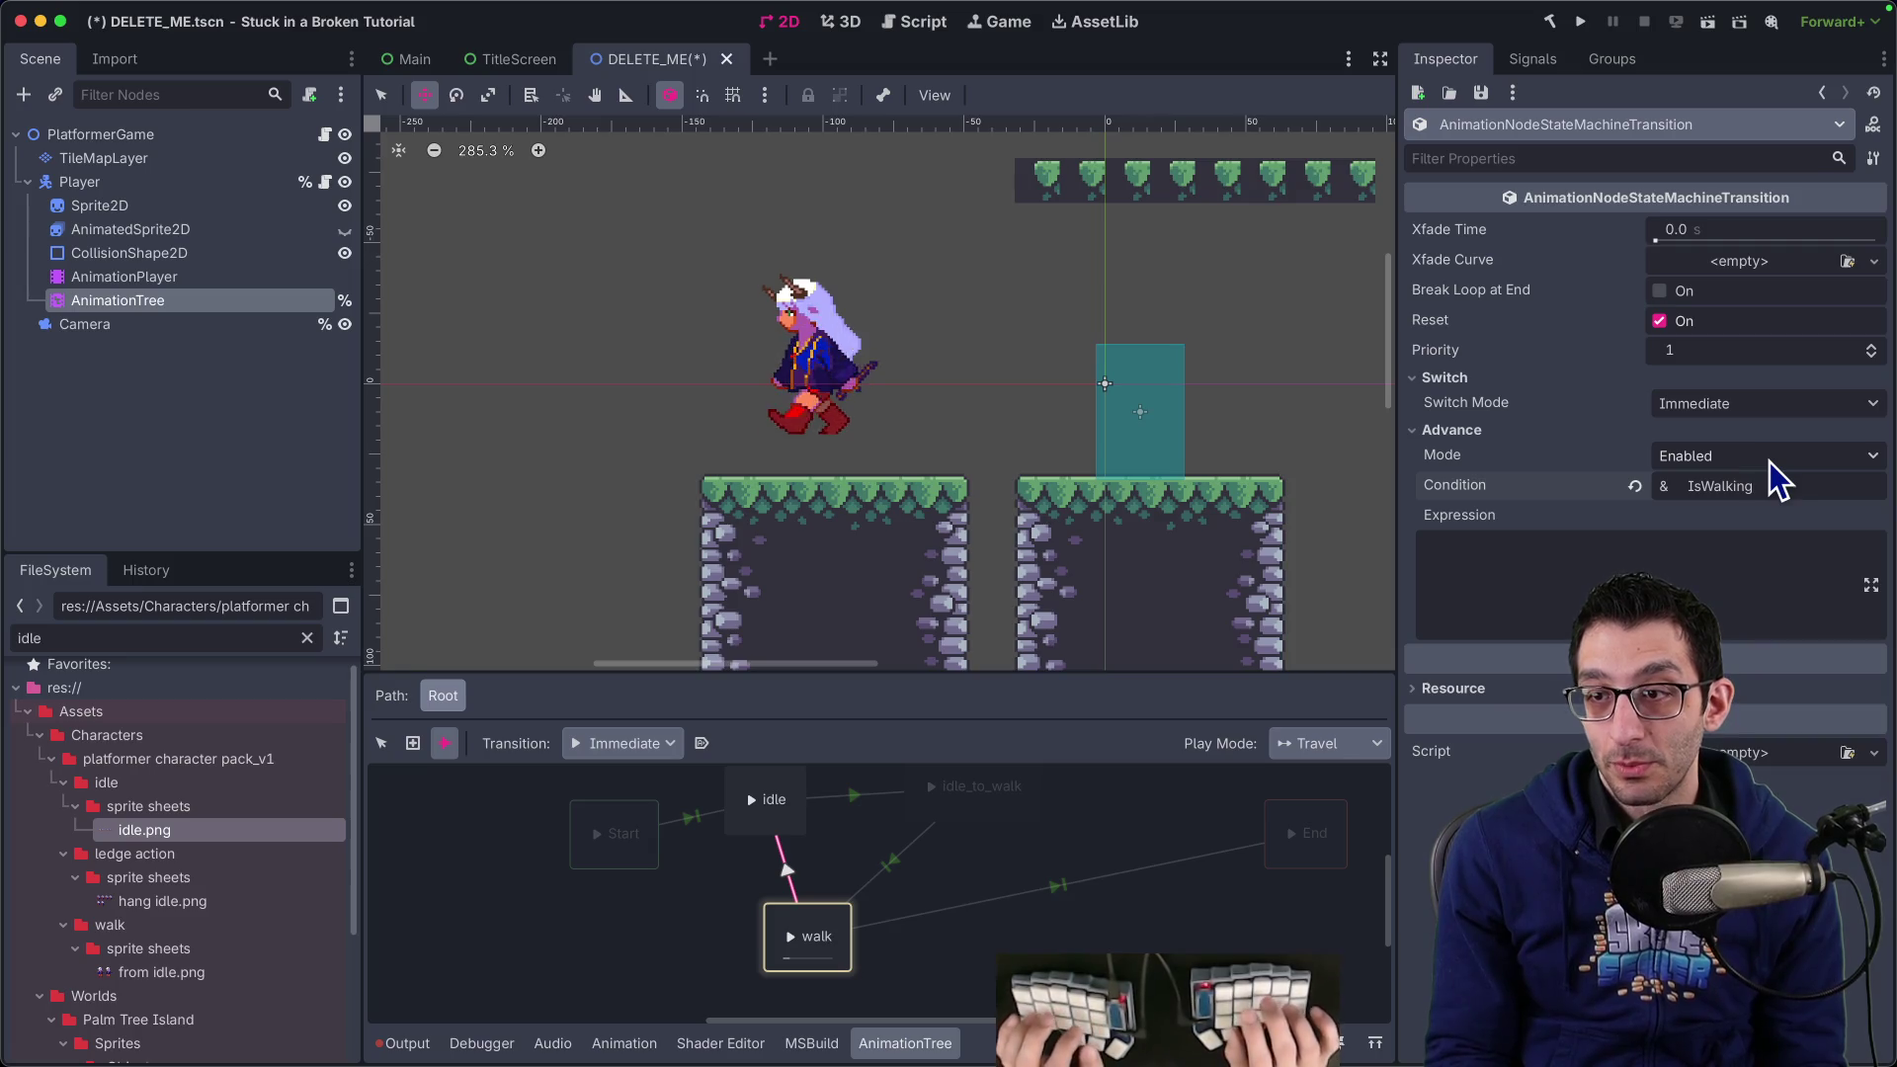
key(ctrl+x)
click(1626, 569)
key(ctrl+v)
key(Home)
text(!)
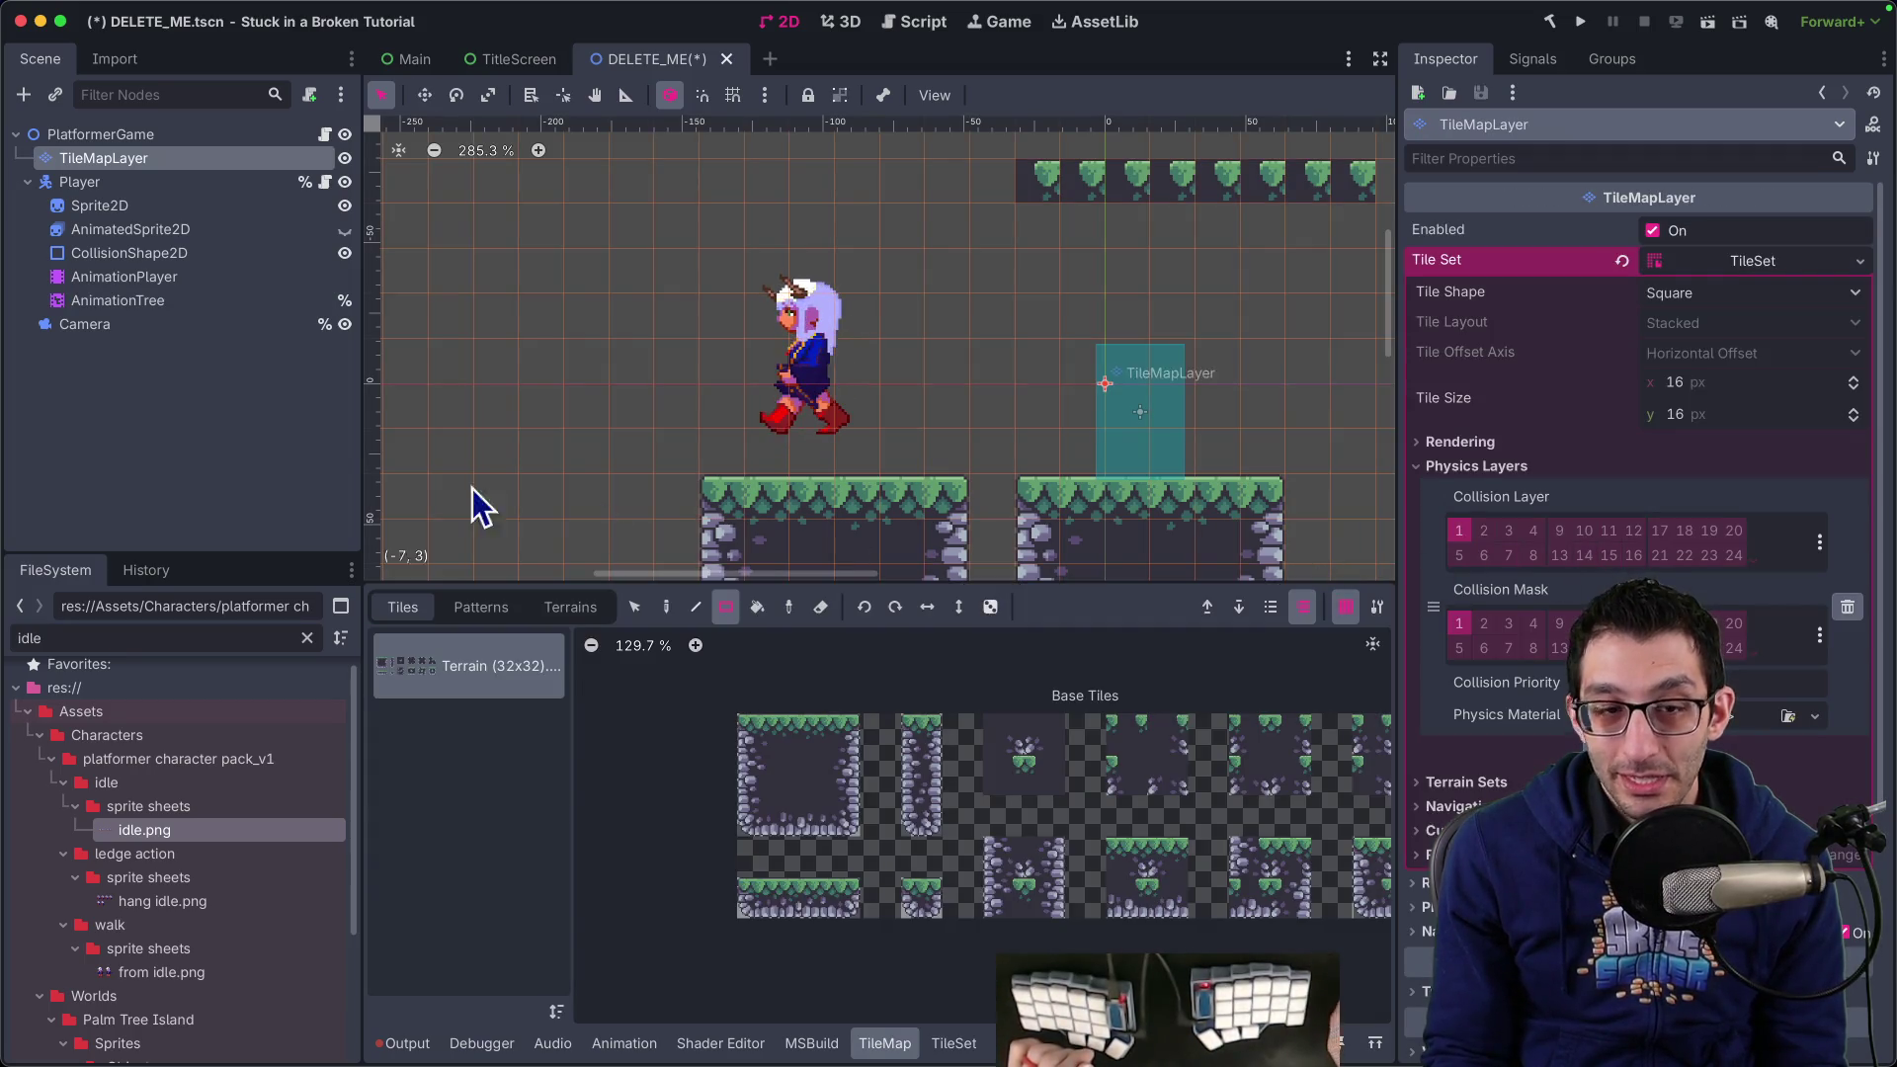
Toggle Is Walking on and off to preview the return from walk to idle
click(162, 280)
click(156, 303)
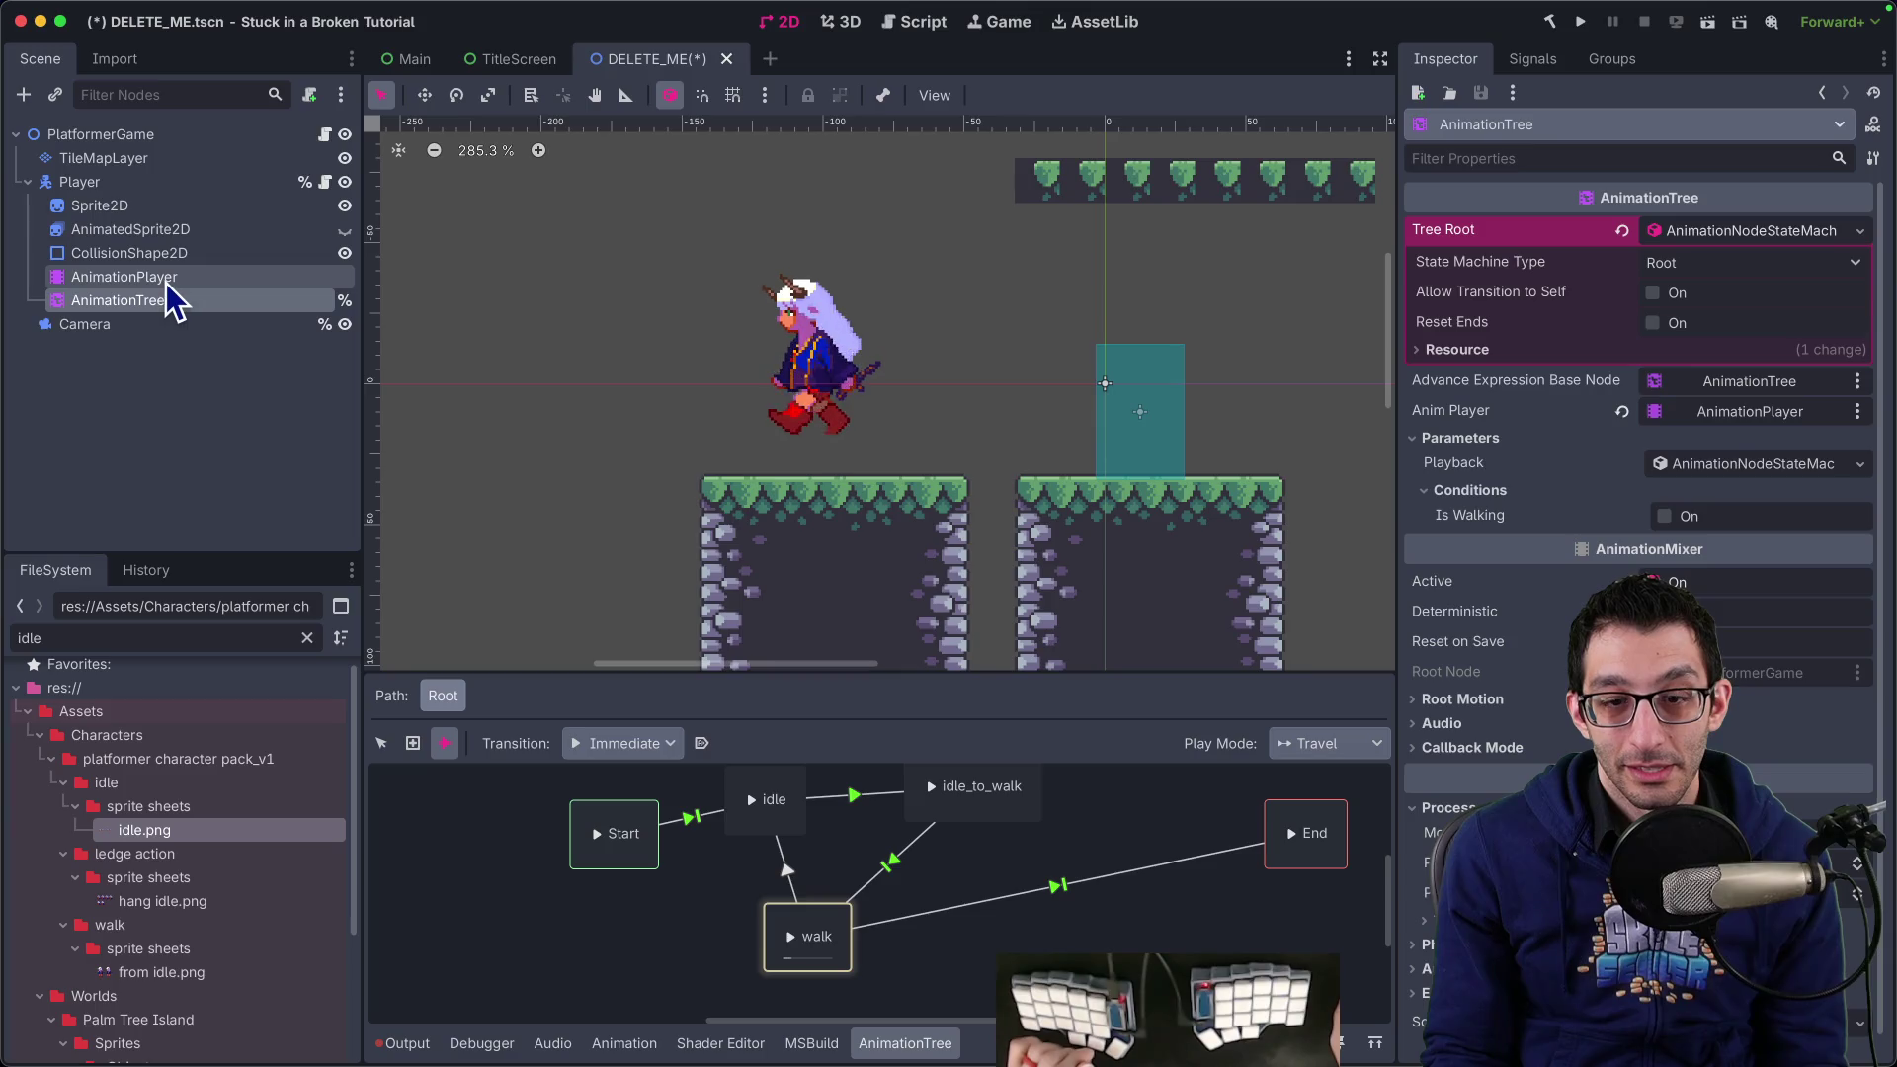
click(1666, 515)
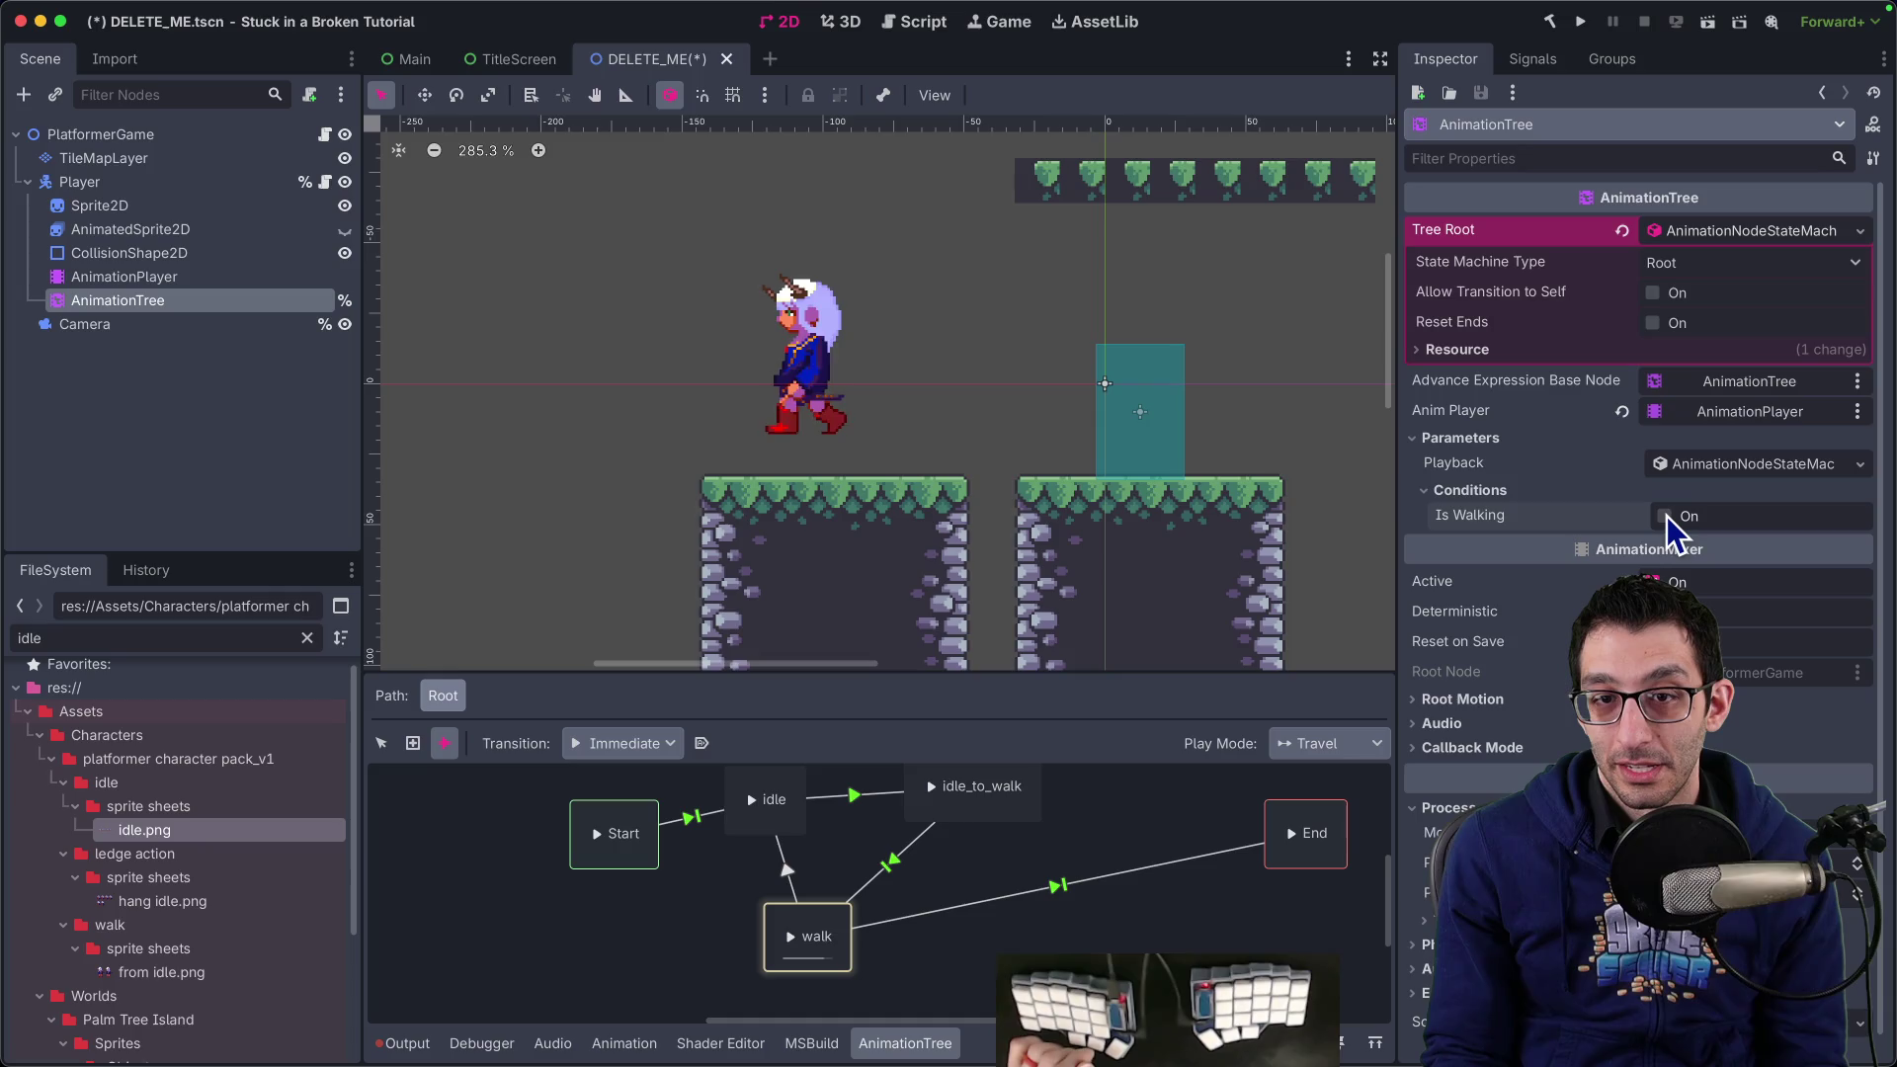
right_click(770, 826)
key(Escape)
right_click(756, 822)
key(Escape)
click(382, 743)
click(759, 809)
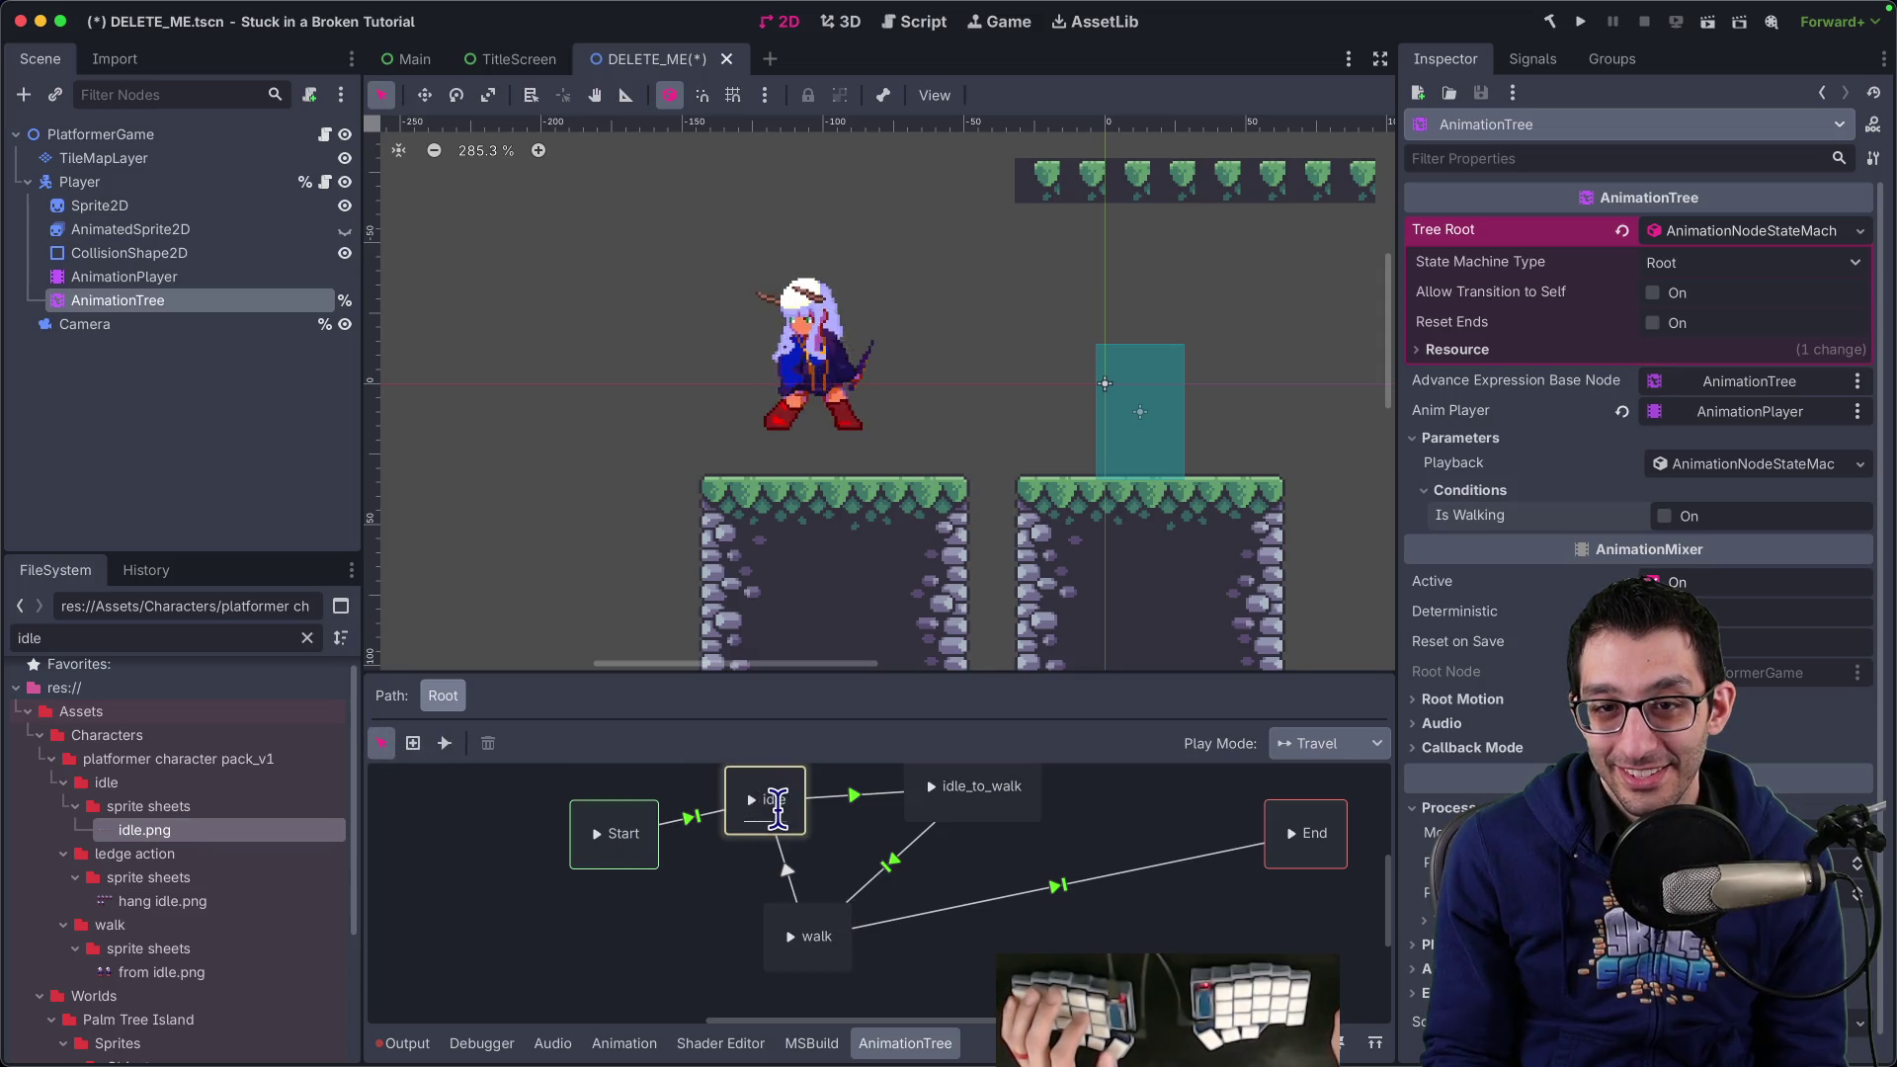
click(1664, 518)
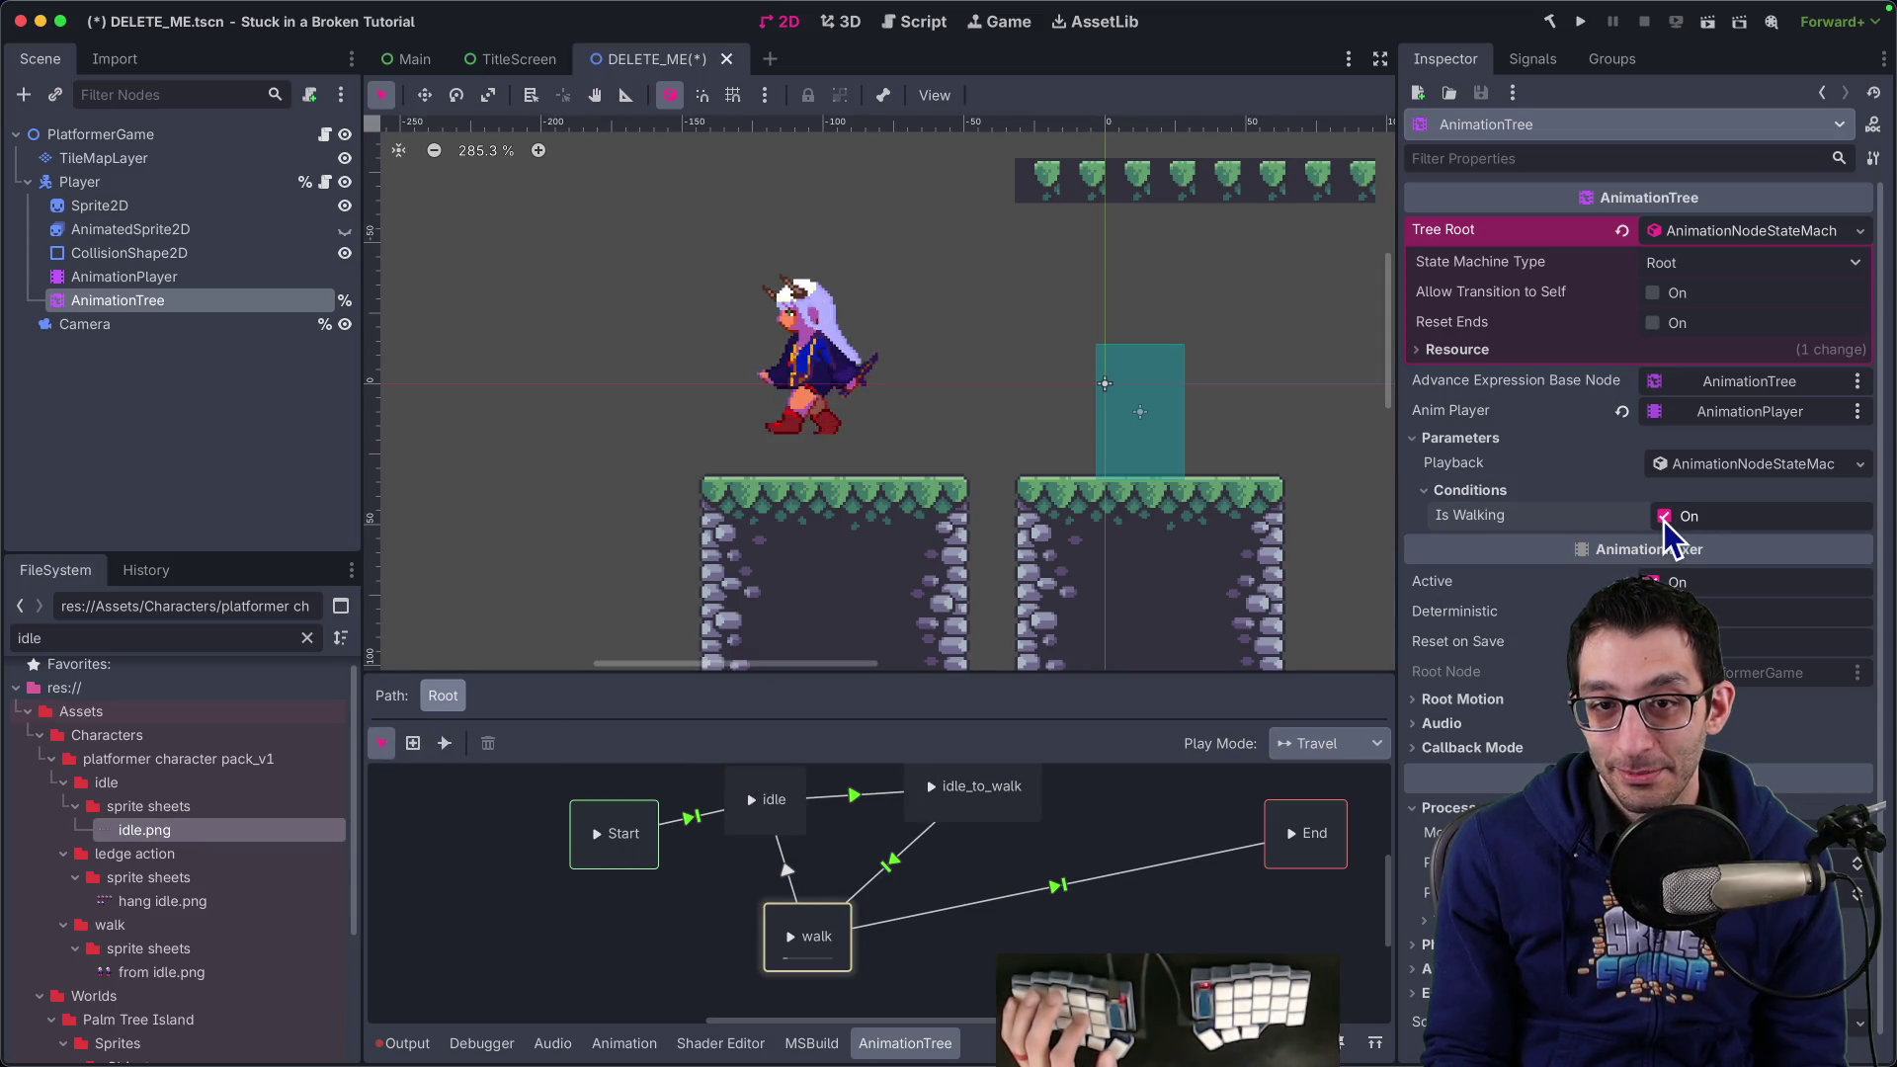
click(1664, 518)
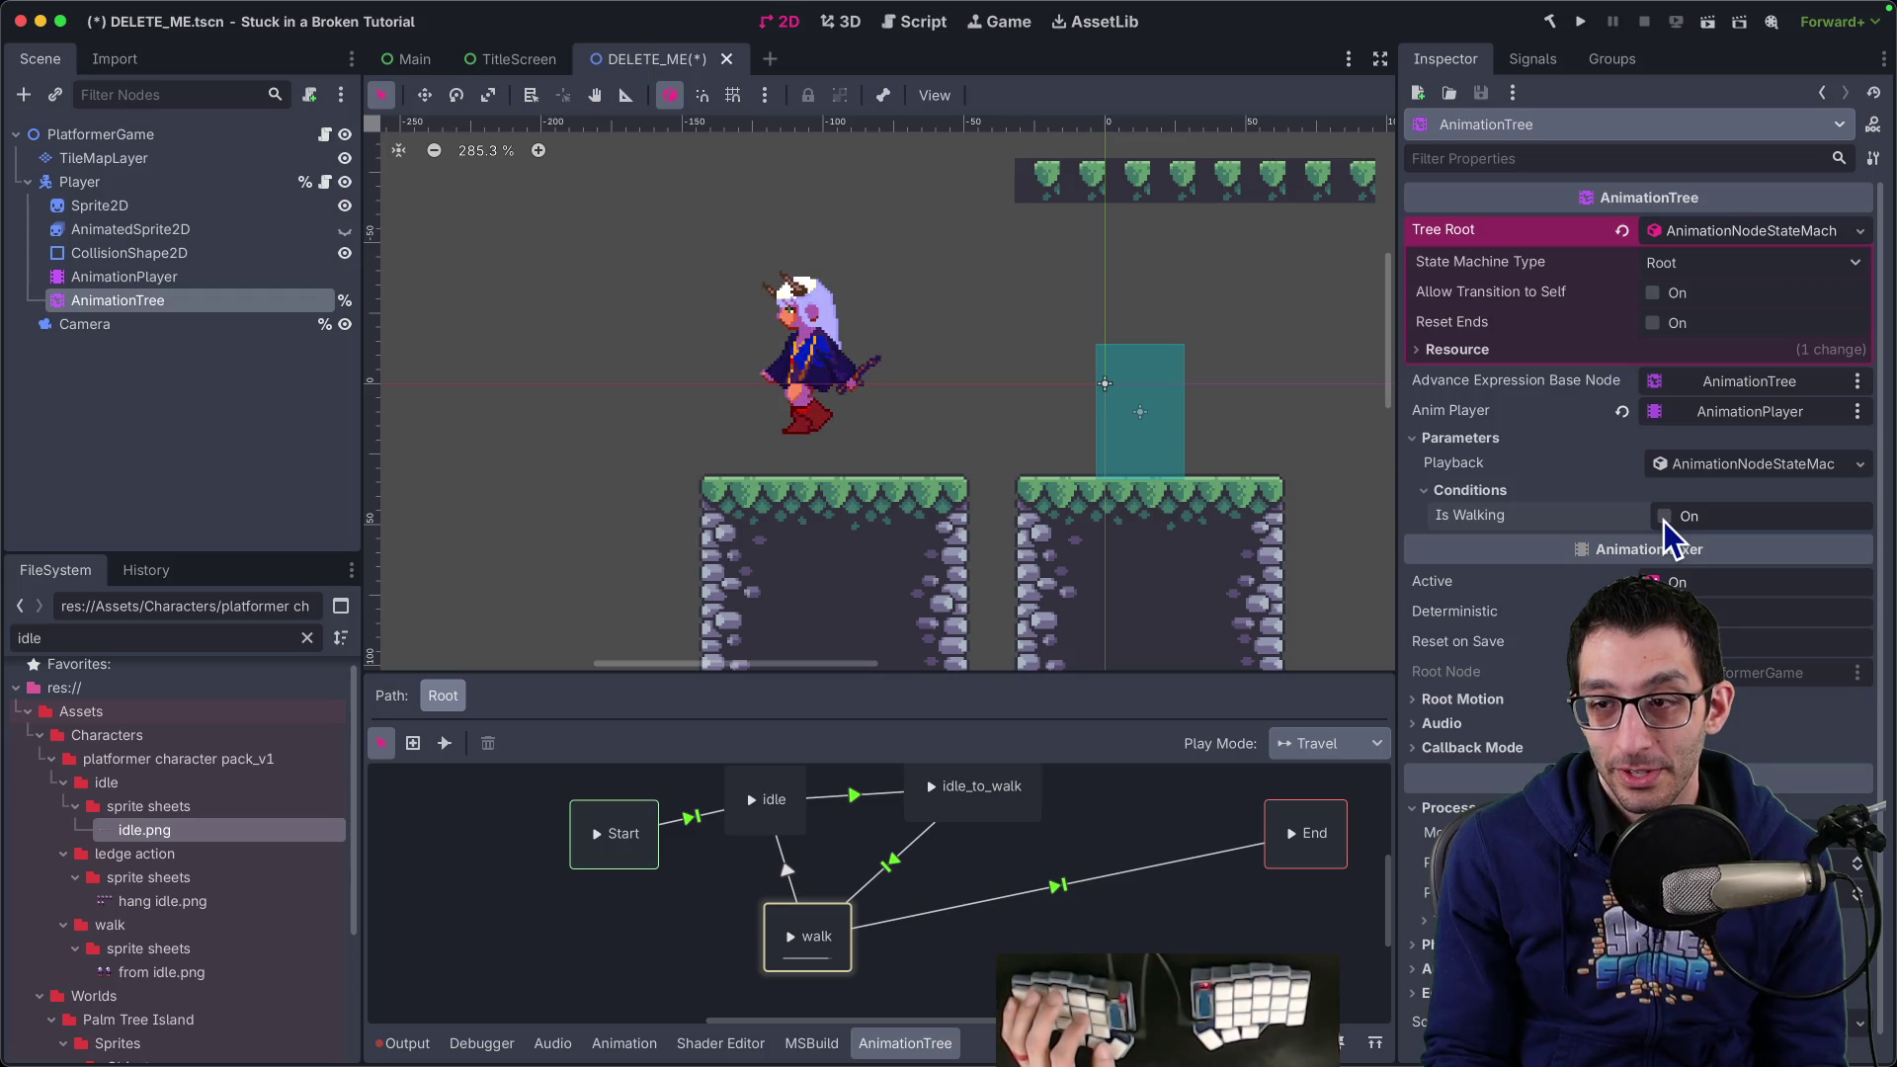
click(786, 873)
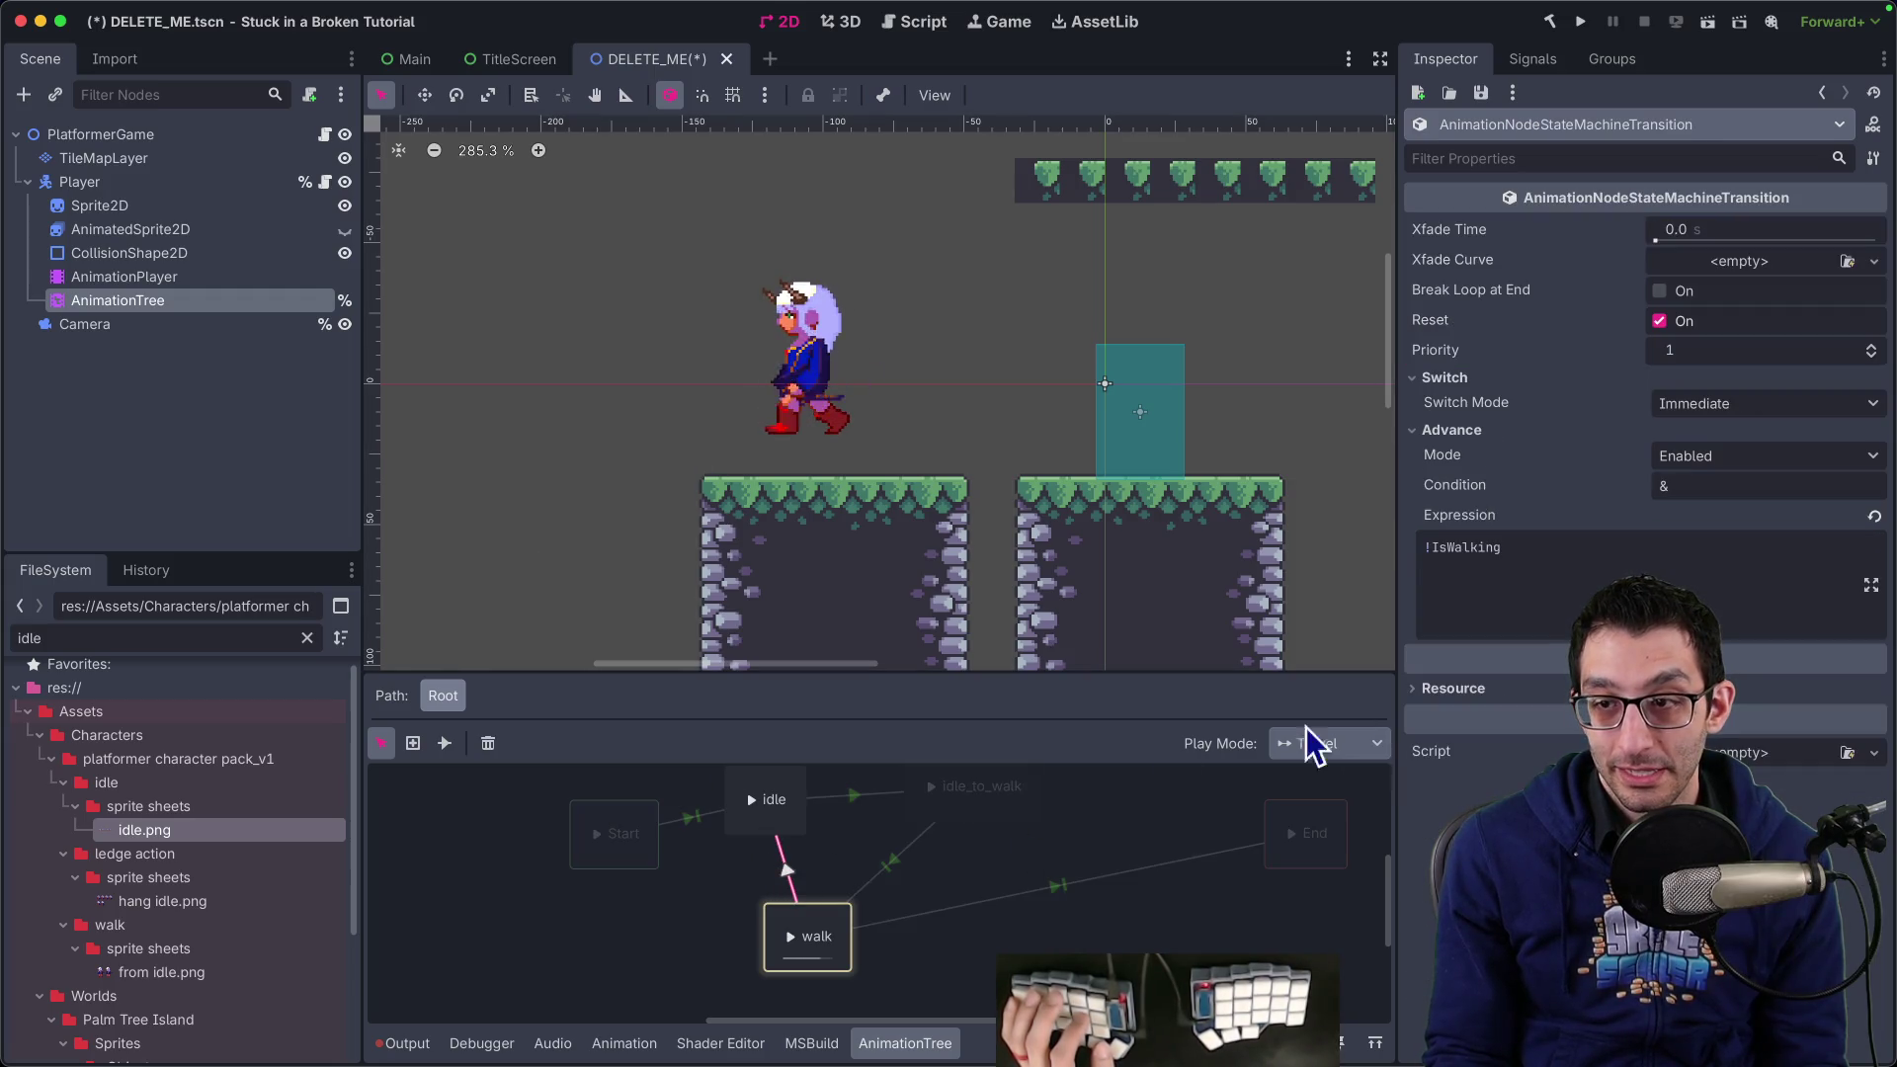
Test-run the game walking right and left to check the !IsWalking return, then stop
triple_click(1487, 545)
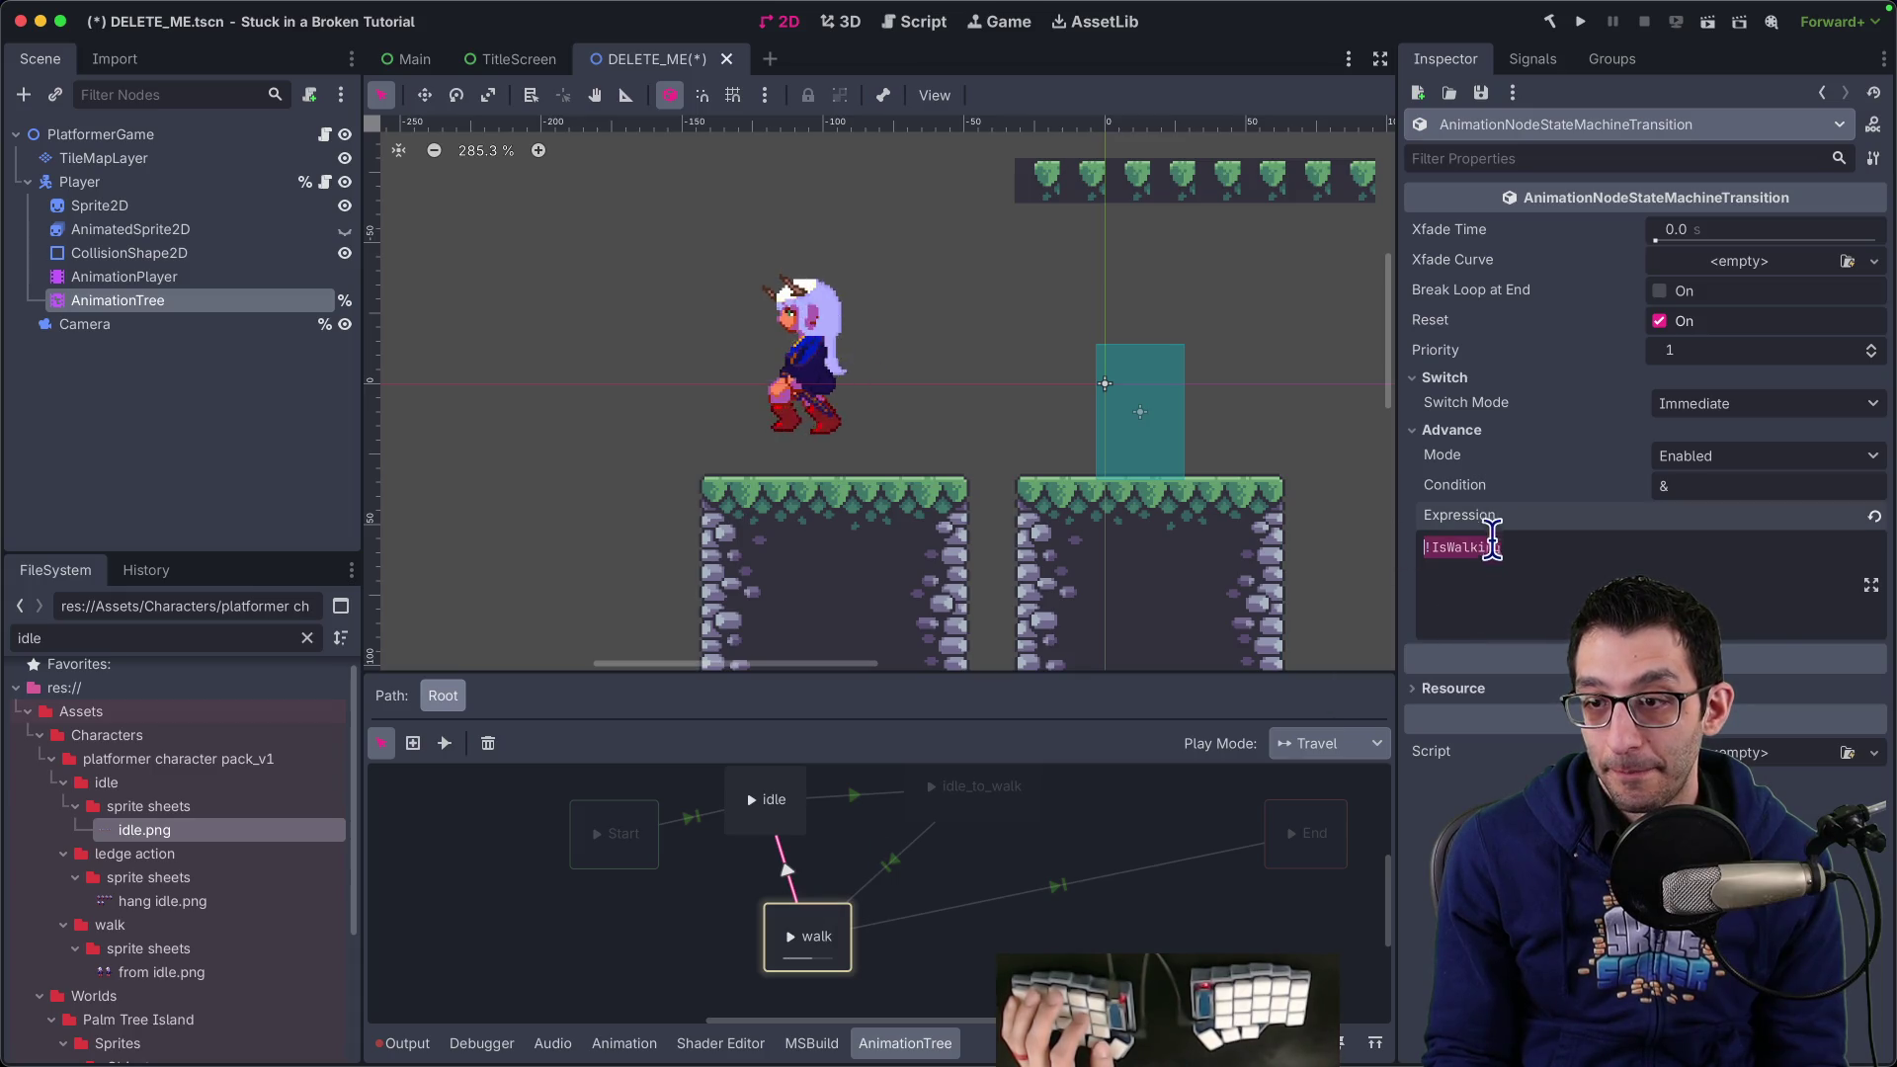
click(1581, 21)
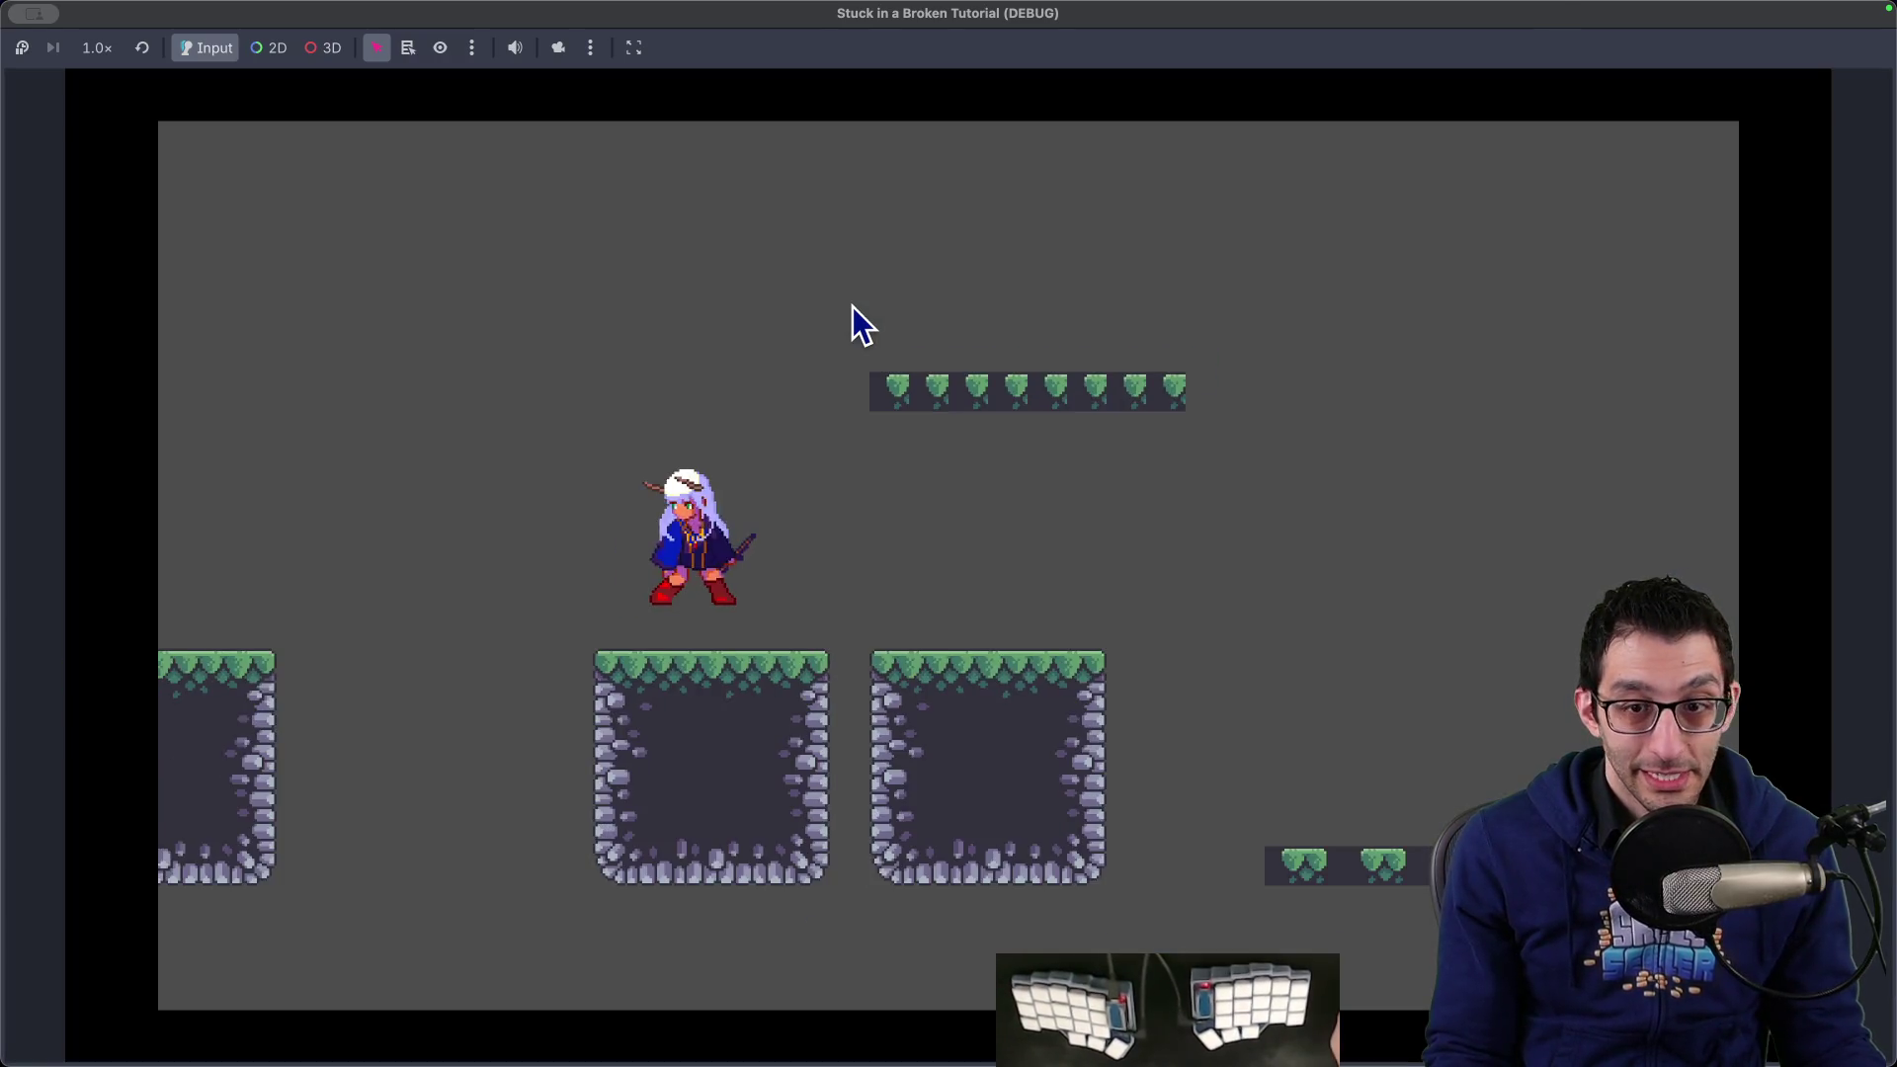
key(Right)
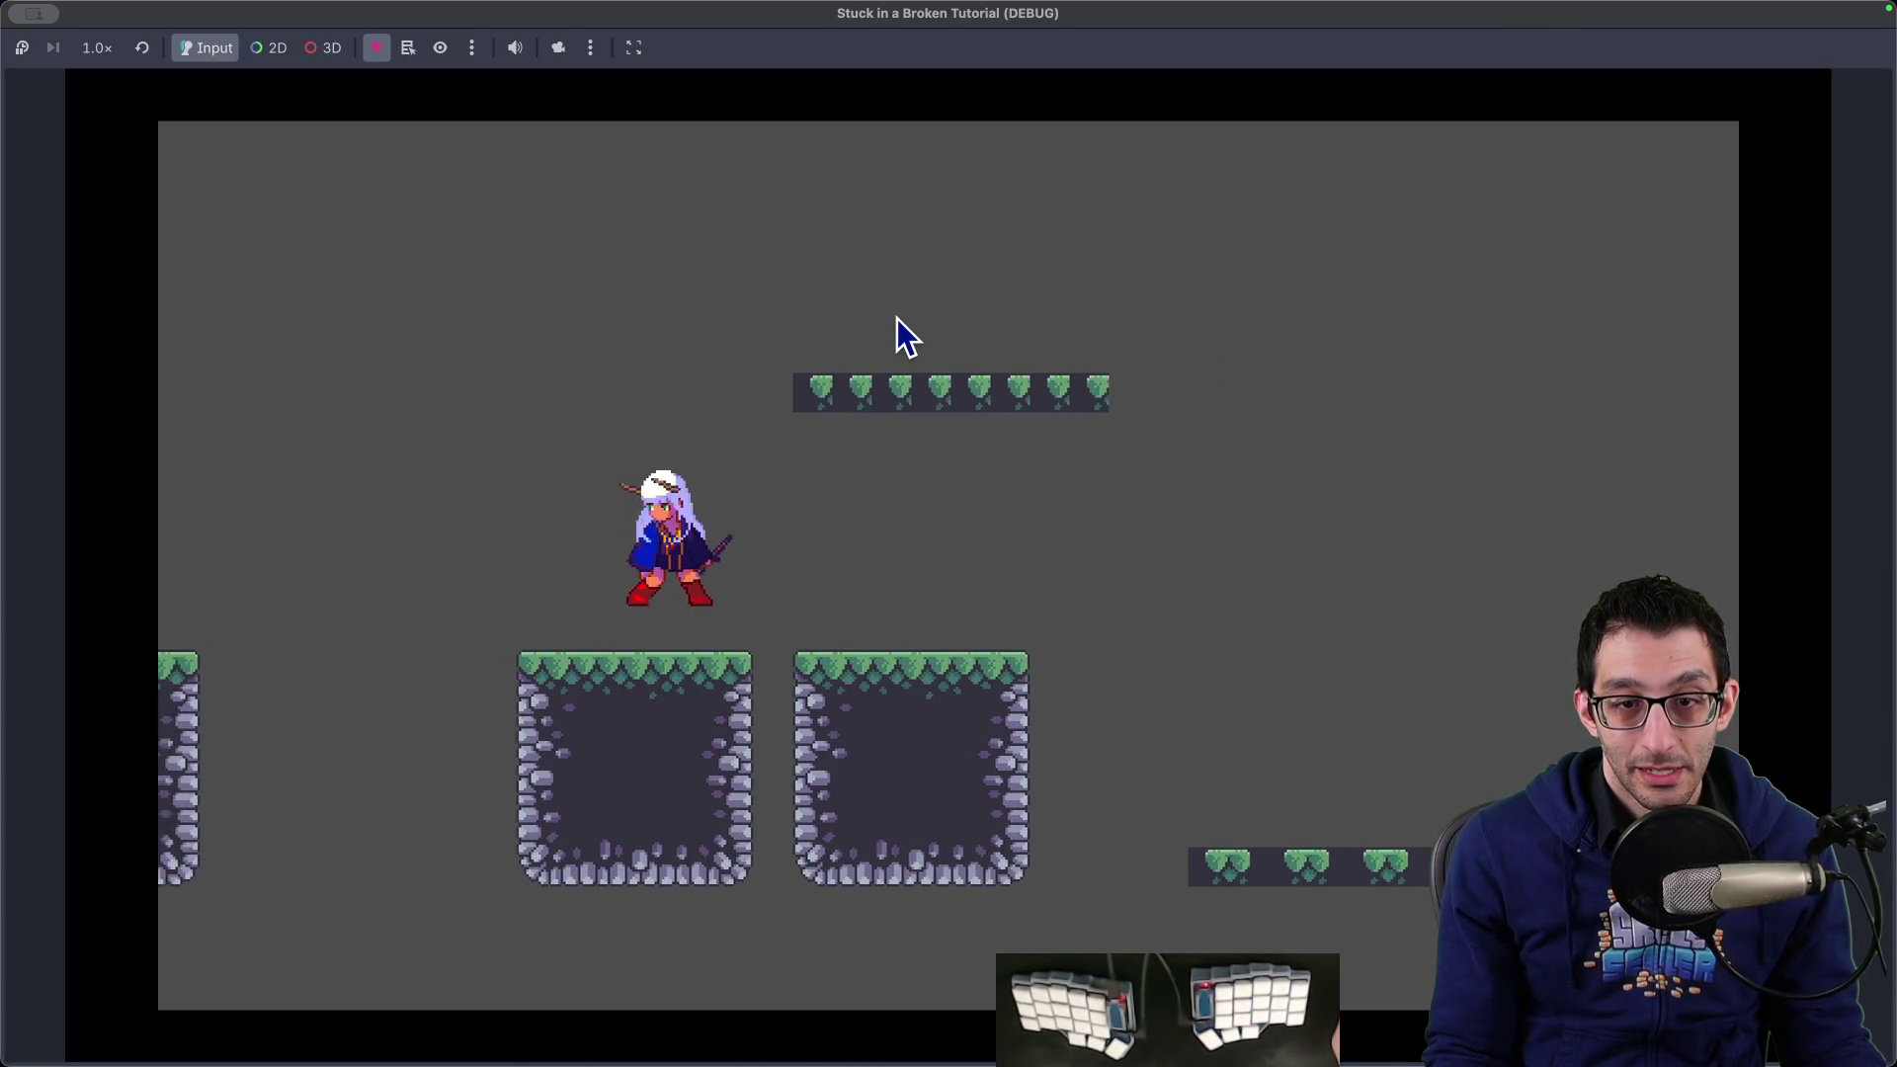
key(Left)
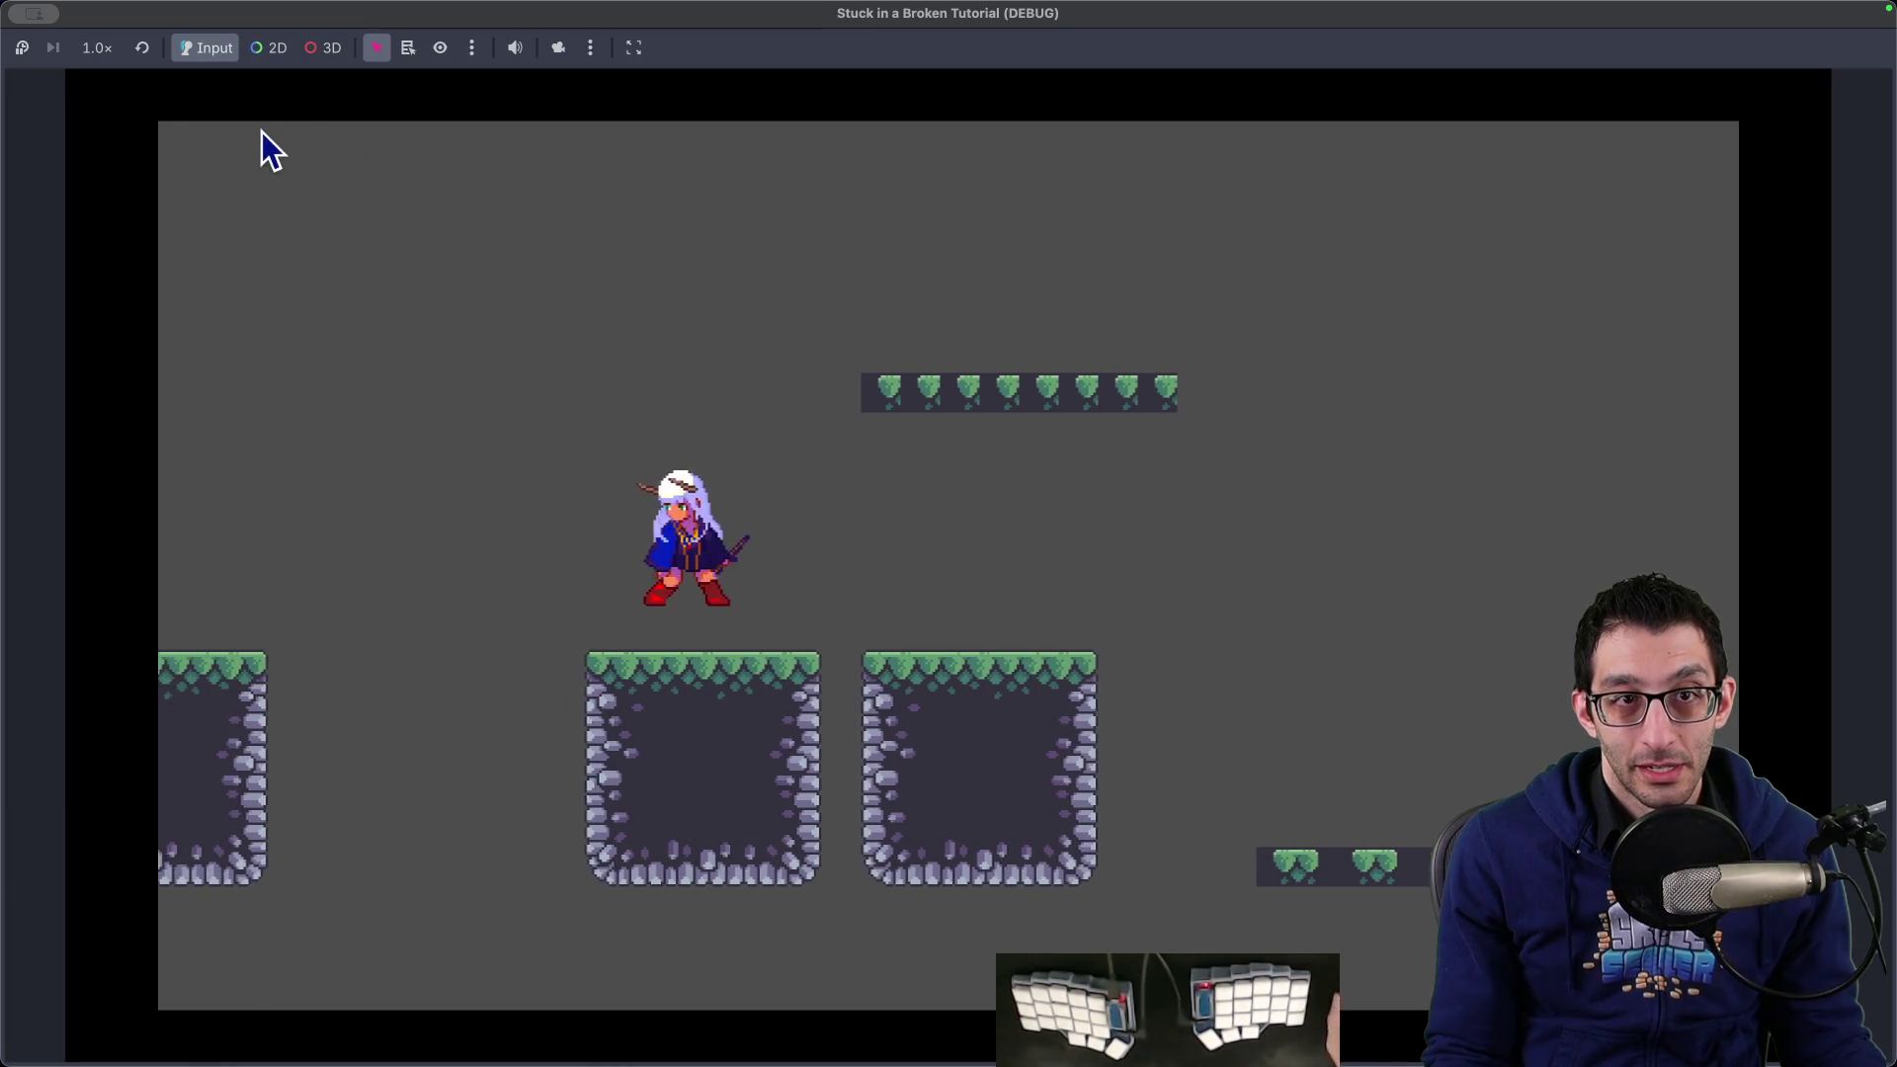
key(super+period)
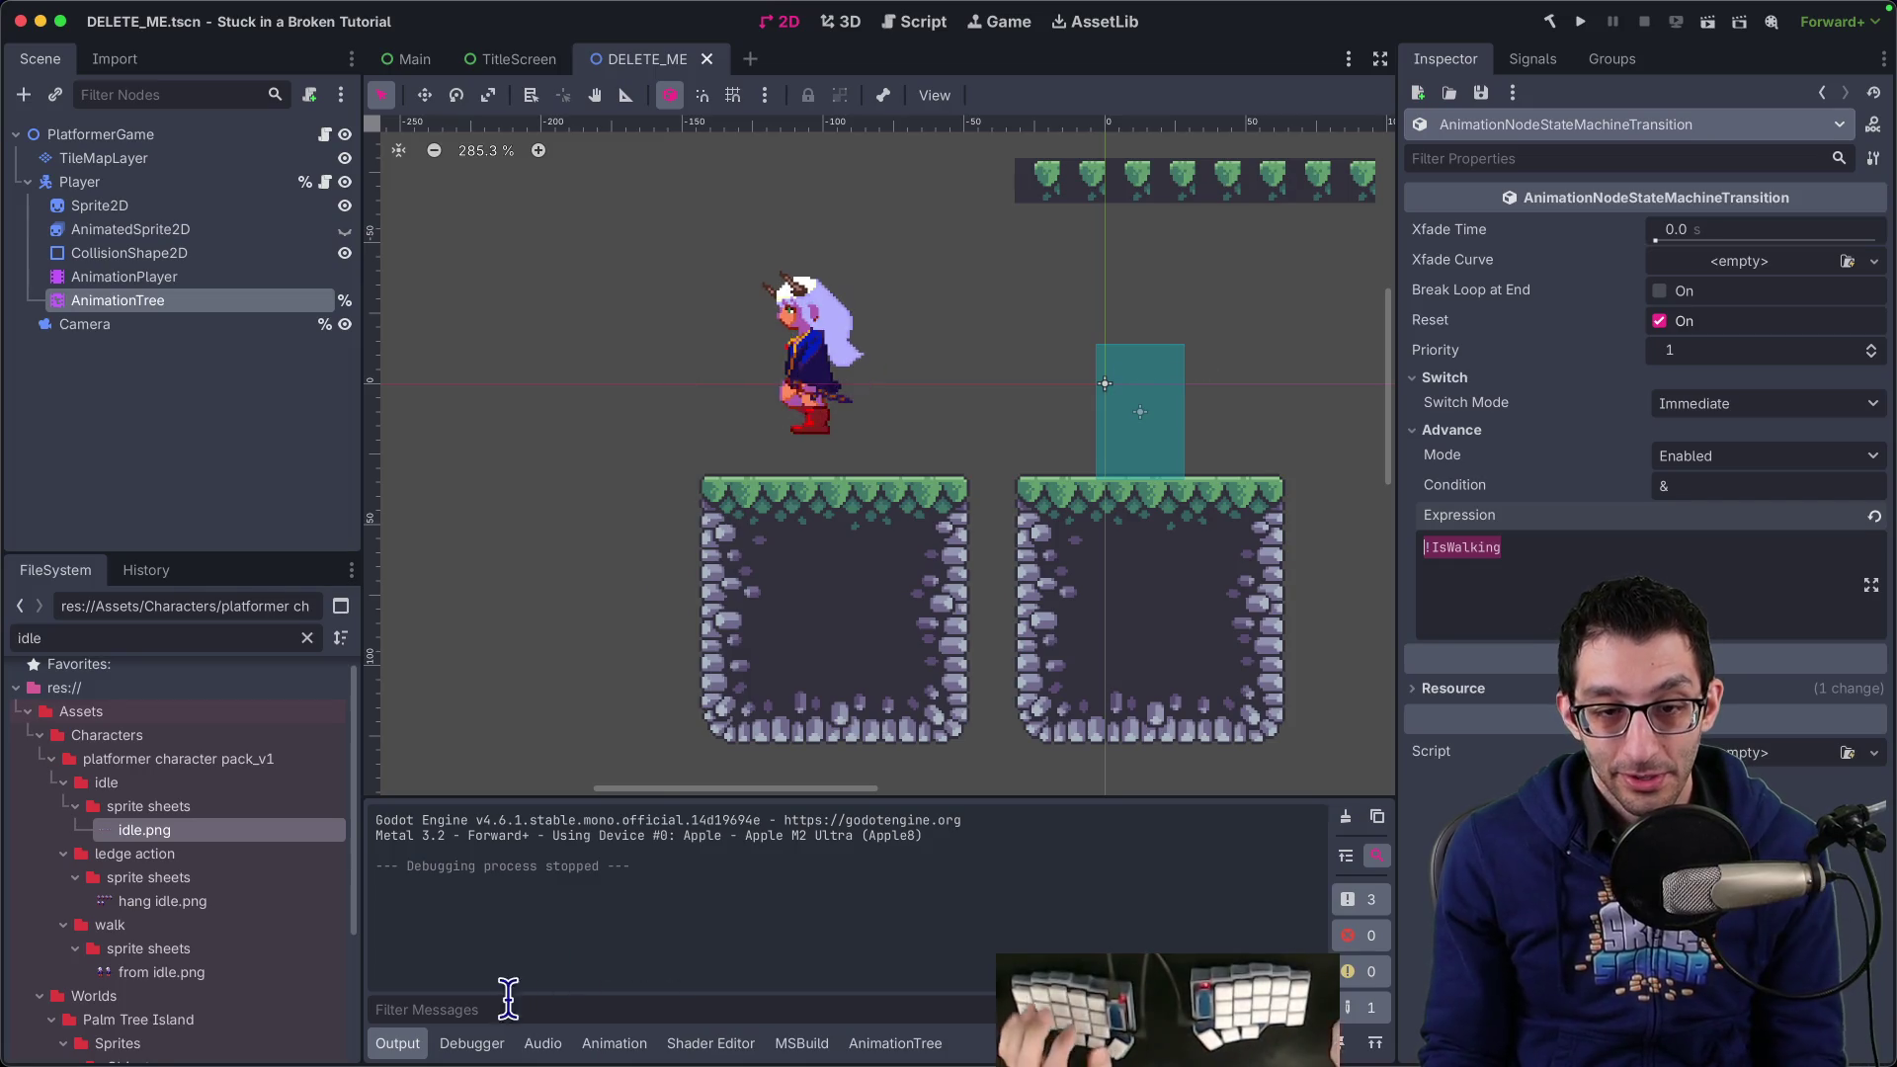
key(super+Tab)
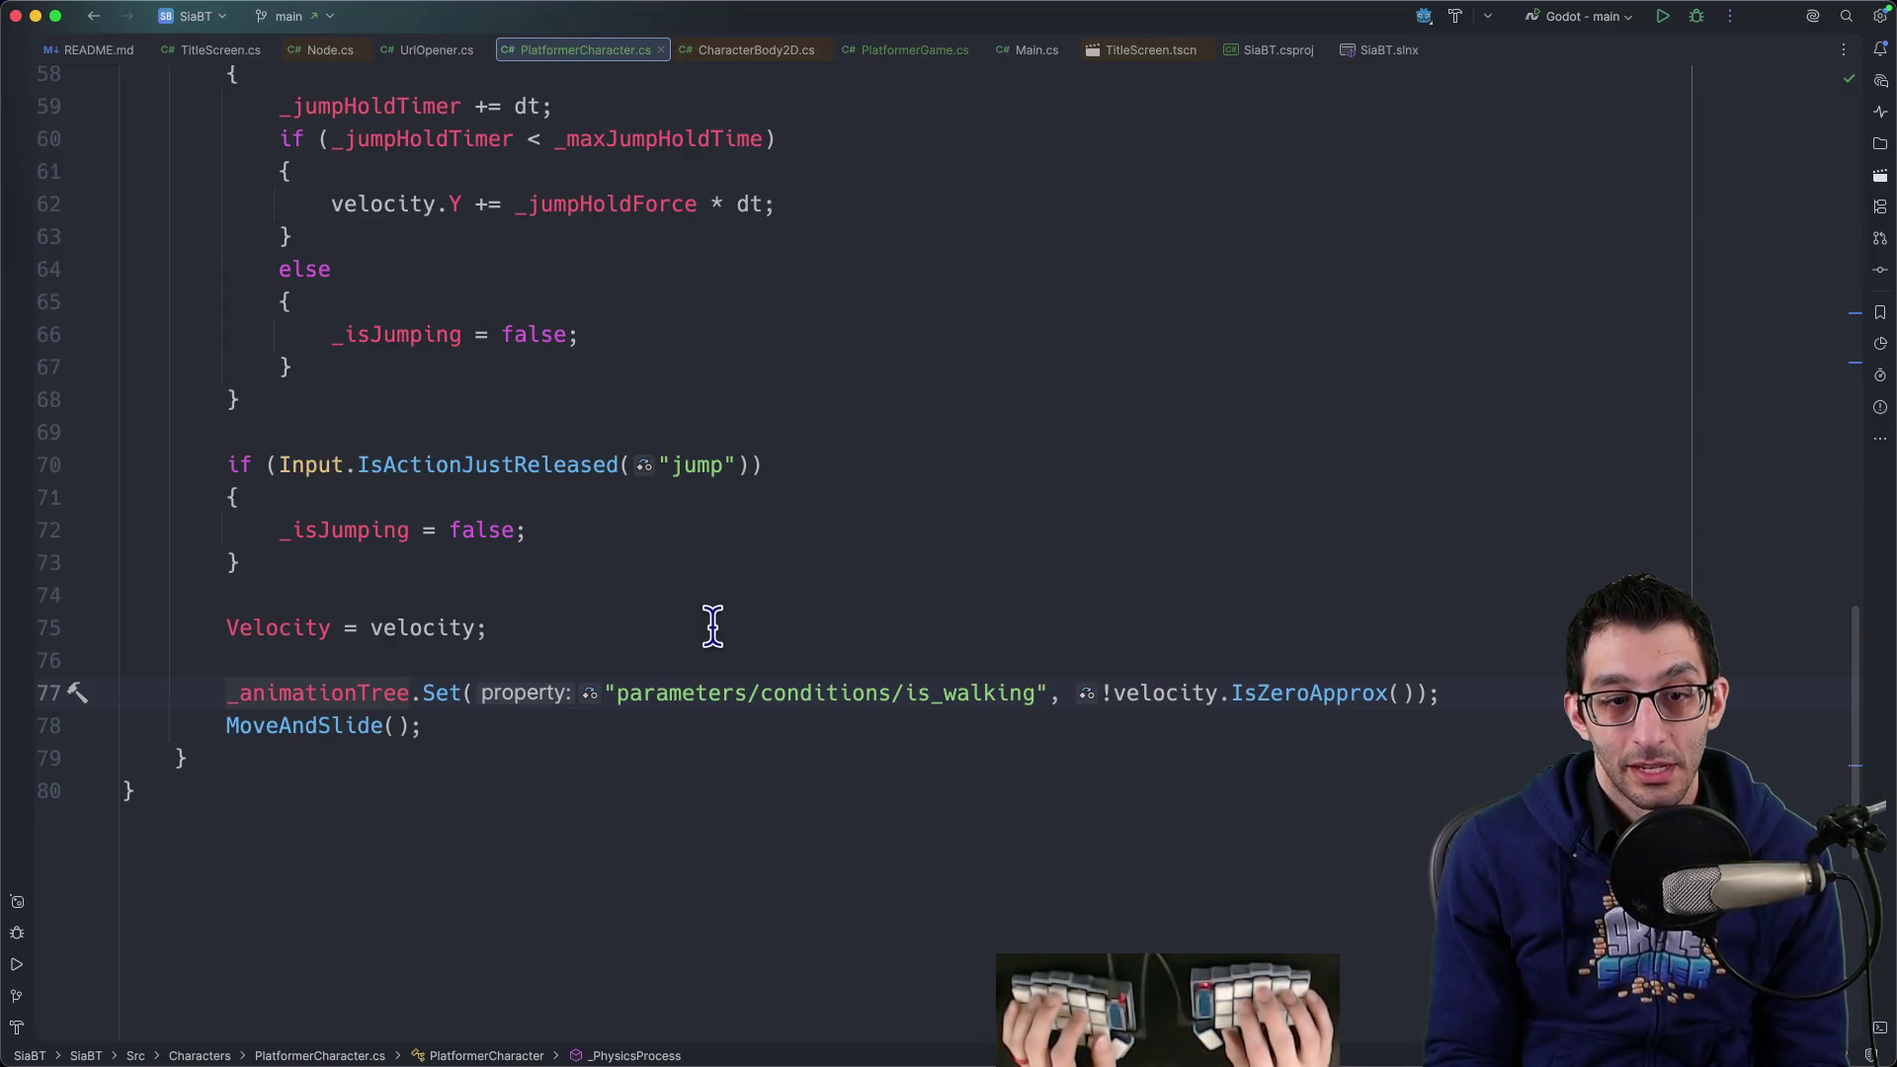
Select the "parameters/conditions/is_walking" path in line 77's Set call for comparison with the docs
key(Home)
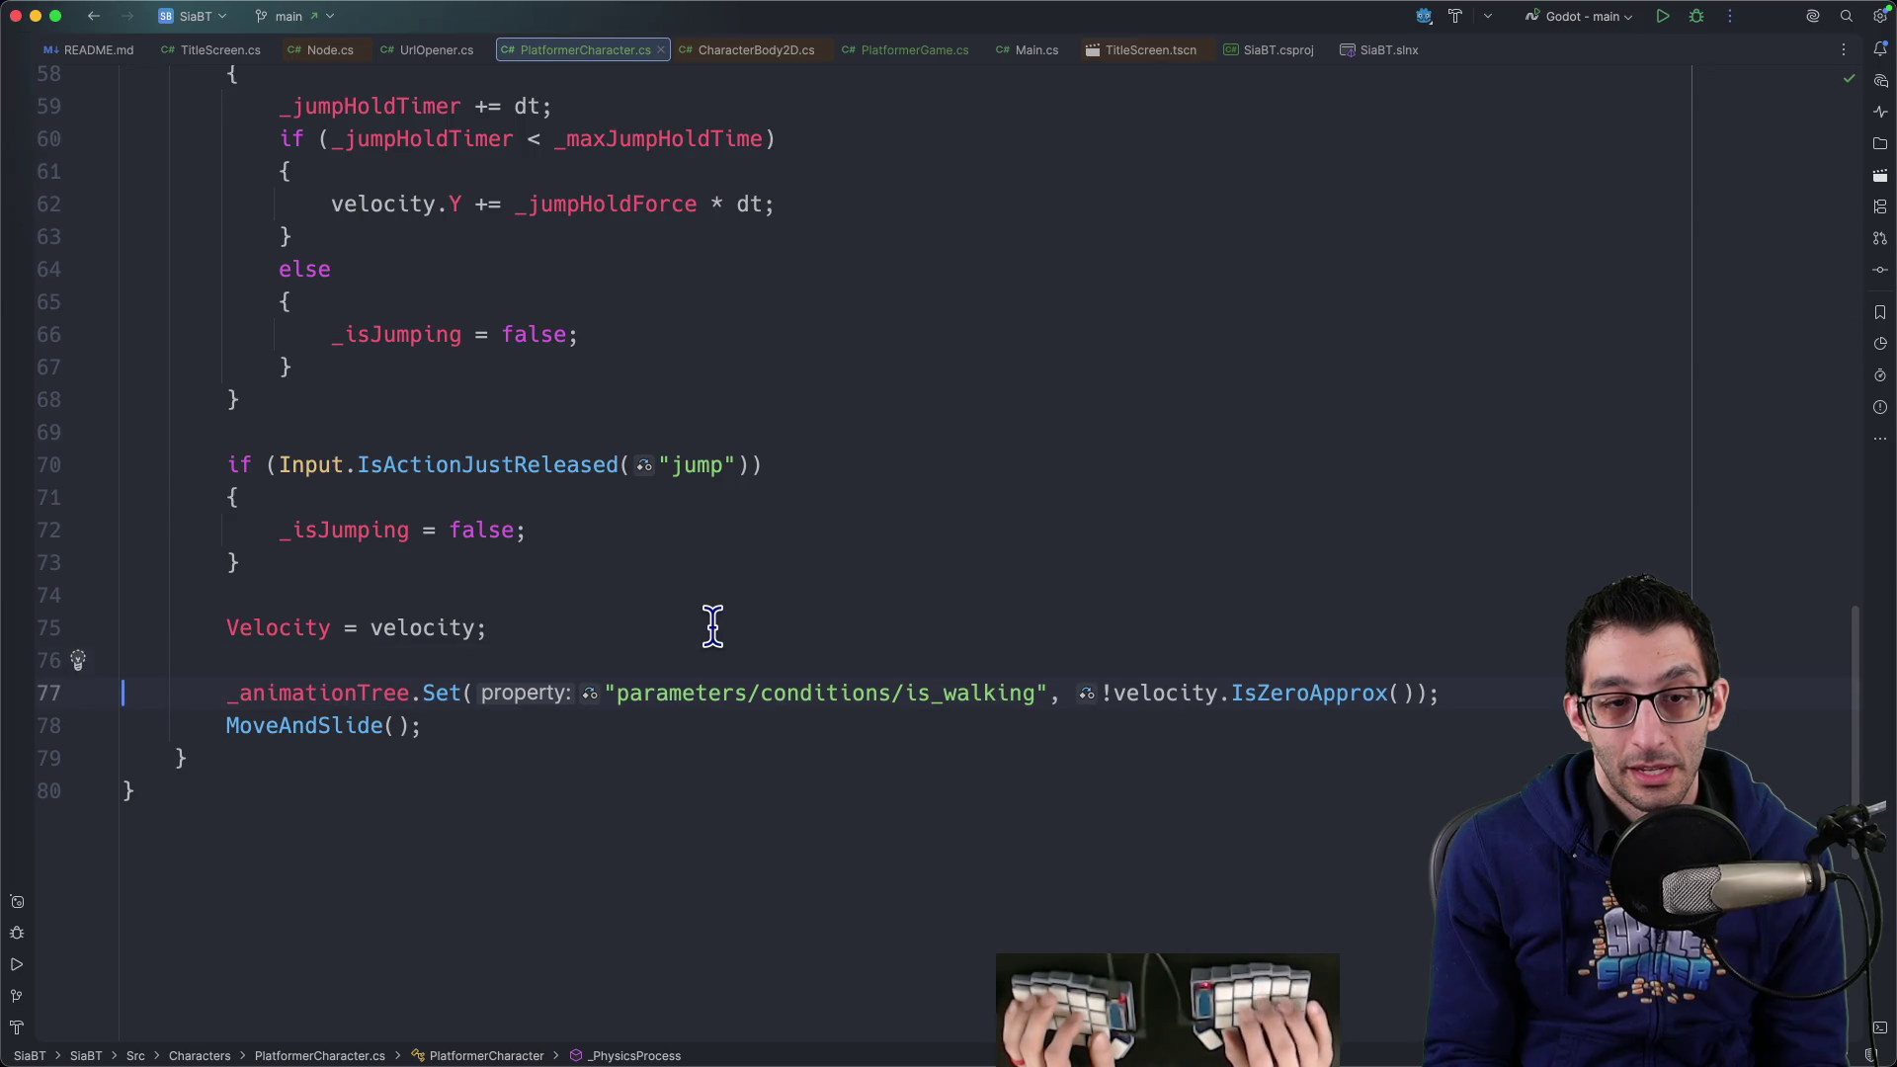
scroll(713, 625, up, 10)
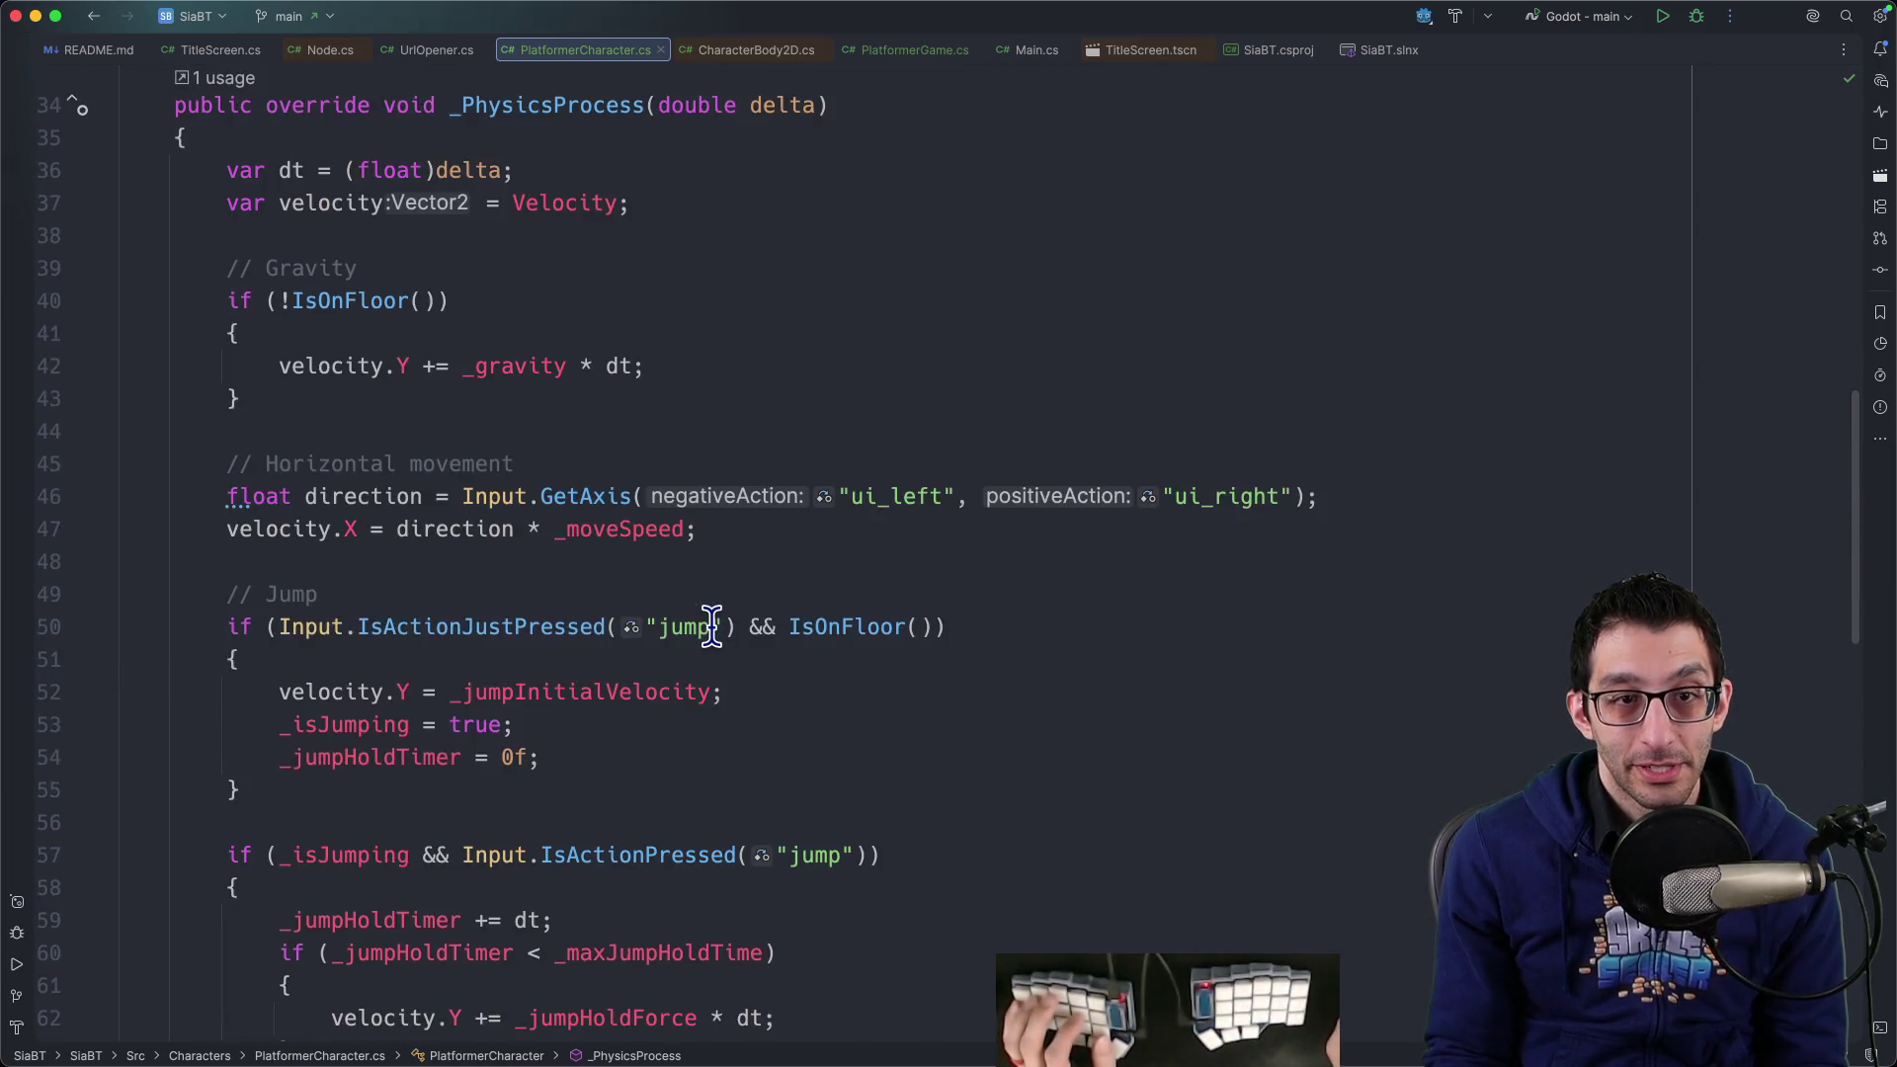
click(481, 175)
scroll(563, 435, down, 10)
drag(229, 474, 975, 466)
double_click(940, 476)
key(alt+Up)
key(alt+Up)
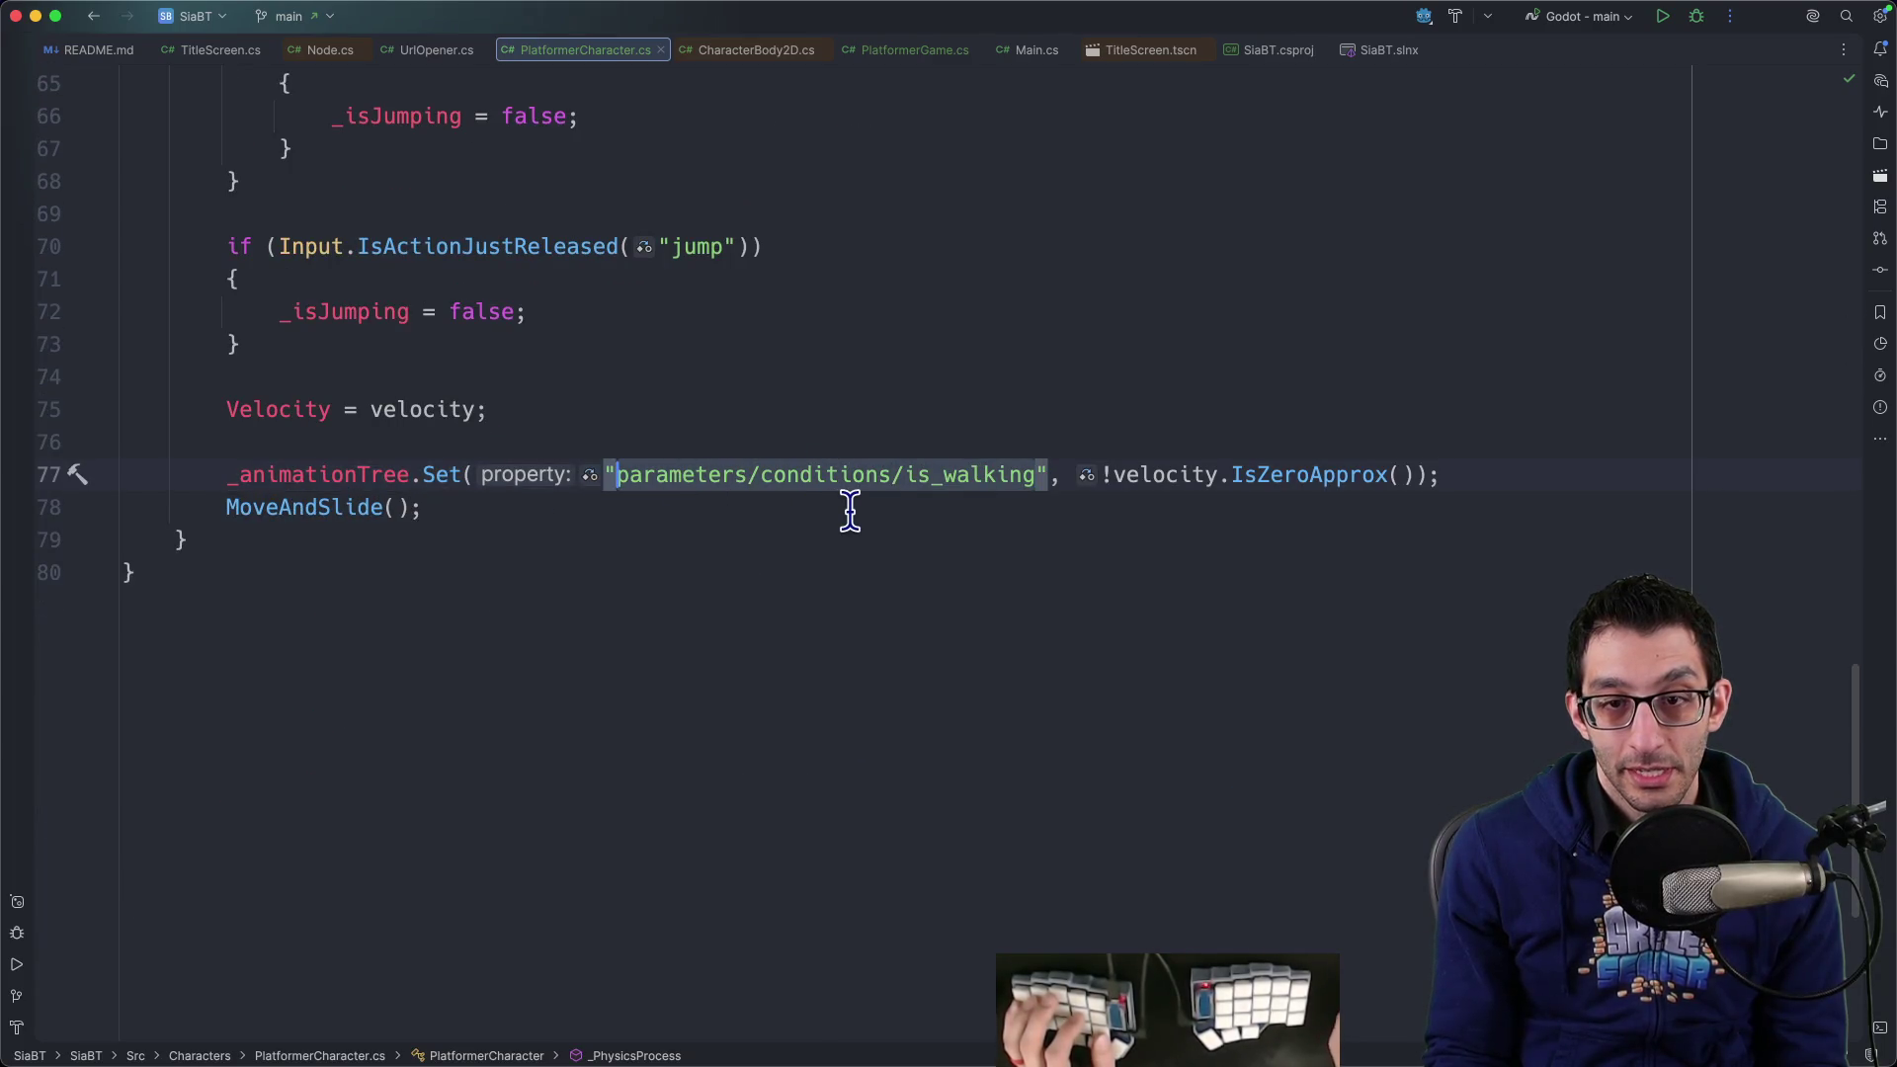
key(super+Tab)
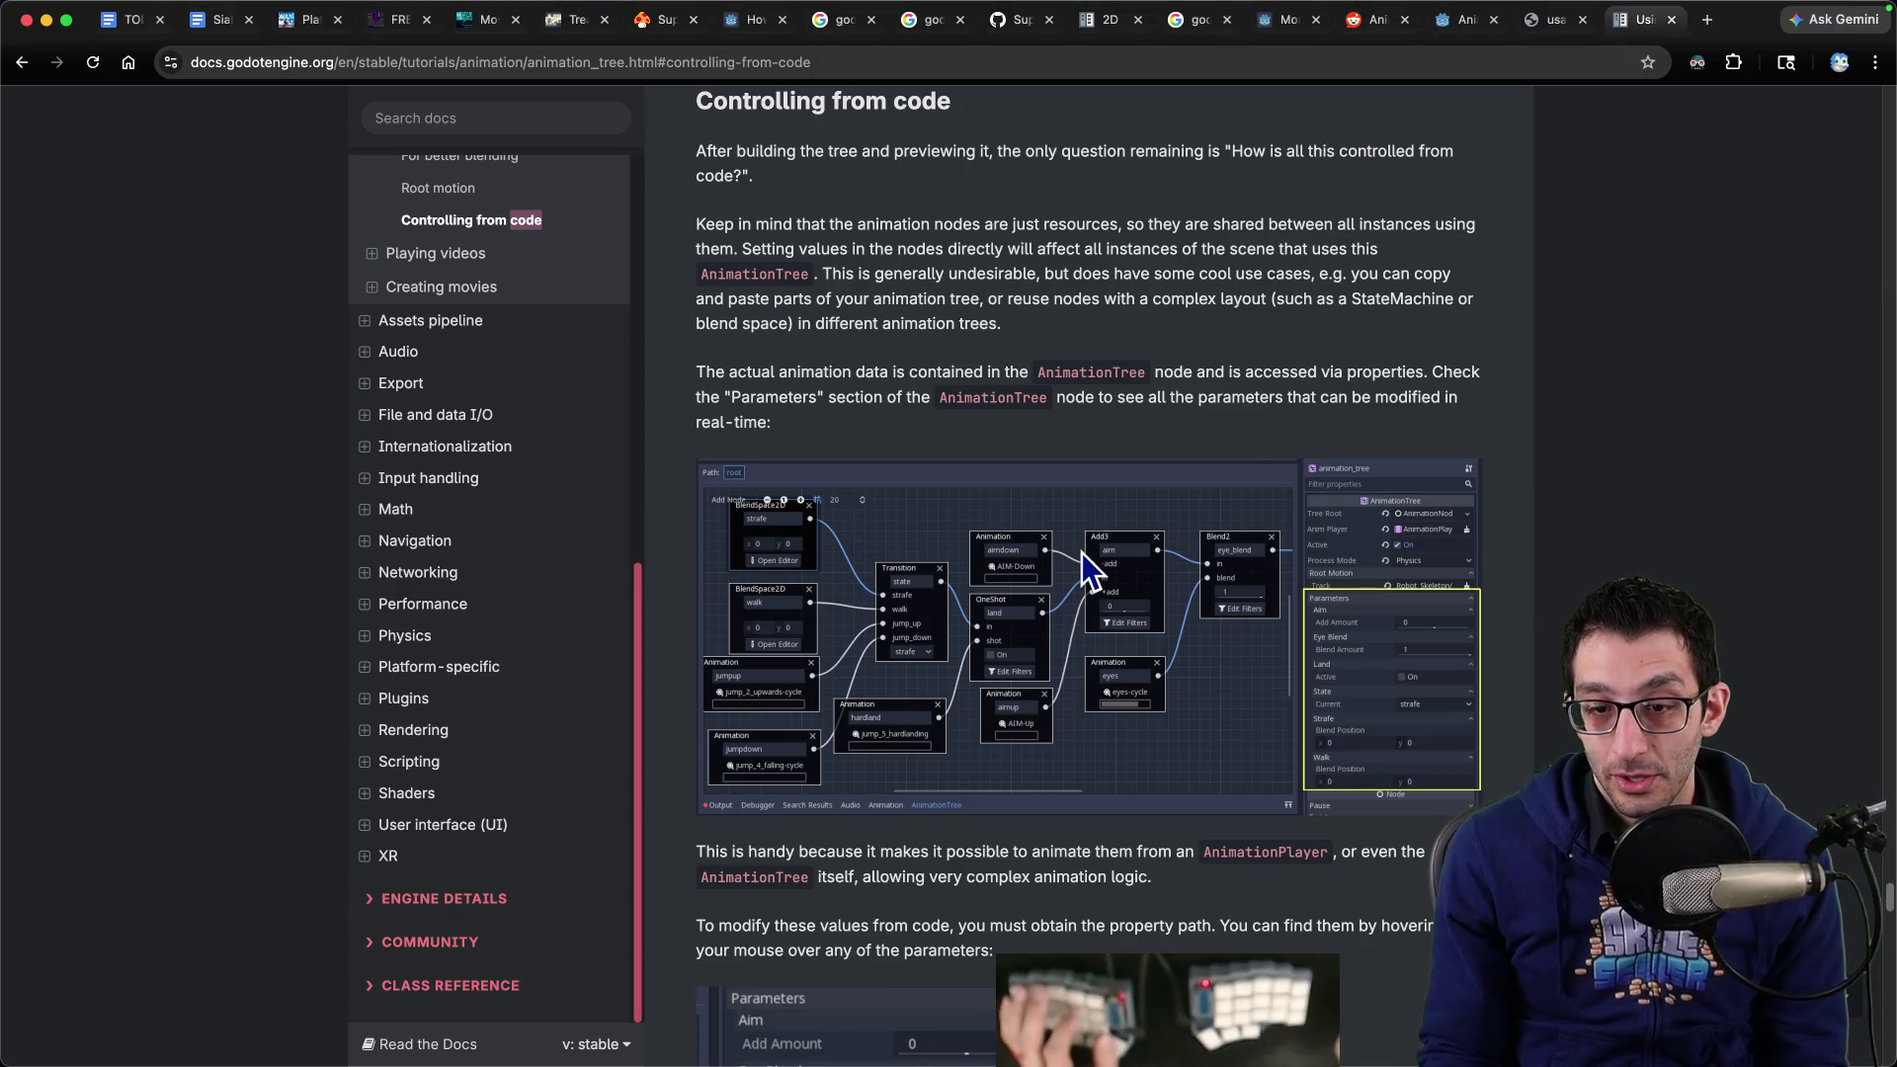
Search the AnimationTree docs for 'parameters/' and scroll through the property-path section
key(super+f)
text(parameters/con)
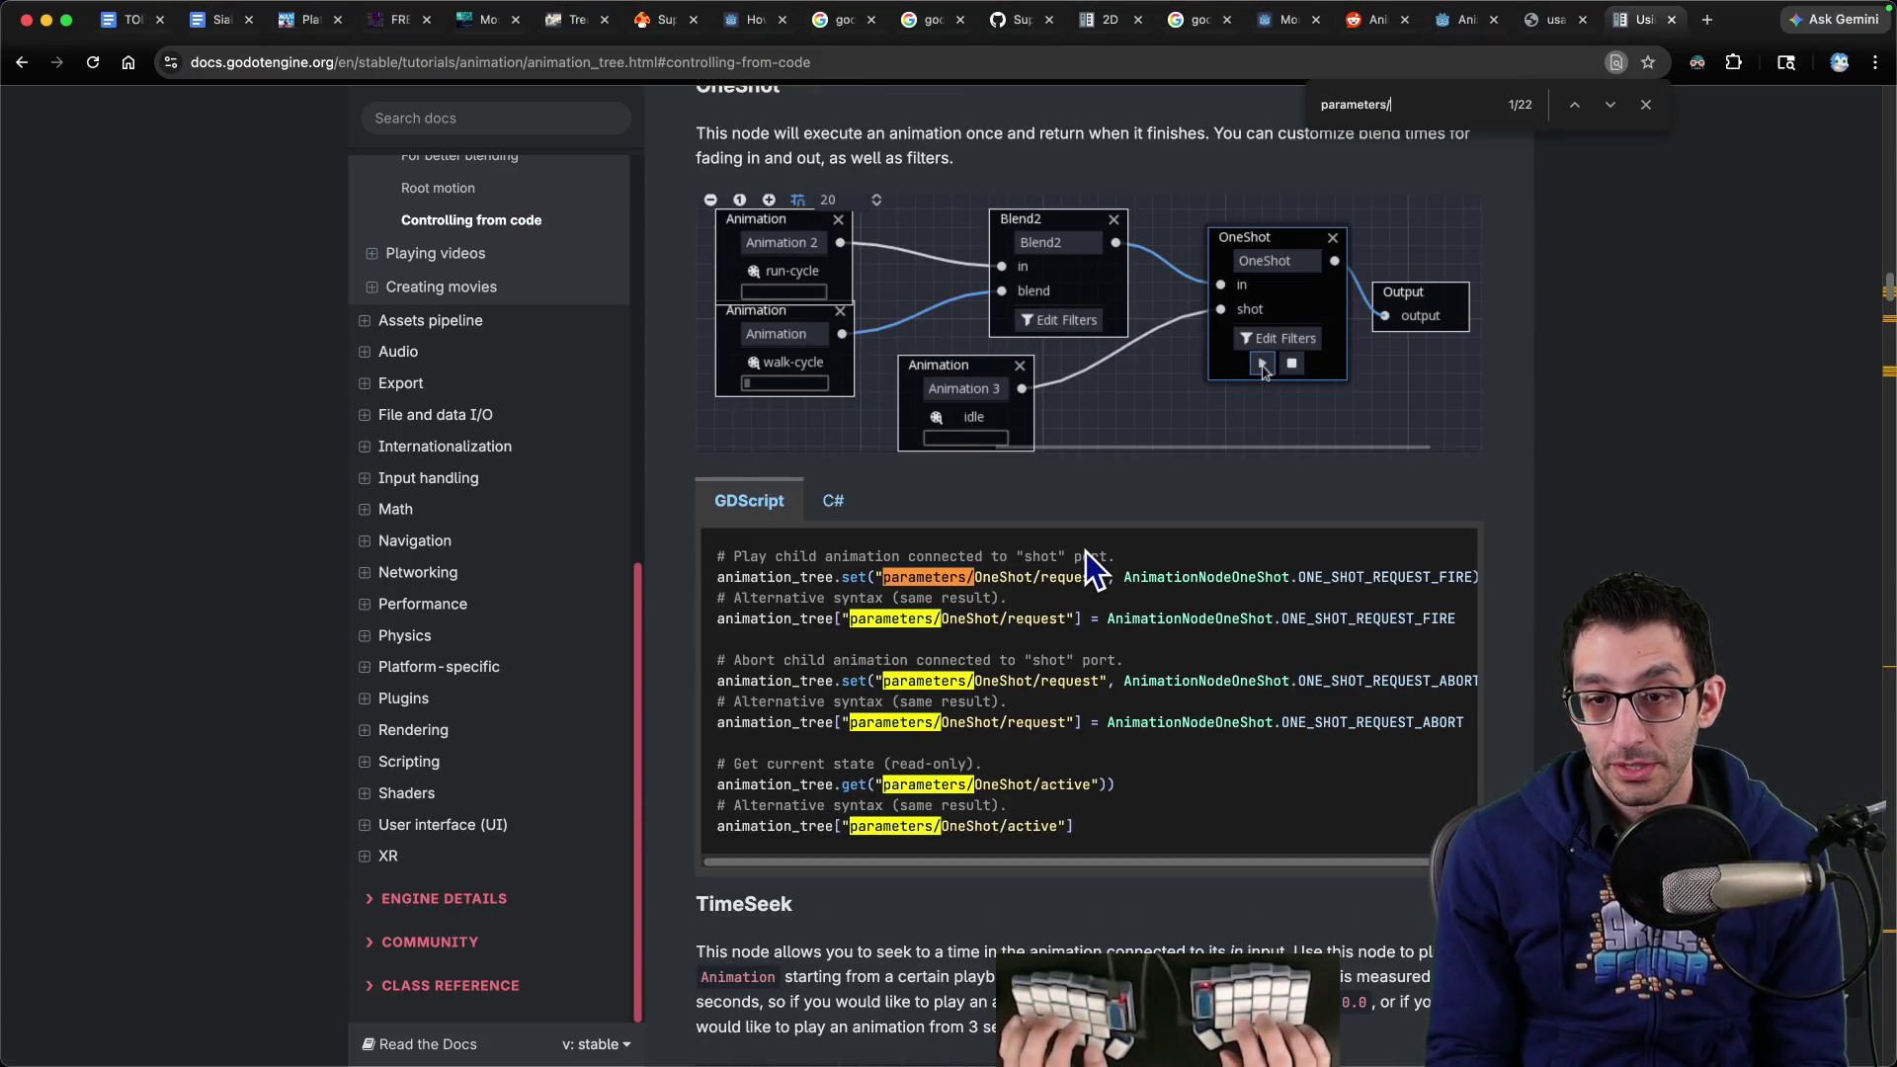
key(BackSpace)
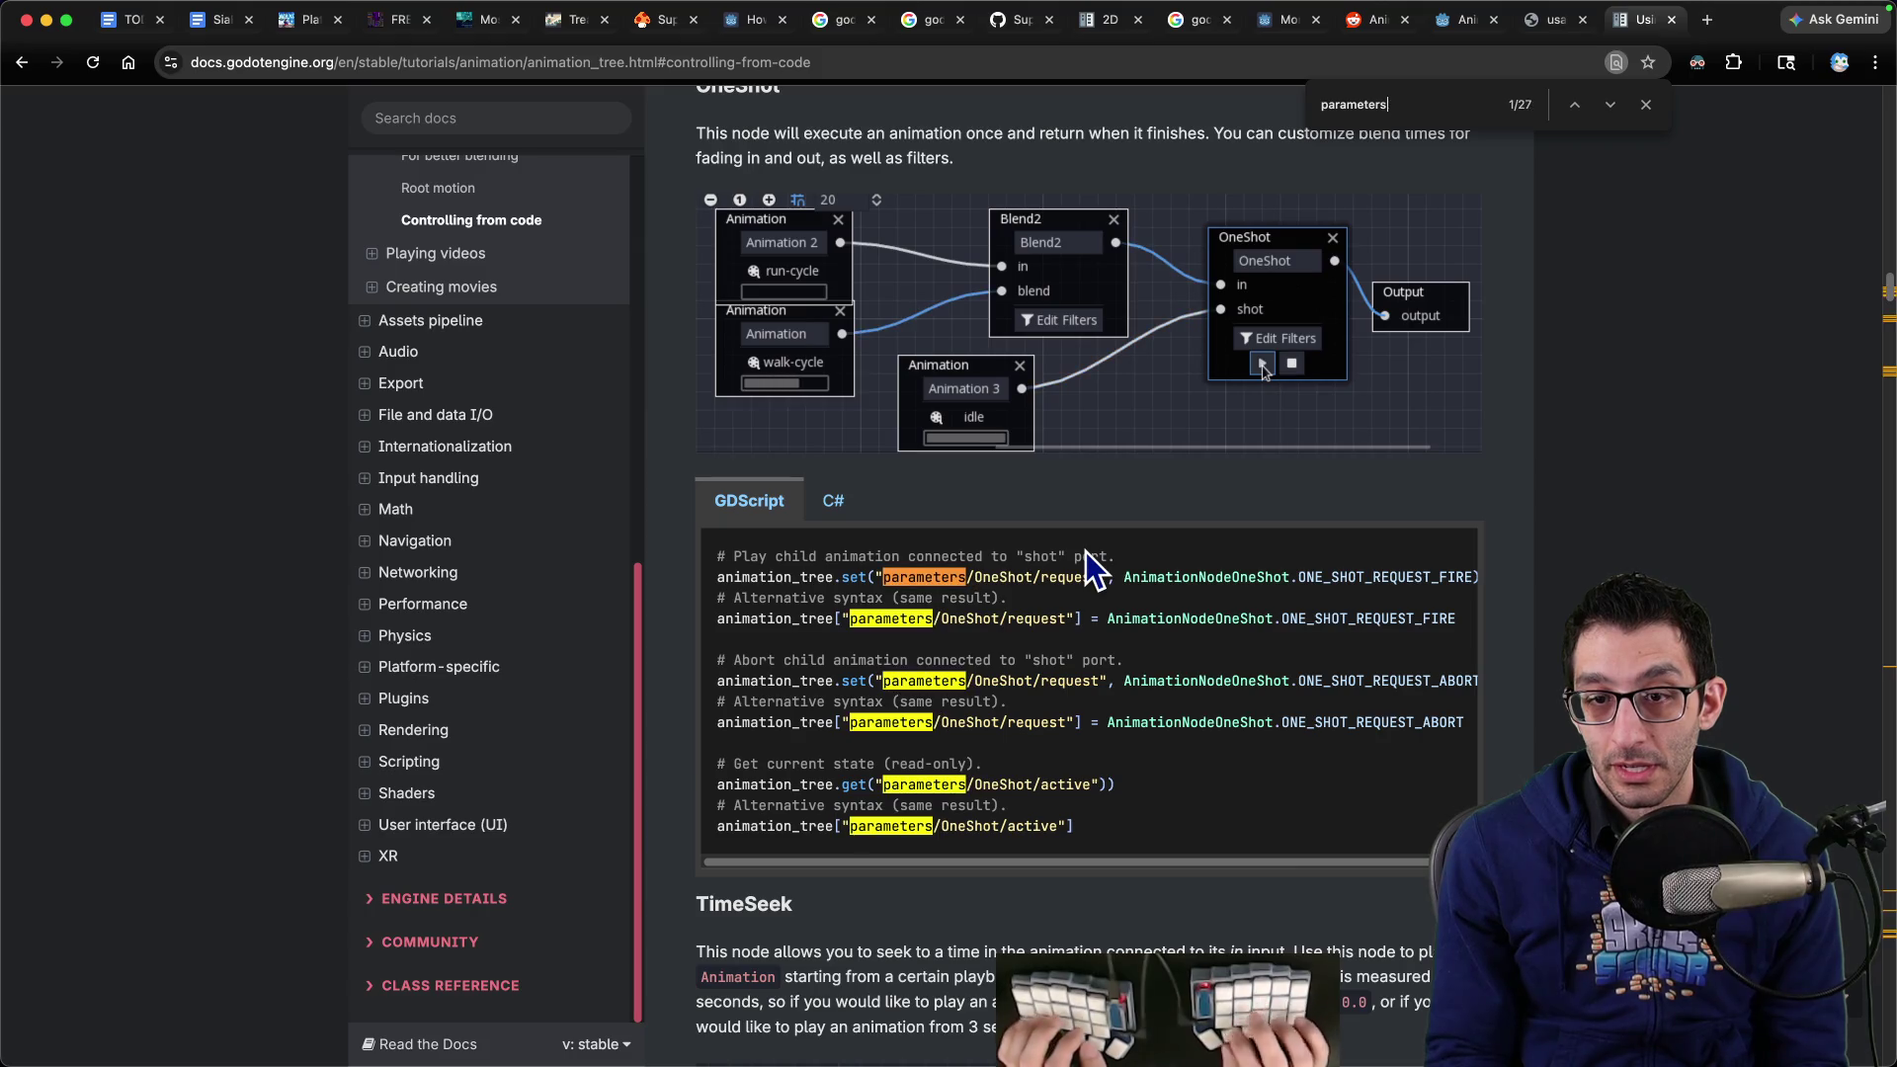
key(Escape)
scroll(1200, 559, up, 7)
scroll(1195, 551, up, 5)
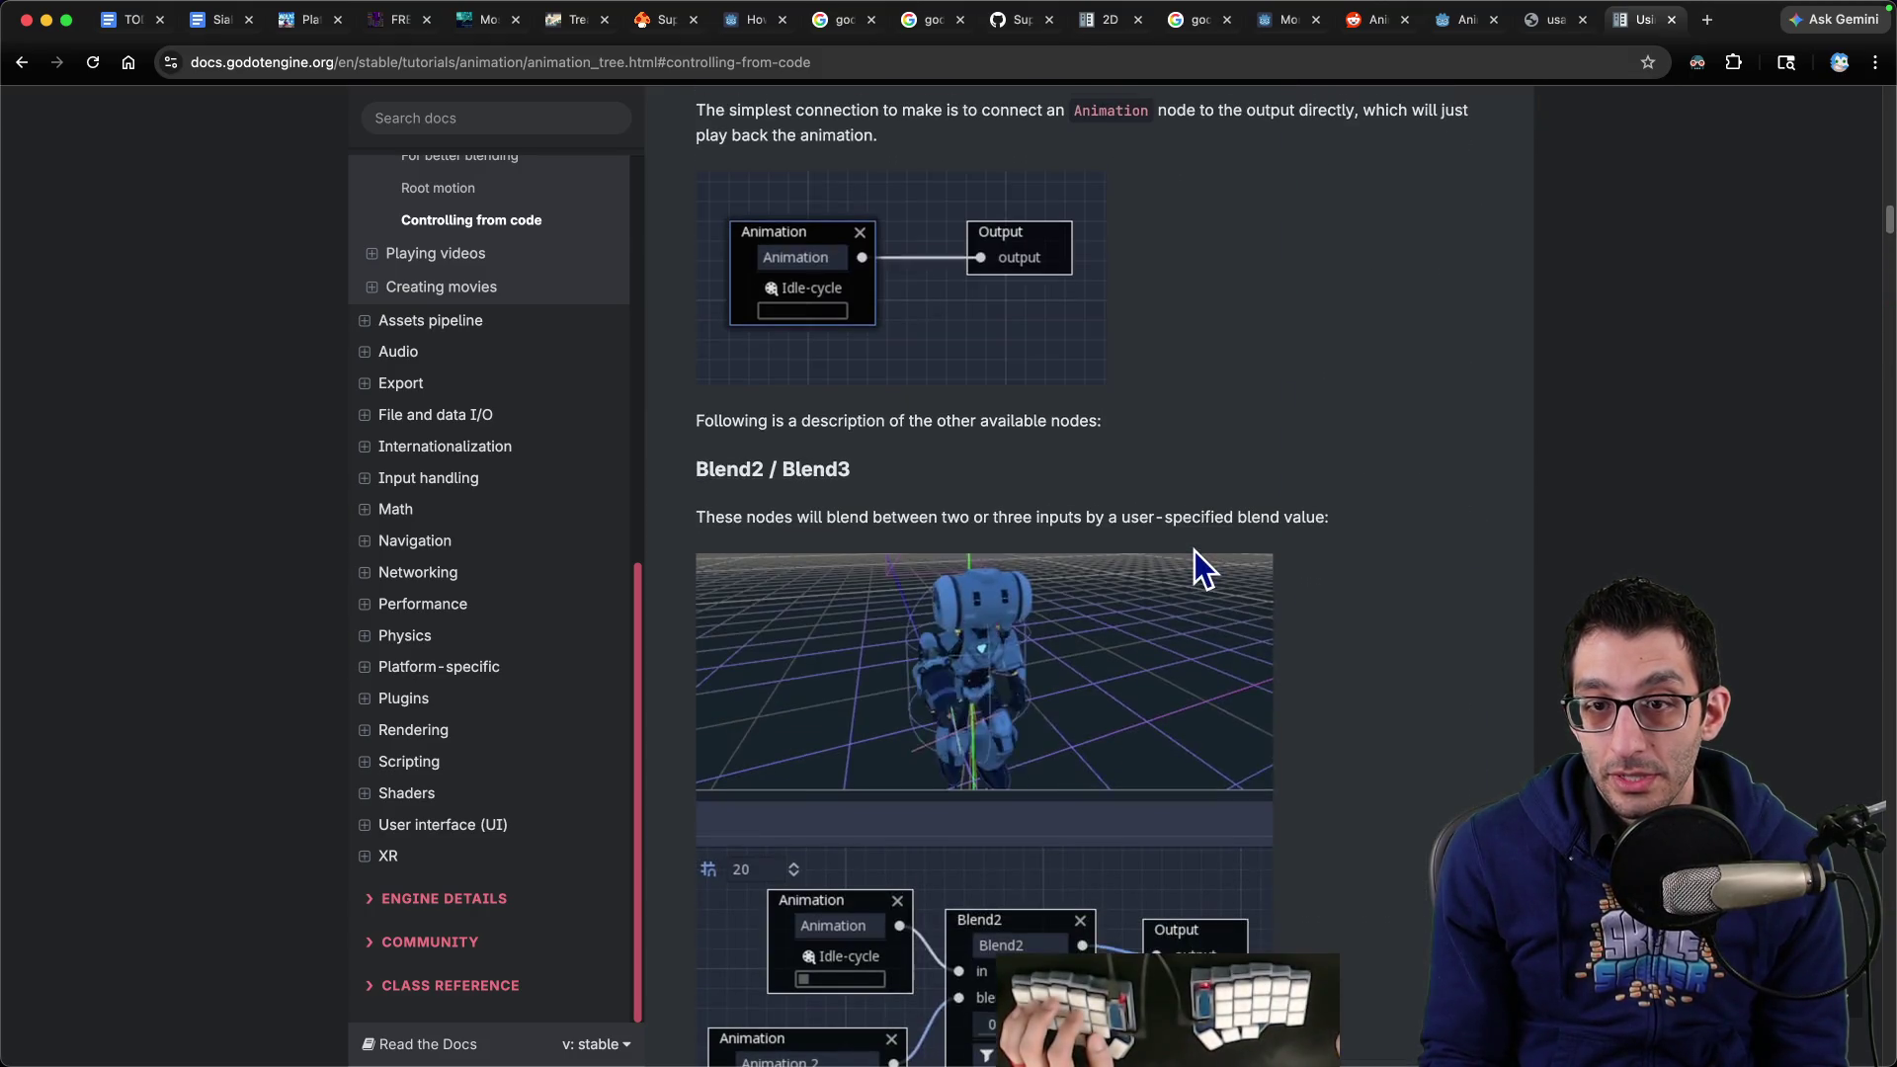
key(End)
scroll(1197, 550, up, 20)
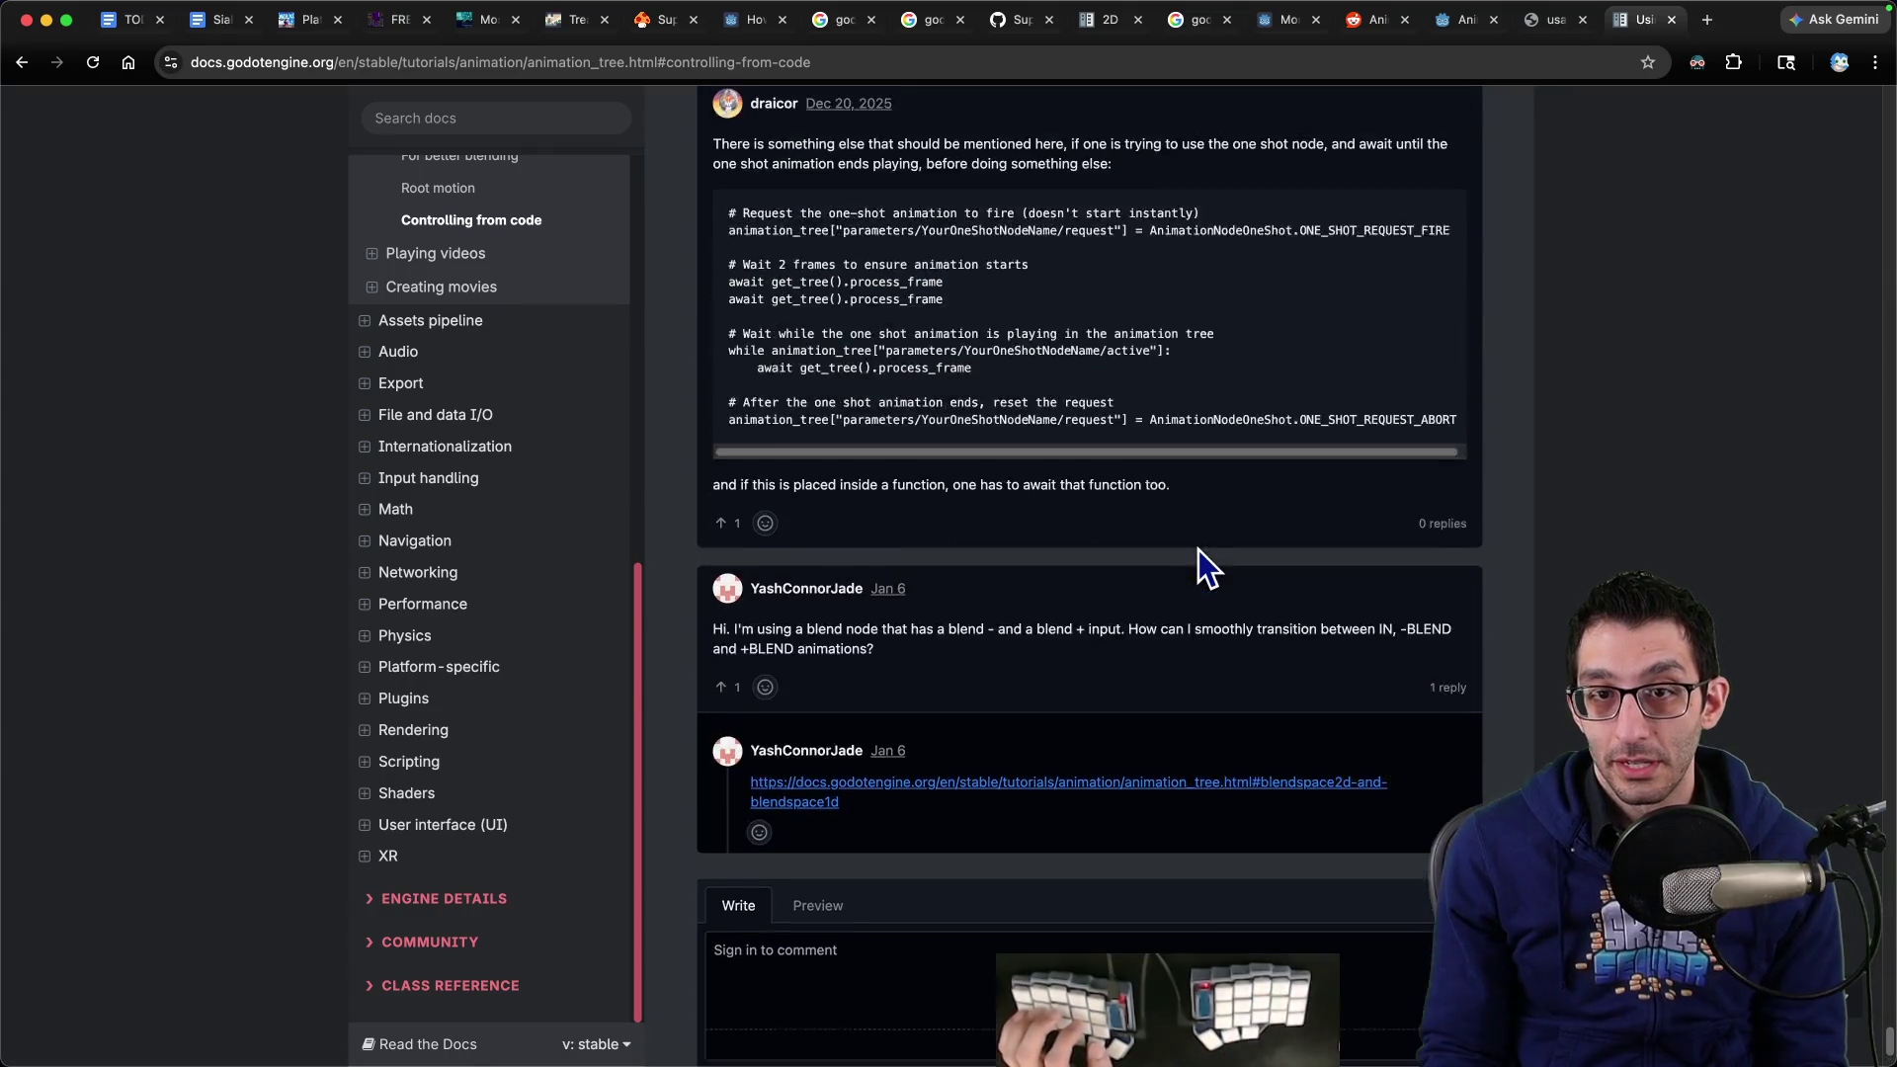
scroll(1199, 549, up, 12)
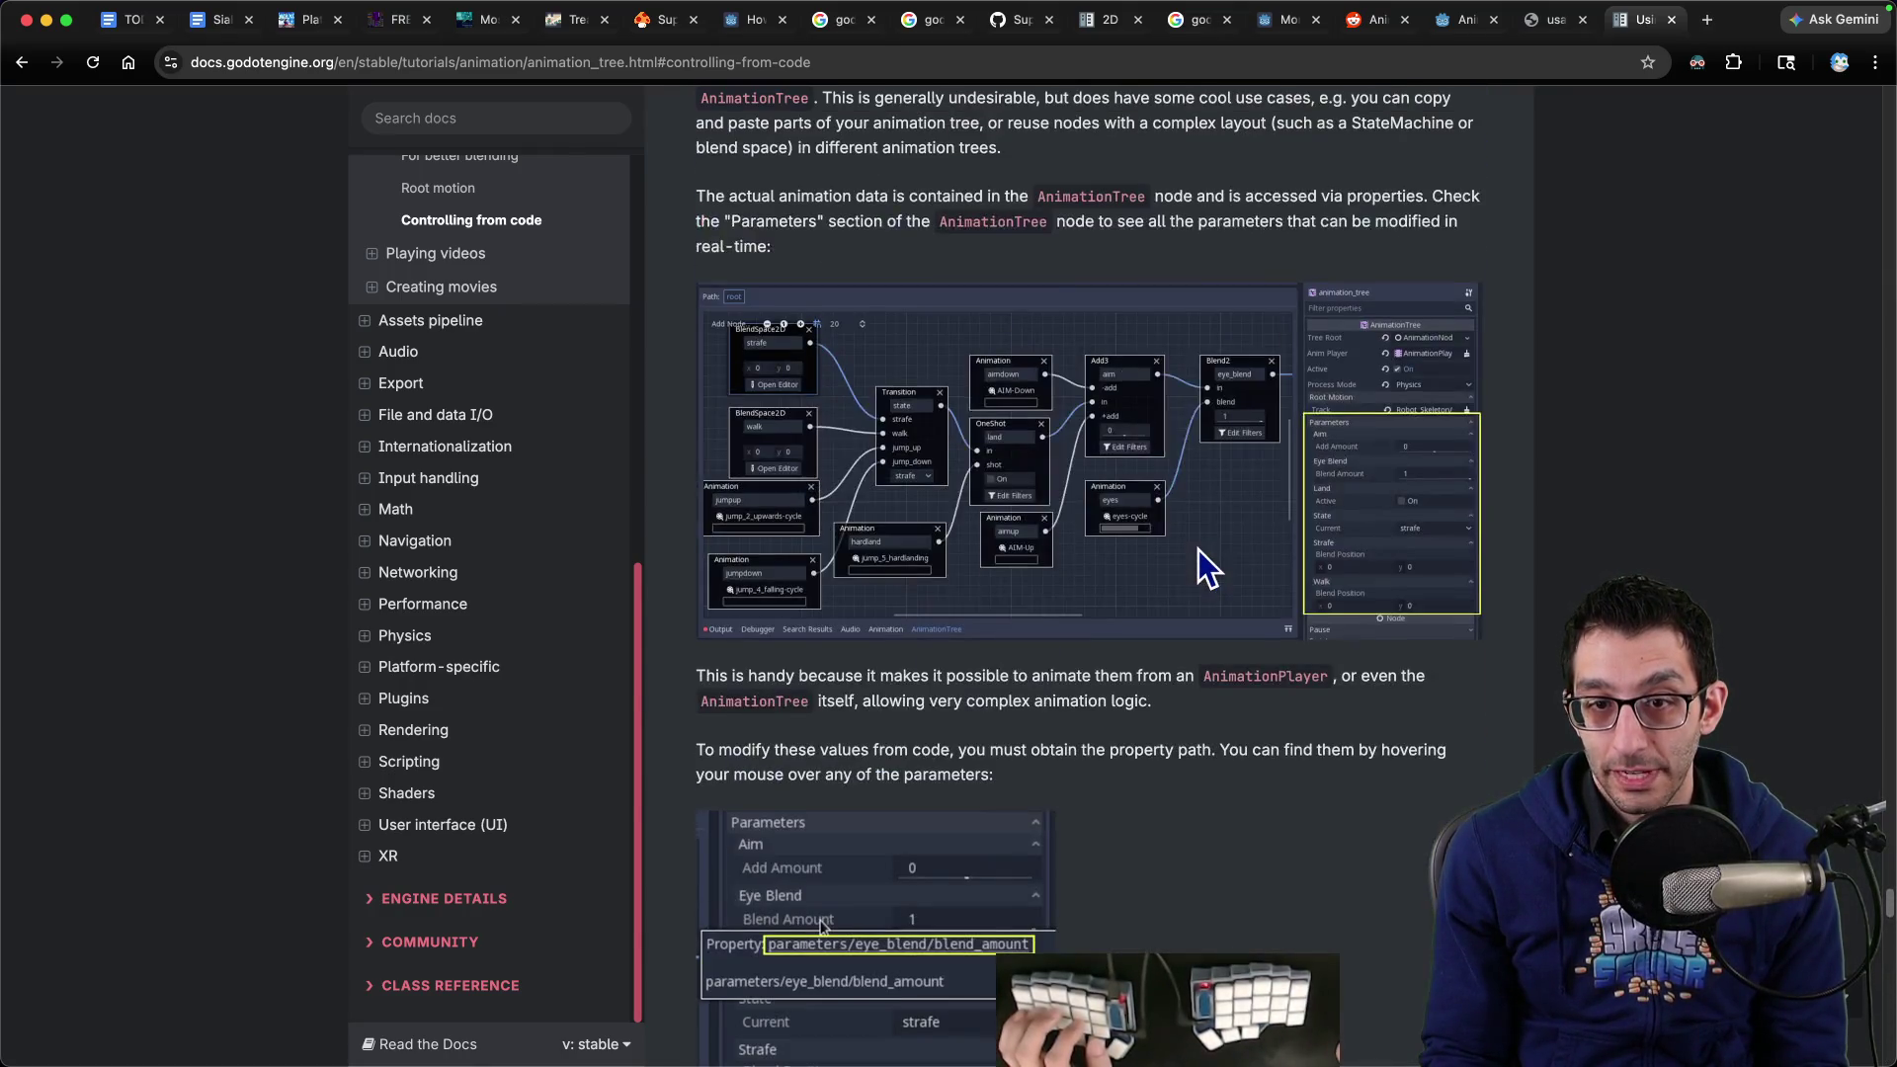
scroll(1200, 549, down, 6)
scroll(1199, 549, up, 3)
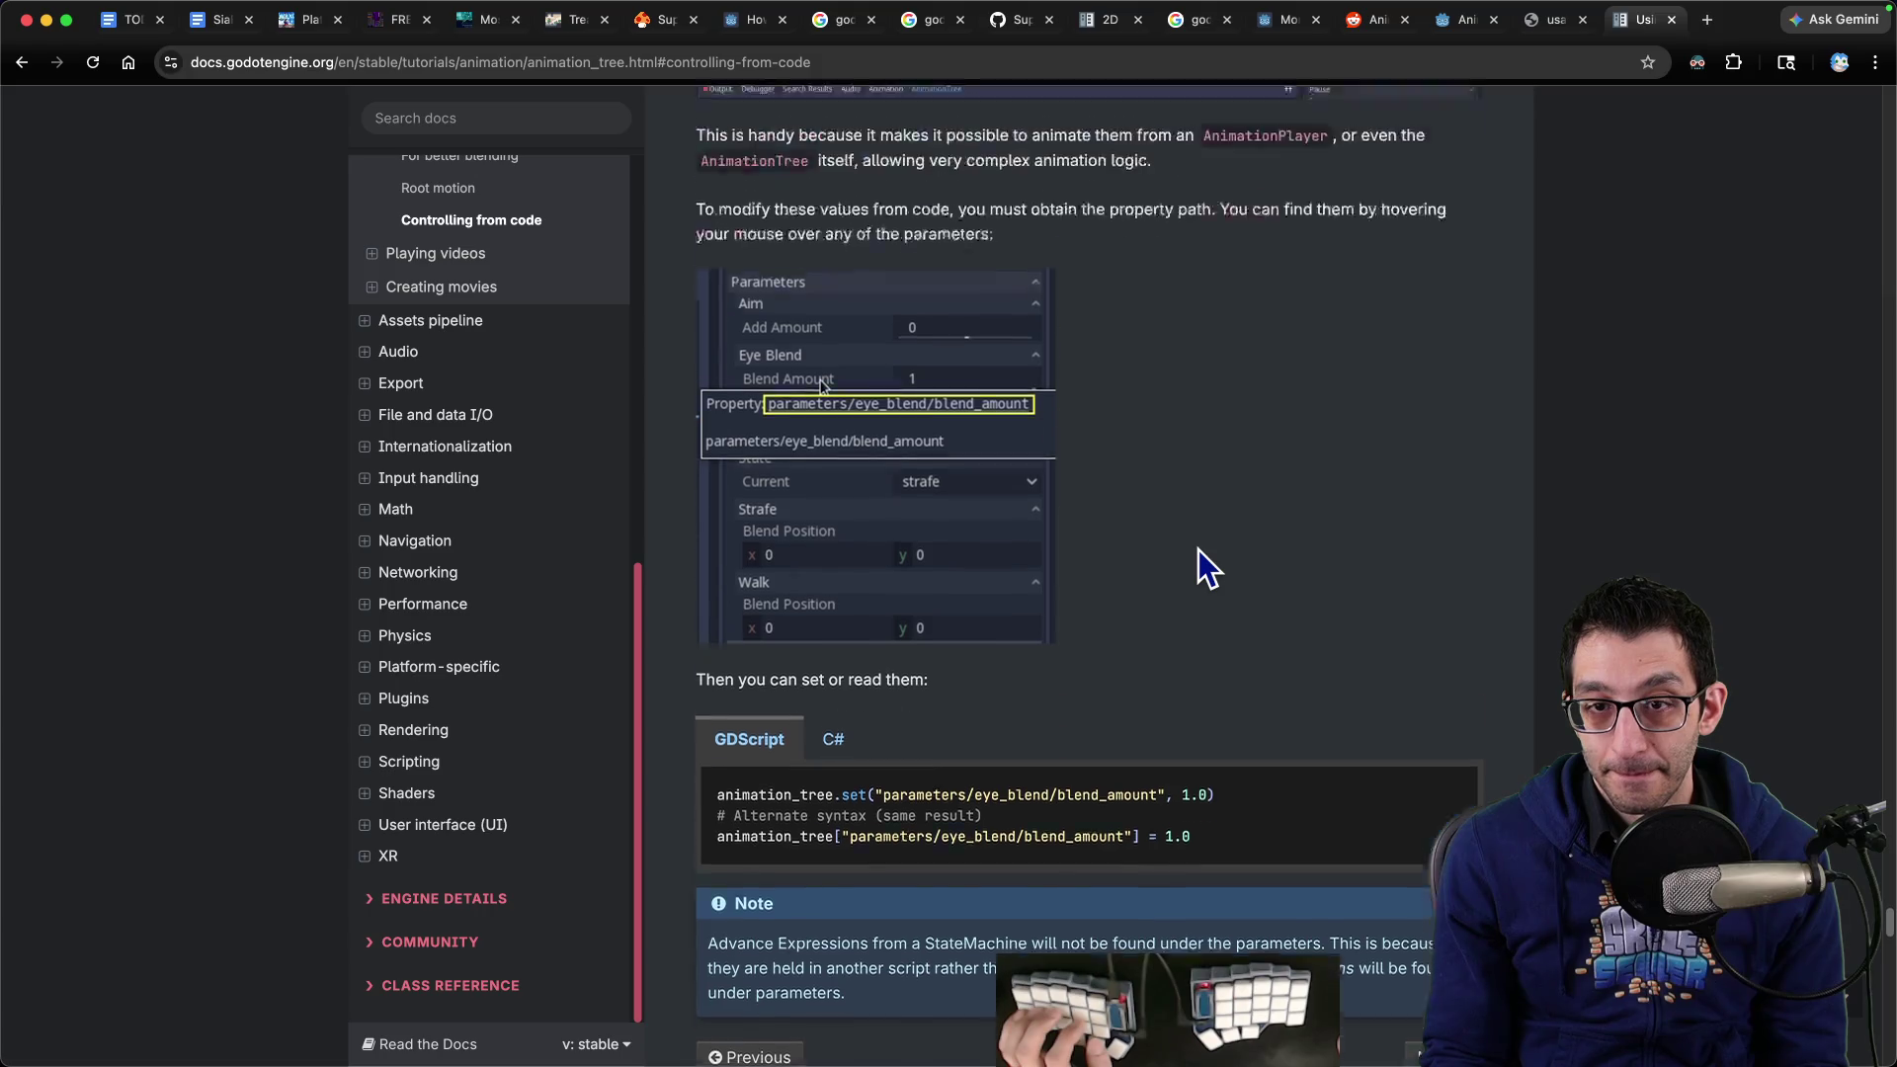
mouse_move(1217, 1018)
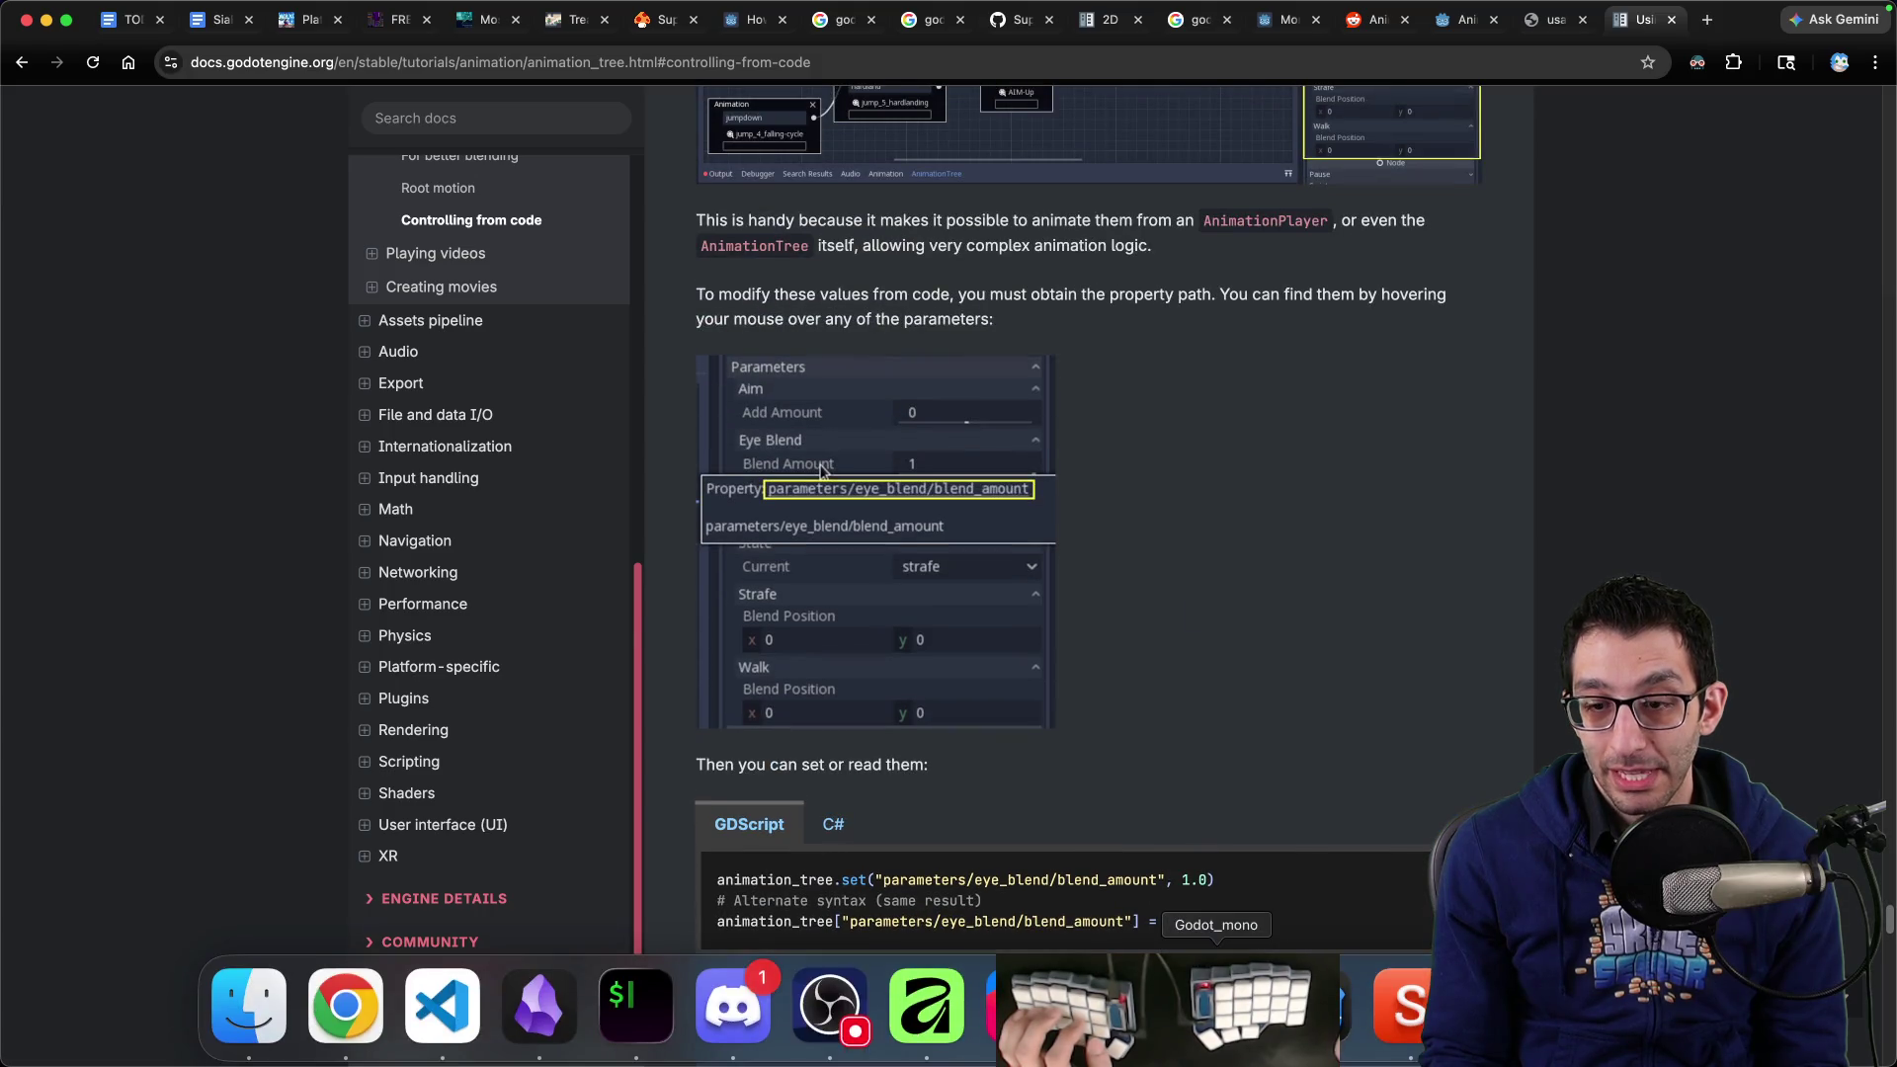
click(1313, 1005)
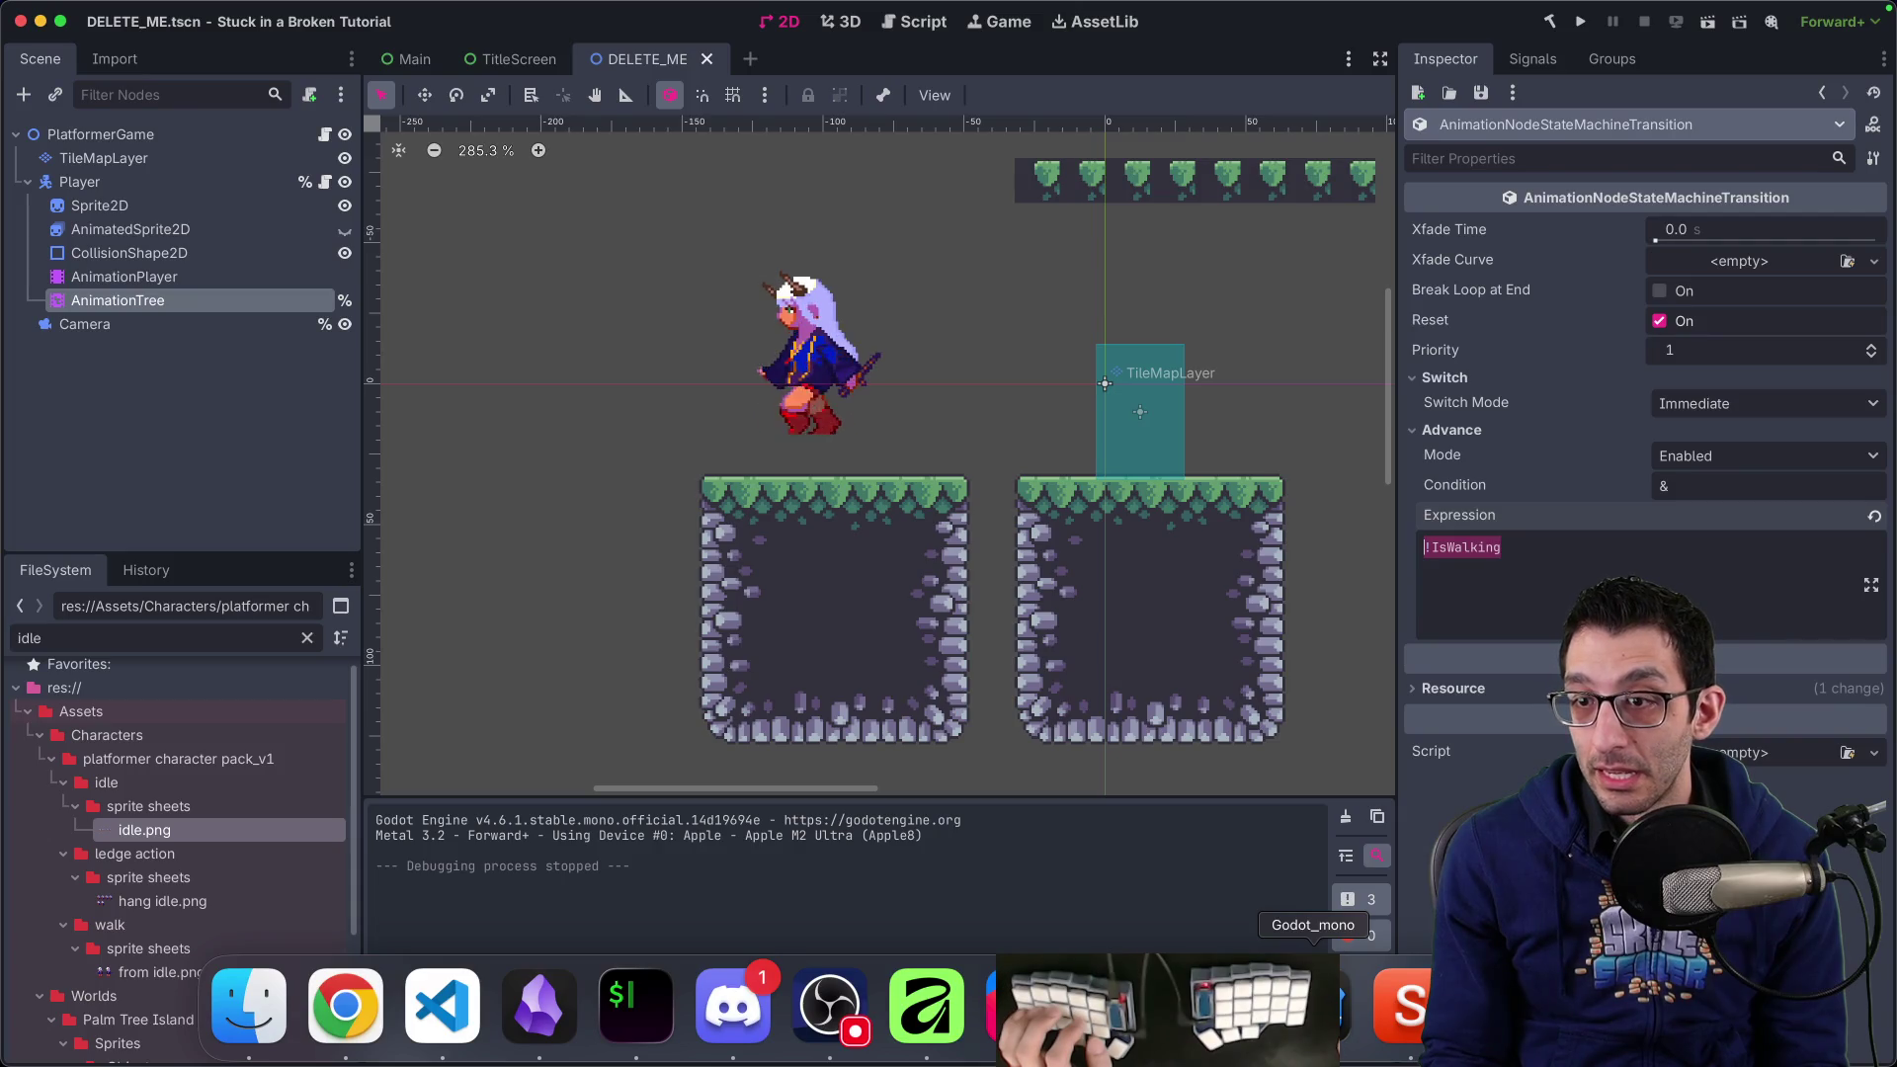
Copy the AnimationTree's Is Walking condition property path and start a blank scratch file in VS Code
click(172, 277)
click(148, 300)
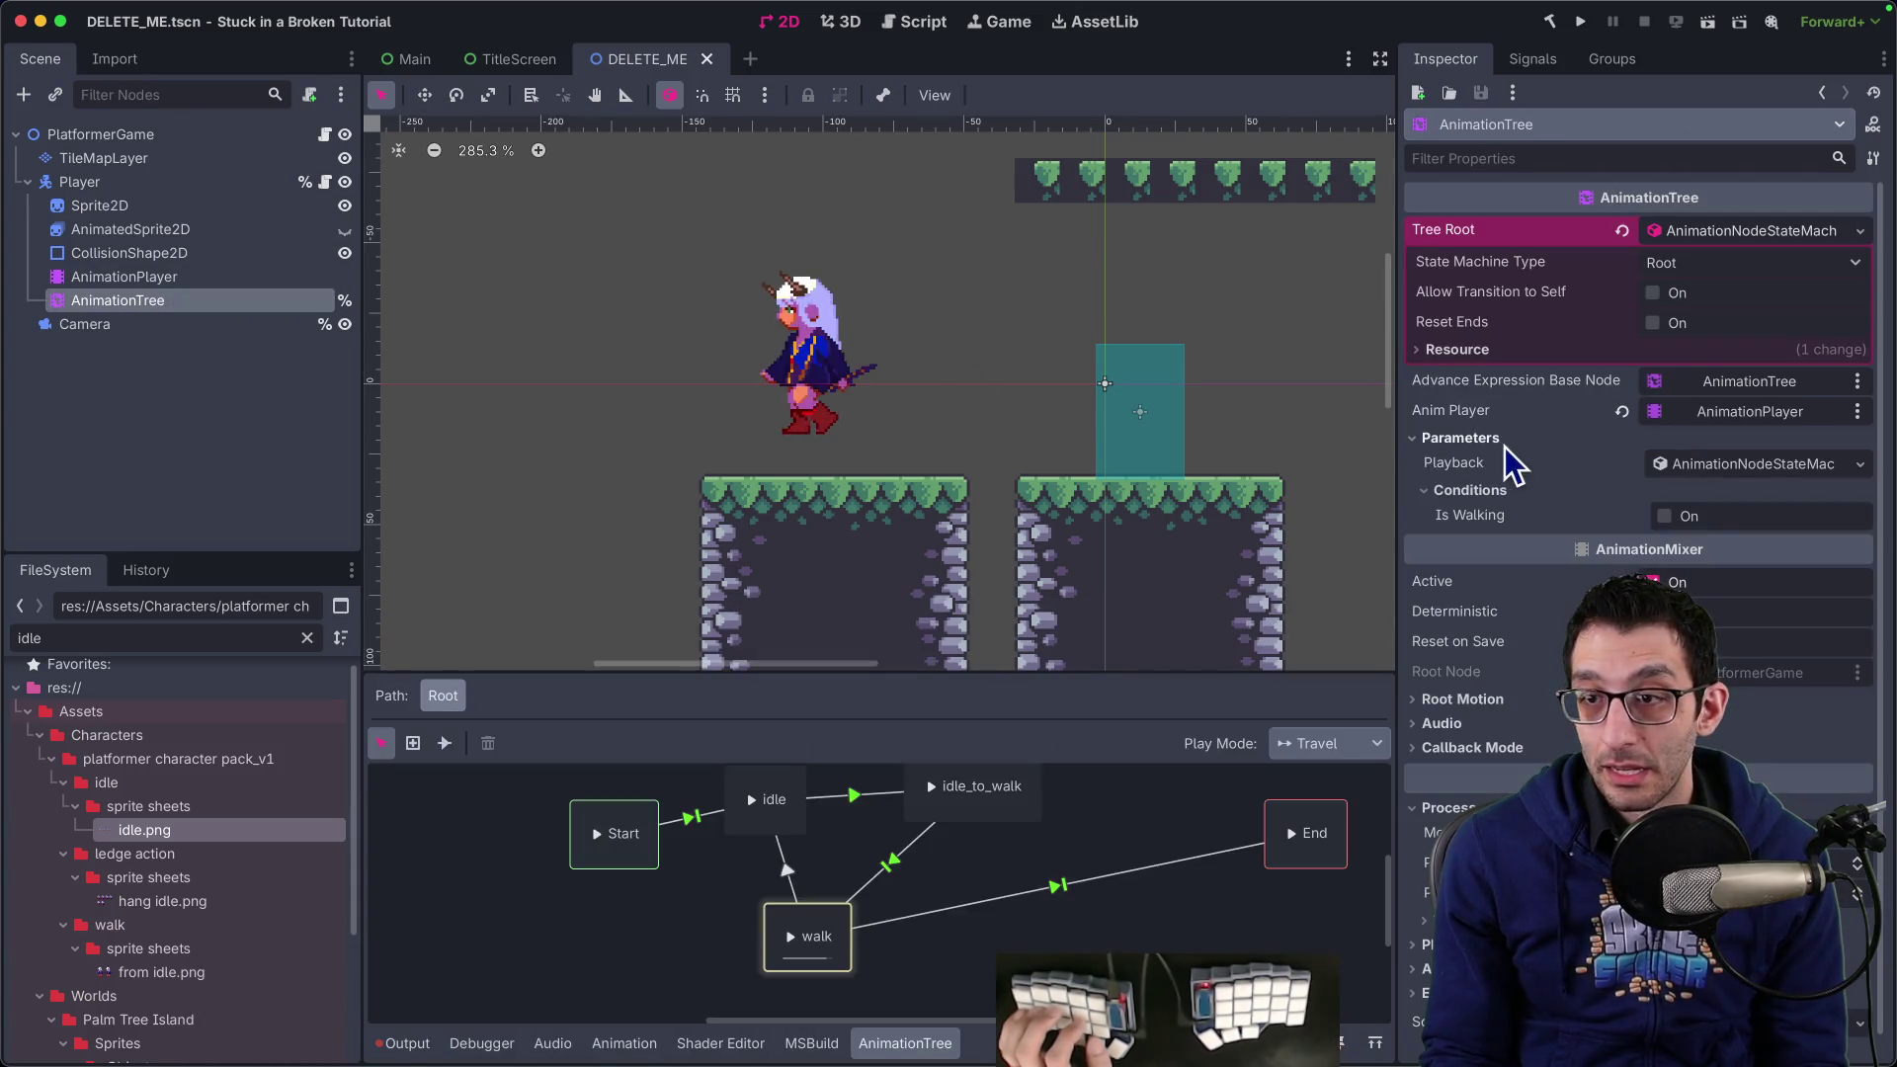
right_click(1495, 514)
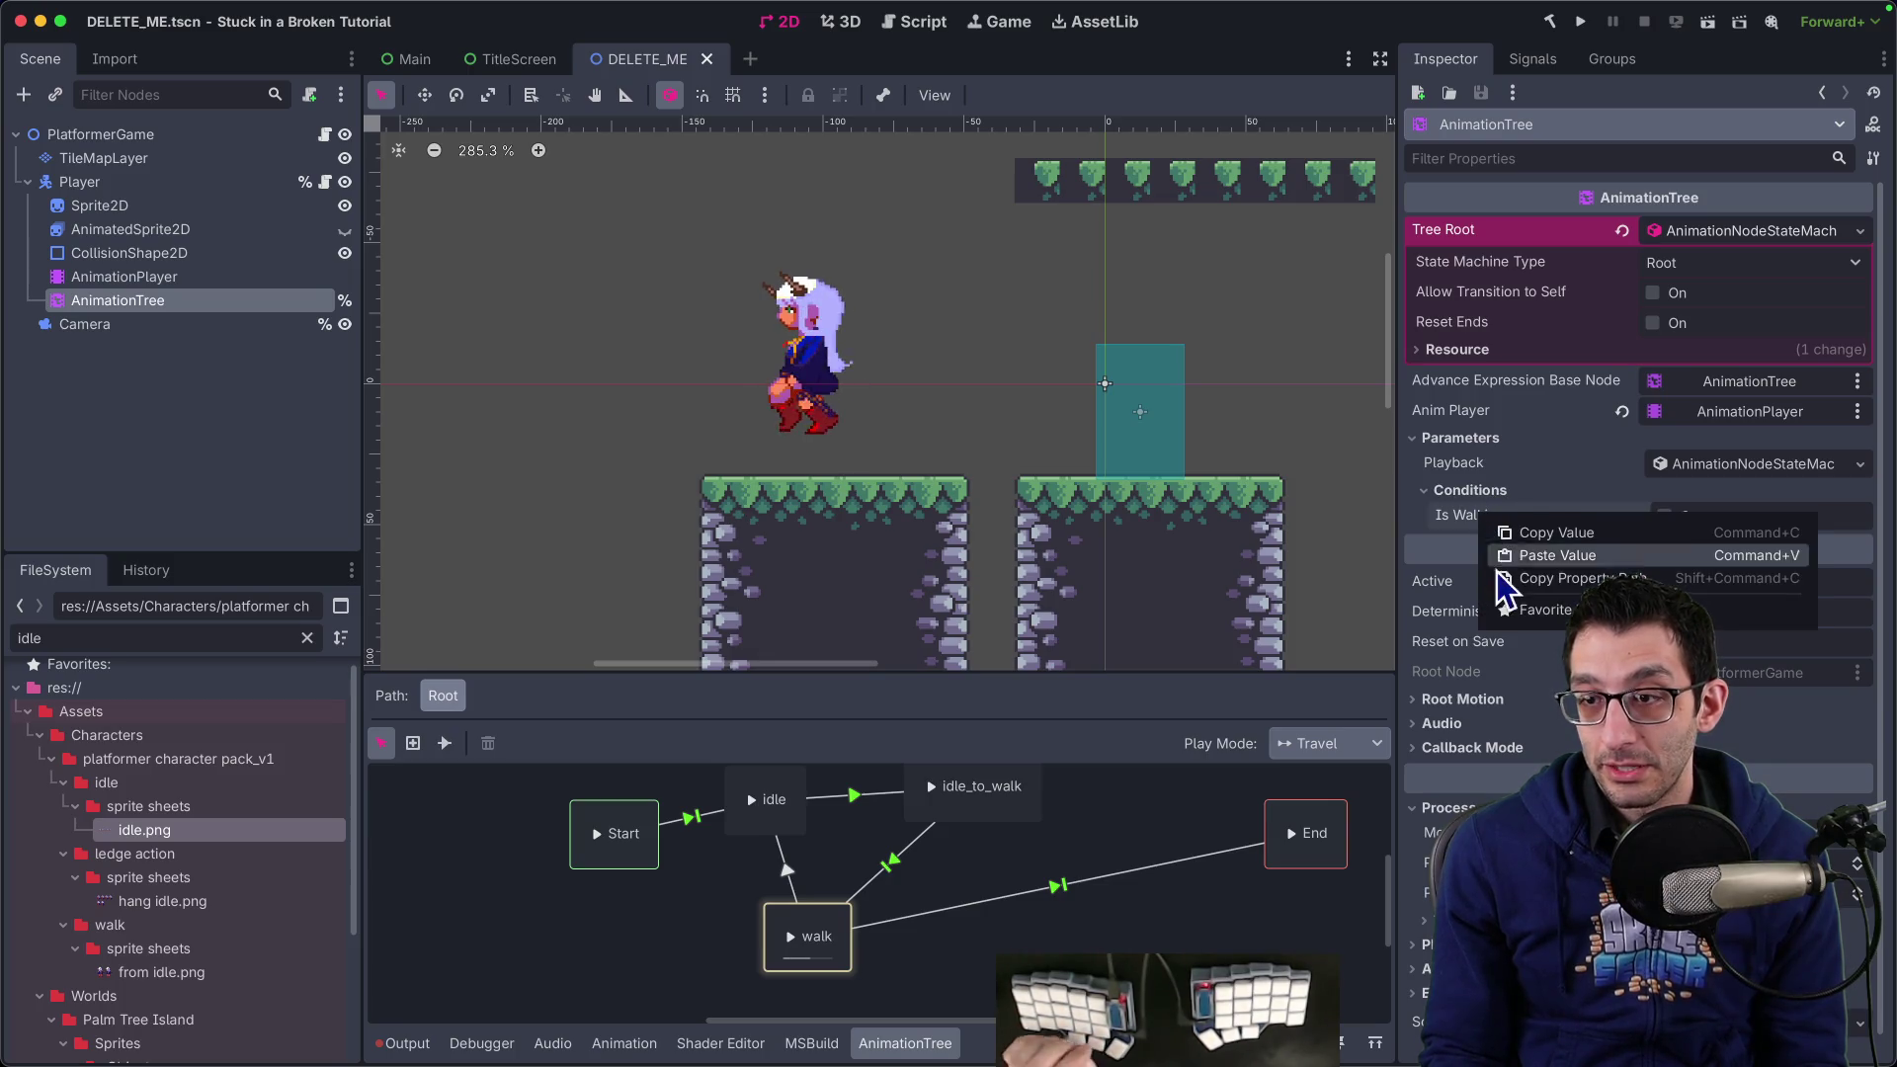
click(1539, 577)
key(super+Tab)
key(super+n)
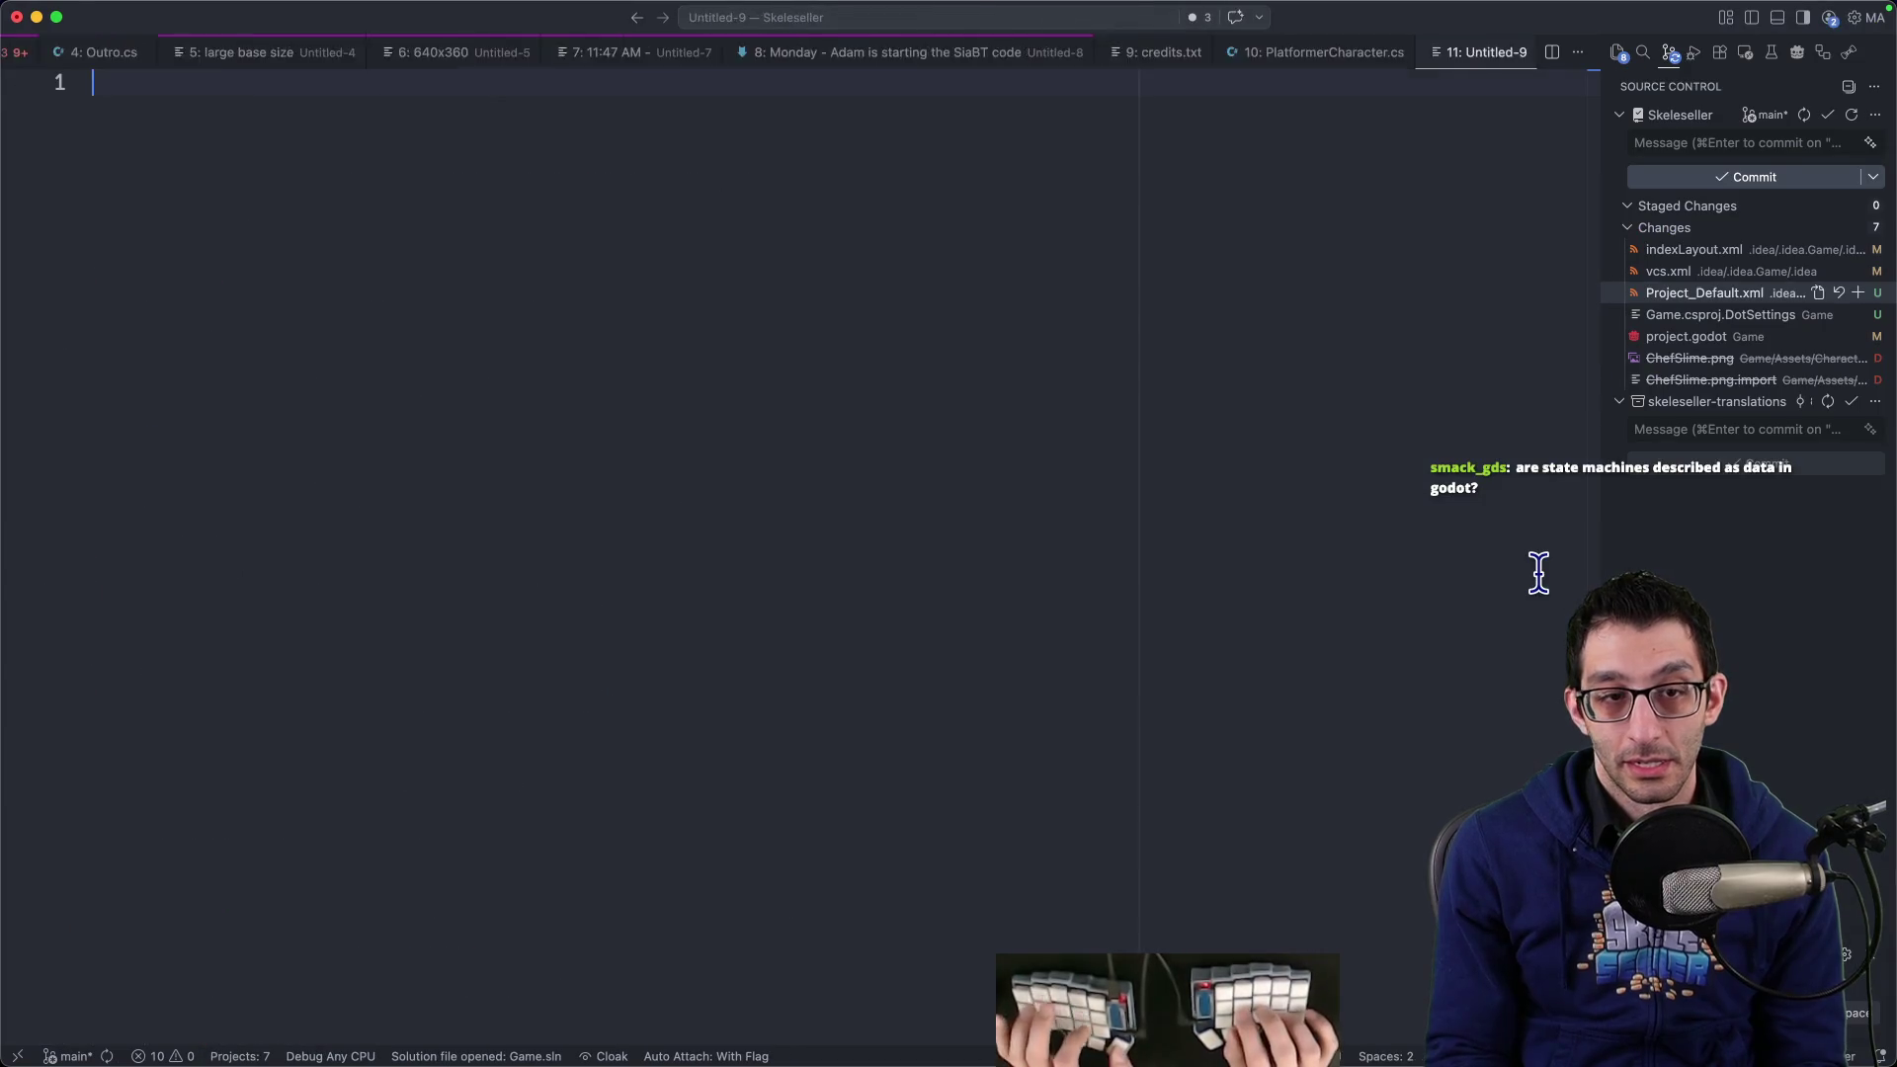
Paste parameters/conditions/IsWalking into the scratch file, then use it to replace is_walking in Rider's Set call
text(parameters/conditions/IsWalking)
key(super+a)
key(super+c)
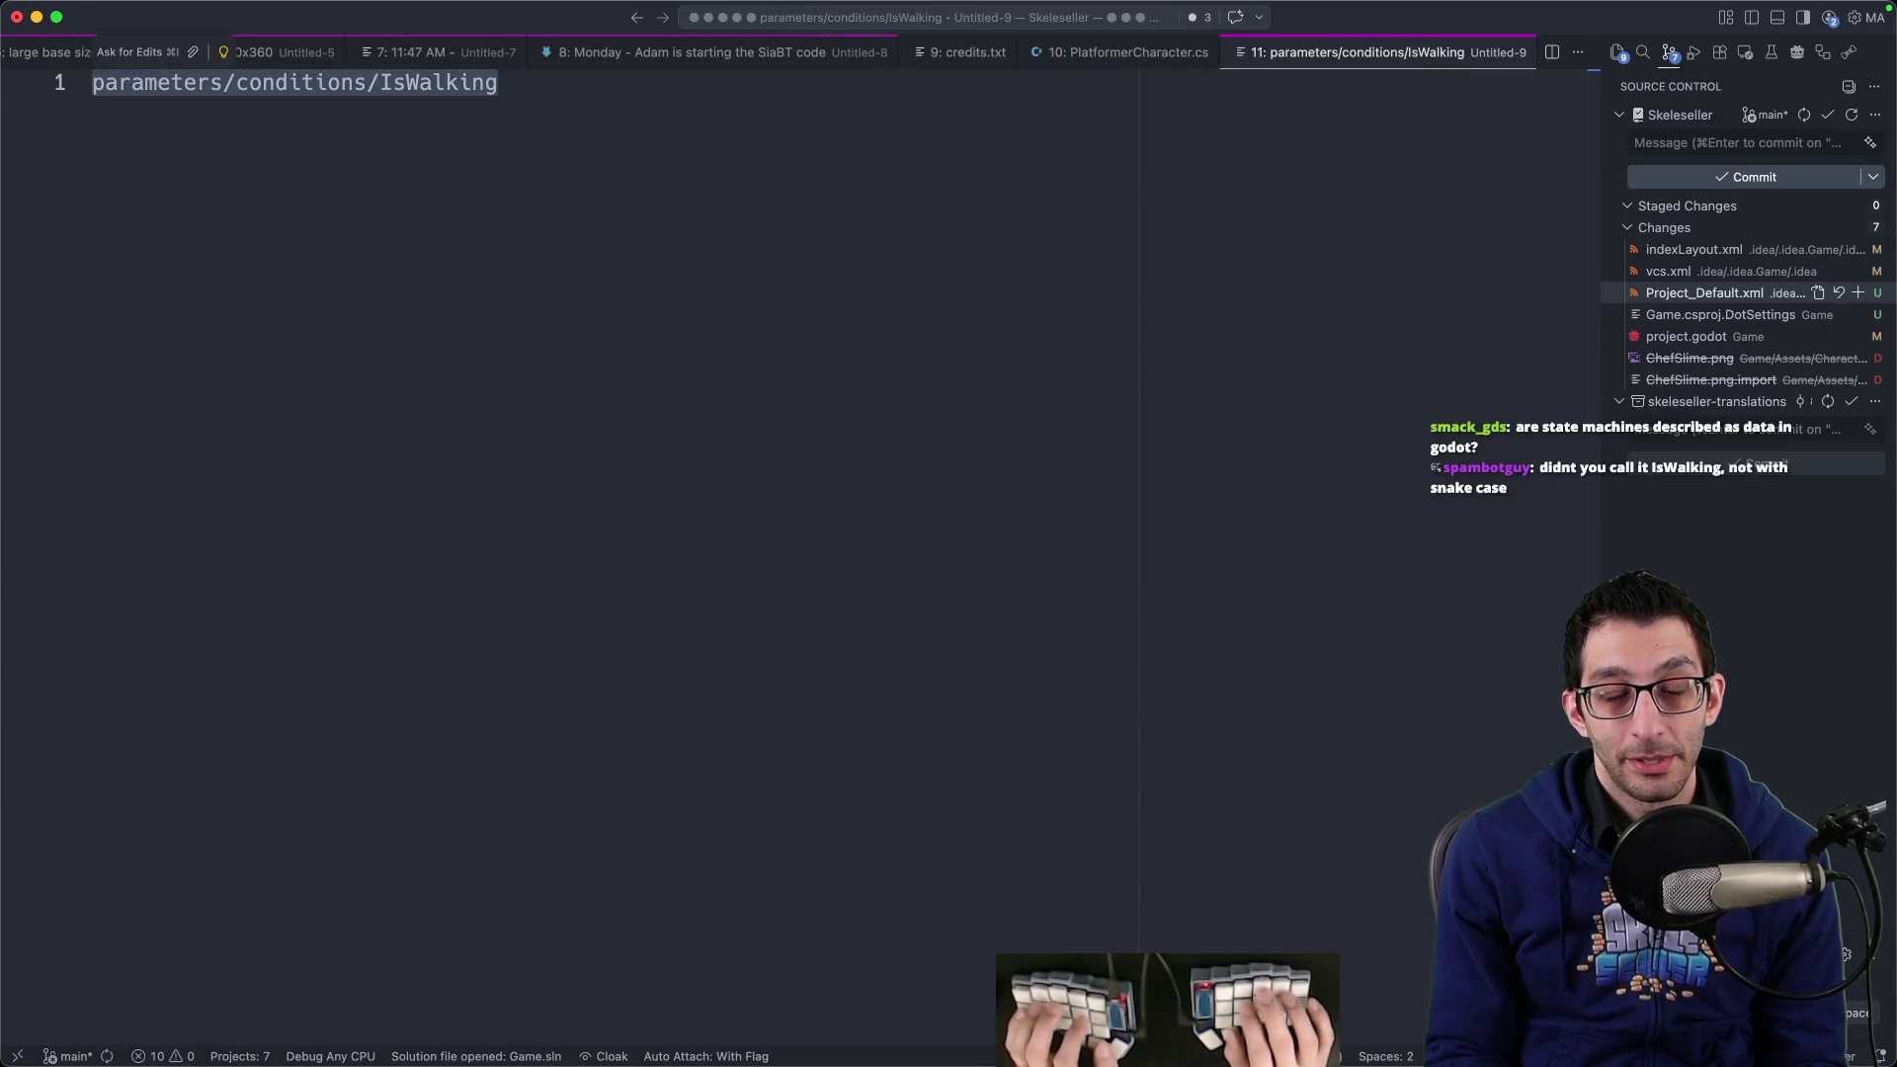
key(super+Tab)
key(super+v)
key(Down)
key(Up)
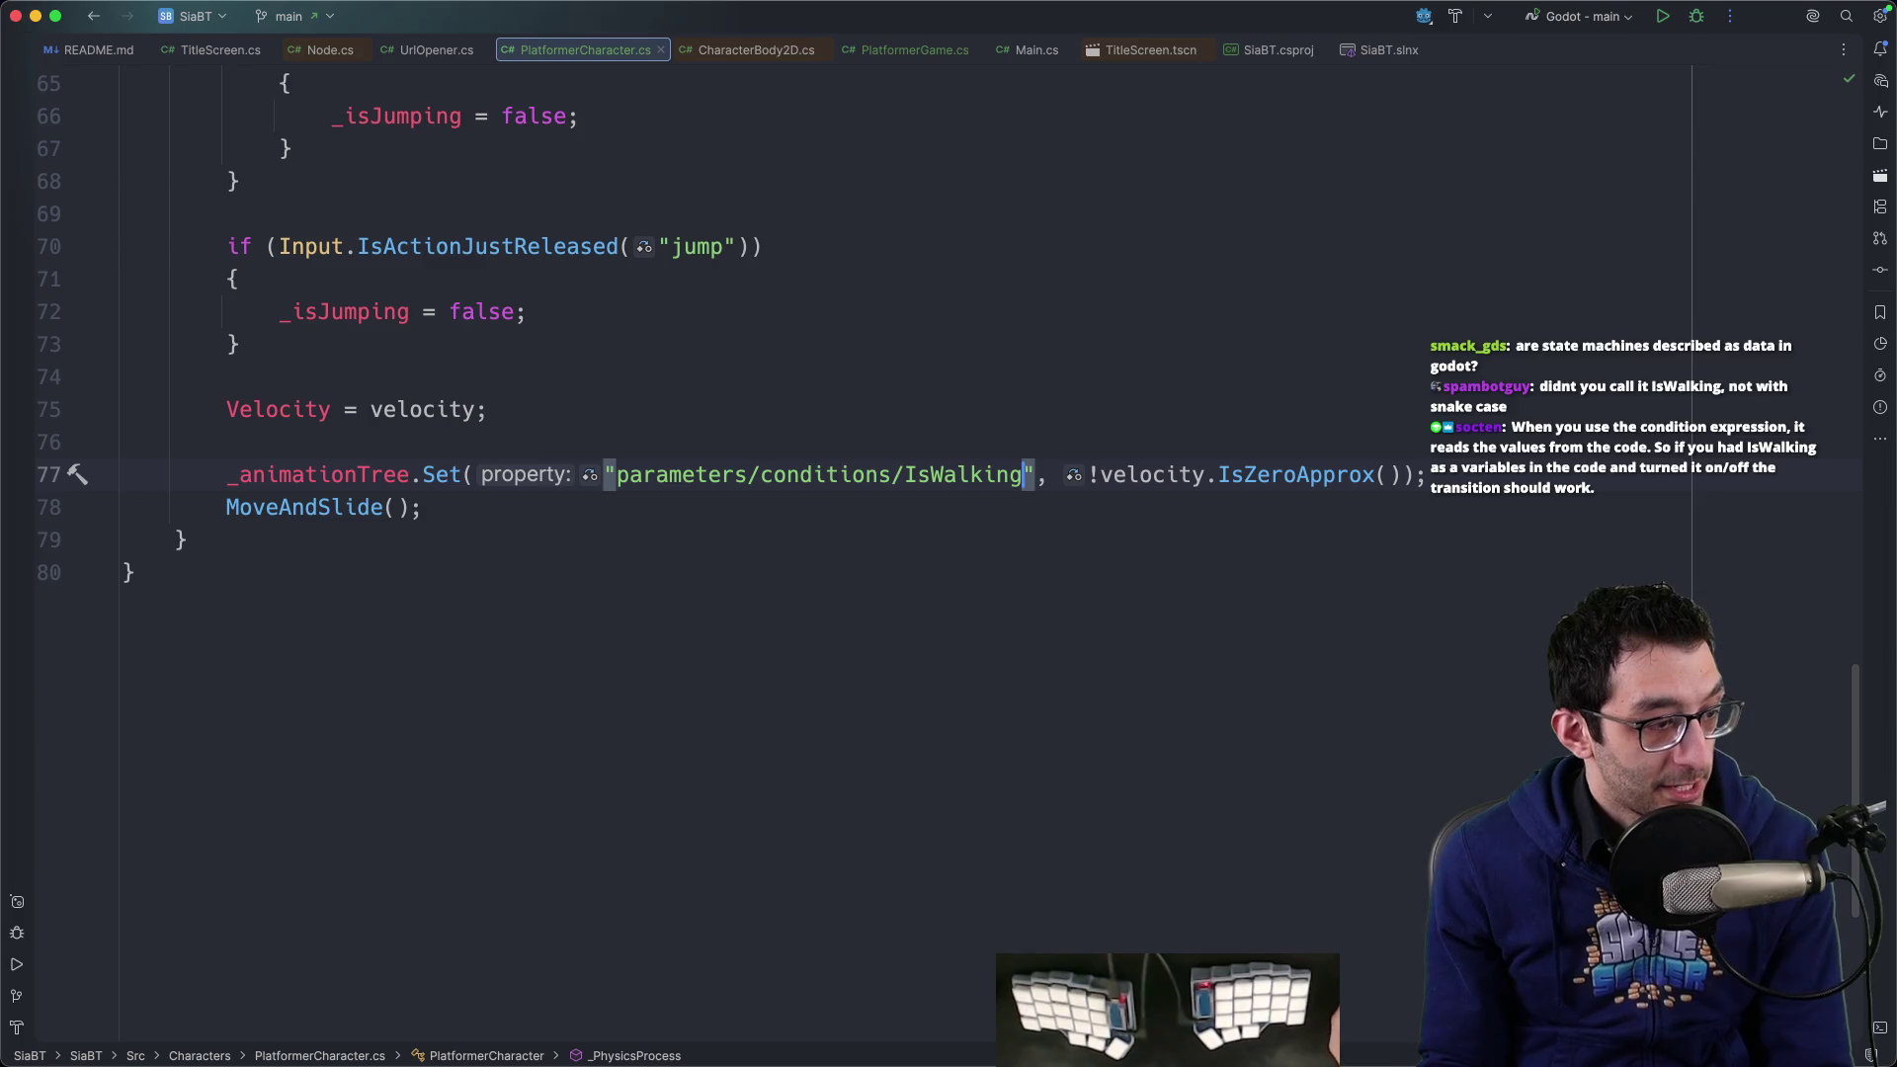
Return to the Godot editor showing the AnimationTree
click(1491, 767)
mouse_move(1314, 1003)
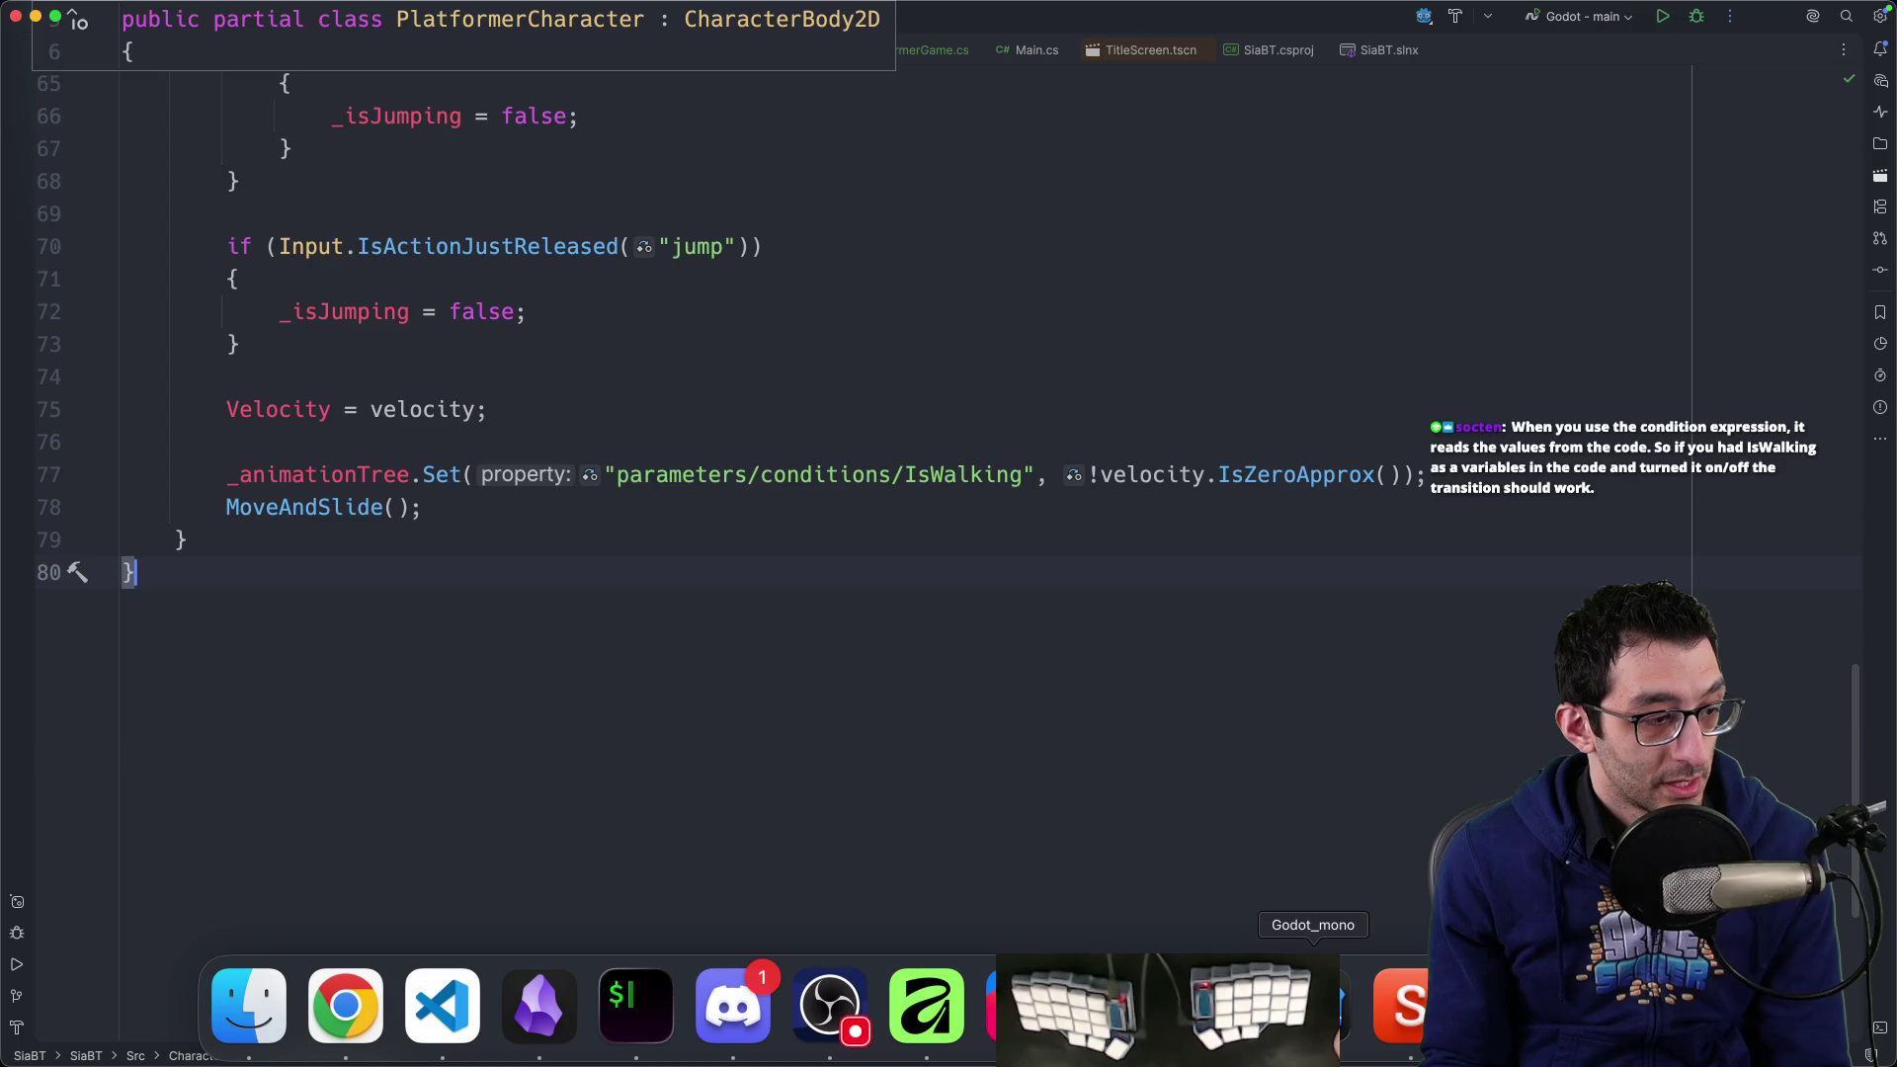
click(1314, 1003)
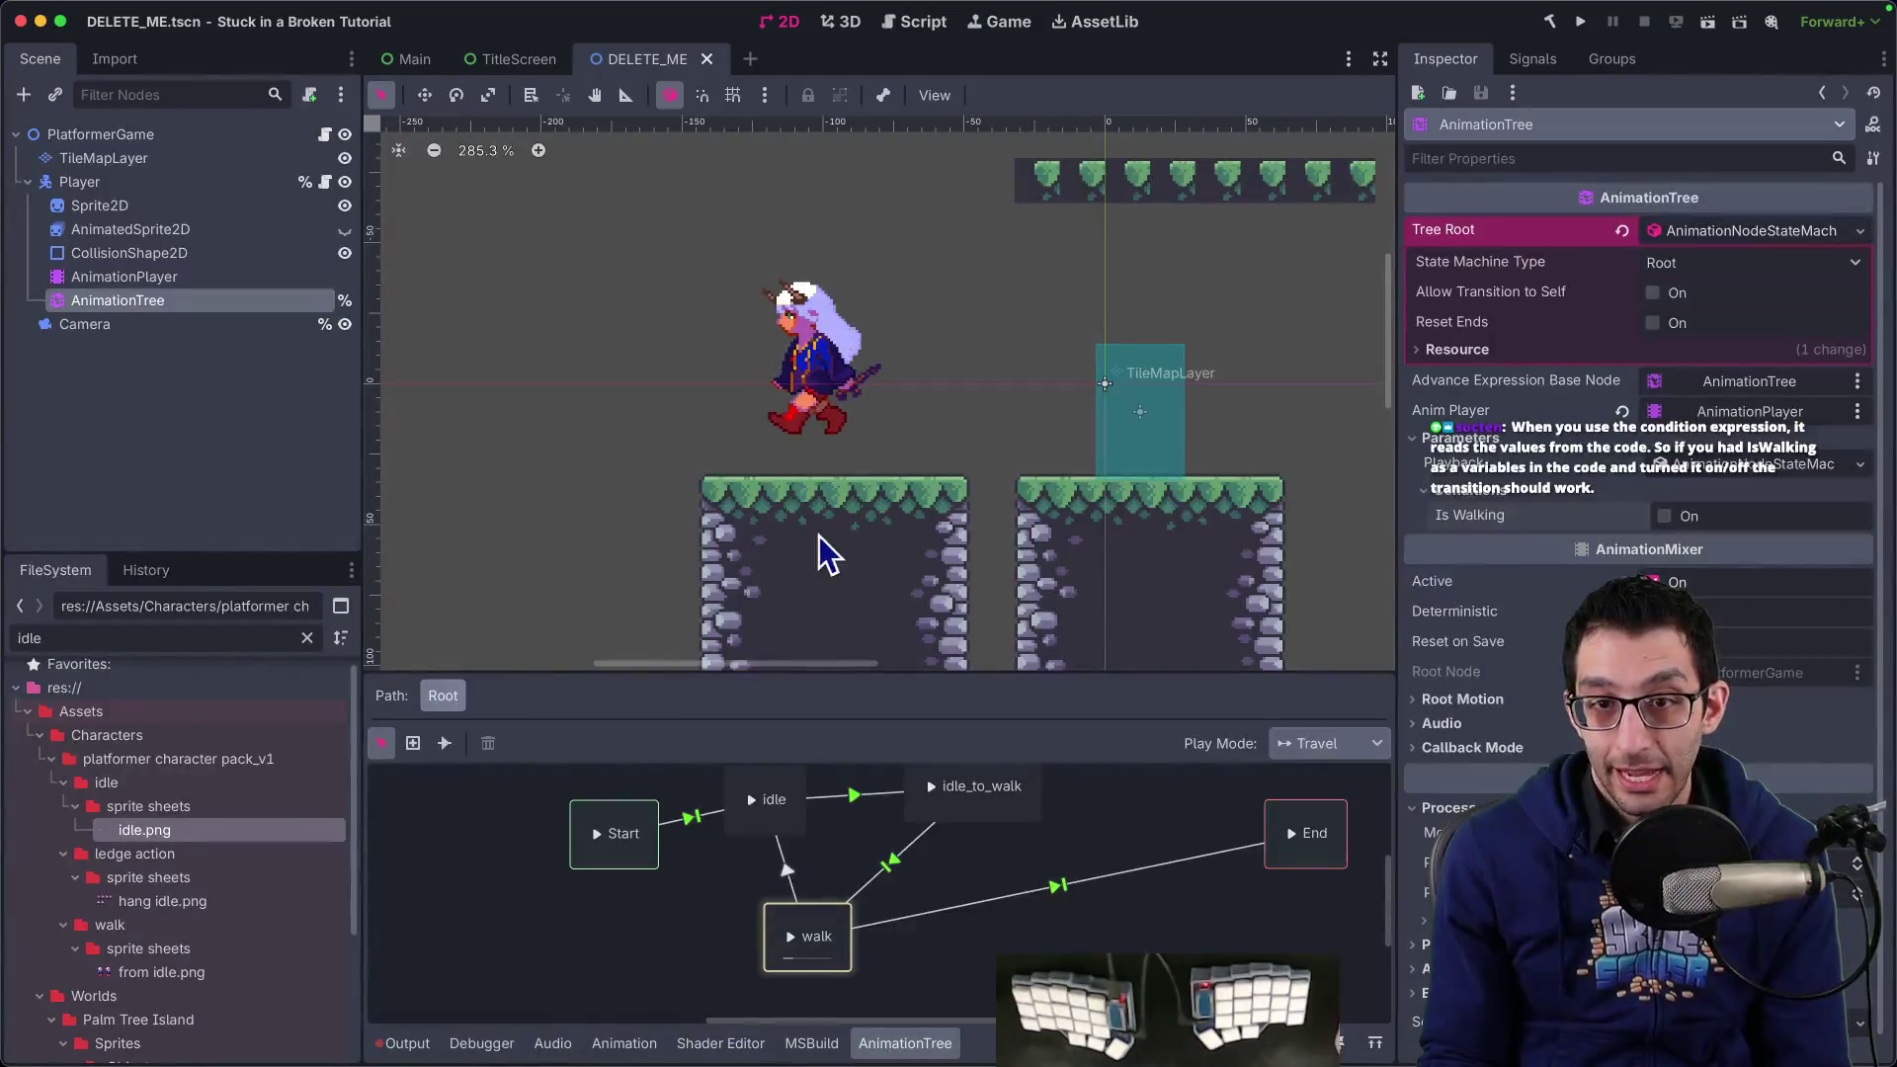
Test-run the game, walk the character right, then stop it
click(1581, 21)
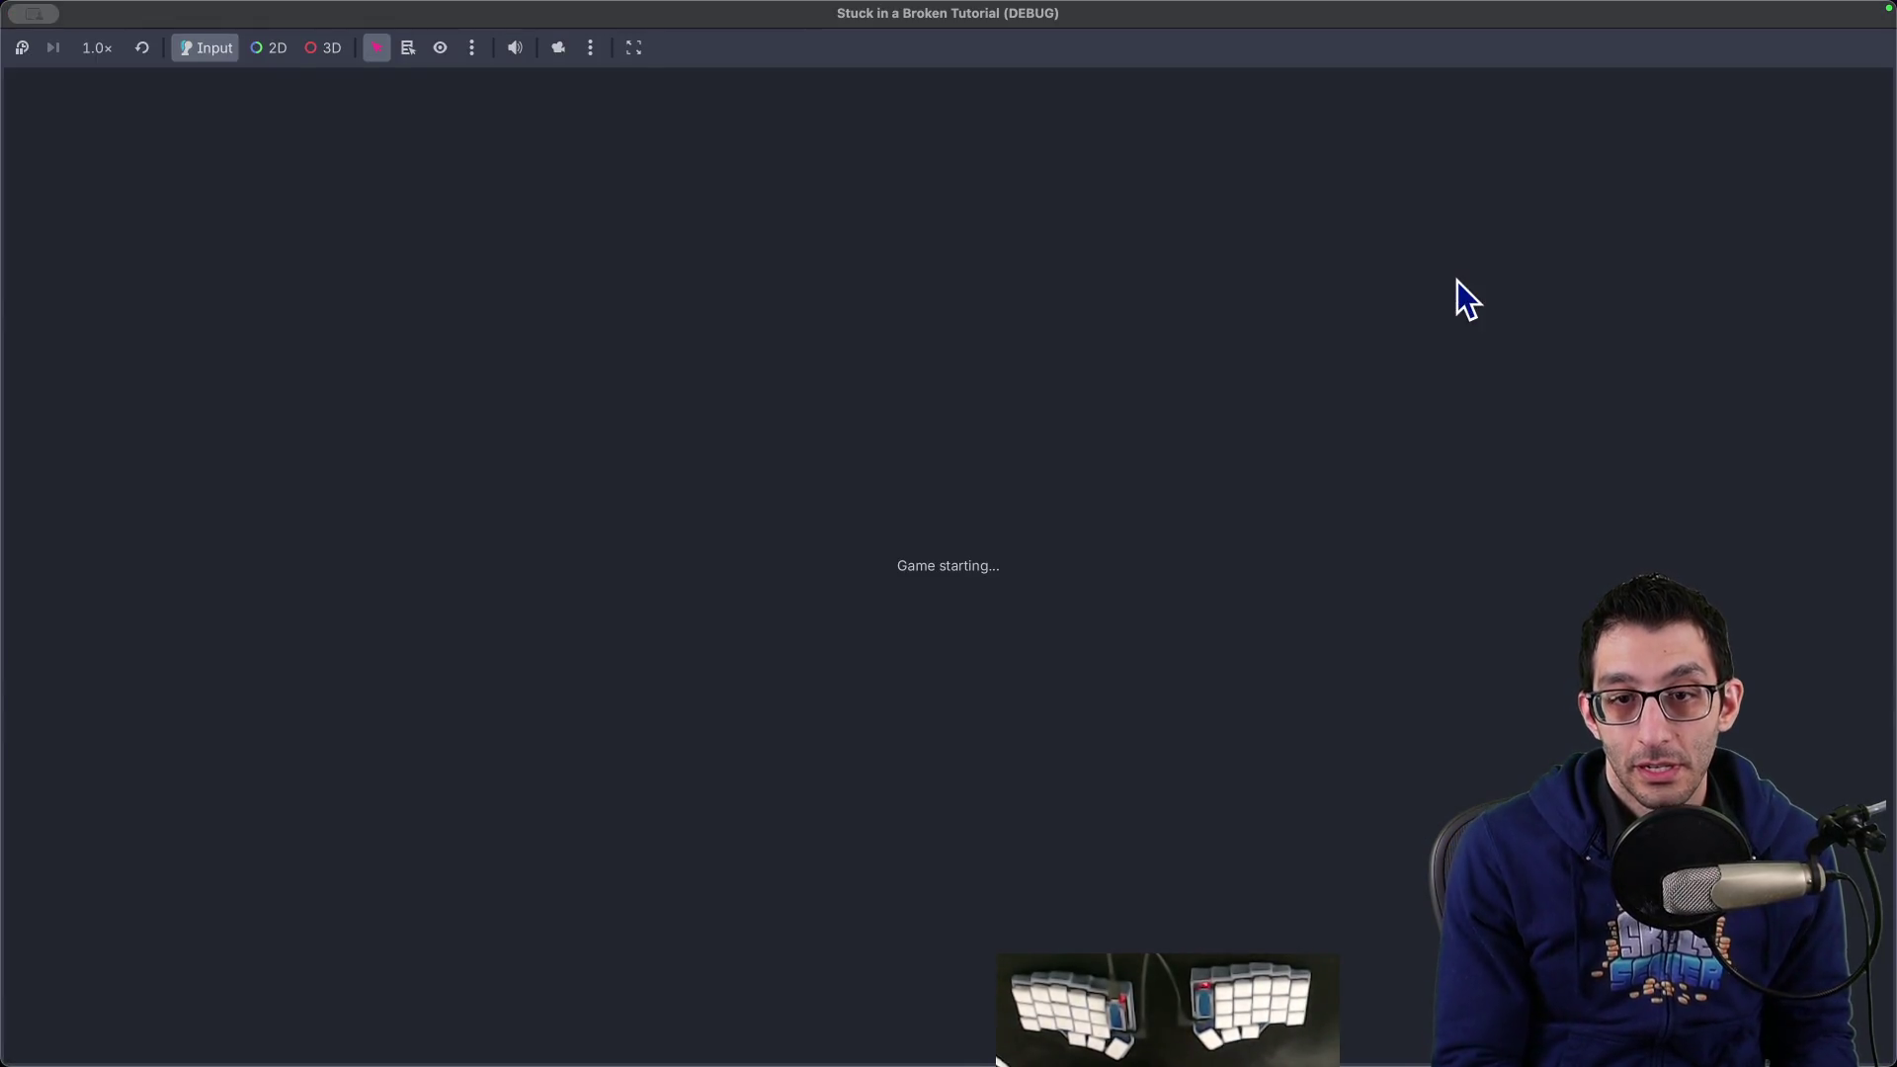
key(Right)
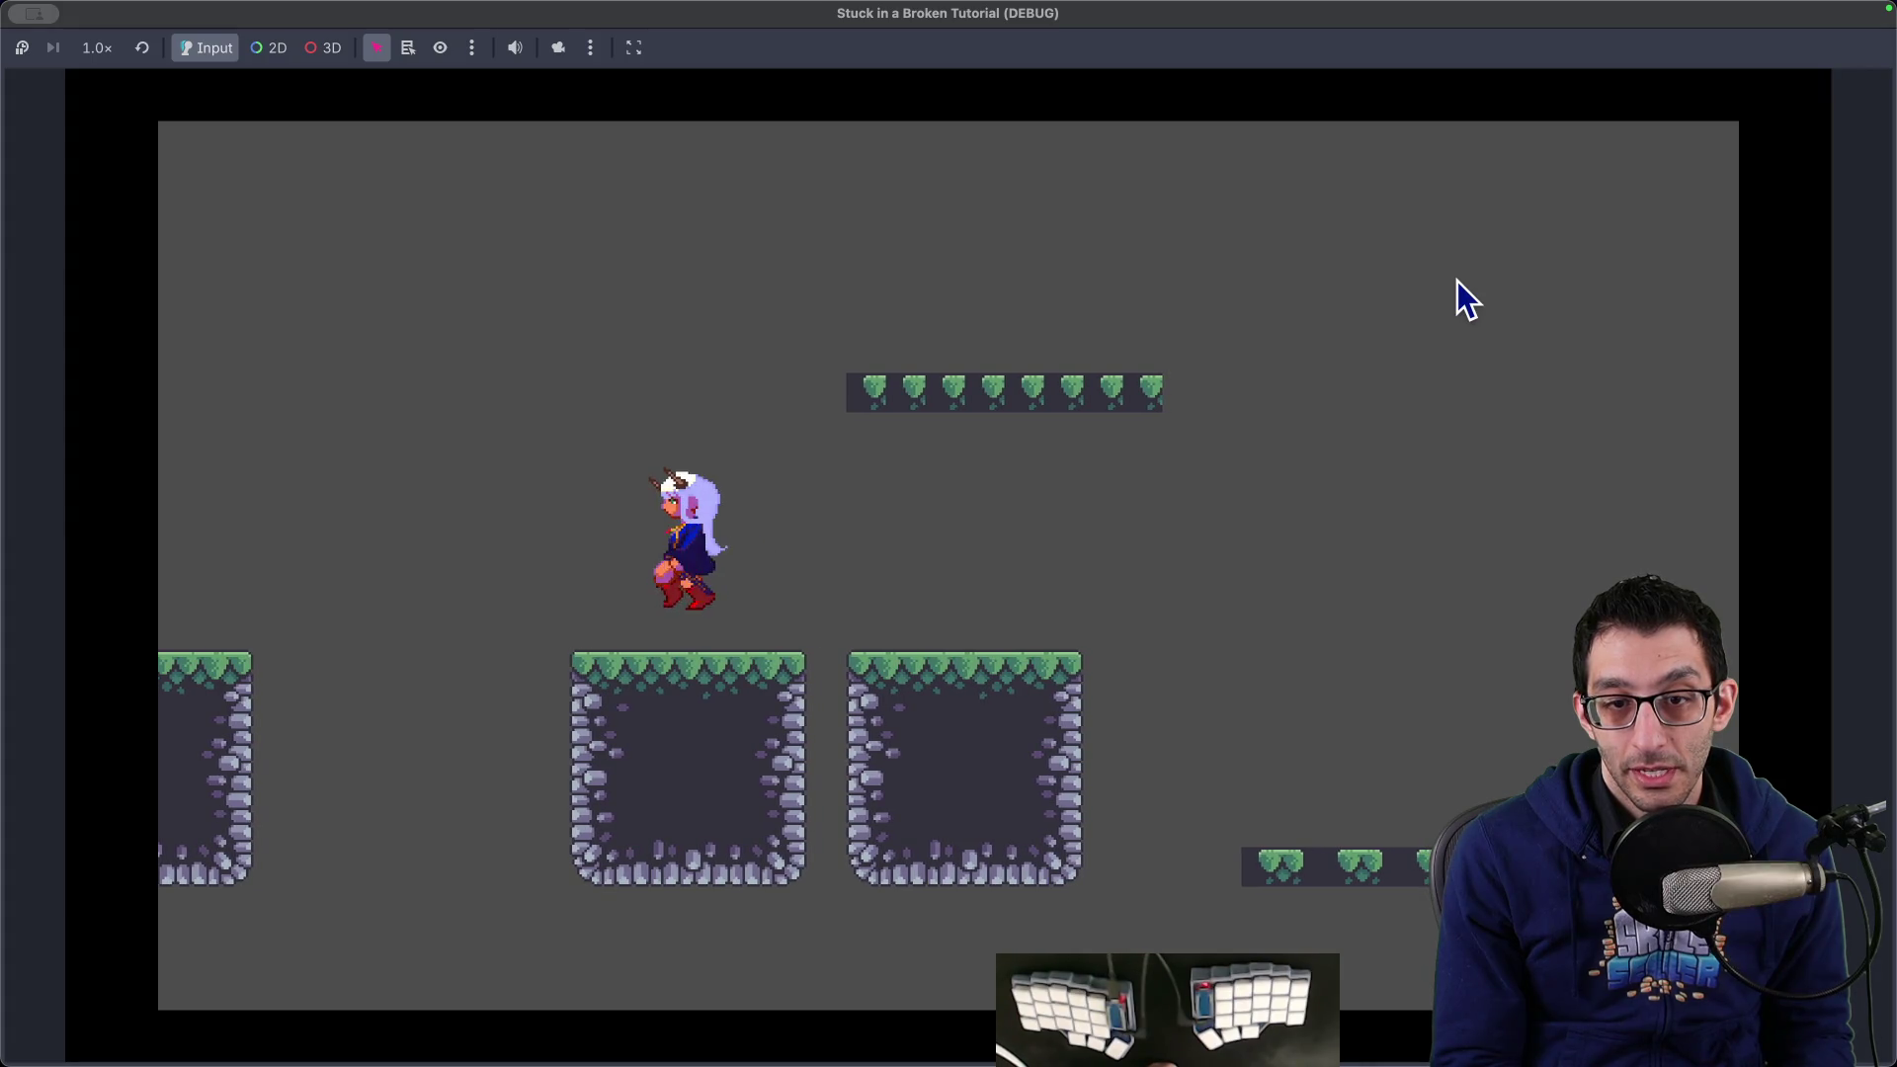
key(Right)
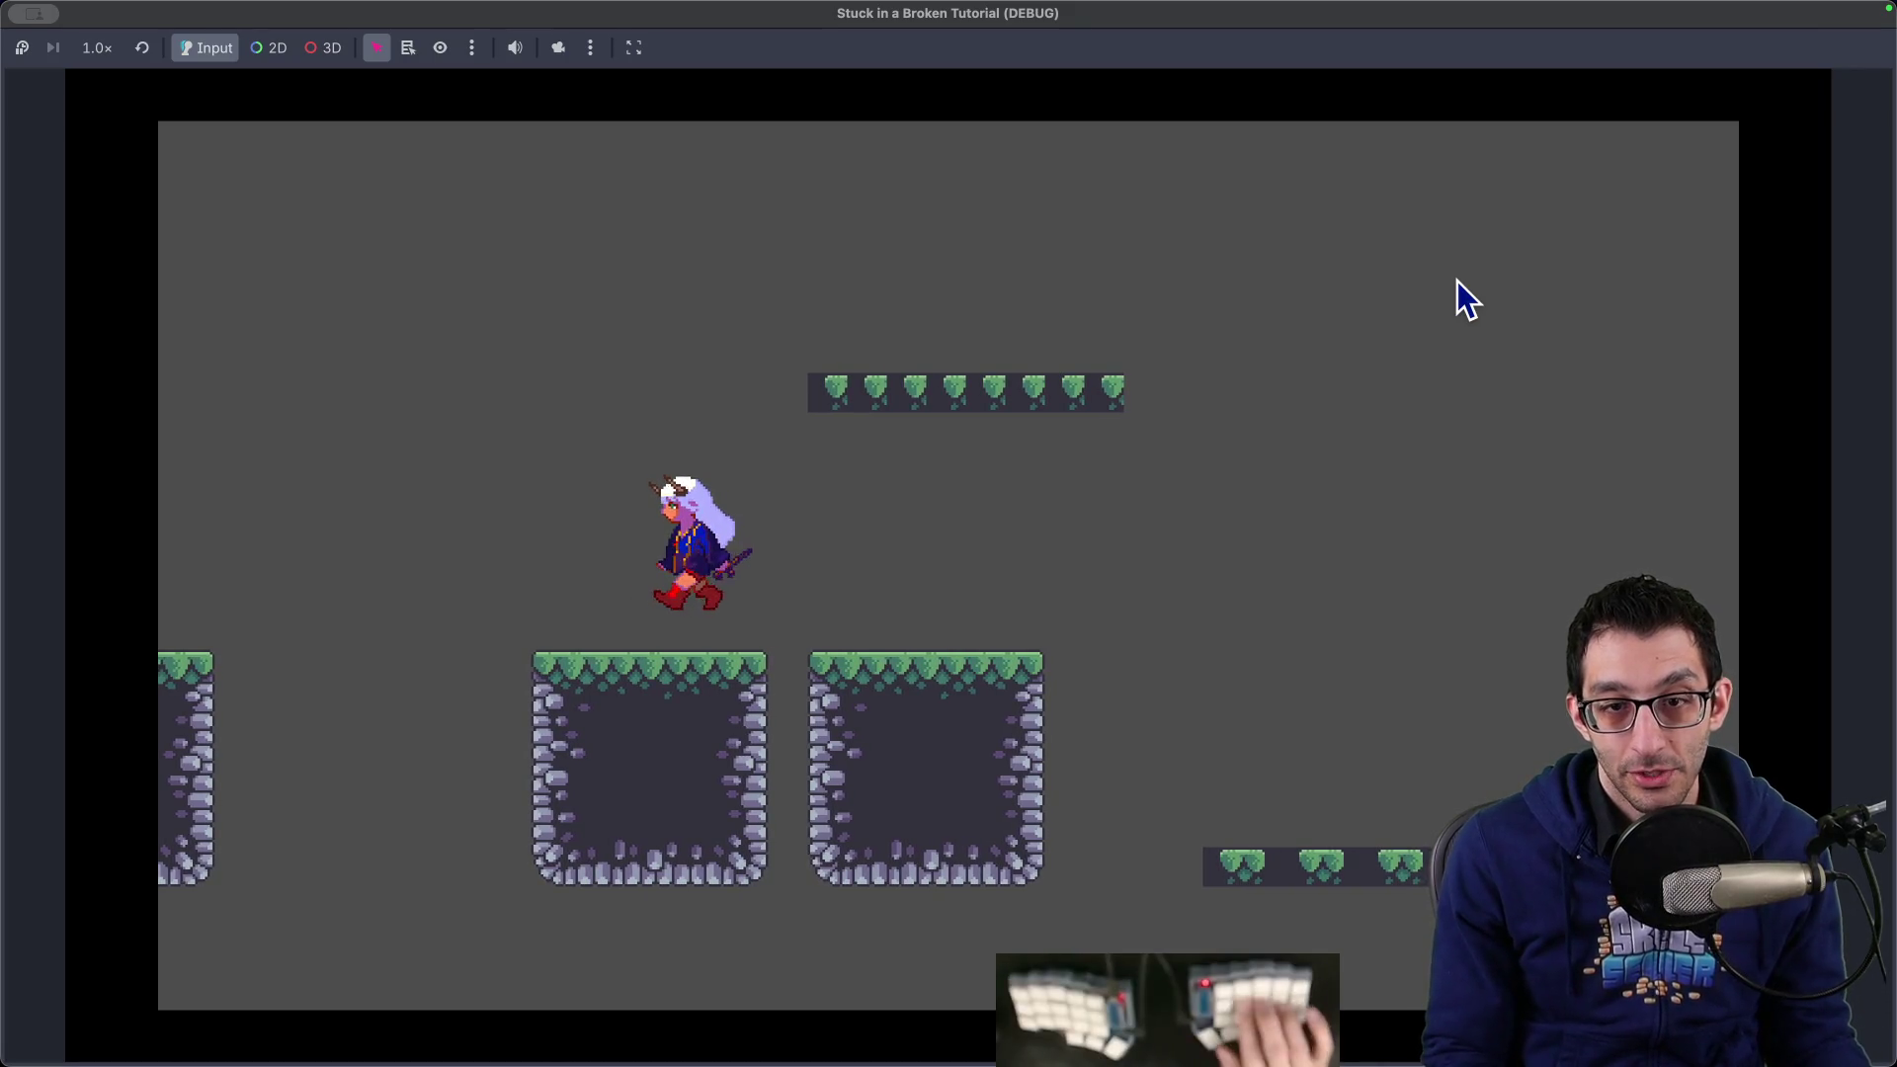
key(super+q)
Review the walk→idle transition's !IsWalking expression on the AnimationTree, then go to the docs
click(174, 277)
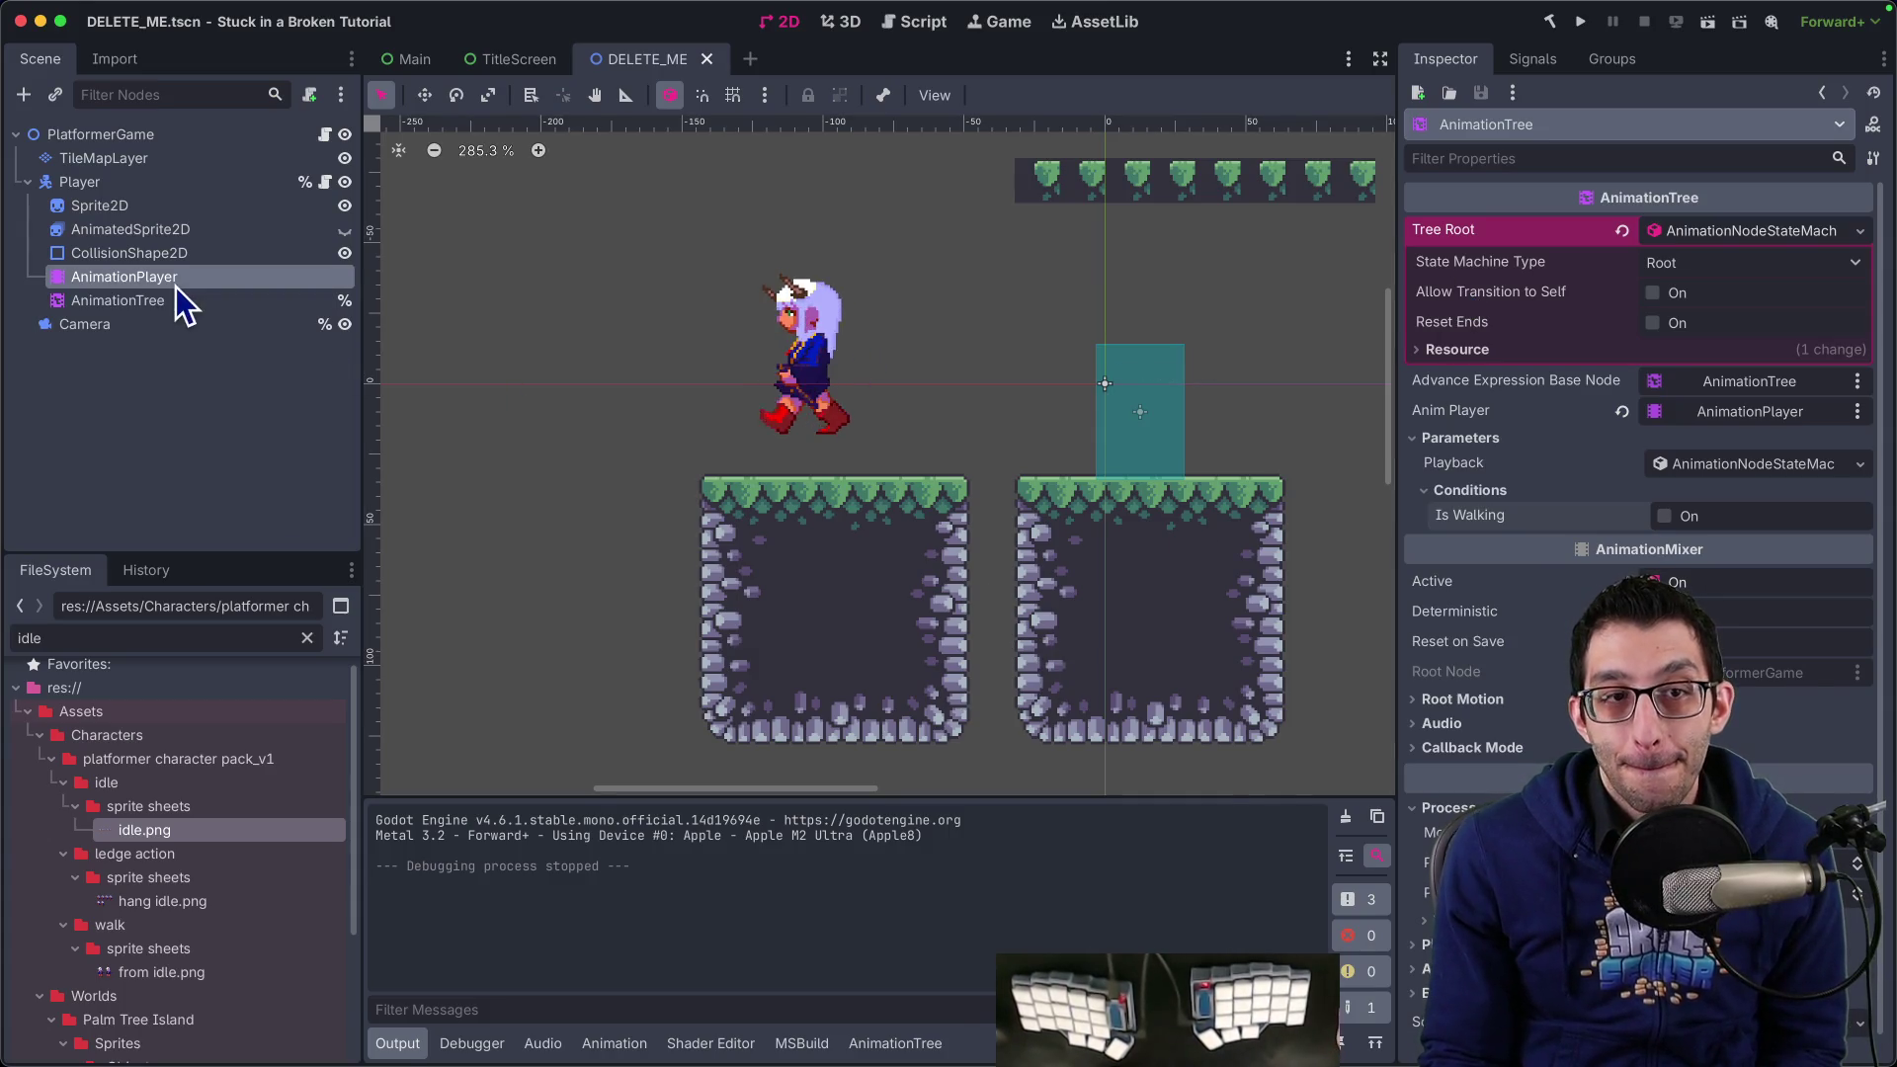
click(174, 300)
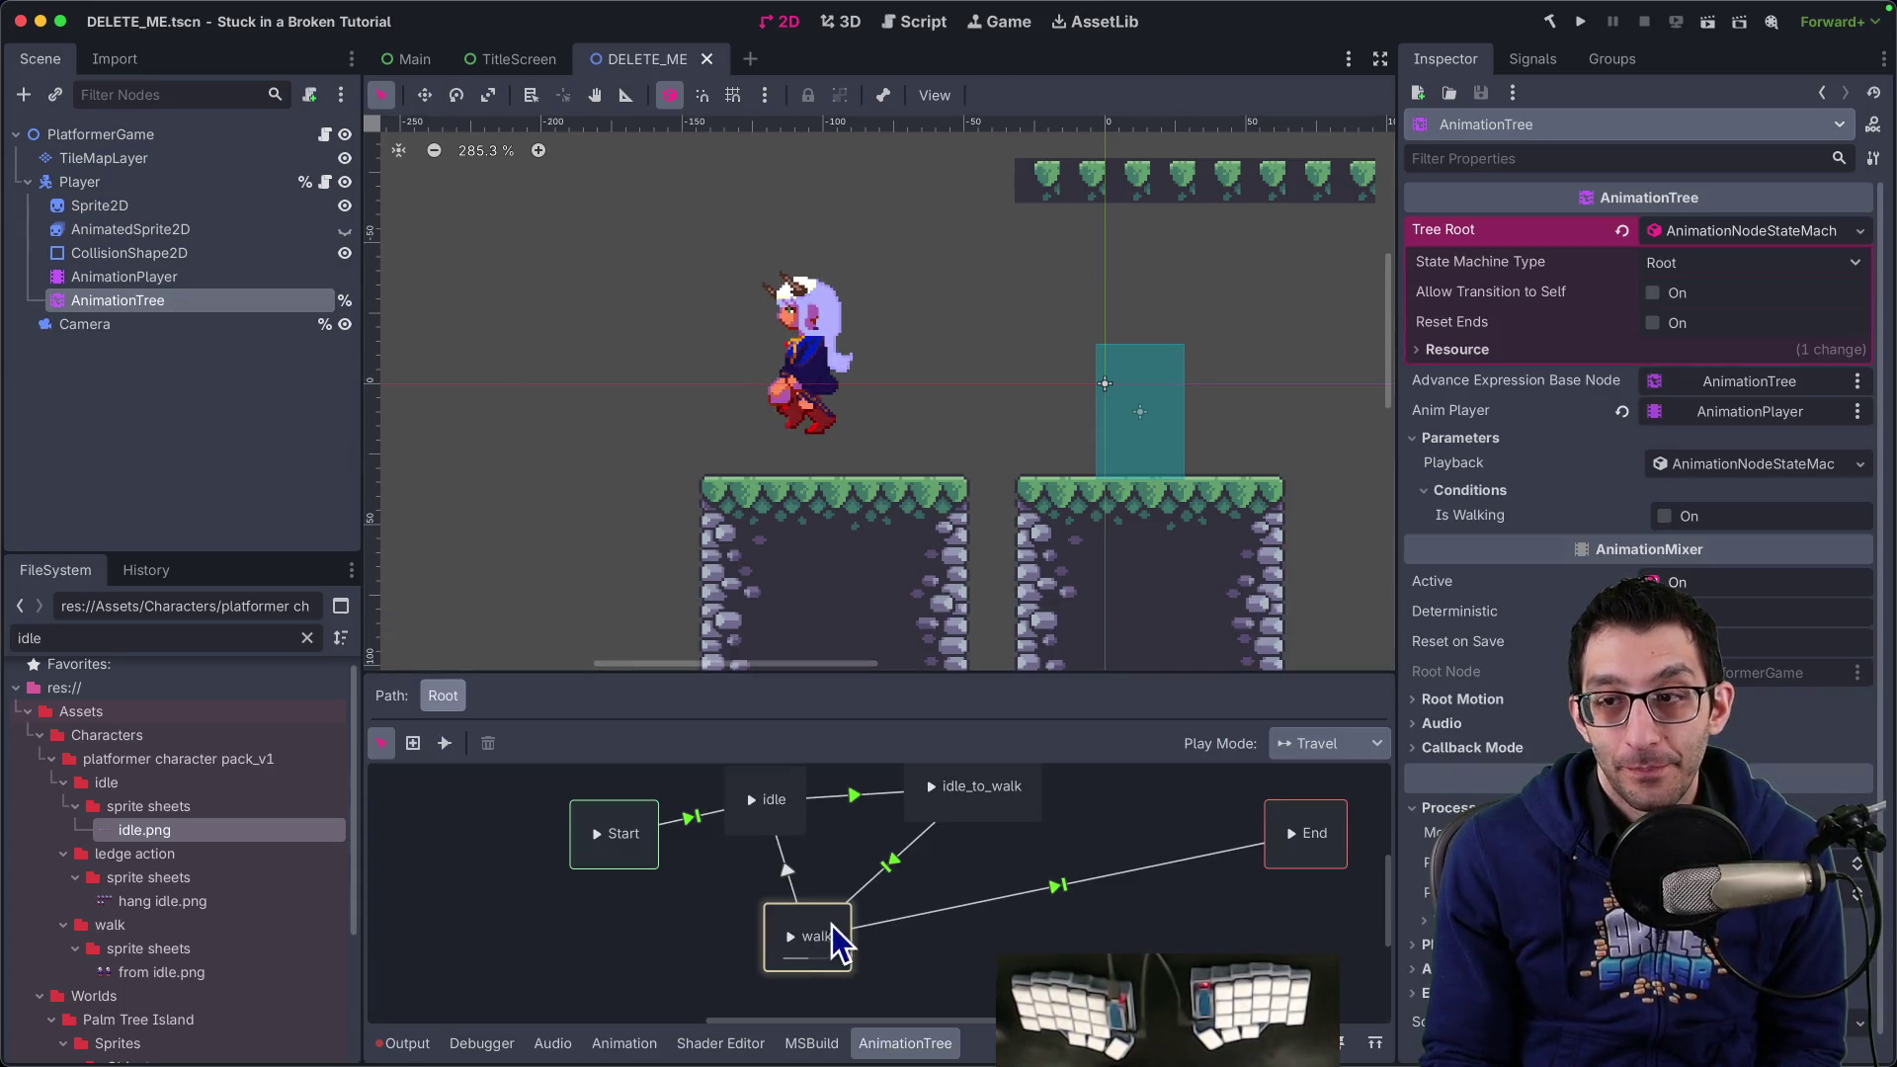
click(791, 874)
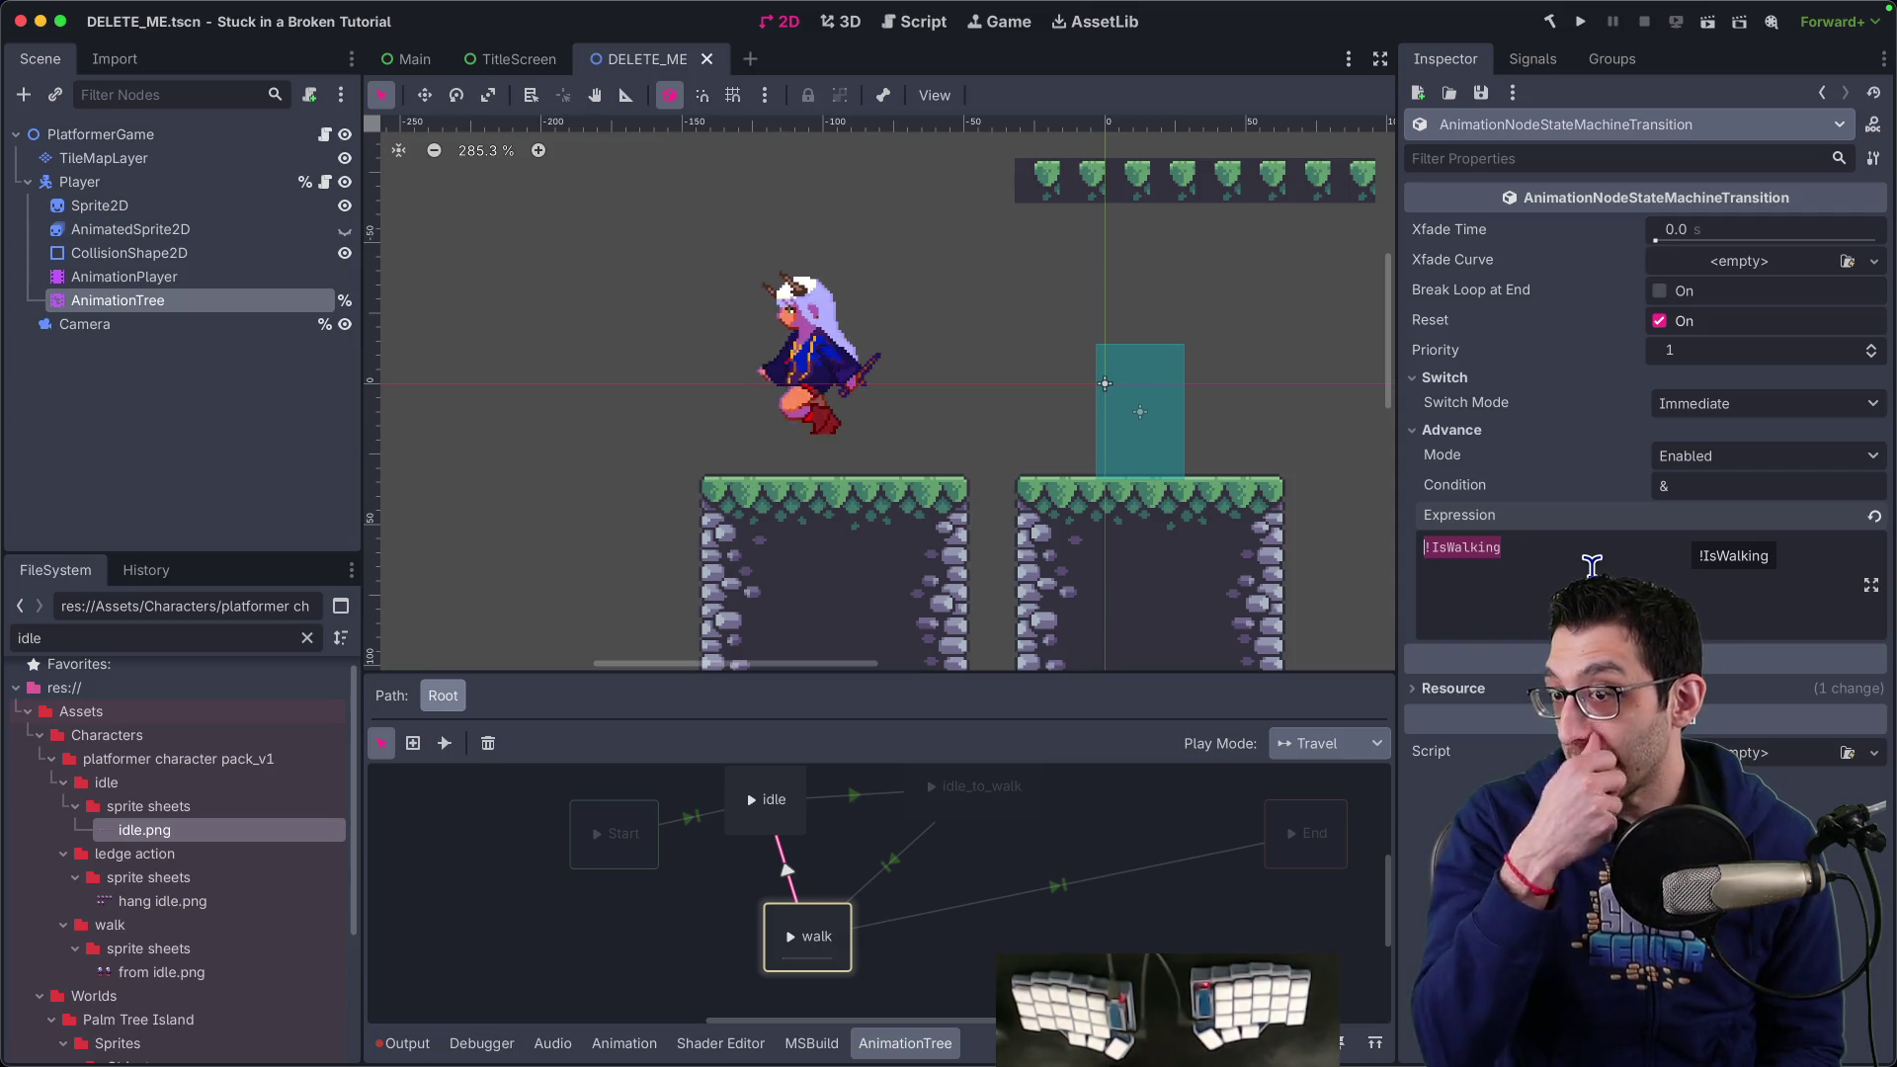
click(1551, 546)
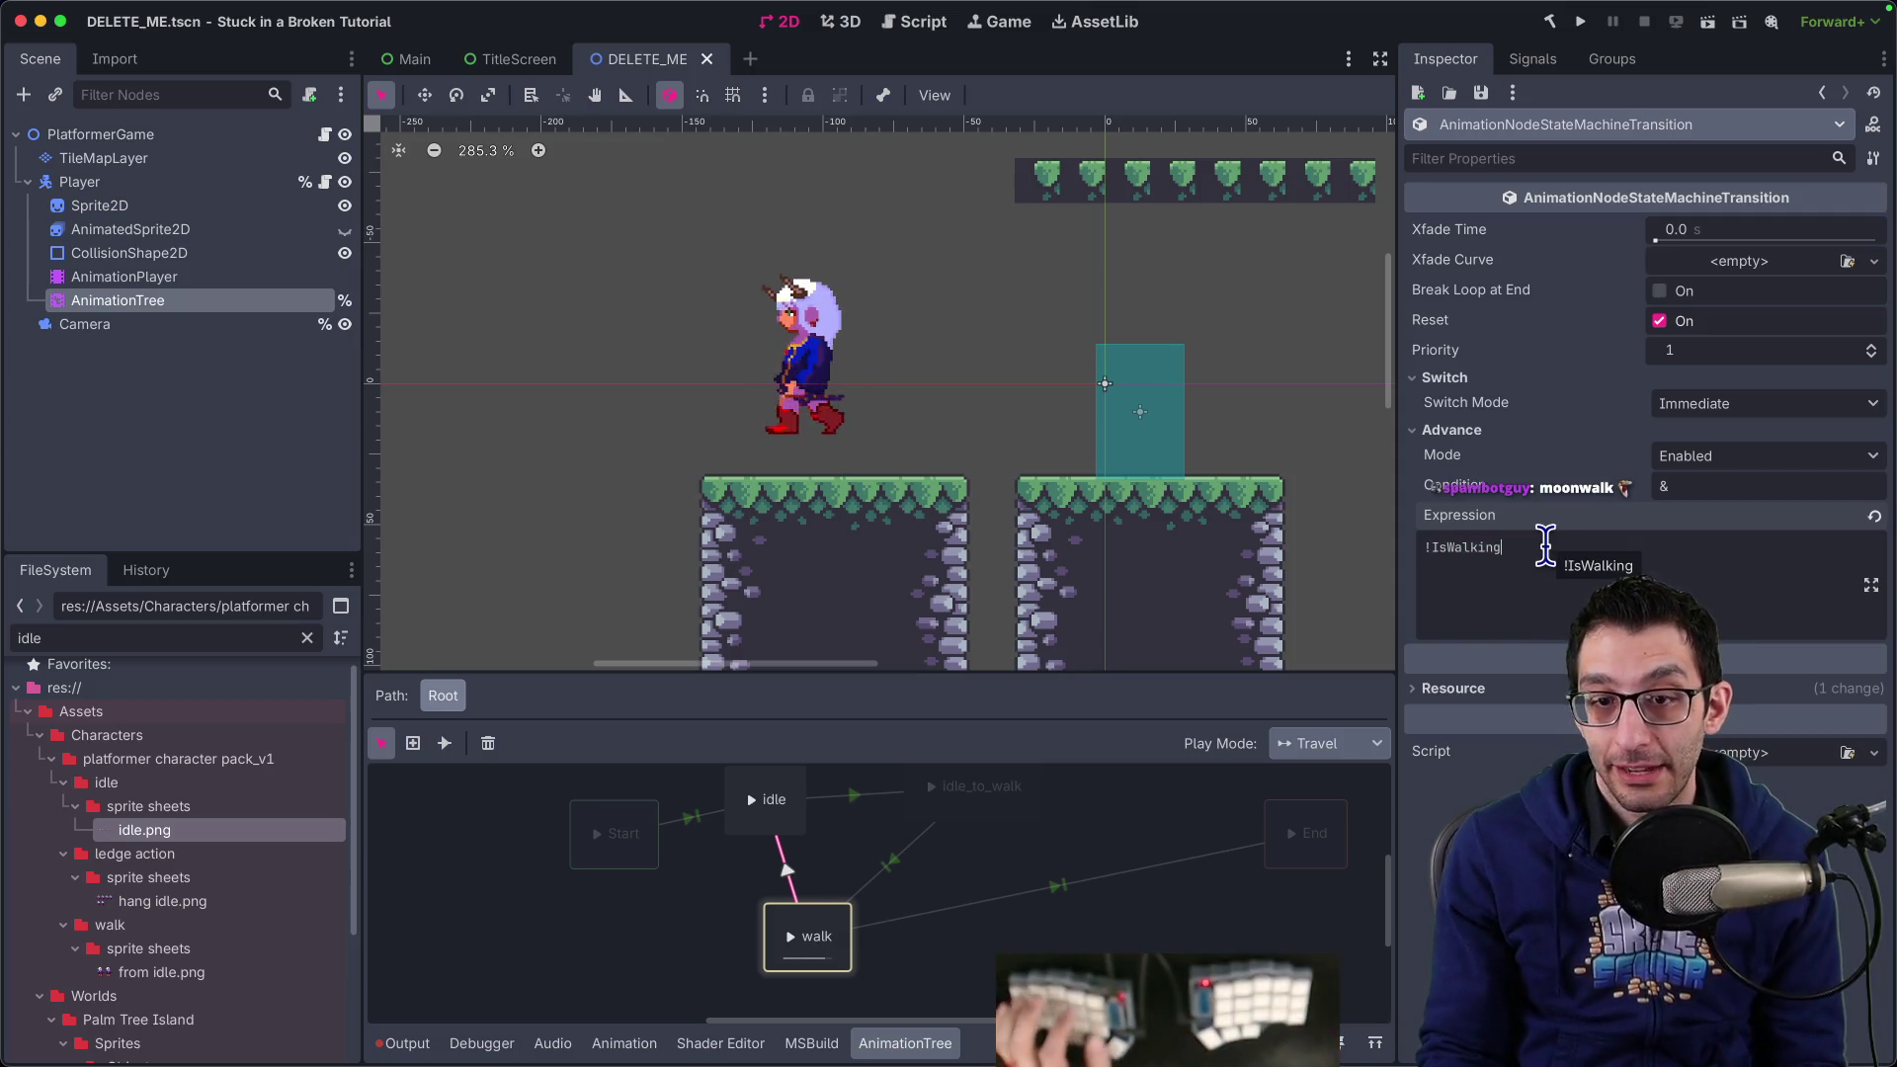
key(super+Tab)
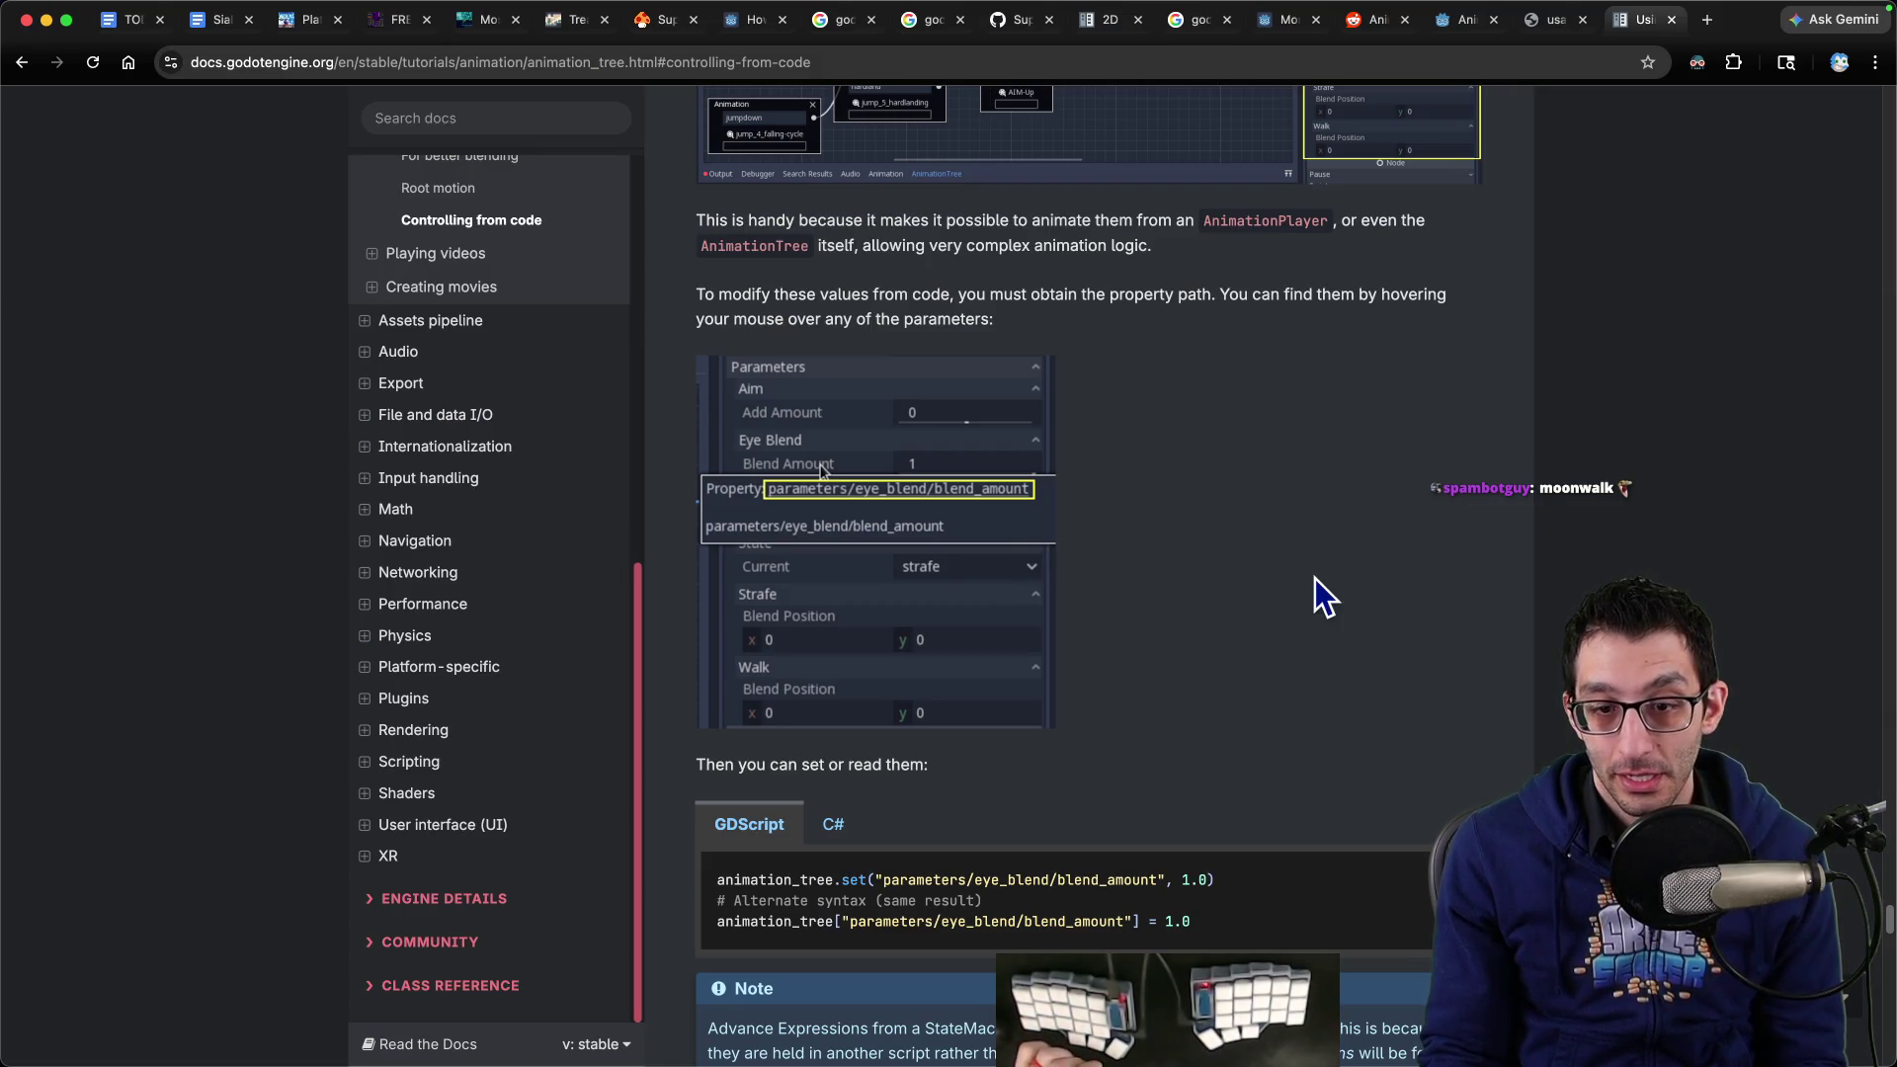
Search the docs for 'expression' and scroll to the warning that expressions are case-sensitive (PascalCase in C#)
scroll(1315, 578, up, 10)
key(super+f)
text(expression)
key(Return)
key(Return)
key(Return)
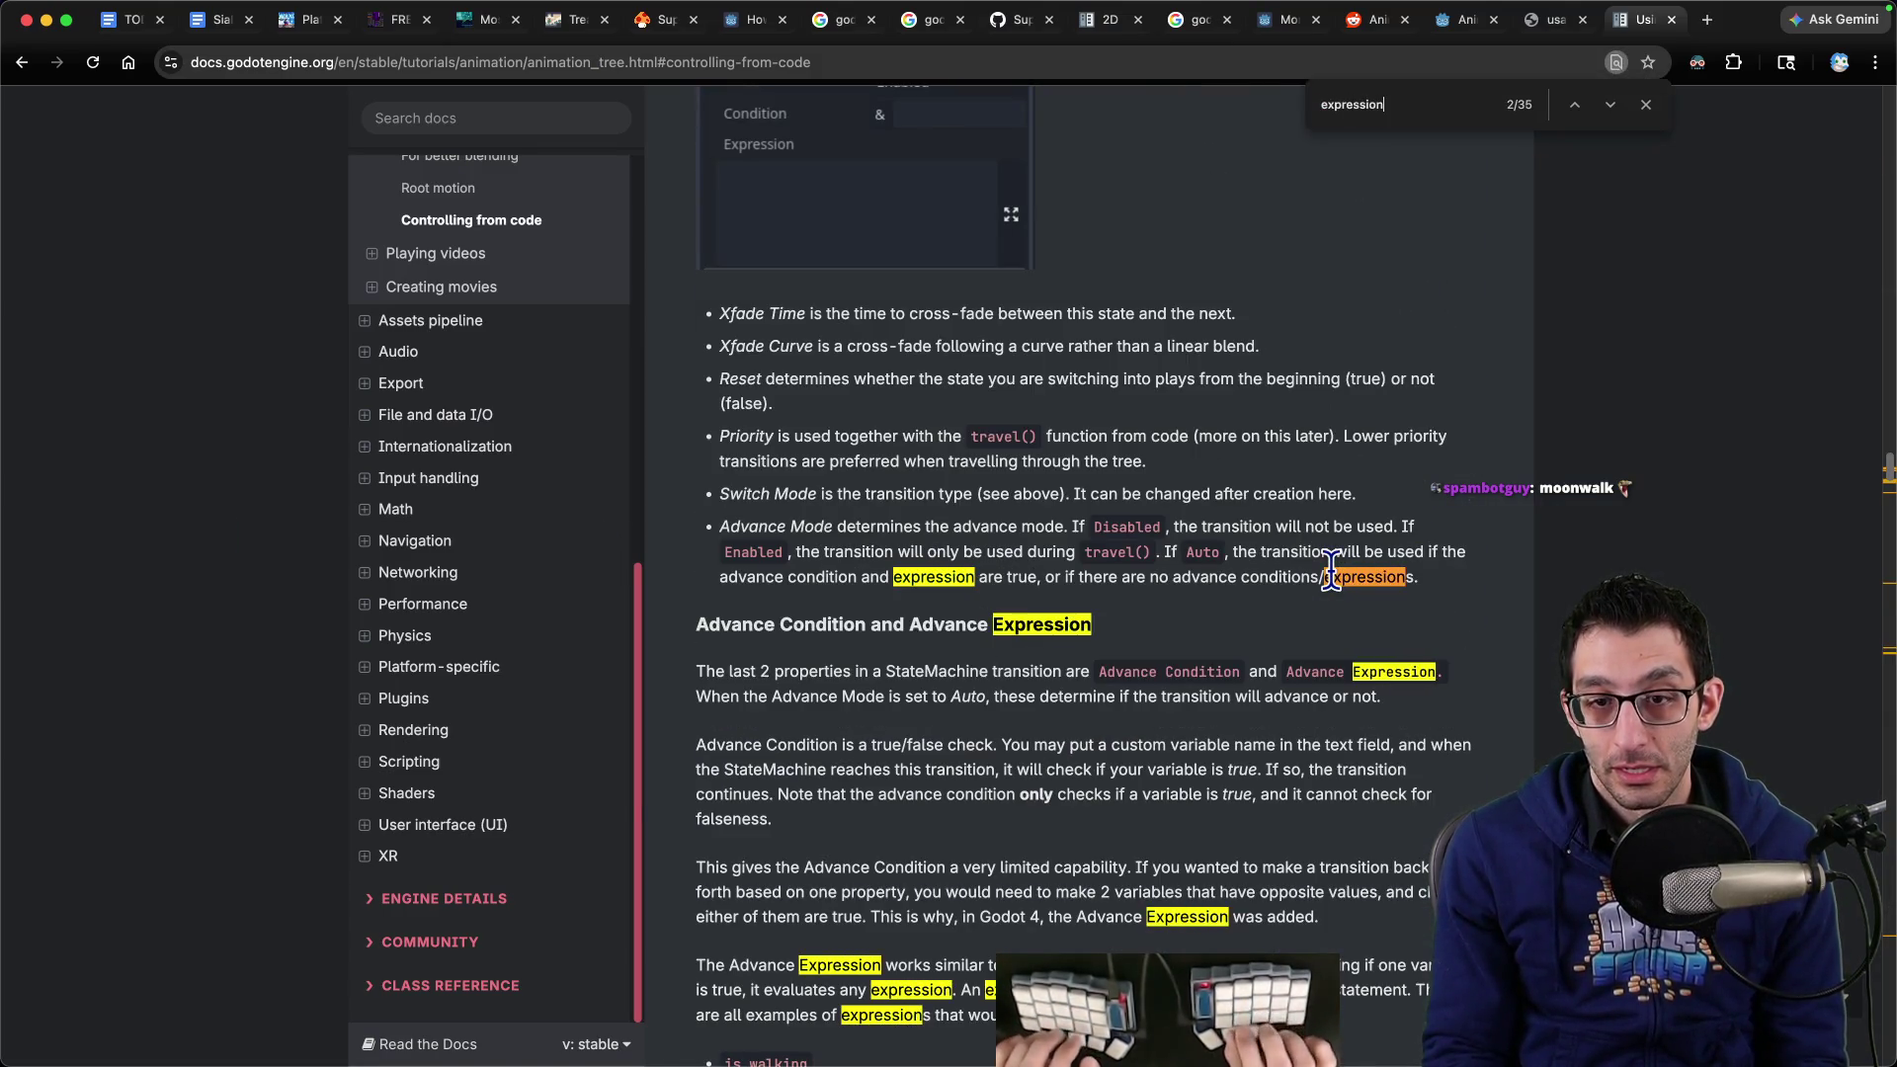
scroll(1320, 591, down, 2)
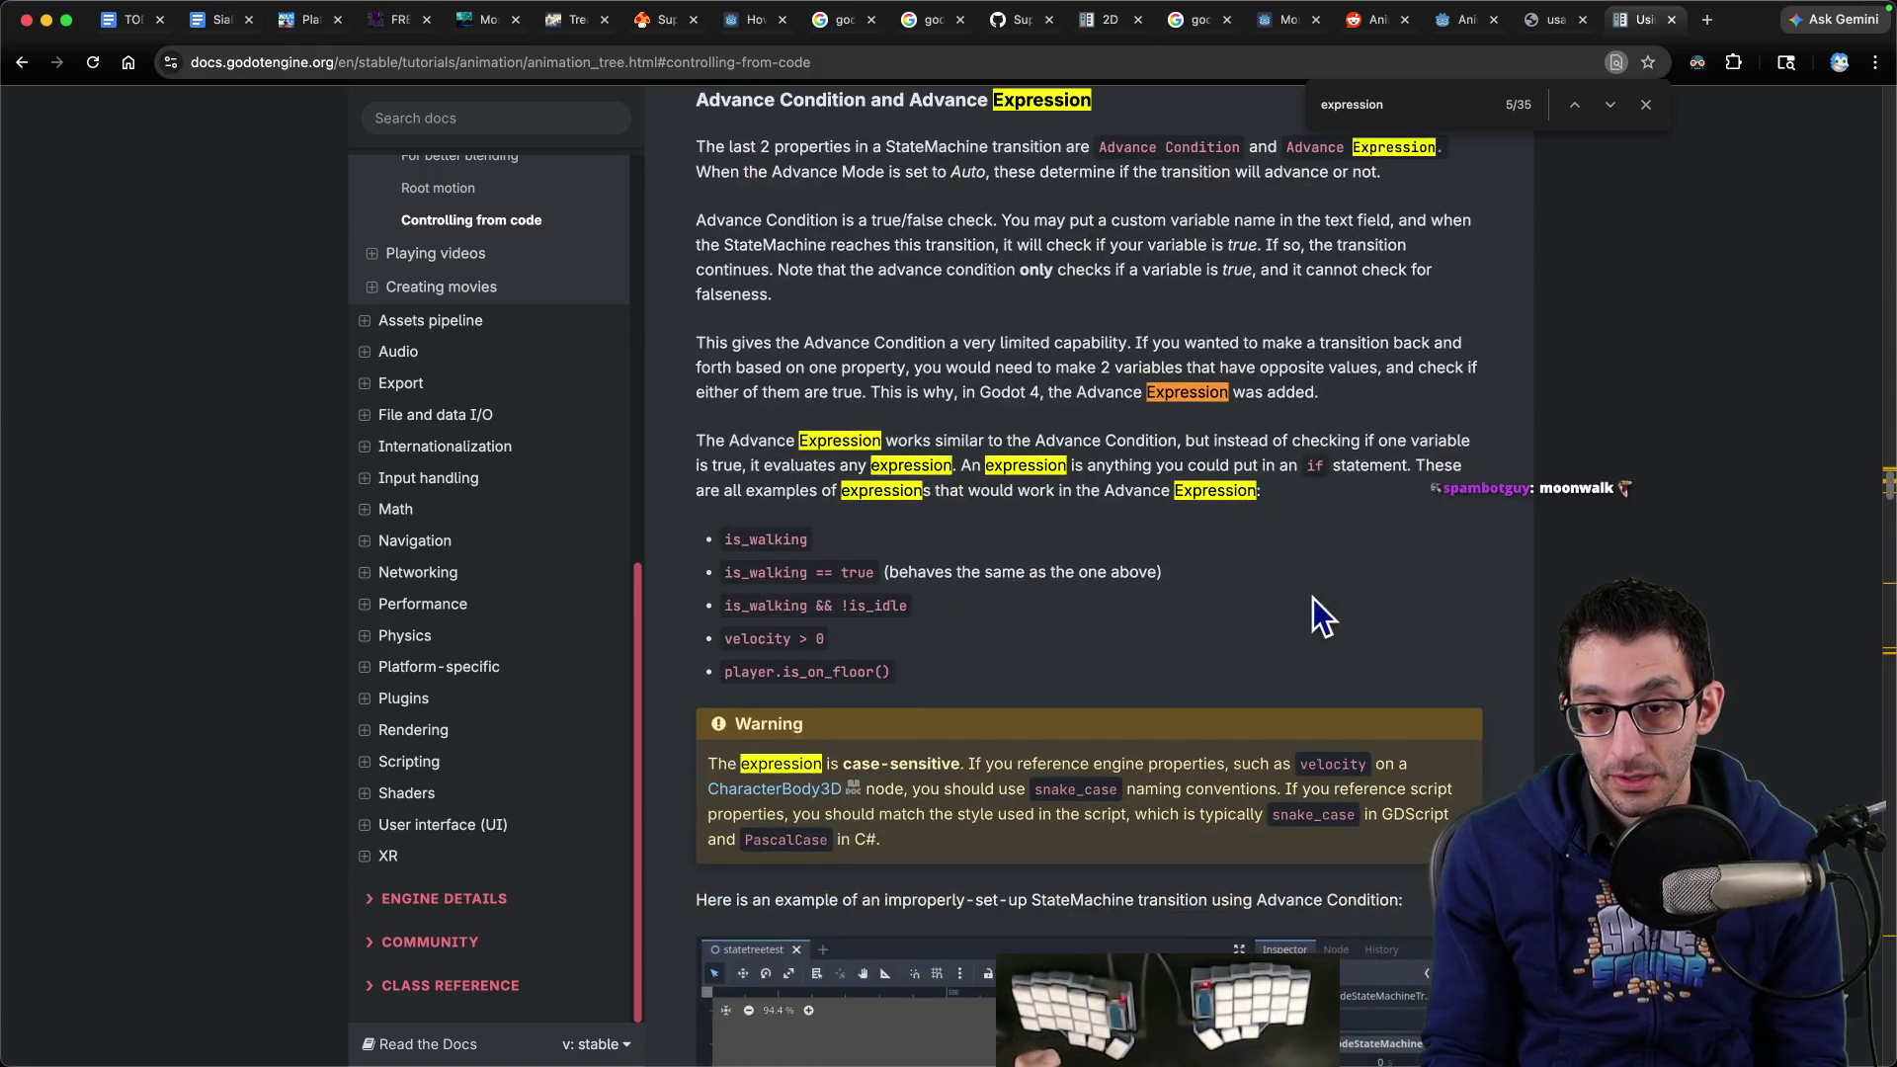
scroll(1313, 597, down, 1)
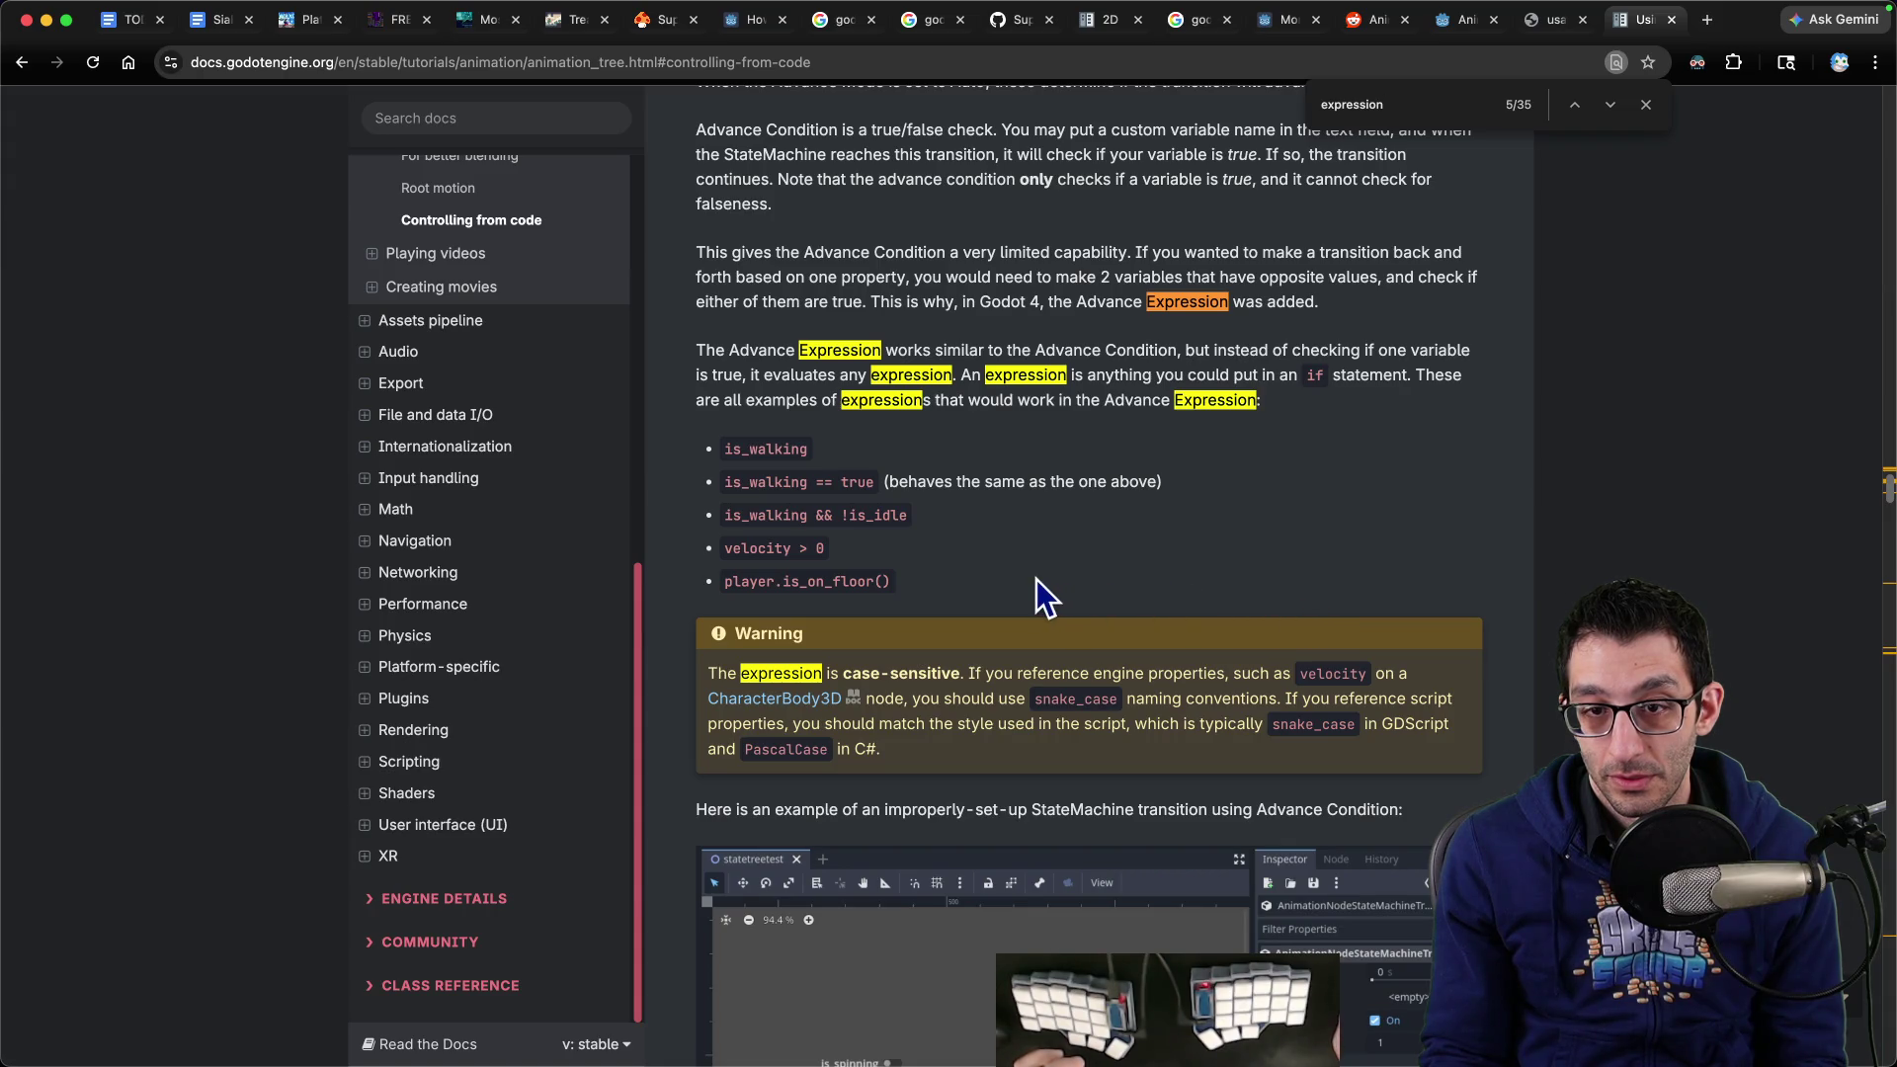
scroll(1036, 579, down, 3)
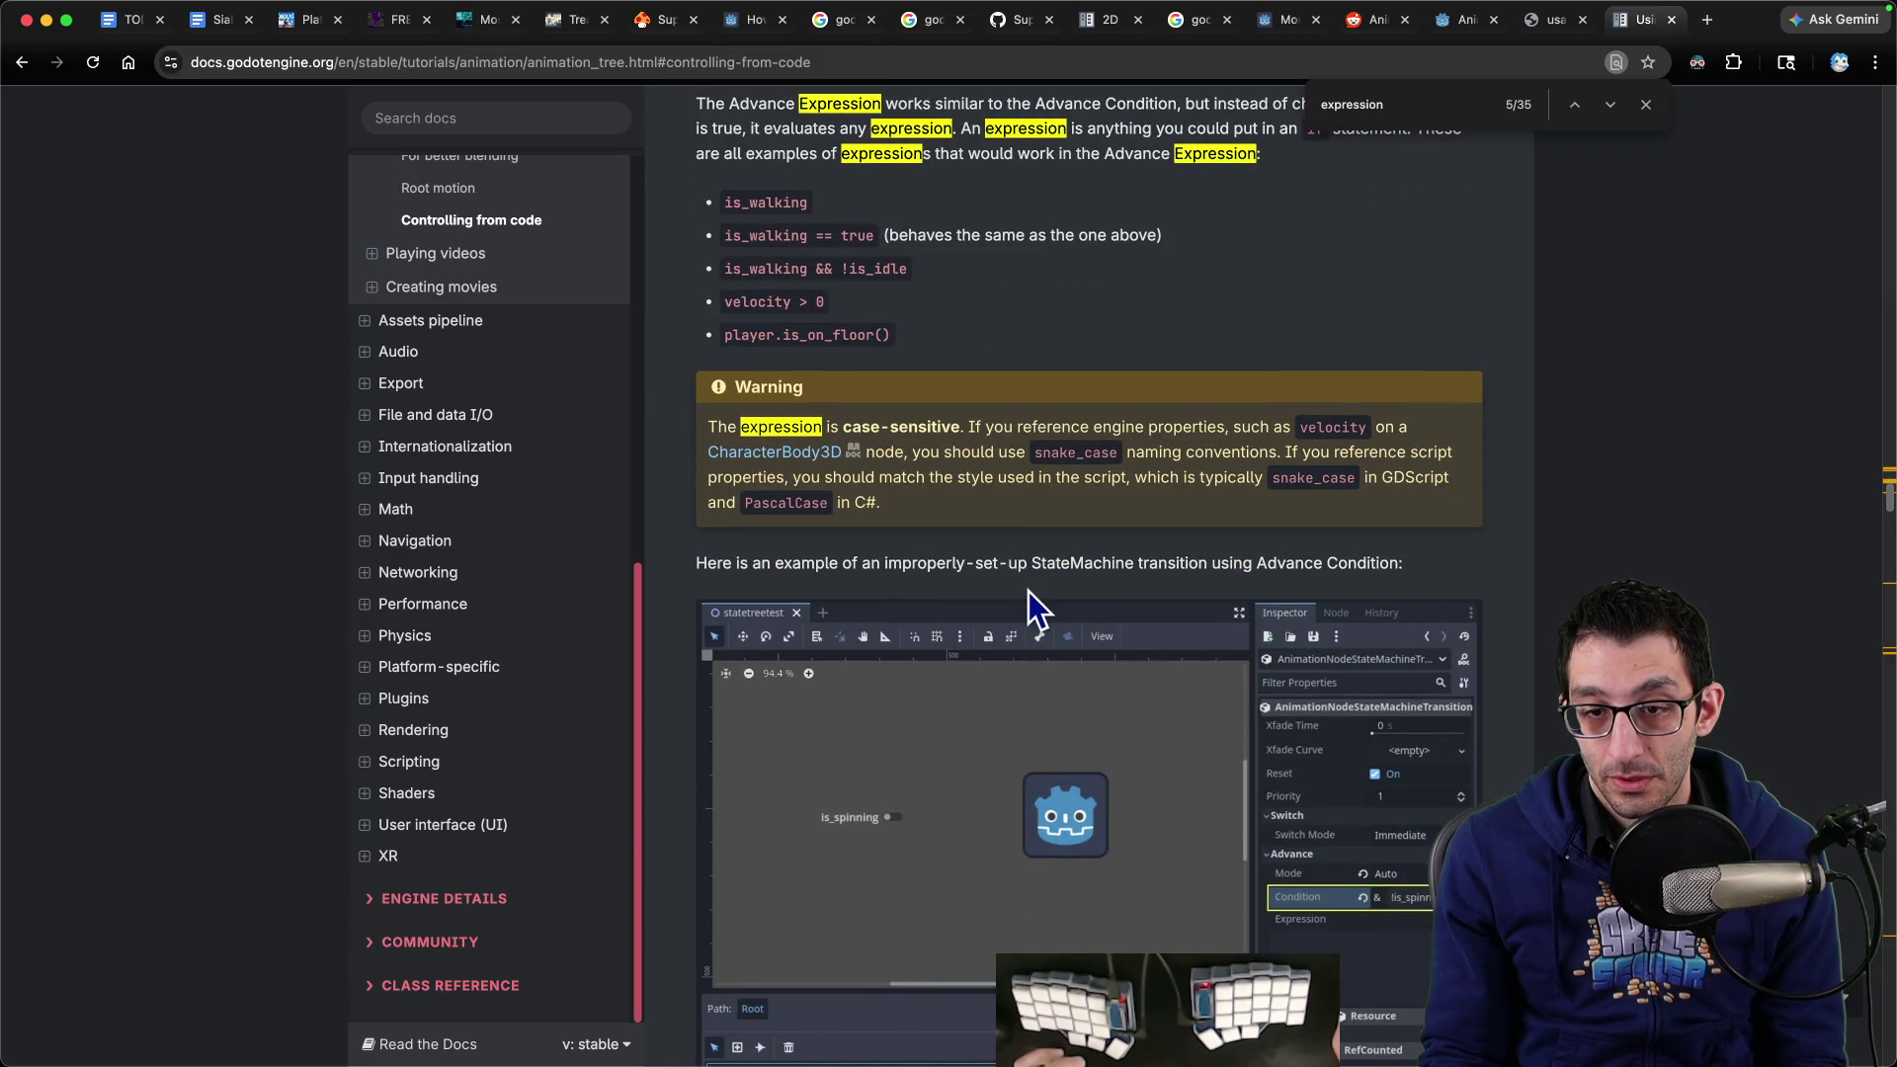
scroll(1029, 591, down, 2)
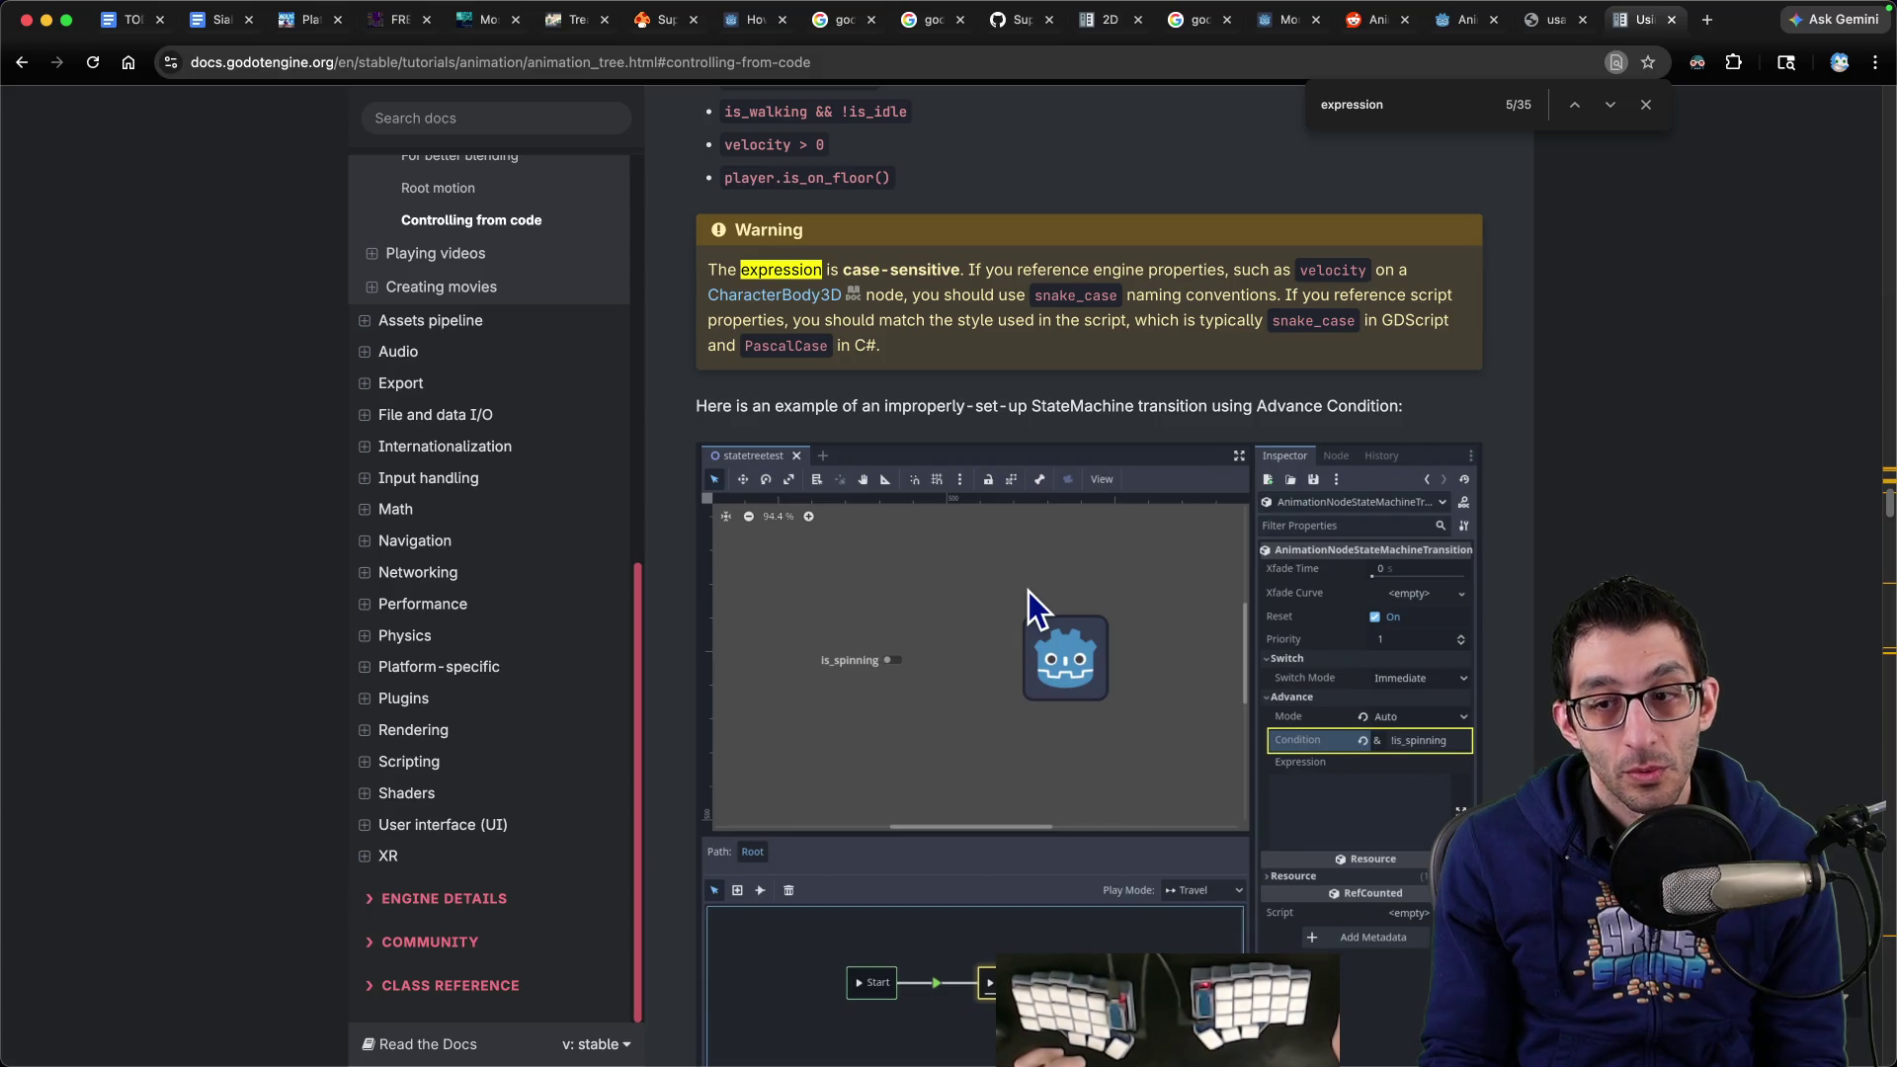
scroll(1029, 591, down, 2)
scroll(1029, 591, down, 1)
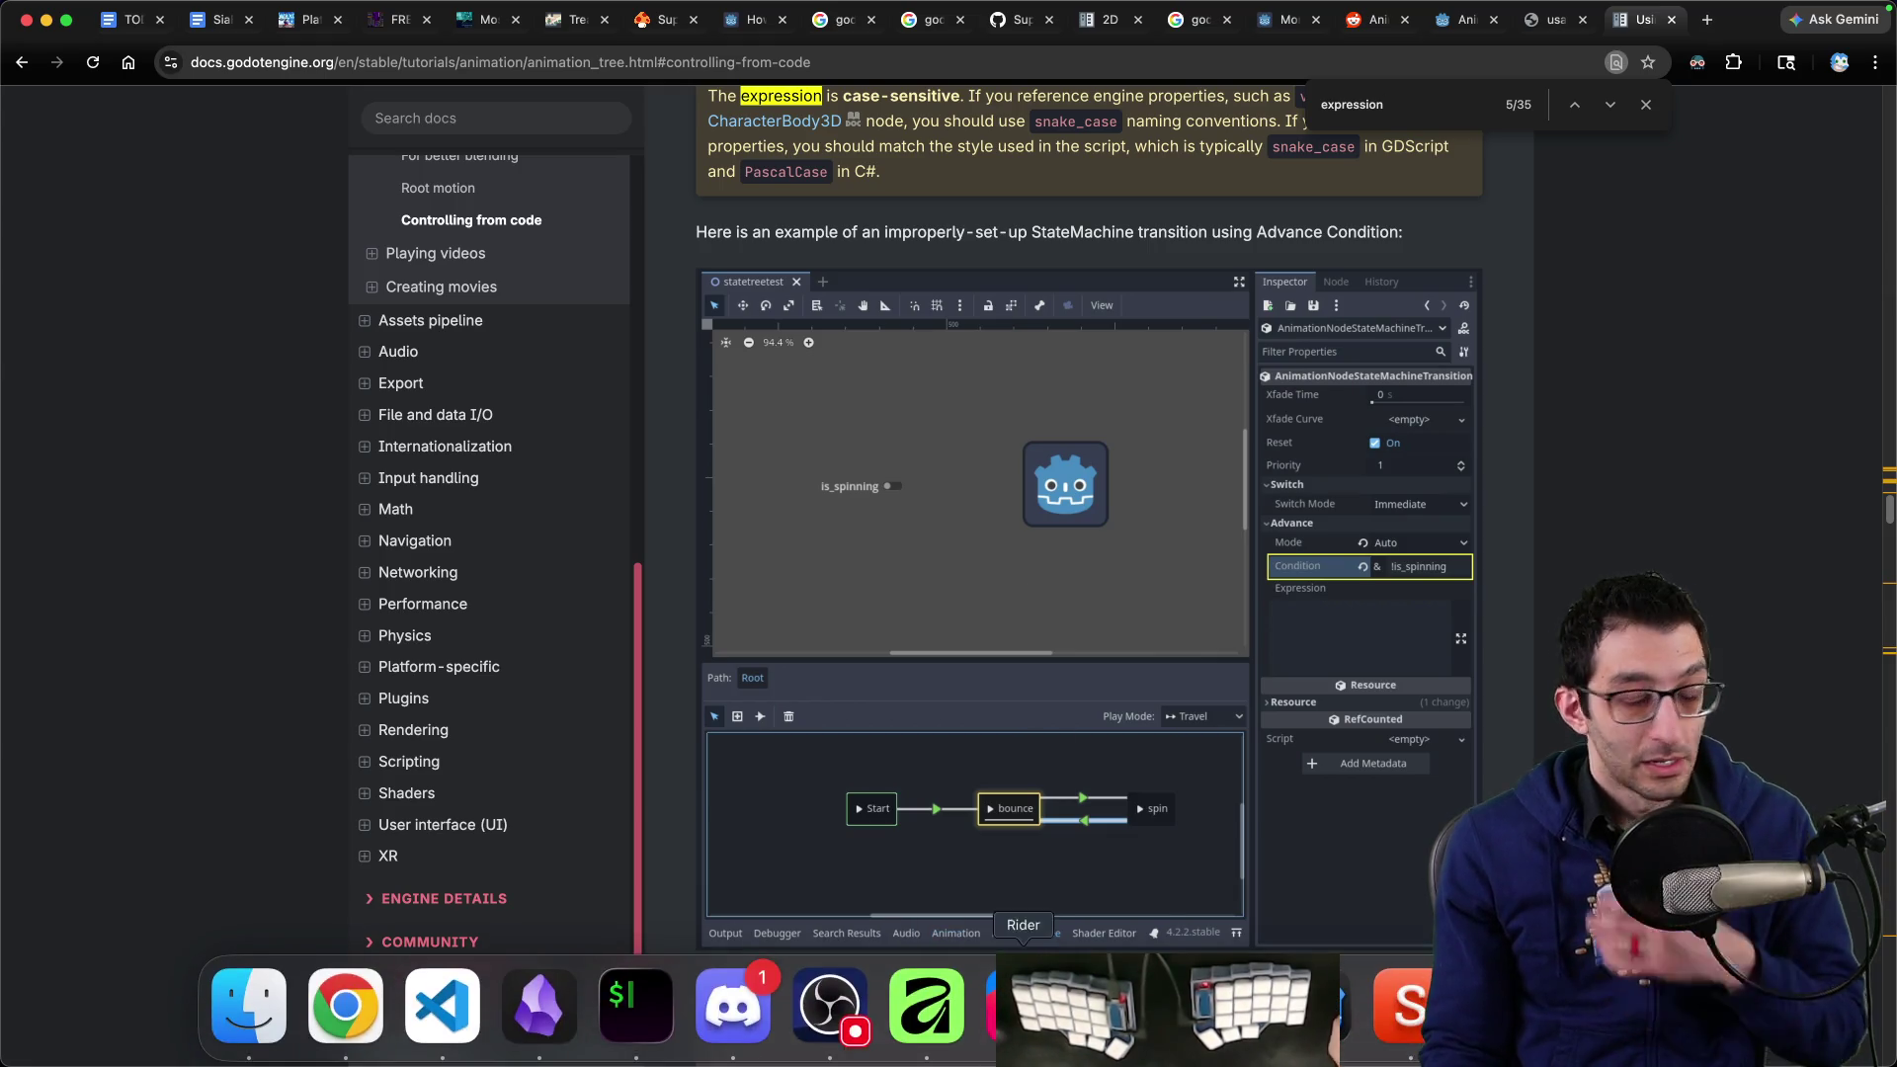
Set the walk→idle transition's Advance Mode from Enabled to Auto
click(1216, 1006)
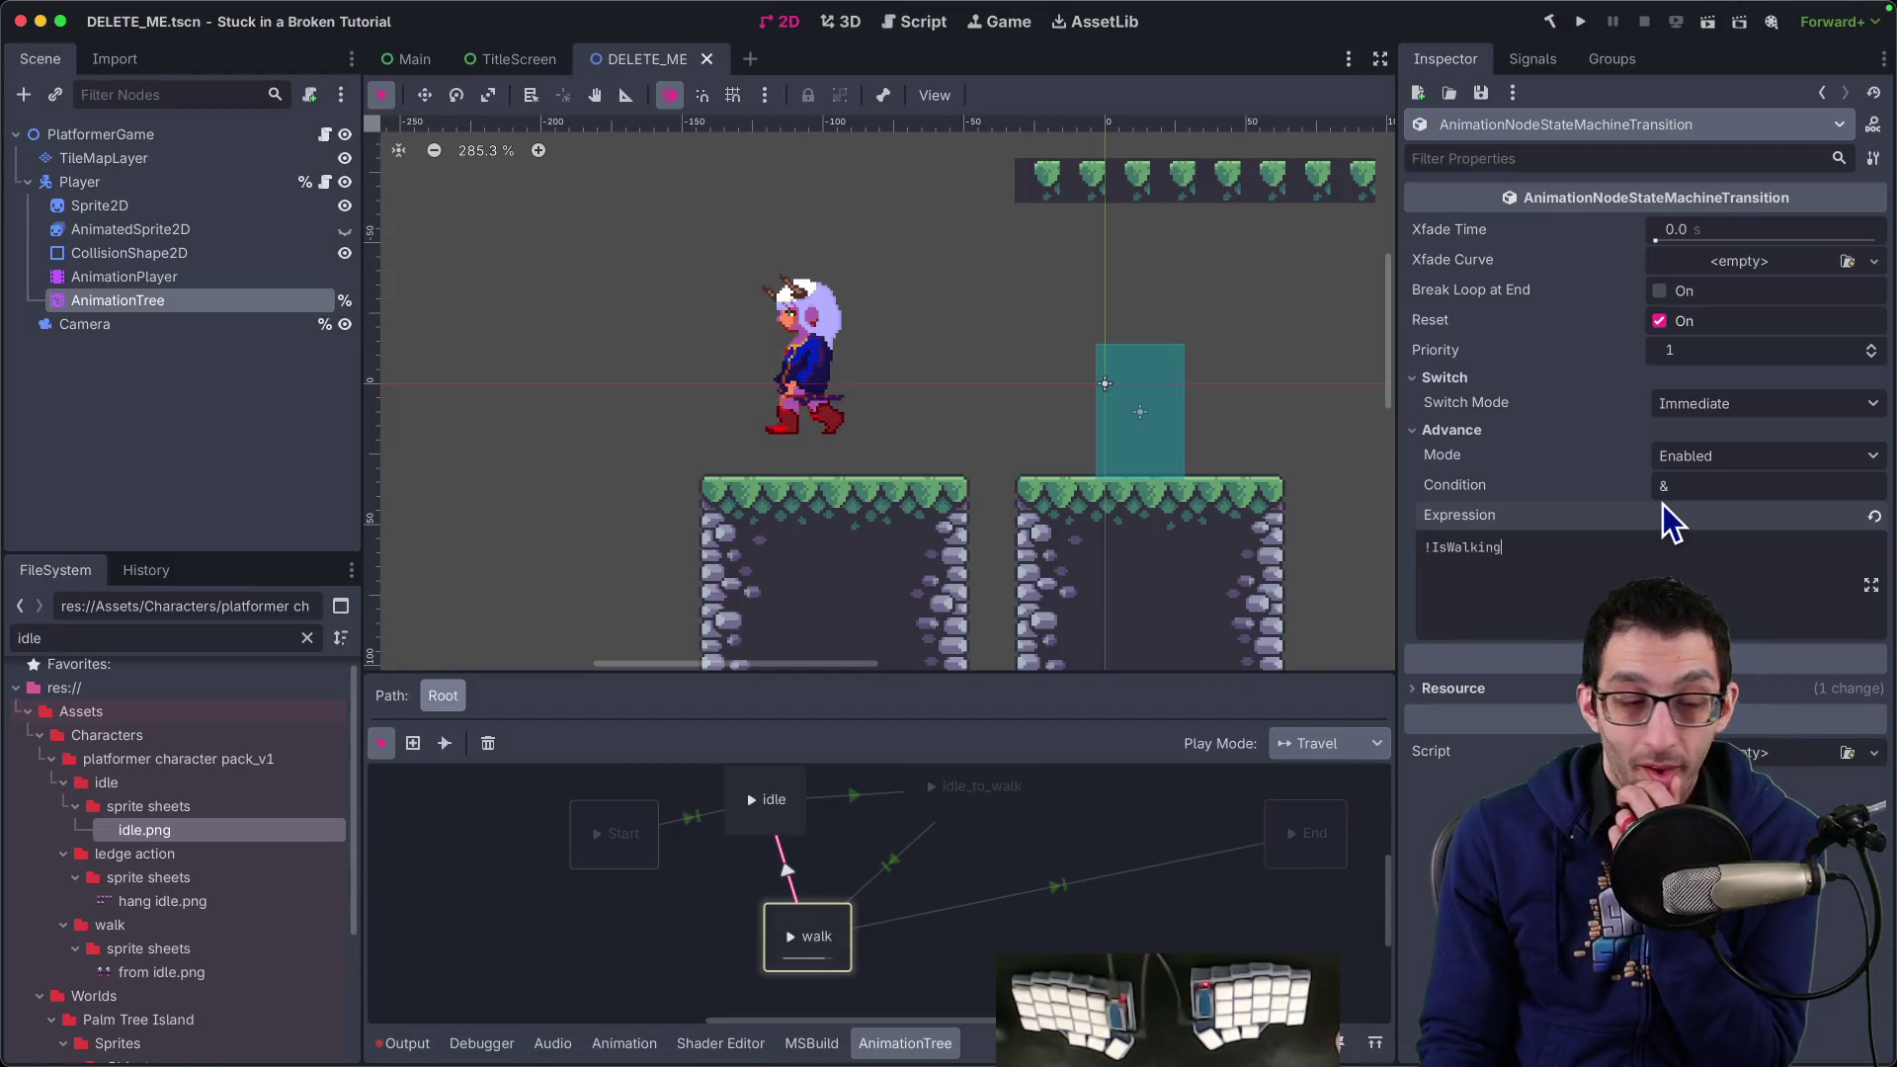
mouse_move(1550, 510)
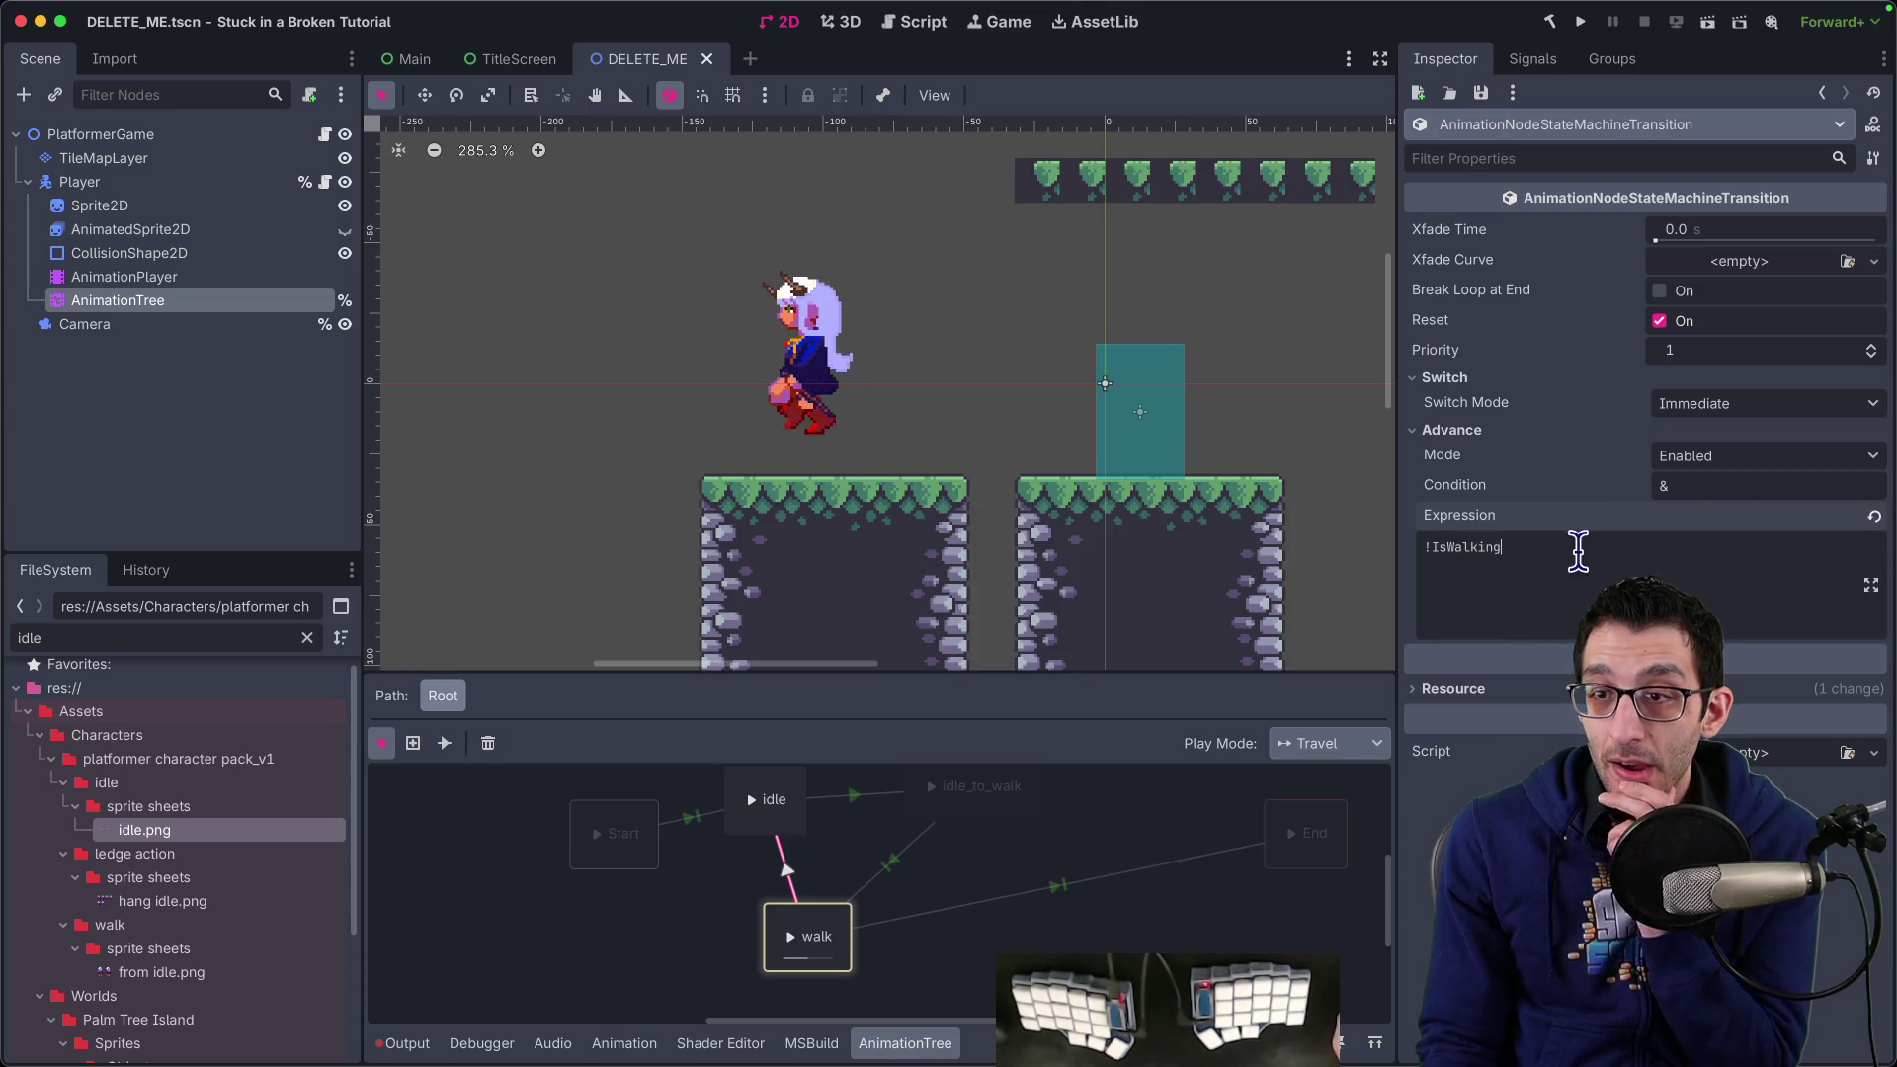
click(181, 301)
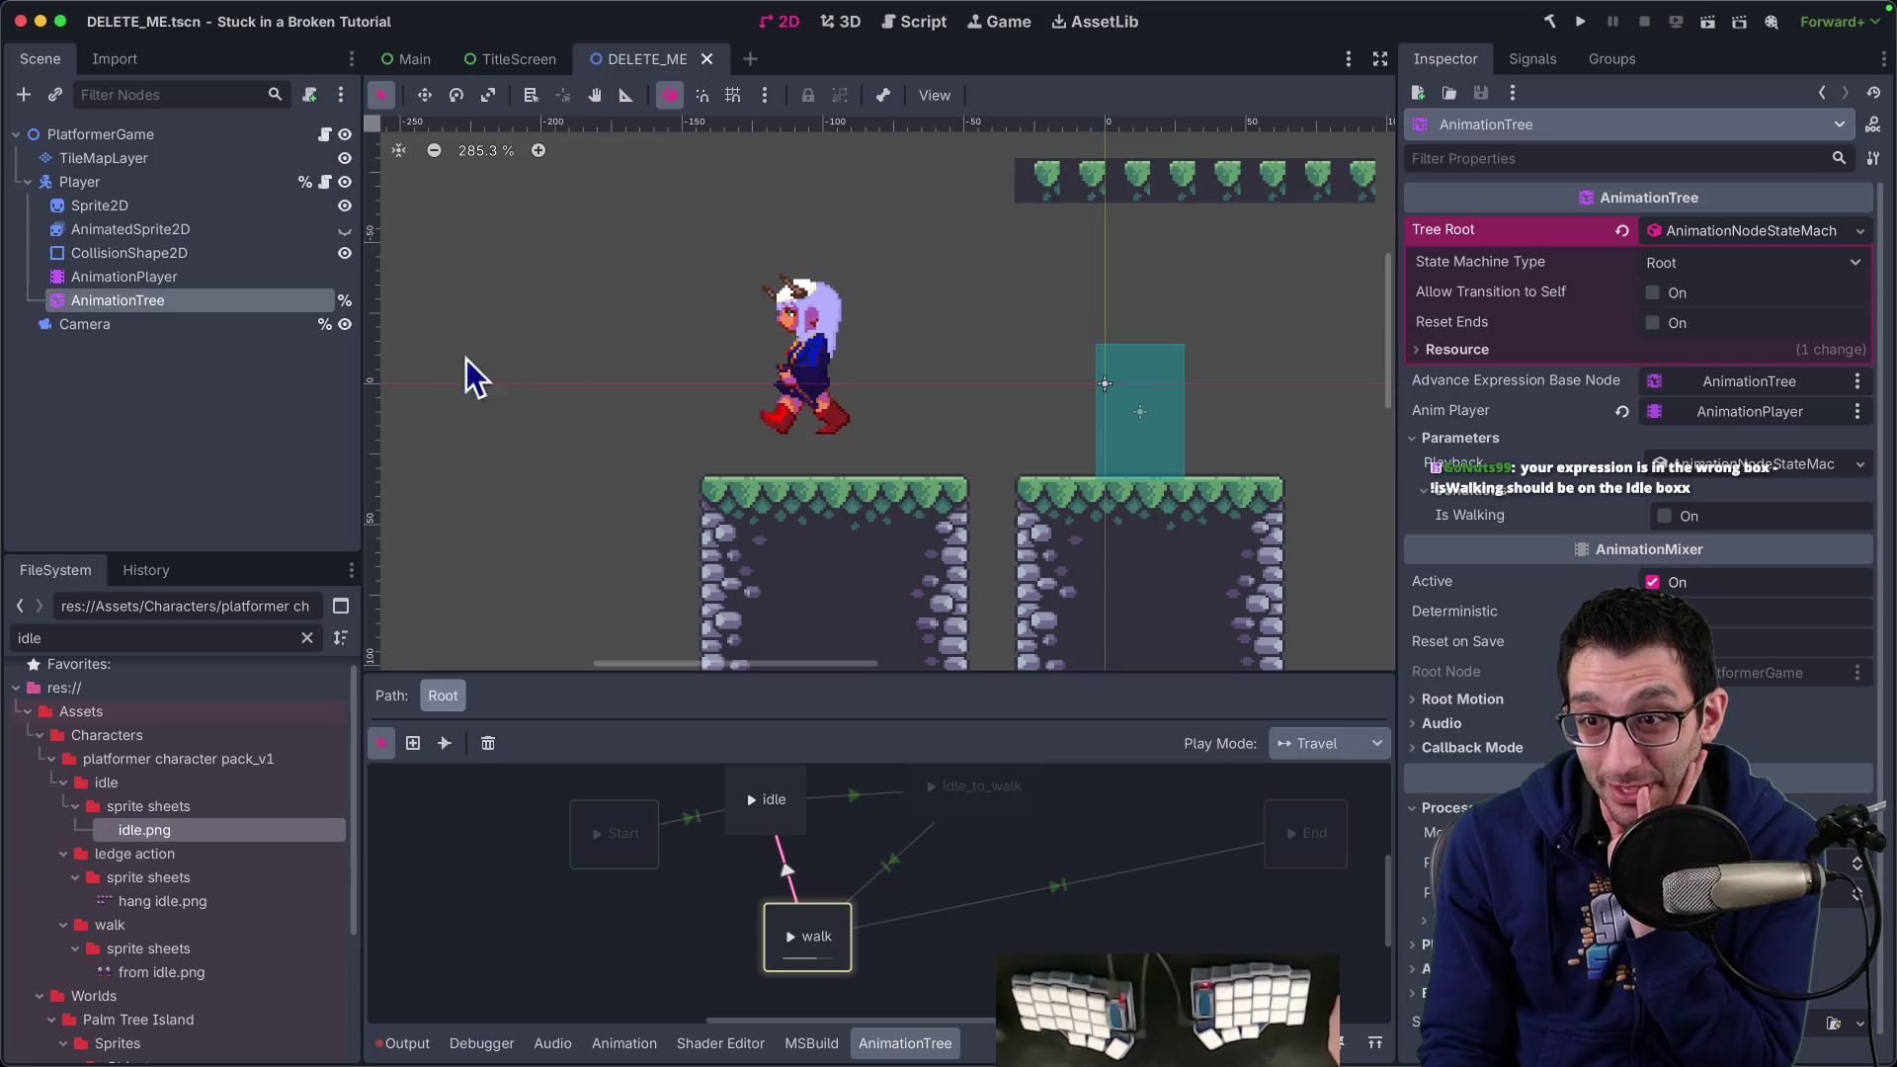
click(785, 870)
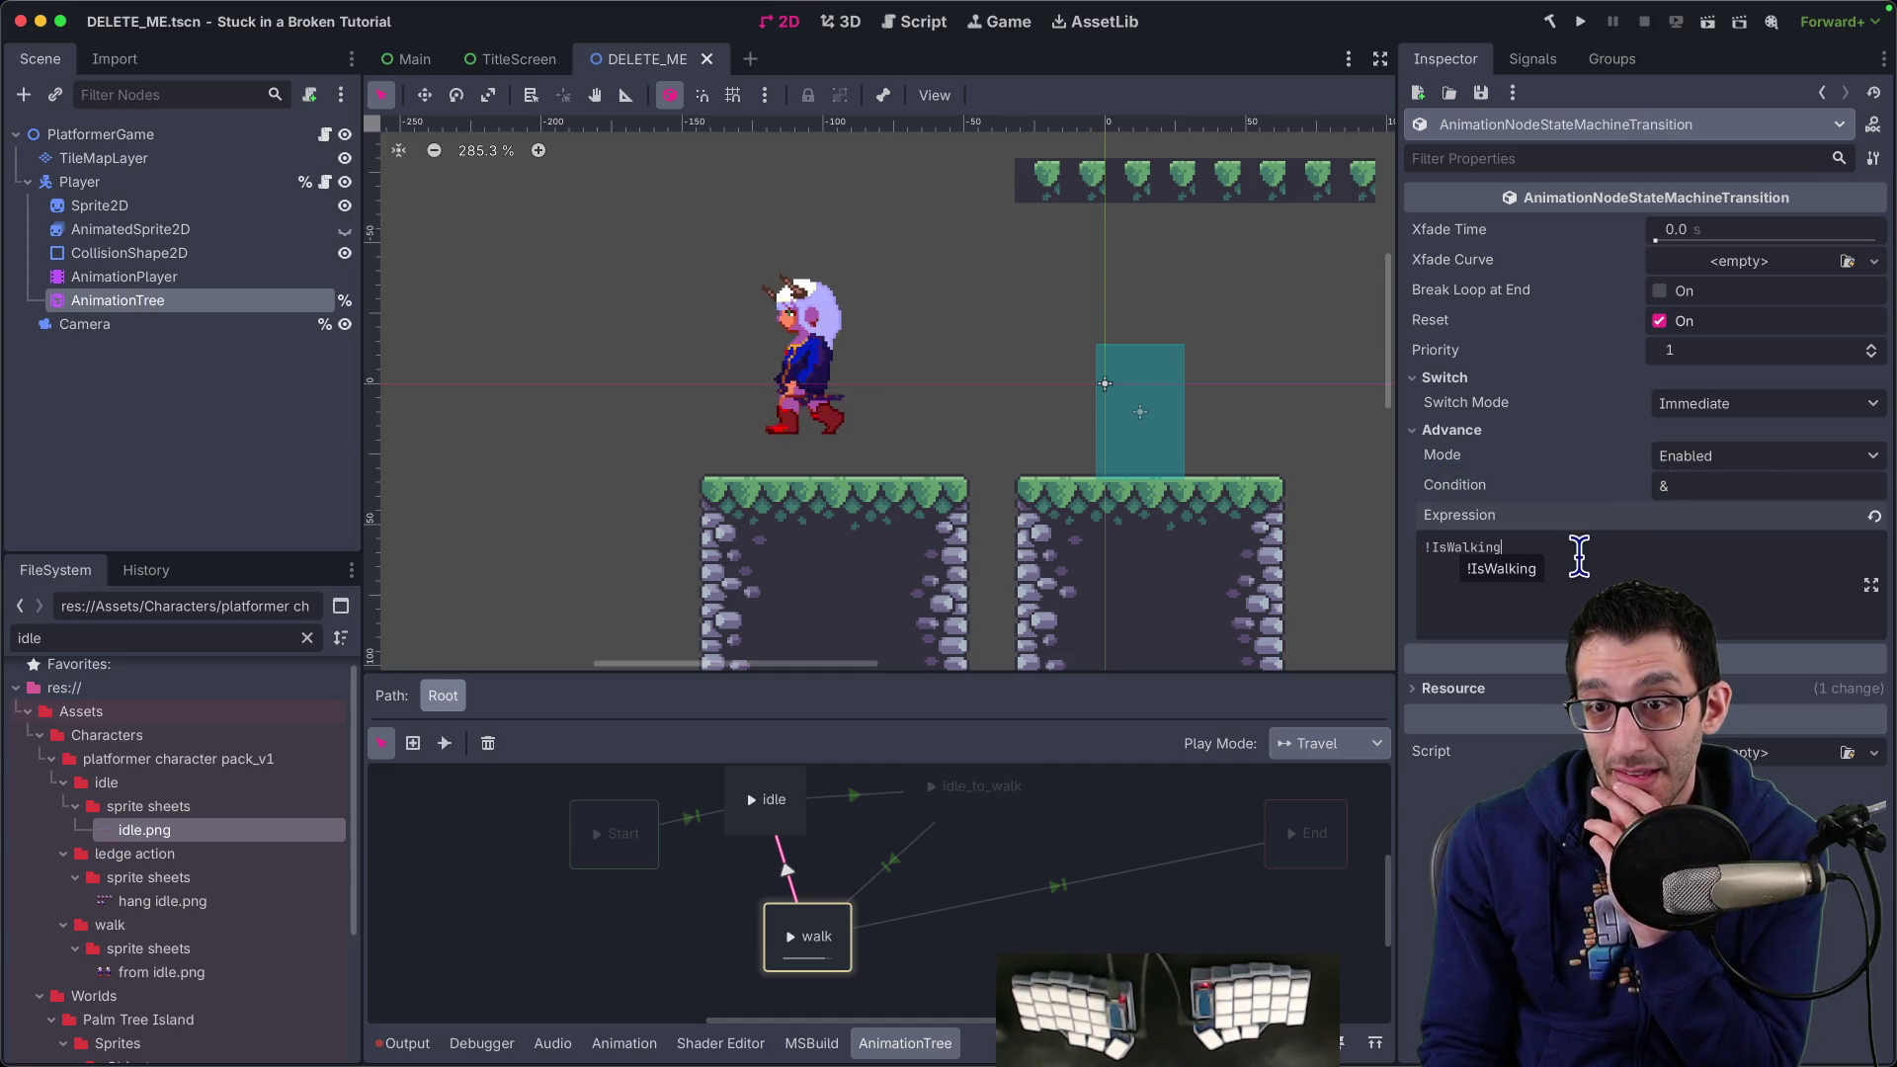
mouse_move(829, 1008)
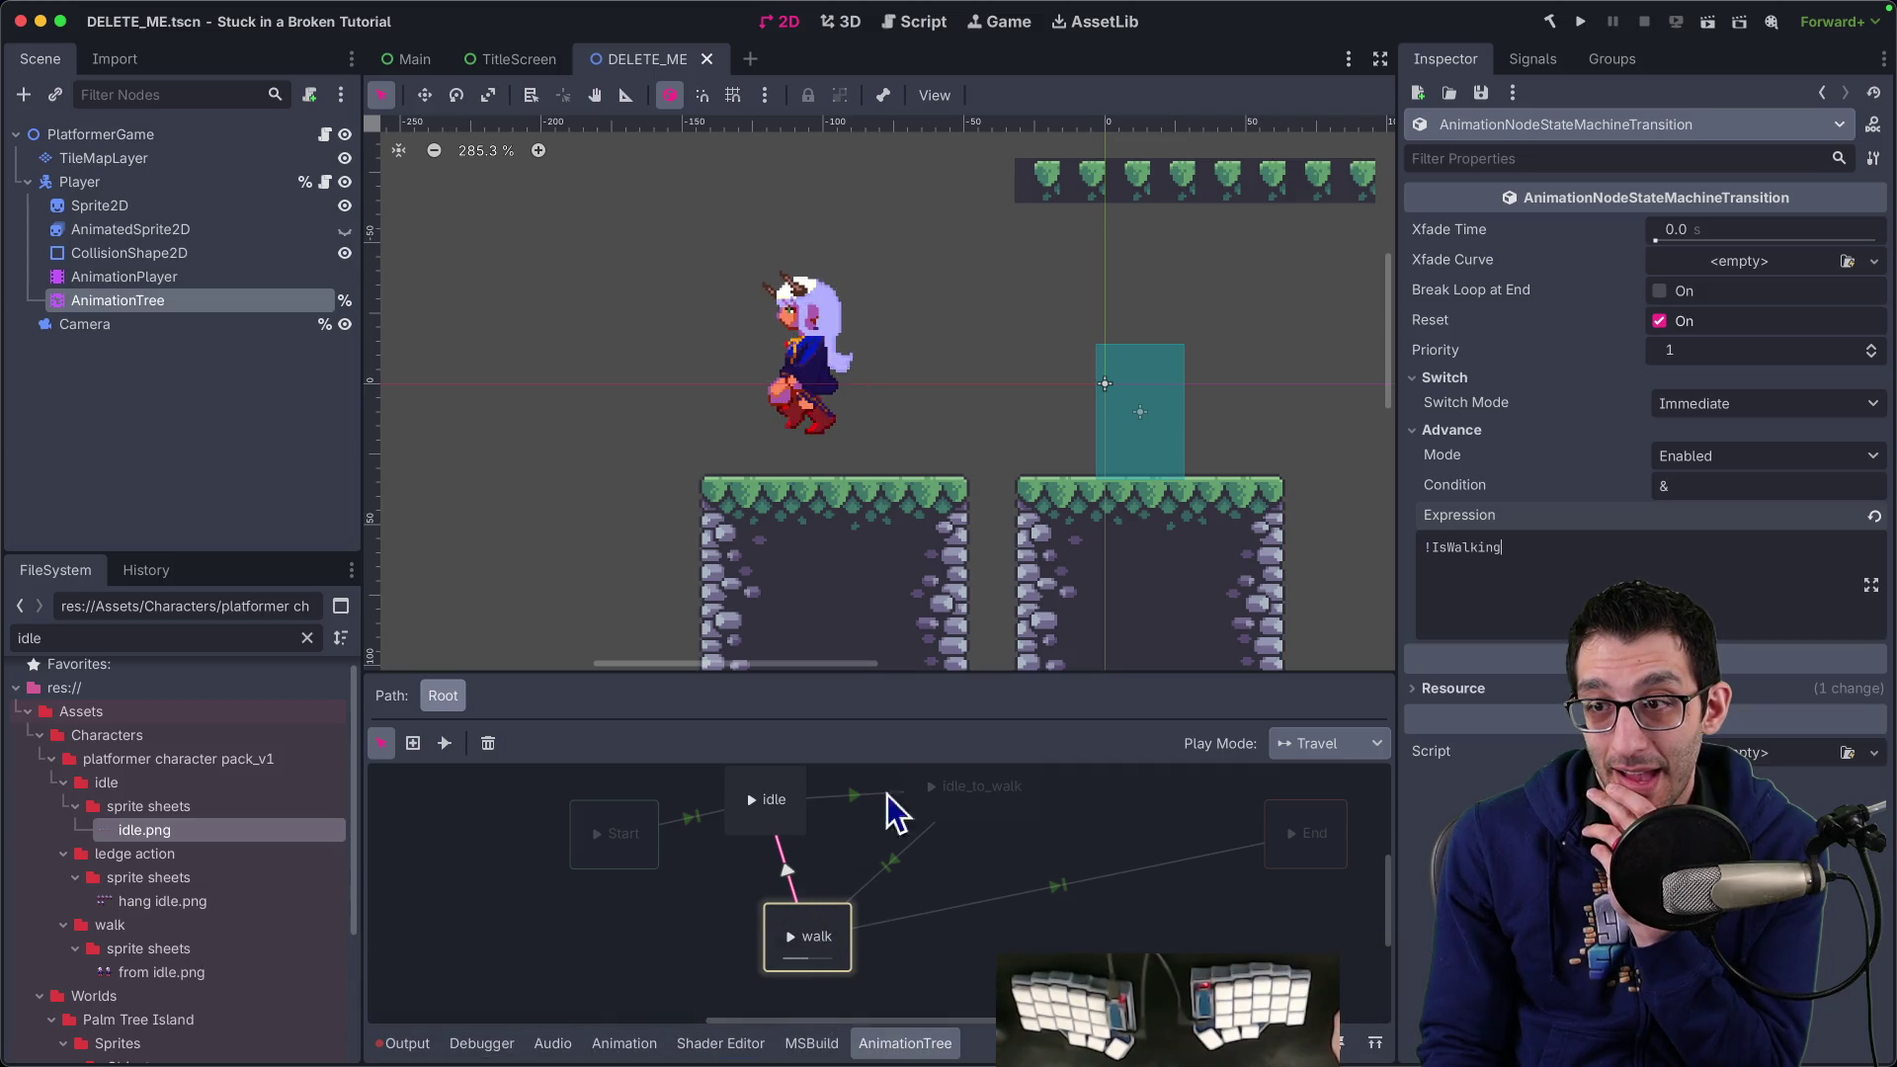
click(1662, 463)
click(1690, 528)
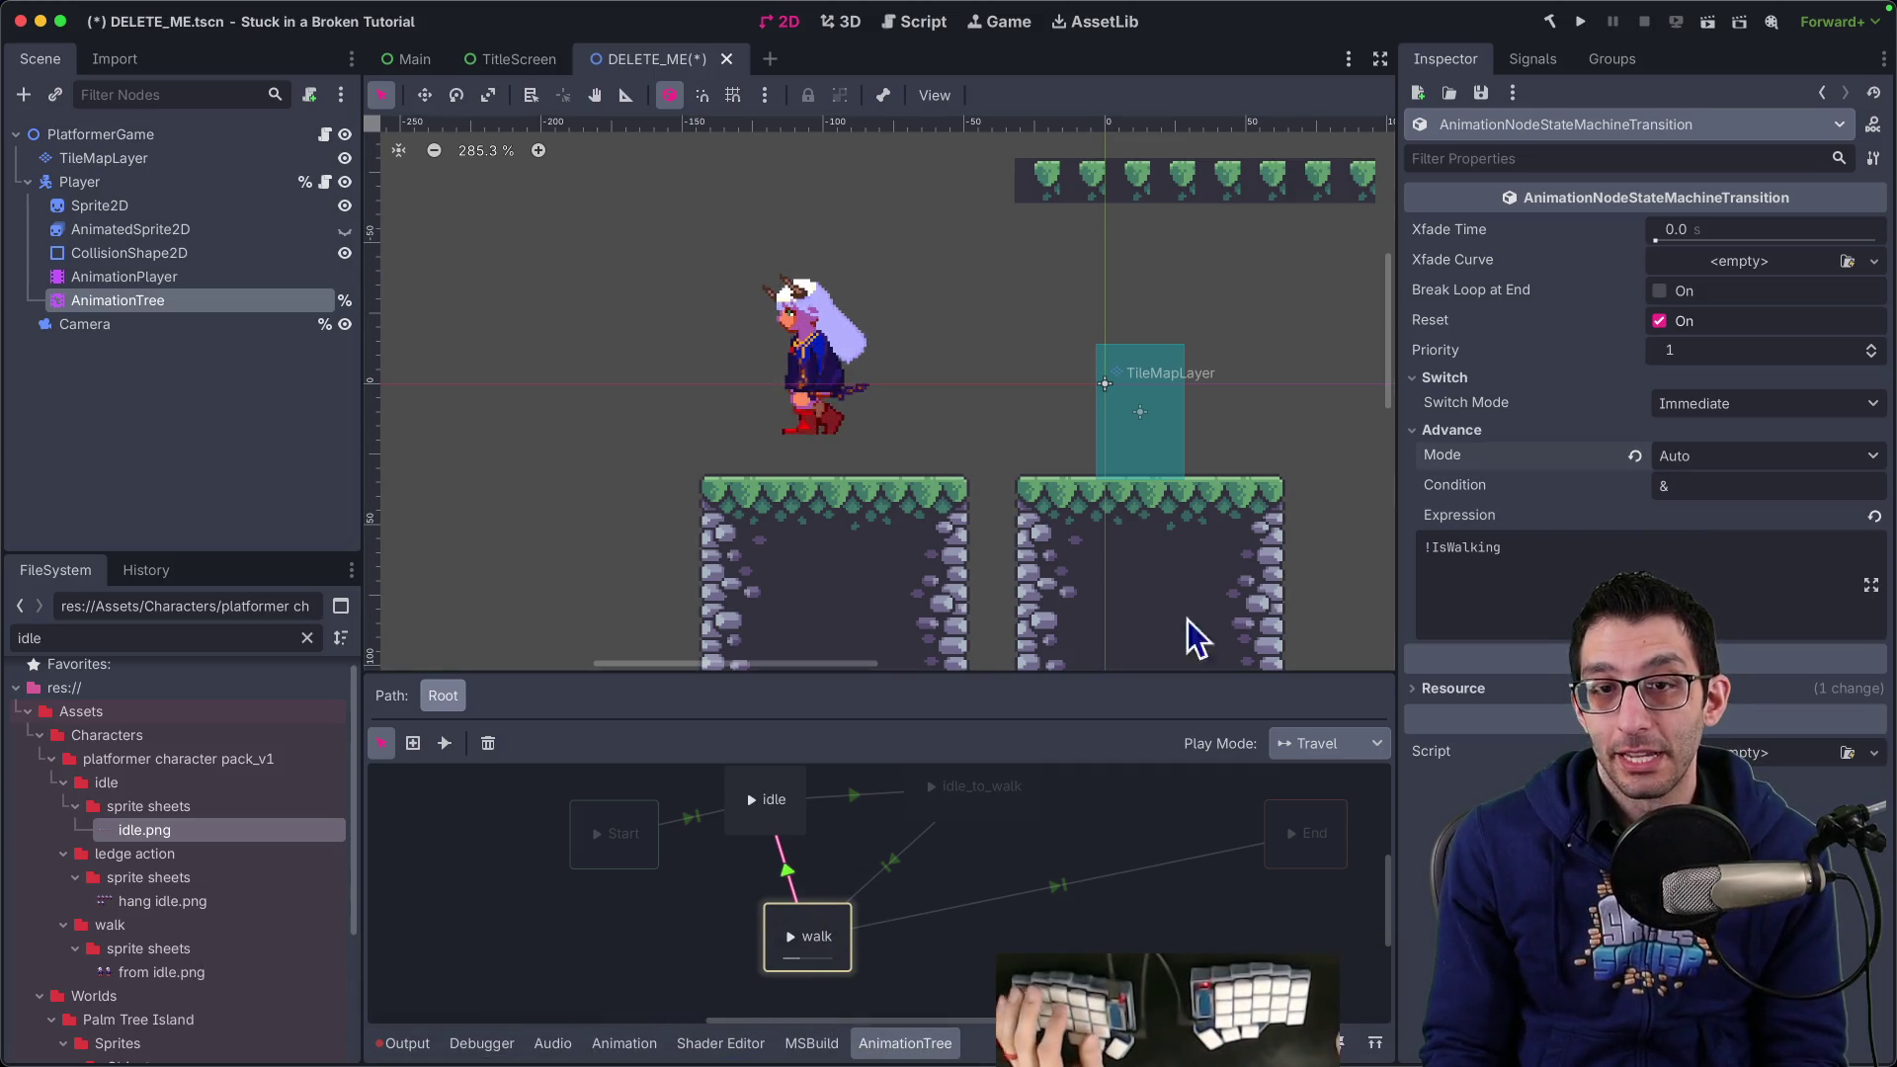
Compare the idle→idle_to_walk, idle_to_walk→walk and walk→idle transitions, then return to the docs
click(180, 296)
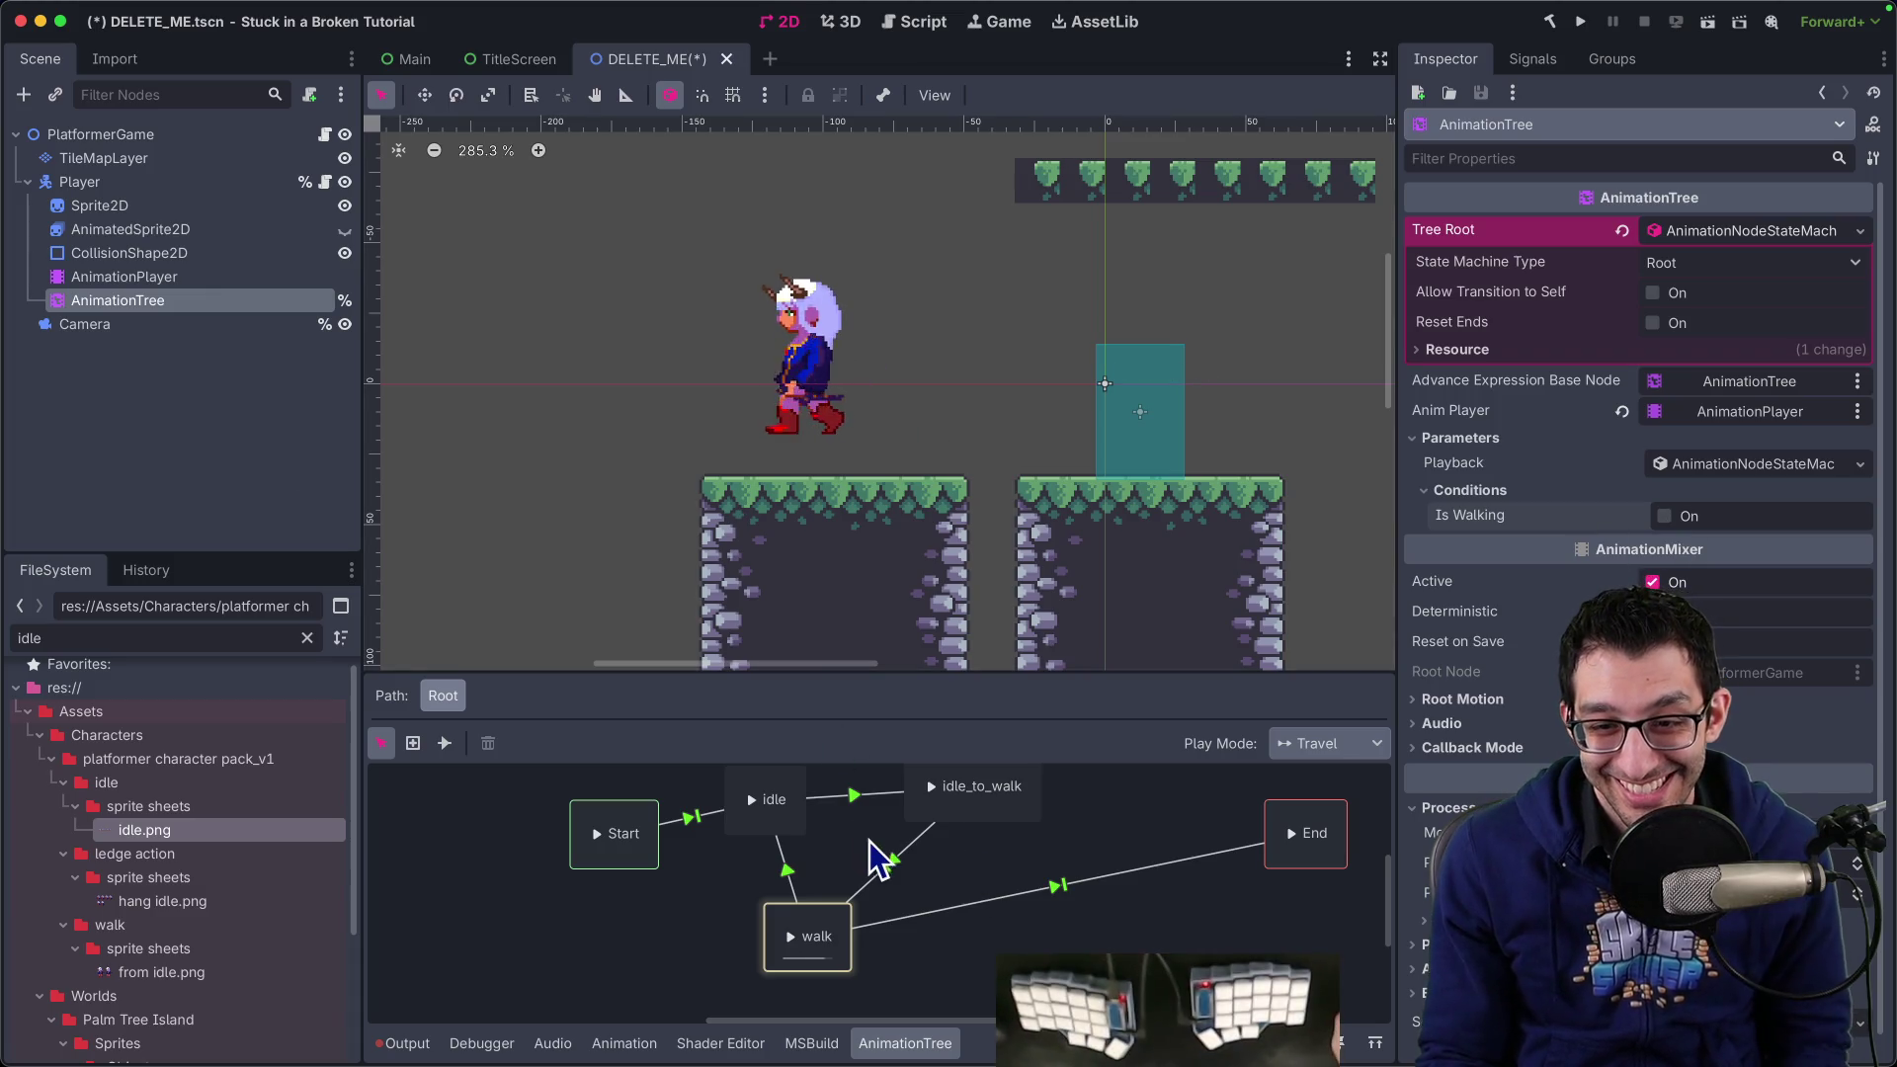
click(893, 870)
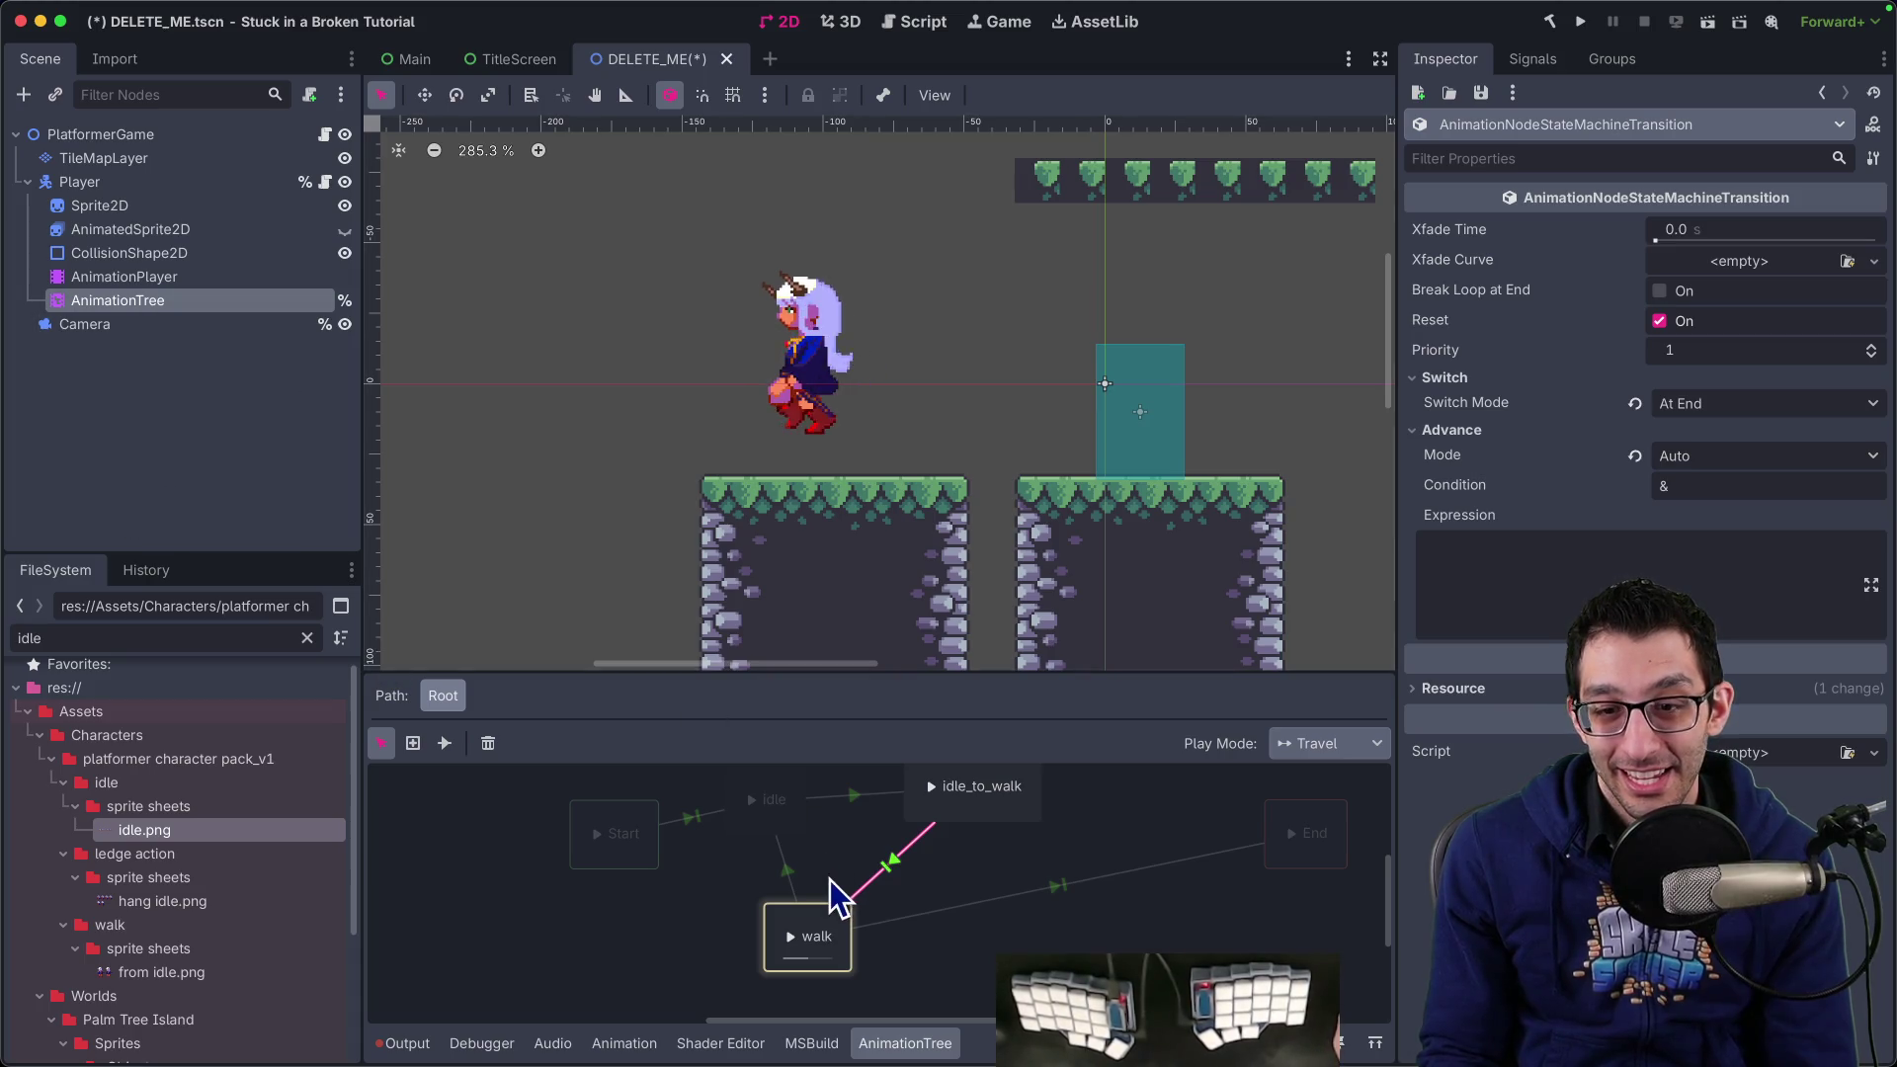
click(852, 795)
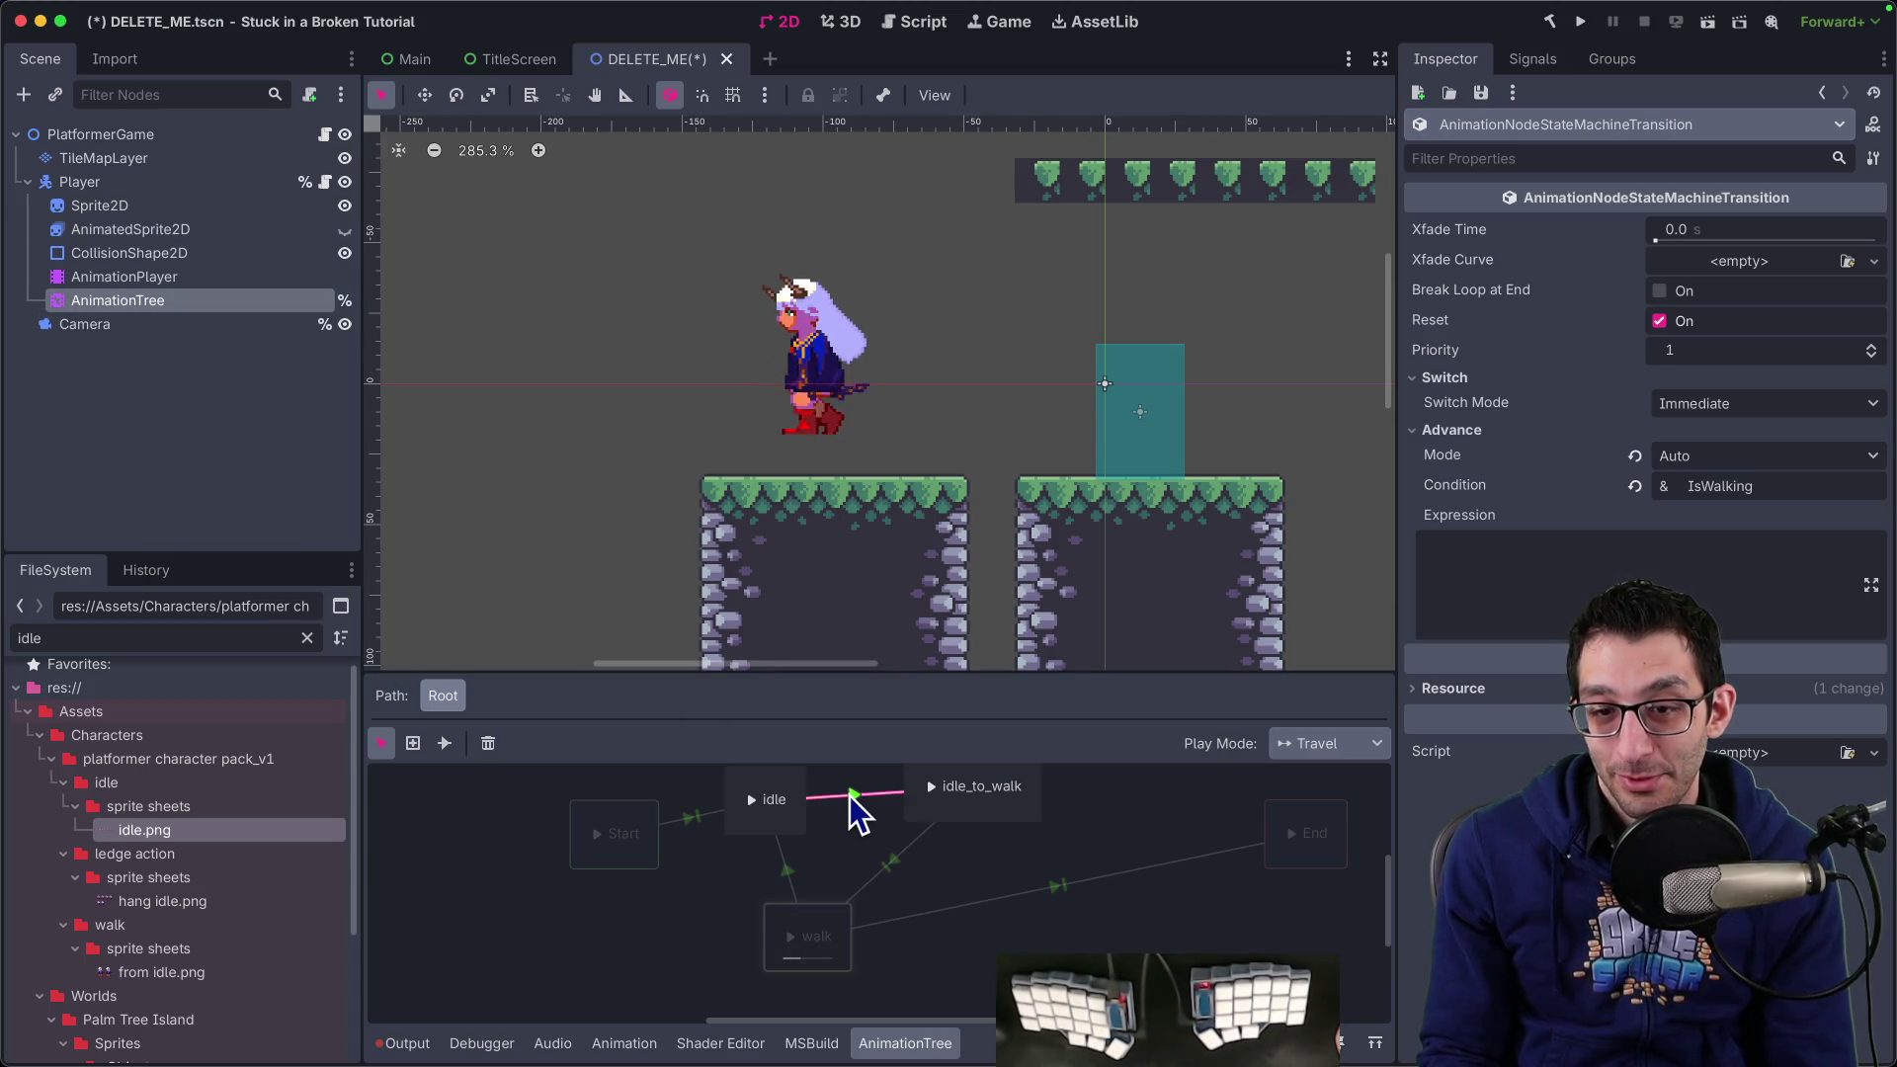
click(795, 875)
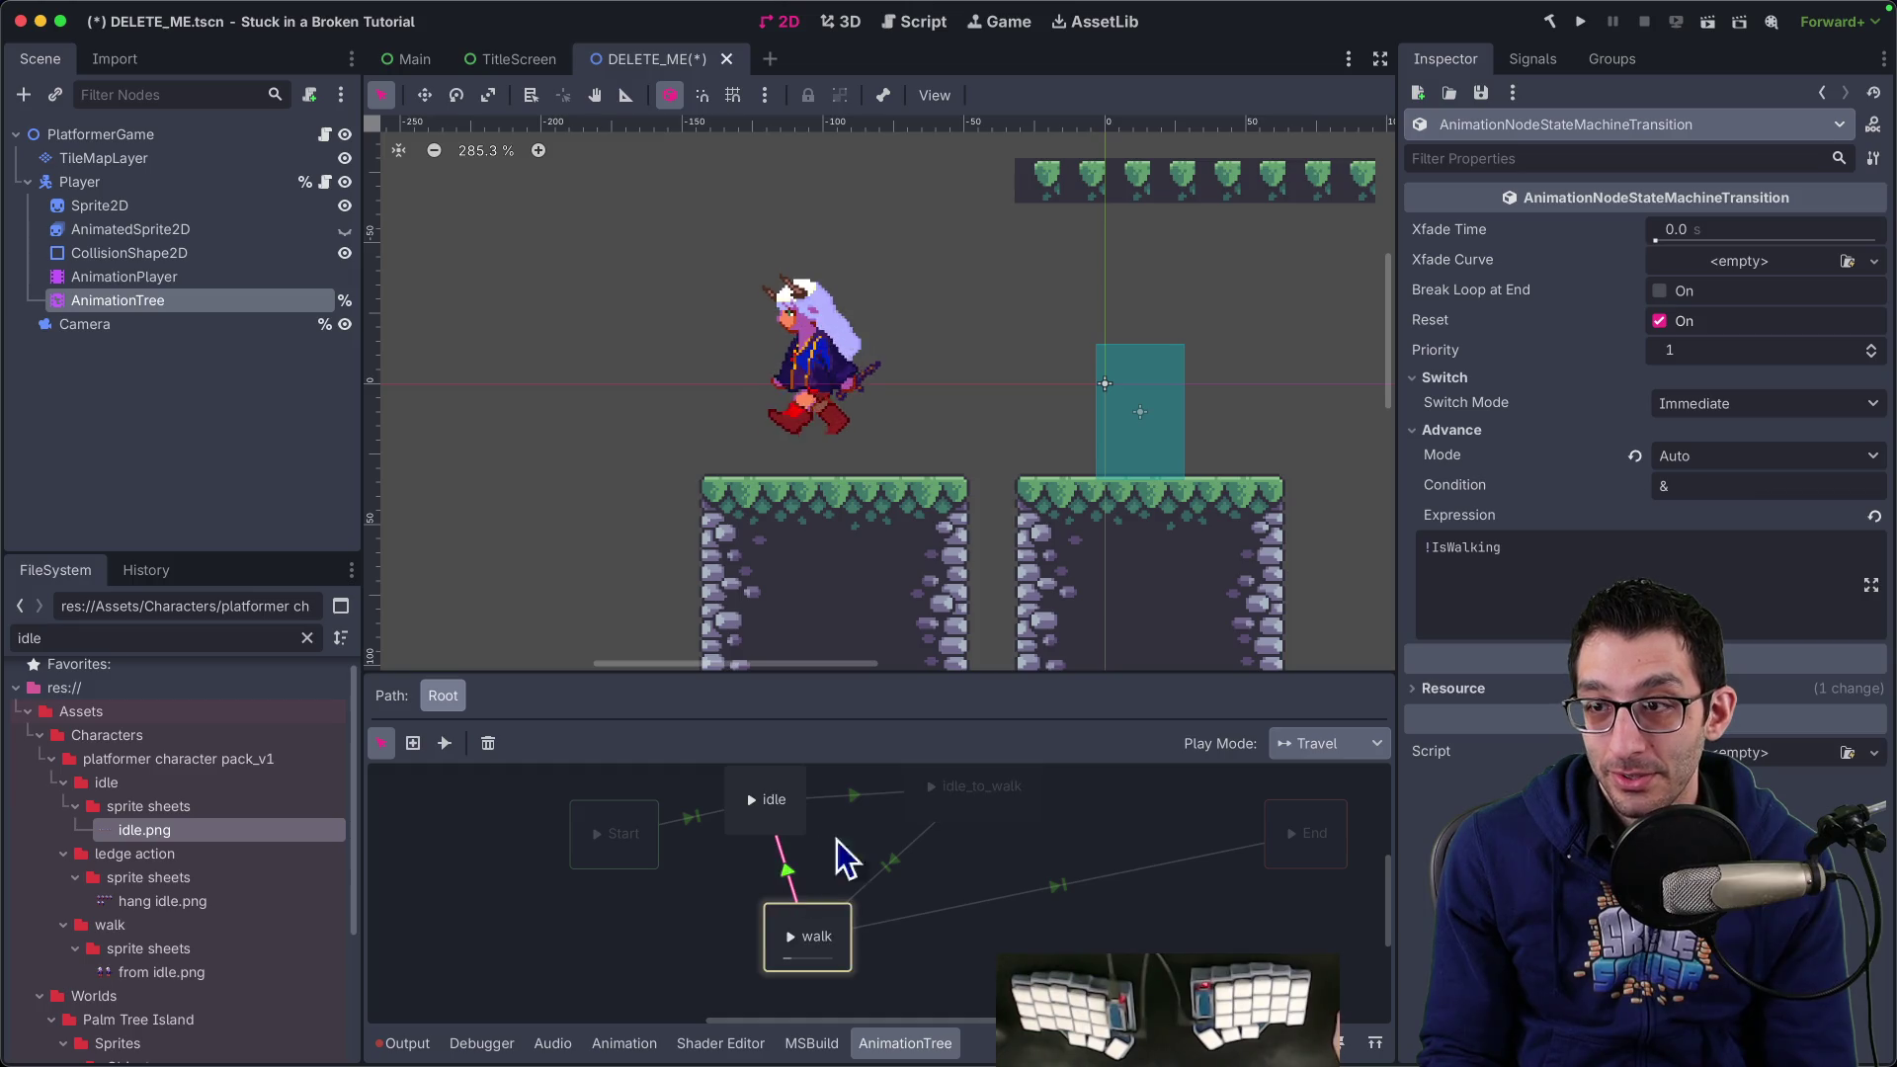
click(856, 794)
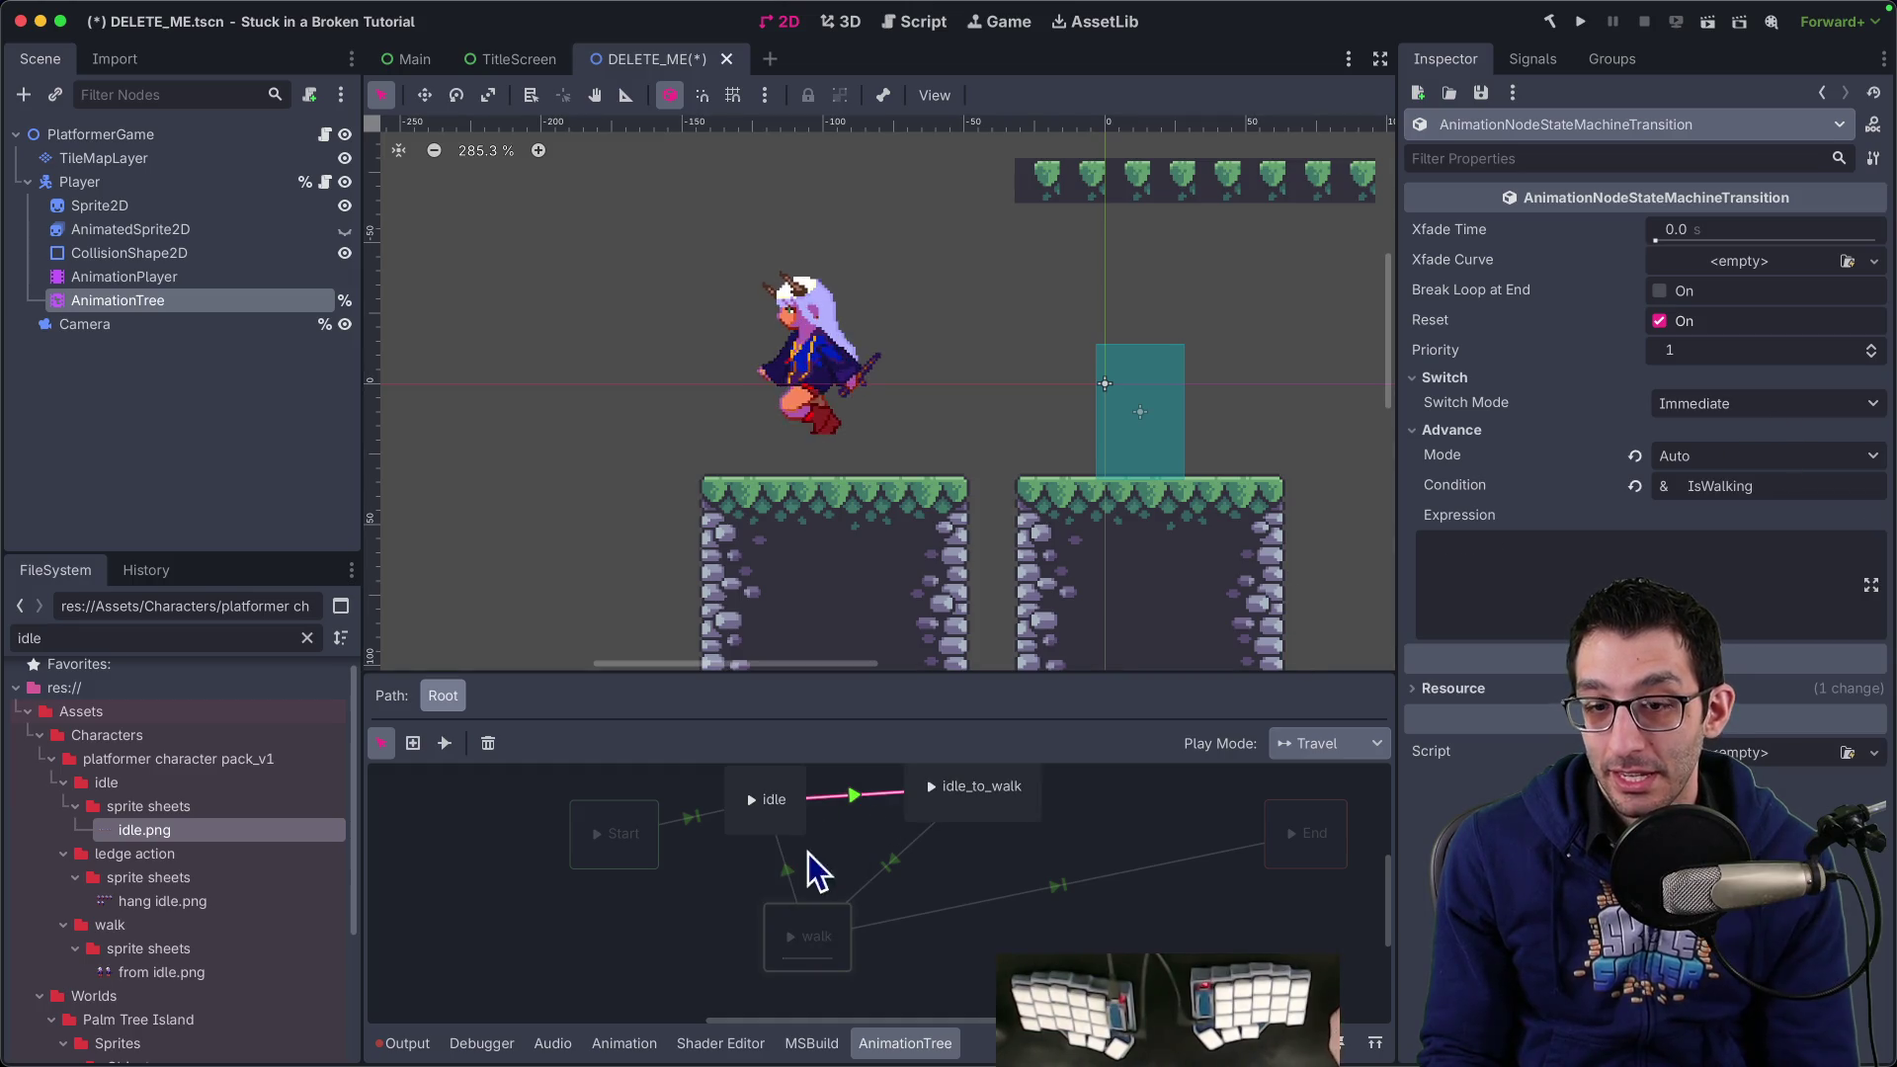
click(786, 870)
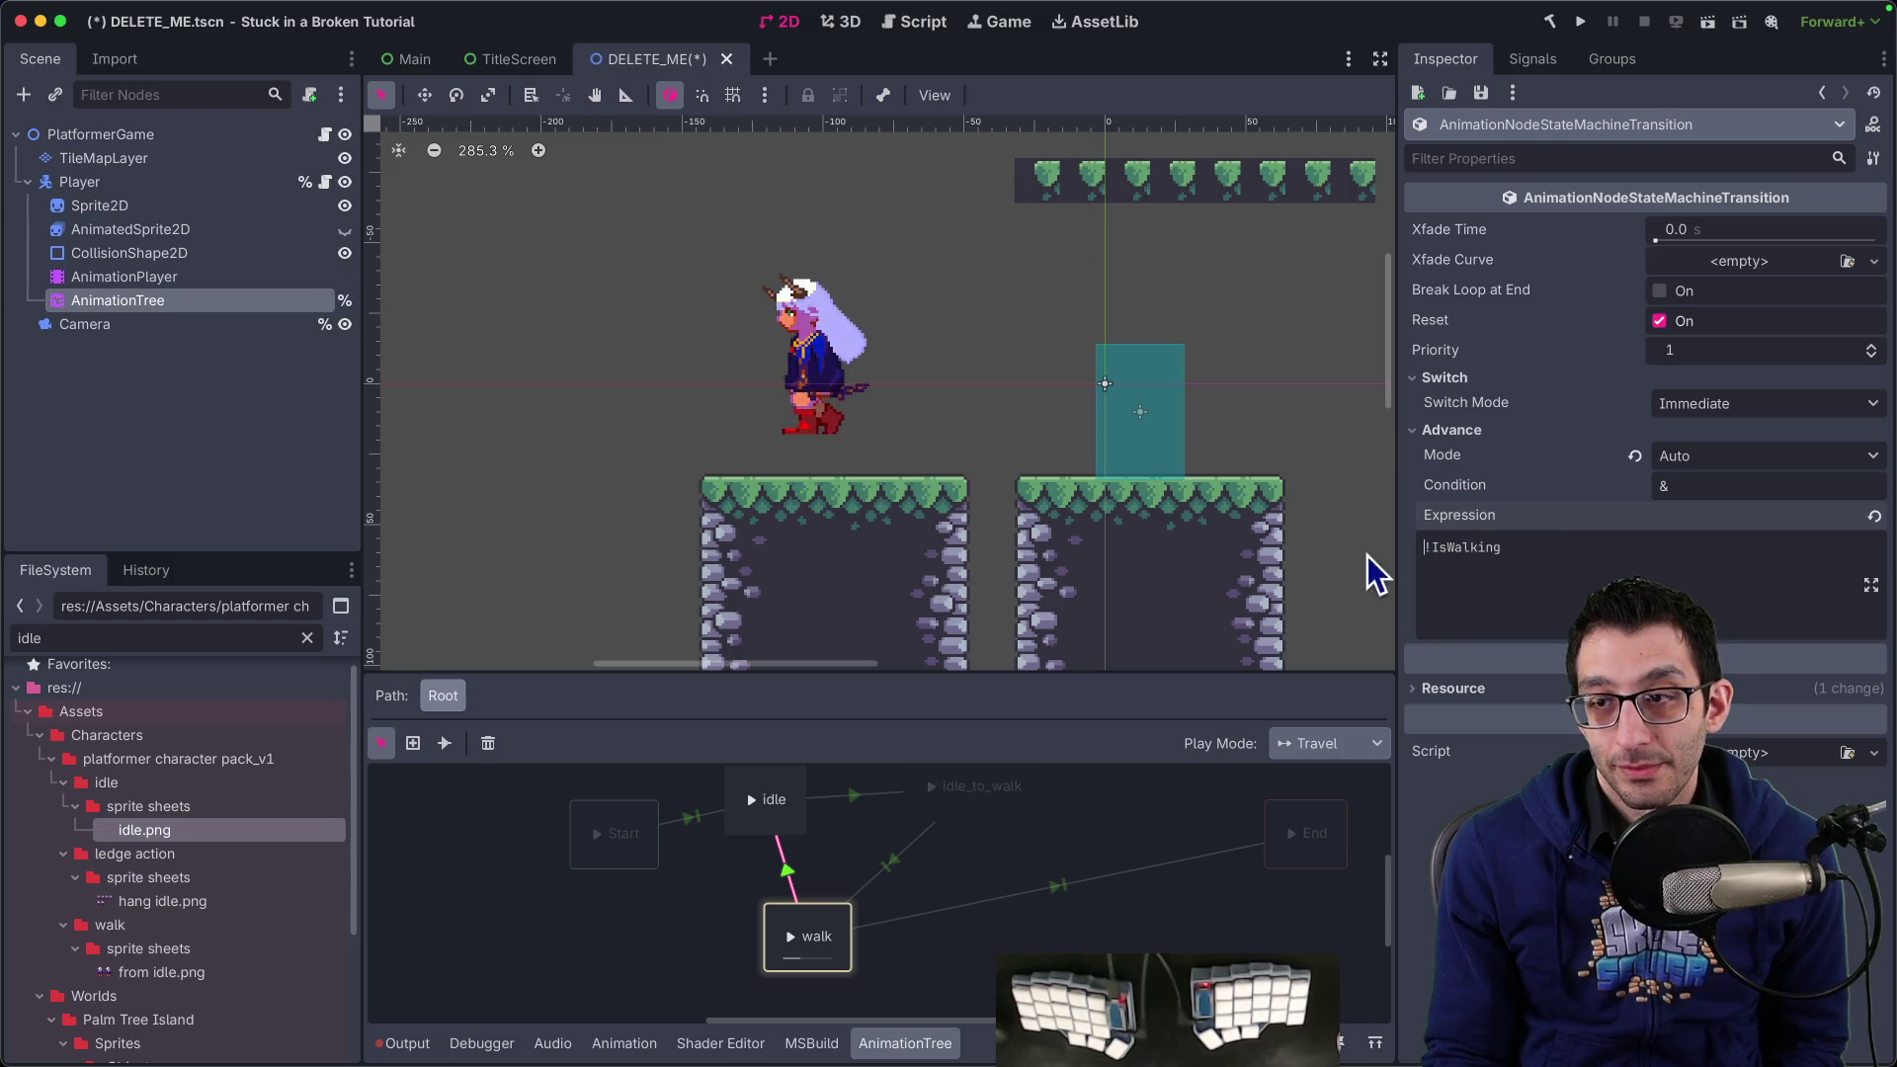
key(super+Tab)
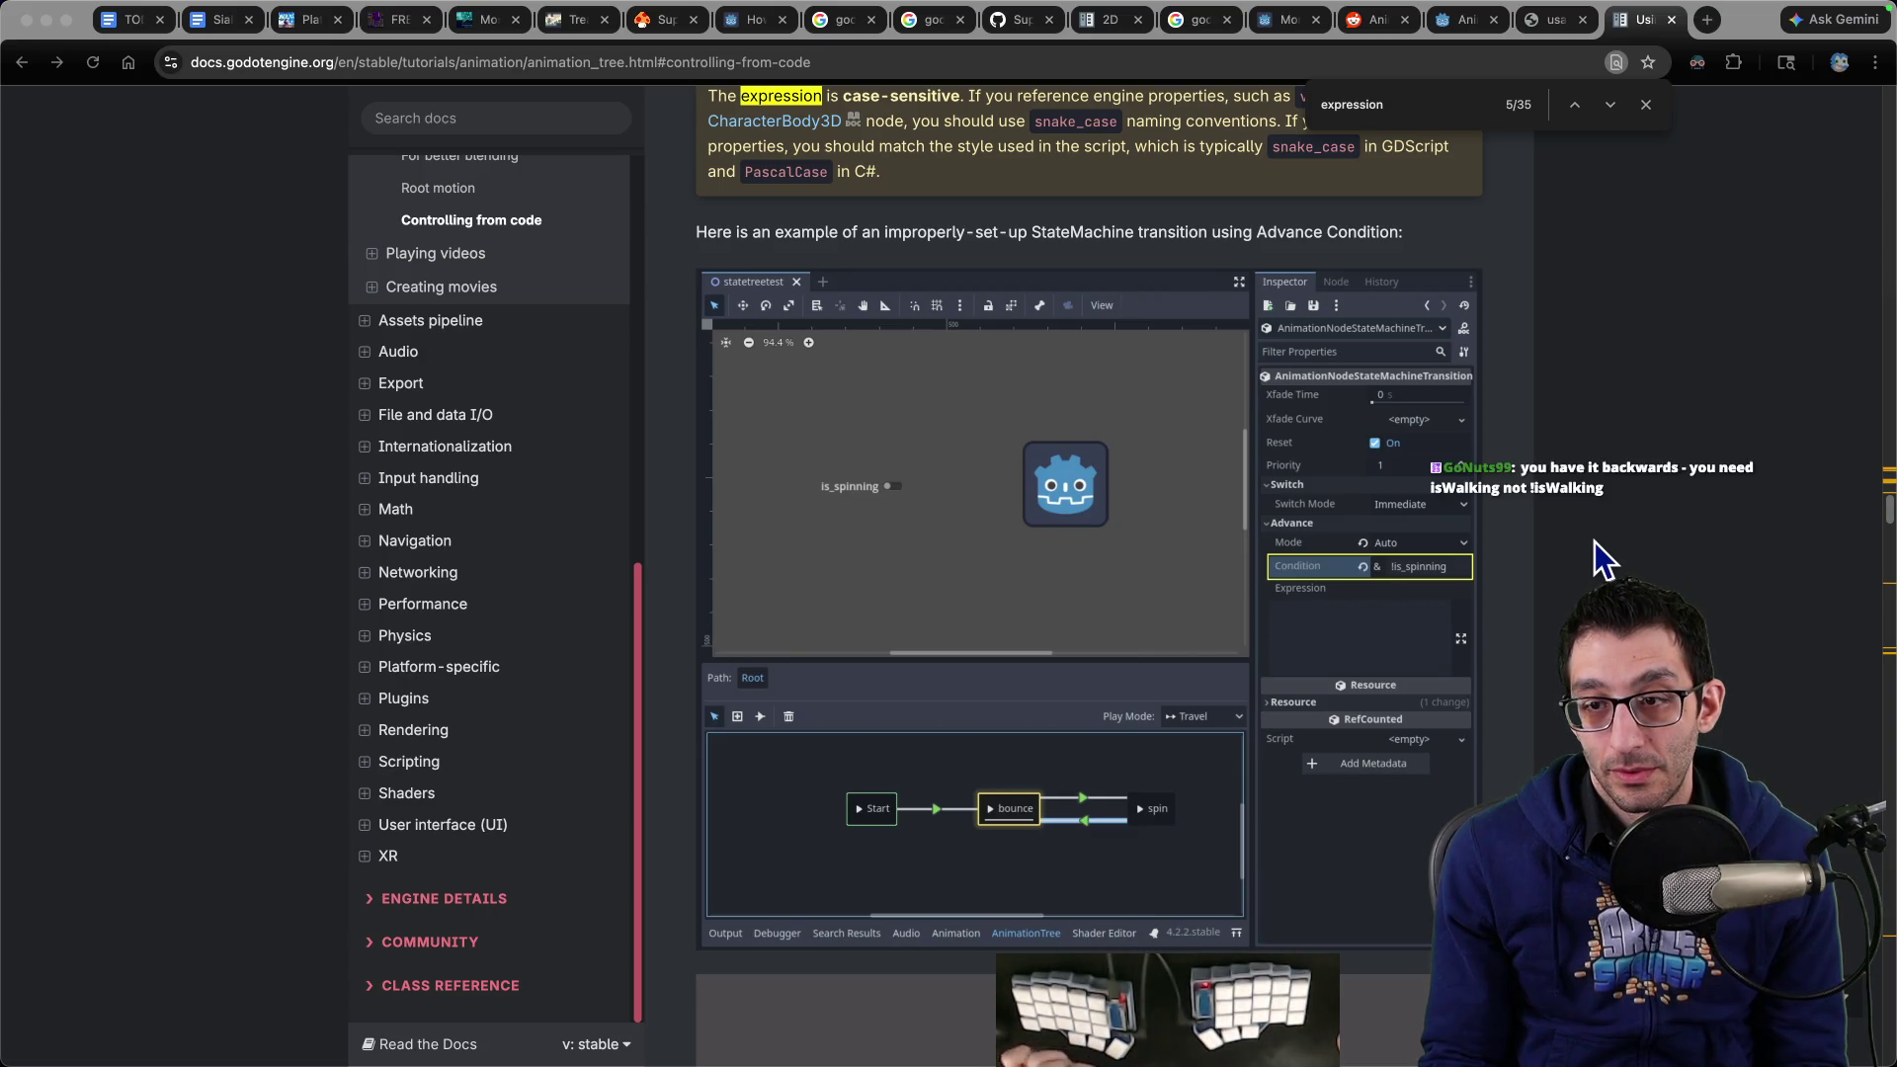
scroll(1595, 542, down, 8)
scroll(1561, 553, down, 2)
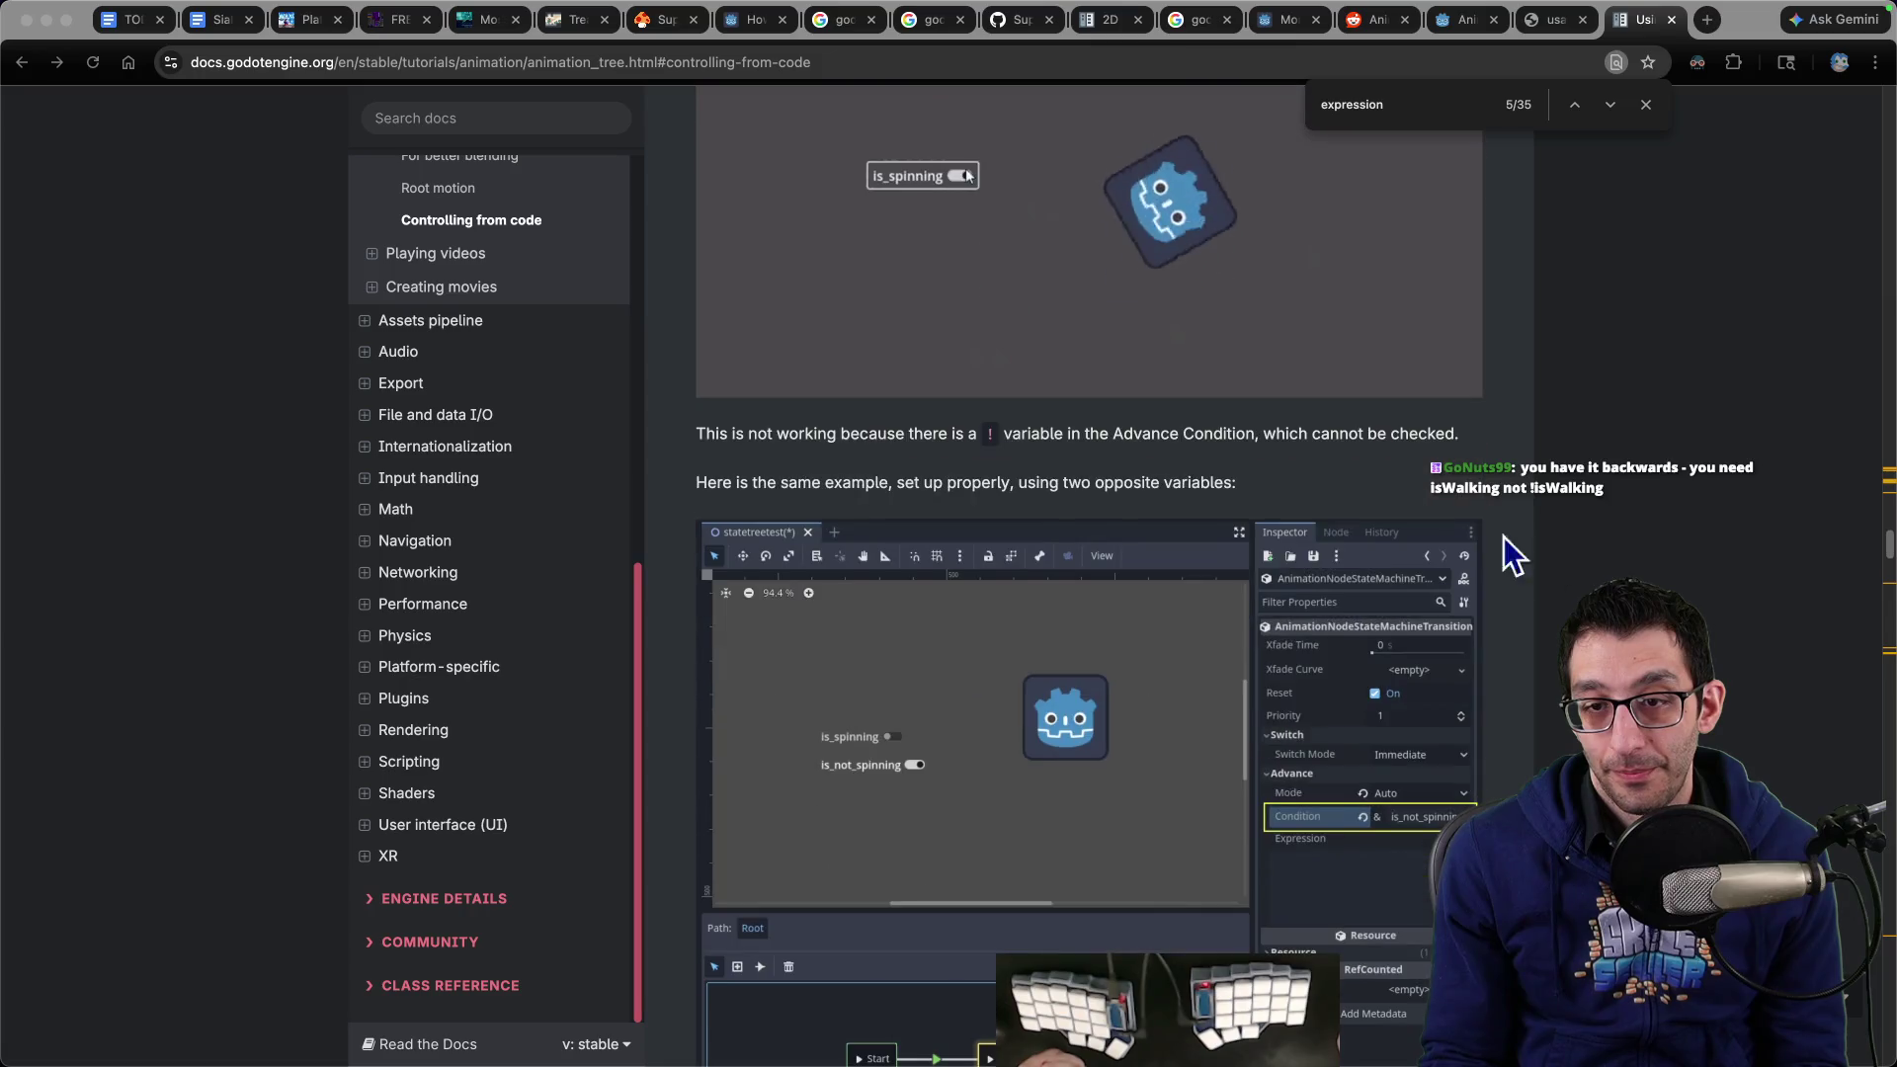
drag(1461, 435, 740, 433)
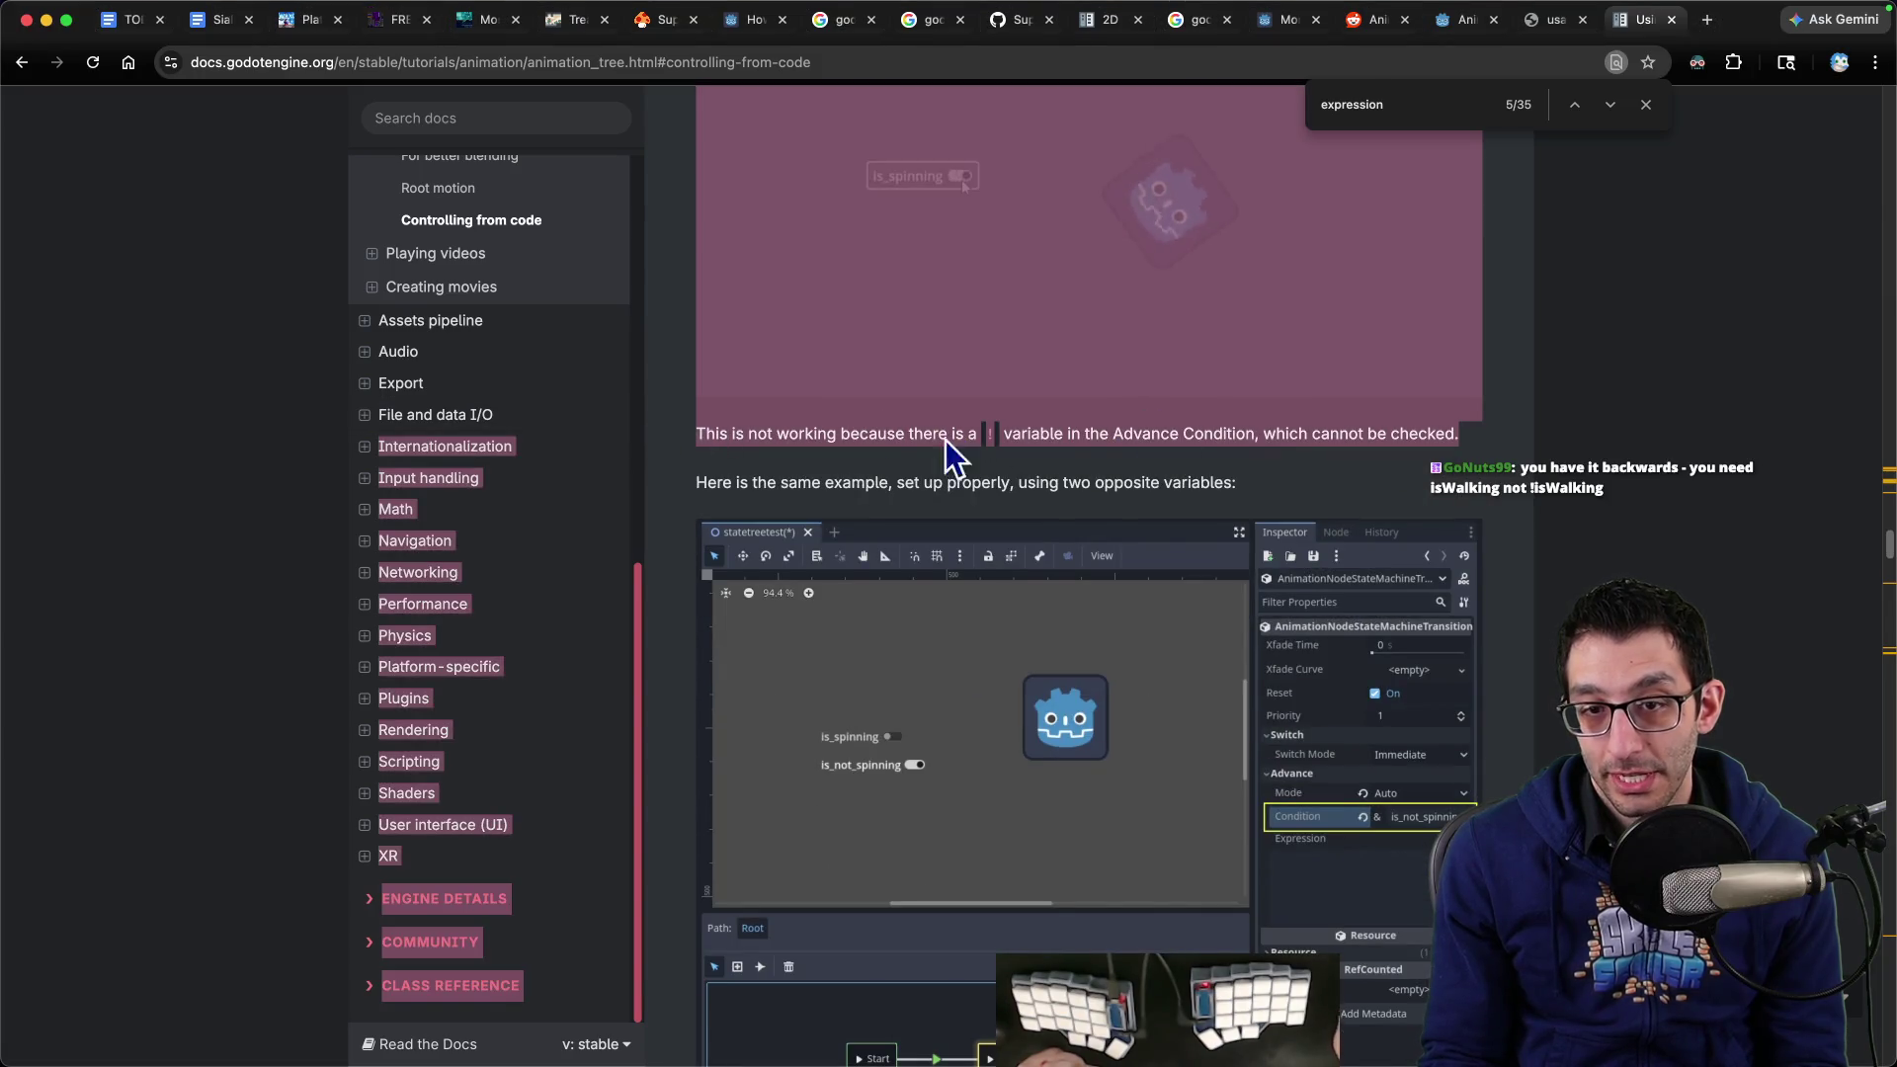
click(1169, 446)
drag(690, 491, 1182, 513)
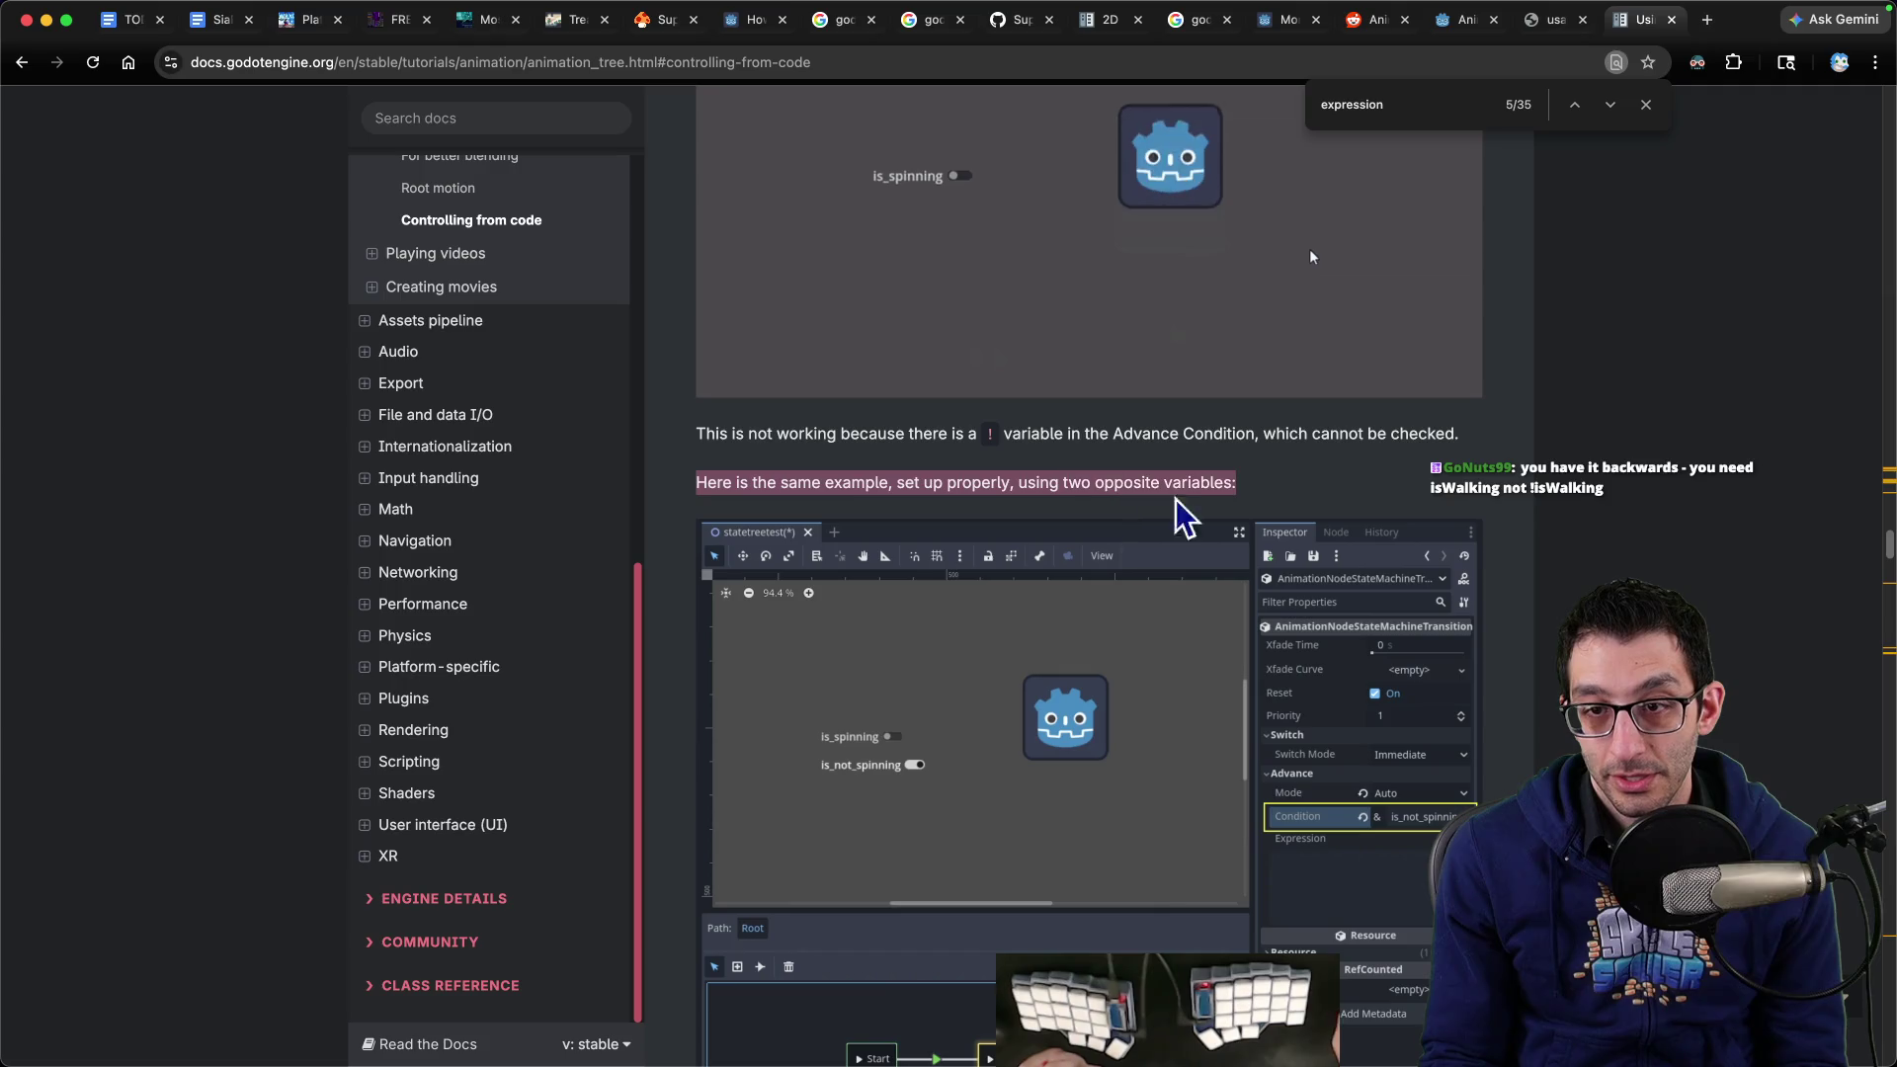
scroll(1383, 504, down, 4)
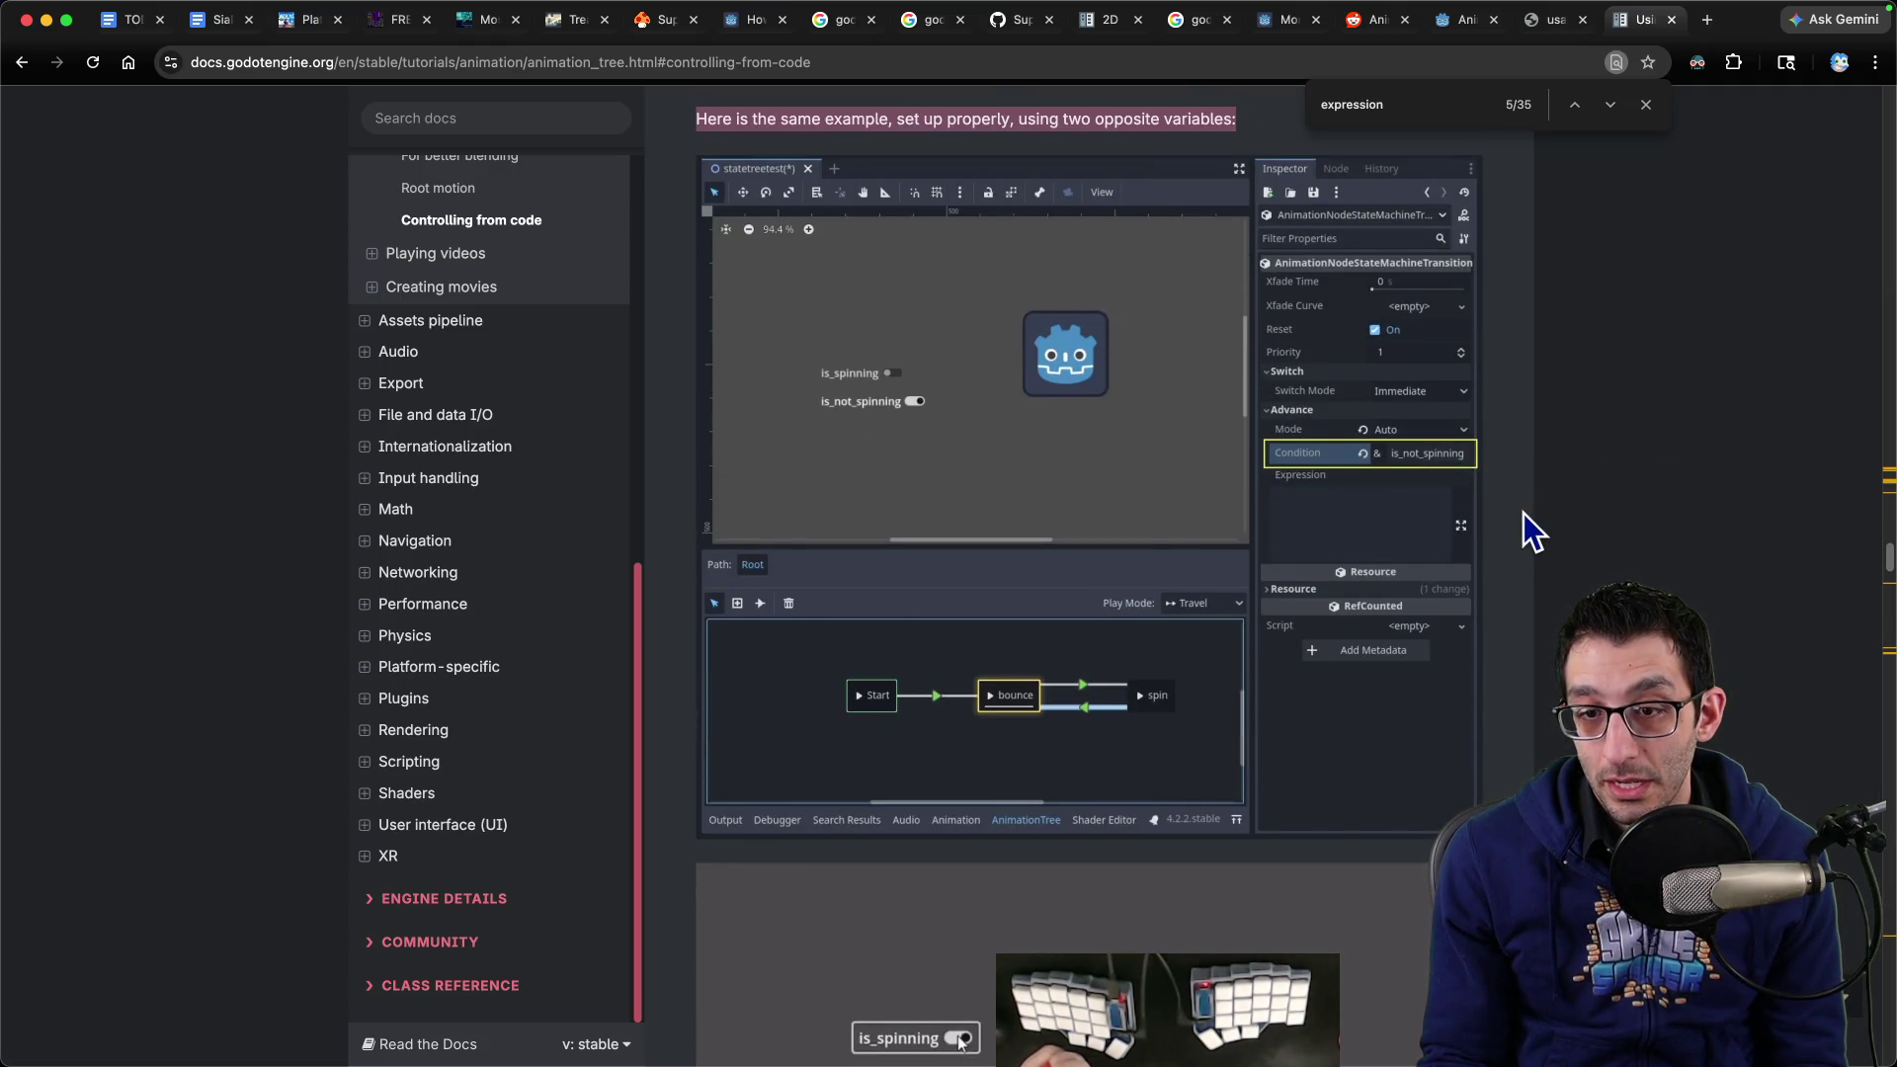
scroll(1524, 513, down, 5)
scroll(1520, 514, down, 3)
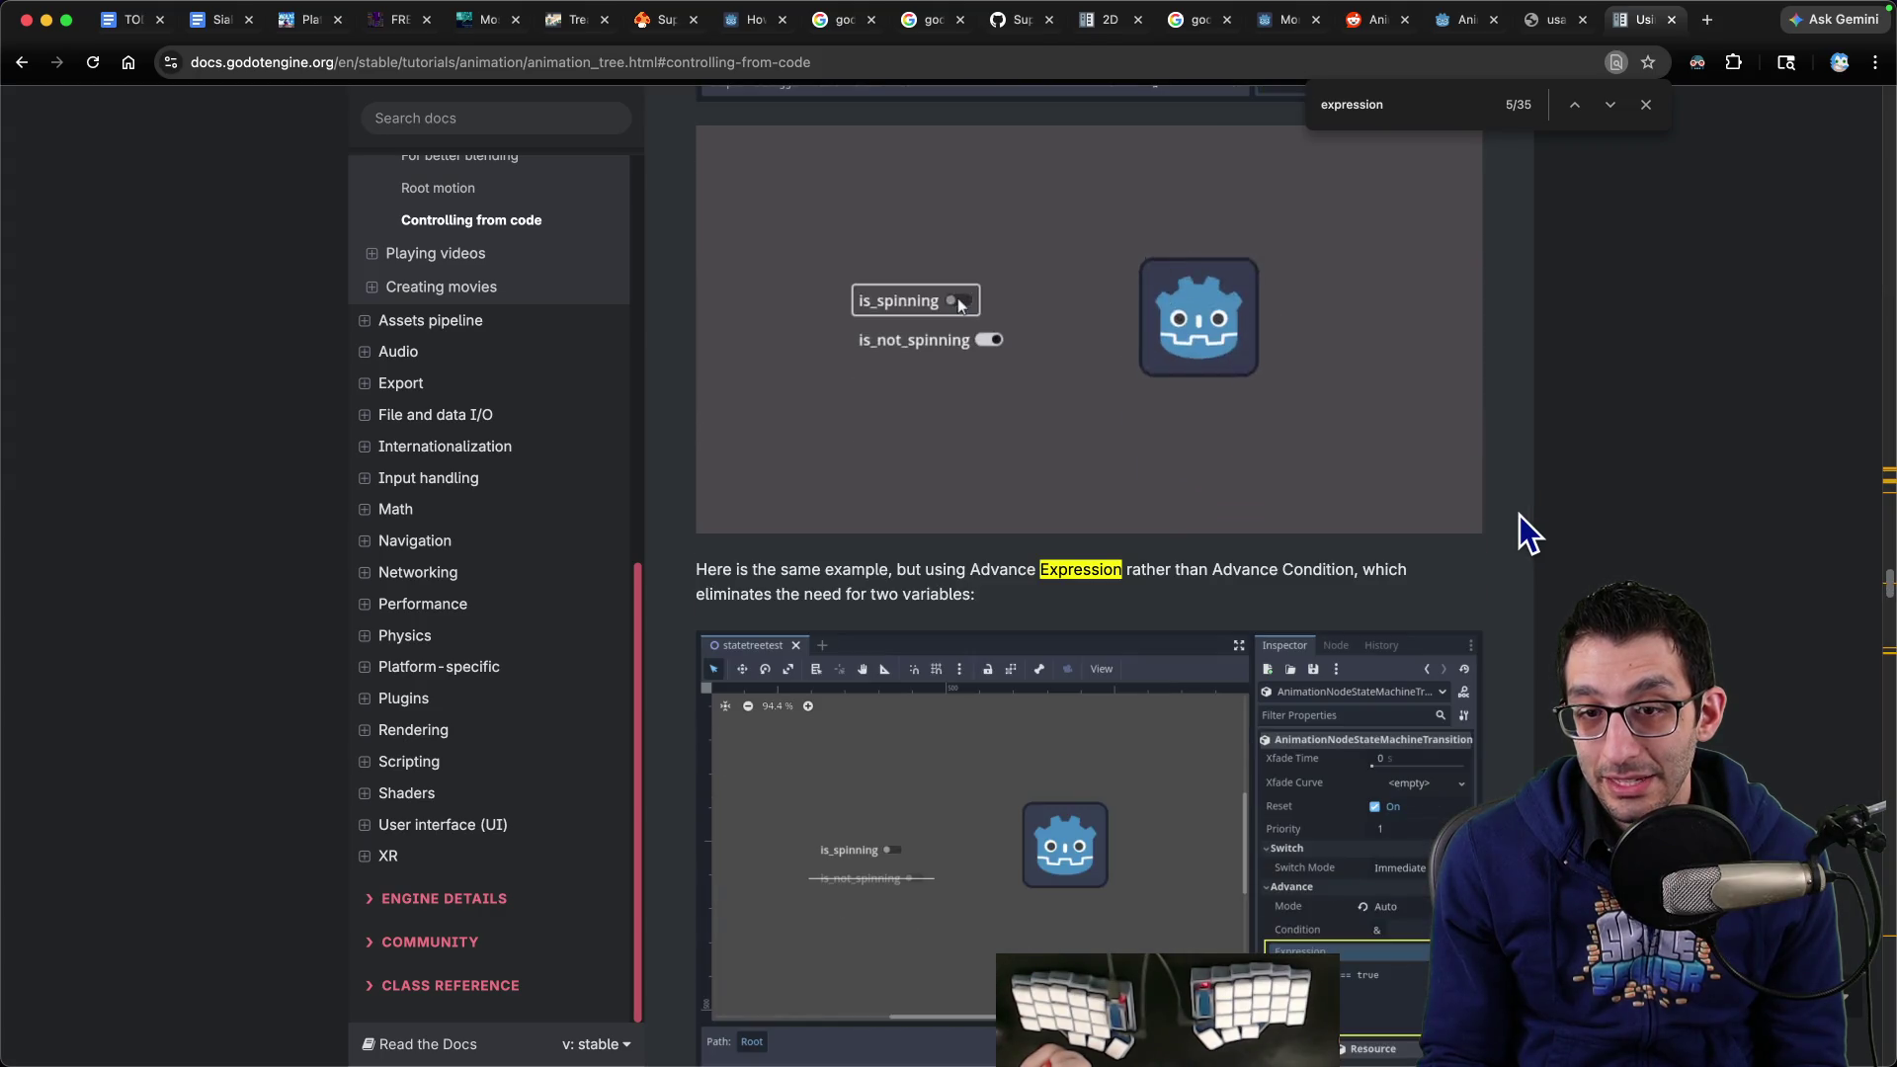
scroll(1520, 513, down, 2)
mouse_move(721, 409)
mouse_down()
mouse_move(1058, 436)
mouse_move(1300, 407)
mouse_up()
scroll(1250, 425, down, 1)
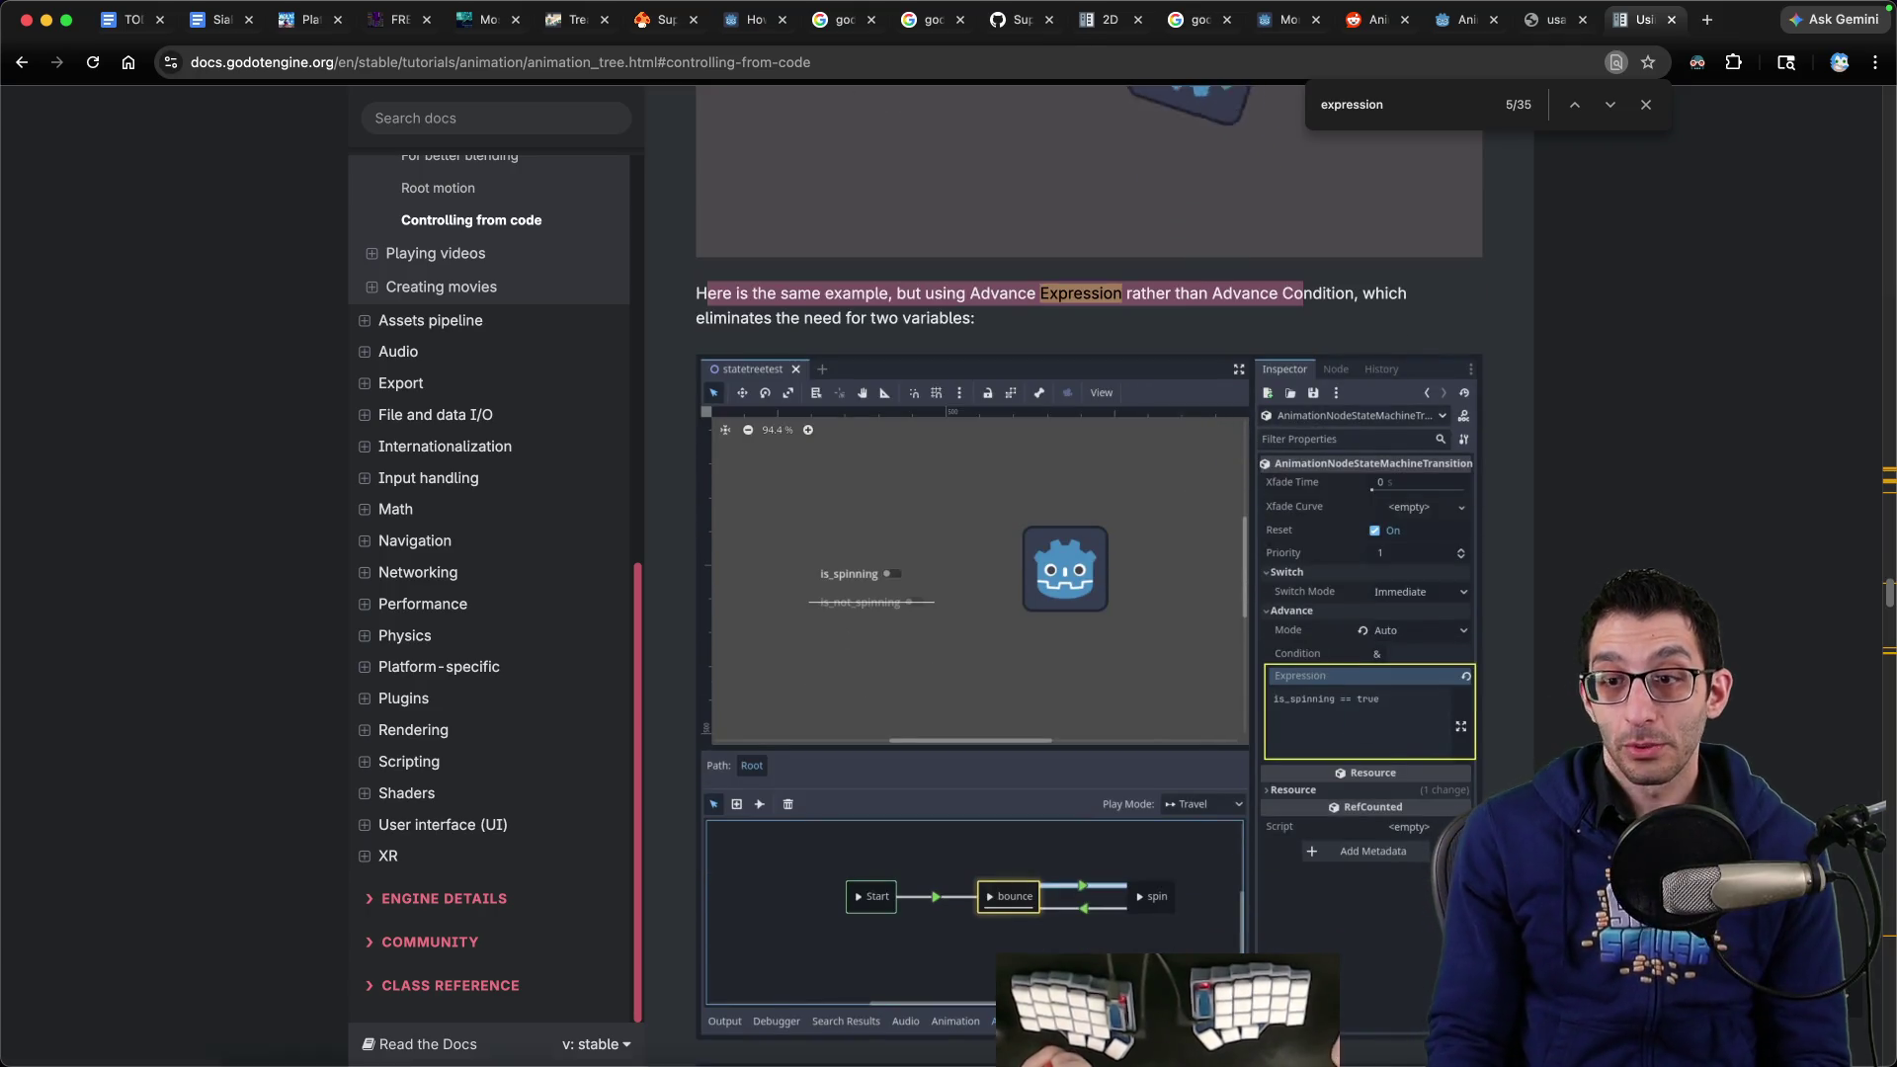
click(1314, 1033)
Change the walk→idle expression from !IsWalking to IsWalking == false
key(Delete)
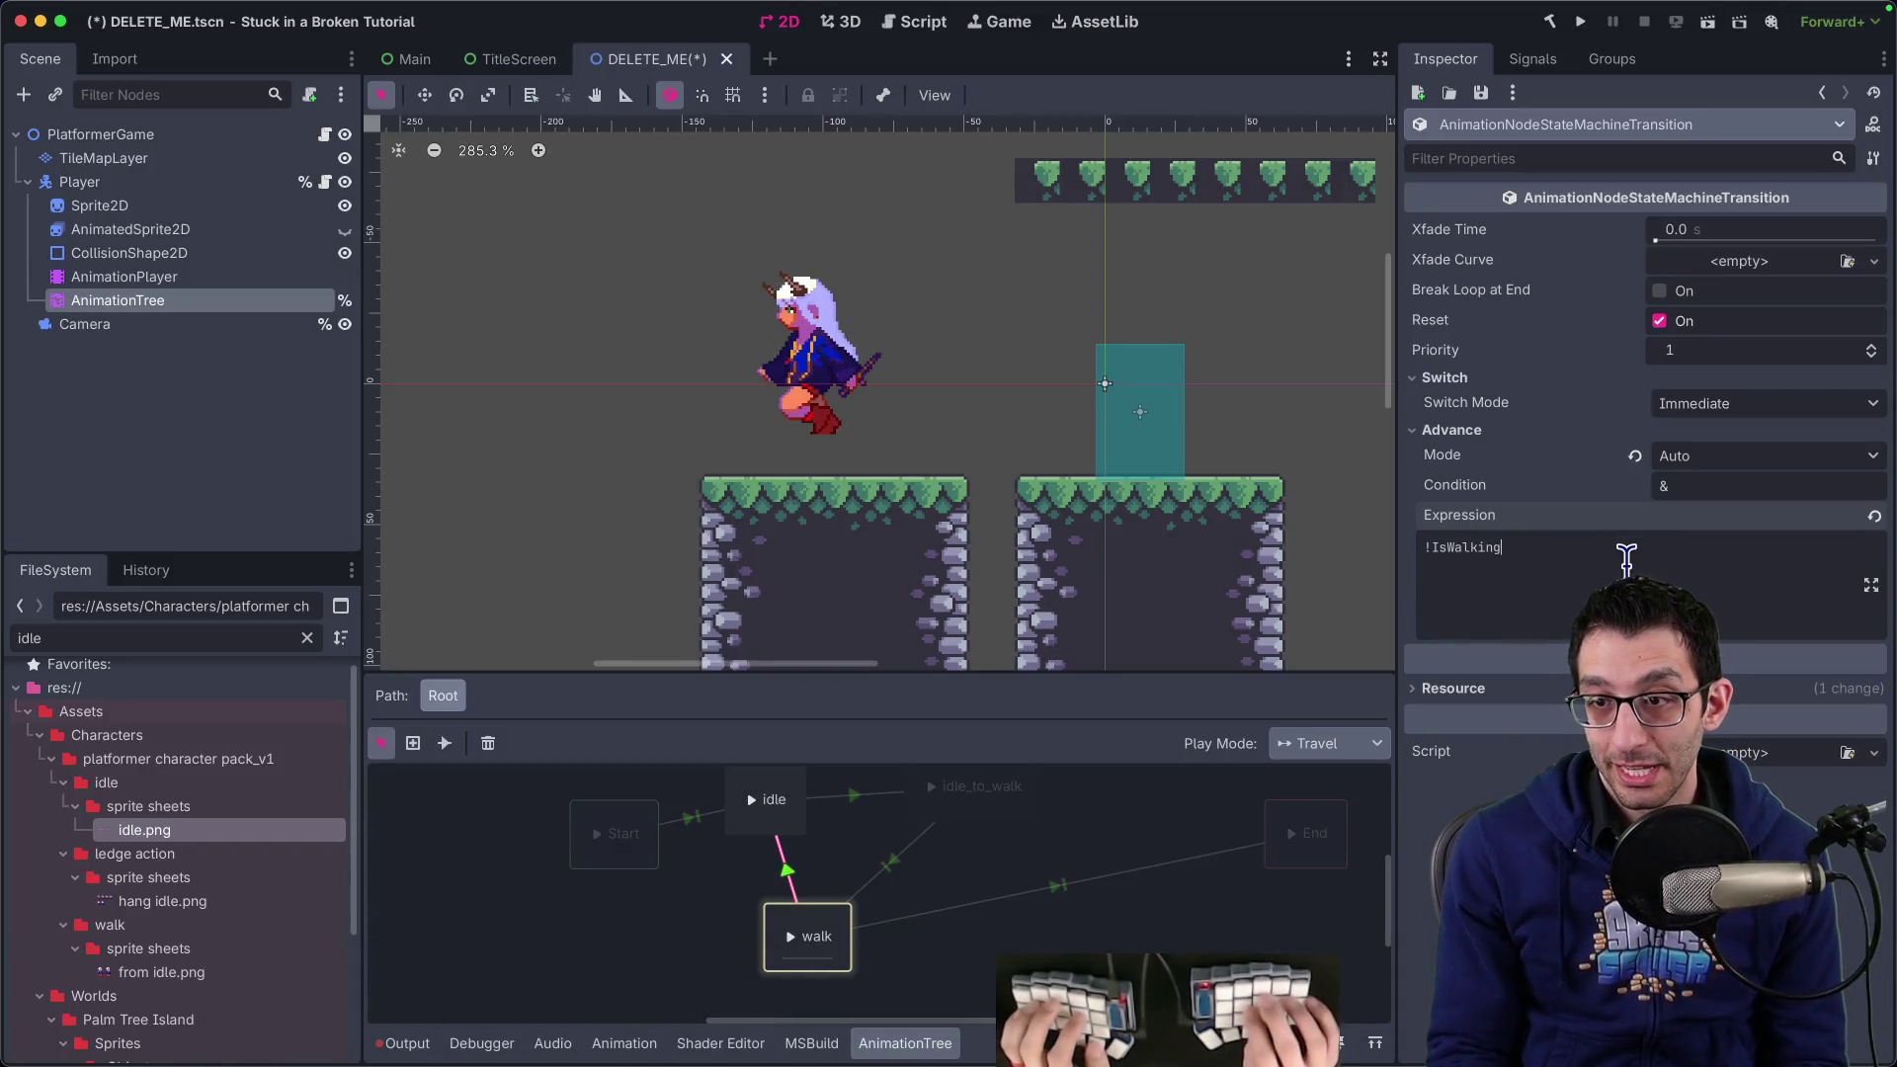
click(1626, 558)
text(== false)
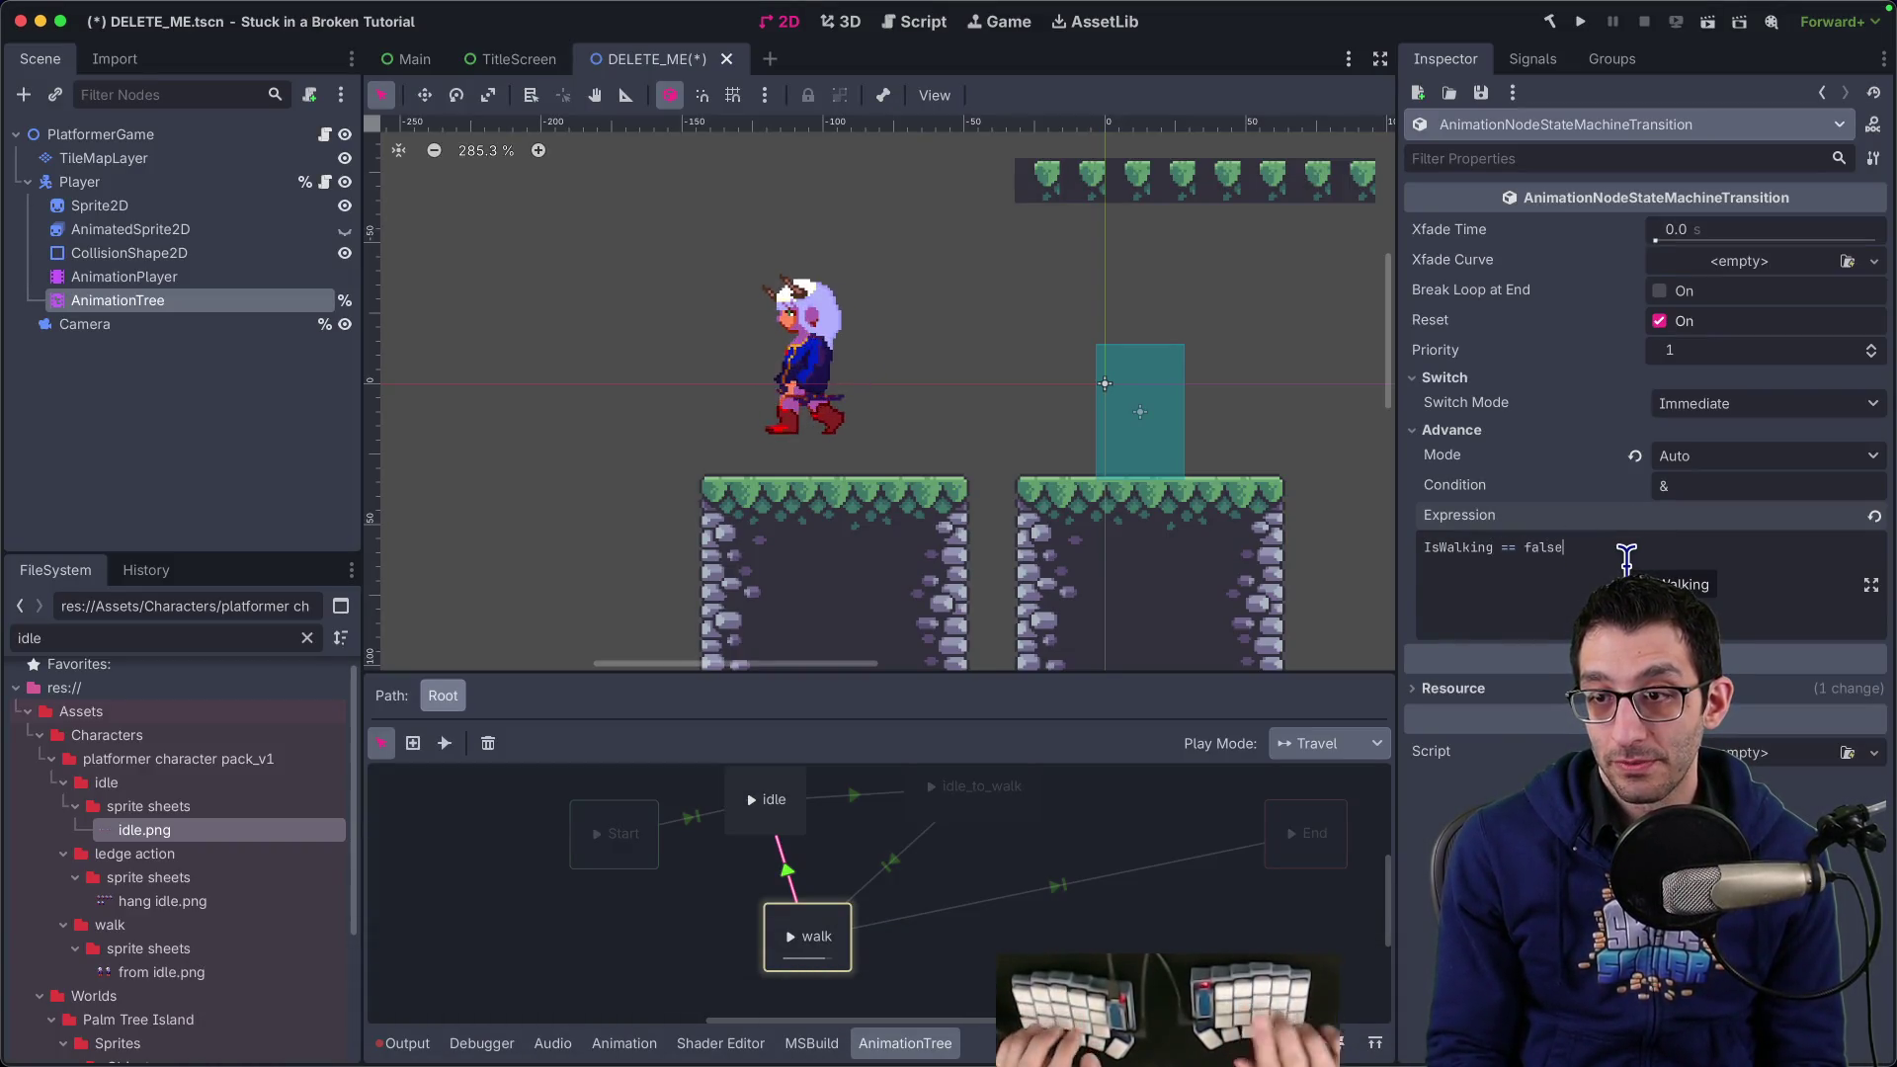
Save and test-run the game, walking the character right and left, then stop it
click(1582, 22)
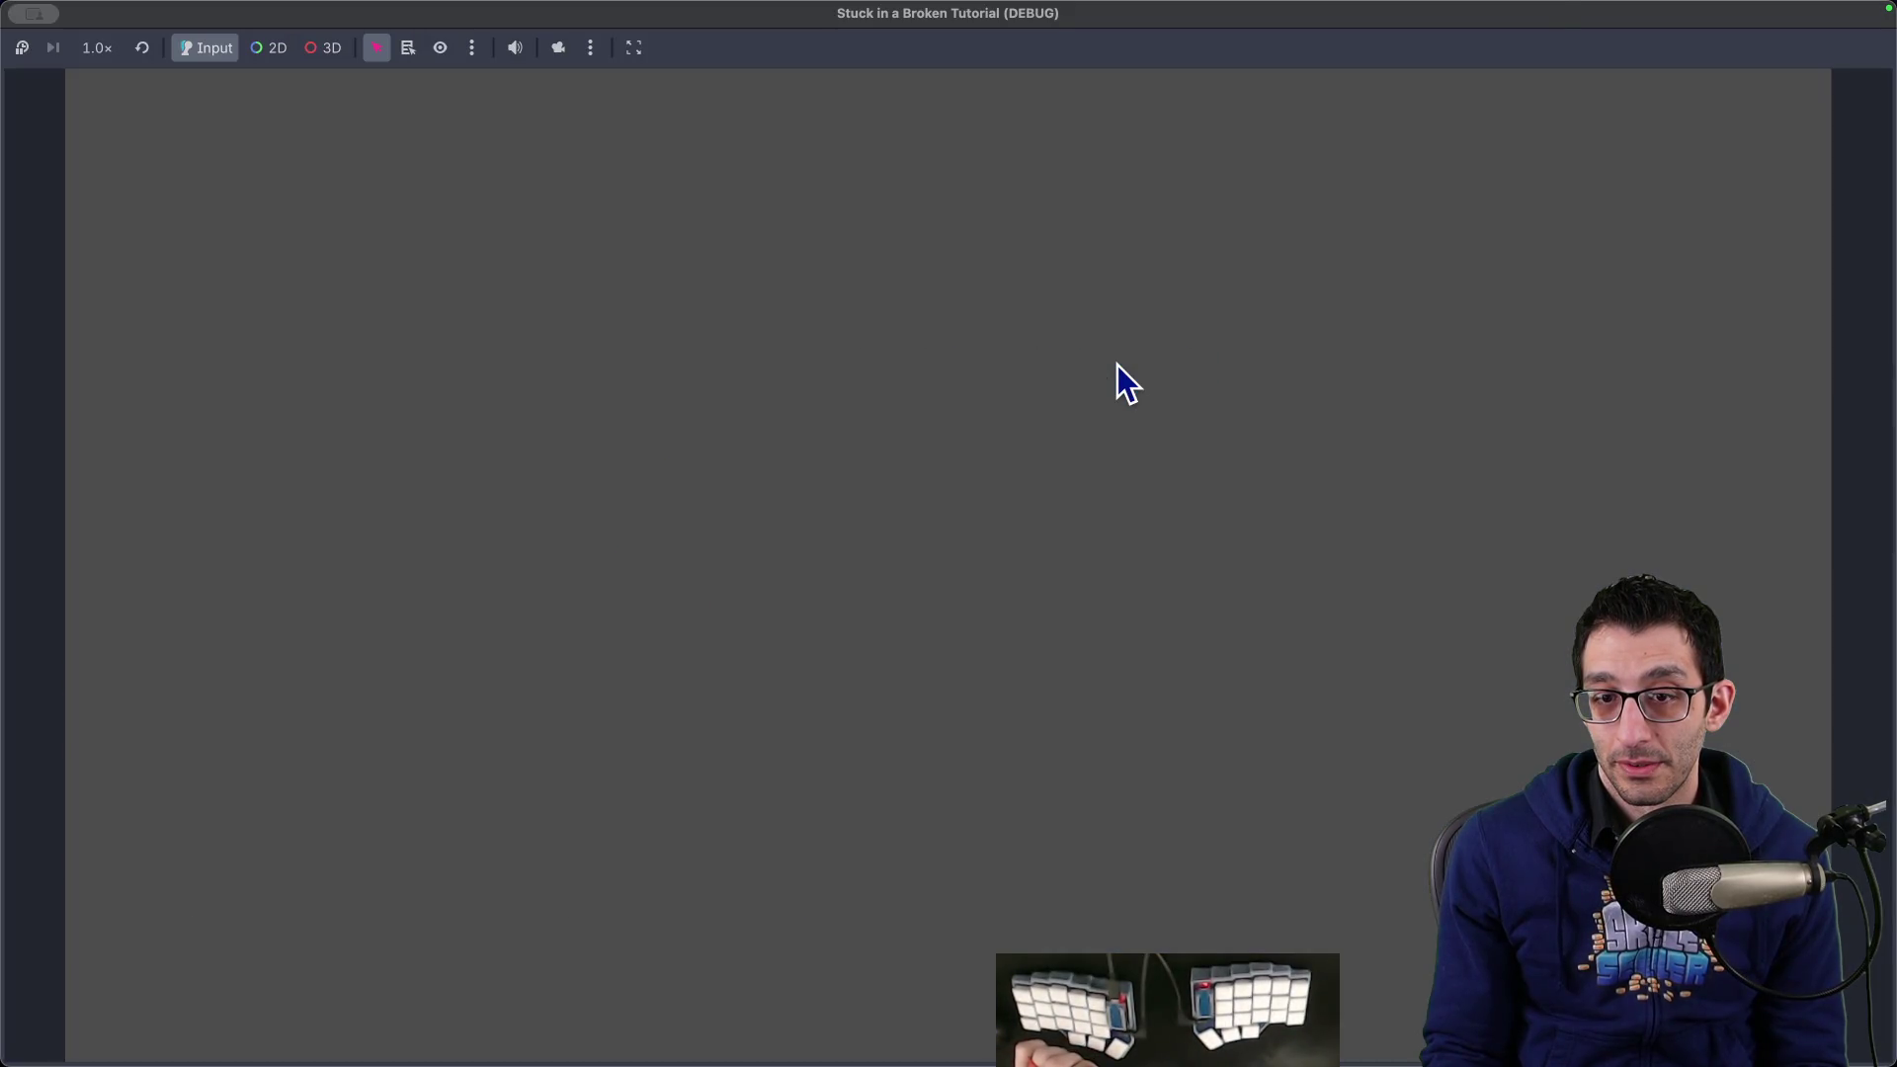
key(Right)
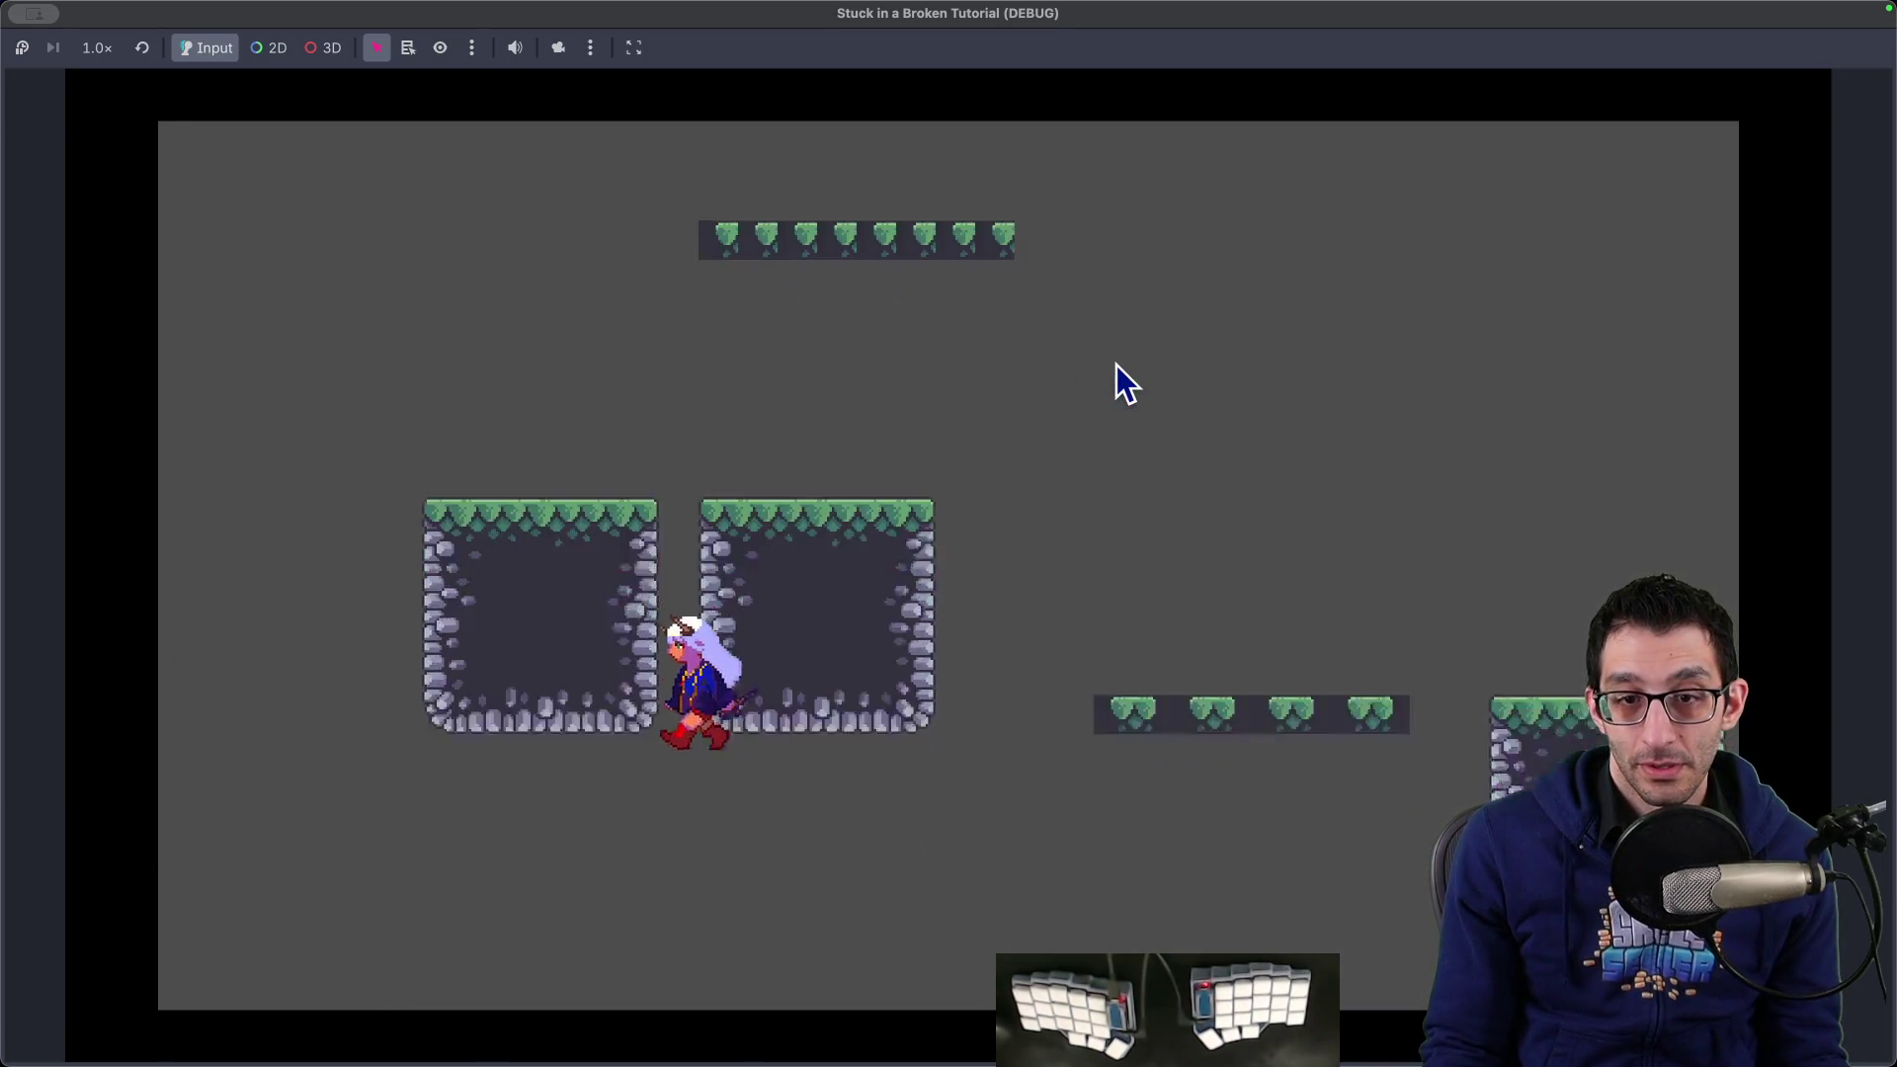
key(Left)
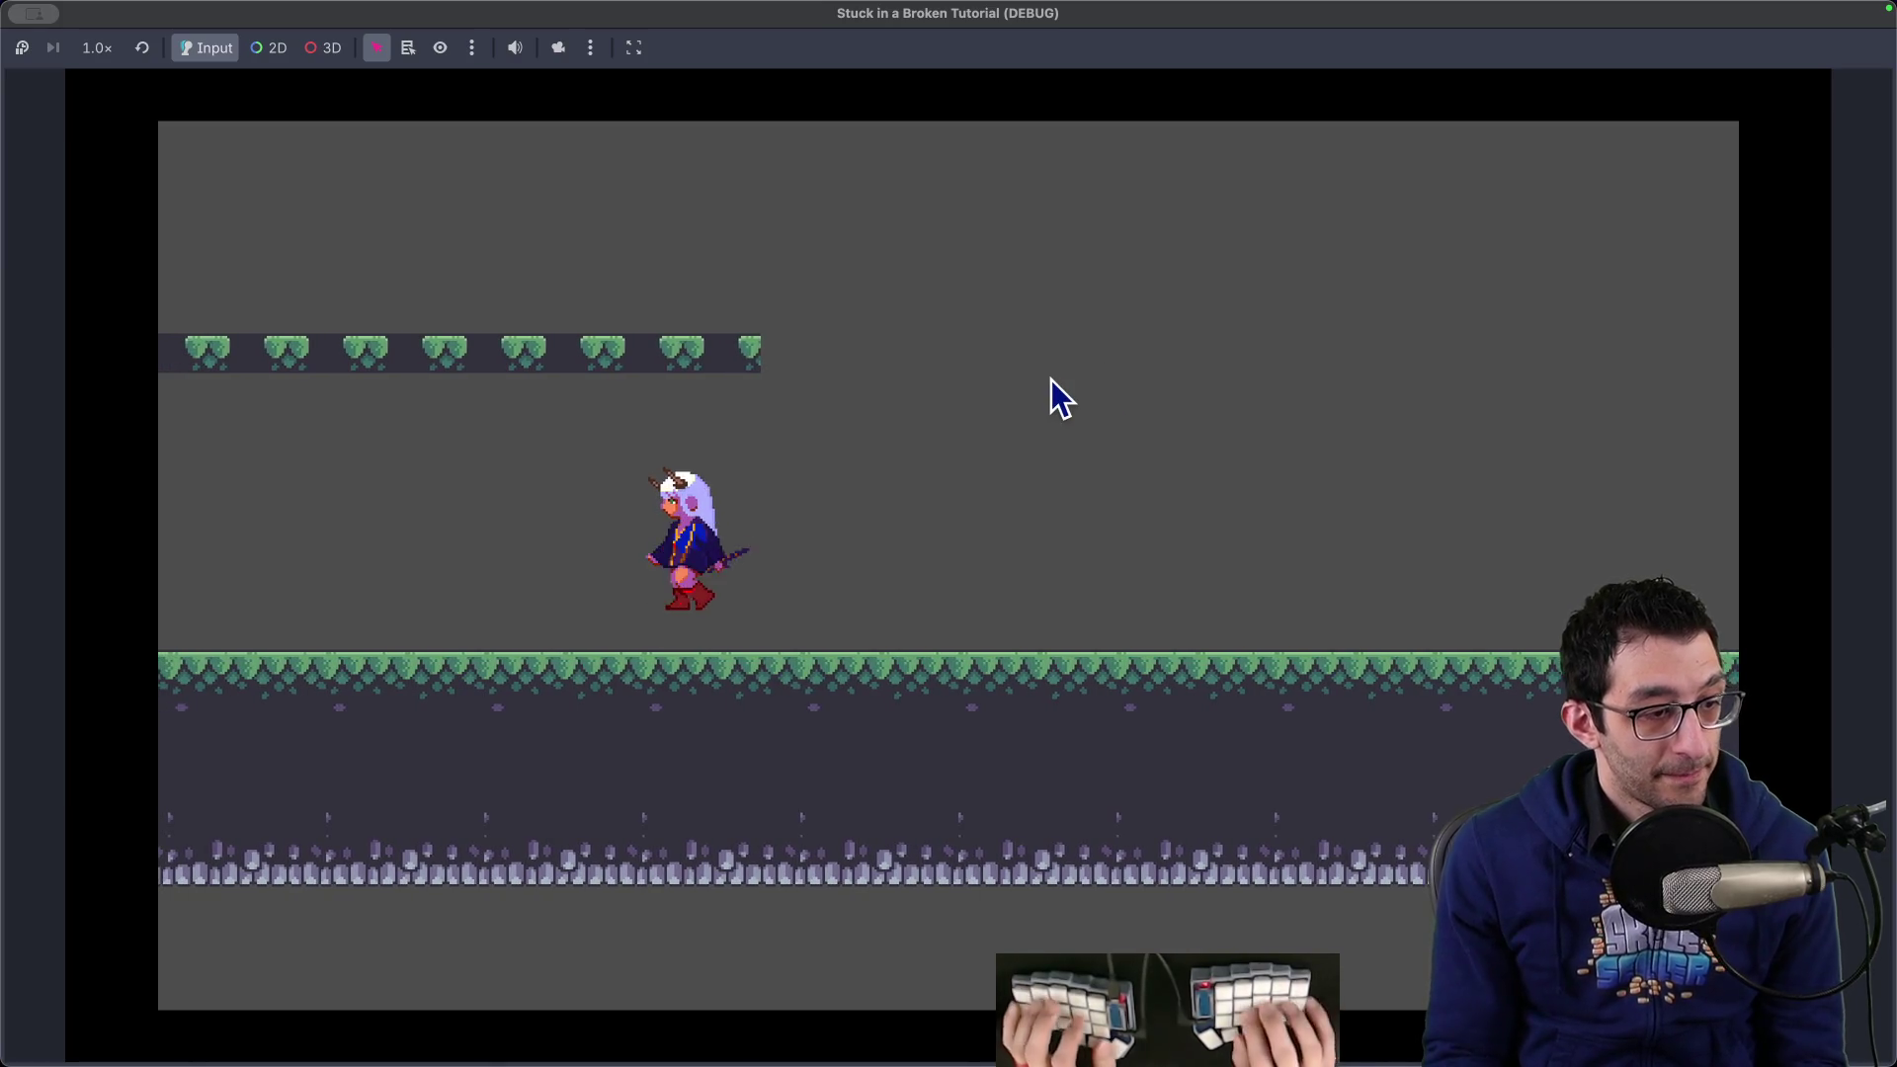
key(super+q)
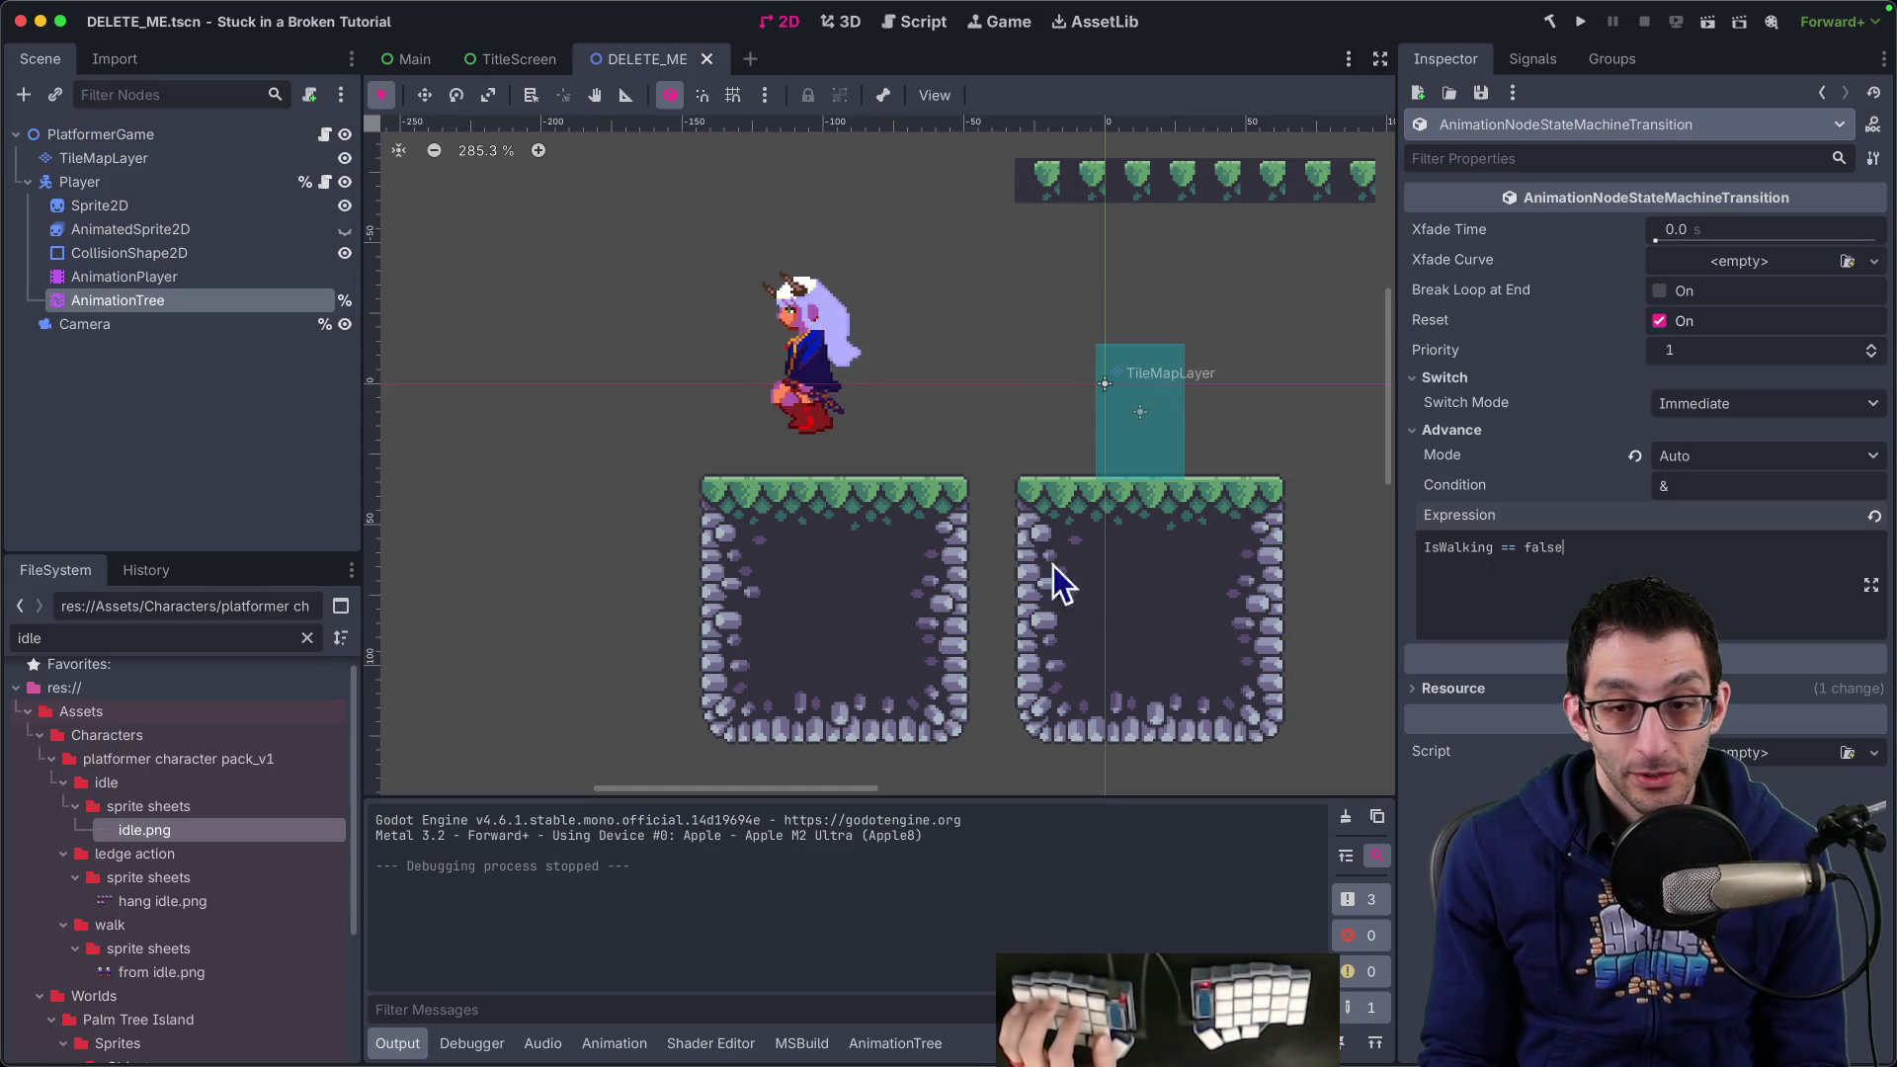
Reopen the walk→idle transition and put the leading ! back on its expression
click(205, 283)
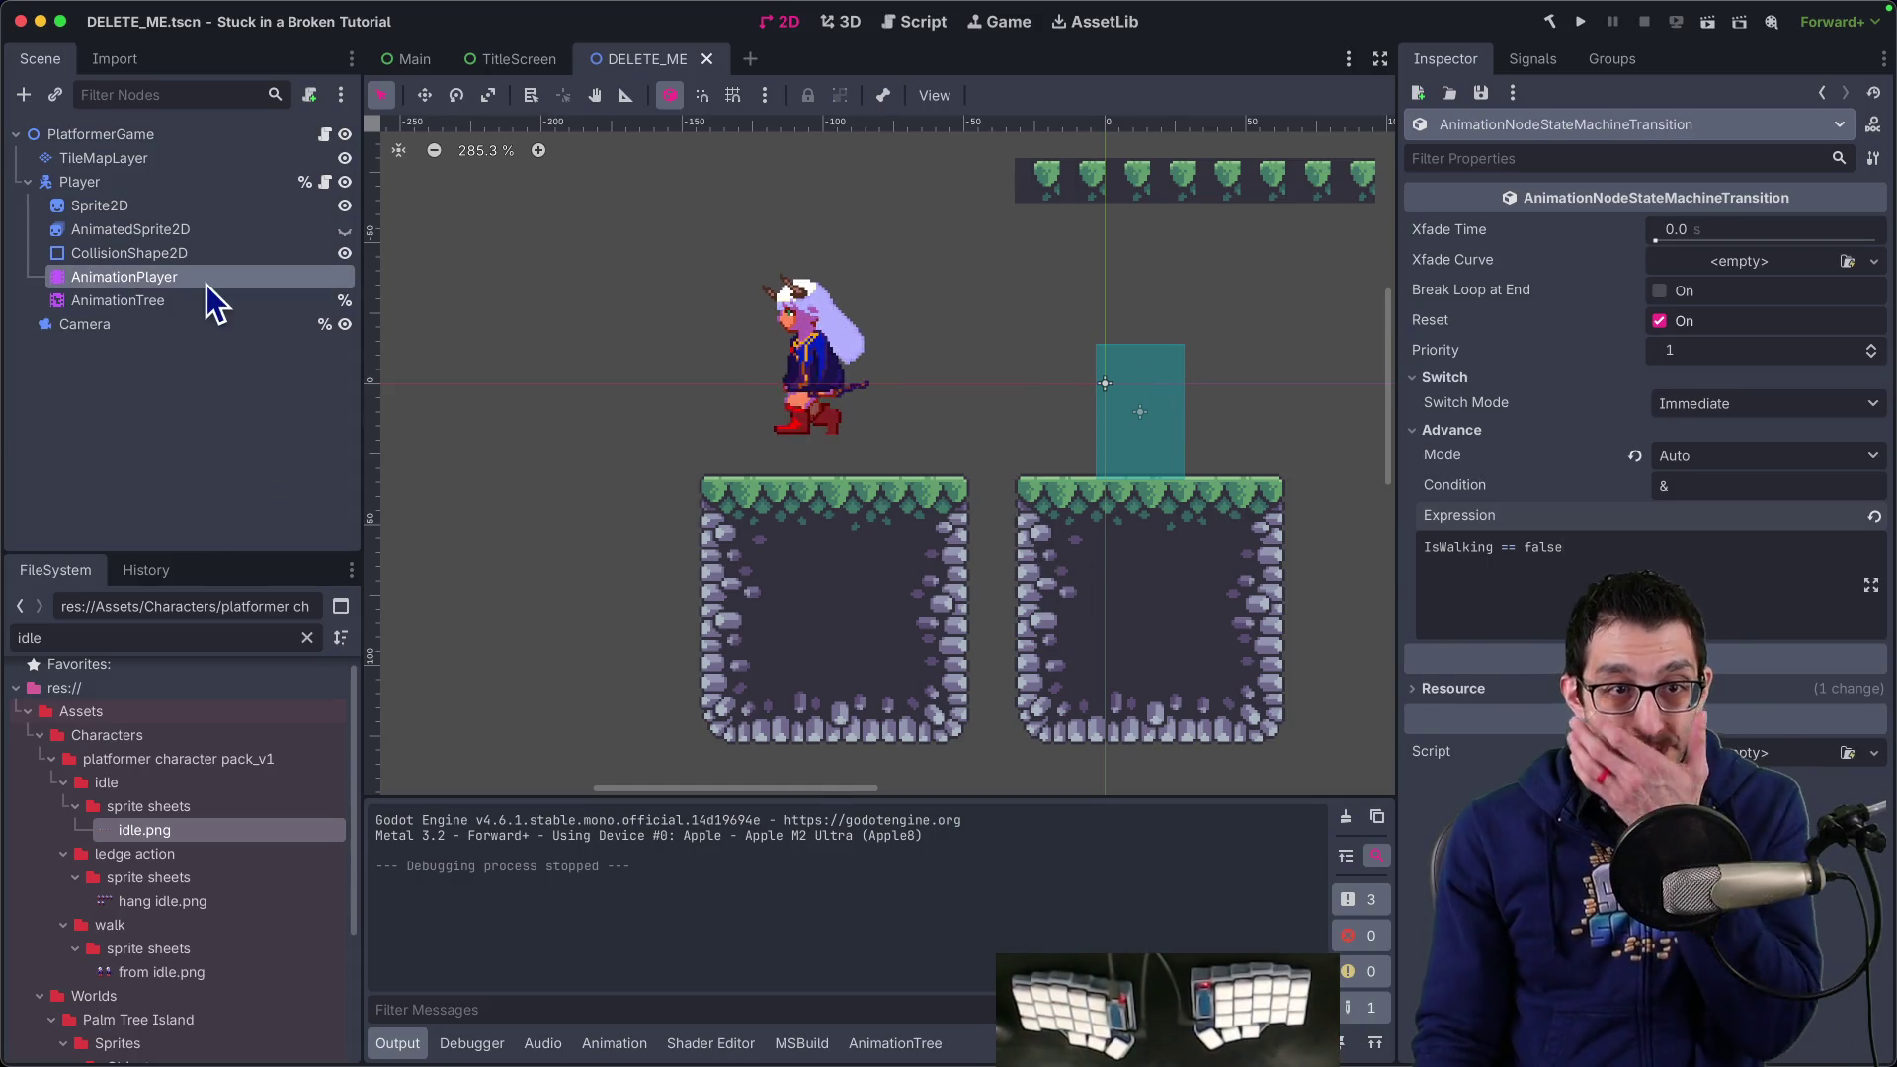
click(203, 294)
click(789, 873)
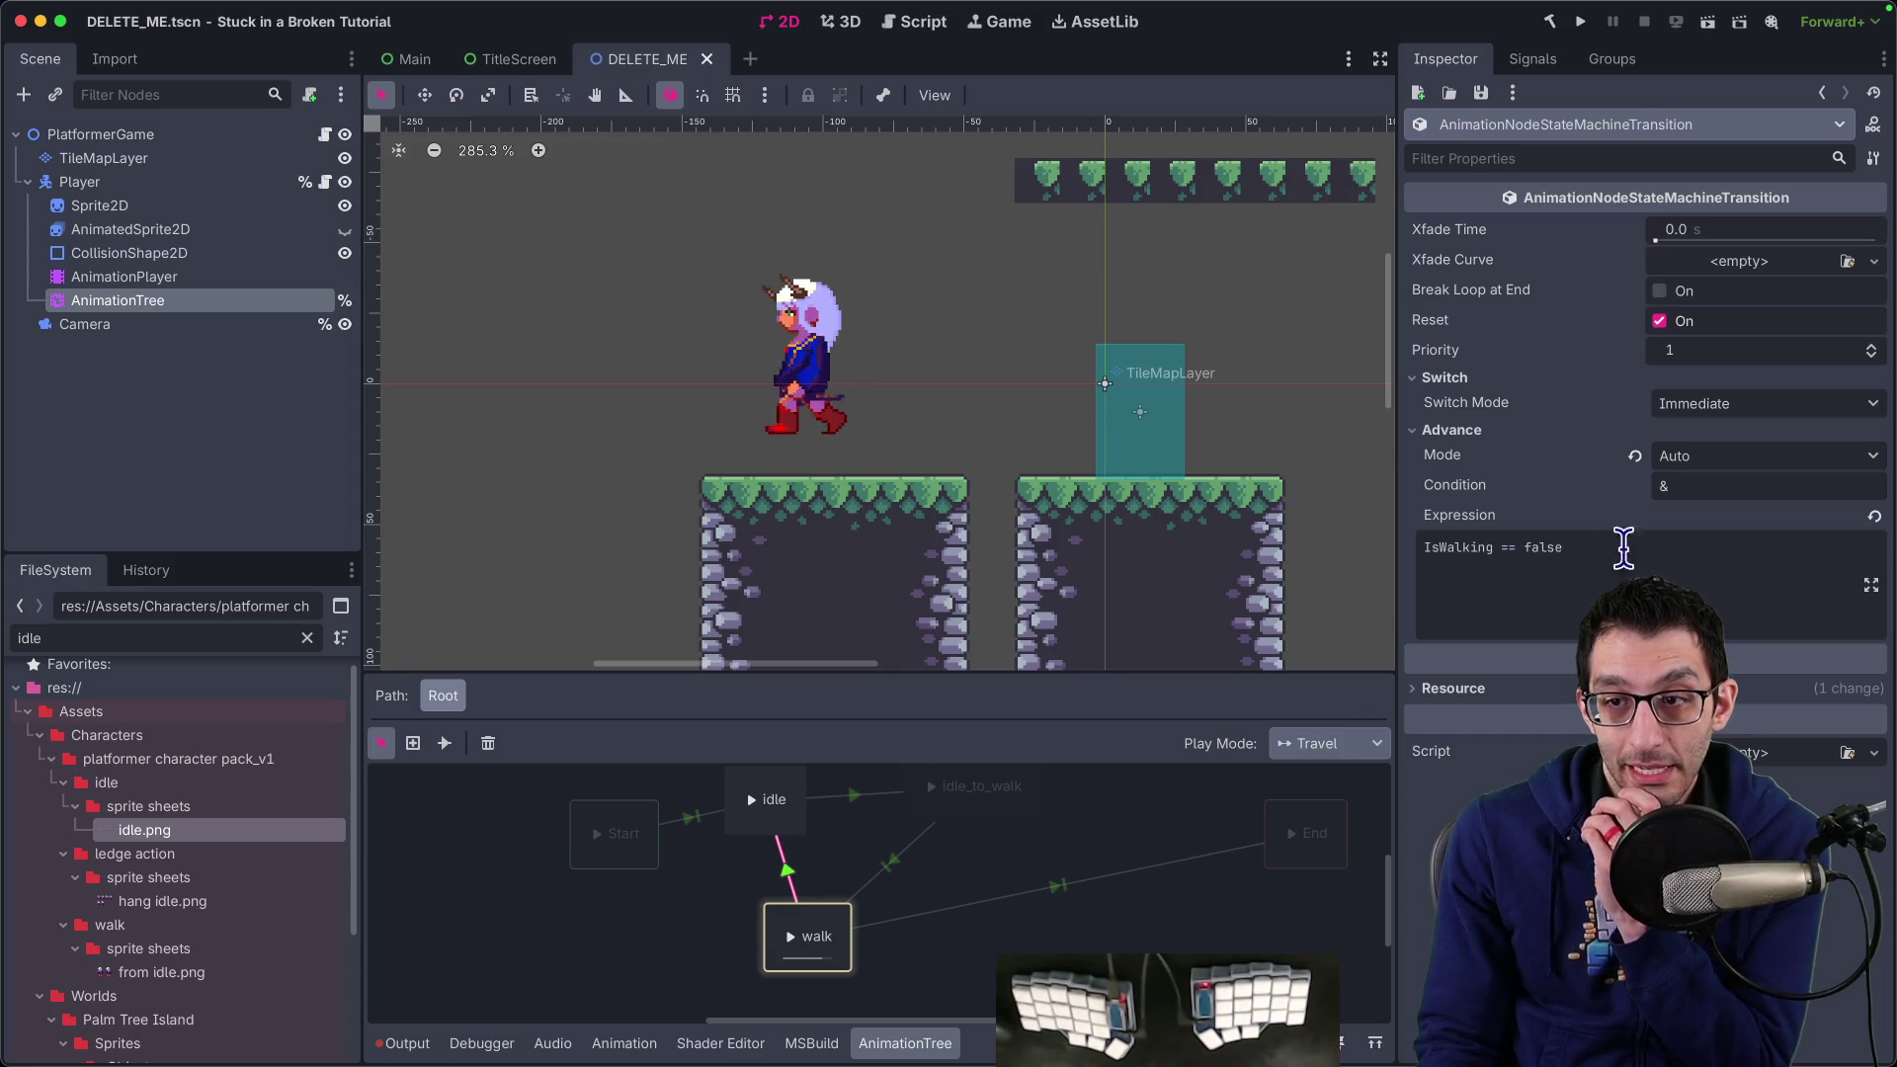
drag(1623, 548, 1394, 559)
key(Home)
text(!)
key(End)
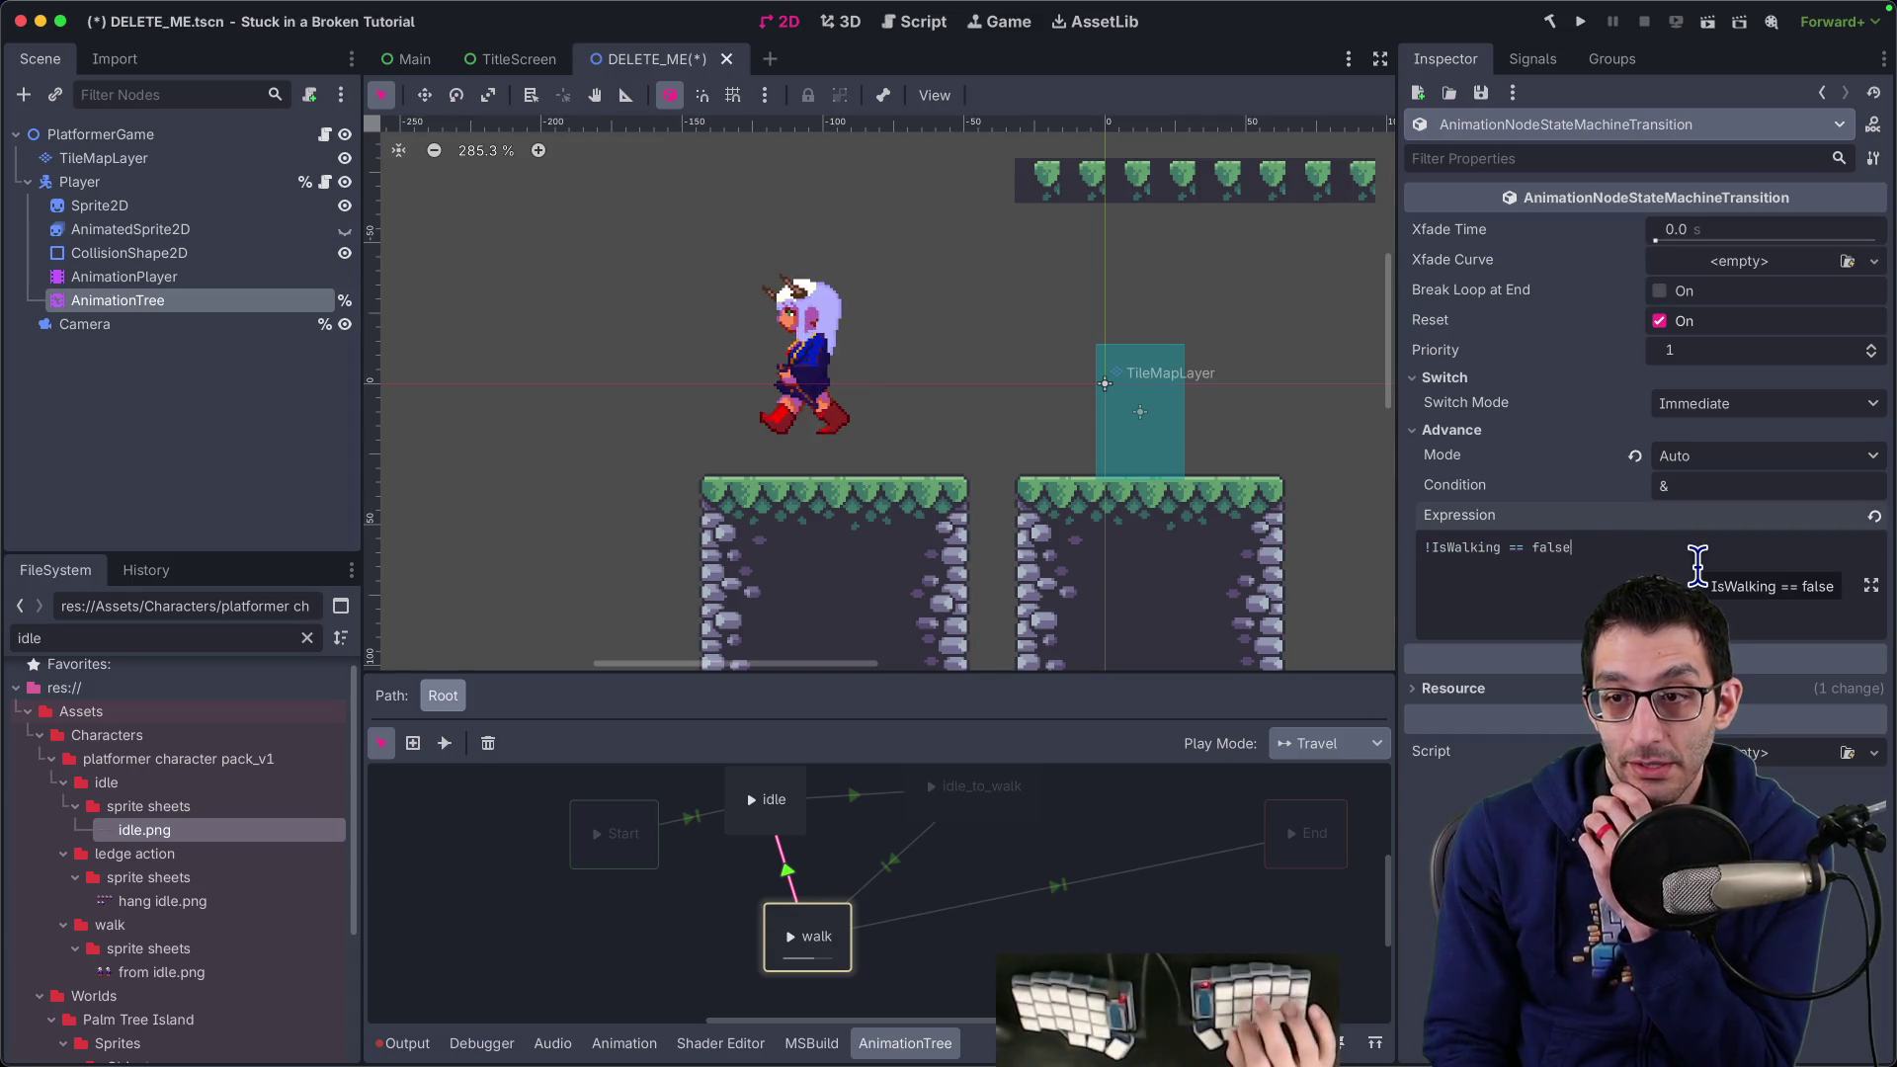
text(g)
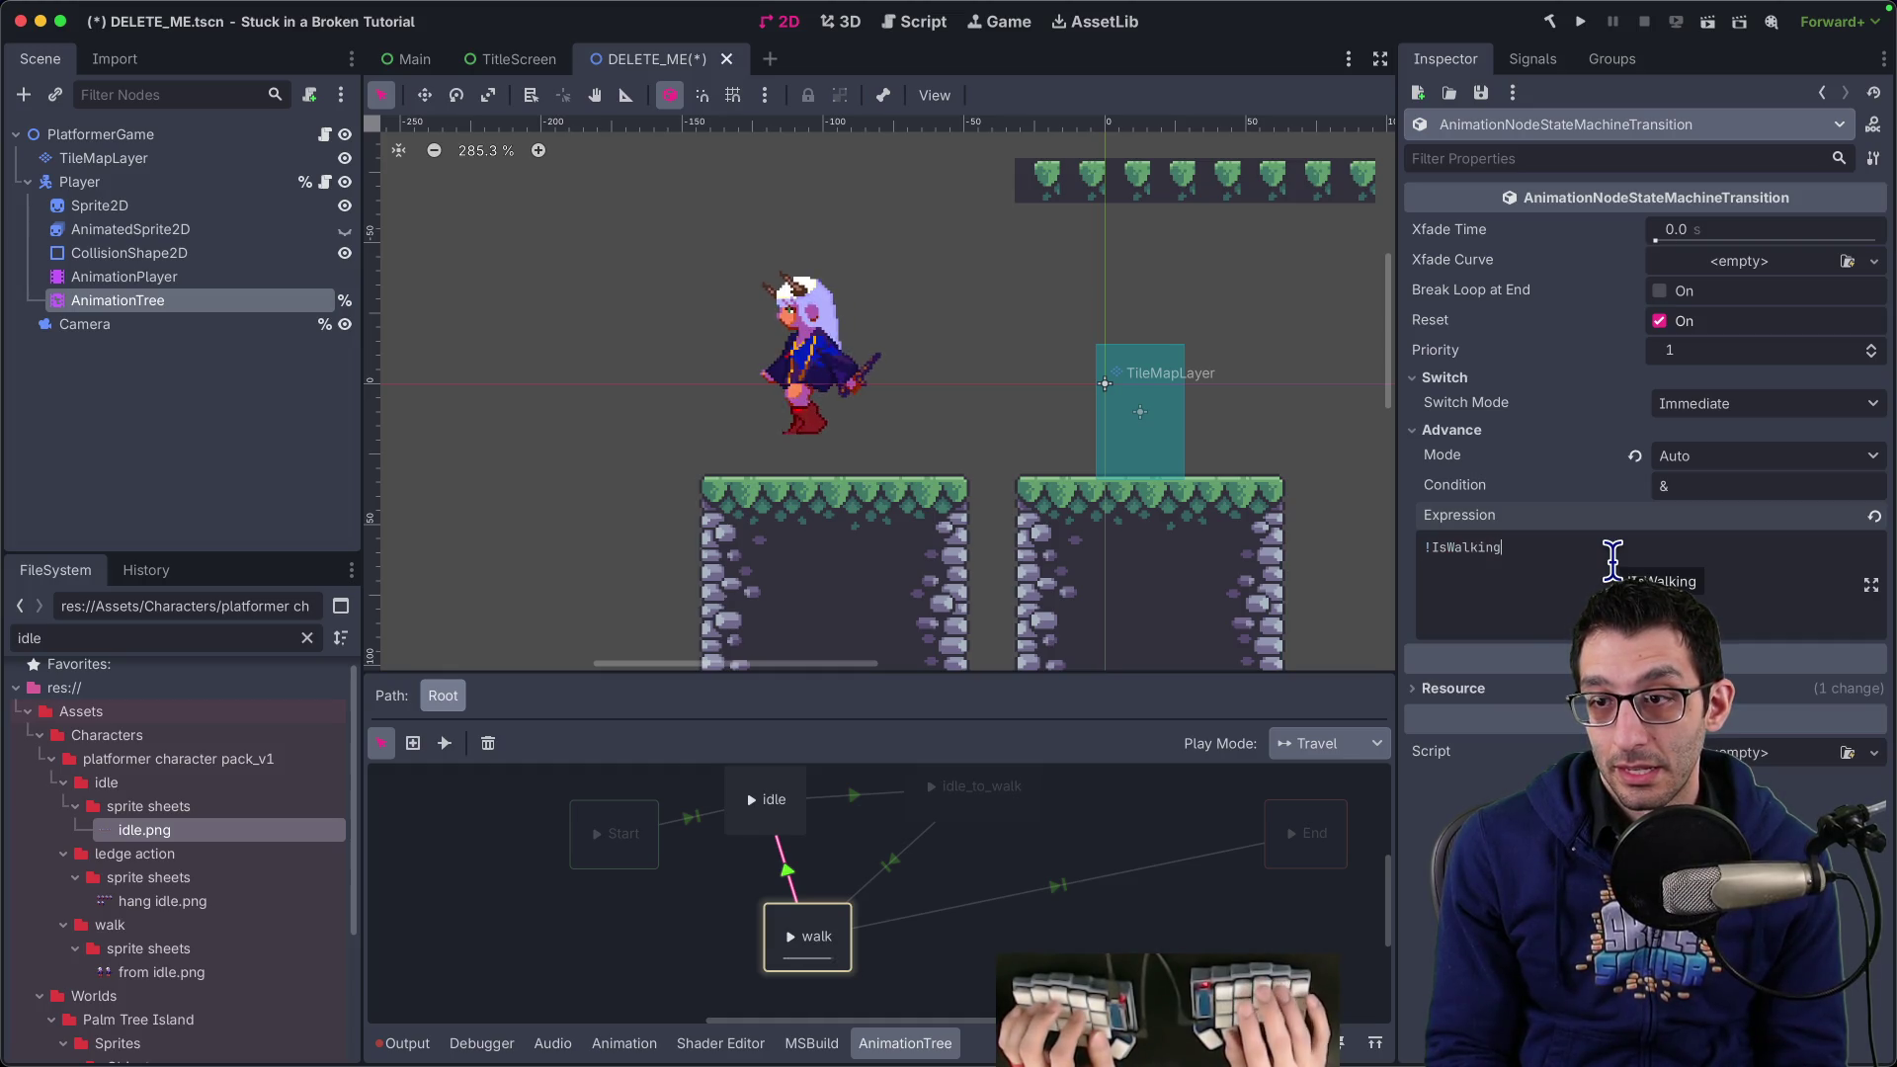
key(ctrl+a)
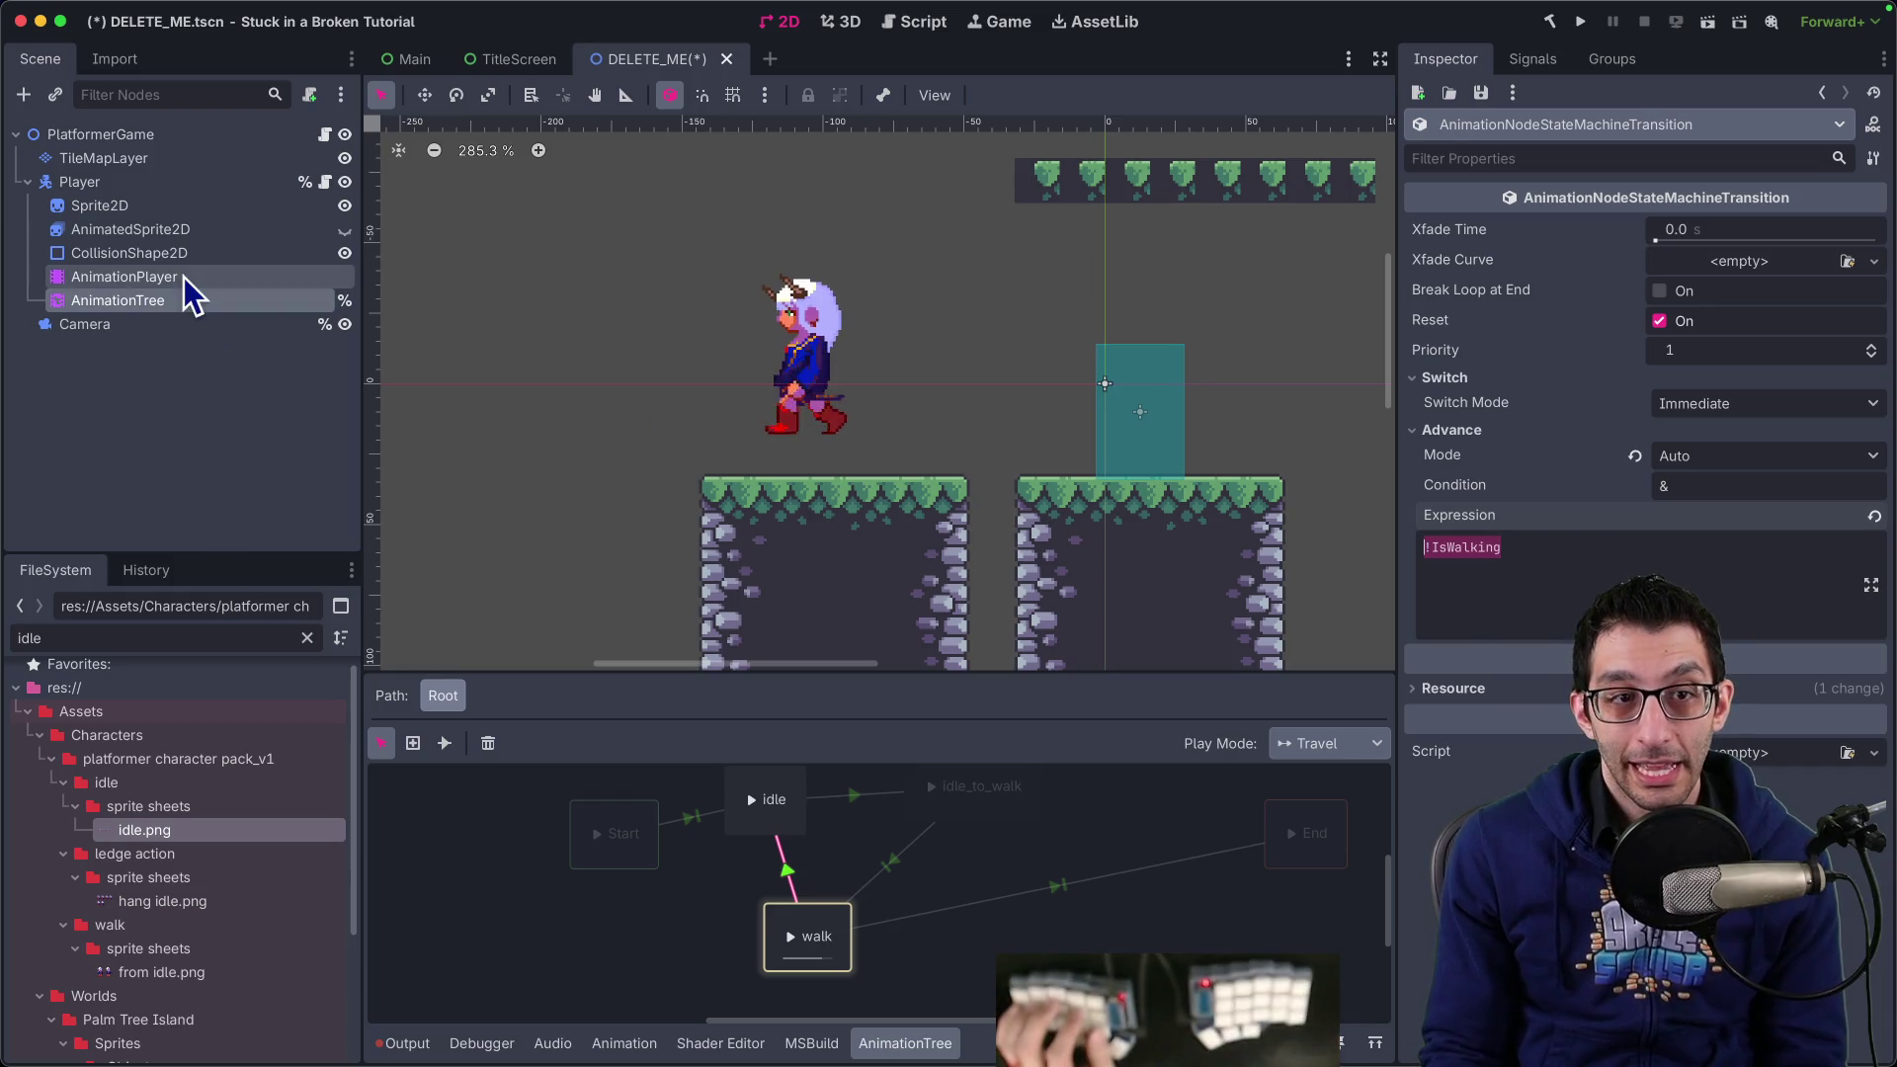
Check the Is Walking parameter, then insert parameters/conditions/ after the ! in the expression
click(183, 279)
click(186, 302)
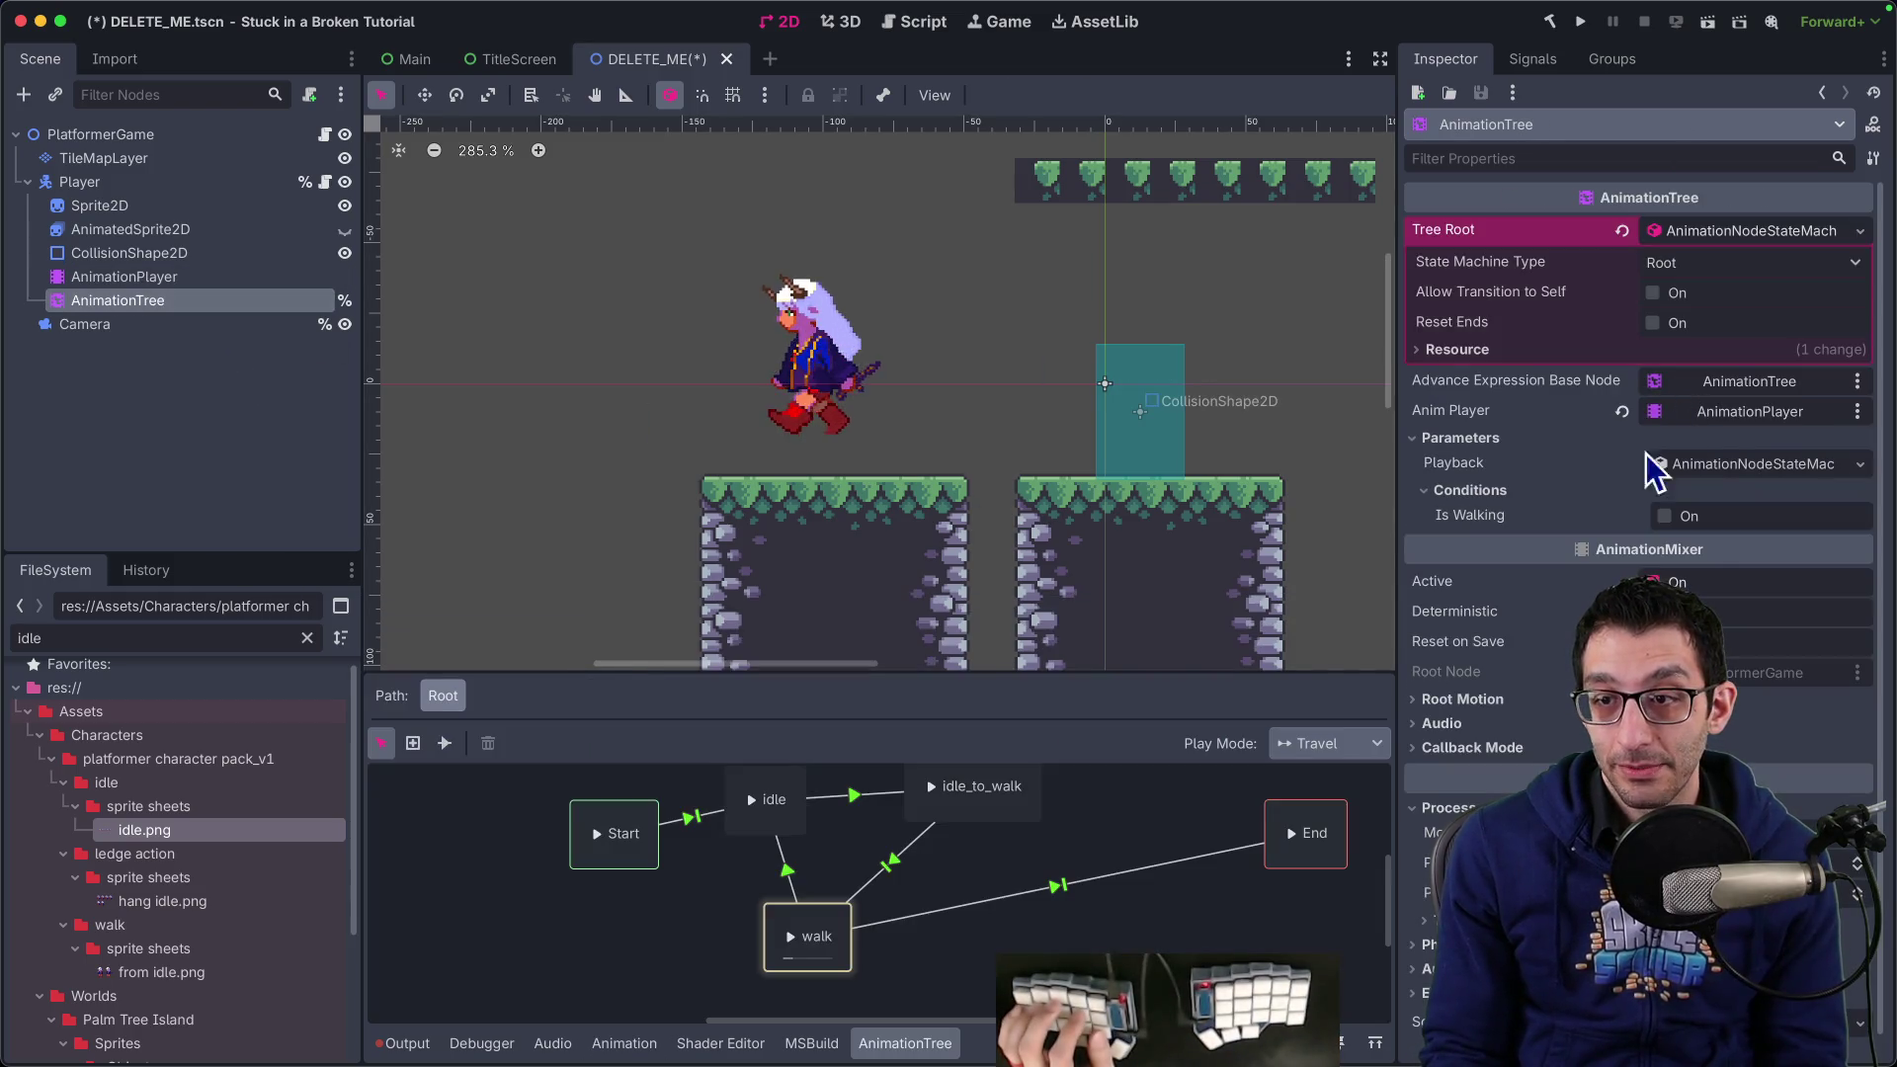
right_click(1506, 532)
key(Escape)
click(153, 281)
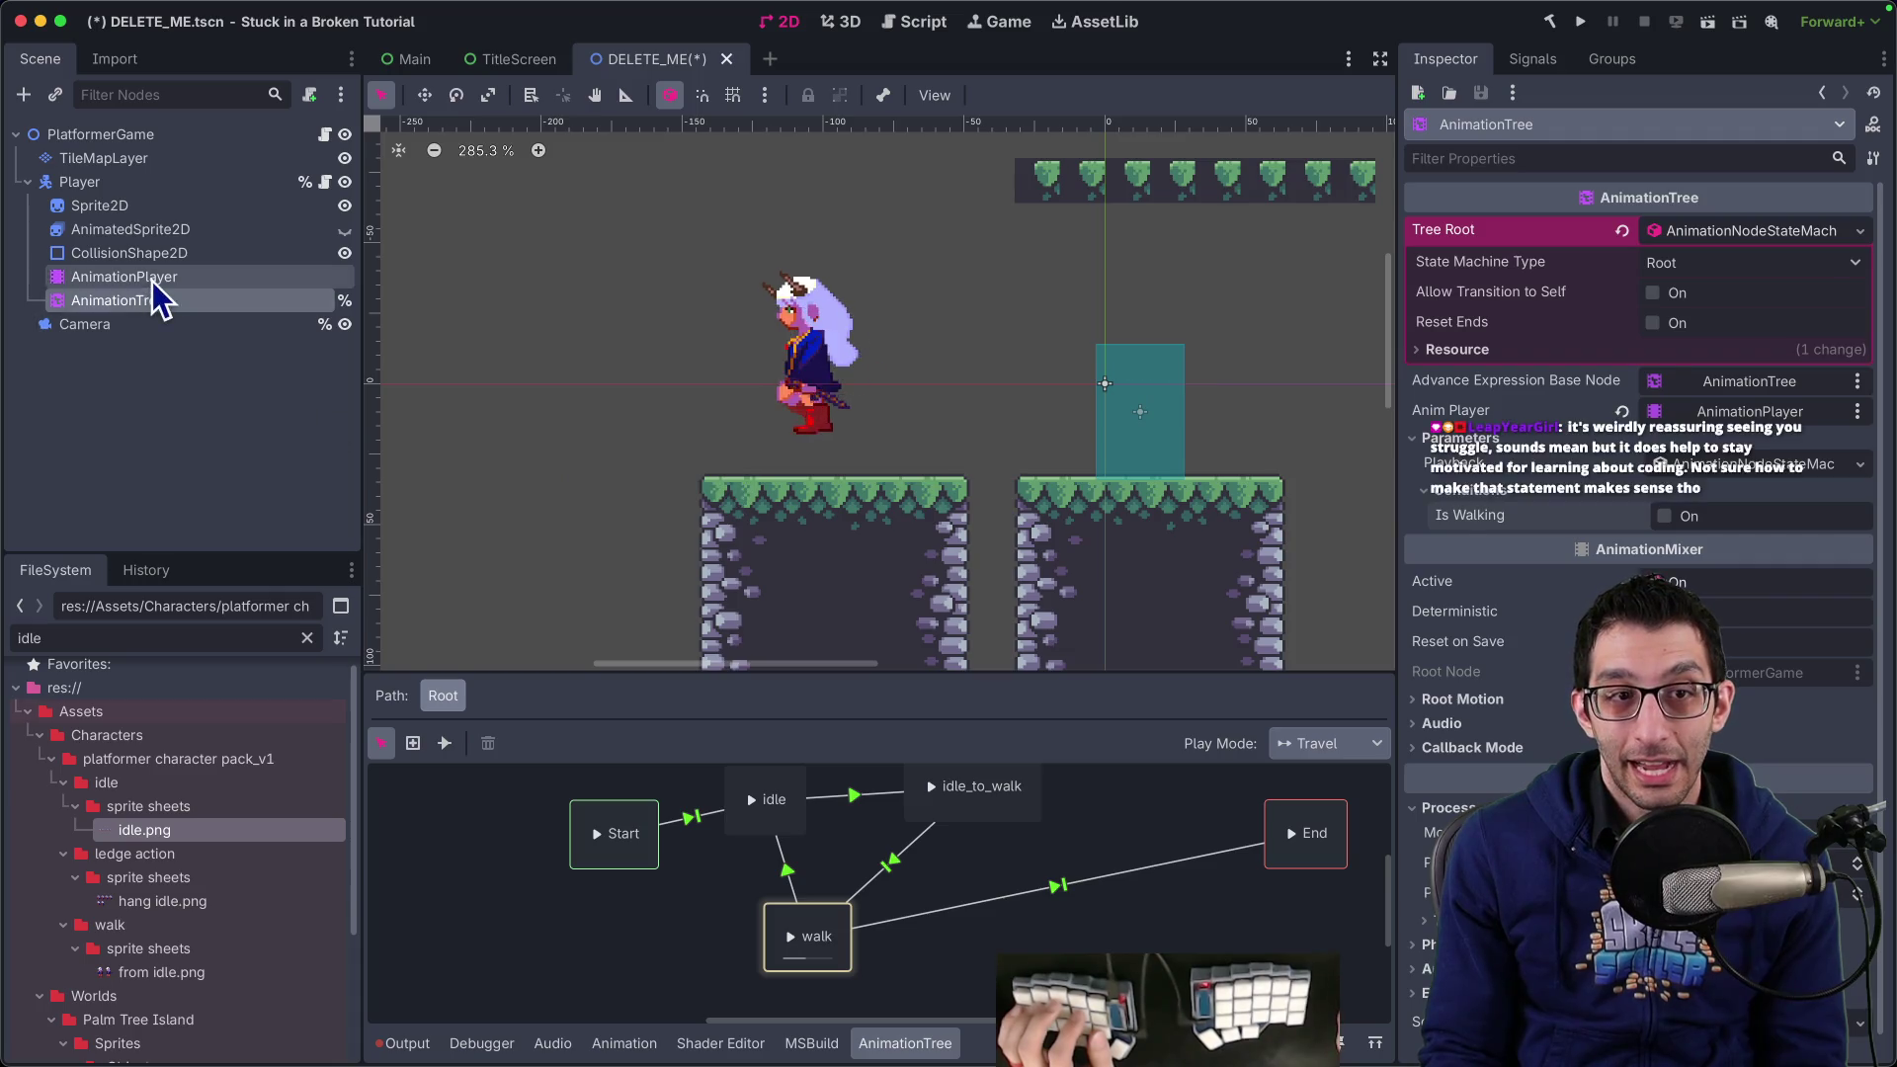
click(150, 298)
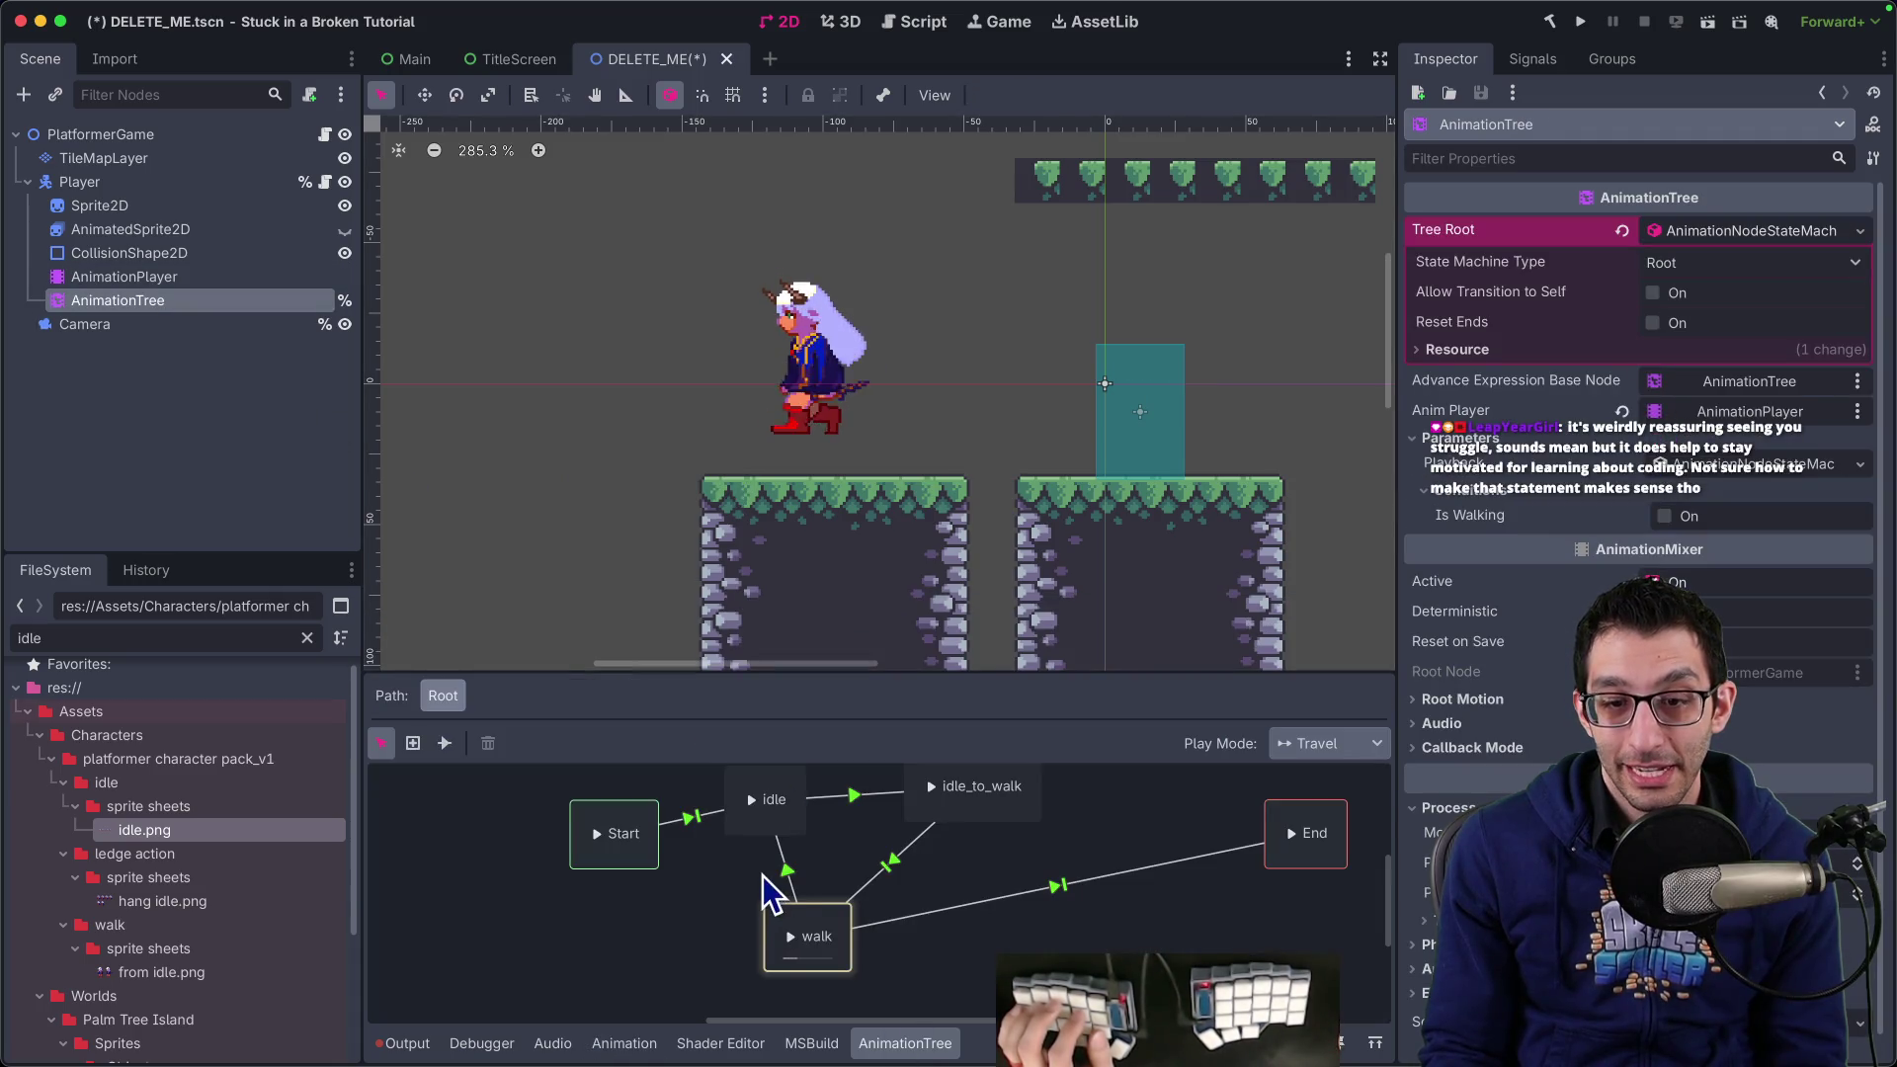
click(787, 871)
text(parameters/conditions/IsWalking)
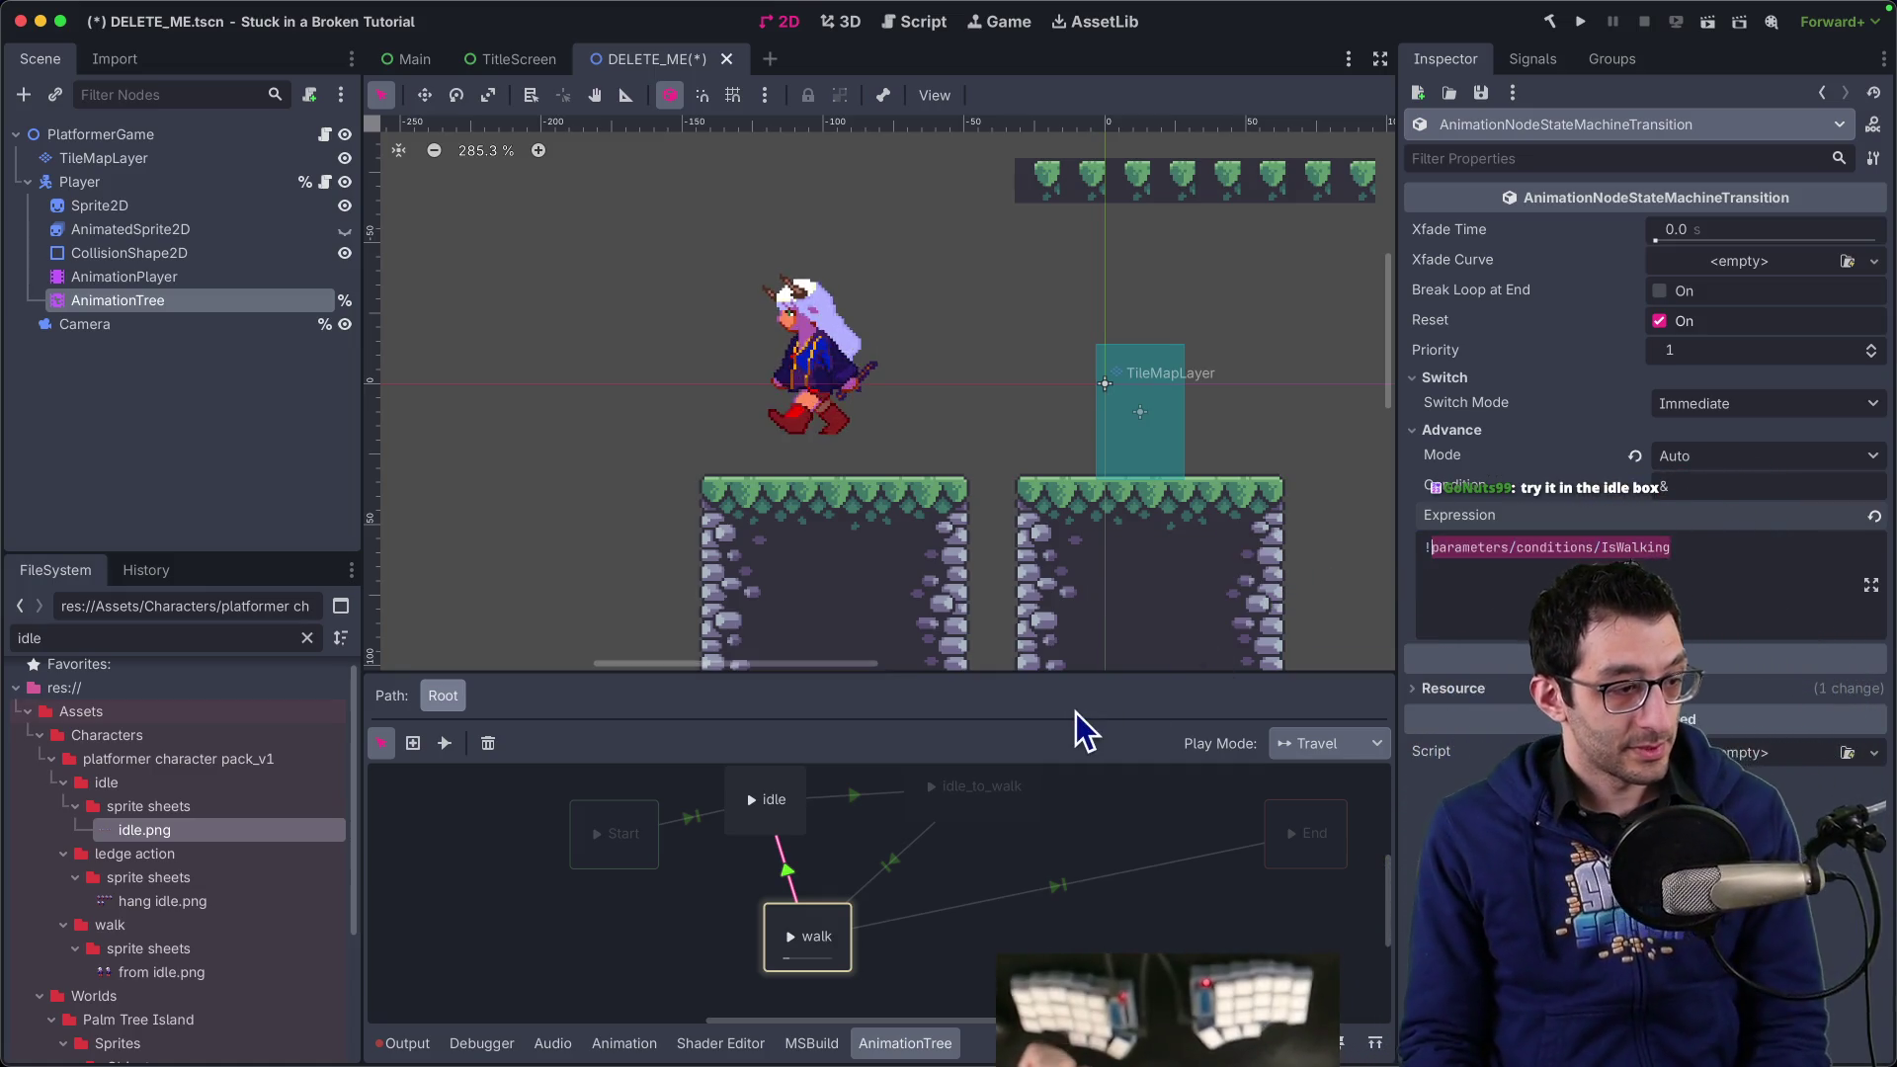
Compare the idle→idle_to_walk transition and idle state settings, then reselect the AnimationTree node
click(852, 796)
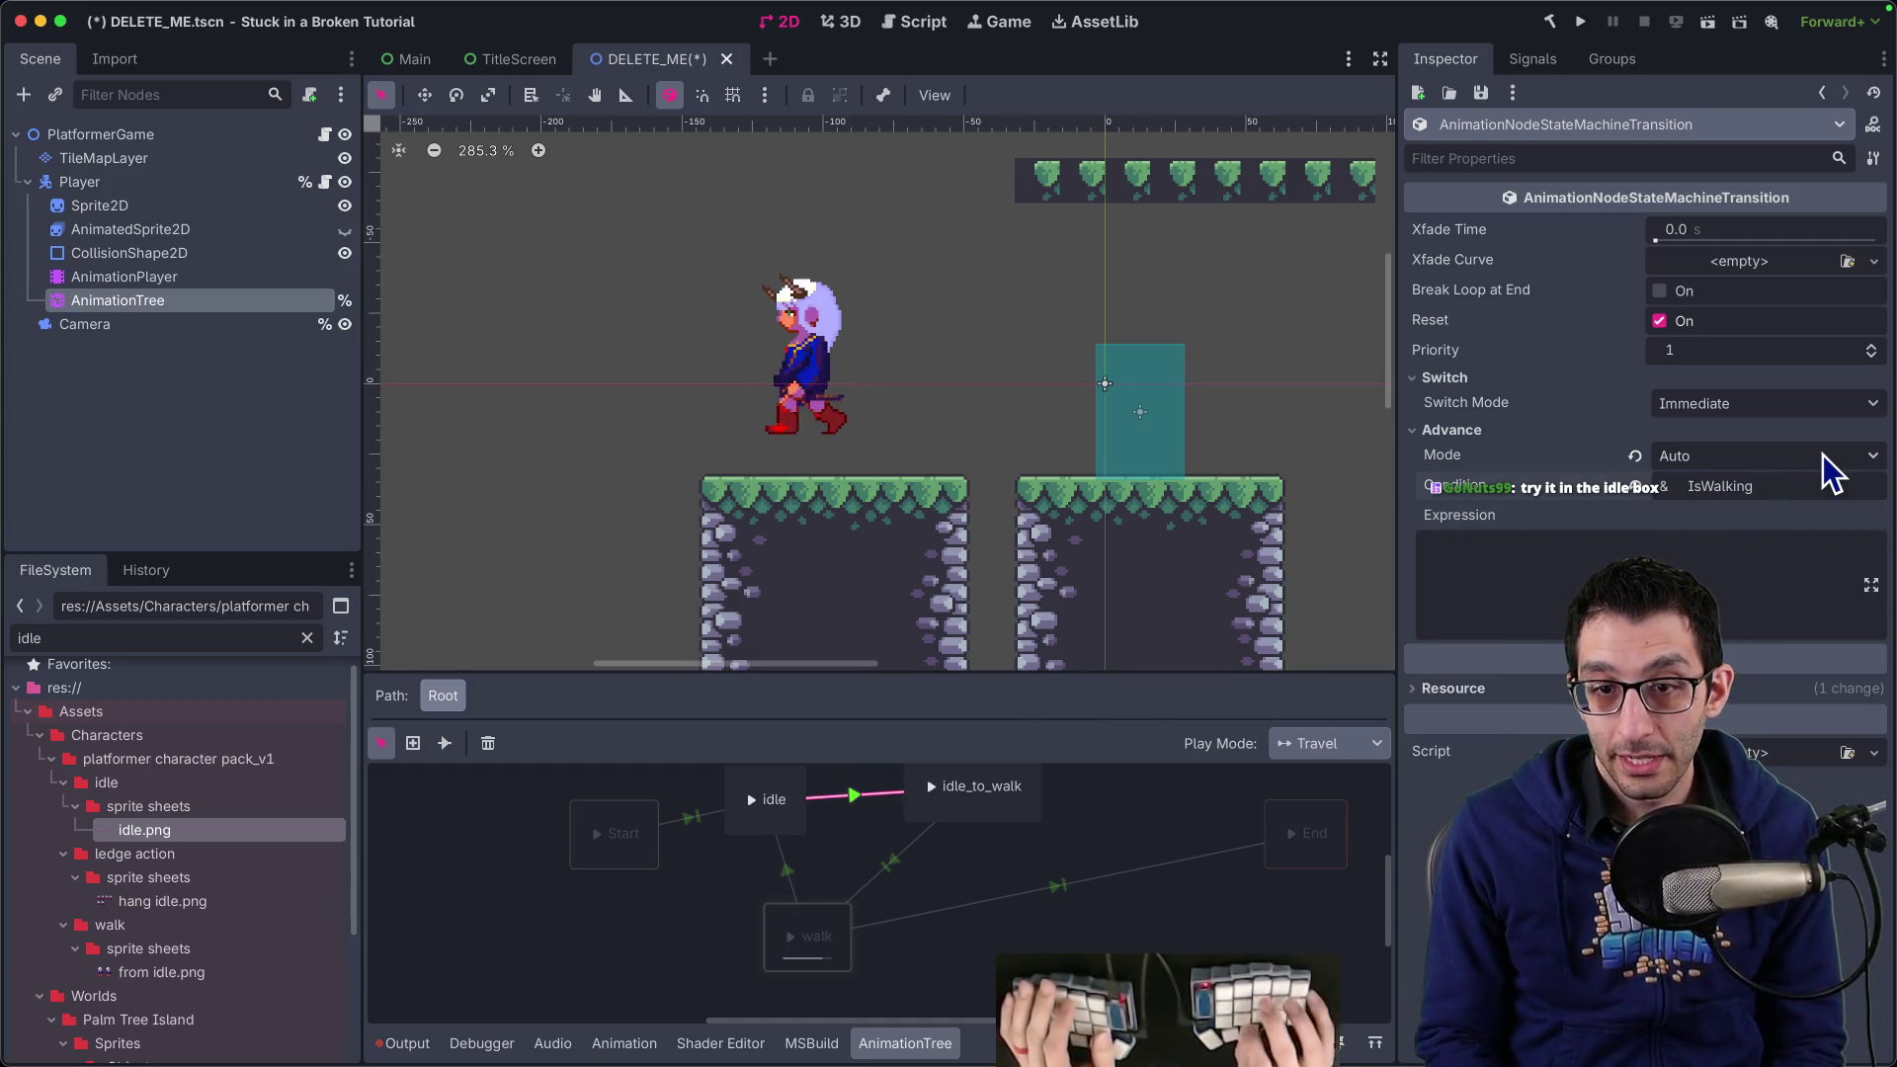
click(188, 302)
click(187, 302)
click(216, 285)
click(218, 307)
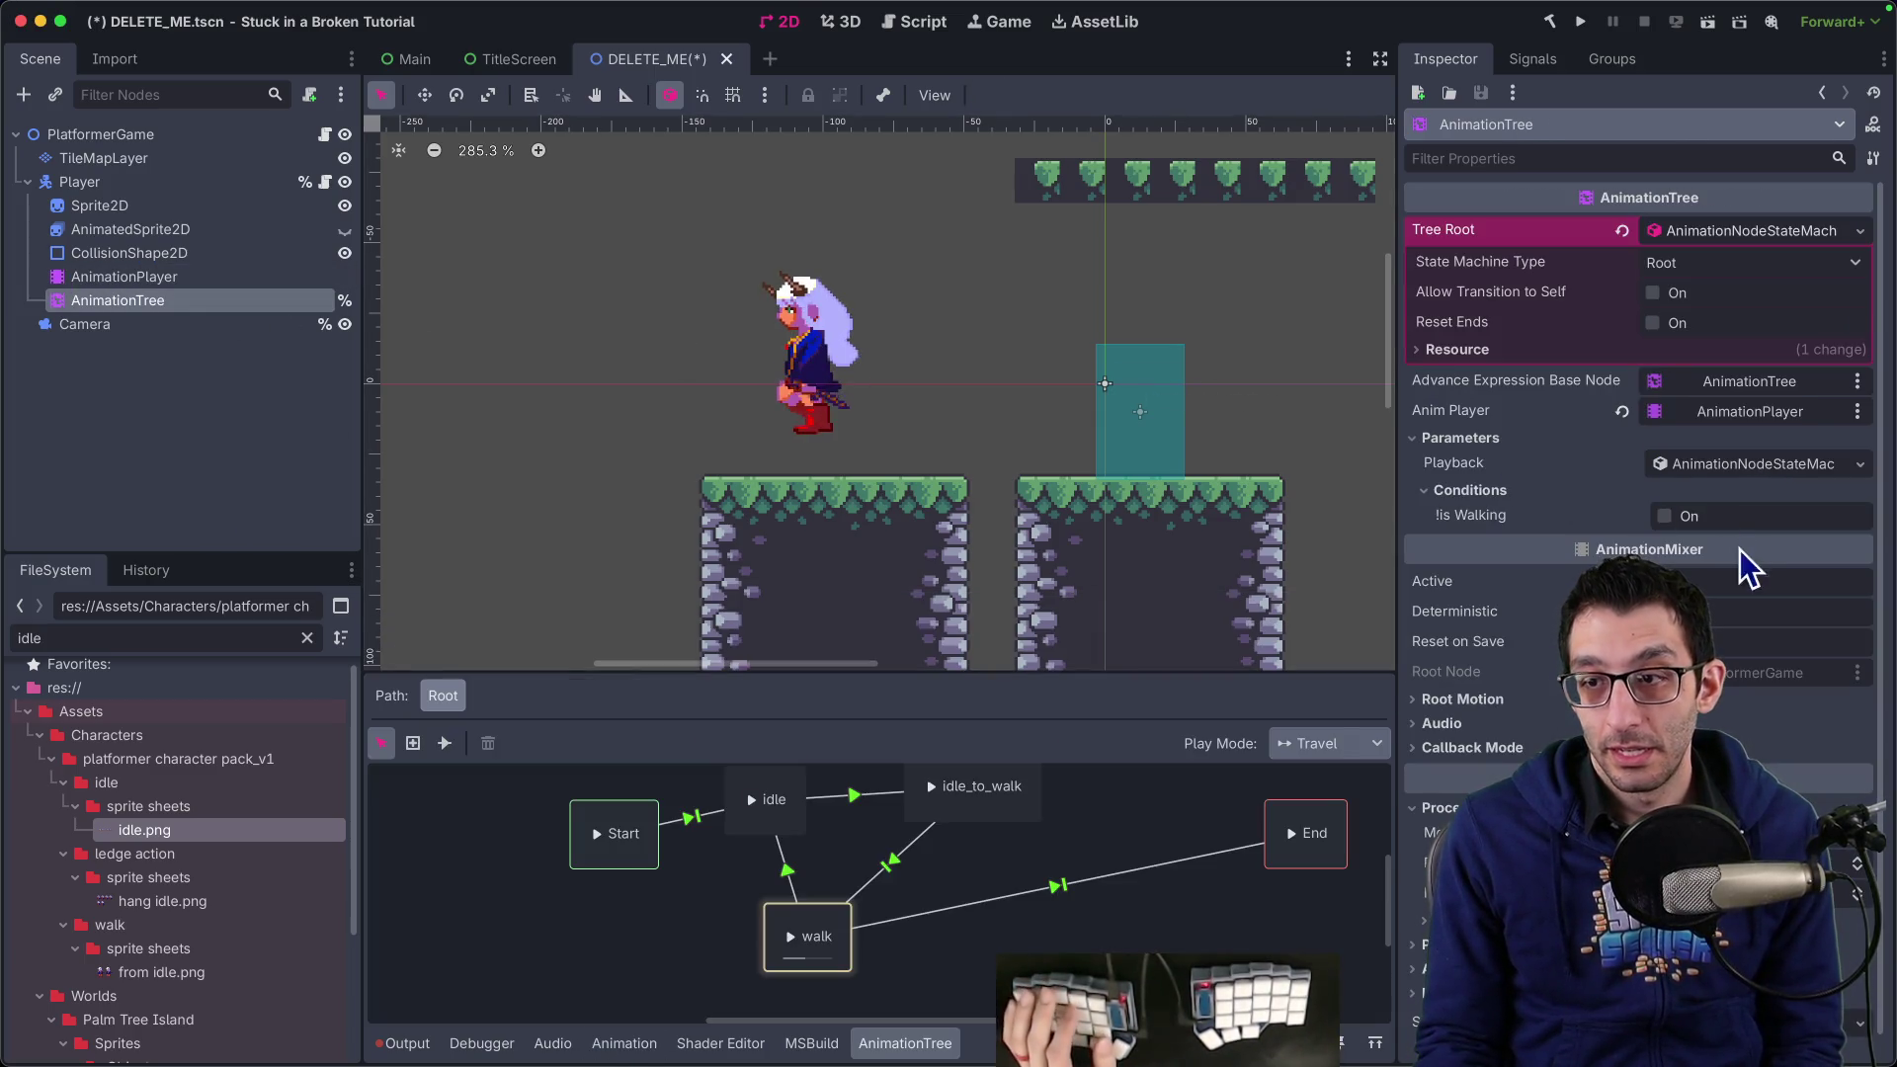
click(854, 794)
click(1779, 486)
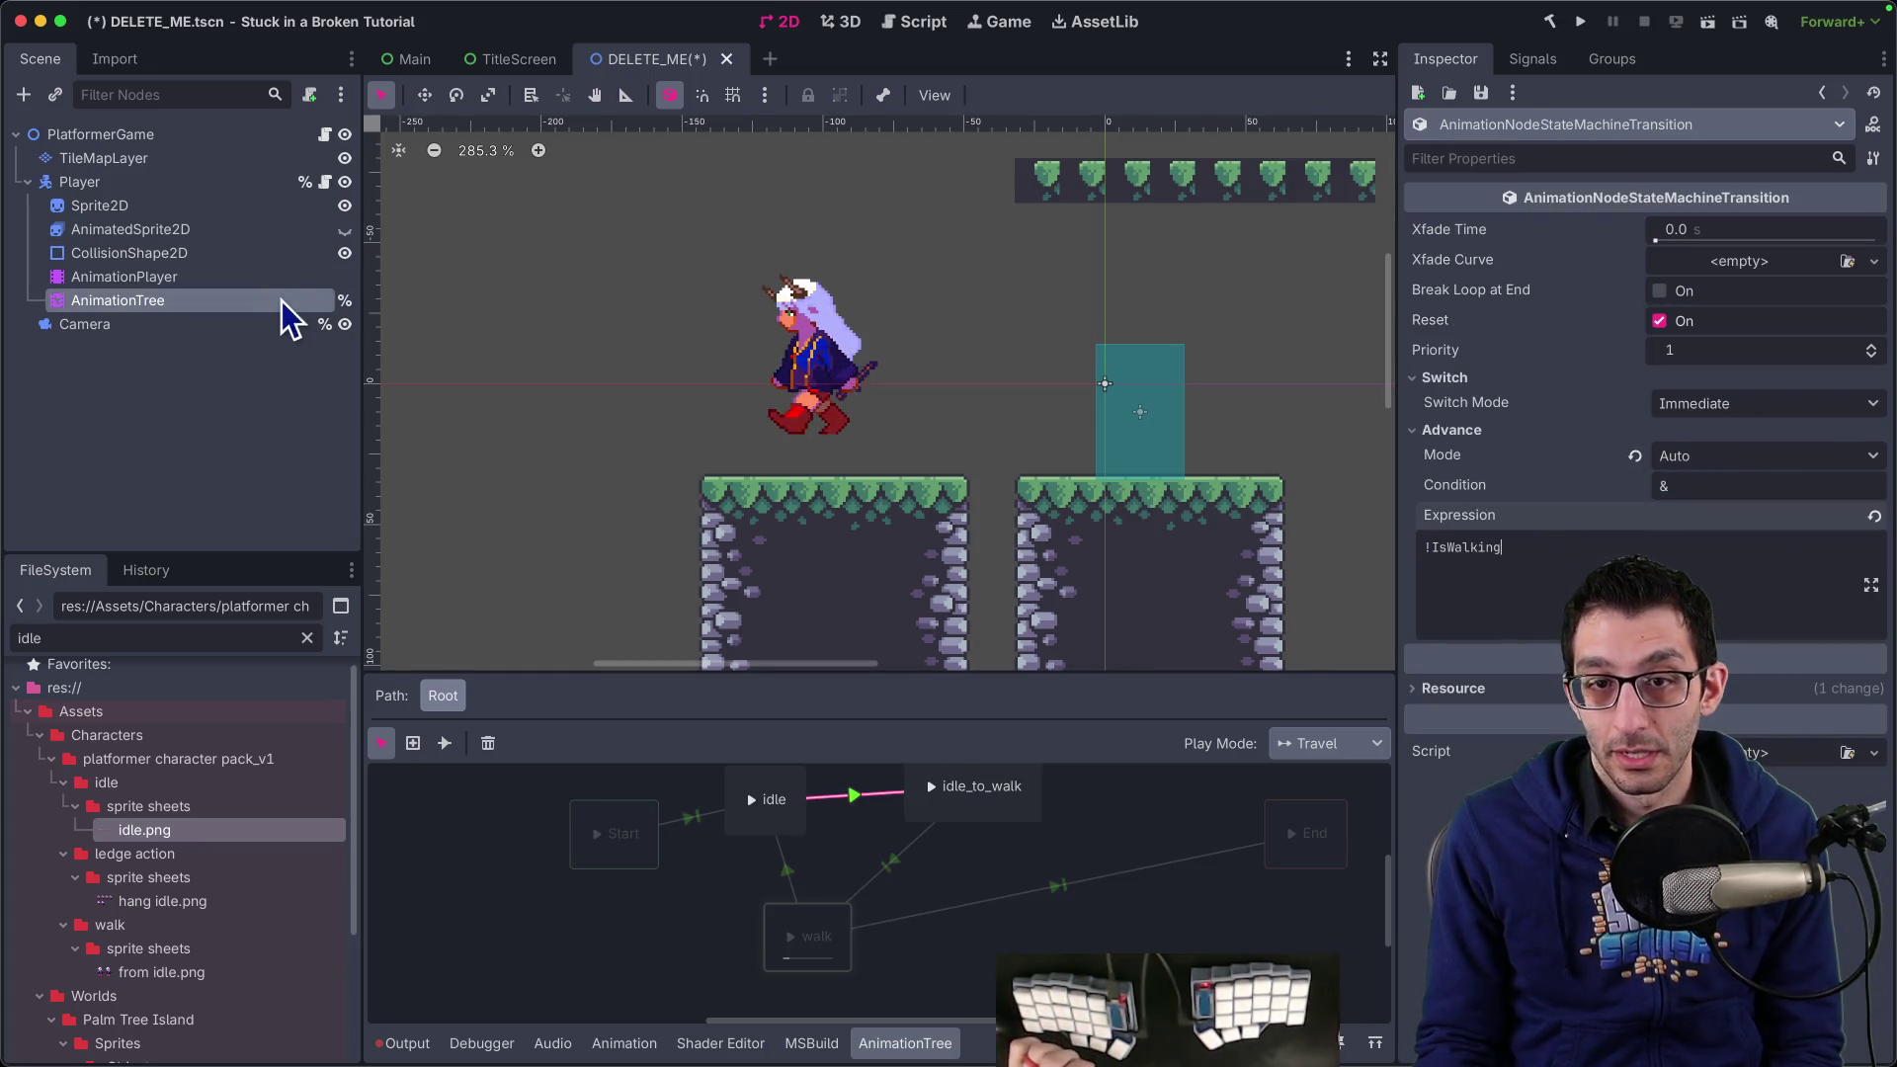
click(751, 805)
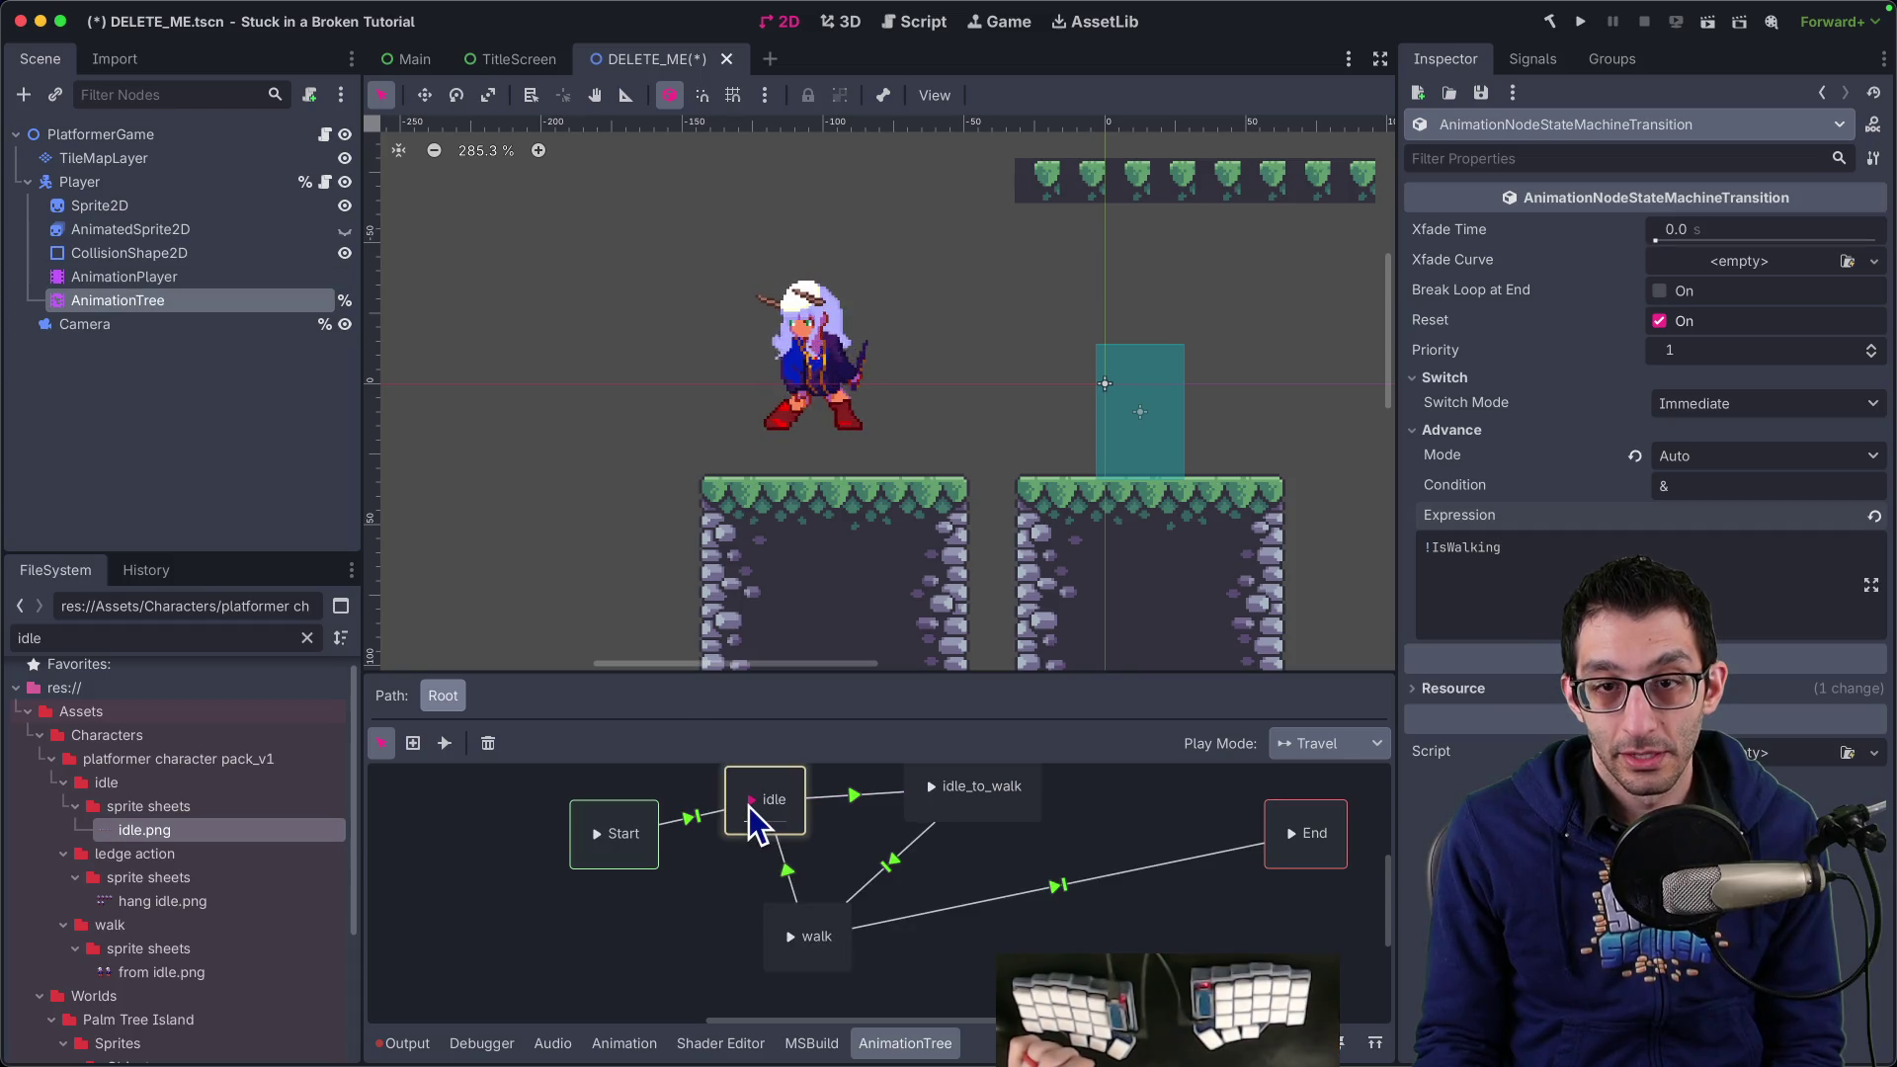
double_click(157, 281)
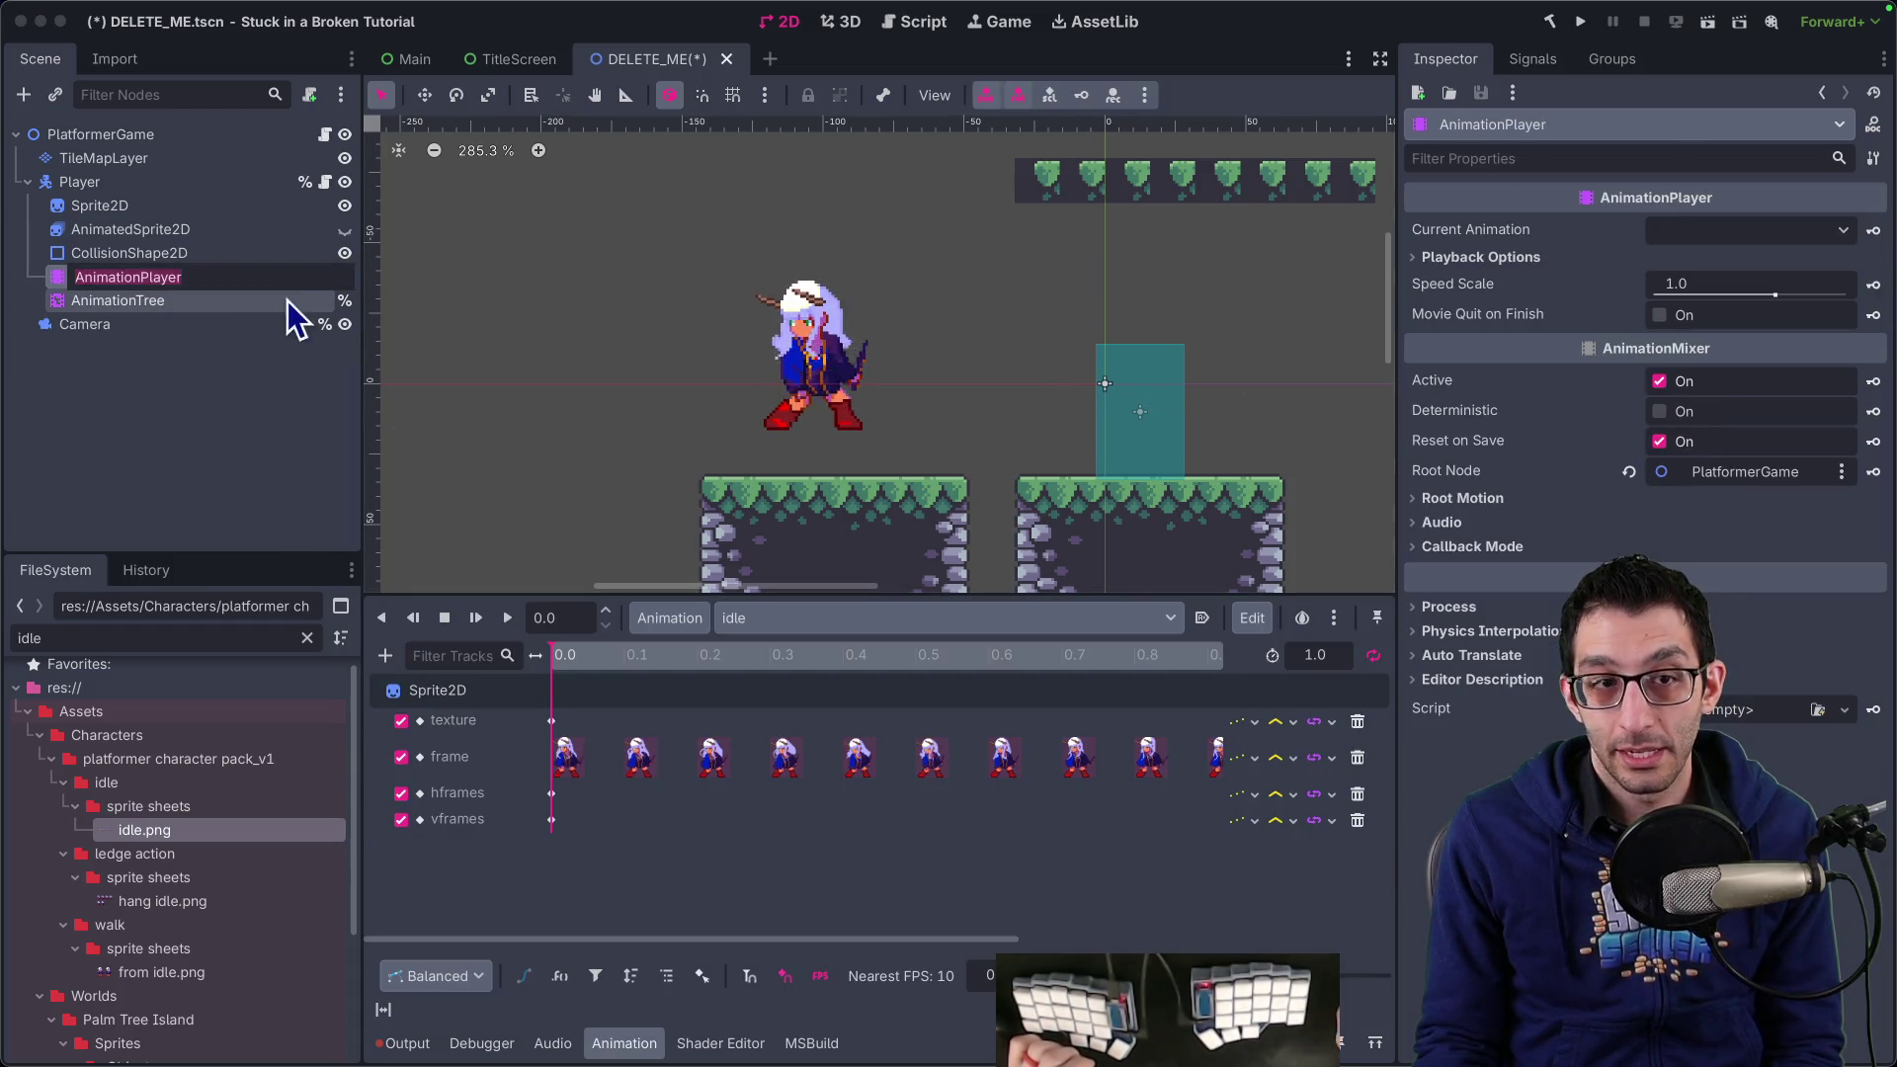
click(214, 305)
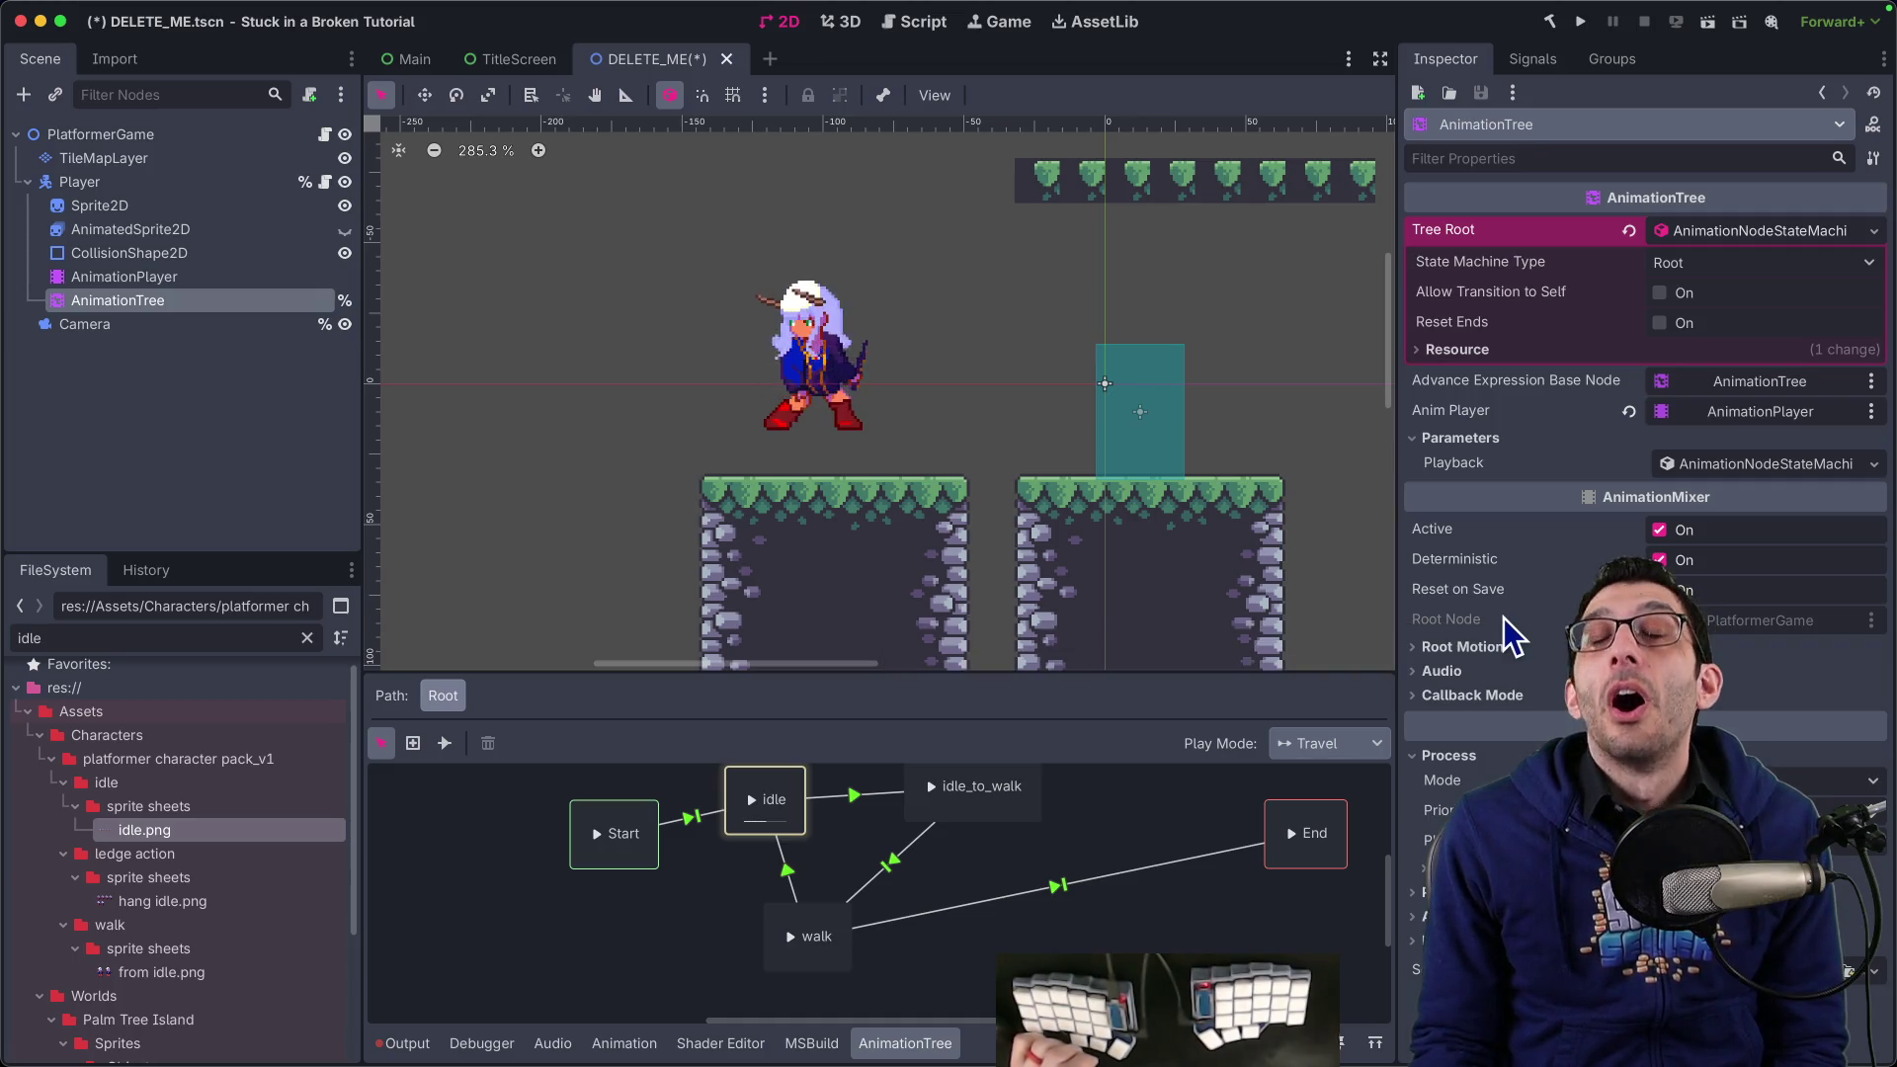
Find and highlight the docs' note on setting the Advance Expression Base Node to the script's node
key(super+Tab)
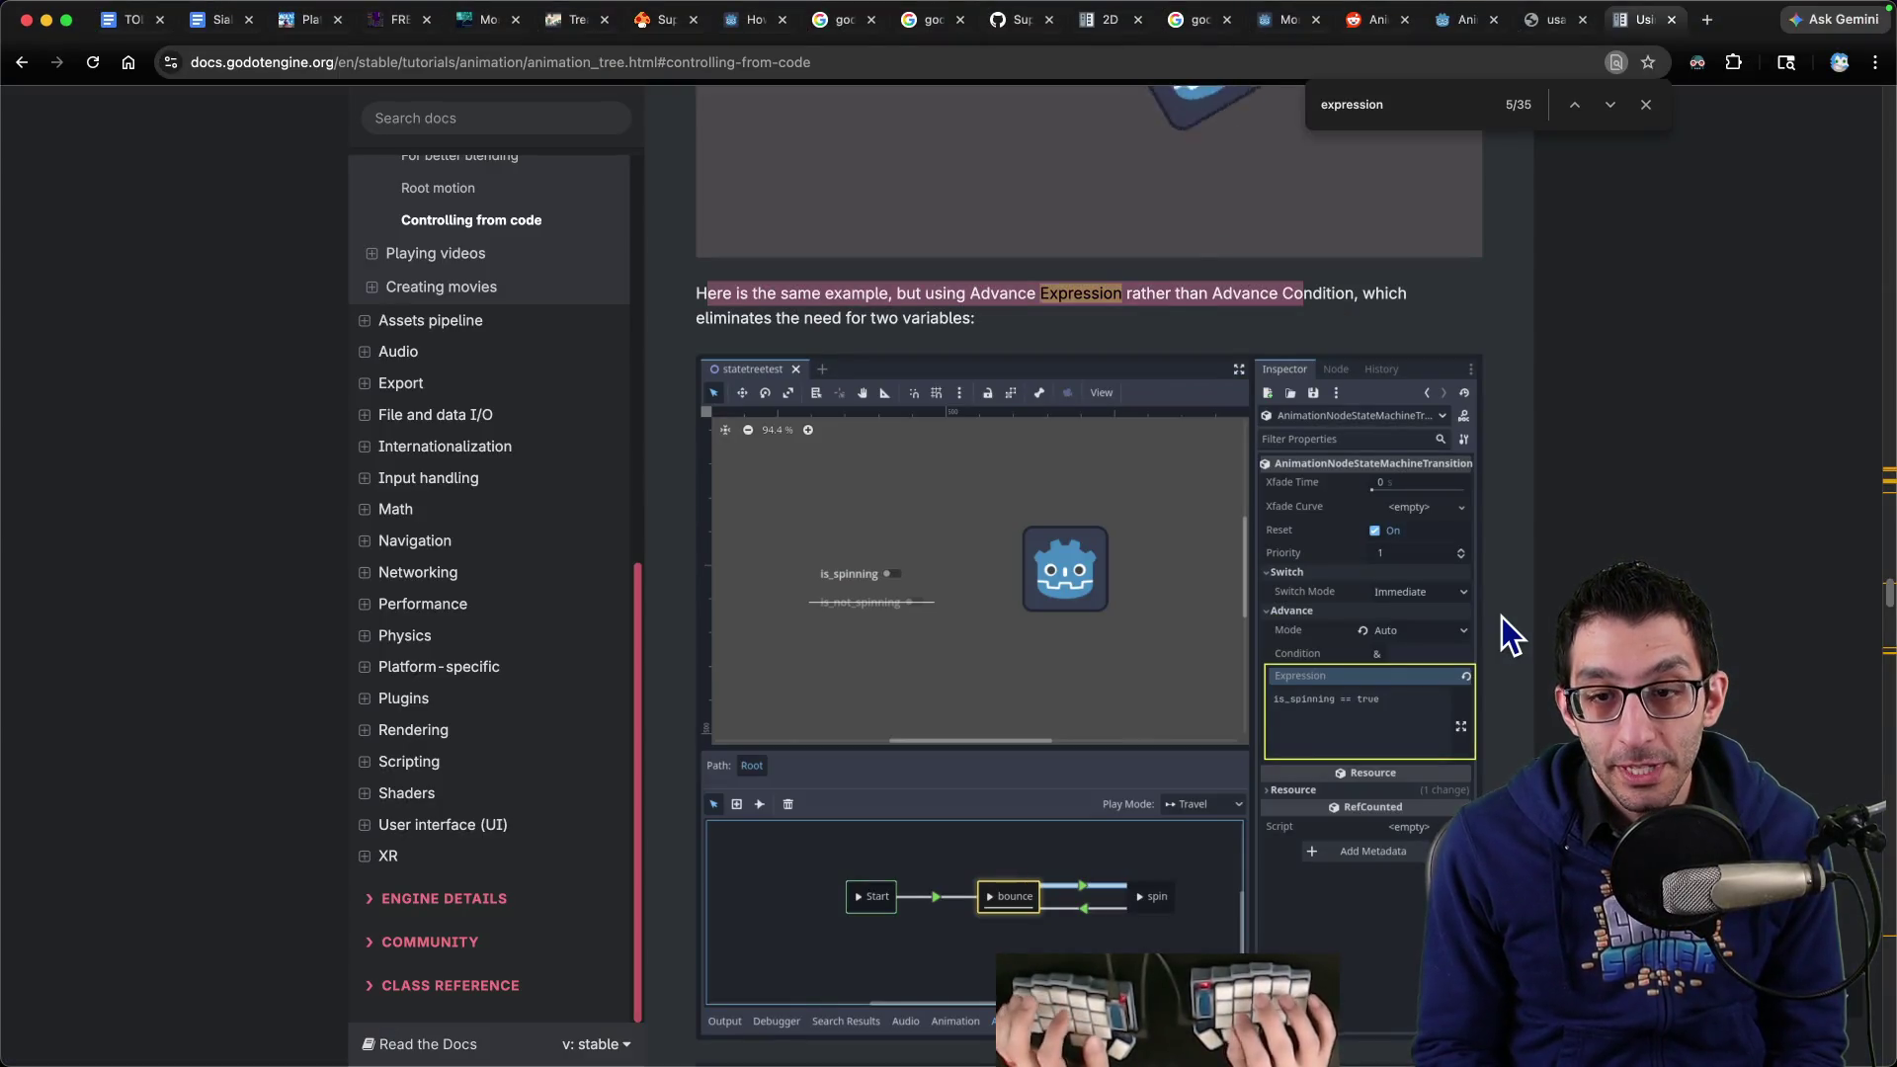
scroll(1181, 484, down, 5)
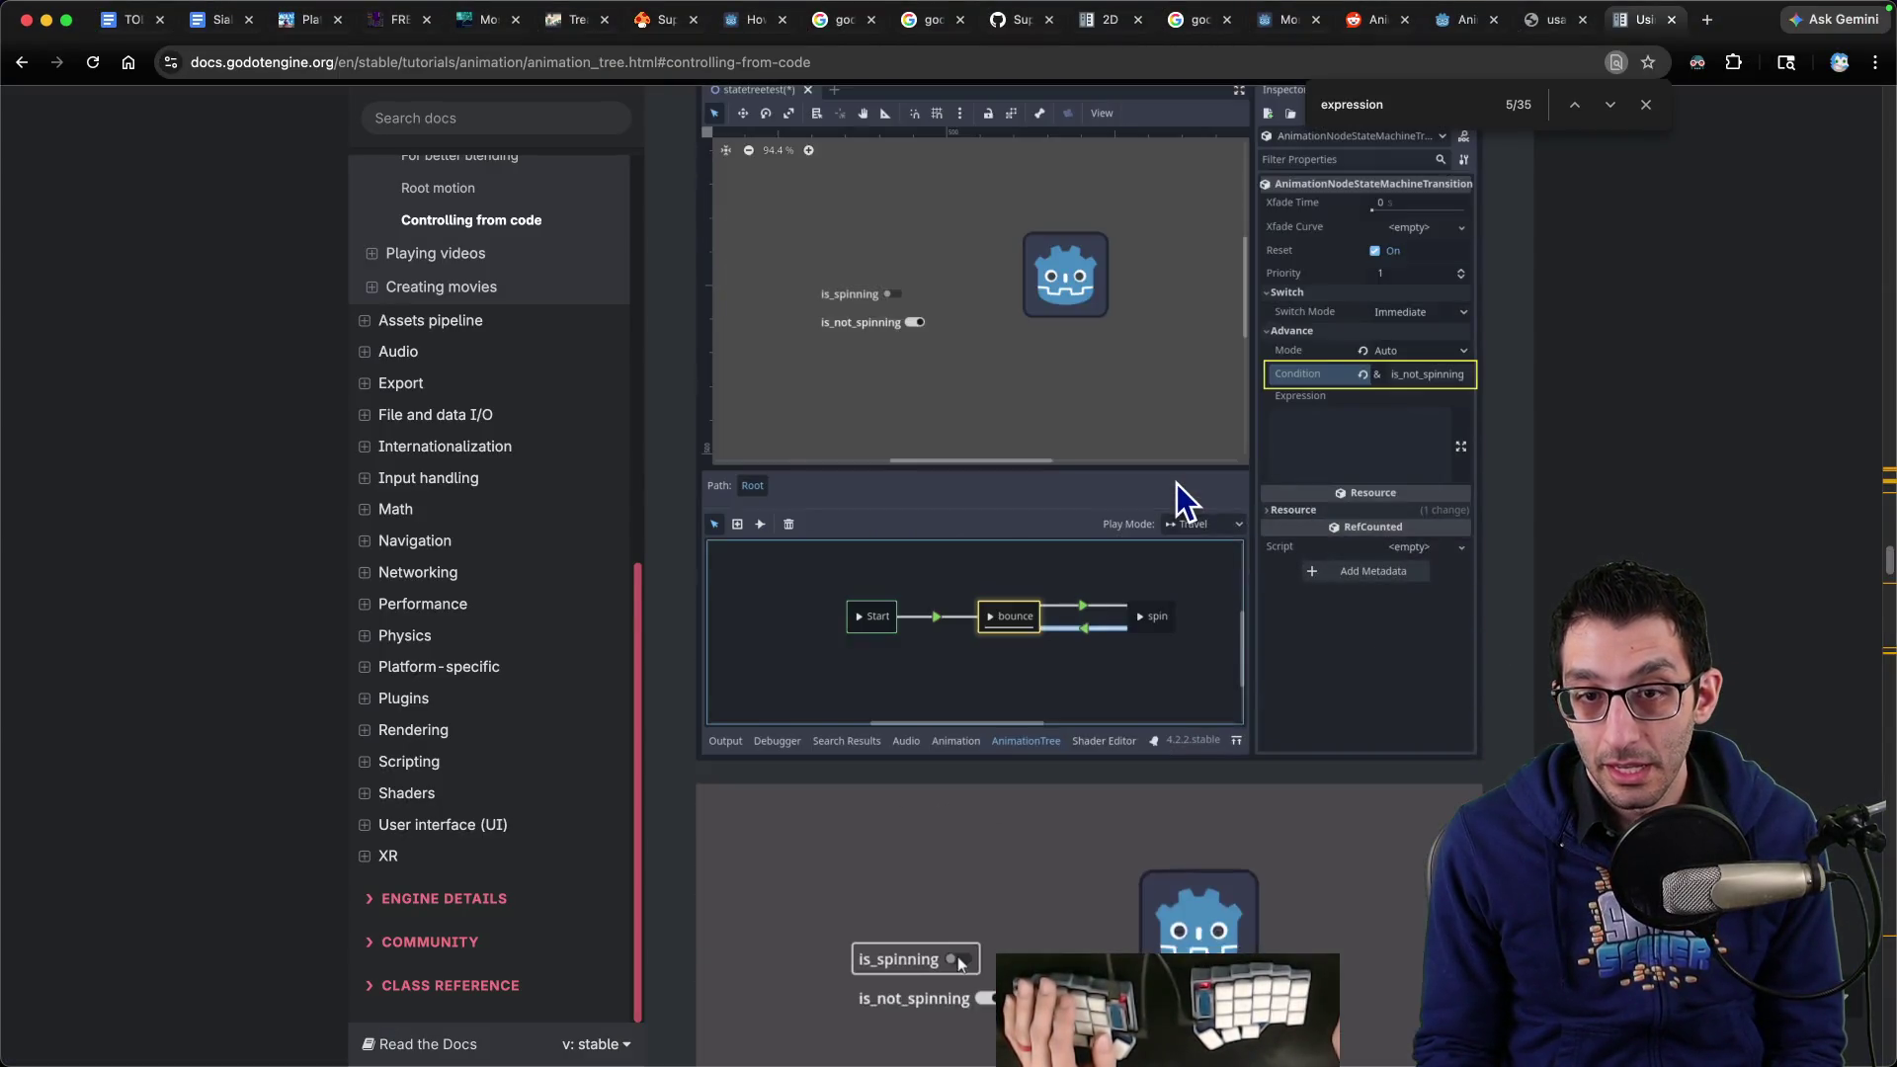
scroll(1177, 483, up, 4)
scroll(1172, 492, down, 2)
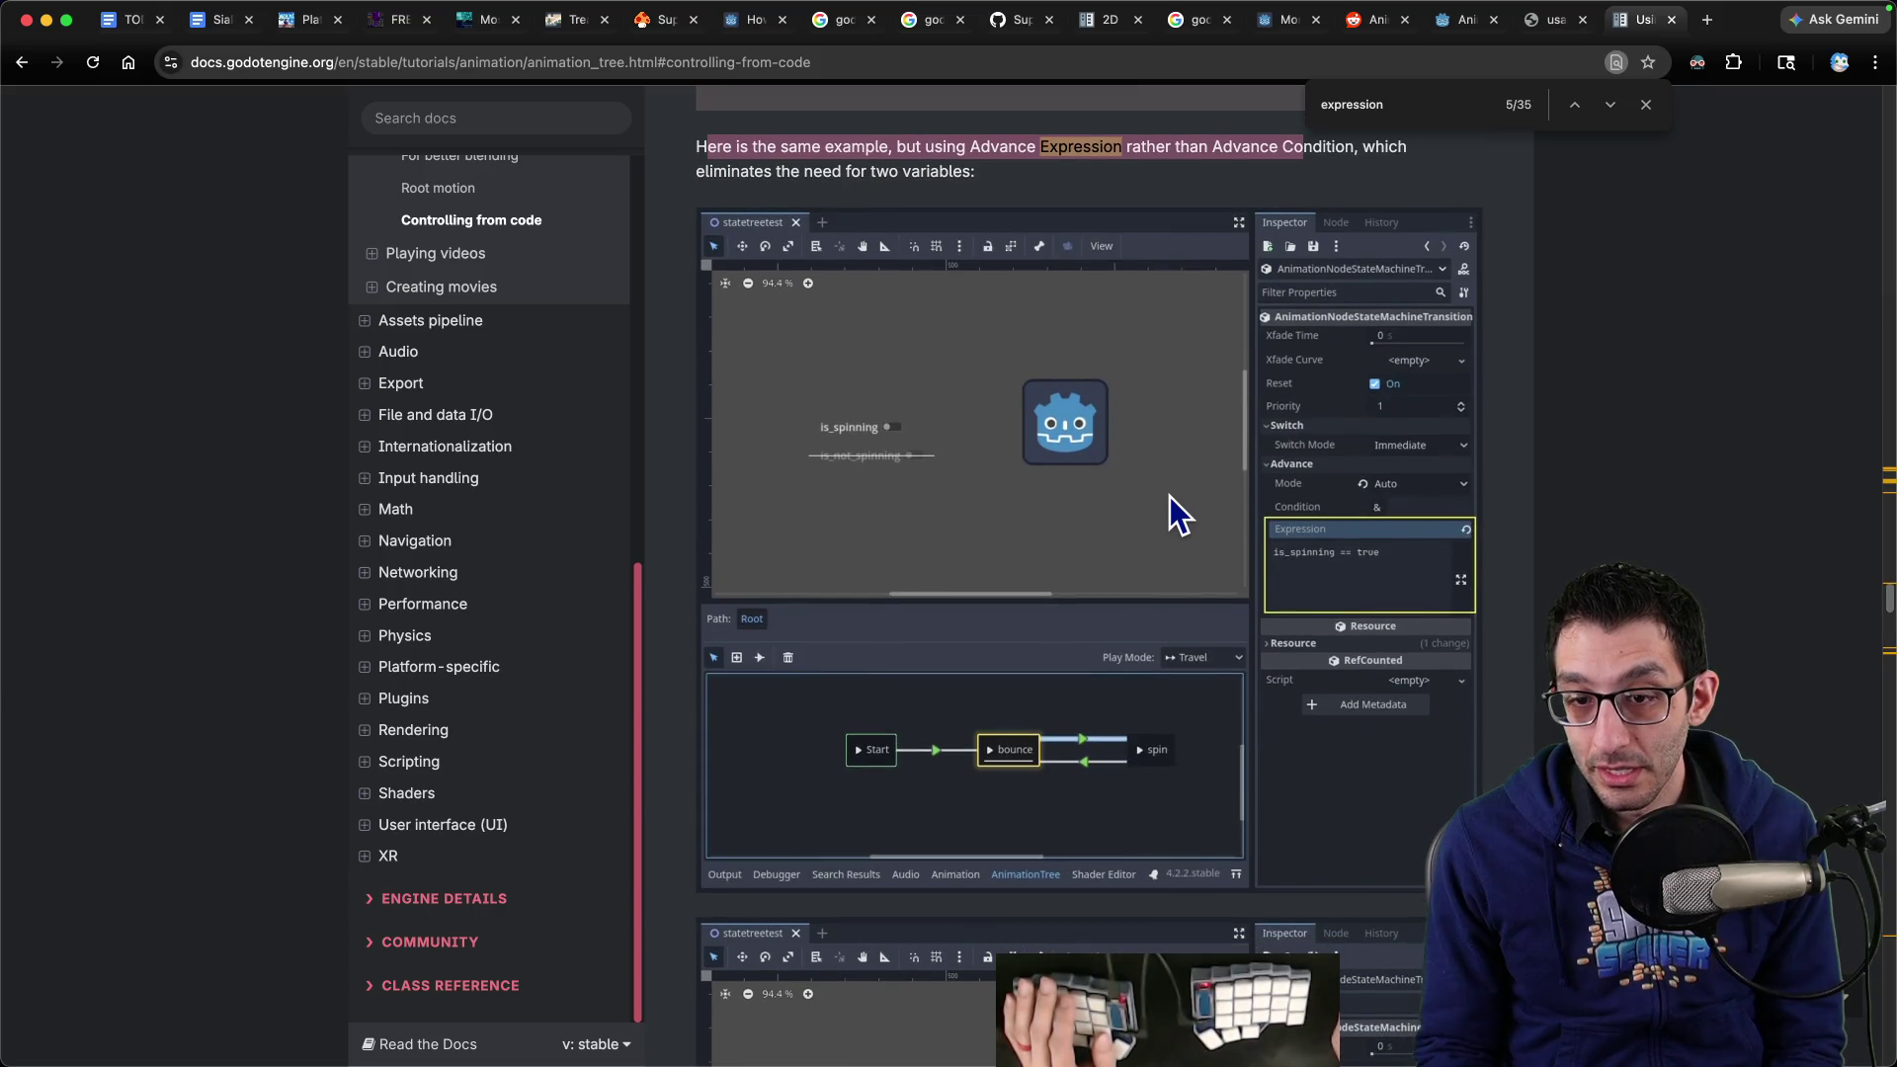
scroll(1170, 496, down, 6)
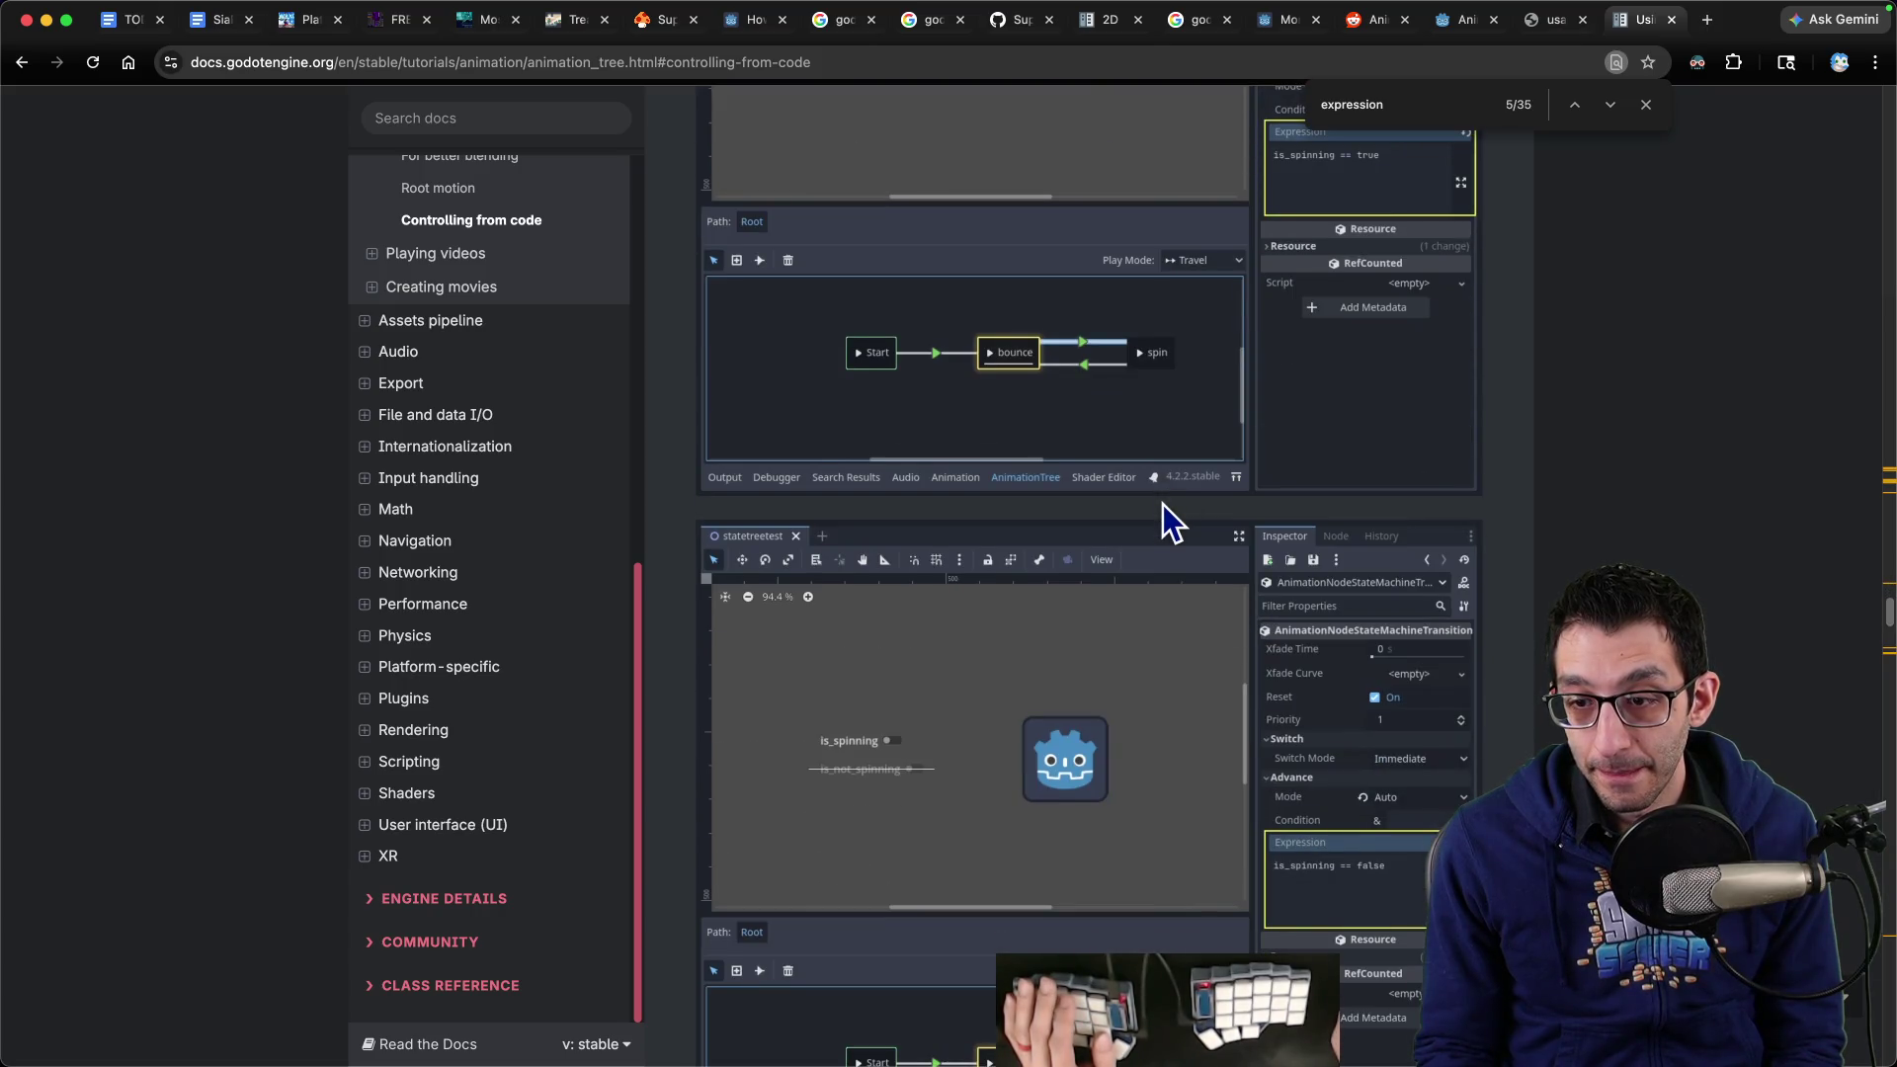
scroll(1164, 504, down, 9)
scroll(1162, 506, down, 10)
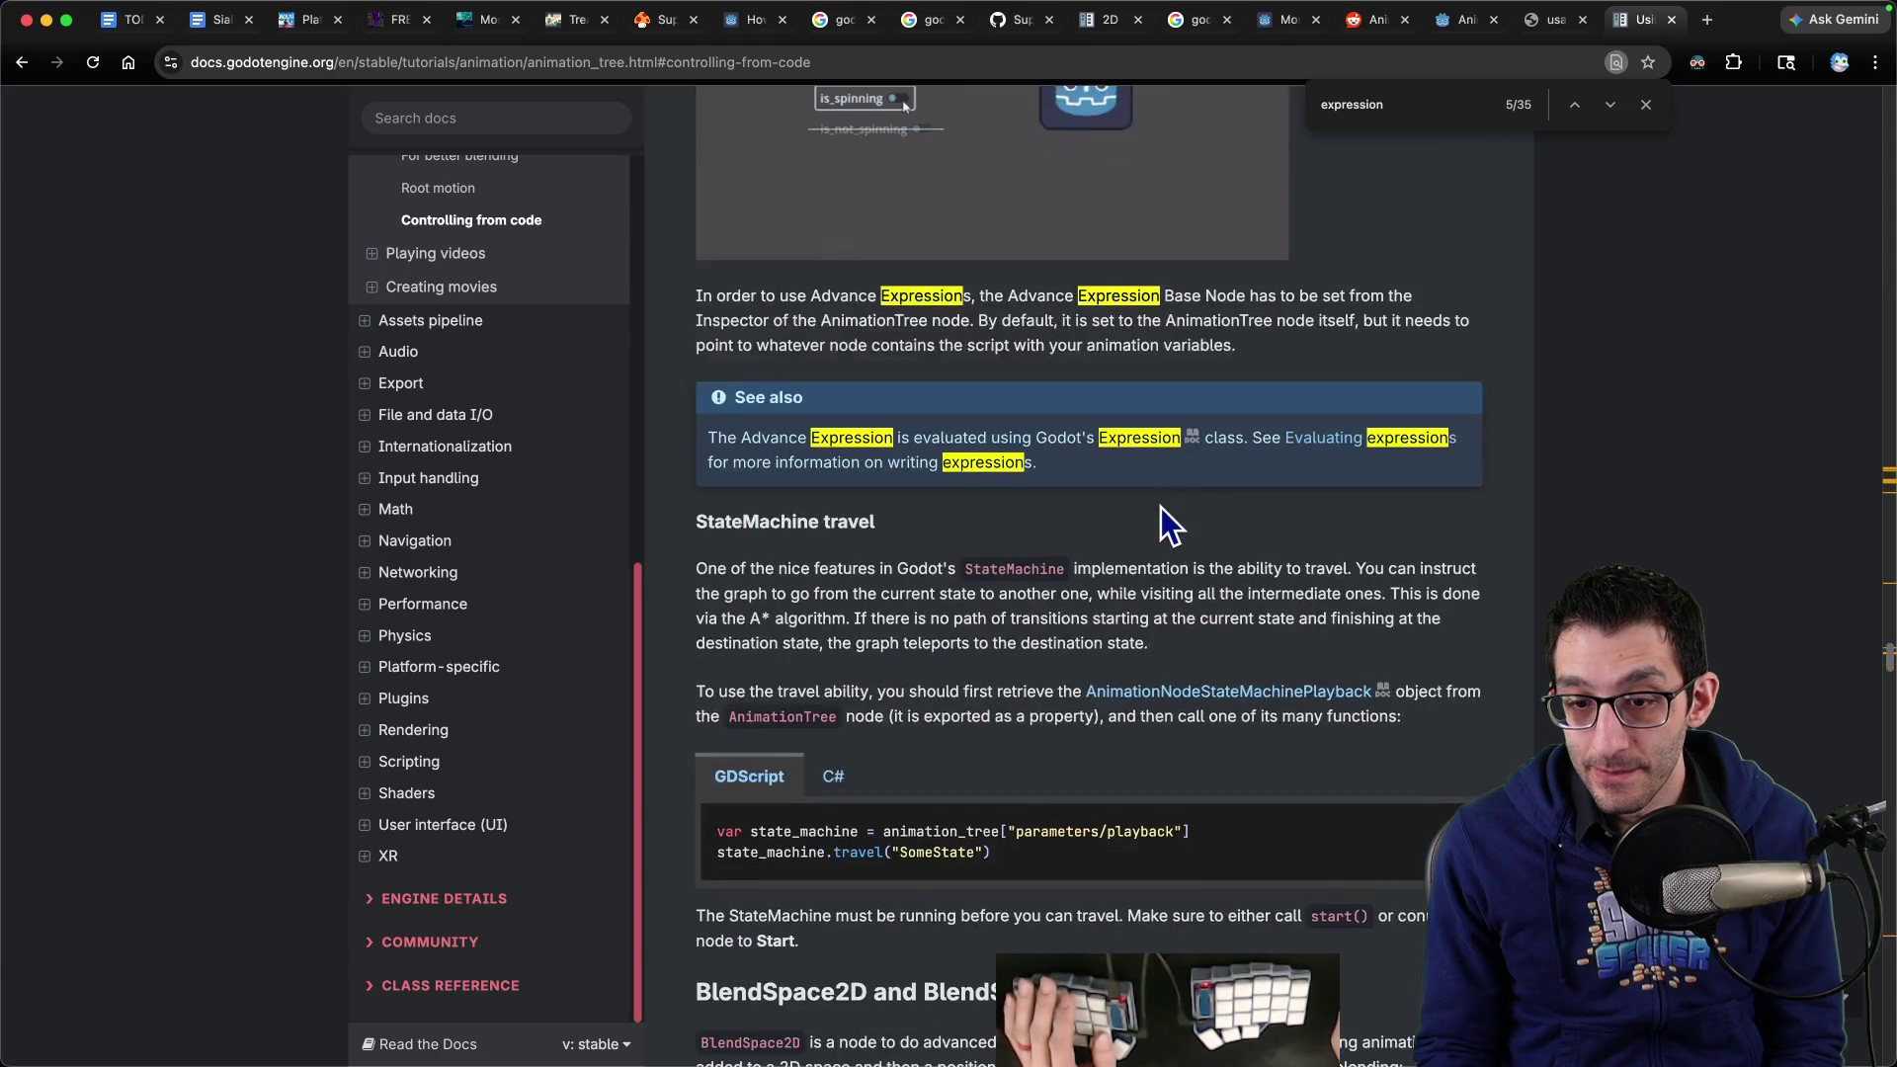
mouse_move(717, 295)
mouse_down()
mouse_move(1077, 321)
mouse_move(1418, 296)
mouse_move(786, 321)
mouse_move(1345, 326)
mouse_up()
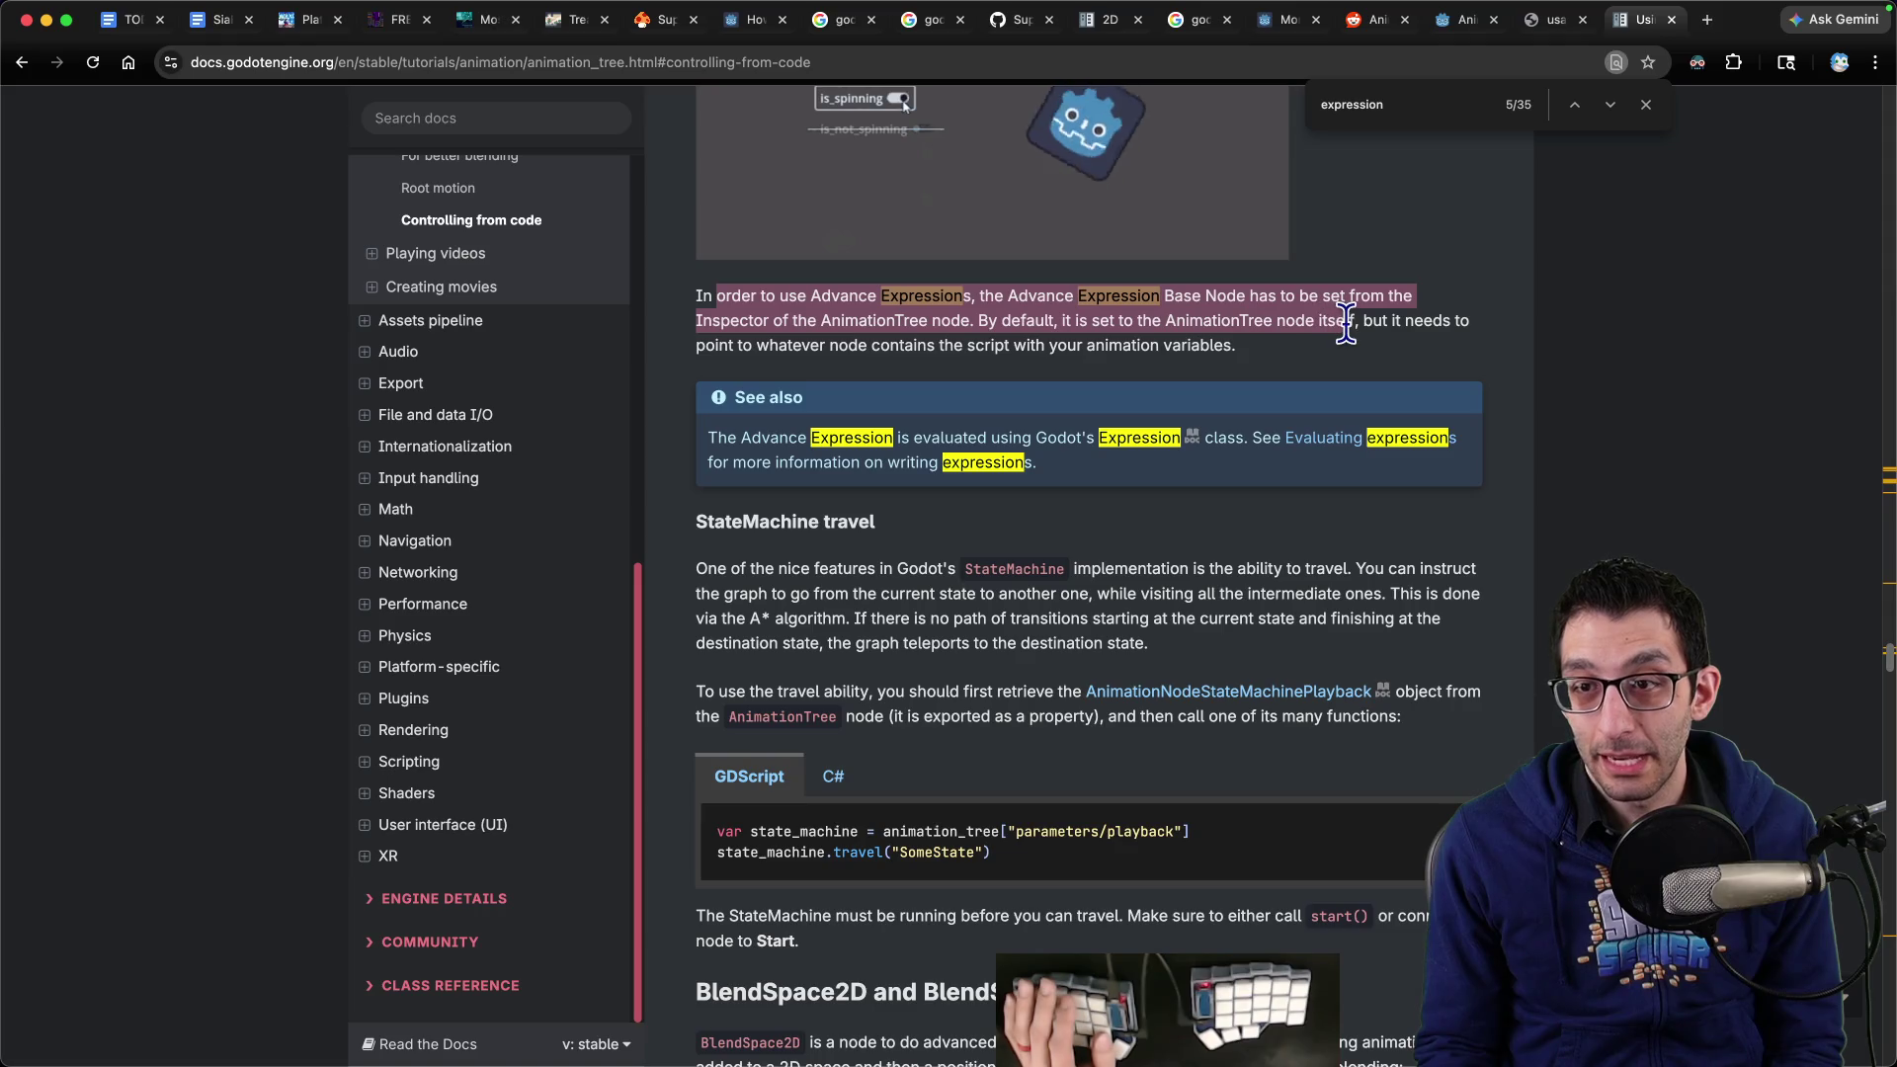
drag(731, 345, 1294, 359)
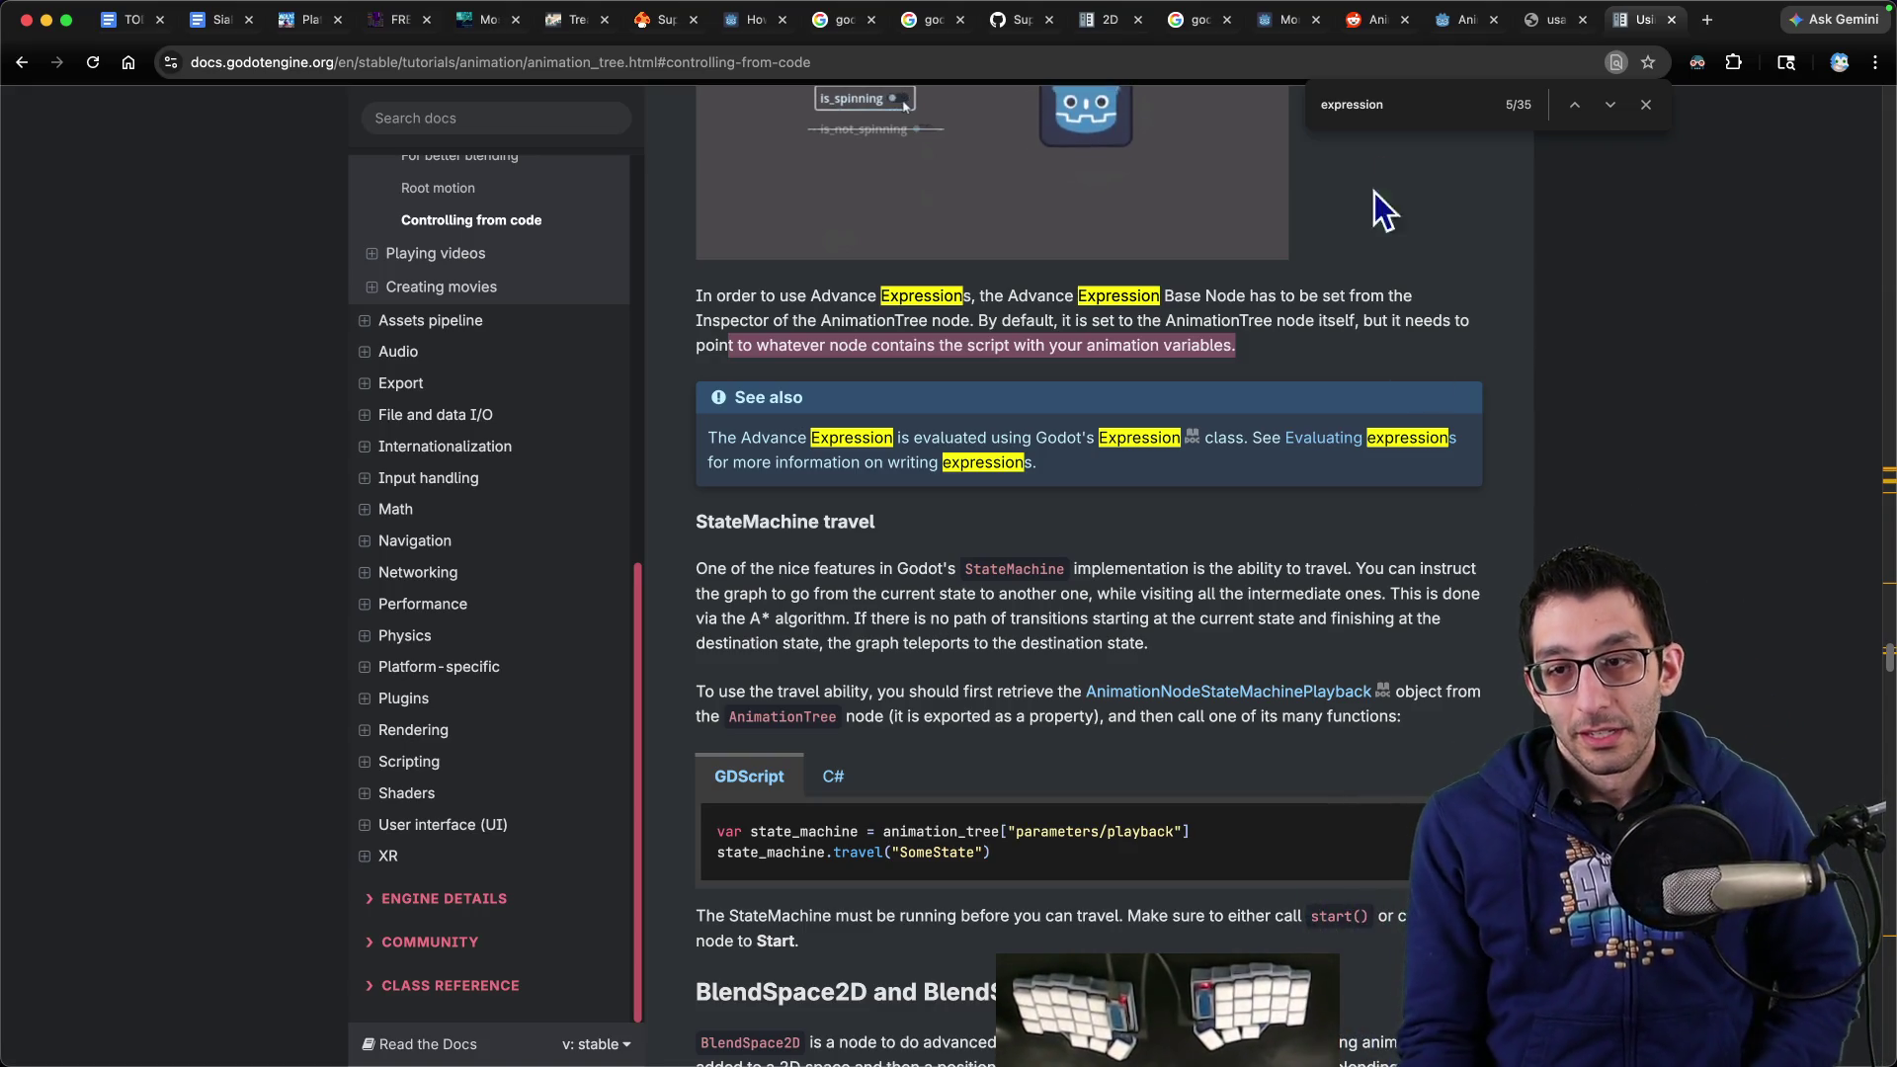
click(1217, 1003)
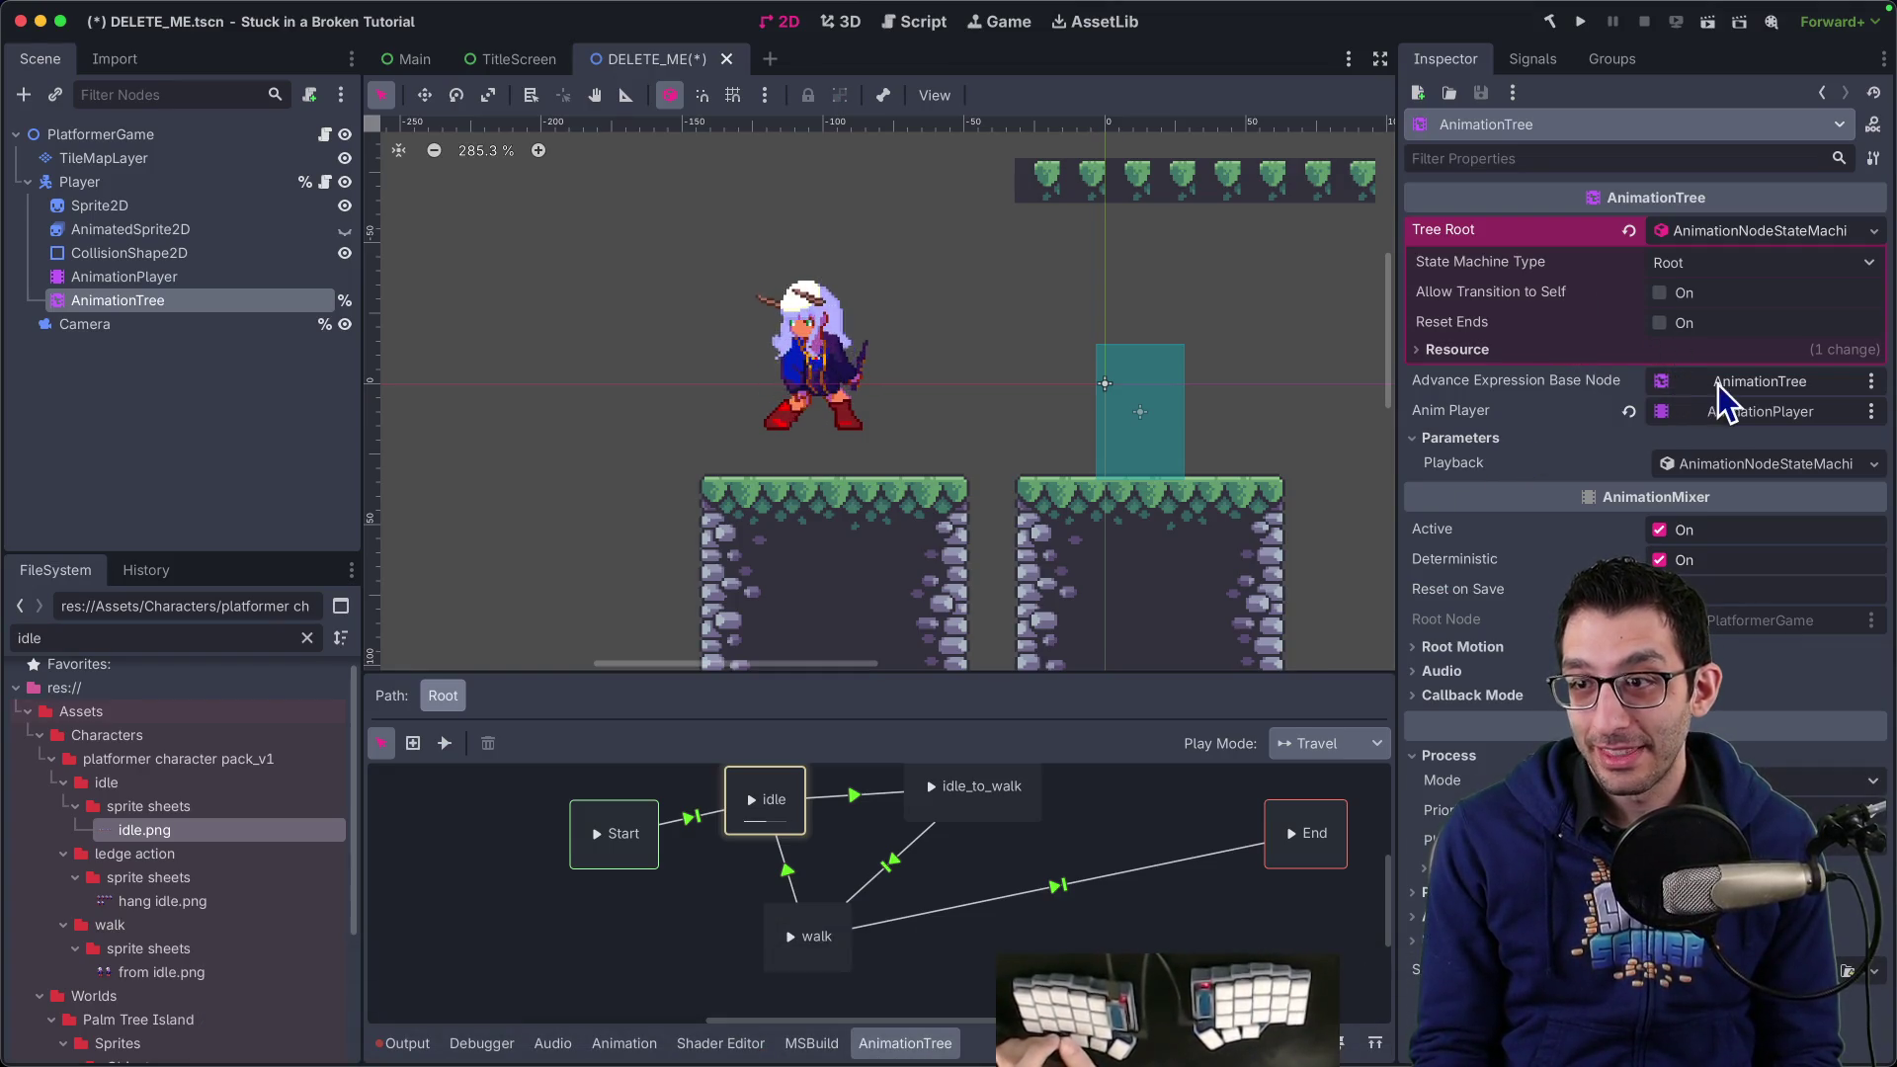
Set the AnimationTree's Advance Expression Base Node to Player
click(1757, 381)
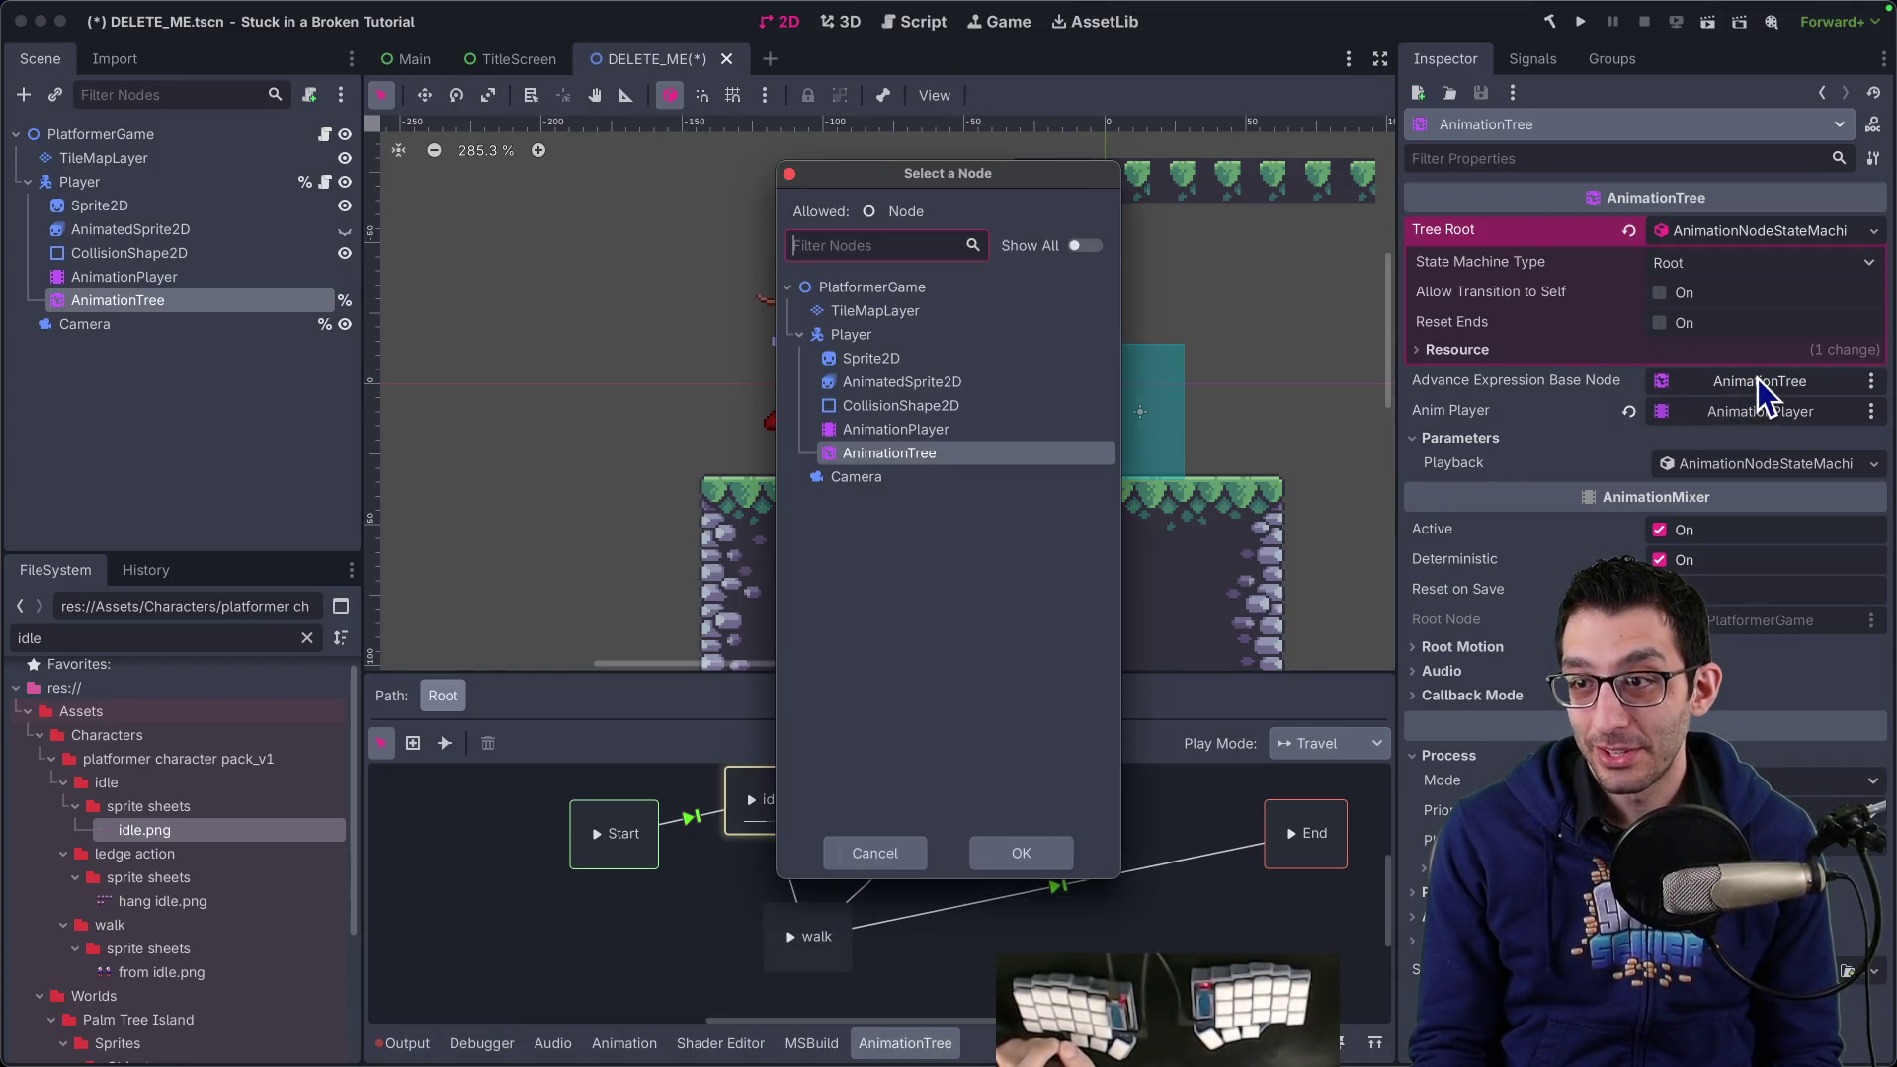
click(851, 333)
click(1049, 856)
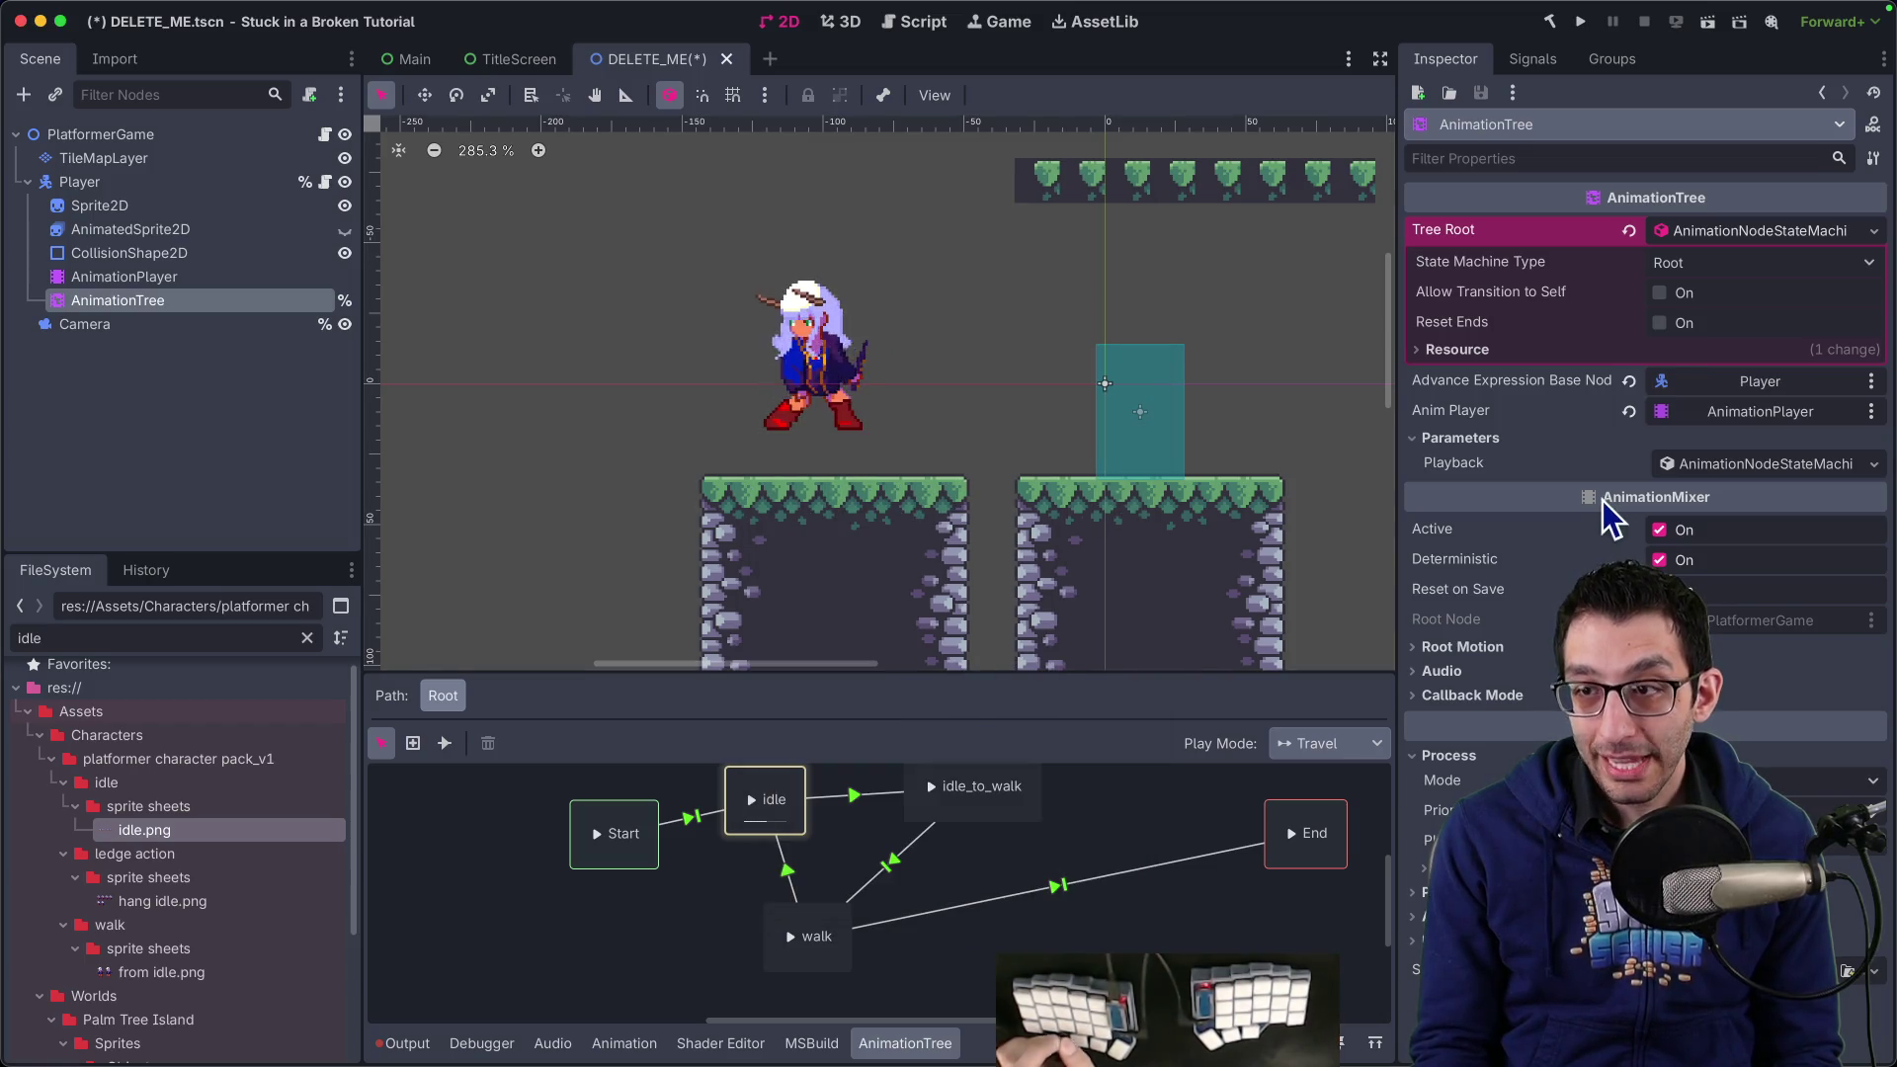
Go to PlatformerCharacter.cs in Rider at the IsWalking Set call
click(123, 284)
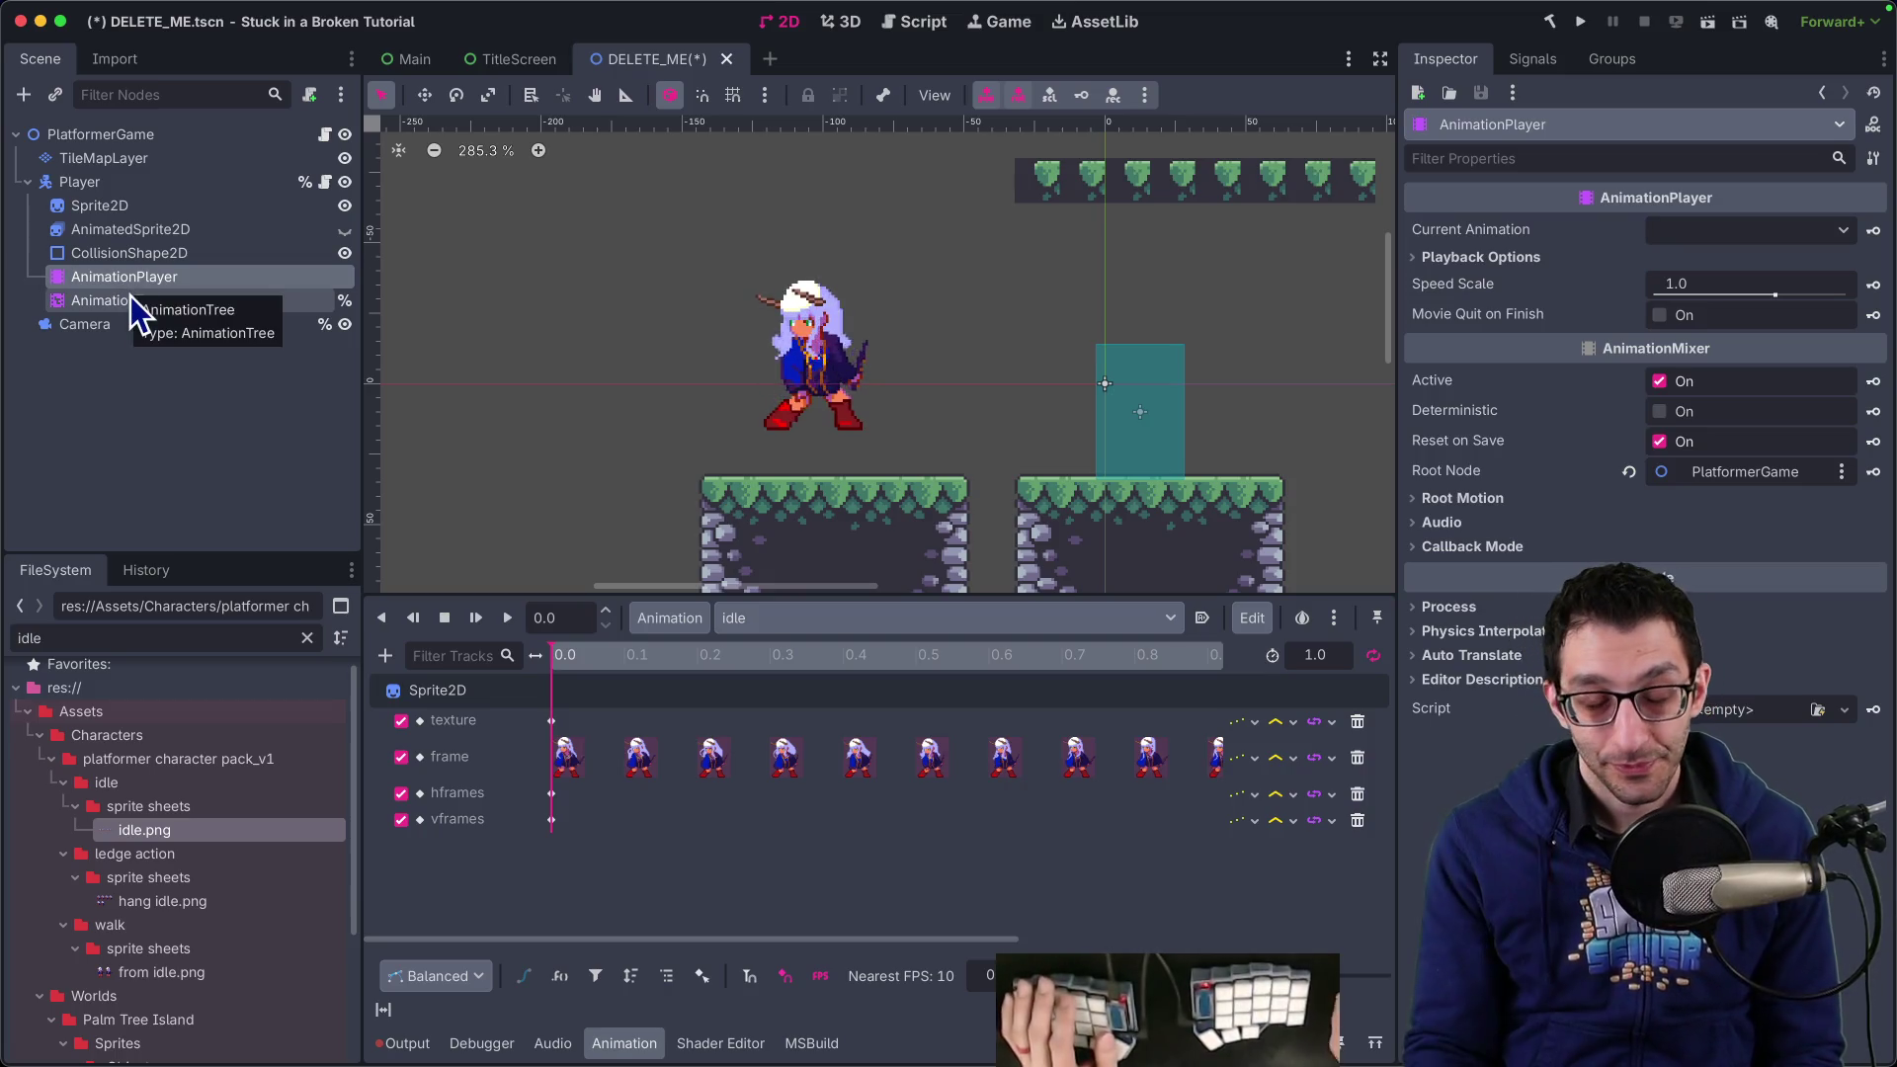
mouse_move(964, 1028)
click(1023, 1008)
scroll(642, 514, up, 15)
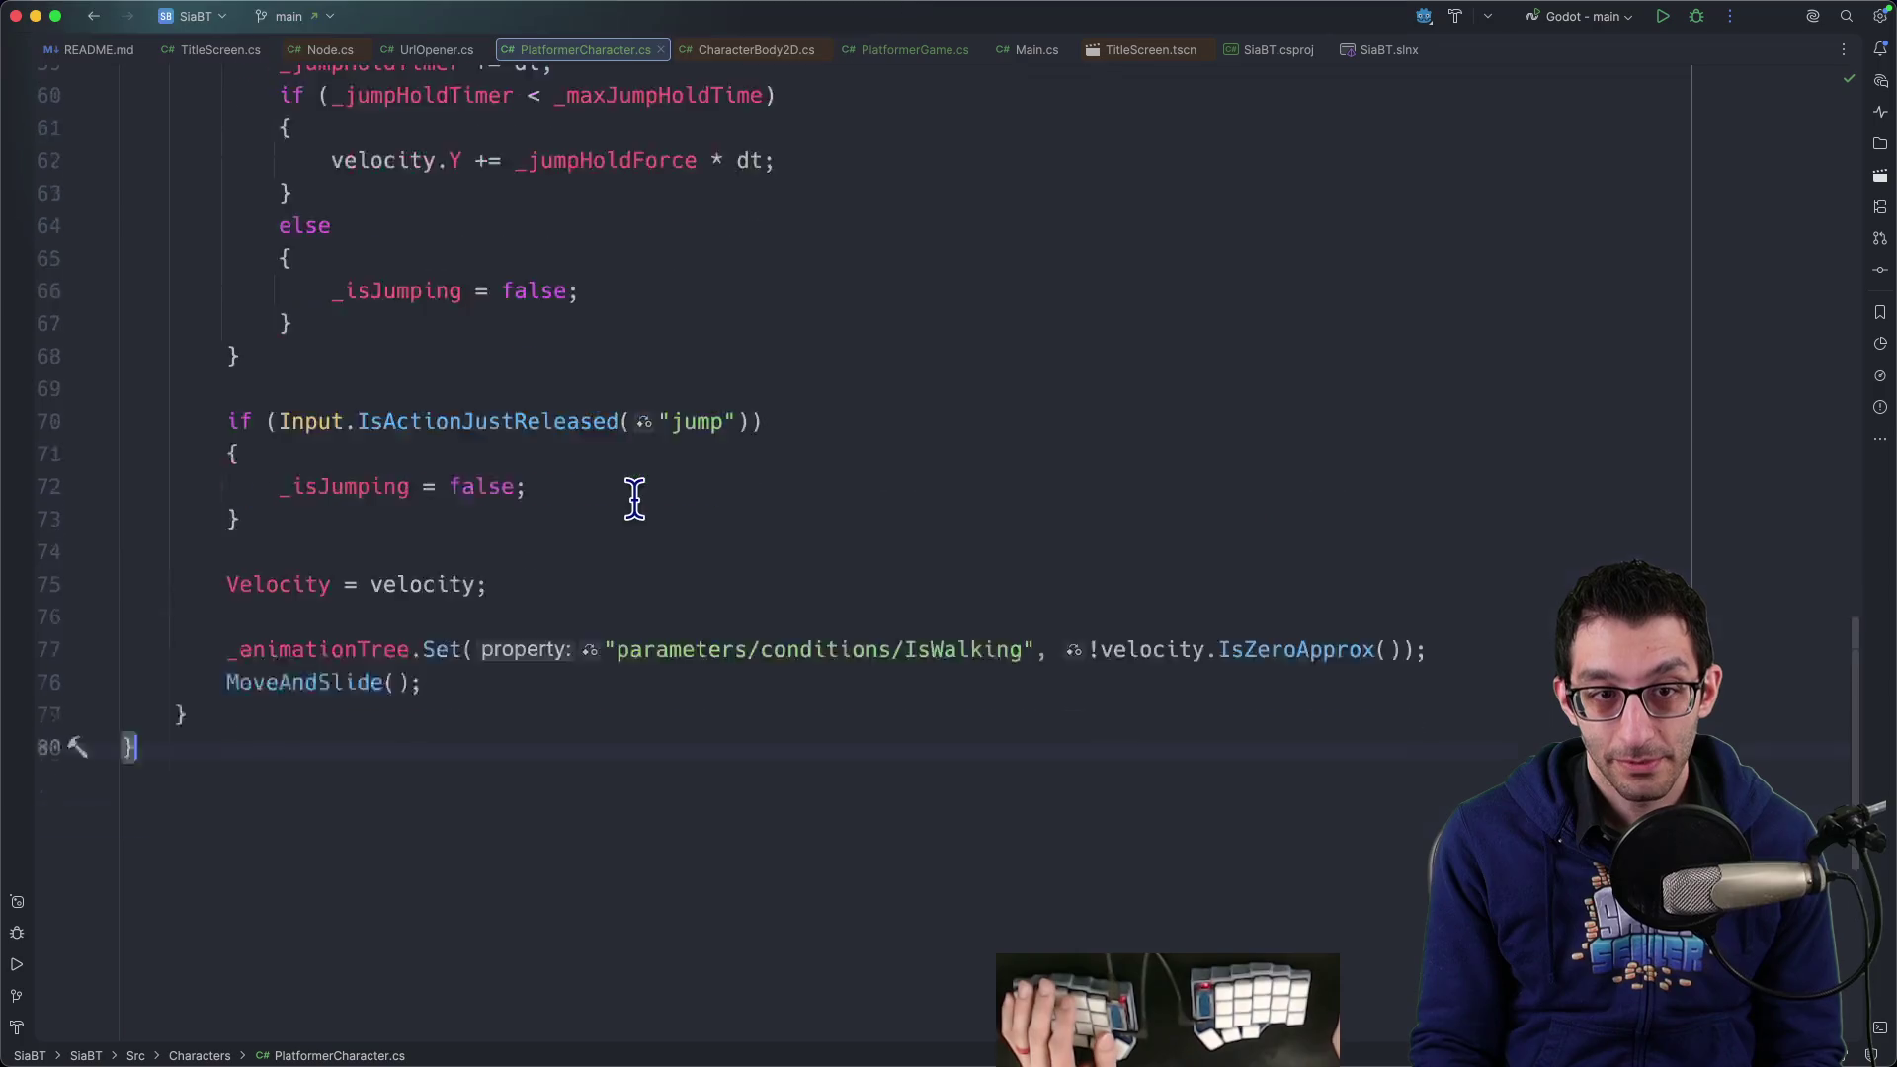
Declare a public bool IsWalking property with a private setter in PlatformerCharacter.cs
scroll(643, 524, down, 3)
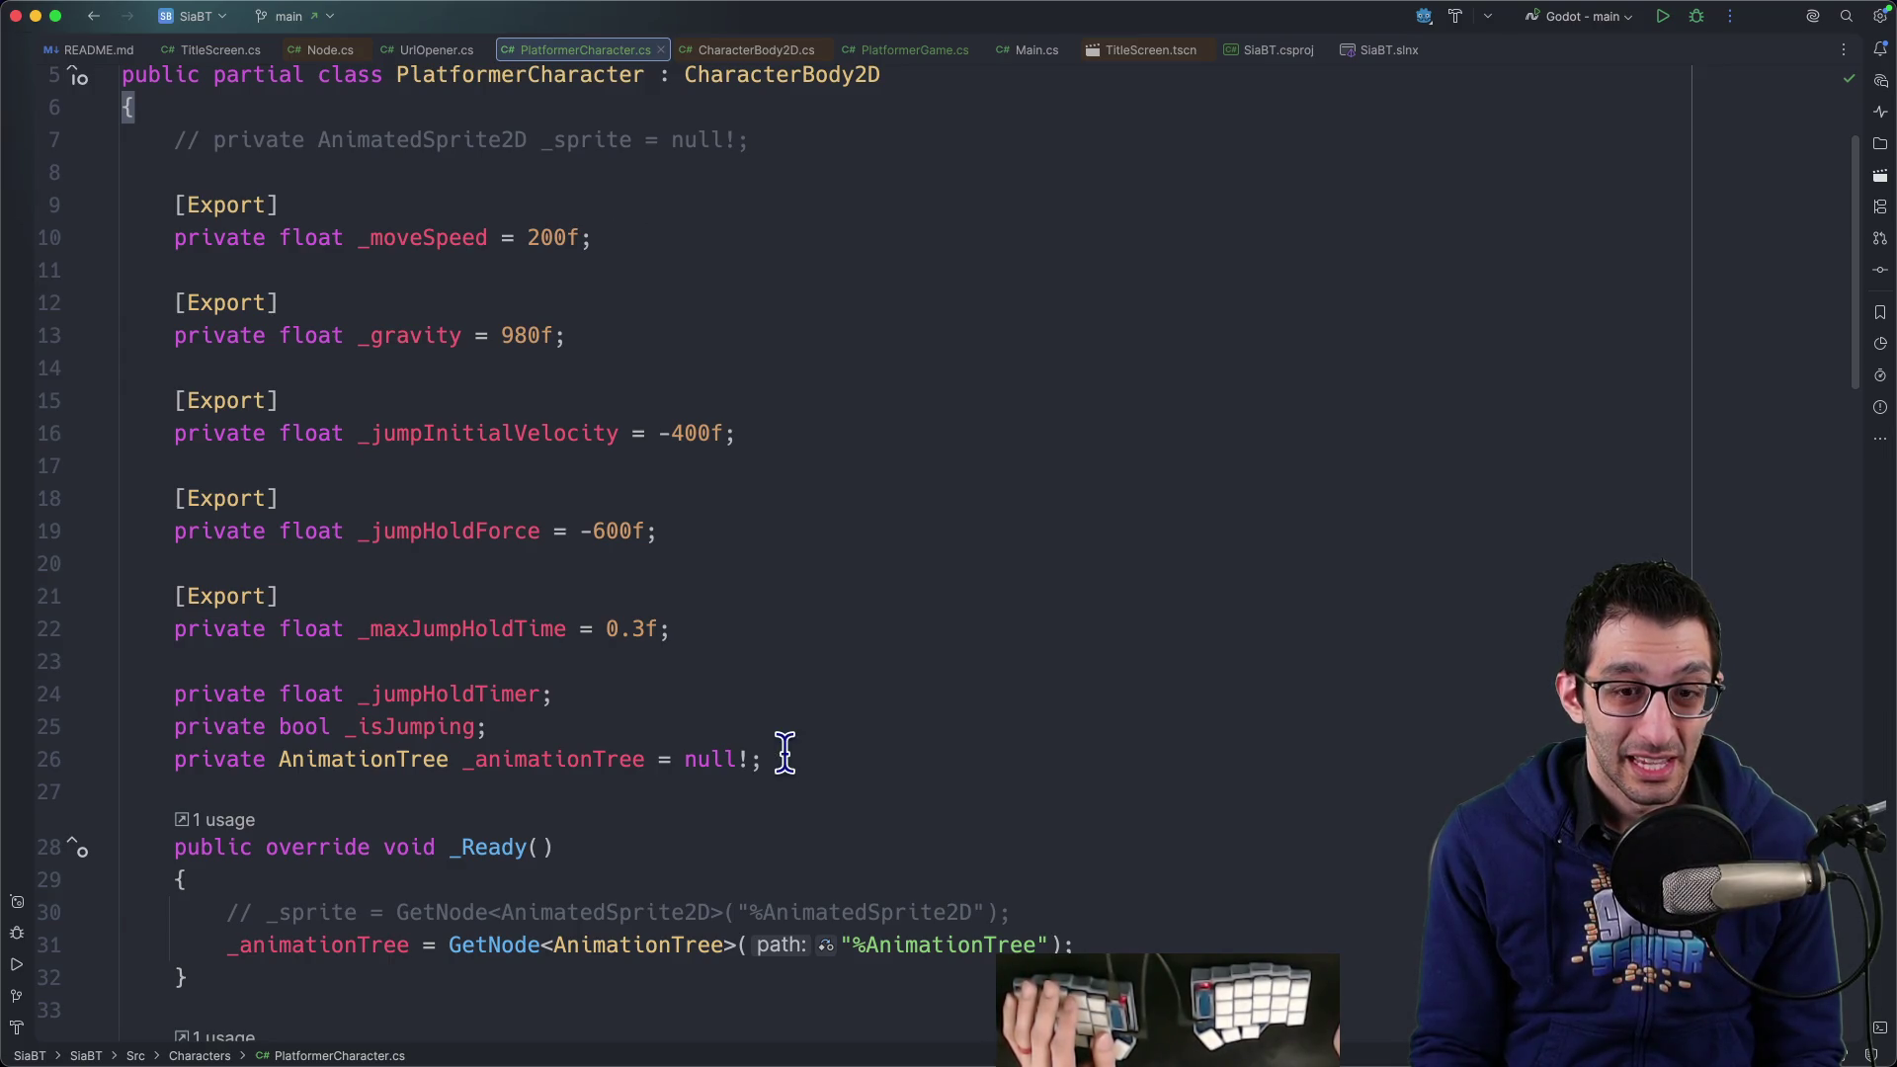
key(Return)
key(Return)
text(public )
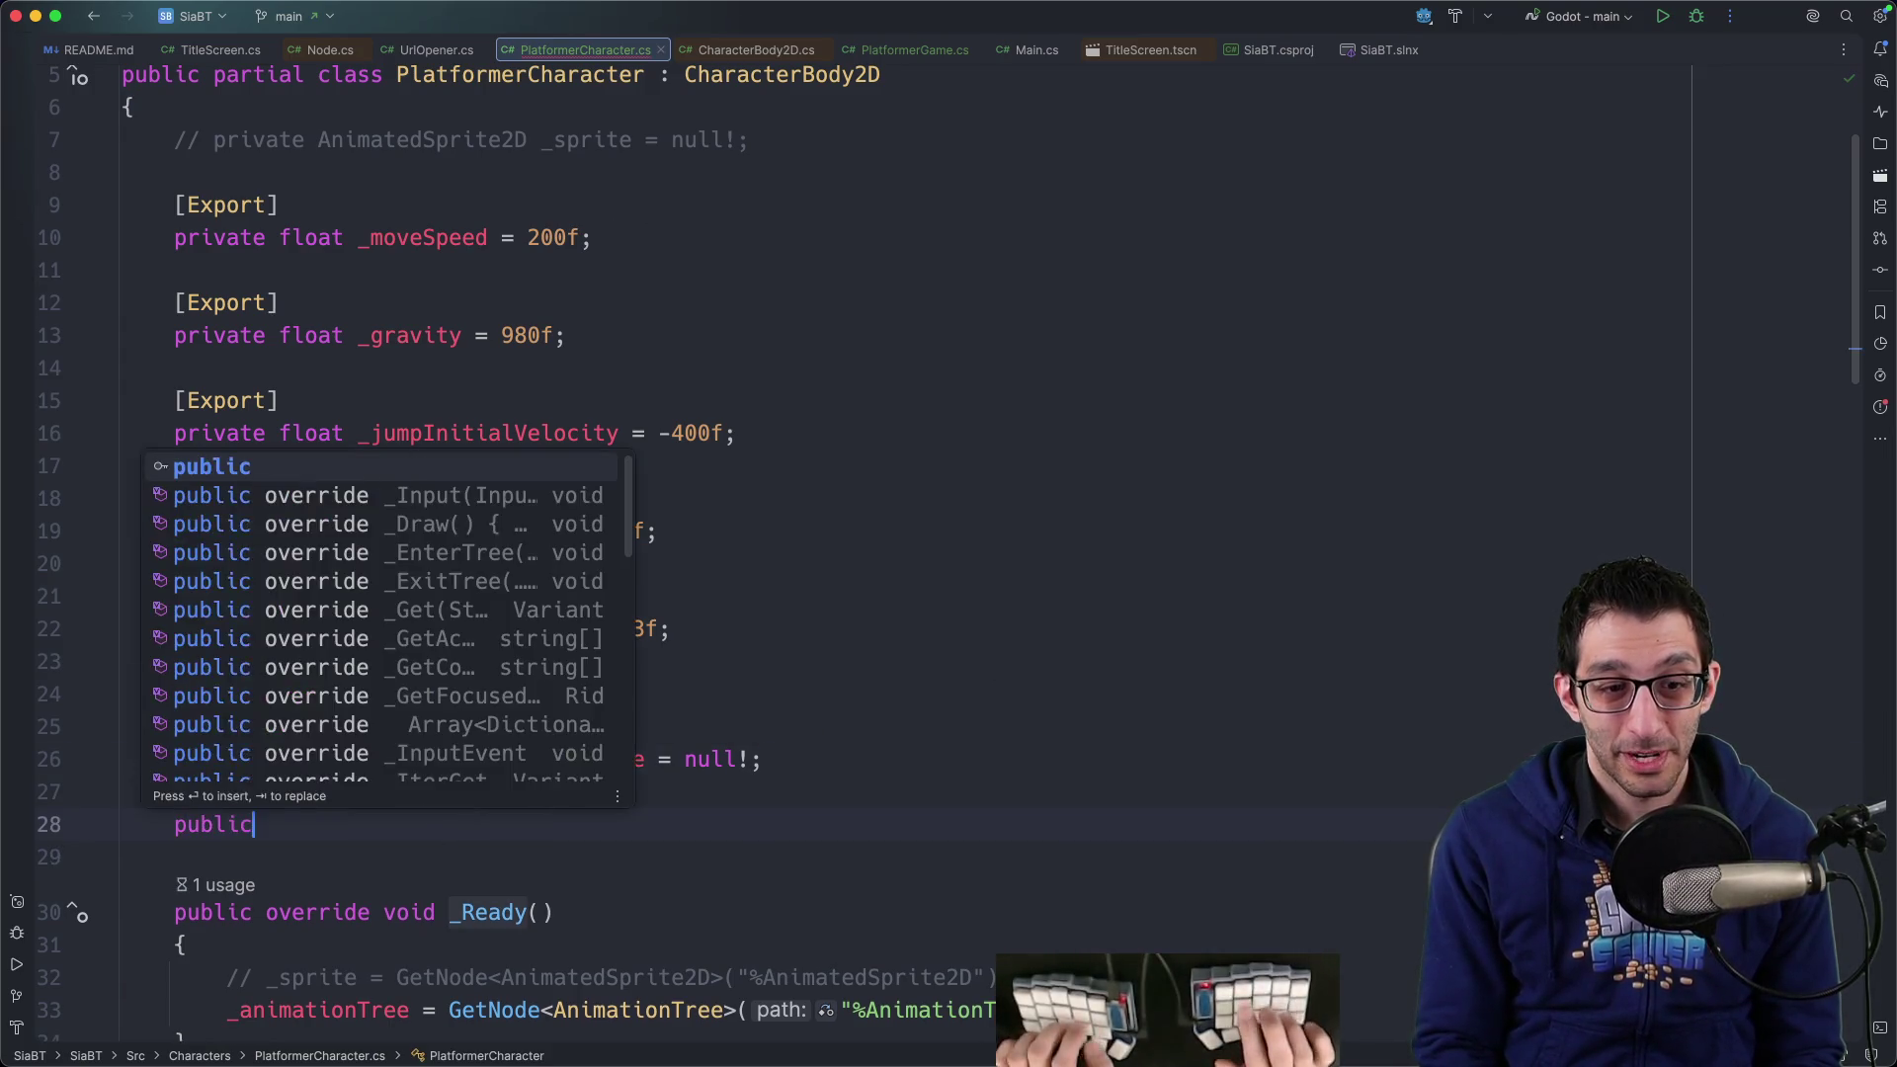
text(bool I)
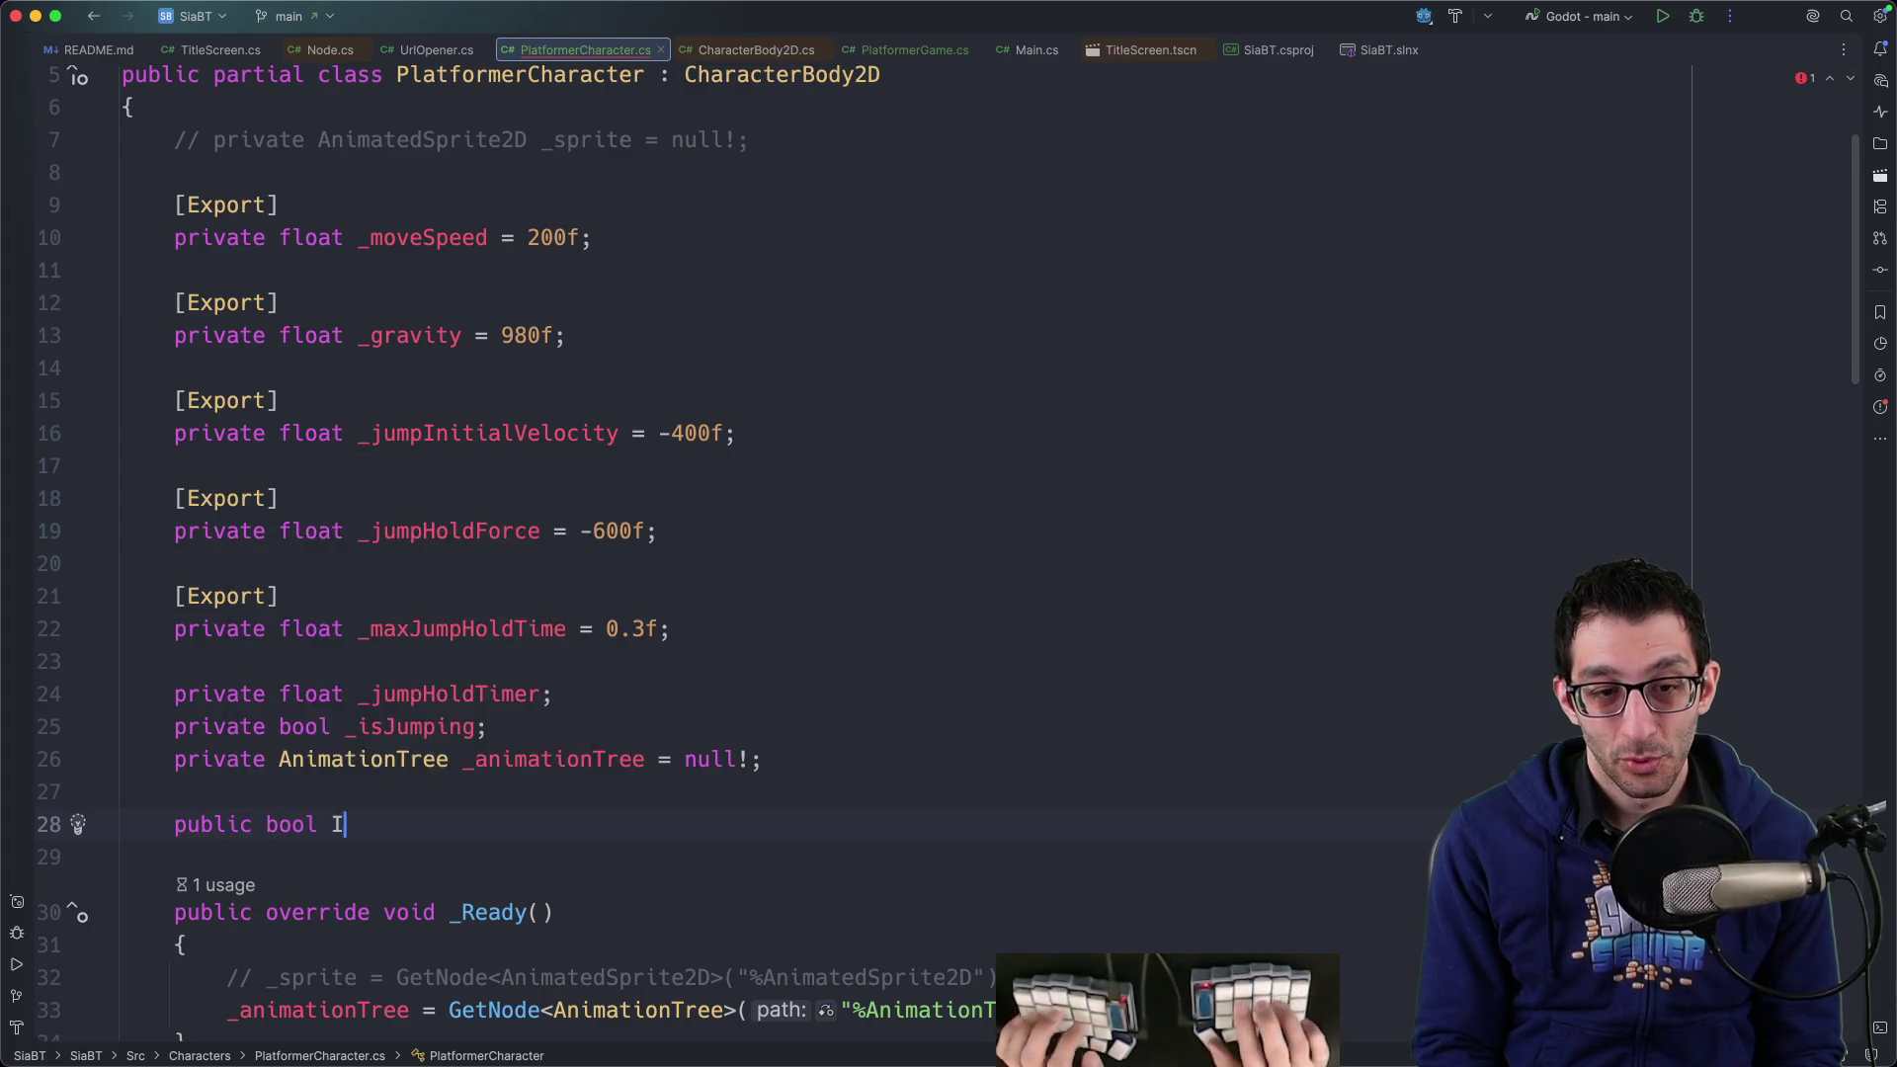
text(sWalking { get; private set)
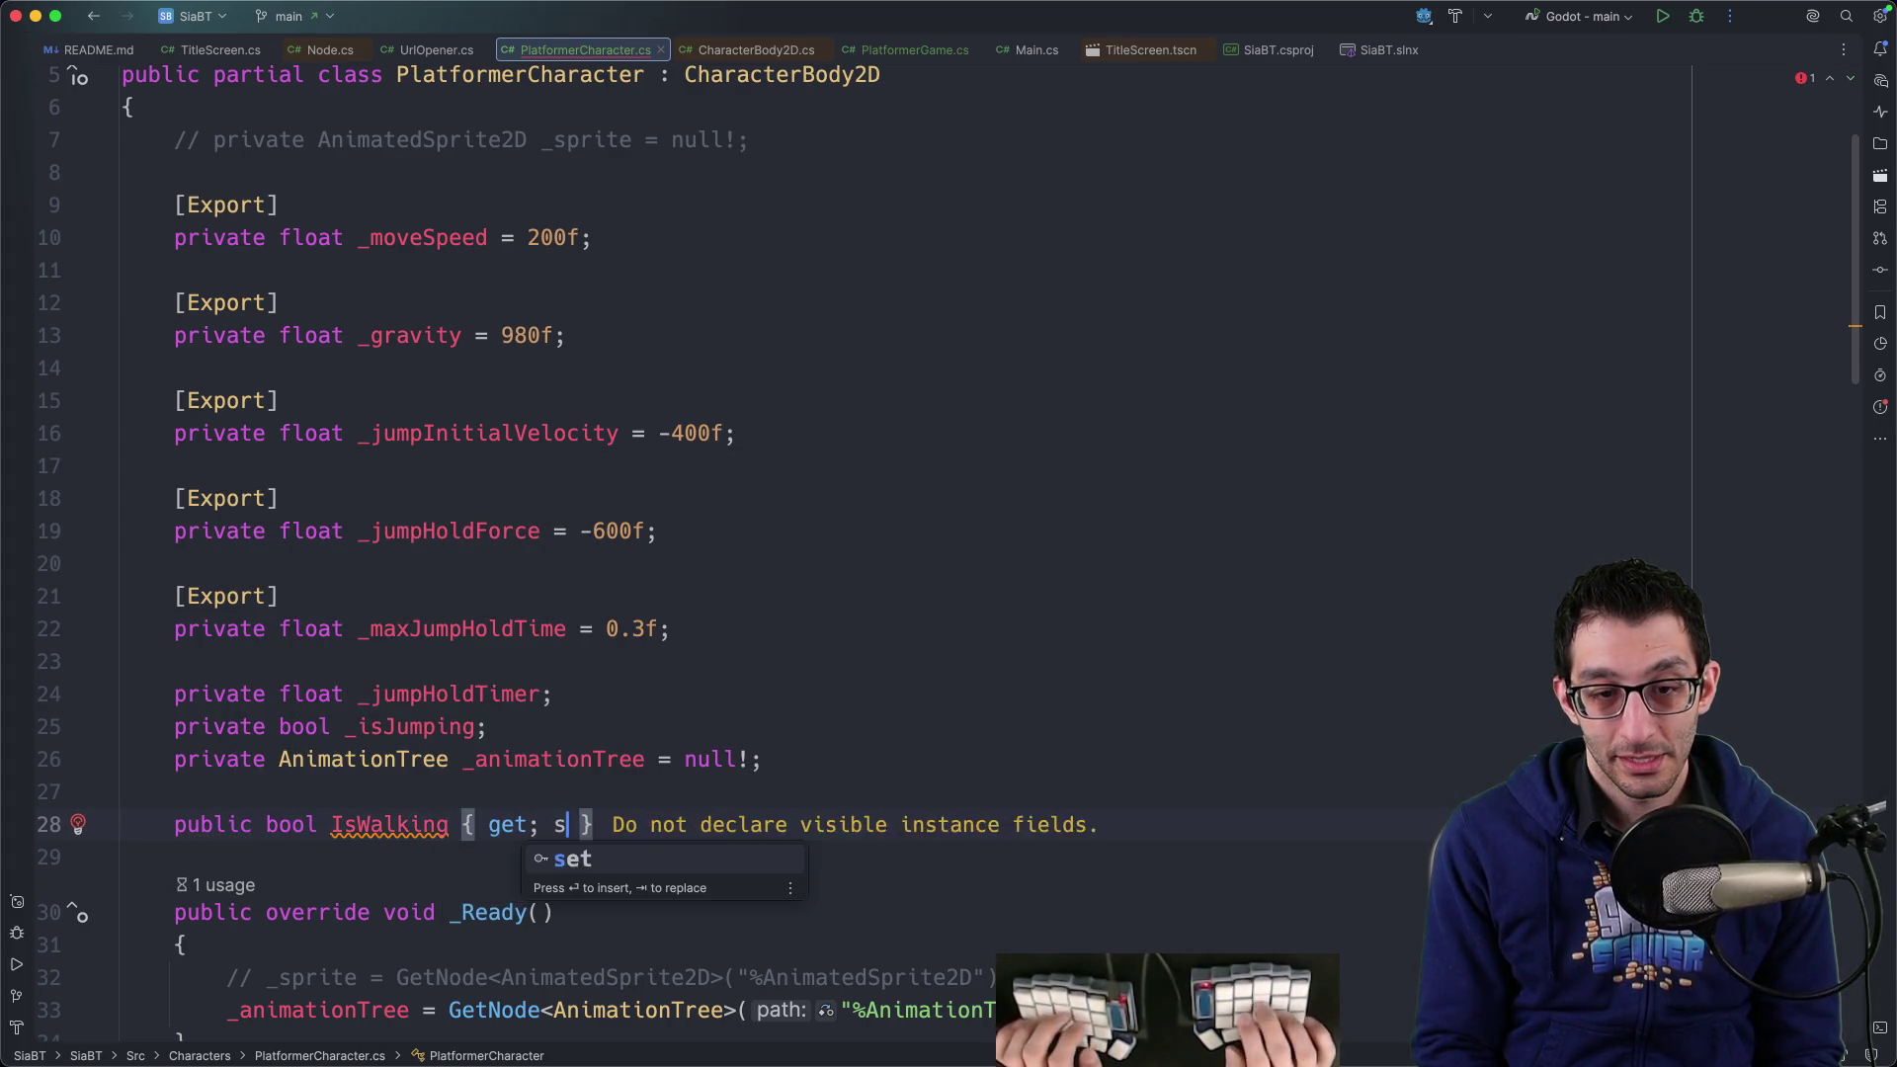
text(;)
key(alt+Left)
text(privat)
key(Return)
key(alt+Right)
key(alt+Right)
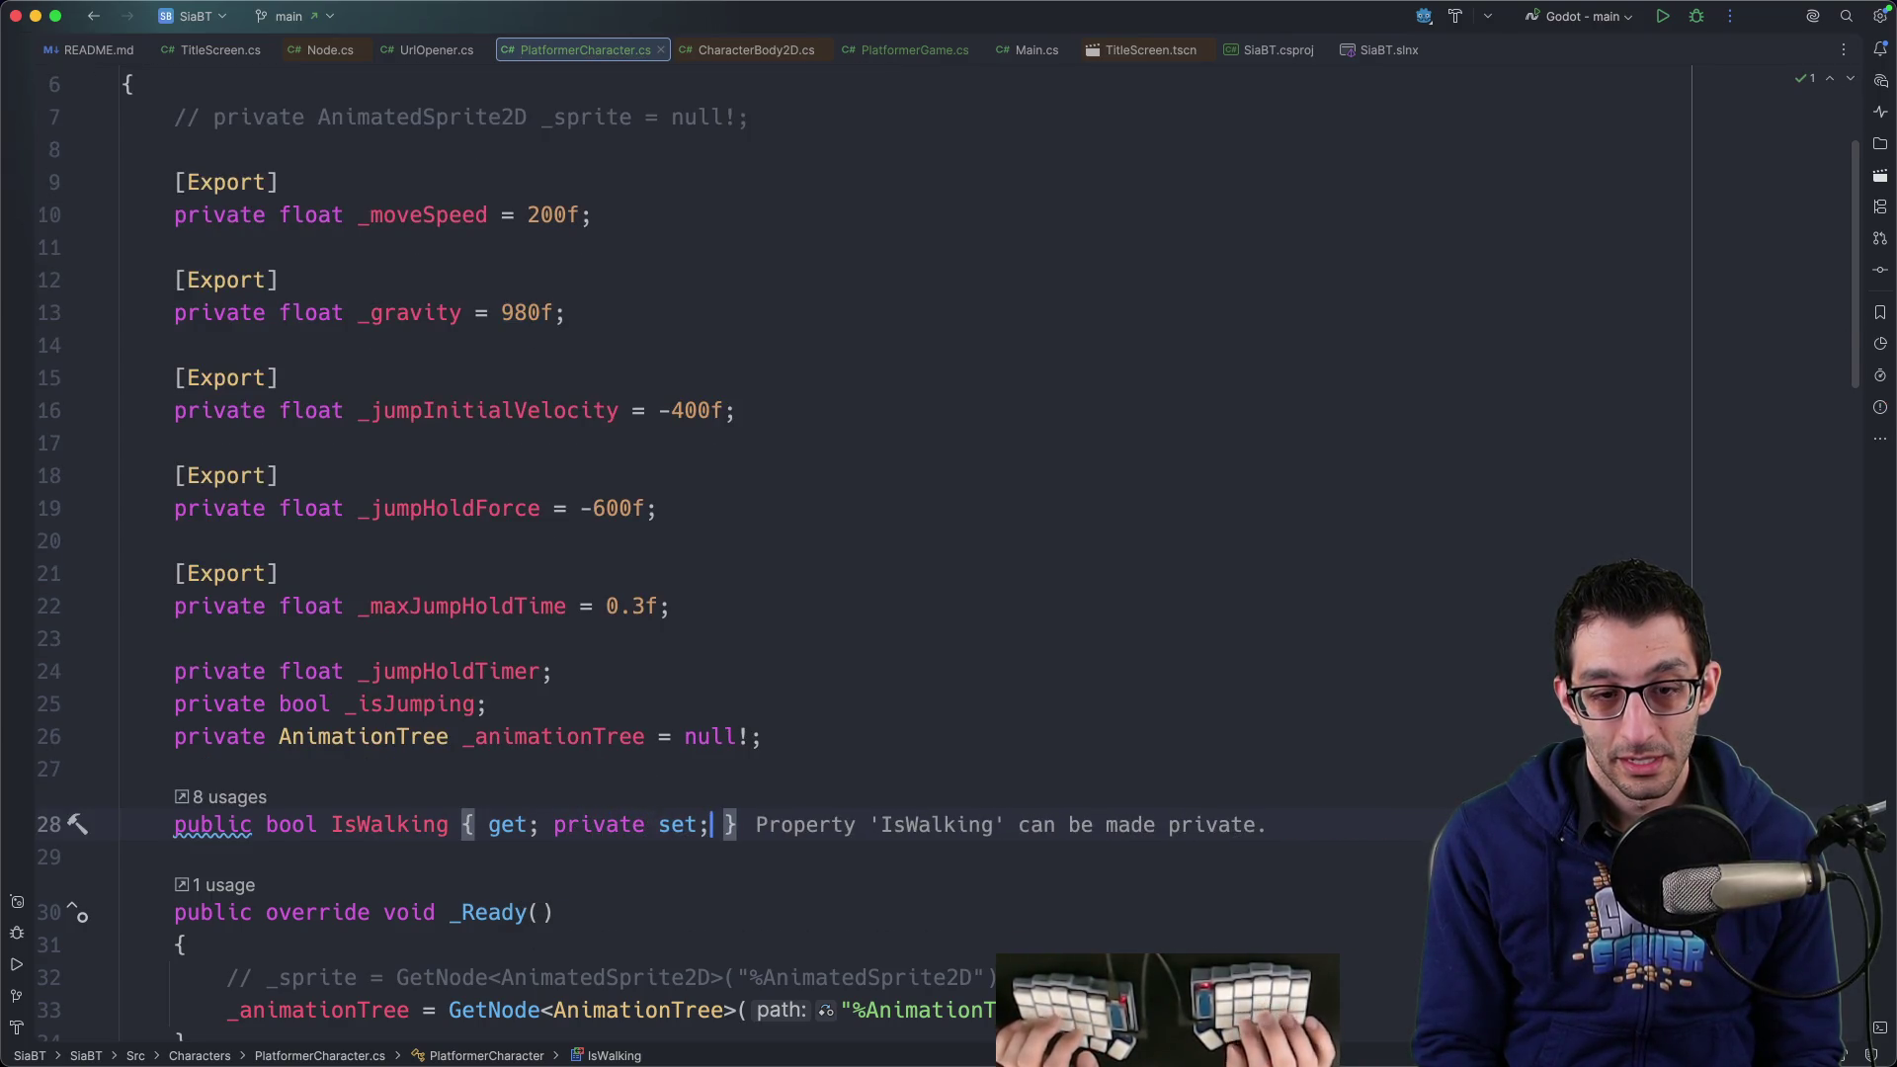
key(Home)
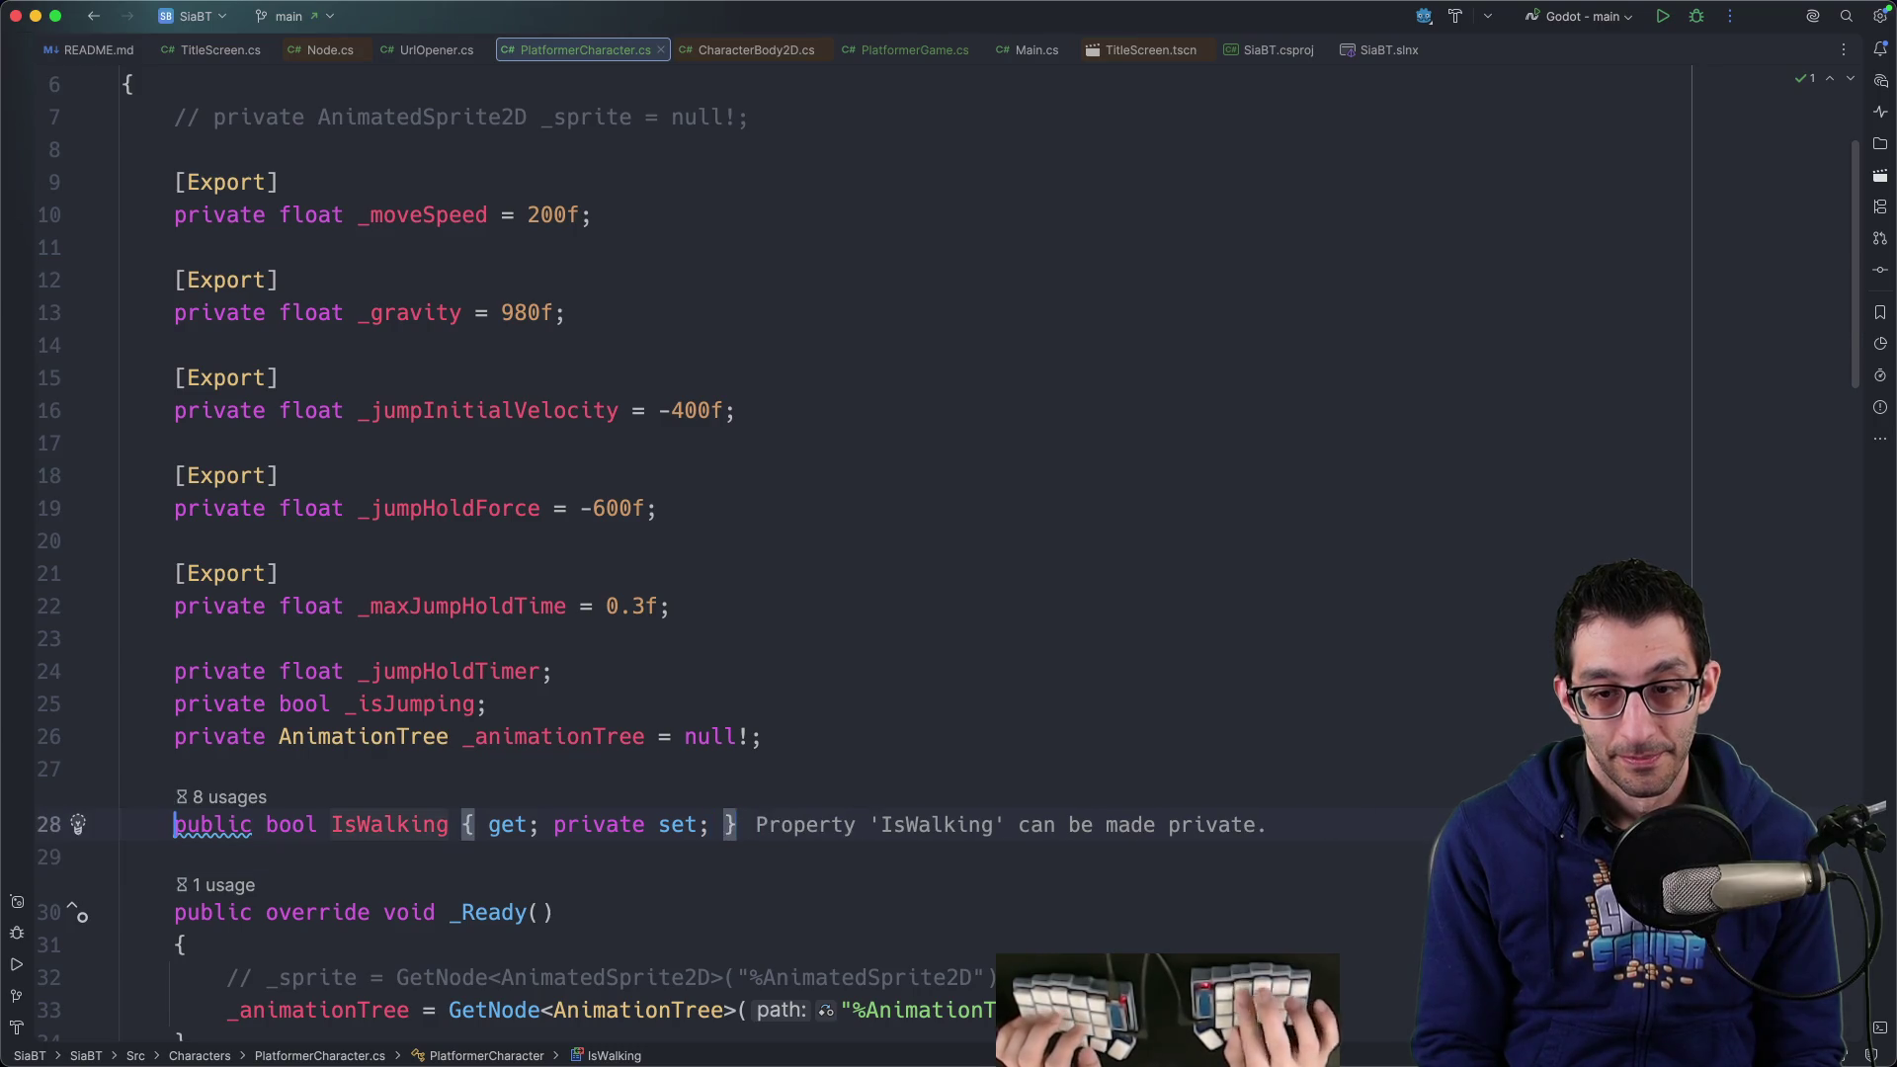
Locate the _animationTree.Set call that writes parameters/conditions in the movement code
scroll(988, 687, down, 3)
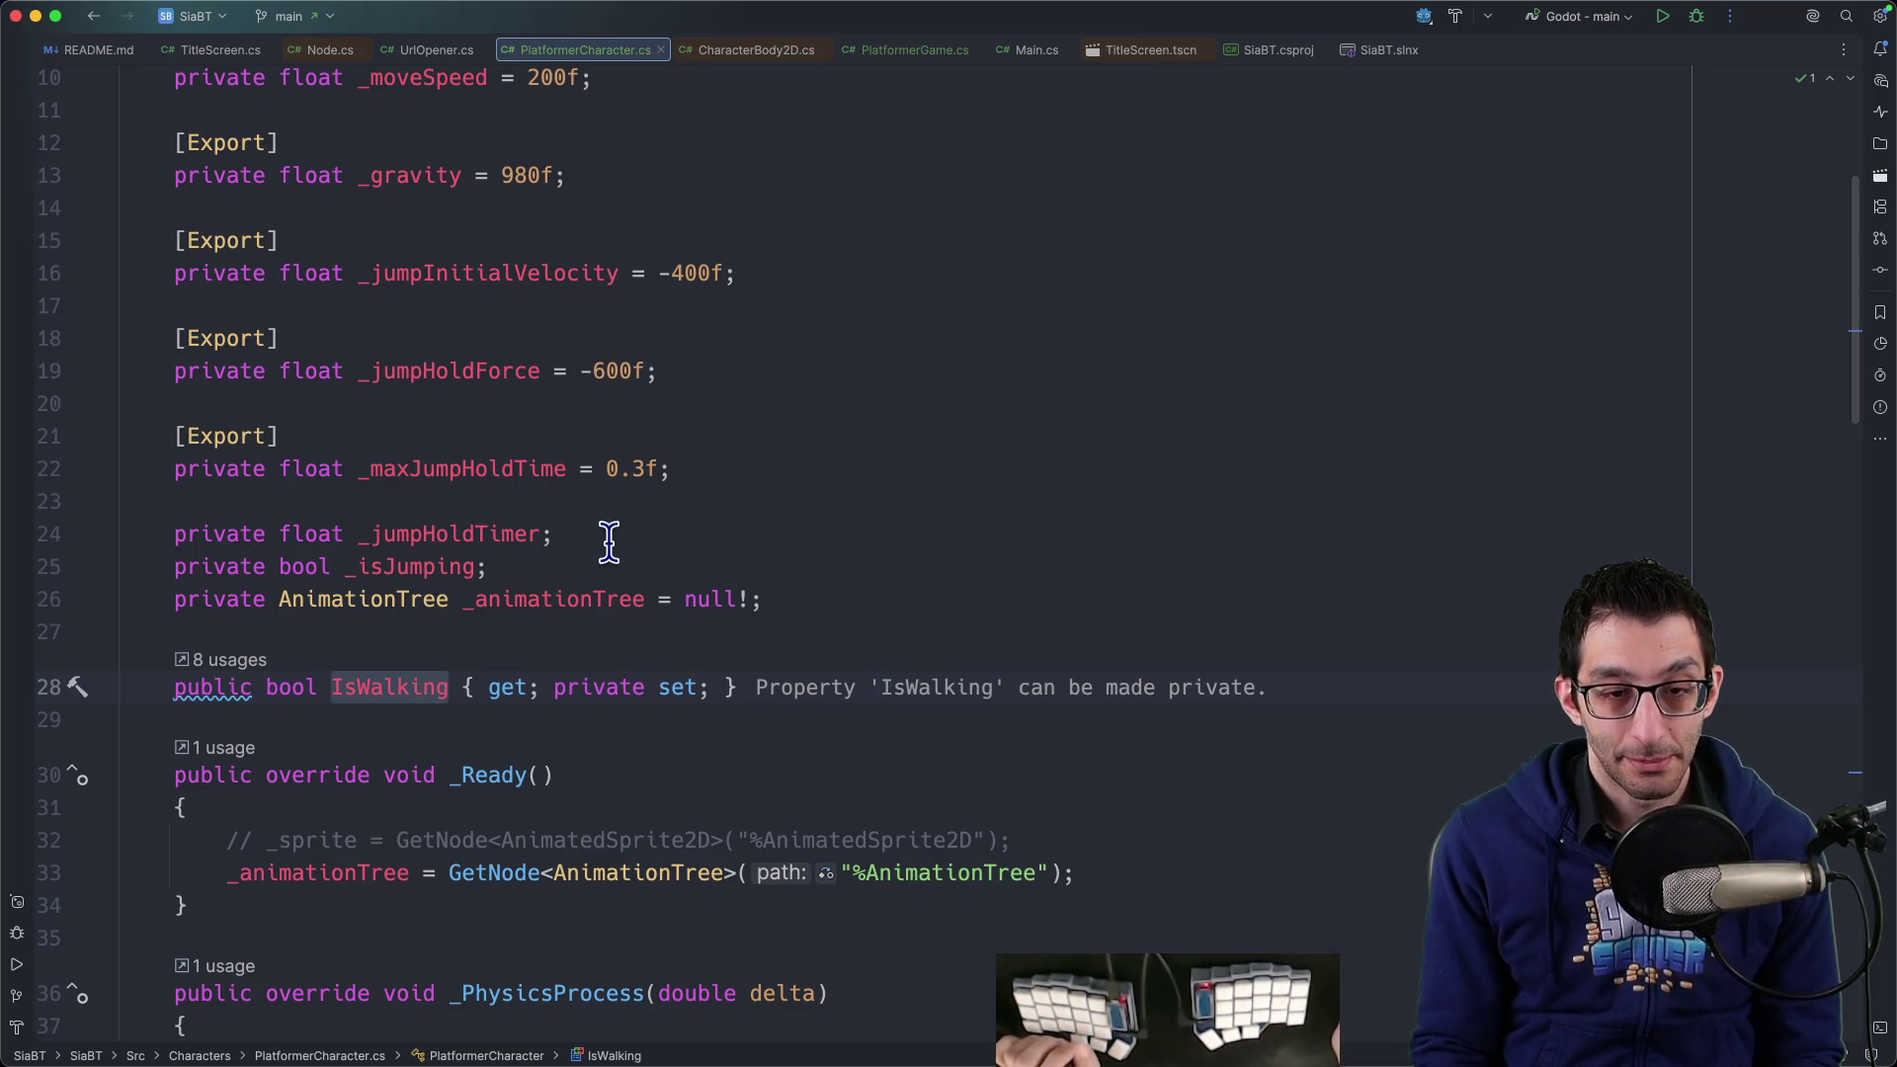
scroll(609, 541, down, 15)
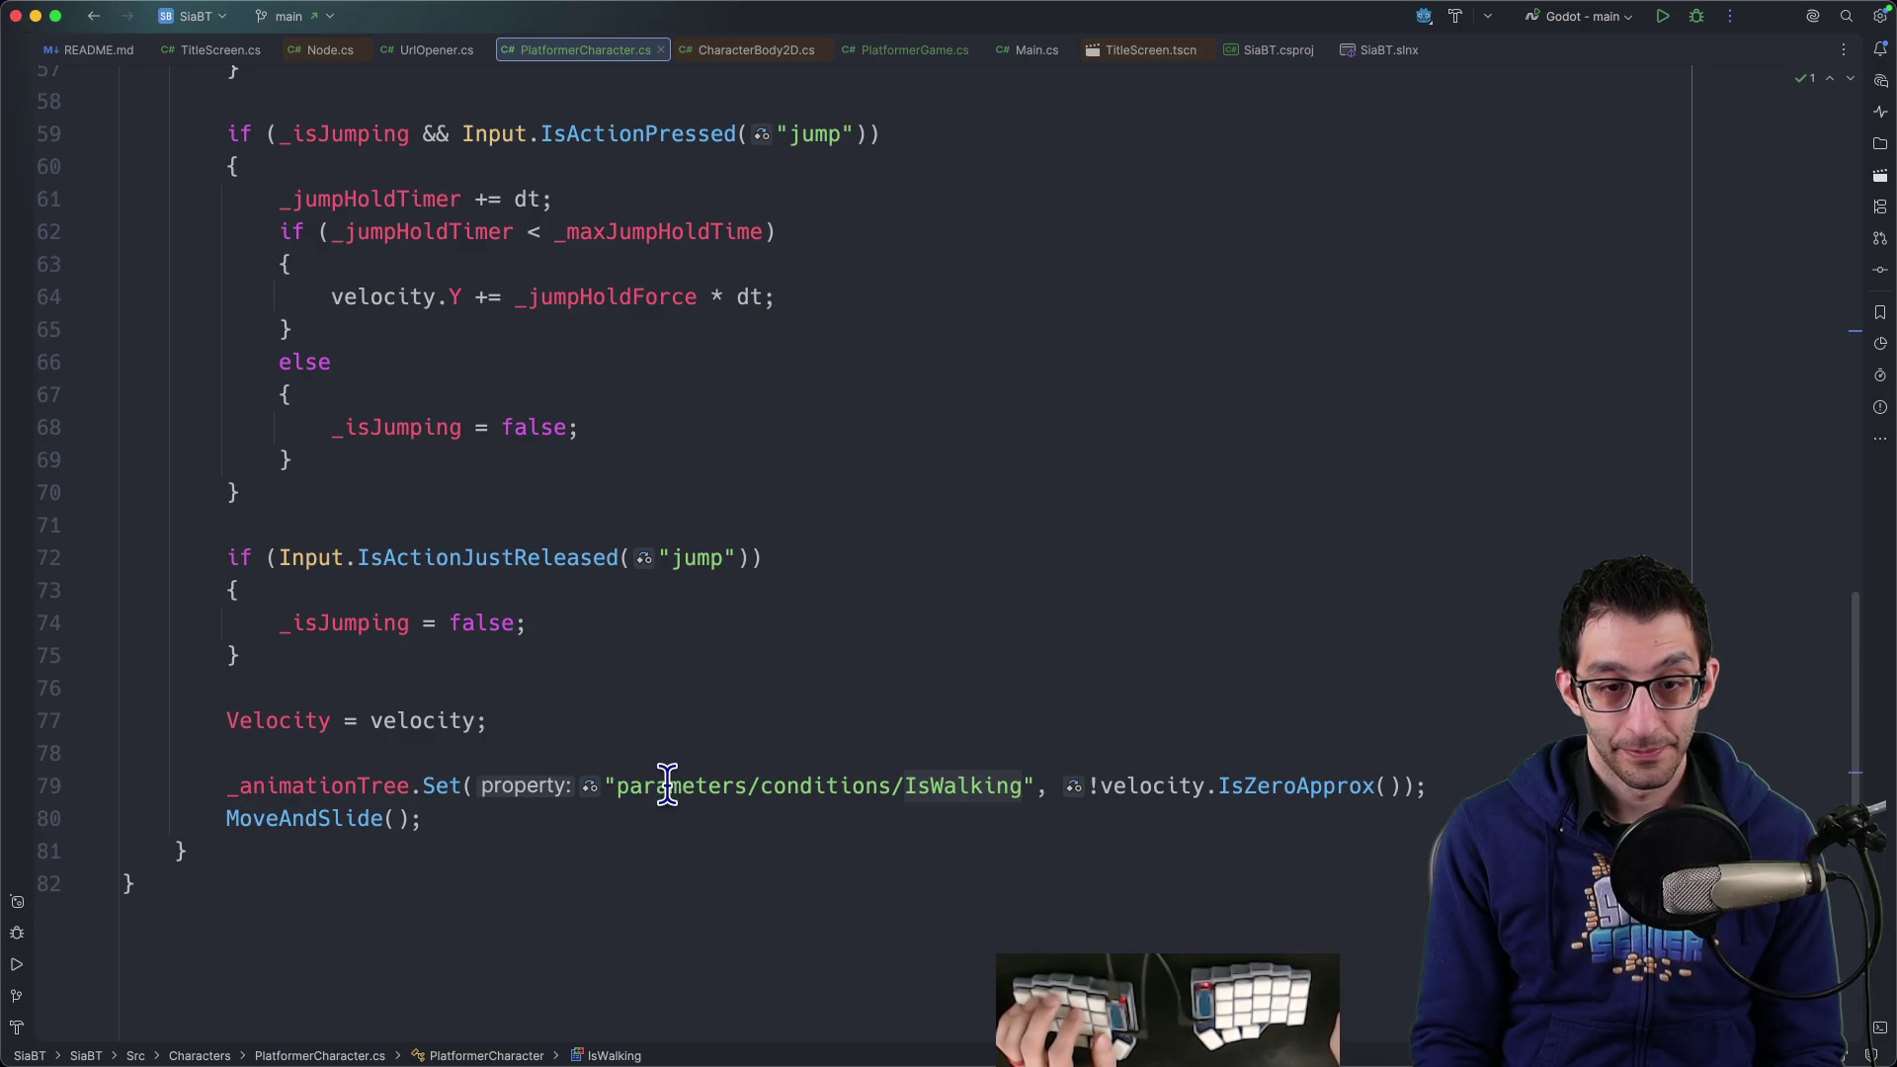
drag(667, 786, 773, 794)
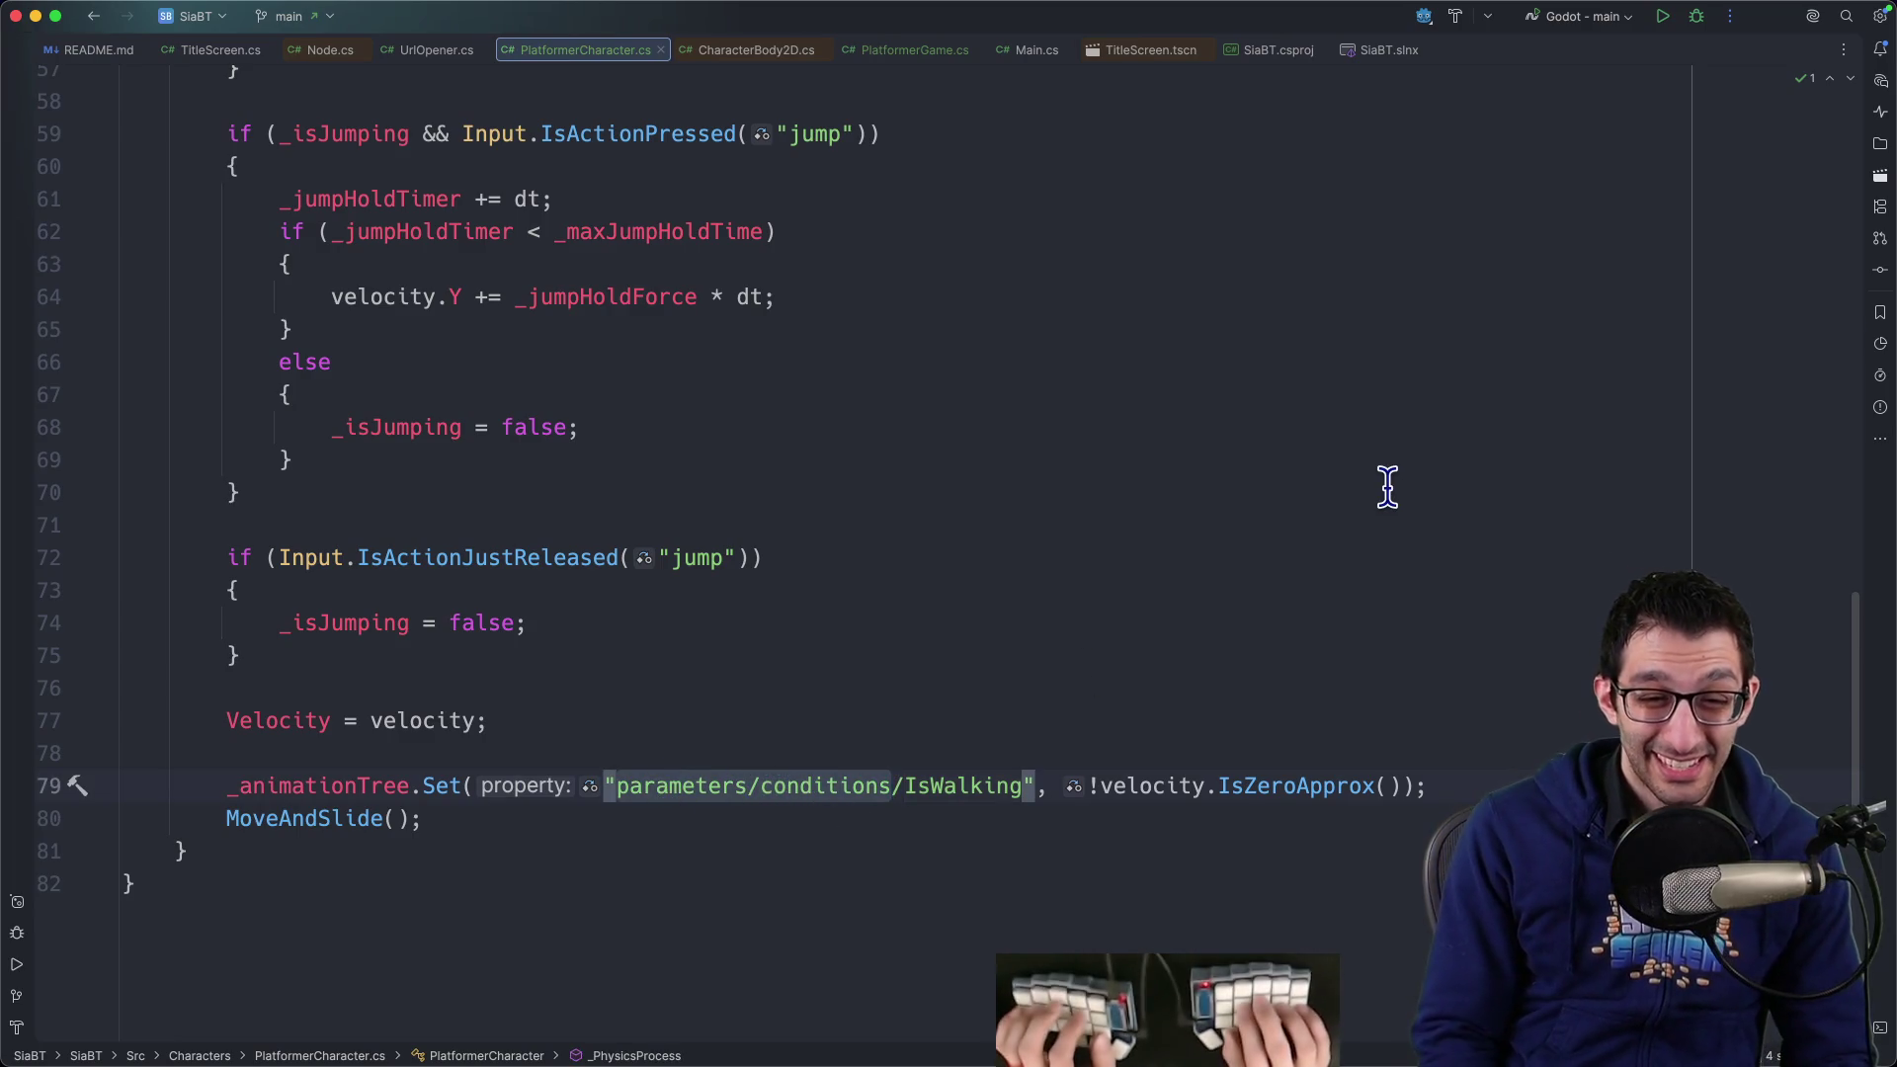
key(Left)
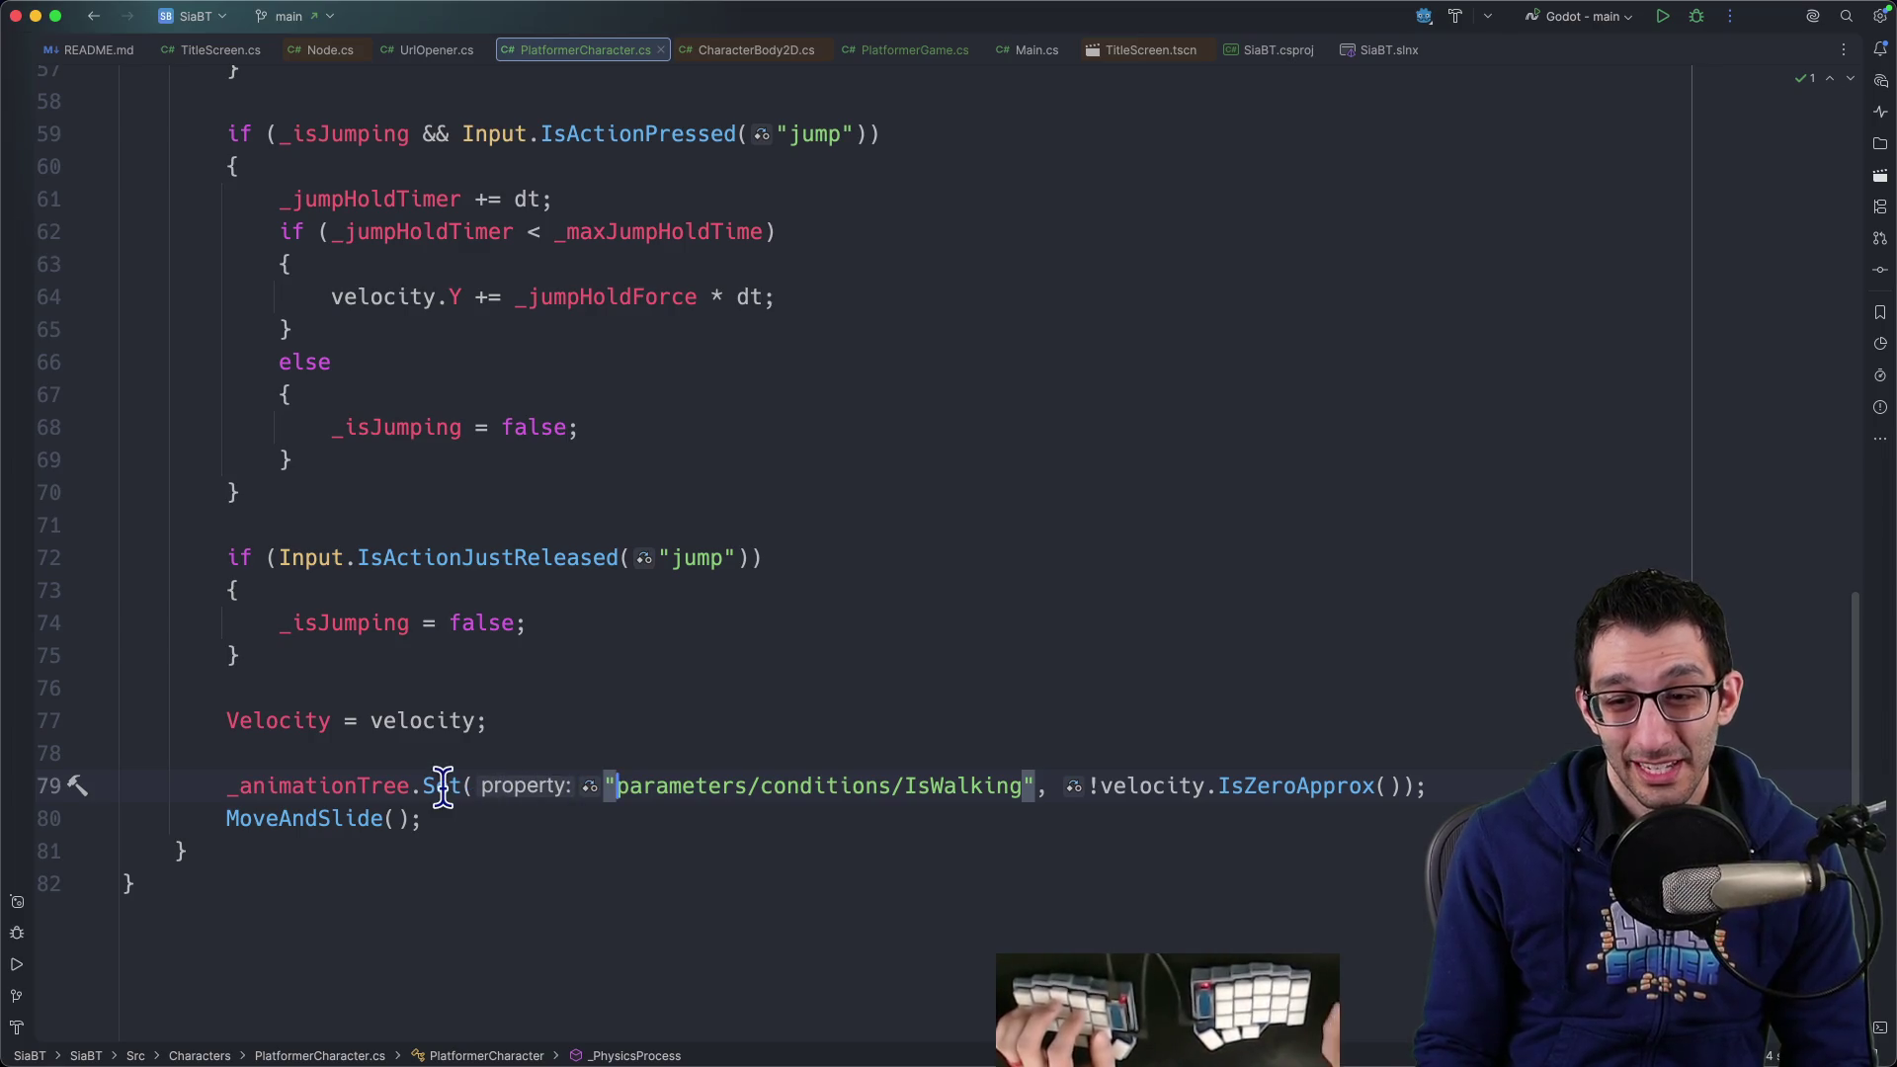
mouse_move(443, 787)
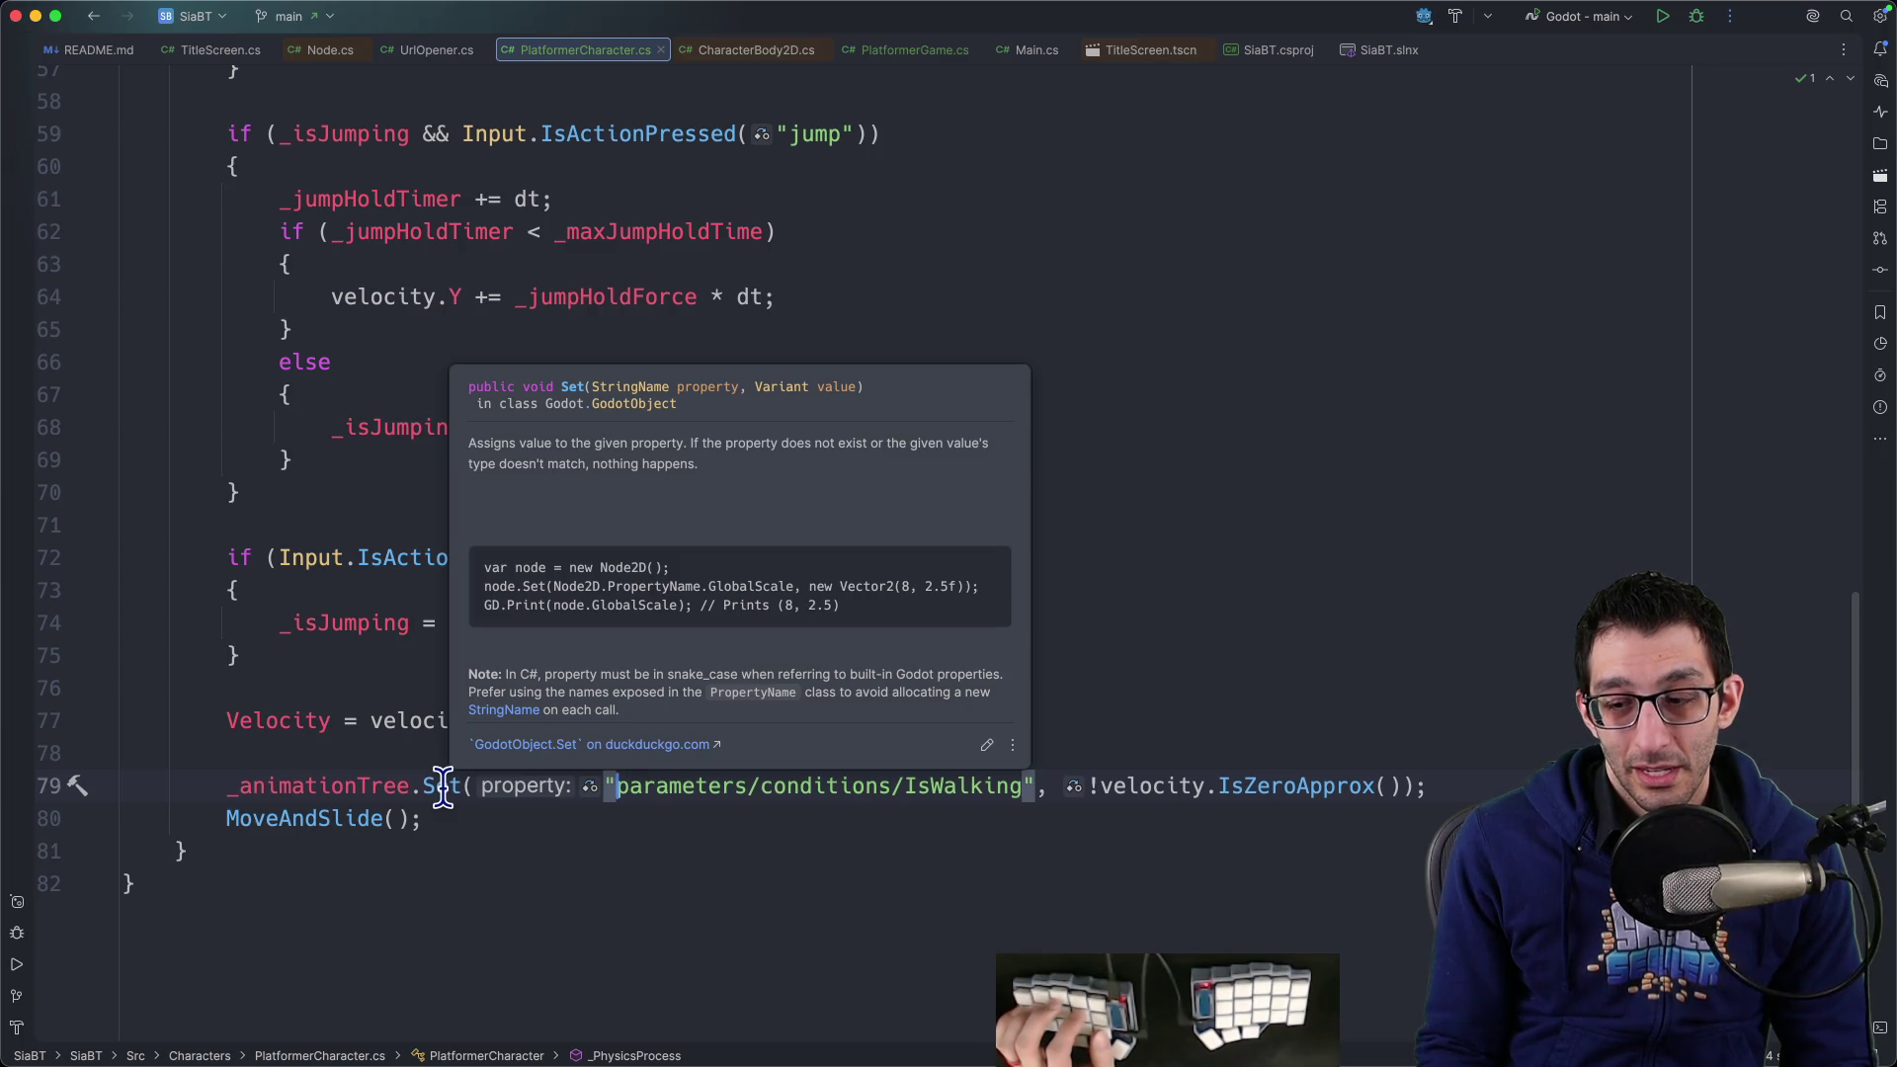
Assign IsWalking = !velocity.IsZeroApprox(), comment out the old Set line, and return to Godot's AnimationTree
key(Up)
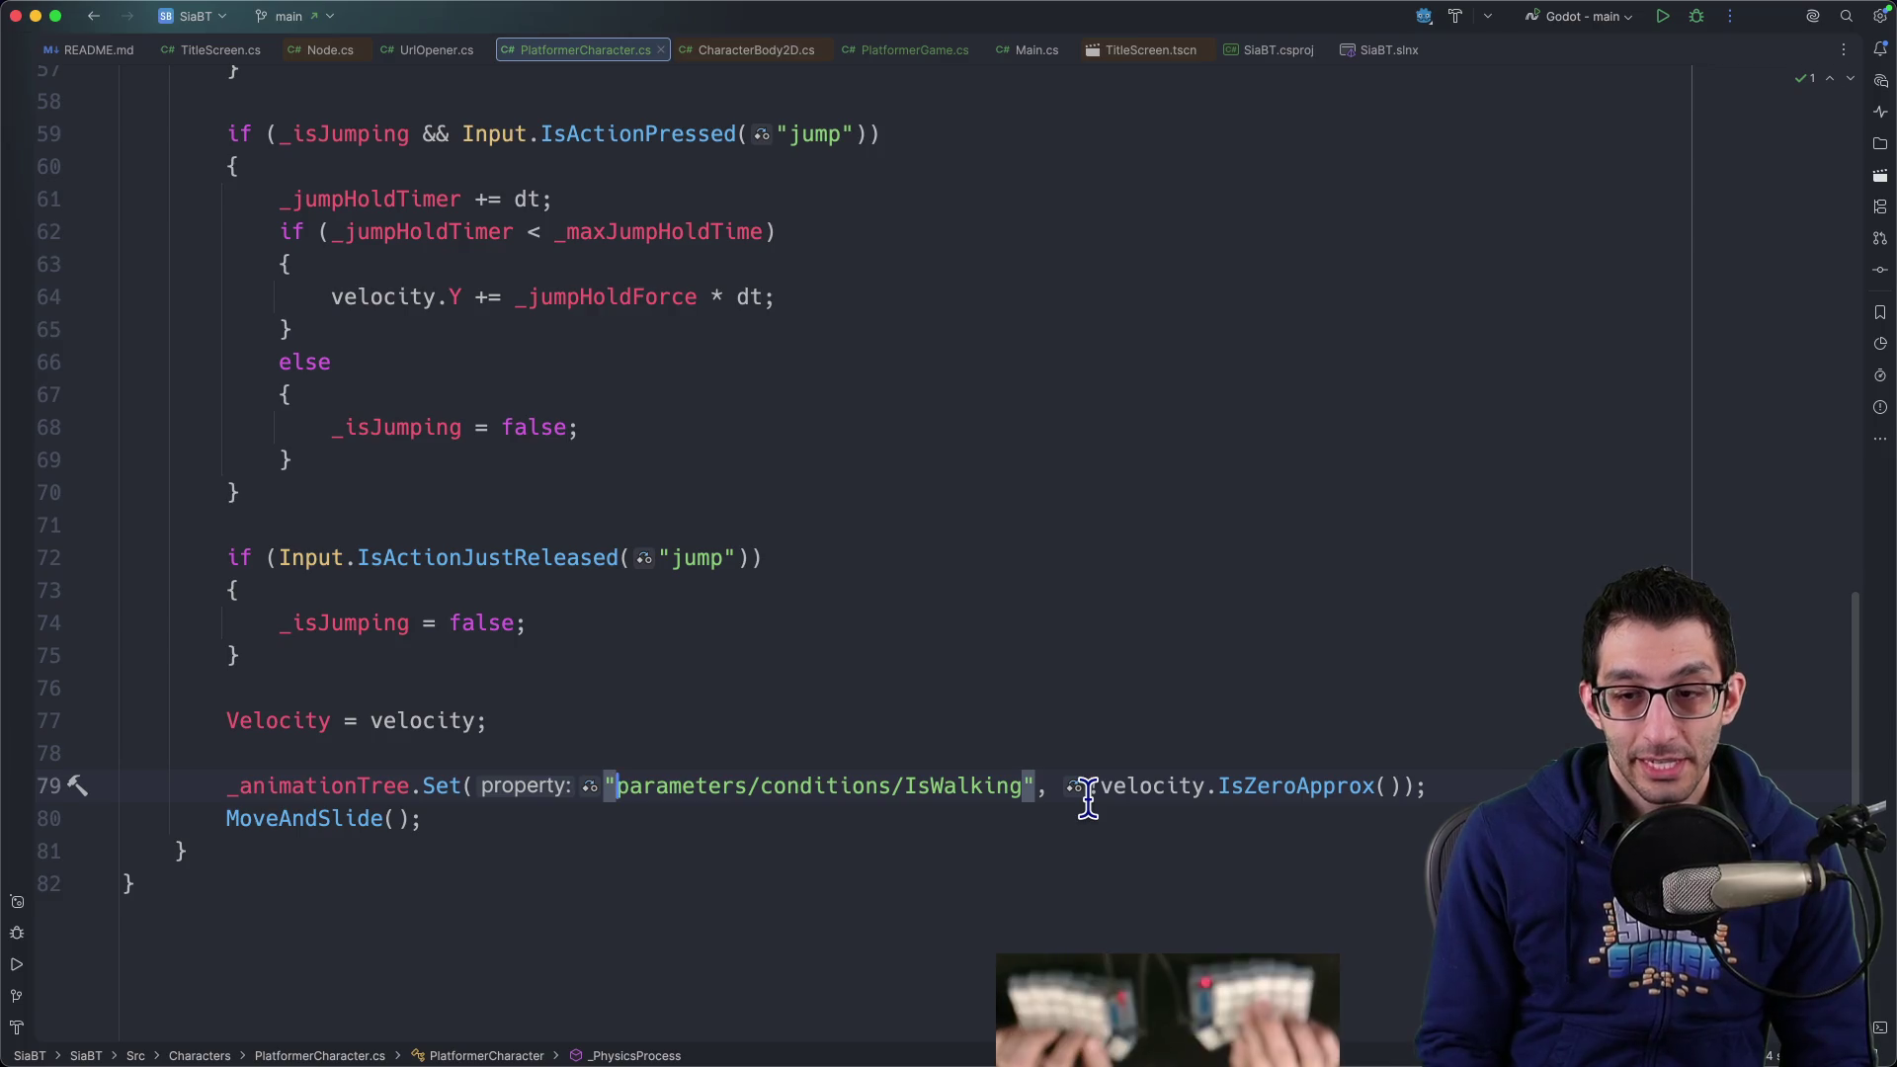
key(Return)
text(IsWalking = )
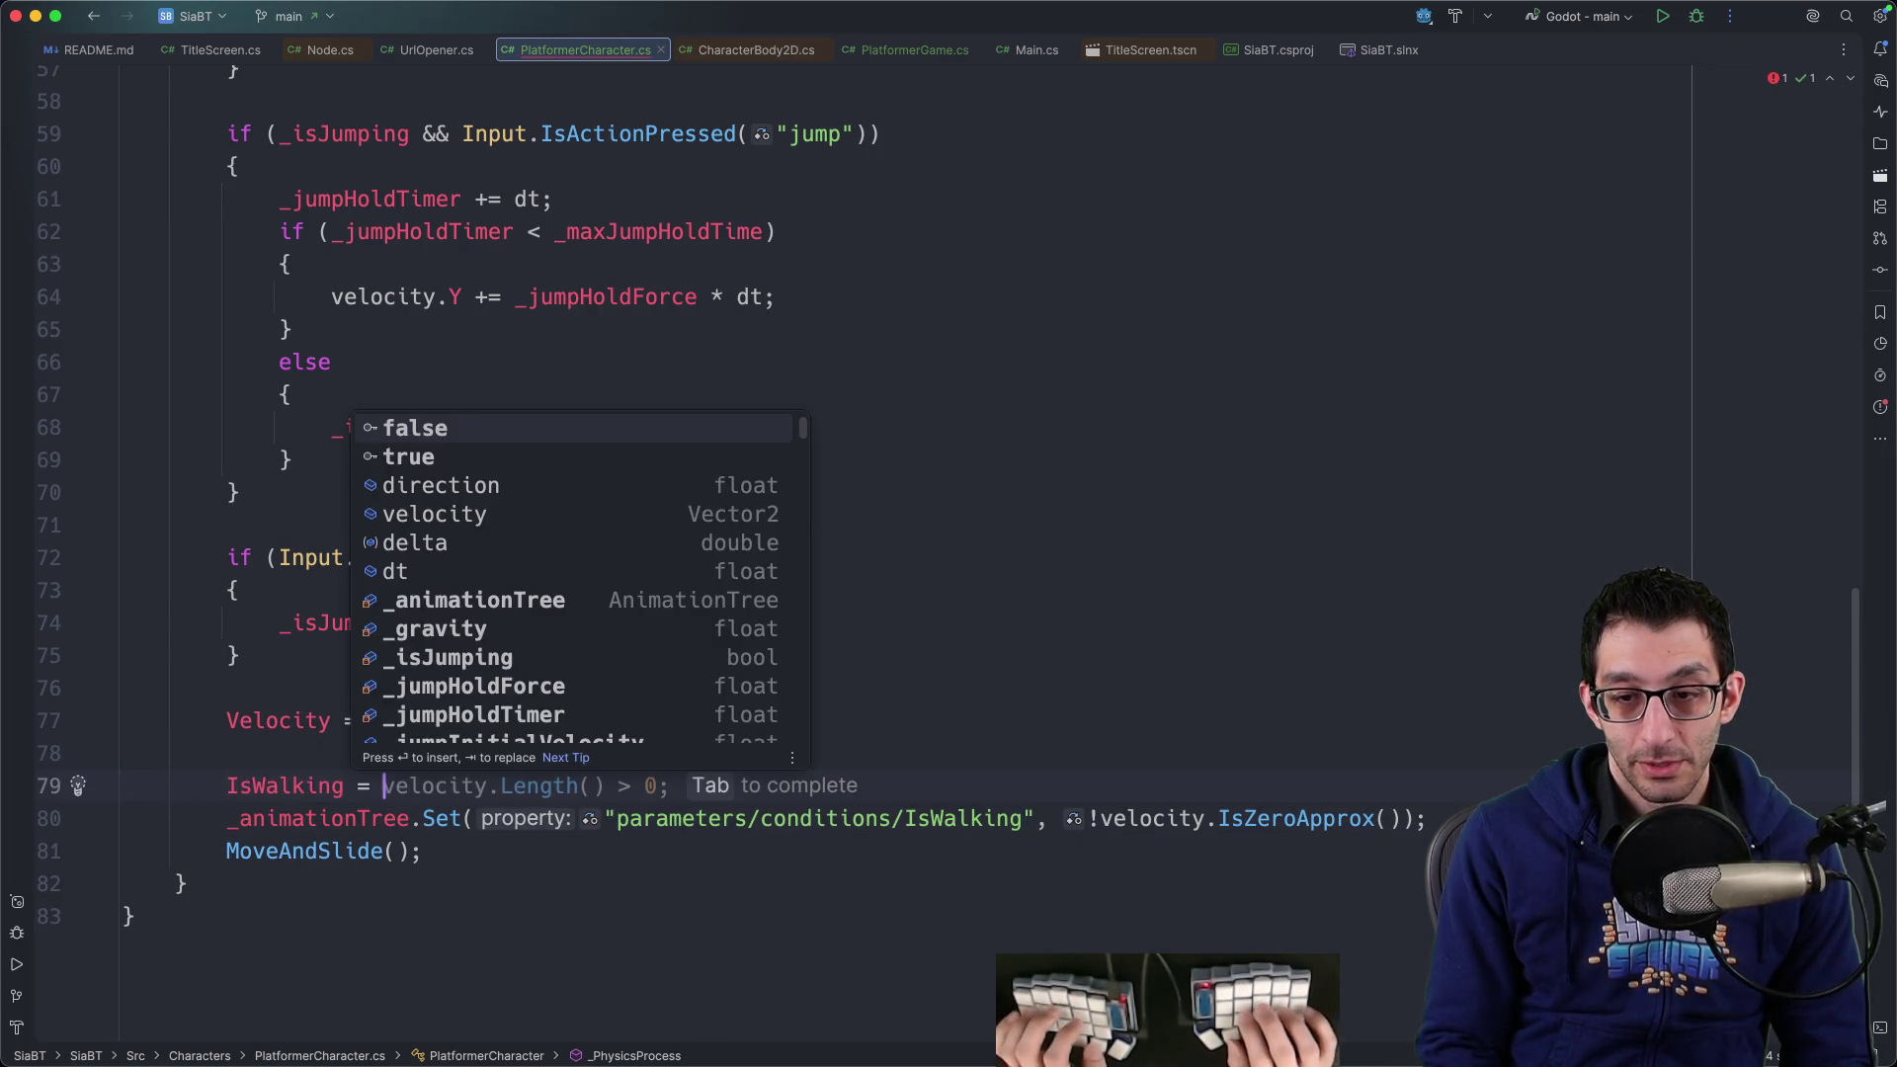
text(!)
key(Tab)
key(Down)
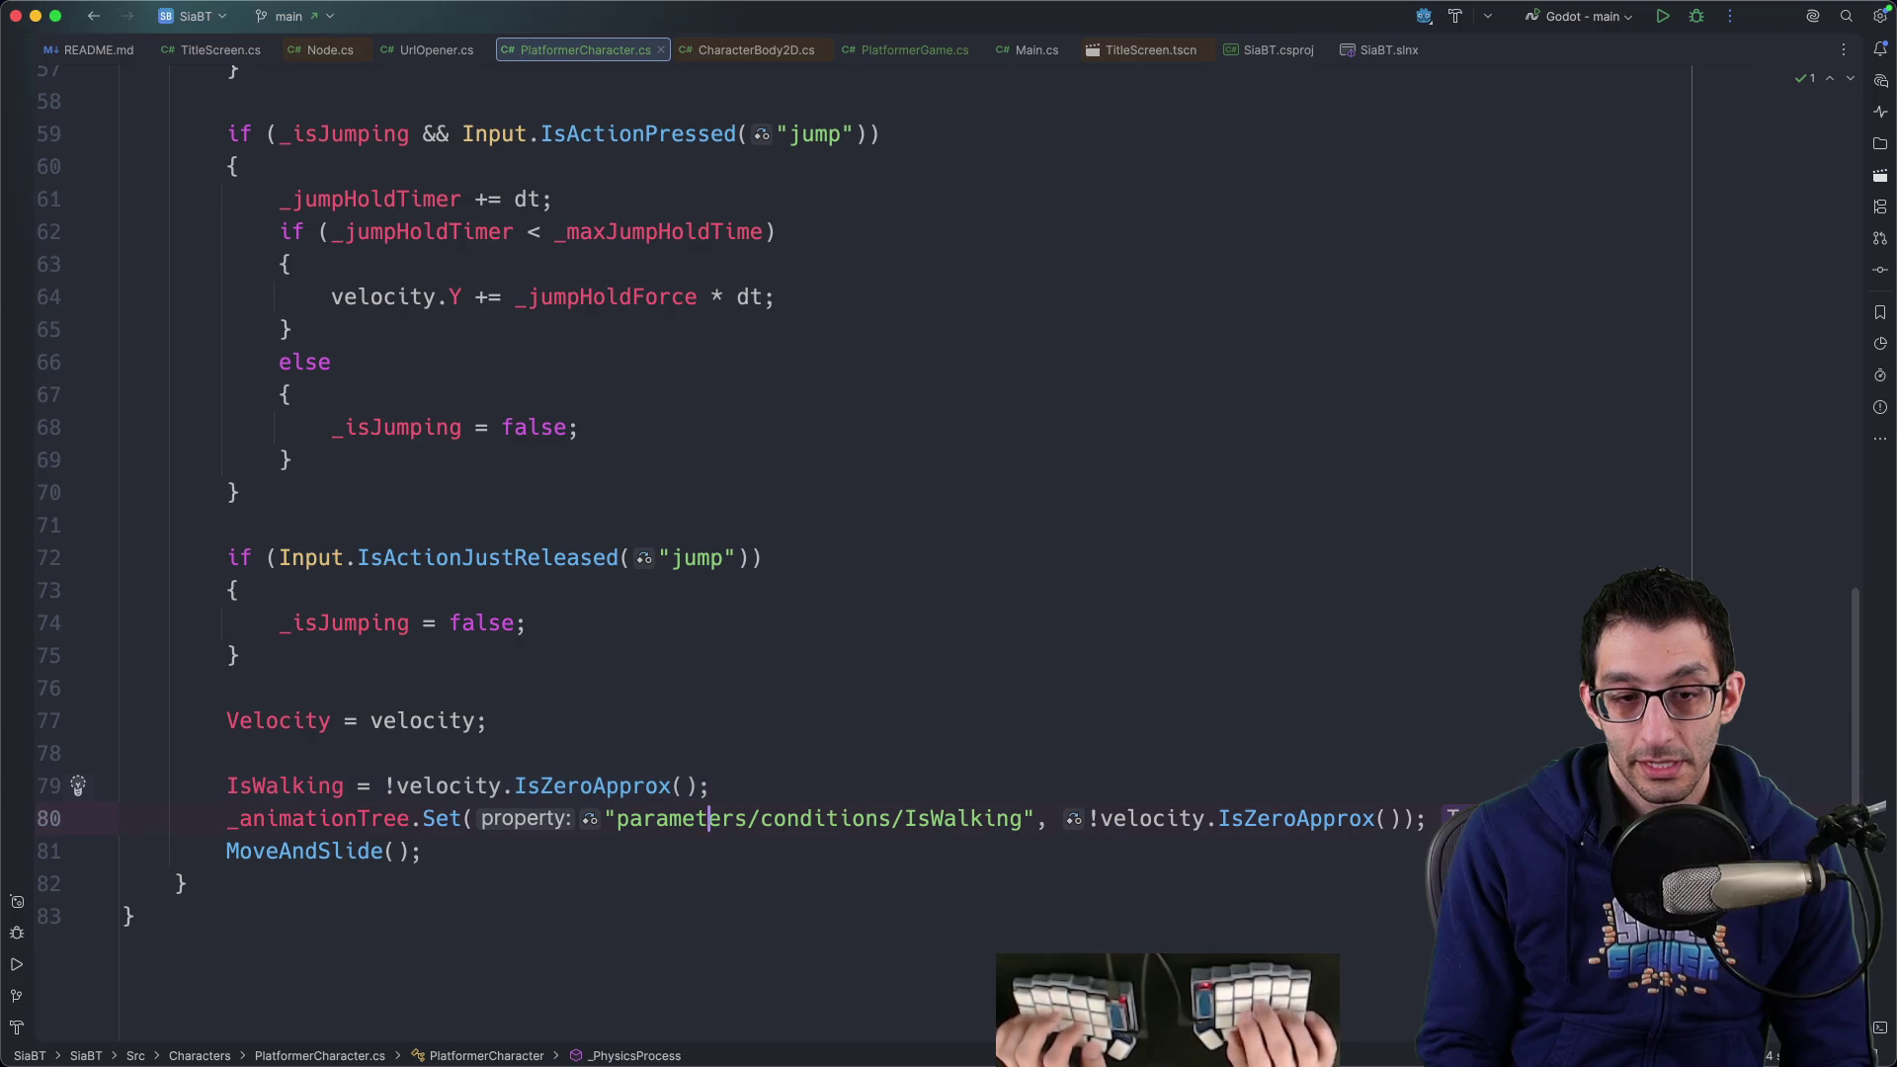
key(super+slash)
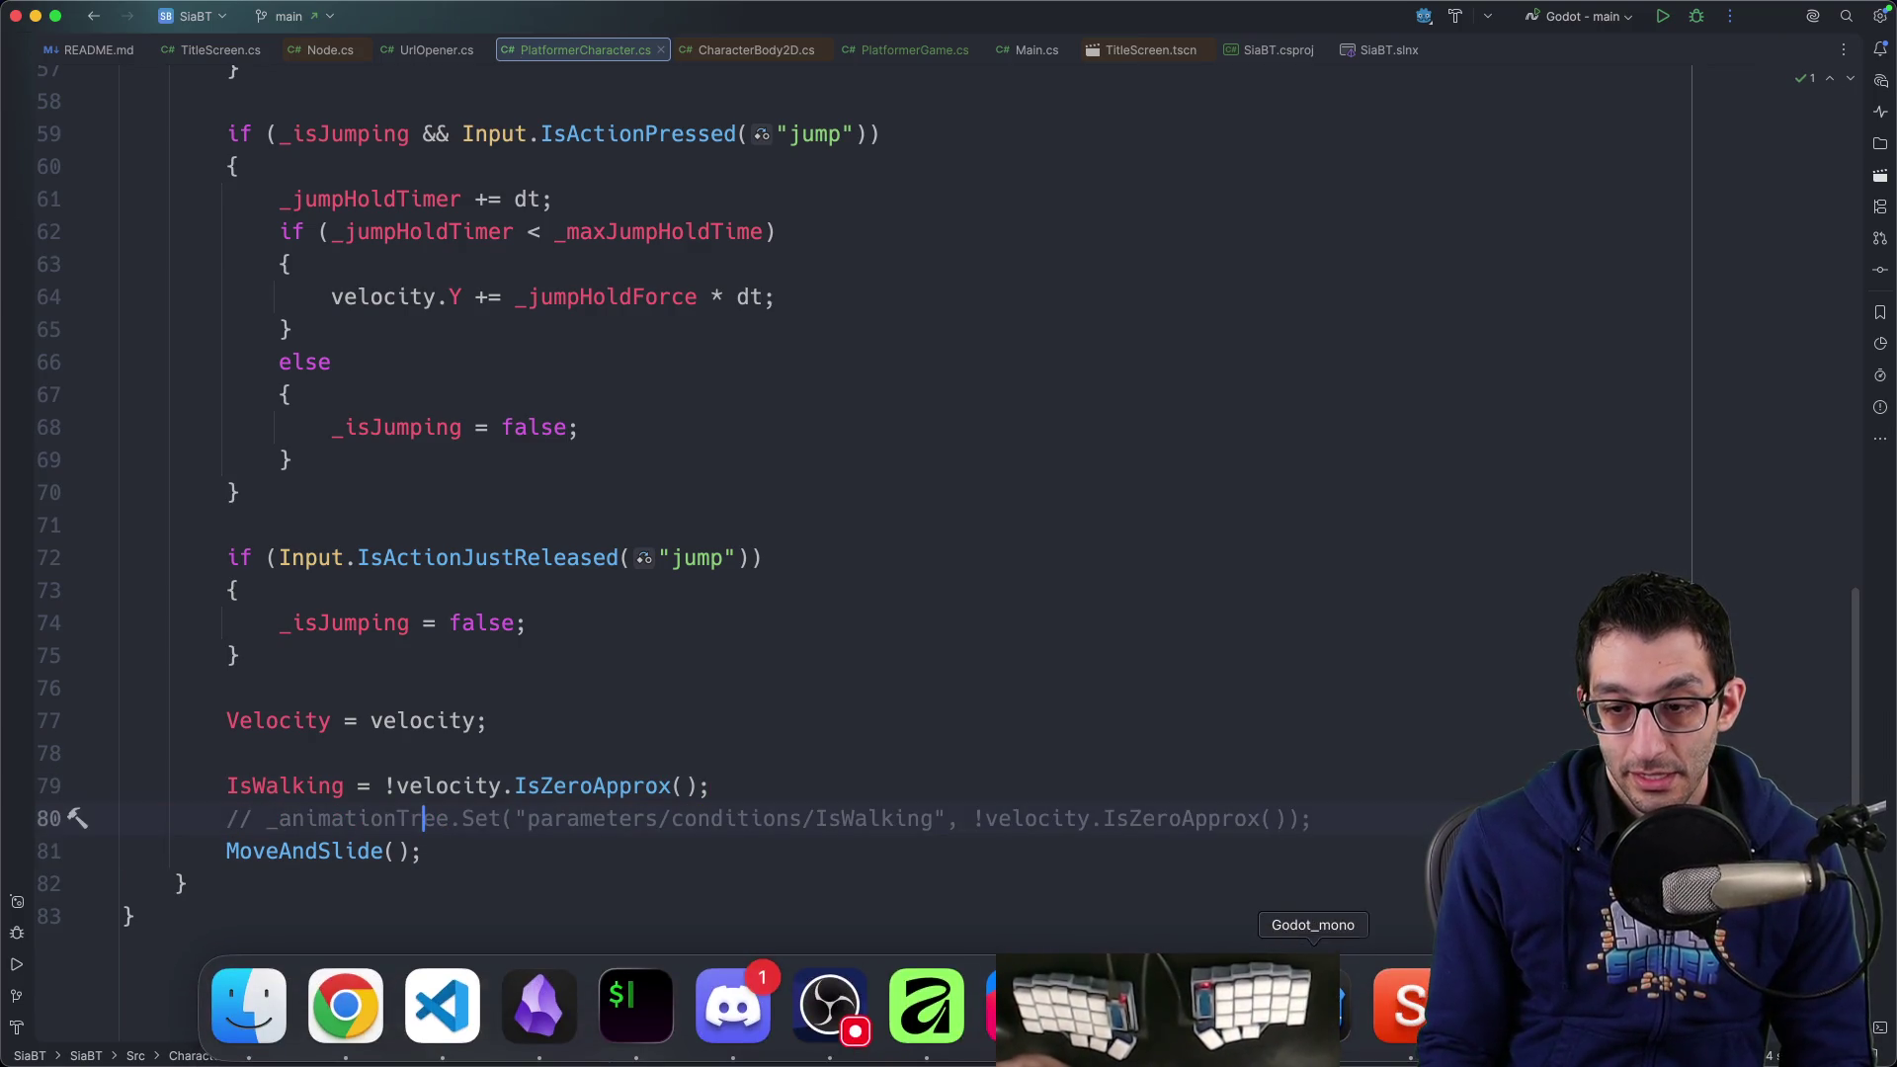
click(1313, 1003)
click(102, 302)
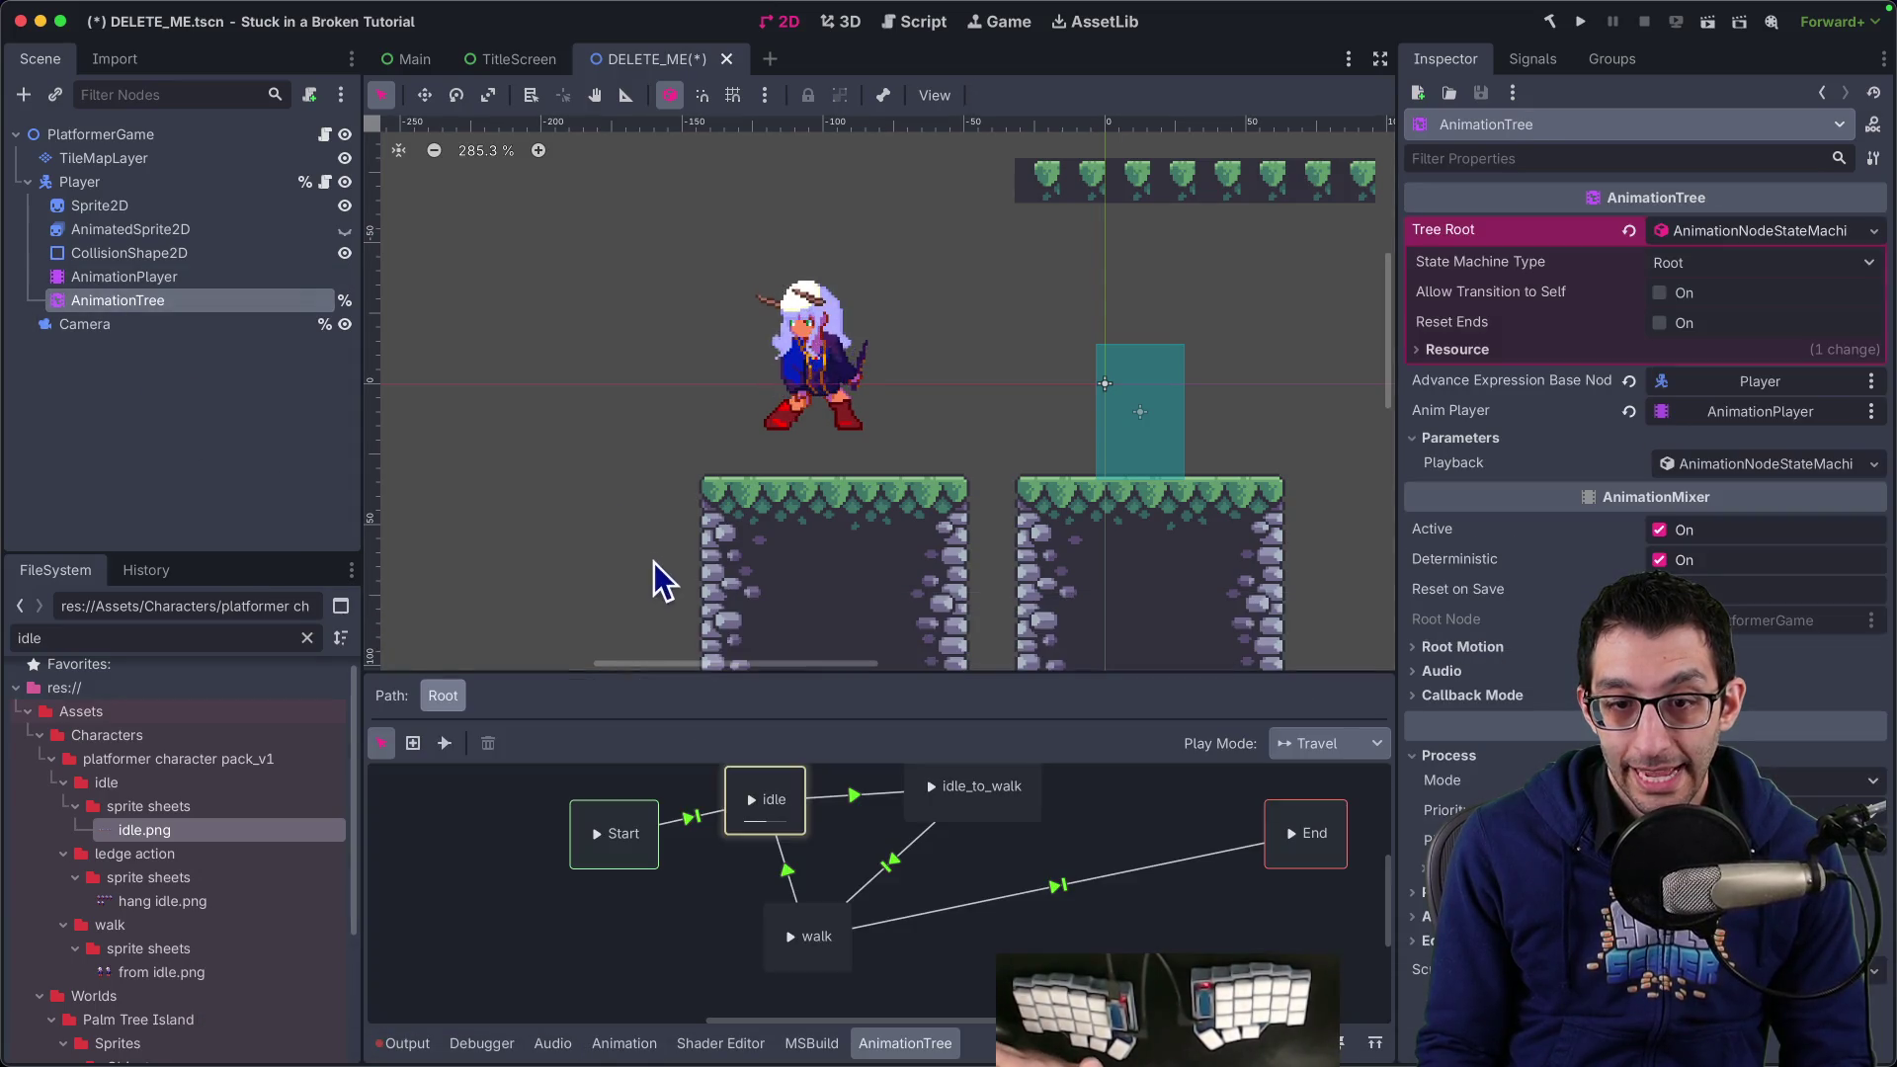
Set the idle→idle_to_walk transition expression to IsWalking
click(856, 796)
click(1548, 573)
key(Delete)
Set the walk→idle transition expression to !IsWalking and run the project
click(802, 941)
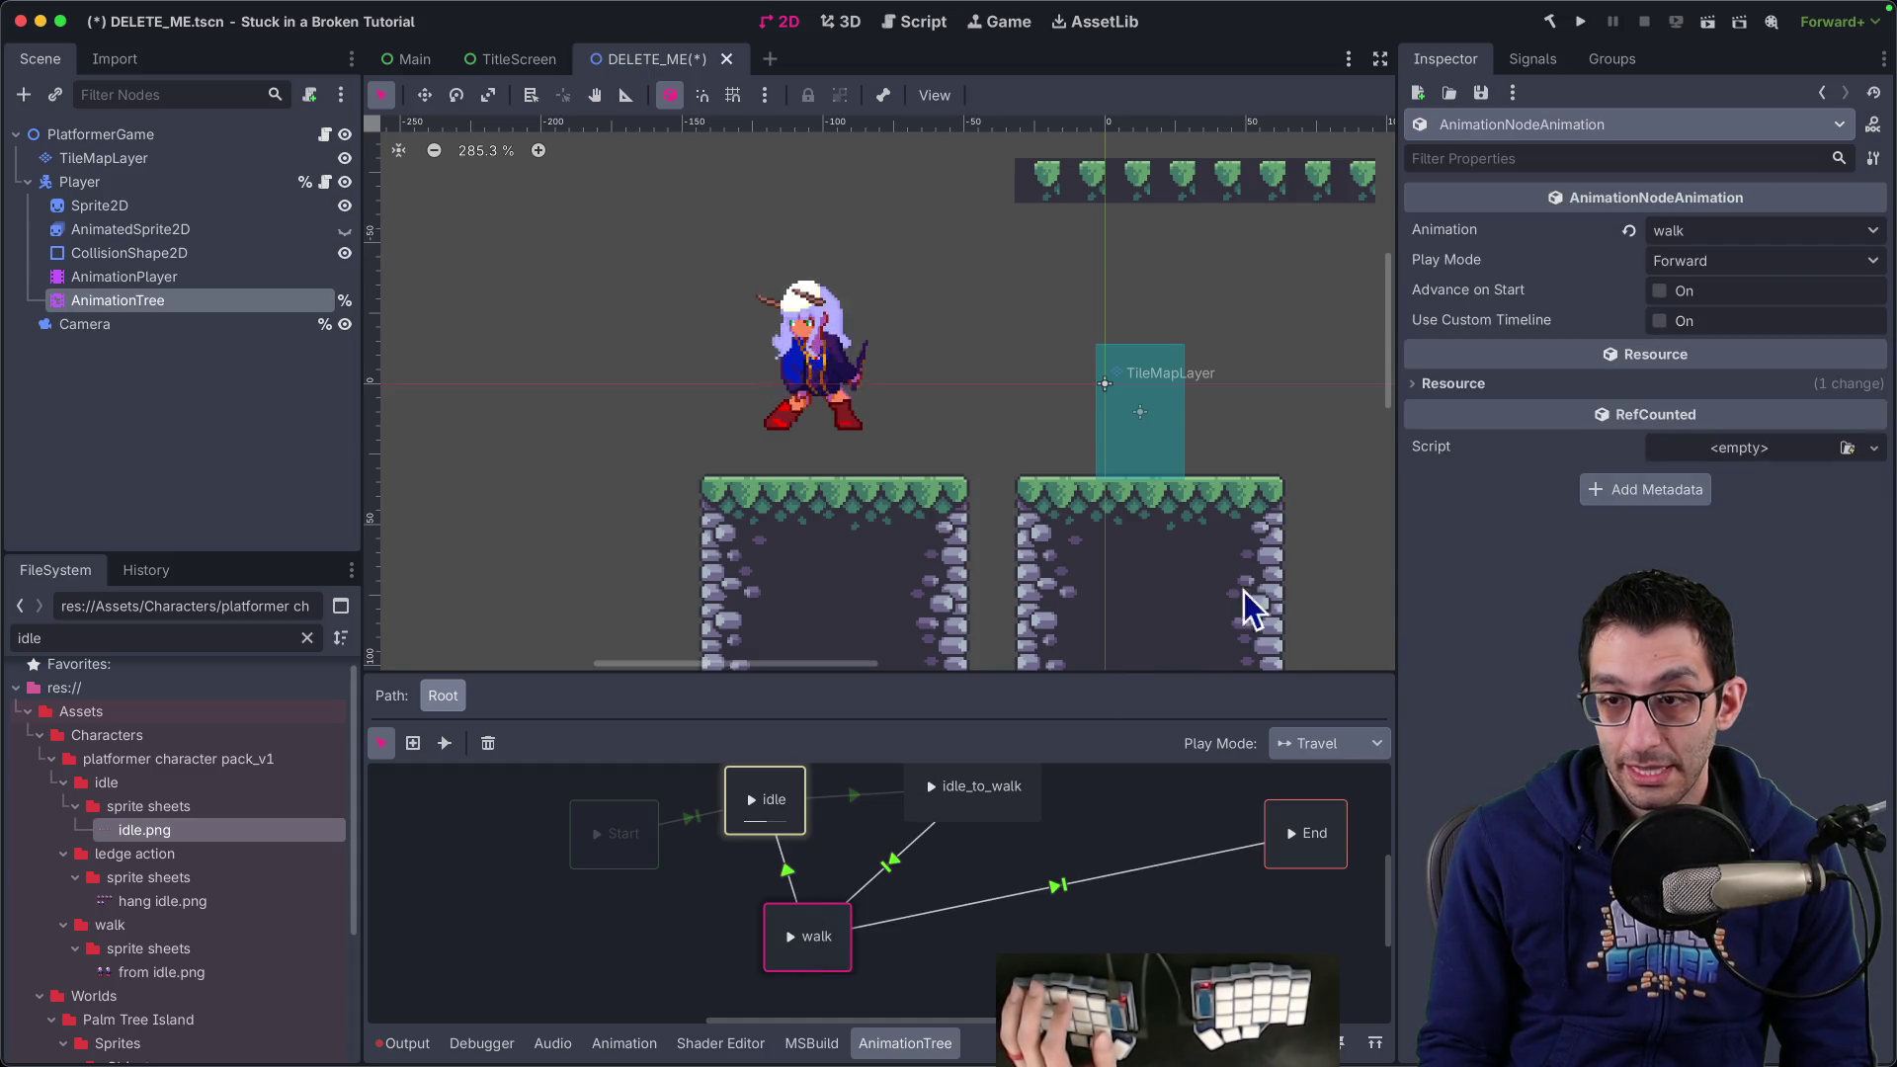
click(793, 871)
drag(1599, 547, 1434, 549)
key(BackSpace)
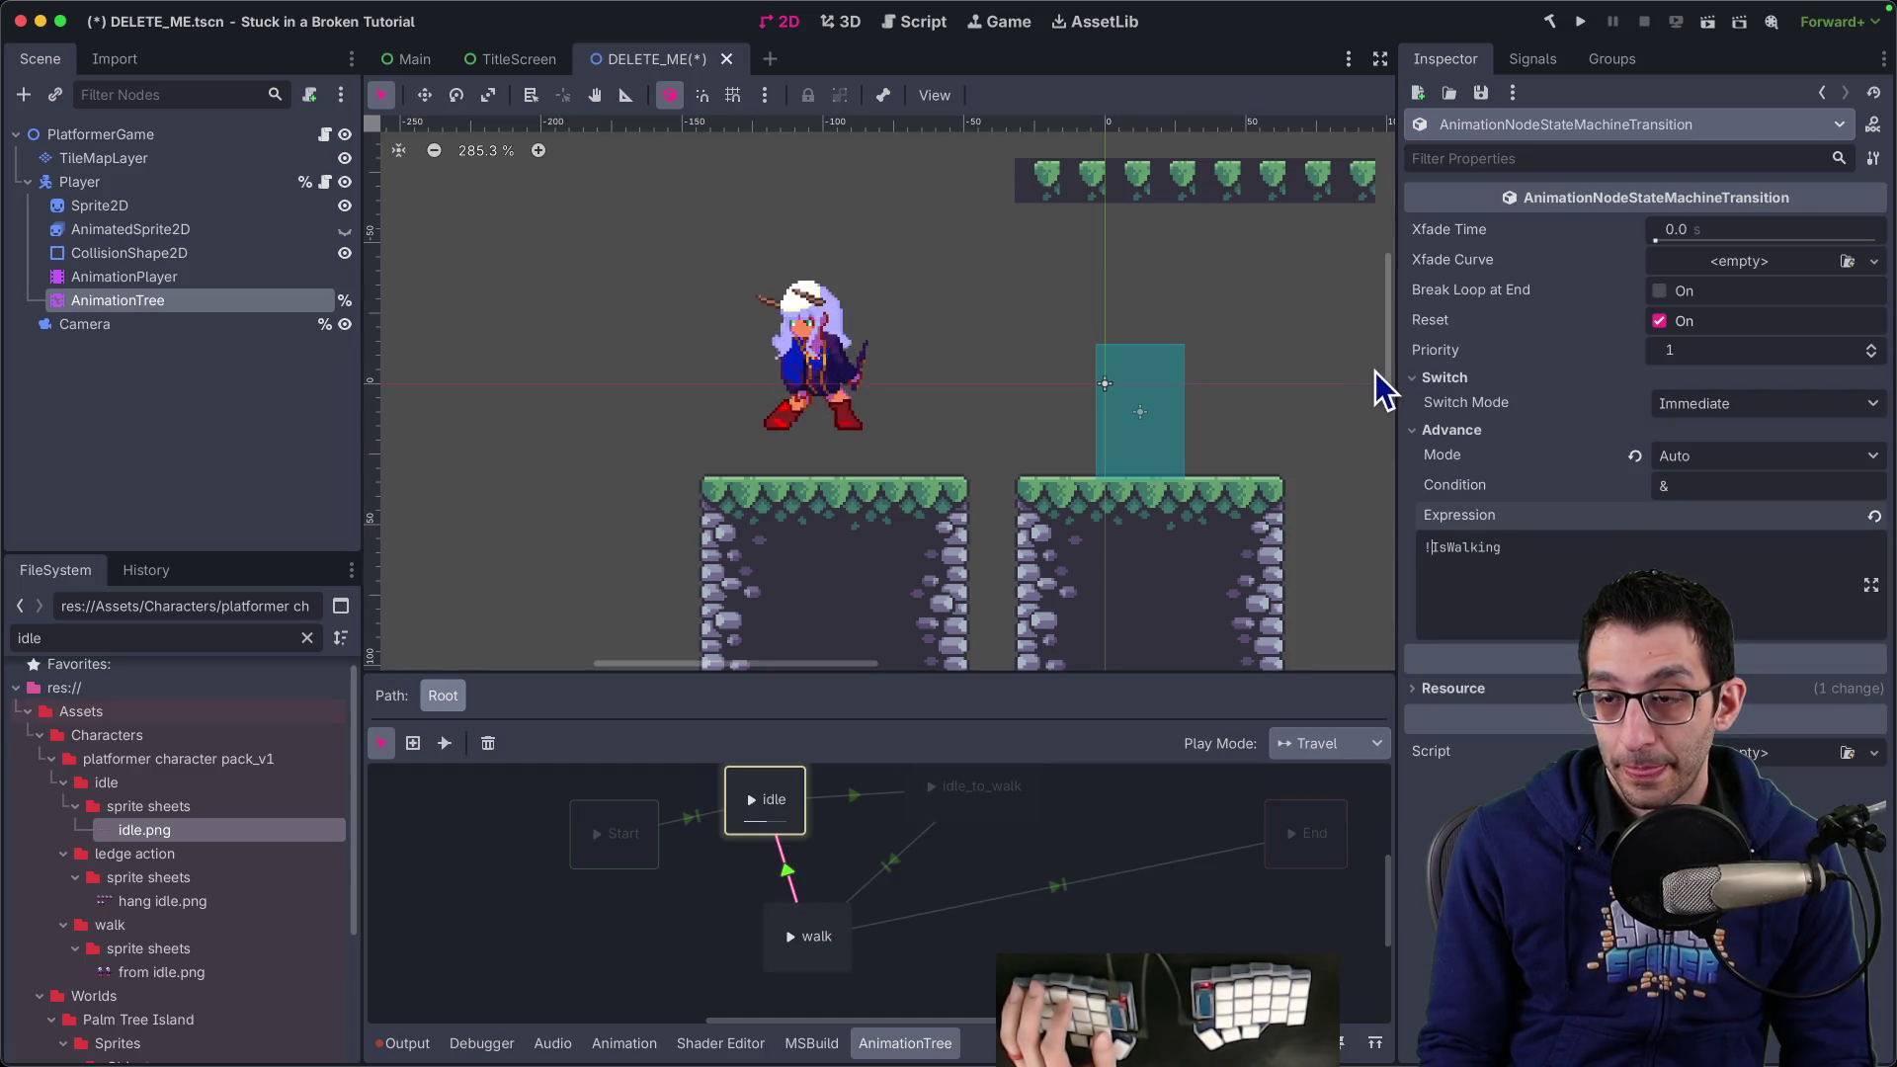
click(1581, 20)
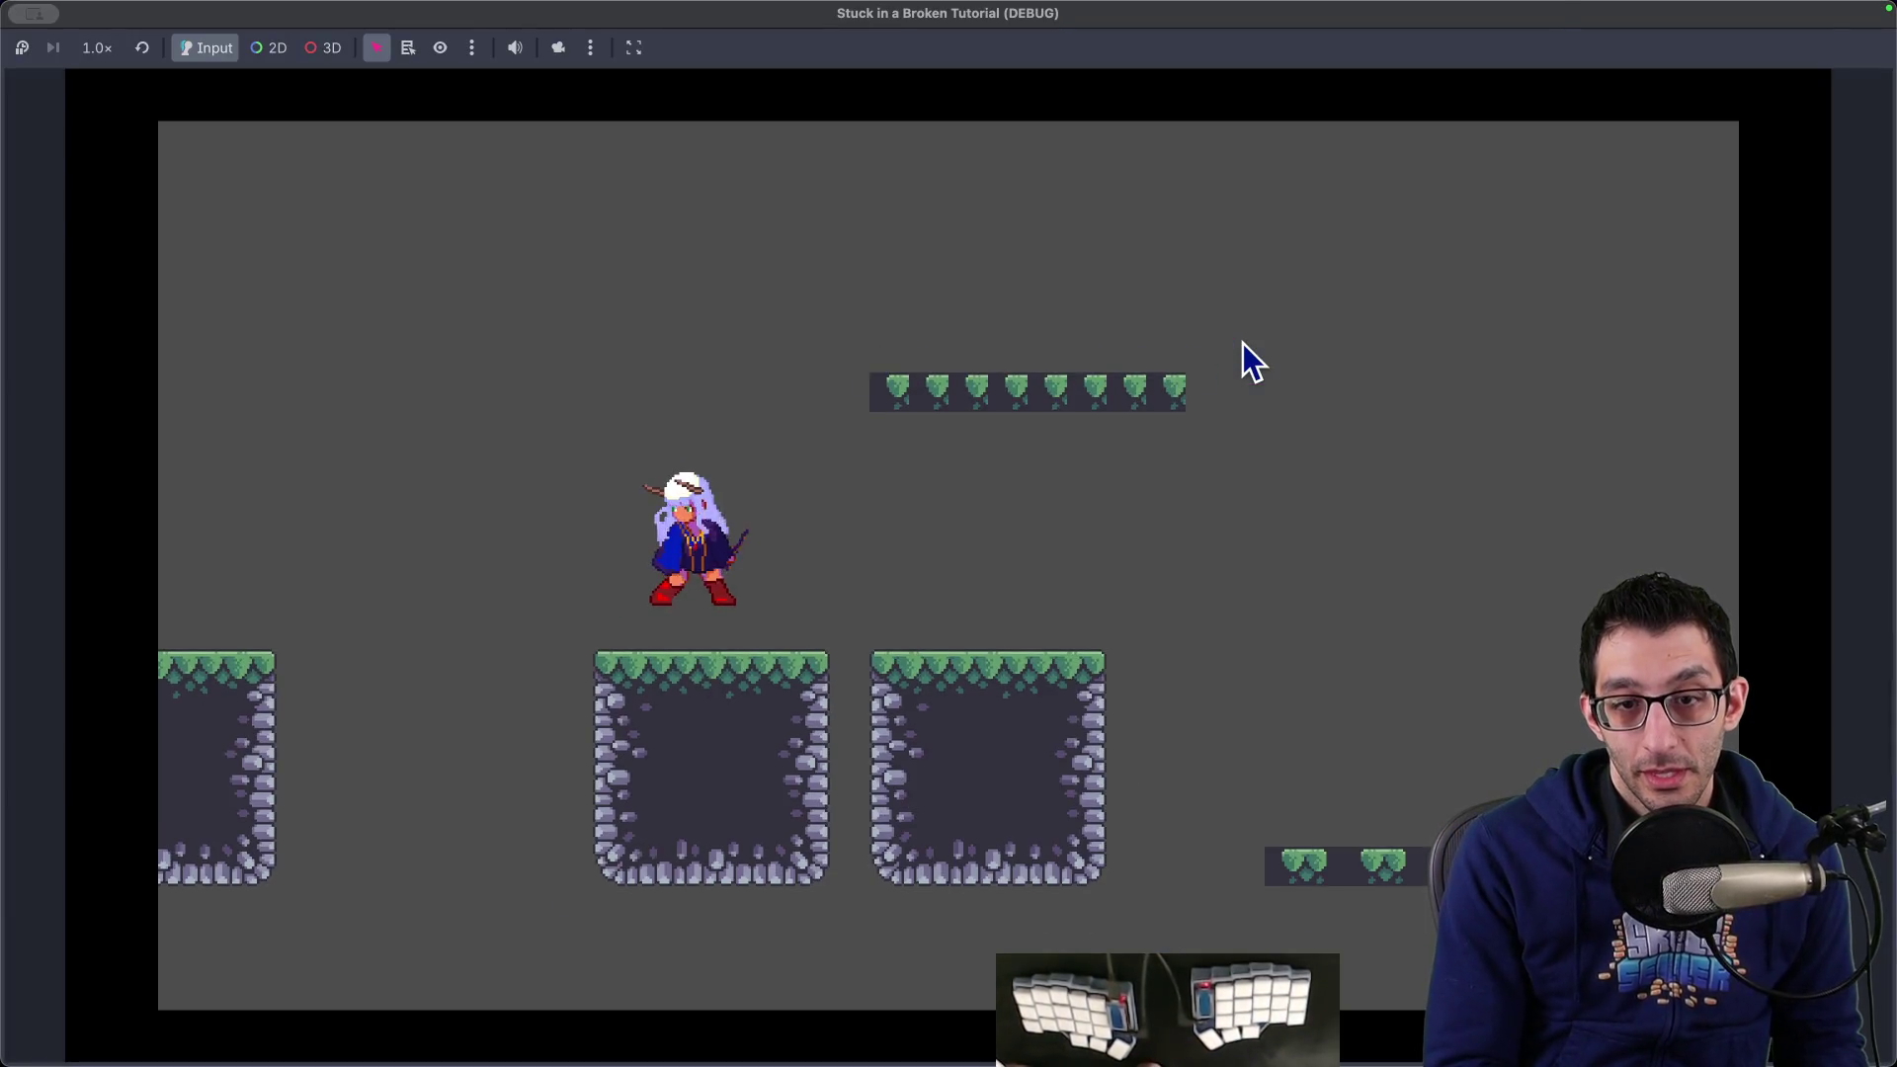
Walk the character left and right in the running game, stopping to check the idle animation
key(Right)
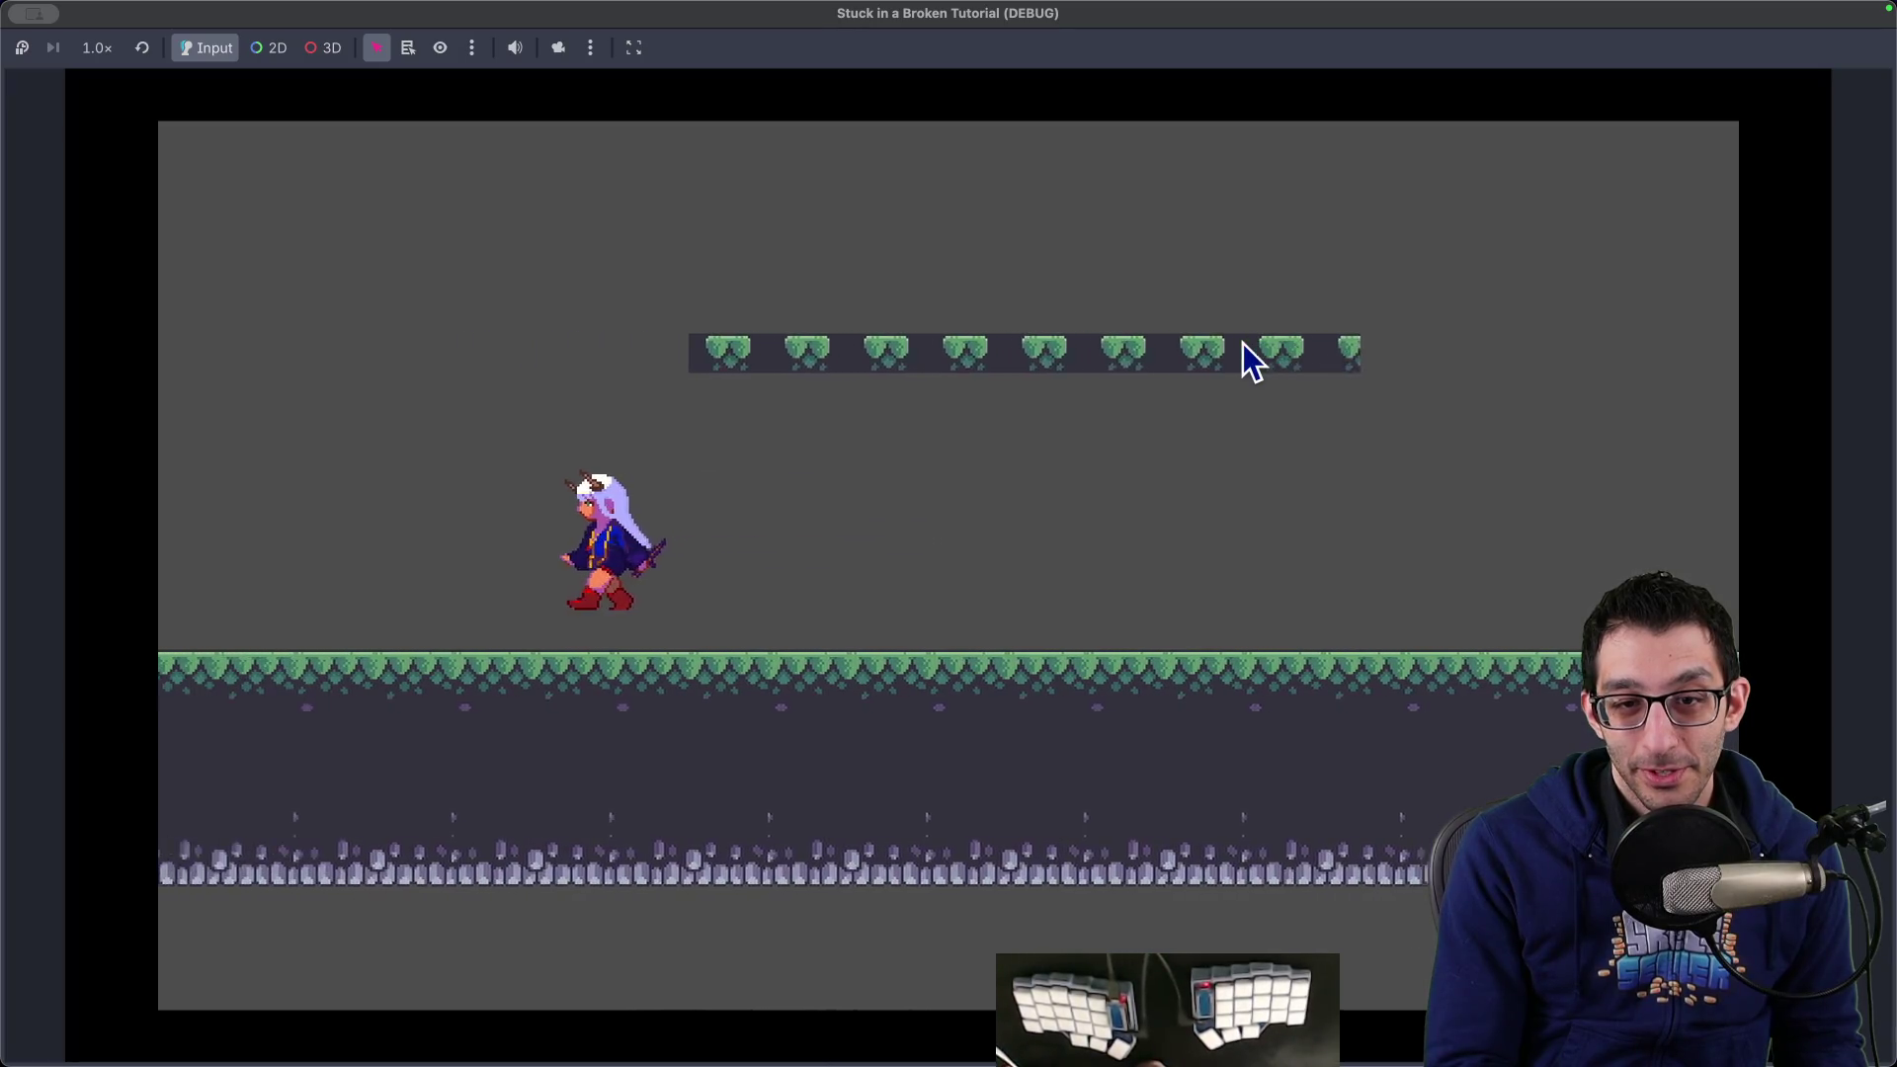
key(Left)
key(Right)
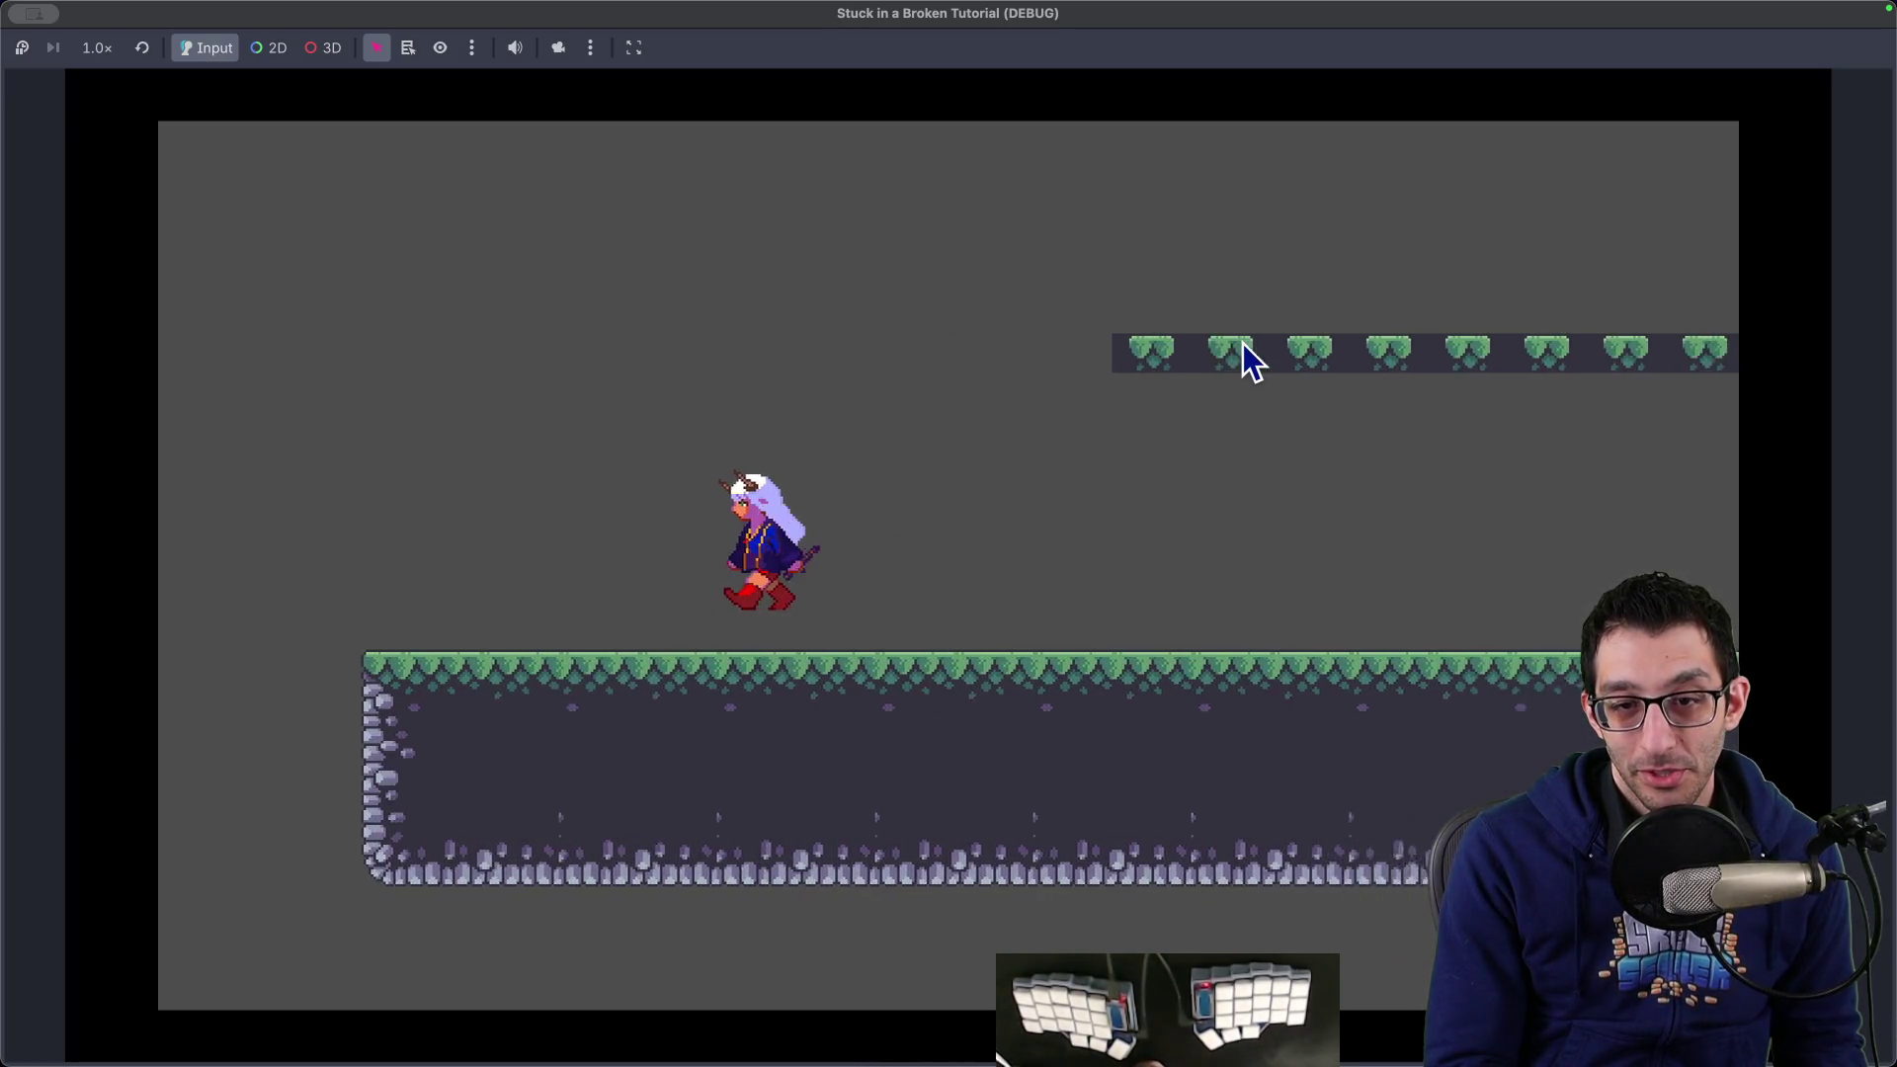
key(Right)
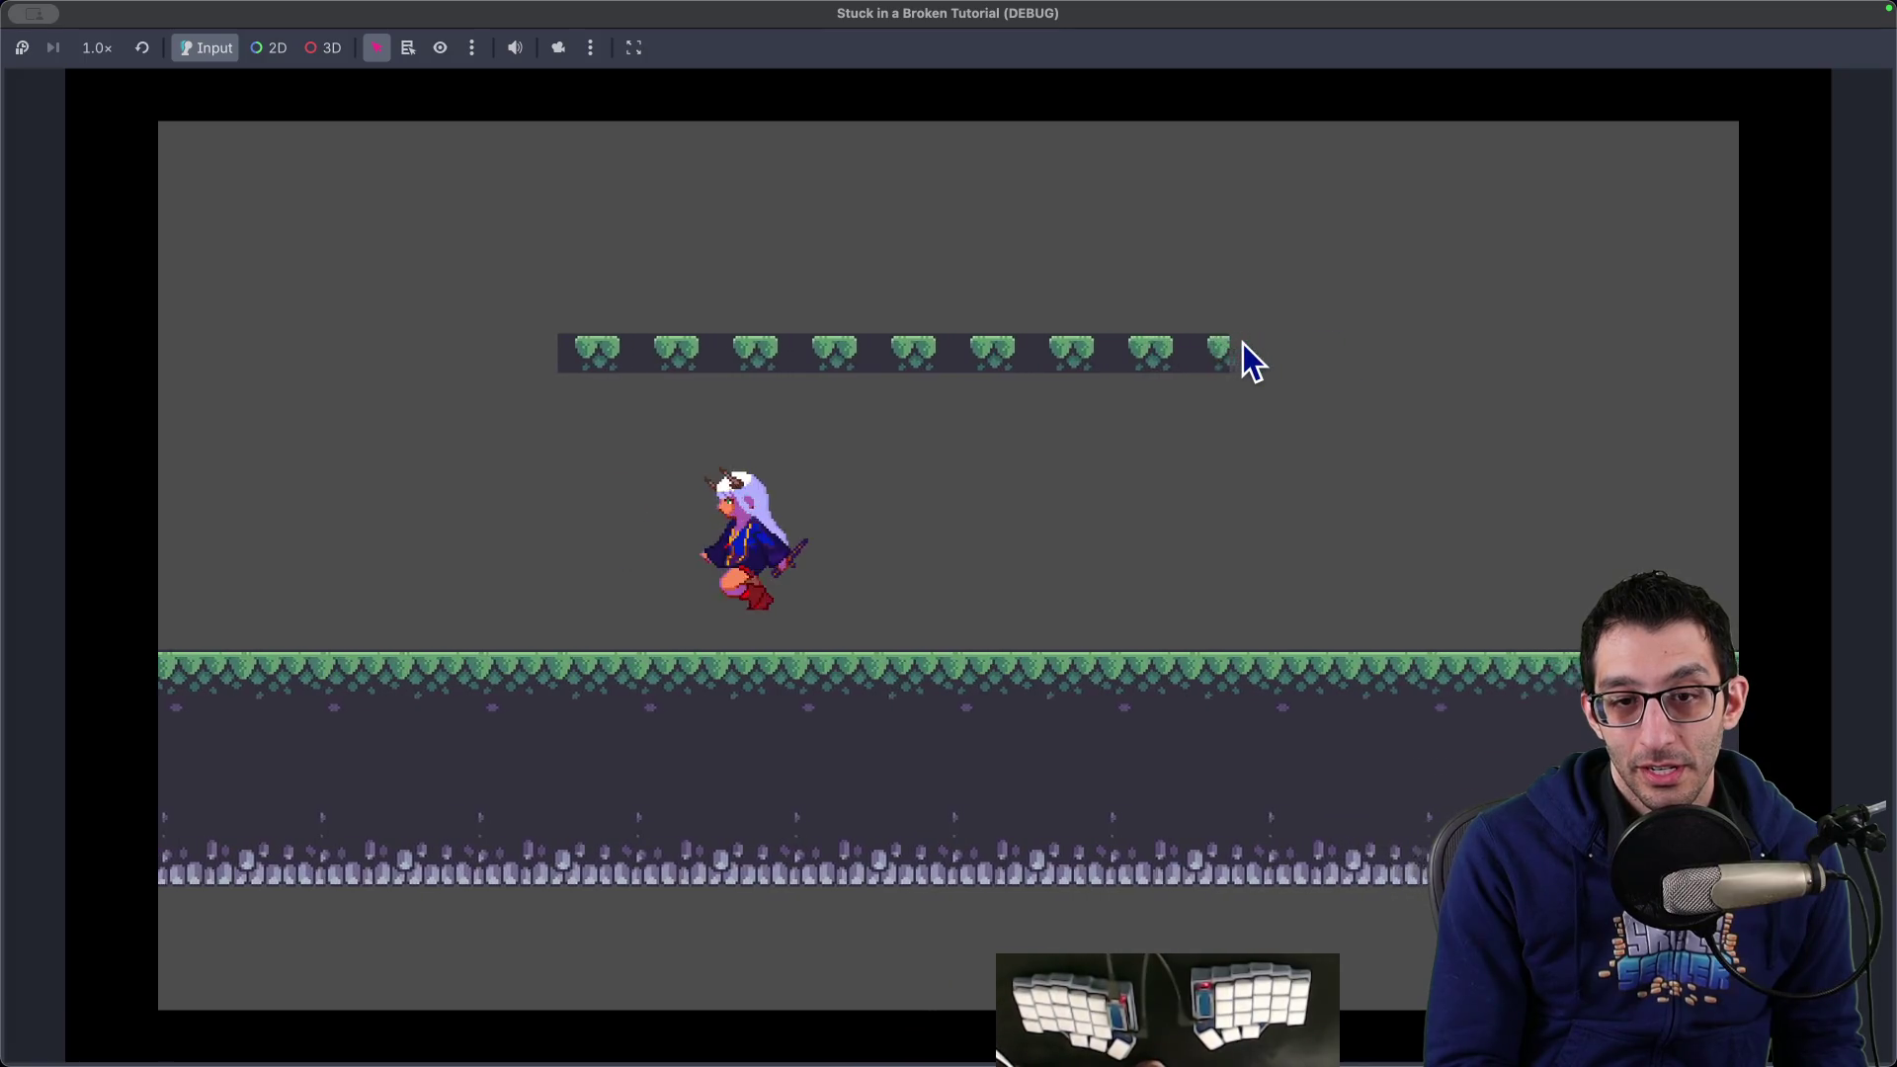
key(Left)
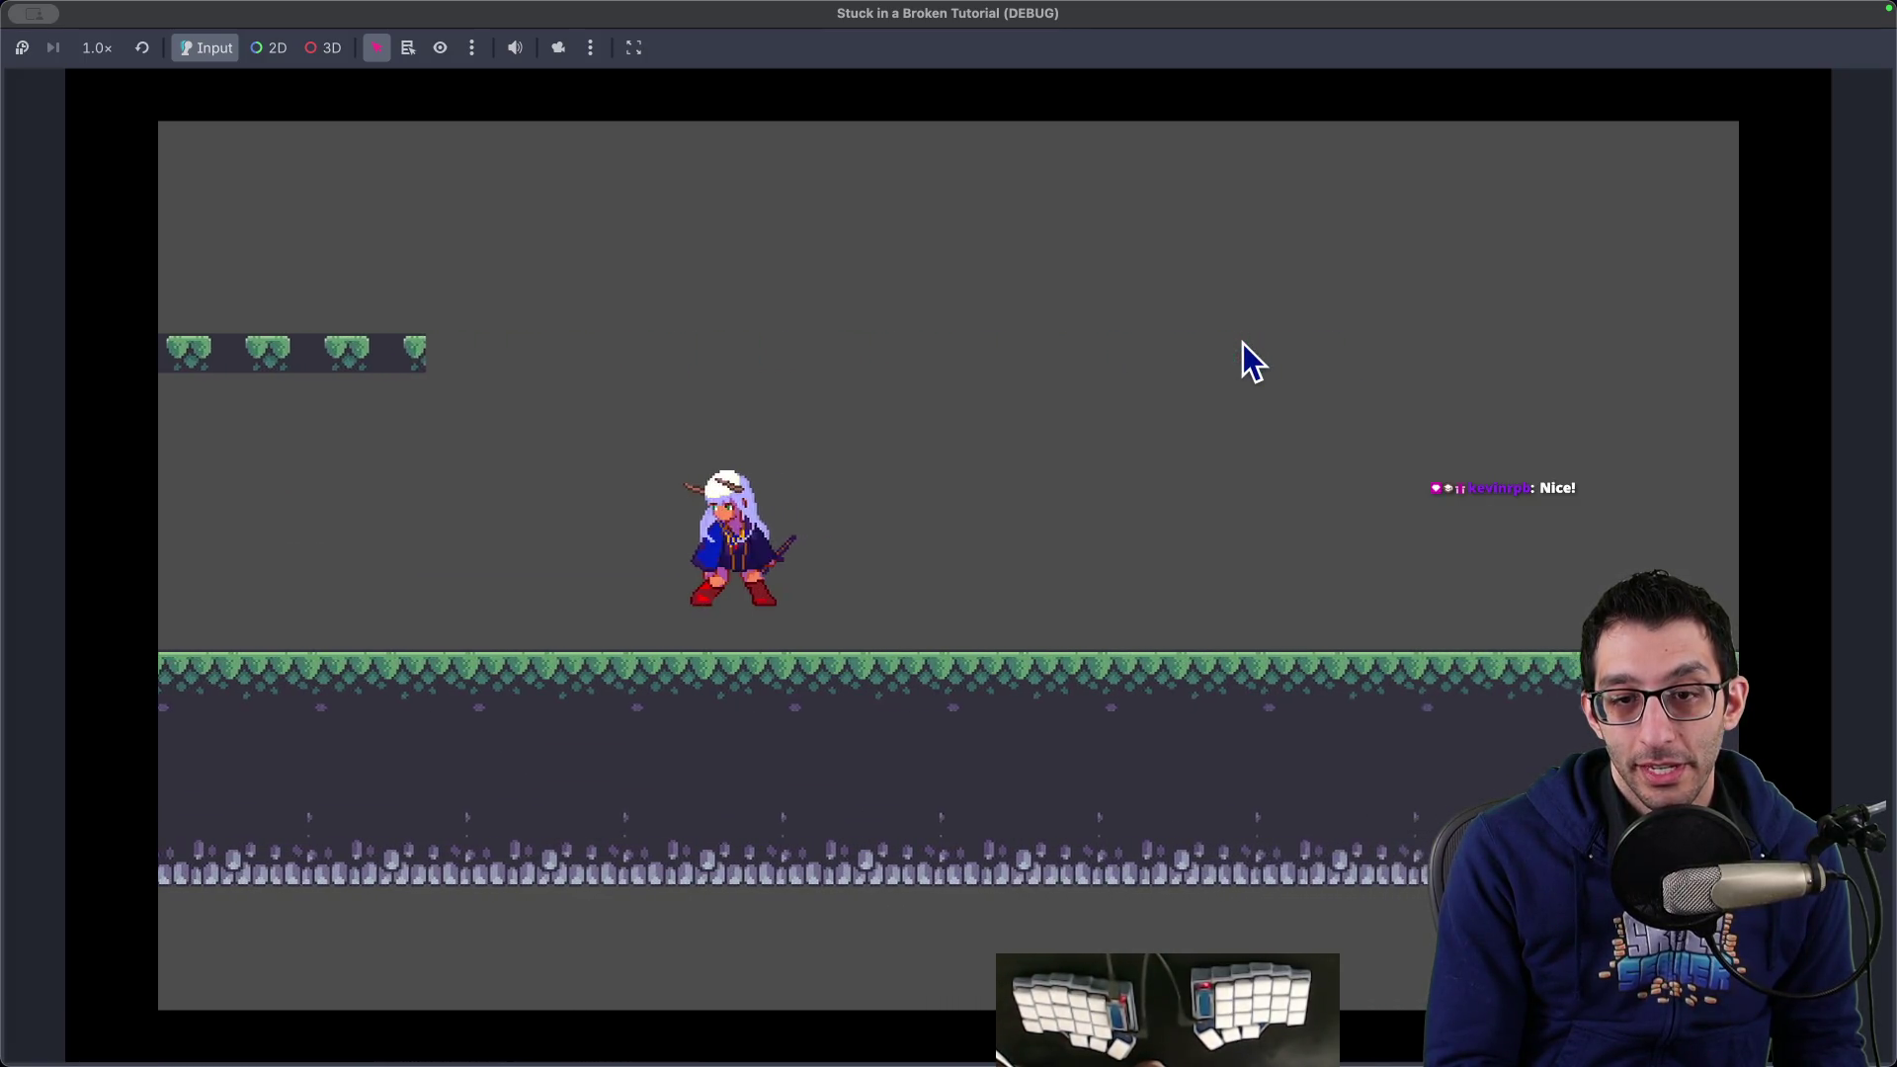
key(Right)
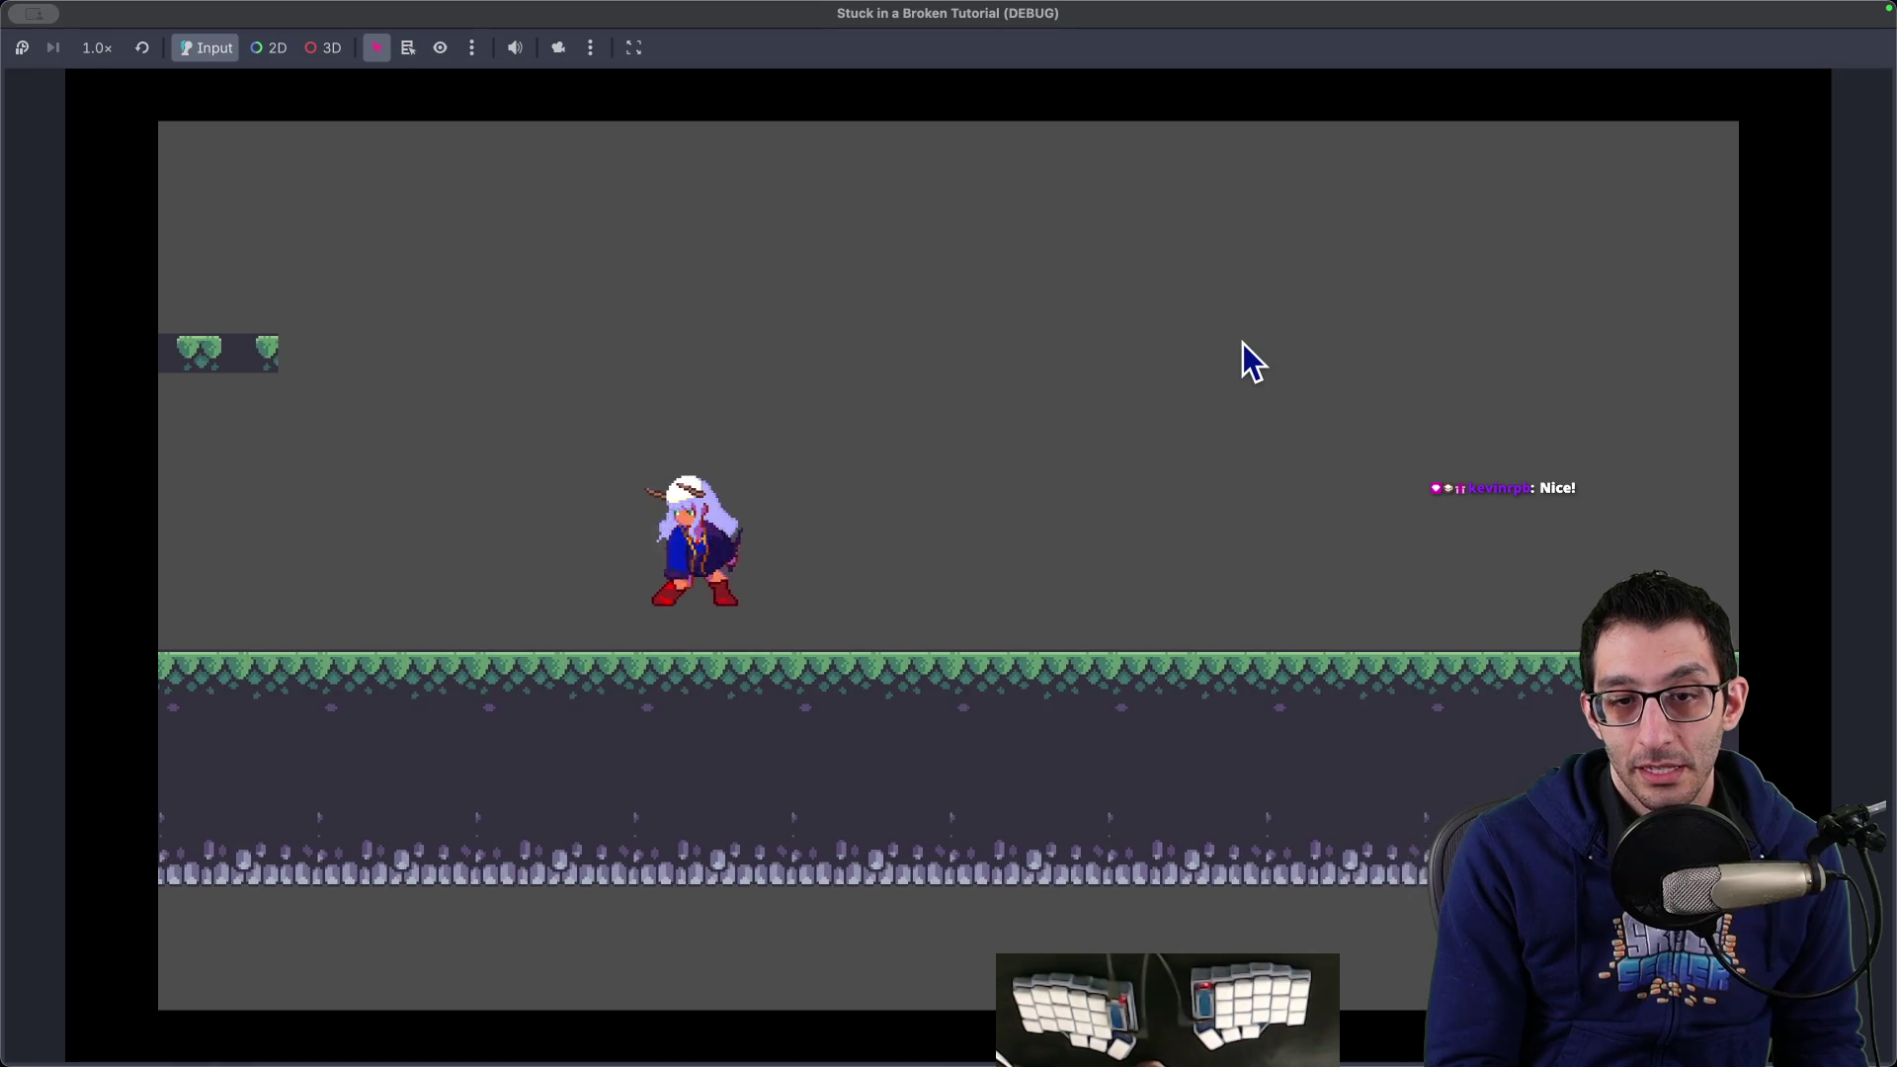
key(Right)
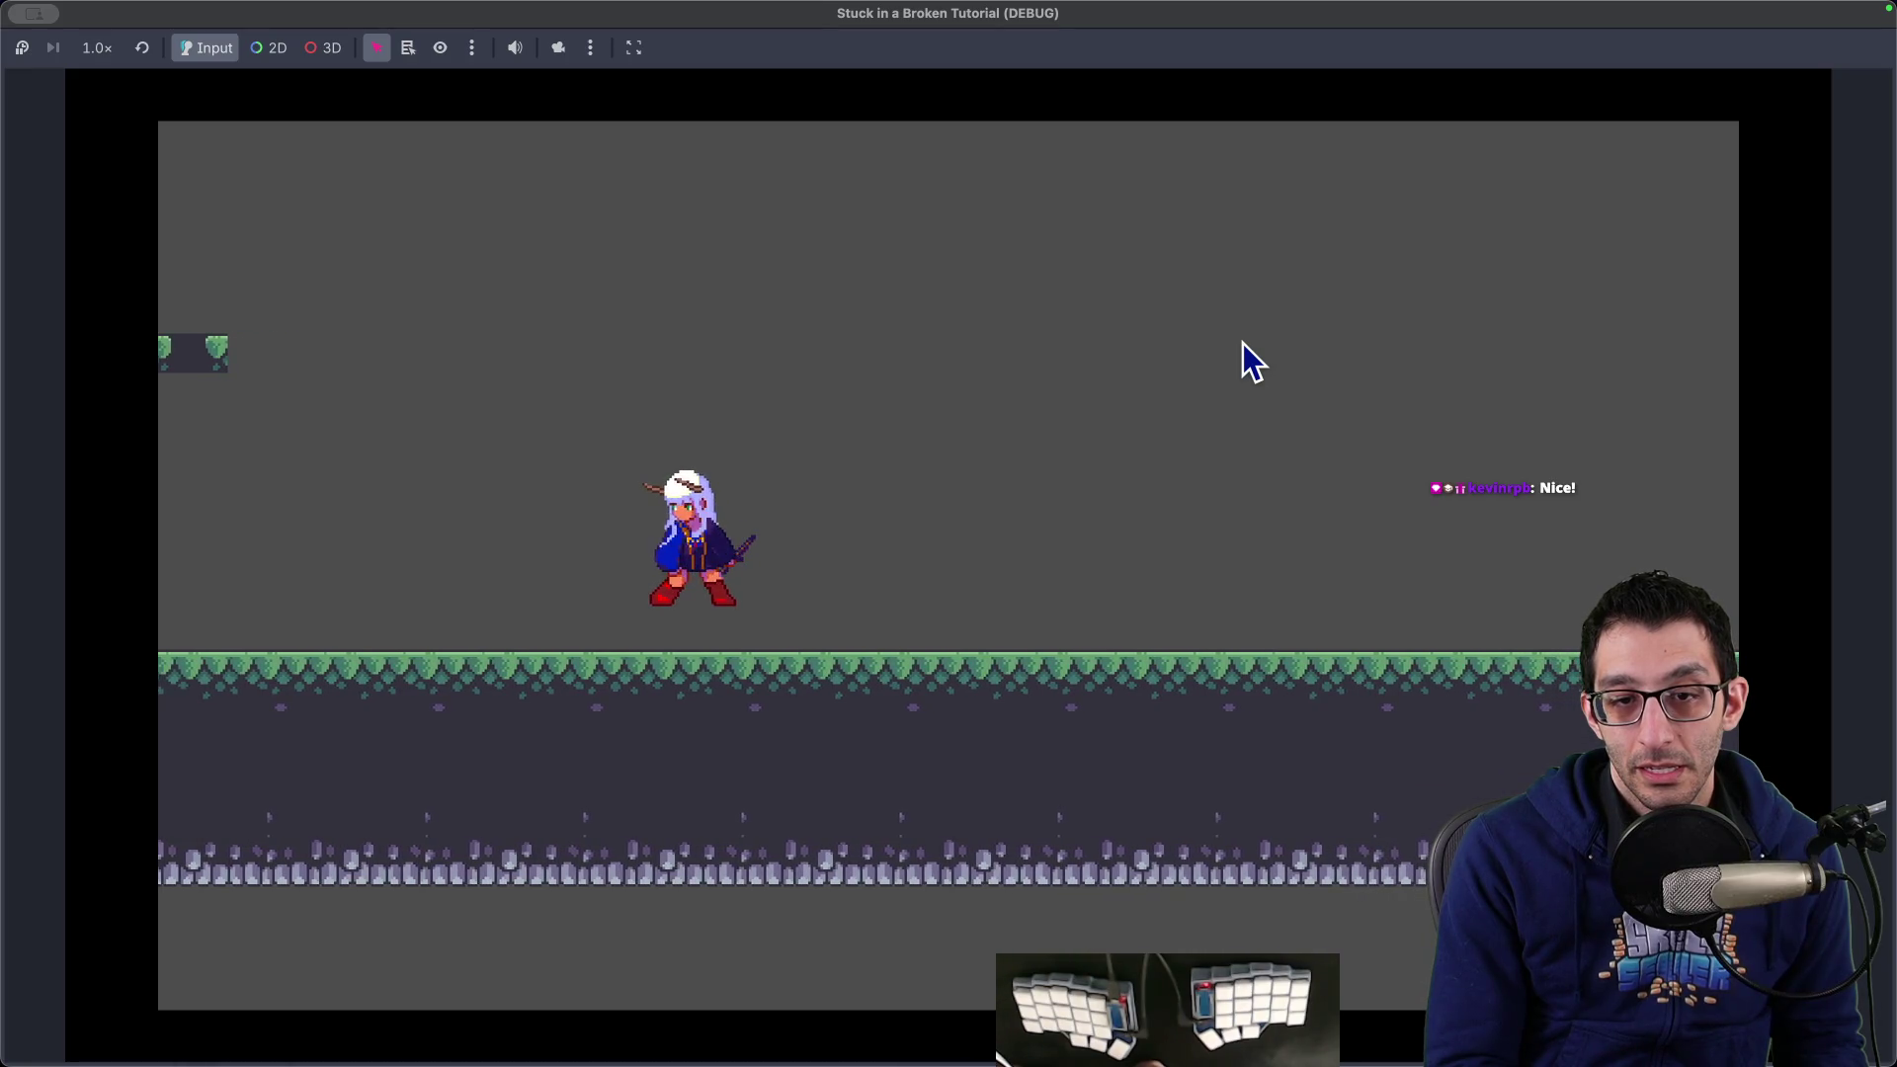
key(Left)
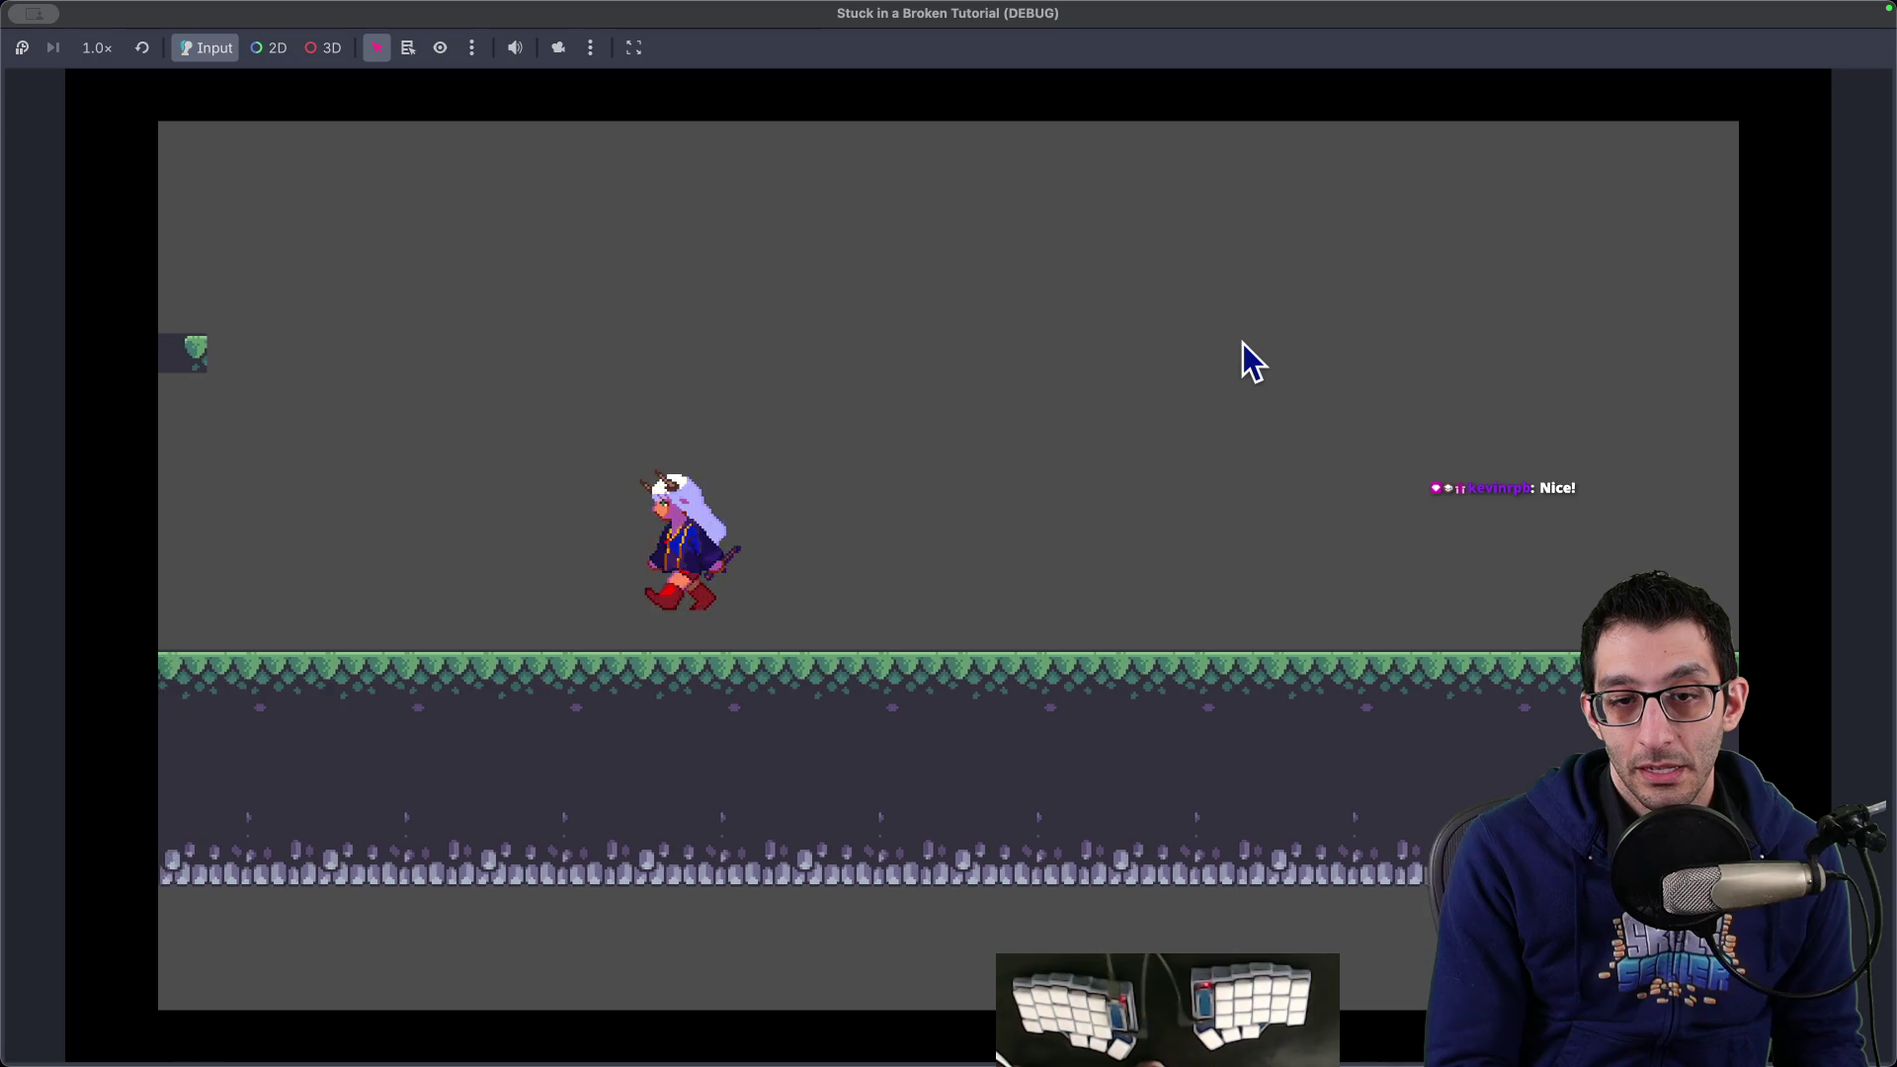
key(Left)
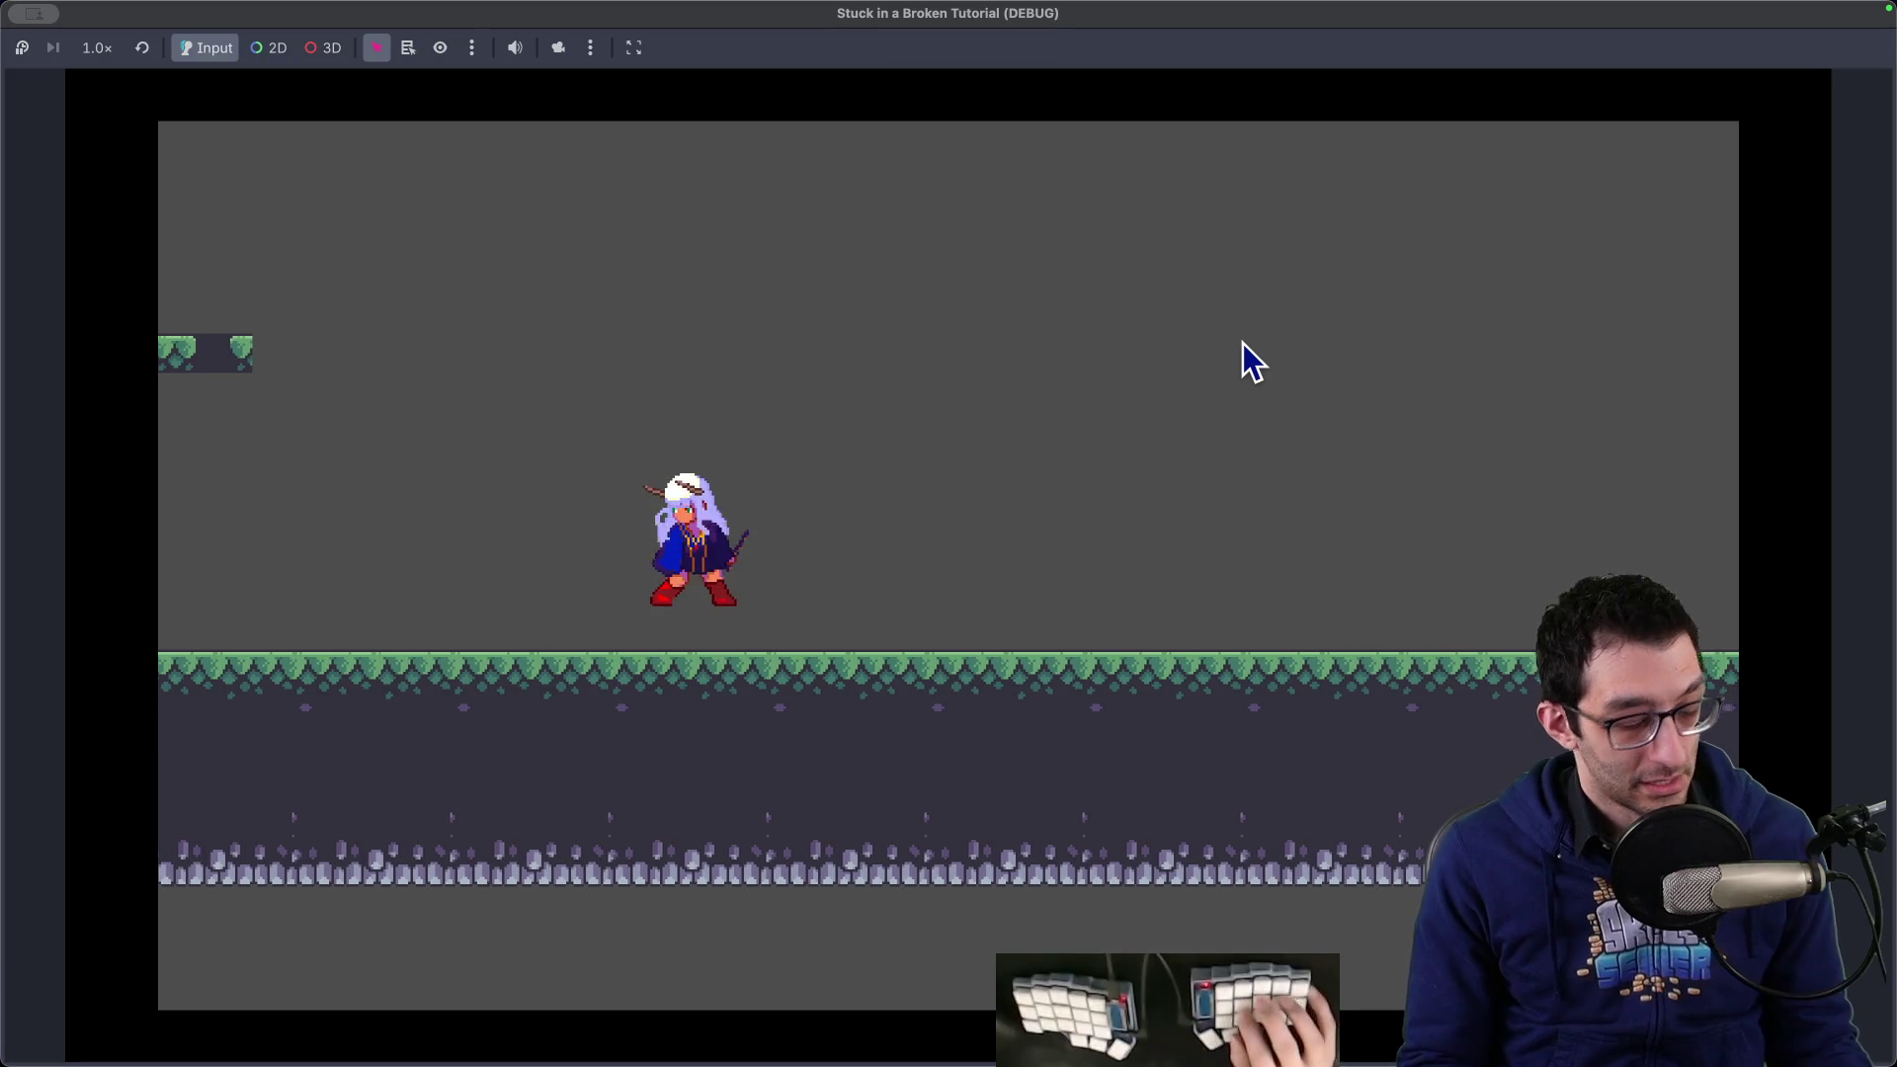
Quit the game and add a new bullet after the sprite-texture note in the TODO document
mouse_move(1225, 1008)
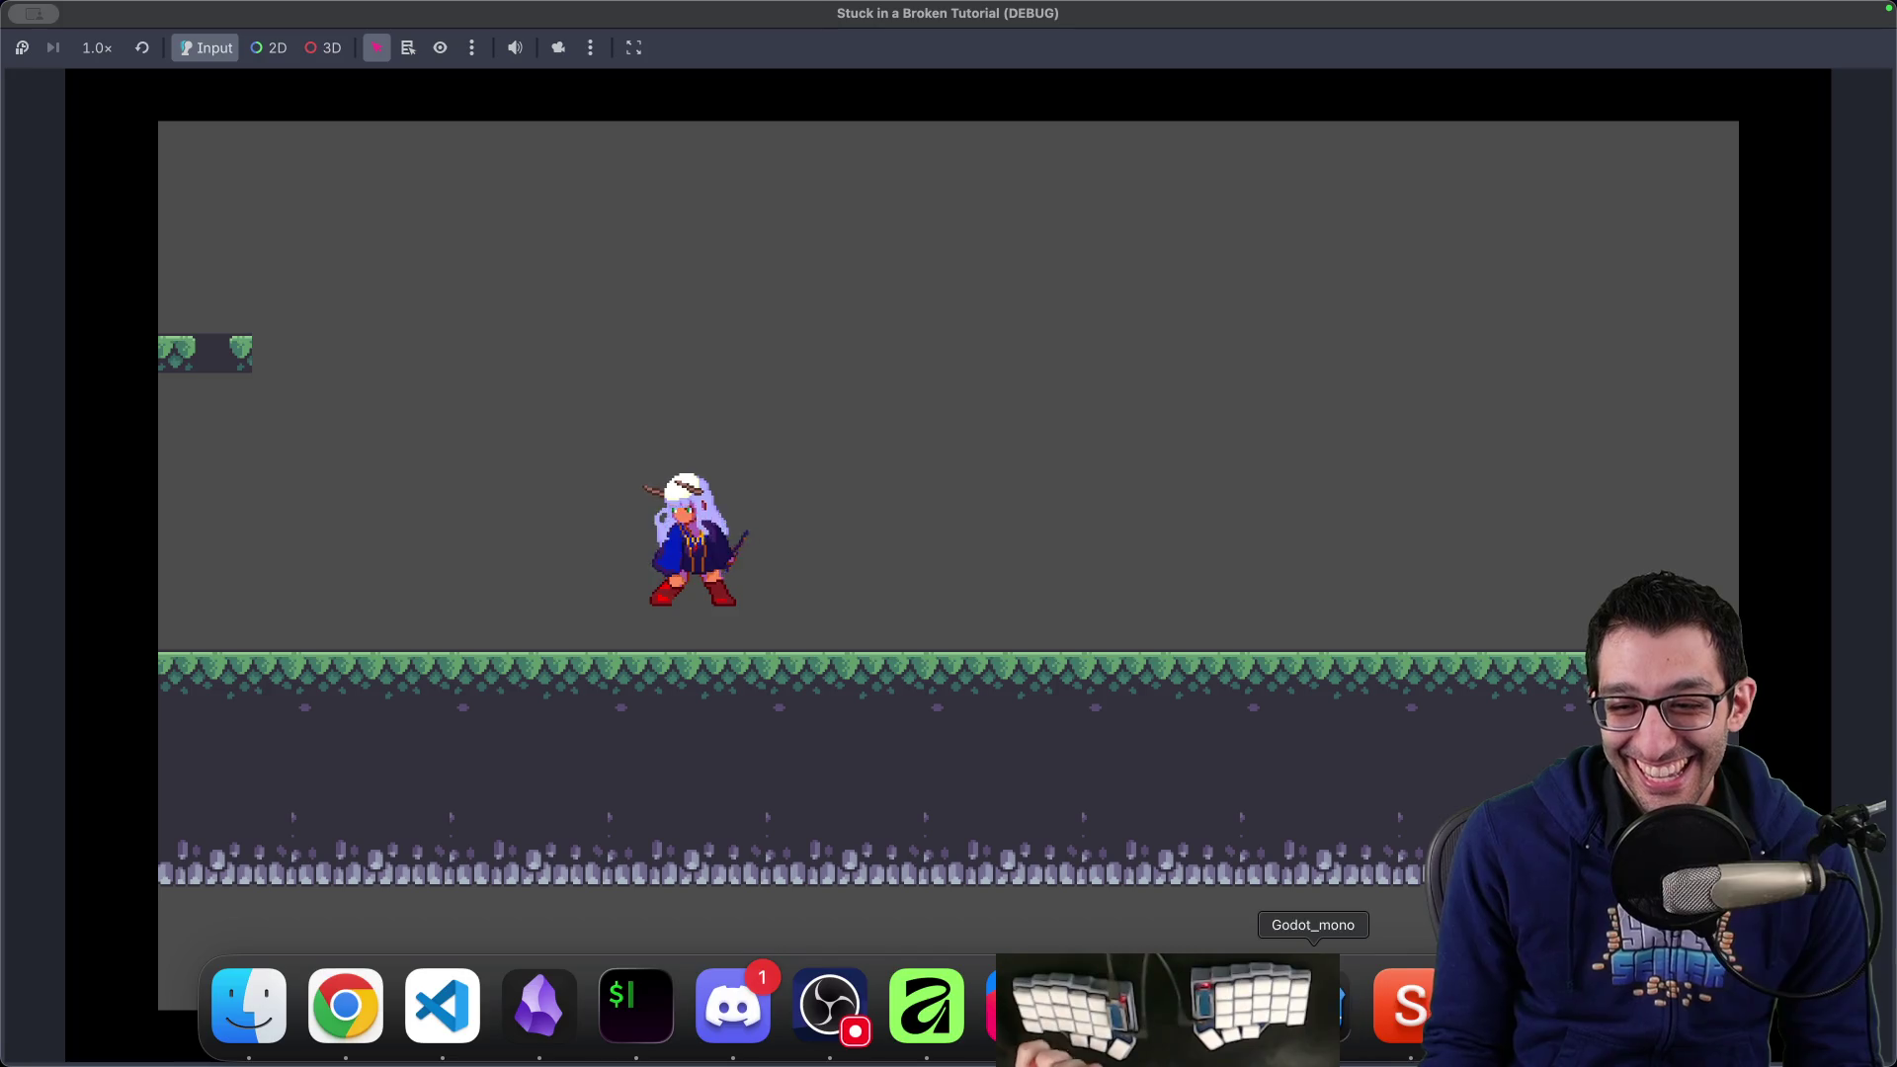
key(super+q)
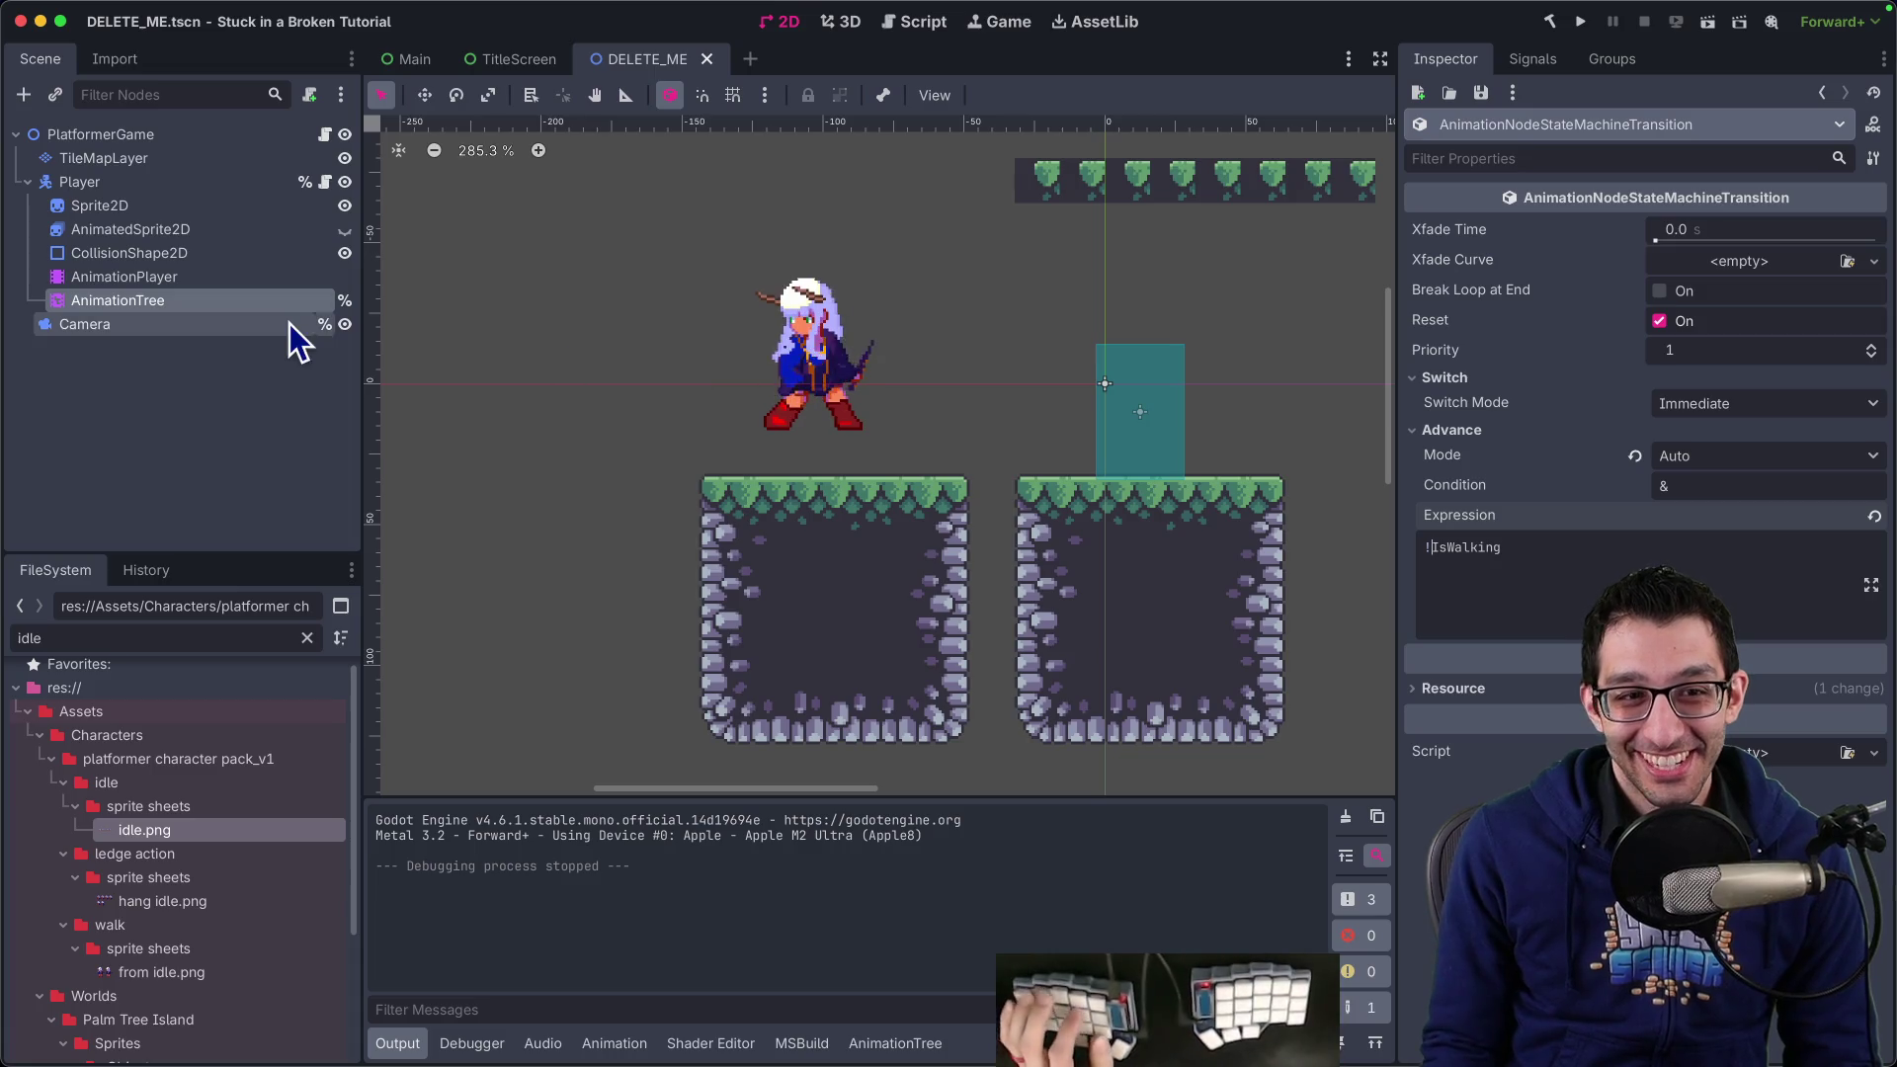
key(super+Tab)
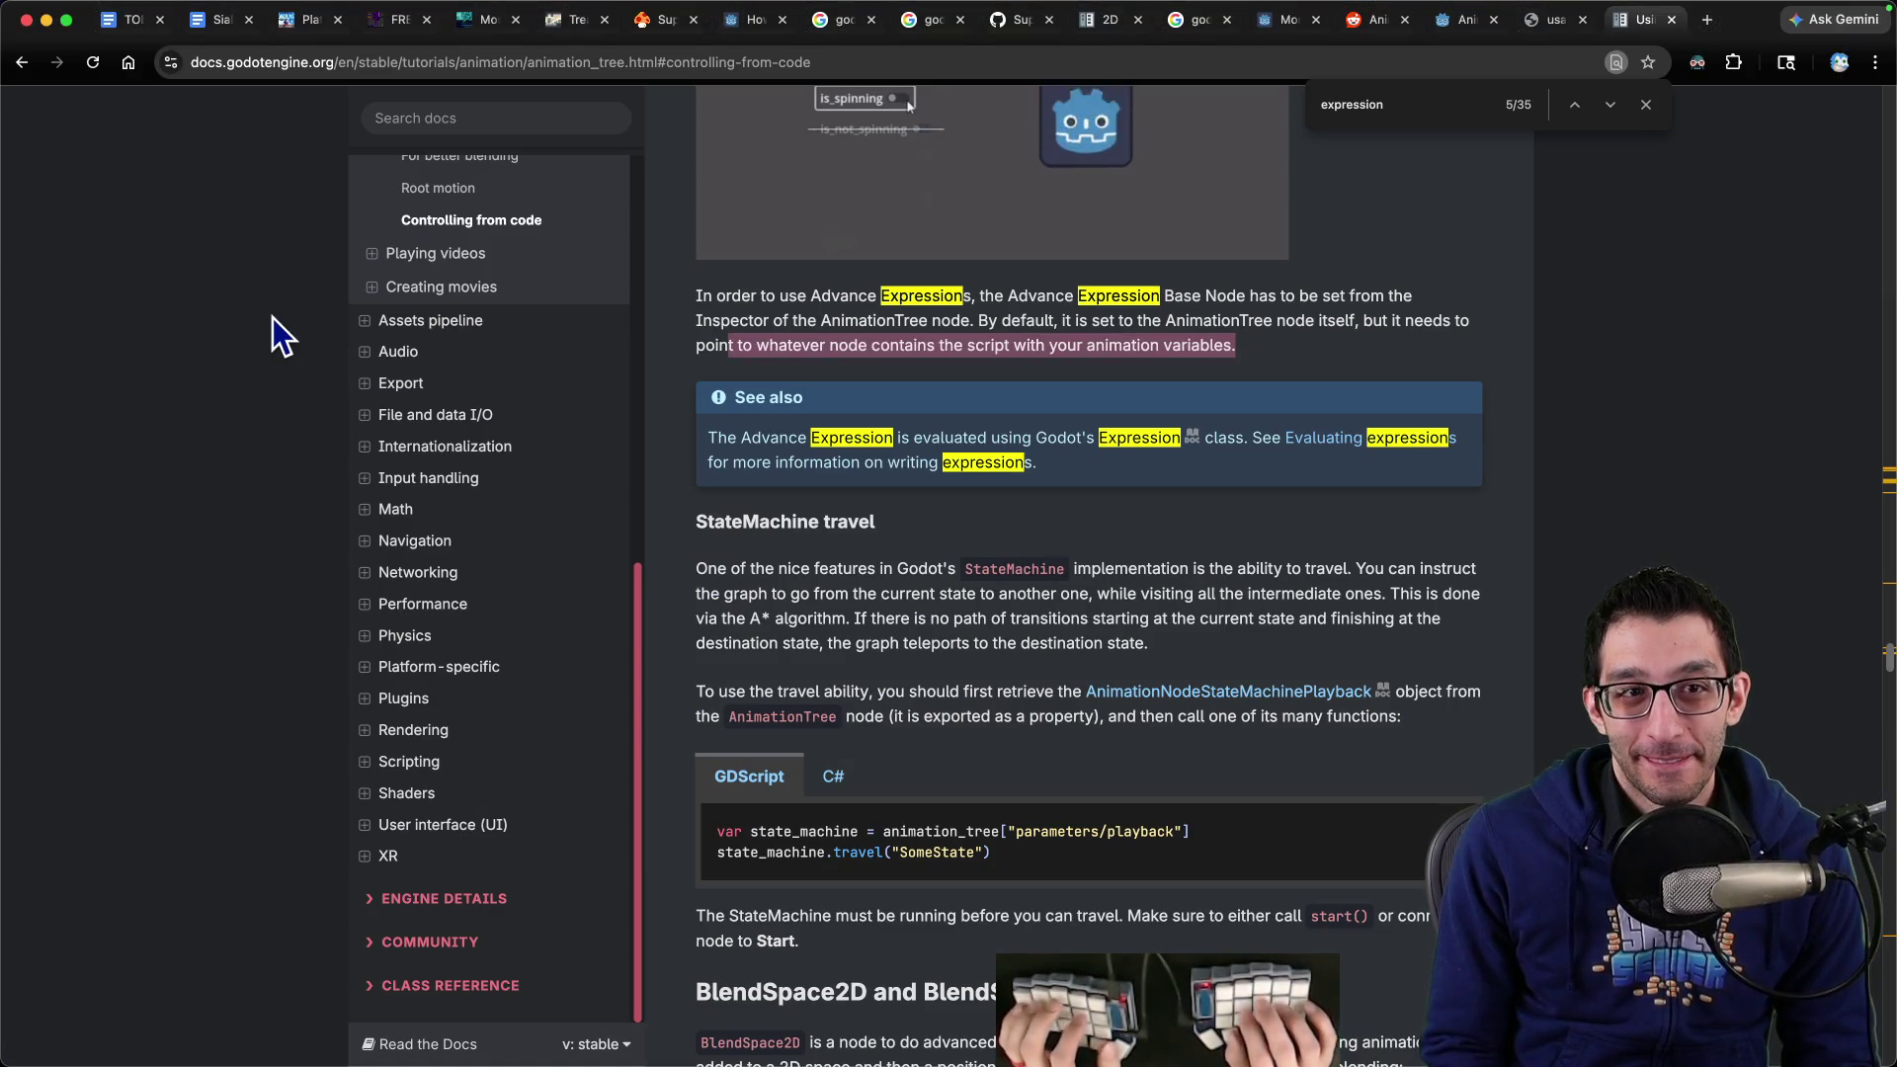
key(super+1)
scroll(614, 453, up, 5)
scroll(783, 517, down, 1)
click(1297, 744)
scroll(1296, 744, down, 3)
key(Return)
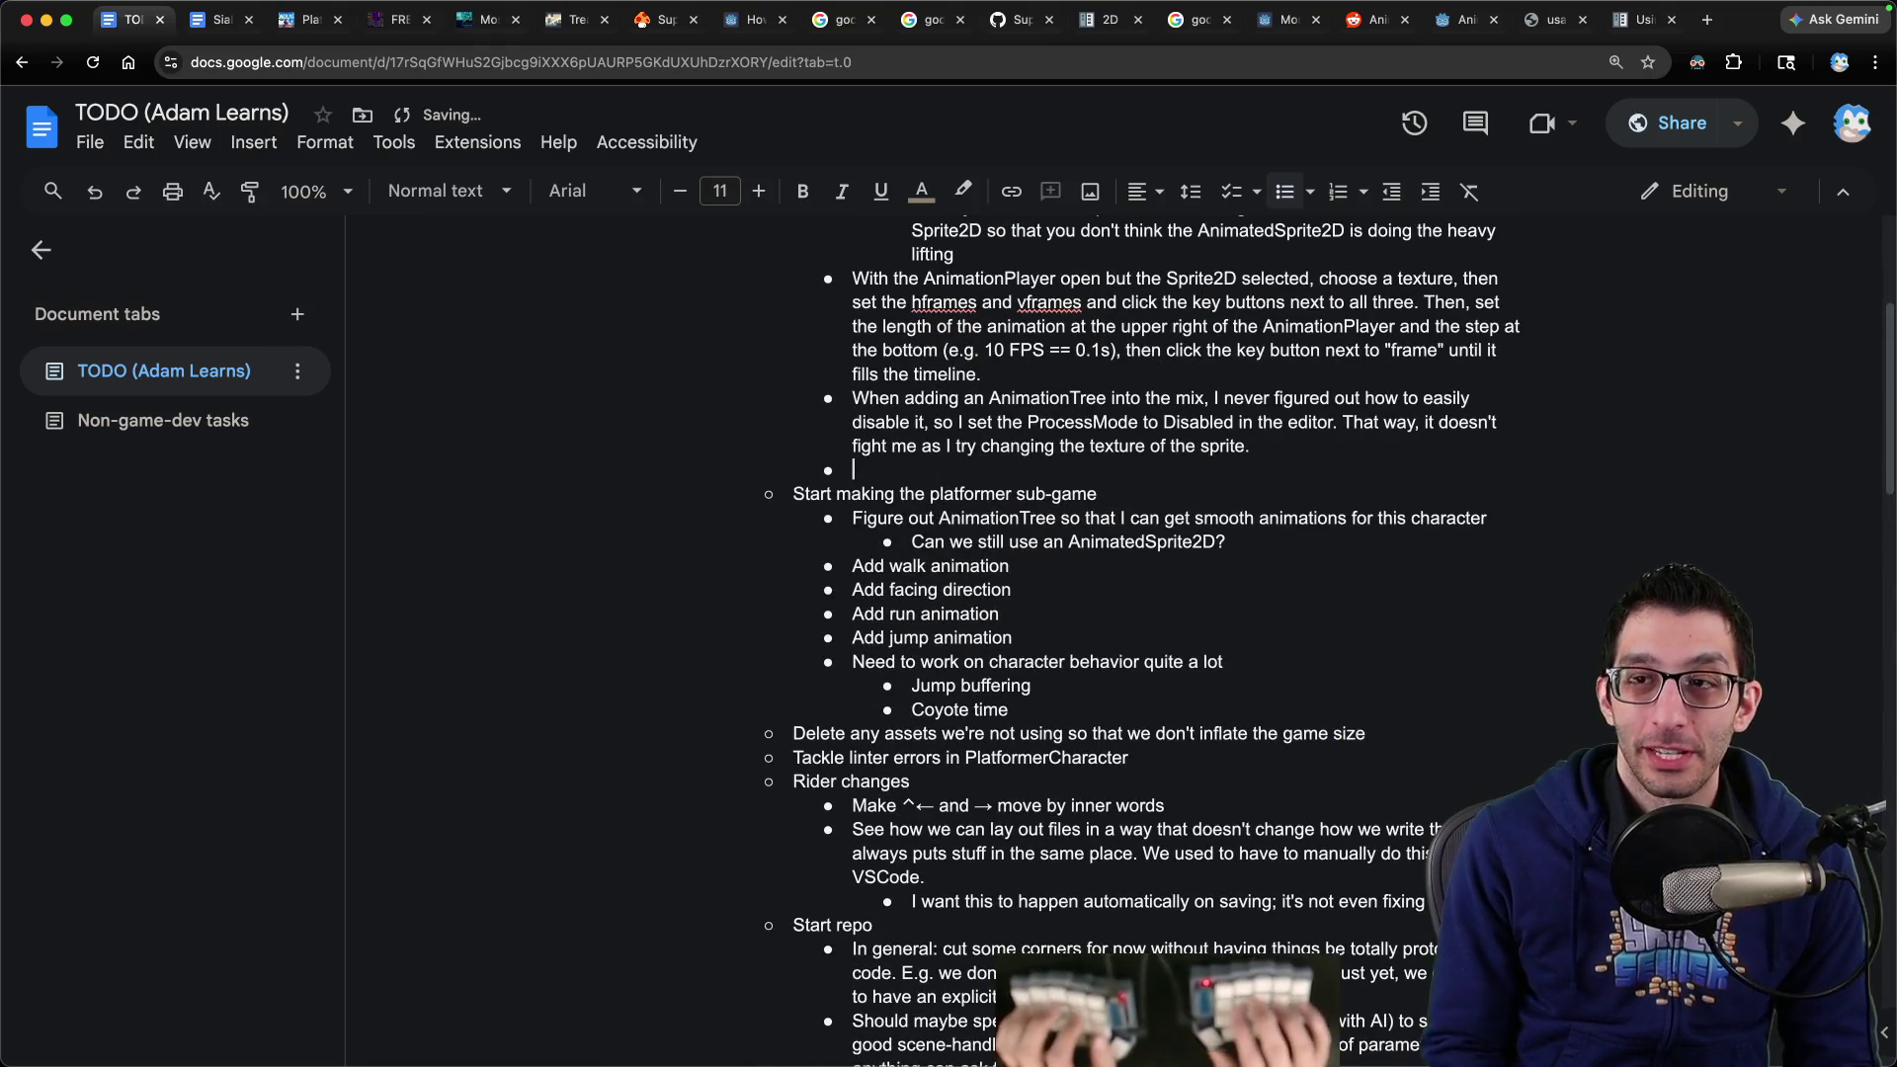
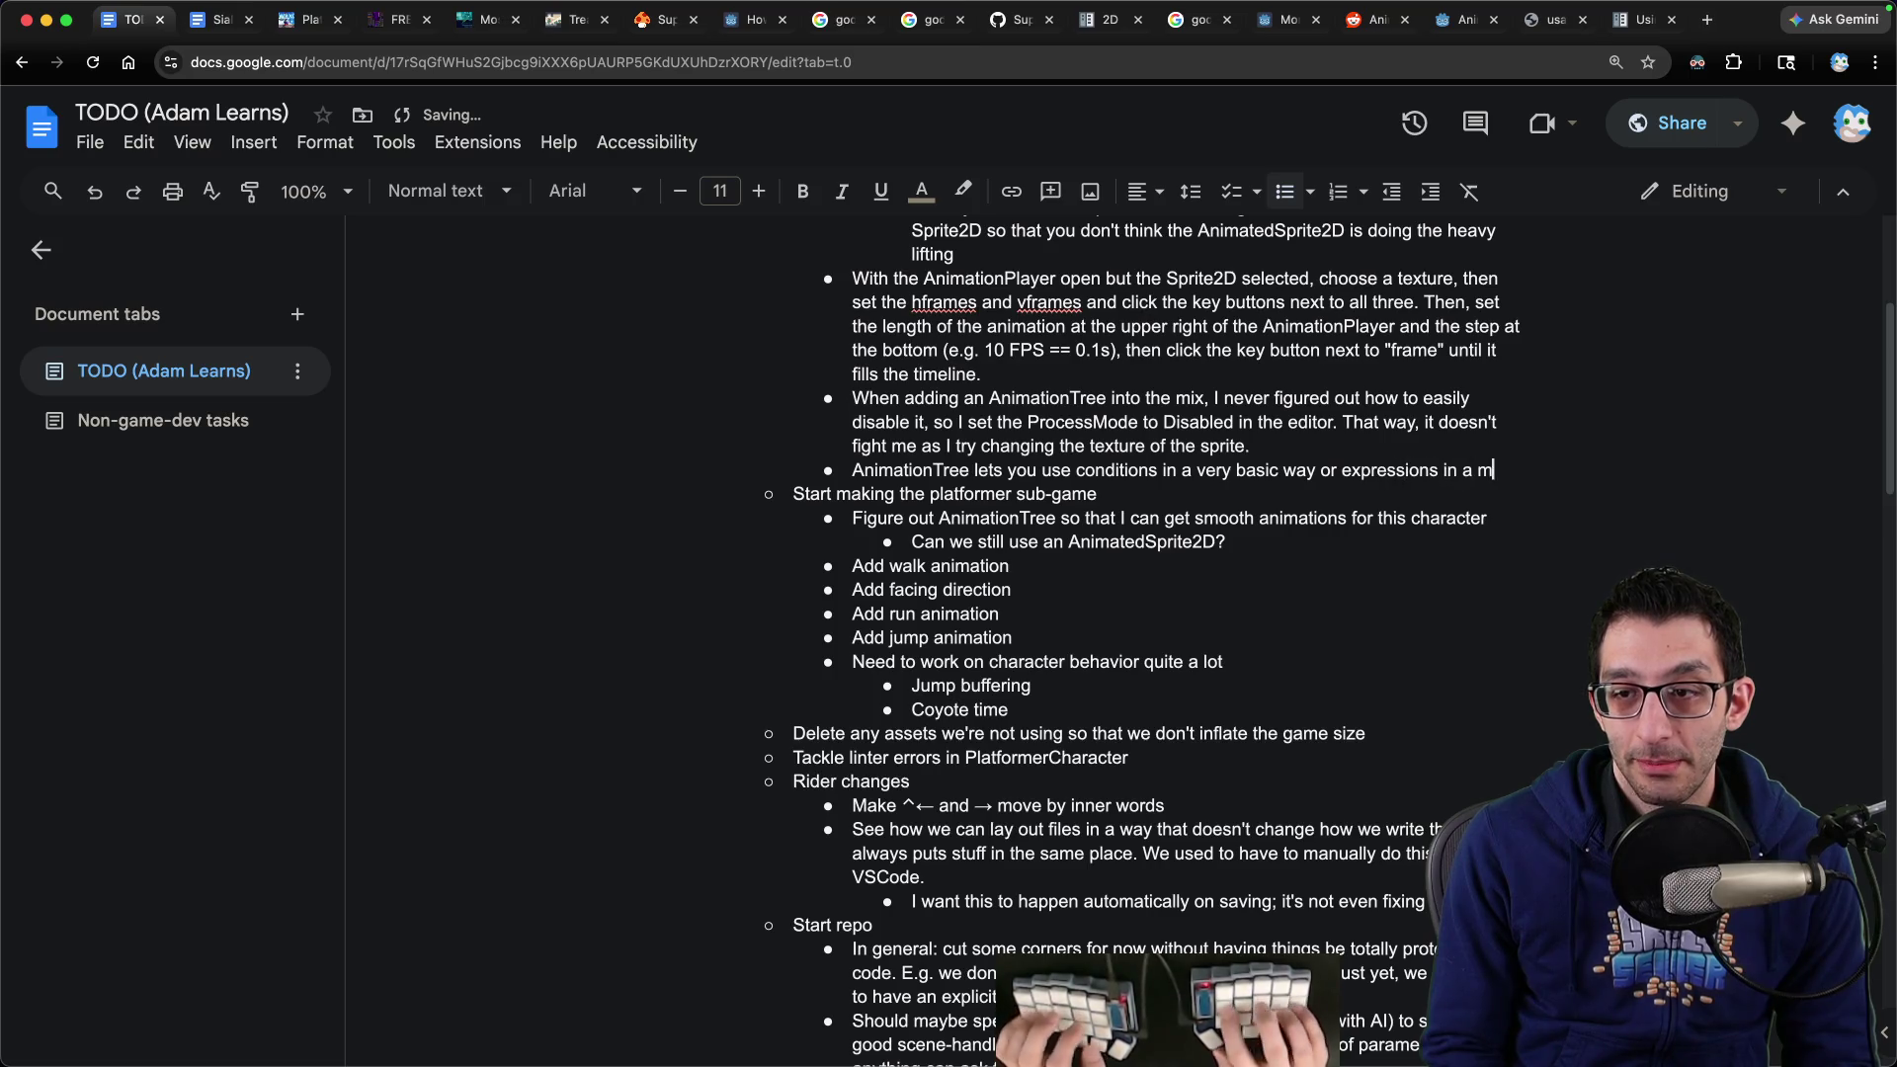
Finish the AnimationTree note: conditions are probably only for very simple scenarios, unlike expressions
text(ore advanced way. If)
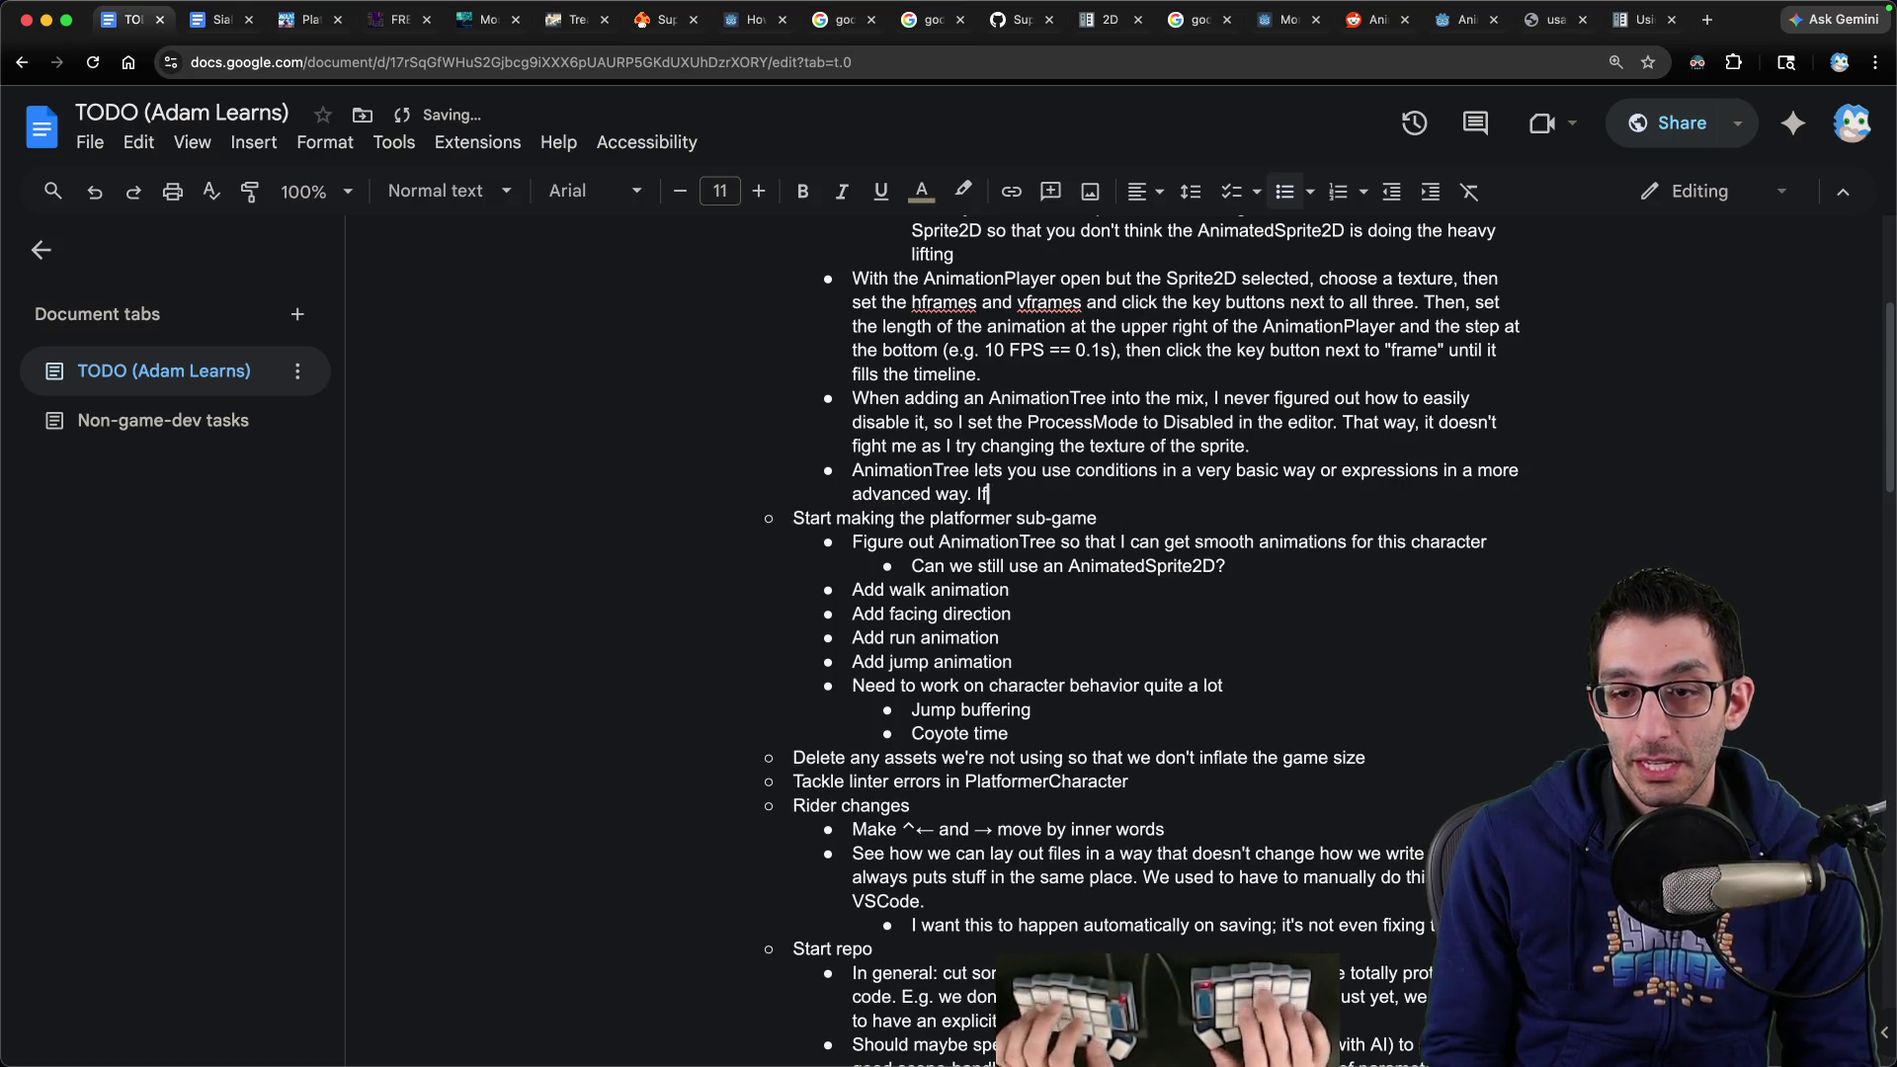
text(sions, you have to manifest the variables yourself)
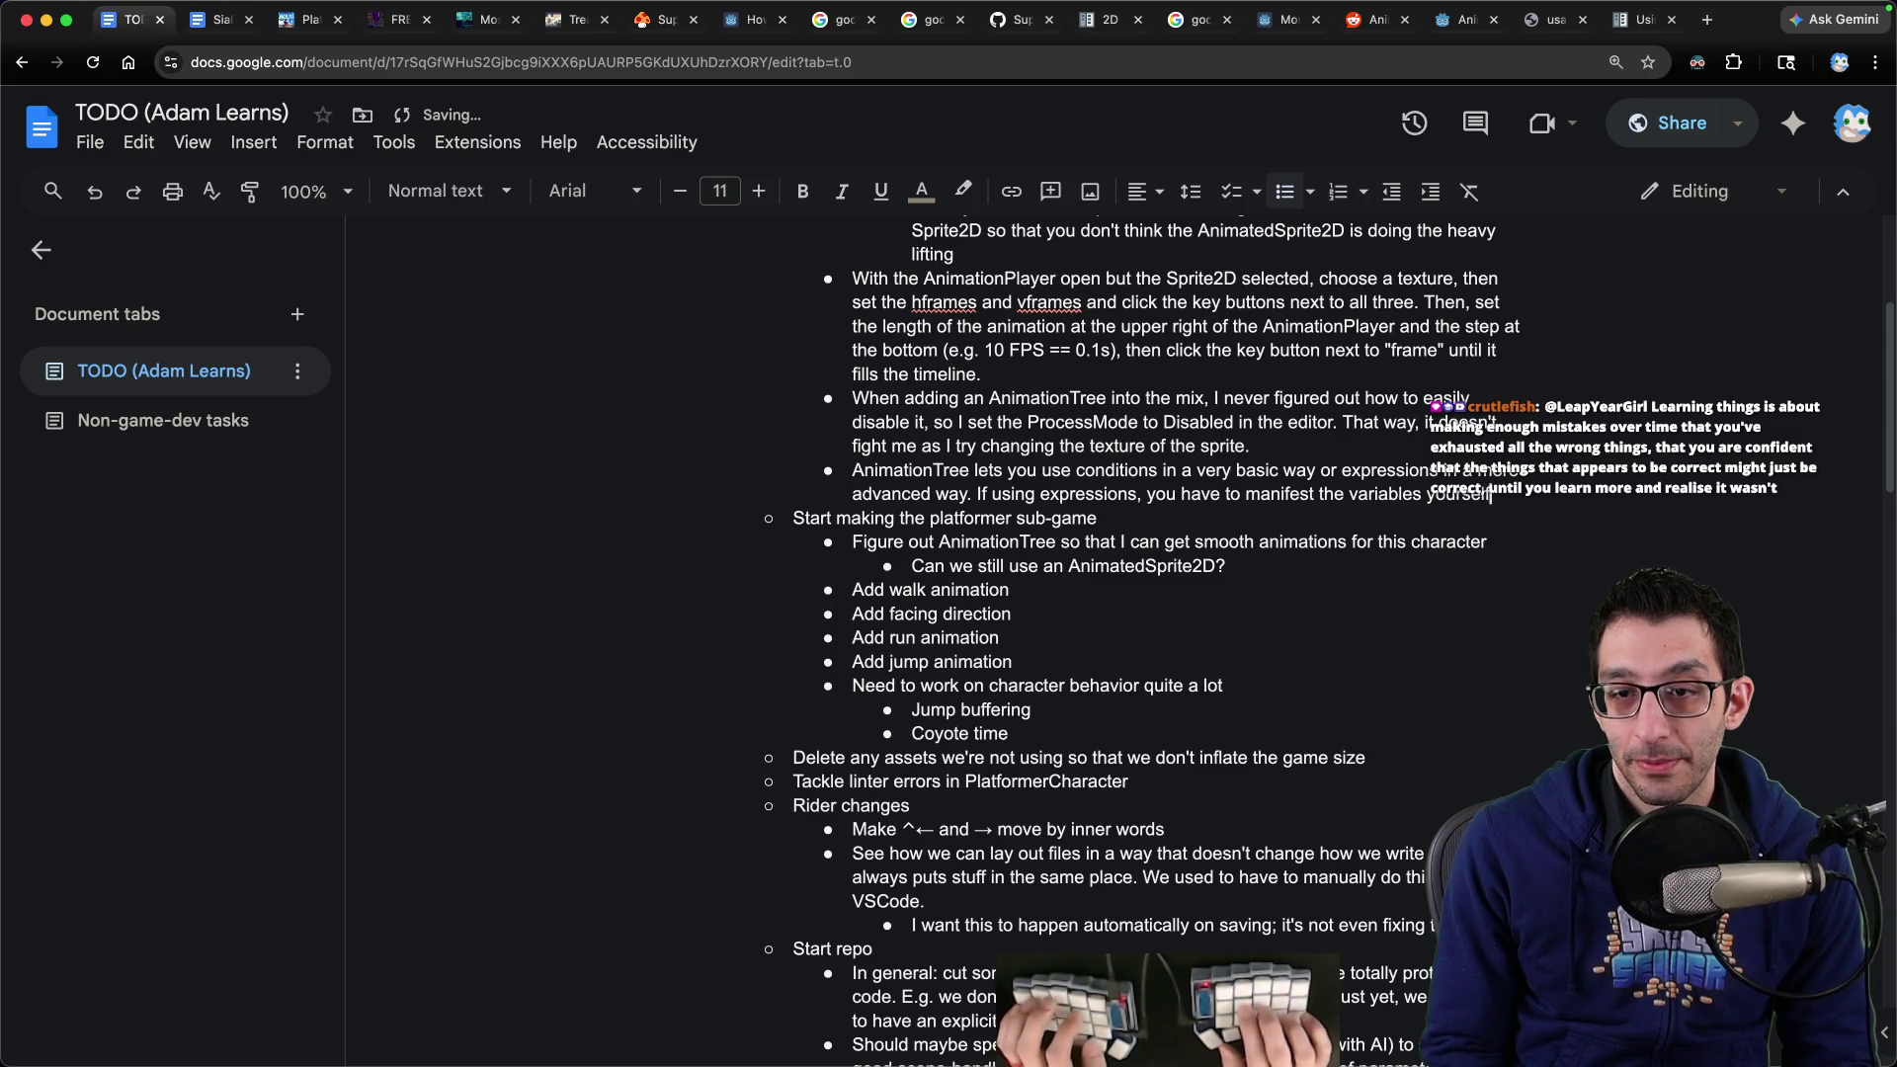
text( and then ONLY use expressions (I beli)
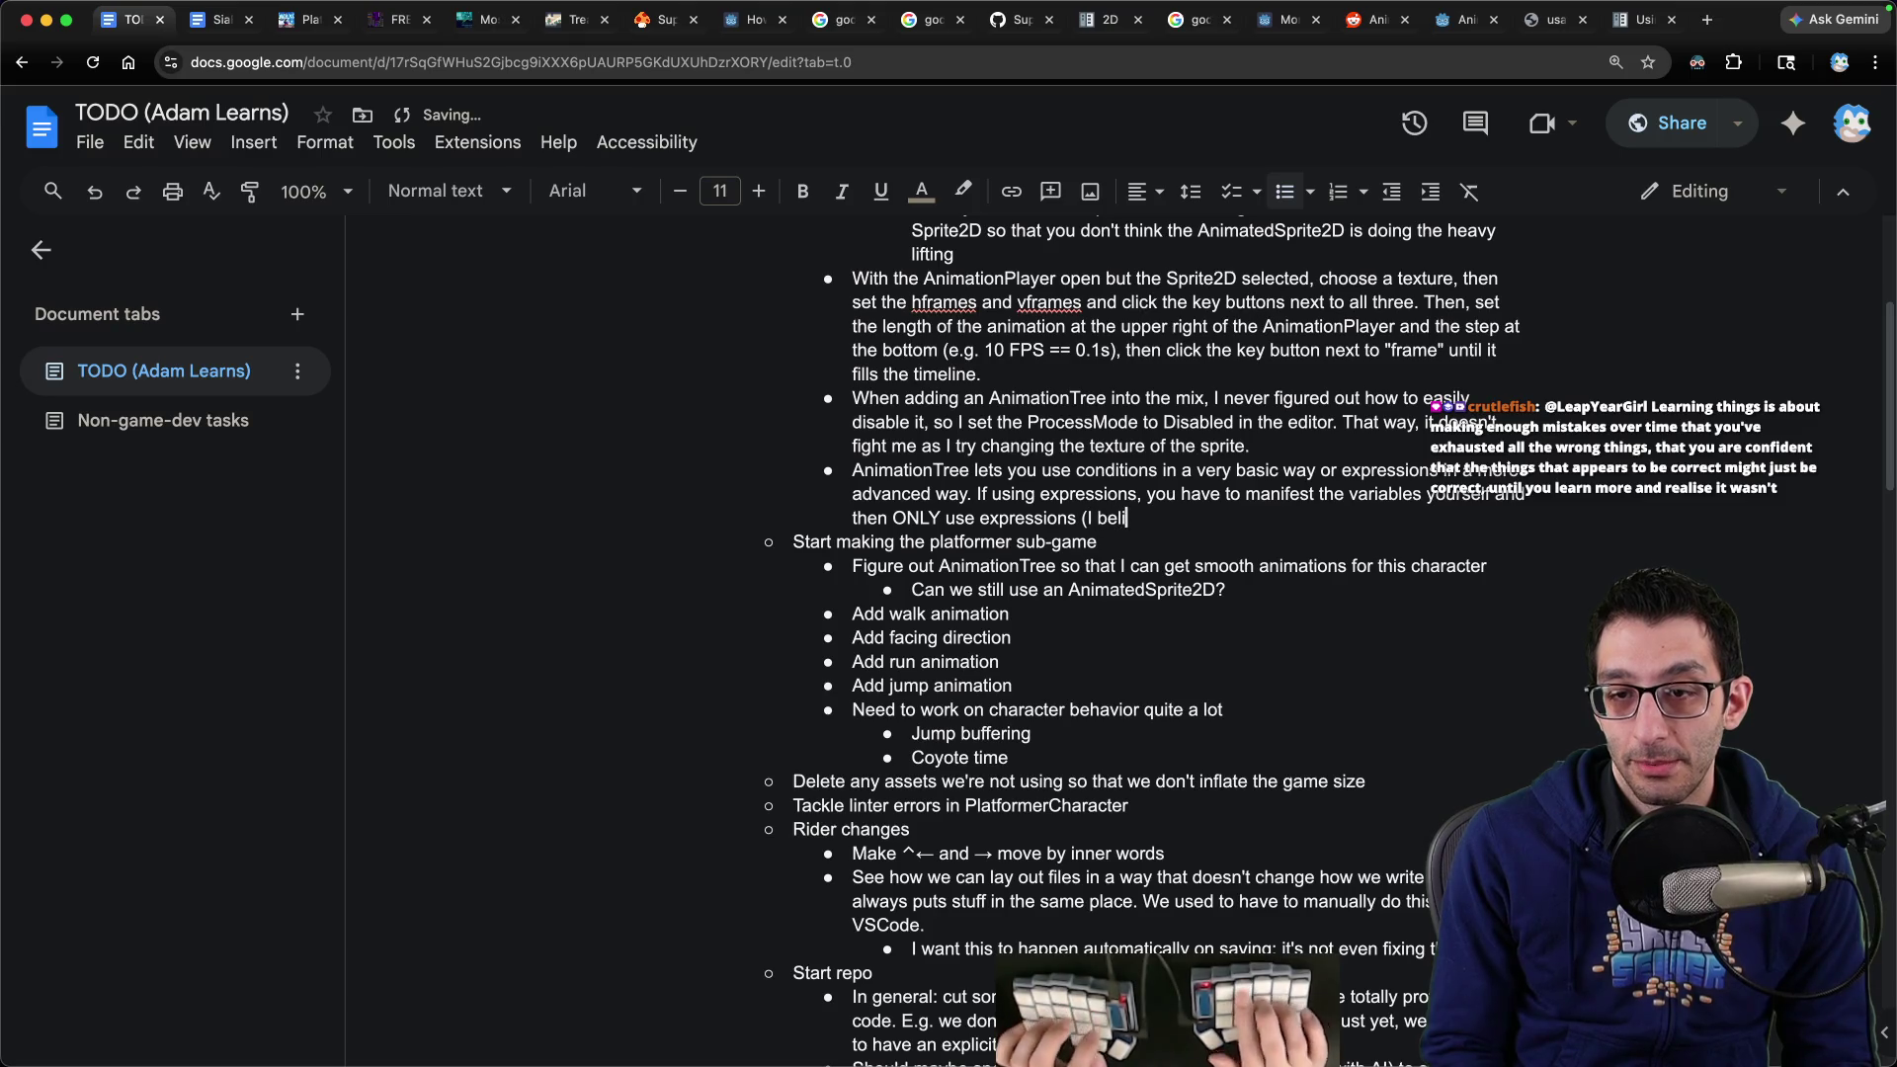
text( yo)
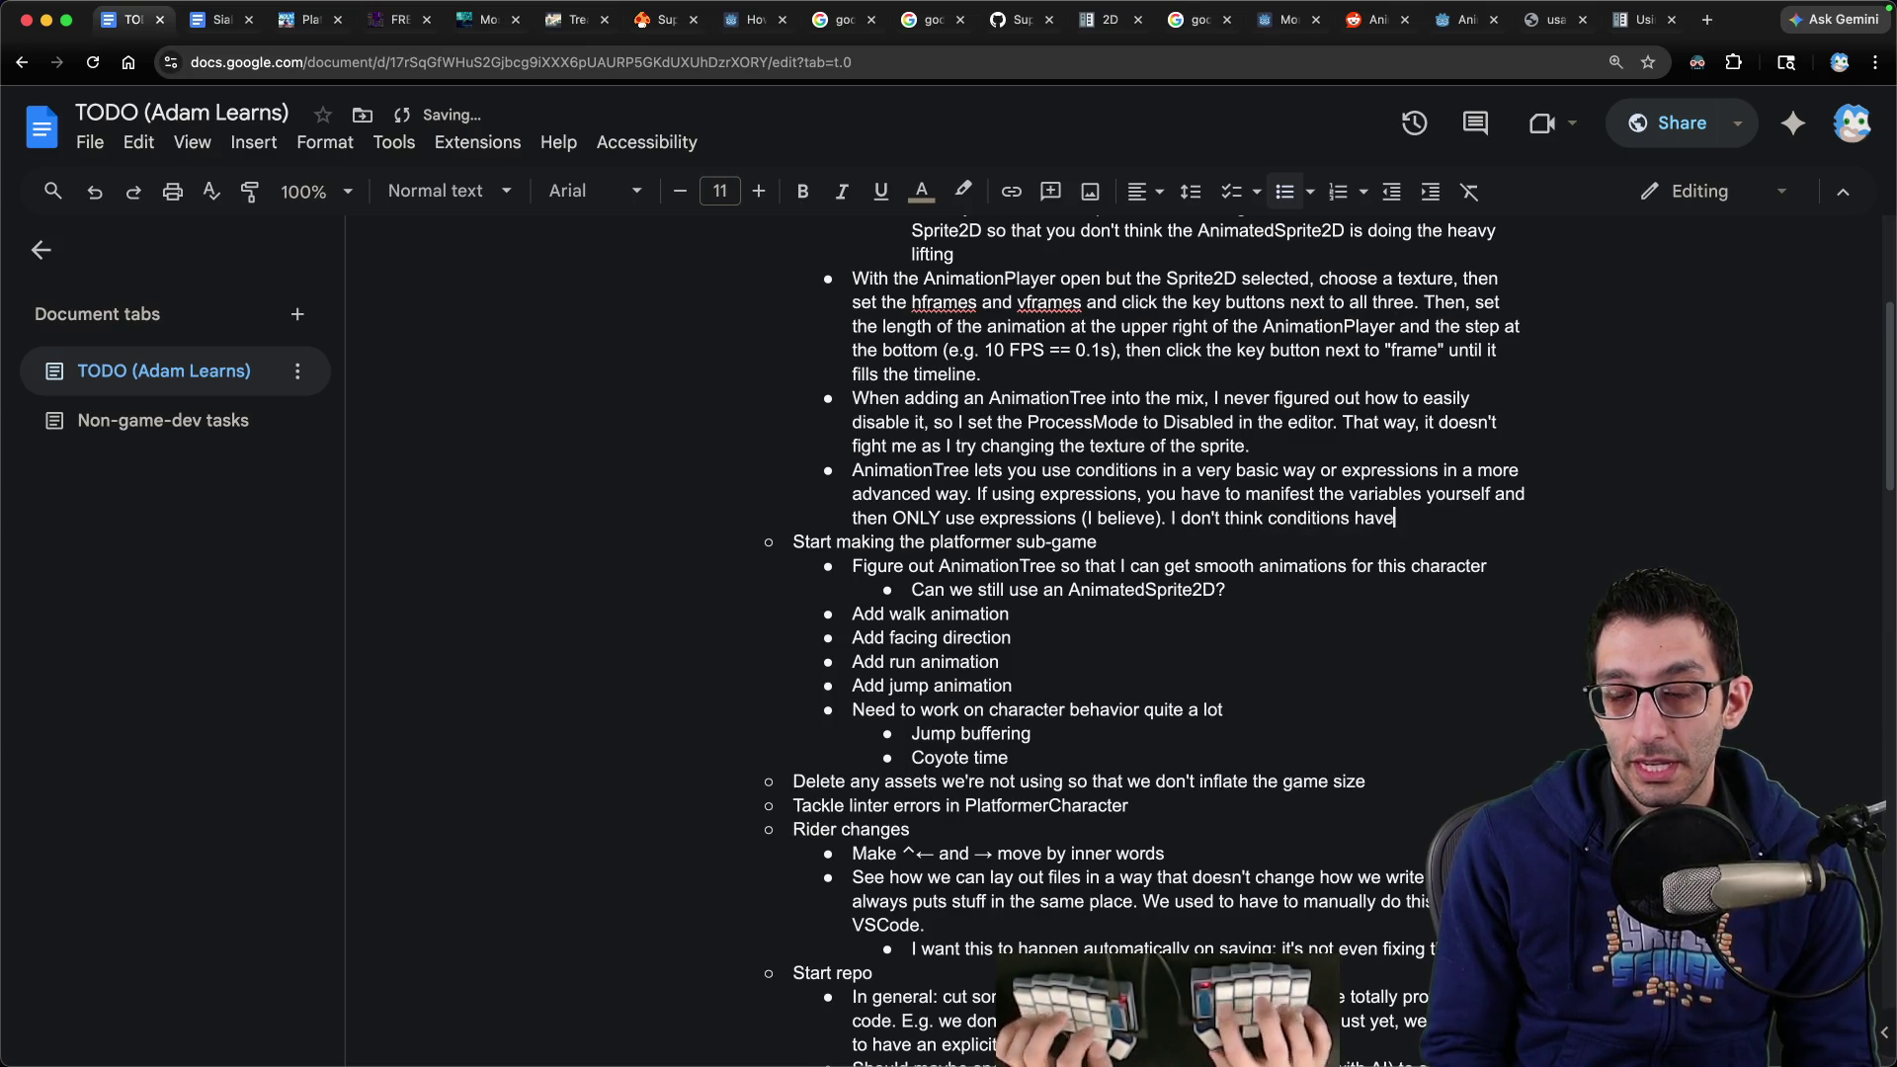
text( much of a purp)
text(ose to exist given that expressions exist (they're probably only f)
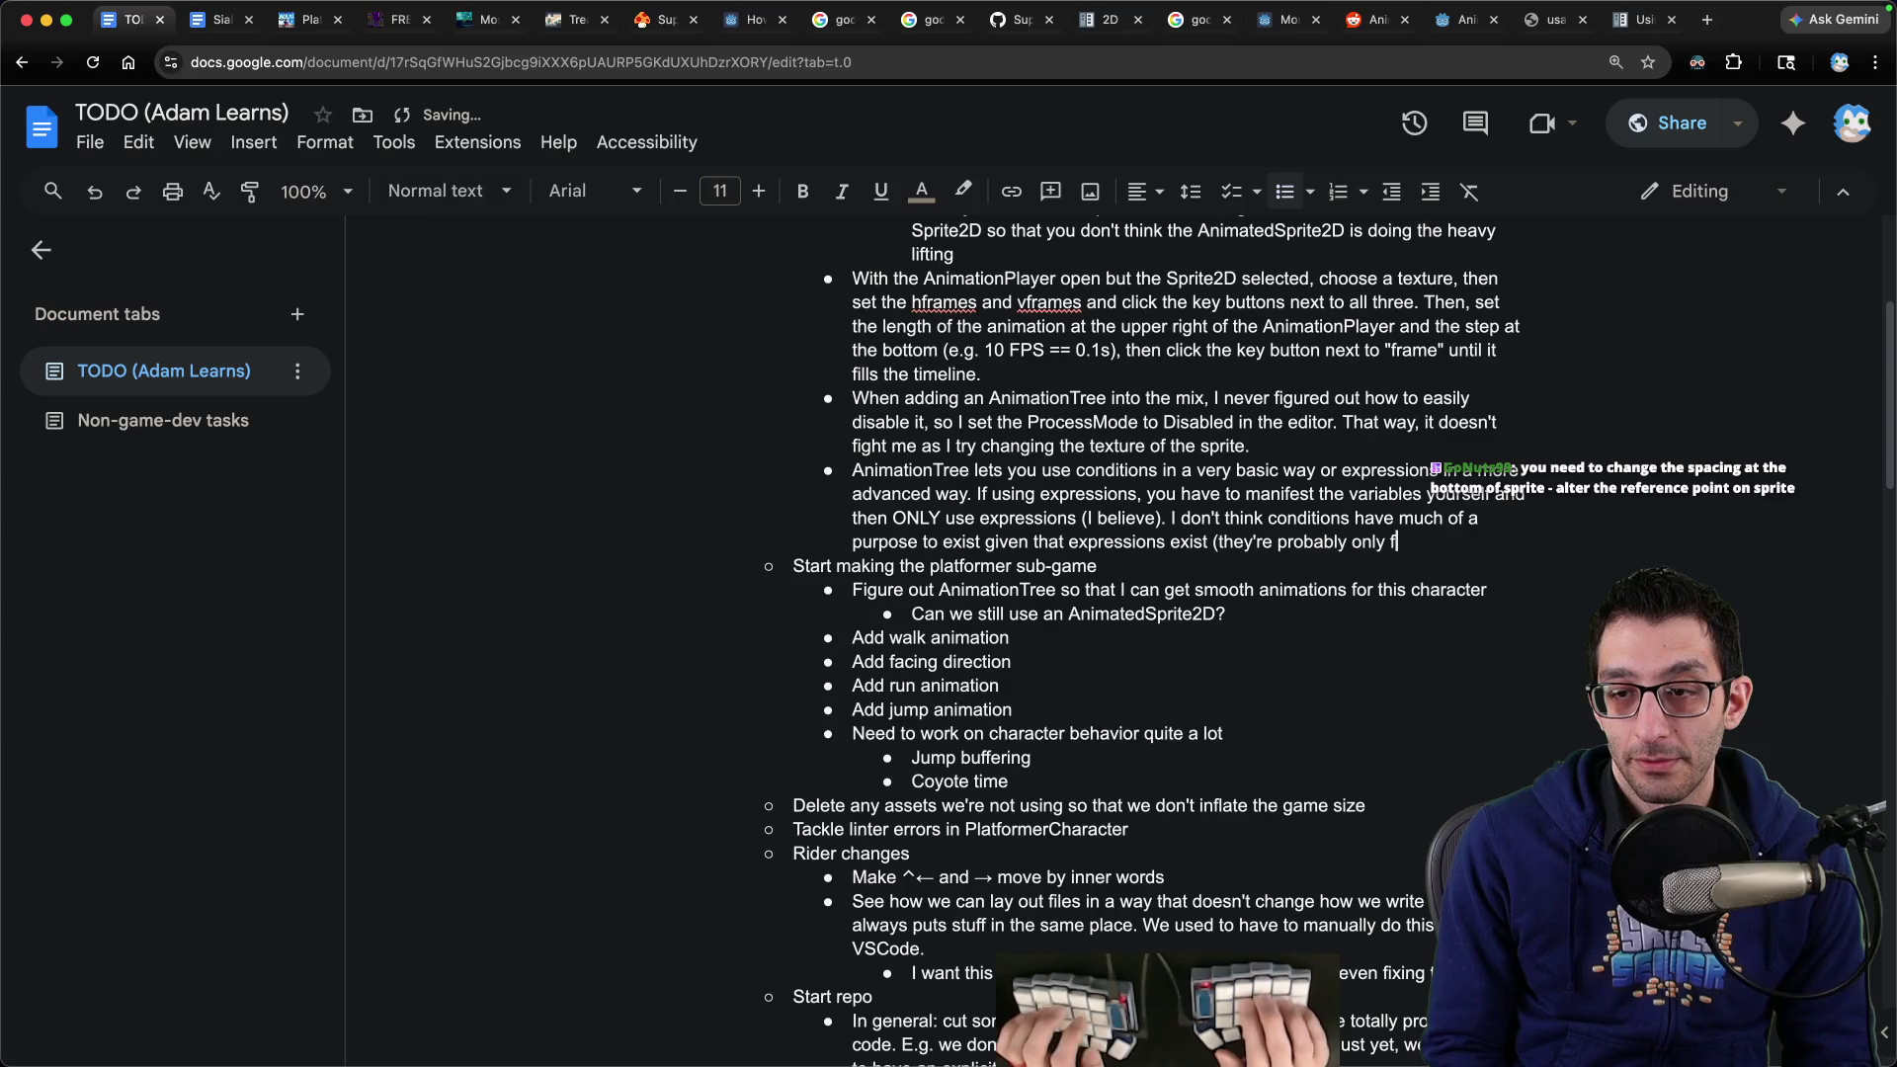
text(or very simple scenarios).)
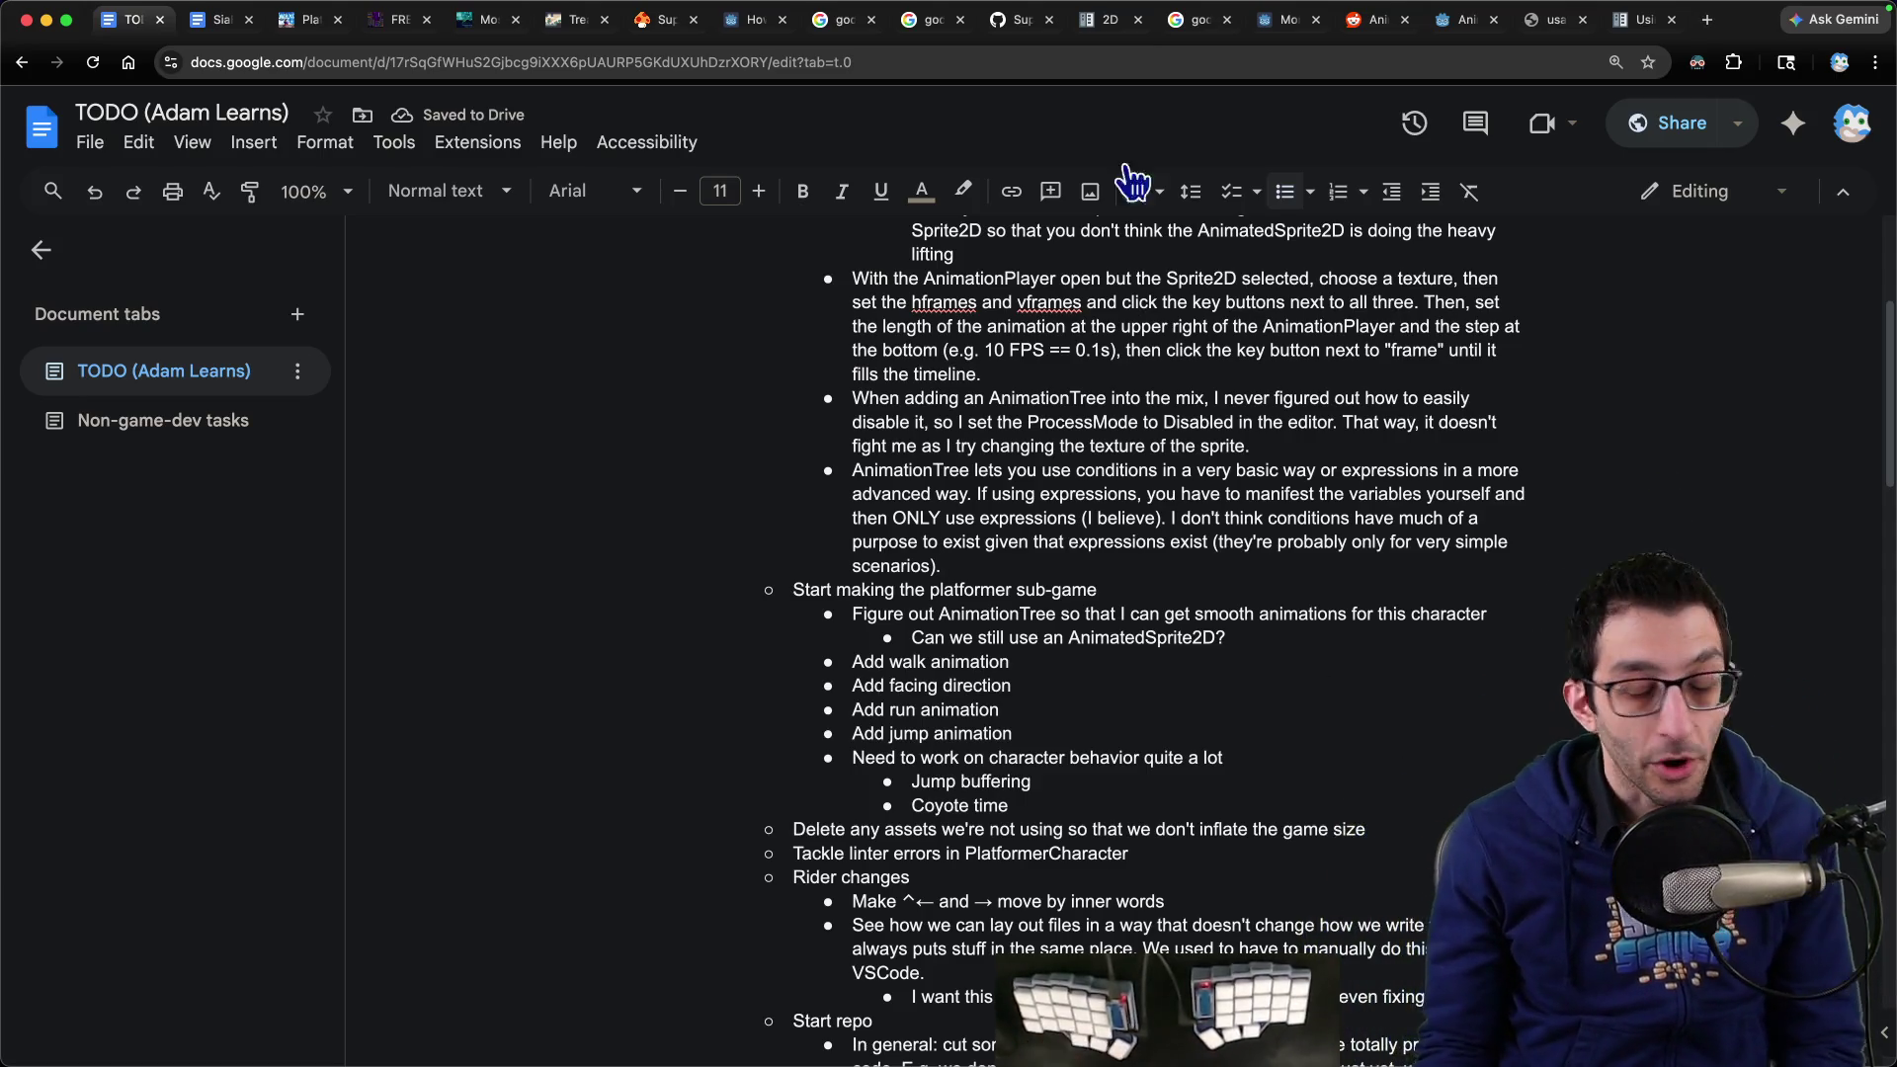
click(1046, 1003)
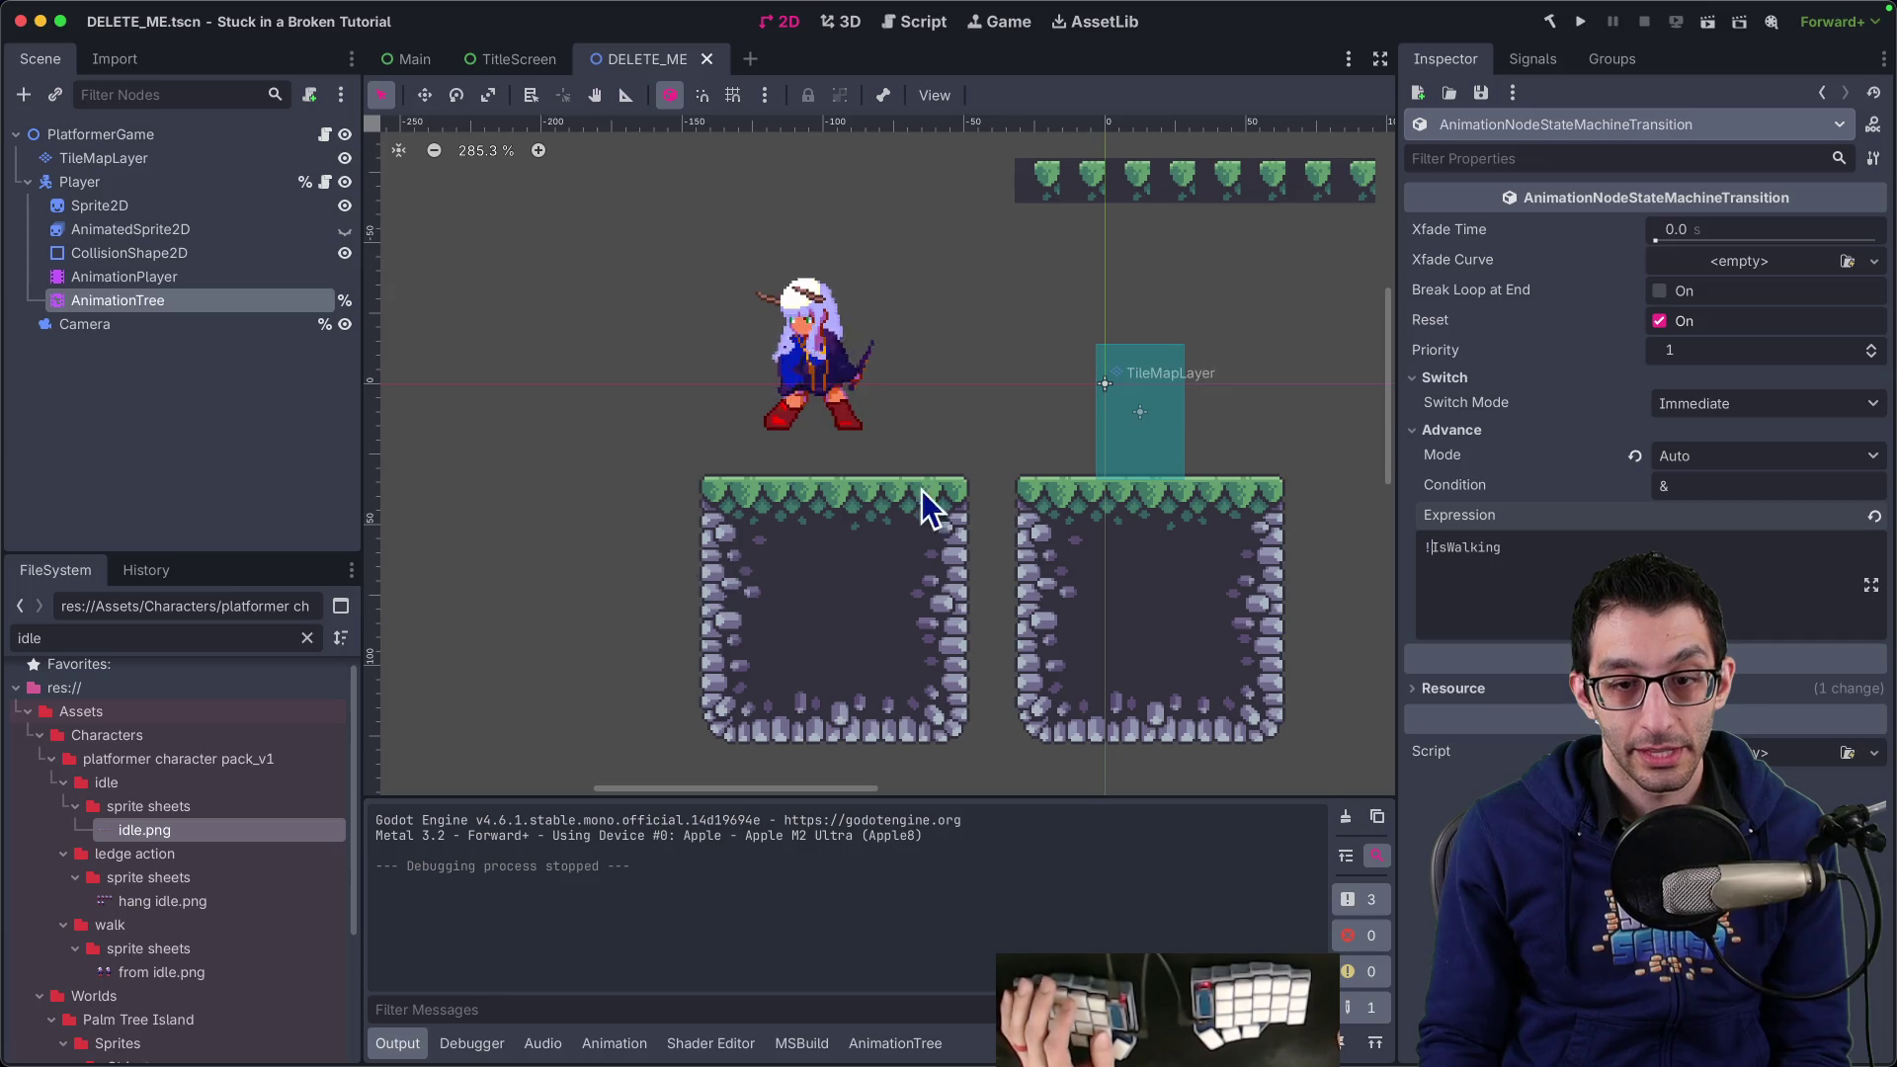
Move the character Sprite2D onto the teal block in DELETE_ME and reselect it to view its Inspector
scroll(890, 469, right, 5)
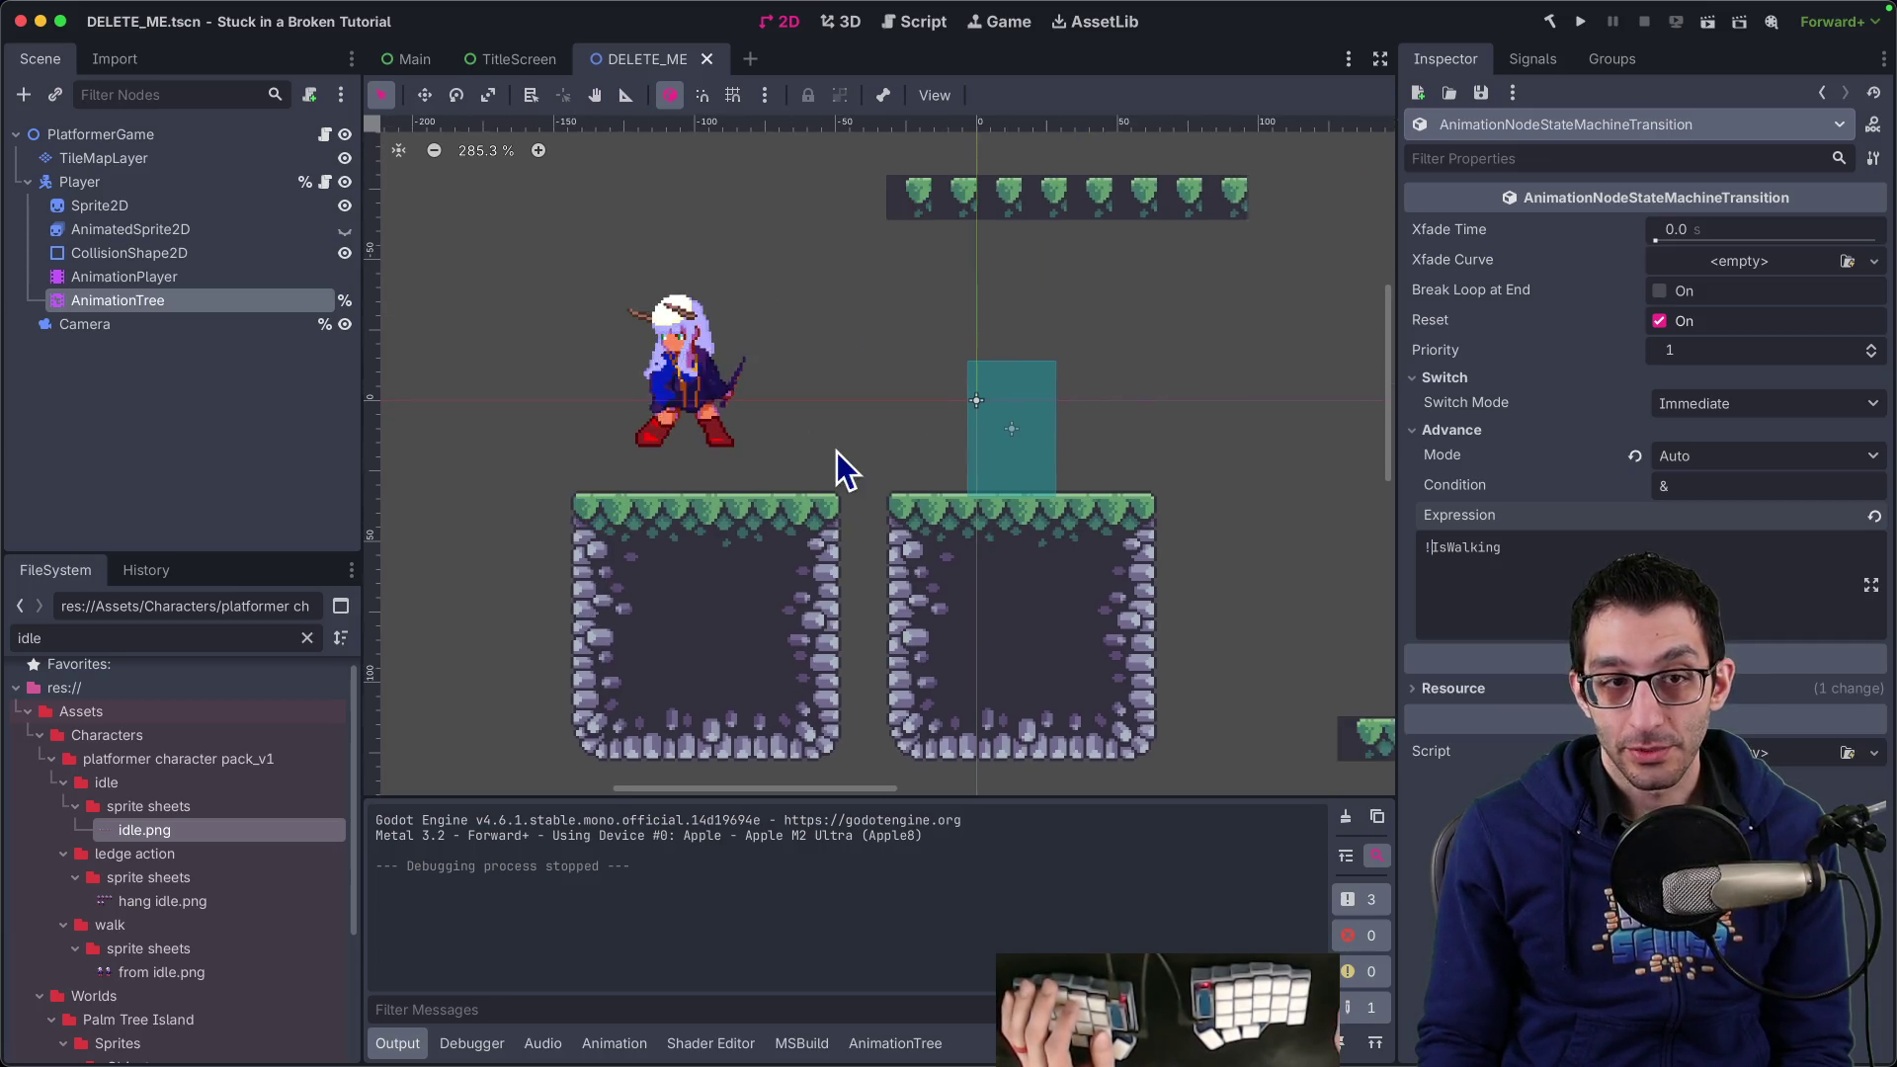
click(104, 206)
key(w)
drag(857, 427, 1355, 570)
click(198, 300)
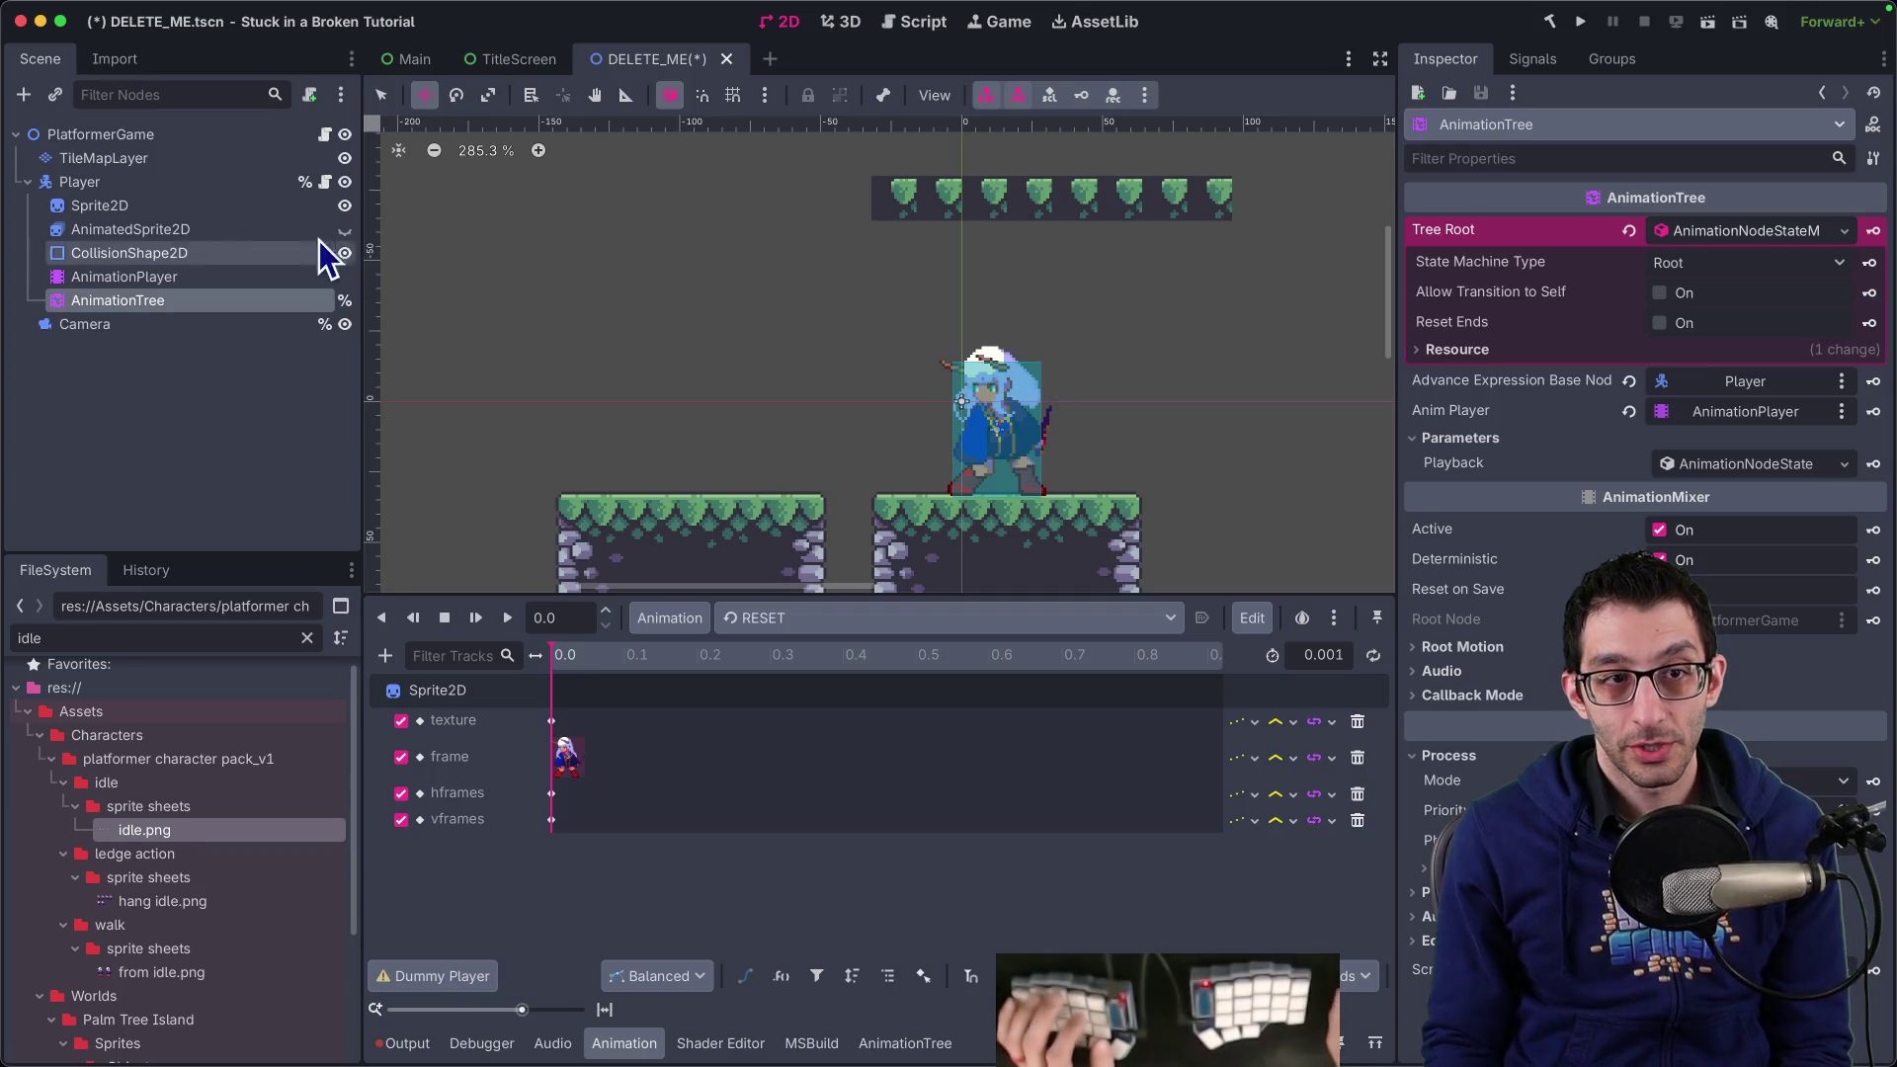
click(297, 205)
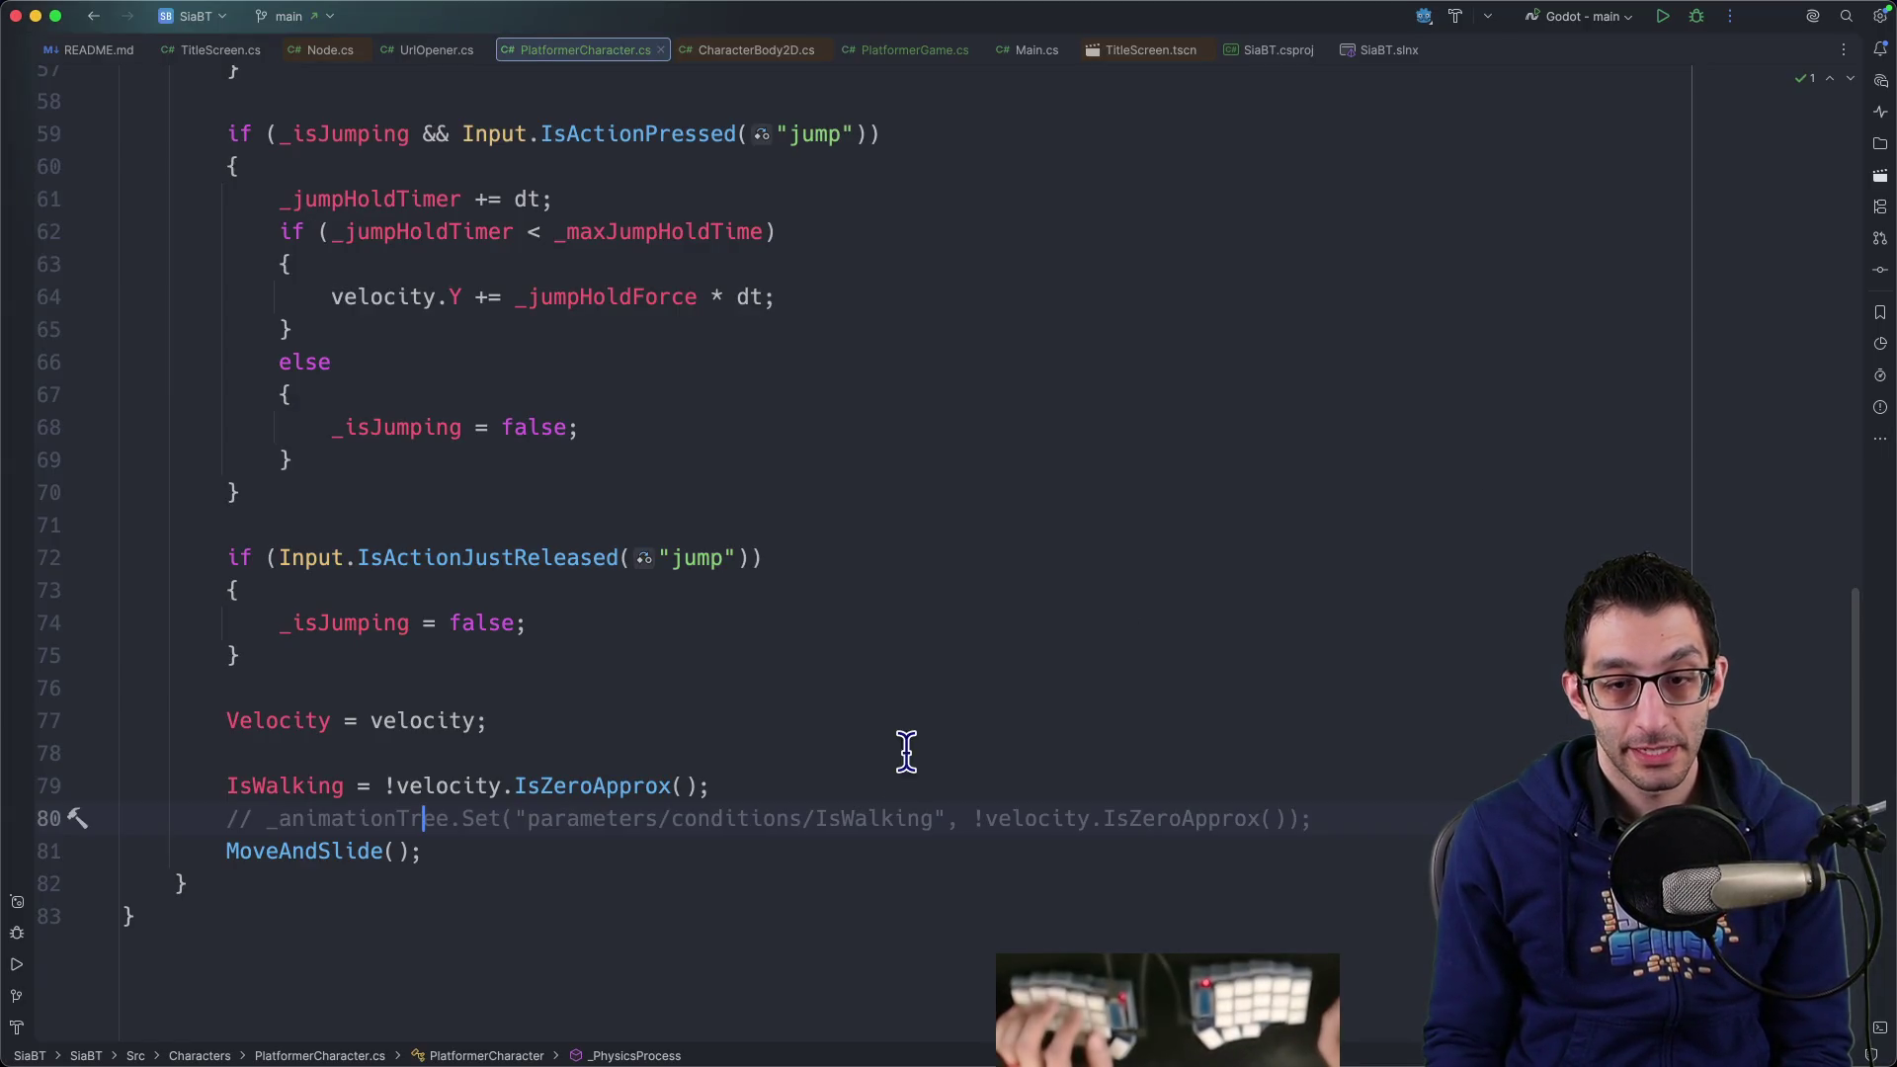
Declare a private bool _facingLeft = true field below the IsWalking property
key(Return)
key(super+Home)
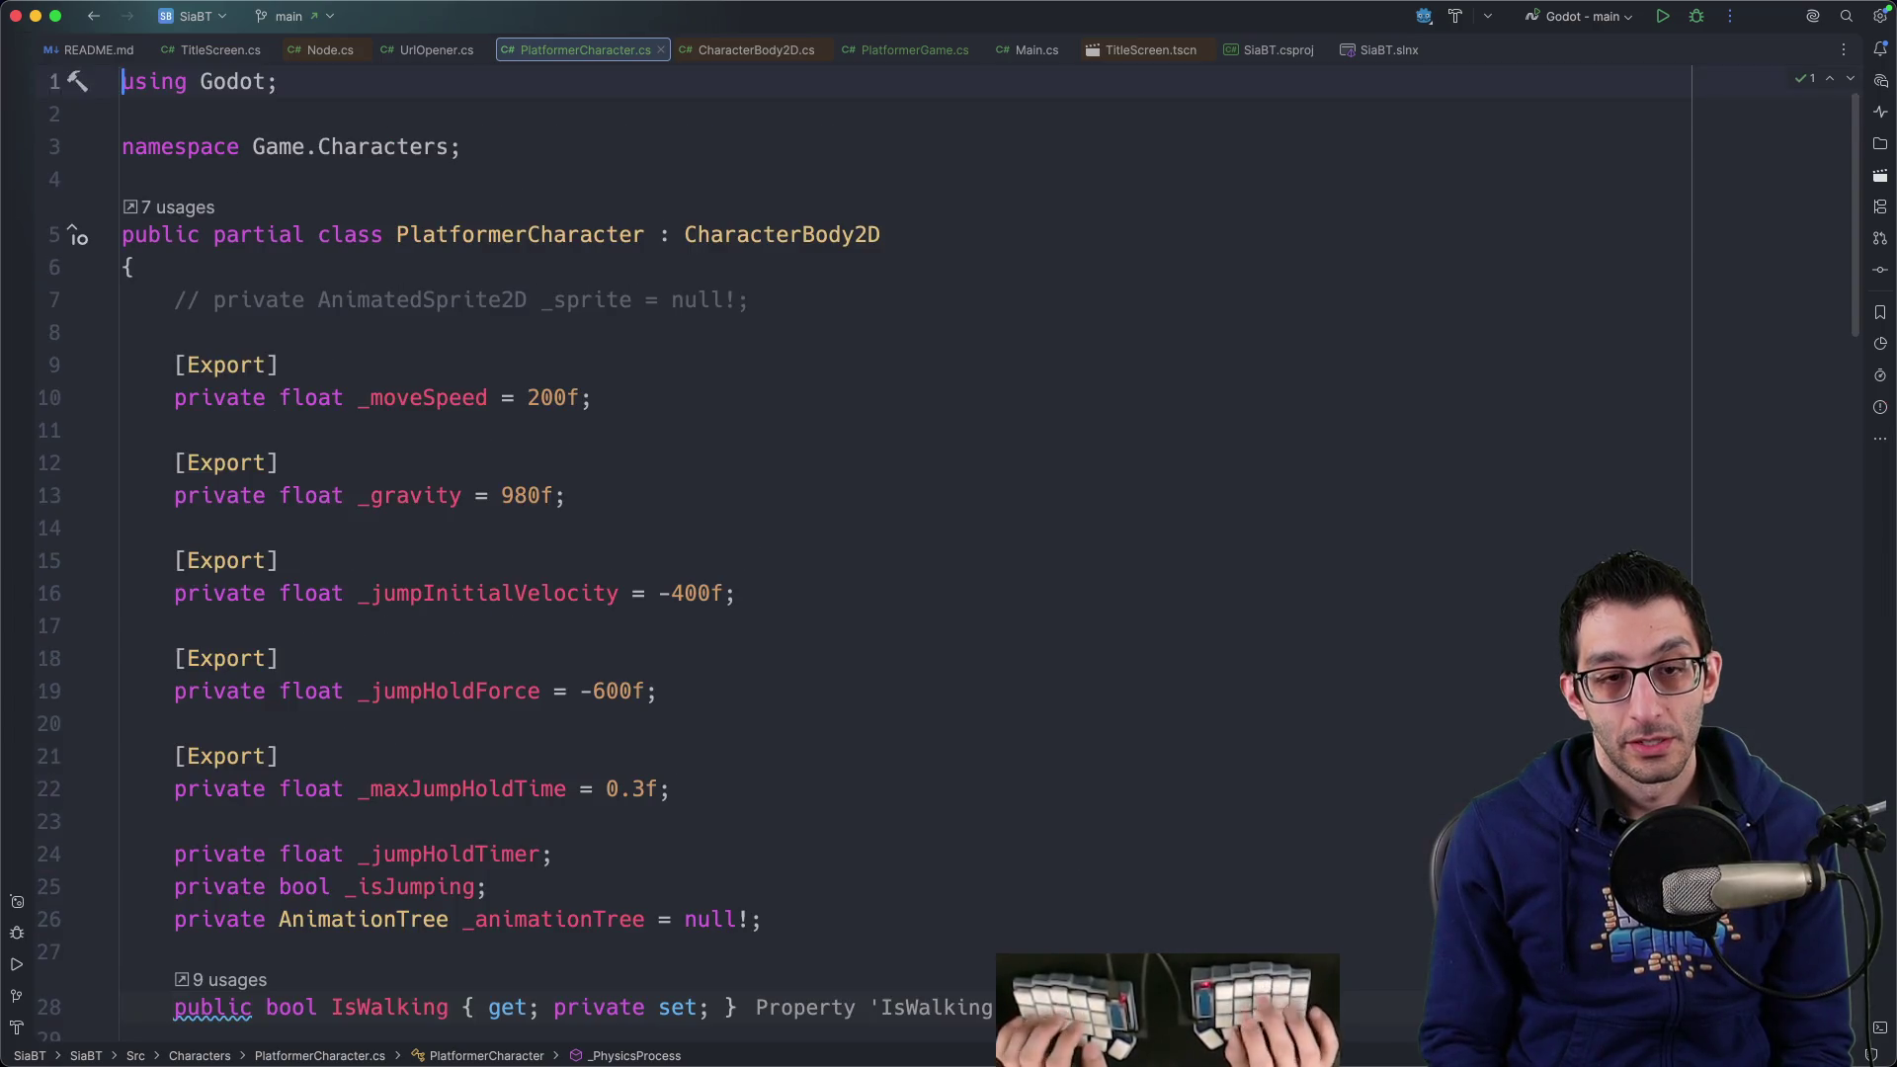
scroll(1029, 707, down, 5)
click(1372, 614)
key(Return)
key(Return)
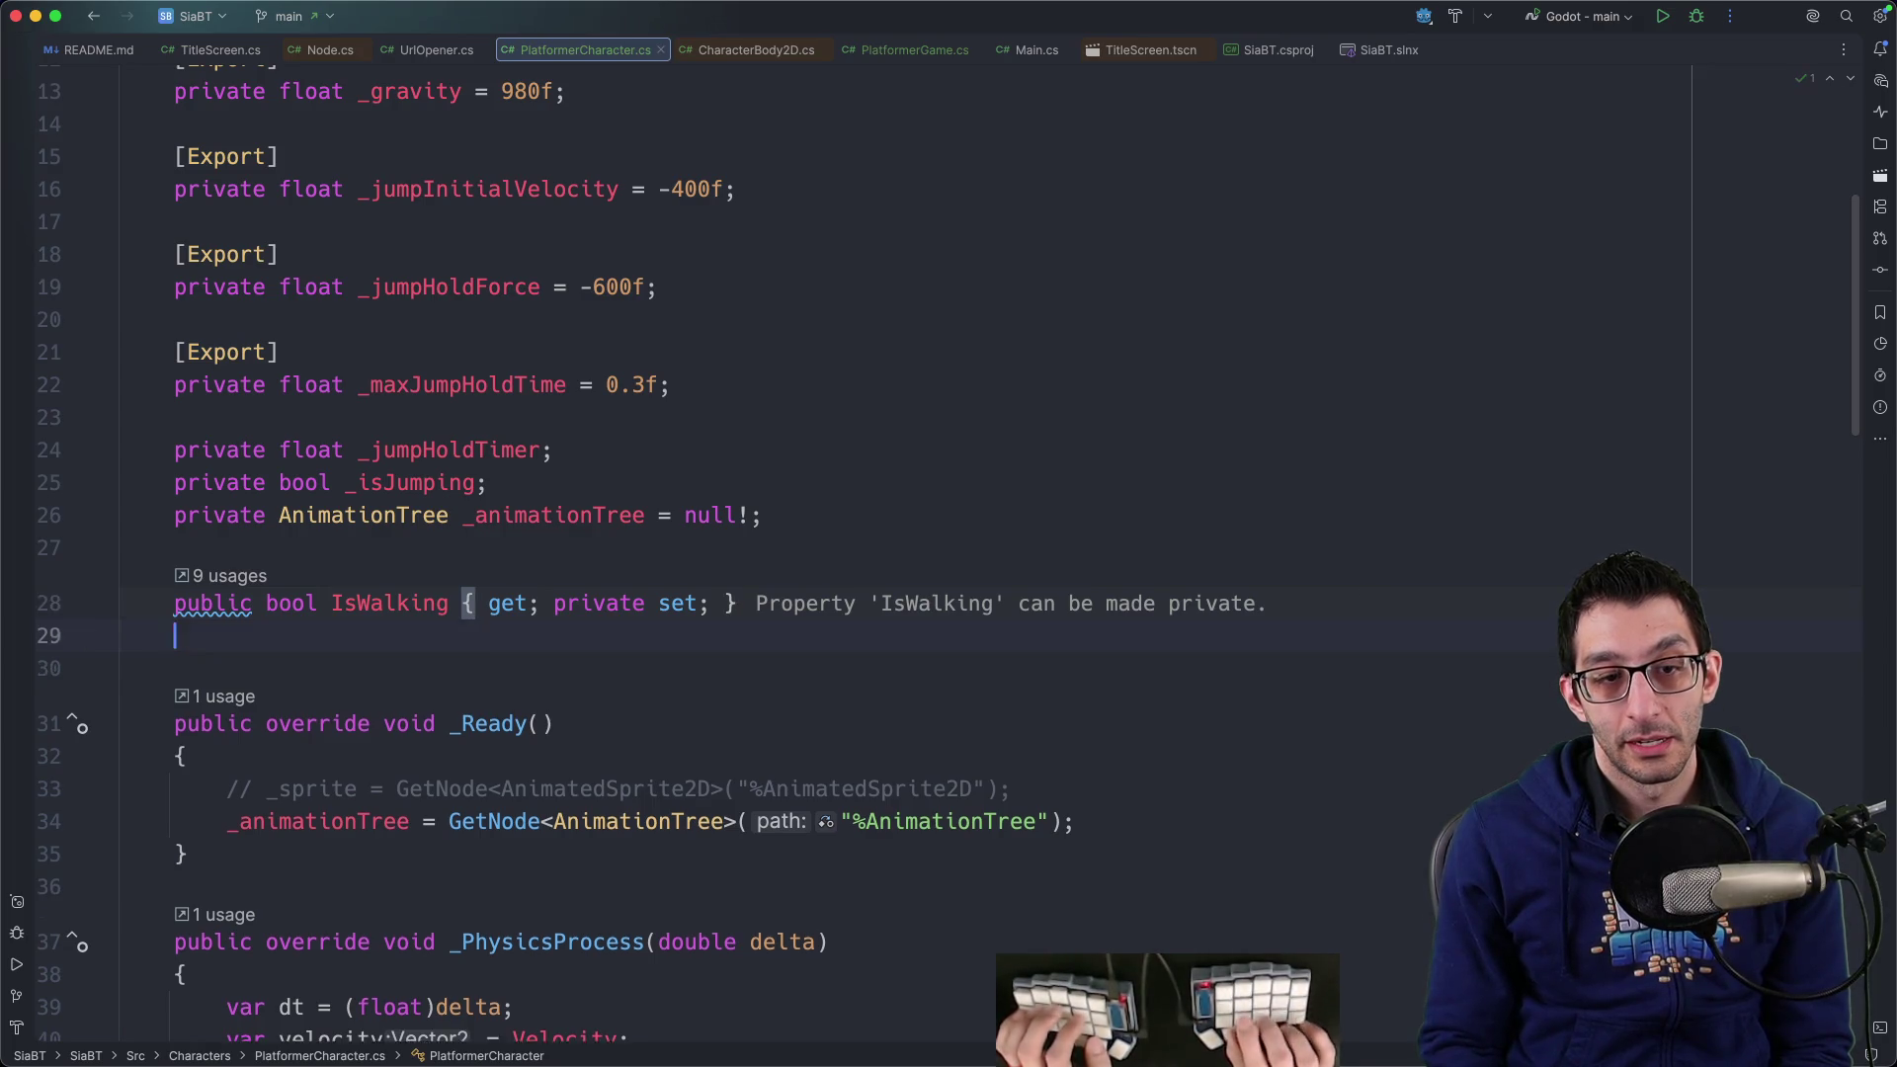
text(private bool _facingLeft)
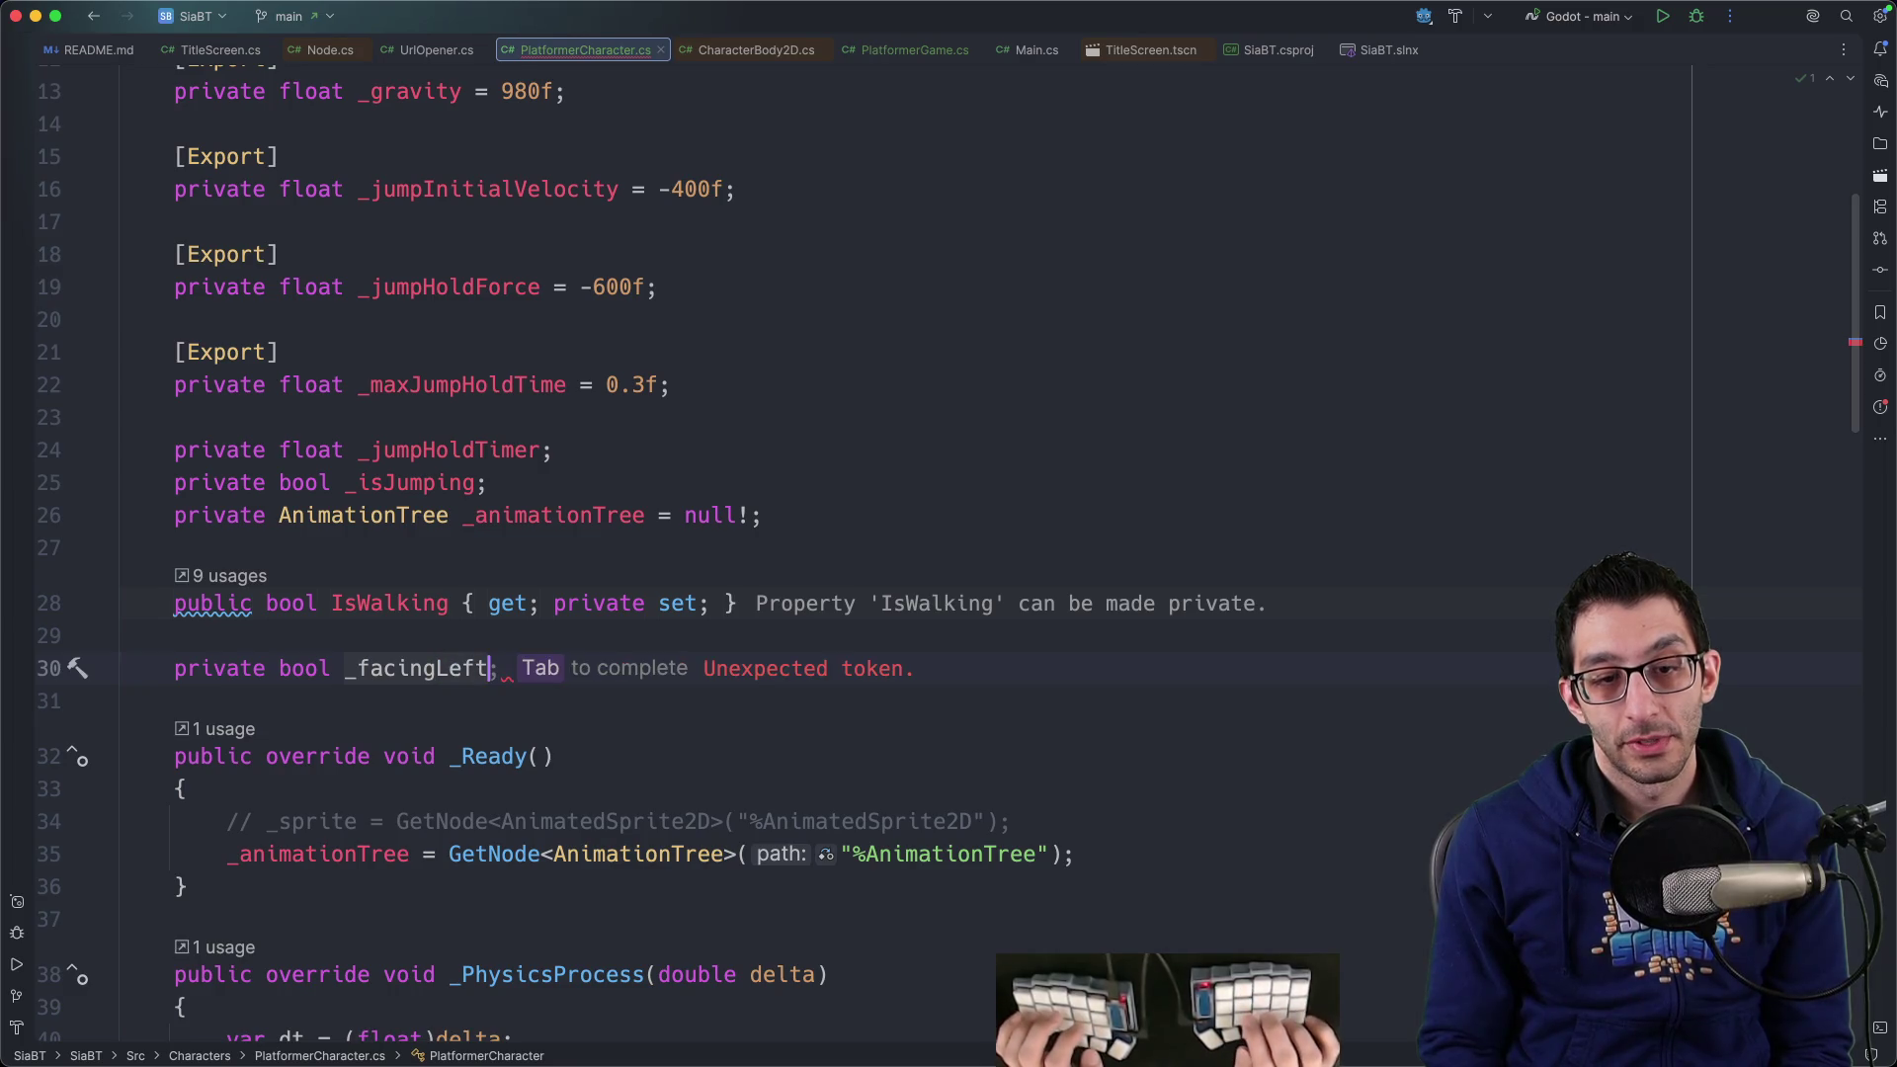
text(;= true)
key(alt+Left)
key(alt+Left)
Add an if block in _PhysicsProcess that assigns _facingLeft = Velocity.X < ..
click(135, 309)
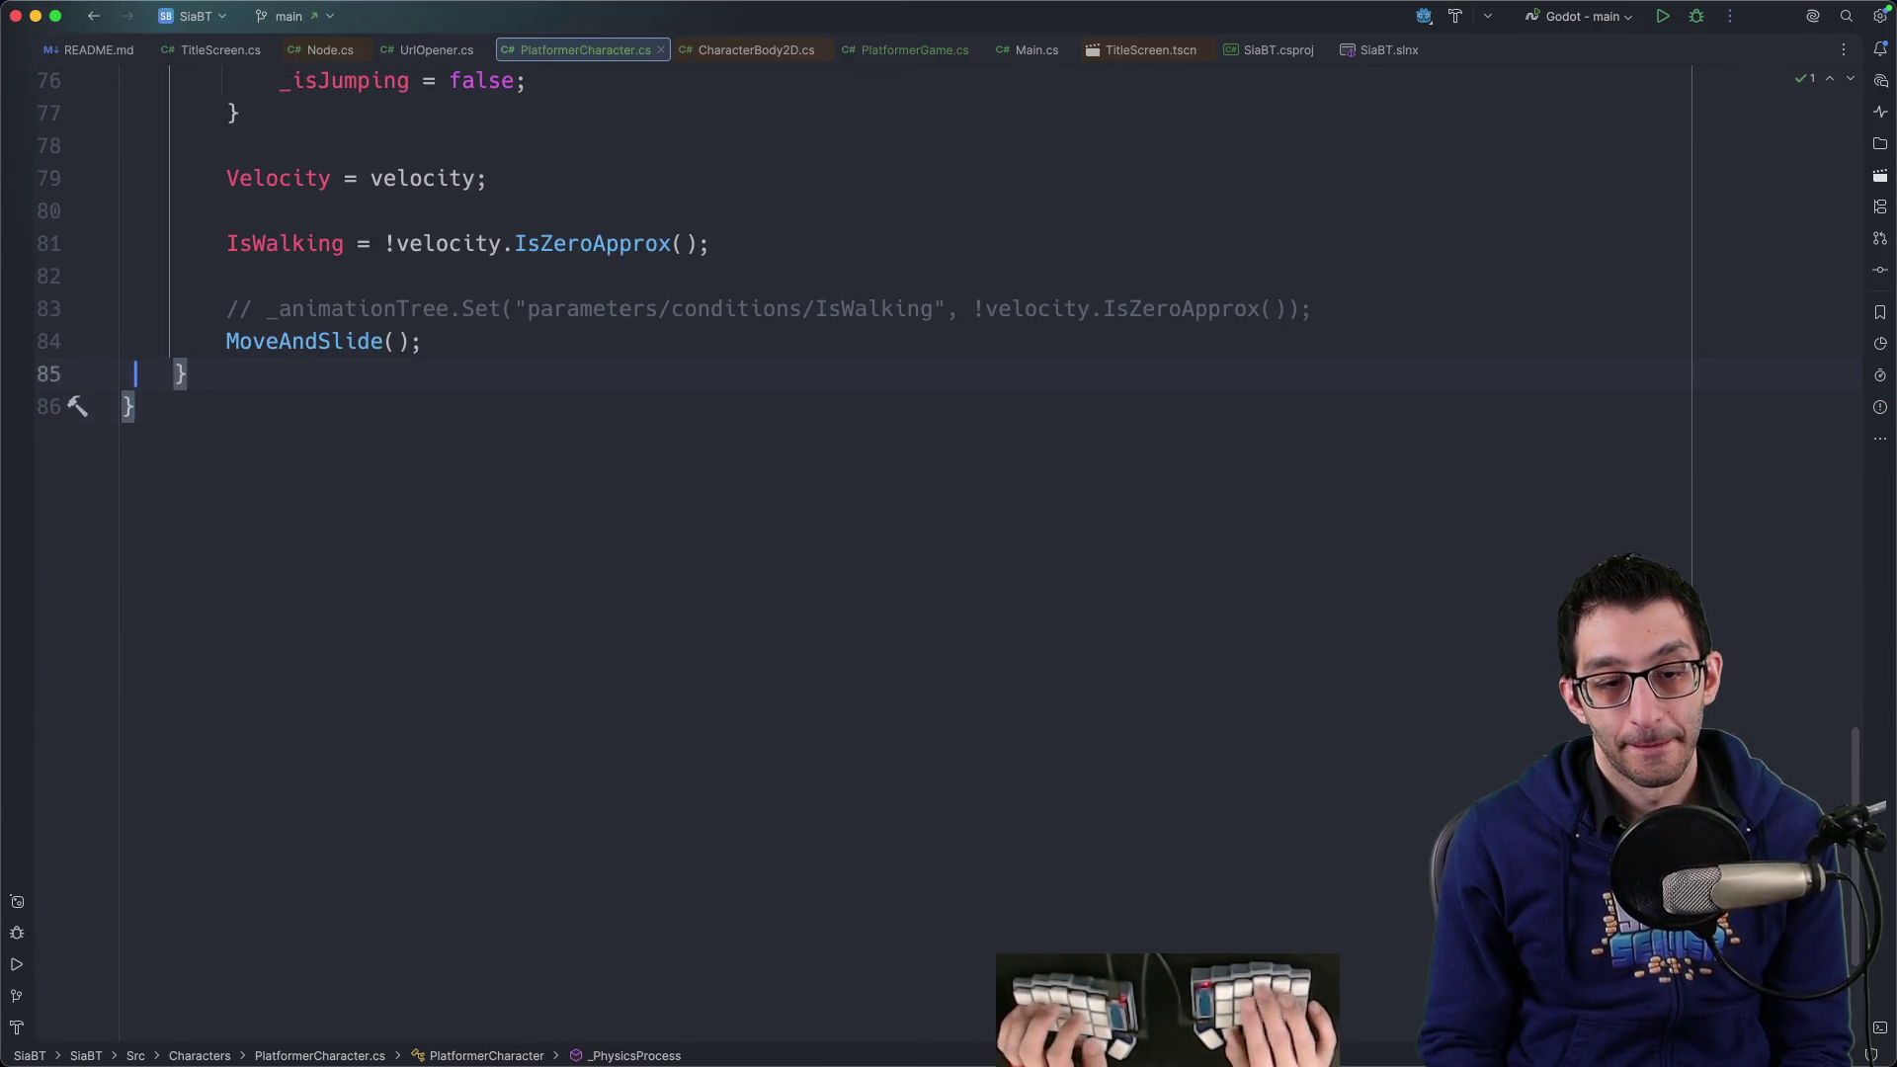
key(Down)
key(shift+Return)
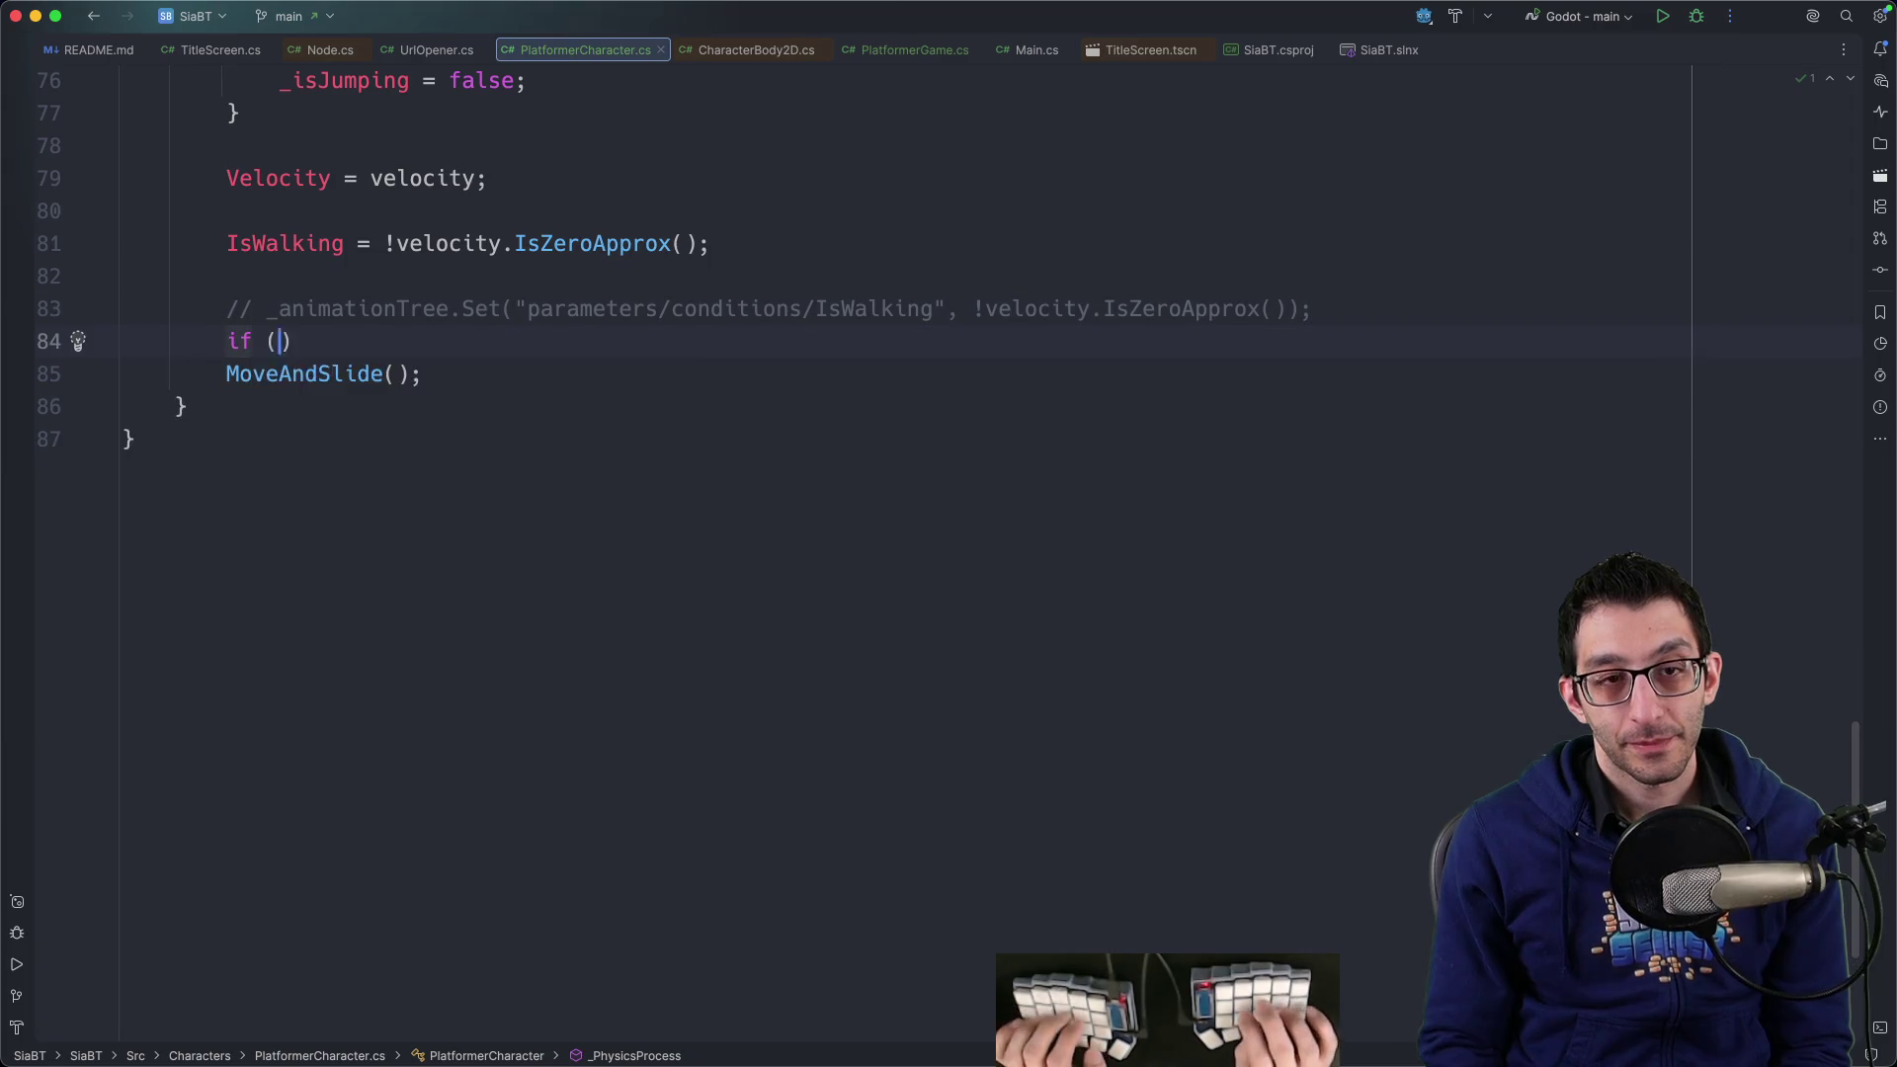
text(Velo)
key(BackSpace)
key(BackSpace)
key(BackSpace)
key(BackSpace)
scroll(1173, 541, up, 2)
key(BackSpace)
text(if (isWalking))
key(Return)
text({)
key(Return)
text(_facingLeft)
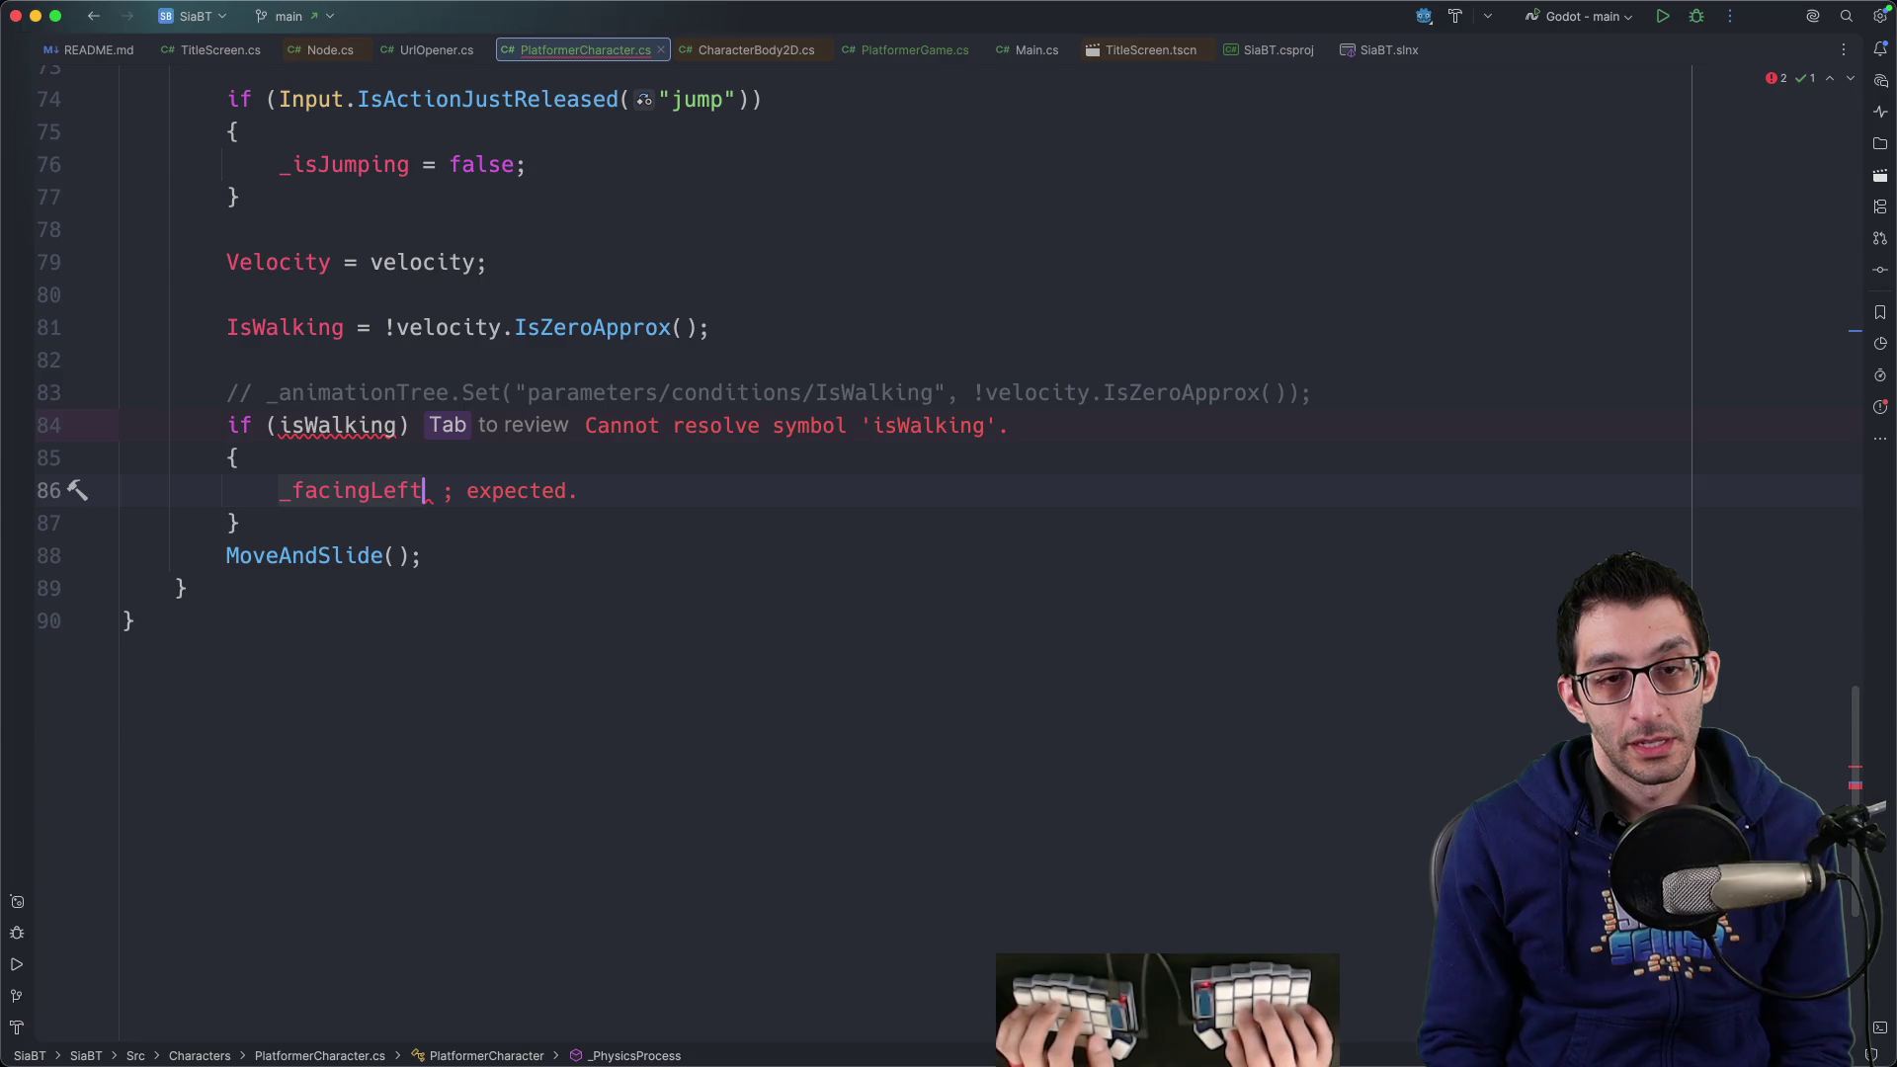
text( = Ven)
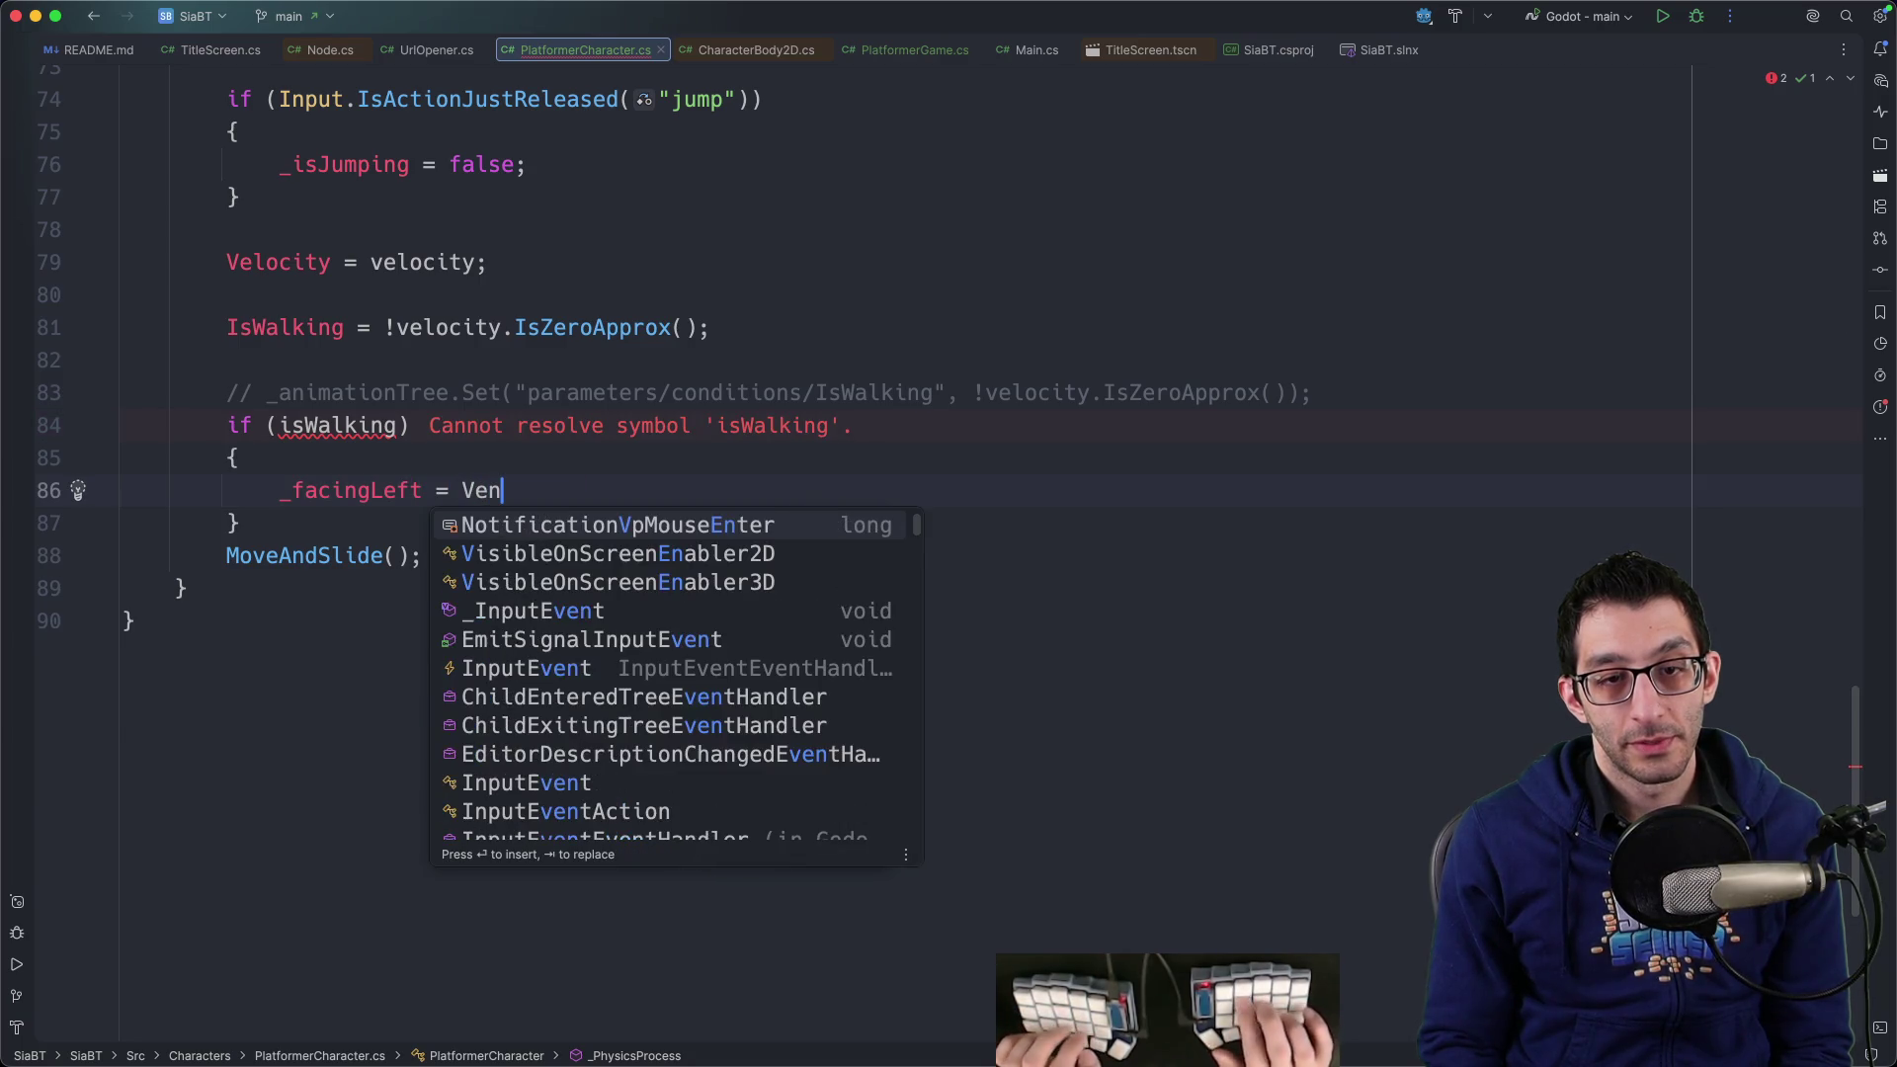
key(BackSpace)
text(locity.X < 0;)
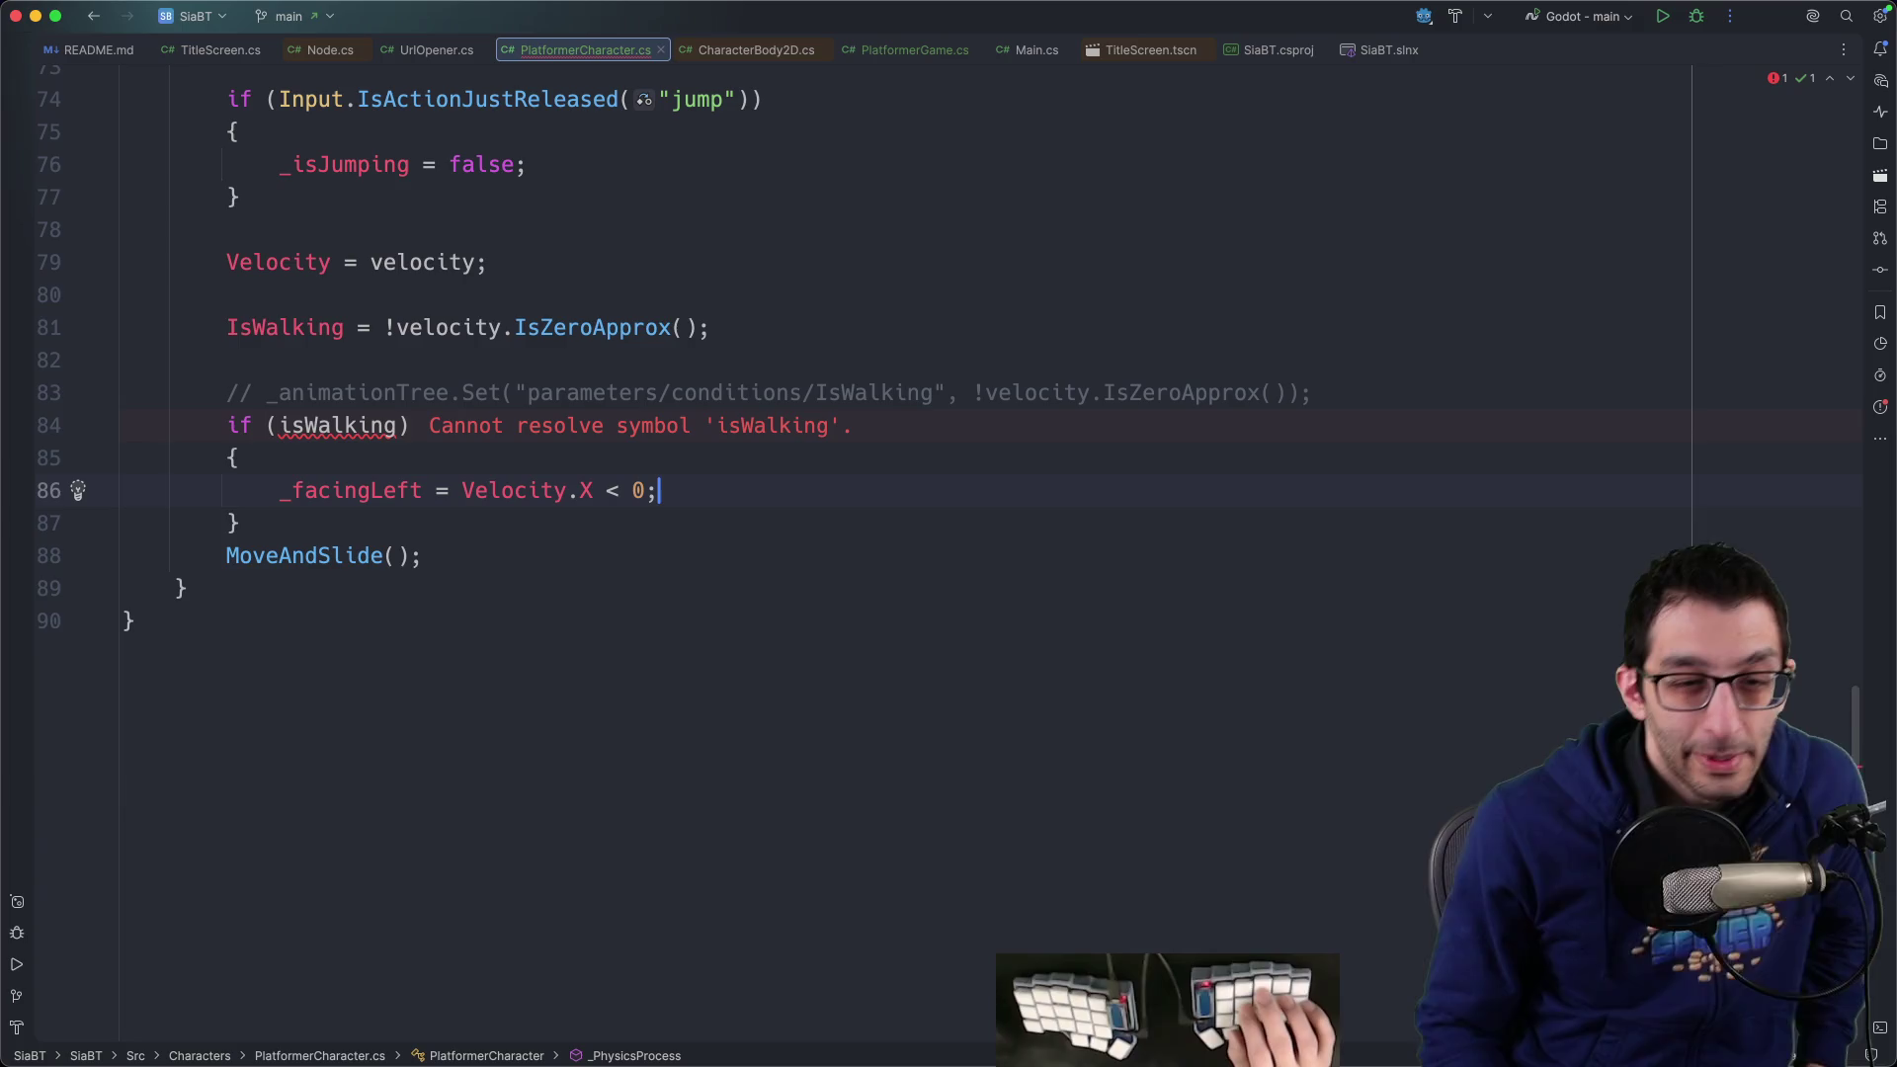
Make the if condition Math.Abs(Velocity.X) < Mathf.Epsilon and jump to Epsilon's definition
click(411, 425)
key(alt+Up)
text(Velocity.X)
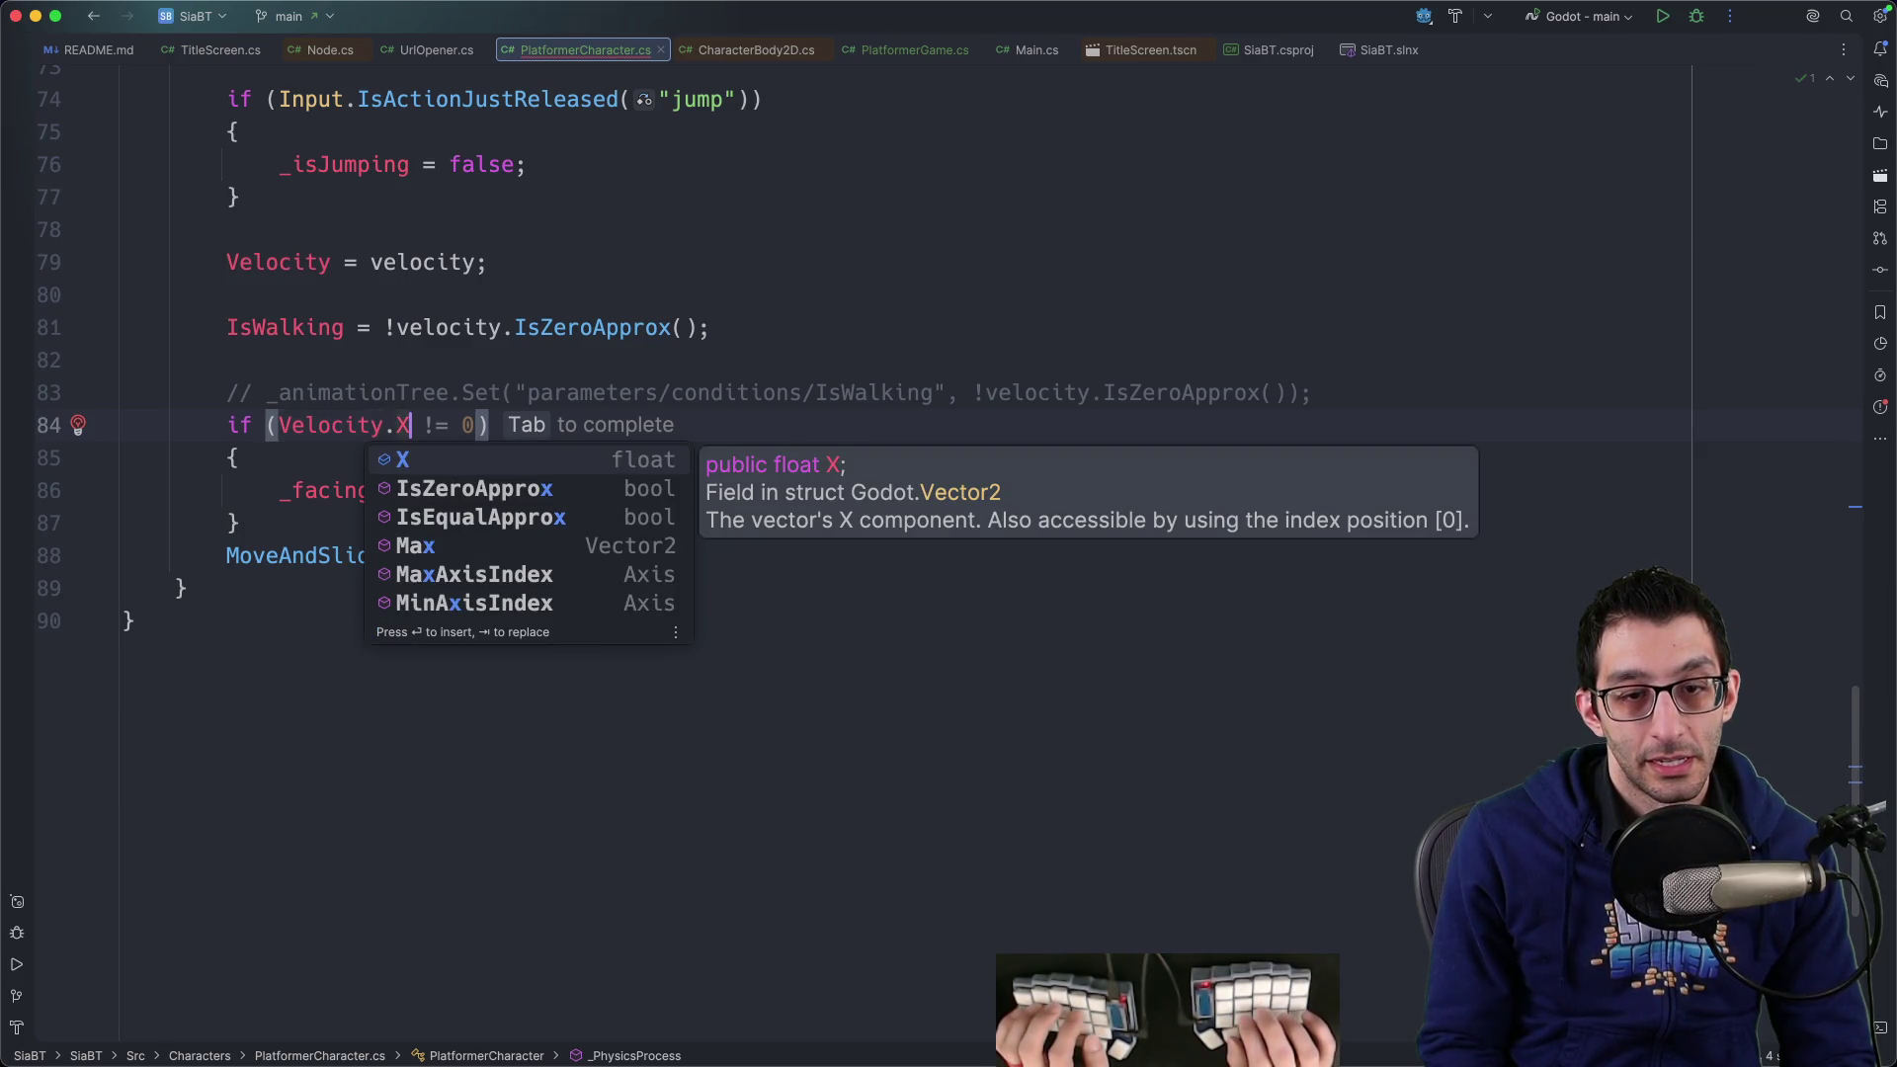
key(Escape)
key(Escape)
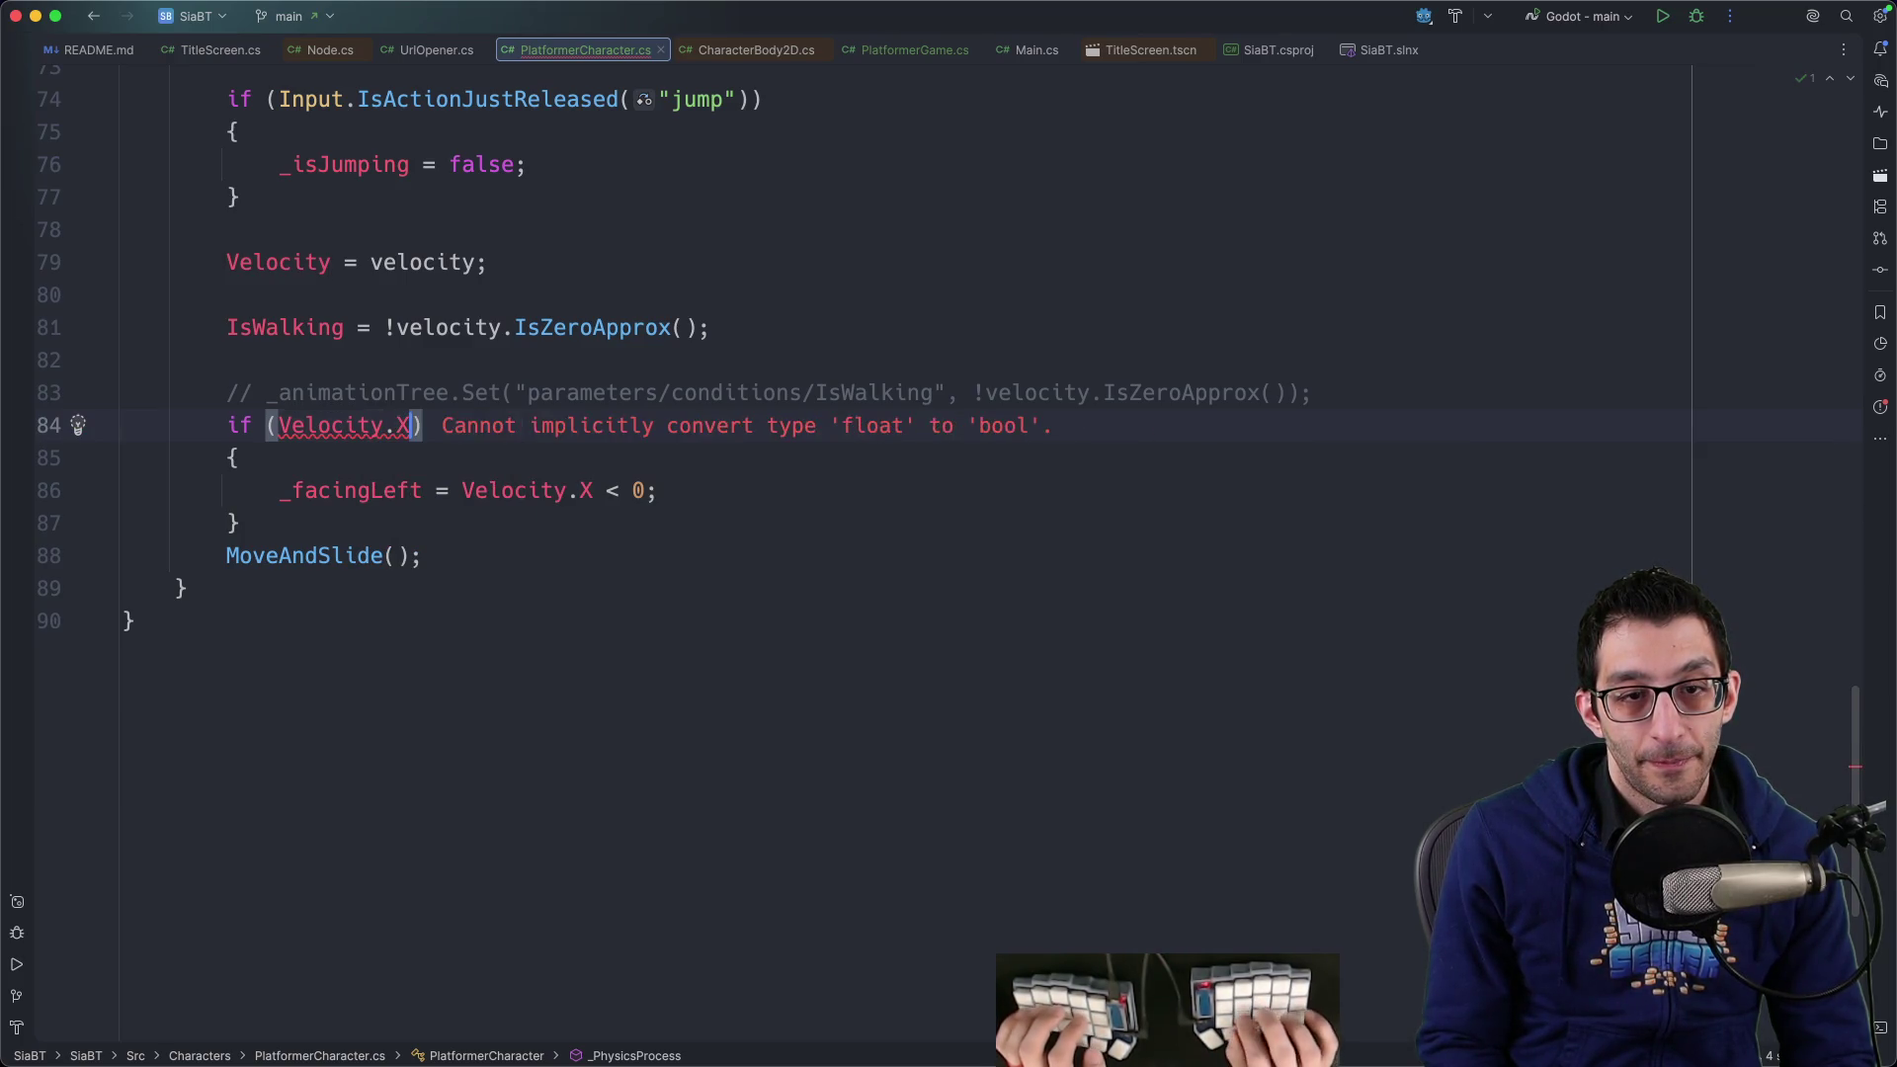
key(Right)
key(Right)
text(Math.Abs()
key(alt+Right)
key(alt+Right)
text() < Mat)
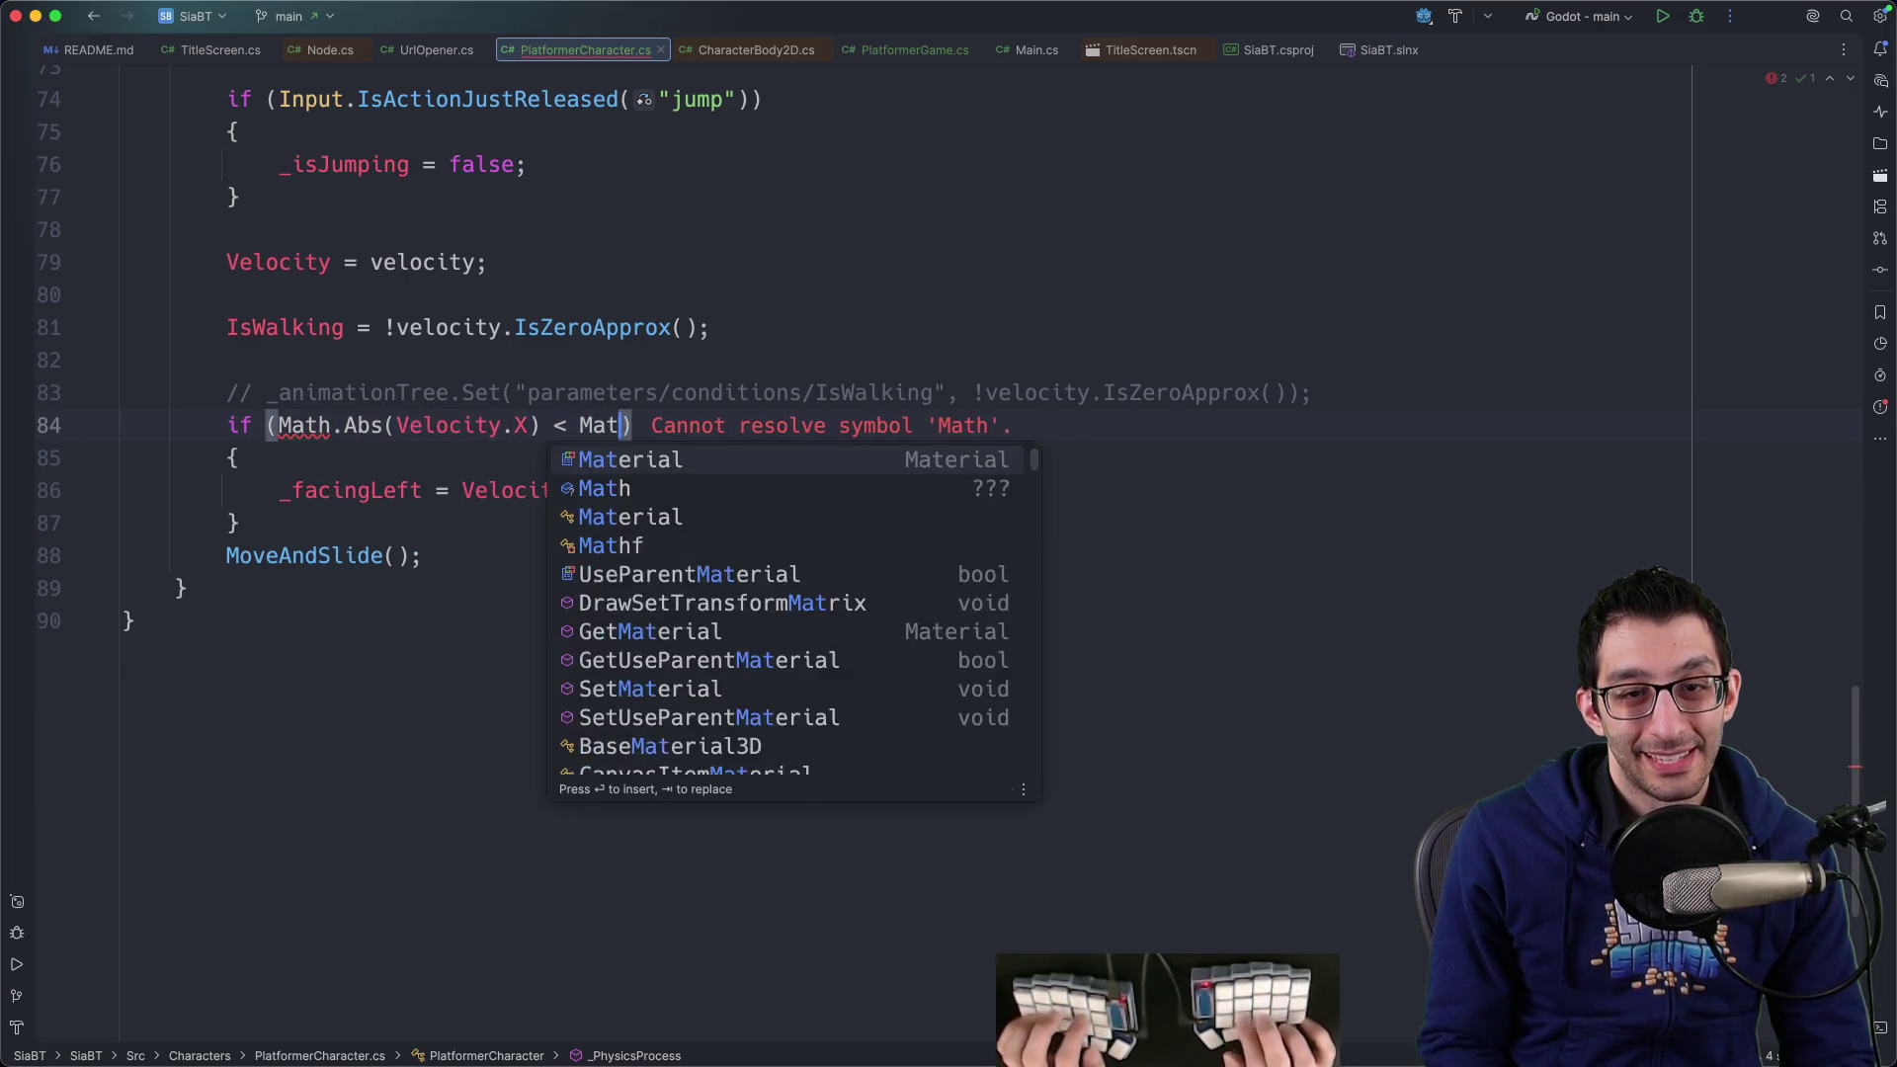
text(hf.Ep)
key(Return)
key(super+b)
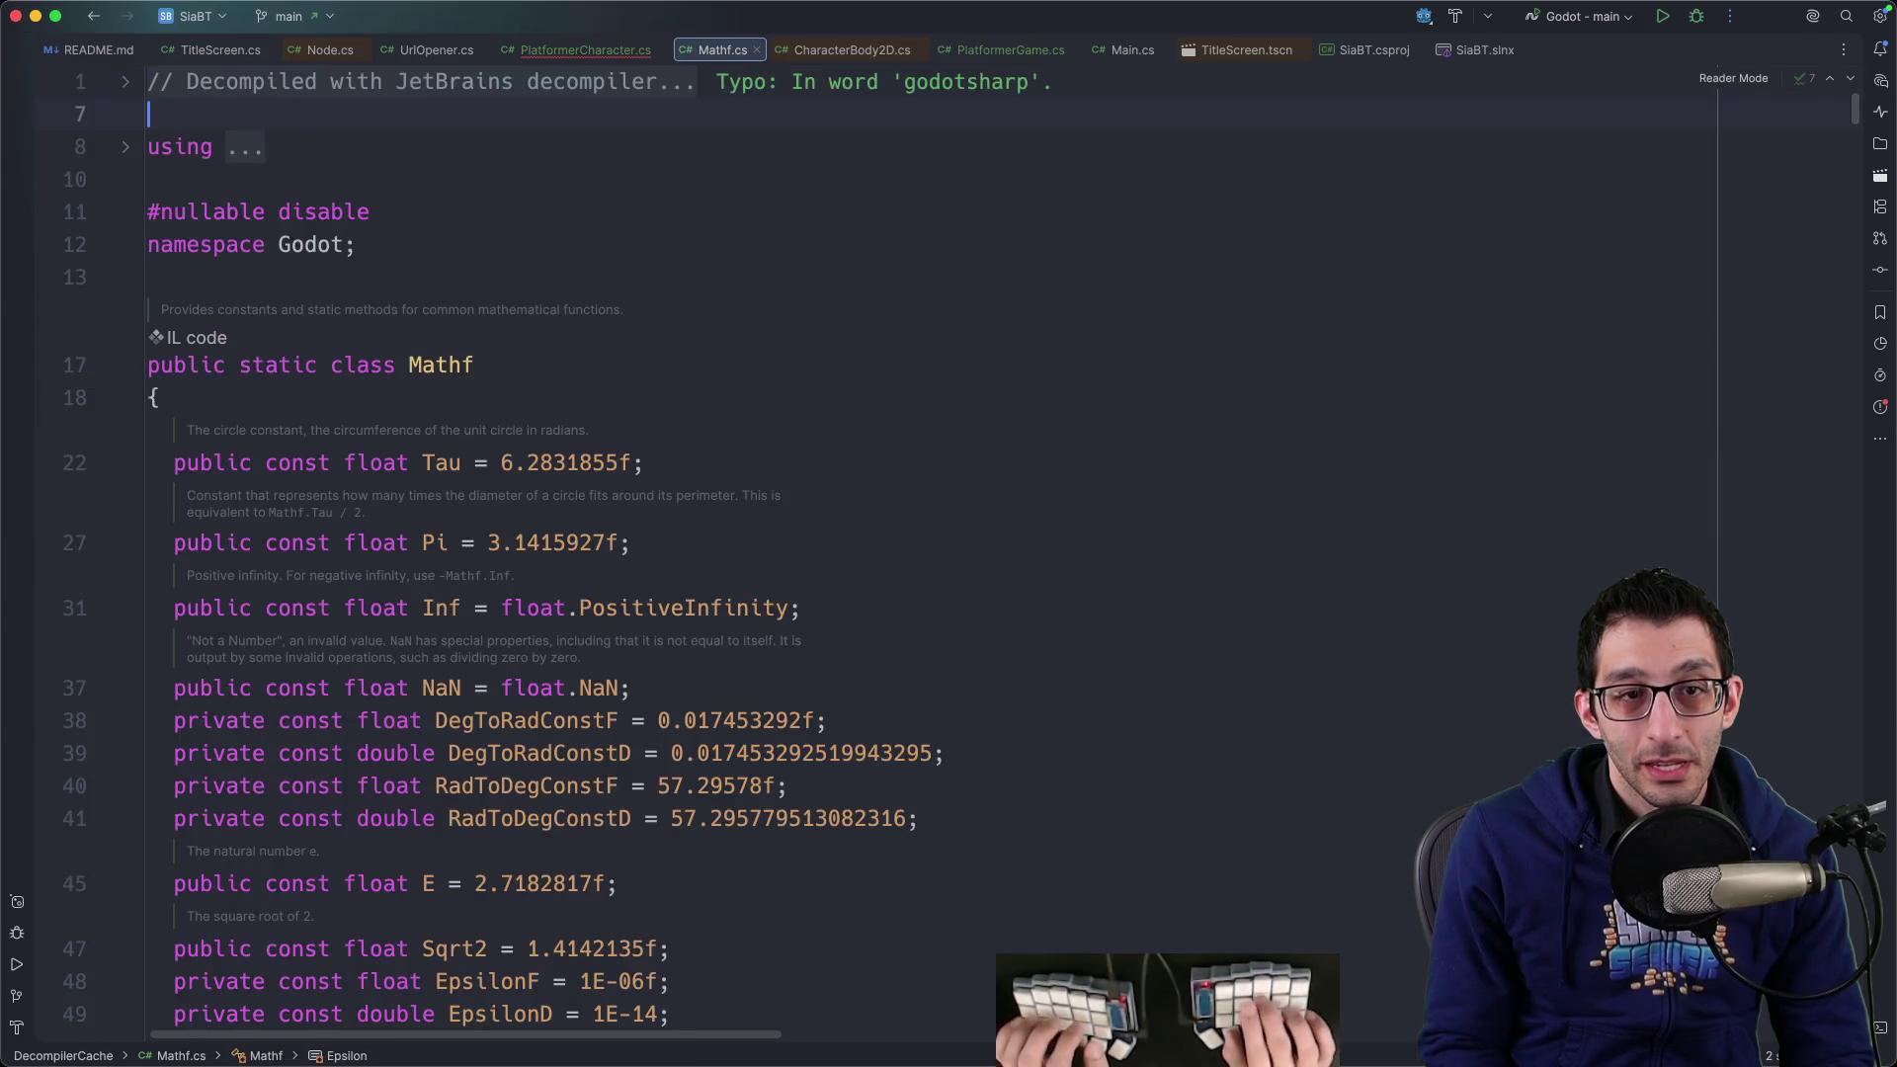
Search the decompiled Mathf source for 'epsilon' and step through the matches
key(Down)
key(Down)
key(Down)
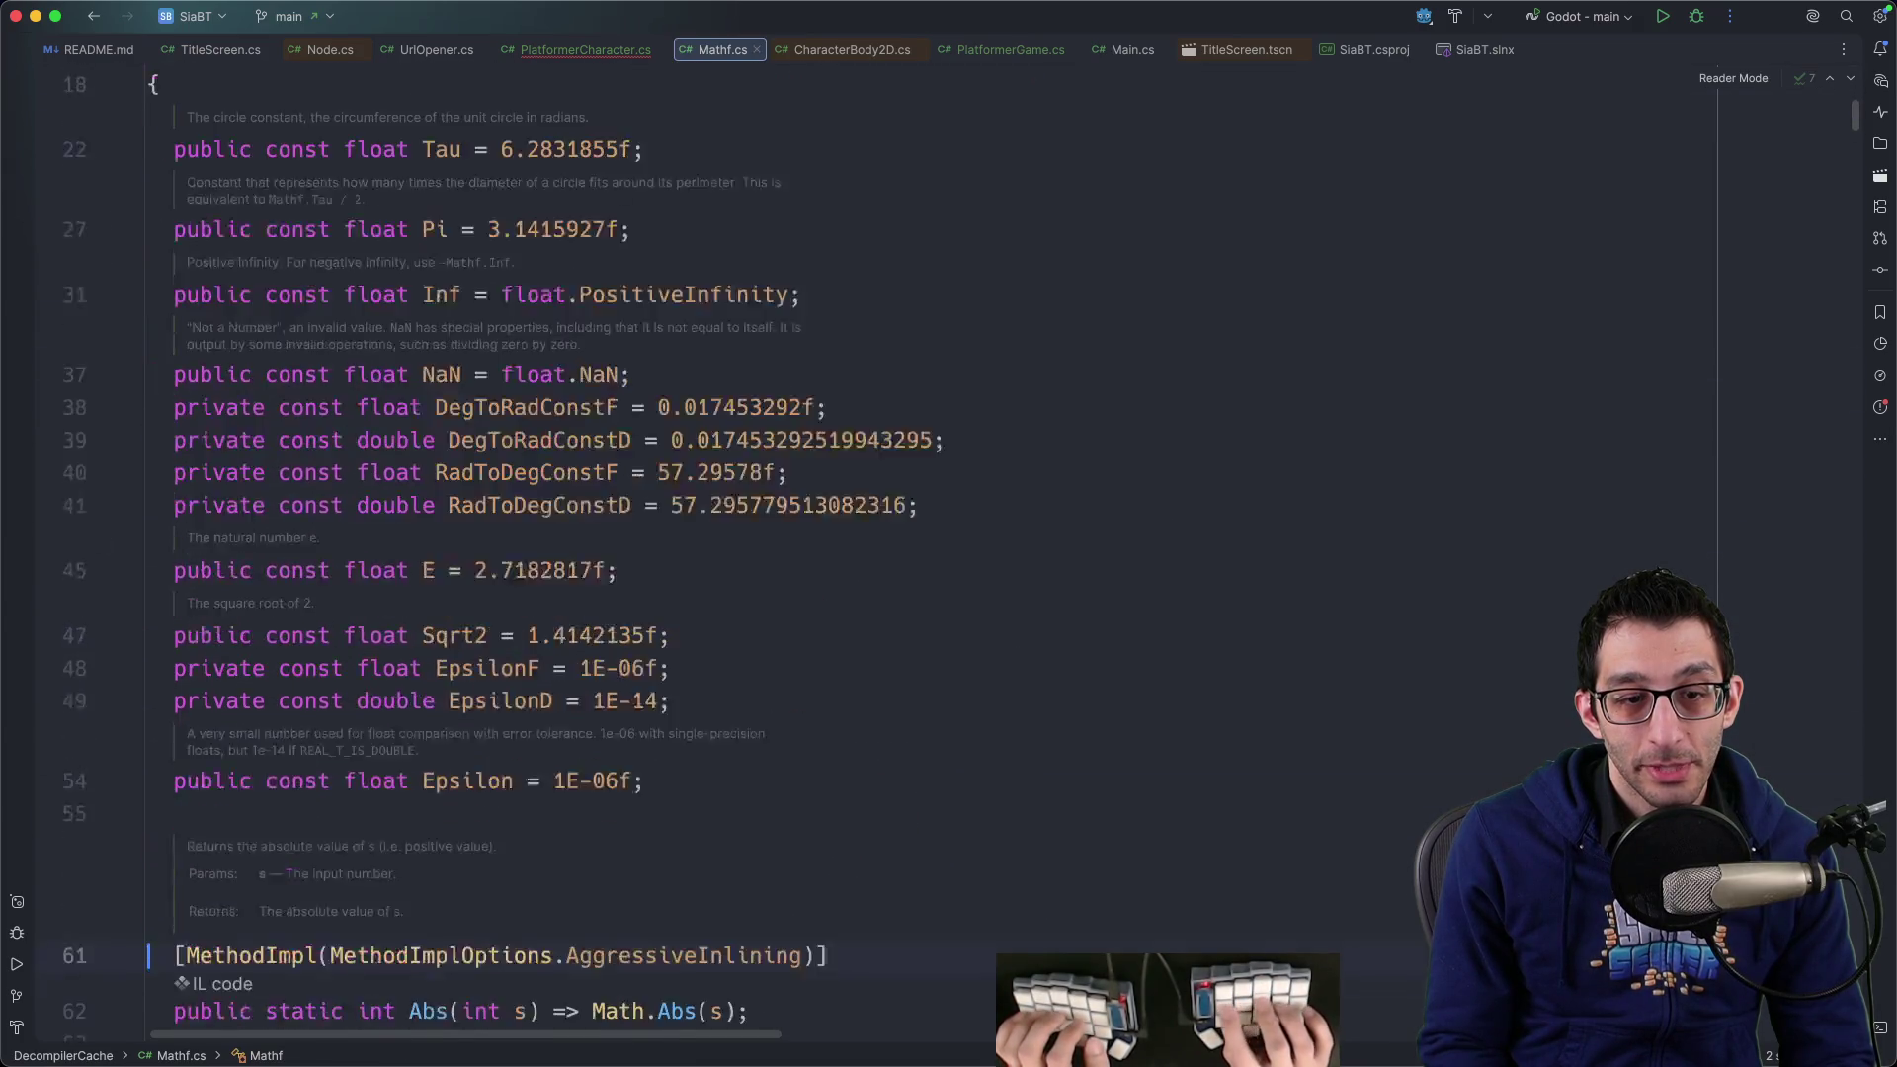
key(super+f)
text(ep)
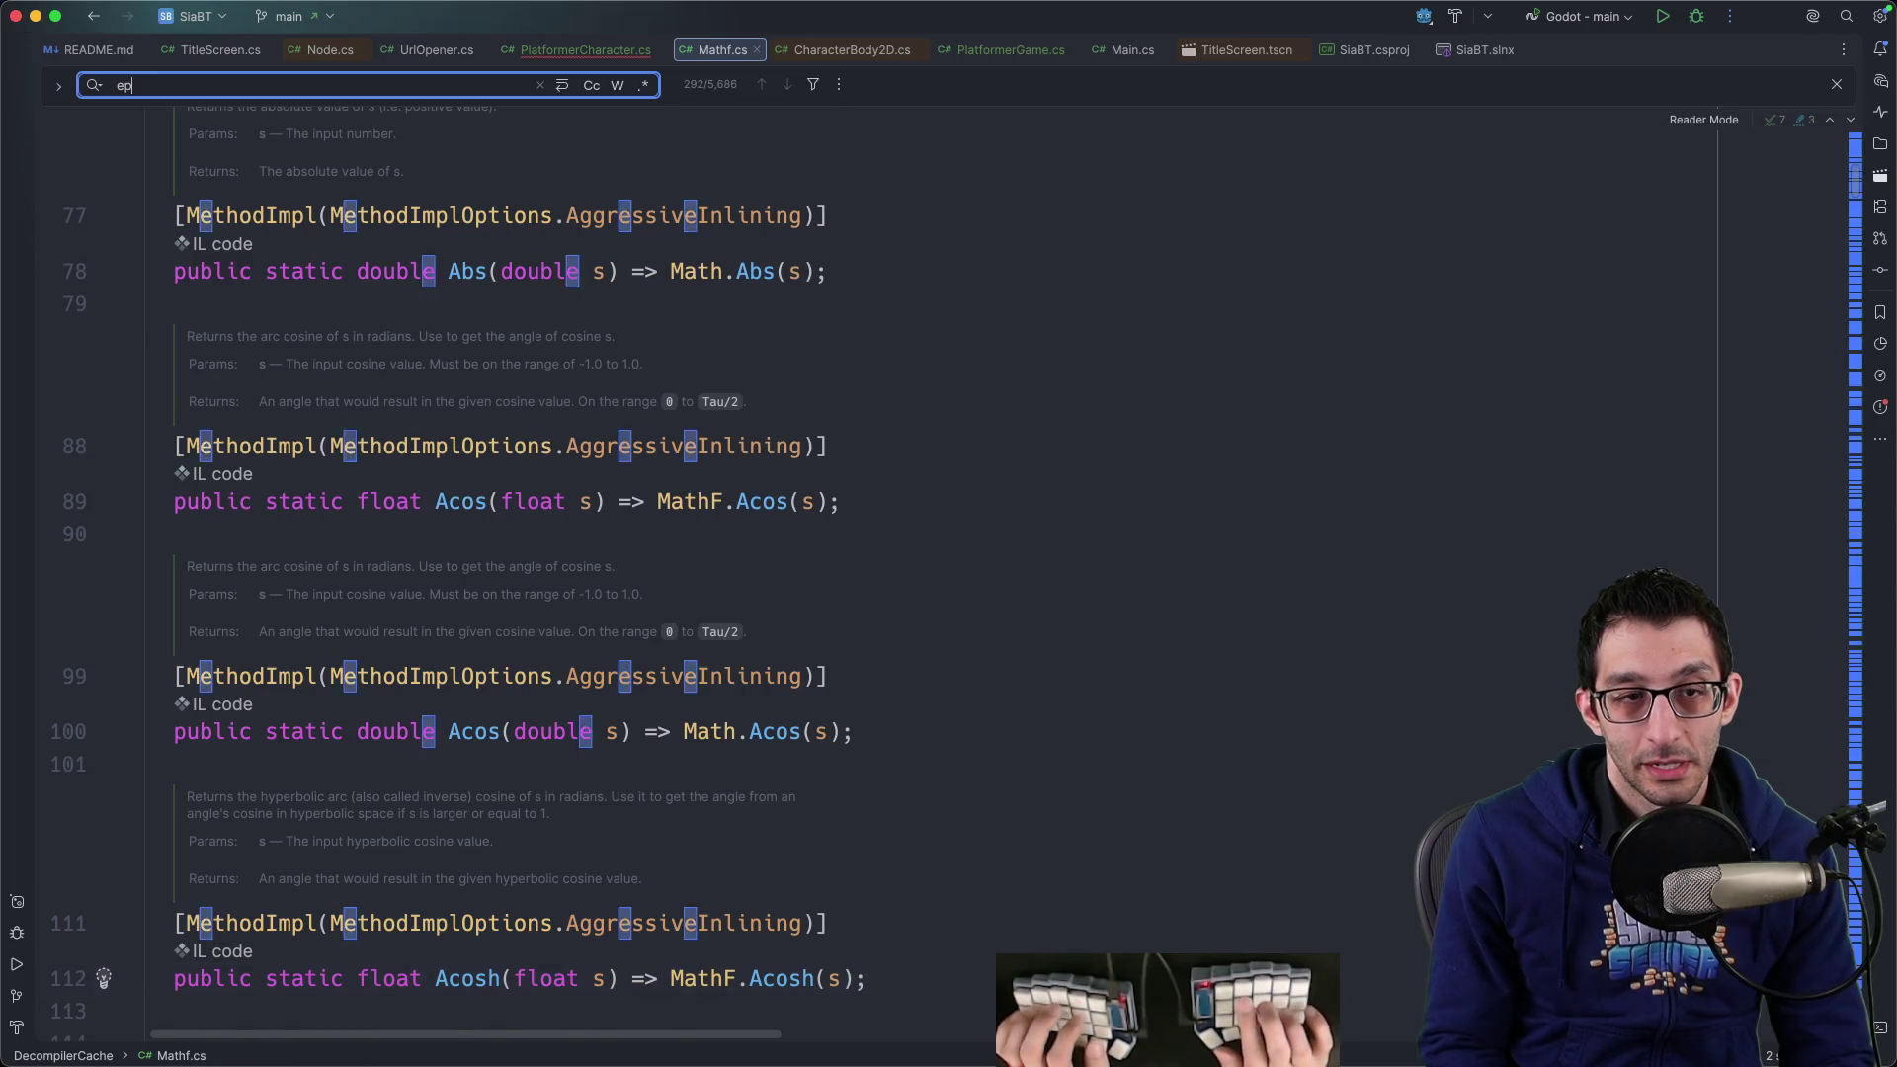
text(ilsson)
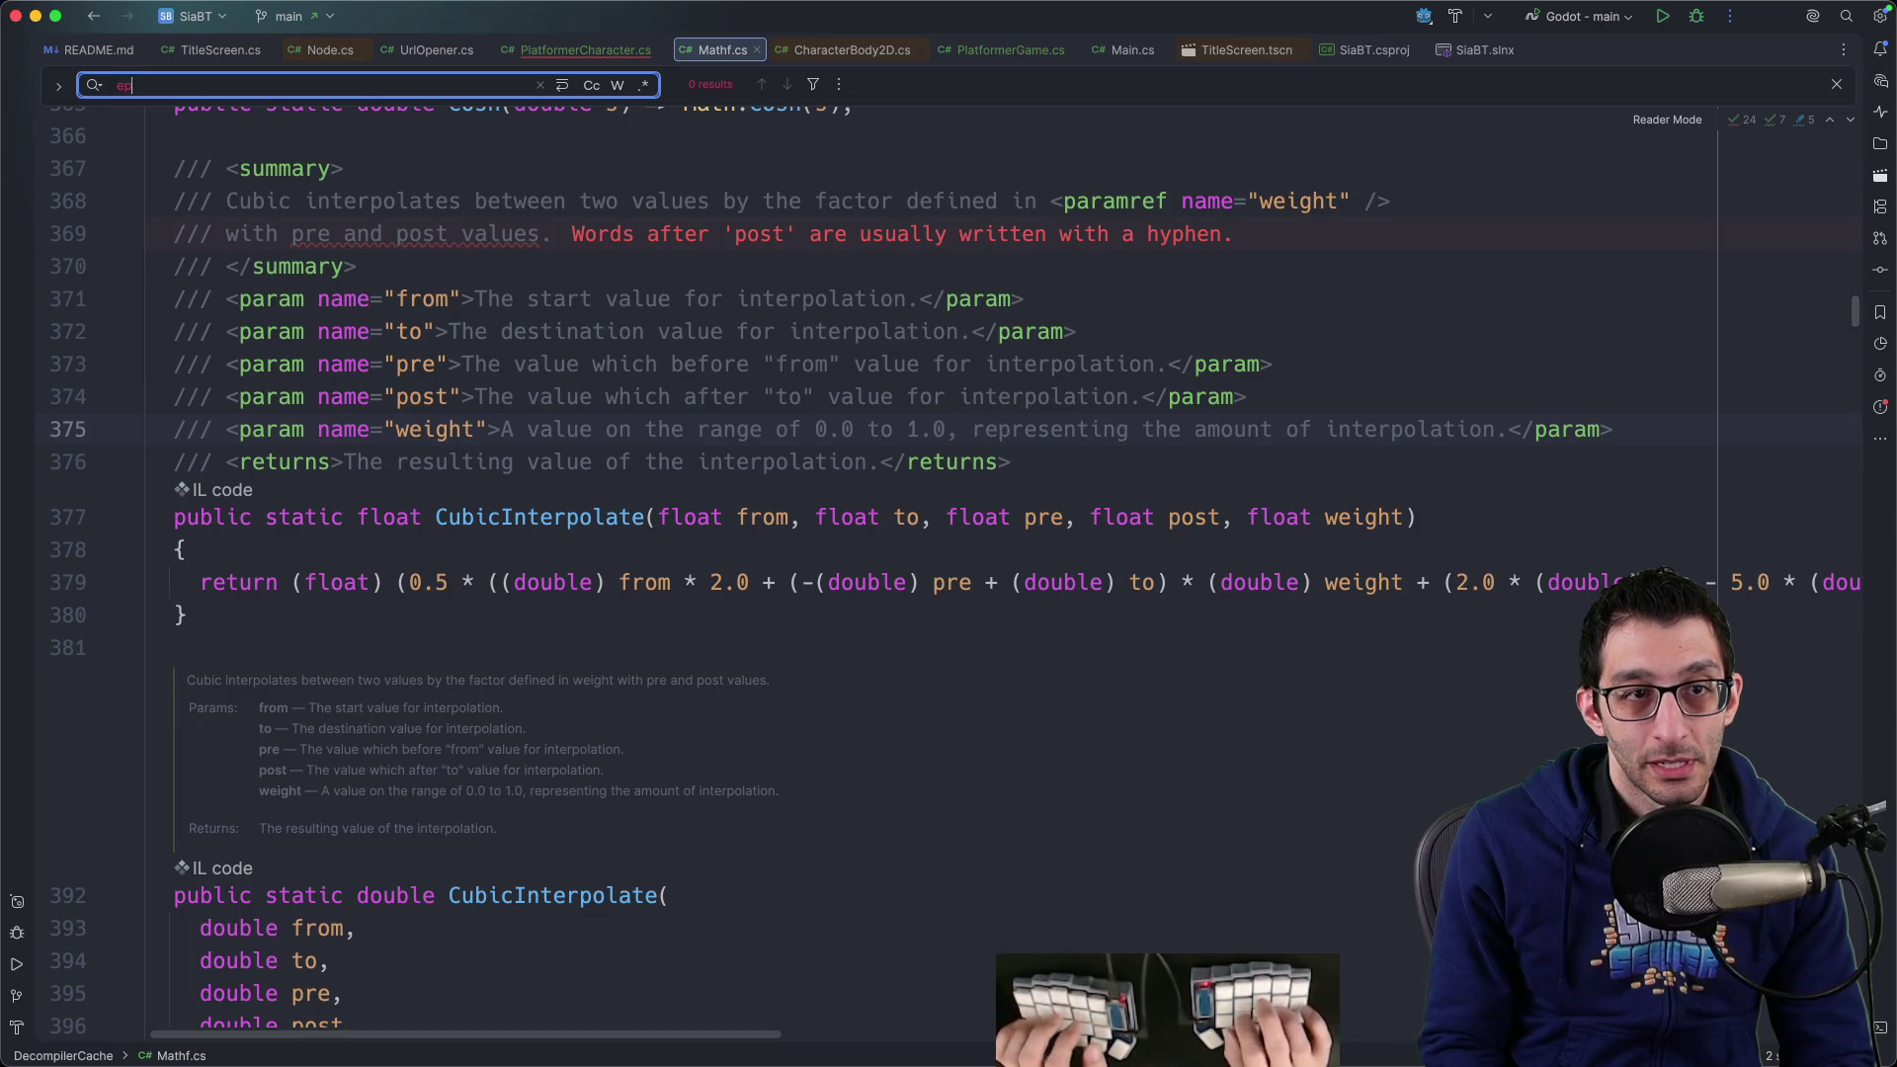
text(silon)
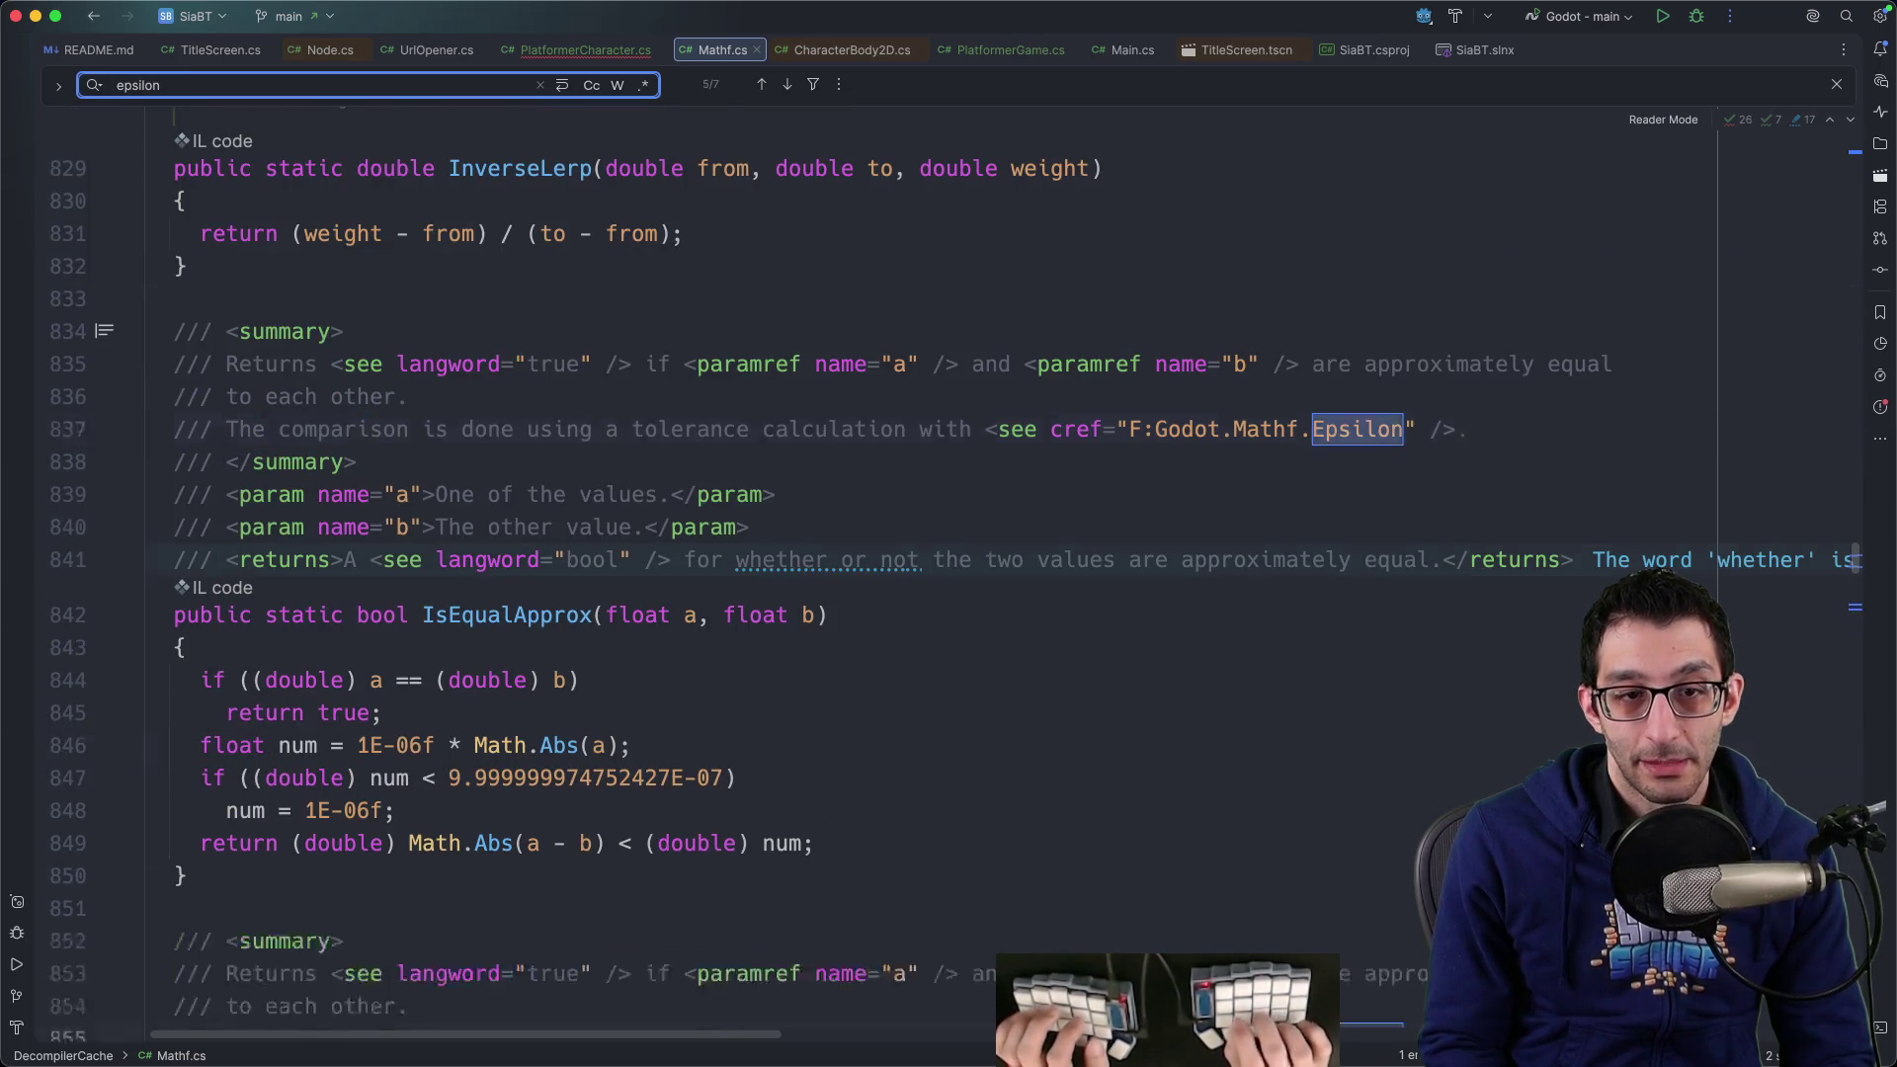
key(Return)
key(Return)
key(Return)
key(Escape)
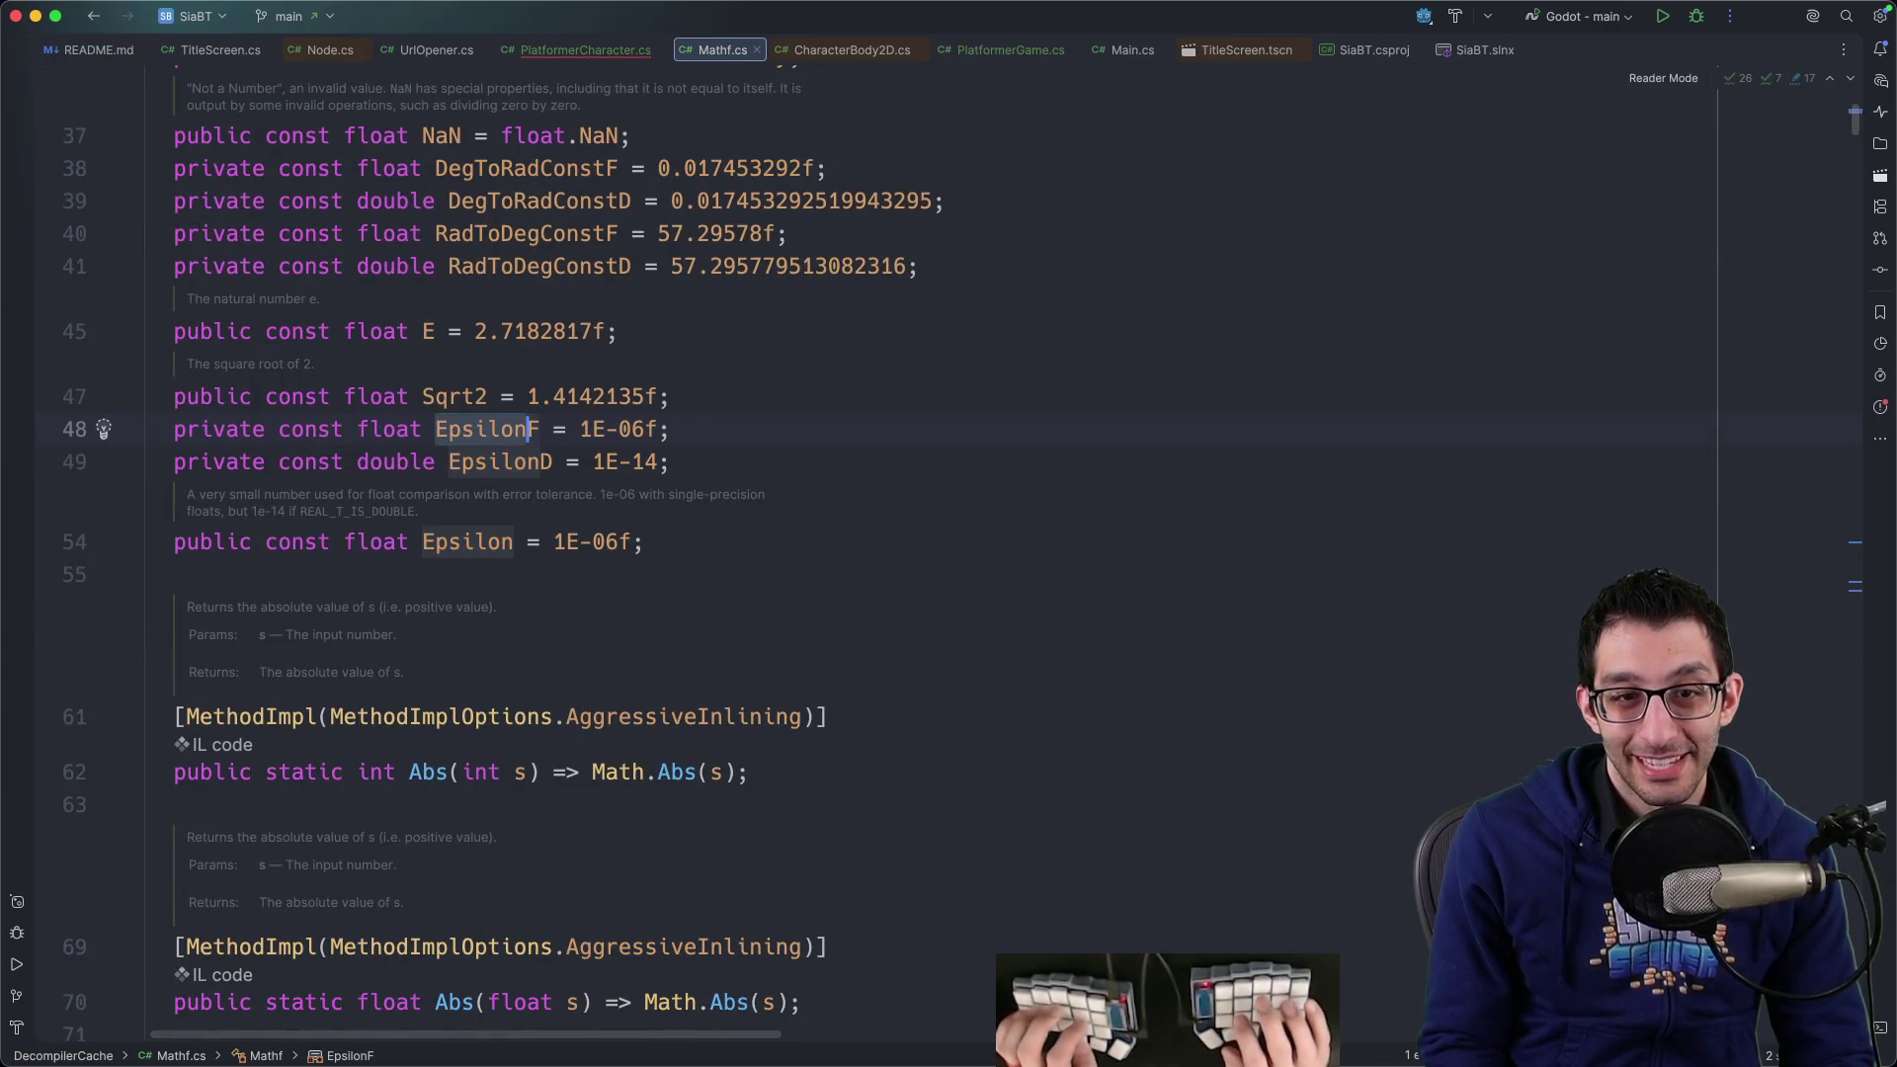
Back in PlatformerCharacter.cs, inspect the decompiled Math.Abs declaration, then close it
key(super+bracketleft)
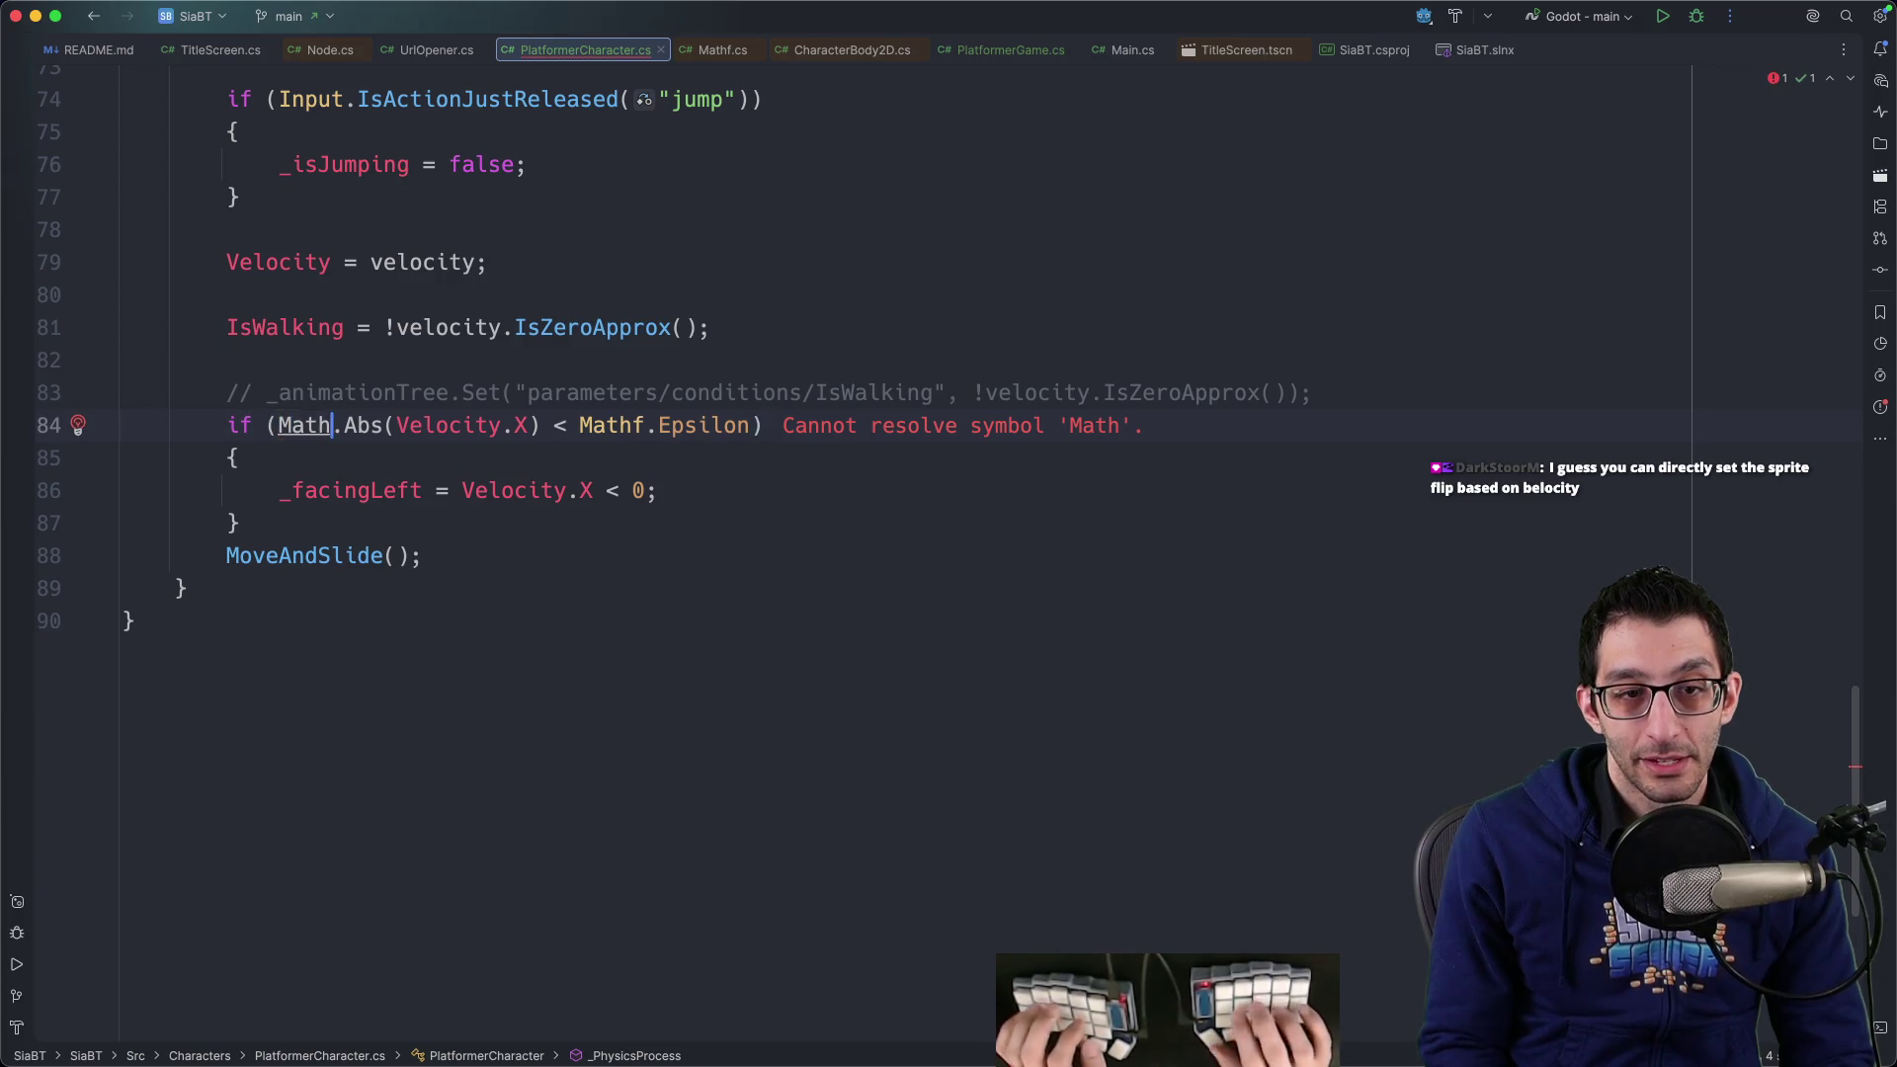
key(ctrl+space)
text(F)
key(Return)
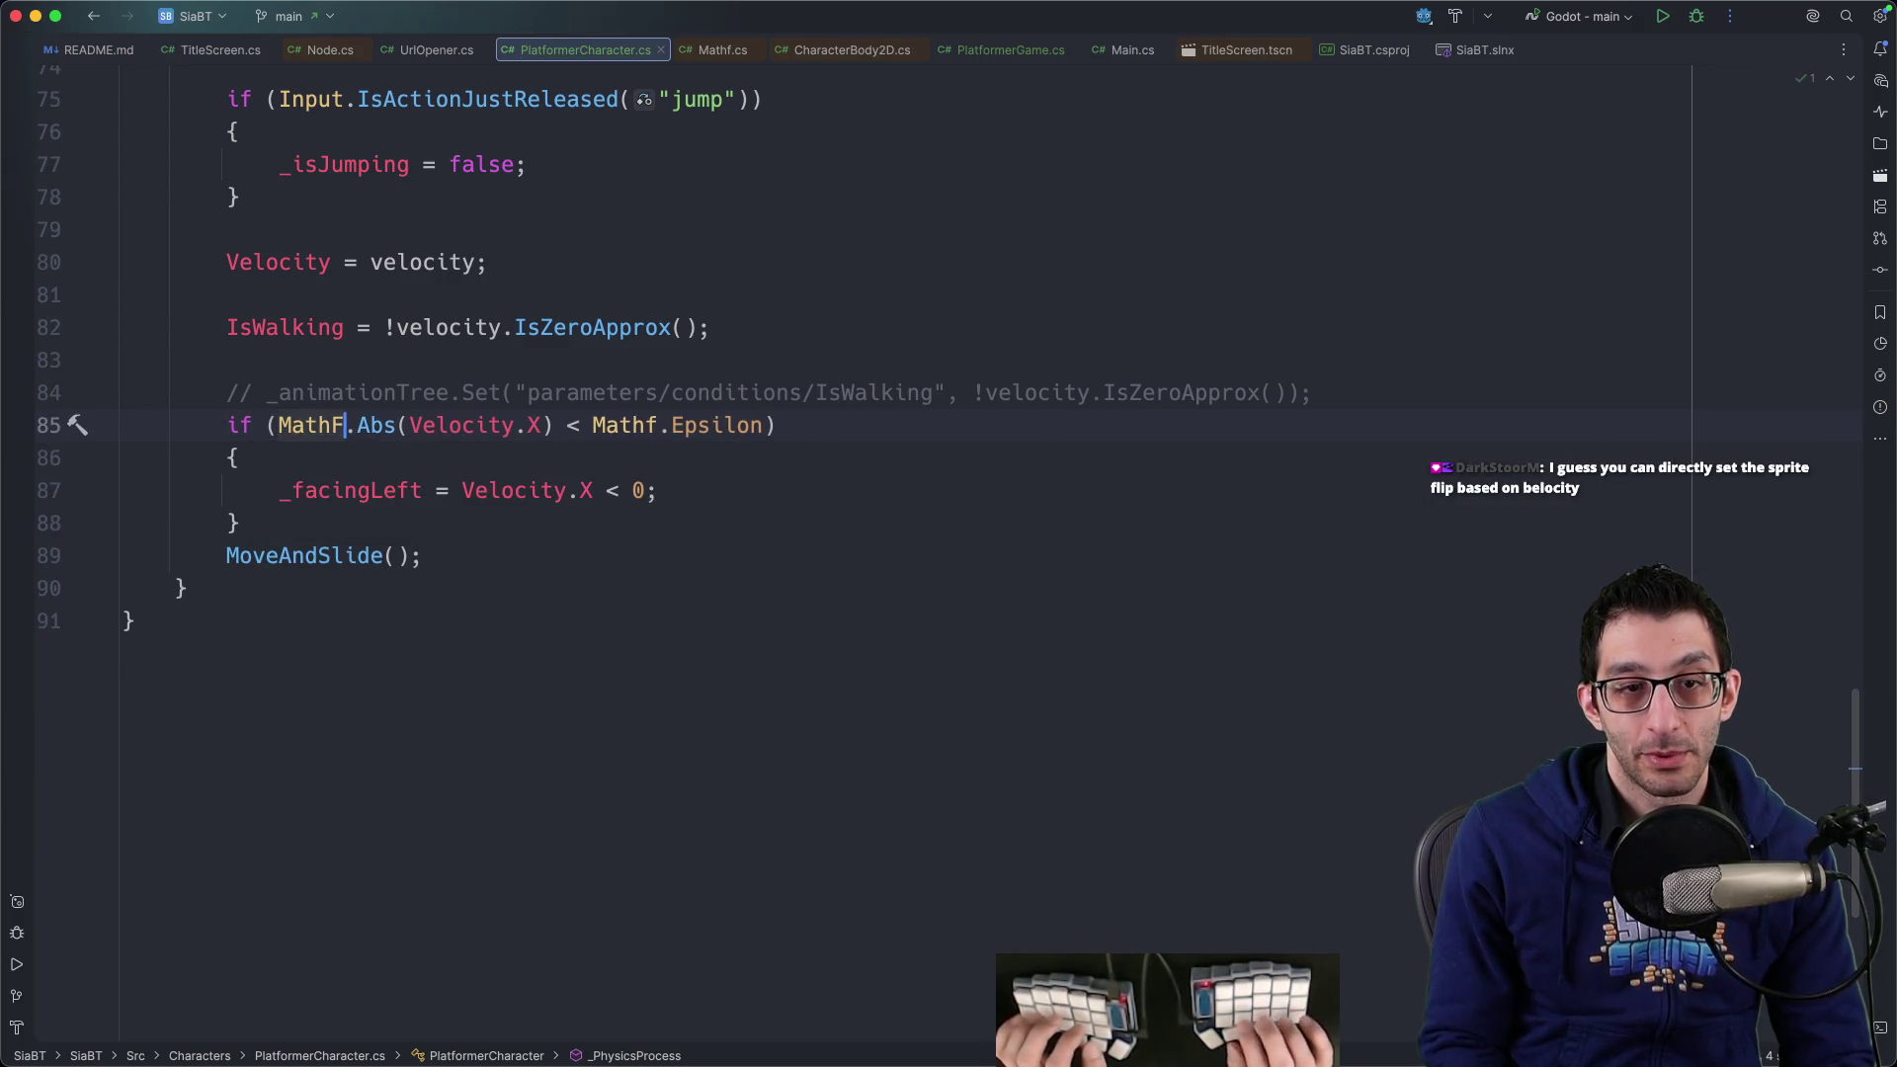
key(Up)
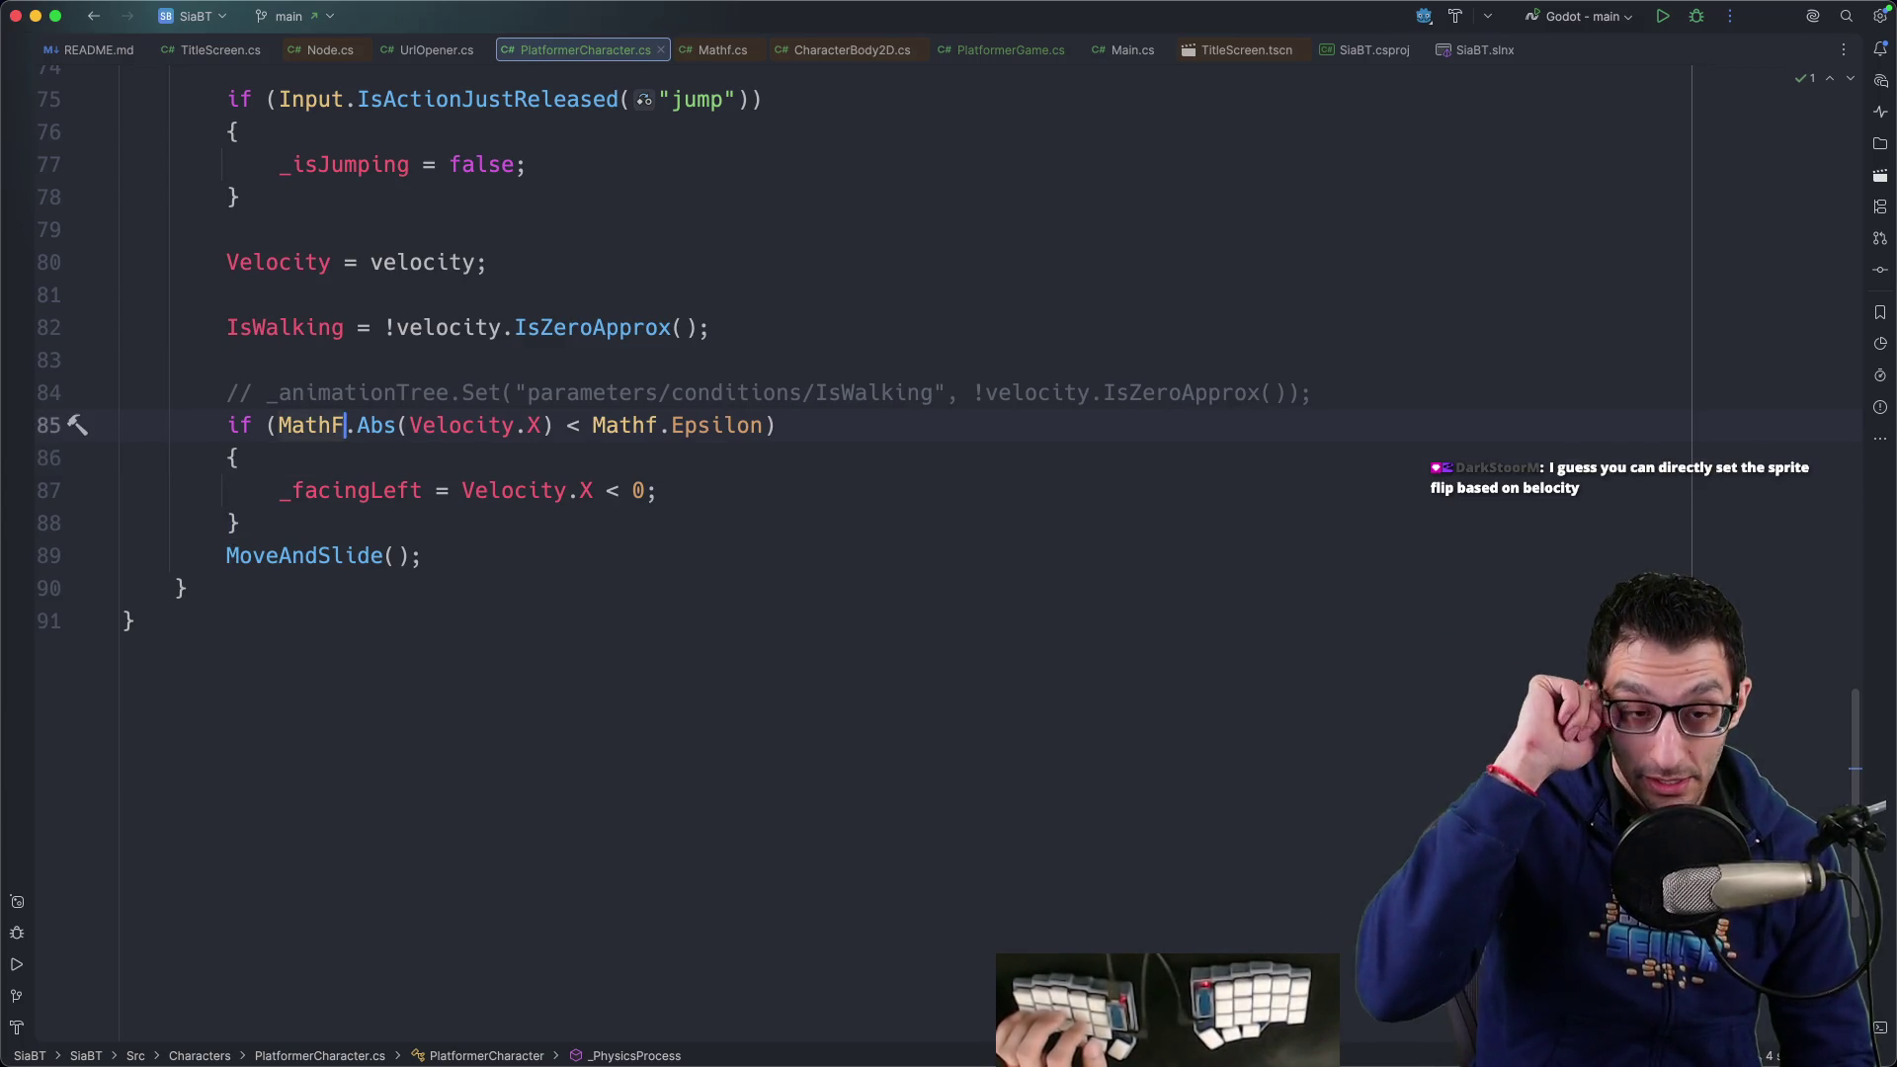
key(BackSpace)
key(super+b)
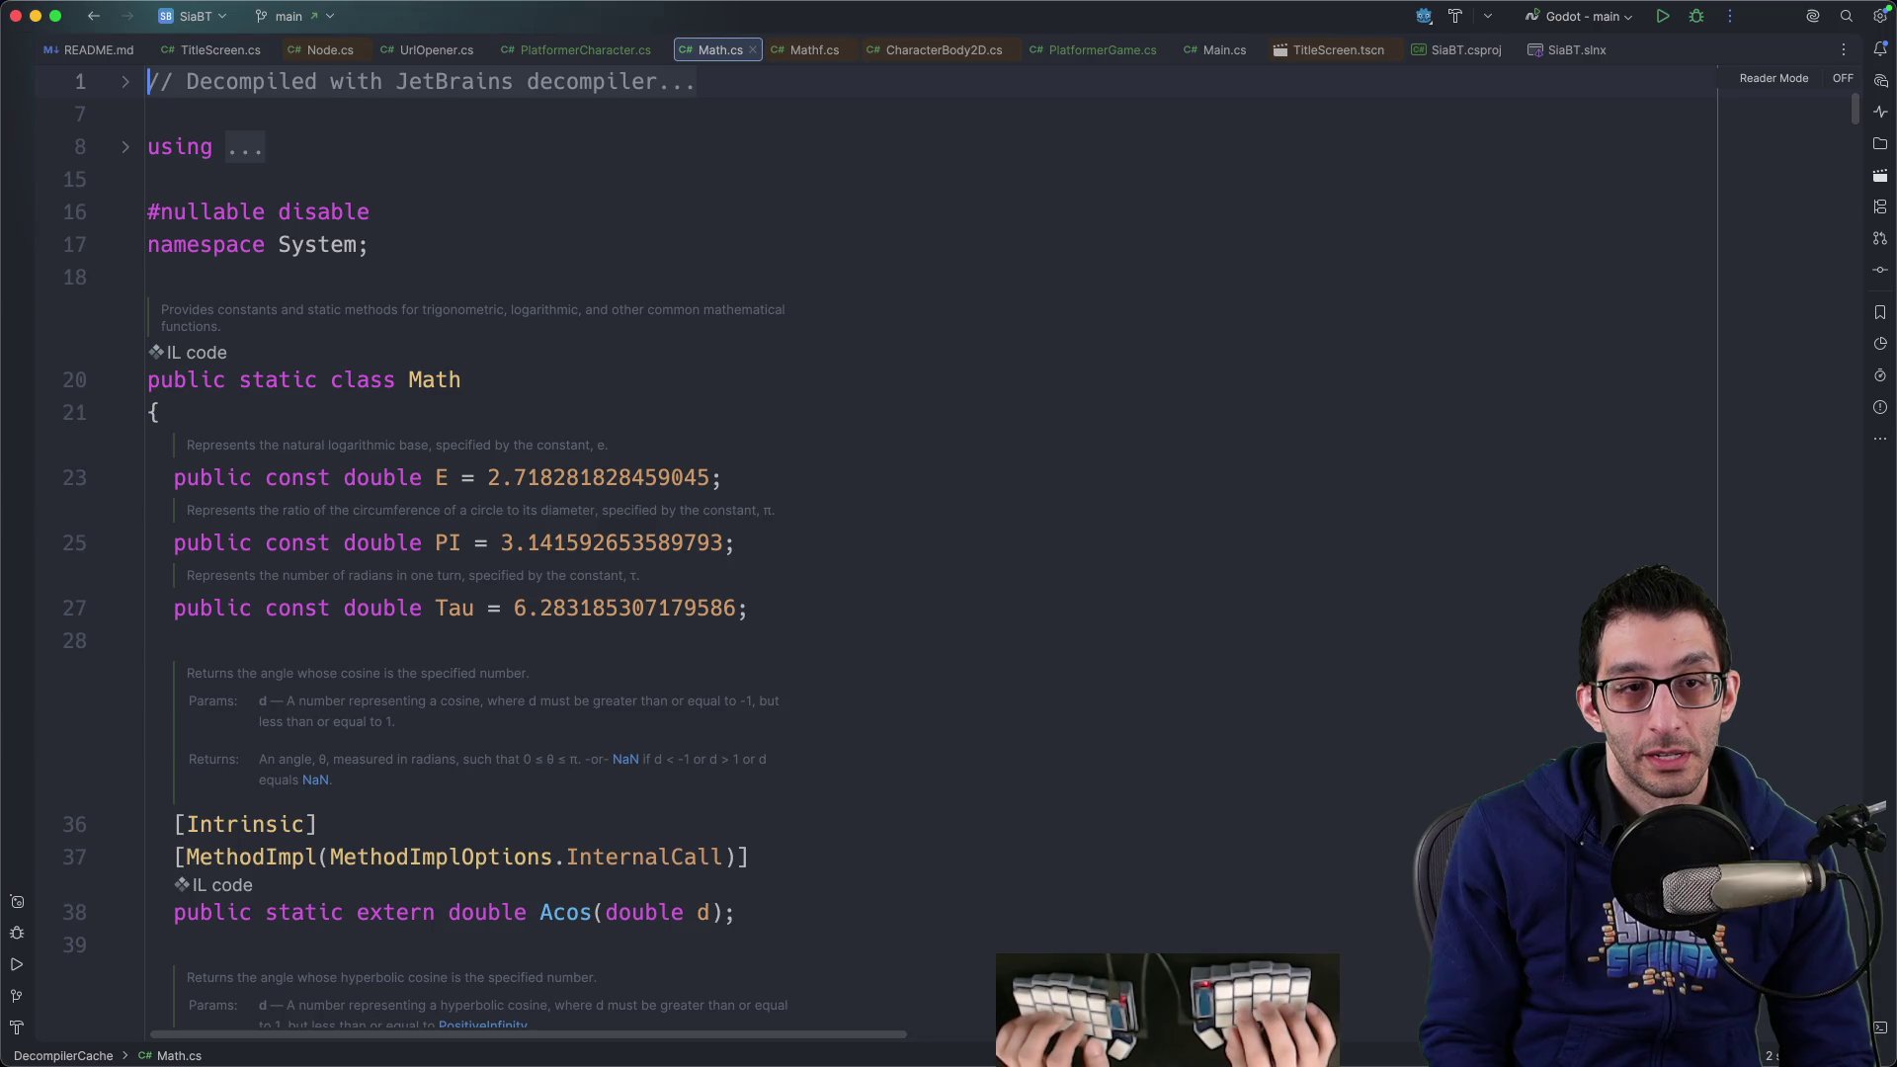
key(super+w)
Switch the condition to MathF.Abs and open a blank line after the _facingLeft assignment
text(f)
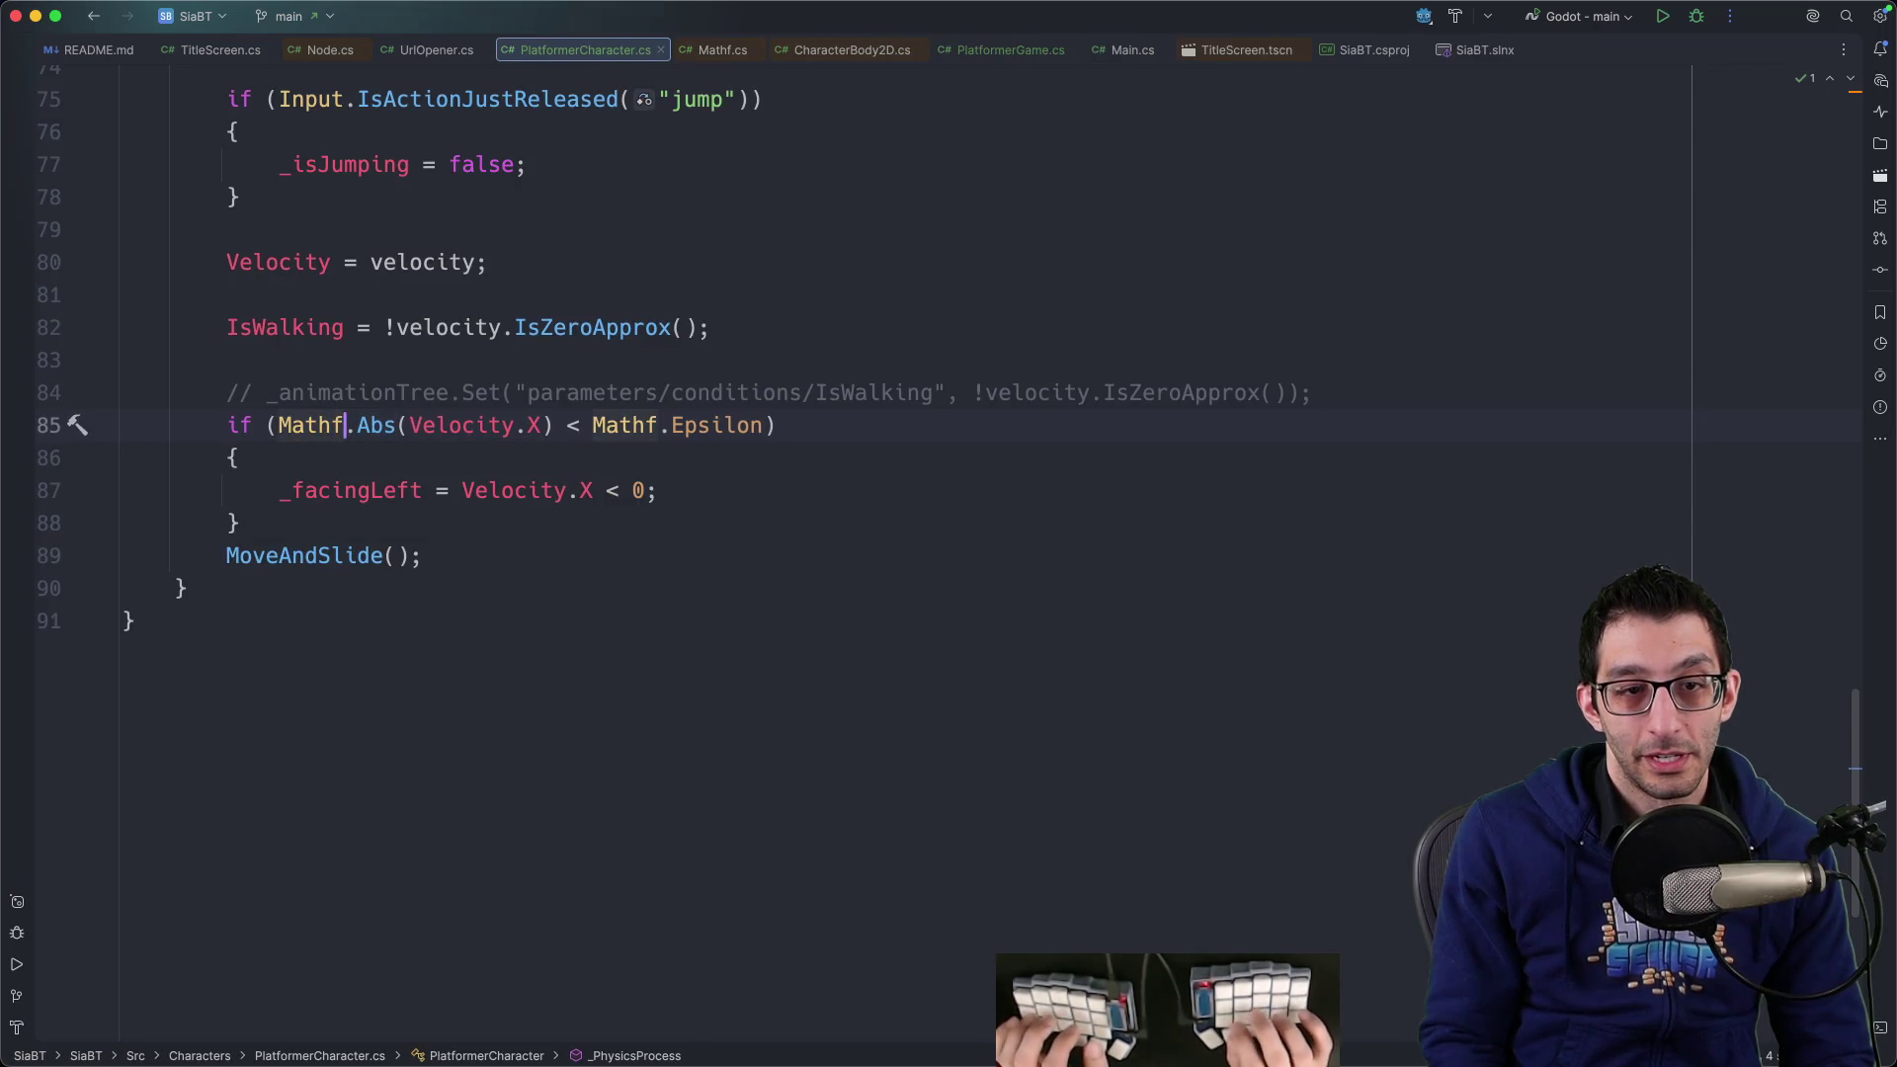
key(BackSpace)
key(Return)
key(Down)
key(Down)
key(Down)
click(345, 490)
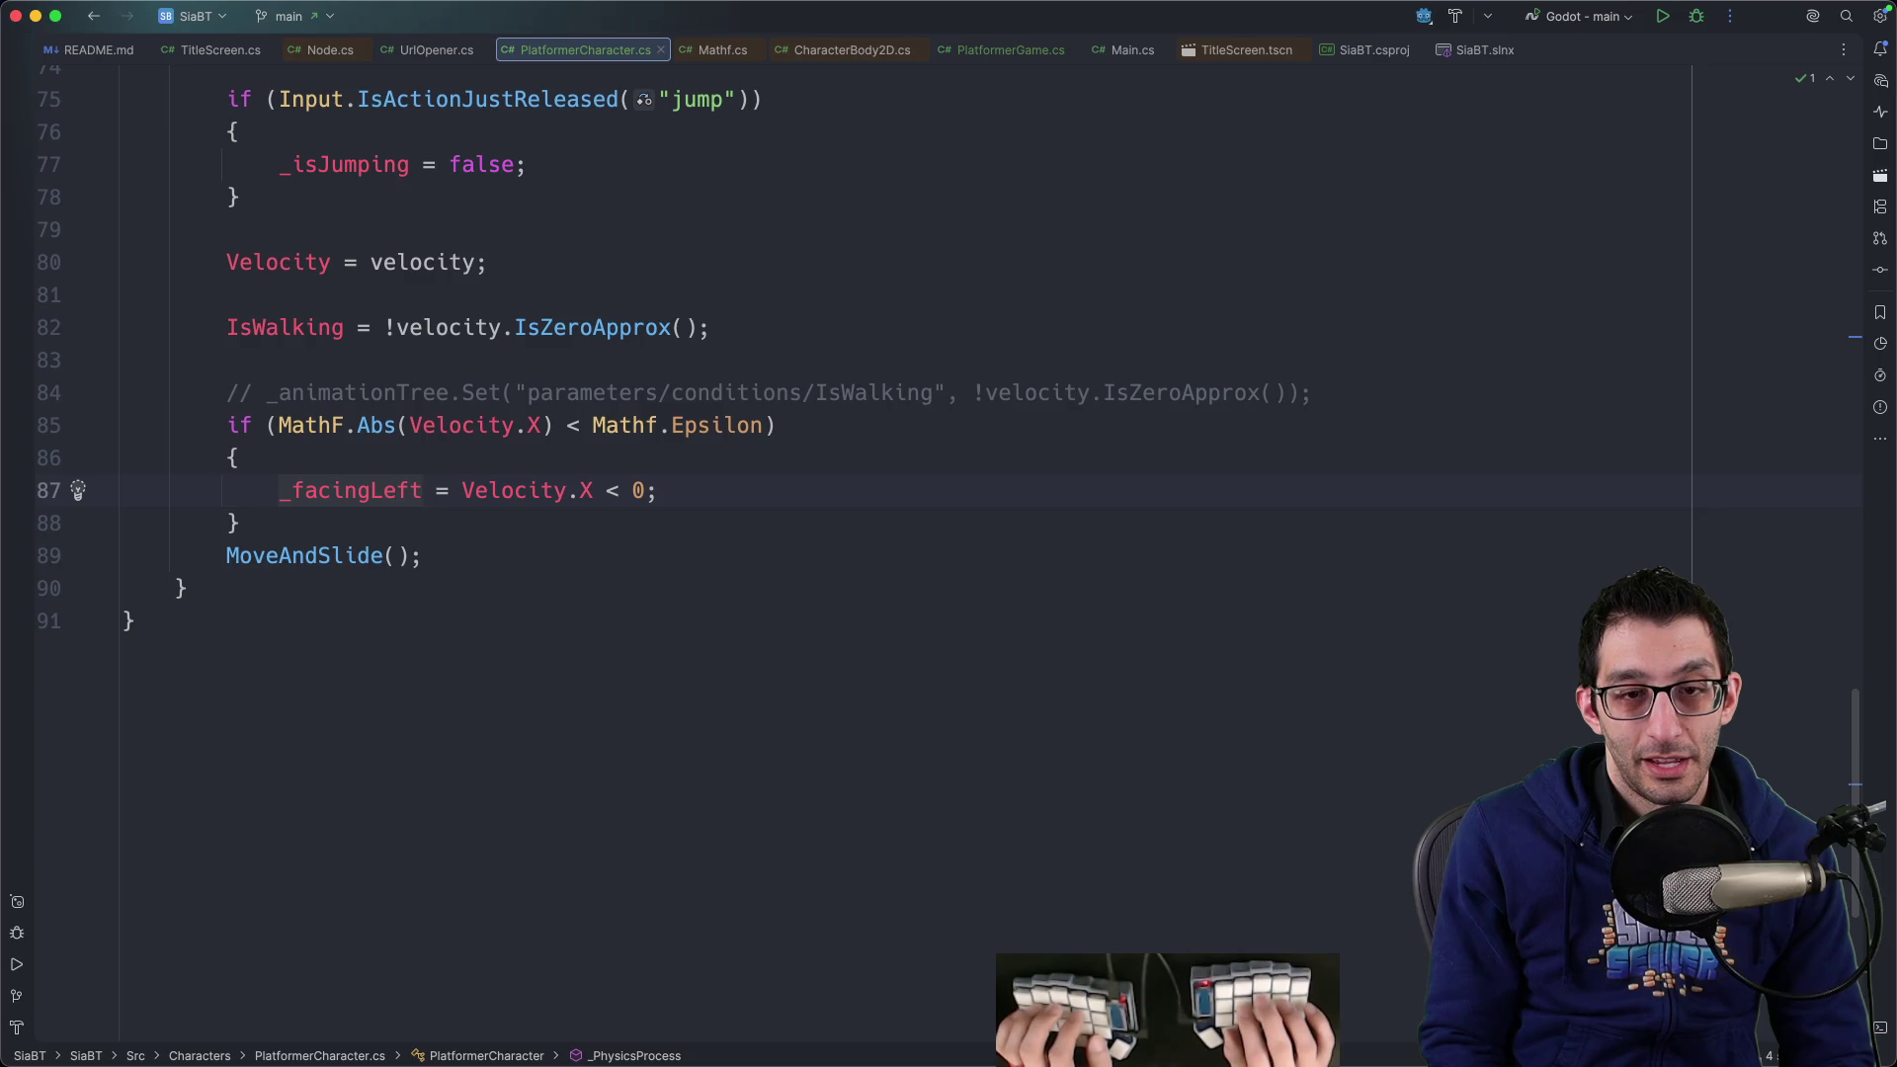
mouse_move(1112, 899)
click(860, 471)
key(Return)
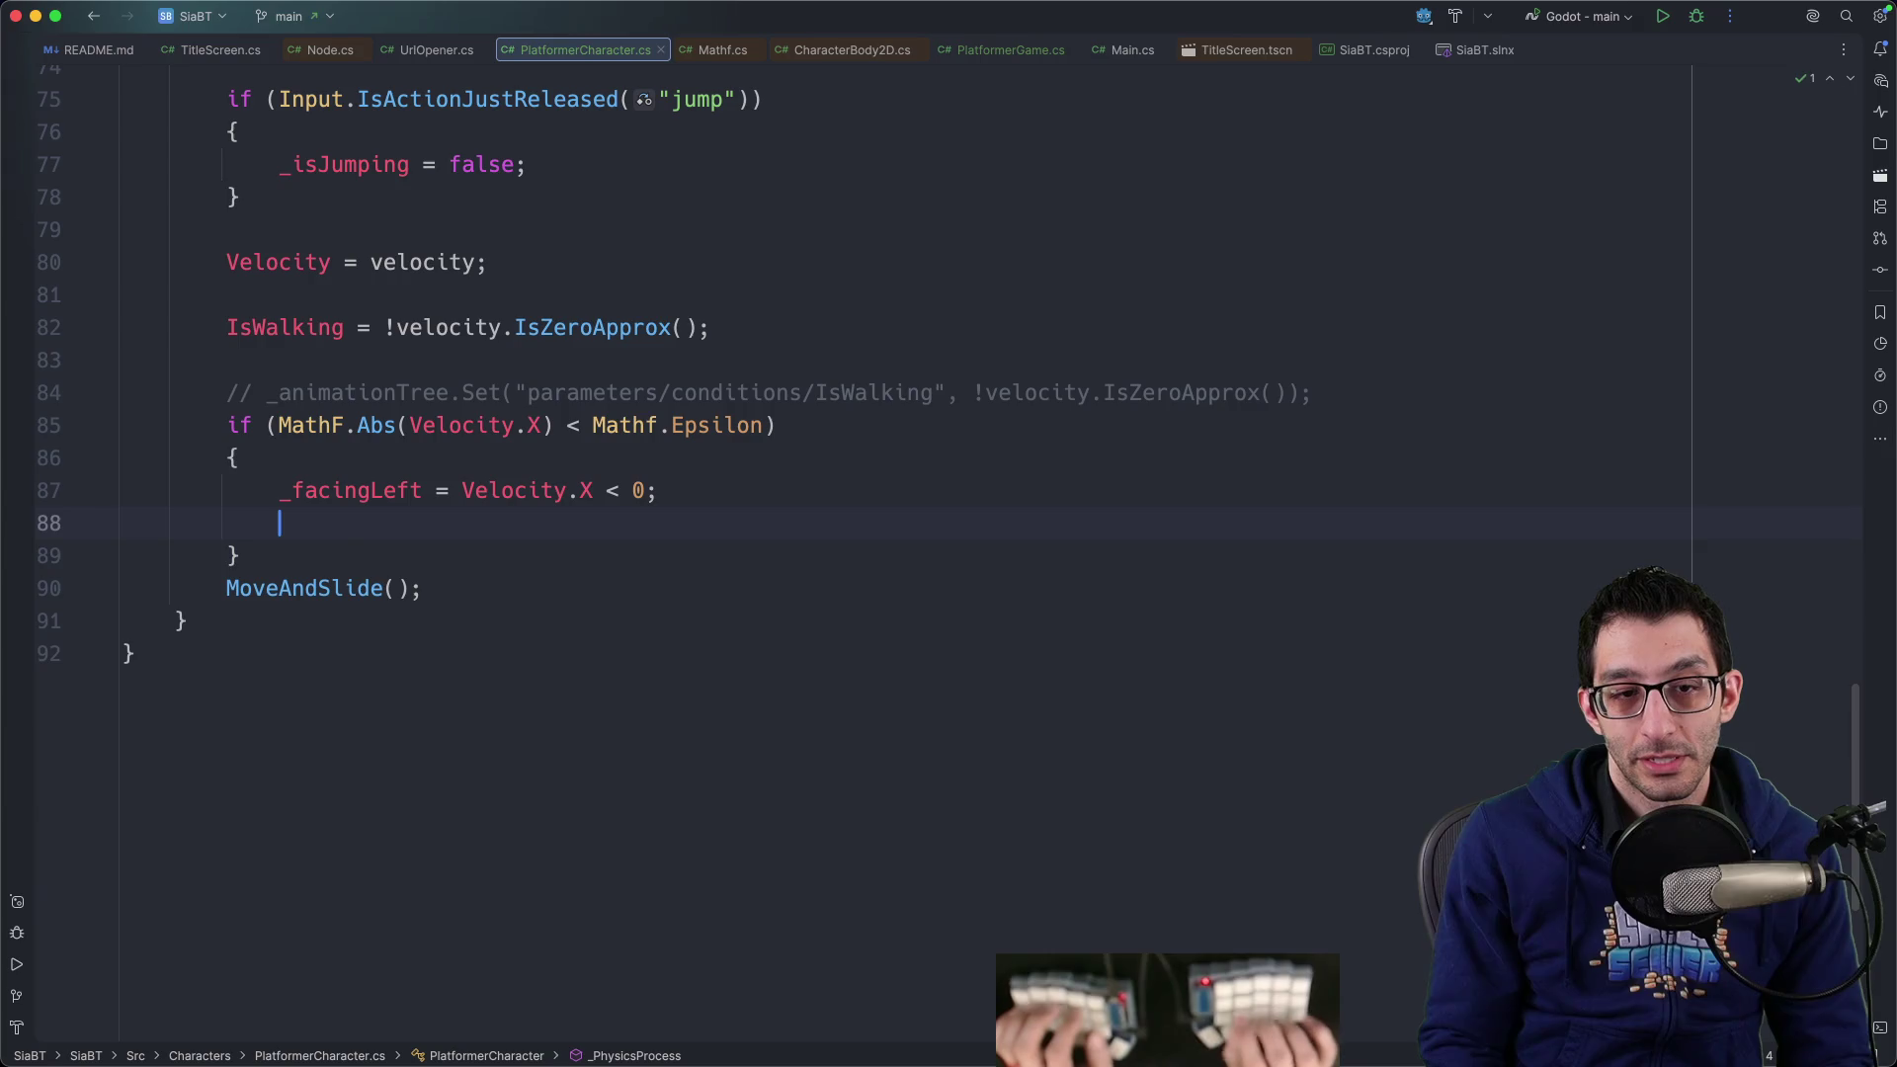
Uncomment the _sprite field and change its type from AnimatedSprite2D to Sprite2D
text(_)
key(Escape)
key(super+Home)
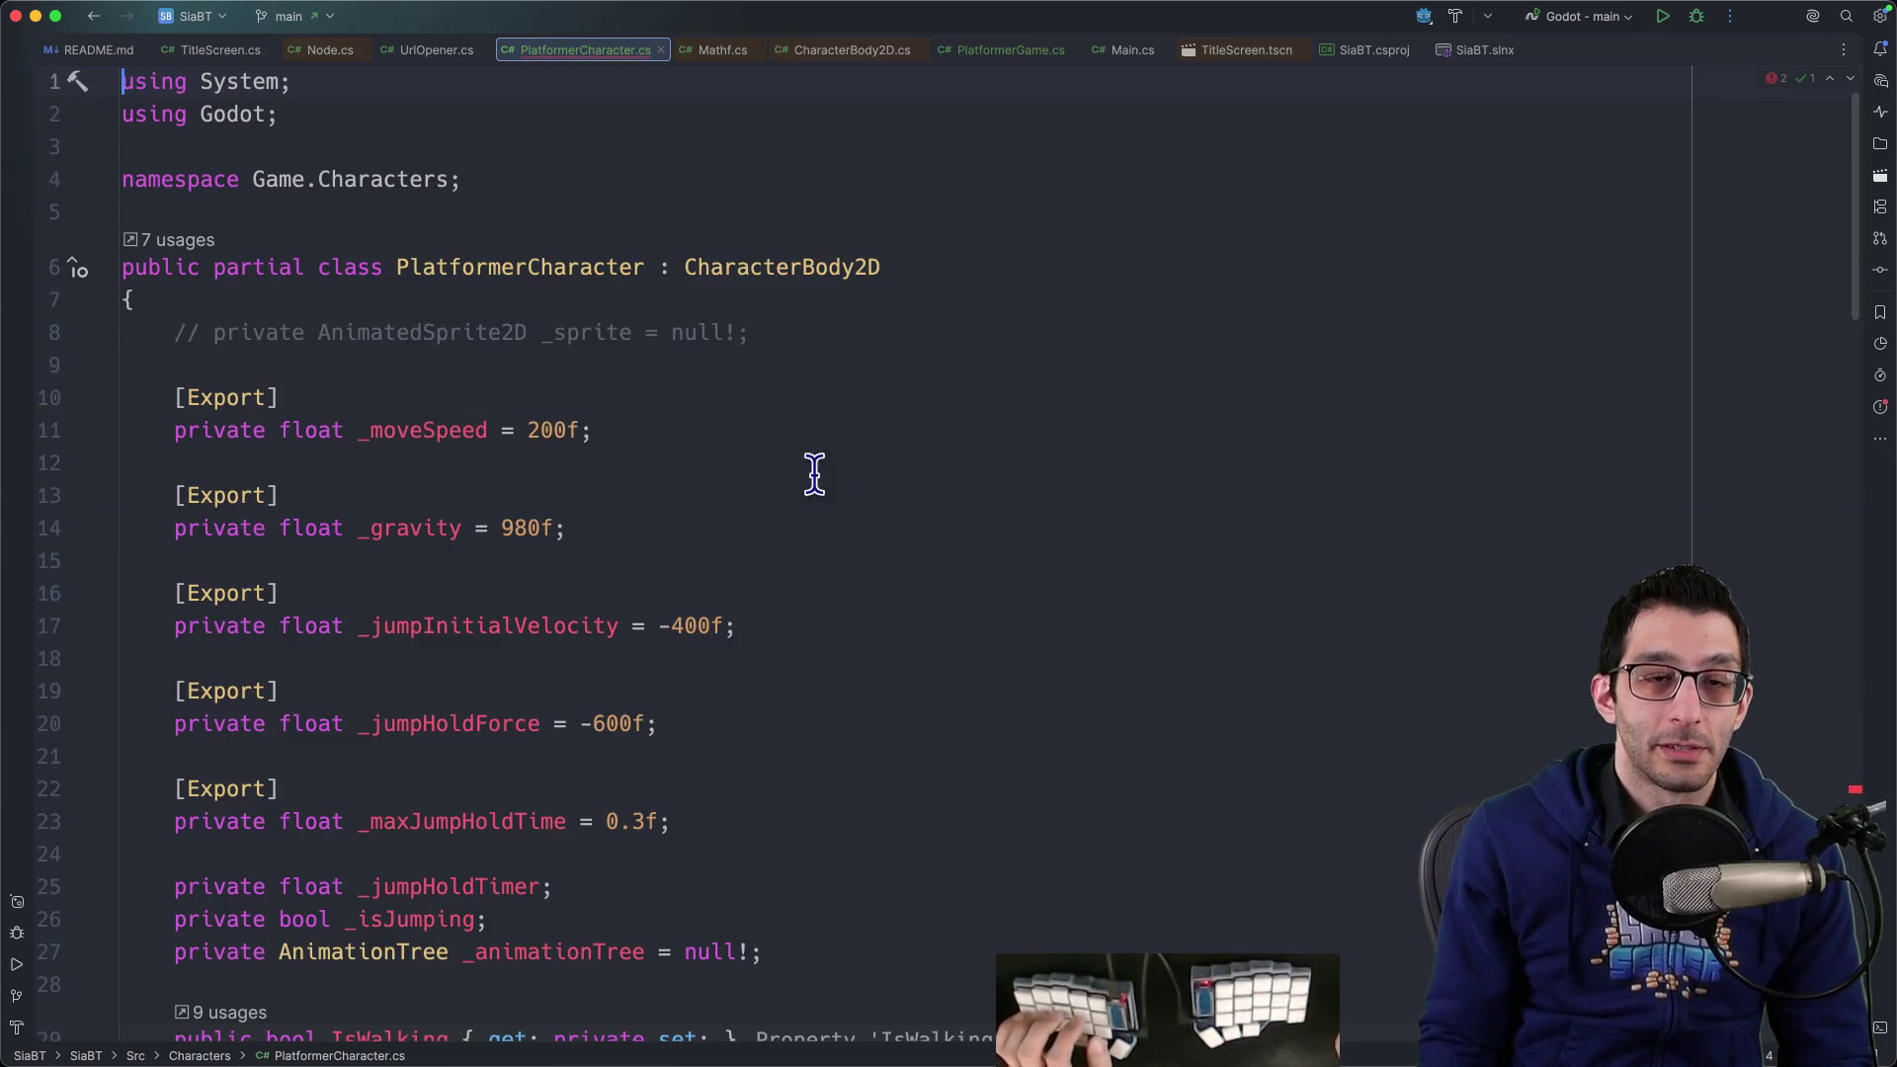
click(798, 351)
key(super+slash)
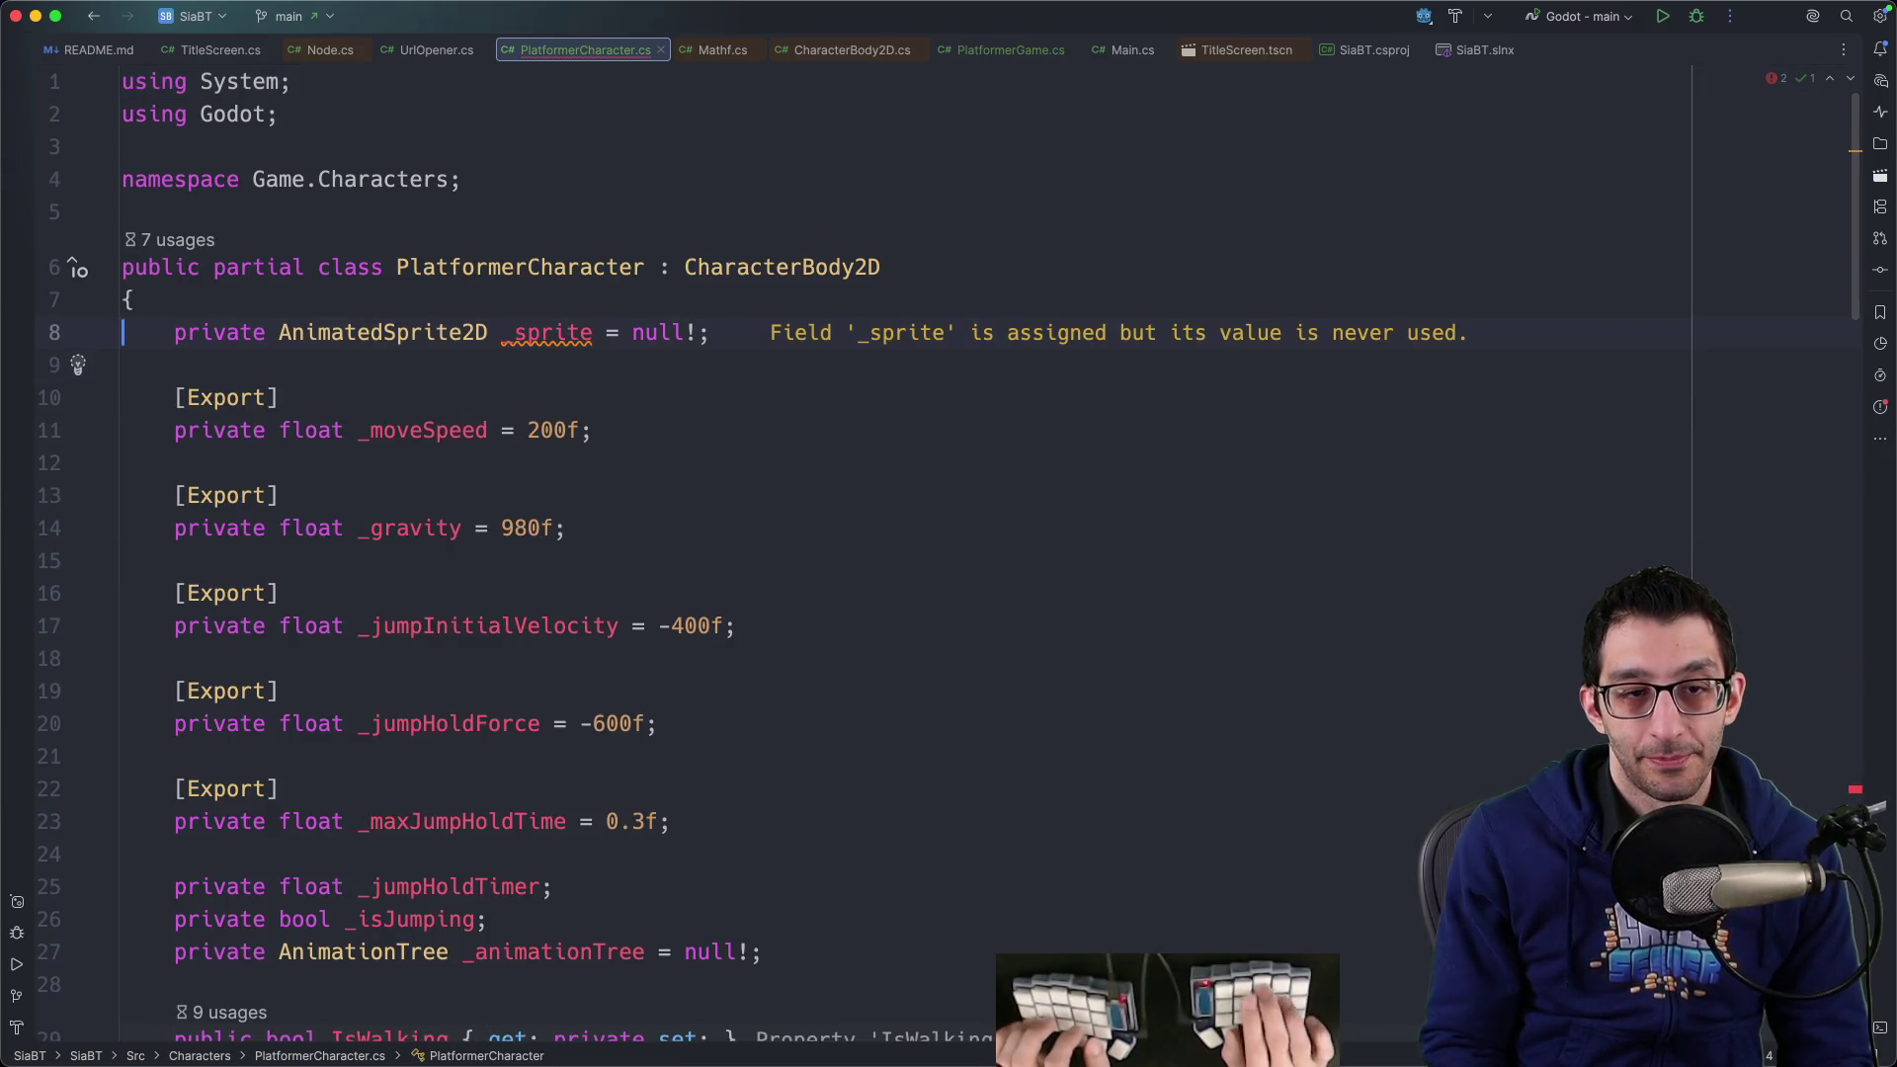
click(279, 332)
key(alt+Delete)
key(Delete)
text(S)
key(Left)
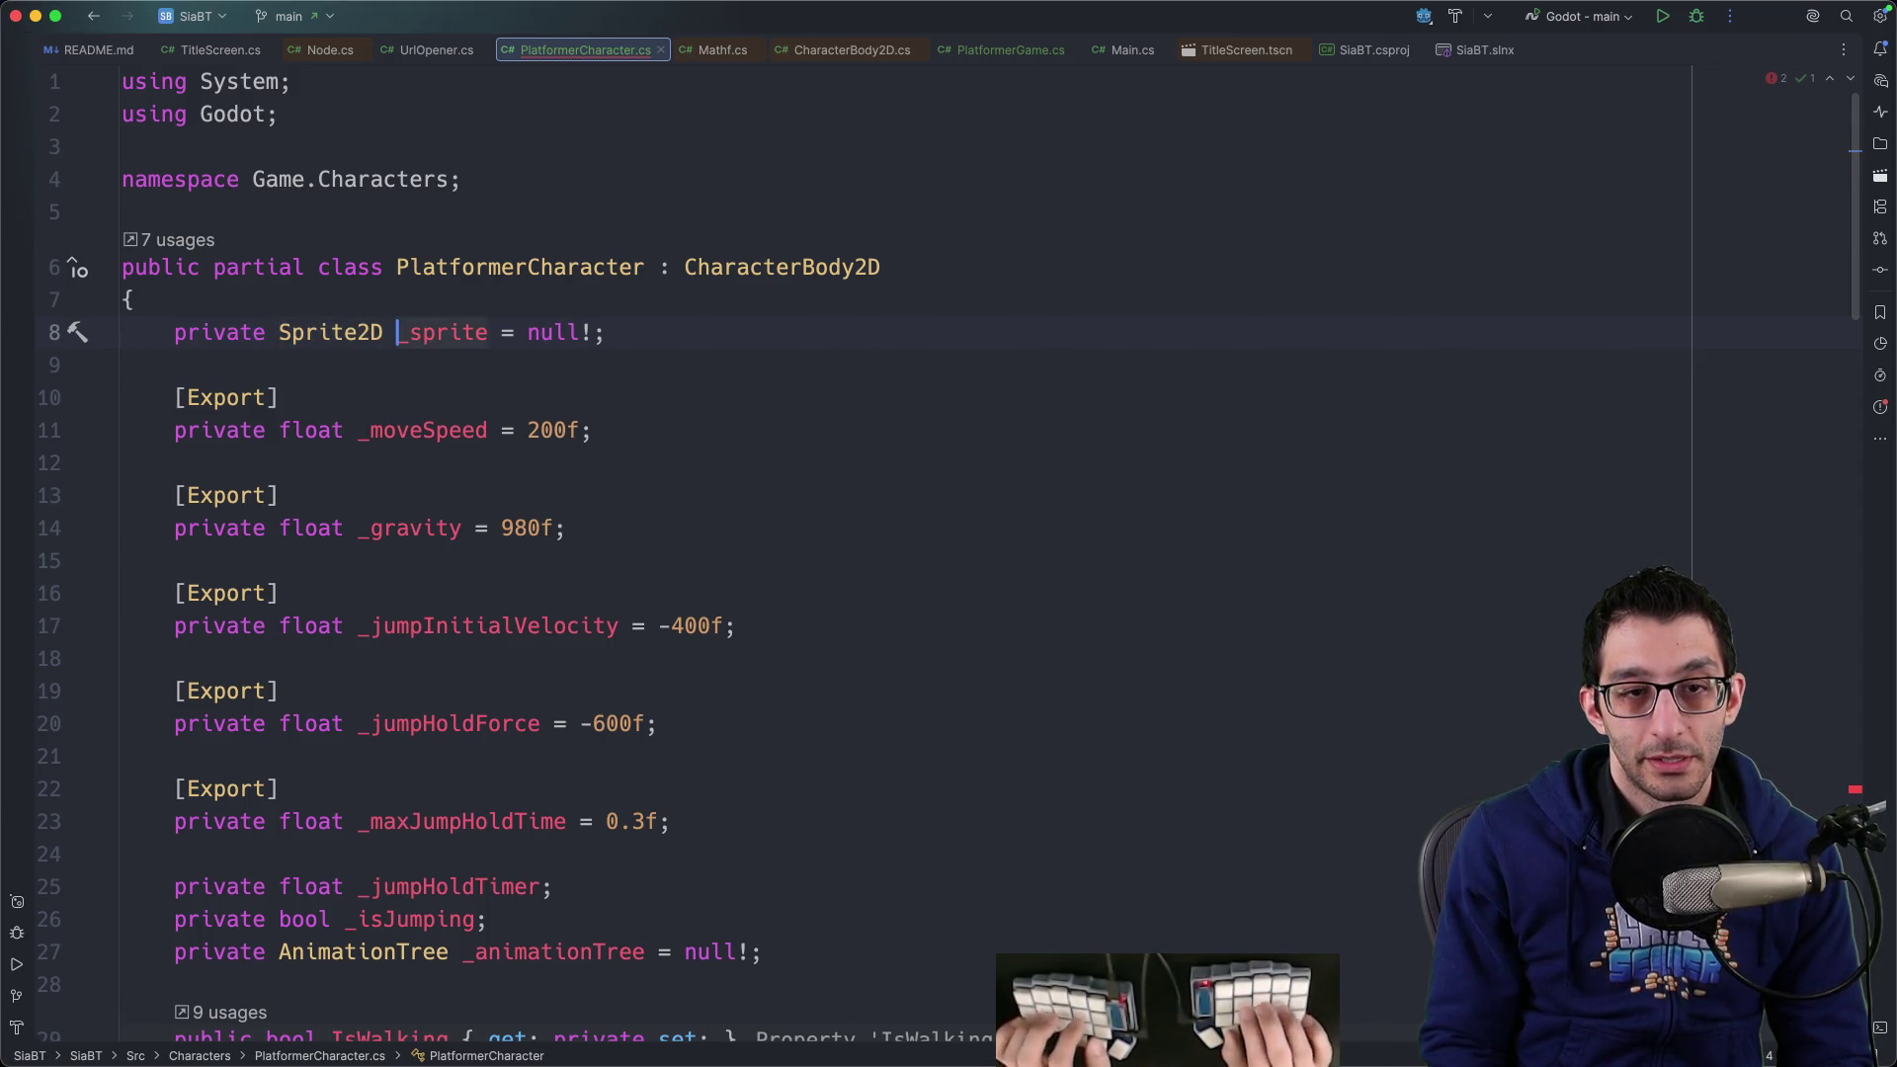
Uncomment the _Ready lookup so it reads GetNode<Sprite2D>("%Sprite2D")
key(super+F12)
text(gdrea)
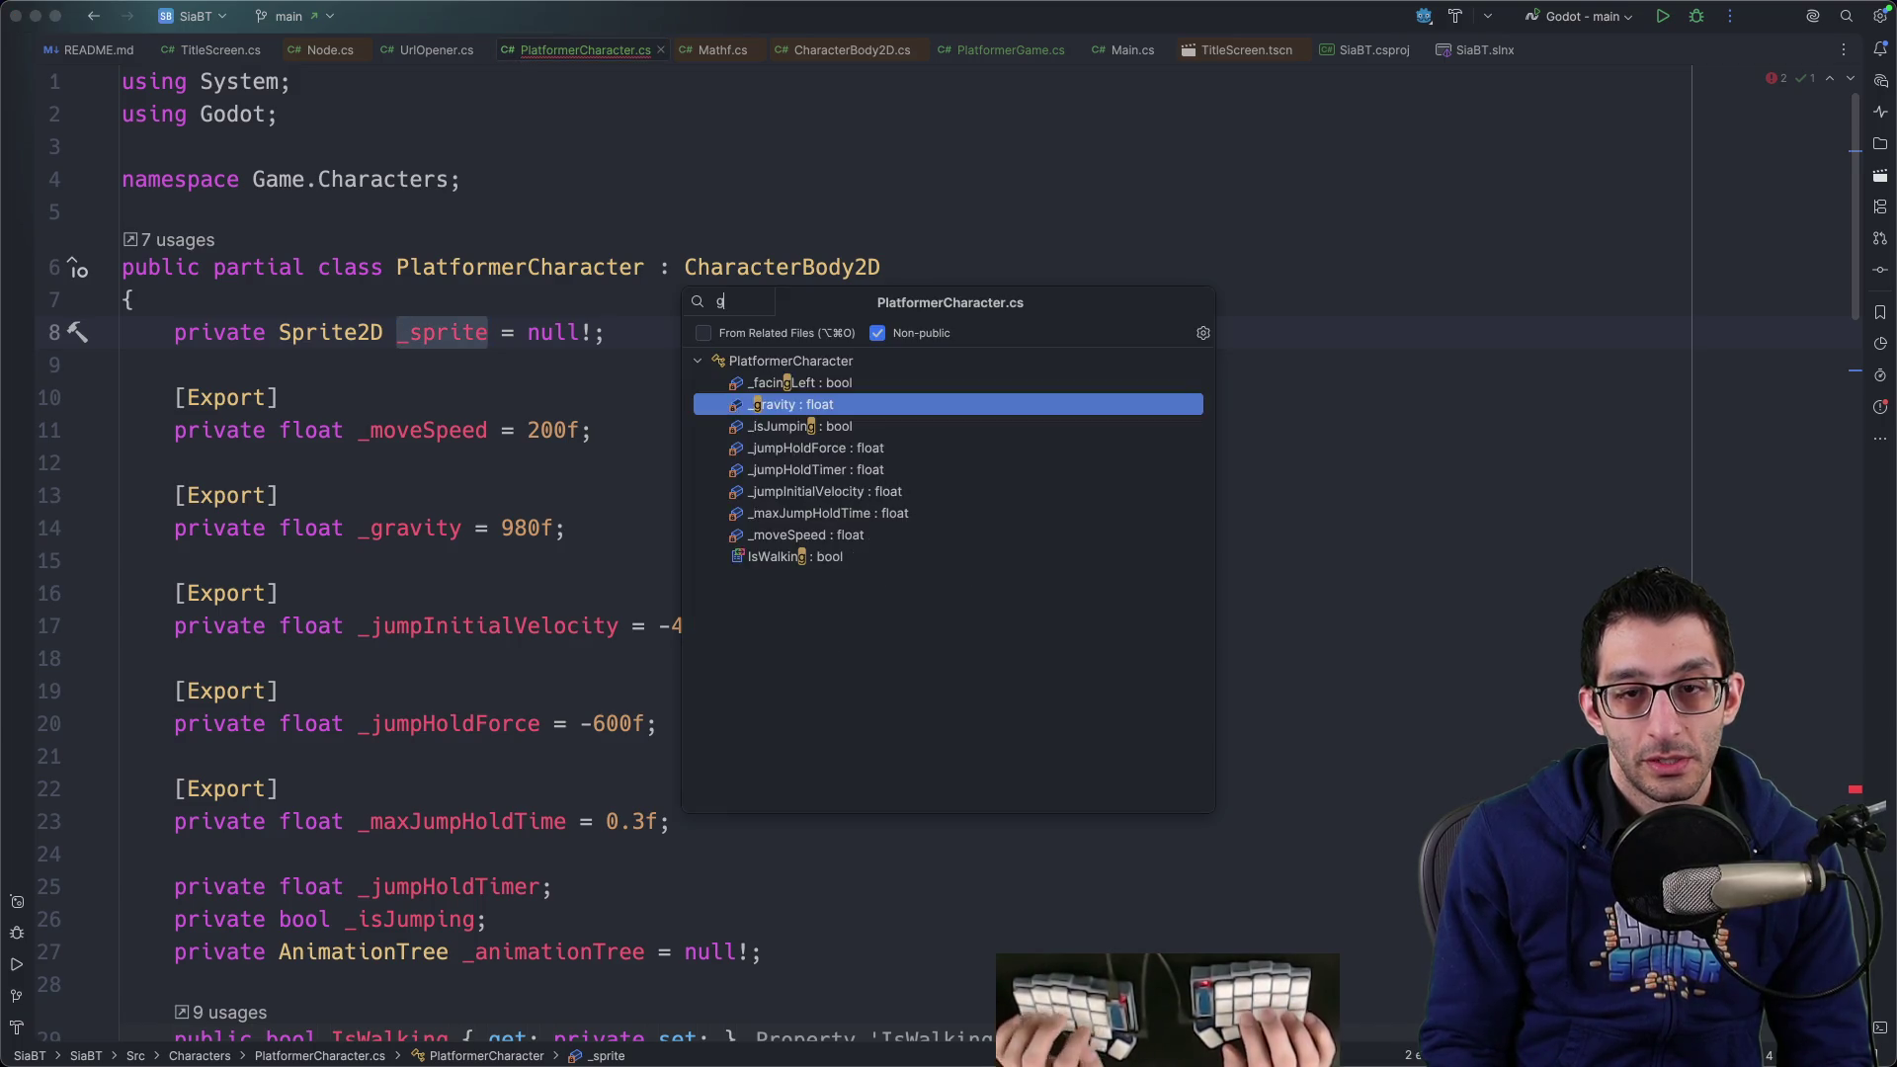
key(BackSpace)
key(BackSpace)
key(BackSpace)
text(ready)
key(Return)
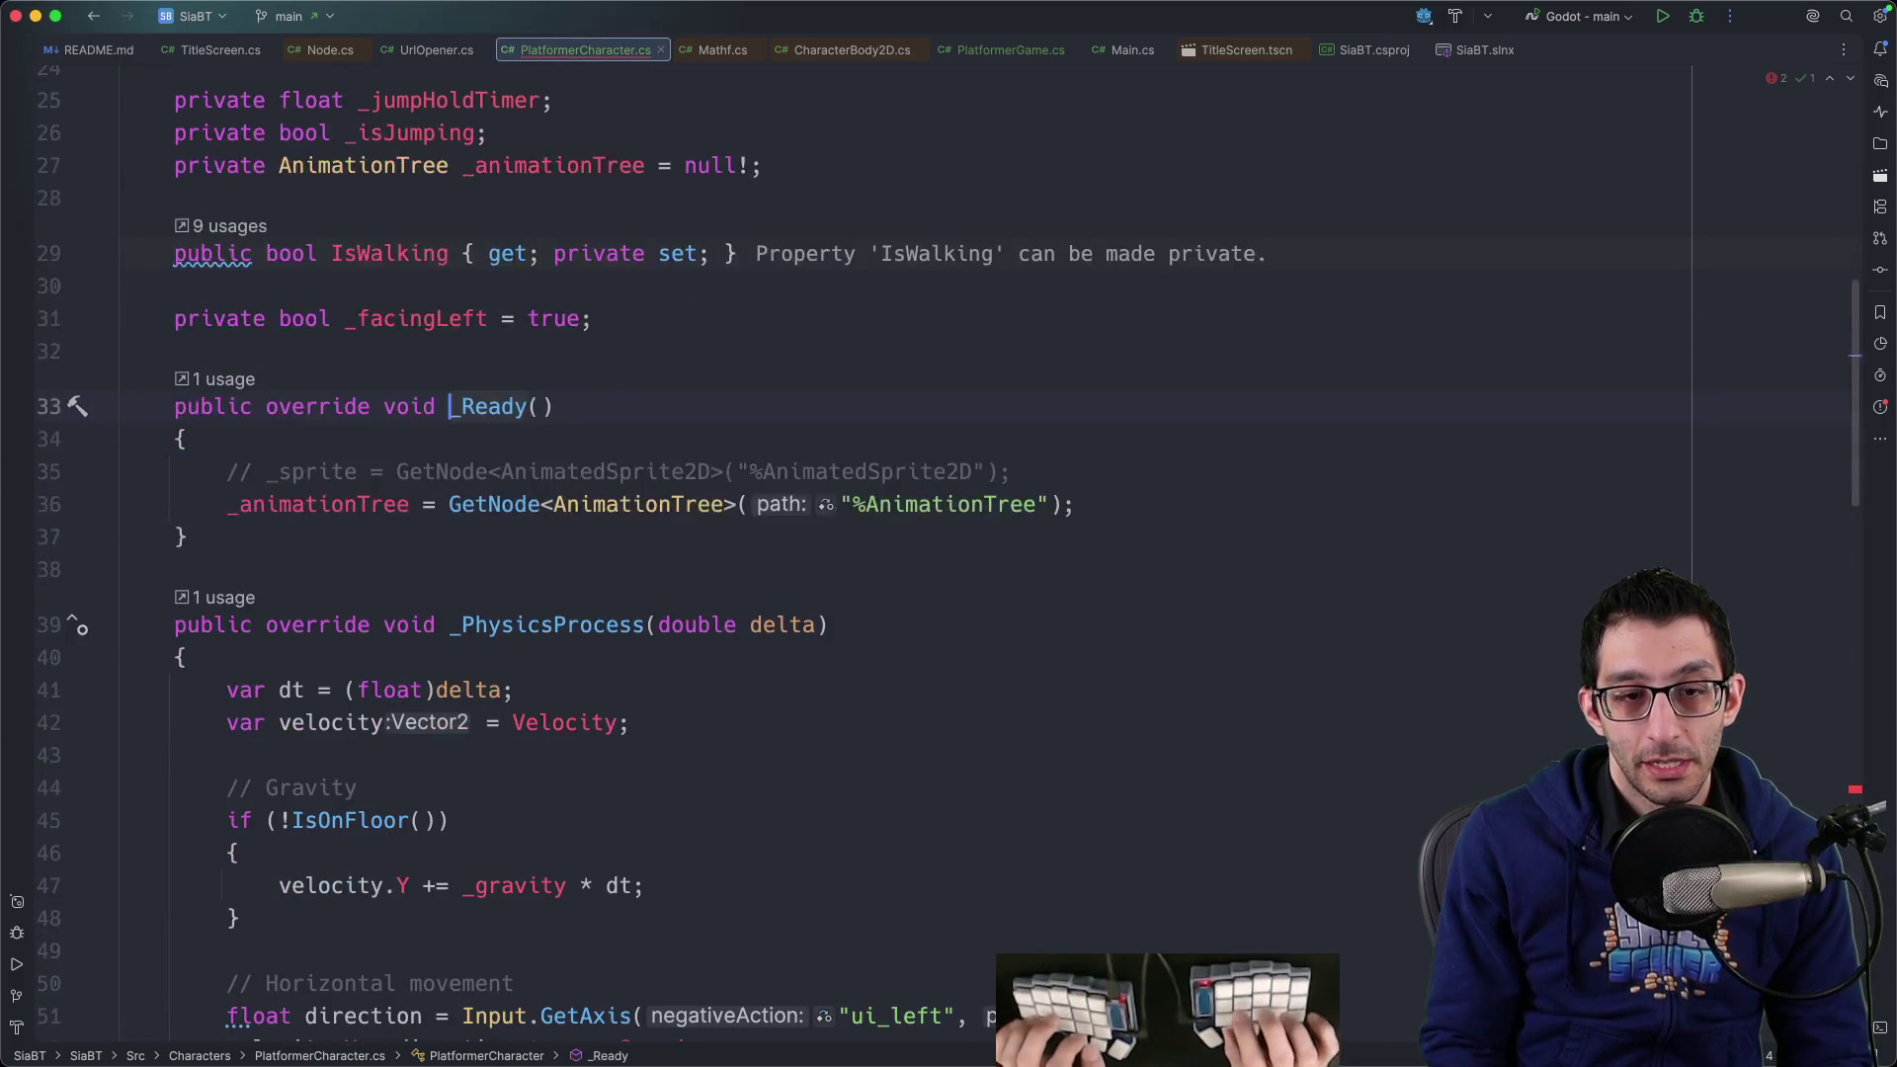
key(super+slash)
key(Right)
key(Right)
key(Right)
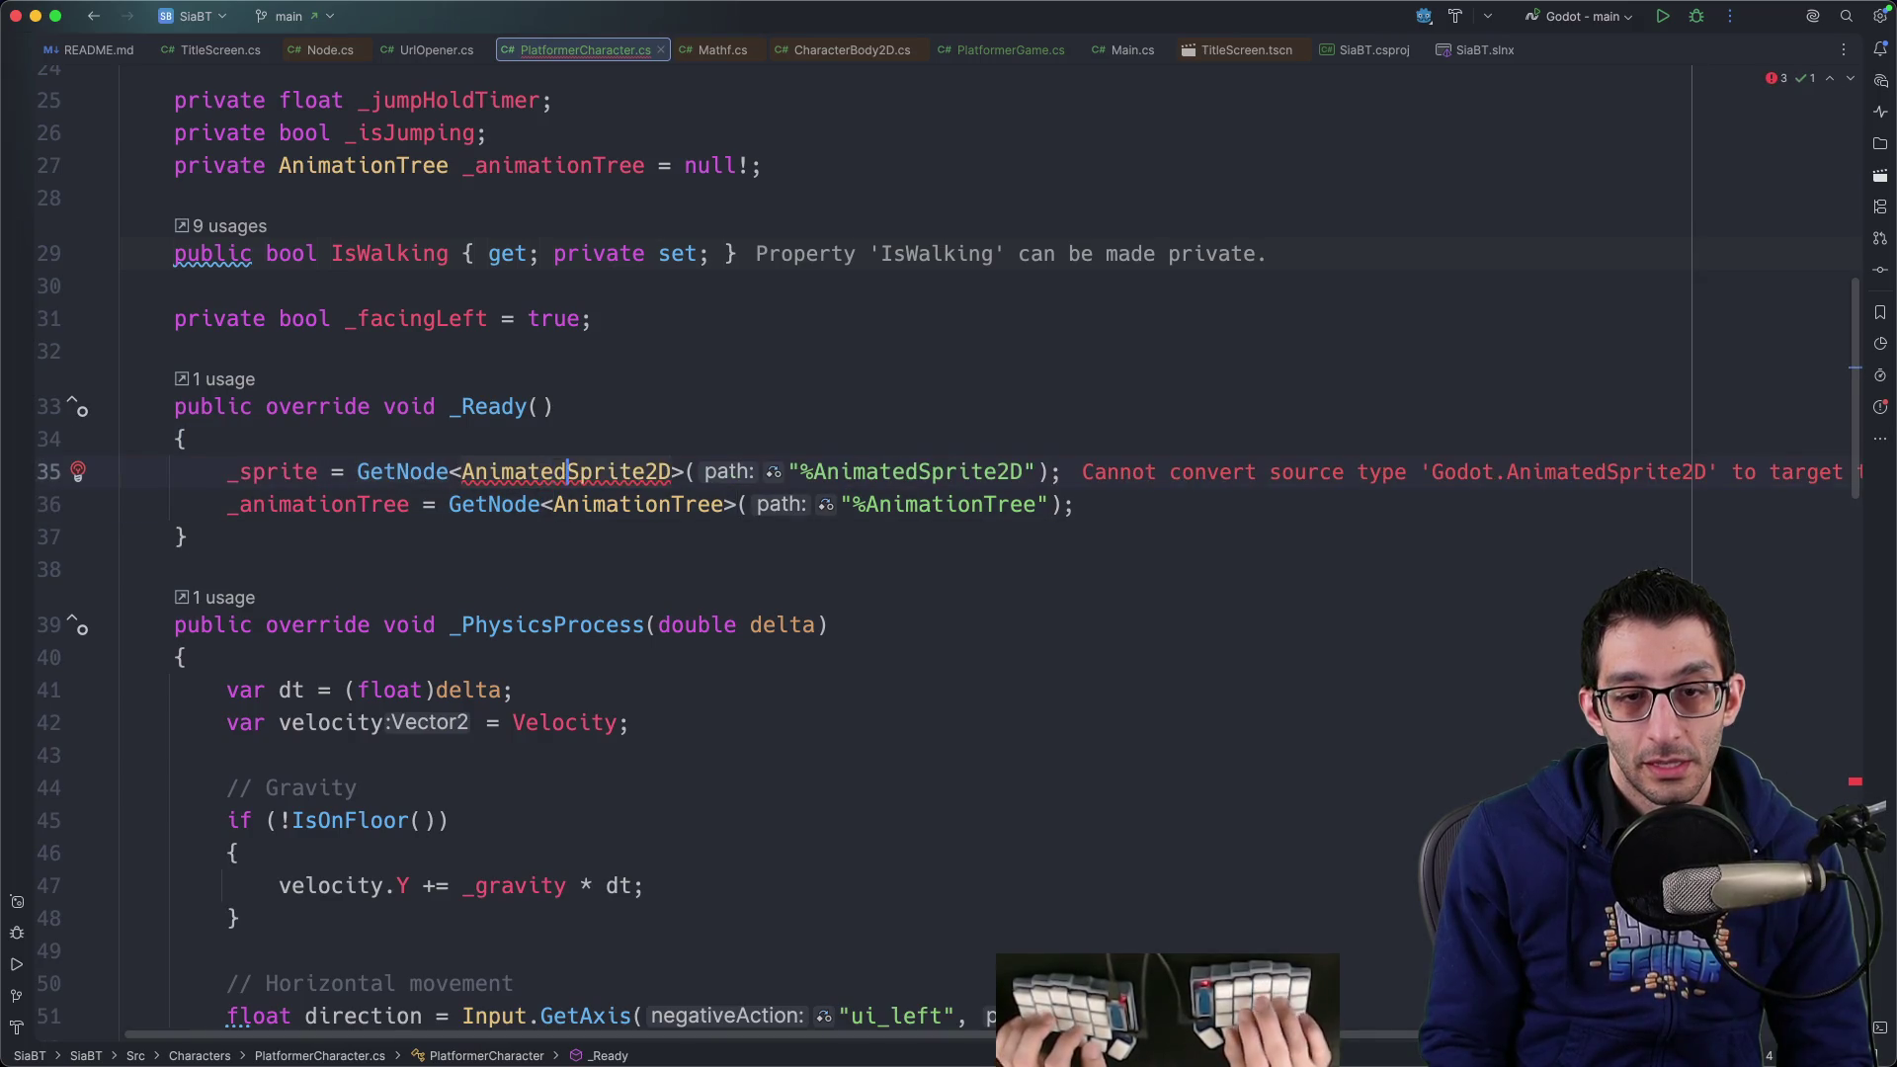
key(Delete)
key(Delete)
key(Delete)
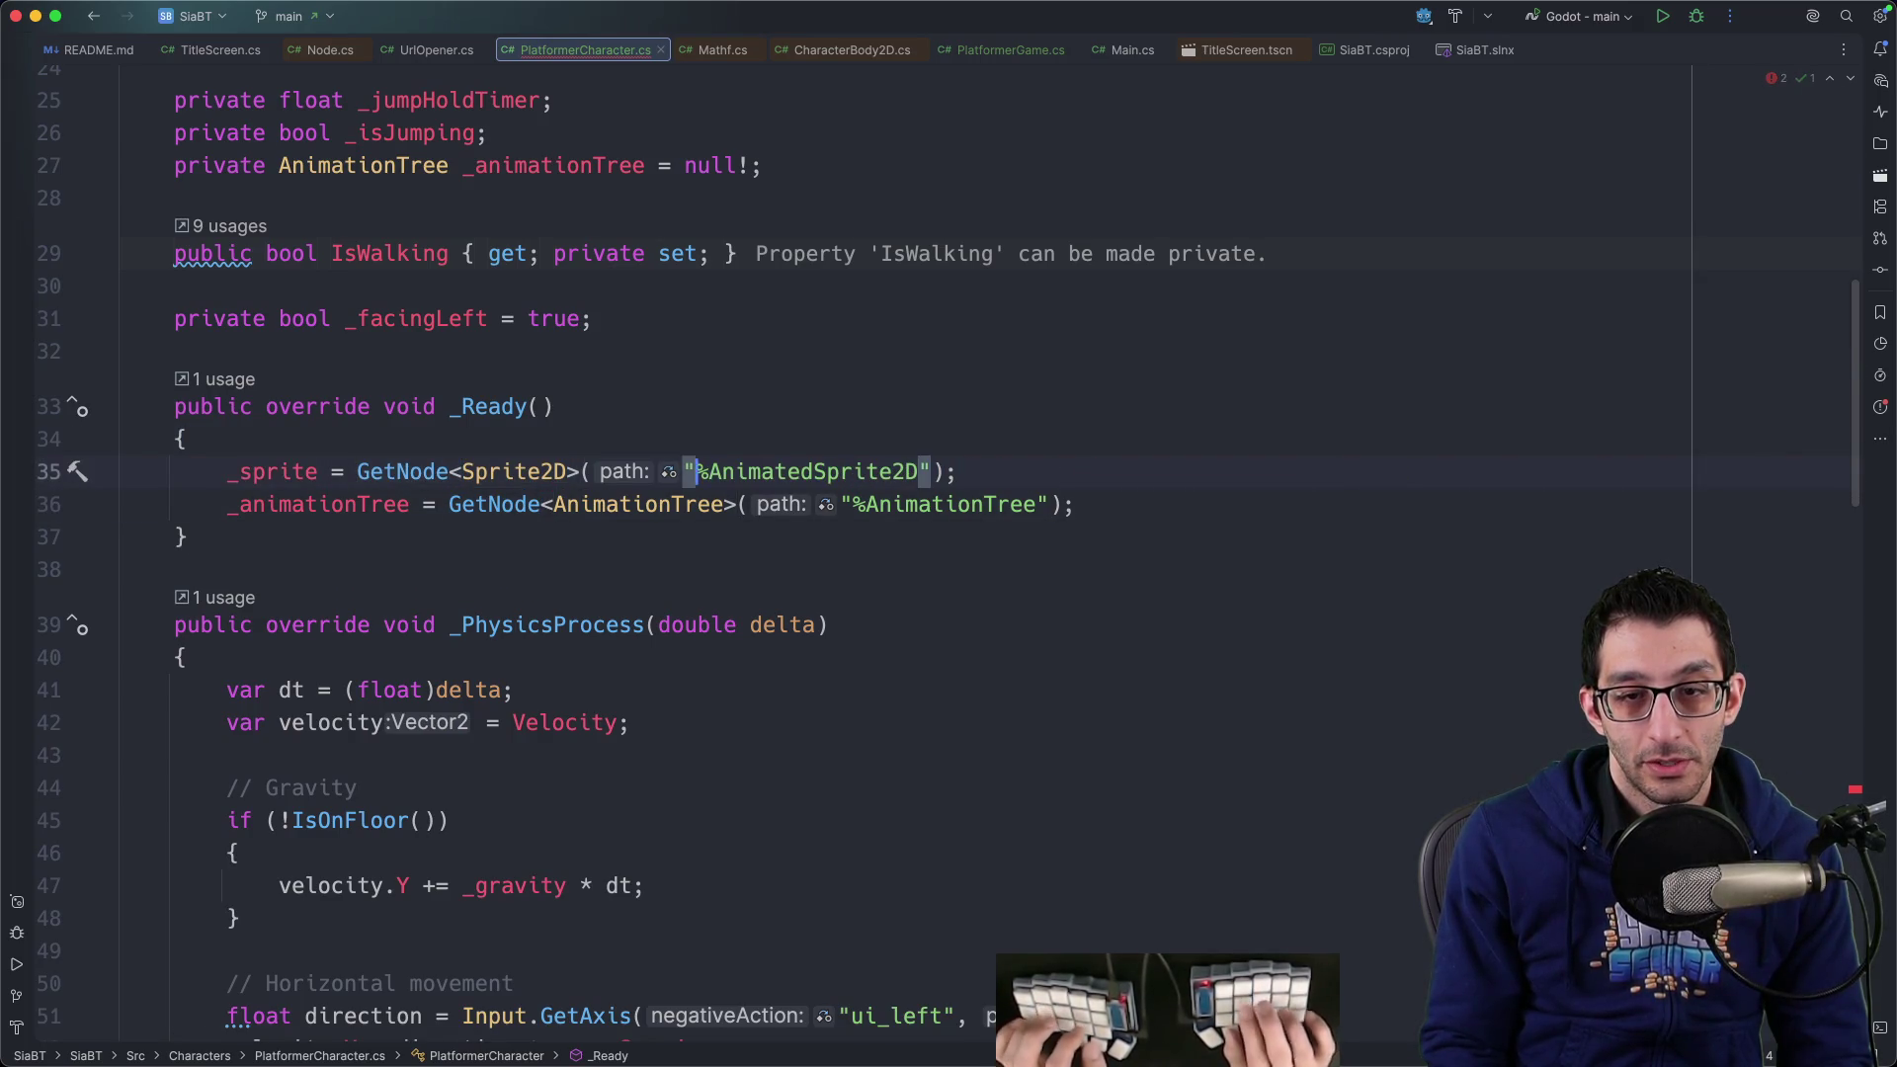
key(Delete)
key(Delete)
key(Delete)
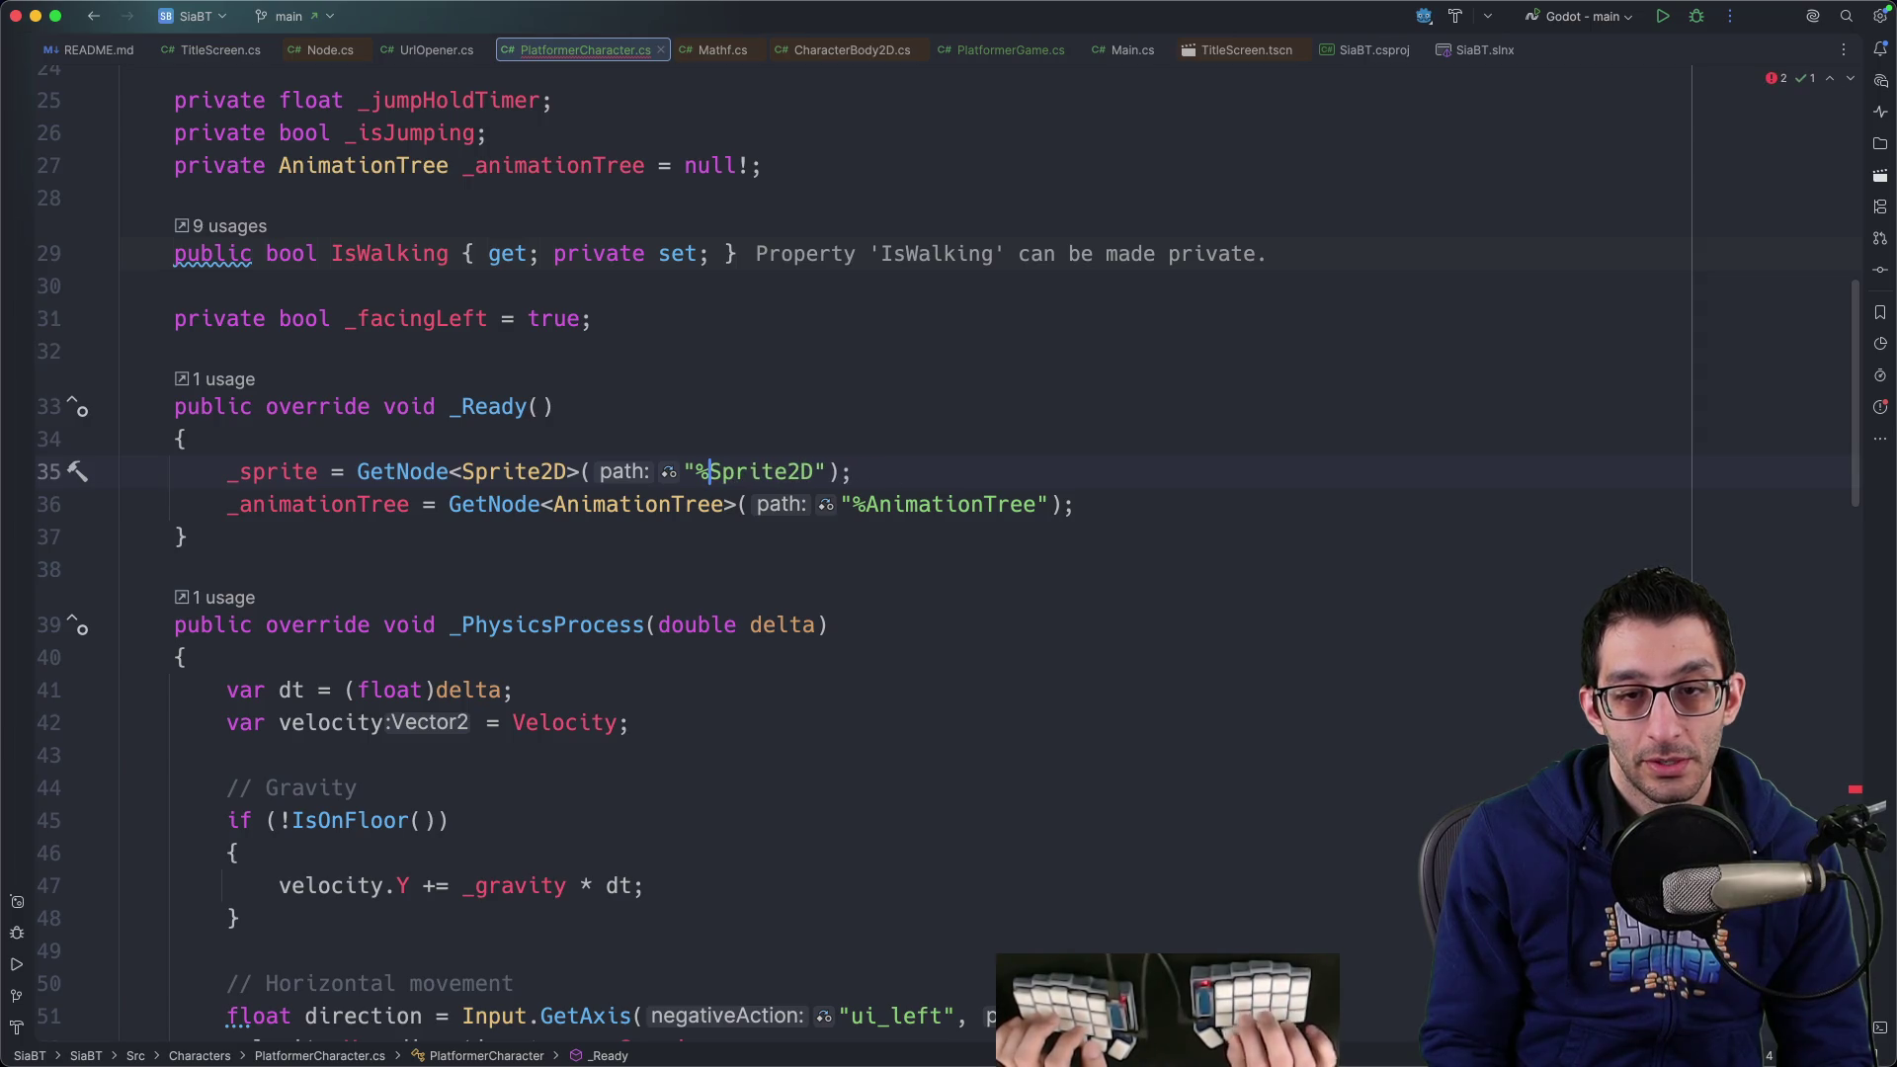
Confirm the Sprite2D node name in the Godot scene, then return to the code
click(542, 1037)
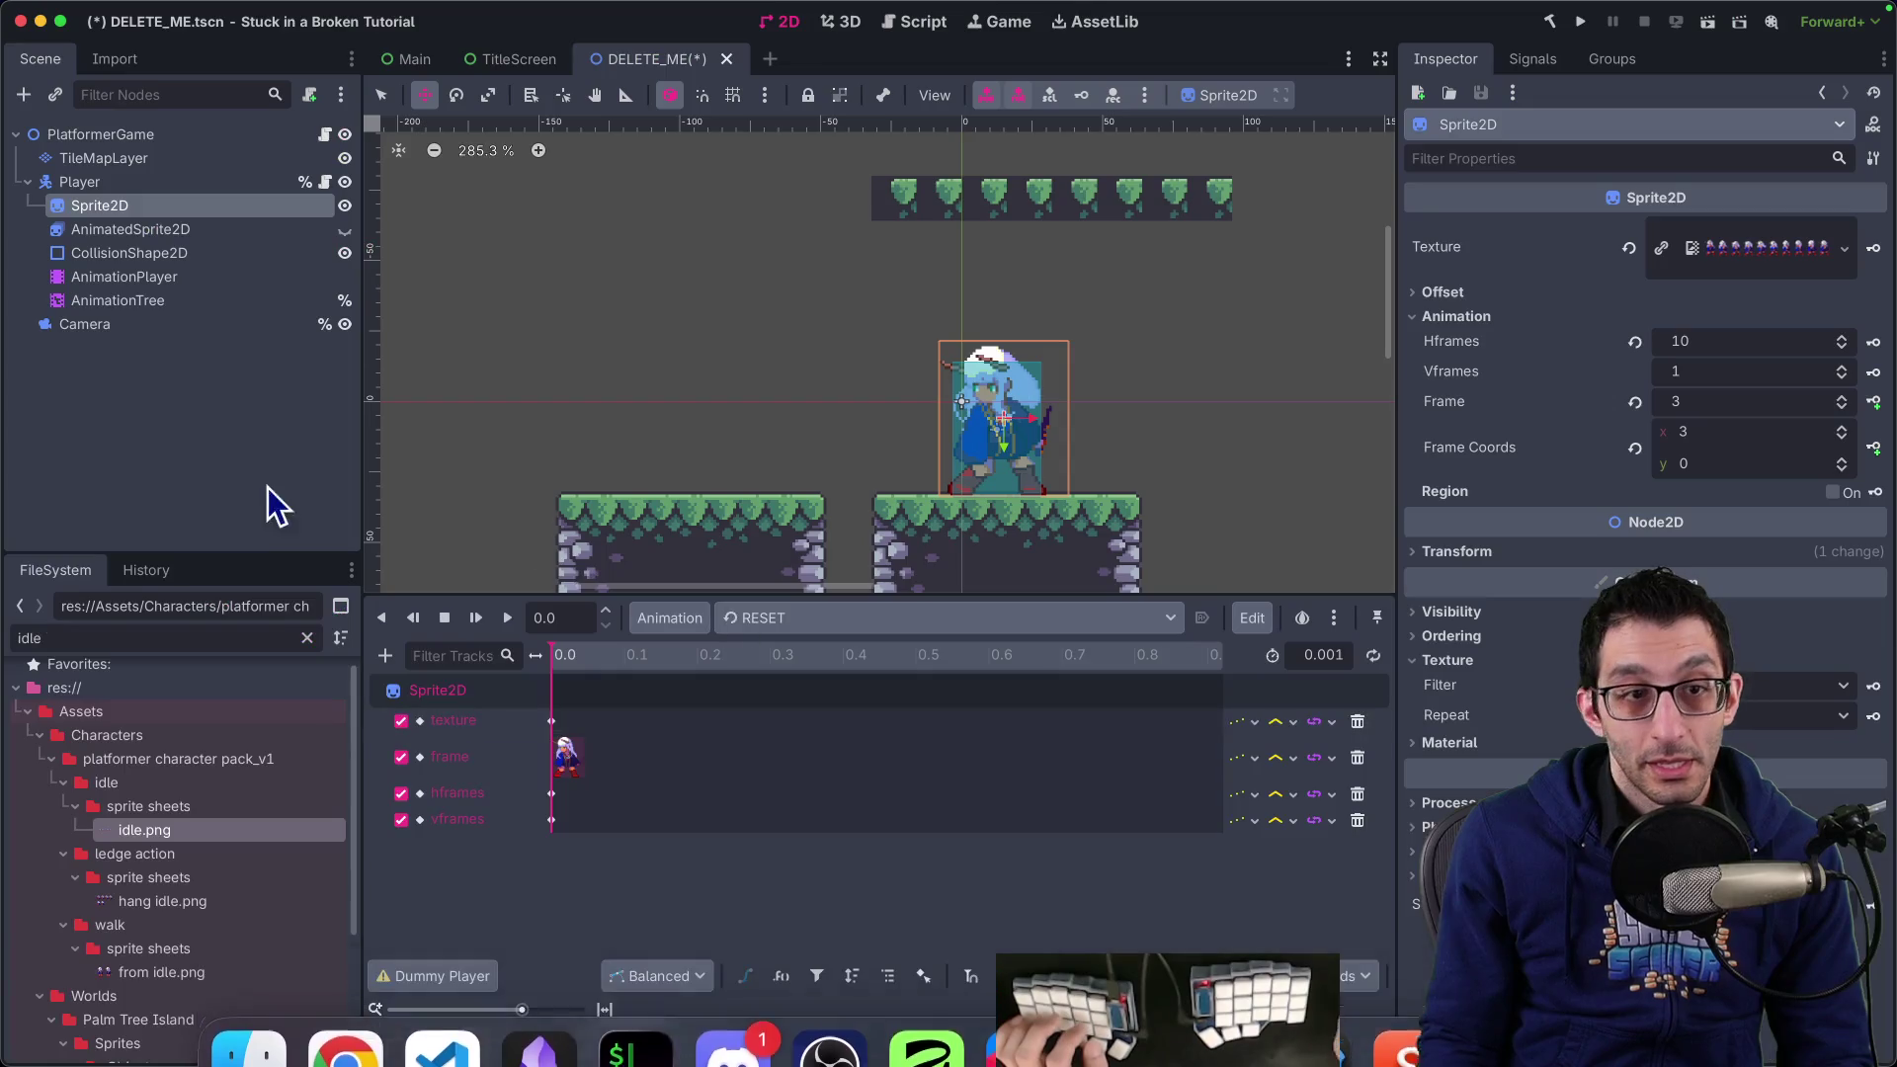
right_click(144, 212)
click(165, 204)
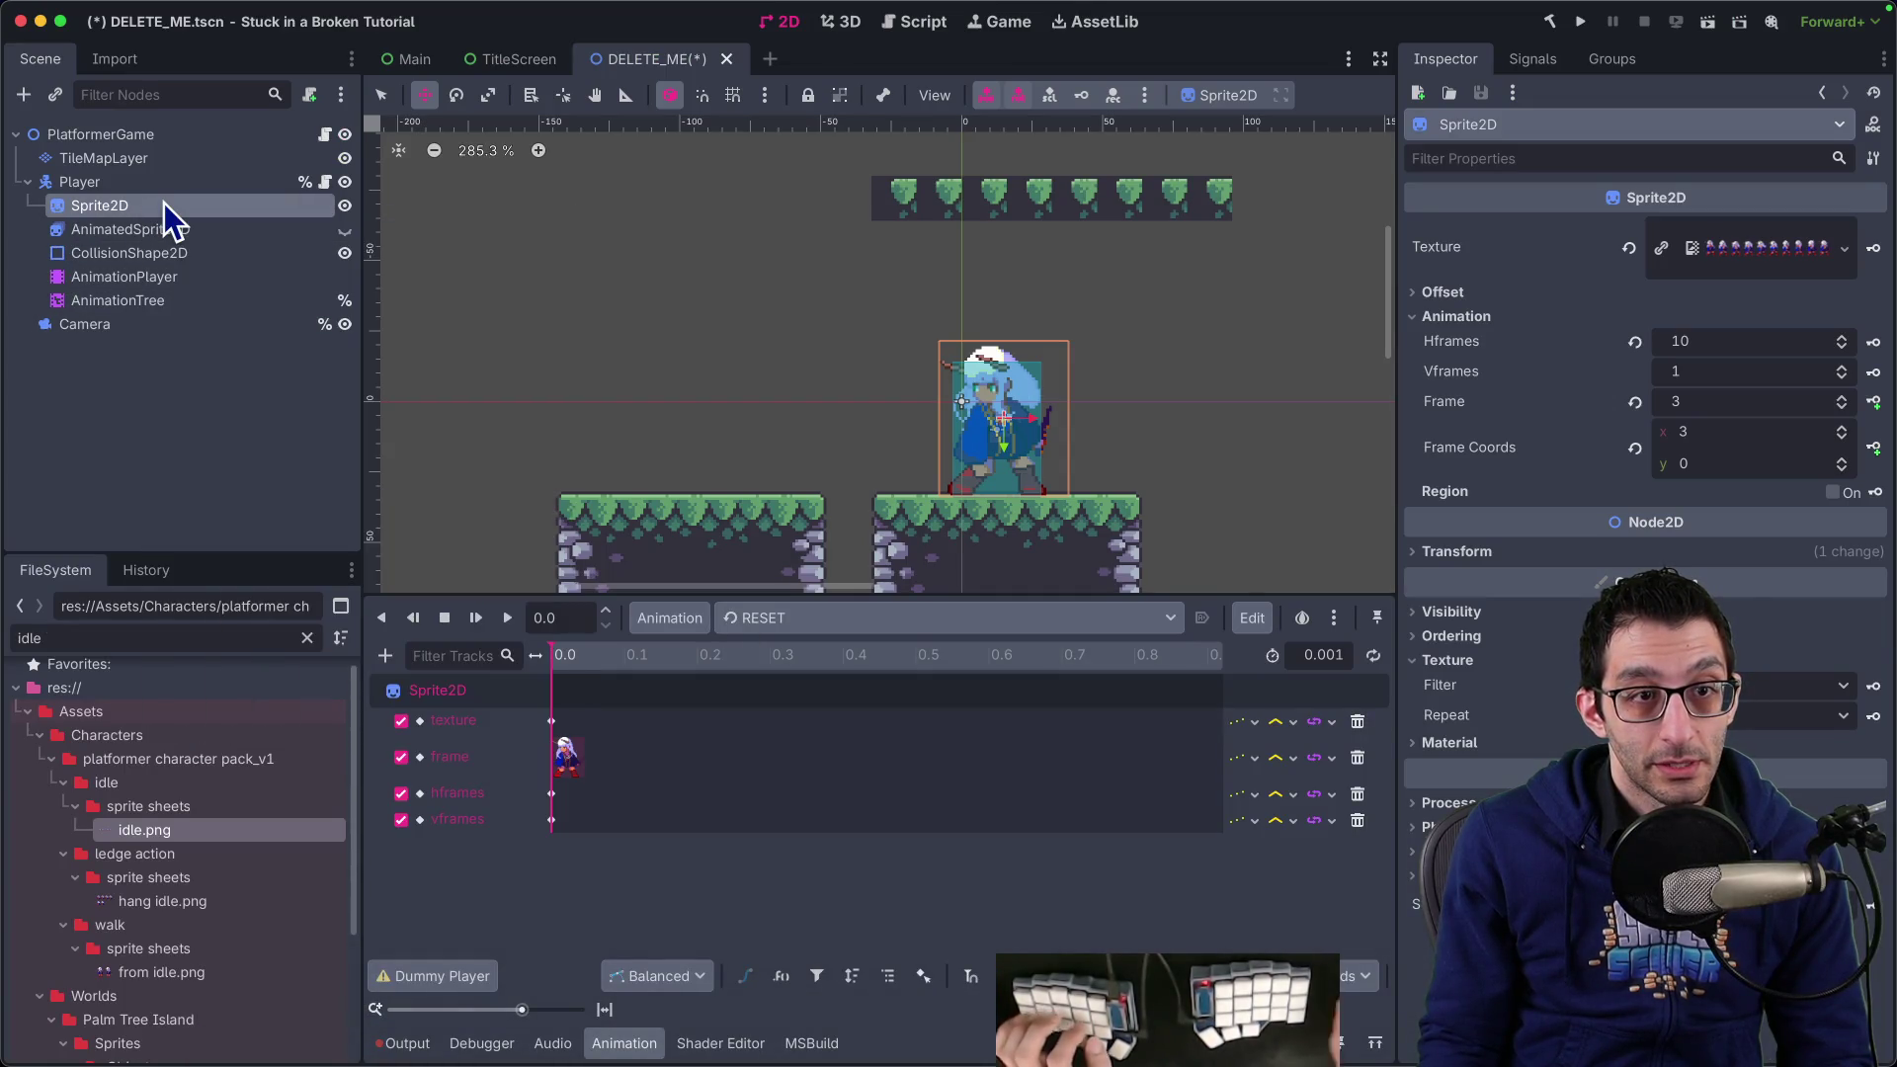
key(super+Tab)
key(super+Tab)
scroll(164, 203, down, 15)
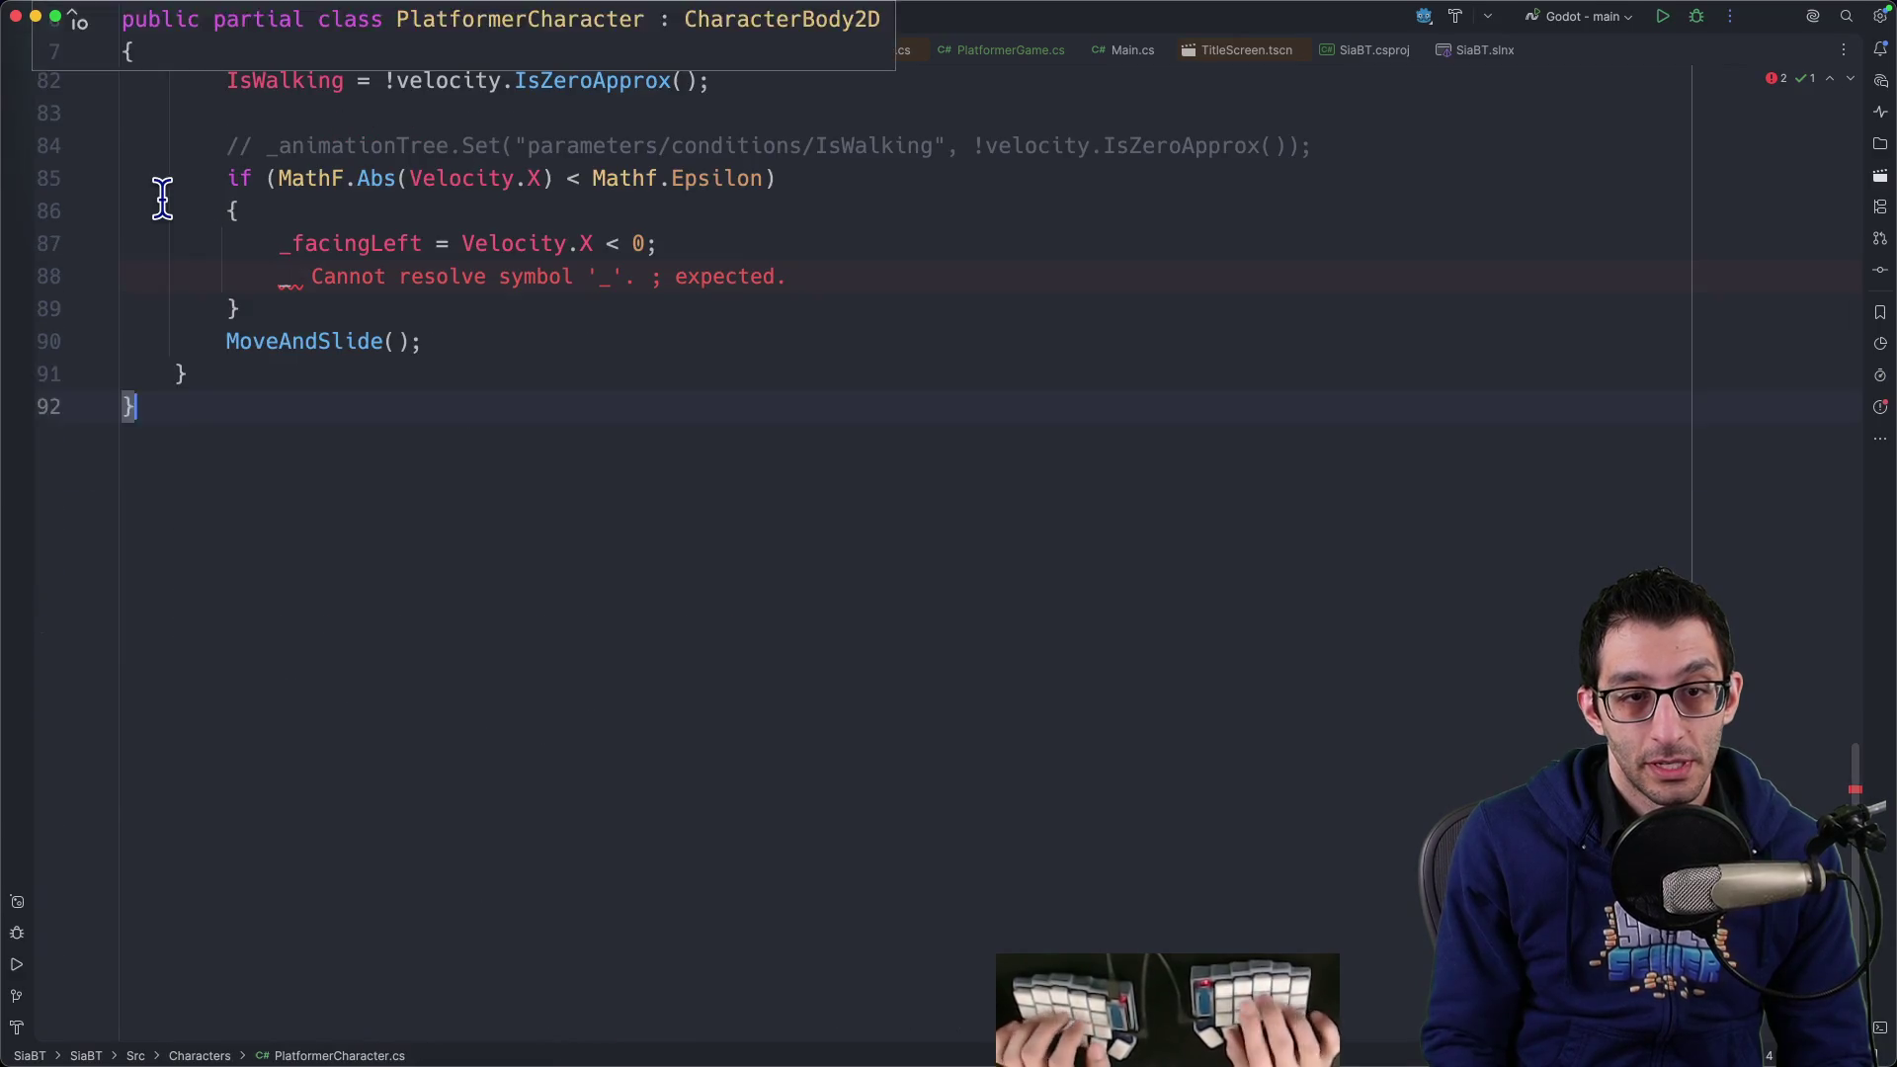
Write _sprite.FlipH = !_facingLeft; on line 88, then build and run under the debugger
key(Down)
text(sprite.Fl)
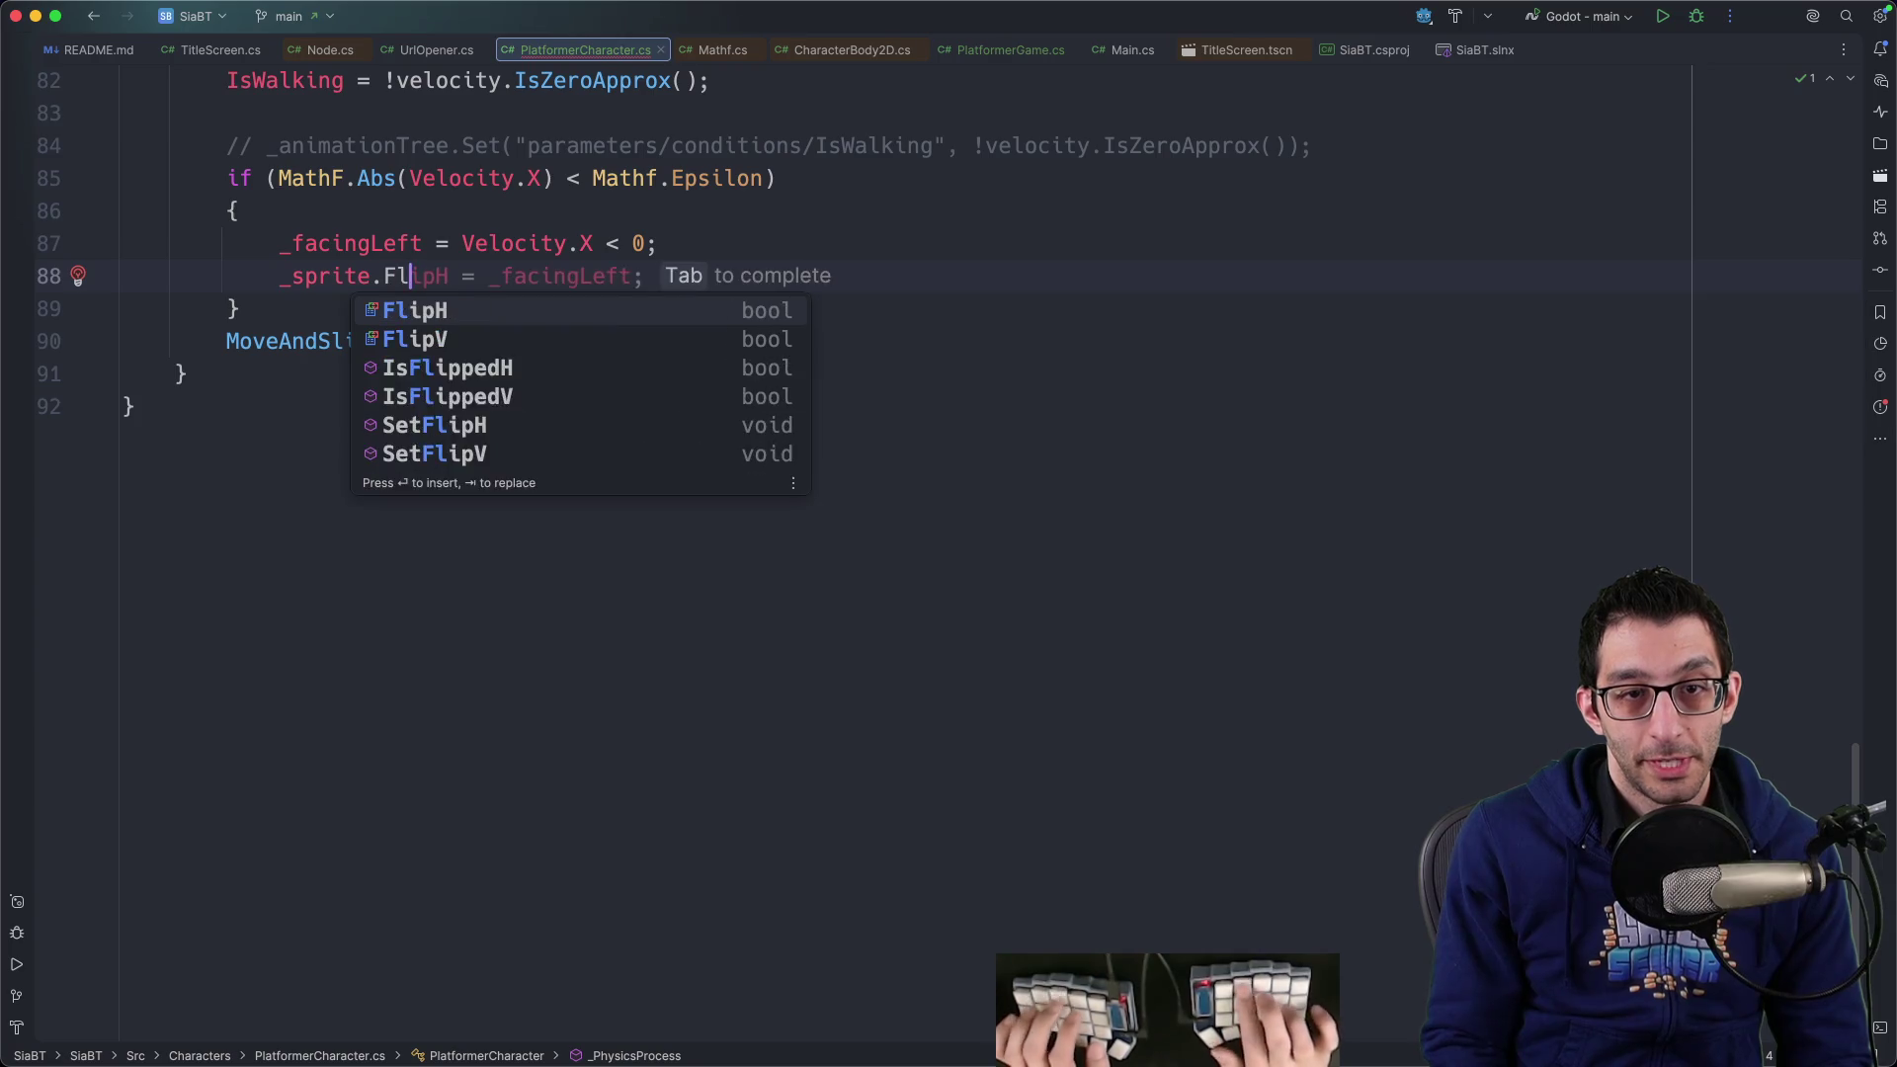
key(BackSpace)
key(BackSpace)
key(Down)
key(Return)
text(= !fac)
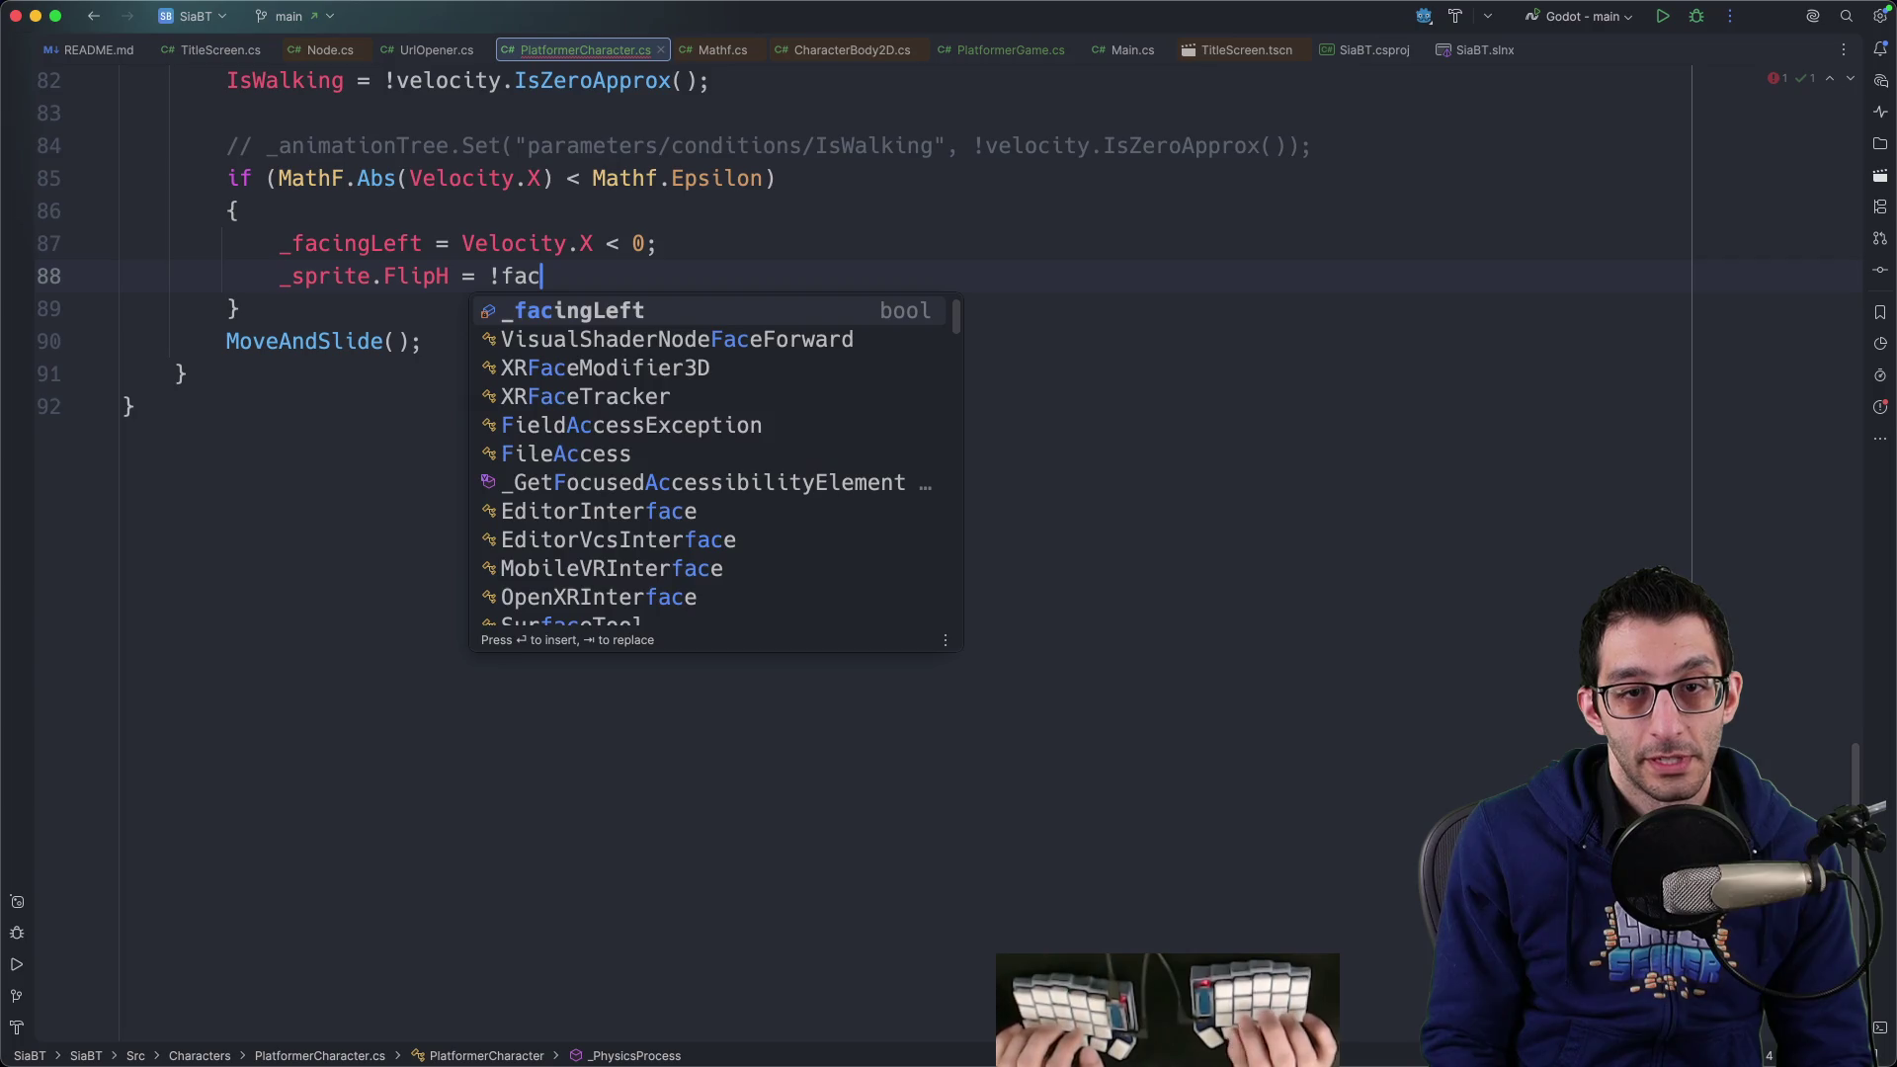
key(Return)
text(;)
key(ctrl+d)
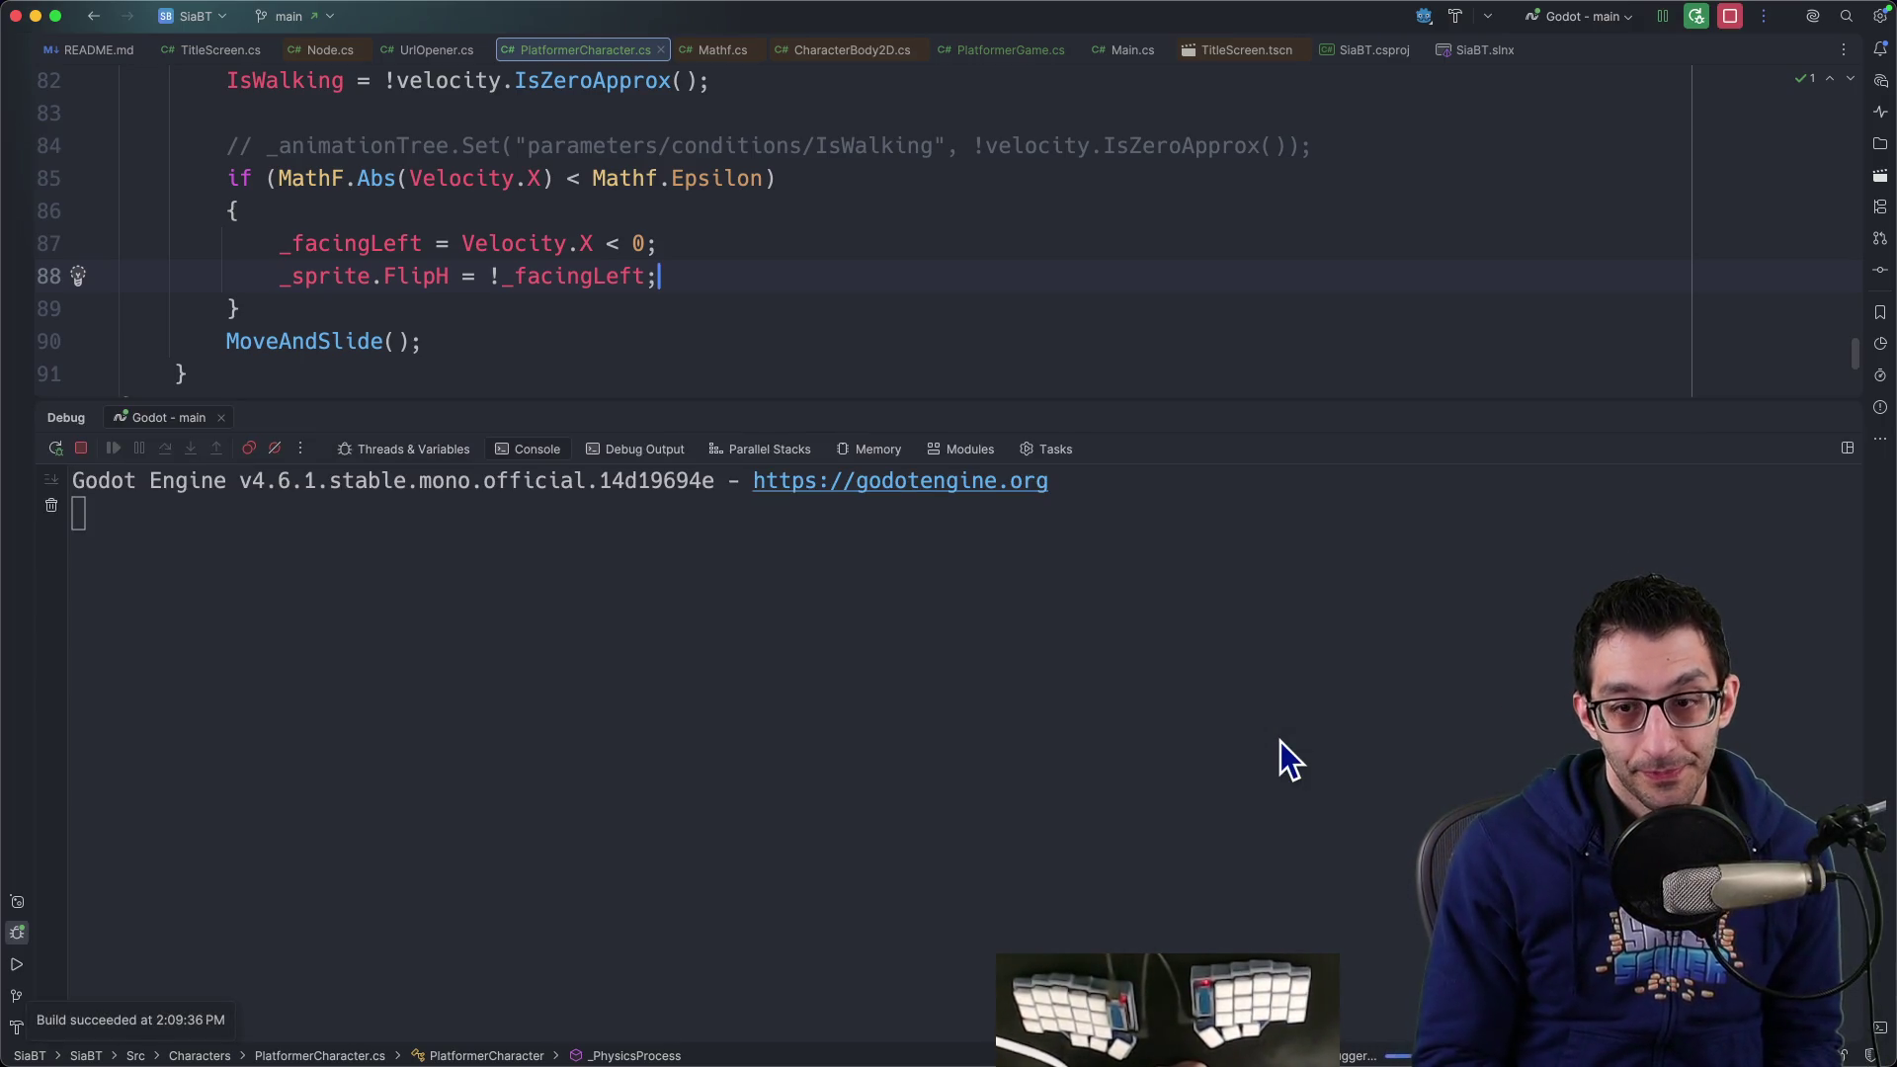
Walk the character left and right, then set a breakpoint on line 87 so execution pauses there
key(Left)
key(Right)
key(Left)
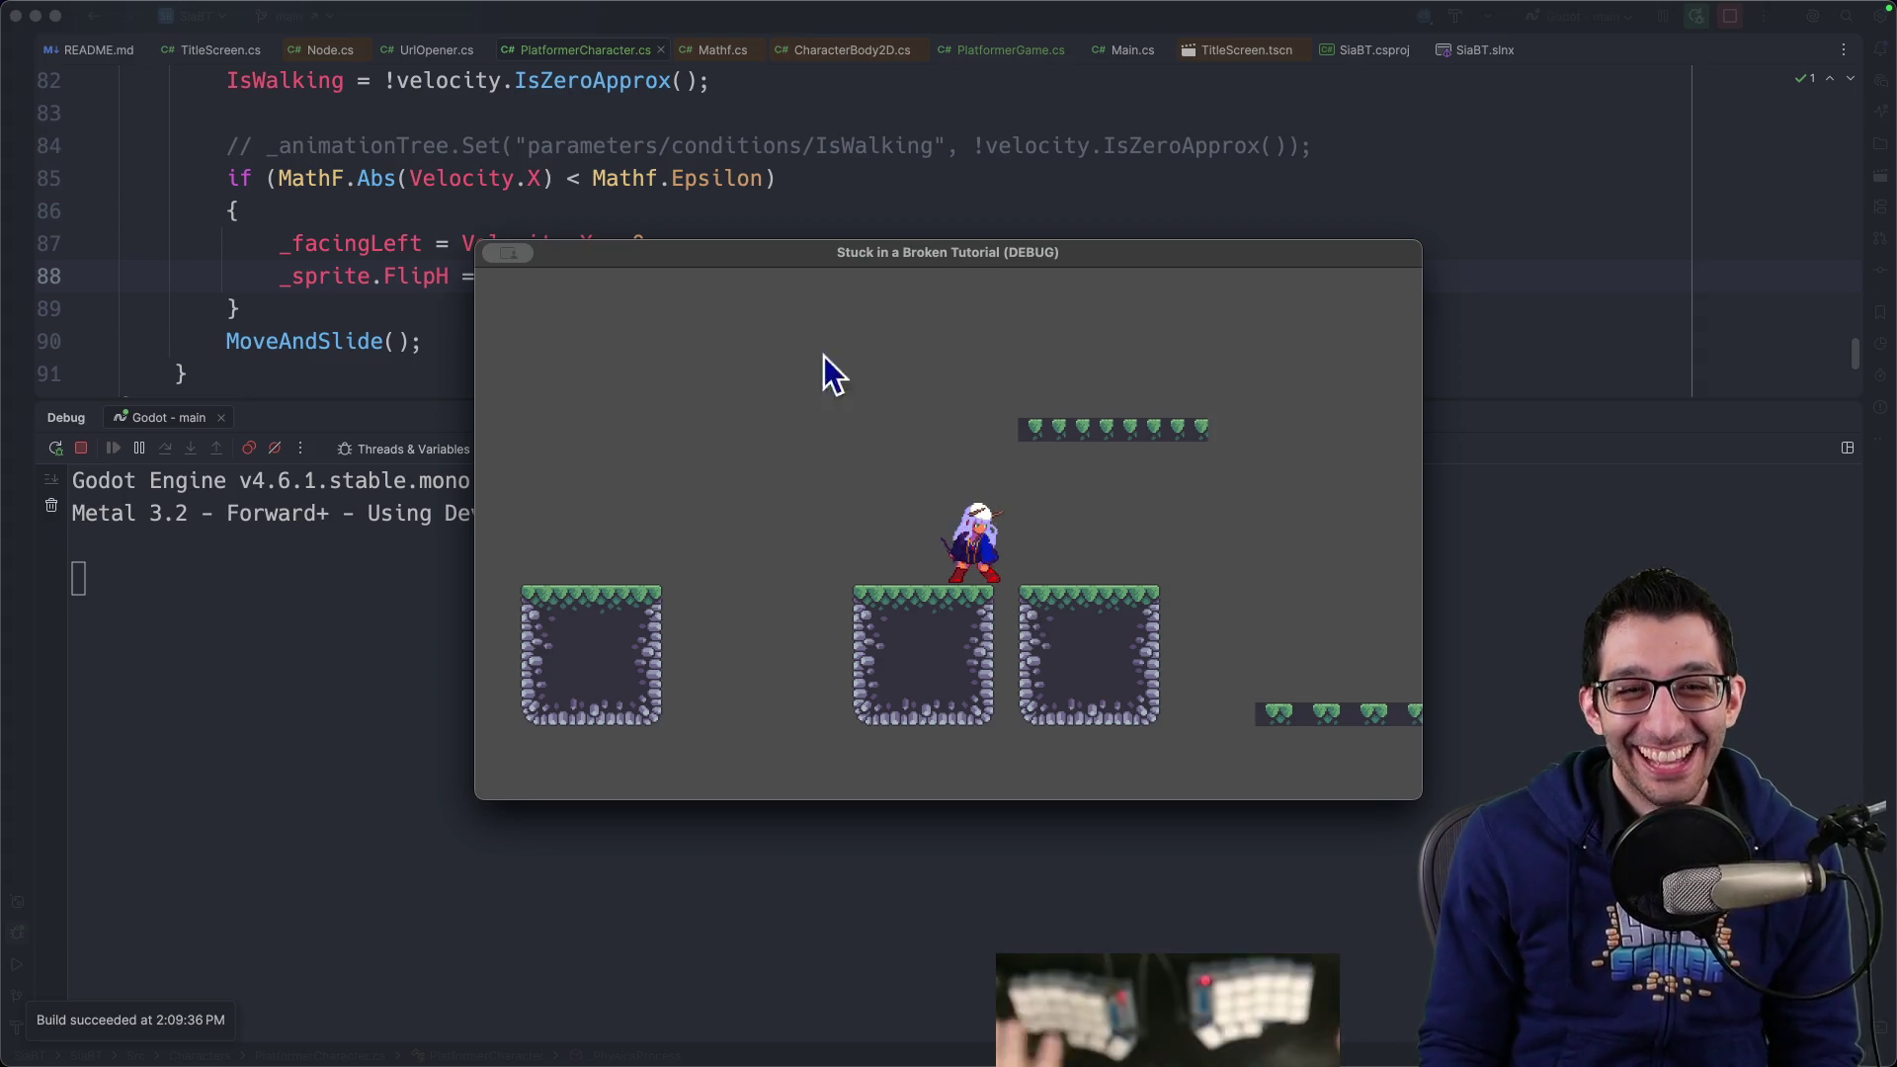
click(269, 247)
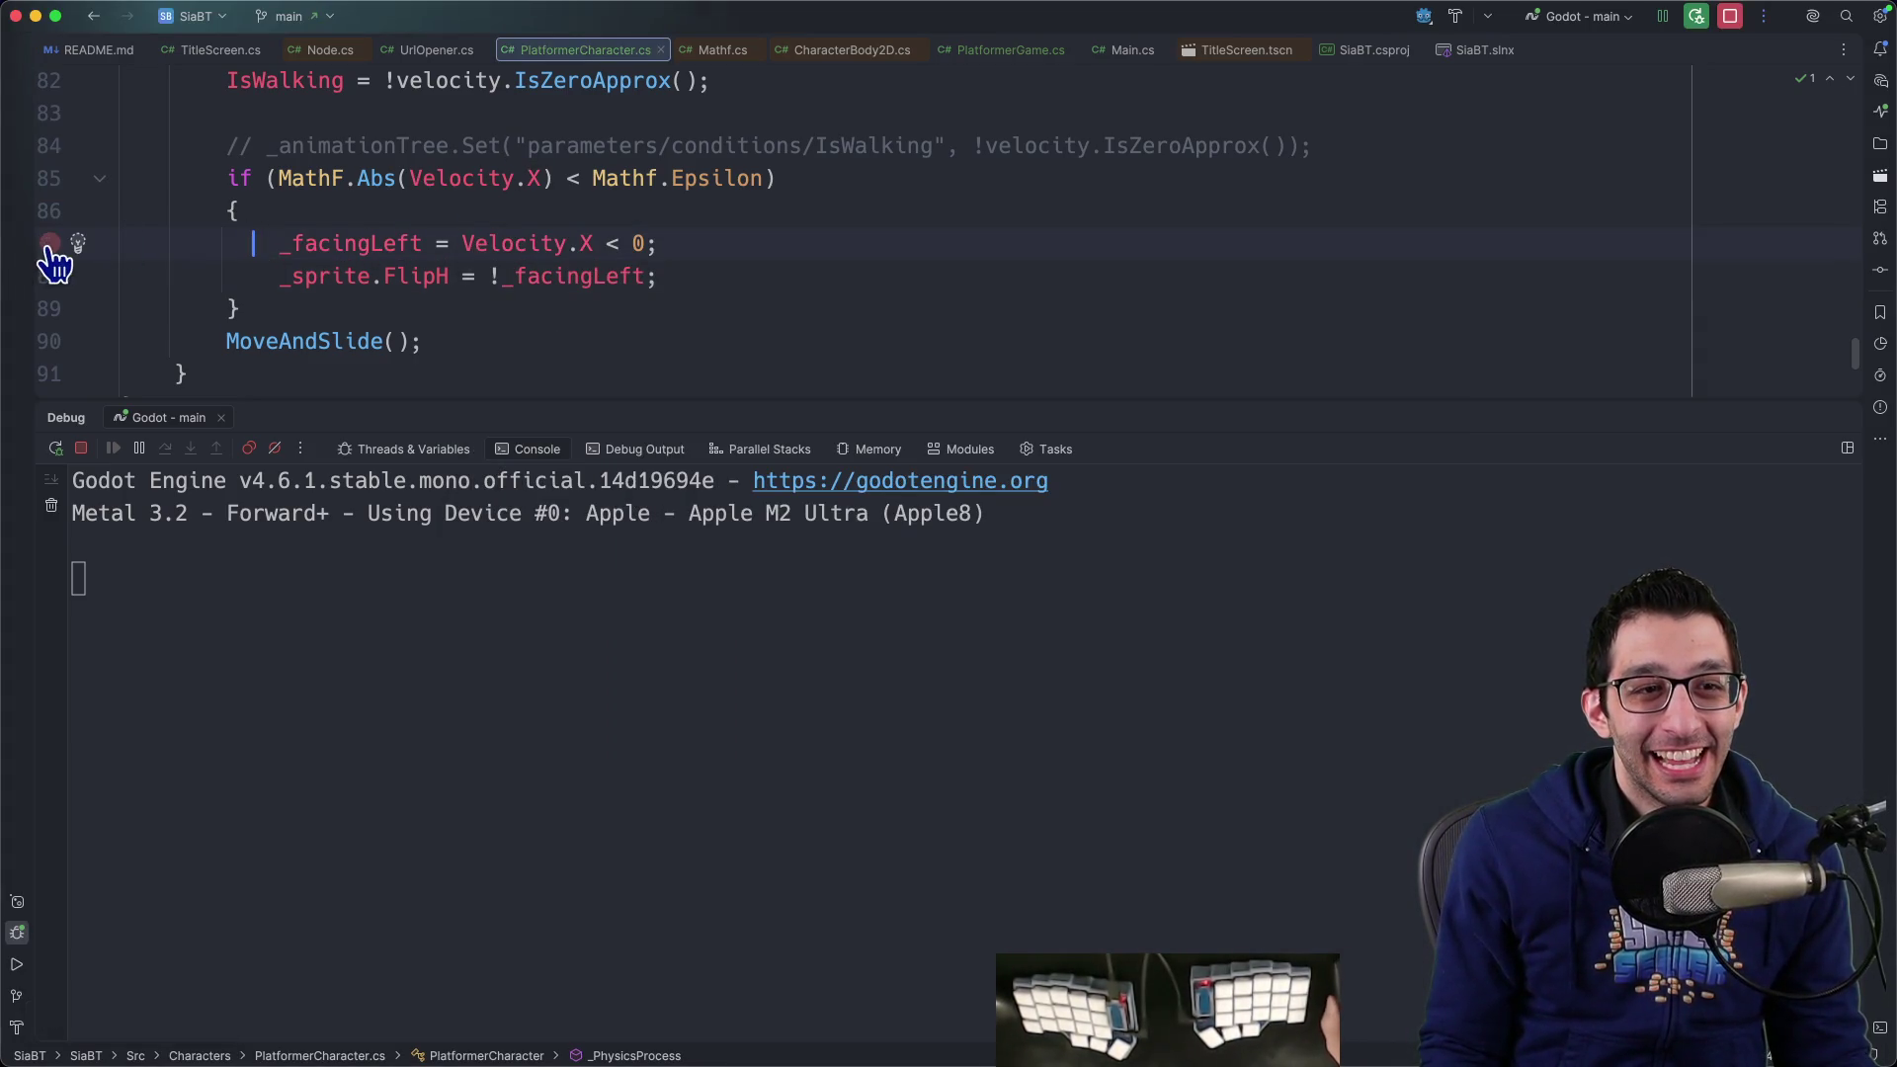
click(50, 243)
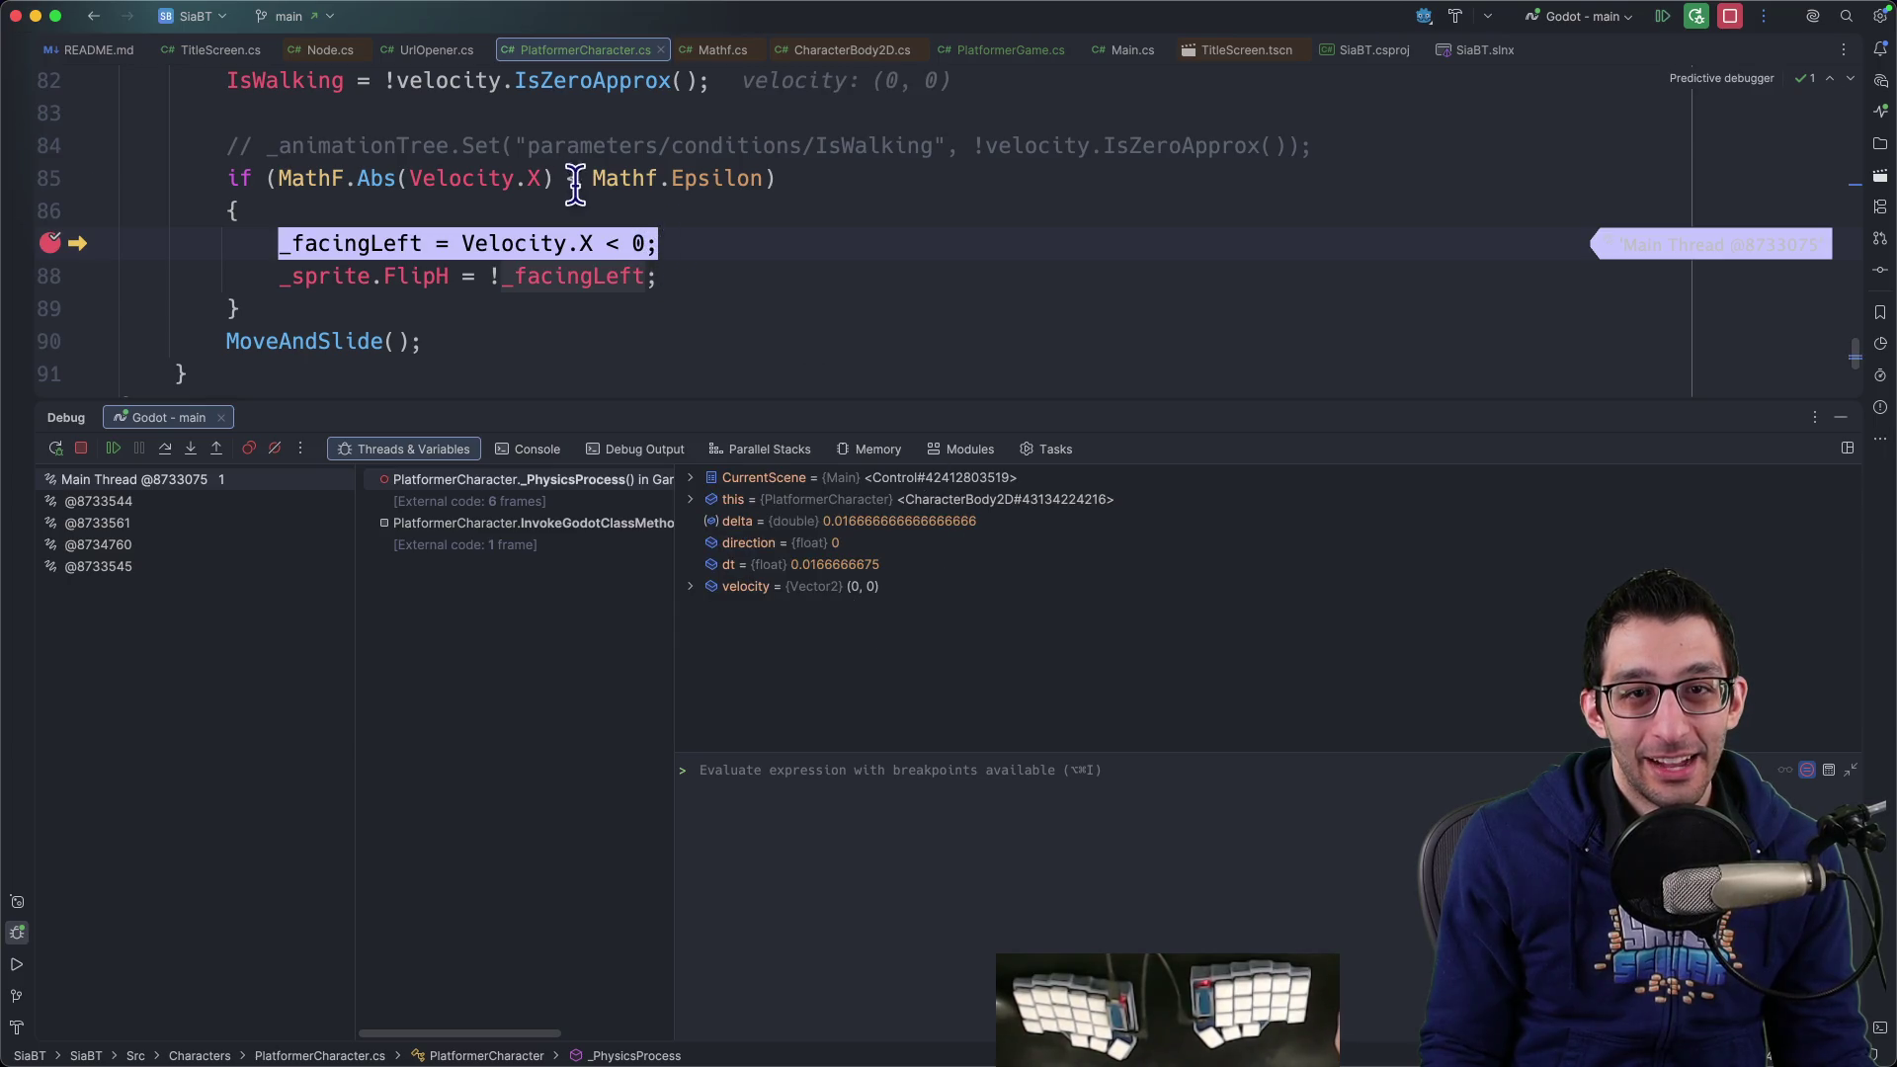
mouse_move(529, 176)
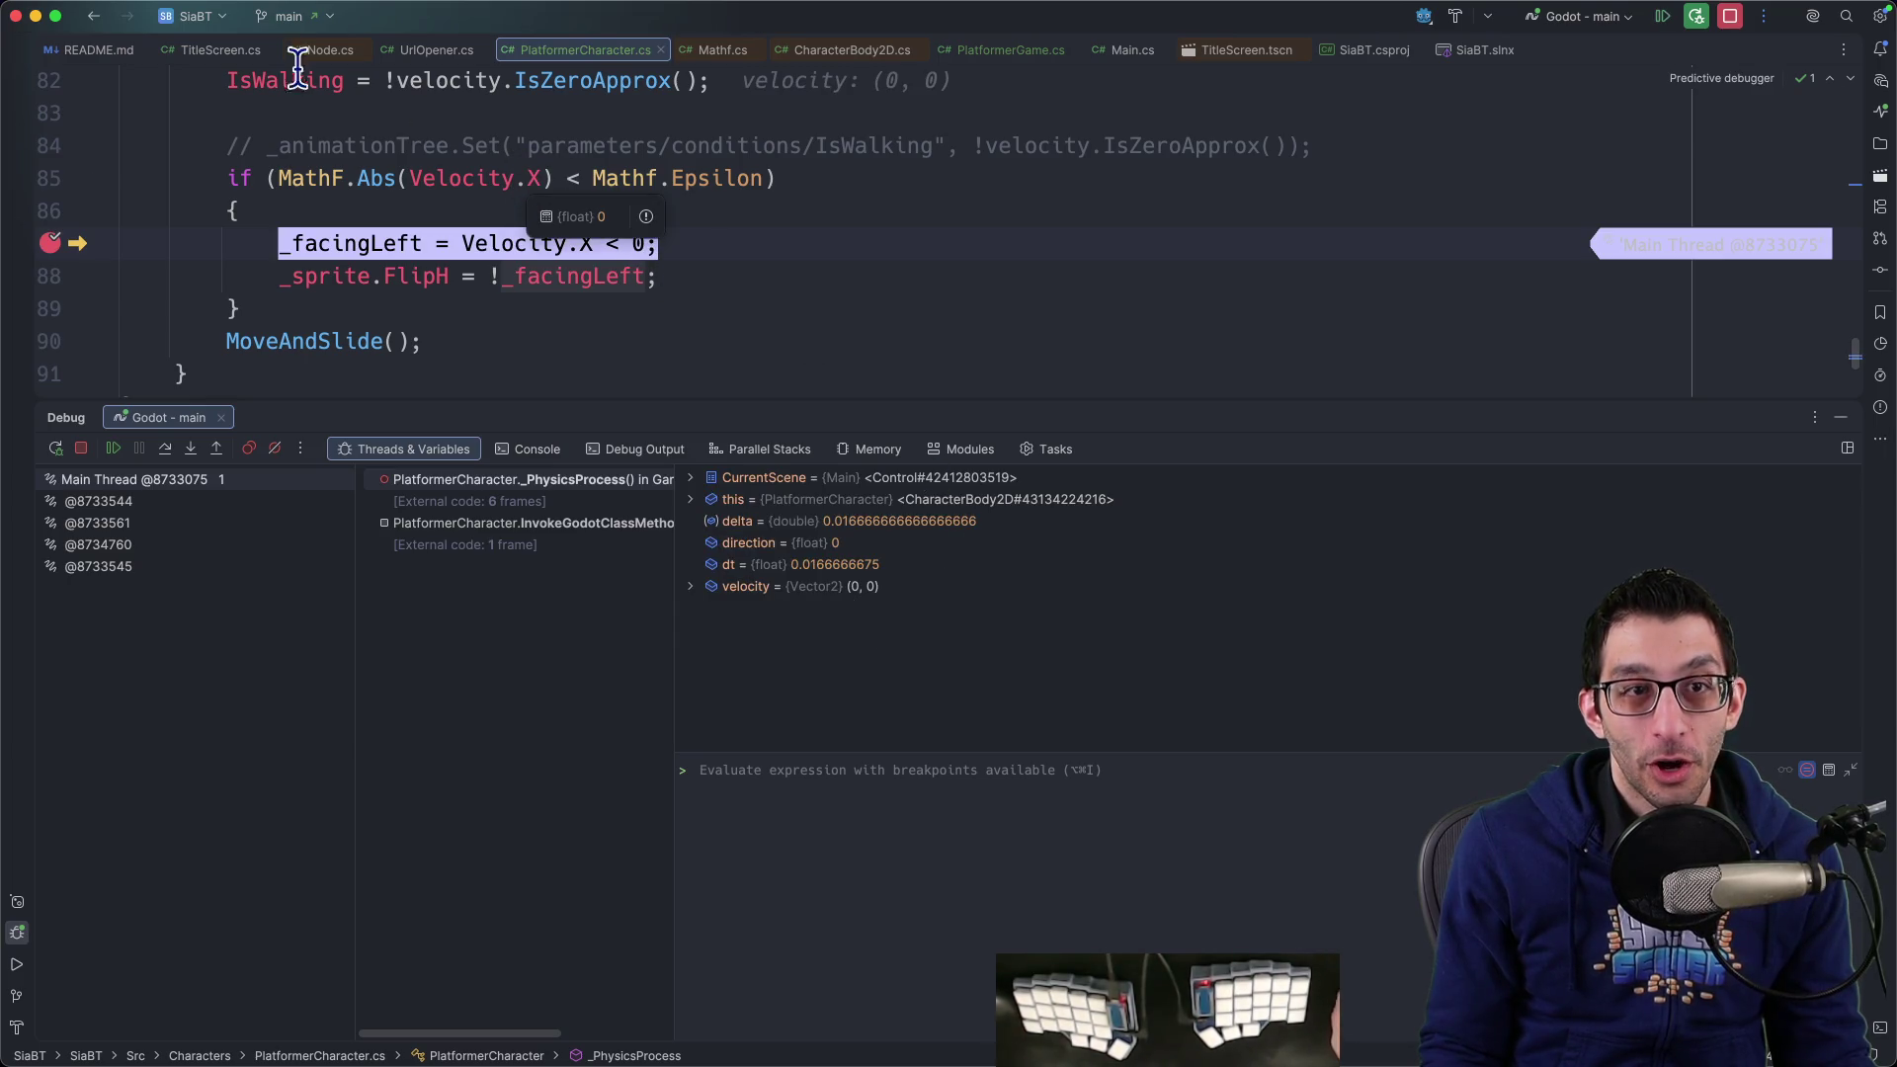